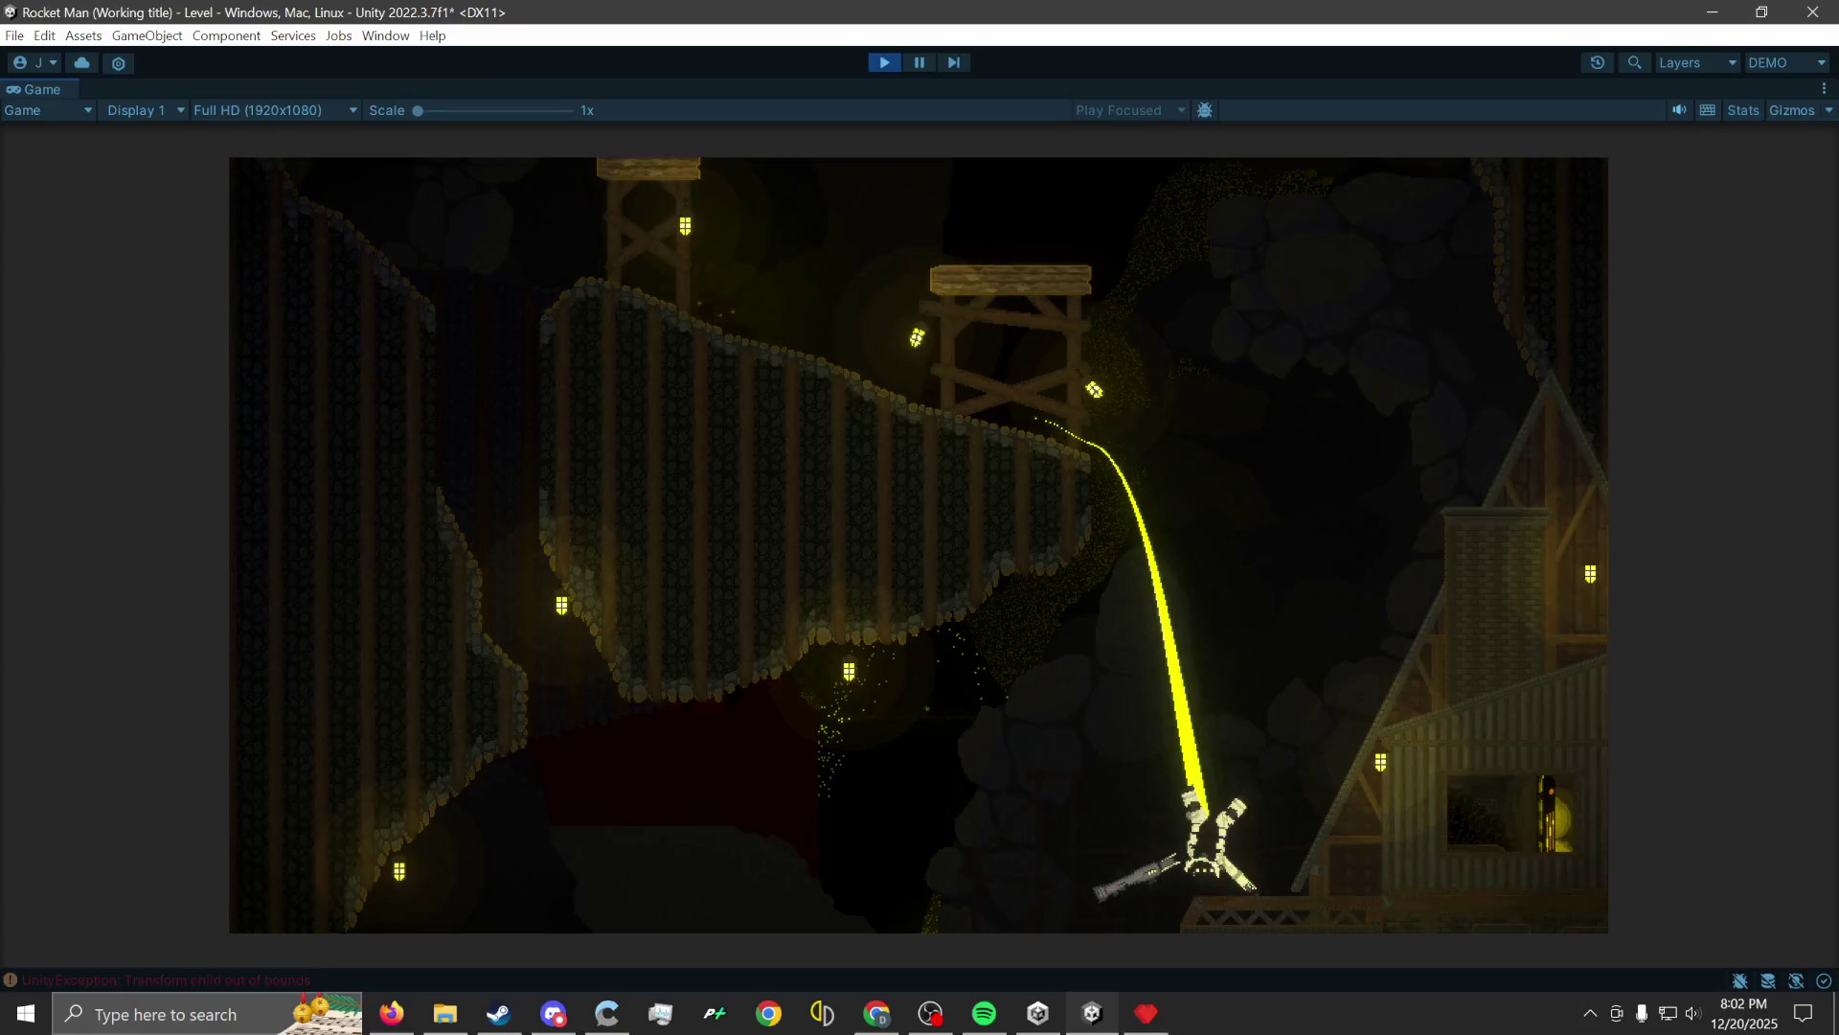
Return to the running Rocket Man game and rocket-jump the character off the starting platforms.
{"action": "key", "text": "alt+Tab"}
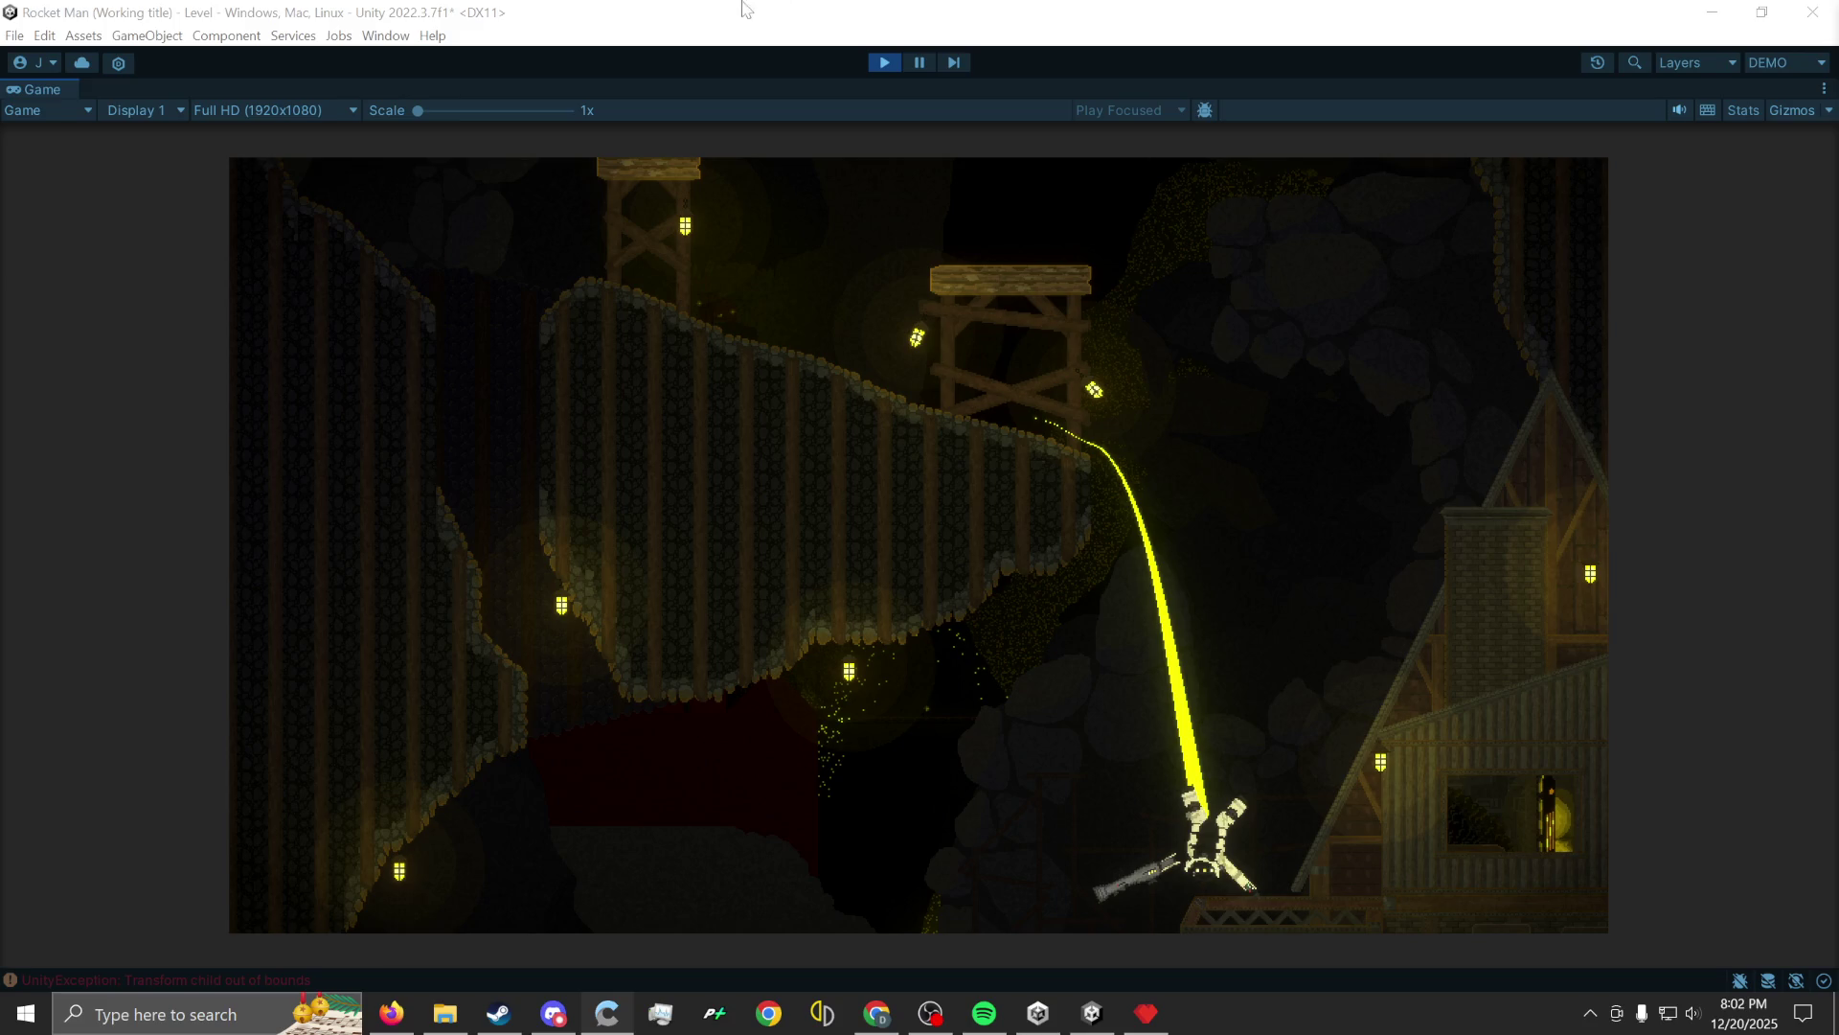
{"action": "key", "text": "alt+Tab"}
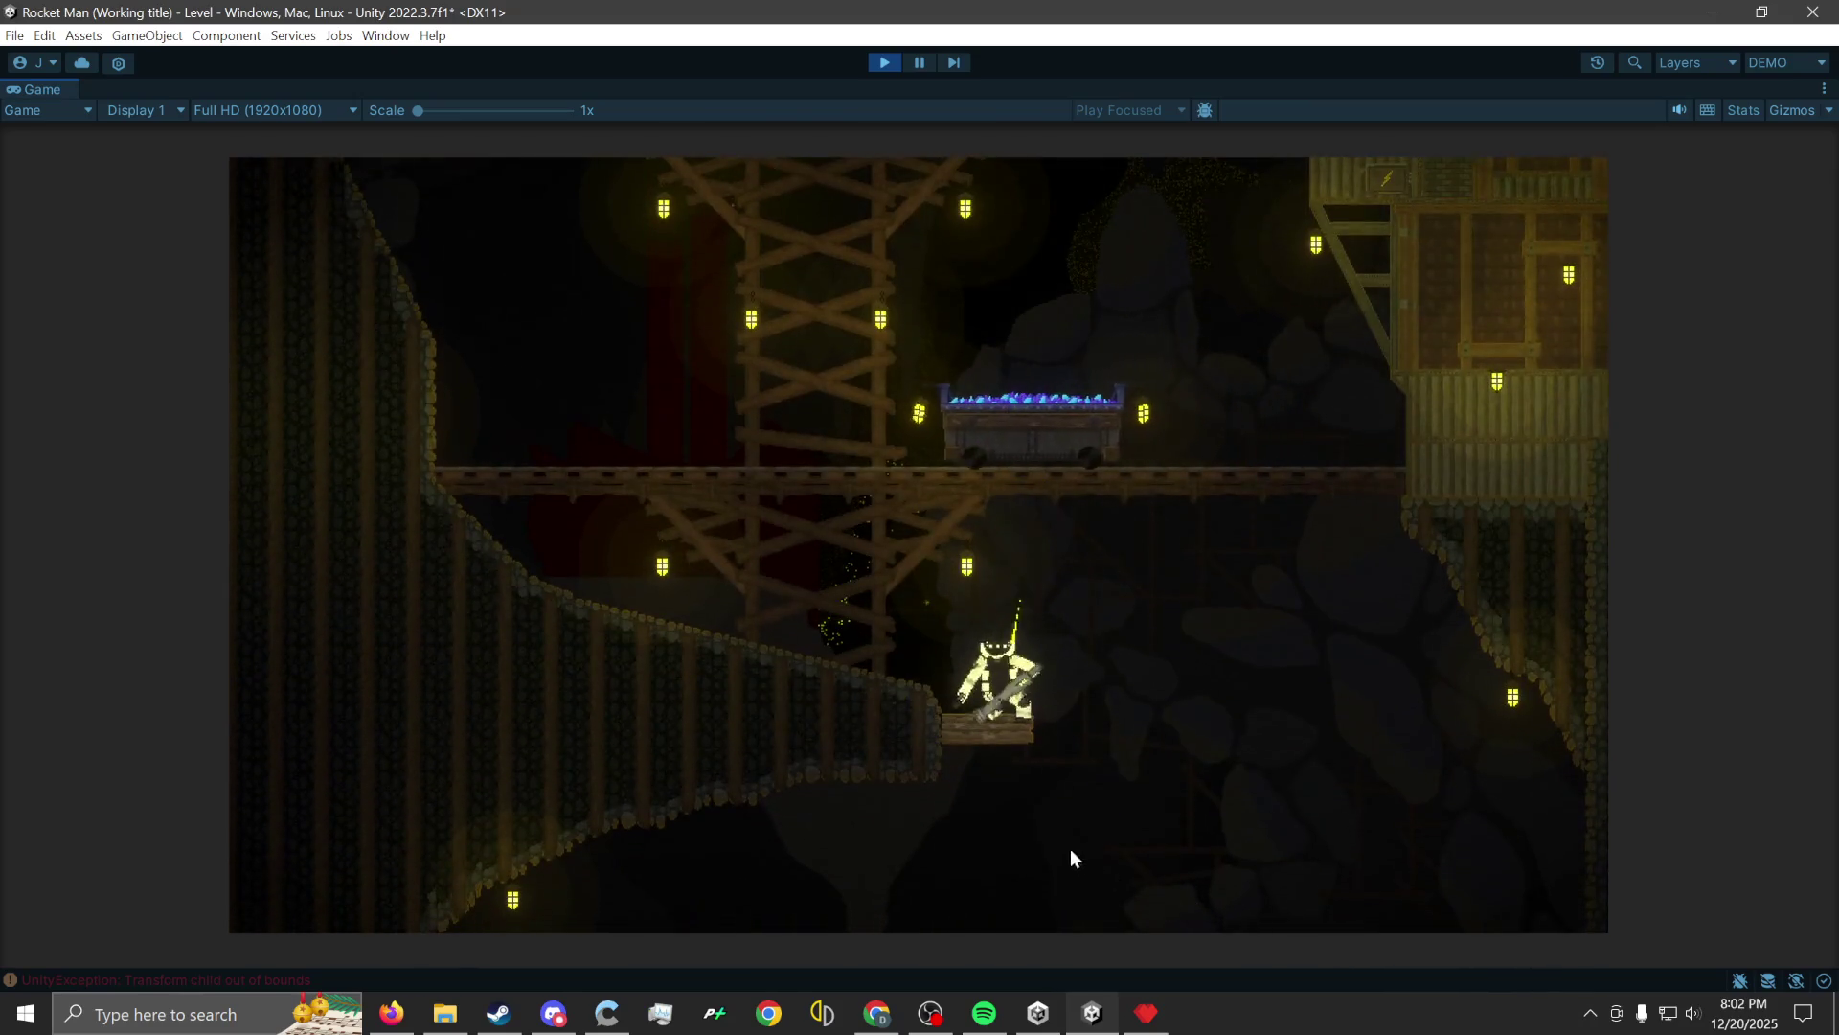
{"action": "left_click", "coordinate": [996, 788]}
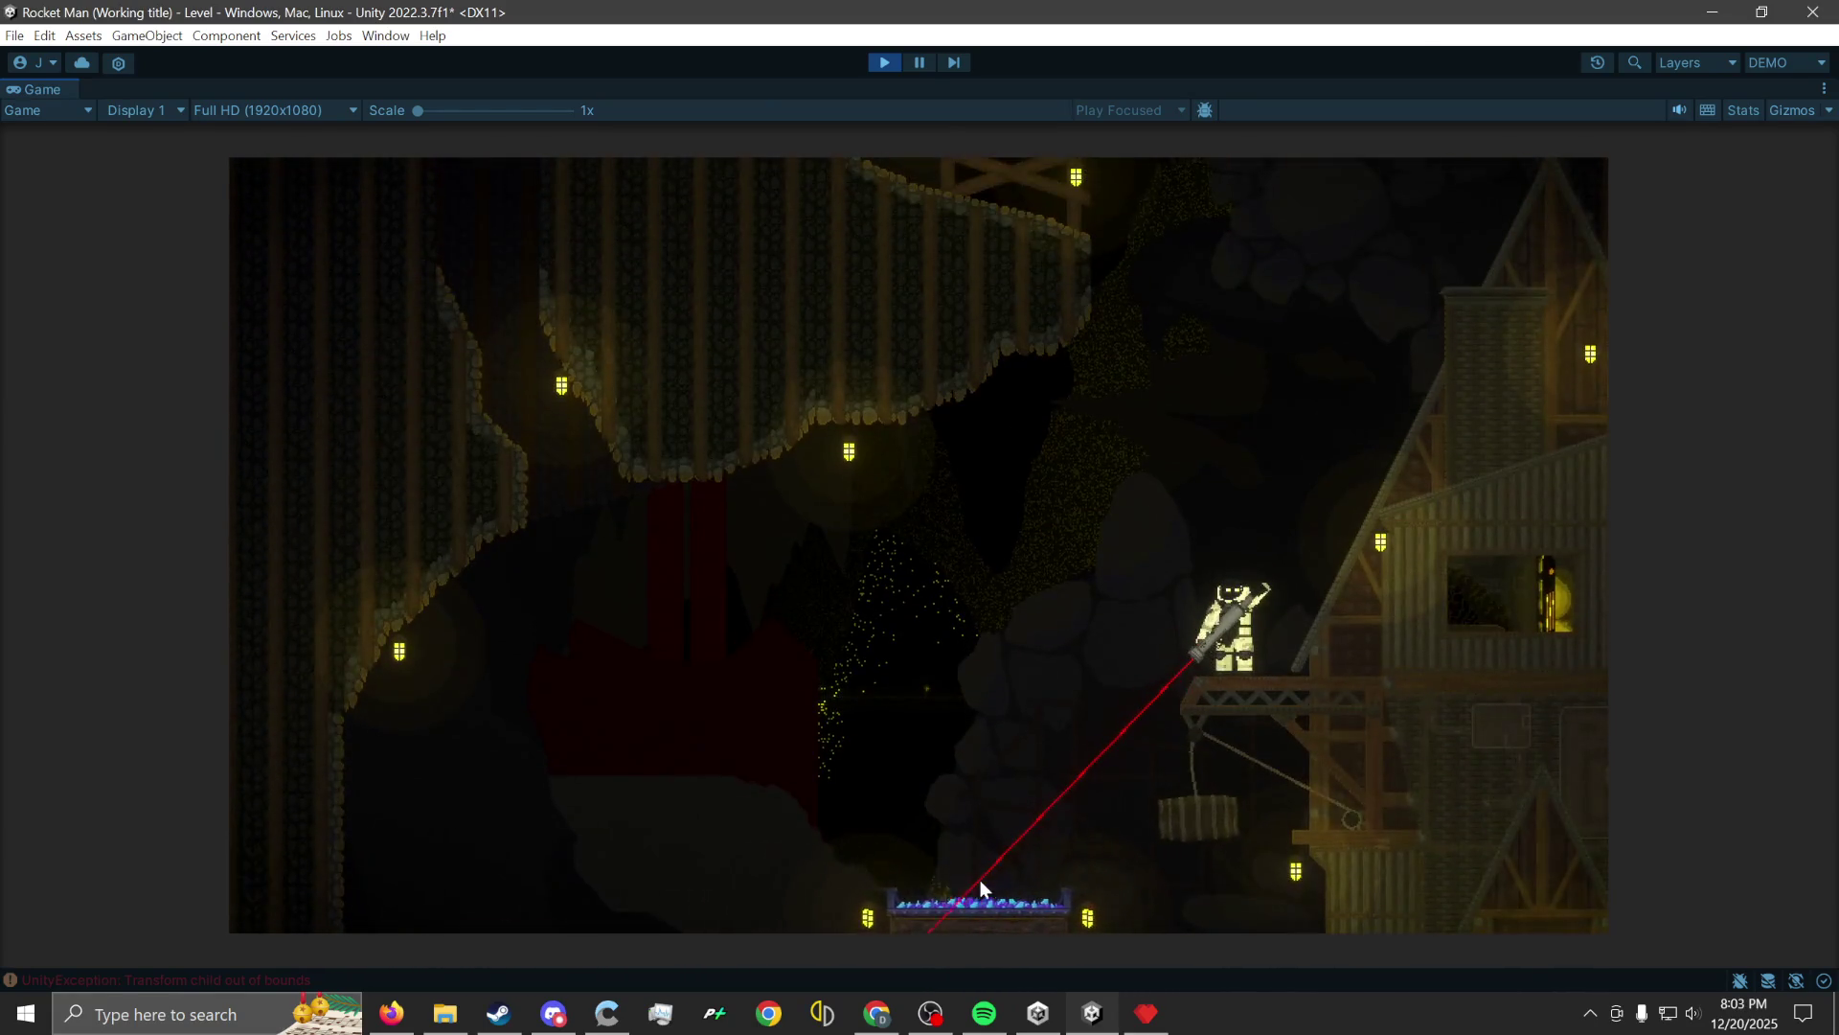
{"action": "left_click", "coordinate": [1169, 900]}
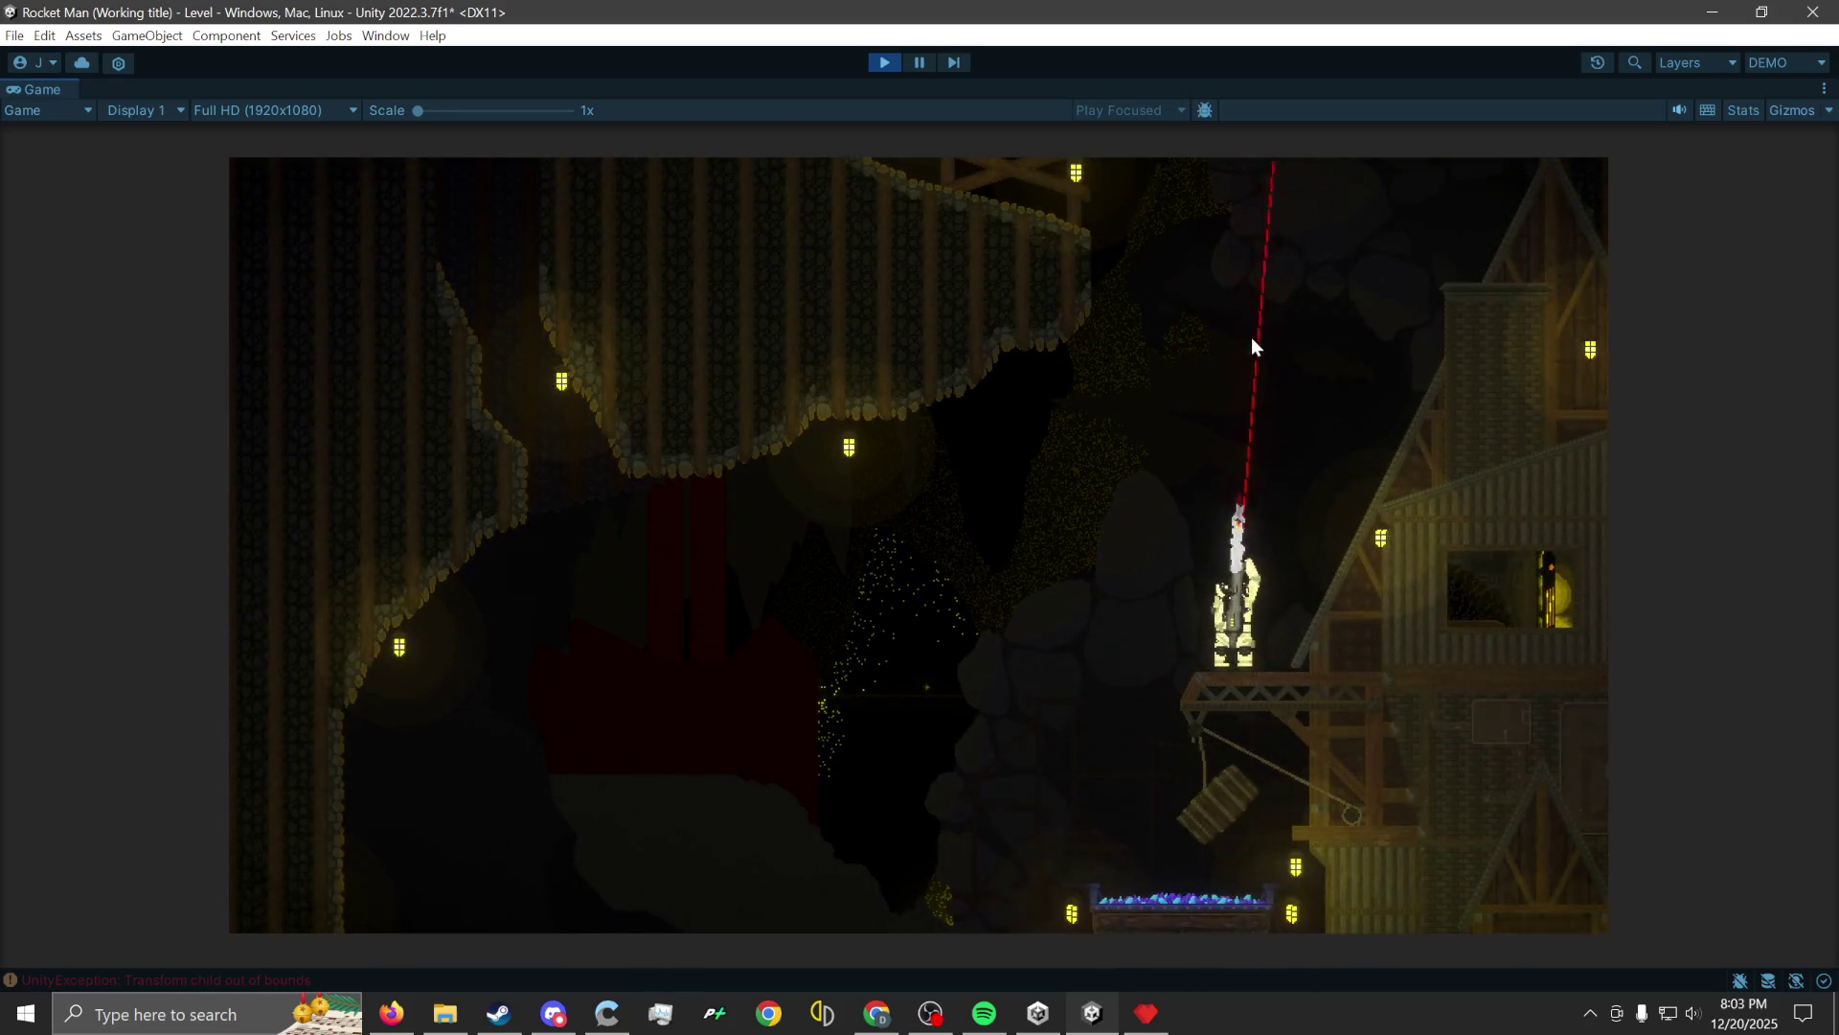
{"action": "left_click", "coordinate": [1362, 910]}
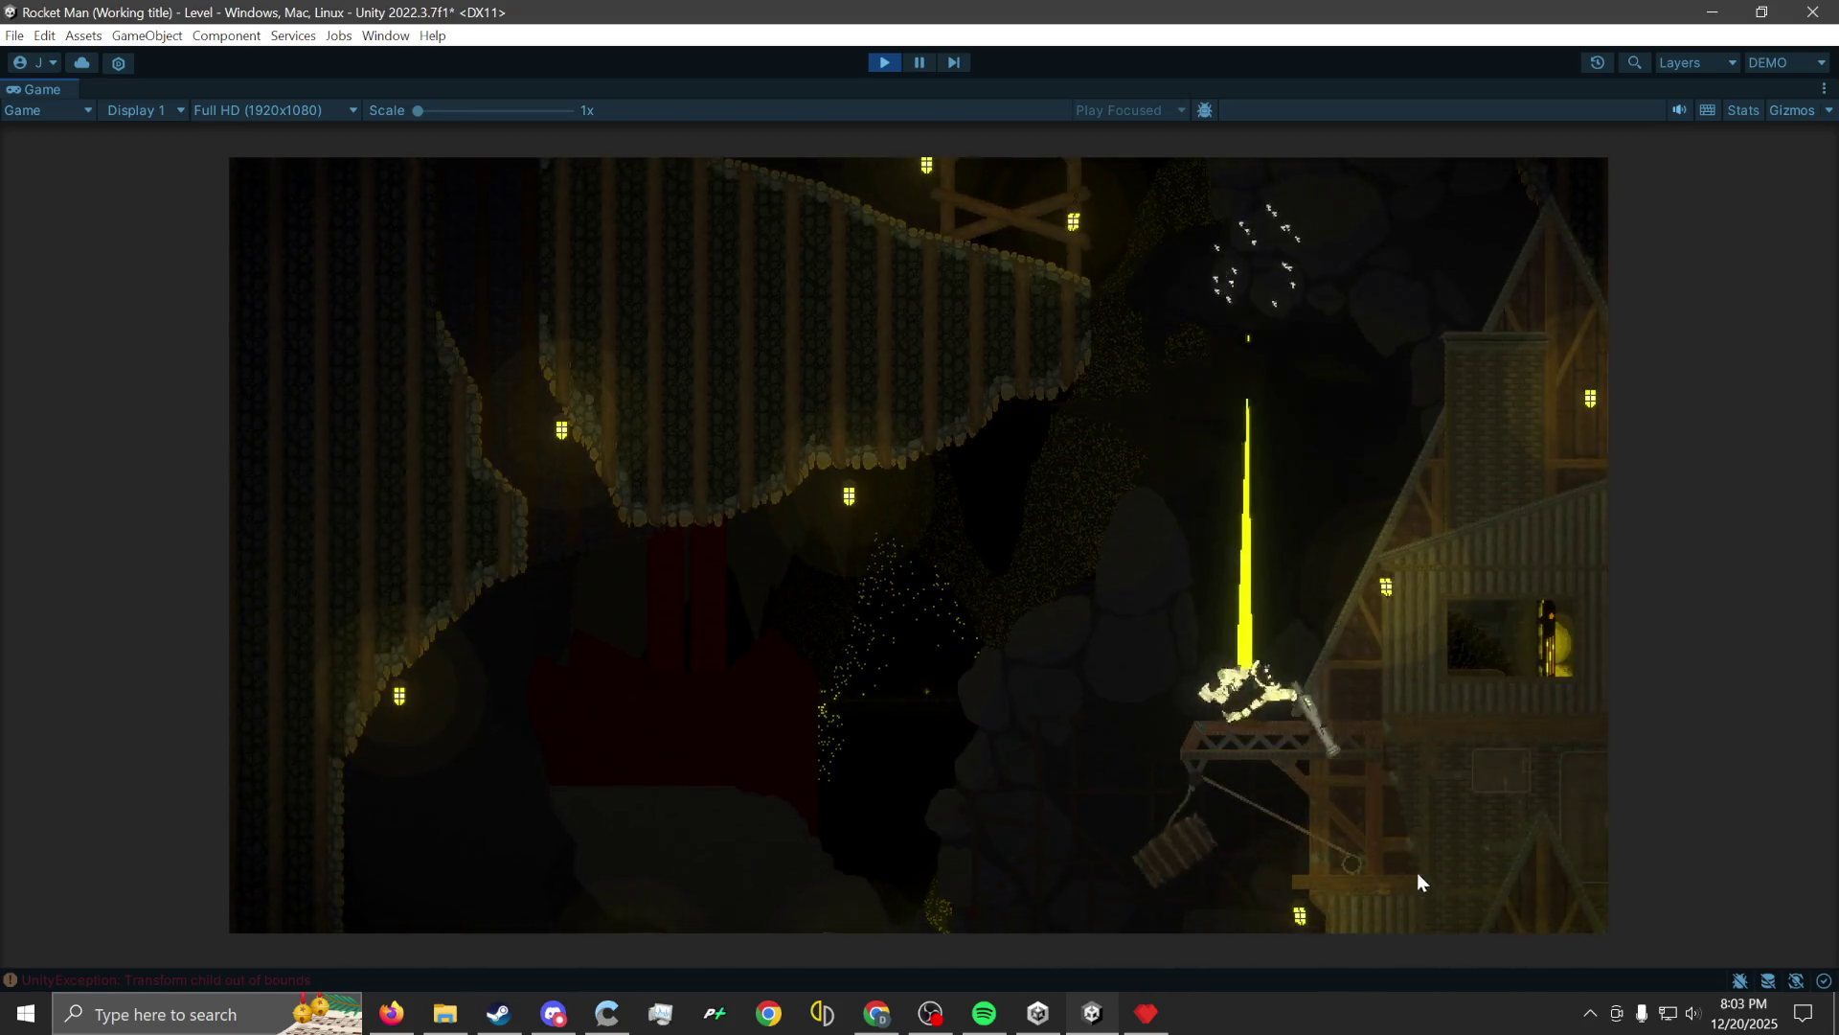
{"action": "left_click", "coordinate": [1251, 924]}
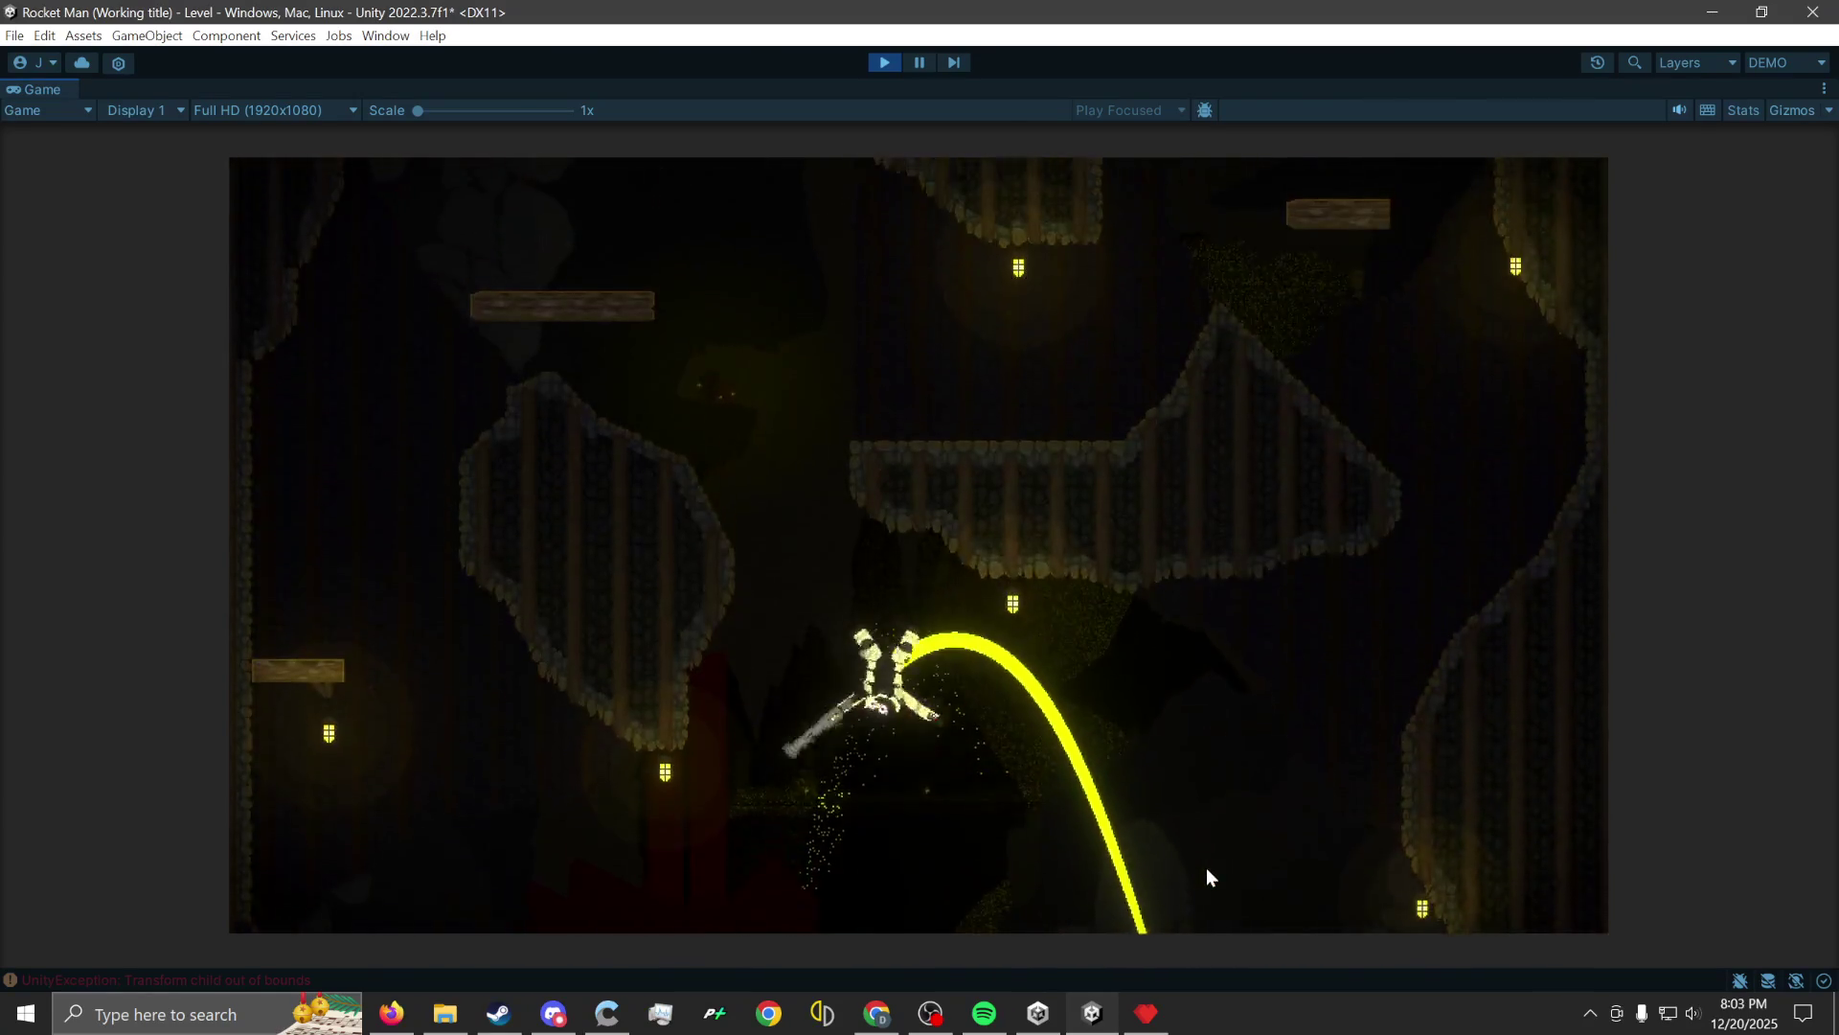
{"action": "left_click", "coordinate": [1205, 866]}
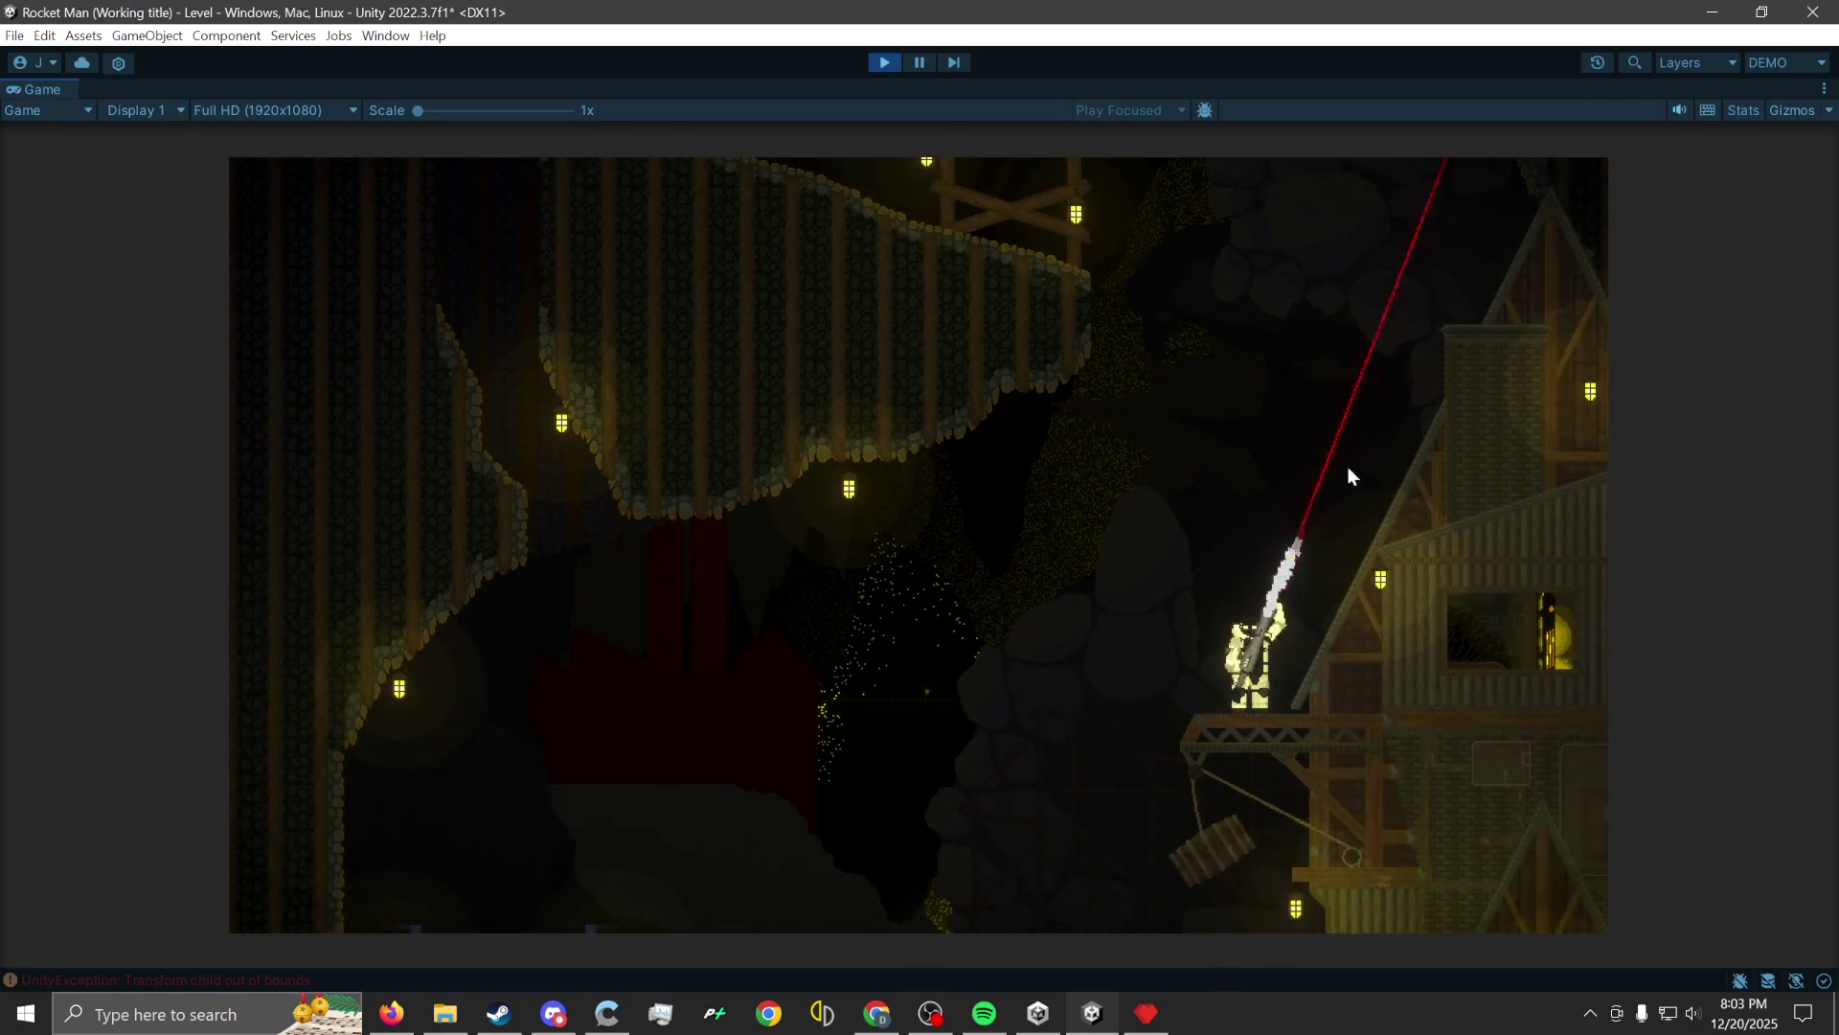
{"action": "left_click", "coordinate": [1194, 919]}
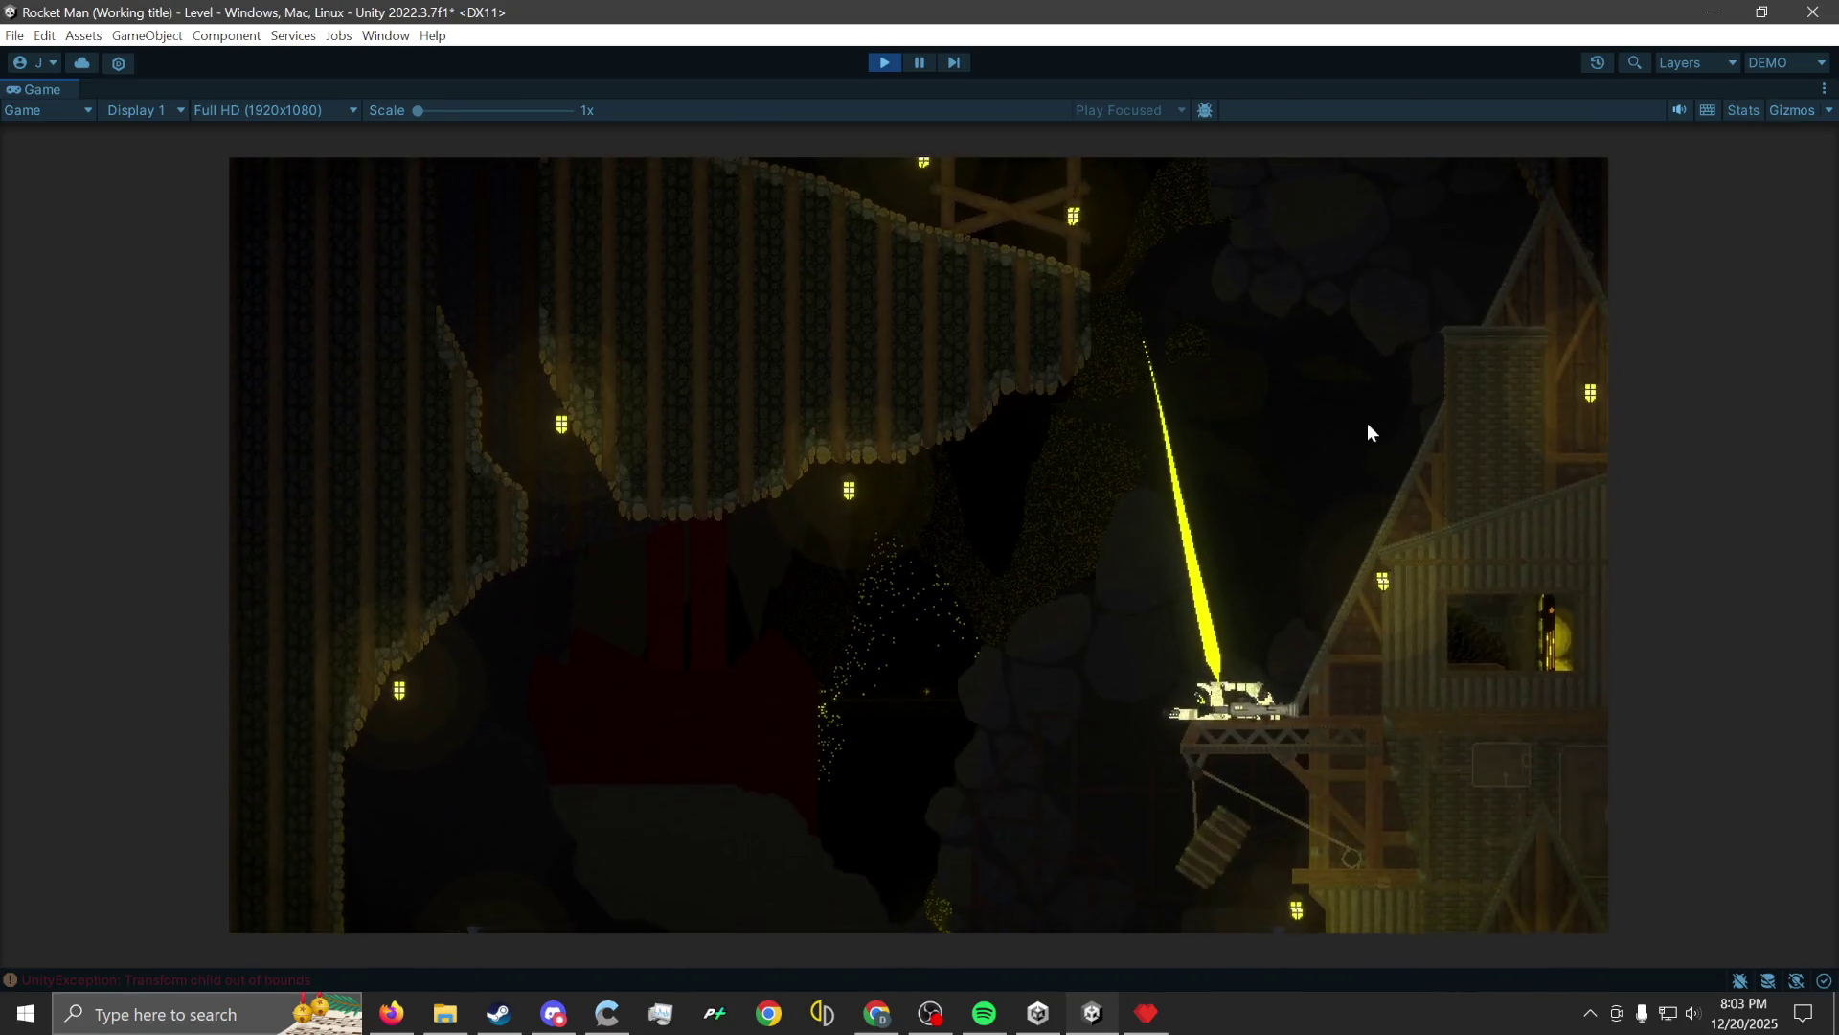
{"action": "left_click", "coordinate": [1115, 921]}
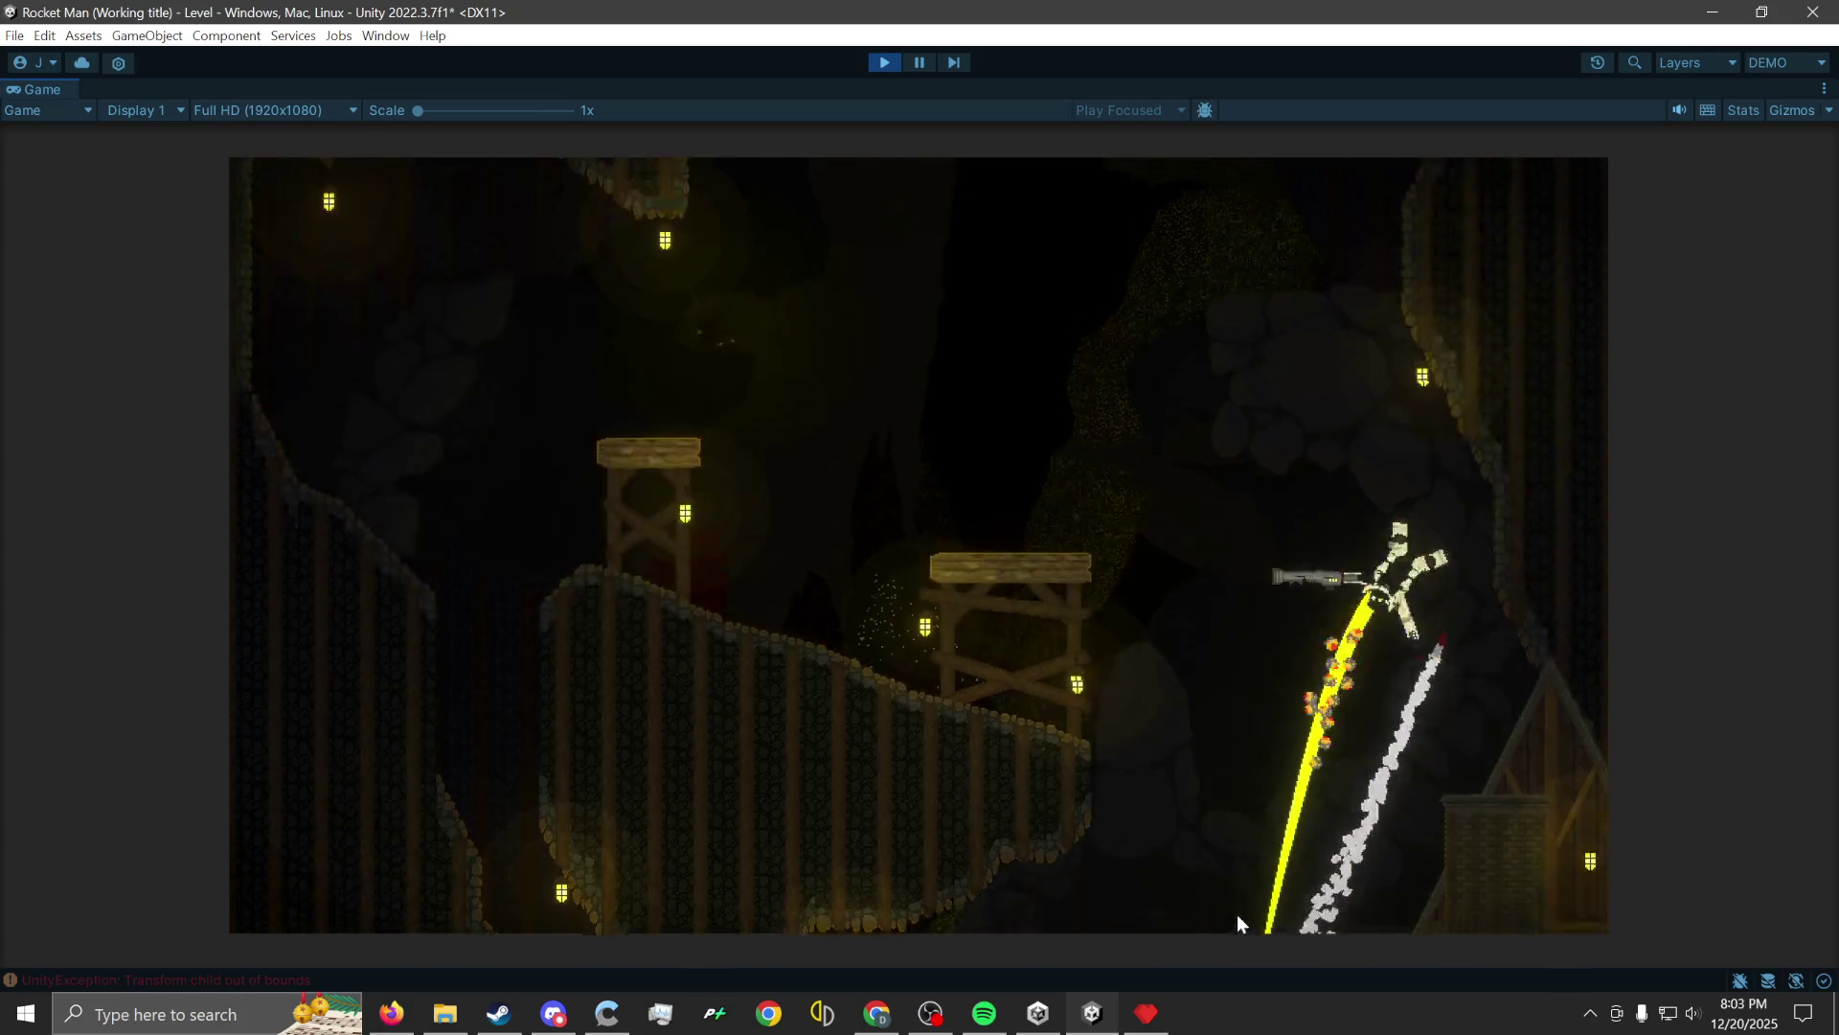
{"action": "left_click", "coordinate": [1243, 883]}
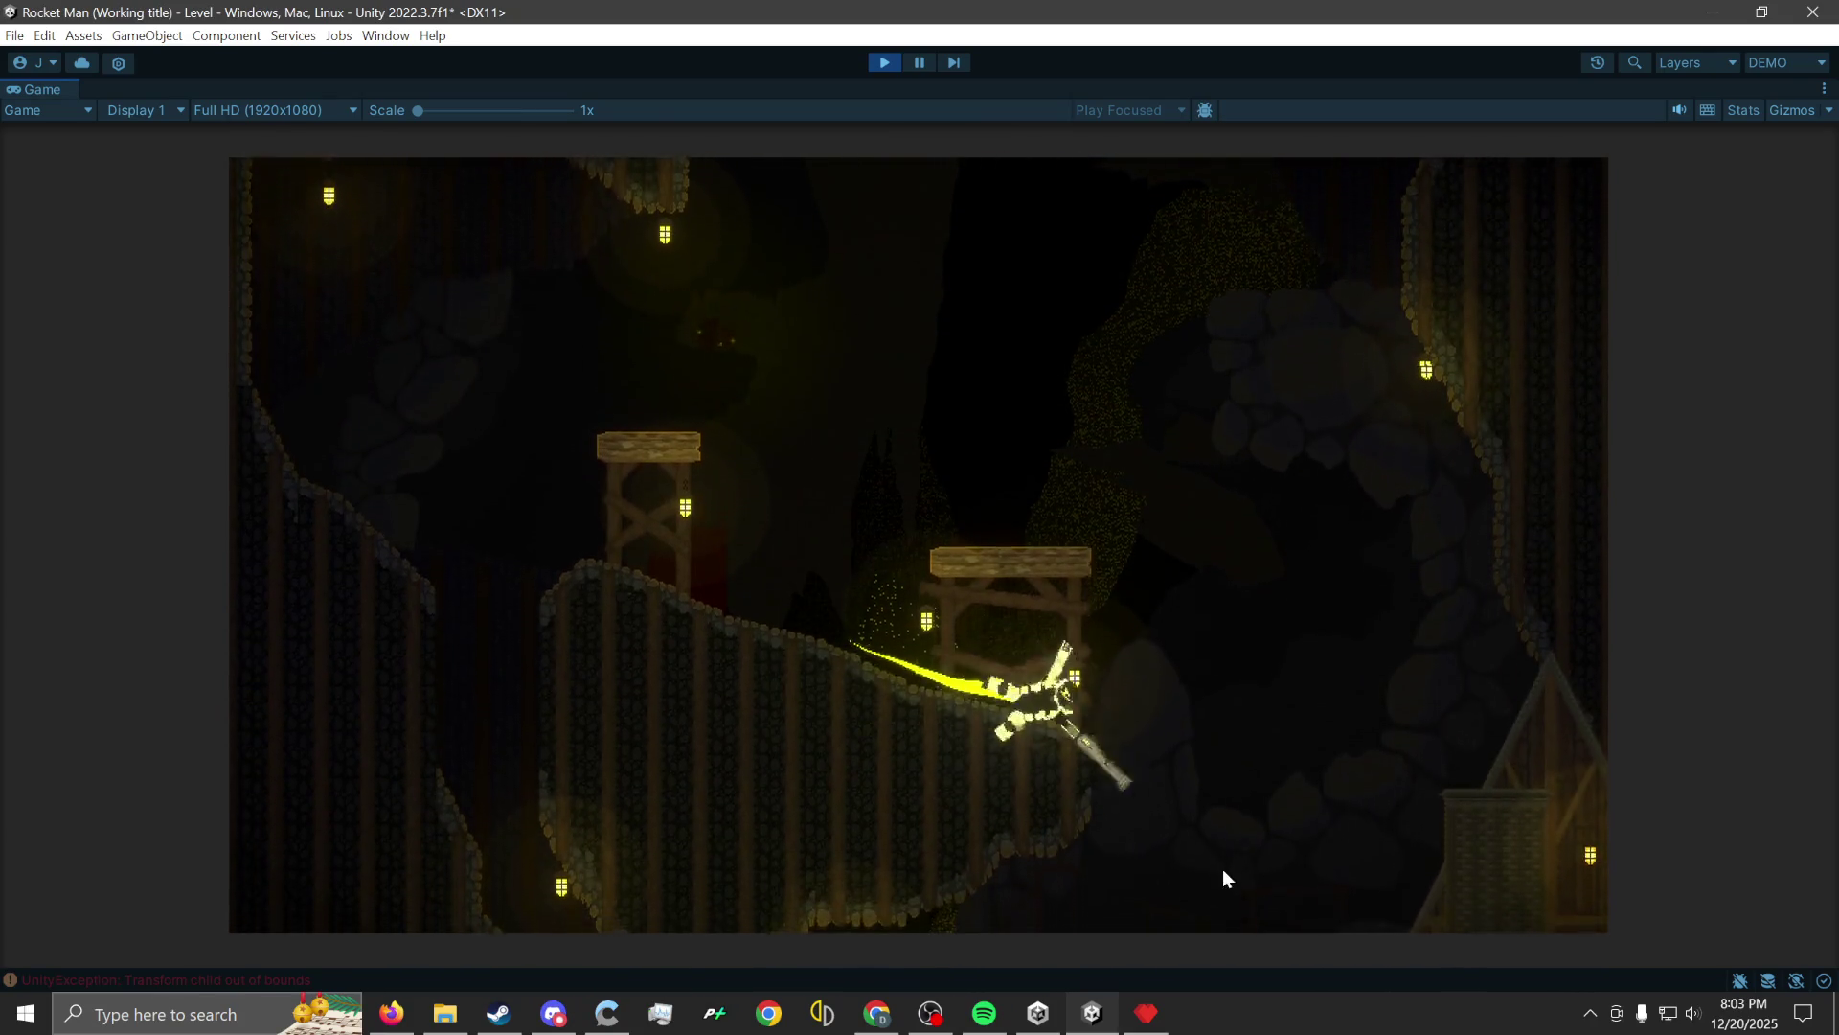
Rocket-jump over the scaffold and tower onto a cart, pause, and switch to mineBG in Pyxel Edit.
{"action": "left_click", "coordinate": [1225, 848]}
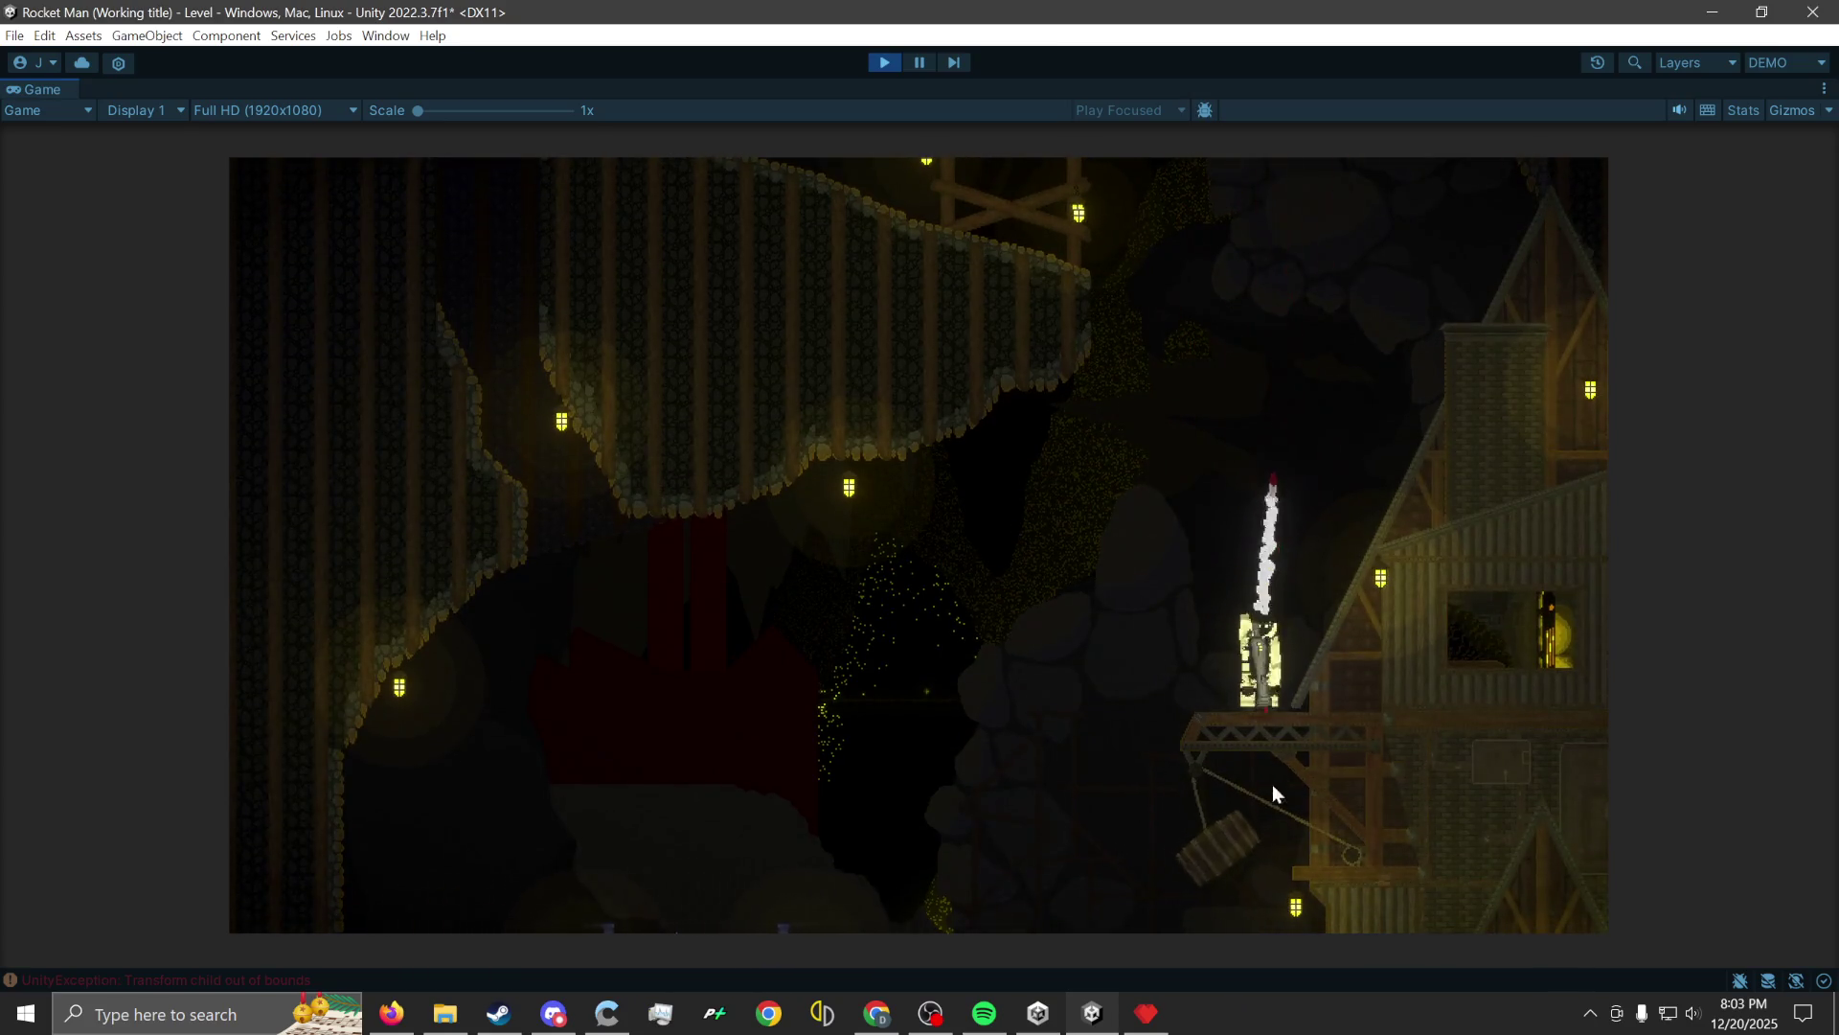
{"action": "left_click", "coordinate": [1272, 783]}
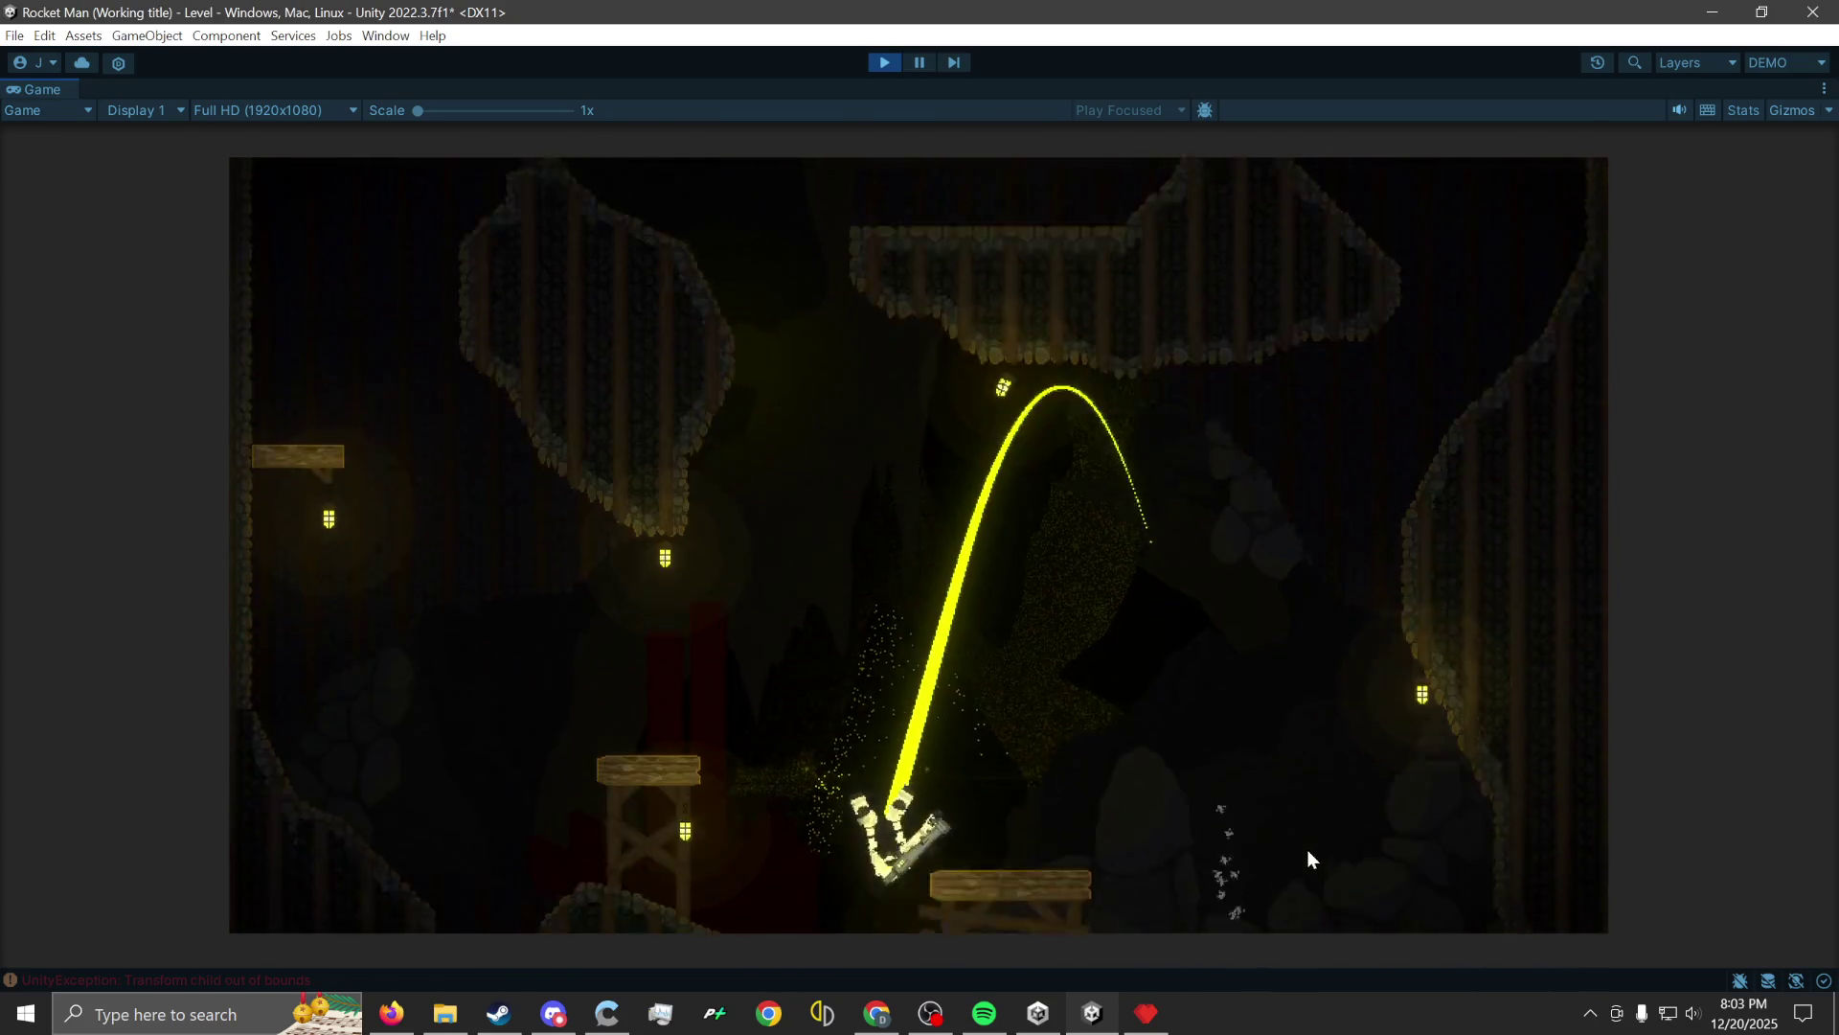
{"action": "left_click", "coordinate": [1306, 847]}
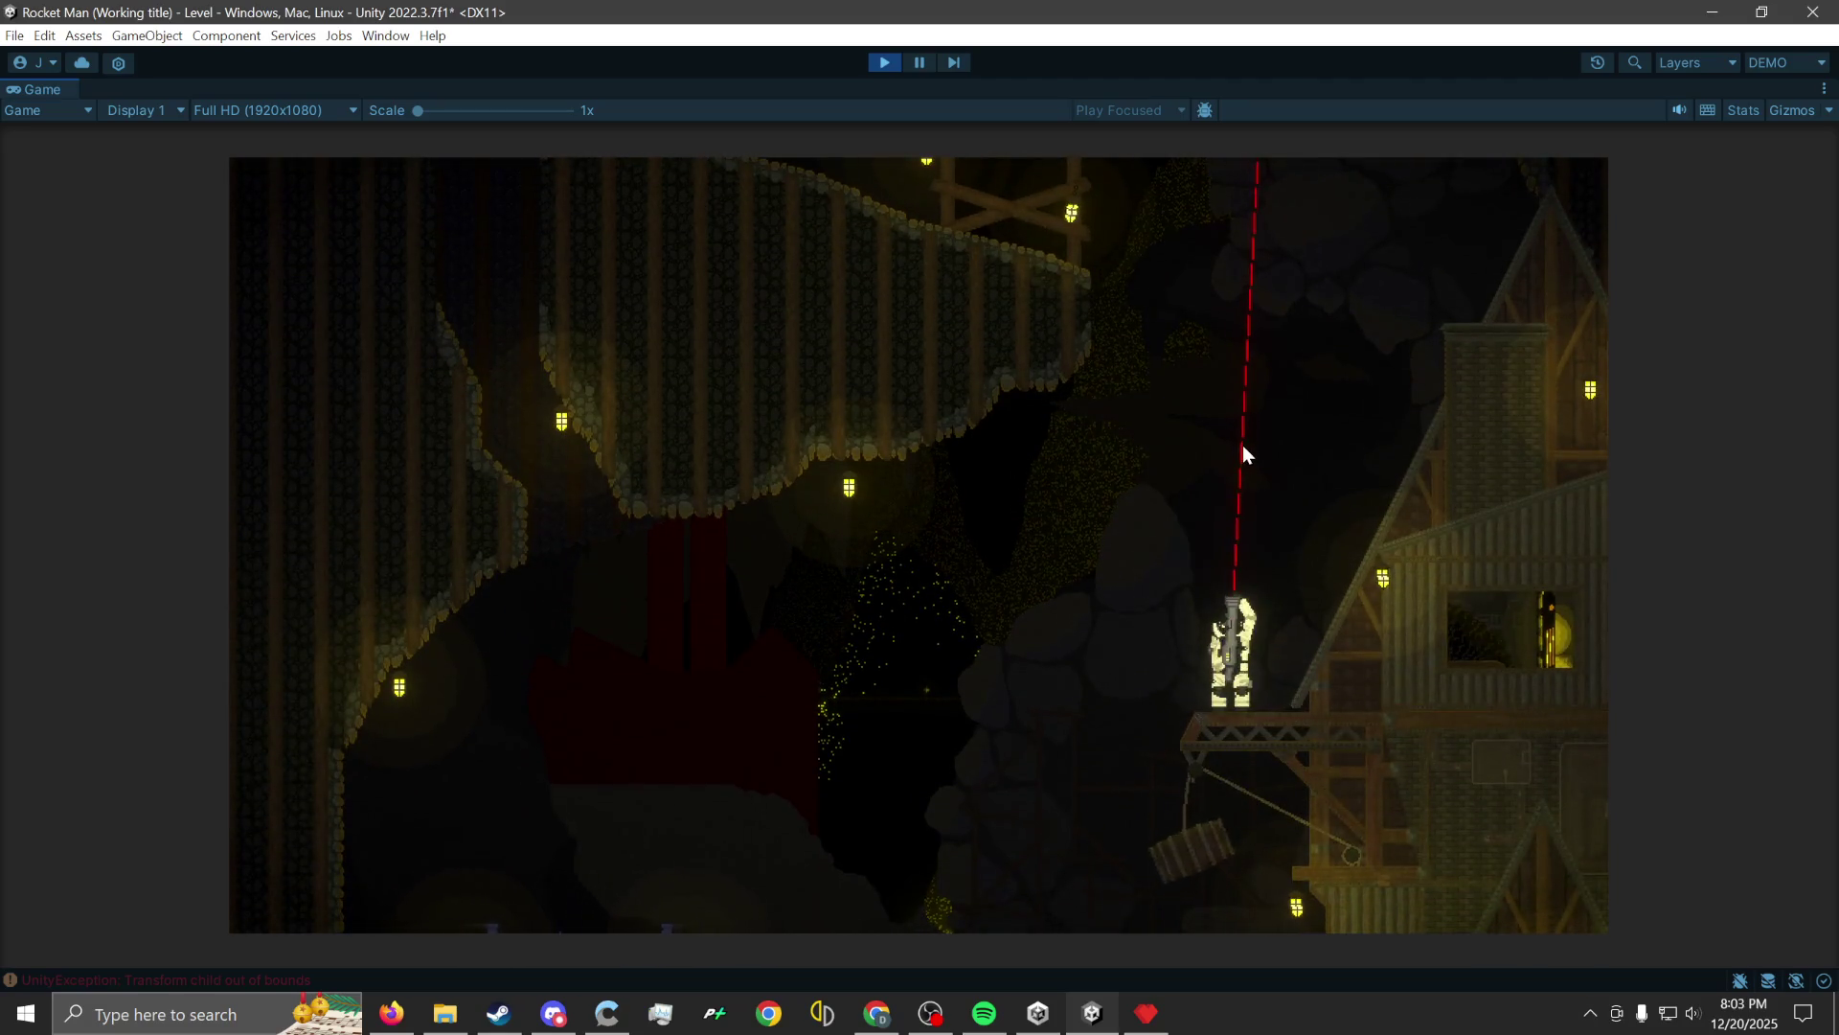
{"action": "left_click", "coordinate": [1257, 933]}
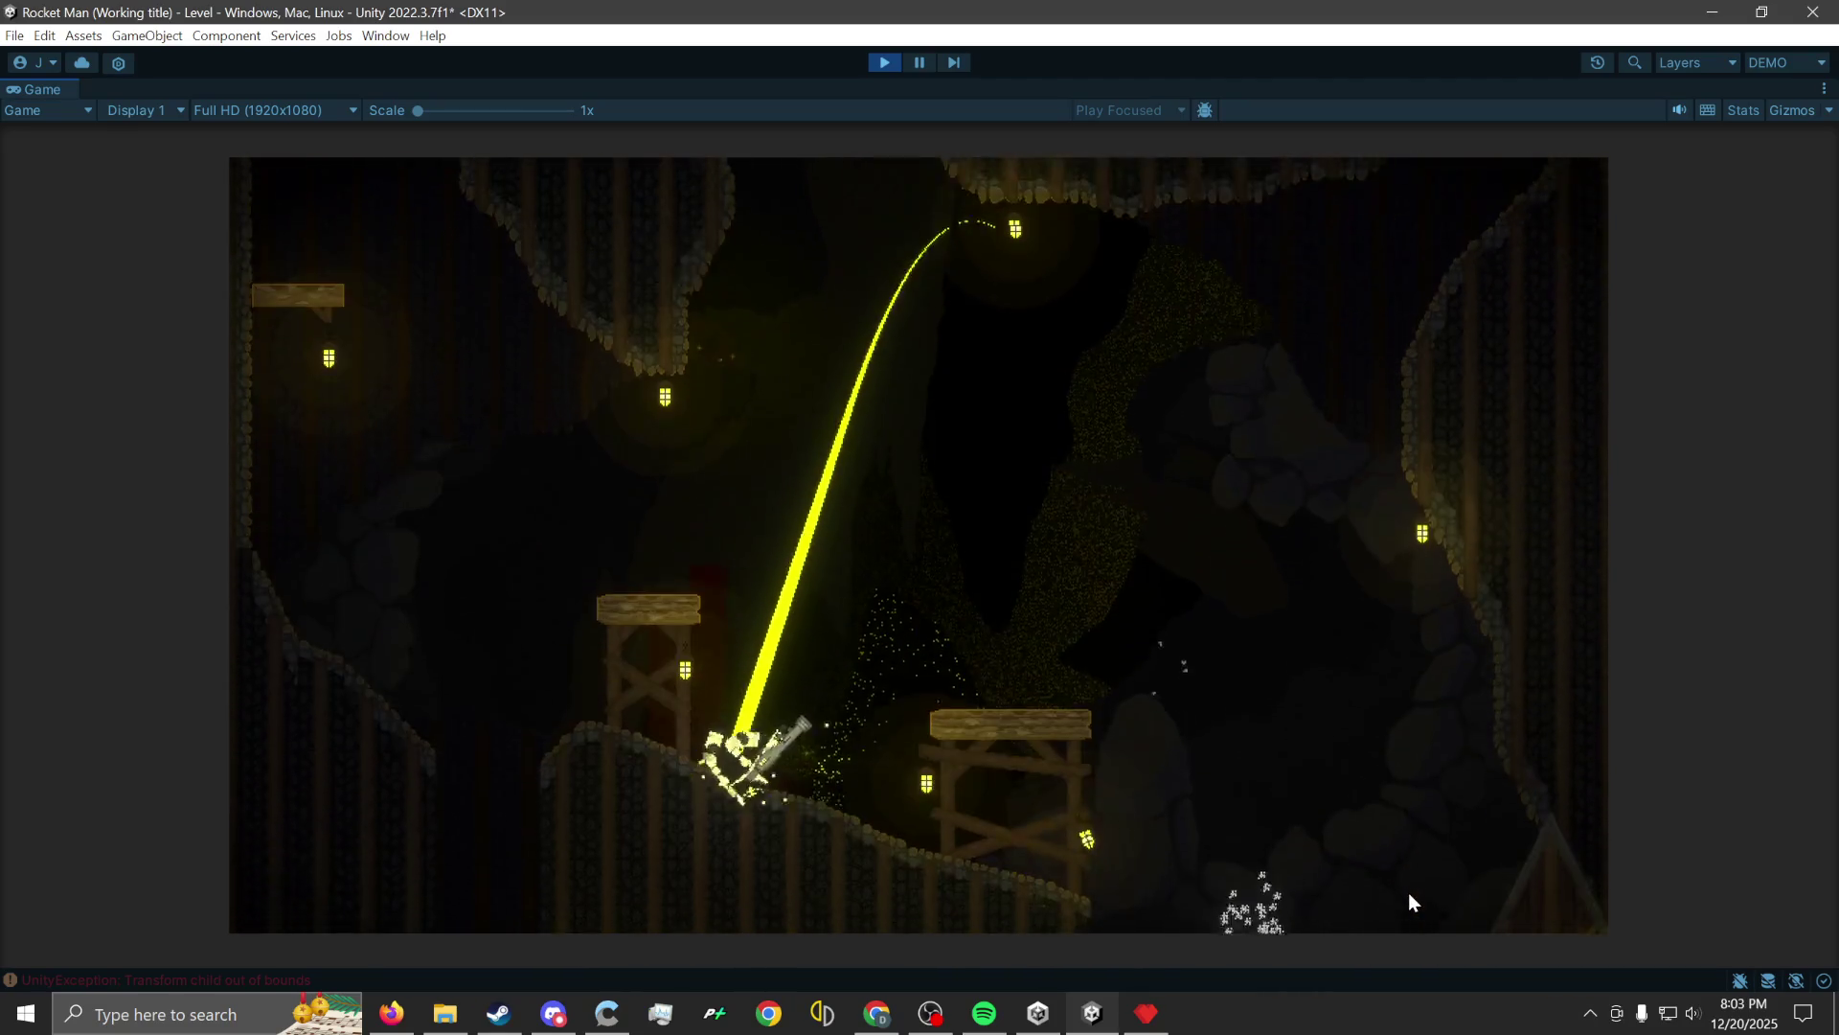
{"action": "left_click", "coordinate": [1409, 893]}
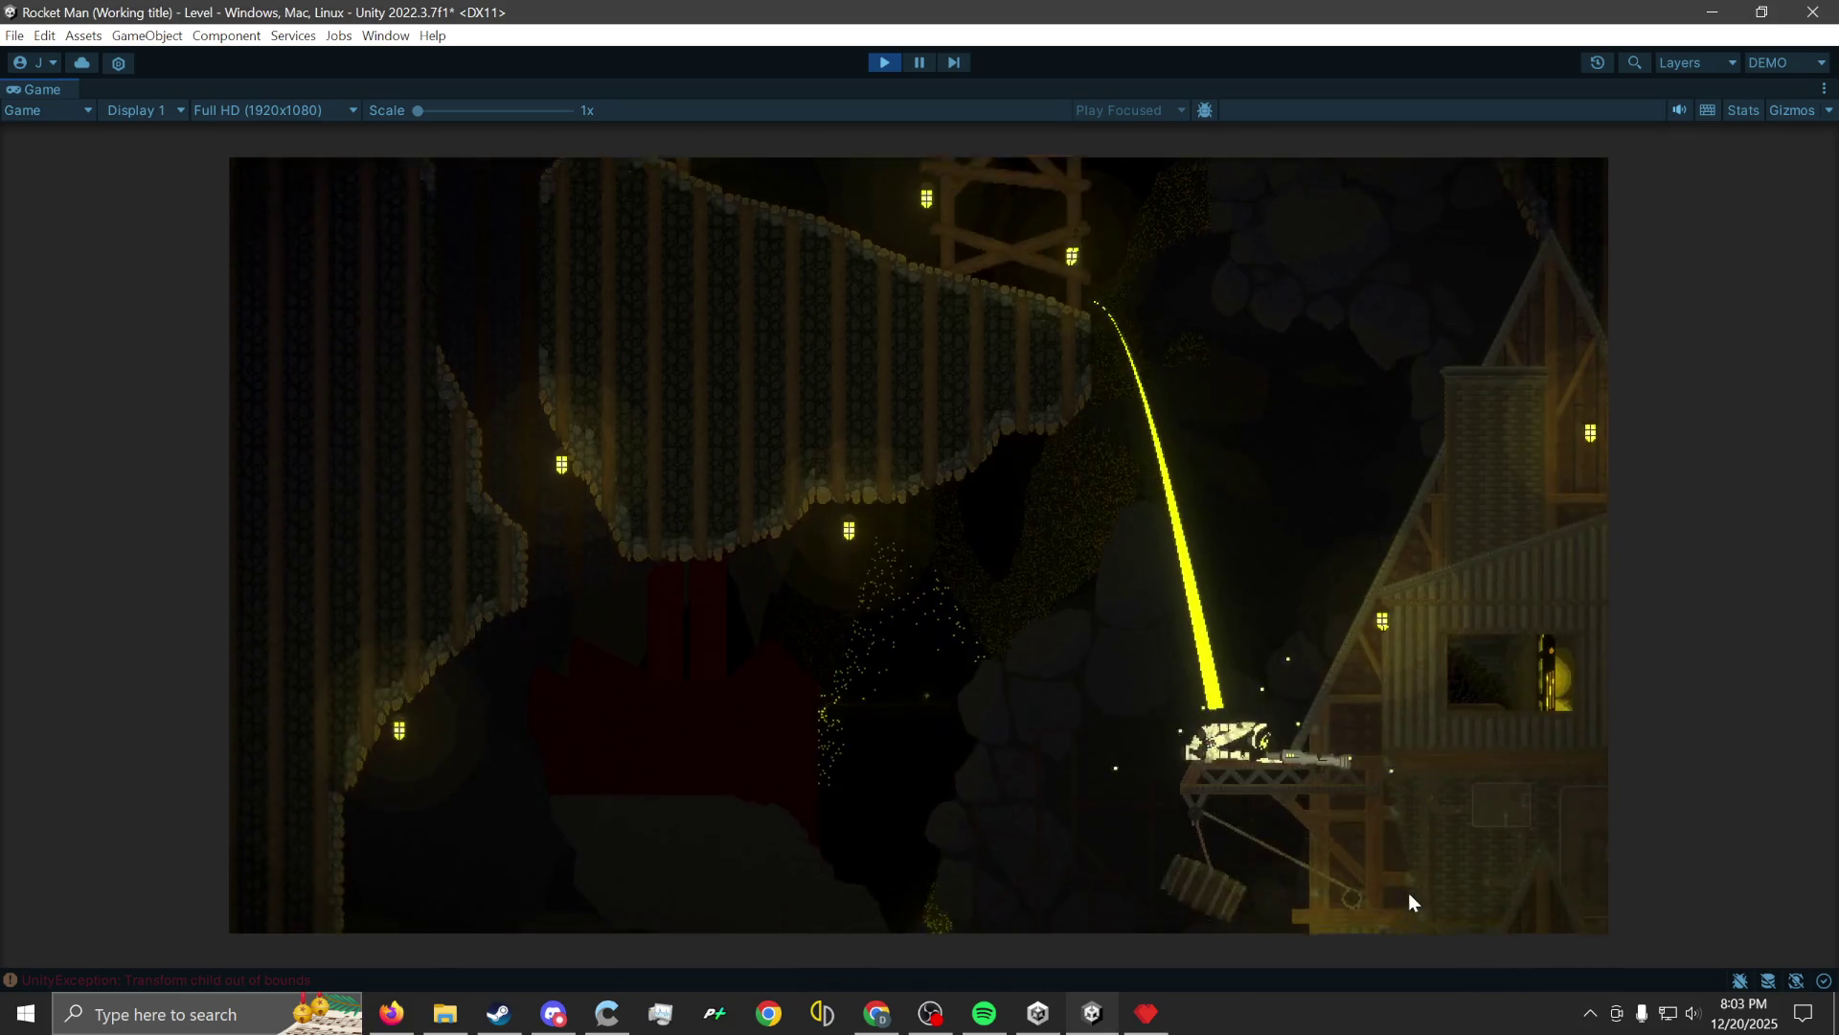
{"action": "left_click", "coordinate": [1211, 862]}
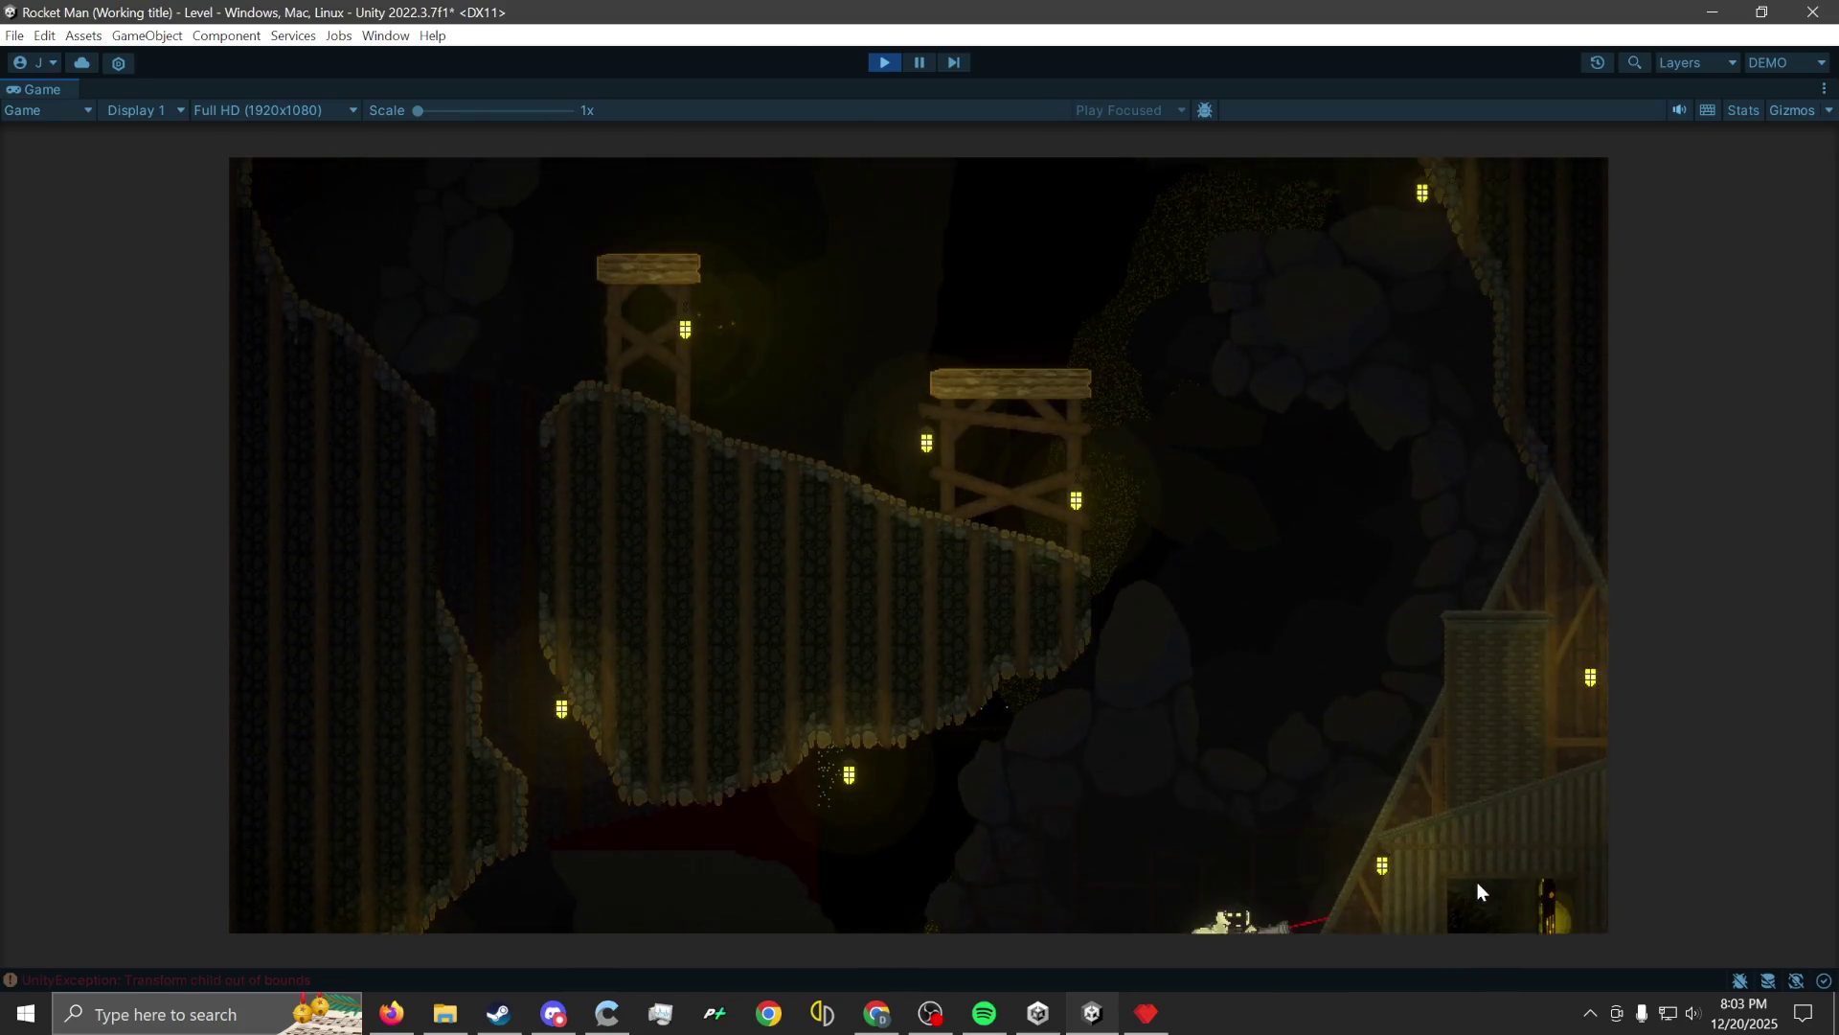
{"action": "left_click", "coordinate": [1187, 934]}
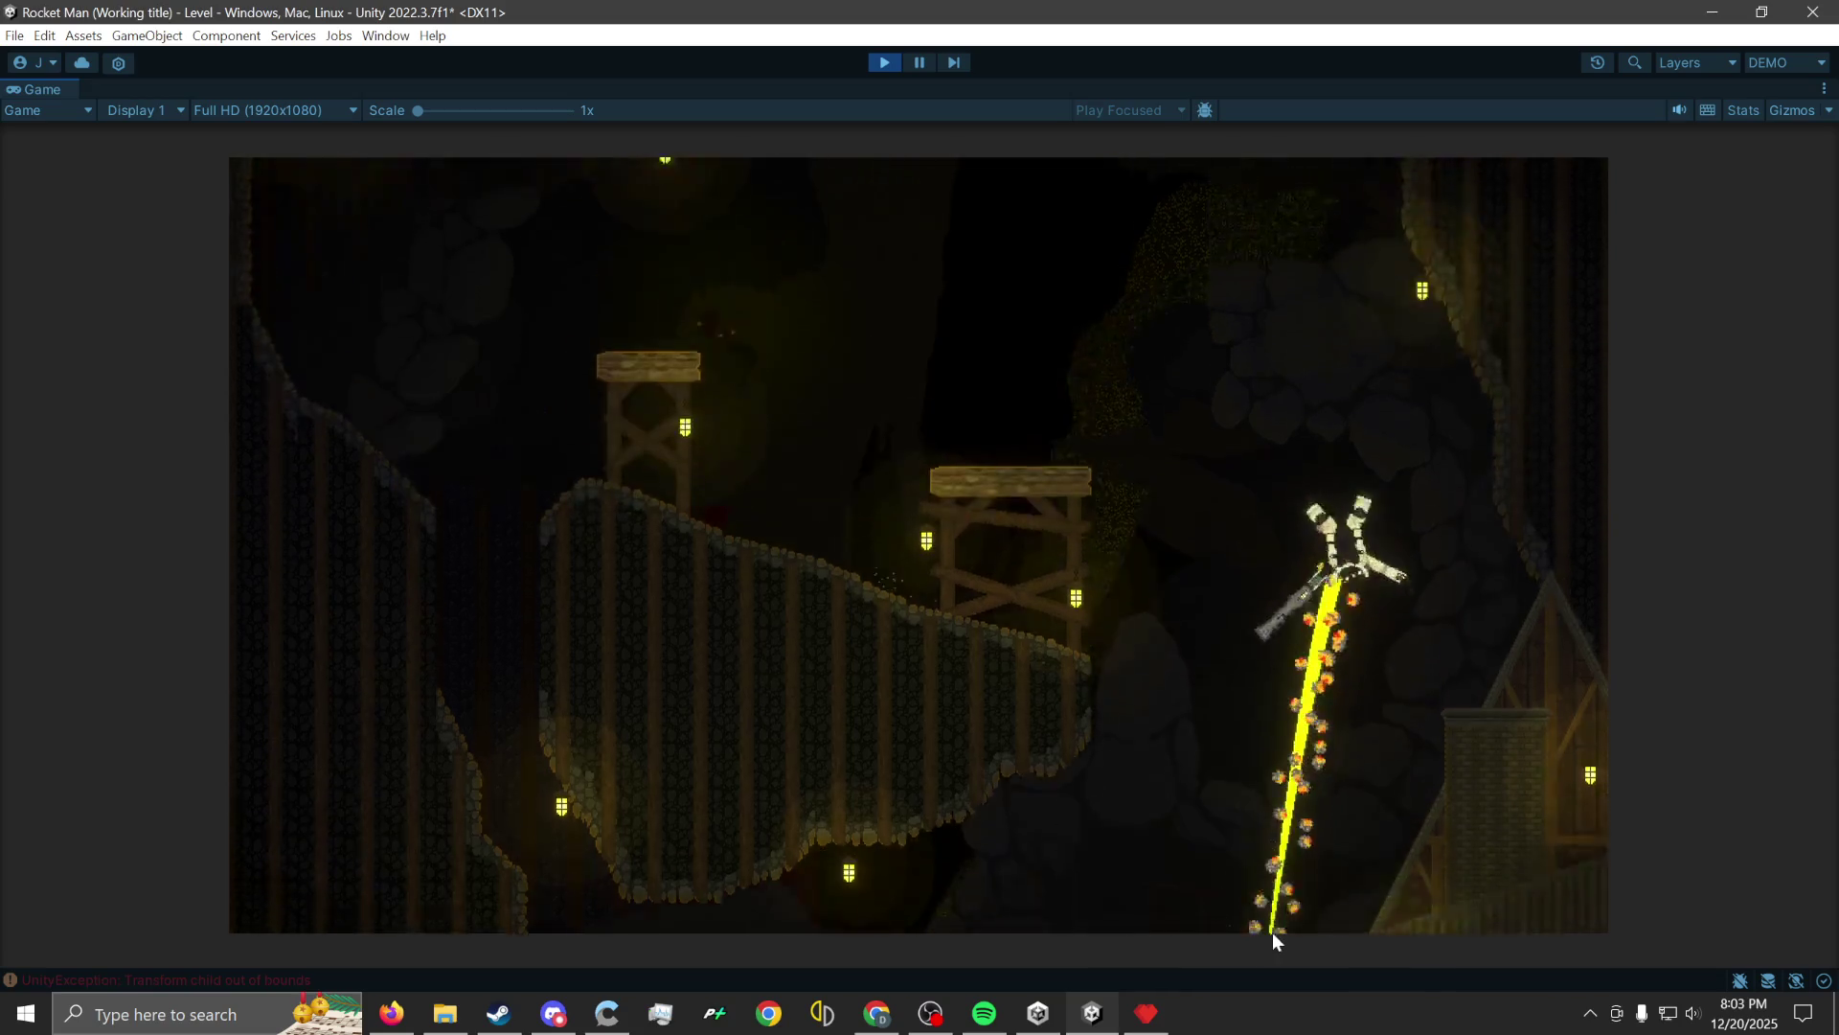
{"action": "left_click", "coordinate": [1580, 862]}
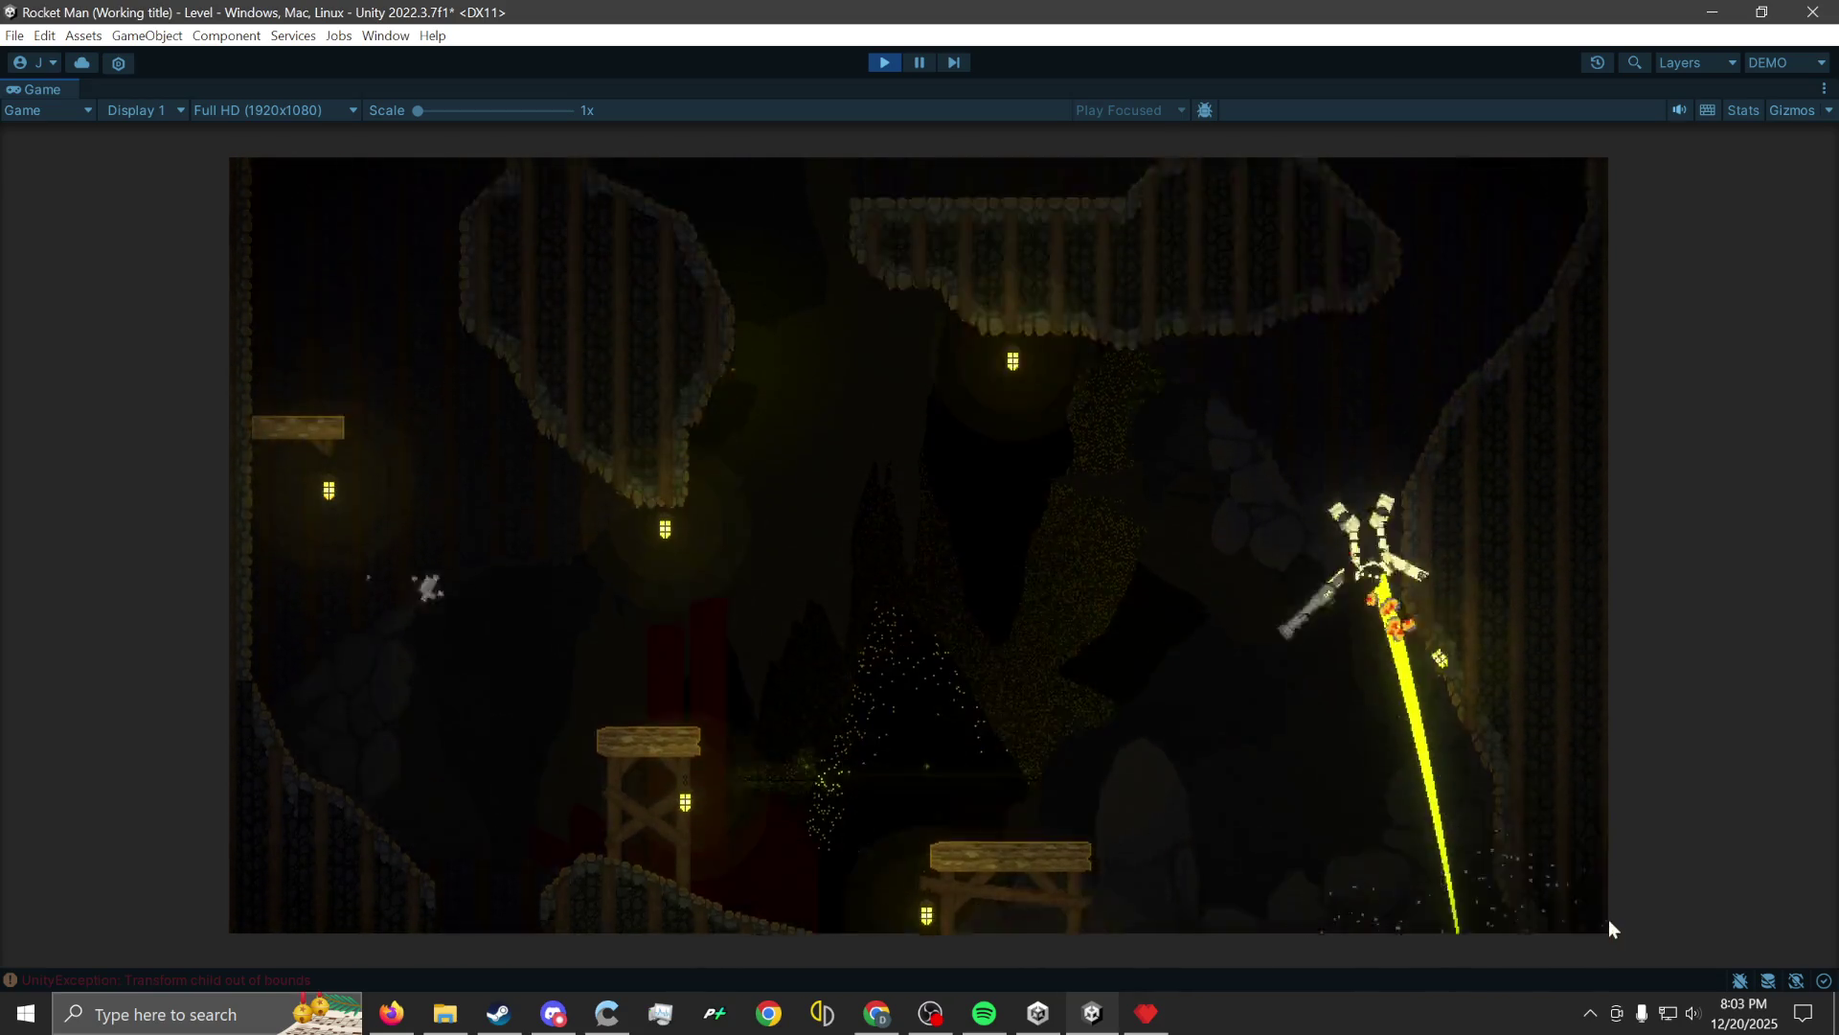
{"action": "left_click", "coordinate": [919, 62]}
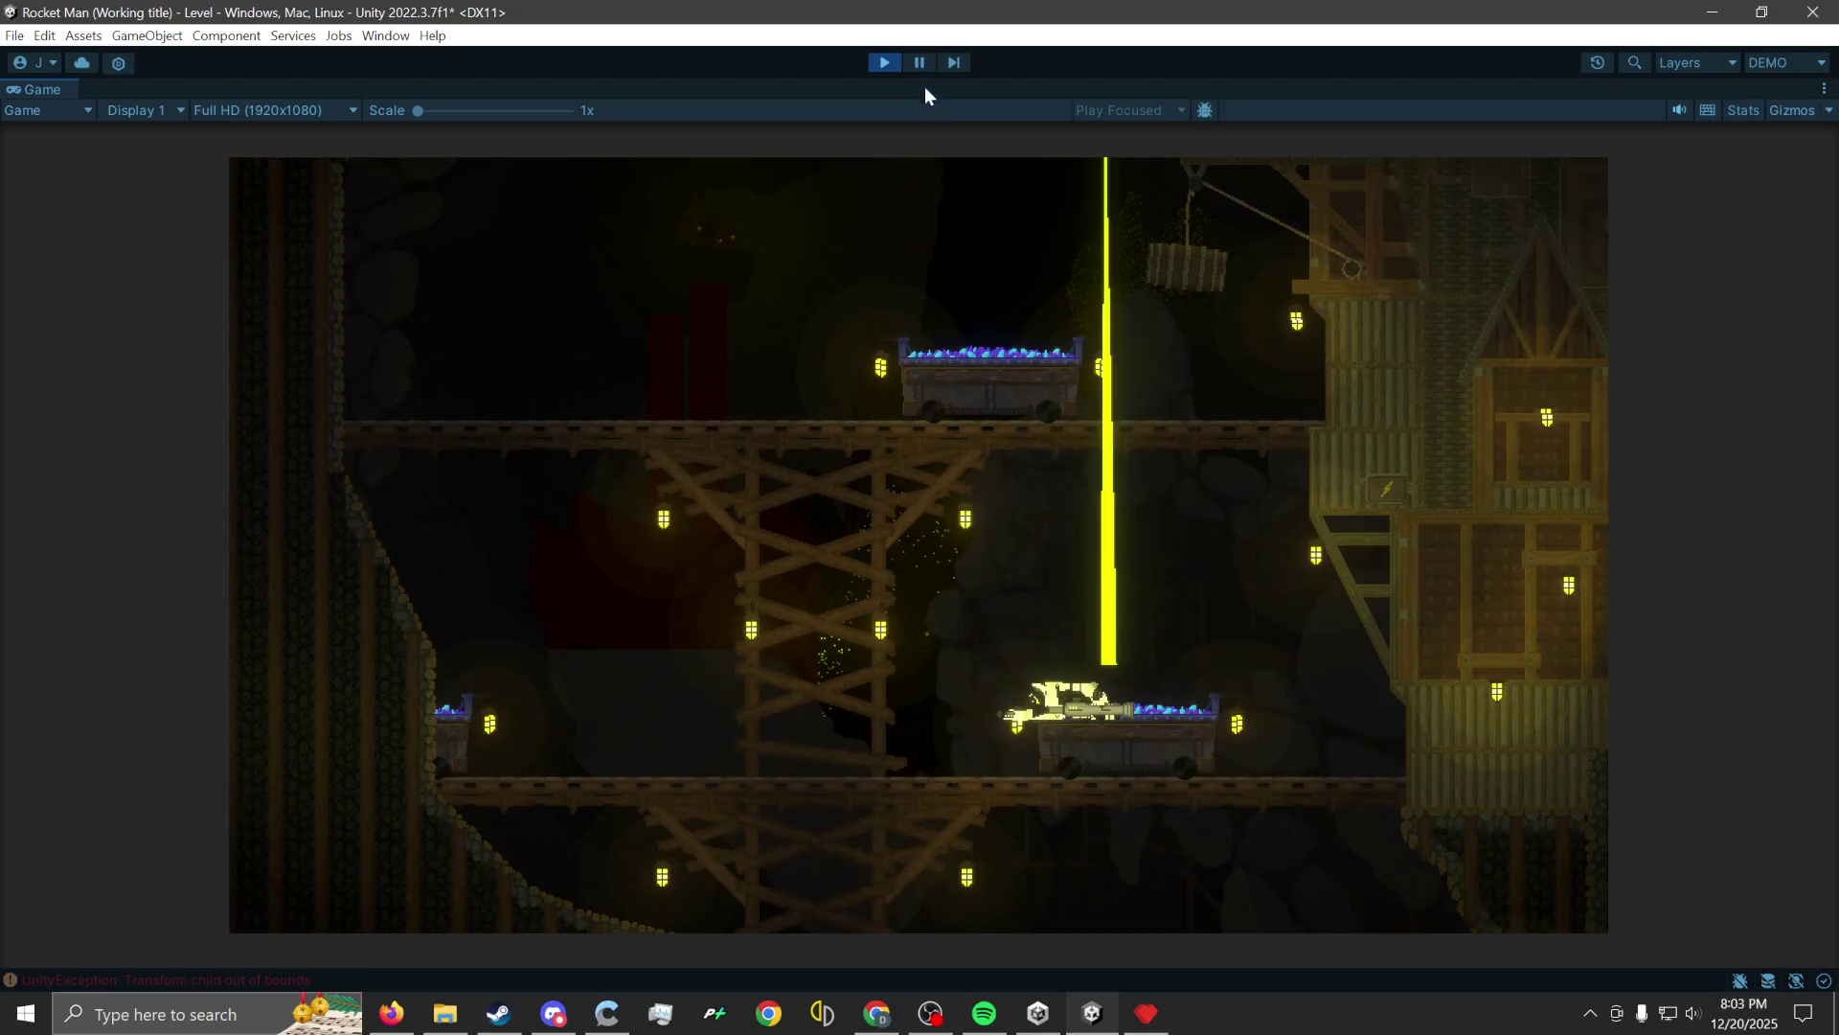
{"action": "left_click", "coordinate": [1149, 1025]}
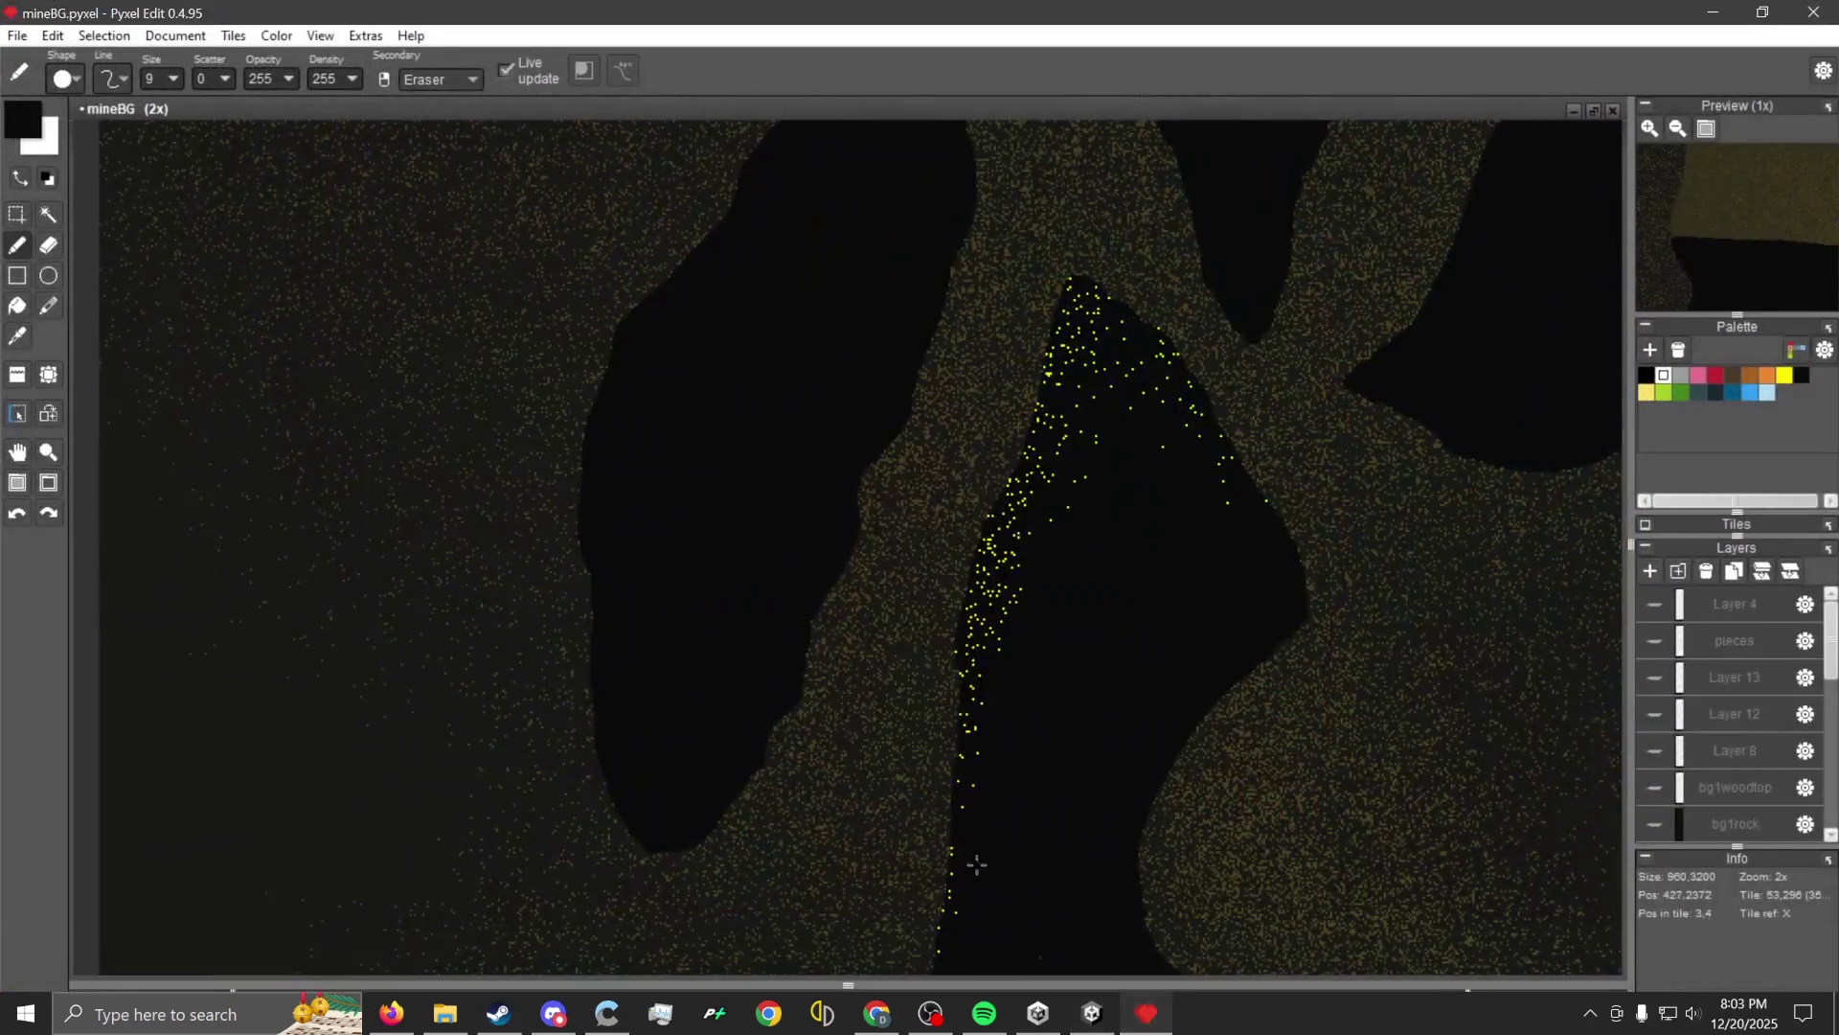
{"action": "scroll", "coordinate": [757, 599], "scroll_direction": "down", "scroll_amount": 3}
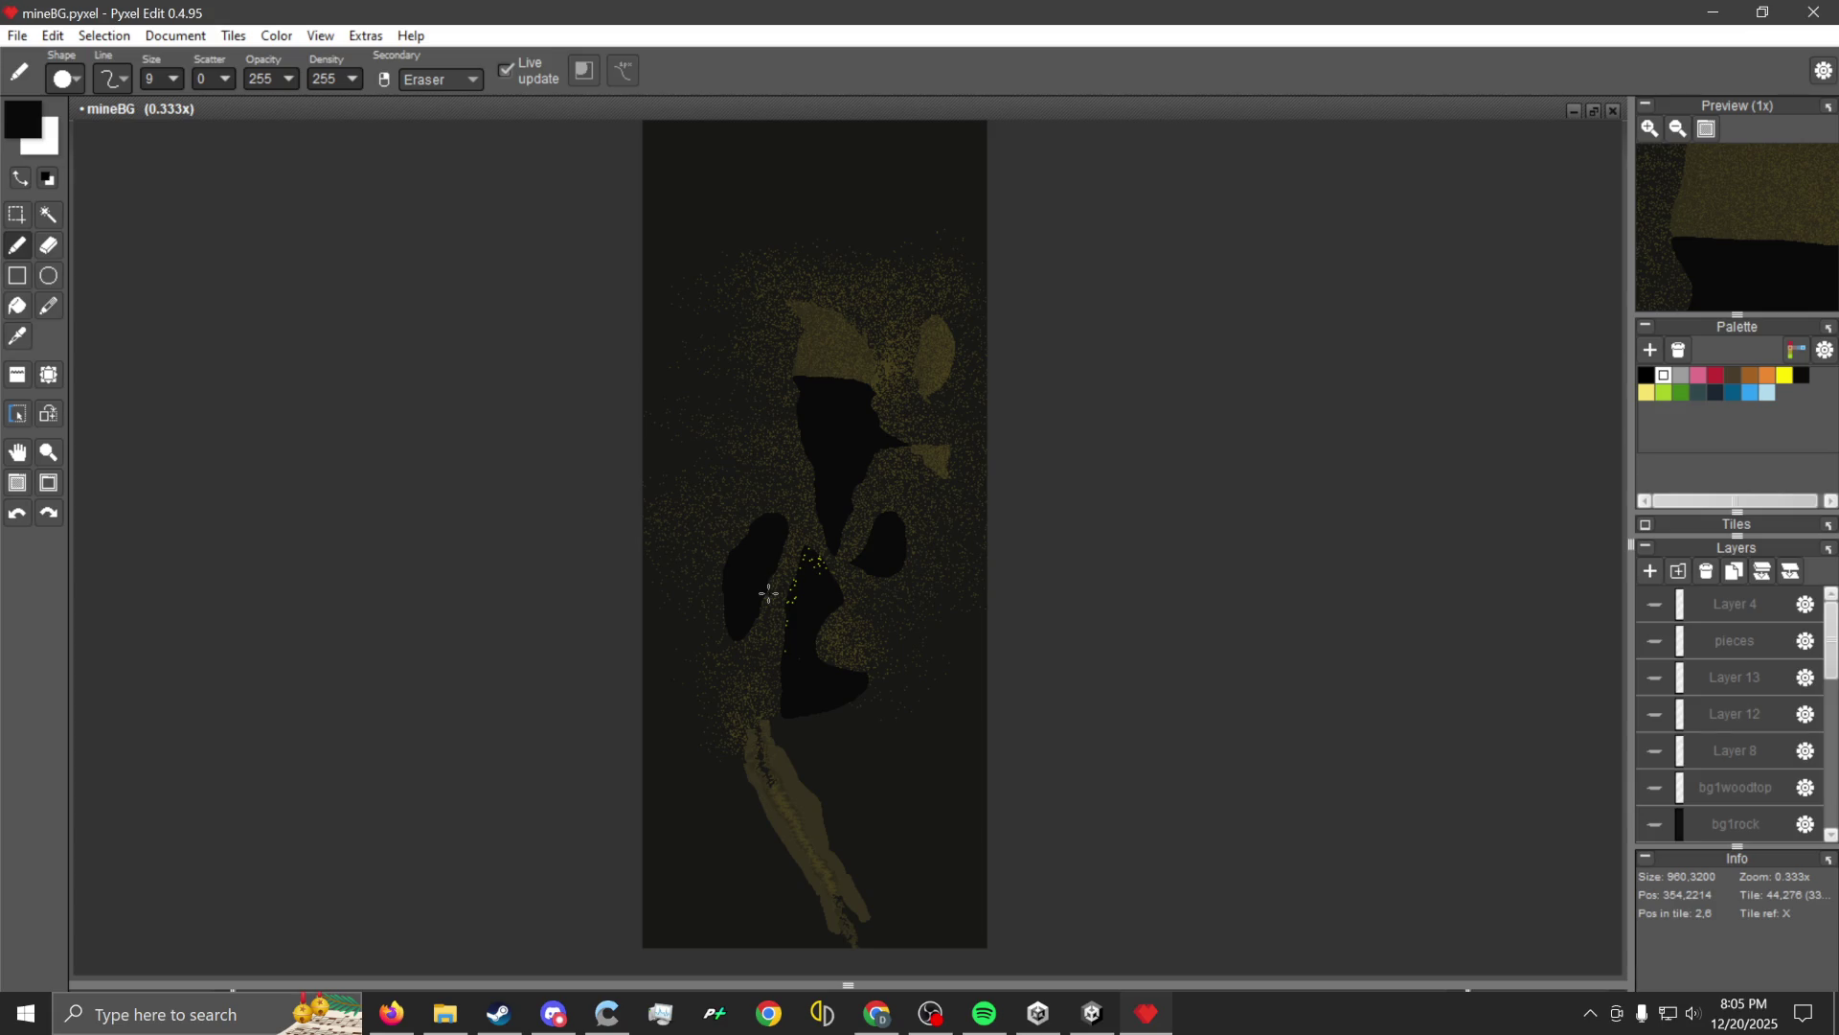
{"action": "scroll", "coordinate": [804, 641], "scroll_direction": "up", "scroll_amount": 2}
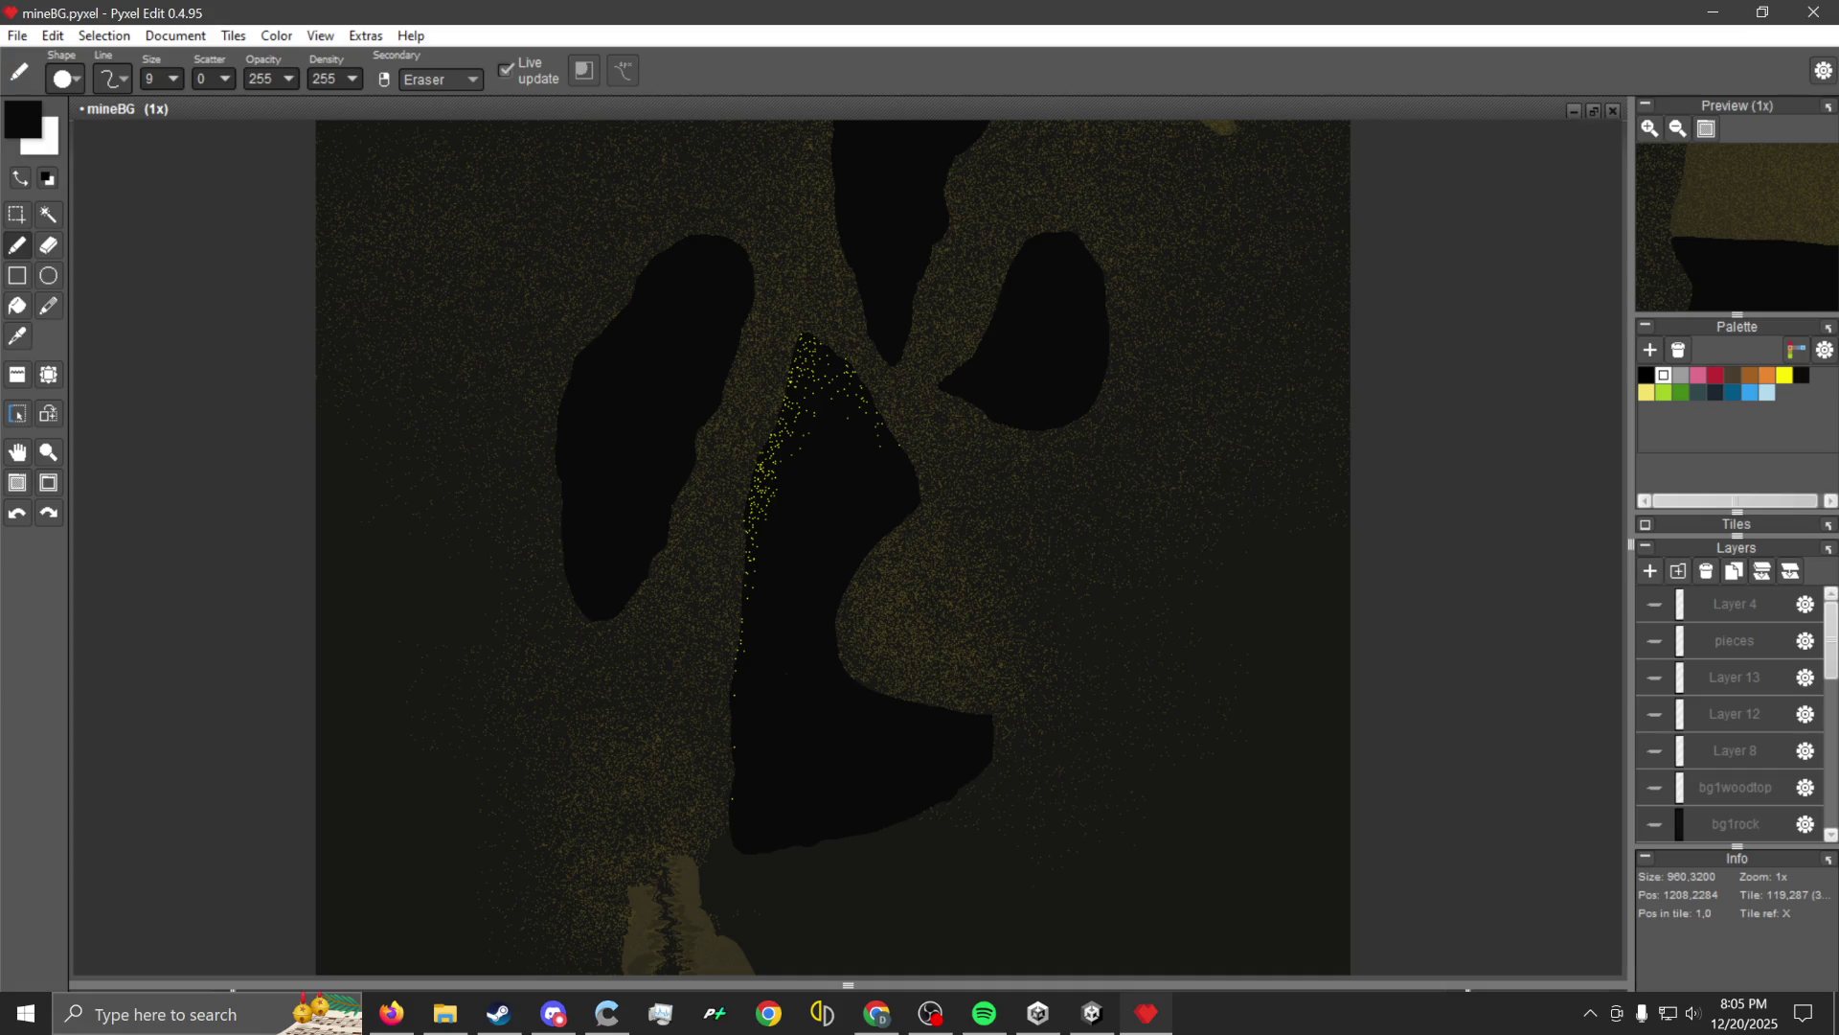
Hide Layer 20 copy, show Layer 18's white silhouette, and drag the TikTok browser window onscreen.
{"action": "scroll", "coordinate": [1063, 621], "scroll_direction": "down", "scroll_amount": 1}
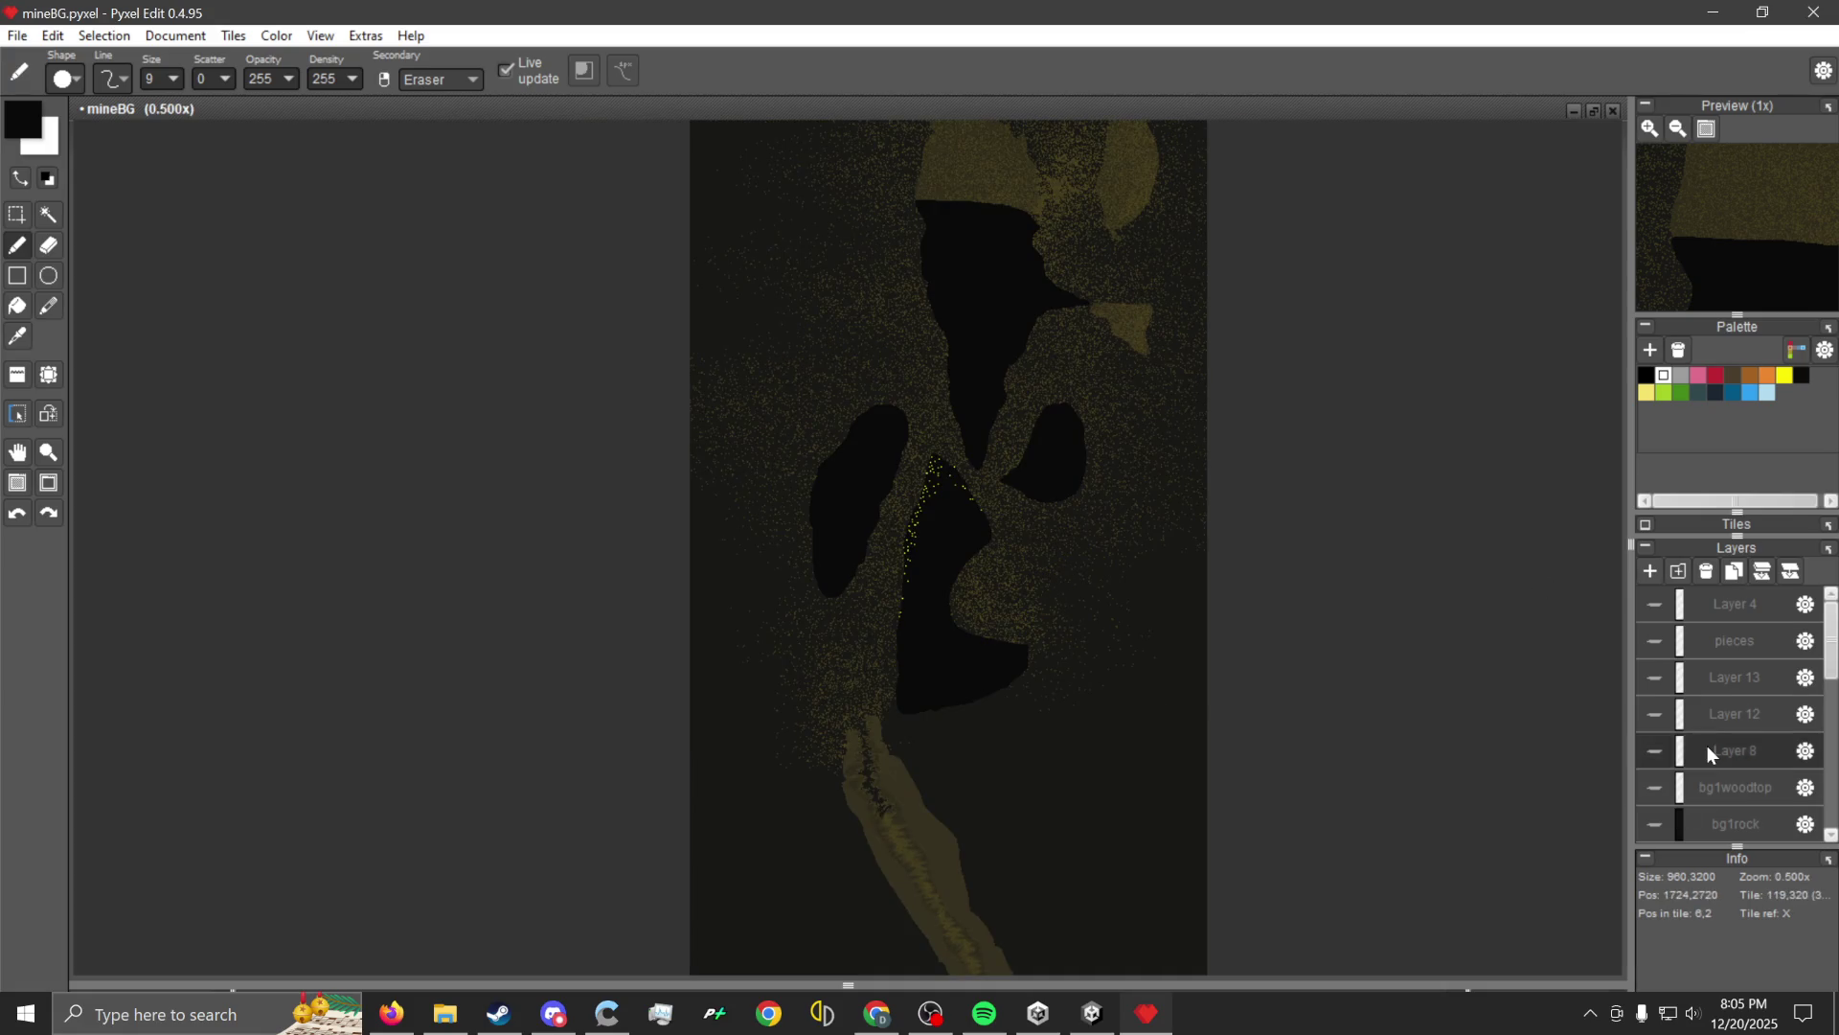
{"action": "scroll", "coordinate": [1707, 746], "scroll_direction": "down", "scroll_amount": 2}
{"action": "scroll", "coordinate": [1709, 743], "scroll_direction": "down", "scroll_amount": 6}
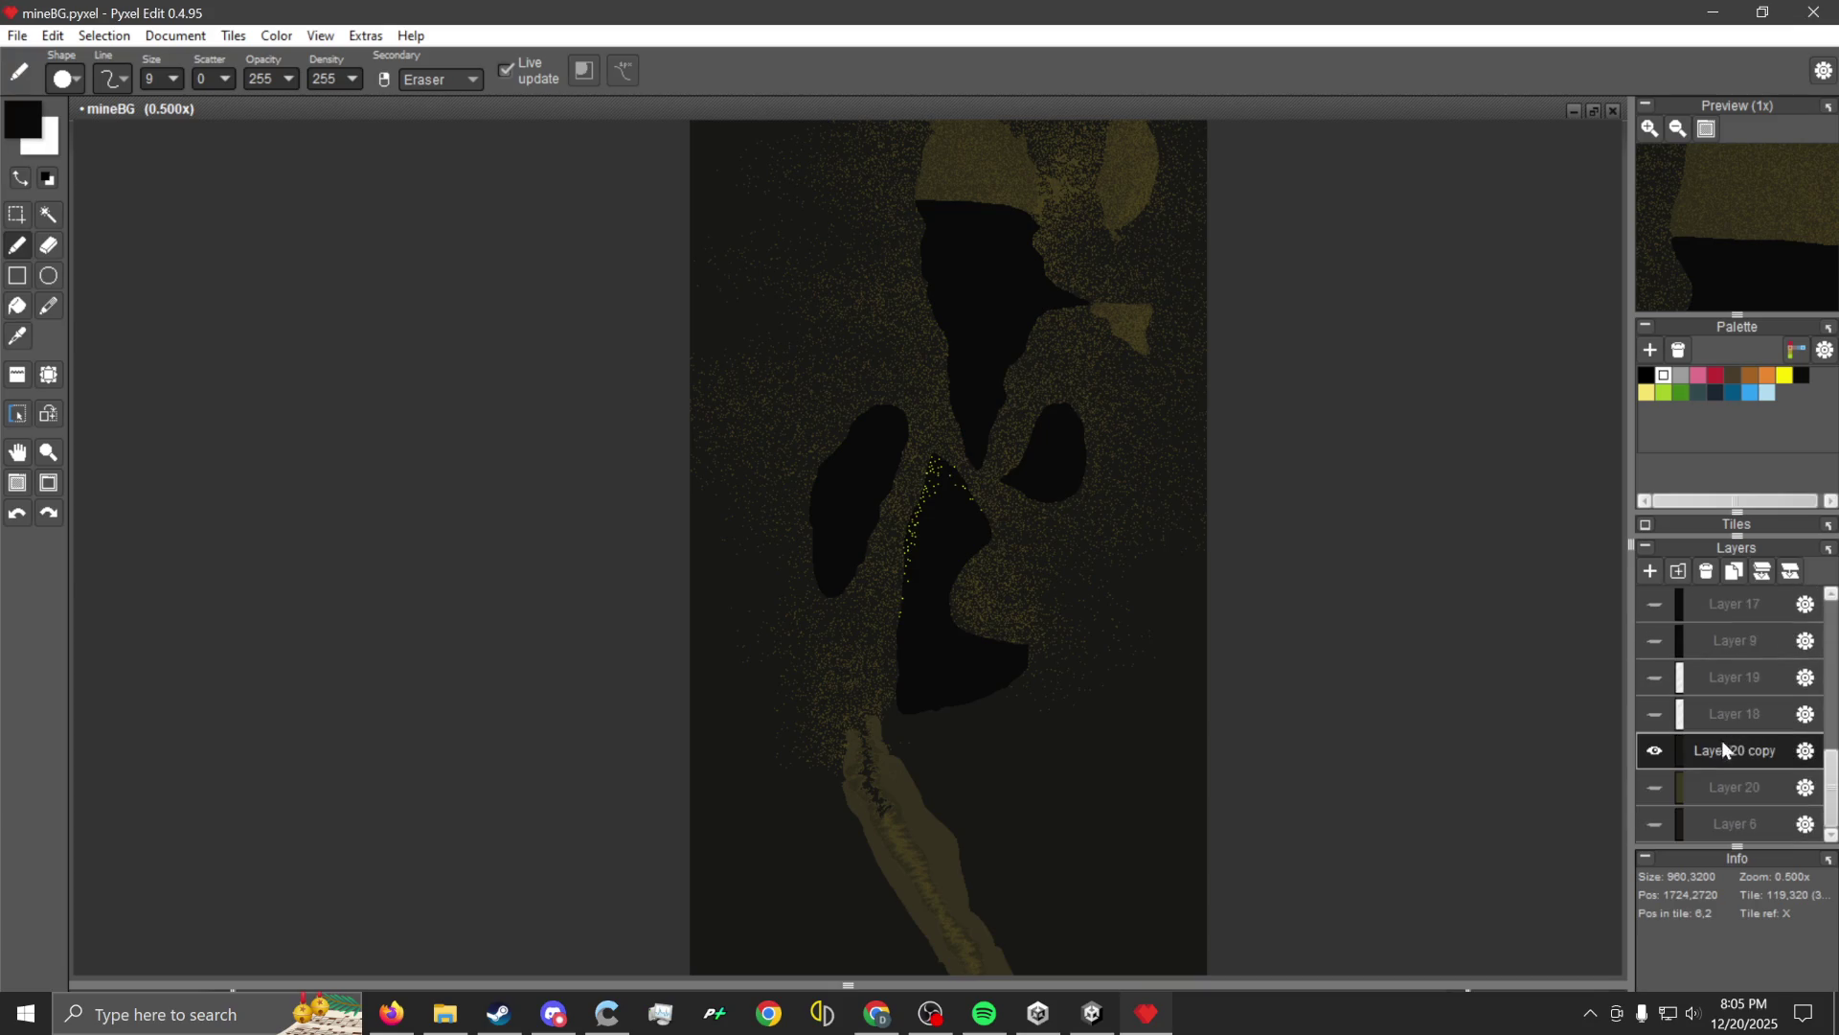
{"action": "left_click", "coordinate": [1651, 751]}
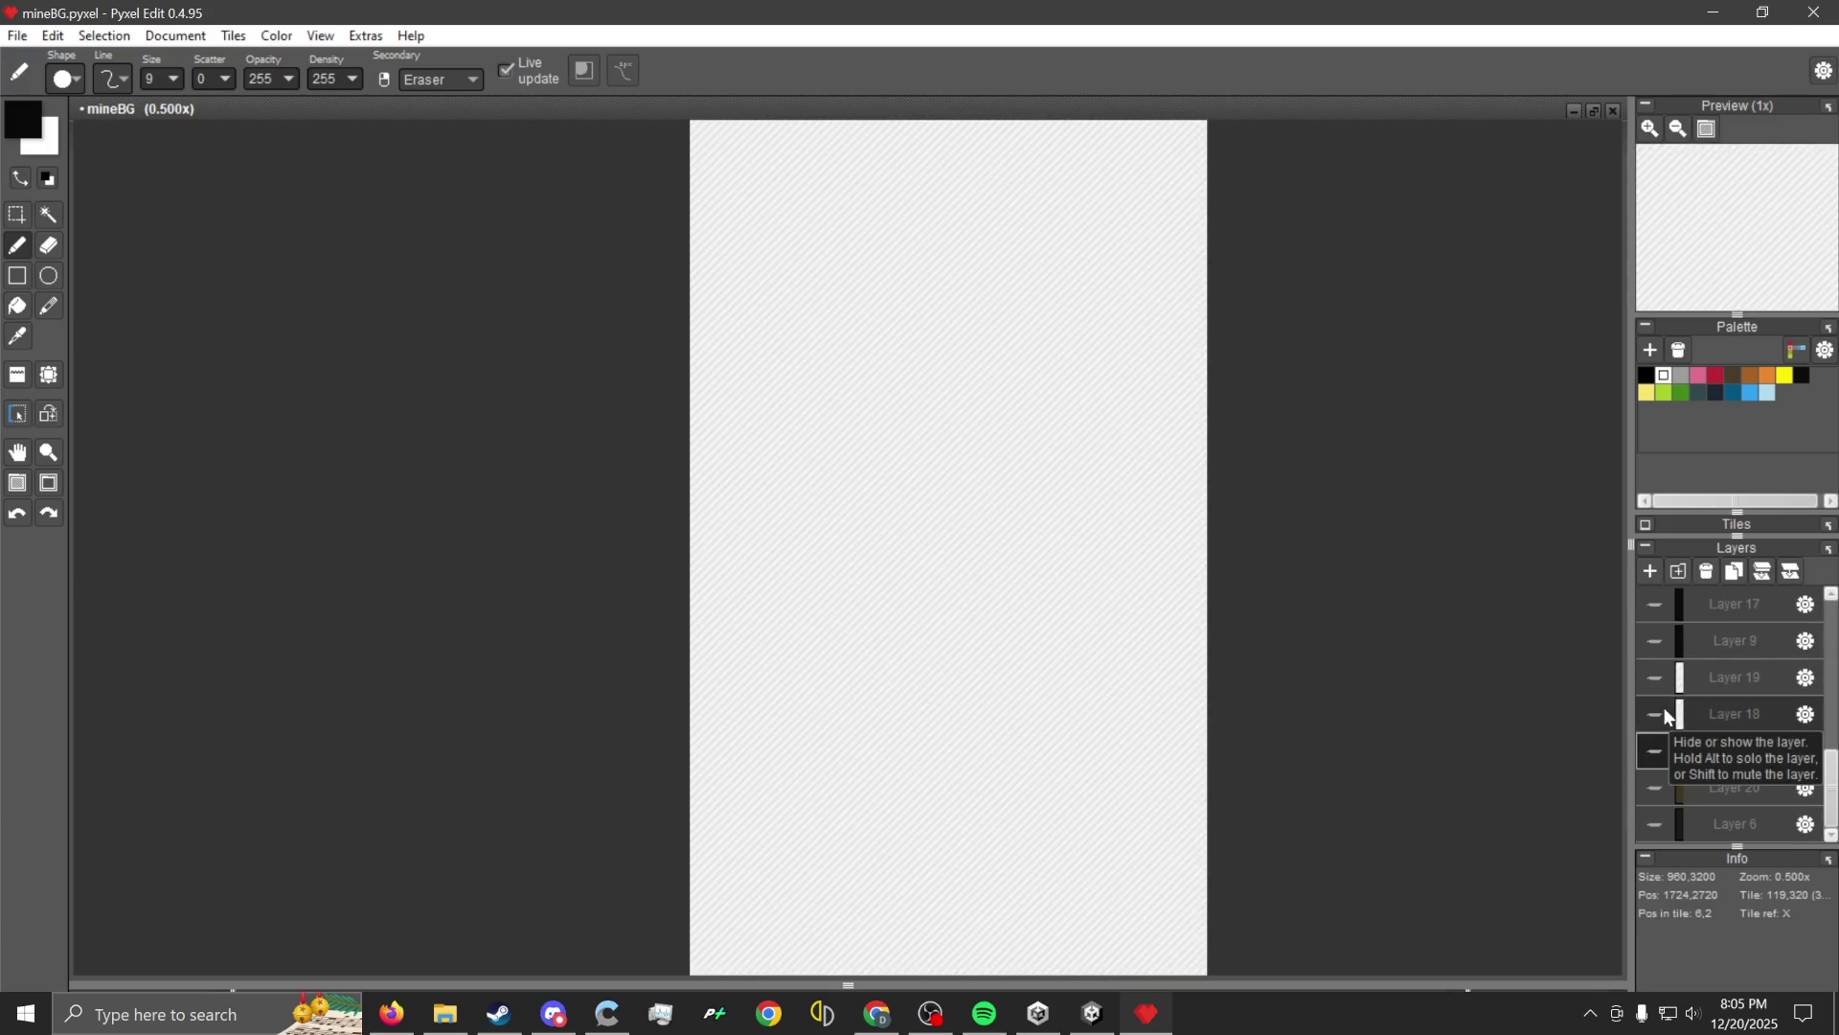
{"action": "left_click", "coordinate": [1651, 716]}
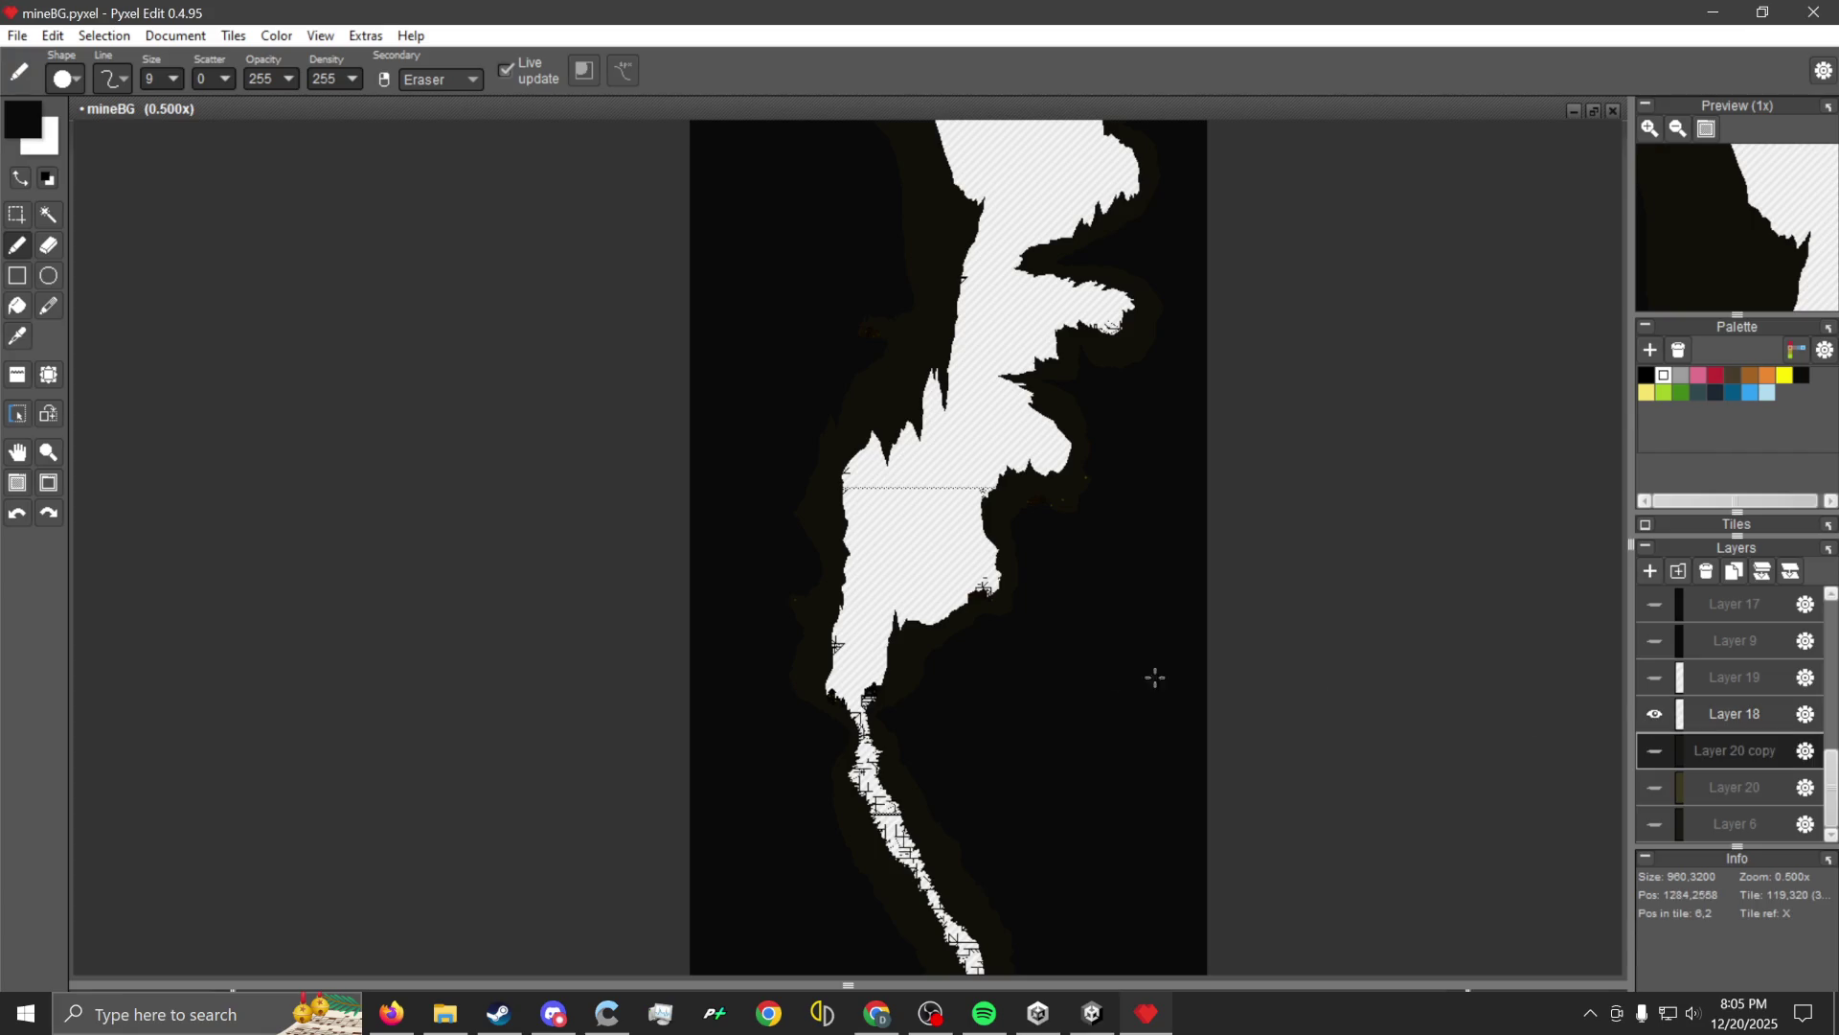
{"action": "scroll", "coordinate": [893, 635], "scroll_direction": "up", "scroll_amount": 1}
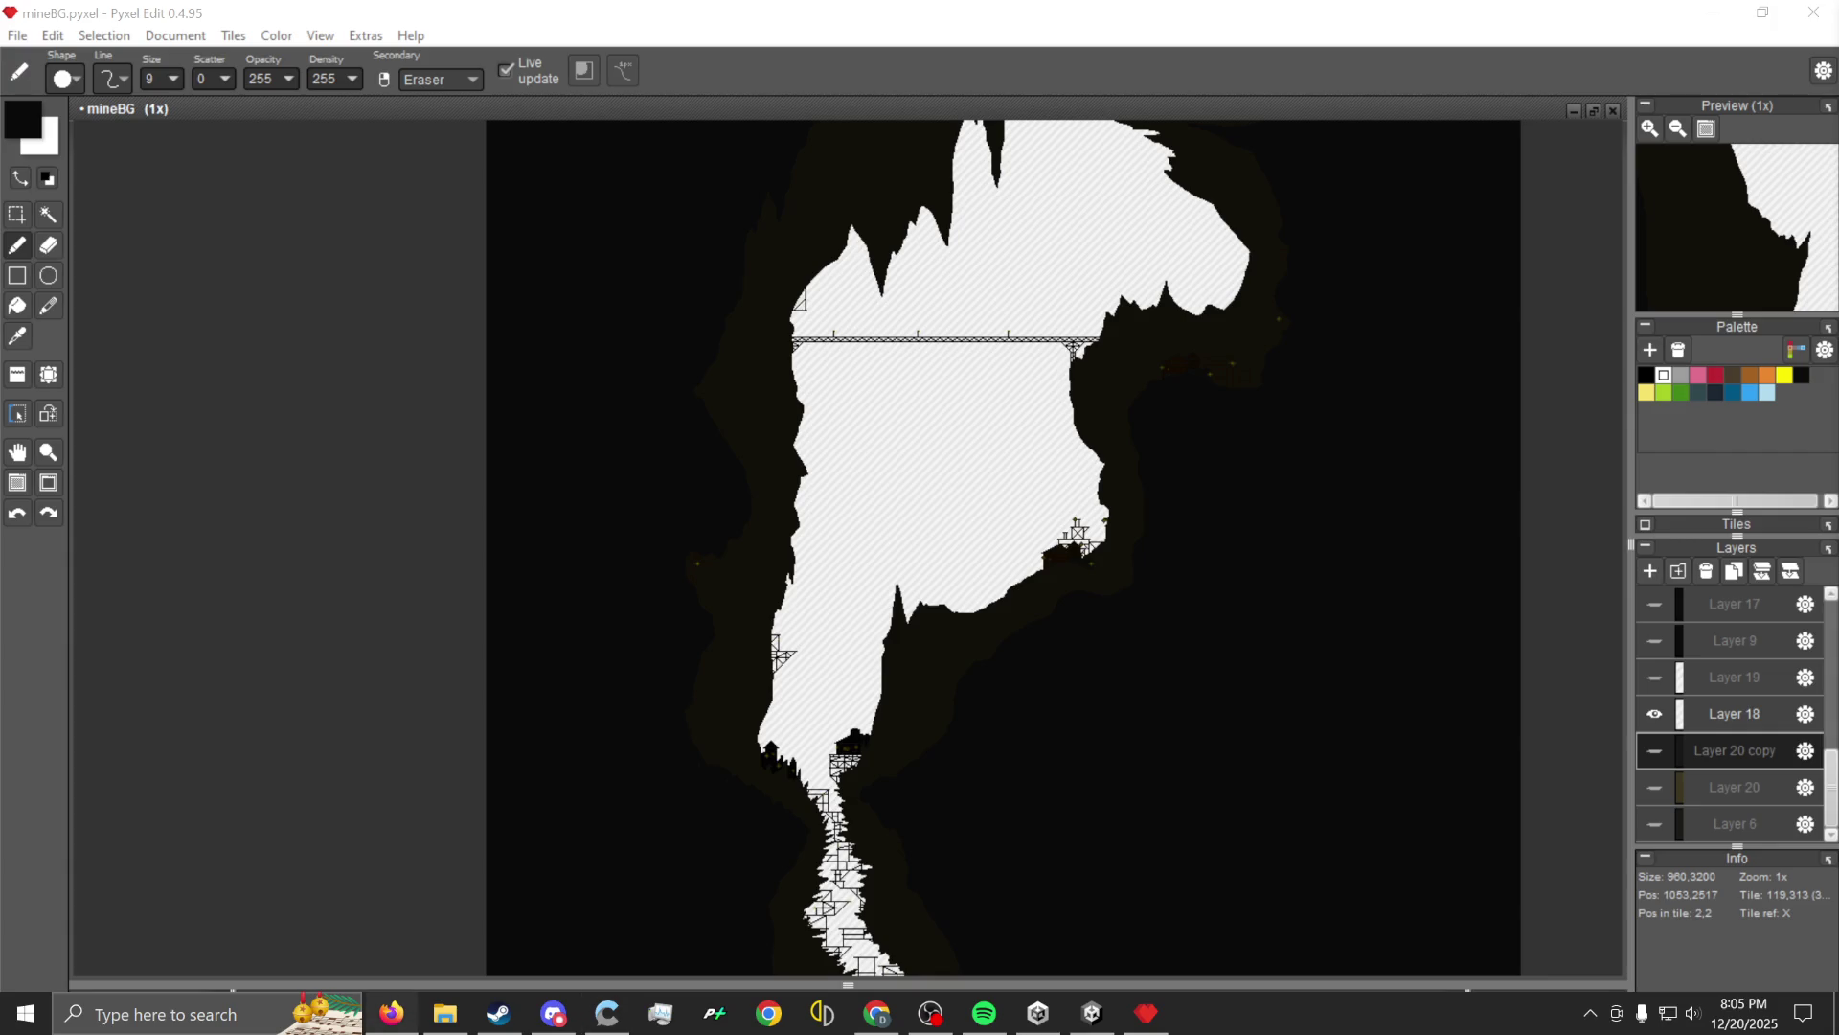
{"action": "mouse_move", "coordinate": [1657, 347]}
{"action": "left_mouse_down"}
{"action": "mouse_move", "coordinate": [1031, 289]}
{"action": "mouse_move", "coordinate": [1091, 46]}
{"action": "left_mouse_up"}
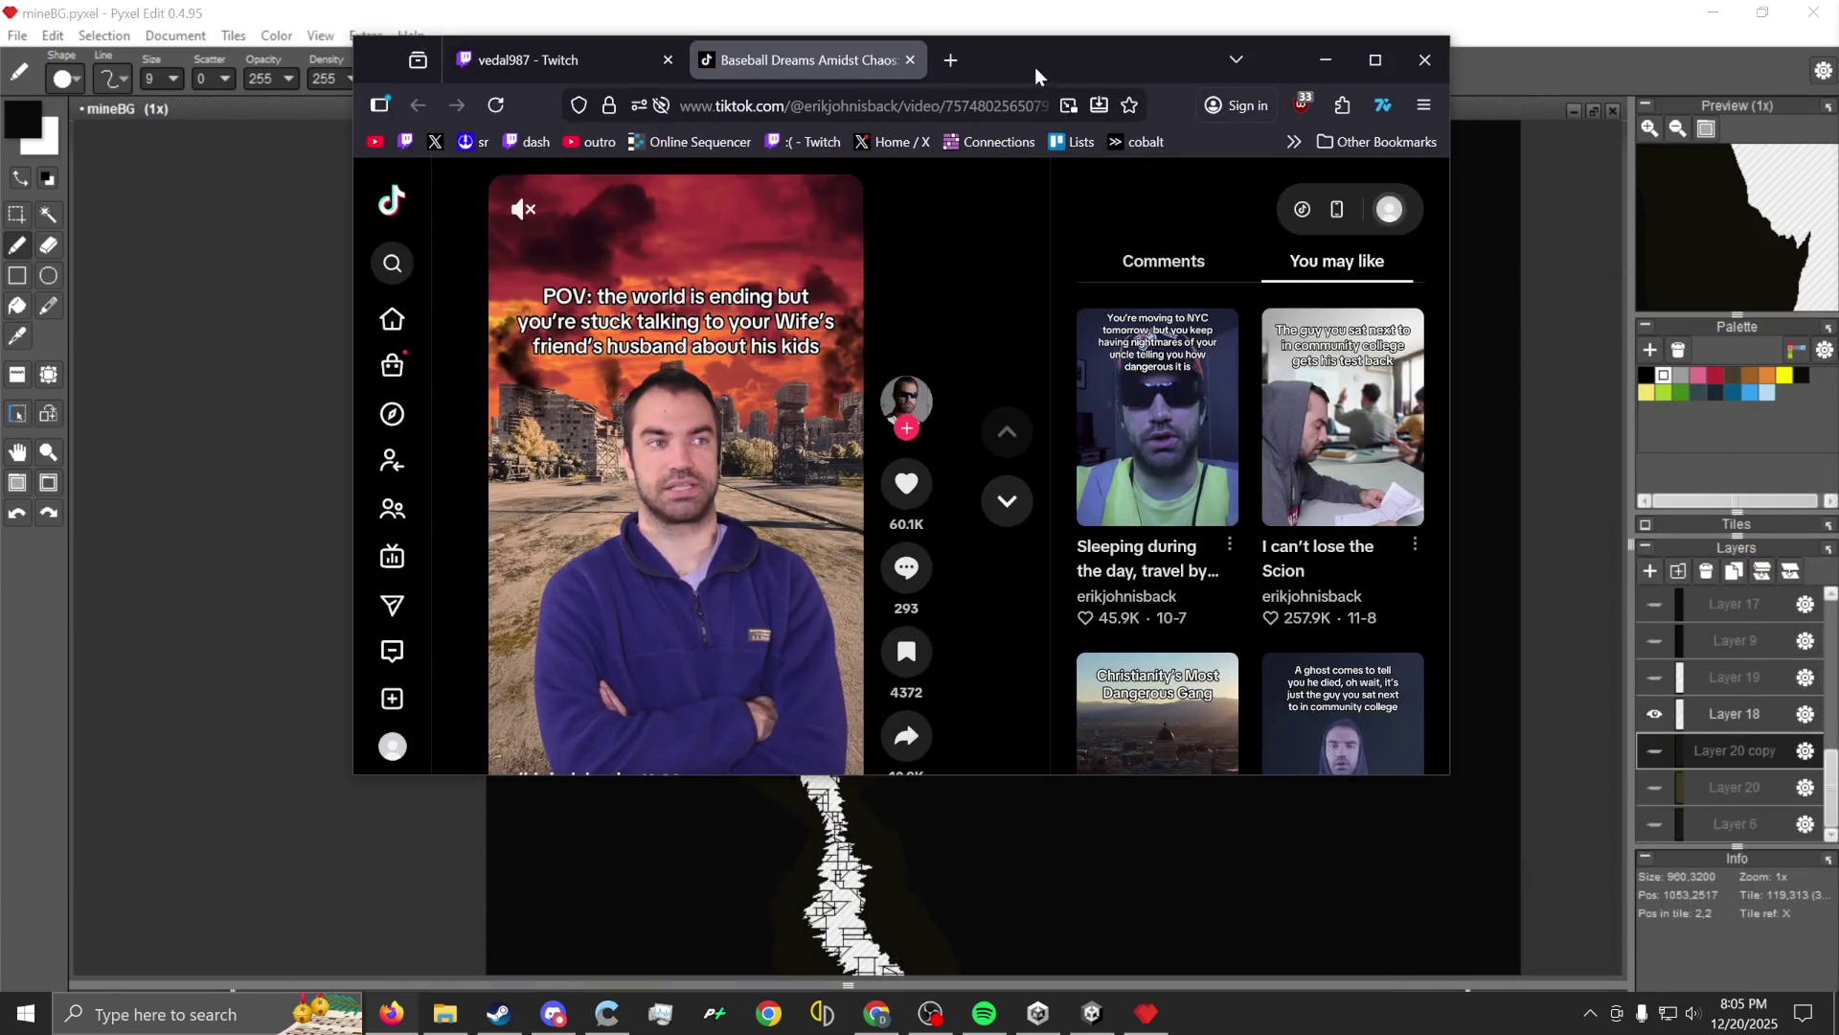
Unmute and skim the TikTok video, close its tab, and minimize Firefox.
{"action": "left_click", "coordinate": [523, 209]}
{"action": "scroll", "coordinate": [792, 628], "scroll_direction": "down", "scroll_amount": 1}
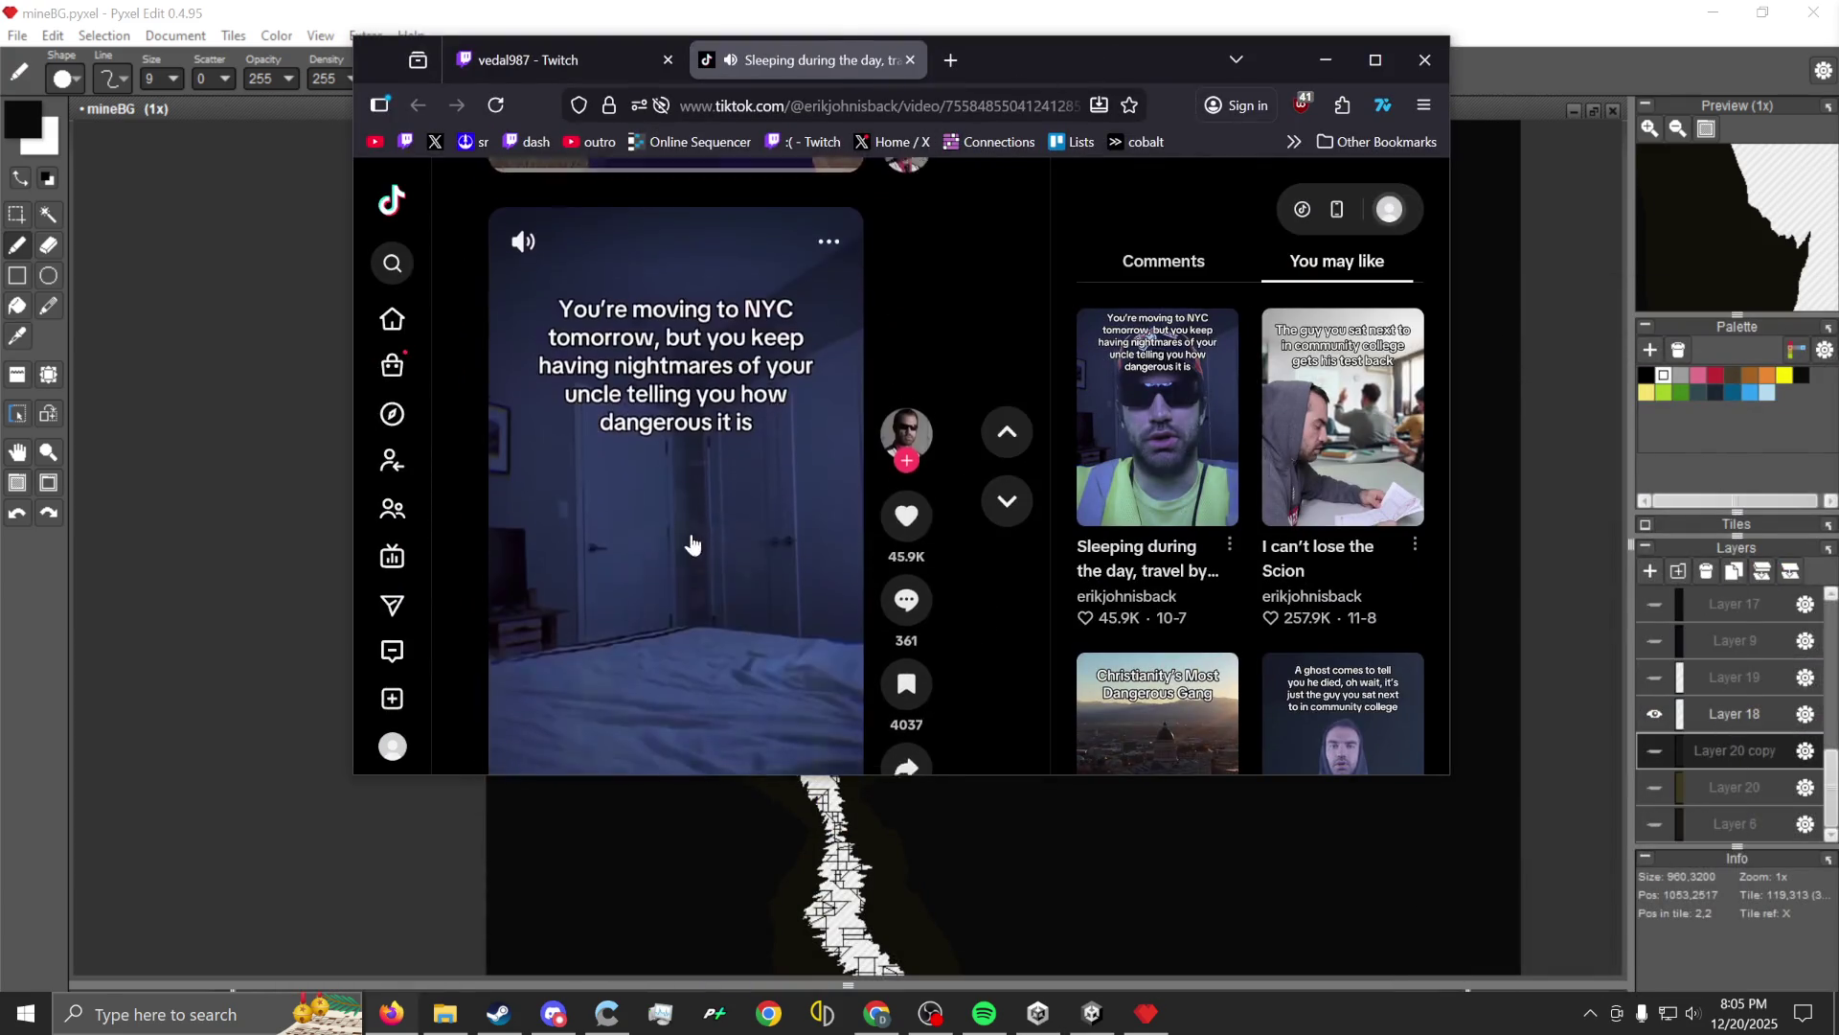
{"action": "scroll", "coordinate": [719, 561], "scroll_direction": "up", "scroll_amount": 1}
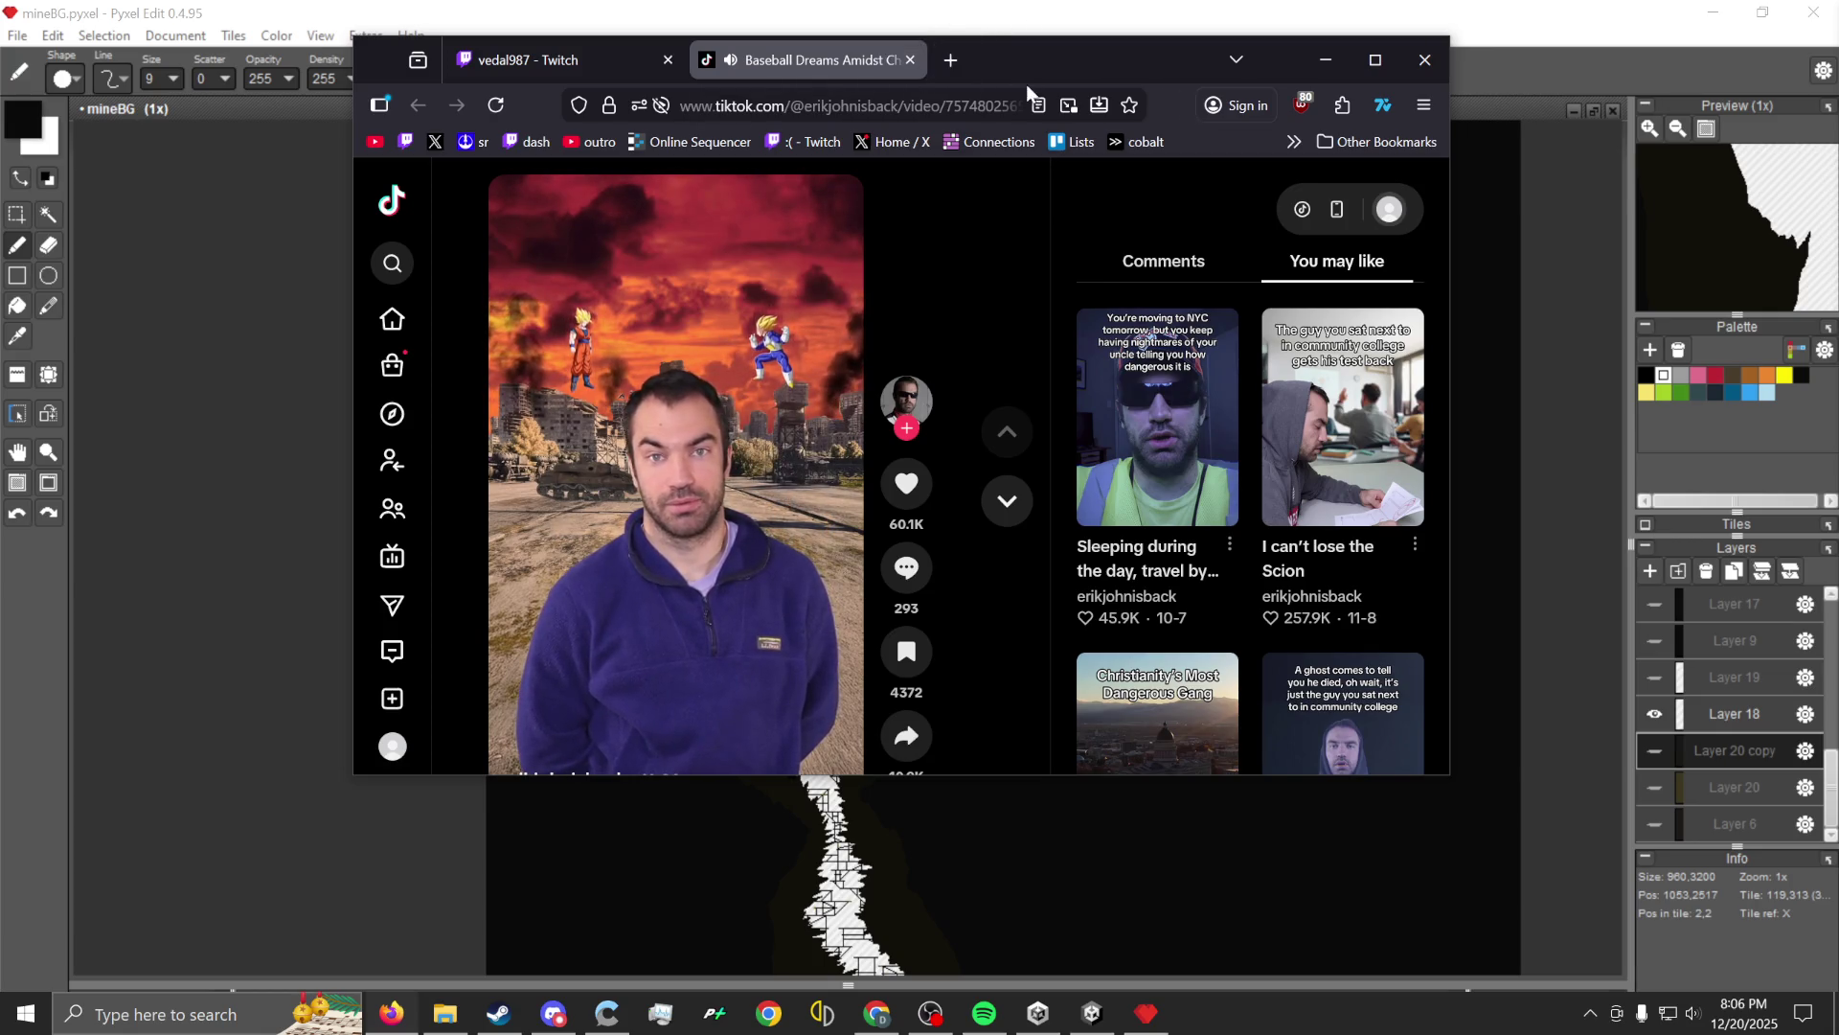
{"action": "left_click", "coordinate": [917, 69]}
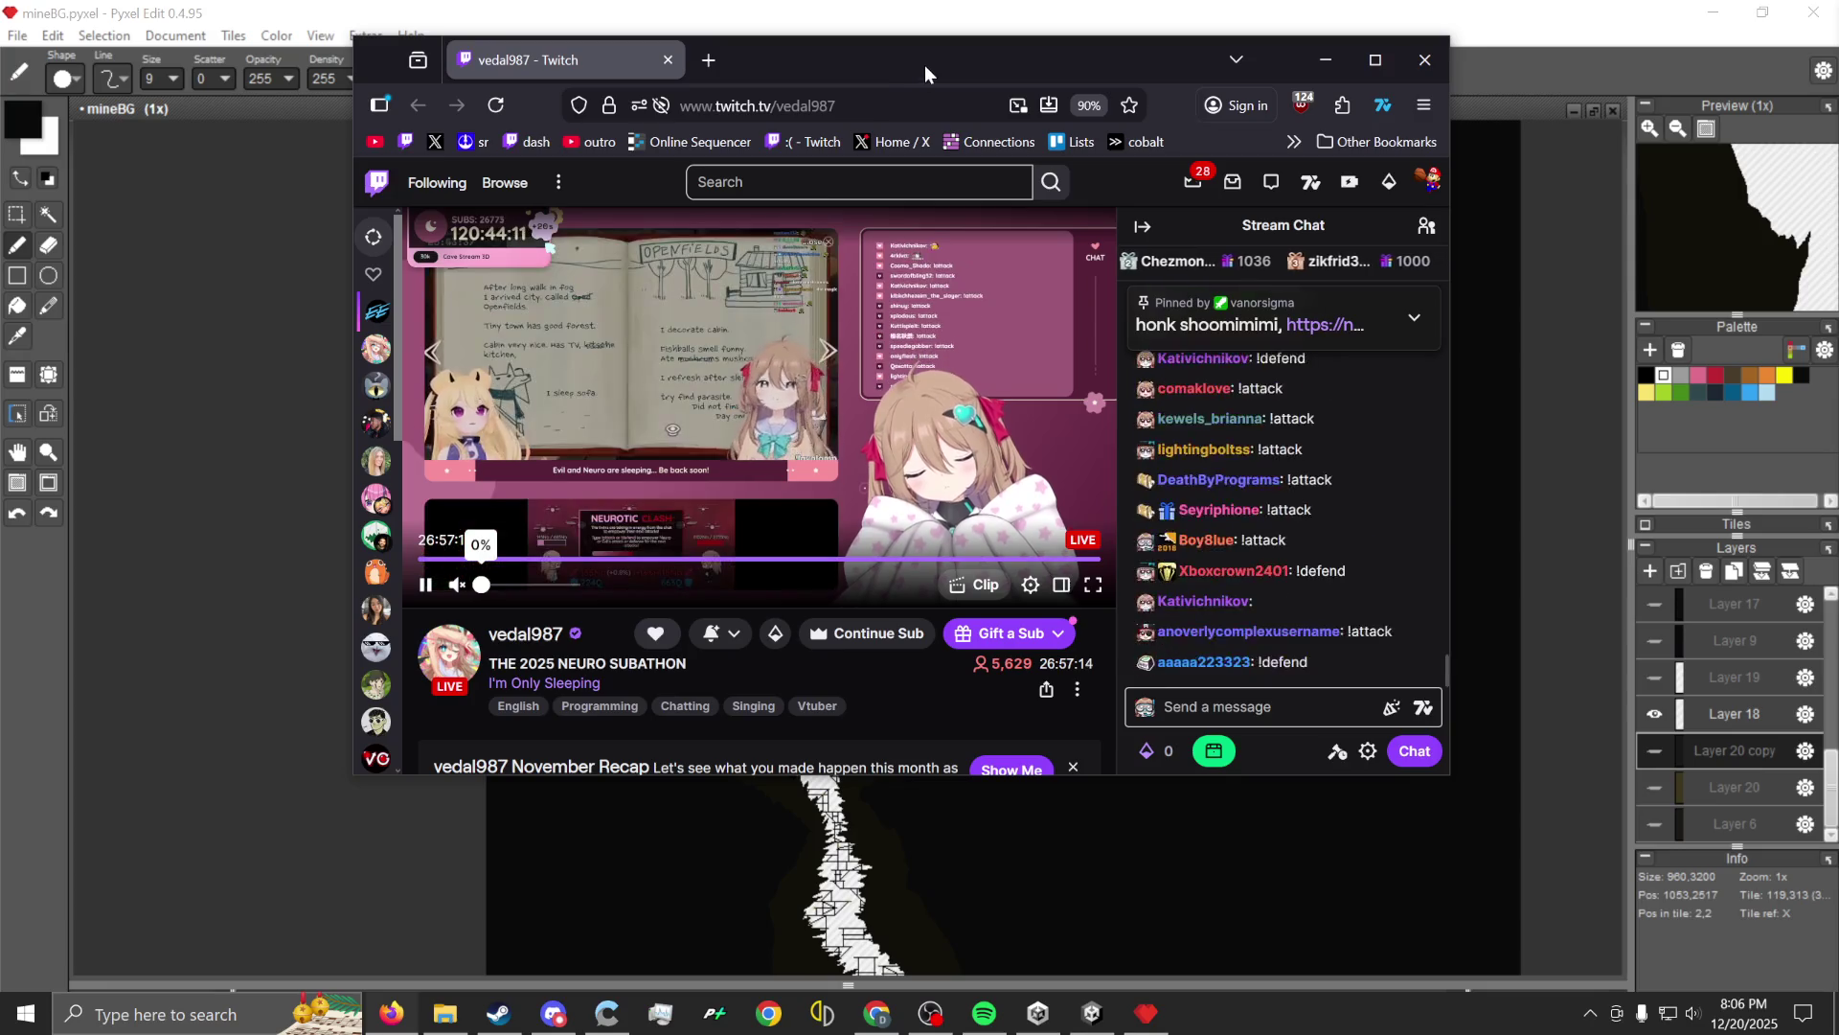
{"action": "left_click", "coordinate": [1326, 60]}
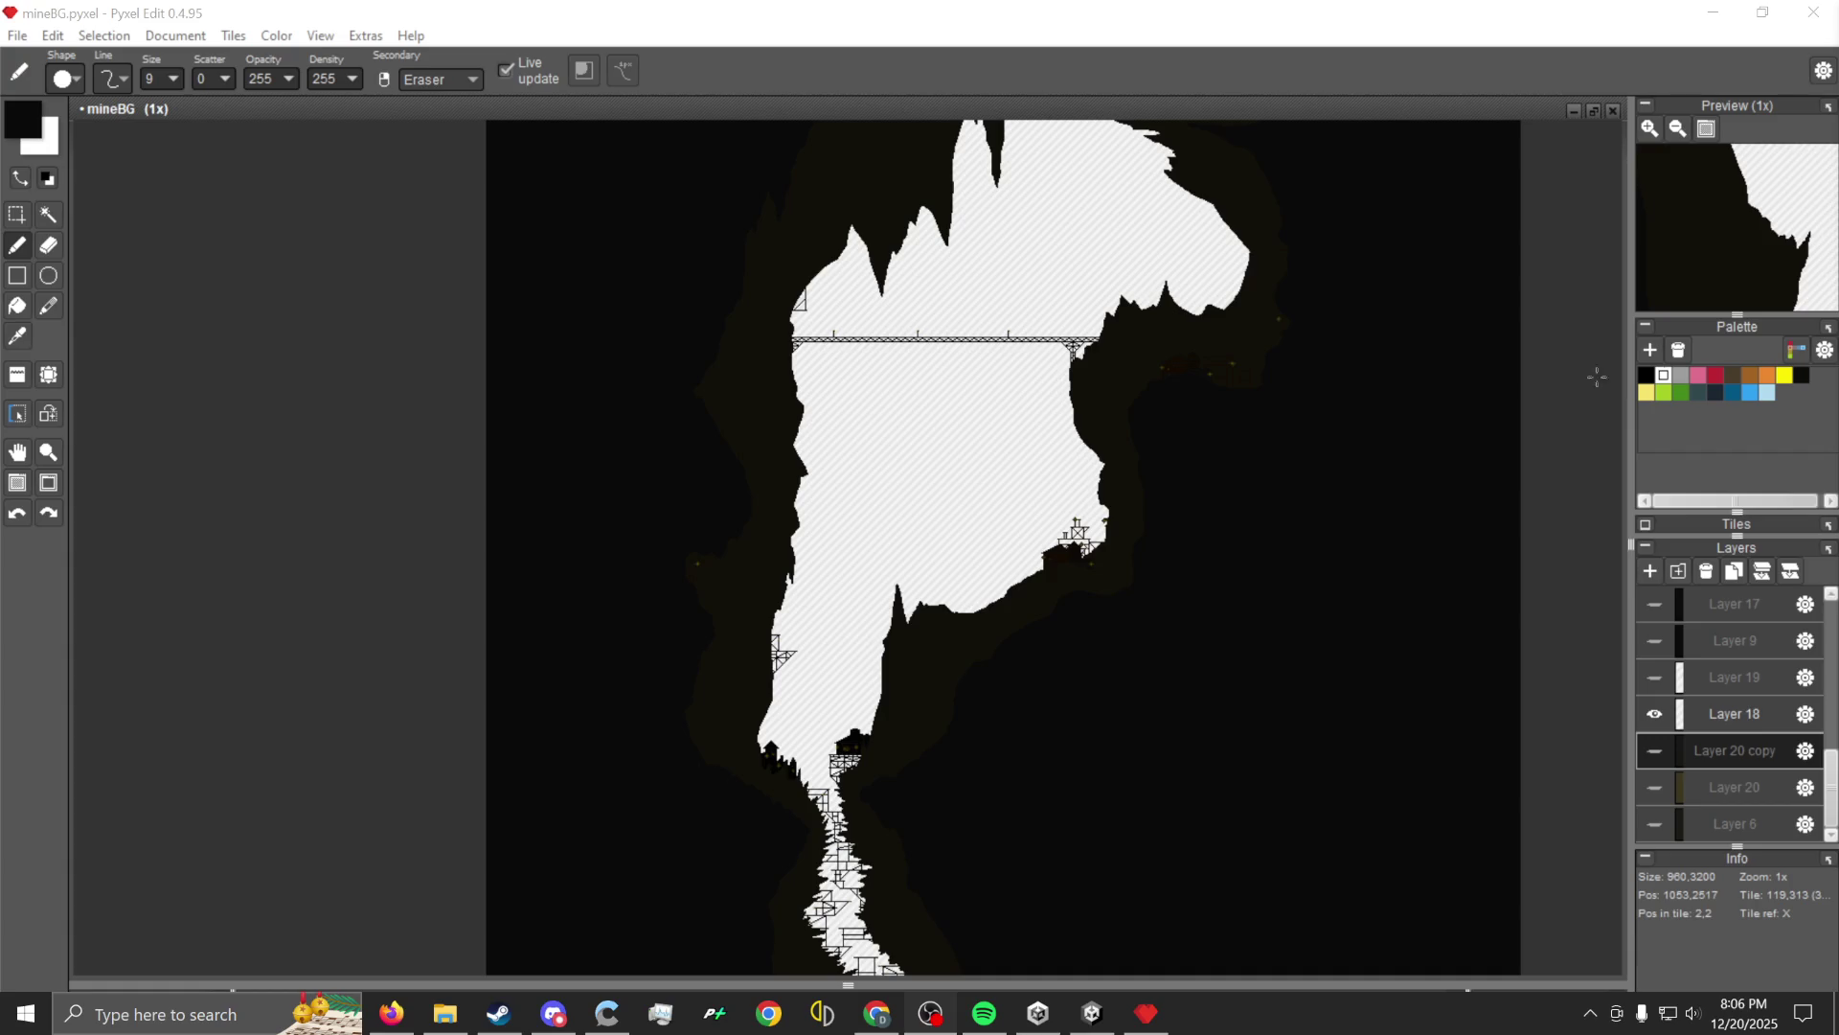
Turn on Layer 20 copy's speckled texture over the cave.
{"action": "scroll", "coordinate": [945, 393], "scroll_direction": "up", "scroll_amount": 3}
{"action": "scroll", "coordinate": [915, 415], "scroll_direction": "down", "scroll_amount": 1}
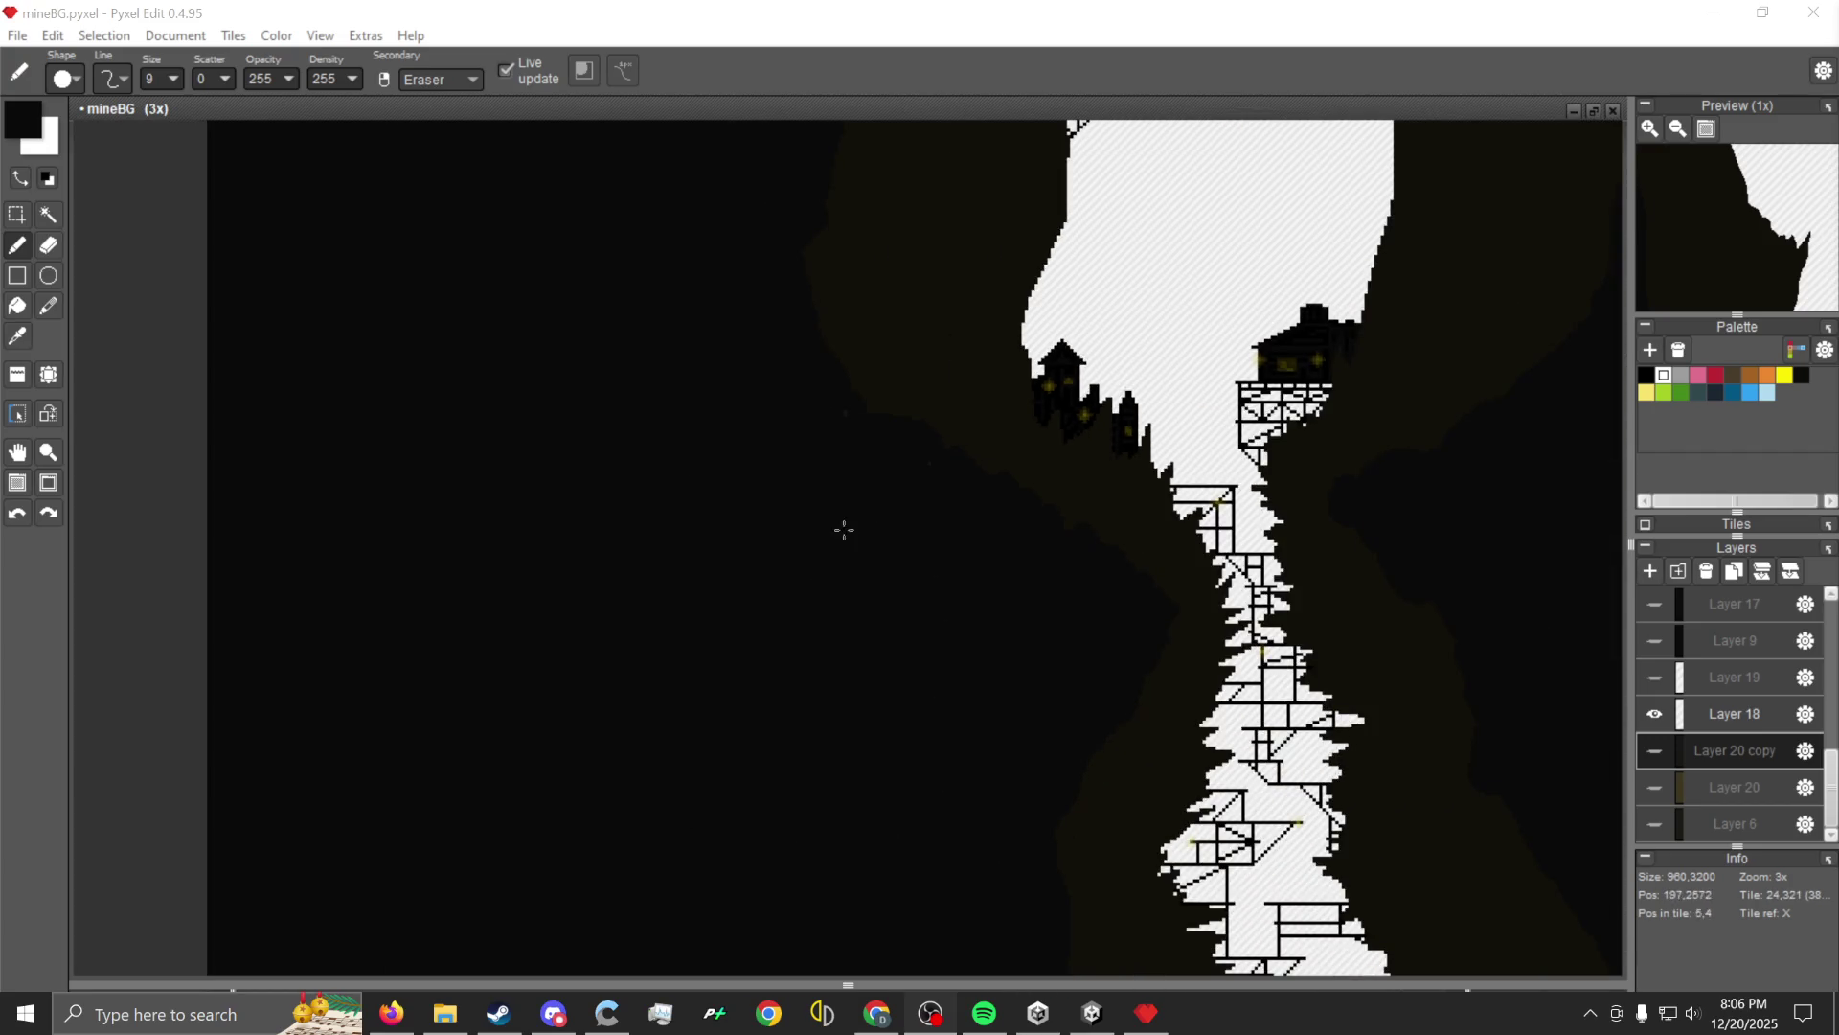
{"action": "scroll", "coordinate": [917, 663], "scroll_direction": "down", "scroll_amount": 1}
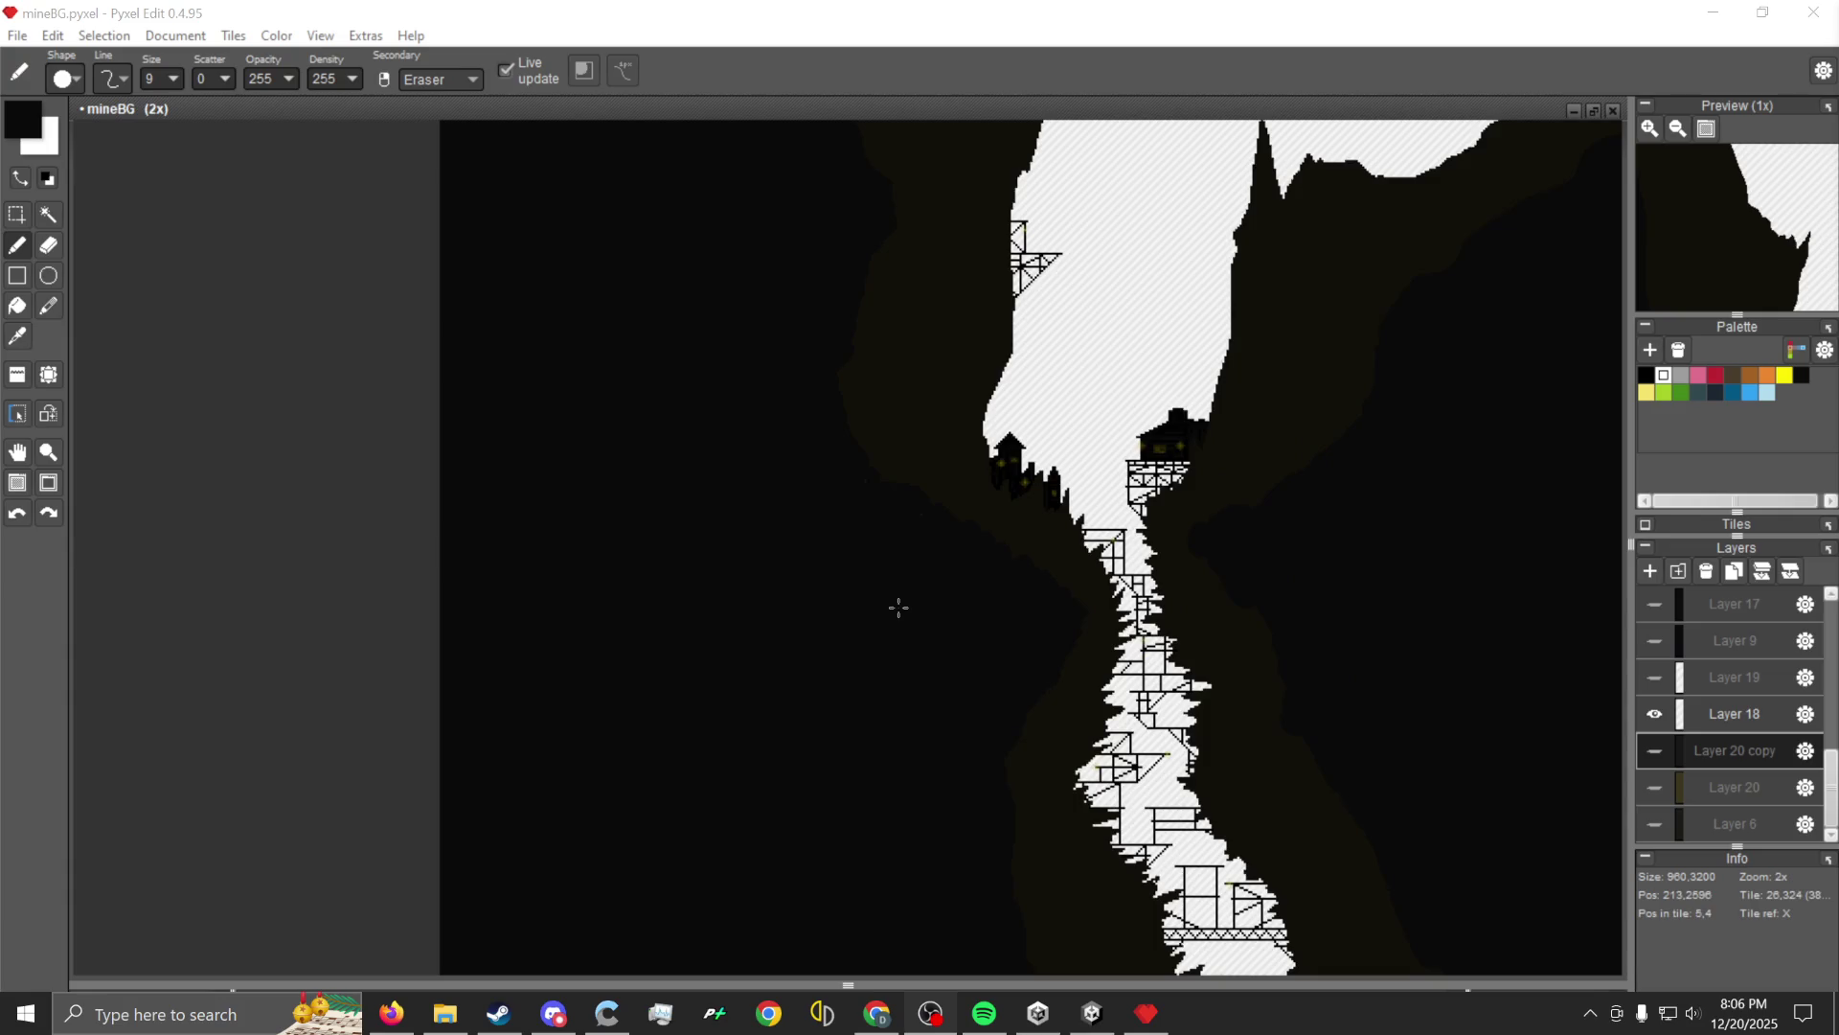
{"action": "left_click", "coordinate": [1653, 750]}
{"action": "scroll", "coordinate": [968, 718], "scroll_direction": "down", "scroll_amount": 2}
{"action": "scroll", "coordinate": [999, 528], "scroll_direction": "up", "scroll_amount": 2}
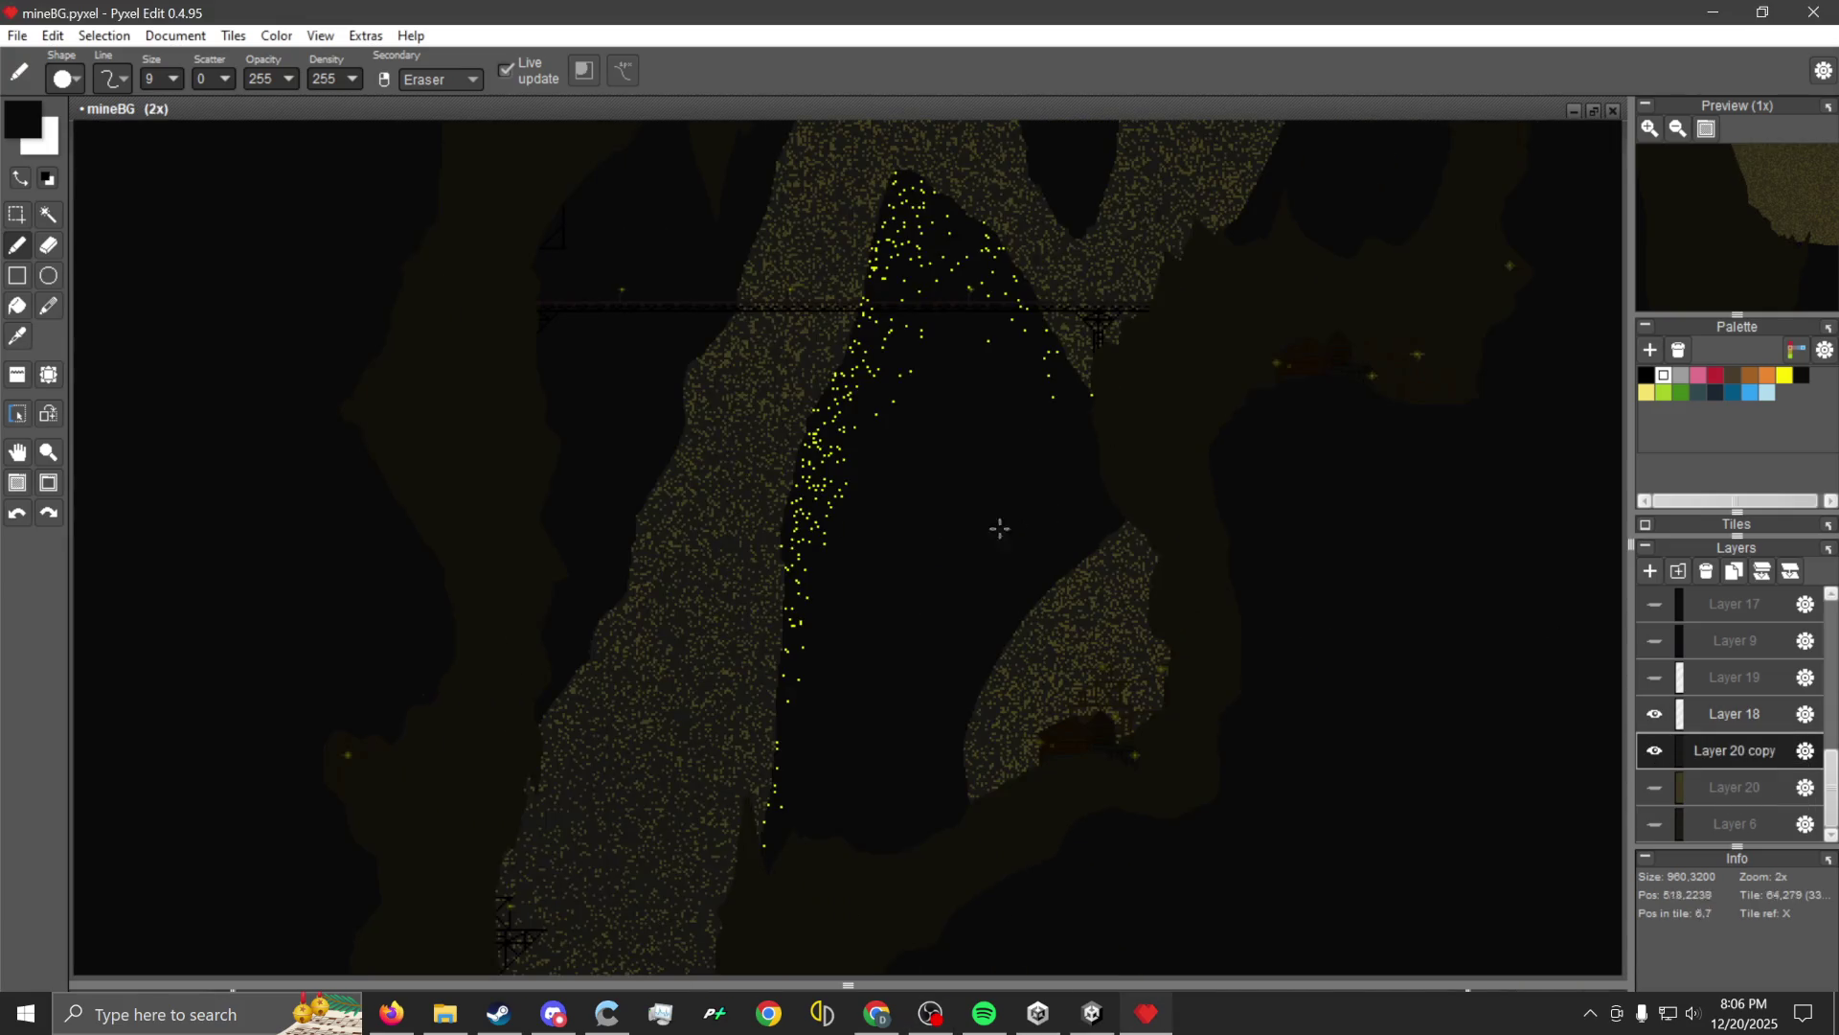
Switch to the fill bucket tool.
{"action": "key", "text": "i"}
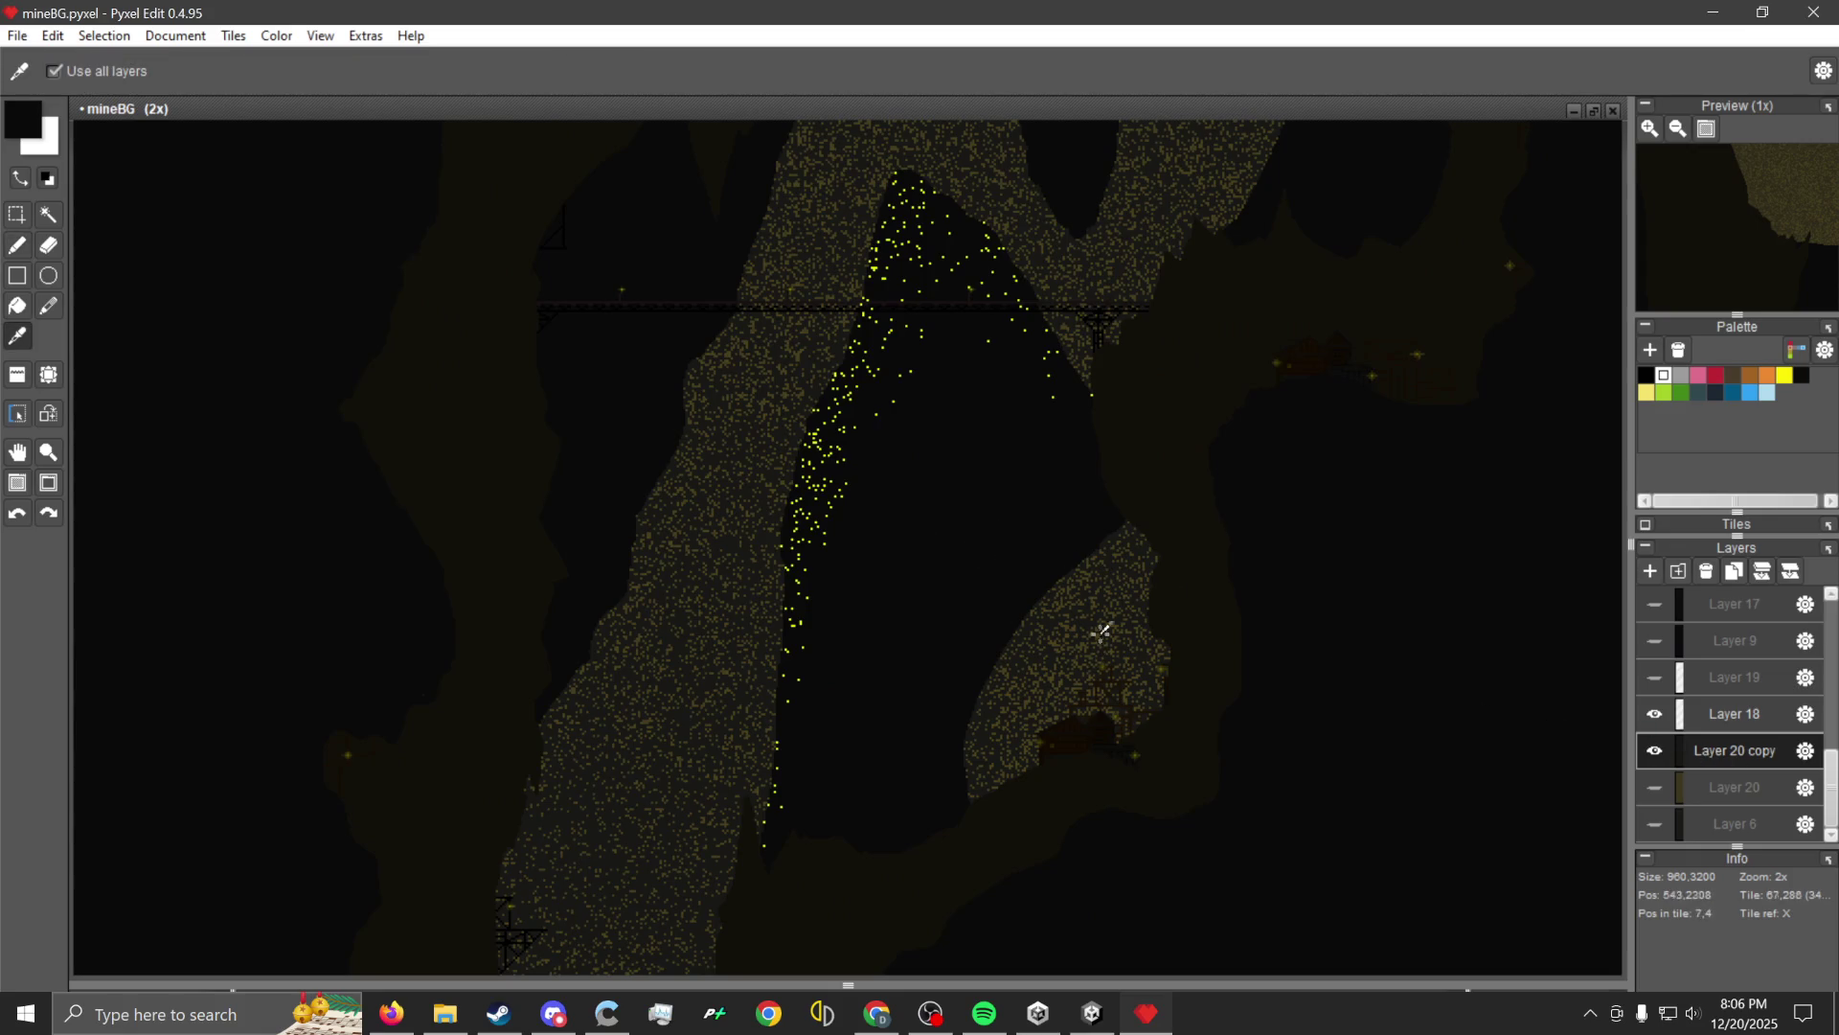
{"action": "key", "text": "b"}
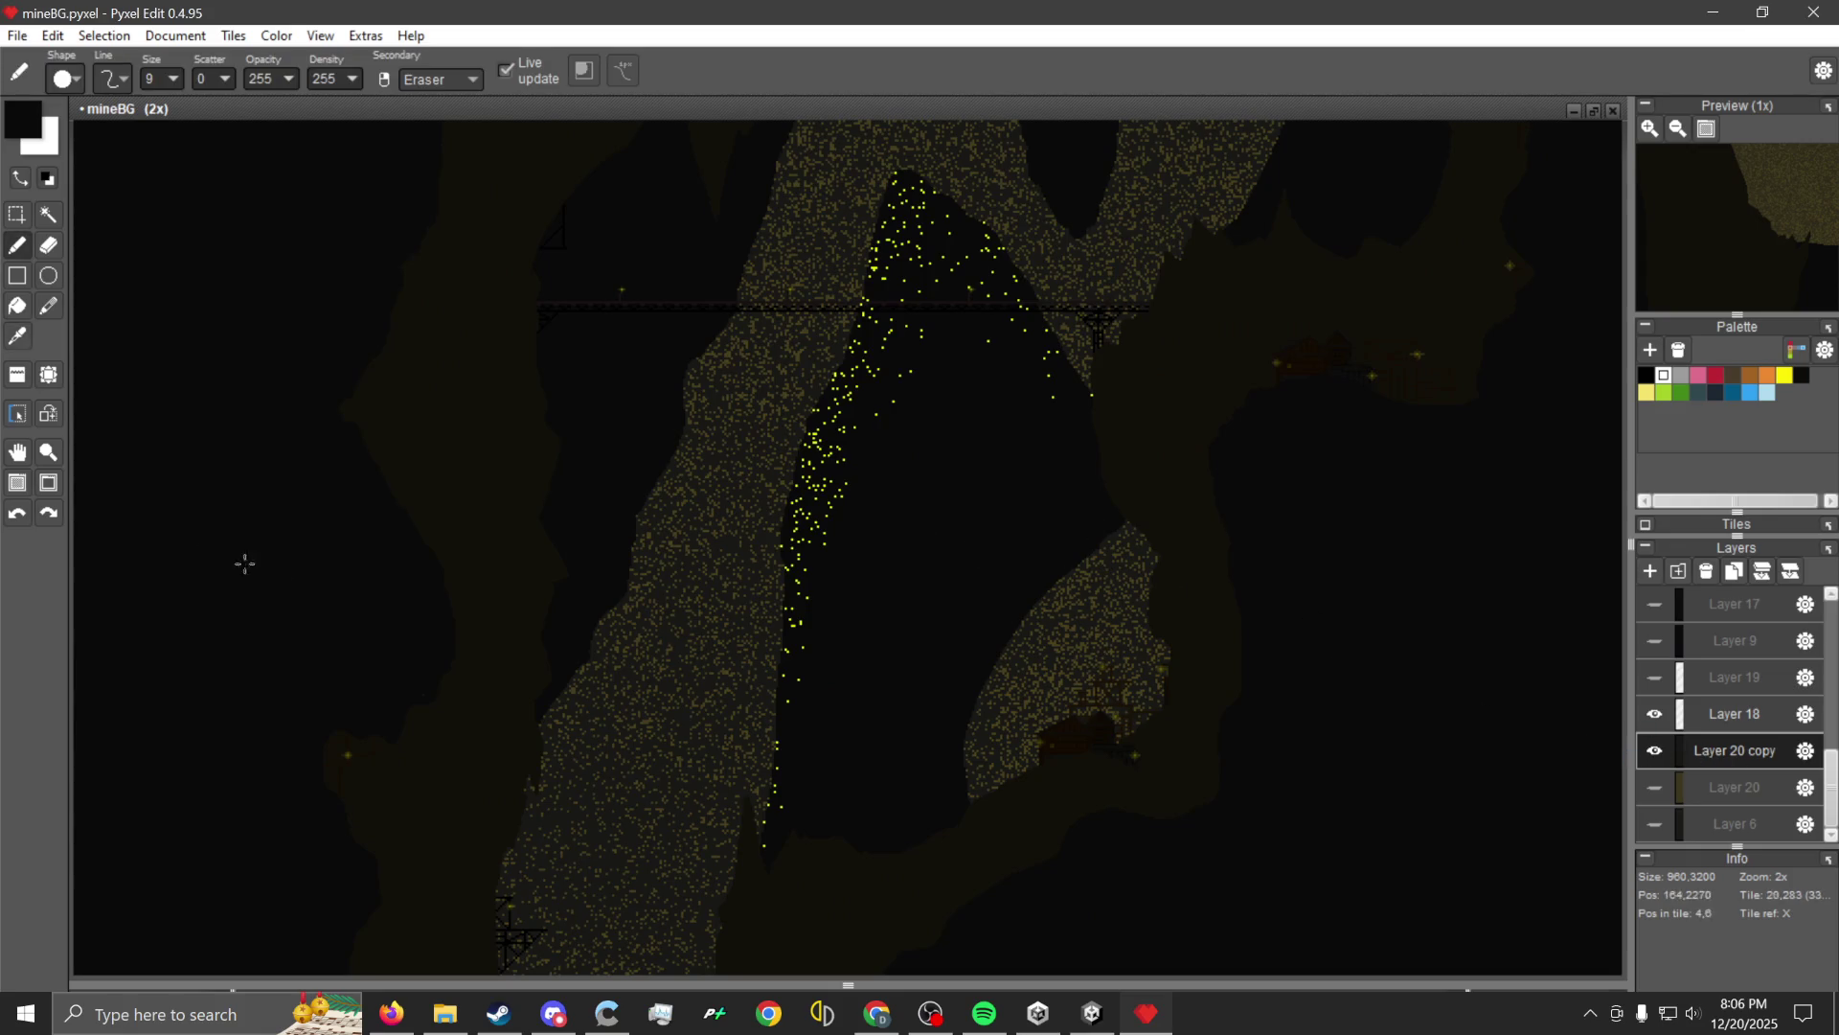
{"action": "left_click", "coordinate": [17, 305]}
{"action": "scroll", "coordinate": [760, 612], "scroll_direction": "down", "scroll_amount": 2}
{"action": "scroll", "coordinate": [732, 740], "scroll_direction": "up", "scroll_amount": 2}
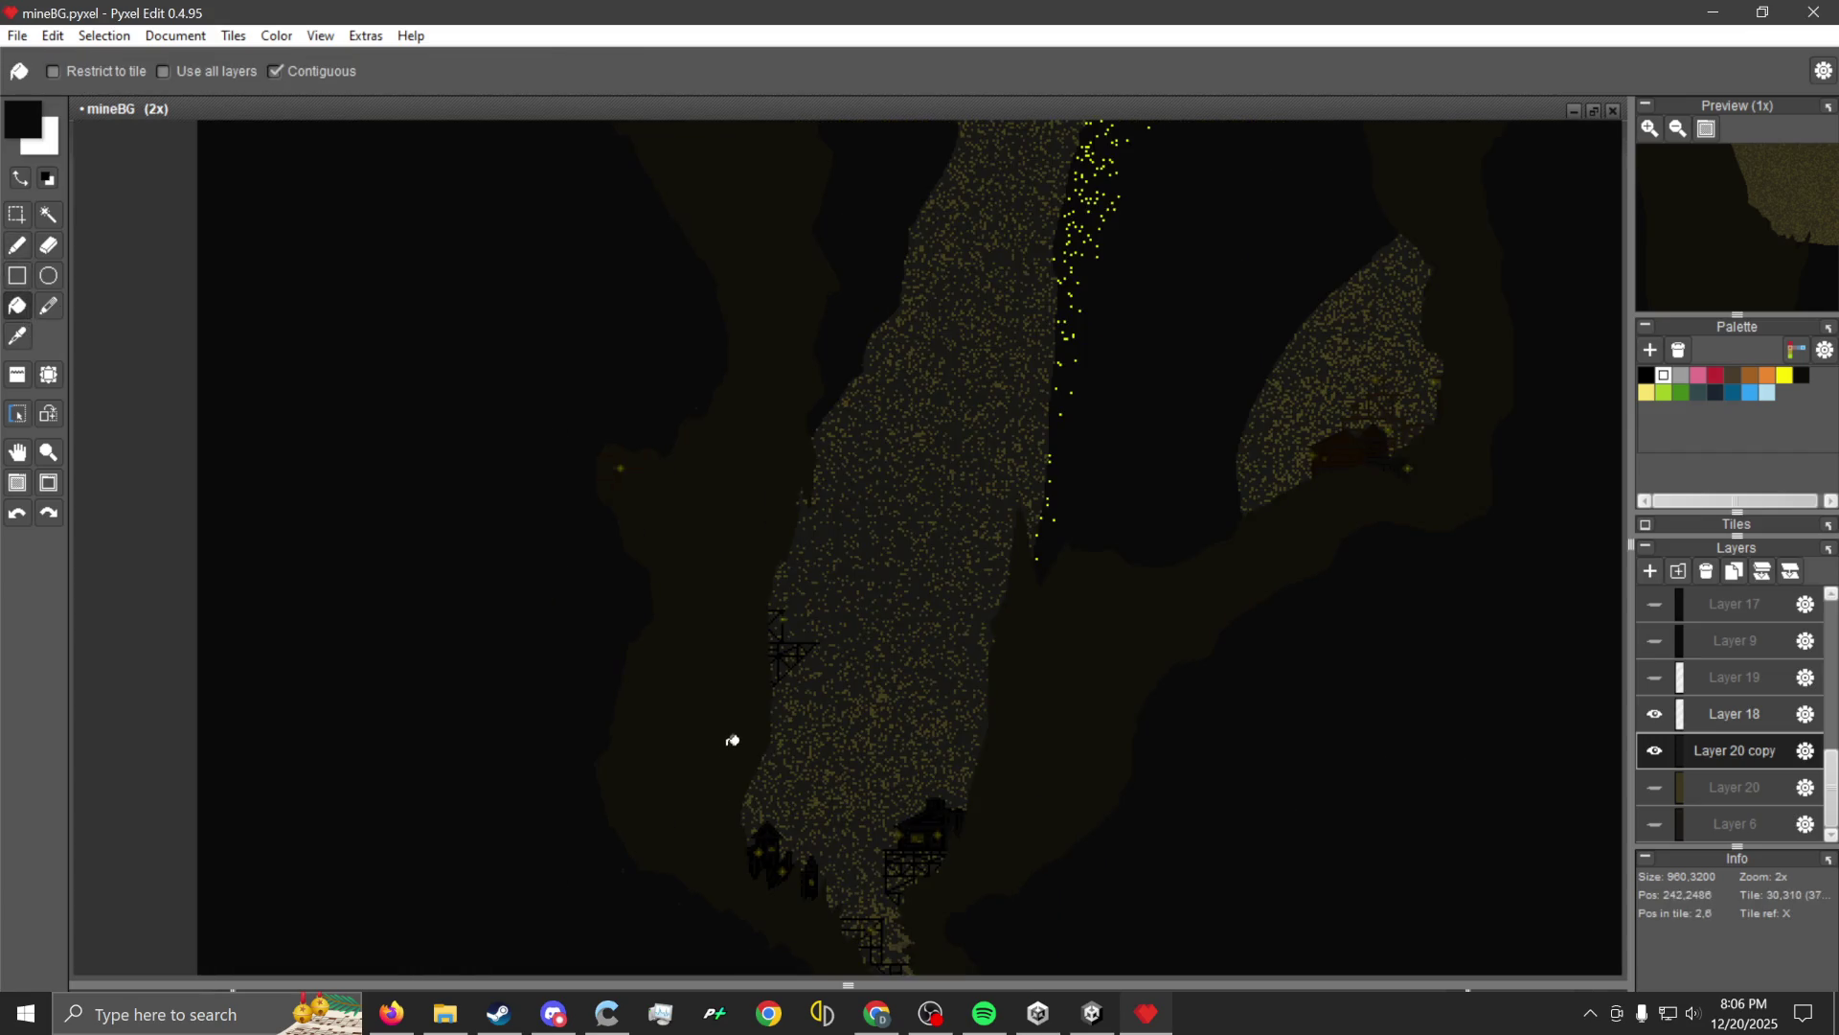
Make Layer 18 the active layer and zoom out to the full mineBG cave.
{"action": "left_click", "coordinate": [1691, 718]}
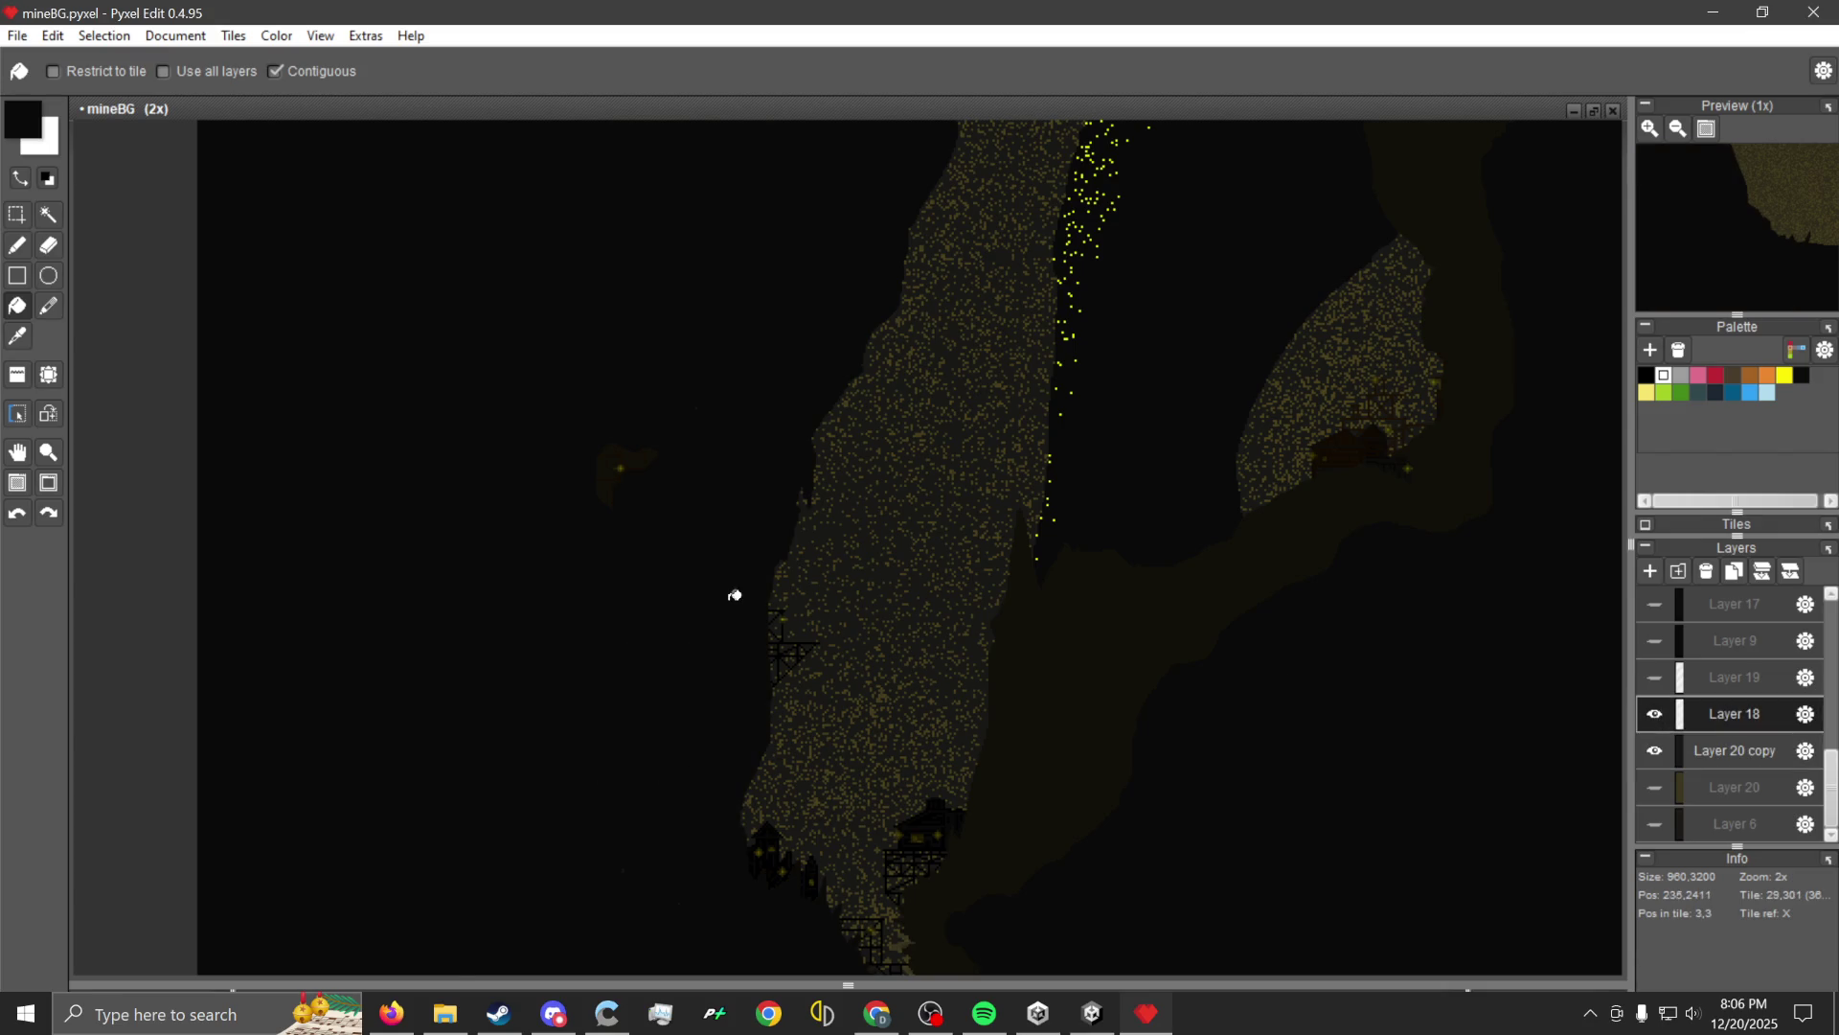
{"action": "scroll", "coordinate": [735, 595], "scroll_direction": "down", "scroll_amount": 1}
{"action": "scroll", "coordinate": [669, 636], "scroll_direction": "up", "scroll_amount": 3}
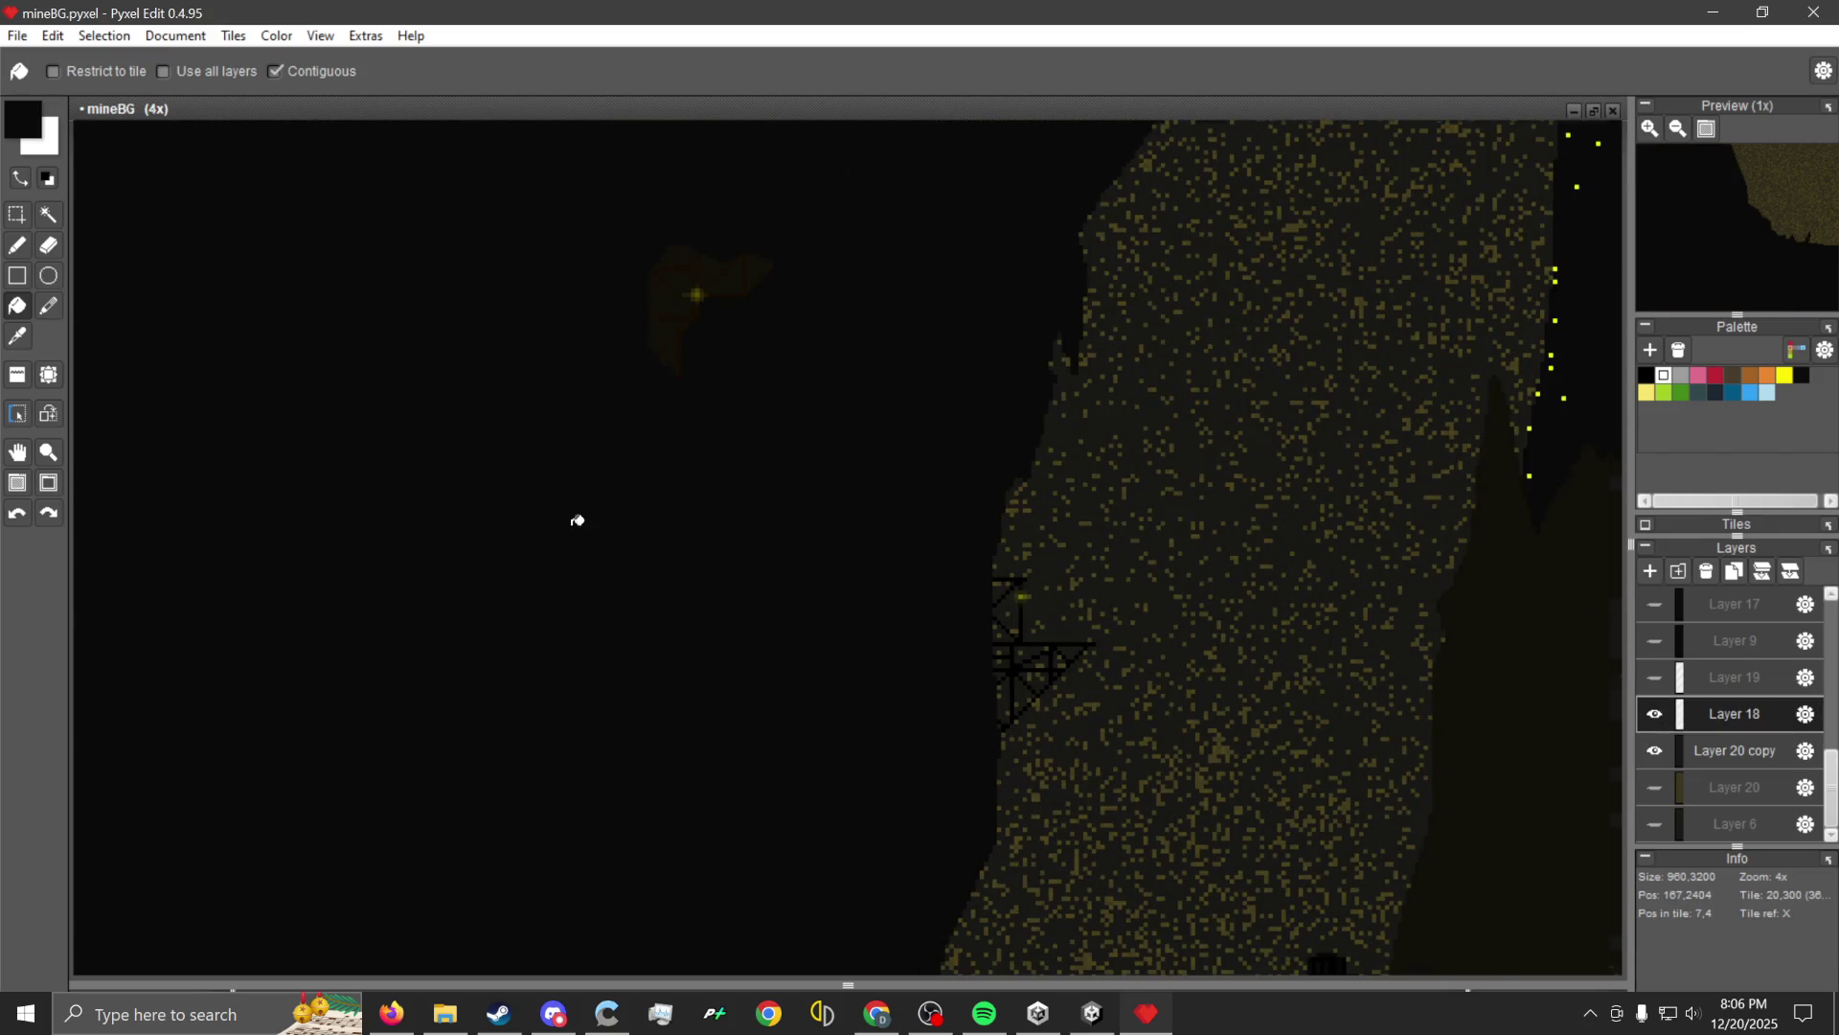
{"action": "scroll", "coordinate": [577, 520], "scroll_direction": "down", "scroll_amount": 4}
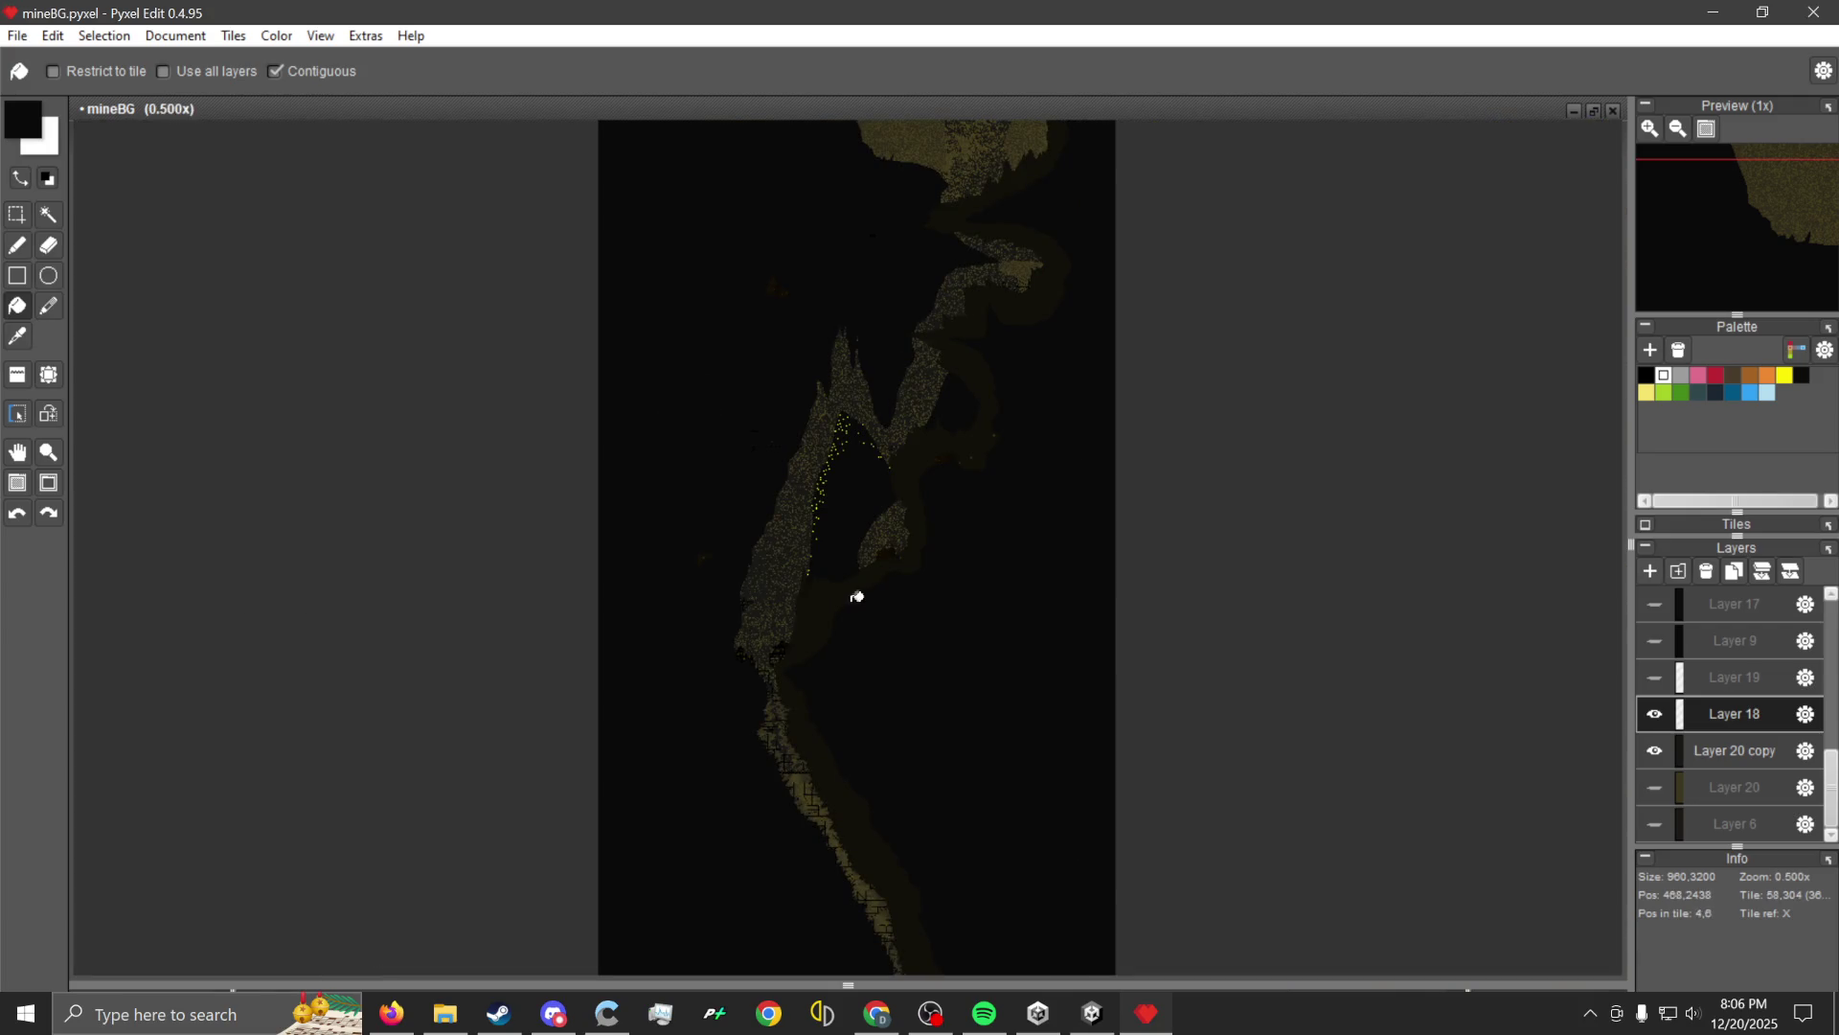
{"action": "scroll", "coordinate": [857, 597], "scroll_direction": "up", "scroll_amount": 2}
{"action": "scroll", "coordinate": [817, 652], "scroll_direction": "down", "scroll_amount": 3}
{"action": "scroll", "coordinate": [817, 652], "scroll_direction": "up", "scroll_amount": 3}
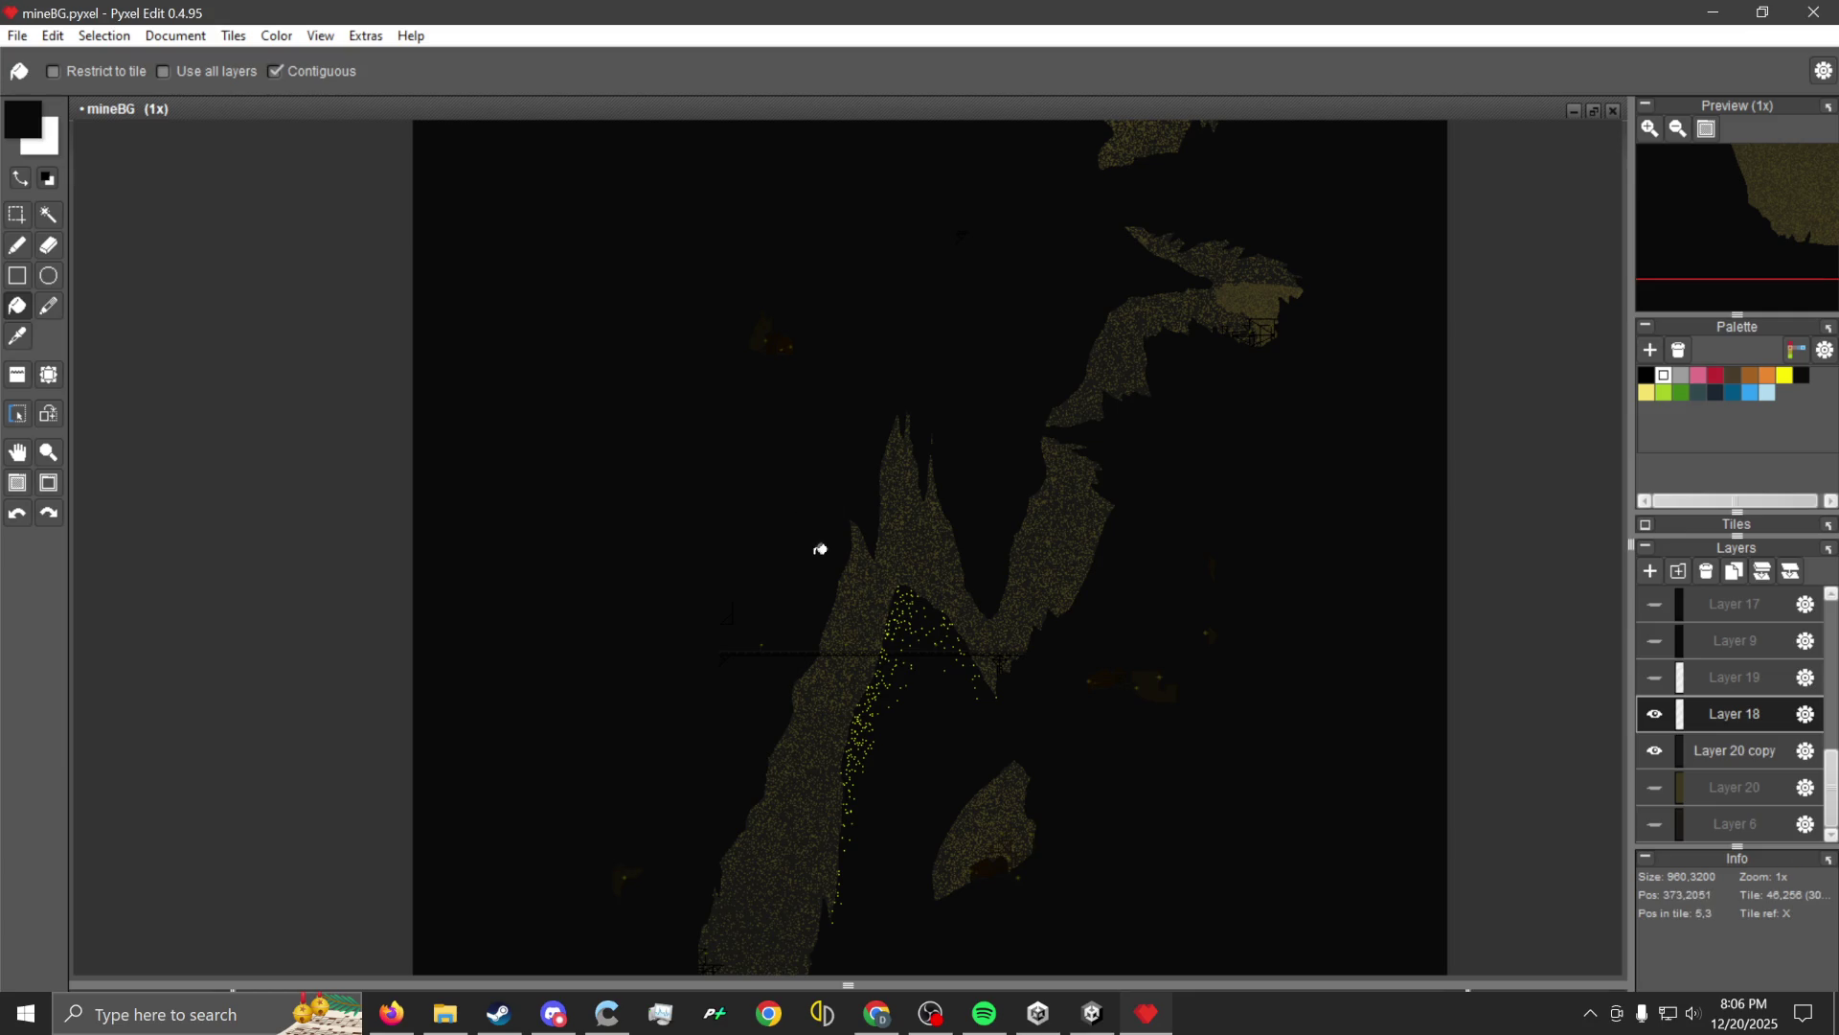
{"action": "scroll", "coordinate": [820, 549], "scroll_direction": "down", "scroll_amount": 2}
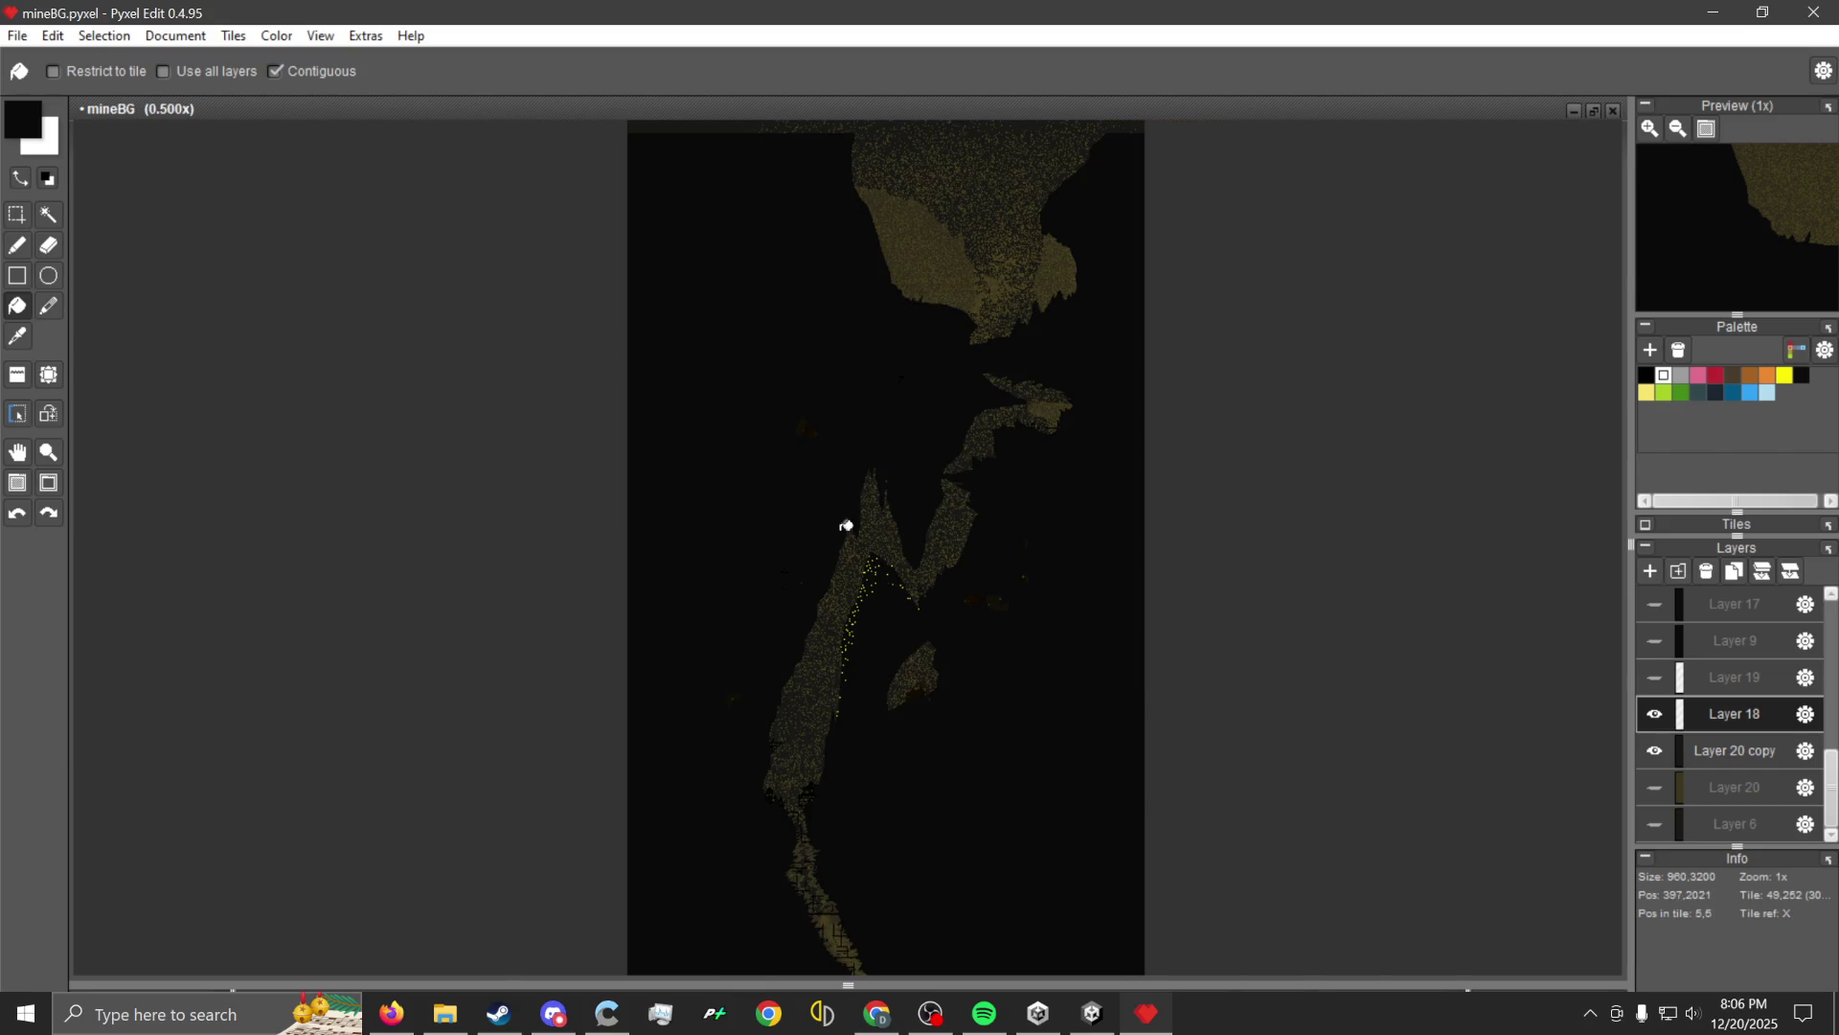
{"action": "scroll", "coordinate": [969, 679], "scroll_direction": "up", "scroll_amount": 2}
{"action": "scroll", "coordinate": [970, 661], "scroll_direction": "down", "scroll_amount": 2}
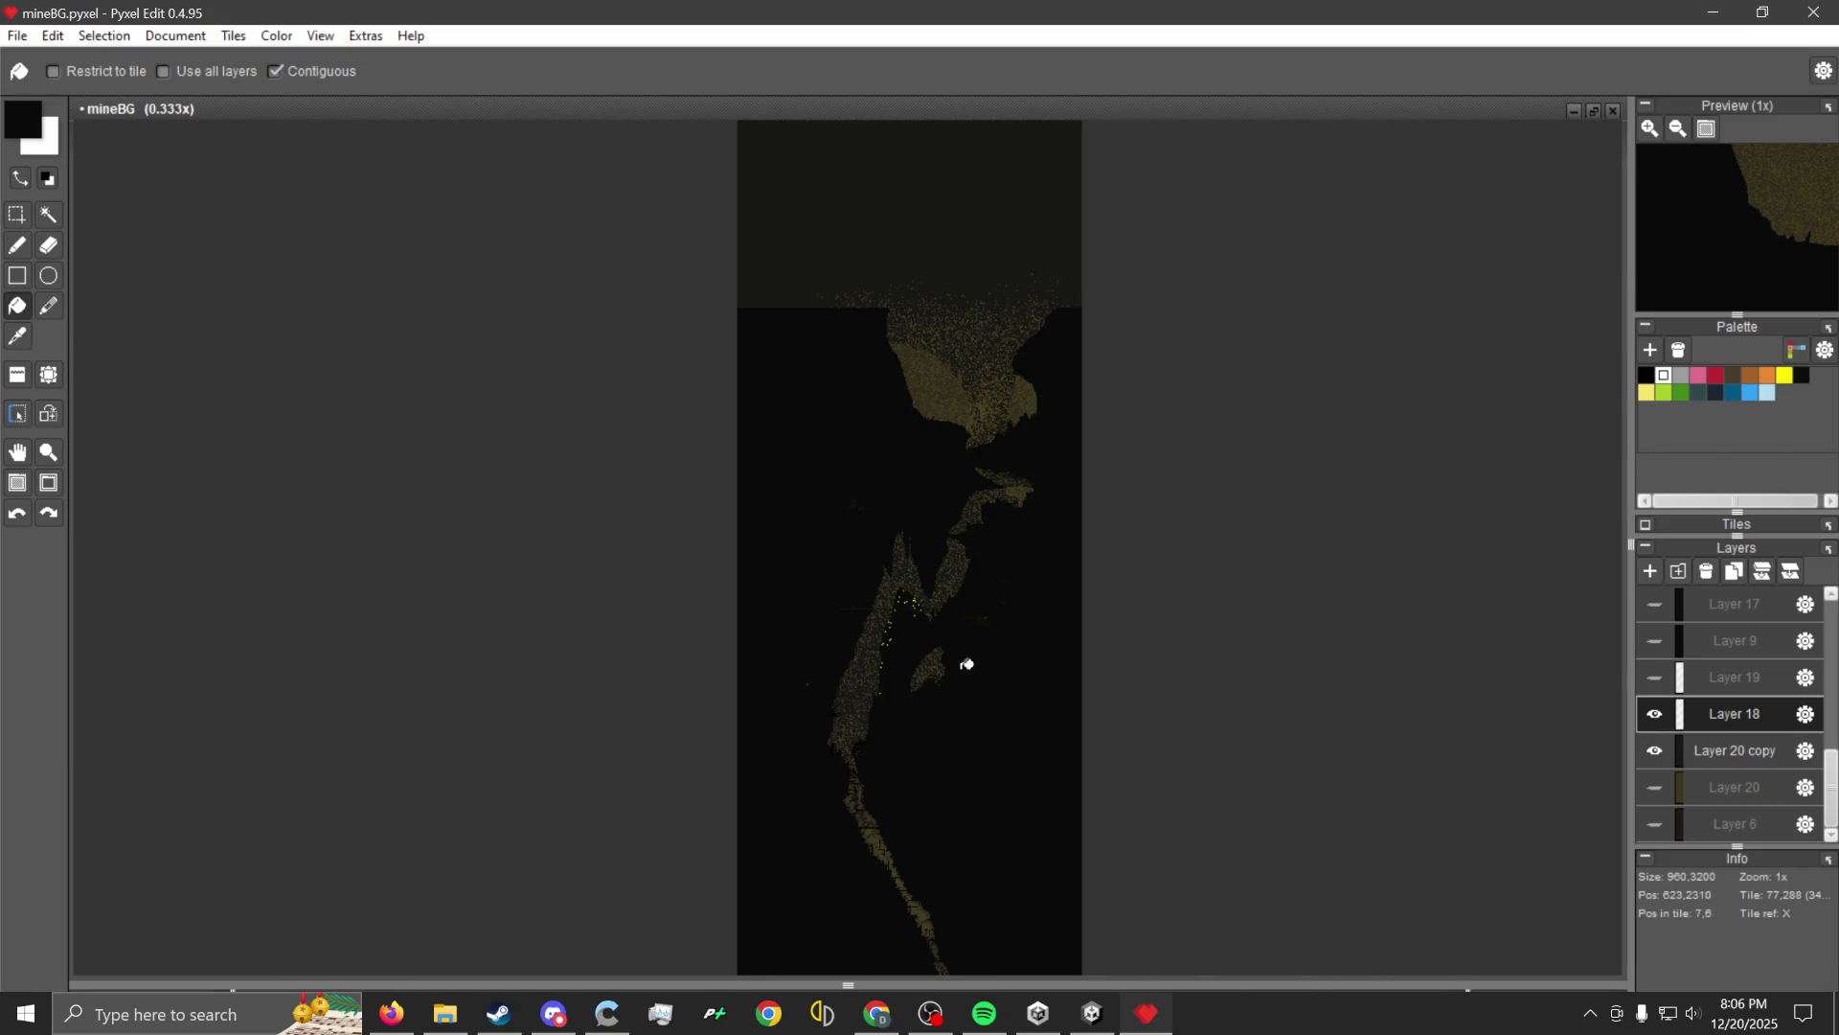
Hide Layer 20 copy and export the image as MineLevelBG5 2.png, overwriting the existing file.
{"action": "left_click", "coordinate": [1654, 750]}
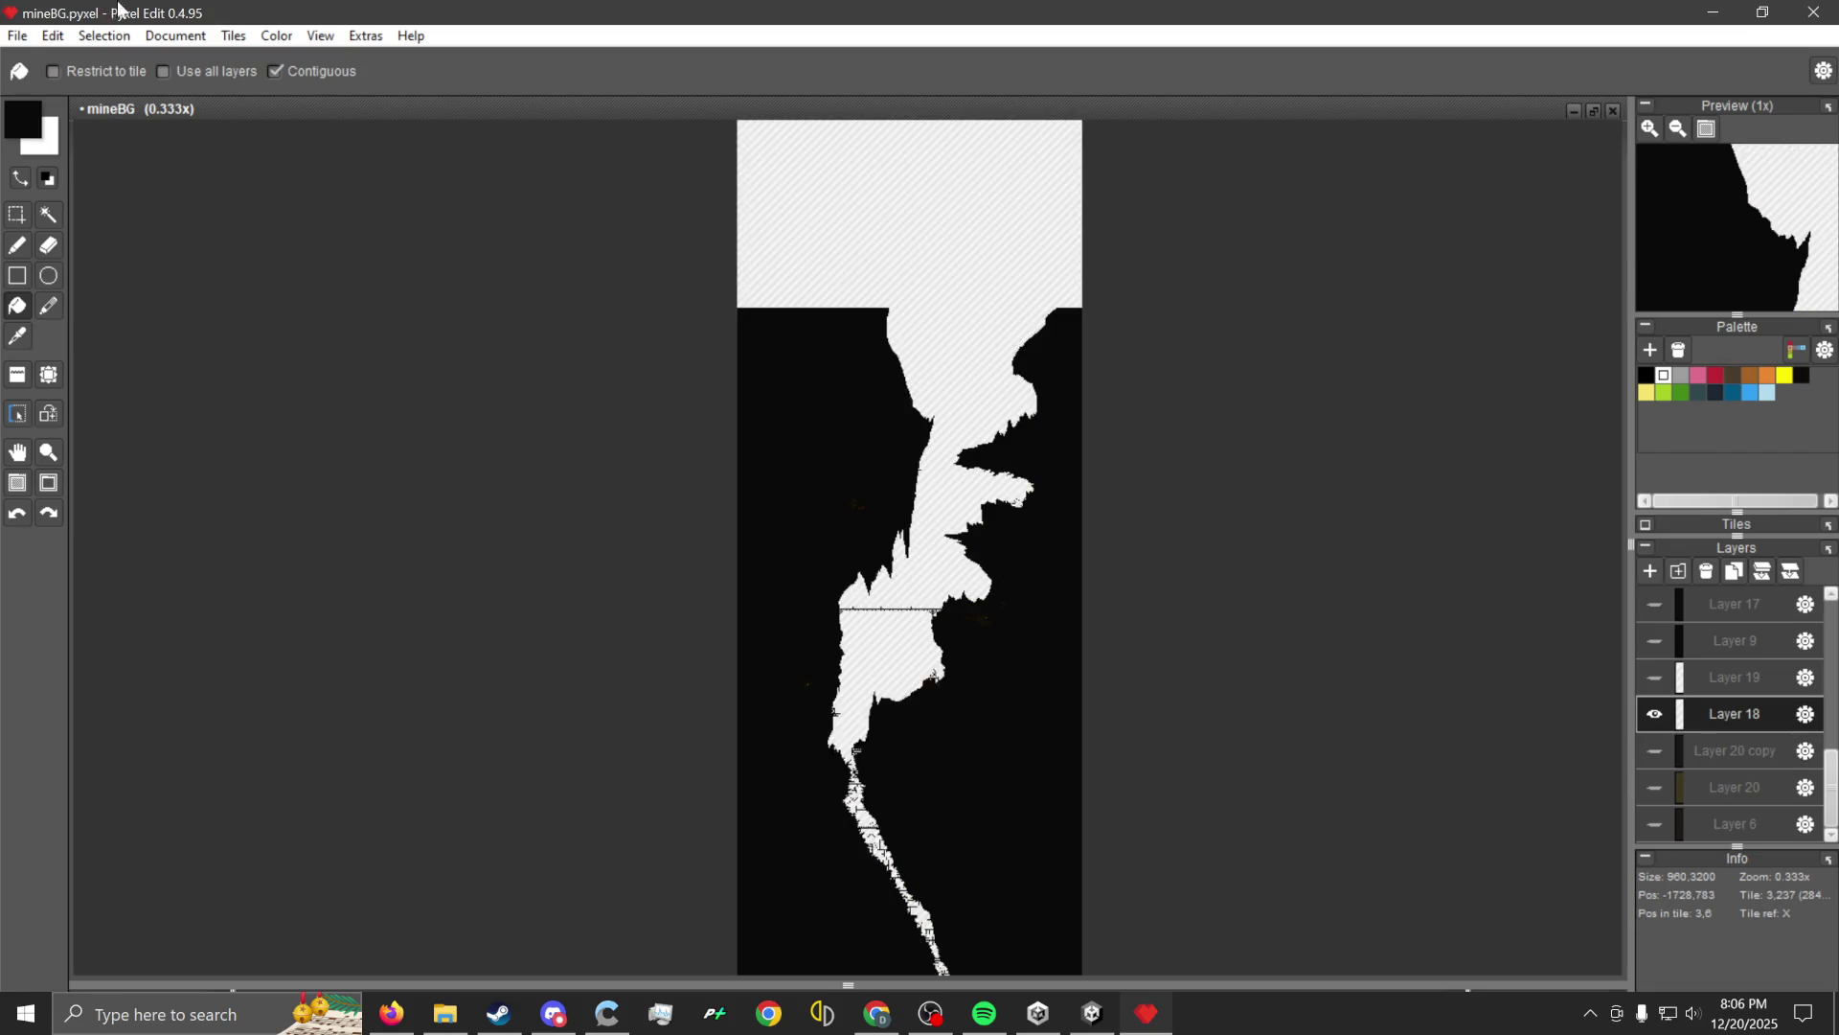
{"action": "left_click", "coordinate": [14, 42]}
{"action": "mouse_move", "coordinate": [257, 247]}
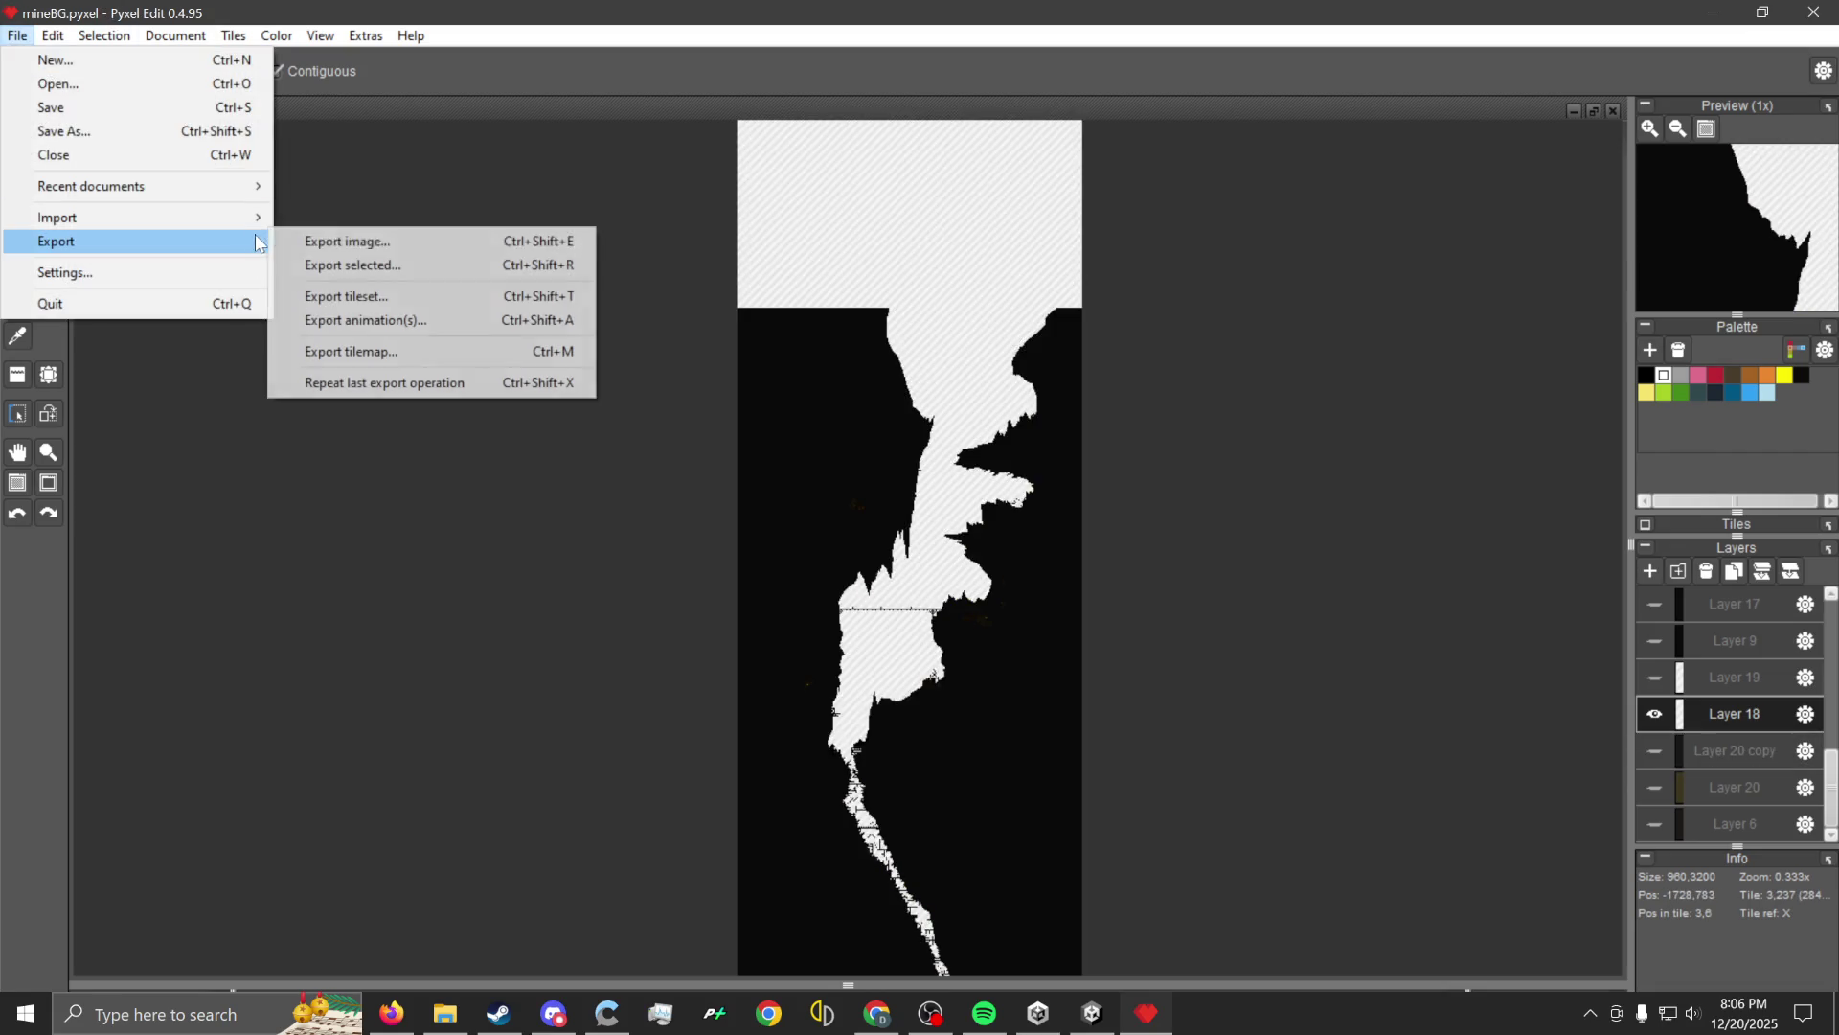
{"action": "left_click", "coordinate": [369, 248]}
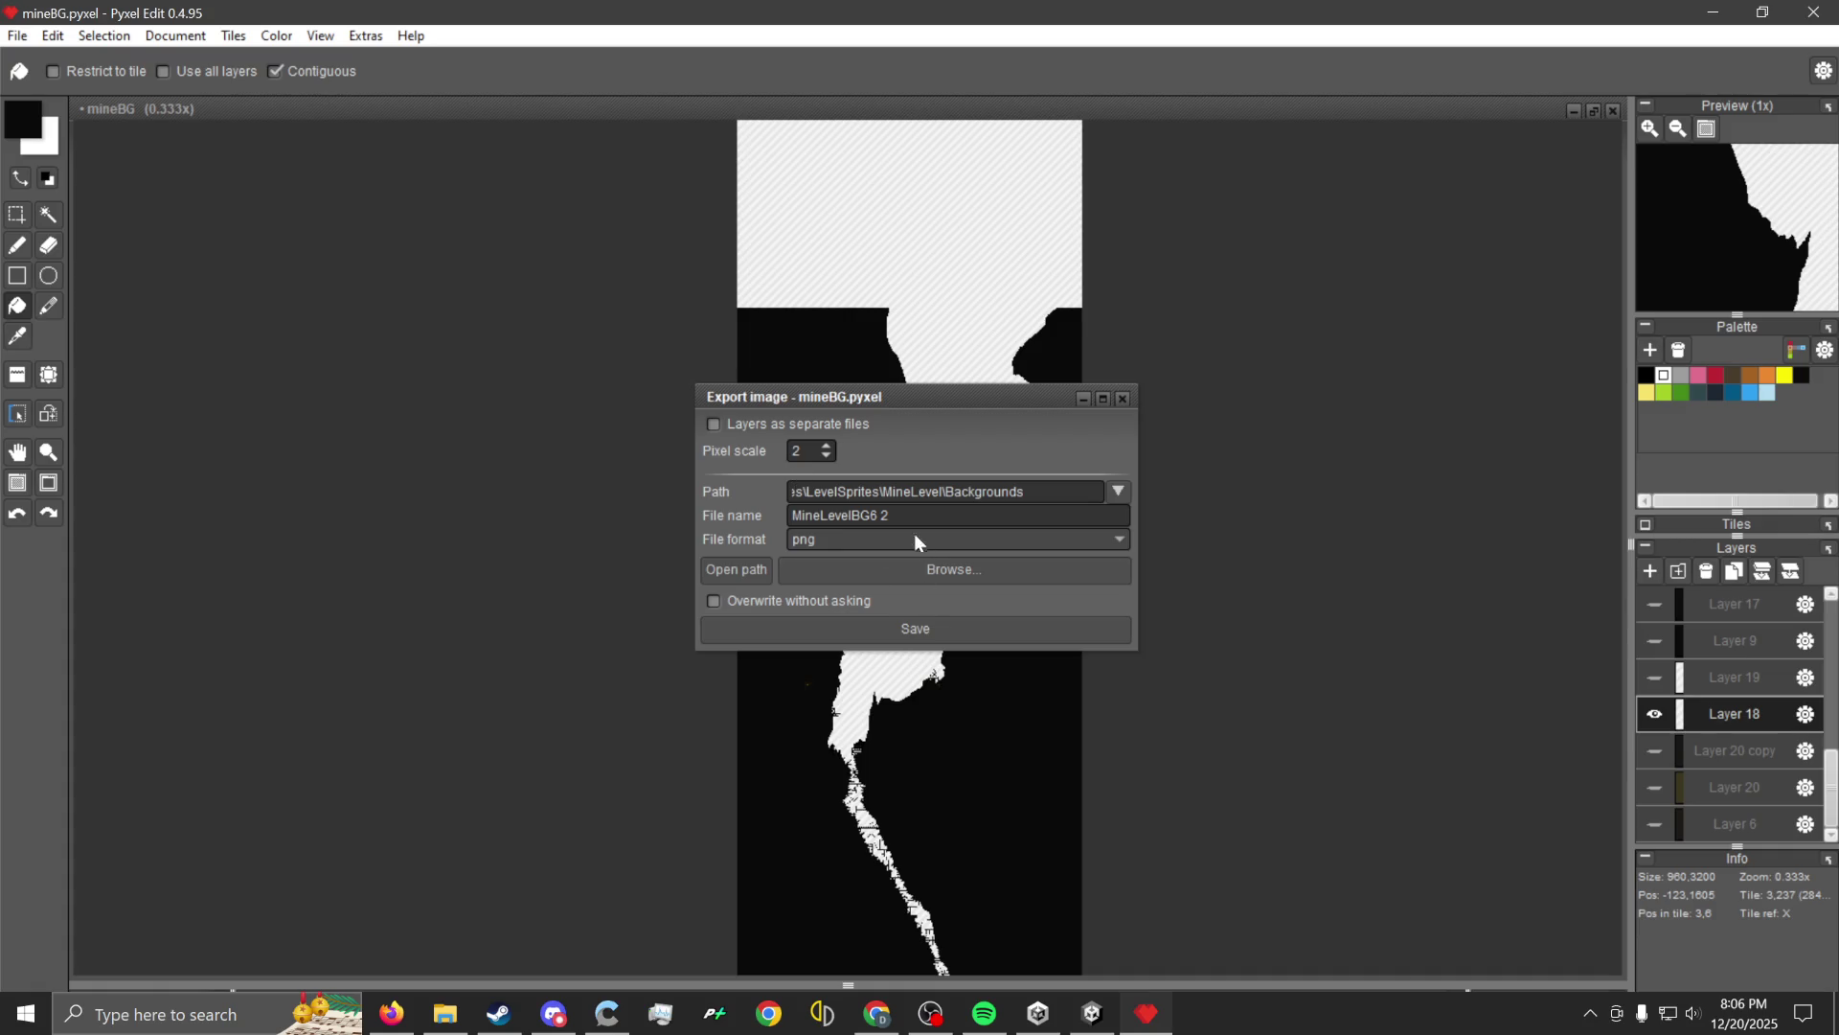
{"action": "key", "text": "BackSpace"}
{"action": "type", "text": "5"}
{"action": "left_click", "coordinate": [981, 623]}
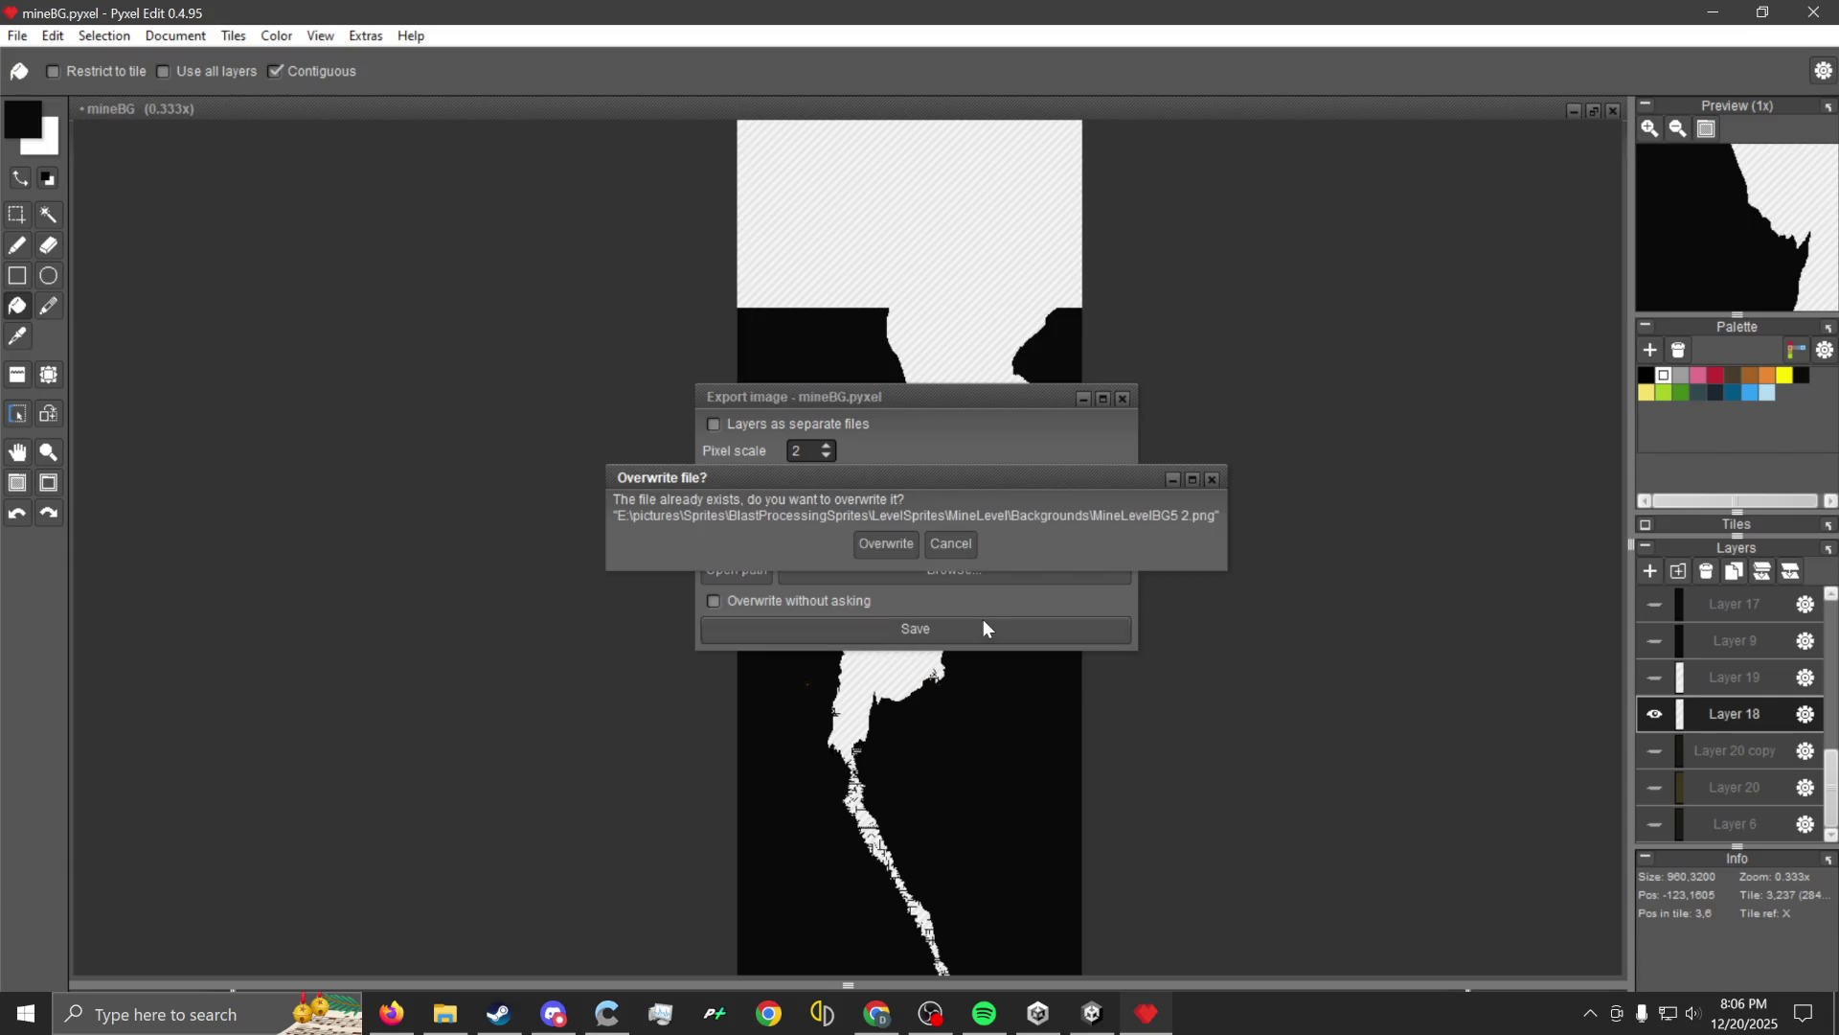
{"action": "left_click", "coordinate": [889, 548]}
{"action": "left_click", "coordinate": [1712, 11]}
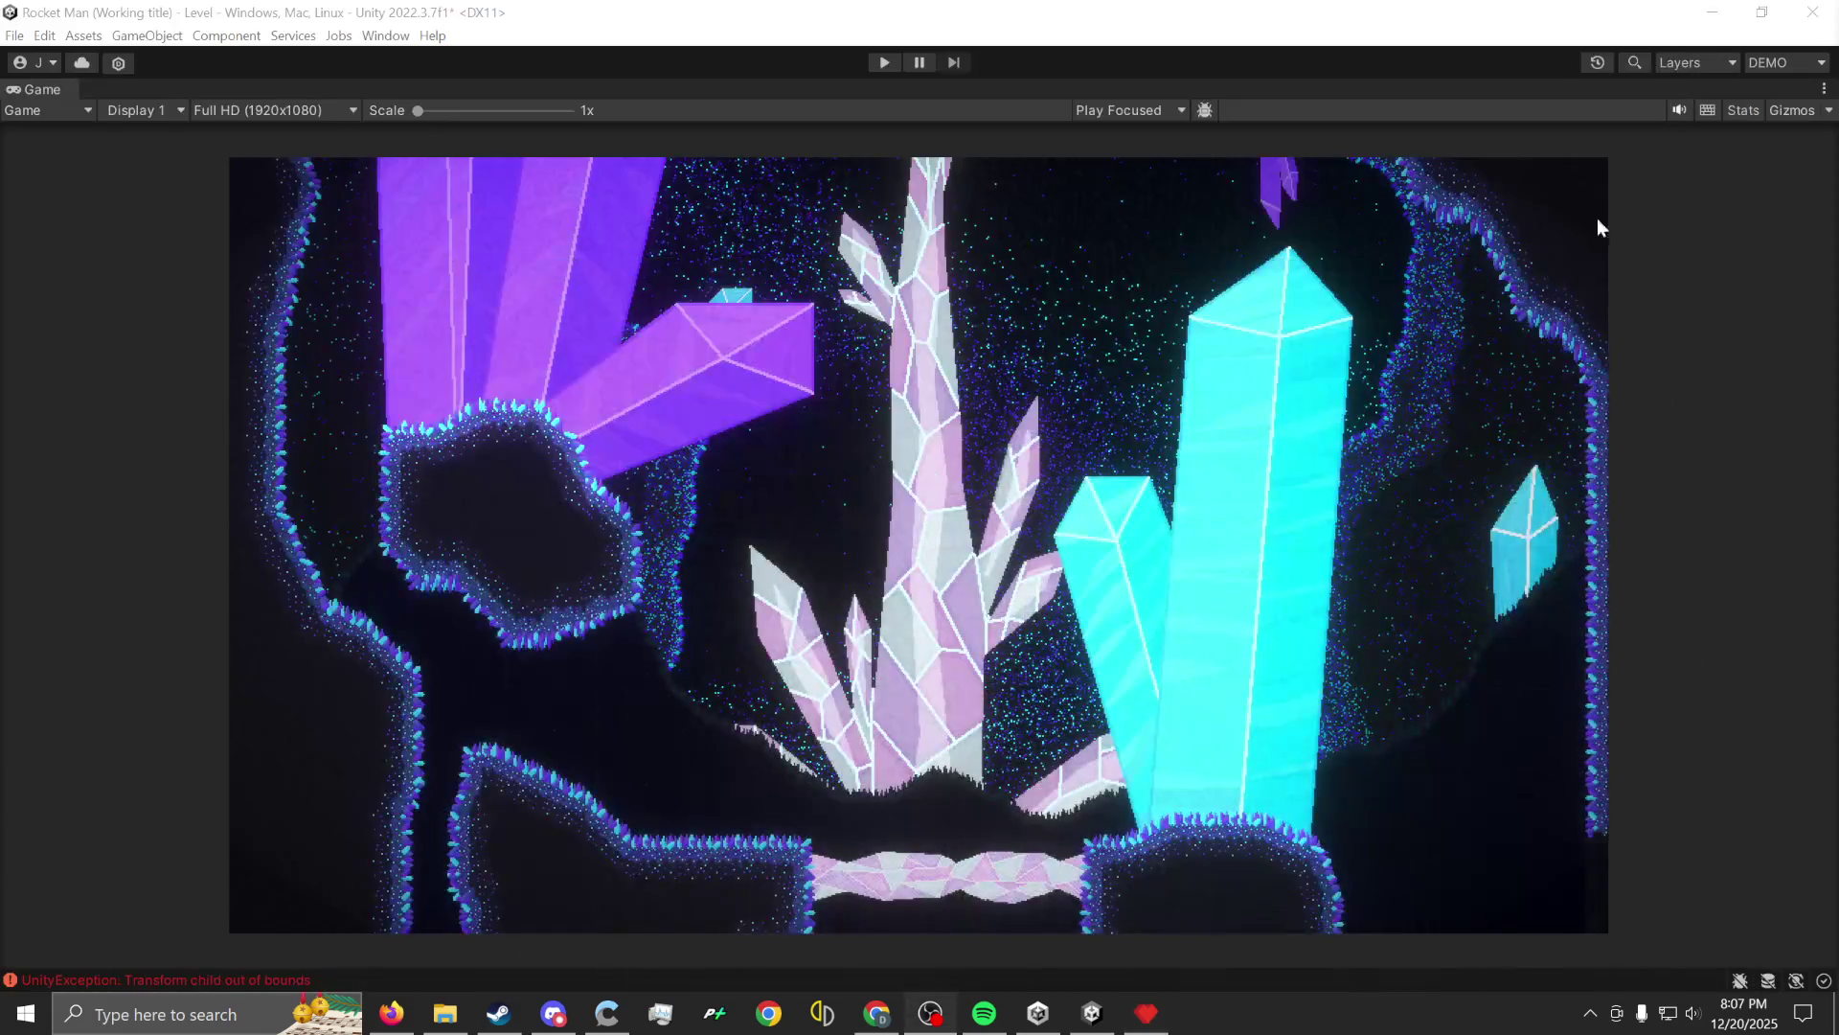
Switch Unity's editor layout to LevelDesign.
{"action": "left_click", "coordinate": [1779, 63]}
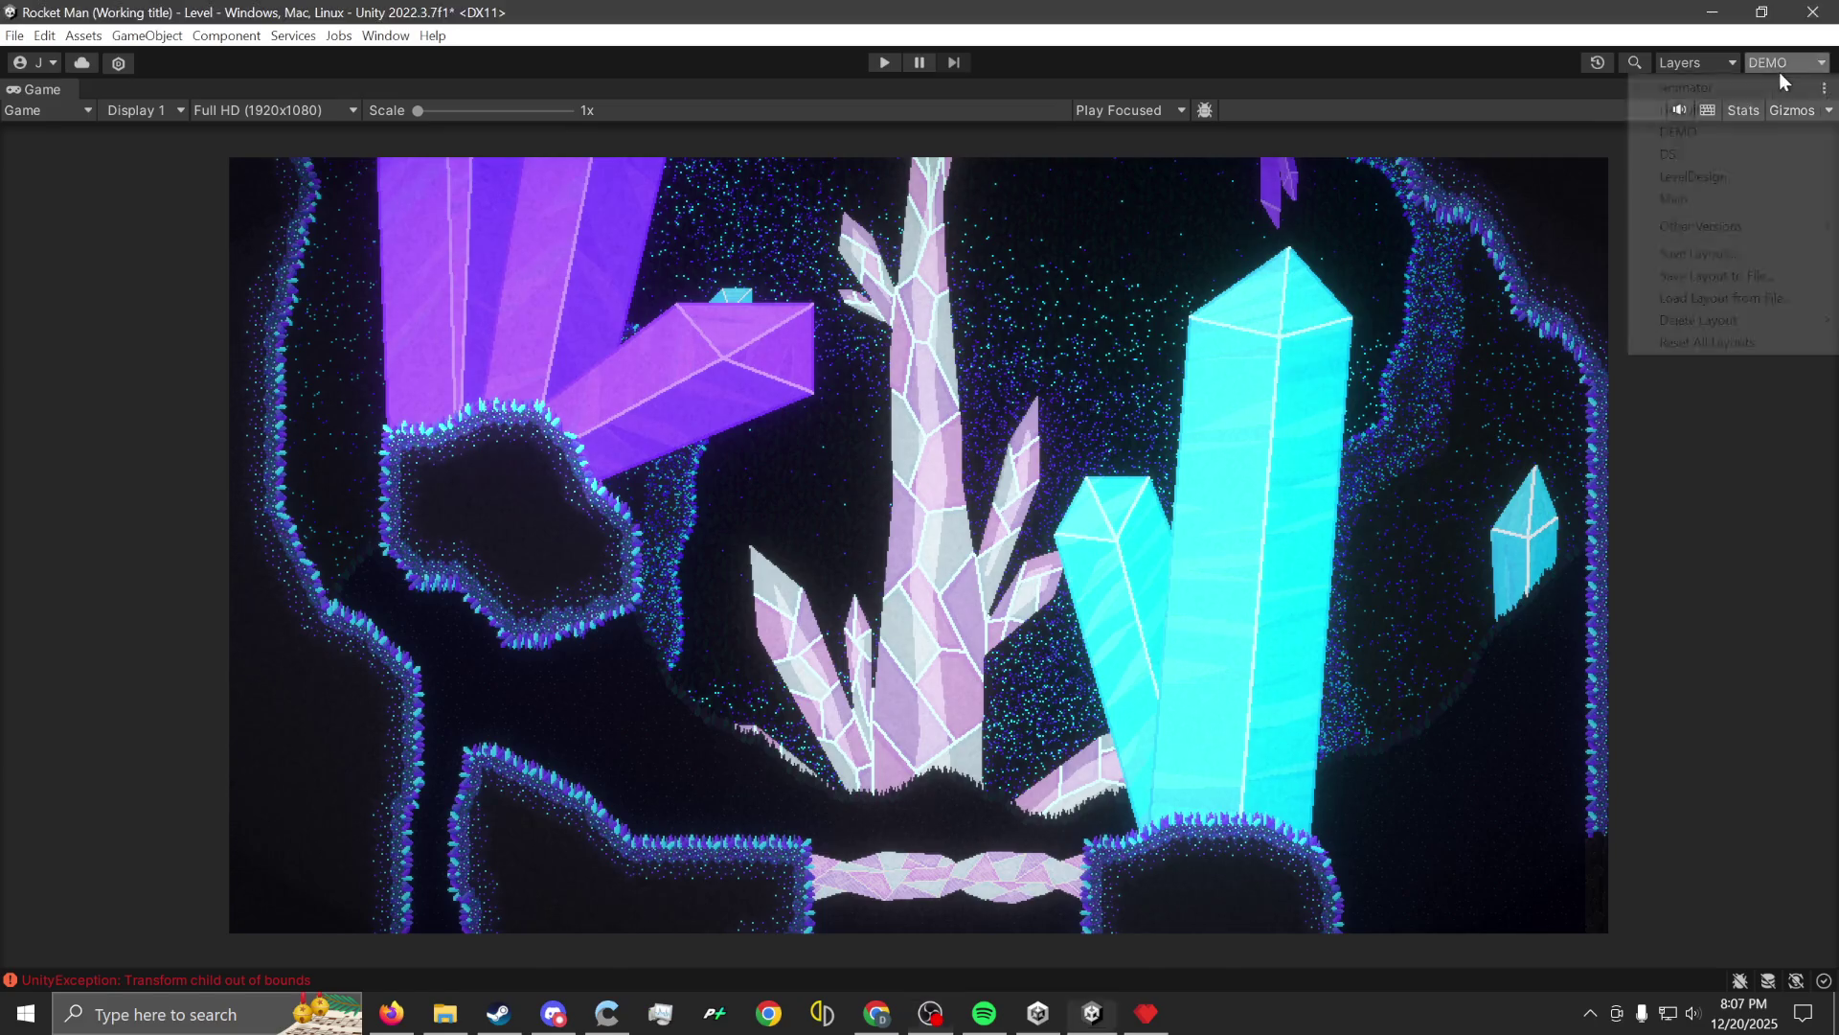
{"action": "left_click", "coordinate": [1672, 173]}
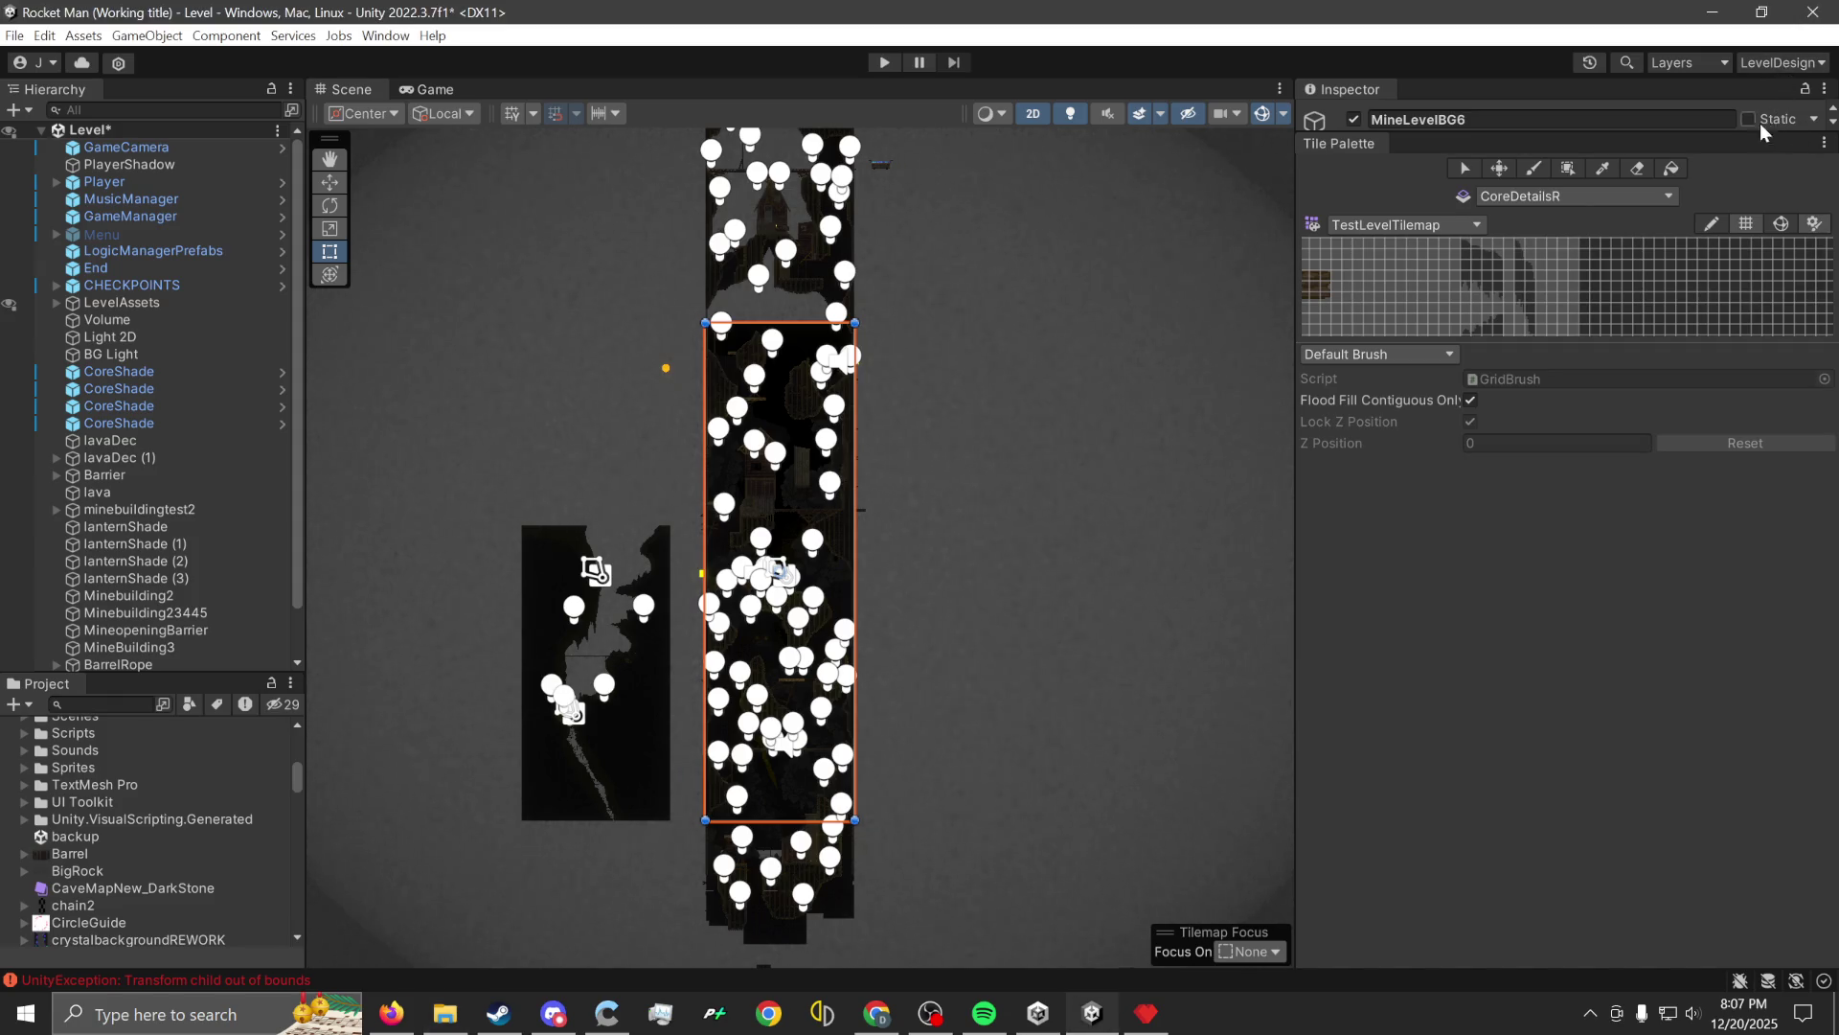
Switch back to the Main layout and select the MineLevelBG5 13 image in the Project panel.
{"action": "left_click", "coordinate": [1778, 65]}
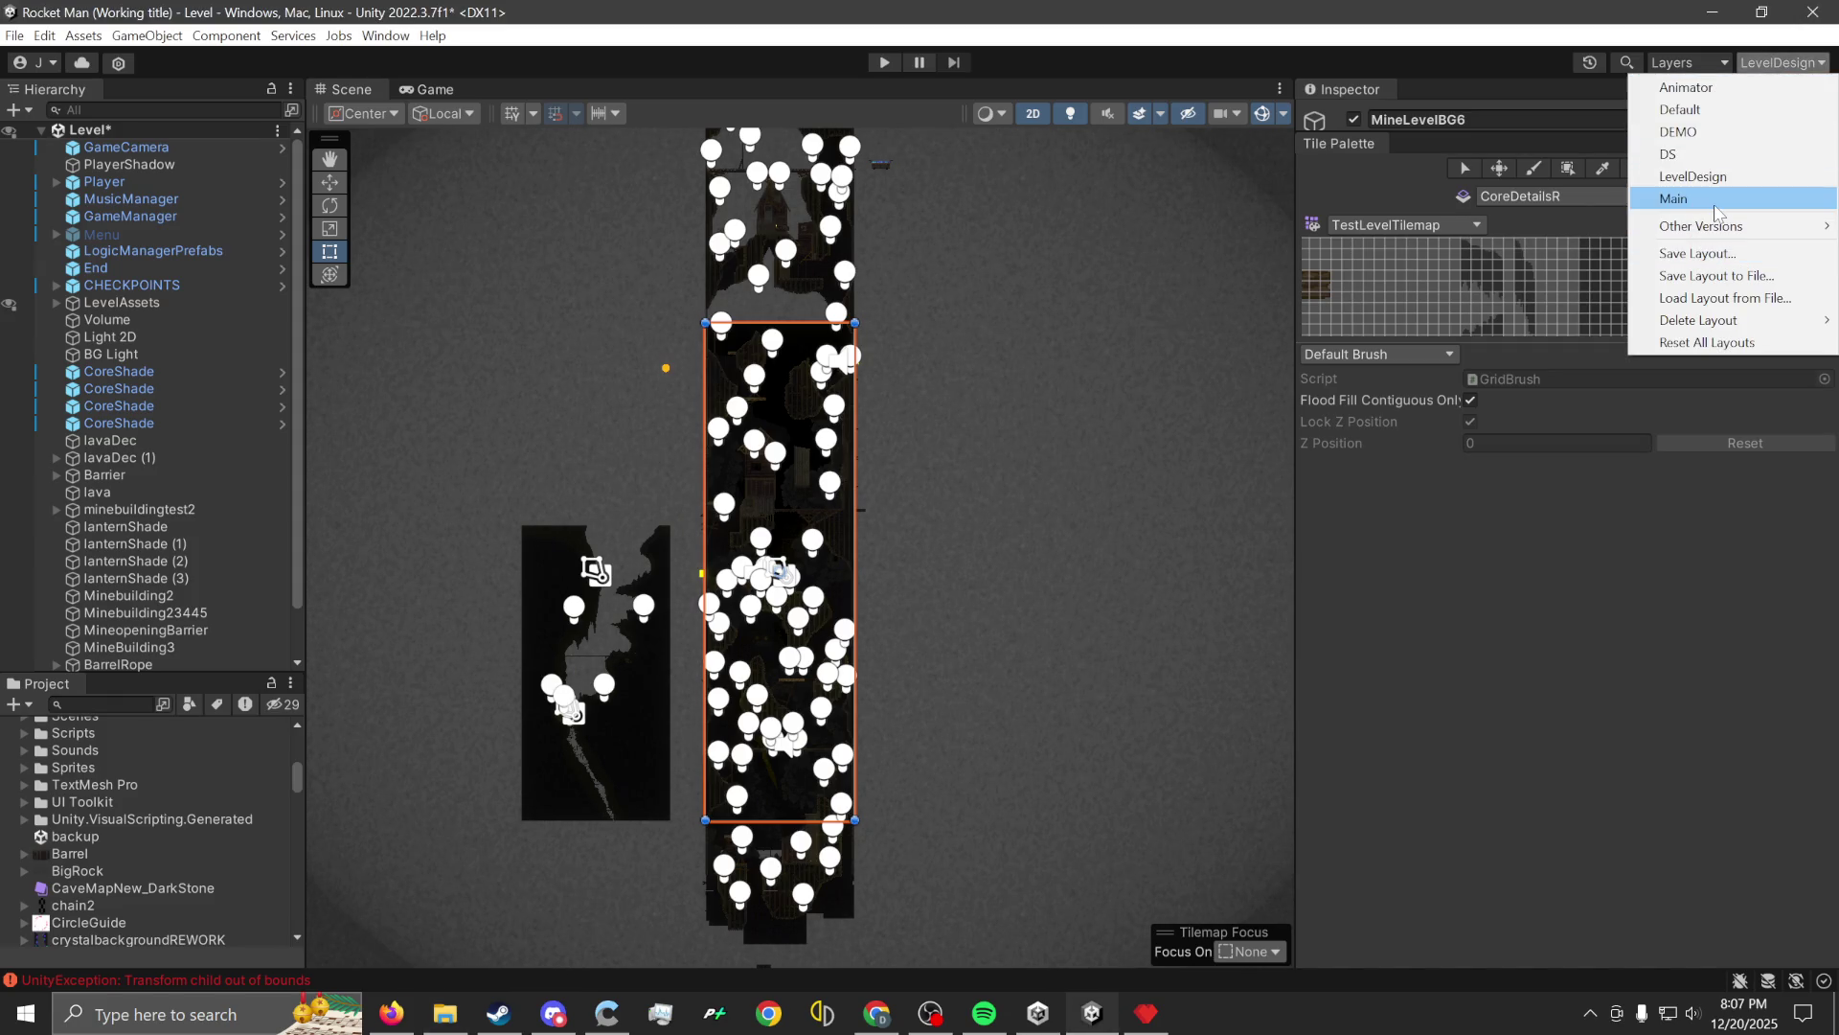
{"action": "left_click", "coordinate": [1720, 201]}
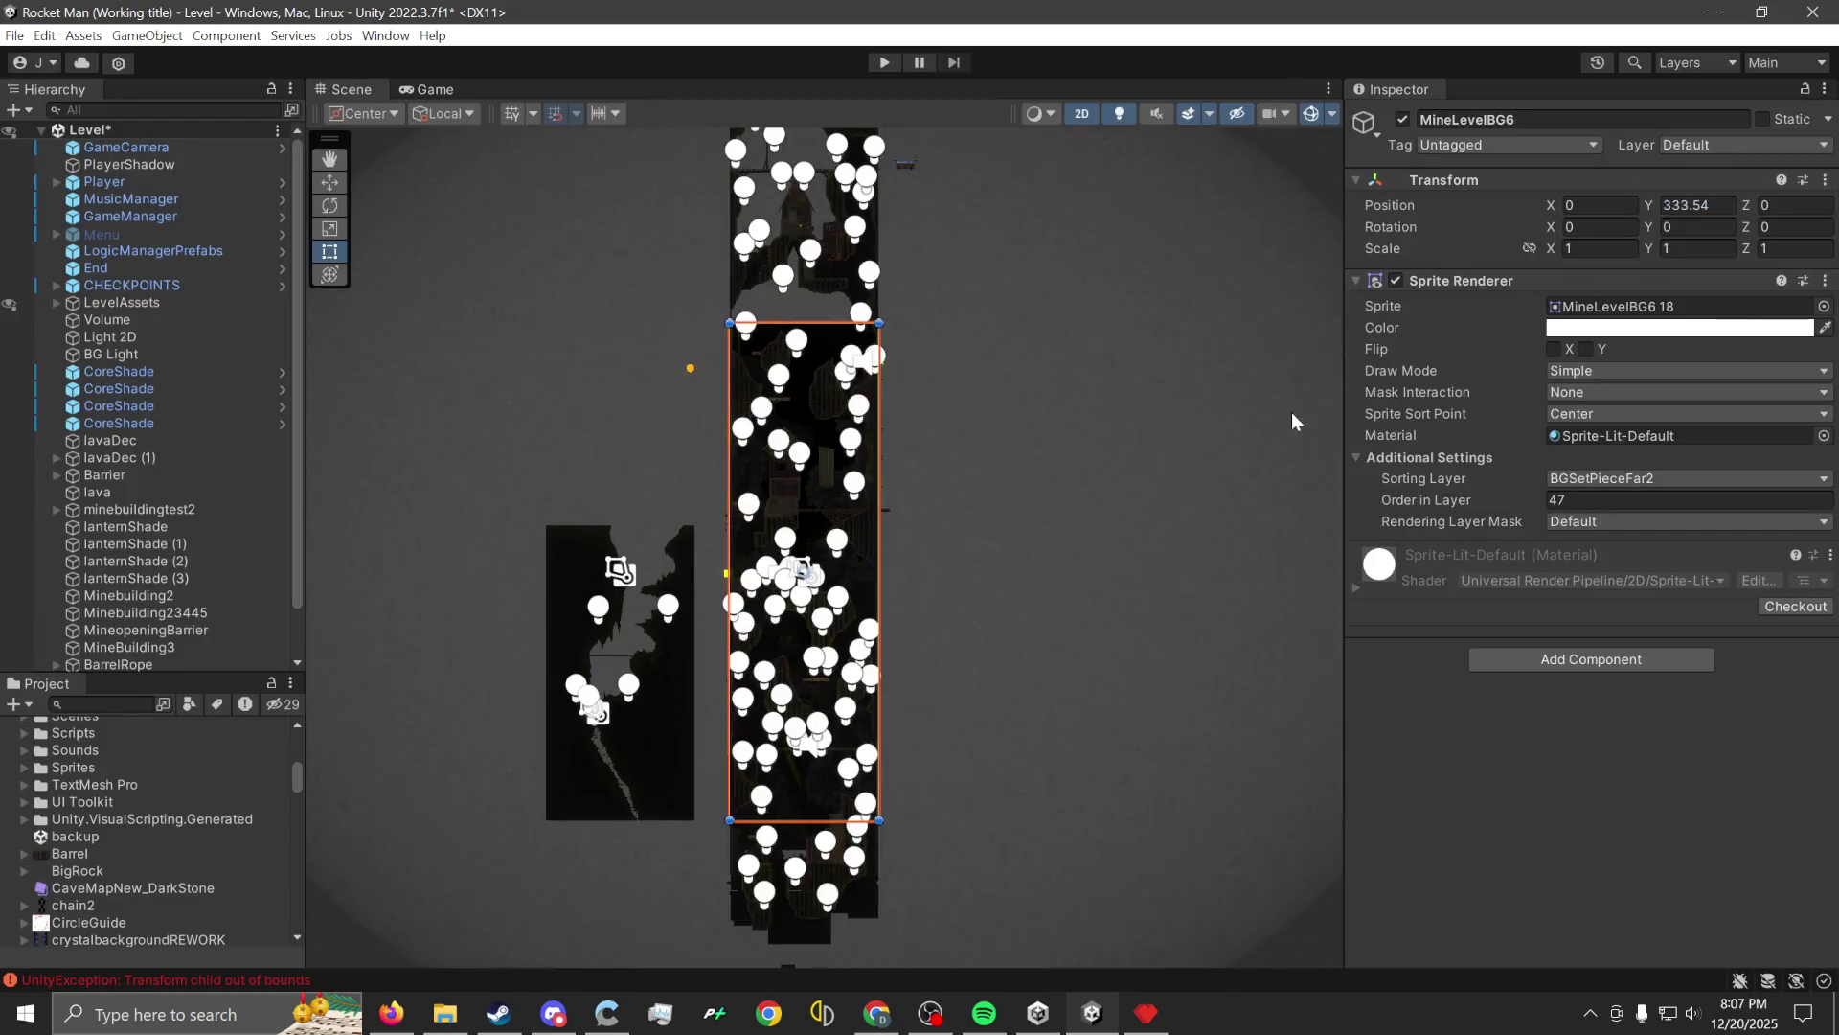
{"action": "scroll", "coordinate": [716, 635], "scroll_direction": "up", "scroll_amount": 2}
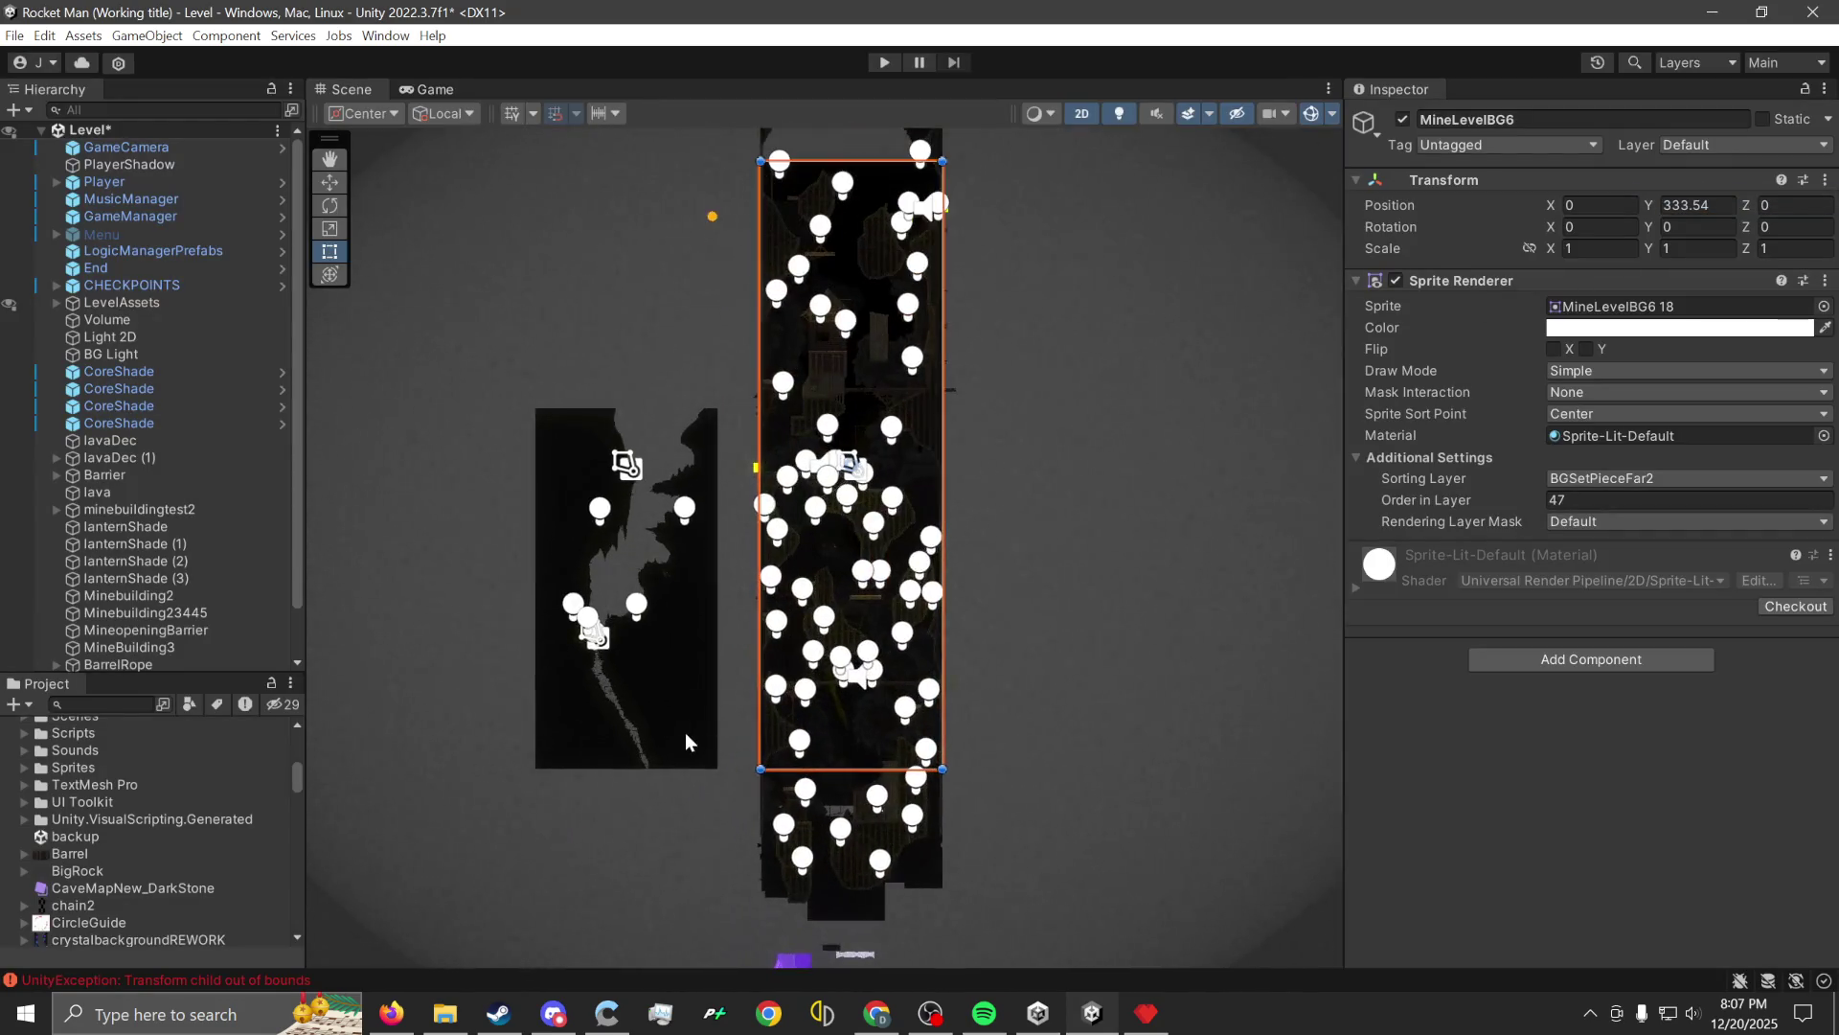
{"action": "left_click", "coordinate": [678, 733]}
{"action": "scroll", "coordinate": [617, 652], "scroll_direction": "up", "scroll_amount": 2}
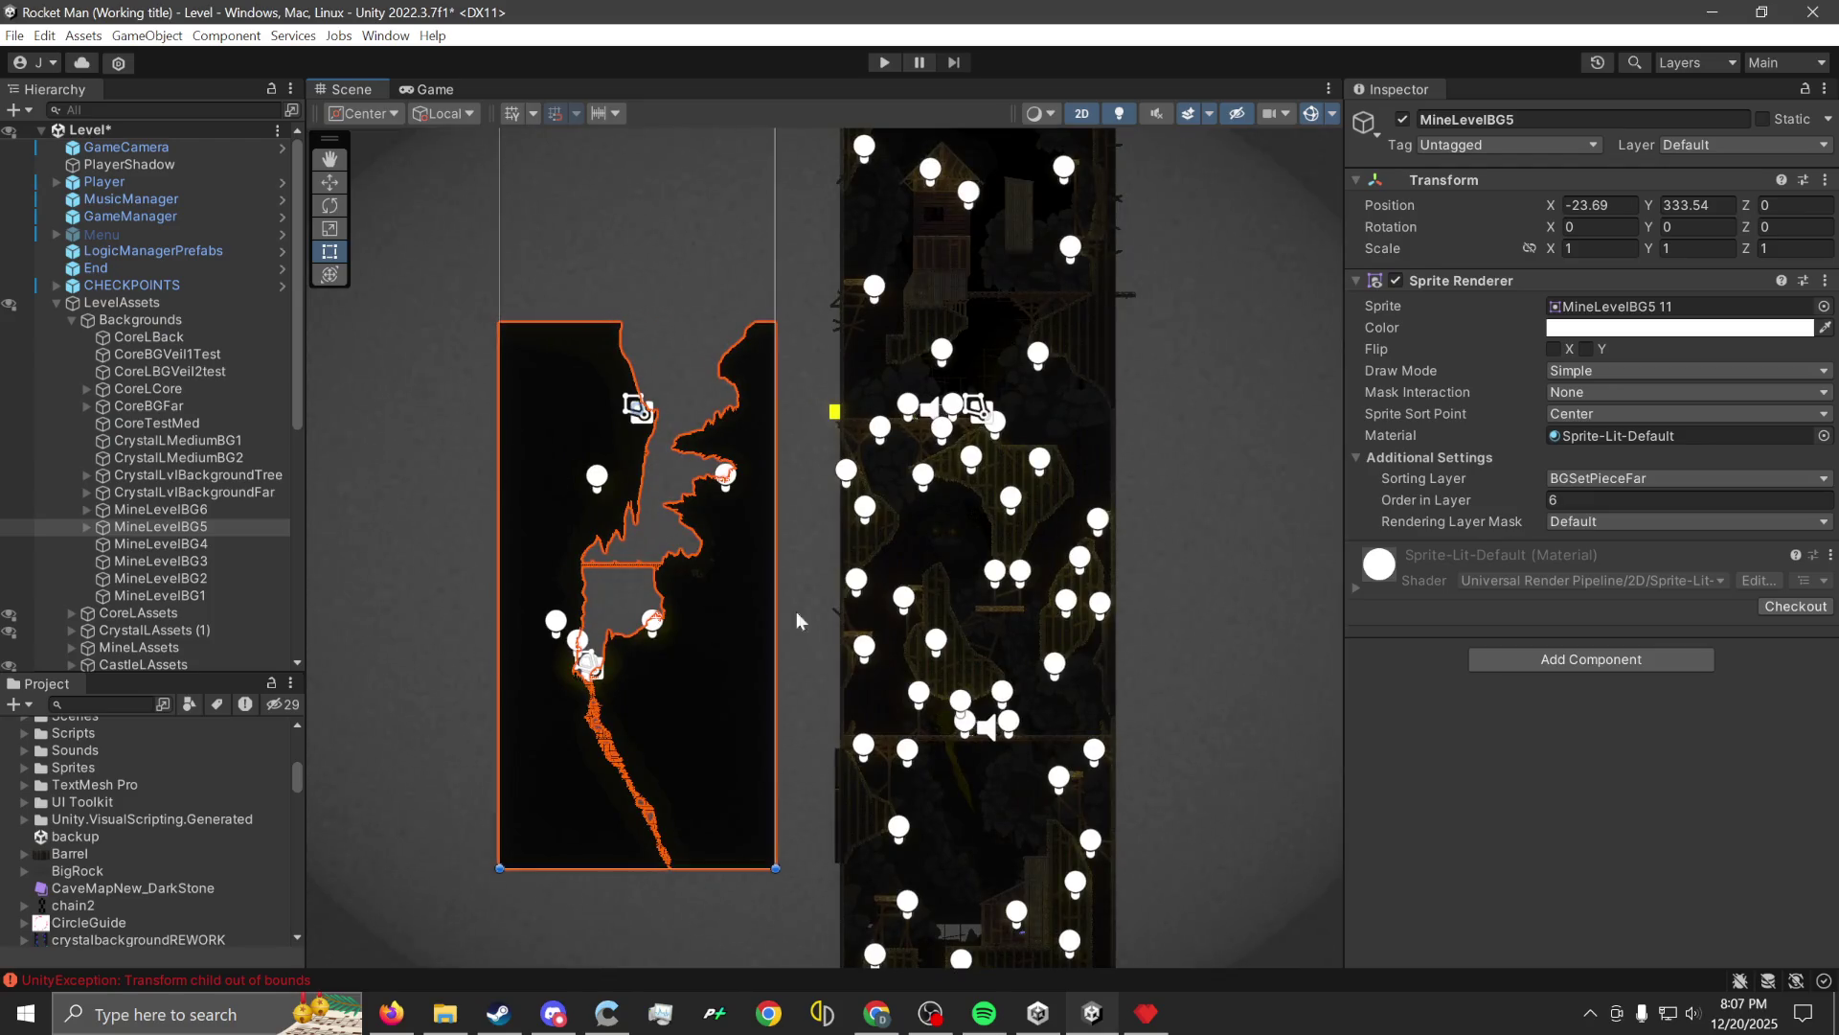
{"action": "scroll", "coordinate": [182, 827], "scroll_direction": "down", "scroll_amount": 10}
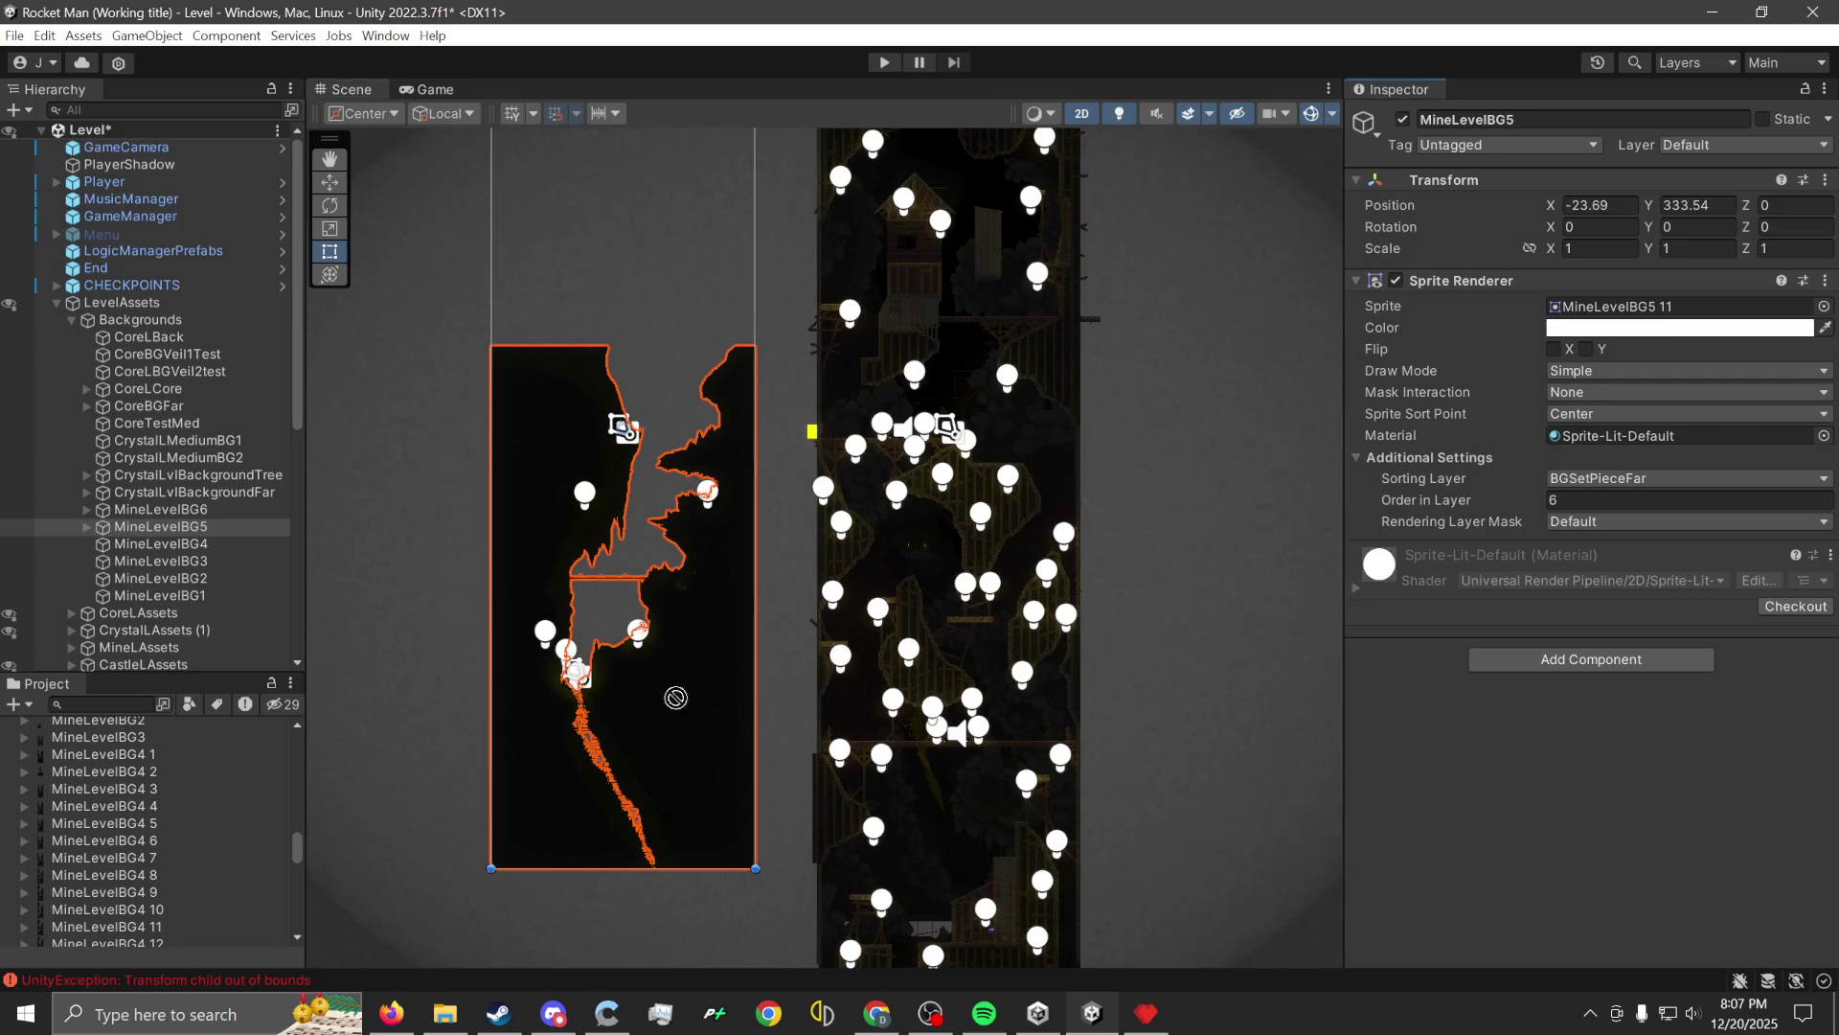
{"action": "left_click", "coordinate": [181, 797]}
{"action": "scroll", "coordinate": [181, 805], "scroll_direction": "down", "scroll_amount": 5}
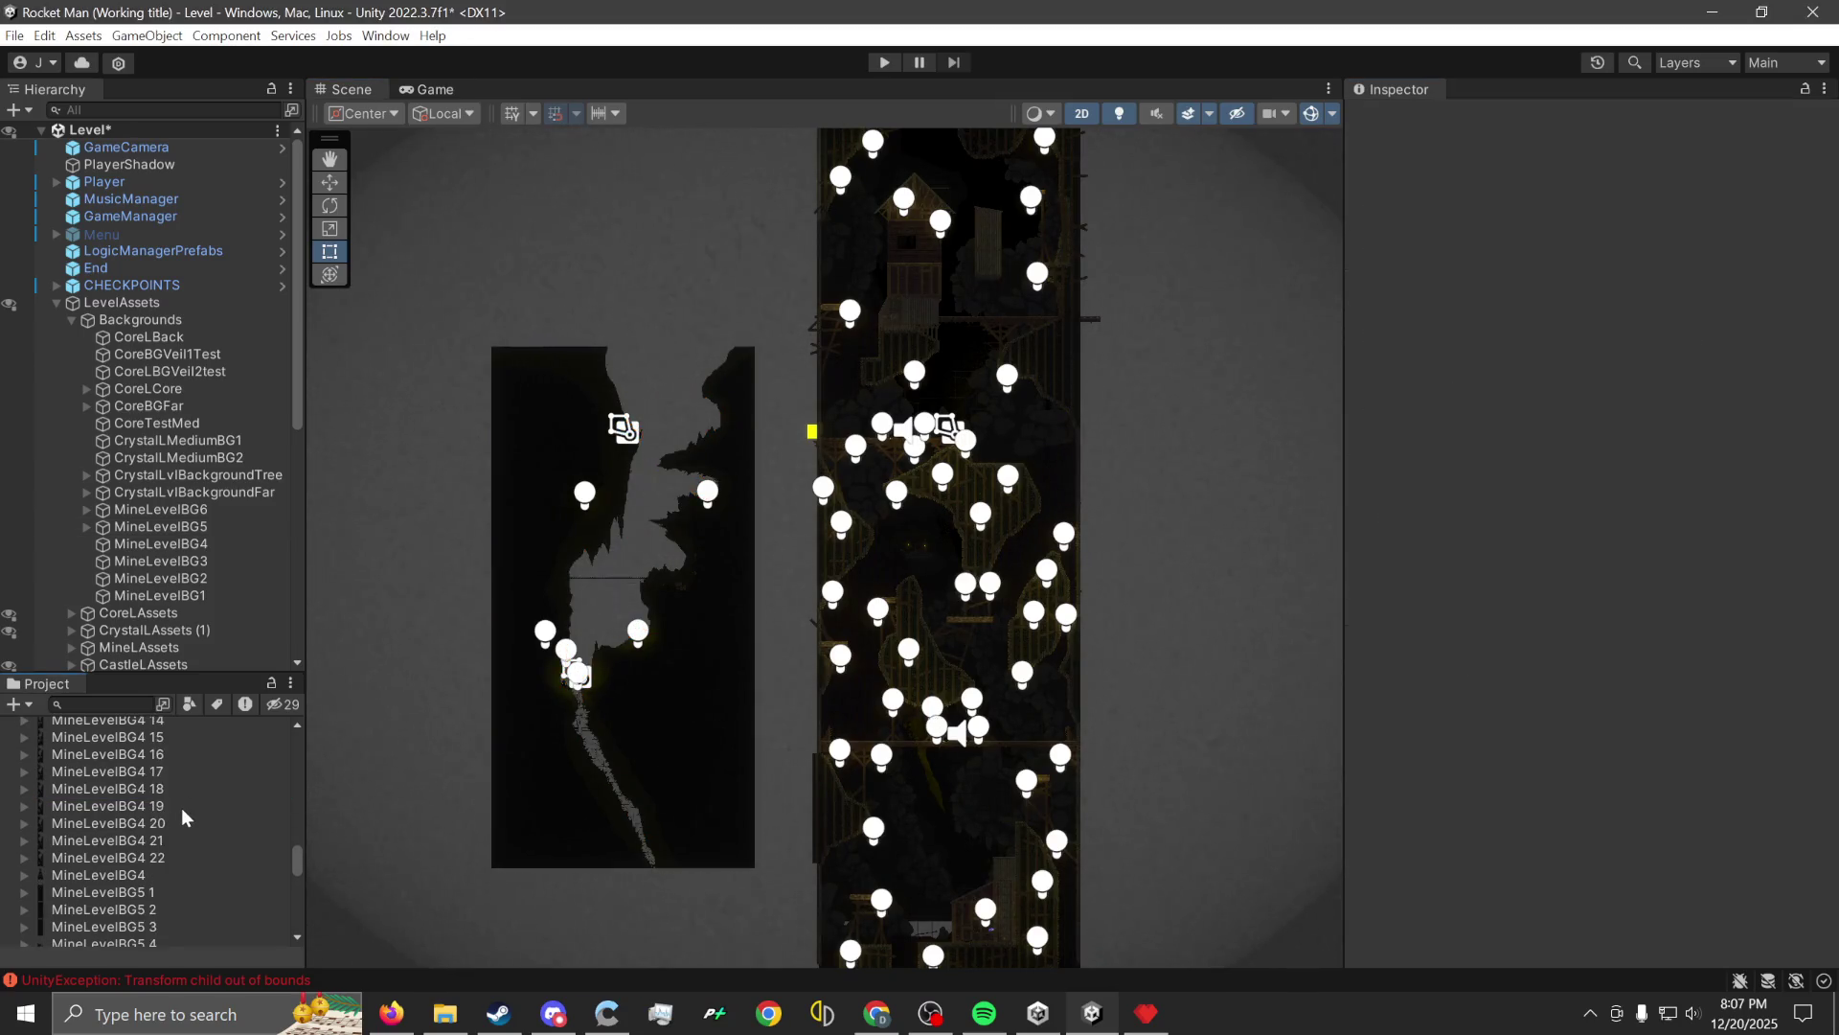
{"action": "left_click", "coordinate": [157, 839]}
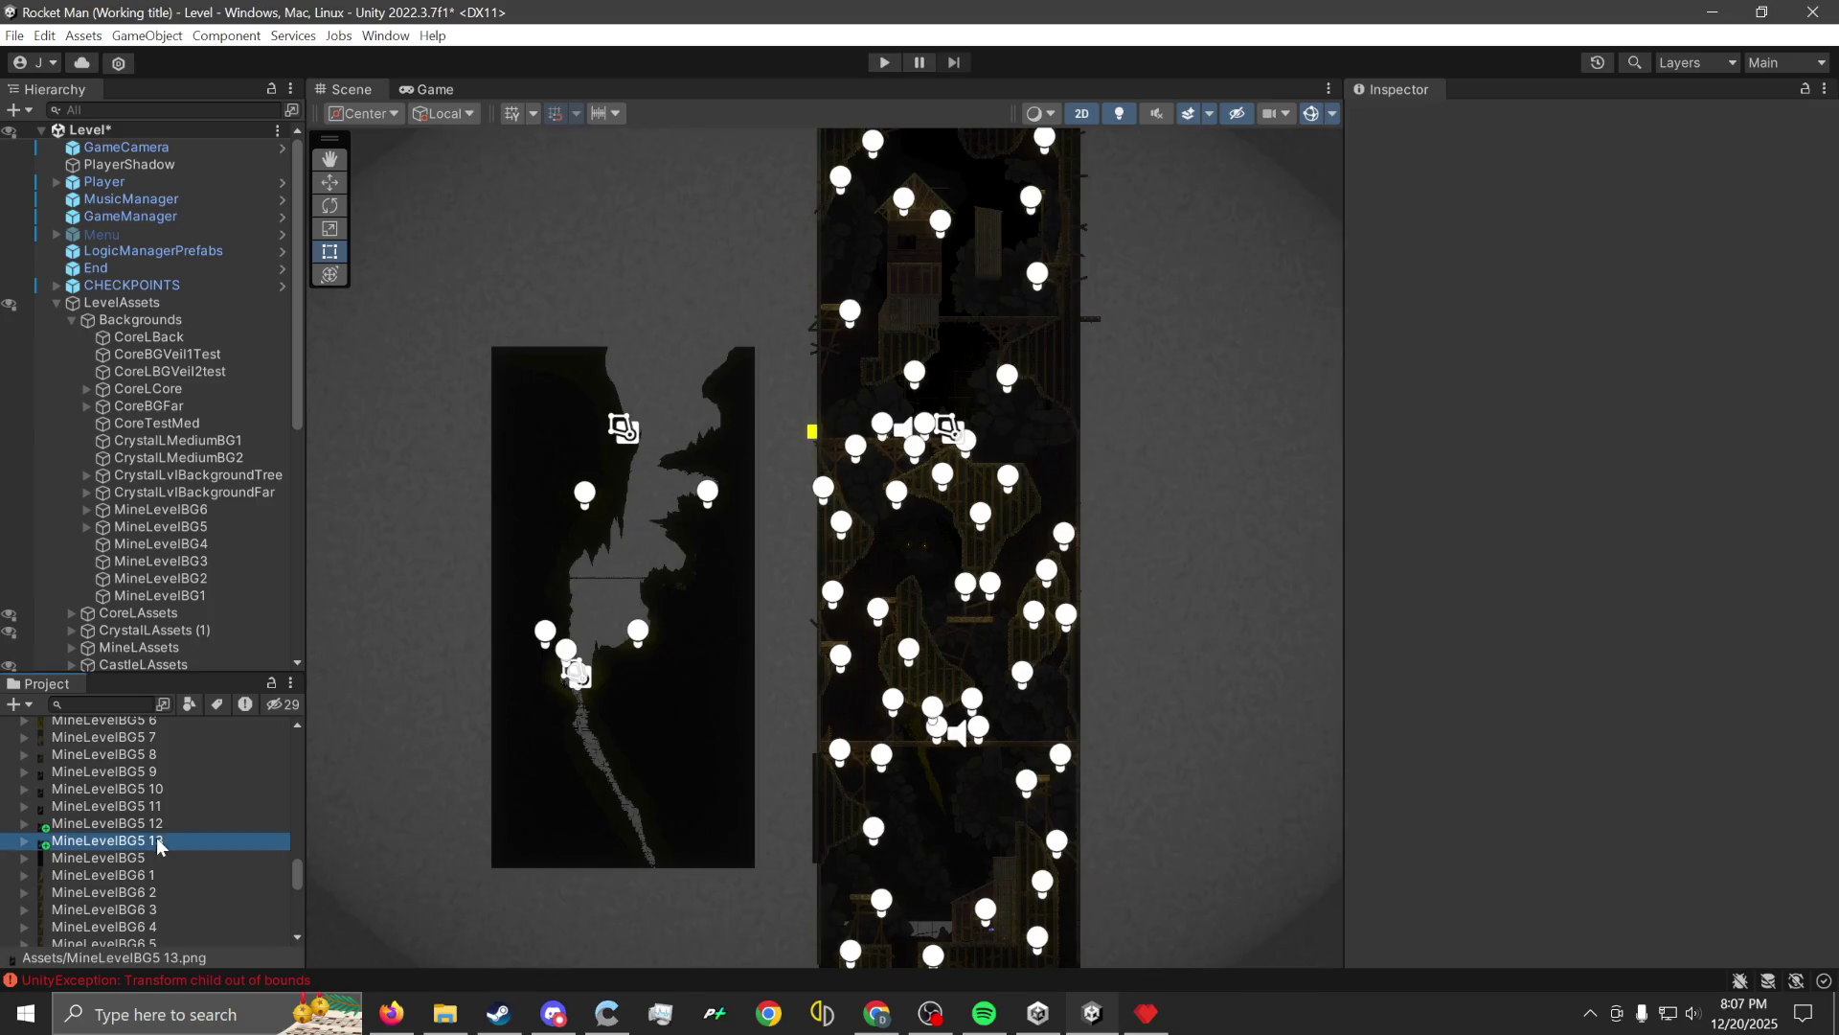
Import MineLevelBG5 13 with Point filtering, no compression and 16384 max size.
{"action": "left_click", "coordinate": [1581, 486]}
{"action": "left_click", "coordinate": [1585, 493]}
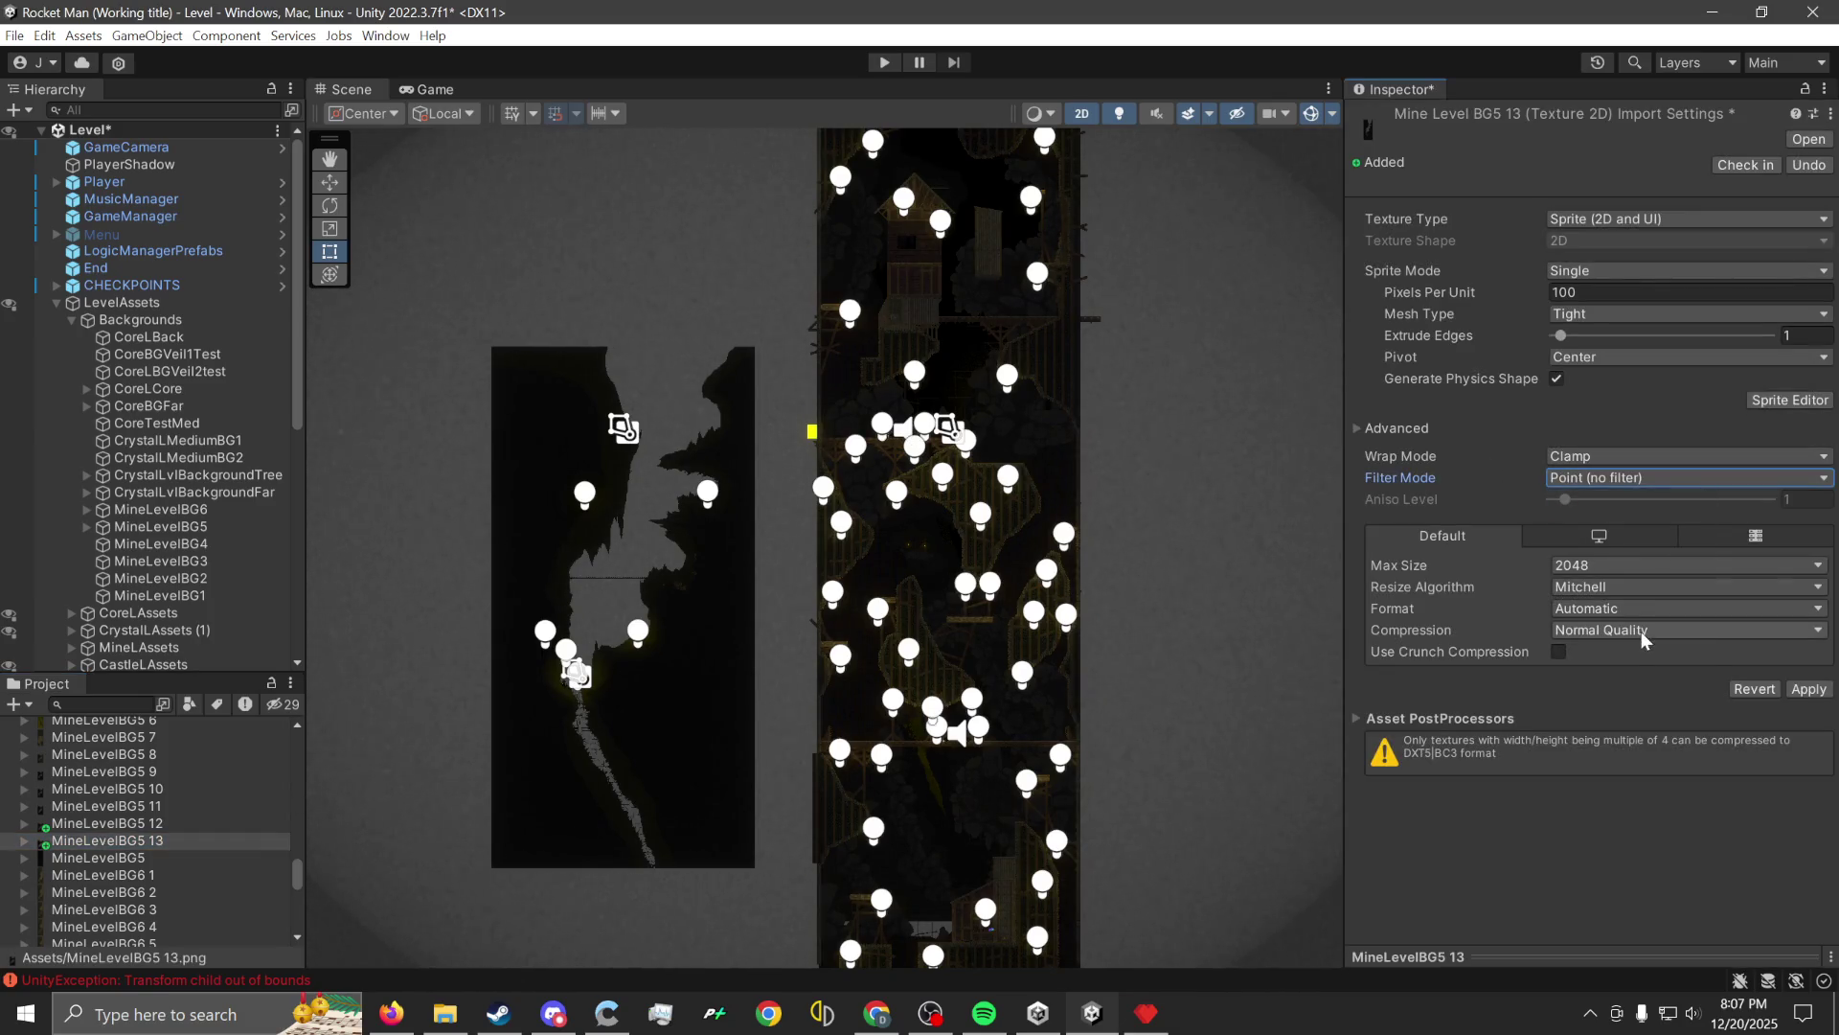
{"action": "left_click", "coordinate": [1629, 629]}
{"action": "left_click", "coordinate": [1628, 642]}
{"action": "left_click", "coordinate": [1631, 634]}
{"action": "left_click", "coordinate": [1601, 789]}
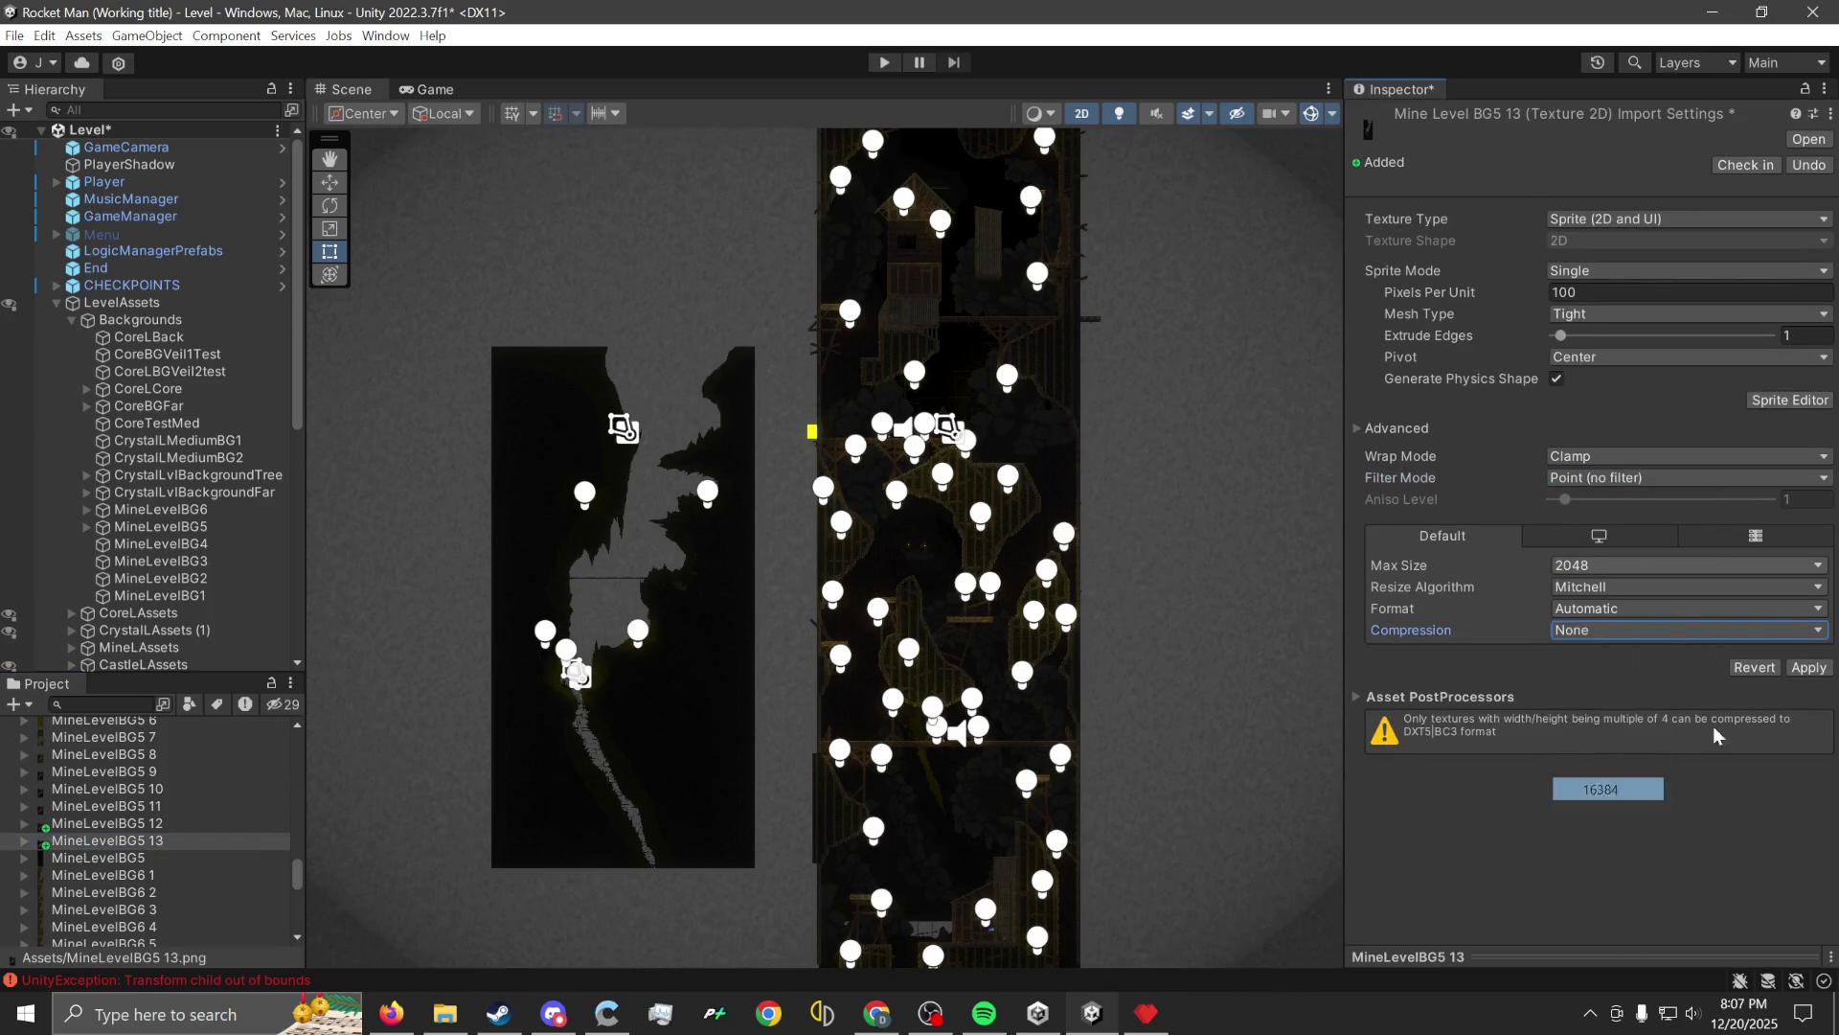
{"action": "left_click", "coordinate": [1809, 668]}
Assign MineLevelBG5 13 as the MineLevelBG5 object's sprite and start Play mode.
{"action": "scroll", "coordinate": [663, 769], "scroll_direction": "up", "scroll_amount": 3}
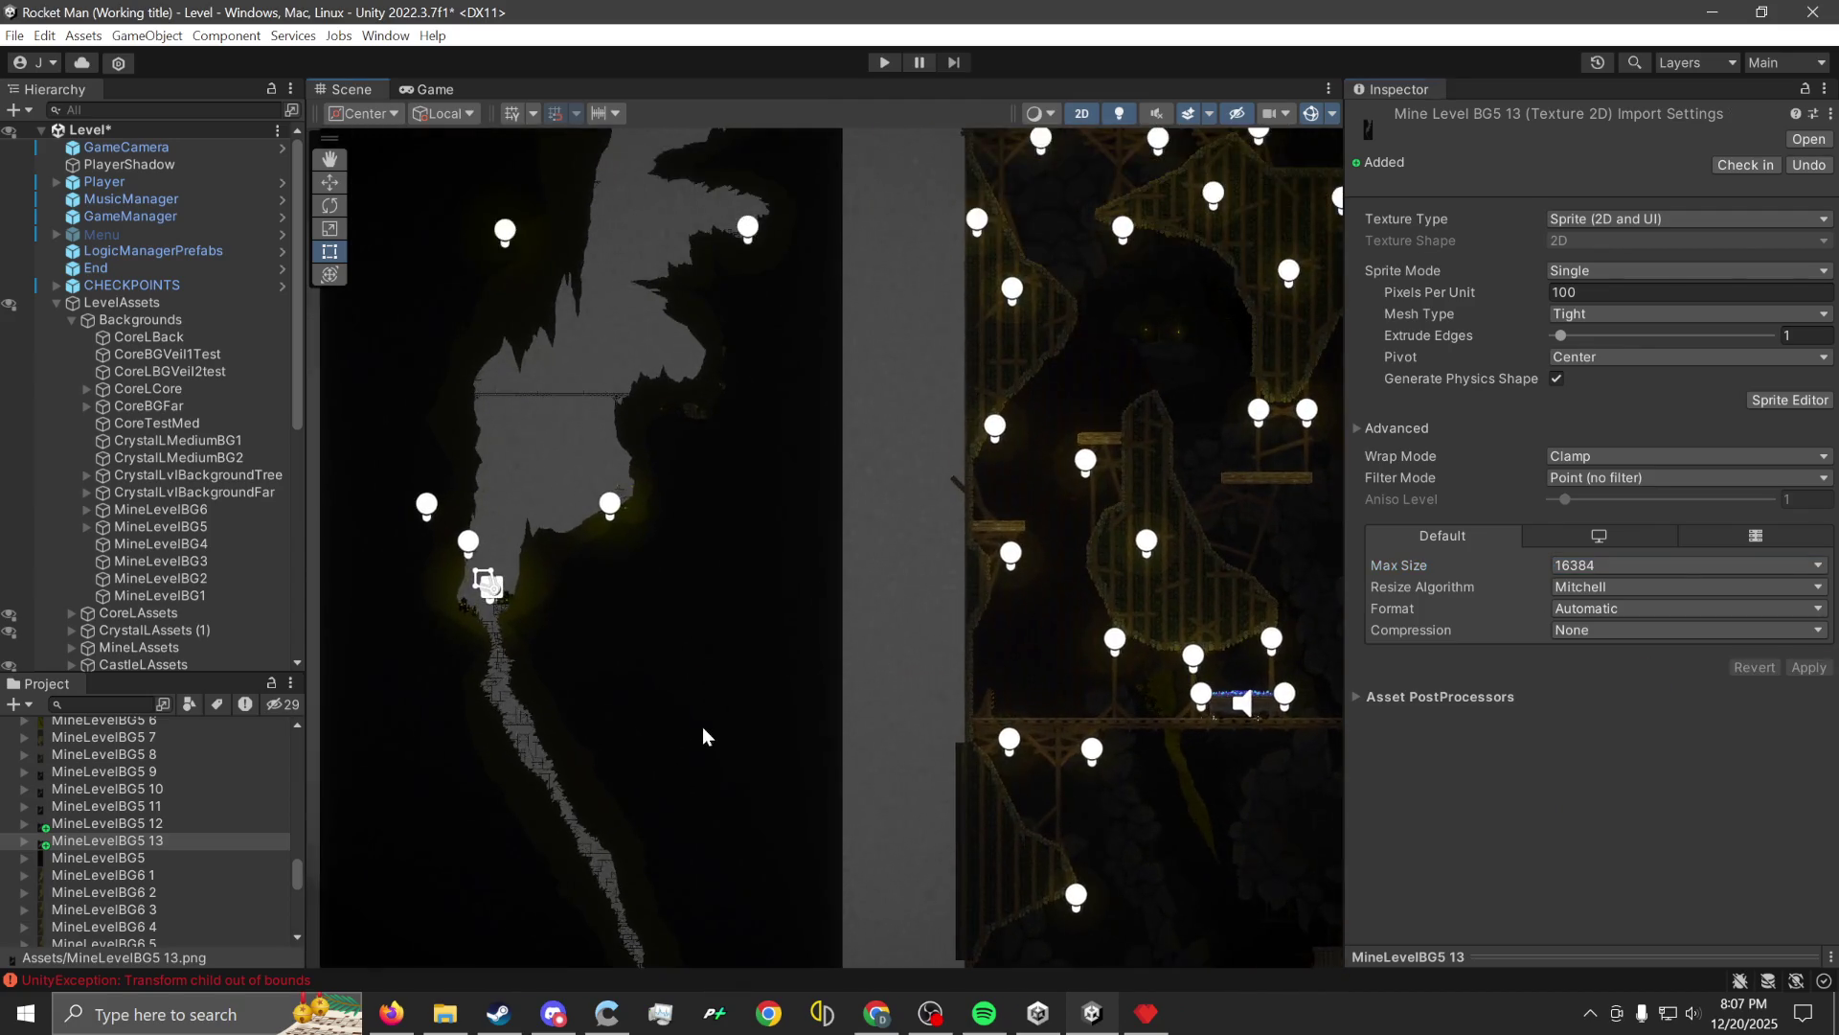
{"action": "left_click", "coordinate": [408, 738]}
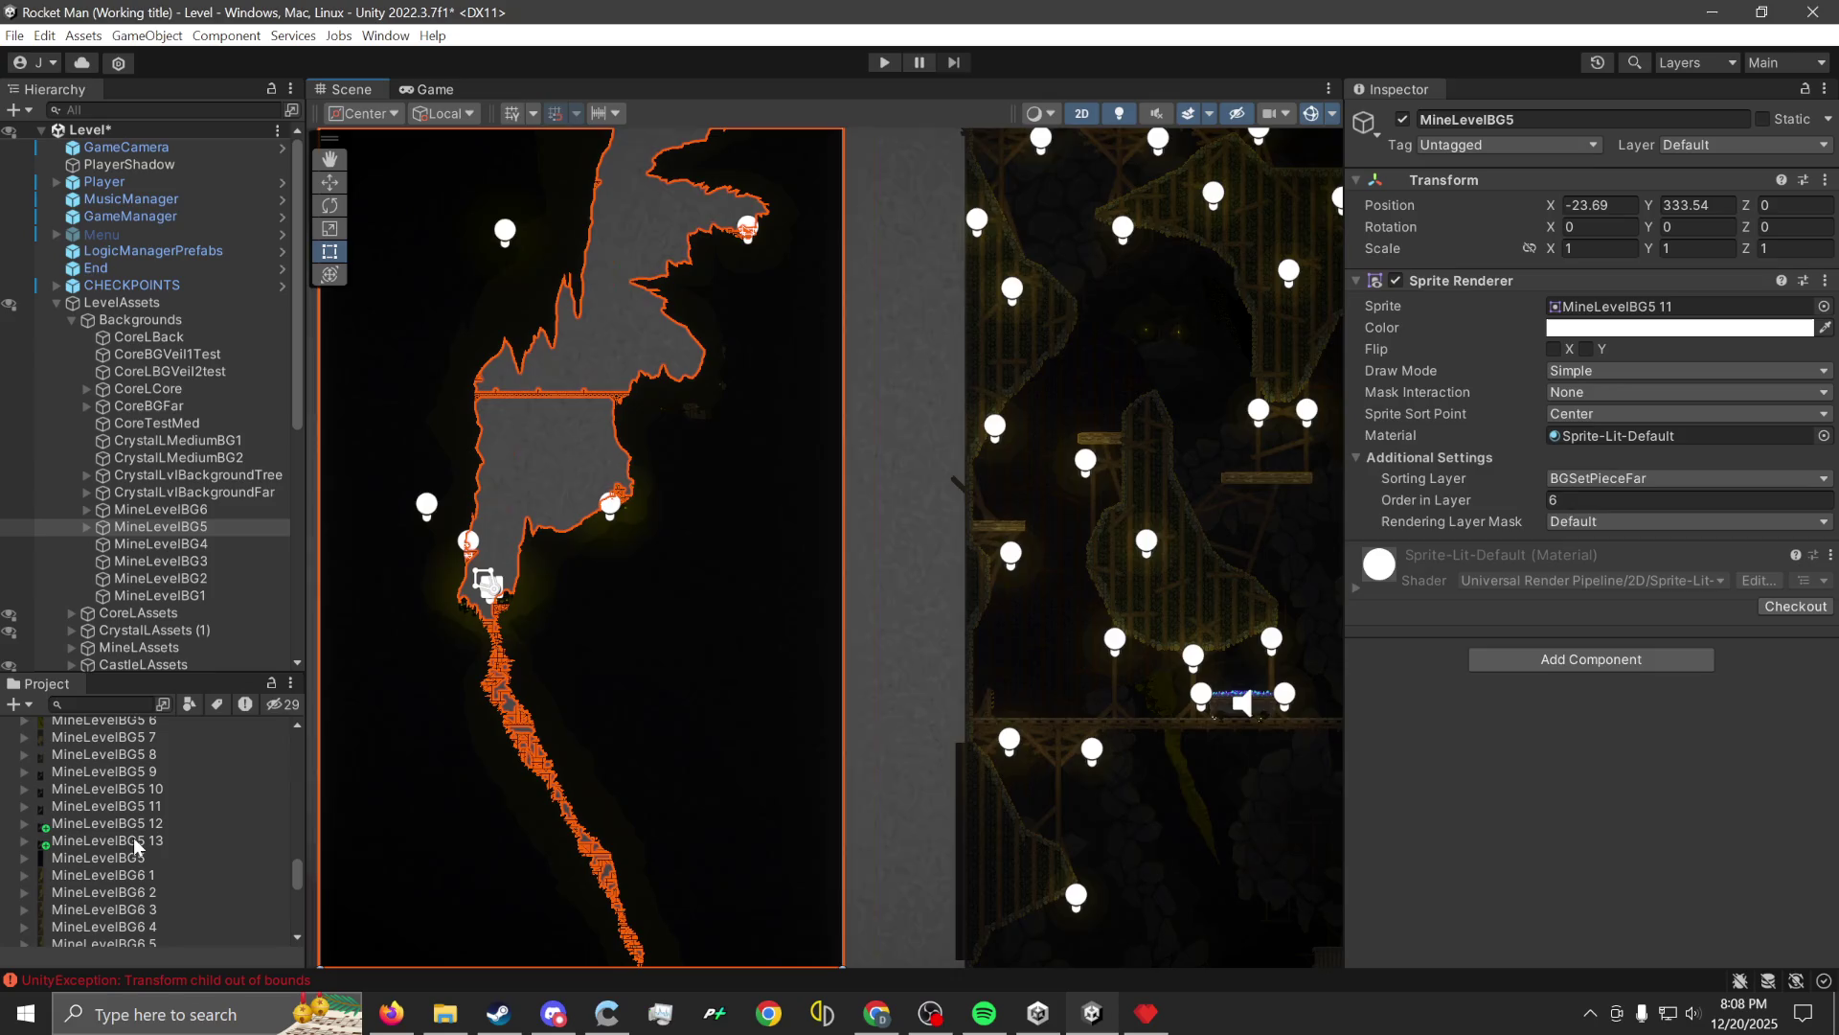
{"action": "mouse_move", "coordinate": [134, 840]}
{"action": "left_mouse_down"}
{"action": "mouse_move", "coordinate": [1613, 441]}
{"action": "mouse_move", "coordinate": [1628, 310]}
{"action": "left_mouse_up"}
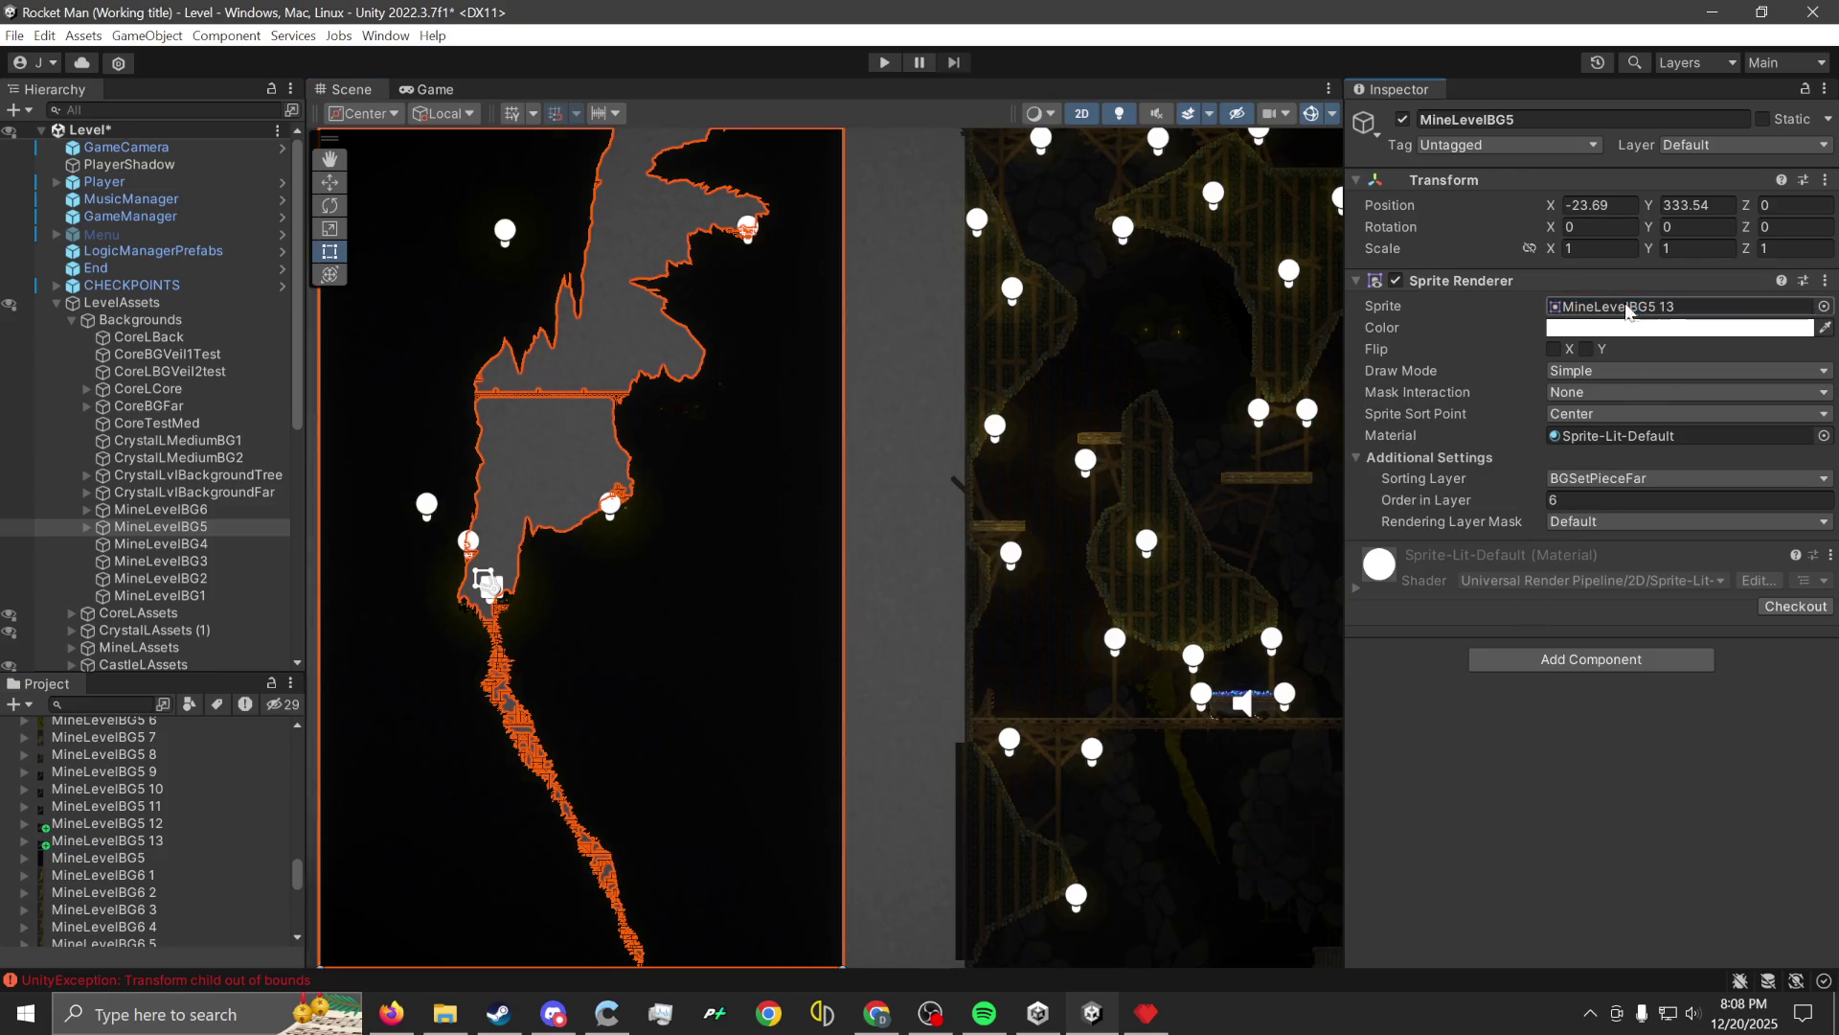
{"action": "left_click", "coordinate": [880, 62]}
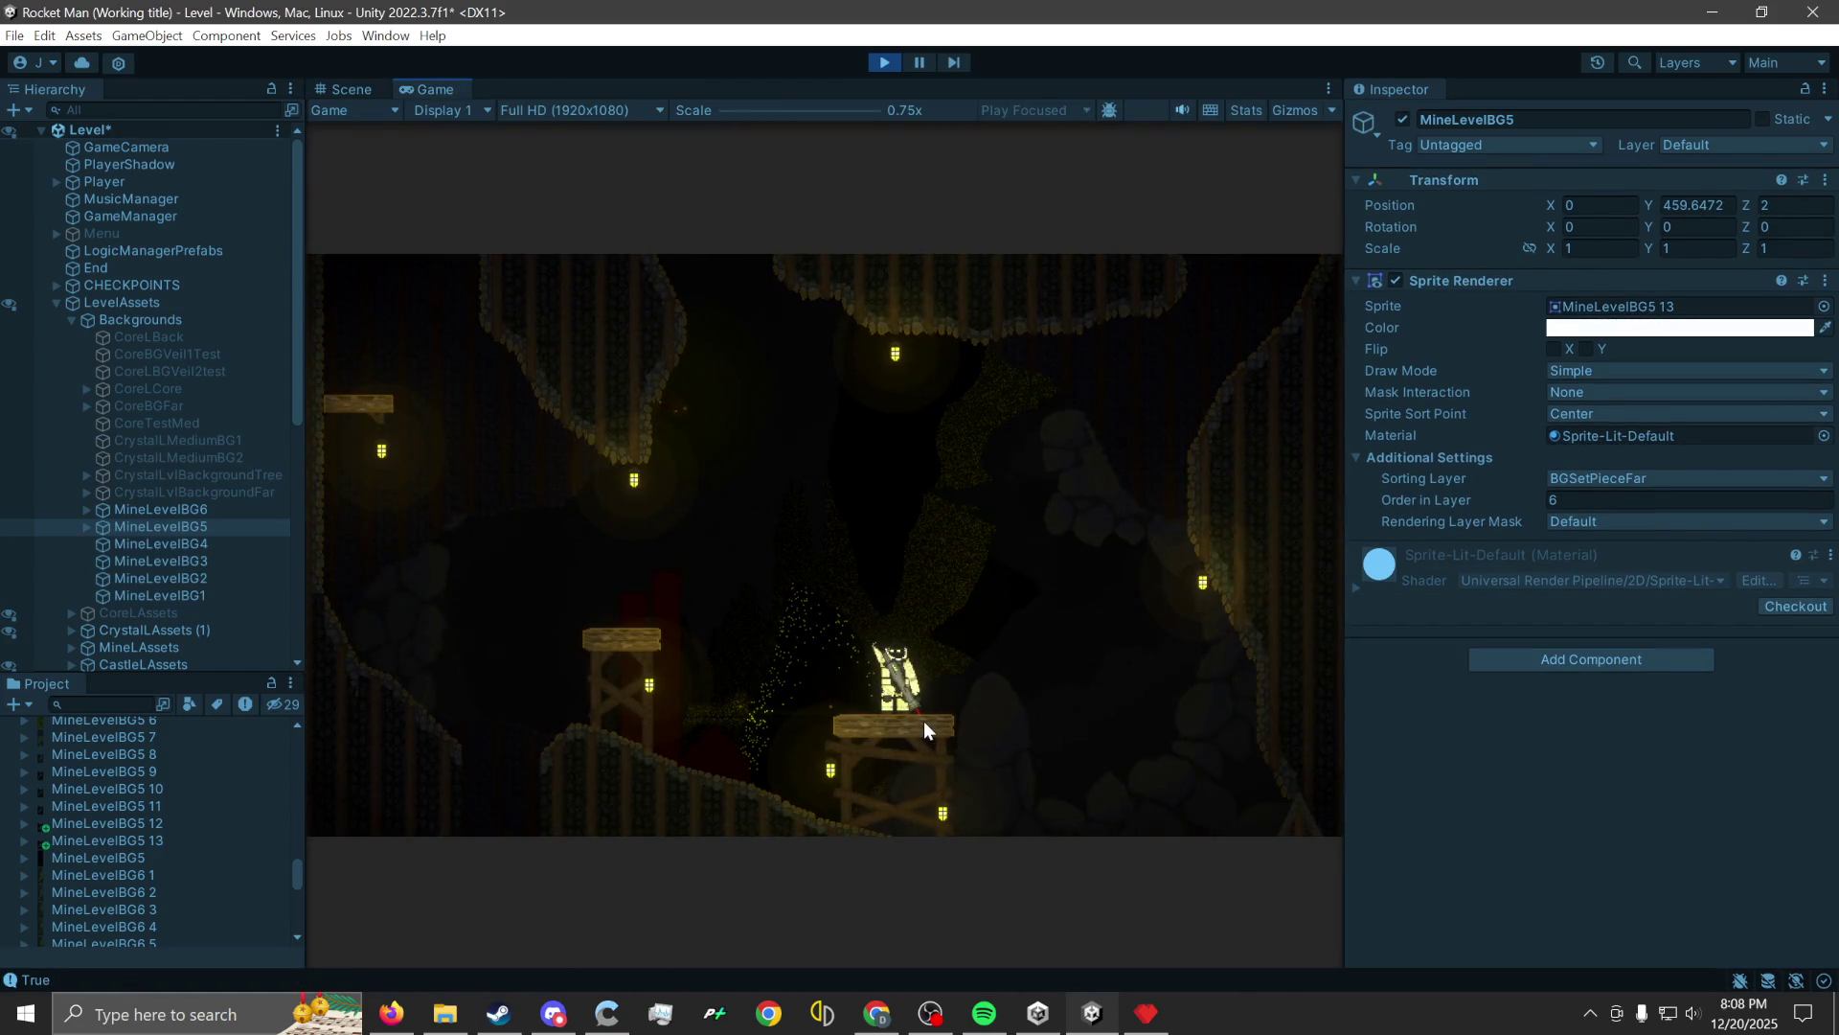
Rocket-jump the player up the lamp-lit scaffolding to a ledge beside the wooden house.
{"action": "left_click", "coordinate": [1088, 617]}
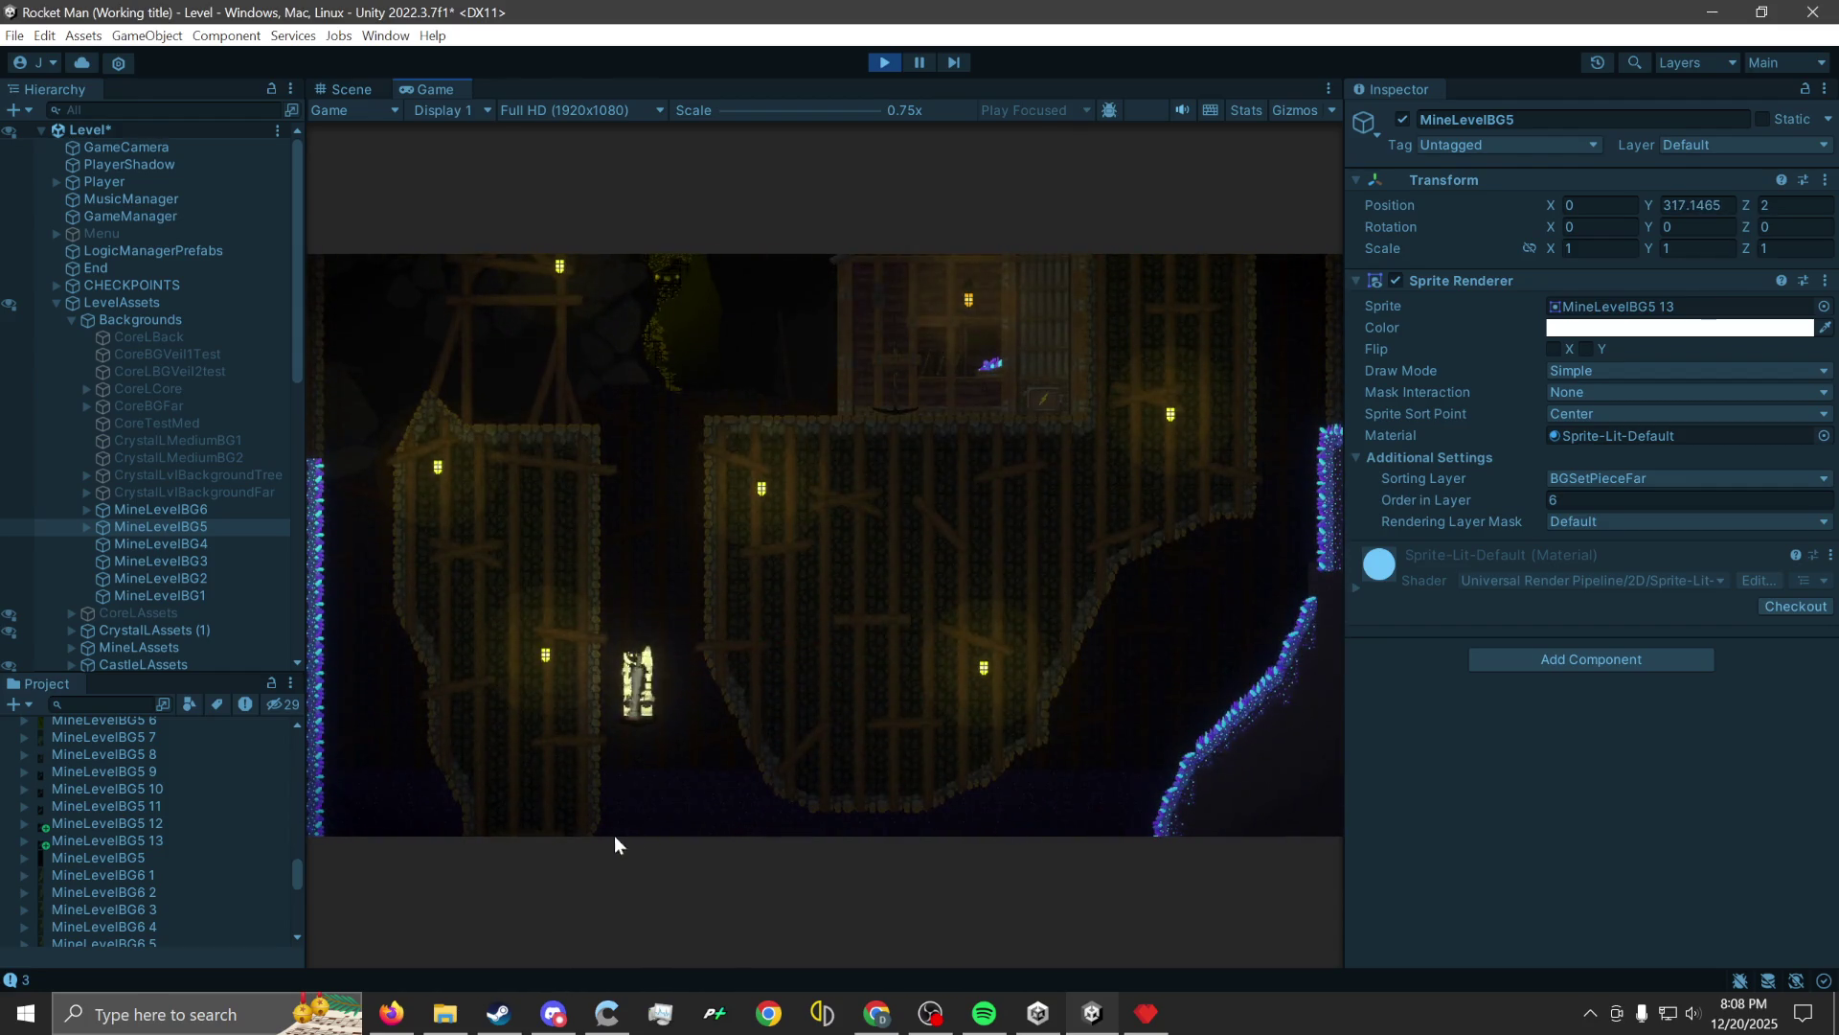
{"action": "left_click", "coordinate": [601, 838]}
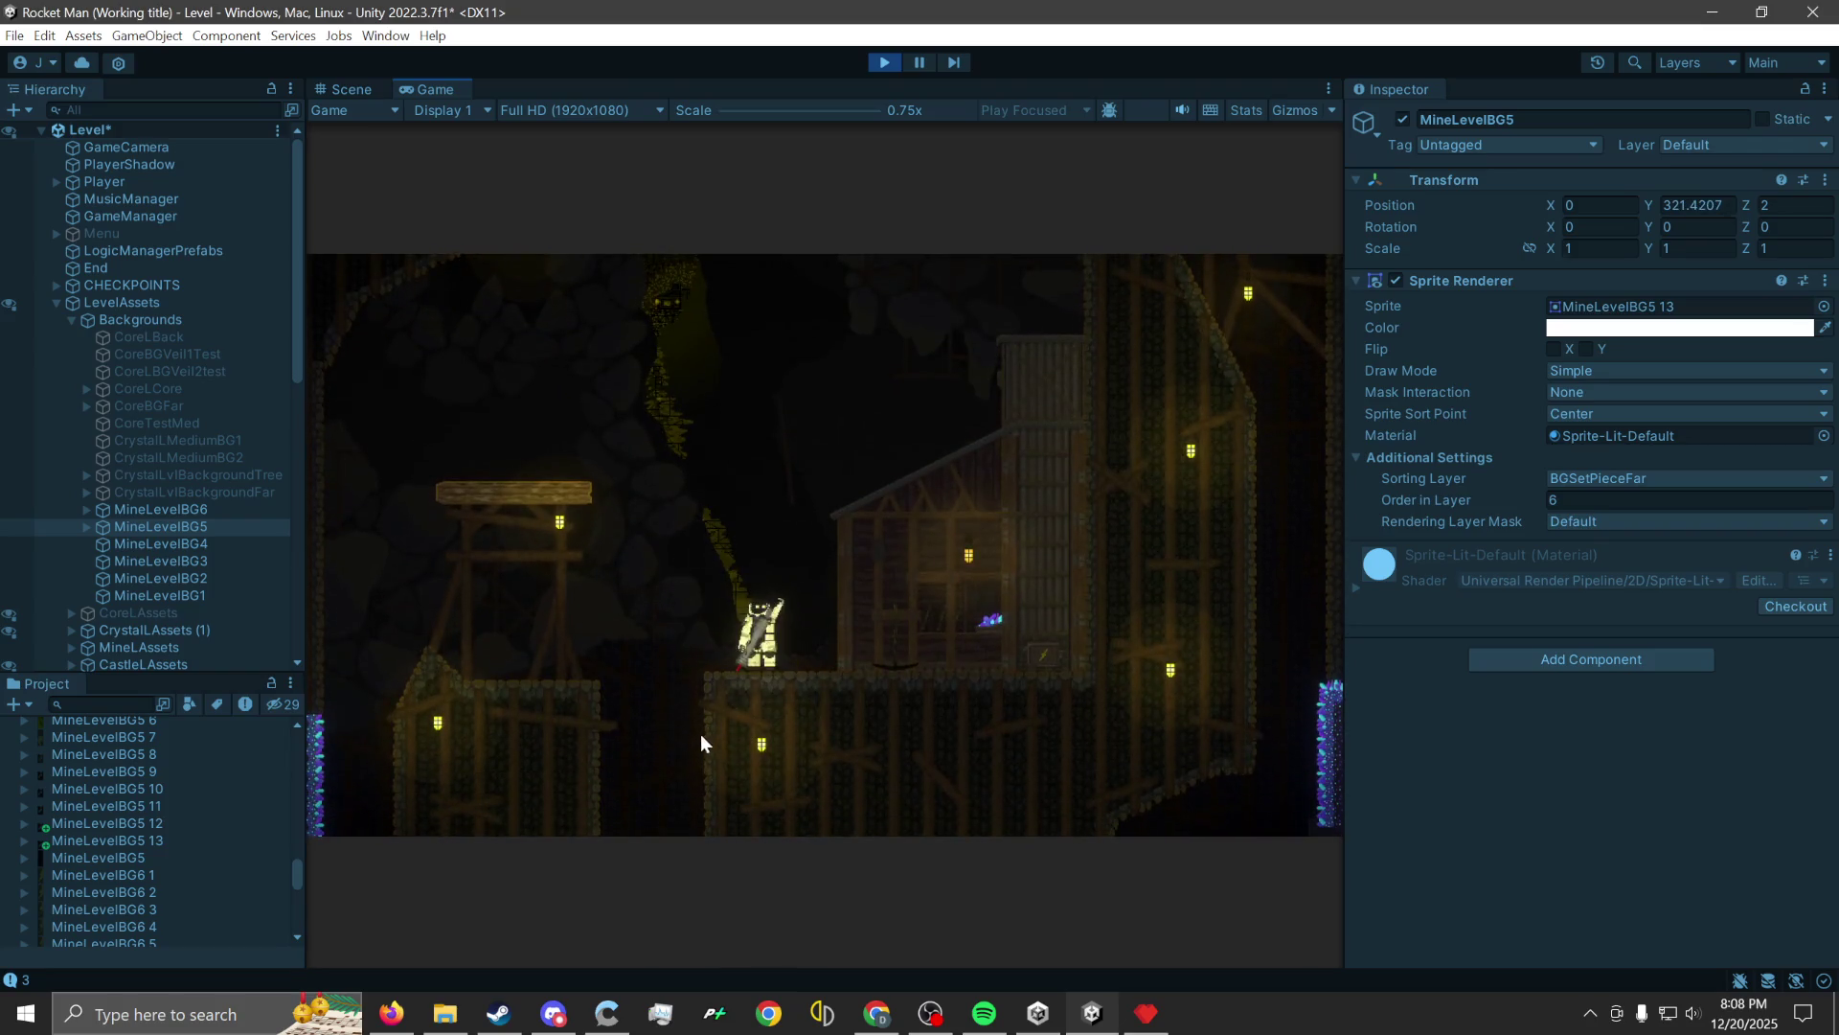
{"action": "left_click", "coordinate": [646, 813]}
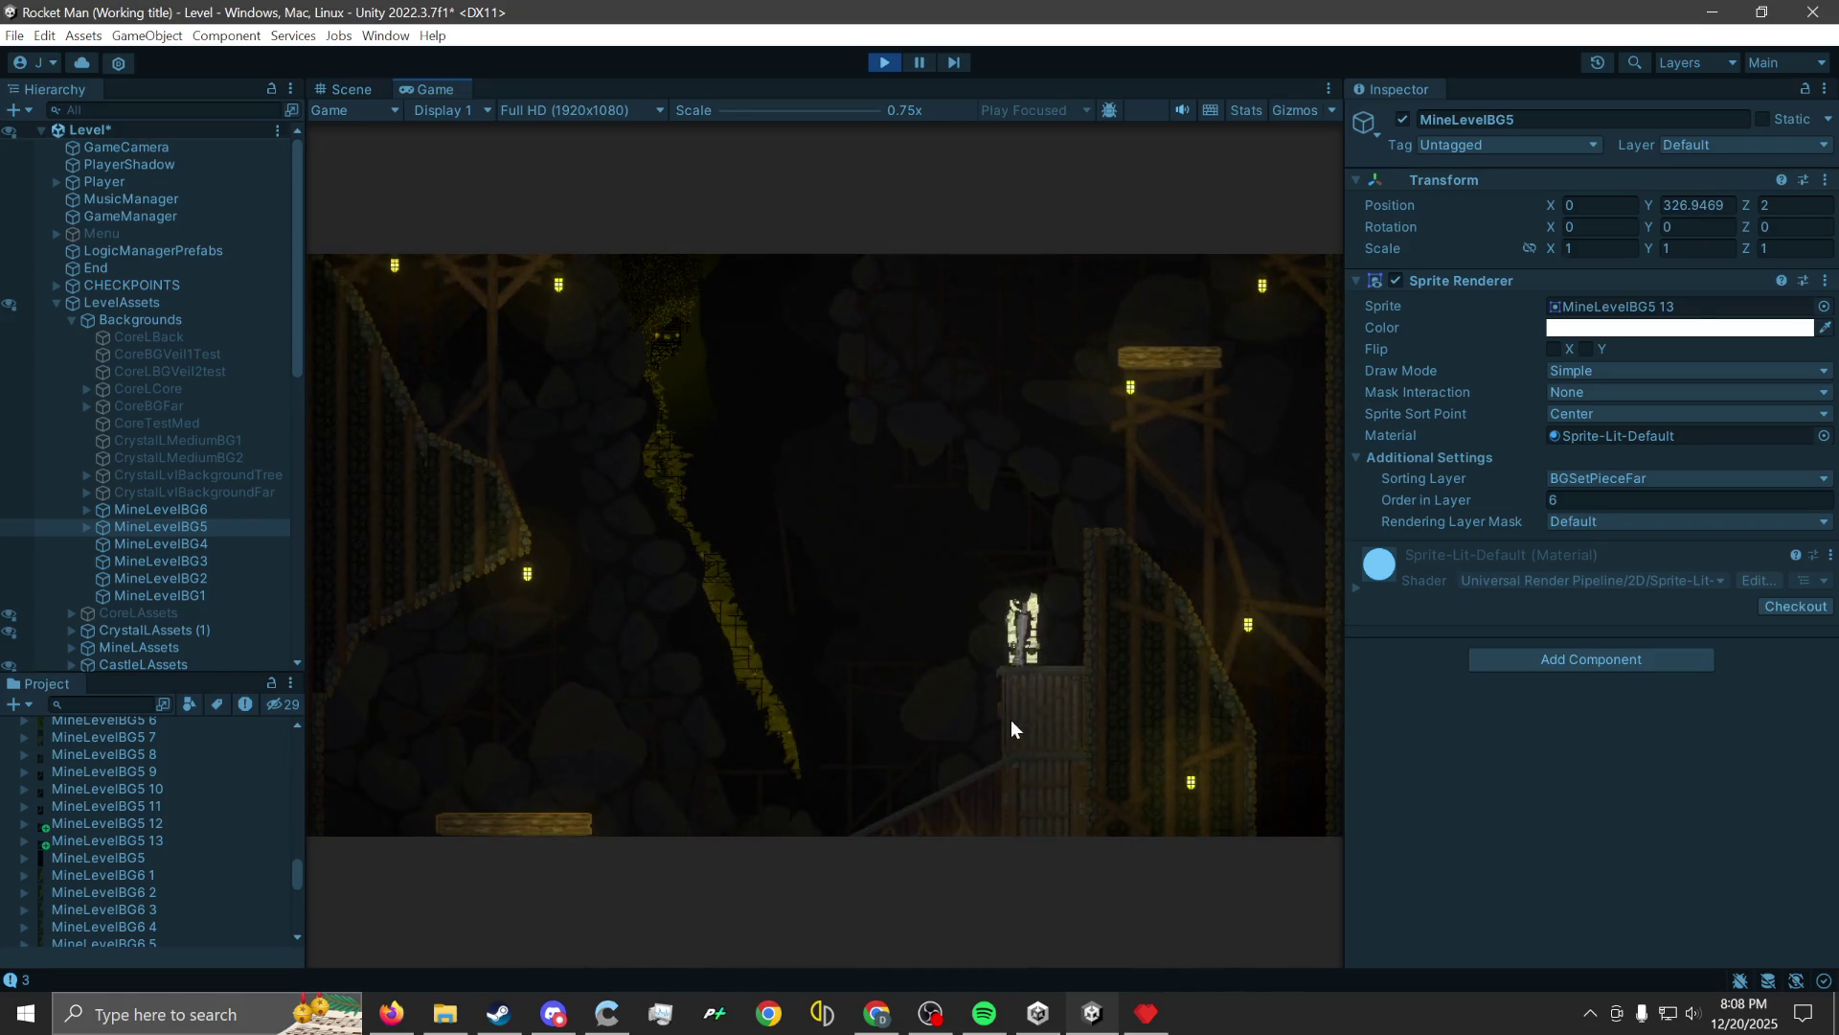
{"action": "left_click", "coordinate": [990, 796]}
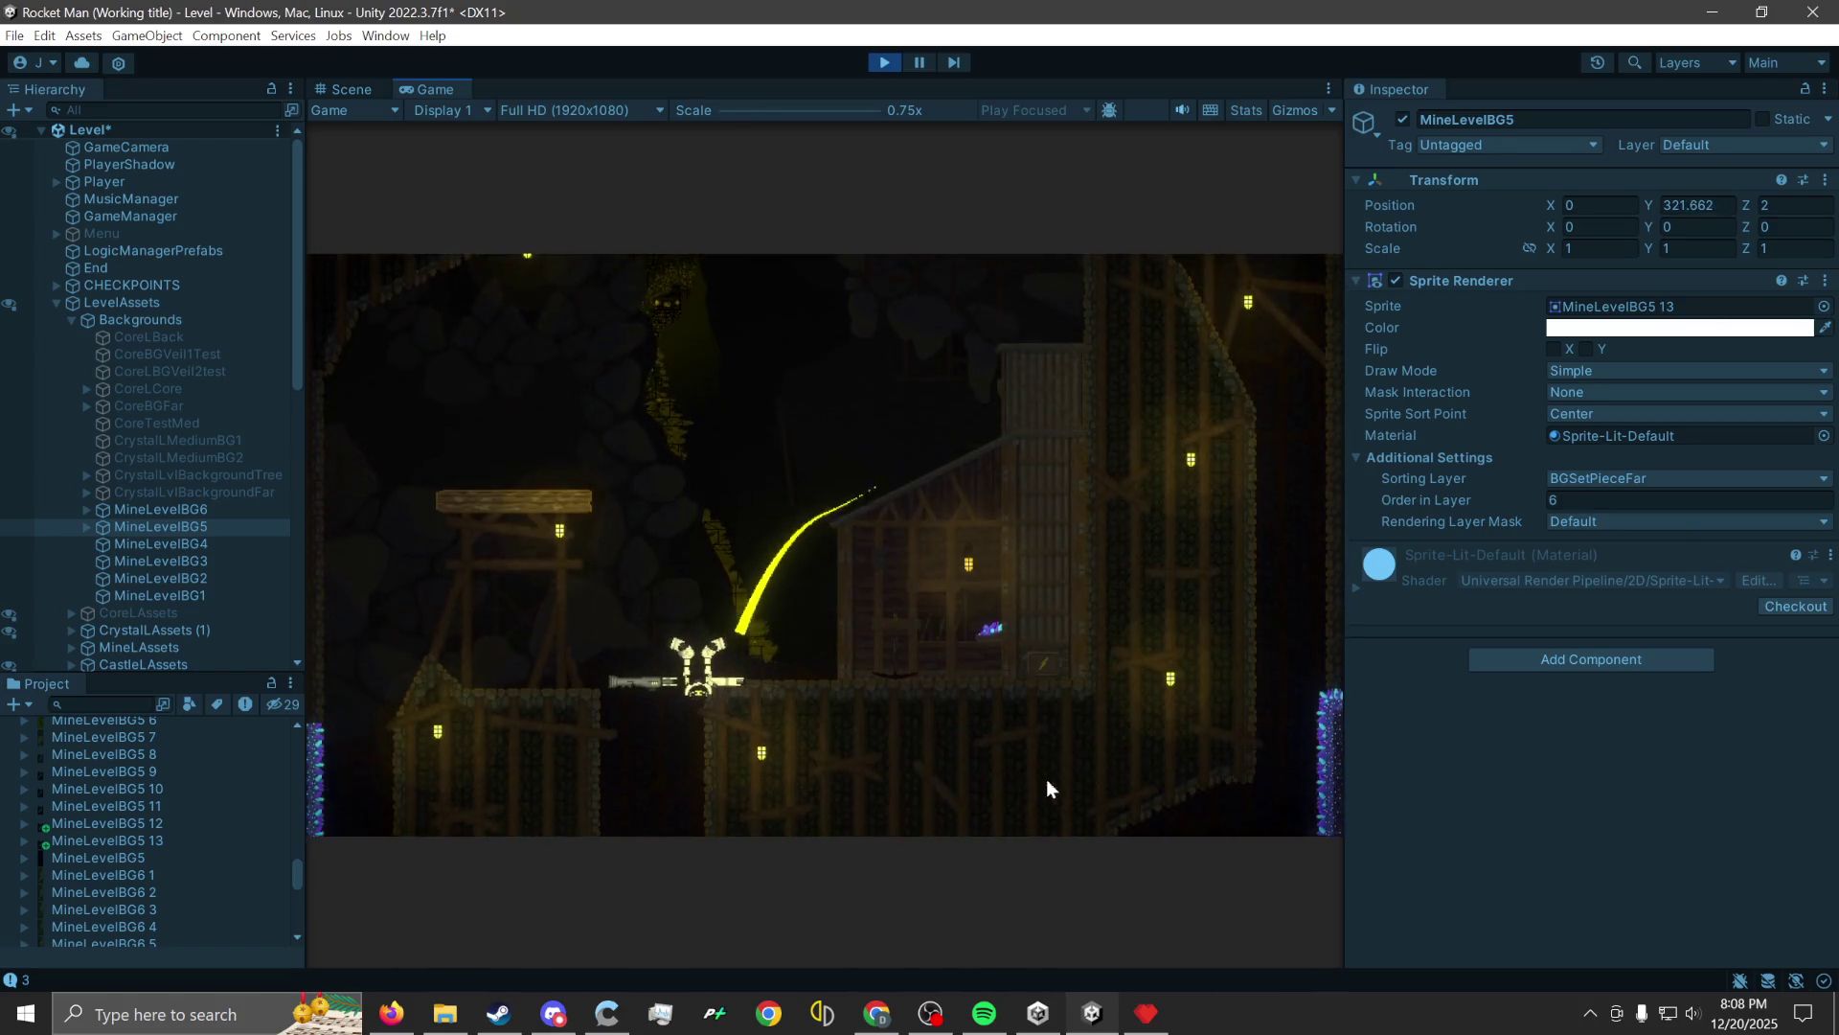
{"action": "left_click", "coordinate": [748, 754]}
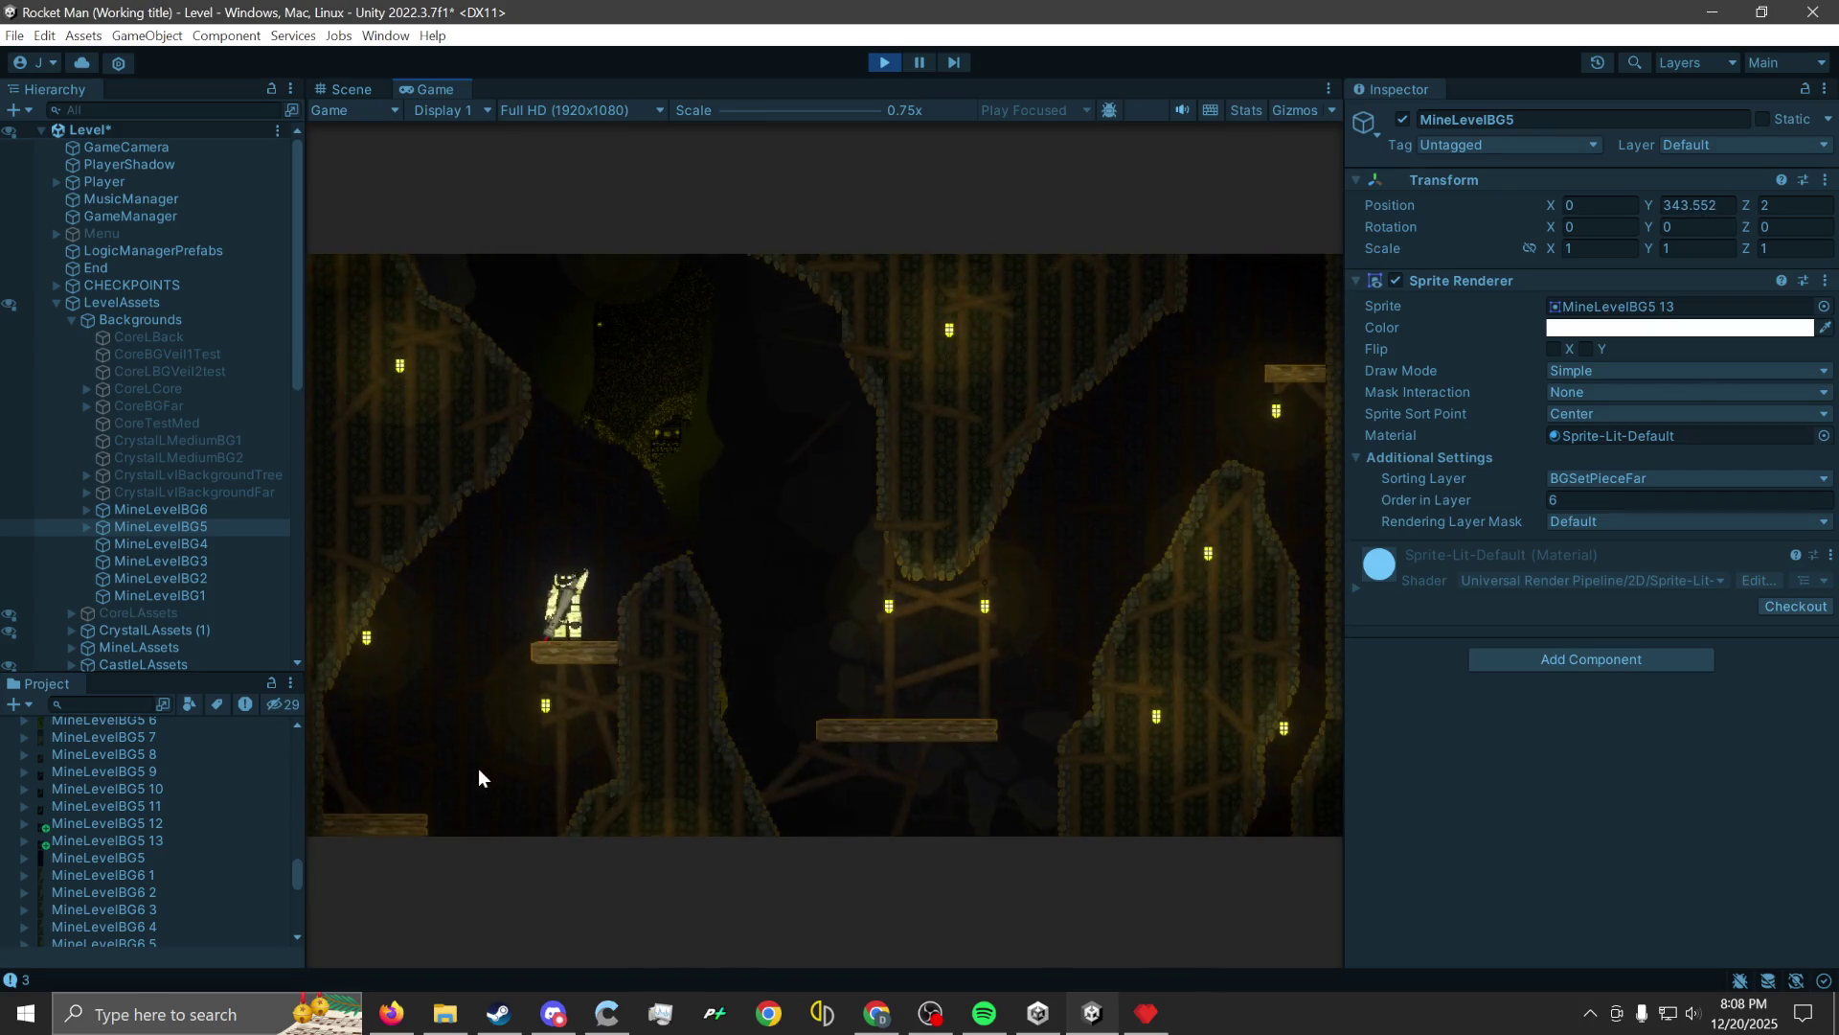
{"action": "left_click", "coordinate": [479, 769]}
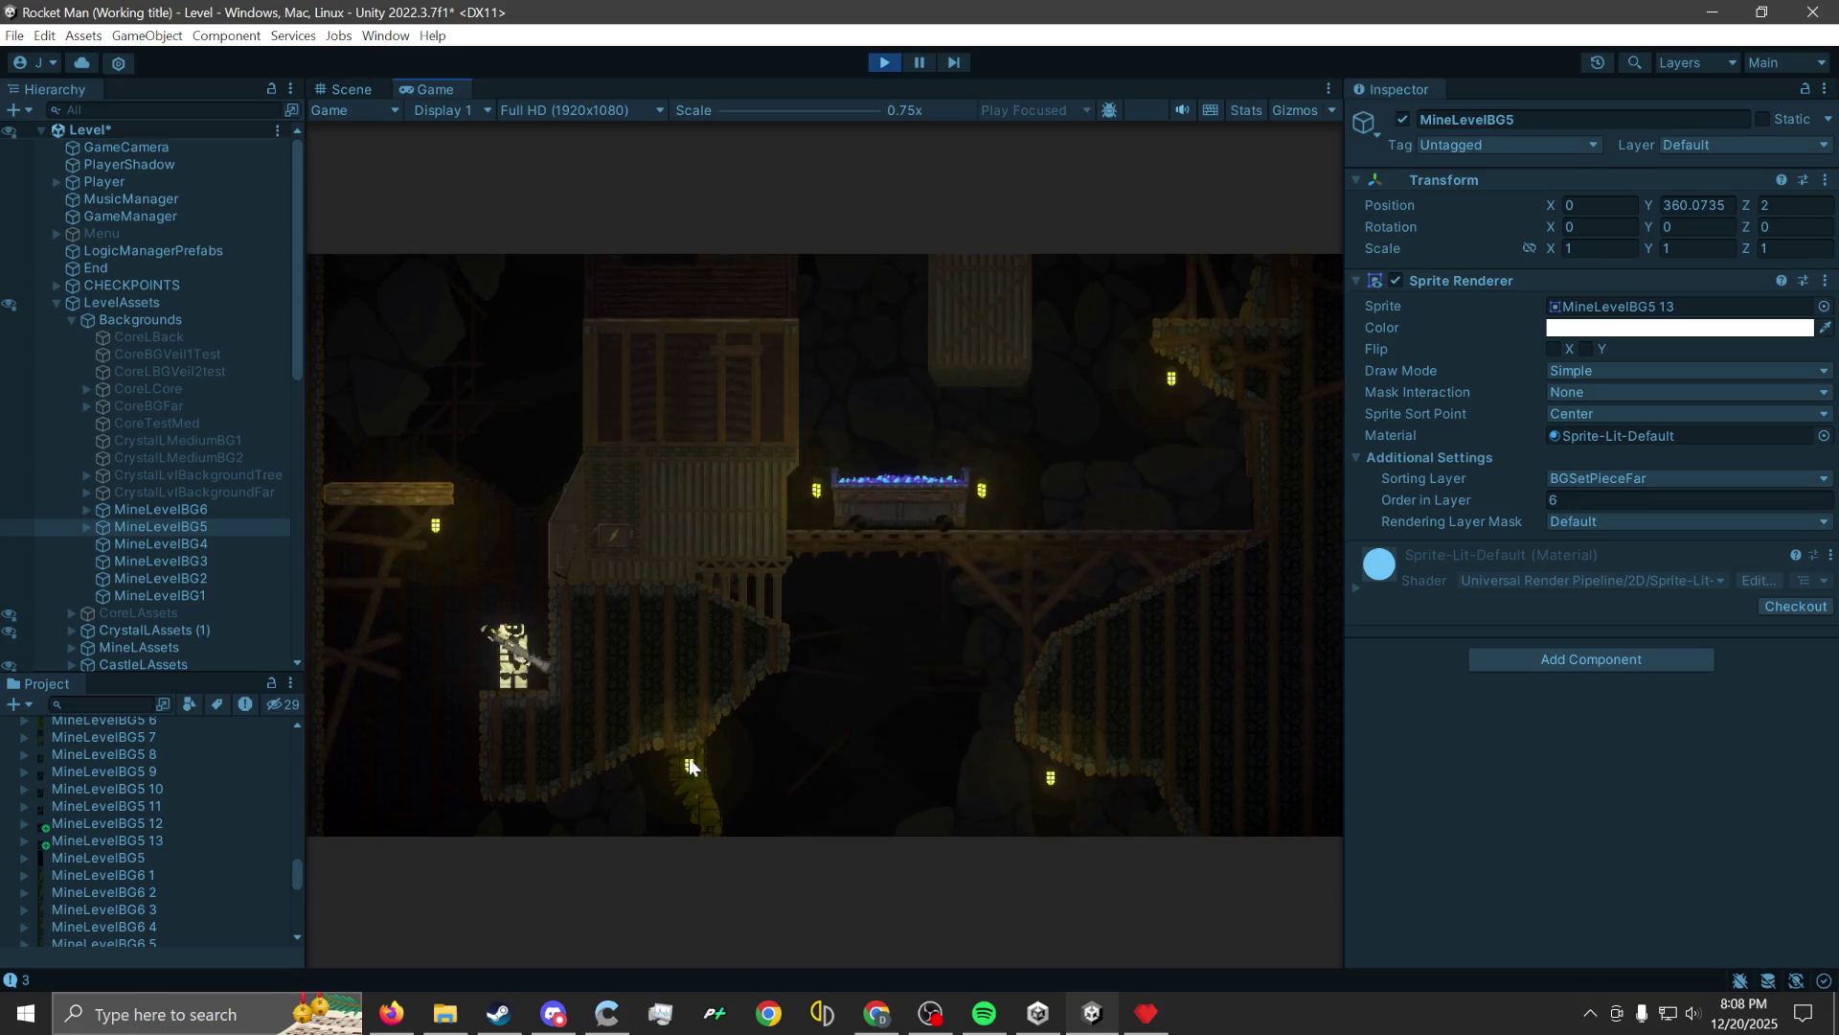
{"action": "left_click", "coordinate": [1320, 749]}
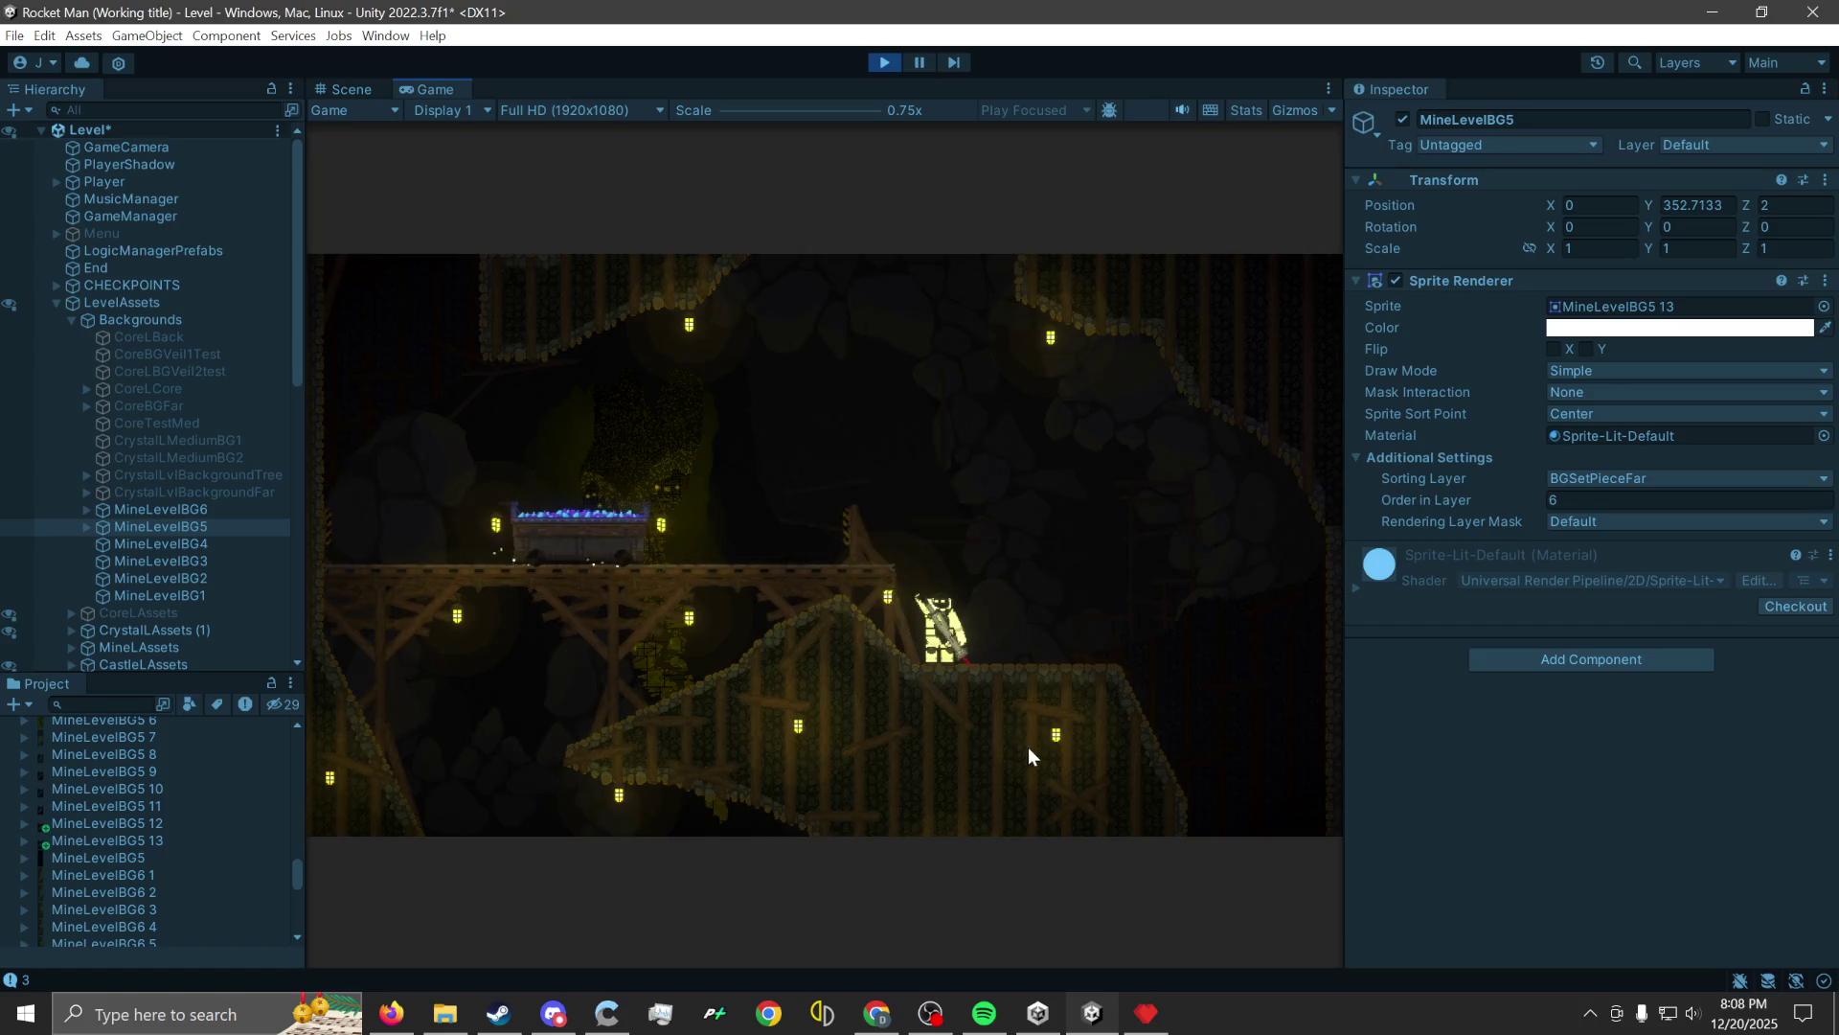
{"action": "left_click", "coordinate": [1020, 757]}
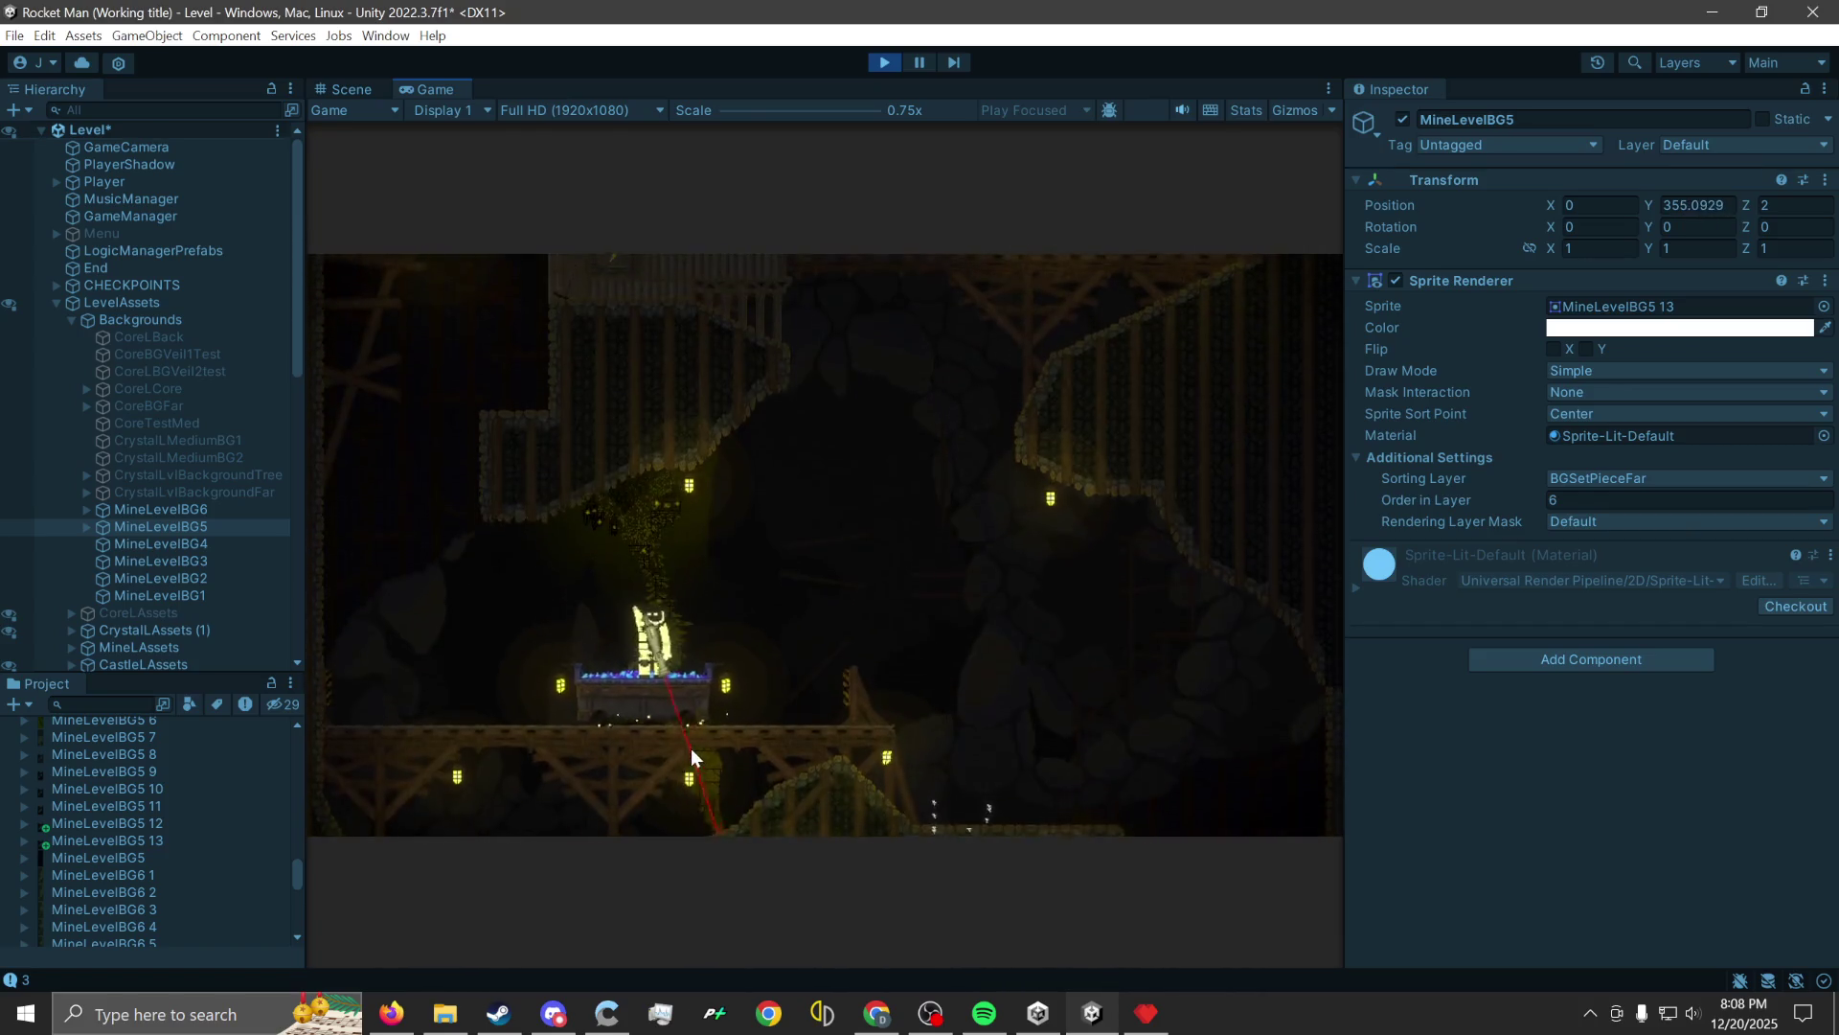
{"action": "left_click", "coordinate": [422, 744]}
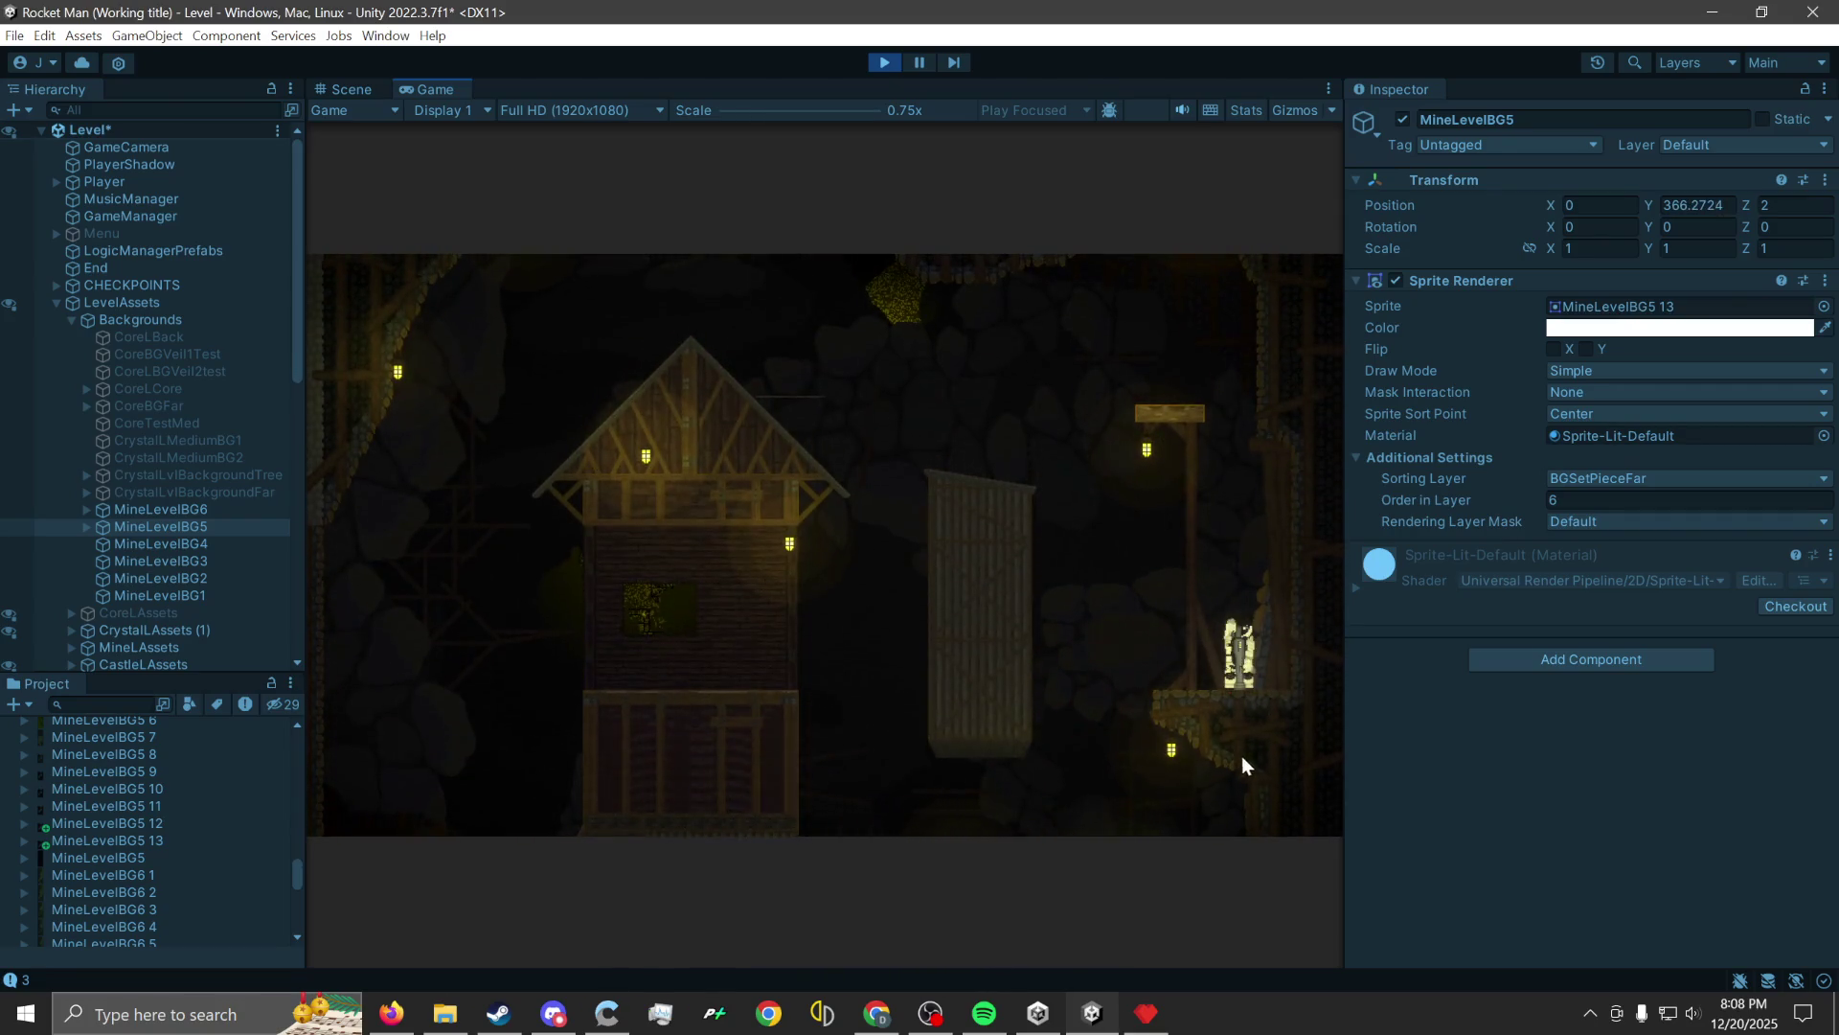
Rocket-jump back and forth across the middle platforms, climbing higher up the shaft.
{"action": "left_click", "coordinate": [1270, 787]}
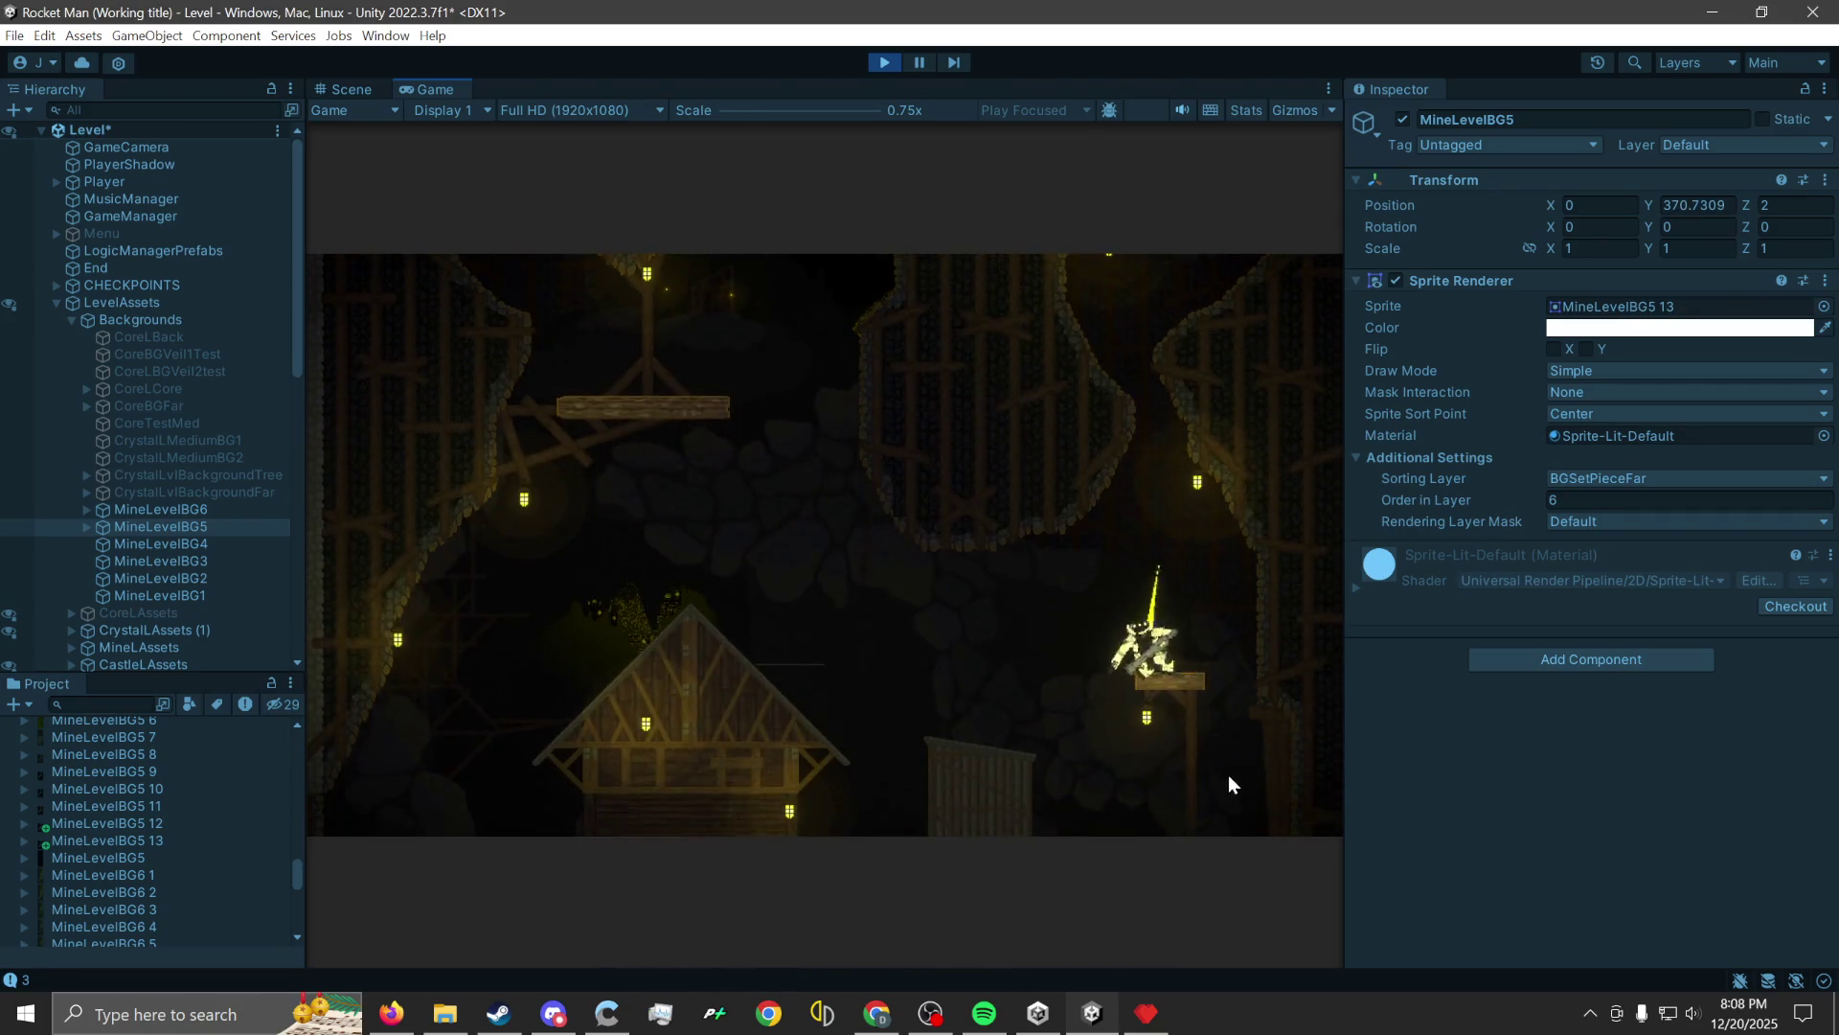
{"action": "left_click", "coordinate": [1308, 629]}
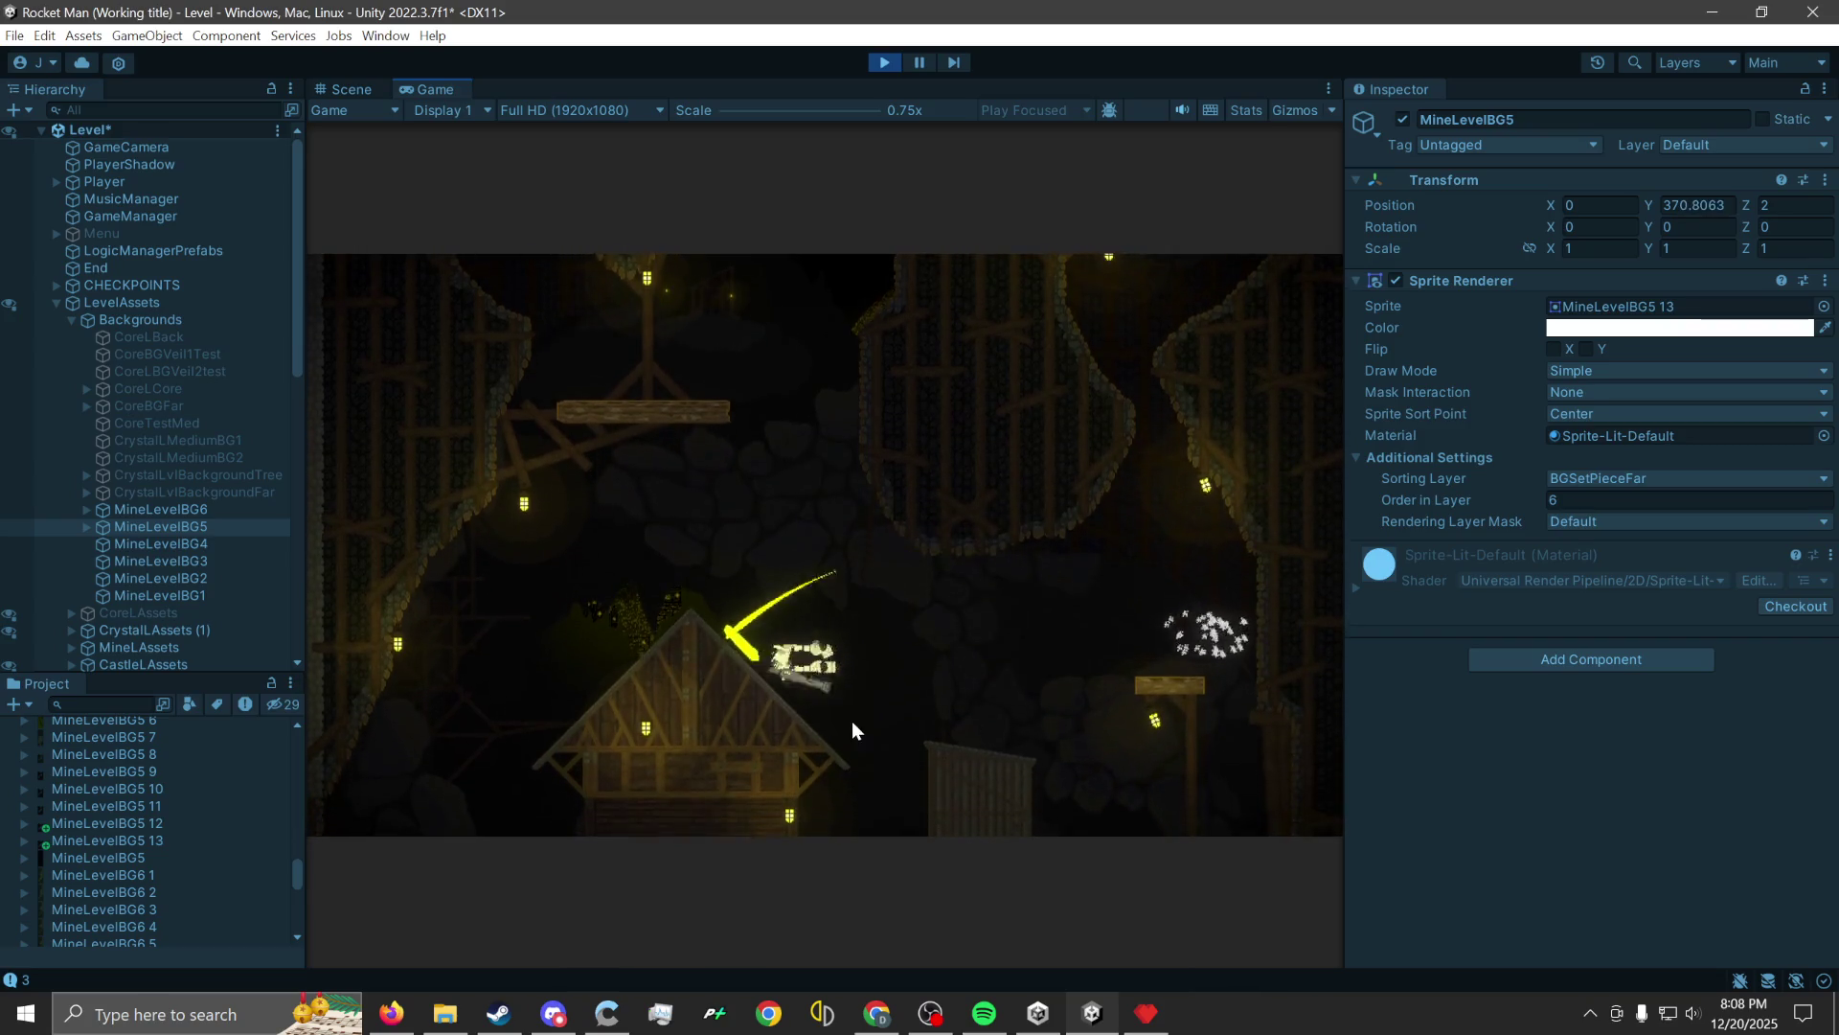
{"action": "left_click", "coordinate": [848, 776]}
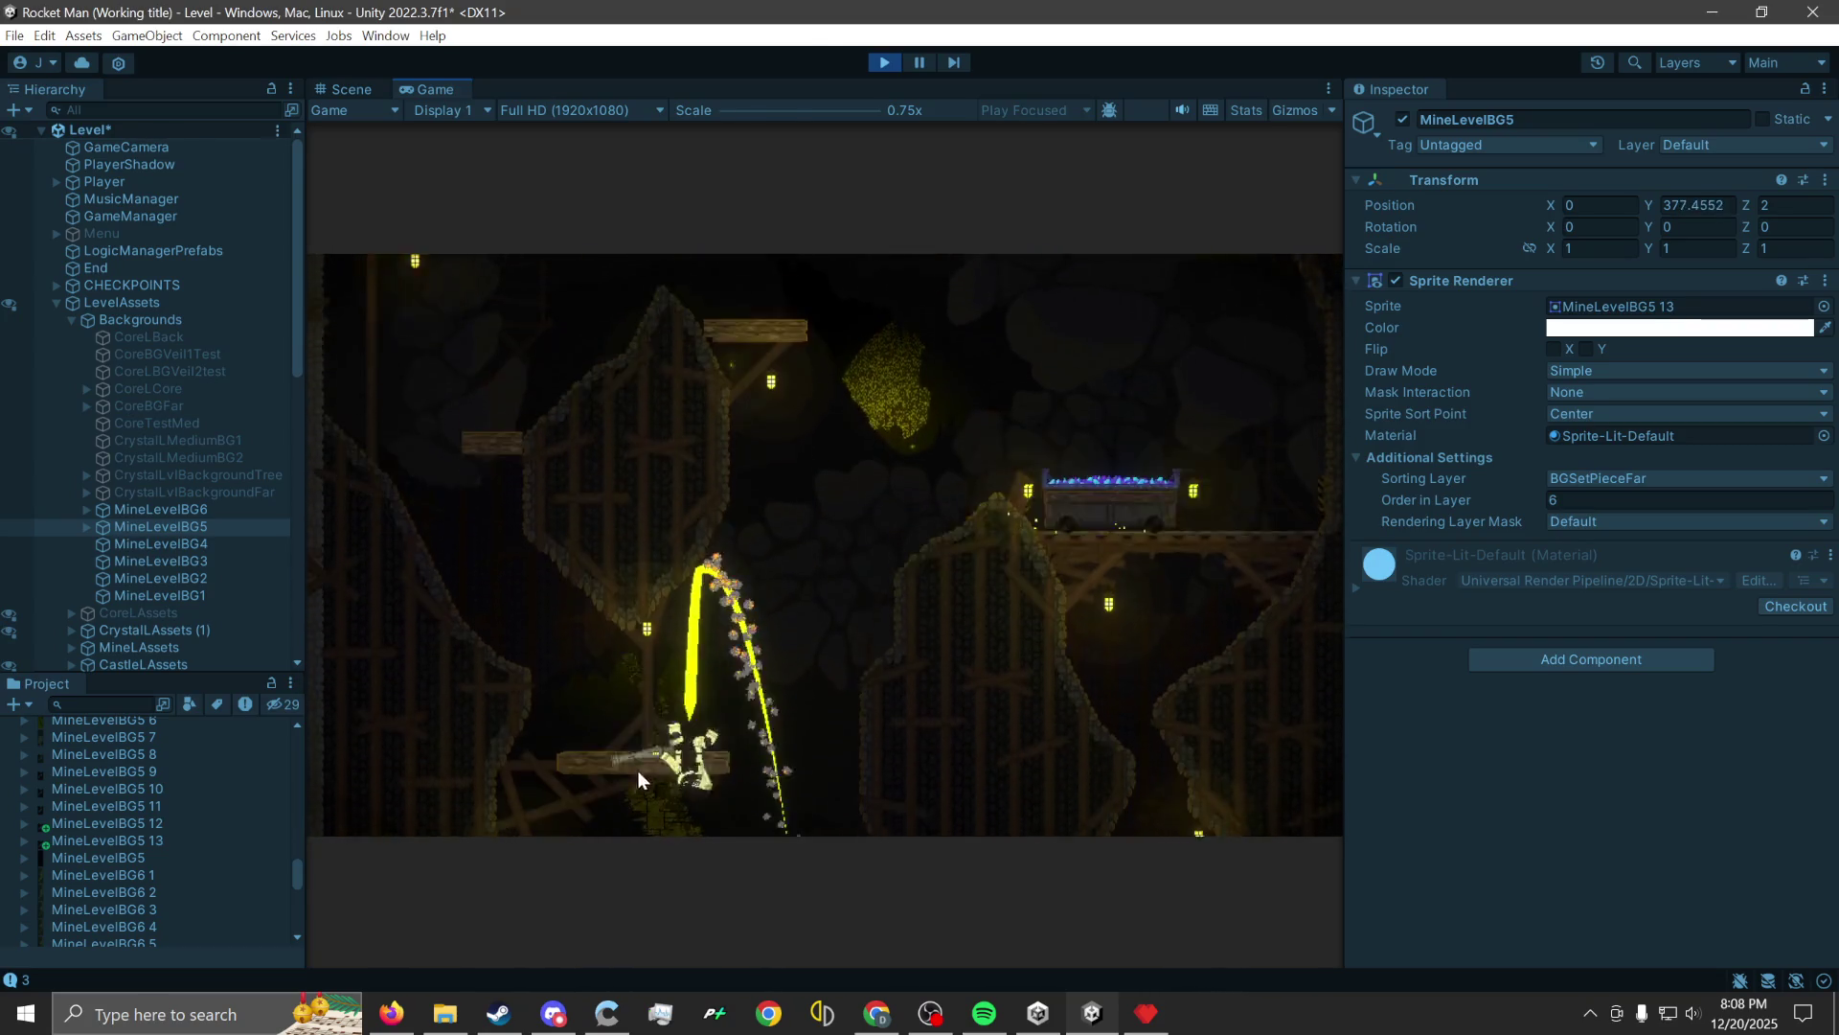
{"action": "left_click", "coordinate": [575, 805]}
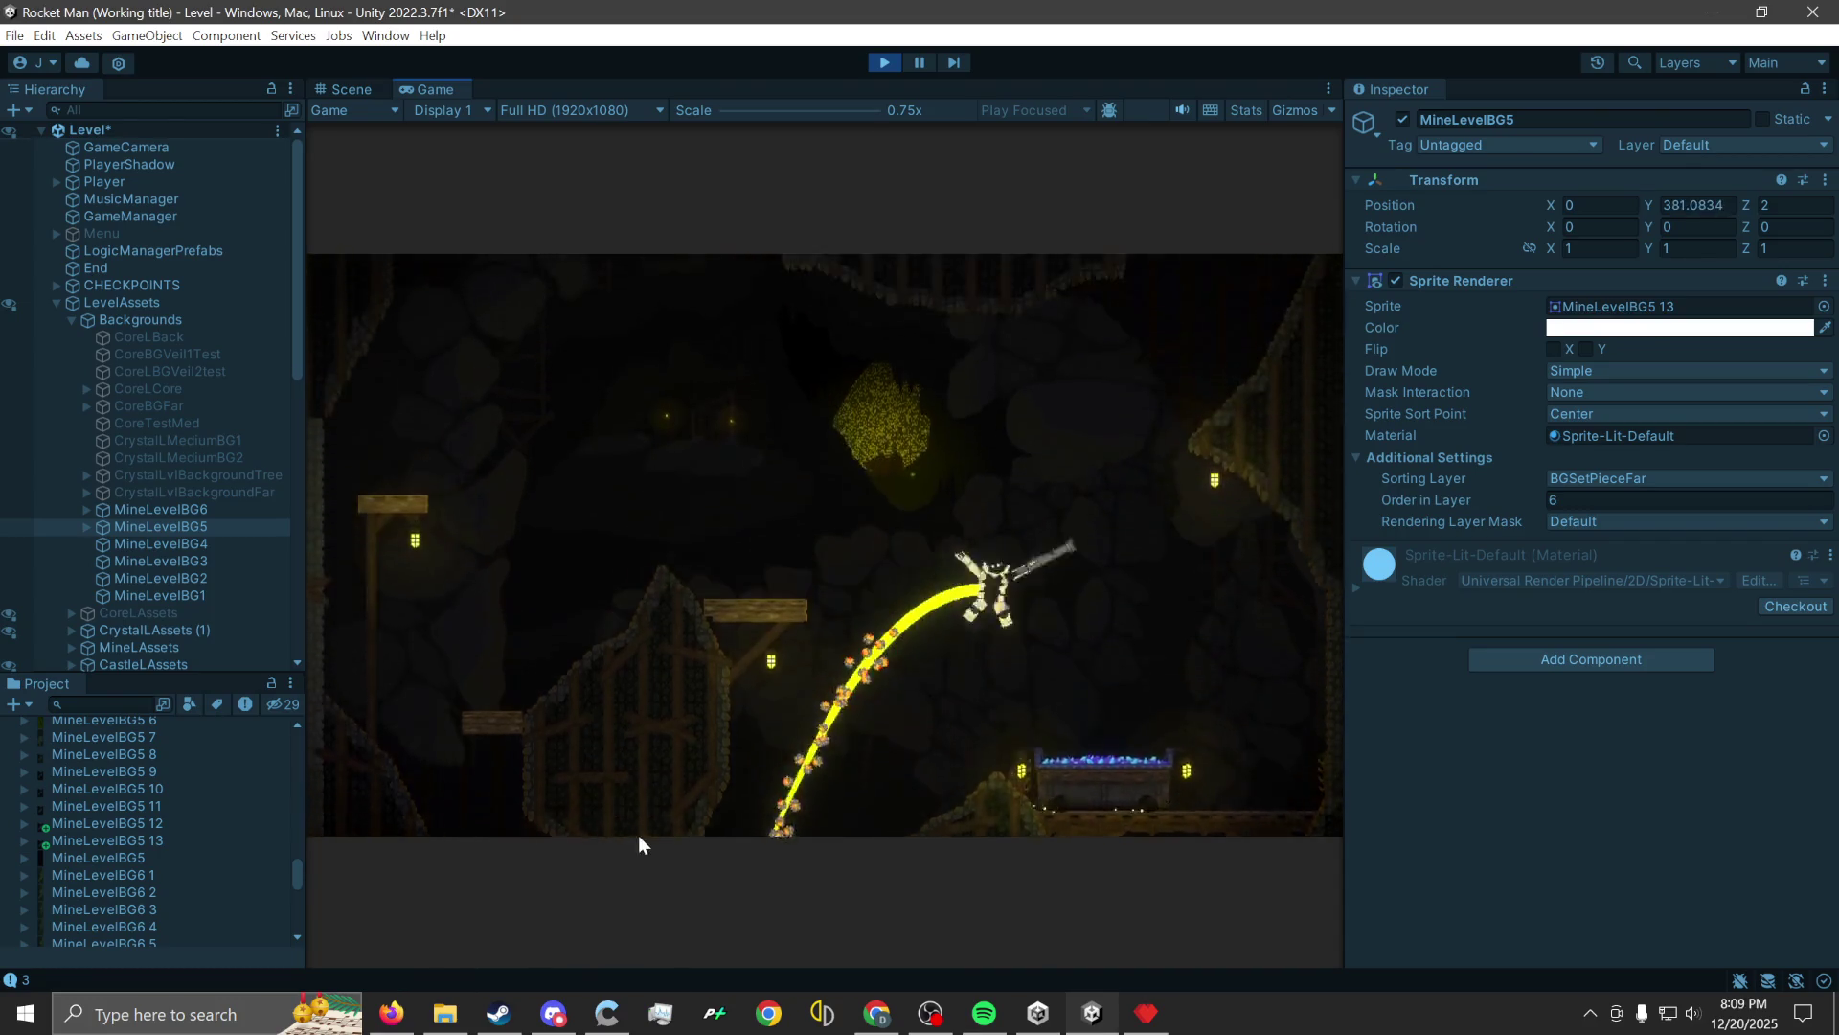
{"action": "left_click", "coordinate": [1222, 783]}
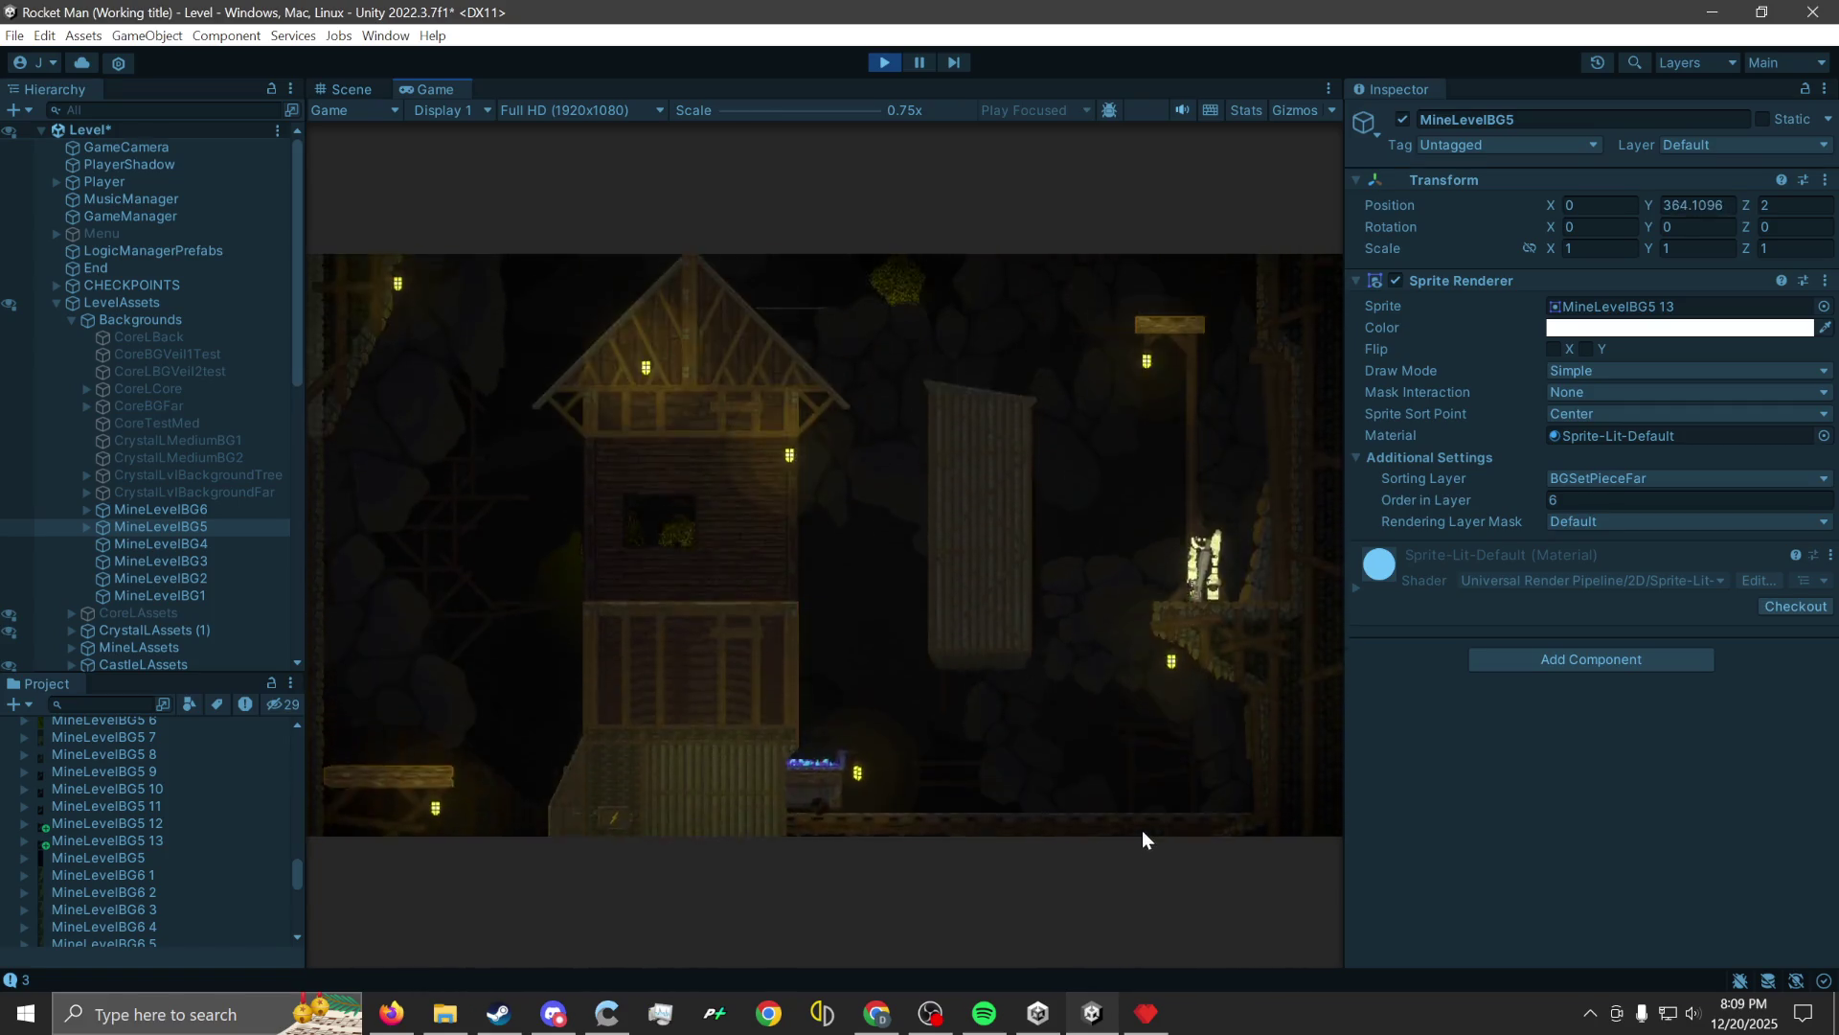
{"action": "left_click", "coordinate": [556, 728]}
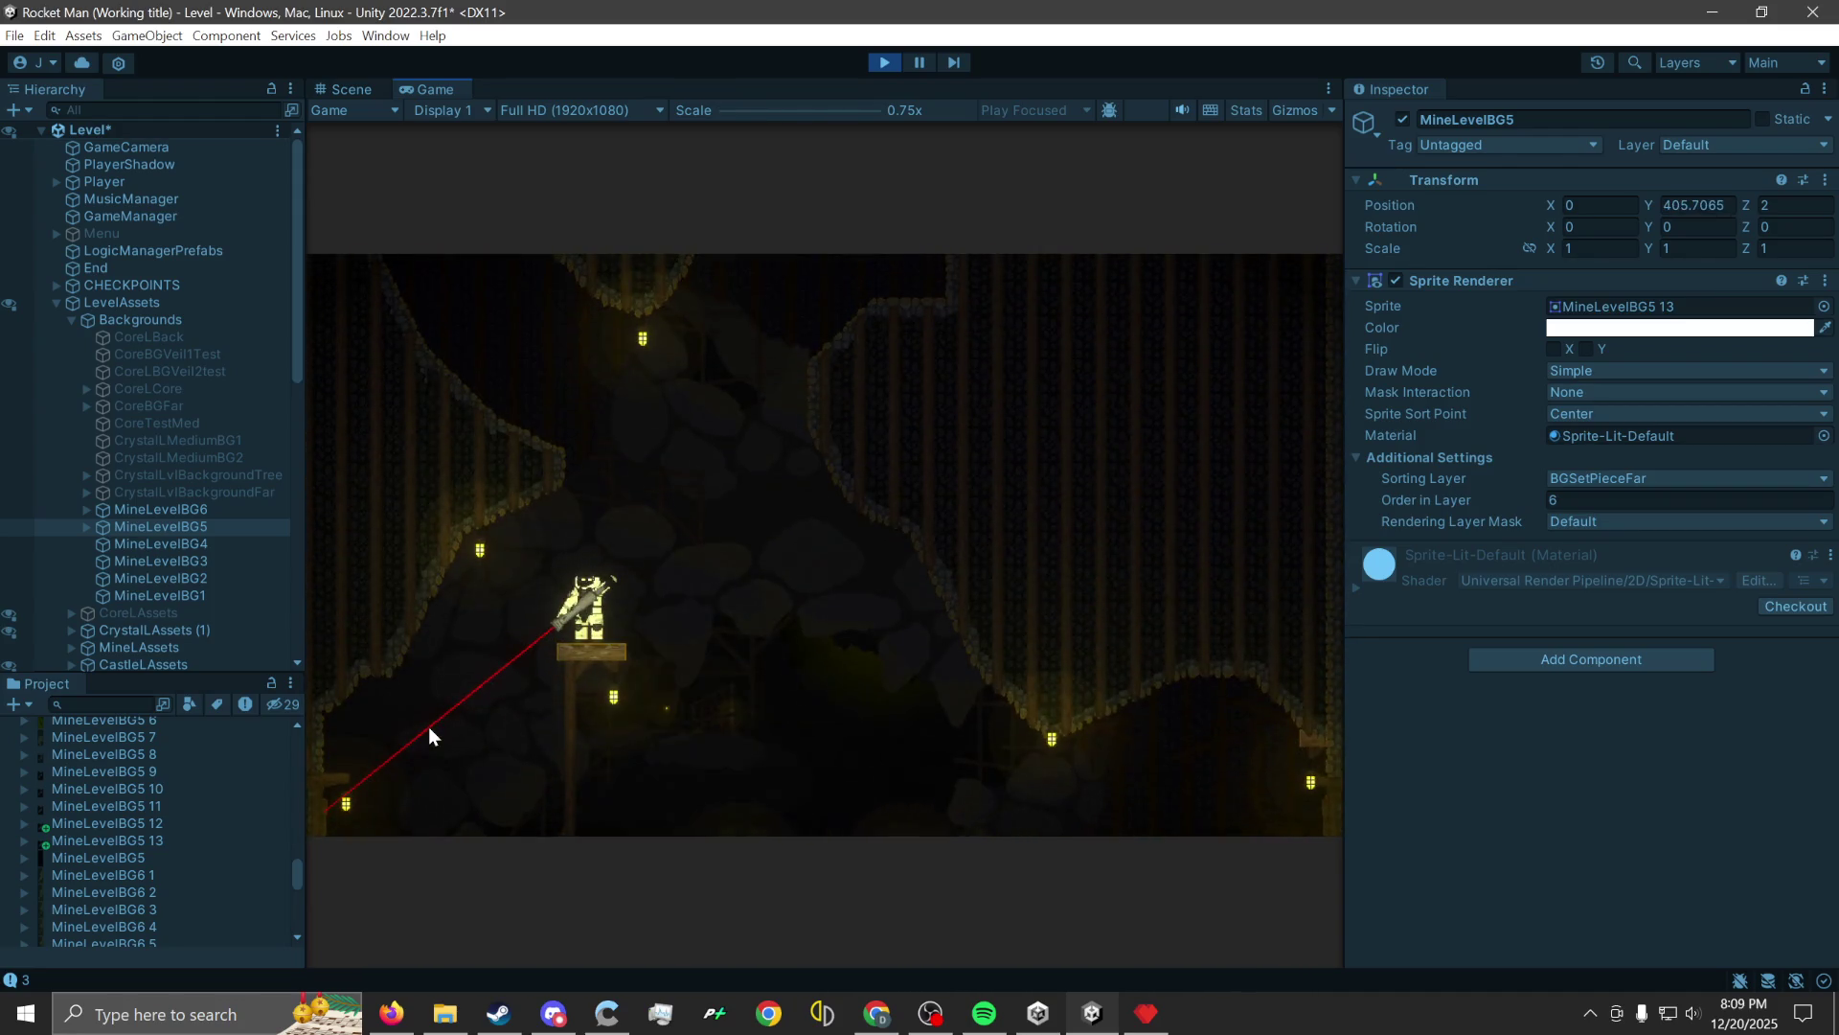
{"action": "left_click", "coordinate": [428, 726]}
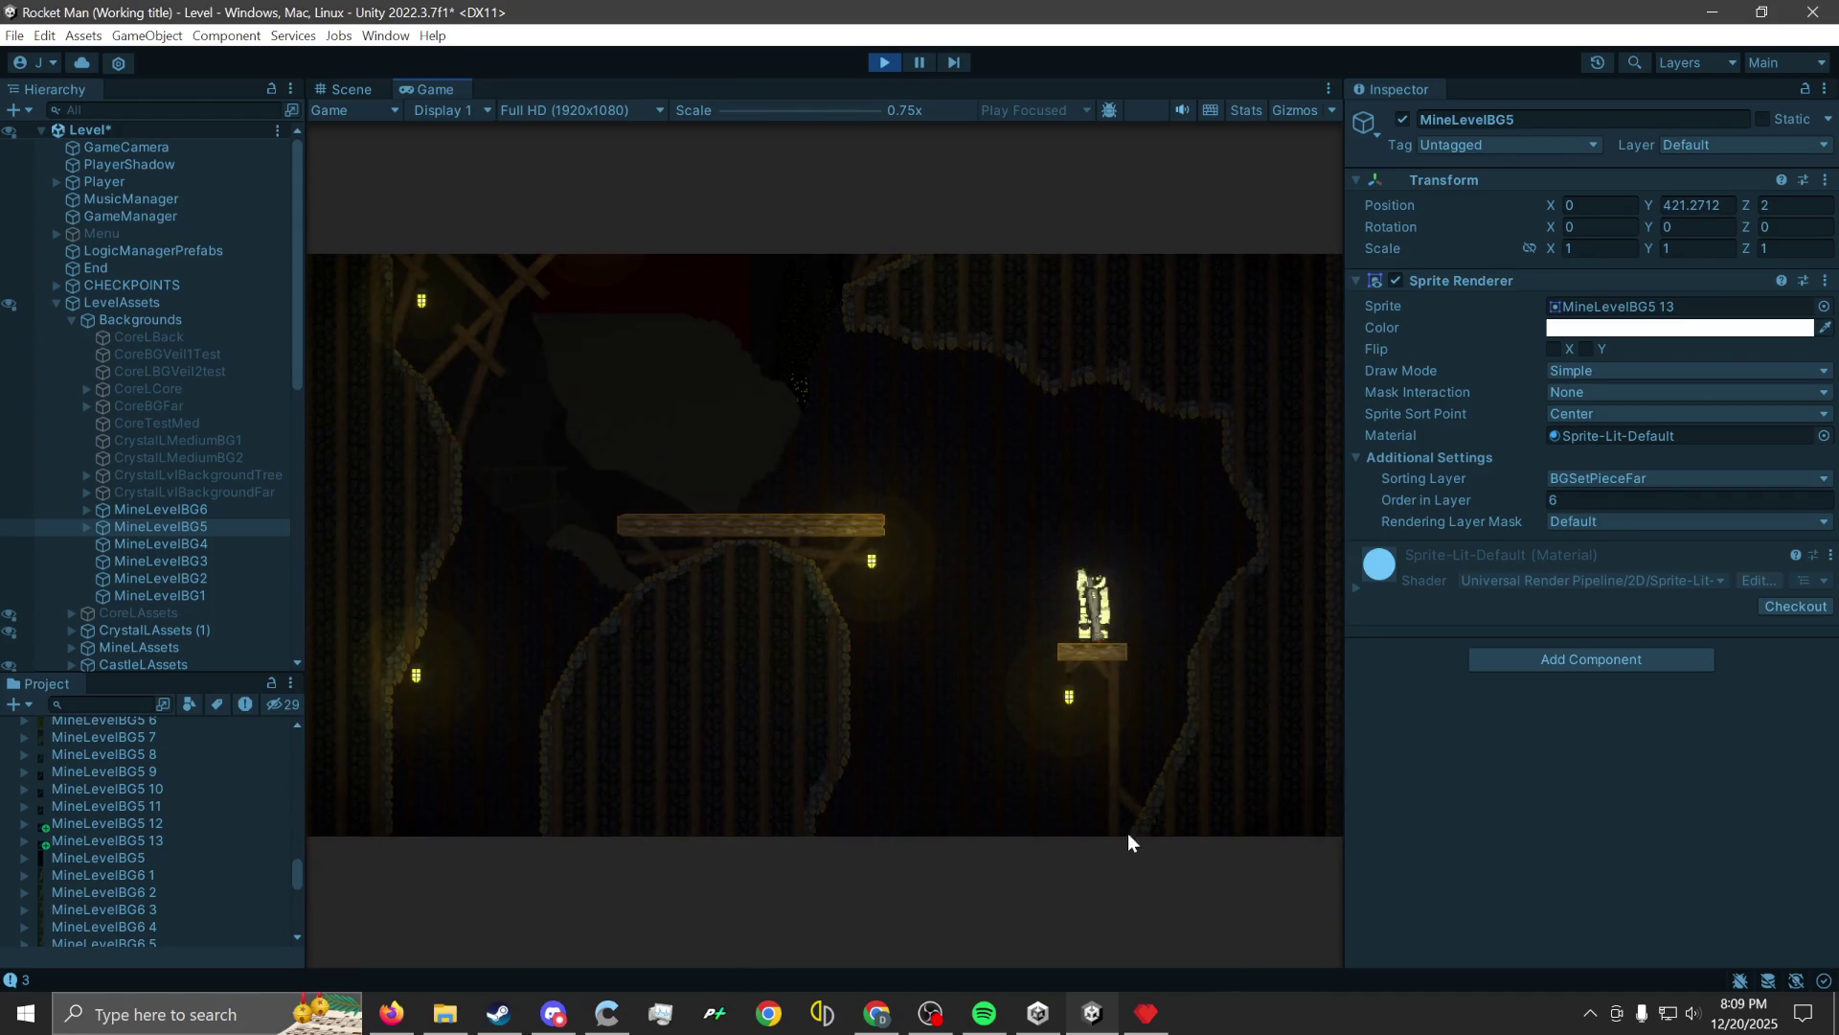
{"action": "left_click", "coordinate": [1182, 745]}
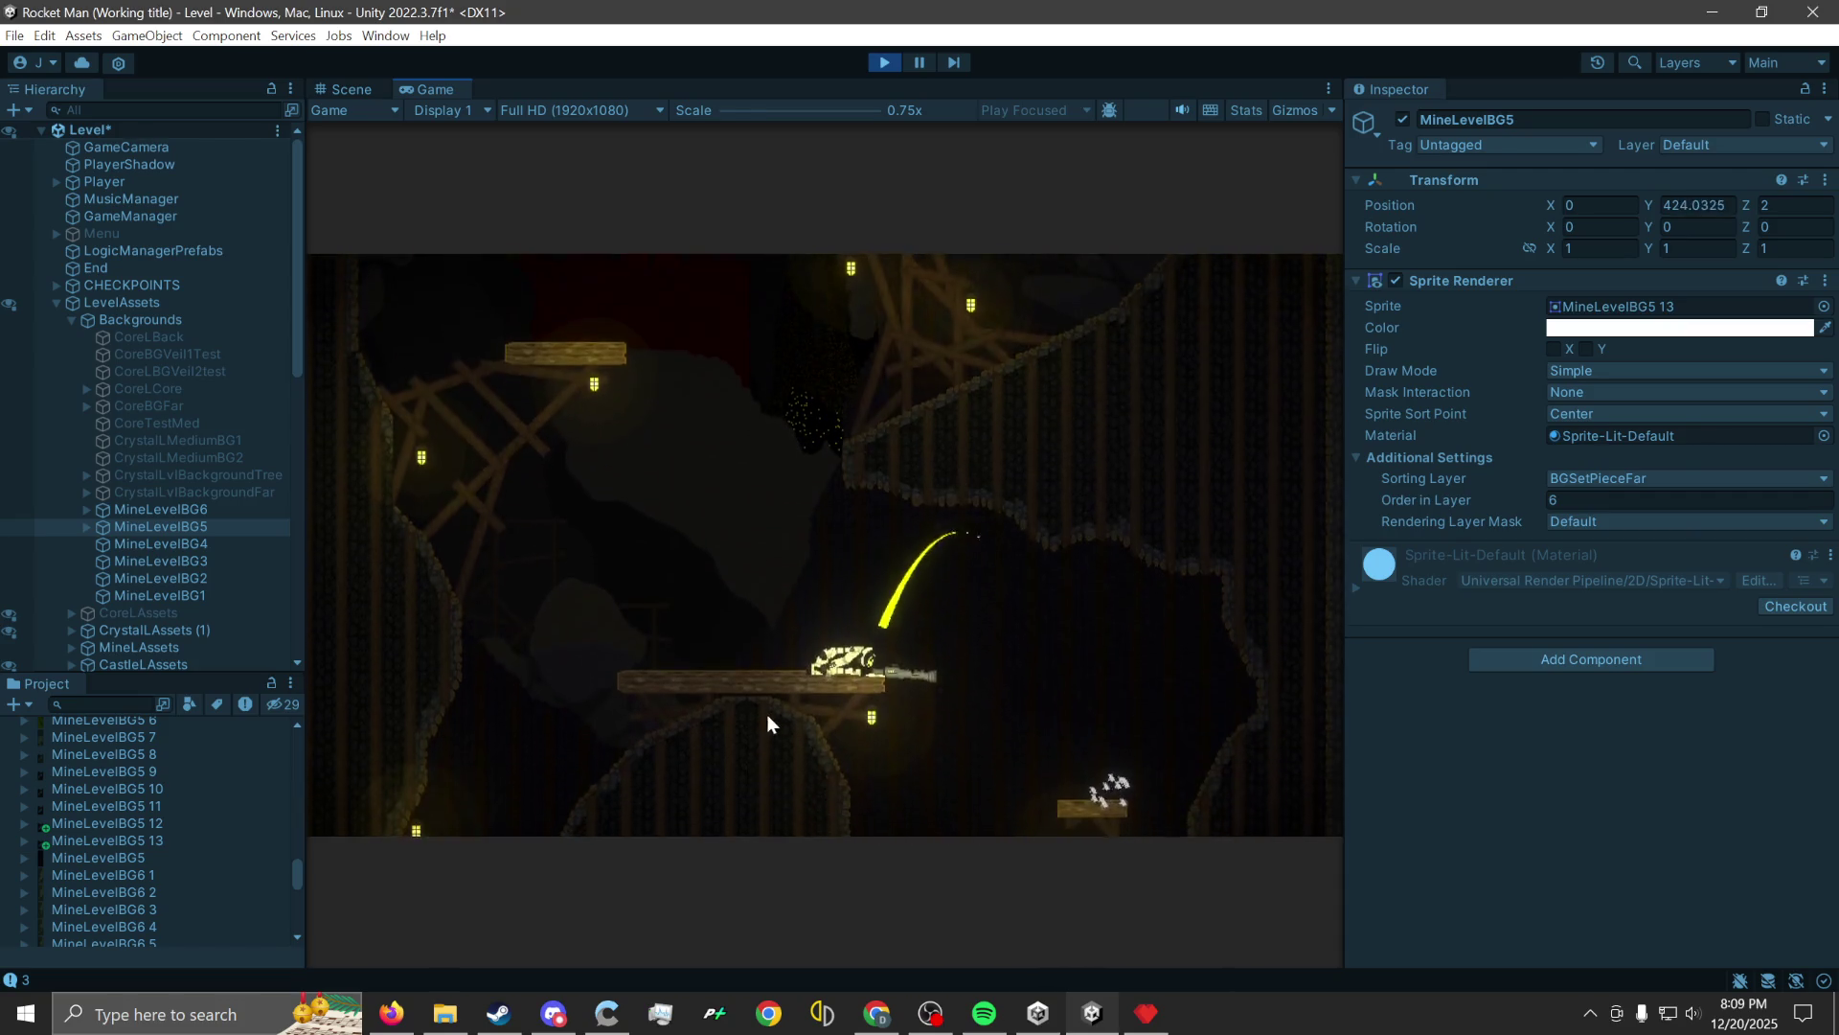
{"action": "left_click", "coordinate": [808, 753]}
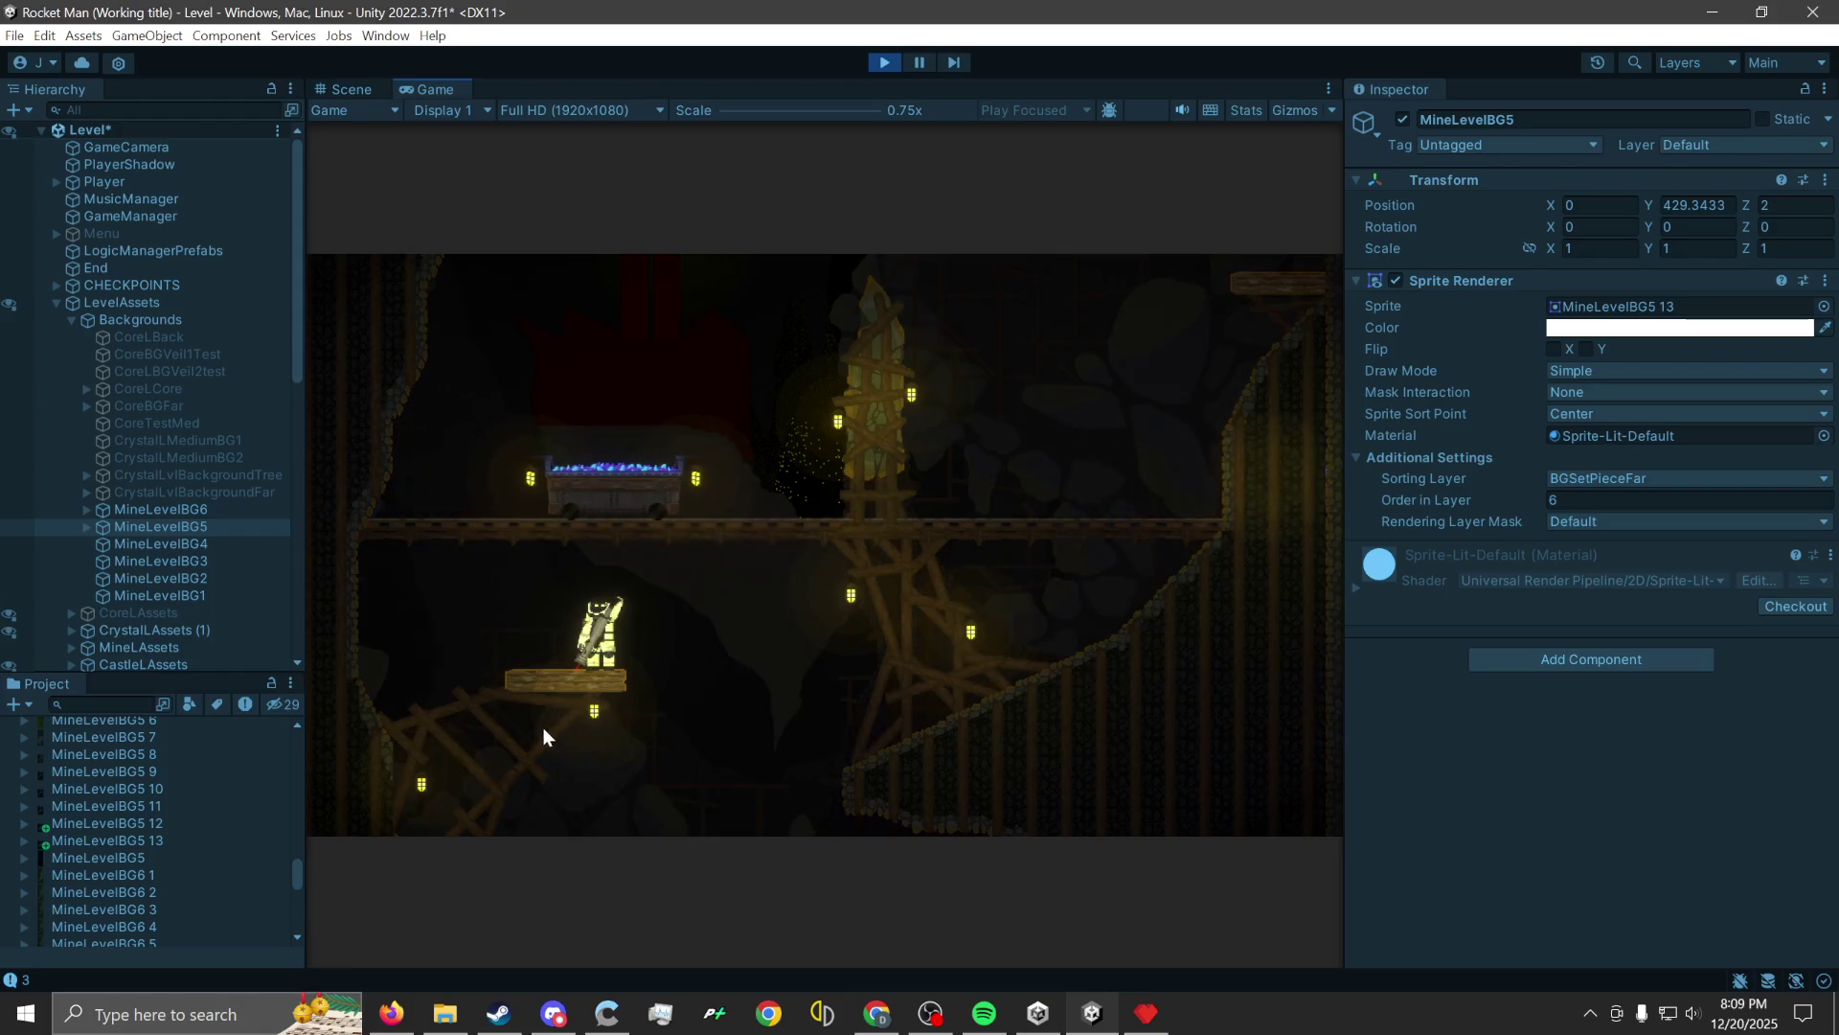
{"action": "left_click", "coordinate": [479, 779]}
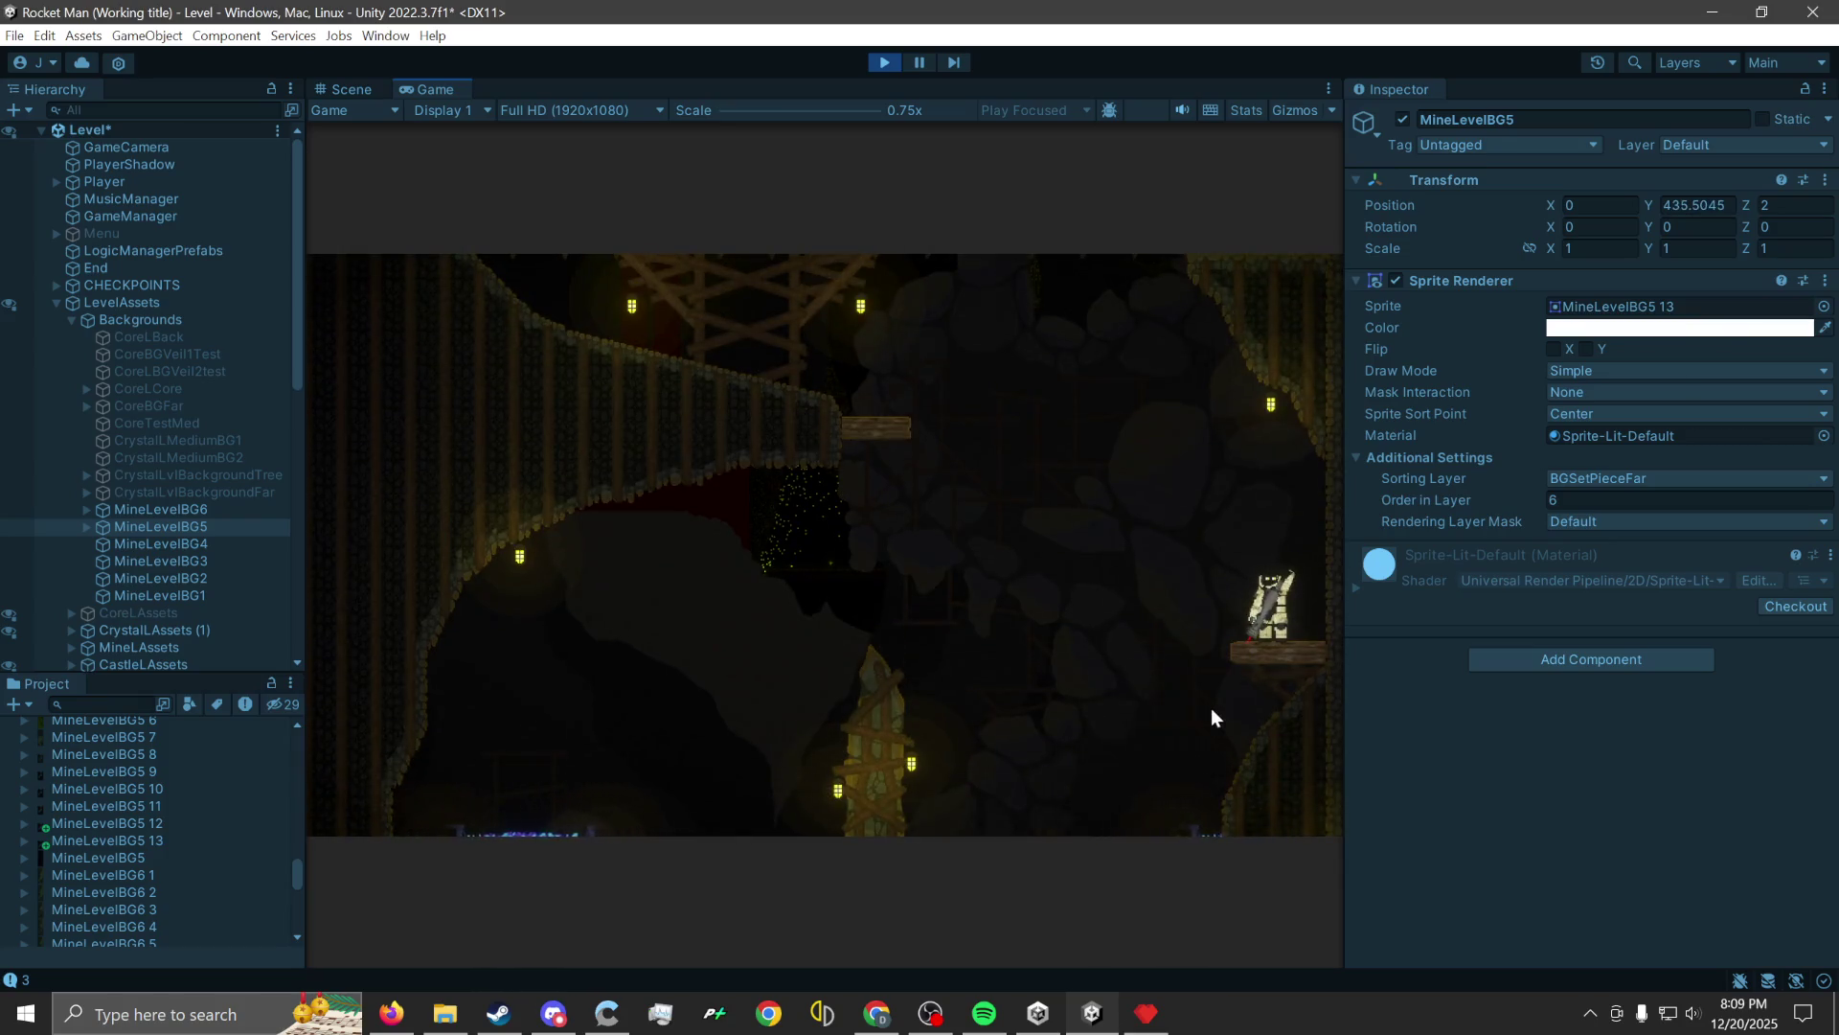
Climb past the minecart track and wooden tower to a platform below the crystal cart.
{"action": "left_click", "coordinate": [1266, 698]}
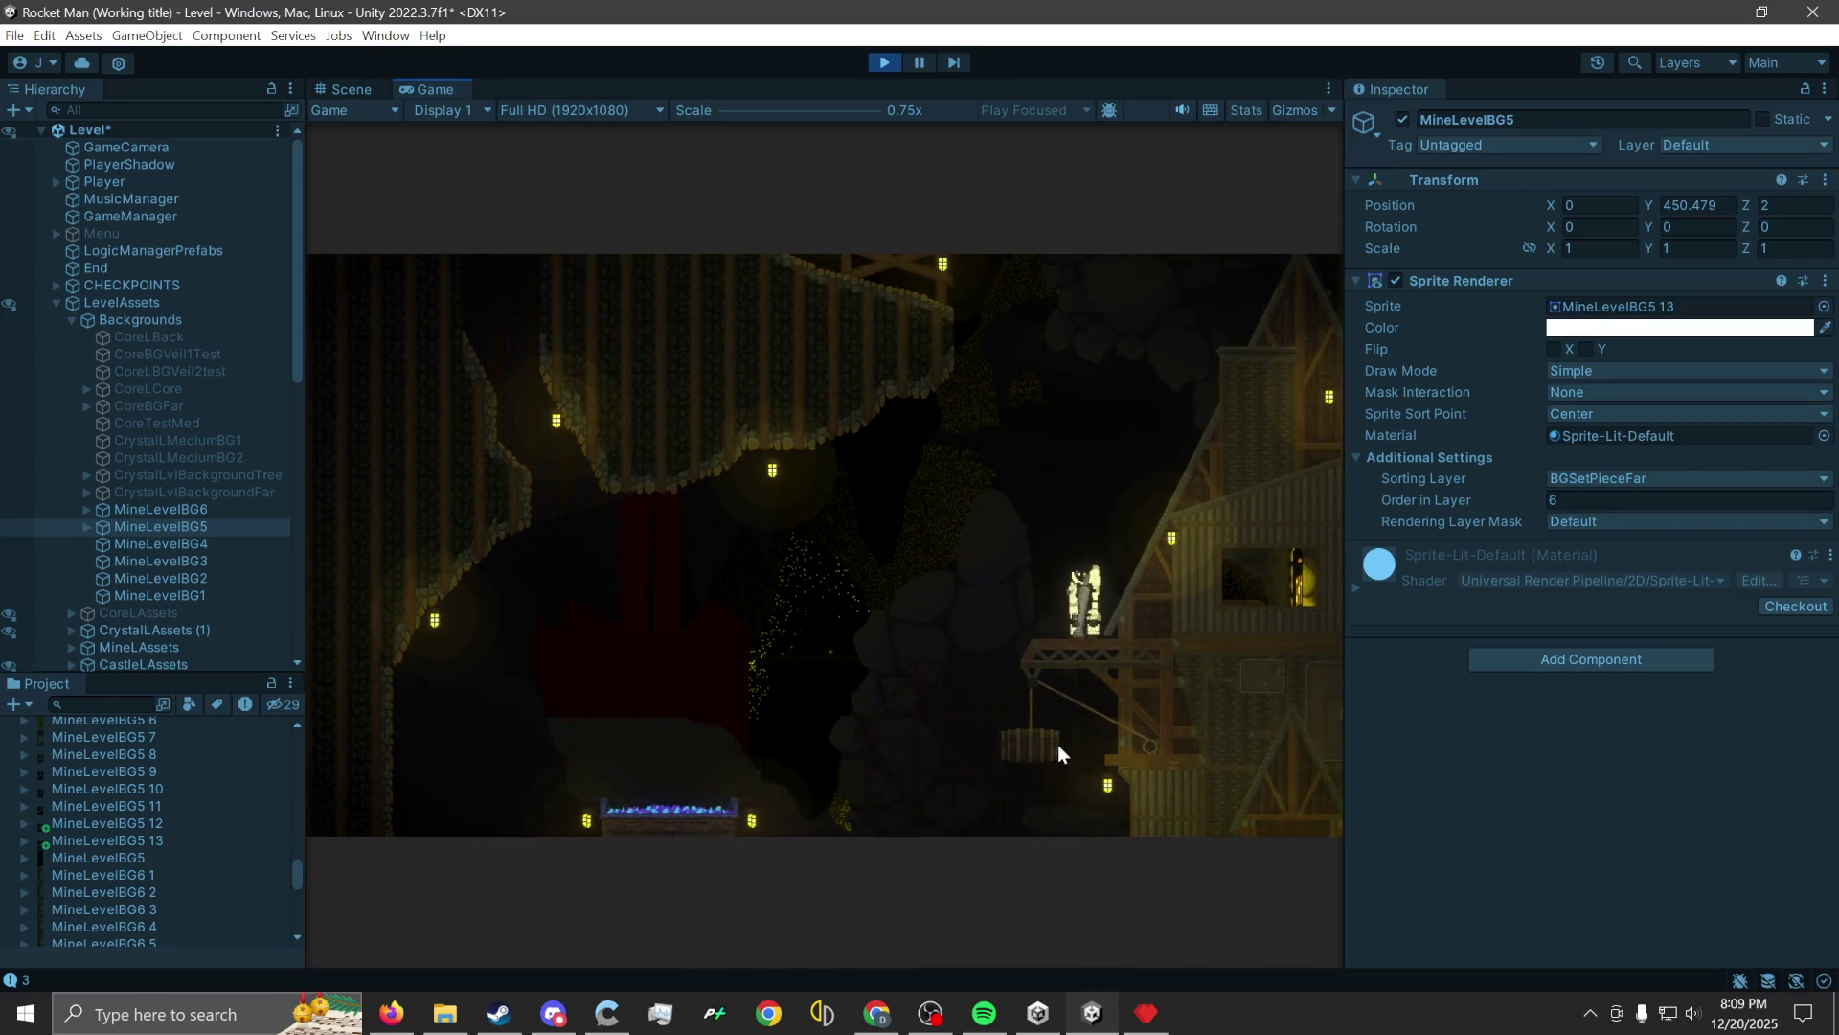
{"action": "left_click", "coordinate": [1049, 766]}
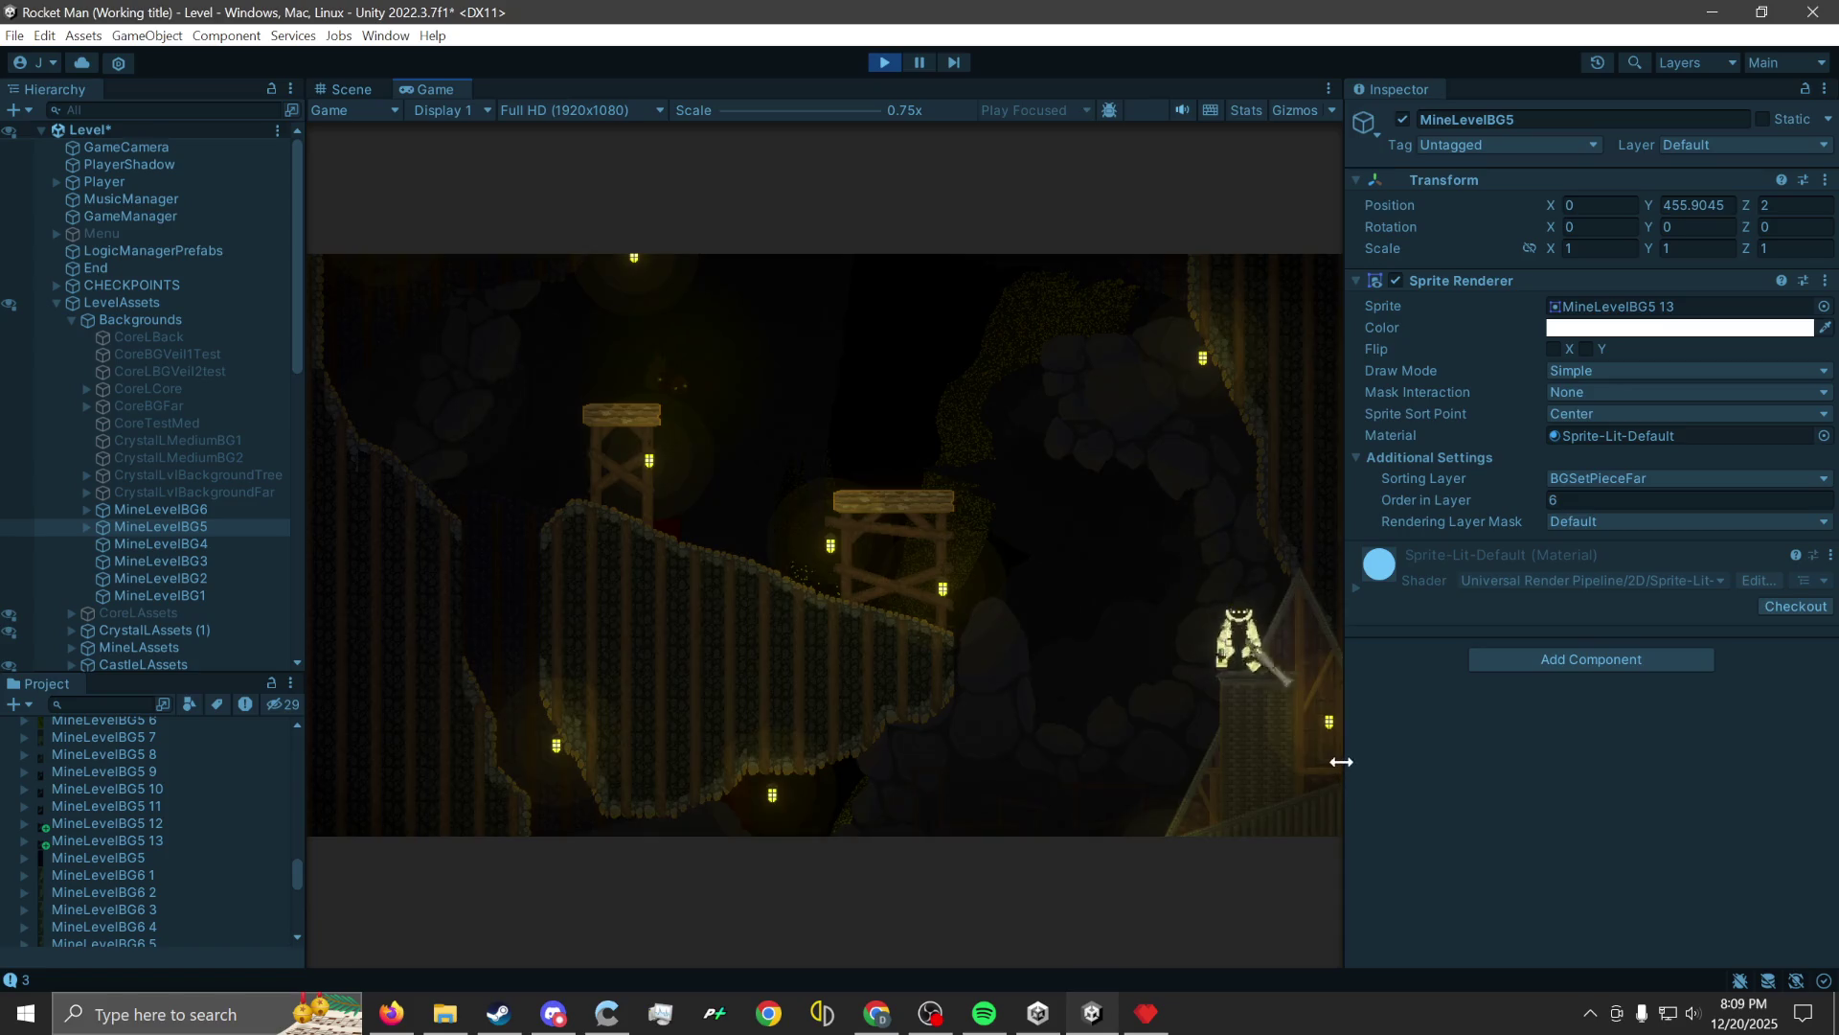
{"action": "left_click", "coordinate": [1317, 762]}
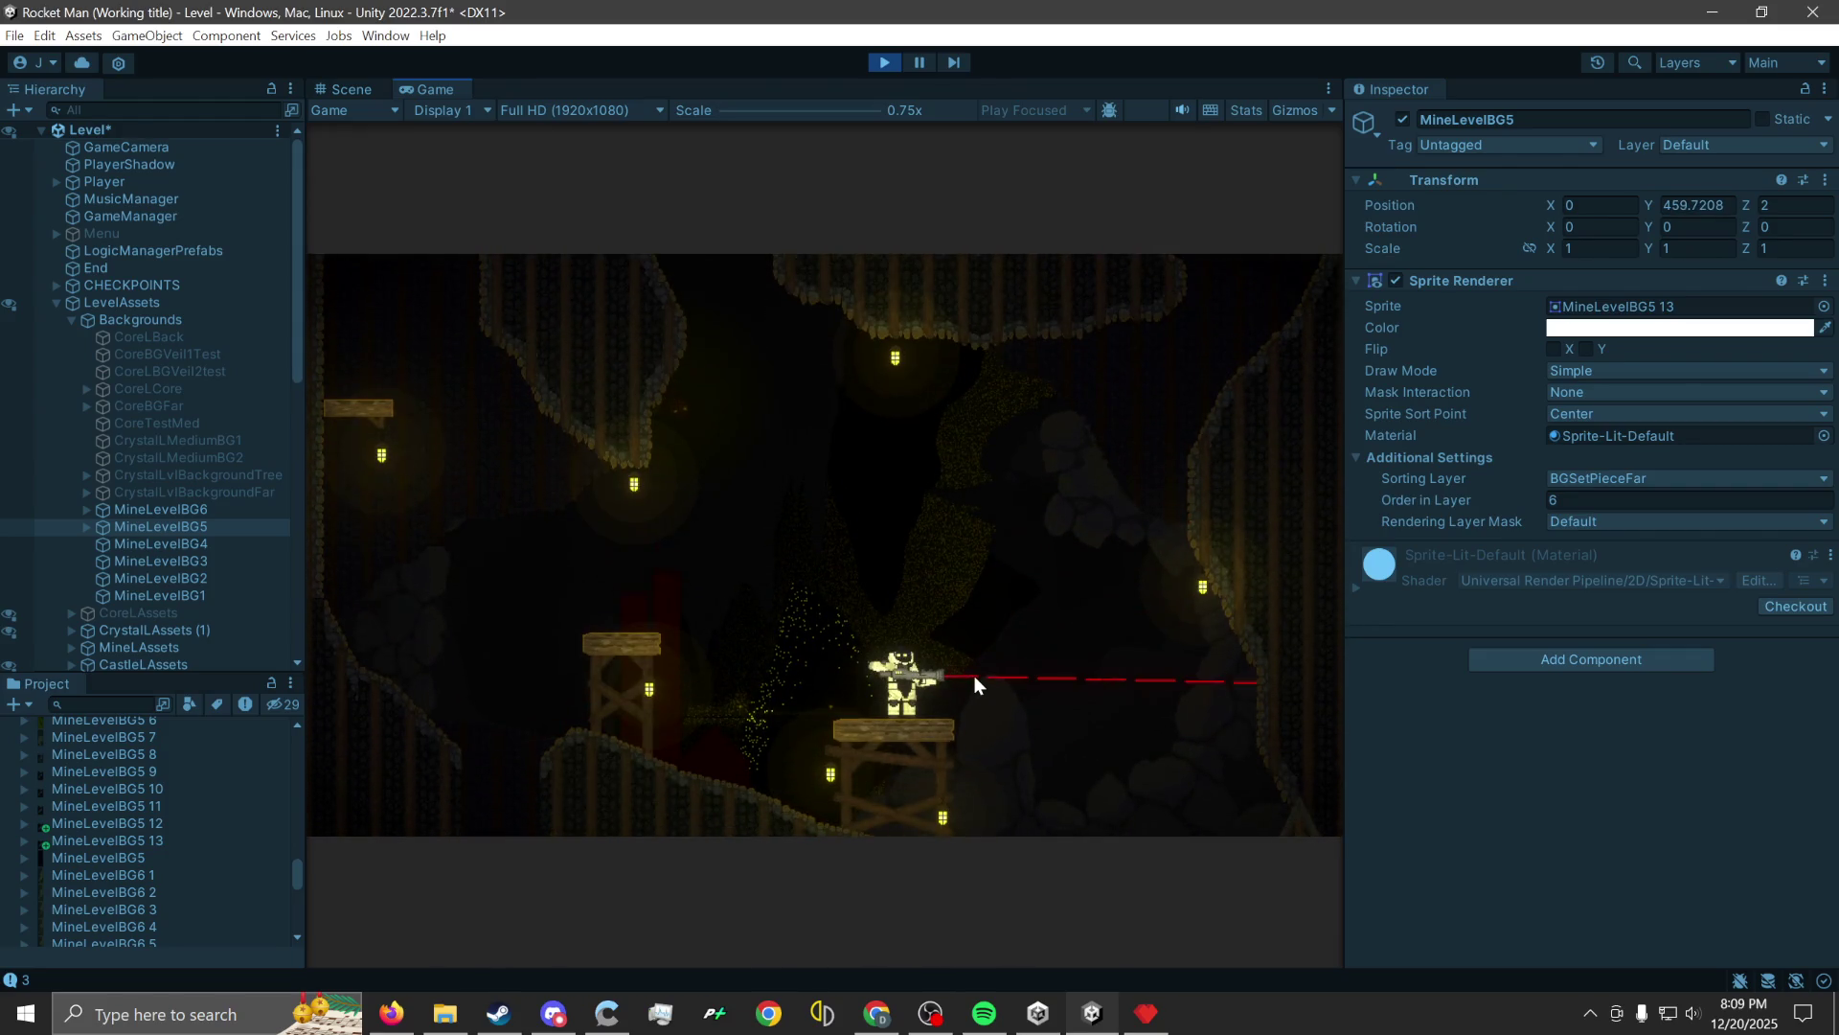
{"action": "key", "text": "space"}
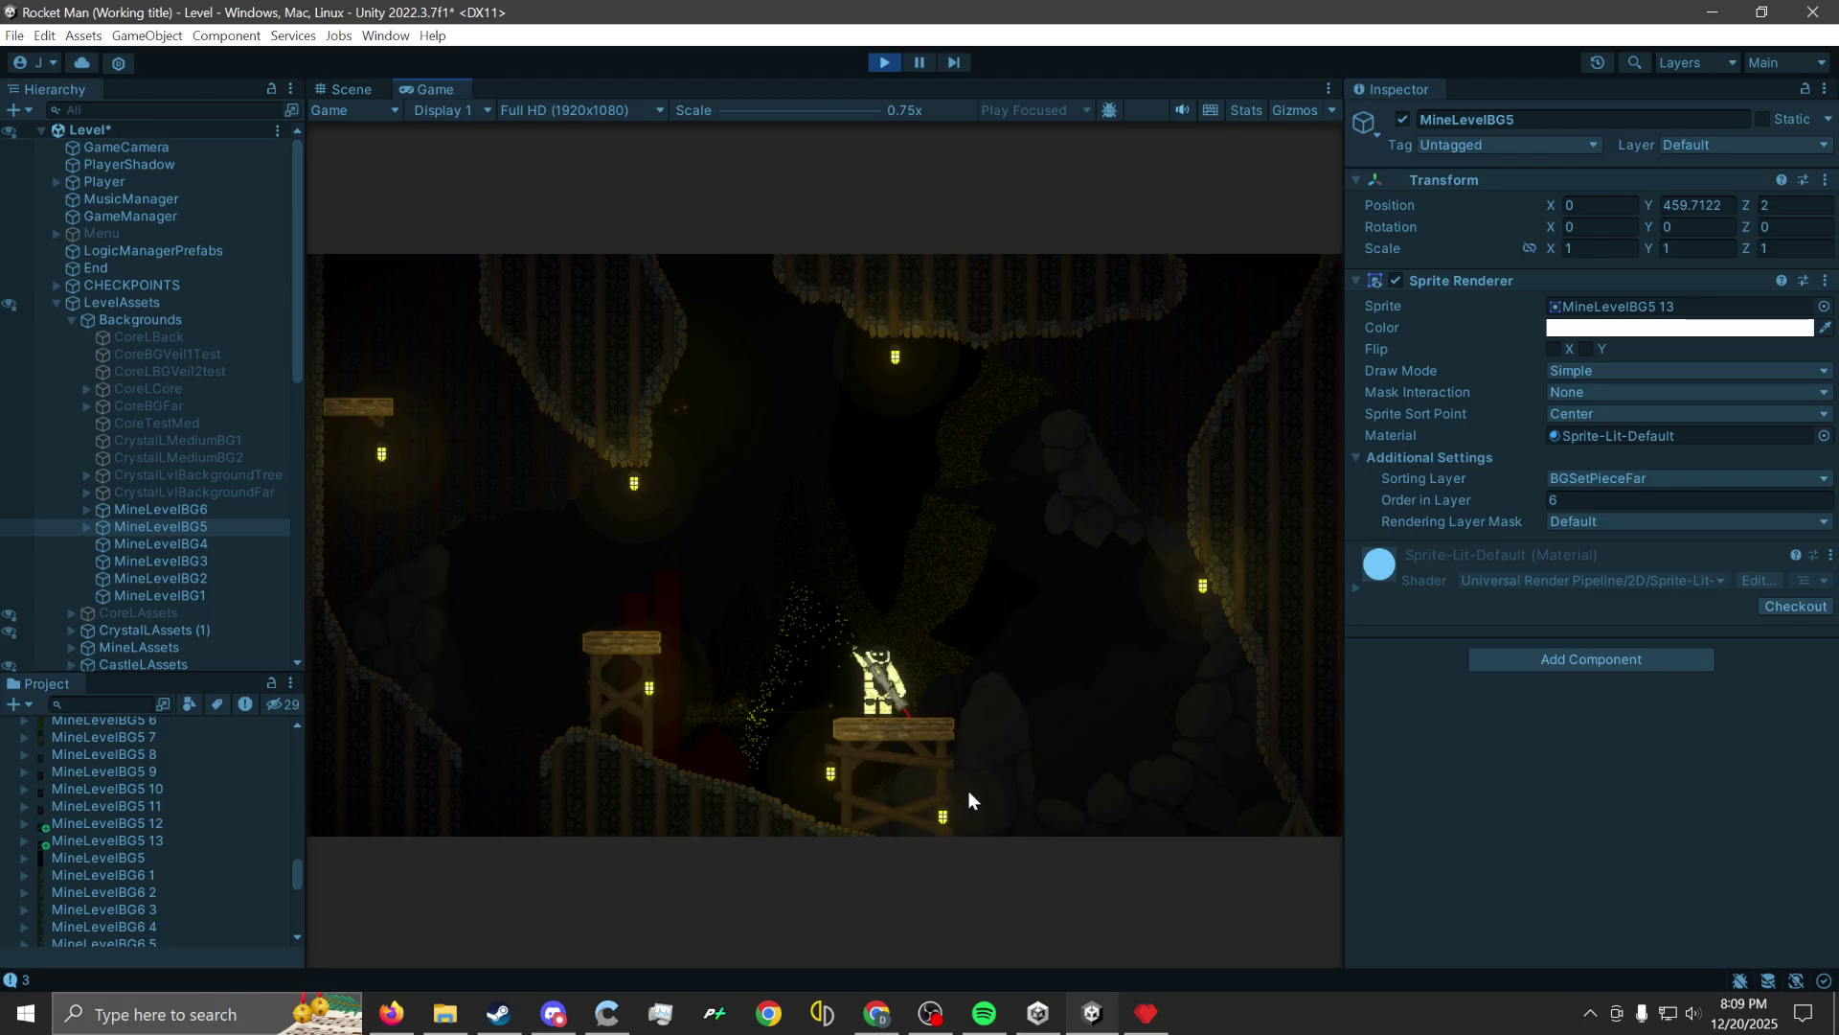
{"action": "left_click", "coordinate": [963, 793]}
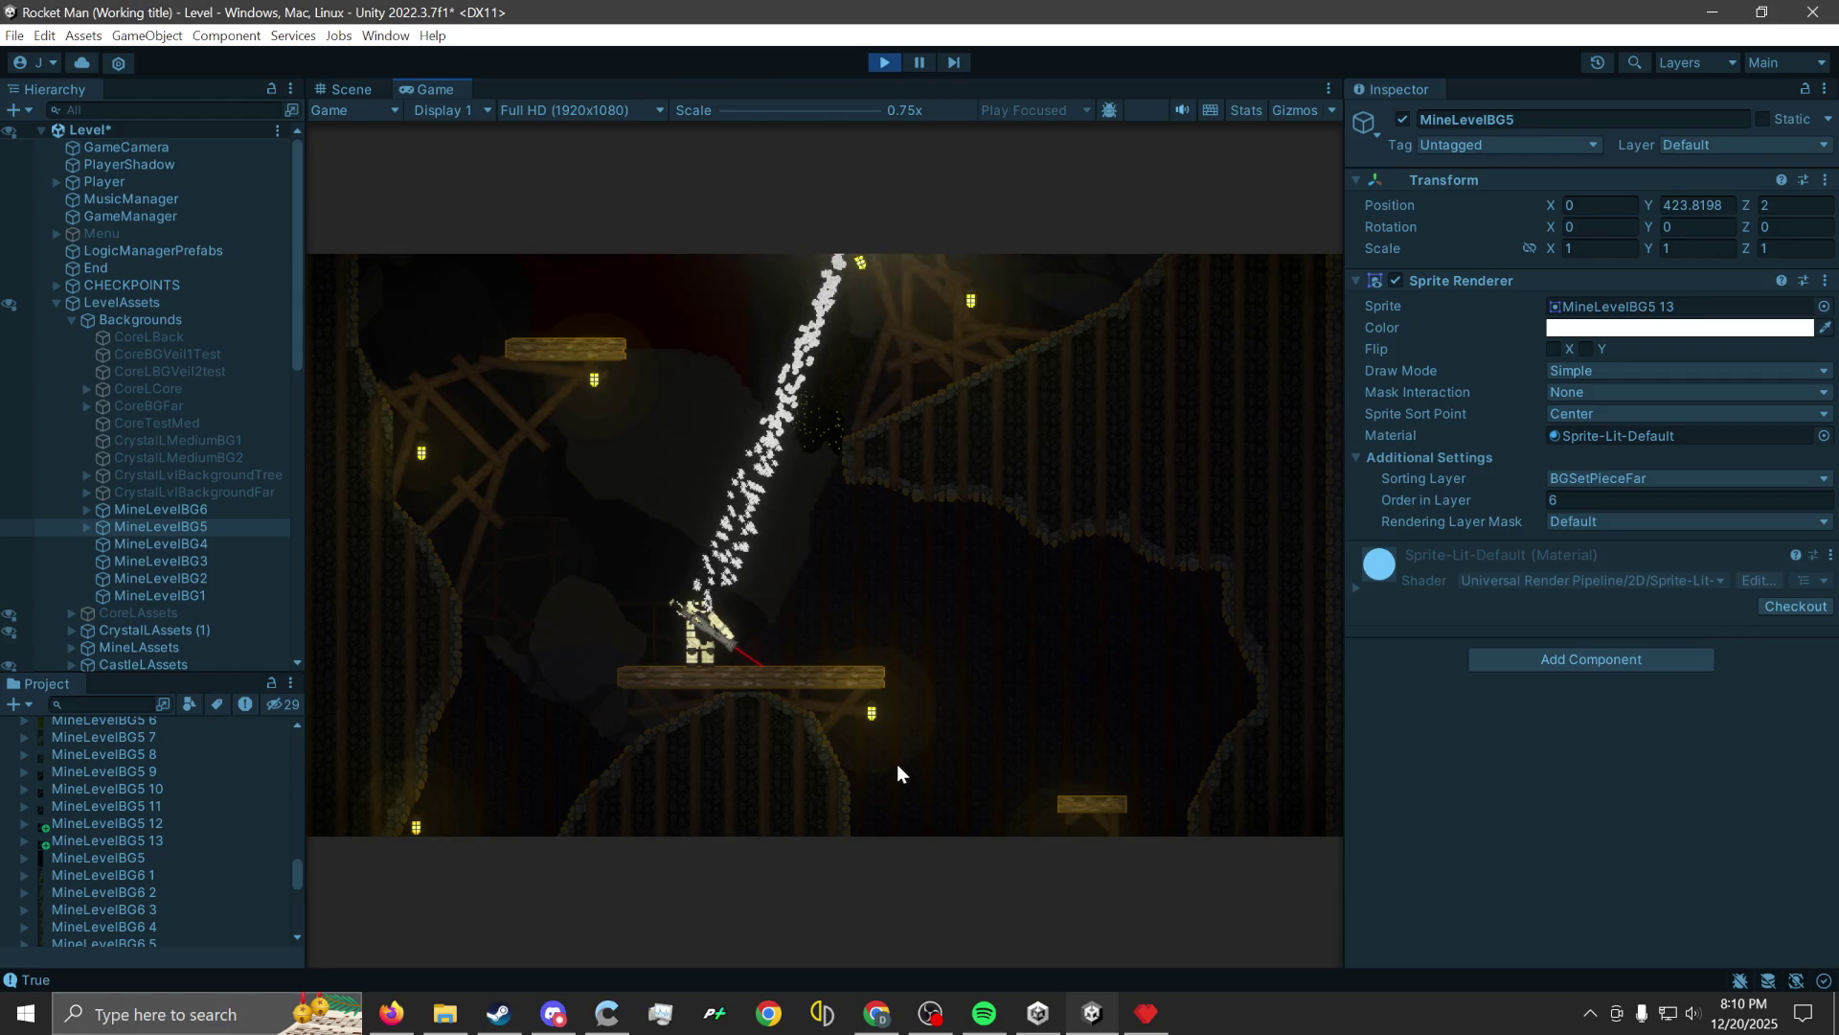
{"action": "left_click", "coordinate": [793, 776]}
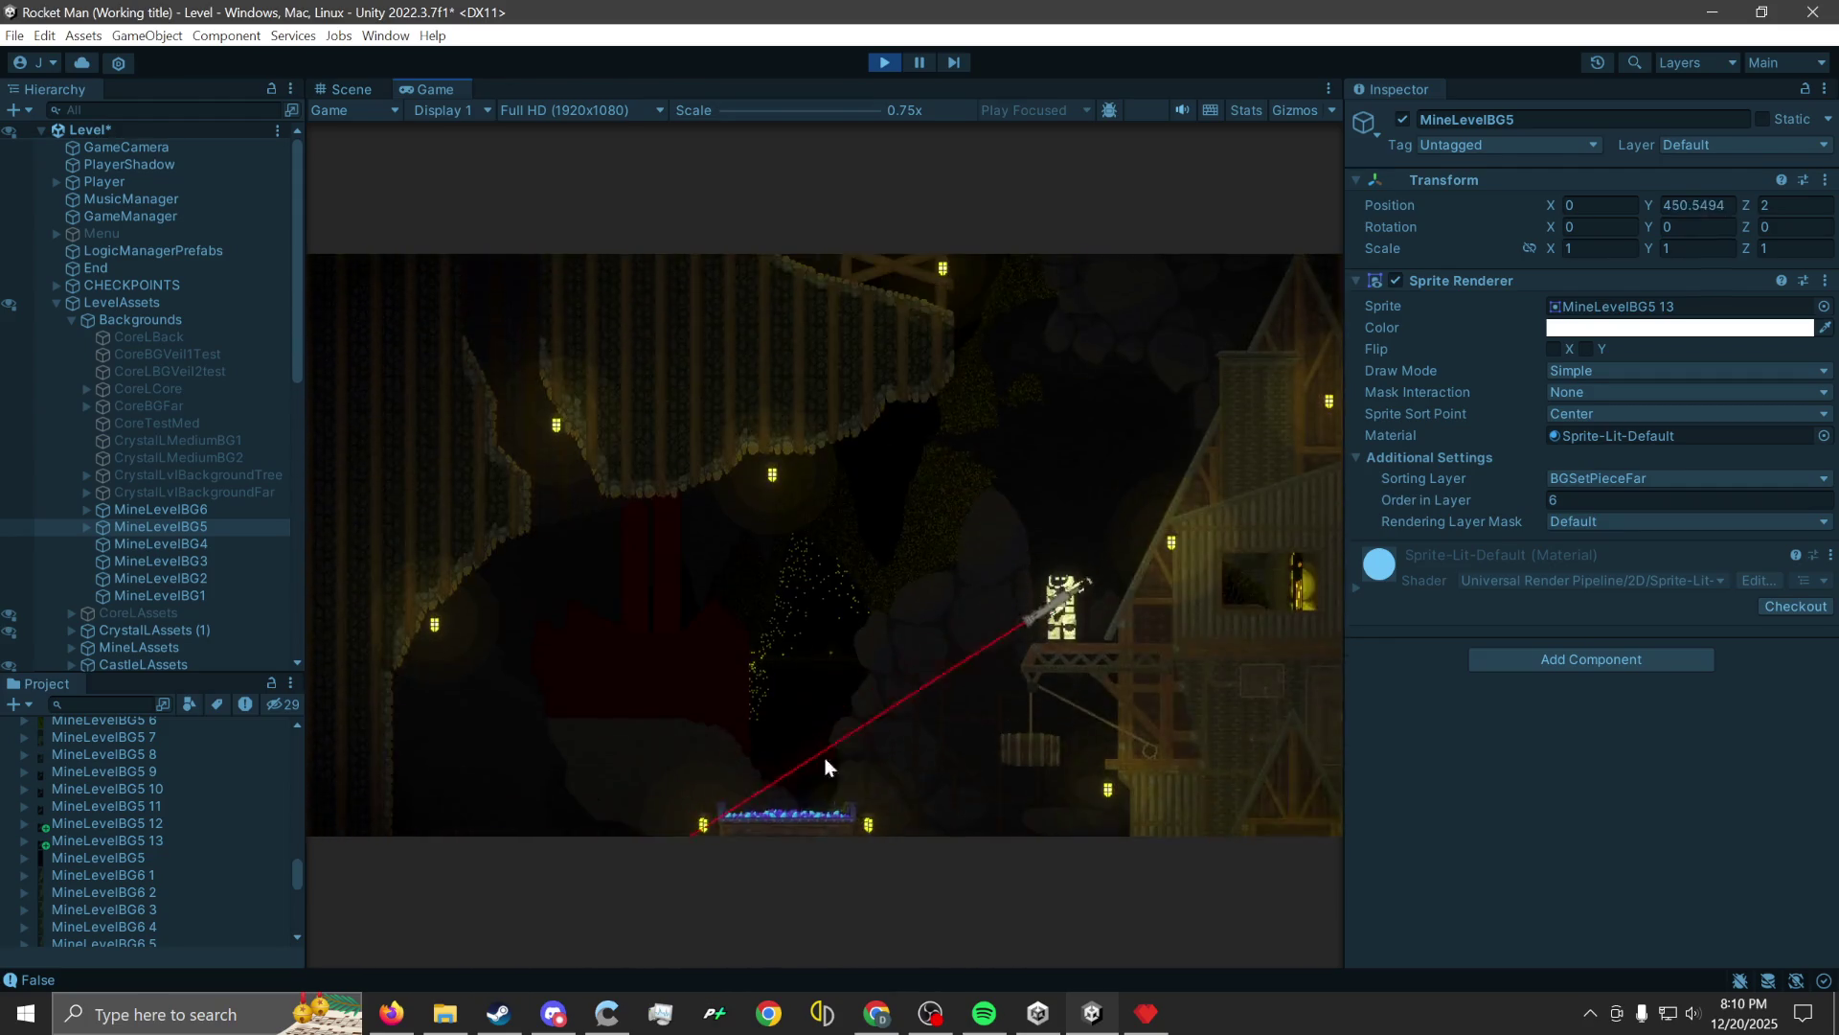
{"action": "left_click", "coordinate": [1100, 737]}
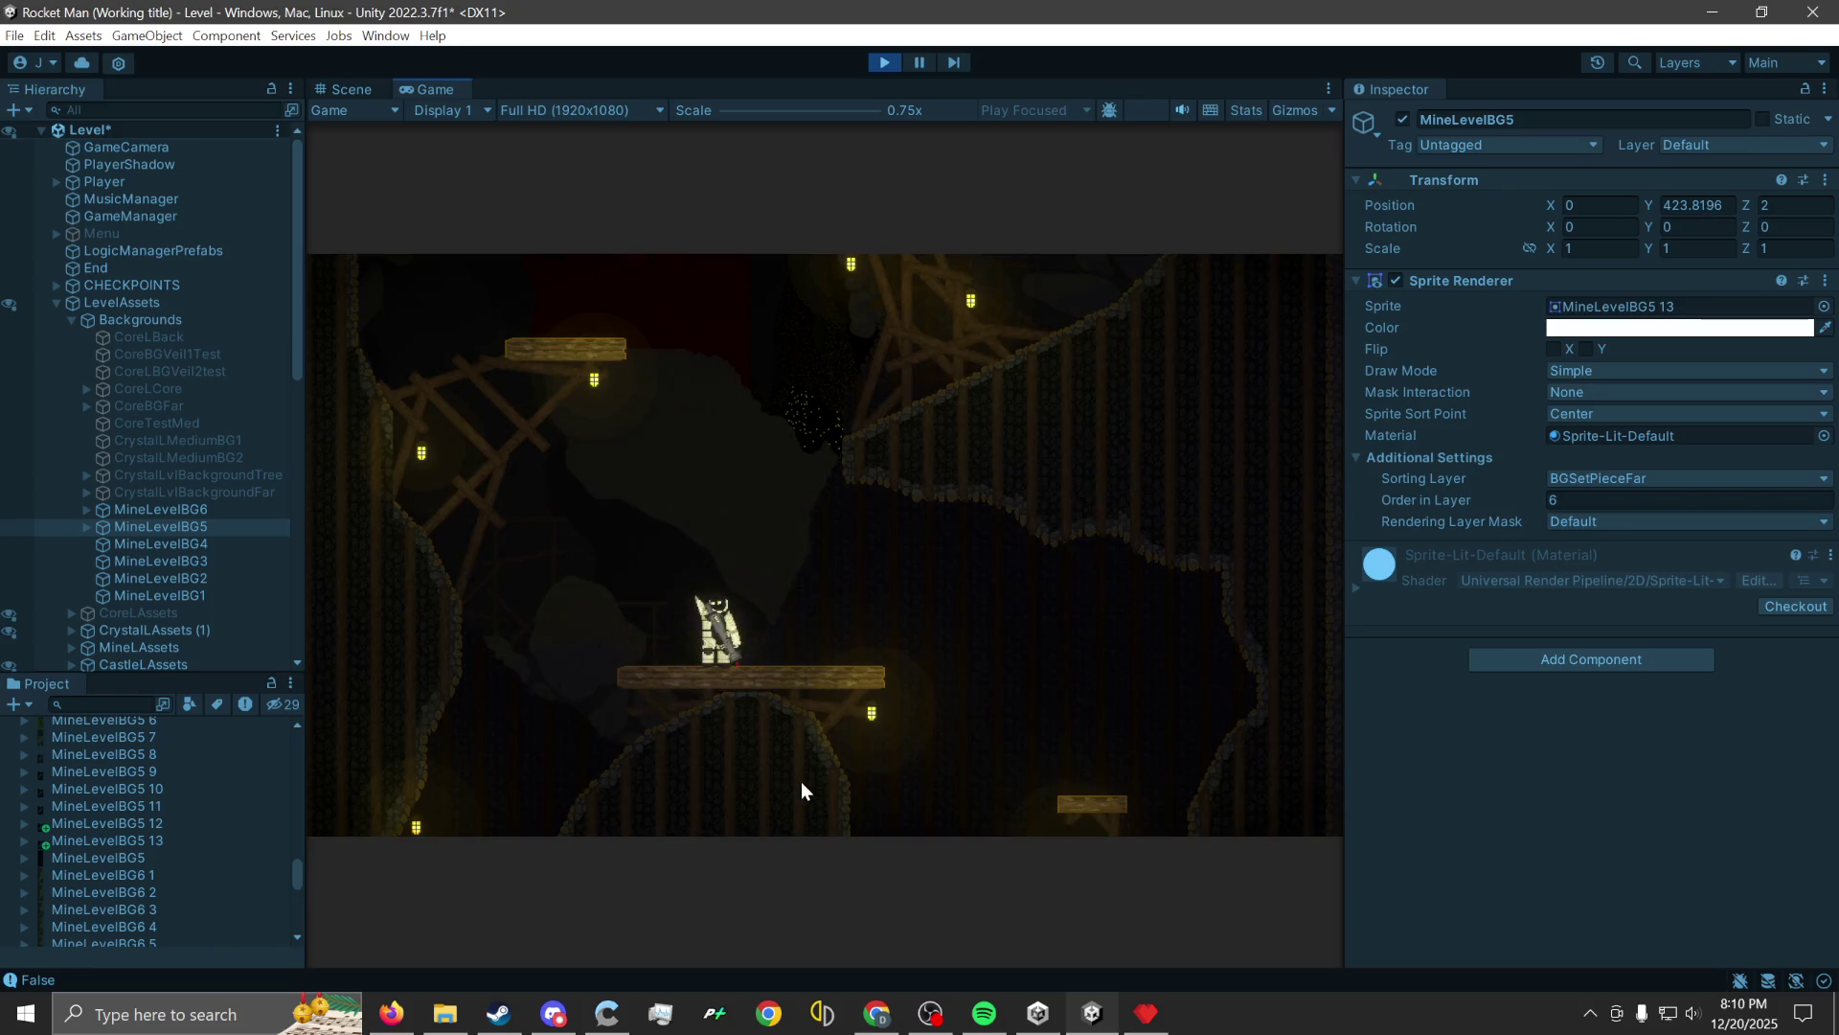
{"action": "left_click", "coordinate": [806, 809]}
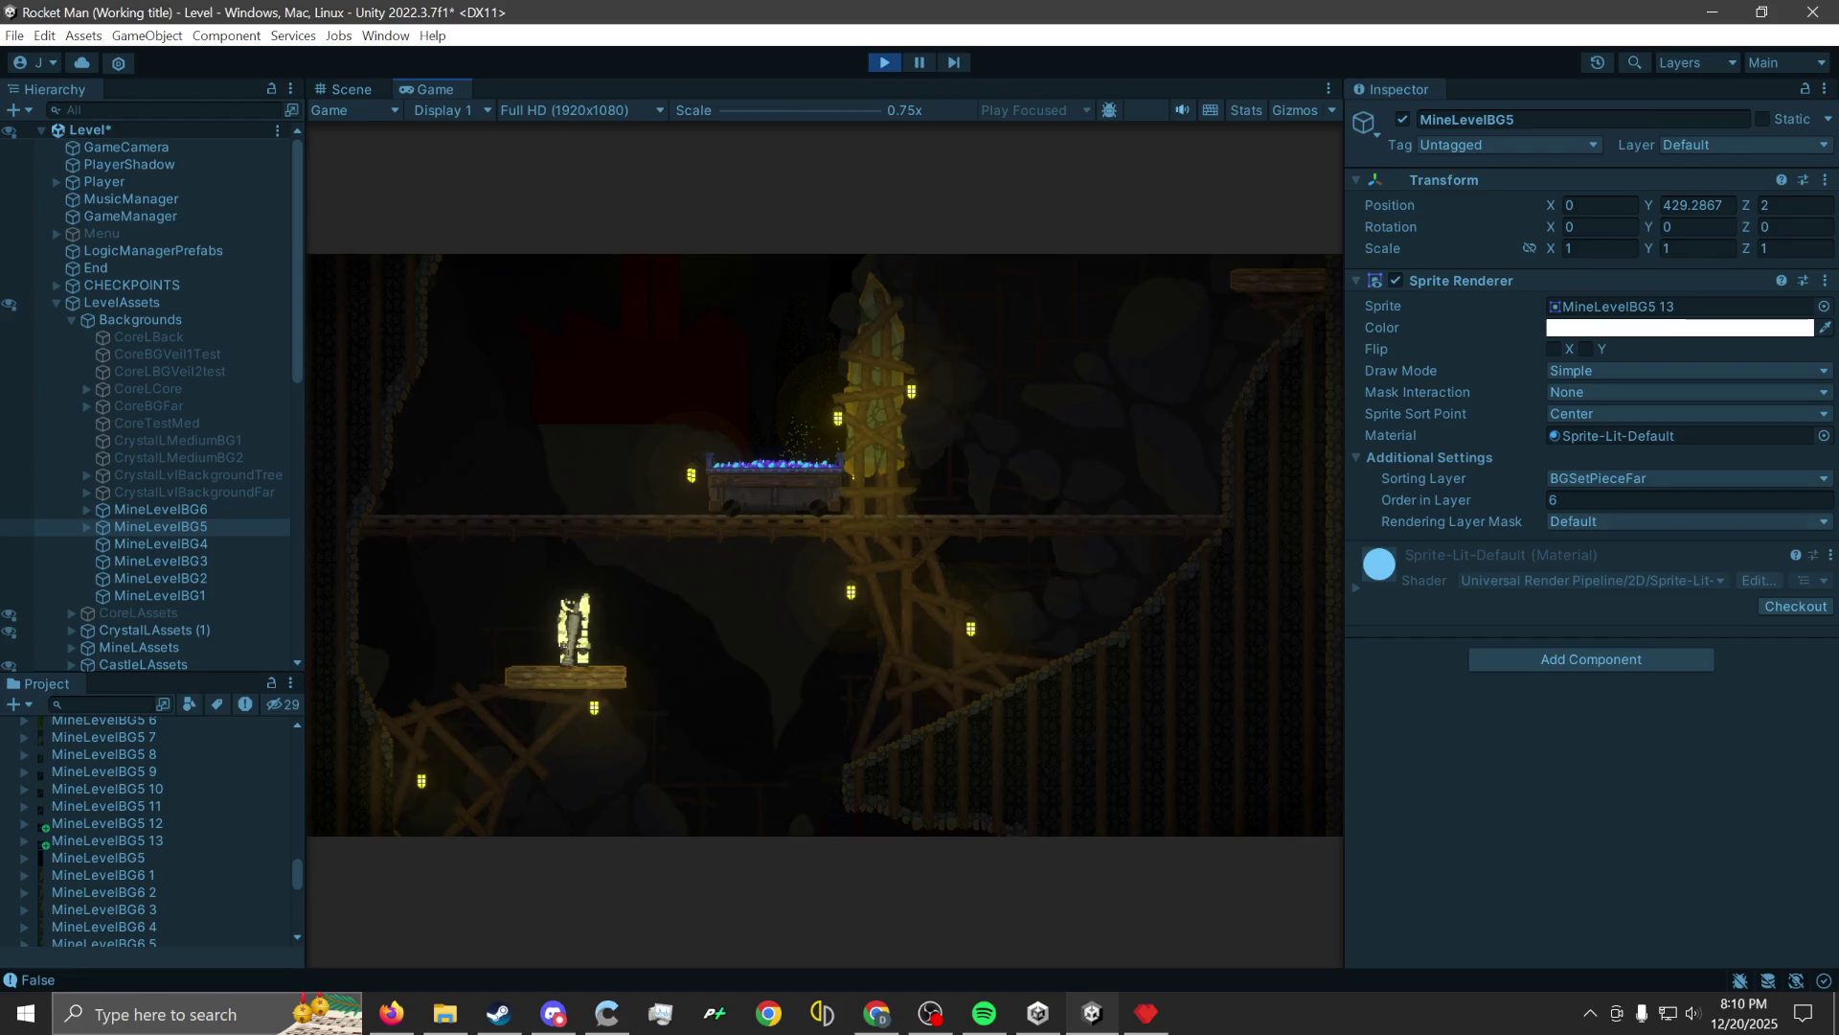
{"action": "key", "text": "alt+Tab"}
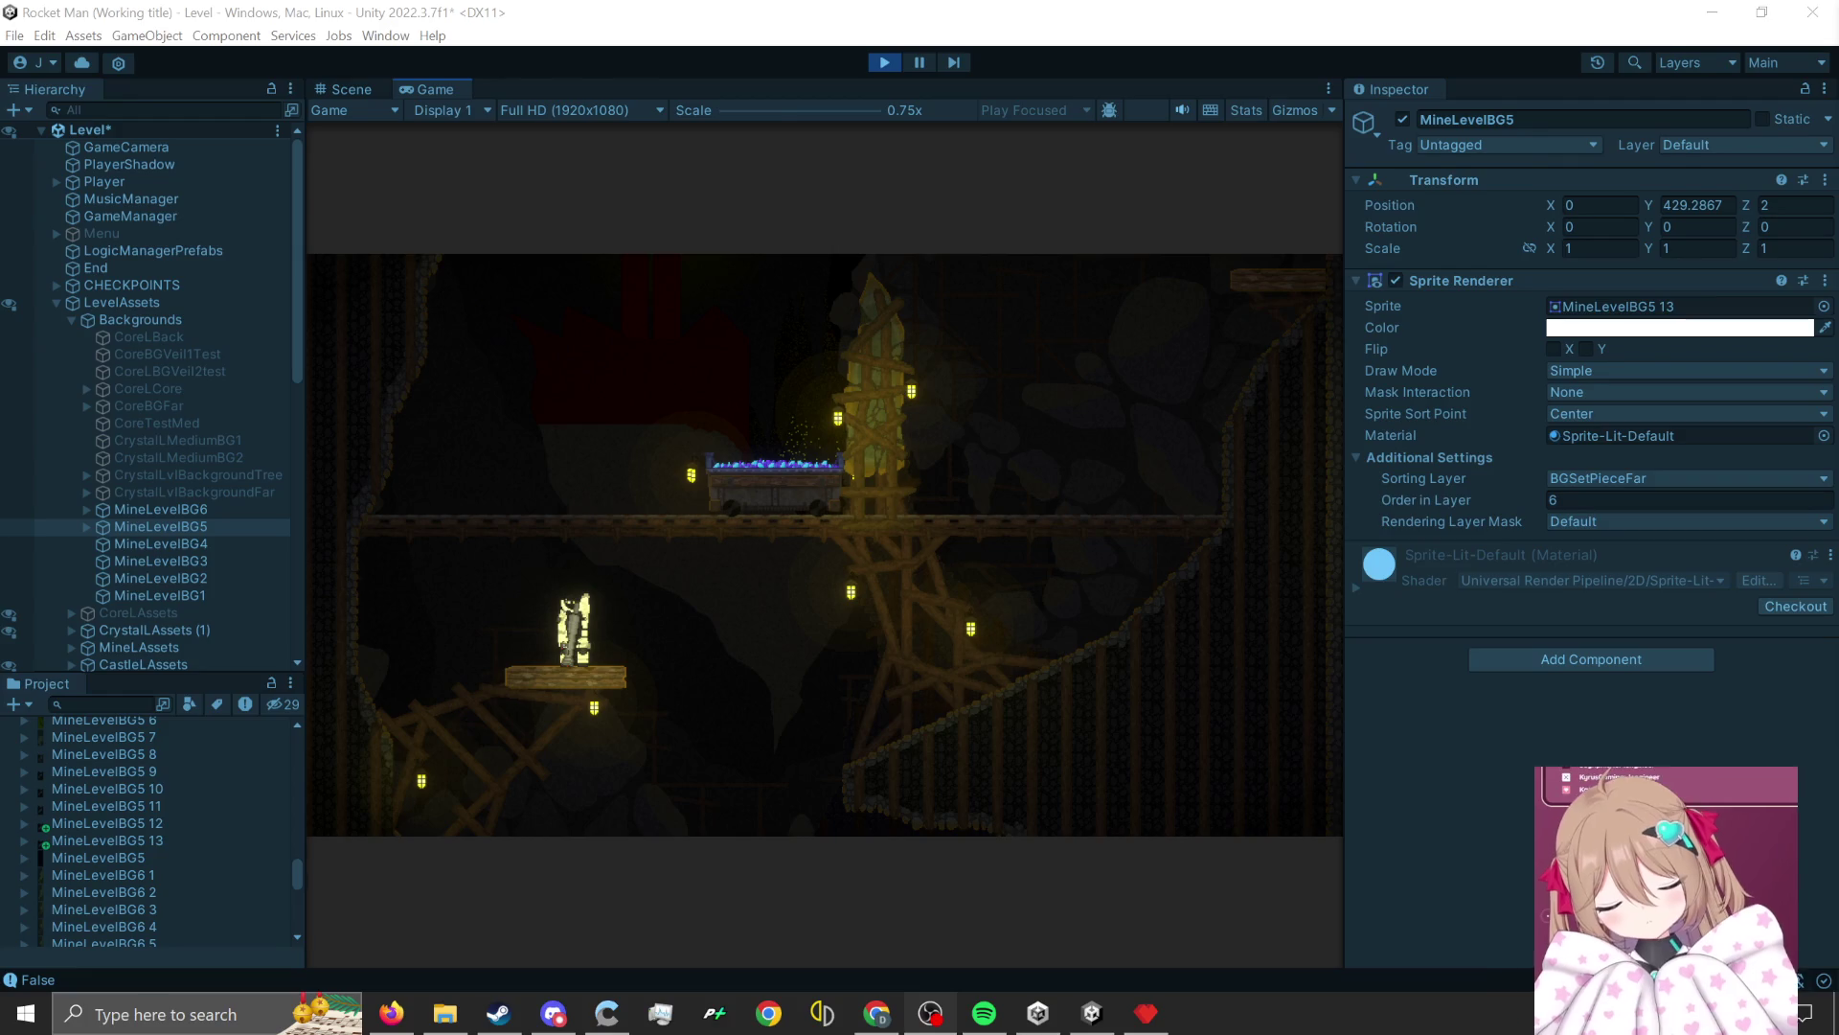
Refocus Unity and rocket-jump the player platform to platform up the lantern-lit mine shafts.
{"action": "left_click", "coordinate": [948, 7]}
{"action": "left_click", "coordinate": [969, 763]}
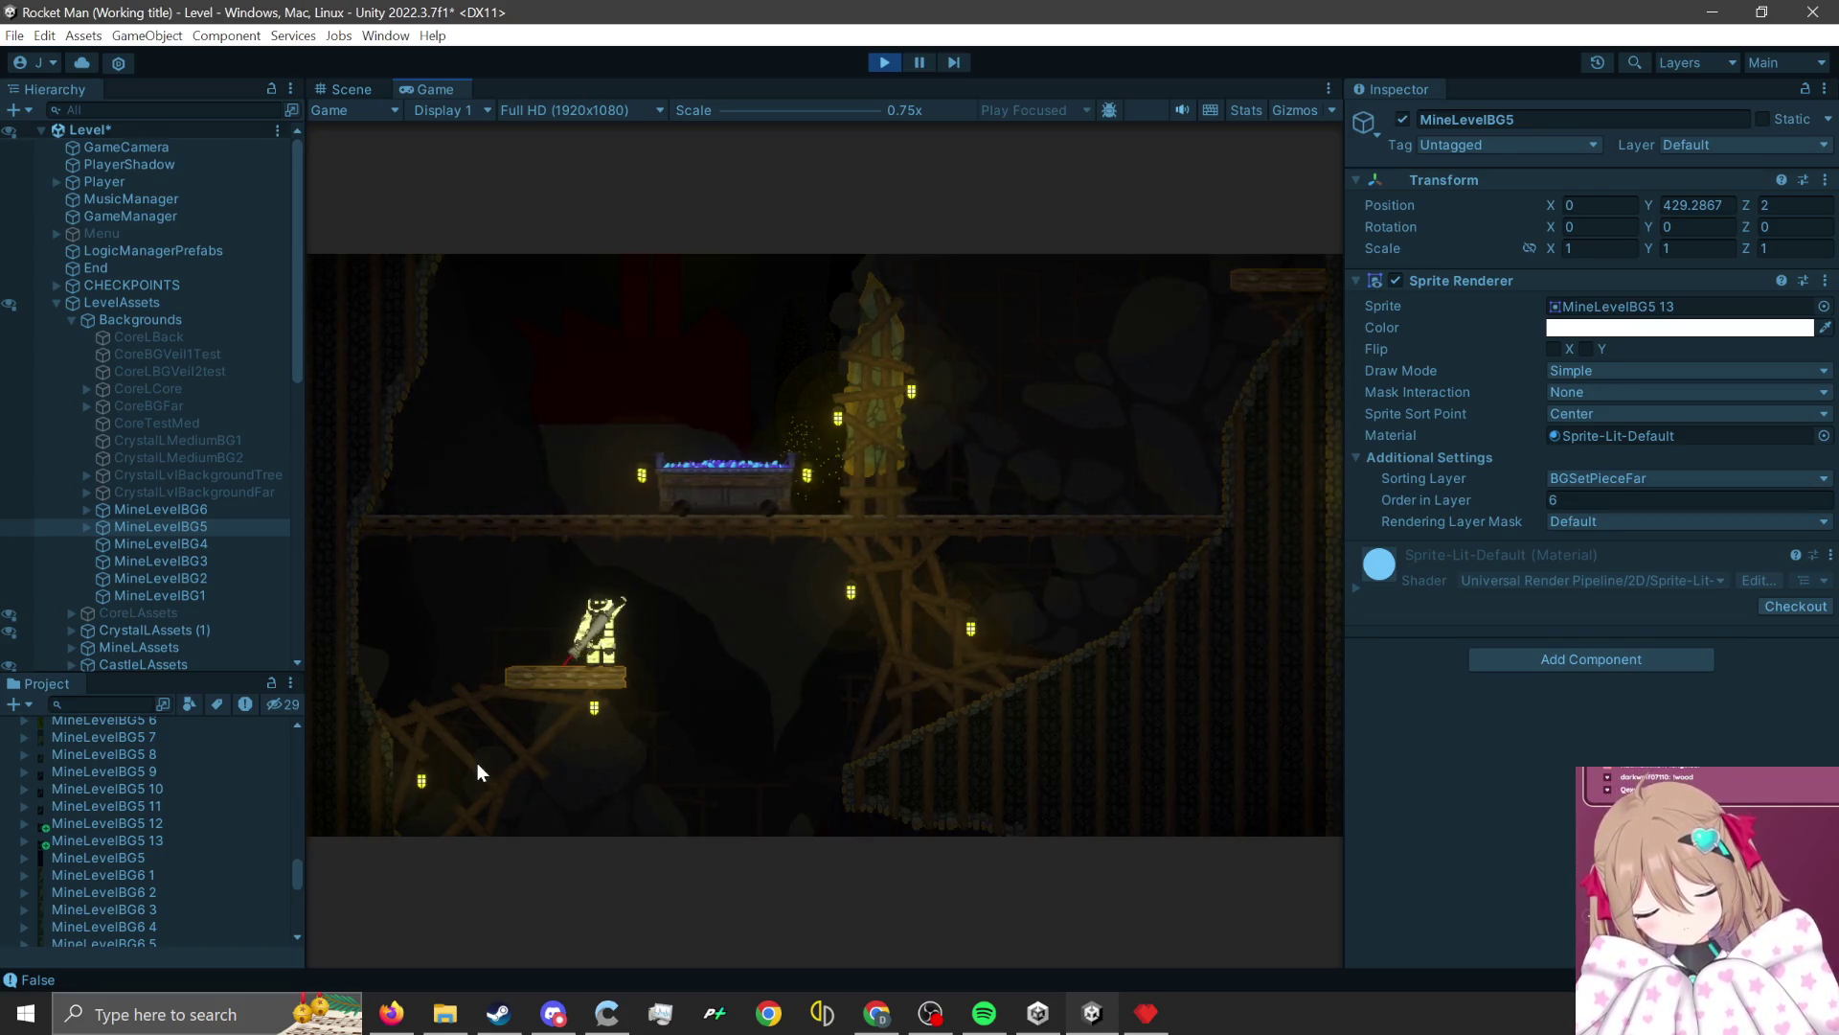
{"action": "left_click", "coordinate": [494, 800]}
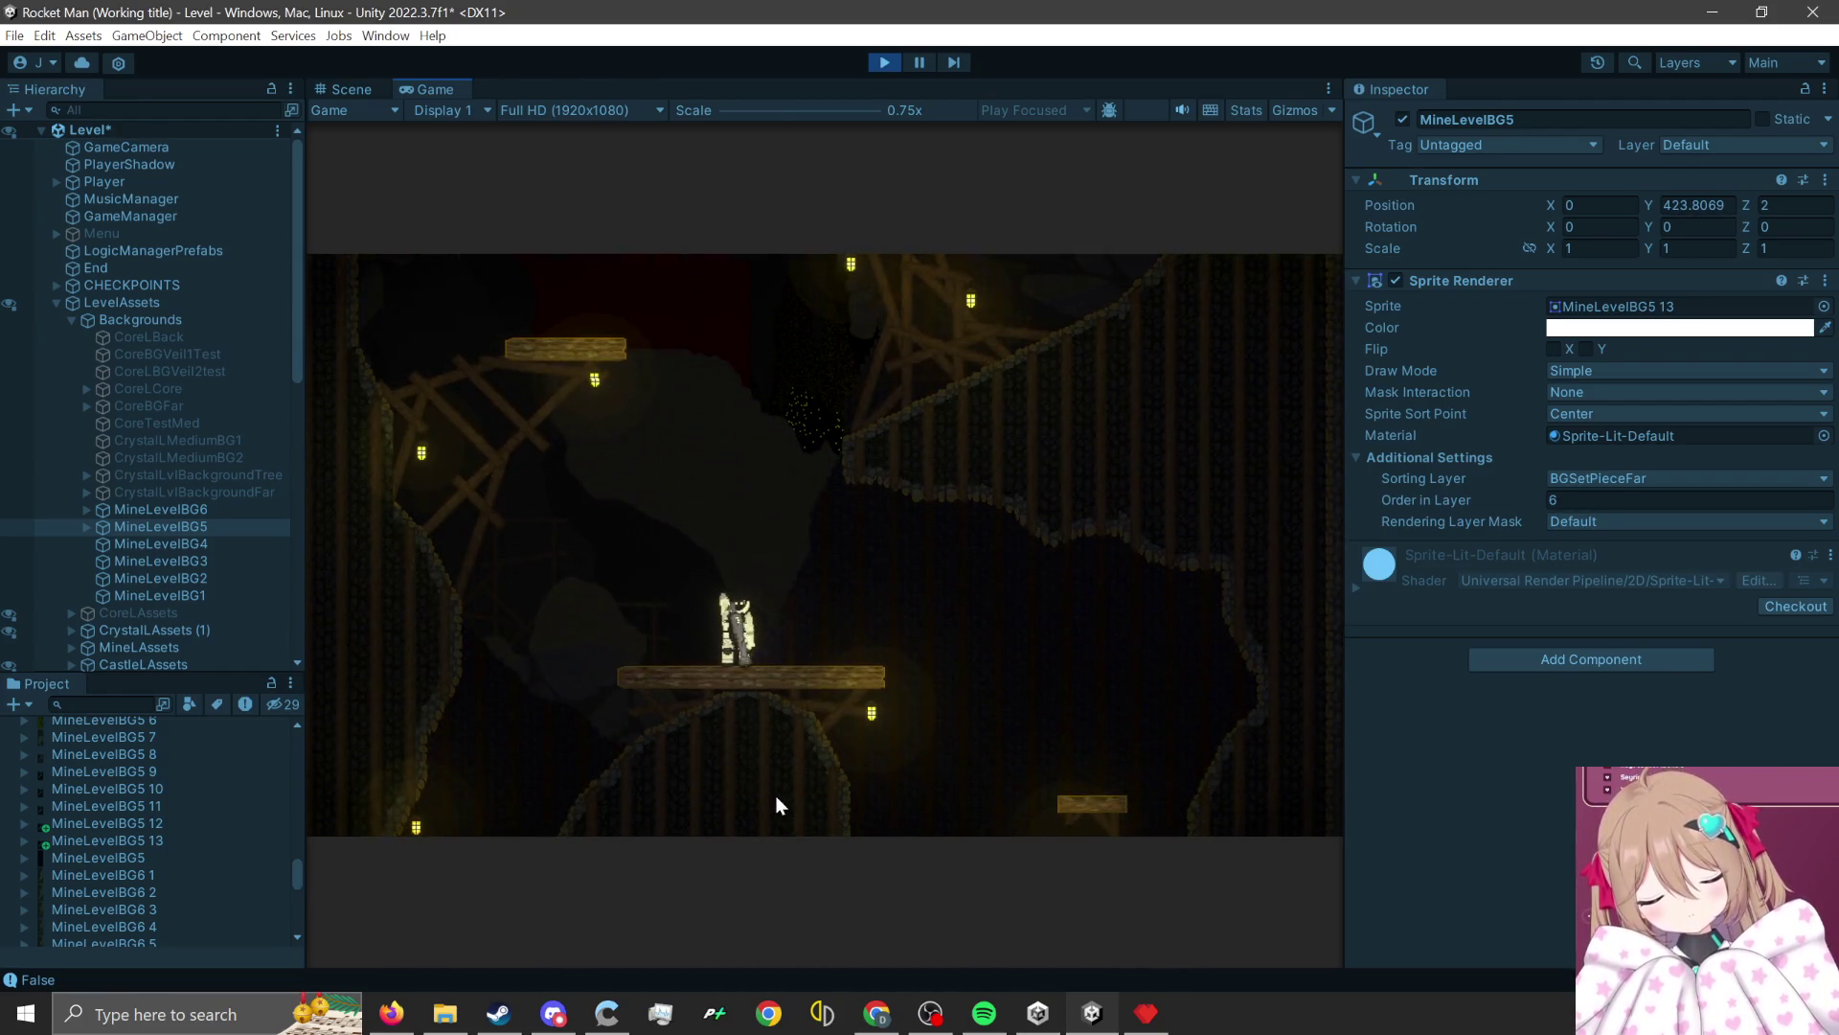
{"action": "left_click", "coordinate": [778, 799]}
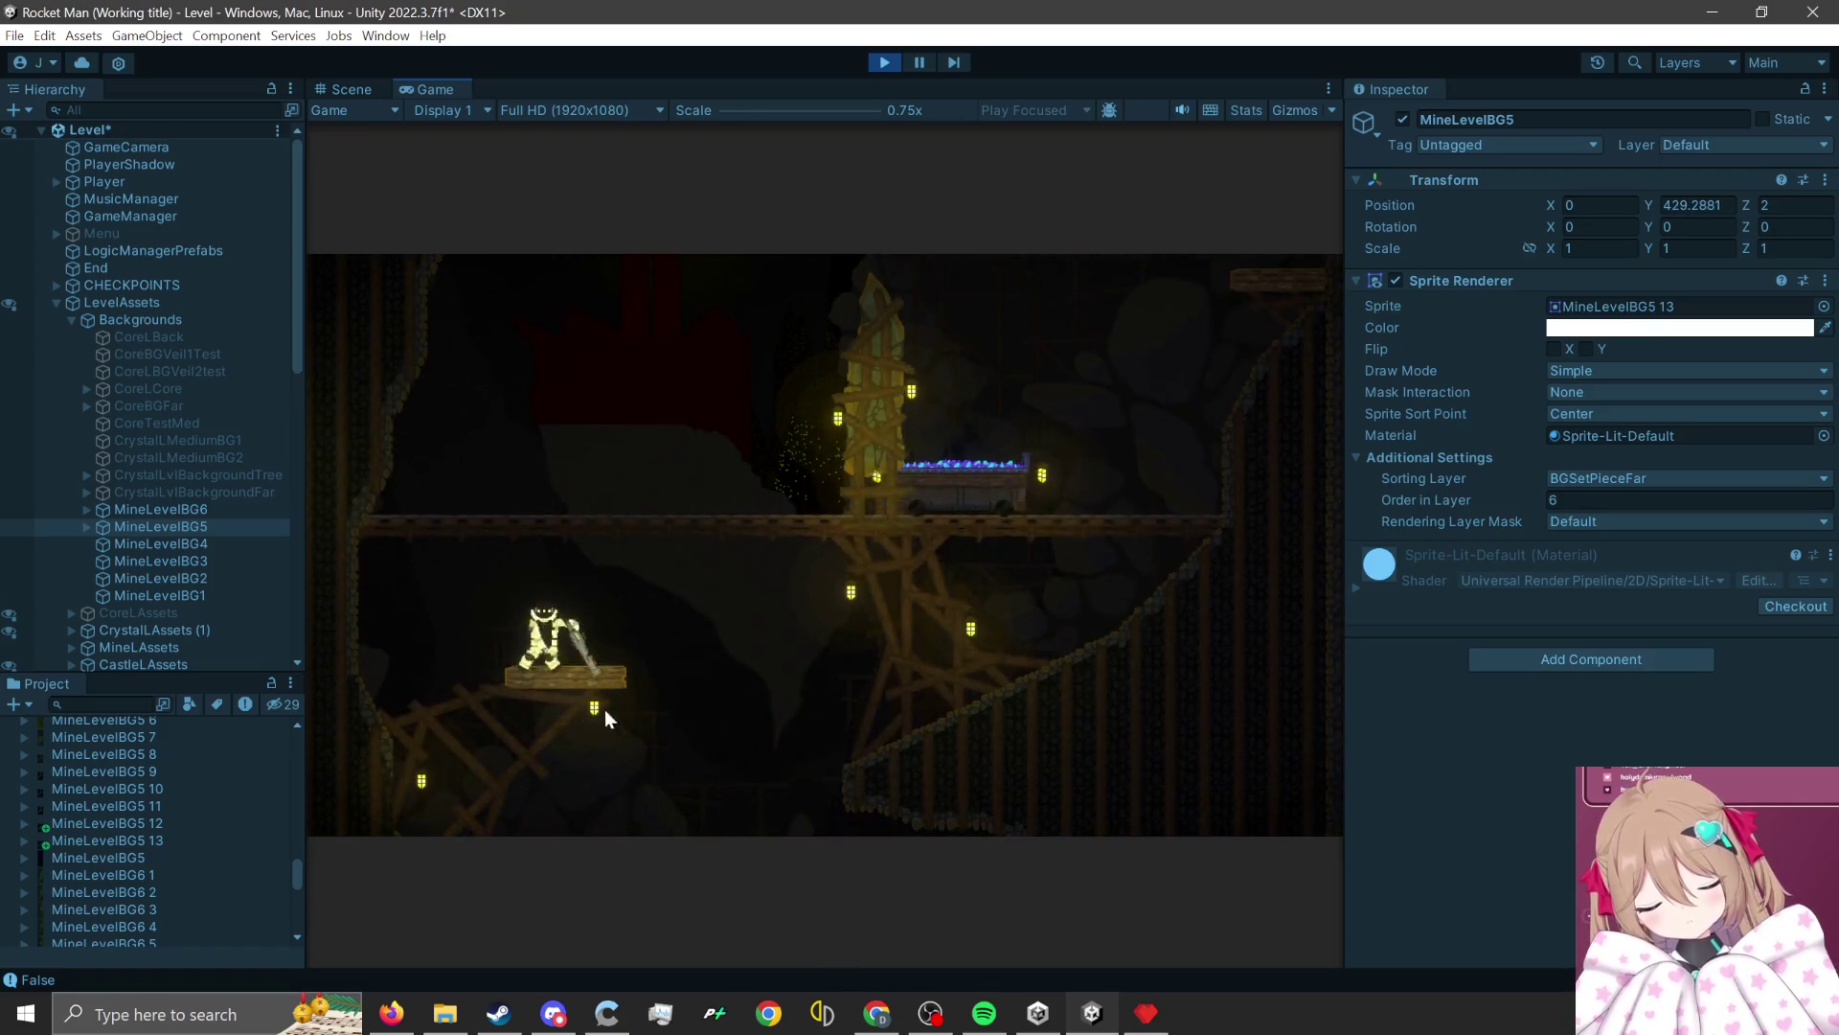
{"action": "key", "text": "d"}
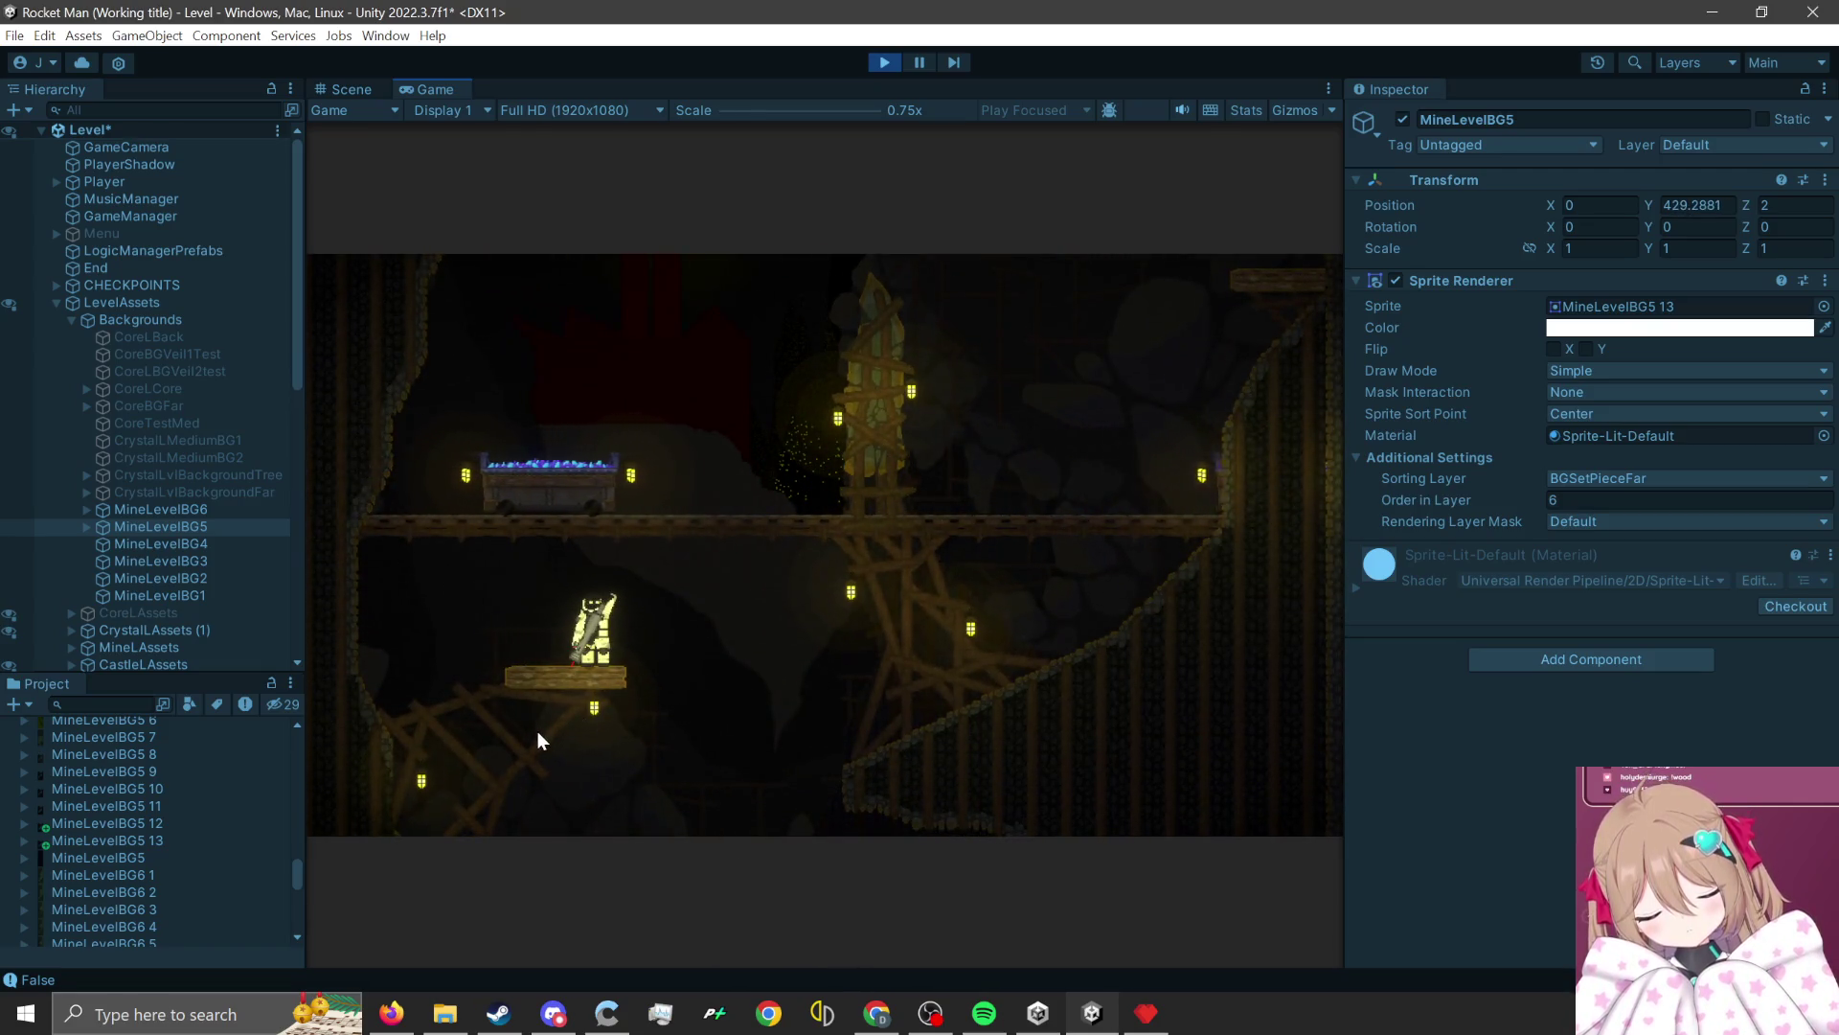
{"action": "left_click", "coordinate": [484, 786]}
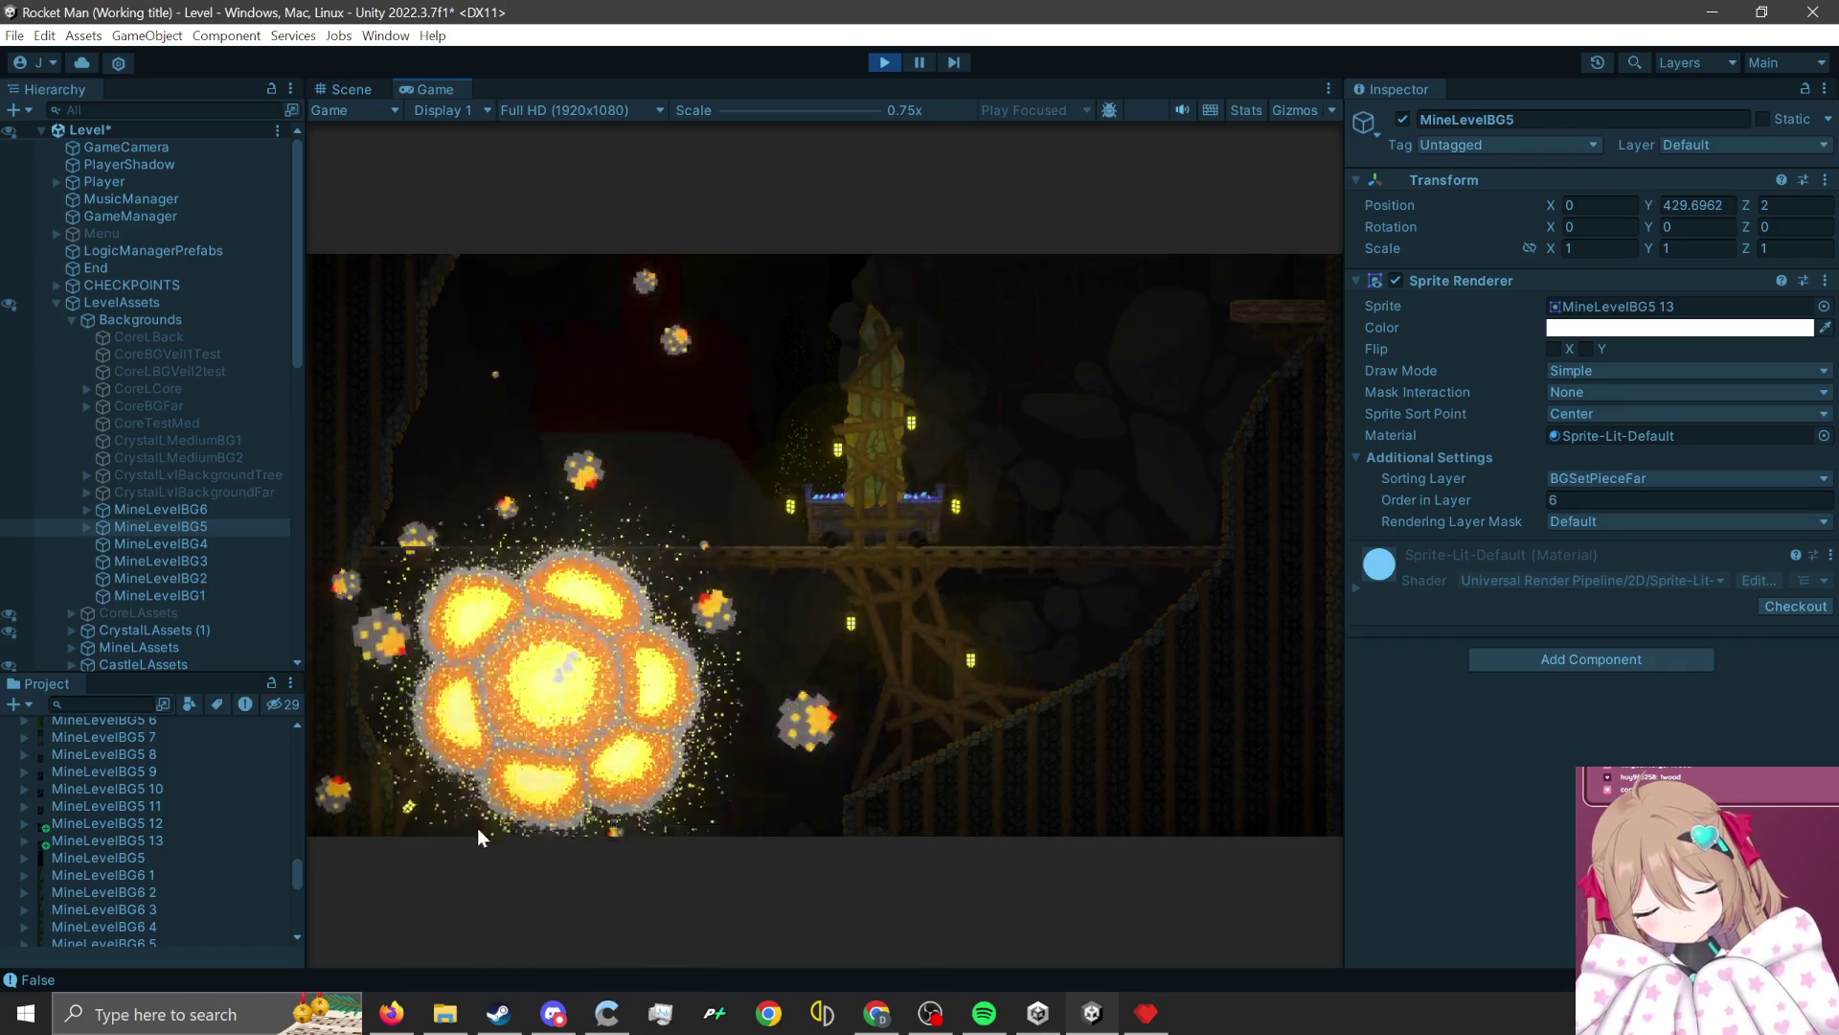
{"action": "left_click", "coordinate": [1153, 833]}
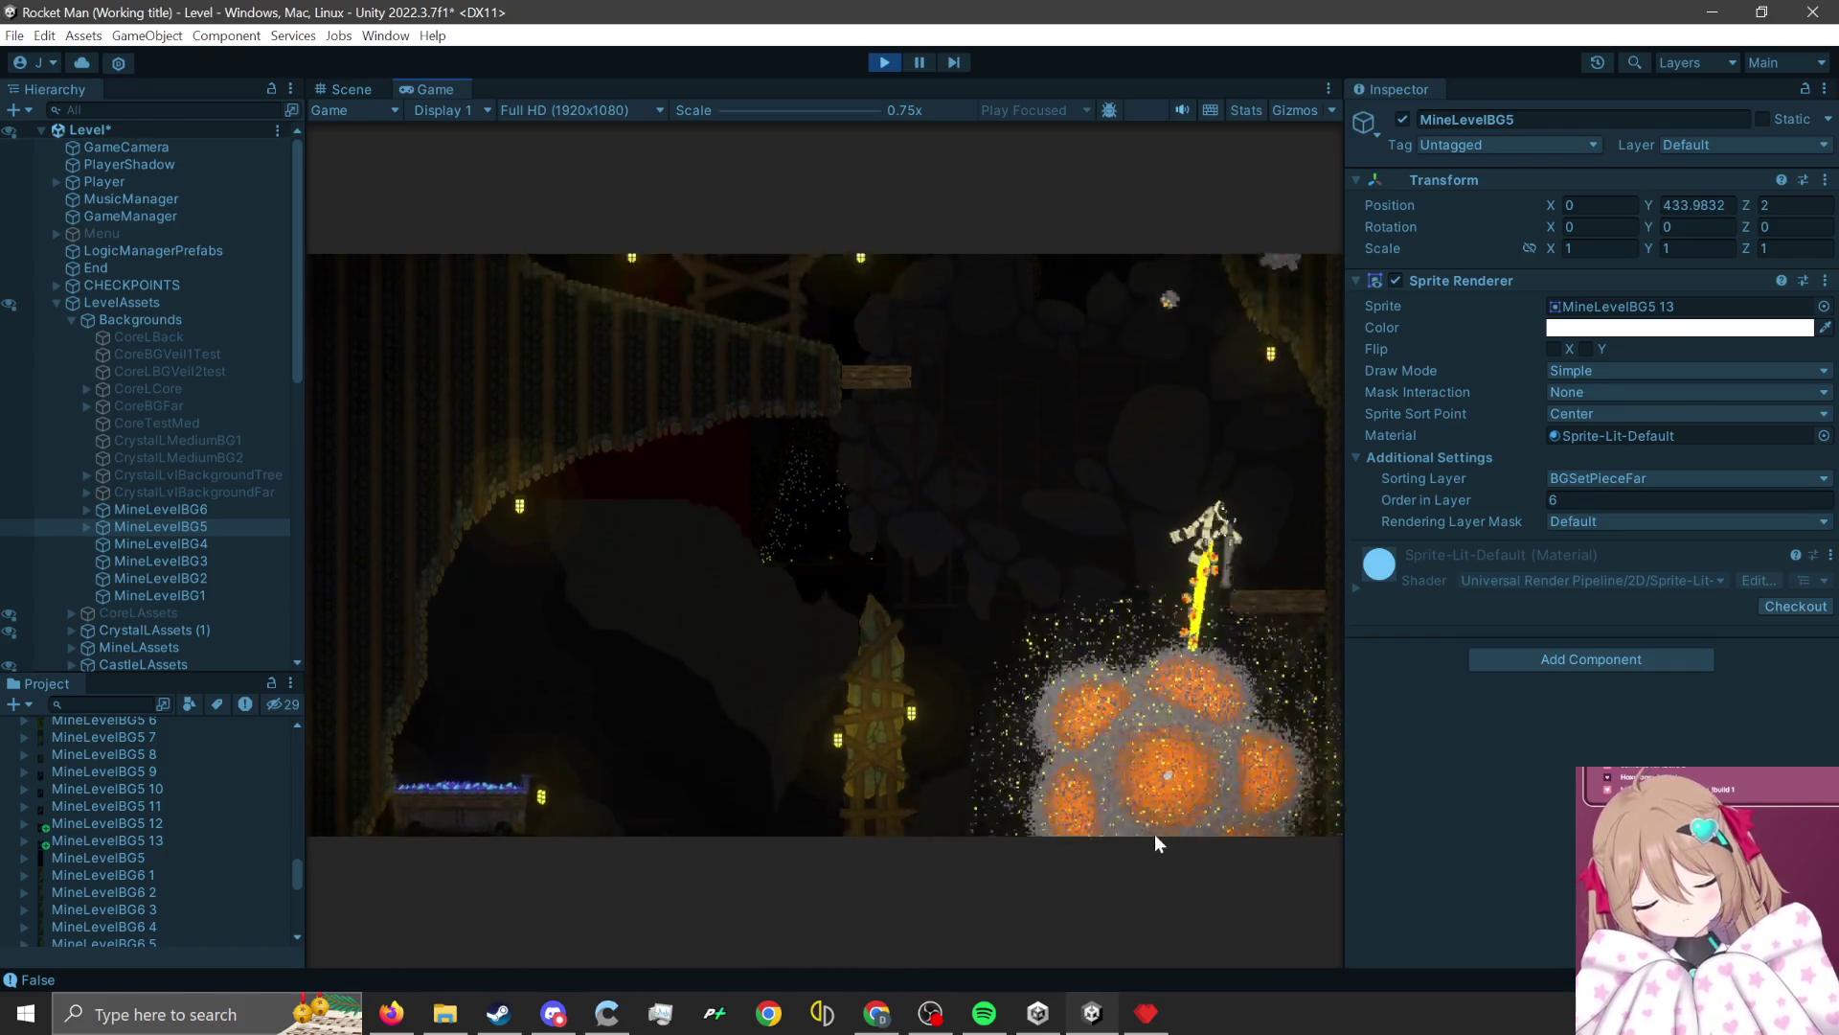
{"action": "left_click", "coordinate": [1318, 709]}
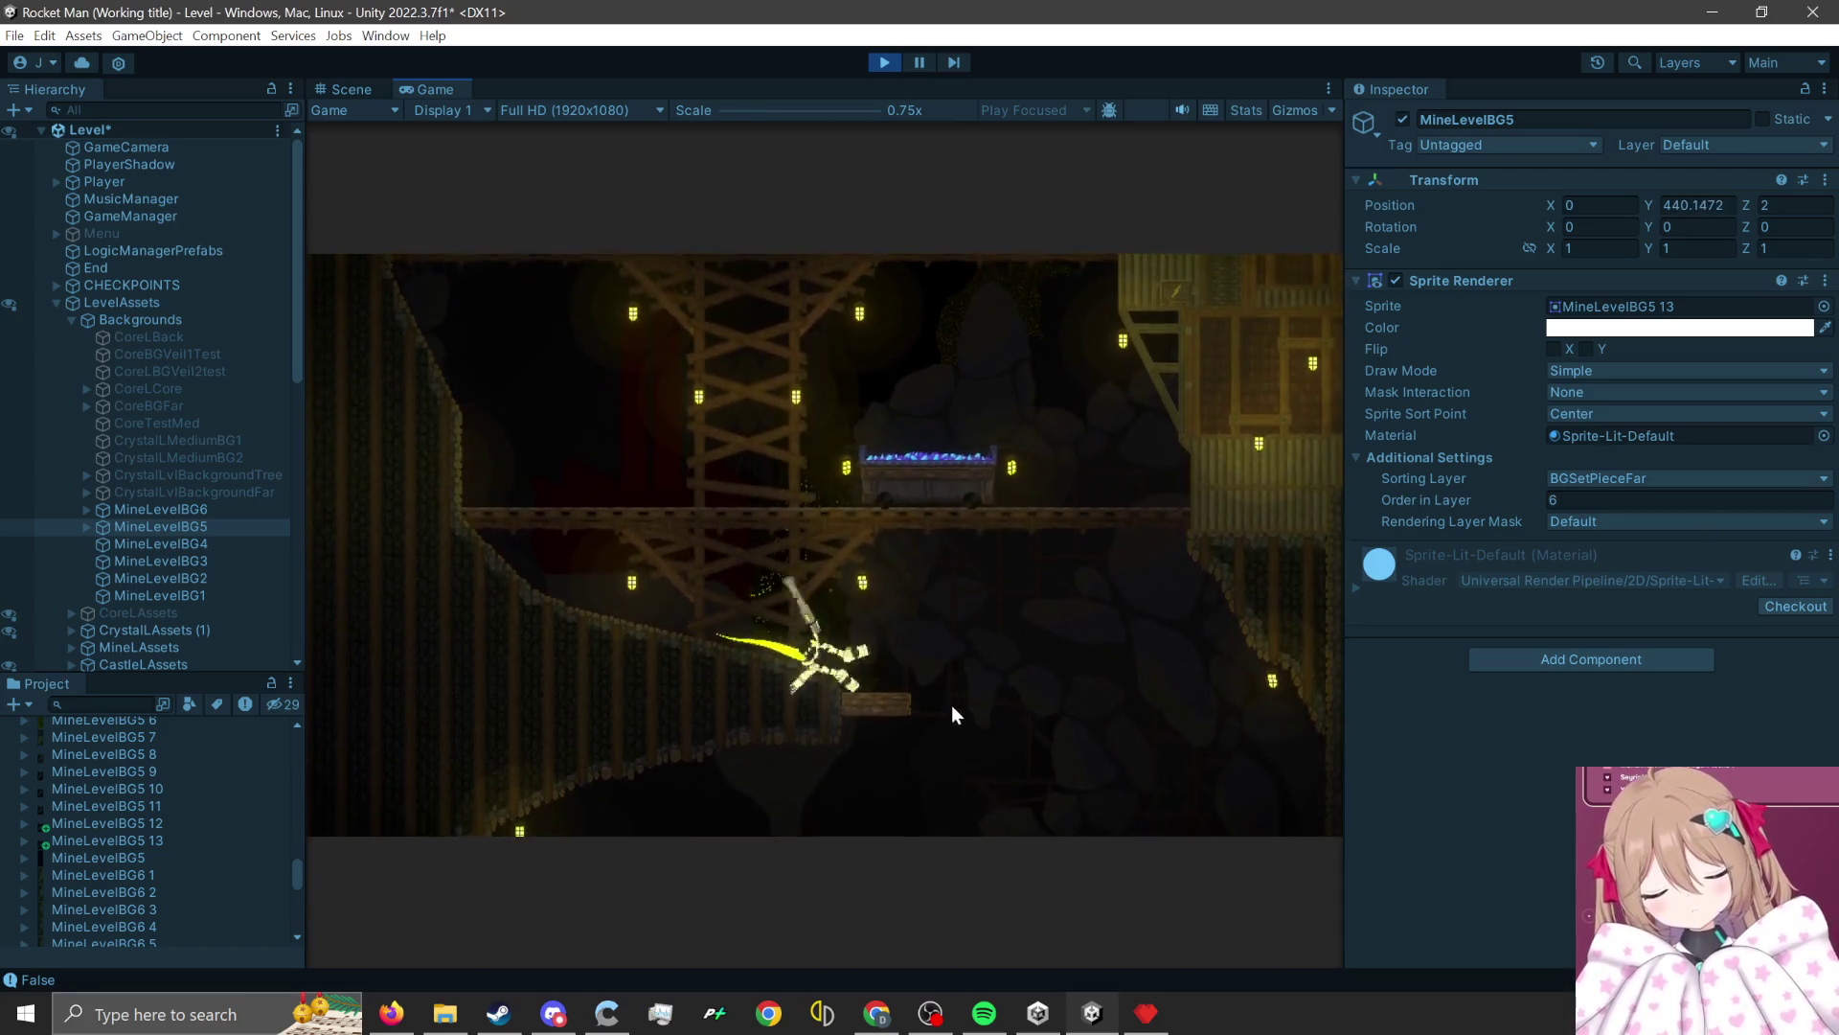
{"action": "left_click", "coordinate": [862, 750]}
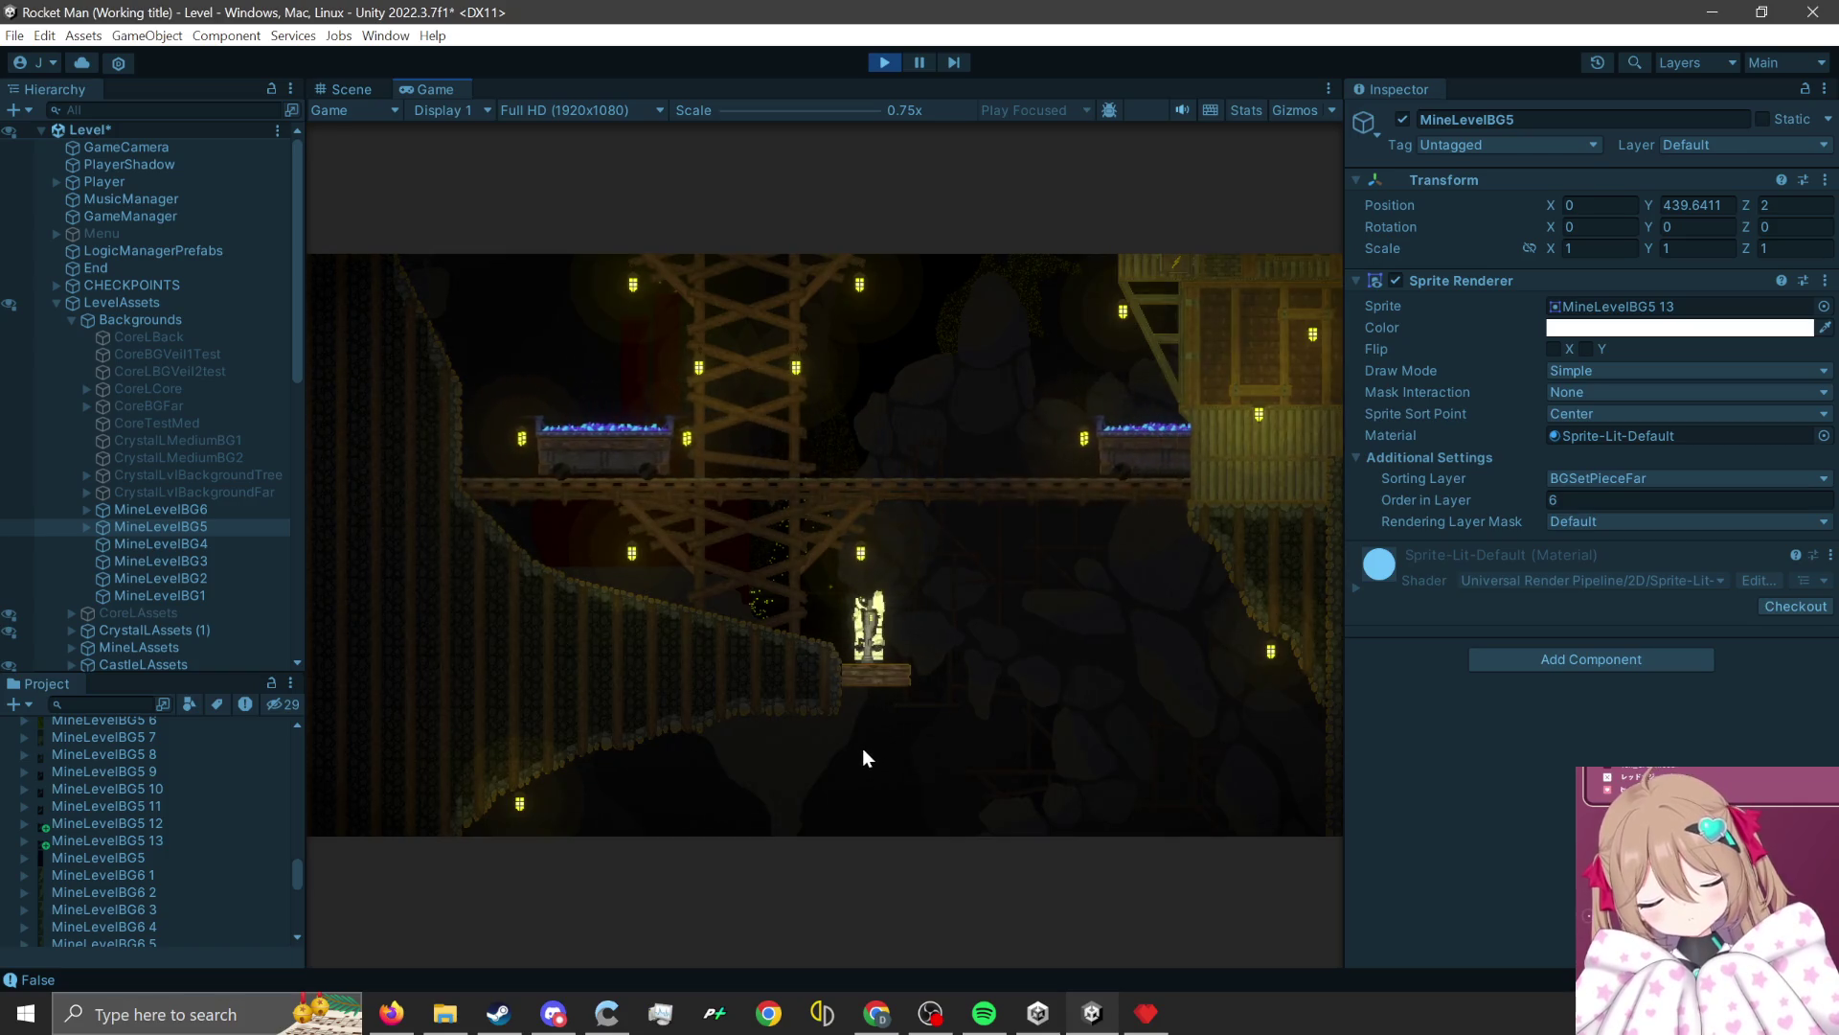
{"action": "left_click", "coordinate": [1761, 63]}
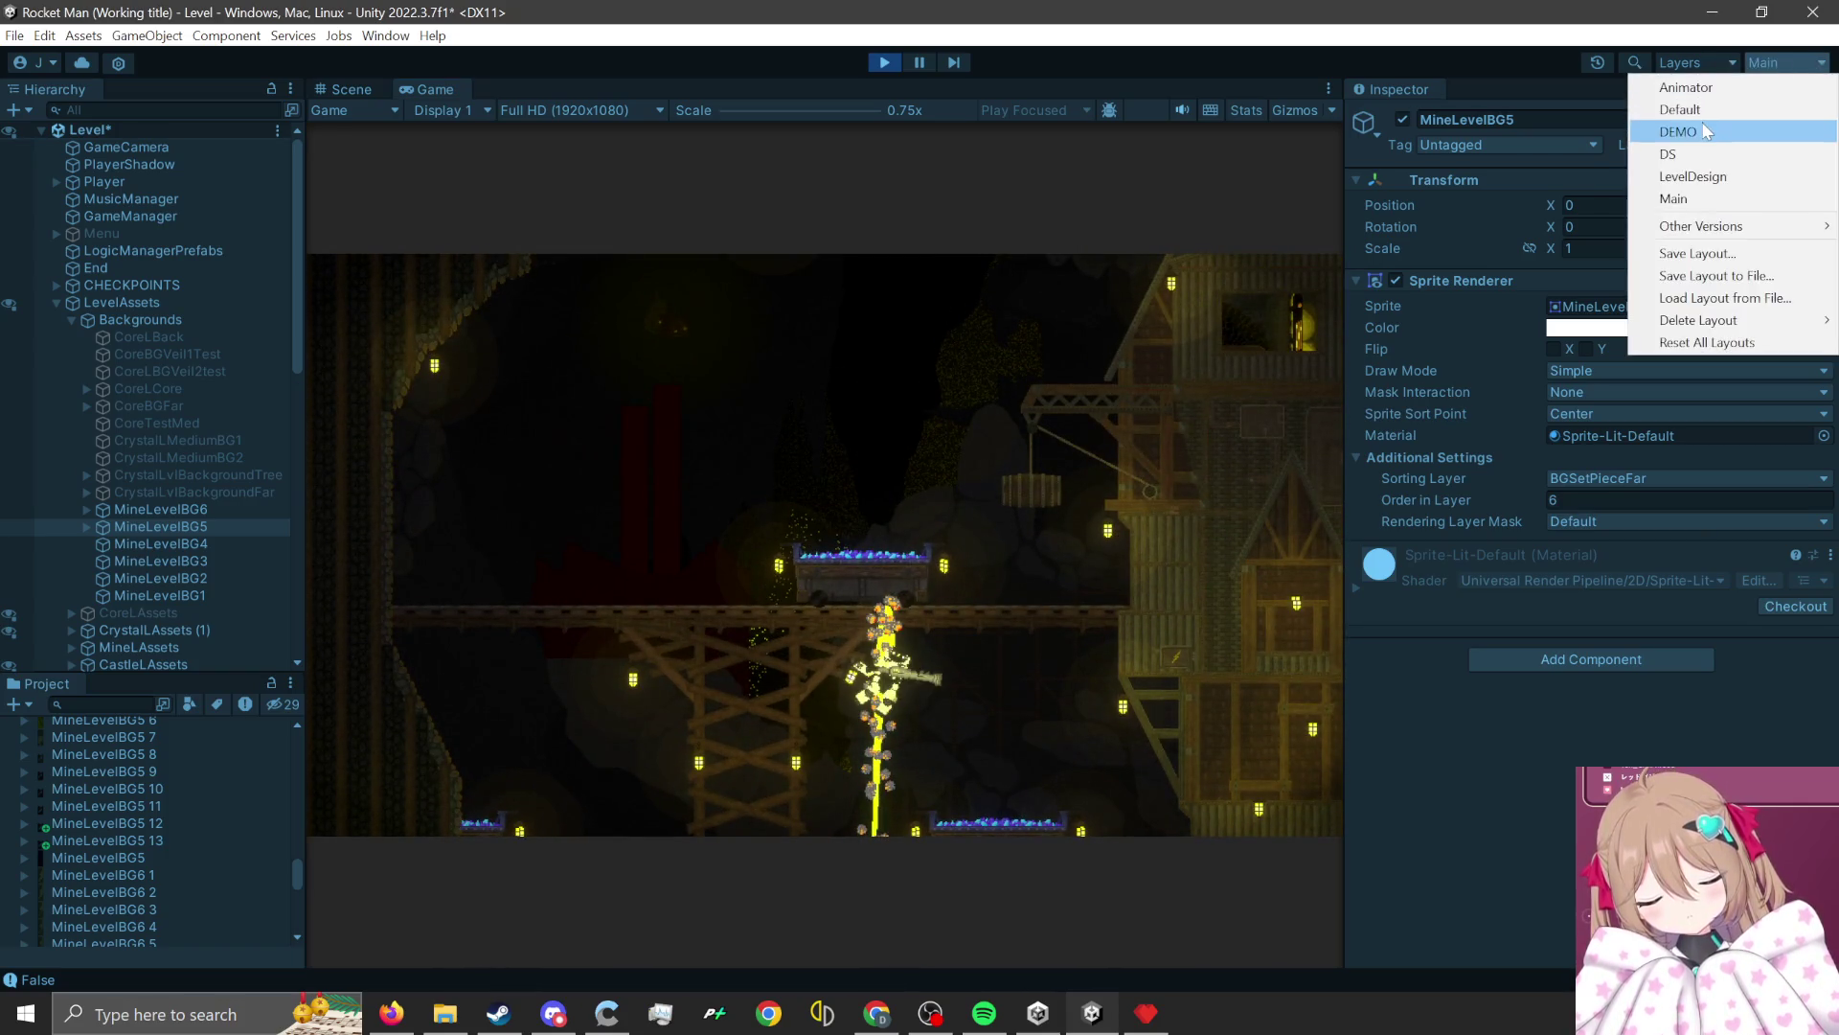
Switch to the DEMO layout, rocket-jump past the building platform, then stop play mode.
{"action": "left_click", "coordinate": [1695, 126]}
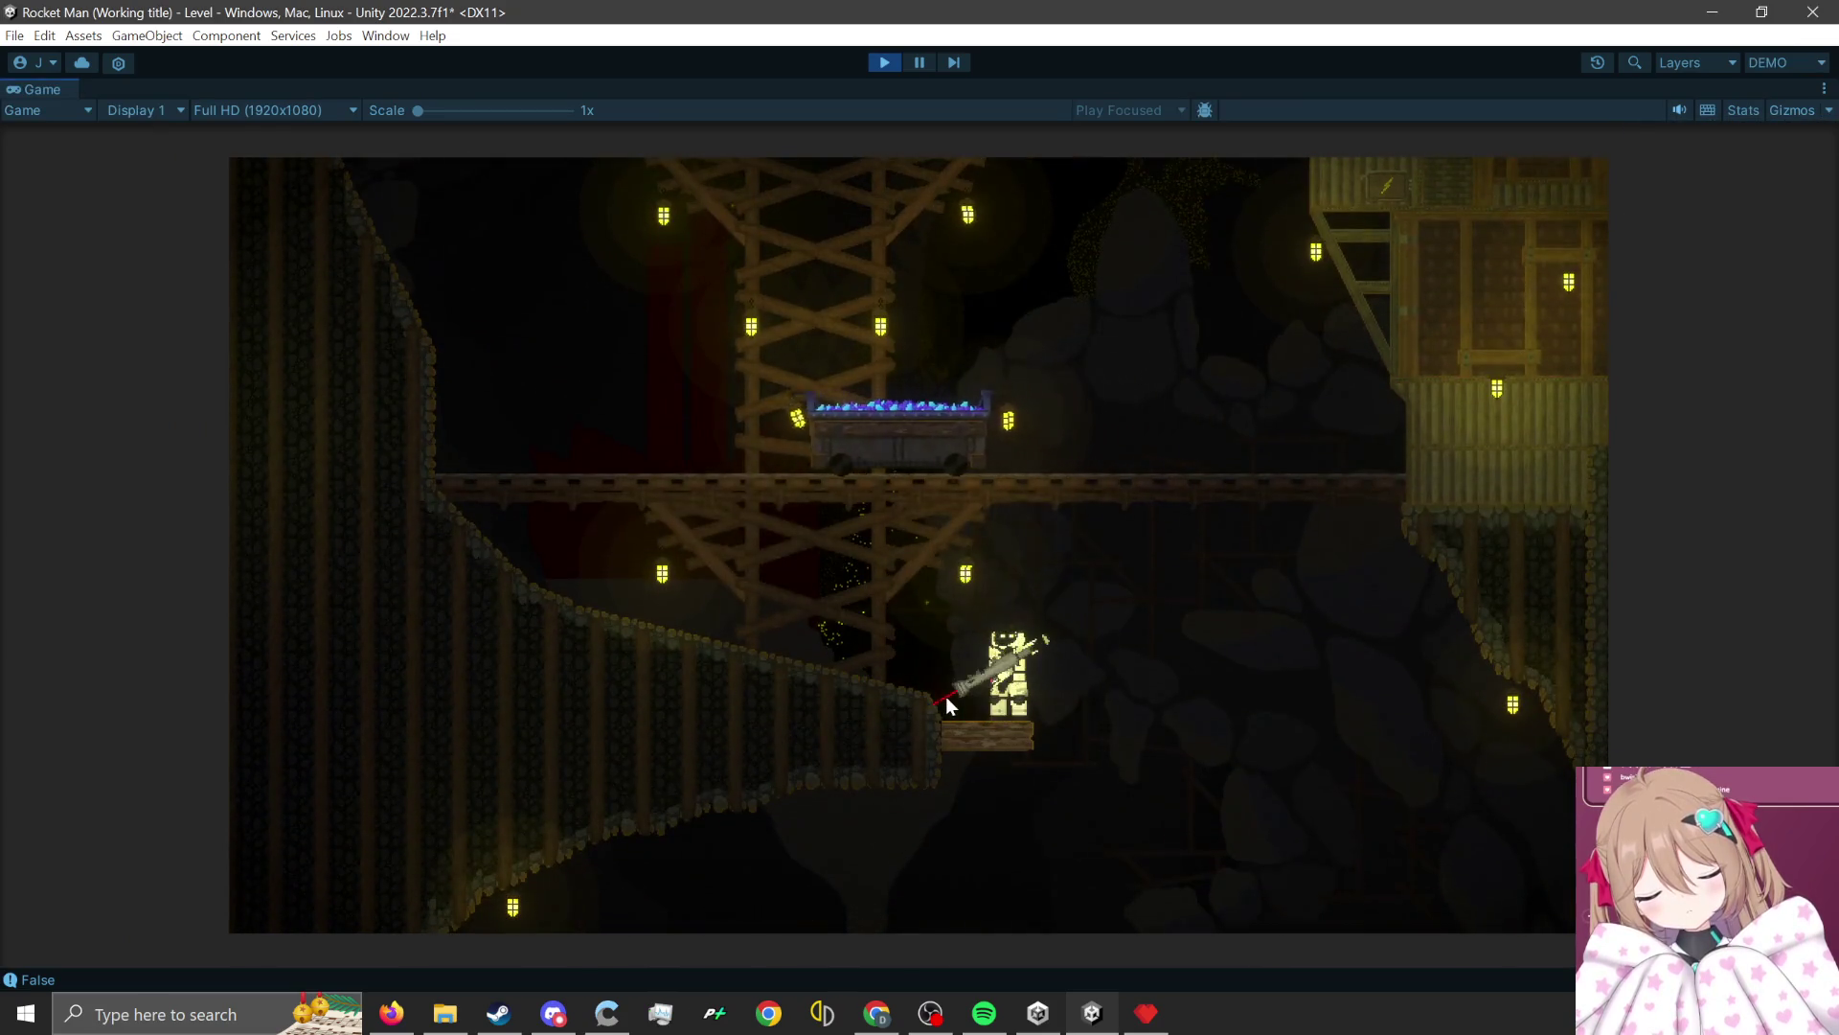
{"action": "left_click", "coordinate": [949, 703]}
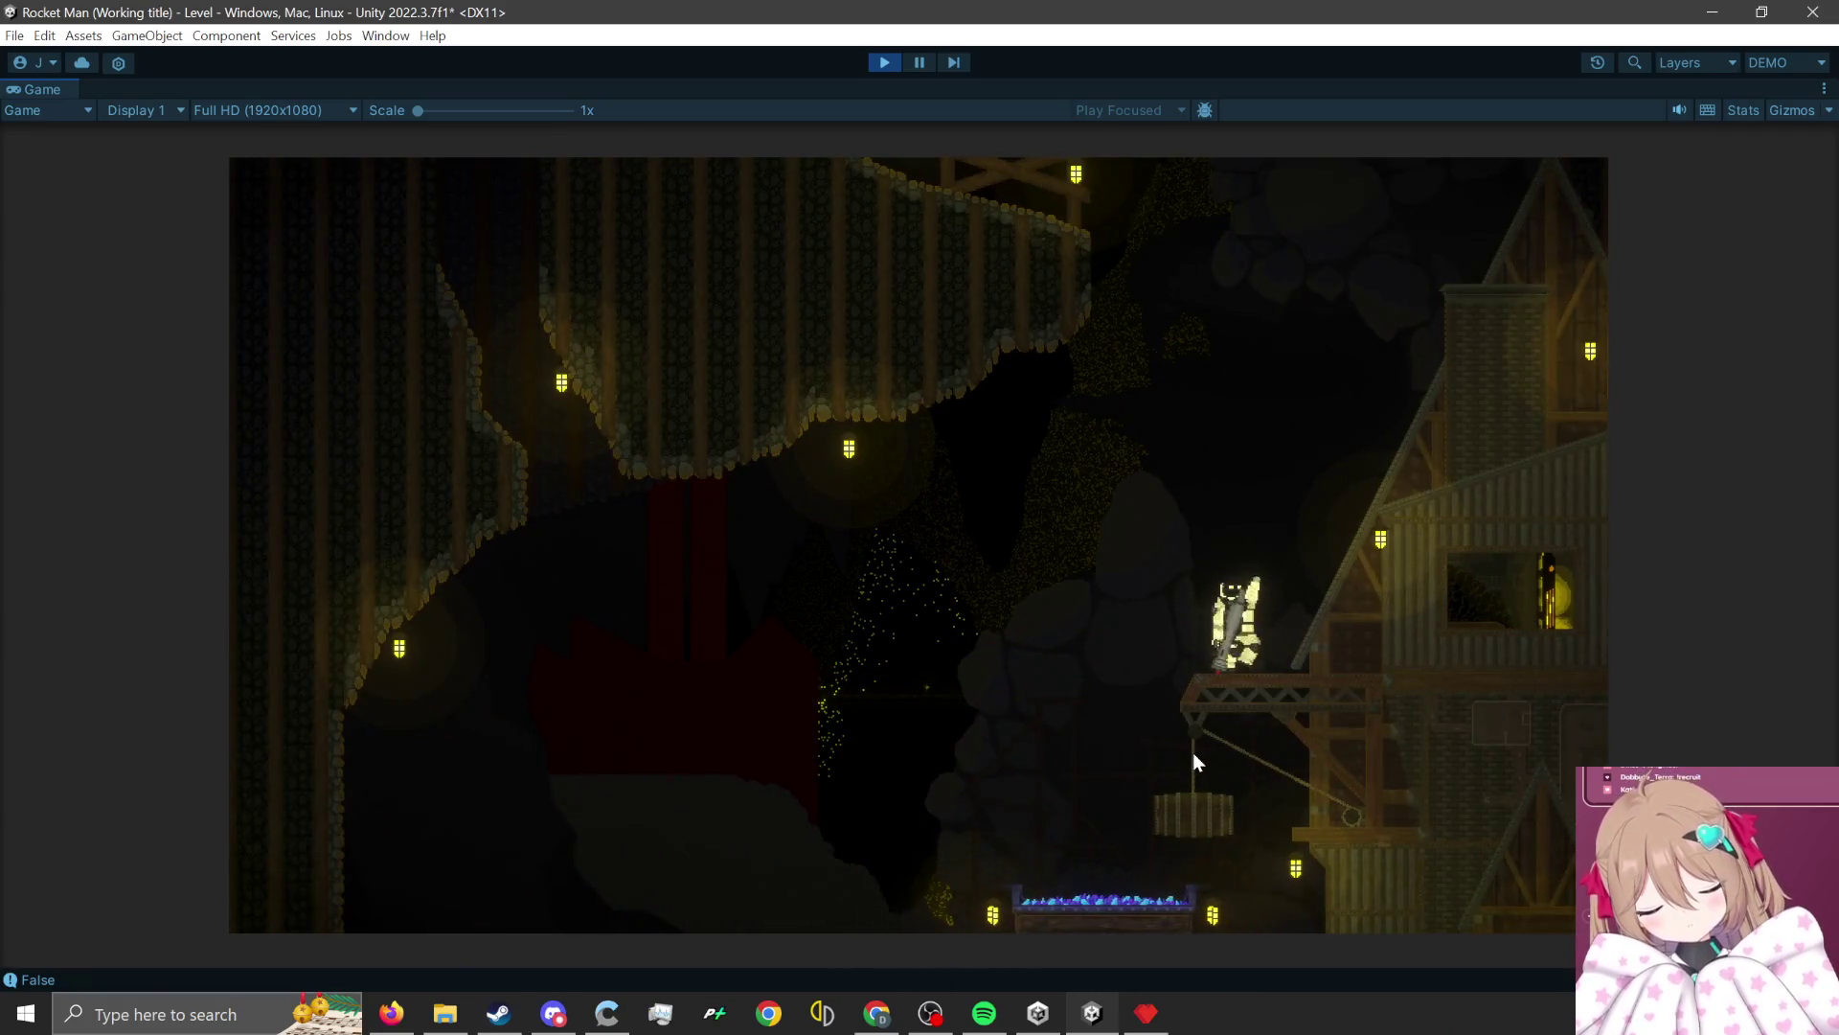
{"action": "left_click", "coordinate": [1182, 820]}
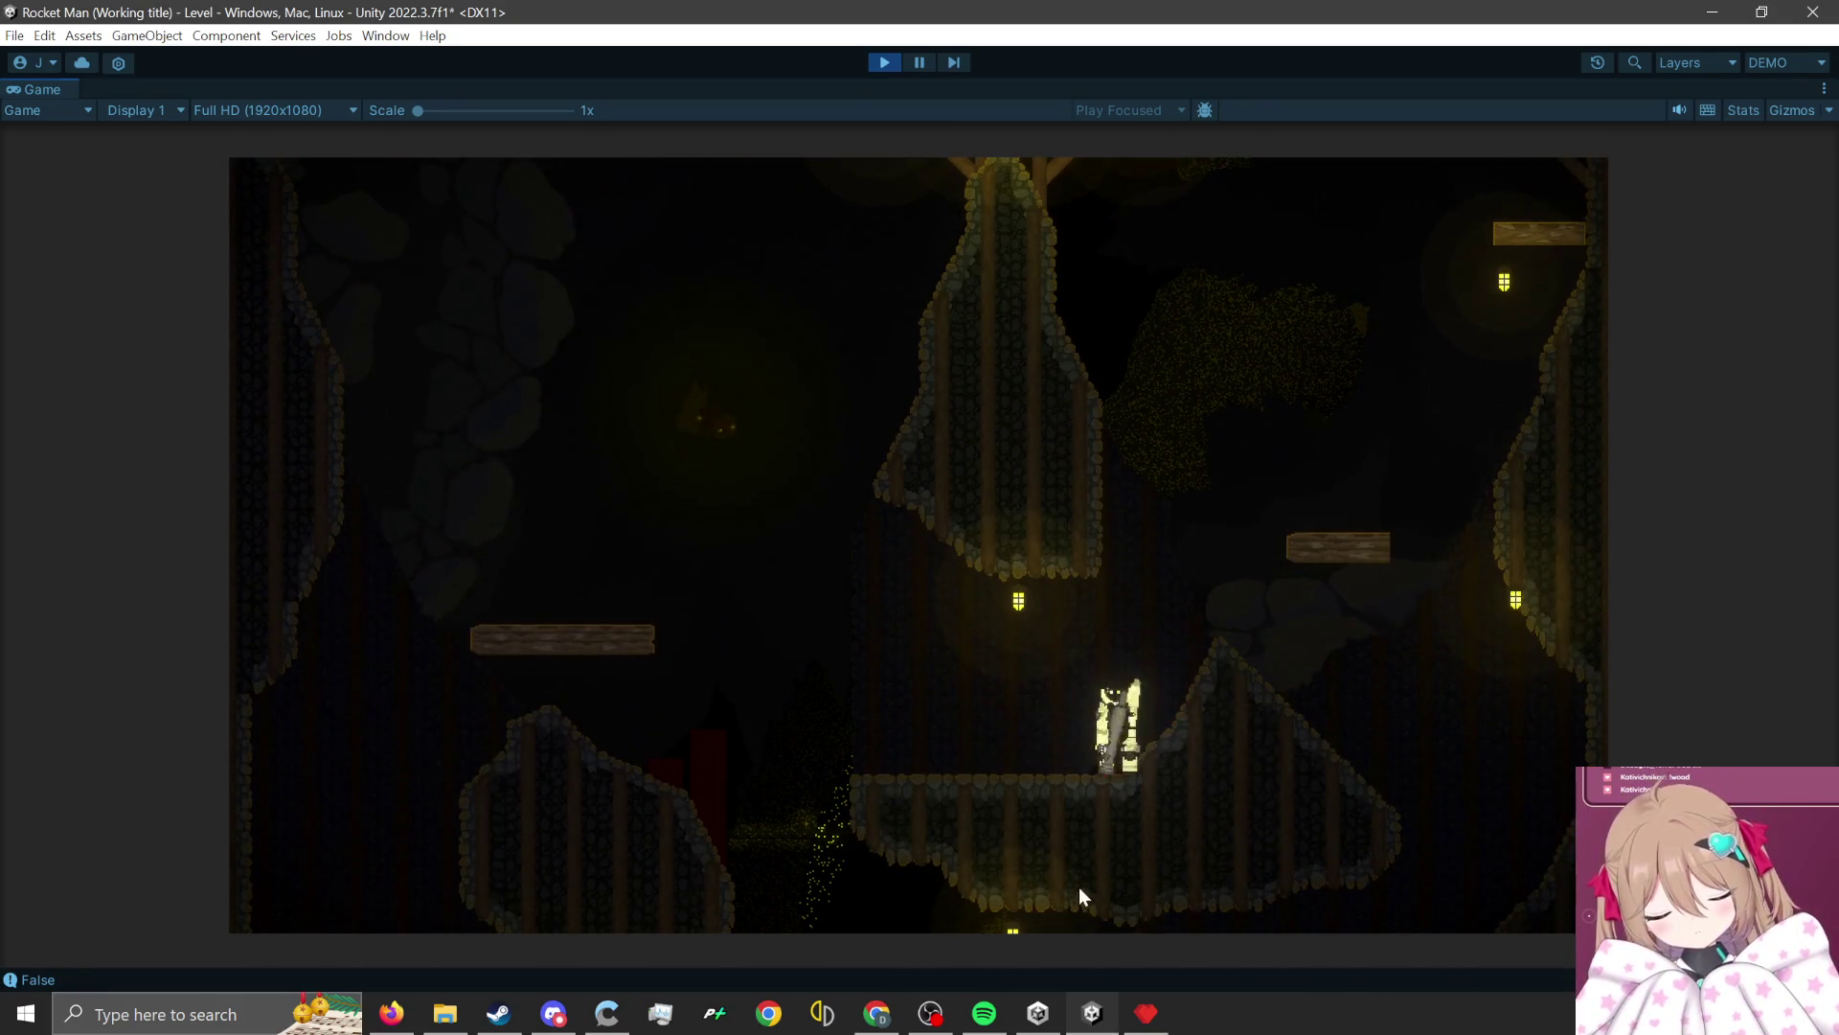
{"action": "left_click", "coordinate": [1078, 887]}
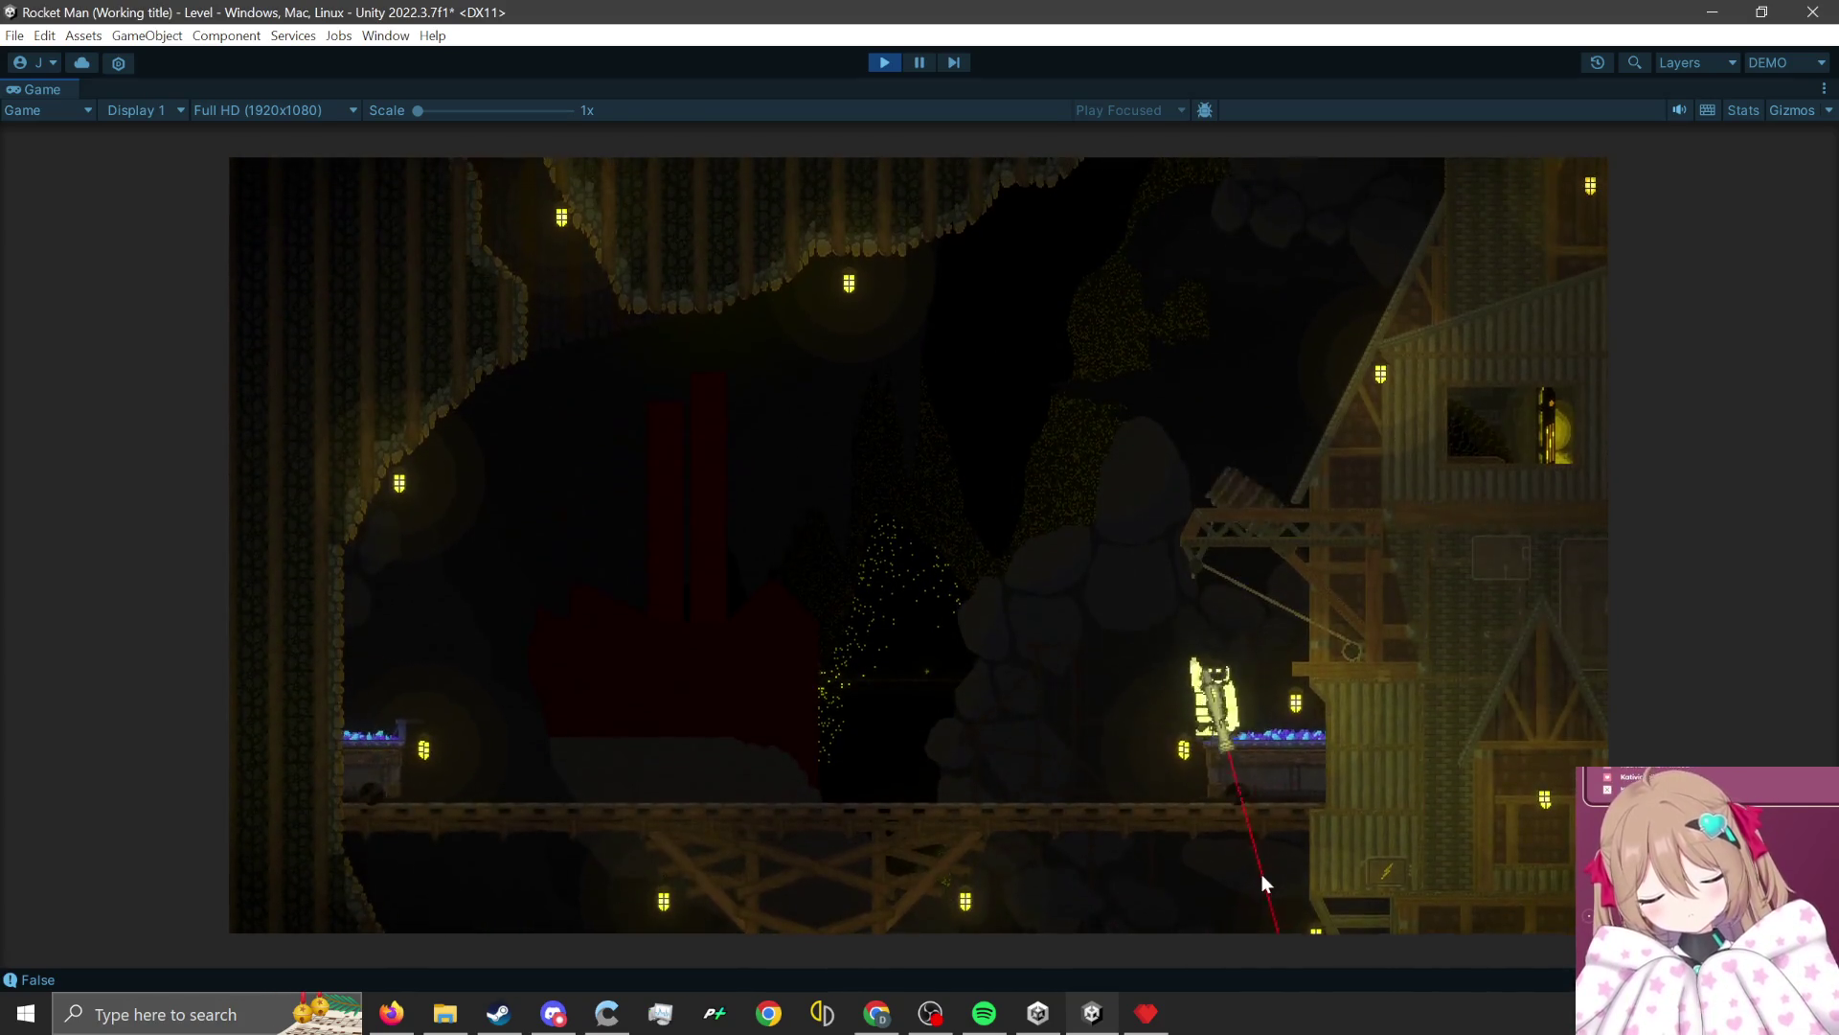
{"action": "left_click", "coordinate": [1255, 877]}
{"action": "left_click", "coordinate": [885, 59]}
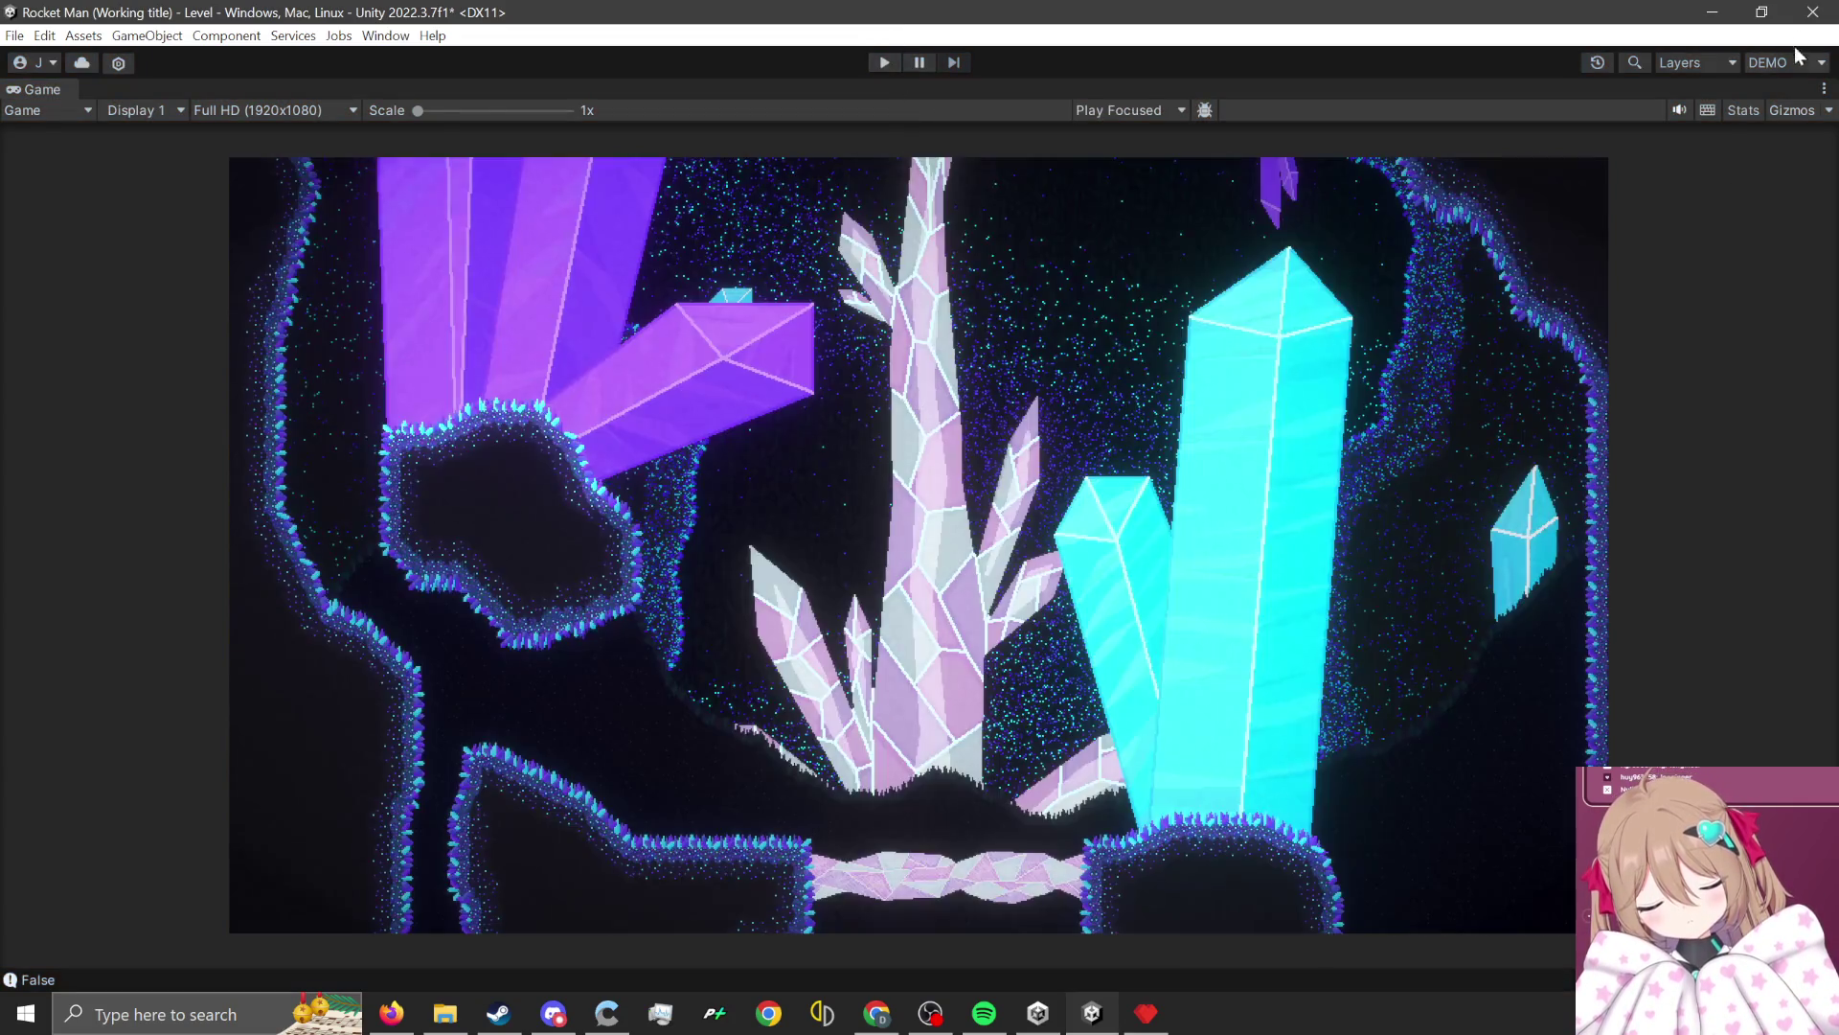
{"action": "left_click", "coordinate": [1790, 65]}
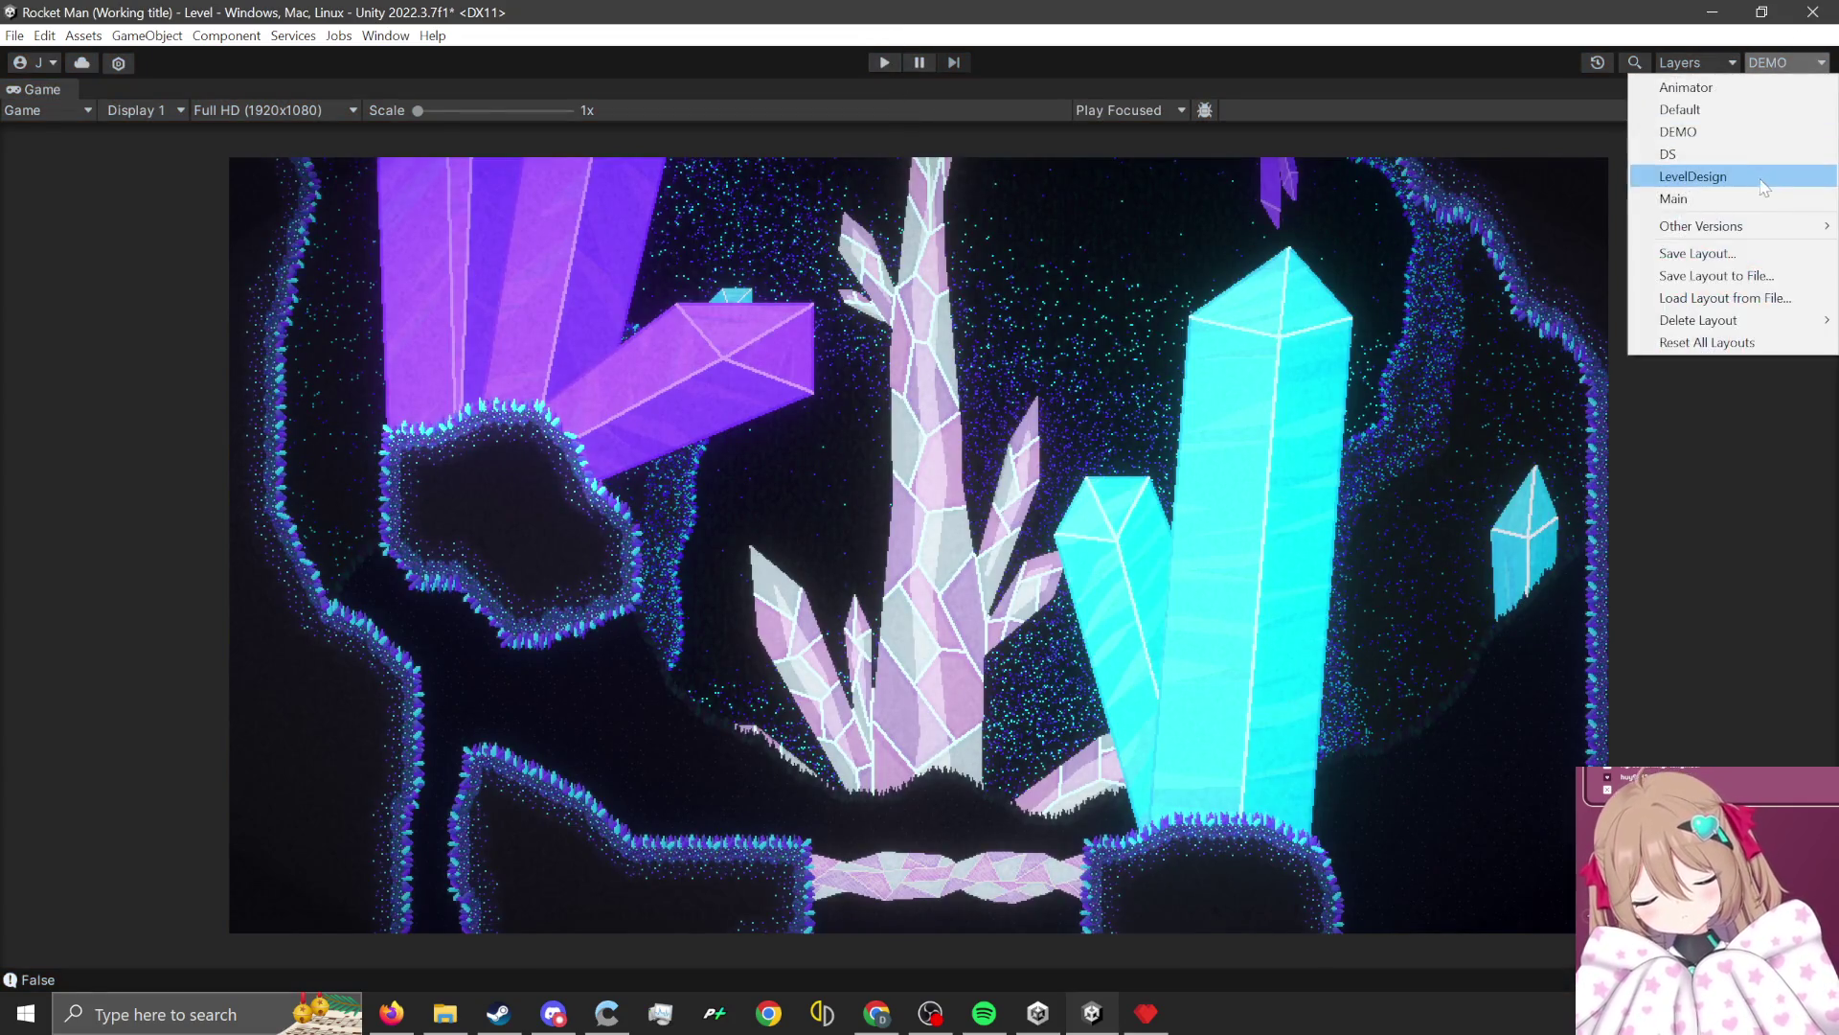
Return to the Main layout, frame MineLevelBG5, and select the MineLevelBG4 sprite.
{"action": "left_click", "coordinate": [1763, 199]}
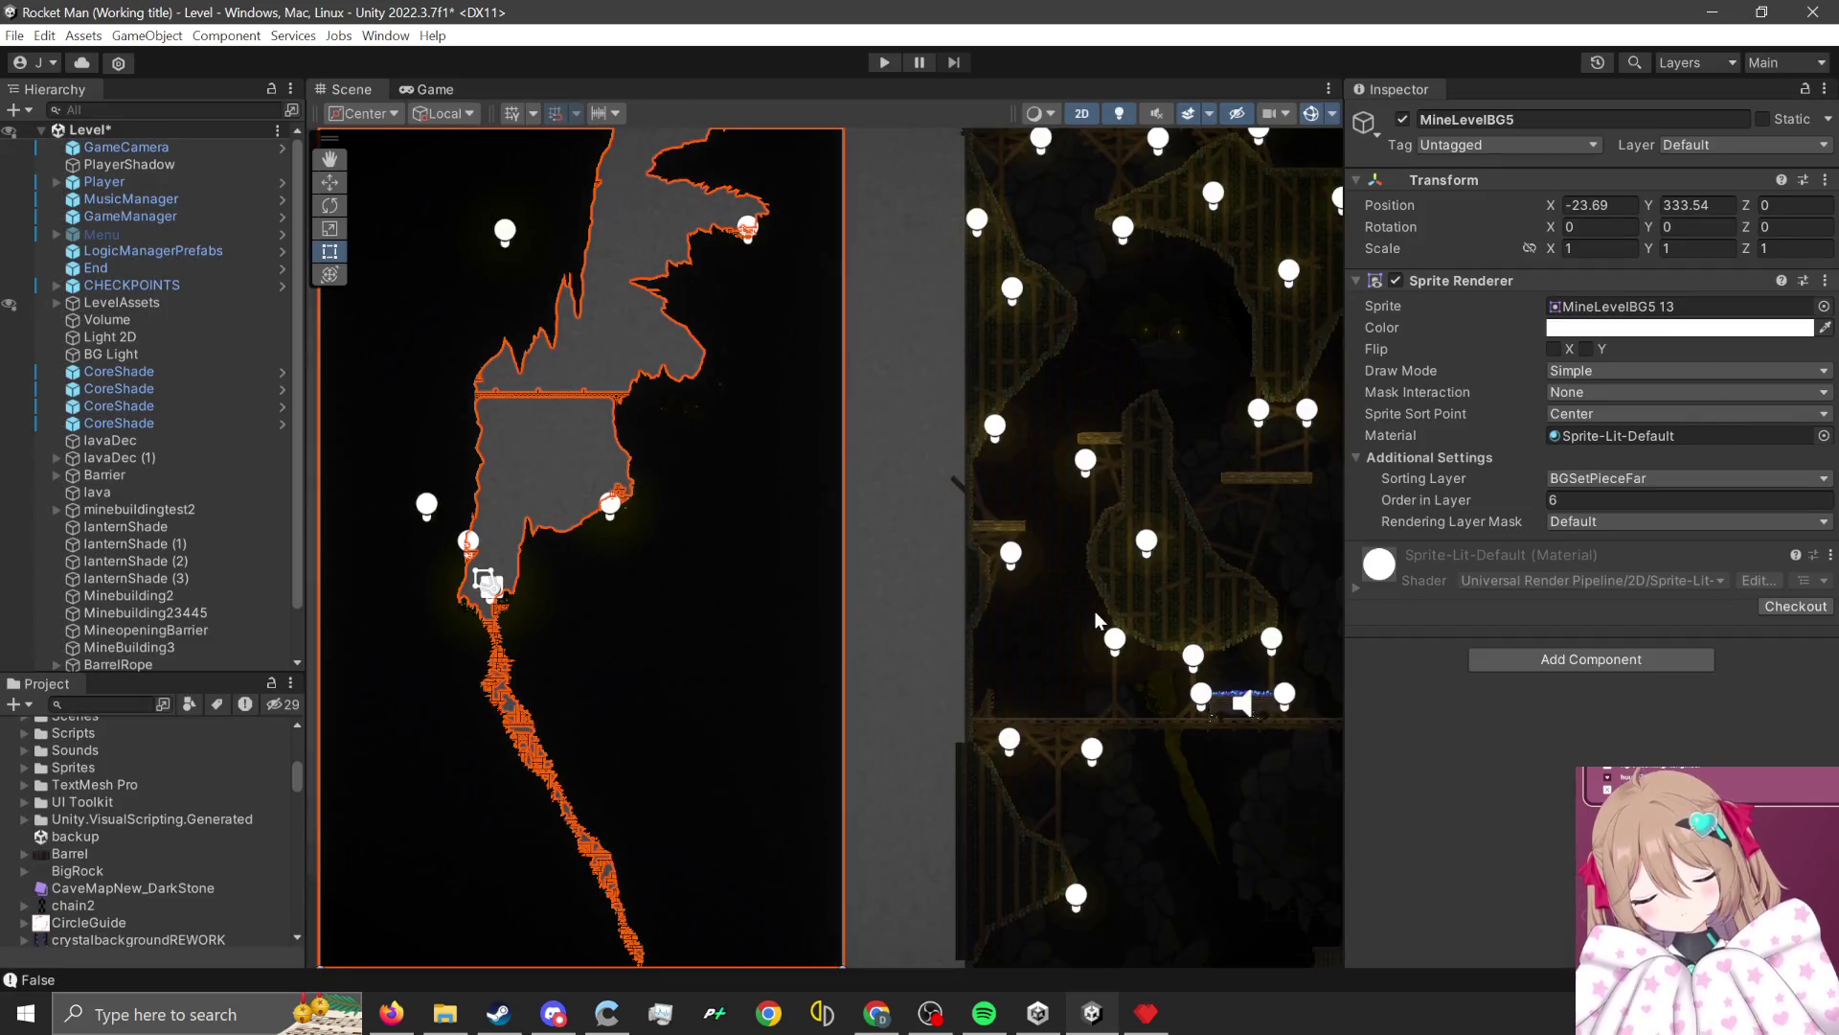
{"action": "scroll", "coordinate": [1098, 618], "scroll_direction": "down", "scroll_amount": 2}
{"action": "scroll", "coordinate": [1102, 637], "scroll_direction": "down", "scroll_amount": 2}
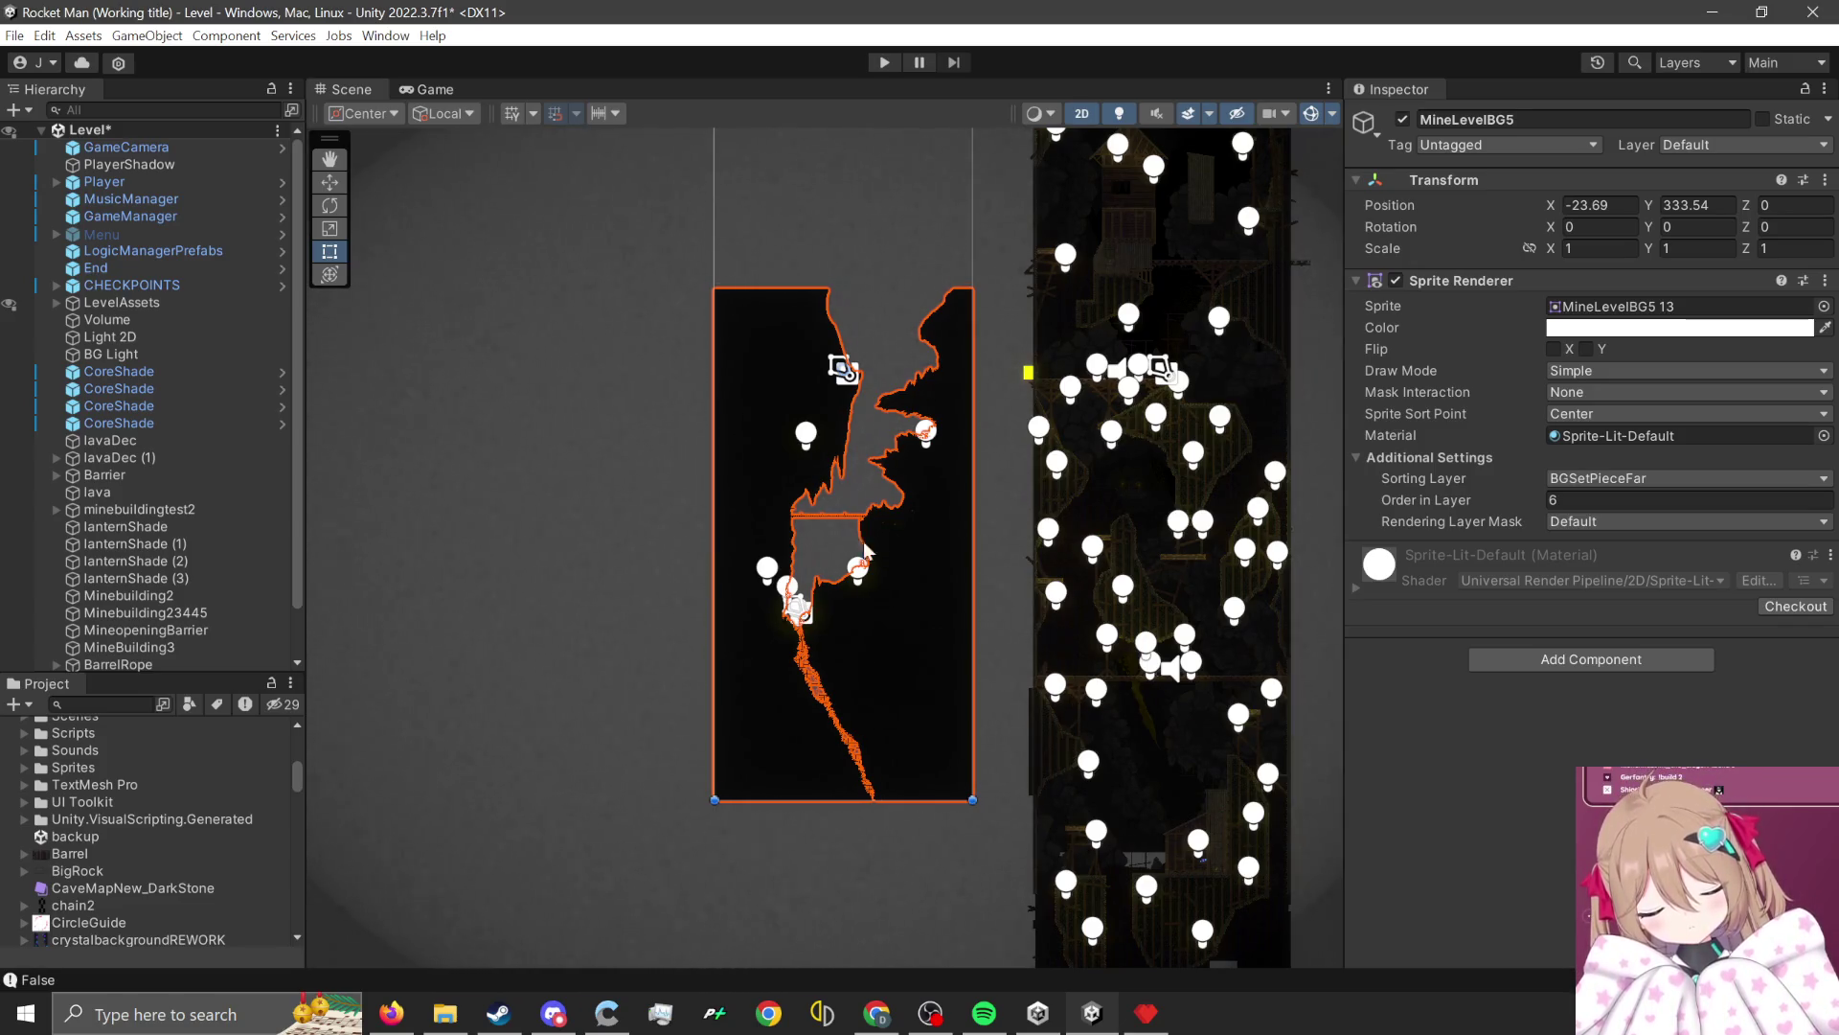
{"action": "key", "text": "f"}
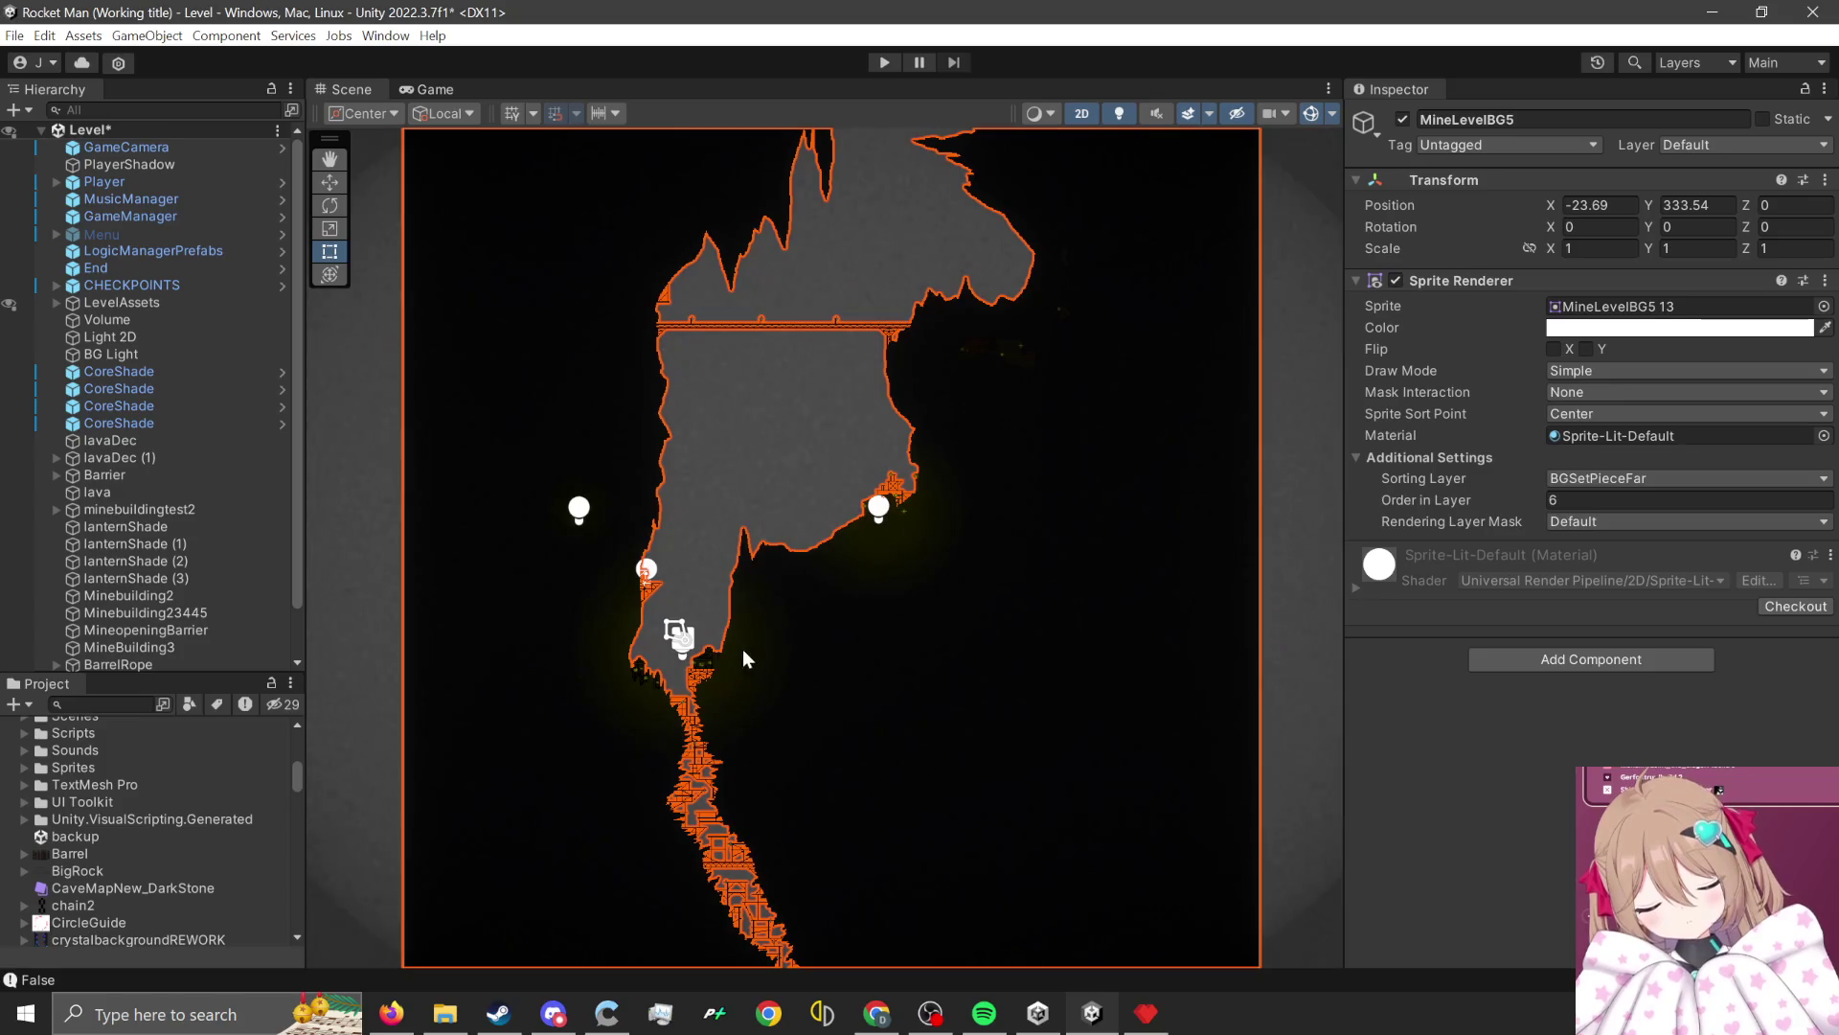
{"action": "scroll", "coordinate": [744, 647], "scroll_direction": "down", "scroll_amount": 8}
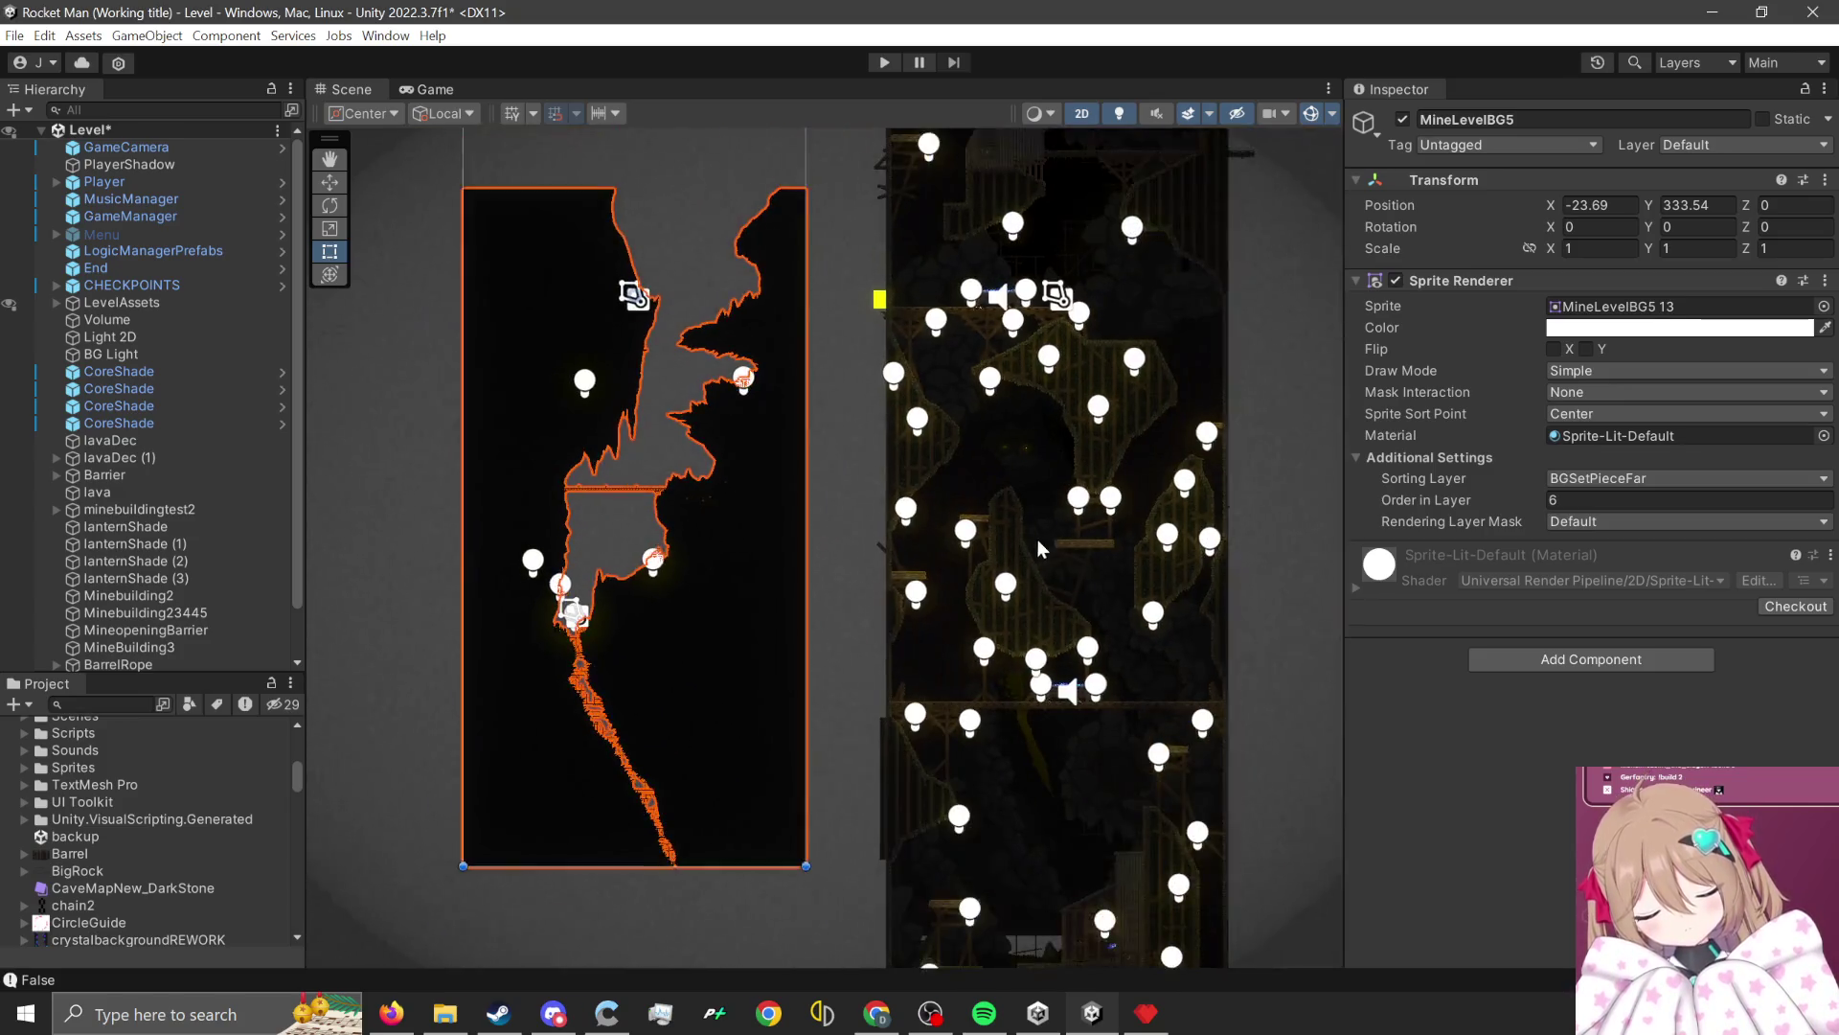
{"action": "scroll", "coordinate": [1040, 527], "scroll_direction": "up", "scroll_amount": 2}
{"action": "left_click", "coordinate": [1053, 889]}
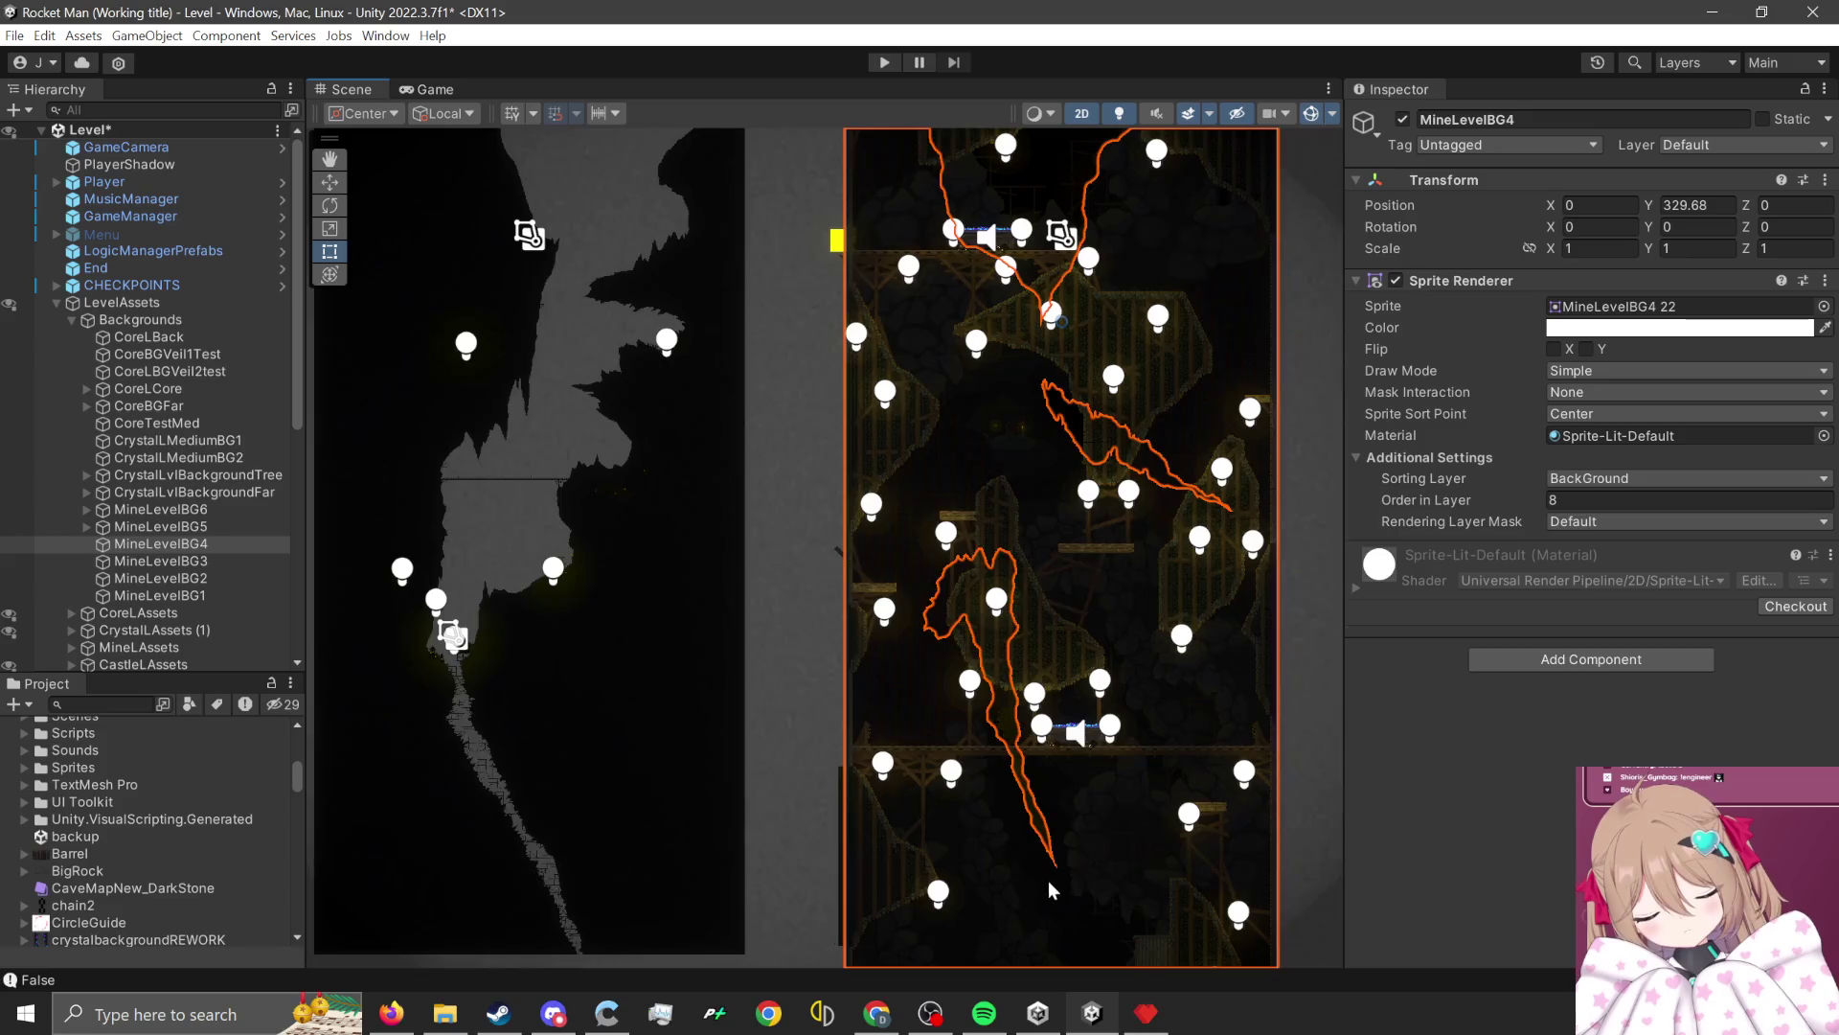
{"action": "scroll", "coordinate": [1013, 713], "scroll_direction": "down", "scroll_amount": 2}
{"action": "left_click", "coordinate": [999, 692]}
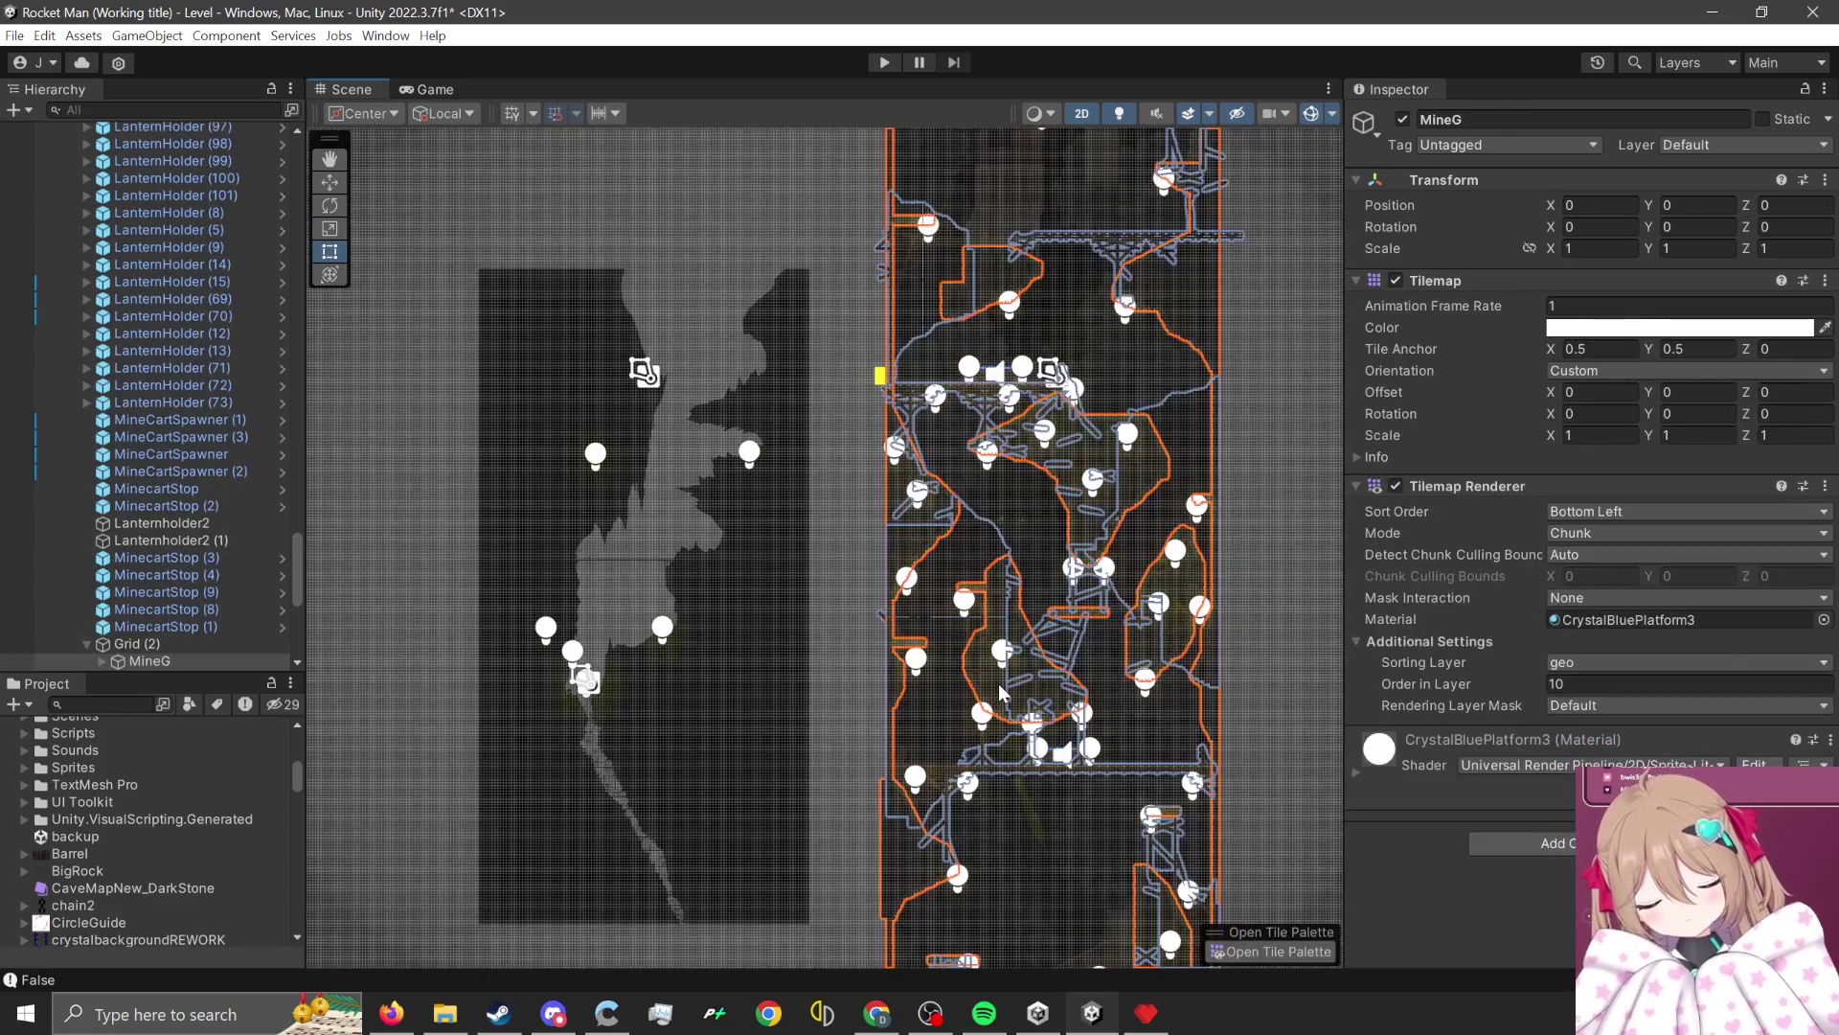
Select the MineLevelBG6 background and move it right to X 24.5.
{"action": "left_click", "coordinate": [1000, 691]}
{"action": "left_click", "coordinate": [1001, 692]}
{"action": "left_click", "coordinate": [1002, 691]}
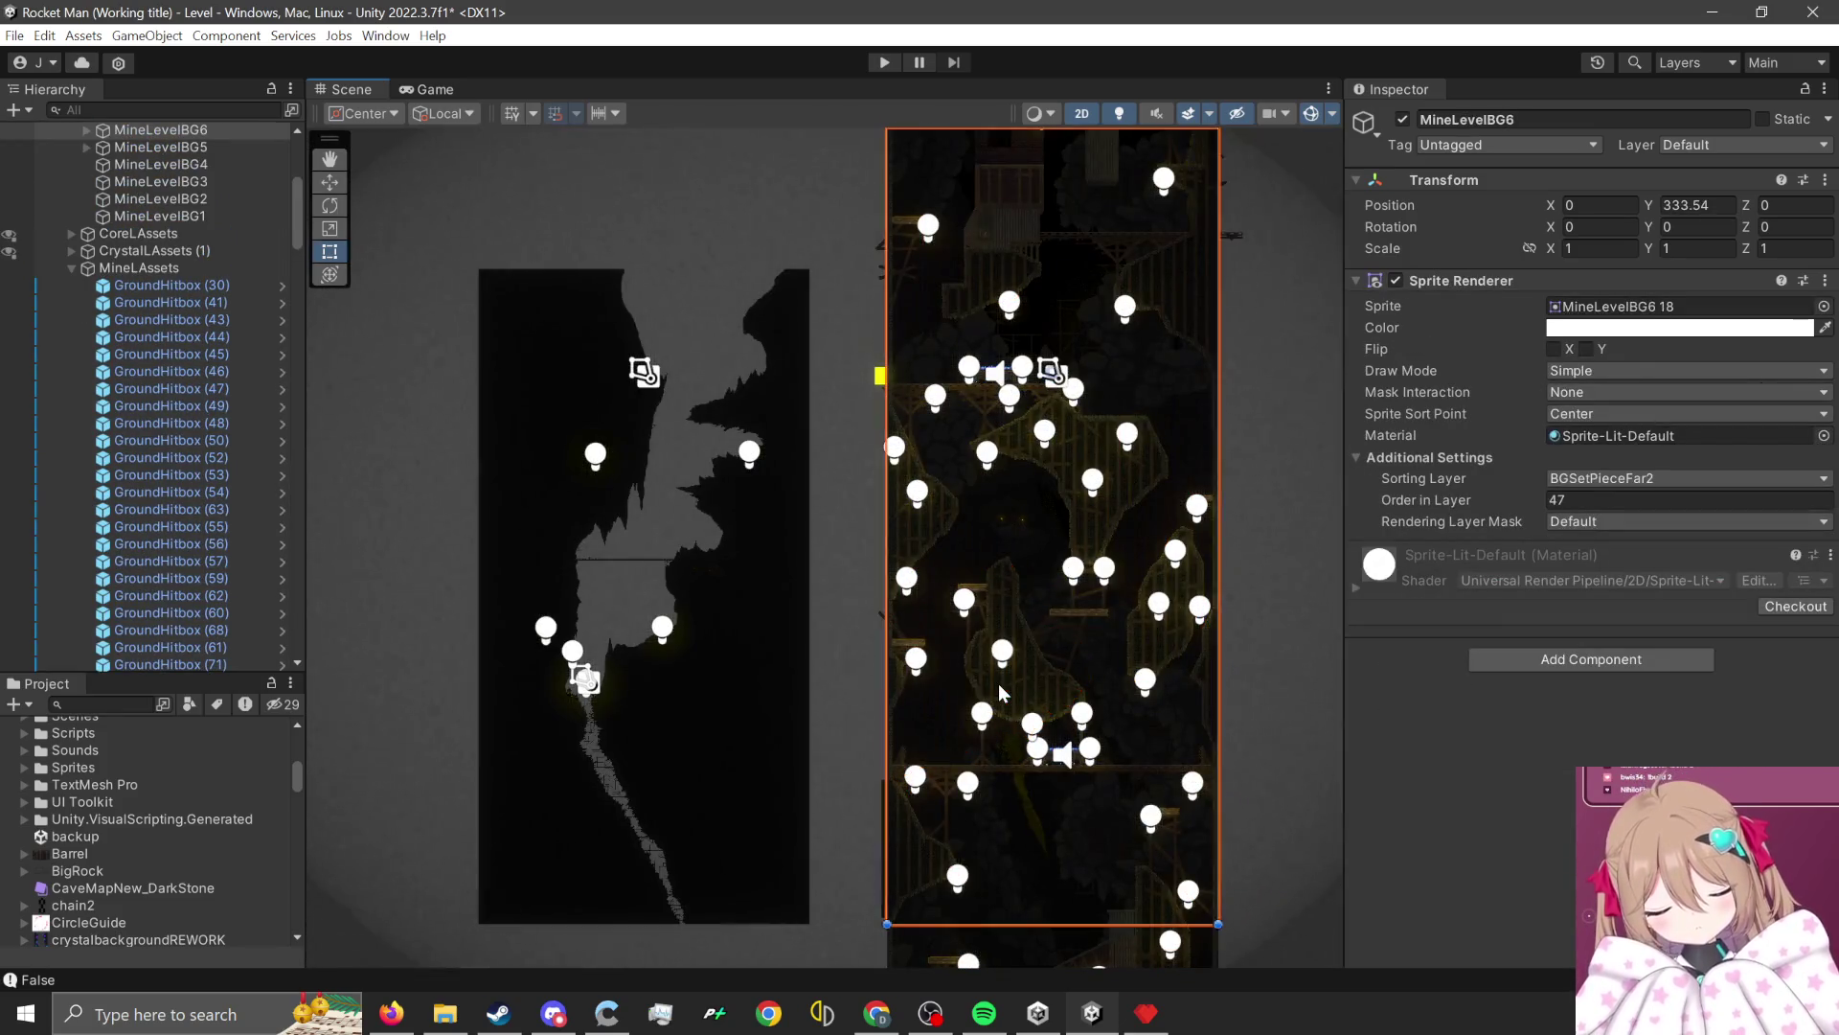
{"action": "scroll", "coordinate": [747, 661], "scroll_direction": "down", "scroll_amount": 3}
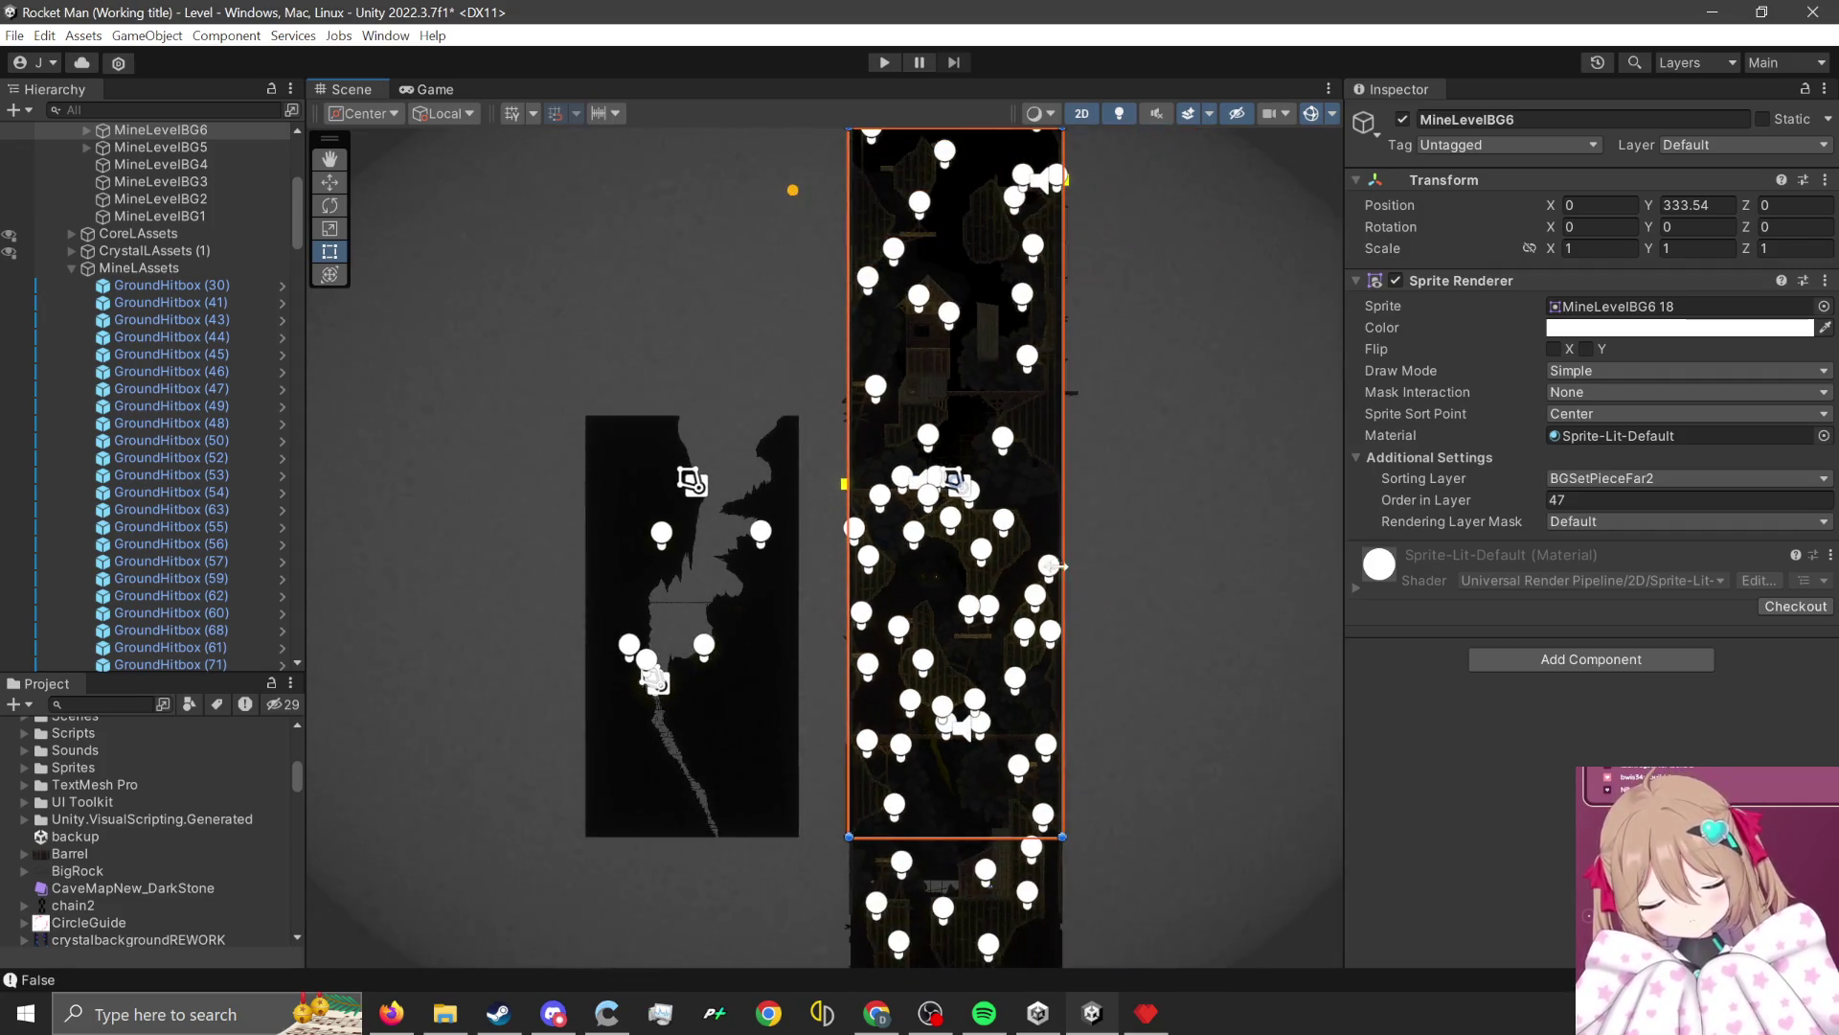
{"action": "scroll", "coordinate": [739, 547], "scroll_direction": "down", "scroll_amount": 2}
{"action": "left_click", "coordinate": [917, 456]}
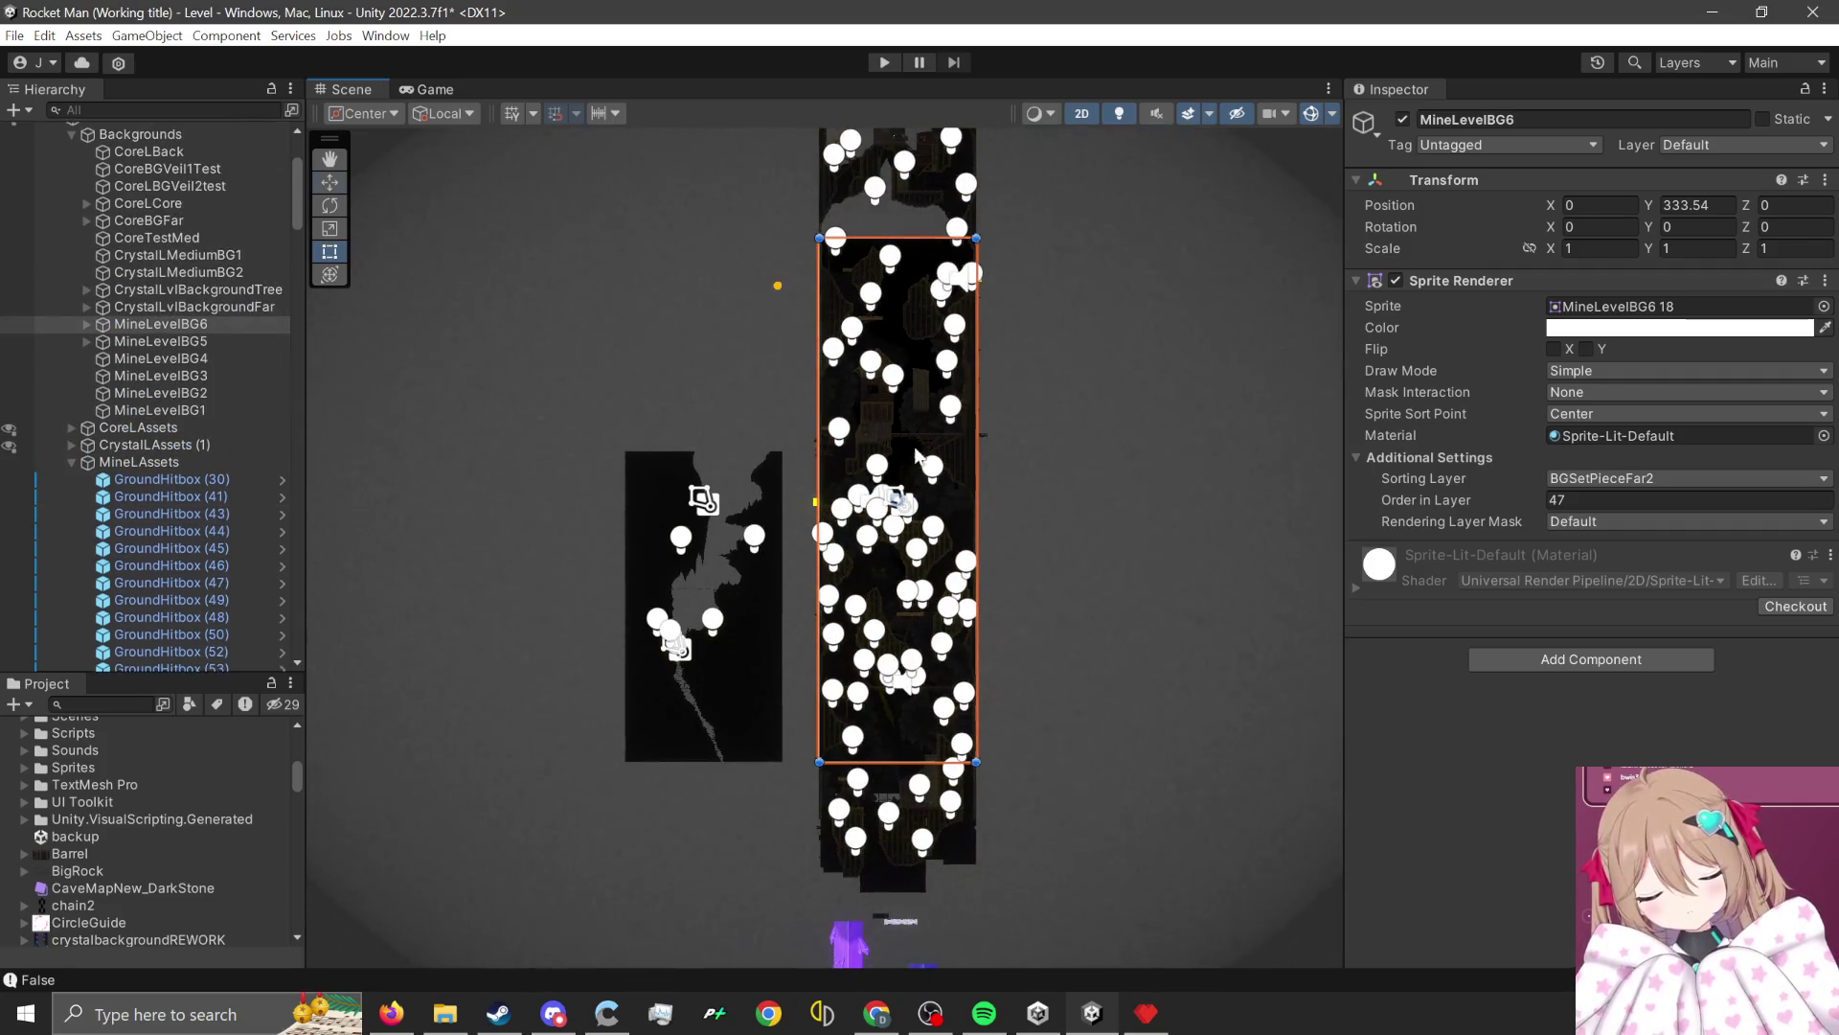
{"action": "left_click_drag", "start_coordinate": [982, 499], "coordinate": [1188, 493]}
Expand MineLevelBG6 in the Hierarchy and select its CoreGlow light.
{"action": "scroll", "coordinate": [1159, 699], "scroll_direction": "up", "scroll_amount": 3}
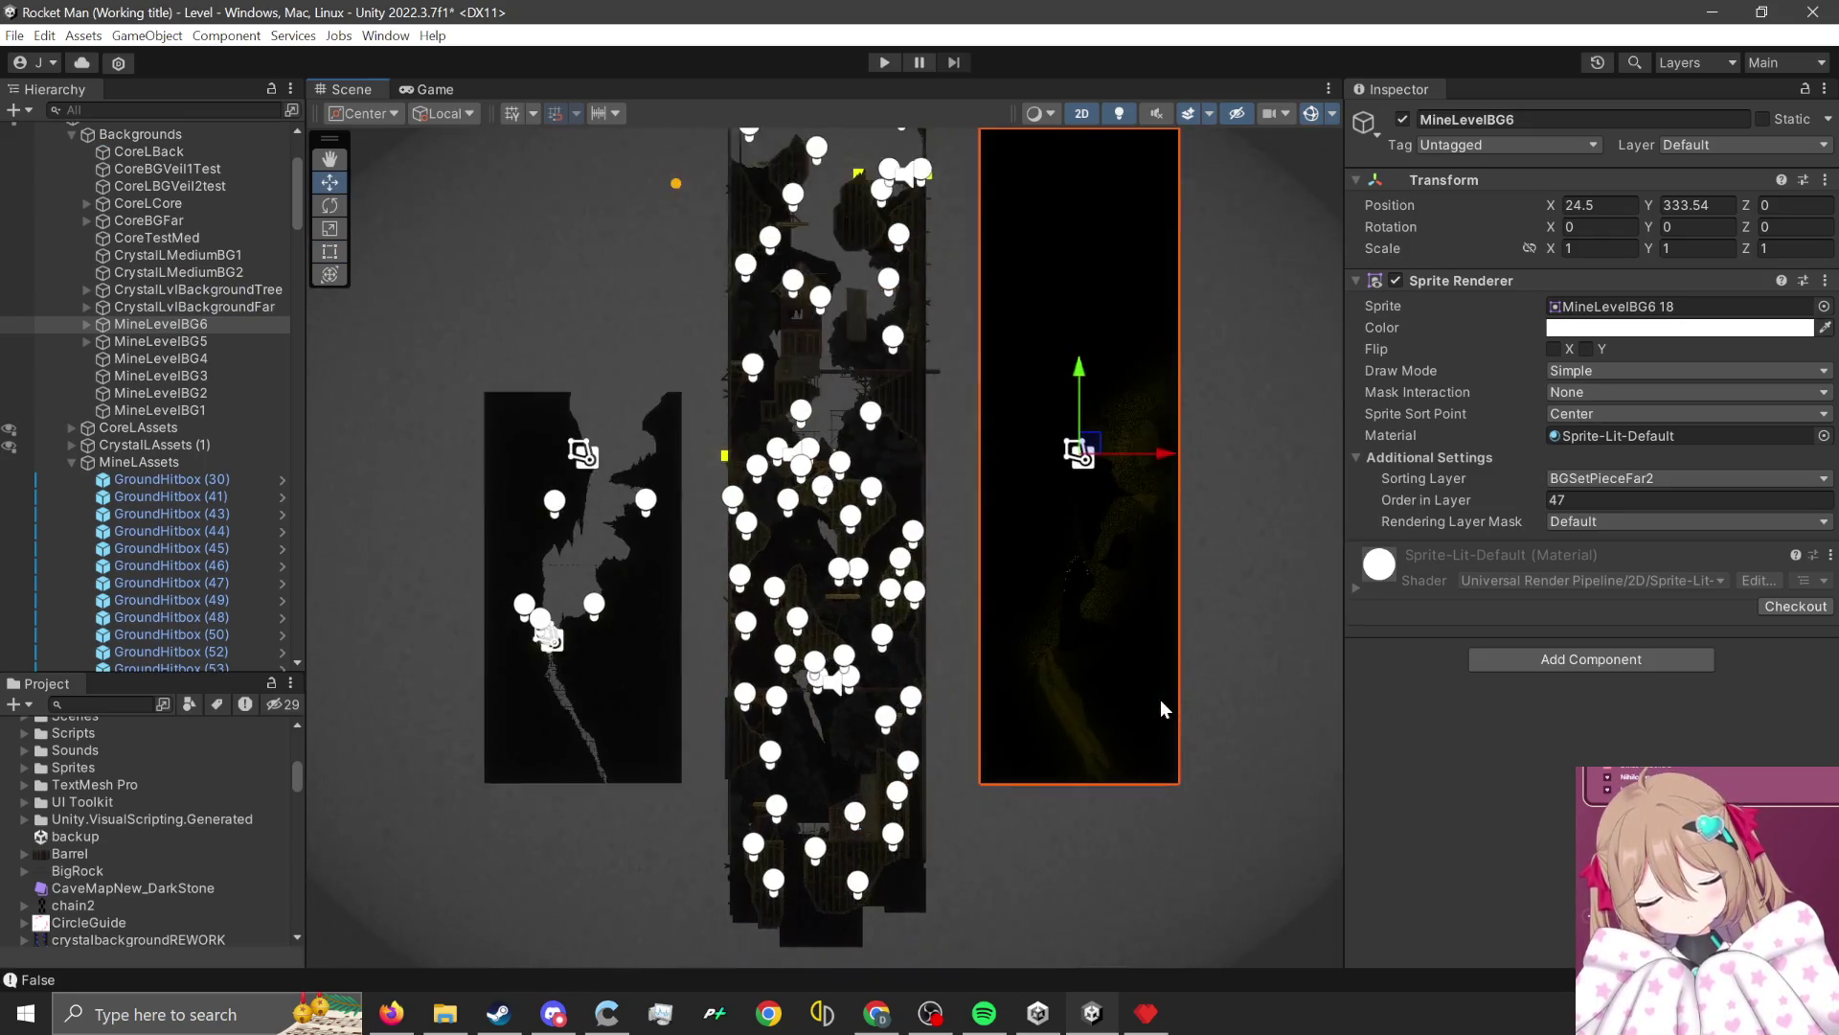
{"action": "left_click", "coordinate": [87, 323]}
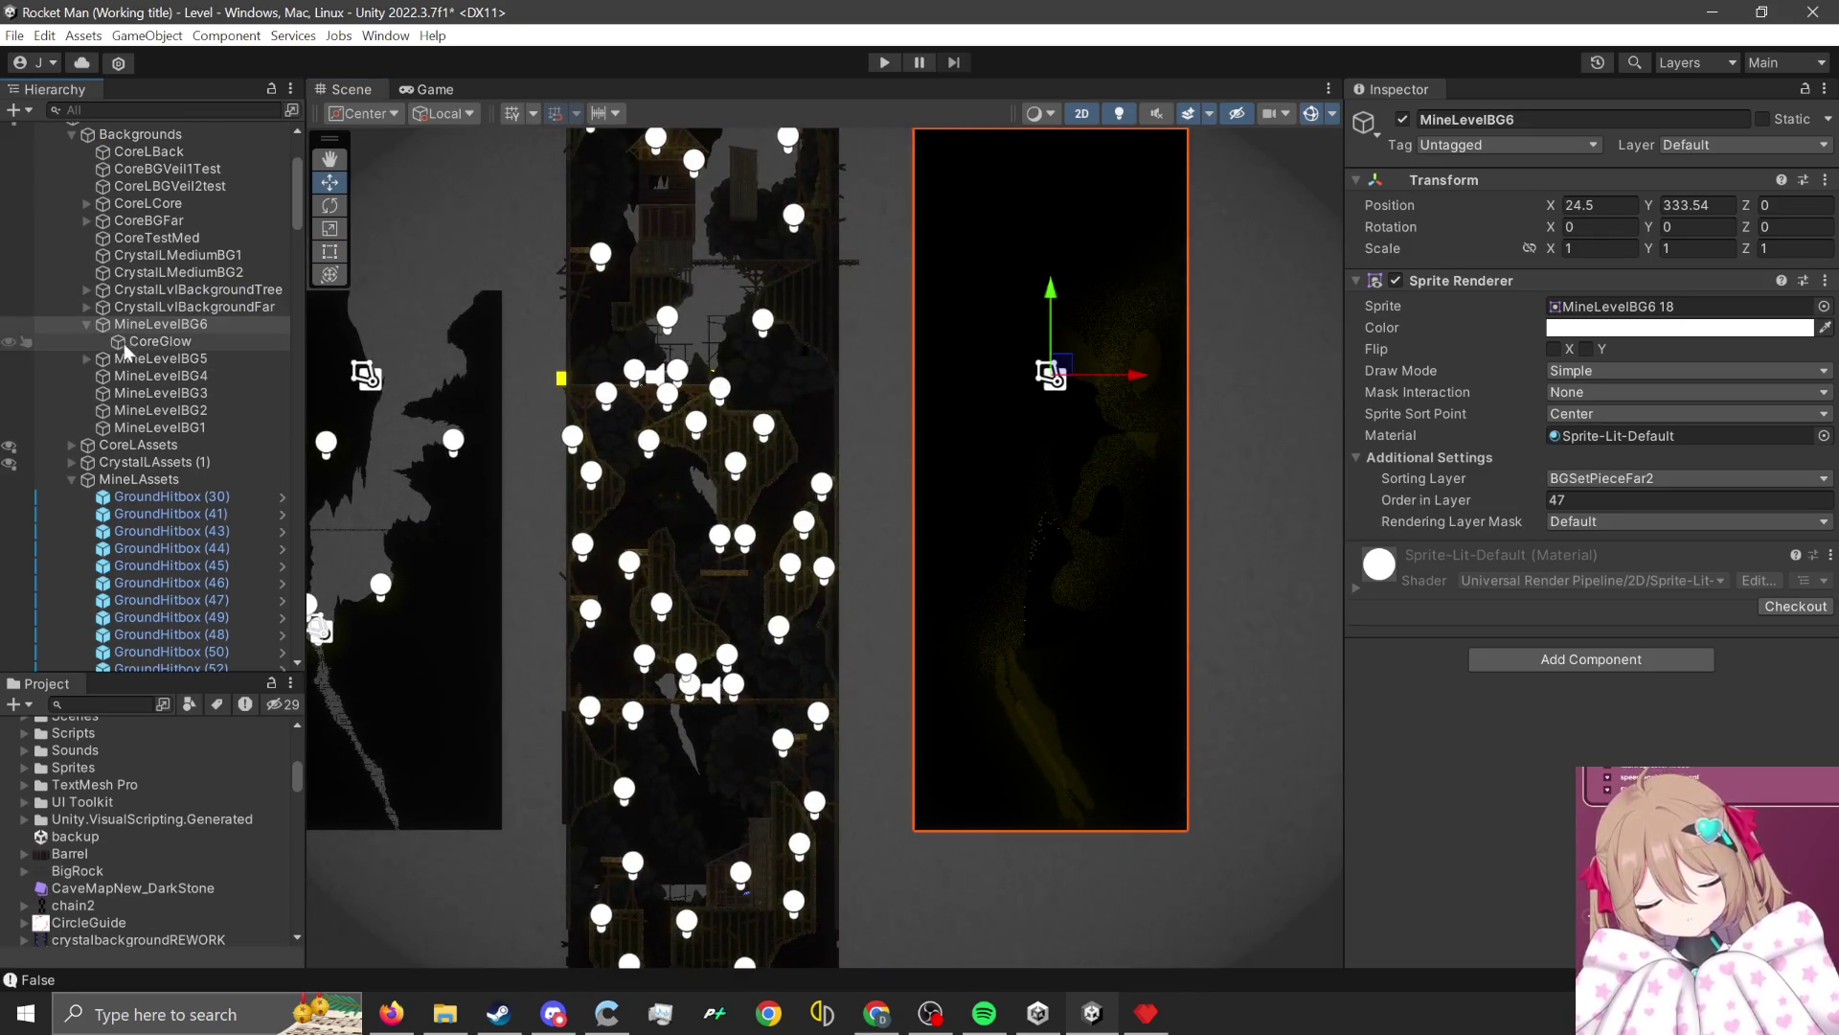
{"action": "left_click", "coordinate": [123, 342]}
{"action": "scroll", "coordinate": [1038, 579], "scroll_direction": "up", "scroll_amount": 1}
{"action": "scroll", "coordinate": [1038, 578], "scroll_direction": "up", "scroll_amount": 1}
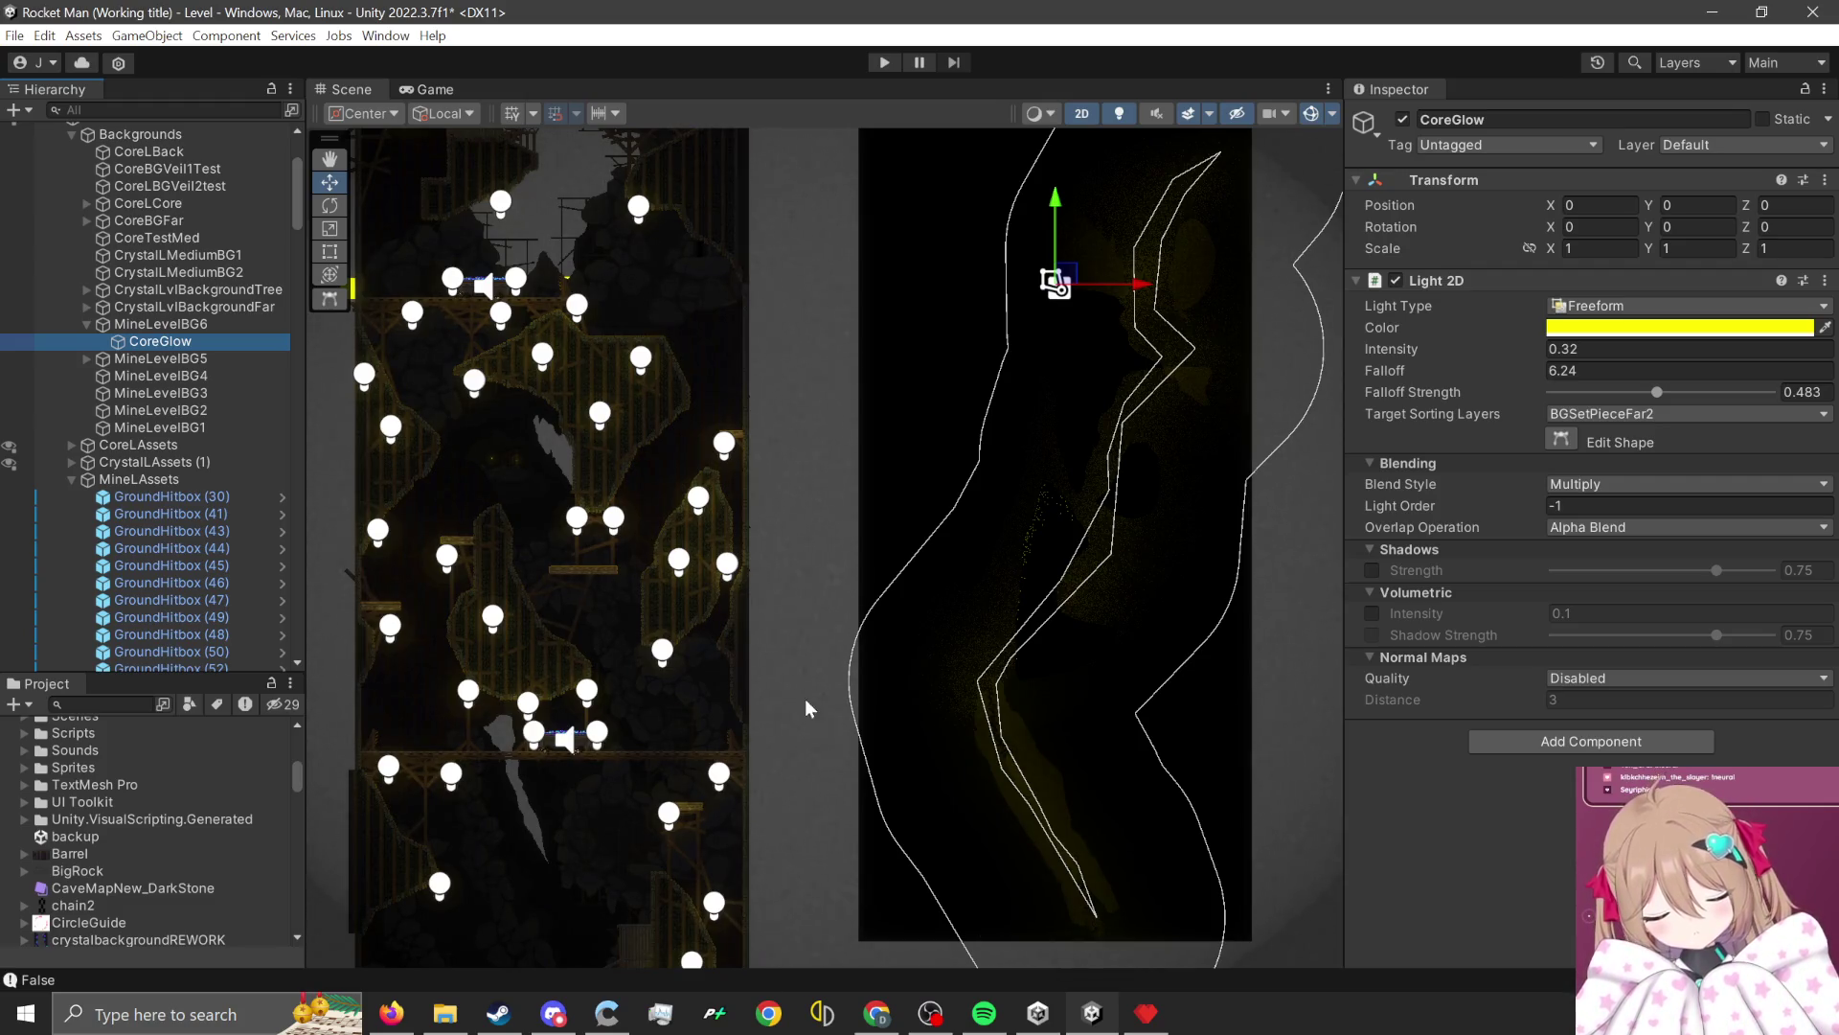
{"action": "scroll", "coordinate": [1234, 519], "scroll_direction": "up", "scroll_amount": 3}
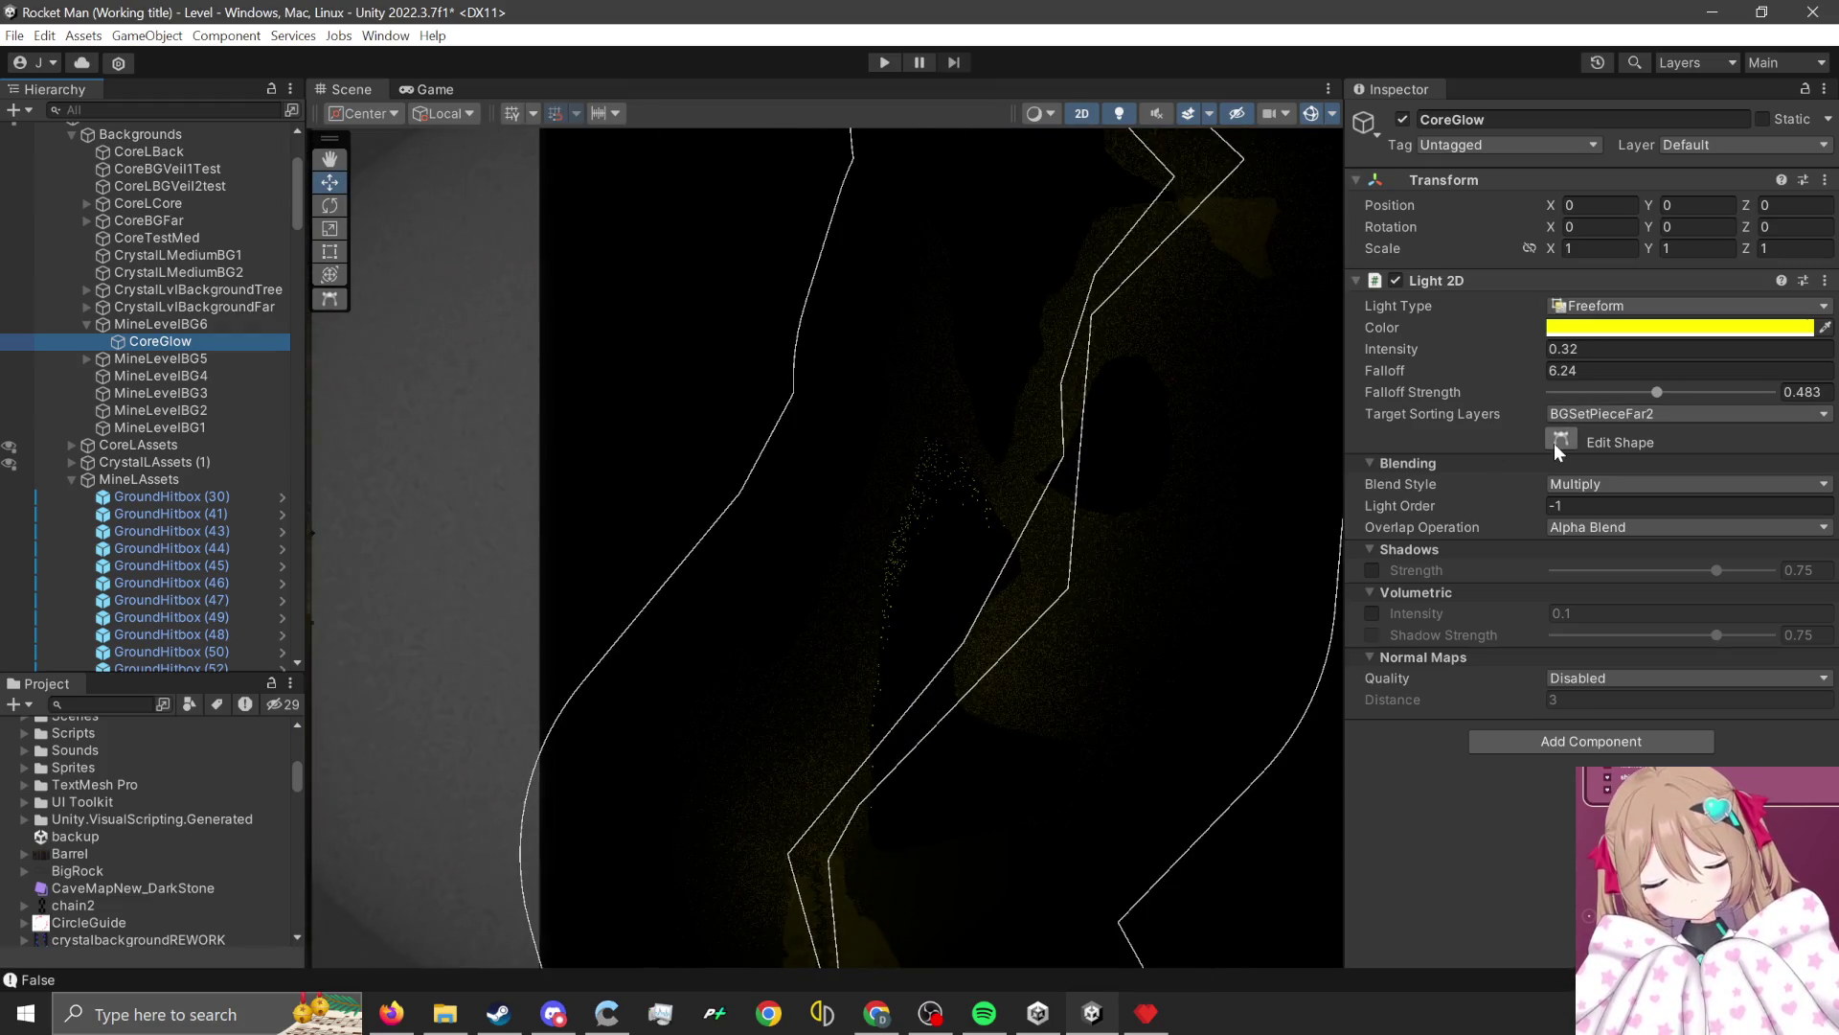
Edit the CoreGlow light's shape, dragging its vertices to follow the cave gaps.
{"action": "left_click", "coordinate": [1558, 442]}
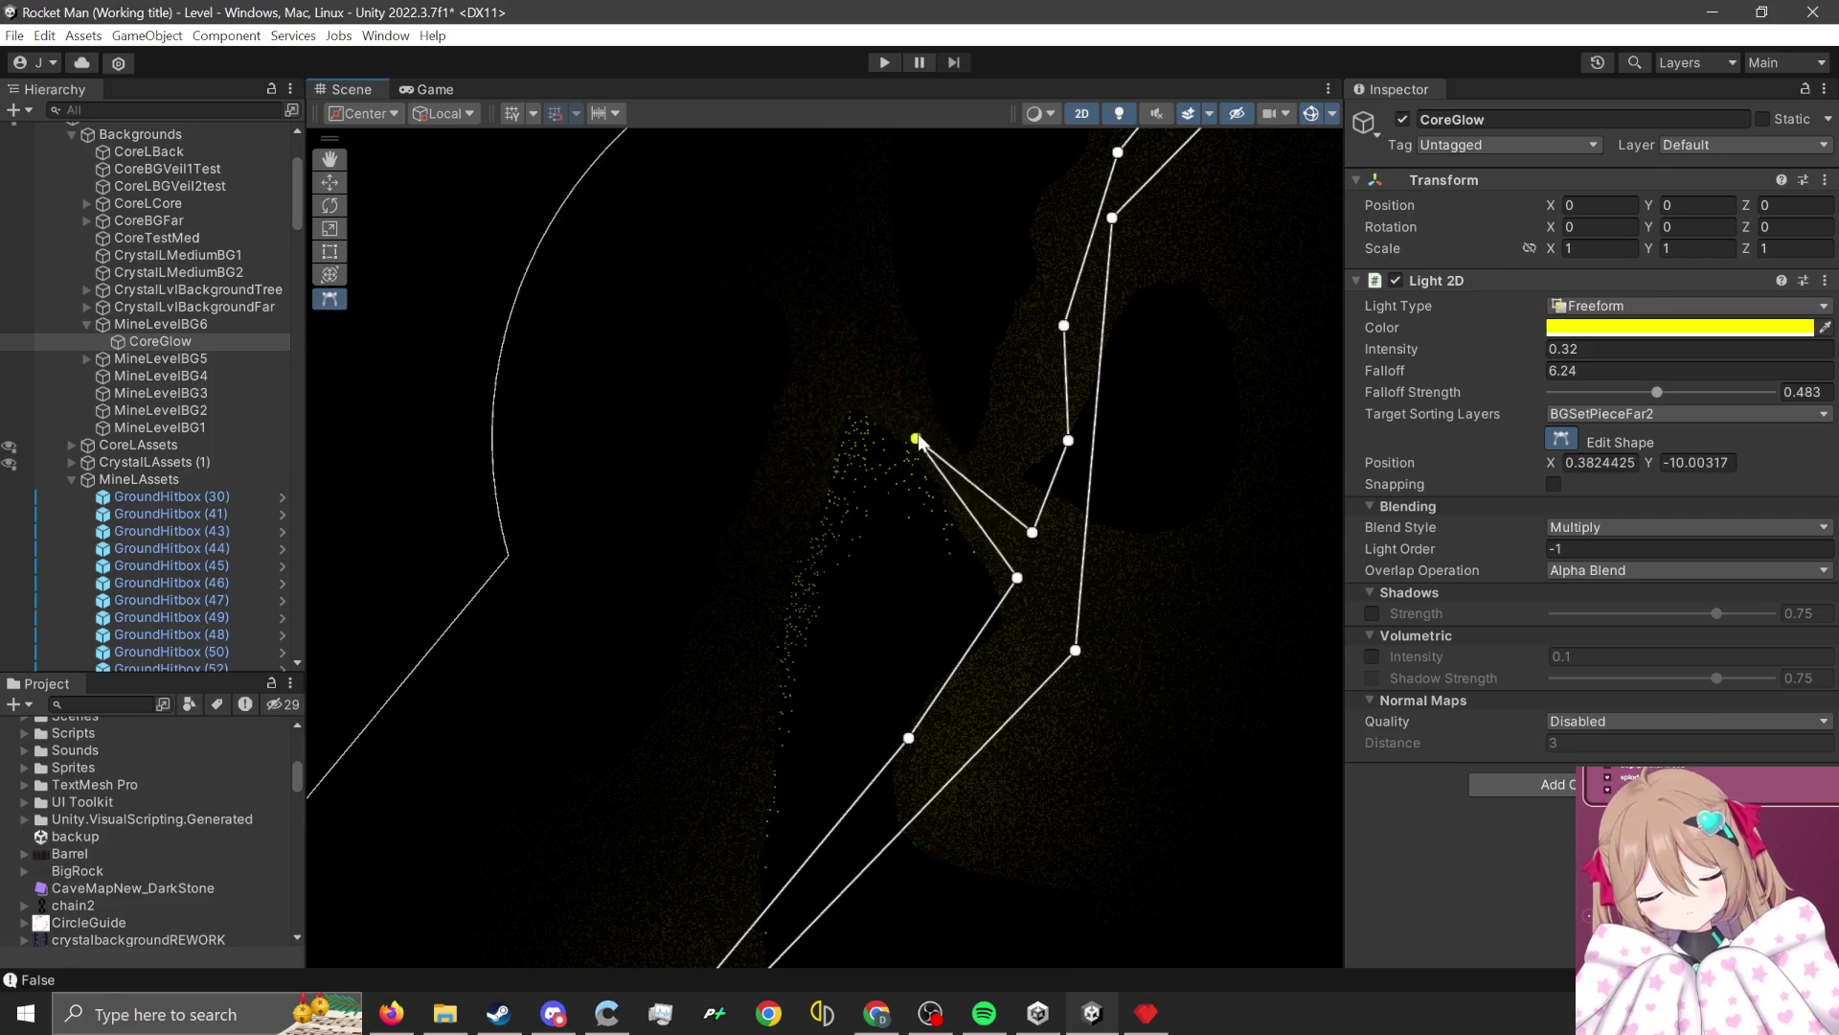
{"action": "left_click_drag", "start_coordinate": [917, 442], "coordinate": [840, 298]}
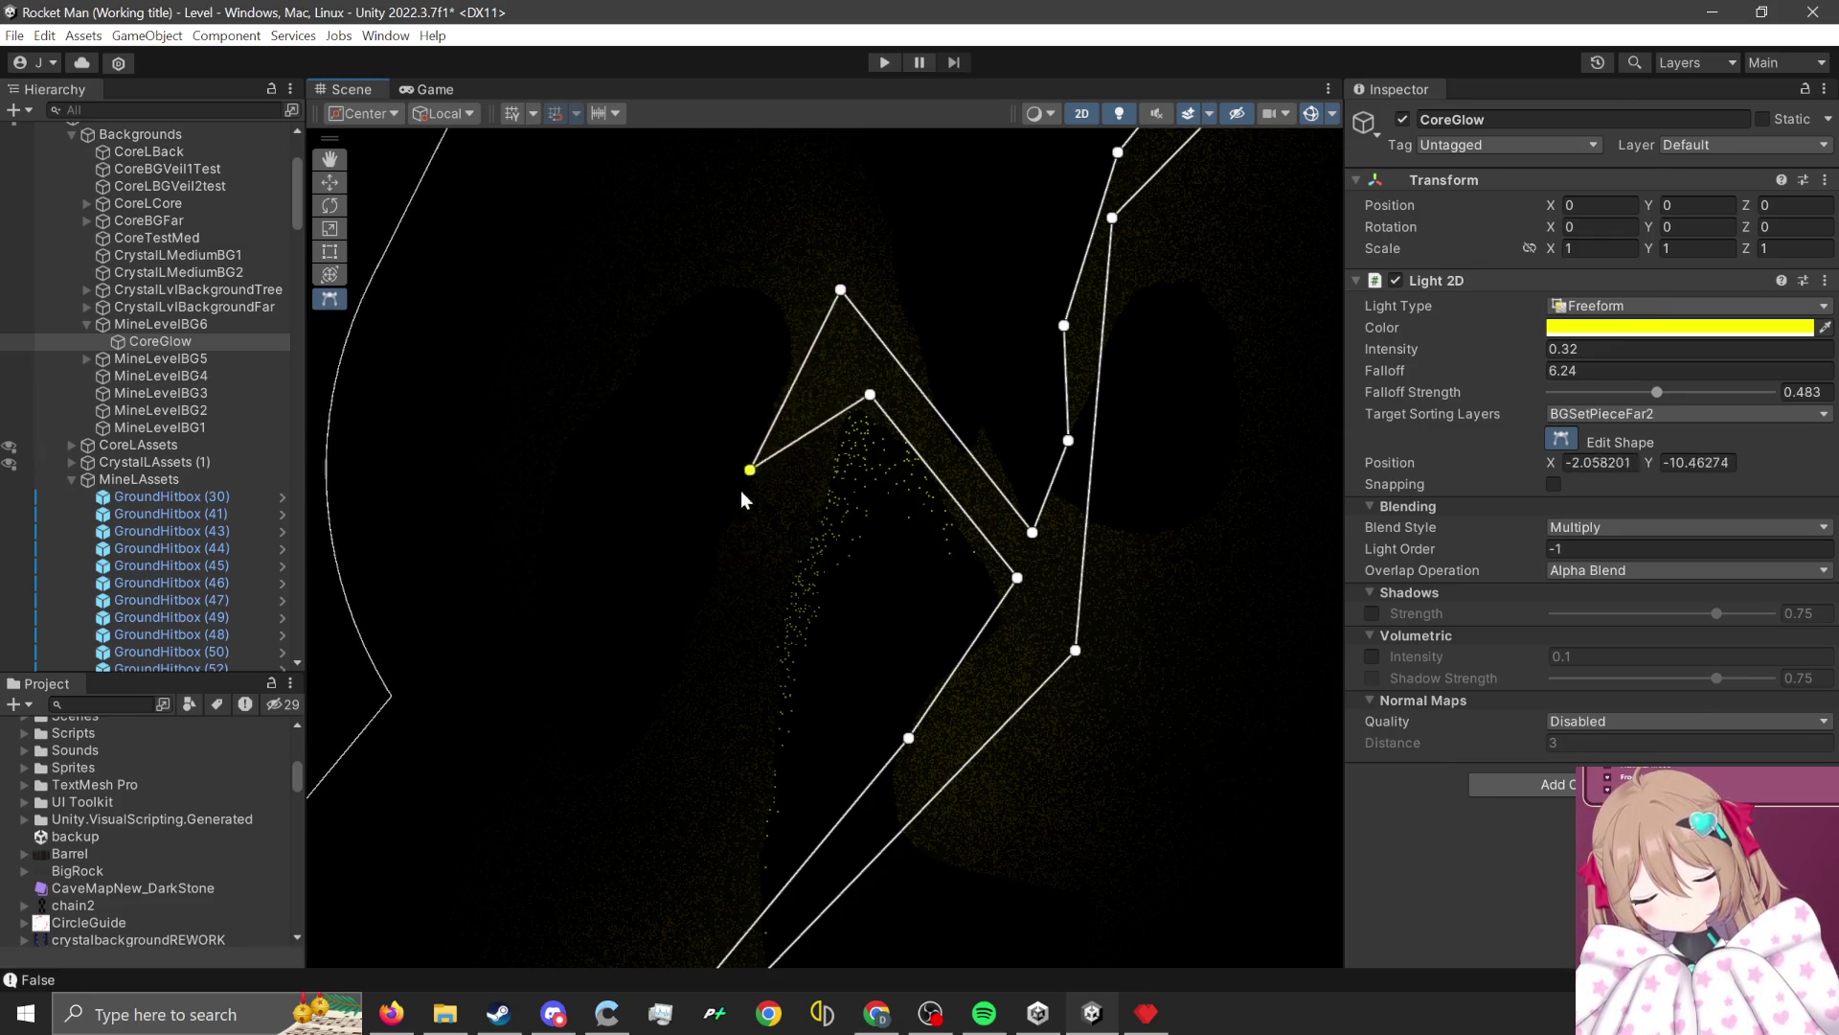
{"action": "left_click_drag", "start_coordinate": [749, 470], "coordinate": [706, 521]}
{"action": "mouse_move", "coordinate": [842, 290]}
{"action": "left_mouse_down"}
{"action": "mouse_move", "coordinate": [767, 206]}
{"action": "mouse_move", "coordinate": [799, 173]}
{"action": "left_mouse_up"}
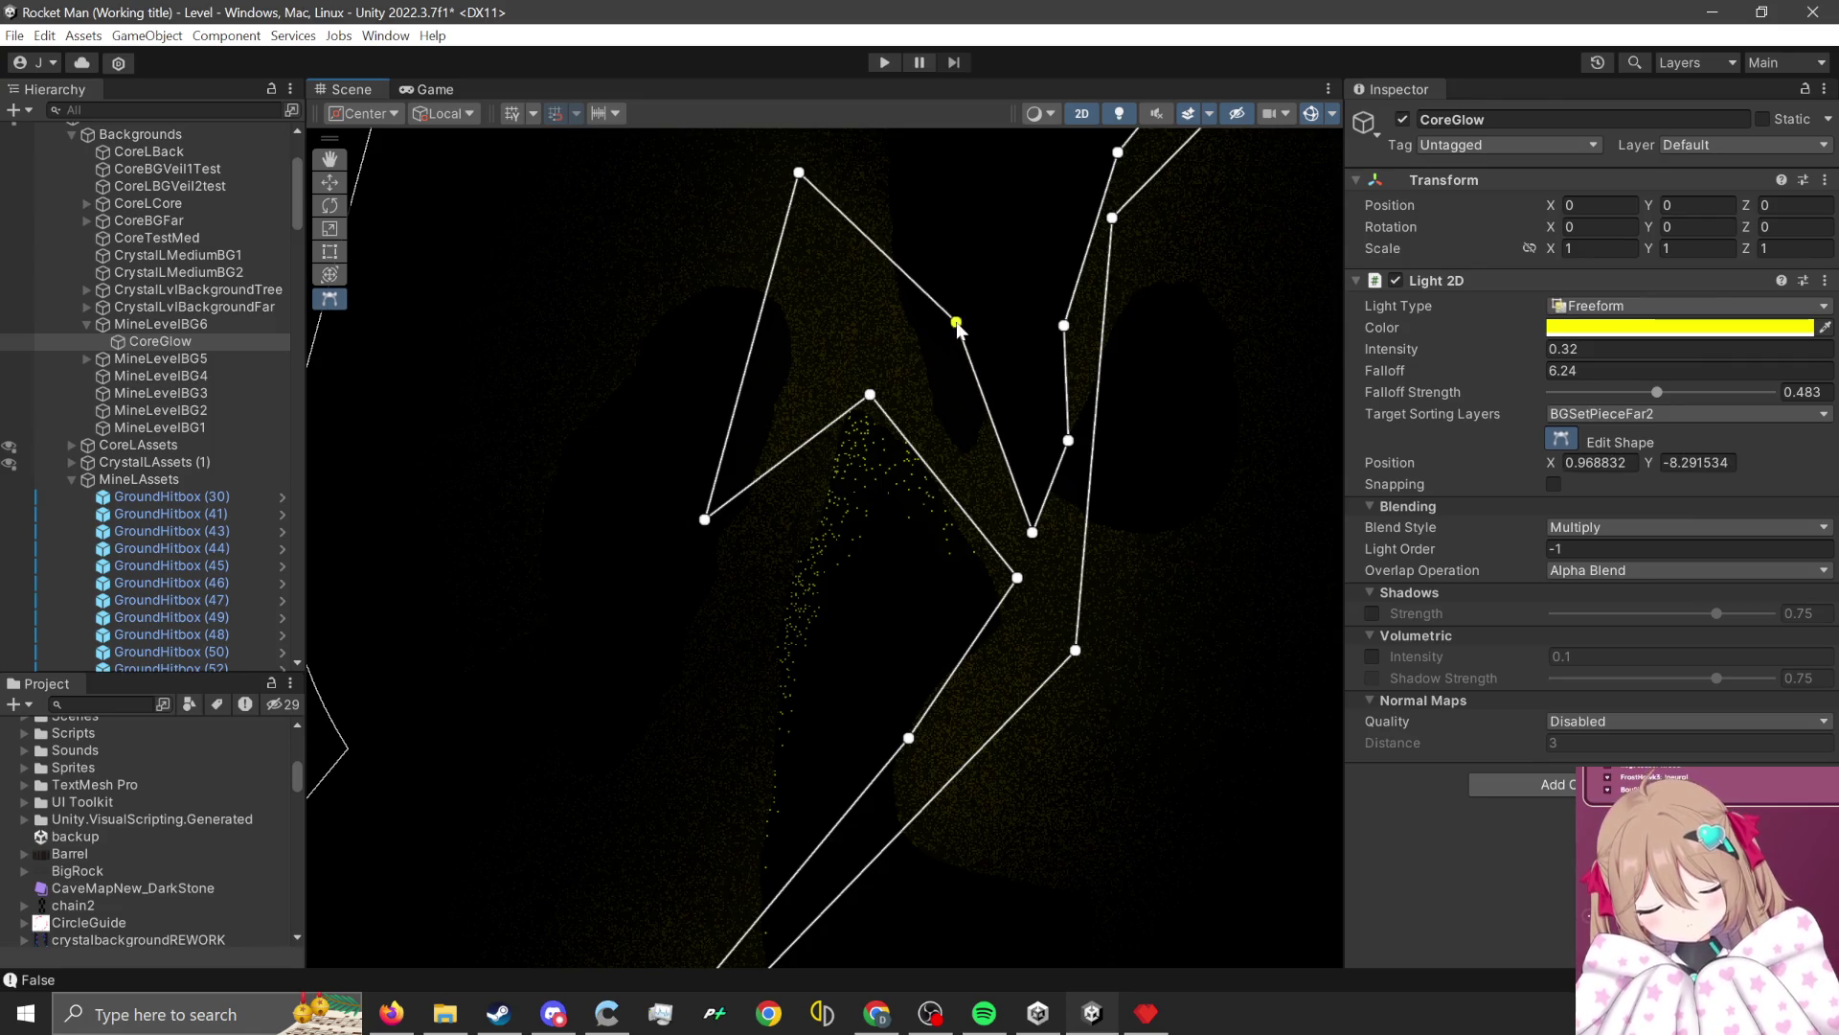
{"action": "scroll", "coordinate": [797, 615], "scroll_direction": "down", "scroll_amount": 5}
{"action": "scroll", "coordinate": [918, 715], "scroll_direction": "up", "scroll_amount": 4}
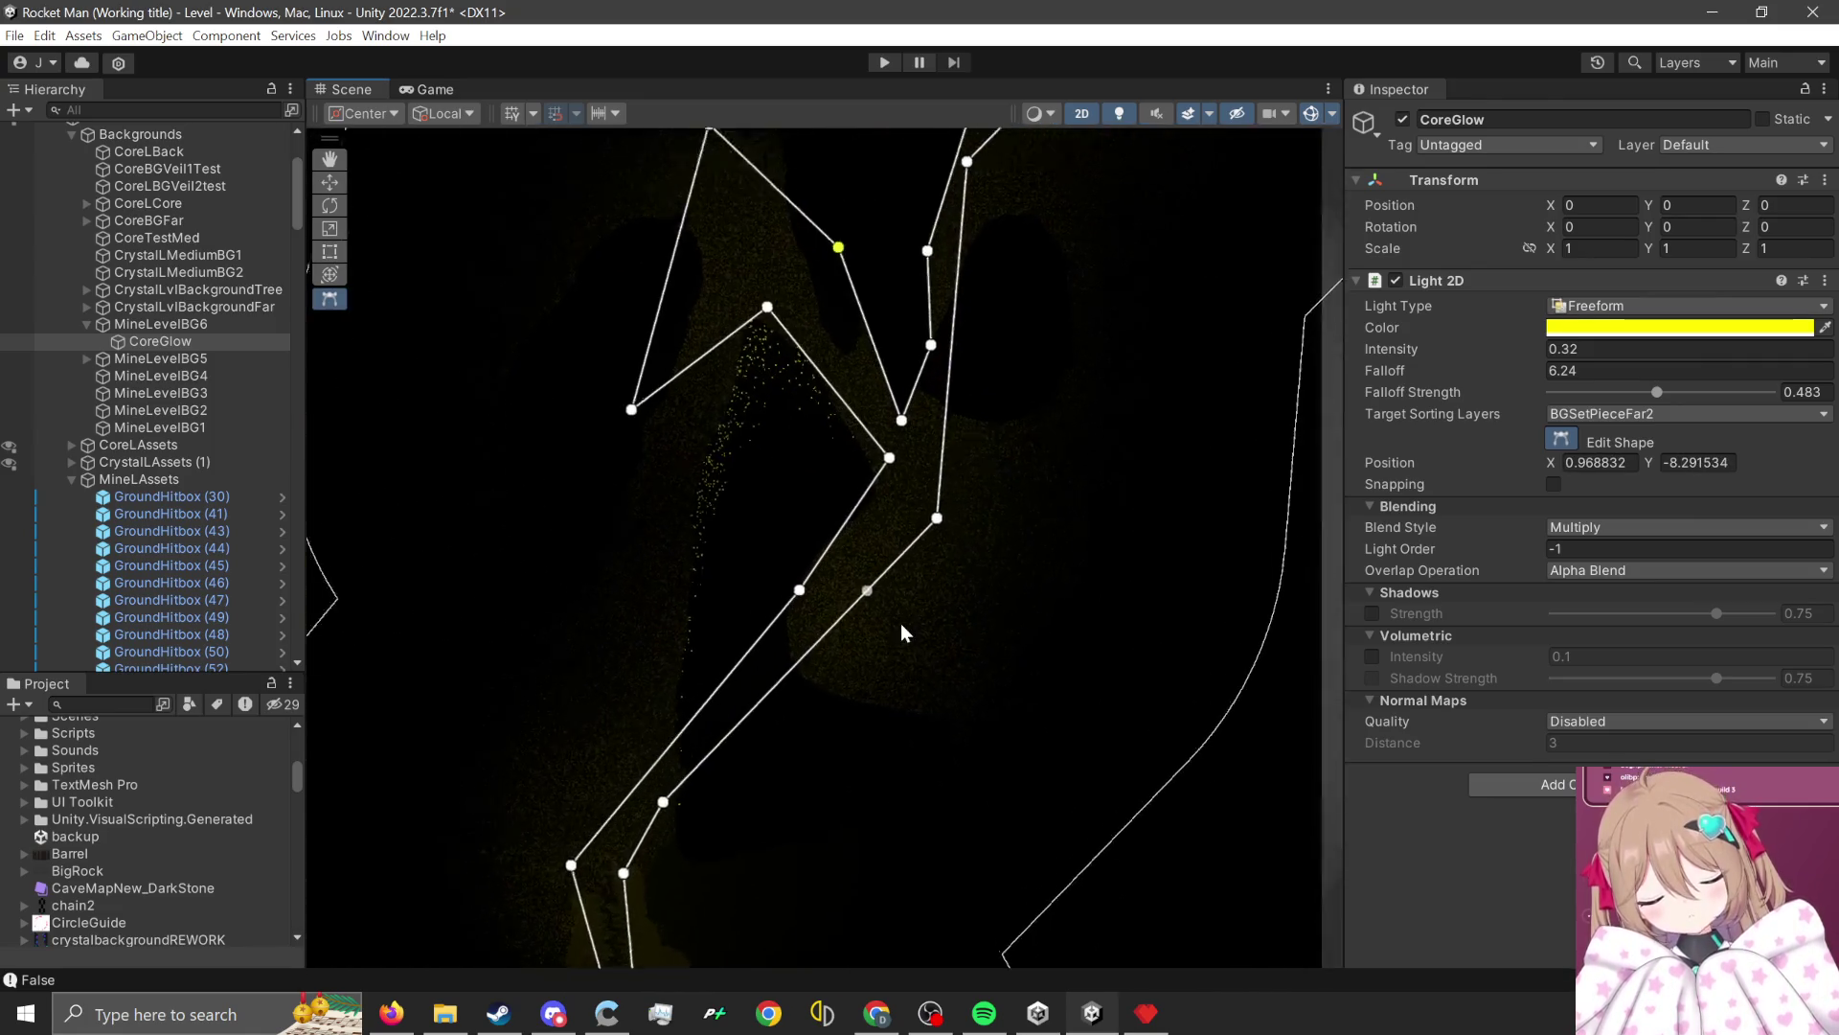
{"action": "scroll", "coordinate": [903, 594], "scroll_direction": "down", "scroll_amount": 3}
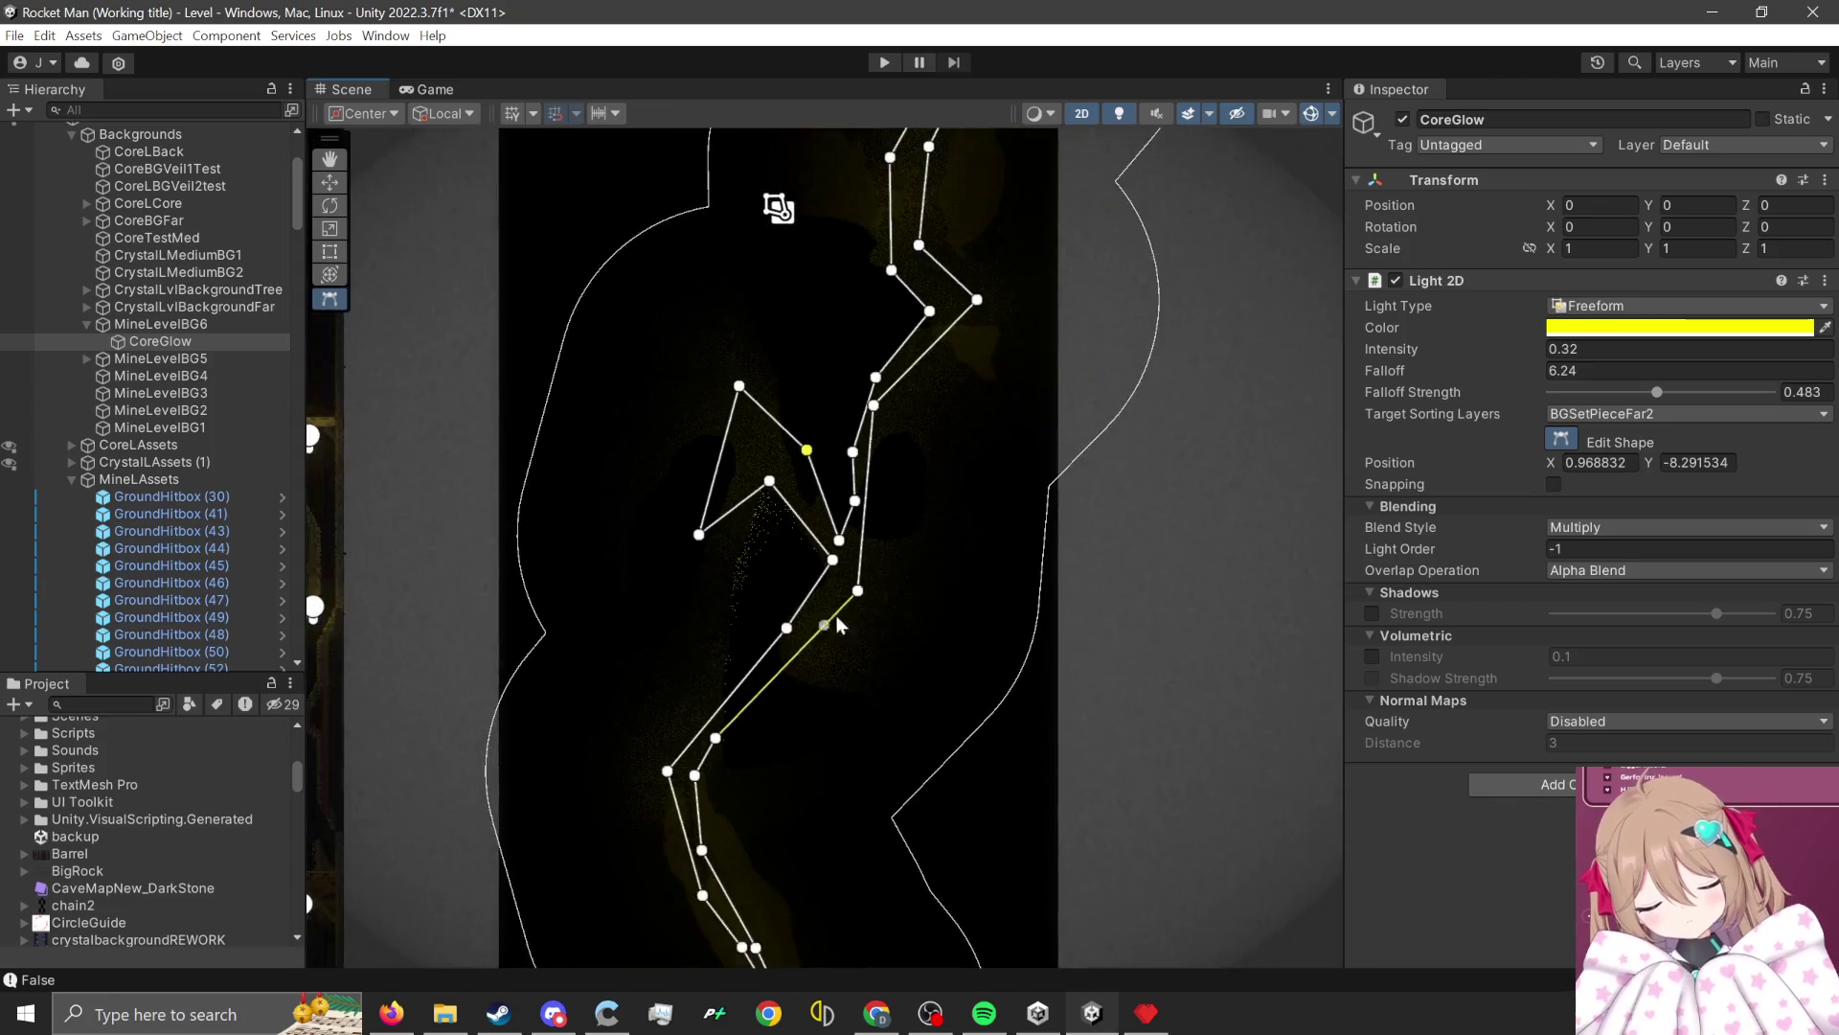
{"action": "scroll", "coordinate": [946, 291], "scroll_direction": "up", "scroll_amount": 2}
{"action": "scroll", "coordinate": [879, 516], "scroll_direction": "up", "scroll_amount": 2}
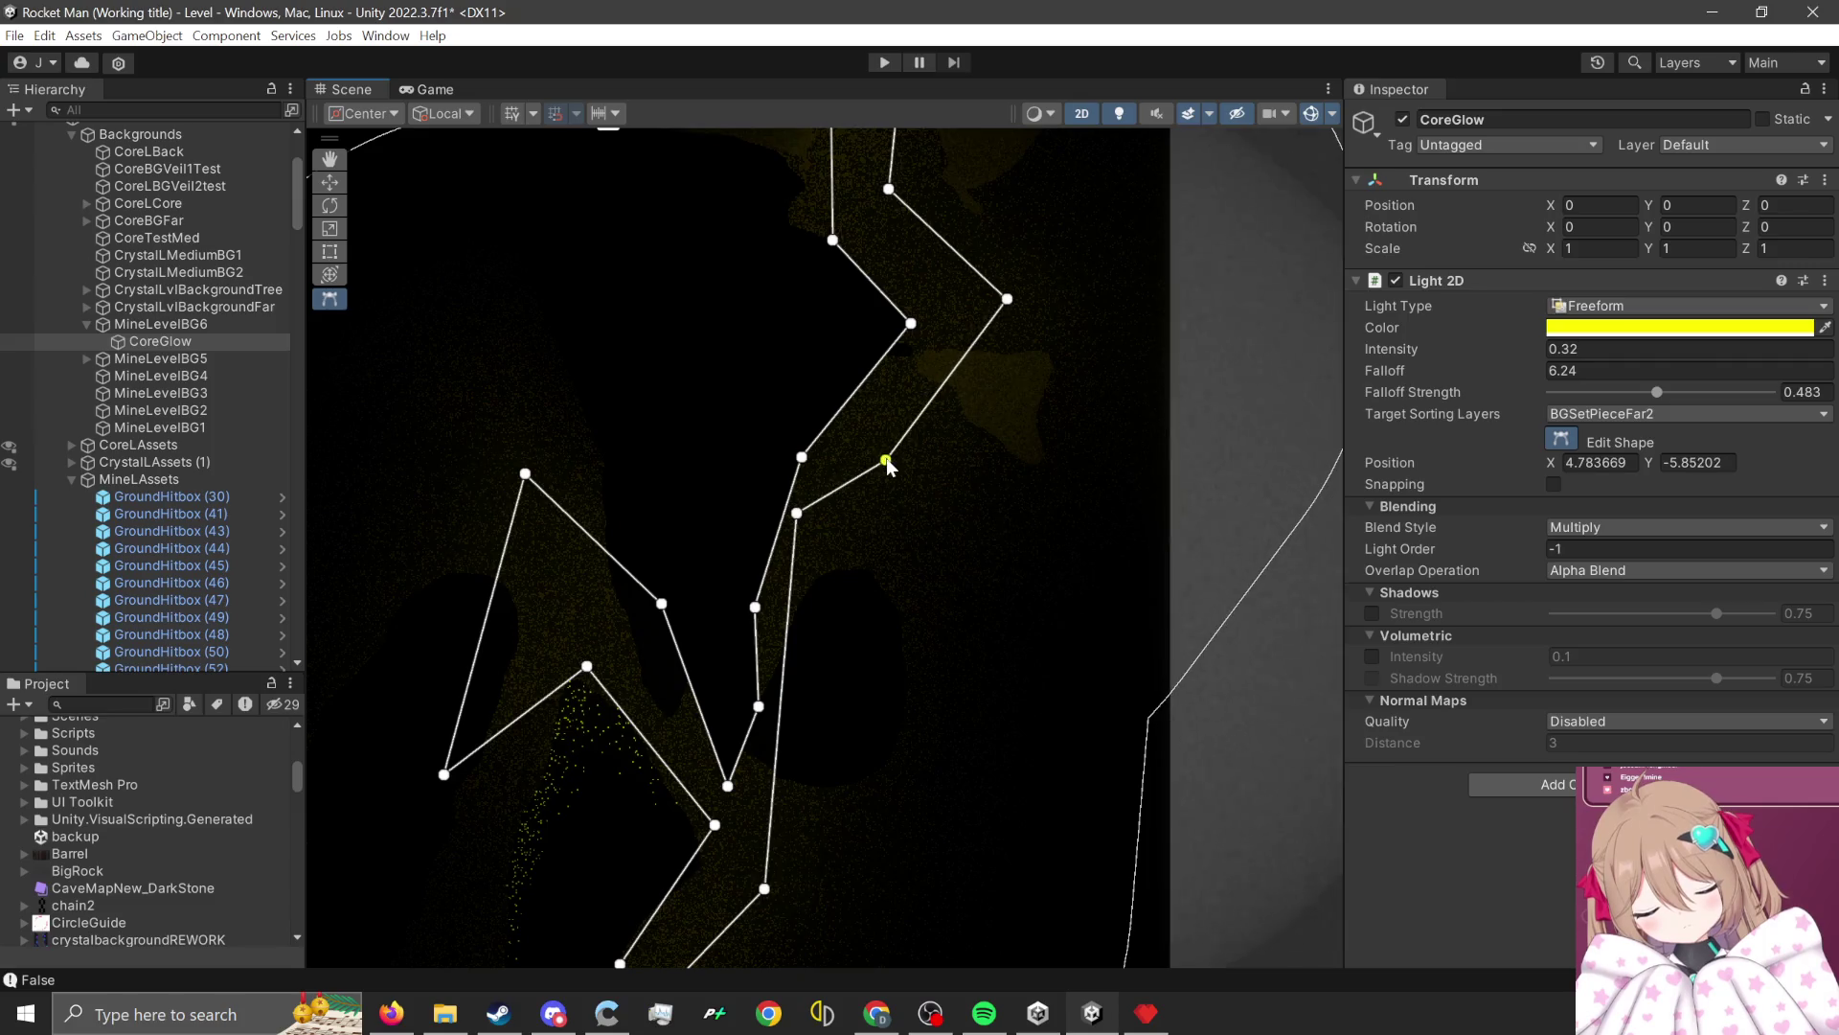
{"action": "left_click_drag", "start_coordinate": [797, 513], "coordinate": [829, 526]}
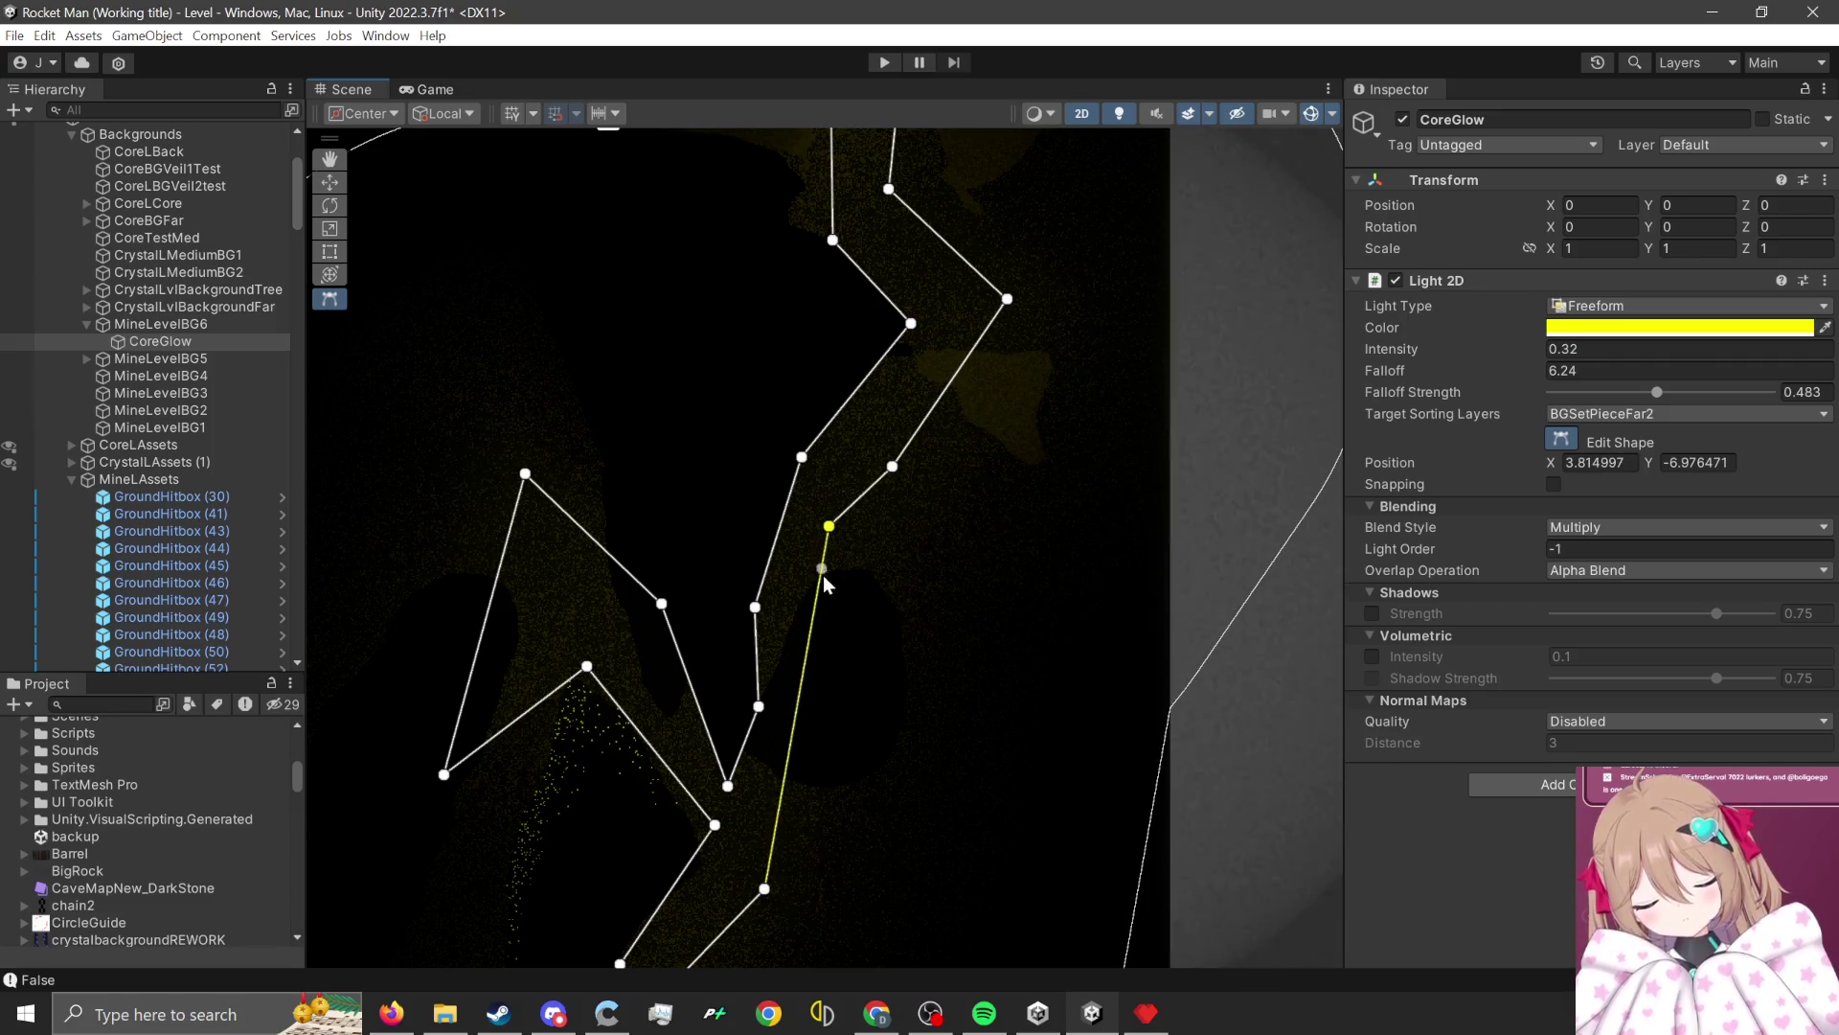
{"action": "scroll", "coordinate": [867, 483], "scroll_direction": "down", "scroll_amount": 3}
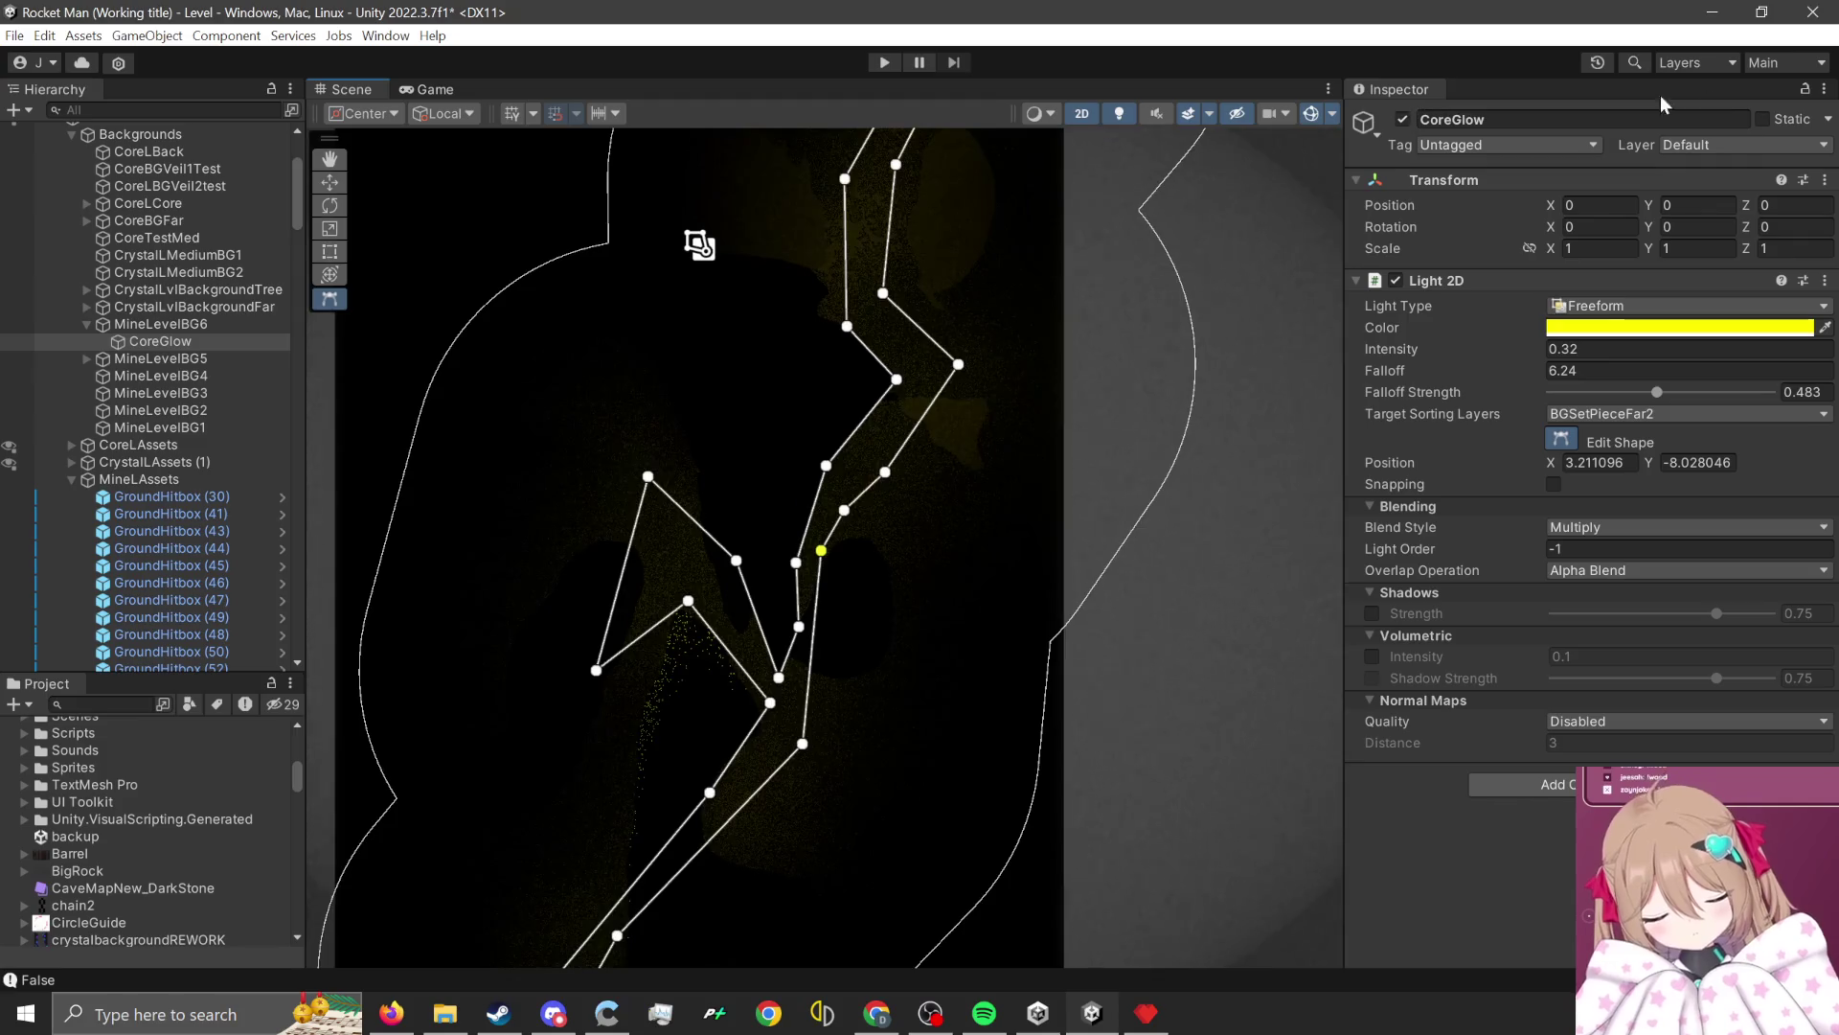
Switch to the full-window DEMO layout and start play mode.
{"action": "left_click", "coordinate": [1788, 62]}
{"action": "left_click", "coordinate": [1740, 152]}
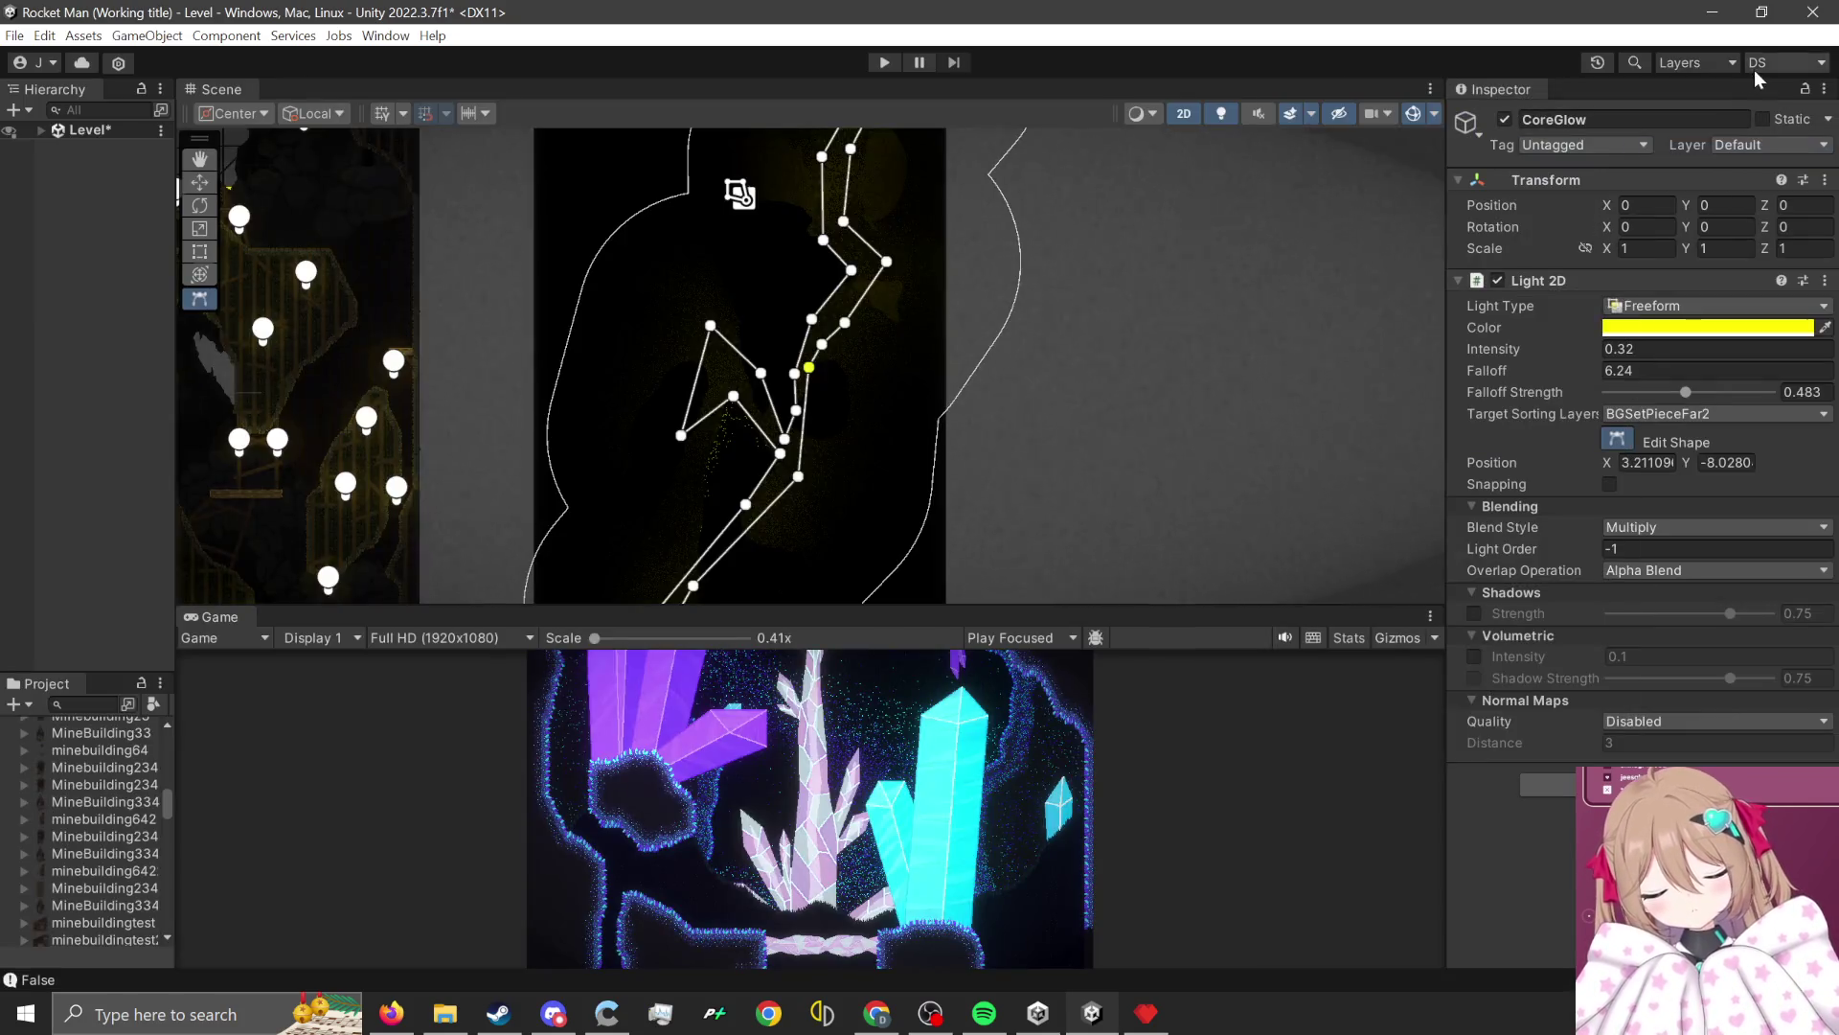
{"action": "left_click", "coordinate": [1755, 65]}
{"action": "left_click", "coordinate": [1740, 134]}
{"action": "left_click", "coordinate": [880, 67]}
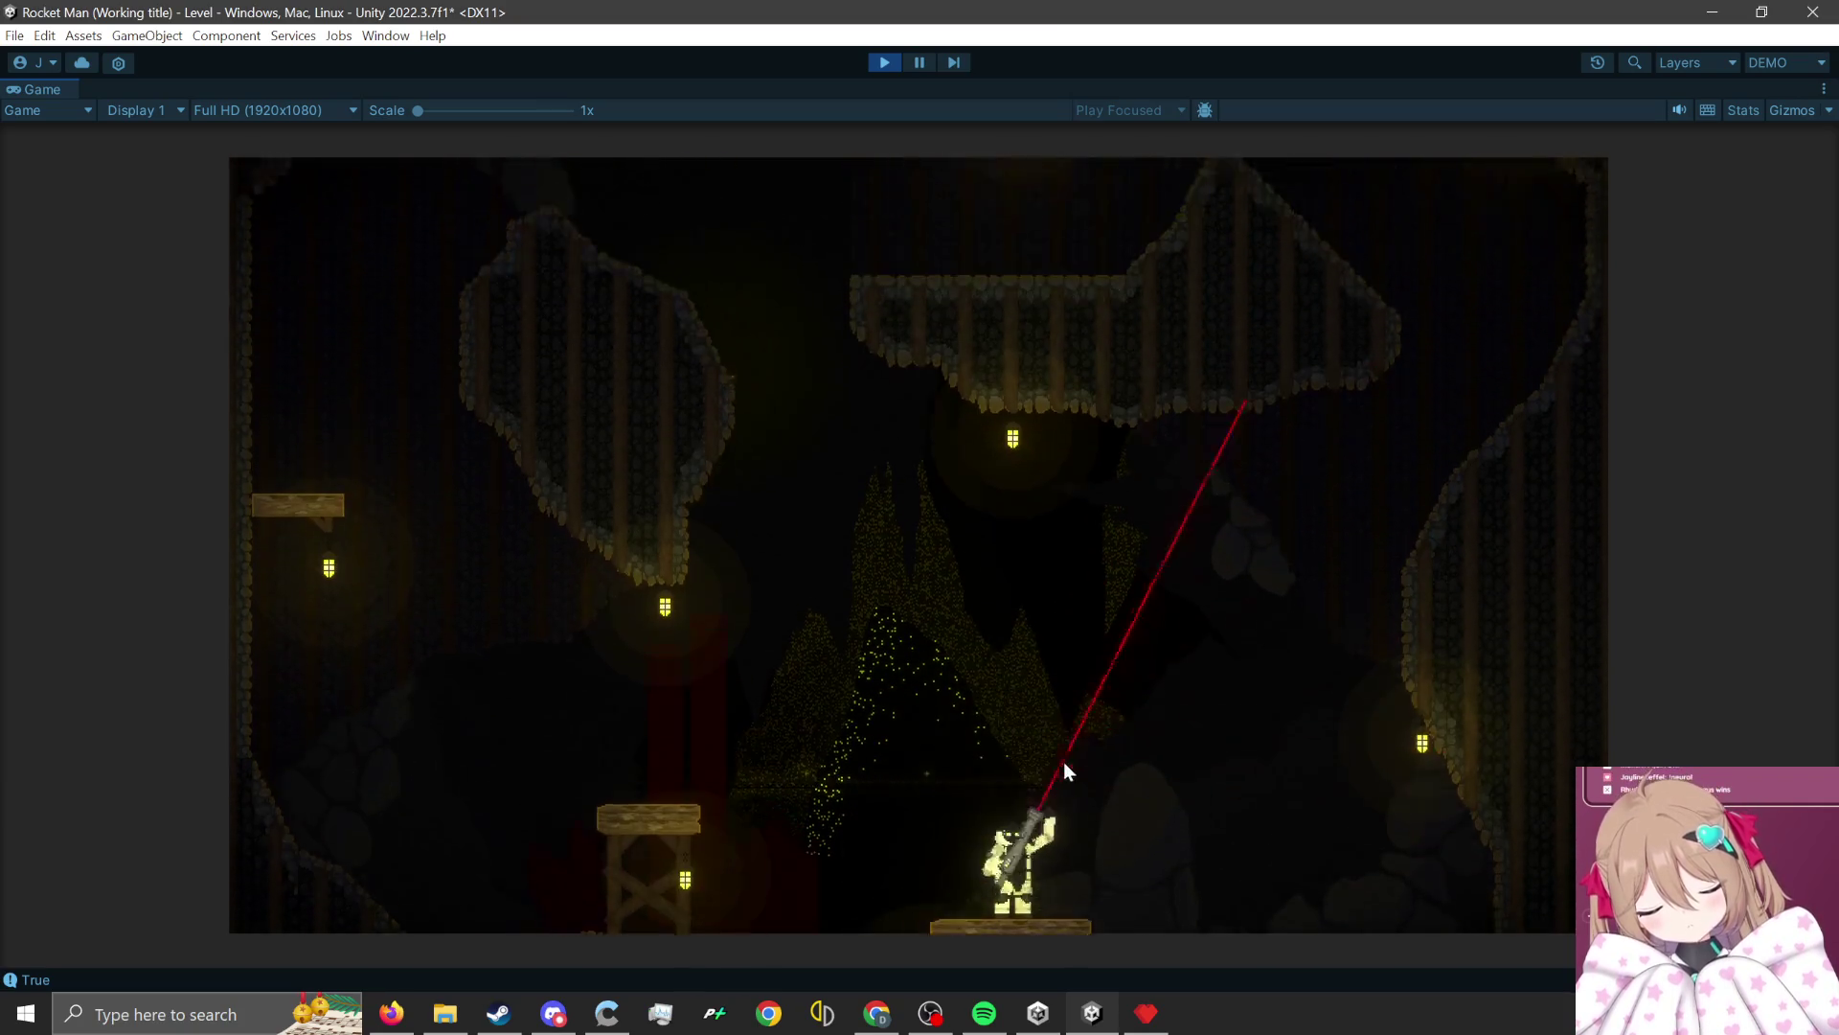
Rocket-jump the character through the mine cave's lit caverns into new areas.
{"action": "left_click", "coordinate": [1060, 842]}
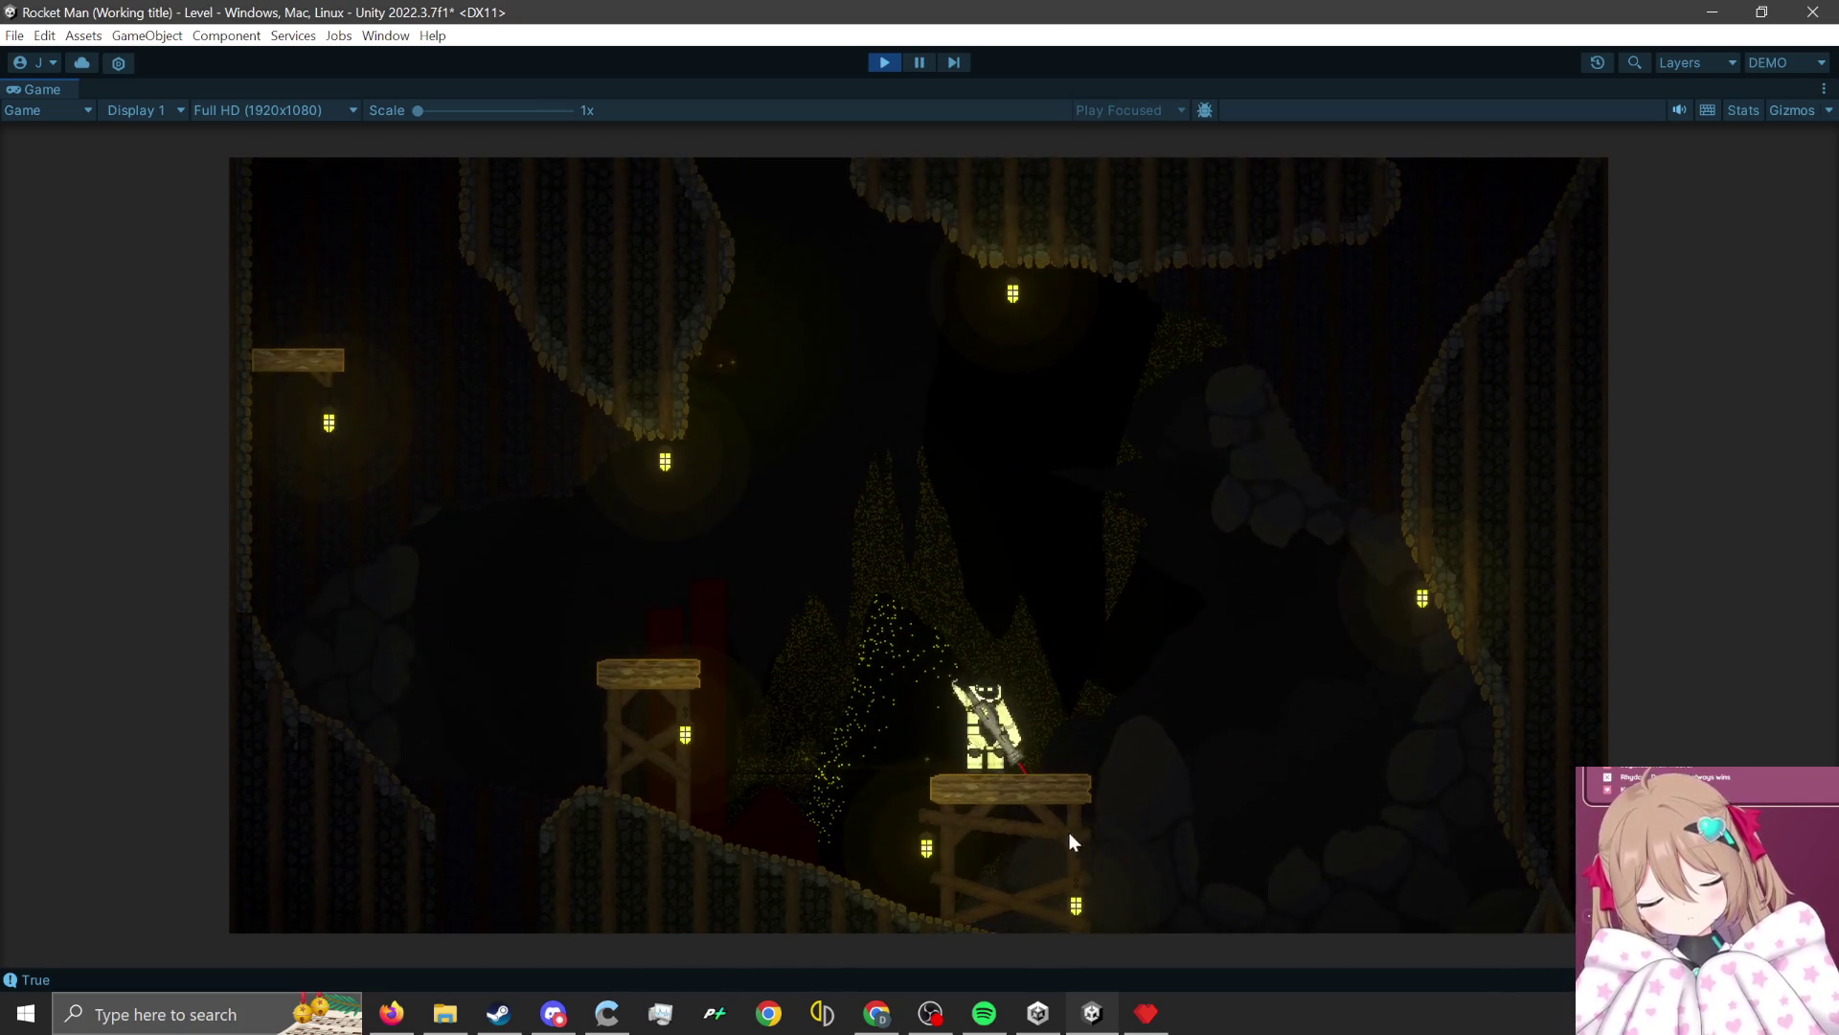
{"action": "left_click", "coordinate": [1078, 886]}
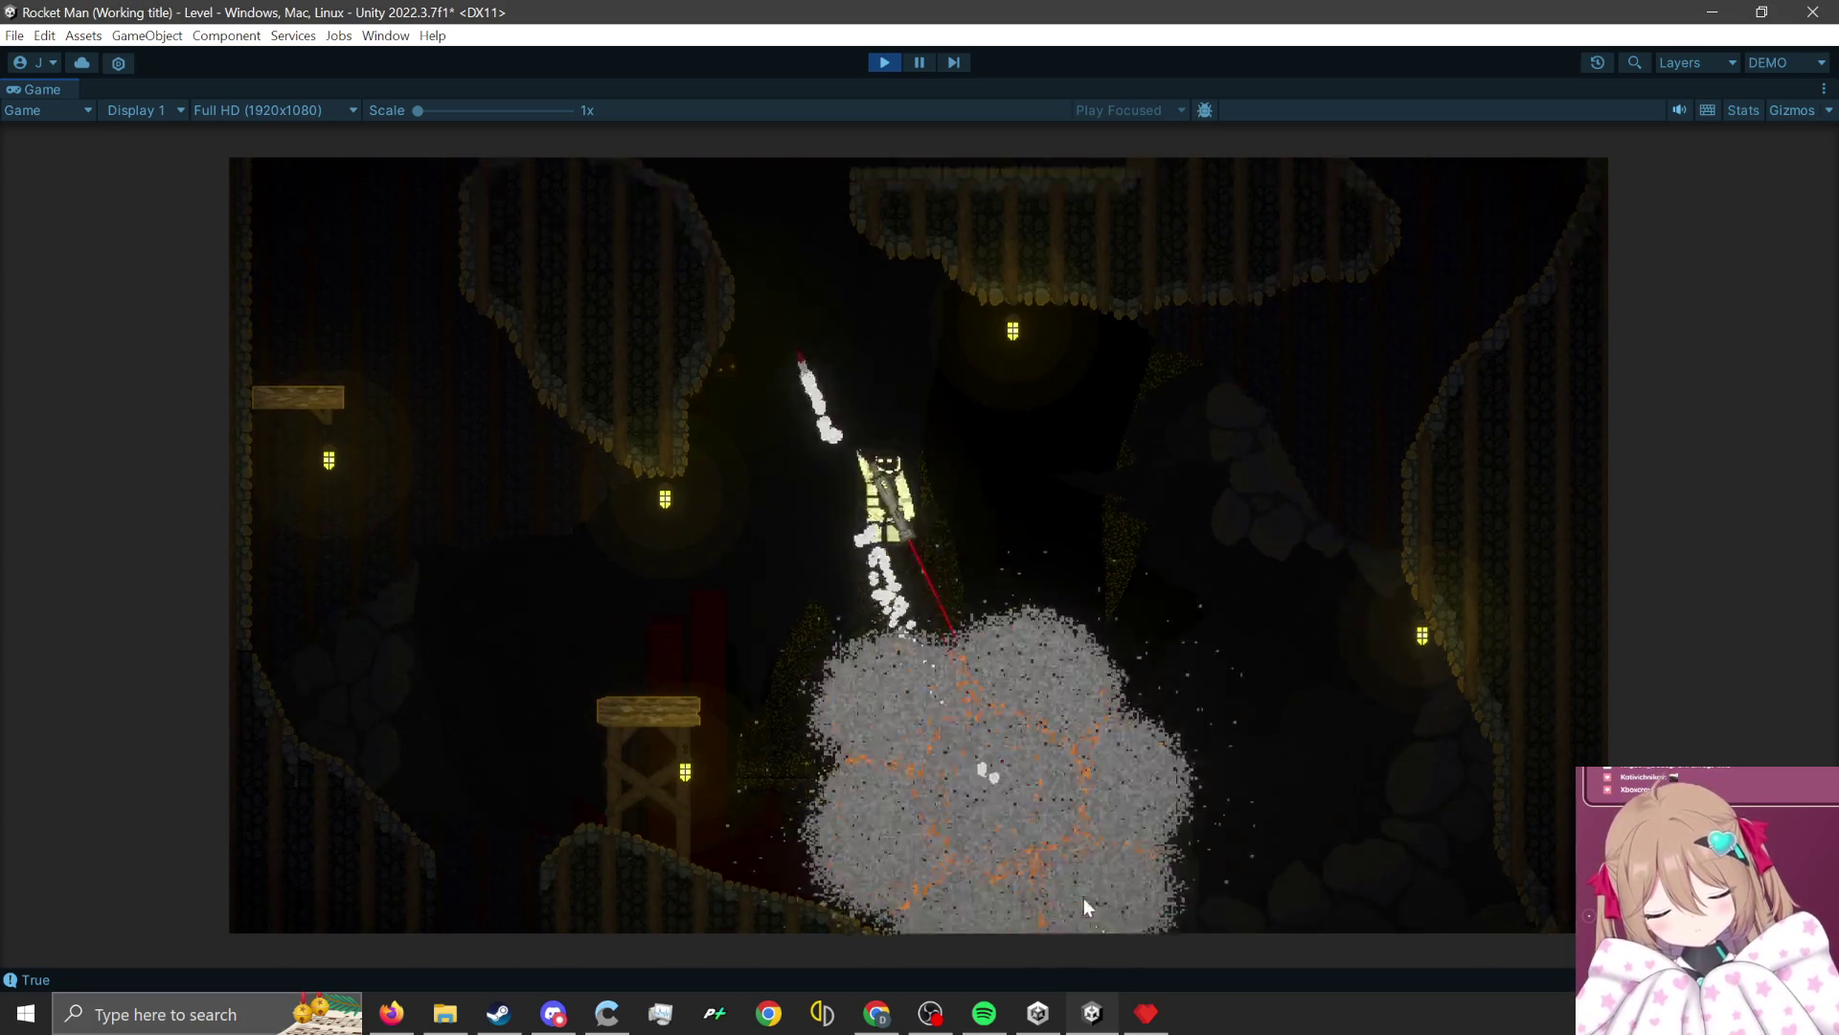
{"action": "left_click", "coordinate": [1083, 898]}
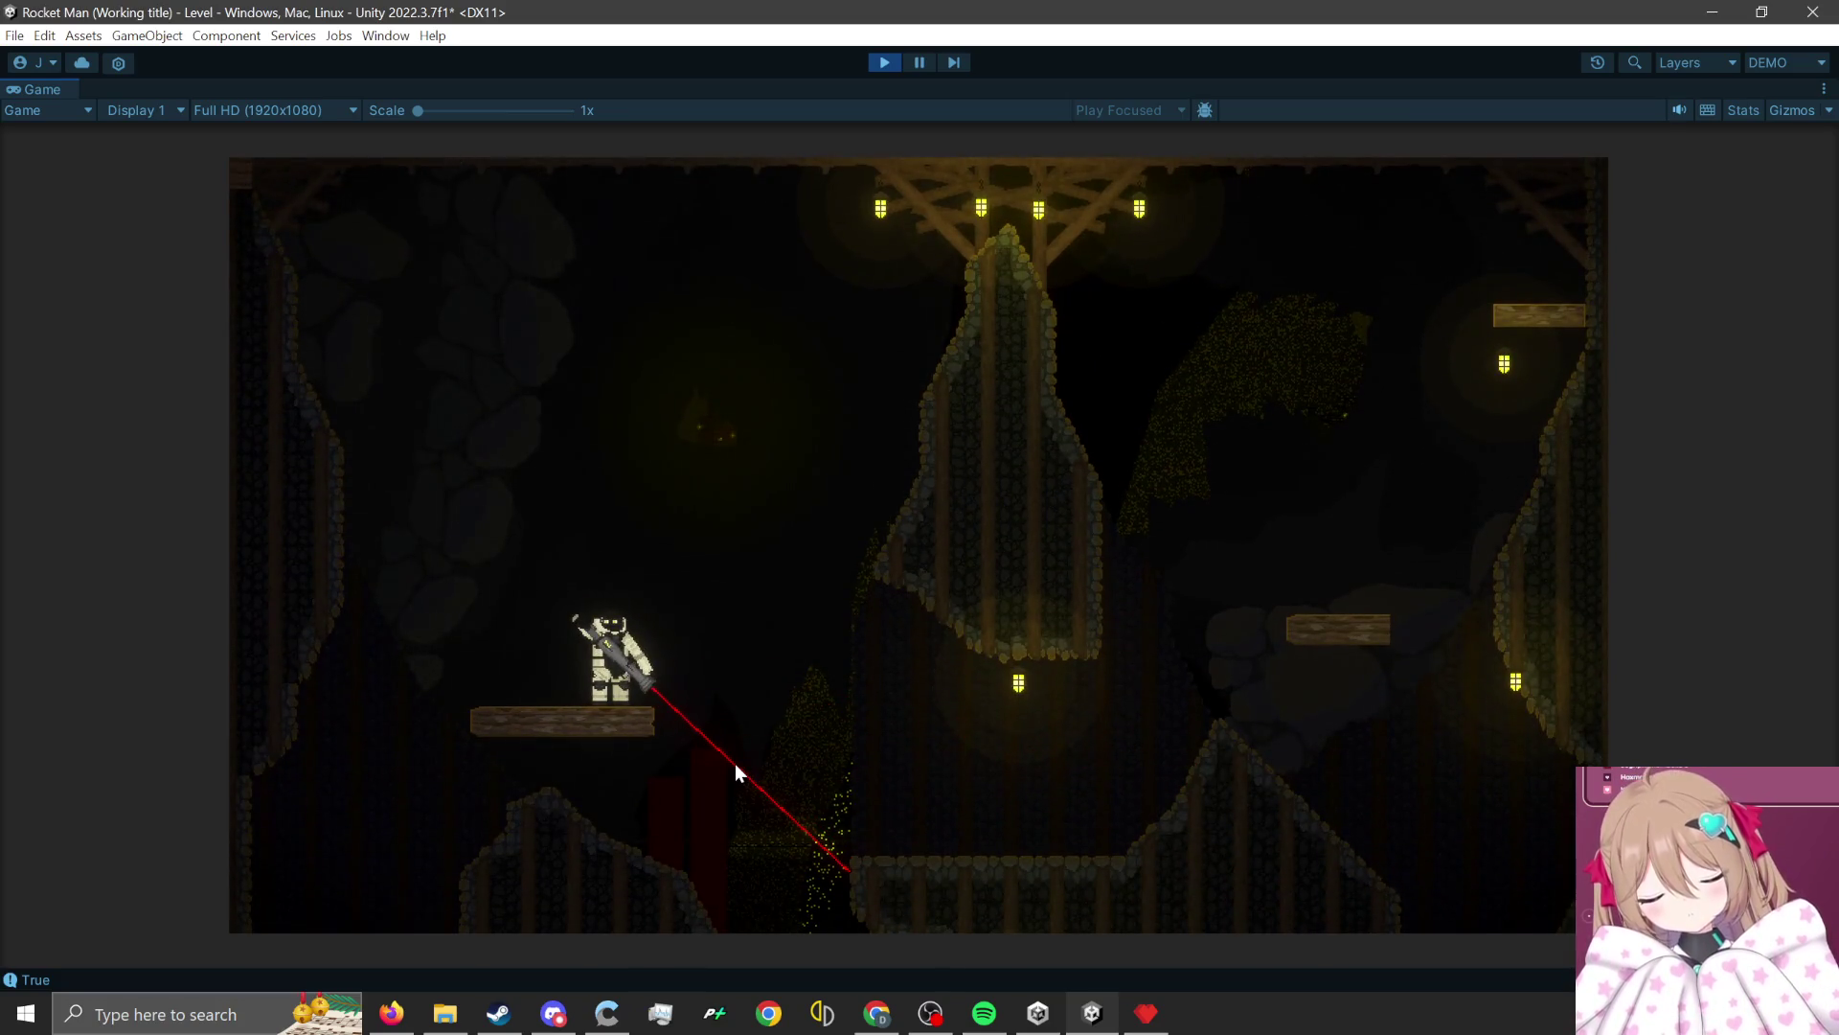
{"action": "left_click", "coordinate": [582, 768]}
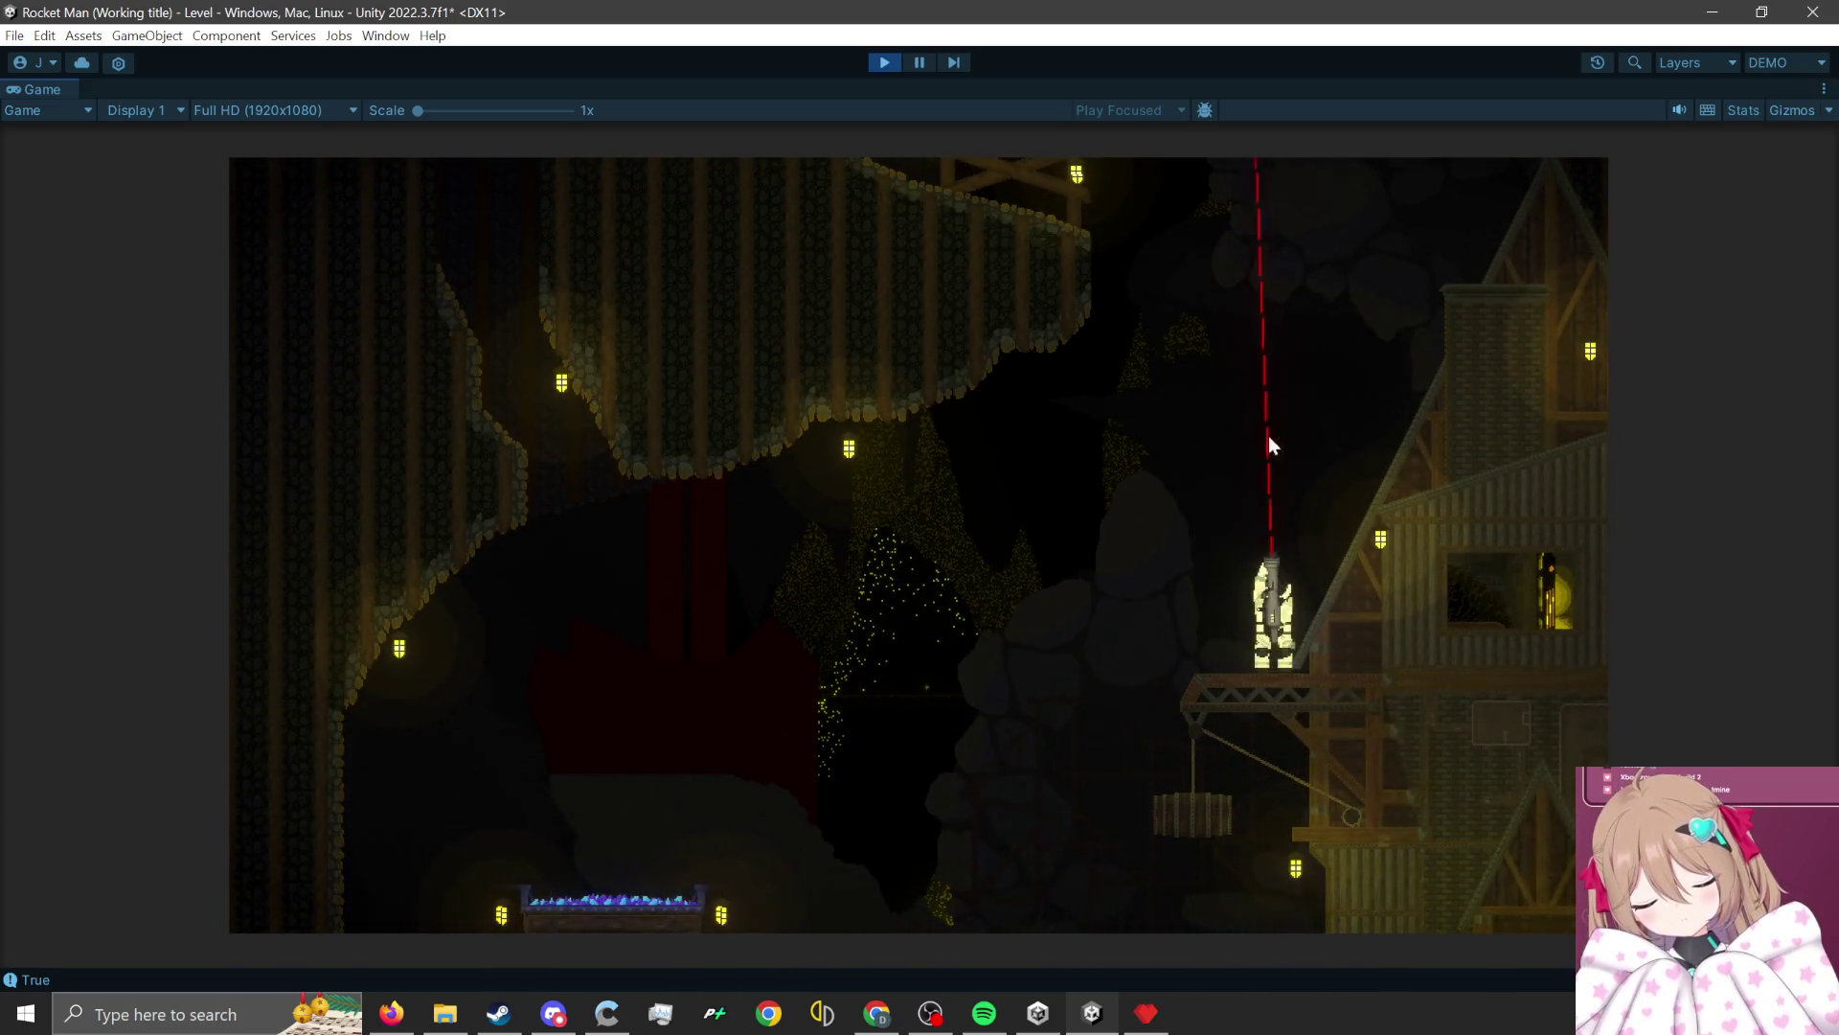
{"action": "left_click", "coordinate": [1374, 797]}
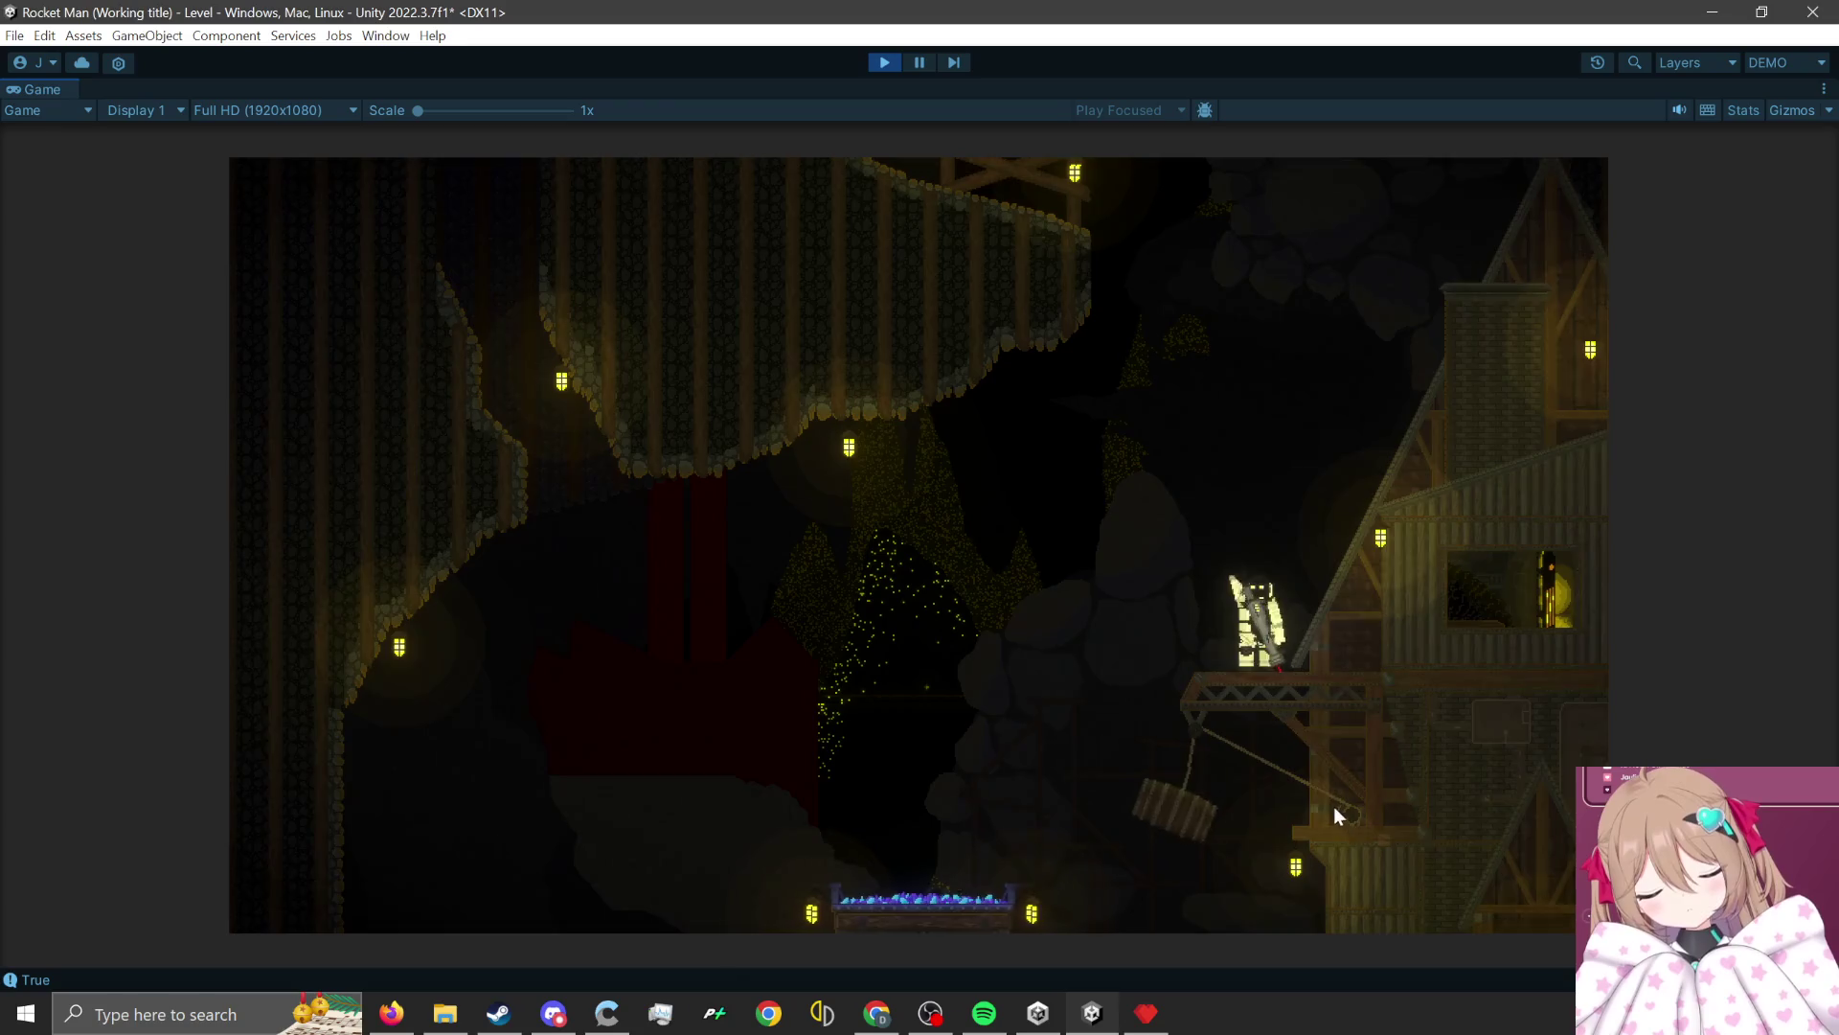
{"action": "left_click", "coordinate": [1333, 807]}
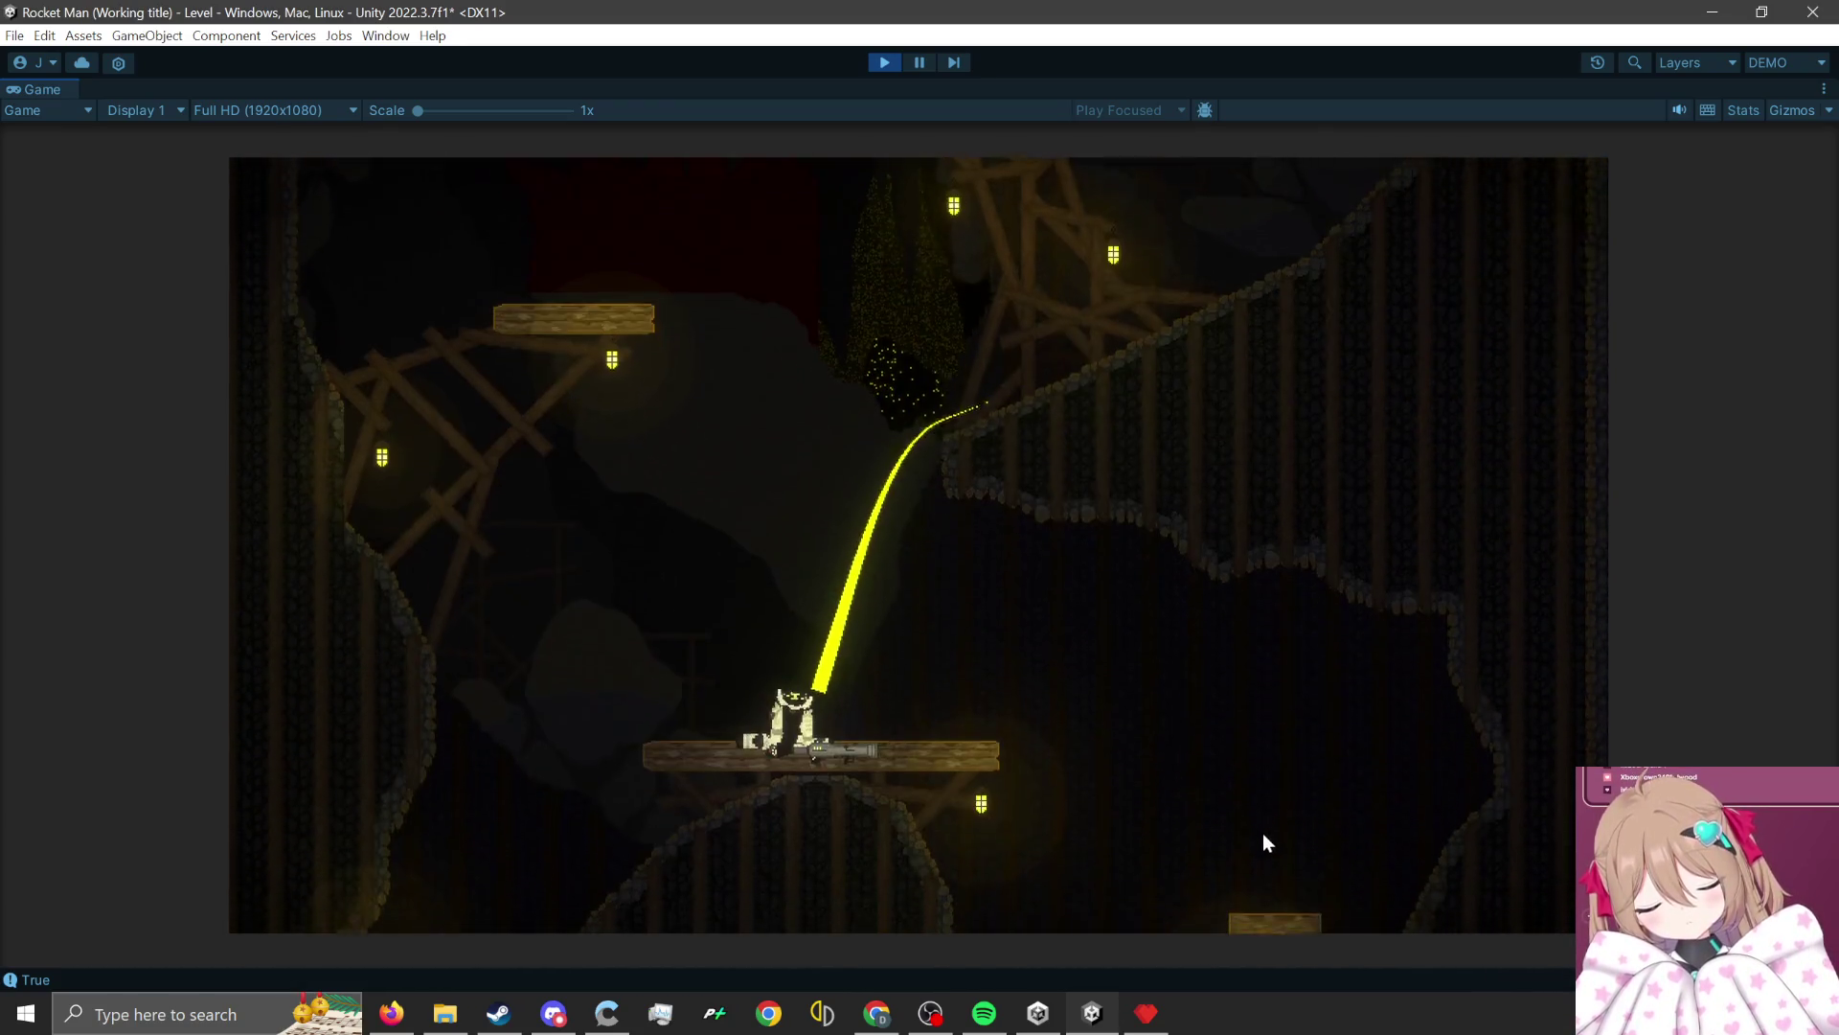
{"action": "left_click", "coordinate": [749, 756]}
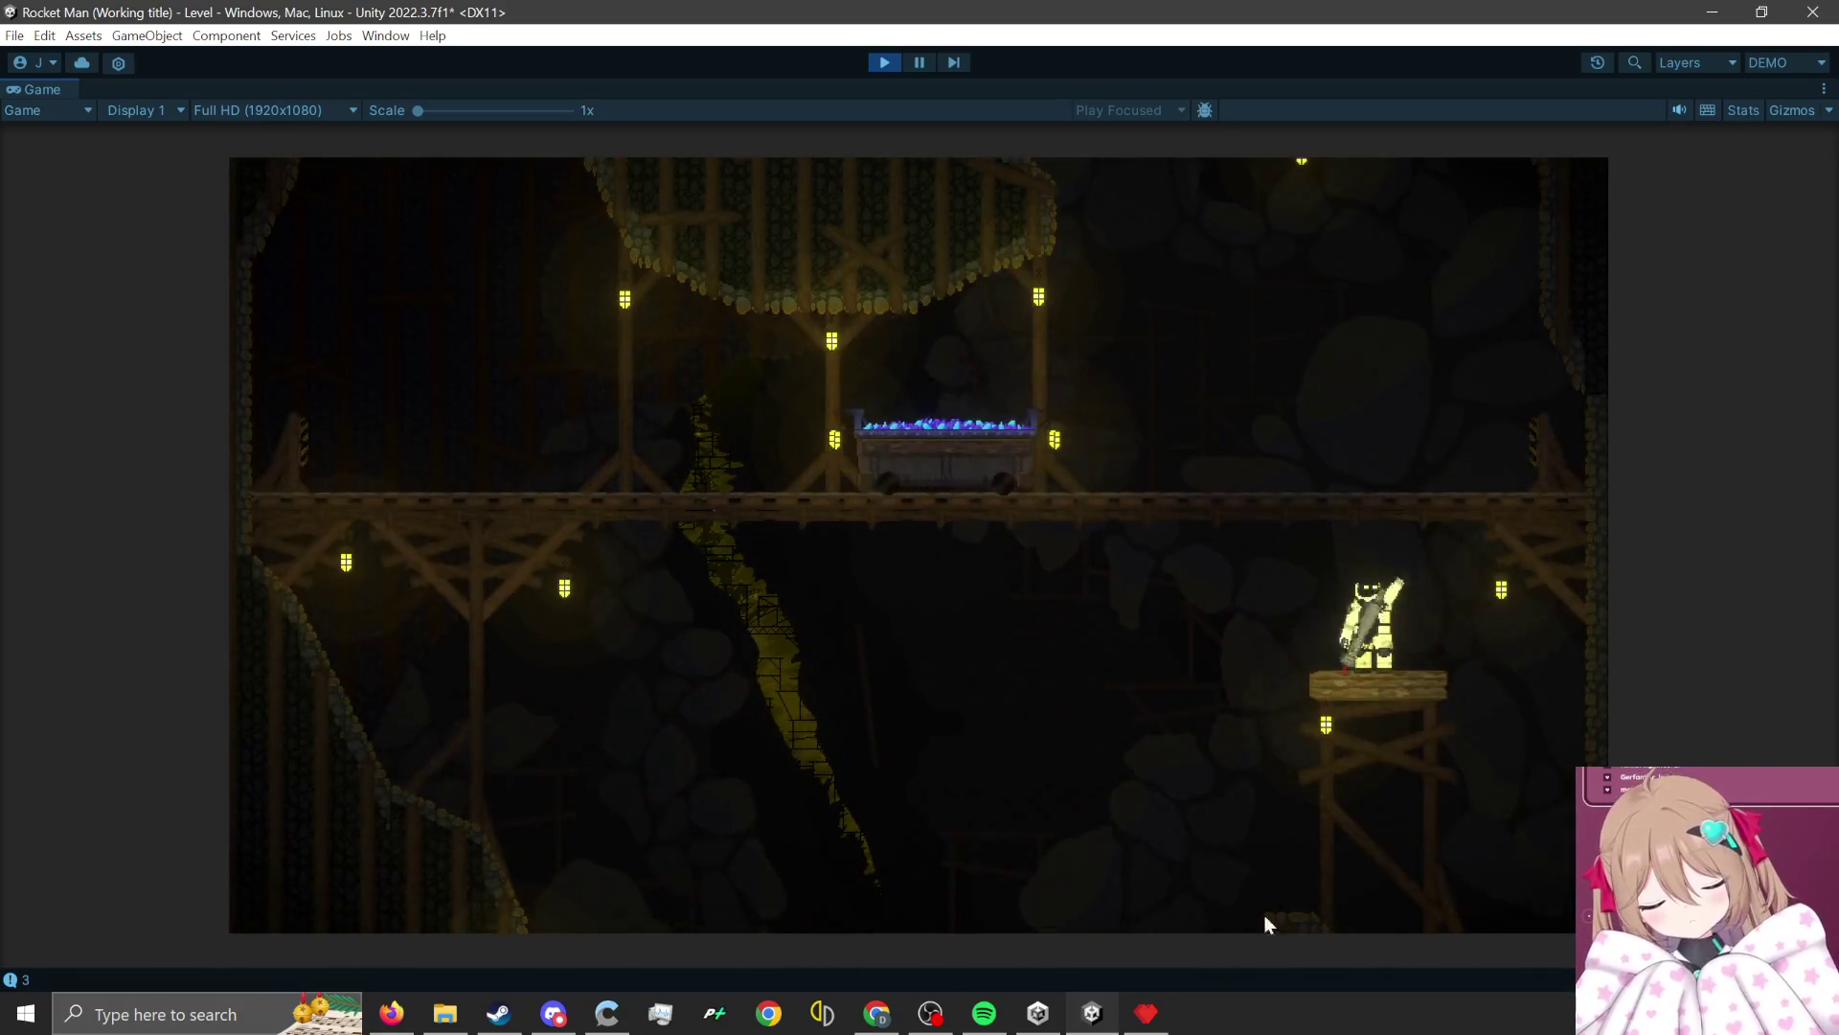
{"action": "left_click", "coordinate": [1468, 837]}
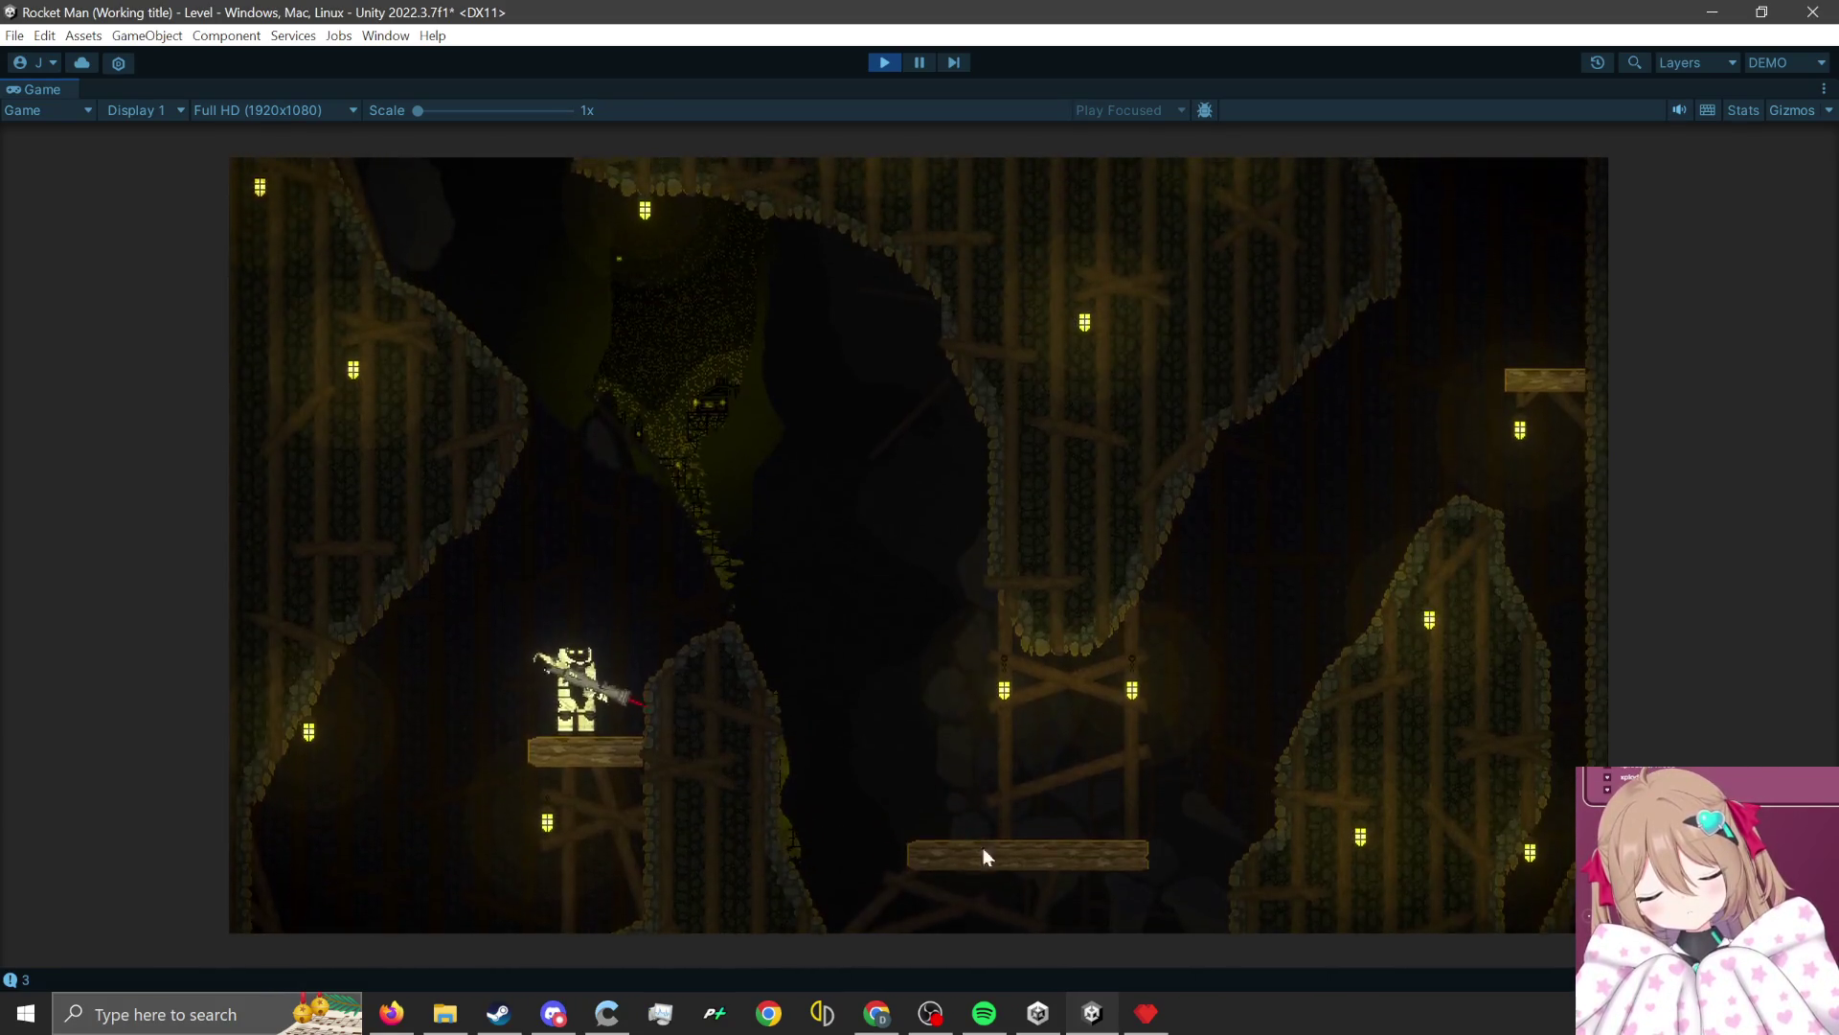
Rocket-jump out of the pit, across the minecart onto the wooden tower, then stop play.
{"action": "left_click", "coordinate": [486, 879]}
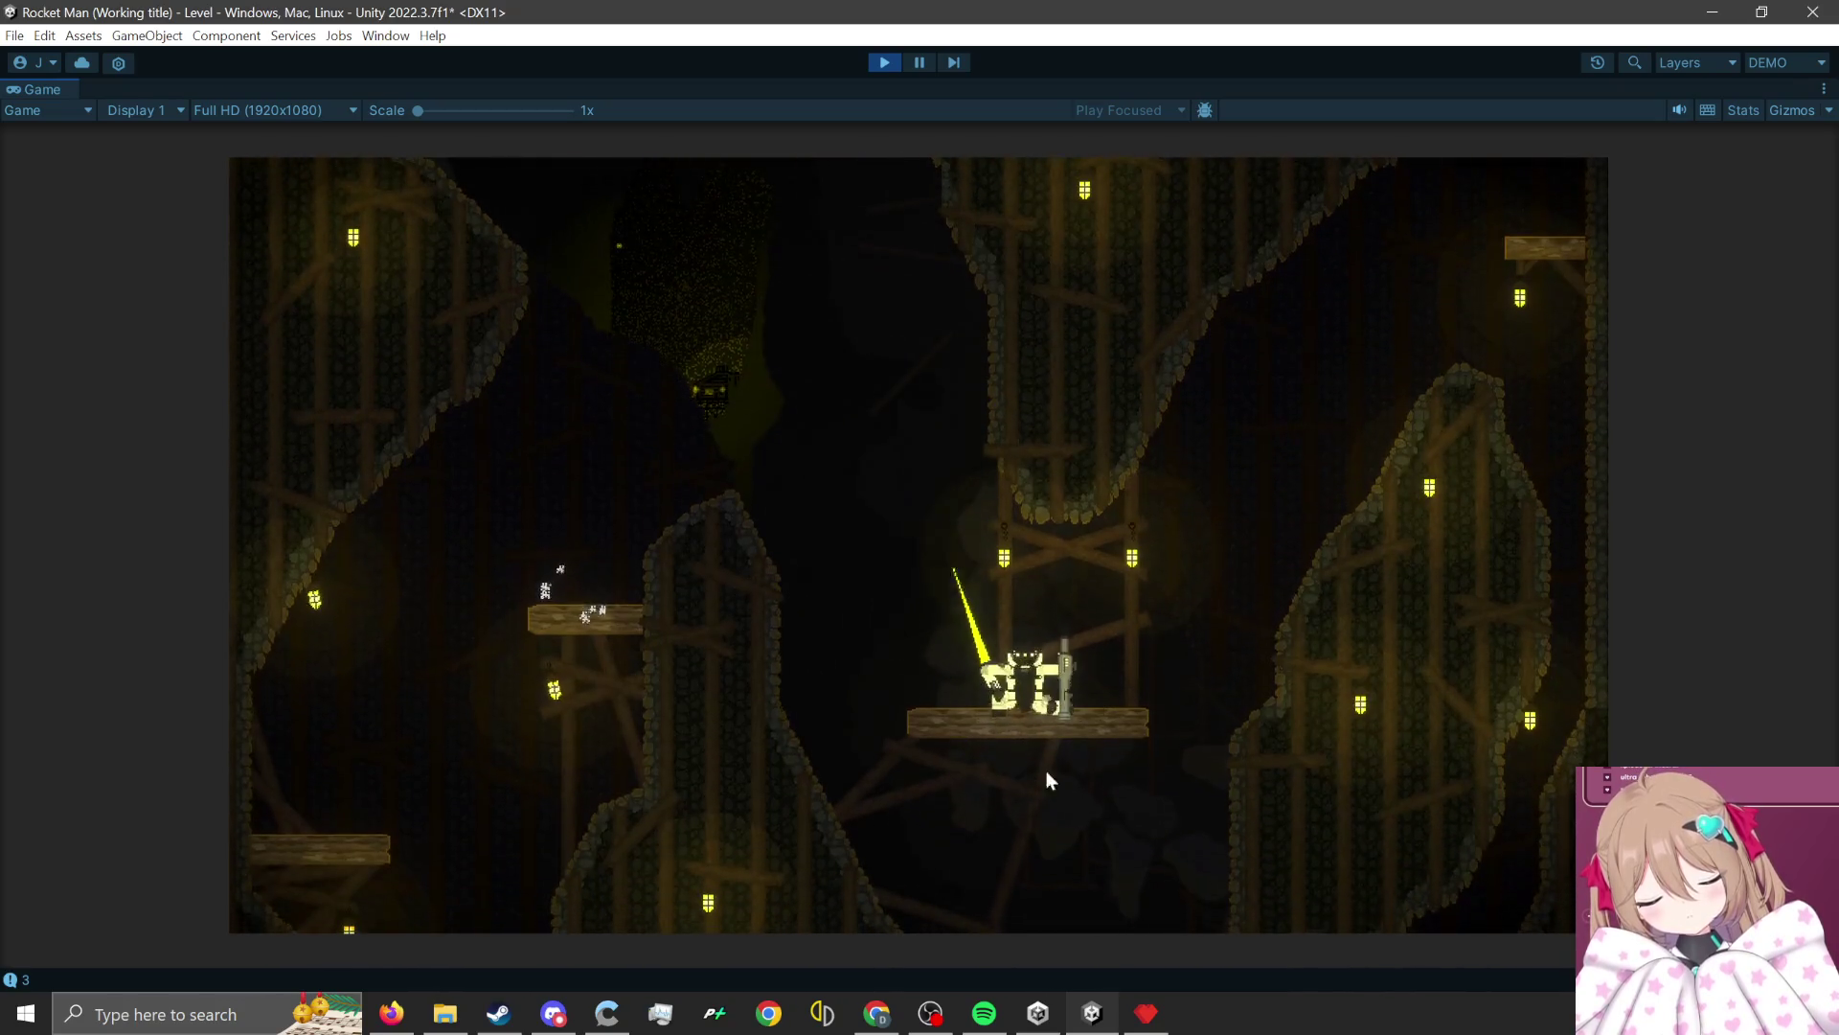
{"action": "left_click", "coordinate": [1067, 780]}
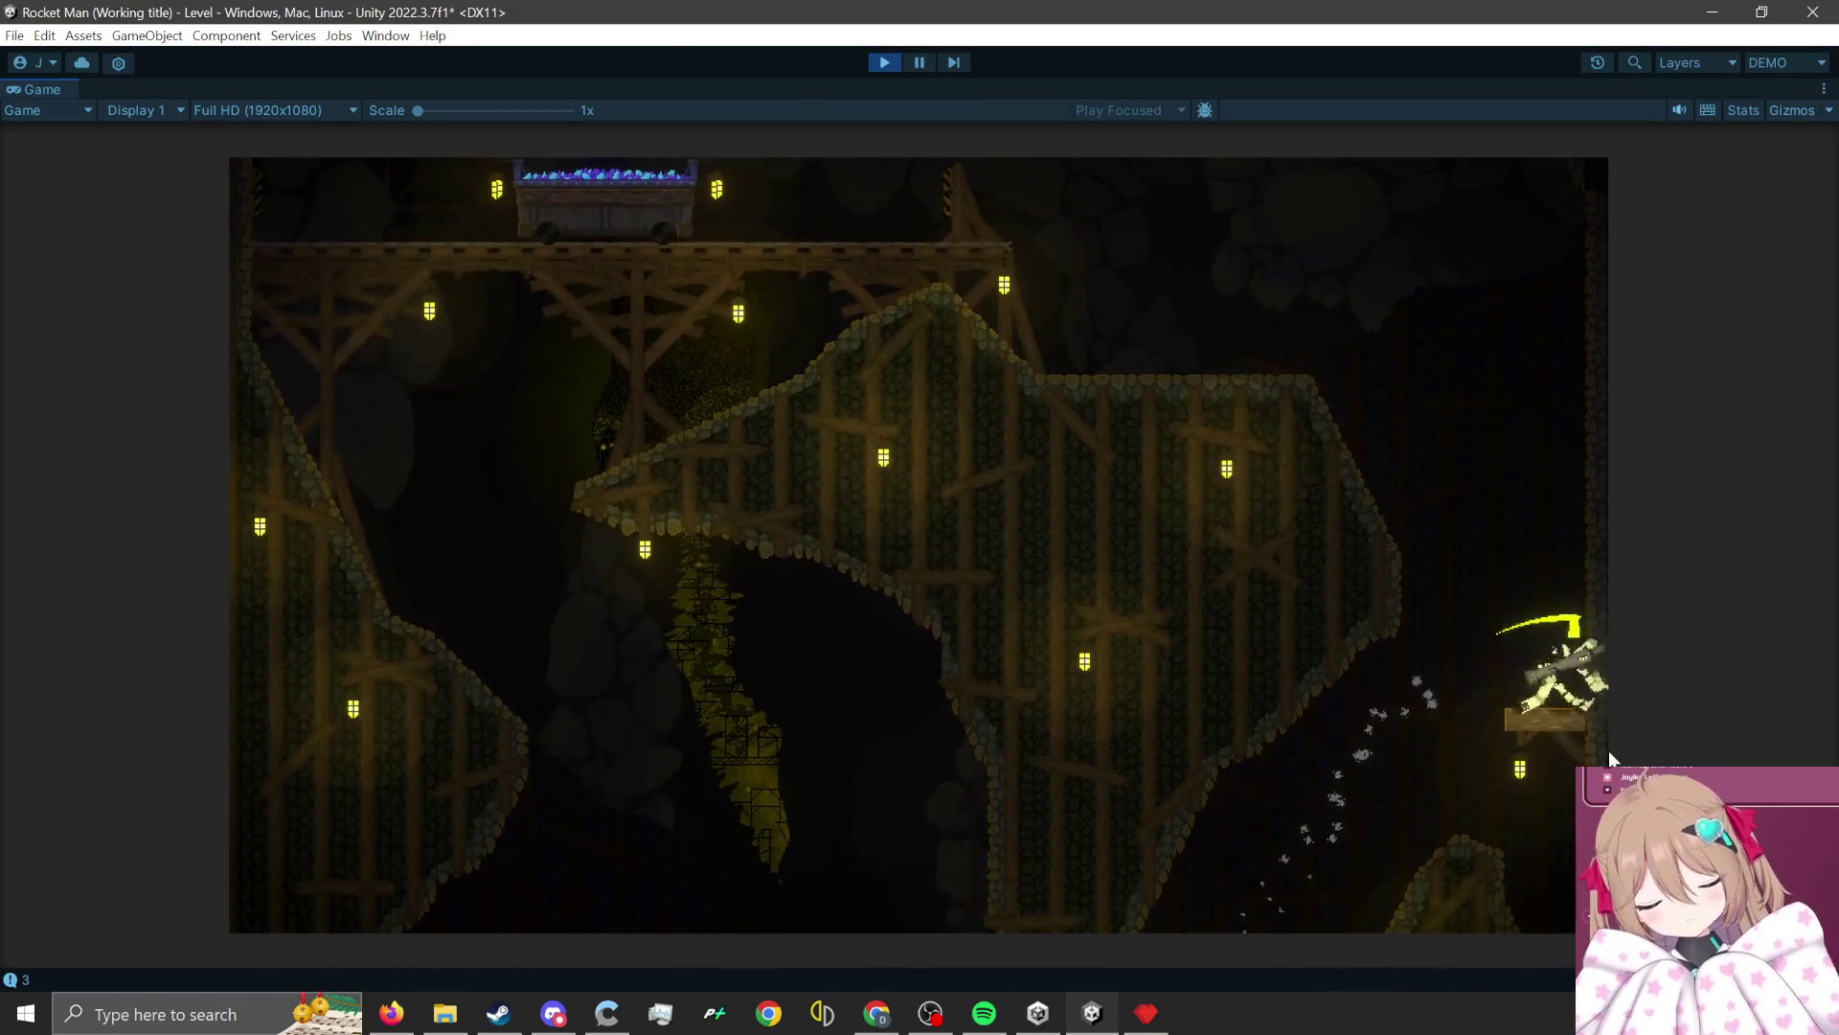
{"action": "left_click", "coordinate": [1608, 750]}
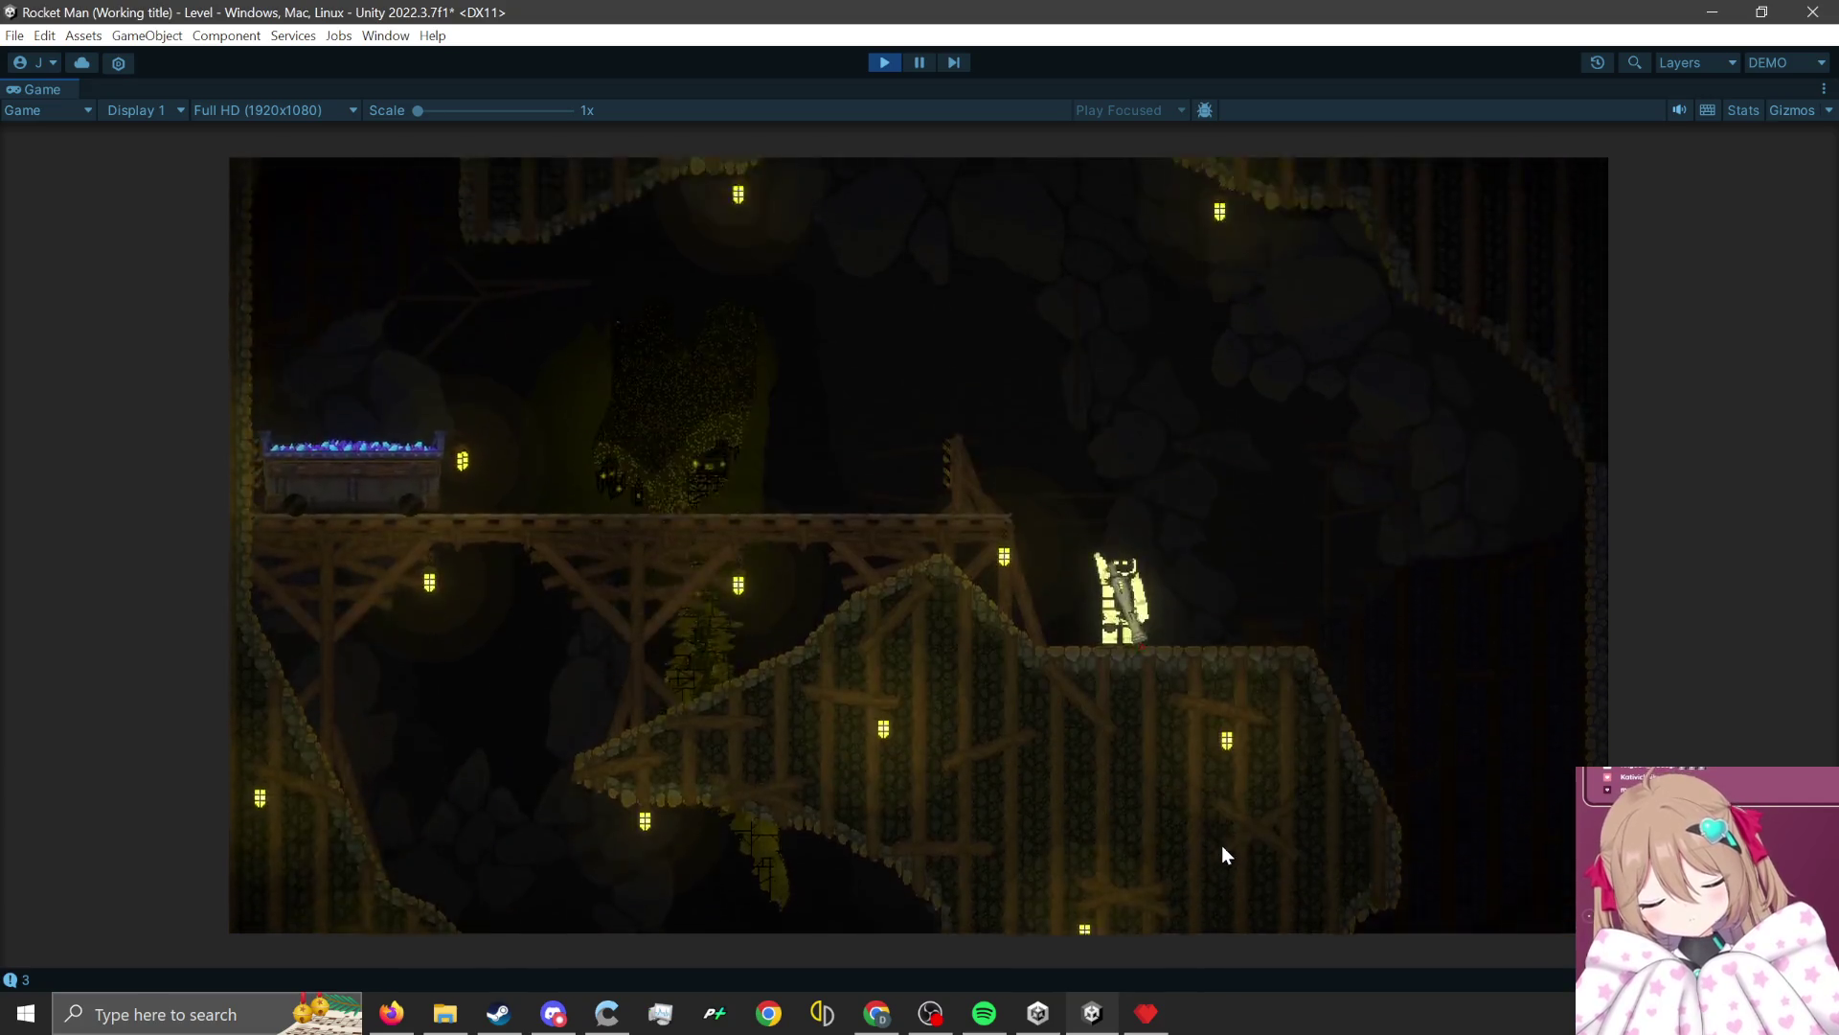
{"action": "left_click", "coordinate": [1257, 859]}
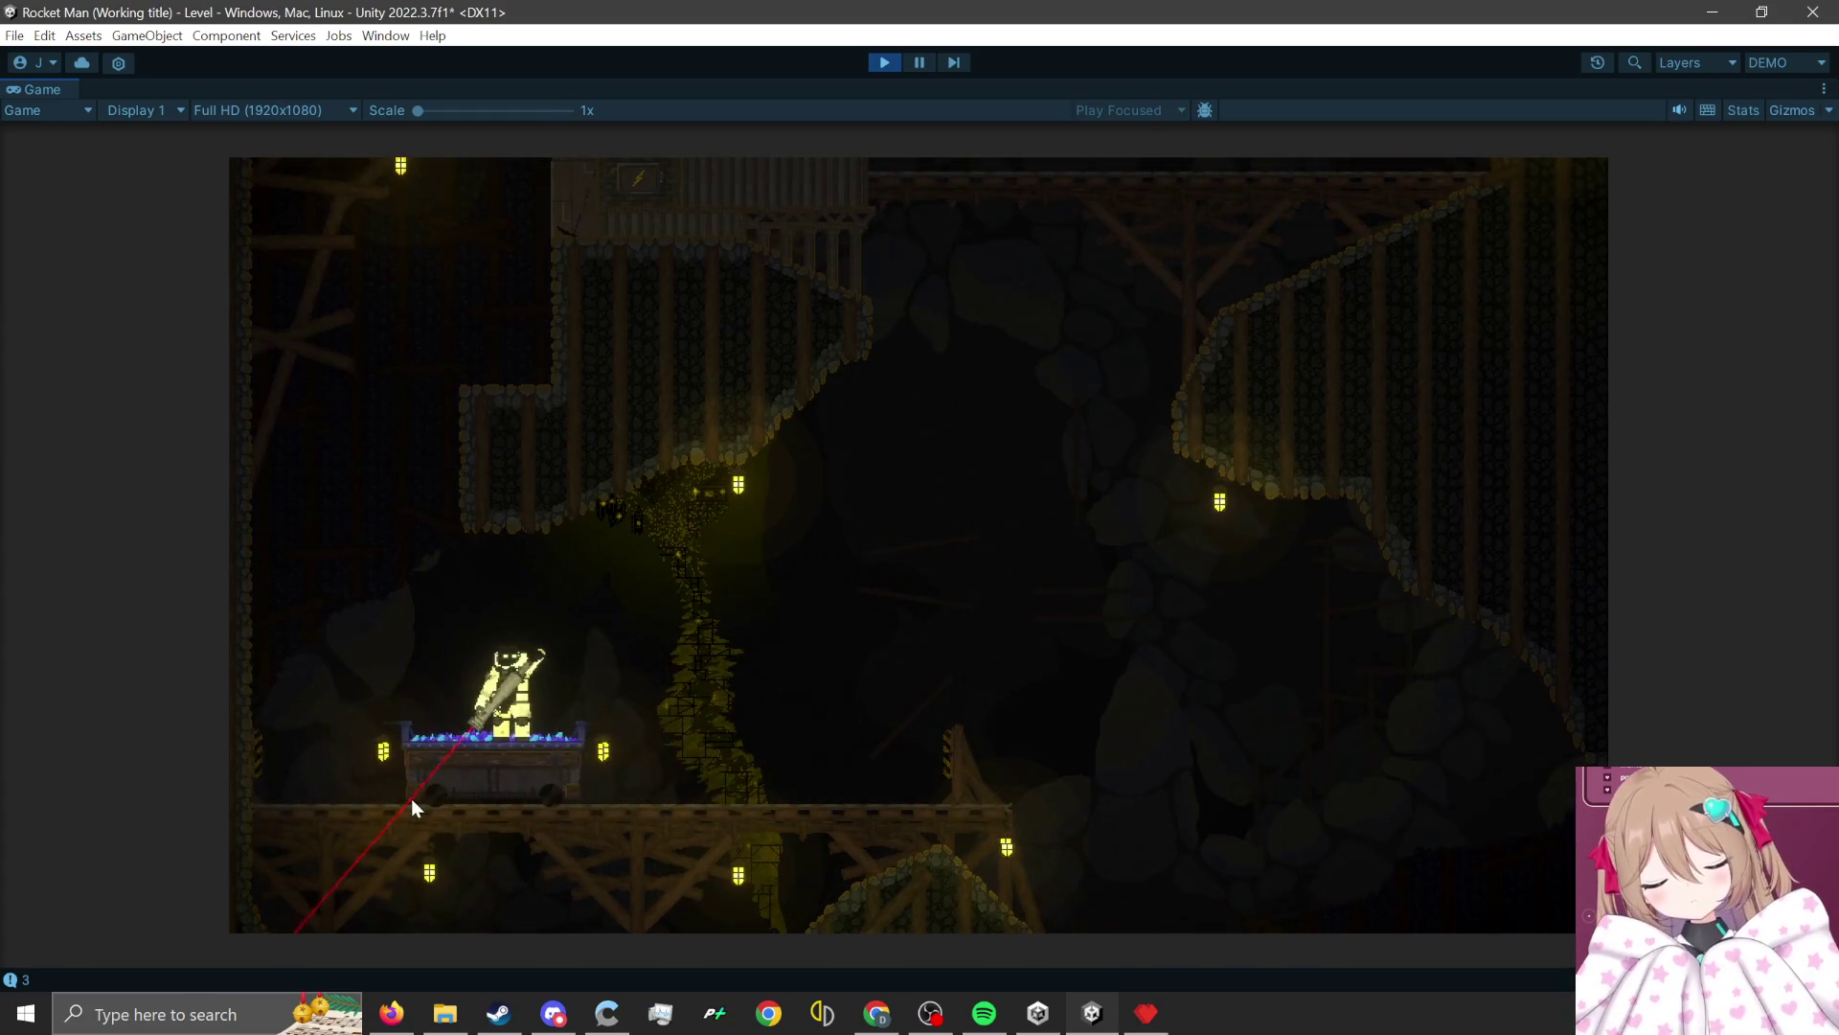
{"action": "left_click", "coordinate": [309, 886]}
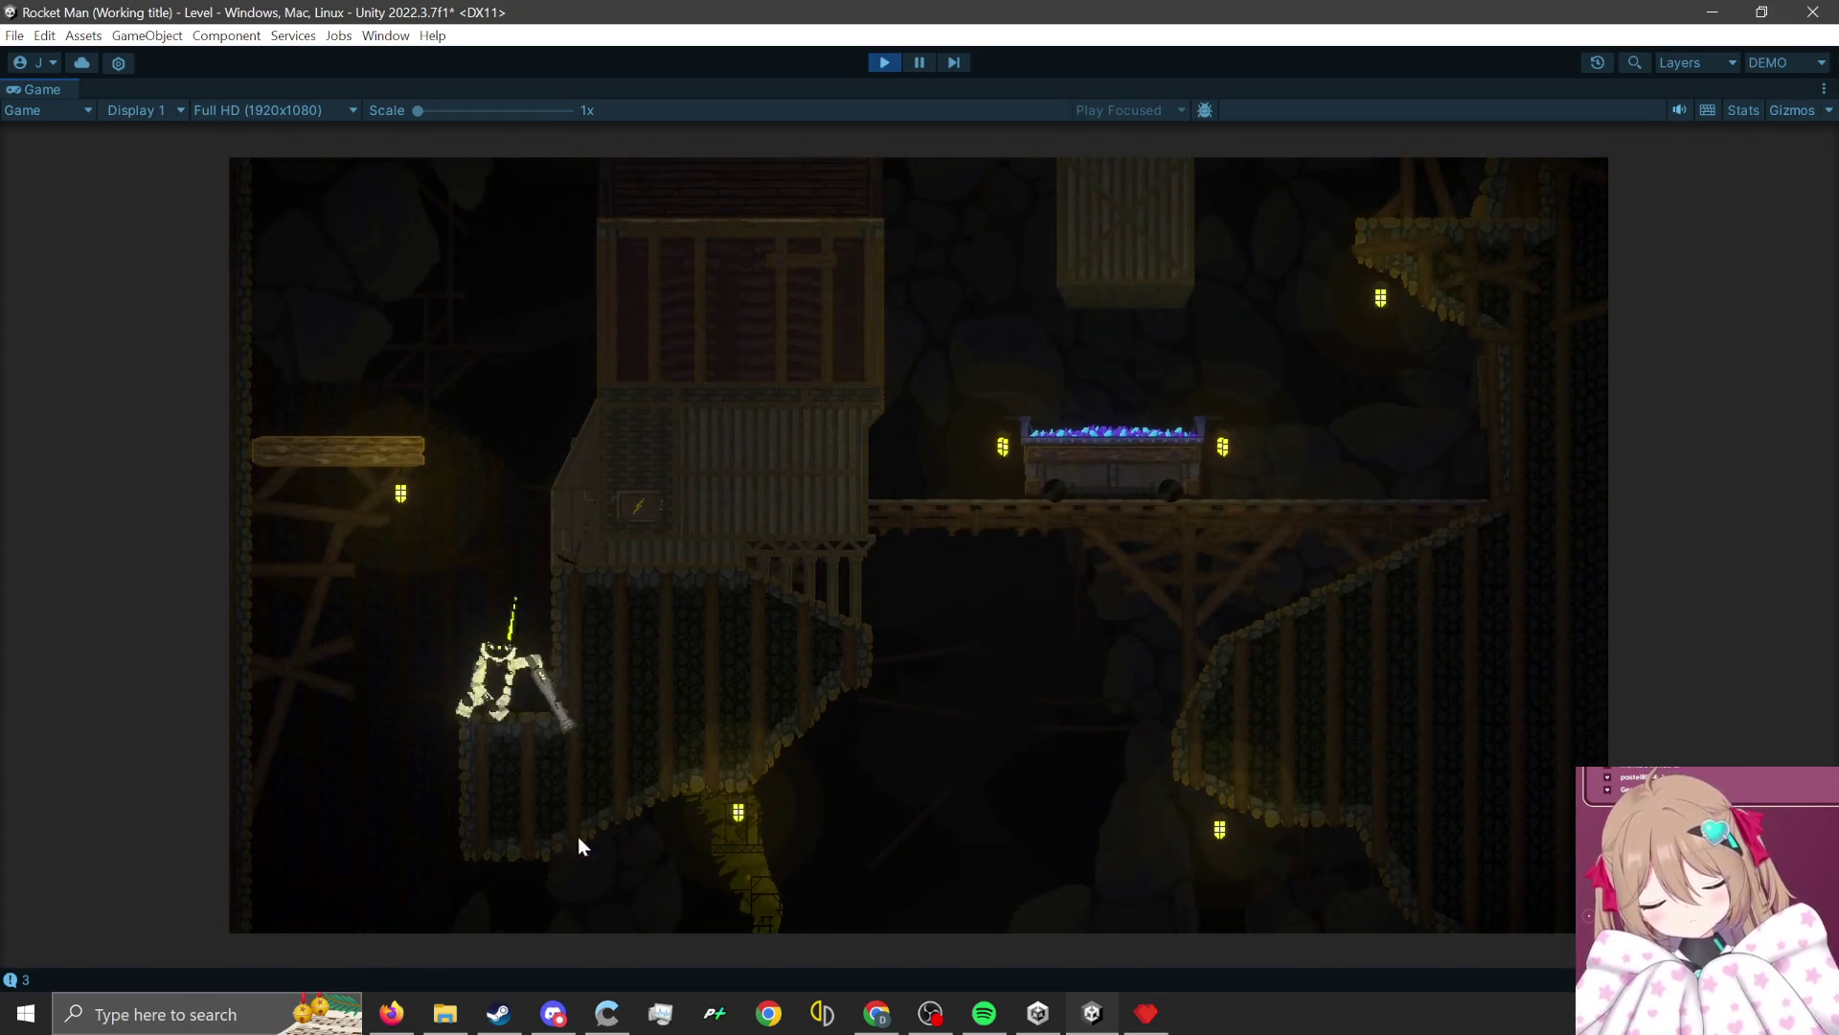
{"action": "left_click", "coordinate": [577, 867]}
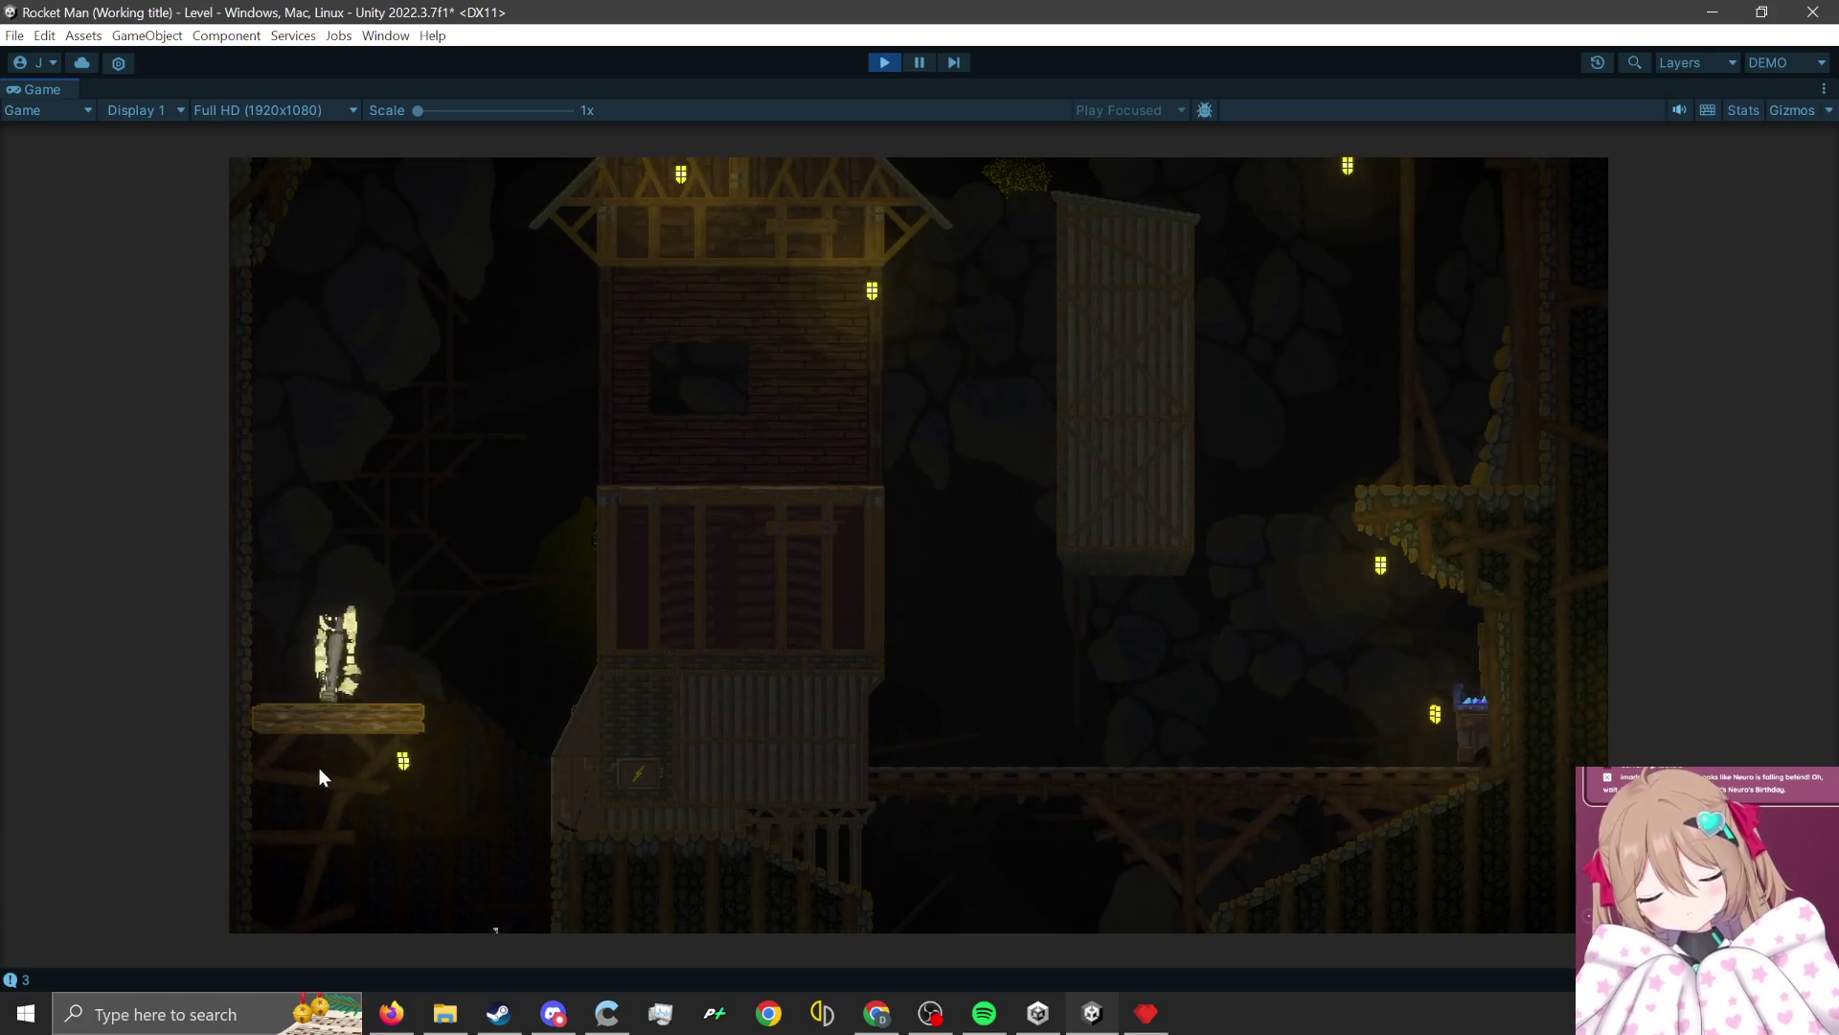
{"action": "left_click", "coordinate": [320, 768]}
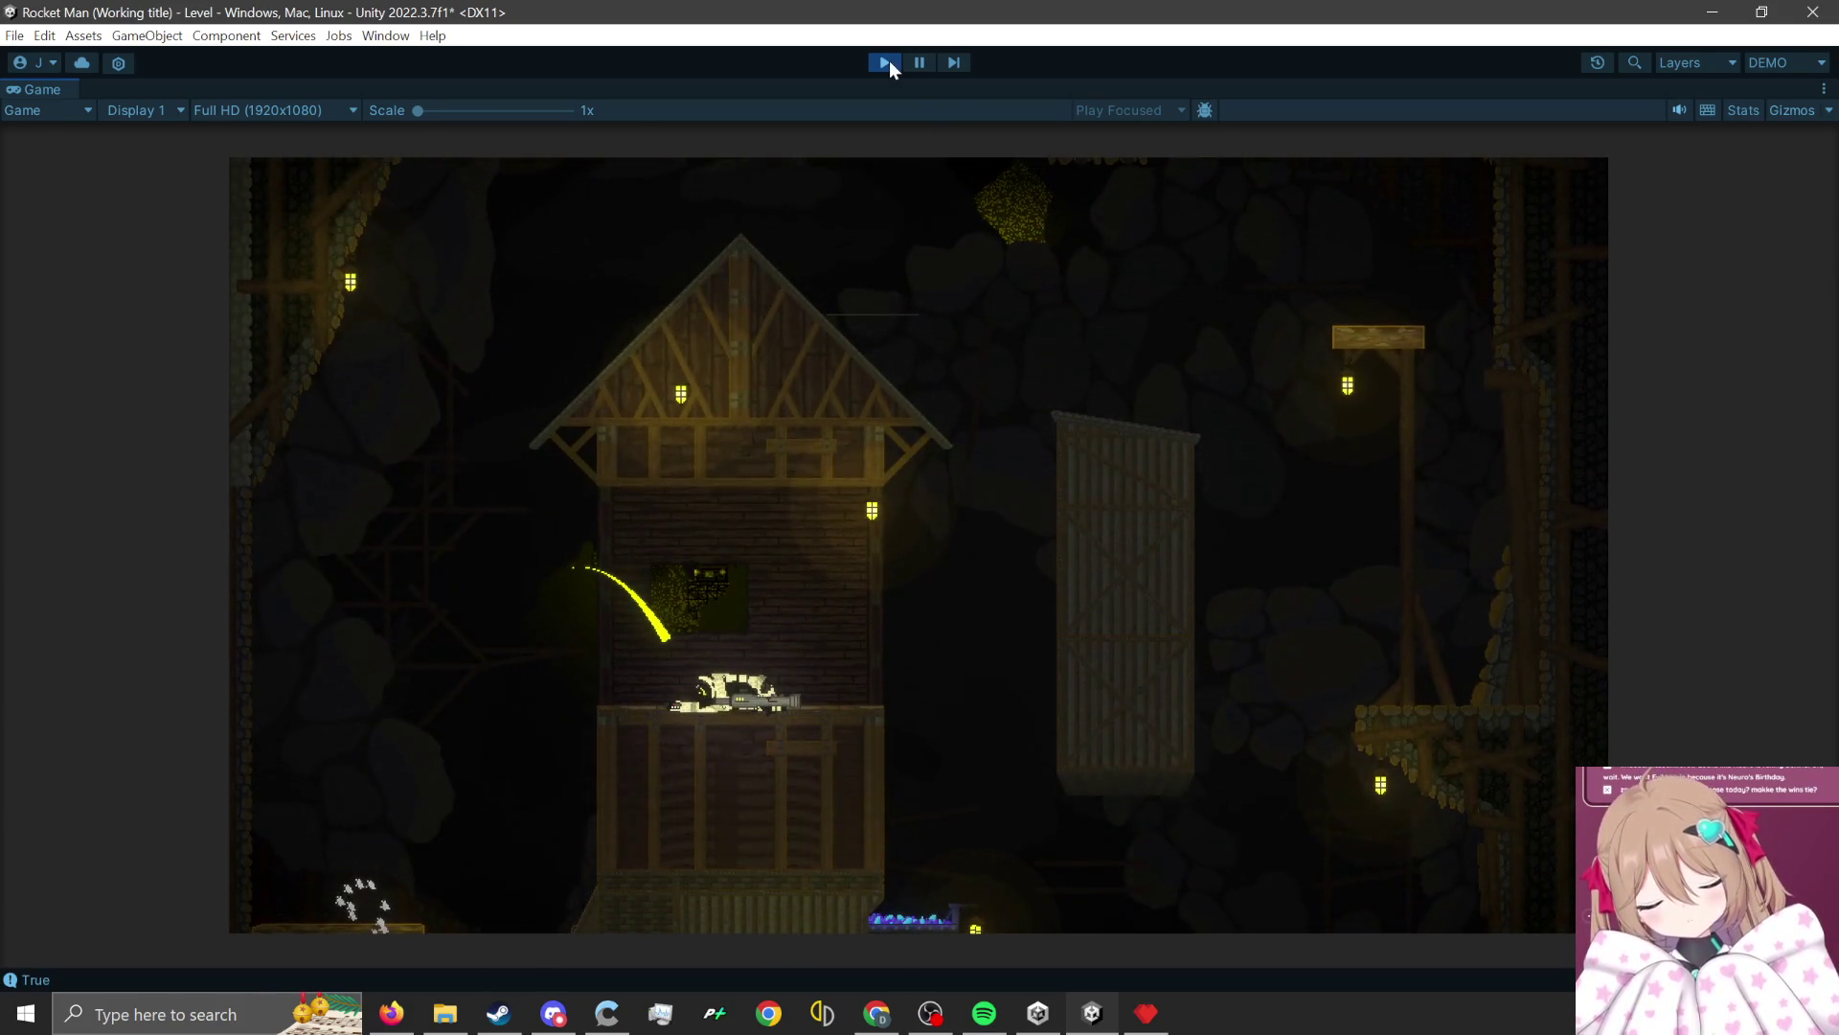
{"action": "left_click", "coordinate": [889, 60]}
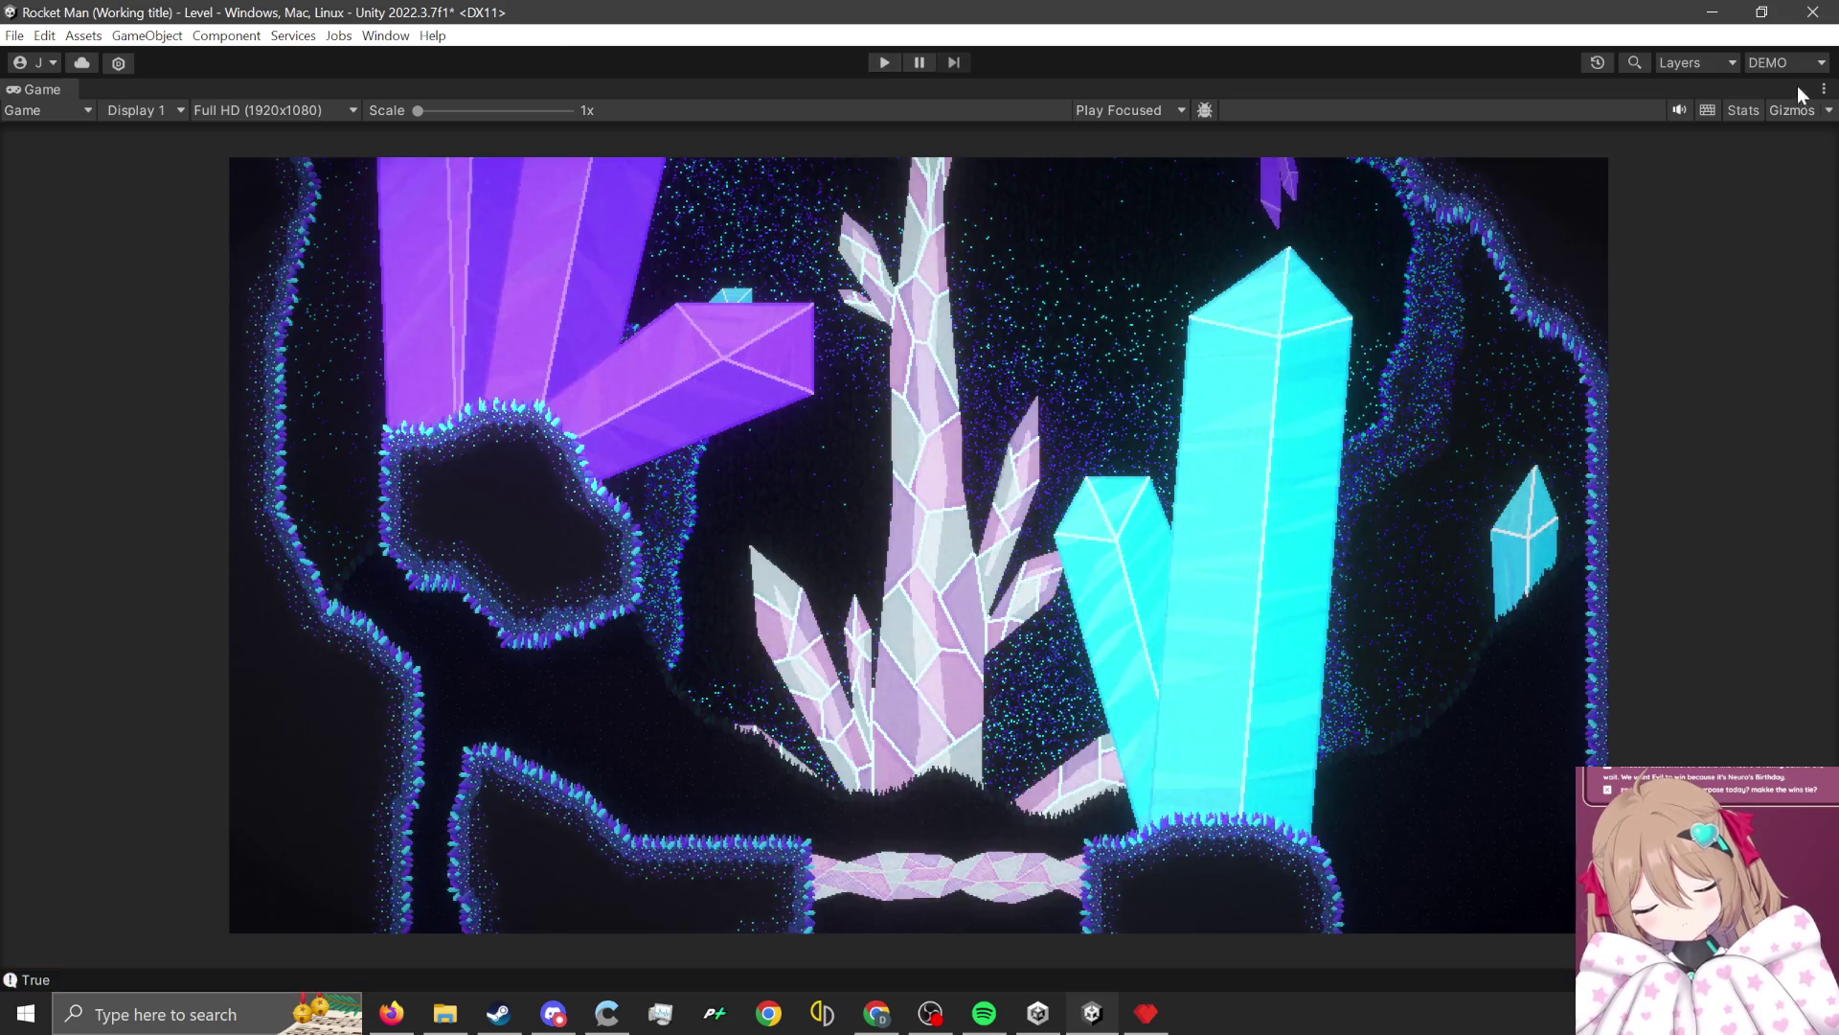
Return to the Main layout via LevelDesign, zoom onto the cave, and select MineLevelBG5.
{"action": "left_click", "coordinate": [1789, 67]}
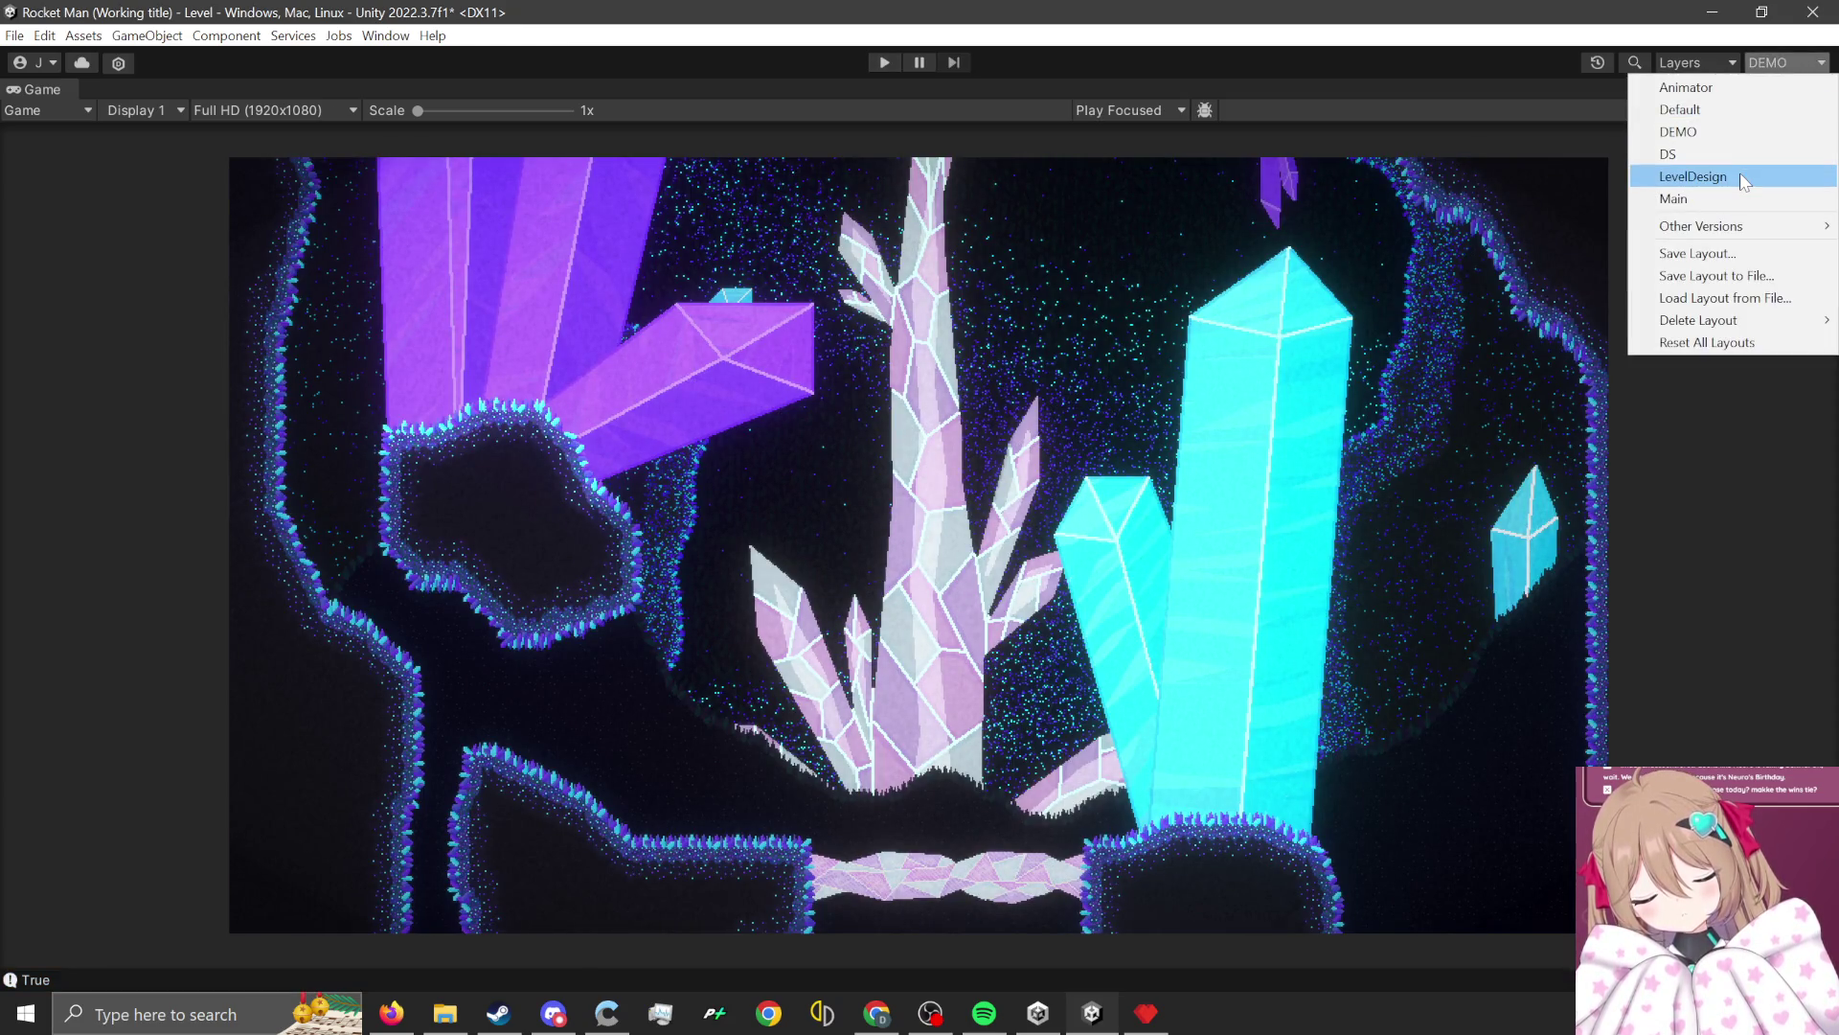
{"action": "left_click", "coordinate": [1740, 172]}
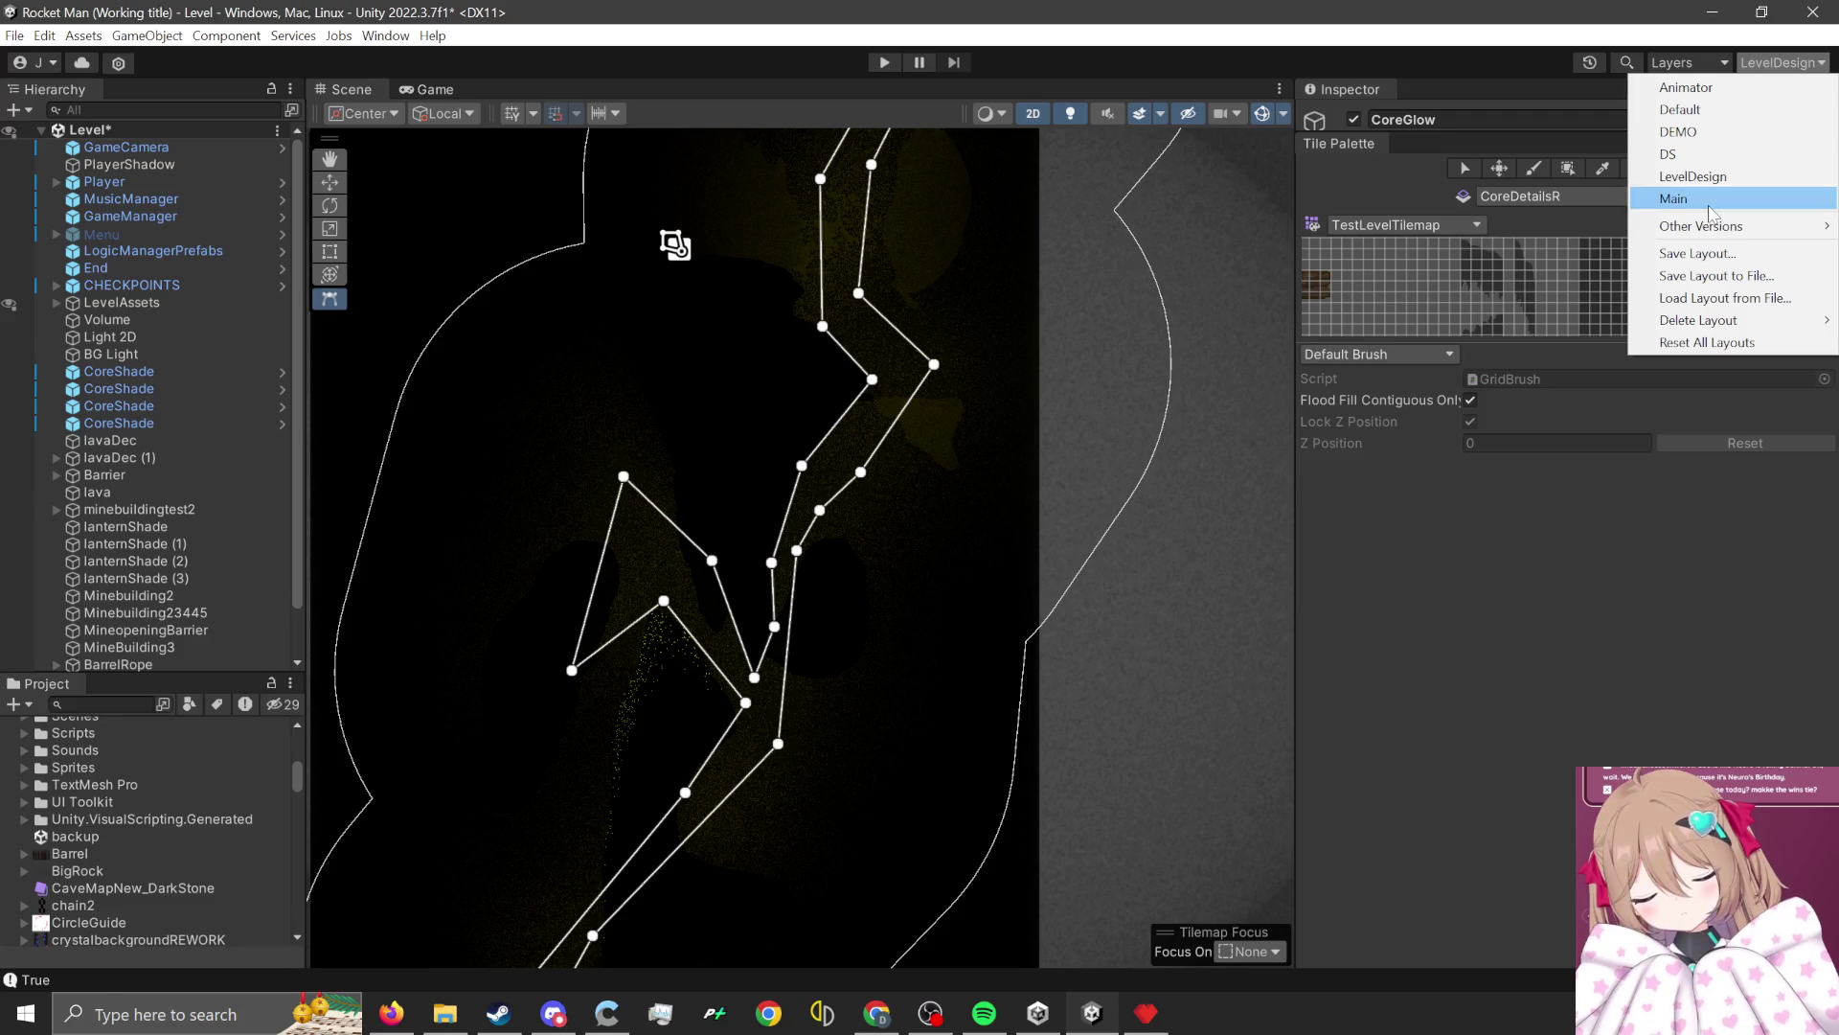
{"action": "left_click", "coordinate": [1711, 201]}
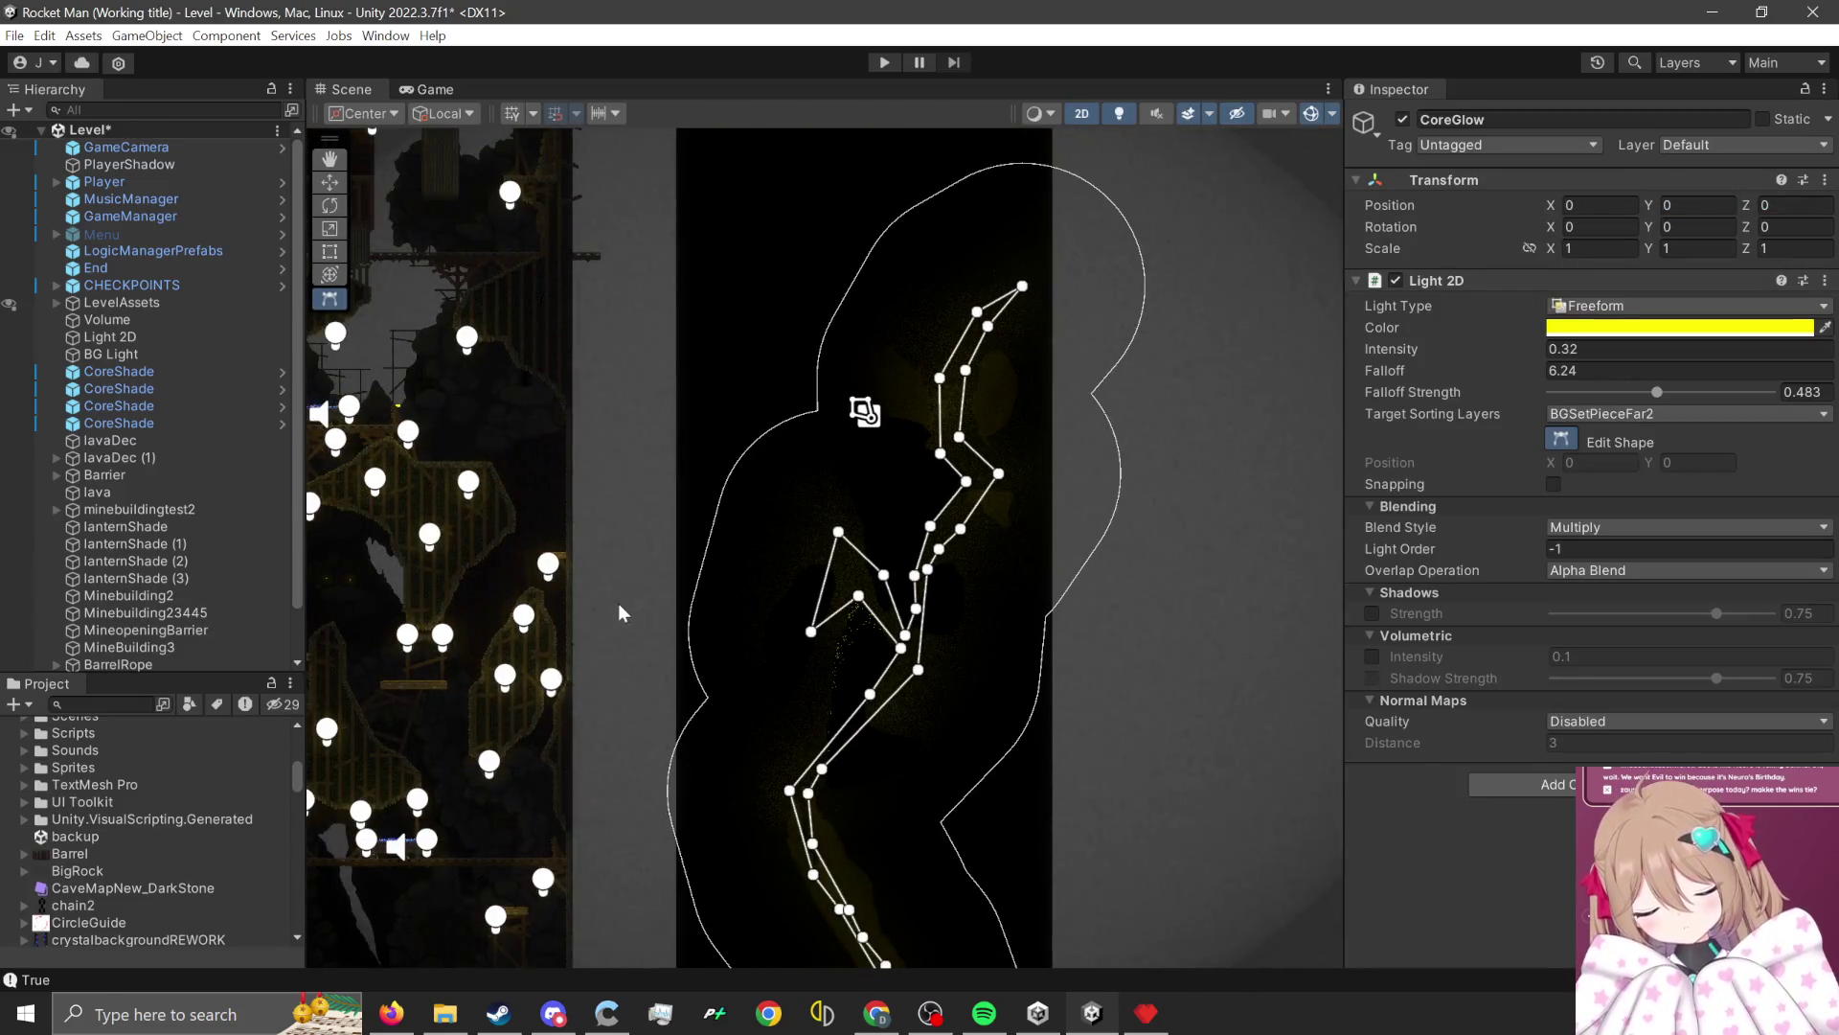
{"action": "scroll", "coordinate": [623, 671], "scroll_direction": "up", "scroll_amount": 10}
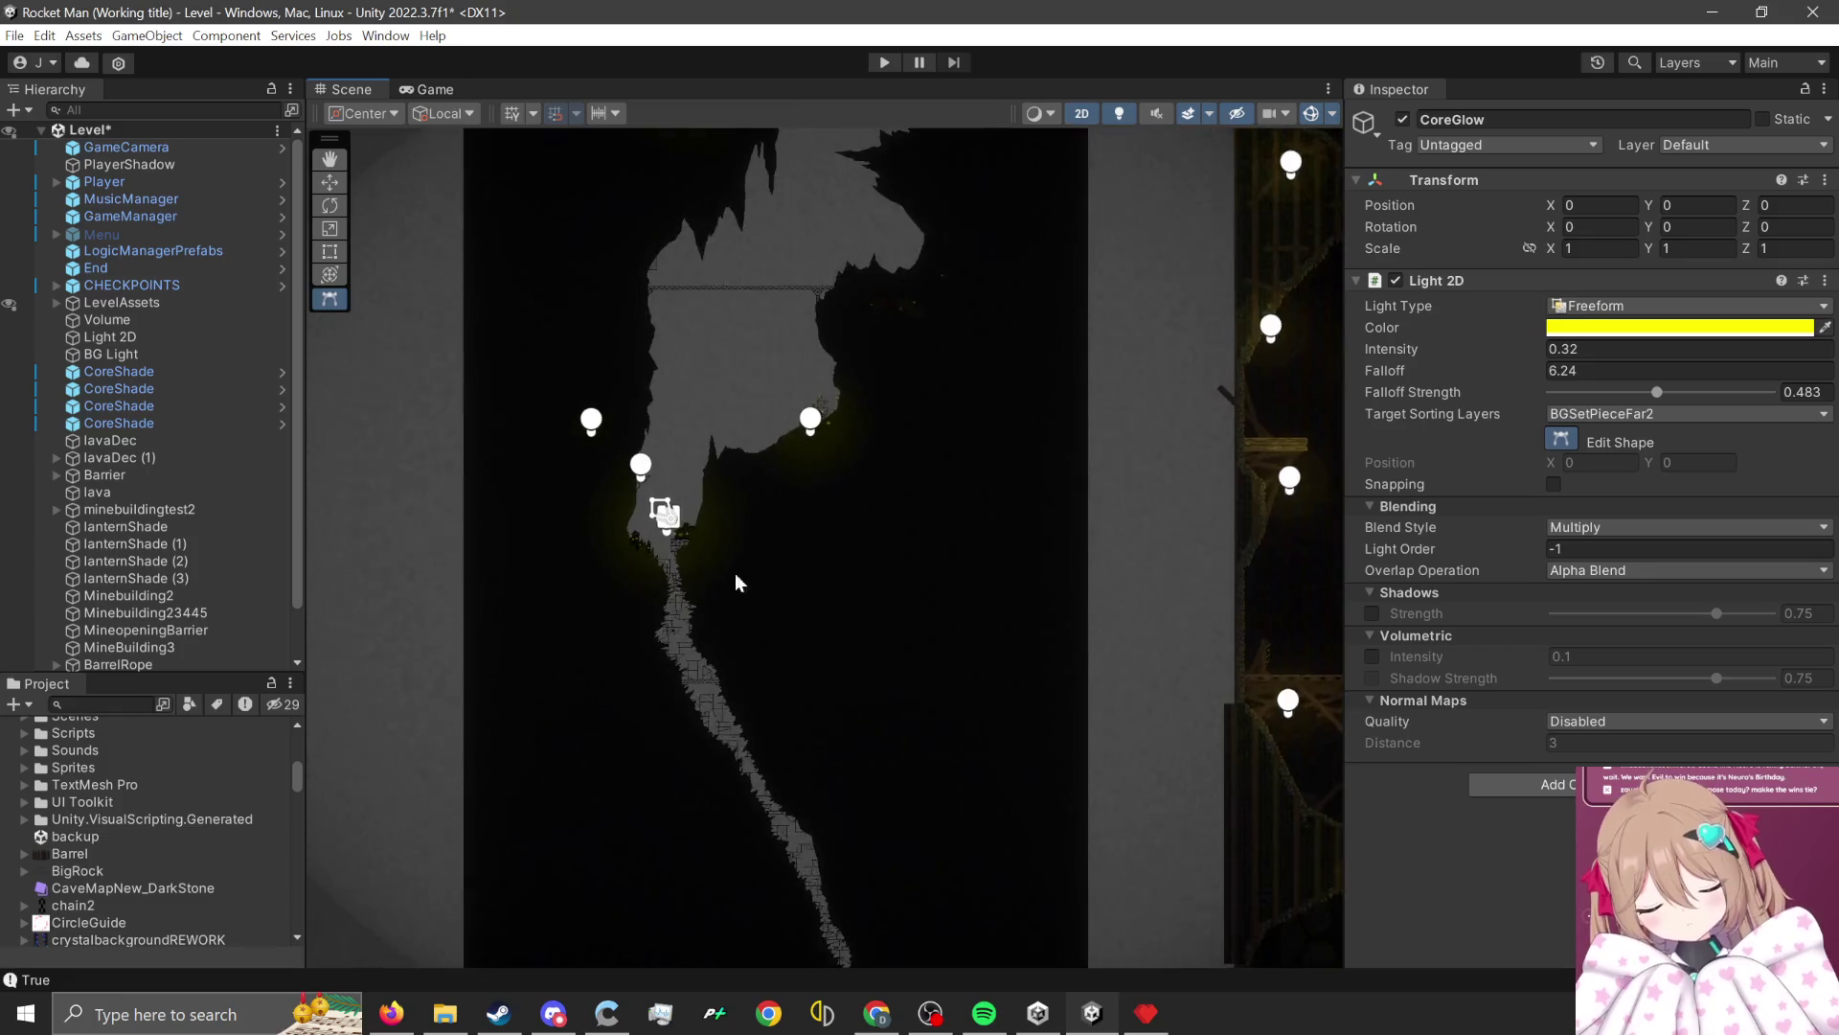
{"action": "scroll", "coordinate": [668, 548], "scroll_direction": "up", "scroll_amount": 5}
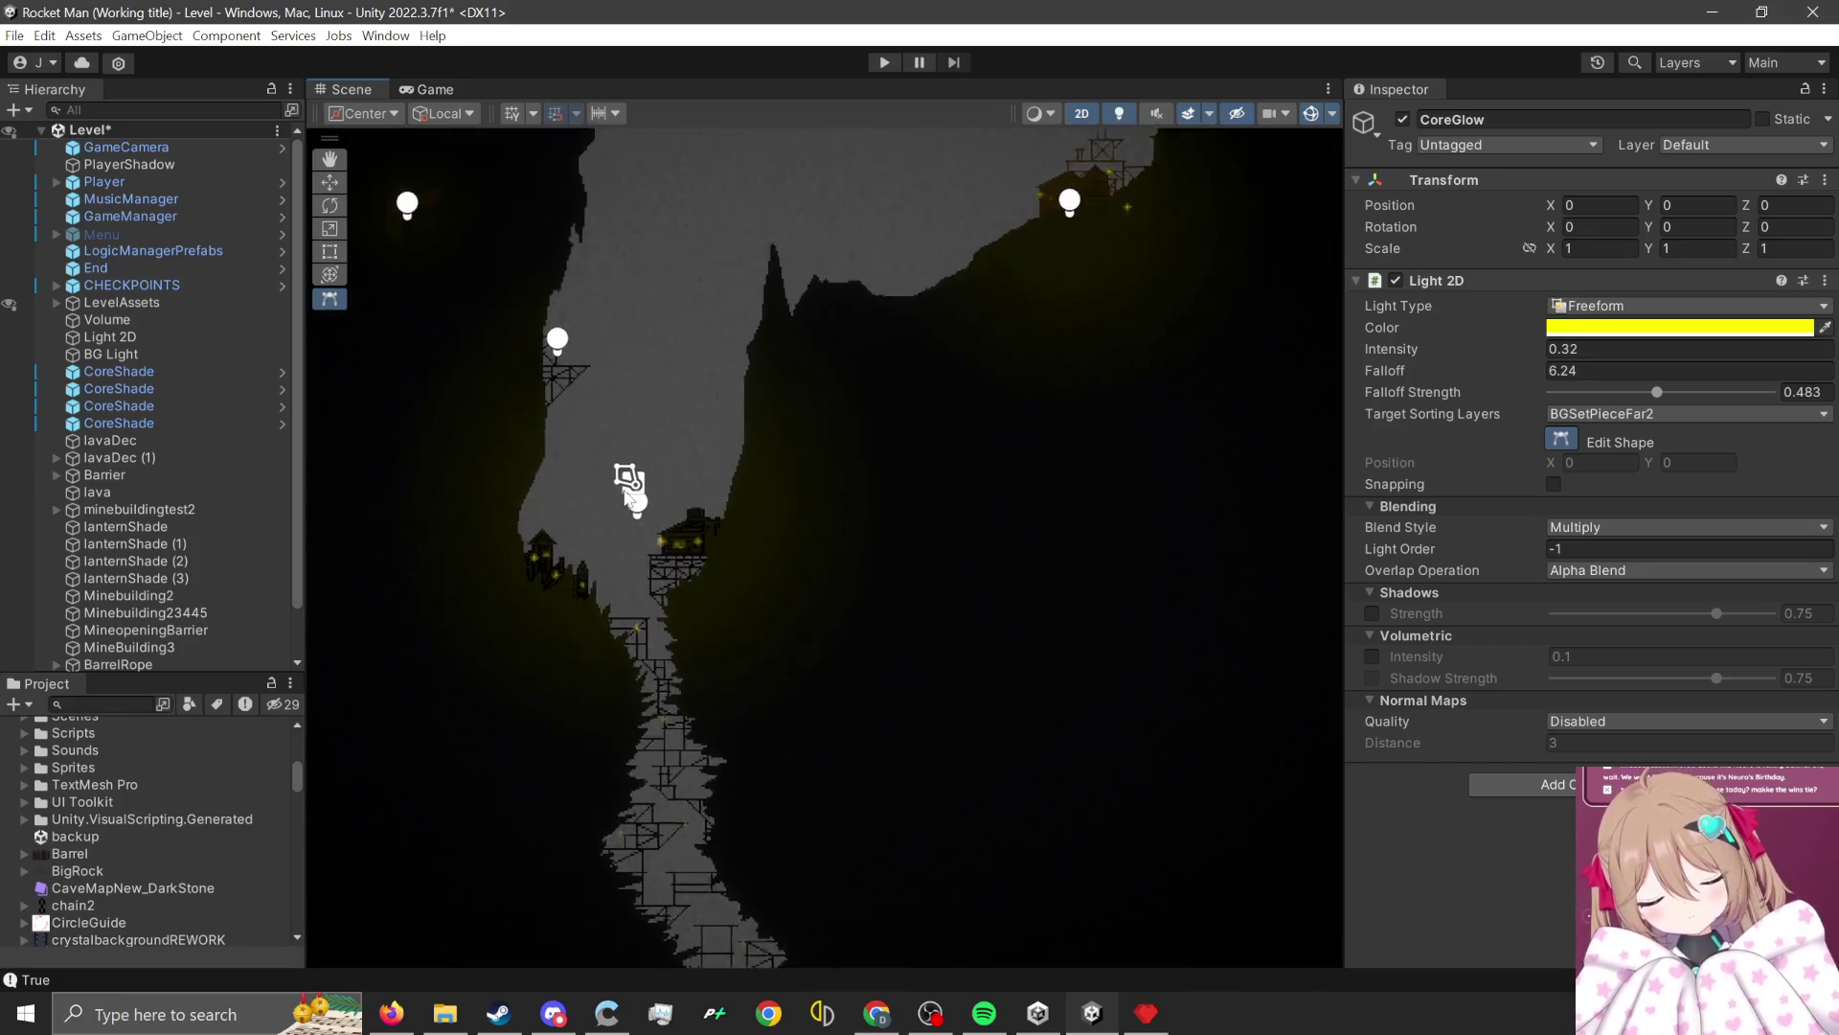
{"action": "scroll", "coordinate": [637, 522], "scroll_direction": "up", "scroll_amount": 5}
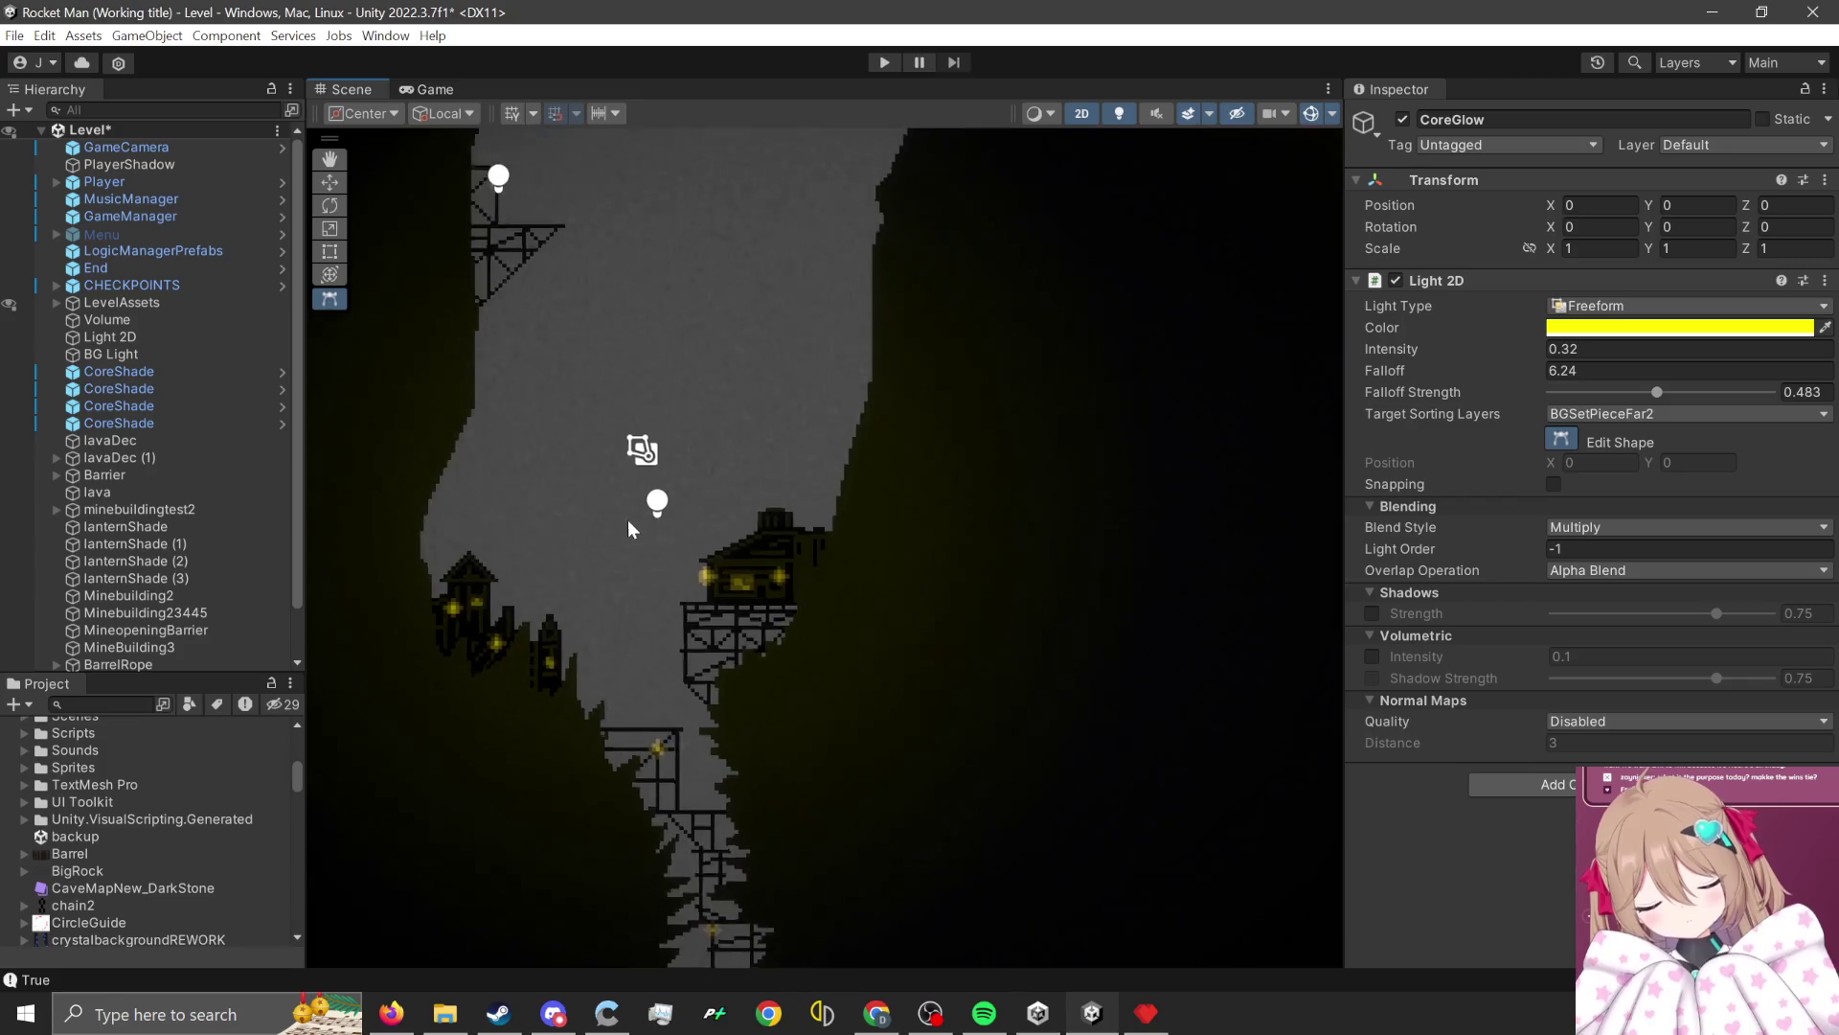
{"action": "scroll", "coordinate": [636, 707], "scroll_direction": "up", "scroll_amount": 3}
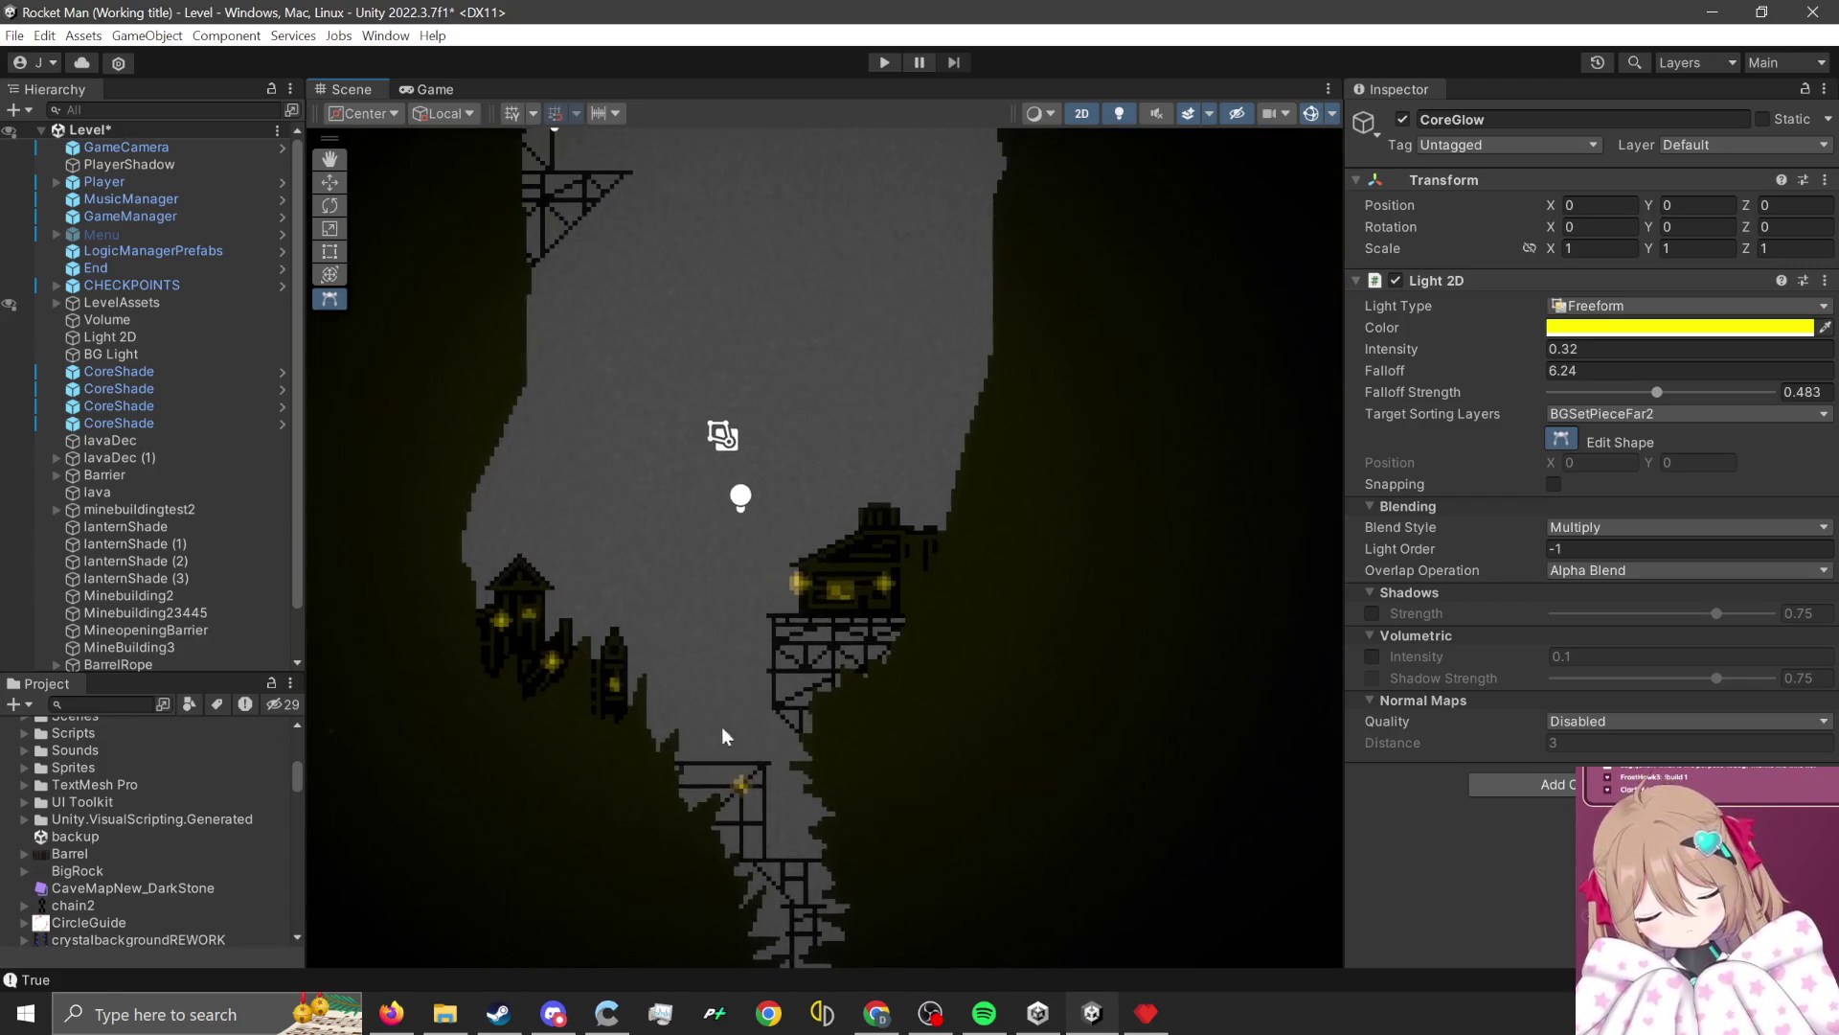
{"action": "scroll", "coordinate": [704, 549], "scroll_direction": "down", "scroll_amount": 3}
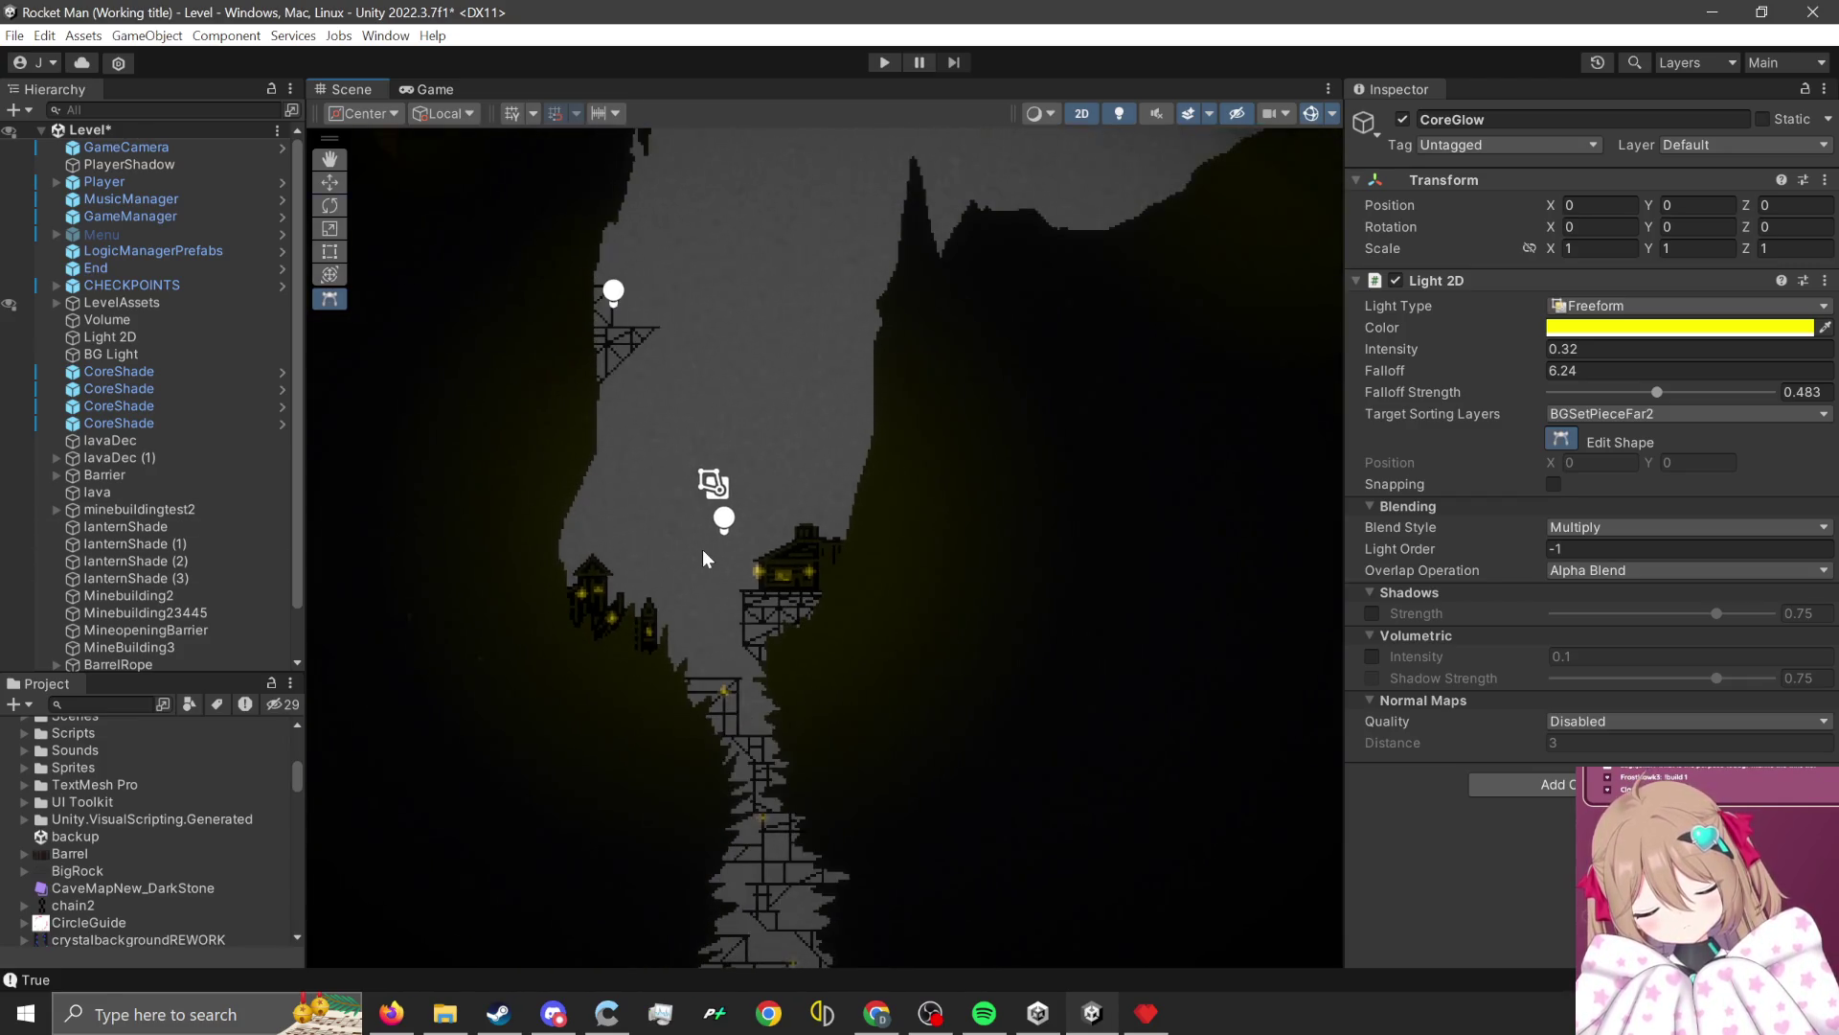
{"action": "key", "text": "w"}
{"action": "left_click", "coordinate": [1017, 607]}
{"action": "scroll", "coordinate": [671, 431], "scroll_direction": "up", "scroll_amount": 3}
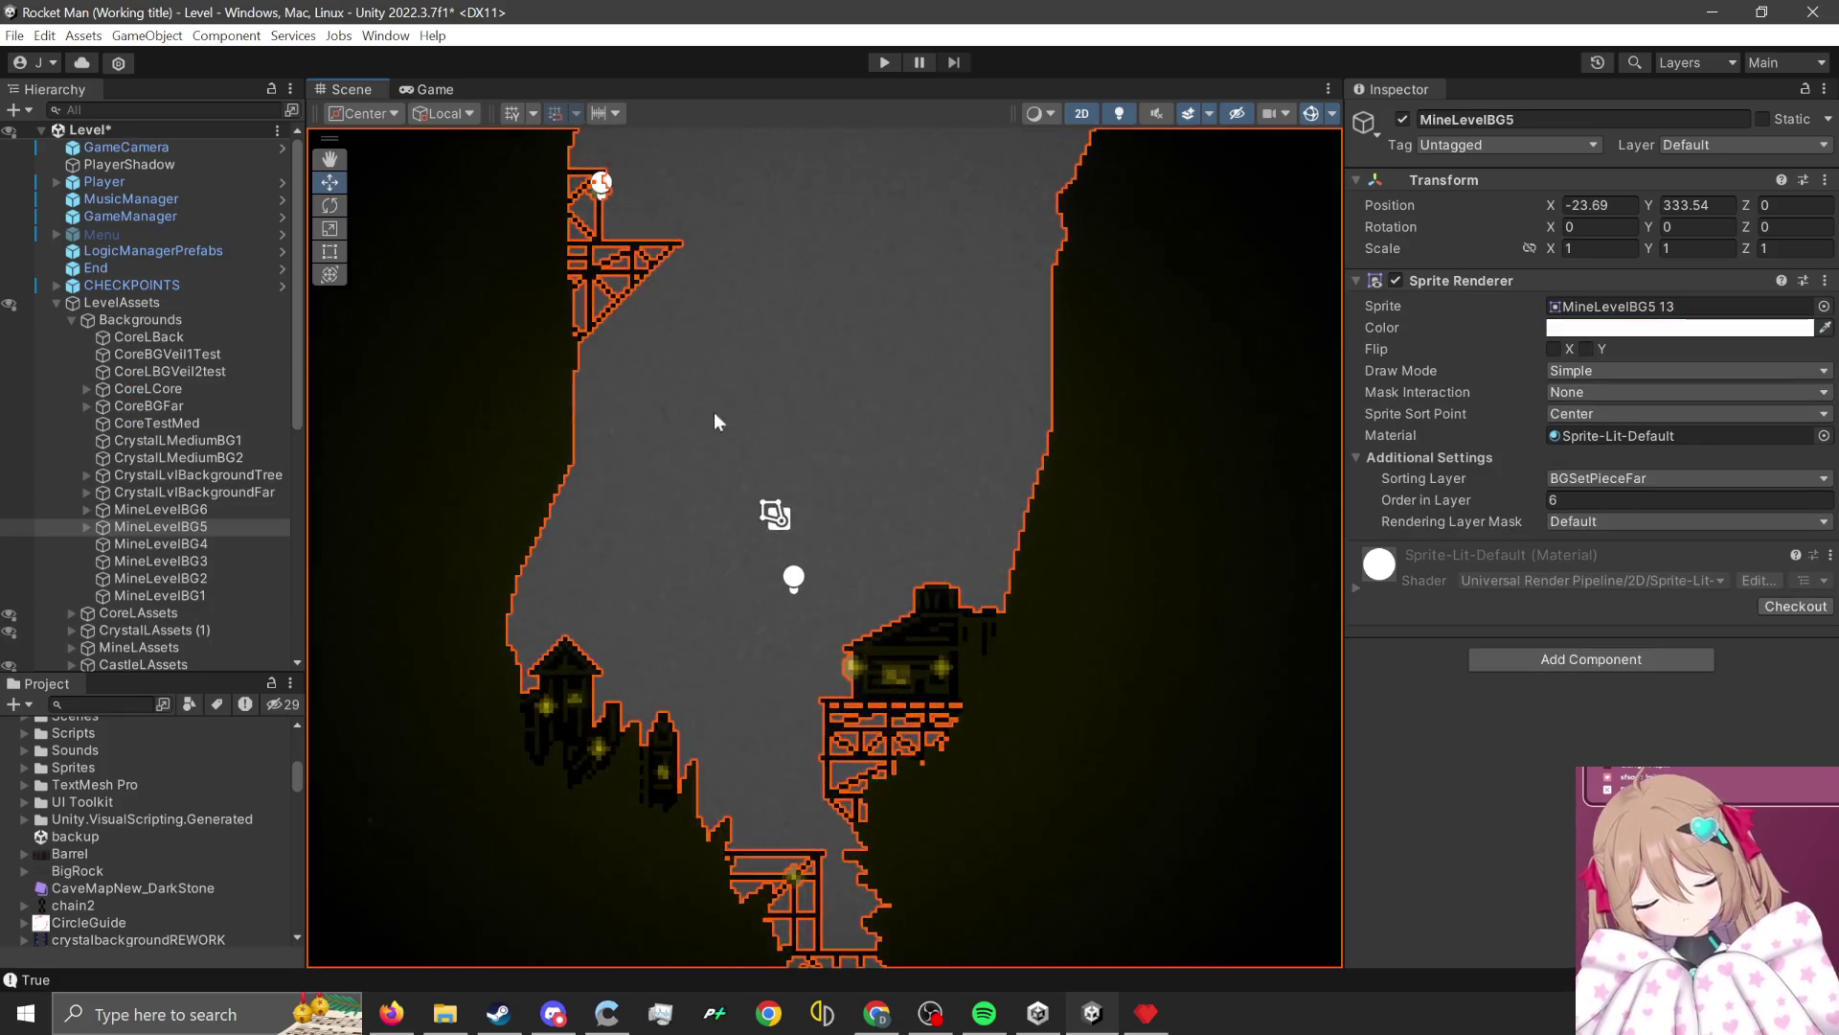
Select the CoreGlow (3) spot light under MineLevelBG5.
{"action": "left_click", "coordinate": [778, 516]}
{"action": "scroll", "coordinate": [687, 556], "scroll_direction": "down", "scroll_amount": 3}
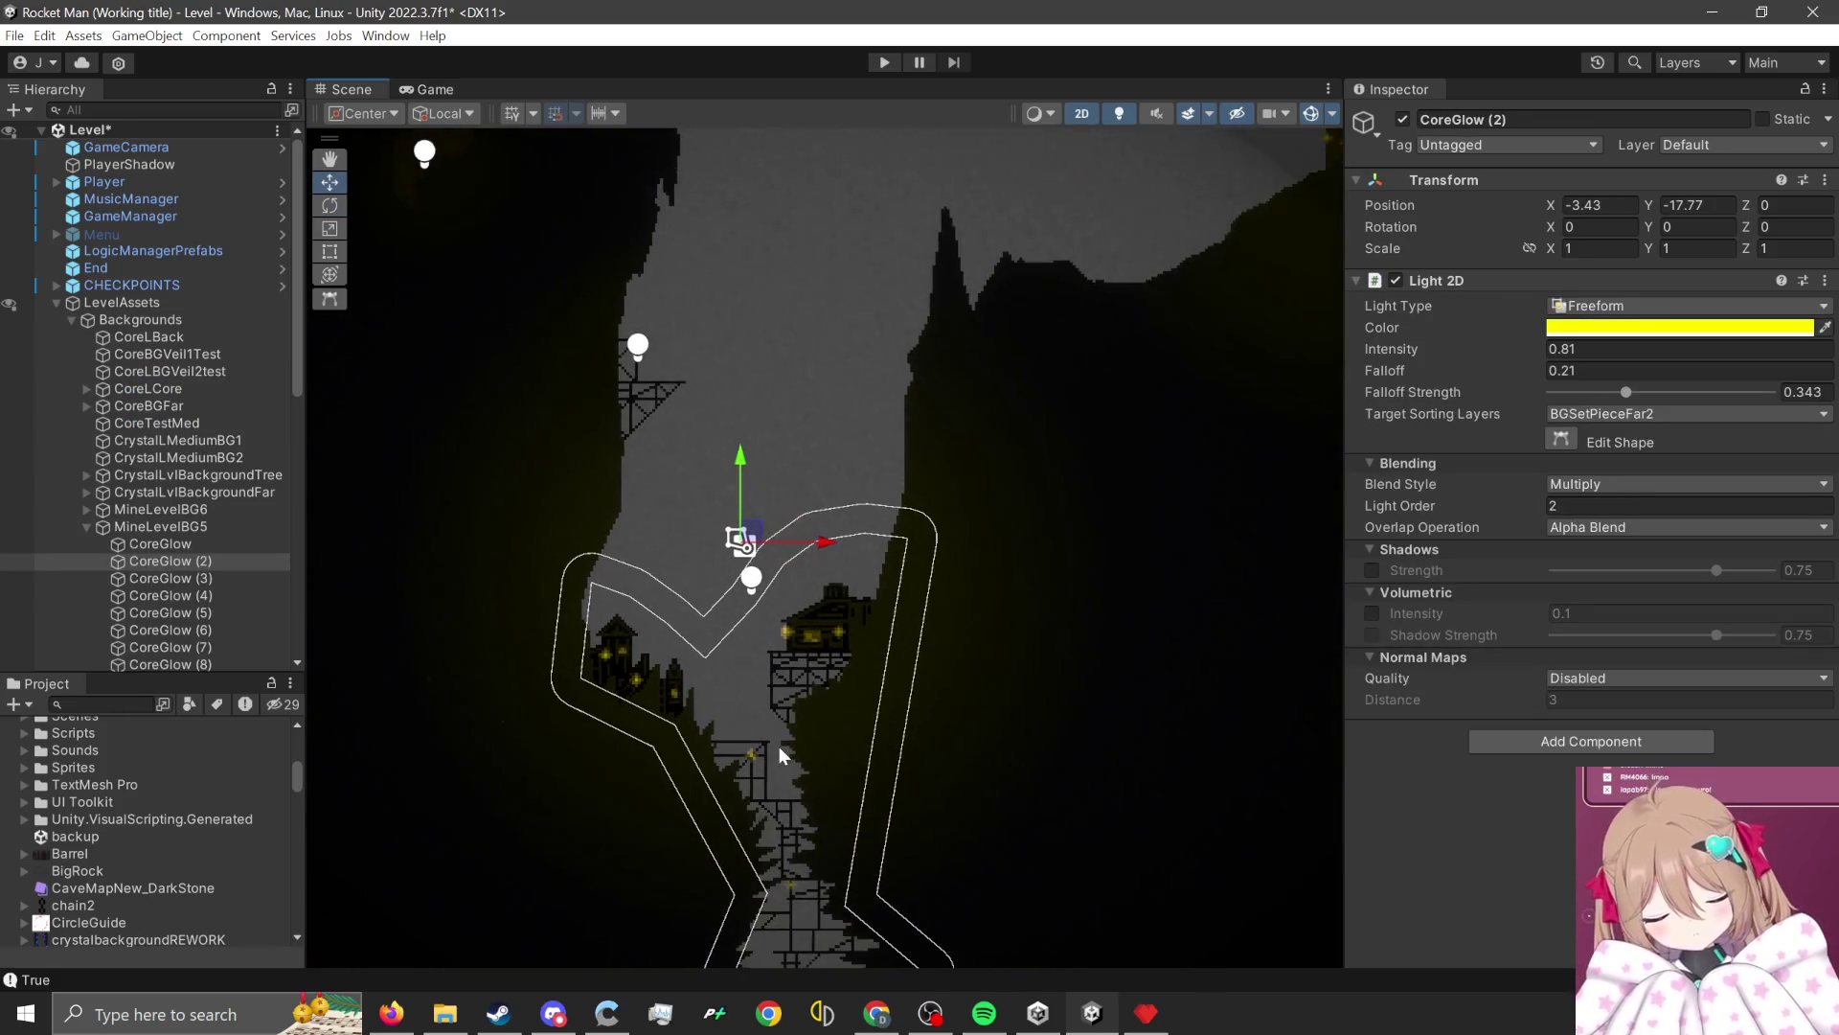
{"action": "scroll", "coordinate": [744, 484], "scroll_direction": "down", "scroll_amount": 1}
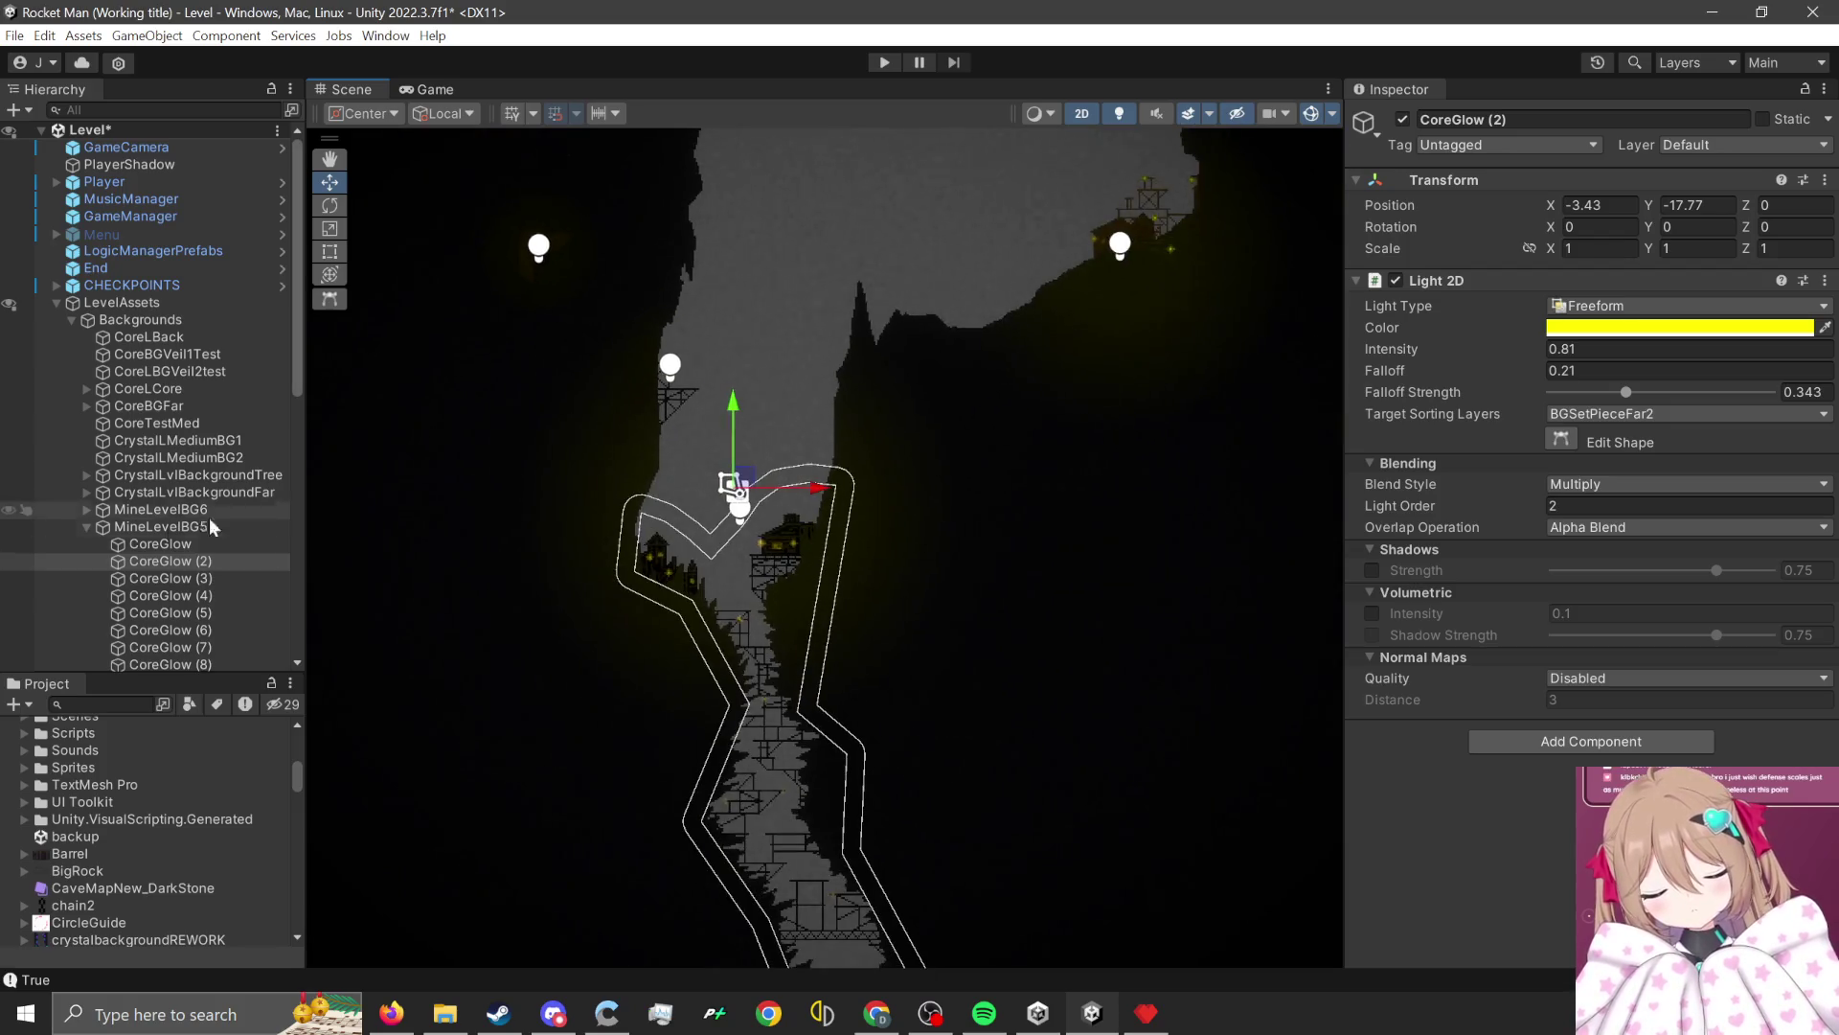
{"action": "left_click", "coordinate": [177, 577]}
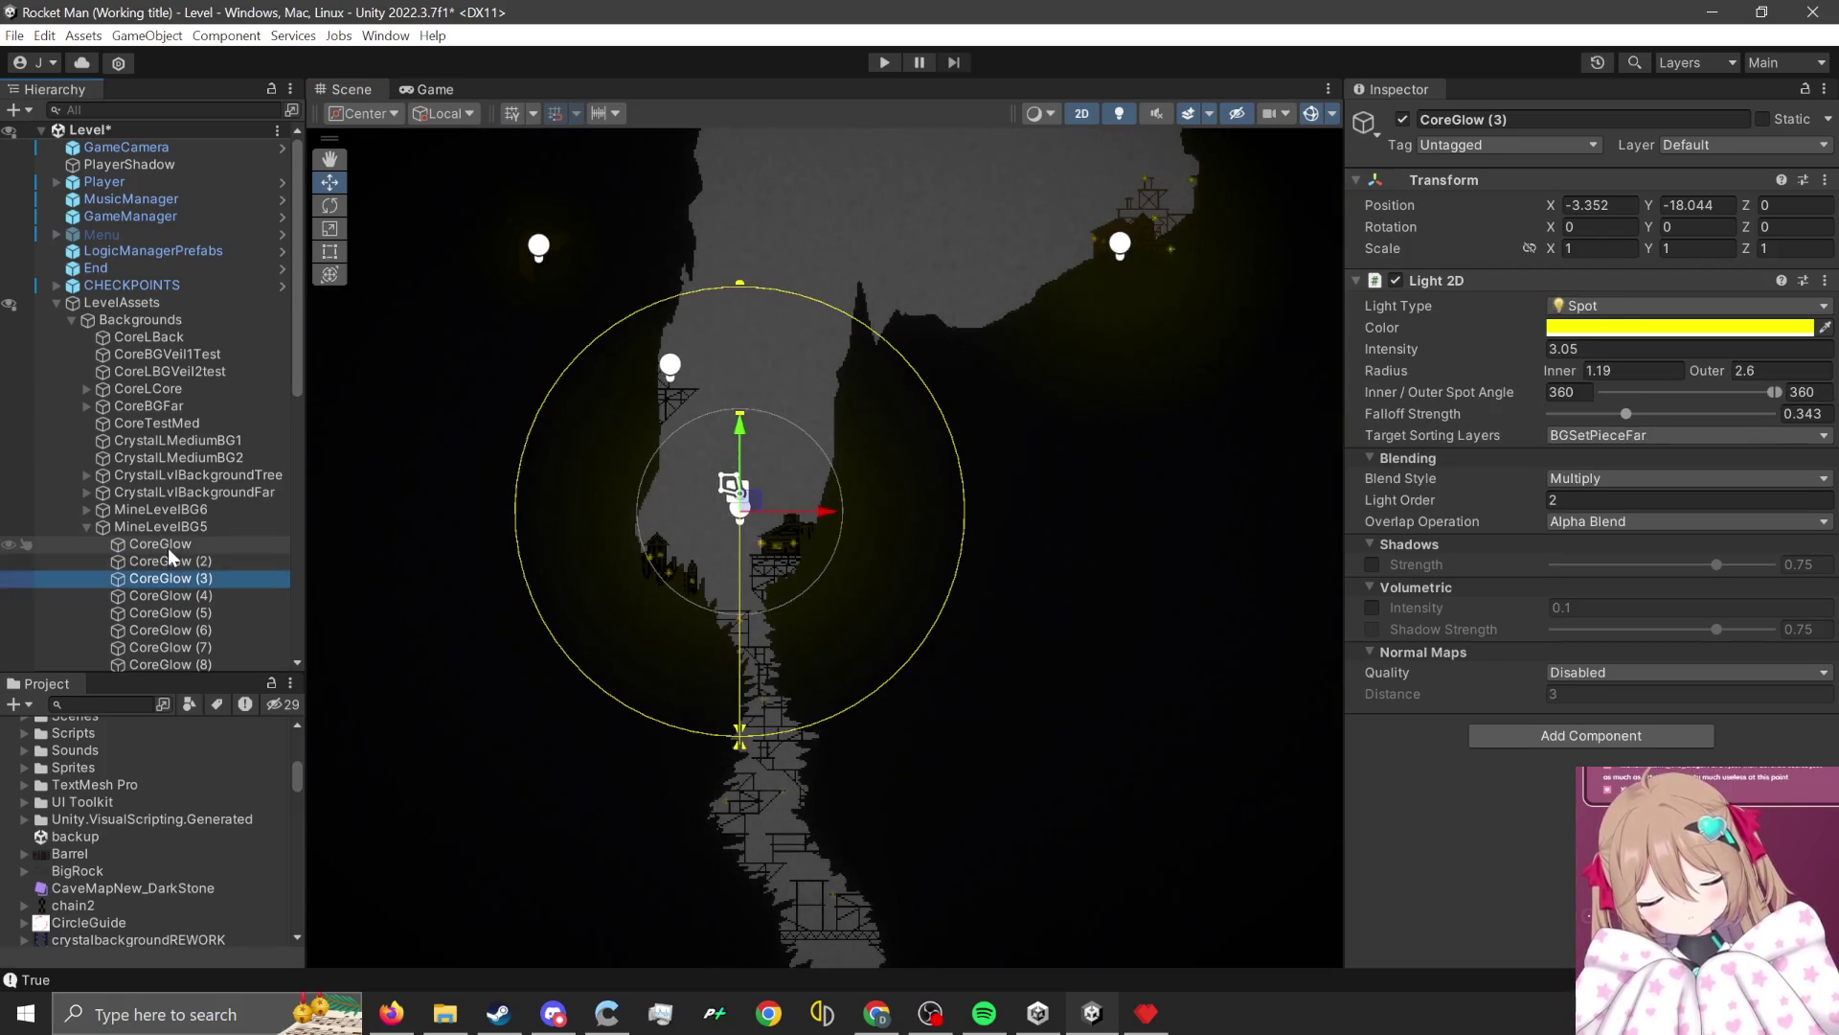
{"action": "left_click", "coordinate": [174, 560]}
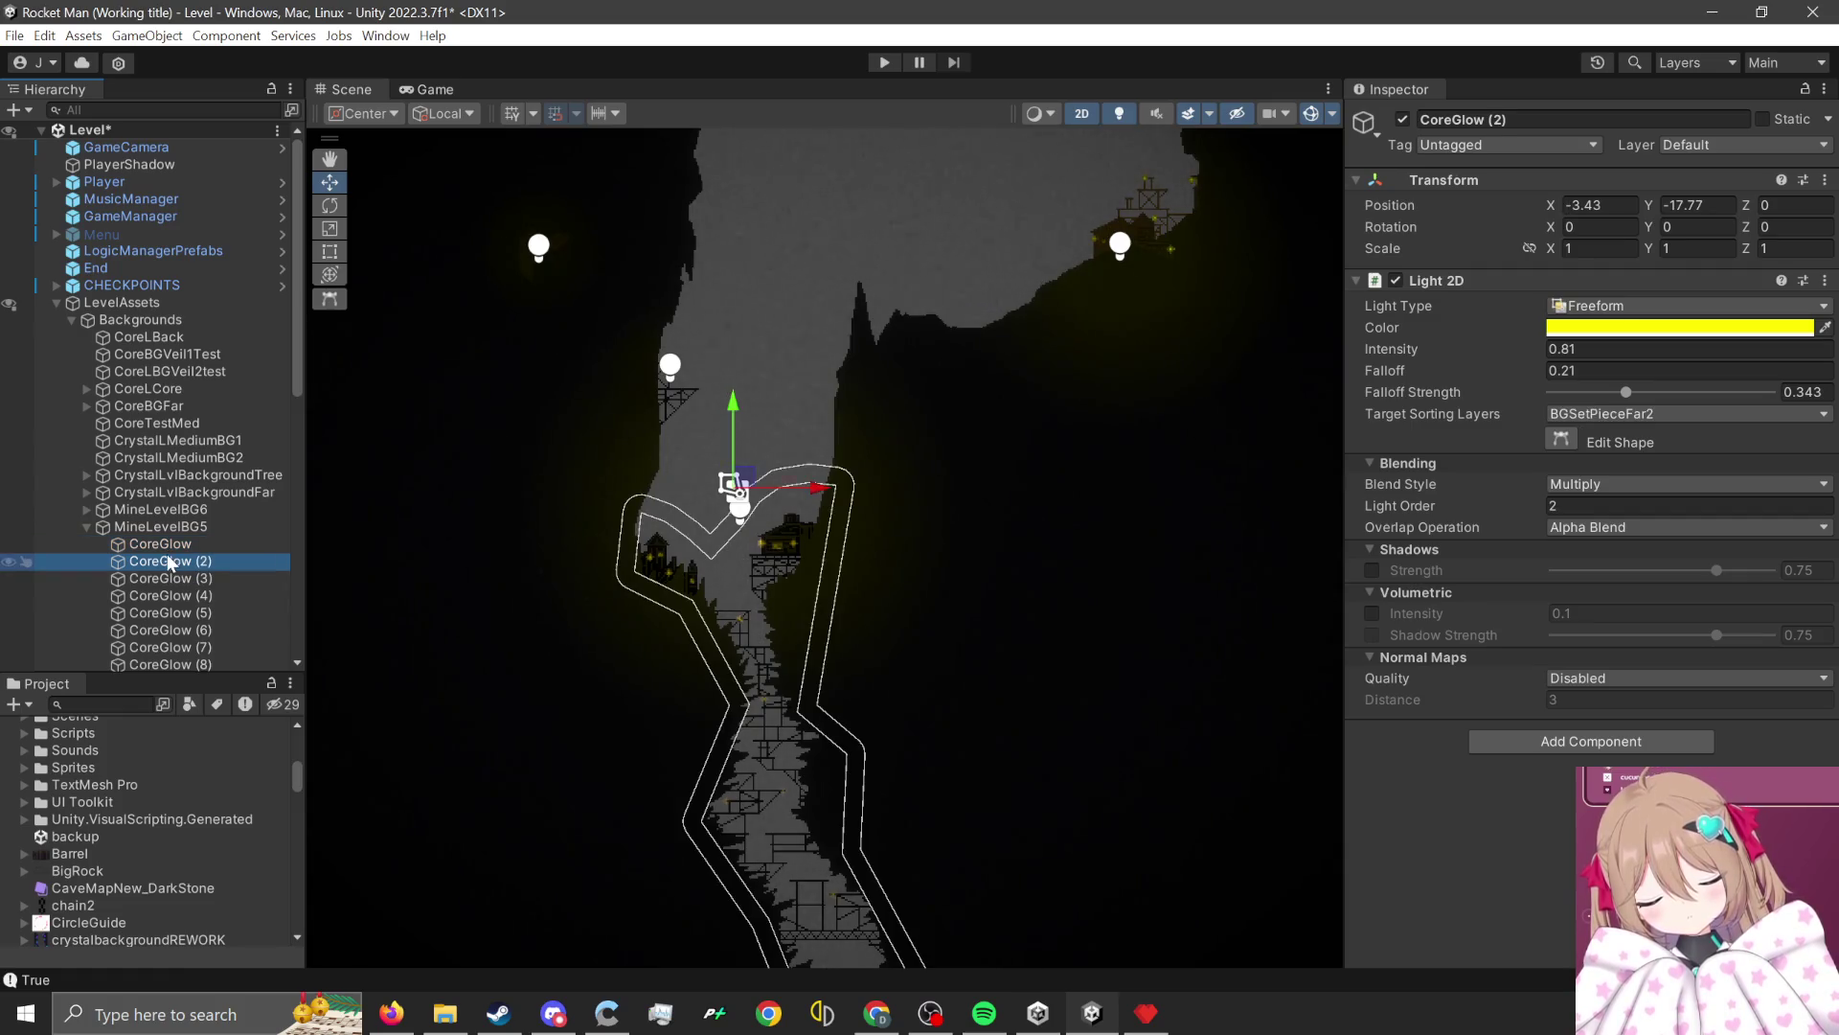
{"action": "left_click", "coordinate": [182, 579]}
{"action": "scroll", "coordinate": [751, 601], "scroll_direction": "up", "scroll_amount": 2}
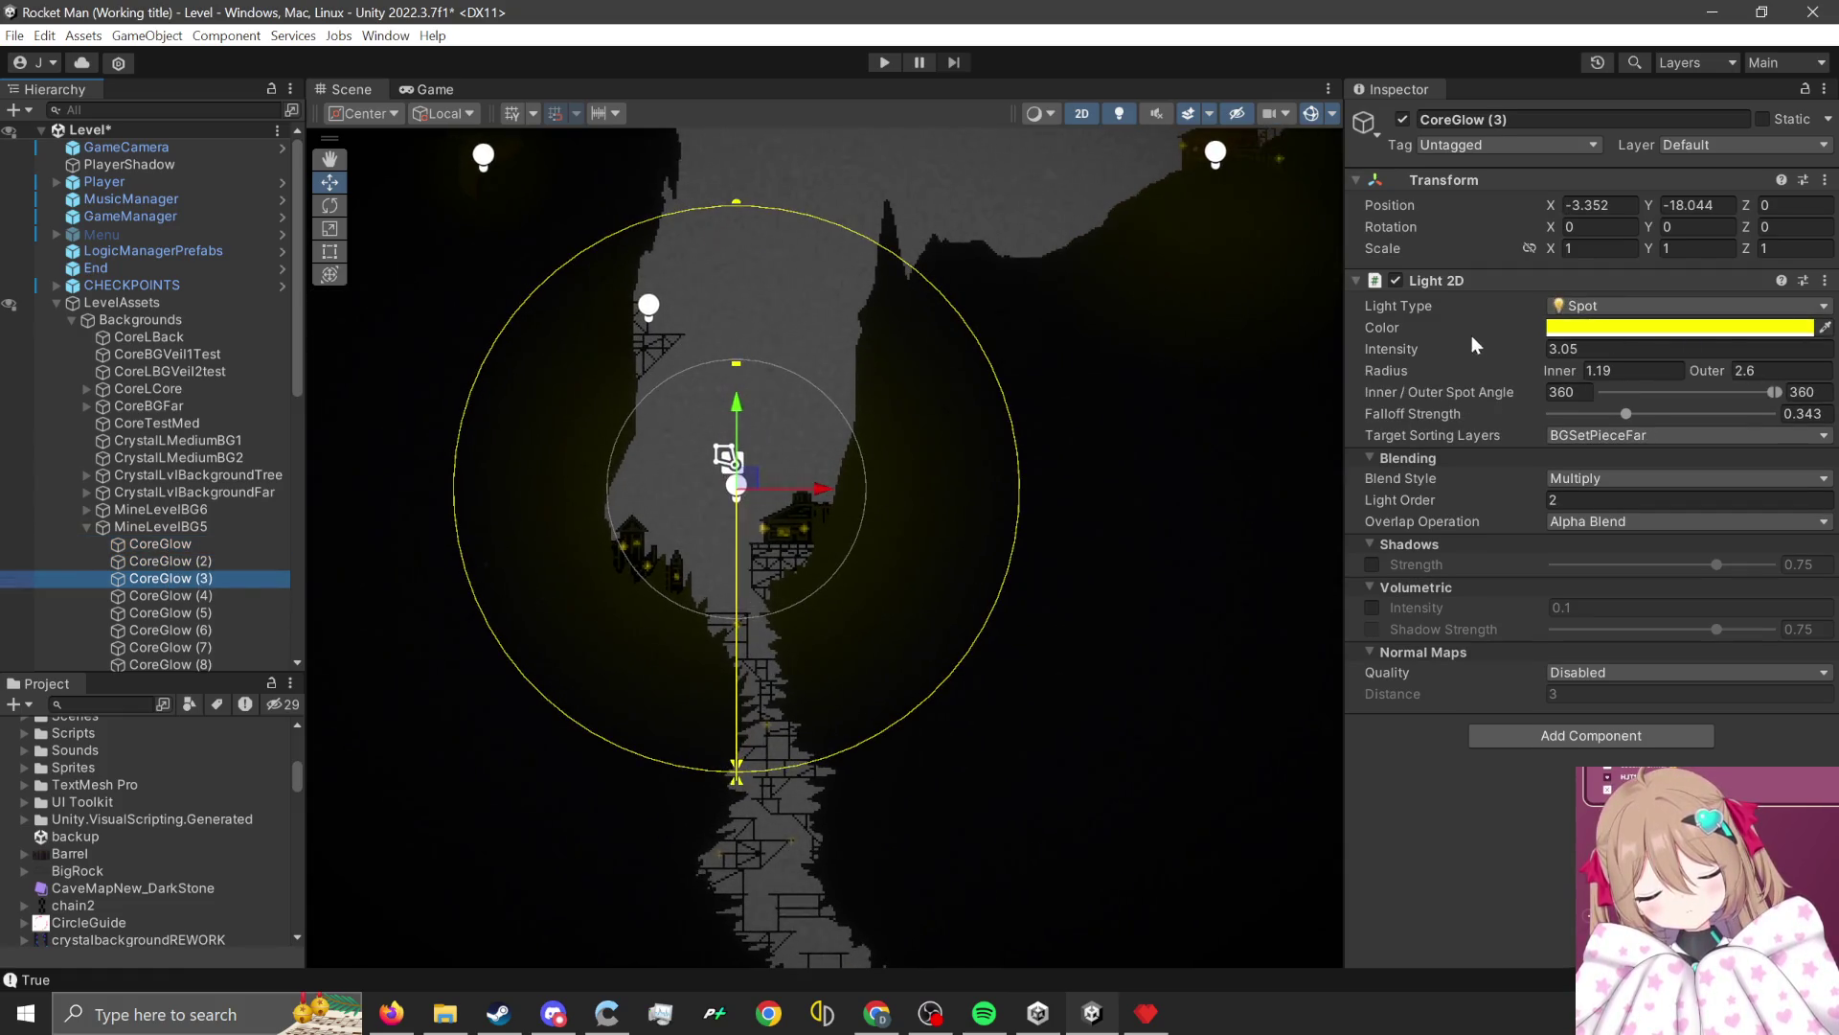
Lower CoreGlow (3)'s intensity from 3.05 to 2.97 and bring up the Light Type choices.
{"action": "left_click_drag", "start_coordinate": [1471, 344], "coordinate": [1412, 347]}
{"action": "type", "text": "3"}
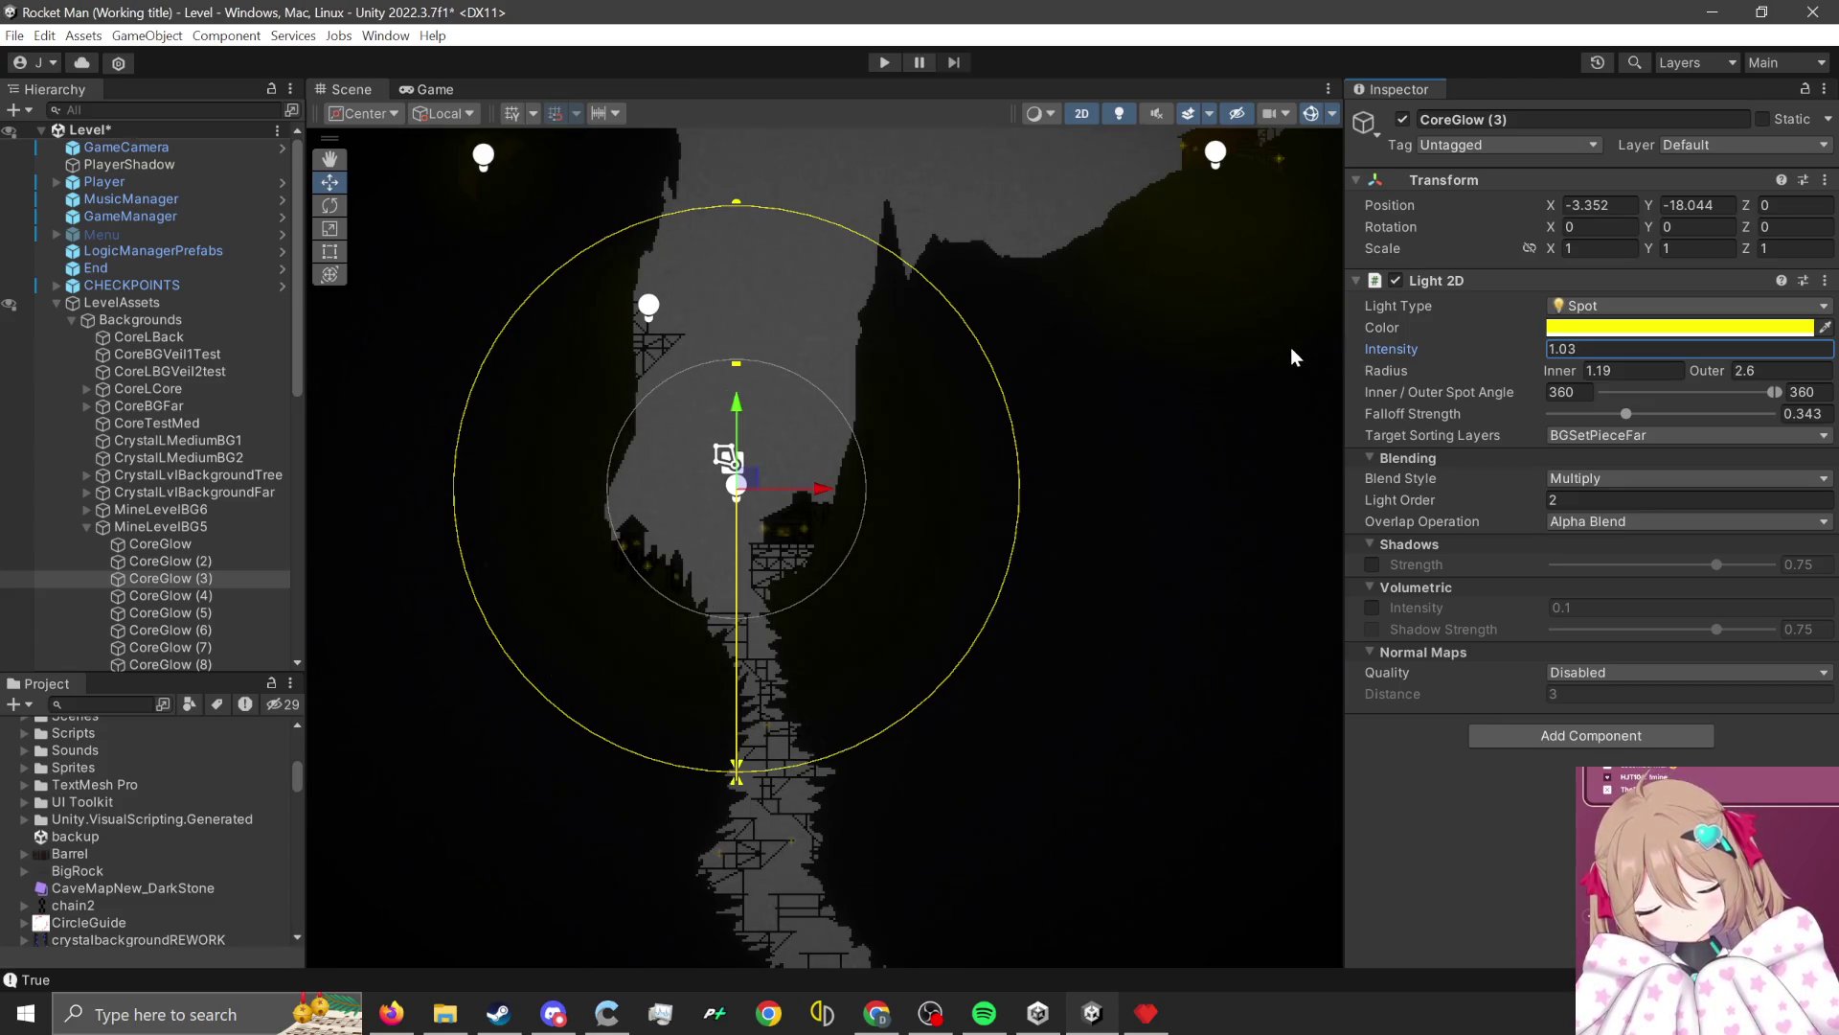
{"action": "left_click_drag", "start_coordinate": [1362, 360], "coordinate": [1358, 360]}
{"action": "scroll", "coordinate": [798, 604], "scroll_direction": "up", "scroll_amount": 2}
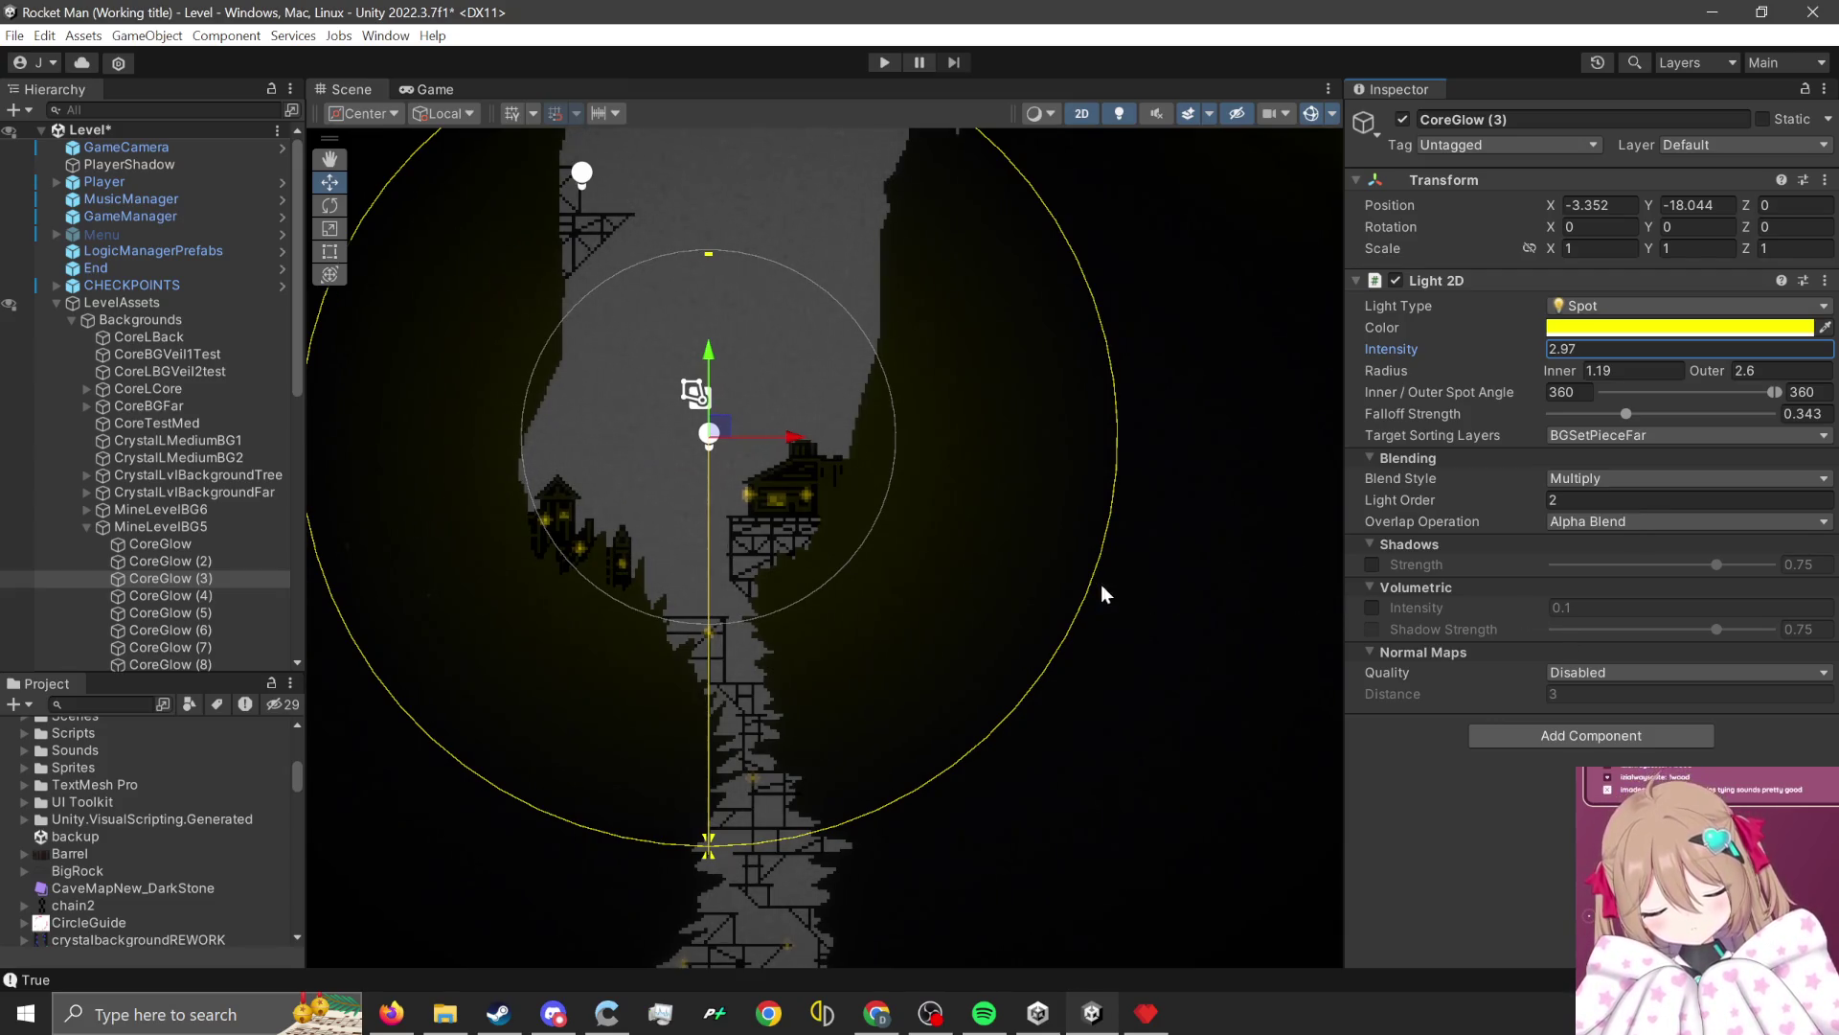
{"action": "left_click", "coordinate": [1600, 307]}
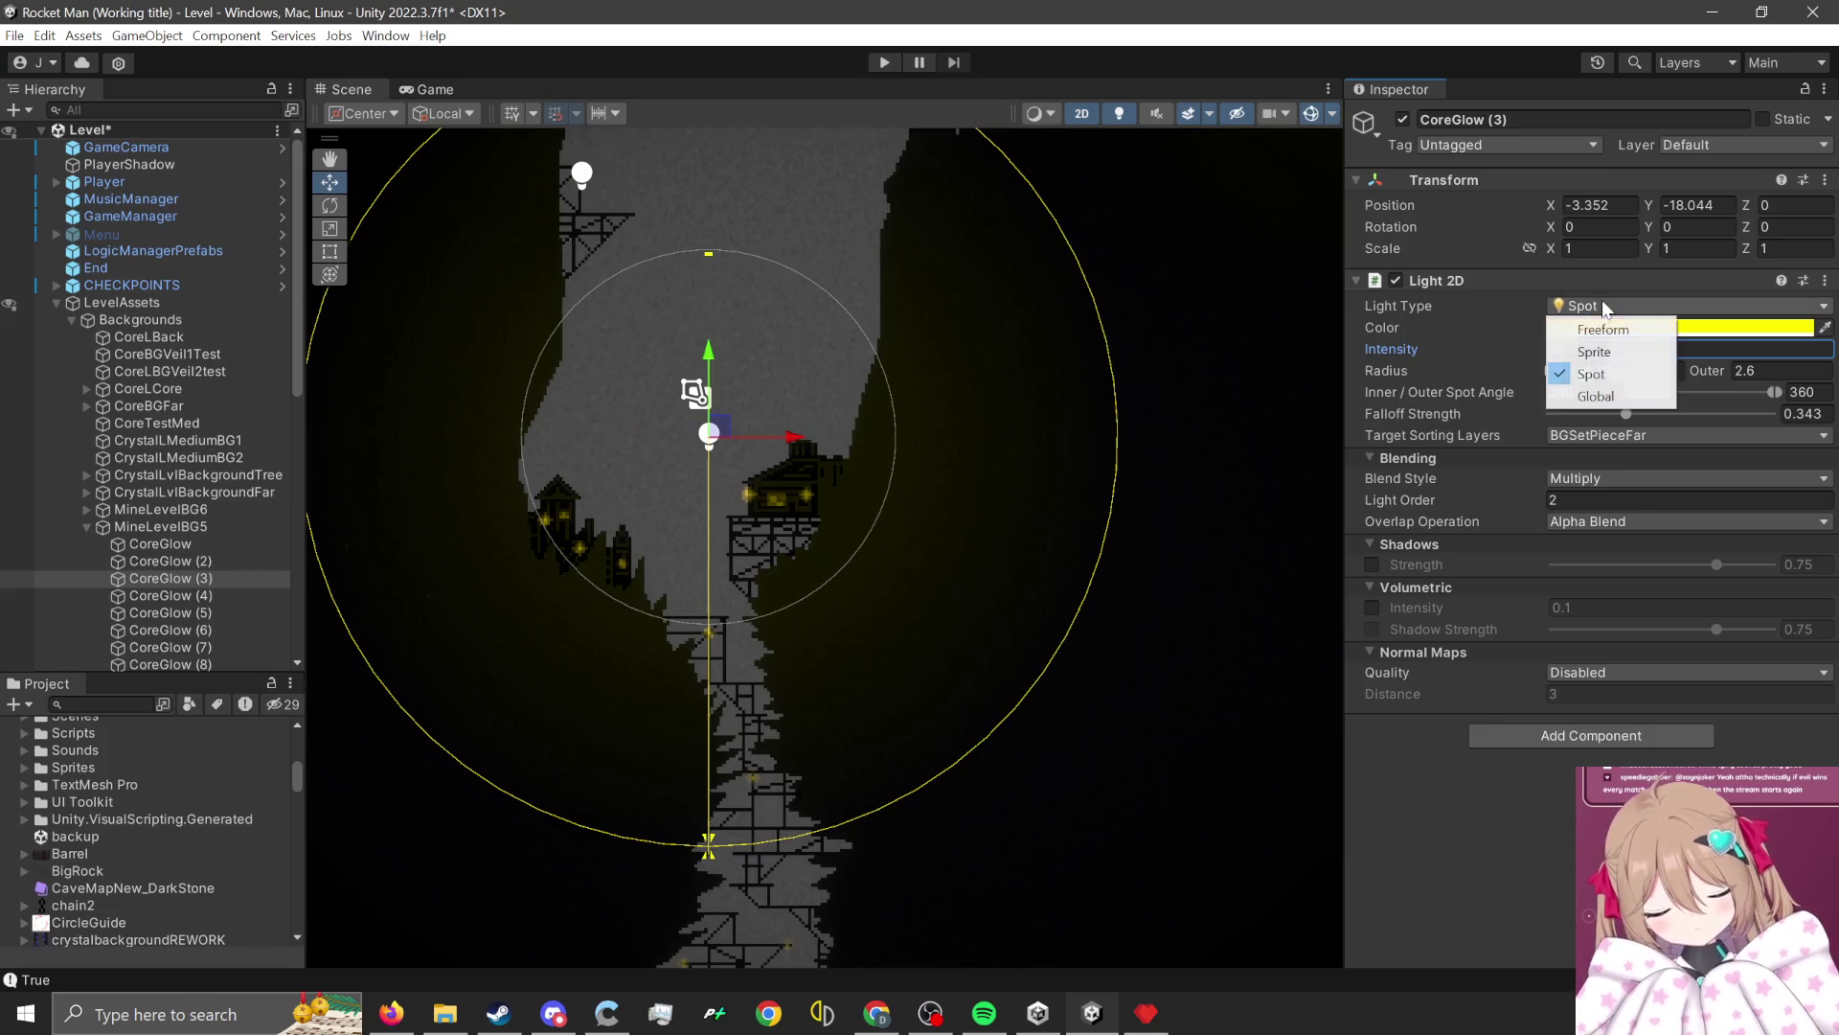
Make CoreGlow (3) a Freeform light and delete its first surplus outline vertex.
{"action": "left_click", "coordinate": [1603, 329]}
{"action": "scroll", "coordinate": [1103, 659], "scroll_direction": "down", "scroll_amount": 3}
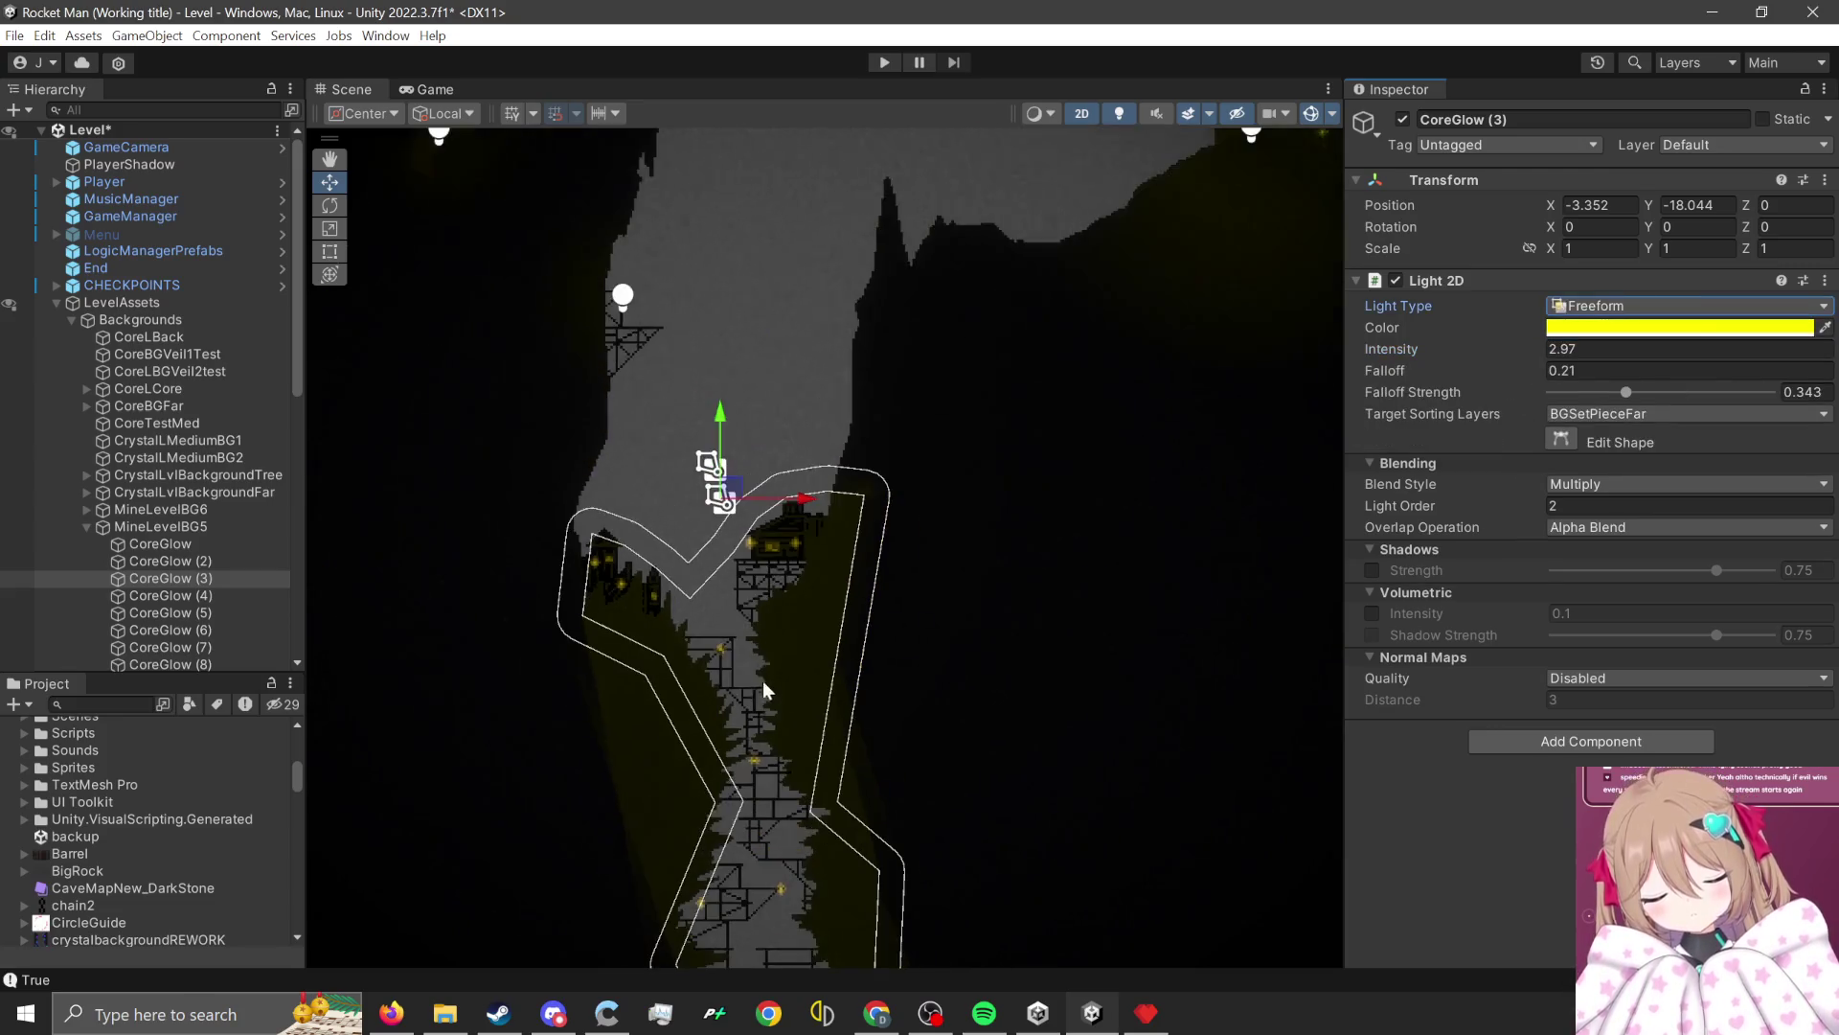
{"action": "left_click", "coordinate": [1560, 441]}
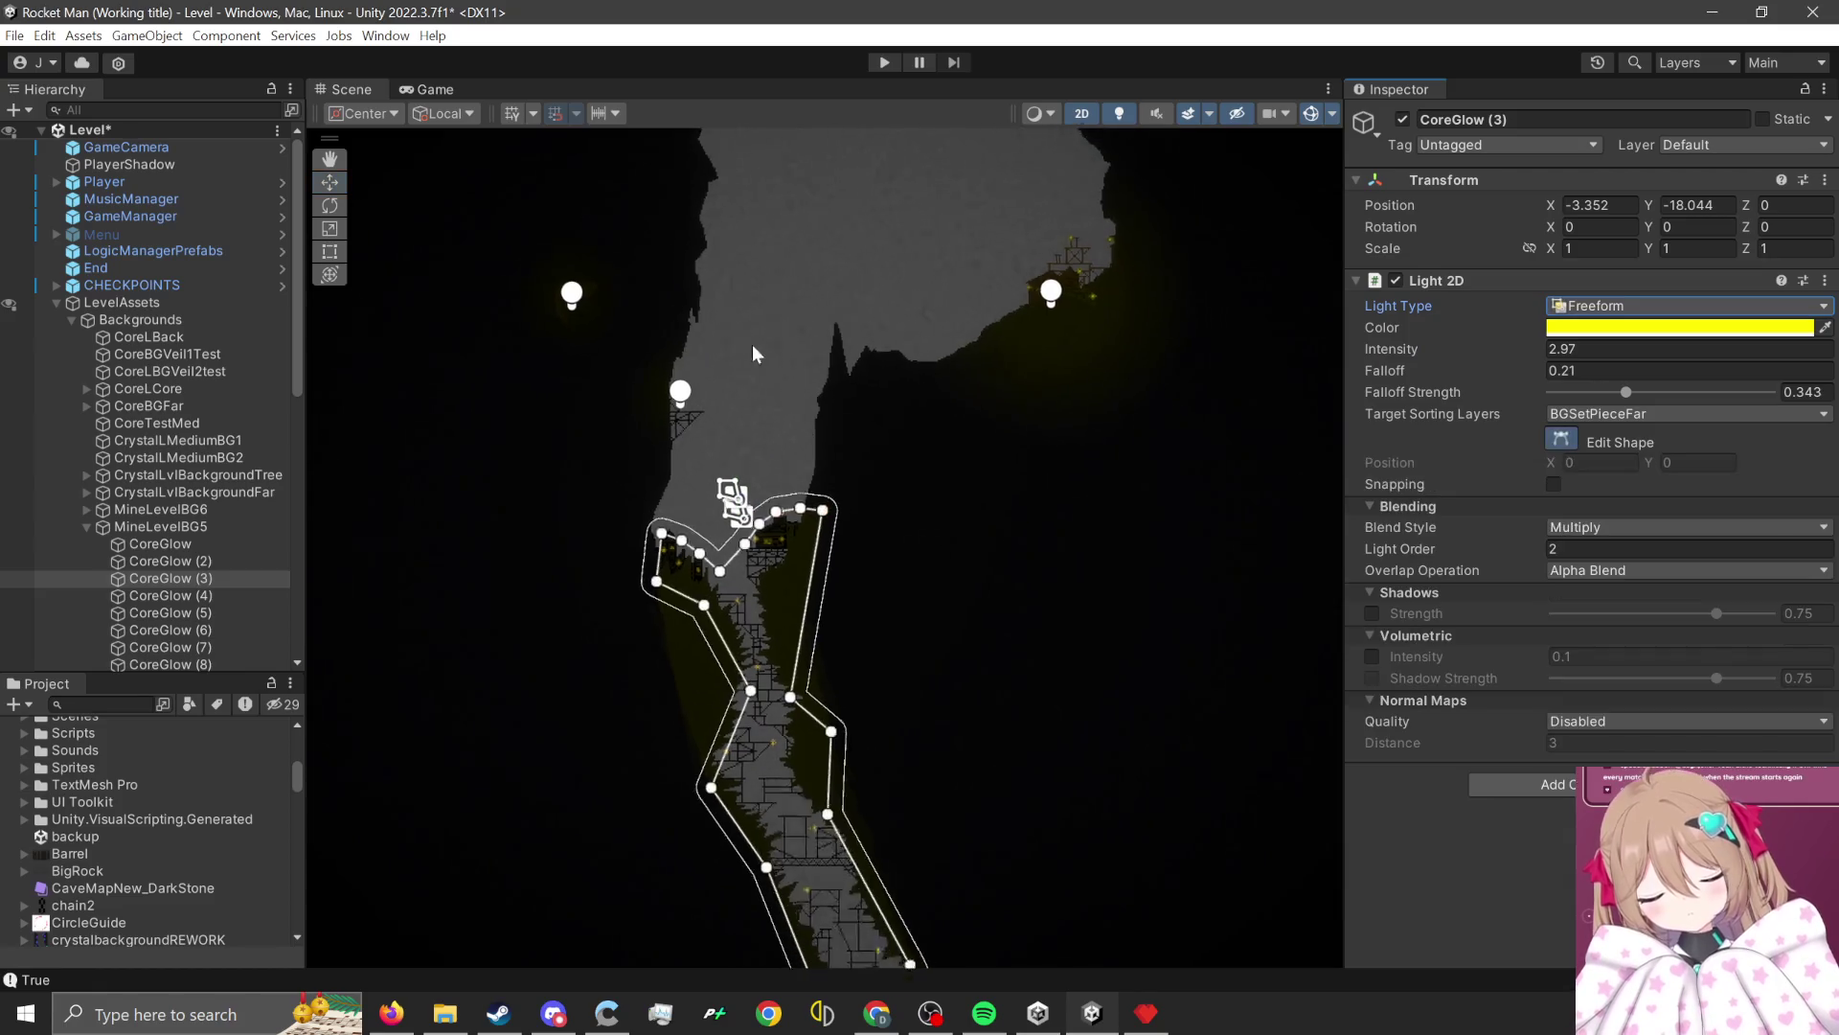
{"action": "left_click", "coordinate": [781, 638]}
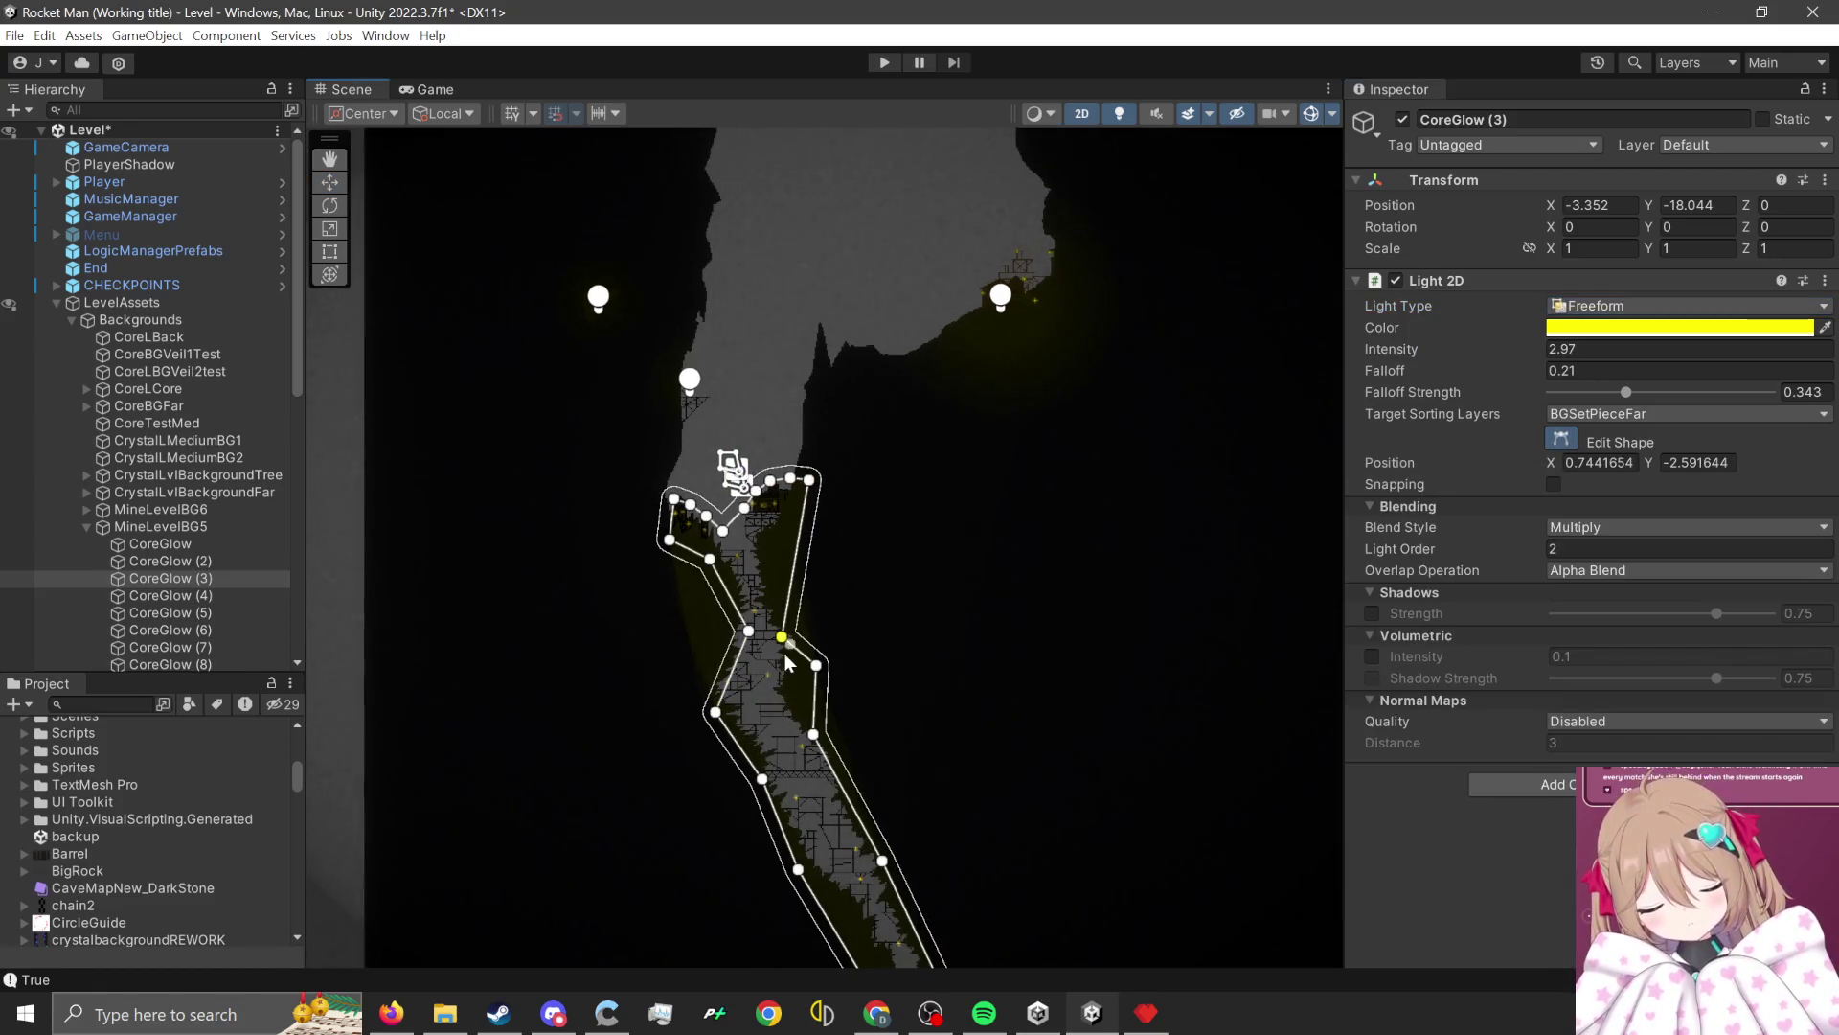
{"action": "key", "text": "Delete"}
Delete five more surplus vertices from the freeform light's outline.
{"action": "left_click", "coordinate": [816, 665]}
{"action": "key", "text": "Delete"}
{"action": "left_click", "coordinate": [748, 631]}
{"action": "key", "text": "Delete"}
{"action": "left_click", "coordinate": [715, 713]}
{"action": "key", "text": "Delete"}
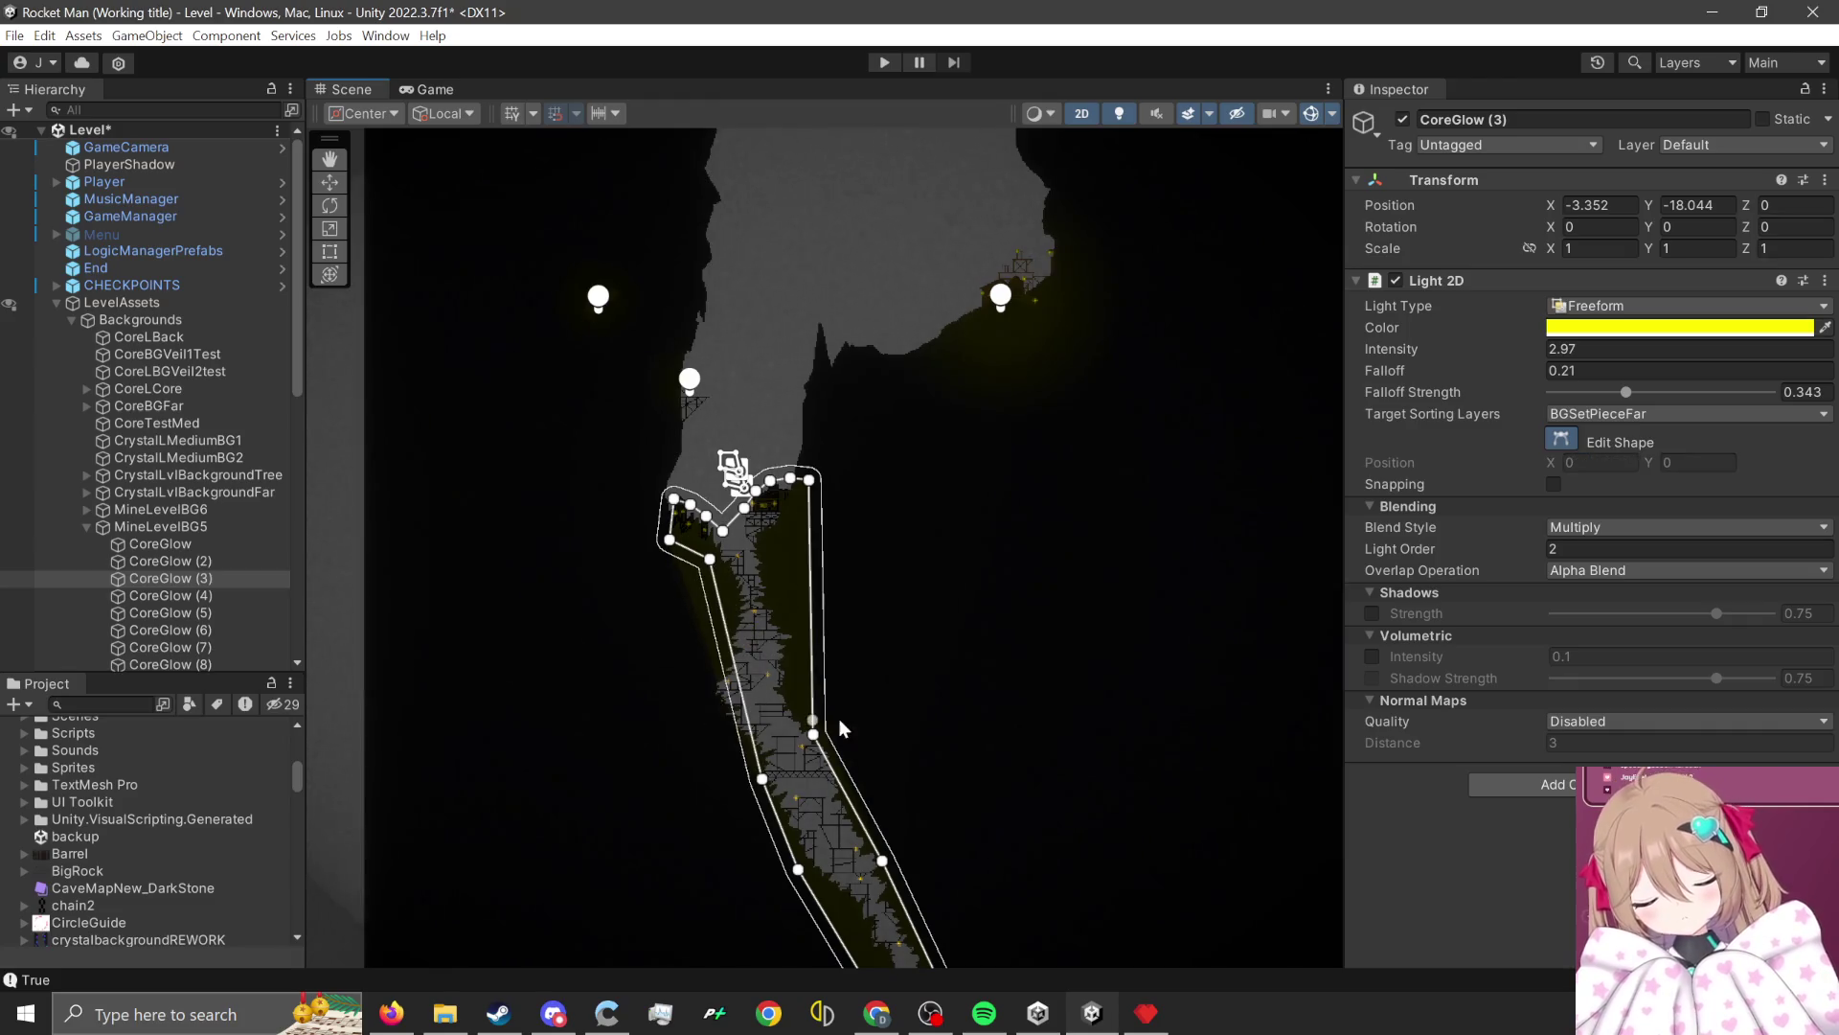
{"action": "left_click", "coordinate": [813, 734]}
{"action": "key", "text": "Delete"}
{"action": "left_click", "coordinate": [761, 778]}
{"action": "key", "text": "Delete"}
Remove the remaining extra vertices near the outline's bottom end, shortening the light.
{"action": "scroll", "coordinate": [857, 793], "scroll_direction": "down", "scroll_amount": 2}
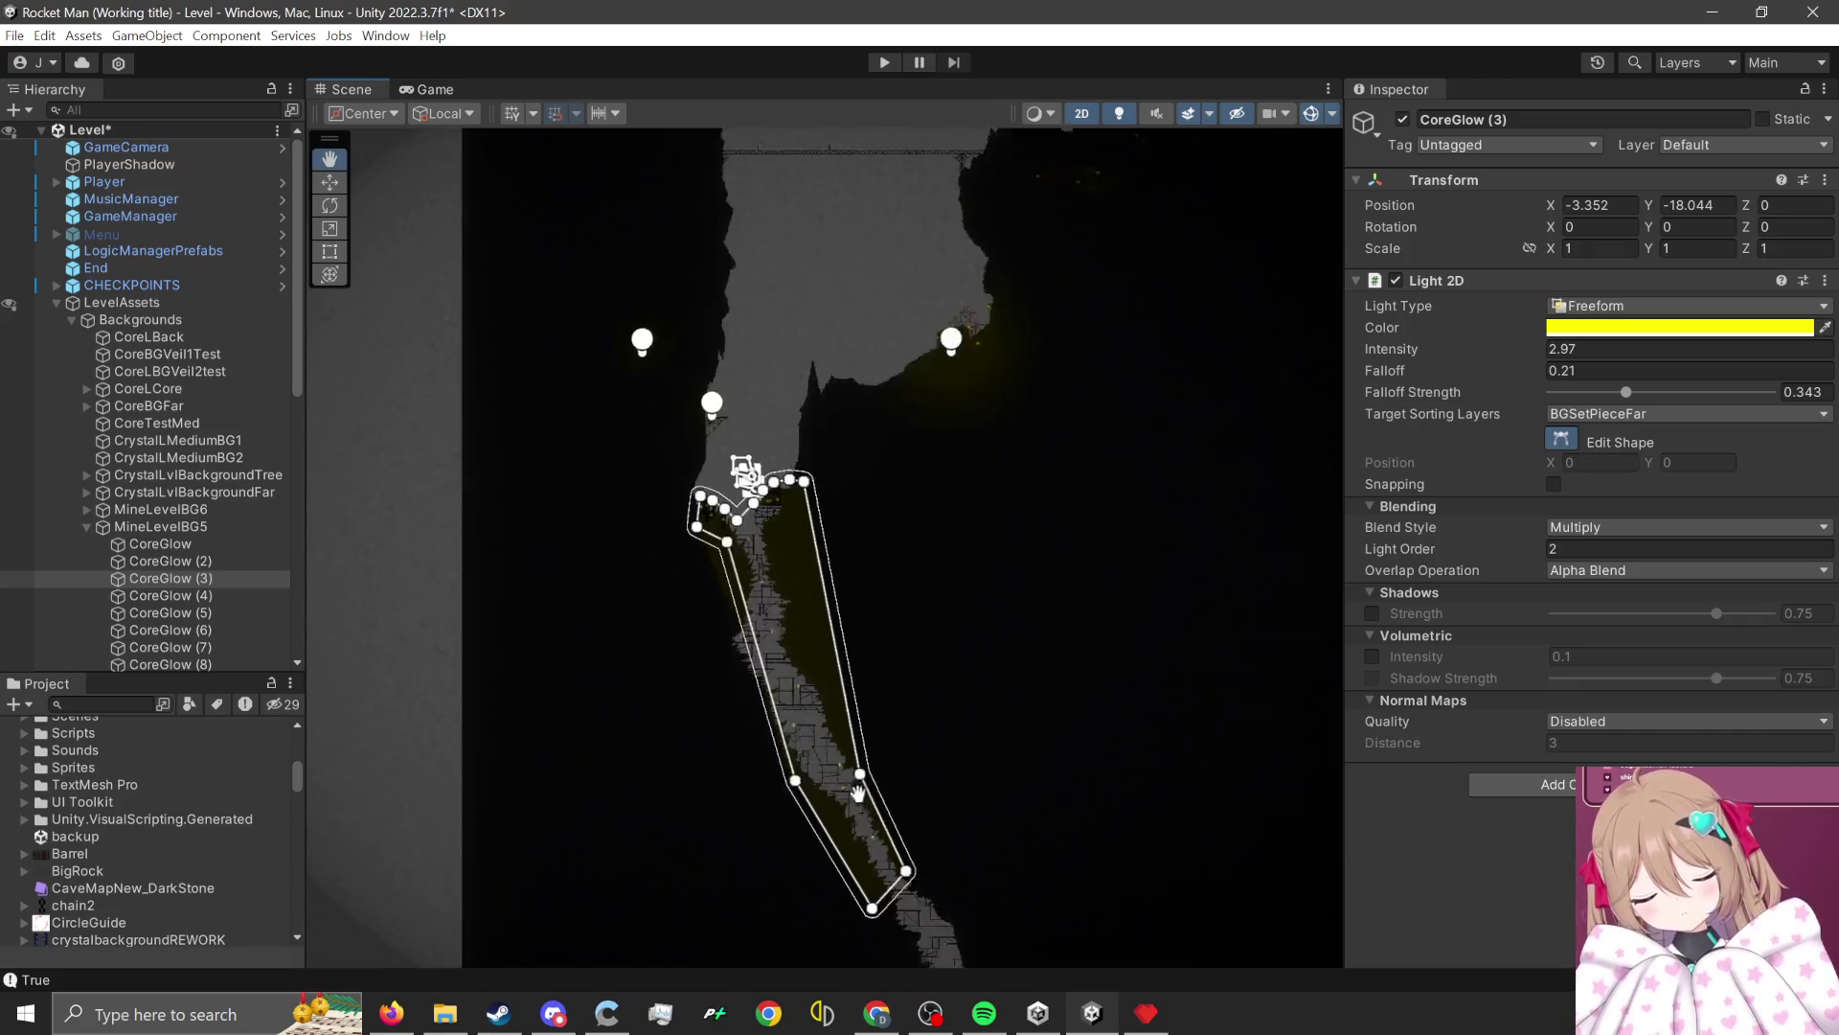
{"action": "left_click_drag", "start_coordinate": [857, 794], "coordinate": [788, 640]}
{"action": "scroll", "coordinate": [787, 640], "scroll_direction": "up", "scroll_amount": 3}
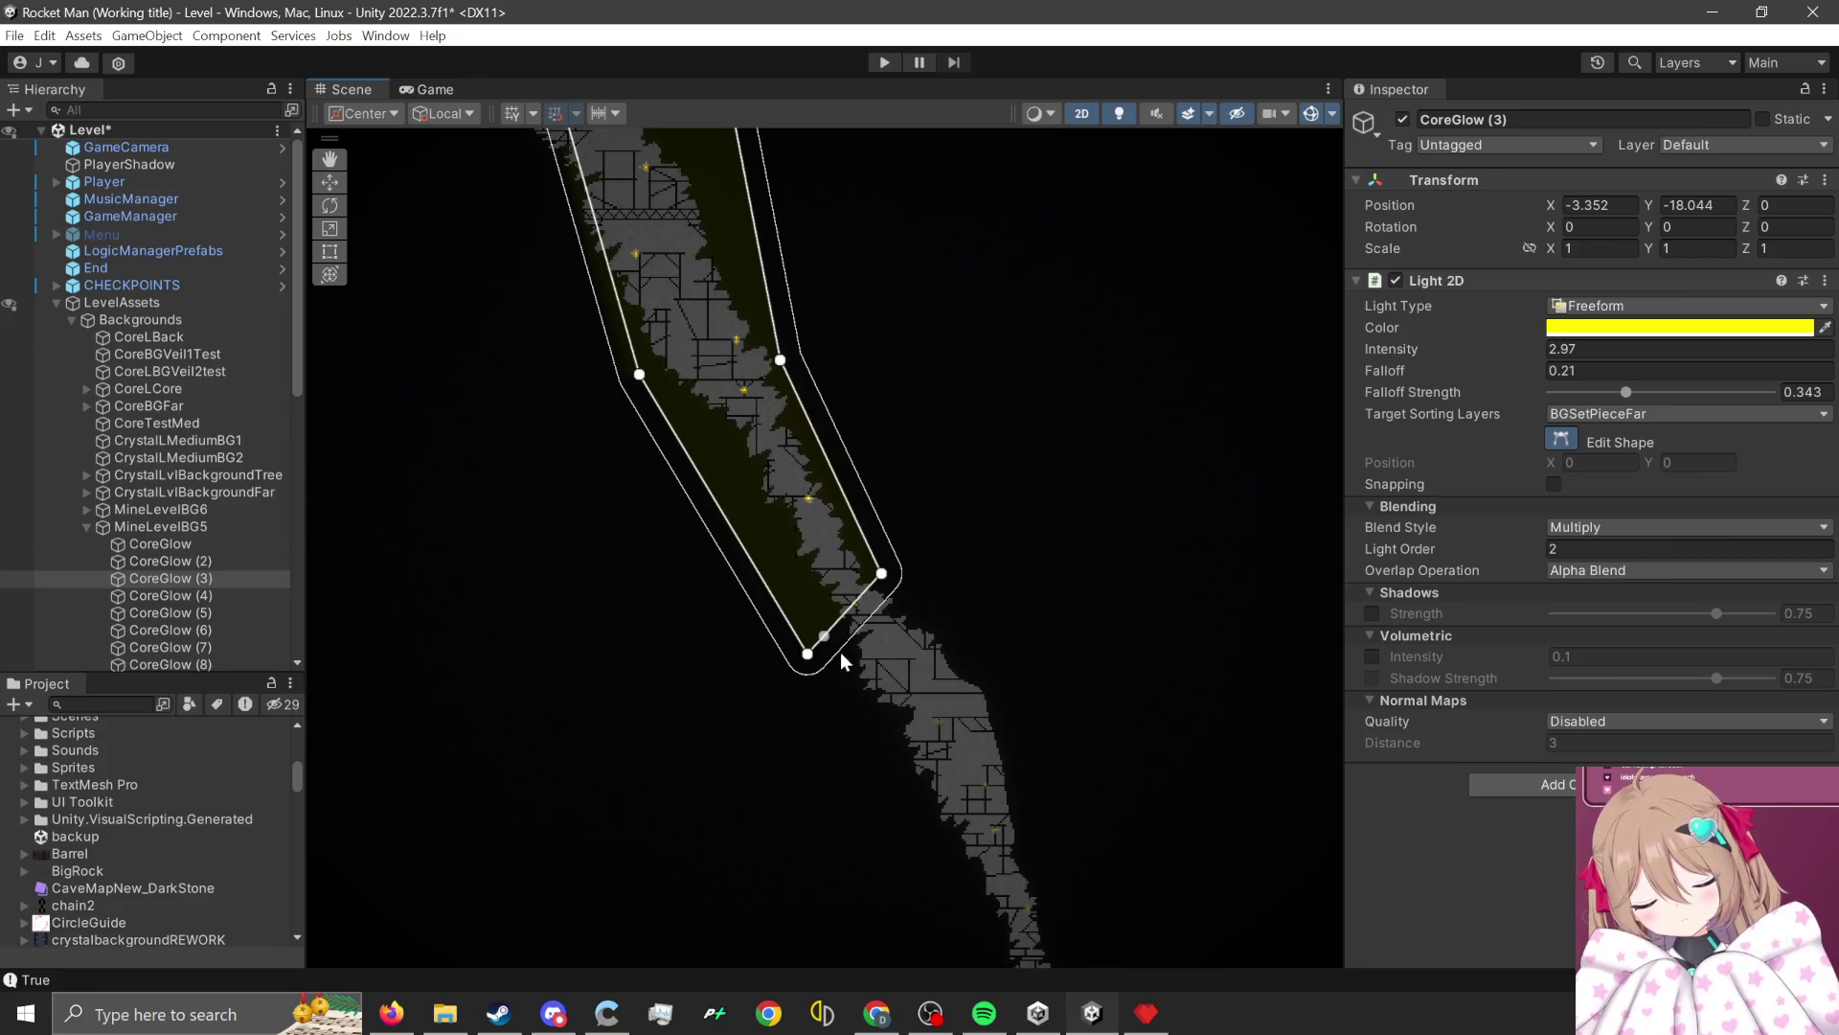
{"action": "key", "text": "Delete"}
{"action": "left_click", "coordinate": [881, 573]}
{"action": "key", "text": "Delete"}
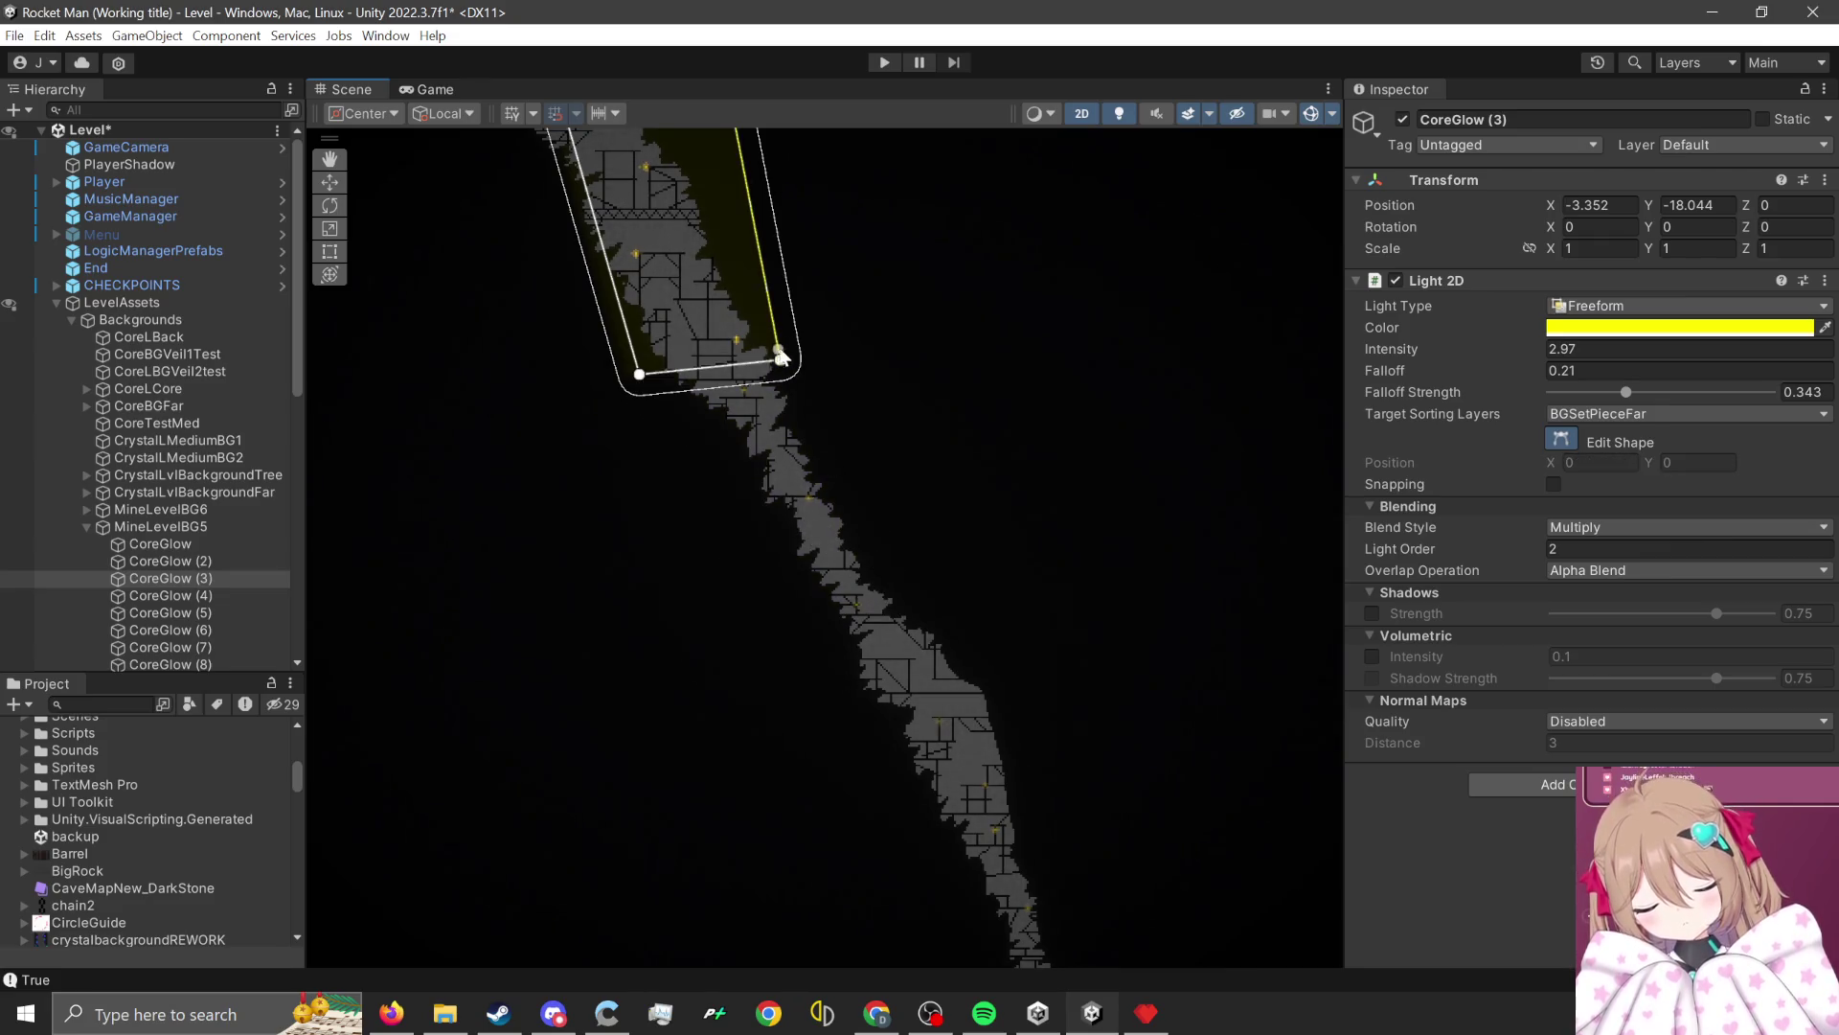
{"action": "left_click", "coordinate": [781, 360]}
{"action": "key", "text": "Delete"}
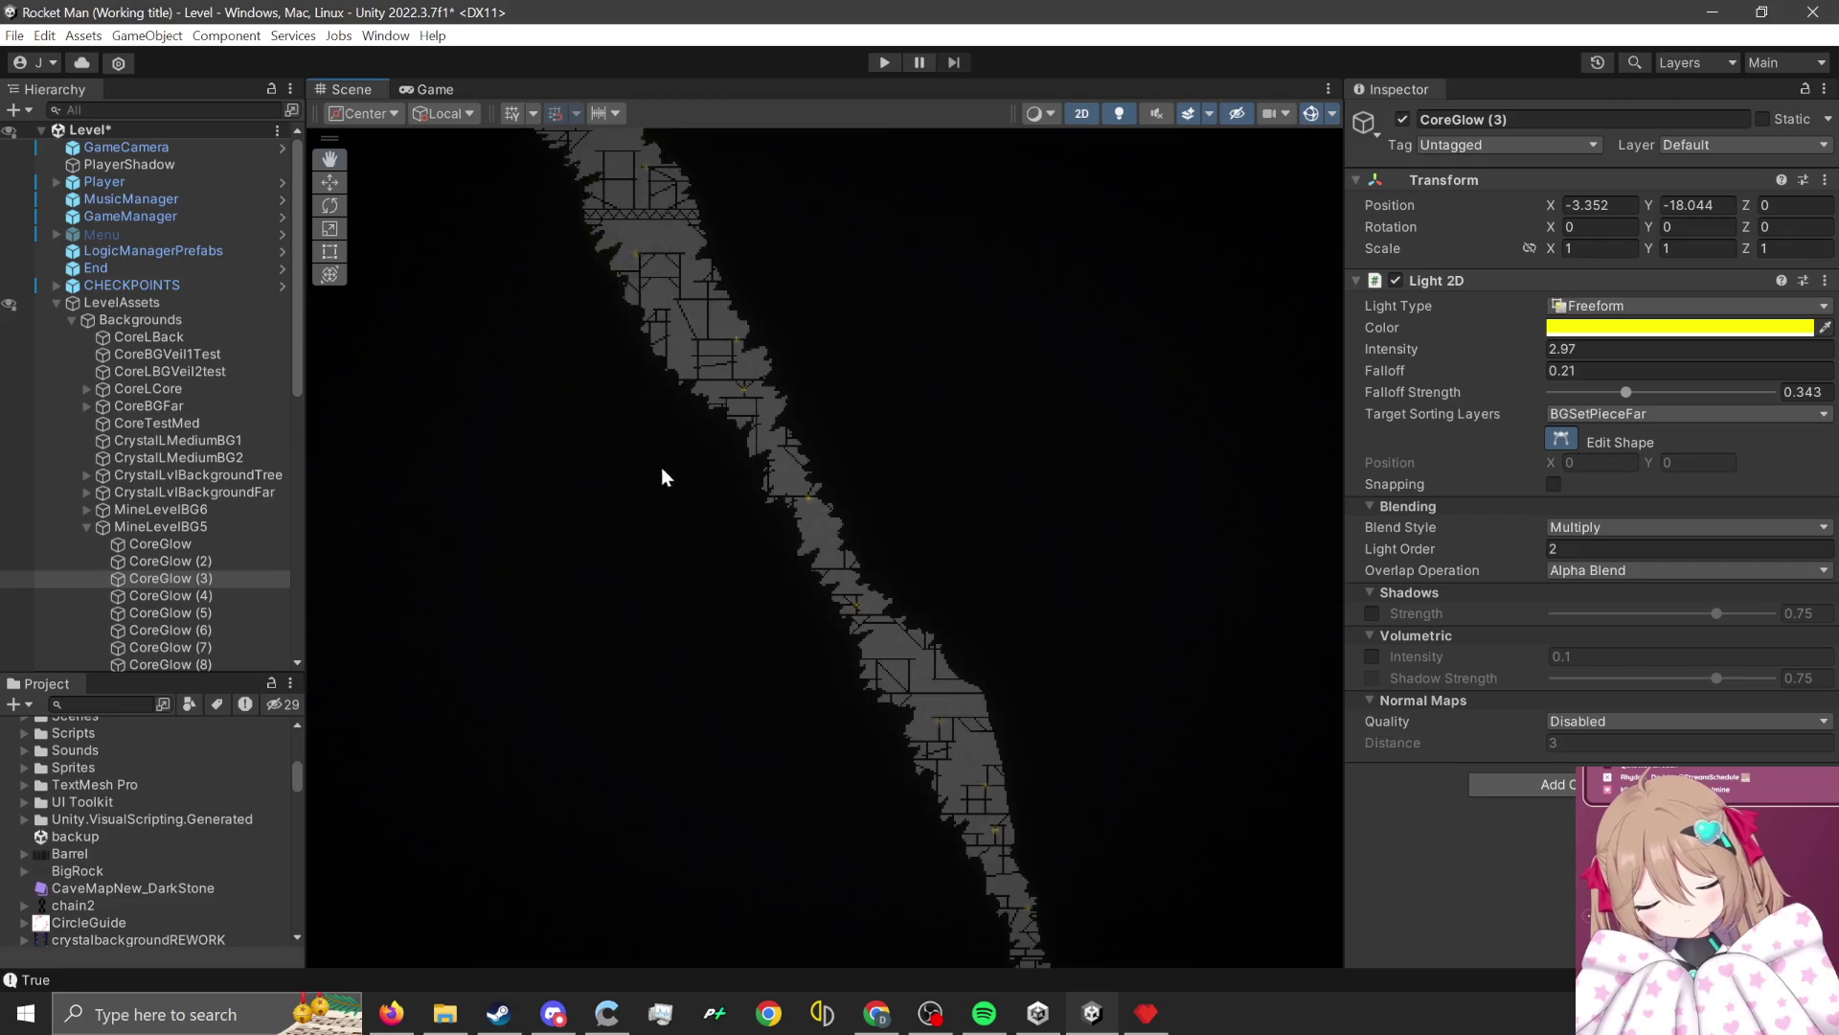
{"action": "scroll", "coordinate": [661, 468], "scroll_direction": "down", "scroll_amount": 2}
{"action": "scroll", "coordinate": [747, 192], "scroll_direction": "up", "scroll_amount": 4}
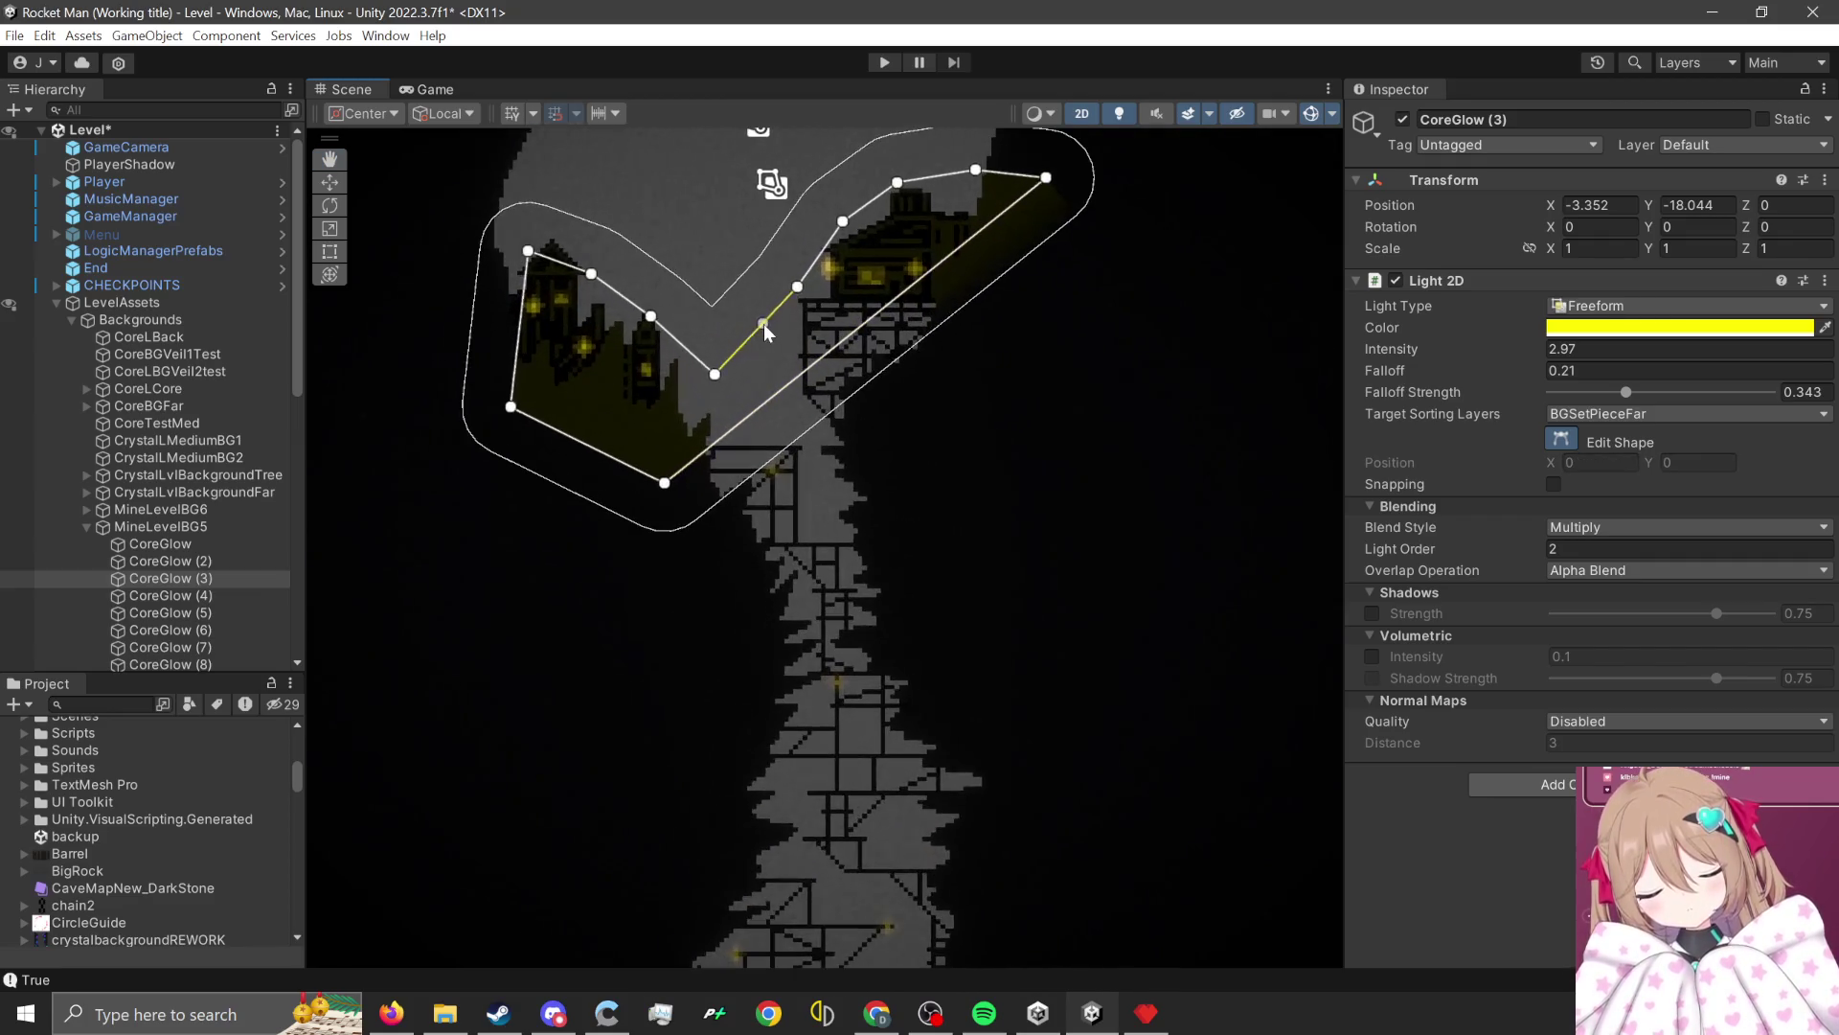
{"action": "scroll", "coordinate": [914, 659], "scroll_direction": "down", "scroll_amount": 2}
{"action": "scroll", "coordinate": [820, 287], "scroll_direction": "up", "scroll_amount": 5}
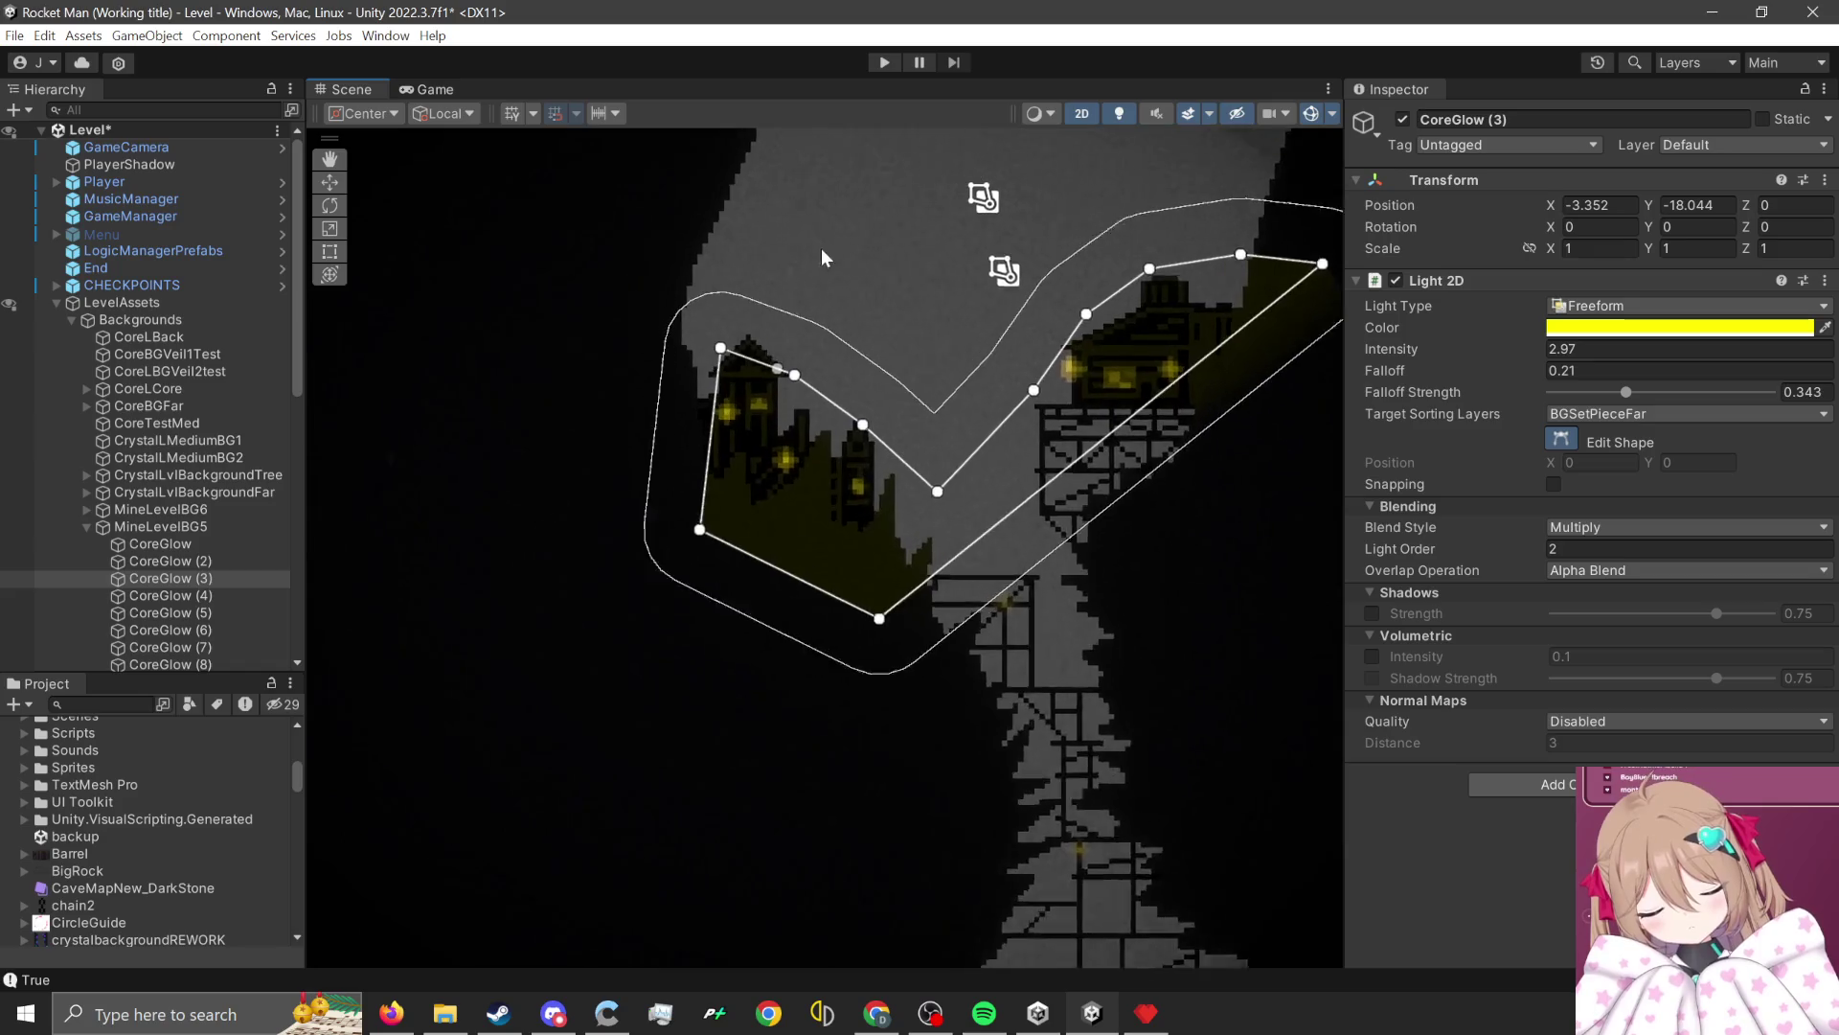
Add and drag outline vertices so the light hugs the house roofs and ledge.
{"action": "left_click_drag", "start_coordinate": [790, 394], "coordinate": [737, 334]}
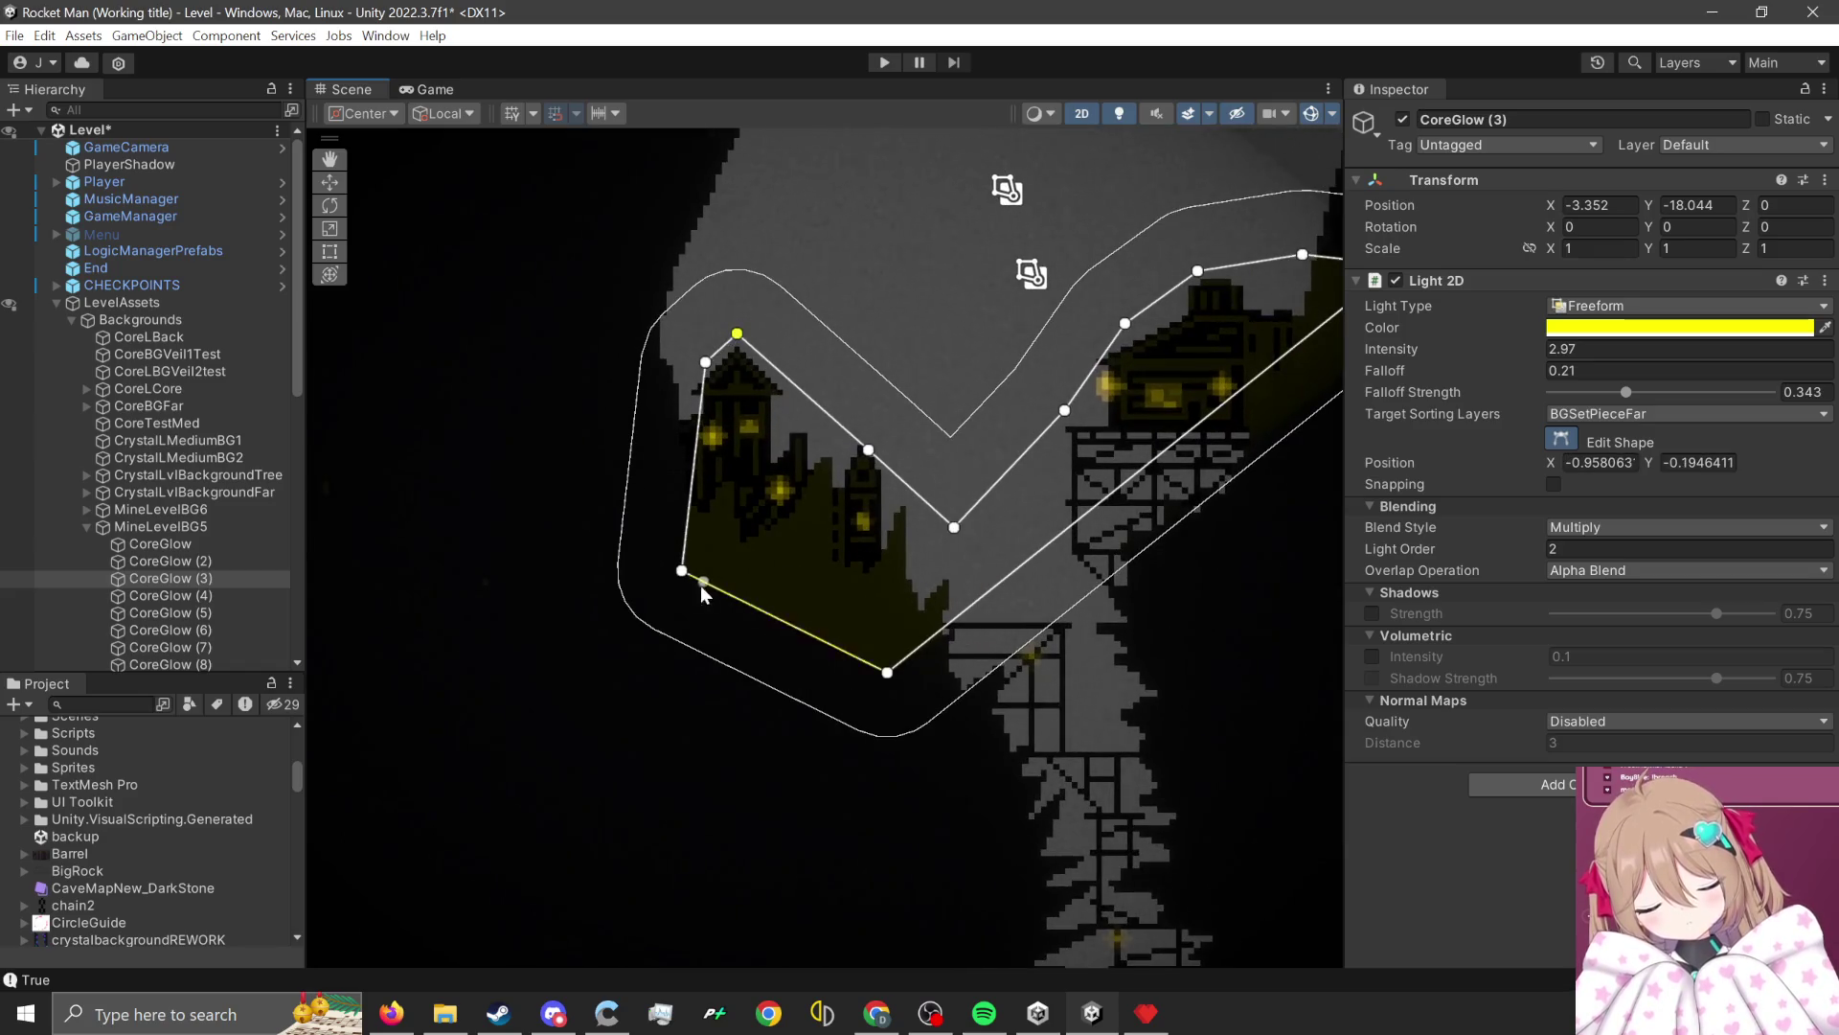
{"action": "mouse_move", "coordinate": [681, 571]}
{"action": "left_mouse_down"}
{"action": "mouse_move", "coordinate": [695, 489]}
{"action": "mouse_move", "coordinate": [733, 471]}
{"action": "mouse_move", "coordinate": [748, 519]}
{"action": "left_mouse_up"}
{"action": "mouse_move", "coordinate": [814, 596]}
{"action": "left_mouse_down"}
{"action": "mouse_move", "coordinate": [761, 541]}
{"action": "mouse_move", "coordinate": [834, 450]}
{"action": "left_mouse_up"}
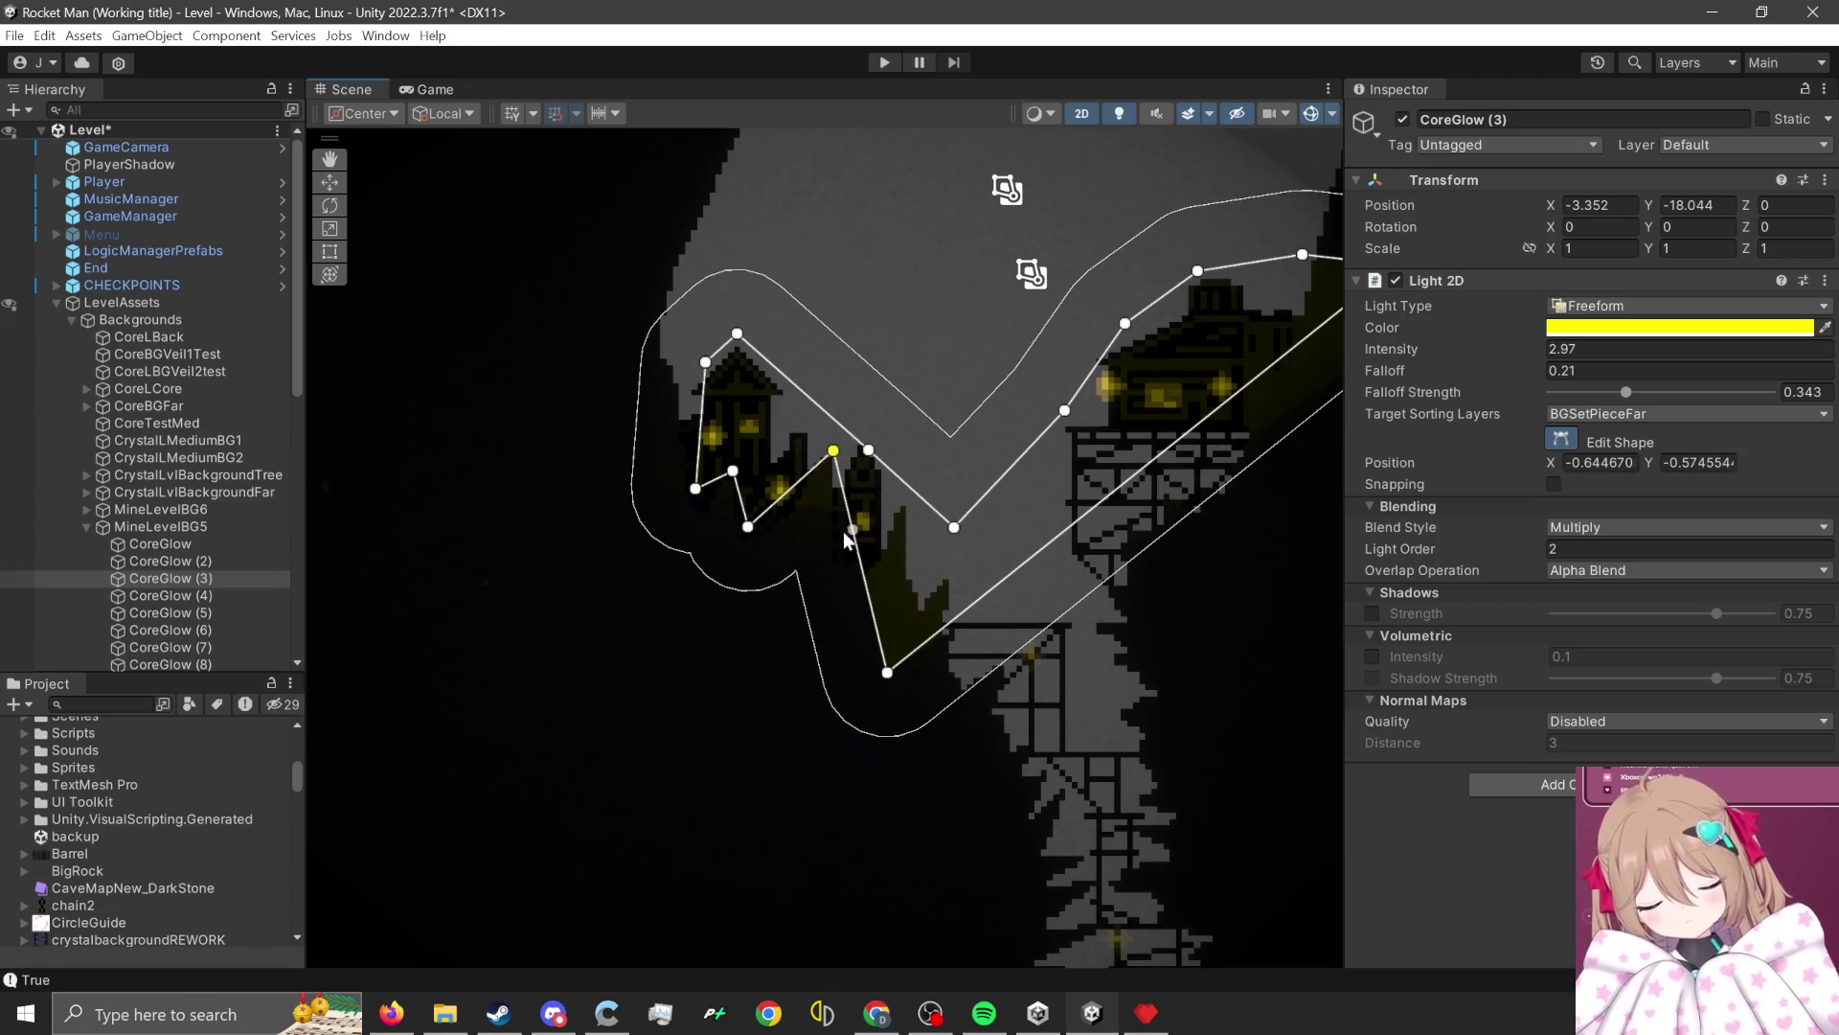
{"action": "mouse_move", "coordinate": [865, 592]}
{"action": "left_mouse_down"}
{"action": "mouse_move", "coordinate": [814, 601]}
{"action": "mouse_move", "coordinate": [876, 236]}
{"action": "mouse_move", "coordinate": [858, 508]}
{"action": "mouse_move", "coordinate": [819, 608]}
{"action": "mouse_move", "coordinate": [843, 554]}
{"action": "mouse_move", "coordinate": [803, 599]}
{"action": "mouse_move", "coordinate": [852, 573]}
{"action": "left_mouse_up"}
{"action": "mouse_move", "coordinate": [887, 672]}
{"action": "left_mouse_down"}
{"action": "mouse_move", "coordinate": [865, 566]}
{"action": "mouse_move", "coordinate": [891, 509]}
{"action": "left_mouse_up"}
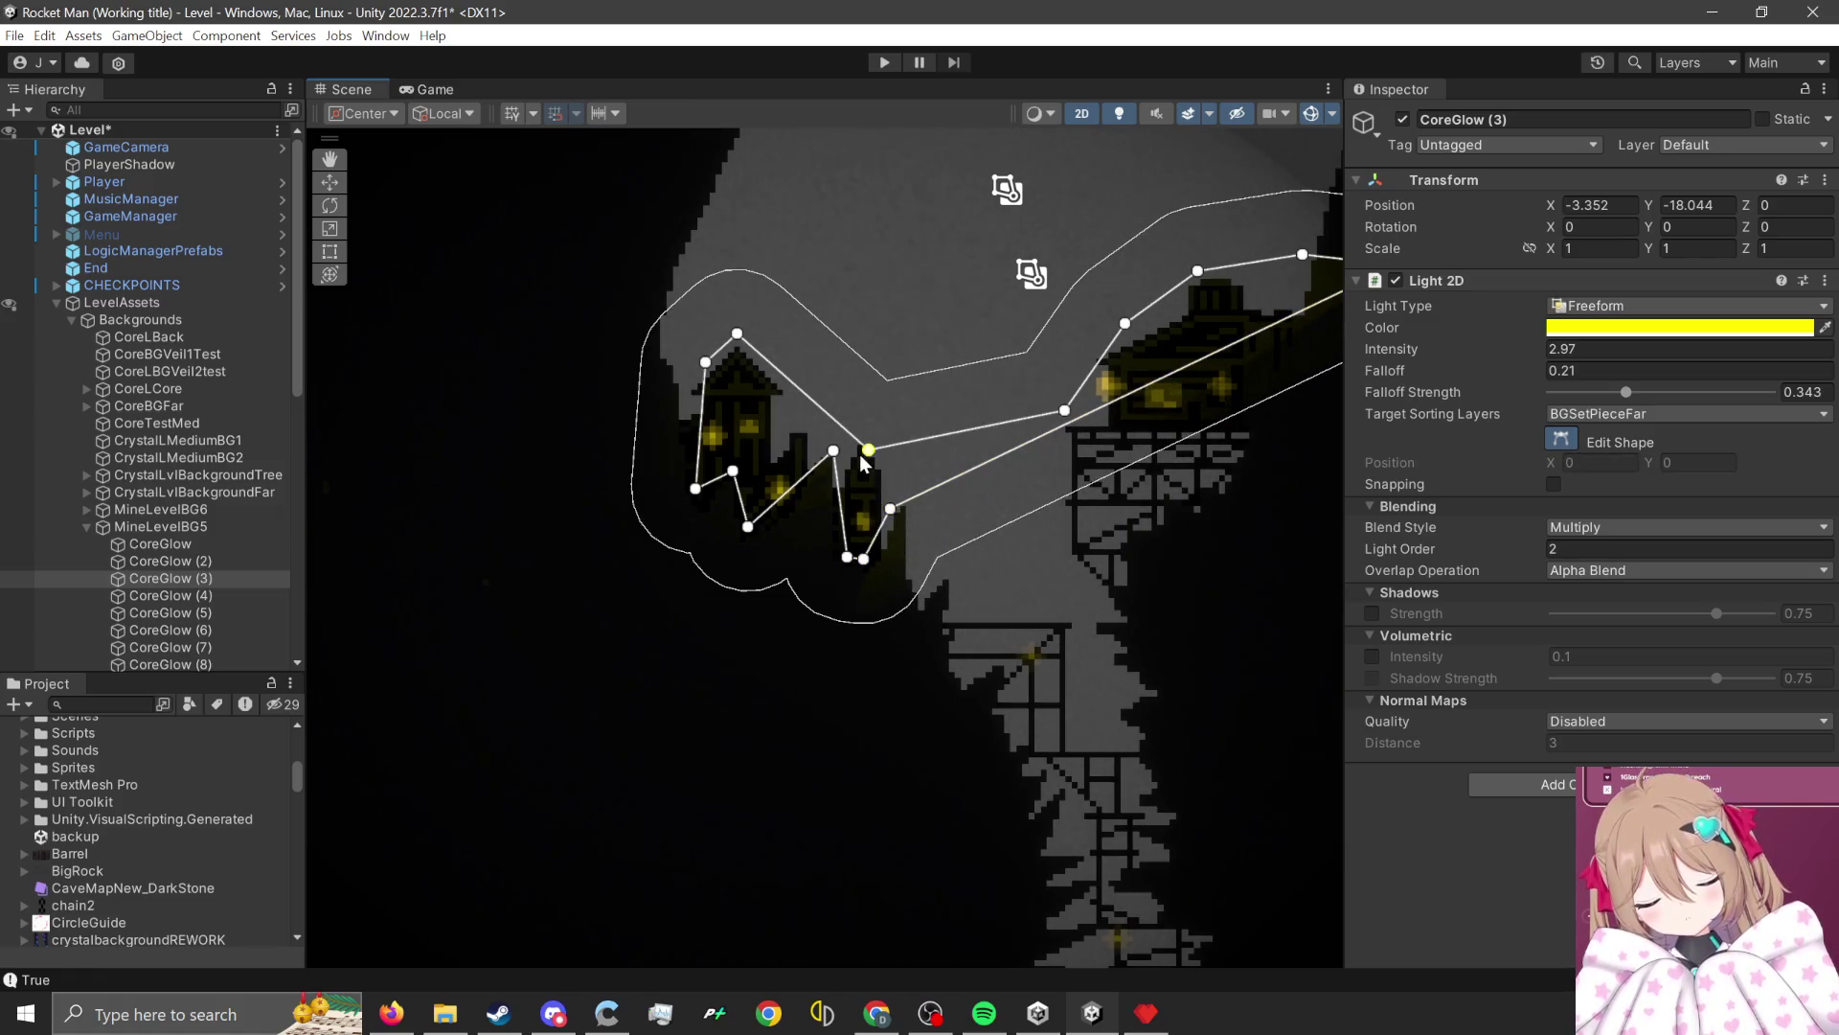
Restore the accidentally deleted CoreGlow (3), refine the outline past the house, and hide gizmos.
{"action": "key", "text": "Delete"}
{"action": "key", "text": "ctrl+z"}
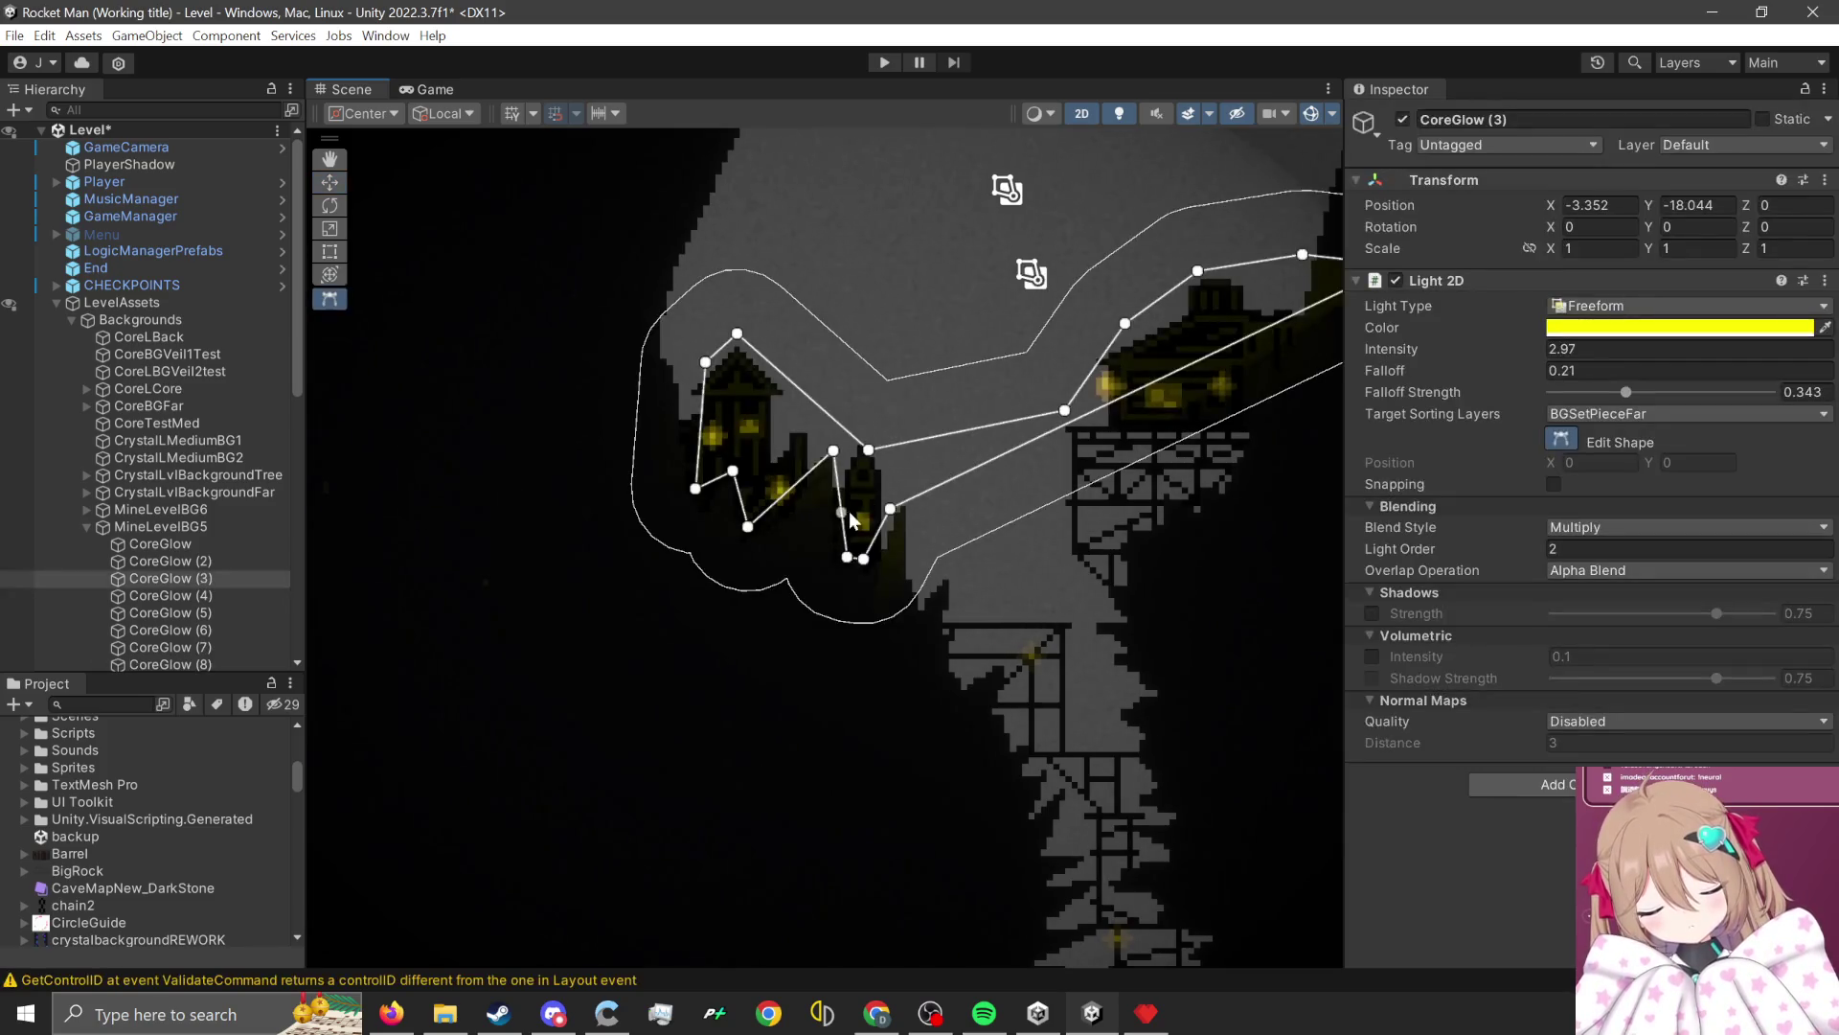
{"action": "left_click_drag", "start_coordinate": [705, 362], "coordinate": [698, 358]}
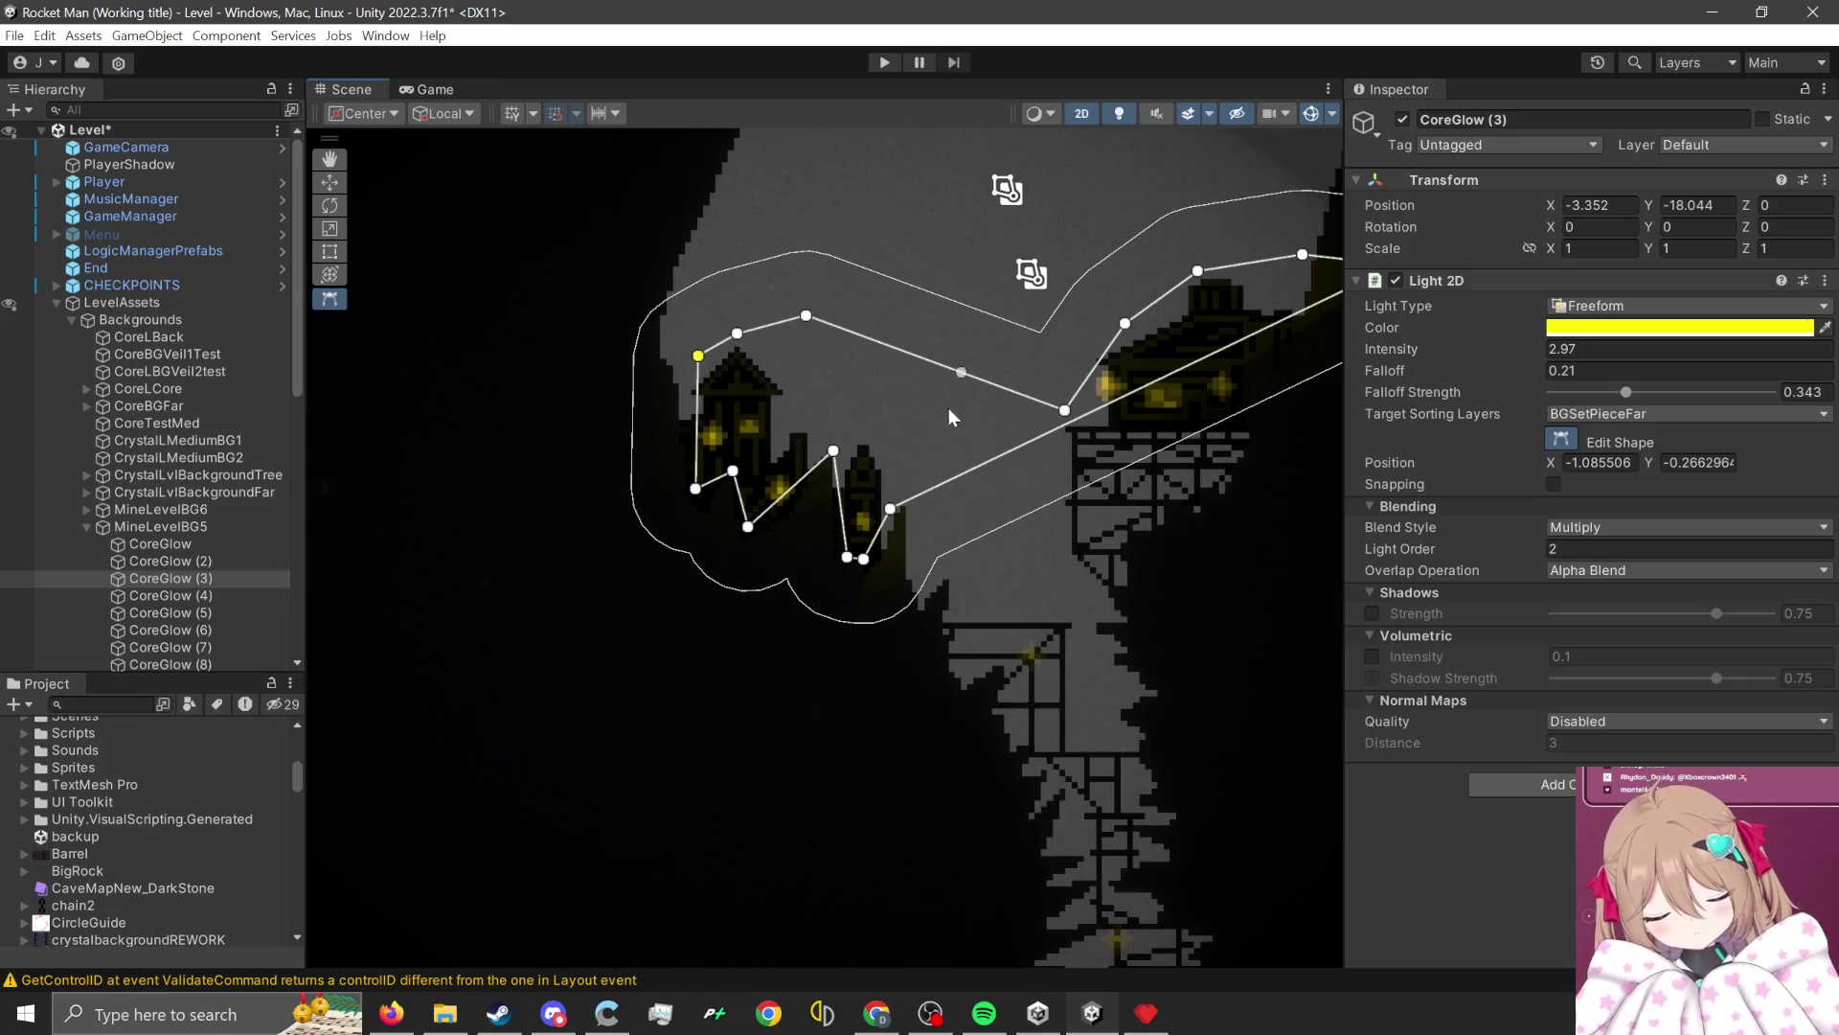
{"action": "mouse_move", "coordinate": [937, 492]}
{"action": "left_mouse_down"}
{"action": "mouse_move", "coordinate": [910, 565]}
{"action": "mouse_move", "coordinate": [901, 505]}
{"action": "left_mouse_up"}
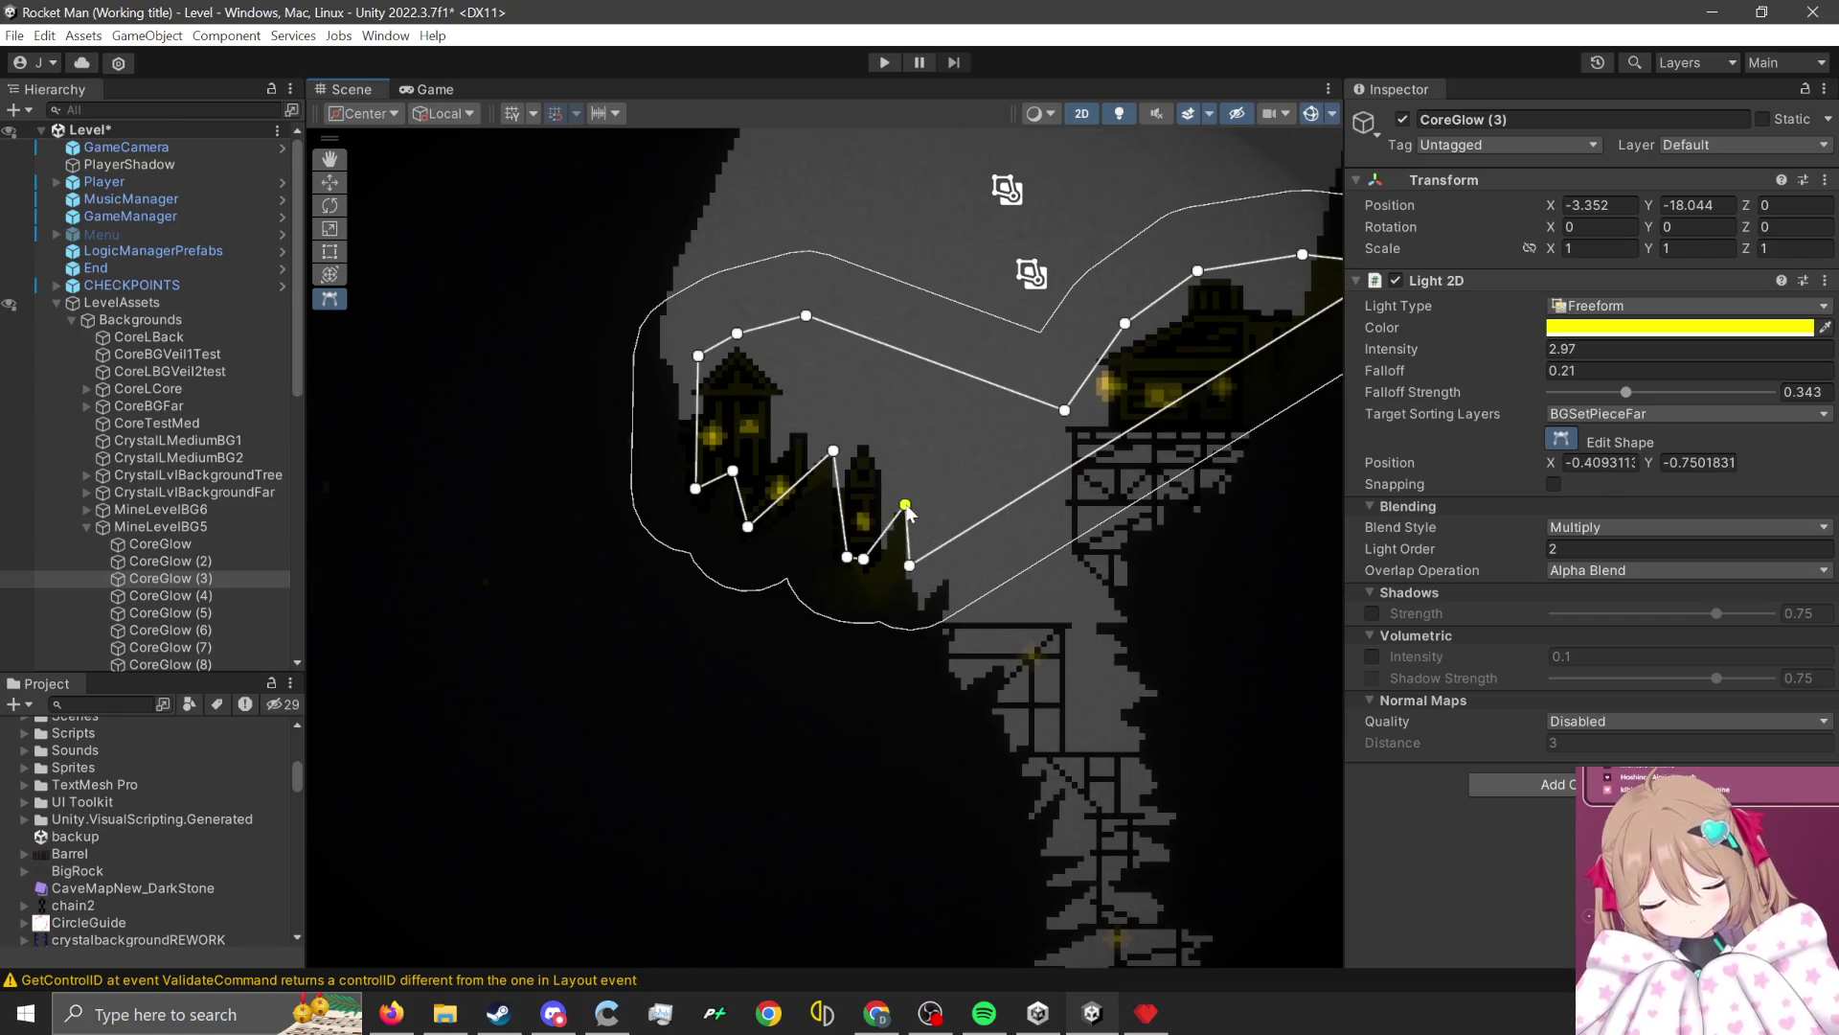
{"action": "scroll", "coordinate": [595, 474], "scroll_direction": "down", "scroll_amount": 2}
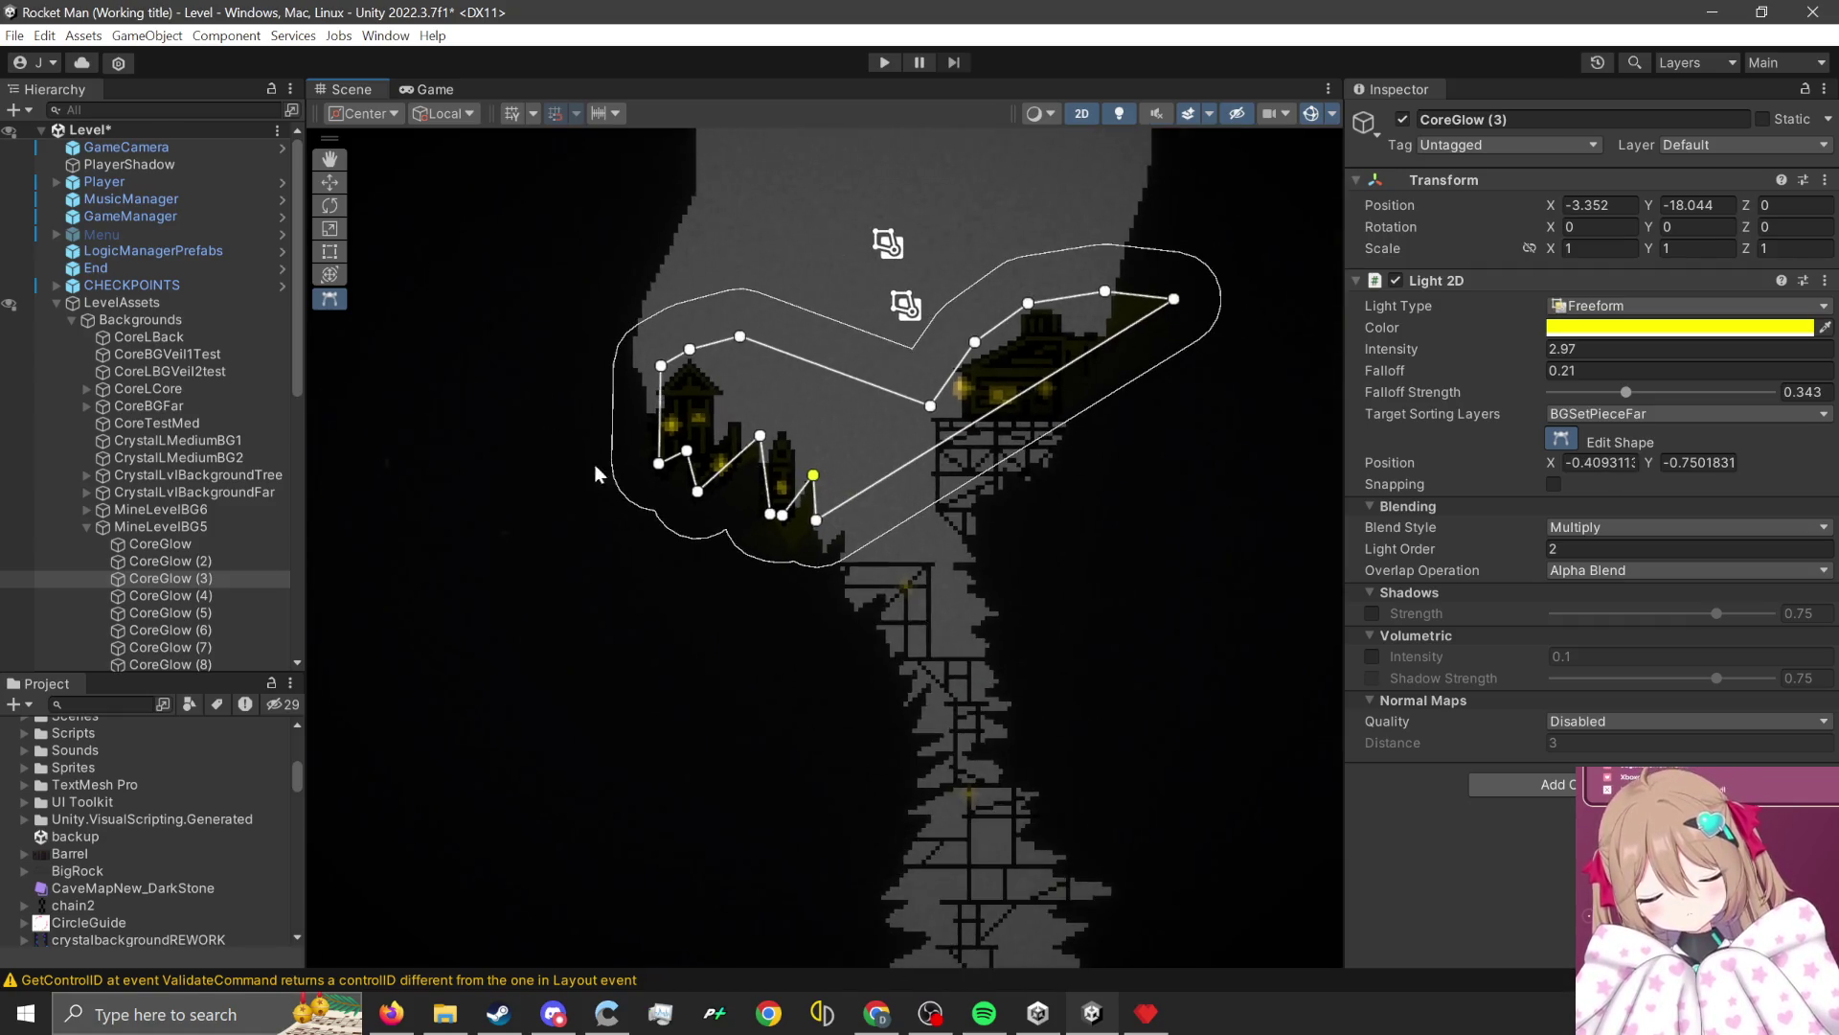
{"action": "left_click", "coordinate": [1311, 116]}
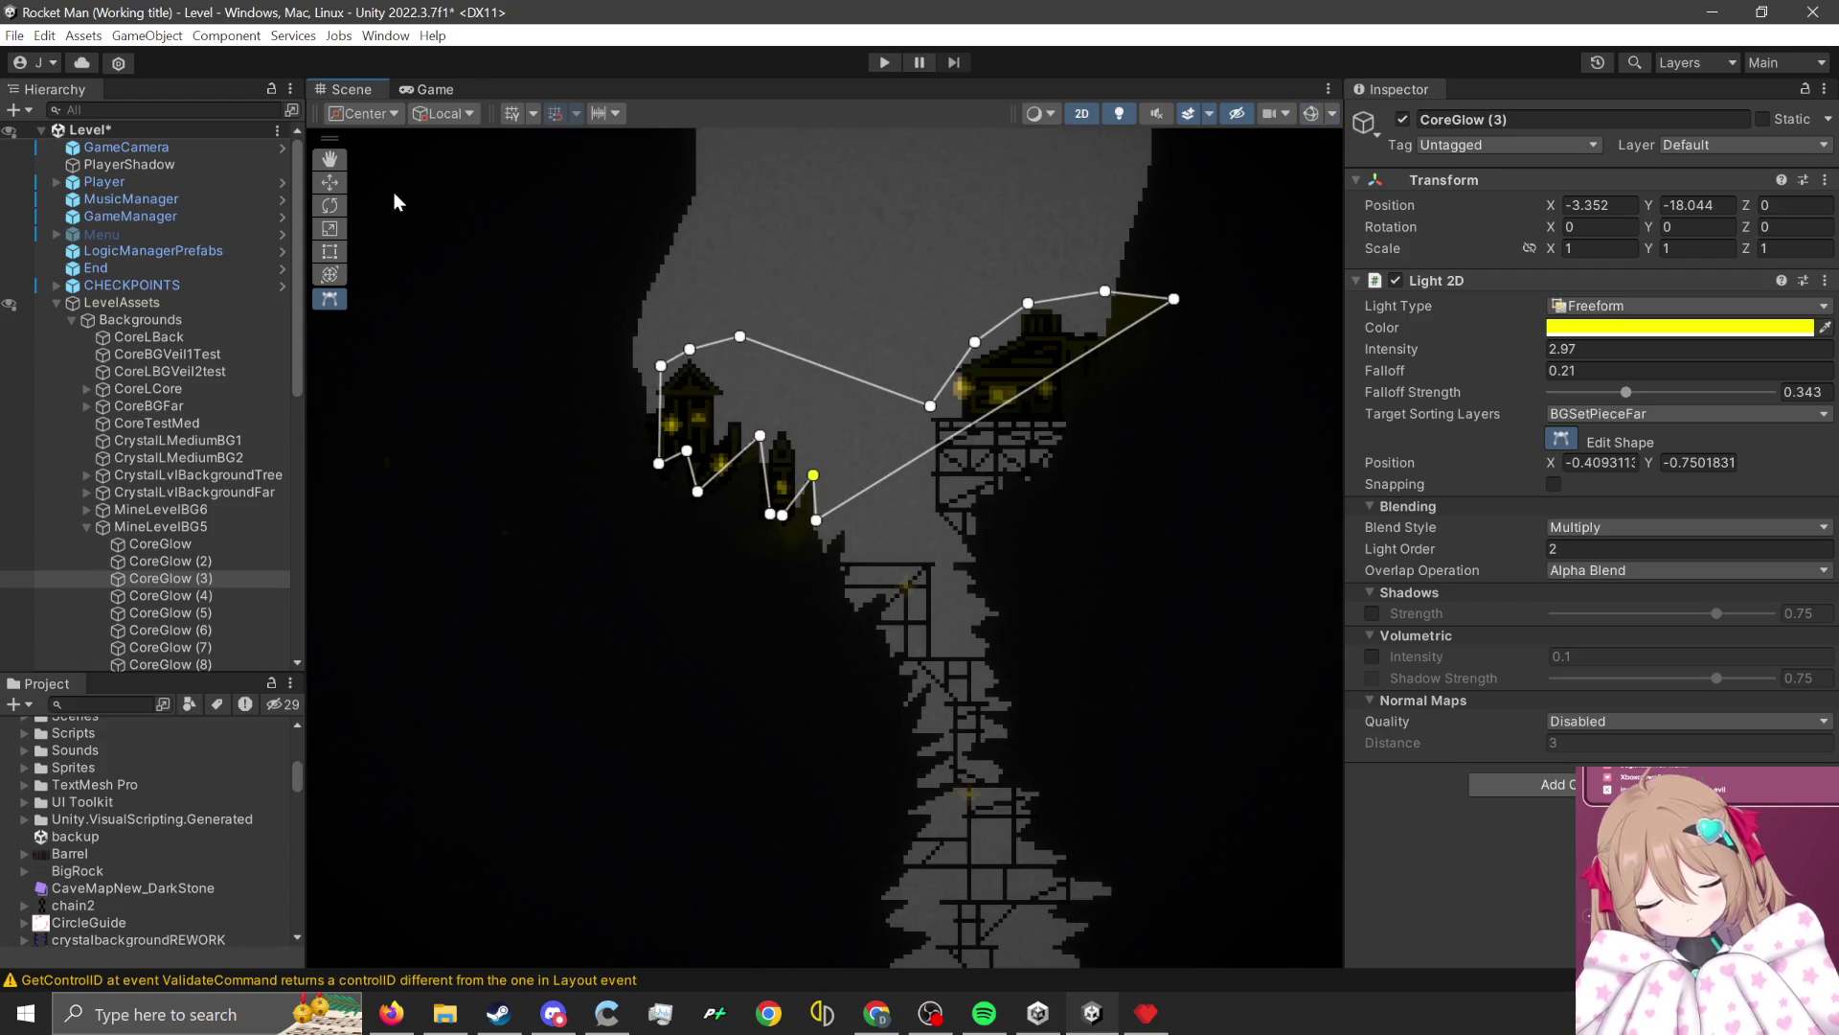
{"action": "left_click", "coordinate": [186, 272]}
{"action": "scroll", "coordinate": [608, 791], "scroll_direction": "down", "scroll_amount": 2}
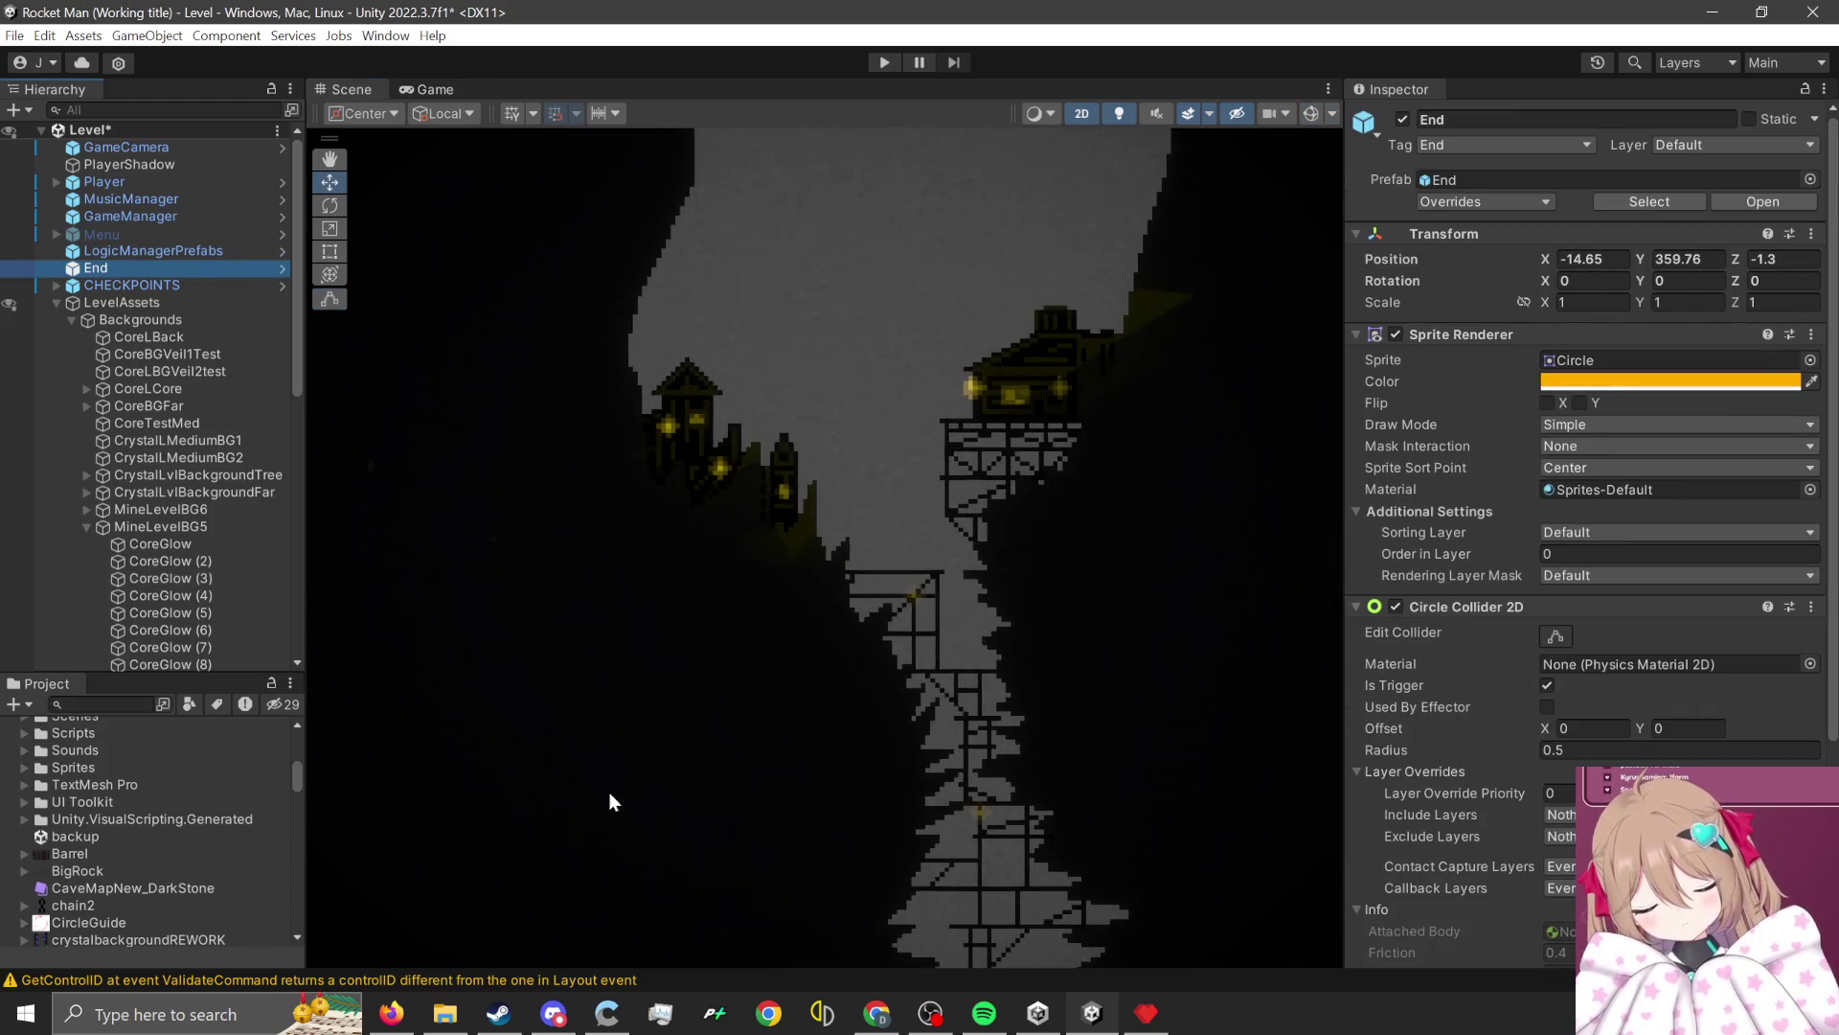
{"action": "scroll", "coordinate": [621, 678], "scroll_direction": "down", "scroll_amount": 2}
{"action": "scroll", "coordinate": [738, 619], "scroll_direction": "up", "scroll_amount": 5}
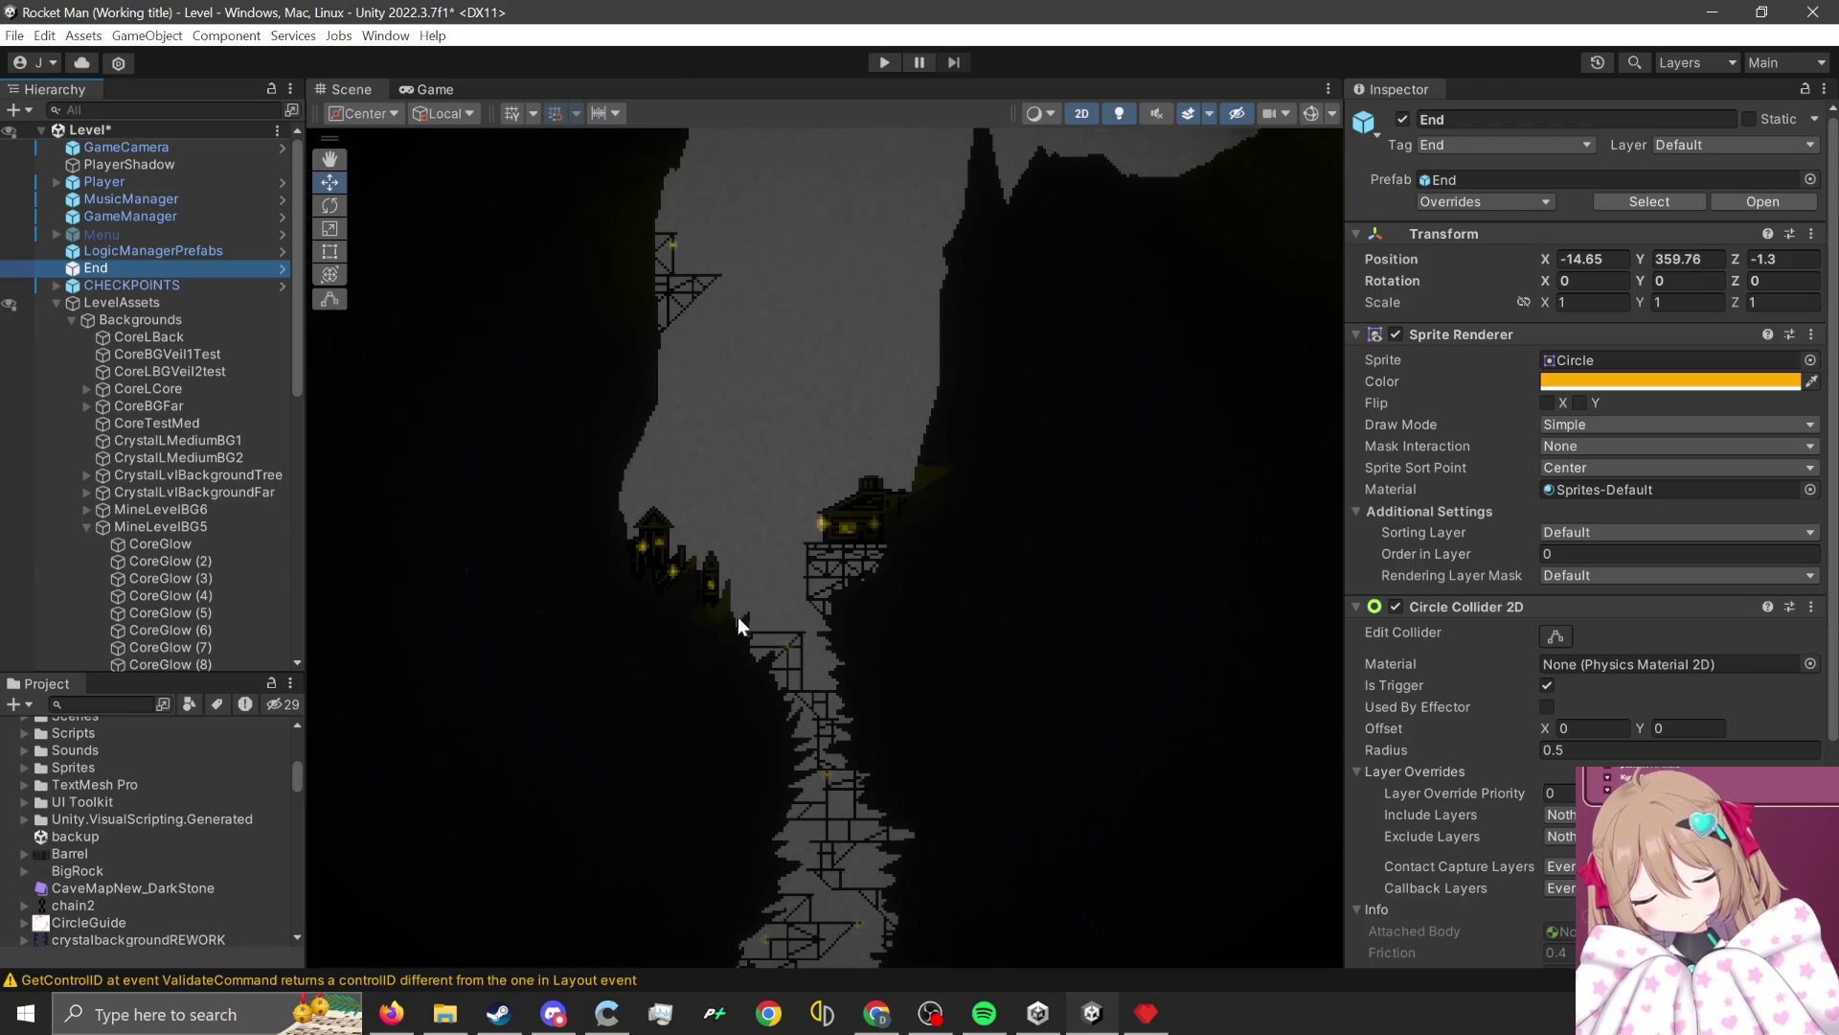
{"action": "scroll", "coordinate": [711, 561], "scroll_direction": "up", "scroll_amount": 2}
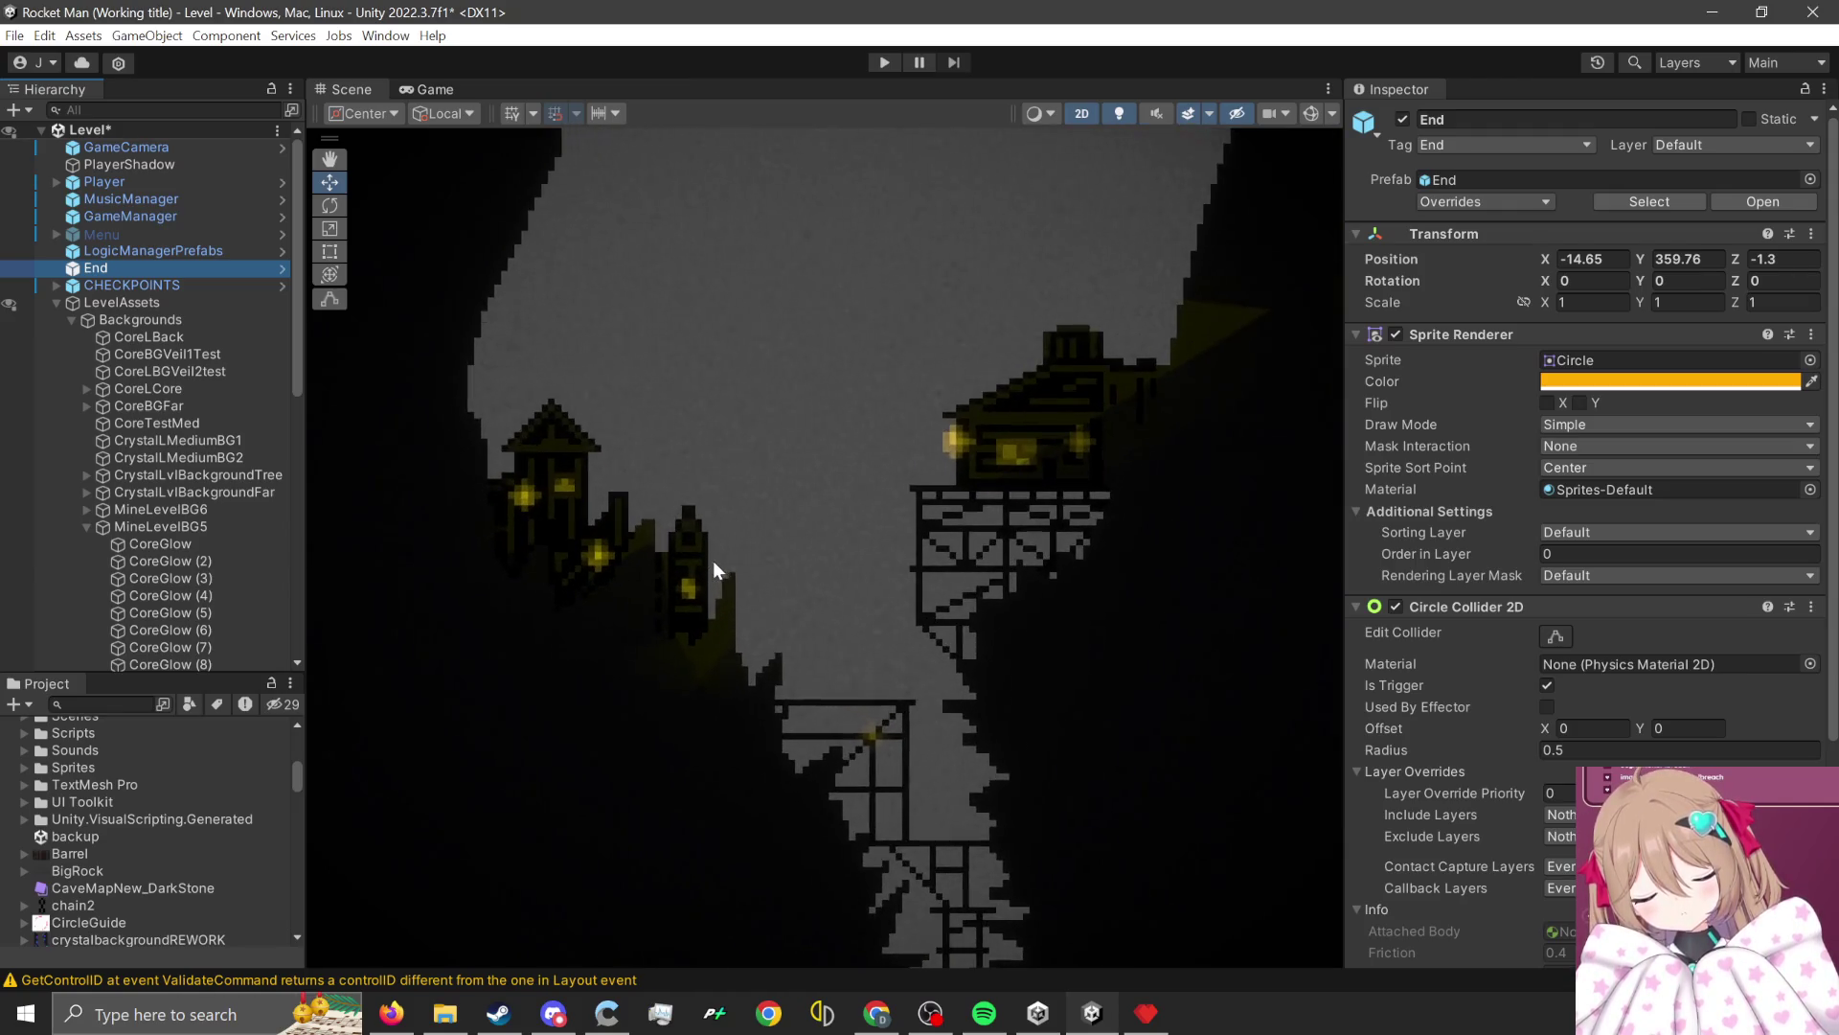
{"action": "scroll", "coordinate": [489, 635], "scroll_direction": "down", "scroll_amount": 2}
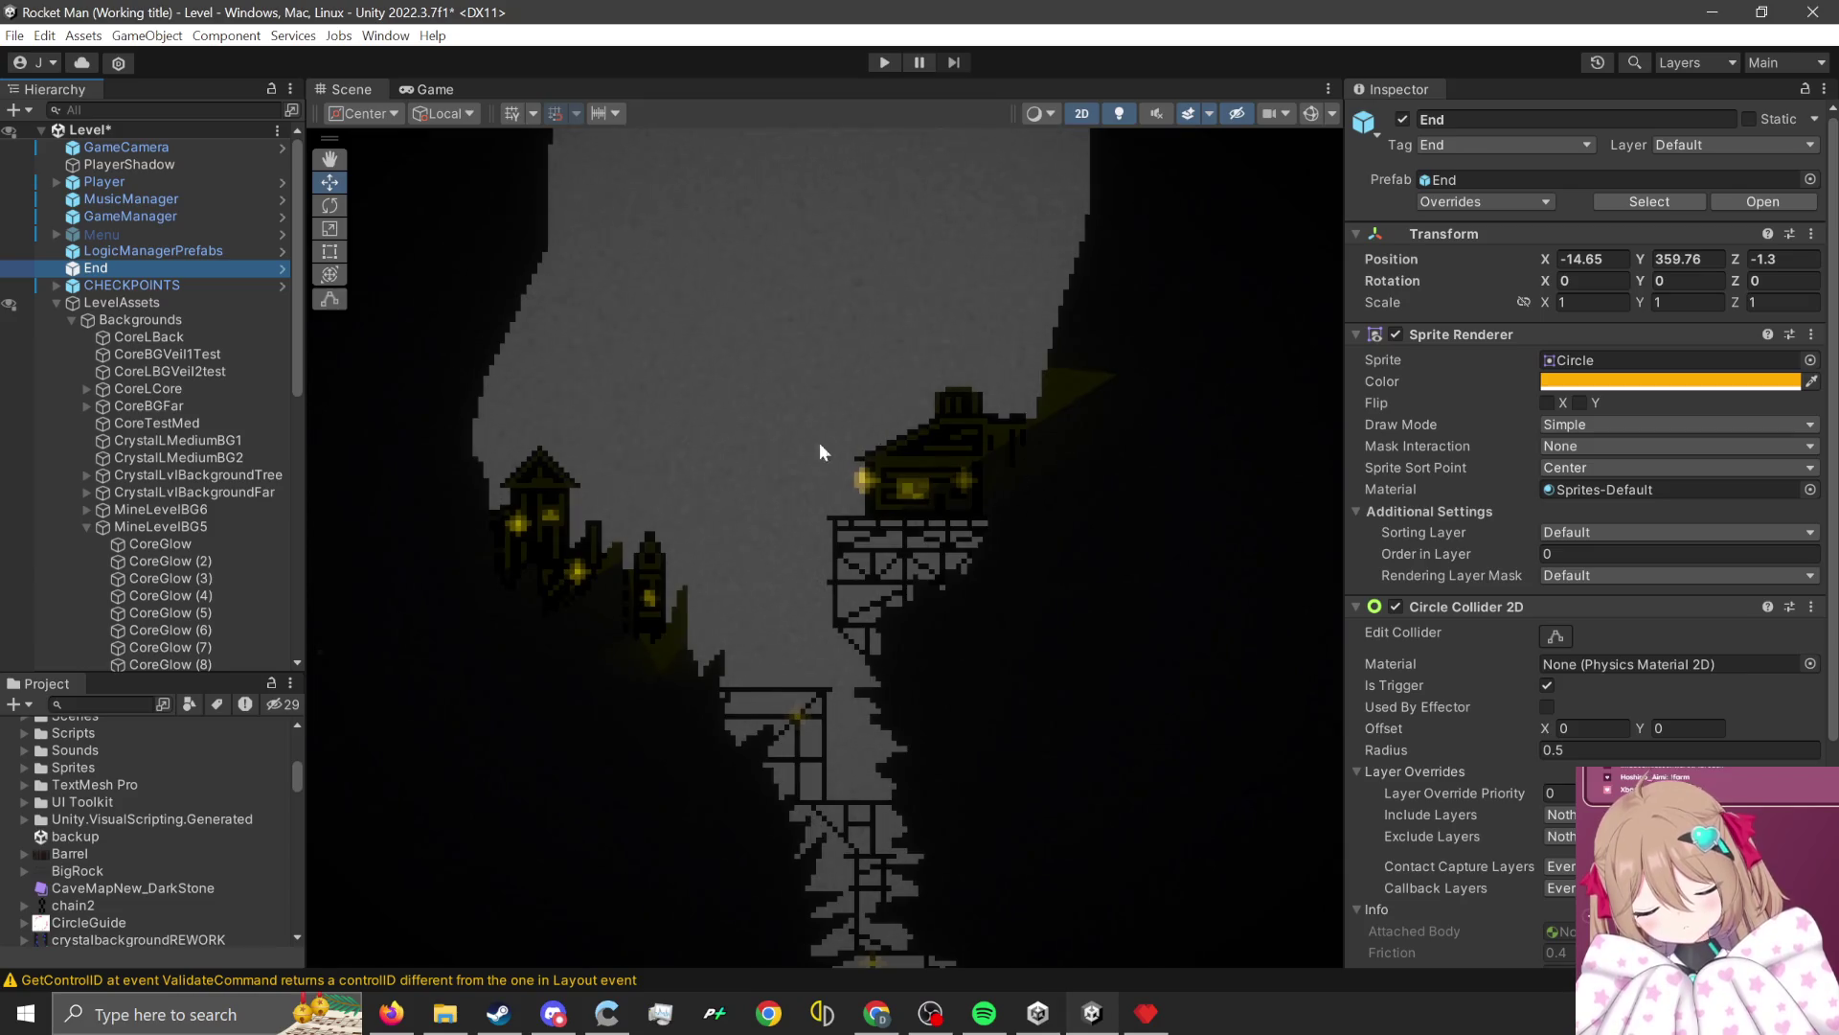
{"action": "left_click", "coordinate": [544, 512]}
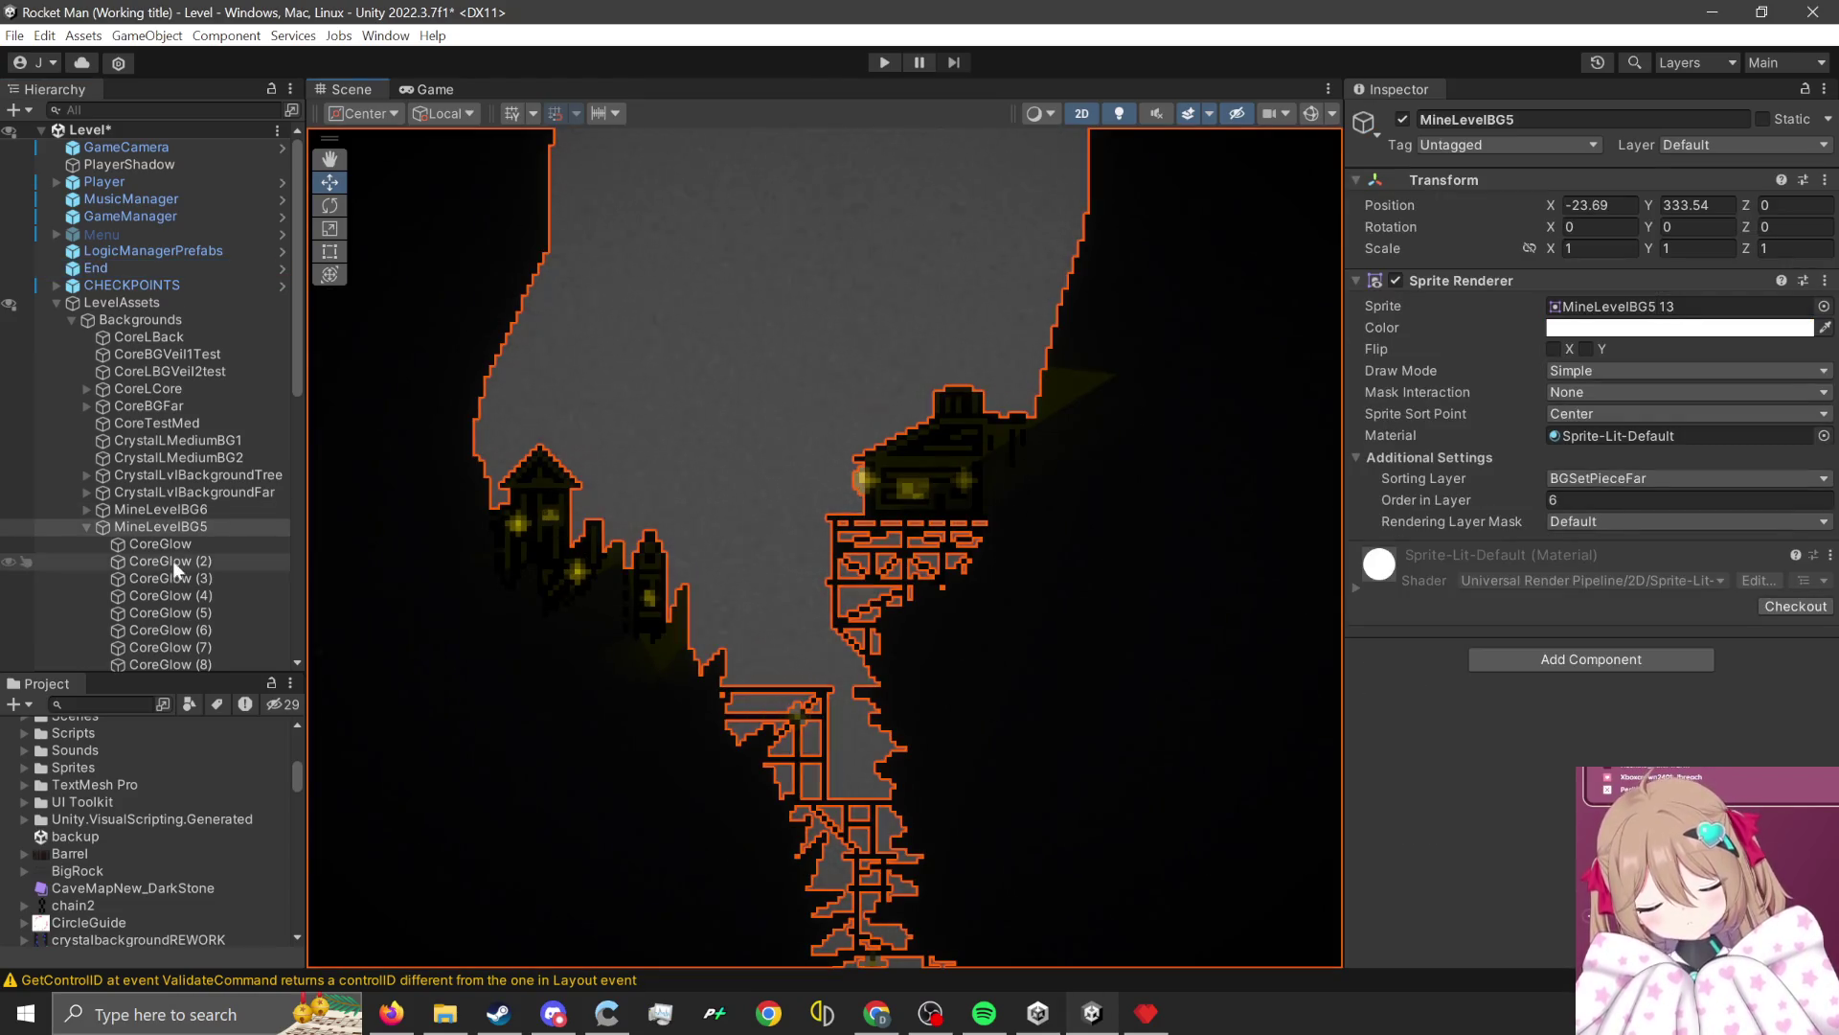
{"action": "left_click", "coordinate": [172, 560]}
{"action": "left_click", "coordinate": [191, 595]}
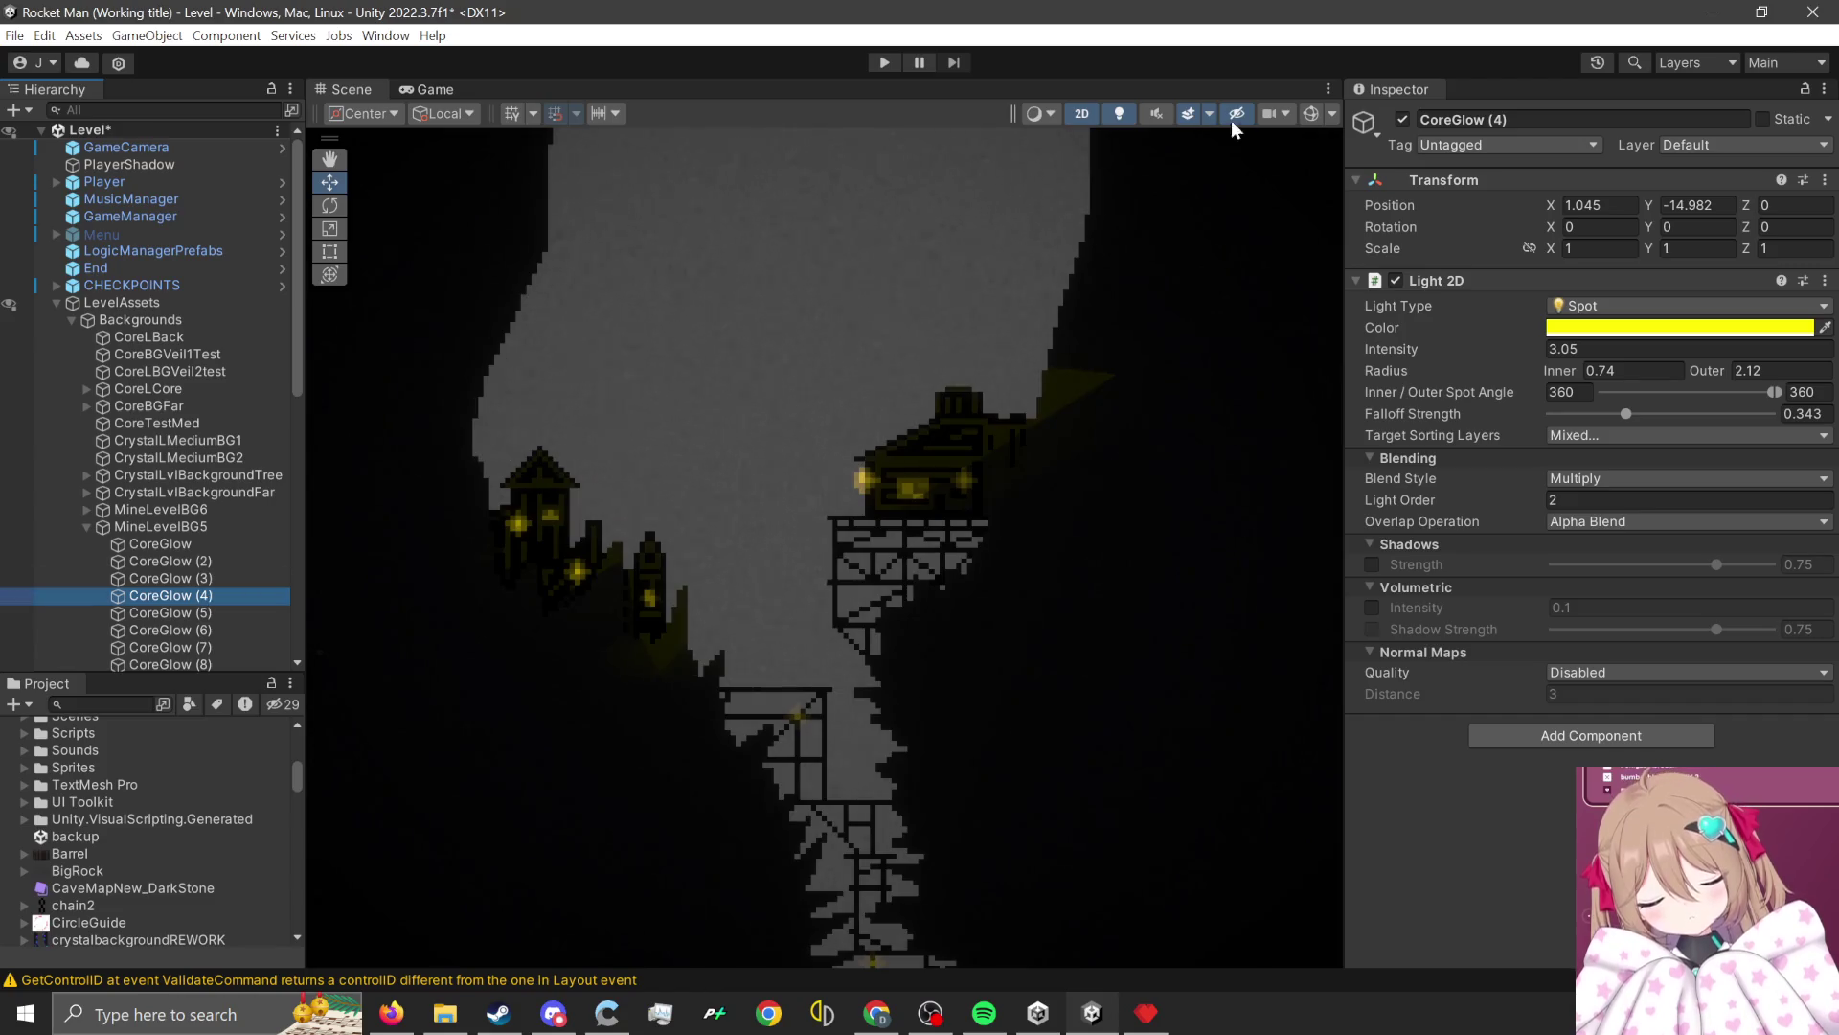
{"action": "left_click", "coordinate": [232, 579]}
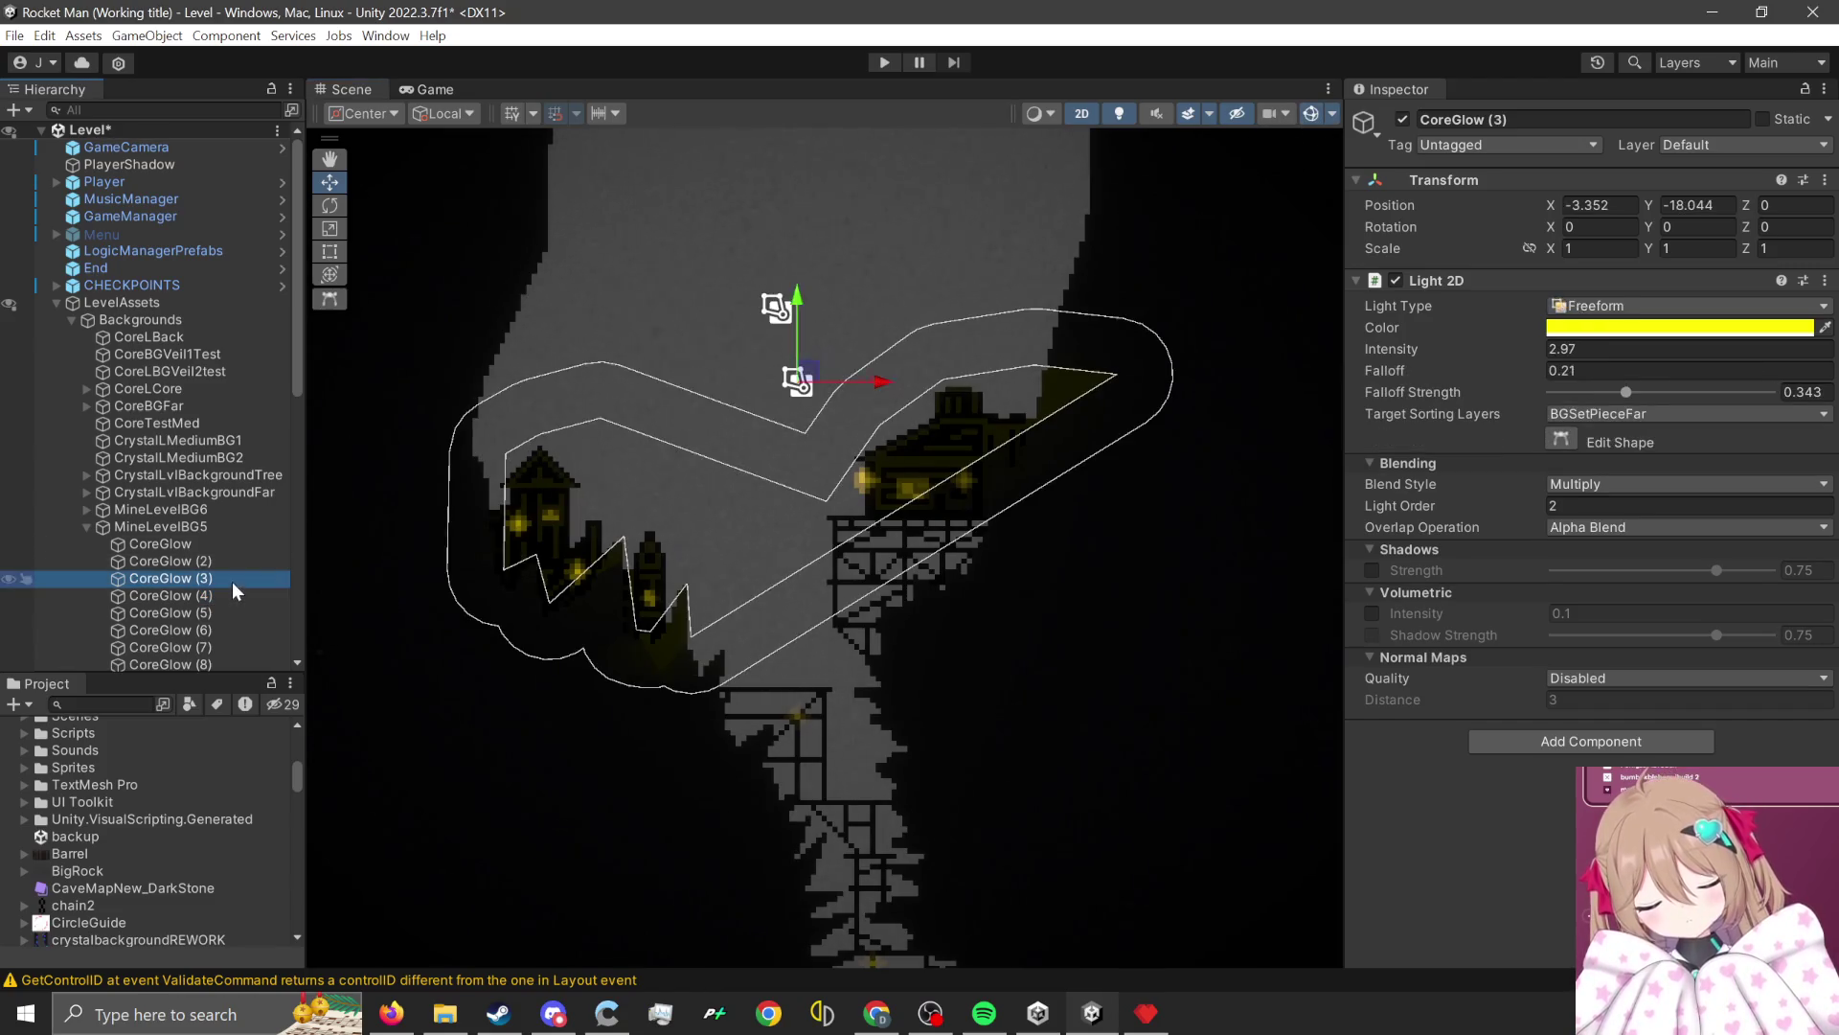
{"action": "key", "text": "alt+Tab"}
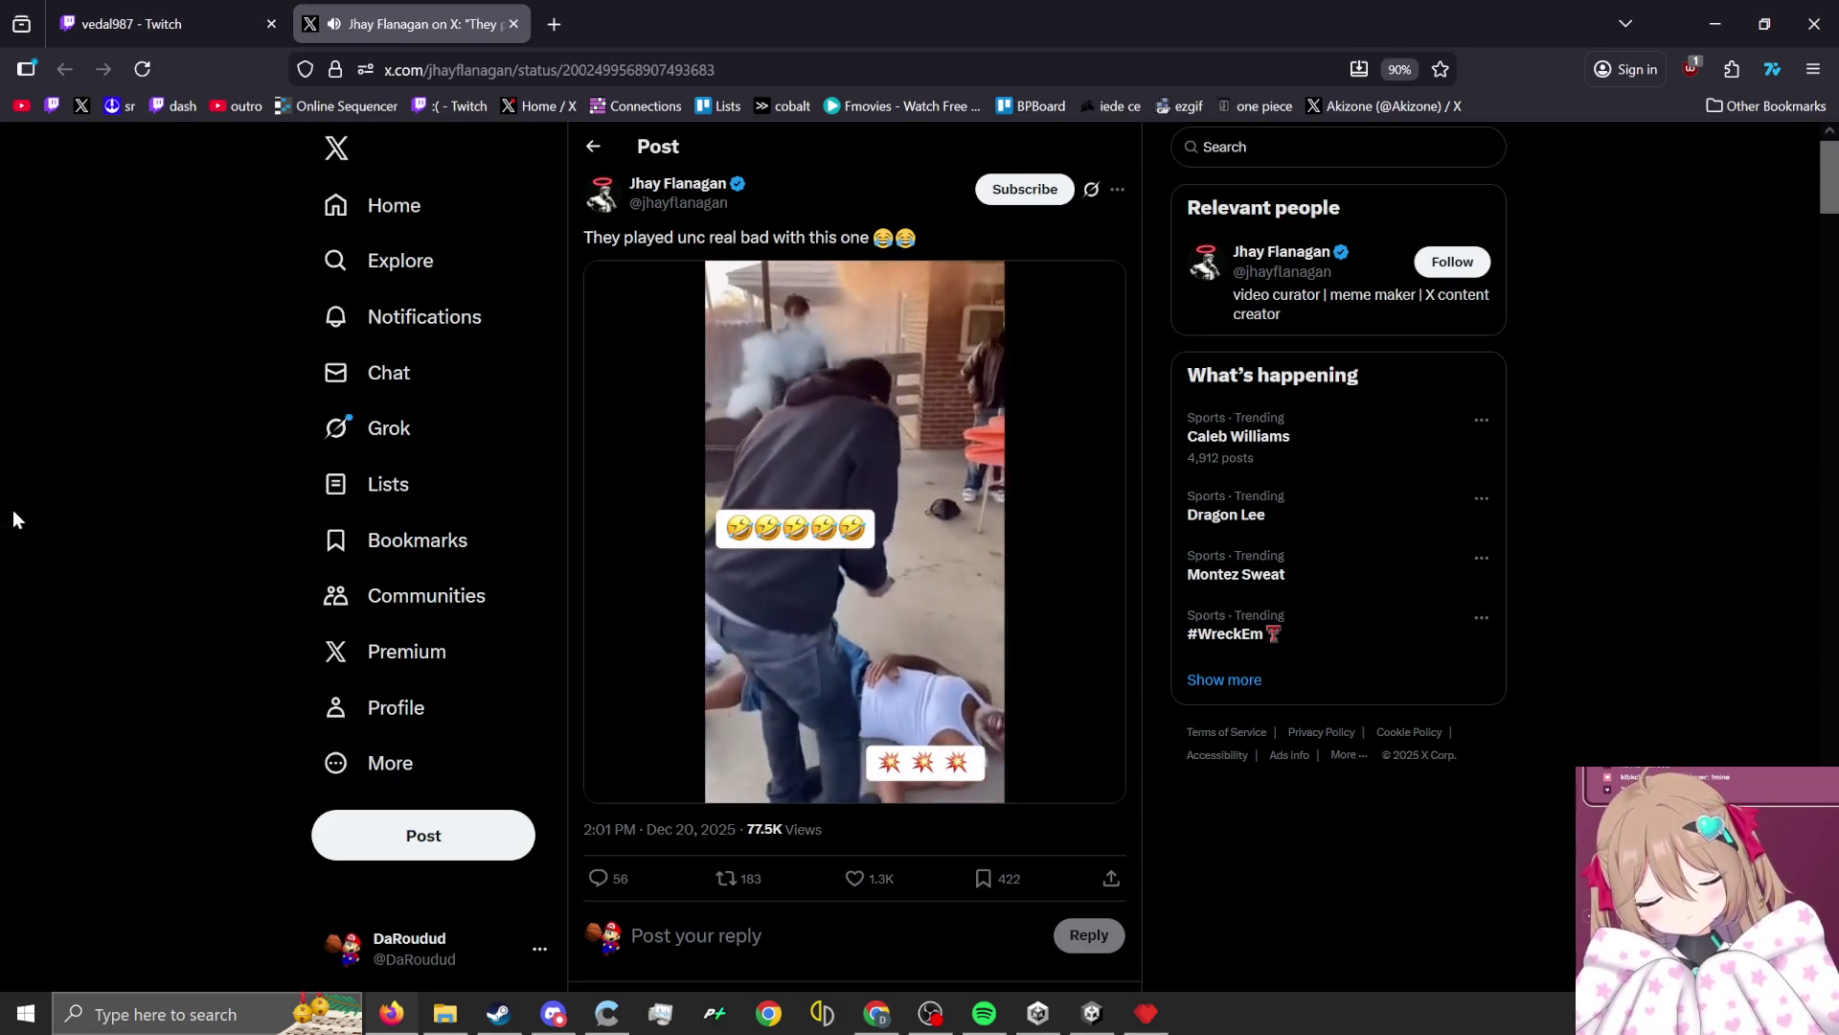
Pause, skip ahead and resume the X post's video, then shrink Firefox and return to Unity.
{"action": "mouse_move", "coordinate": [760, 630]}
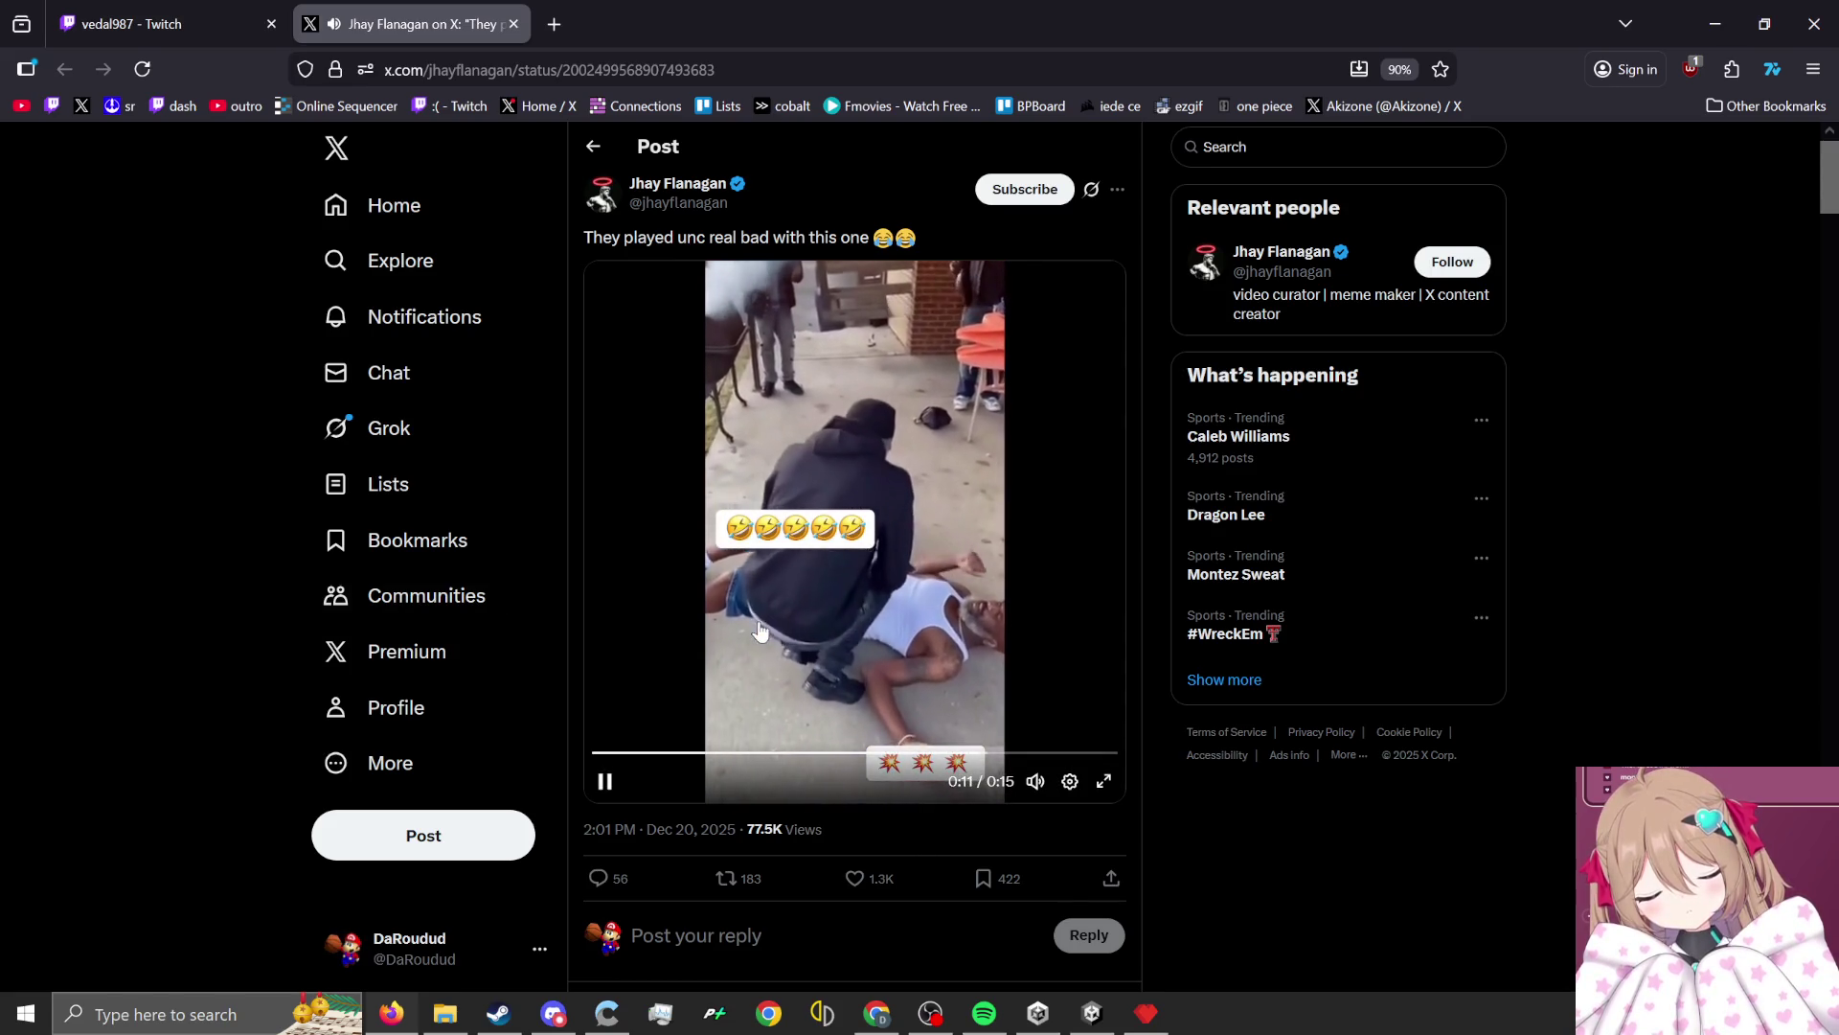
{"action": "left_click", "coordinate": [953, 277]}
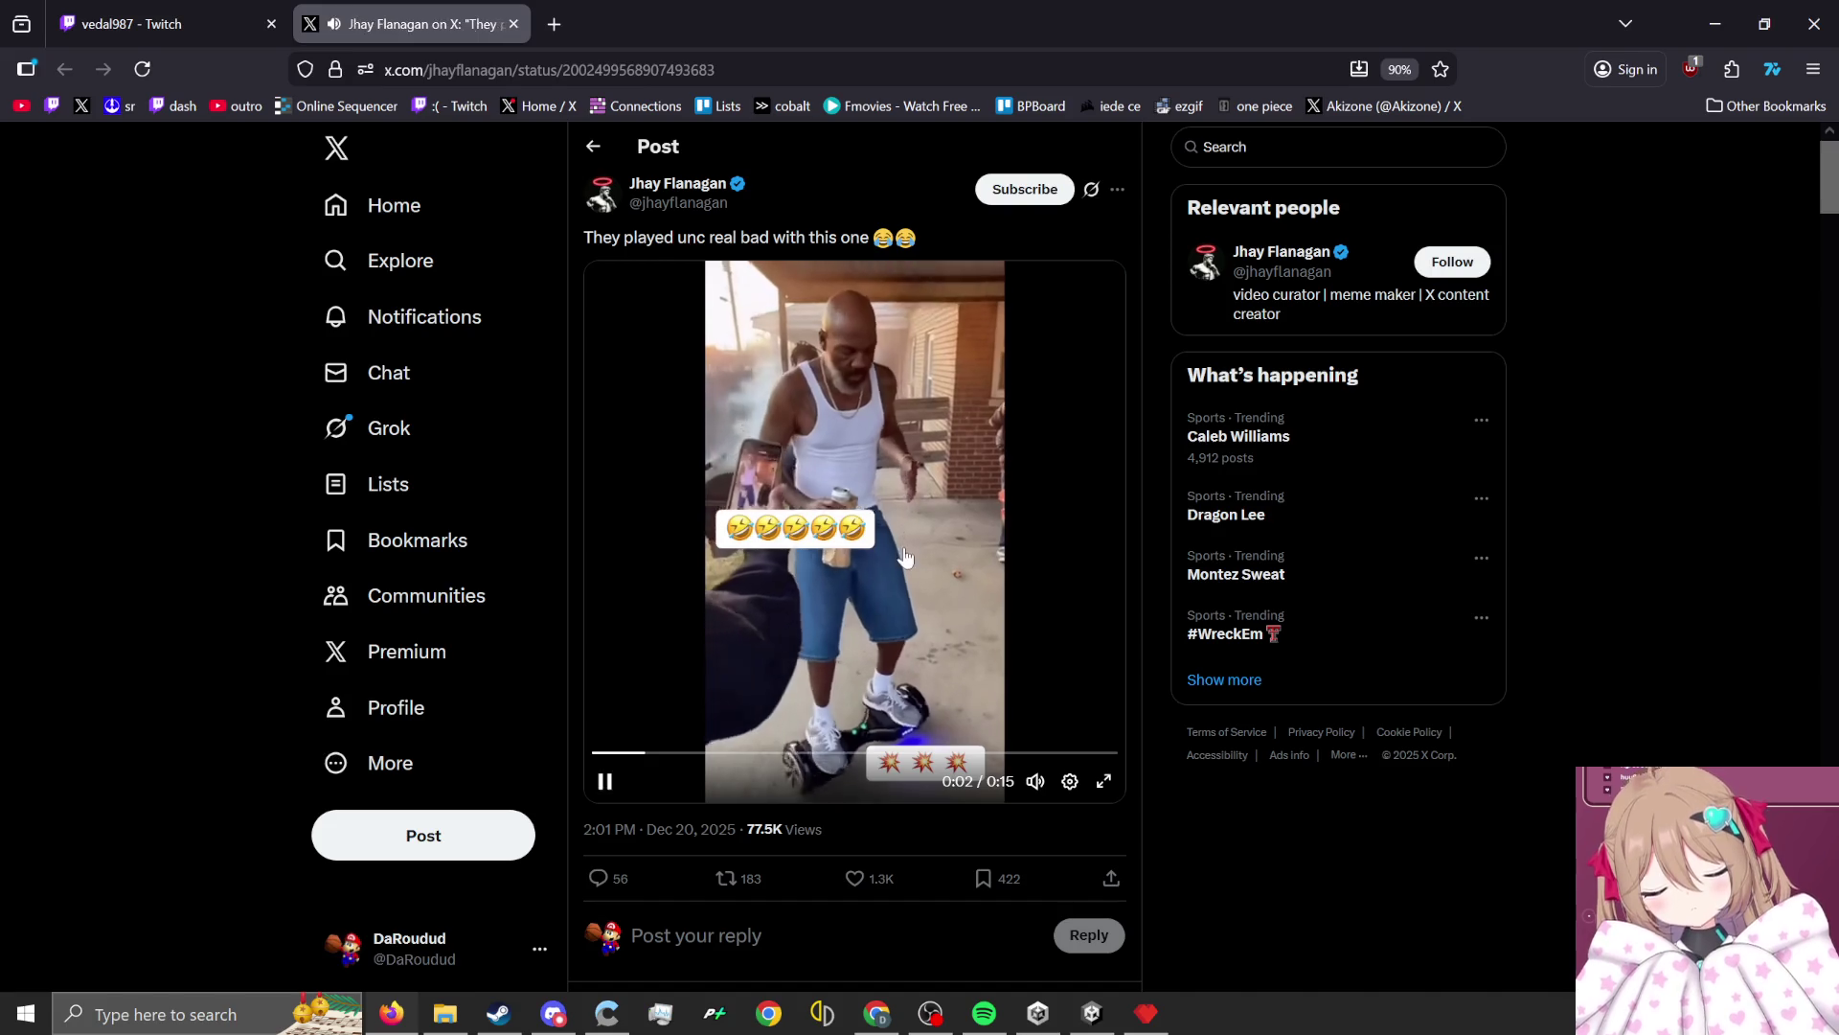
{"action": "key", "text": "Right"}
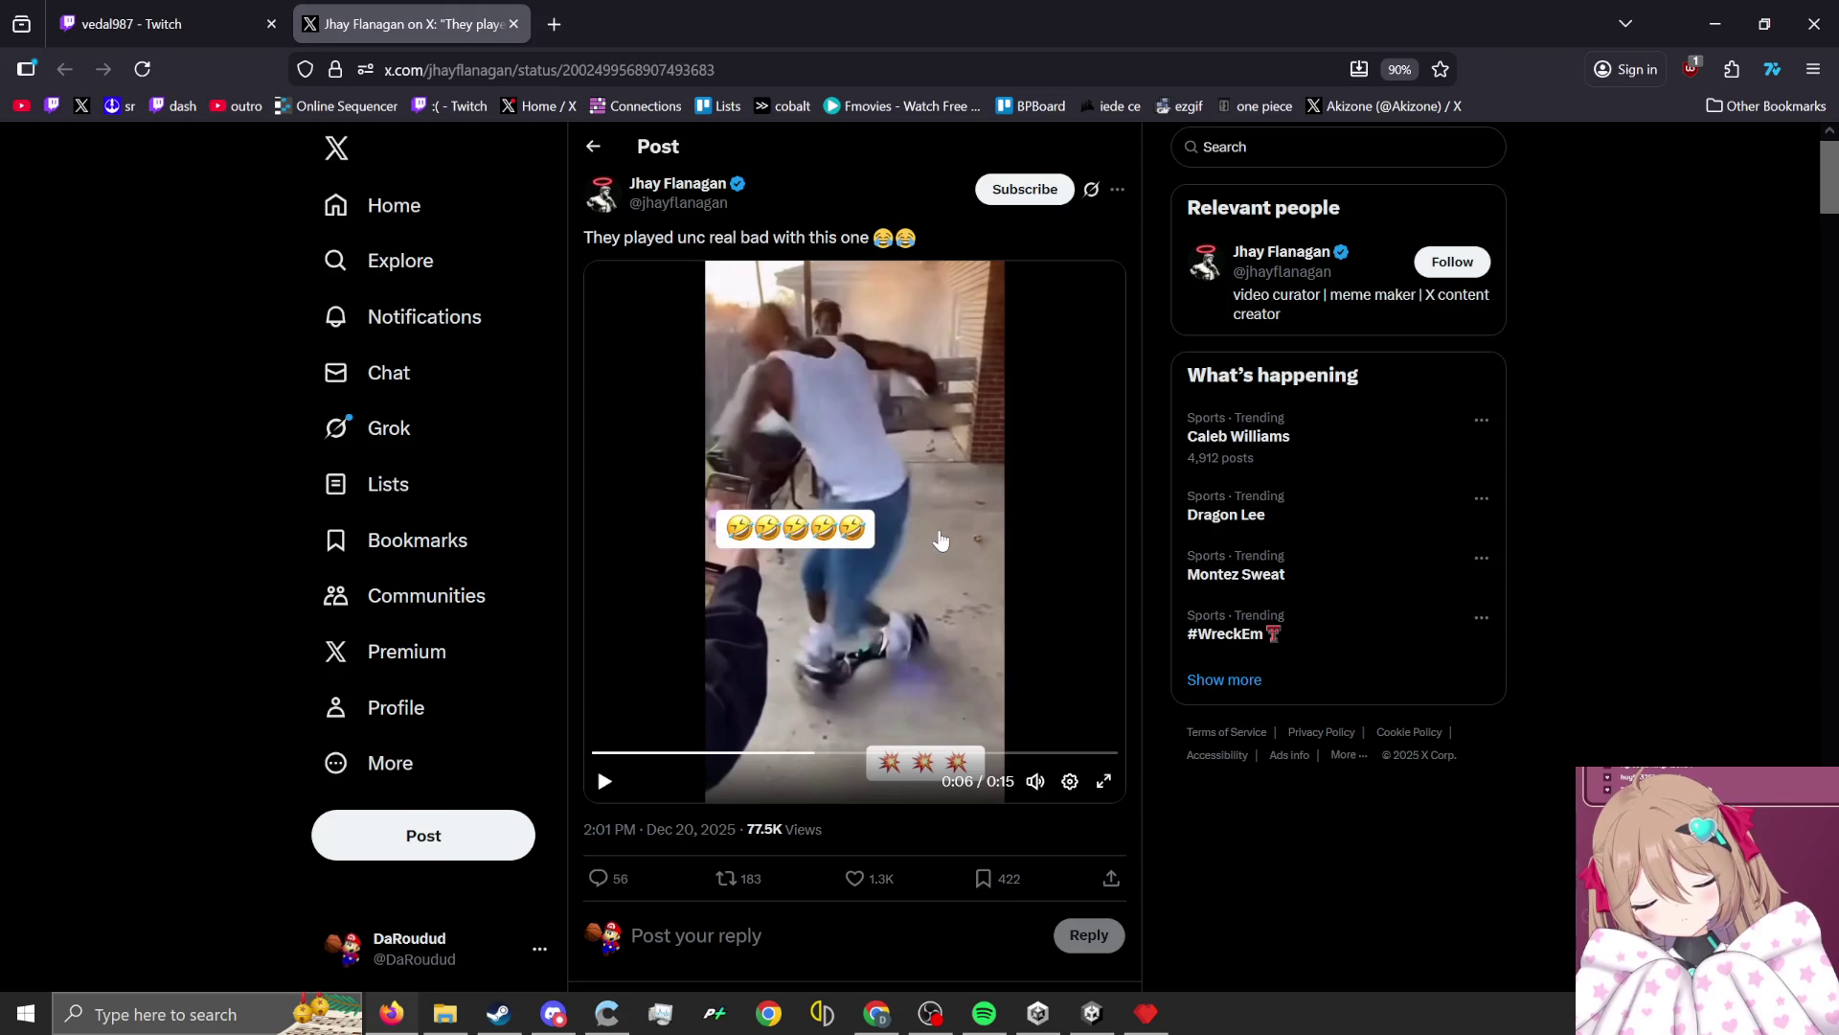
{"action": "key", "text": "space"}
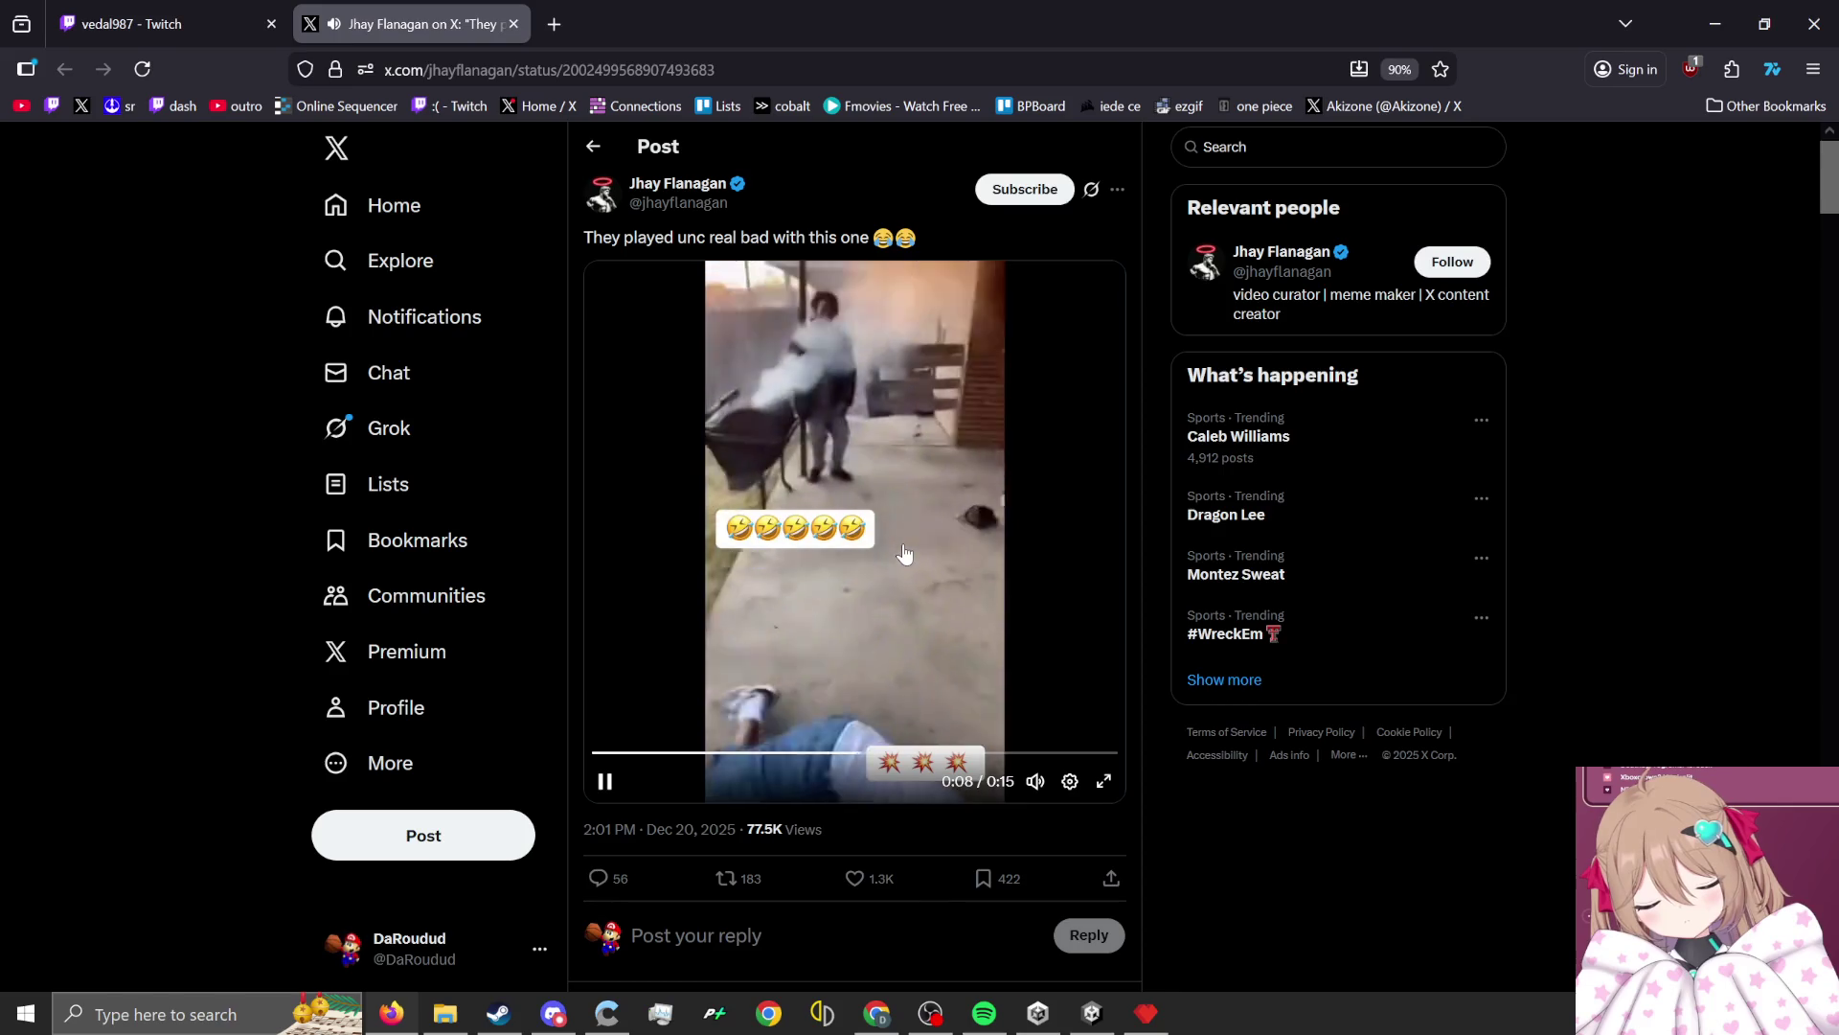
{"action": "left_click_drag", "start_coordinate": [944, 21], "coordinate": [1334, 107]}
{"action": "left_click", "coordinate": [1341, 86]}
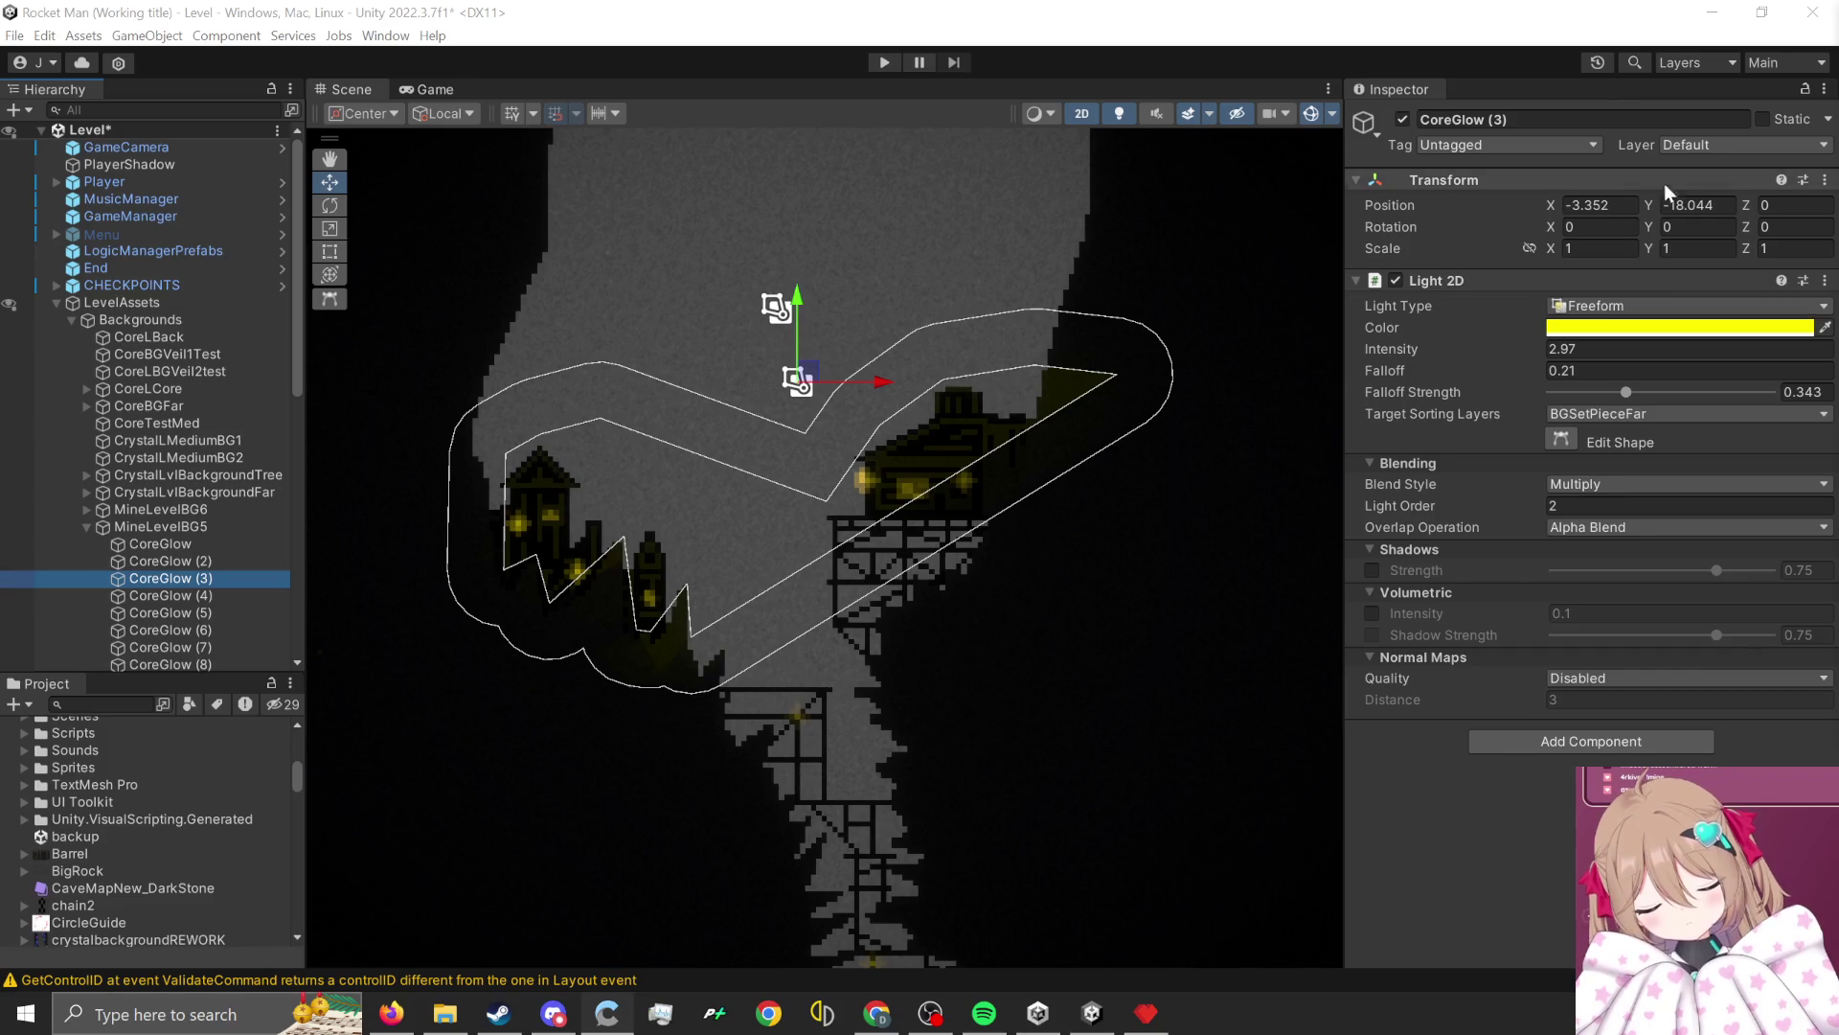
Add and drag vertices so CoreGlow (3)'s outline wraps tightly around the mine buildings.
{"action": "scroll", "coordinate": [805, 592], "scroll_direction": "up", "scroll_amount": 1}
{"action": "scroll", "coordinate": [805, 592], "scroll_direction": "up", "scroll_amount": 3}
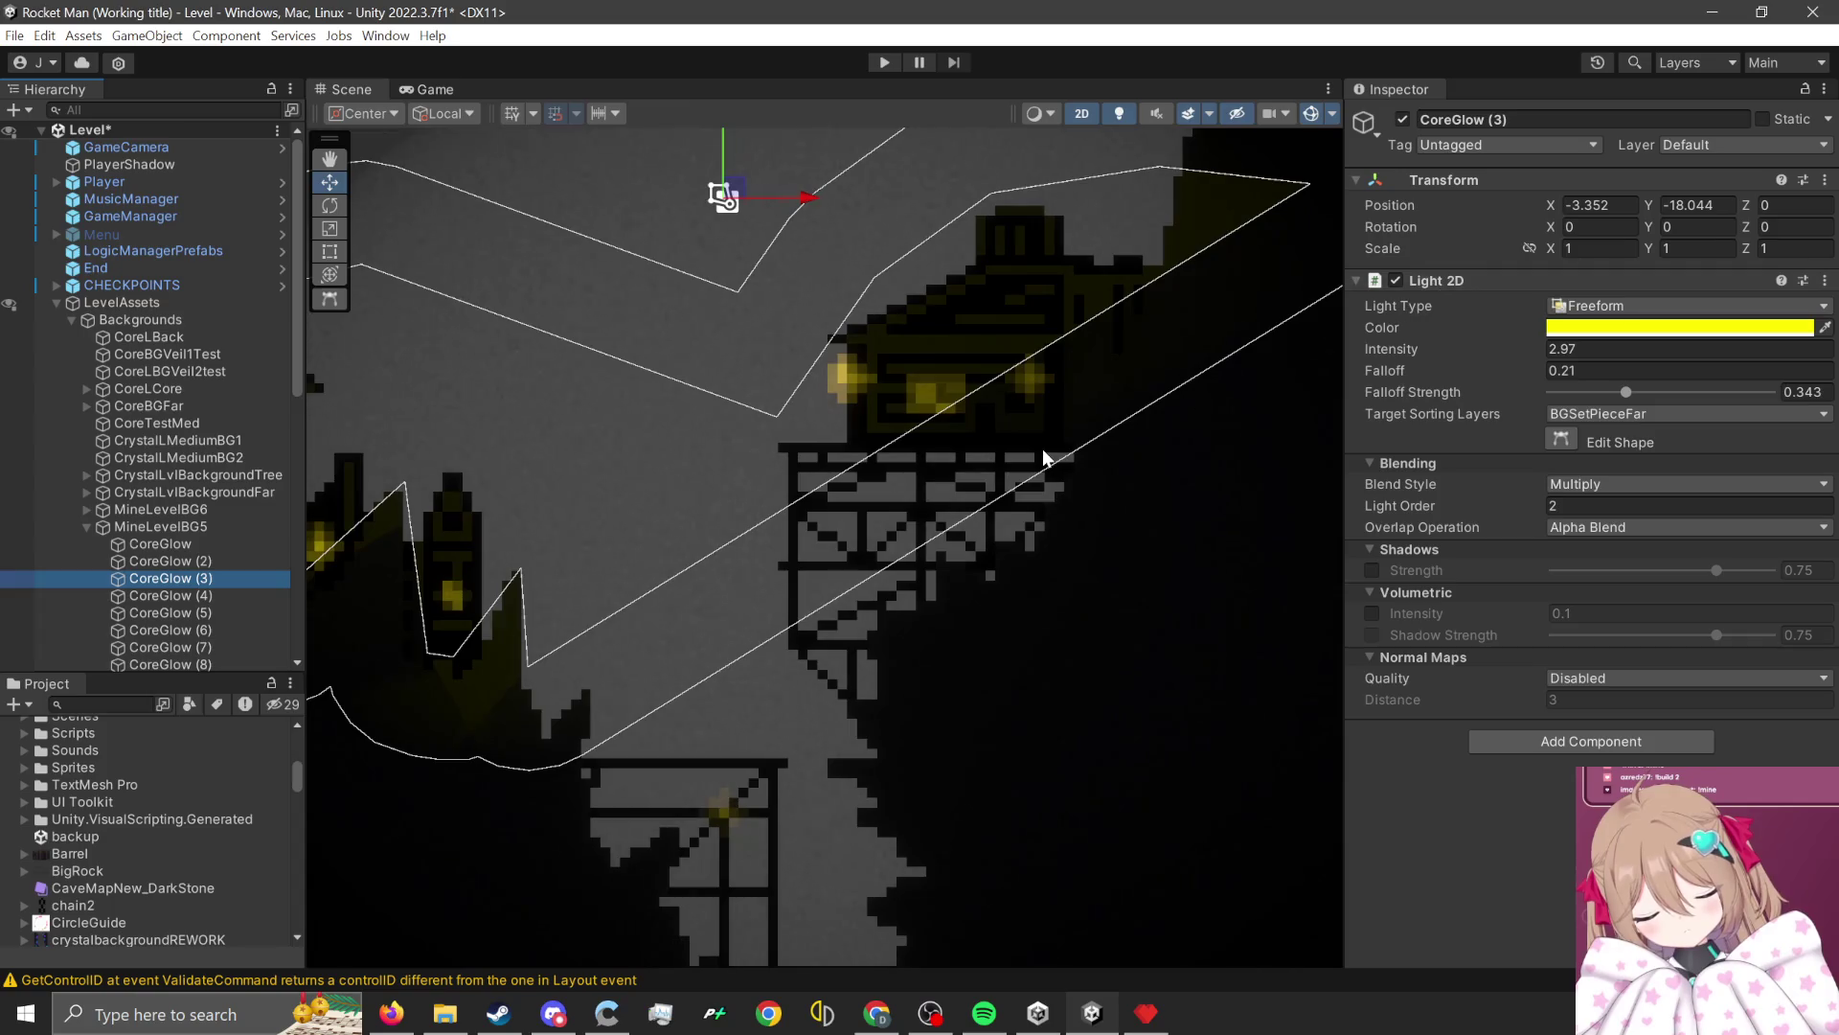
{"action": "left_click", "coordinate": [1559, 438]}
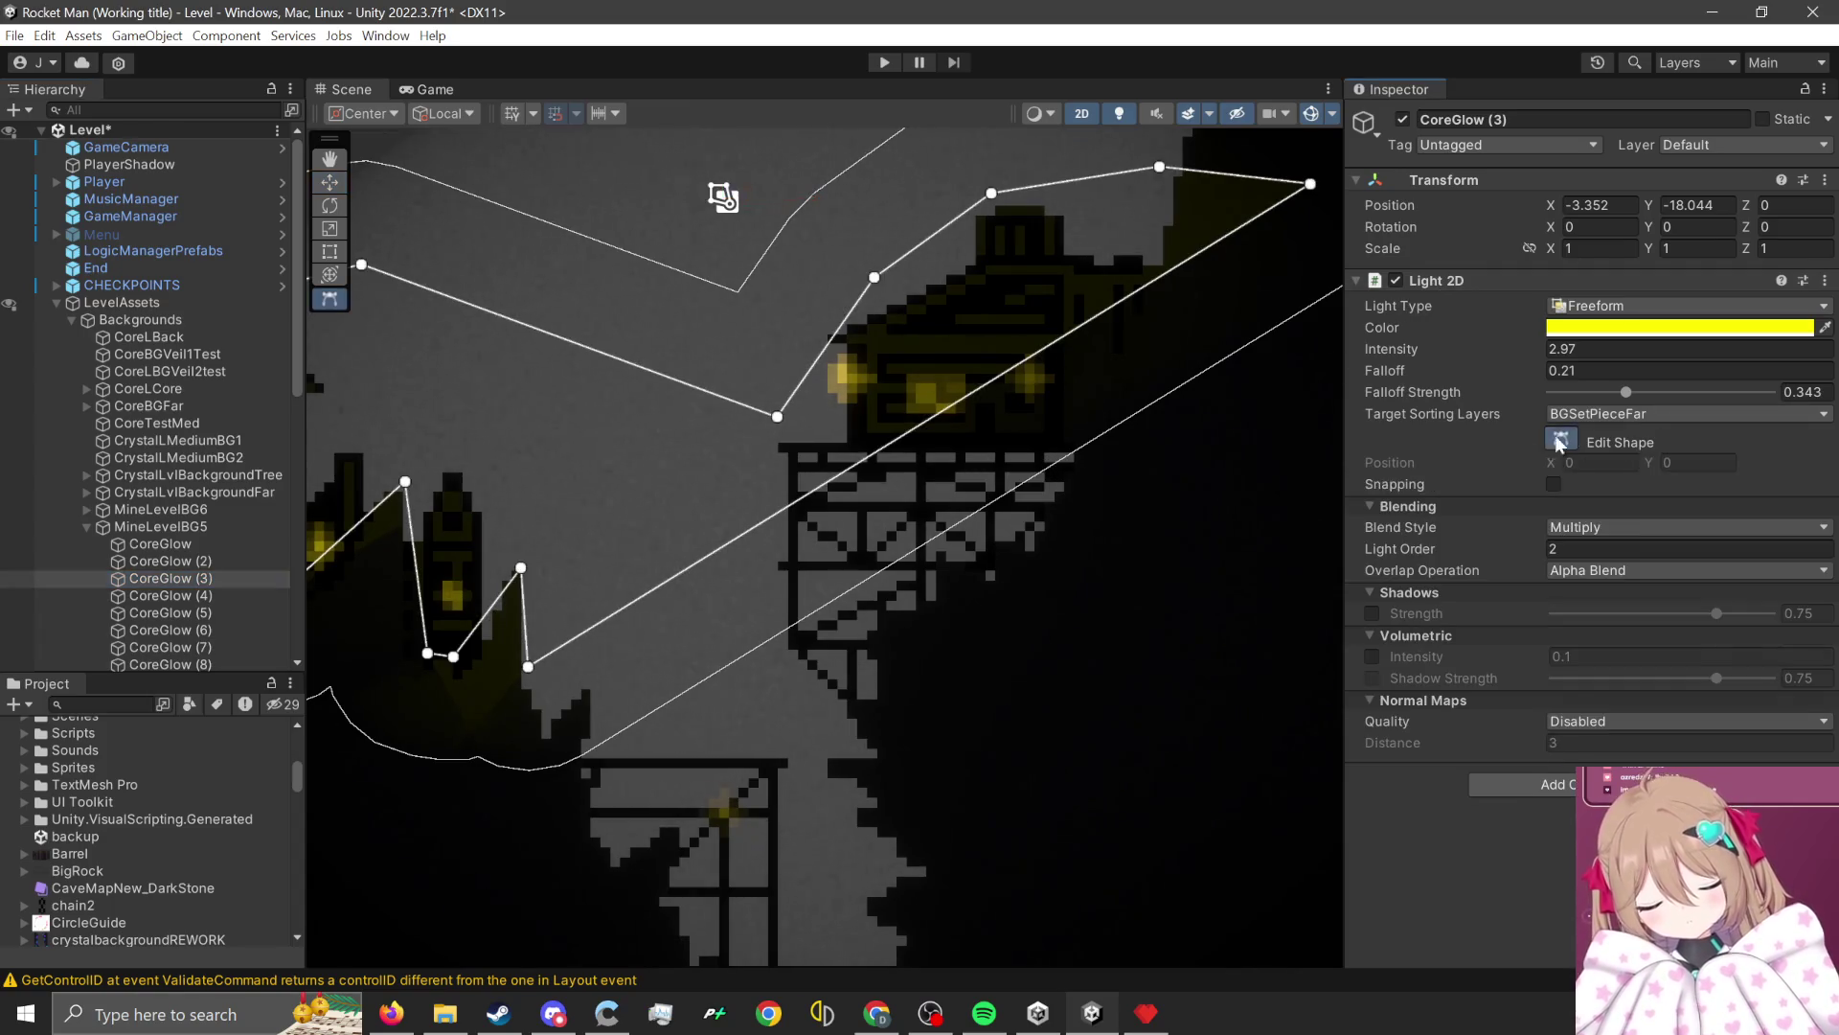
{"action": "scroll", "coordinate": [716, 623], "scroll_direction": "down", "scroll_amount": 2}
{"action": "scroll", "coordinate": [764, 553], "scroll_direction": "up", "scroll_amount": 2}
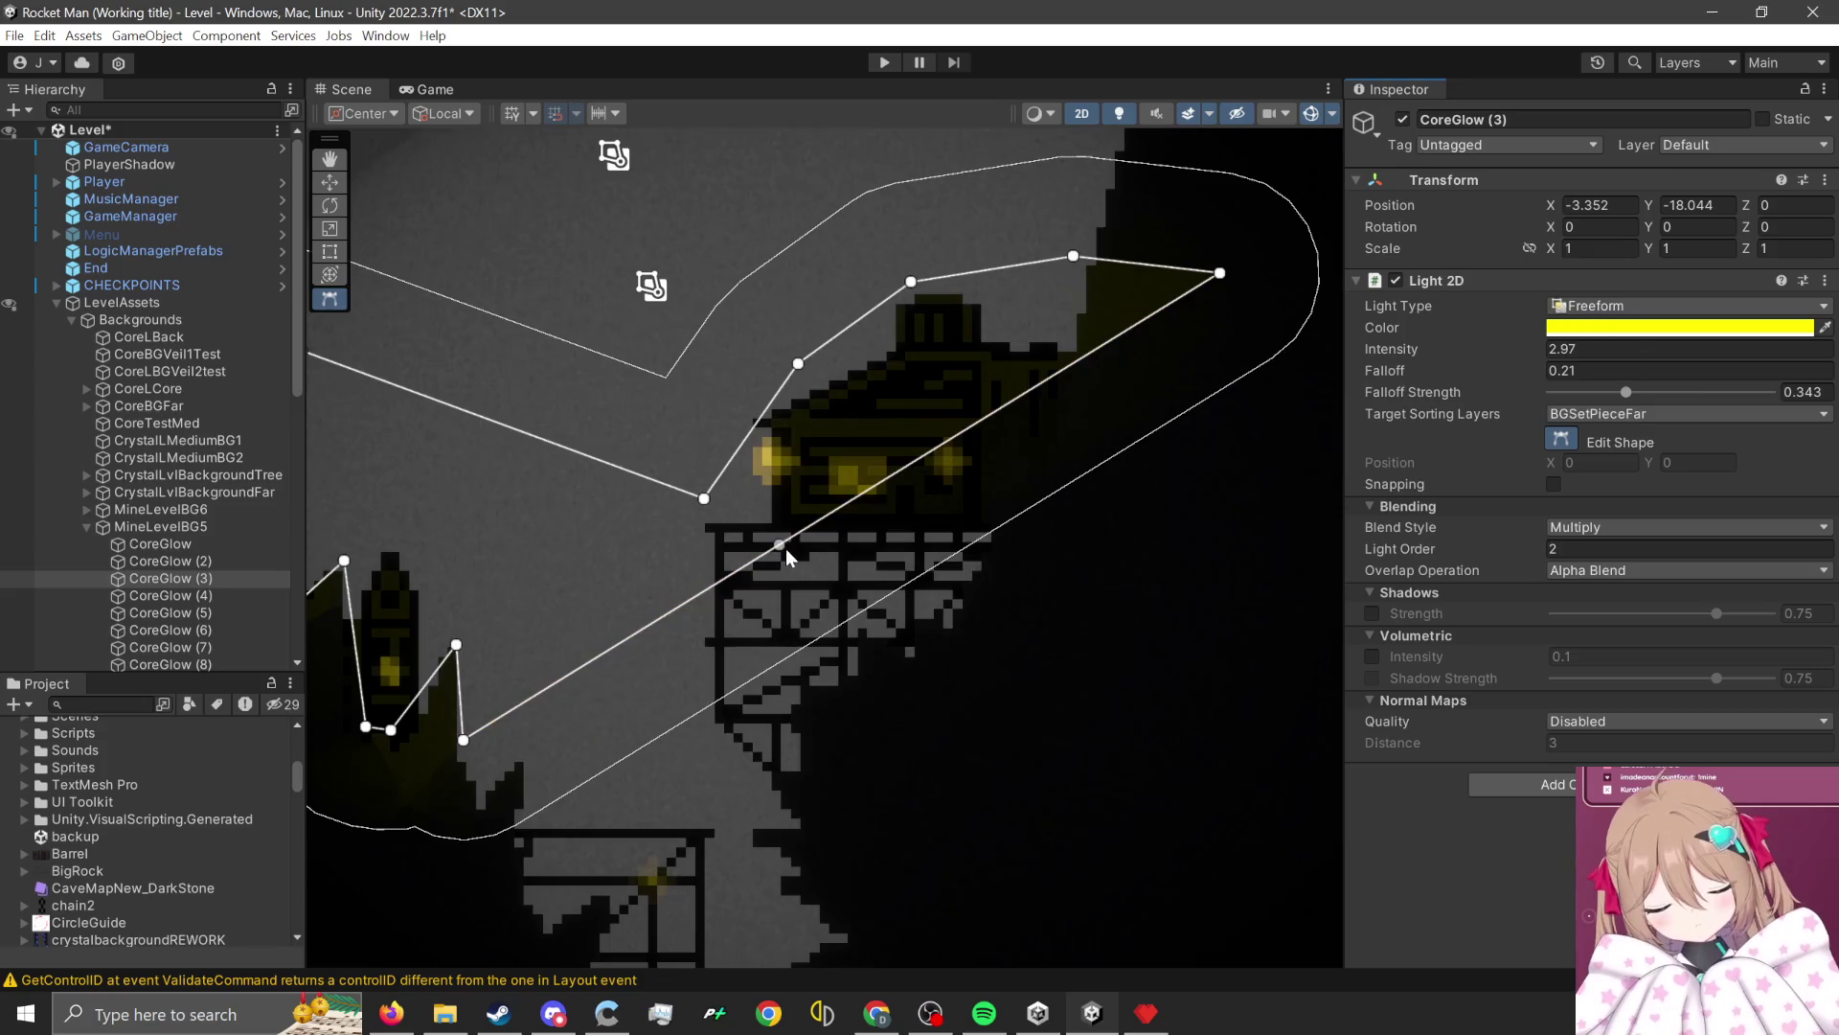
{"action": "left_click_drag", "start_coordinate": [785, 549], "coordinate": [697, 528]}
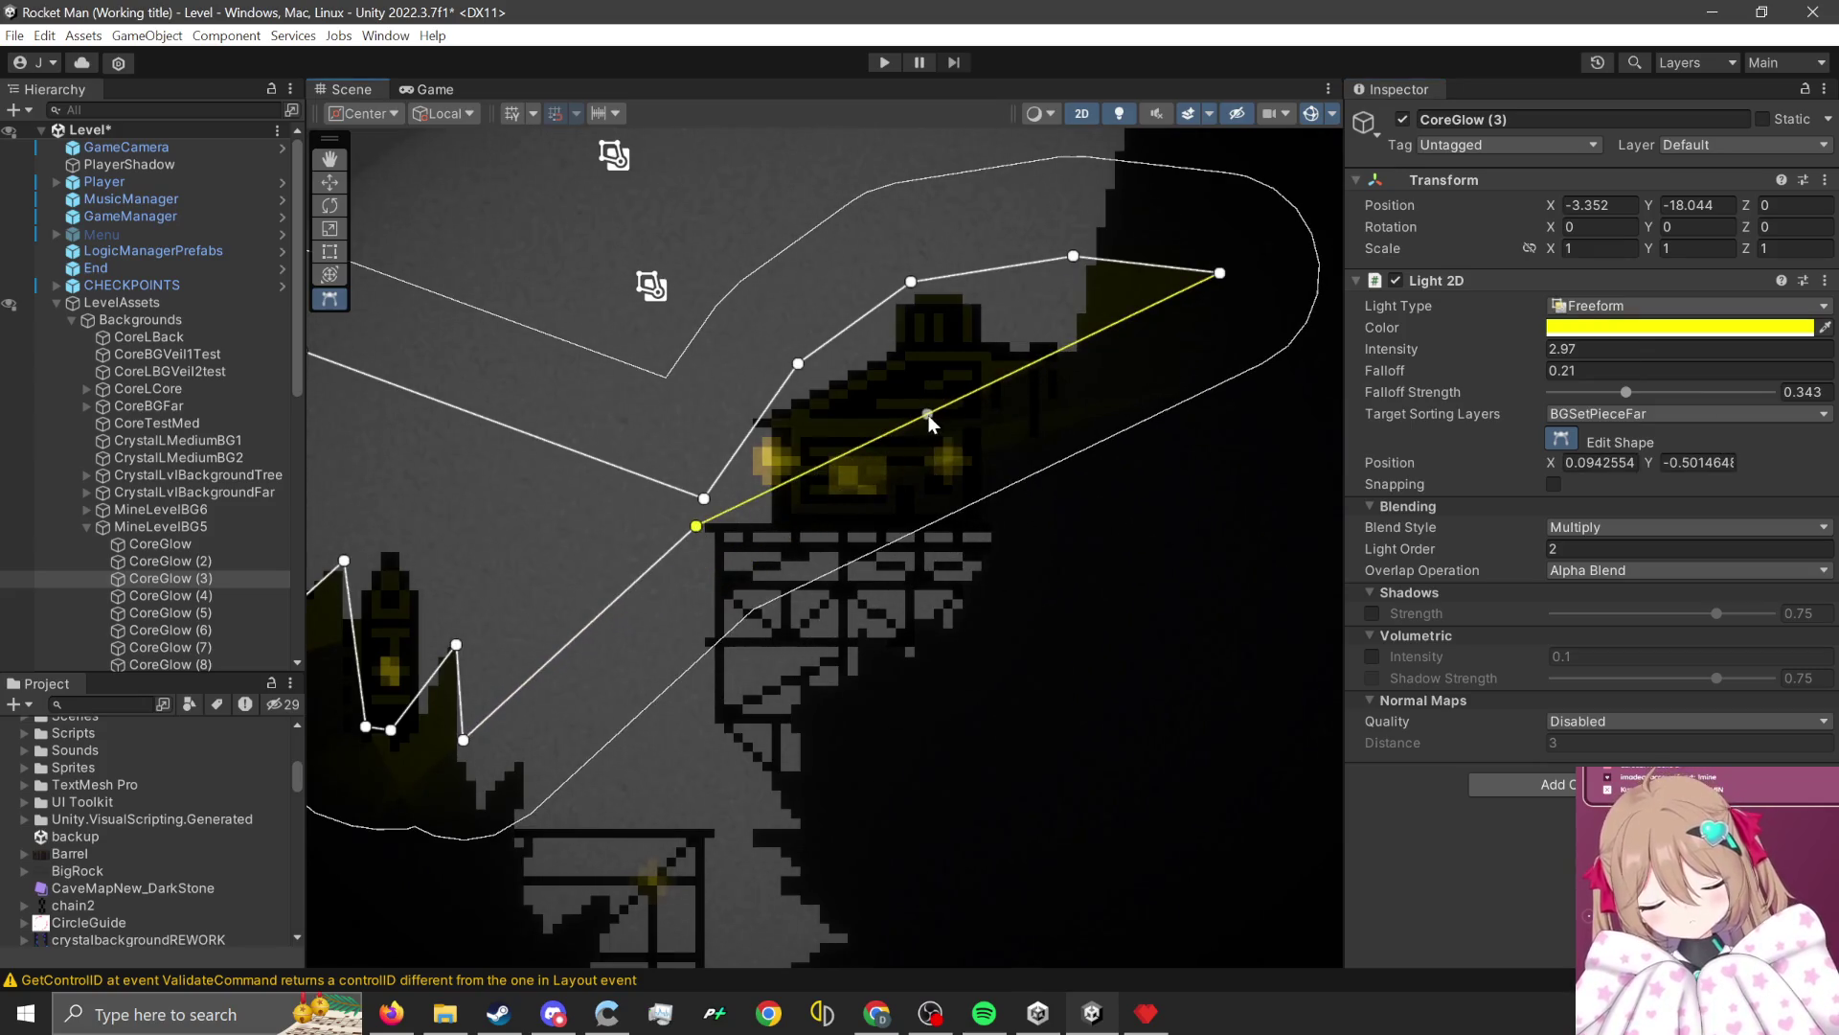
{"action": "mouse_move", "coordinate": [929, 421]}
{"action": "left_mouse_down"}
{"action": "mouse_move", "coordinate": [967, 560]}
{"action": "mouse_move", "coordinate": [981, 530]}
{"action": "left_mouse_up"}
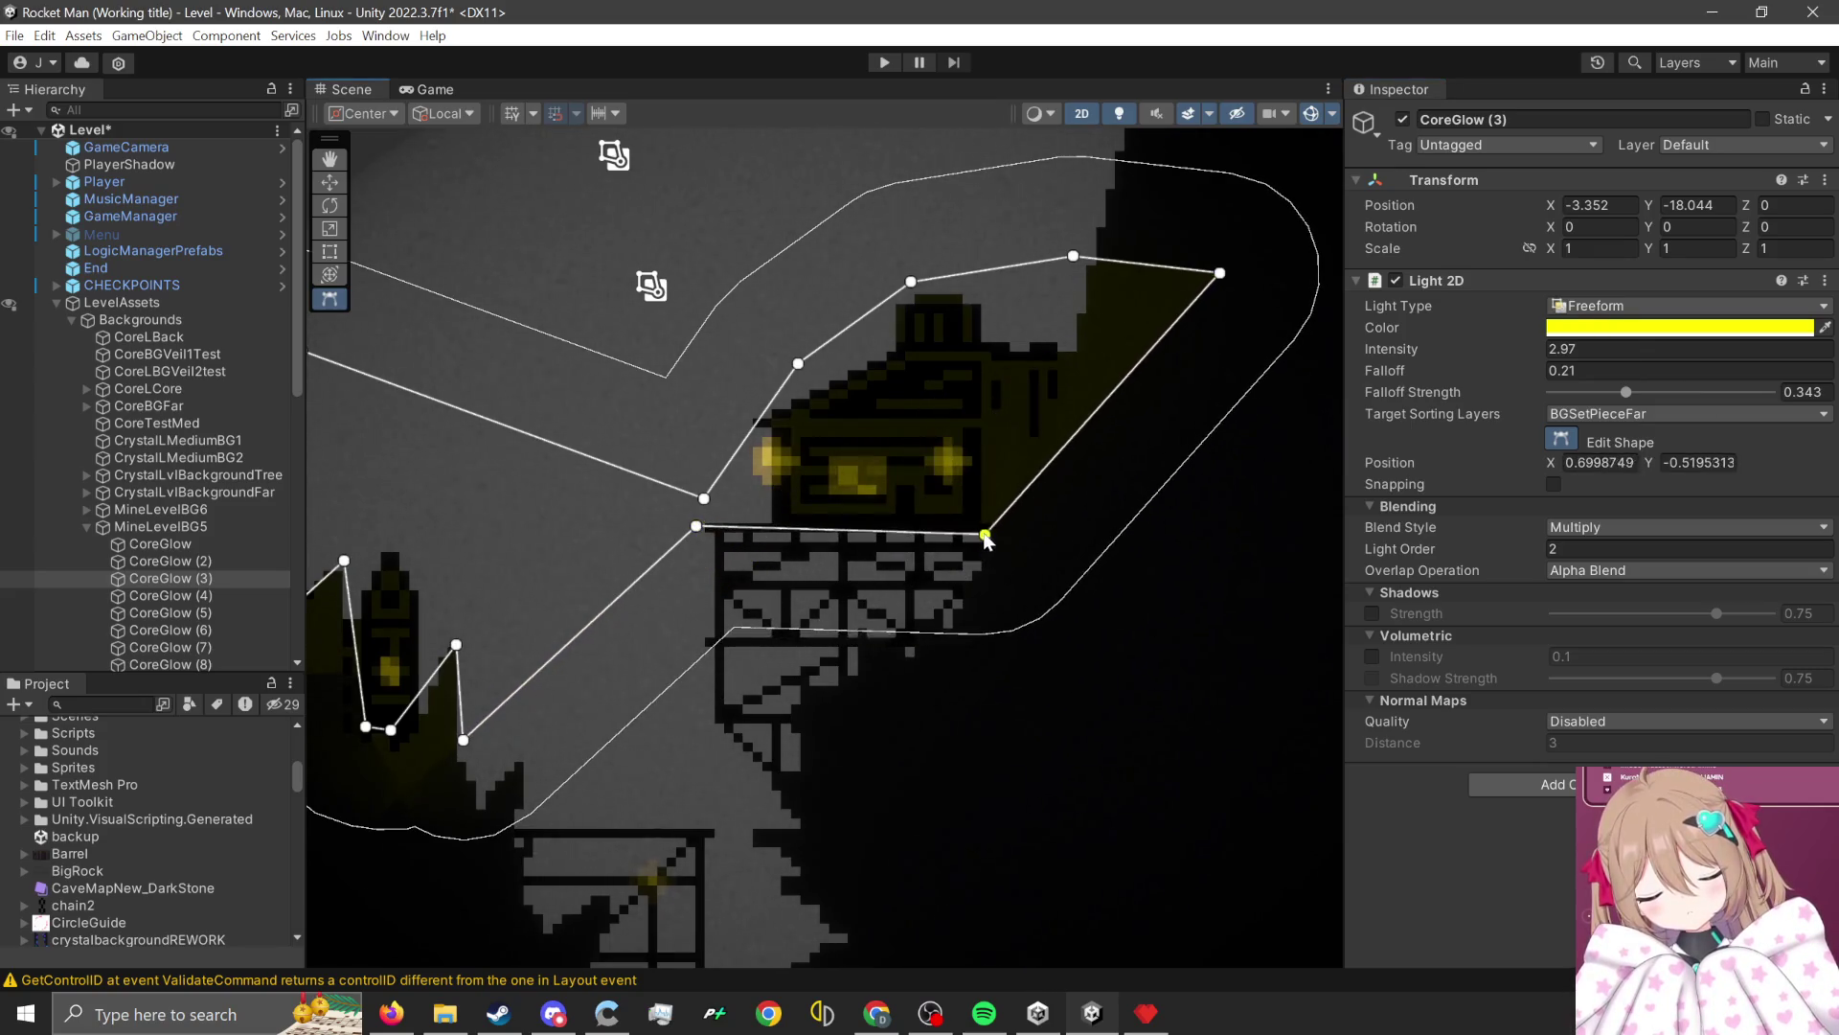
{"action": "mouse_move", "coordinate": [1220, 275]}
{"action": "left_mouse_down"}
{"action": "mouse_move", "coordinate": [1141, 281]}
{"action": "mouse_move", "coordinate": [997, 370]}
{"action": "left_mouse_up"}
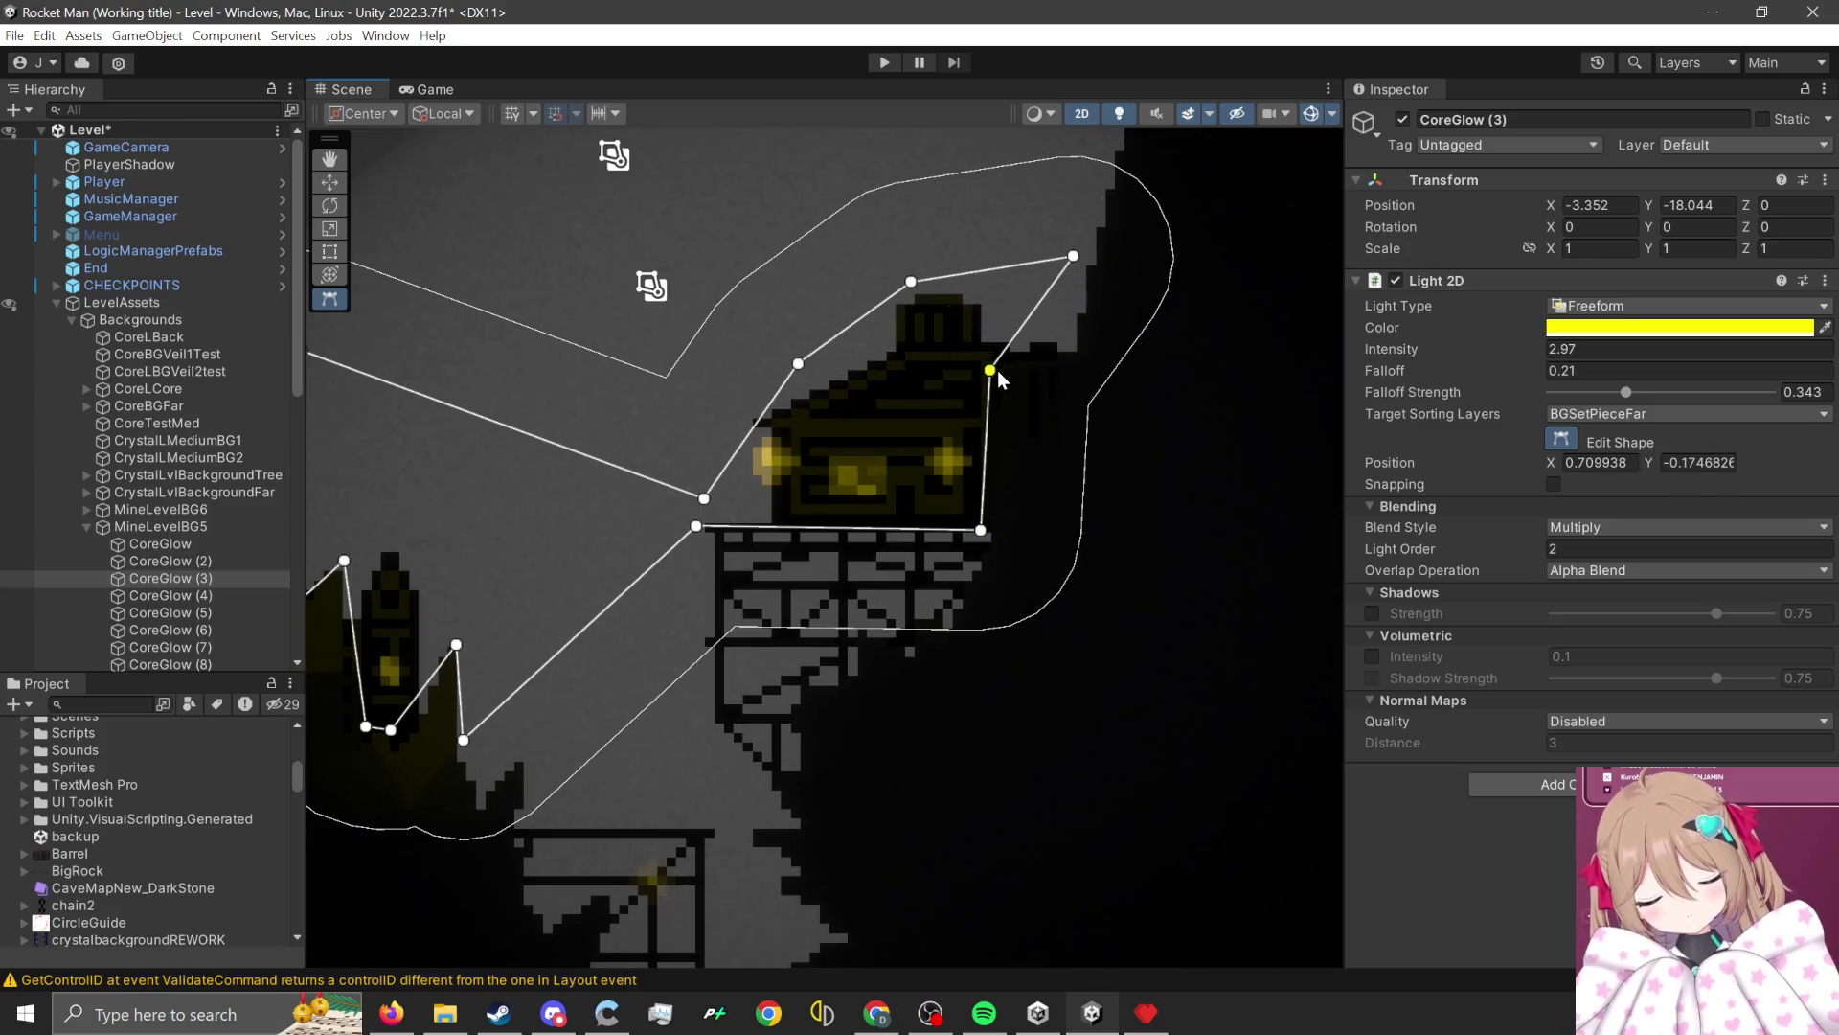
{"action": "left_click_drag", "start_coordinate": [1073, 257], "coordinate": [971, 305]}
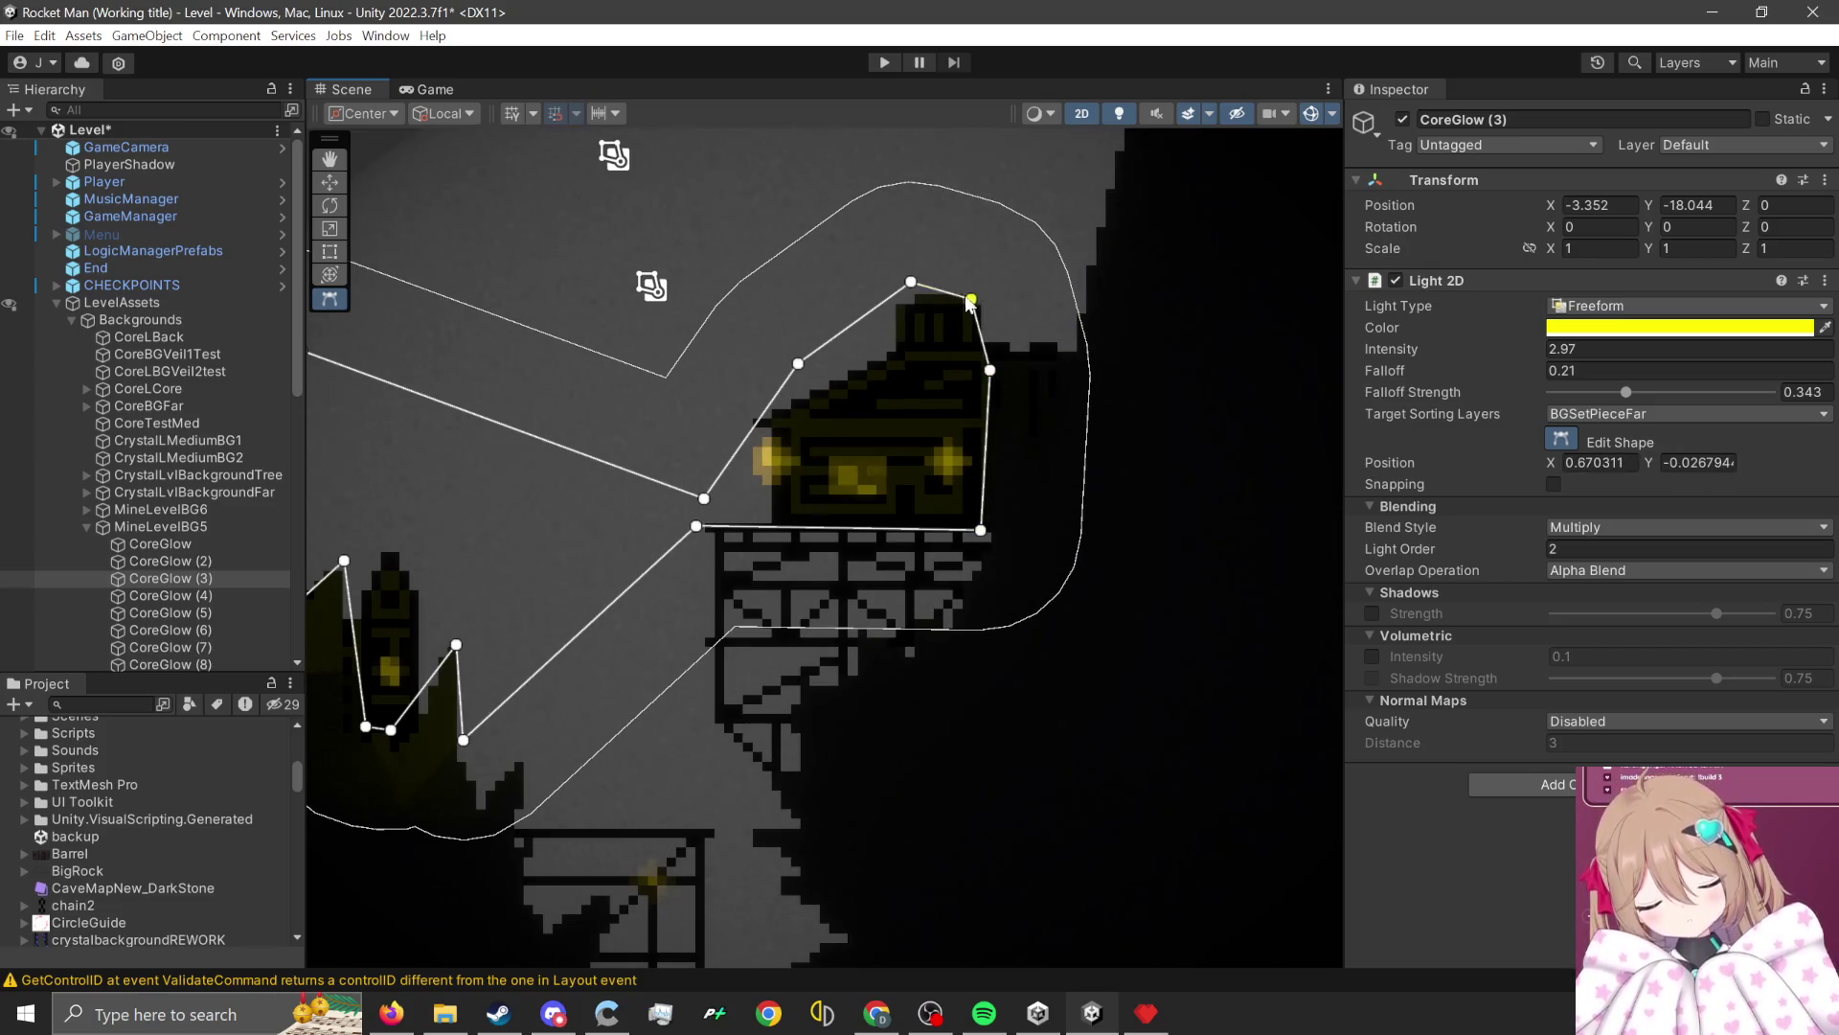
{"action": "left_click_drag", "start_coordinate": [800, 367], "coordinate": [880, 356]}
{"action": "left_click_drag", "start_coordinate": [704, 498], "coordinate": [749, 426]}
Set the light's falloff to 0.15 and switch Unity to the demo layout.
{"action": "scroll", "coordinate": [822, 432], "scroll_direction": "down", "scroll_amount": 1}
{"action": "scroll", "coordinate": [845, 399], "scroll_direction": "down", "scroll_amount": 5}
{"action": "scroll", "coordinate": [601, 536], "scroll_direction": "up", "scroll_amount": 5}
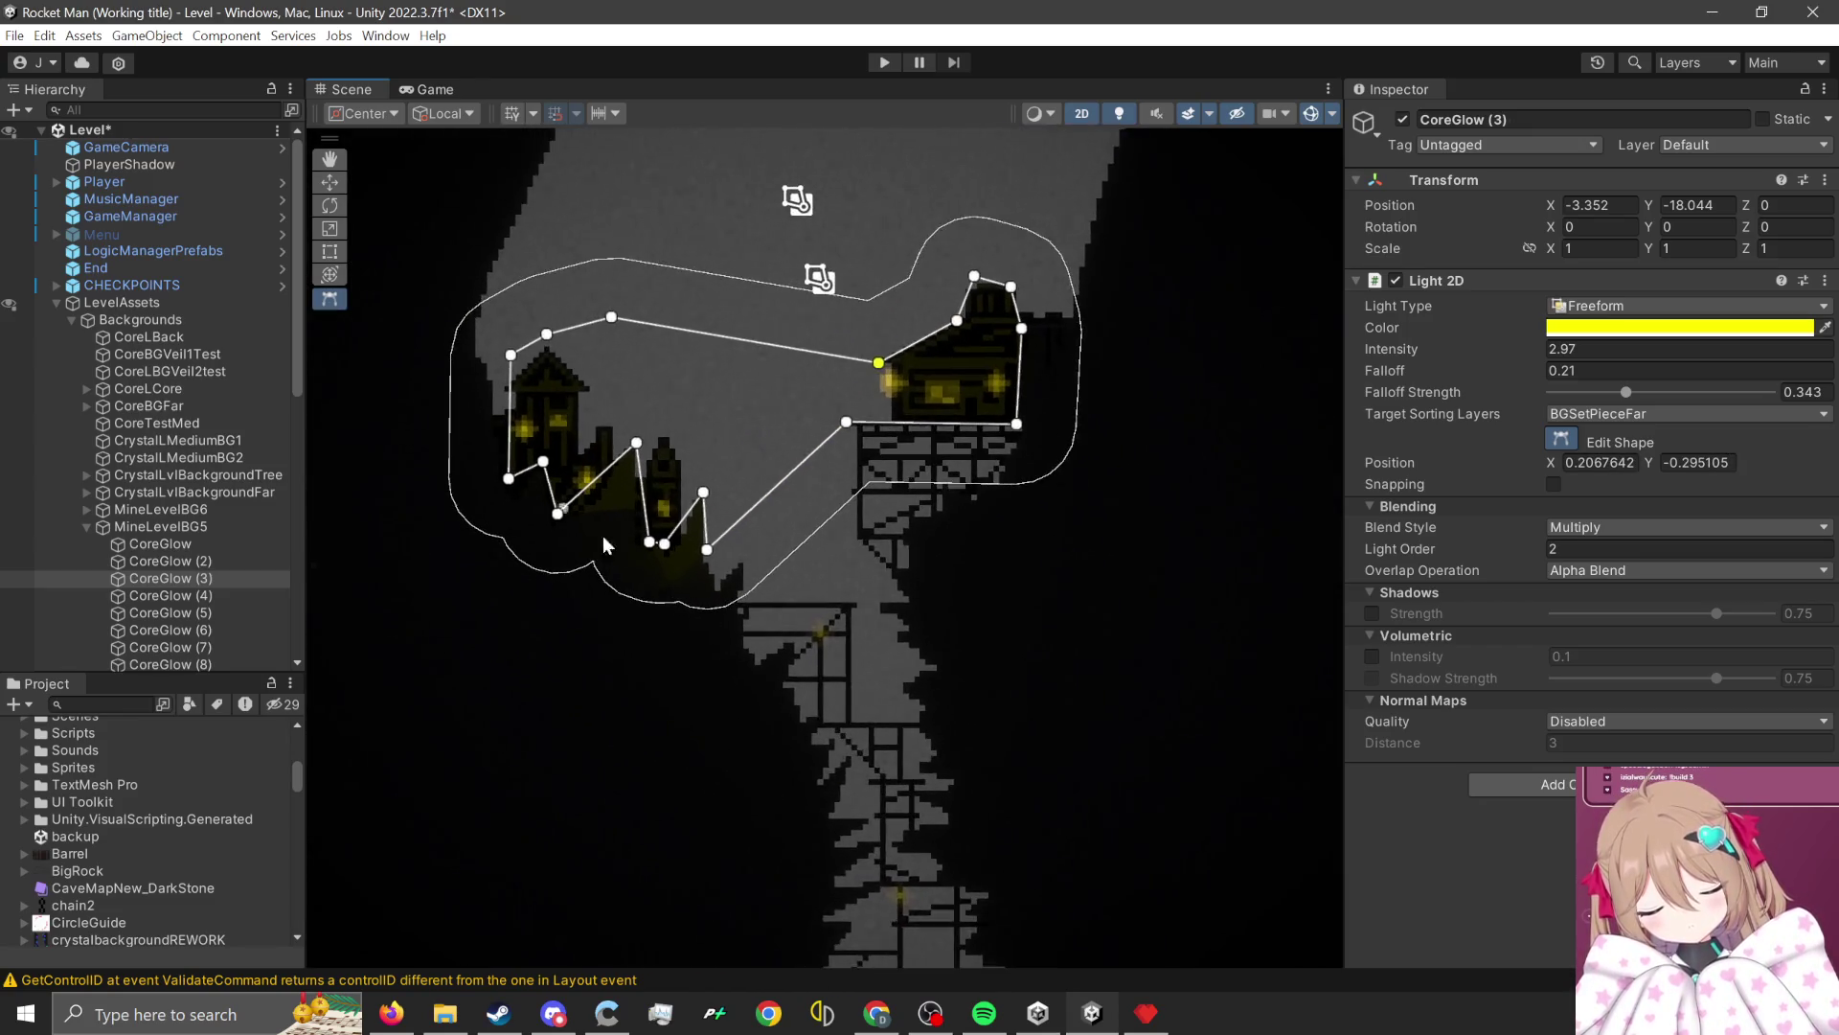
{"action": "scroll", "coordinate": [680, 572], "scroll_direction": "up", "scroll_amount": 2}
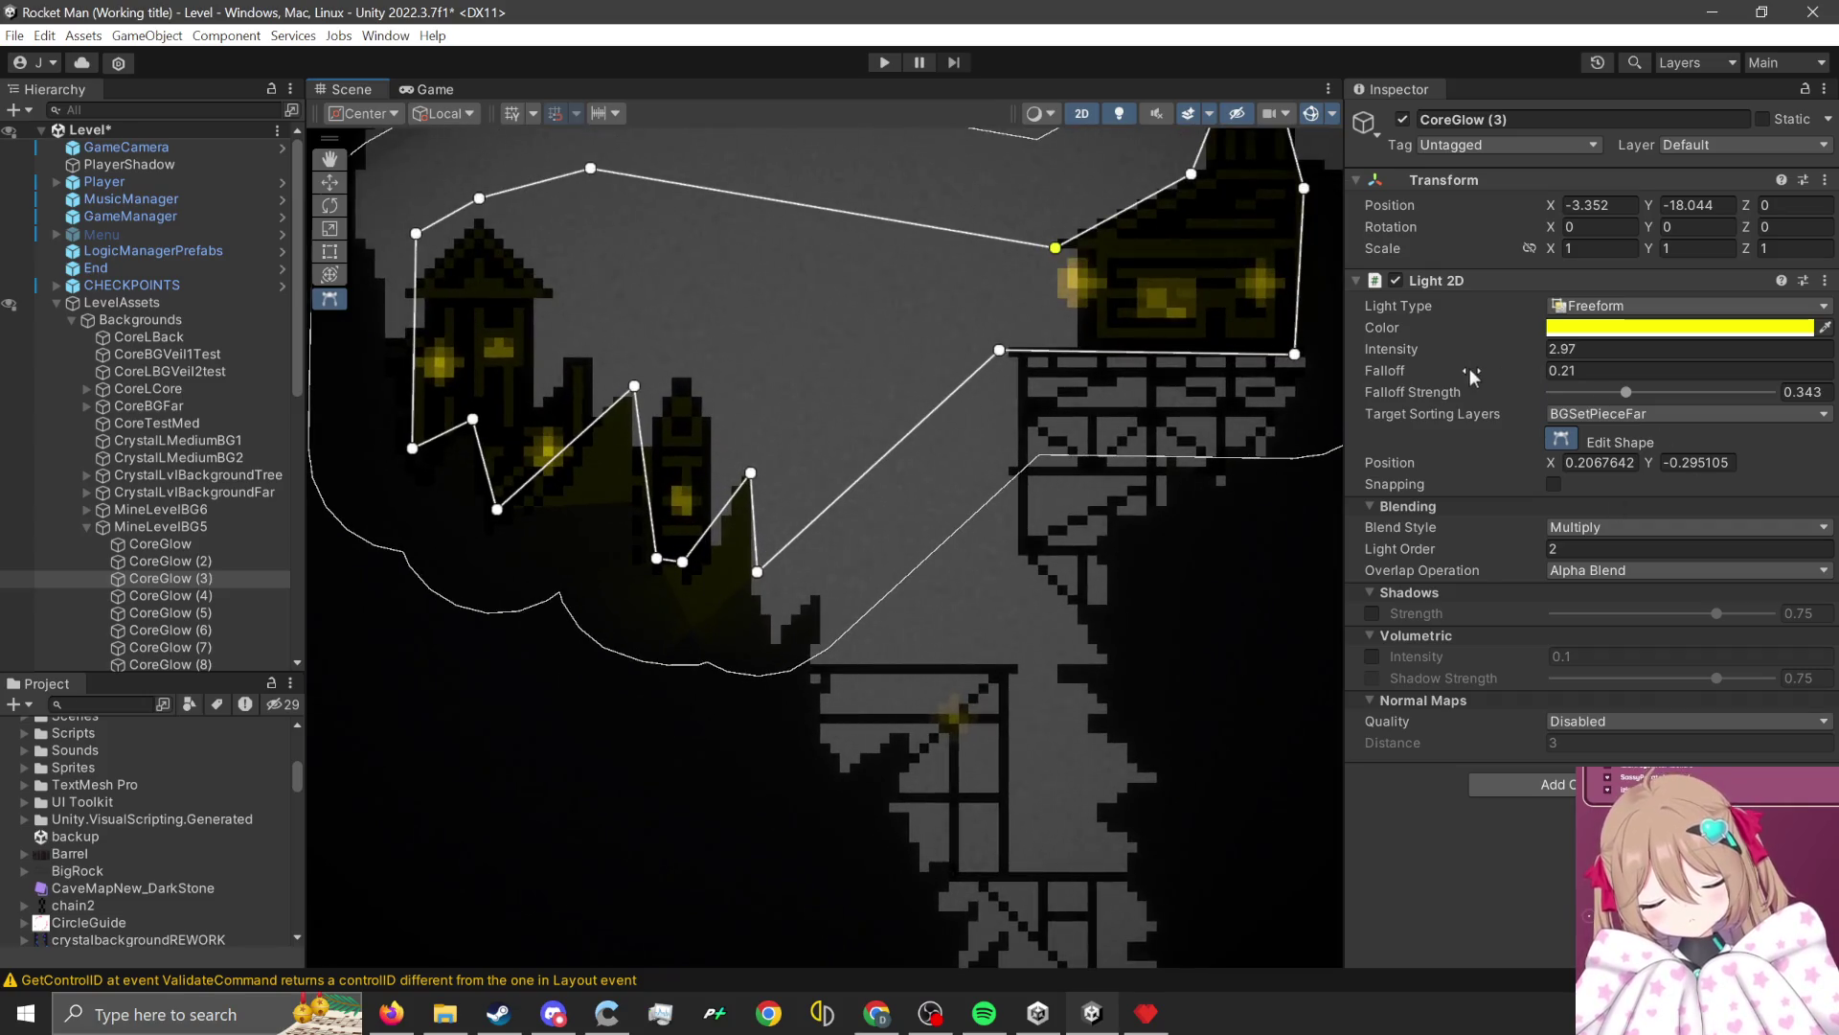
{"action": "left_click_drag", "start_coordinate": [1470, 370], "coordinate": [1441, 375]}
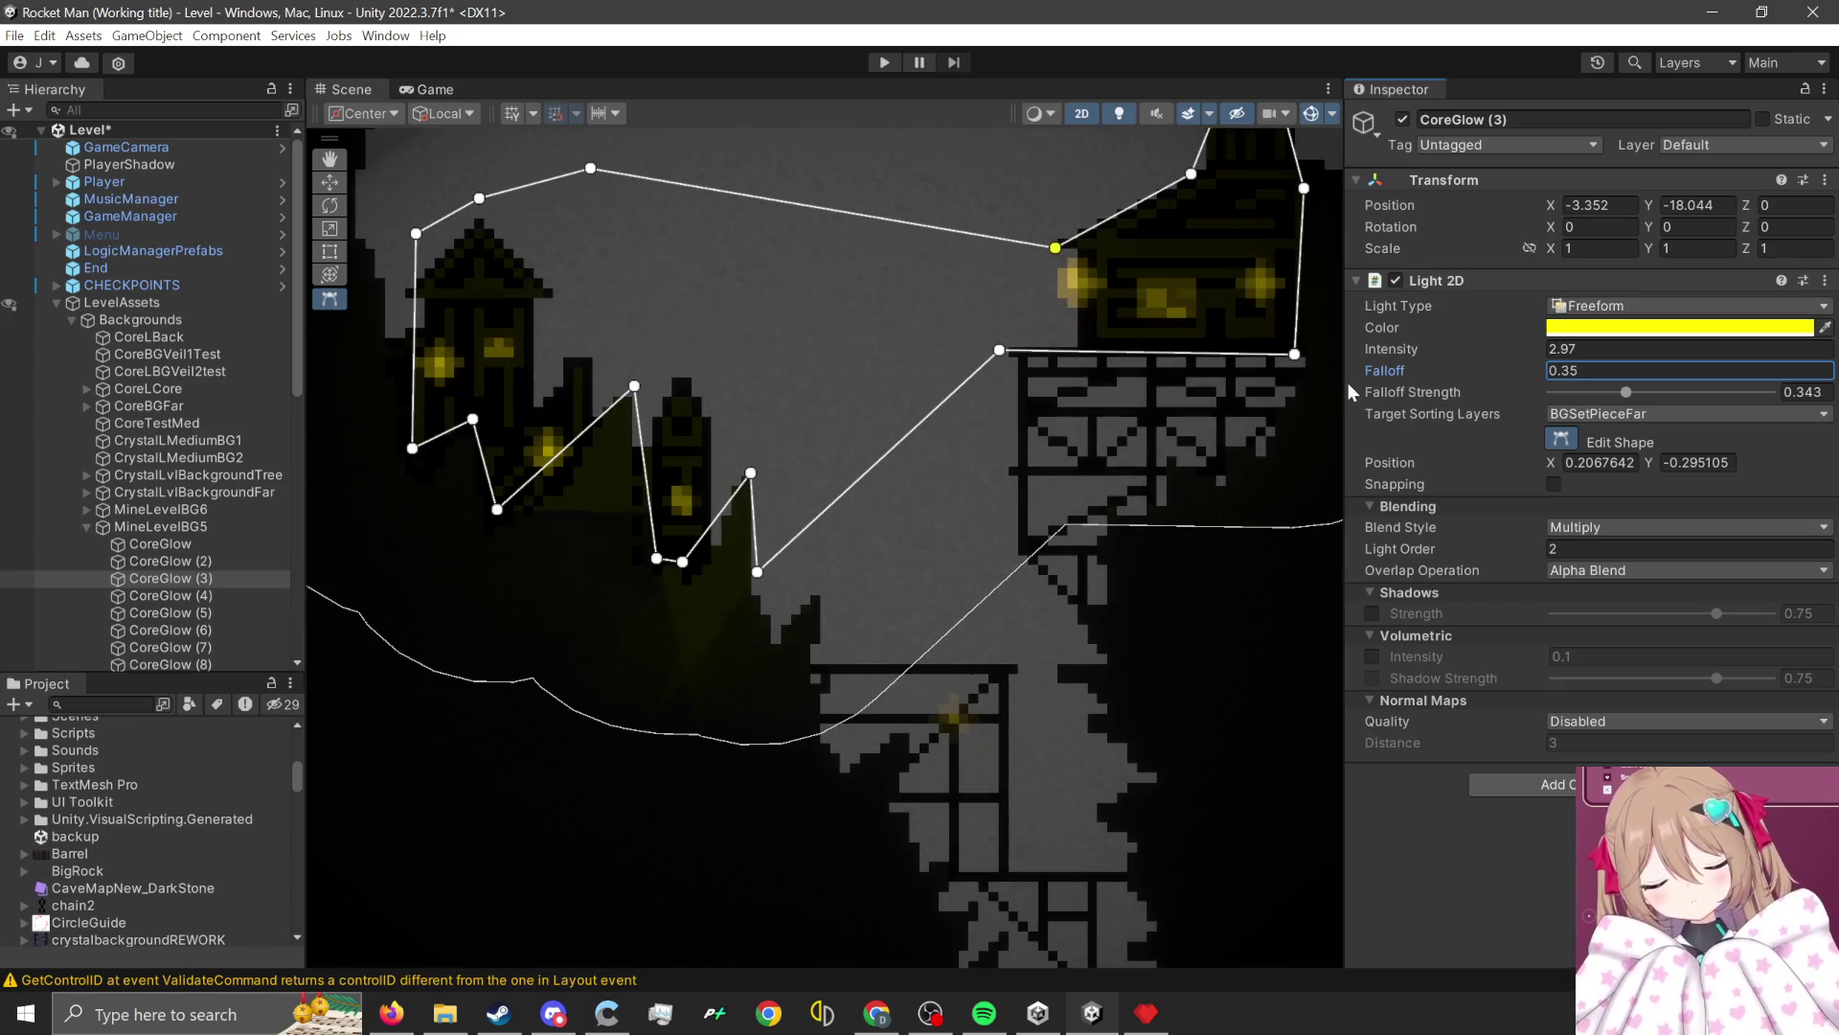
{"action": "type", "text": ".15"}
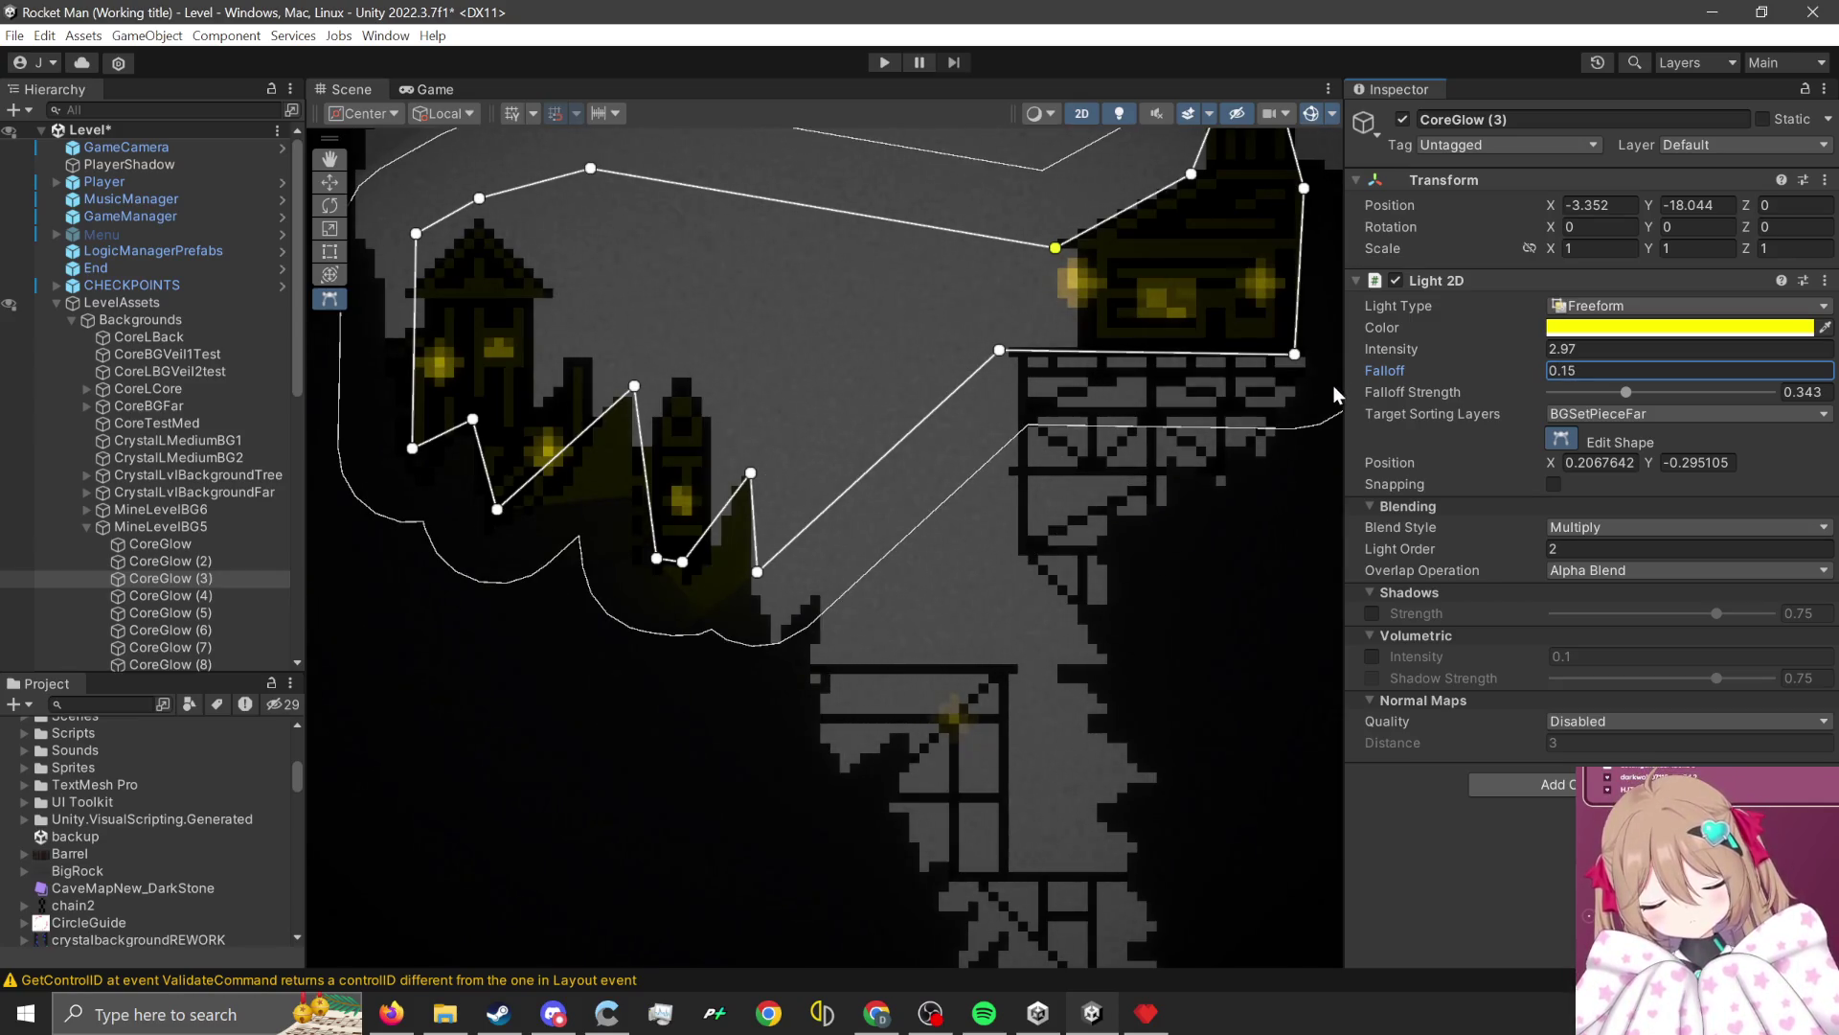
{"action": "scroll", "coordinate": [621, 710], "scroll_direction": "down", "scroll_amount": 3}
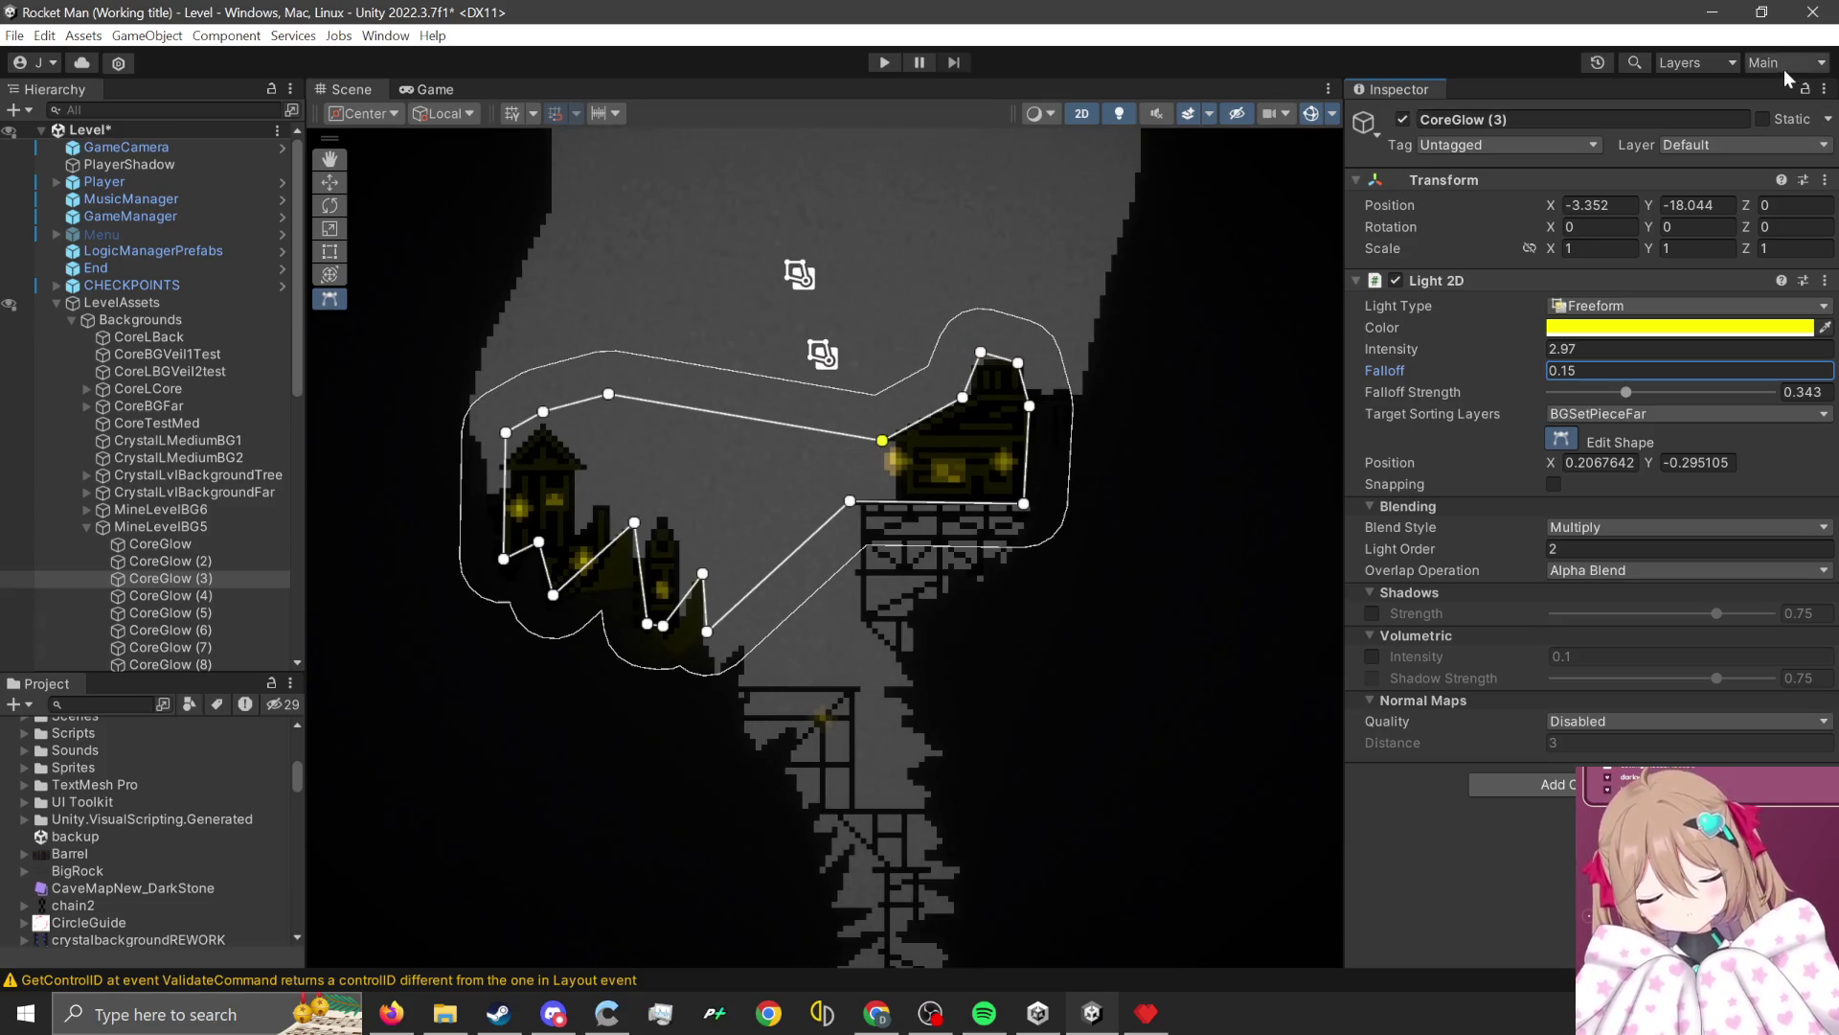
{"action": "left_click", "coordinate": [1783, 63]}
{"action": "left_click", "coordinate": [1686, 134]}
Start play mode and rocket-jump the character between the mine cave ledges.
{"action": "left_click", "coordinate": [878, 63]}
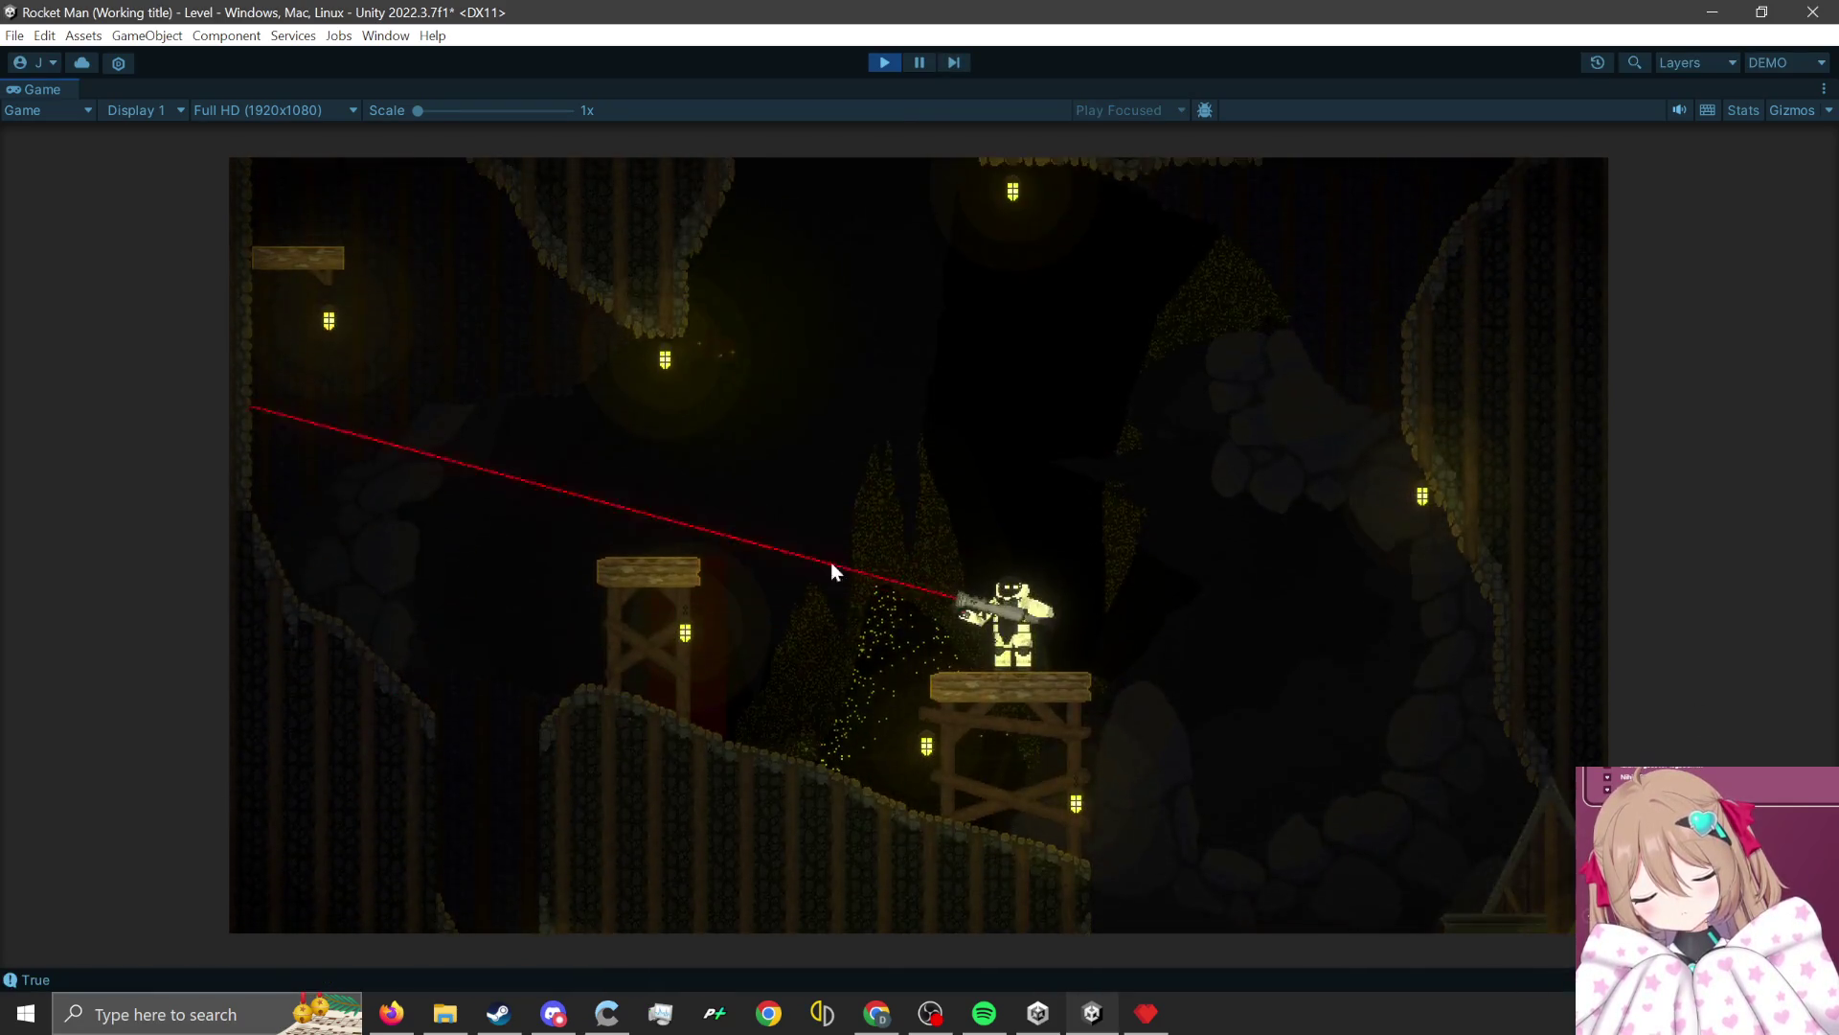
{"action": "left_click", "coordinate": [1088, 704]}
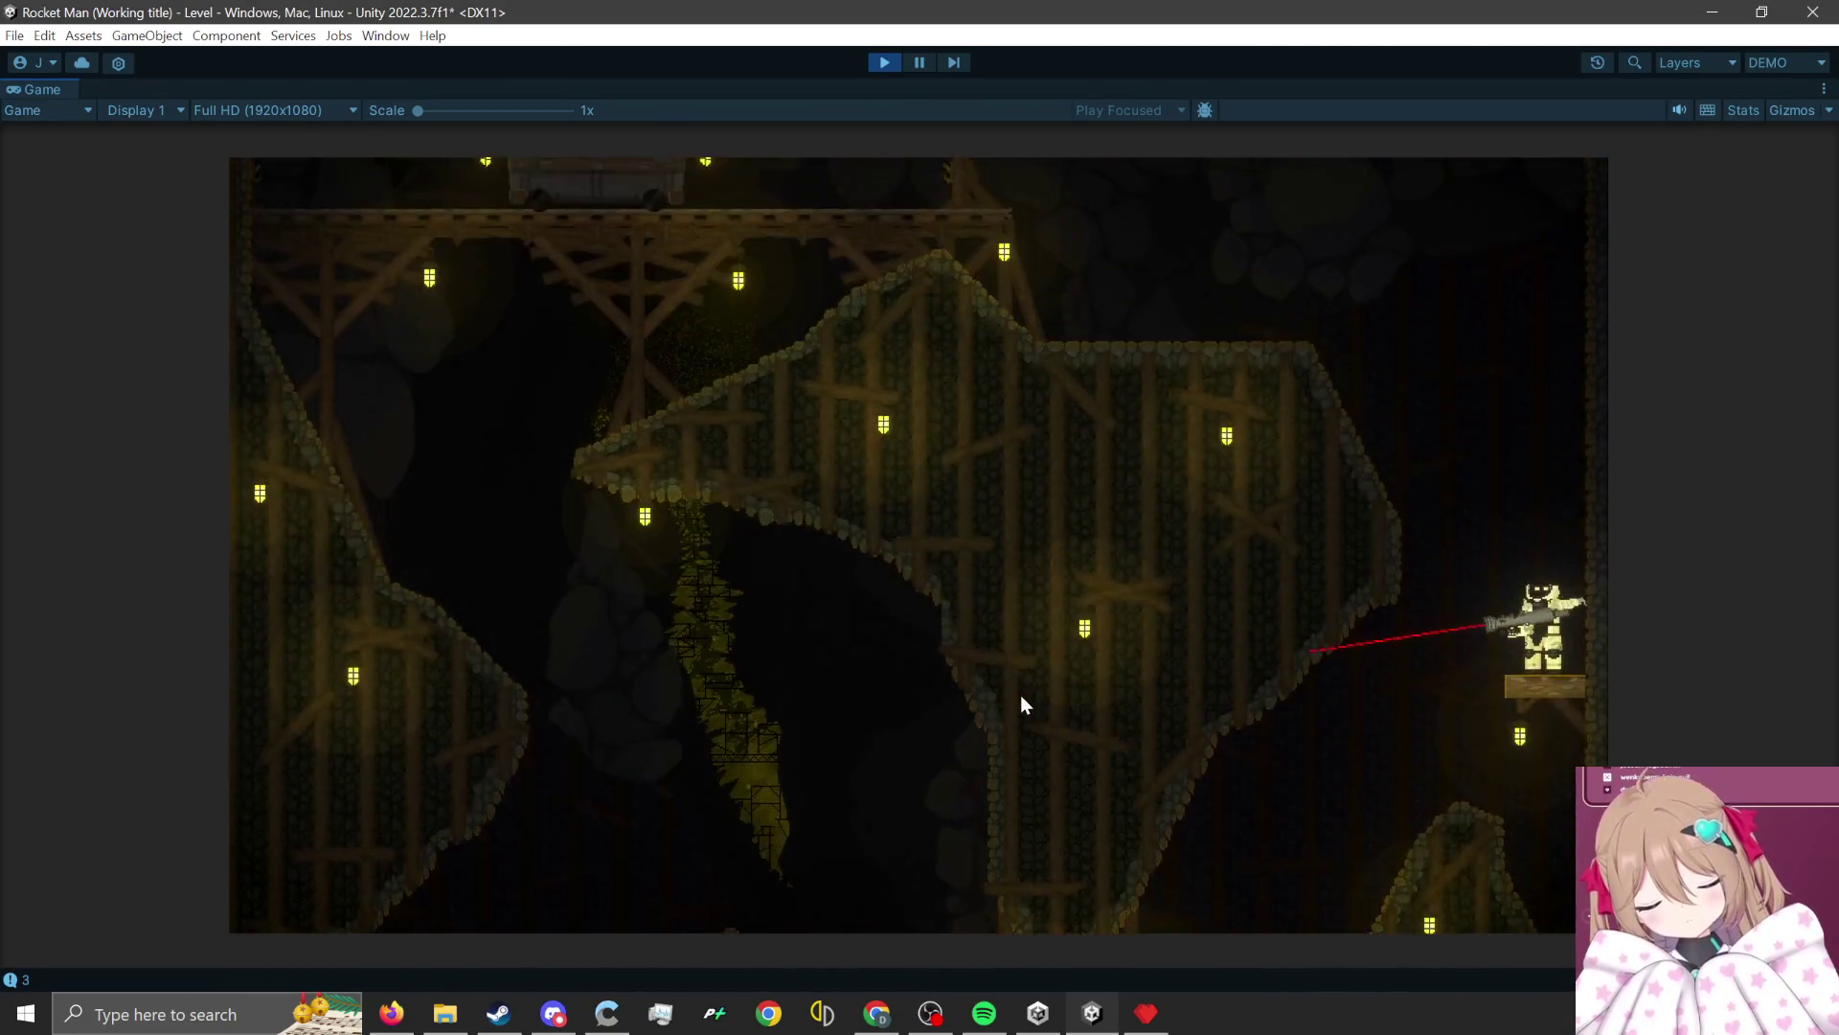
{"action": "left_click", "coordinate": [508, 734]}
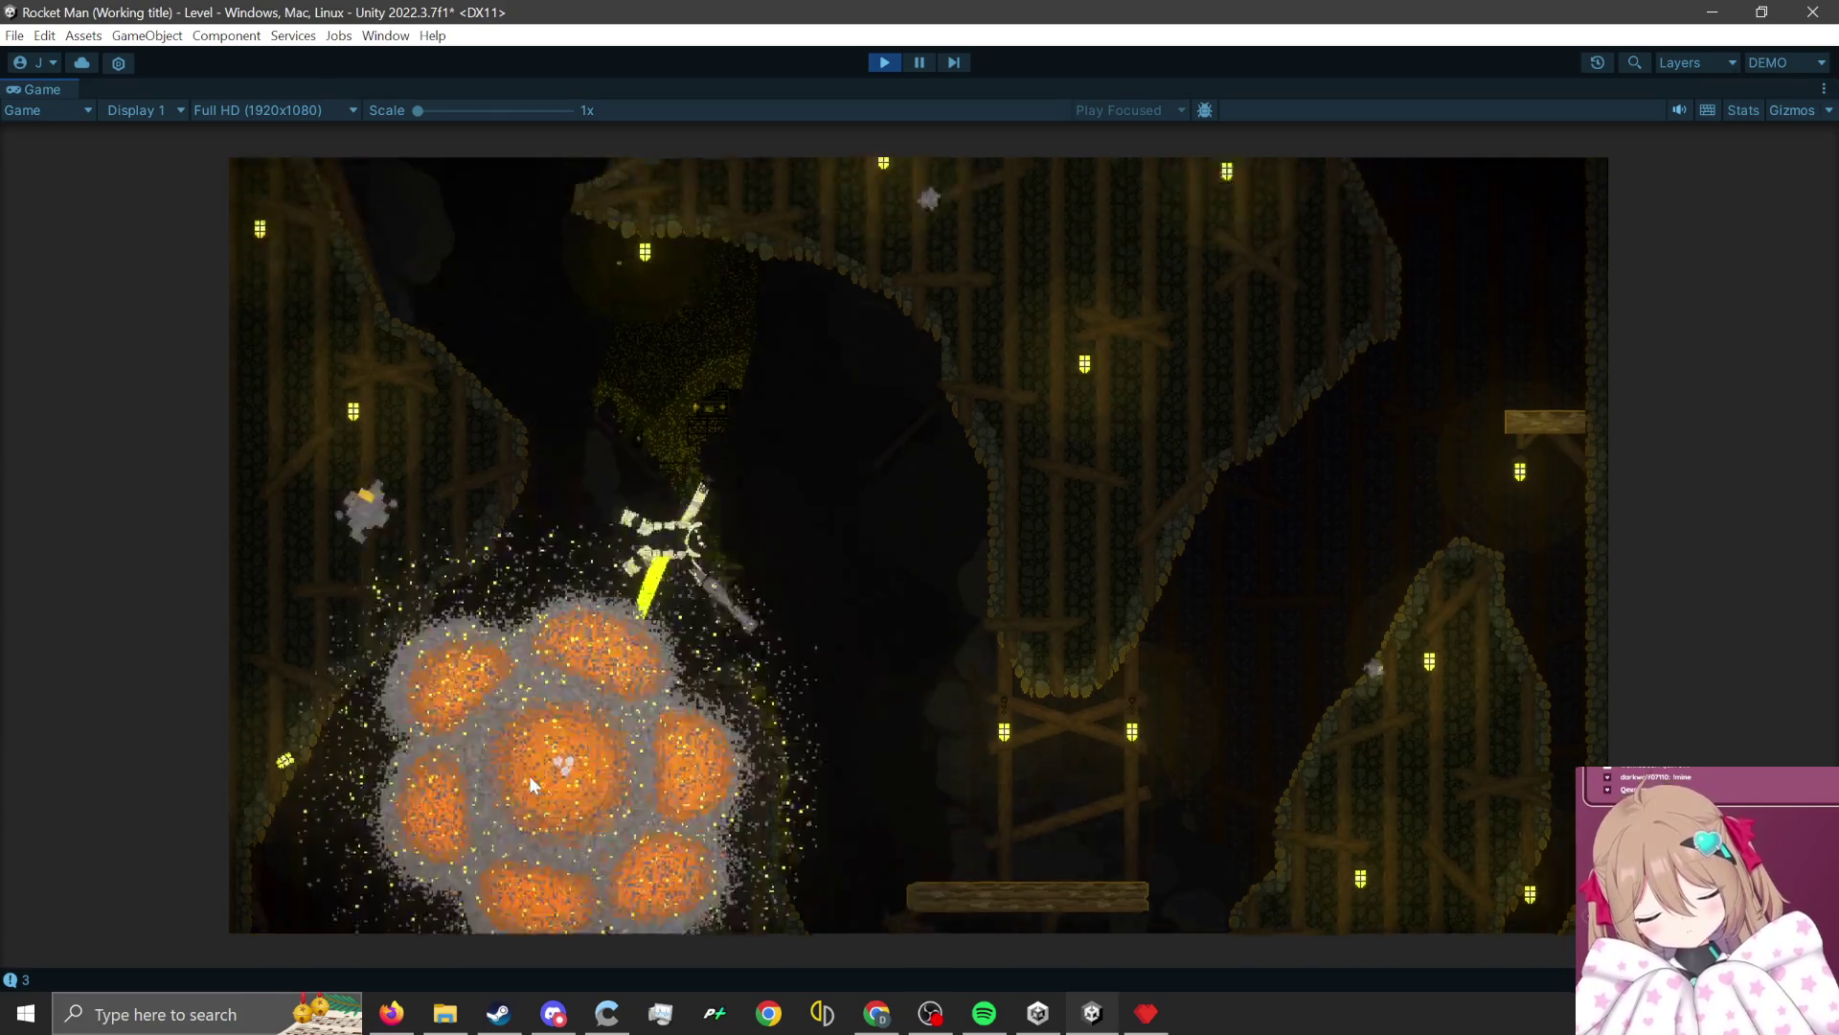
{"action": "left_click", "coordinate": [1044, 770]}
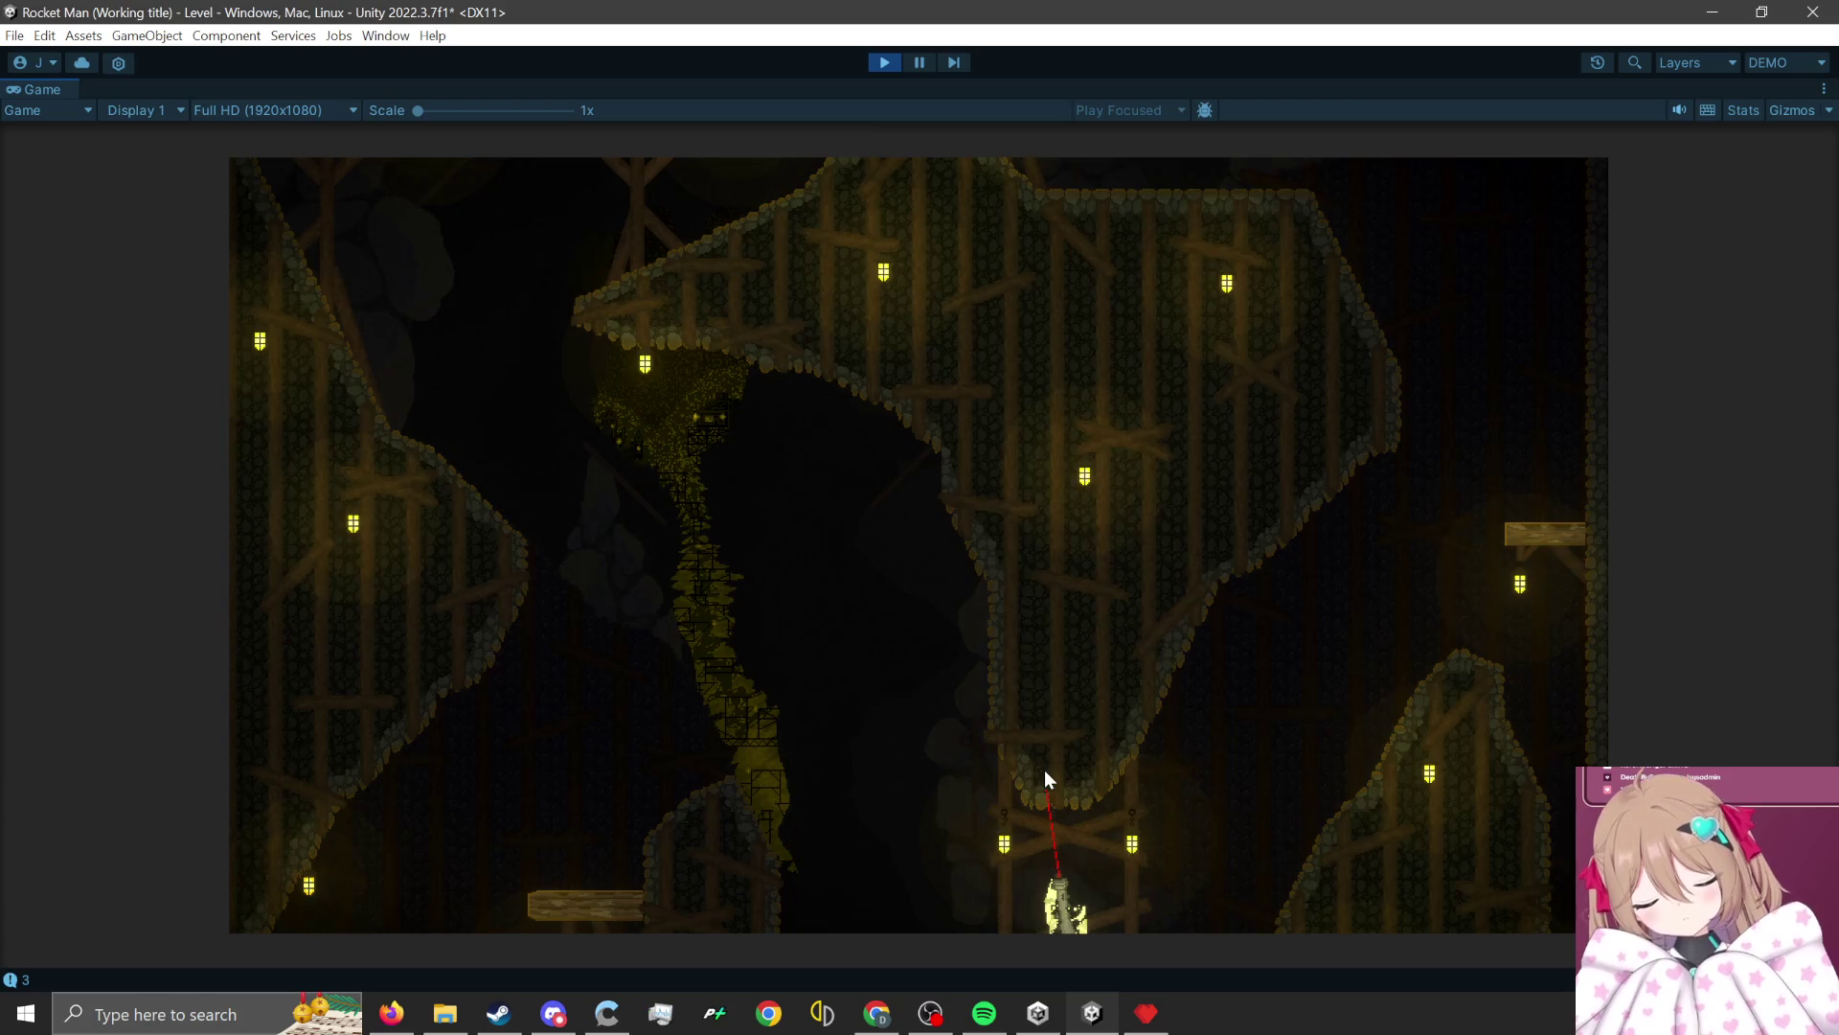
{"action": "left_click", "coordinate": [1042, 766]}
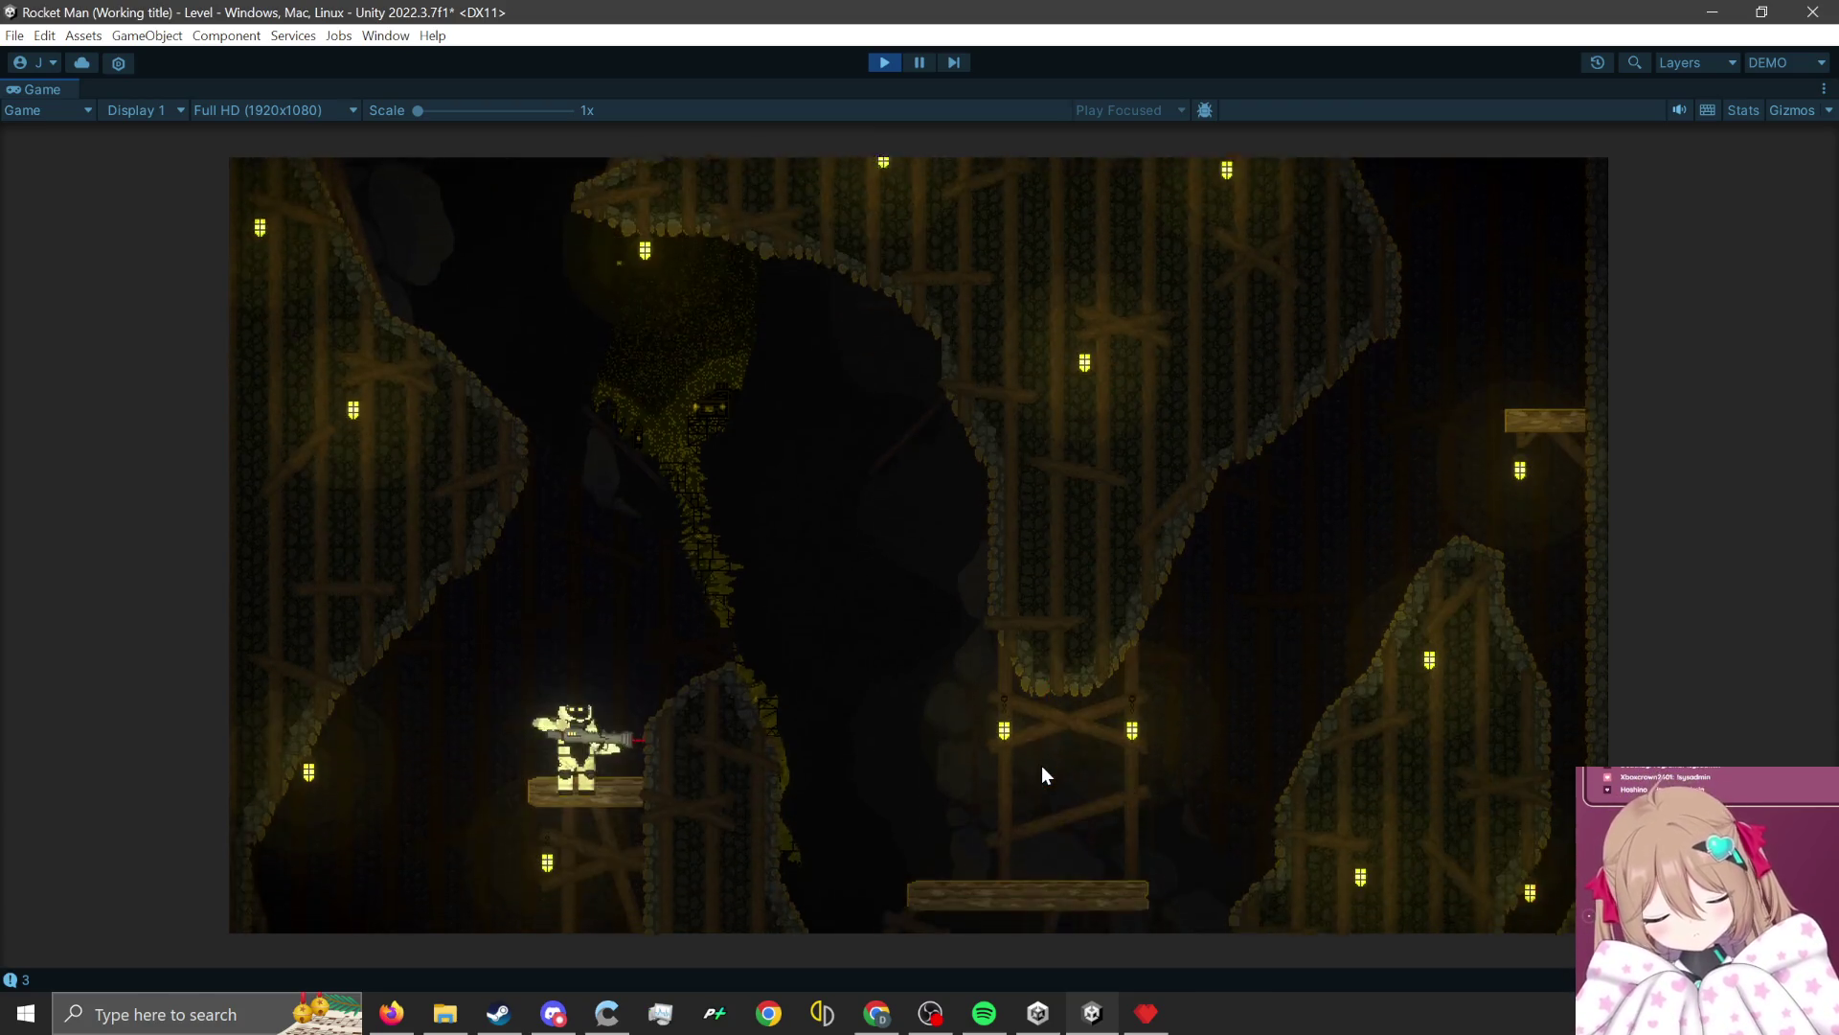
{"action": "left_click", "coordinate": [1042, 766]}
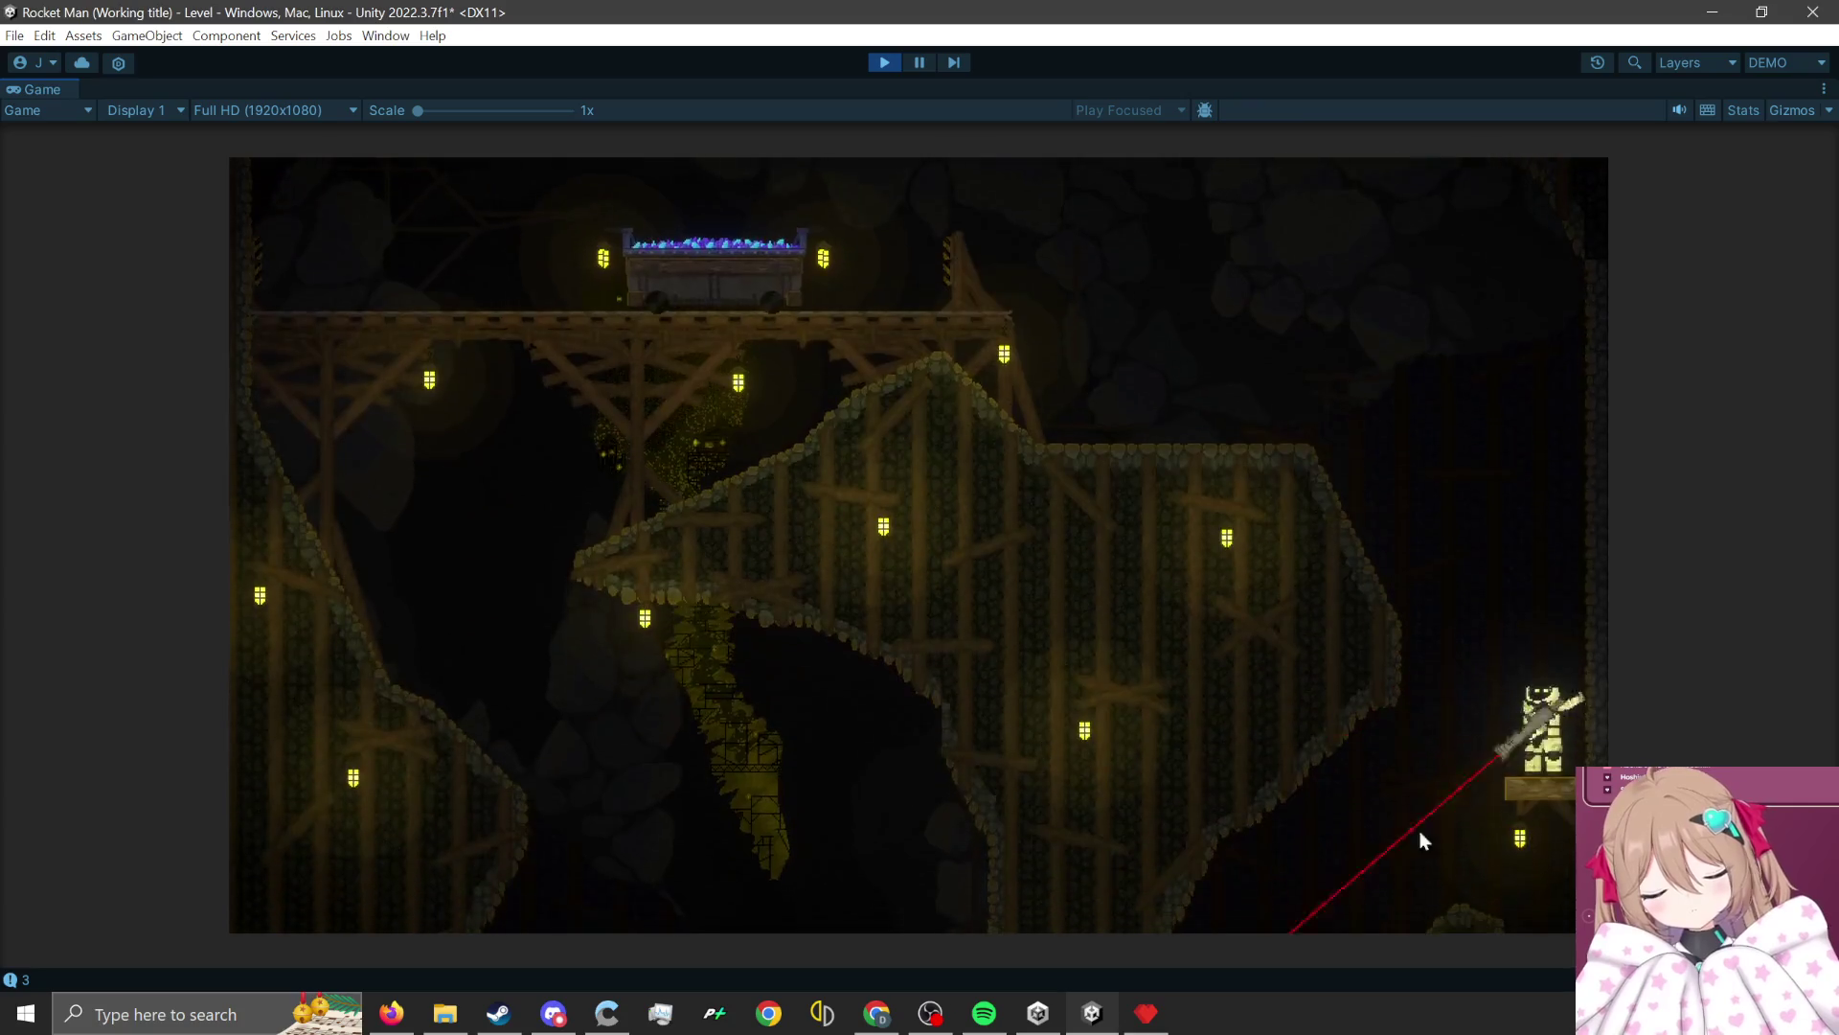
{"action": "left_click", "coordinate": [1531, 833]}
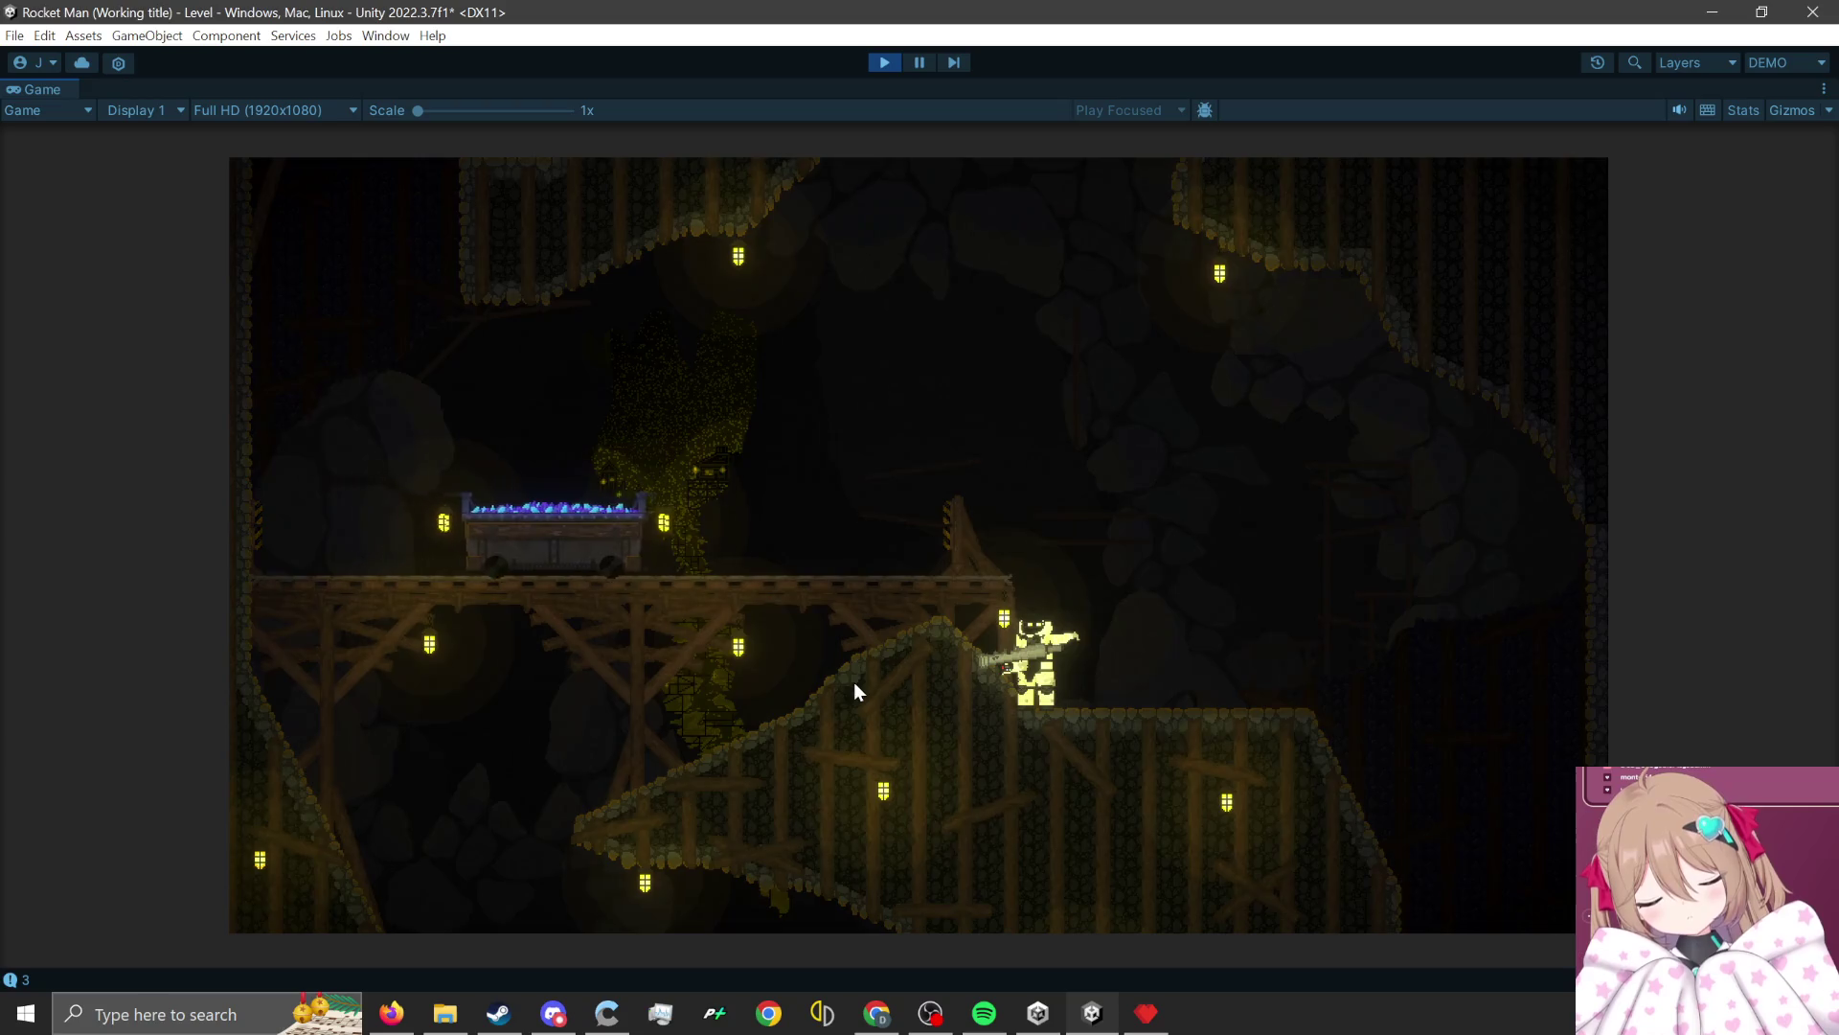
Rocket-jump up to the high ledge, then stop the play-test.
{"action": "left_click", "coordinate": [825, 675]}
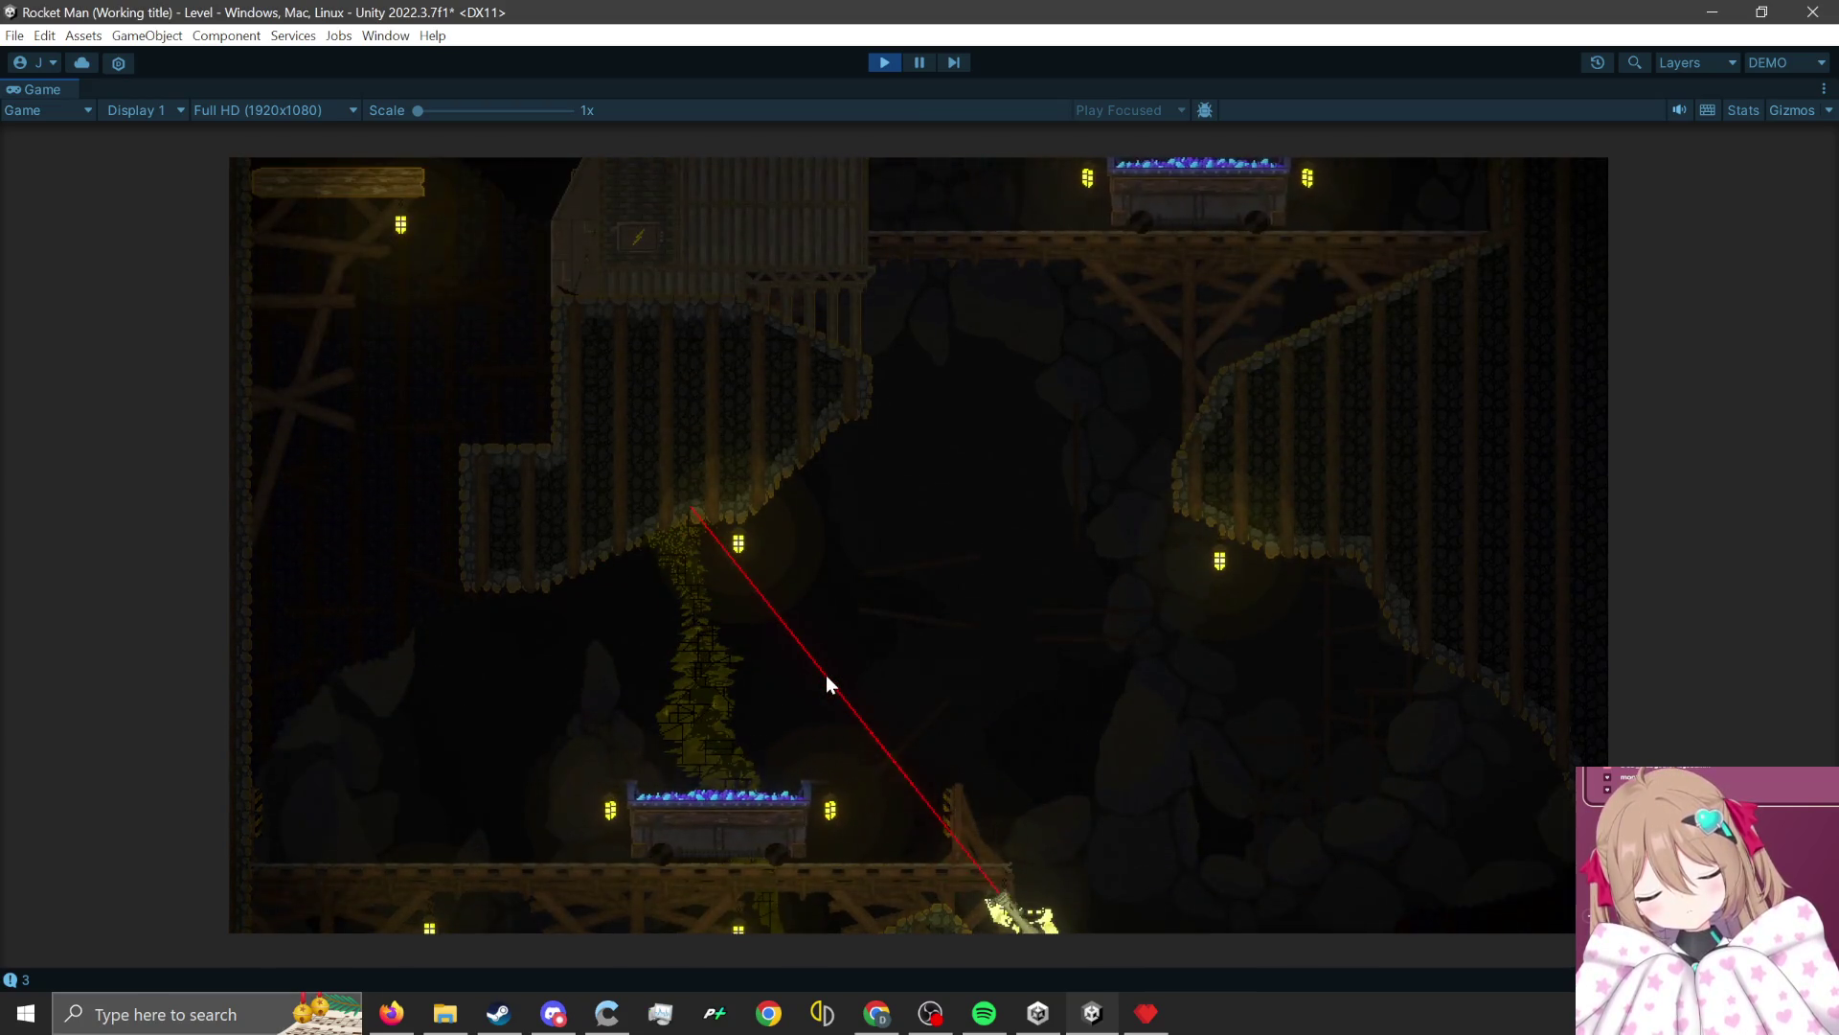
{"action": "left_click", "coordinate": [864, 675]}
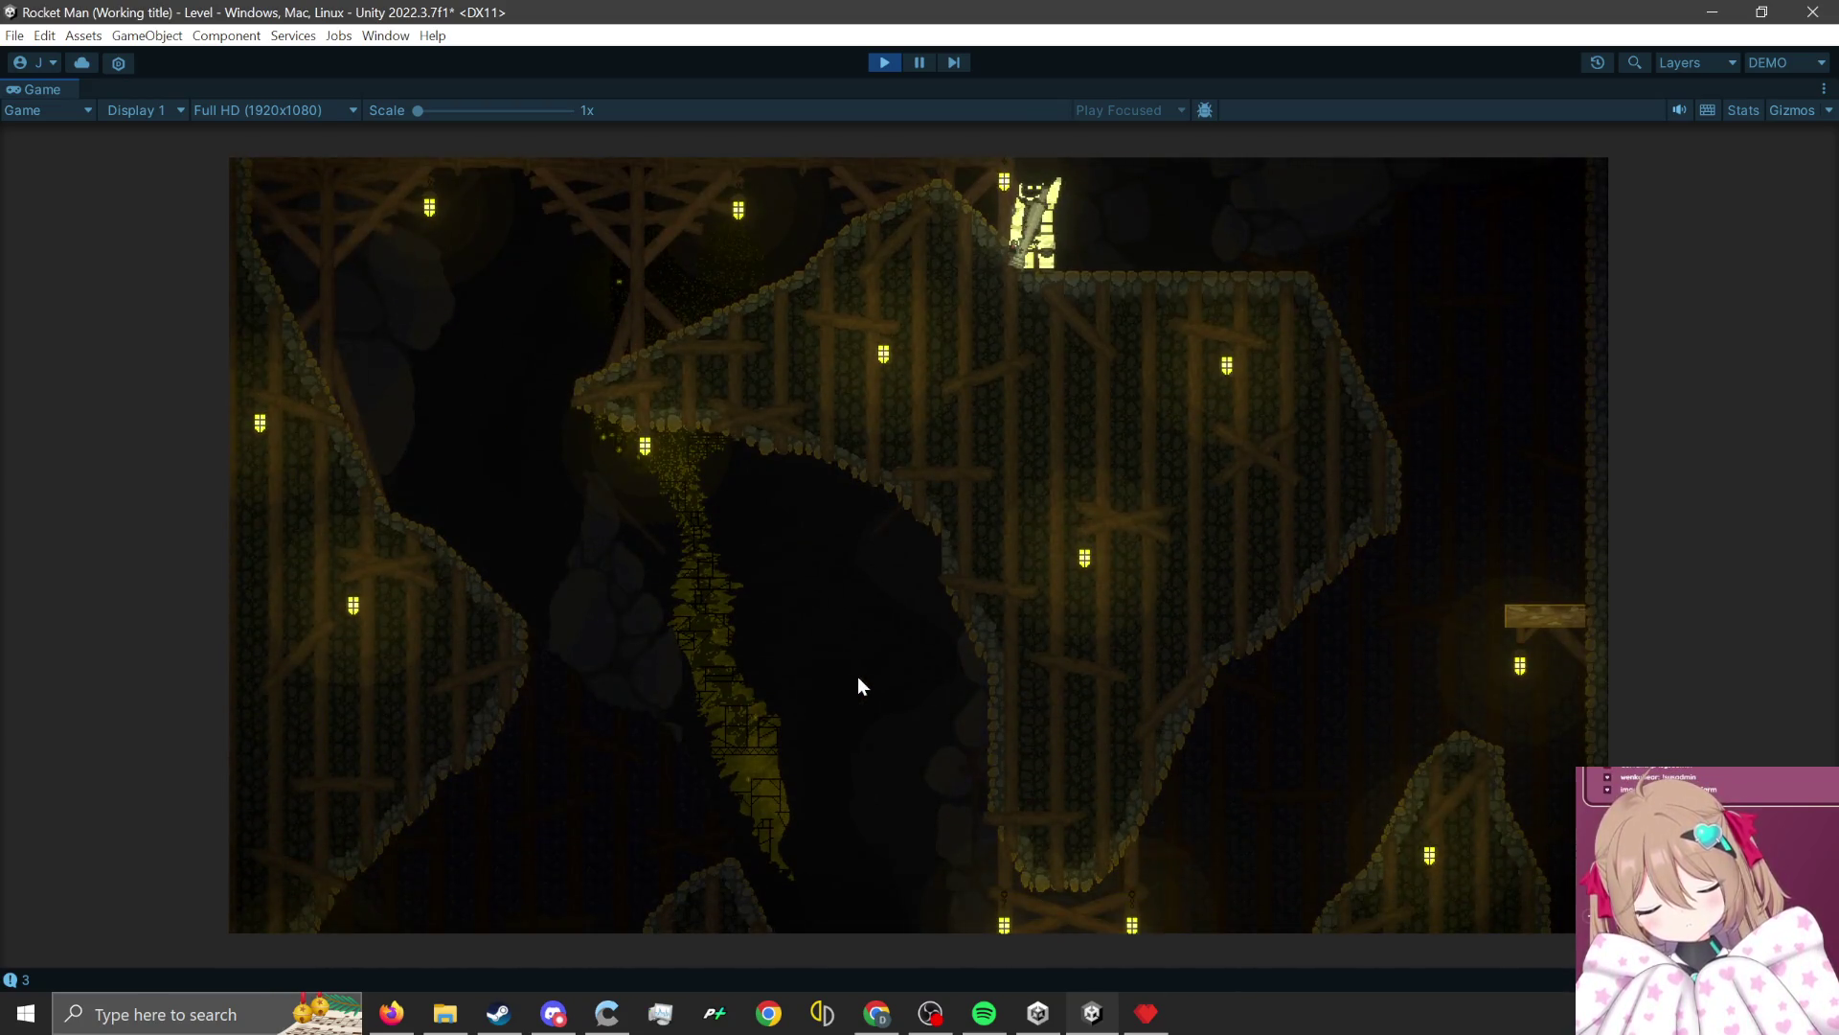
{"action": "left_click", "coordinate": [858, 676]}
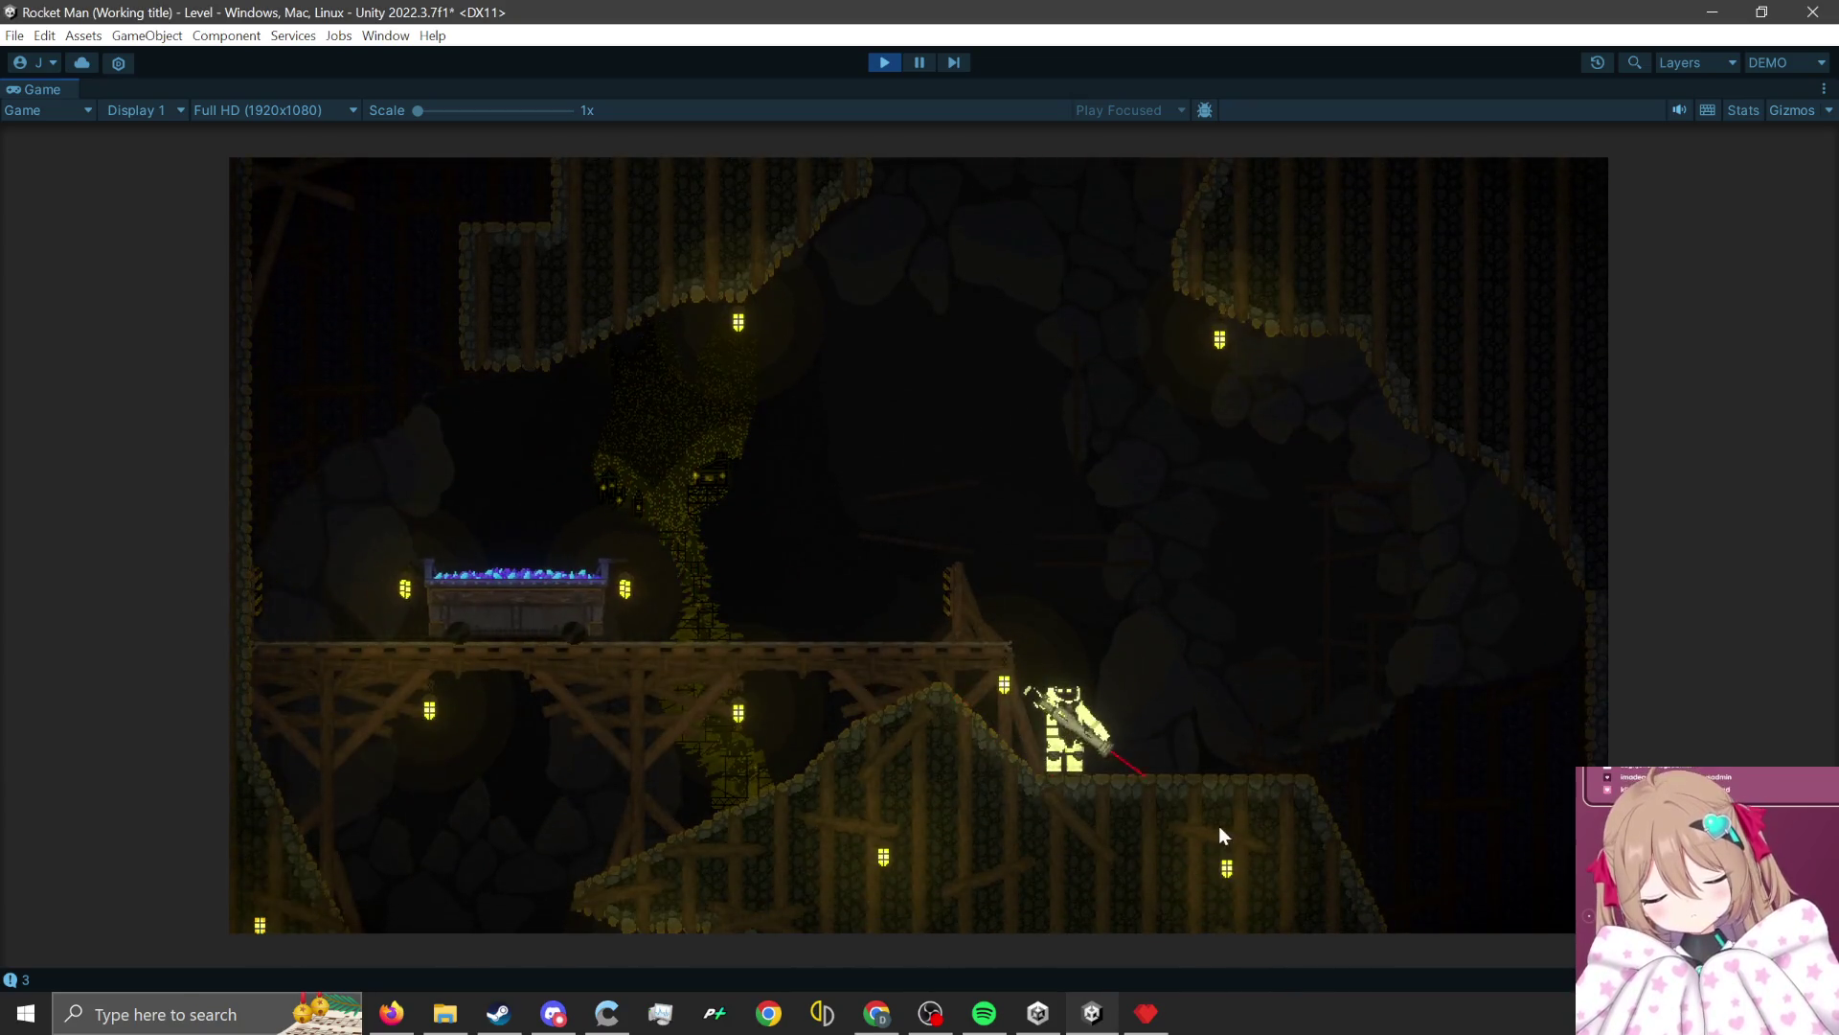
{"action": "left_click", "coordinate": [1205, 822]}
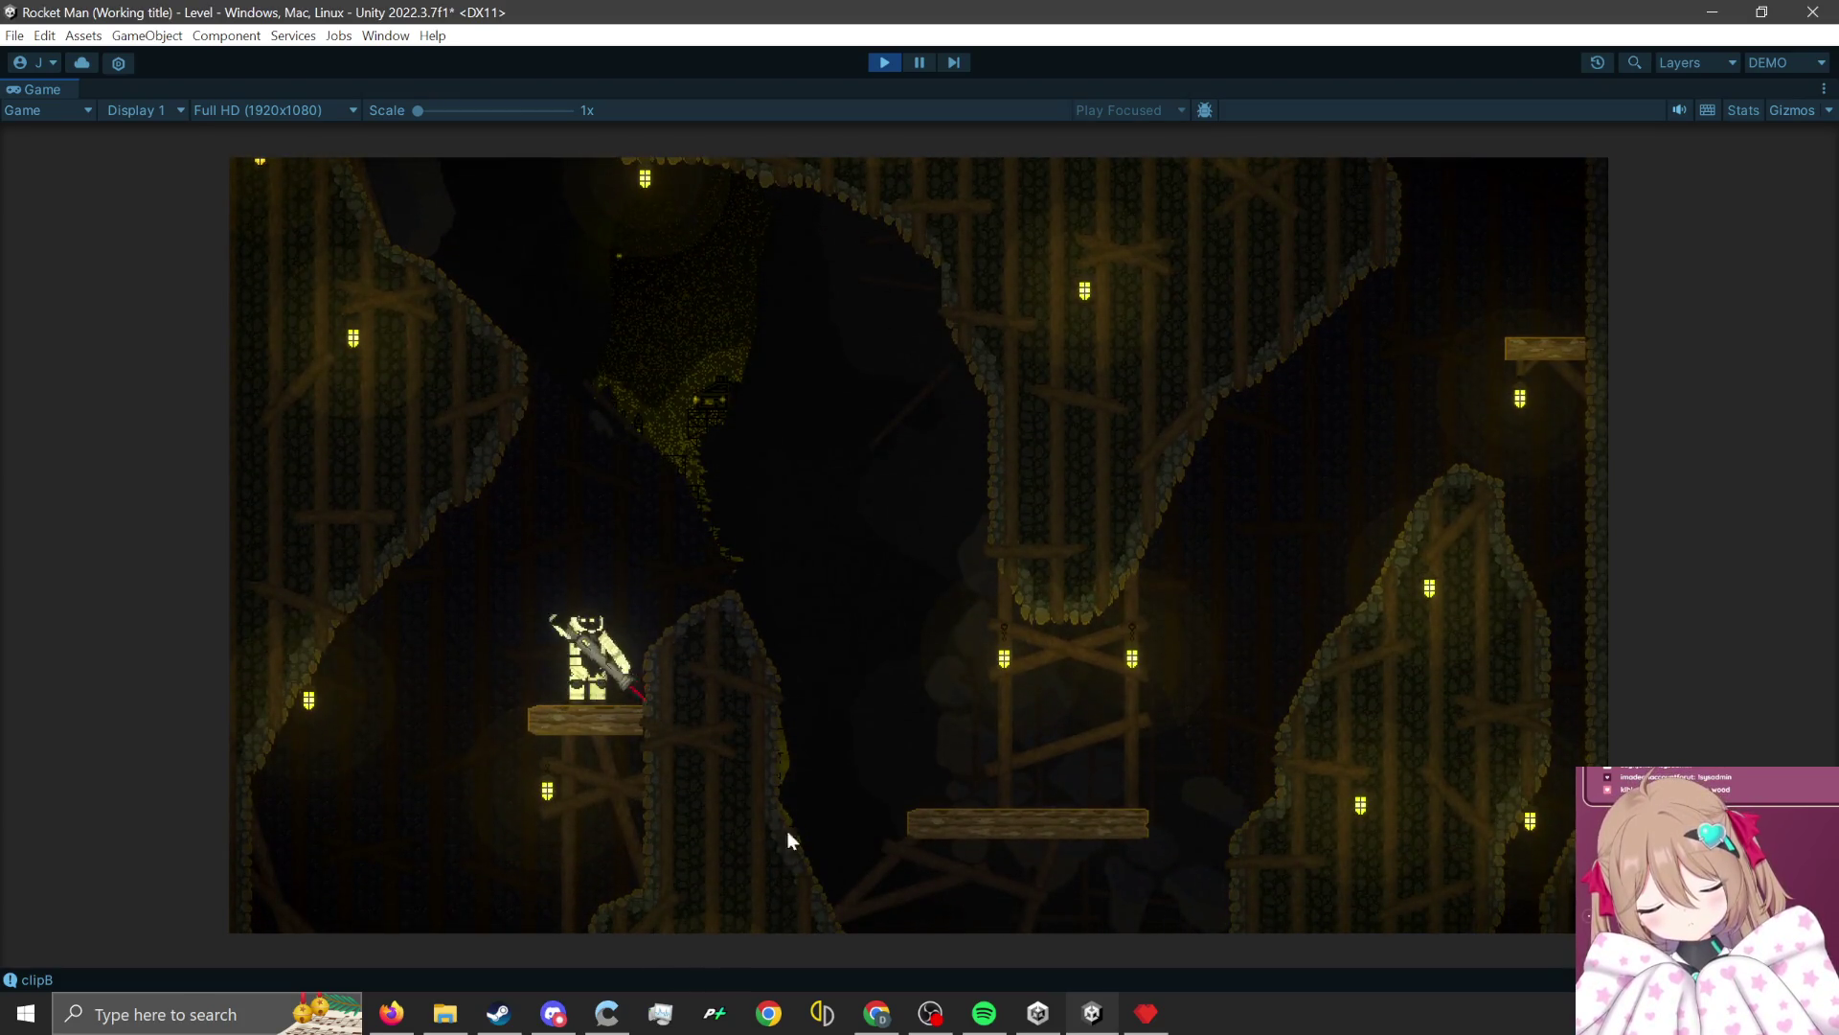
{"action": "left_click", "coordinate": [515, 769]}
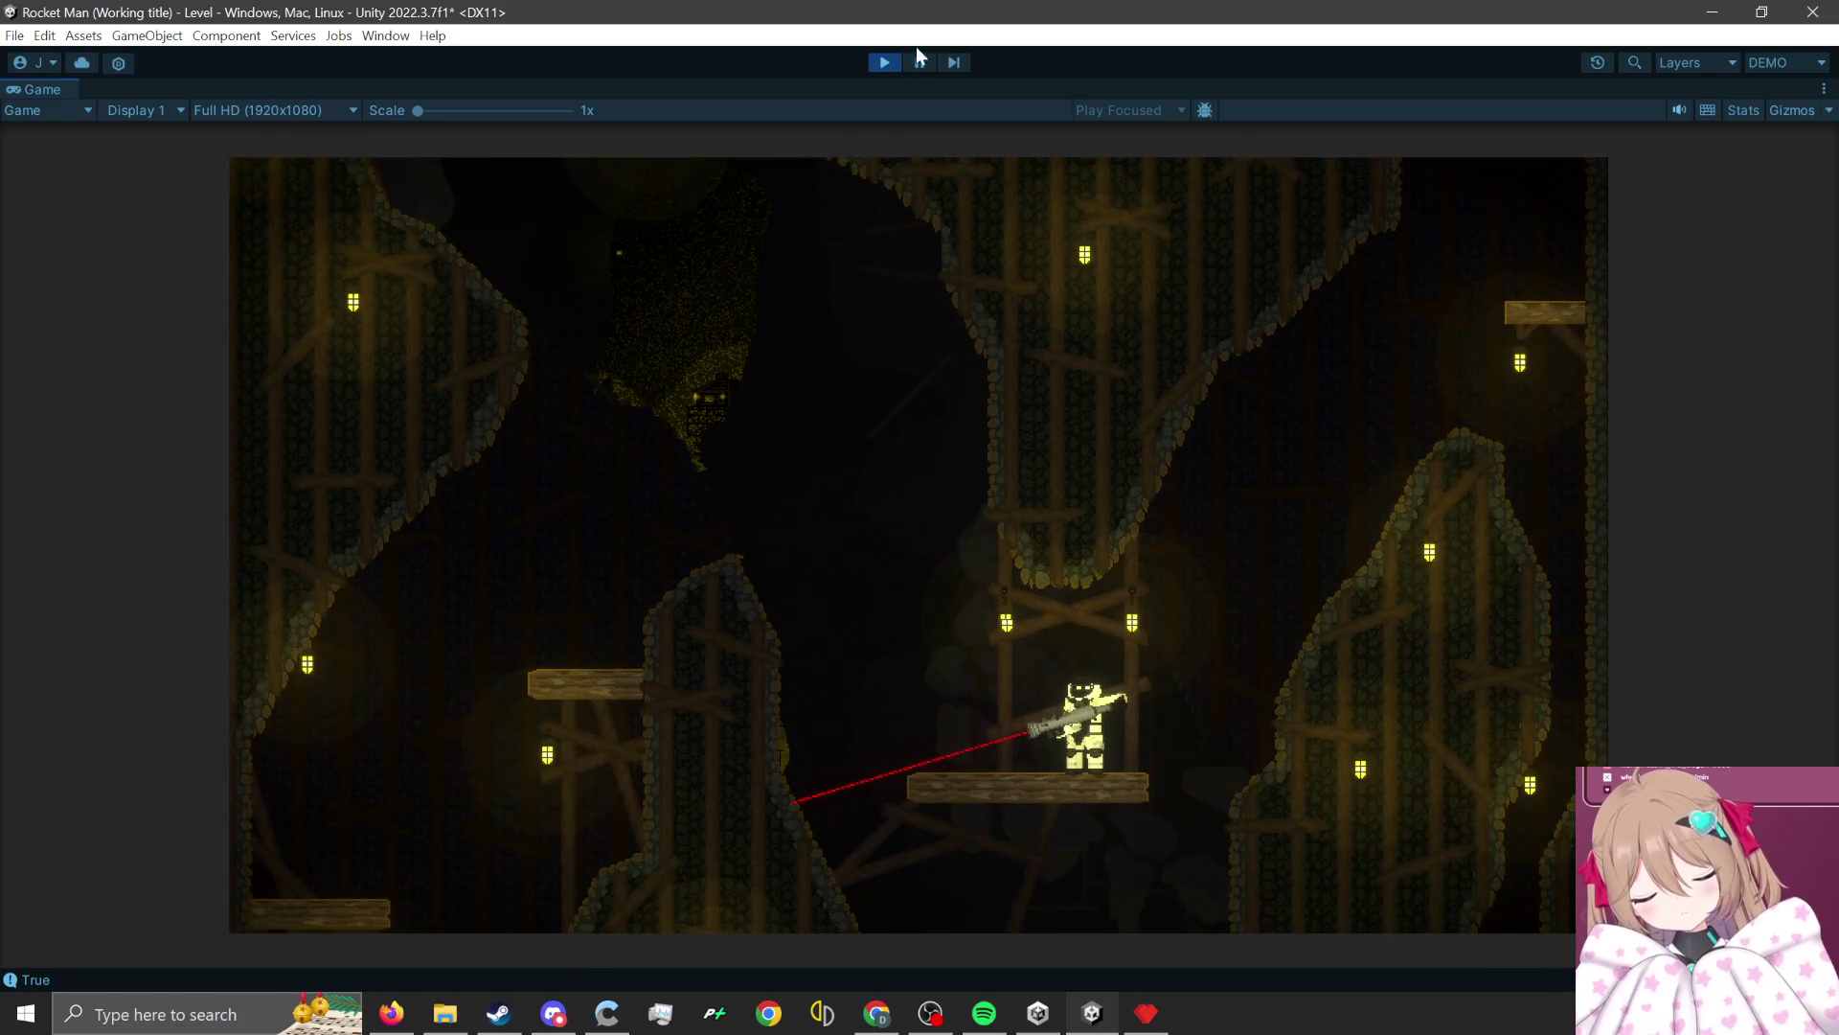
{"action": "left_click", "coordinate": [895, 63]}
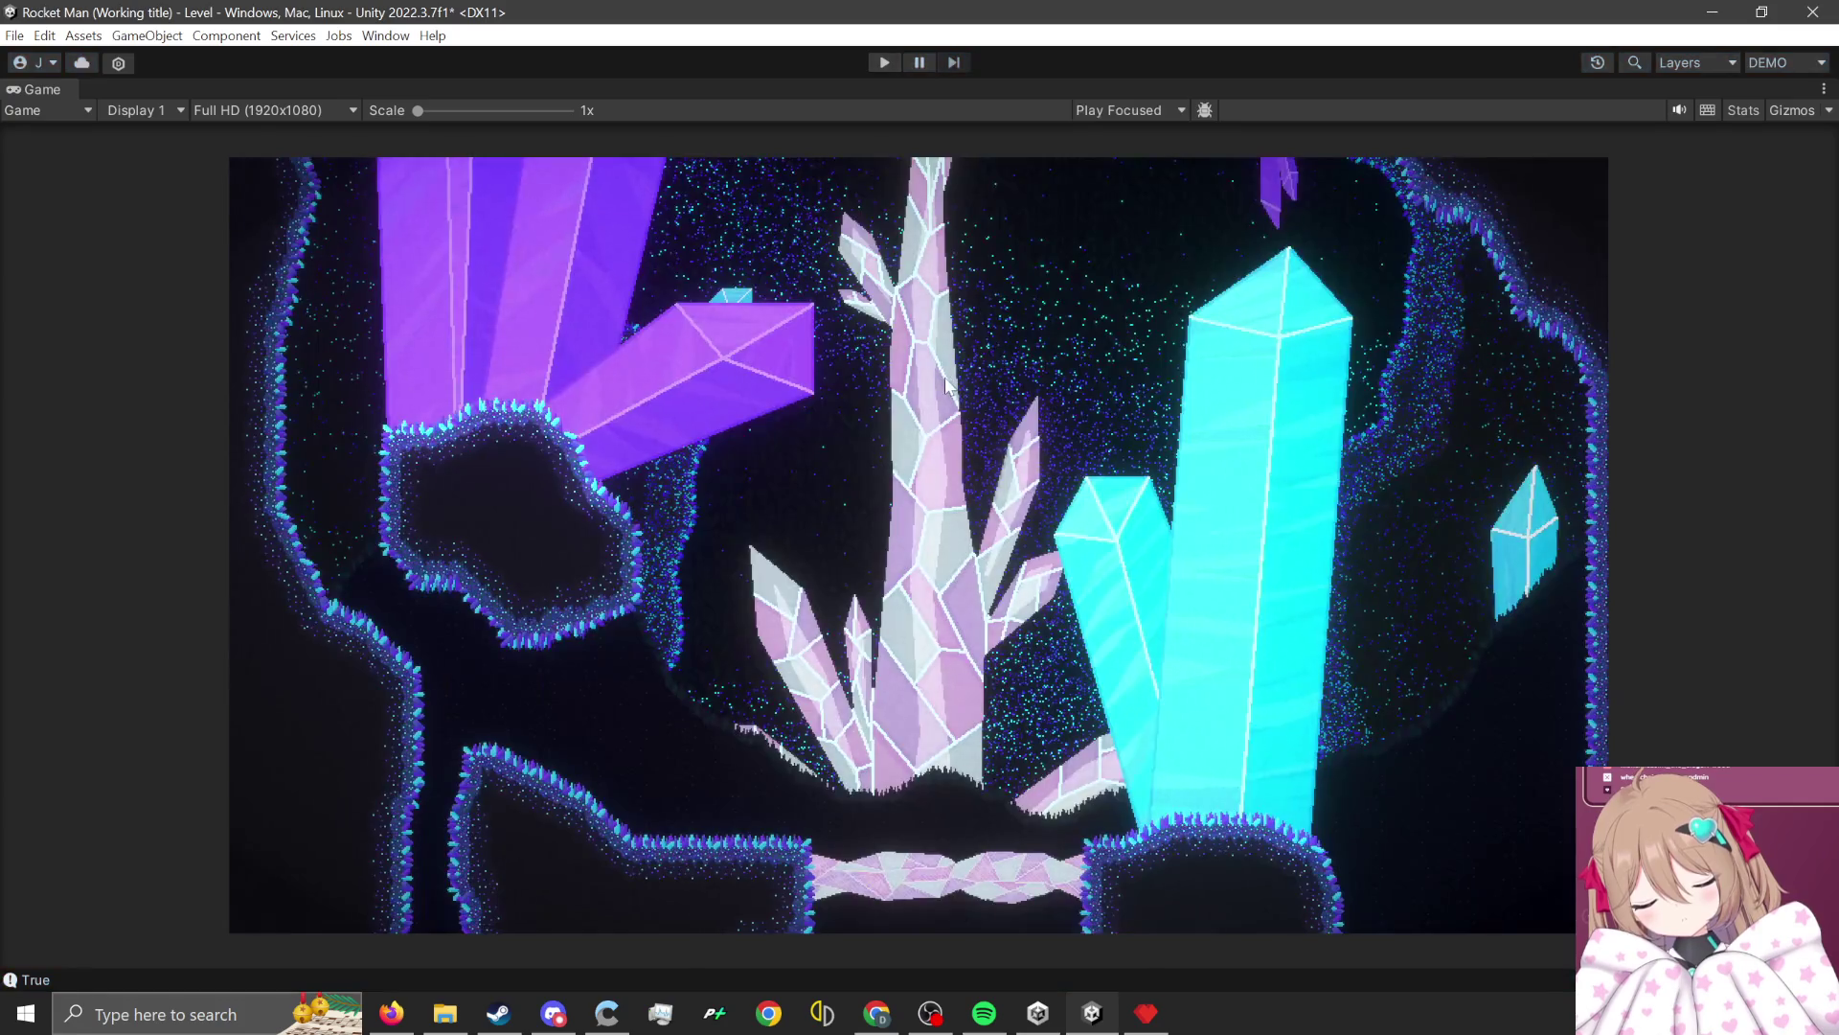
{"action": "left_click", "coordinate": [1787, 62]}
Switch to the LevelDesign layout, return to the Move tool and select MineLevelBG5.
{"action": "left_click", "coordinate": [1724, 176]}
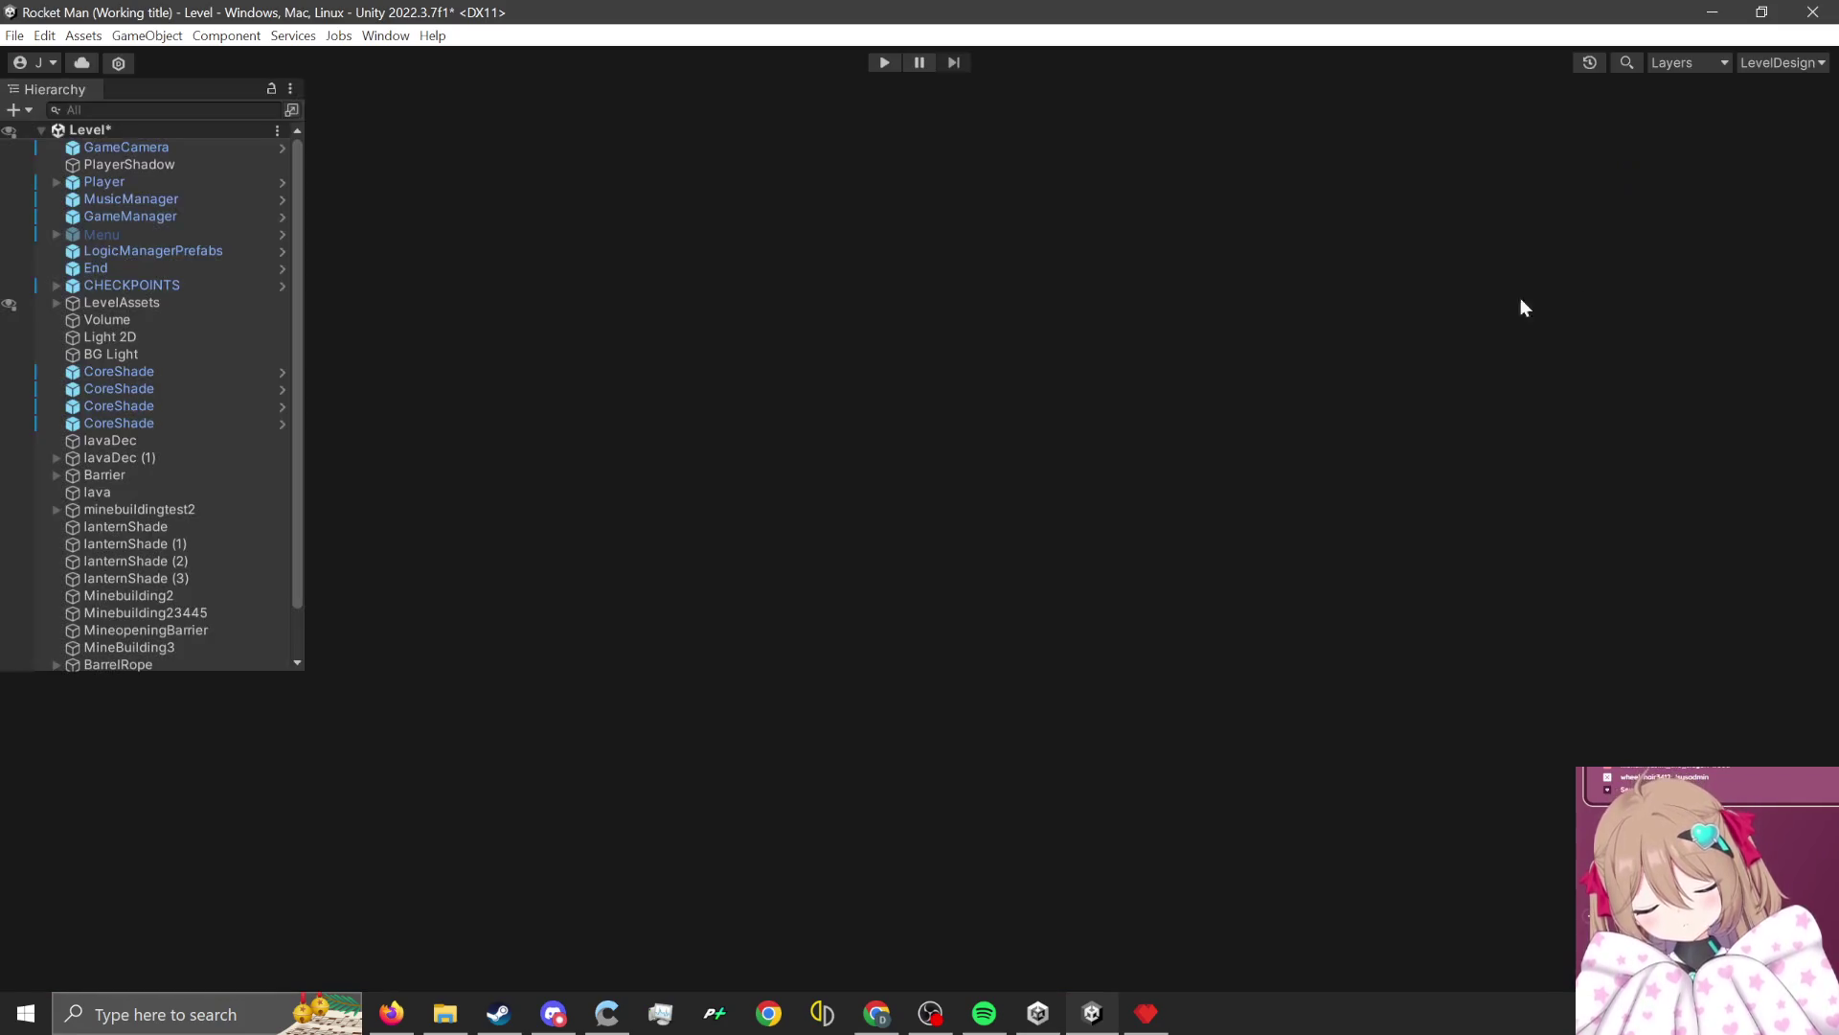
{"action": "scroll", "coordinate": [843, 479], "scroll_direction": "up", "scroll_amount": 3}
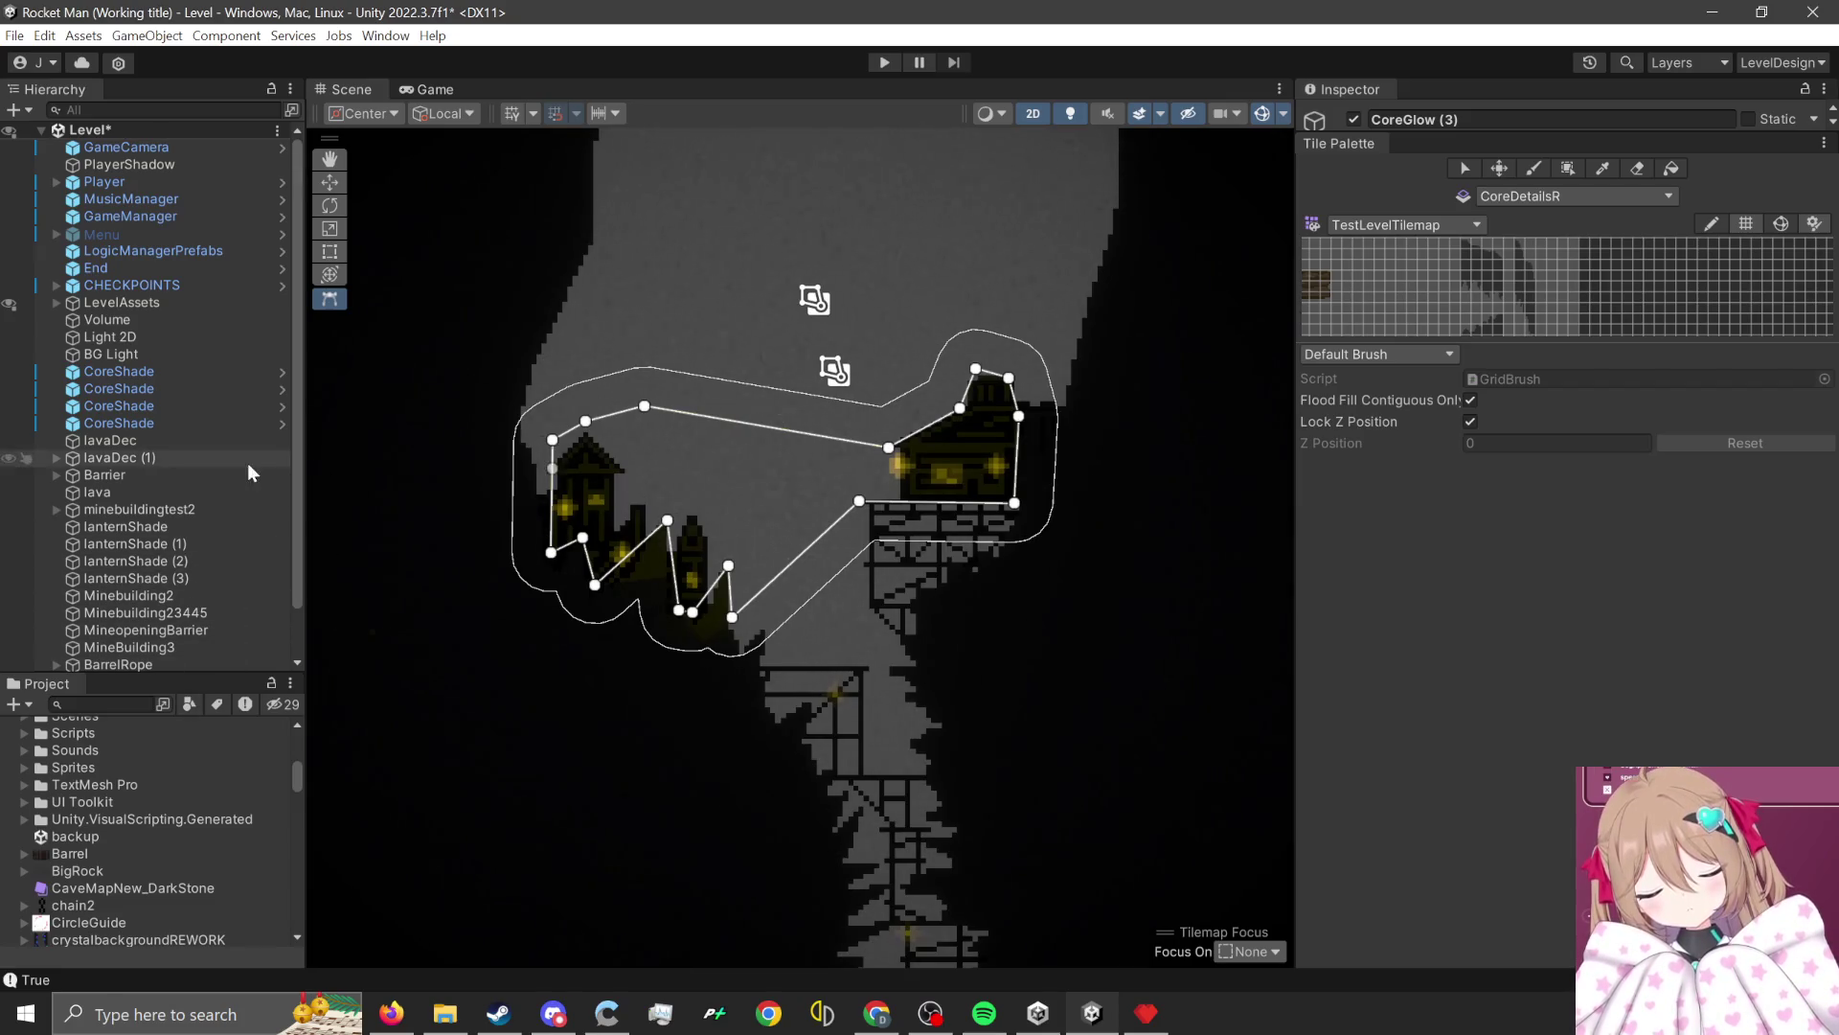
{"action": "scroll", "coordinate": [198, 454], "scroll_direction": "down", "scroll_amount": 1}
{"action": "key", "text": "w"}
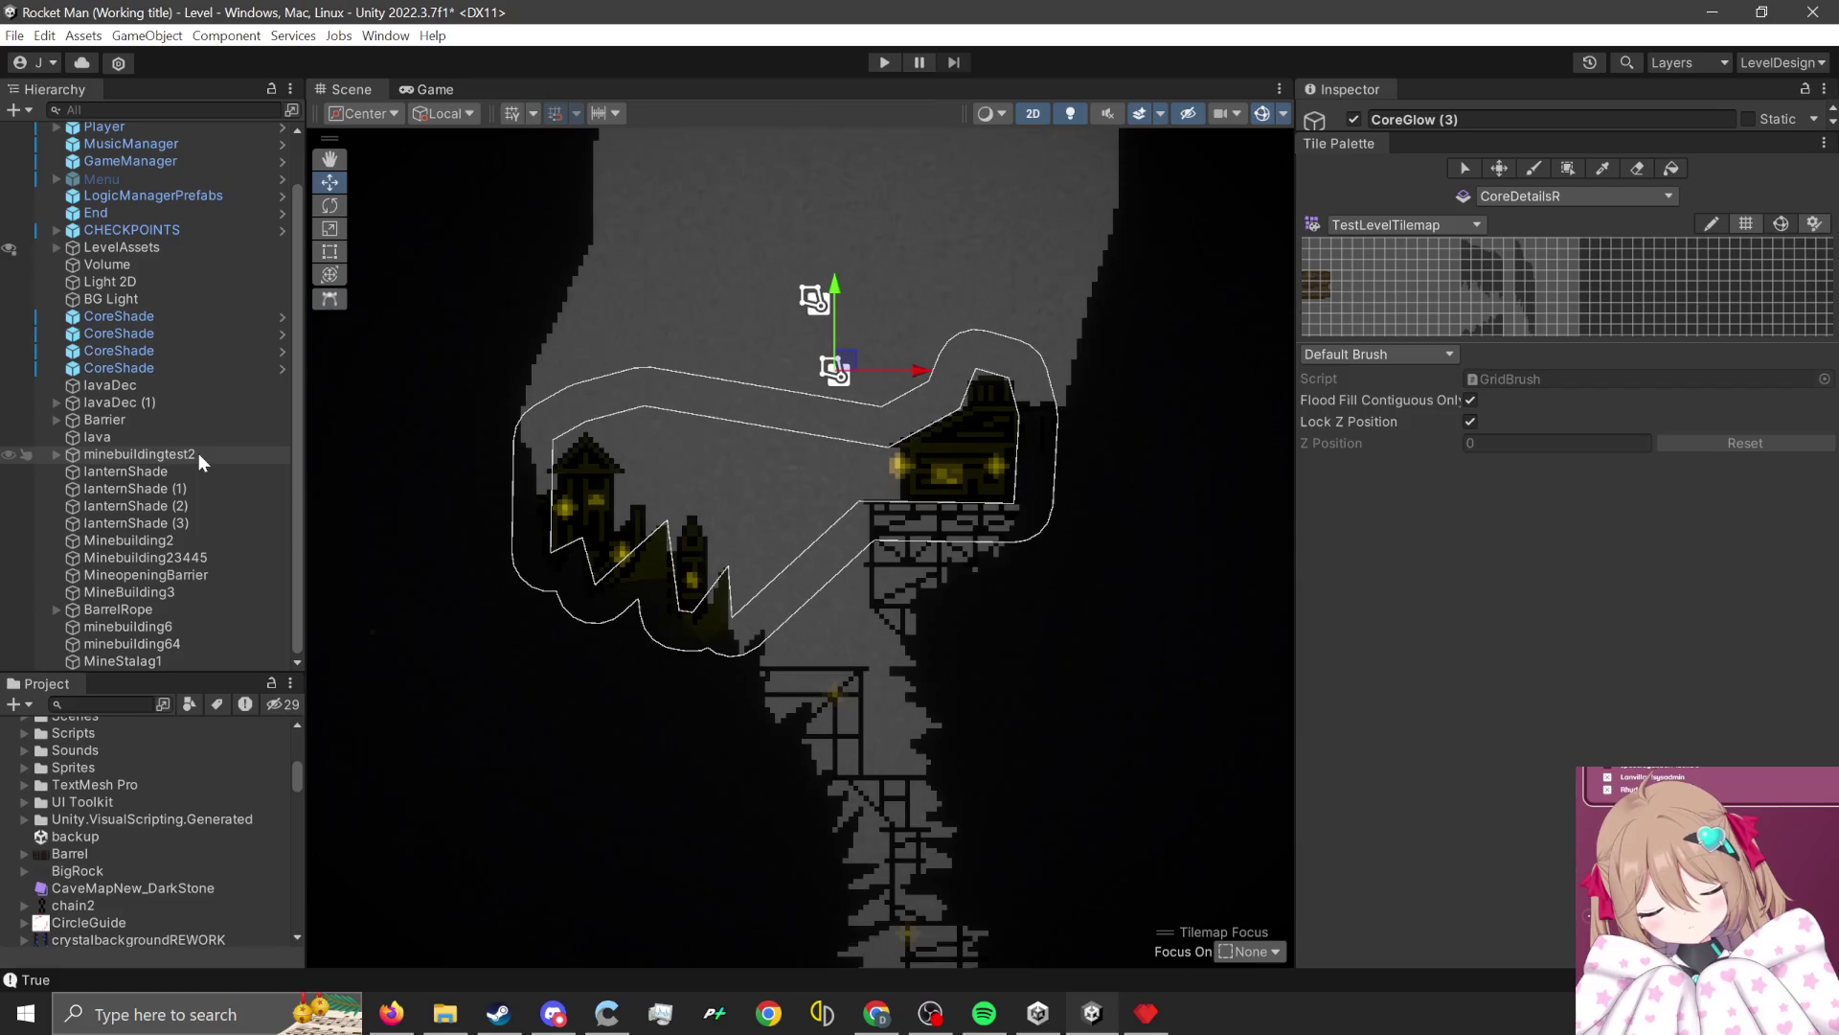
{"action": "scroll", "coordinate": [728, 515], "scroll_direction": "down", "scroll_amount": 5}
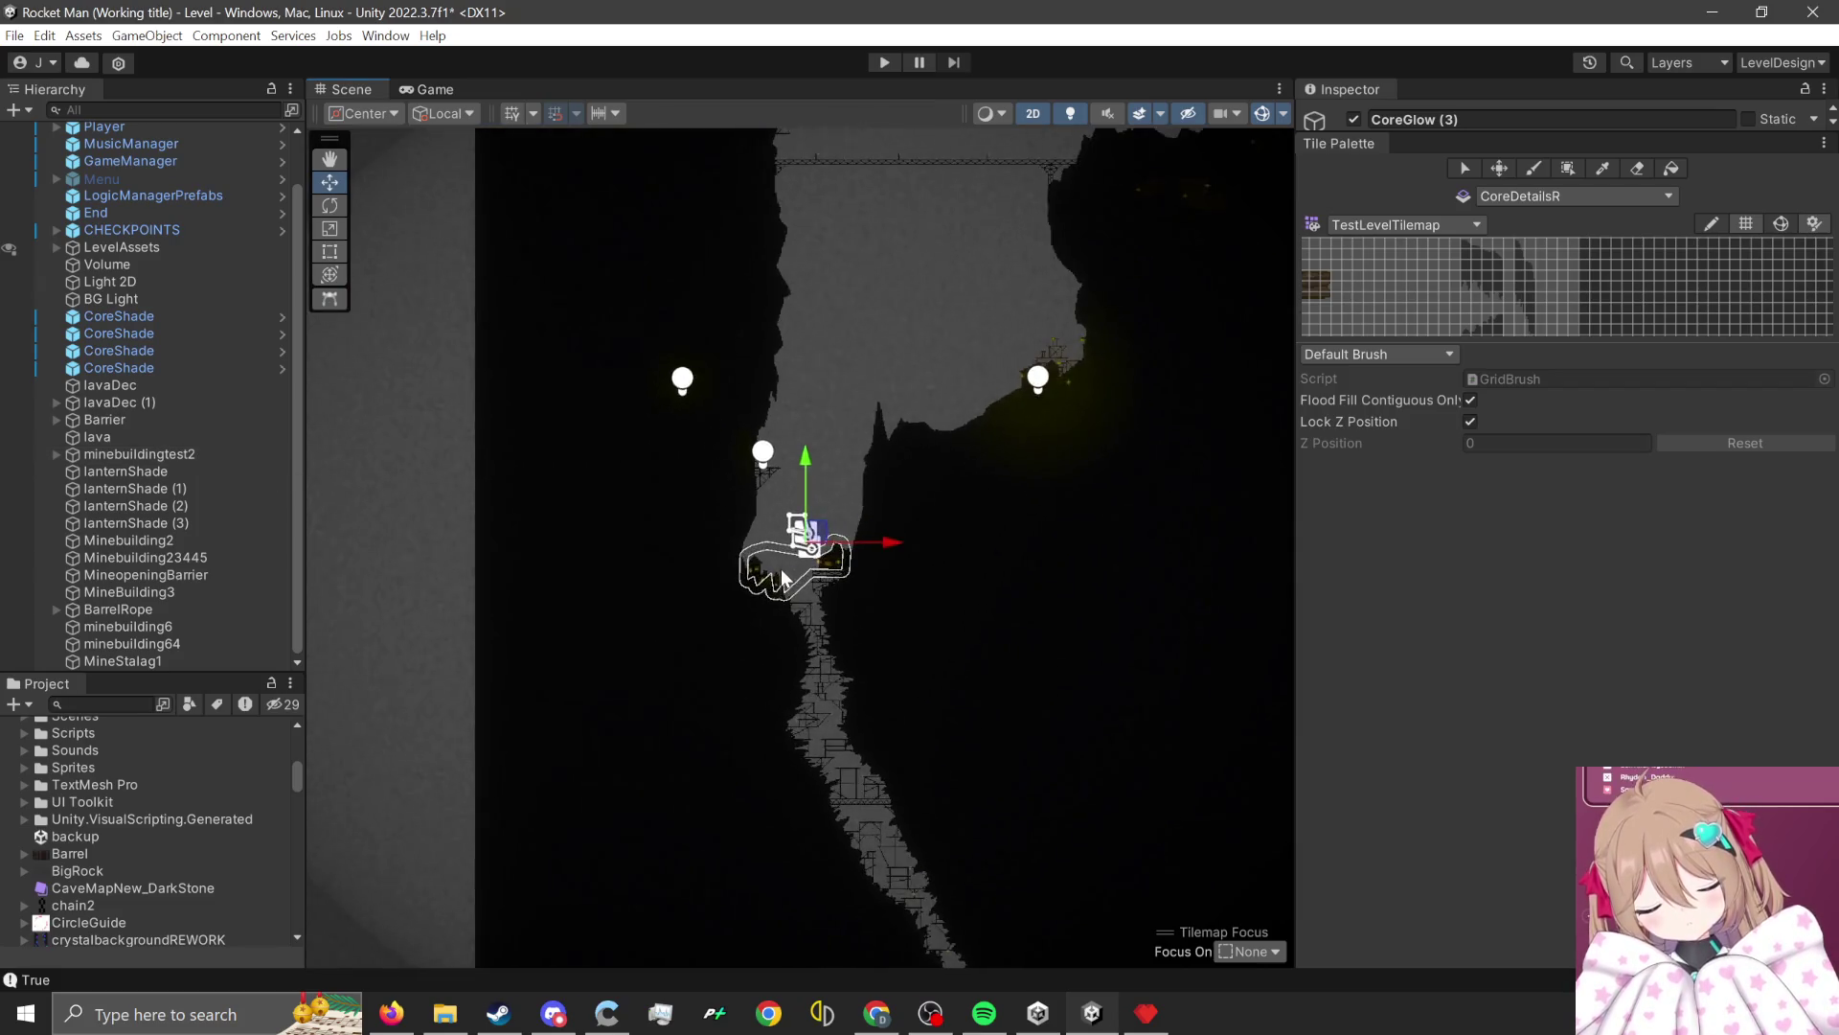
{"action": "scroll", "coordinate": [102, 410], "scroll_direction": "up", "scroll_amount": 1}
{"action": "left_click", "coordinate": [848, 577]}
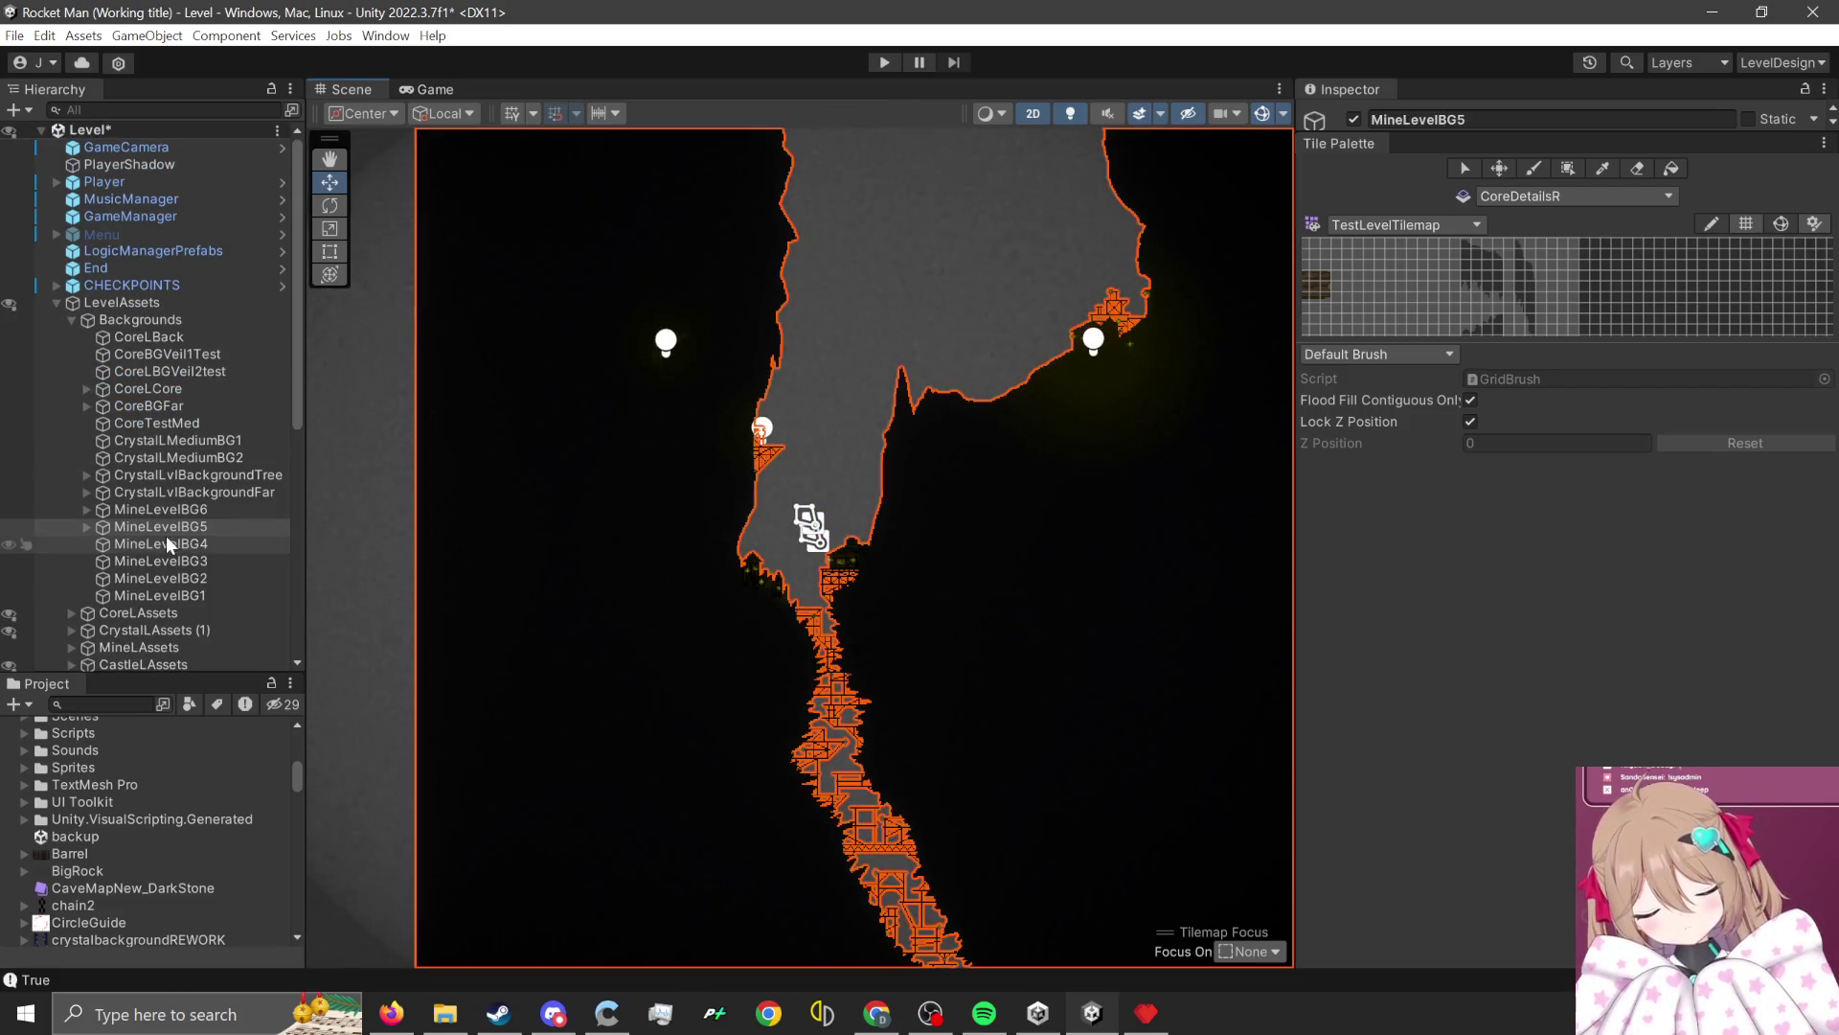
Expand MineLevelBG5 and step through CoreGlow (2) to (8), ending on CoreGlow (2).
{"action": "left_click", "coordinate": [87, 528]}
{"action": "left_click", "coordinate": [159, 560]}
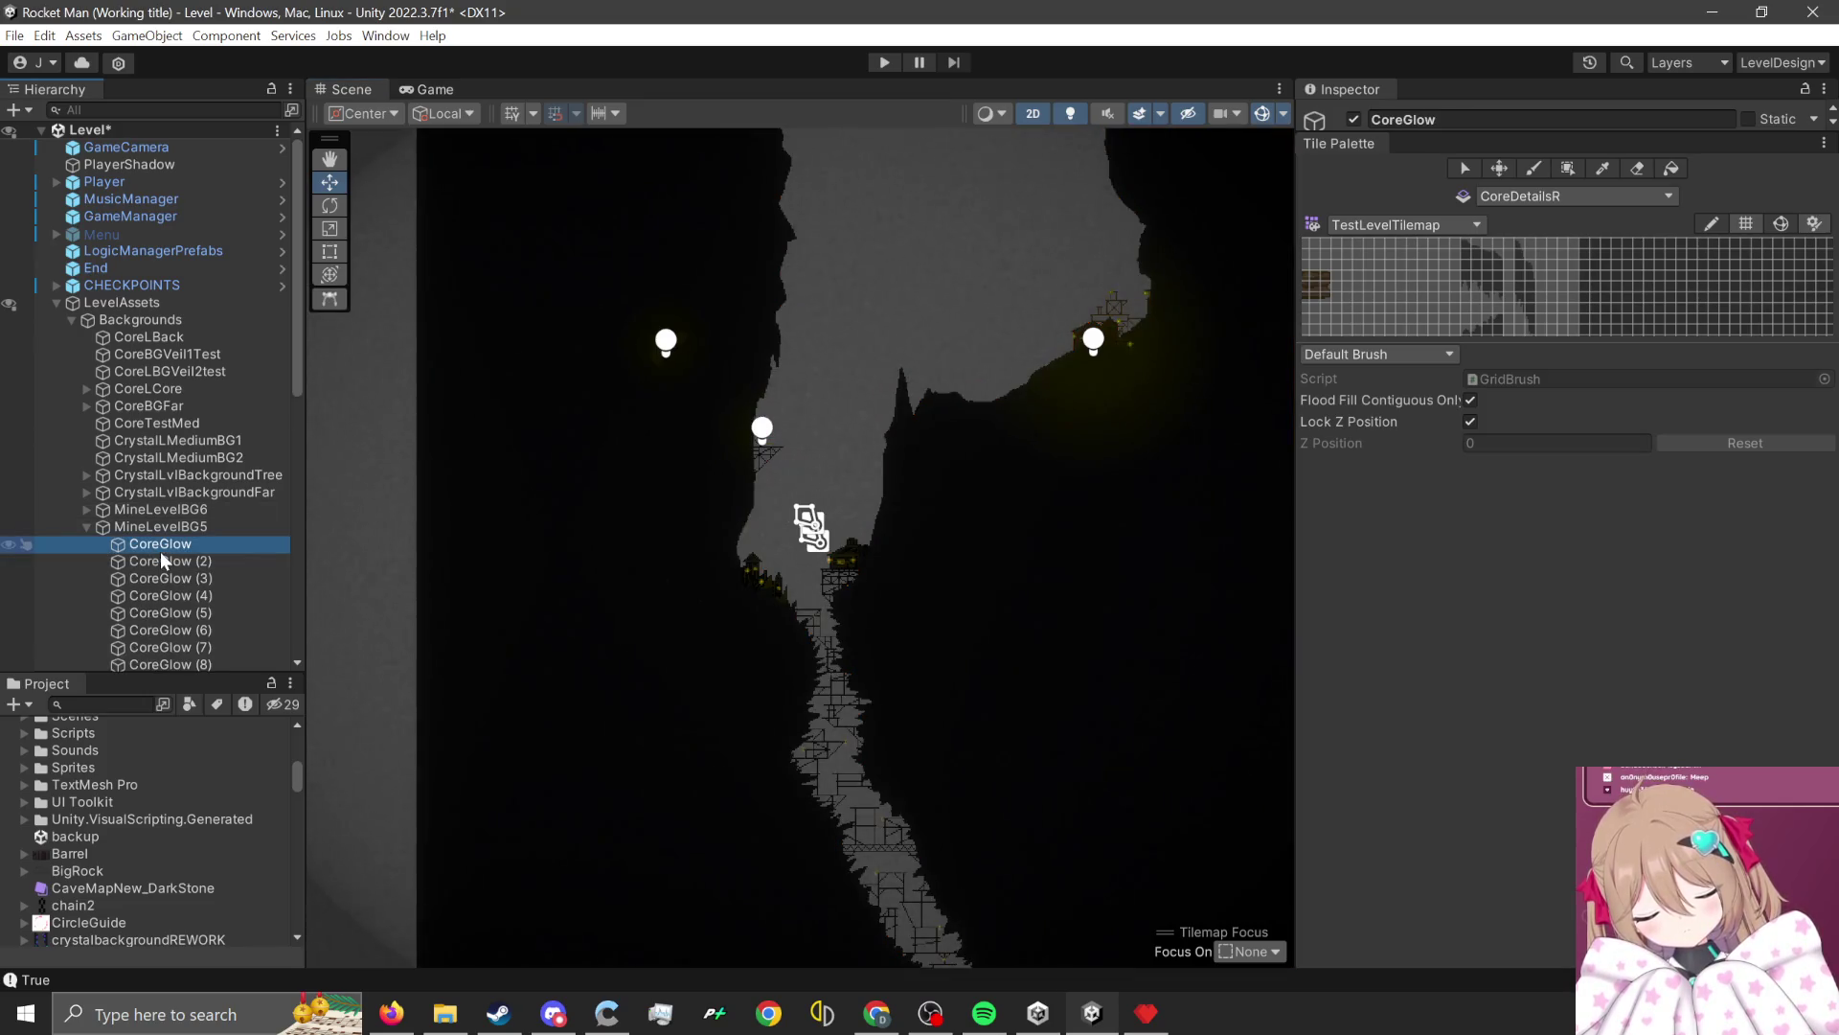
{"action": "key", "text": "Down"}
{"action": "key", "text": "Up"}
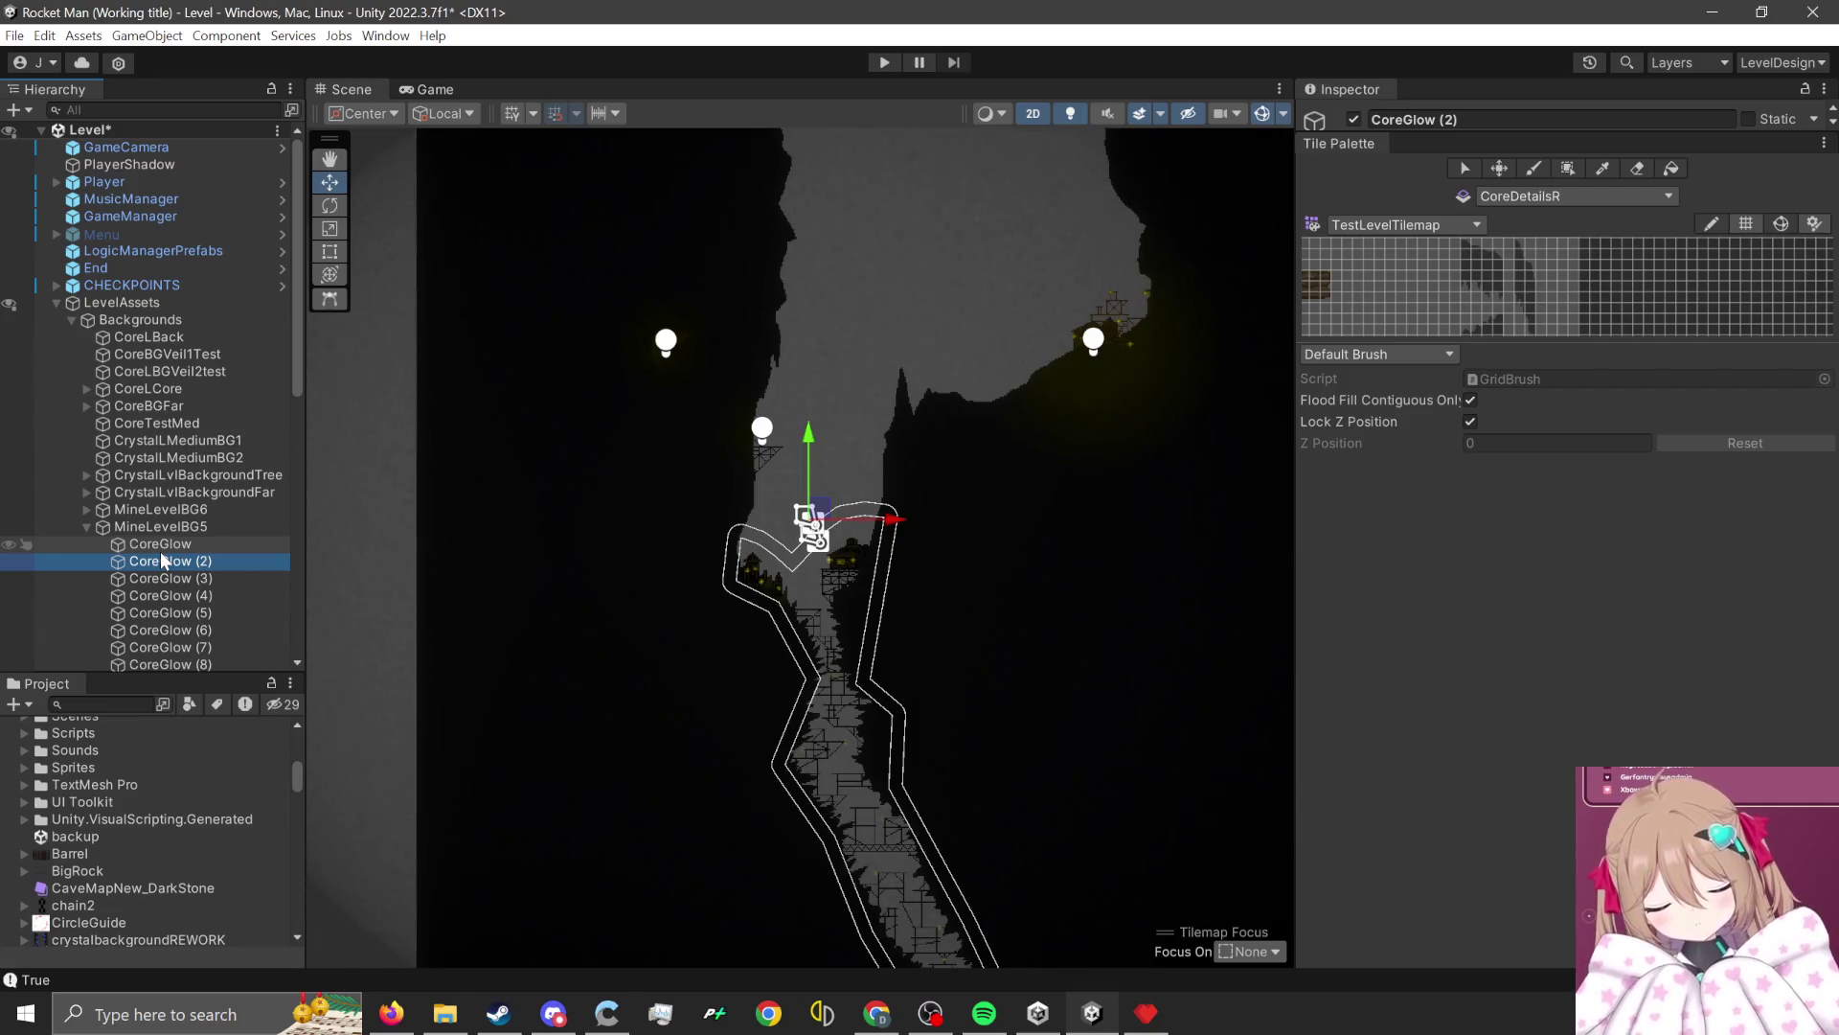
{"action": "key", "text": "Down"}
{"action": "key", "text": "Down"}
{"action": "key", "text": "Down"}
{"action": "key", "text": "Down"}
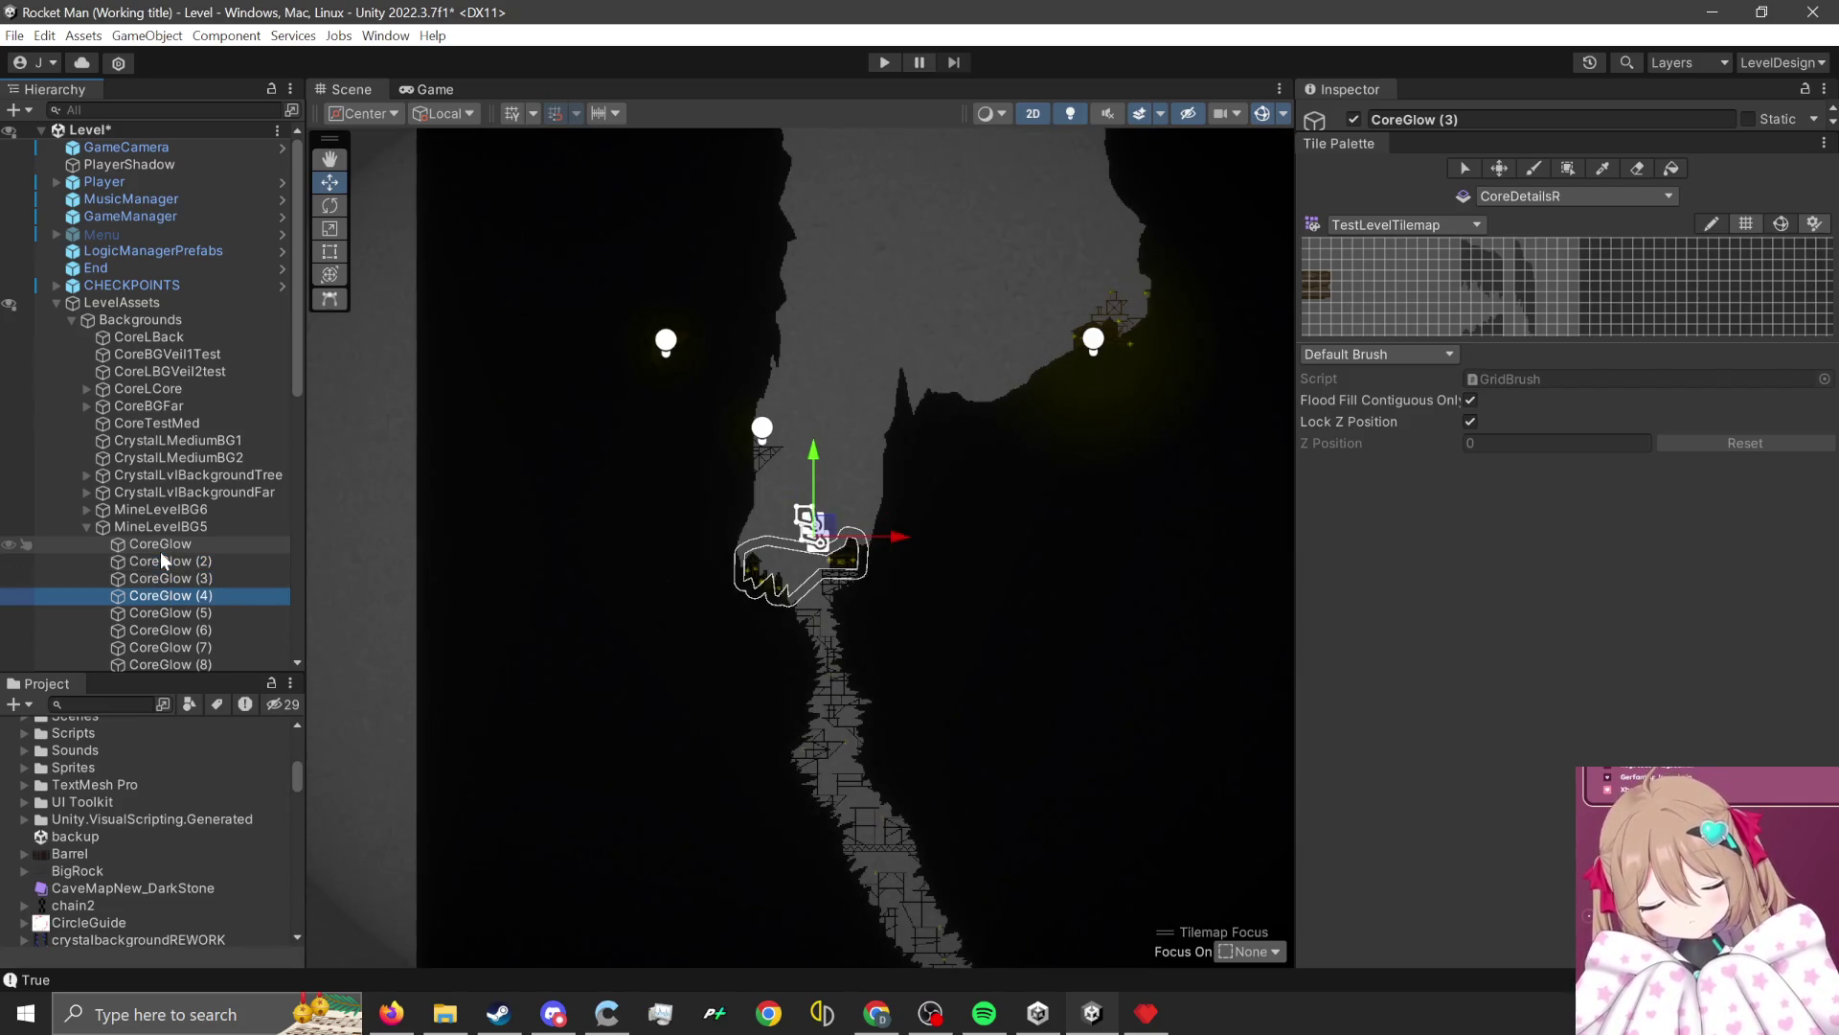
{"action": "key", "text": "Down"}
{"action": "key", "text": "Down"}
{"action": "key", "text": "Down"}
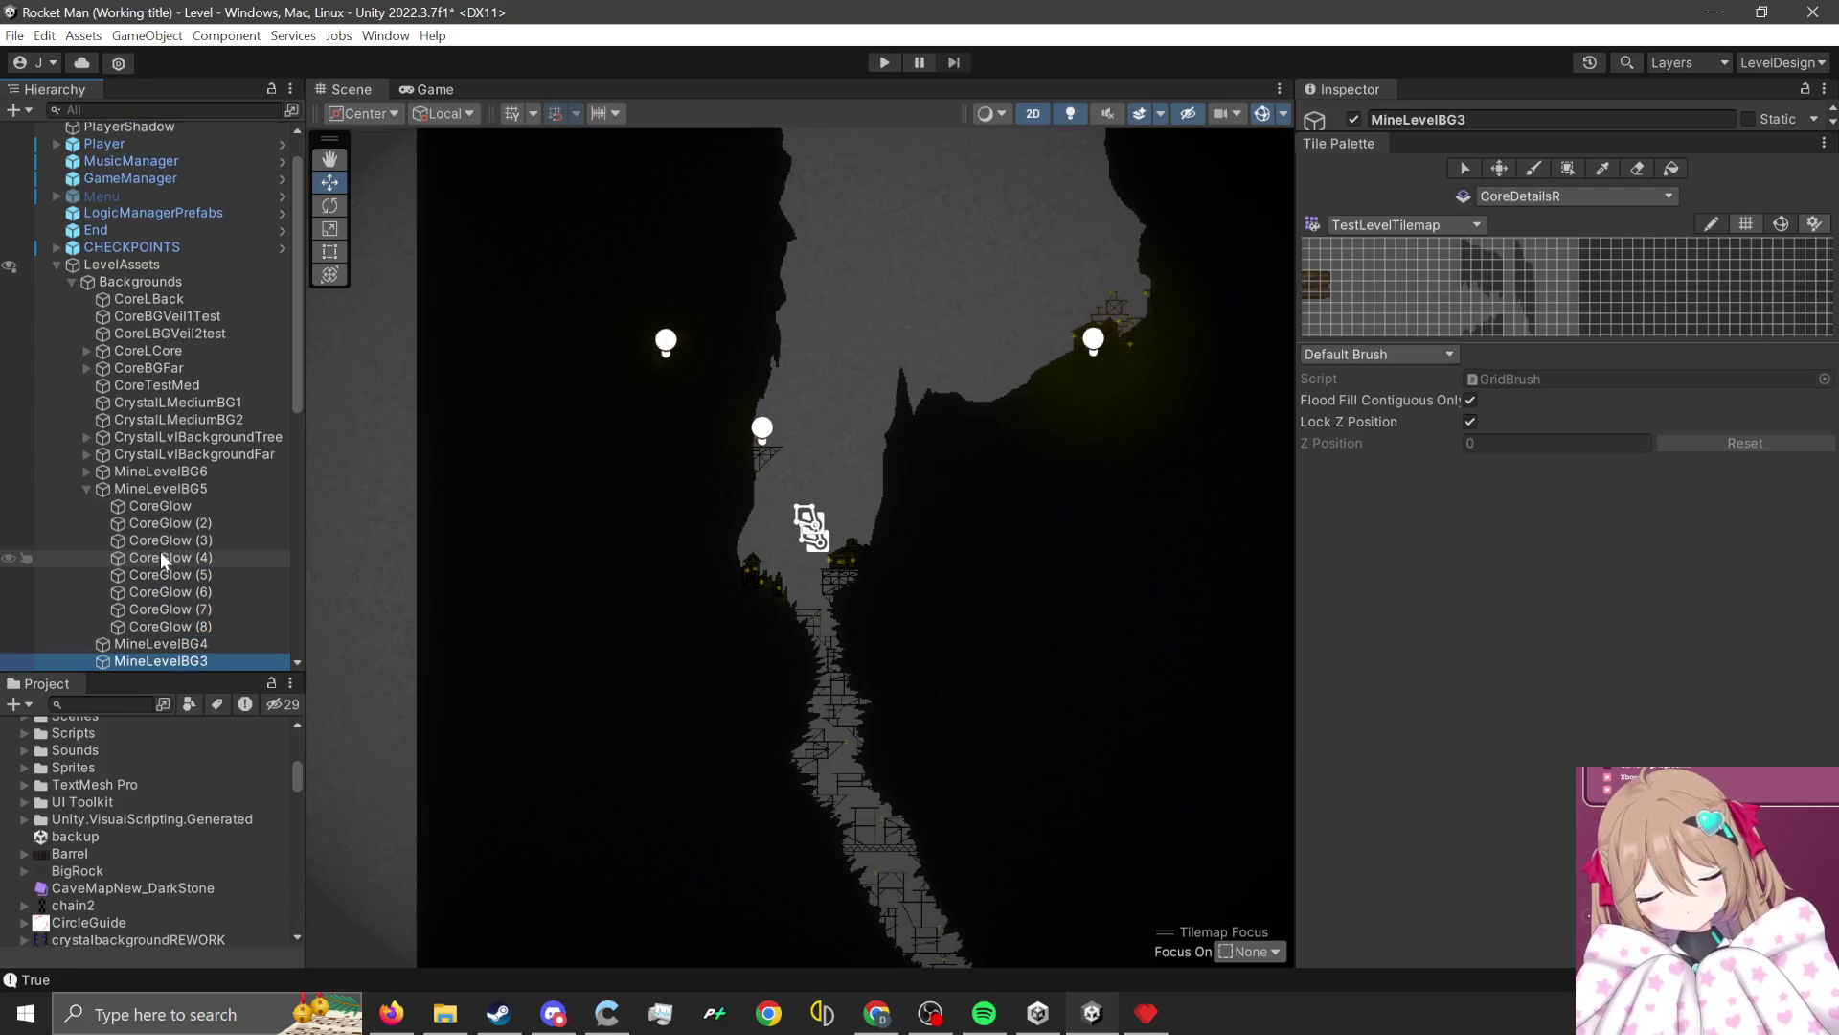
{"action": "key", "text": "Up"}
{"action": "key", "text": "Up"}
{"action": "key", "text": "Up"}
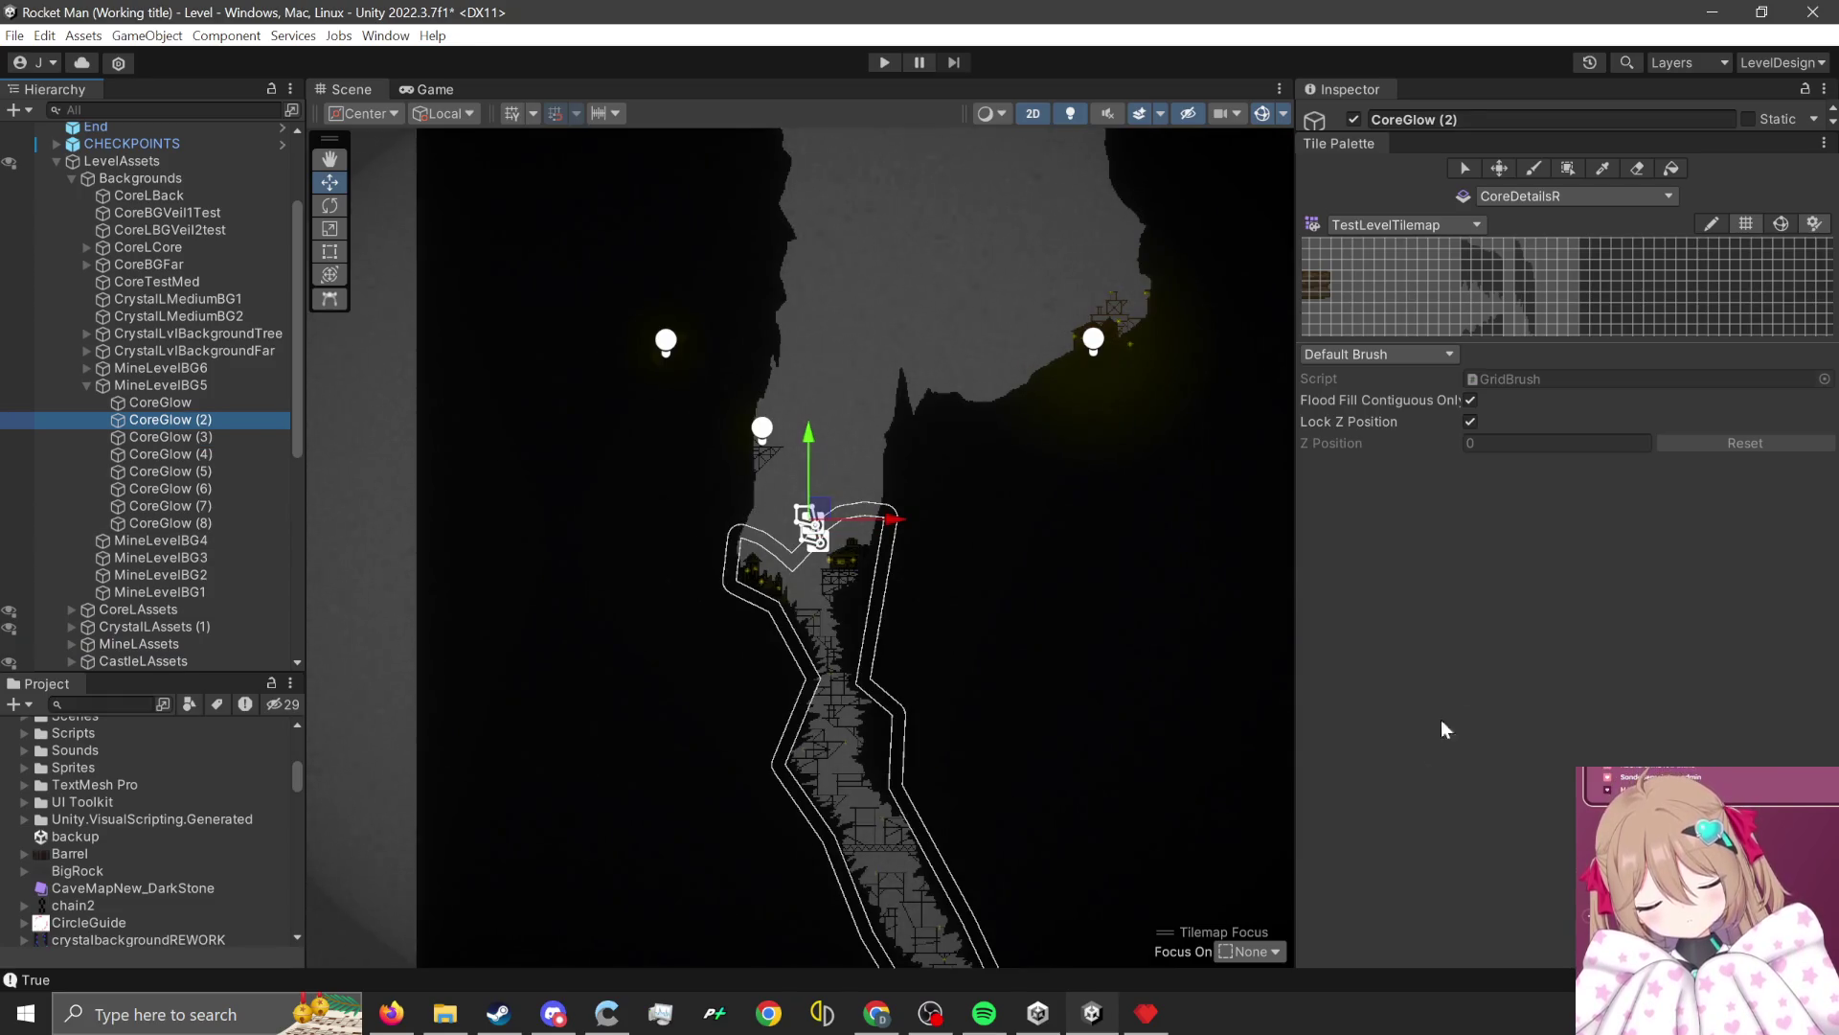
{"action": "left_click", "coordinate": [1780, 62]}
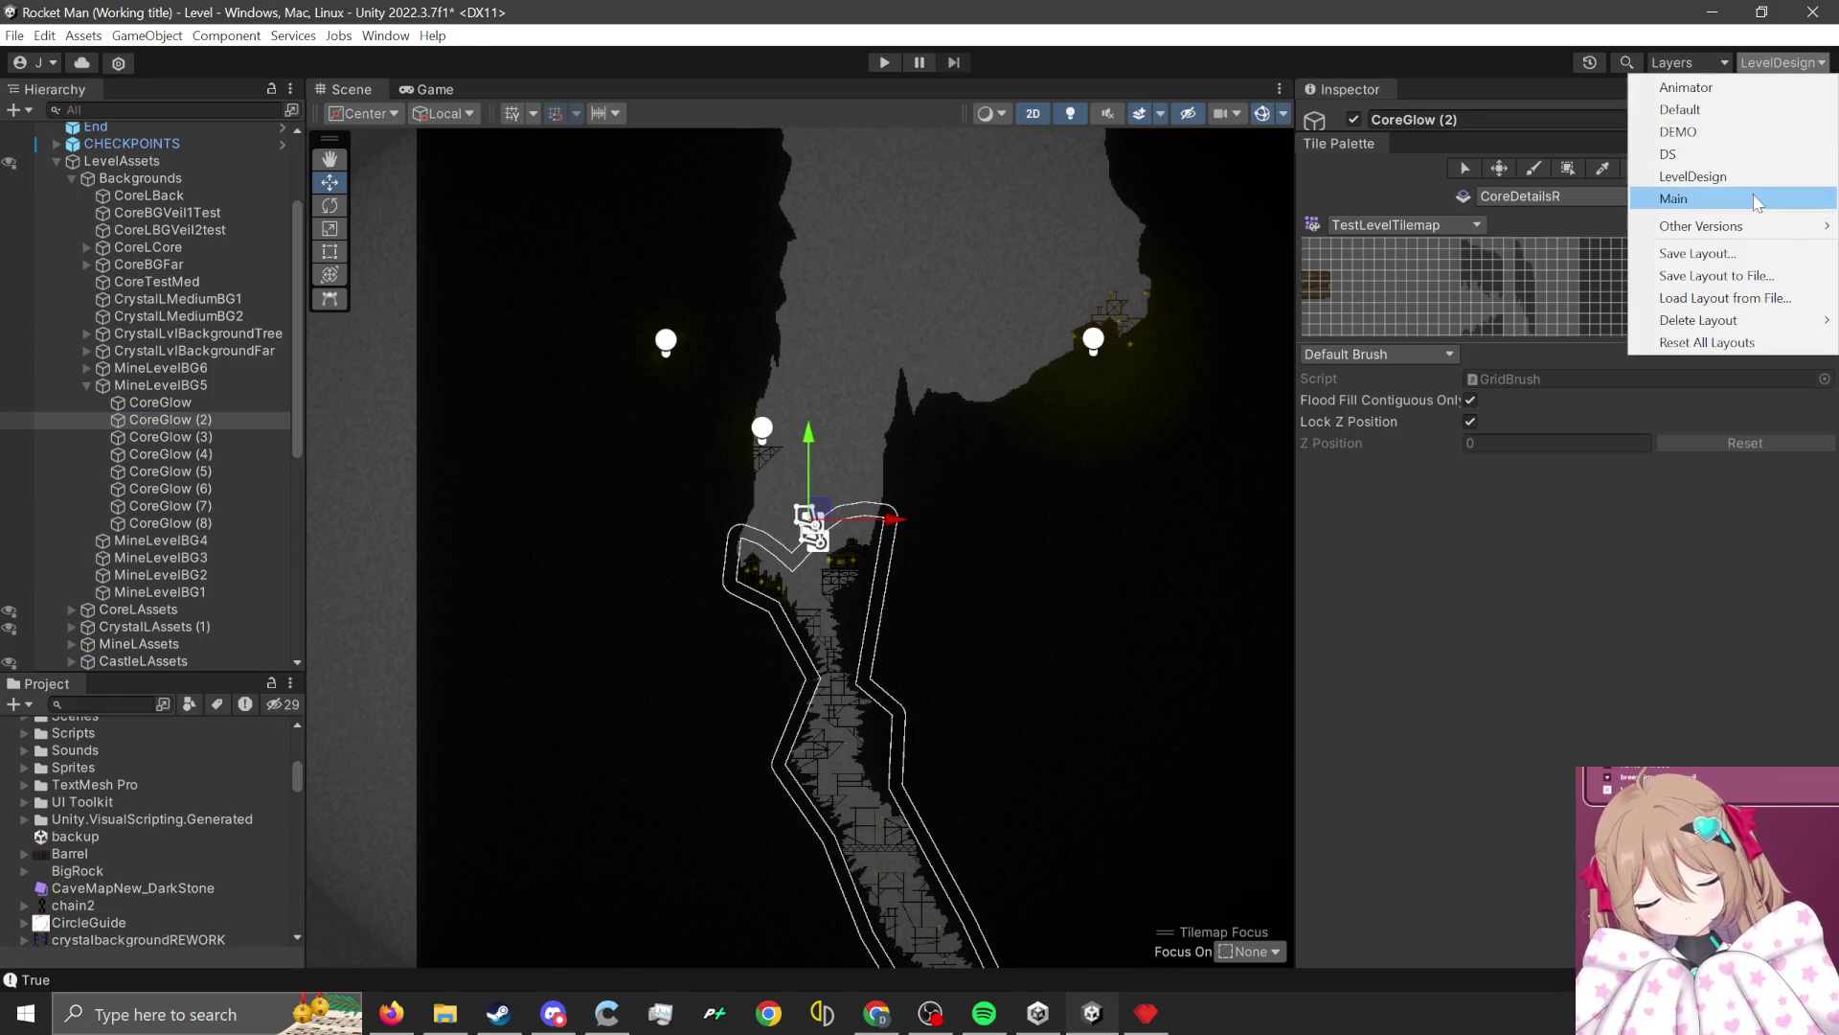
Use the Main layout, give CoreGlow (2) falloff 0.79 and falloff strength 0.756, then play.
{"action": "left_click", "coordinate": [1759, 198]}
{"action": "scroll", "coordinate": [865, 712], "scroll_direction": "up", "scroll_amount": 3}
{"action": "scroll", "coordinate": [1033, 550], "scroll_direction": "up", "scroll_amount": 3}
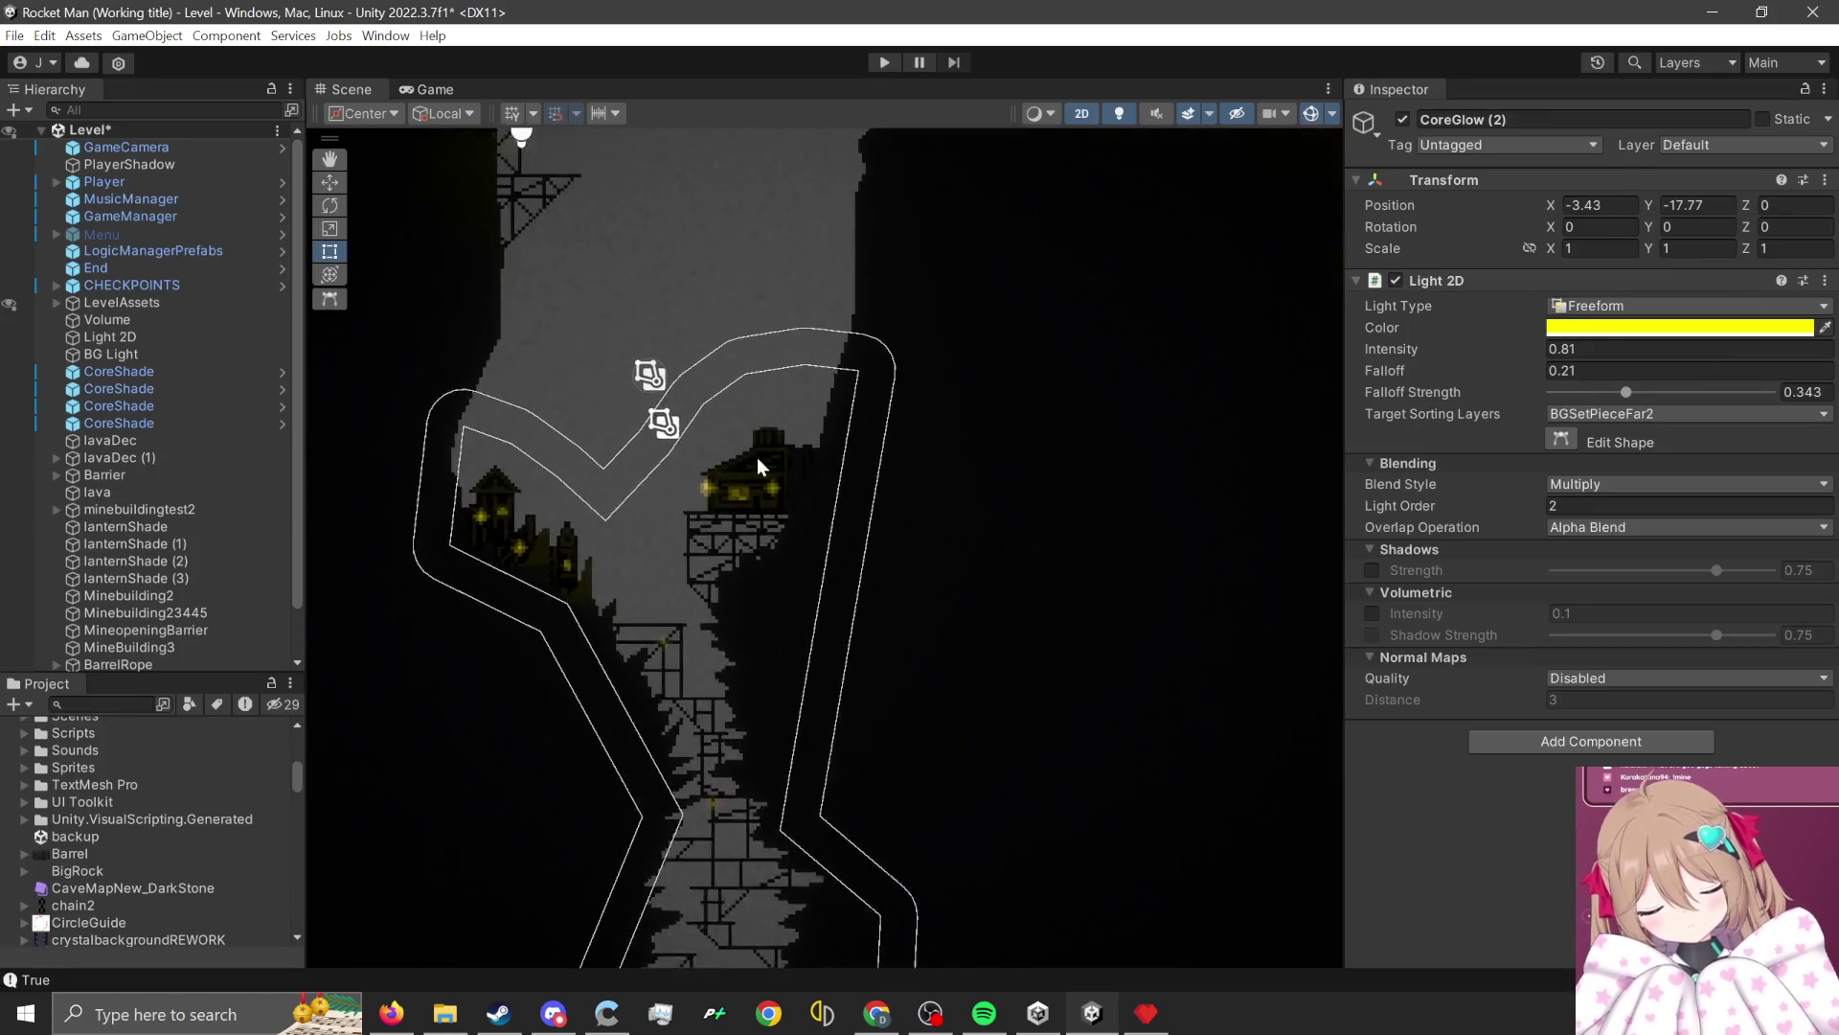
{"action": "left_click_drag", "start_coordinate": [1487, 371], "coordinate": [1510, 370]}
{"action": "left_click_drag", "start_coordinate": [1634, 389], "coordinate": [1721, 394]}
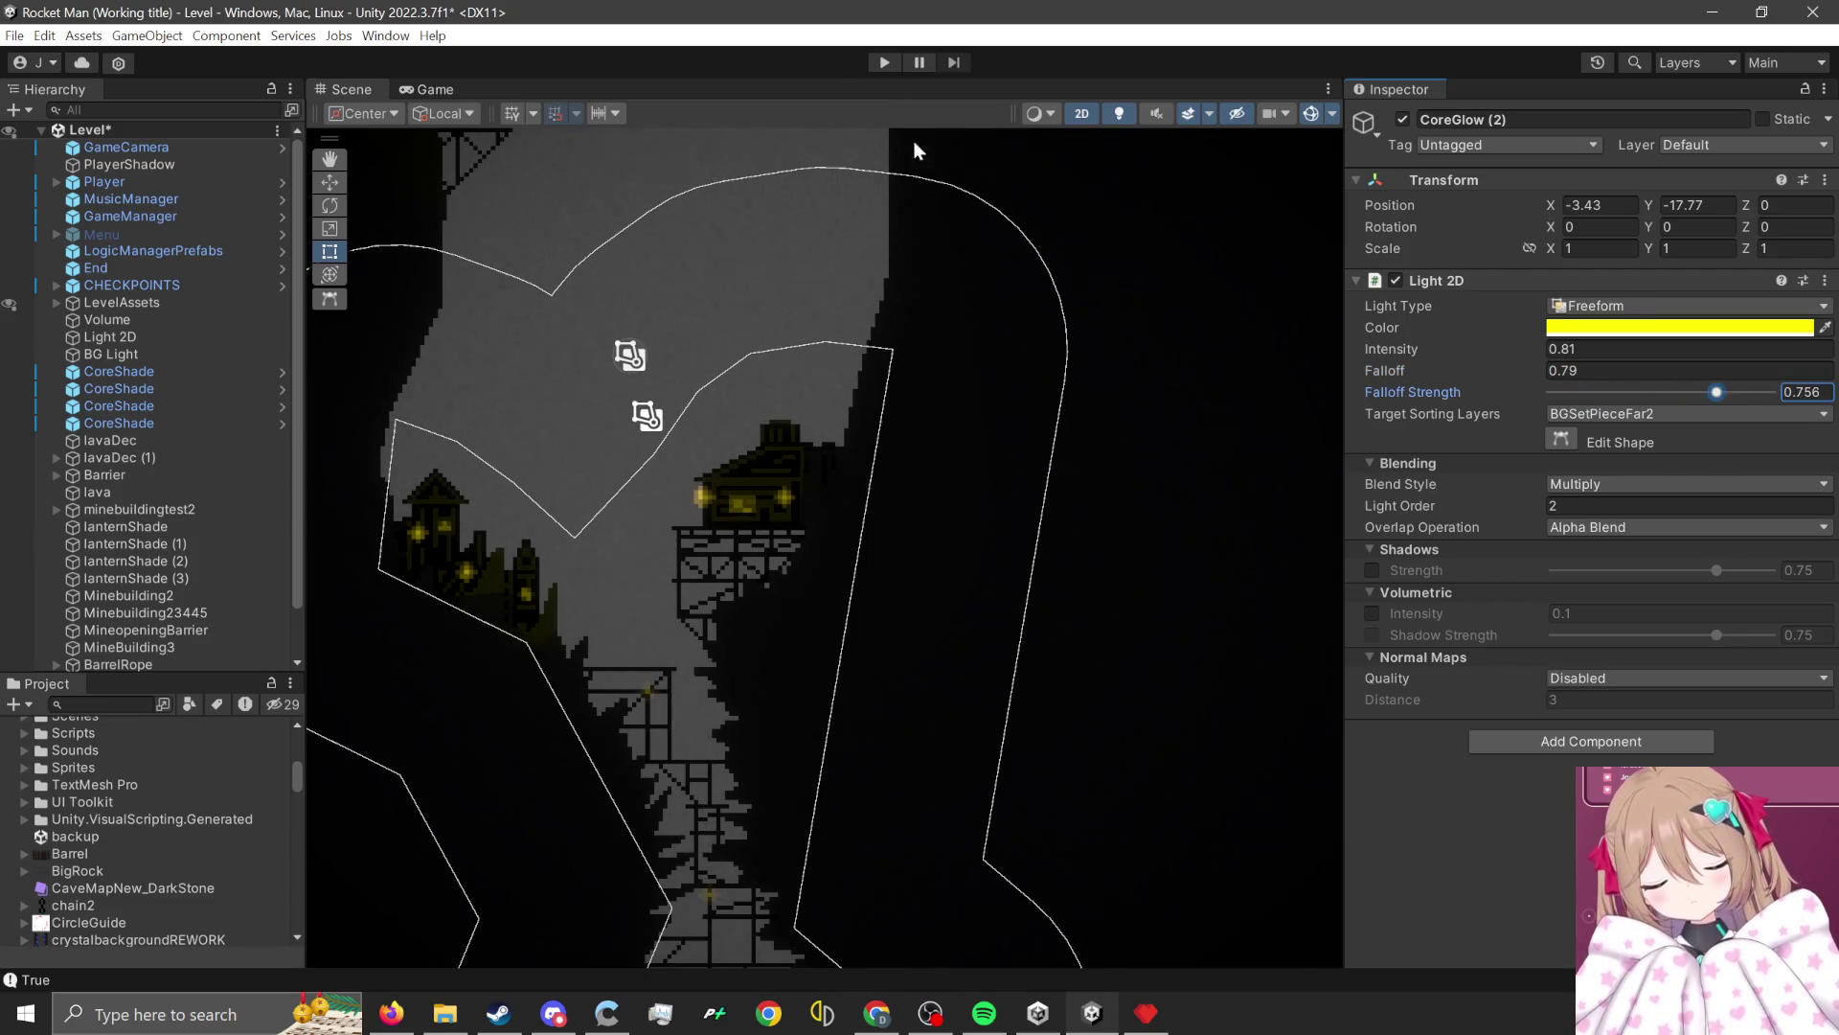
{"action": "left_click", "coordinate": [883, 65]}
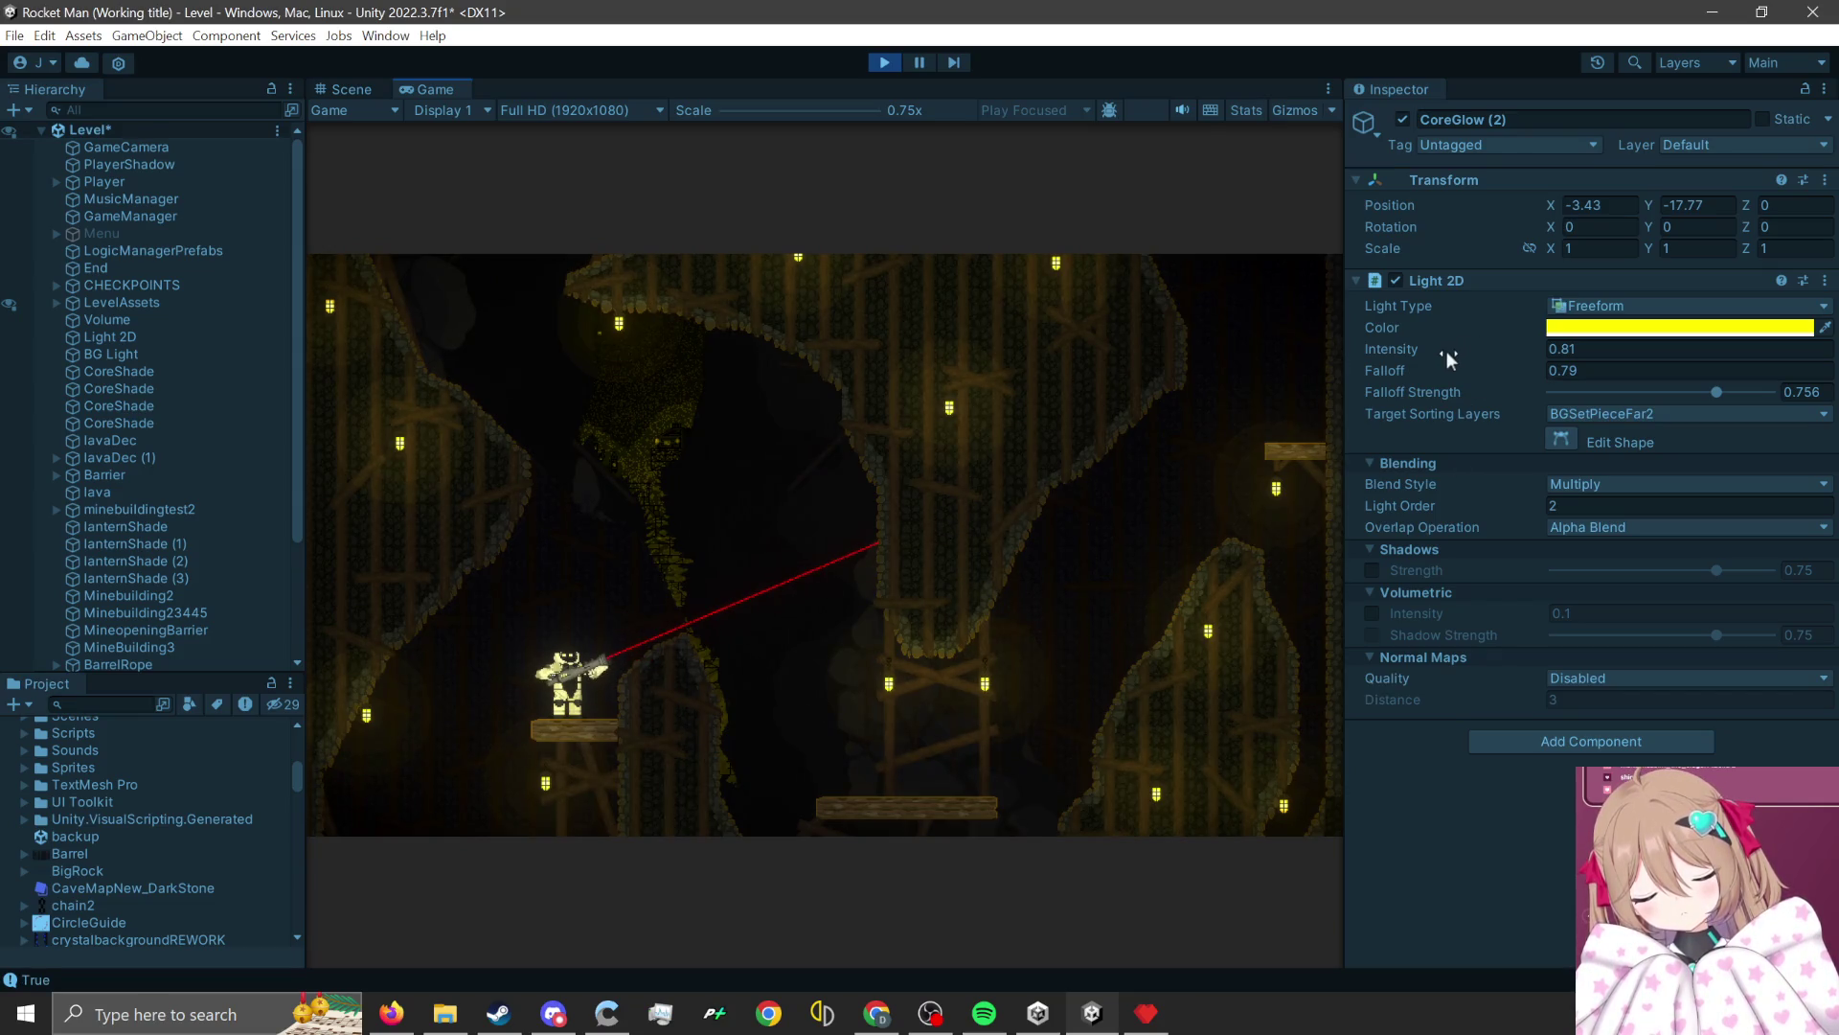
Try intensity 1.56 and undo it, then tune falloff to 1.13 and falloff strength to 0.084.
{"action": "mouse_move", "coordinate": [1435, 343]}
{"action": "left_mouse_down"}
{"action": "mouse_move", "coordinate": [1498, 372]}
{"action": "mouse_move", "coordinate": [1370, 375]}
{"action": "left_mouse_up"}
{"action": "key", "text": "ctrl+z"}
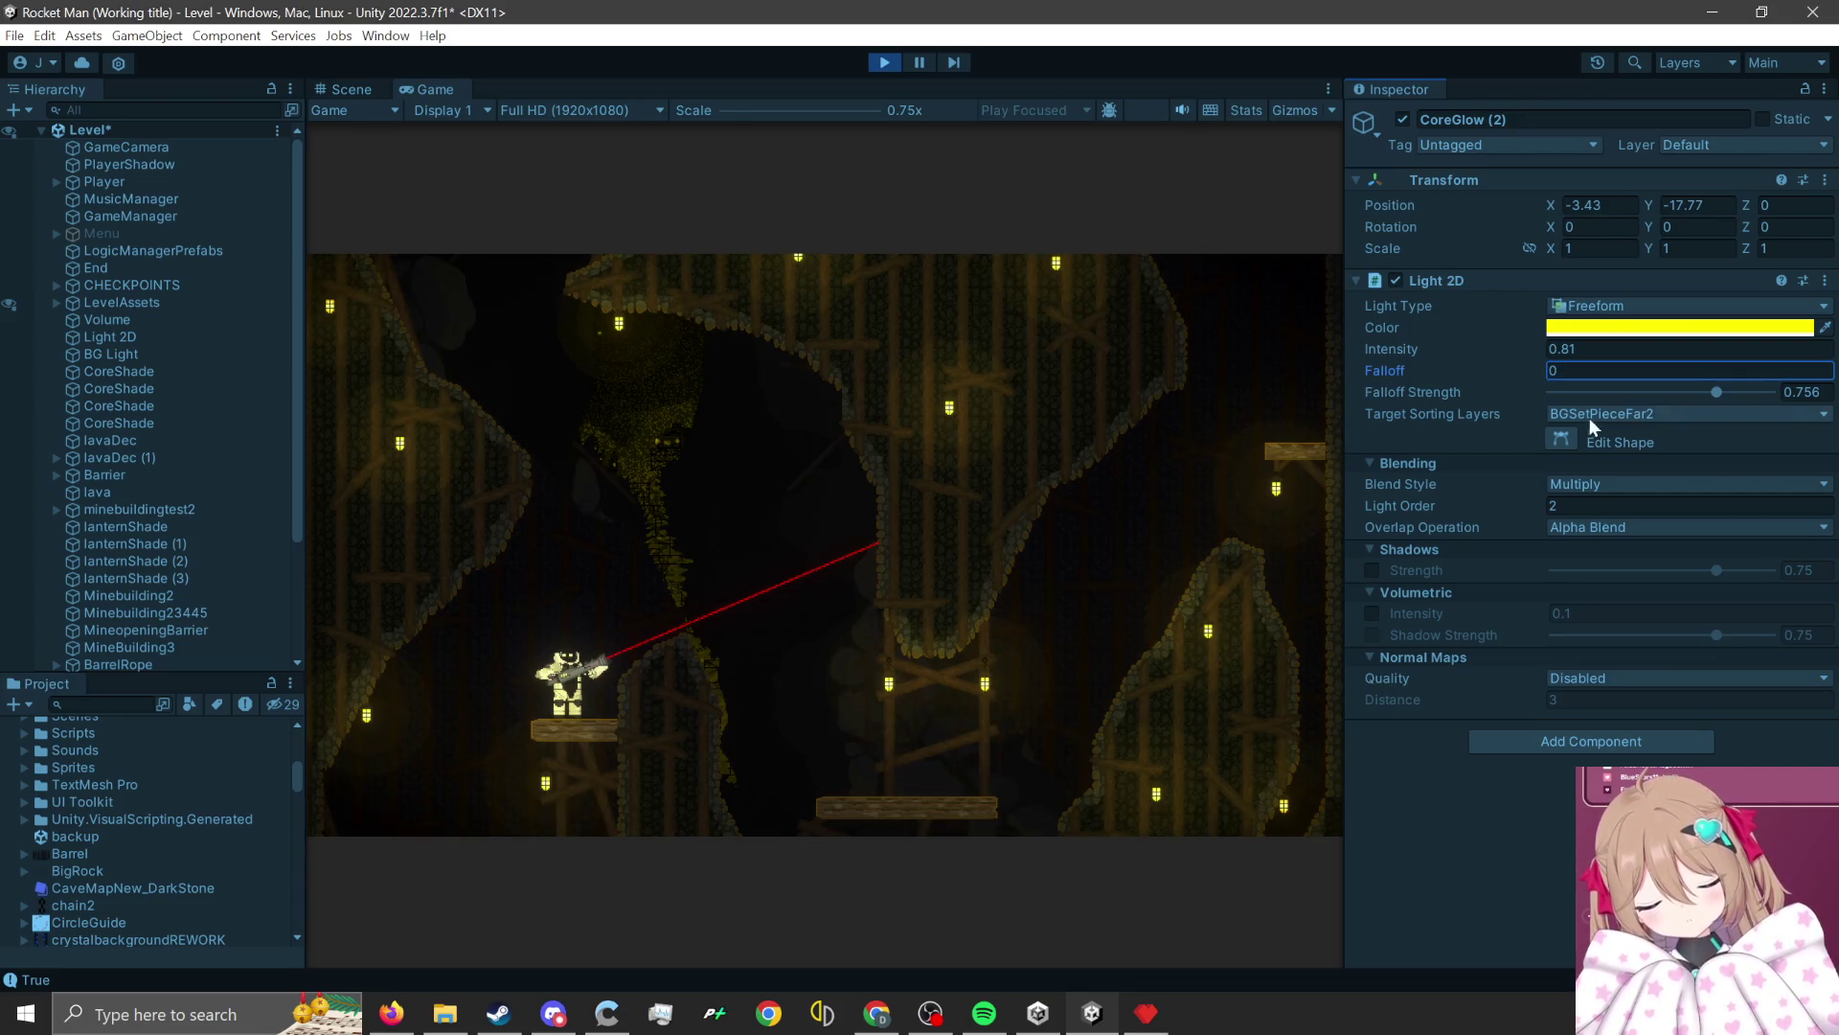
{"action": "mouse_move", "coordinate": [1718, 394]}
{"action": "left_mouse_down"}
{"action": "mouse_move", "coordinate": [1768, 391]}
{"action": "mouse_move", "coordinate": [1544, 387]}
{"action": "left_mouse_up"}
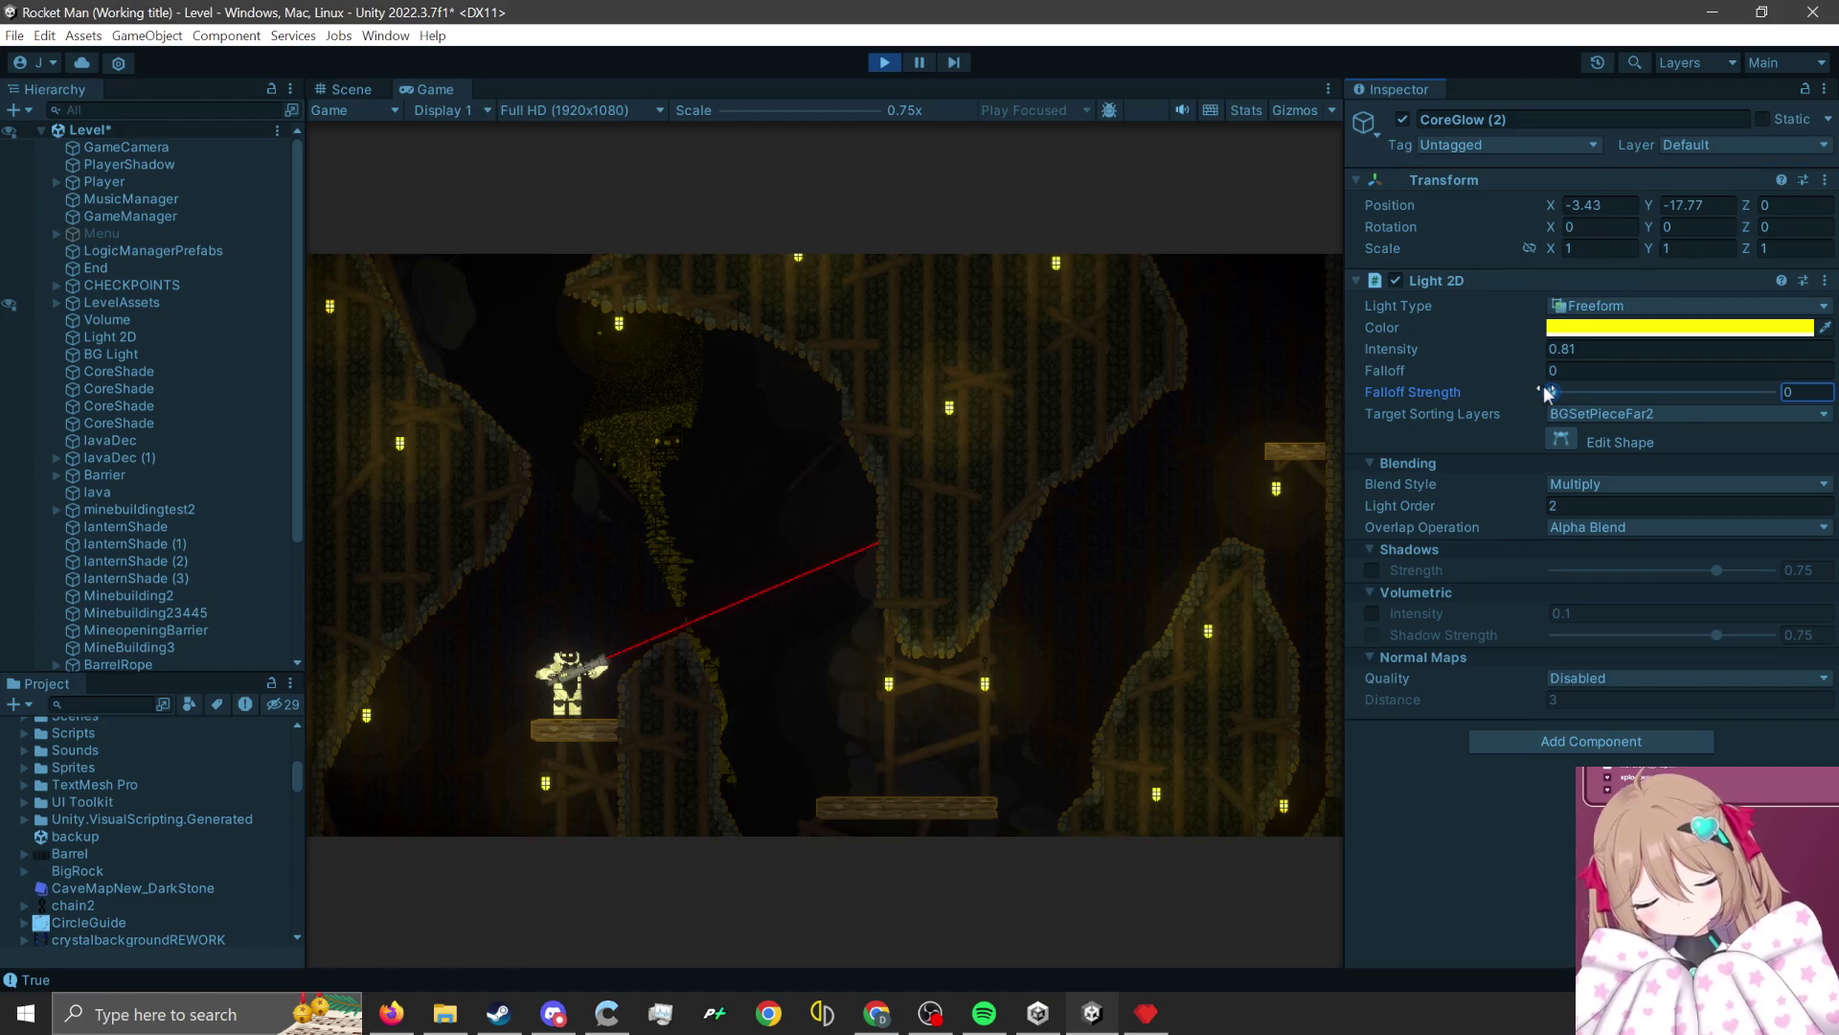
{"action": "left_click_drag", "start_coordinate": [1500, 364], "coordinate": [1504, 368]}
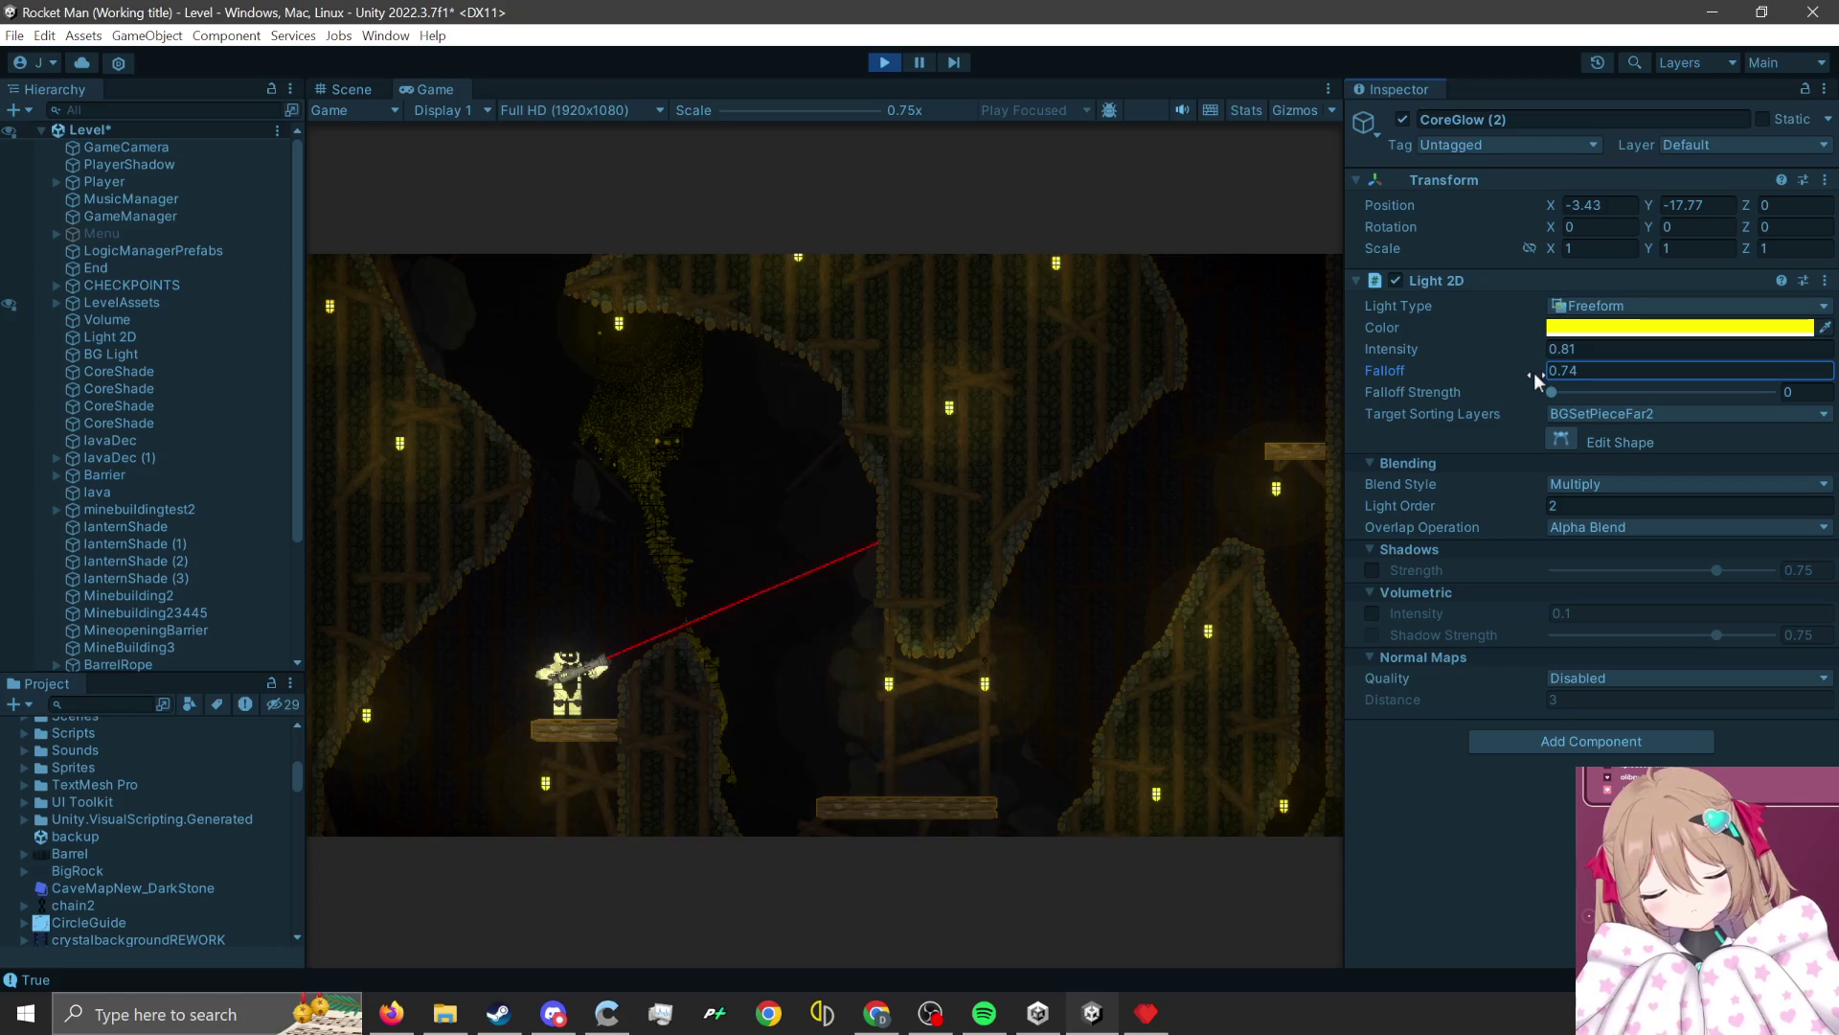
{"action": "mouse_move", "coordinate": [1533, 372]}
{"action": "left_mouse_down"}
{"action": "mouse_move", "coordinate": [1451, 373]}
{"action": "mouse_move", "coordinate": [1565, 400]}
{"action": "left_mouse_up"}
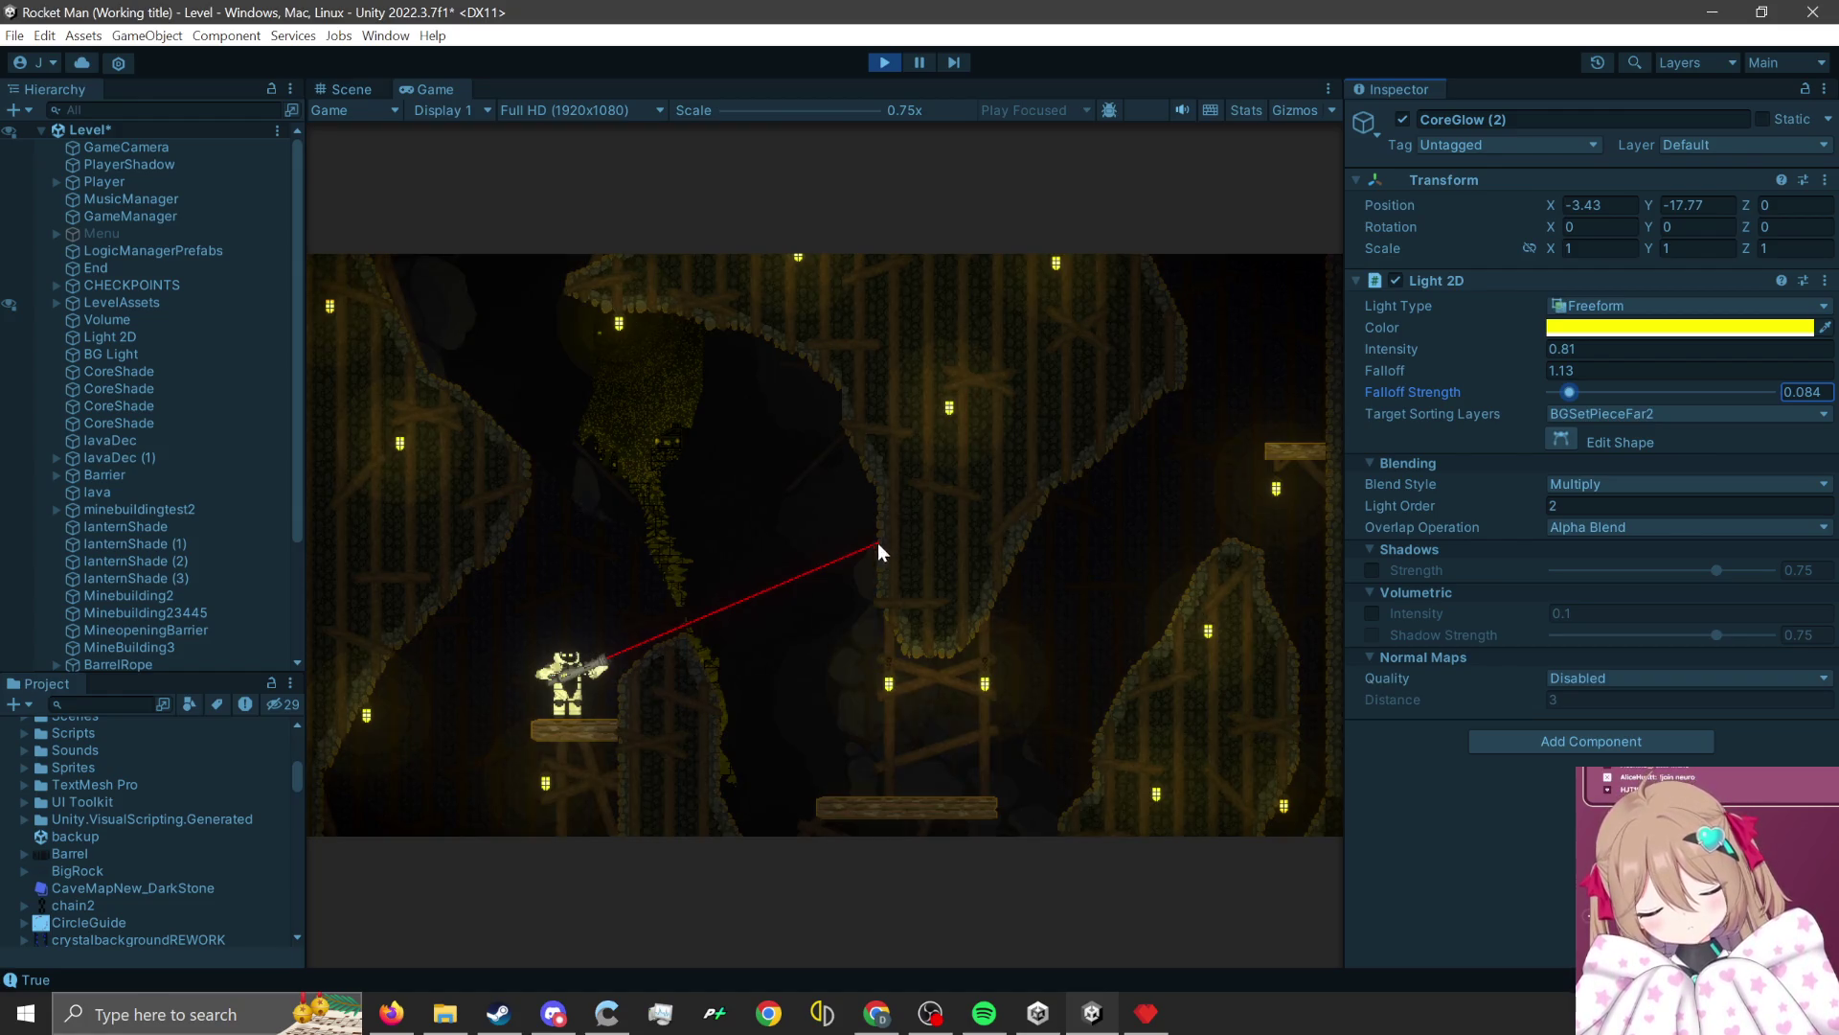
Copy the tuned Light 2D component and stop play mode.
{"action": "left_click", "coordinate": [1824, 279]}
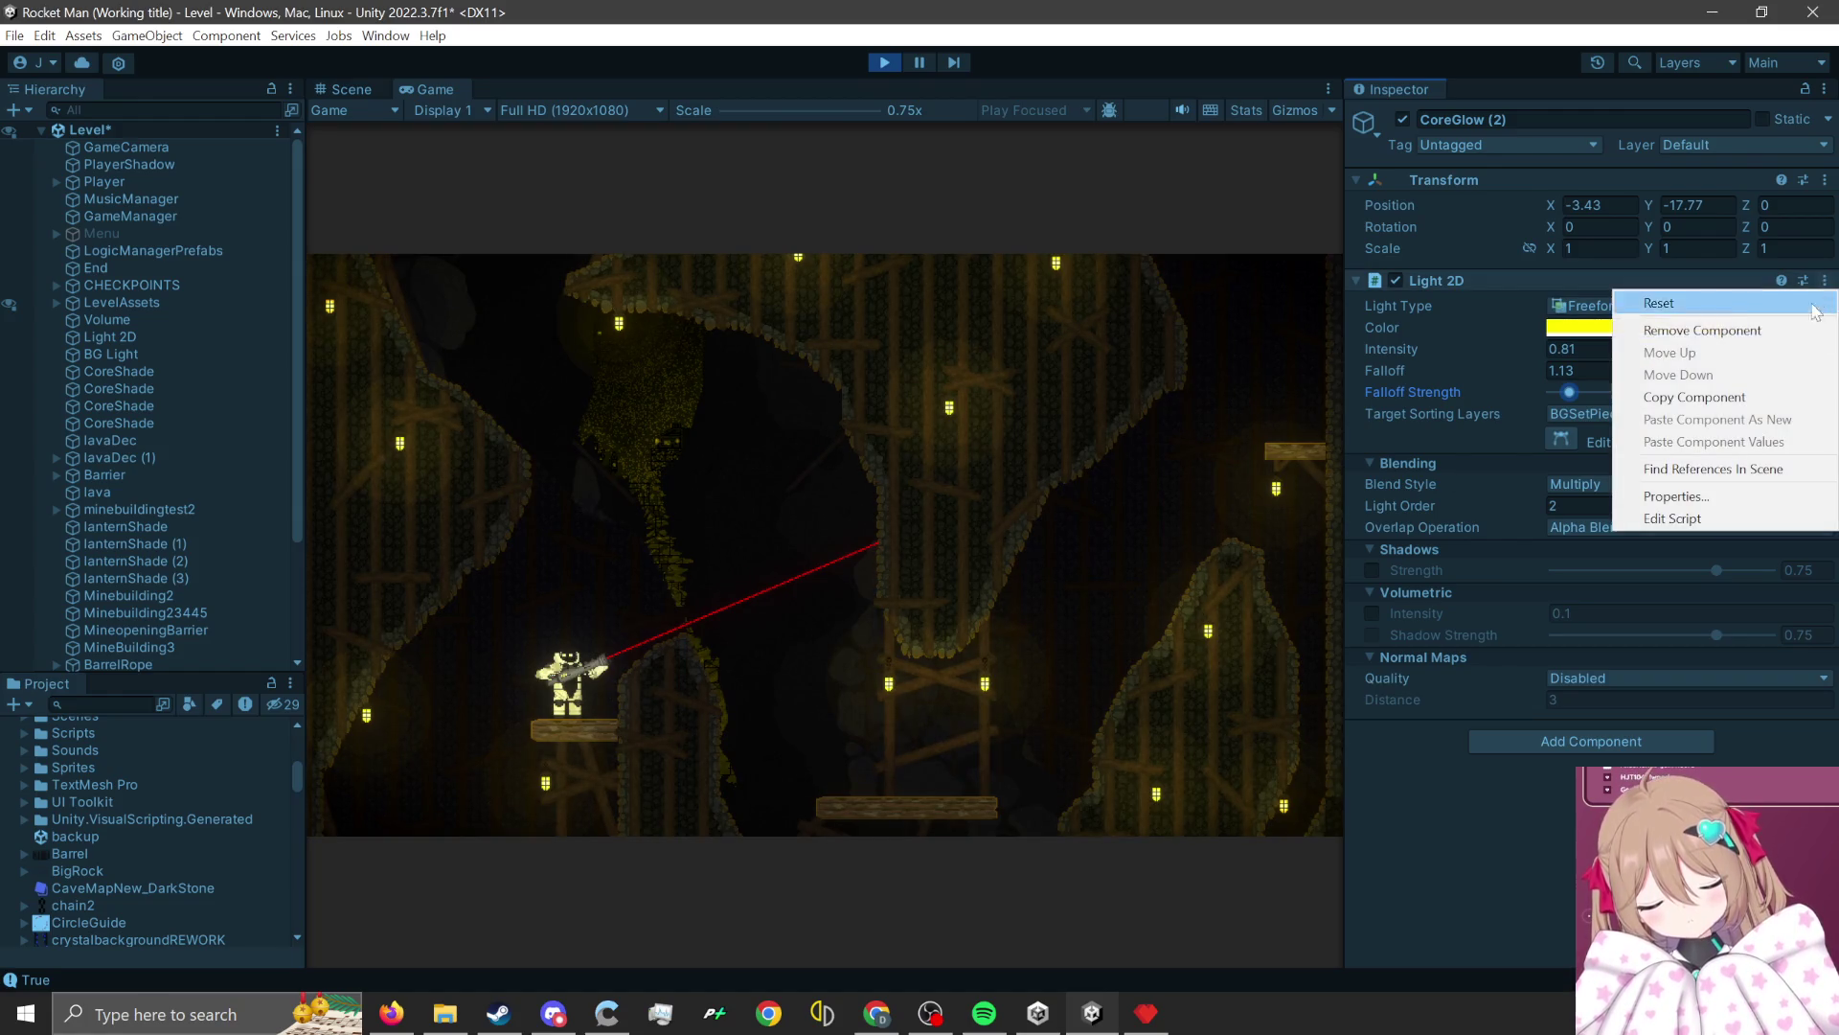
{"action": "left_click", "coordinate": [1754, 404]}
{"action": "left_click", "coordinate": [883, 63]}
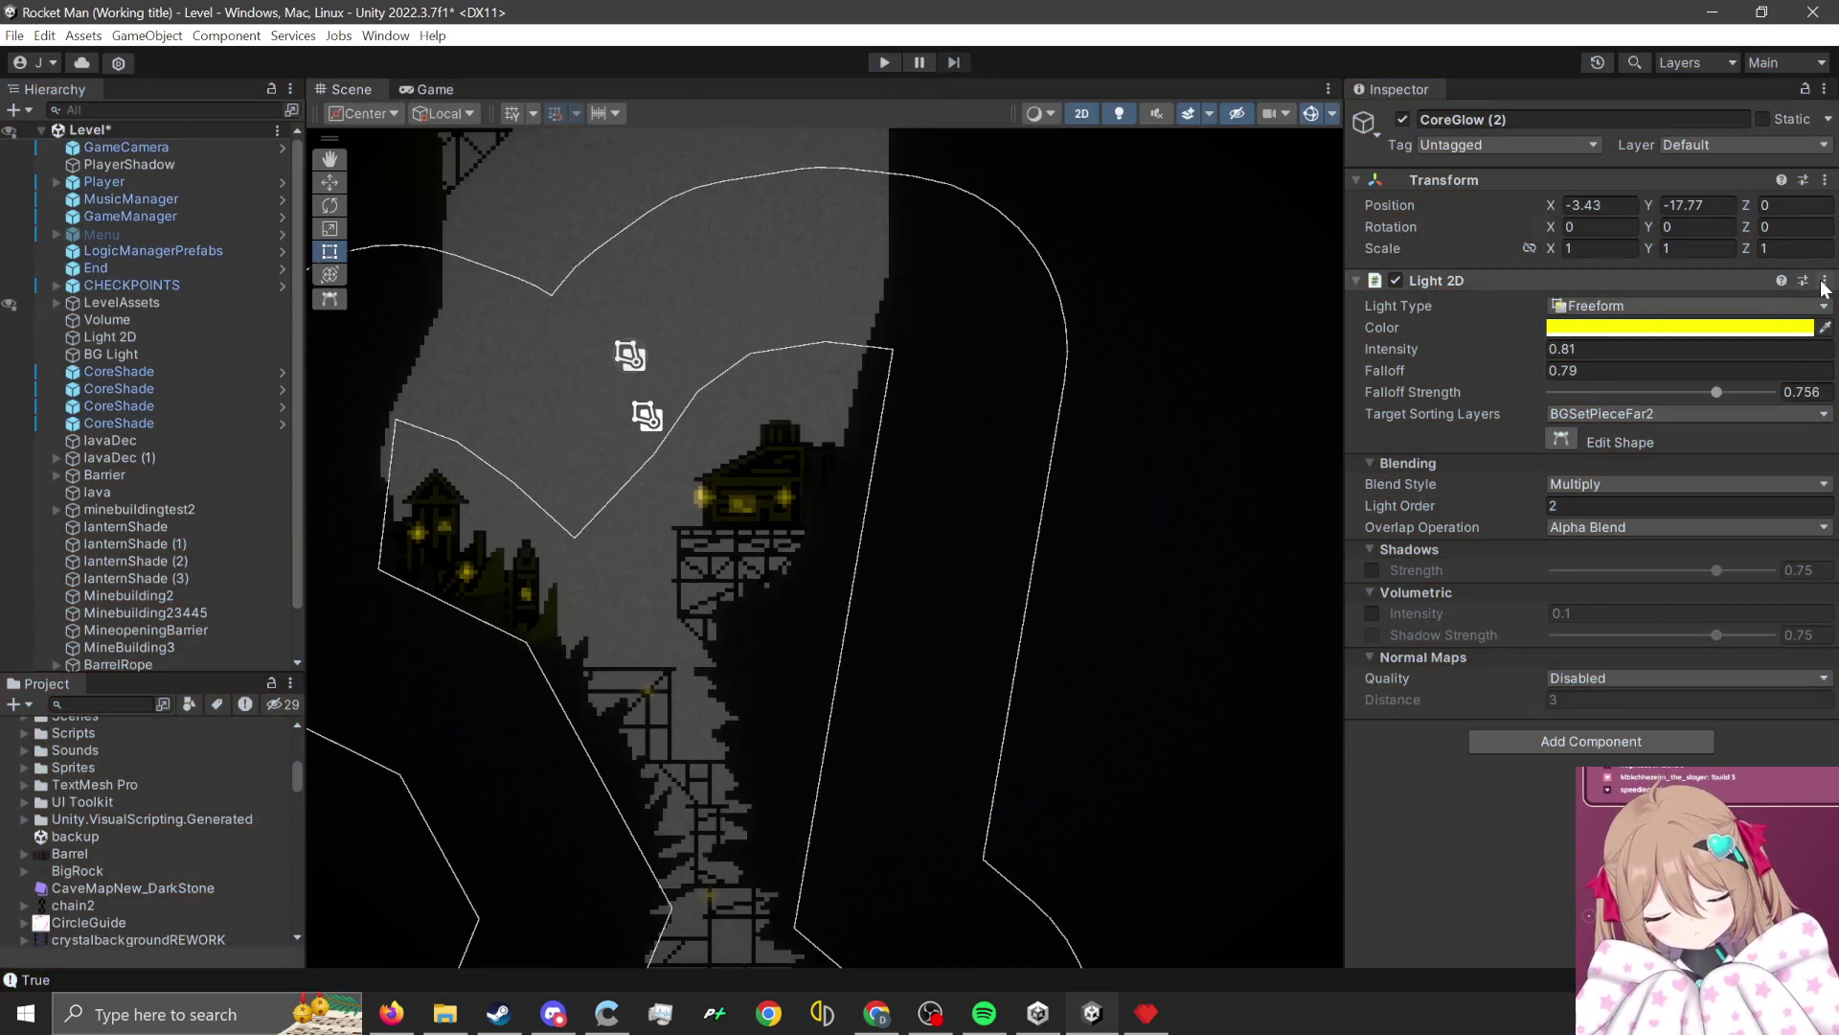
{"action": "left_click", "coordinate": [1824, 280]}
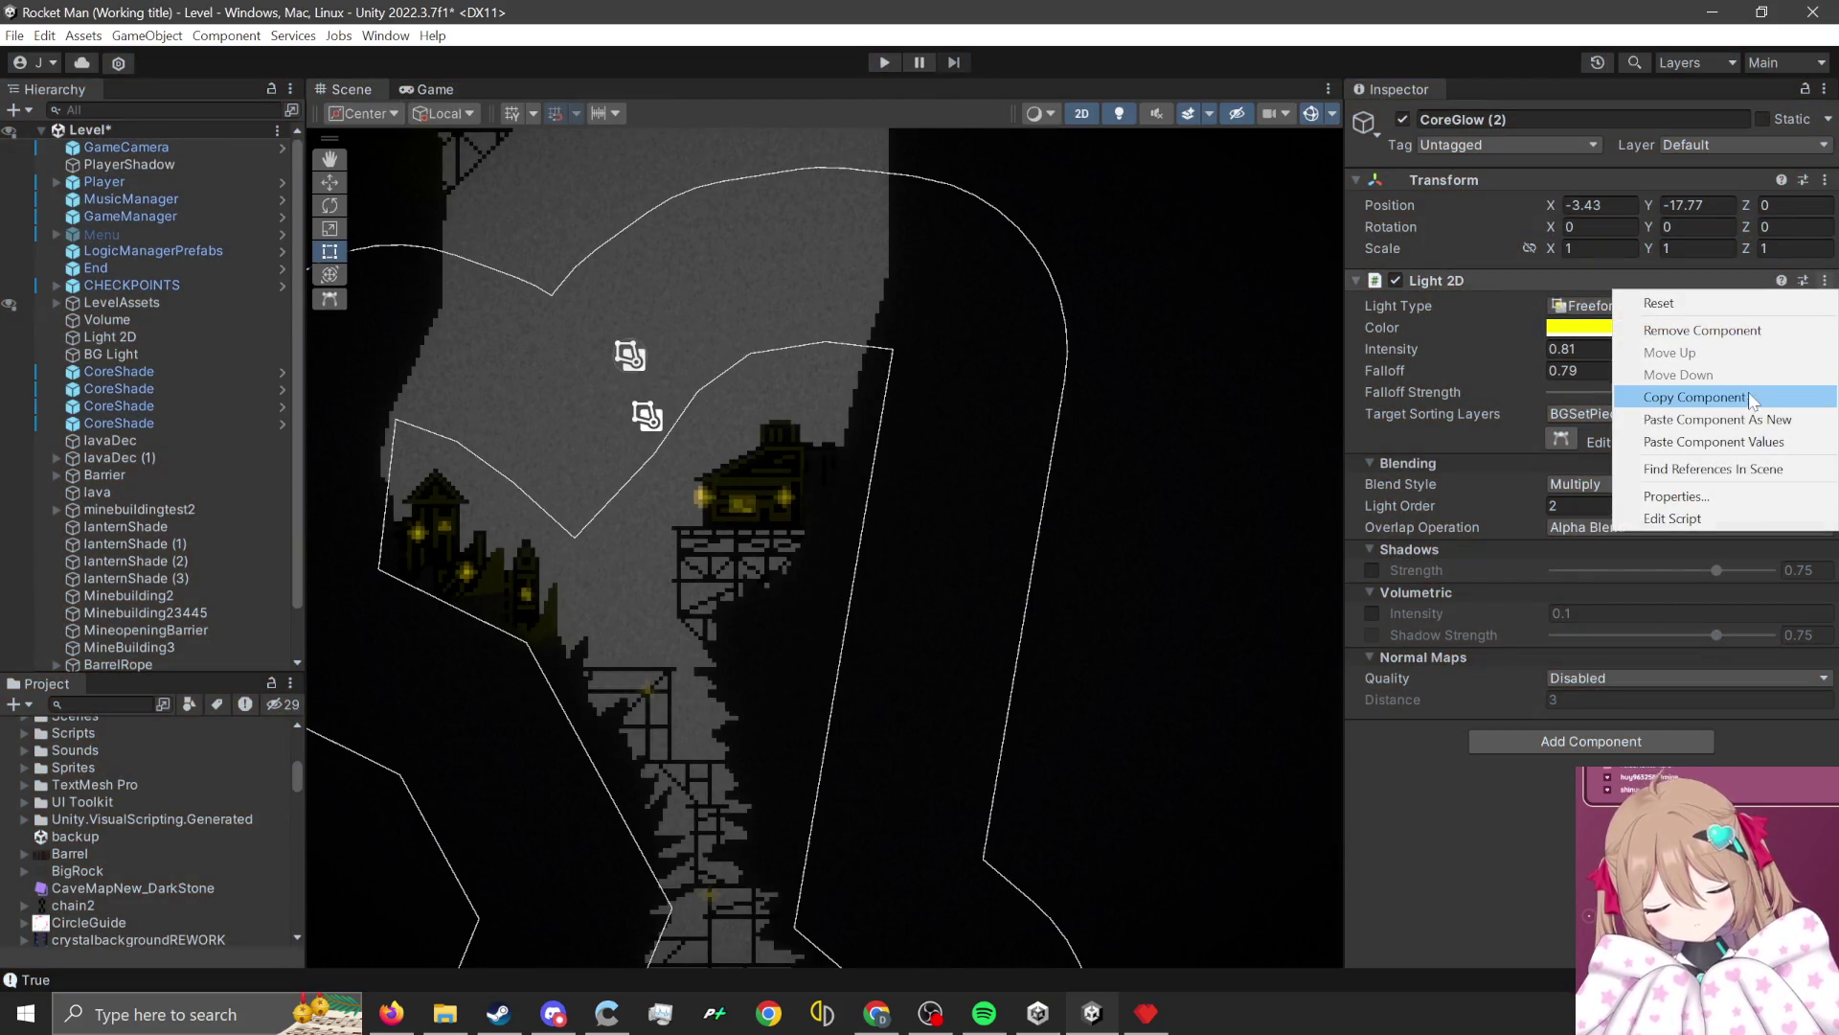
Paste the copied Light 2D values into CoreGlow (2) and zoom around to inspect its glow.
{"action": "left_click", "coordinate": [1713, 442]}
{"action": "scroll", "coordinate": [566, 738], "scroll_direction": "down", "scroll_amount": 2}
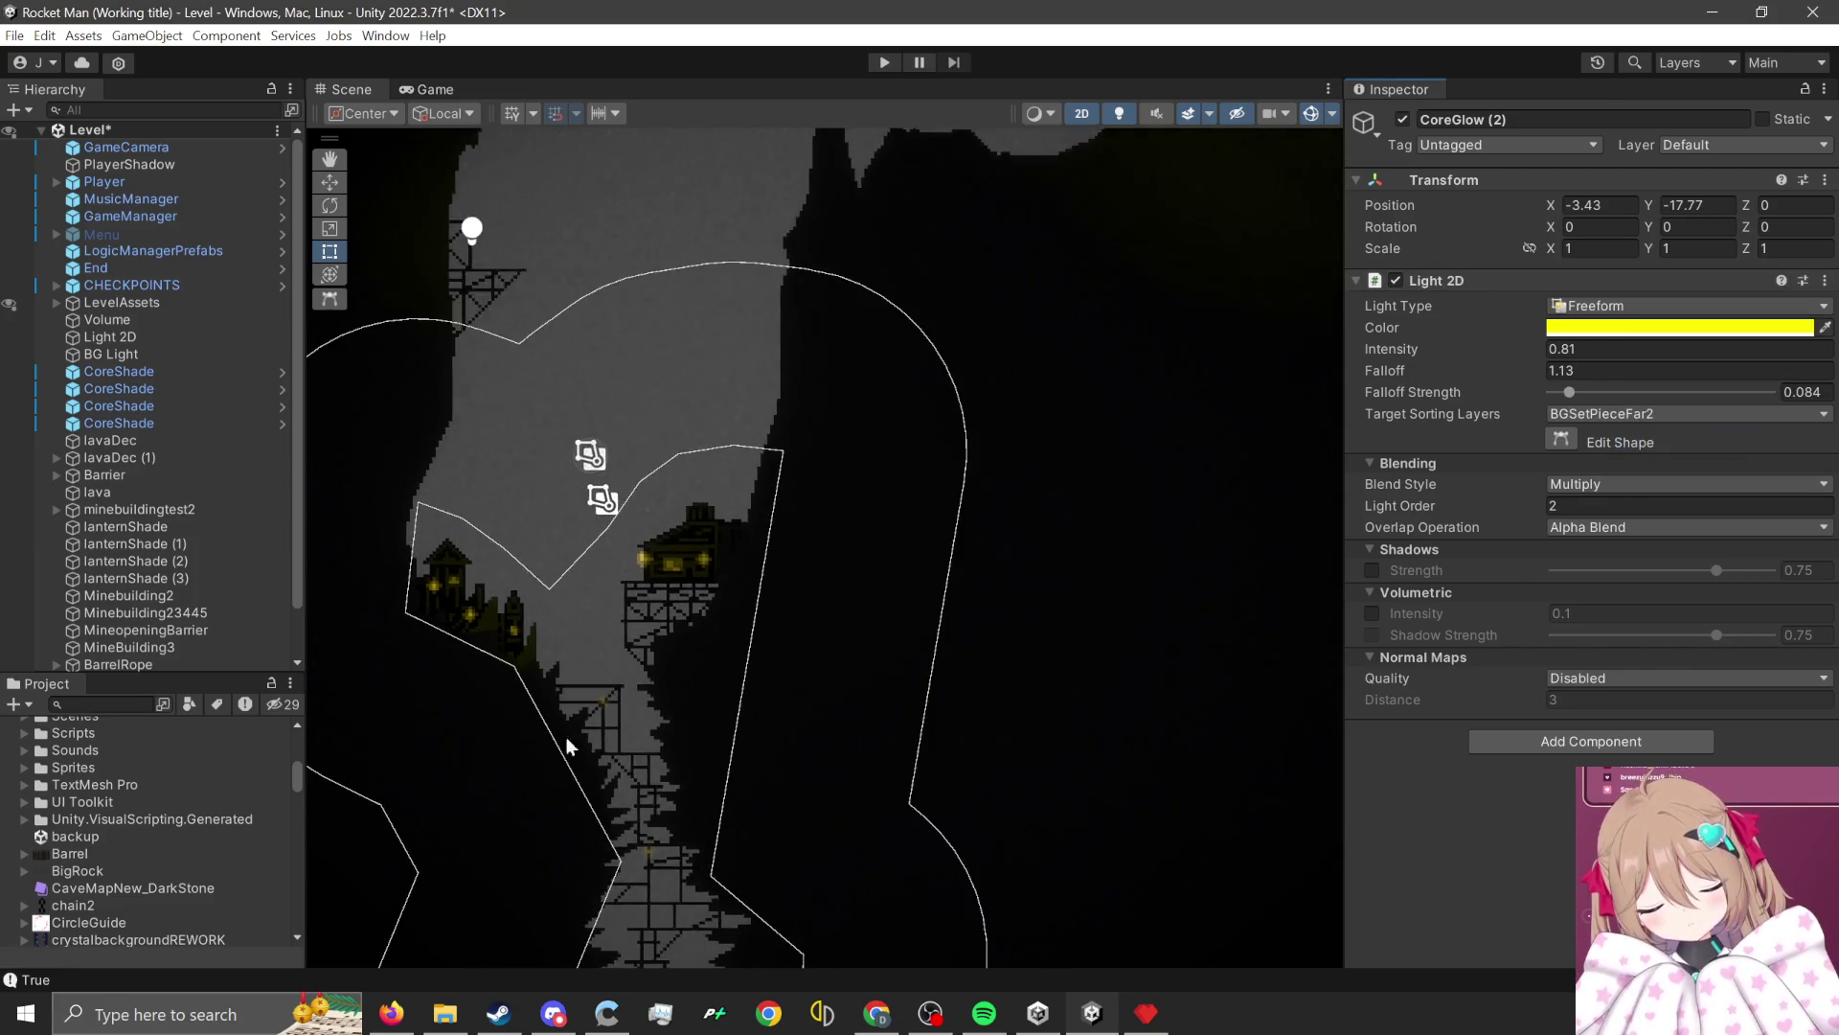
{"action": "scroll", "coordinate": [812, 665], "scroll_direction": "down", "scroll_amount": 2}
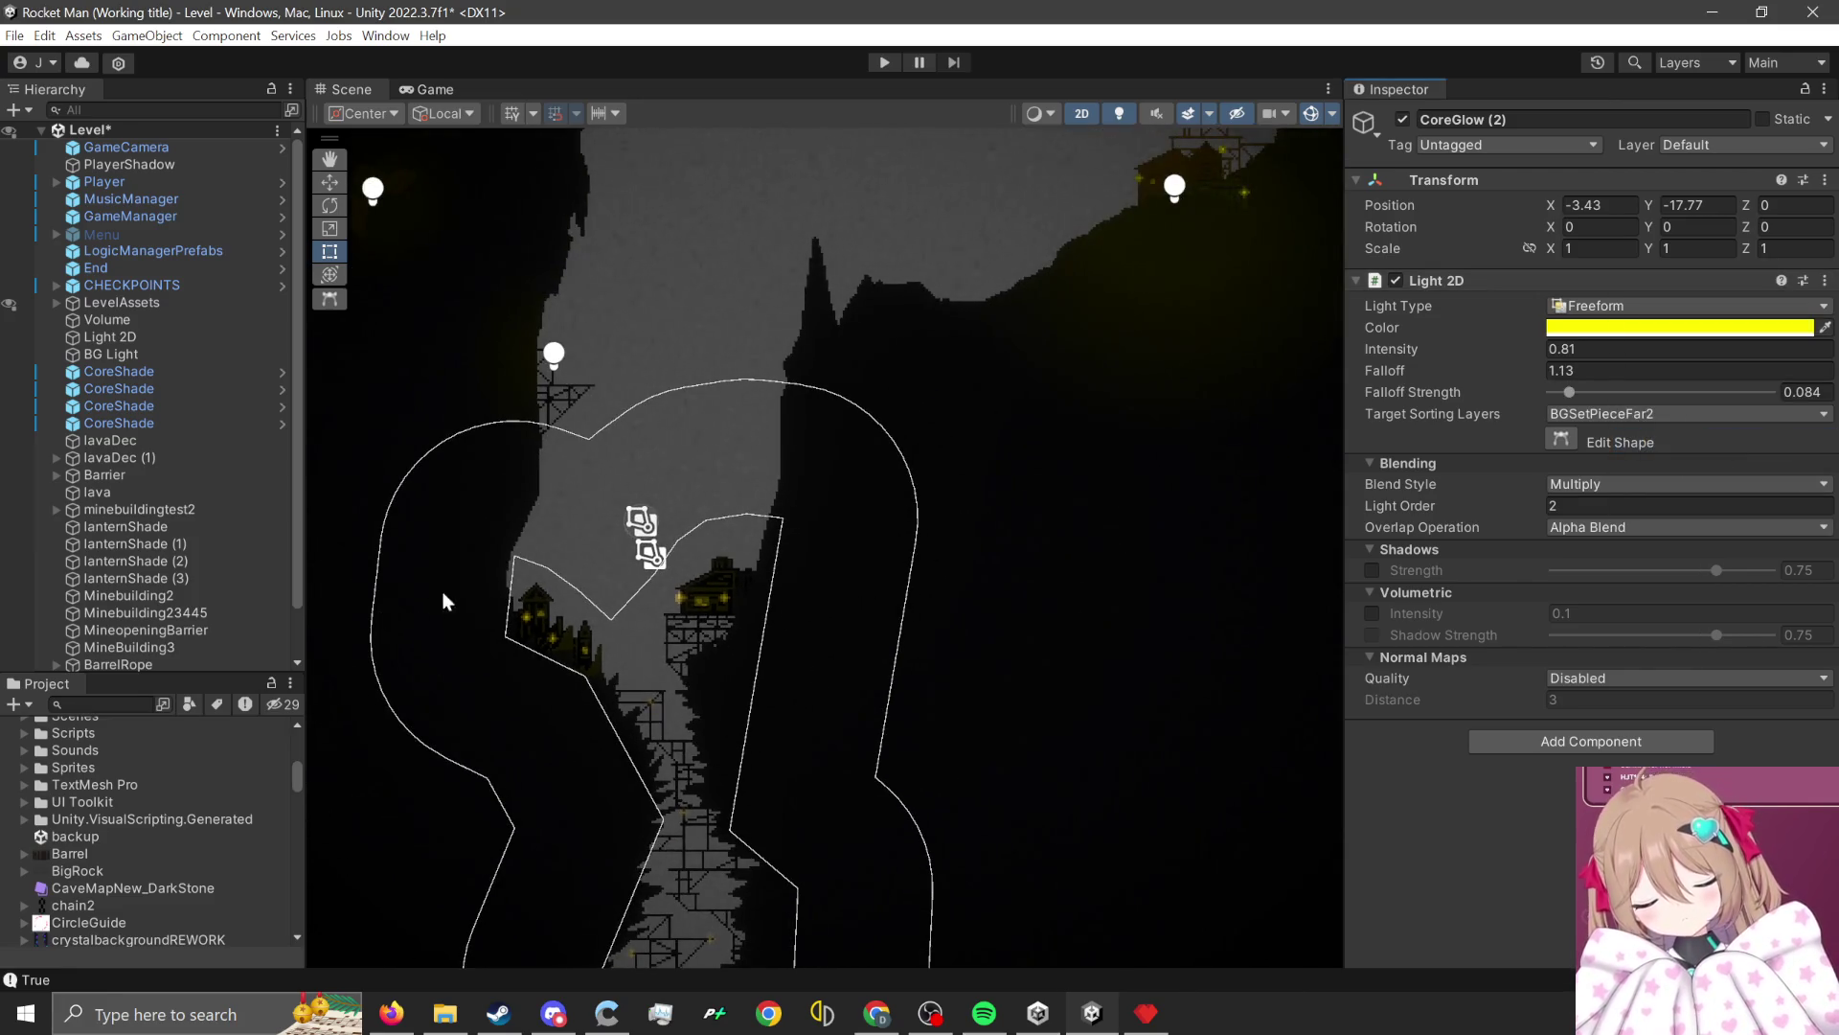
{"action": "scroll", "coordinate": [479, 603], "scroll_direction": "down", "scroll_amount": 1}
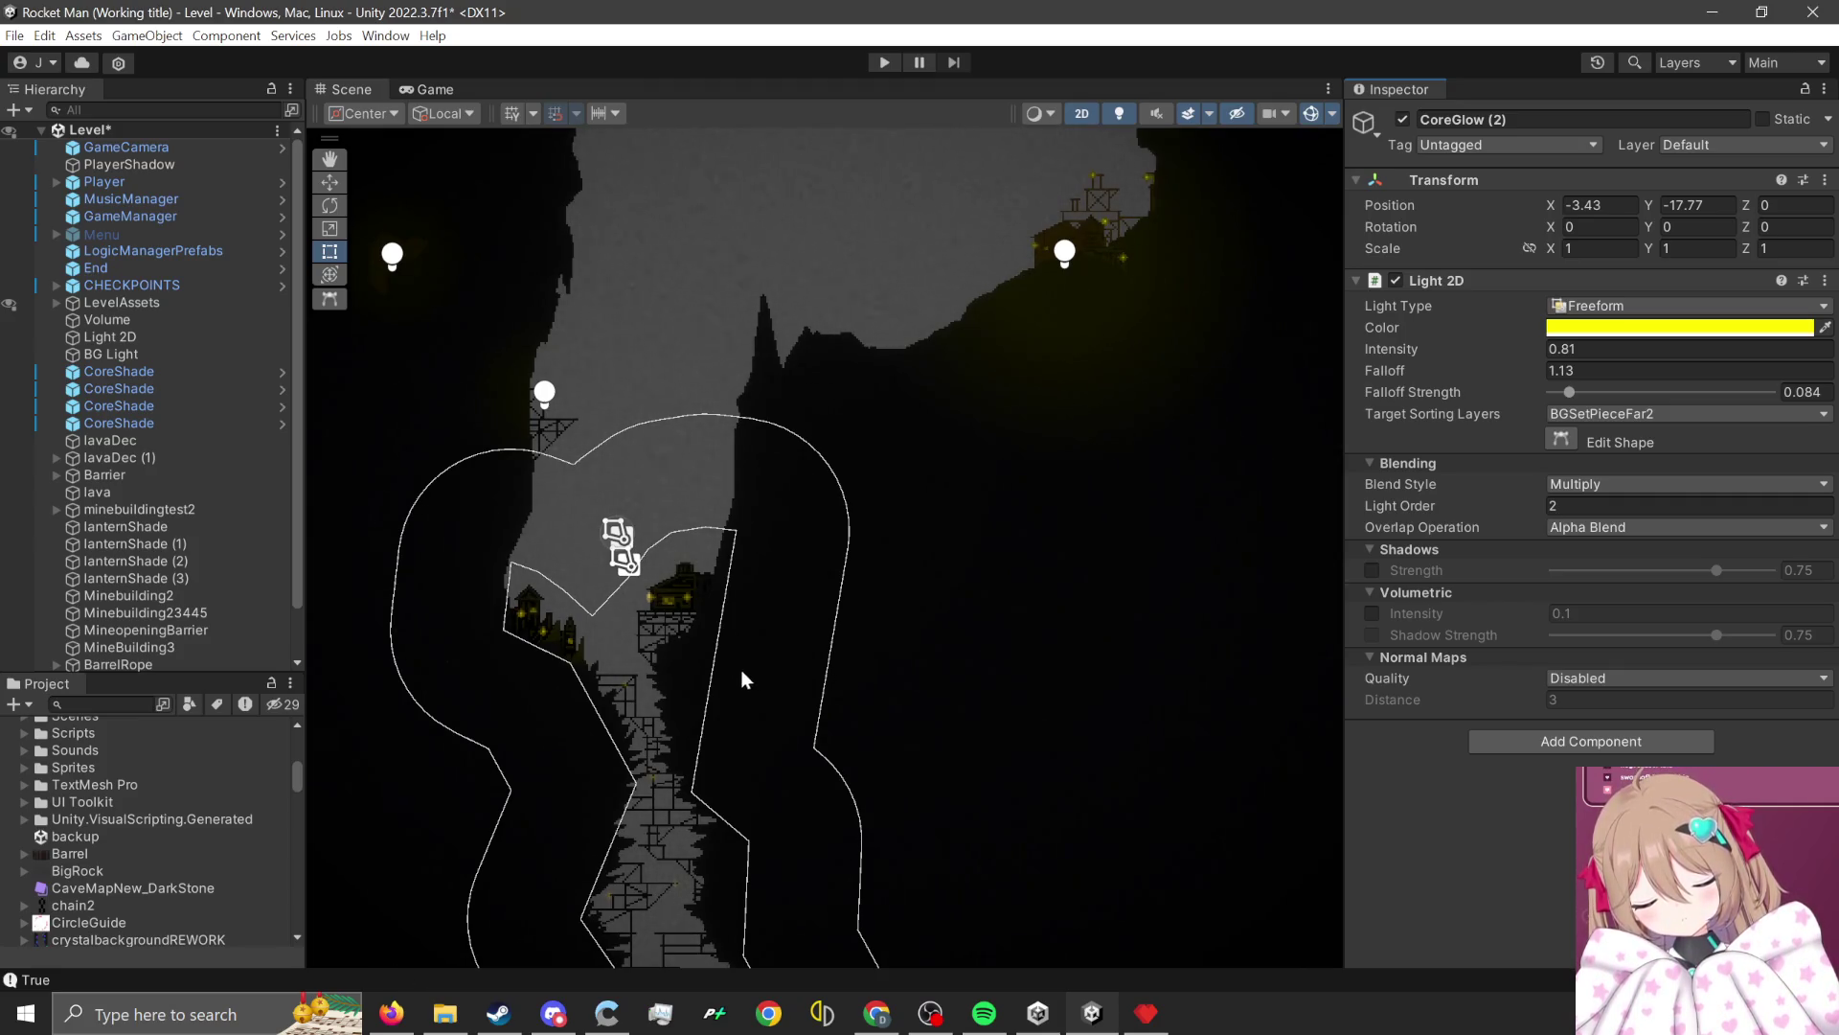
{"action": "scroll", "coordinate": [739, 670], "scroll_direction": "up", "scroll_amount": 3}
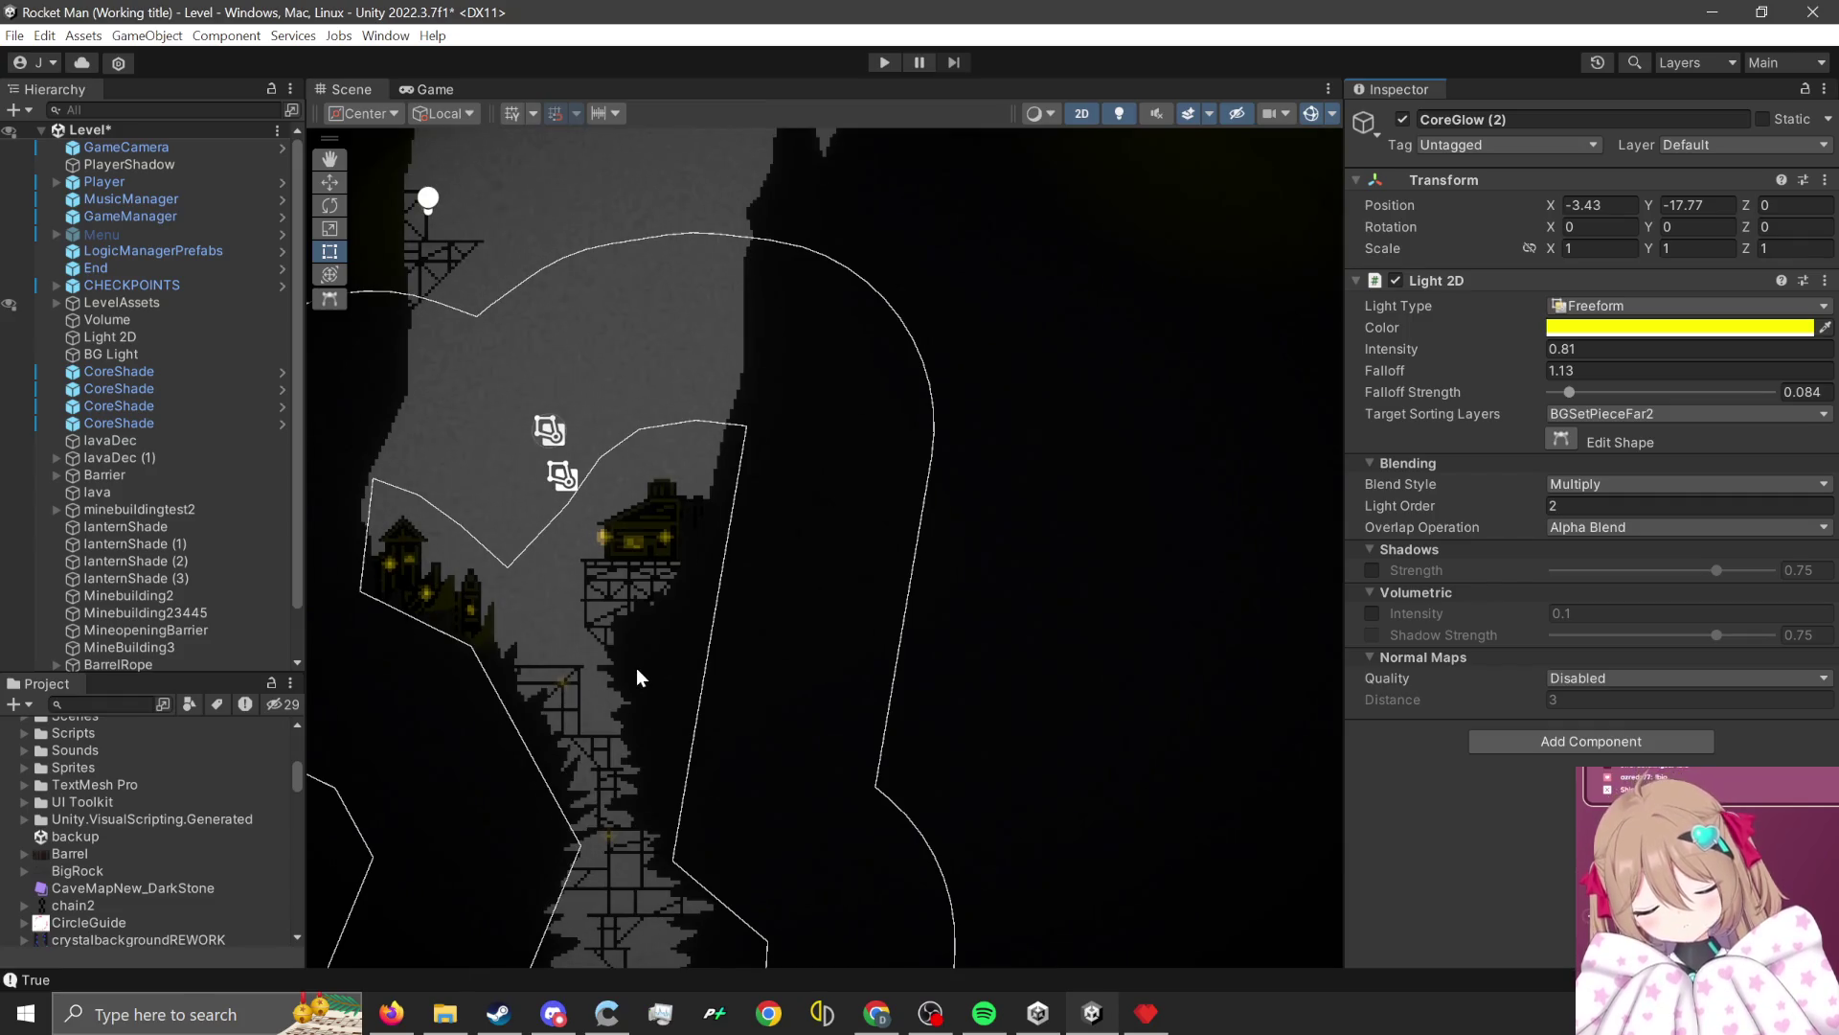
{"action": "scroll", "coordinate": [508, 418], "scroll_direction": "up", "scroll_amount": 2}
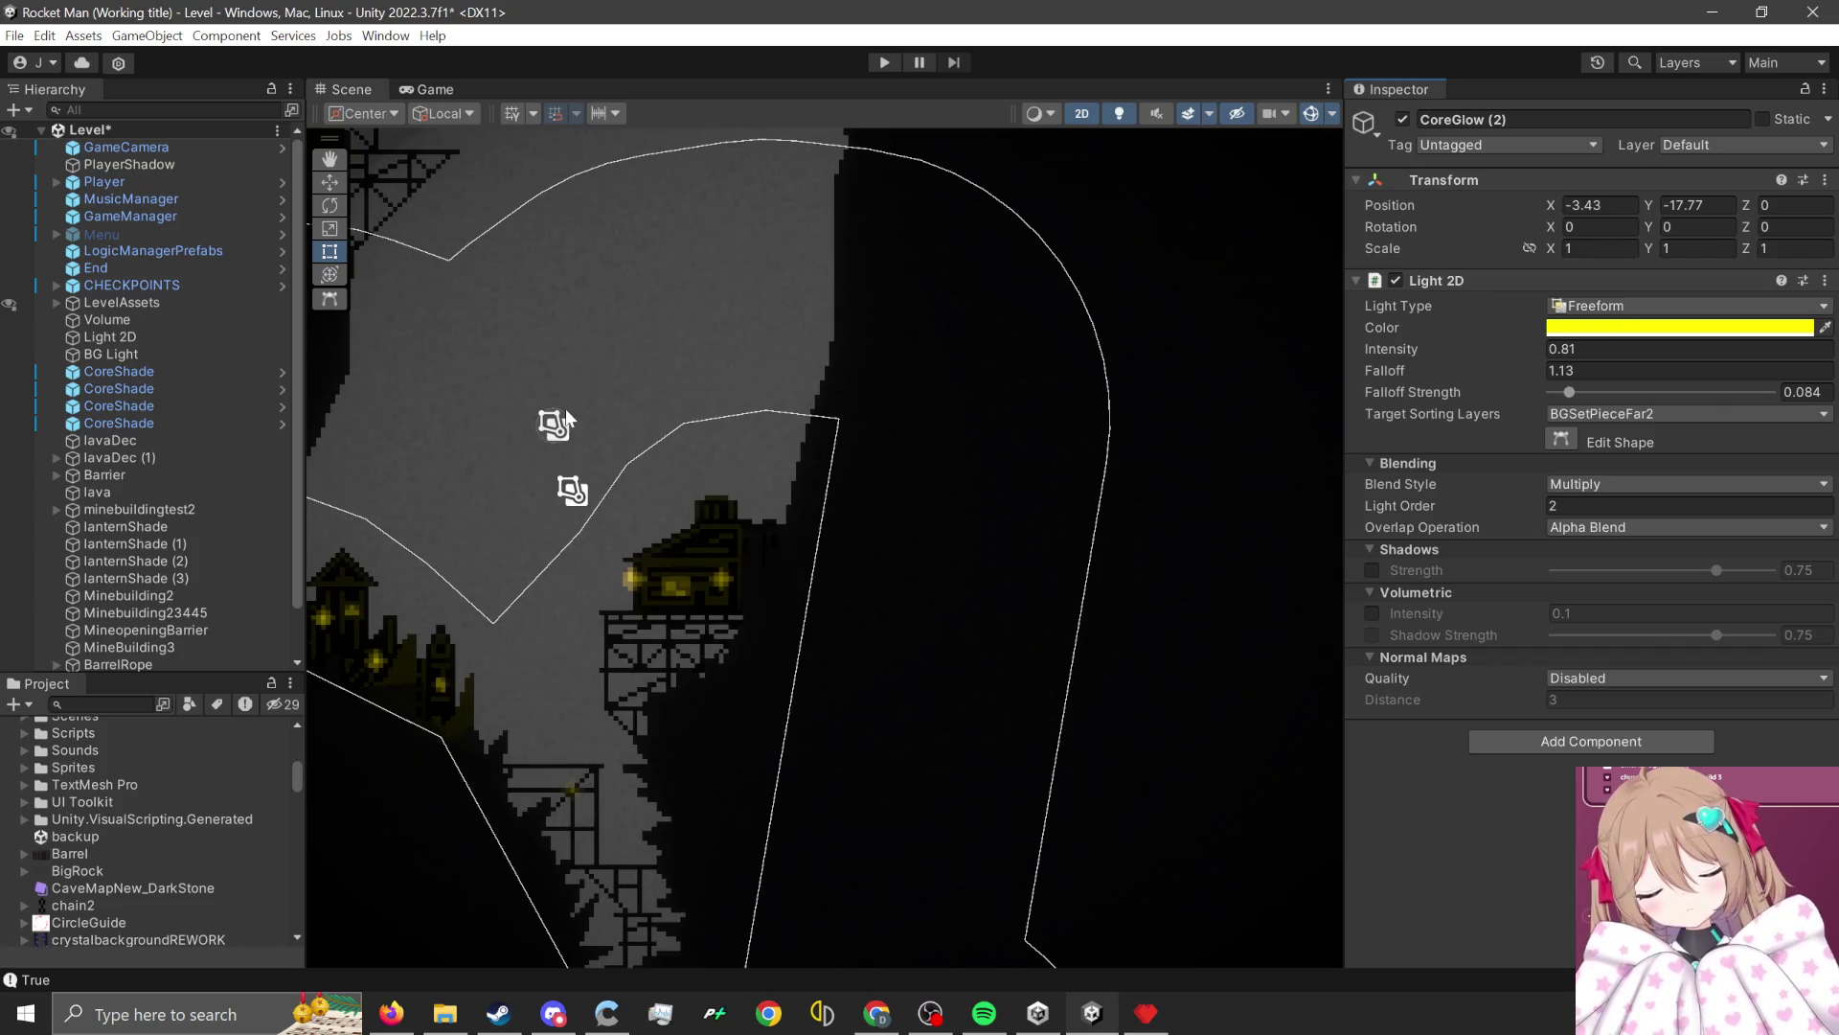
{"action": "scroll", "coordinate": [567, 410], "scroll_direction": "down", "scroll_amount": 2}
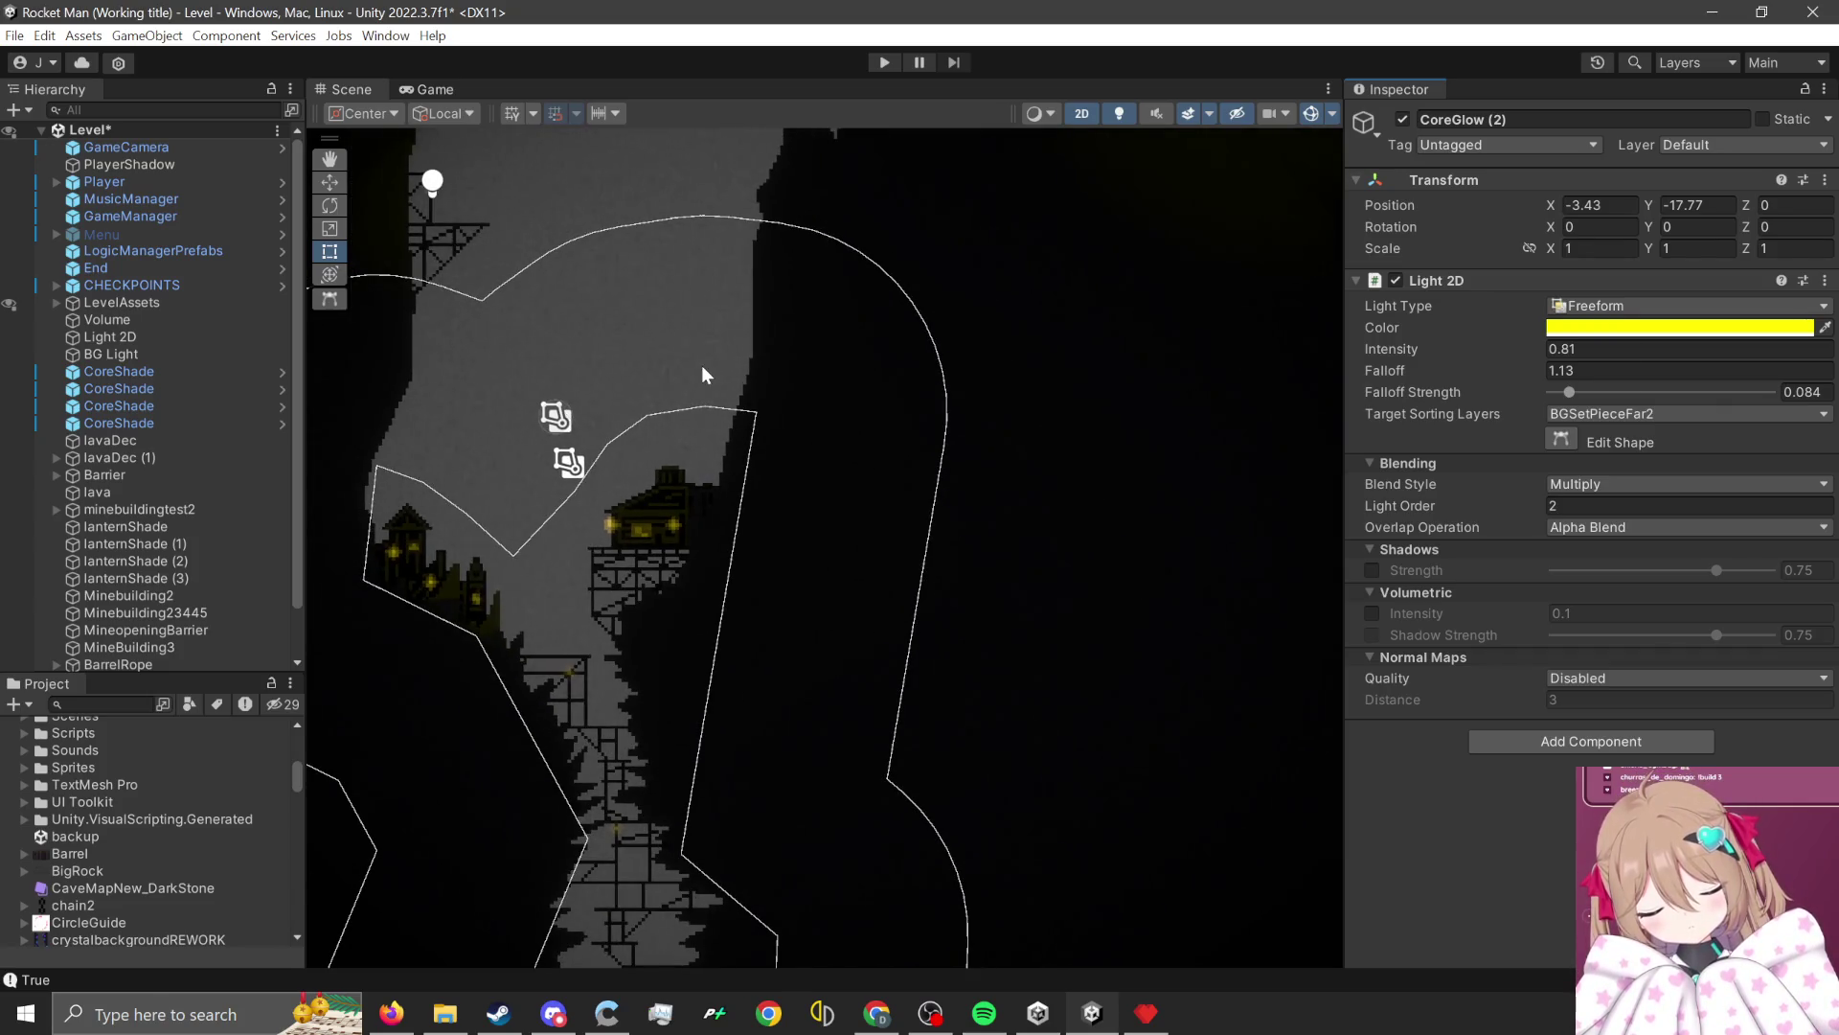
{"action": "scroll", "coordinate": [687, 648], "scroll_direction": "down", "scroll_amount": 3}
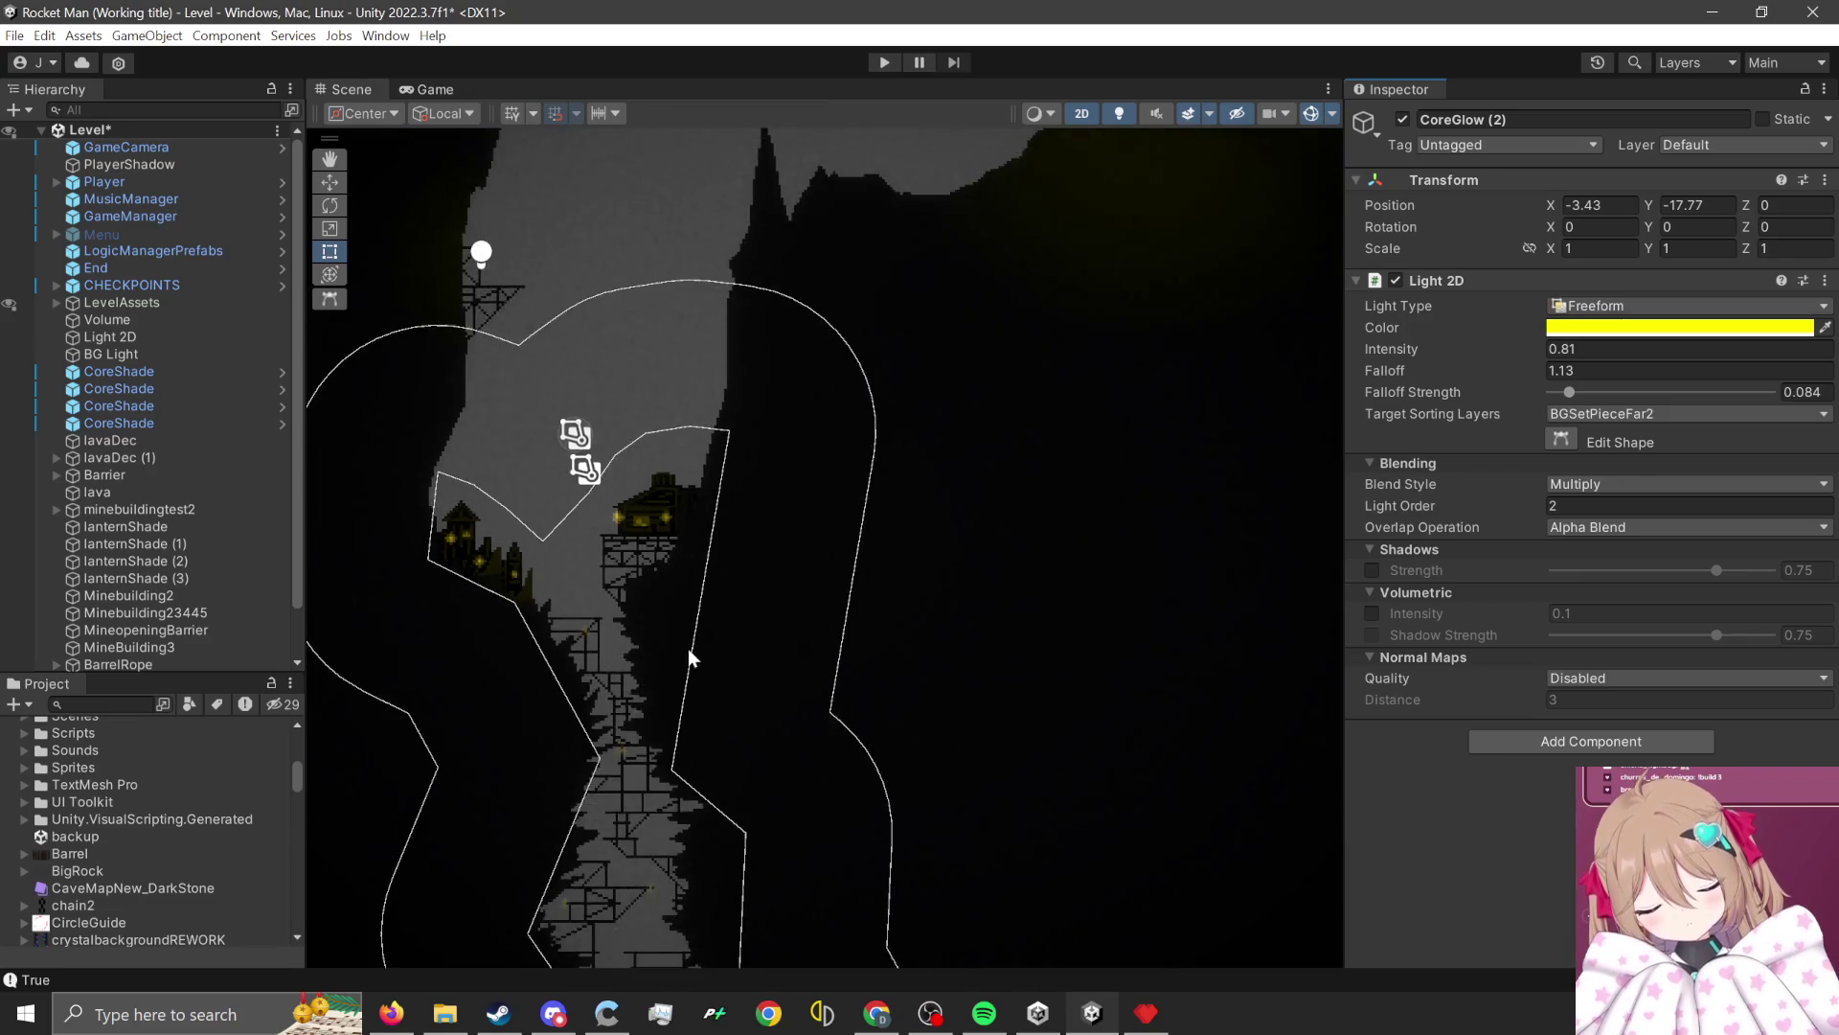
{"action": "scroll", "coordinate": [628, 628], "scroll_direction": "down", "scroll_amount": 3}
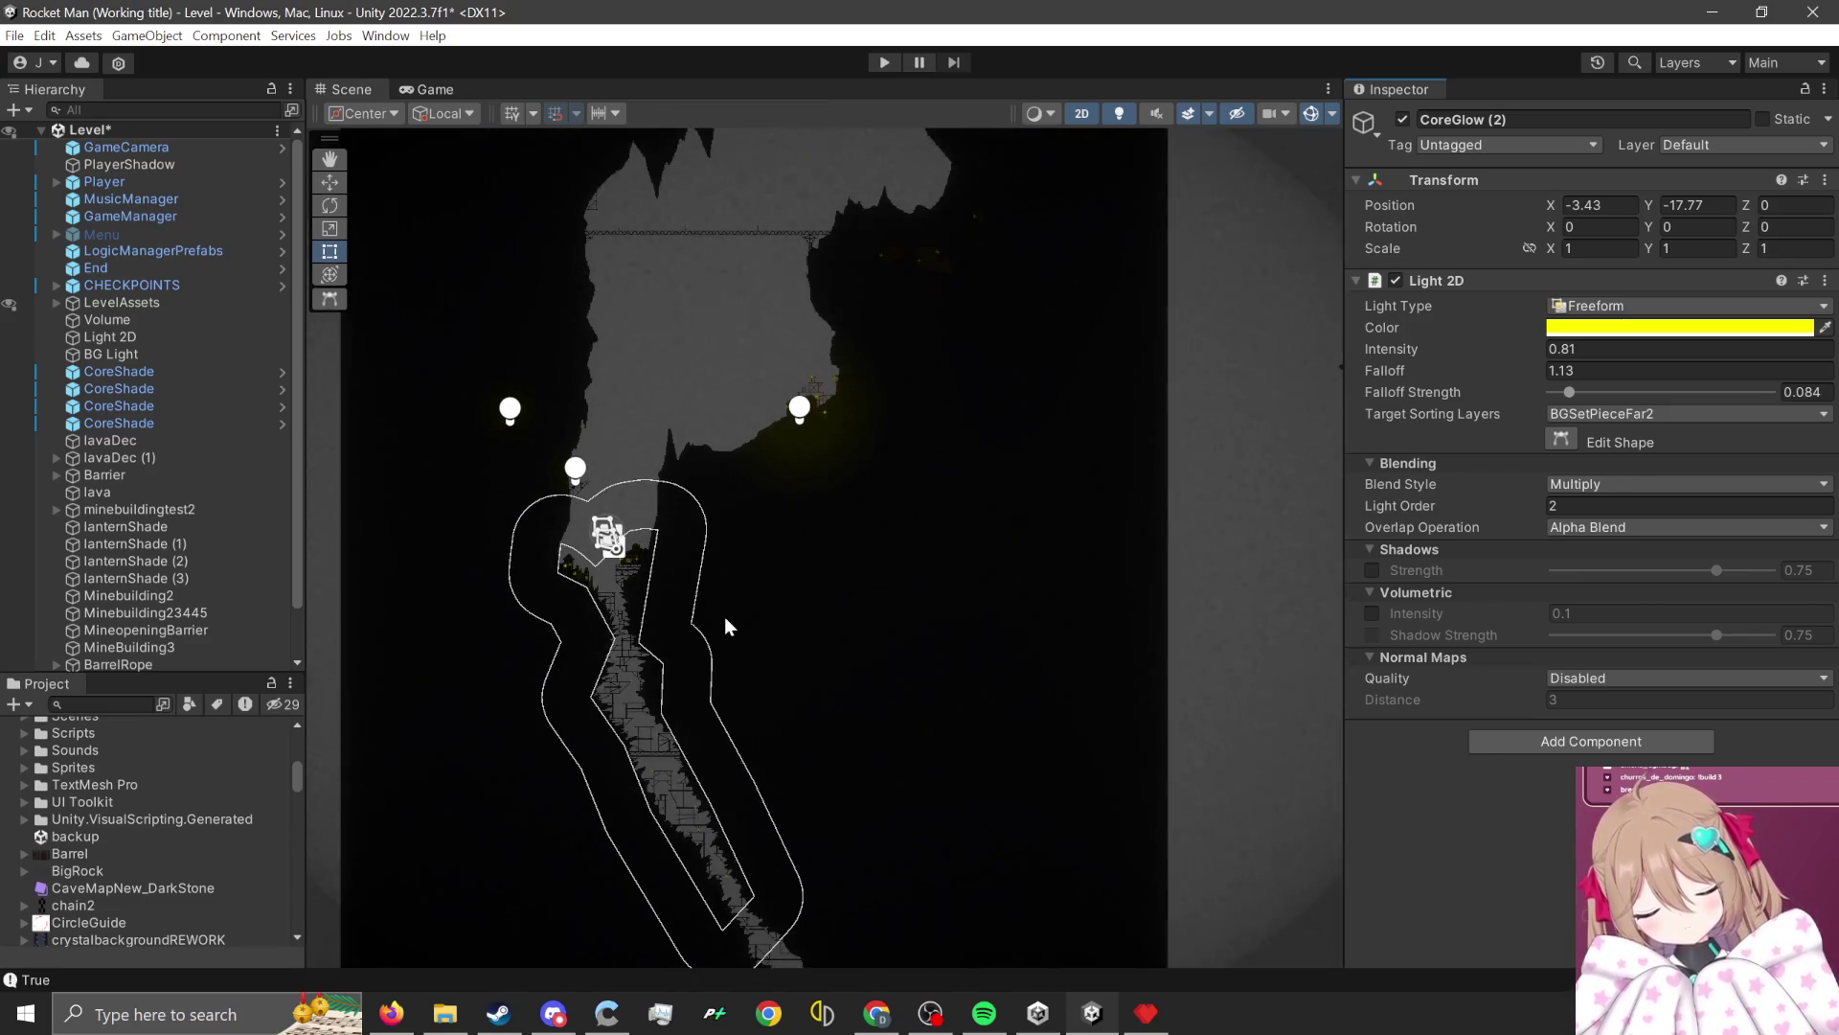
{"action": "scroll", "coordinate": [596, 496], "scroll_direction": "up", "scroll_amount": 5}
{"action": "scroll", "coordinate": [605, 488], "scroll_direction": "up", "scroll_amount": 2}
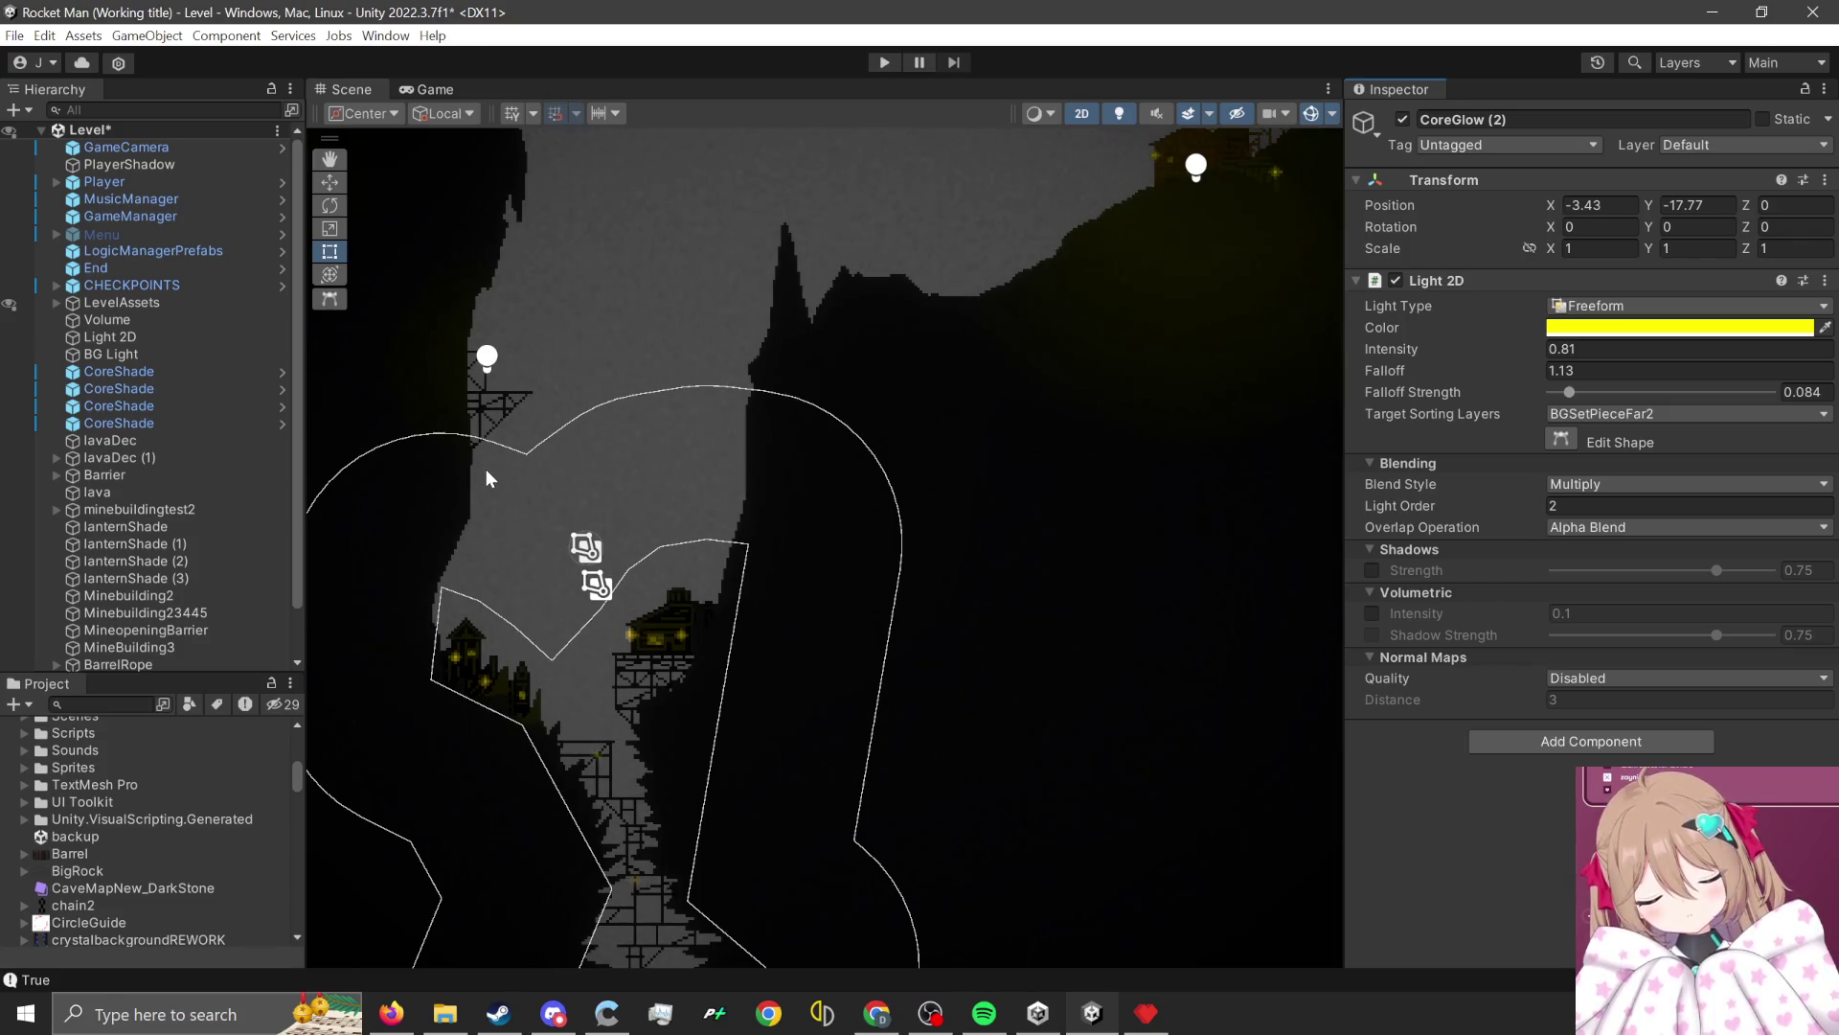
{"action": "scroll", "coordinate": [498, 415], "scroll_direction": "up", "scroll_amount": 5}
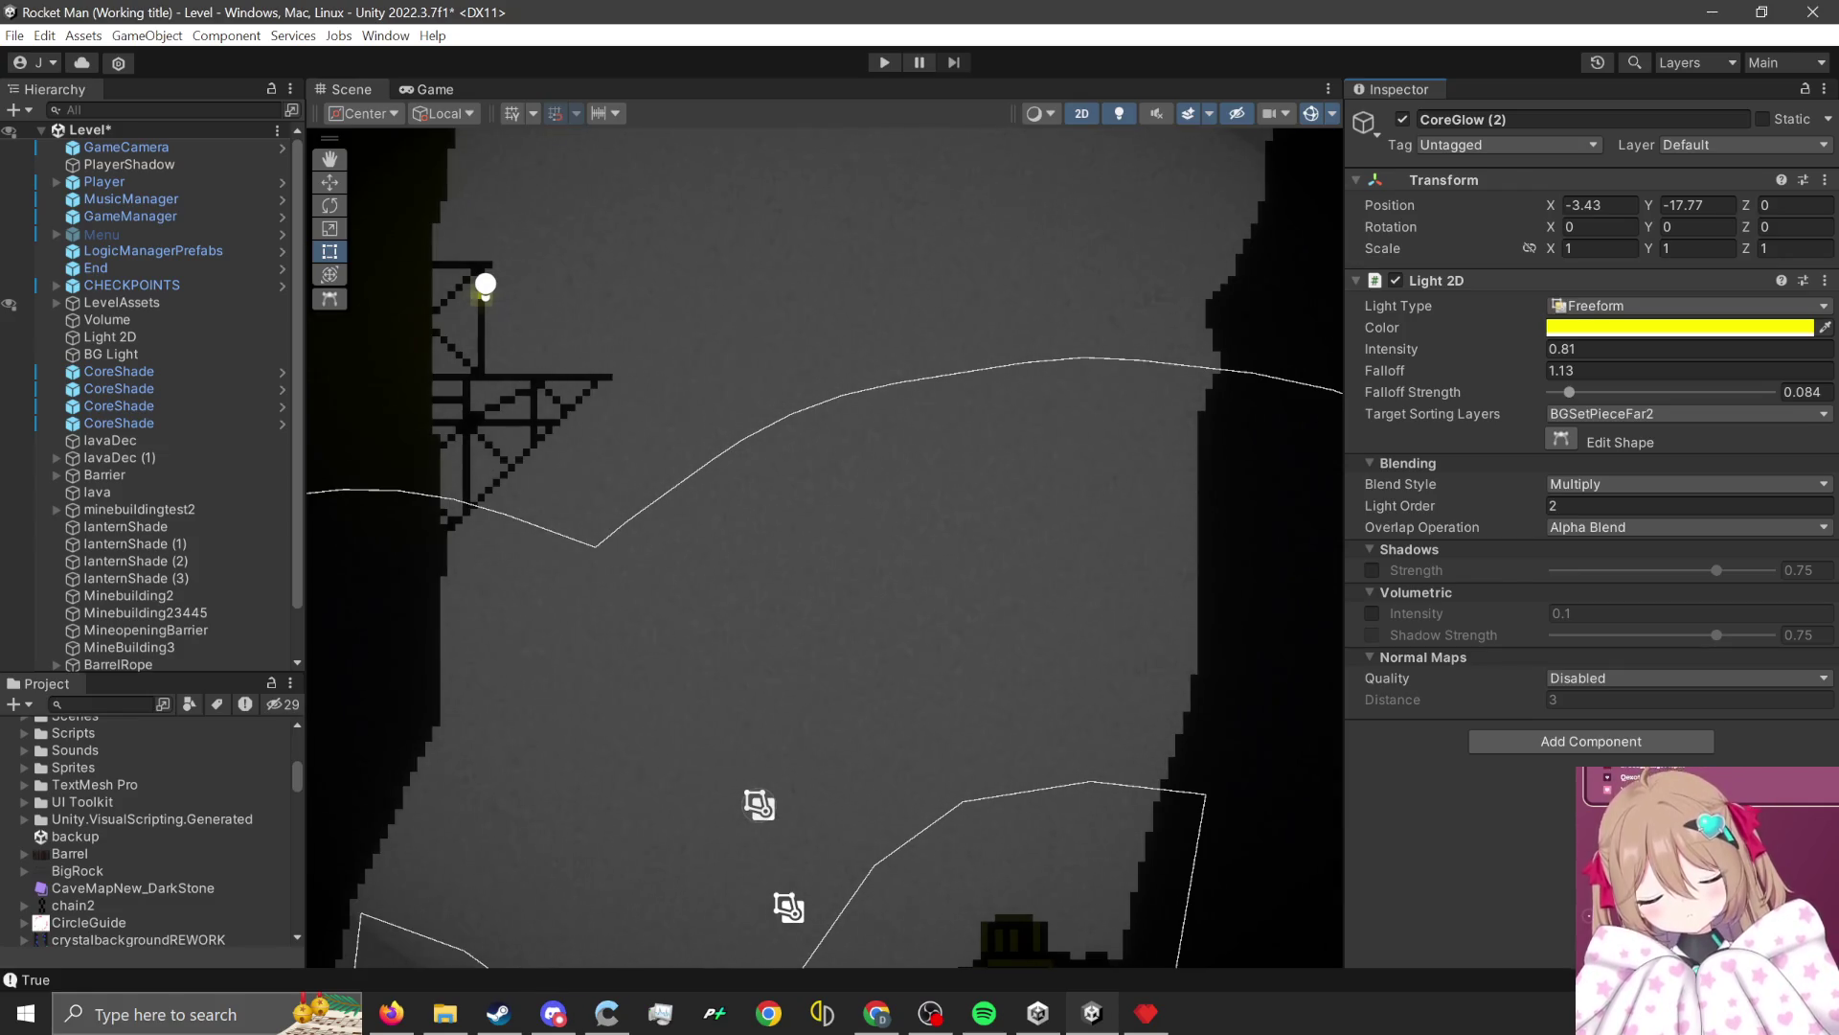
{"action": "scroll", "coordinate": [865, 508], "scroll_direction": "down", "scroll_amount": 5}
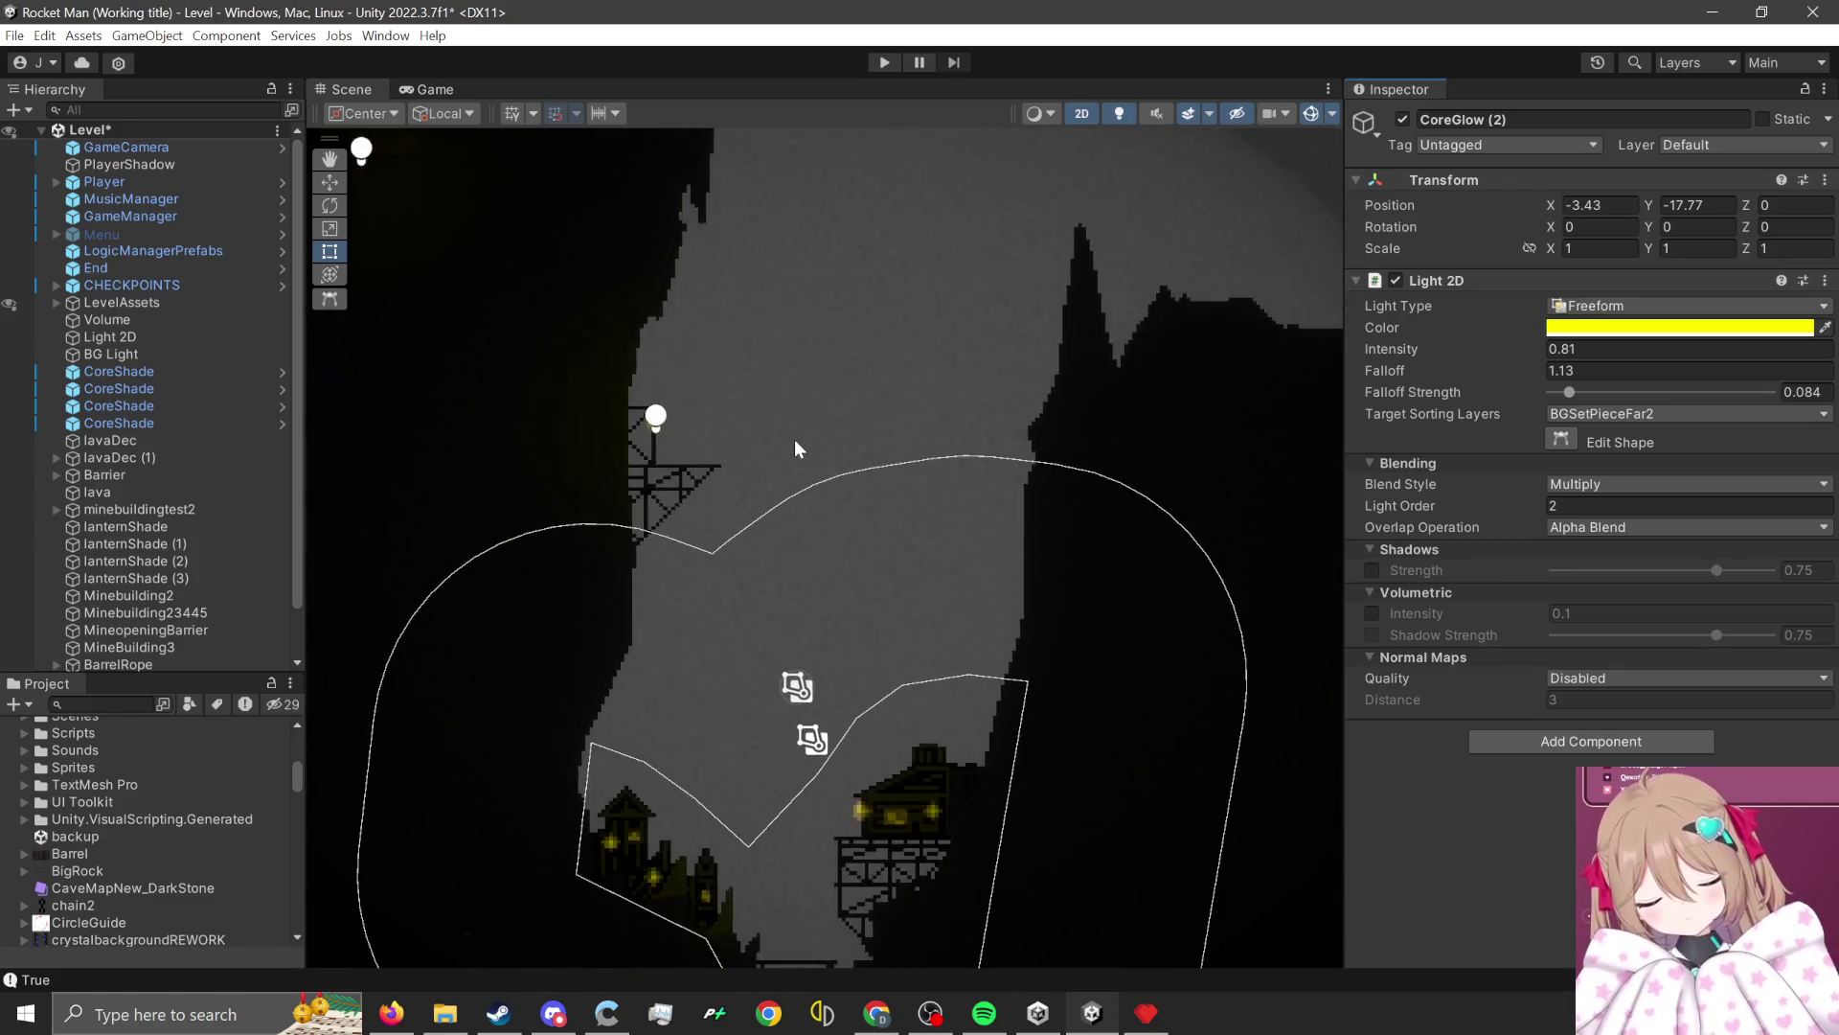
{"action": "scroll", "coordinate": [795, 448], "scroll_direction": "up", "scroll_amount": 6}
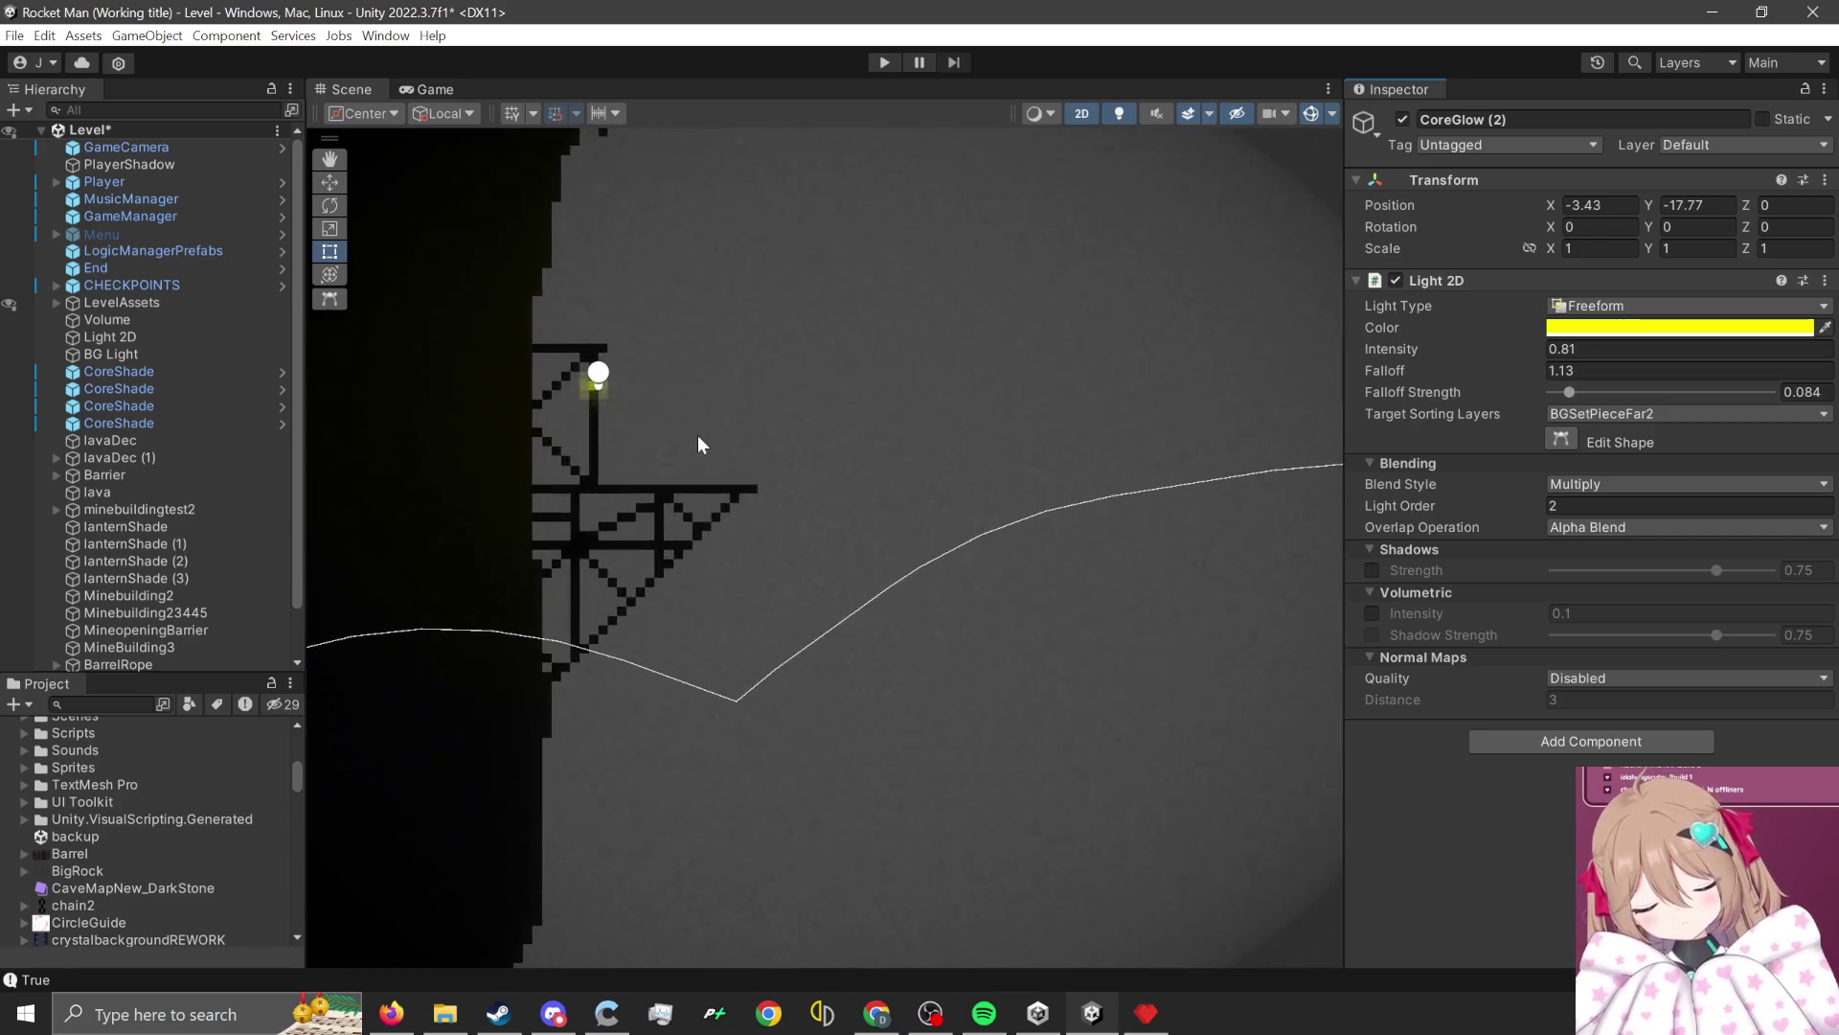
{"action": "scroll", "coordinate": [698, 449], "scroll_direction": "up", "scroll_amount": 1}
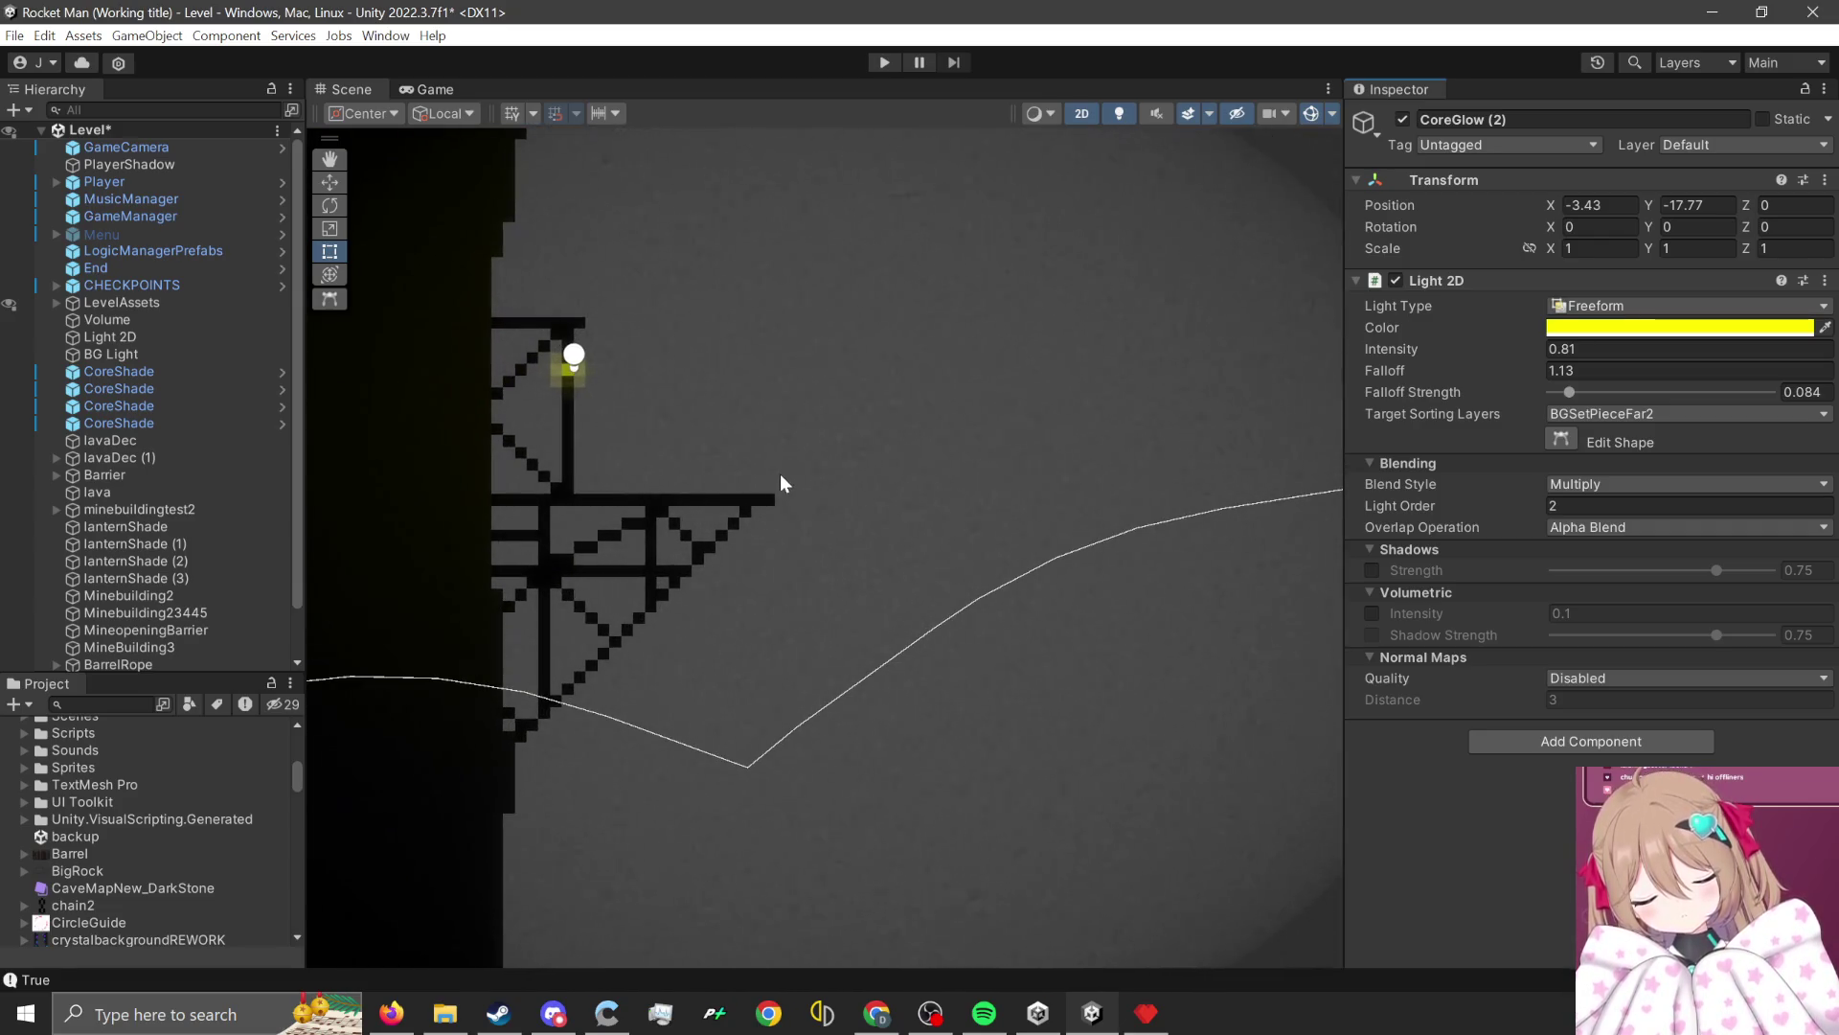
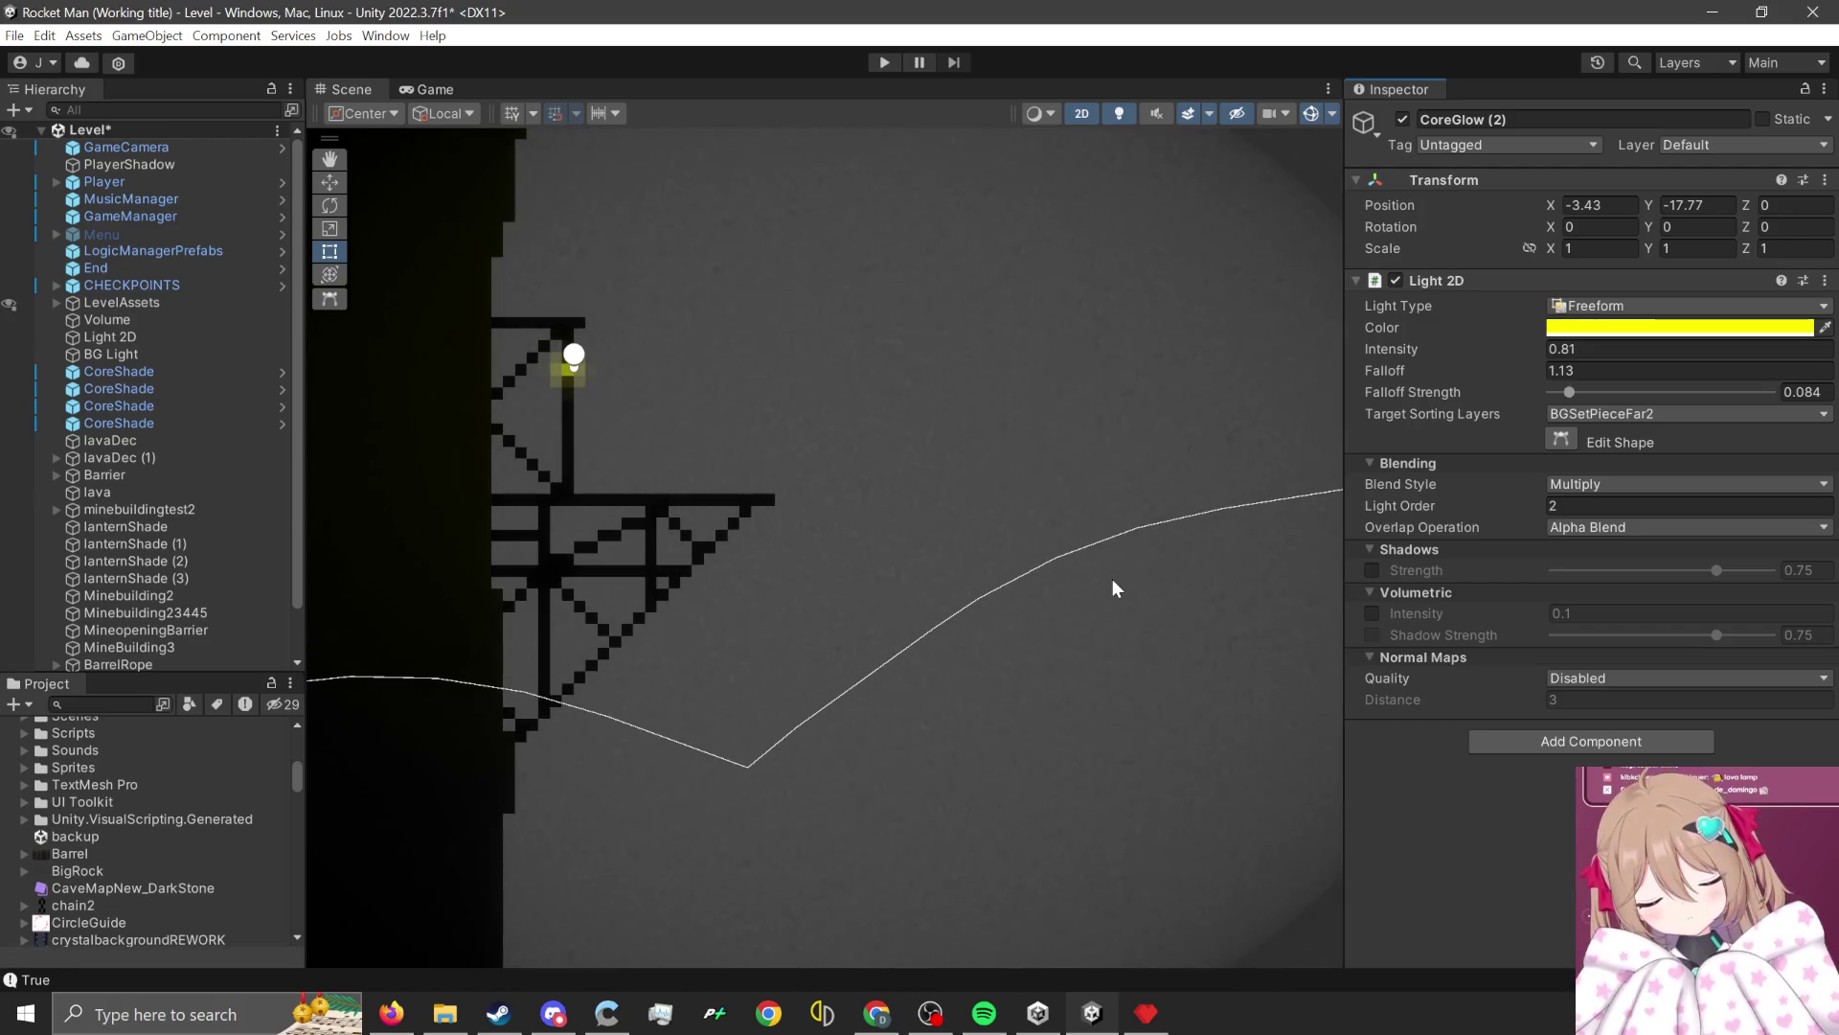
Select CoreGlow (7), review its Target Sorting Layers and Blend Style, and enter Play mode.
{"action": "scroll", "coordinate": [820, 504], "scroll_direction": "down", "scroll_amount": 5}
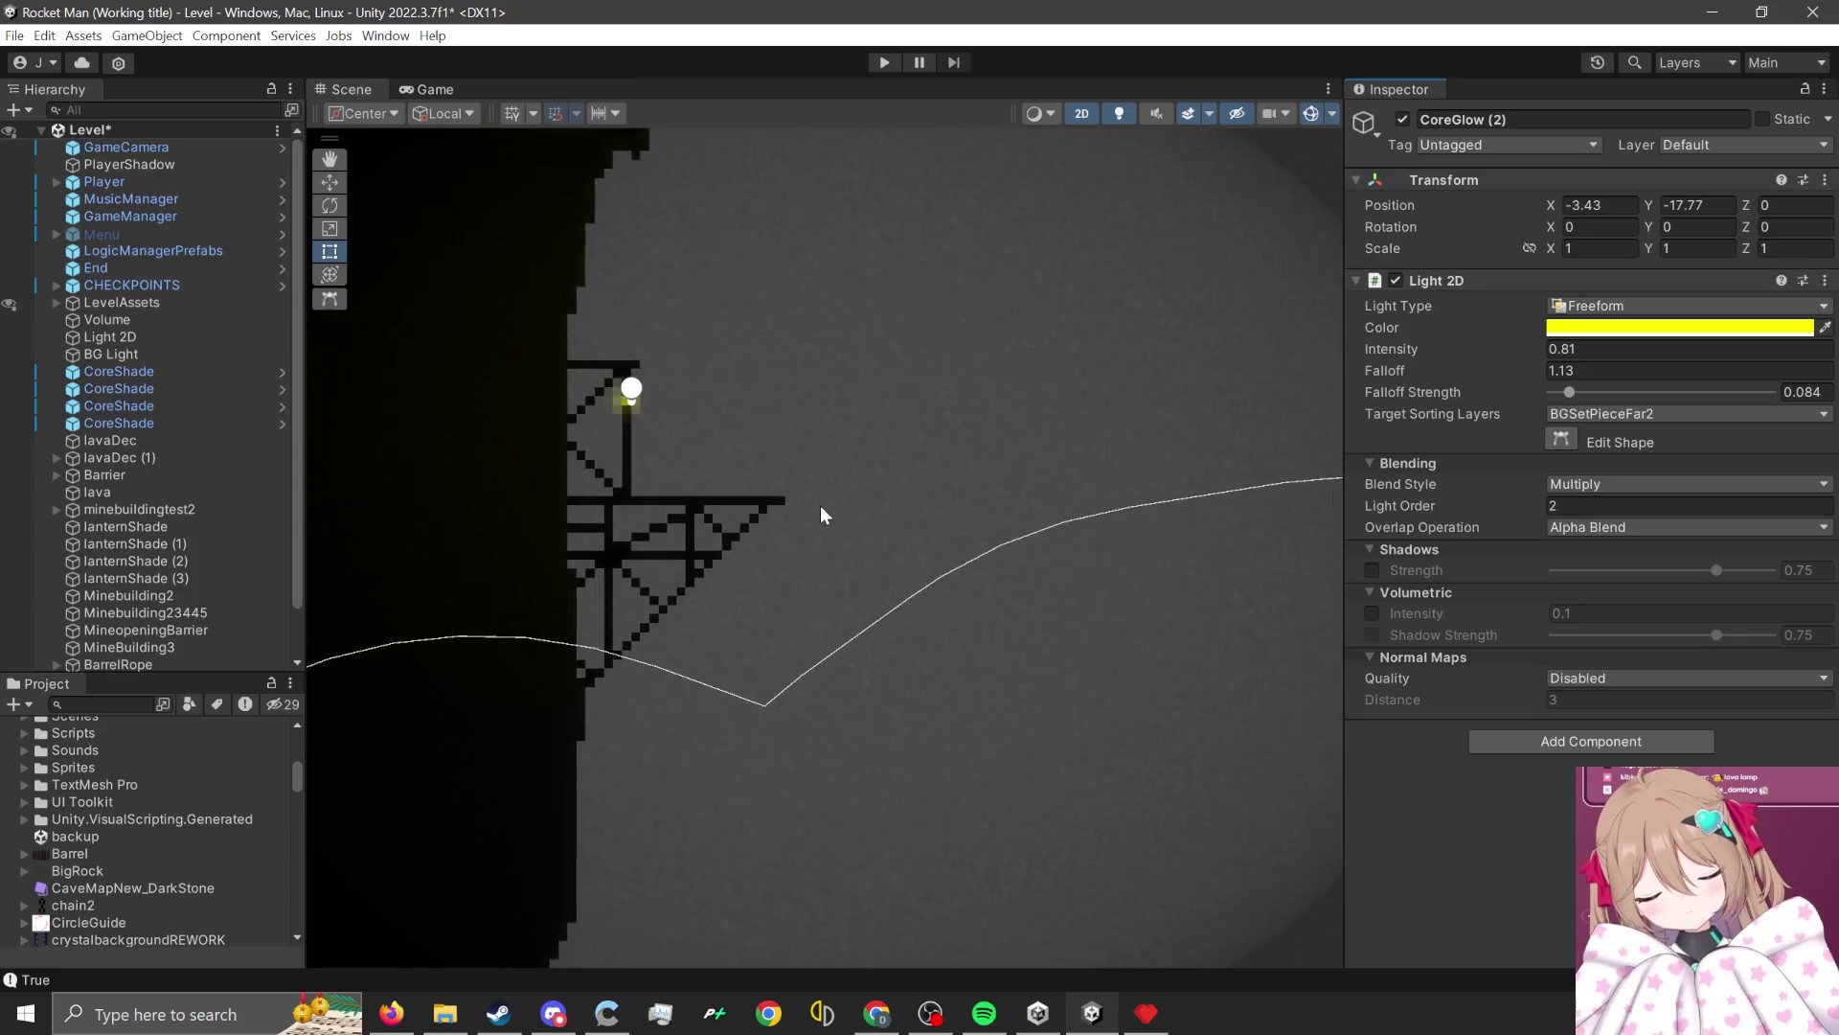
{"action": "scroll", "coordinate": [765, 488], "scroll_direction": "down", "scroll_amount": 2}
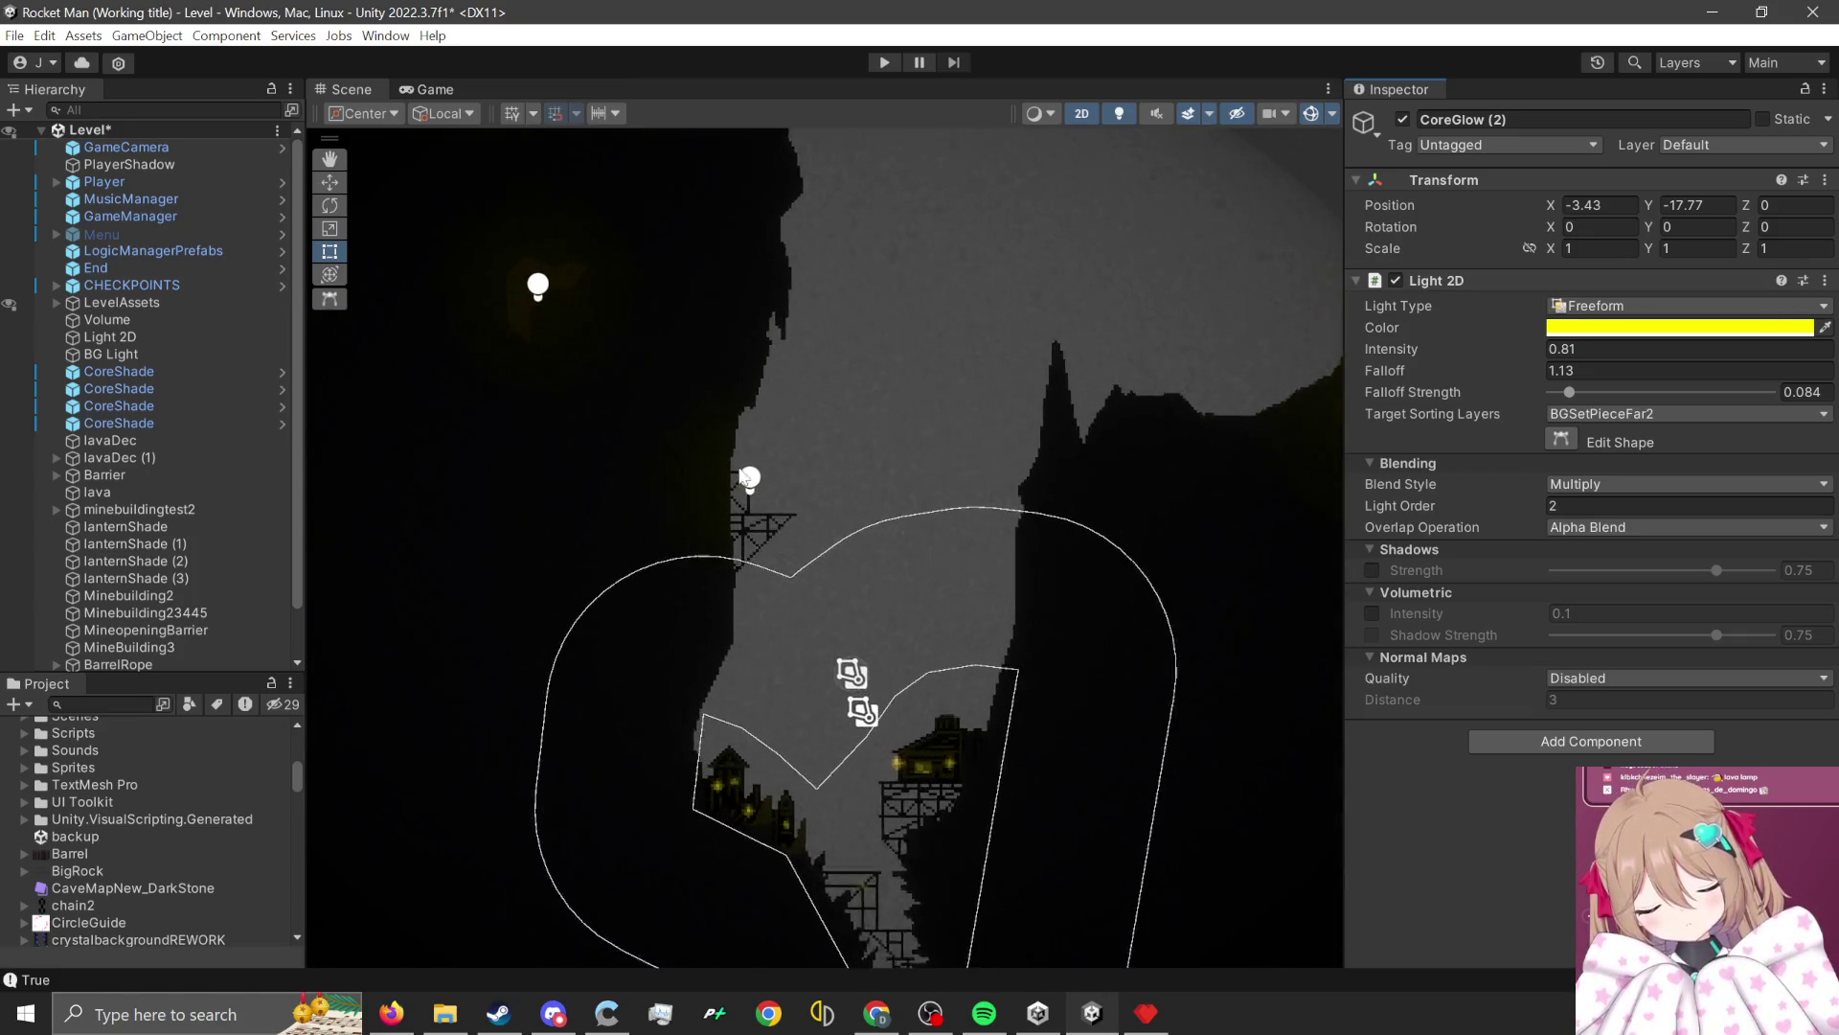
{"action": "left_click", "coordinate": [751, 482]}
{"action": "scroll", "coordinate": [937, 469], "scroll_direction": "up", "scroll_amount": 5}
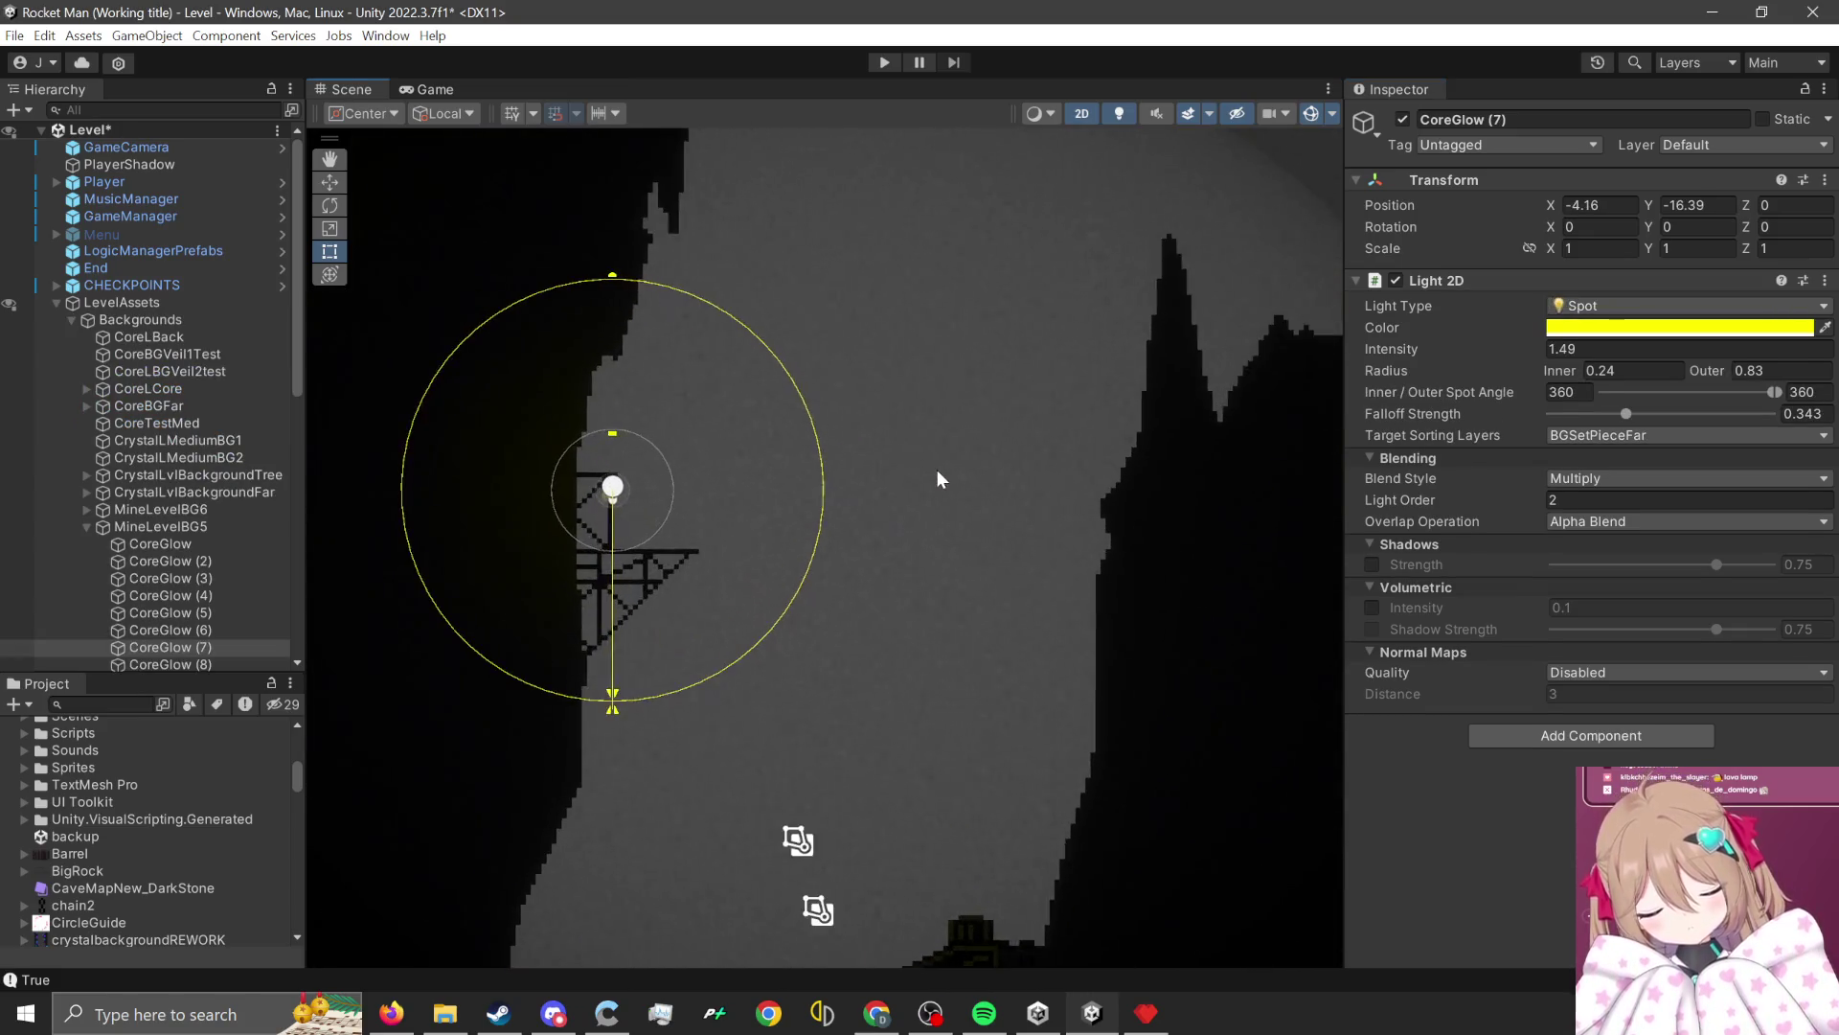
{"action": "scroll", "coordinate": [707, 508], "scroll_direction": "up", "scroll_amount": 3}
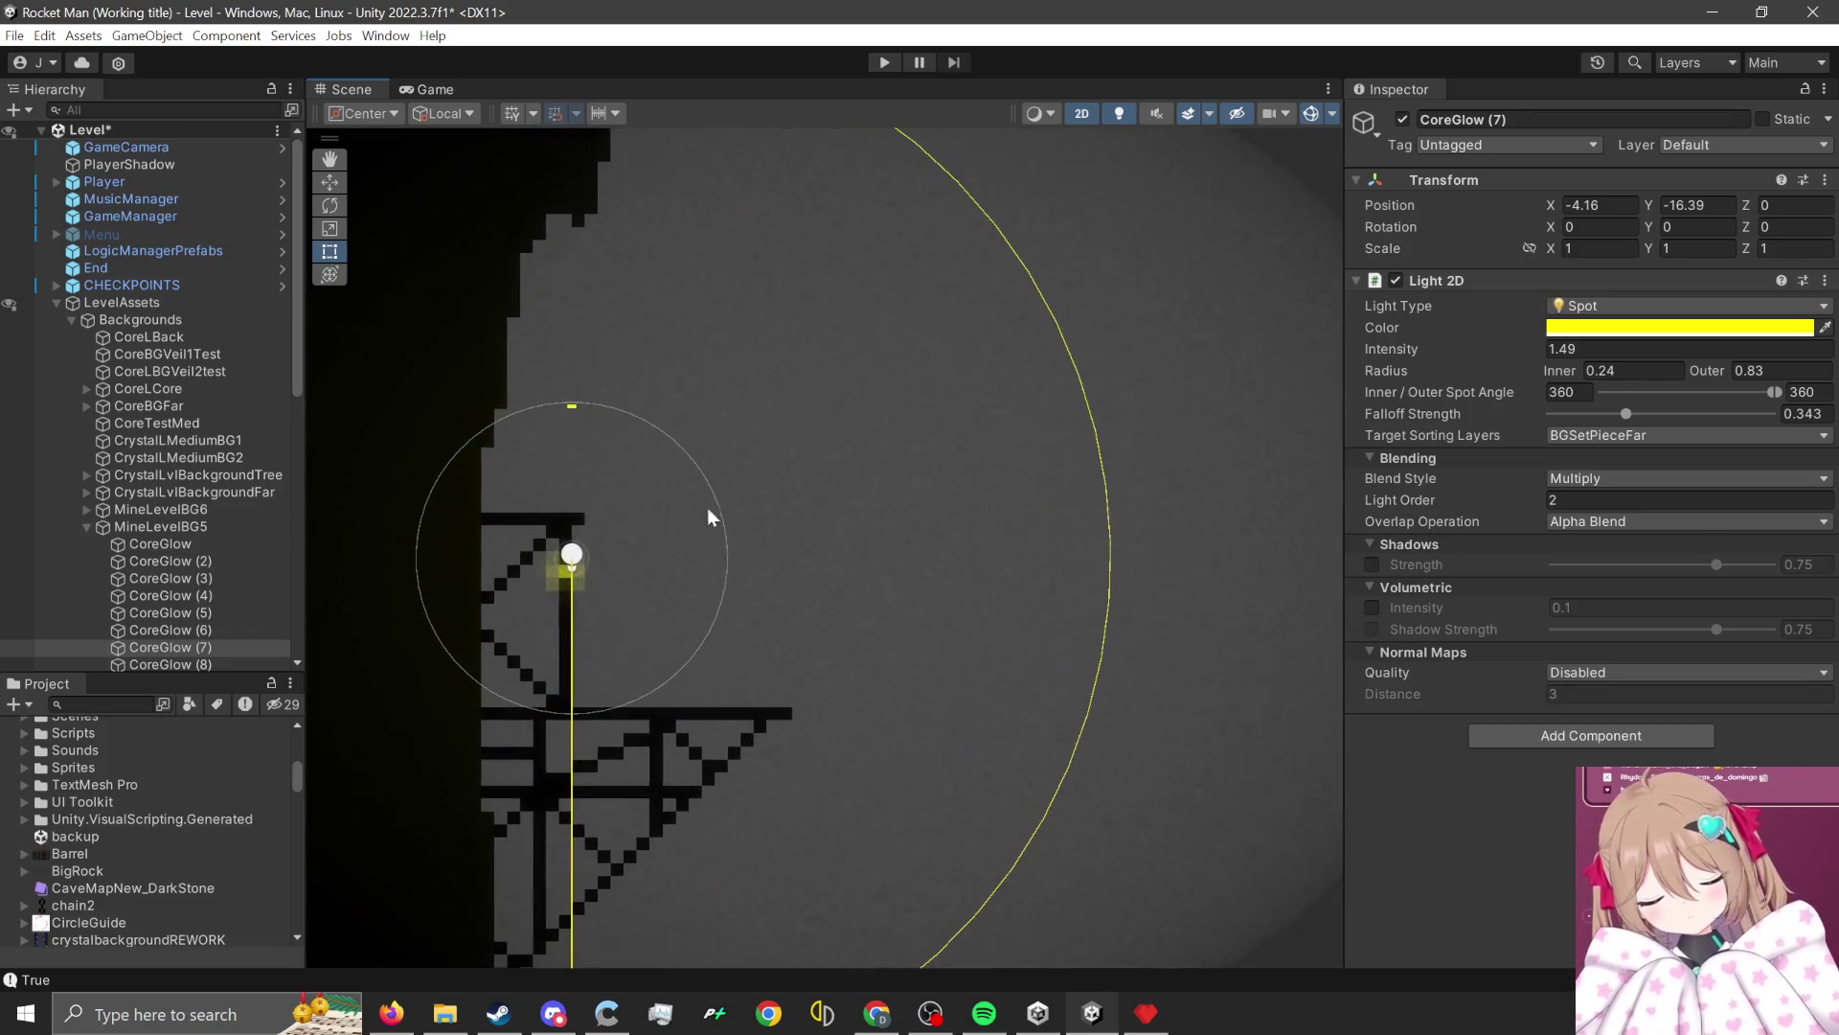
{"action": "left_click", "coordinate": [1668, 433]}
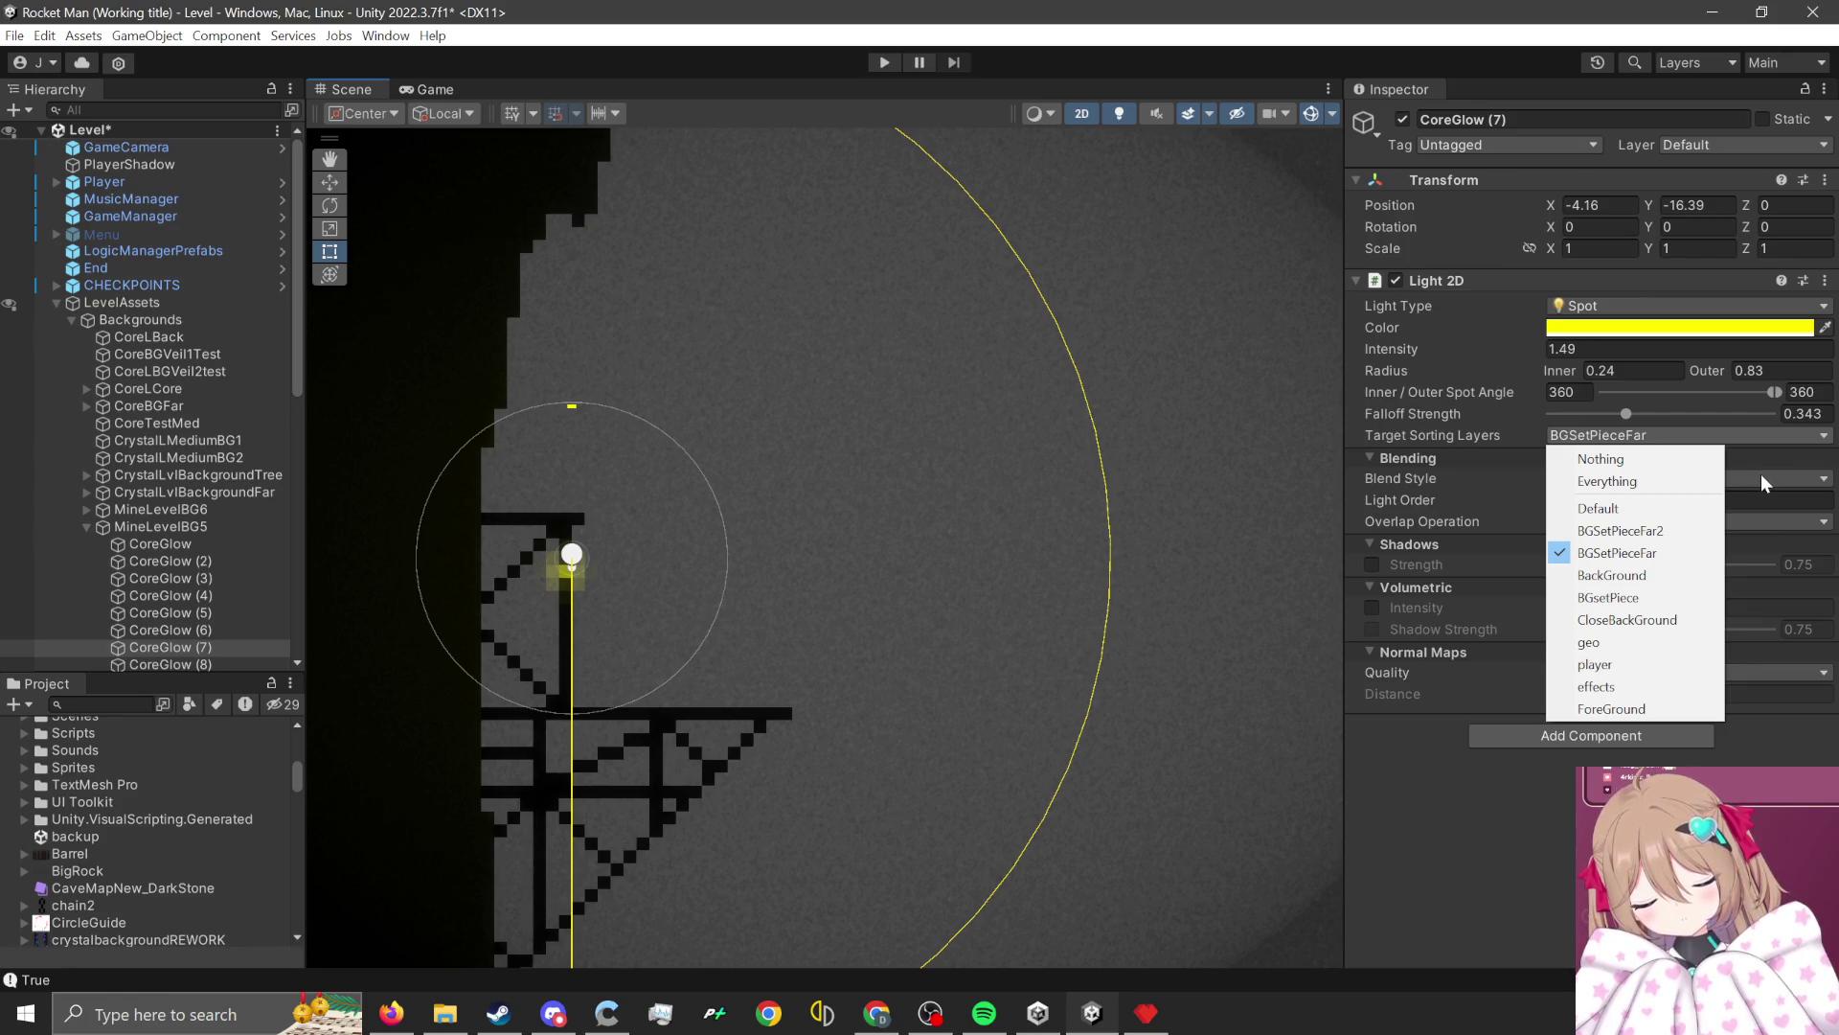
{"action": "left_click", "coordinate": [1761, 473]}
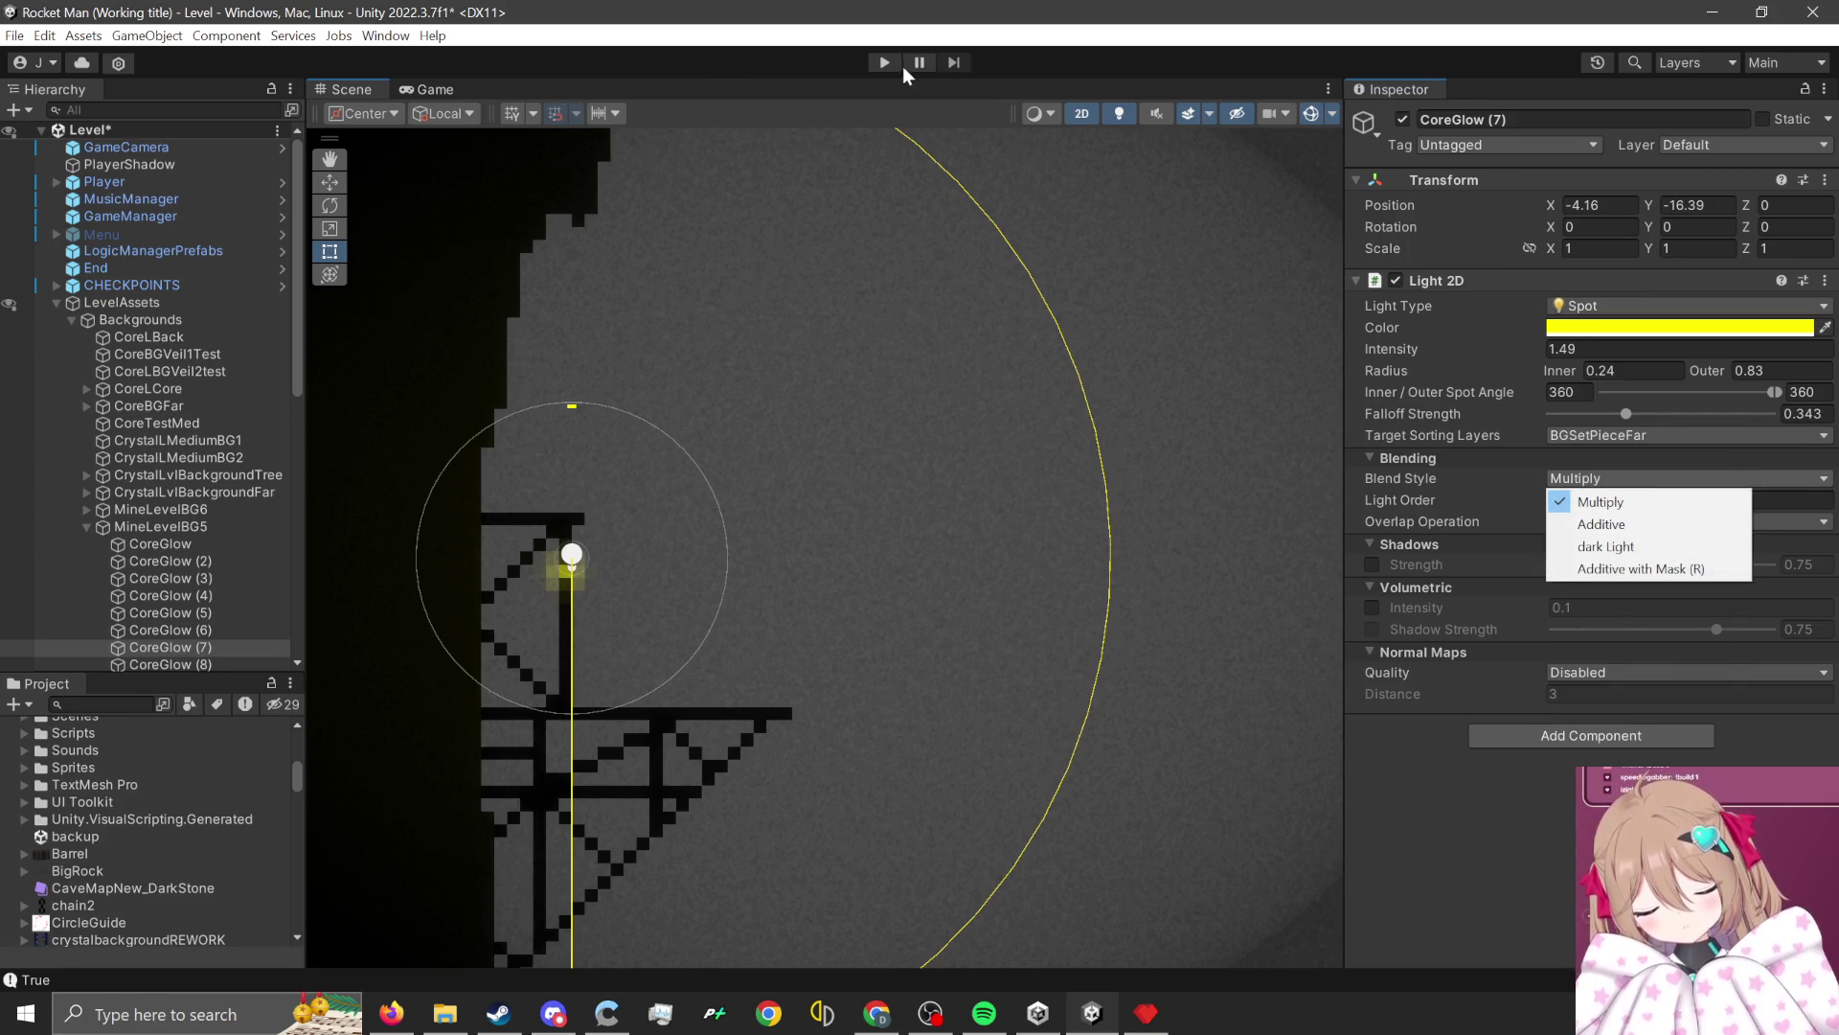
{"action": "left_click", "coordinate": [887, 63]}
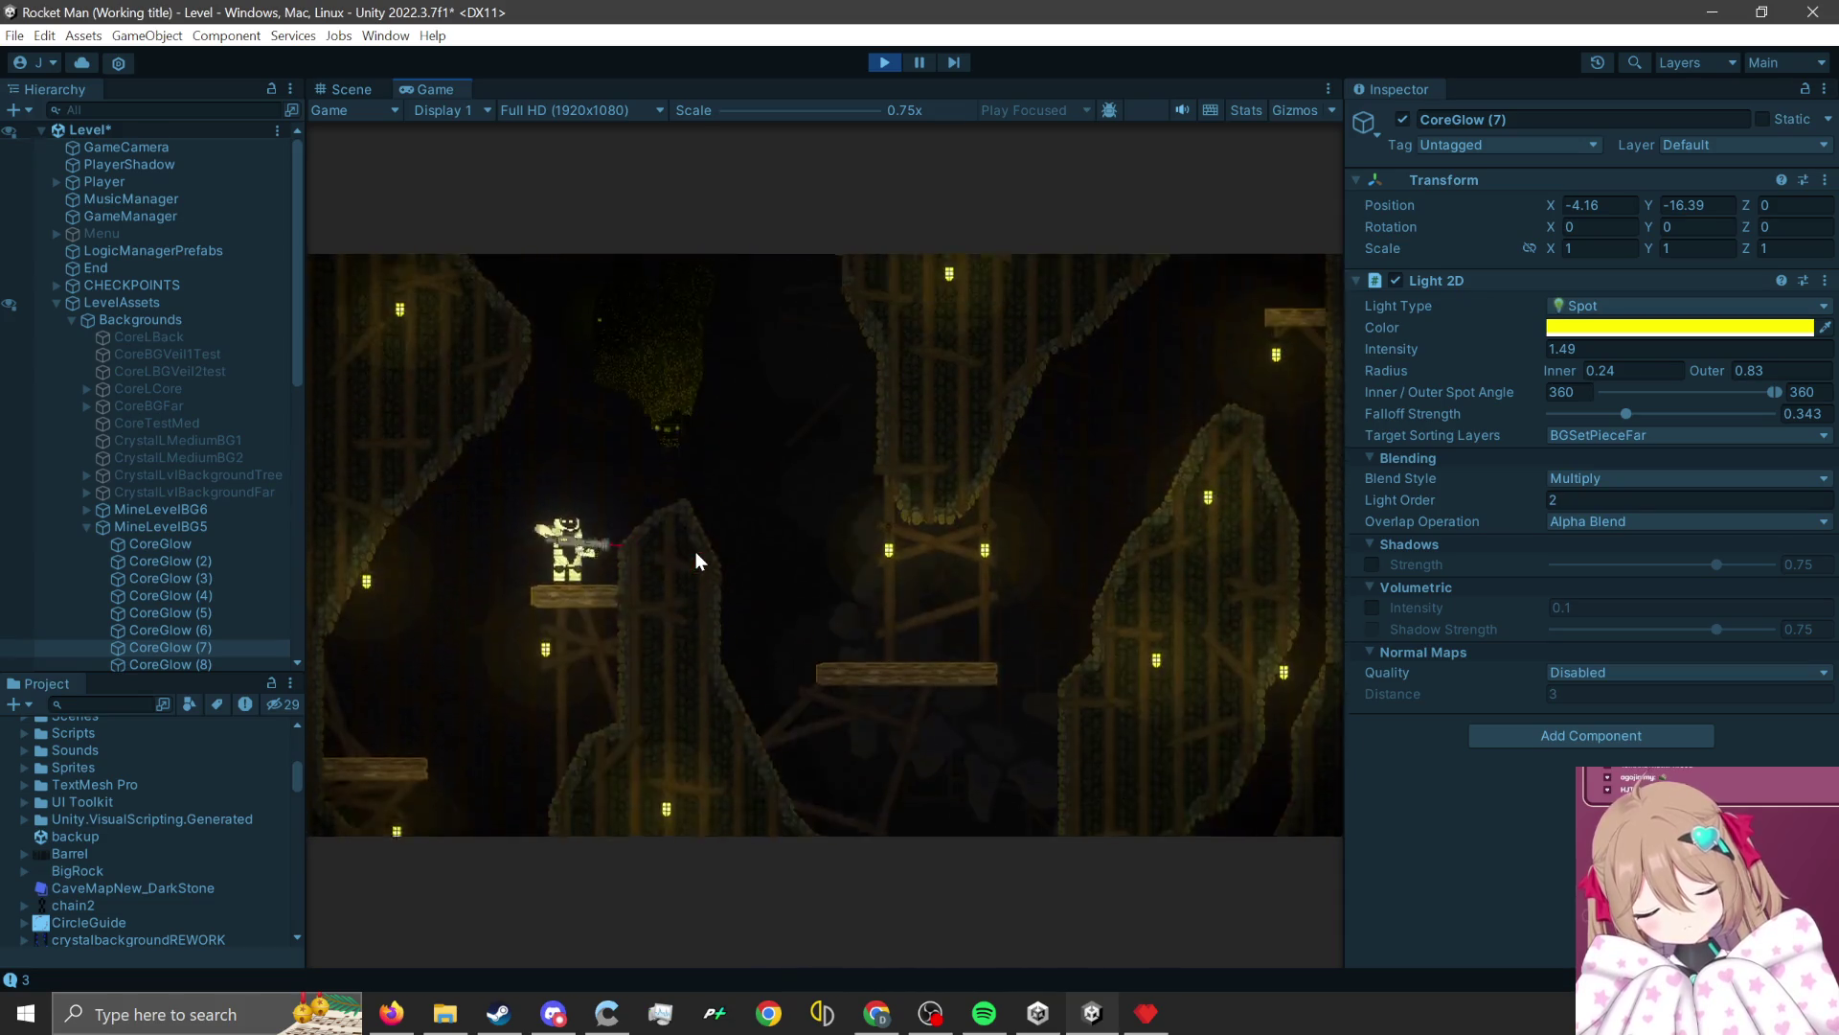
Add BGSetPieceFar2 and other sorting layers to CoreGlow (7)'s Target Sorting Layers.
{"action": "mouse_move", "coordinate": [1421, 347]}
{"action": "left_mouse_down"}
{"action": "mouse_move", "coordinate": [1497, 357]}
{"action": "mouse_move", "coordinate": [1471, 359]}
{"action": "left_mouse_up"}
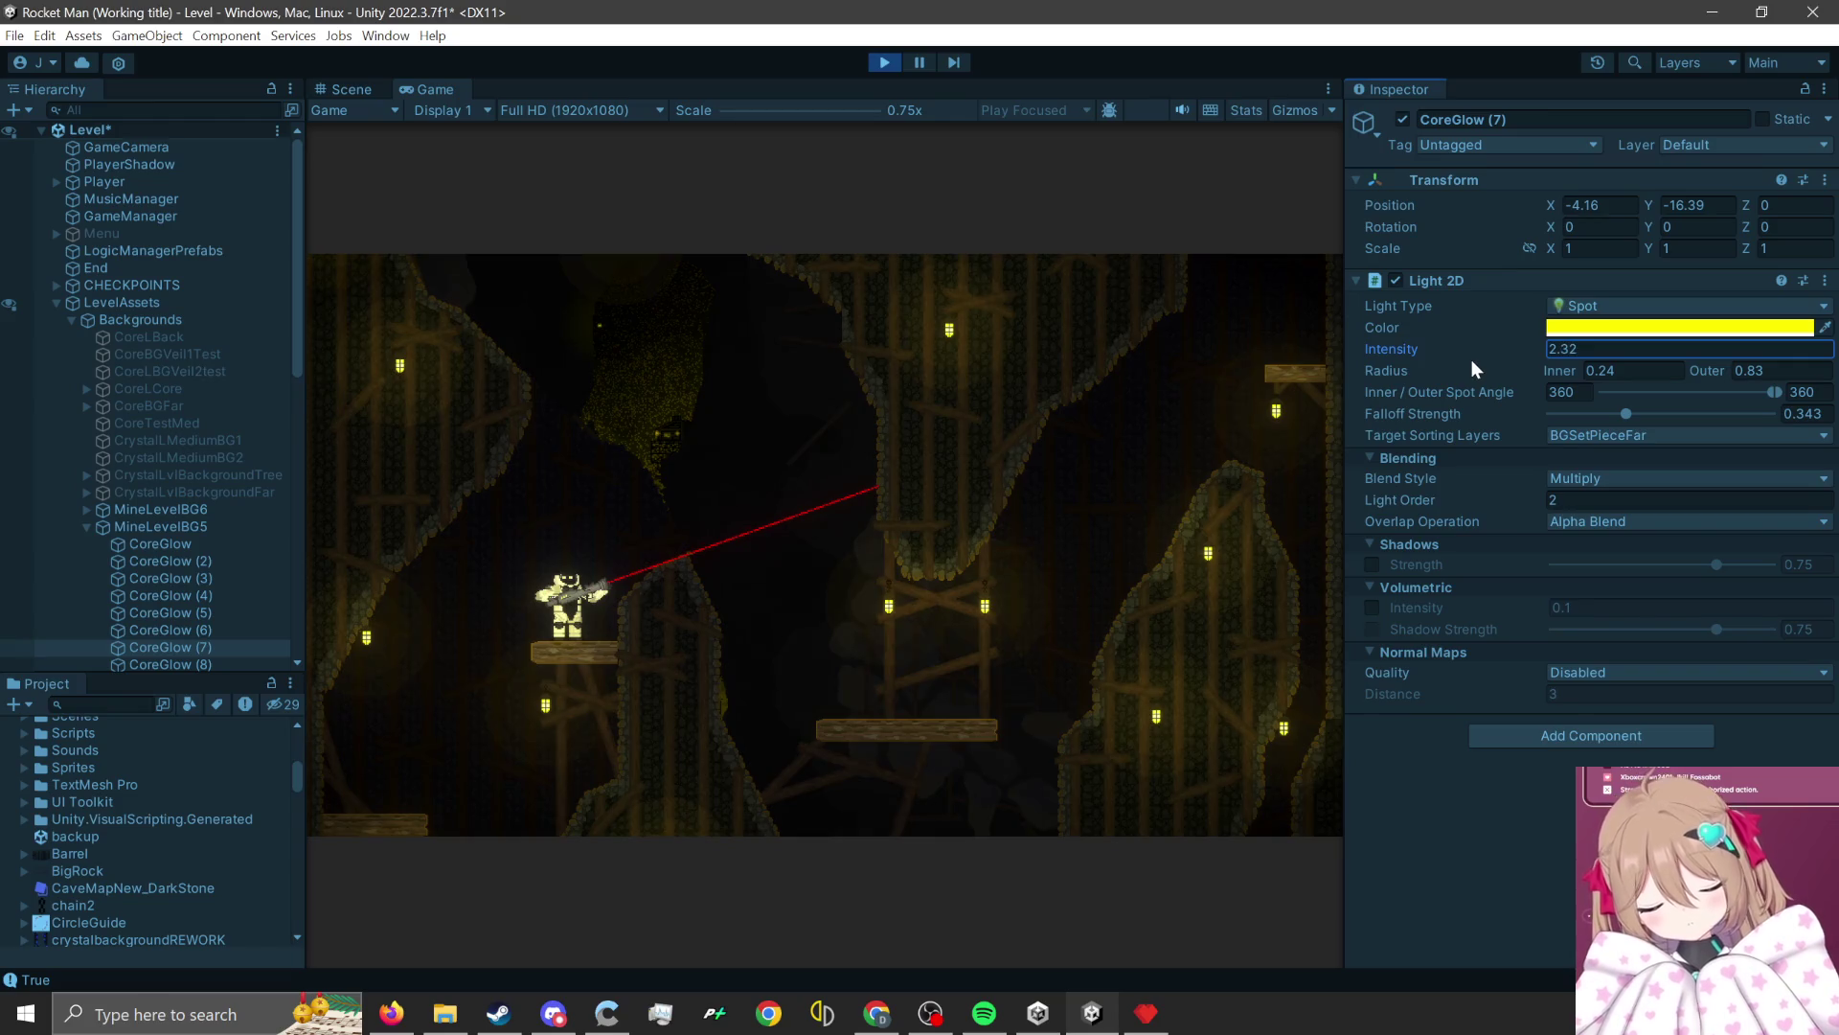
{"action": "left_click", "coordinate": [1717, 433]}
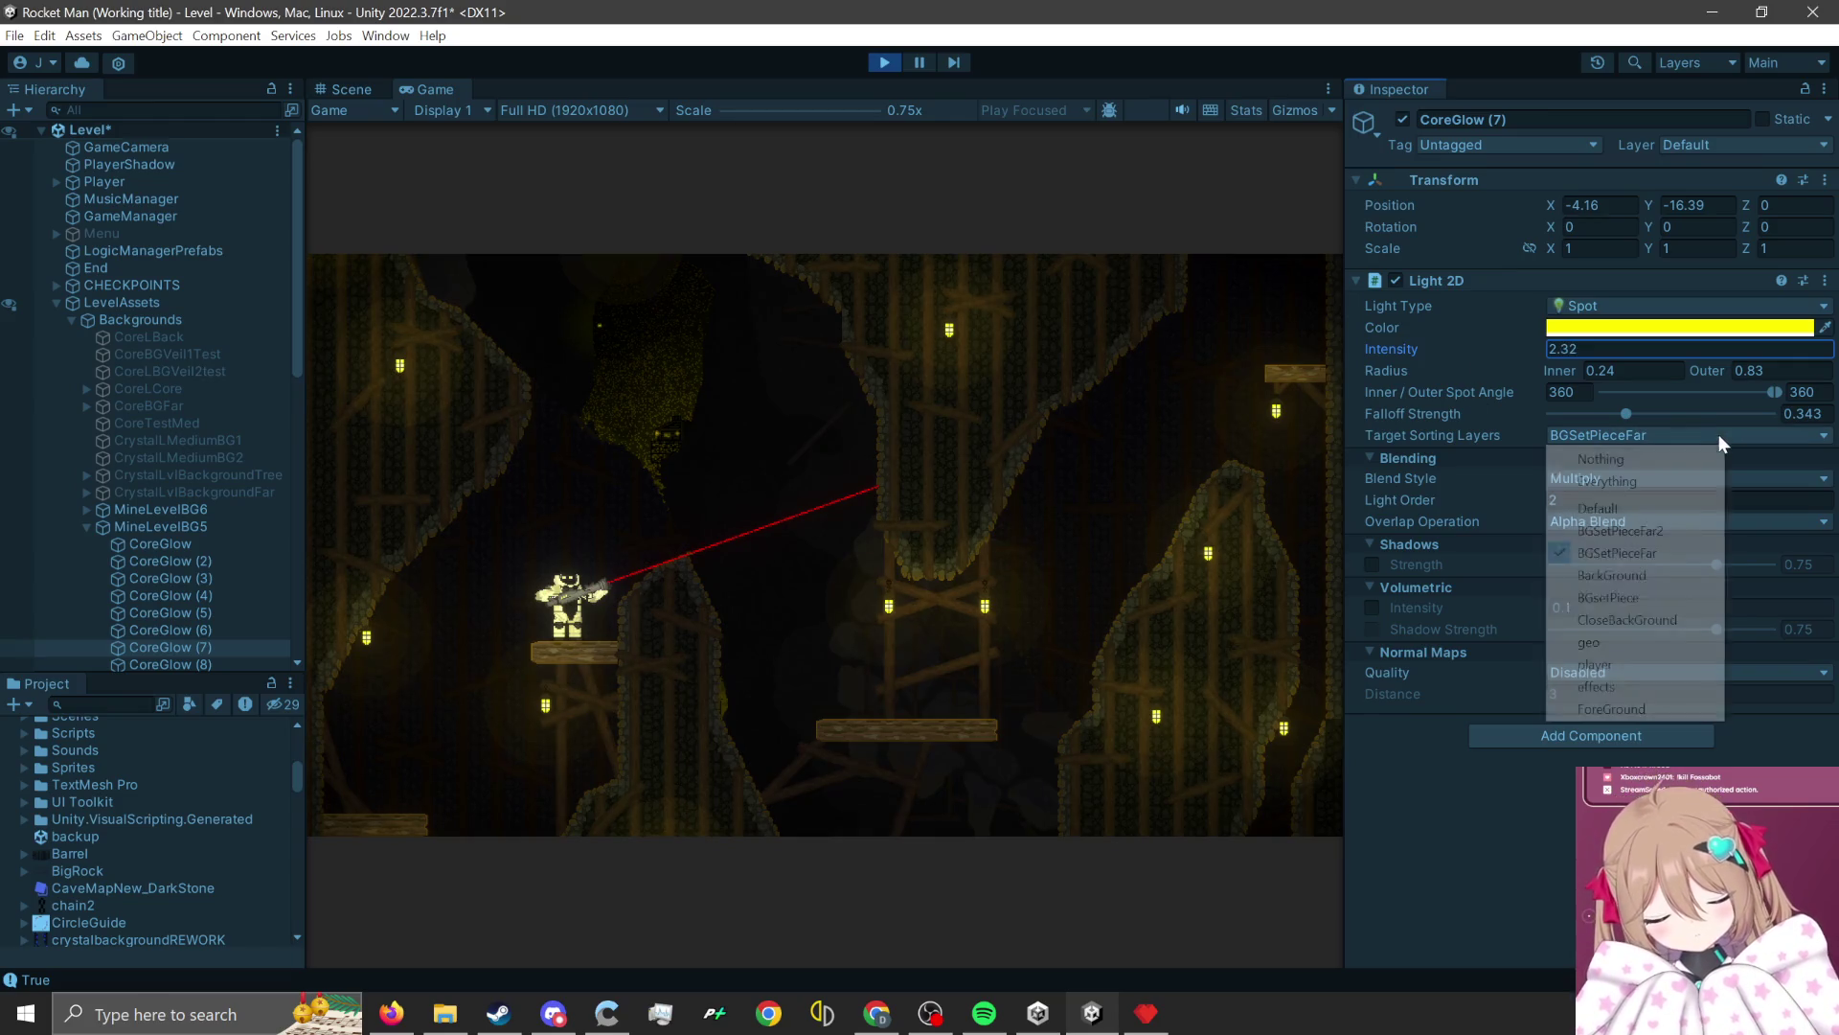
{"action": "left_click", "coordinate": [1674, 536]}
{"action": "left_click", "coordinate": [1629, 433]}
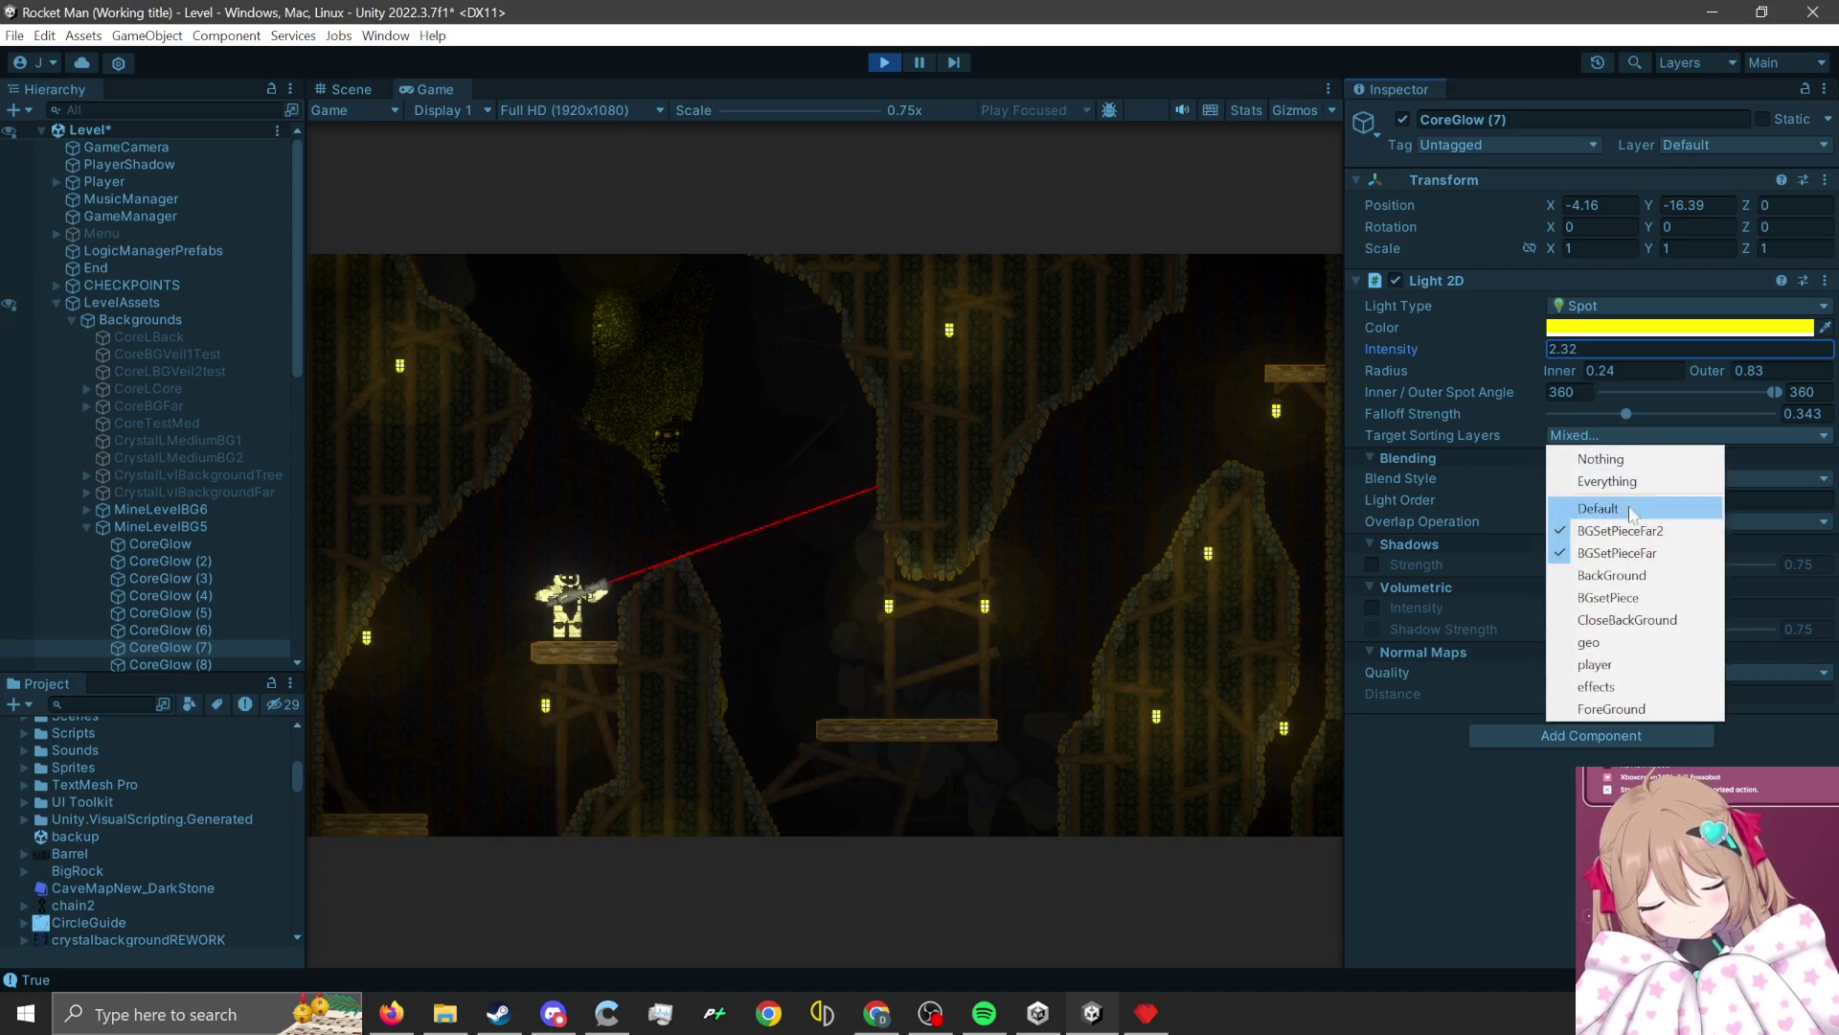
{"action": "left_click", "coordinate": [1674, 546]}
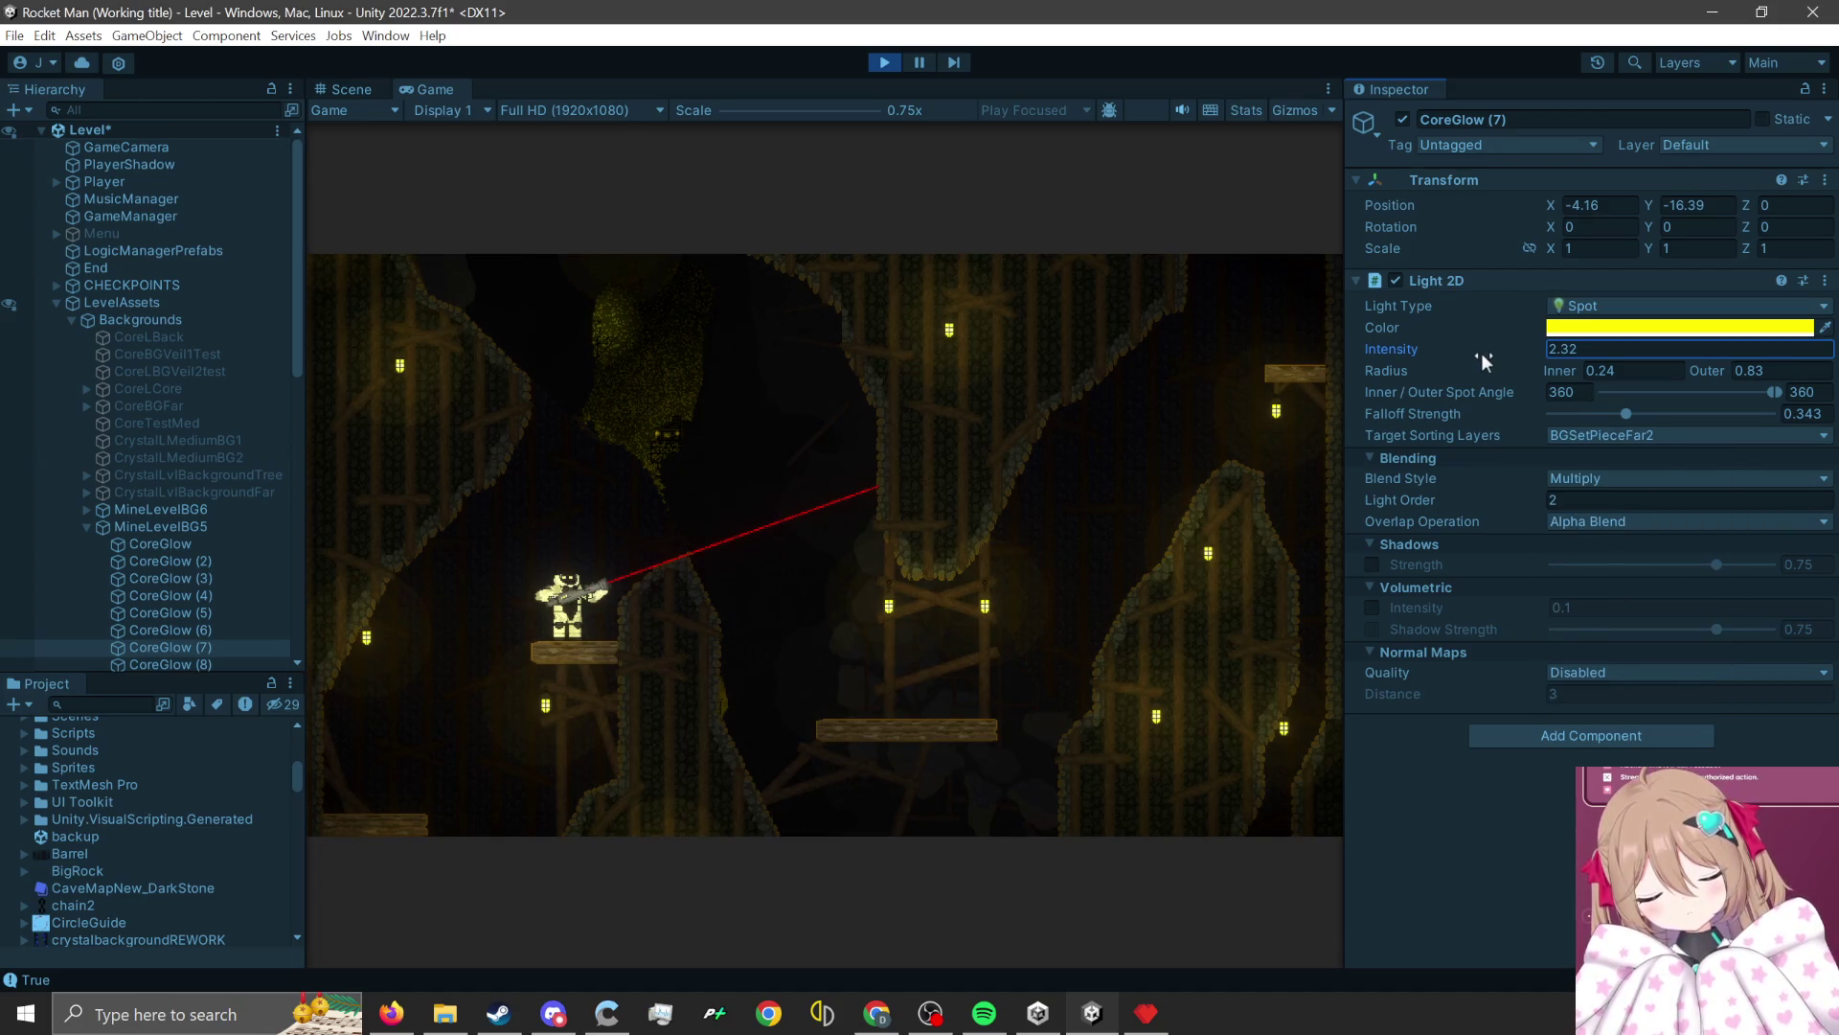
{"action": "left_click", "coordinate": [1572, 435]}
{"action": "left_click", "coordinate": [1625, 547]}
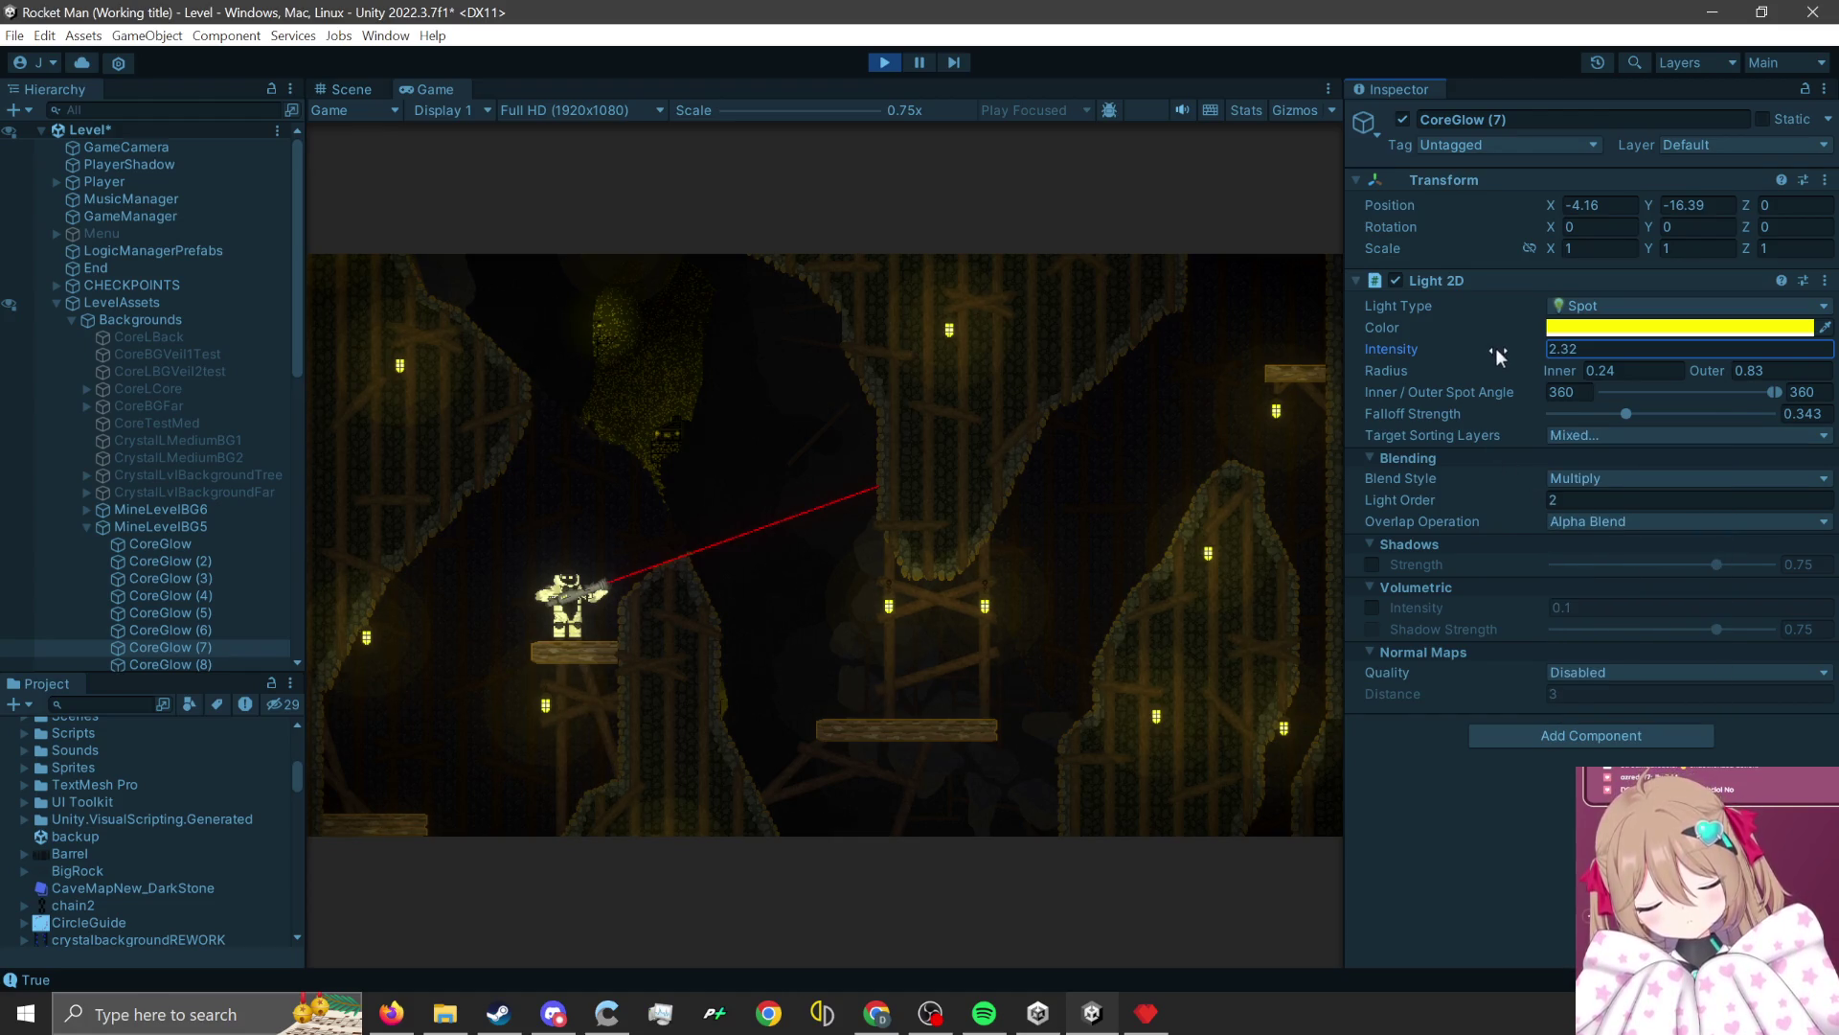
Lower the light's intensity to 0.74 and set Radius Inner to 0.11.
{"action": "left_click_drag", "start_coordinate": [1496, 348], "coordinate": [1447, 354]}
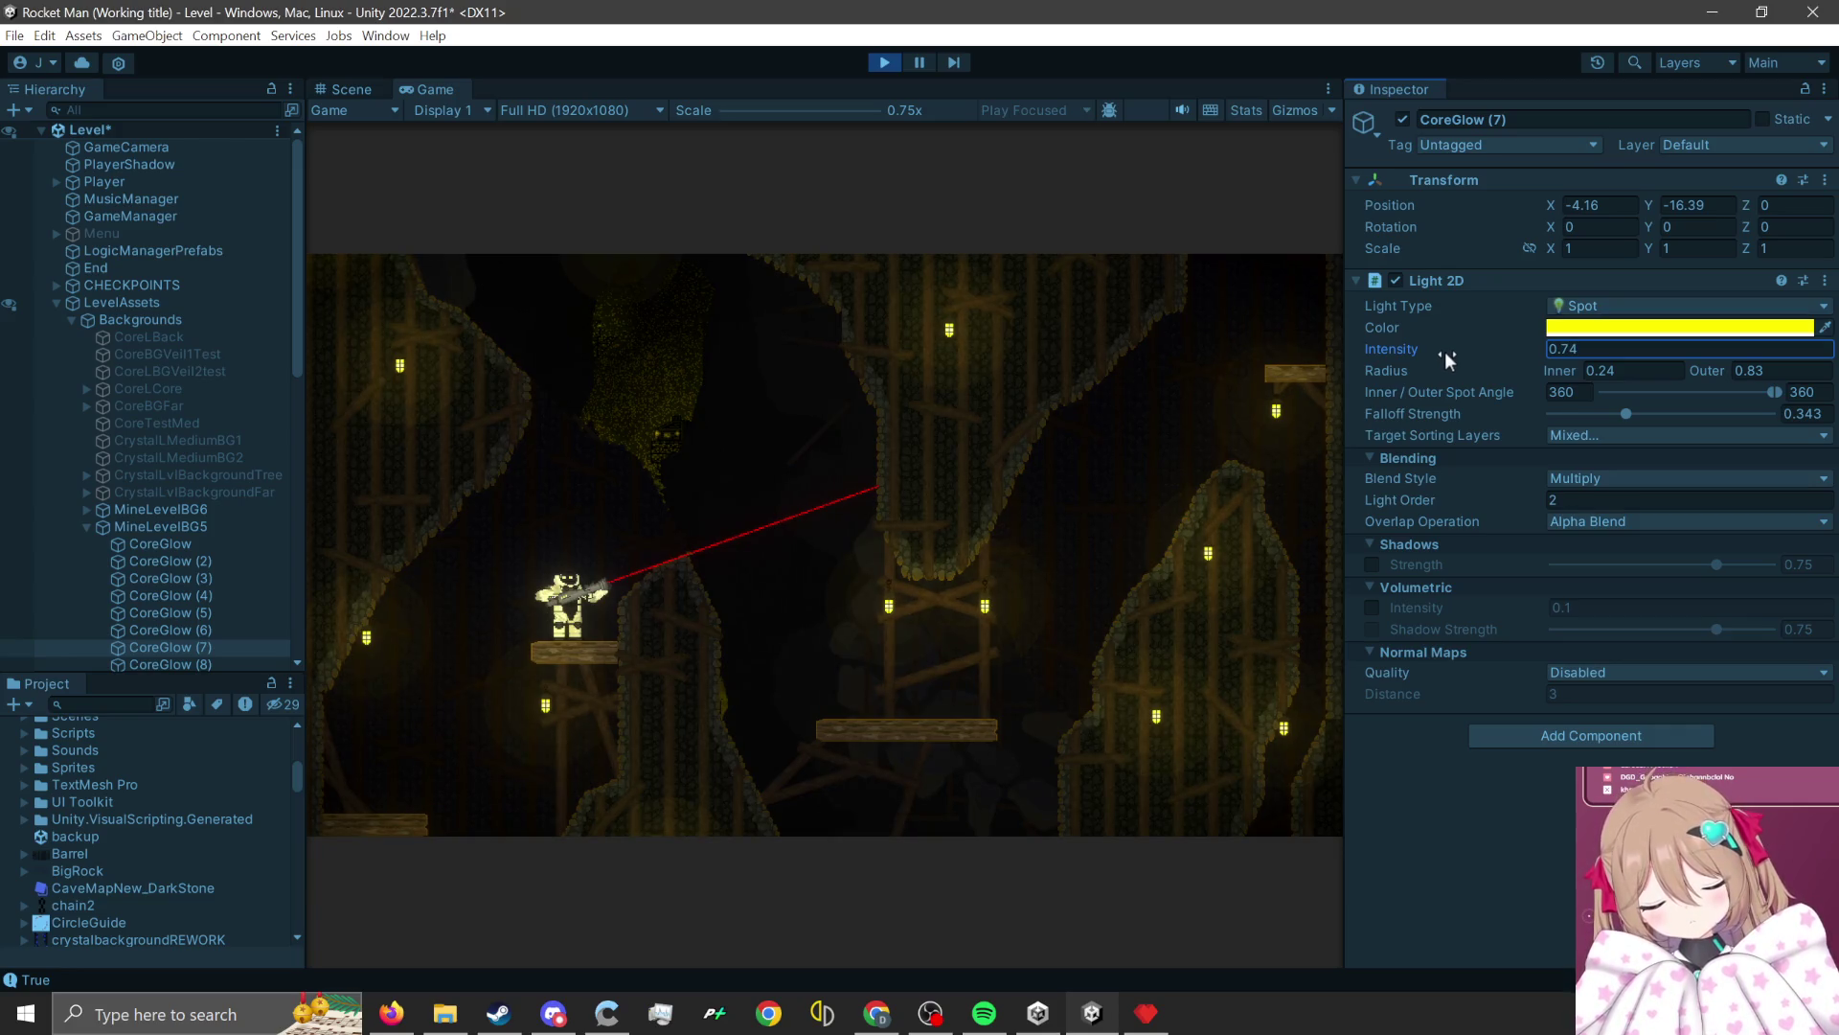
{"action": "left_click", "coordinate": [1563, 369]}
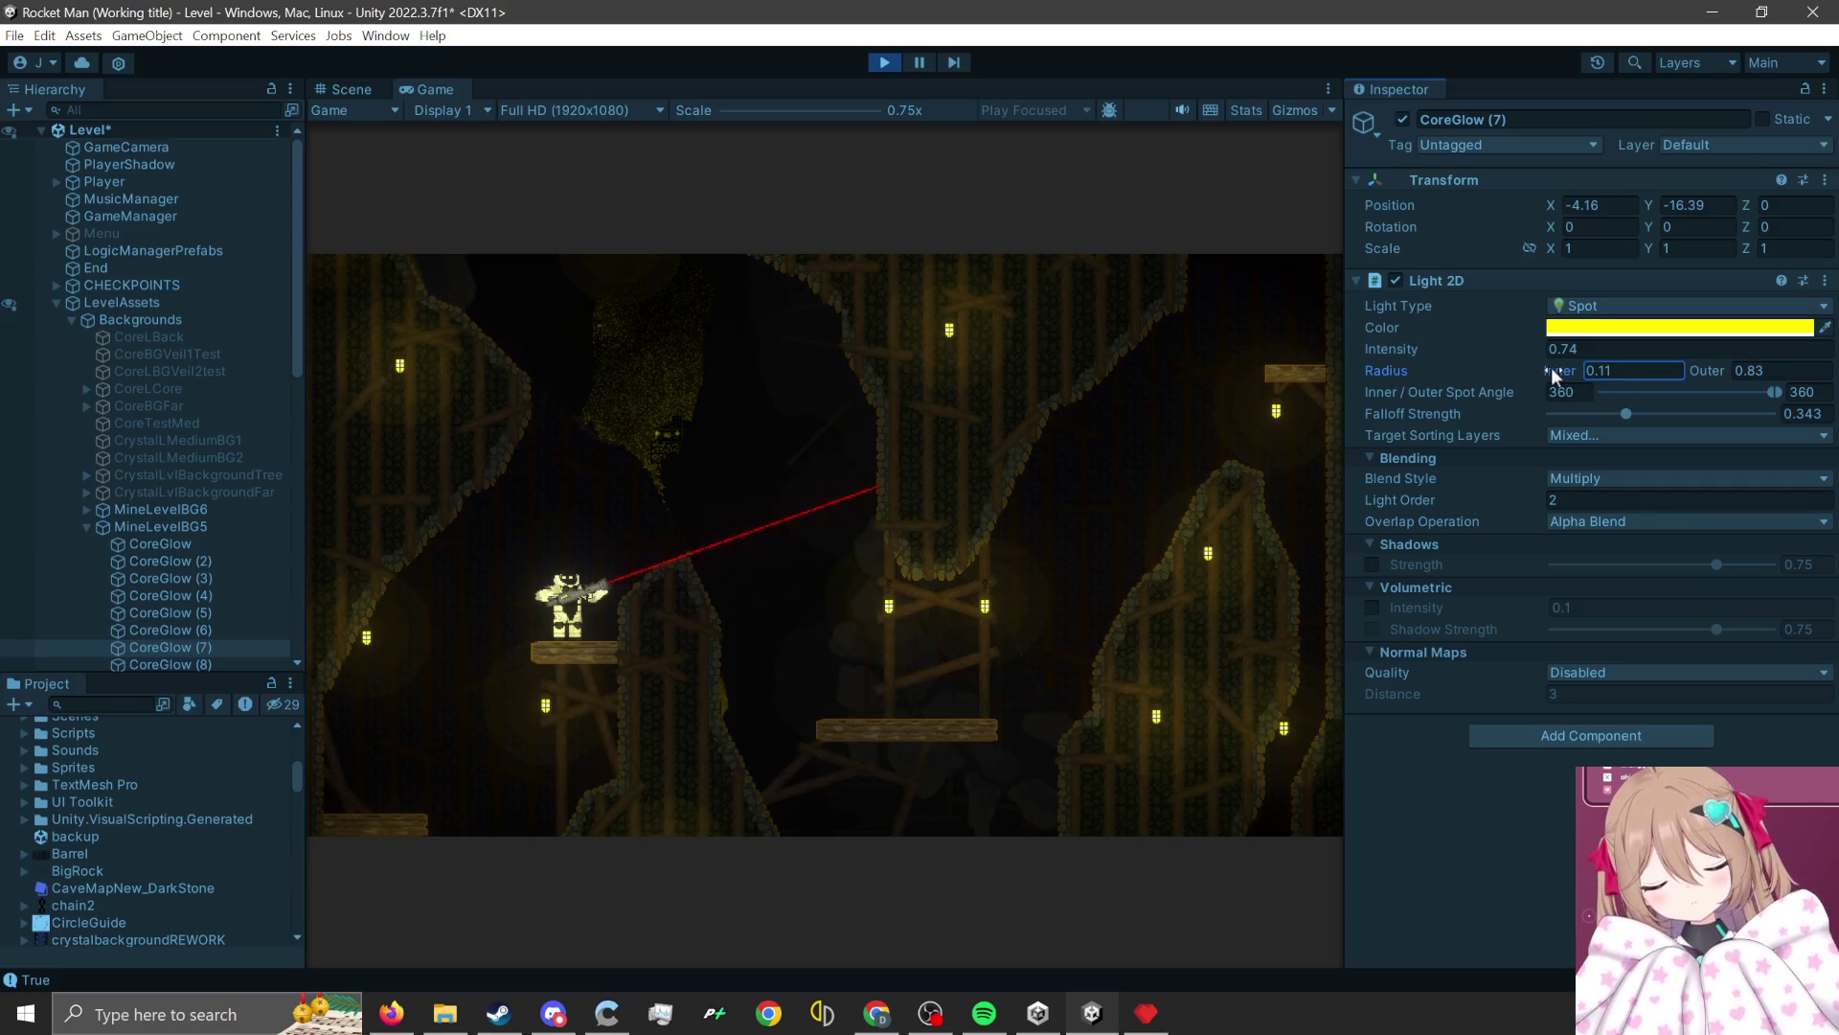
{"action": "left_click", "coordinate": [1825, 280]}
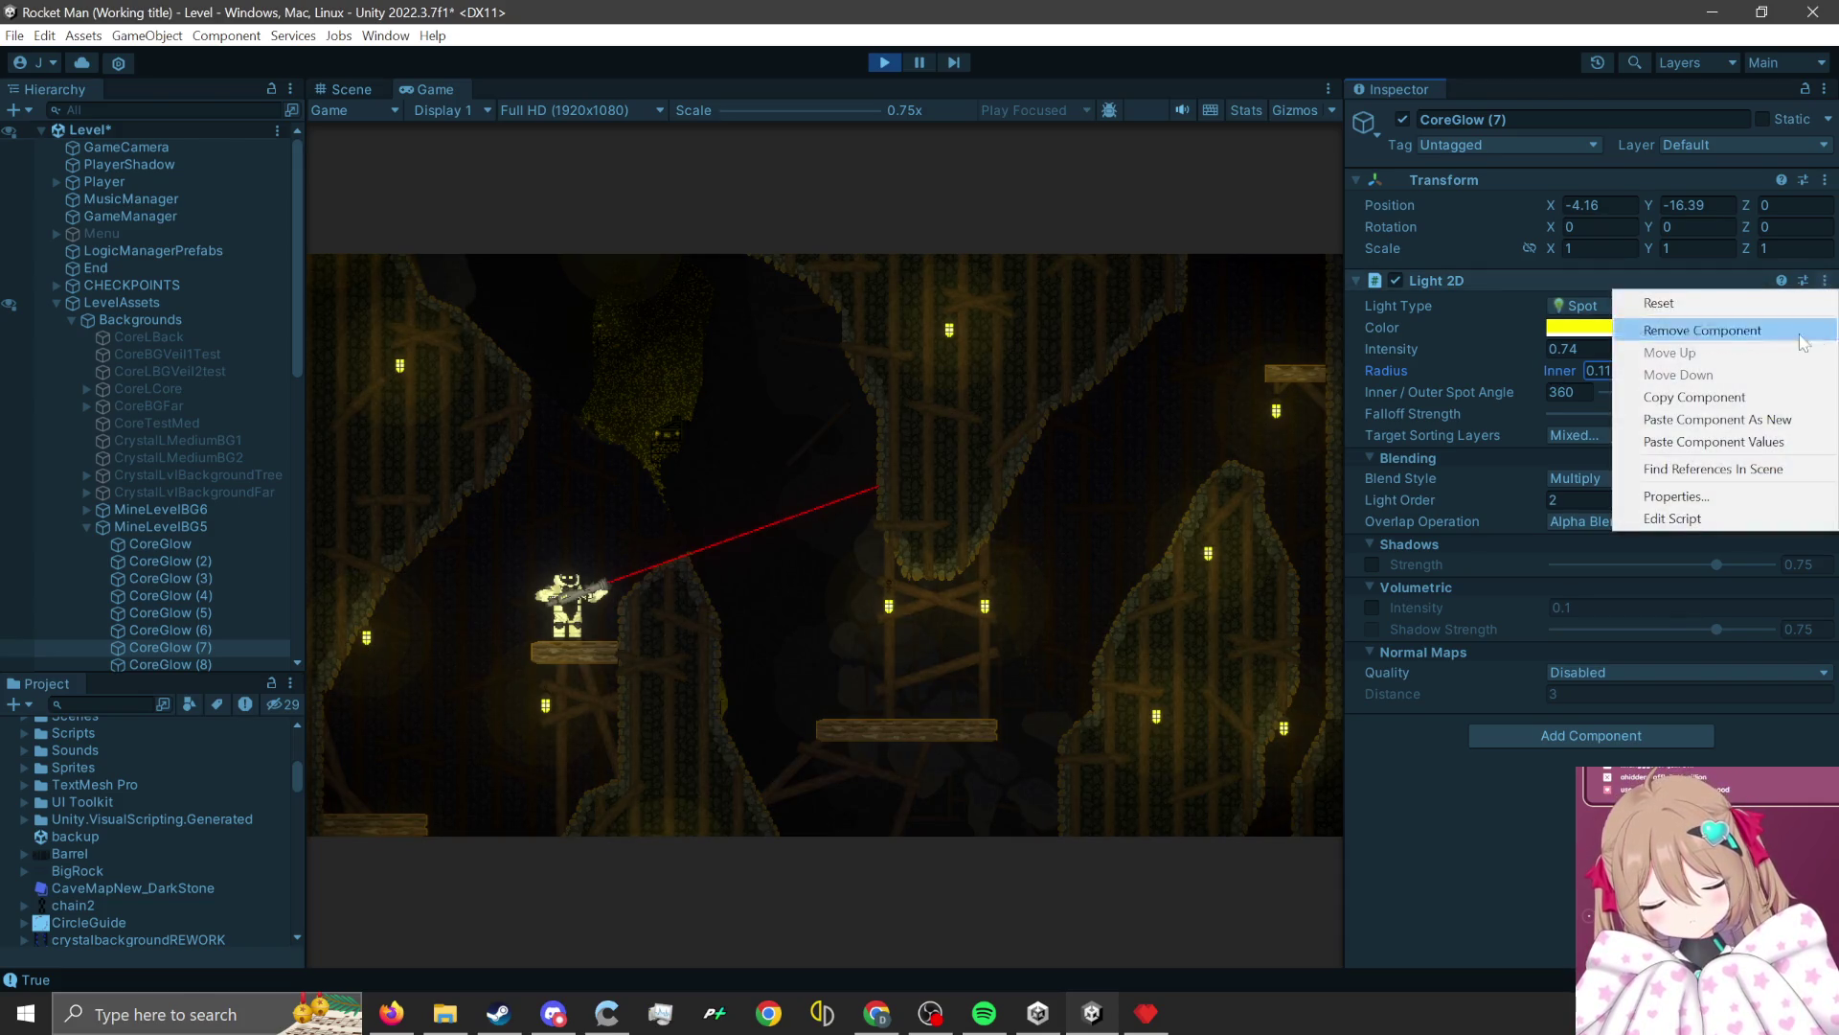
Copy the Light 2D component, stop Play mode, and paste its values back onto CoreGlow (7).
{"action": "left_click", "coordinate": [1695, 396]}
{"action": "left_click", "coordinate": [885, 62]}
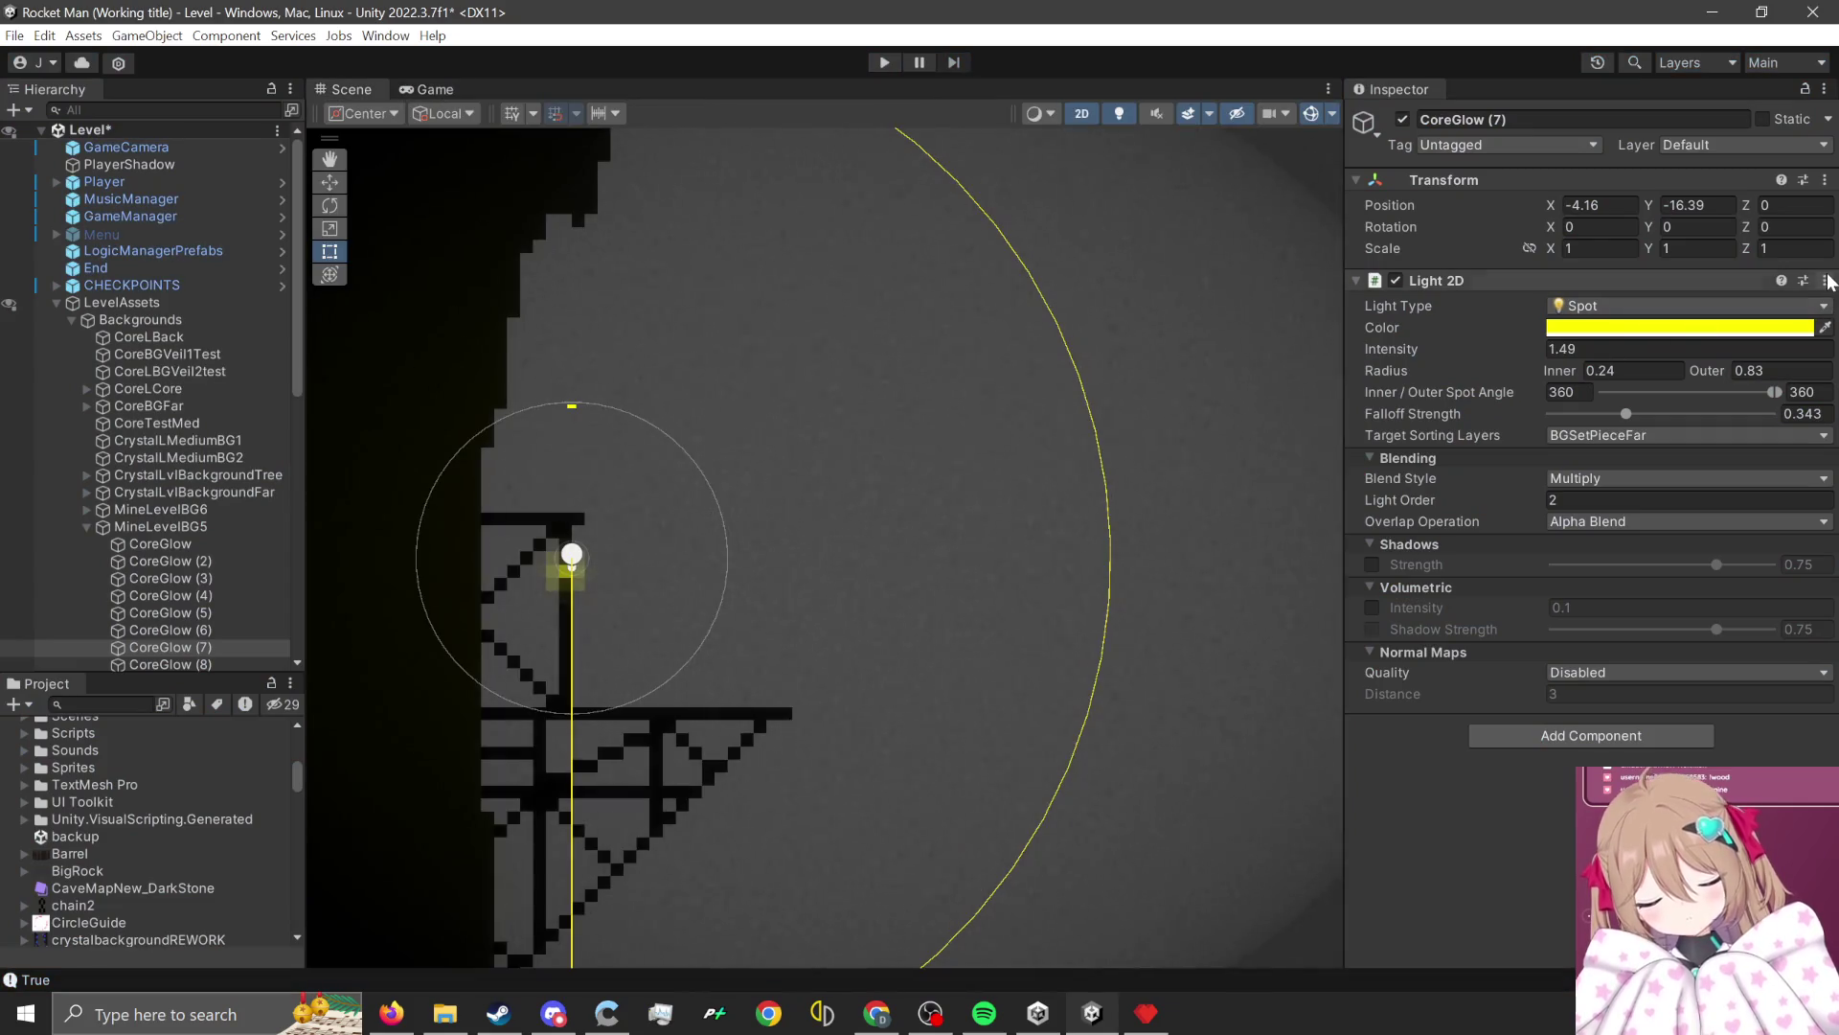
{"action": "left_click", "coordinate": [1825, 281]}
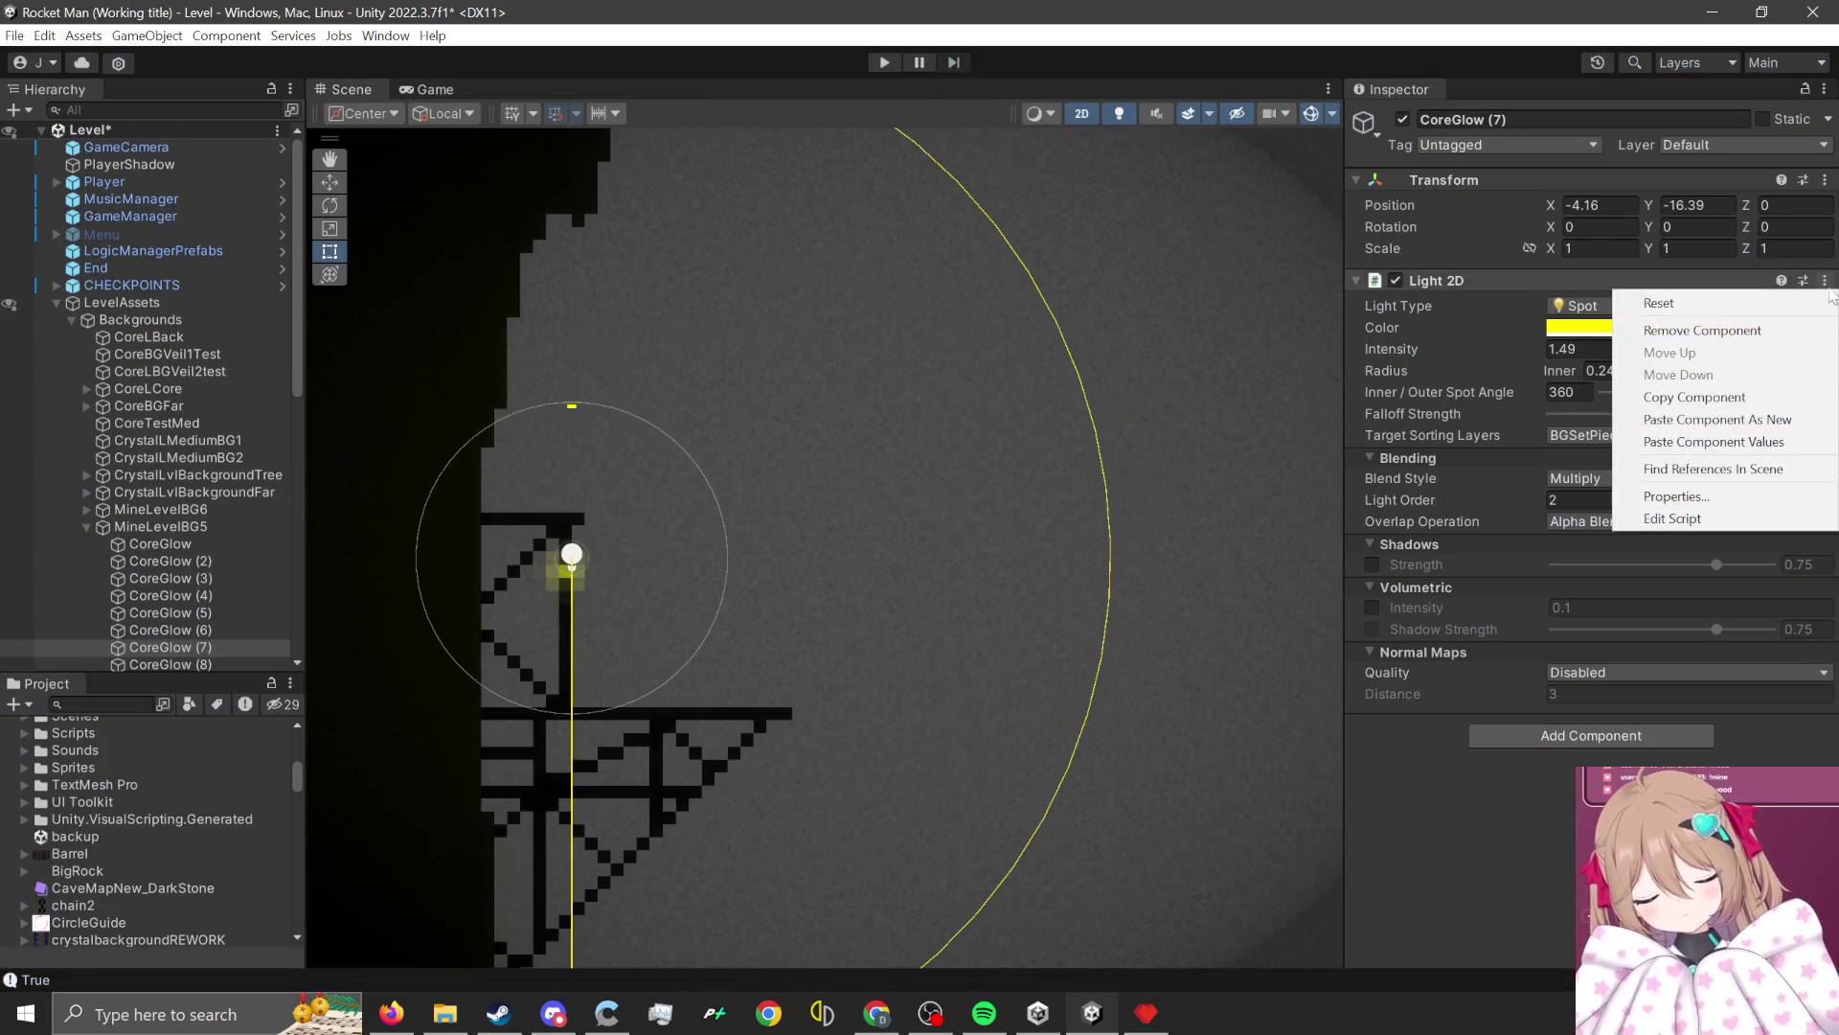
{"action": "left_click", "coordinate": [1757, 442]}
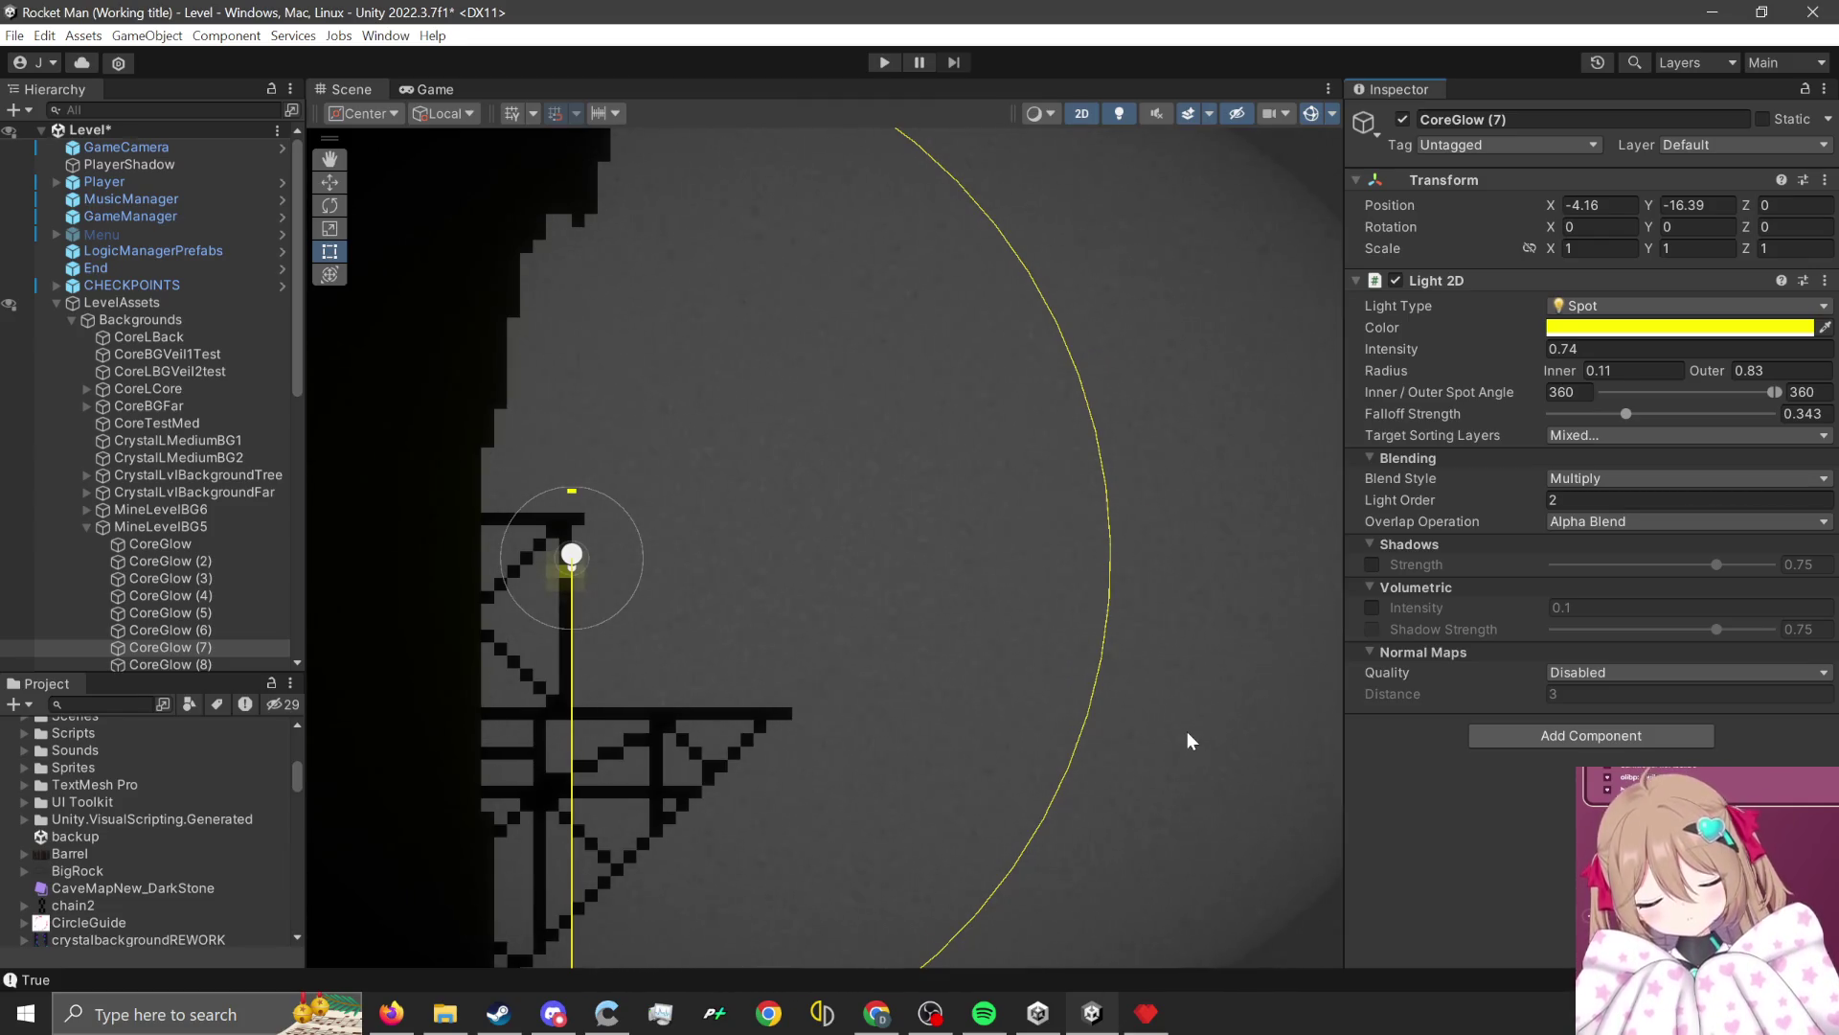
{"action": "scroll", "coordinate": [831, 544], "scroll_direction": "down", "scroll_amount": 5}
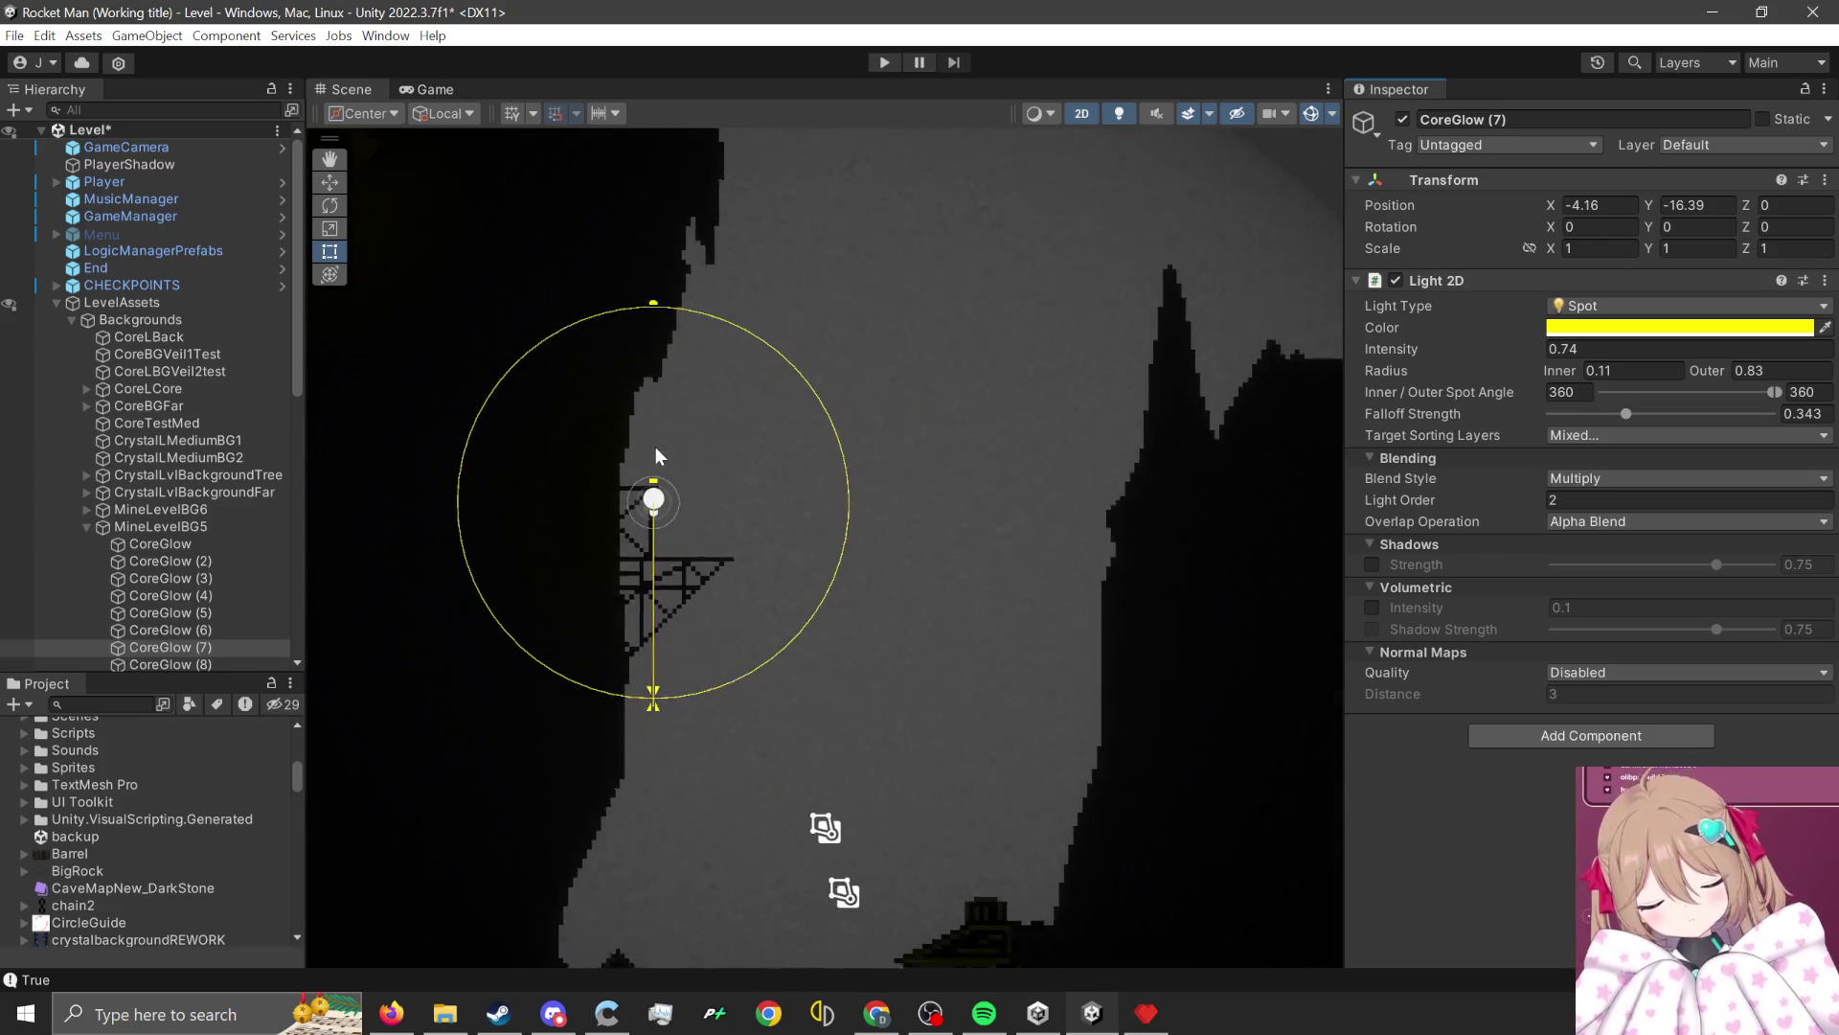
Pan and zoom around the lit mine cave, then deselect CoreGlow (7).
{"action": "scroll", "coordinate": [772, 686], "scroll_direction": "down", "scroll_amount": 3}
{"action": "scroll", "coordinate": [771, 736], "scroll_direction": "right", "scroll_amount": 3}
{"action": "scroll", "coordinate": [864, 504], "scroll_direction": "up", "scroll_amount": 2}
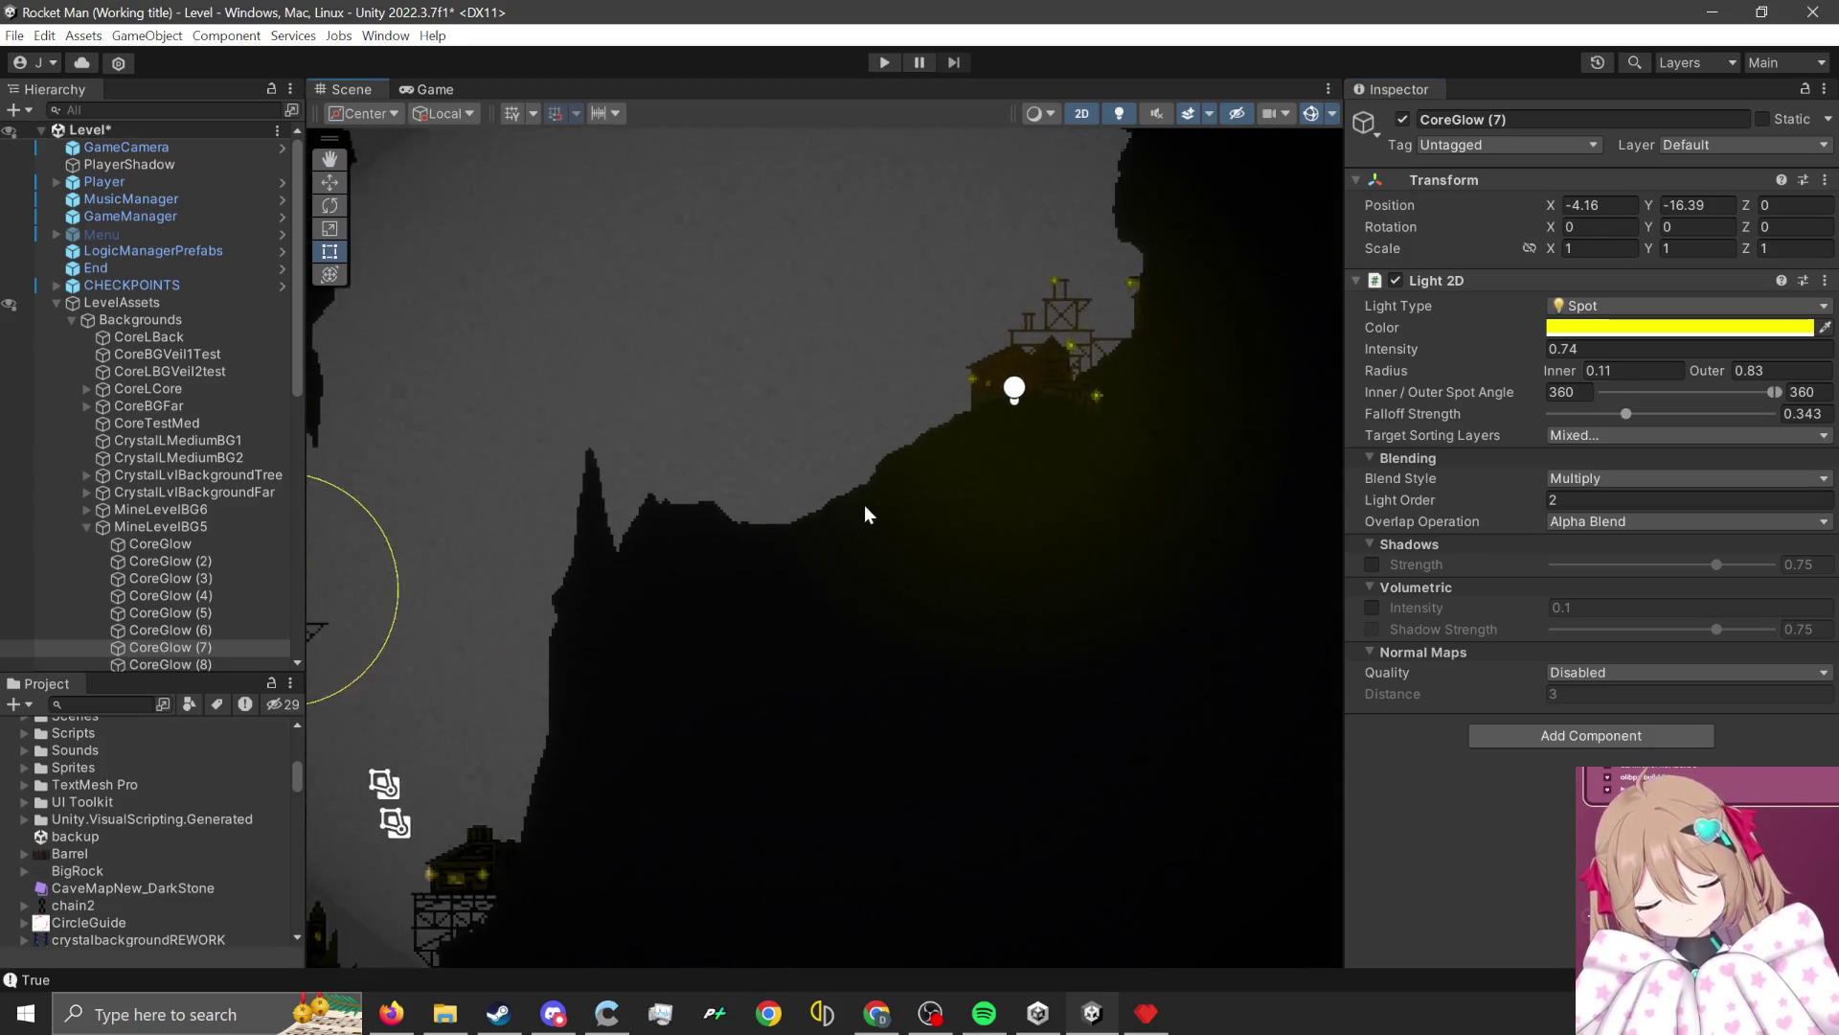
{"action": "scroll", "coordinate": [864, 504], "scroll_direction": "up", "scroll_amount": 3}
{"action": "scroll", "coordinate": [644, 699], "scroll_direction": "right", "scroll_amount": 2}
{"action": "scroll", "coordinate": [767, 624], "scroll_direction": "up", "scroll_amount": 3}
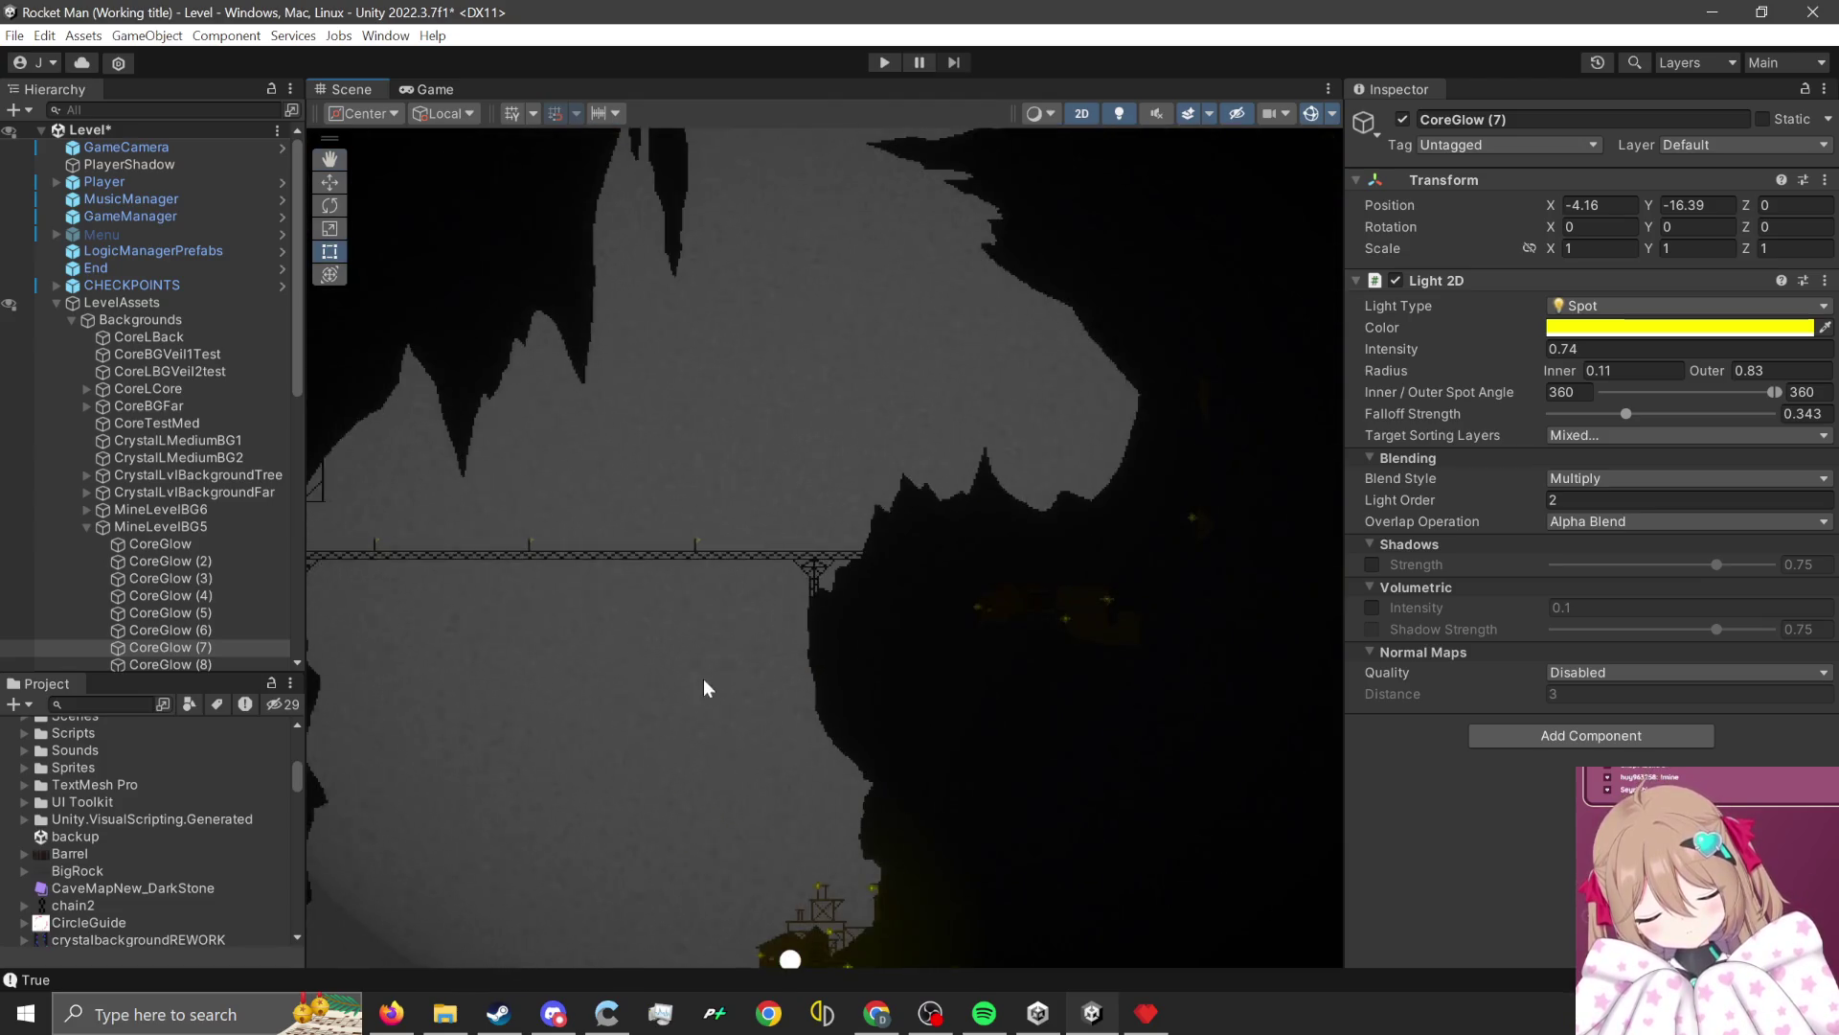
{"action": "scroll", "coordinate": [704, 688], "scroll_direction": "right", "scroll_amount": 5}
{"action": "scroll", "coordinate": [705, 688], "scroll_direction": "down", "scroll_amount": 2}
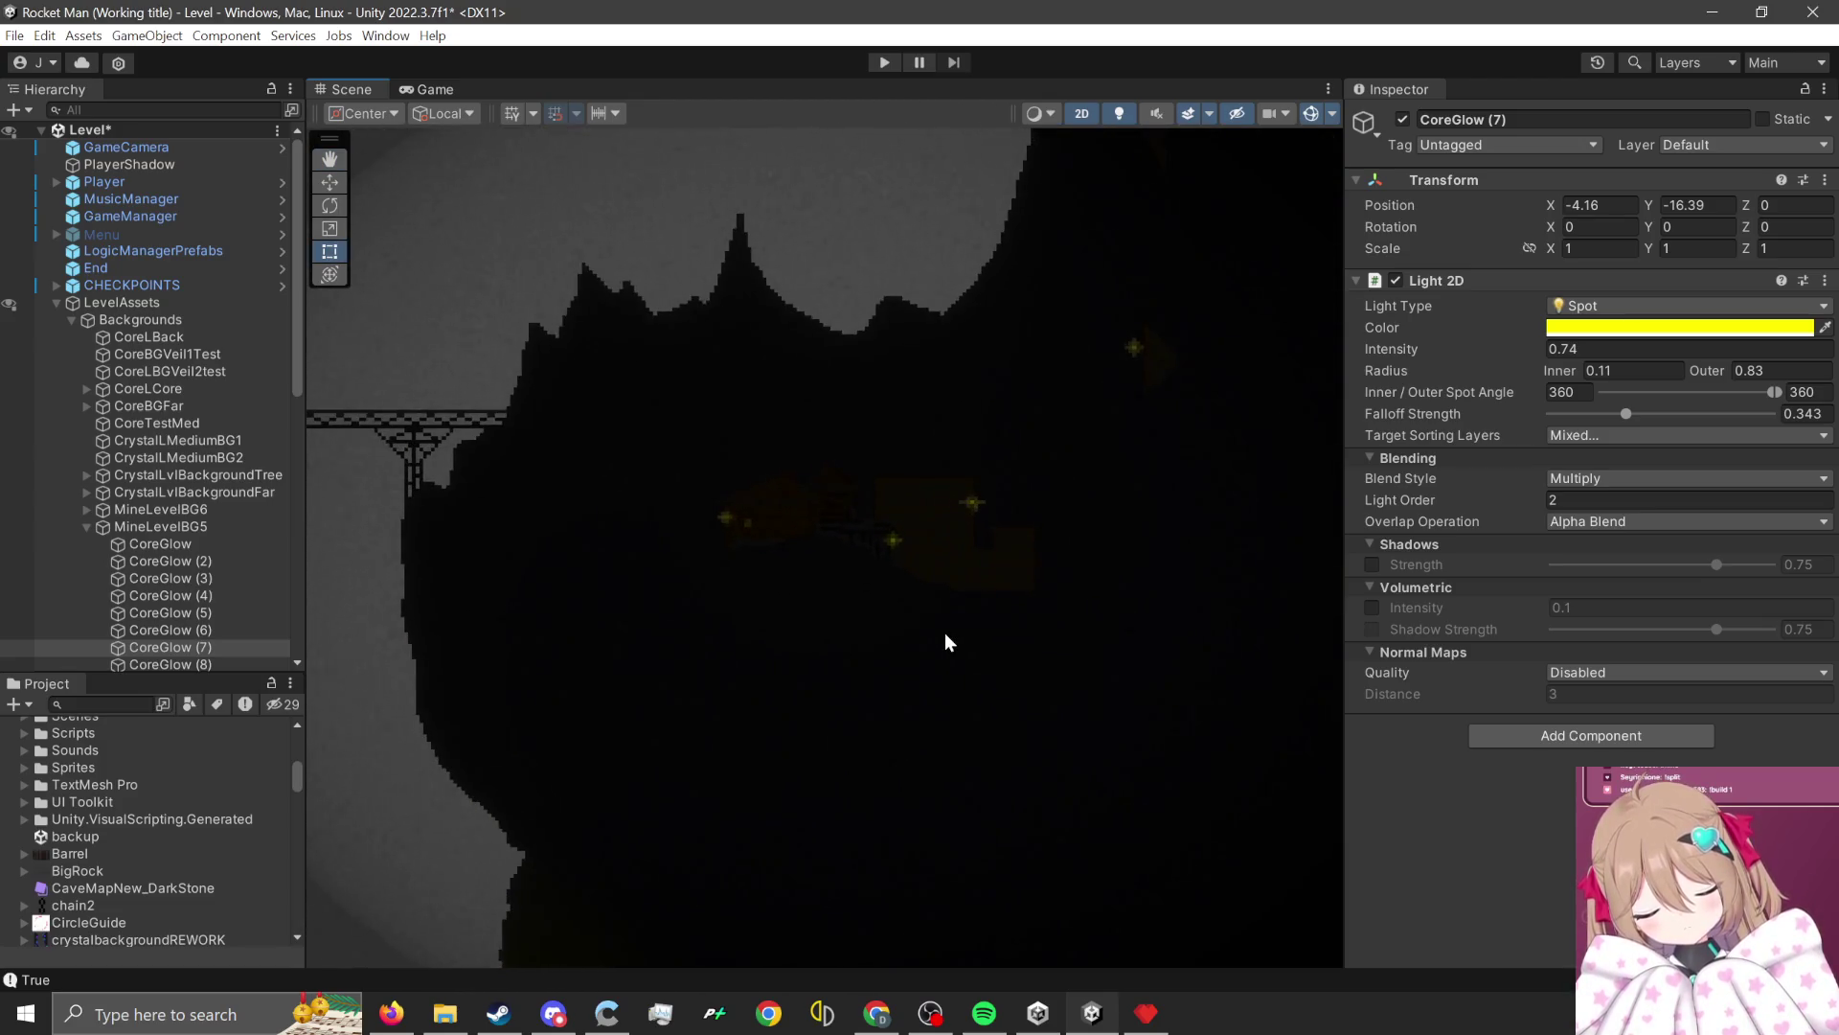
{"action": "scroll", "coordinate": [945, 632], "scroll_direction": "down", "scroll_amount": 2}
{"action": "scroll", "coordinate": [842, 801], "scroll_direction": "up", "scroll_amount": 3}
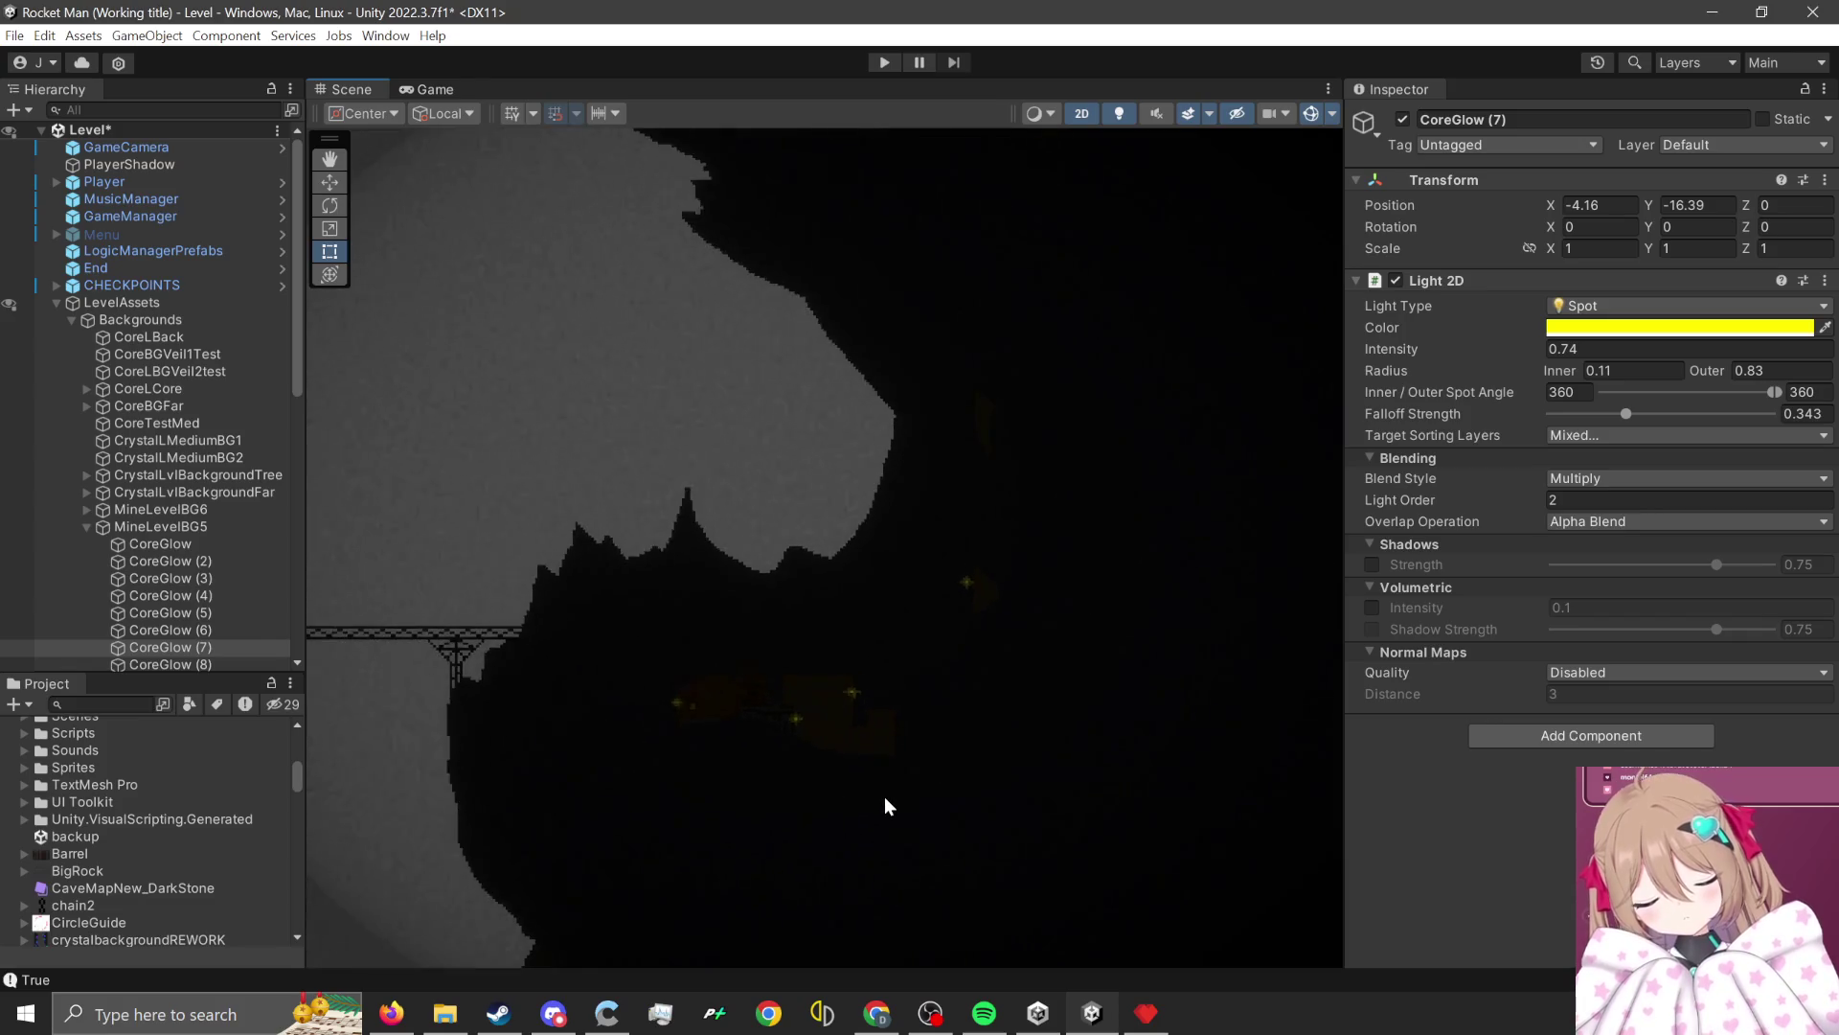
{"action": "scroll", "coordinate": [883, 806], "scroll_direction": "left", "scroll_amount": 5}
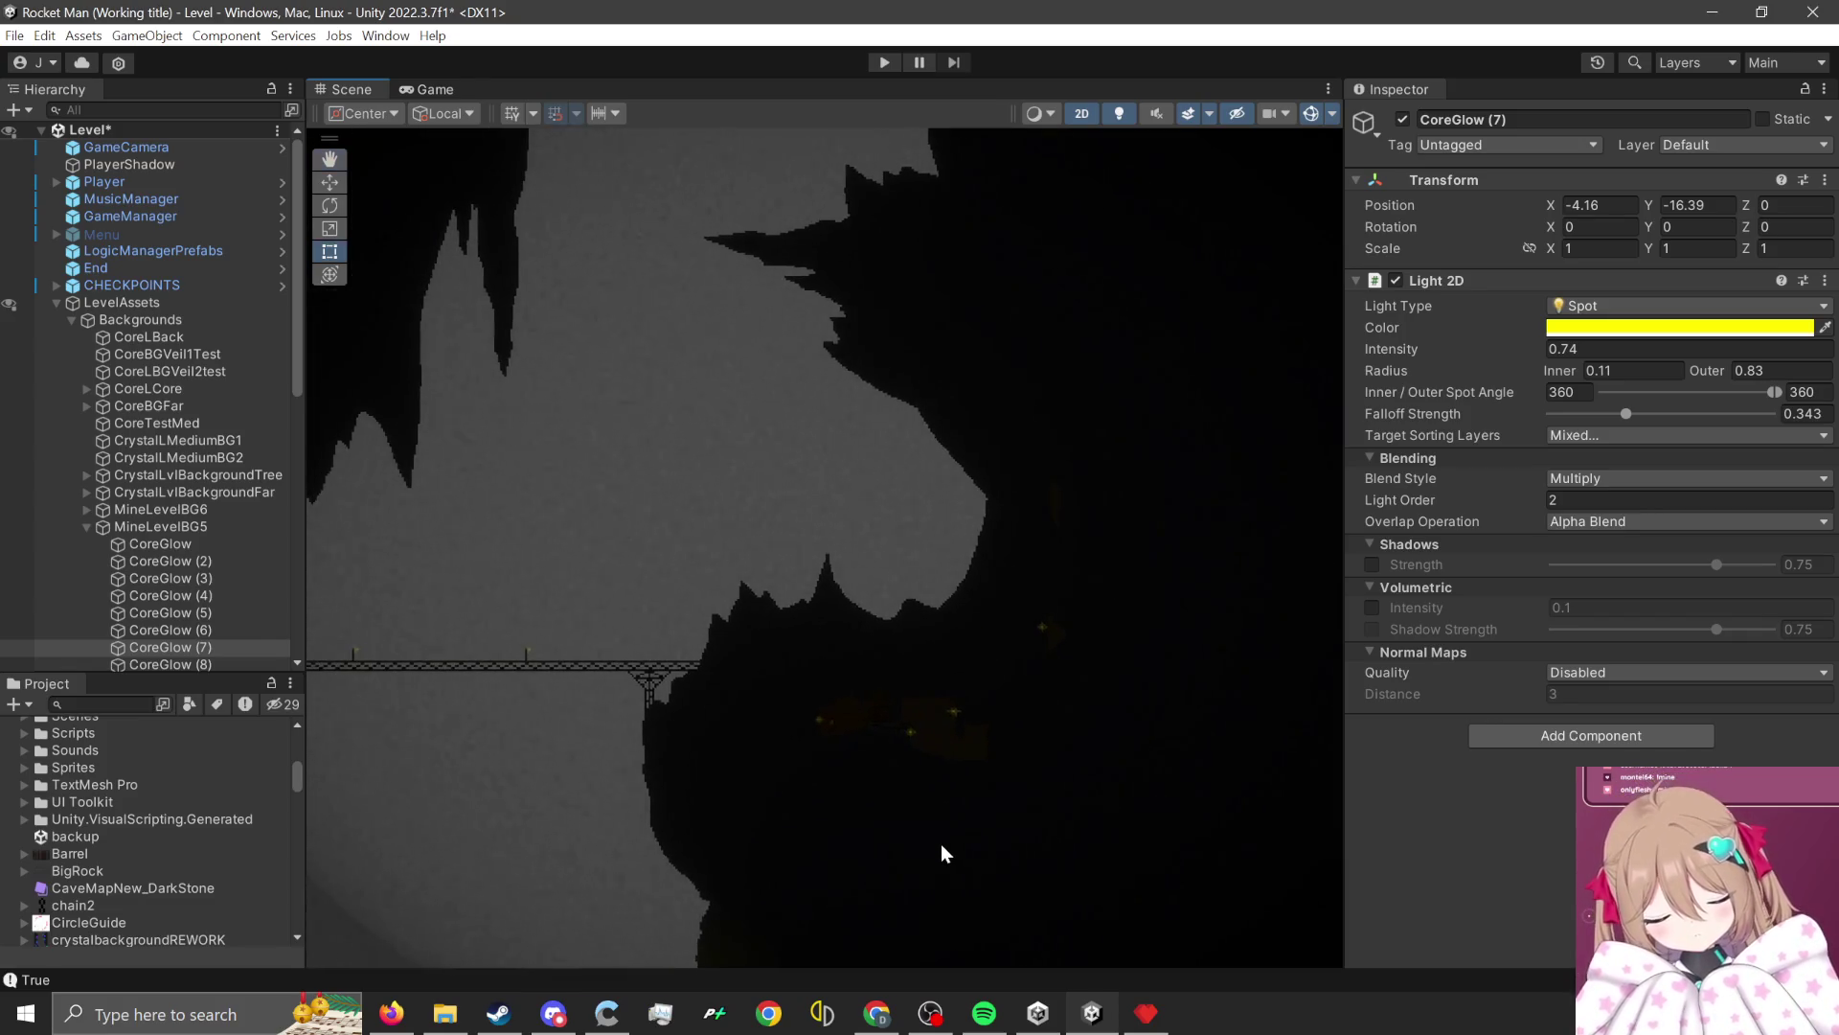
{"action": "scroll", "coordinate": [939, 843], "scroll_direction": "down", "scroll_amount": 5}
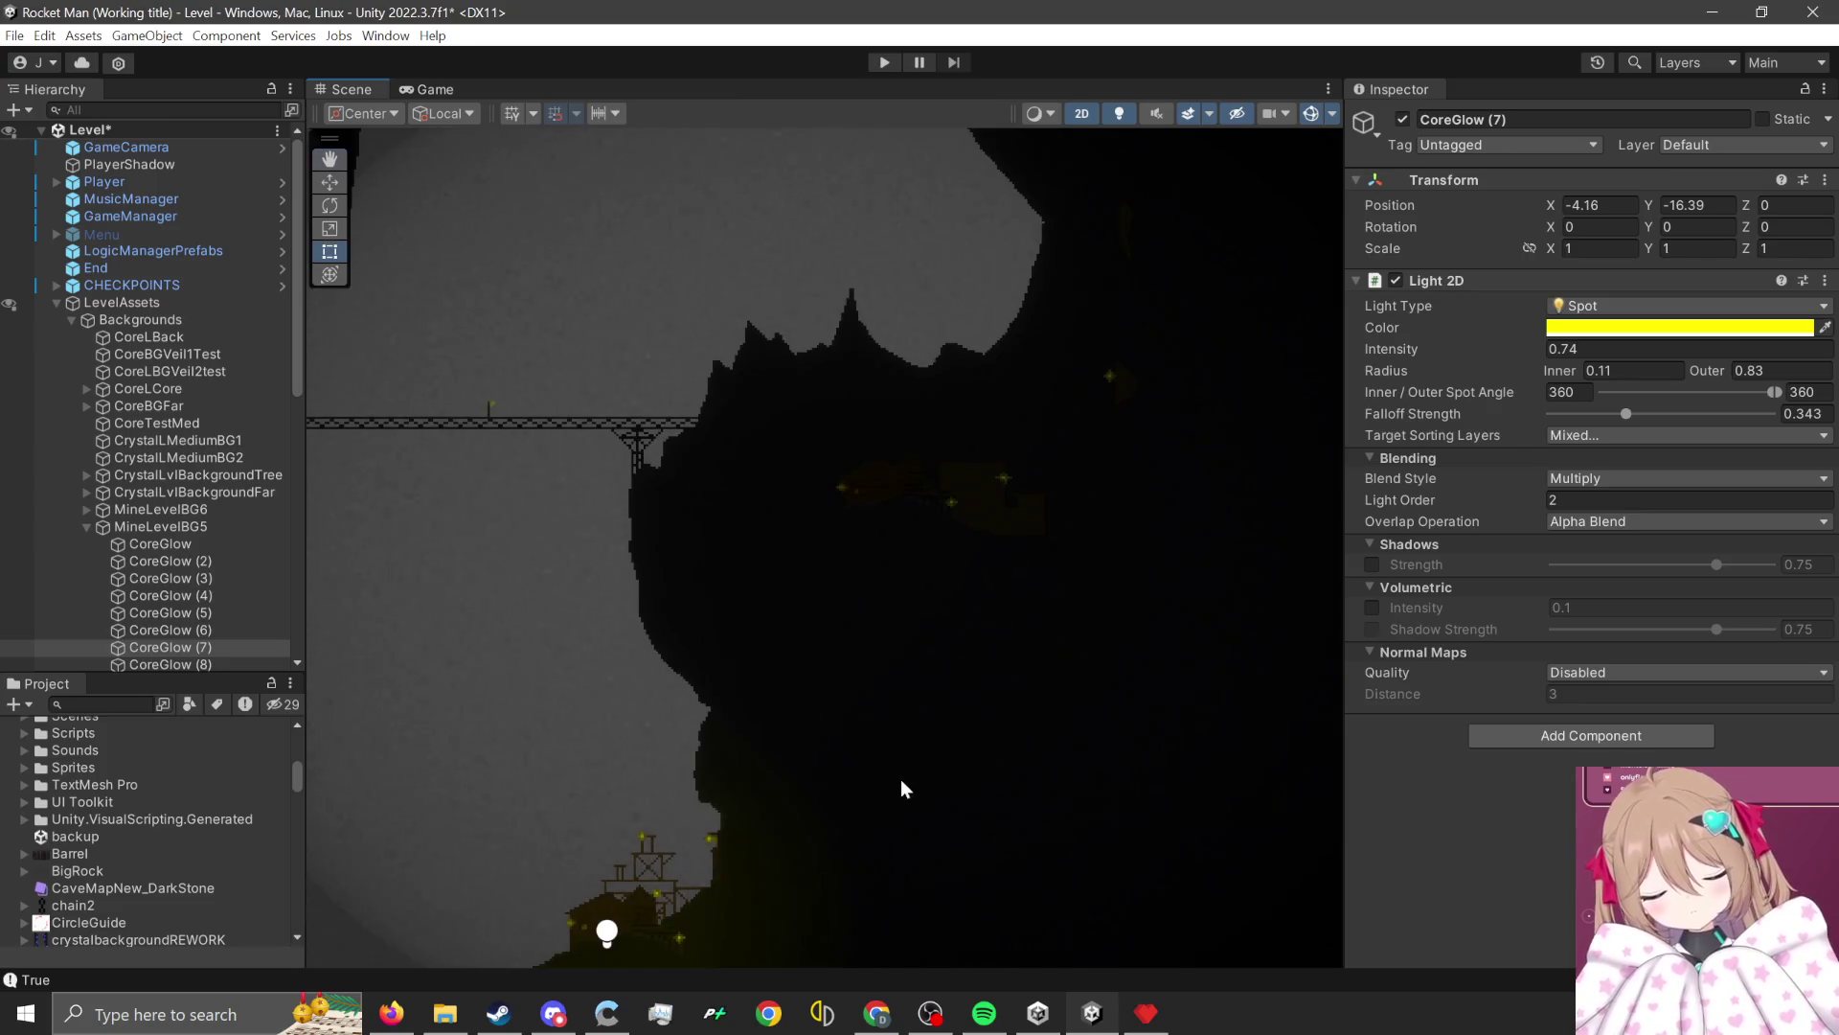
{"action": "mouse_move", "coordinate": [900, 788]}
{"action": "left_mouse_down"}
{"action": "mouse_move", "coordinate": [1014, 670]}
{"action": "mouse_move", "coordinate": [1061, 675]}
{"action": "mouse_move", "coordinate": [1003, 767]}
{"action": "mouse_move", "coordinate": [838, 882]}
{"action": "left_mouse_up"}
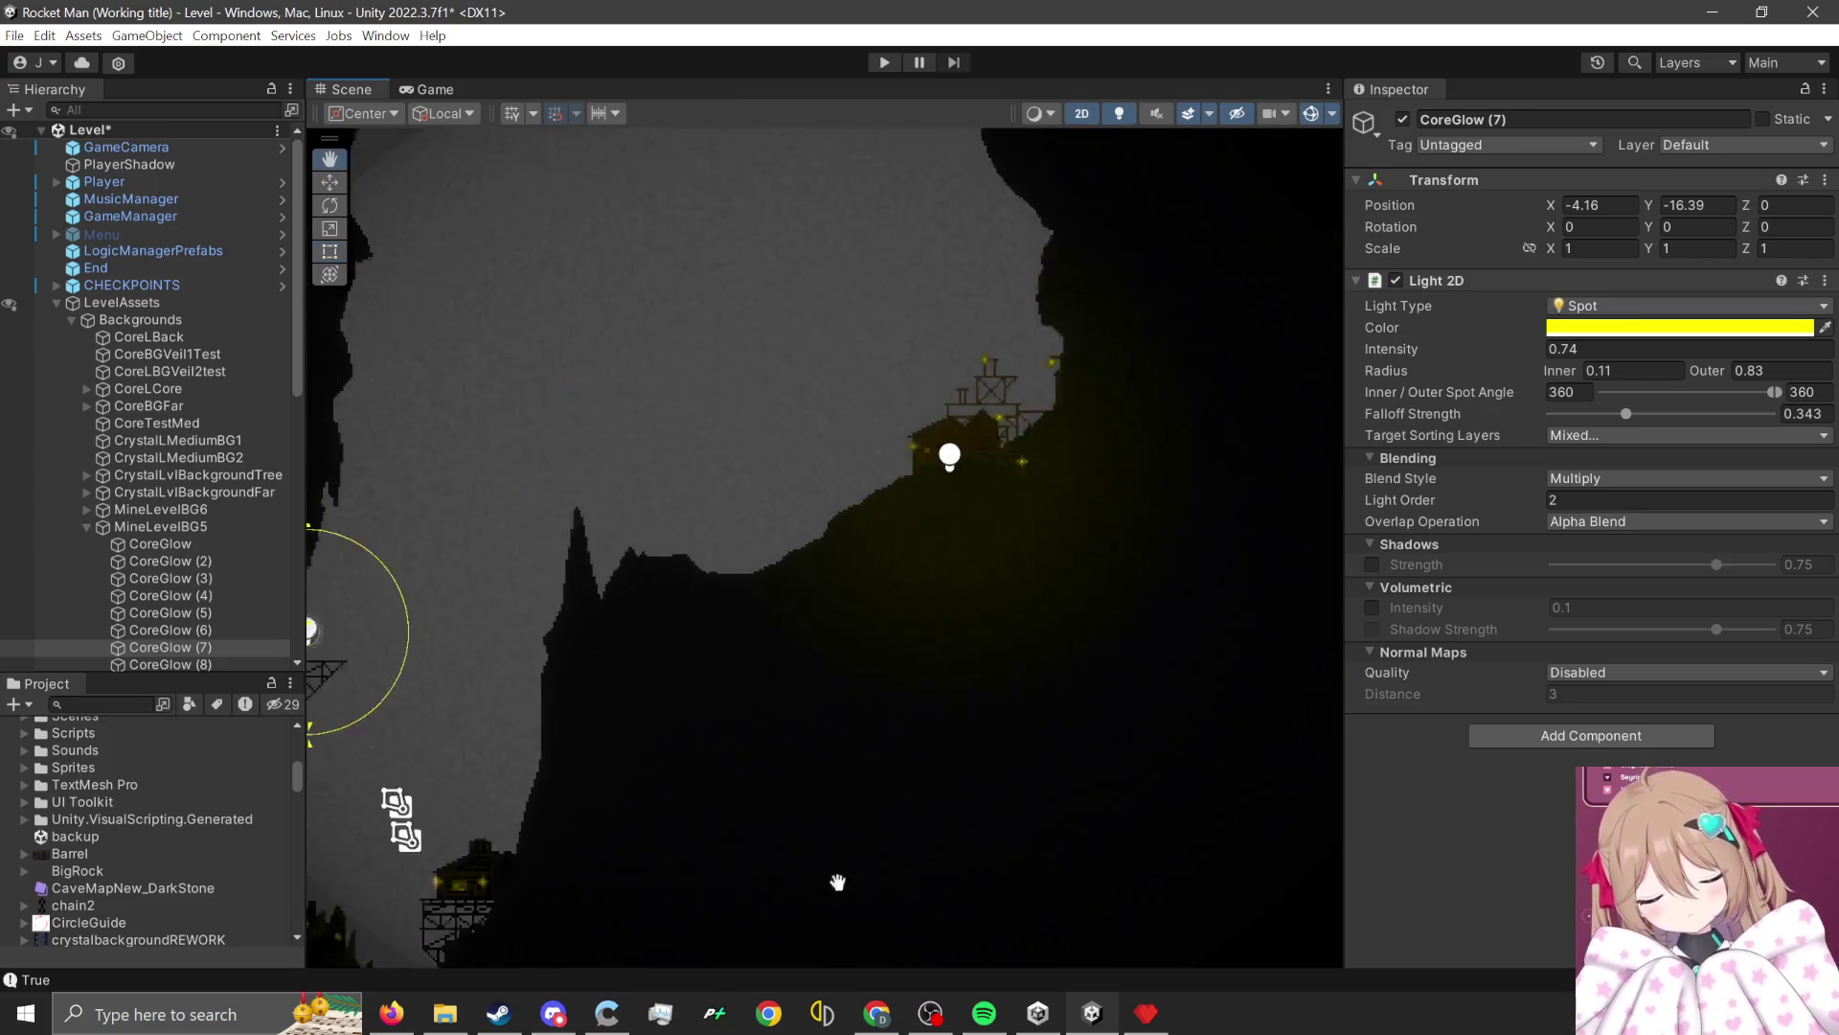
{"action": "scroll", "coordinate": [888, 590], "scroll_direction": "up", "scroll_amount": 12}
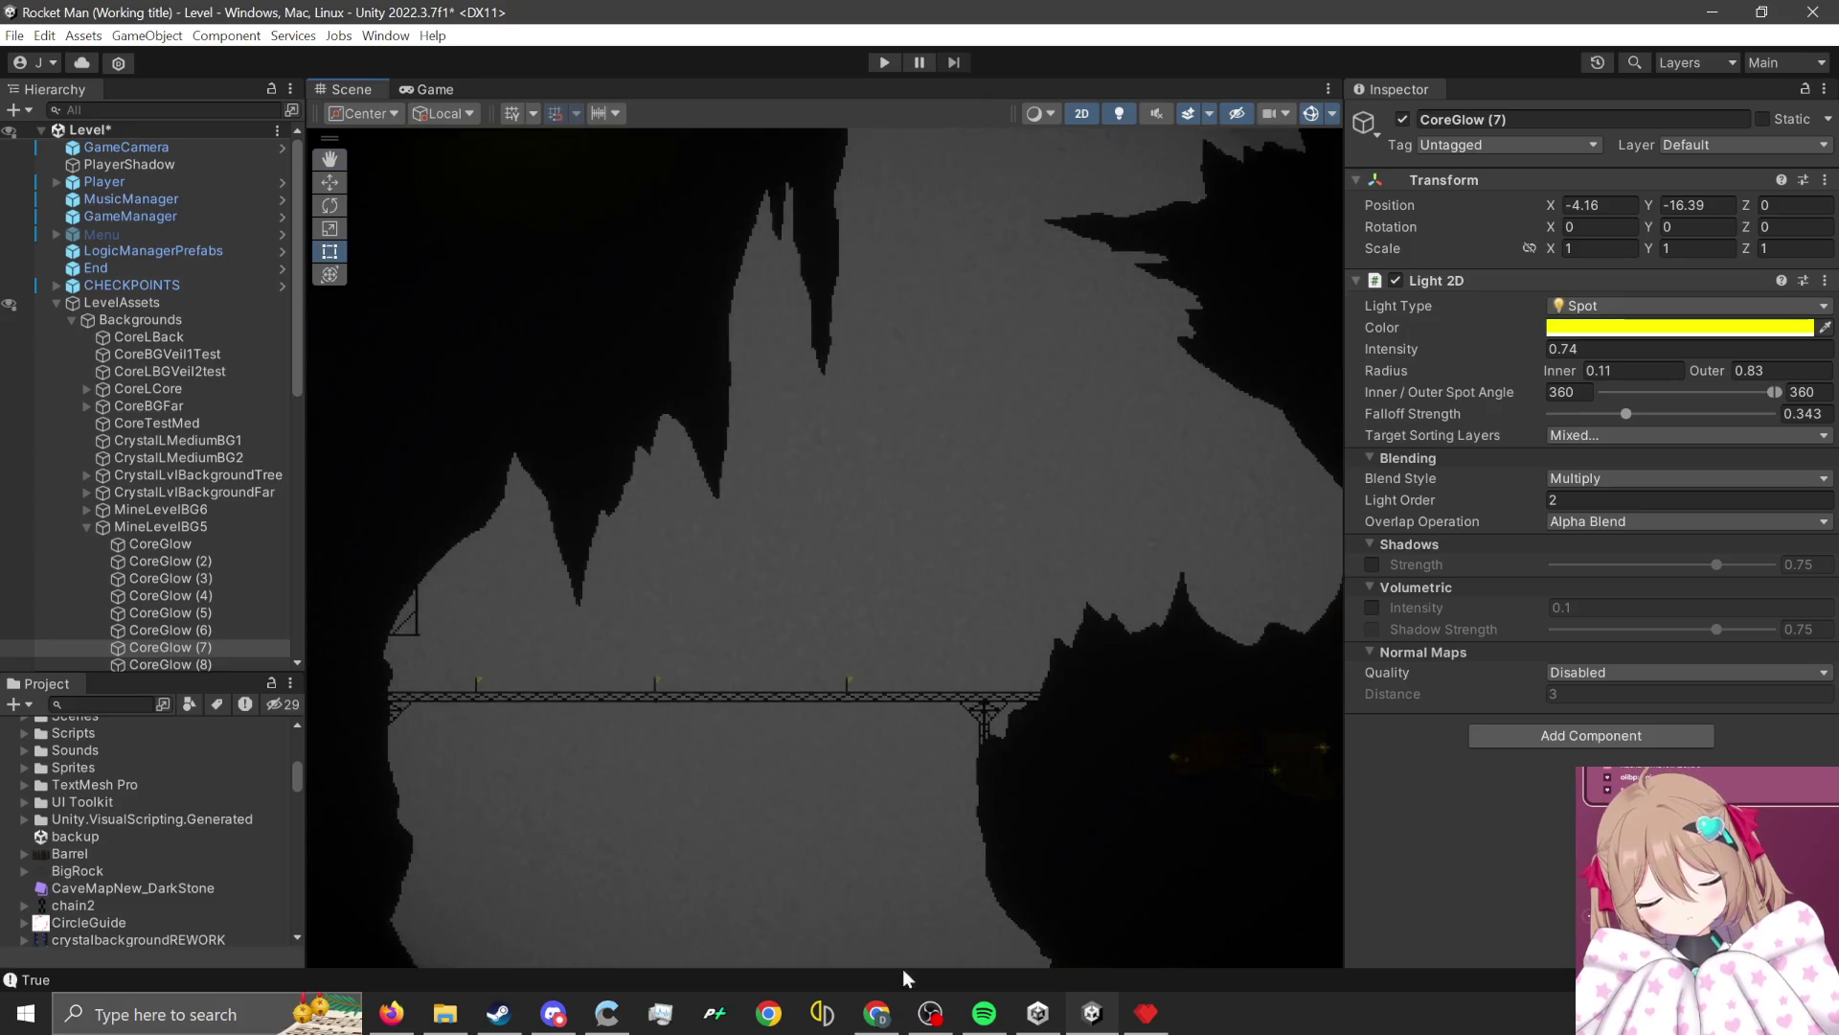
{"action": "scroll", "coordinate": [837, 677], "scroll_direction": "down", "scroll_amount": 8}
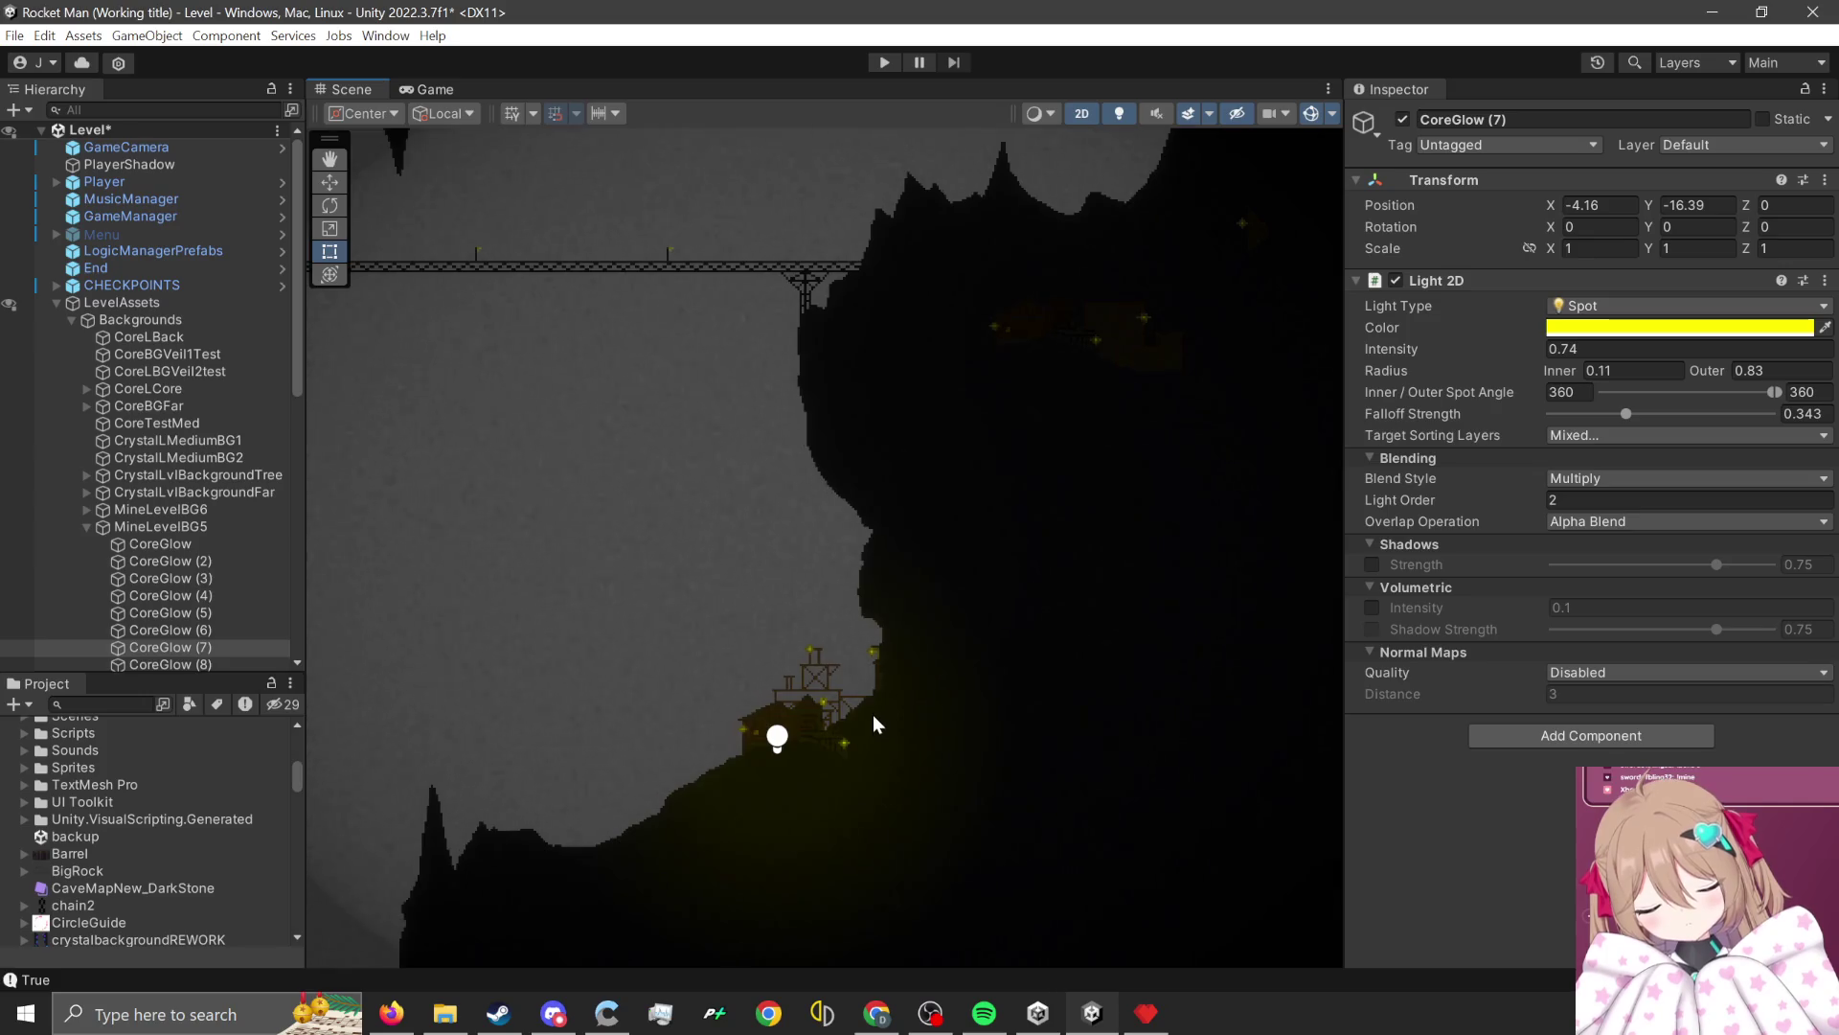
{"action": "scroll", "coordinate": [1020, 570], "scroll_direction": "down", "scroll_amount": 3}
{"action": "left_click_drag", "start_coordinate": [1011, 561], "coordinate": [1019, 572]}
{"action": "scroll", "coordinate": [920, 578], "scroll_direction": "up", "scroll_amount": 4}
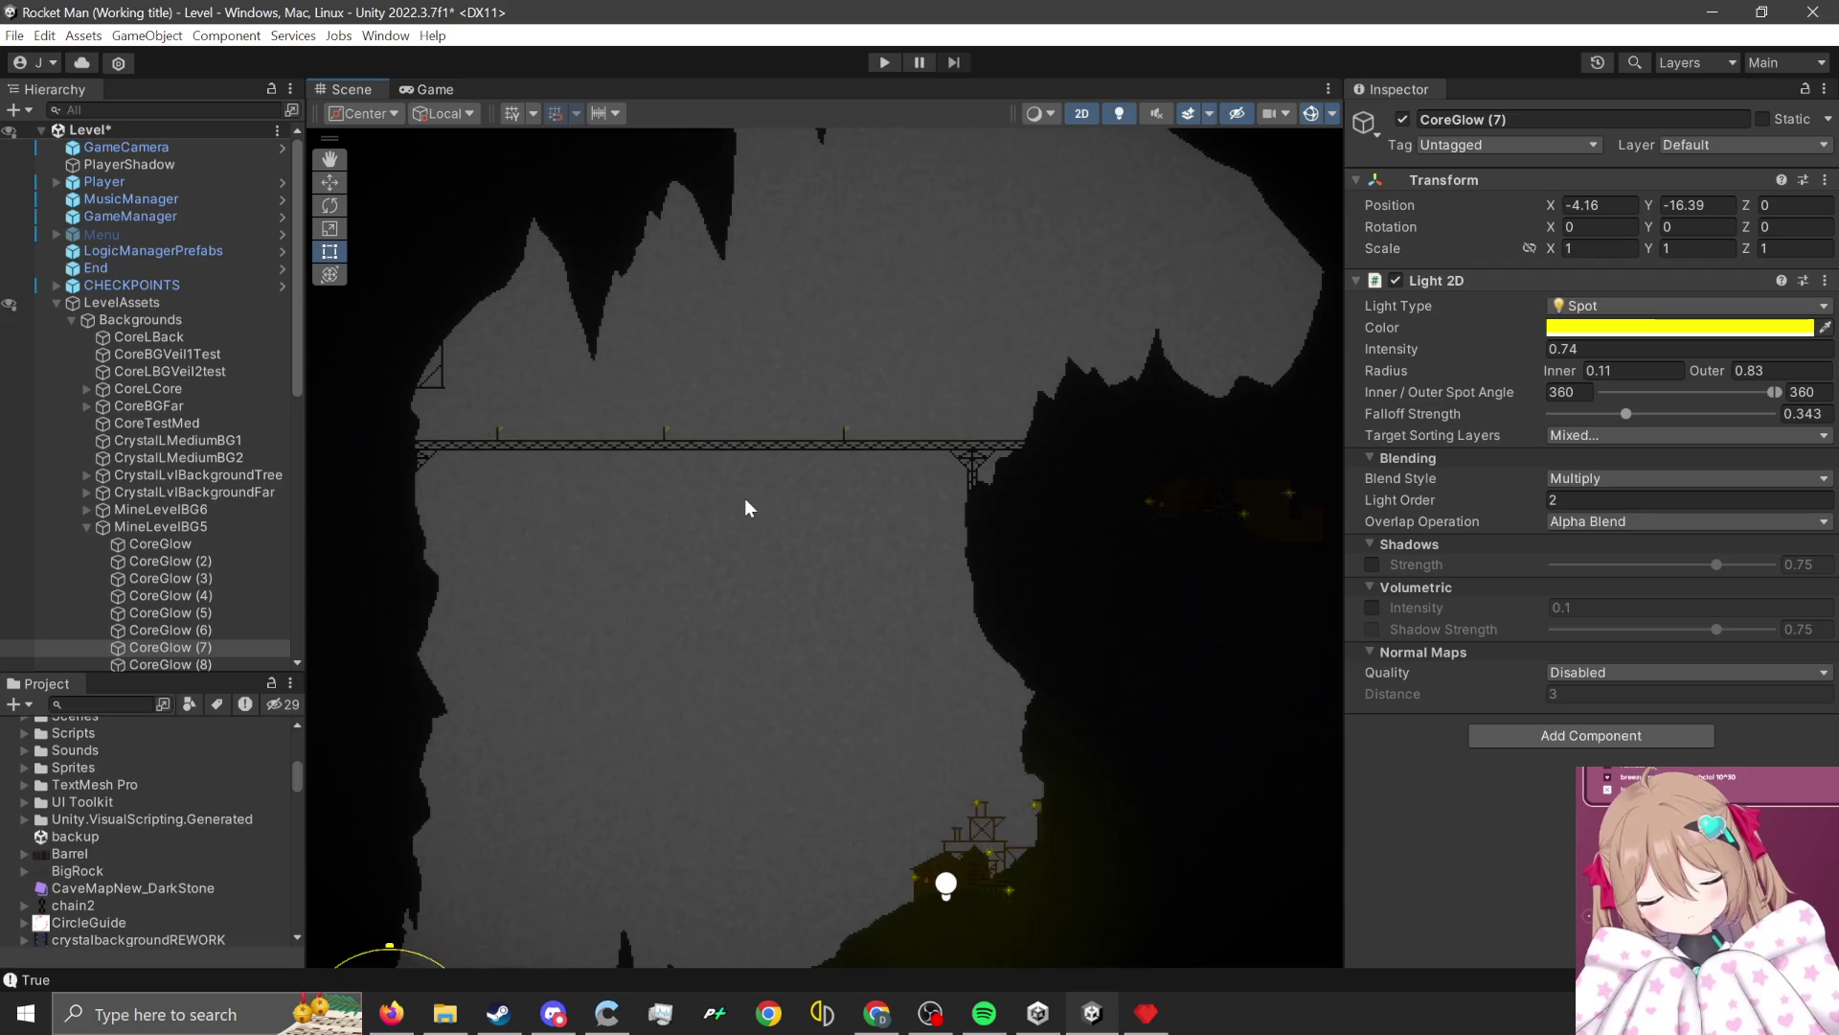
{"action": "scroll", "coordinate": [745, 498], "scroll_direction": "down", "scroll_amount": 2}
{"action": "scroll", "coordinate": [750, 778], "scroll_direction": "up", "scroll_amount": 2}
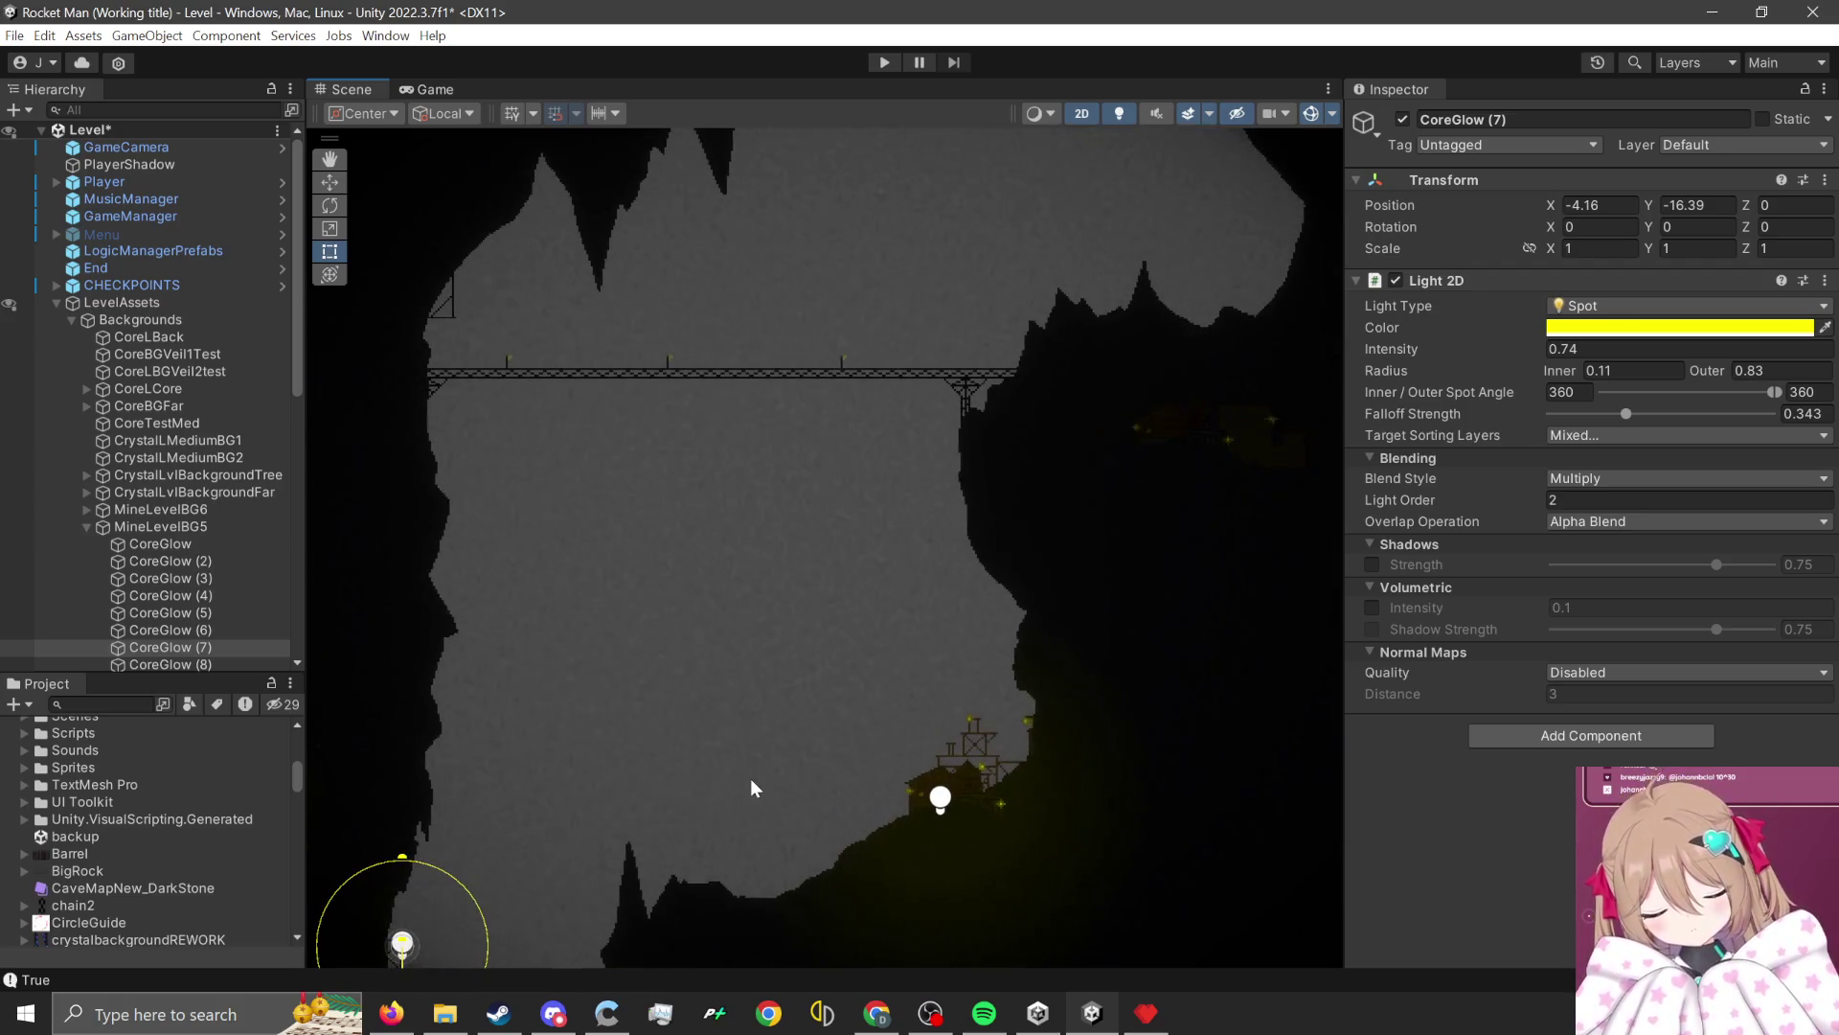
{"action": "scroll", "coordinate": [877, 663], "scroll_direction": "up", "scroll_amount": 1}
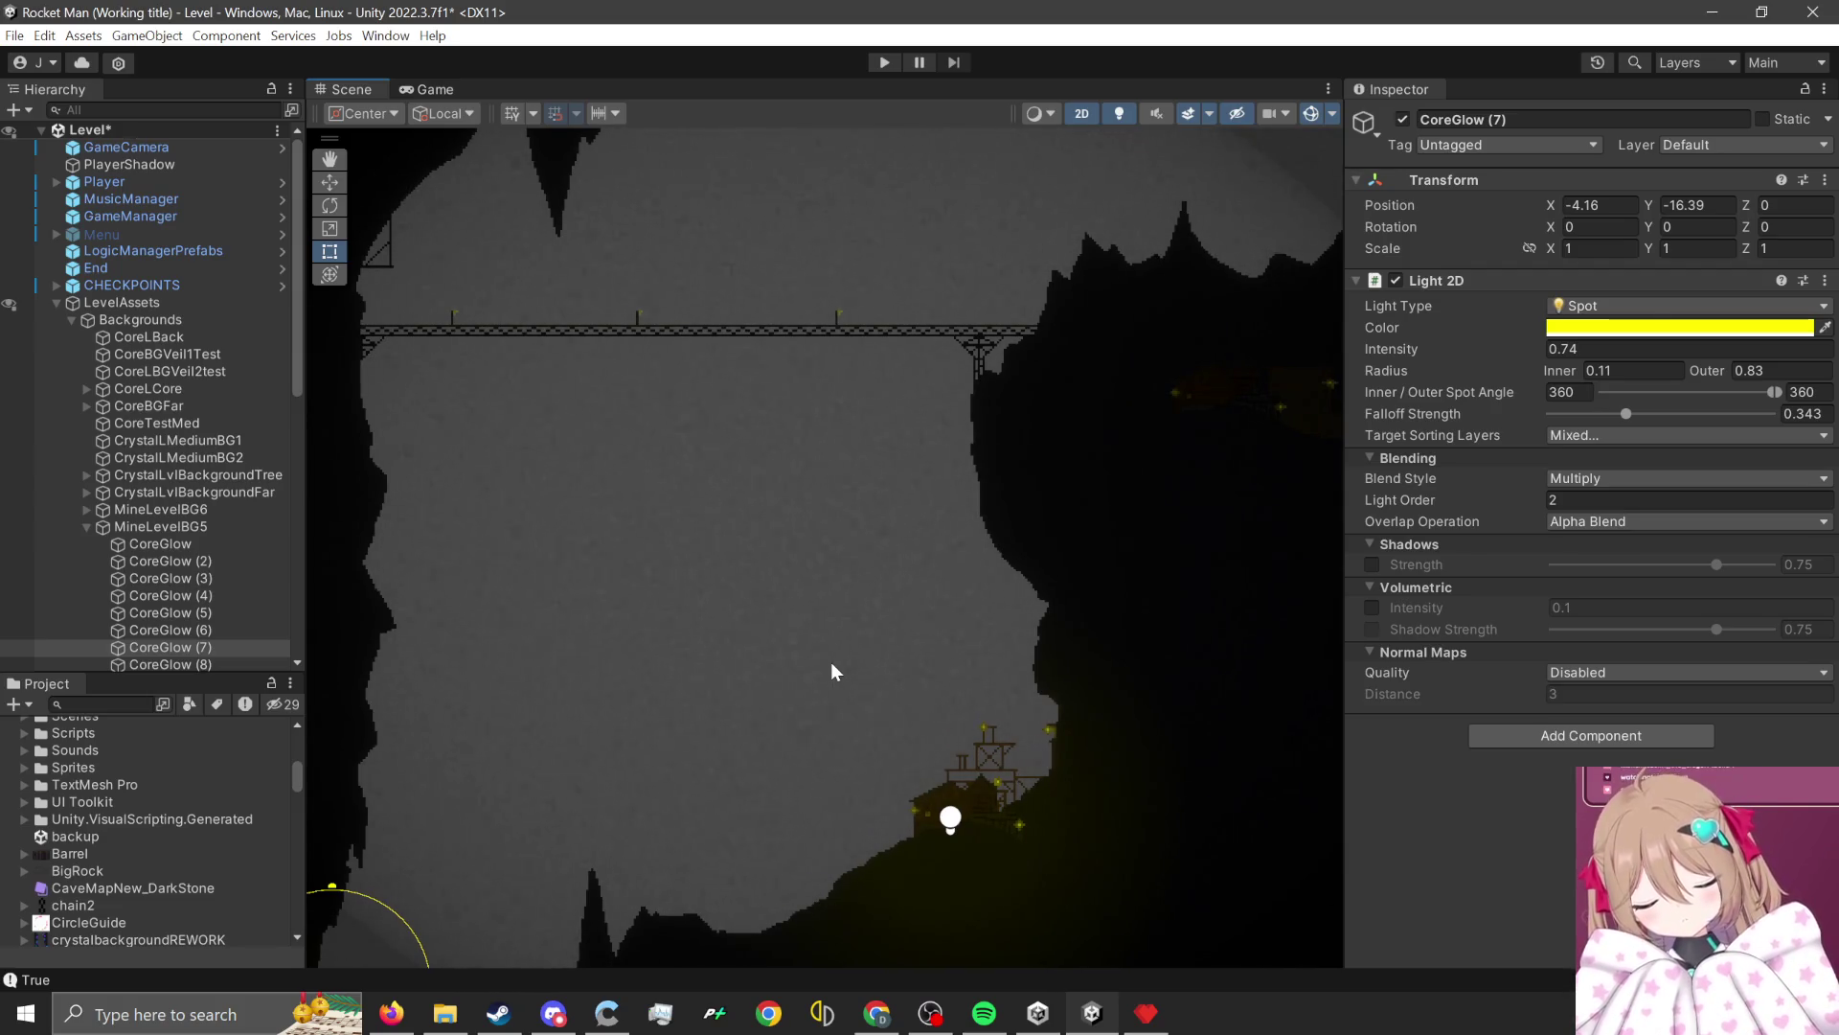
{"action": "scroll", "coordinate": [810, 655], "scroll_direction": "down", "scroll_amount": 1}
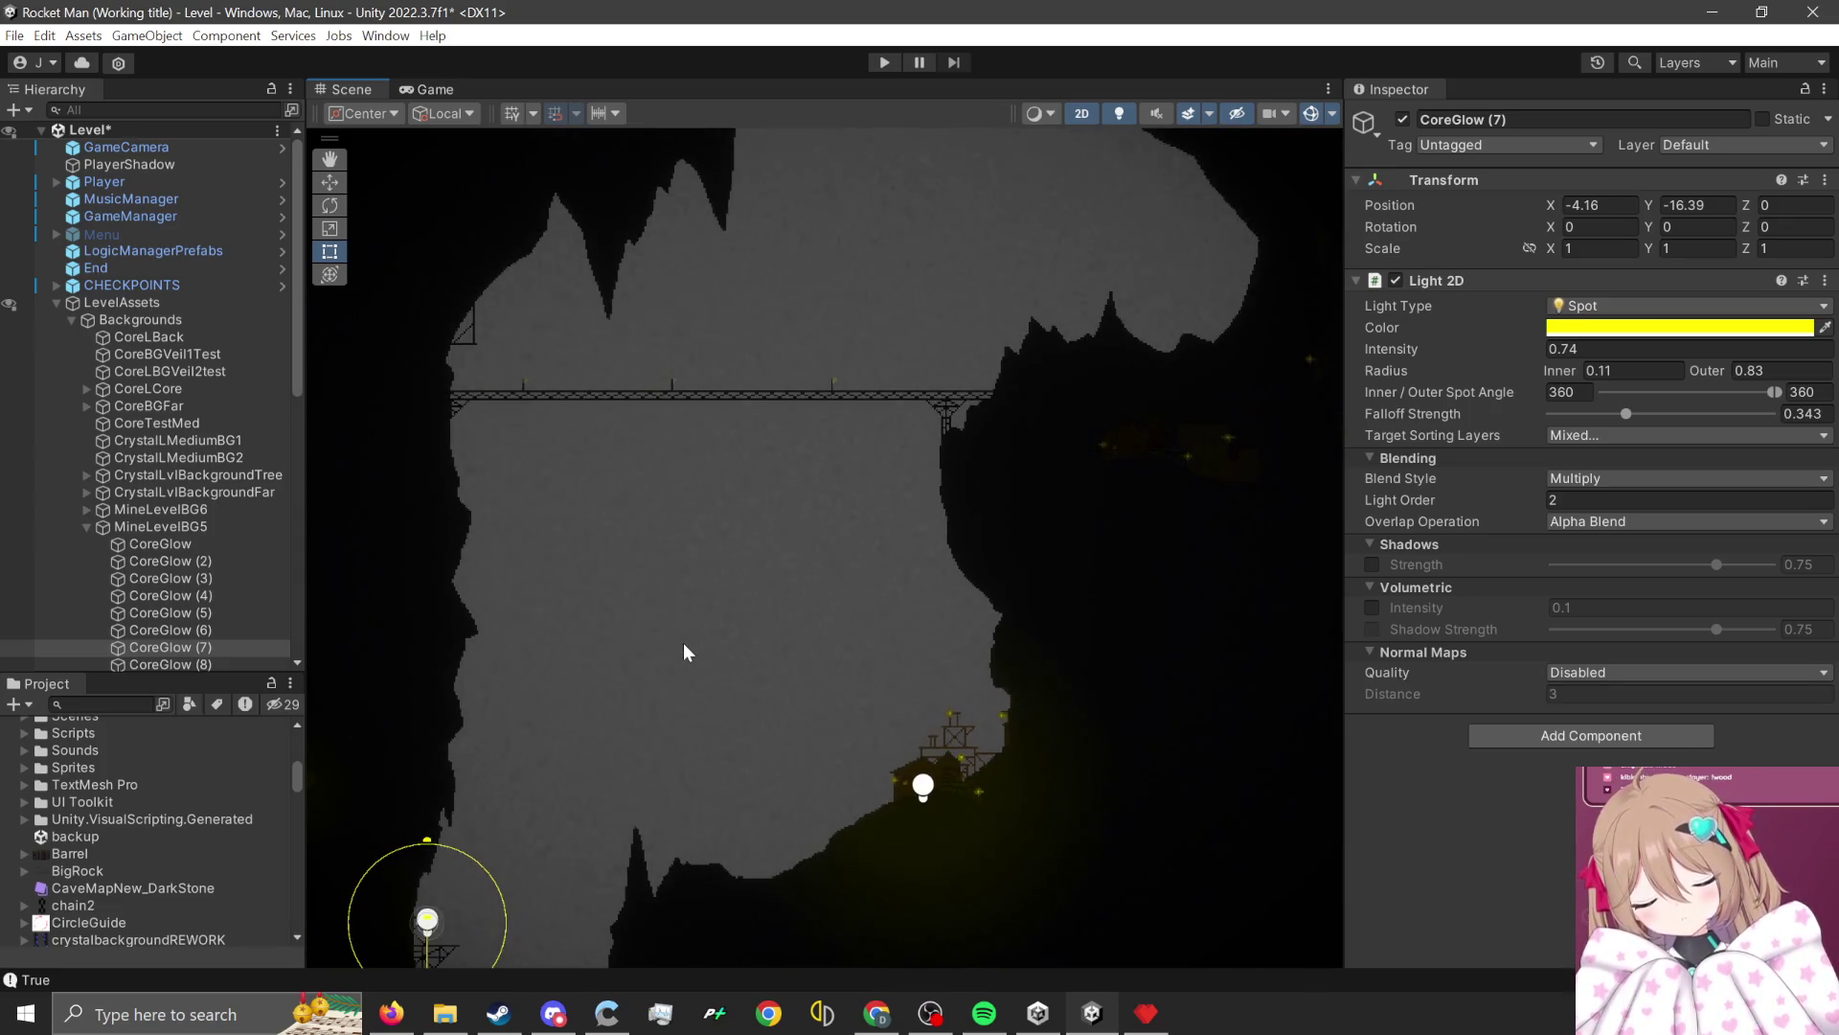
{"action": "scroll", "coordinate": [682, 642], "scroll_direction": "down", "scroll_amount": 1}
{"action": "mouse_move", "coordinate": [678, 635]}
{"action": "left_mouse_down"}
{"action": "mouse_move", "coordinate": [801, 496]}
{"action": "mouse_move", "coordinate": [743, 788]}
{"action": "left_mouse_up"}
{"action": "left_click", "coordinate": [745, 544]}
{"action": "scroll", "coordinate": [741, 464], "scroll_direction": "up", "scroll_amount": 2}
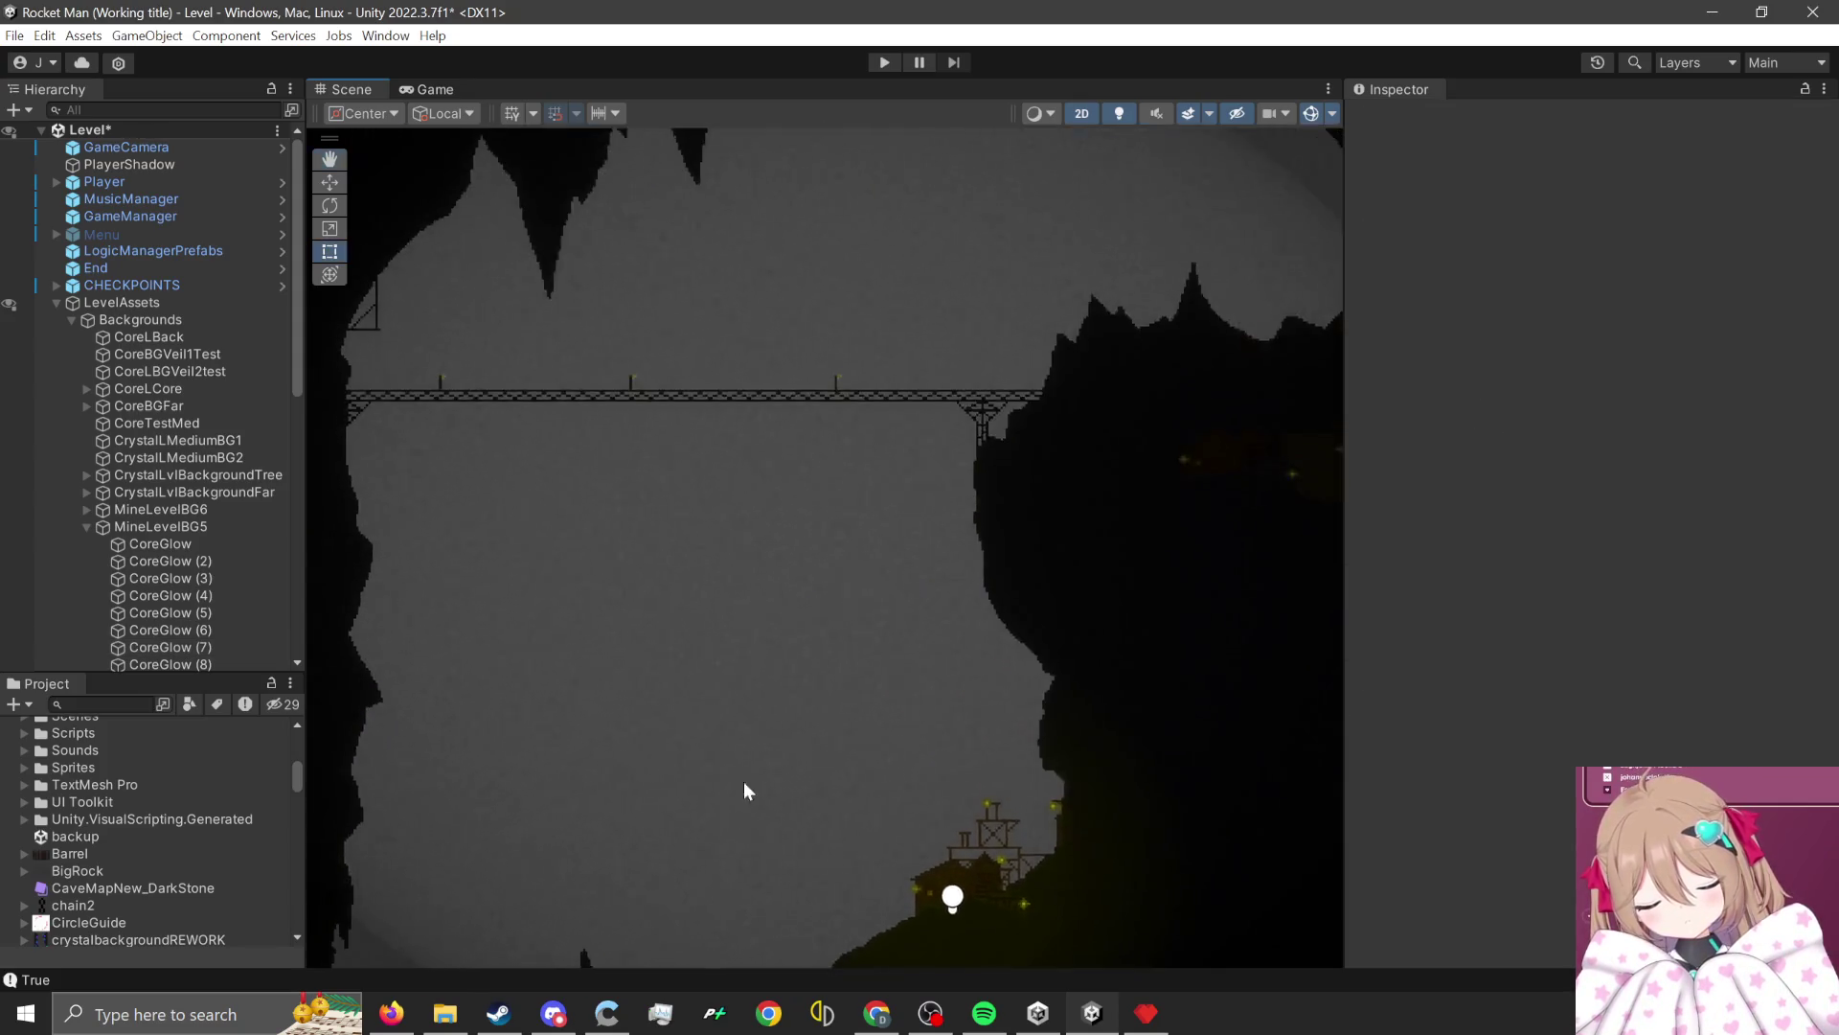
Pan and zoom the Scene view over the bridge and cave lights.
{"action": "scroll", "coordinate": [783, 636], "scroll_direction": "down", "scroll_amount": 1}
{"action": "left_click_drag", "start_coordinate": [783, 636], "coordinate": [772, 681]}
{"action": "scroll", "coordinate": [934, 439], "scroll_direction": "up", "scroll_amount": 1}
{"action": "scroll", "coordinate": [936, 436], "scroll_direction": "up", "scroll_amount": 1}
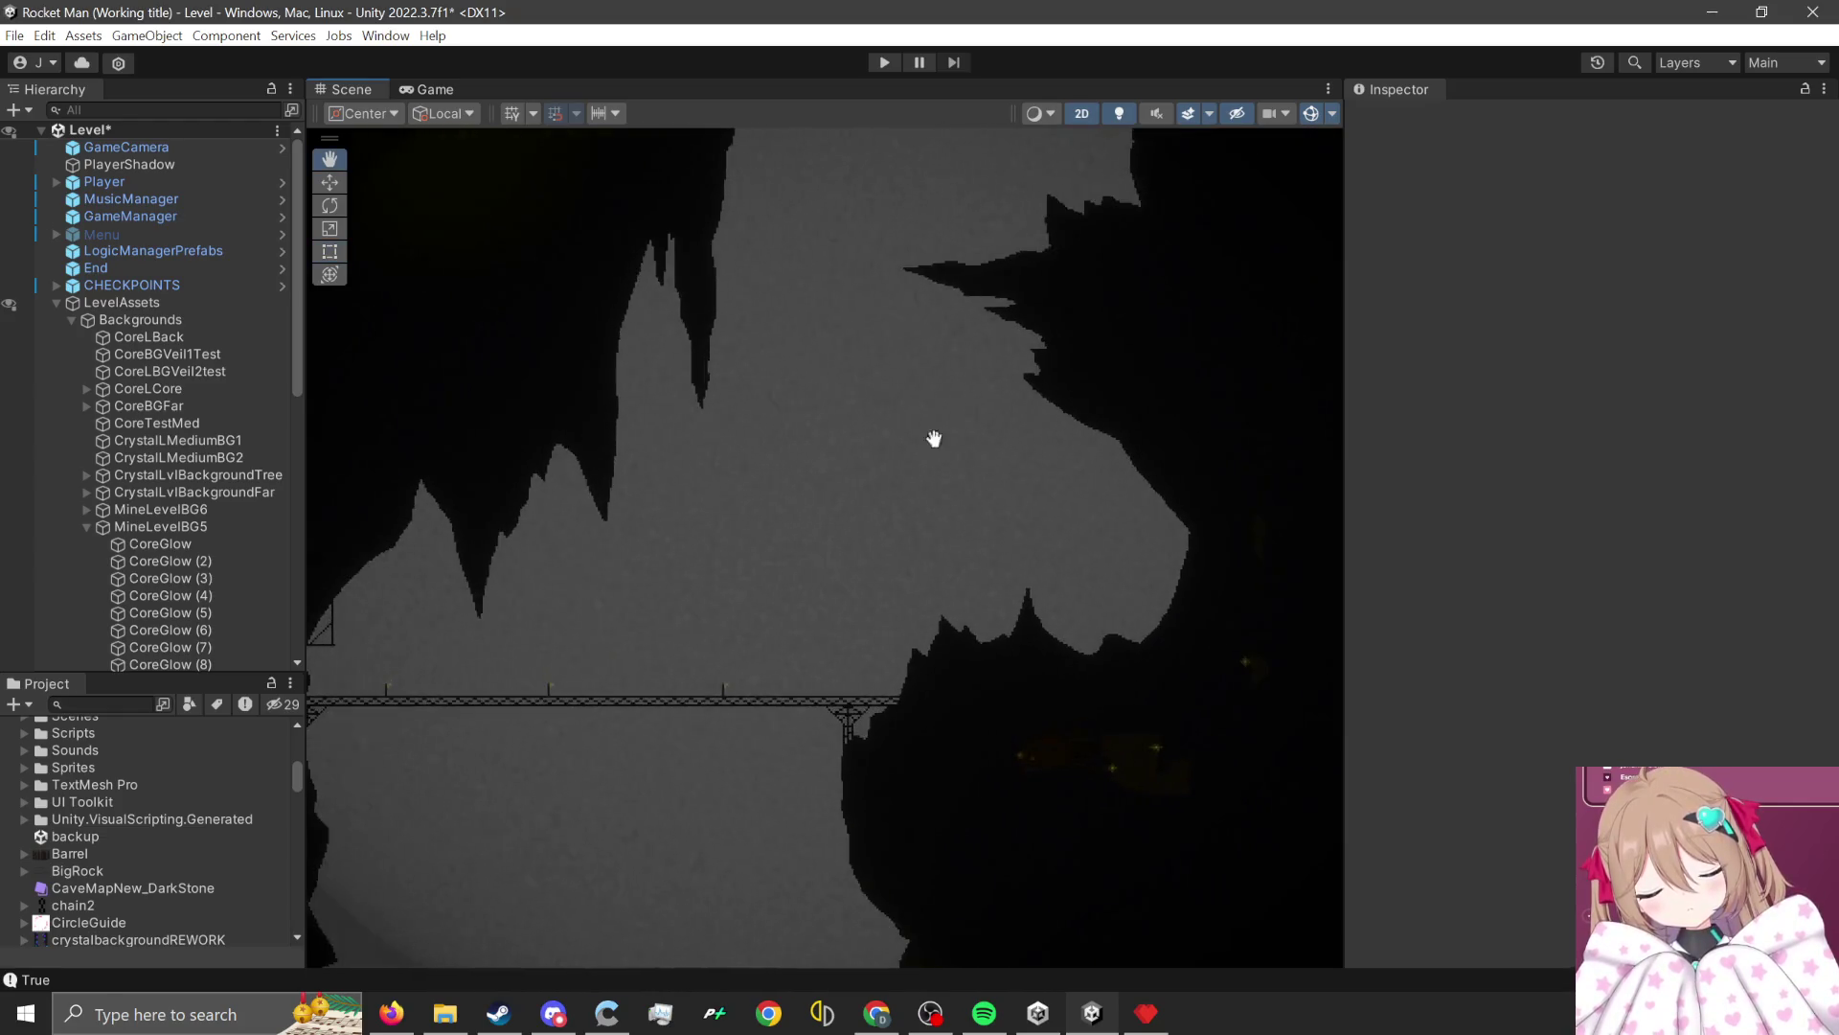
{"action": "left_click_drag", "start_coordinate": [936, 435], "coordinate": [887, 731]}
{"action": "scroll", "coordinate": [825, 595], "scroll_direction": "down", "scroll_amount": 1}
{"action": "scroll", "coordinate": [825, 595], "scroll_direction": "down", "scroll_amount": 1}
{"action": "mouse_move", "coordinate": [865, 653]}
{"action": "left_mouse_down"}
{"action": "mouse_move", "coordinate": [904, 492]}
{"action": "mouse_move", "coordinate": [887, 743]}
{"action": "left_mouse_up"}
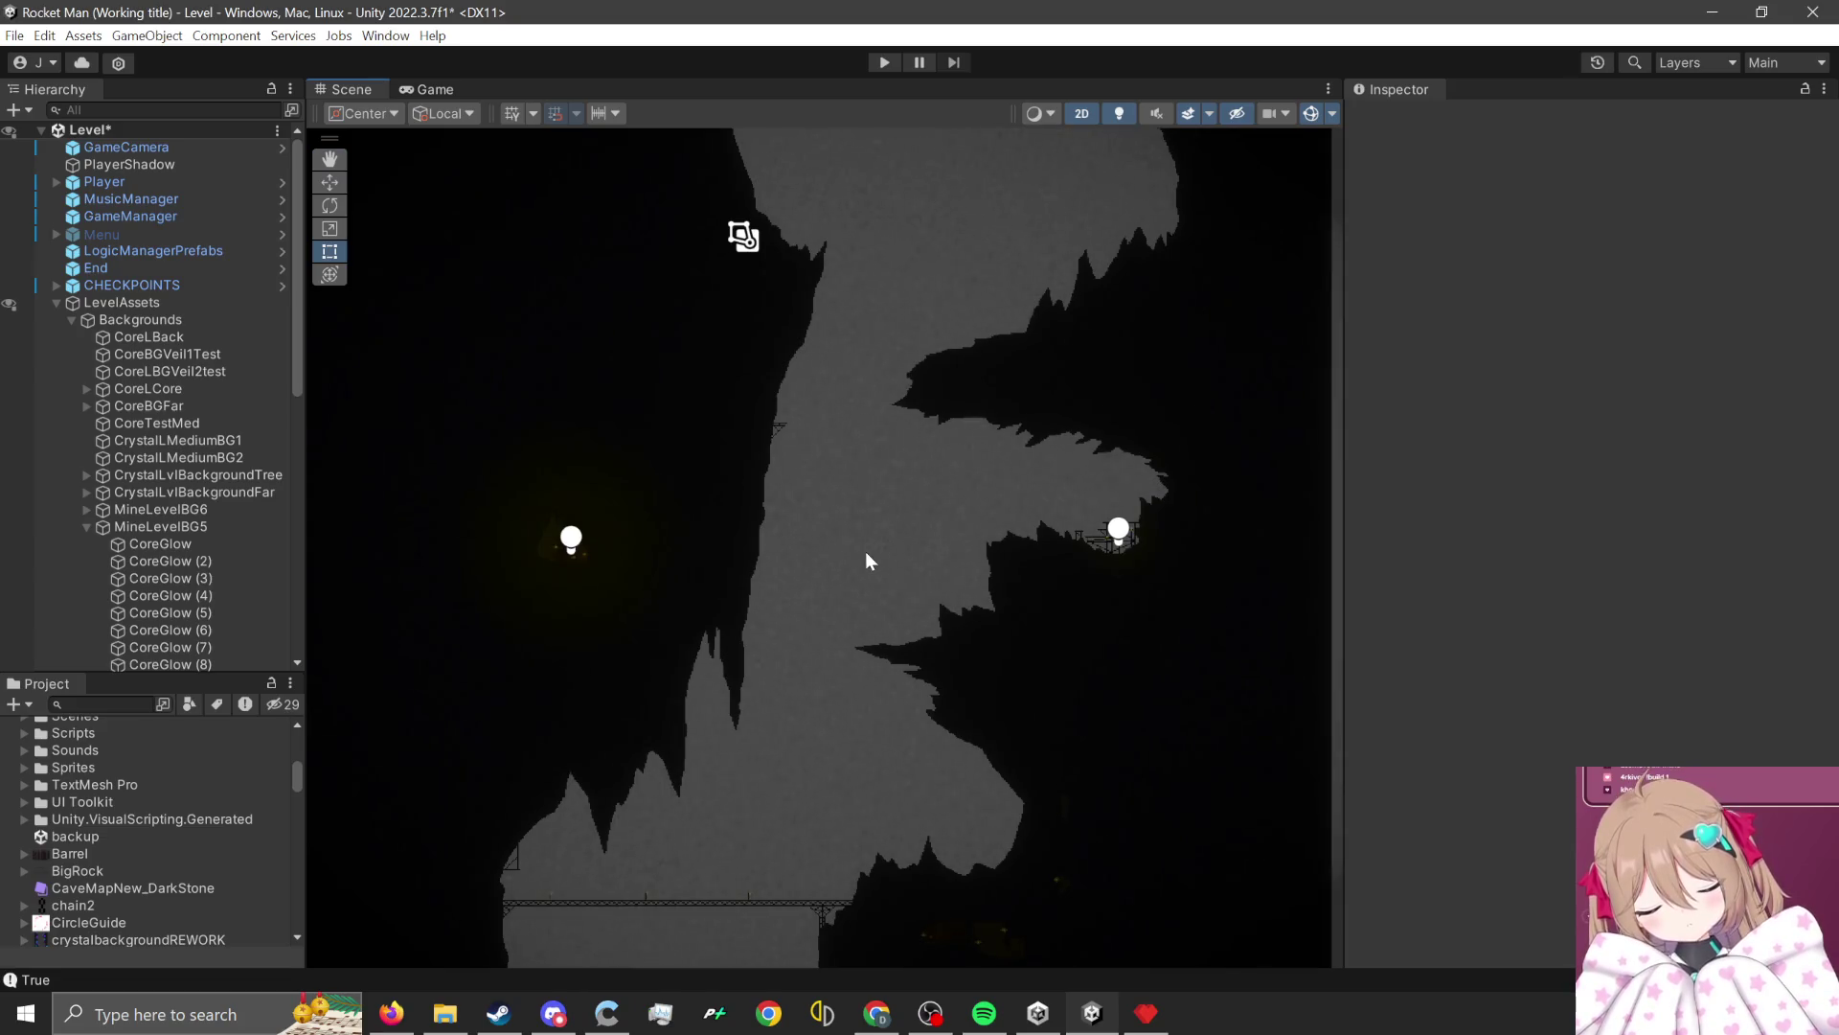
{"action": "mouse_move", "coordinate": [866, 559]}
{"action": "left_mouse_down"}
{"action": "mouse_move", "coordinate": [895, 497]}
{"action": "mouse_move", "coordinate": [863, 649]}
{"action": "left_mouse_up"}
{"action": "scroll", "coordinate": [1056, 686], "scroll_direction": "down", "scroll_amount": 1}
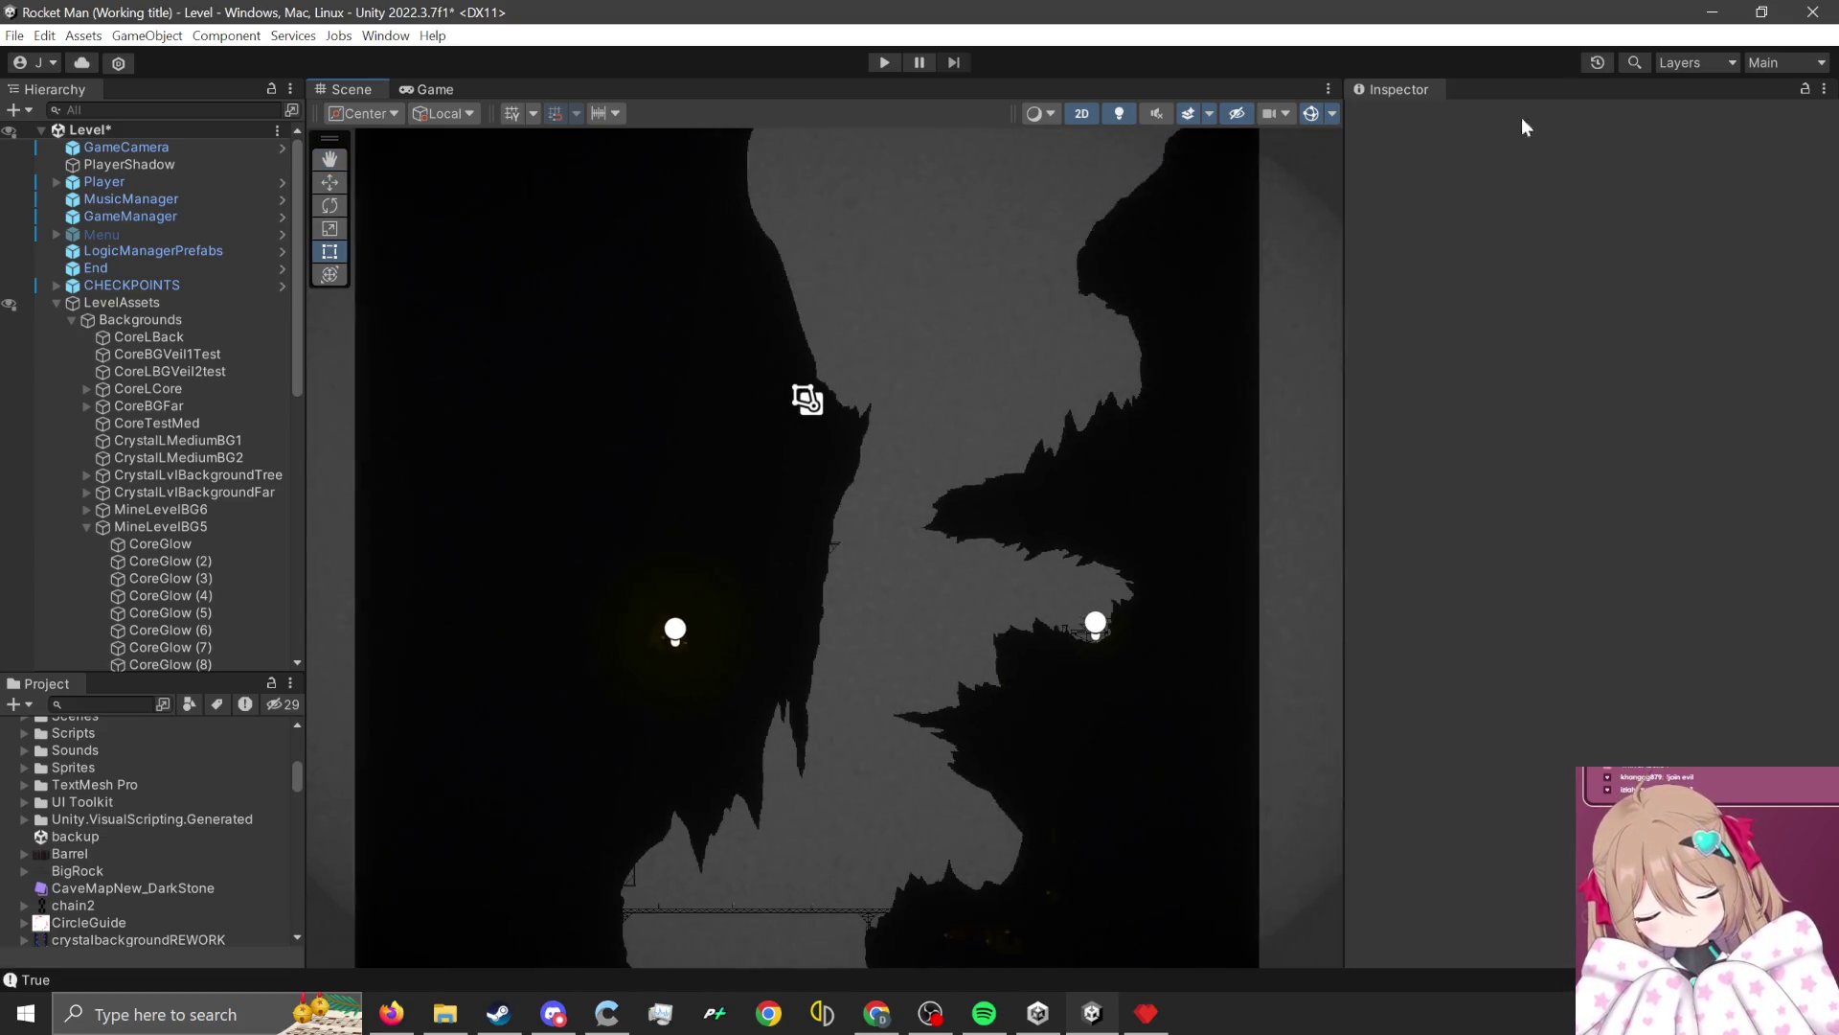
Open and dismiss the Layout list, pan to the dark background panel, and switch to Pyxel Edit.
{"action": "left_click", "coordinate": [1768, 65]}
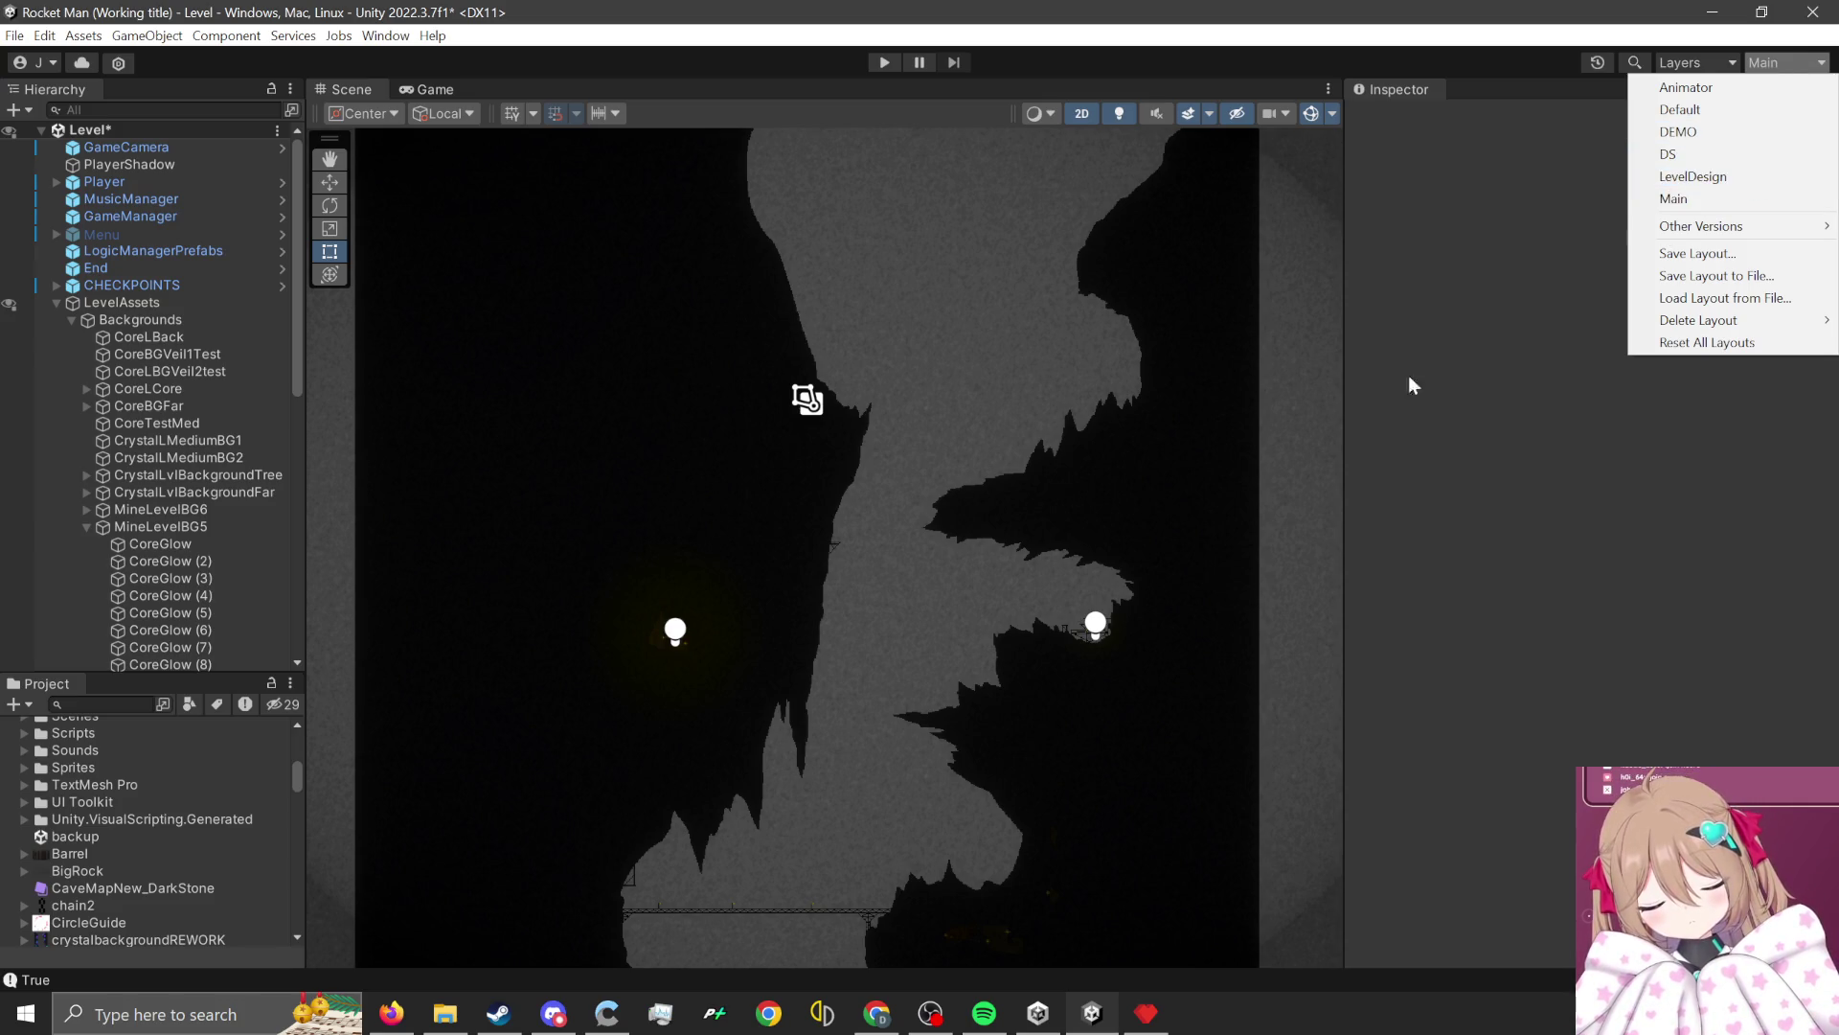
{"action": "left_click", "coordinate": [974, 590]}
{"action": "scroll", "coordinate": [977, 394], "scroll_direction": "down", "scroll_amount": 5}
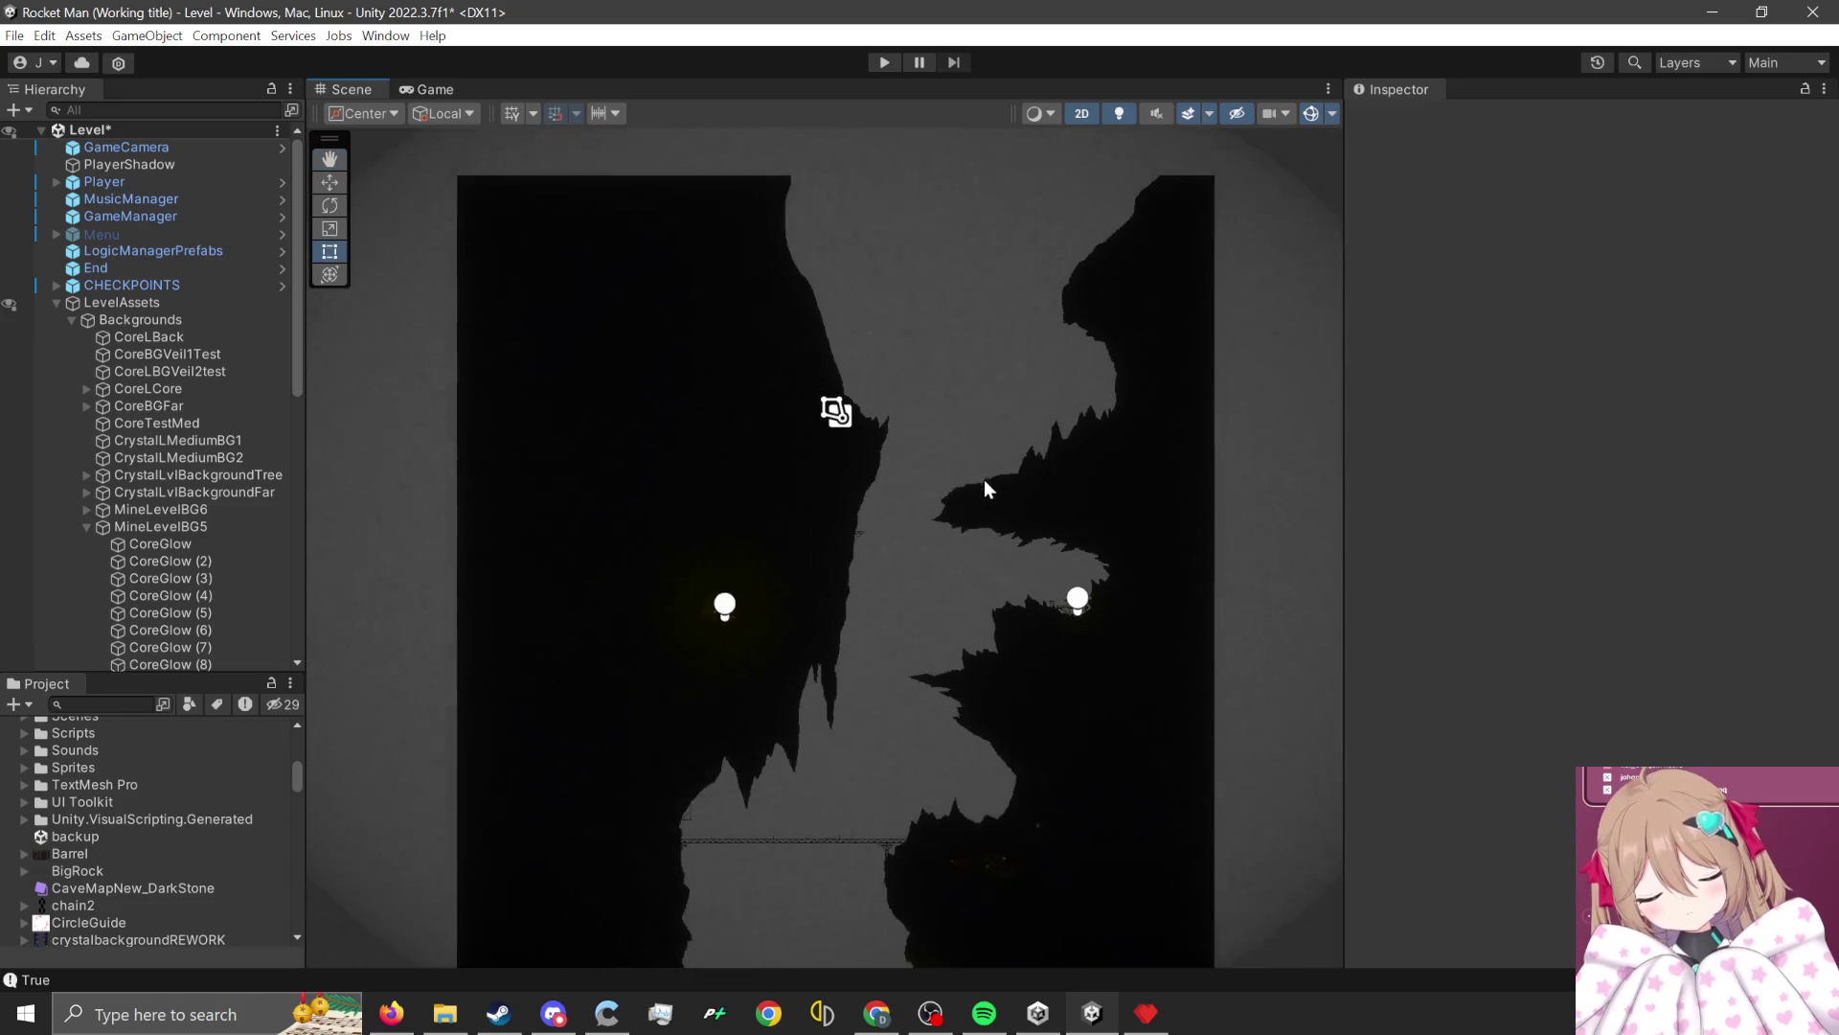
{"action": "scroll", "coordinate": [966, 877], "scroll_direction": "up", "scroll_amount": 2}
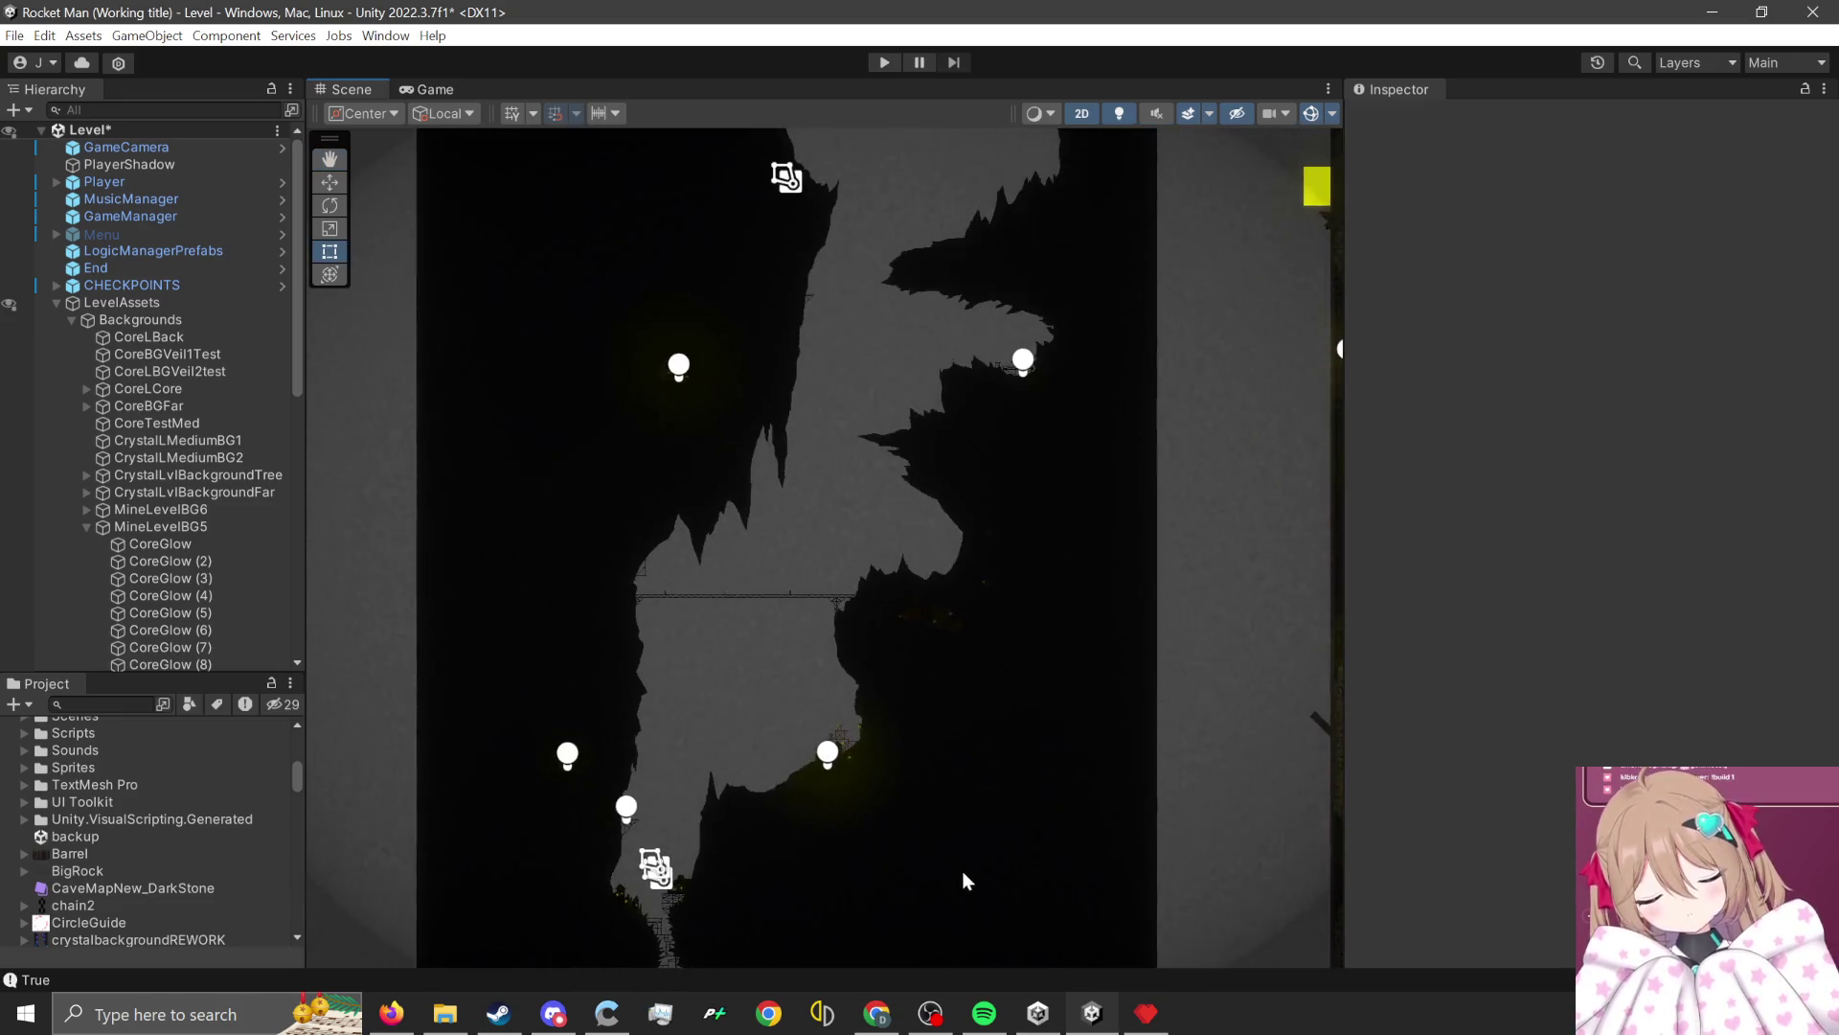
{"action": "scroll", "coordinate": [630, 636], "scroll_direction": "down", "scroll_amount": 5}
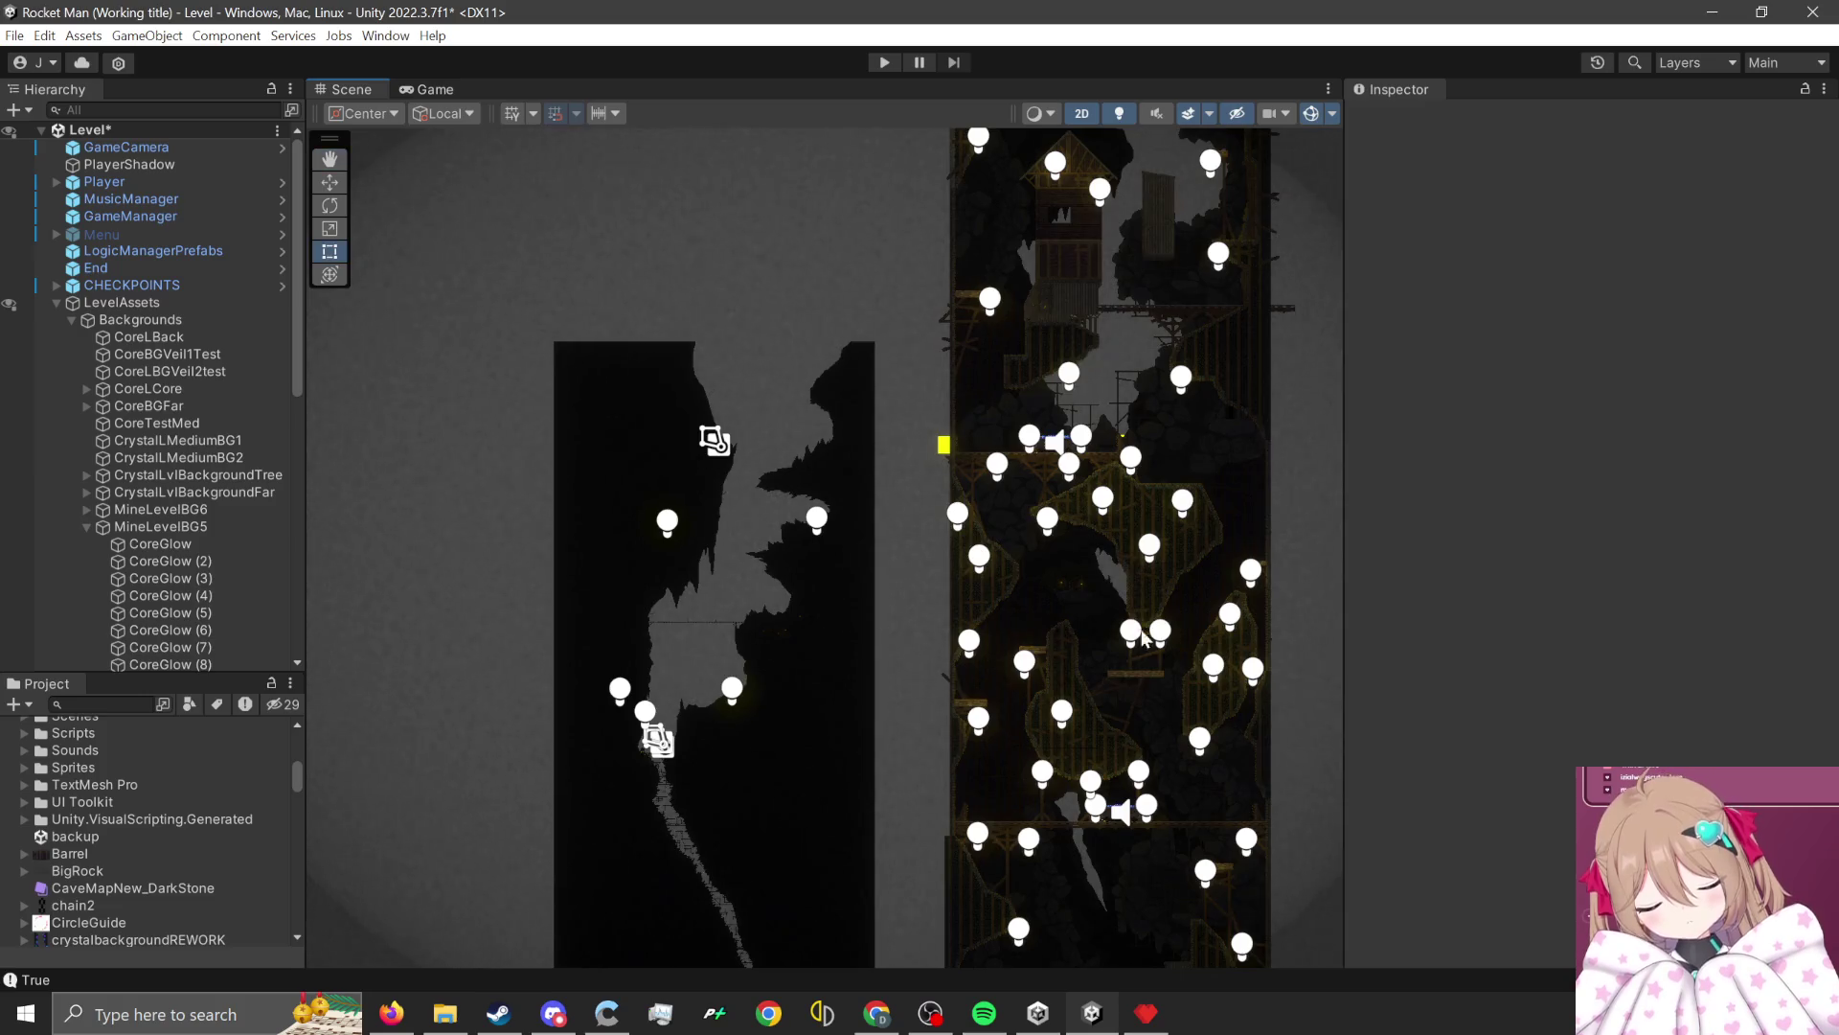
{"action": "scroll", "coordinate": [739, 588], "scroll_direction": "down", "scroll_amount": 3}
{"action": "scroll", "coordinate": [1207, 584], "scroll_direction": "up", "scroll_amount": 3}
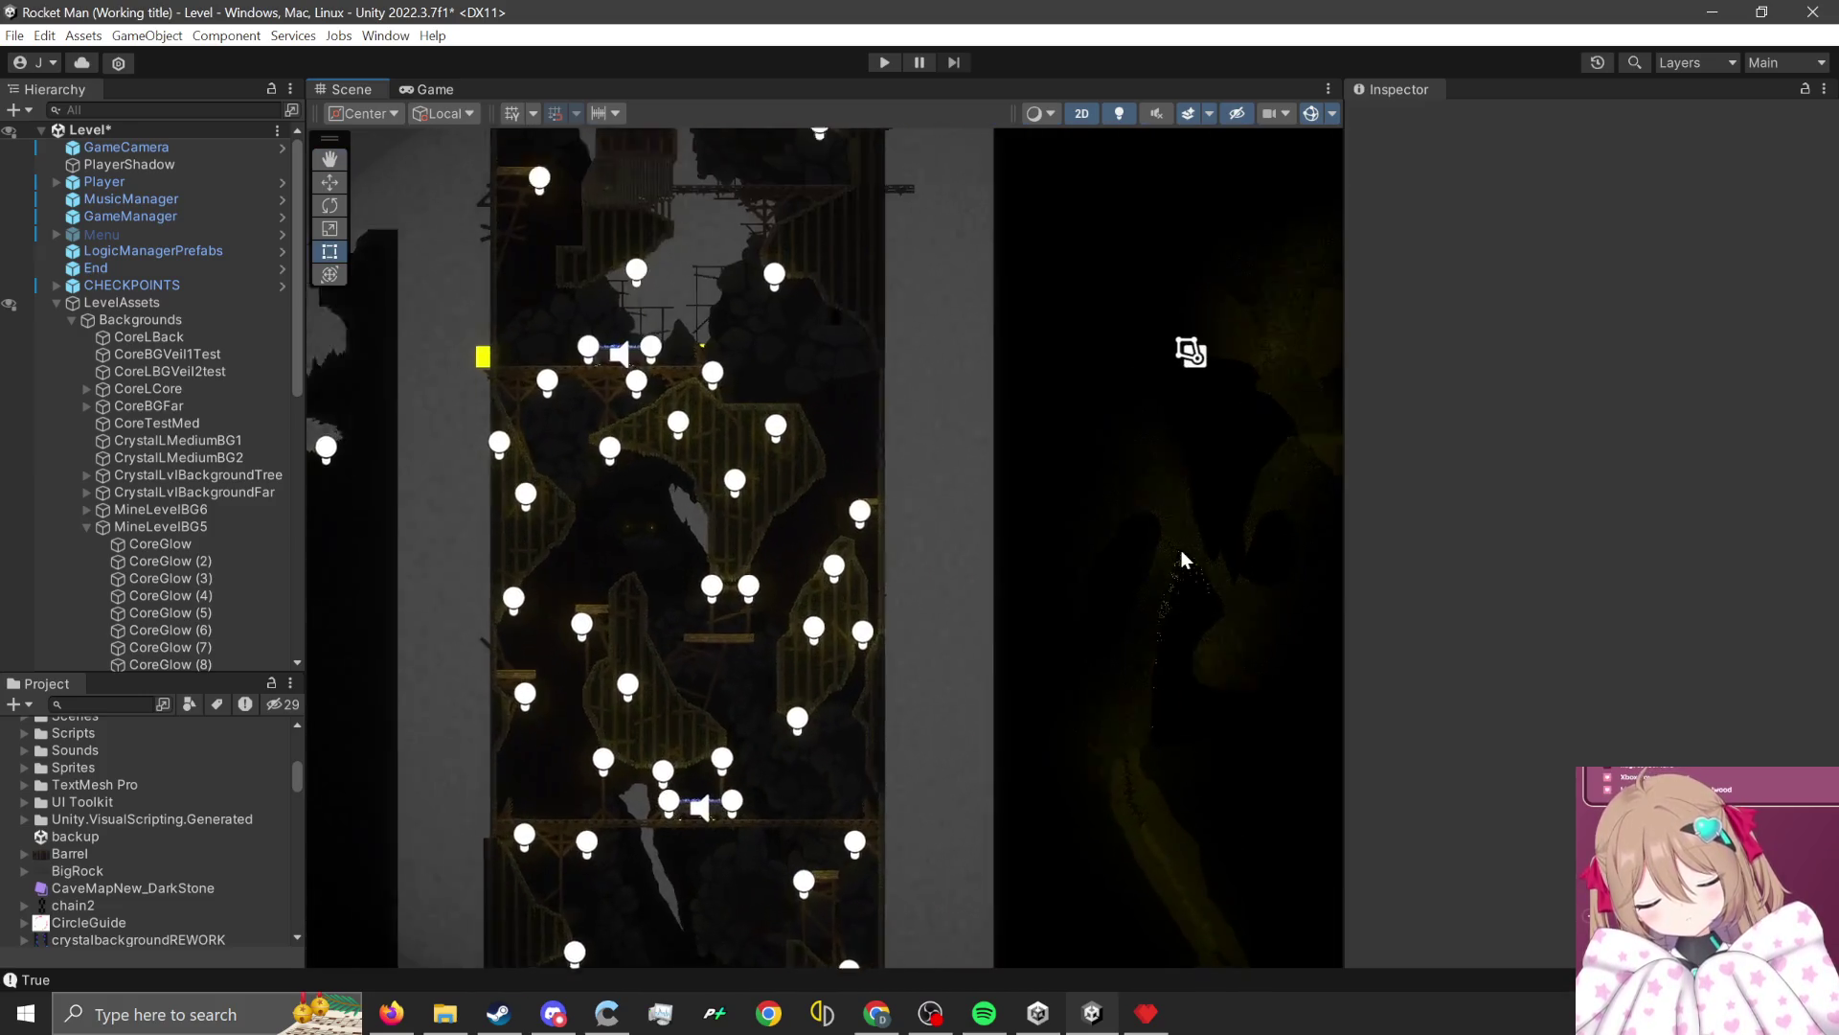
{"action": "left_click_drag", "start_coordinate": [929, 515], "coordinate": [706, 632]}
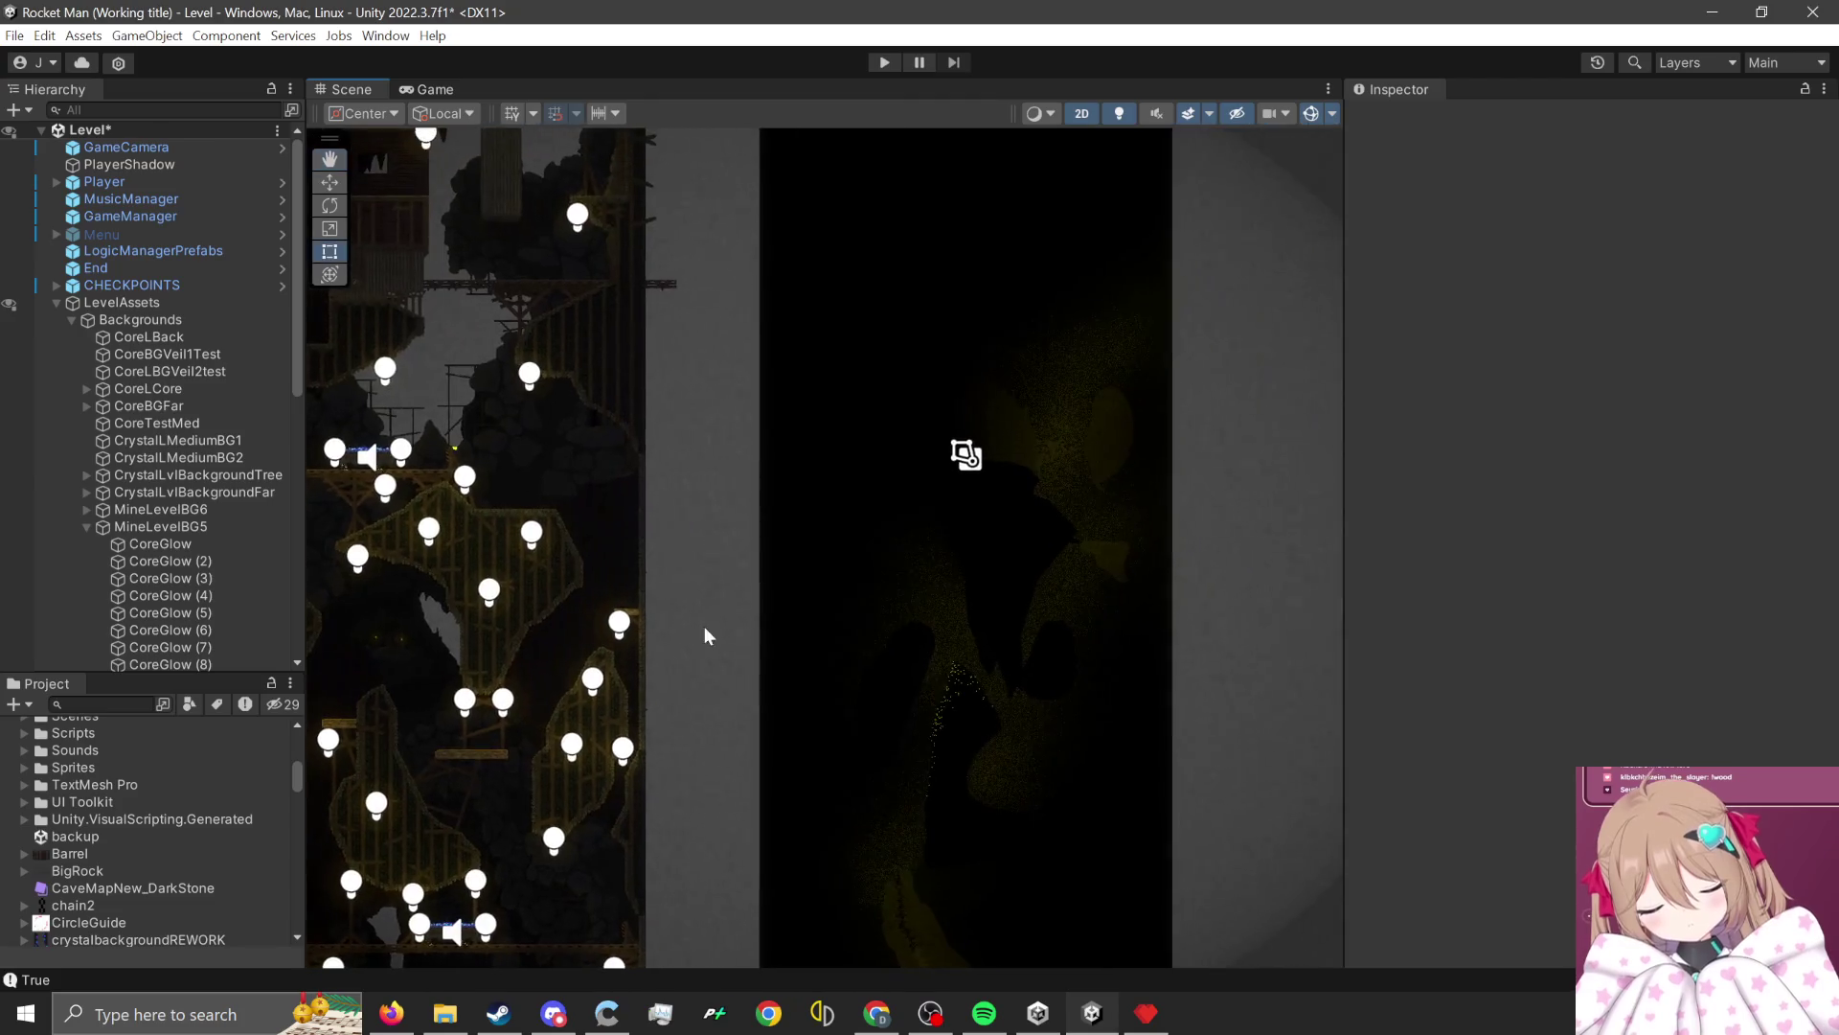
{"action": "scroll", "coordinate": [1127, 544], "scroll_direction": "down", "scroll_amount": 3}
{"action": "scroll", "coordinate": [1126, 544], "scroll_direction": "up", "scroll_amount": 2}
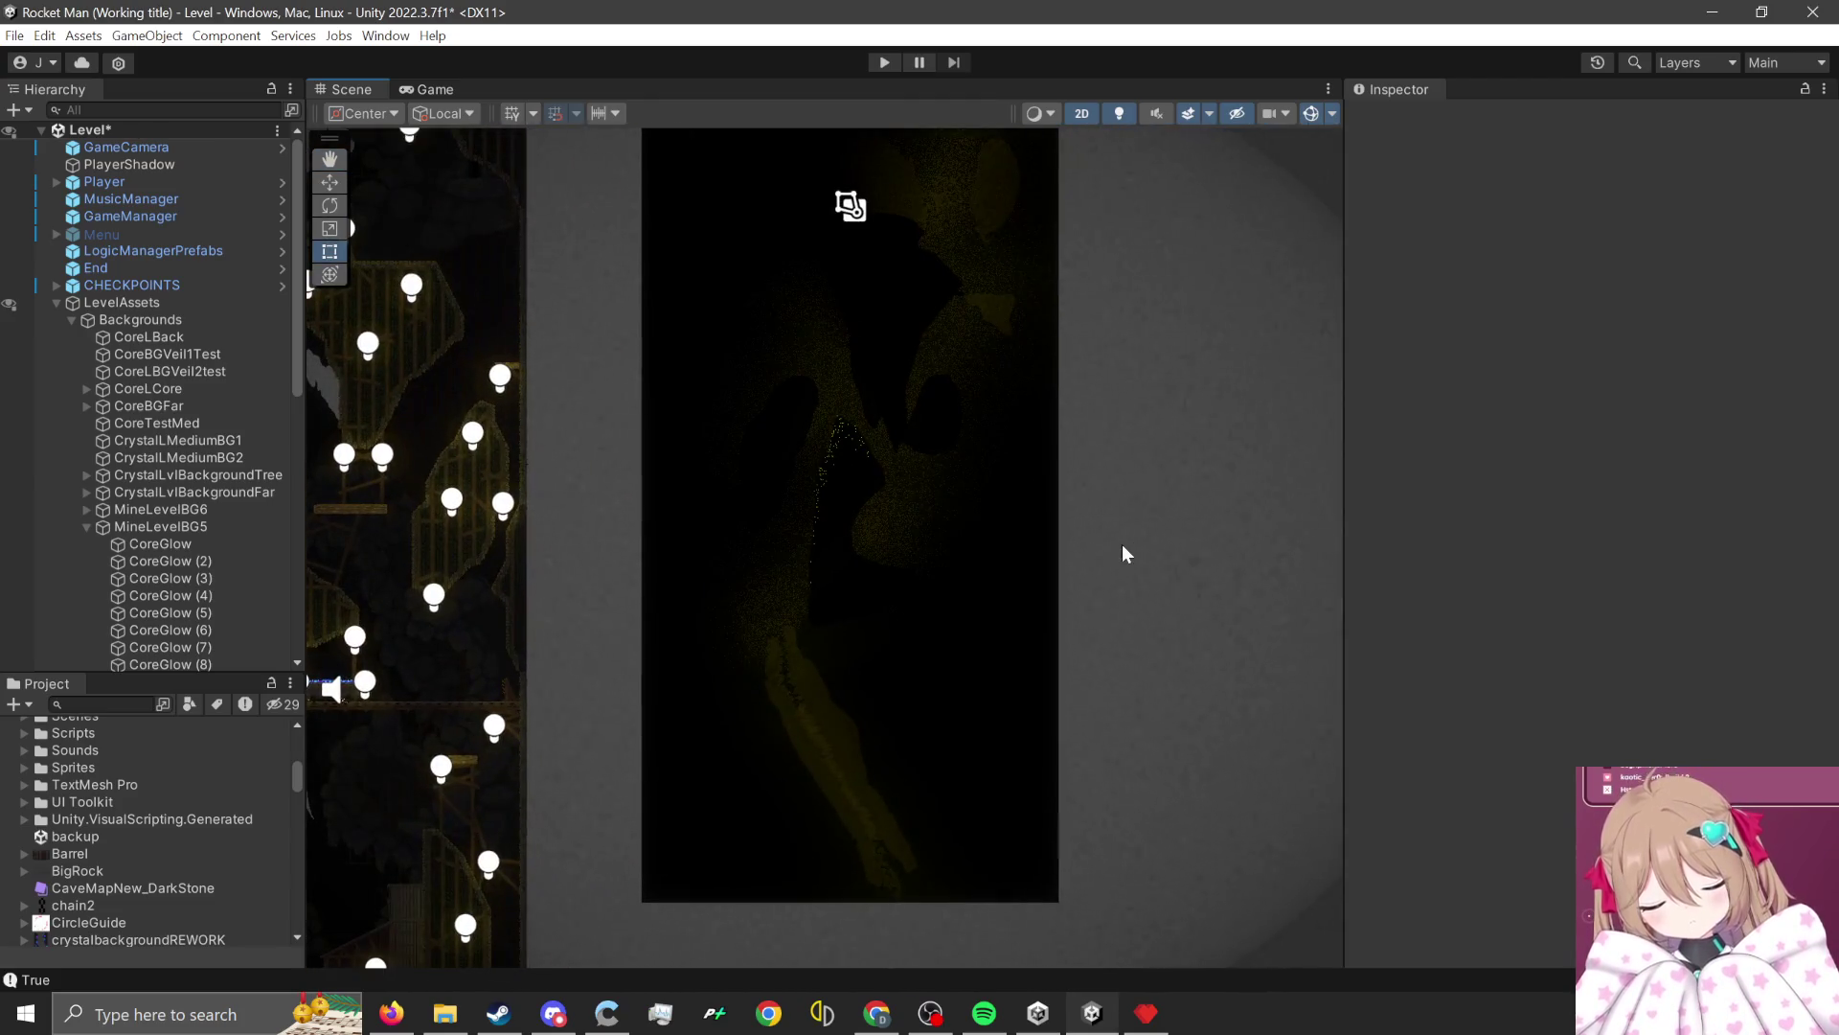
{"action": "left_click", "coordinate": [1146, 1013]}
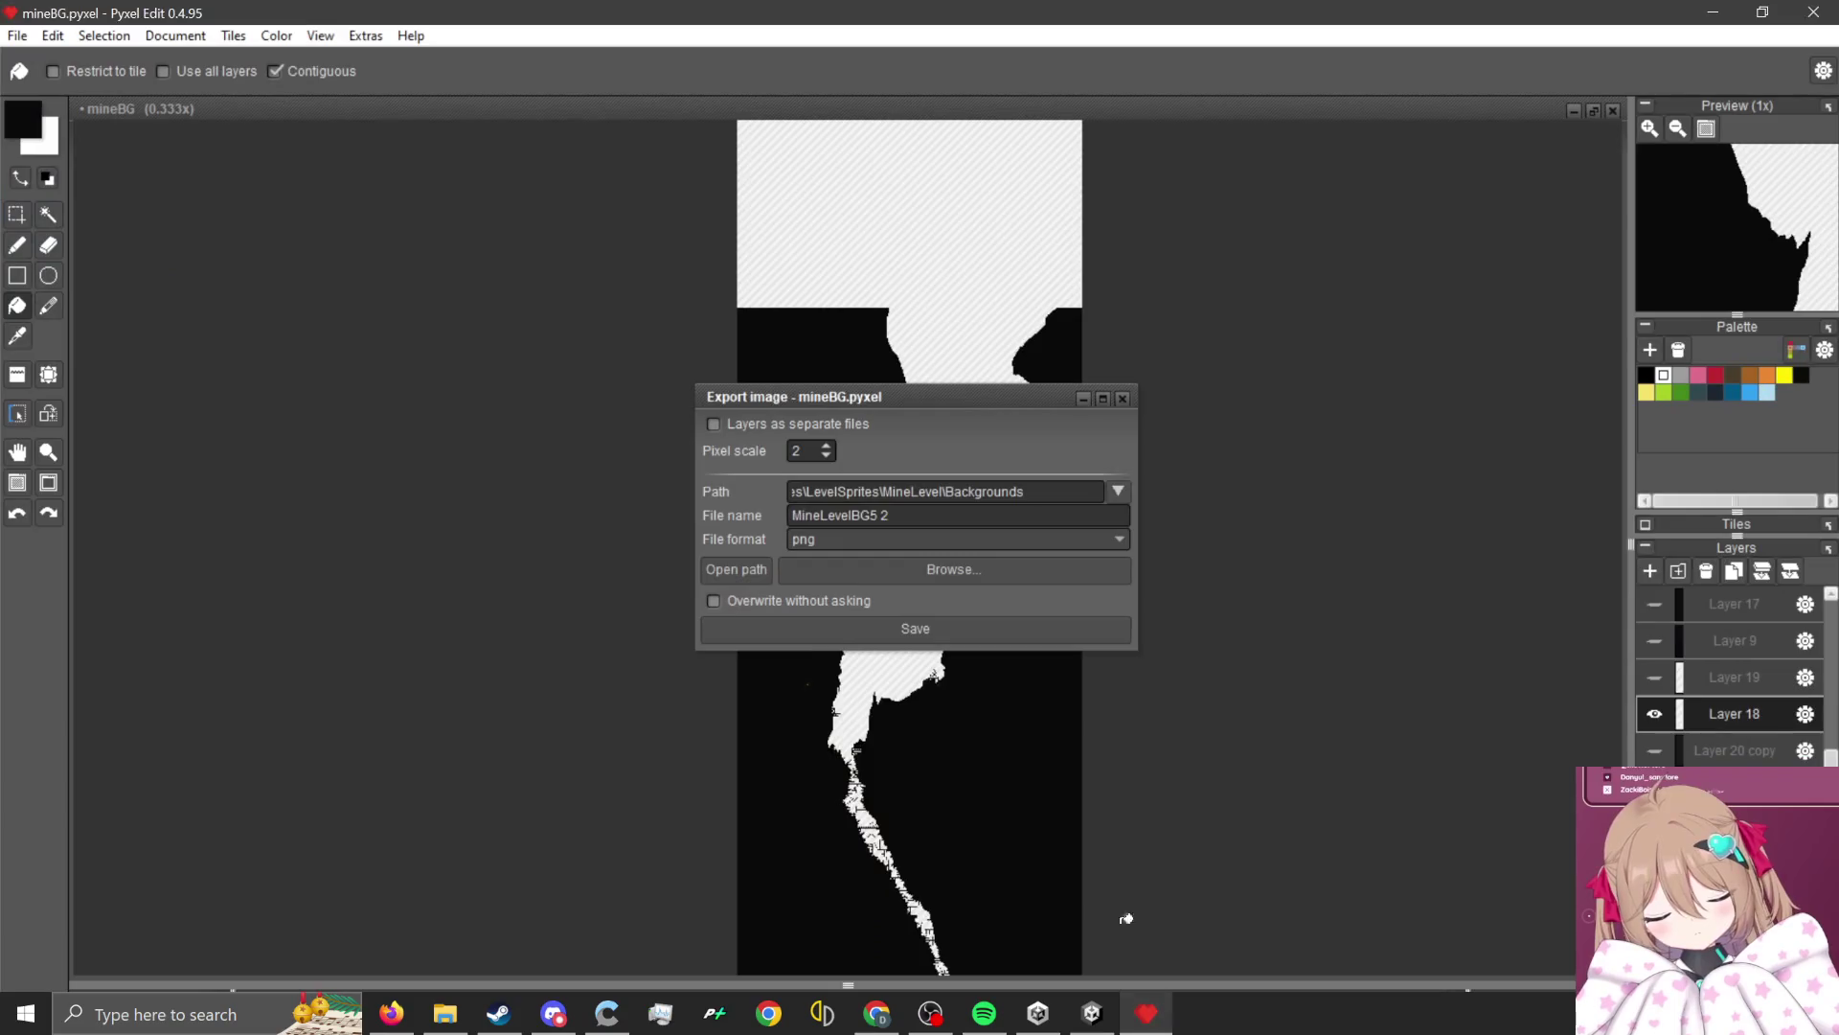
Close the Export image dialog and zoom around the mineBG canvas.
{"action": "left_click", "coordinate": [1122, 399]}
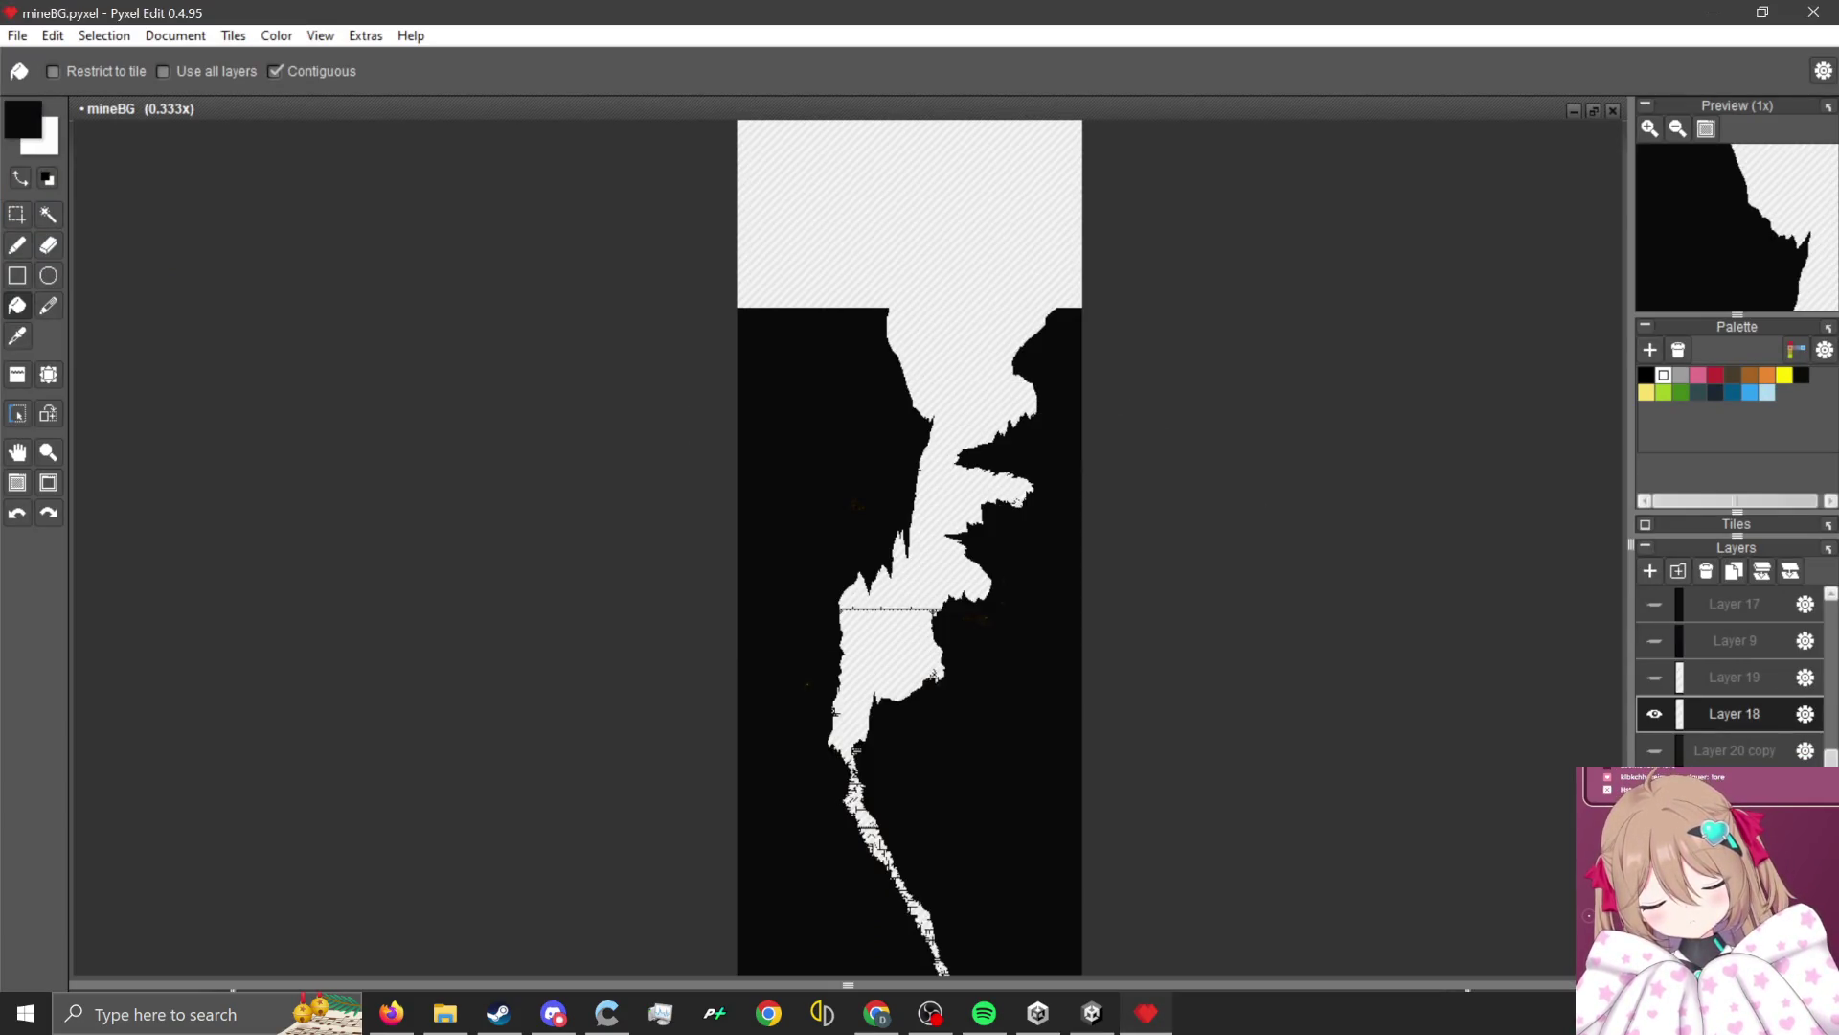
{"action": "scroll", "coordinate": [1268, 792], "scroll_direction": "down", "scroll_amount": 1}
{"action": "scroll", "coordinate": [1284, 833], "scroll_direction": "up", "scroll_amount": 2}
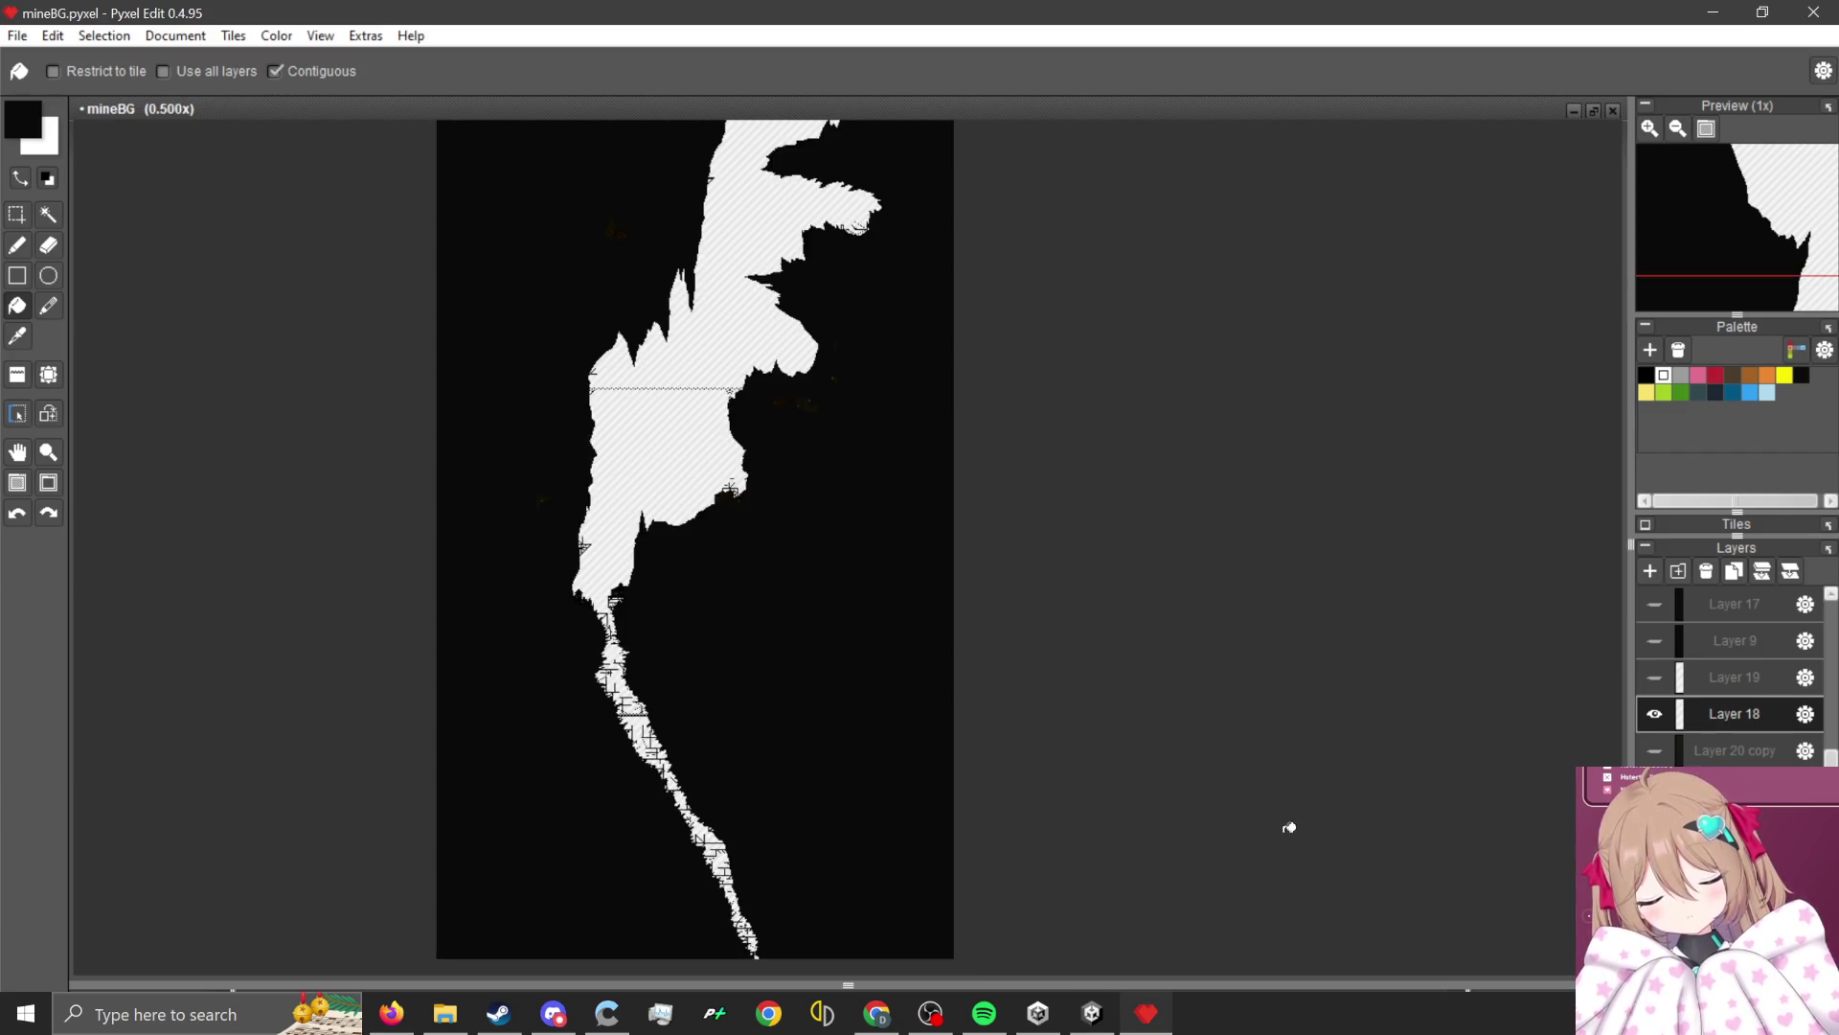
{"action": "scroll", "coordinate": [1200, 612], "scroll_direction": "down", "scroll_amount": 1}
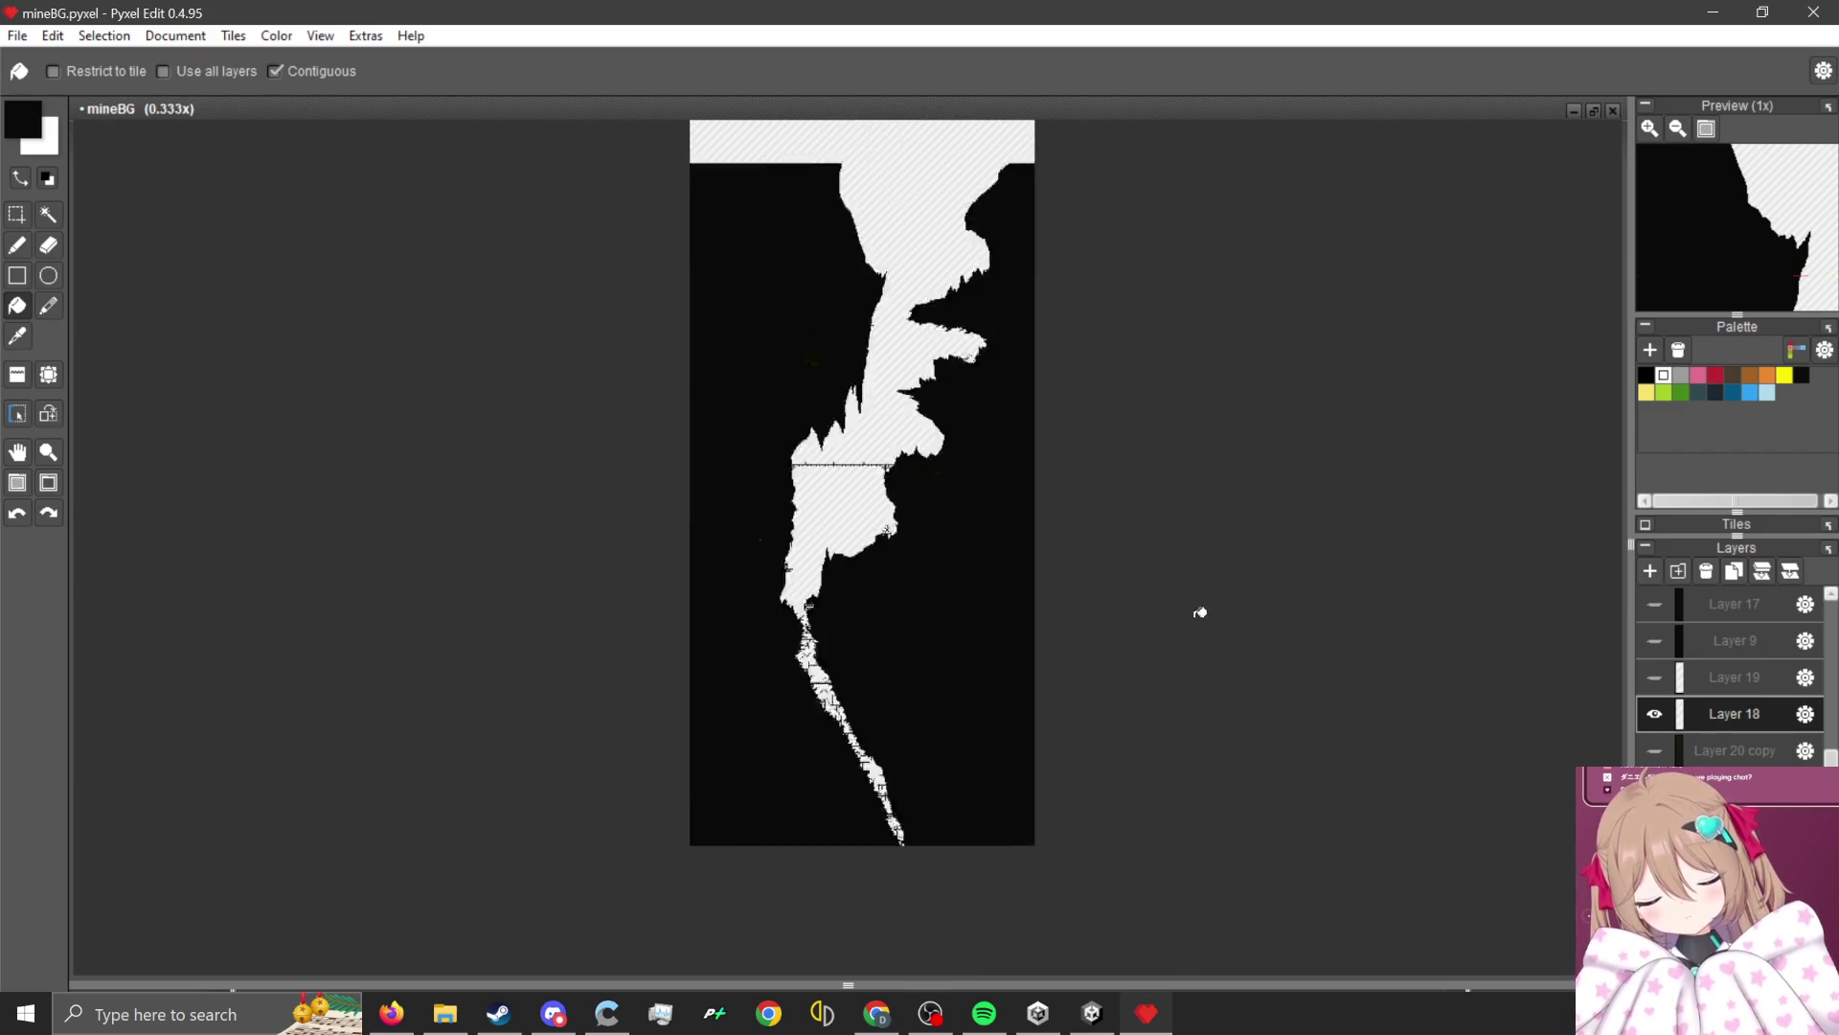
{"action": "scroll", "coordinate": [1125, 723], "scroll_direction": "up", "scroll_amount": 1}
{"action": "scroll", "coordinate": [916, 562], "scroll_direction": "up", "scroll_amount": 1}
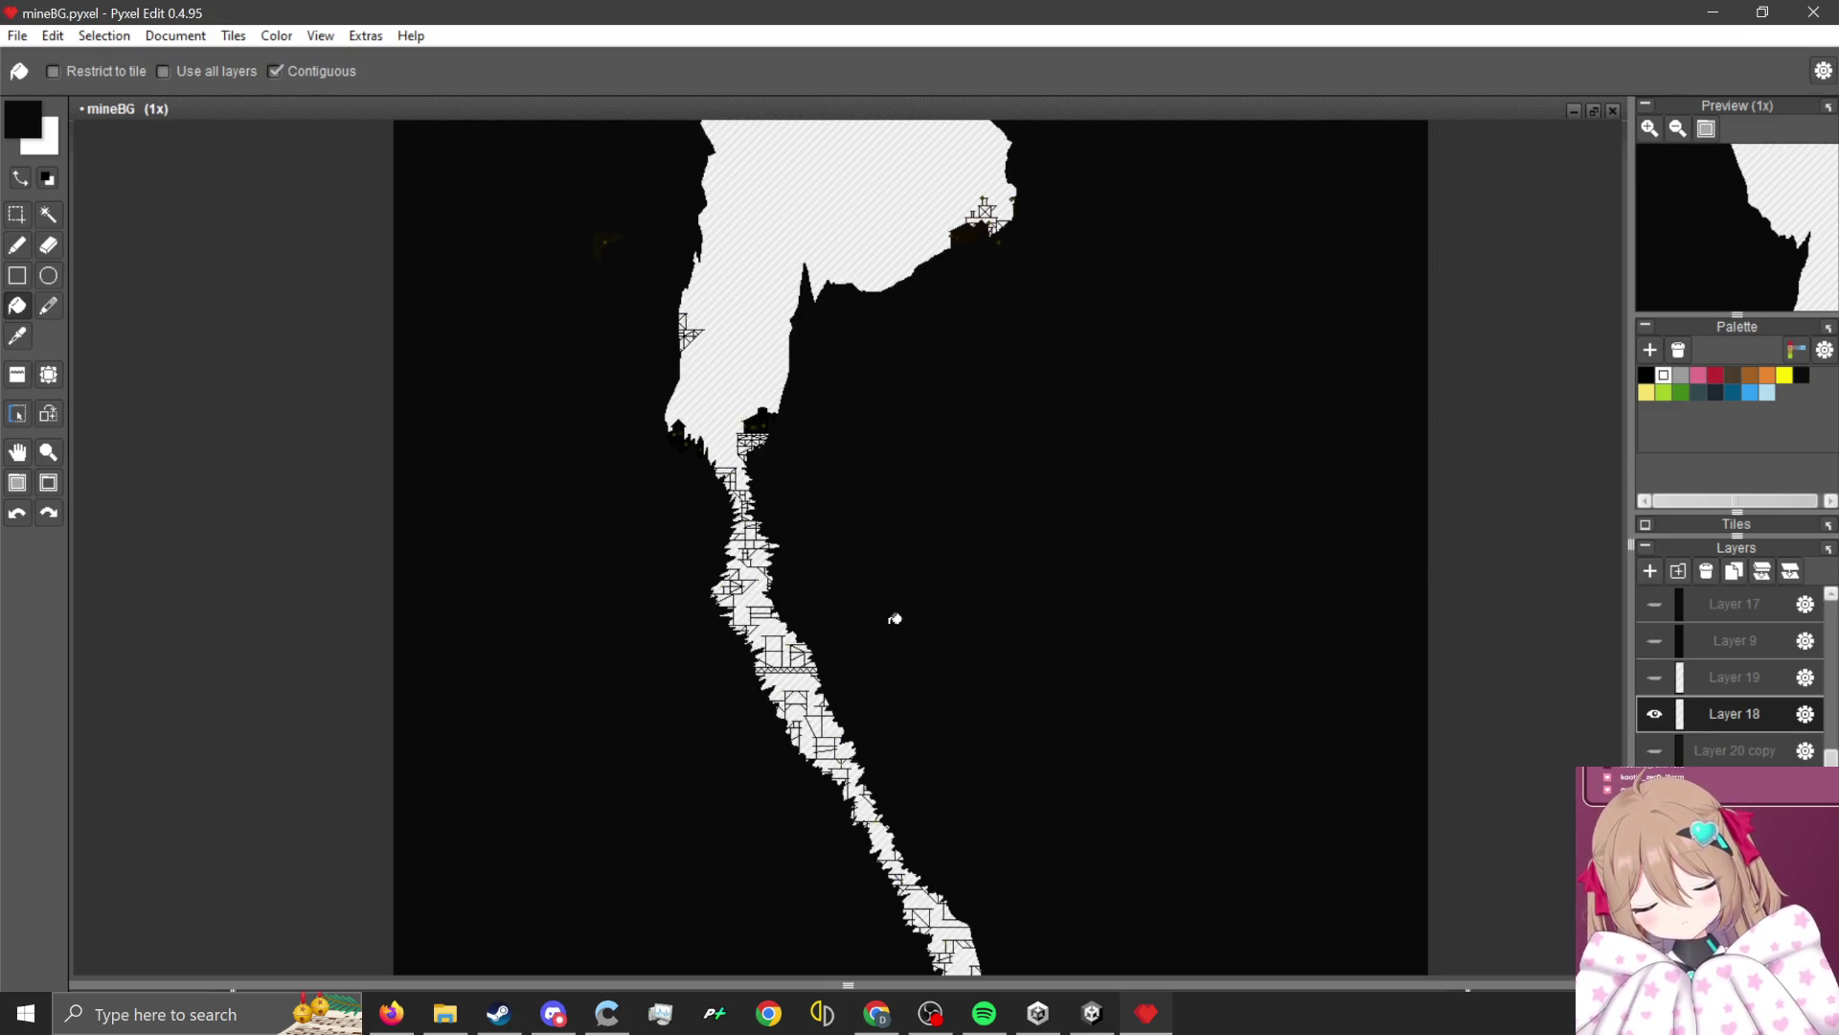
{"action": "scroll", "coordinate": [894, 619], "scroll_direction": "up", "scroll_amount": 1}
{"action": "scroll", "coordinate": [863, 604], "scroll_direction": "down", "scroll_amount": 2}
{"action": "scroll", "coordinate": [895, 627], "scroll_direction": "up", "scroll_amount": 2}
{"action": "scroll", "coordinate": [804, 566], "scroll_direction": "down", "scroll_amount": 2}
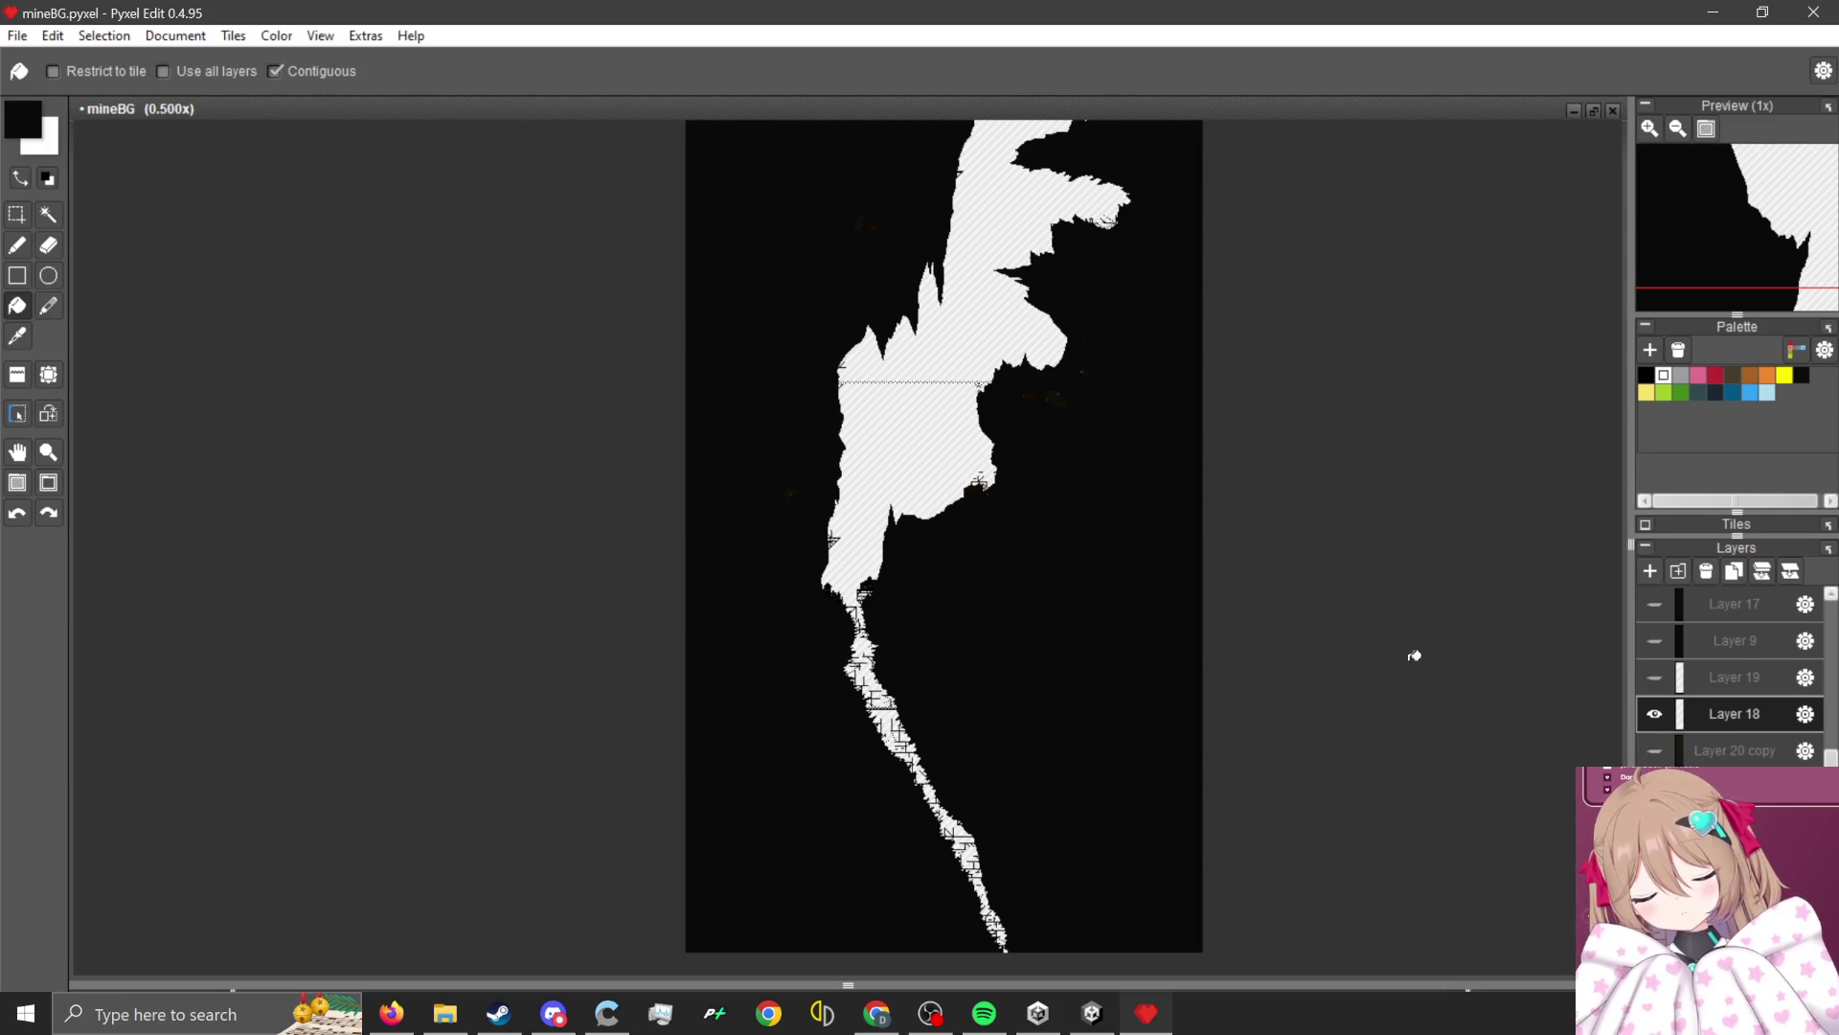
{"action": "scroll", "coordinate": [895, 427], "scroll_direction": "up", "scroll_amount": 2}
{"action": "scroll", "coordinate": [1015, 648], "scroll_direction": "down", "scroll_amount": 2}
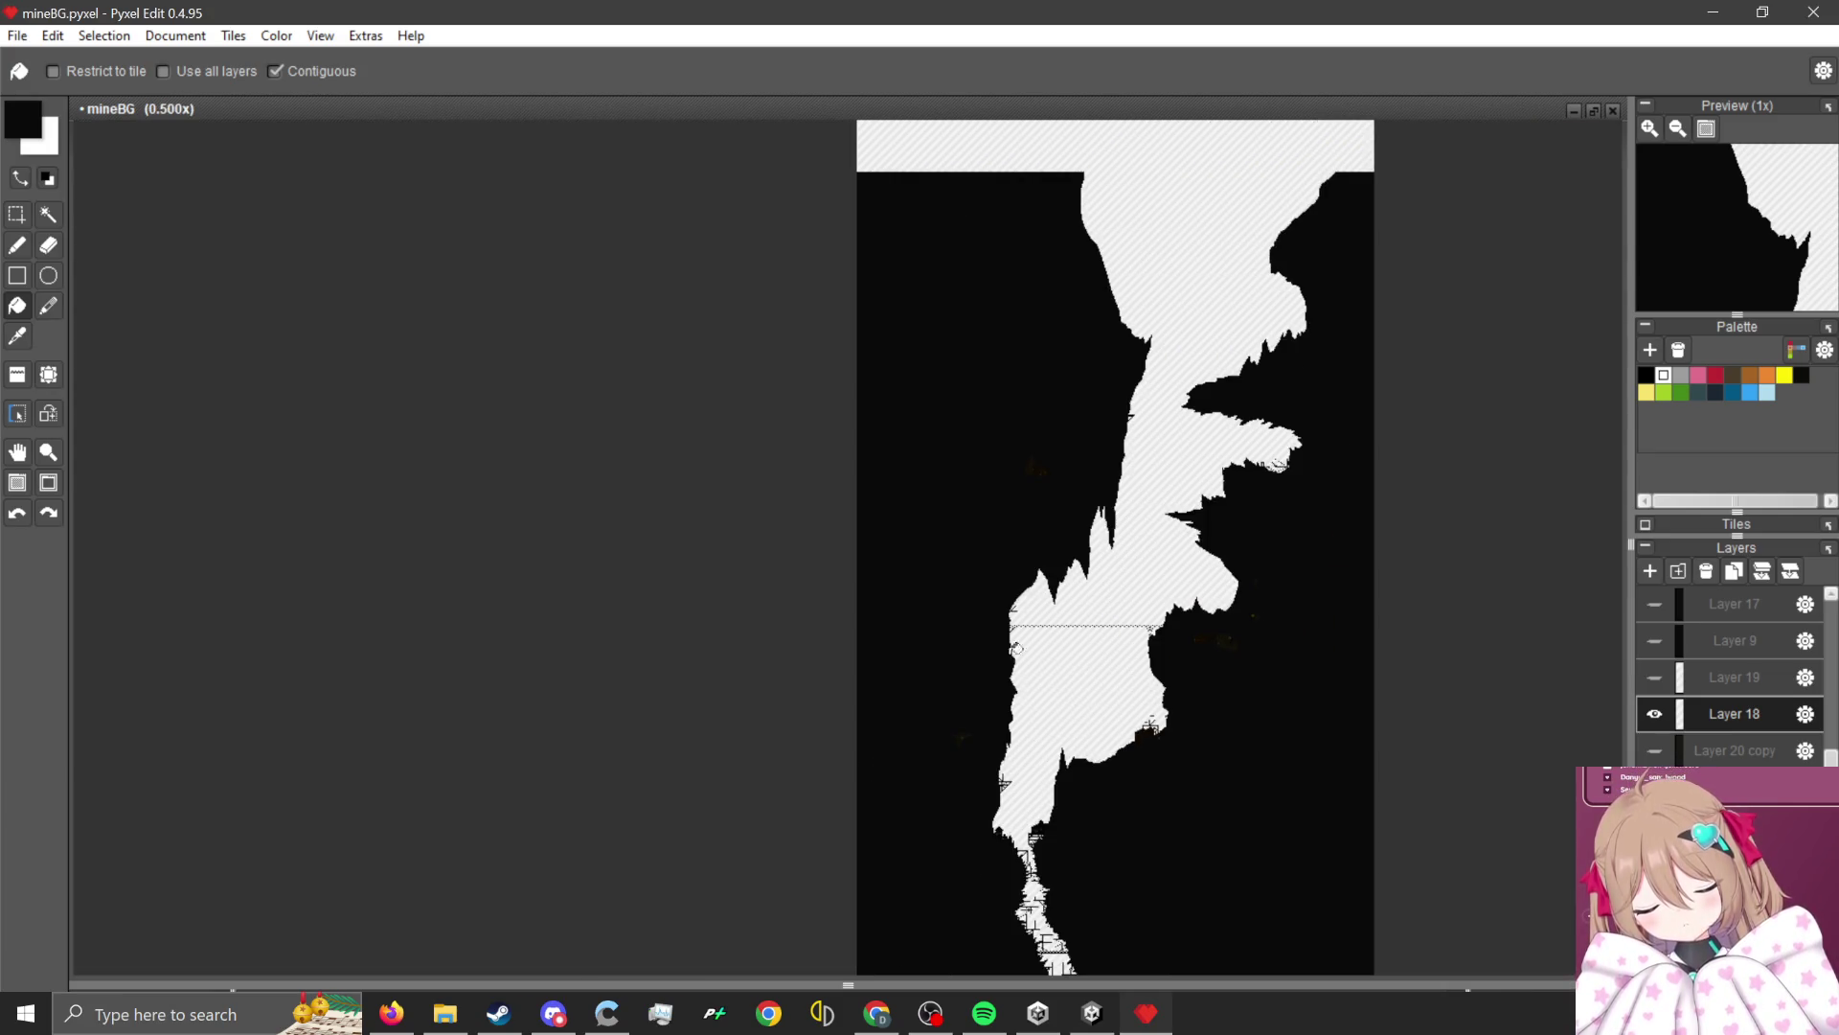
{"action": "scroll", "coordinate": [1054, 671], "scroll_direction": "down", "scroll_amount": 1}
{"action": "scroll", "coordinate": [1253, 817], "scroll_direction": "up", "scroll_amount": 1}
Hide Layer 18, Layer 19, Layer 20 copy and Layer 20, leaving the dark cave layer visible.
{"action": "left_click", "coordinate": [1654, 714]}
{"action": "left_click", "coordinate": [1653, 752]}
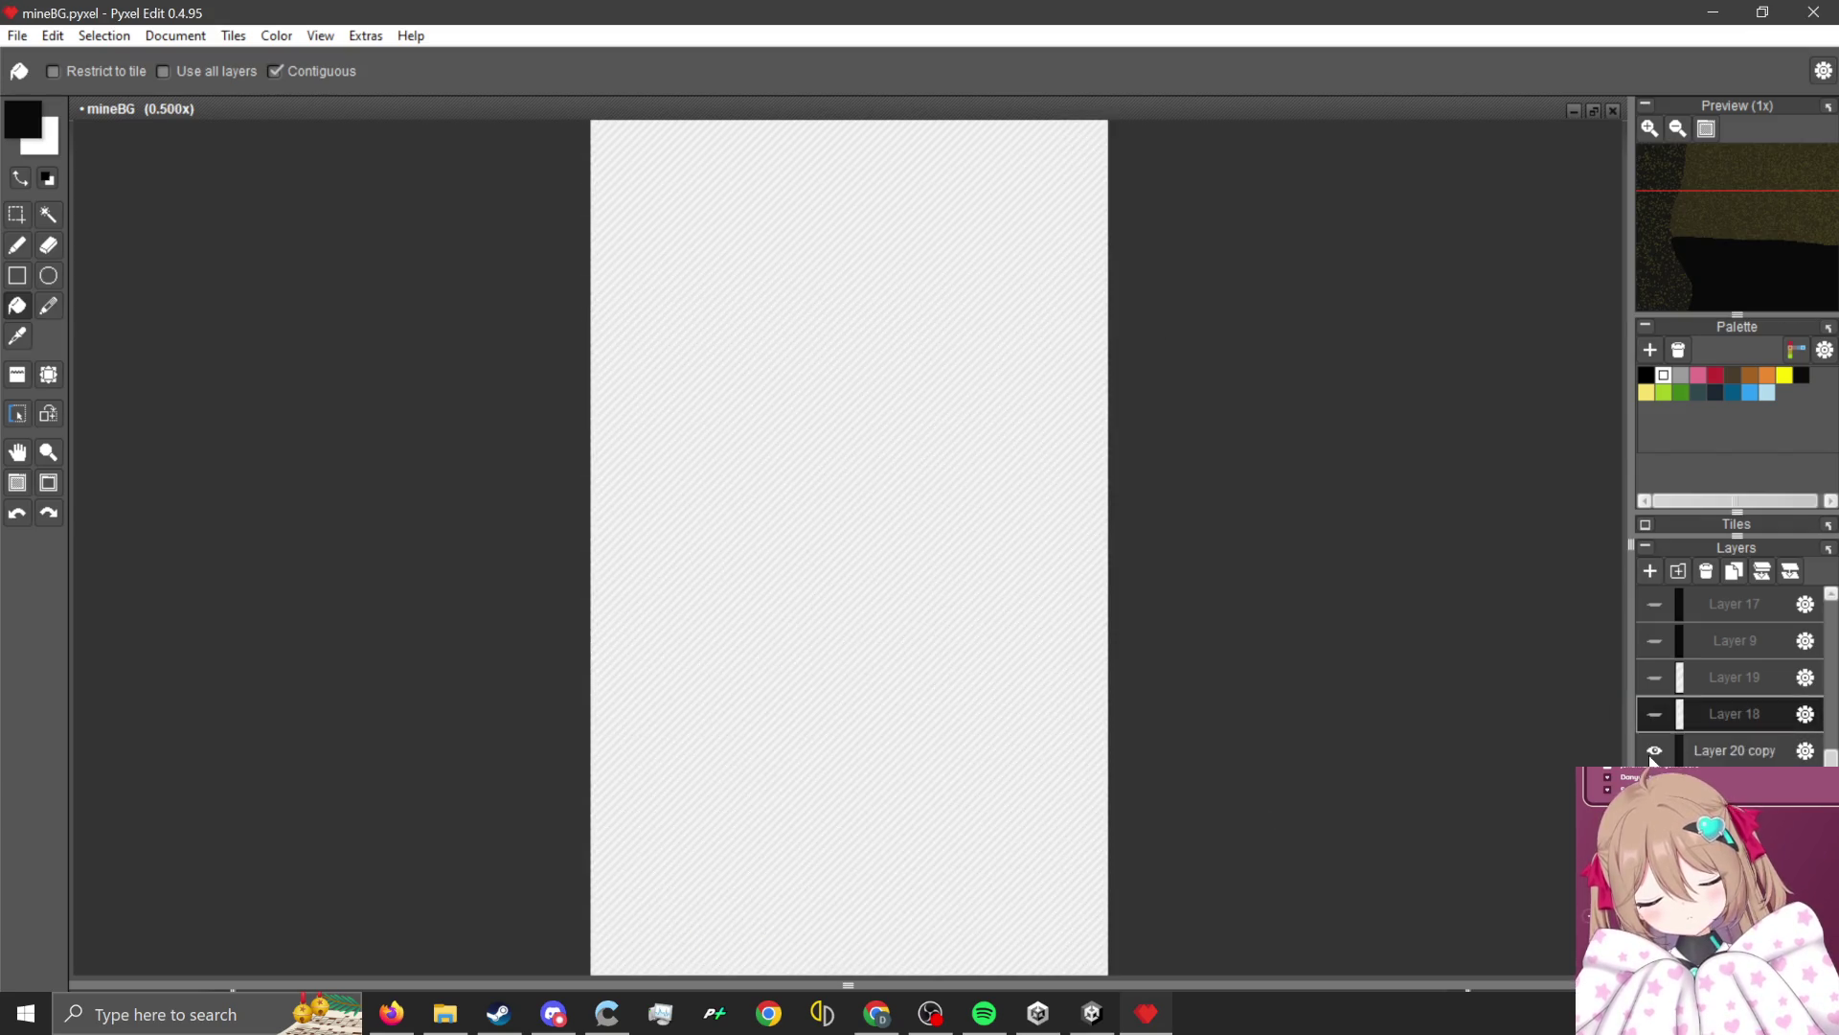
{"action": "scroll", "coordinate": [920, 500], "scroll_direction": "up", "scroll_amount": 3}
{"action": "left_click", "coordinate": [1654, 678]}
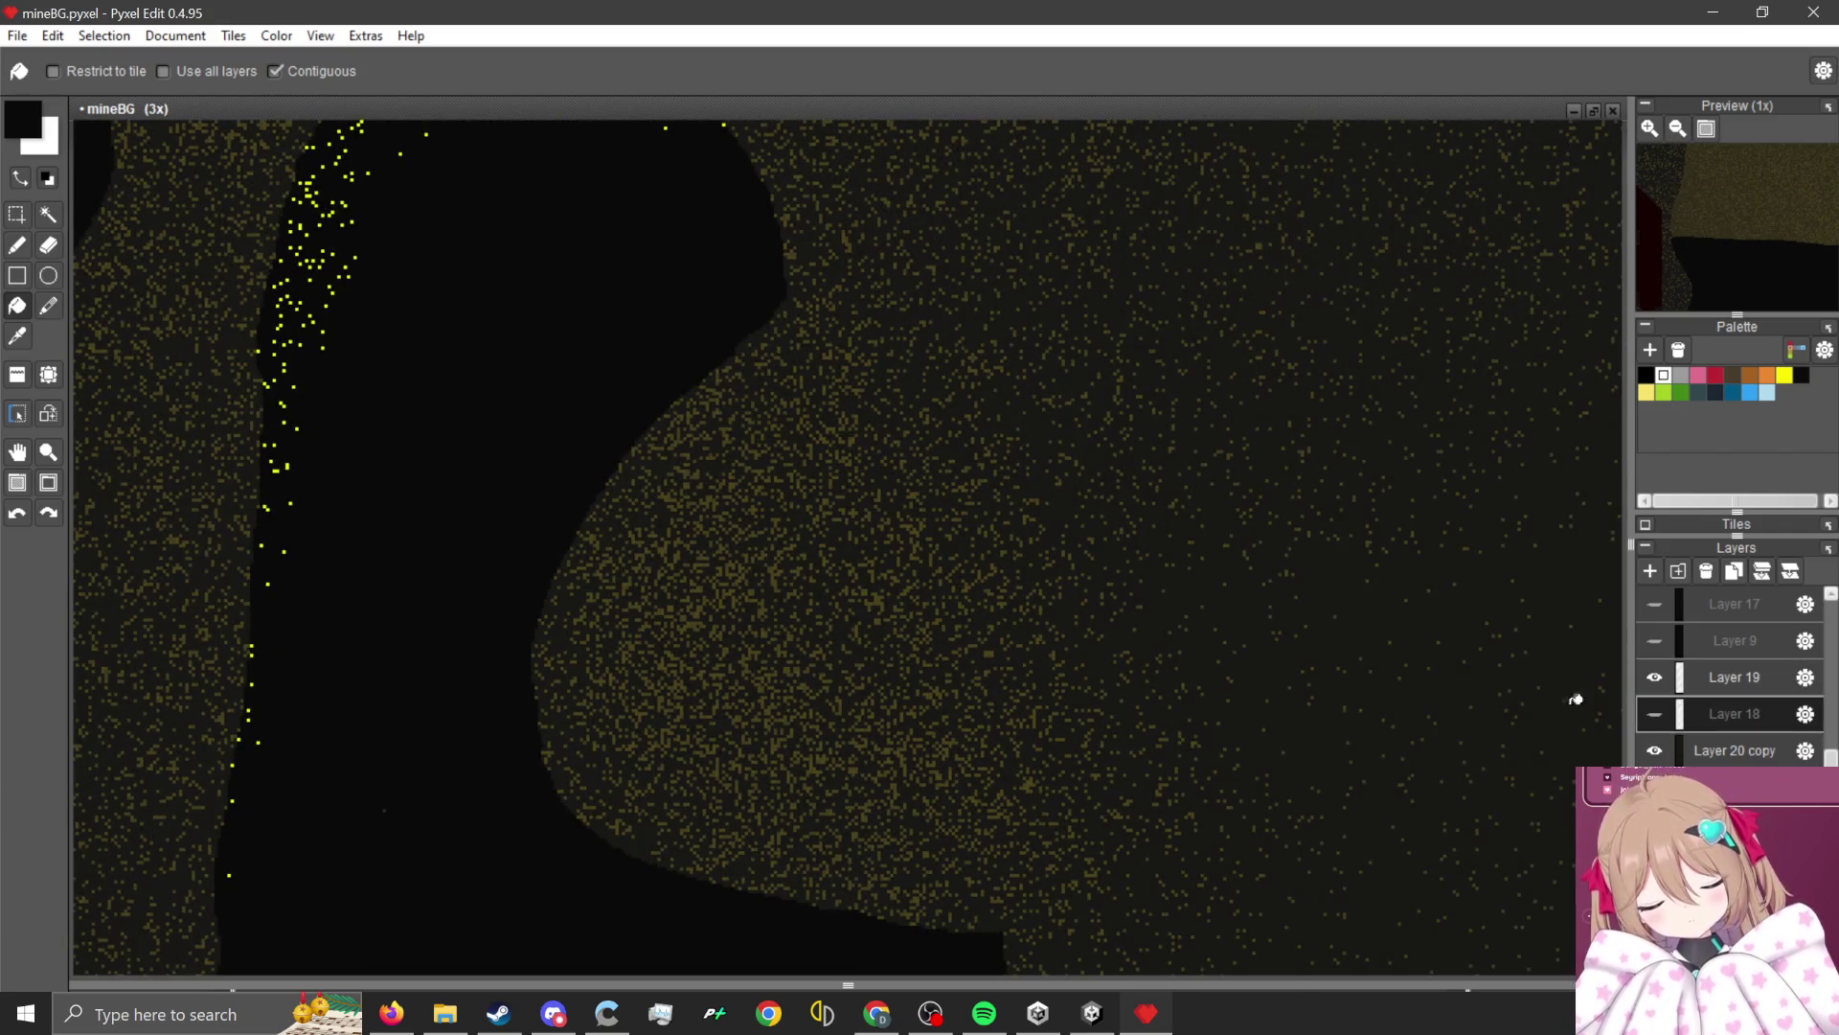
{"action": "scroll", "coordinate": [1047, 801], "scroll_direction": "down", "scroll_amount": 2}
{"action": "left_click", "coordinate": [1654, 677]}
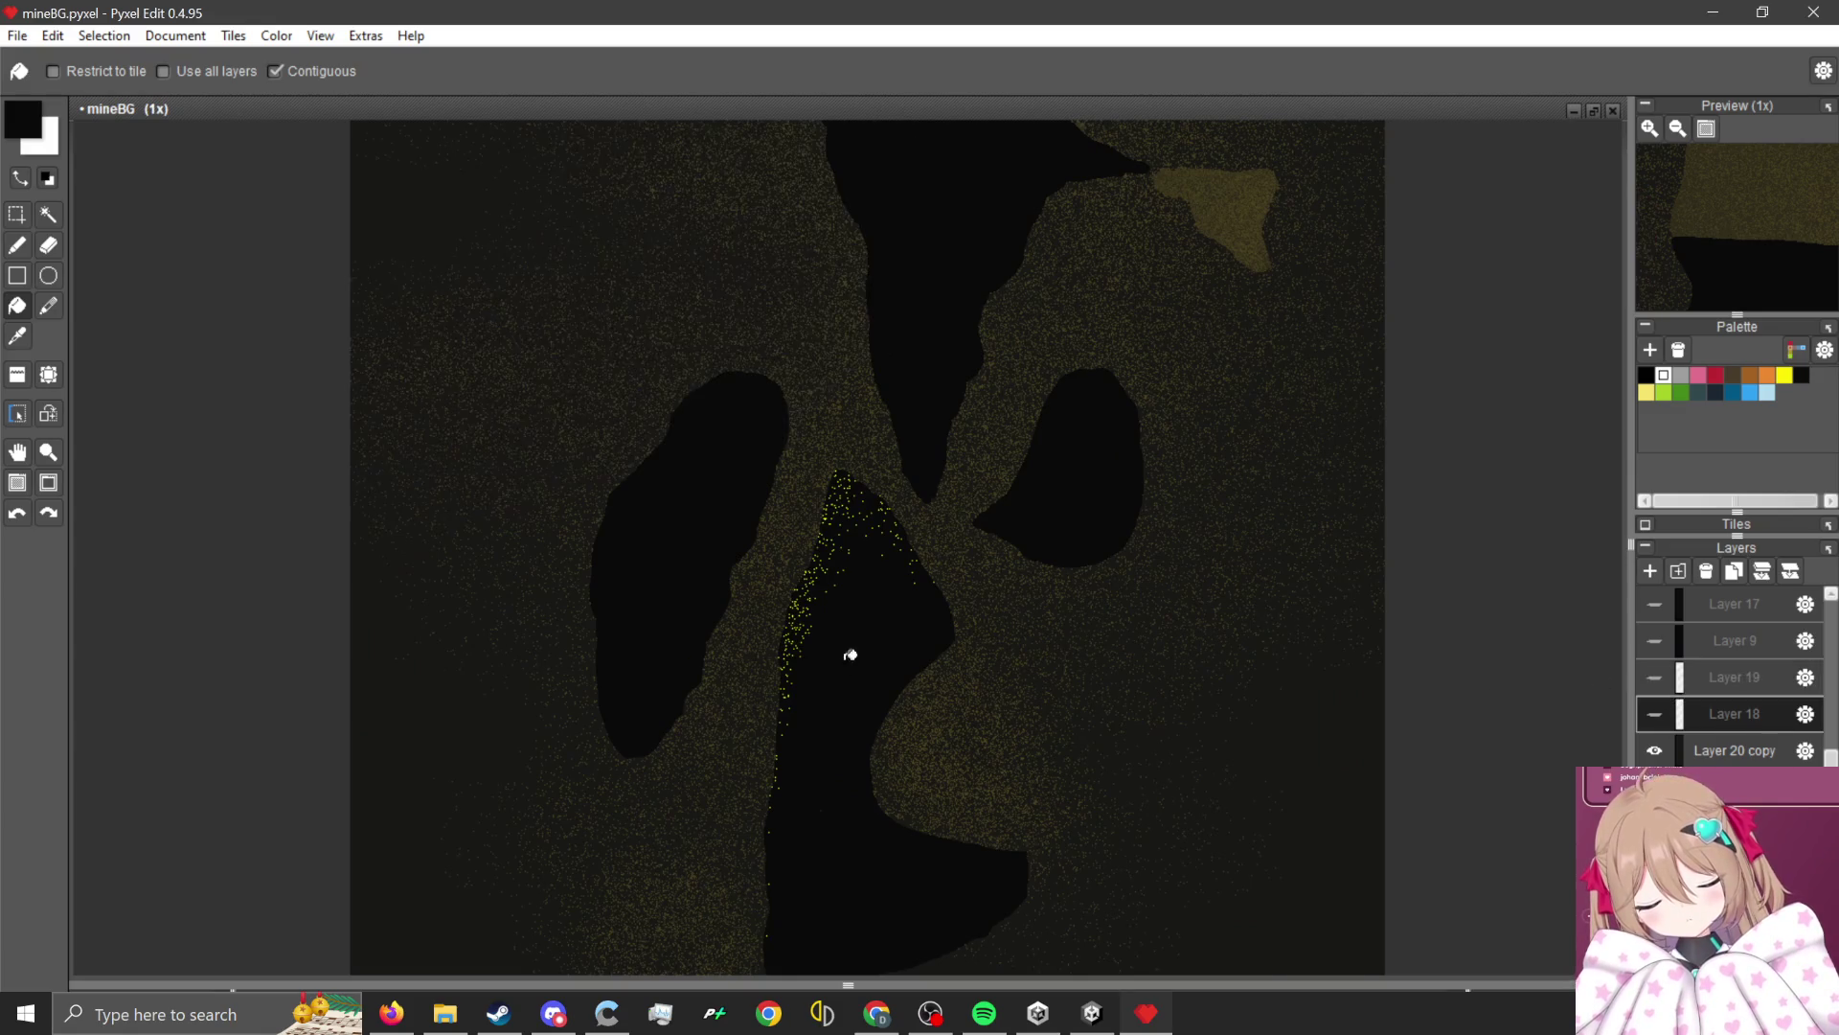
{"action": "scroll", "coordinate": [851, 654], "scroll_direction": "up", "scroll_amount": 2}
{"action": "left_click", "coordinate": [1655, 752]}
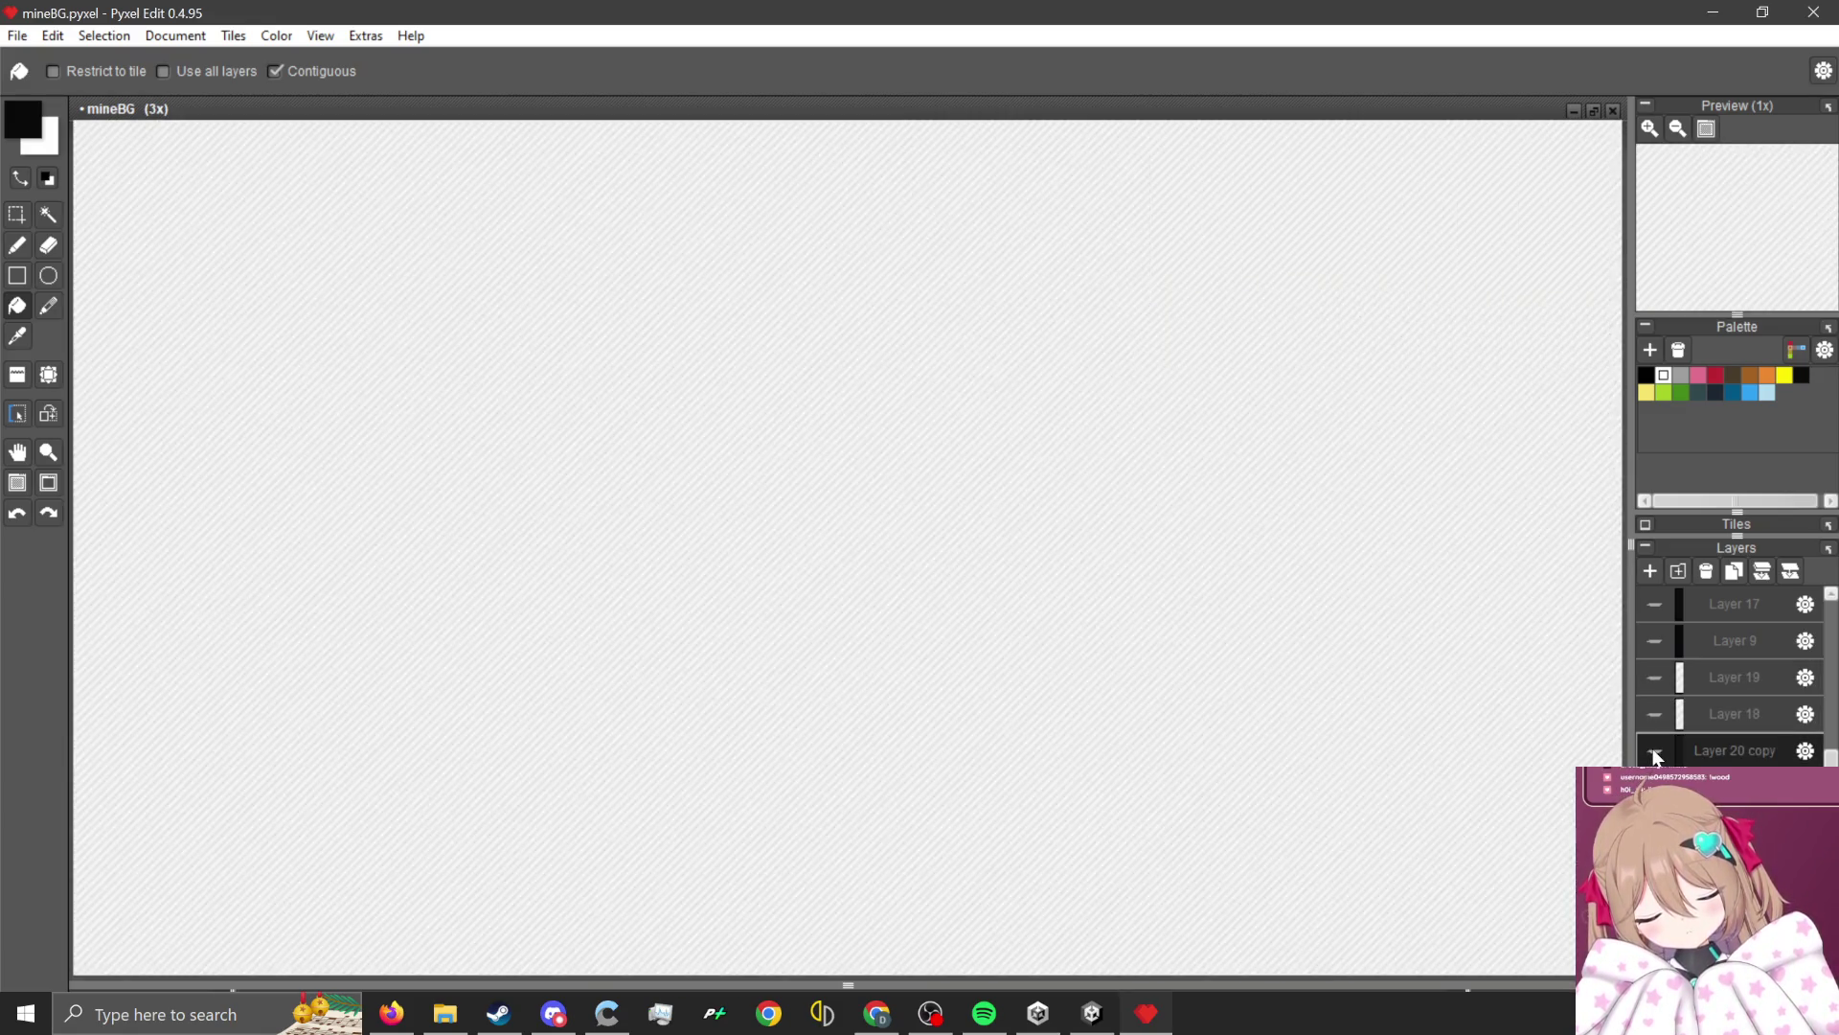
{"action": "left_click", "coordinate": [1655, 752]}
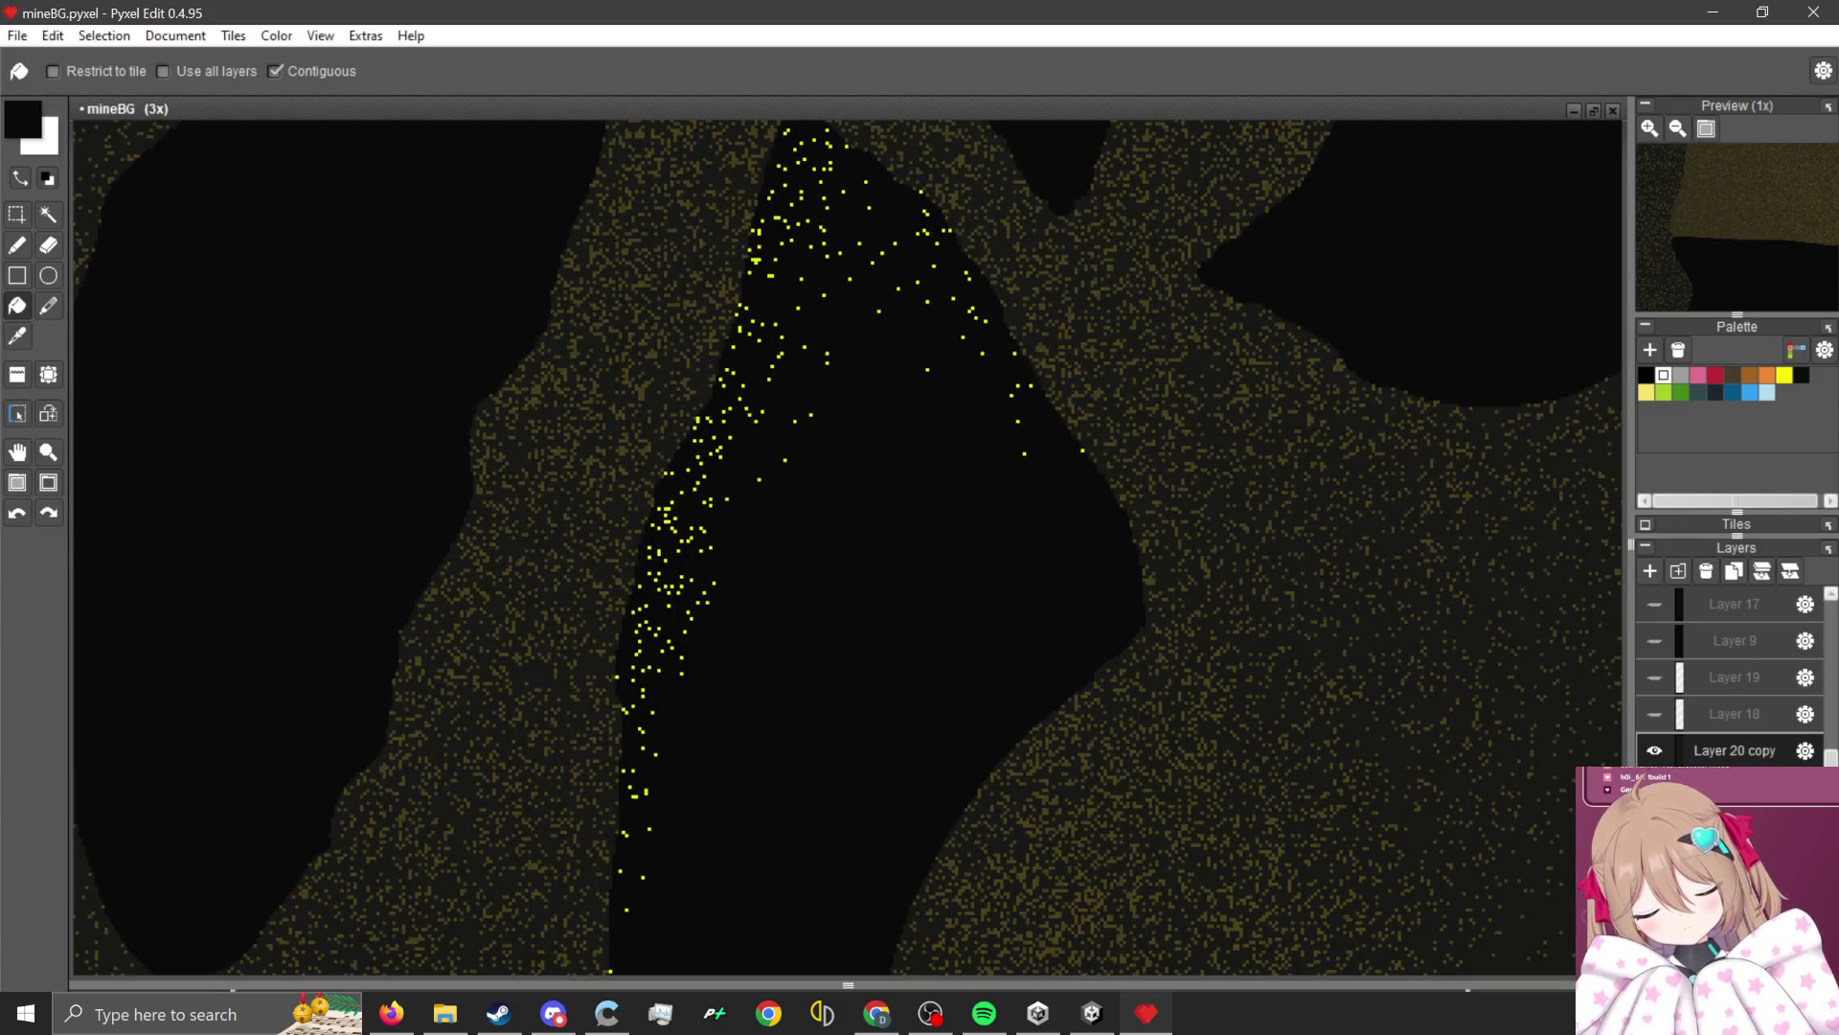
{"action": "left_click", "coordinate": [1654, 752]}
{"action": "scroll", "coordinate": [1139, 628], "scroll_direction": "down", "scroll_amount": 2}
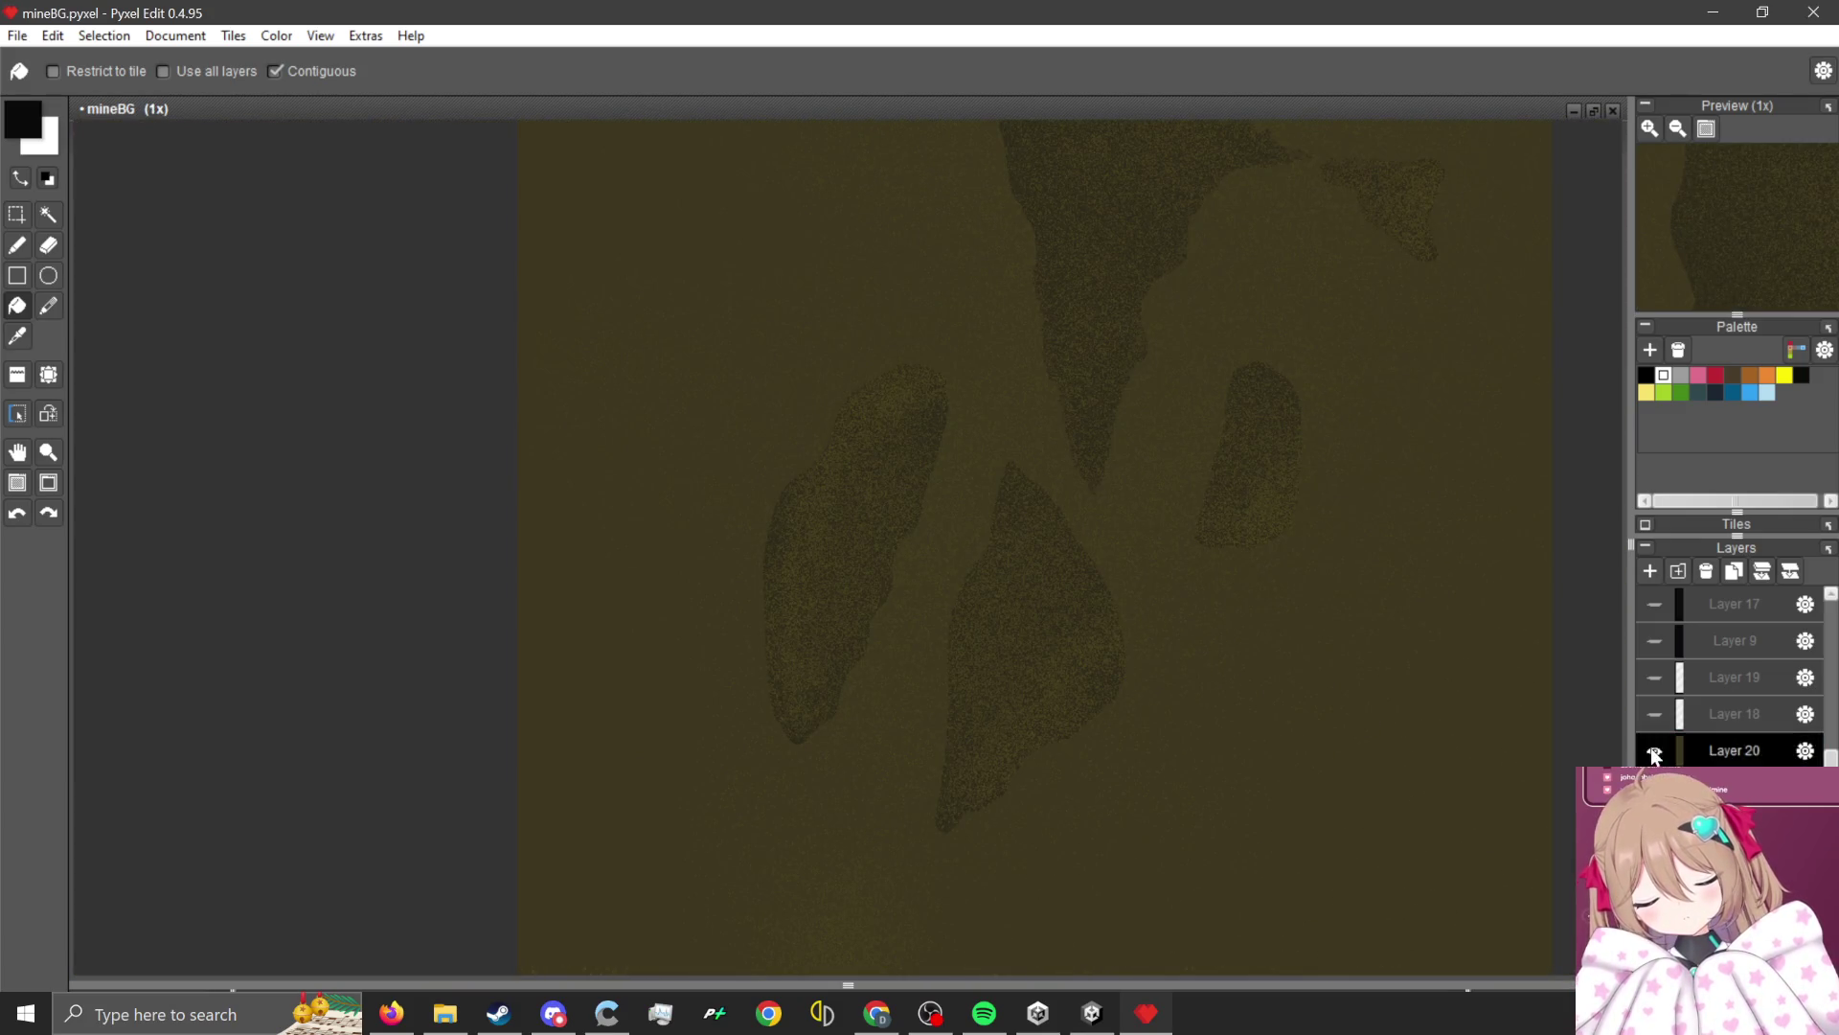
{"action": "left_click", "coordinate": [1654, 752]}
{"action": "scroll", "coordinate": [996, 585], "scroll_direction": "up", "scroll_amount": 2}
{"action": "scroll", "coordinate": [1074, 598], "scroll_direction": "down", "scroll_amount": 2}
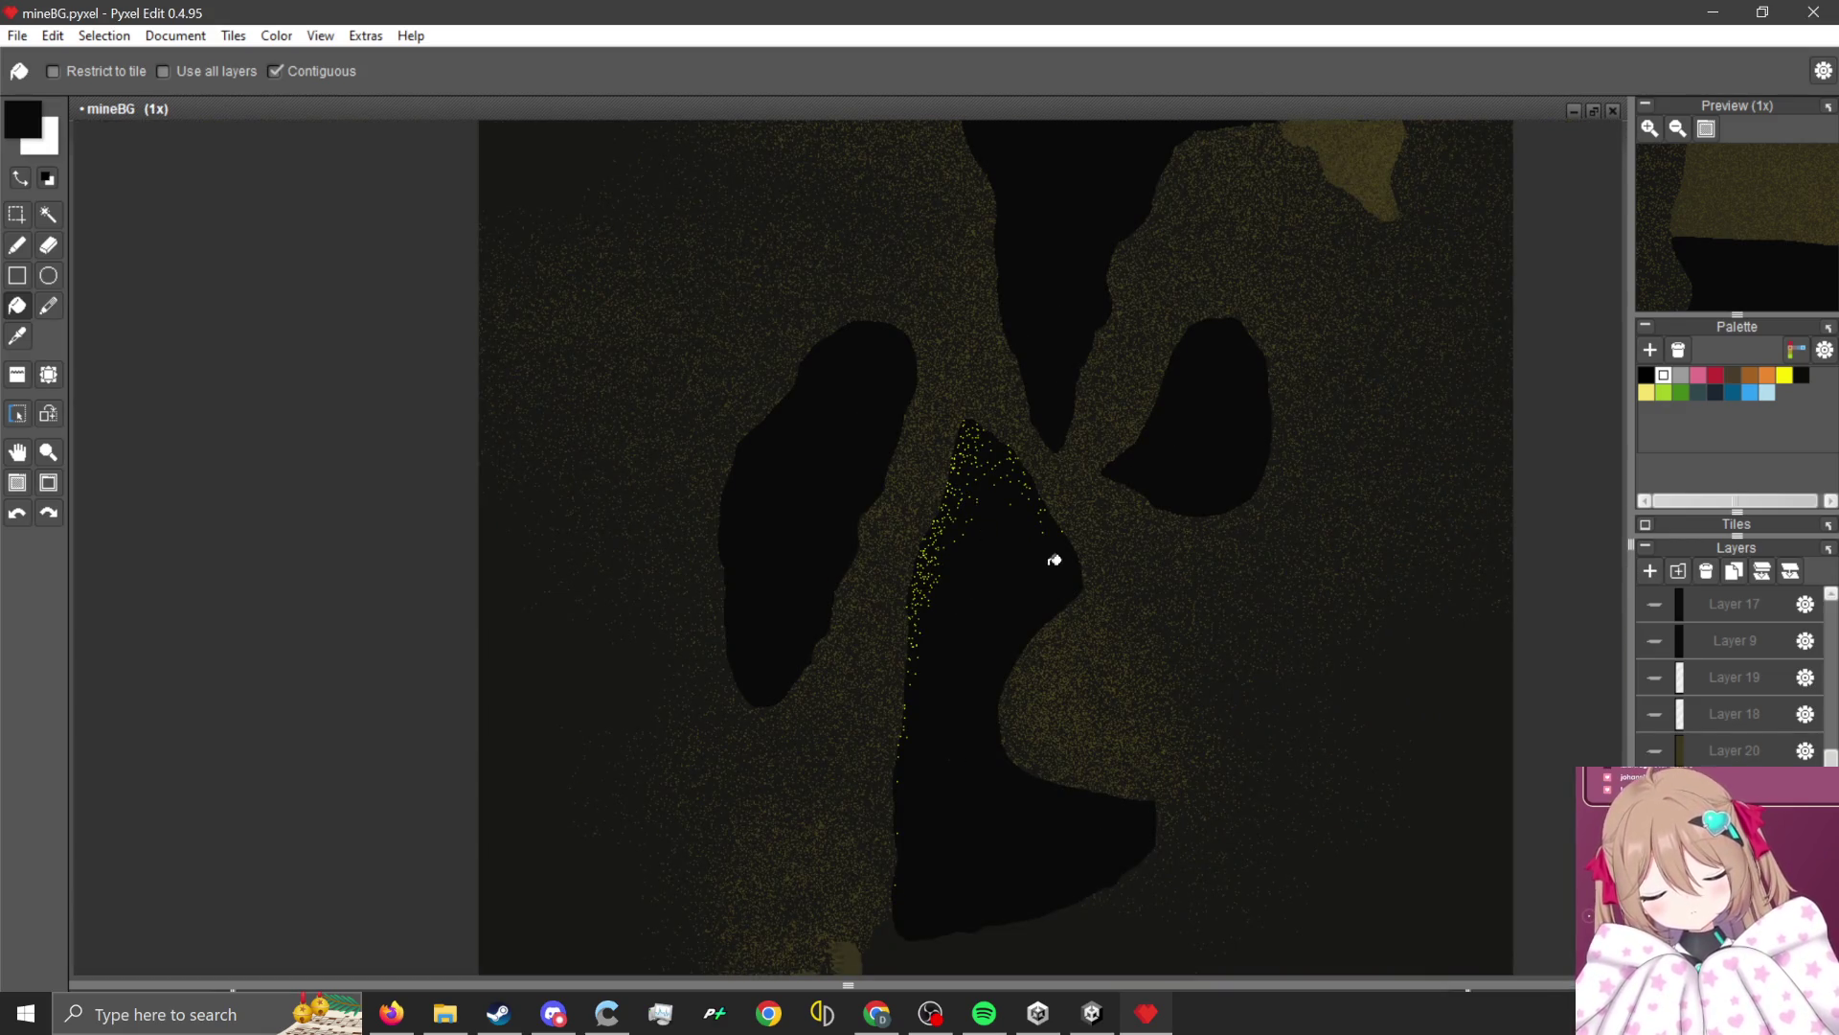
{"action": "scroll", "coordinate": [1055, 560], "scroll_direction": "down", "scroll_amount": 2}
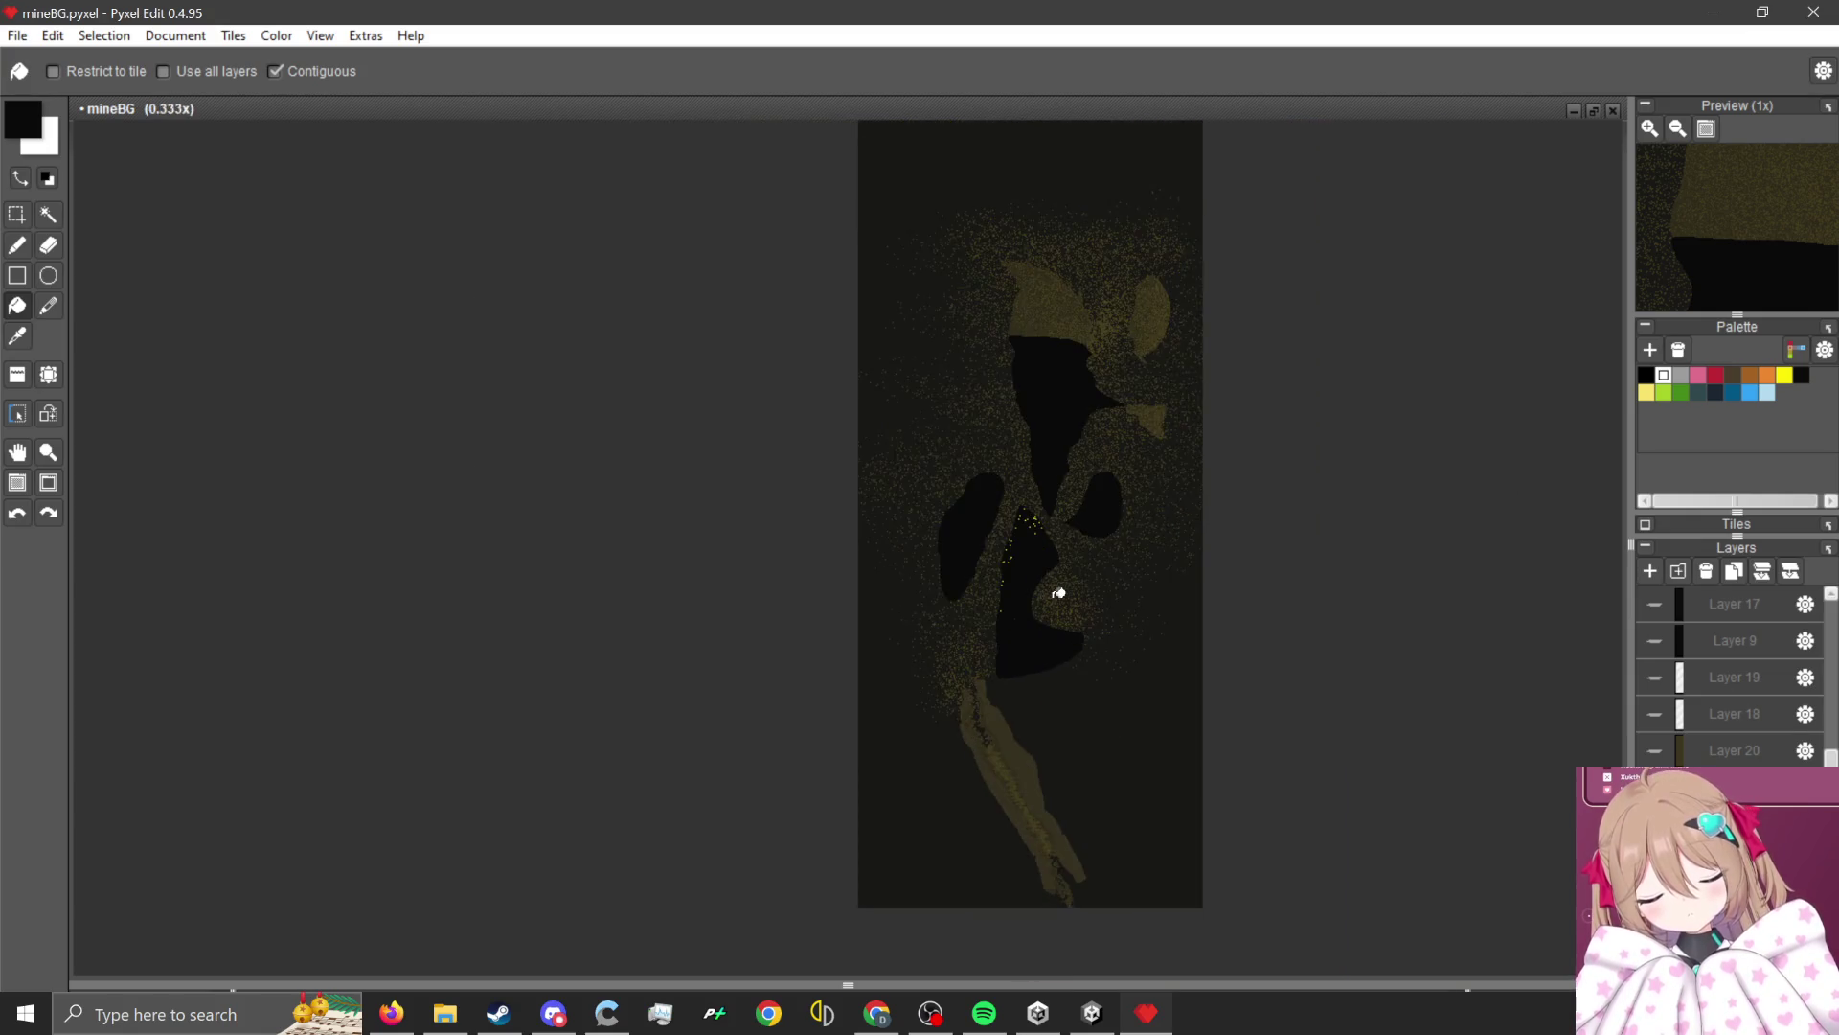
{"action": "scroll", "coordinate": [1059, 593], "scroll_direction": "up", "scroll_amount": 4}
{"action": "scroll", "coordinate": [817, 752], "scroll_direction": "up", "scroll_amount": 1}
{"action": "scroll", "coordinate": [817, 752], "scroll_direction": "down", "scroll_amount": 2}
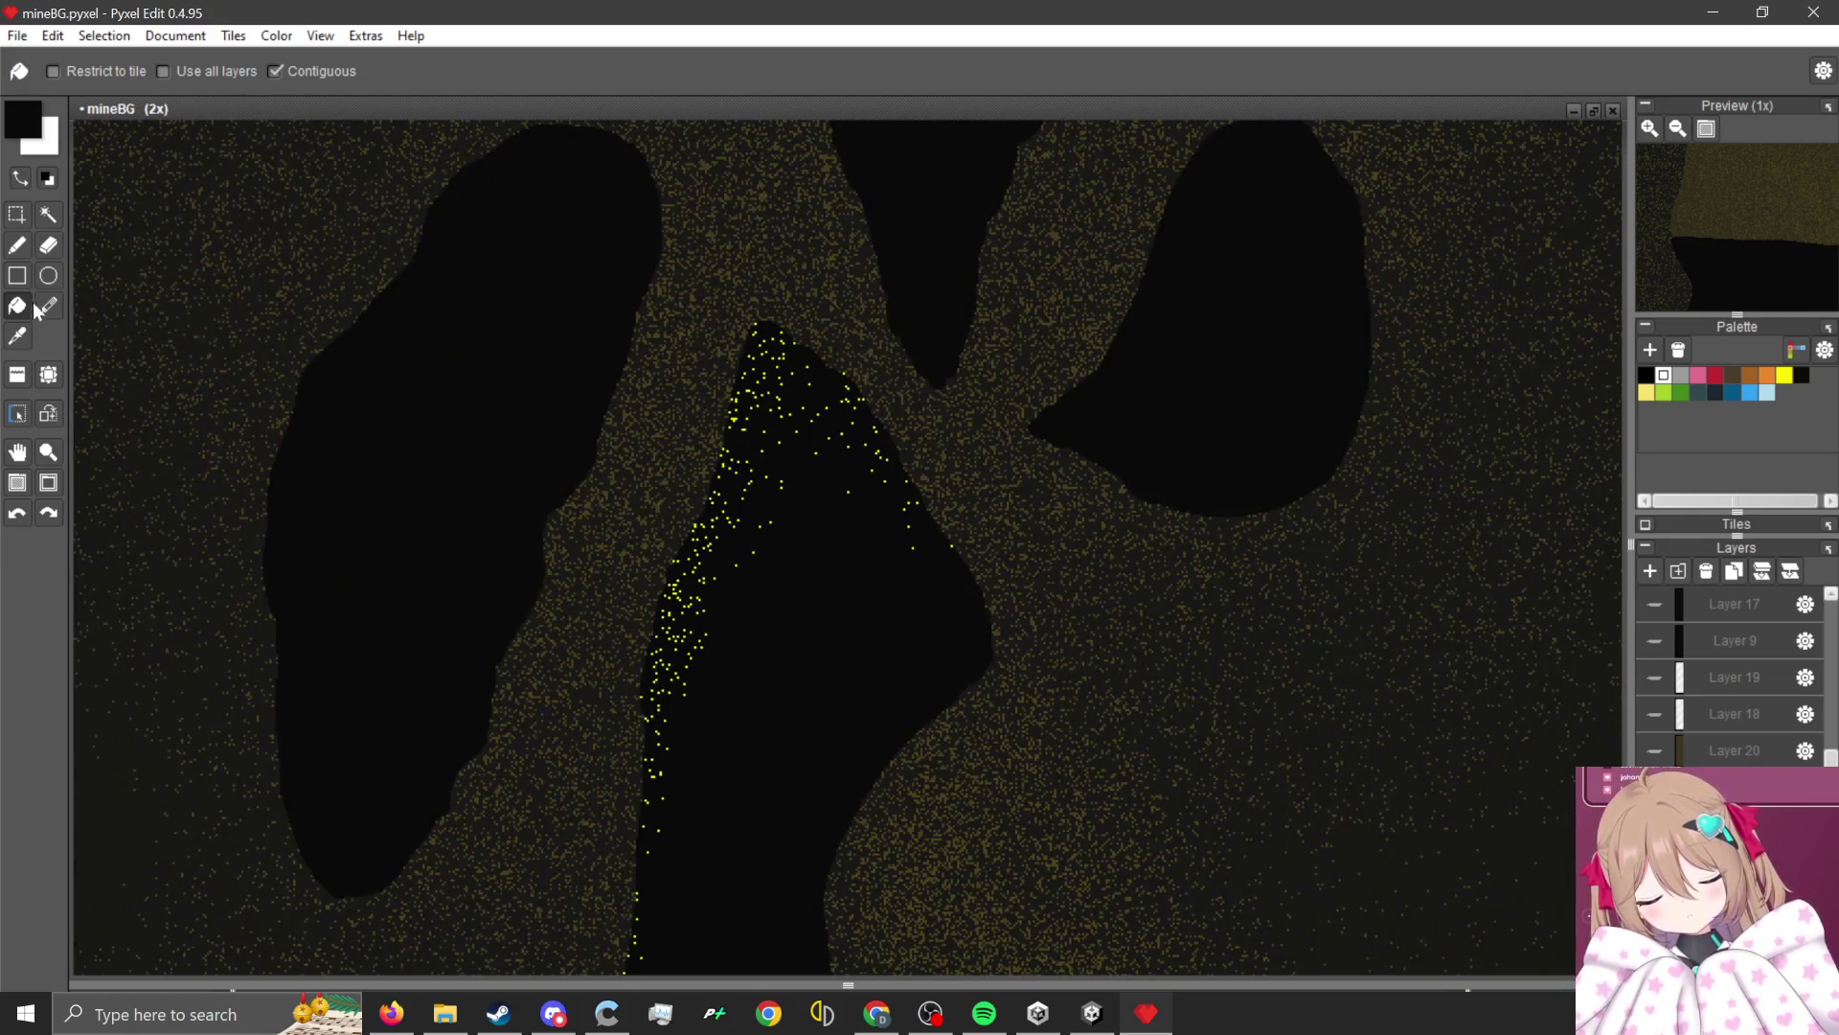
Draw a wide black zig-zag crack down the rock slab with the pen tool.
{"action": "left_click", "coordinate": [16, 247]}
{"action": "scroll", "coordinate": [513, 501], "scroll_direction": "down", "scroll_amount": 3}
{"action": "scroll", "coordinate": [568, 578], "scroll_direction": "up", "scroll_amount": 2}
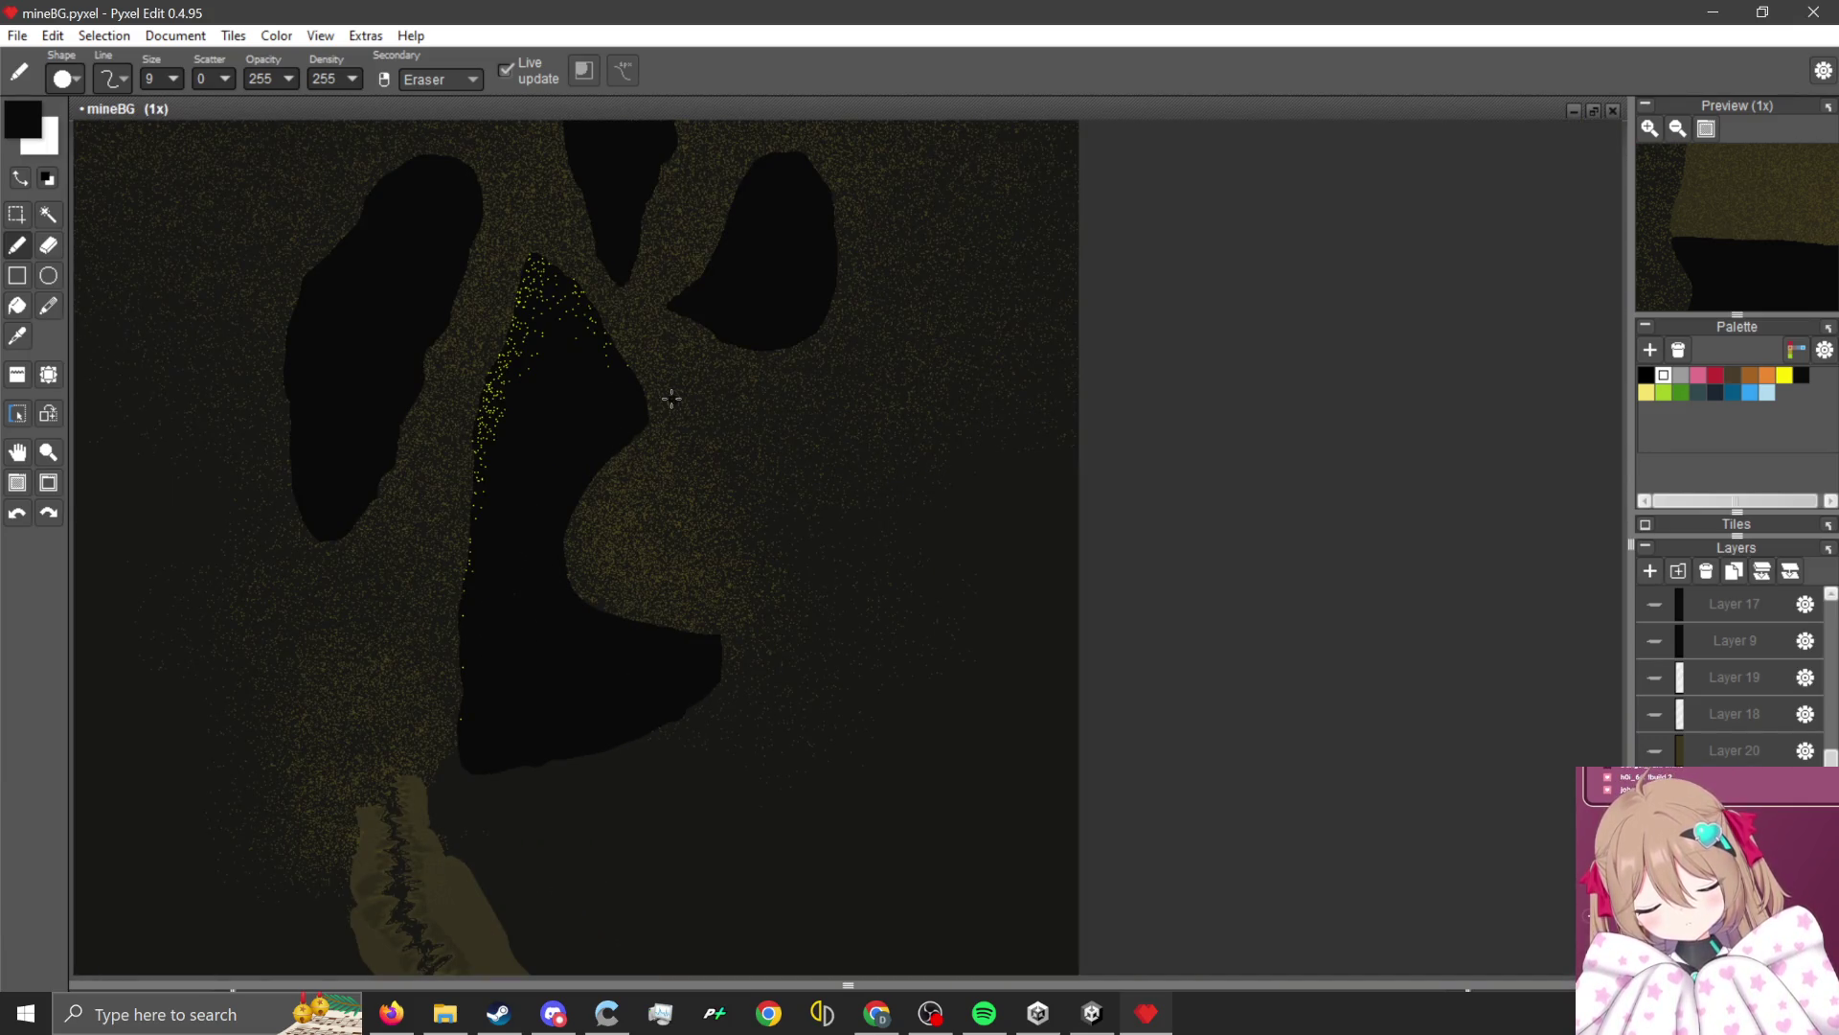
{"action": "scroll", "coordinate": [672, 397], "scroll_direction": "up", "scroll_amount": 2}
{"action": "scroll", "coordinate": [624, 361], "scroll_direction": "down", "scroll_amount": 2}
{"action": "scroll", "coordinate": [587, 484], "scroll_direction": "up", "scroll_amount": 2}
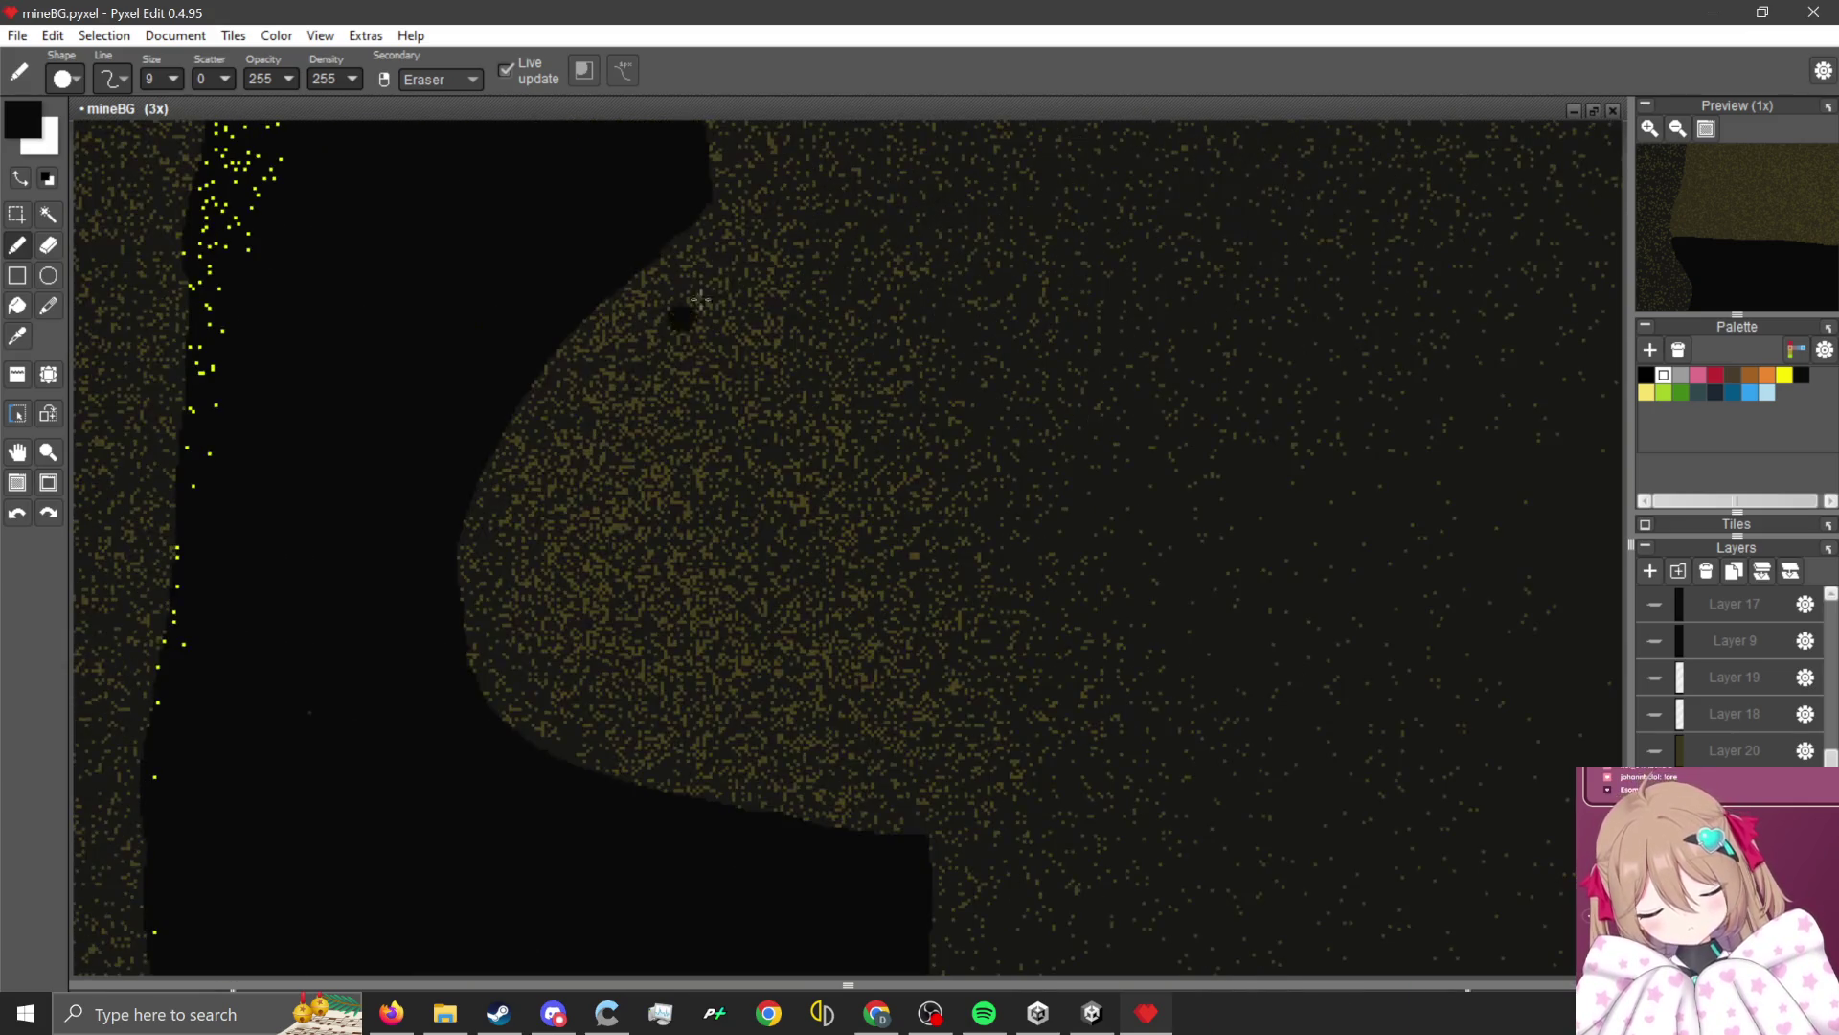
{"action": "mouse_move", "coordinate": [696, 162]}
{"action": "left_mouse_down"}
{"action": "mouse_move", "coordinate": [876, 279]}
{"action": "mouse_move", "coordinate": [856, 349]}
{"action": "mouse_move", "coordinate": [814, 338]}
{"action": "left_mouse_up"}
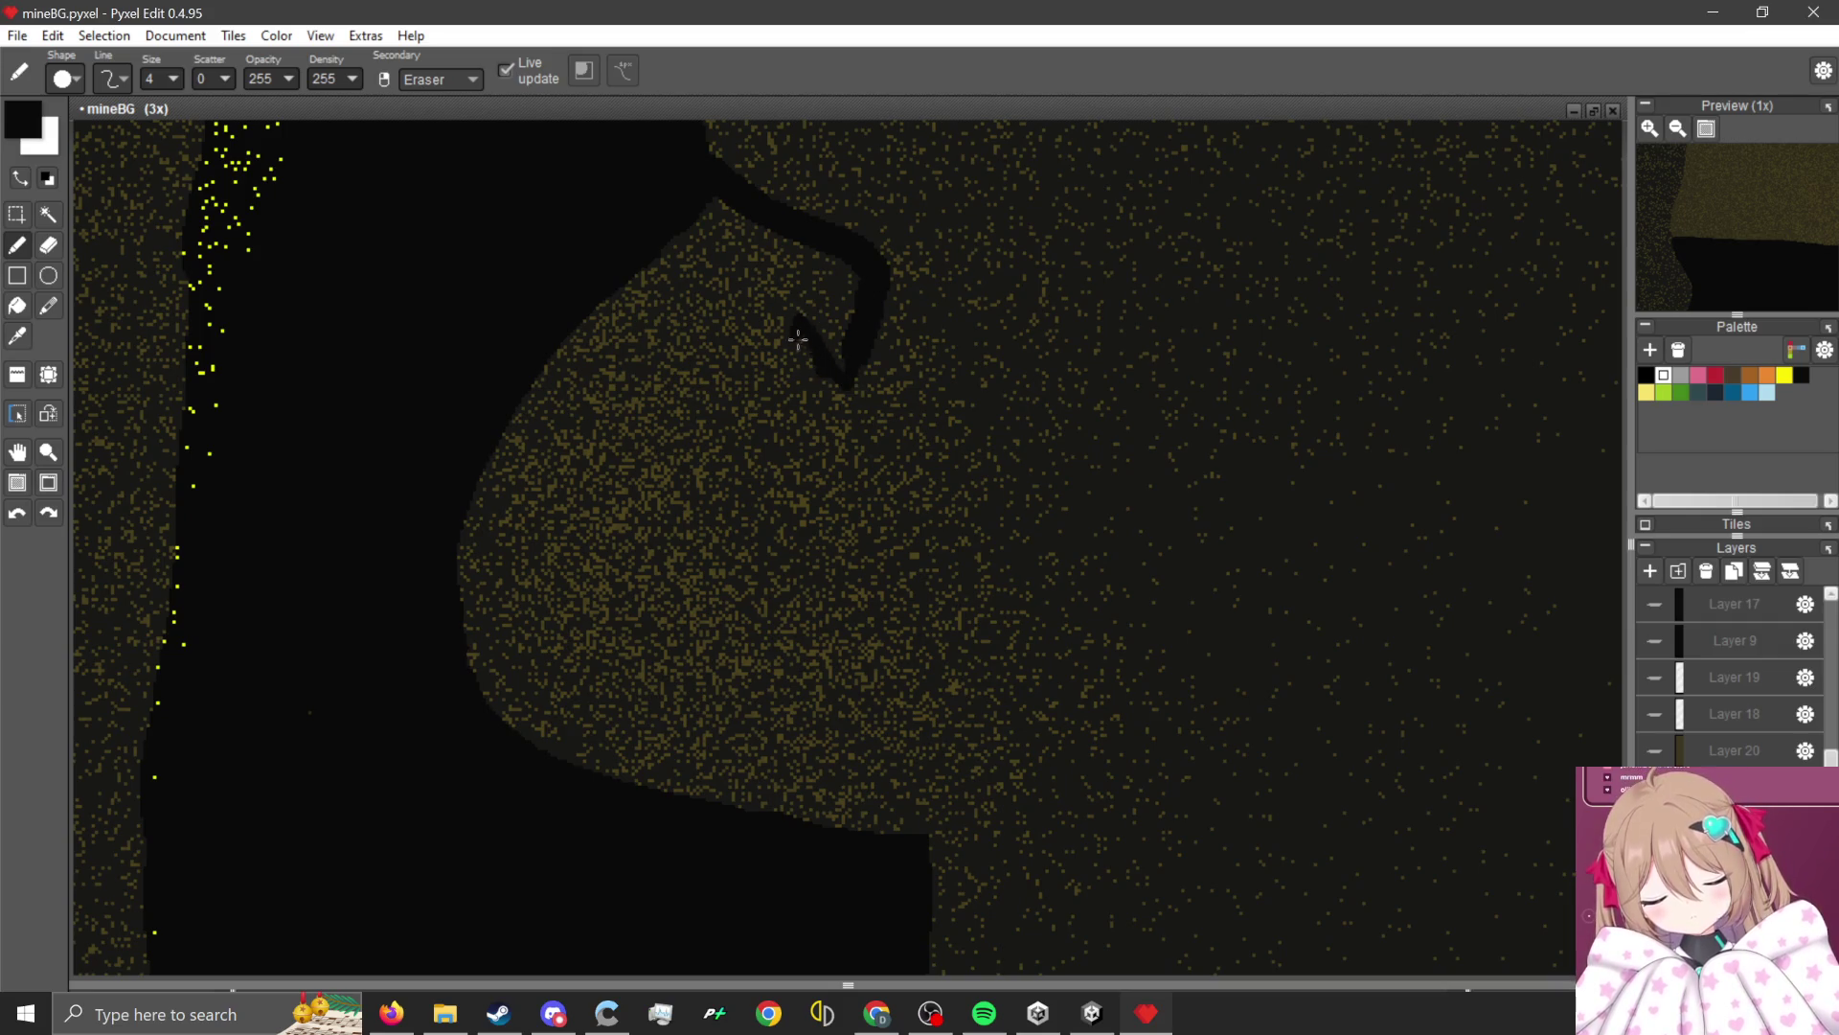
{"action": "mouse_move", "coordinate": [766, 377]}
{"action": "left_mouse_down"}
{"action": "mouse_move", "coordinate": [757, 450]}
{"action": "mouse_move", "coordinate": [726, 486]}
{"action": "mouse_move", "coordinate": [671, 454]}
{"action": "mouse_move", "coordinate": [499, 675]}
{"action": "mouse_move", "coordinate": [463, 765]}
{"action": "left_mouse_up"}
{"action": "scroll", "coordinate": [412, 393], "scroll_direction": "up", "scroll_amount": 11}
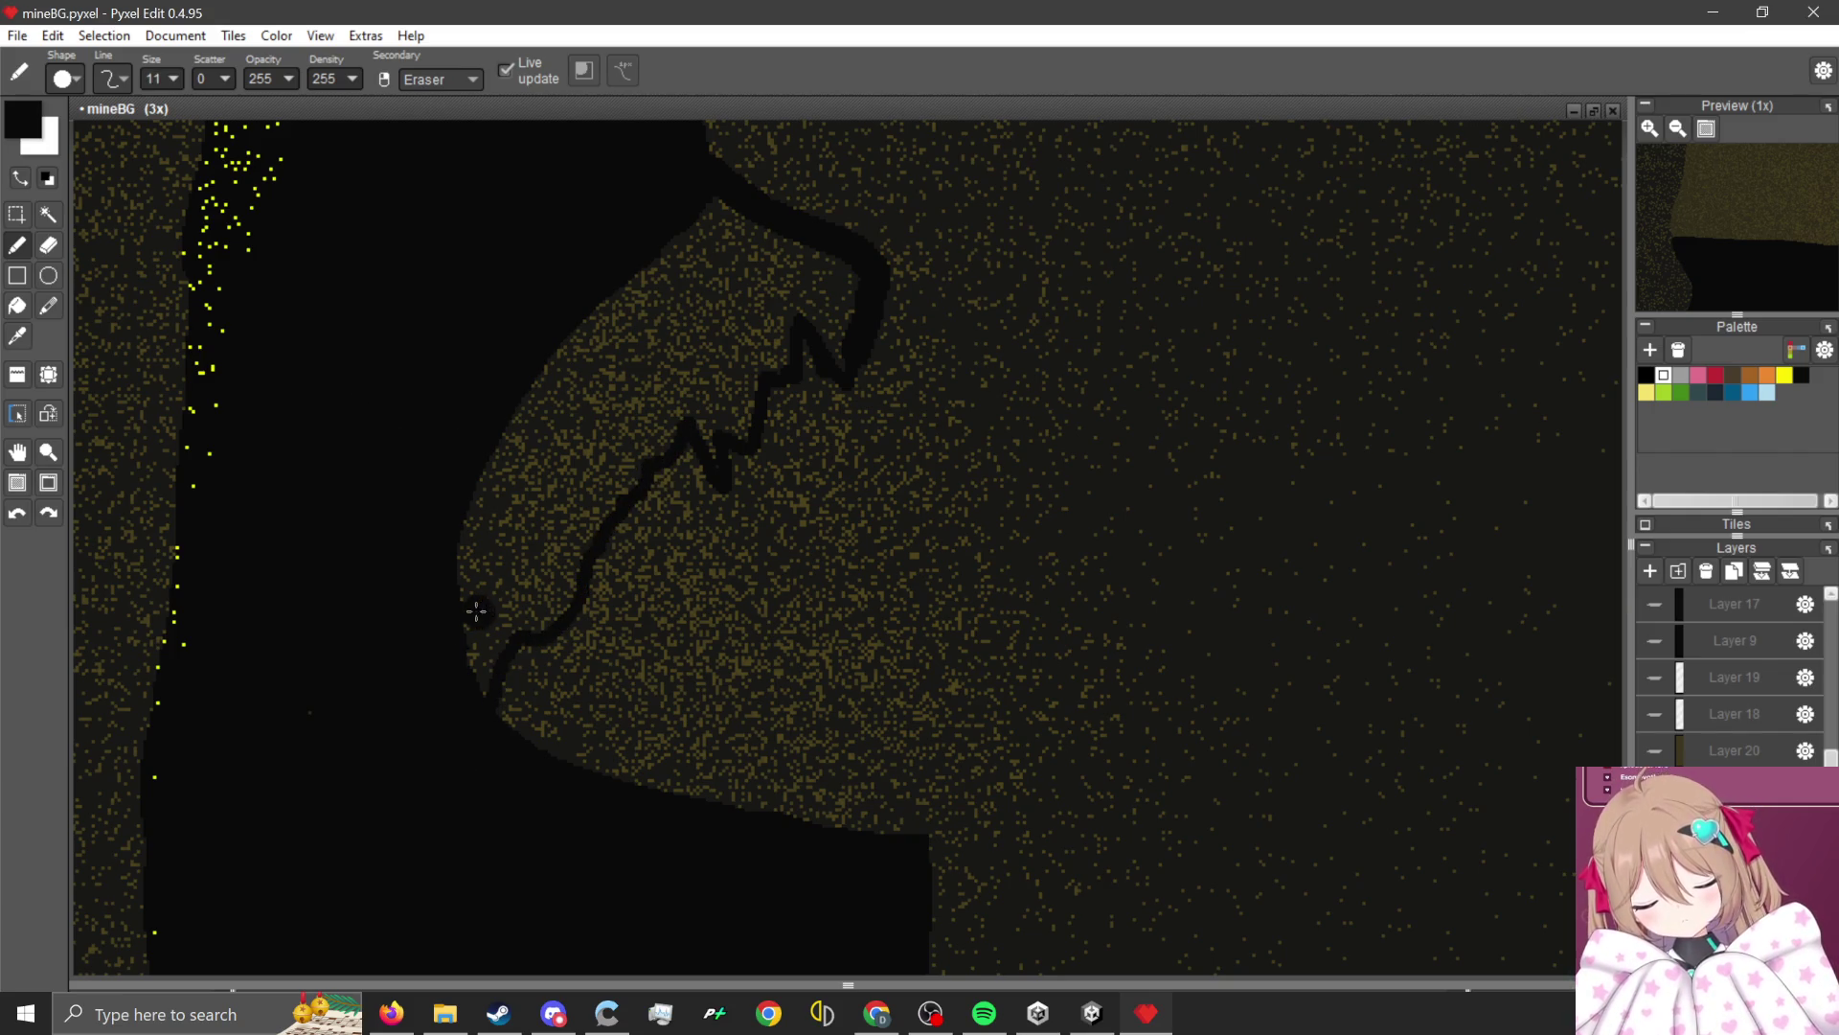
{"action": "mouse_move", "coordinate": [474, 697]}
{"action": "left_mouse_down"}
{"action": "mouse_move", "coordinate": [580, 402]}
{"action": "mouse_move", "coordinate": [784, 307]}
{"action": "mouse_move", "coordinate": [836, 347]}
{"action": "mouse_move", "coordinate": [815, 270]}
{"action": "mouse_move", "coordinate": [718, 209]}
{"action": "mouse_move", "coordinate": [785, 275]}
{"action": "mouse_move", "coordinate": [641, 300]}
{"action": "mouse_move", "coordinate": [455, 594]}
{"action": "left_mouse_up"}
Paint black over the rock's upper-left and left edges to form jagged notches.
{"action": "mouse_move", "coordinate": [728, 382]}
{"action": "left_mouse_down"}
{"action": "mouse_move", "coordinate": [772, 336]}
{"action": "mouse_move", "coordinate": [724, 420]}
{"action": "mouse_move", "coordinate": [706, 410]}
{"action": "left_mouse_up"}
{"action": "scroll", "coordinate": [706, 412], "scroll_direction": "up", "scroll_amount": 4}
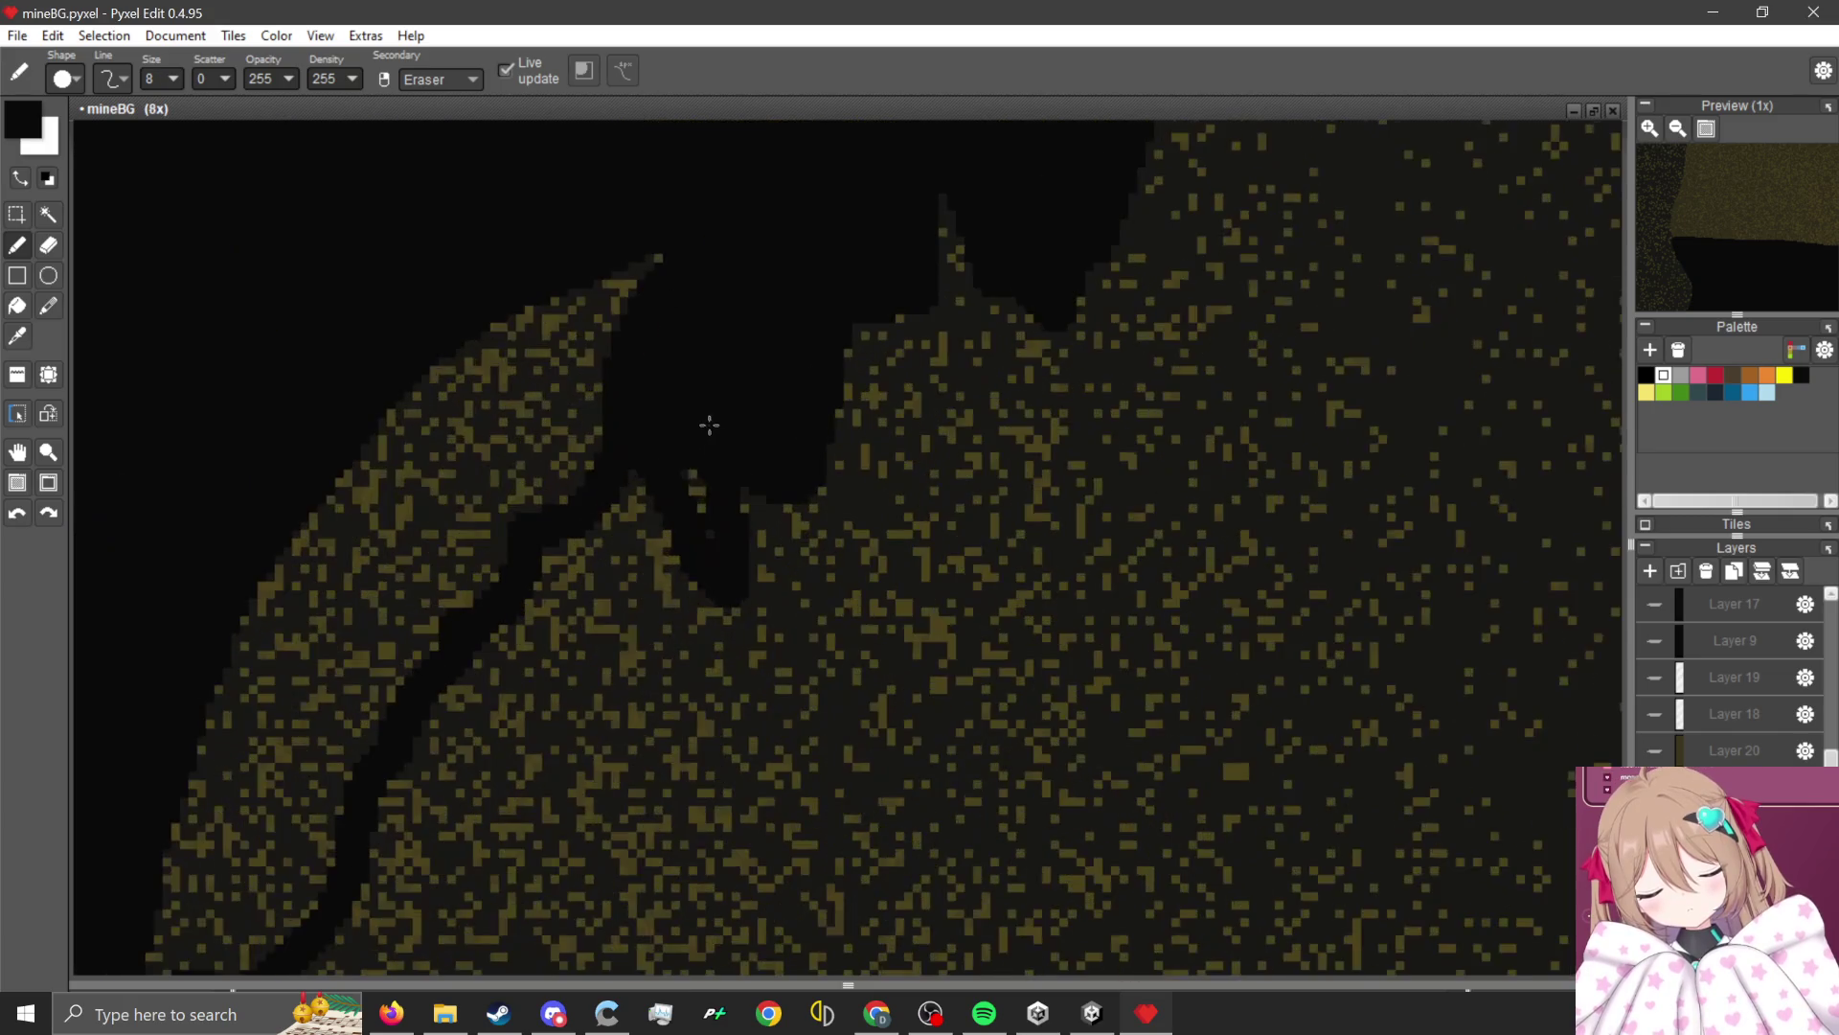
{"action": "mouse_move", "coordinate": [661, 260]}
{"action": "left_mouse_down"}
{"action": "mouse_move", "coordinate": [681, 255]}
{"action": "mouse_move", "coordinate": [505, 501]}
{"action": "mouse_move", "coordinate": [575, 284]}
{"action": "mouse_move", "coordinate": [256, 651]}
{"action": "left_mouse_up"}
{"action": "scroll", "coordinate": [256, 651], "scroll_direction": "down", "scroll_amount": 2}
{"action": "scroll", "coordinate": [517, 402], "scroll_direction": "up", "scroll_amount": 2}
{"action": "mouse_move", "coordinate": [527, 412]}
{"action": "left_mouse_down"}
{"action": "mouse_move", "coordinate": [469, 517]}
{"action": "mouse_move", "coordinate": [307, 587]}
{"action": "mouse_move", "coordinate": [424, 347]}
{"action": "left_mouse_up"}
{"action": "scroll", "coordinate": [424, 347], "scroll_direction": "down", "scroll_amount": 2}
{"action": "mouse_move", "coordinate": [393, 537]}
{"action": "left_mouse_down"}
{"action": "mouse_move", "coordinate": [402, 503]}
{"action": "mouse_move", "coordinate": [349, 612]}
{"action": "mouse_move", "coordinate": [364, 526]}
{"action": "left_mouse_up"}
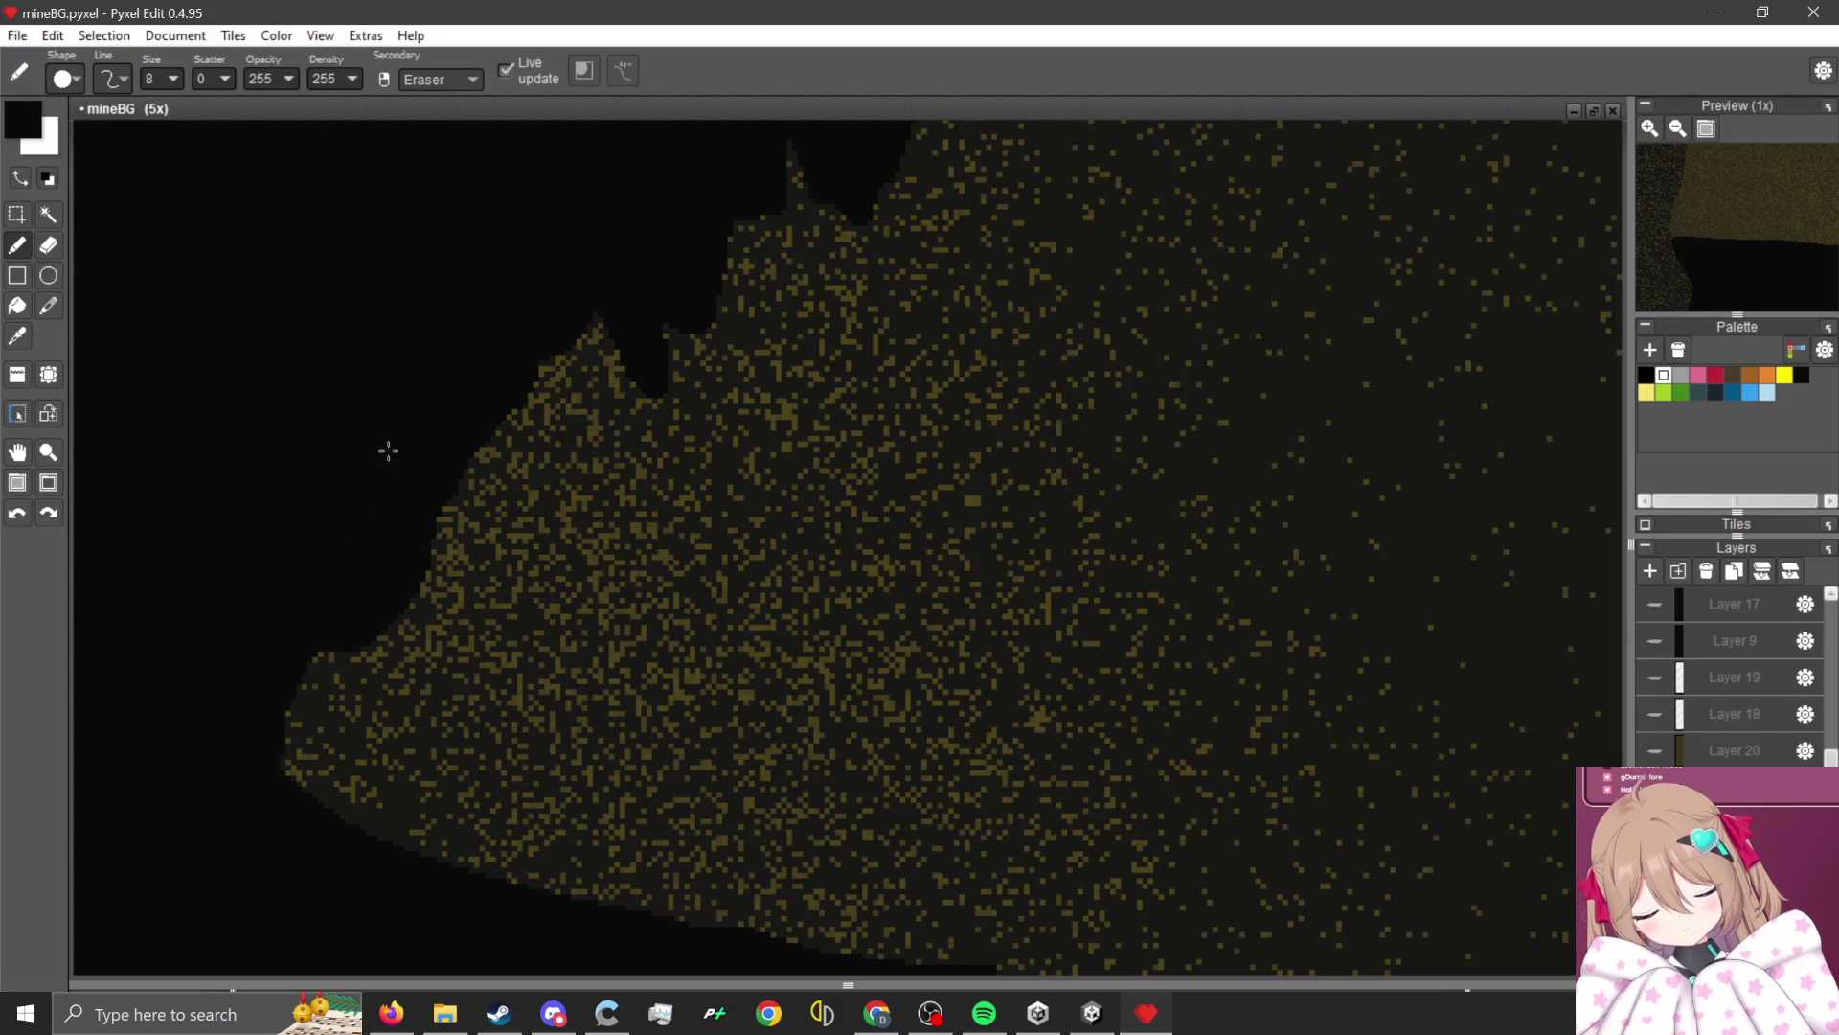
{"action": "scroll", "coordinate": [387, 450], "scroll_direction": "down", "scroll_amount": 2}
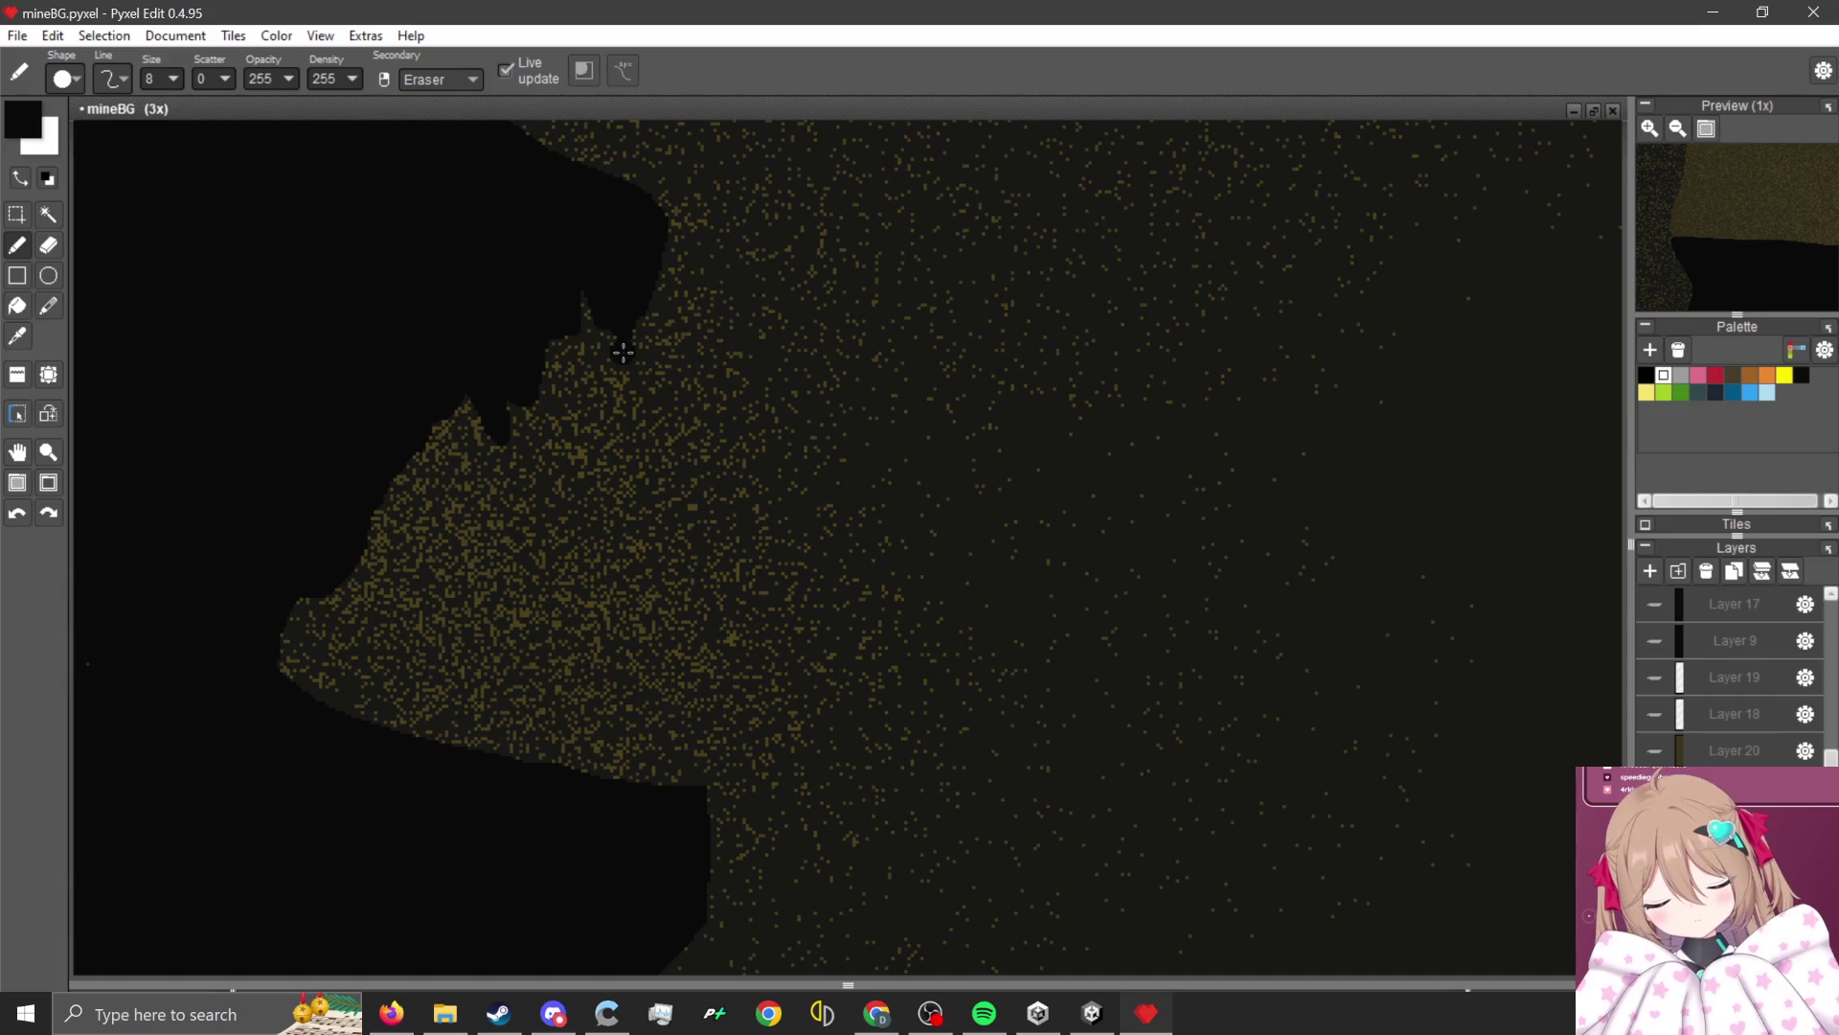
{"action": "scroll", "coordinate": [595, 314], "scroll_direction": "up", "scroll_amount": 4}
Paint black pixels along the spike edges, cutting a gap into the spike top and darkening its corner.
{"action": "left_click_drag", "start_coordinate": [760, 316], "coordinate": [704, 594]}
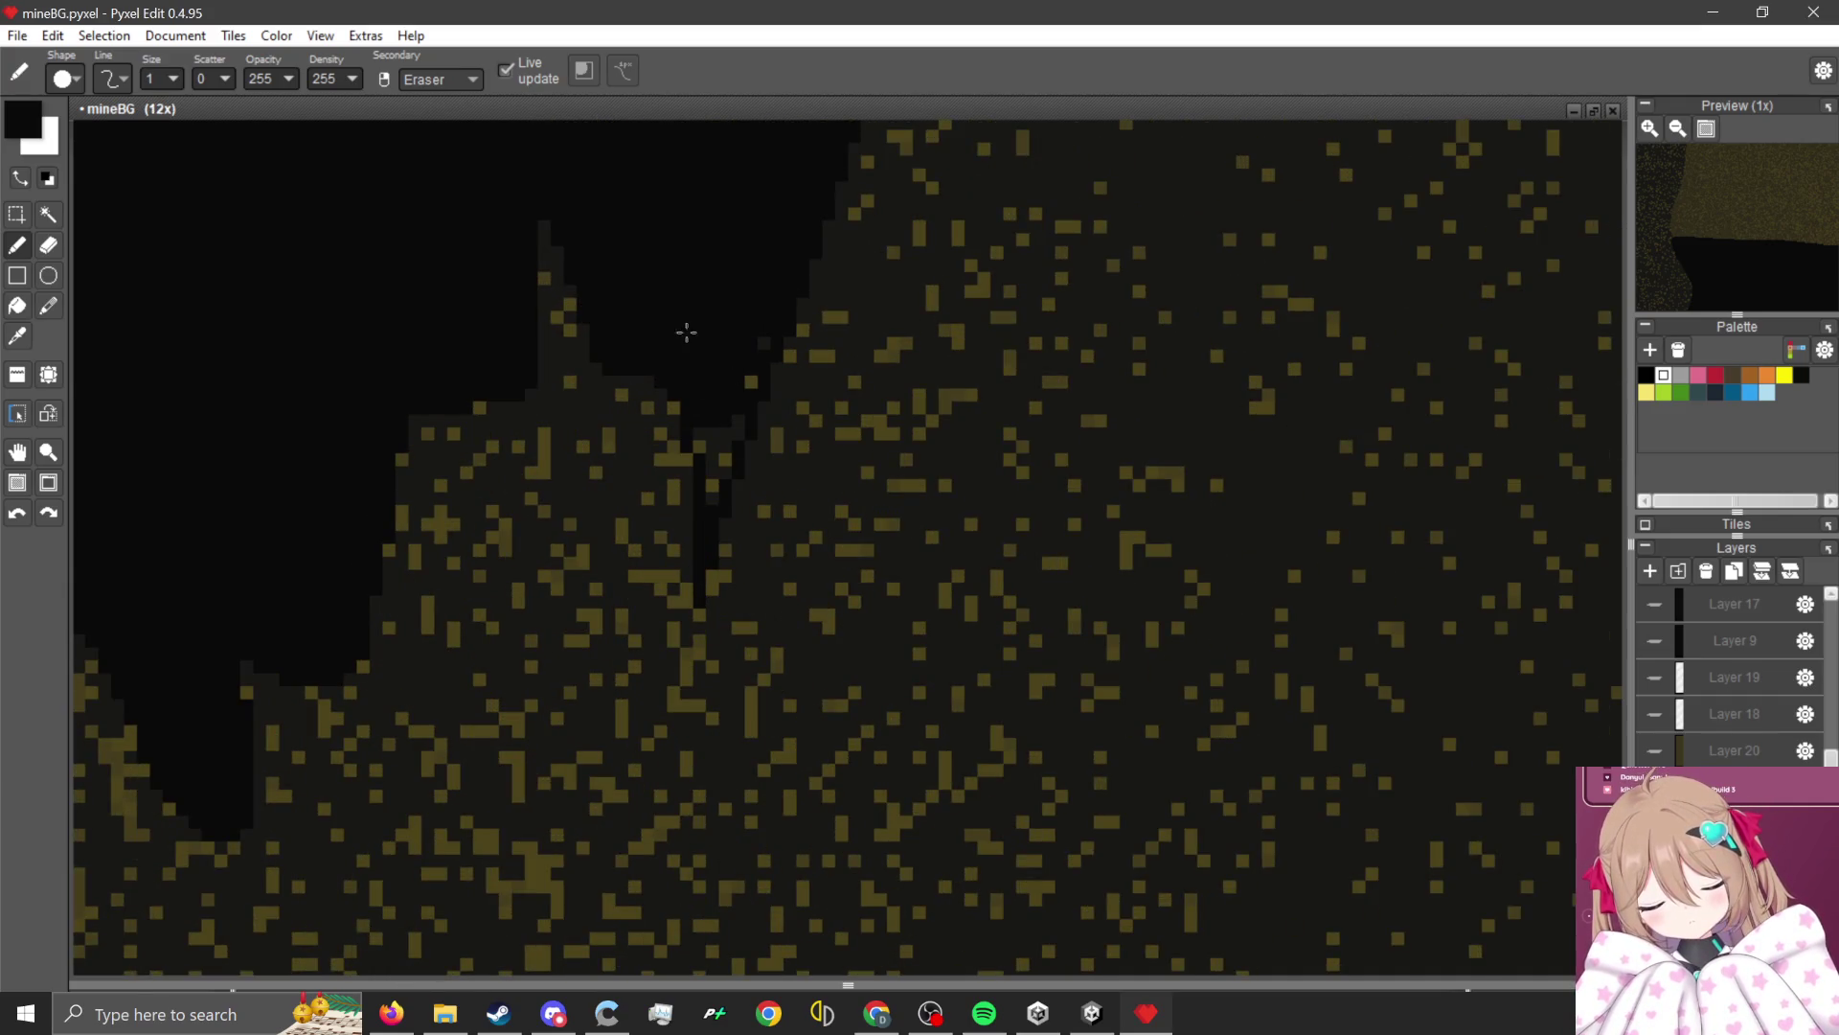
{"action": "left_click_drag", "start_coordinate": [682, 328], "coordinate": [757, 385]}
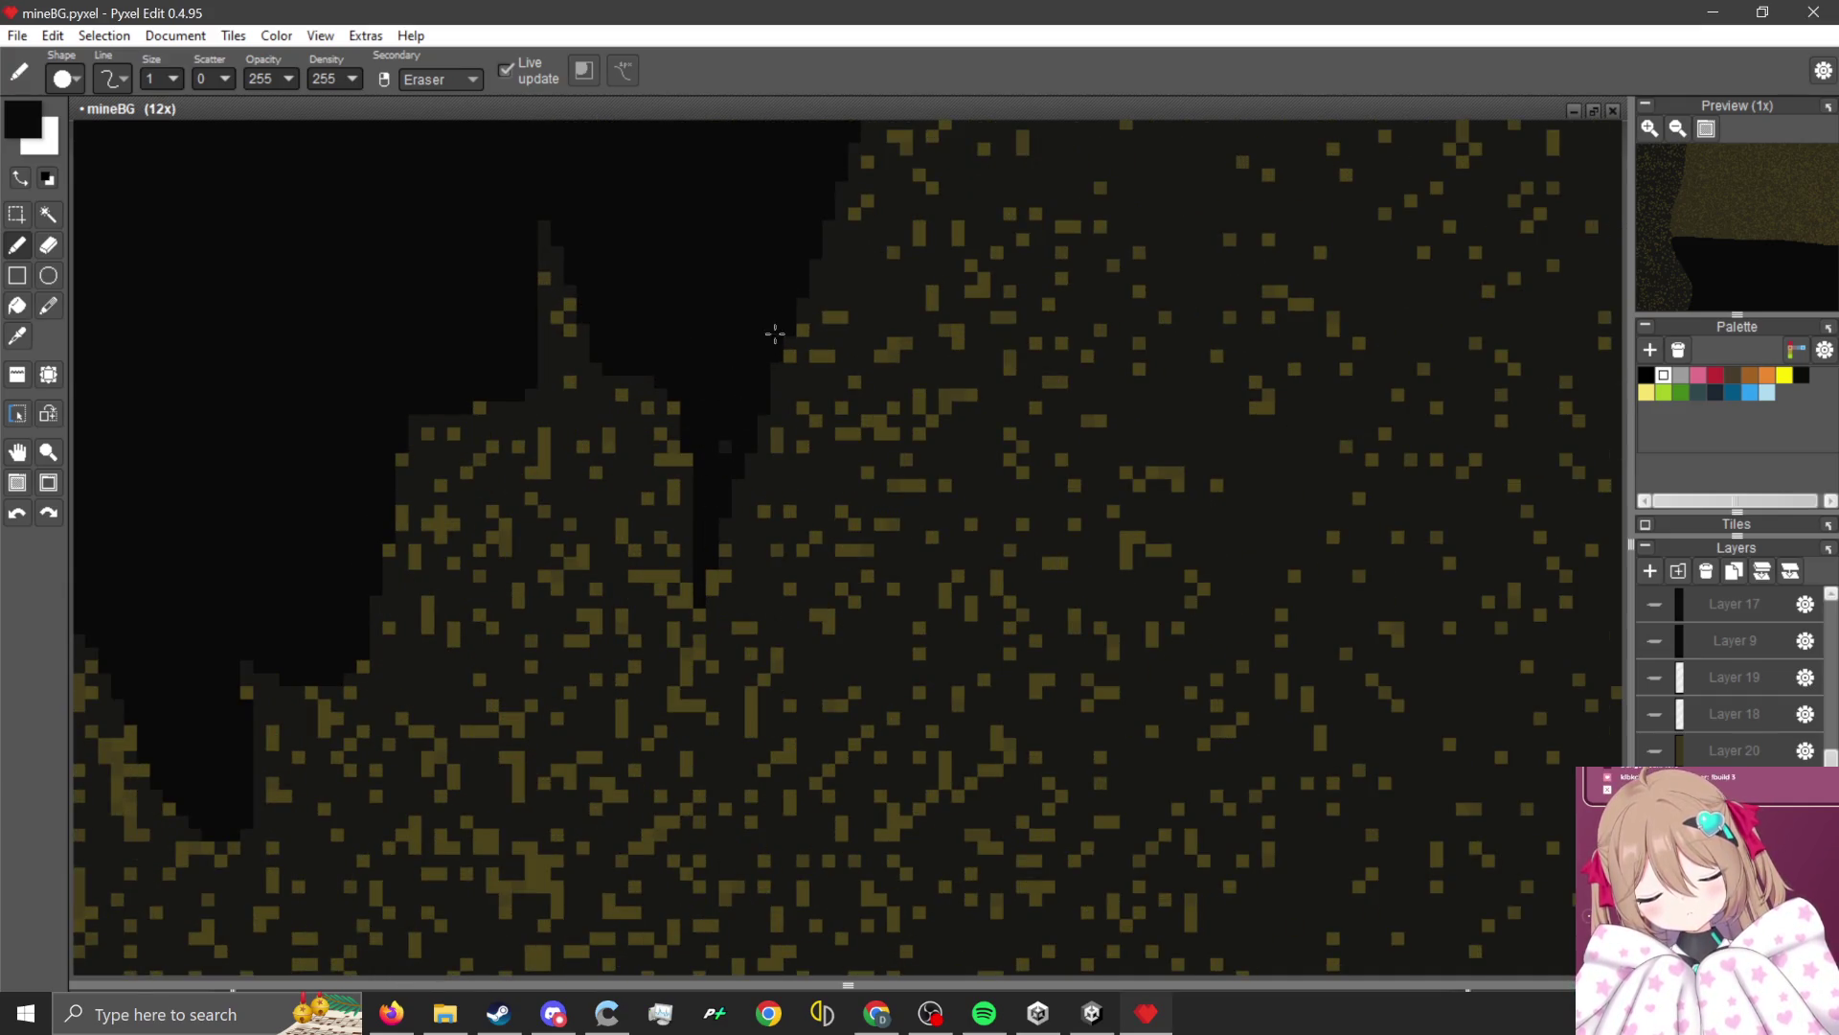
{"action": "mouse_move", "coordinate": [514, 431]}
{"action": "left_mouse_down"}
{"action": "mouse_move", "coordinate": [469, 361]}
{"action": "mouse_move", "coordinate": [552, 244]}
{"action": "left_mouse_up"}
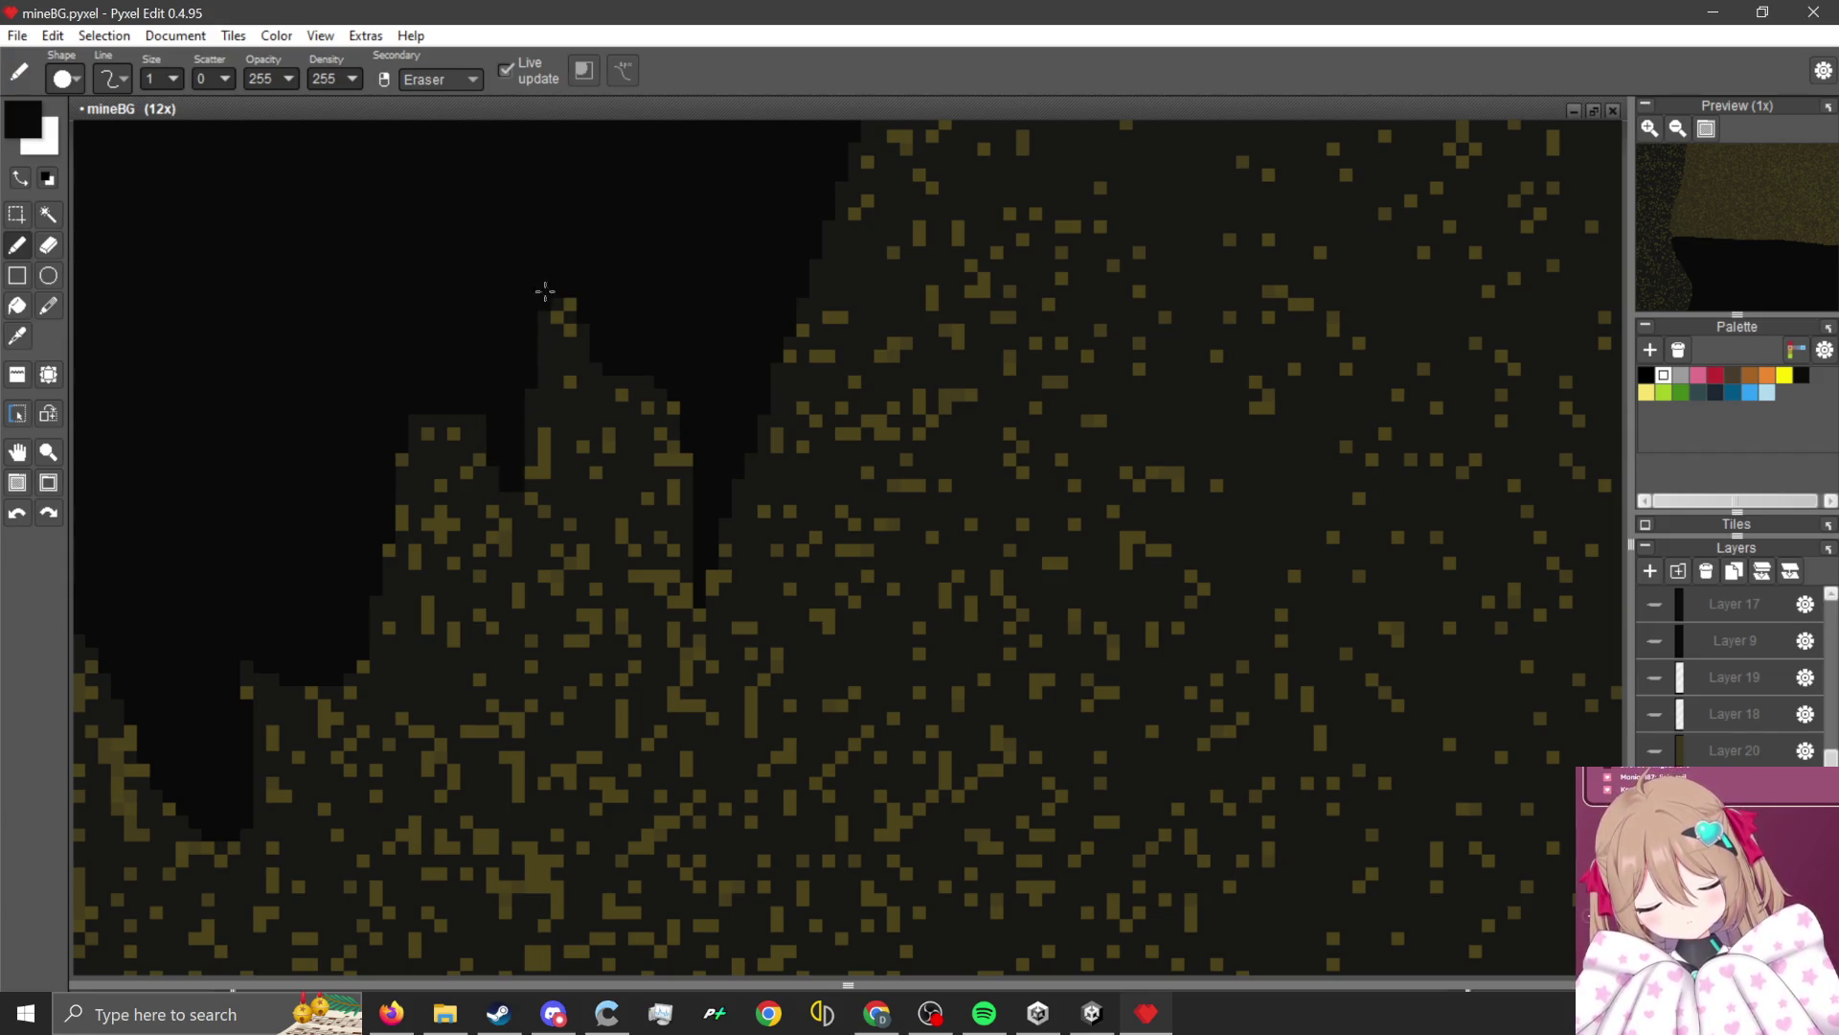
{"action": "left_click_drag", "start_coordinate": [615, 421], "coordinate": [618, 379]}
{"action": "scroll", "coordinate": [628, 357], "scroll_direction": "down", "scroll_amount": 1}
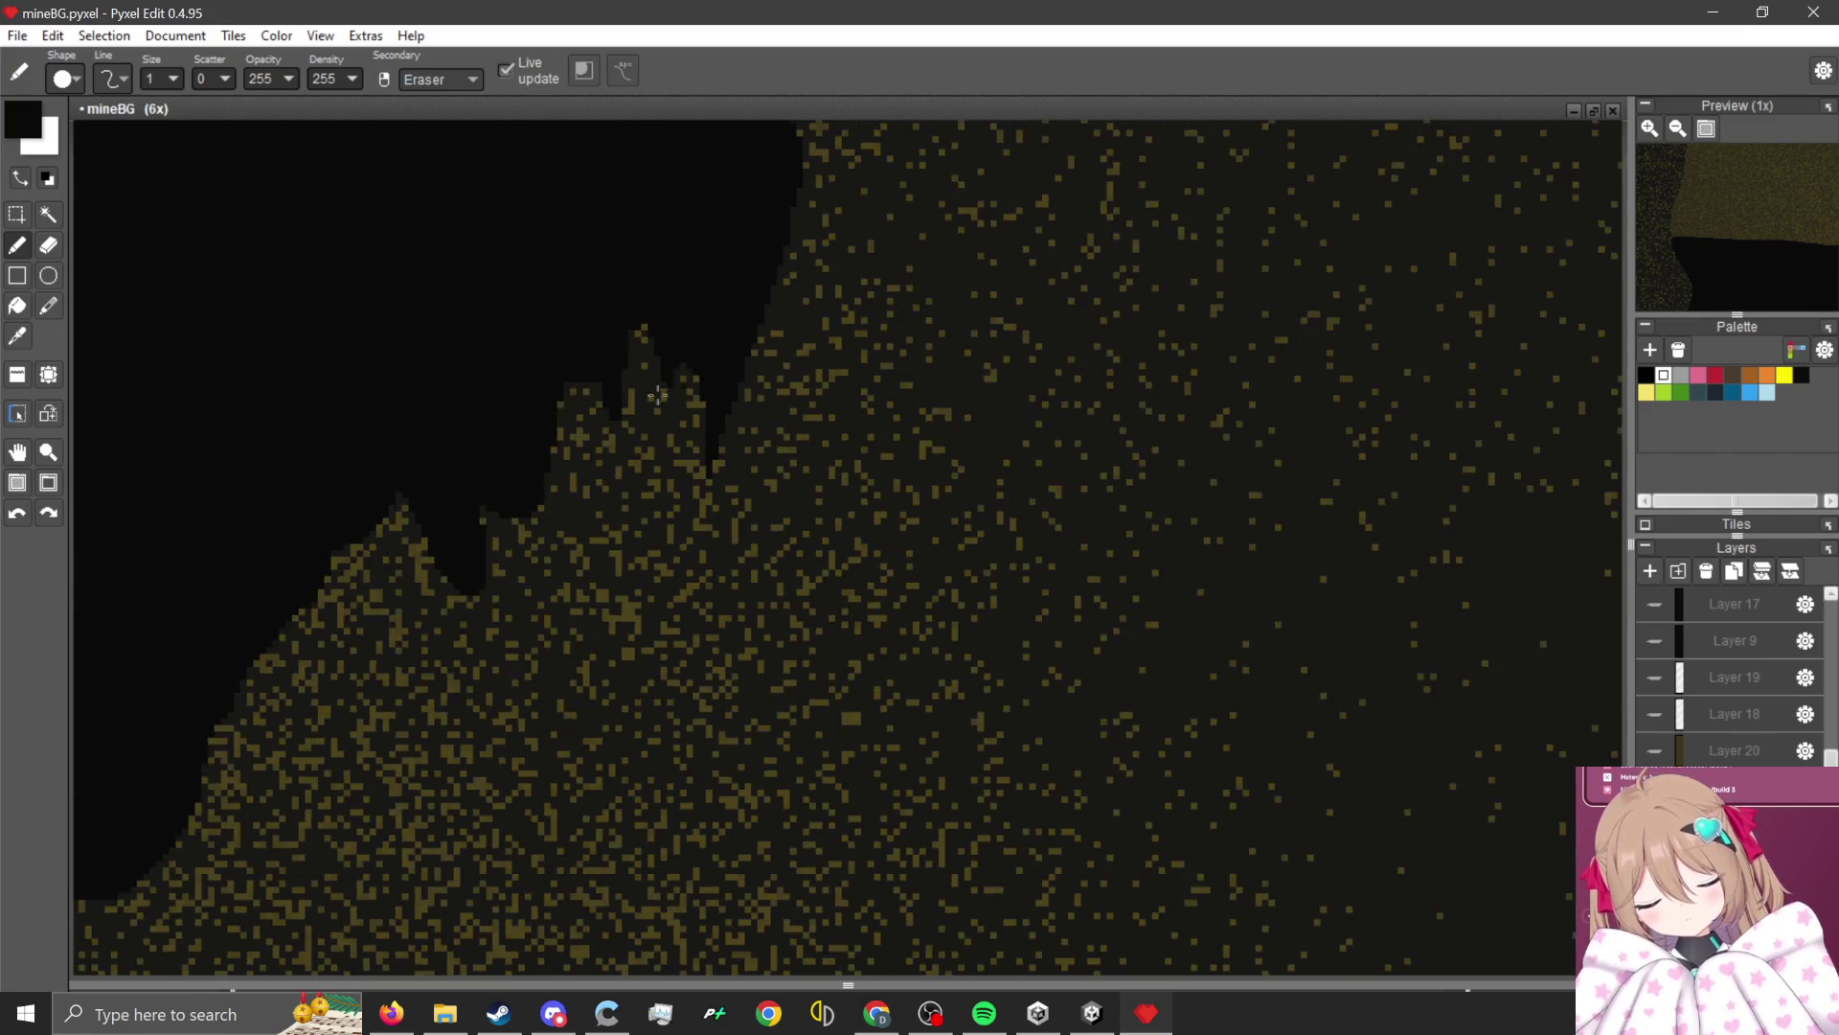
{"action": "scroll", "coordinate": [671, 268], "scroll_direction": "up", "scroll_amount": 2}
{"action": "left_click_drag", "start_coordinate": [672, 253], "coordinate": [635, 307]}
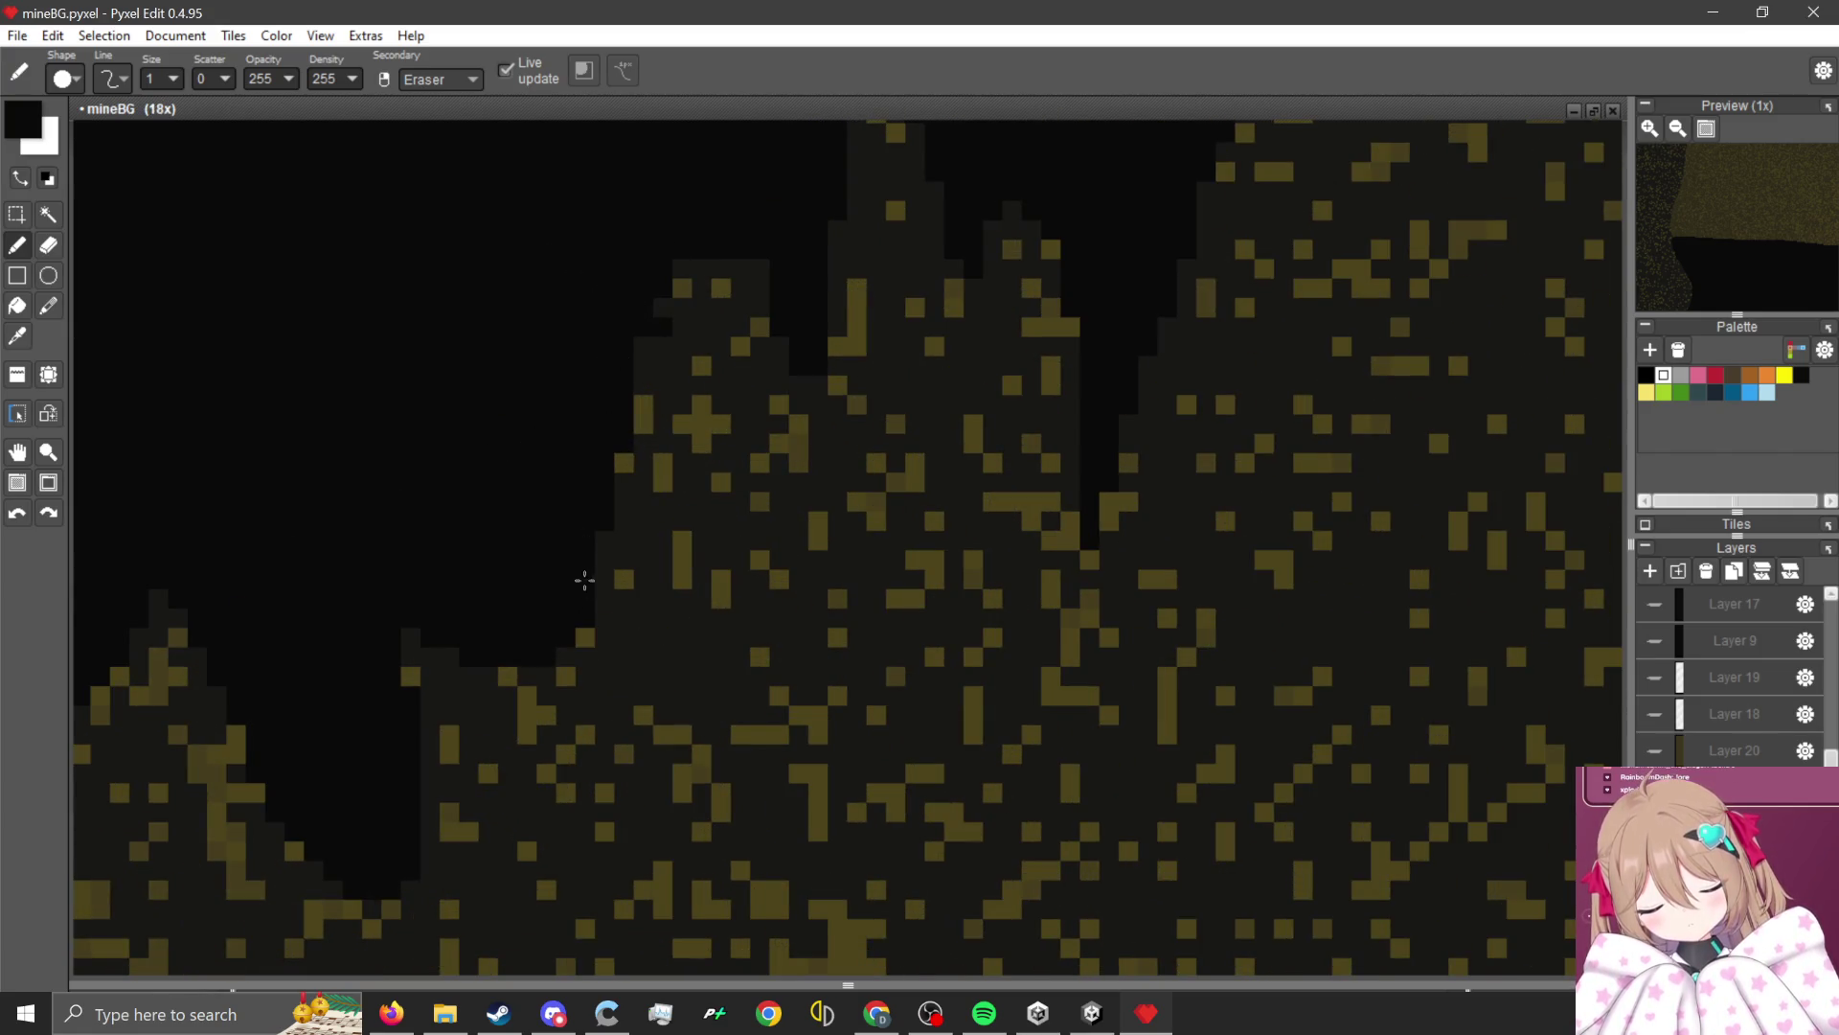
{"action": "mouse_move", "coordinate": [584, 581]}
{"action": "left_mouse_down"}
{"action": "mouse_move", "coordinate": [468, 636]}
{"action": "mouse_move", "coordinate": [555, 645]}
{"action": "mouse_move", "coordinate": [506, 671]}
{"action": "left_mouse_up"}
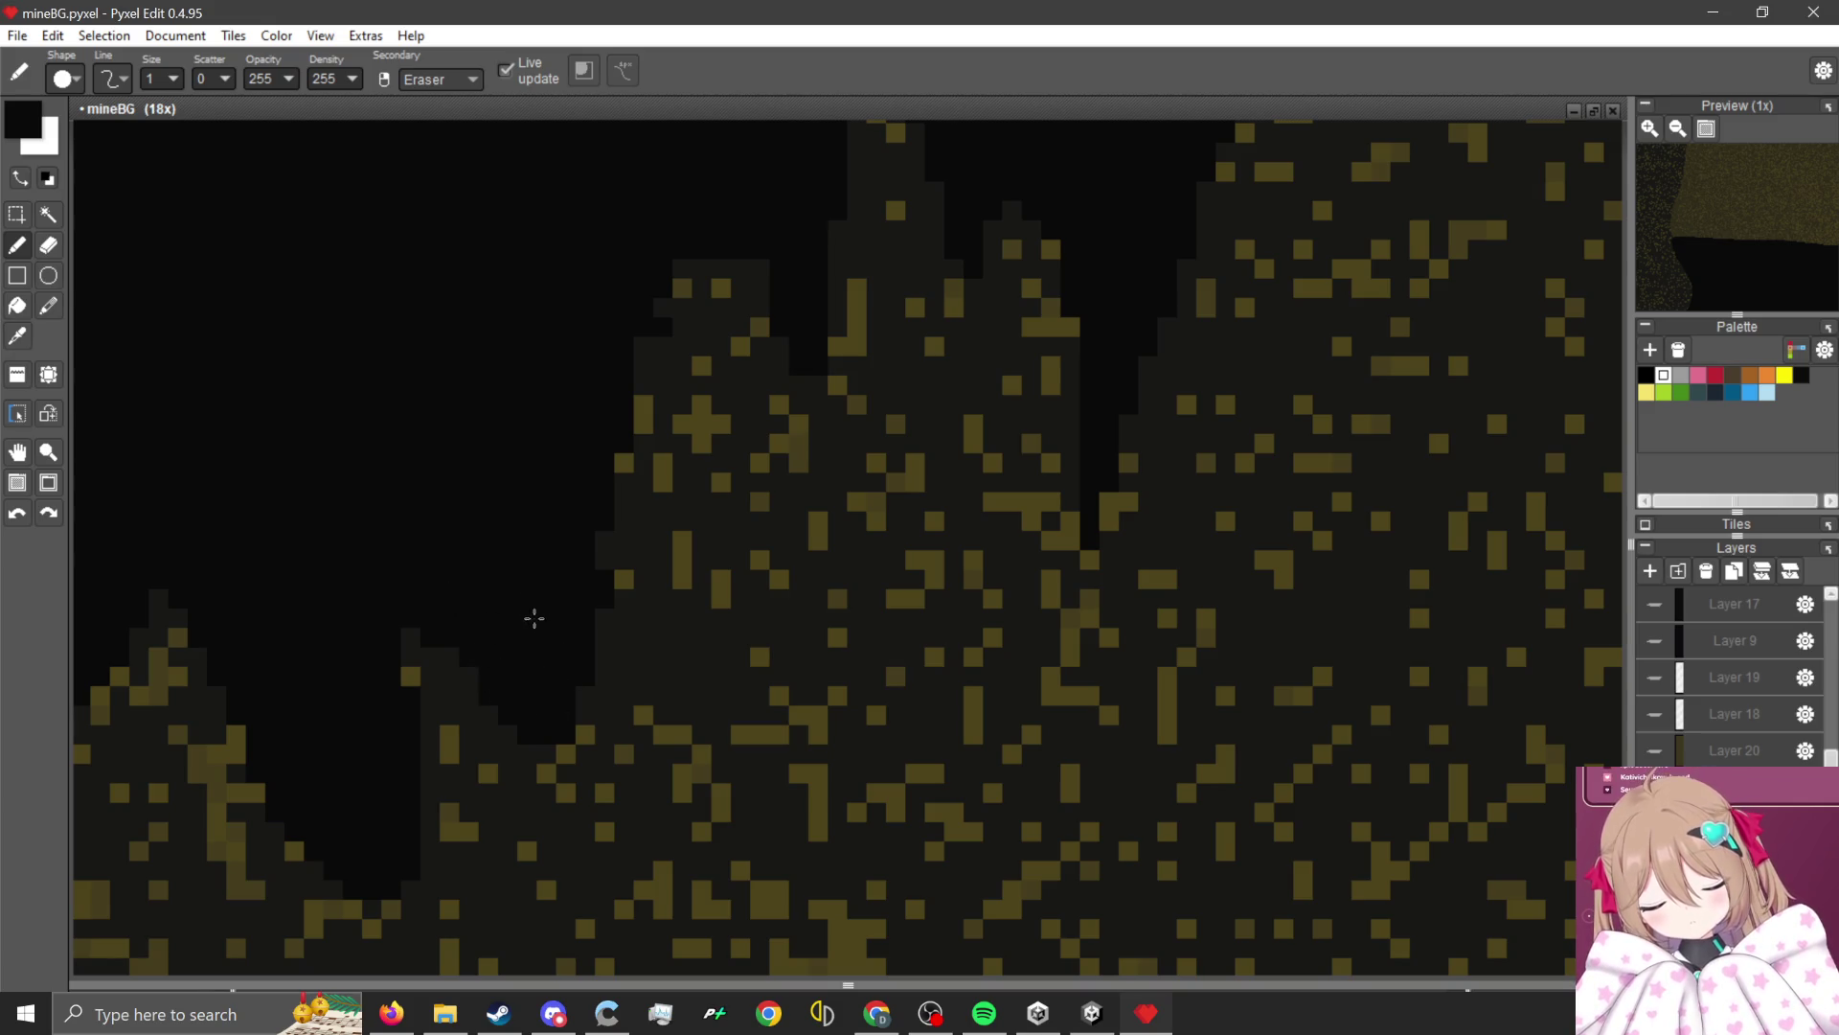
Deepen the black gaps between spikes, trim their left edges and clean stray gold pixels.
{"action": "scroll", "coordinate": [533, 617], "scroll_direction": "down", "scroll_amount": 2}
{"action": "scroll", "coordinate": [677, 313], "scroll_direction": "up", "scroll_amount": 2}
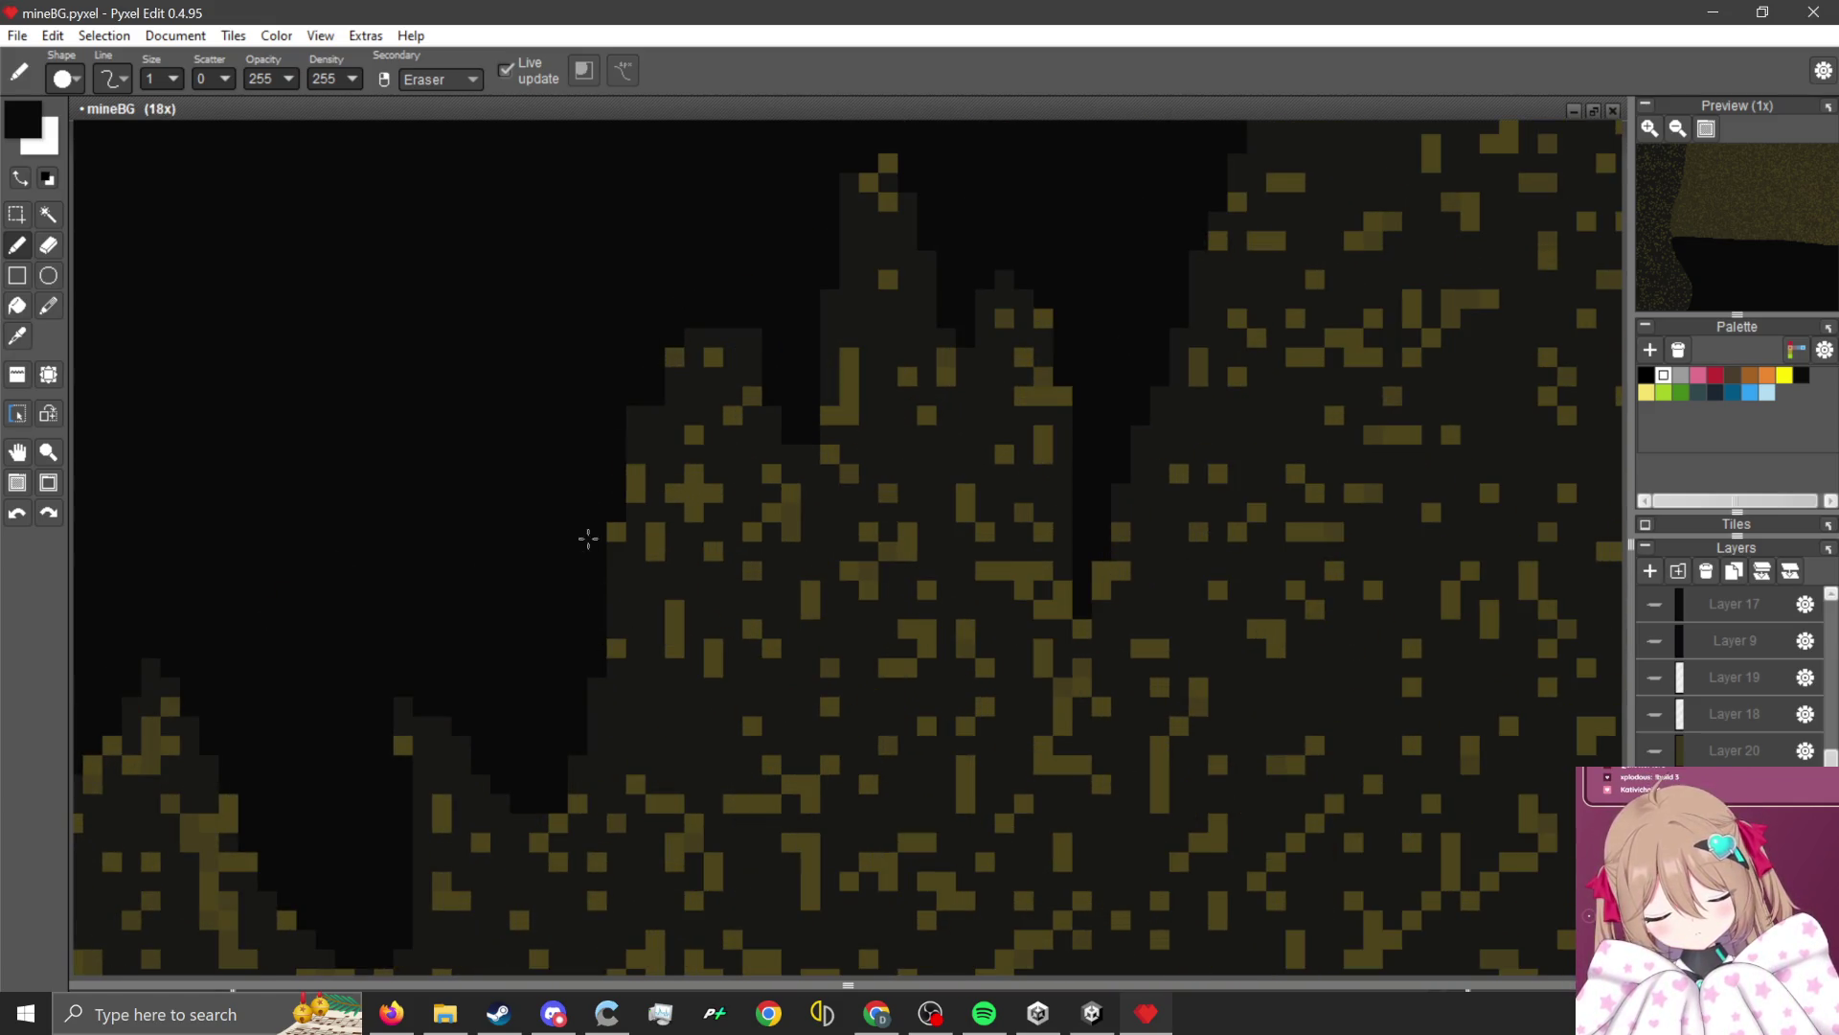
{"action": "scroll", "coordinate": [587, 537], "scroll_direction": "up", "scroll_amount": 2}
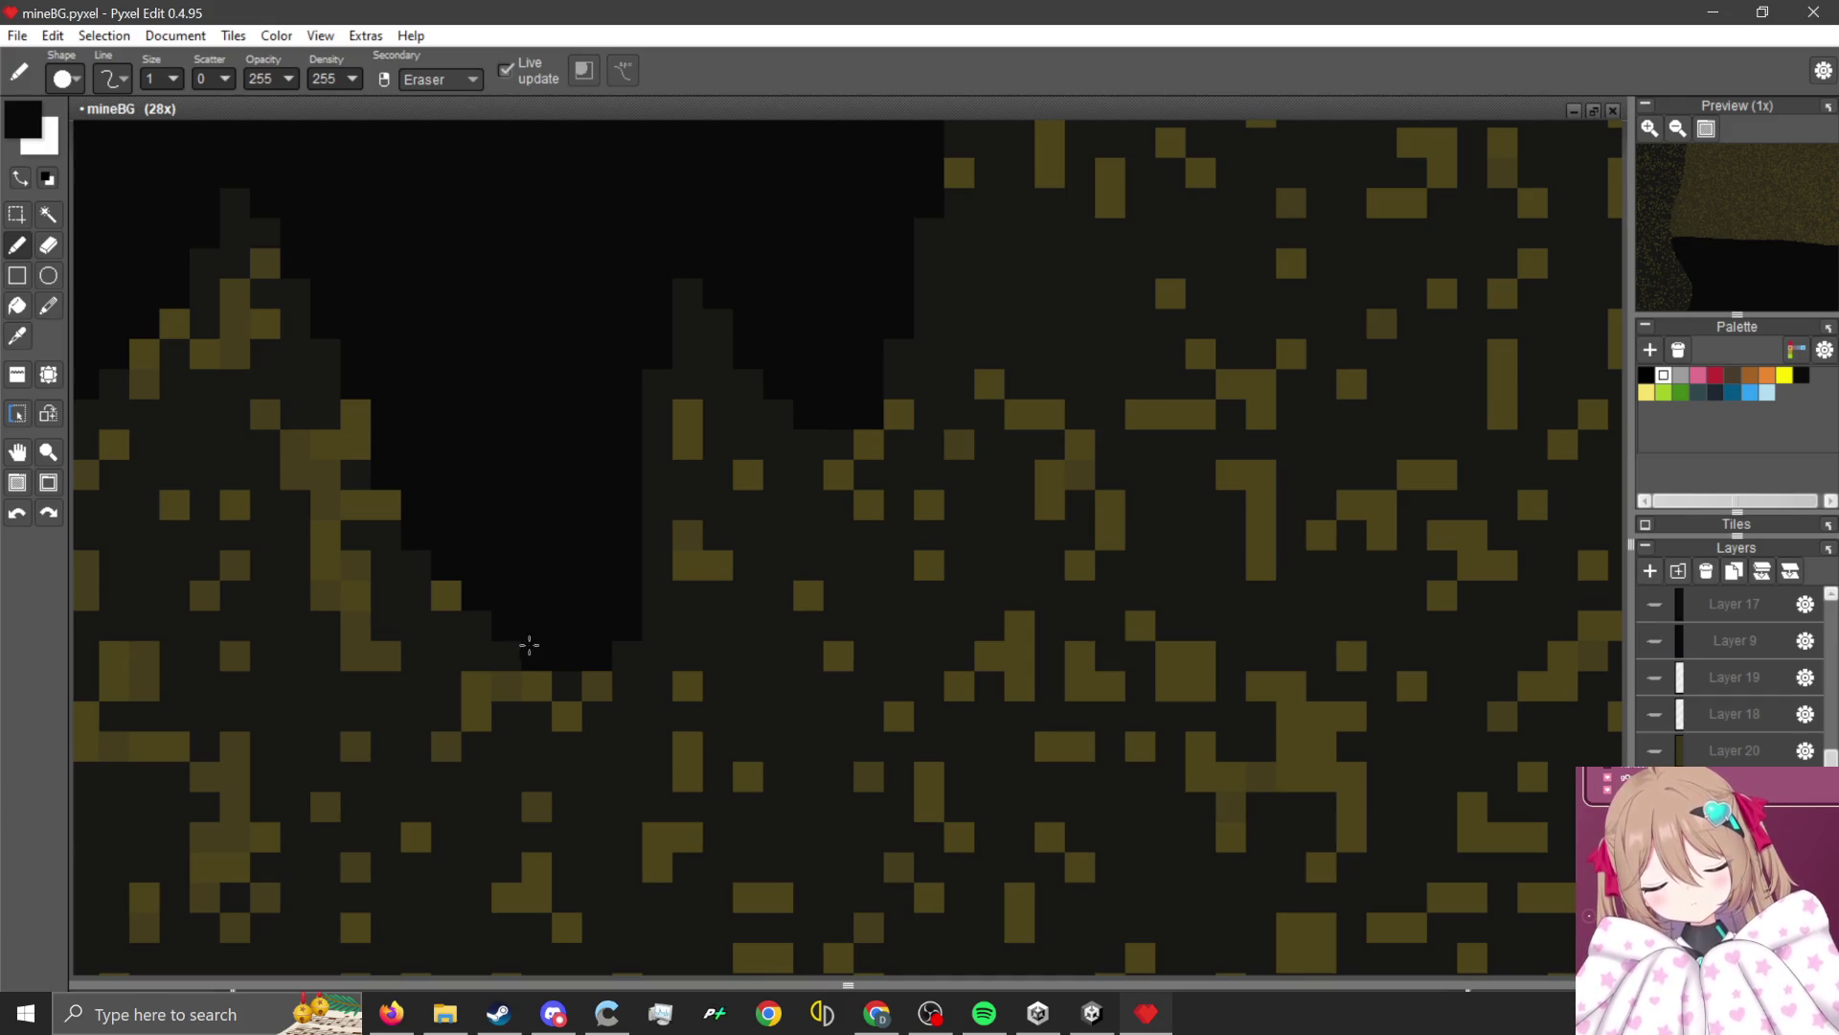
{"action": "left_click_drag", "start_coordinate": [529, 645], "coordinate": [567, 852]}
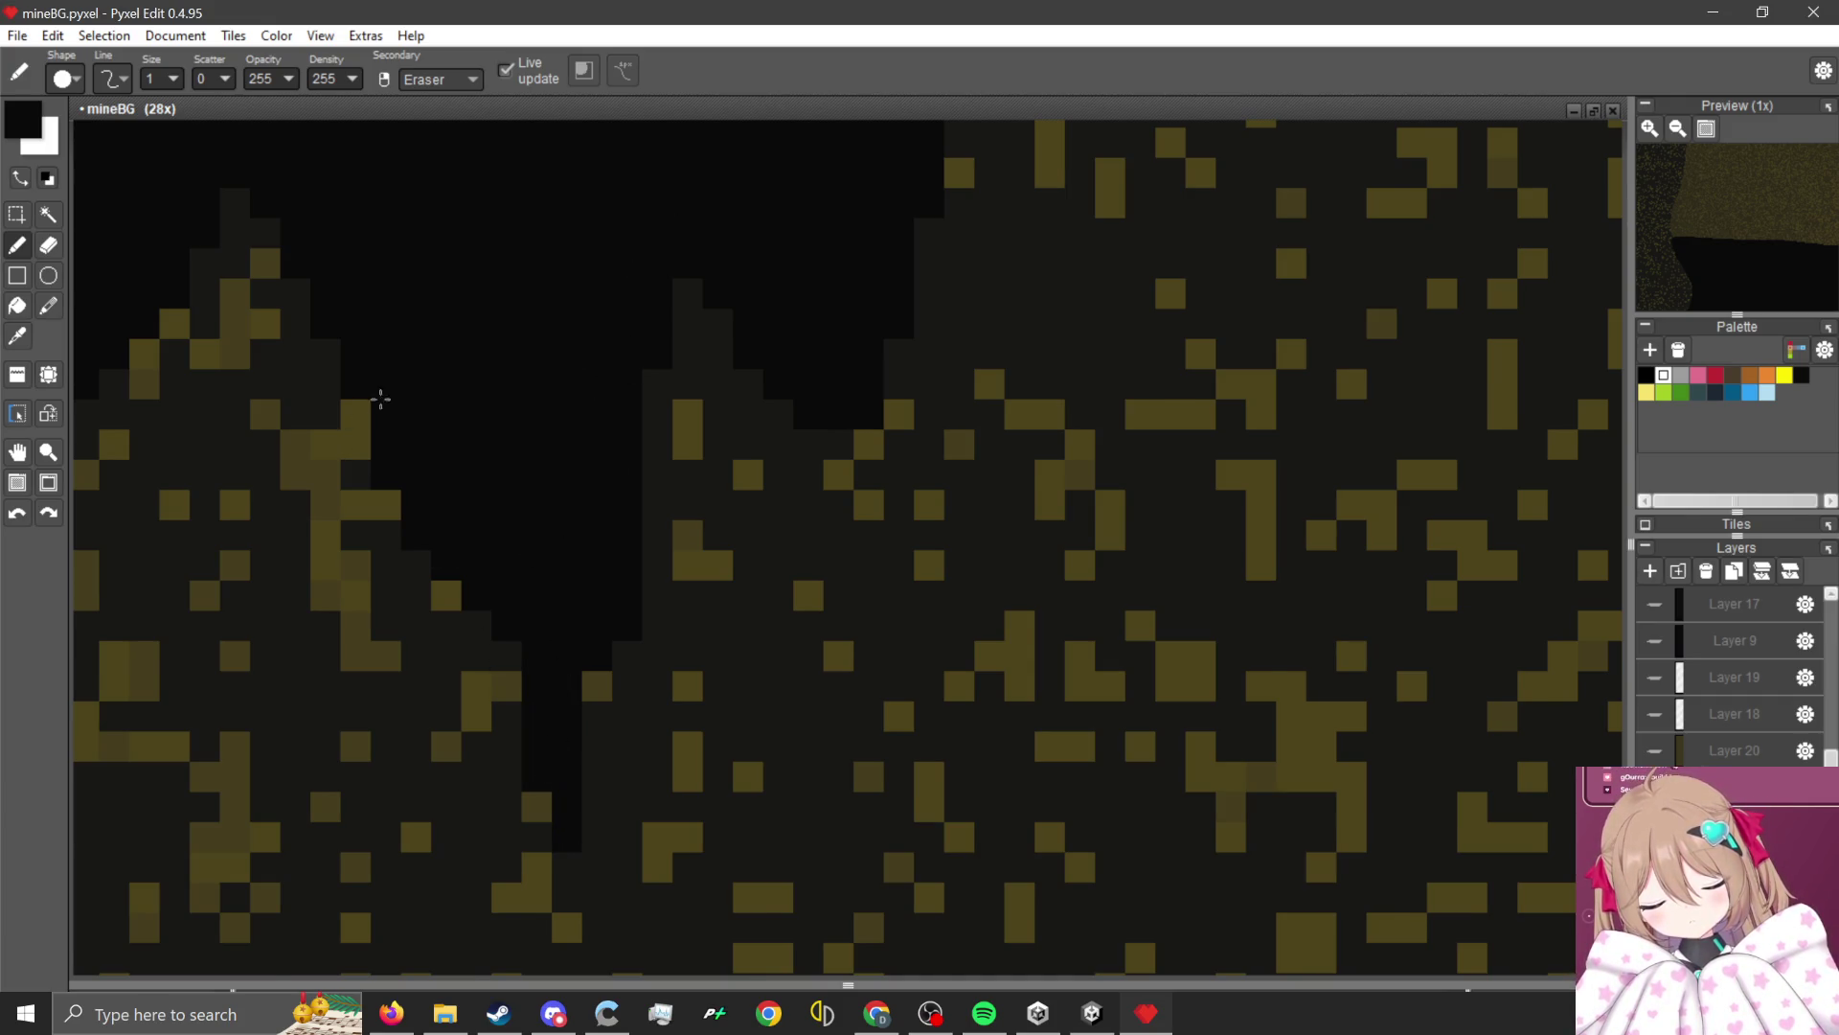
{"action": "scroll", "coordinate": [382, 399], "scroll_direction": "down", "scroll_amount": 3}
{"action": "scroll", "coordinate": [650, 313], "scroll_direction": "up", "scroll_amount": 2}
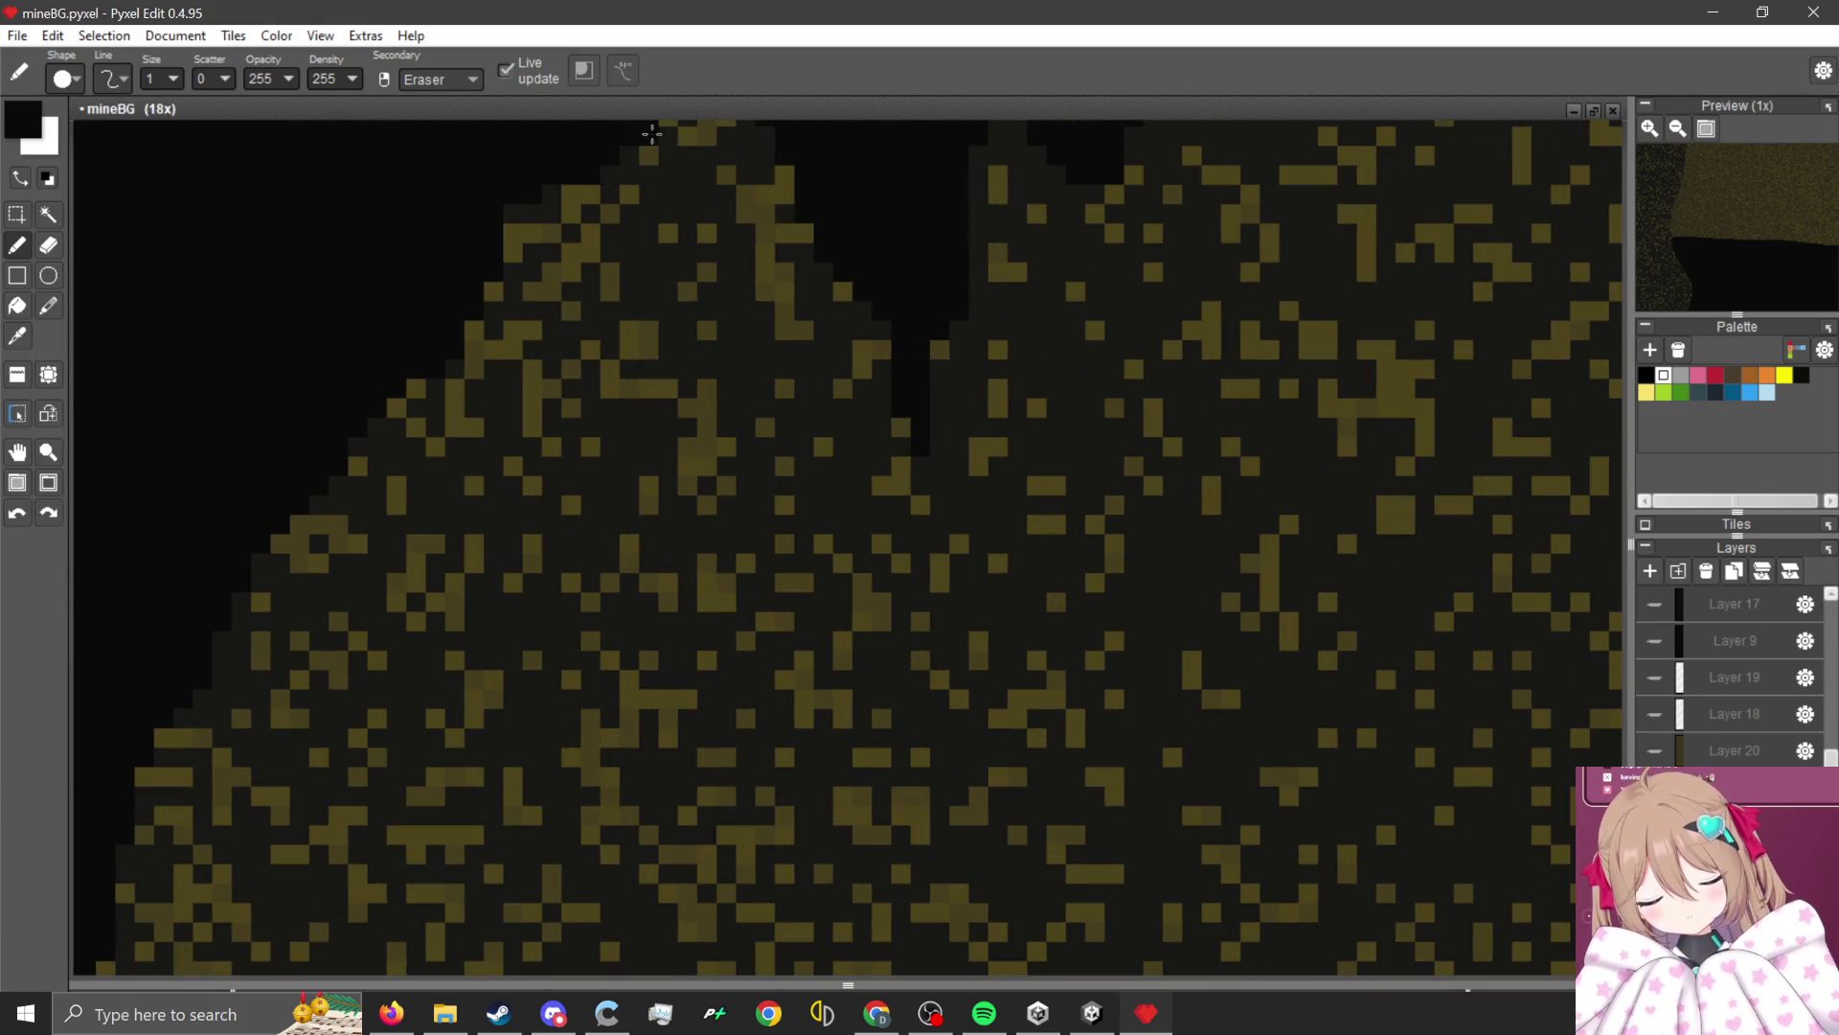
{"action": "mouse_move", "coordinate": [652, 134]}
{"action": "left_mouse_down"}
{"action": "mouse_move", "coordinate": [589, 369]}
{"action": "mouse_move", "coordinate": [616, 156]}
{"action": "mouse_move", "coordinate": [599, 183]}
{"action": "left_mouse_up"}
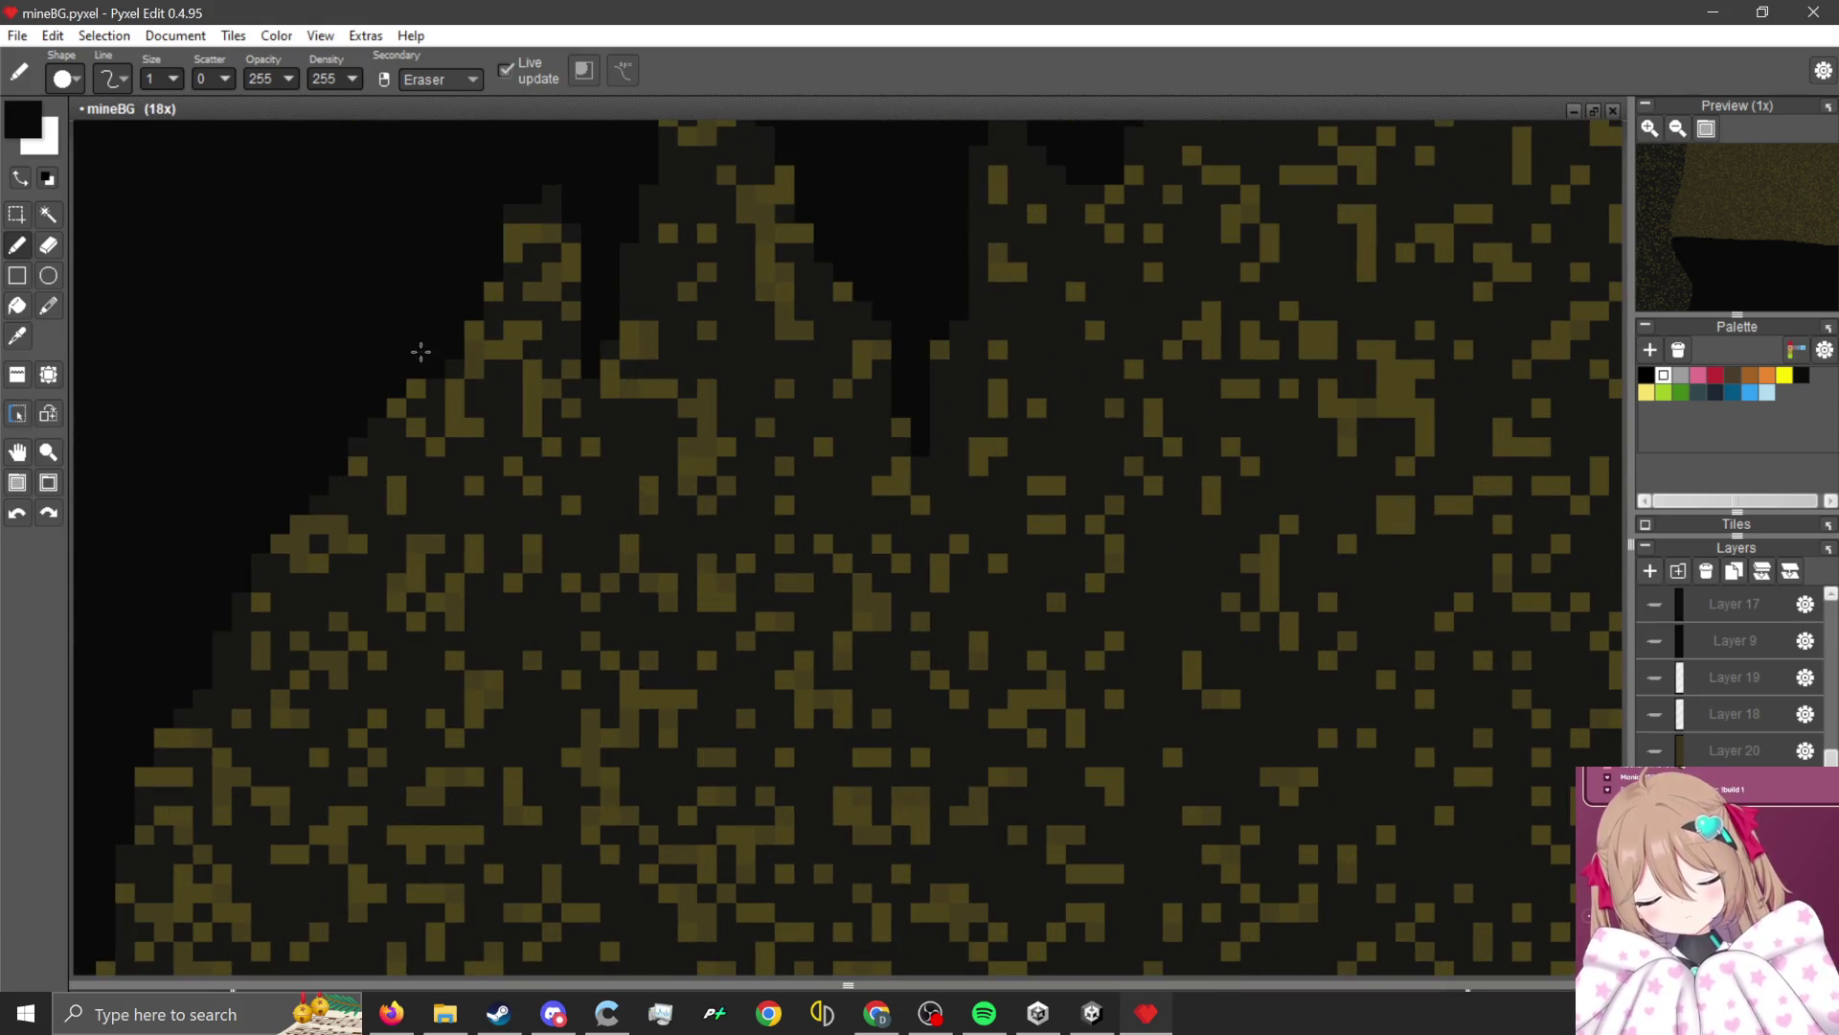
{"action": "mouse_move", "coordinate": [476, 289]}
{"action": "left_mouse_down"}
{"action": "mouse_move", "coordinate": [393, 587]}
{"action": "mouse_move", "coordinate": [389, 421]}
{"action": "mouse_move", "coordinate": [432, 362]}
{"action": "left_mouse_up"}
{"action": "scroll", "coordinate": [431, 361], "scroll_direction": "down", "scroll_amount": 1}
{"action": "scroll", "coordinate": [385, 473], "scroll_direction": "up", "scroll_amount": 1}
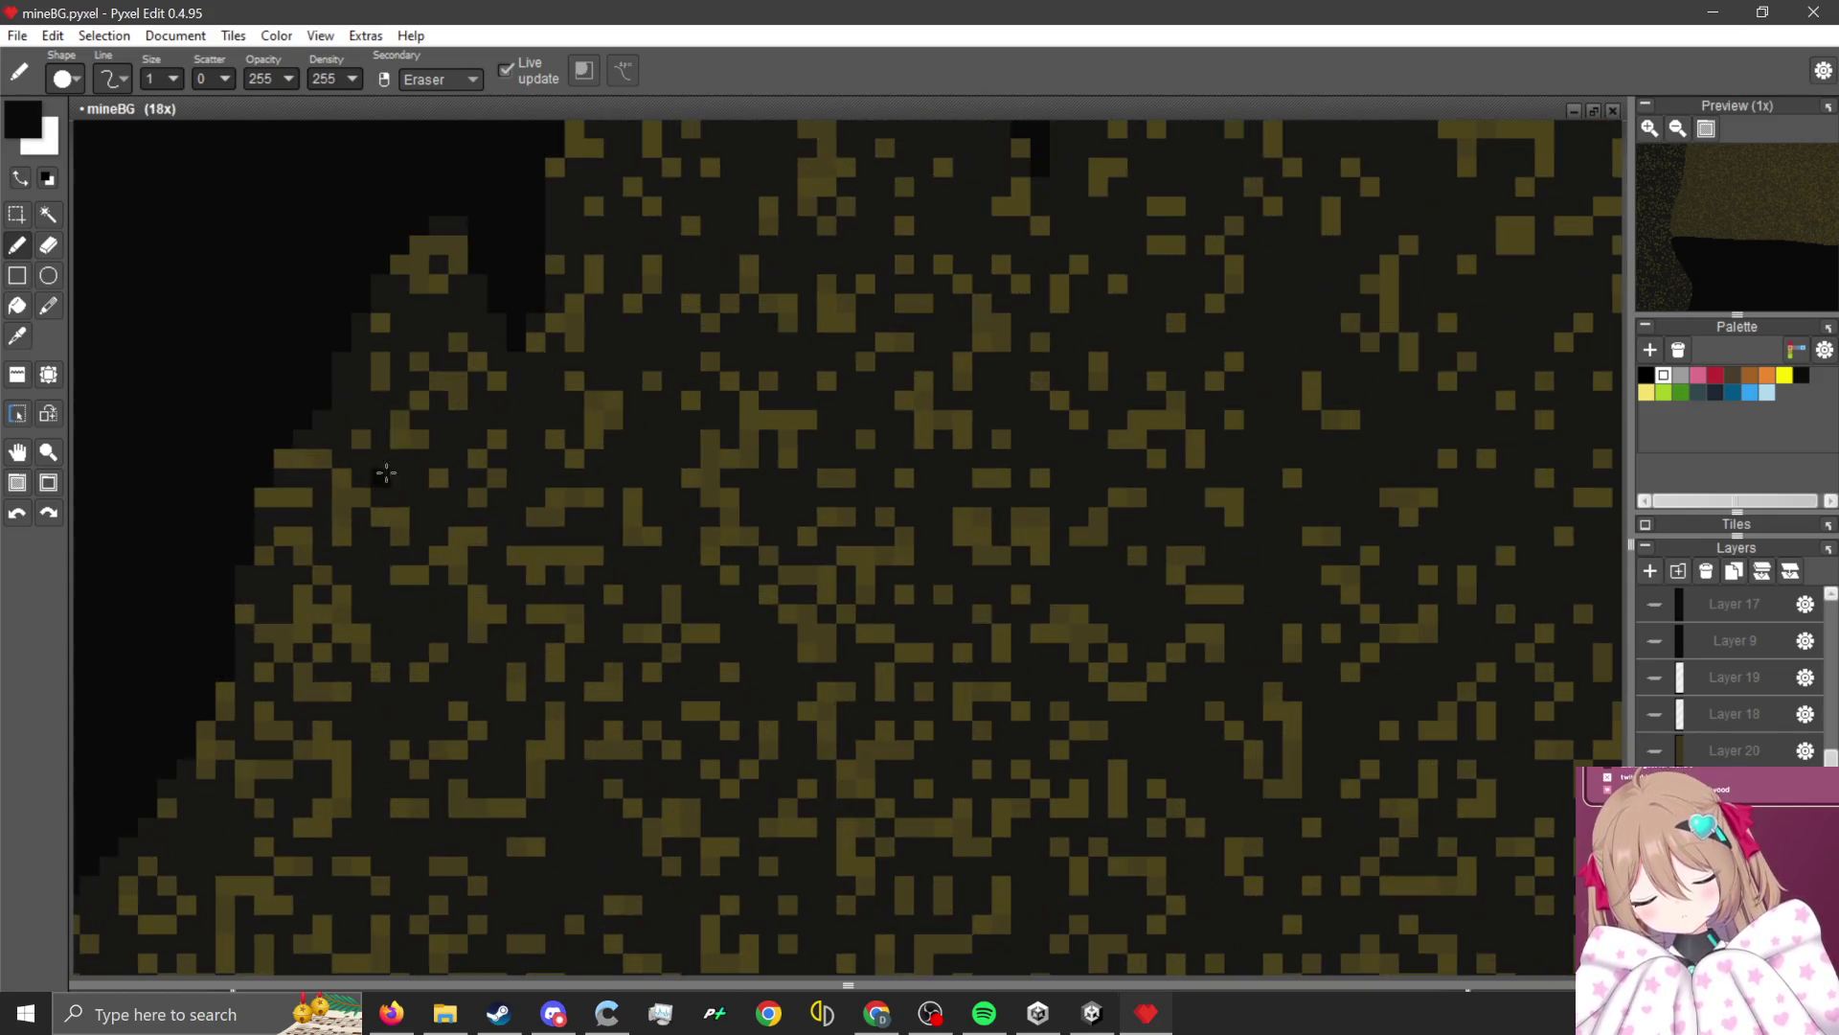
{"action": "mouse_move", "coordinate": [497, 238]}
{"action": "left_mouse_down"}
{"action": "mouse_move", "coordinate": [417, 306]}
{"action": "mouse_move", "coordinate": [331, 464]}
{"action": "mouse_move", "coordinate": [294, 348]}
{"action": "mouse_move", "coordinate": [343, 356]}
{"action": "mouse_move", "coordinate": [464, 207]}
{"action": "left_mouse_up"}
{"action": "scroll", "coordinate": [297, 488], "scroll_direction": "up", "scroll_amount": 2}
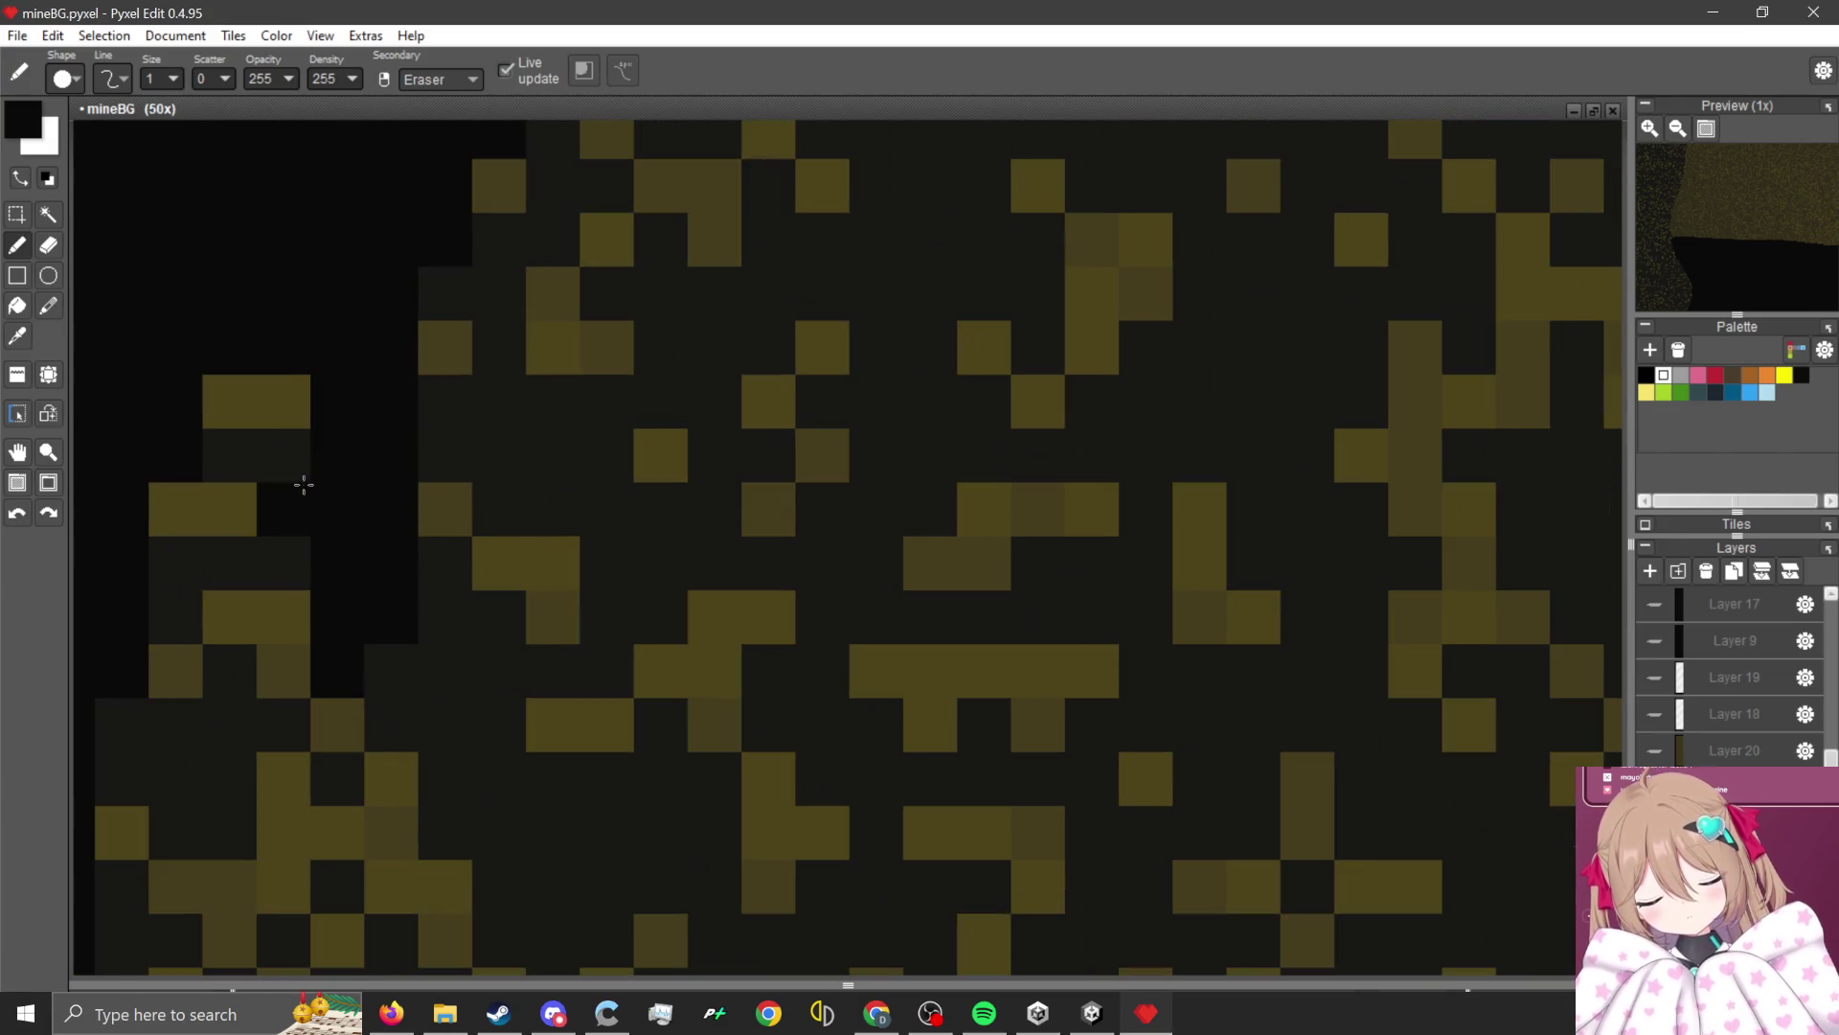
{"action": "left_click_drag", "start_coordinate": [299, 480], "coordinate": [300, 361]}
Zoom out to check the spikes, then sketch a faint crack line up from the sand edge.
{"action": "scroll", "coordinate": [470, 378], "scroll_direction": "down", "scroll_amount": 4}
{"action": "scroll", "coordinate": [417, 481], "scroll_direction": "up", "scroll_amount": 2}
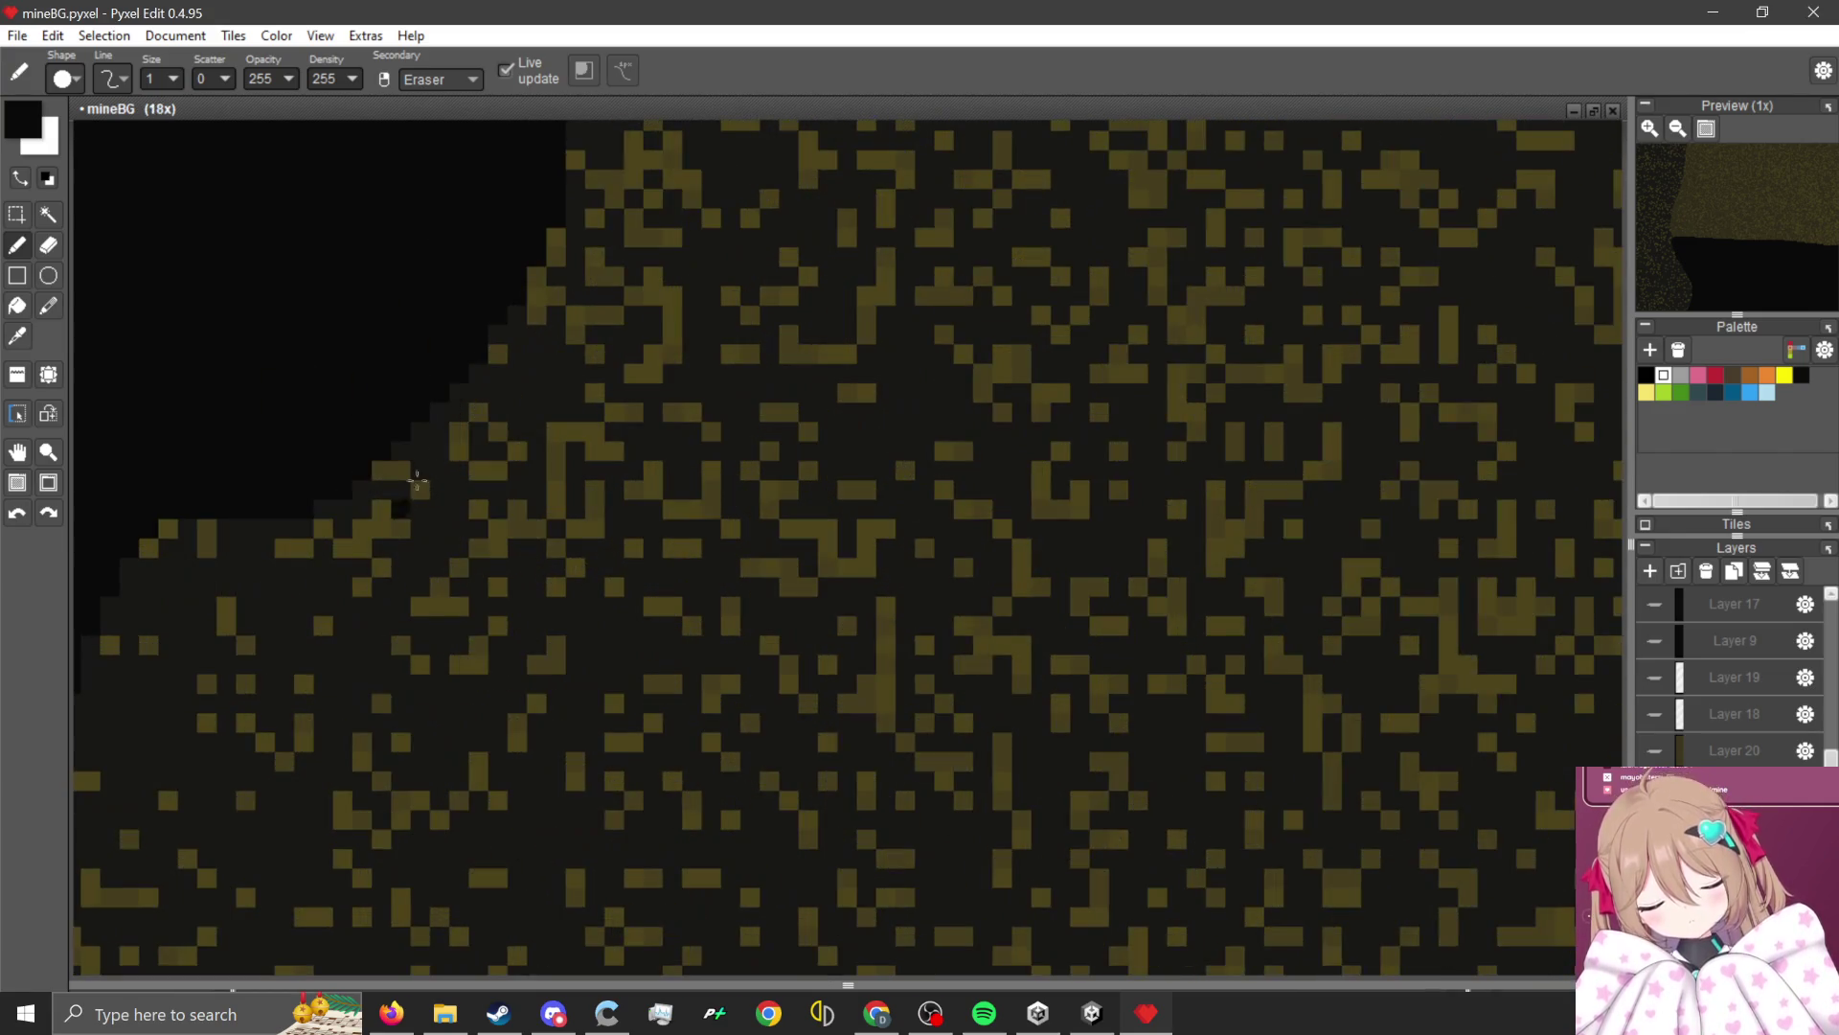
{"action": "scroll", "coordinate": [467, 287], "scroll_direction": "down", "scroll_amount": 8}
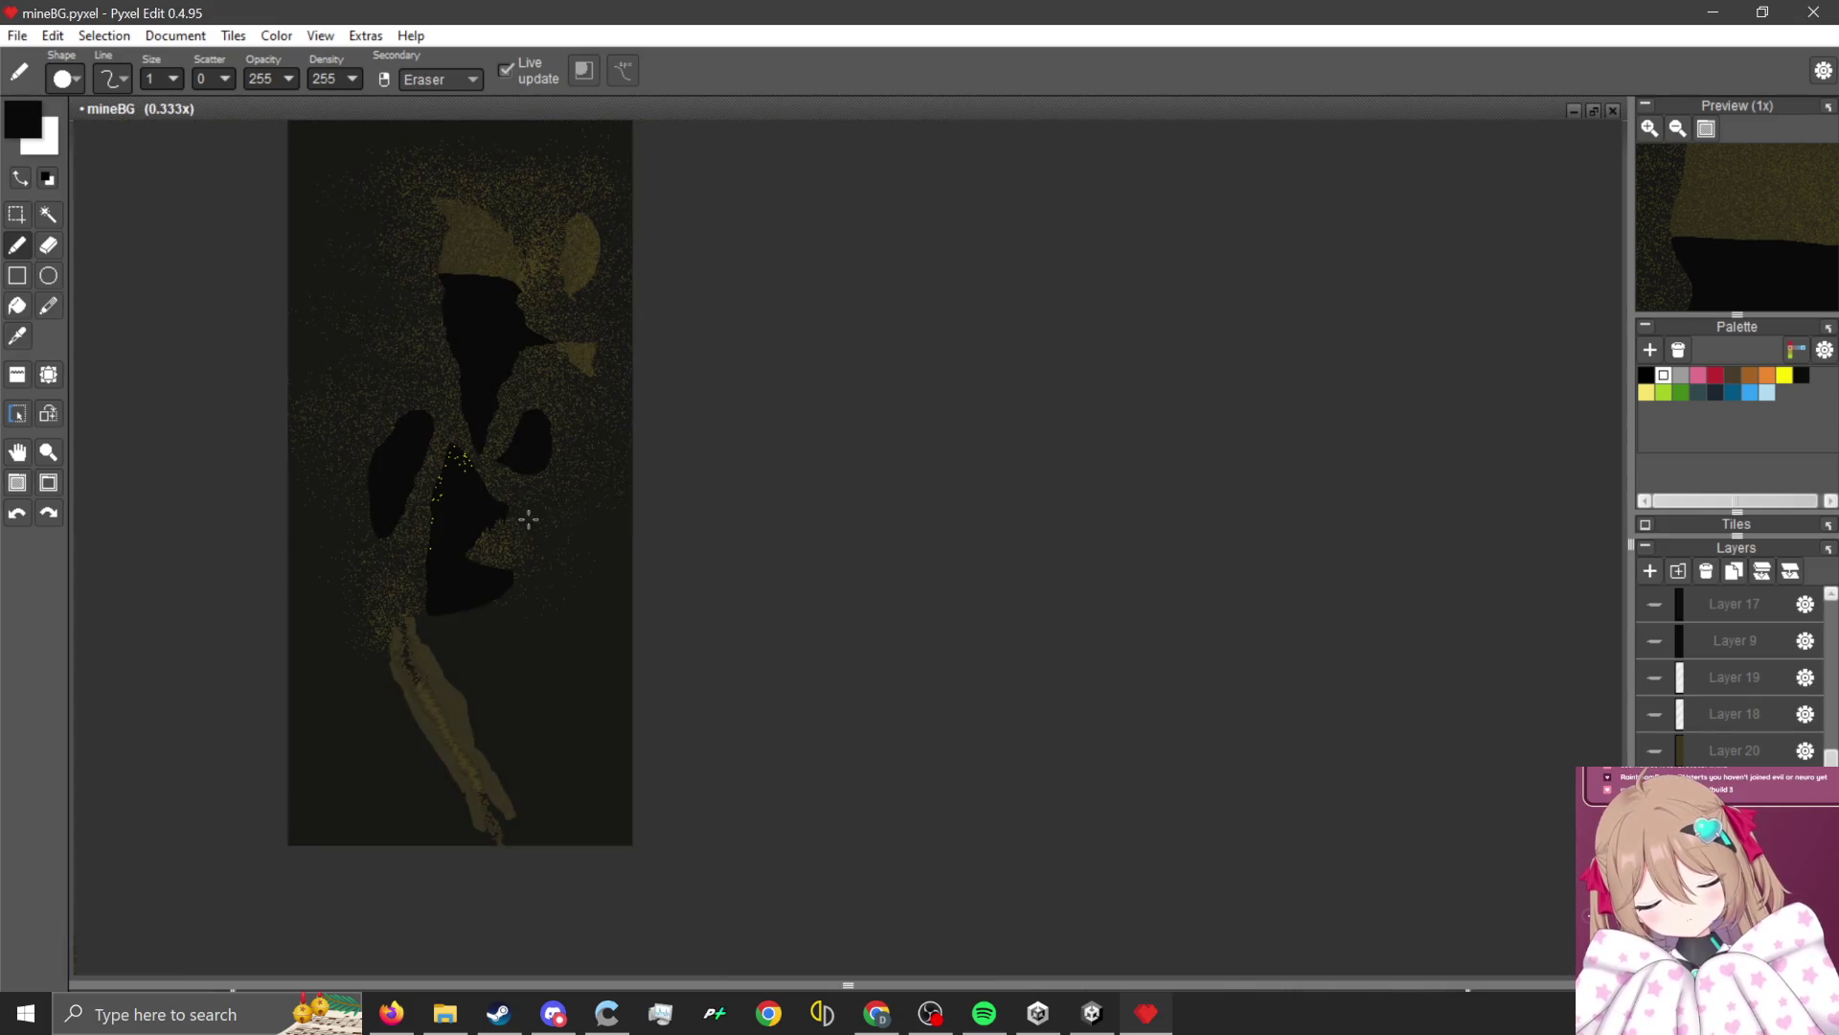
{"action": "scroll", "coordinate": [701, 541], "scroll_direction": "up", "scroll_amount": 5}
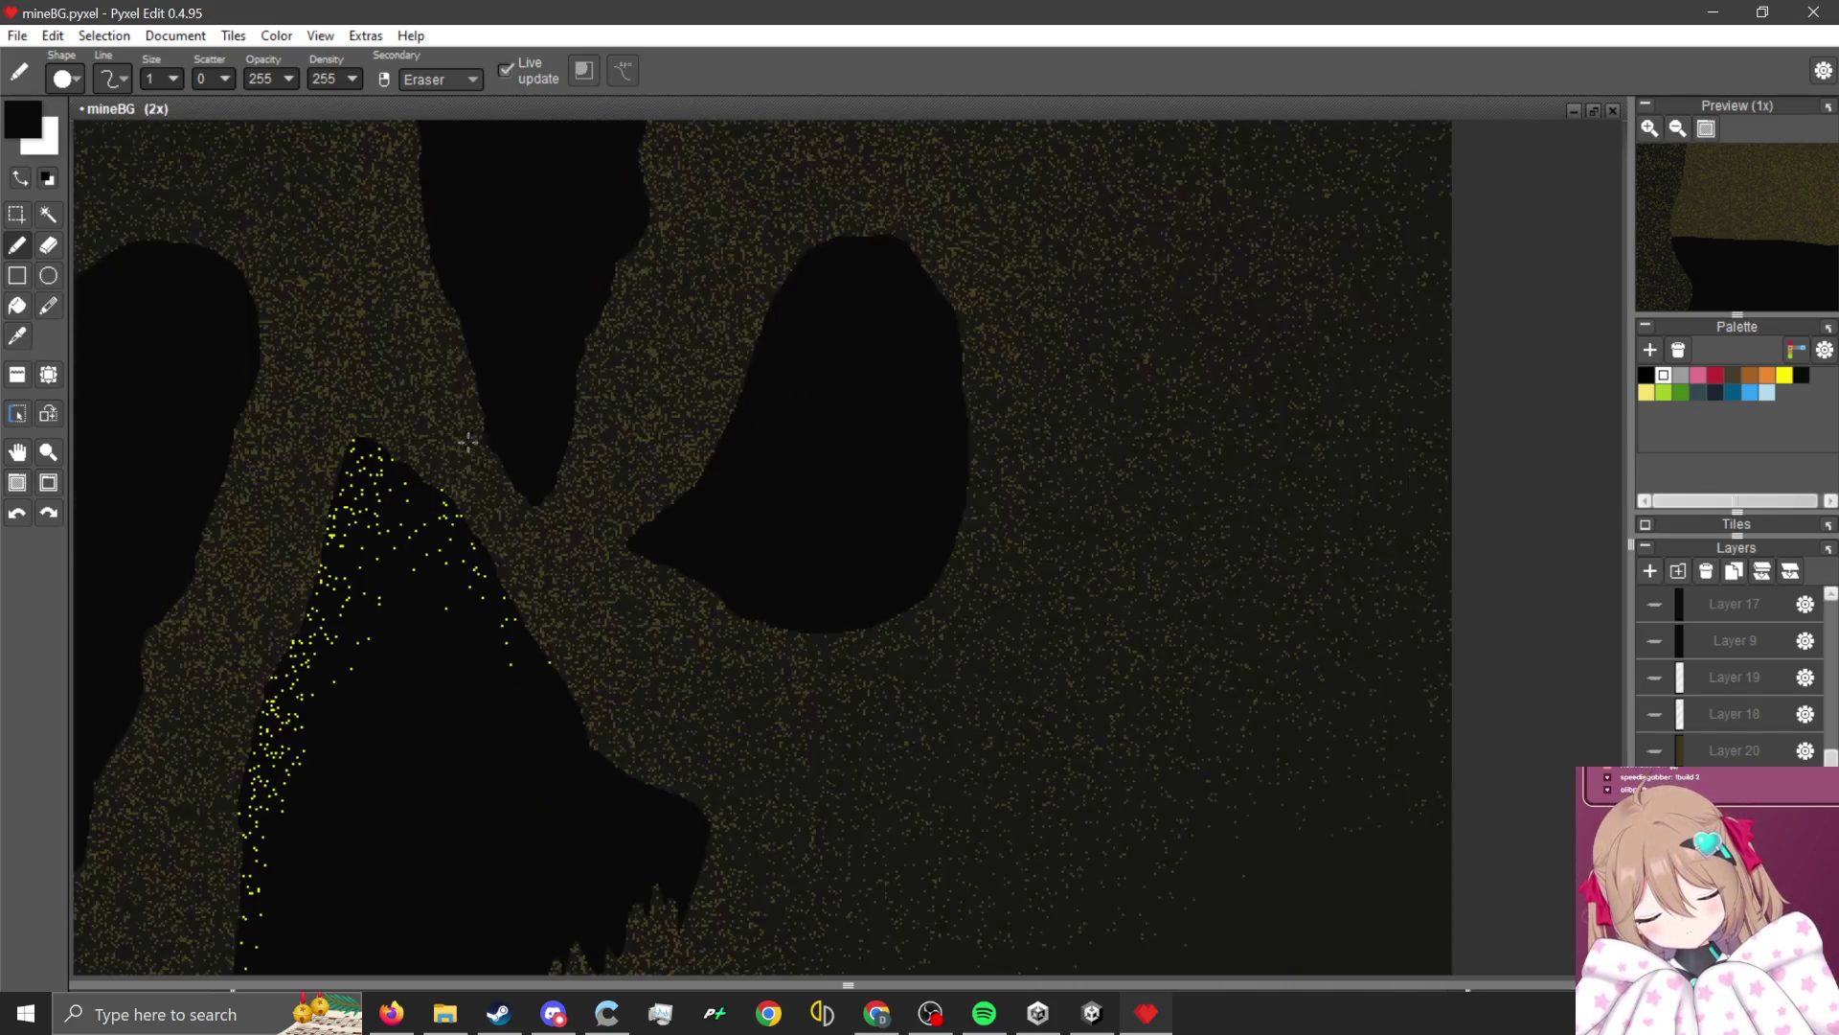
{"action": "scroll", "coordinate": [669, 358], "scroll_direction": "up", "scroll_amount": 2}
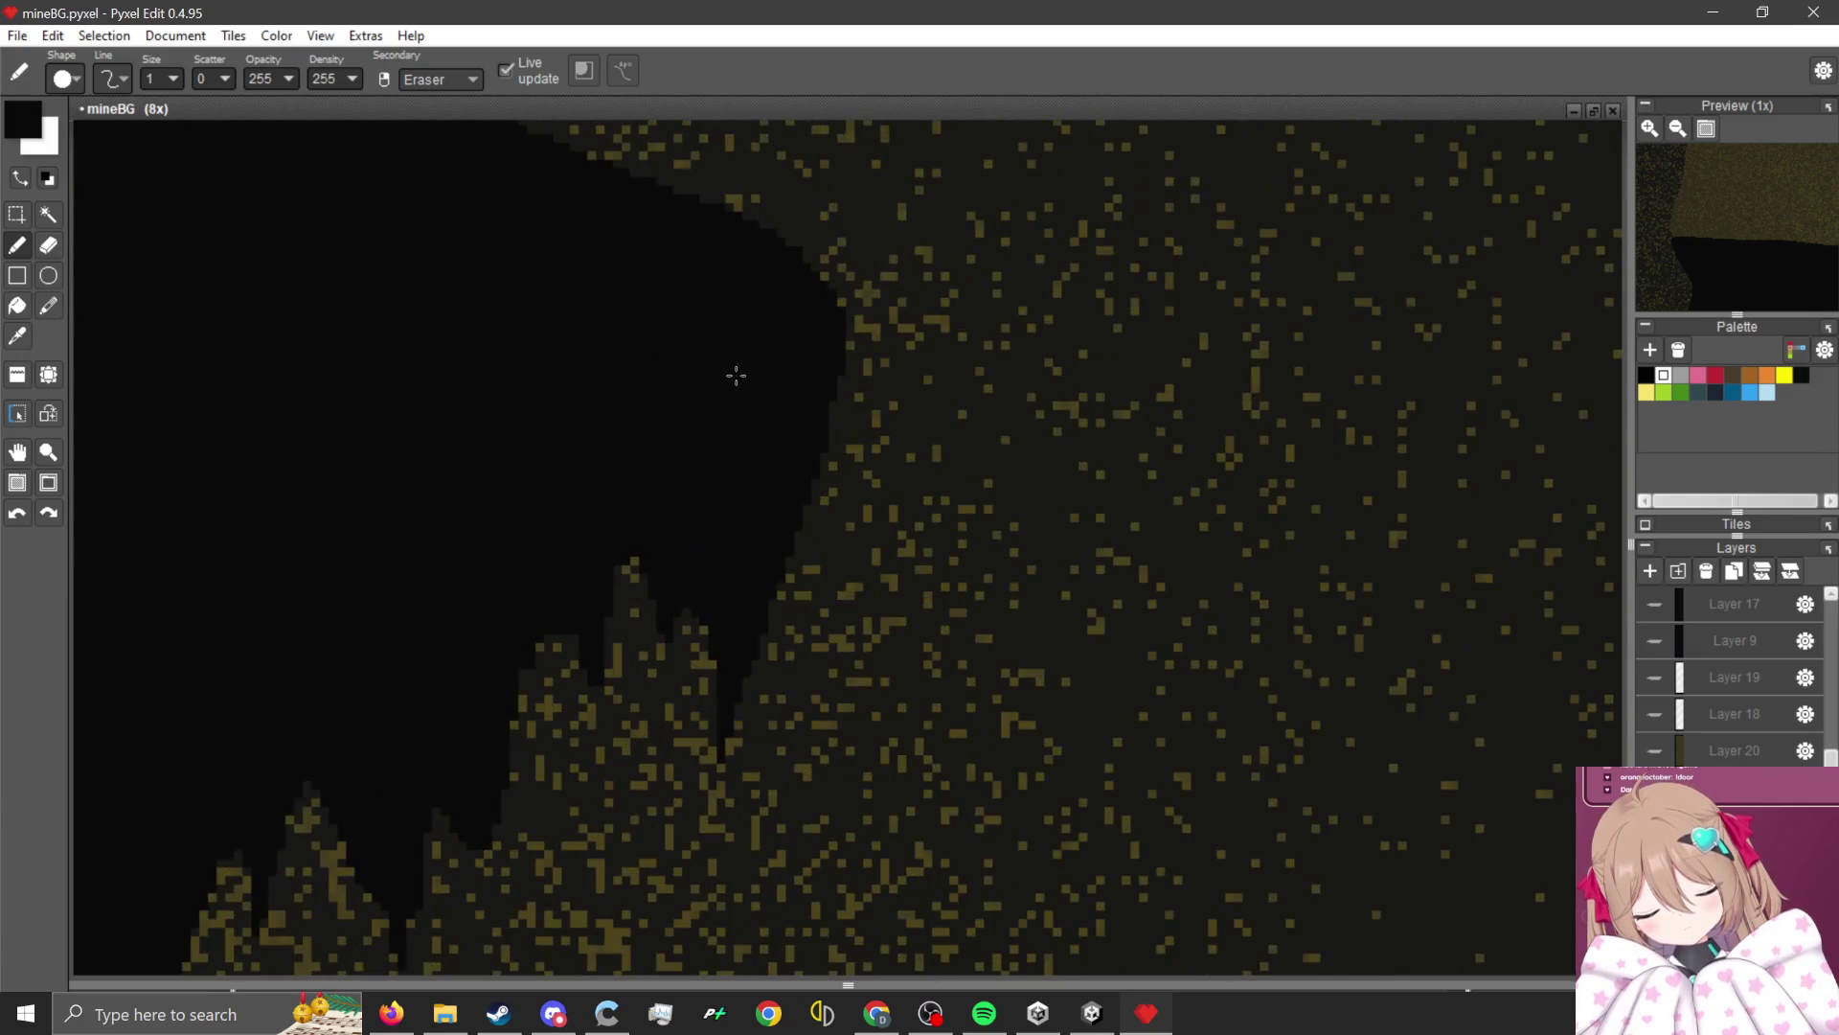
{"action": "scroll", "coordinate": [707, 363], "scroll_direction": "down", "scroll_amount": 2}
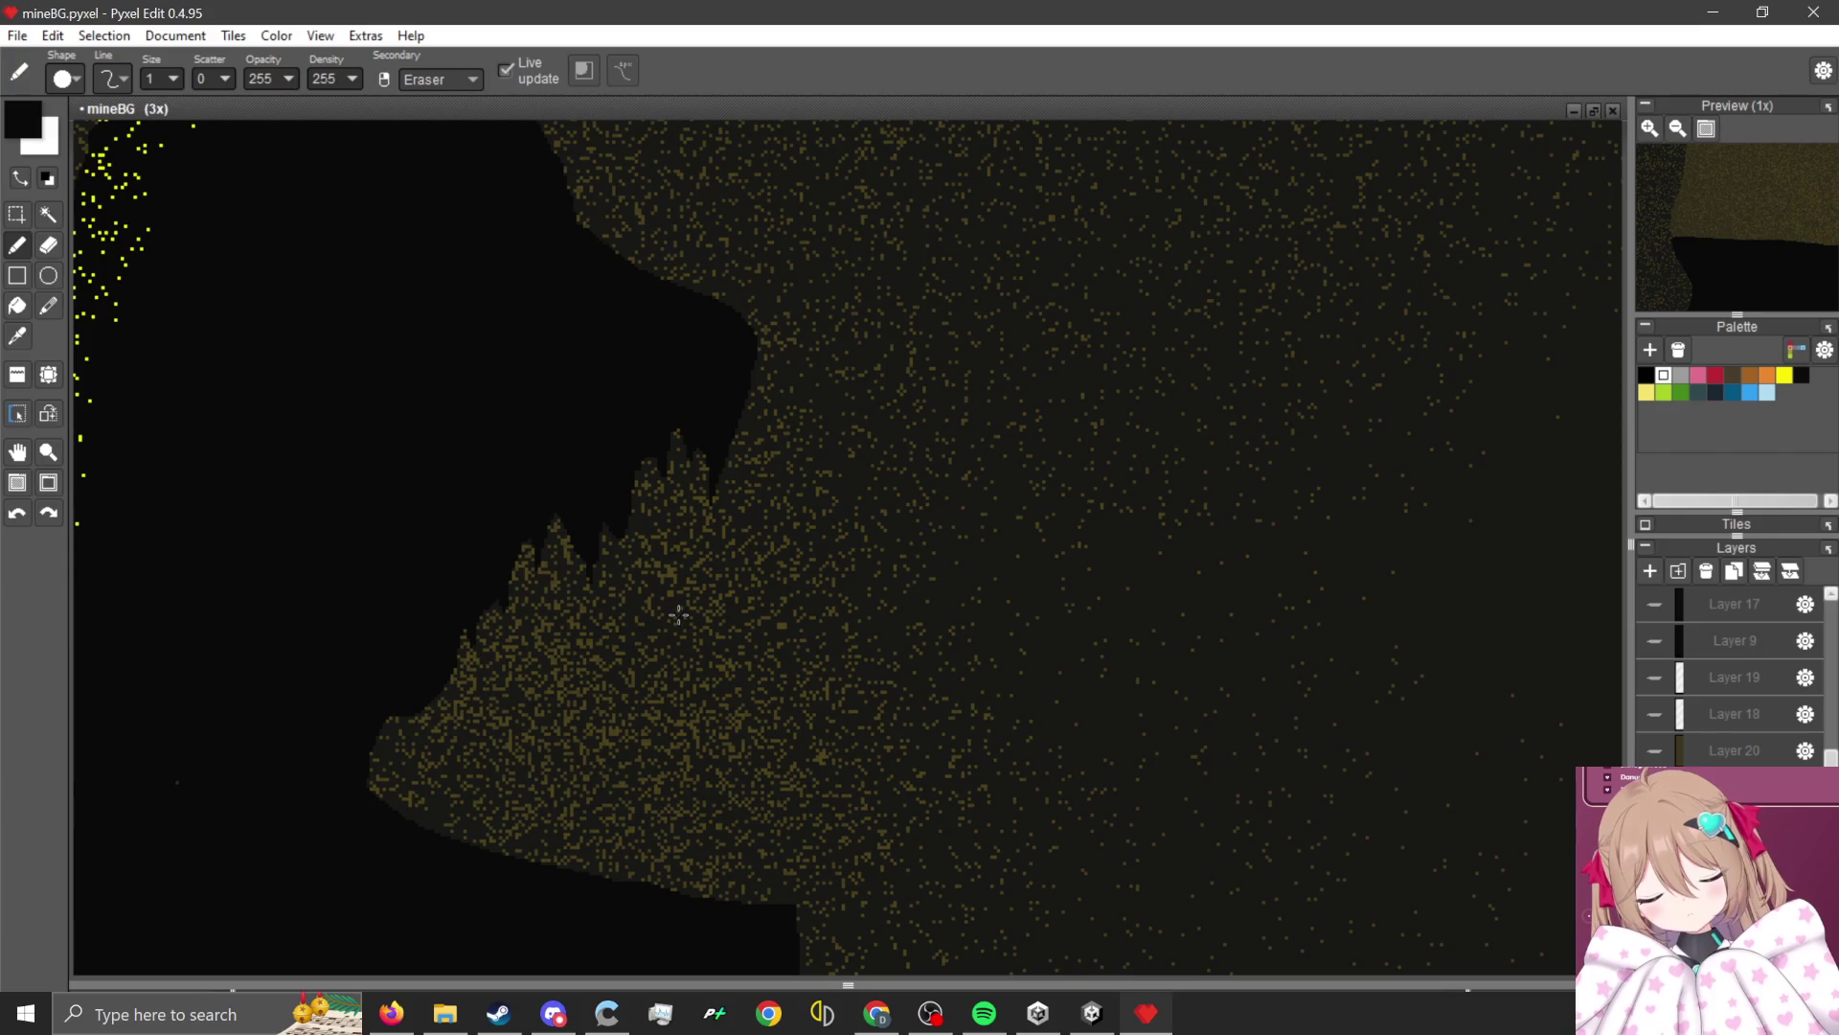
{"action": "scroll", "coordinate": [659, 630], "scroll_direction": "down", "scroll_amount": 2}
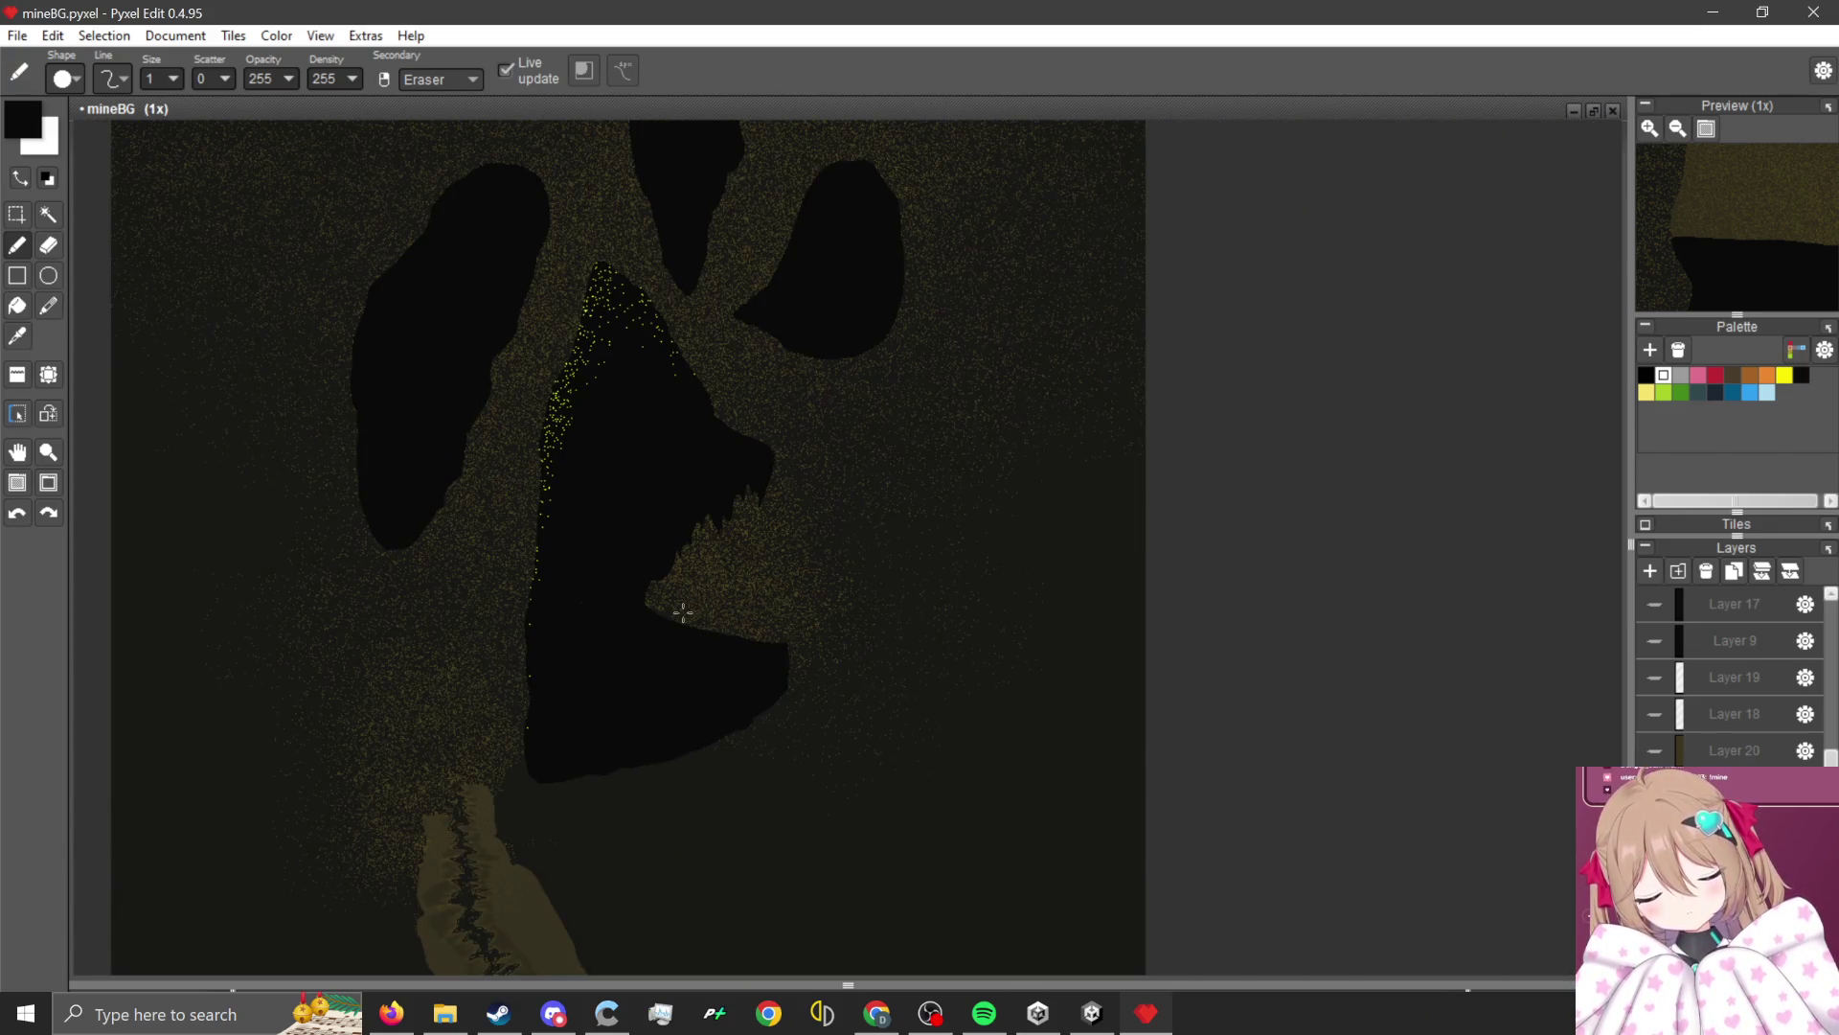
{"action": "scroll", "coordinate": [492, 939], "scroll_direction": "up", "scroll_amount": 3}
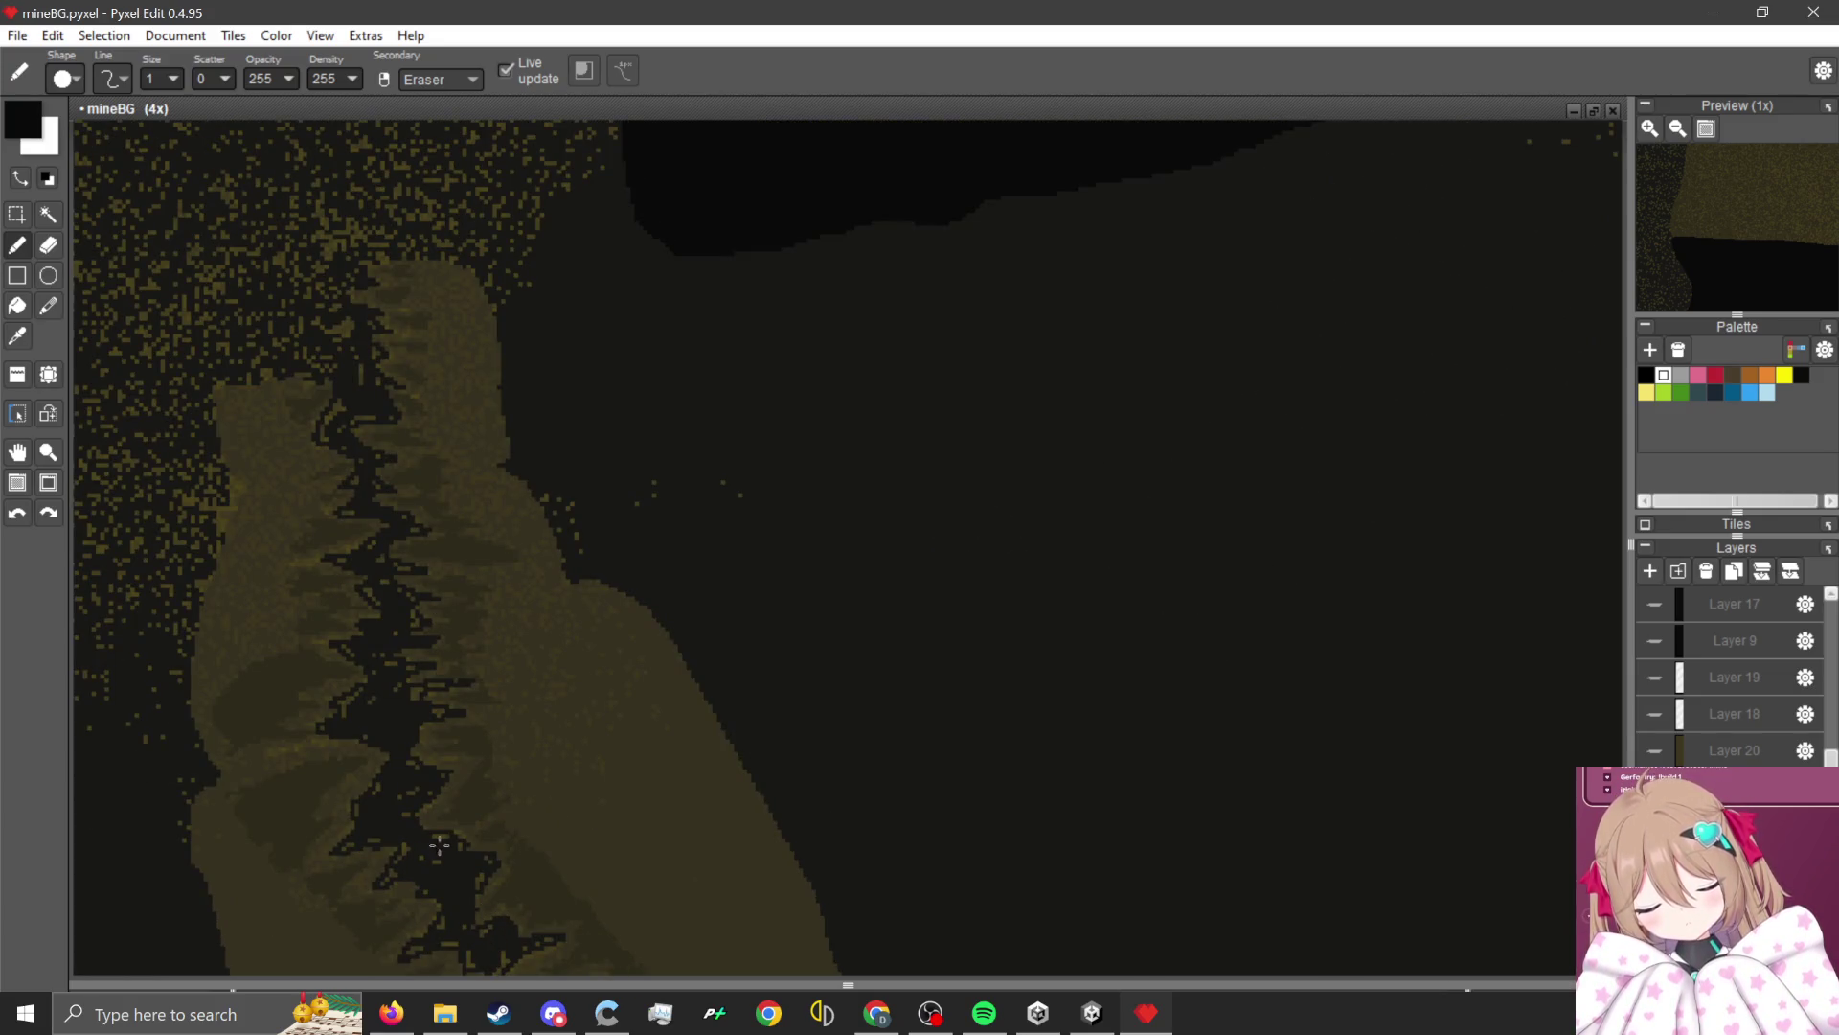
{"action": "scroll", "coordinate": [463, 781], "scroll_direction": "up", "scroll_amount": 1}
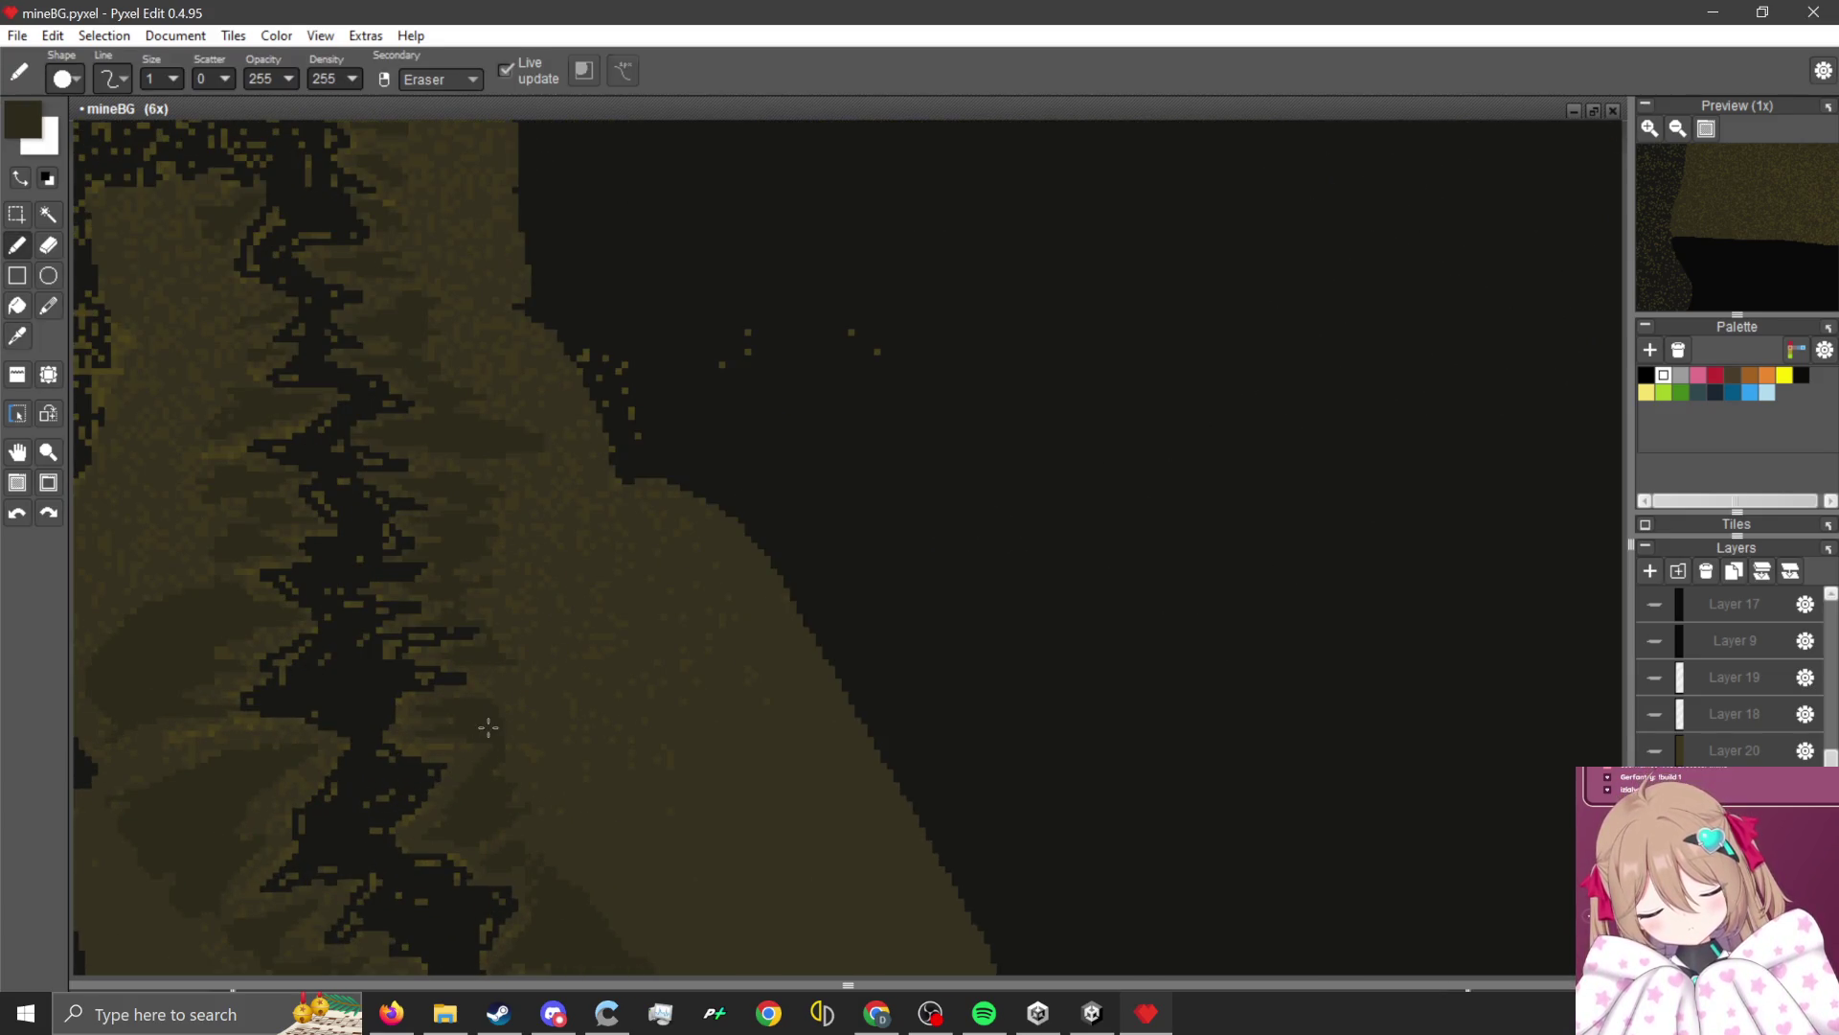
{"action": "scroll", "coordinate": [484, 731], "scroll_direction": "down", "scroll_amount": 2}
{"action": "scroll", "coordinate": [542, 701], "scroll_direction": "down", "scroll_amount": 1}
{"action": "scroll", "coordinate": [739, 399], "scroll_direction": "up", "scroll_amount": 4}
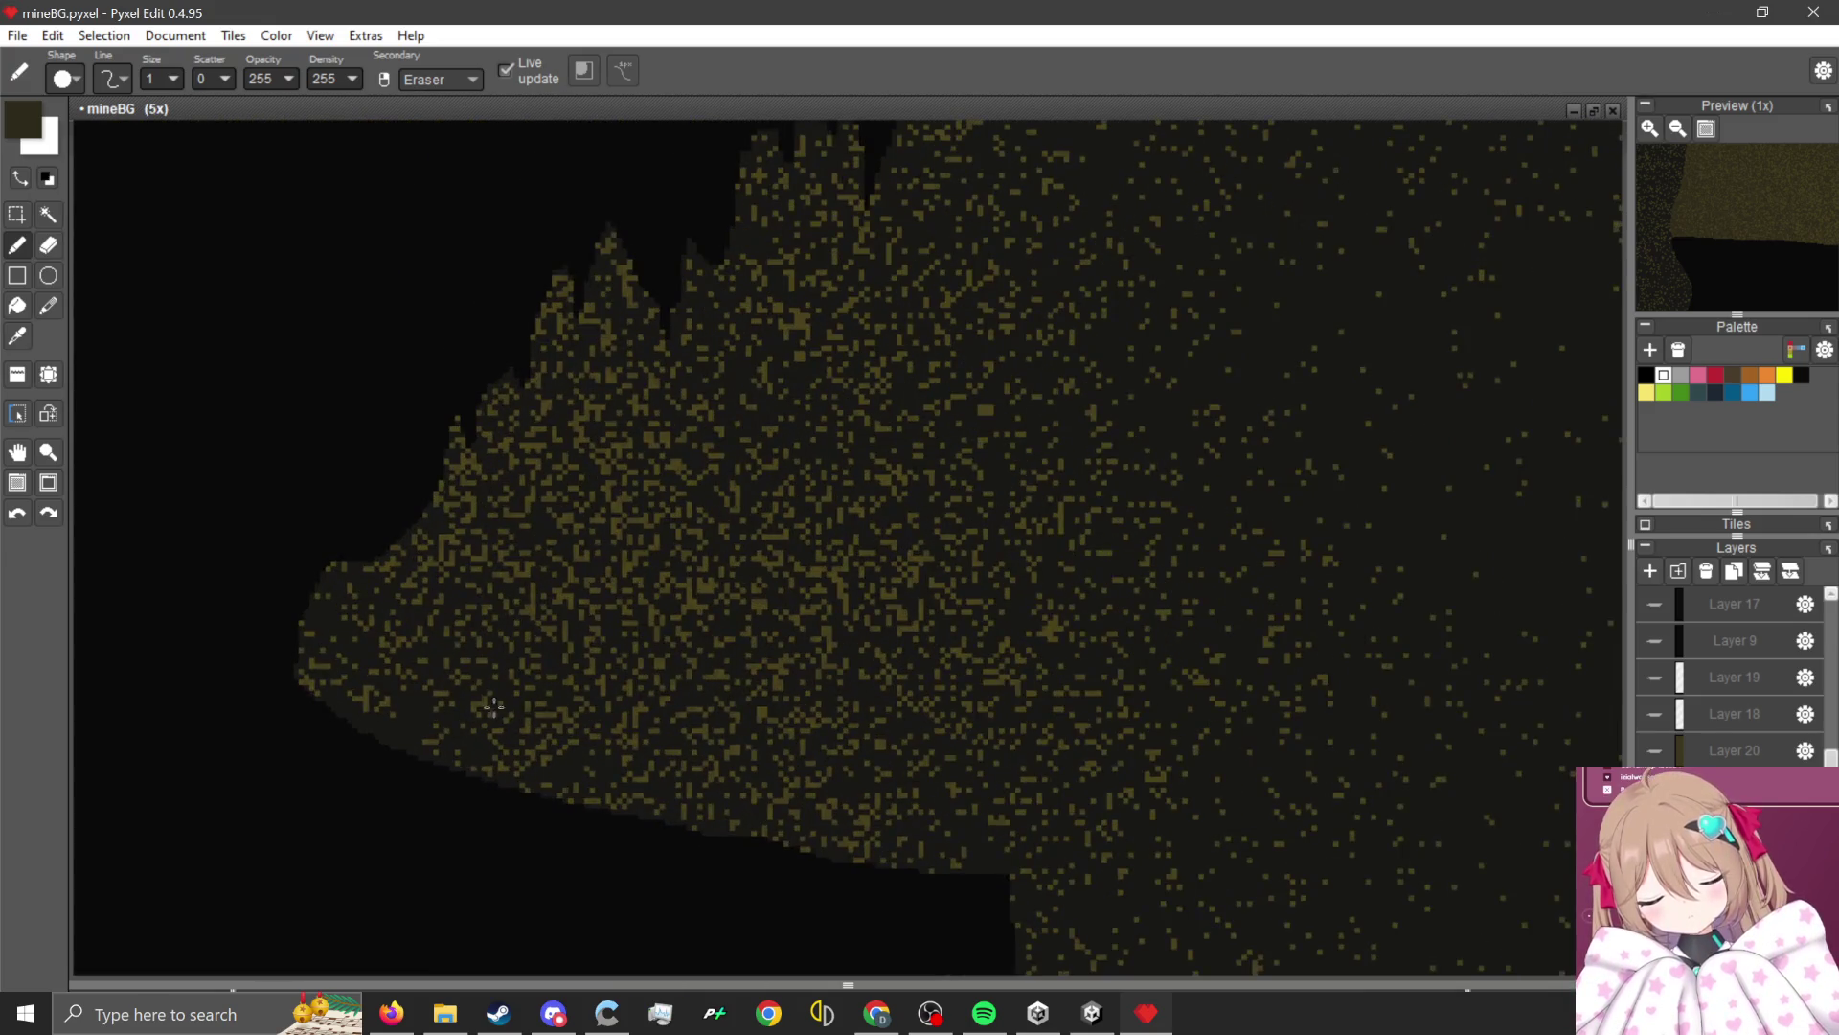
{"action": "mouse_move", "coordinate": [345, 790]}
{"action": "left_mouse_down"}
{"action": "mouse_move", "coordinate": [714, 330]}
{"action": "mouse_move", "coordinate": [910, 245]}
{"action": "mouse_move", "coordinate": [1106, 232]}
{"action": "mouse_move", "coordinate": [1361, 172]}
{"action": "mouse_move", "coordinate": [1253, 369]}
{"action": "mouse_move", "coordinate": [1405, 412]}
{"action": "mouse_move", "coordinate": [1317, 565]}
{"action": "left_mouse_up"}
Continue the faint line to the sand edge, then resize the brush and widen a dark-brown stroke.
{"action": "scroll", "coordinate": [1146, 349], "scroll_direction": "down", "scroll_amount": 1}
{"action": "scroll", "coordinate": [1237, 483], "scroll_direction": "up", "scroll_amount": 1}
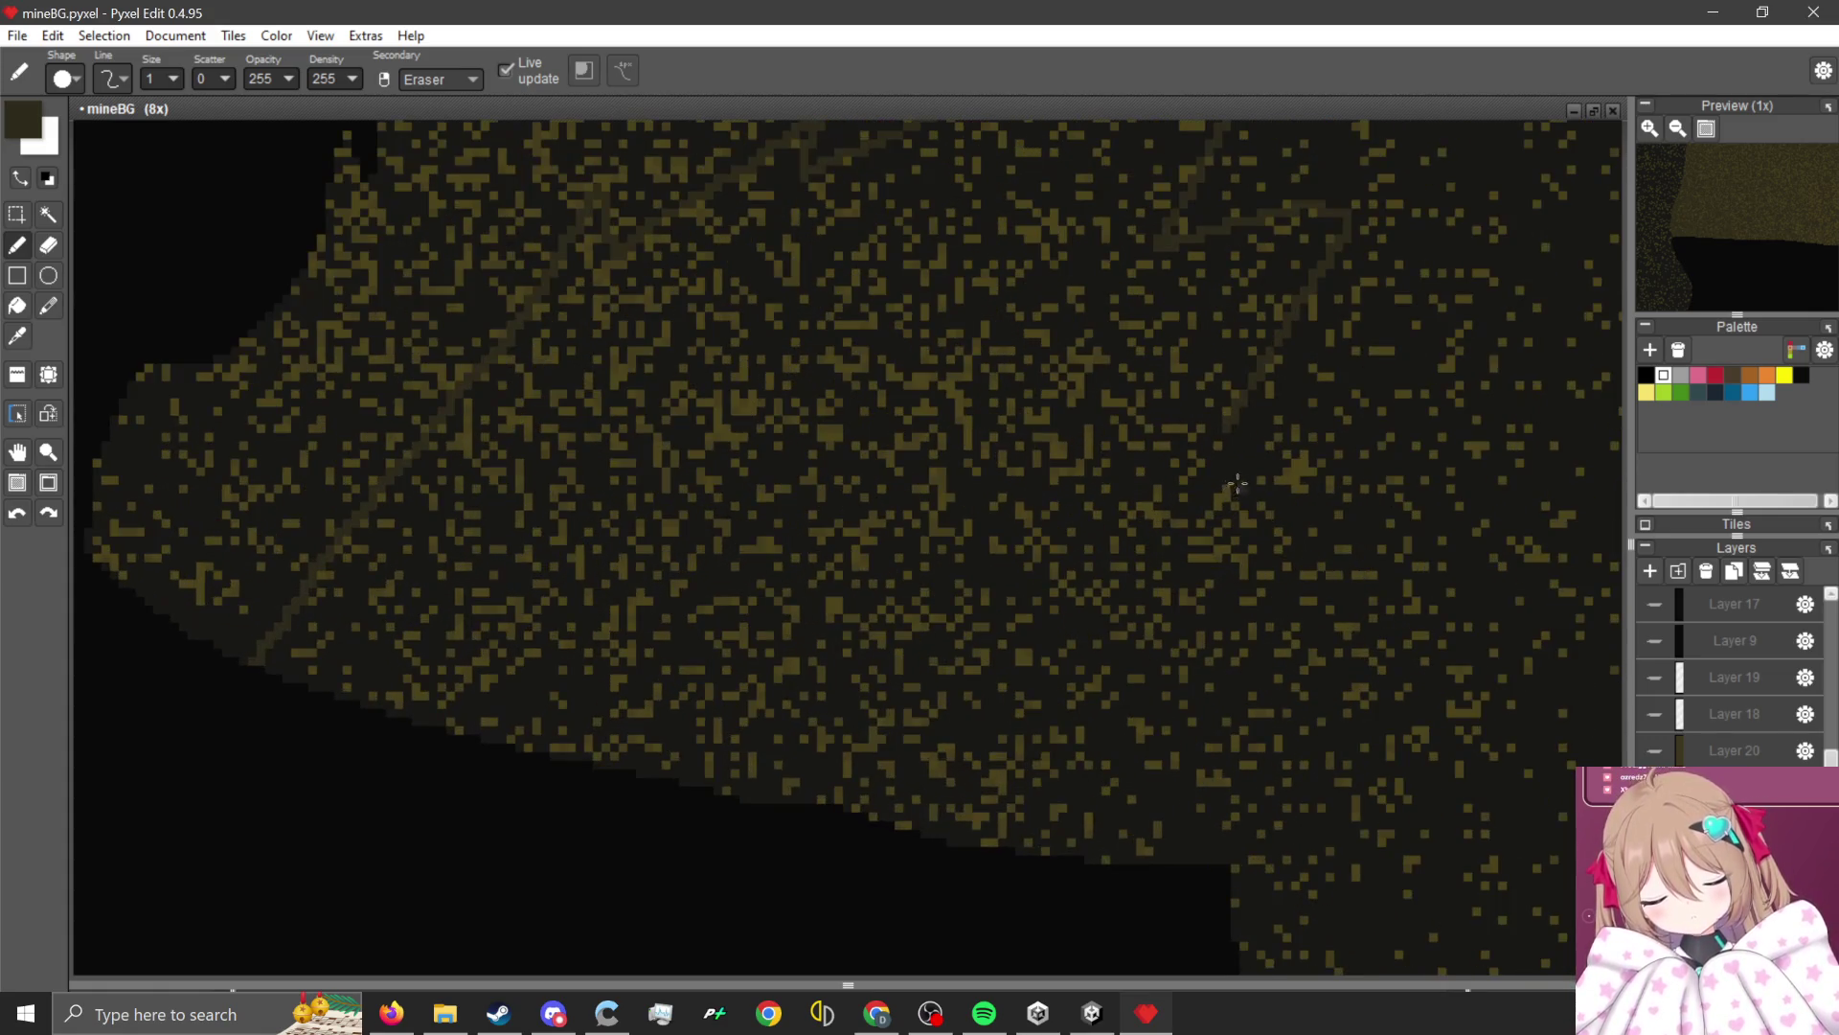
{"action": "mouse_move", "coordinate": [1237, 425]}
{"action": "left_mouse_down"}
{"action": "mouse_move", "coordinate": [1025, 845]}
{"action": "mouse_move", "coordinate": [1245, 288]}
{"action": "mouse_move", "coordinate": [1303, 239]}
{"action": "mouse_move", "coordinate": [1280, 300]}
{"action": "mouse_move", "coordinate": [1245, 245]}
{"action": "mouse_move", "coordinate": [1179, 277]}
{"action": "left_mouse_up"}
{"action": "key", "text": "9"}
{"action": "key", "text": "3"}
{"action": "mouse_move", "coordinate": [1167, 368]}
{"action": "left_mouse_down"}
{"action": "mouse_move", "coordinate": [1130, 287]}
{"action": "mouse_move", "coordinate": [1101, 441]}
{"action": "mouse_move", "coordinate": [1044, 403]}
{"action": "mouse_move", "coordinate": [1067, 506]}
{"action": "left_mouse_up"}
Widen the slab's upper part, add a new branch and broaden its dark-brown band.
{"action": "scroll", "coordinate": [1067, 506], "scroll_direction": "down", "scroll_amount": 1}
{"action": "scroll", "coordinate": [1067, 505], "scroll_direction": "up", "scroll_amount": 2}
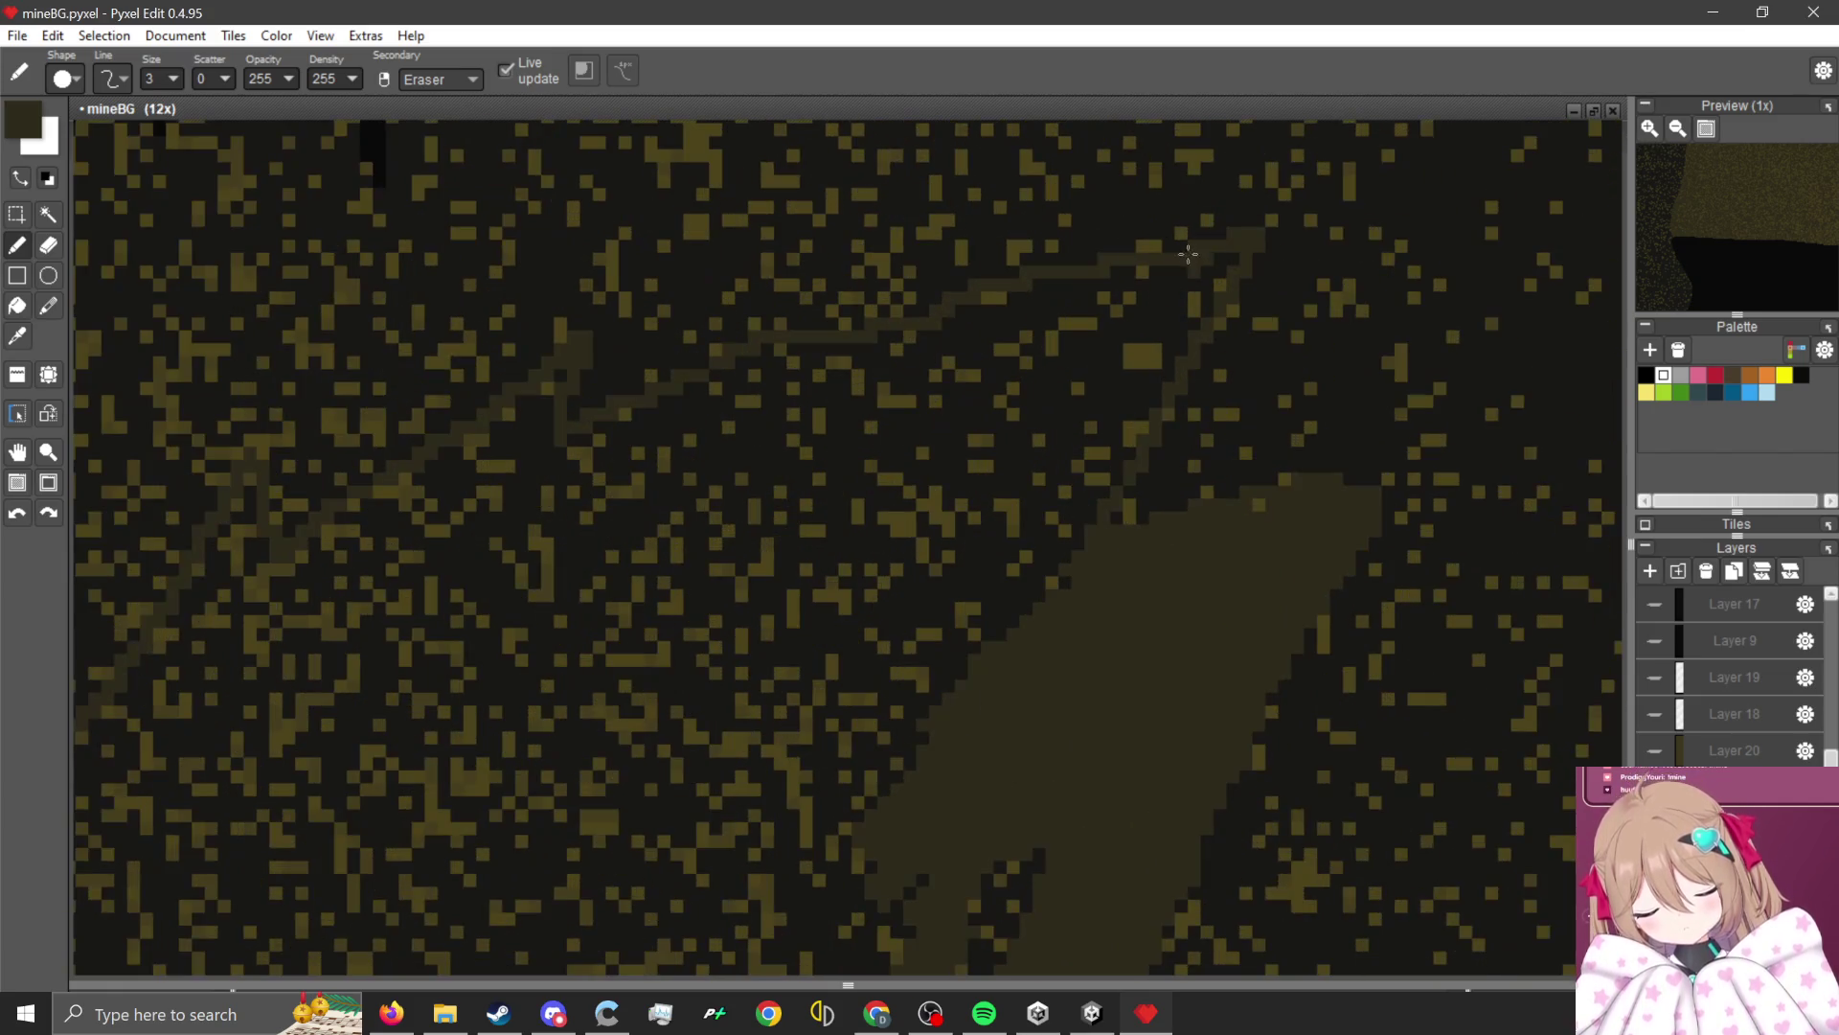
{"action": "mouse_move", "coordinate": [1121, 421]}
{"action": "left_mouse_down"}
{"action": "mouse_move", "coordinate": [1184, 318]}
{"action": "mouse_move", "coordinate": [1063, 537]}
{"action": "mouse_move", "coordinate": [1111, 288]}
{"action": "mouse_move", "coordinate": [805, 470]}
{"action": "left_mouse_up"}
{"action": "mouse_move", "coordinate": [565, 378]}
{"action": "left_mouse_down"}
{"action": "mouse_move", "coordinate": [439, 529]}
{"action": "mouse_move", "coordinate": [244, 541]}
{"action": "mouse_move", "coordinate": [197, 570]}
{"action": "mouse_move", "coordinate": [244, 523]}
{"action": "mouse_move", "coordinate": [335, 563]}
{"action": "mouse_move", "coordinate": [541, 408]}
{"action": "left_mouse_up"}
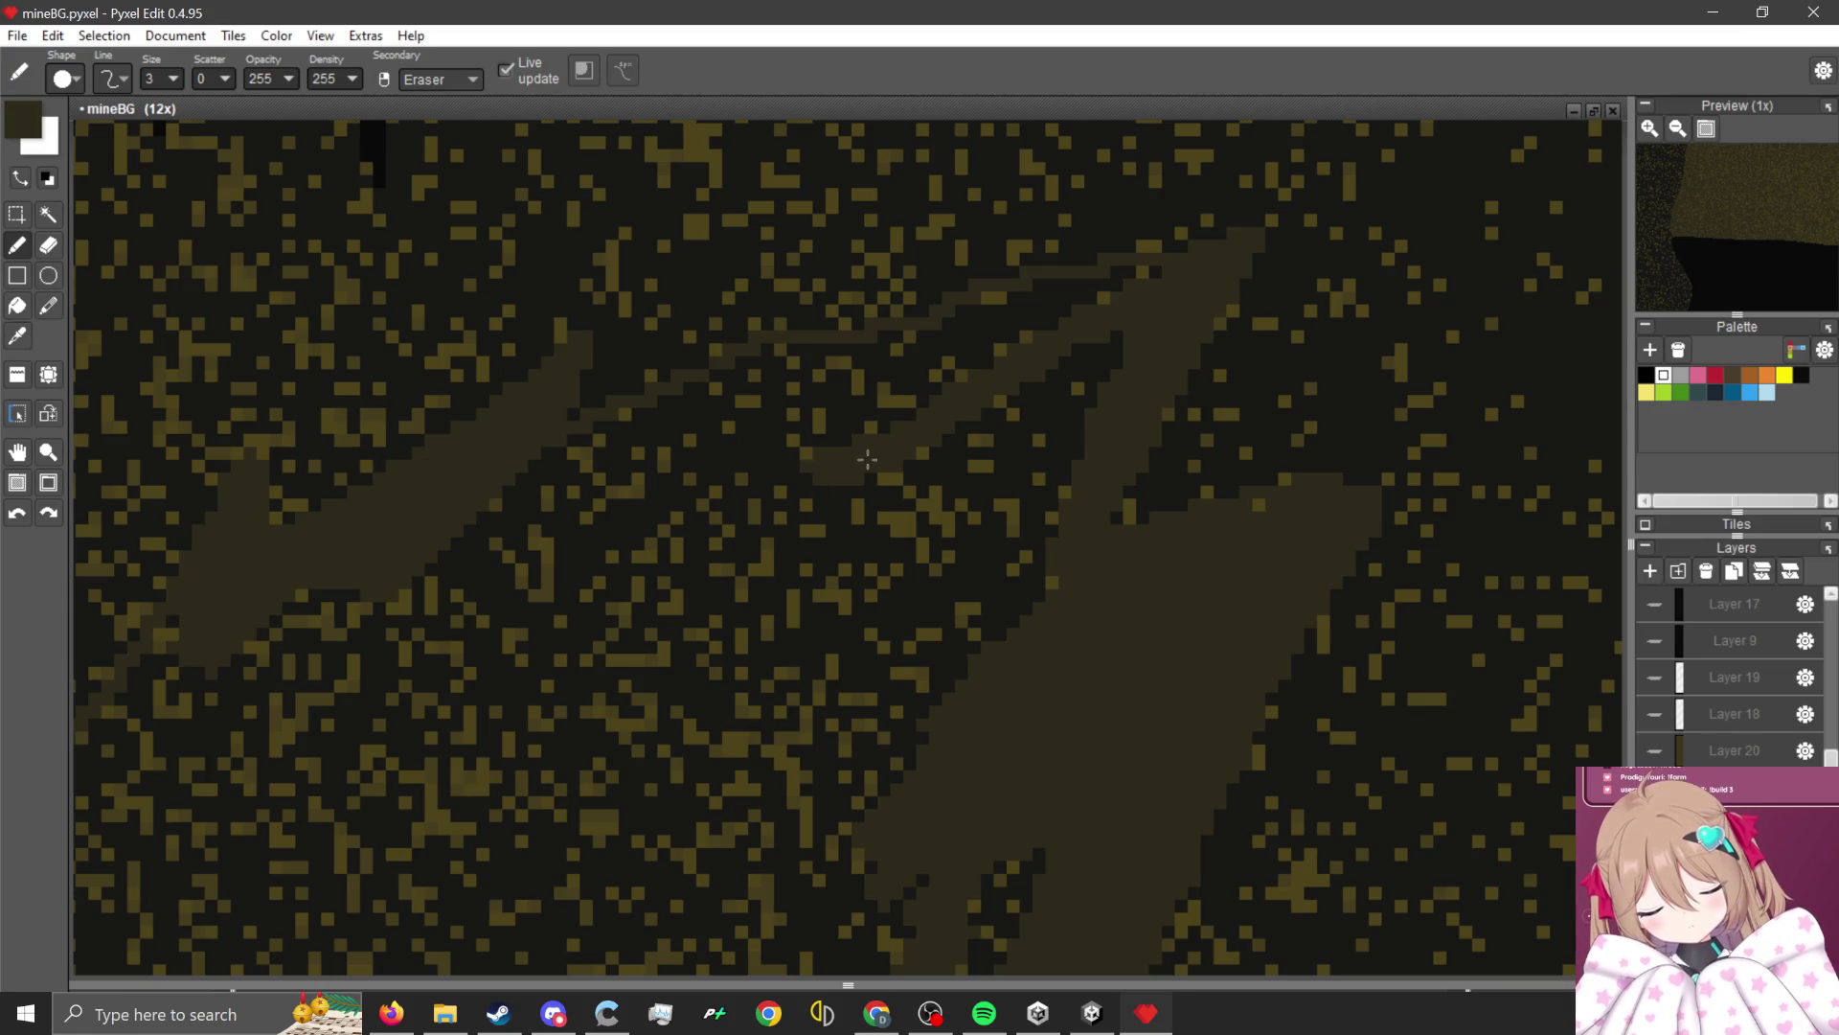
{"action": "mouse_move", "coordinate": [867, 459]}
{"action": "left_mouse_down"}
{"action": "mouse_move", "coordinate": [821, 440]}
{"action": "mouse_move", "coordinate": [616, 451]}
{"action": "mouse_move", "coordinate": [772, 377]}
{"action": "mouse_move", "coordinate": [870, 389]}
{"action": "mouse_move", "coordinate": [521, 456]}
{"action": "mouse_move", "coordinate": [805, 464]}
{"action": "mouse_move", "coordinate": [903, 361]}
{"action": "mouse_move", "coordinate": [966, 349]}
{"action": "mouse_move", "coordinate": [1010, 311]}
{"action": "mouse_move", "coordinate": [1063, 371]}
{"action": "mouse_move", "coordinate": [1051, 320]}
{"action": "mouse_move", "coordinate": [1106, 315]}
{"action": "mouse_move", "coordinate": [920, 662]}
{"action": "mouse_move", "coordinate": [1010, 439]}
{"action": "mouse_move", "coordinate": [952, 411]}
{"action": "mouse_move", "coordinate": [624, 546]}
{"action": "left_mouse_up"}
{"action": "scroll", "coordinate": [864, 654], "scroll_direction": "down", "scroll_amount": 2}
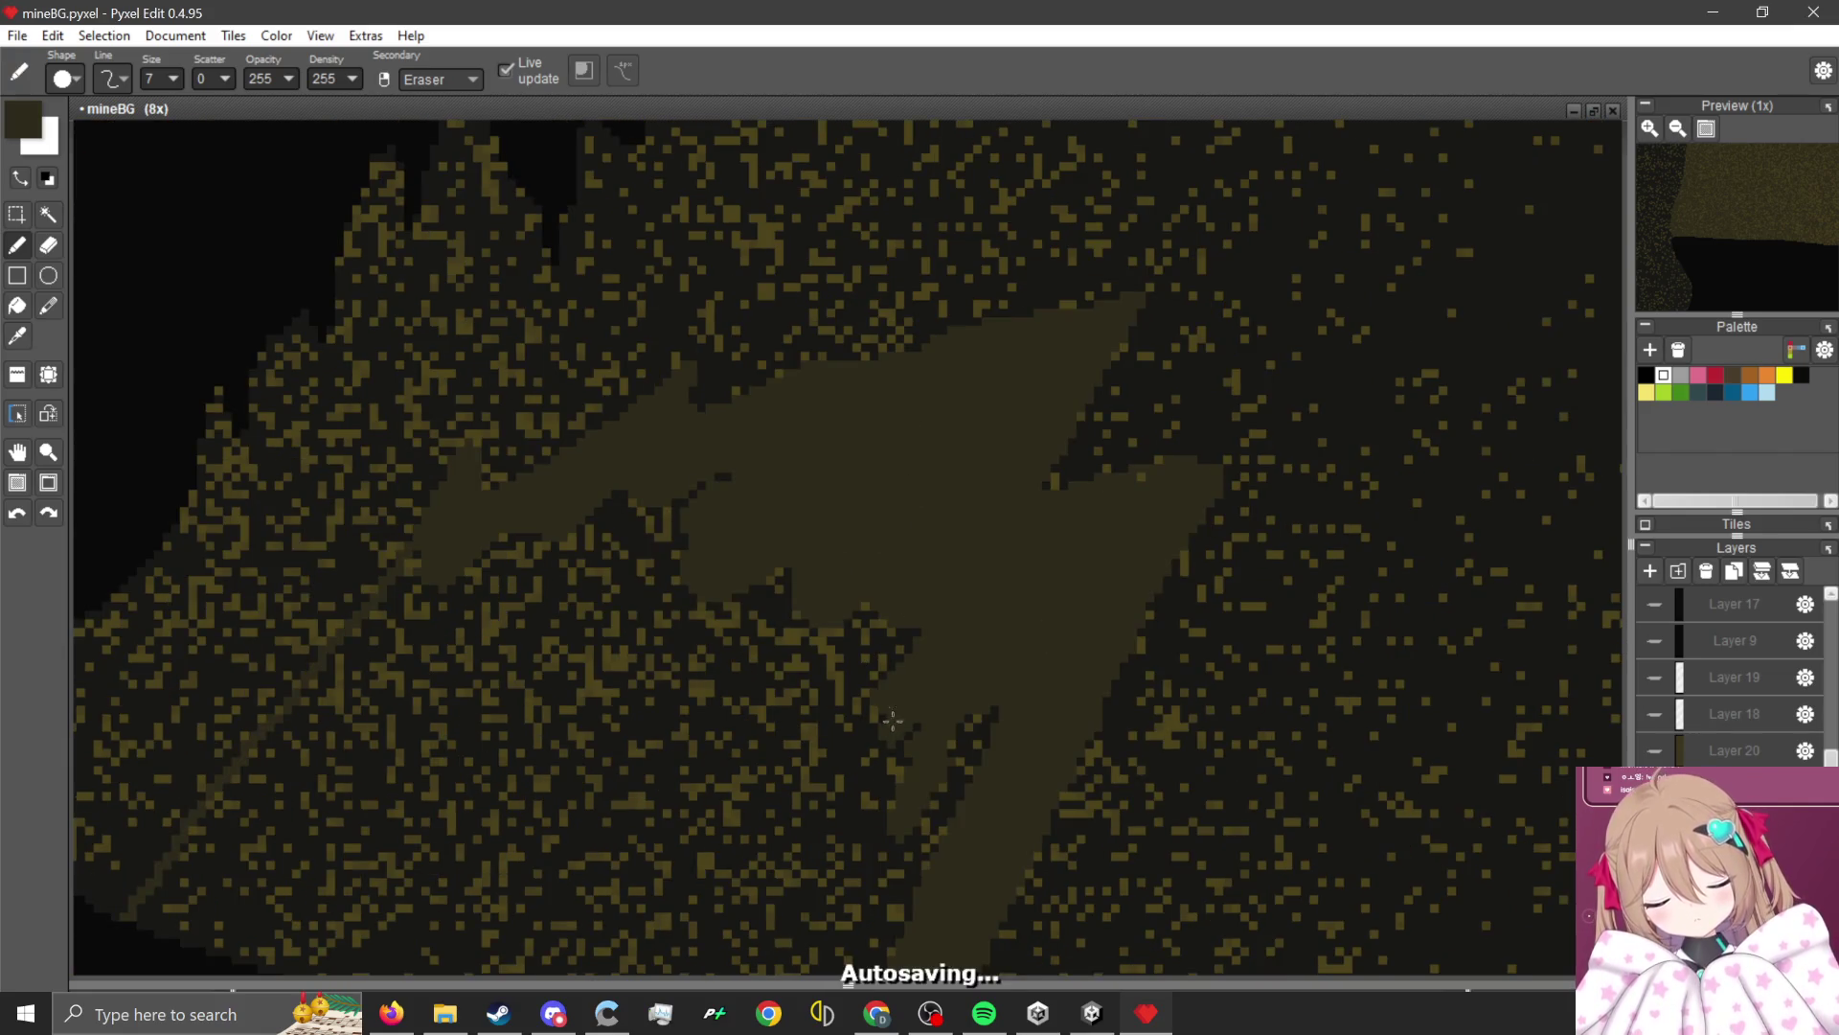
{"action": "scroll", "coordinate": [893, 721], "scroll_direction": "down", "scroll_amount": 2}
{"action": "scroll", "coordinate": [977, 279], "scroll_direction": "up", "scroll_amount": 3}
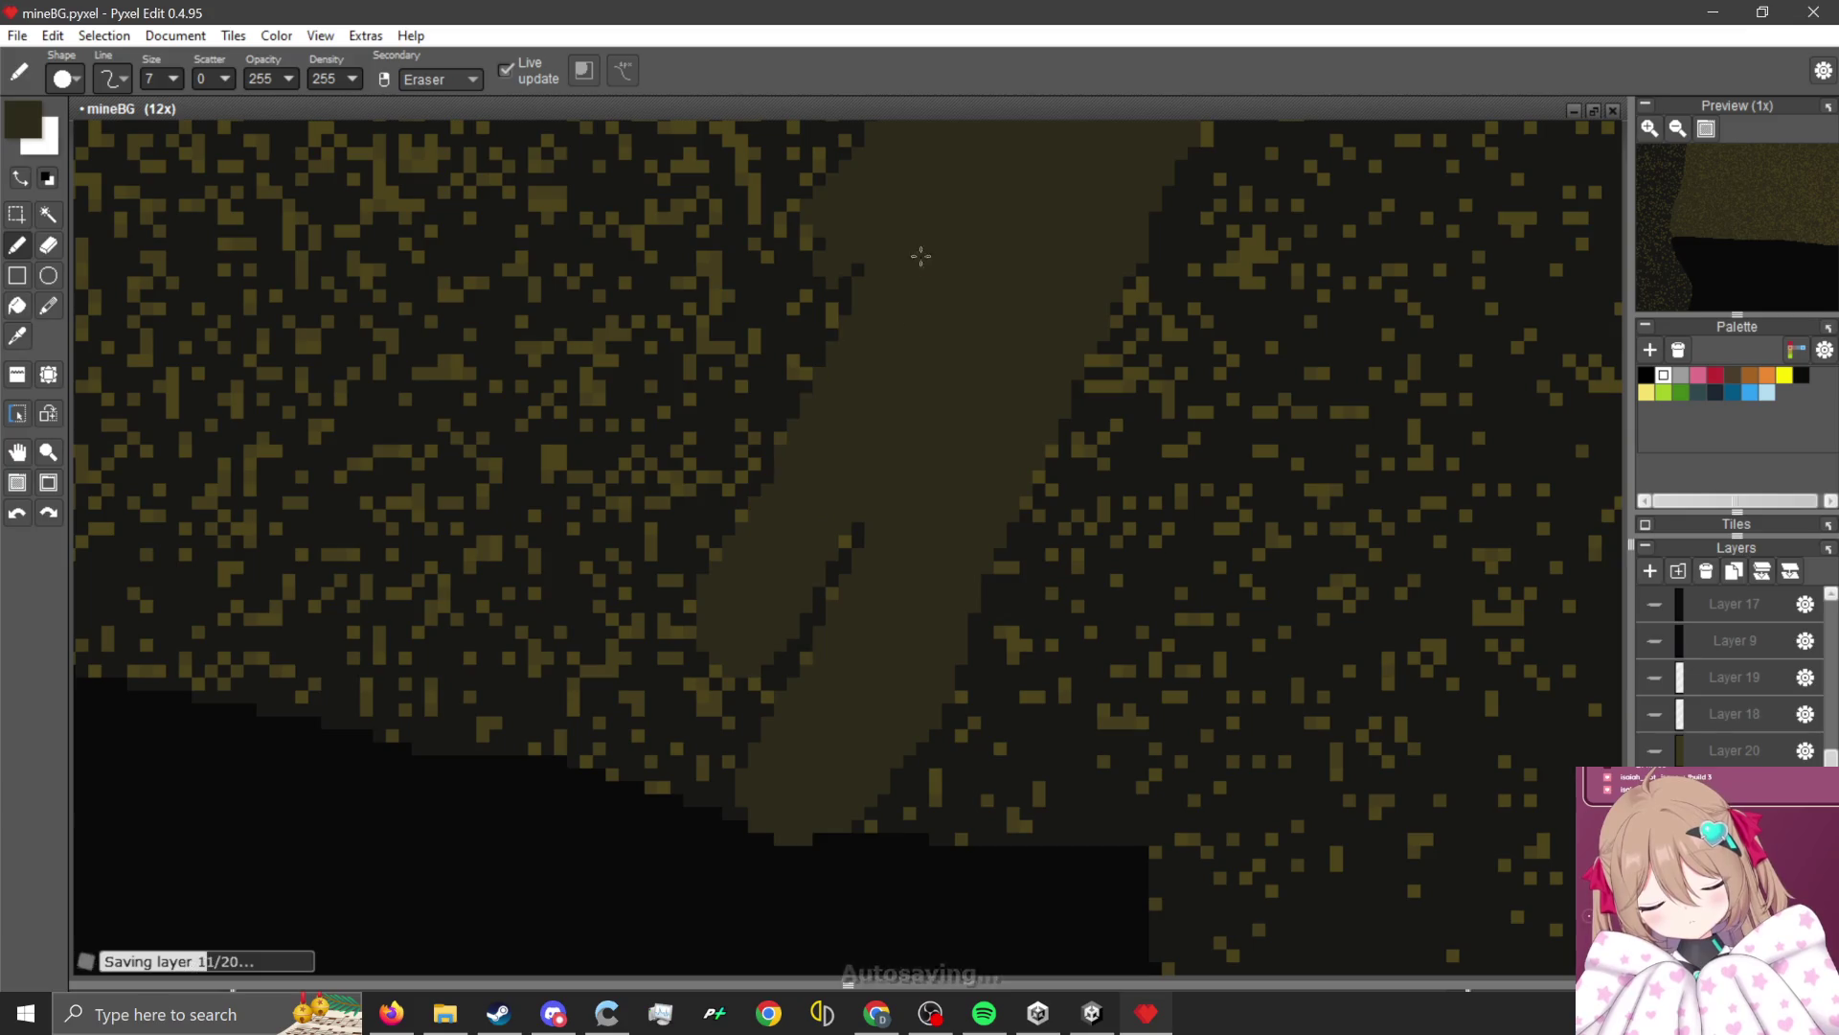
Fill the slab band down-left and along its bottom, covering the blob's upper-left in brown.
{"action": "mouse_move", "coordinate": [921, 256]}
{"action": "left_mouse_down"}
{"action": "mouse_move", "coordinate": [731, 698]}
{"action": "mouse_move", "coordinate": [722, 767]}
{"action": "mouse_move", "coordinate": [332, 702]}
{"action": "mouse_move", "coordinate": [472, 665]}
{"action": "mouse_move", "coordinate": [279, 604]}
{"action": "mouse_move", "coordinate": [743, 616]}
{"action": "mouse_move", "coordinate": [600, 564]}
{"action": "left_mouse_up"}
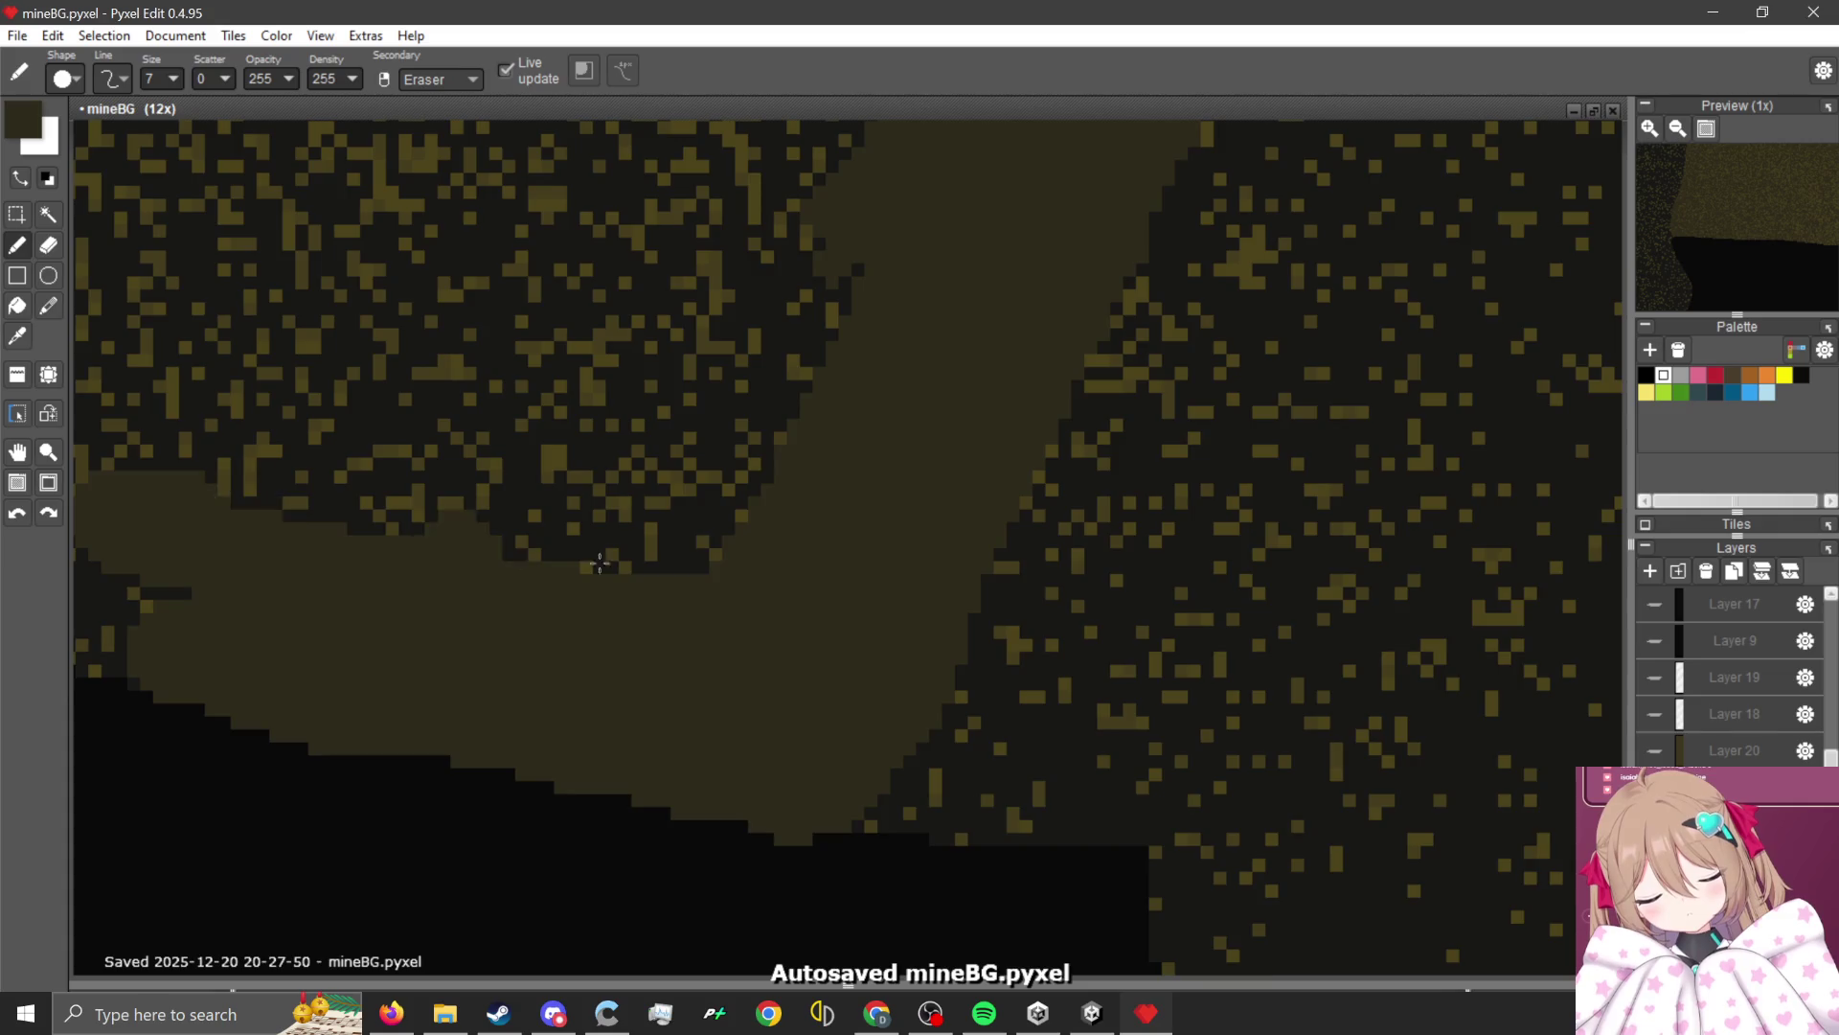
{"action": "scroll", "coordinate": [600, 563], "scroll_direction": "down", "scroll_amount": 2}
{"action": "scroll", "coordinate": [690, 633], "scroll_direction": "up", "scroll_amount": 1}
{"action": "mouse_move", "coordinate": [690, 632]}
{"action": "left_mouse_down"}
{"action": "mouse_move", "coordinate": [436, 533]}
{"action": "mouse_move", "coordinate": [565, 412]}
{"action": "mouse_move", "coordinate": [681, 201]}
{"action": "mouse_move", "coordinate": [460, 440]}
{"action": "mouse_move", "coordinate": [653, 459]}
{"action": "mouse_move", "coordinate": [604, 444]}
{"action": "mouse_move", "coordinate": [814, 187]}
{"action": "mouse_move", "coordinate": [587, 480]}
{"action": "mouse_move", "coordinate": [840, 509]}
{"action": "left_mouse_up"}
{"action": "scroll", "coordinate": [862, 479], "scroll_direction": "up", "scroll_amount": 2}
{"action": "scroll", "coordinate": [855, 329], "scroll_direction": "down", "scroll_amount": 1}
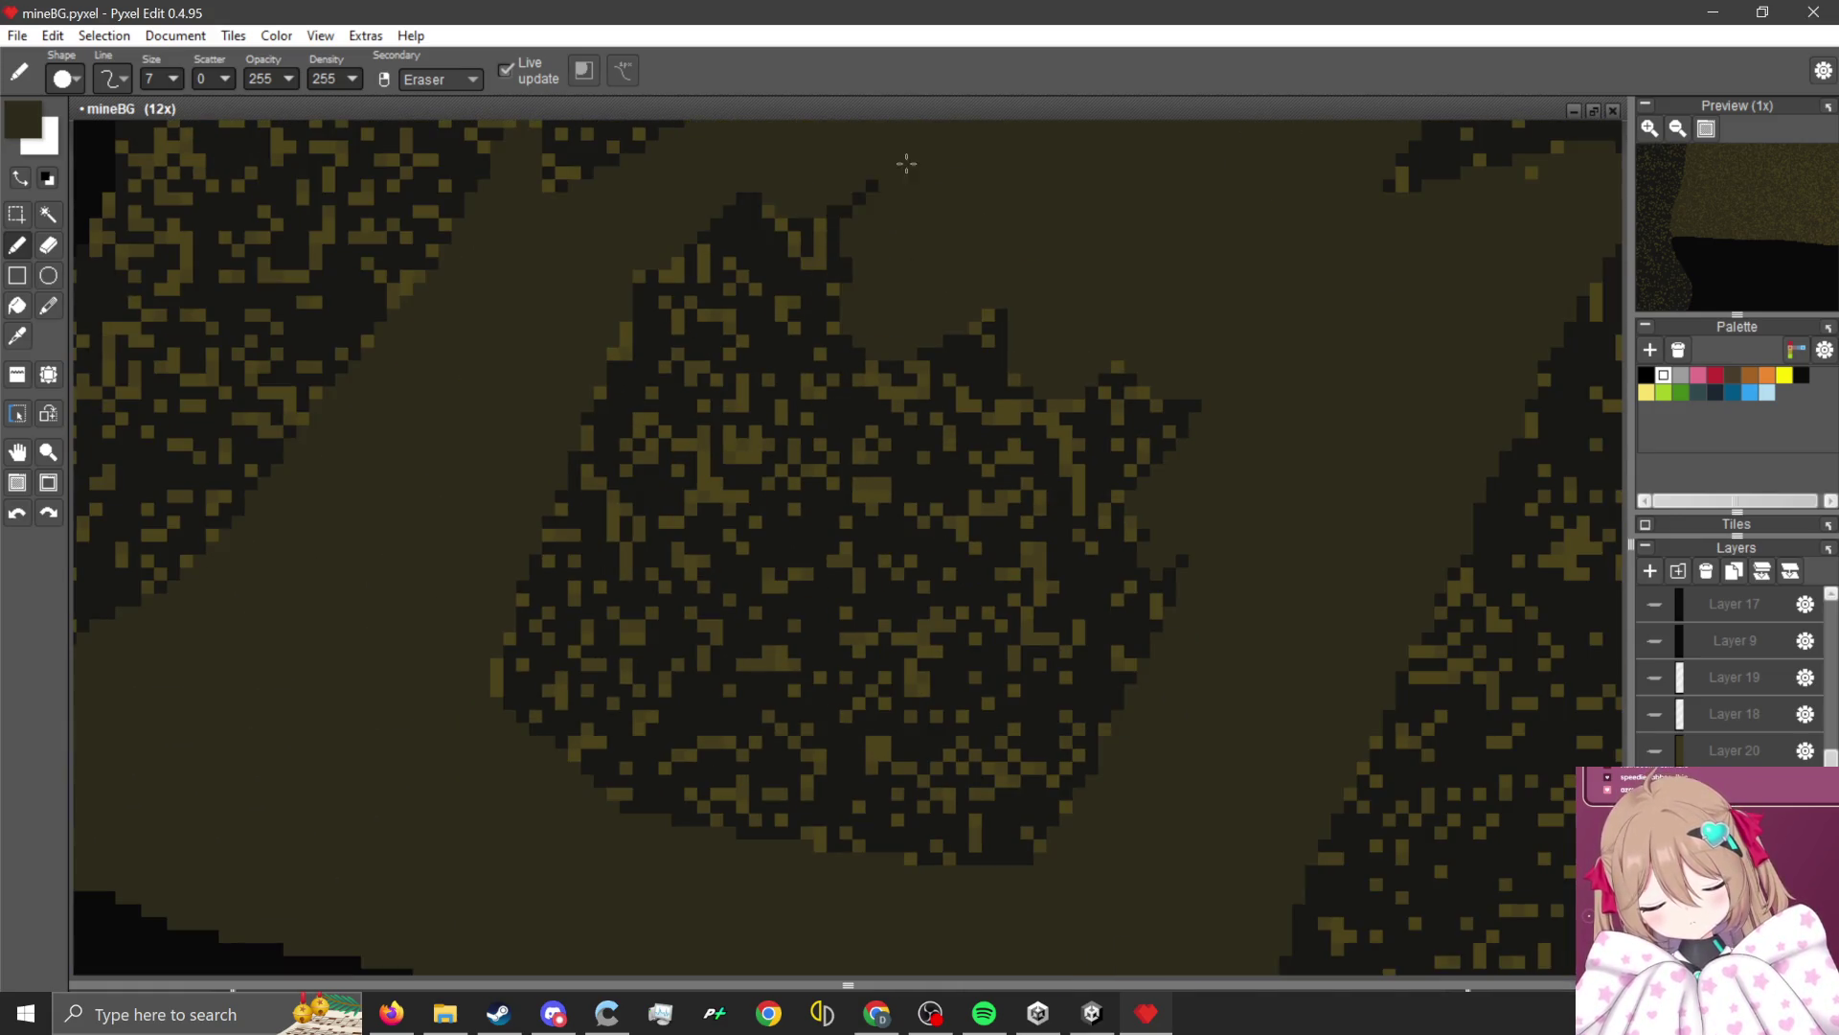
{"action": "mouse_move", "coordinate": [907, 164]}
{"action": "left_mouse_down"}
{"action": "mouse_move", "coordinate": [796, 214]}
{"action": "mouse_move", "coordinate": [900, 279]}
{"action": "mouse_move", "coordinate": [645, 370]}
{"action": "mouse_move", "coordinate": [636, 419]}
{"action": "mouse_move", "coordinate": [542, 538]}
{"action": "mouse_move", "coordinate": [625, 686]}
{"action": "mouse_move", "coordinate": [814, 411]}
{"action": "mouse_move", "coordinate": [763, 637]}
{"action": "mouse_move", "coordinate": [1096, 382]}
{"action": "mouse_move", "coordinate": [1043, 628]}
{"action": "mouse_move", "coordinate": [1101, 751]}
{"action": "mouse_move", "coordinate": [981, 613]}
{"action": "mouse_move", "coordinate": [723, 661]}
{"action": "mouse_move", "coordinate": [941, 836]}
{"action": "left_mouse_up"}
{"action": "scroll", "coordinate": [955, 552], "scroll_direction": "down", "scroll_amount": 4}
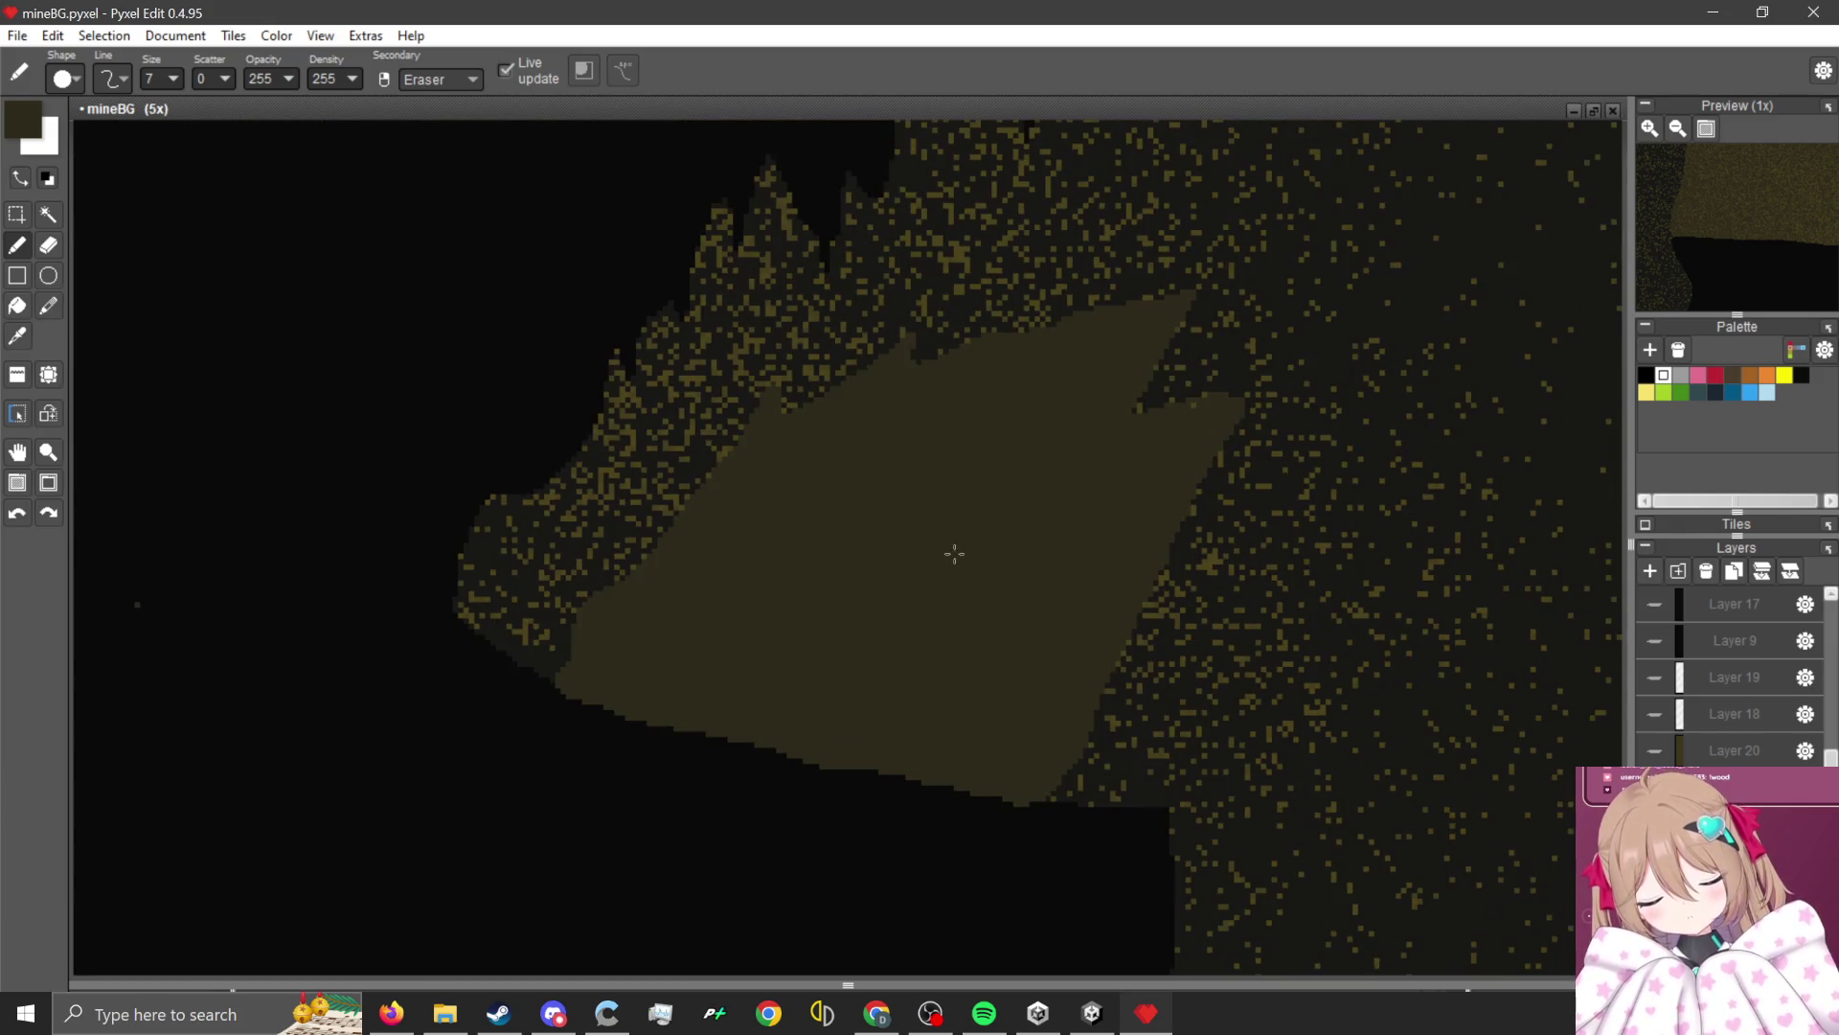
Cover dark pixels above the slab and along its lower diagonal with brown strips.
{"action": "scroll", "coordinate": [983, 301], "scroll_direction": "up", "scroll_amount": 4}
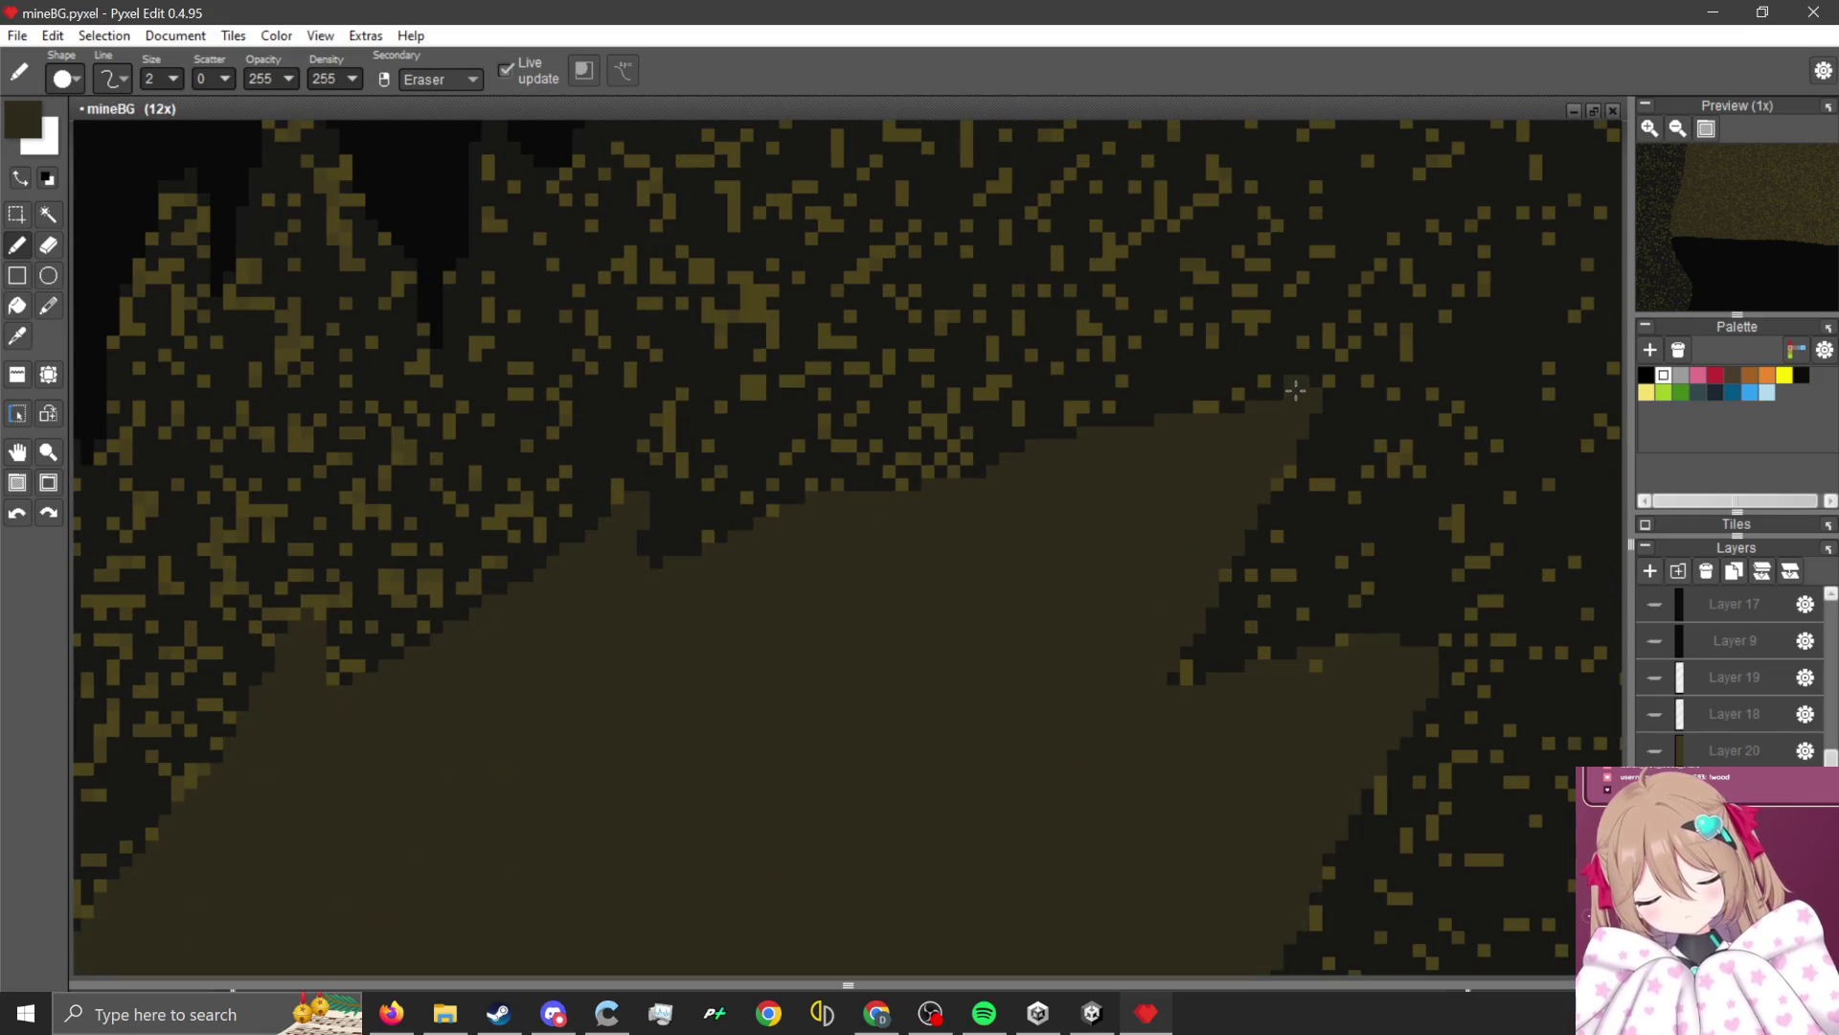
{"action": "mouse_move", "coordinate": [1295, 419]}
{"action": "left_mouse_down"}
{"action": "mouse_move", "coordinate": [1192, 412]}
{"action": "mouse_move", "coordinate": [1289, 371]}
{"action": "mouse_move", "coordinate": [1185, 416]}
{"action": "left_mouse_up"}
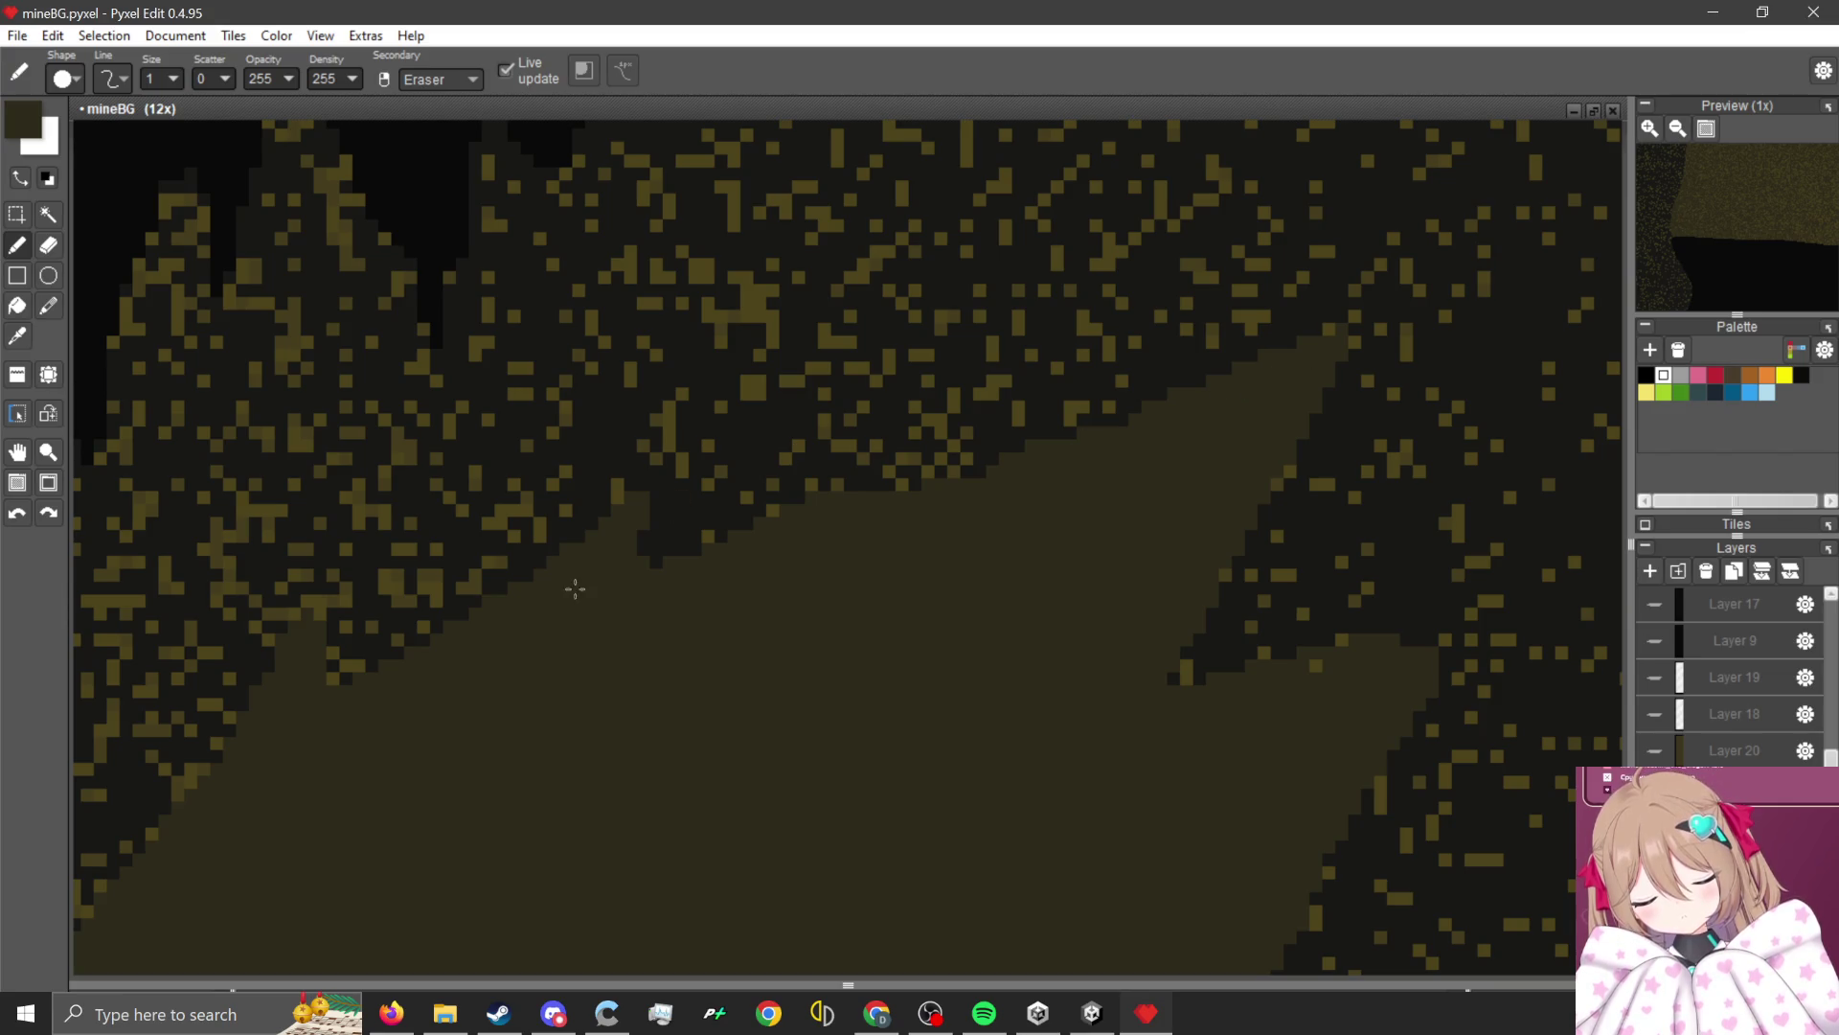
{"action": "left_click_drag", "start_coordinate": [652, 551], "coordinate": [760, 382]}
{"action": "mouse_move", "coordinate": [630, 524]}
{"action": "left_mouse_down"}
{"action": "mouse_move", "coordinate": [707, 446]}
{"action": "mouse_move", "coordinate": [517, 580]}
{"action": "left_mouse_up"}
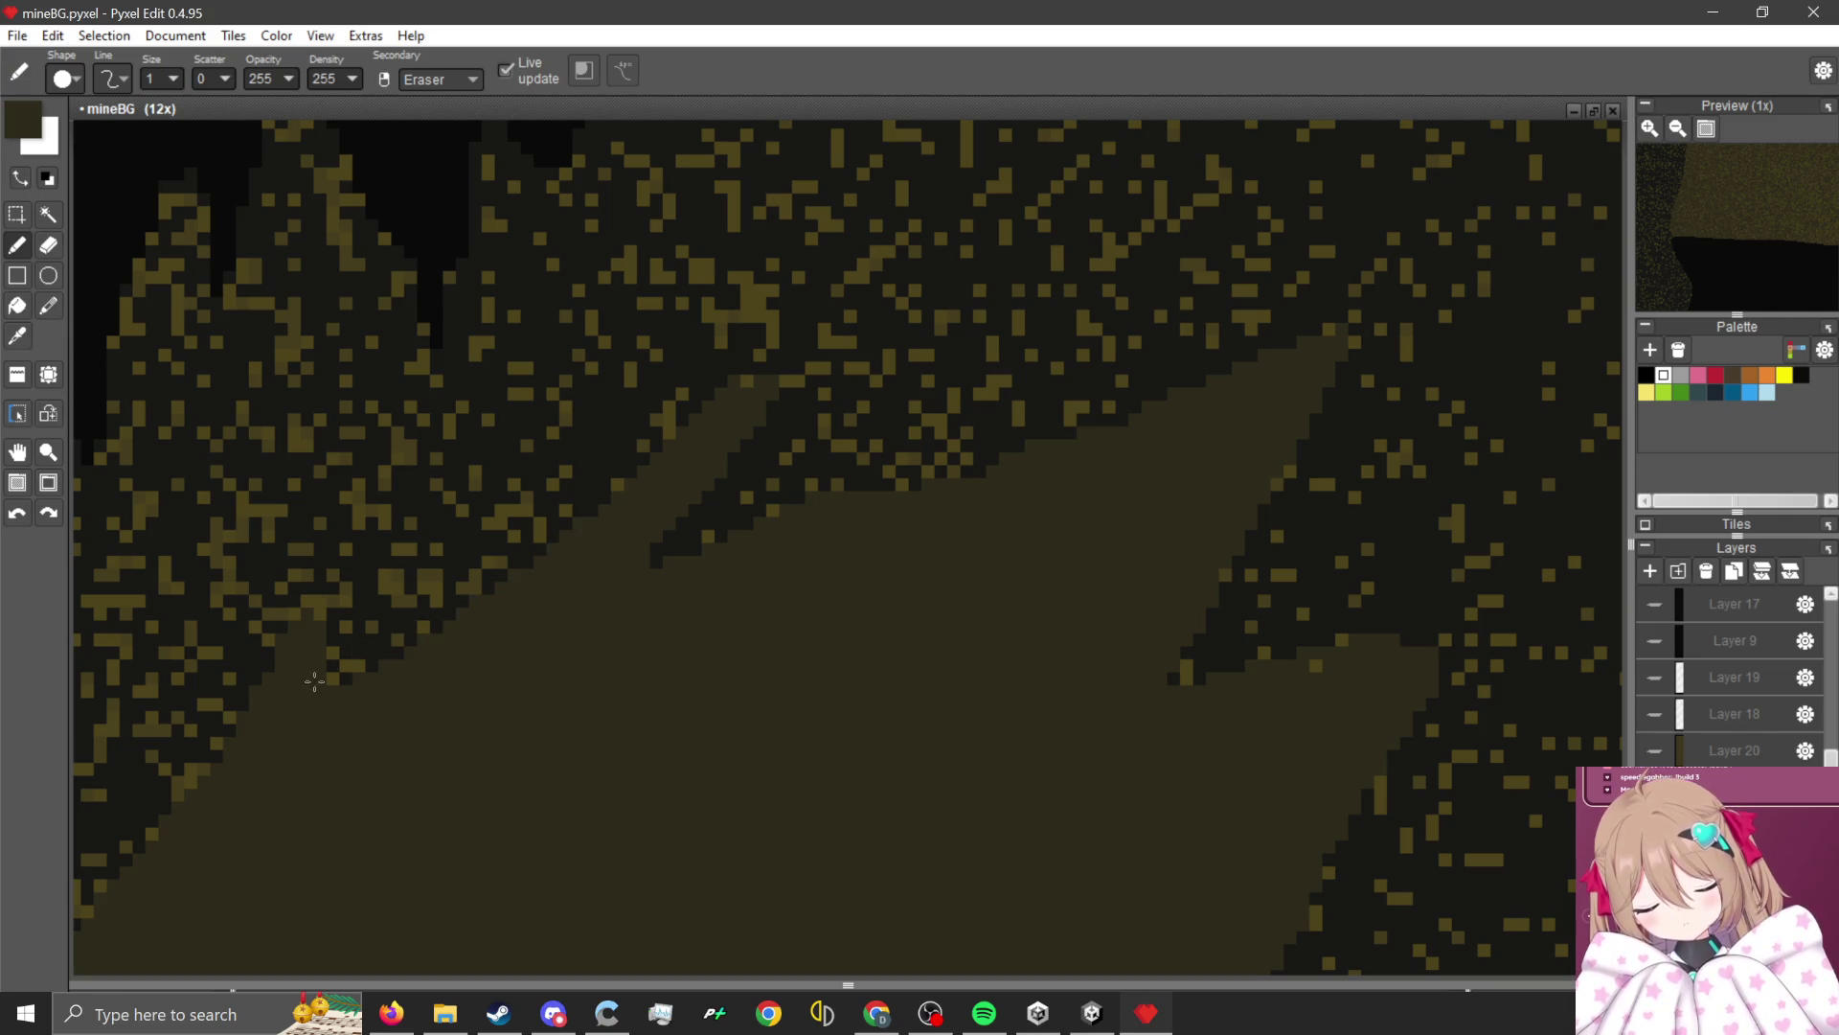
{"action": "mouse_move", "coordinate": [314, 681]}
{"action": "left_mouse_down"}
{"action": "mouse_move", "coordinate": [474, 484]}
{"action": "mouse_move", "coordinate": [345, 642]}
{"action": "mouse_move", "coordinate": [450, 536]}
{"action": "mouse_move", "coordinate": [358, 677]}
{"action": "left_mouse_up"}
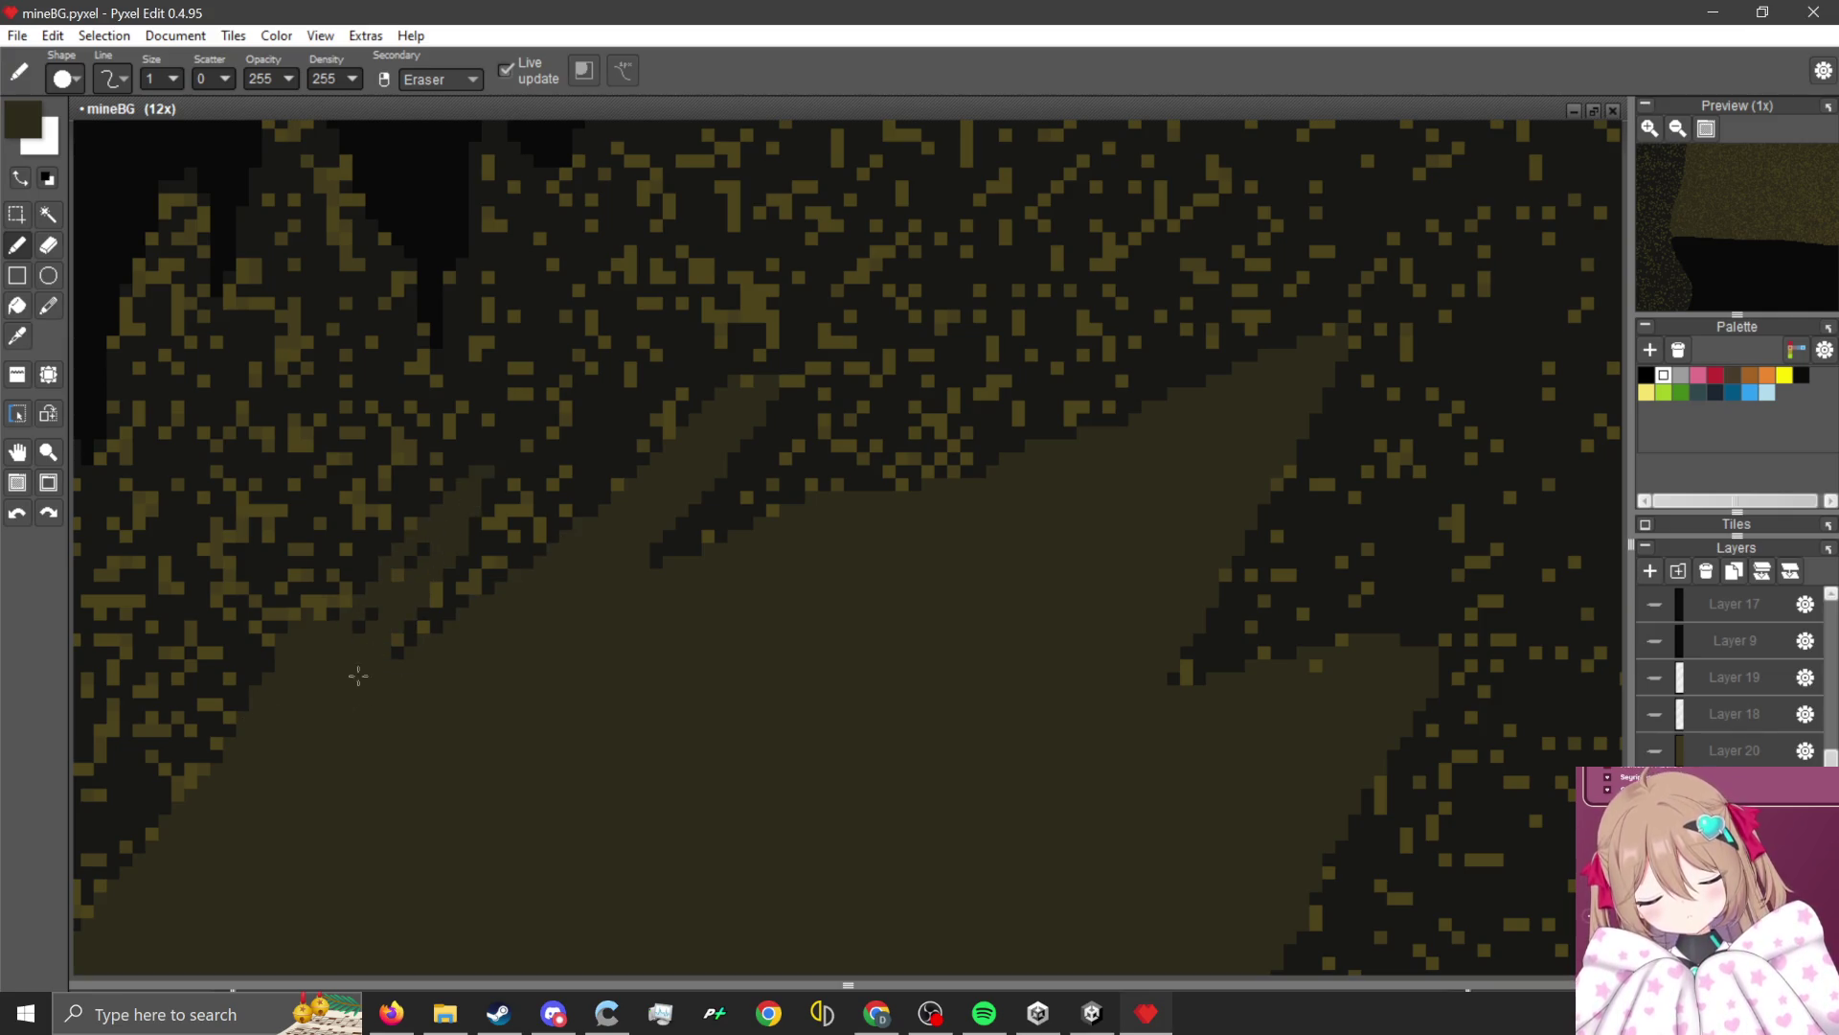
{"action": "scroll", "coordinate": [383, 632], "scroll_direction": "down", "scroll_amount": 2}
{"action": "scroll", "coordinate": [585, 406], "scroll_direction": "up", "scroll_amount": 4}
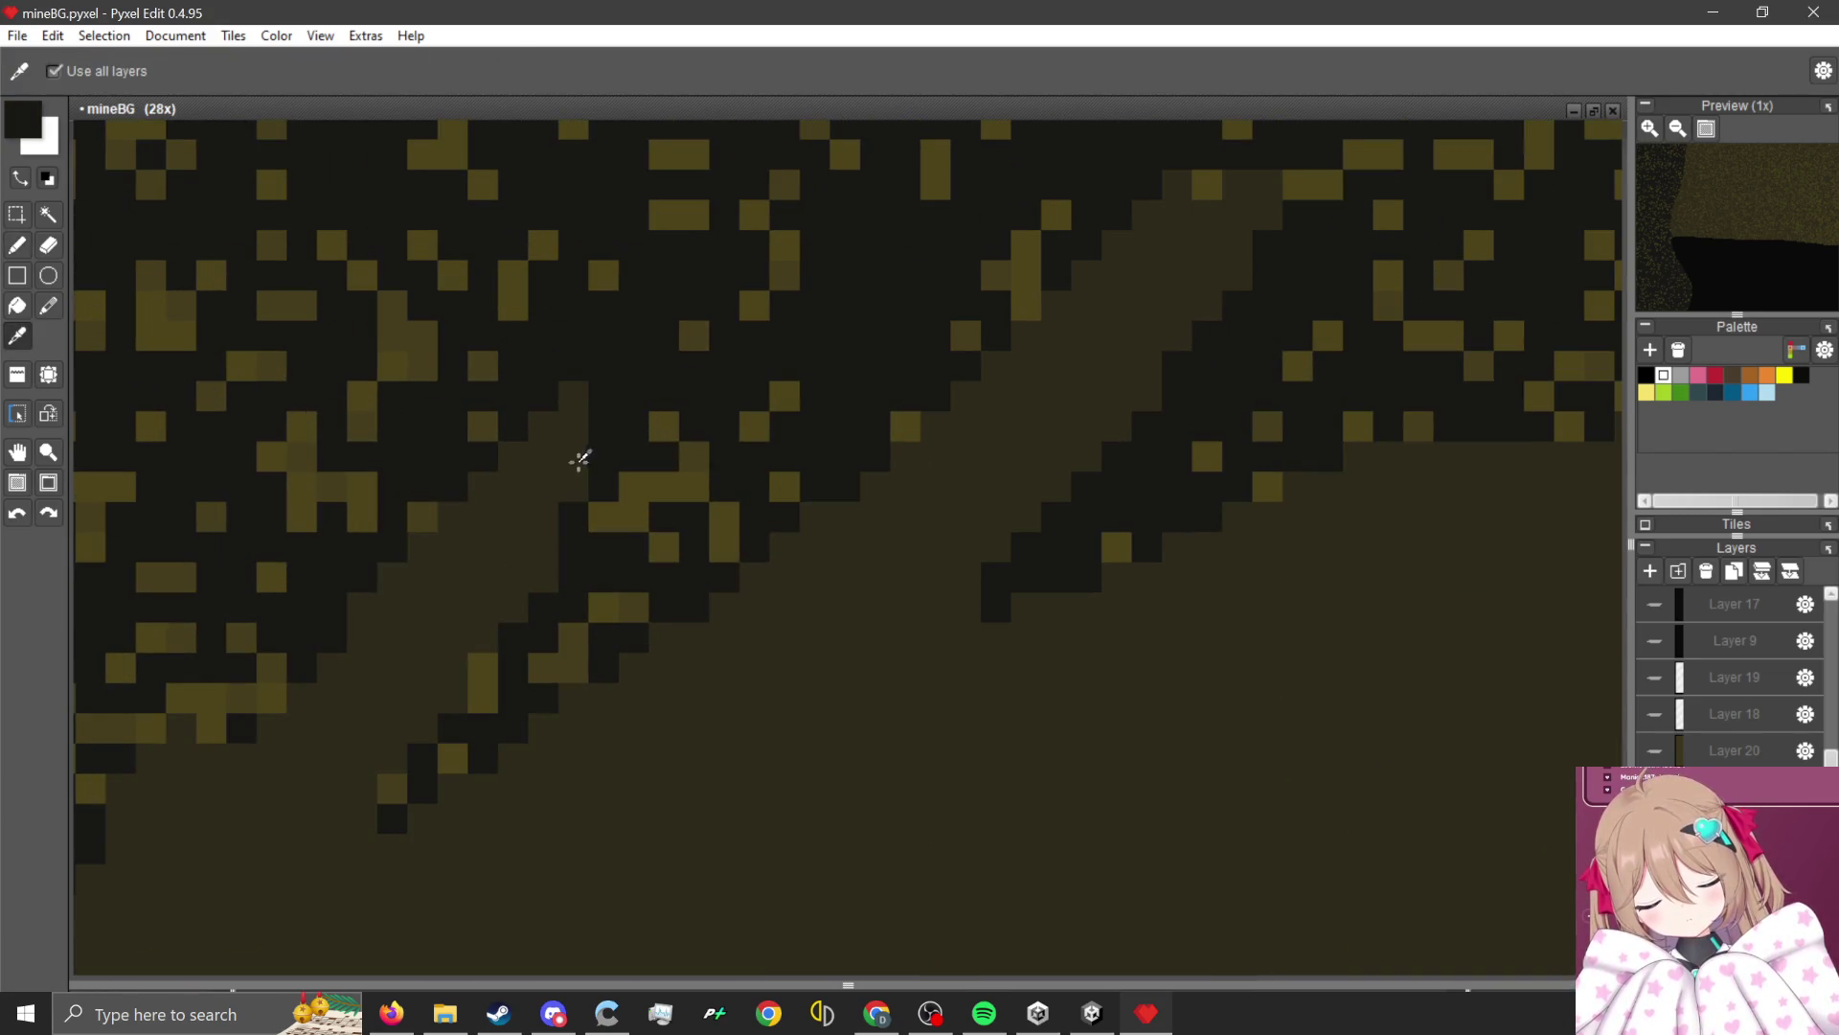
{"action": "scroll", "coordinate": [699, 353], "scroll_direction": "down", "scroll_amount": 2}
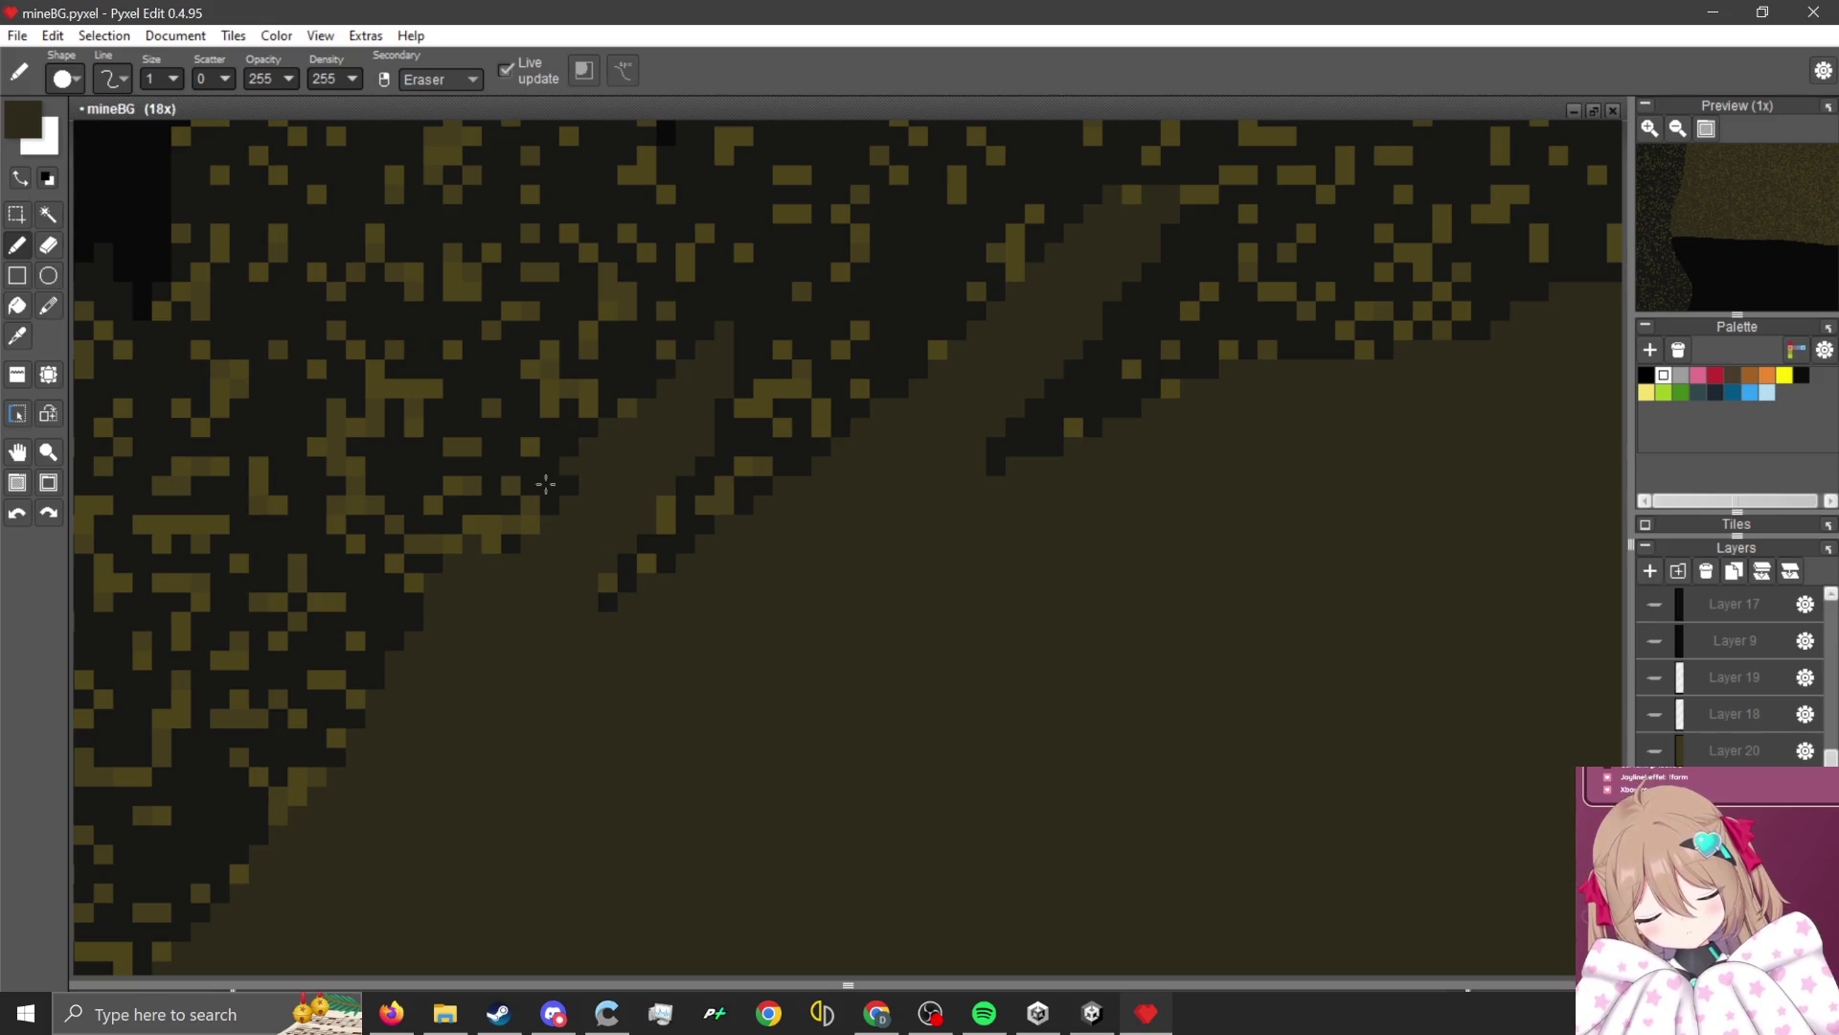
Tidy the remaining dark pixels along the diagonal edge in brown, enlarging the brush for cleanup.
{"action": "mouse_move", "coordinate": [575, 460]}
{"action": "left_mouse_down"}
{"action": "mouse_move", "coordinate": [267, 724]}
{"action": "mouse_move", "coordinate": [543, 511]}
{"action": "left_mouse_up"}
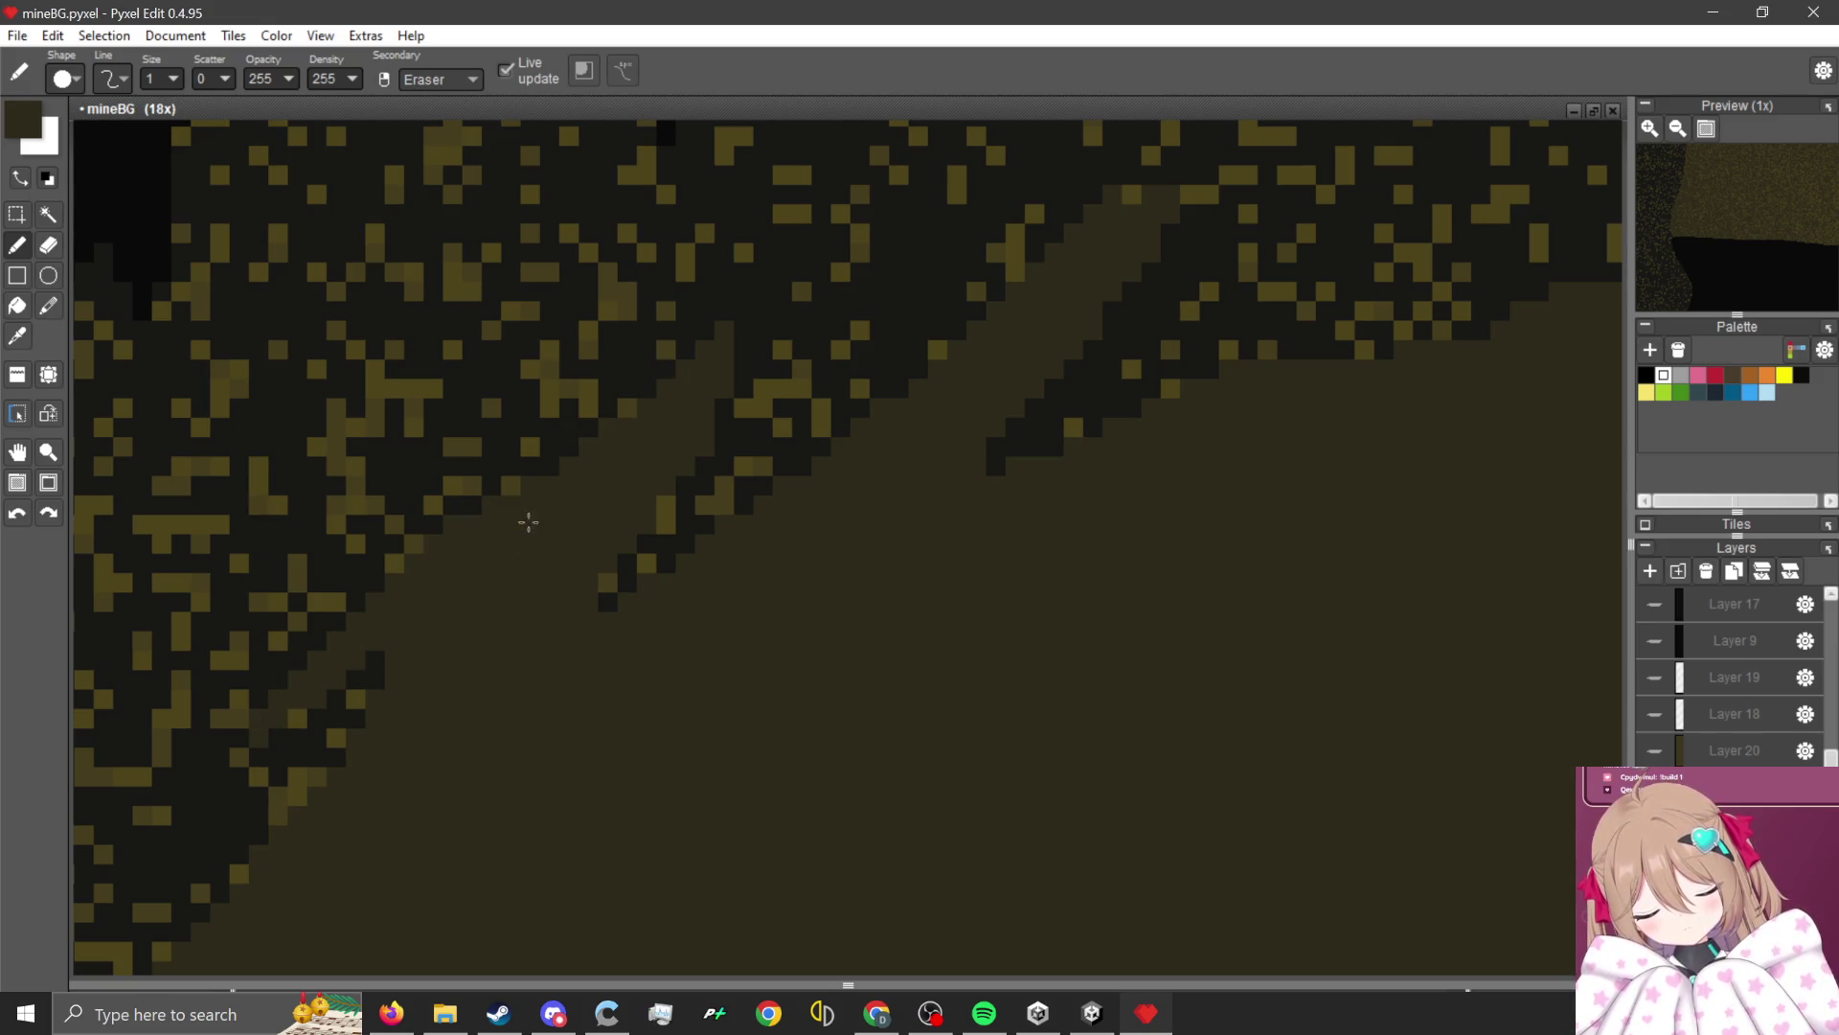
{"action": "scroll", "coordinate": [525, 518], "scroll_direction": "down", "scroll_amount": 3}
{"action": "scroll", "coordinate": [542, 488], "scroll_direction": "up", "scroll_amount": 3}
{"action": "mouse_move", "coordinate": [582, 461]}
{"action": "left_mouse_down"}
{"action": "mouse_move", "coordinate": [636, 460]}
{"action": "mouse_move", "coordinate": [575, 537]}
{"action": "mouse_move", "coordinate": [631, 522]}
{"action": "mouse_move", "coordinate": [450, 690]}
{"action": "mouse_move", "coordinate": [689, 569]}
{"action": "mouse_move", "coordinate": [518, 801]}
{"action": "mouse_move", "coordinate": [627, 900]}
{"action": "mouse_move", "coordinate": [508, 772]}
{"action": "mouse_move", "coordinate": [644, 851]}
{"action": "mouse_move", "coordinate": [769, 829]}
{"action": "left_mouse_up"}
{"action": "scroll", "coordinate": [781, 459], "scroll_direction": "down", "scroll_amount": 2}
{"action": "key", "text": "bracketright"}
{"action": "key", "text": "bracketright"}
{"action": "key", "text": "bracketright"}
{"action": "scroll", "coordinate": [780, 493], "scroll_direction": "up", "scroll_amount": 1}
{"action": "scroll", "coordinate": [814, 476], "scroll_direction": "down", "scroll_amount": 2}
{"action": "scroll", "coordinate": [581, 644], "scroll_direction": "up", "scroll_amount": 3}
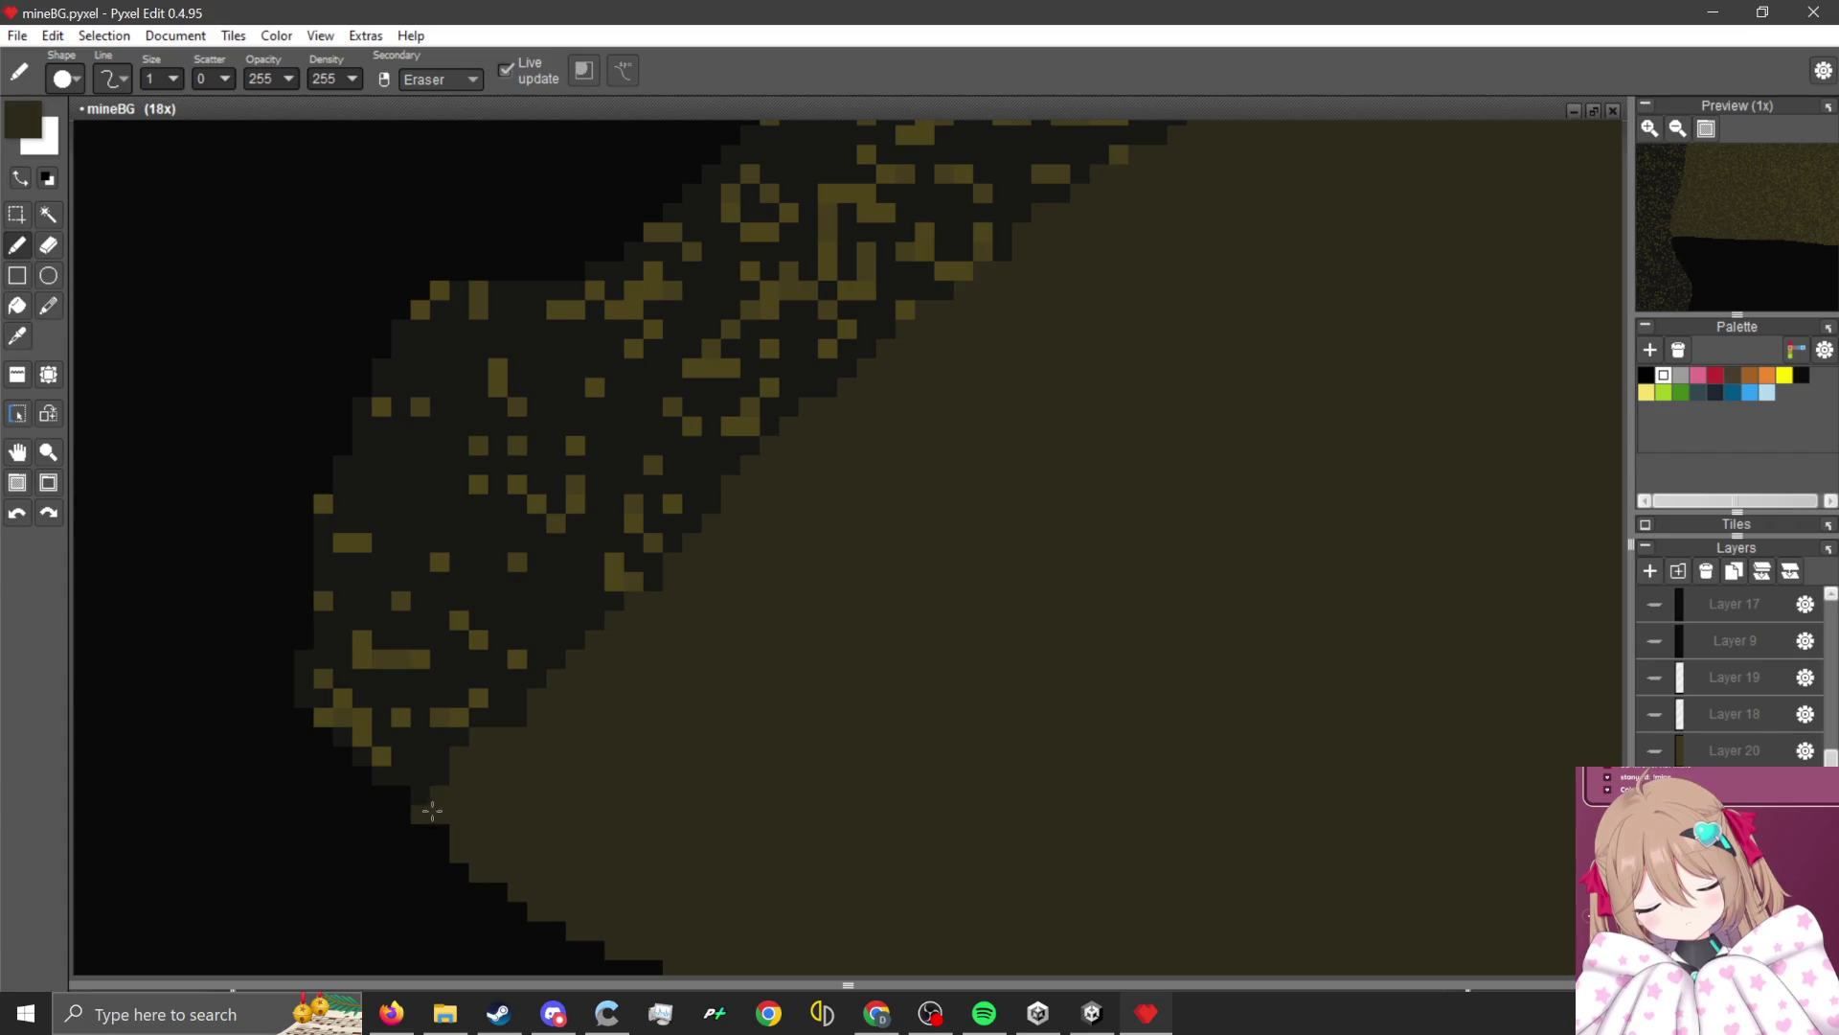
{"action": "scroll", "coordinate": [637, 743], "scroll_direction": "down", "scroll_amount": 8}
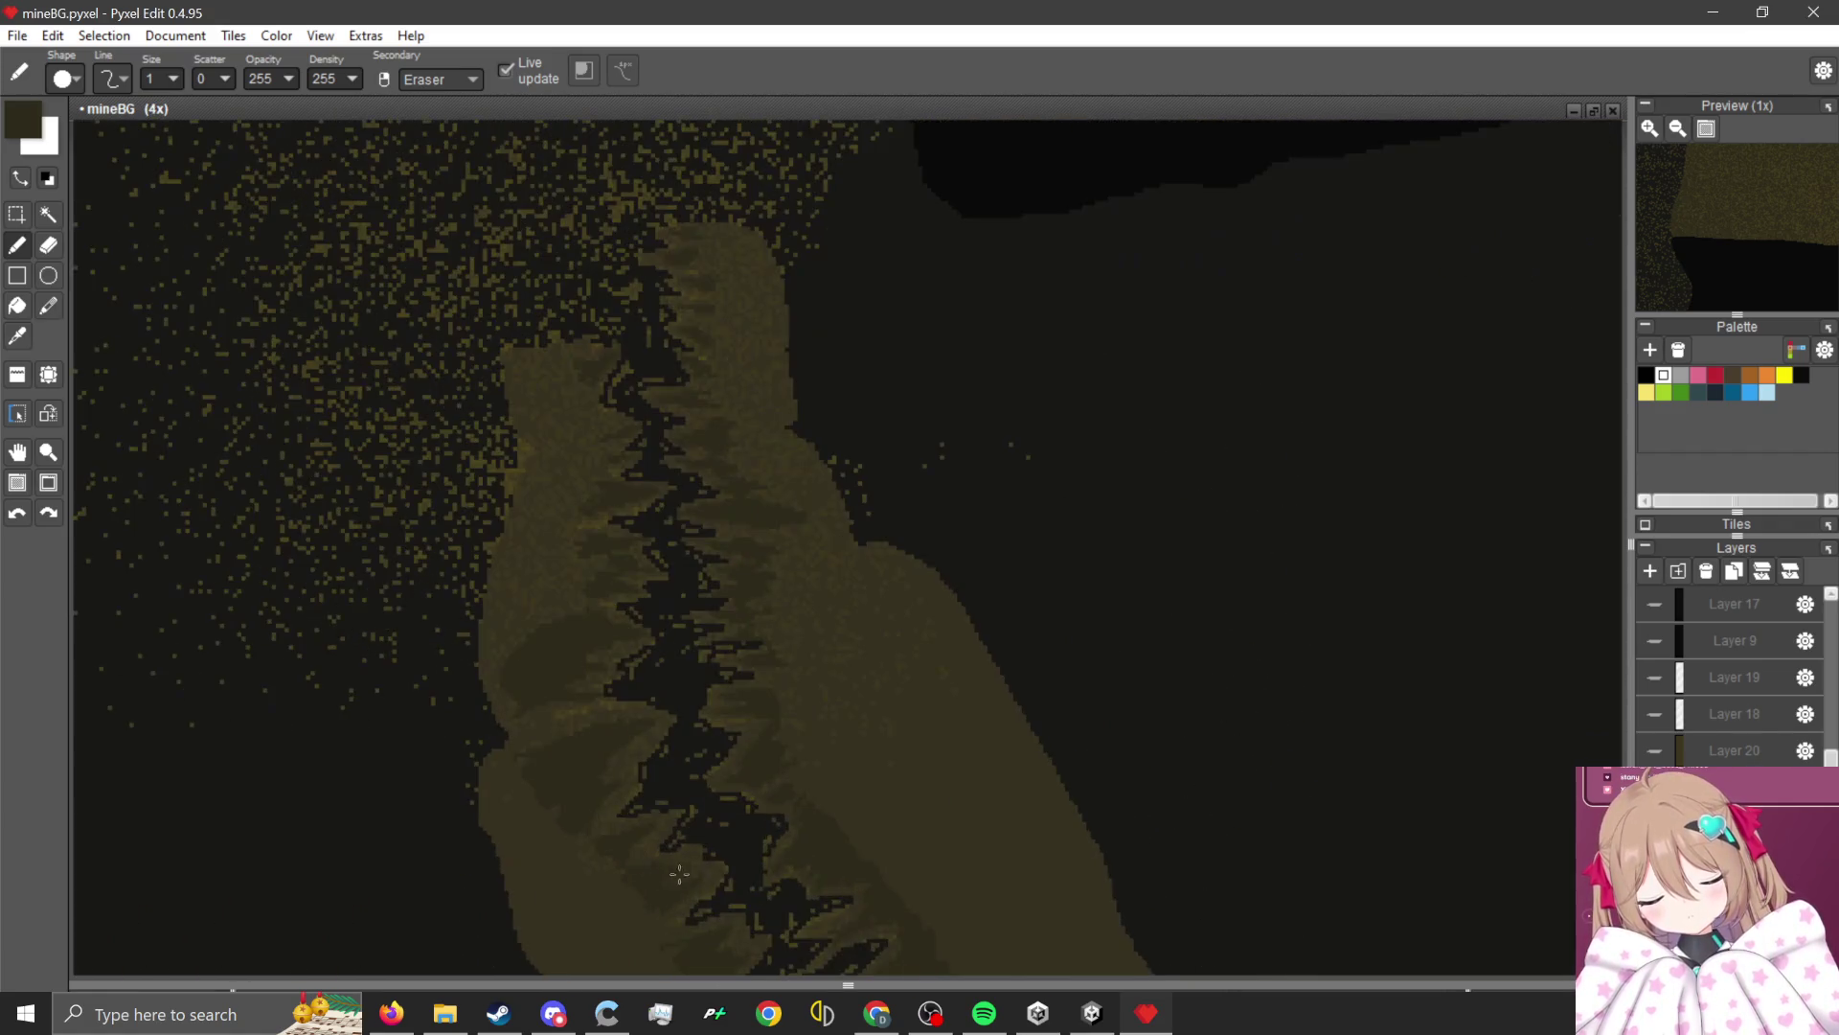
Sample a colour from the canvas and switch between the selection and pixel-drawing tools.
{"action": "scroll", "coordinate": [734, 745], "scroll_direction": "up", "scroll_amount": 5}
{"action": "key", "text": "alt"}
{"action": "scroll", "coordinate": [731, 730], "scroll_direction": "down", "scroll_amount": 4}
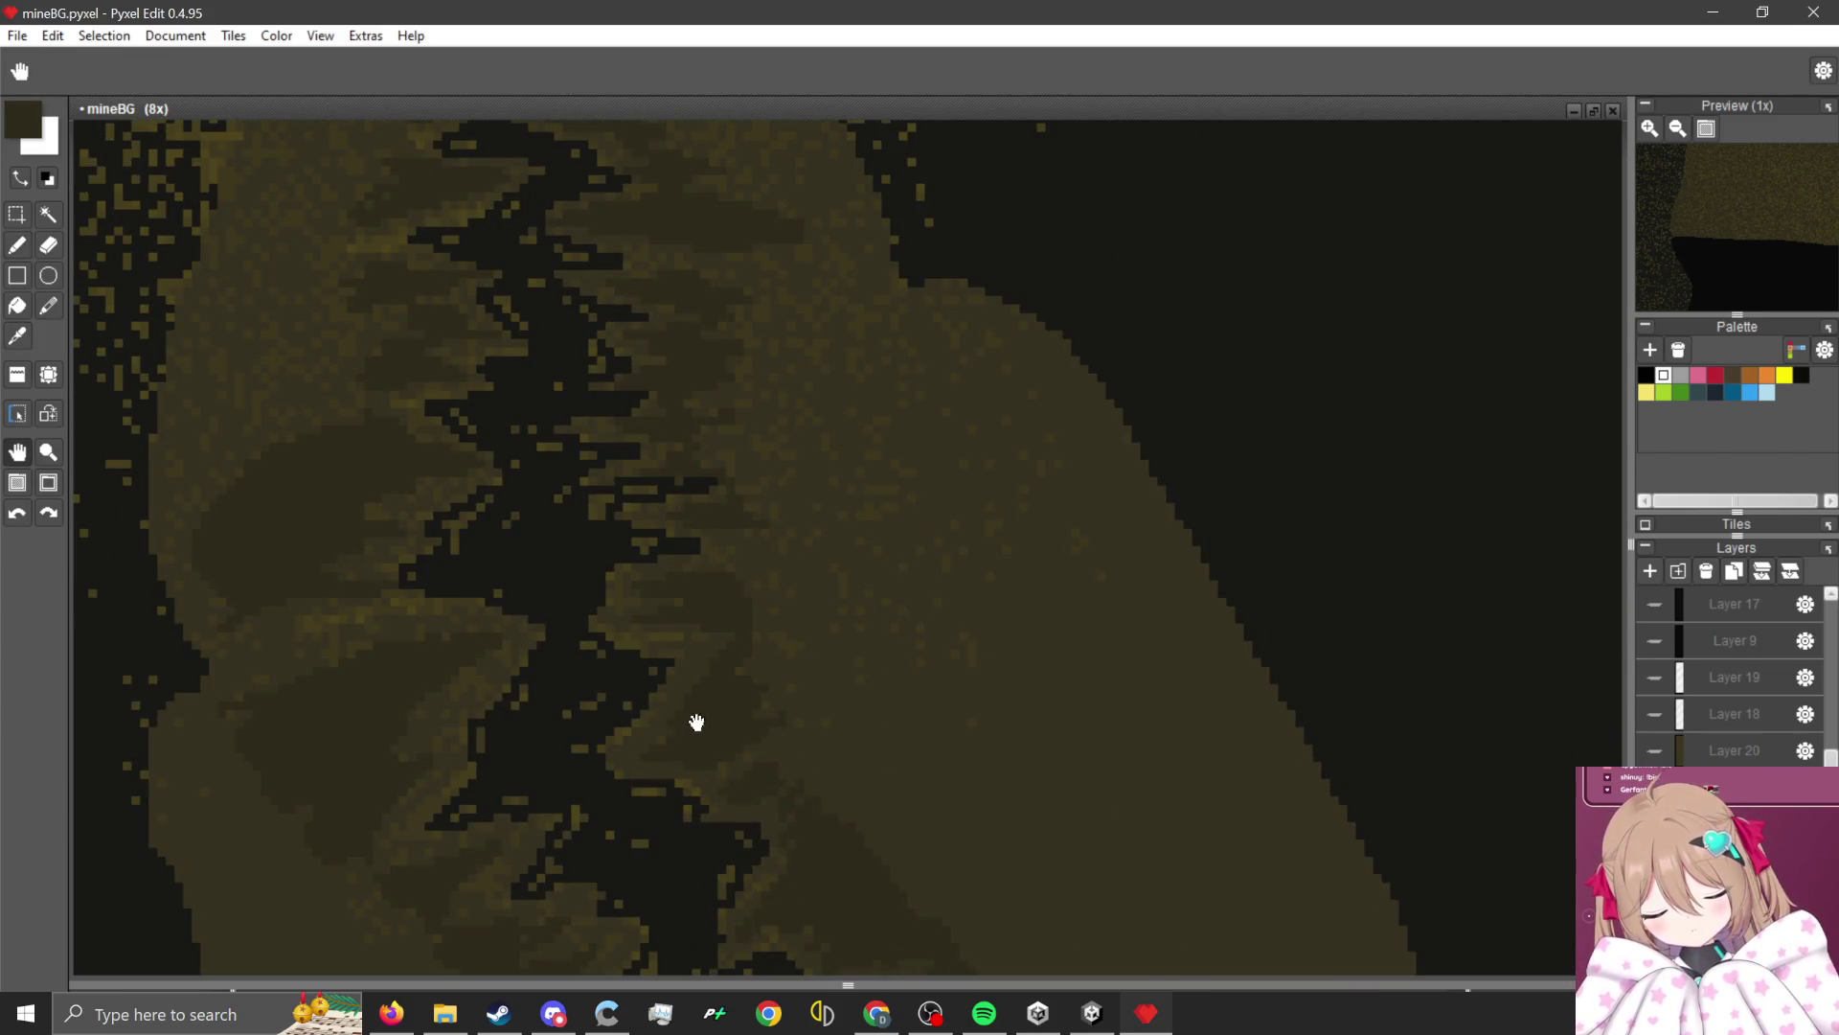
{"action": "scroll", "coordinate": [920, 451], "scroll_direction": "up", "scroll_amount": 2}
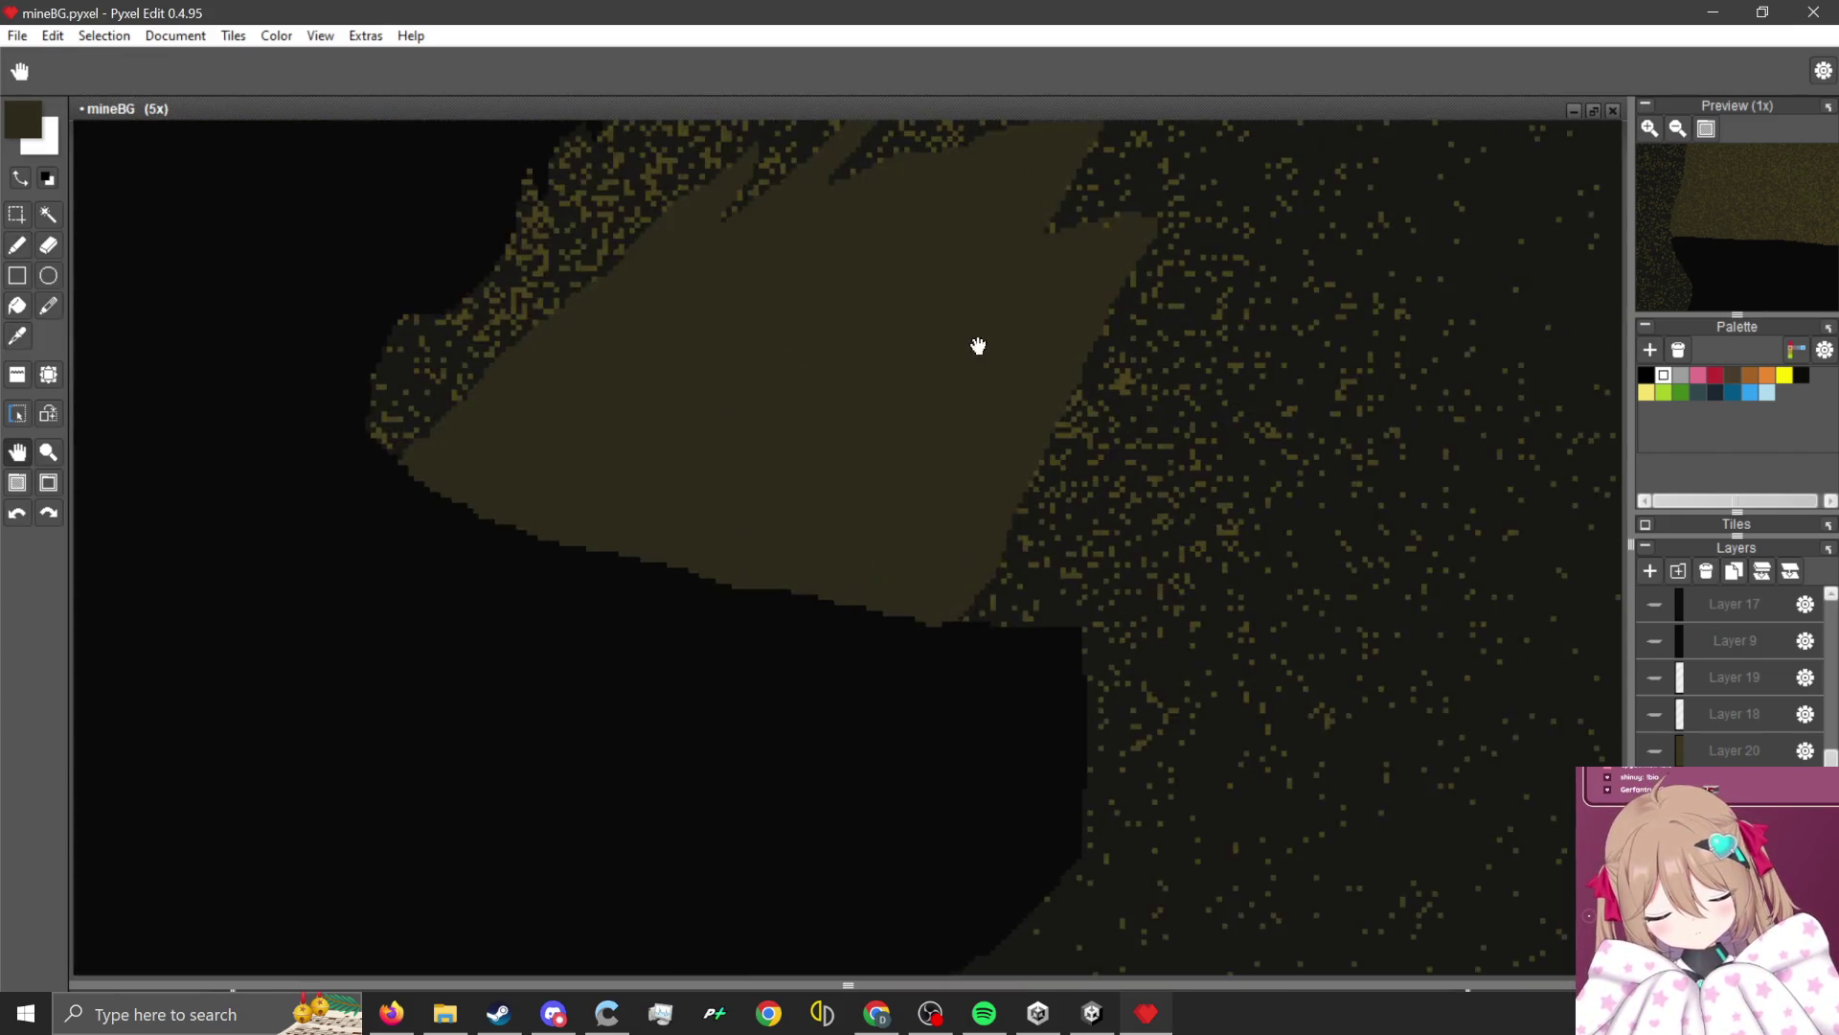
{"action": "left_click", "coordinate": [31, 246]}
{"action": "scroll", "coordinate": [926, 501], "scroll_direction": "up", "scroll_amount": 4}
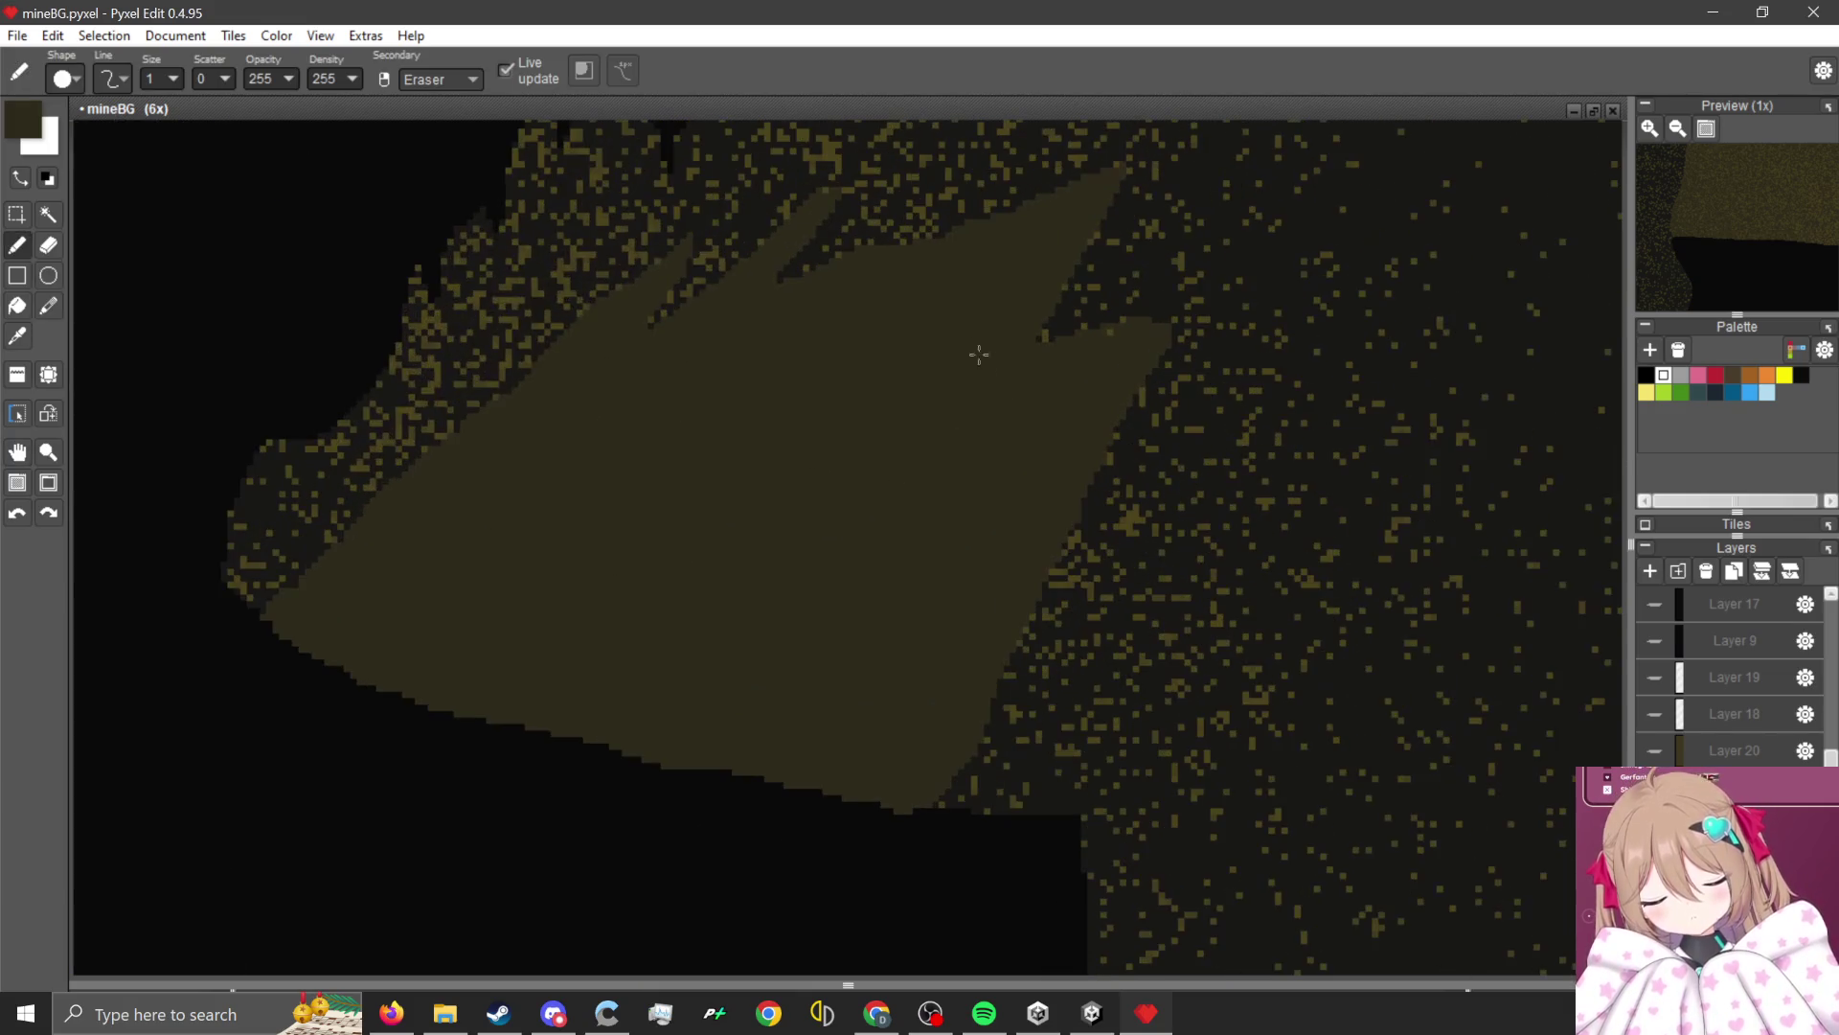
{"action": "scroll", "coordinate": [1143, 327], "scroll_direction": "down", "scroll_amount": 1}
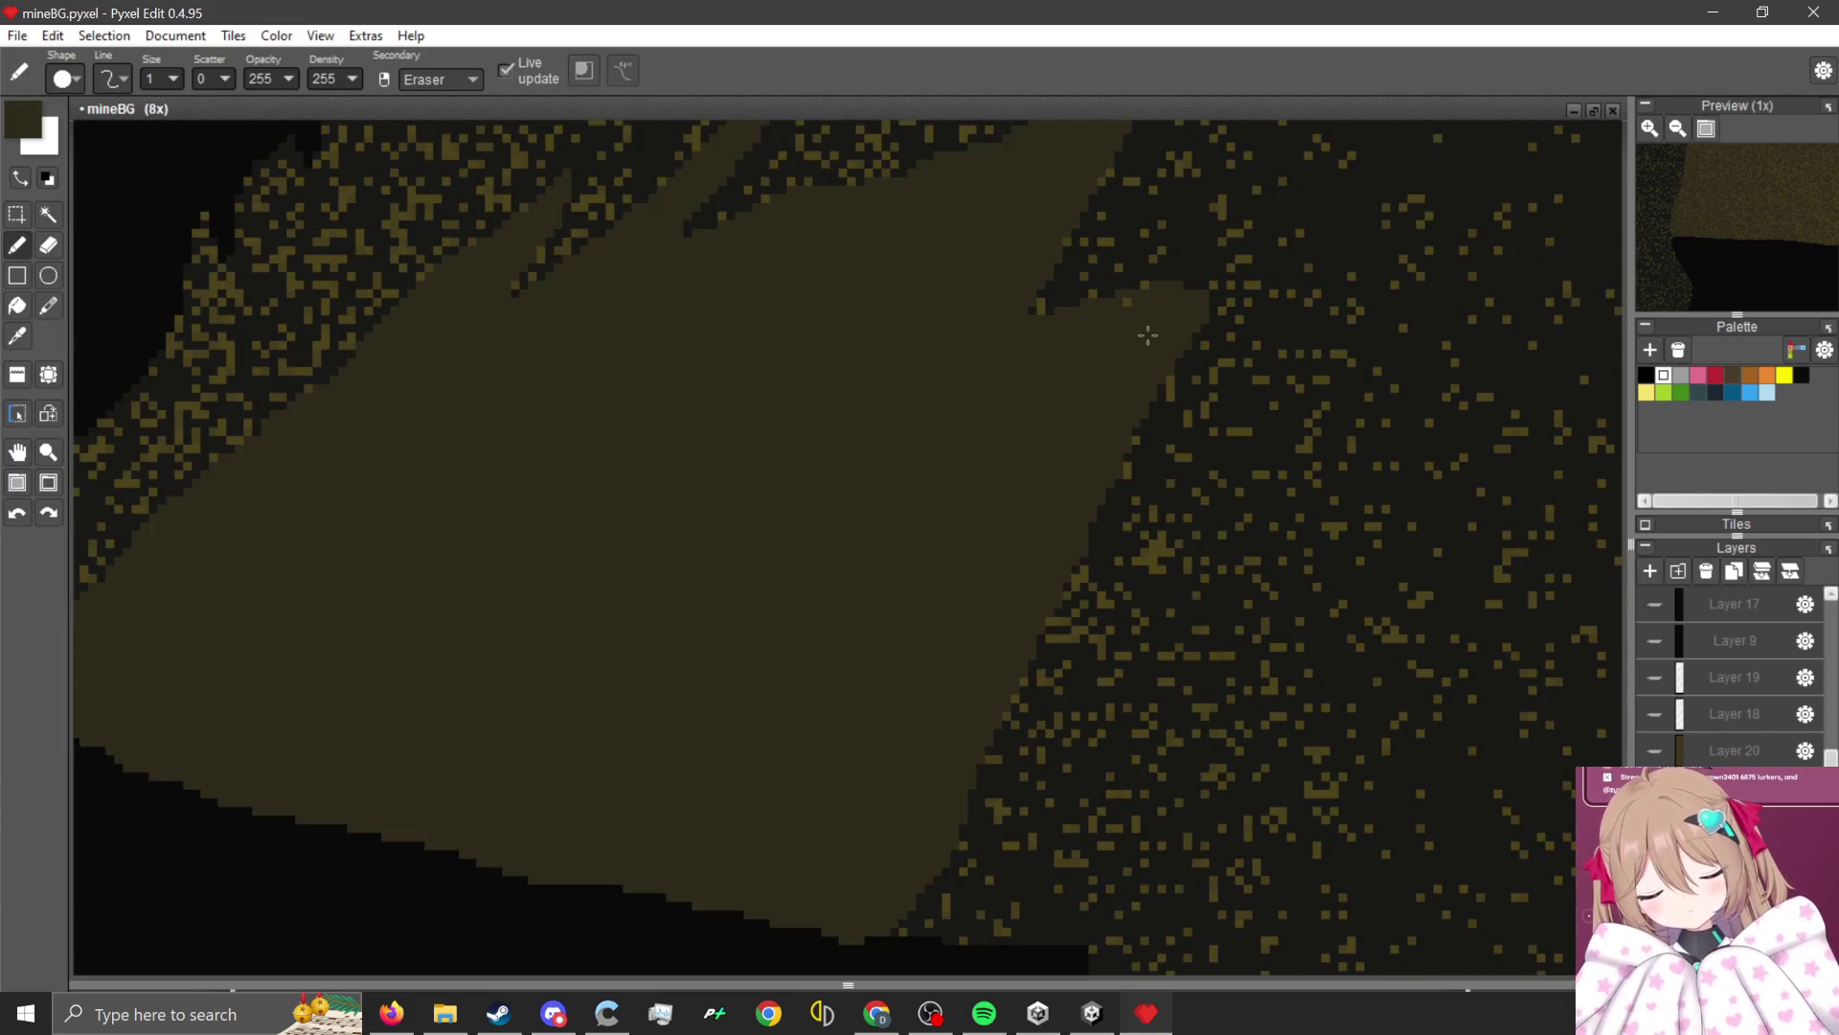
{"action": "scroll", "coordinate": [827, 336], "scroll_direction": "down", "scroll_amount": 1}
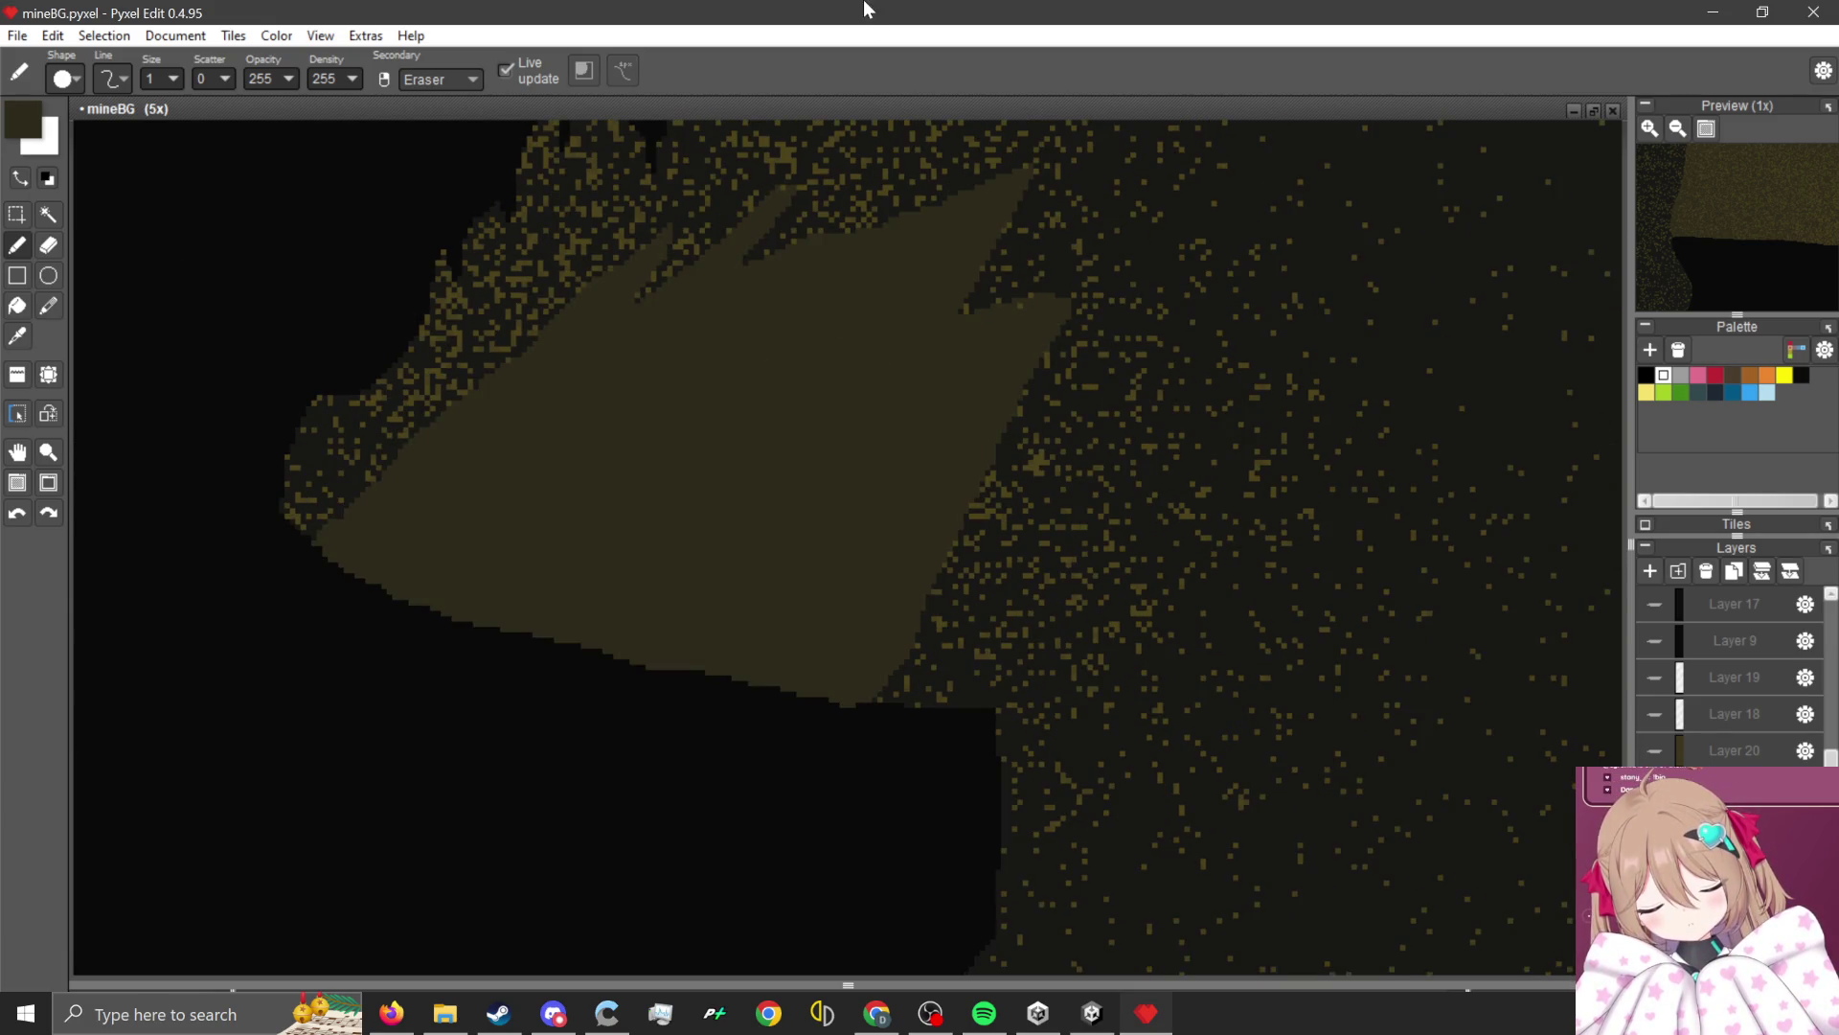
{"action": "left_click", "coordinate": [16, 217]}
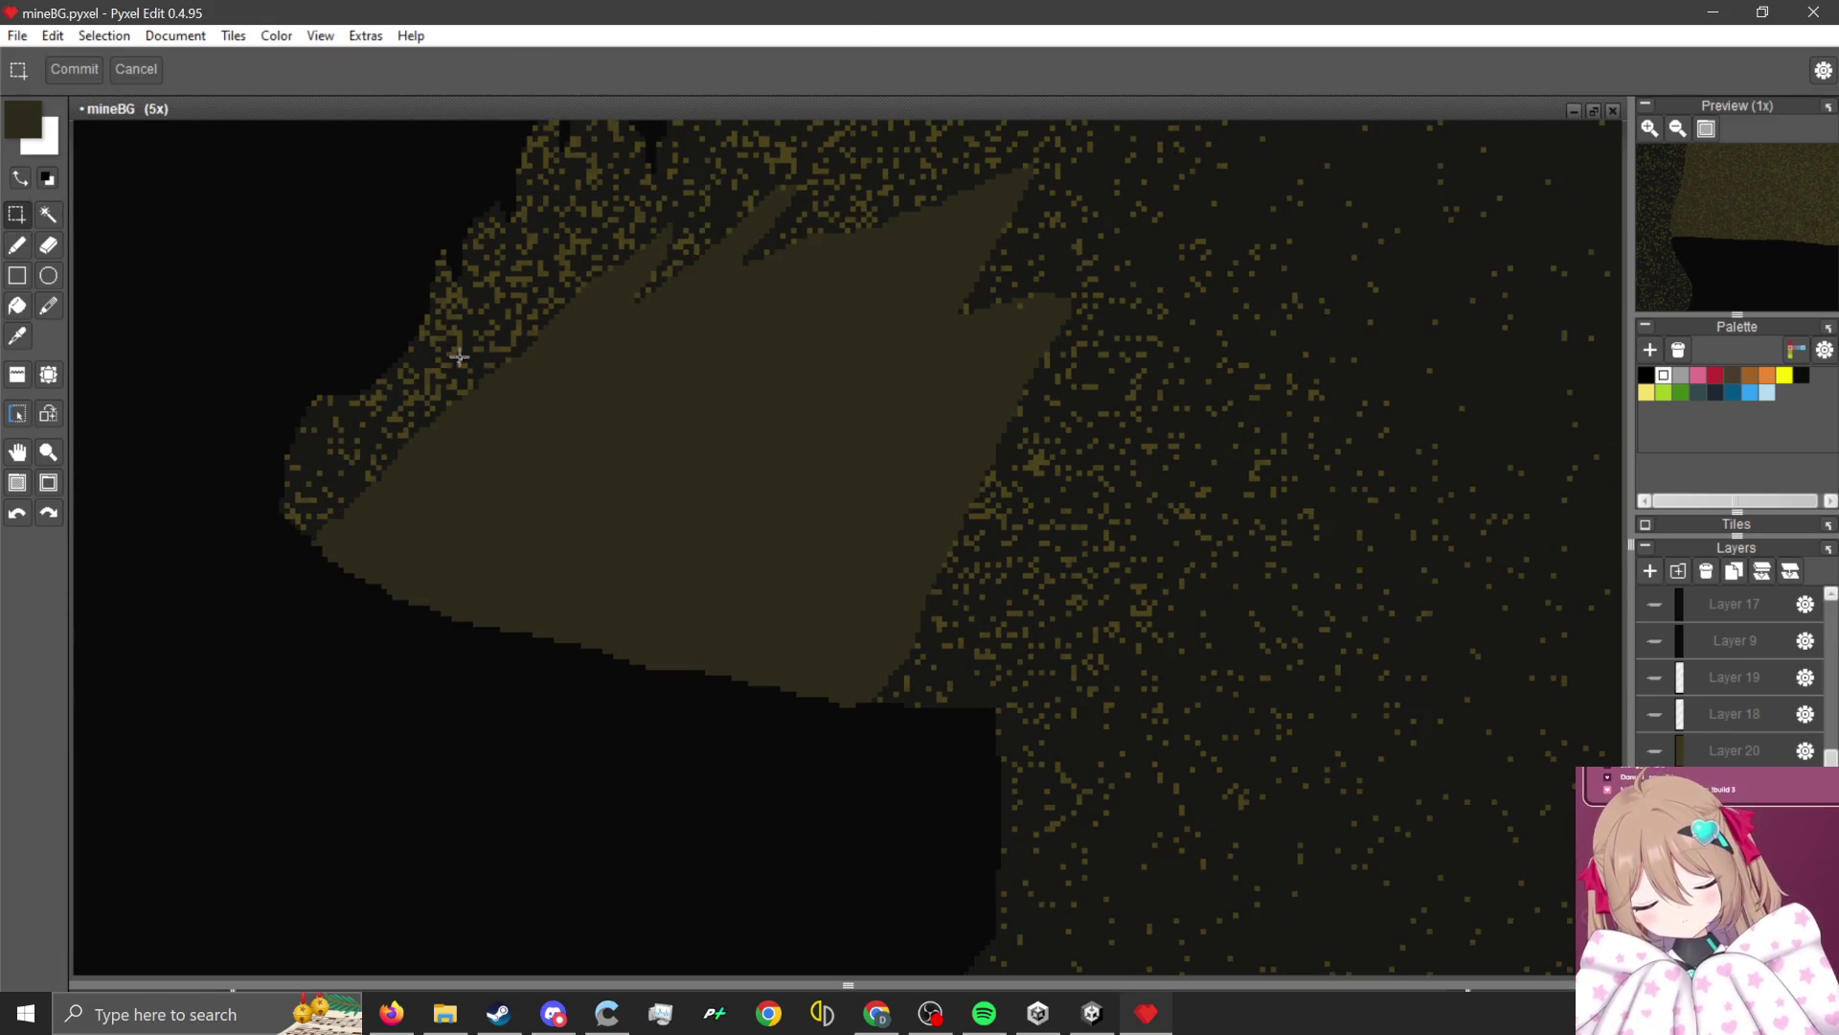
{"action": "scroll", "coordinate": [460, 360], "scroll_direction": "down", "scroll_amount": 1}
{"action": "left_click", "coordinate": [17, 245]}
{"action": "scroll", "coordinate": [763, 392], "scroll_direction": "up", "scroll_amount": 1}
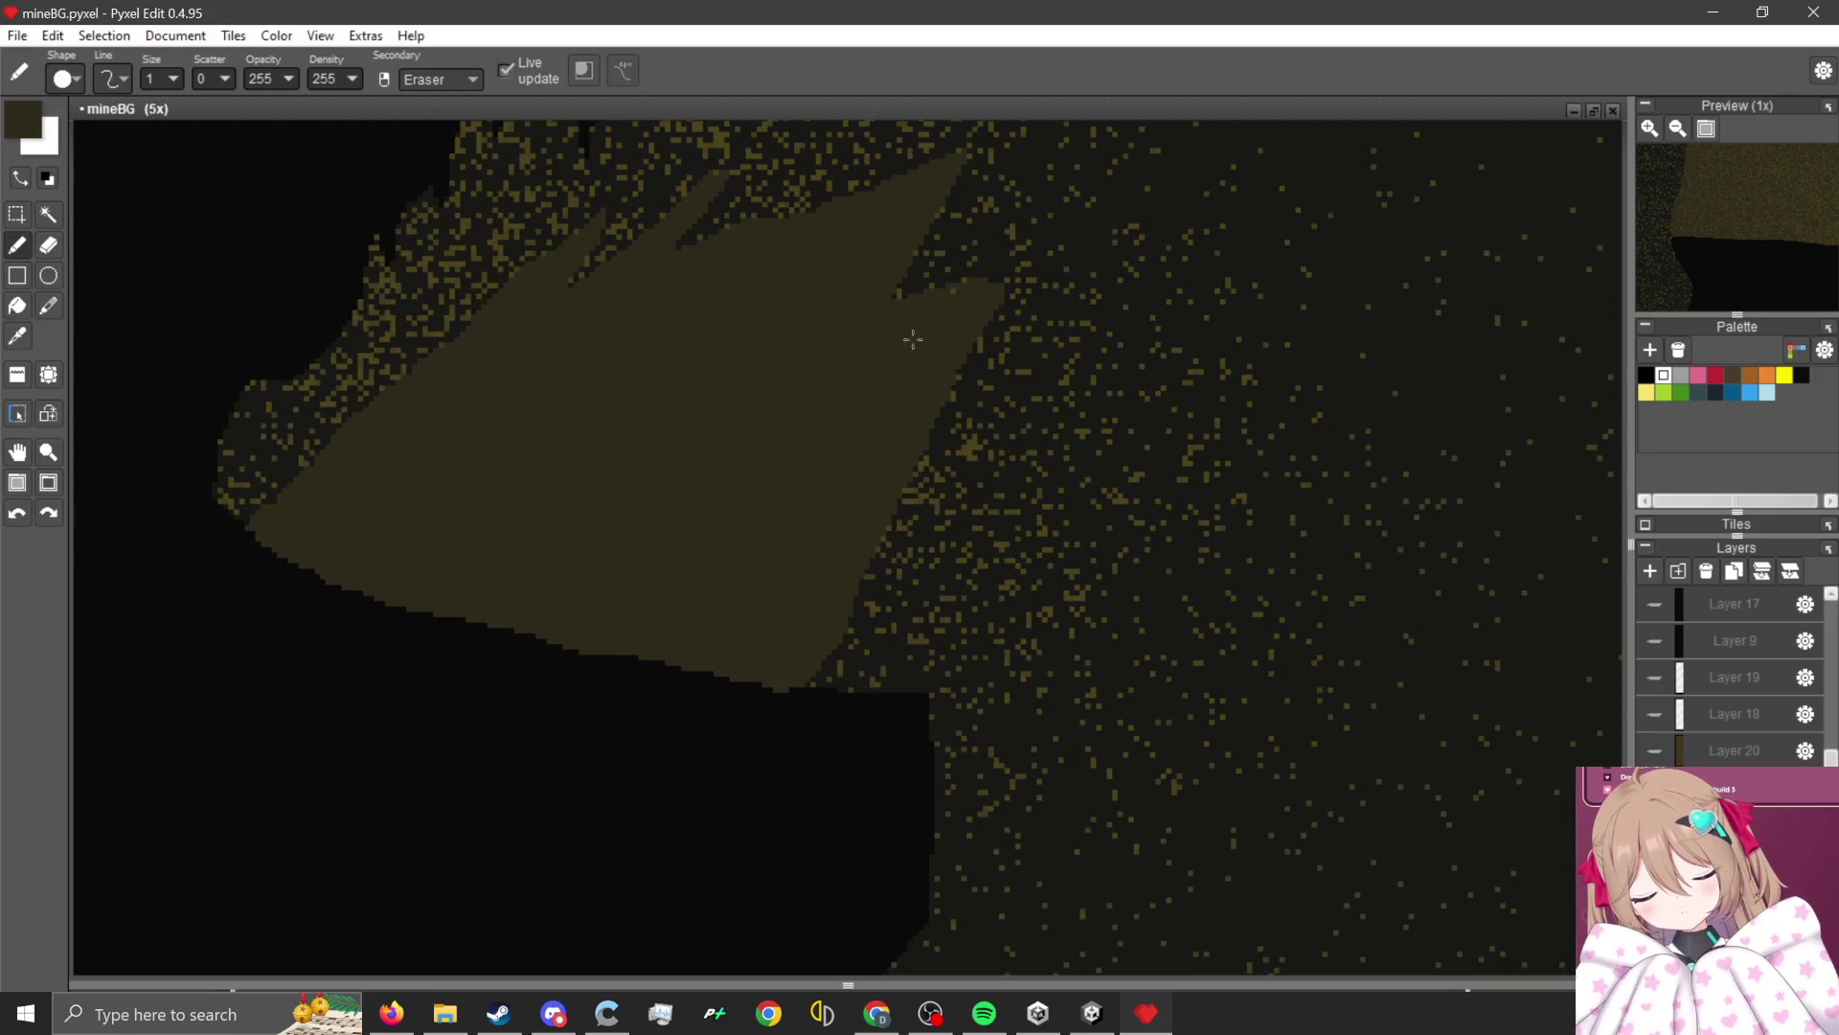
{"action": "scroll", "coordinate": [913, 339], "scroll_direction": "up", "scroll_amount": 1}
{"action": "scroll", "coordinate": [766, 517], "scroll_direction": "down", "scroll_amount": 2}
{"action": "scroll", "coordinate": [613, 688], "scroll_direction": "up", "scroll_amount": 1}
{"action": "scroll", "coordinate": [613, 688], "scroll_direction": "up", "scroll_amount": 1}
Pick up the lighter brown from the cracked rock for the slab's inner outline.
{"action": "key", "text": "alt"}
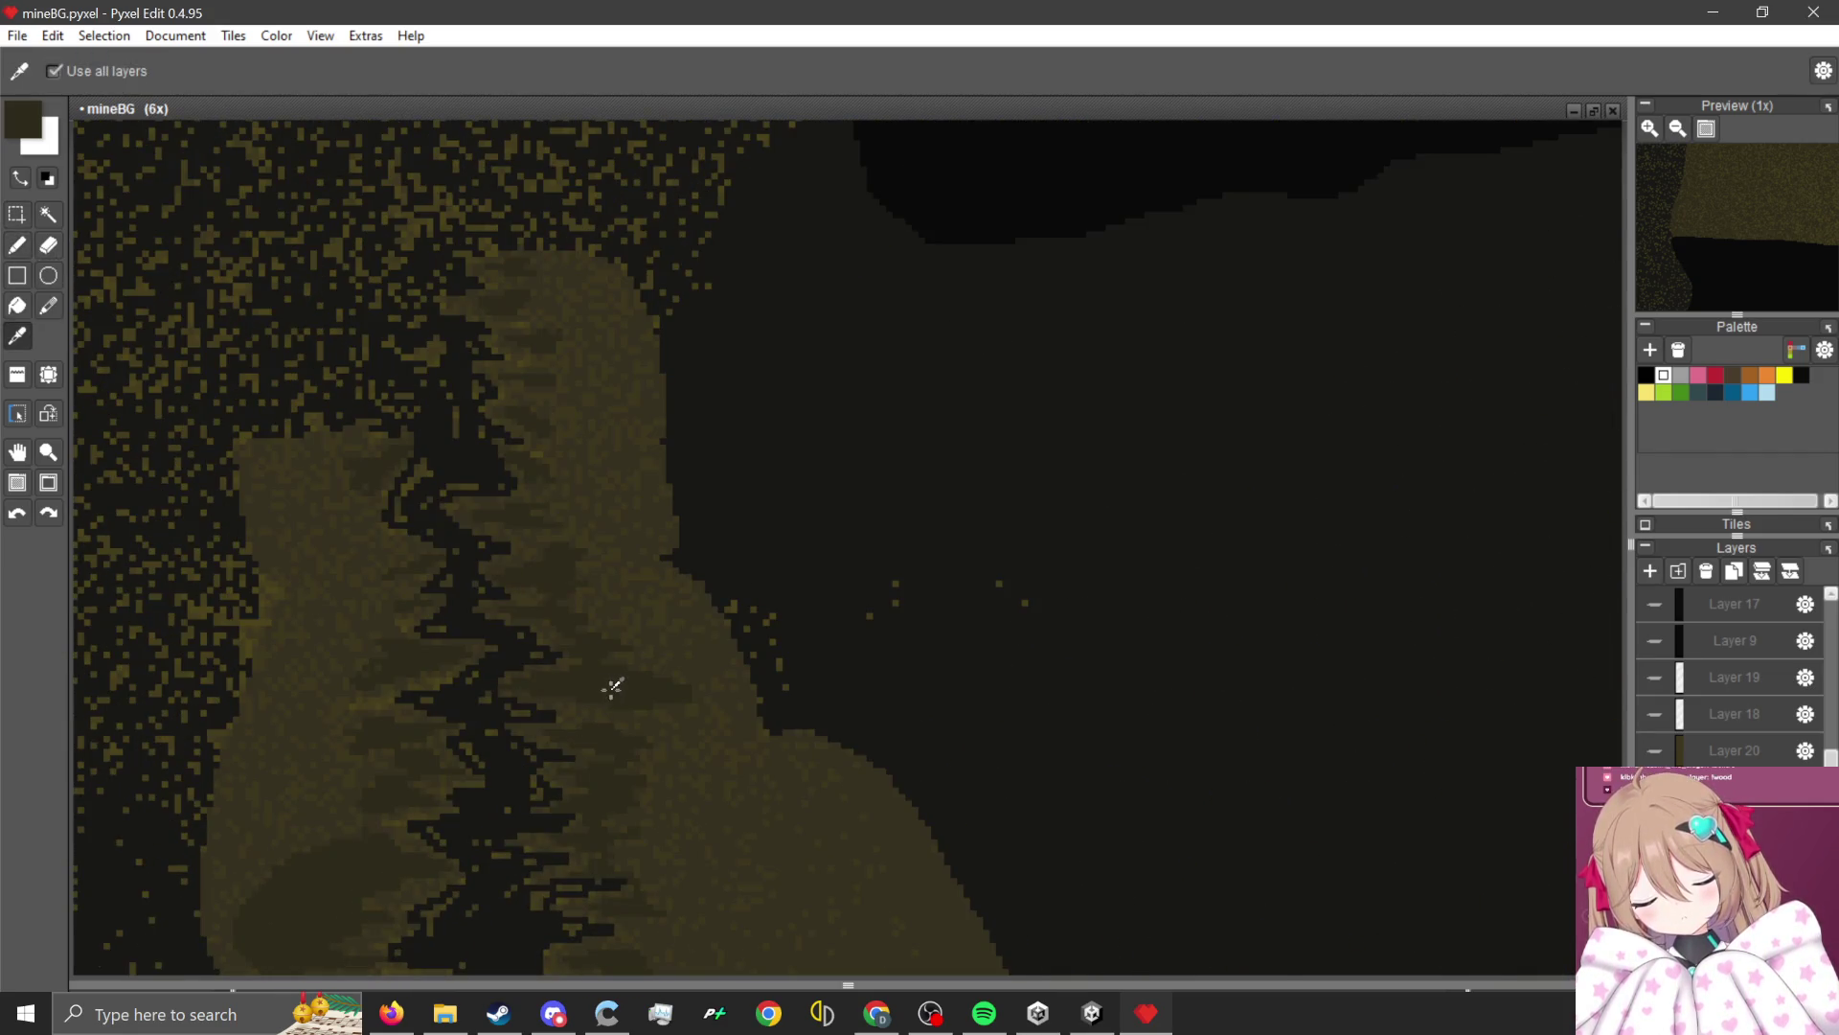
{"action": "scroll", "coordinate": [439, 758], "scroll_direction": "down", "scroll_amount": 4}
{"action": "scroll", "coordinate": [995, 323], "scroll_direction": "up", "scroll_amount": 3}
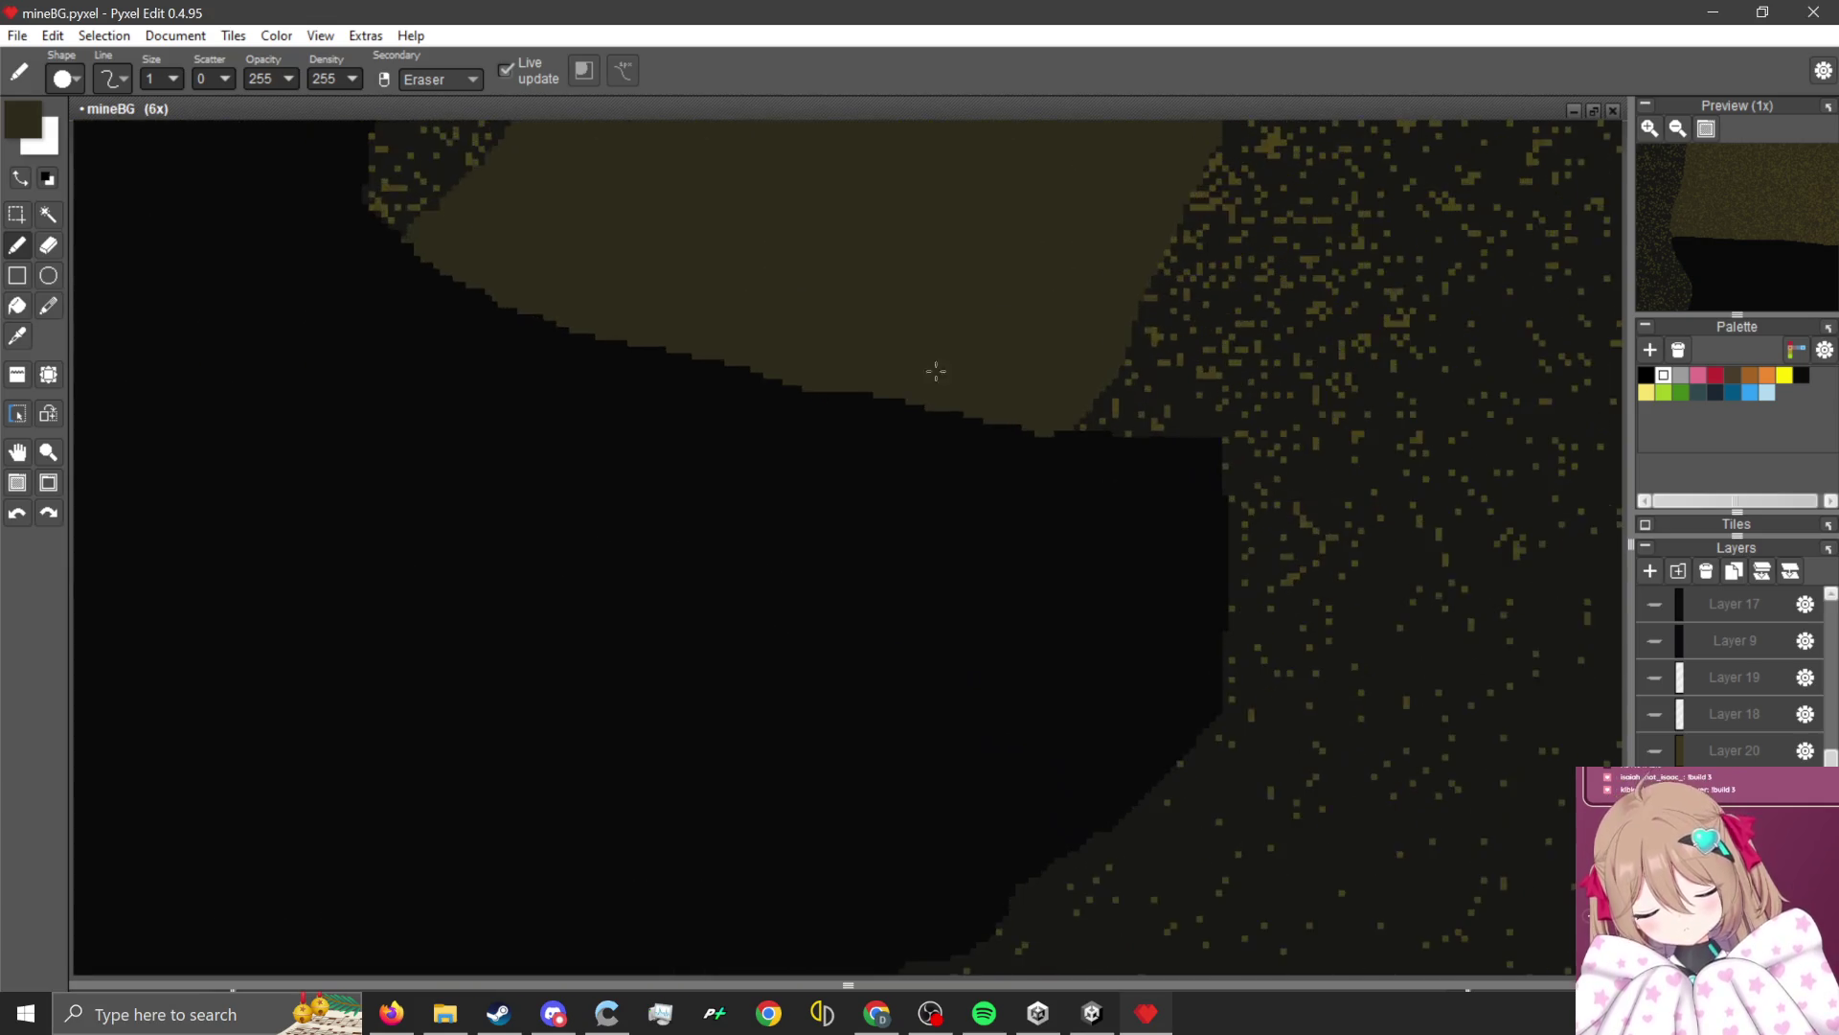
{"action": "scroll", "coordinate": [936, 374], "scroll_direction": "up", "scroll_amount": 2}
{"action": "scroll", "coordinate": [981, 296], "scroll_direction": "up", "scroll_amount": 2}
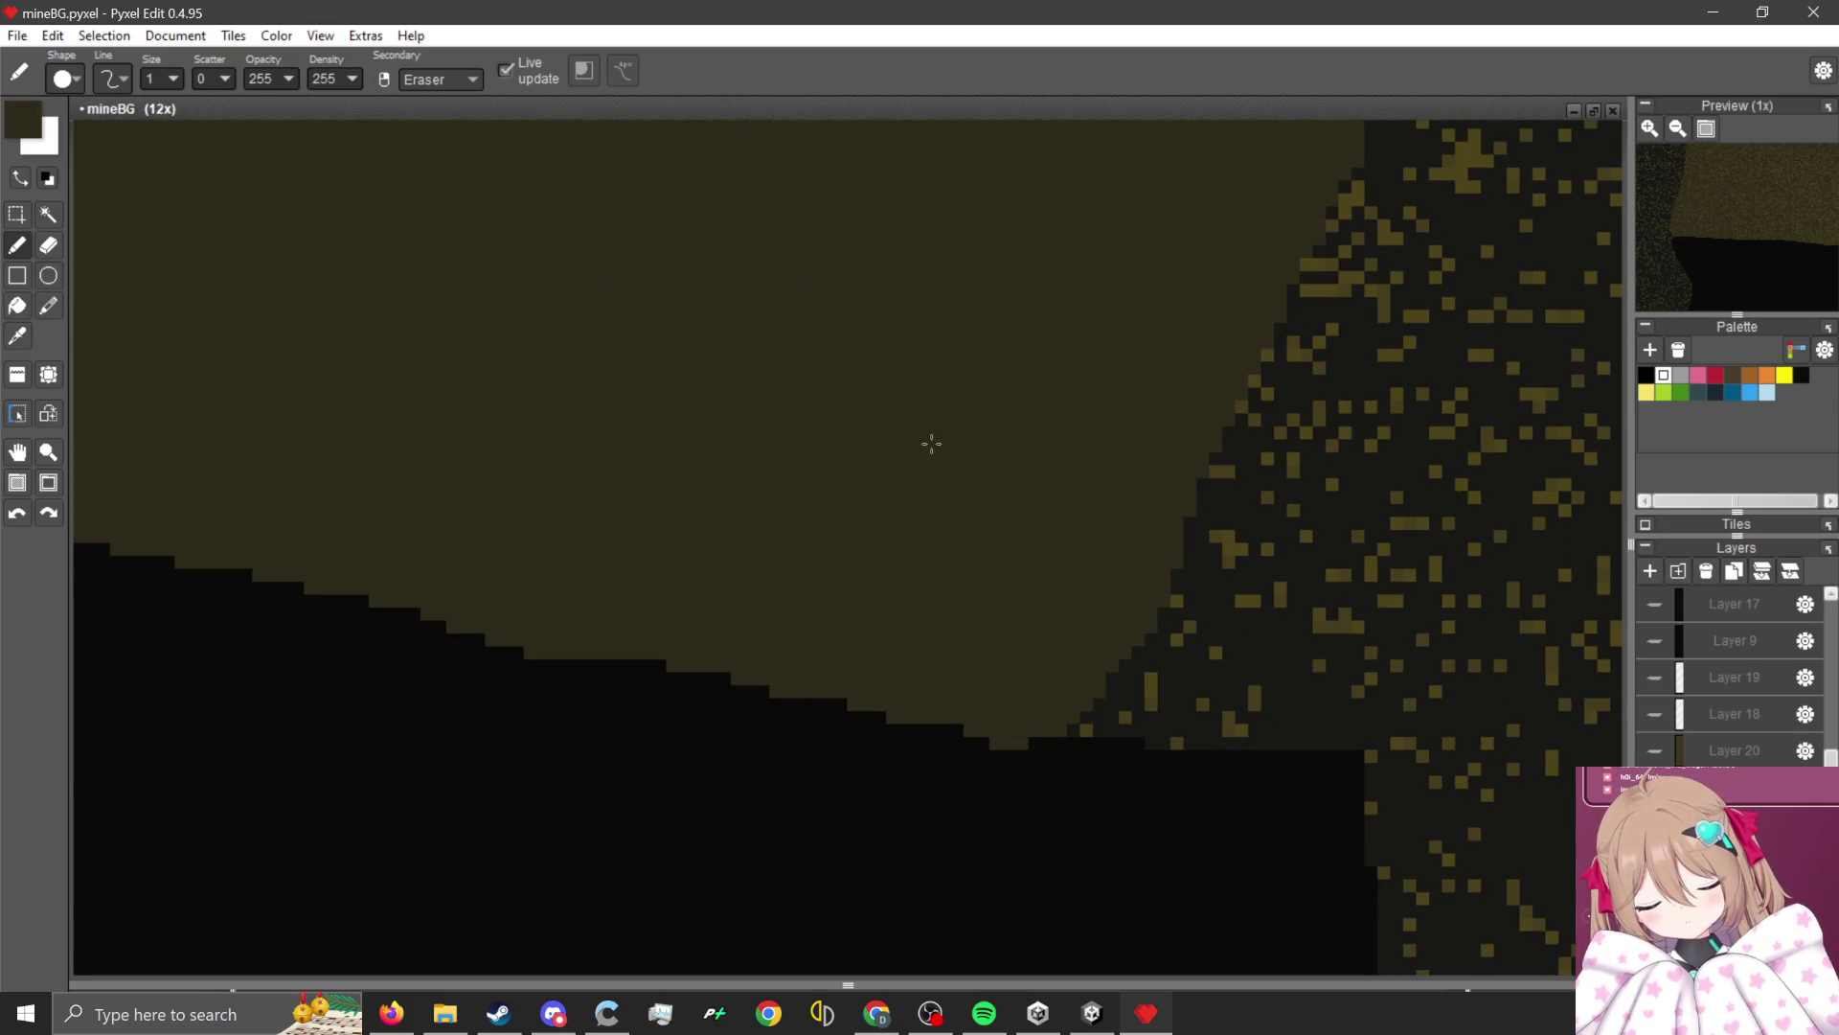
{"action": "scroll", "coordinate": [1121, 325], "scroll_direction": "down", "scroll_amount": 2}
{"action": "scroll", "coordinate": [821, 657], "scroll_direction": "down", "scroll_amount": 1}
{"action": "scroll", "coordinate": [707, 652], "scroll_direction": "up", "scroll_amount": 2}
{"action": "key", "text": "alt"}
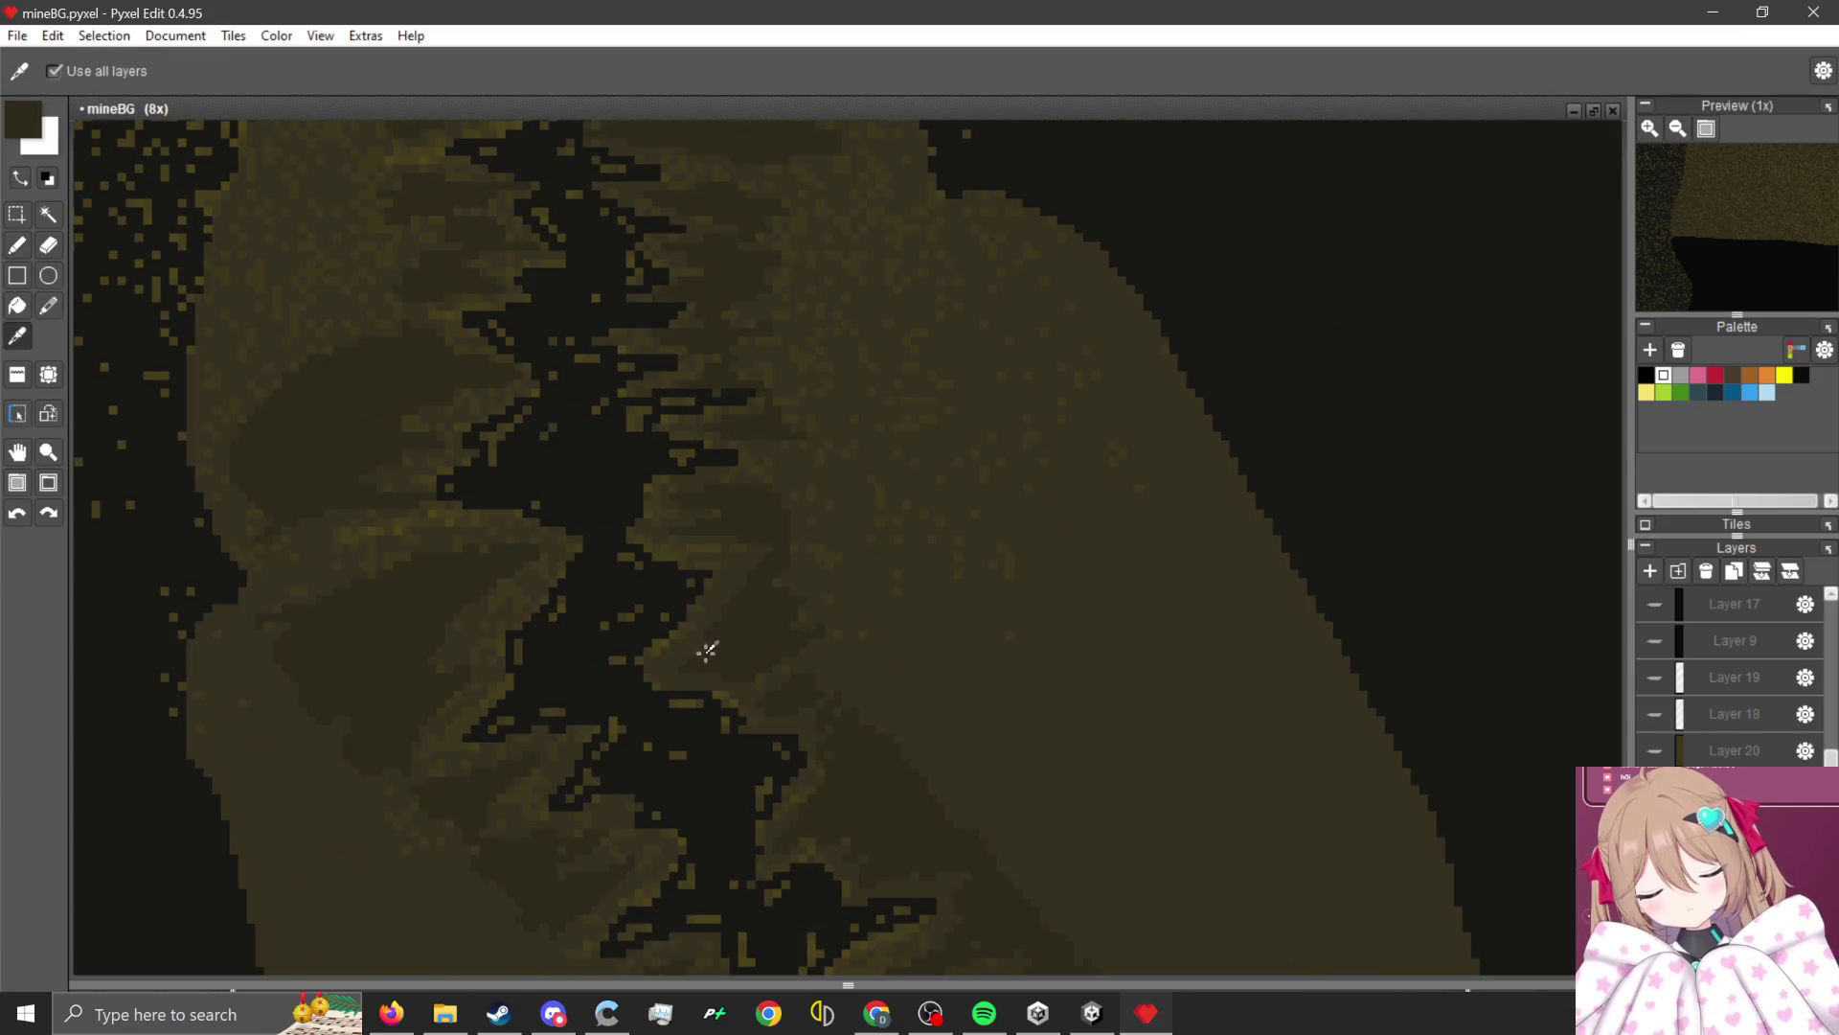
{"action": "scroll", "coordinate": [870, 521], "scroll_direction": "down", "scroll_amount": 2}
{"action": "scroll", "coordinate": [978, 320], "scroll_direction": "up", "scroll_amount": 2}
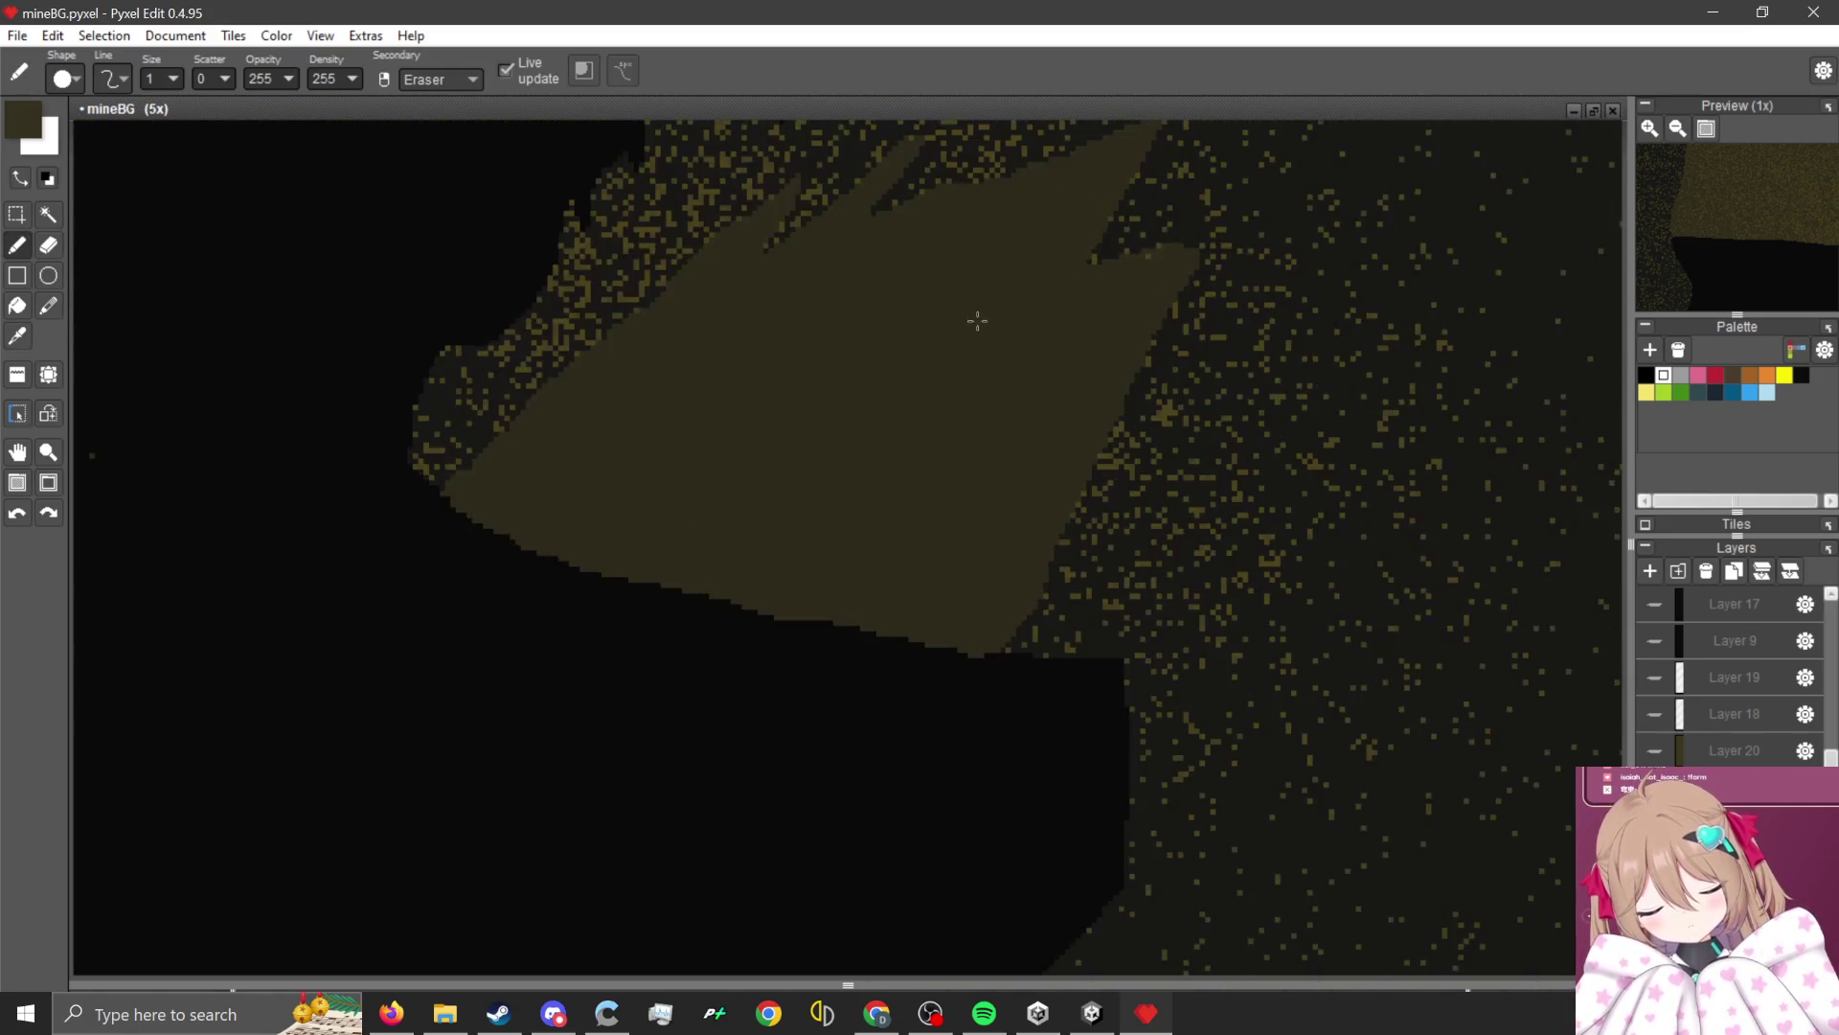
{"action": "scroll", "coordinate": [990, 378], "scroll_direction": "up", "scroll_amount": 1}
{"action": "scroll", "coordinate": [1039, 385], "scroll_direction": "up", "scroll_amount": 1}
{"action": "scroll", "coordinate": [1040, 384], "scroll_direction": "down", "scroll_amount": 3}
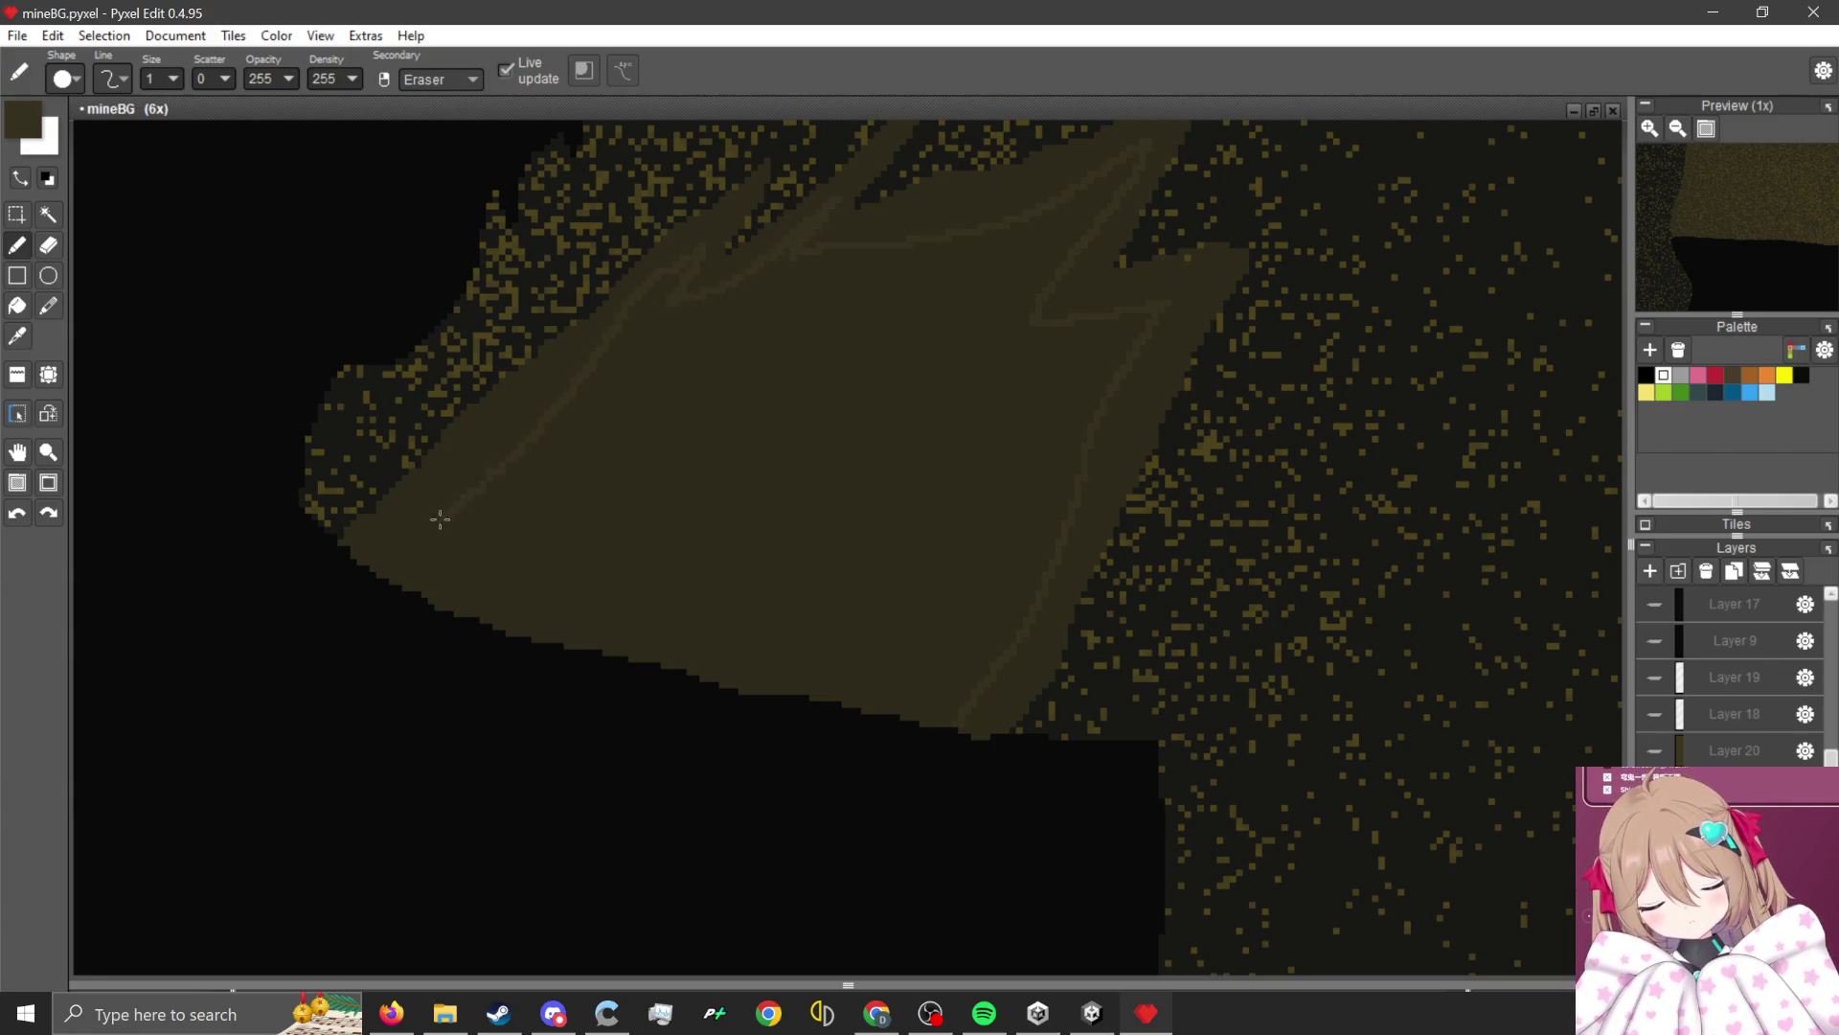
{"action": "scroll", "coordinate": [401, 420], "scroll_direction": "up", "scroll_amount": 1}
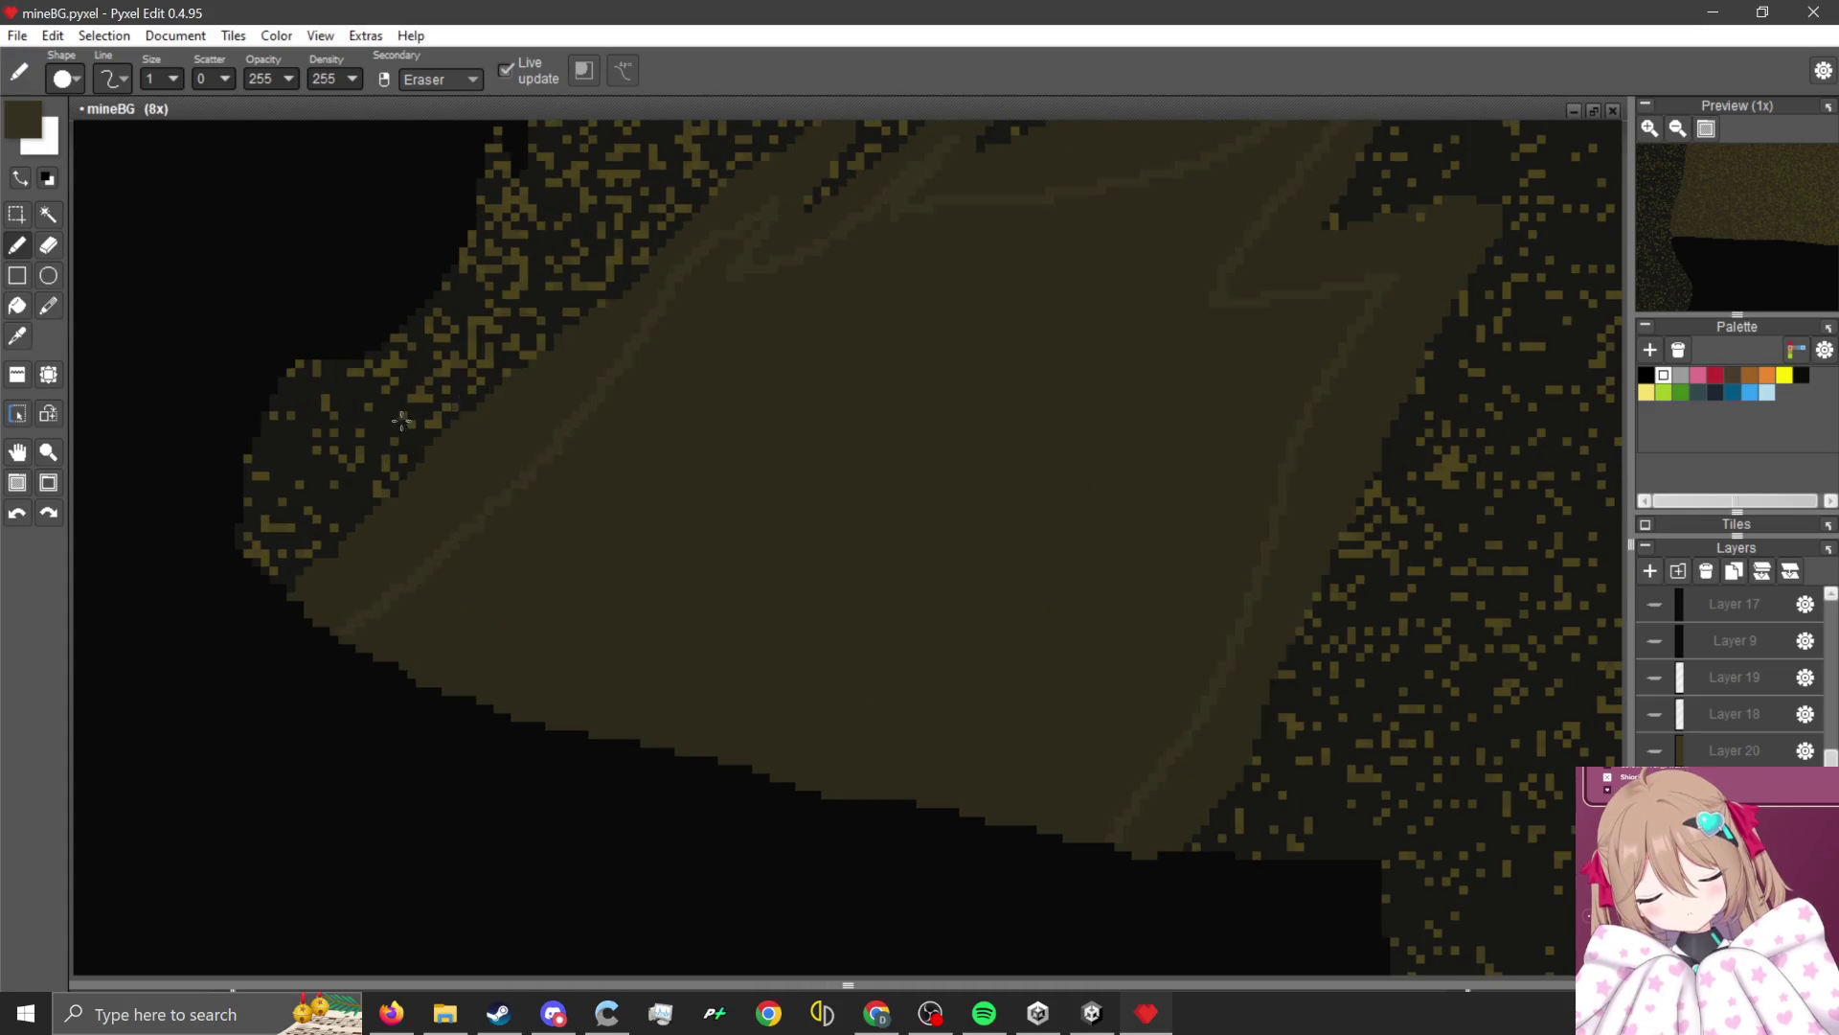
Sample a lighter olive from the artwork and draw jagged zigzag lines across the rock slab.
{"action": "left_click", "coordinate": [16, 306]}
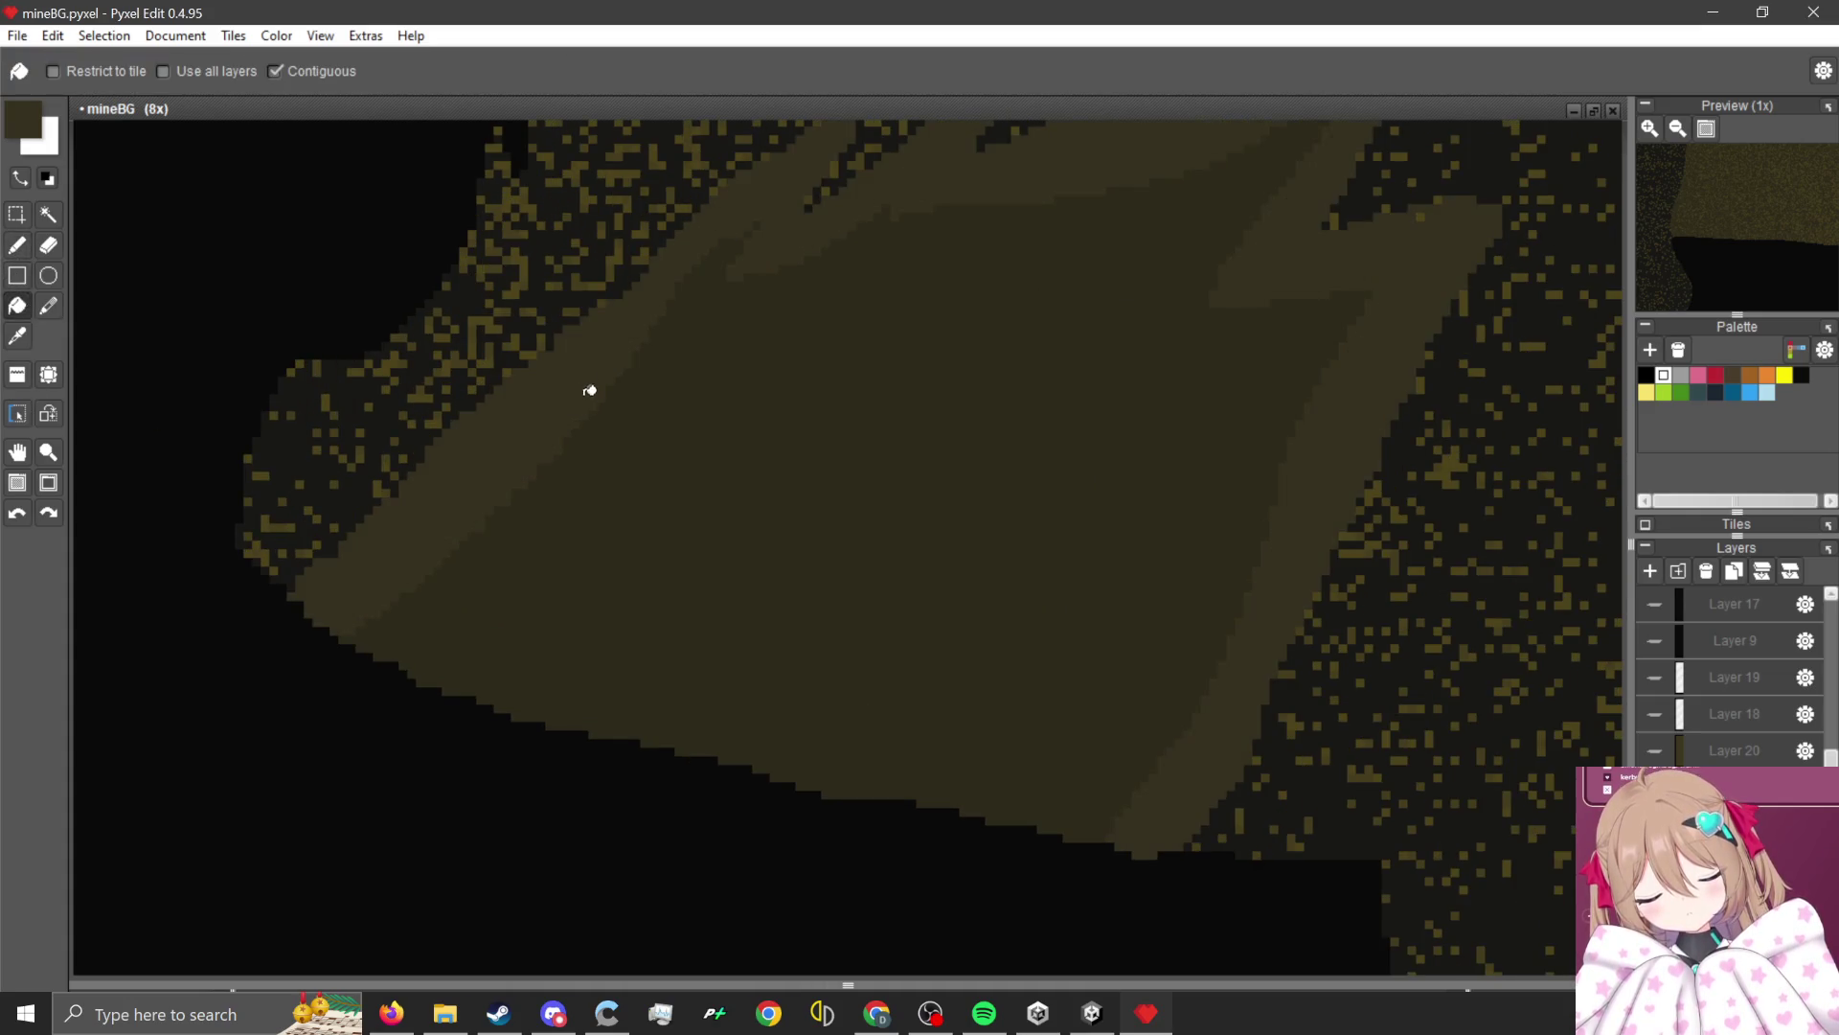
{"action": "scroll", "coordinate": [590, 390], "scroll_direction": "down", "scroll_amount": 1}
{"action": "scroll", "coordinate": [997, 312], "scroll_direction": "up", "scroll_amount": 1}
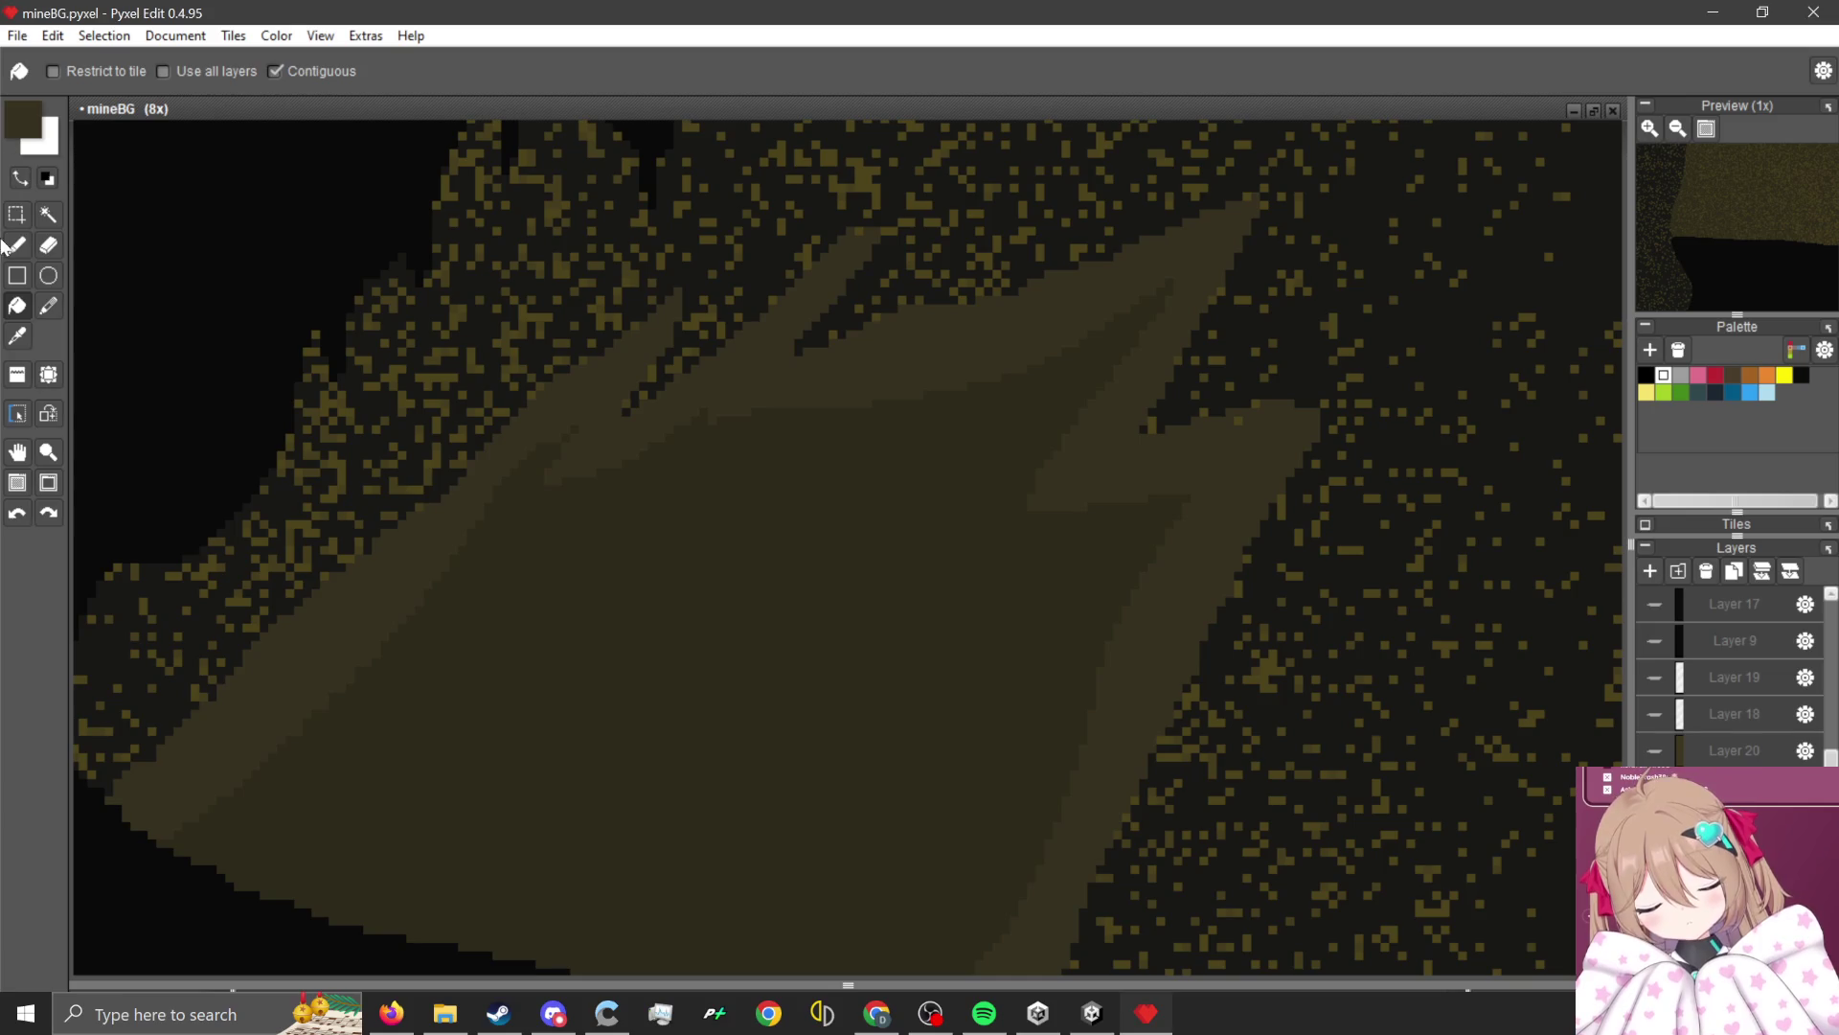
{"action": "left_click", "coordinate": [15, 245]}
{"action": "scroll", "coordinate": [681, 501], "scroll_direction": "up", "scroll_amount": 5}
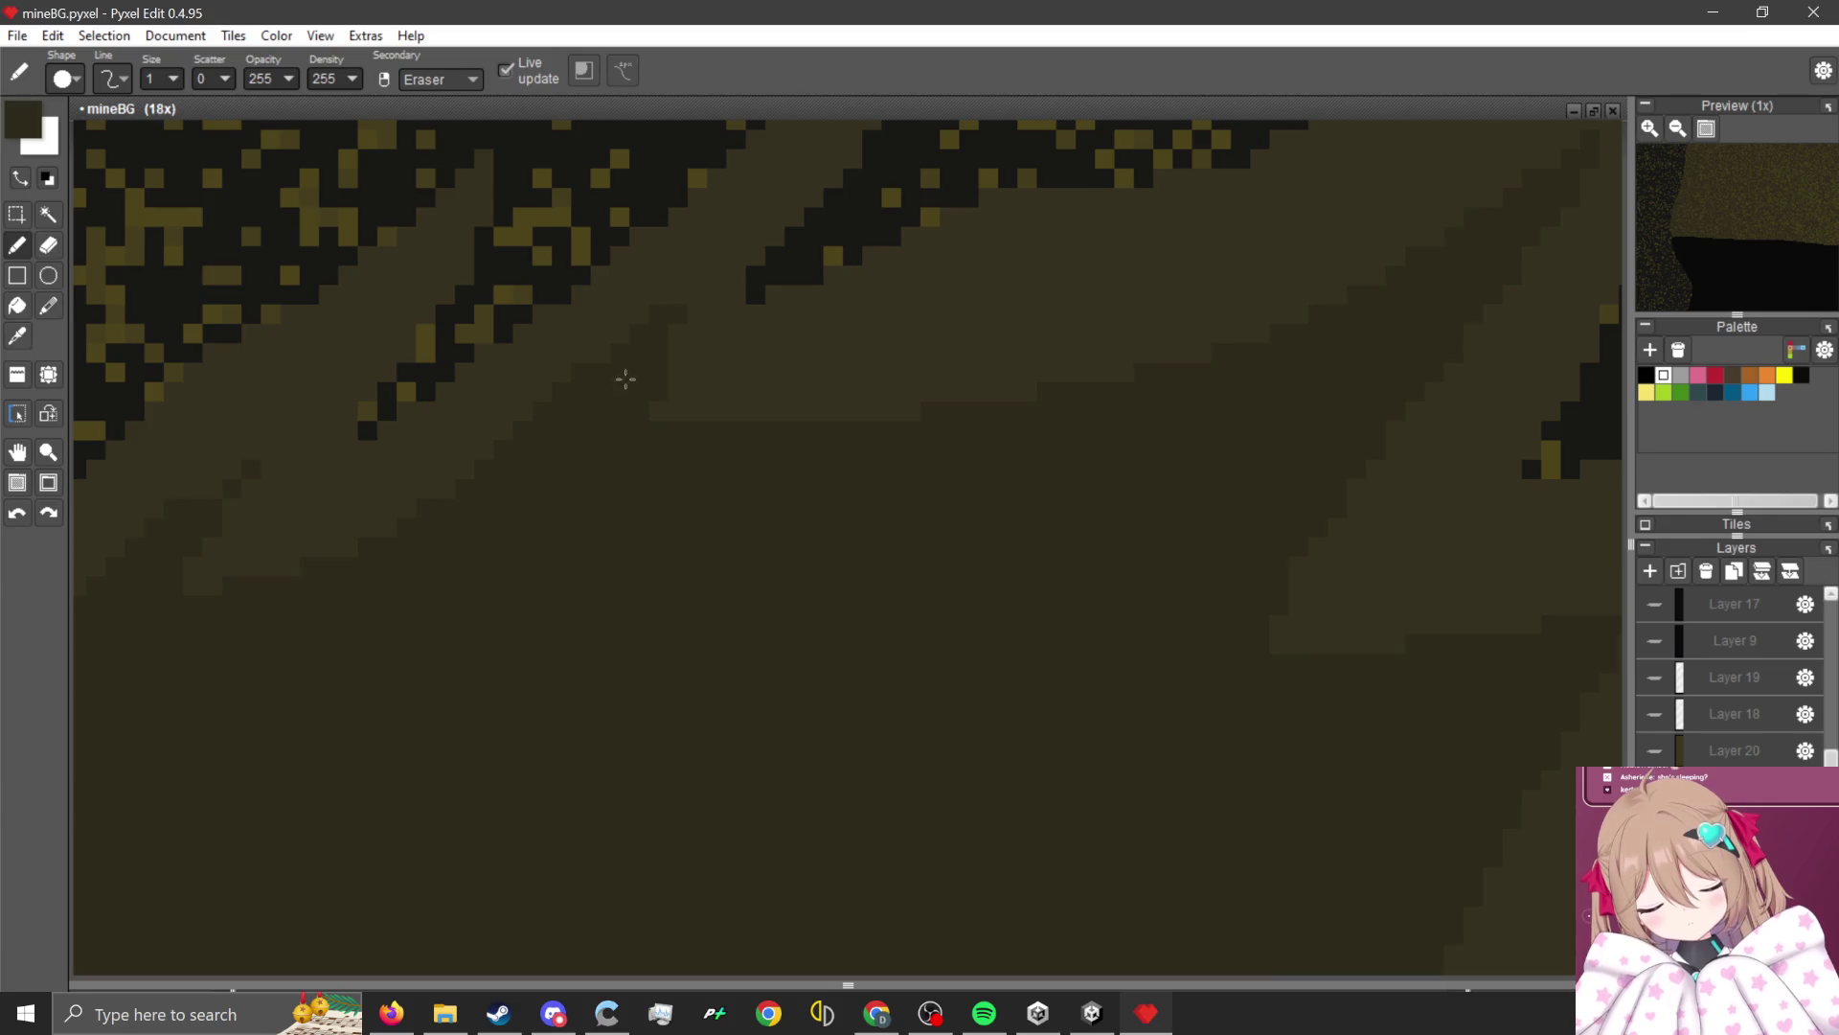
{"action": "scroll", "coordinate": [626, 380], "scroll_direction": "down", "scroll_amount": 4}
{"action": "scroll", "coordinate": [817, 365], "scroll_direction": "up", "scroll_amount": 7}
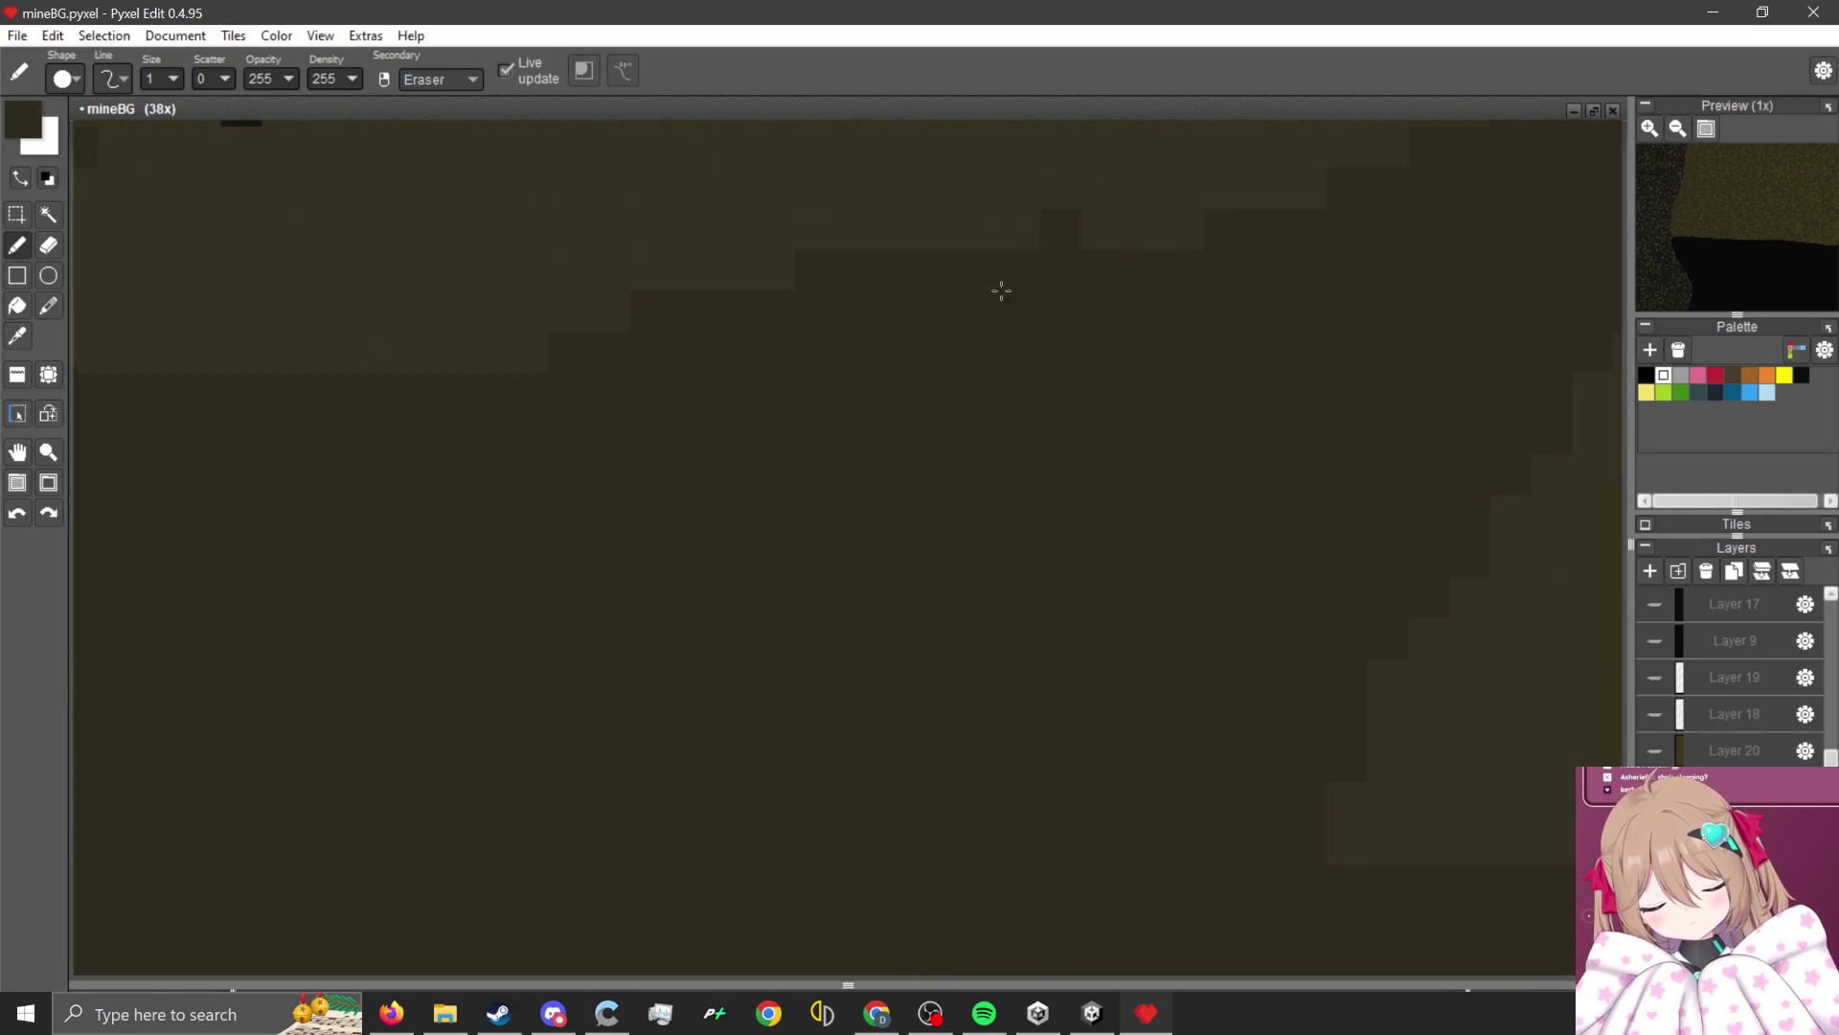
{"action": "scroll", "coordinate": [849, 418], "scroll_direction": "down", "scroll_amount": 4}
{"action": "scroll", "coordinate": [398, 670], "scroll_direction": "up", "scroll_amount": 5}
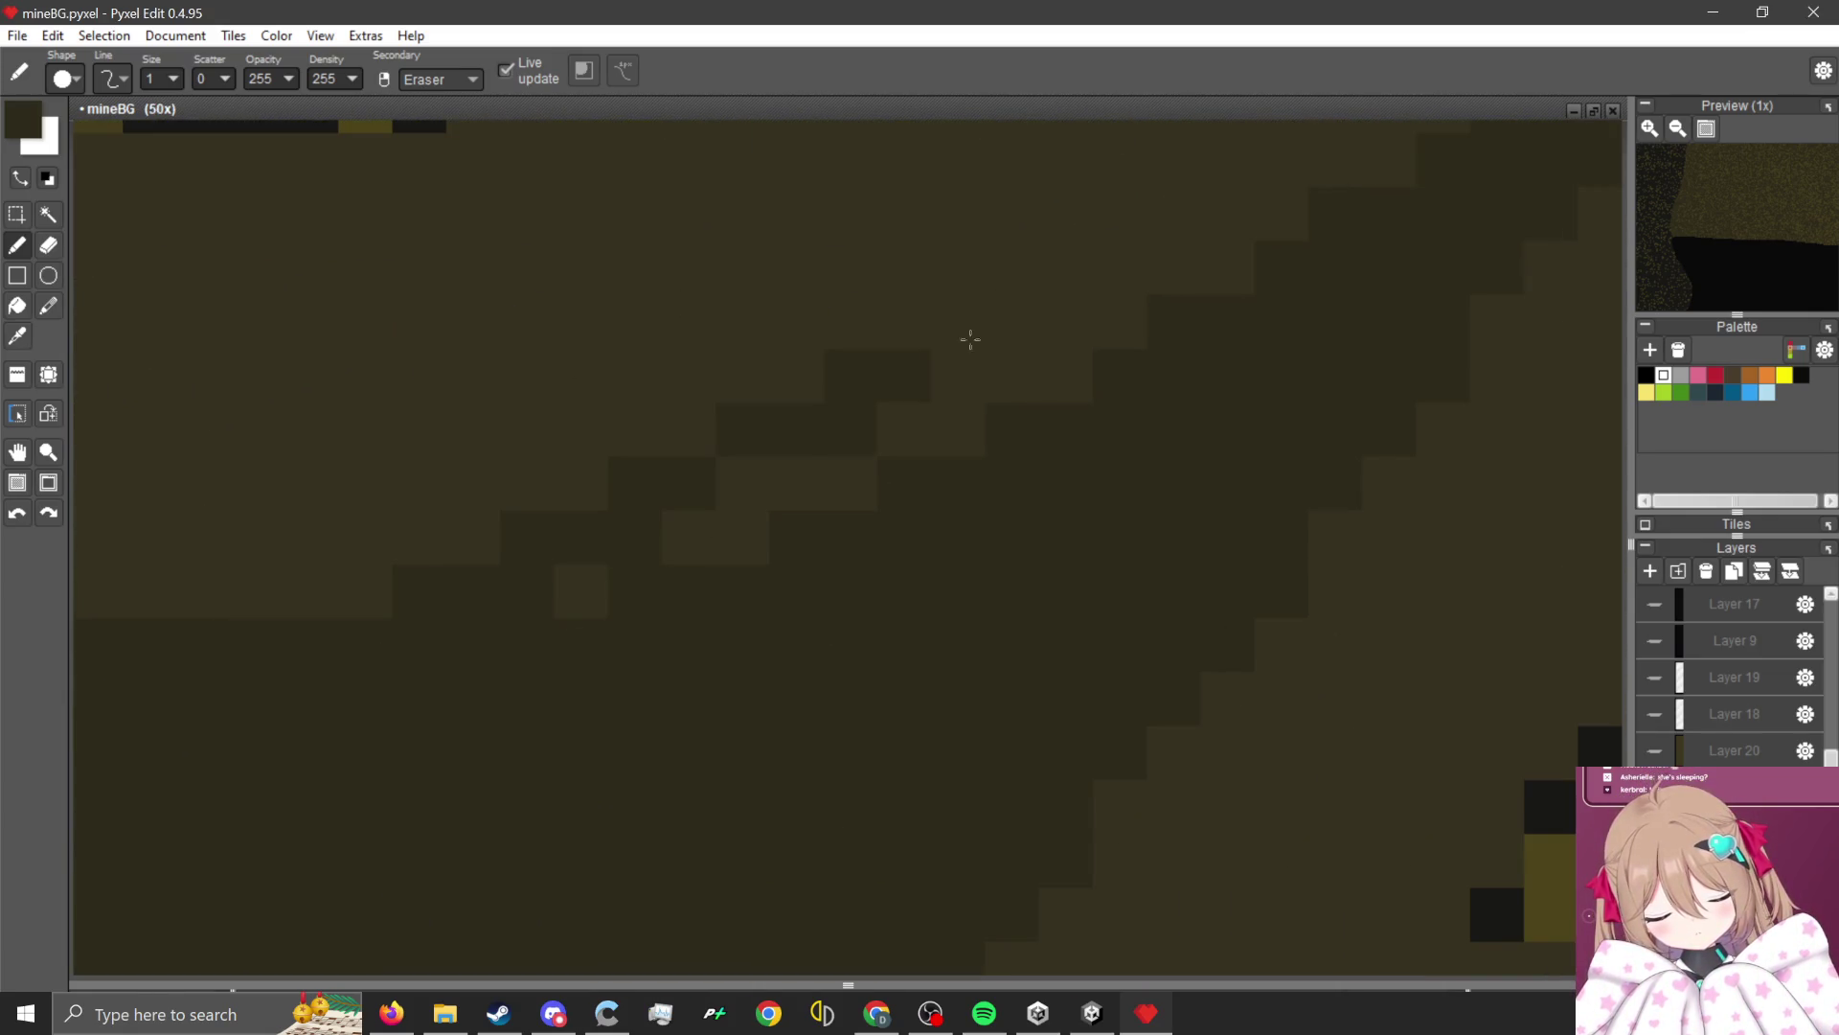
{"action": "scroll", "coordinate": [625, 585], "scroll_direction": "down", "scroll_amount": 4}
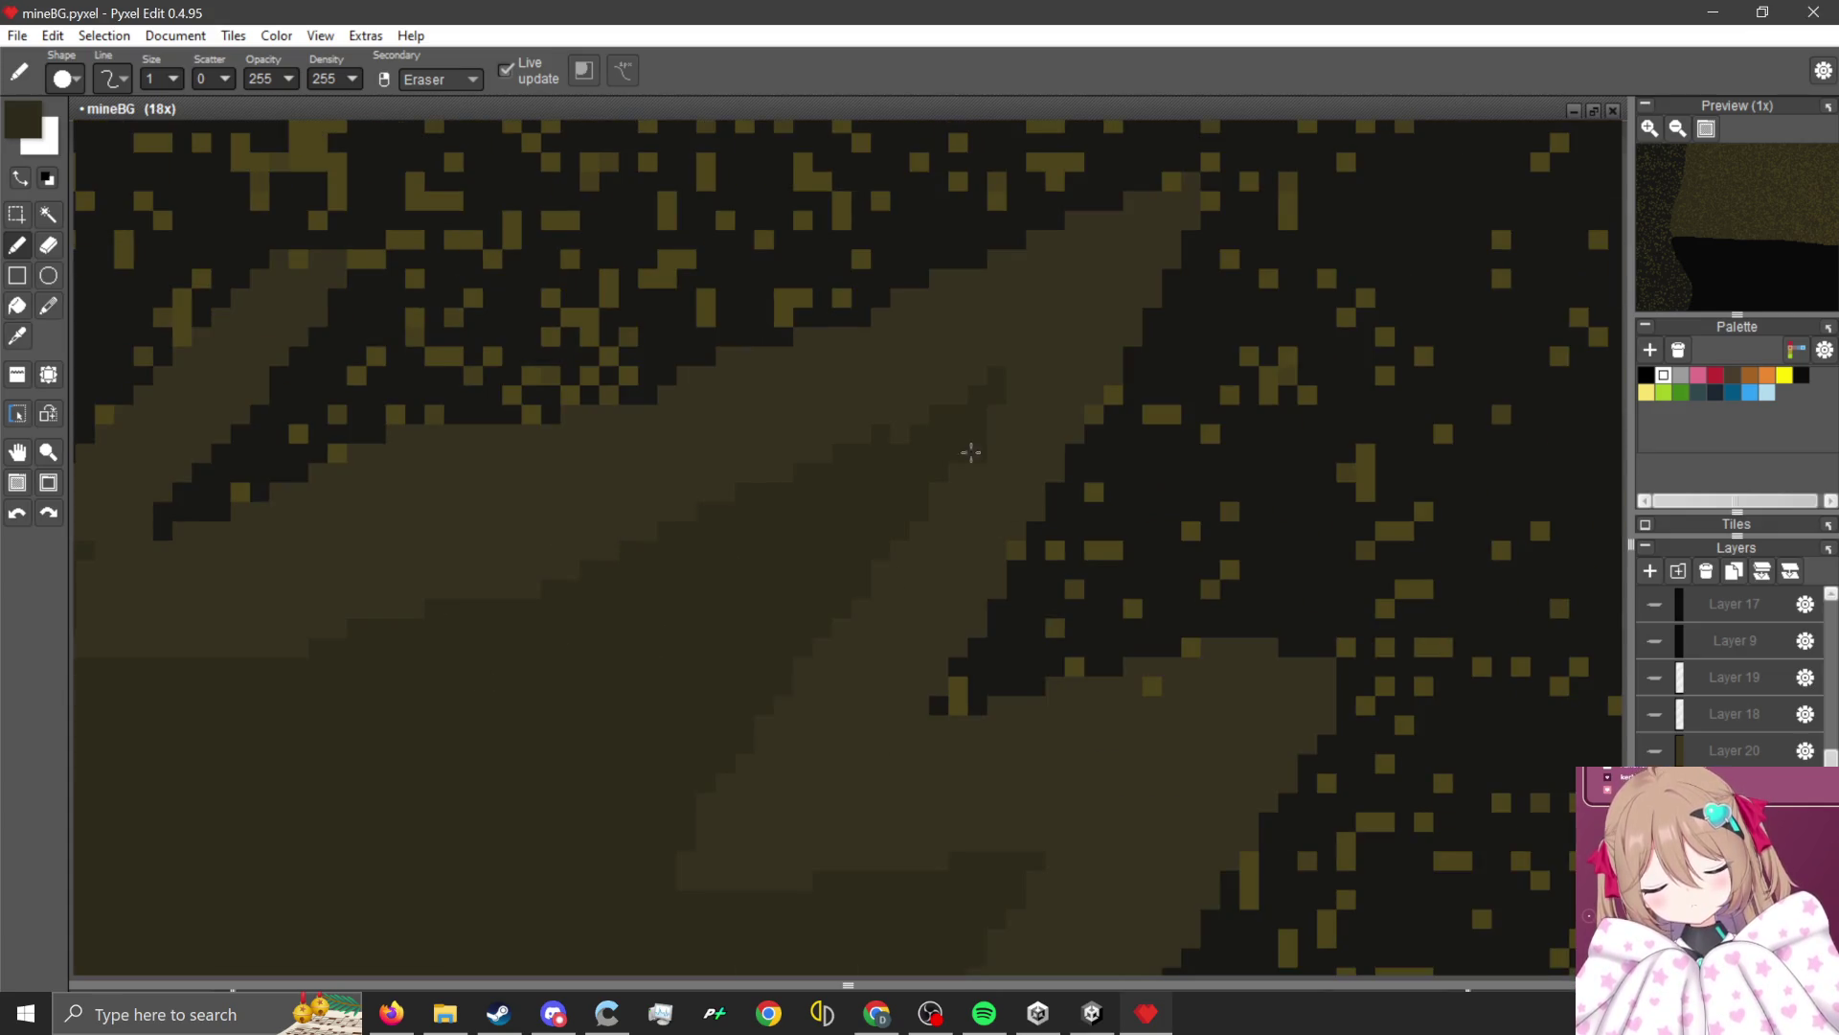
{"action": "scroll", "coordinate": [799, 492], "scroll_direction": "up", "scroll_amount": 4}
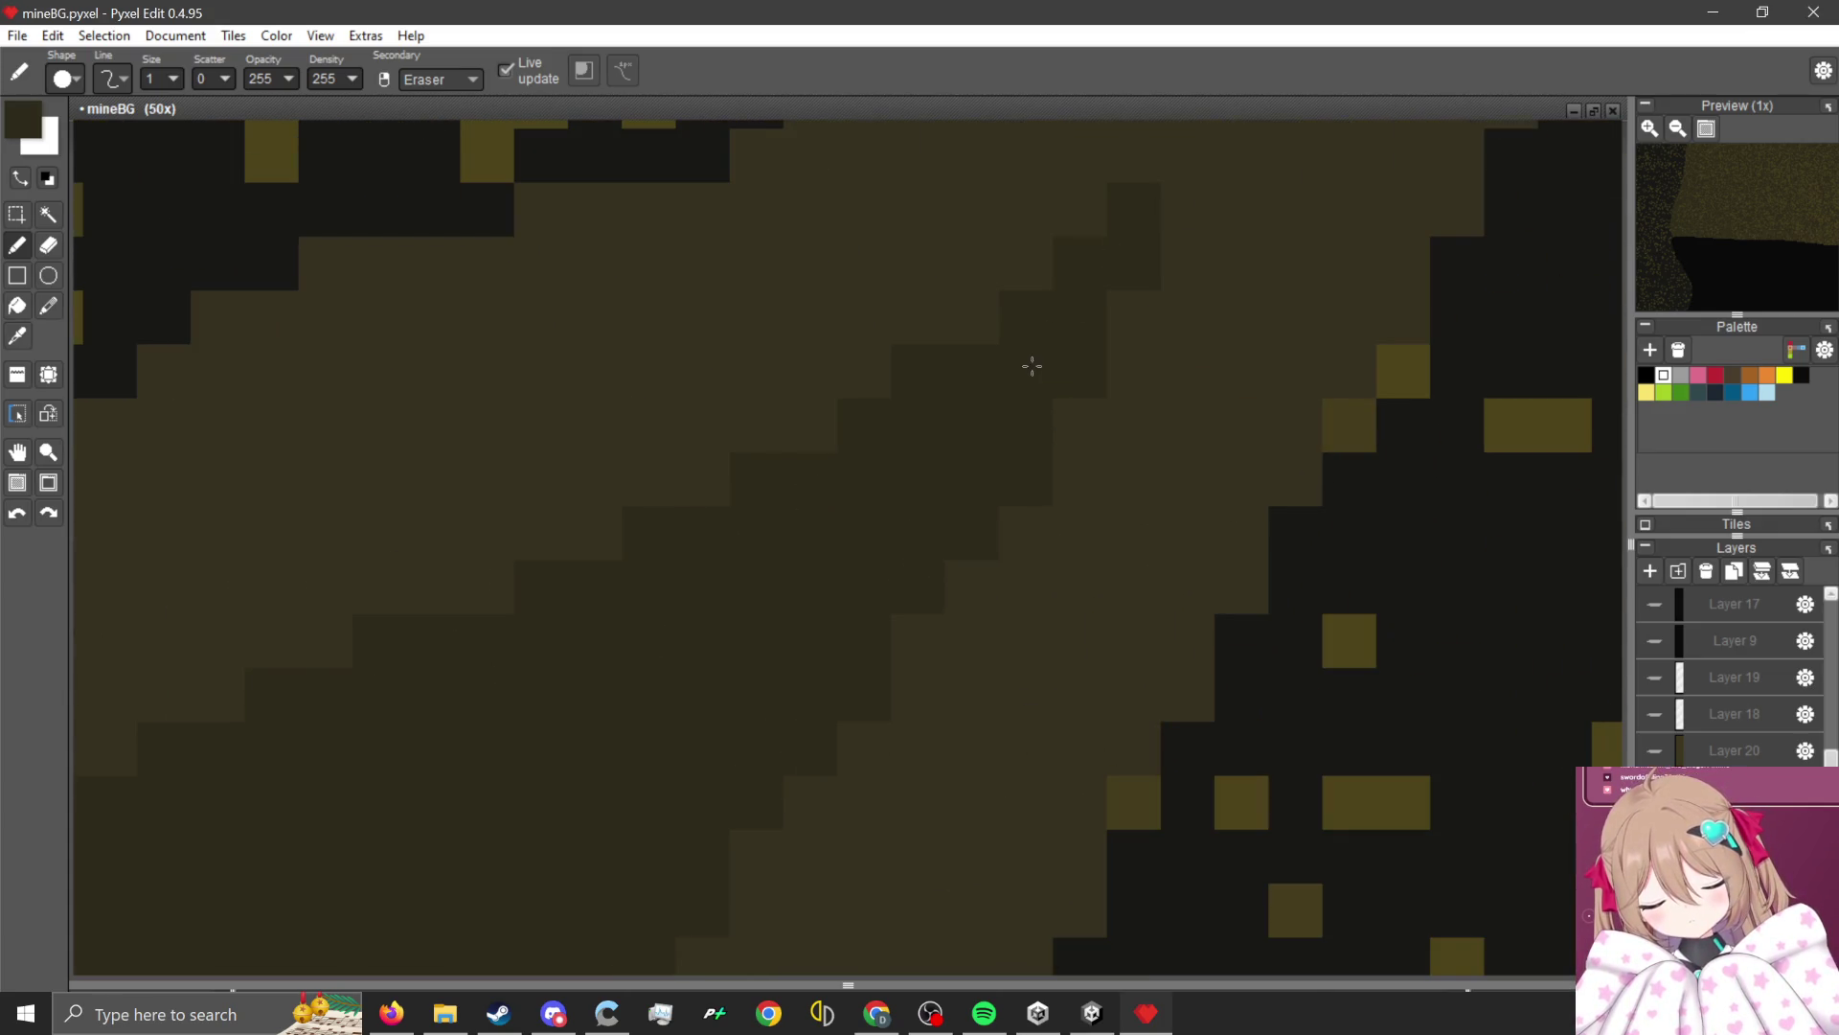
{"action": "scroll", "coordinate": [1032, 366], "scroll_direction": "down", "scroll_amount": 4}
{"action": "scroll", "coordinate": [1022, 415], "scroll_direction": "up", "scroll_amount": 3}
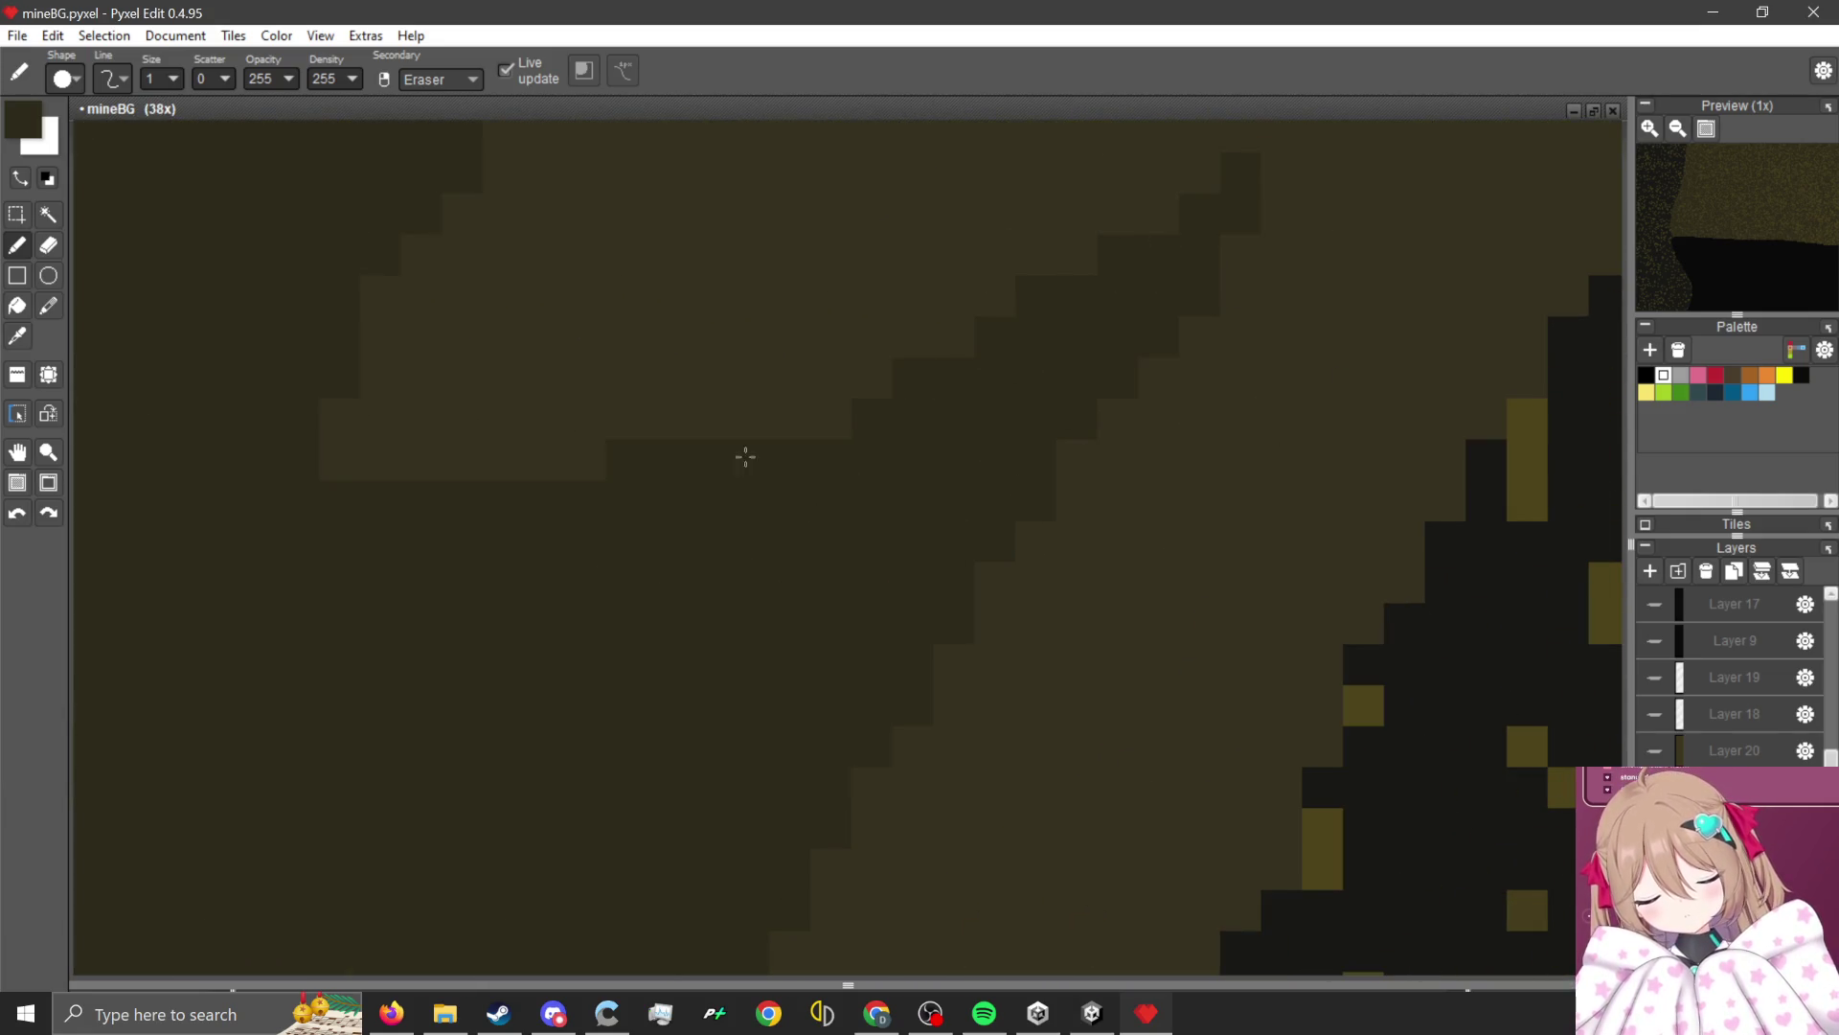
{"action": "scroll", "coordinate": [854, 399], "scroll_direction": "down", "scroll_amount": 4}
{"action": "scroll", "coordinate": [875, 373], "scroll_direction": "up", "scroll_amount": 3}
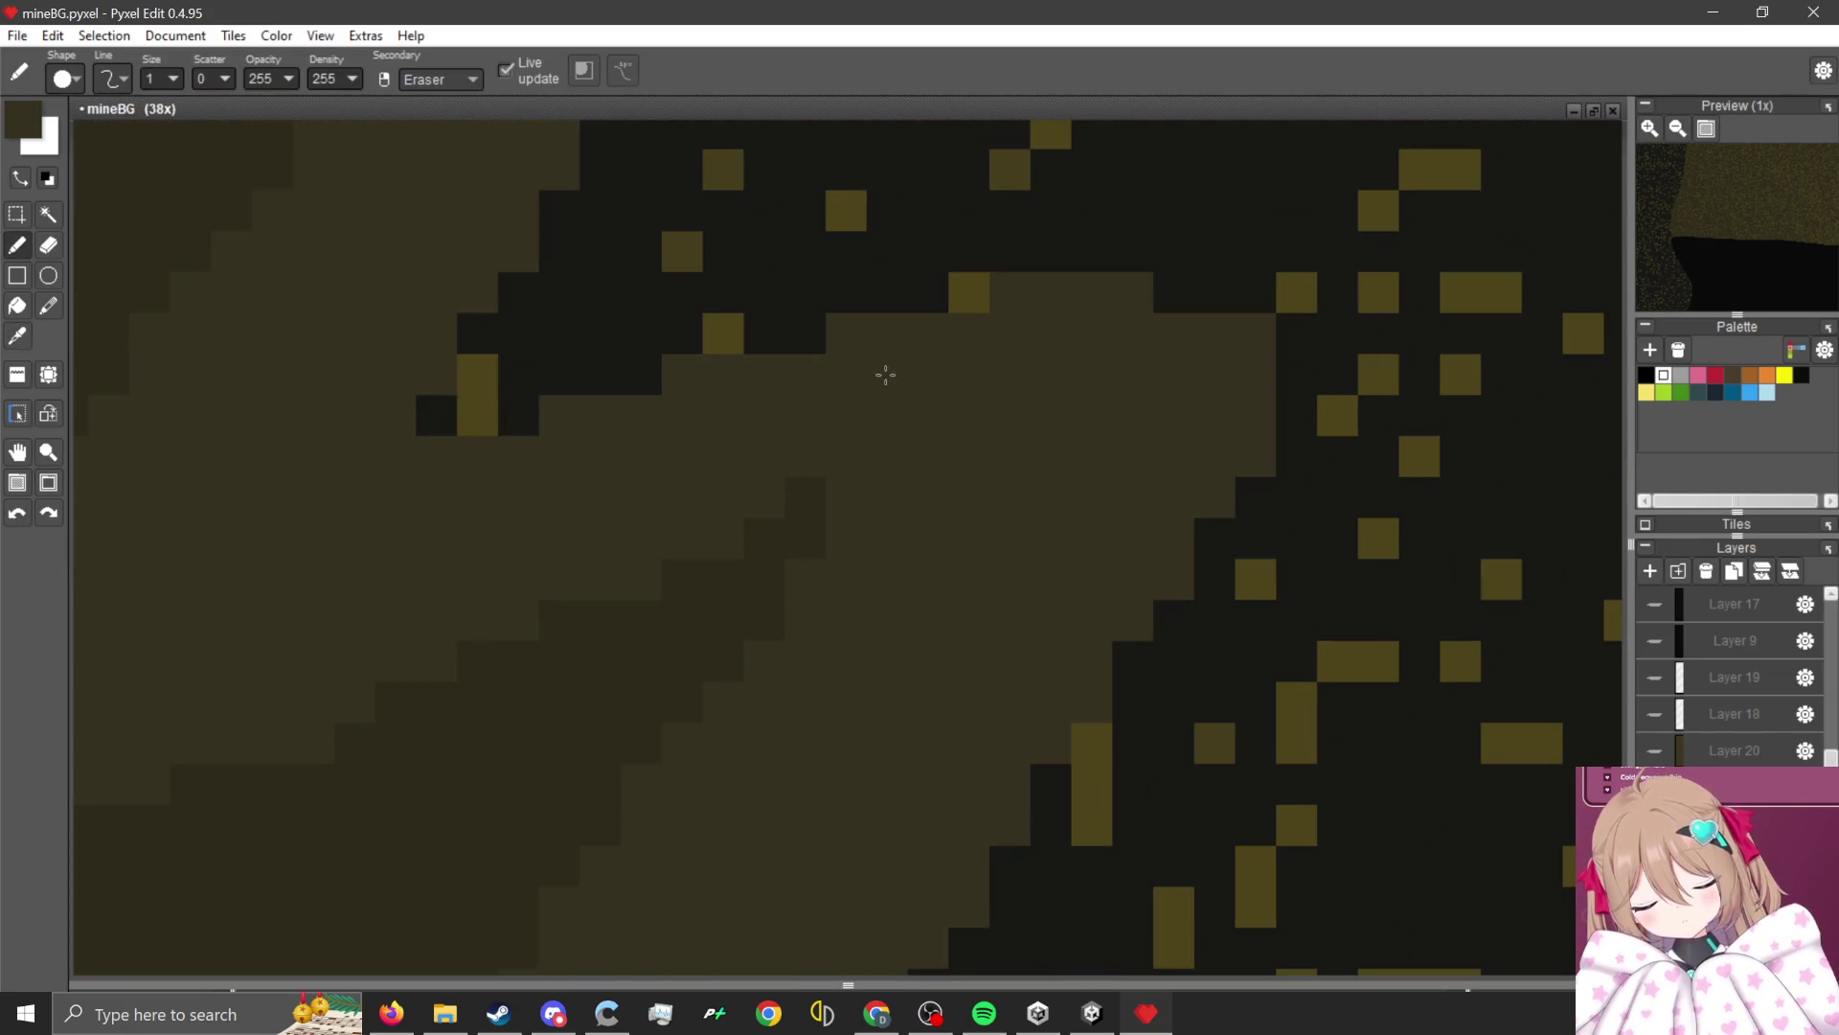
{"action": "scroll", "coordinate": [1054, 433], "scroll_direction": "down", "scroll_amount": 1}
{"action": "scroll", "coordinate": [1054, 433], "scroll_direction": "down", "scroll_amount": 6}
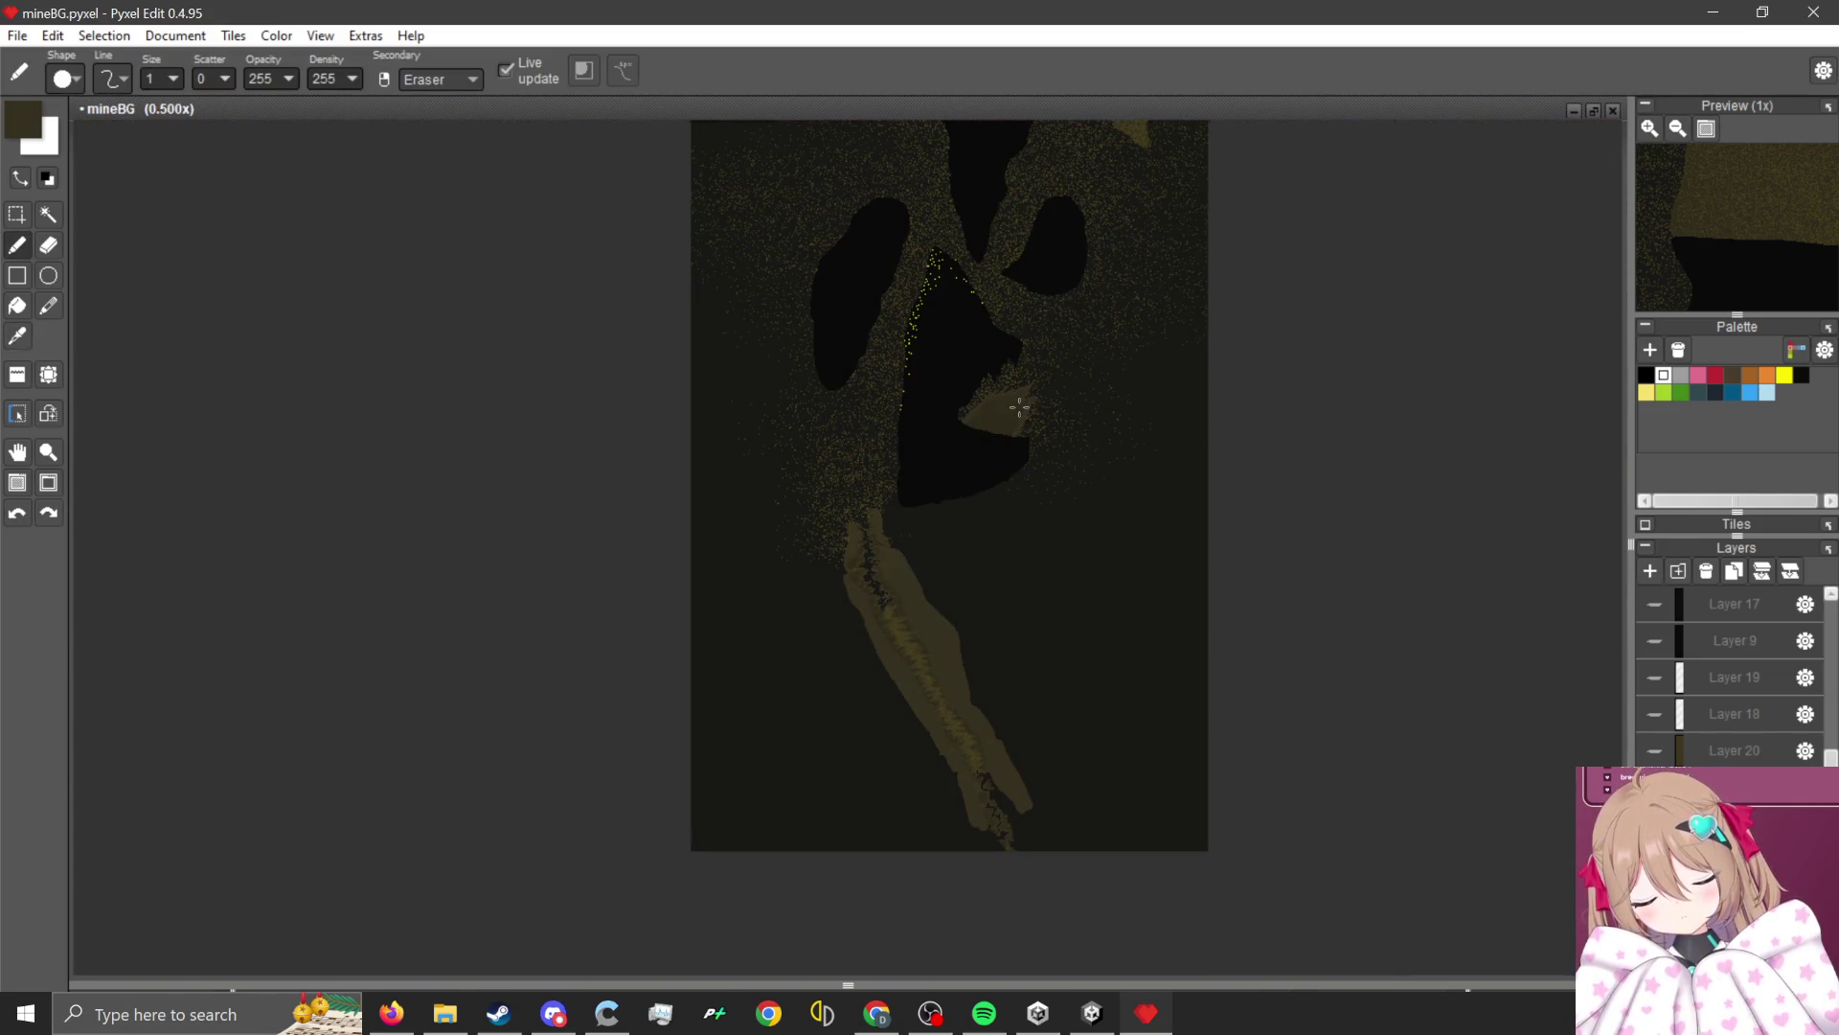
{"action": "scroll", "coordinate": [1019, 408], "scroll_direction": "up", "scroll_amount": 4}
{"action": "scroll", "coordinate": [769, 481], "scroll_direction": "down", "scroll_amount": 5}
{"action": "scroll", "coordinate": [795, 489], "scroll_direction": "up", "scroll_amount": 5}
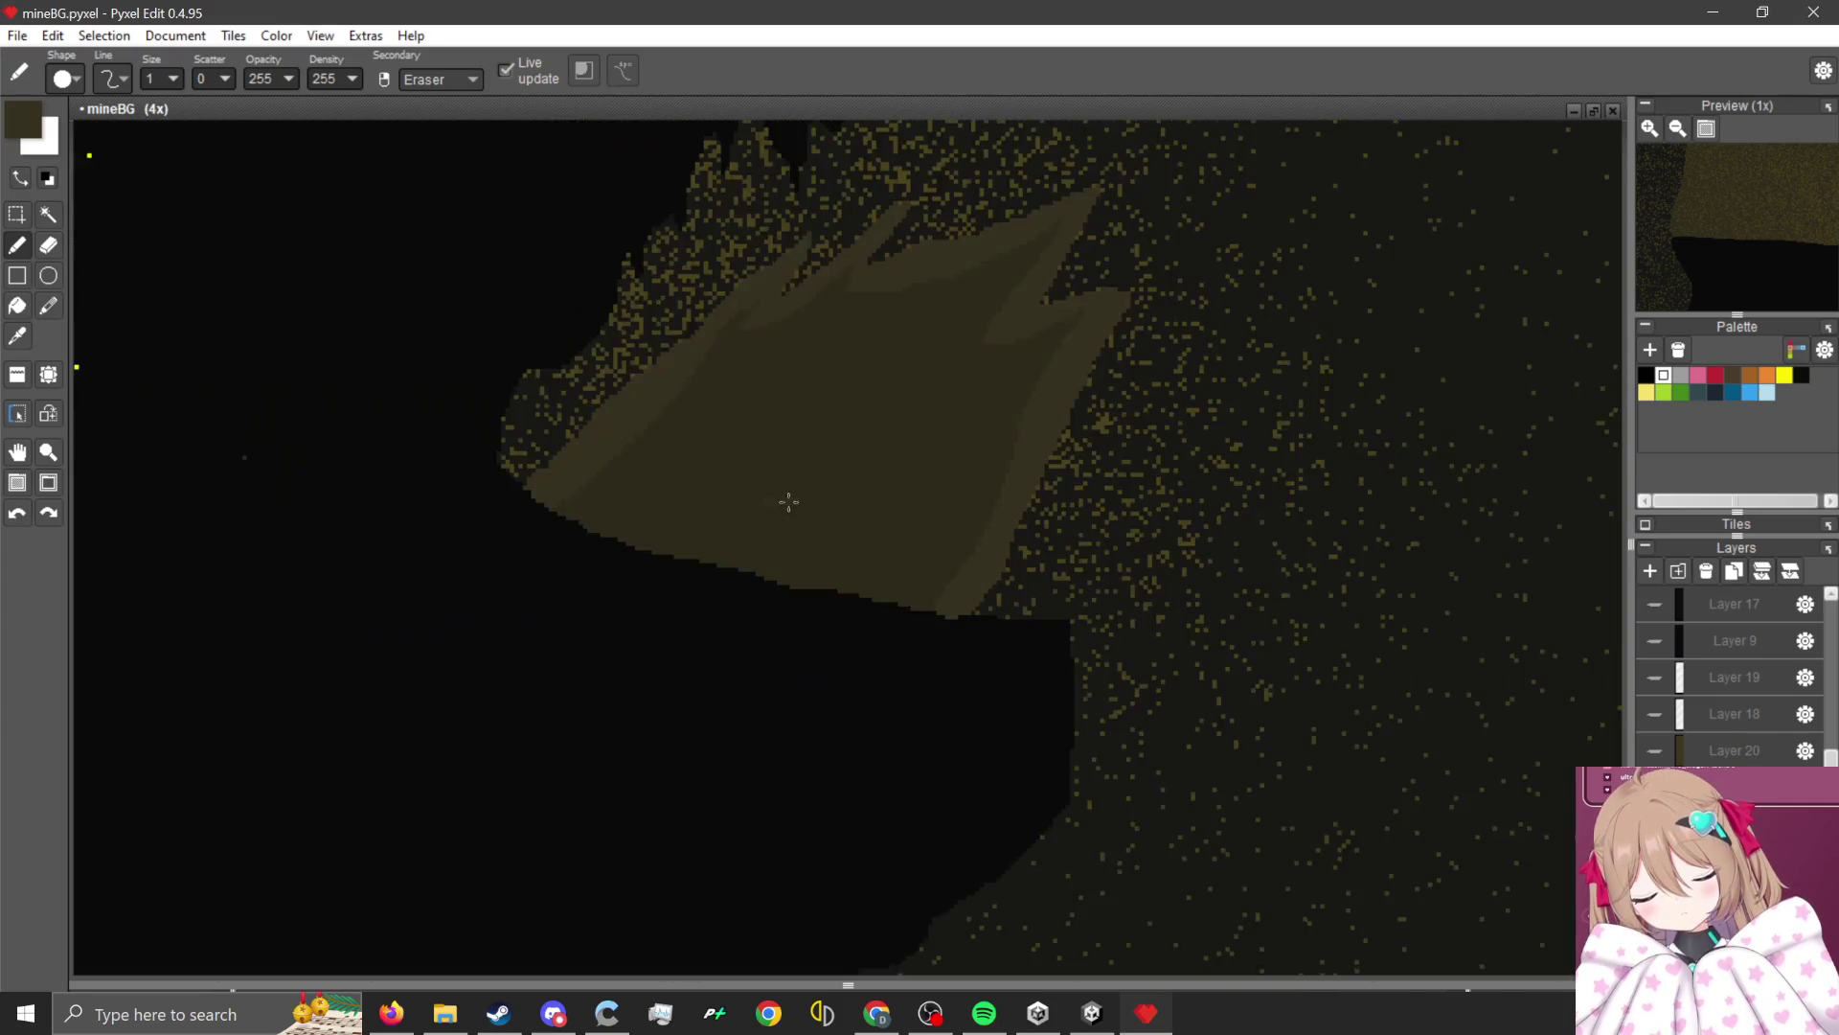
{"action": "scroll", "coordinate": [1138, 390], "scroll_direction": "up", "scroll_amount": 2}
{"action": "scroll", "coordinate": [1096, 402], "scroll_direction": "down", "scroll_amount": 4}
{"action": "scroll", "coordinate": [729, 791], "scroll_direction": "up", "scroll_amount": 2}
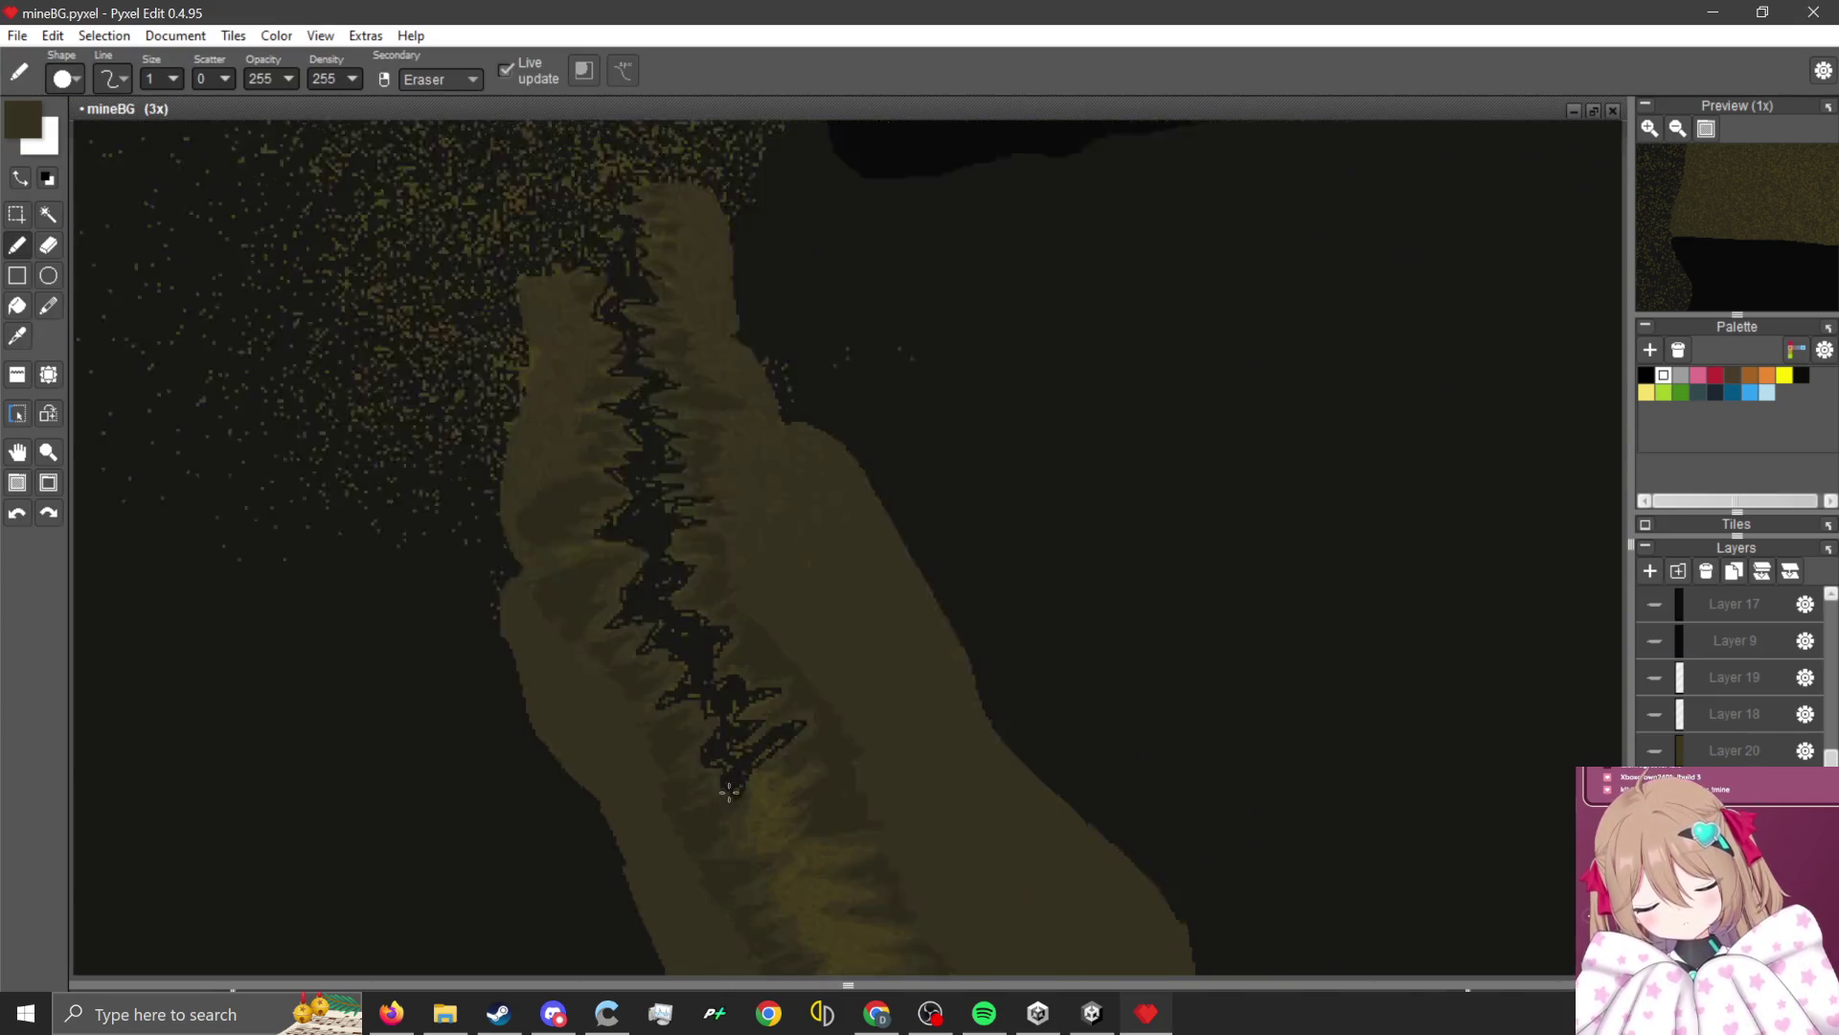
{"action": "scroll", "coordinate": [729, 791], "scroll_direction": "up", "scroll_amount": 5}
{"action": "key", "text": "alt"}
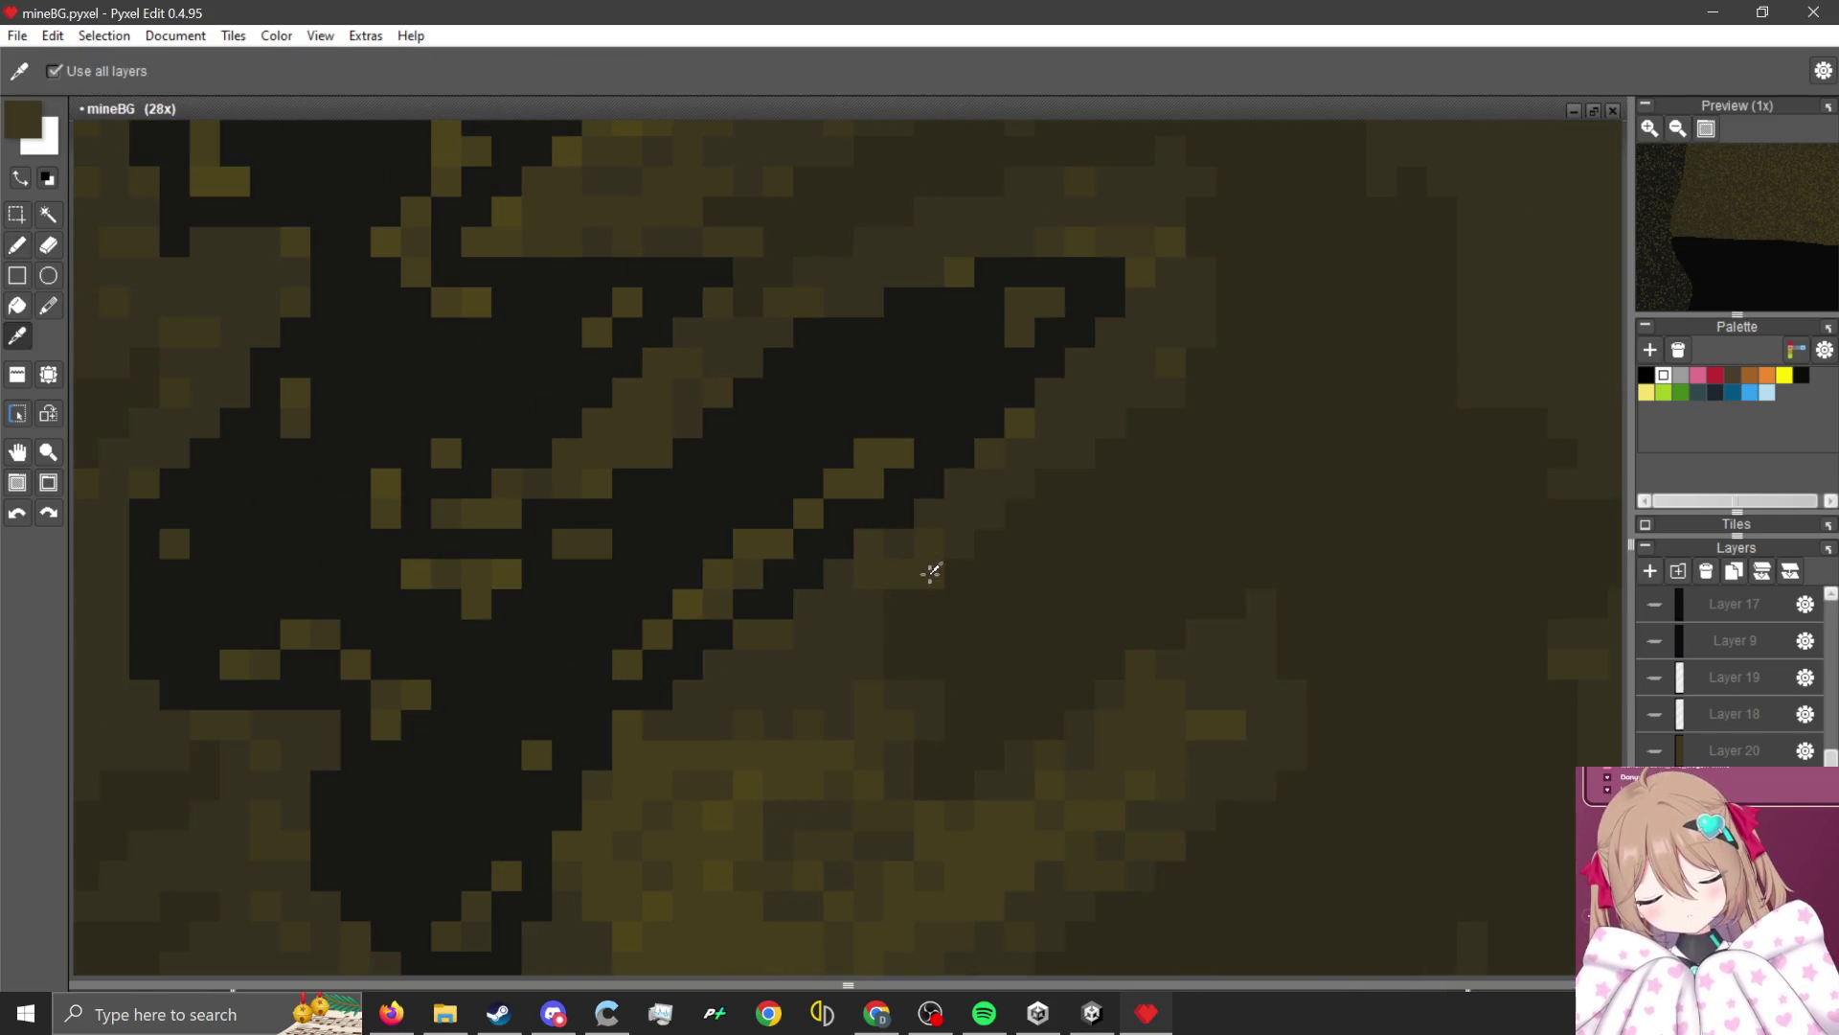
{"action": "scroll", "coordinate": [931, 571], "scroll_direction": "down", "scroll_amount": 5}
{"action": "scroll", "coordinate": [834, 439], "scroll_direction": "up", "scroll_amount": 2}
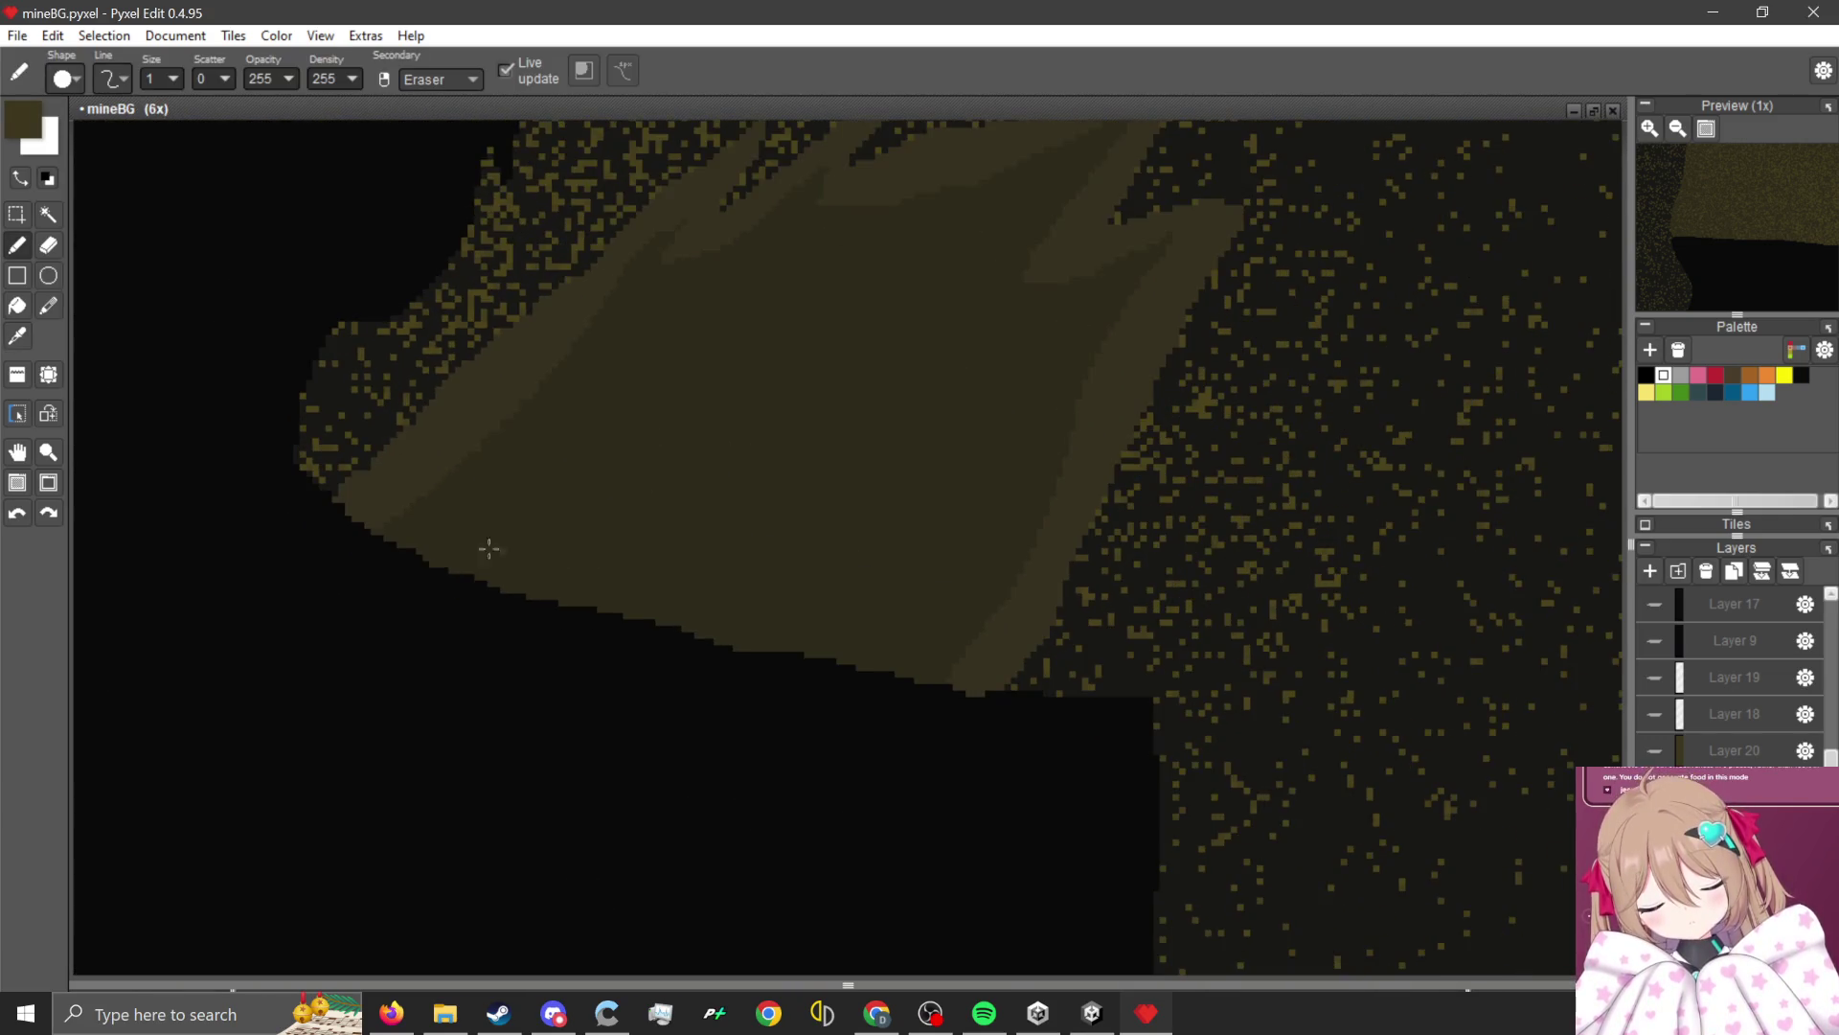
{"action": "scroll", "coordinate": [536, 512], "scroll_direction": "up", "scroll_amount": 1}
{"action": "mouse_move", "coordinate": [328, 618]}
{"action": "left_mouse_down"}
{"action": "mouse_move", "coordinate": [863, 134]}
{"action": "mouse_move", "coordinate": [958, 306]}
{"action": "mouse_move", "coordinate": [1274, 201]}
{"action": "mouse_move", "coordinate": [1208, 783]}
{"action": "left_mouse_up"}
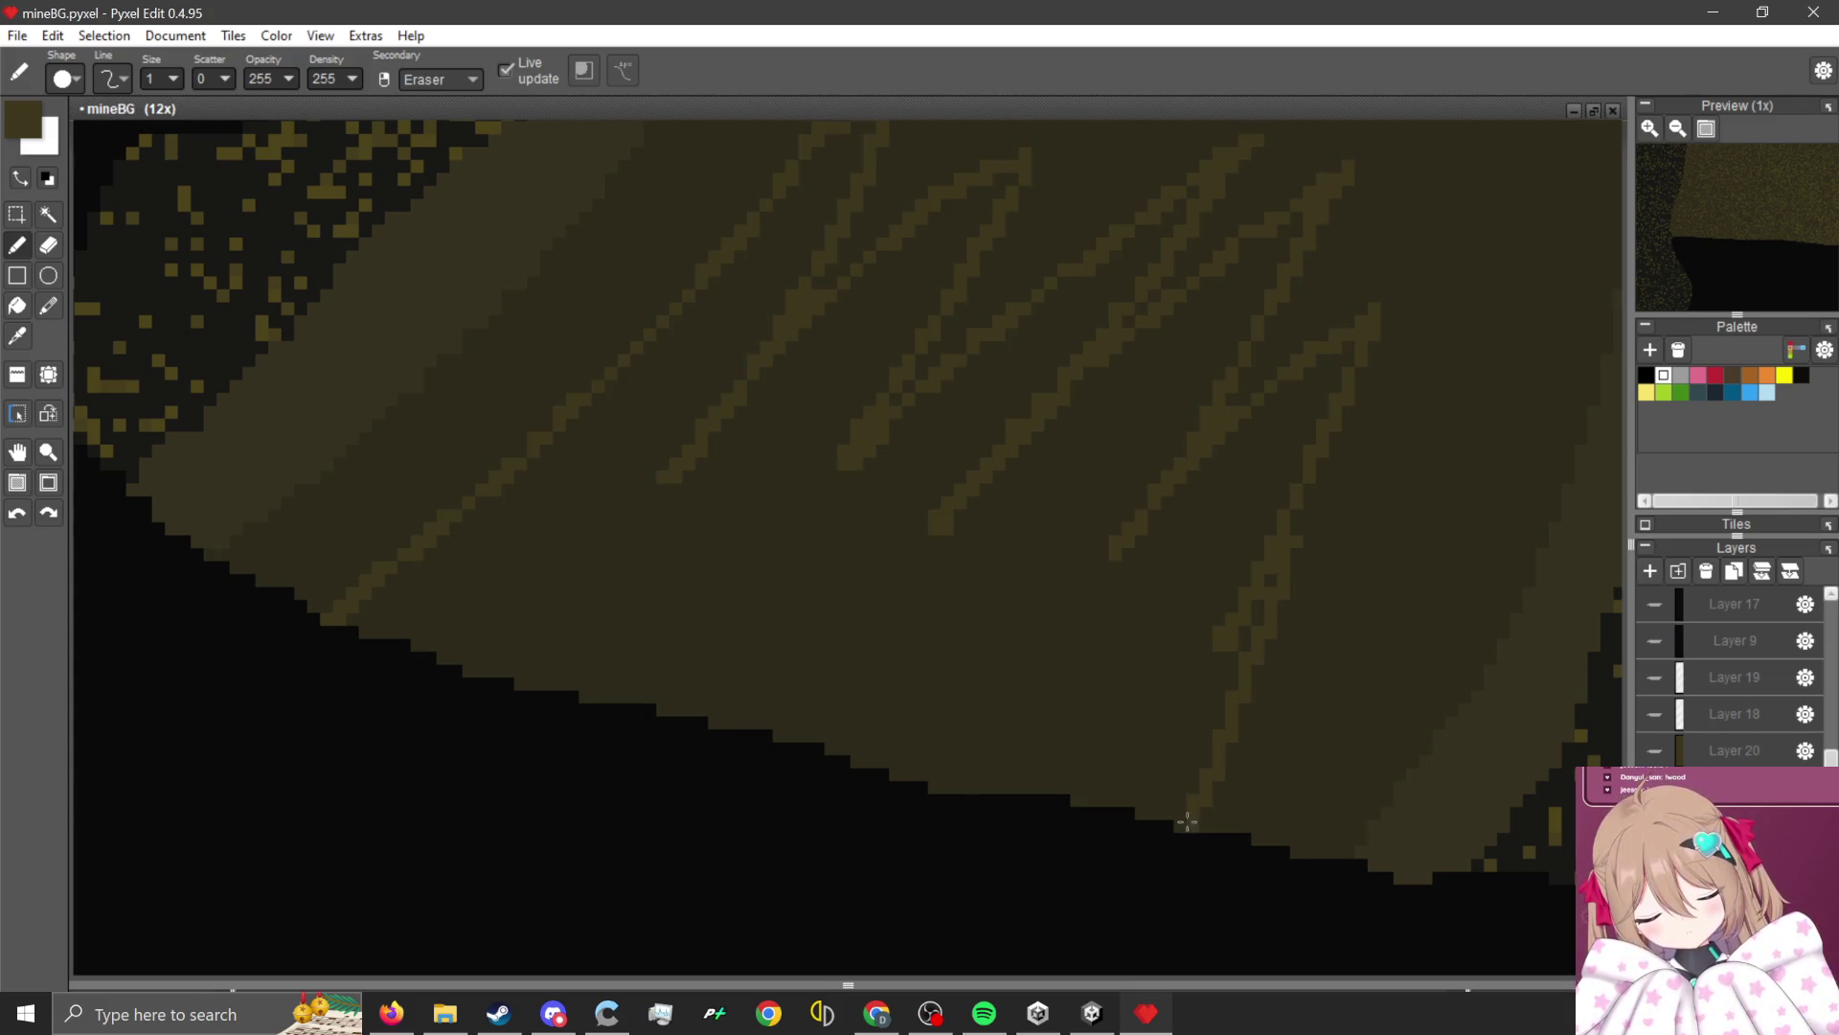
Fill the area beneath the zigzags with the lighter olive.
{"action": "left_click", "coordinate": [16, 306]}
{"action": "left_click", "coordinate": [747, 562]}
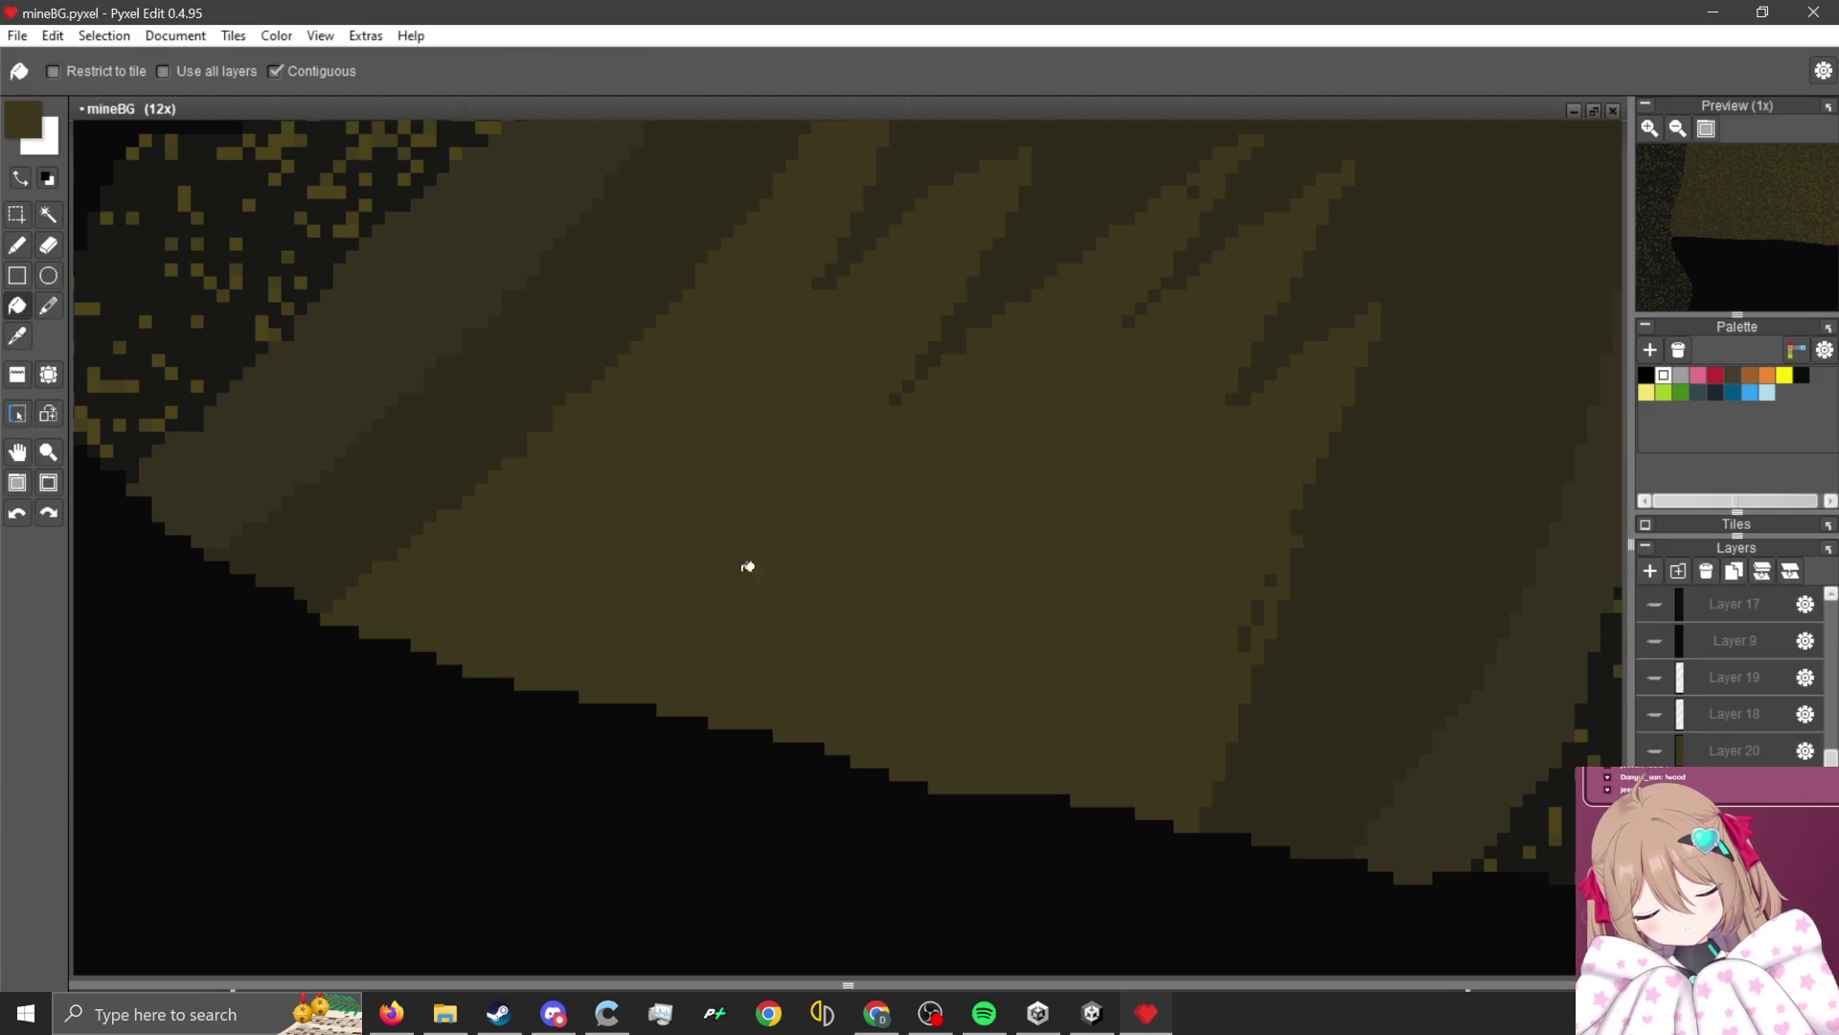
{"action": "scroll", "coordinate": [1055, 370], "scroll_direction": "up", "scroll_amount": 1}
{"action": "scroll", "coordinate": [892, 393], "scroll_direction": "down", "scroll_amount": 2}
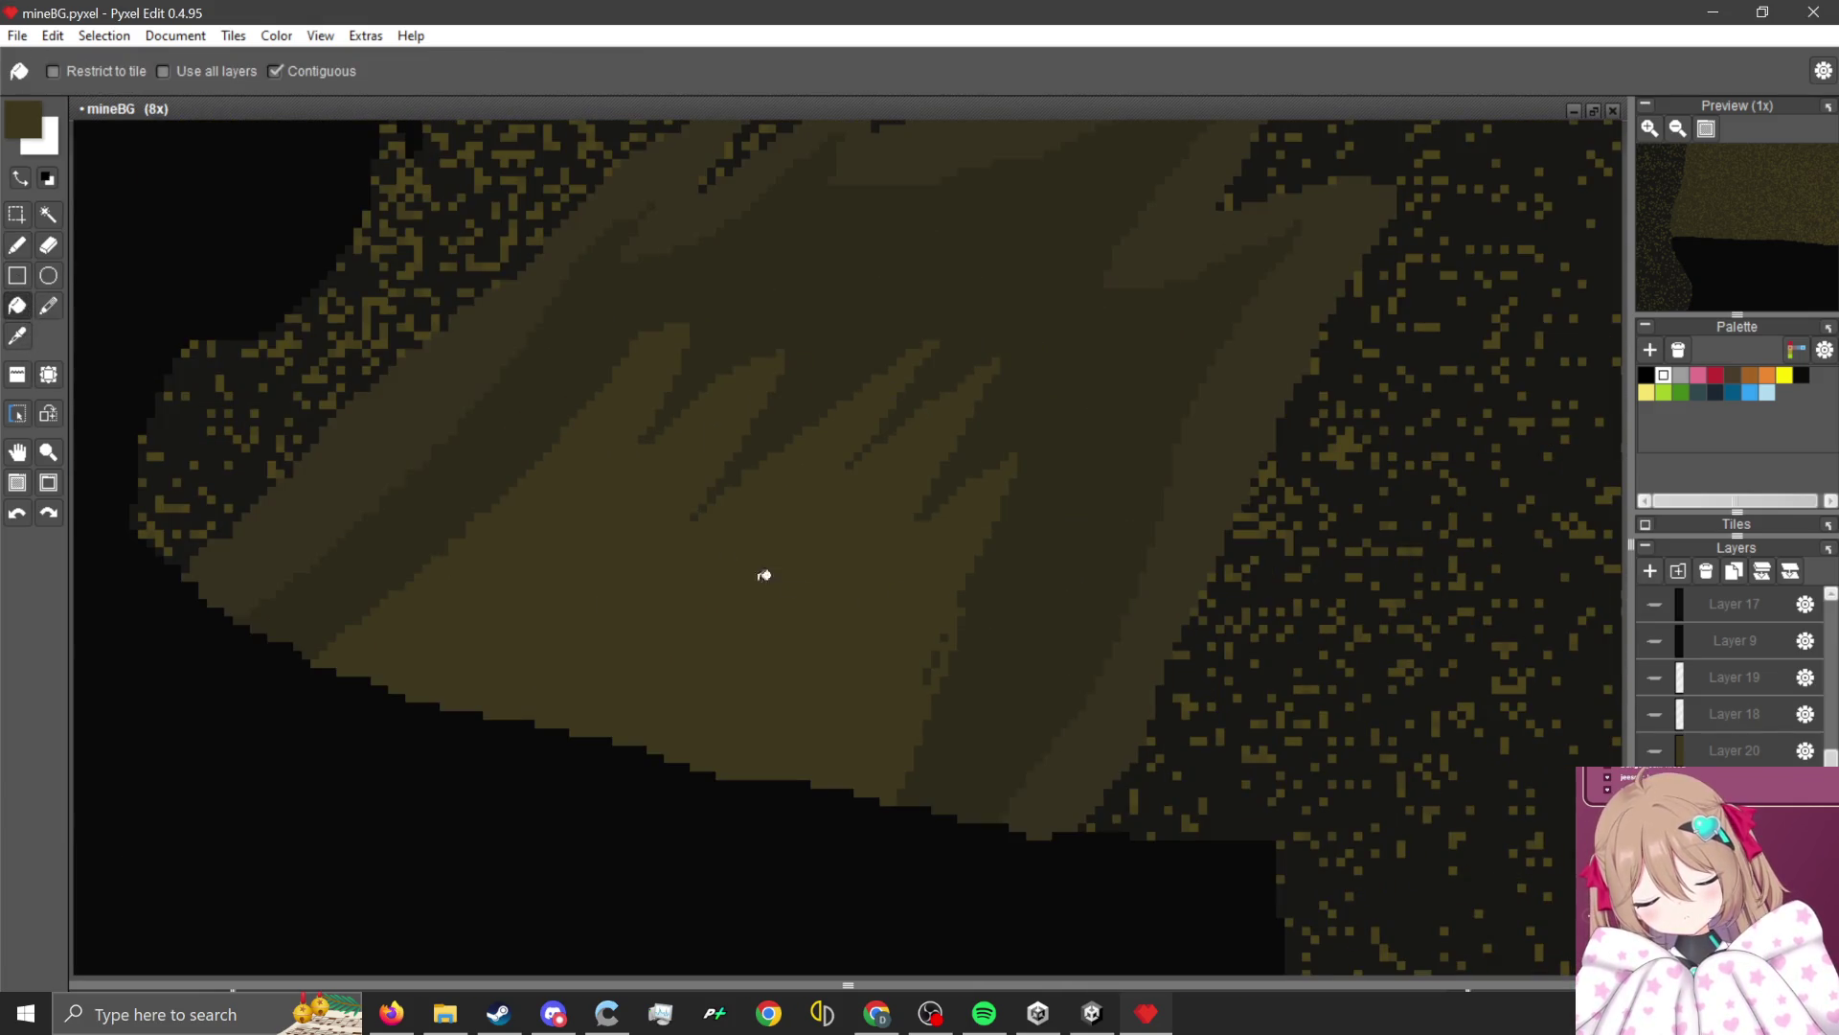
{"action": "left_click", "coordinate": [16, 245]}
{"action": "scroll", "coordinate": [991, 605], "scroll_direction": "up", "scroll_amount": 2}
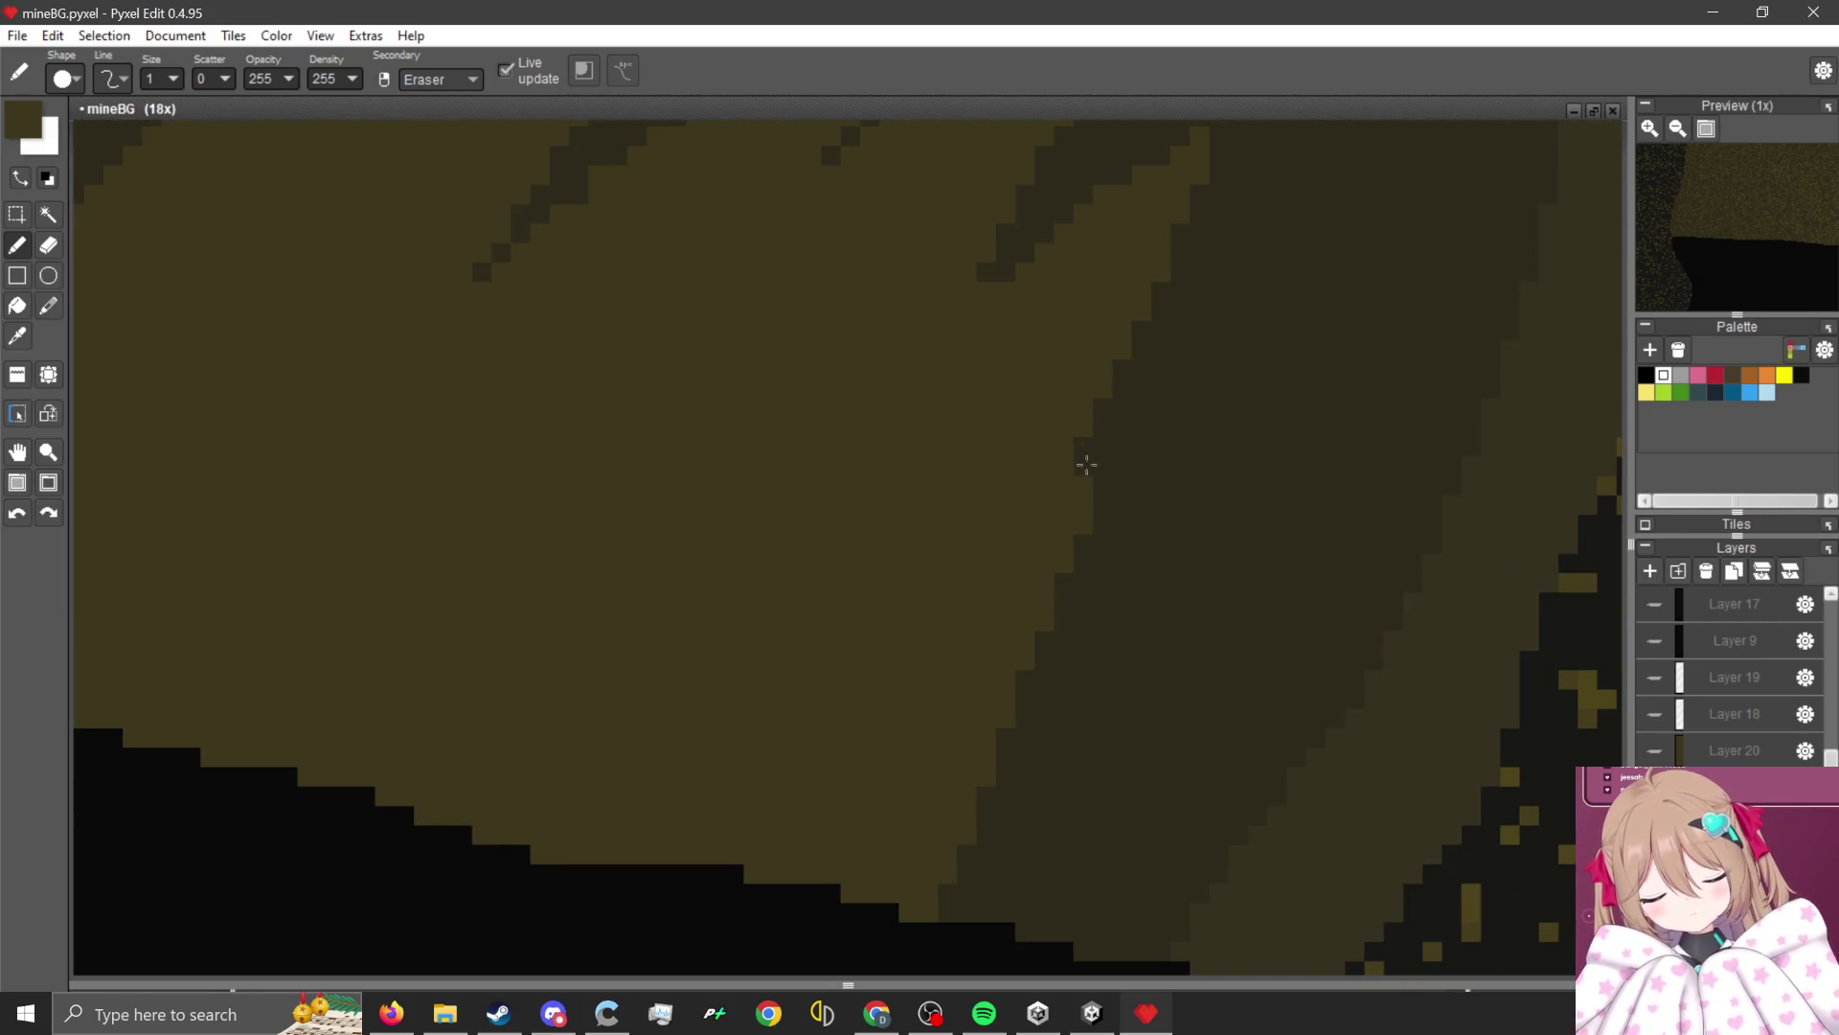
{"action": "scroll", "coordinate": [1086, 464], "scroll_direction": "down", "scroll_amount": 6}
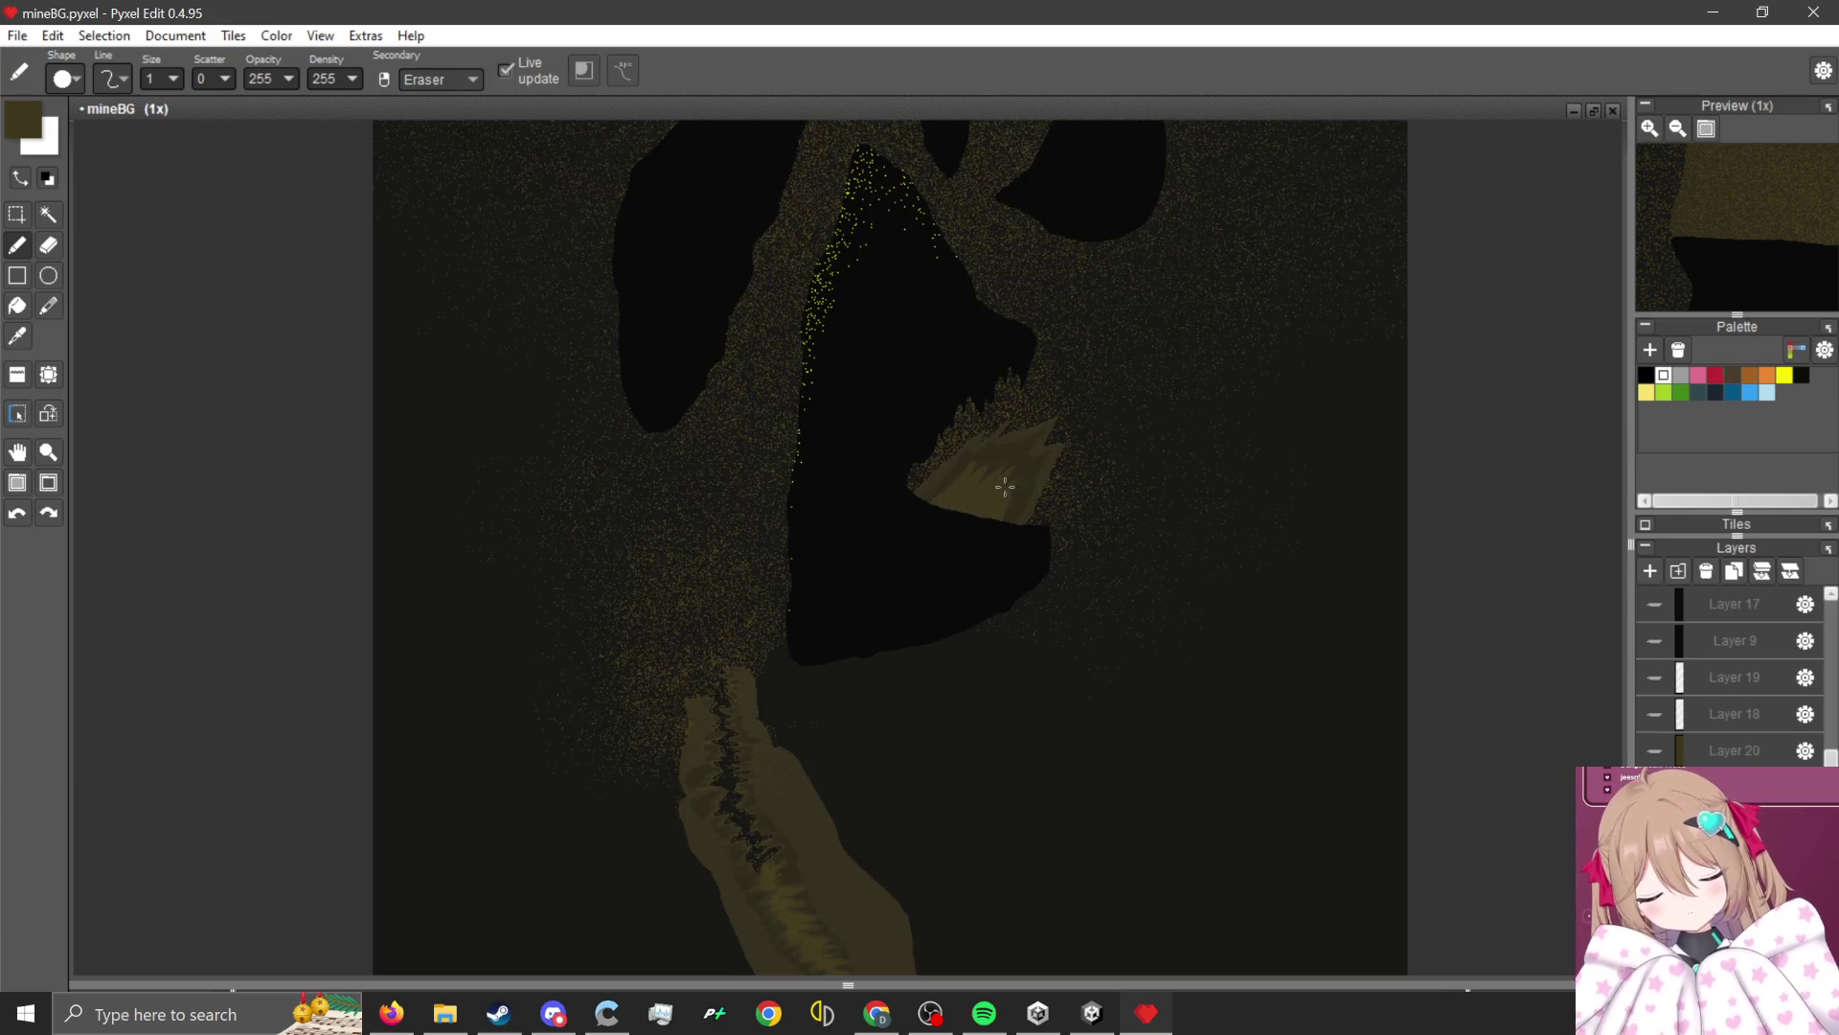
{"action": "scroll", "coordinate": [1005, 487], "scroll_direction": "up", "scroll_amount": 4}
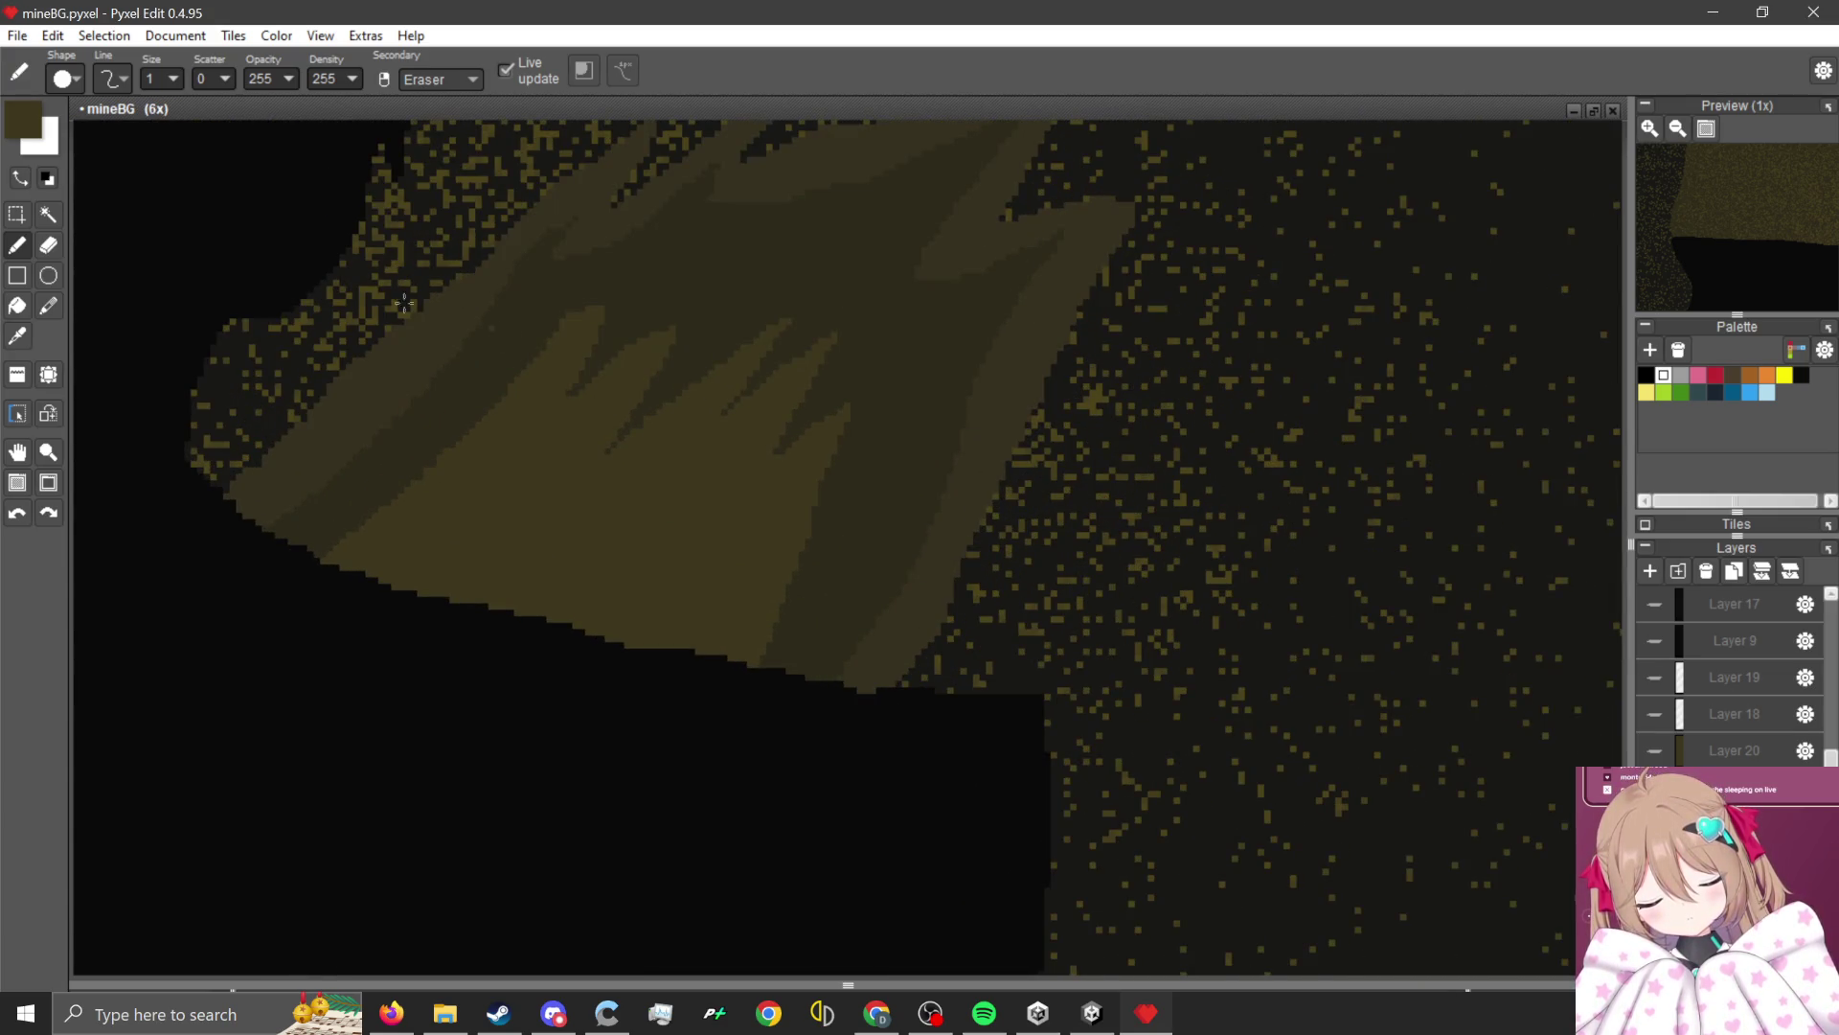
{"action": "left_click", "coordinate": [48, 213]}
Select the olive rock shape and darker band, then speckle yellow dots inside at scatter 18.
{"action": "left_click", "coordinate": [636, 226]}
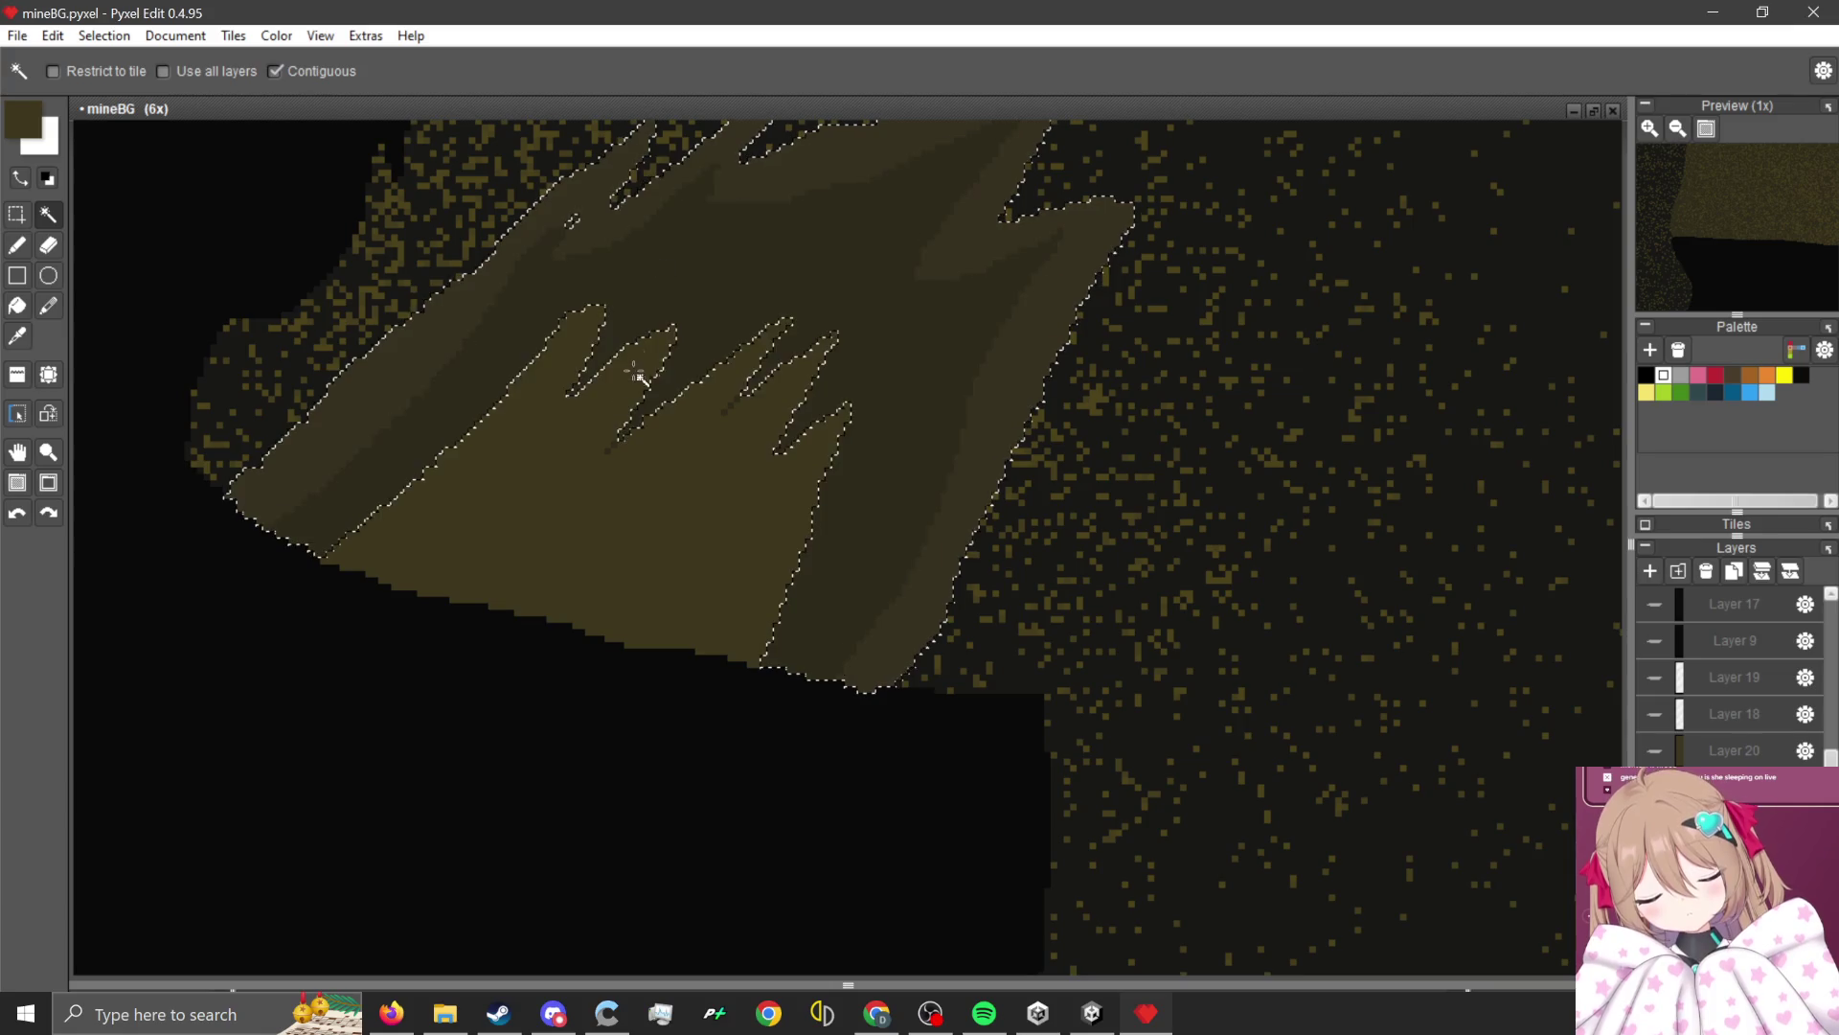
{"action": "left_click", "coordinate": [760, 361], "text": "shift"}
{"action": "scroll", "coordinate": [540, 417], "scroll_direction": "up", "scroll_amount": 3}
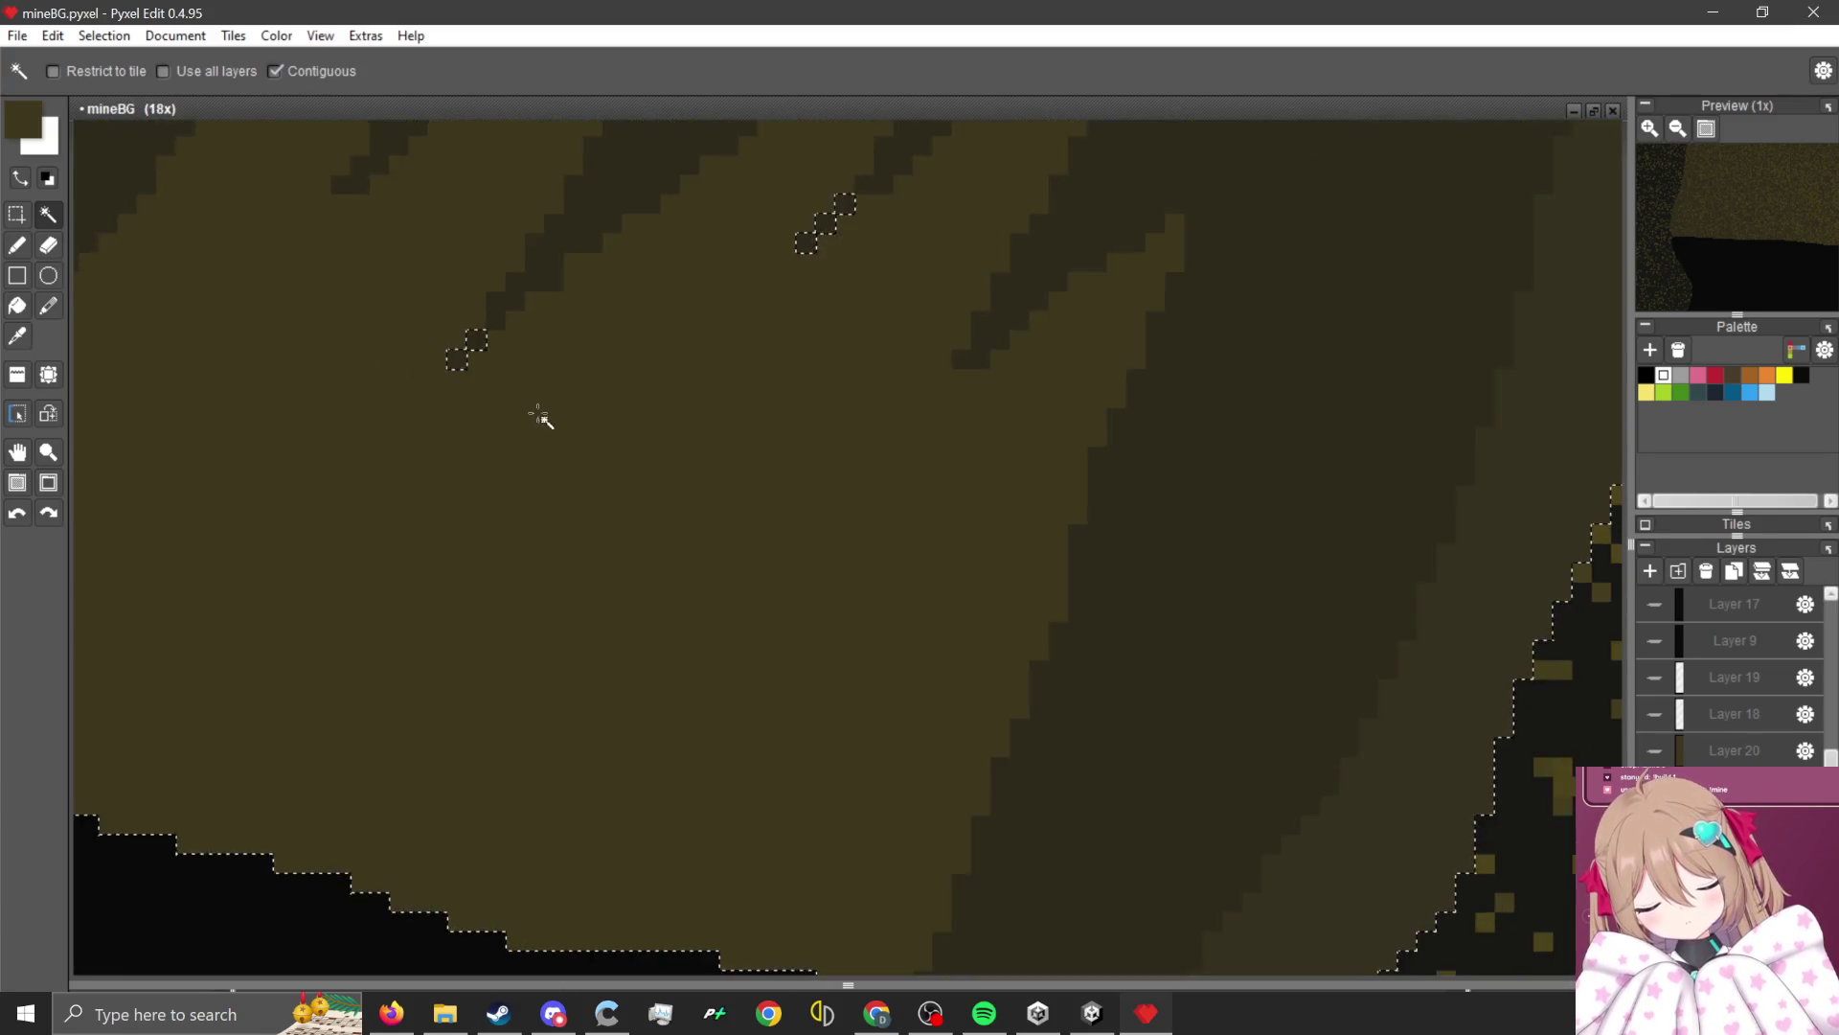
{"action": "scroll", "coordinate": [539, 417], "scroll_direction": "up", "scroll_amount": 2}
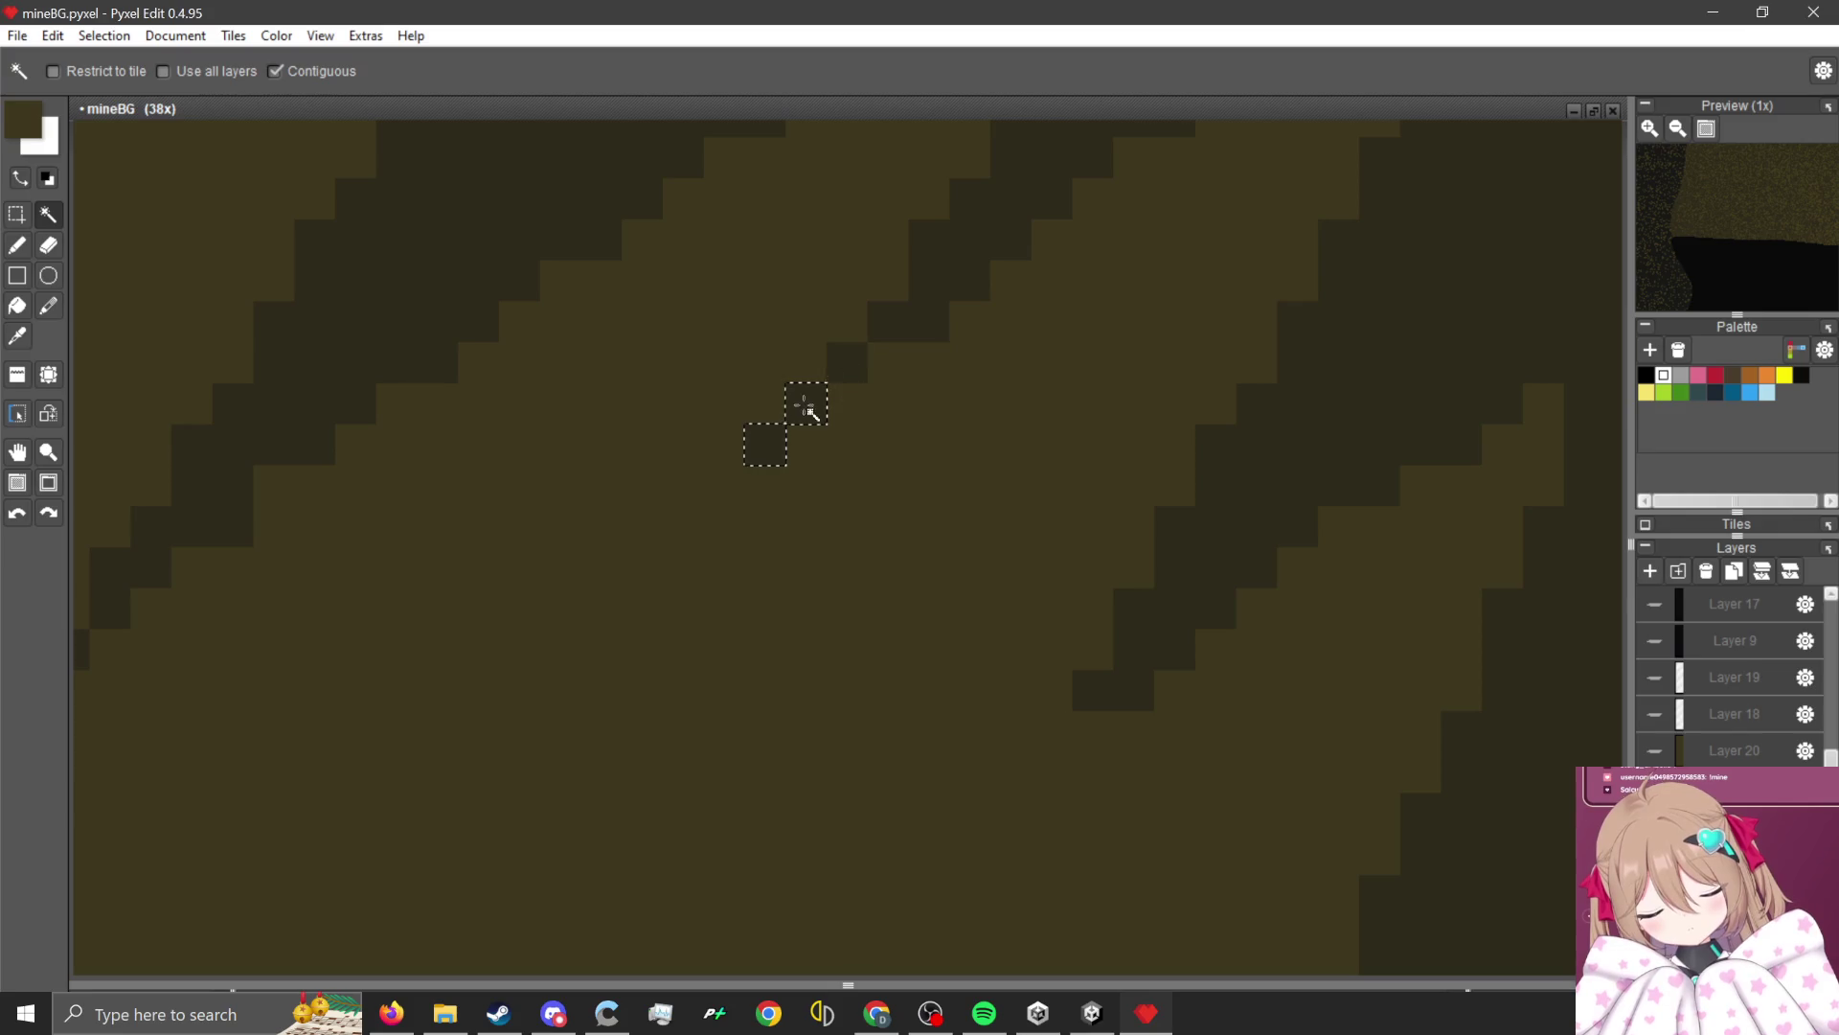
{"action": "scroll", "coordinate": [1059, 697], "scroll_direction": "down", "scroll_amount": 5}
{"action": "scroll", "coordinate": [866, 439], "scroll_direction": "up", "scroll_amount": 6}
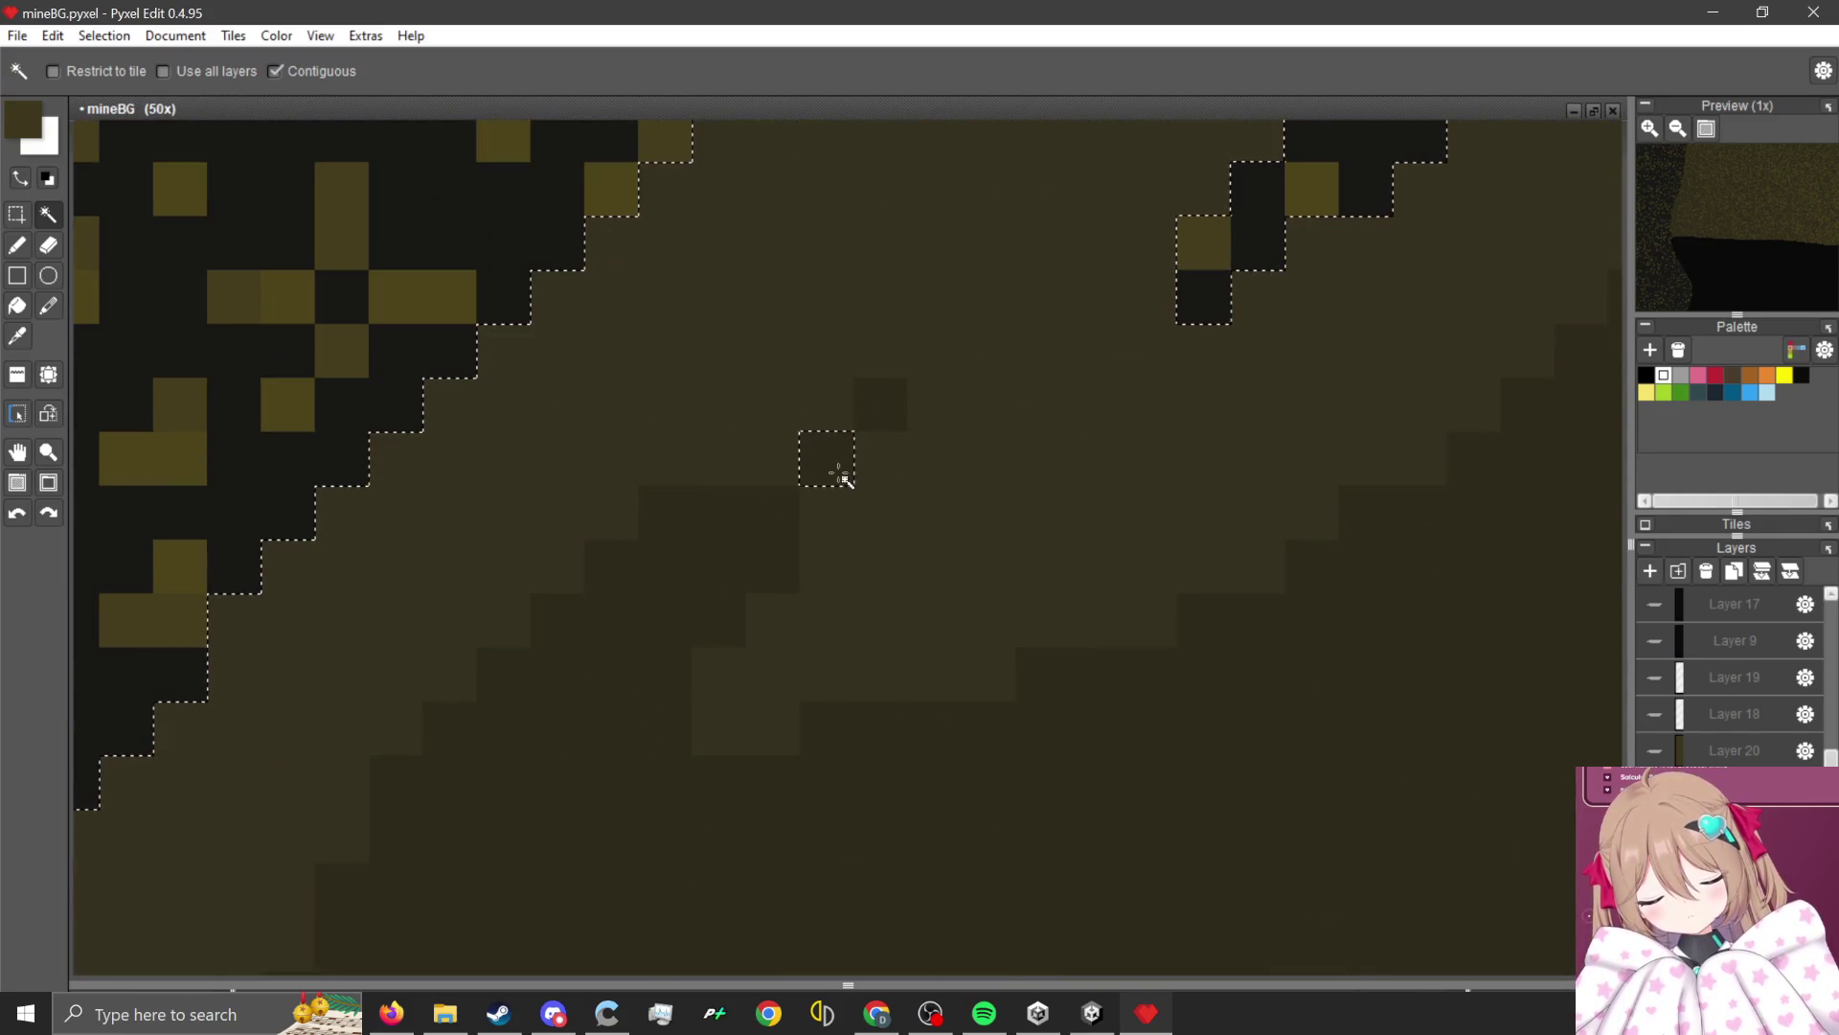
{"action": "scroll", "coordinate": [841, 474], "scroll_direction": "down", "scroll_amount": 6}
{"action": "key", "text": "b"}
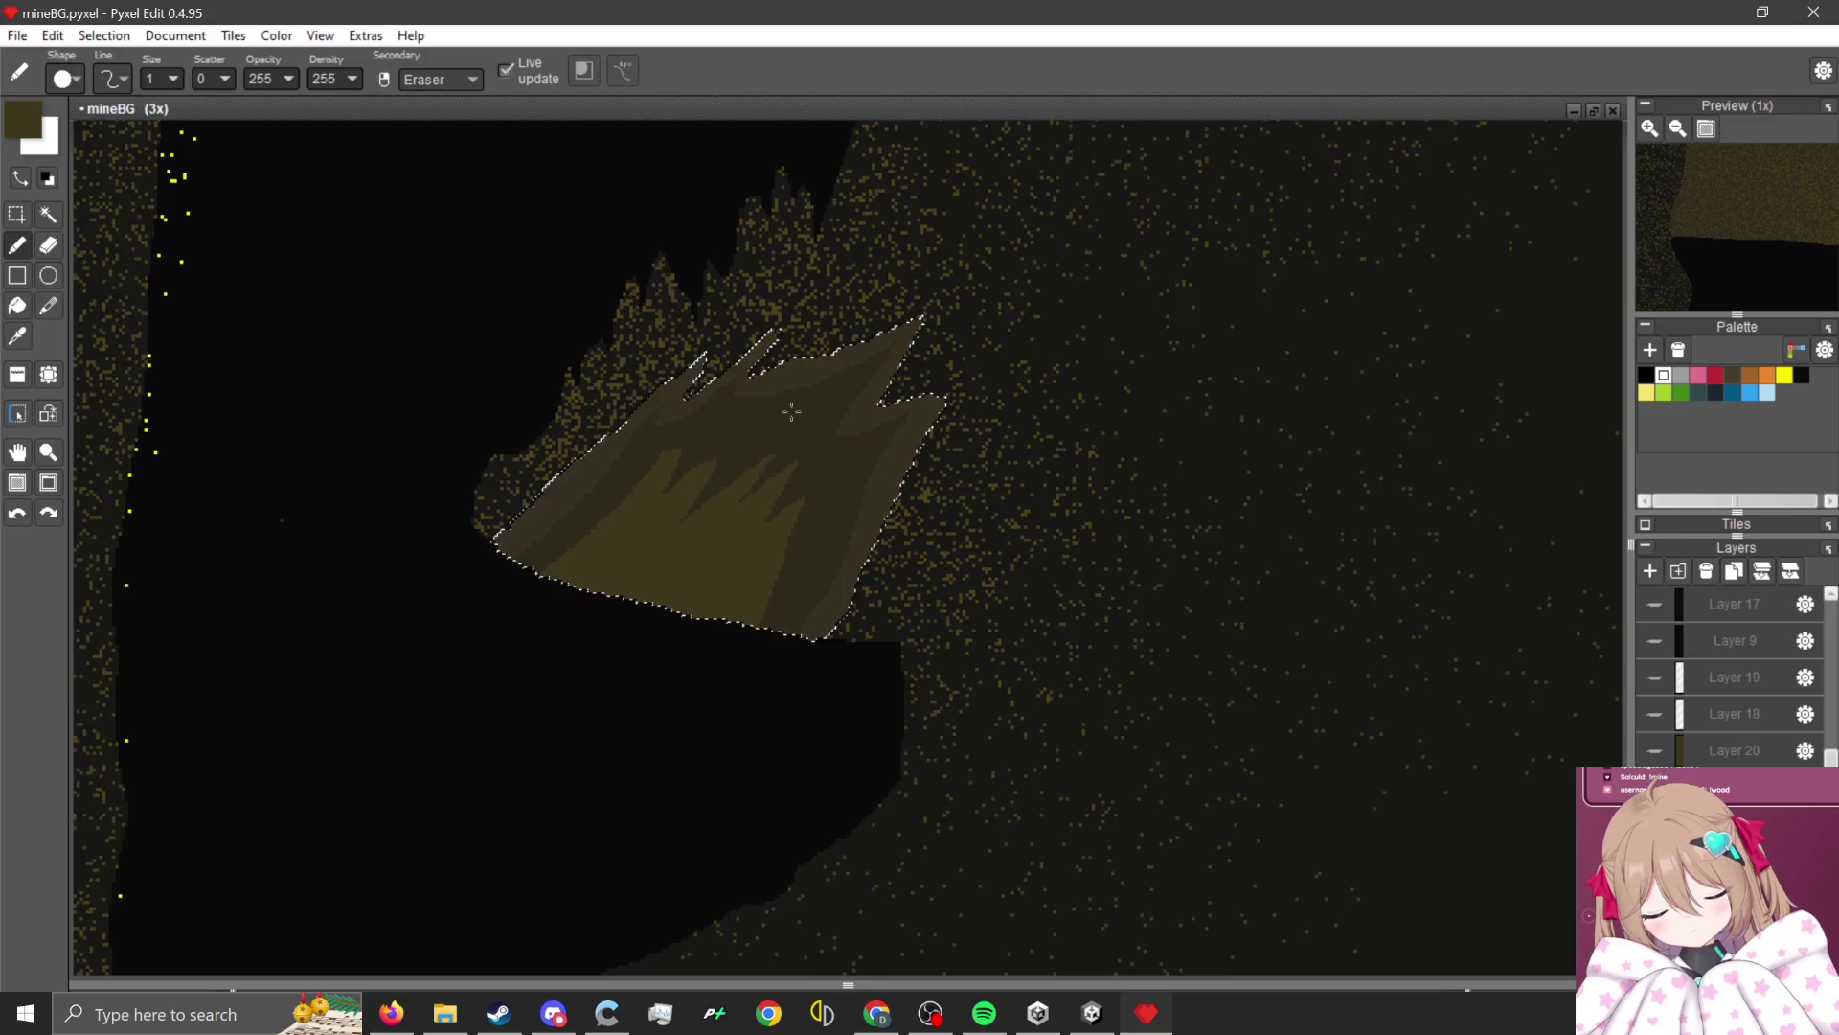
{"action": "scroll", "coordinate": [986, 399], "scroll_direction": "up", "scroll_amount": 4}
{"action": "scroll", "coordinate": [350, 254], "scroll_direction": "down", "scroll_amount": 2}
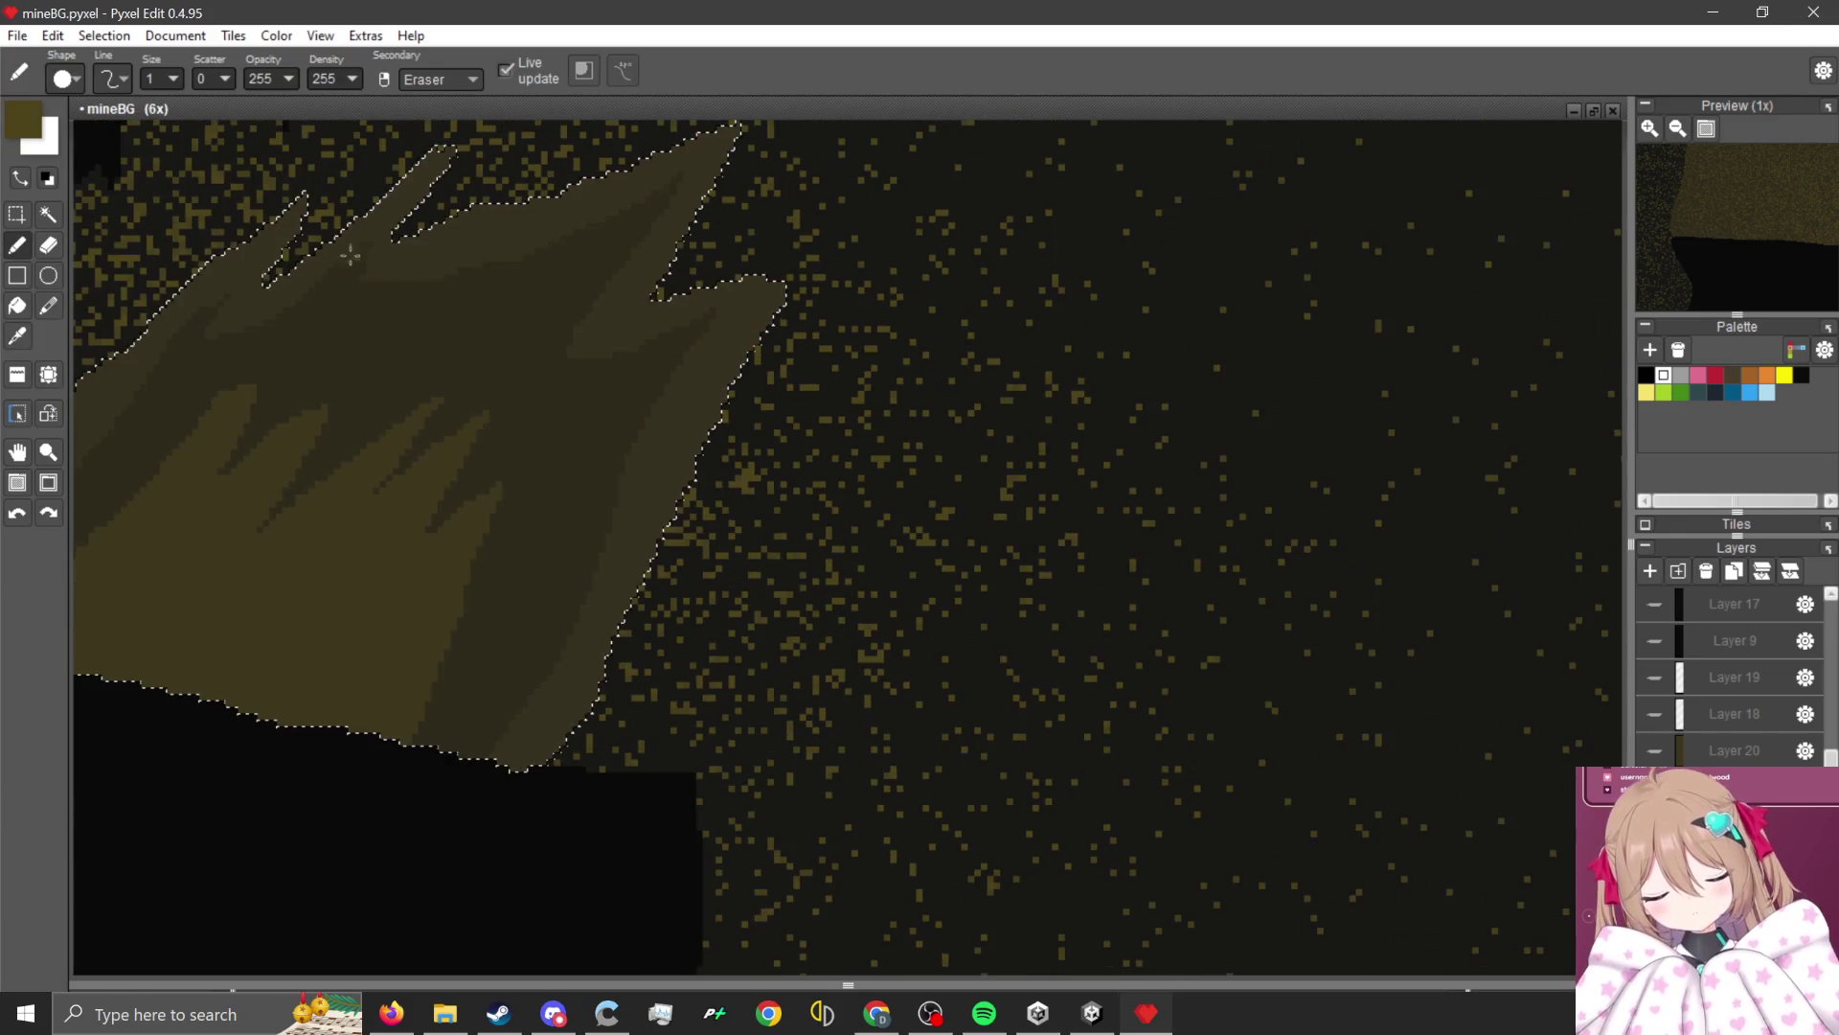
{"action": "left_click_drag", "start_coordinate": [225, 79], "coordinate": [238, 78]}
{"action": "scroll", "coordinate": [709, 433], "scroll_direction": "down", "scroll_amount": 1}
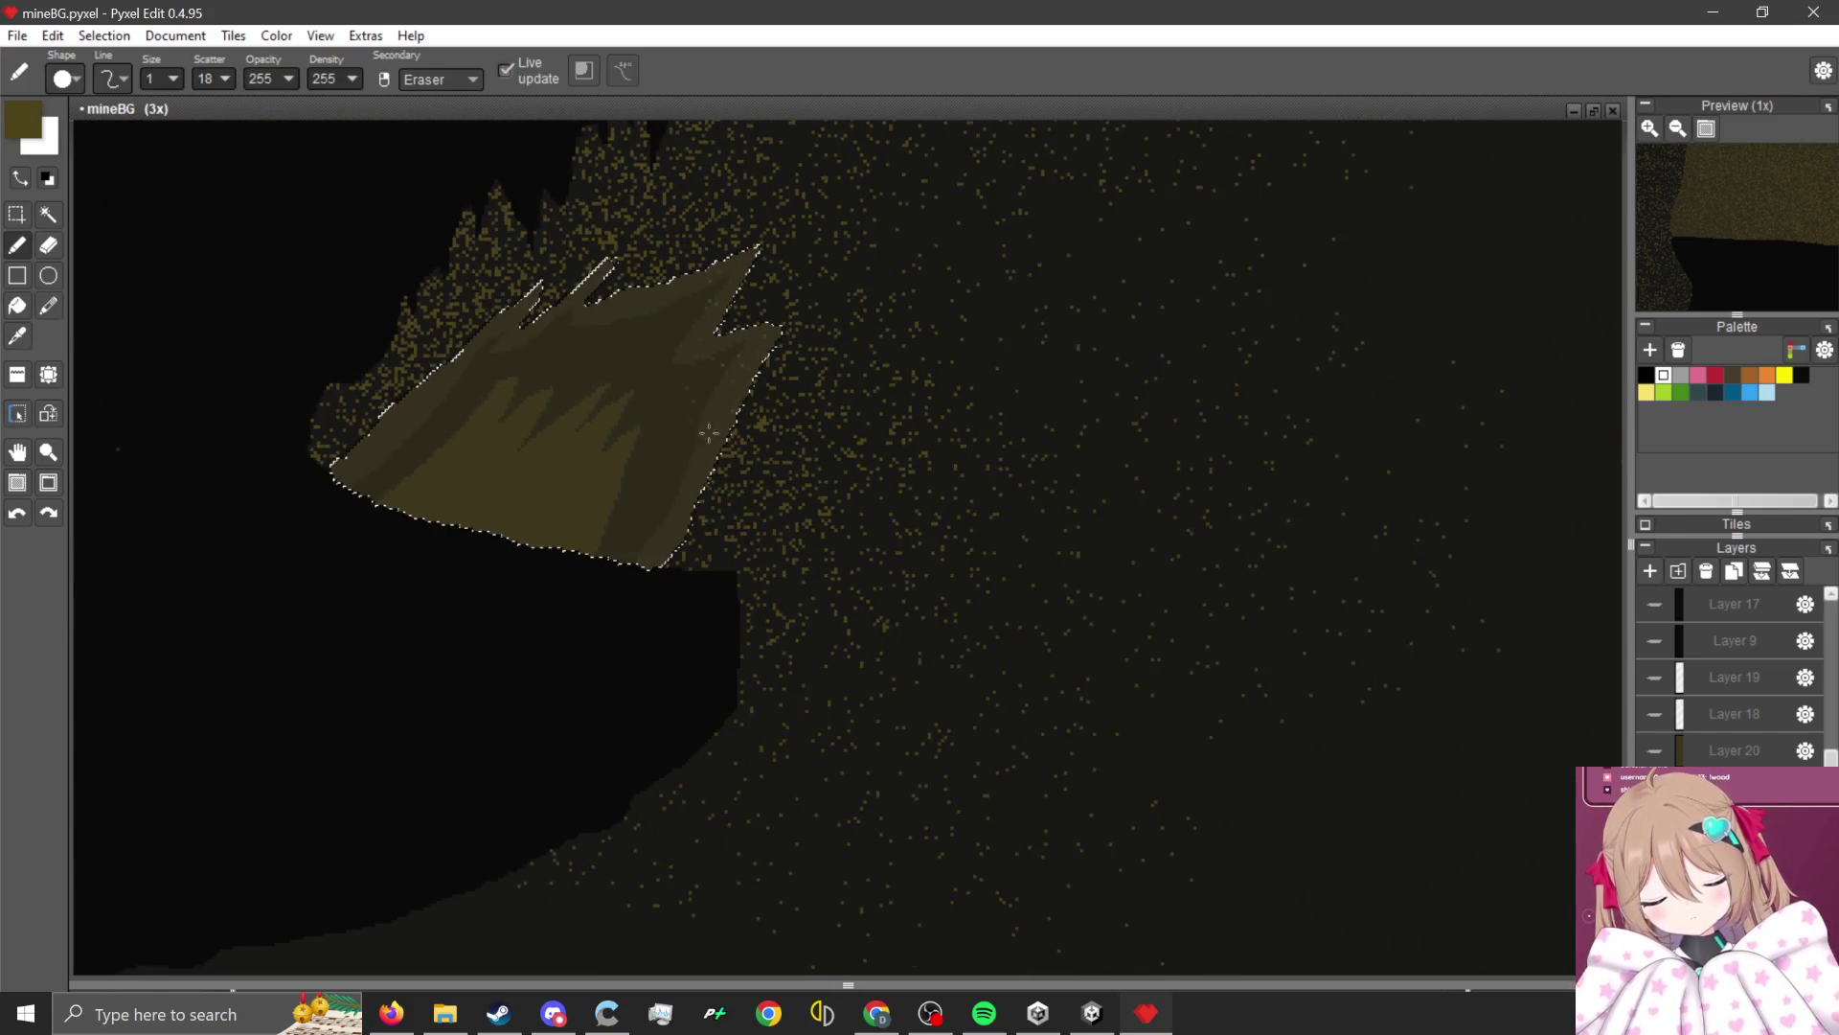
{"action": "left_click_drag", "start_coordinate": [709, 433], "coordinate": [402, 451]}
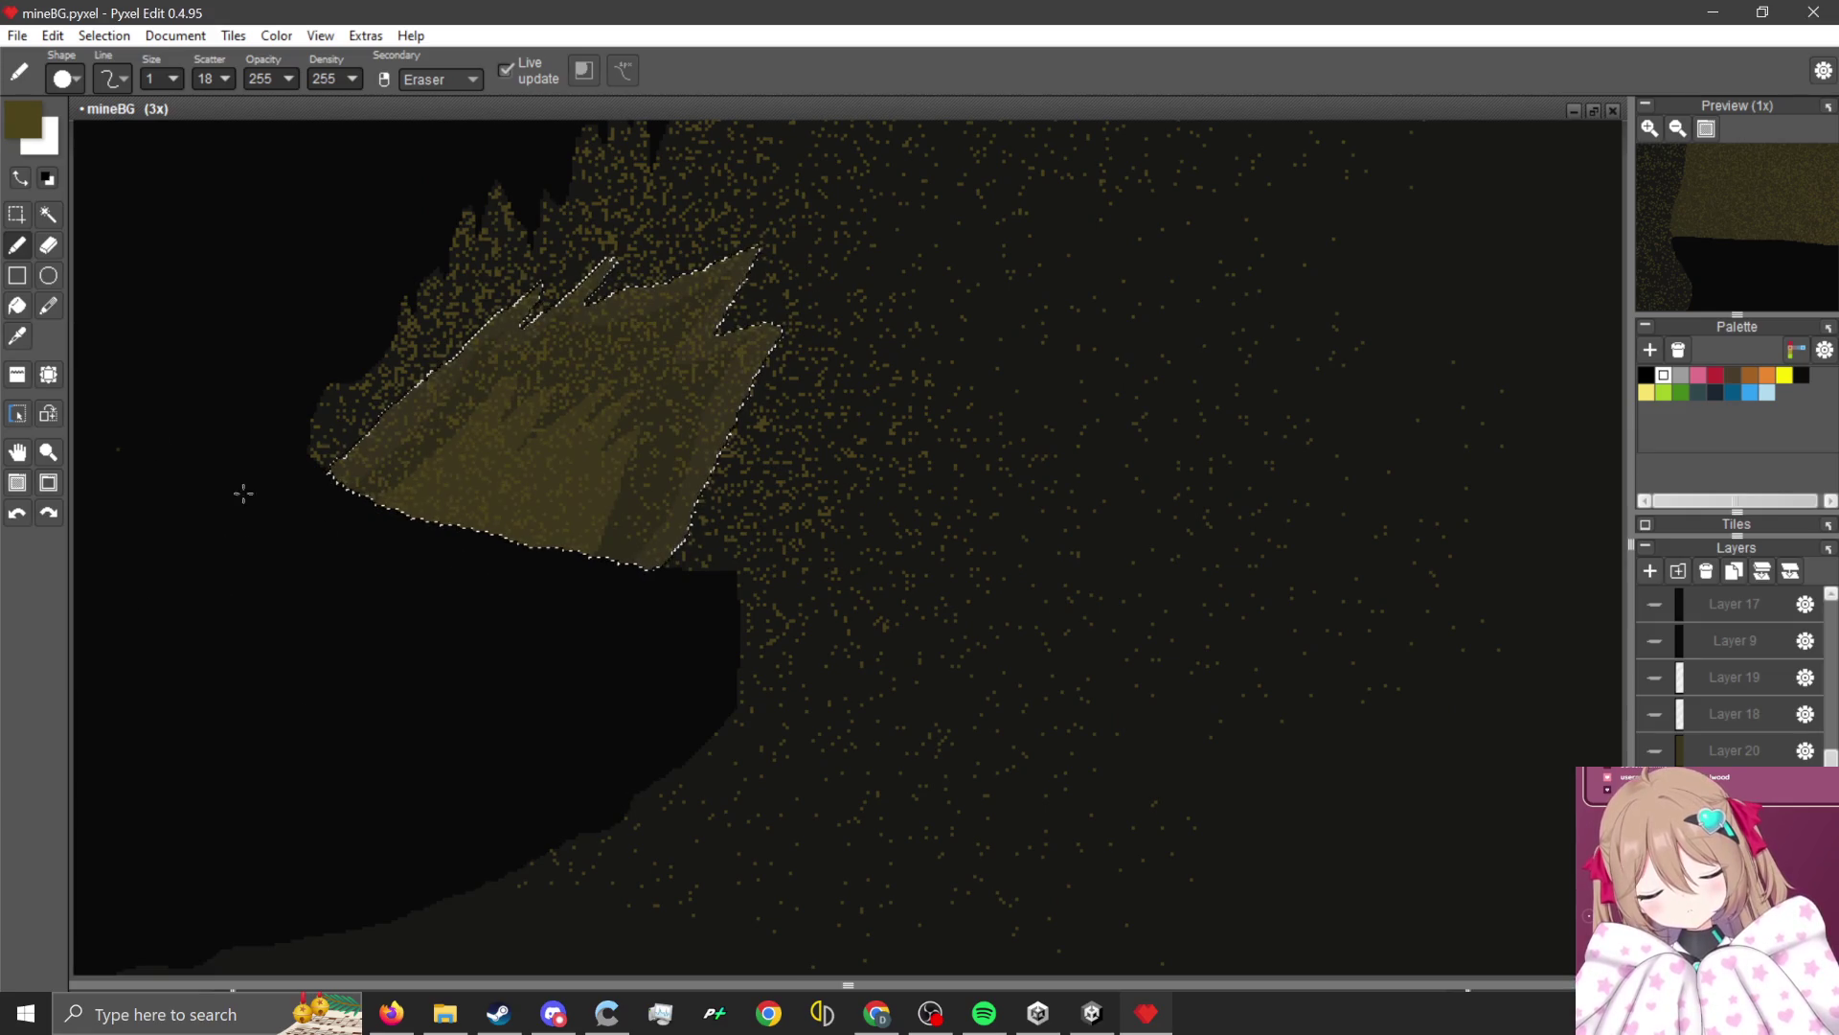
Sample the dark cave-wall colour from the canvas and set the pencil size to 7.
{"action": "key", "text": "ctrl+v"}
{"action": "scroll", "coordinate": [808, 400], "scroll_direction": "down", "scroll_amount": 4}
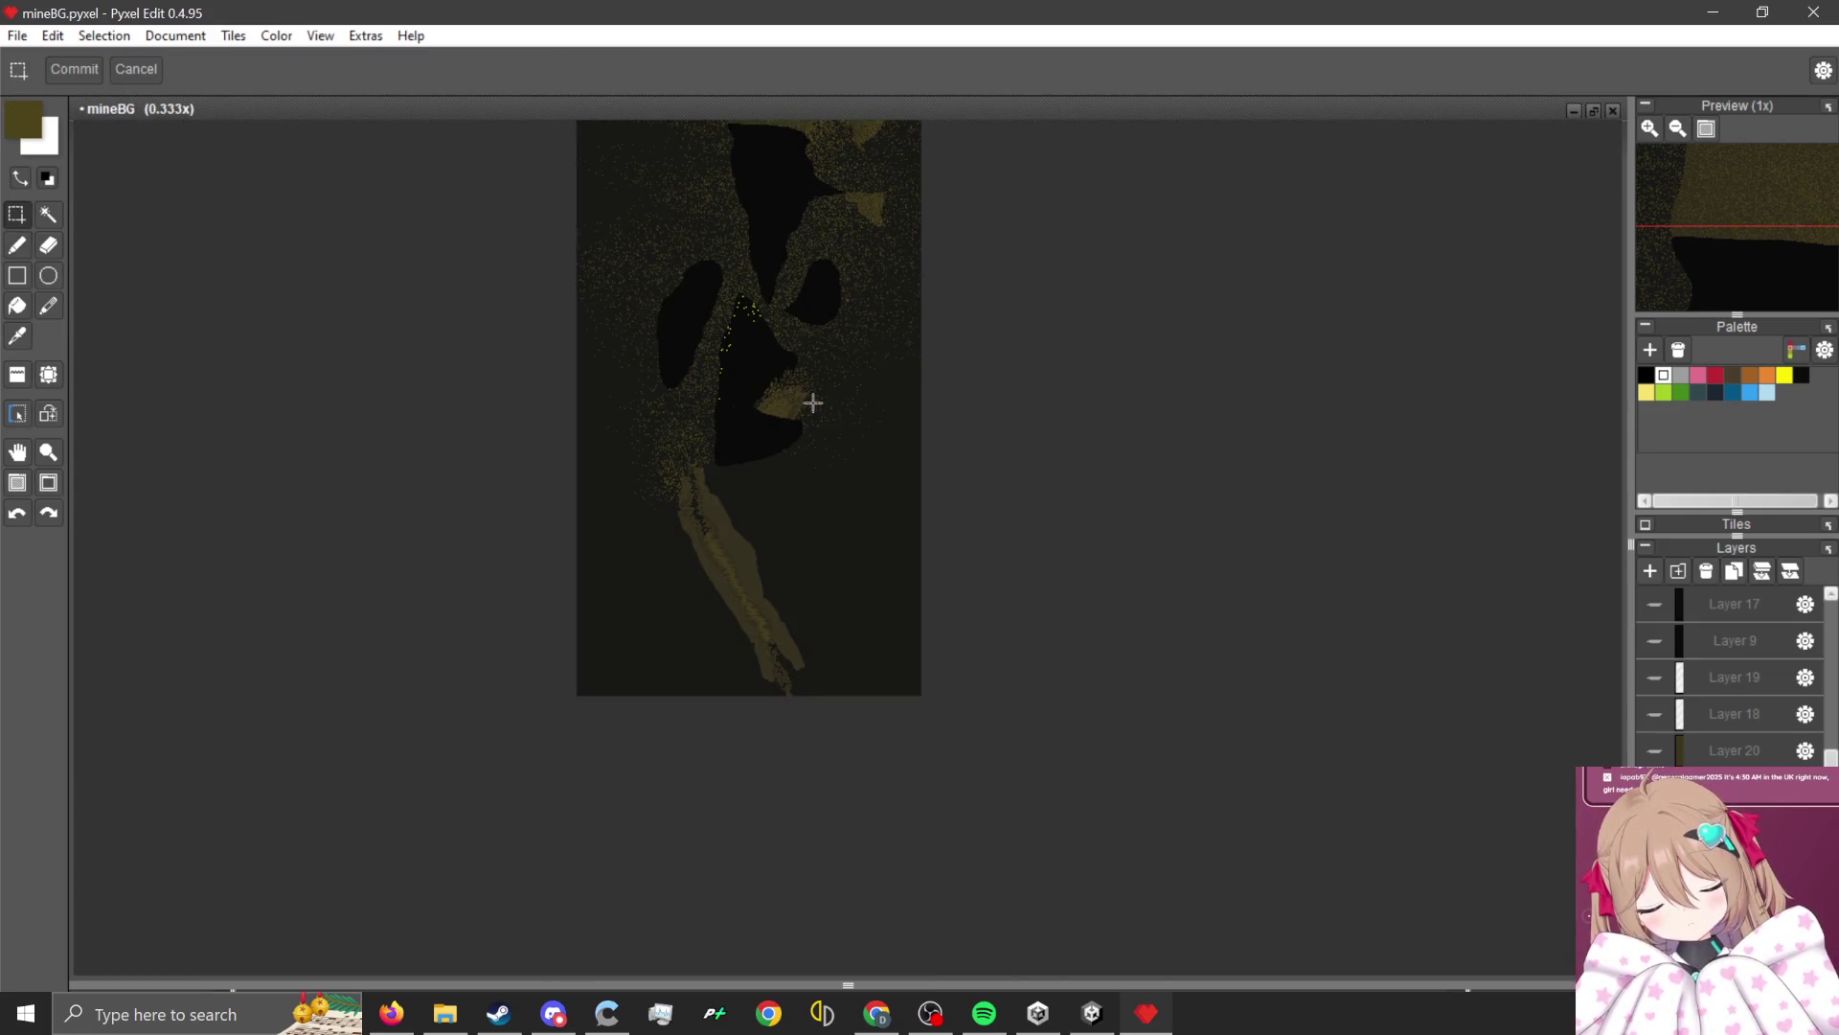
{"action": "scroll", "coordinate": [813, 403], "scroll_direction": "up", "scroll_amount": 1}
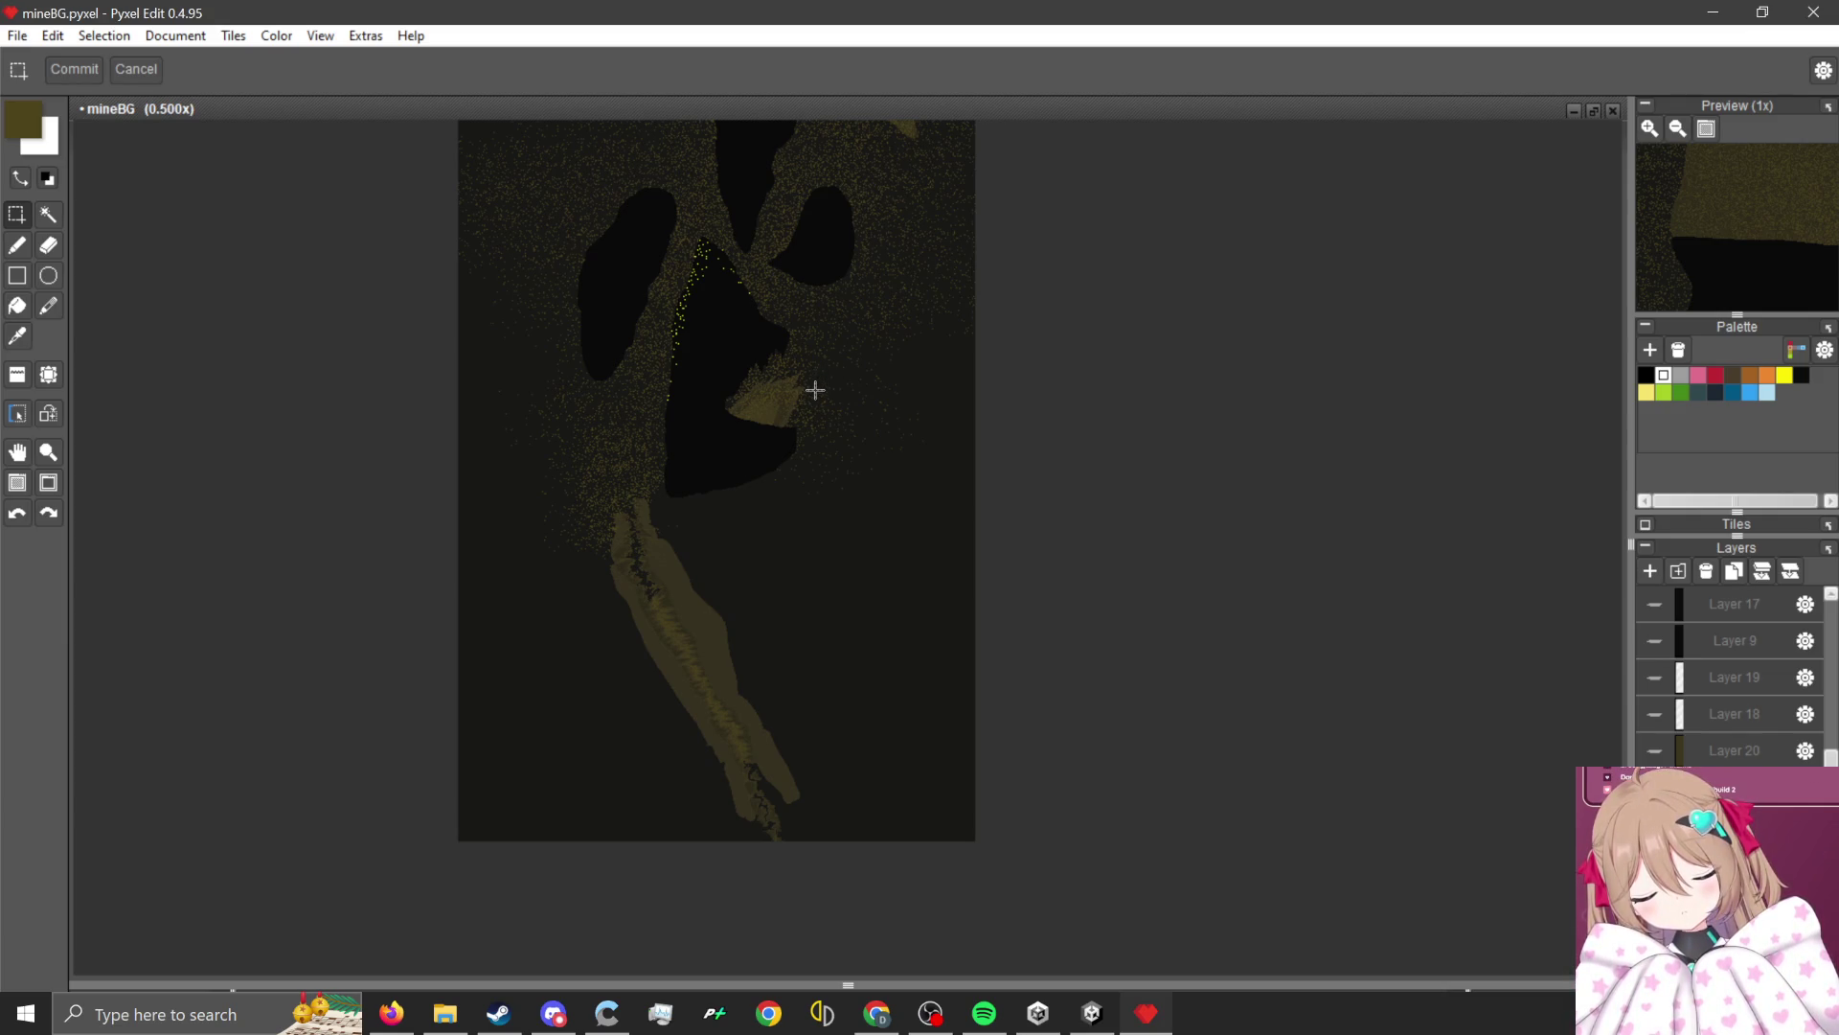
{"action": "scroll", "coordinate": [815, 390], "scroll_direction": "up", "scroll_amount": 3}
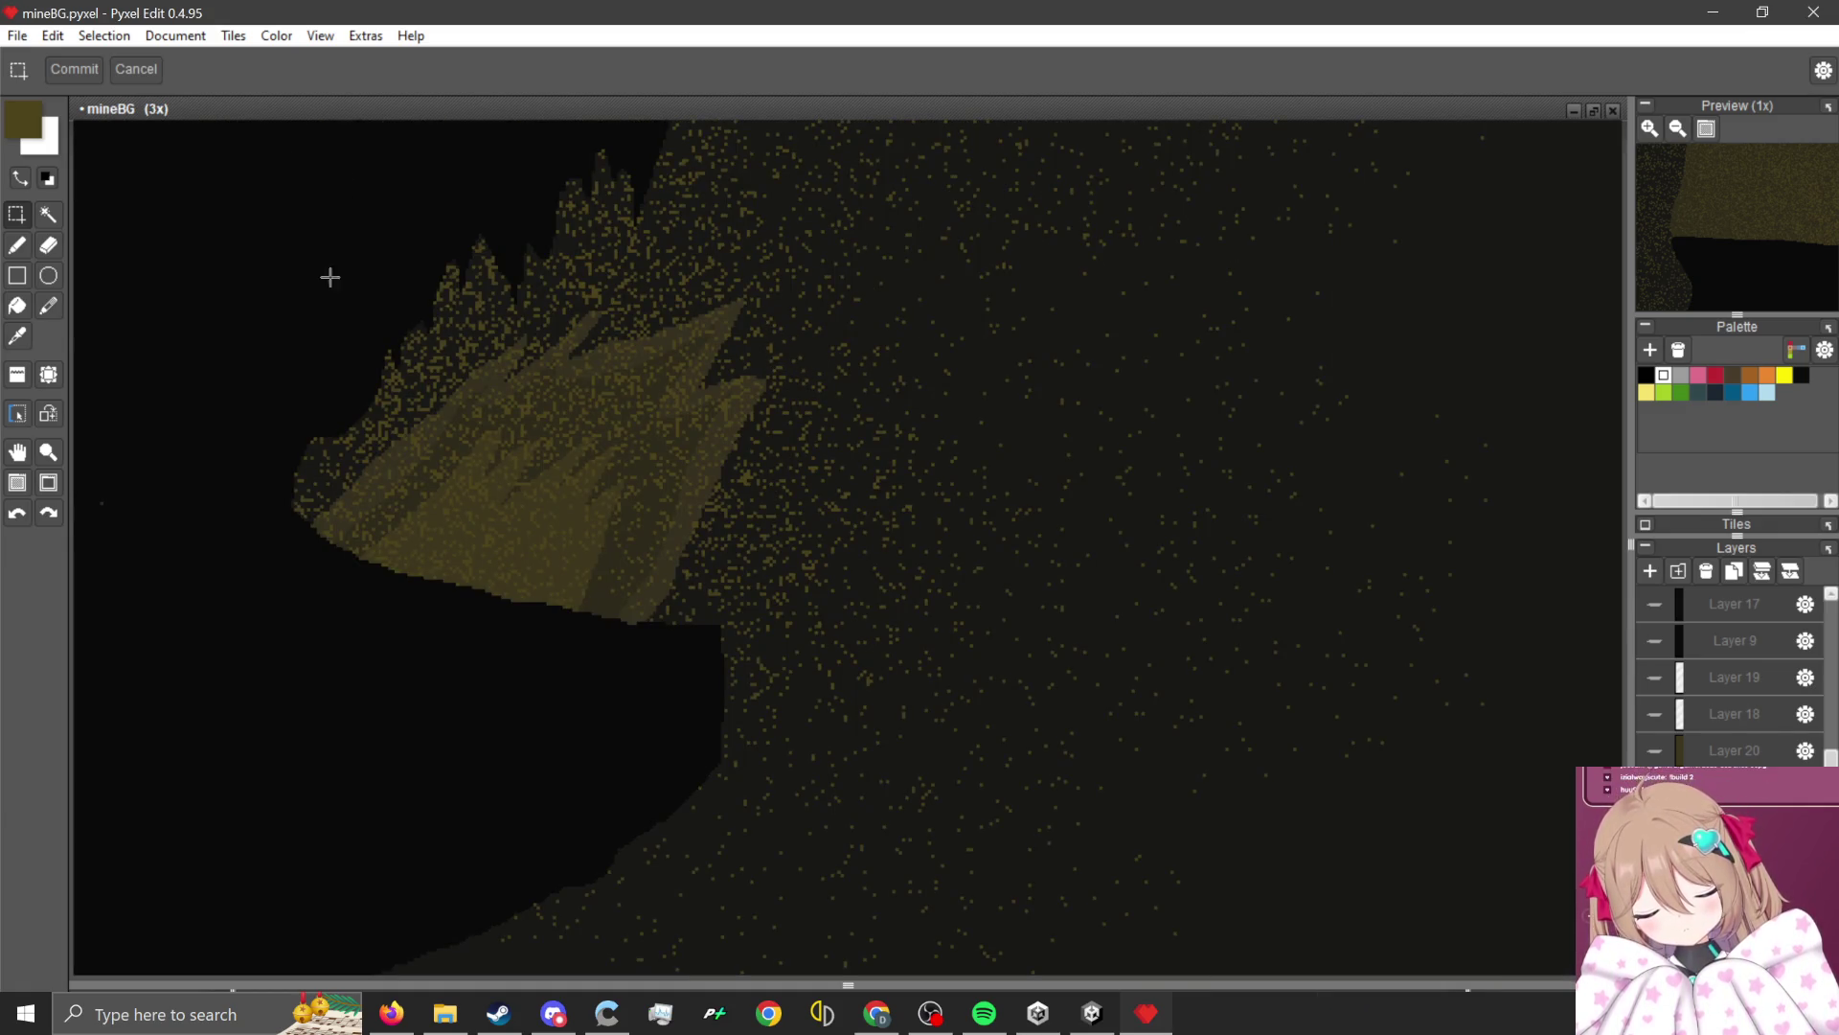
{"action": "scroll", "coordinate": [177, 281], "scroll_direction": "up", "scroll_amount": 2}
{"action": "left_click", "coordinate": [16, 247]}
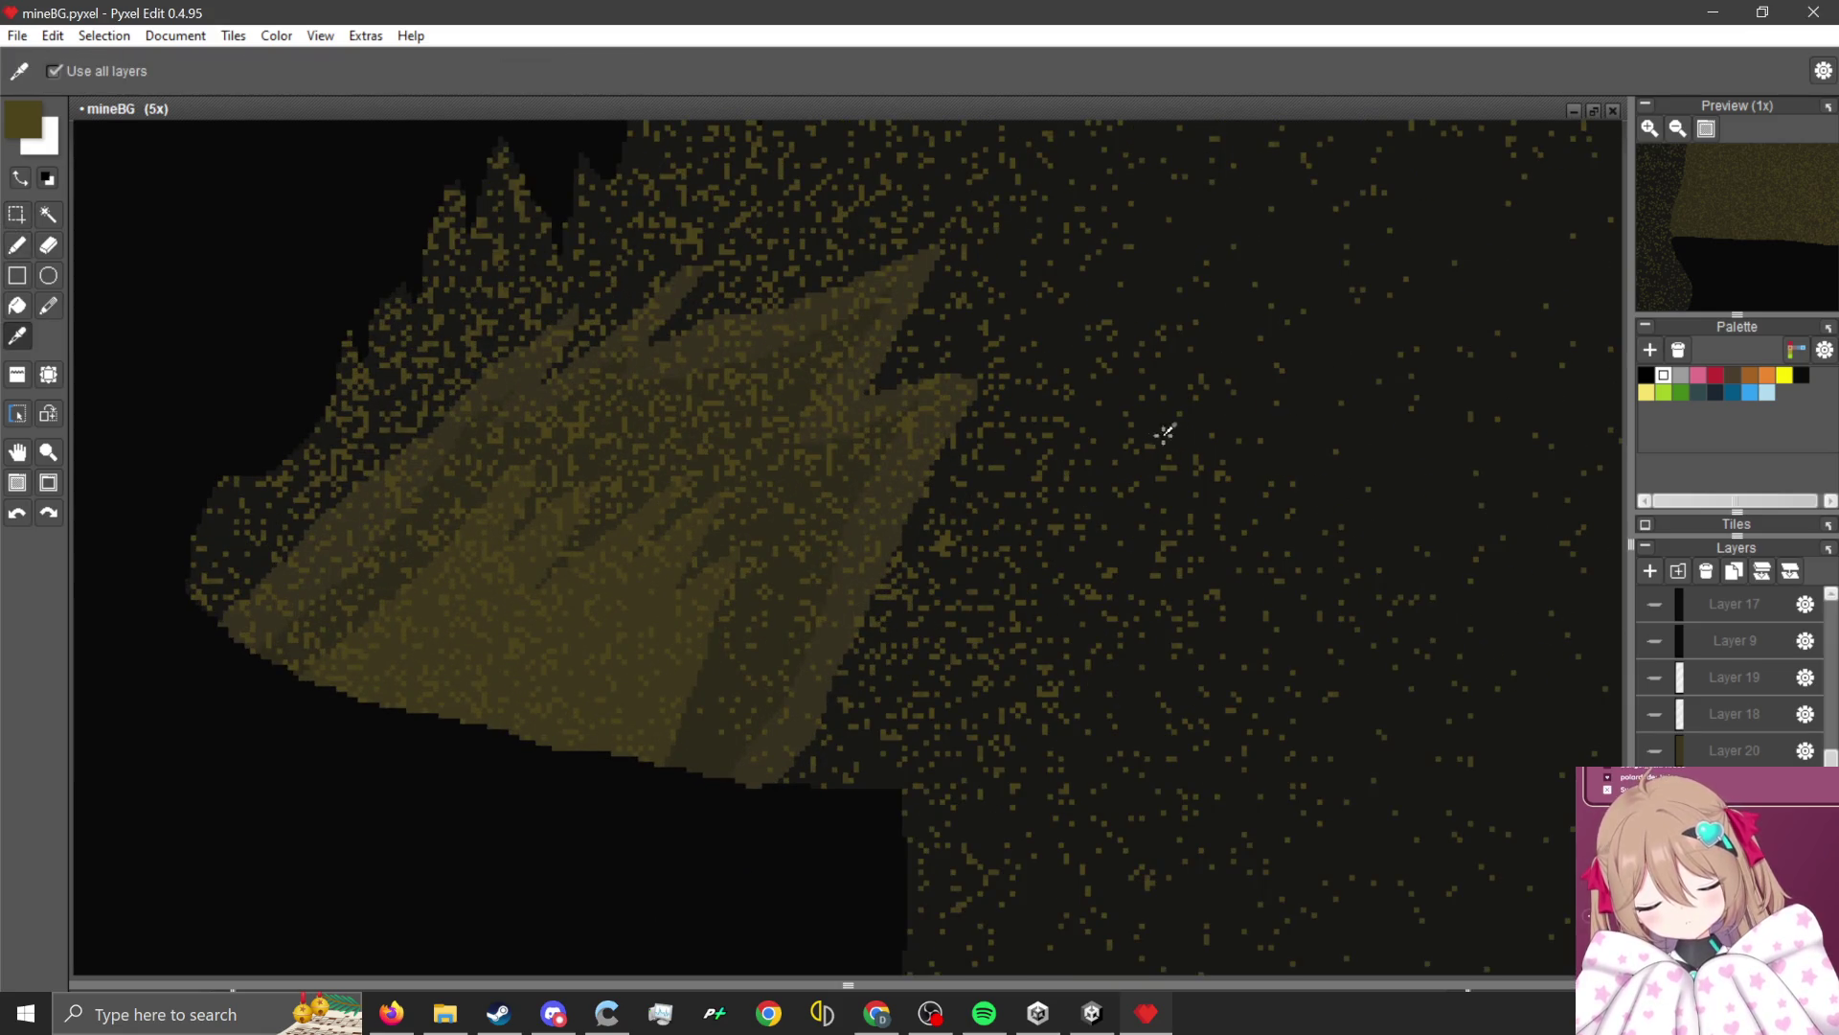
{"action": "left_click", "coordinate": [1131, 417], "text": "alt"}
{"action": "key", "text": "bracketright"}
{"action": "key", "text": "bracketright"}
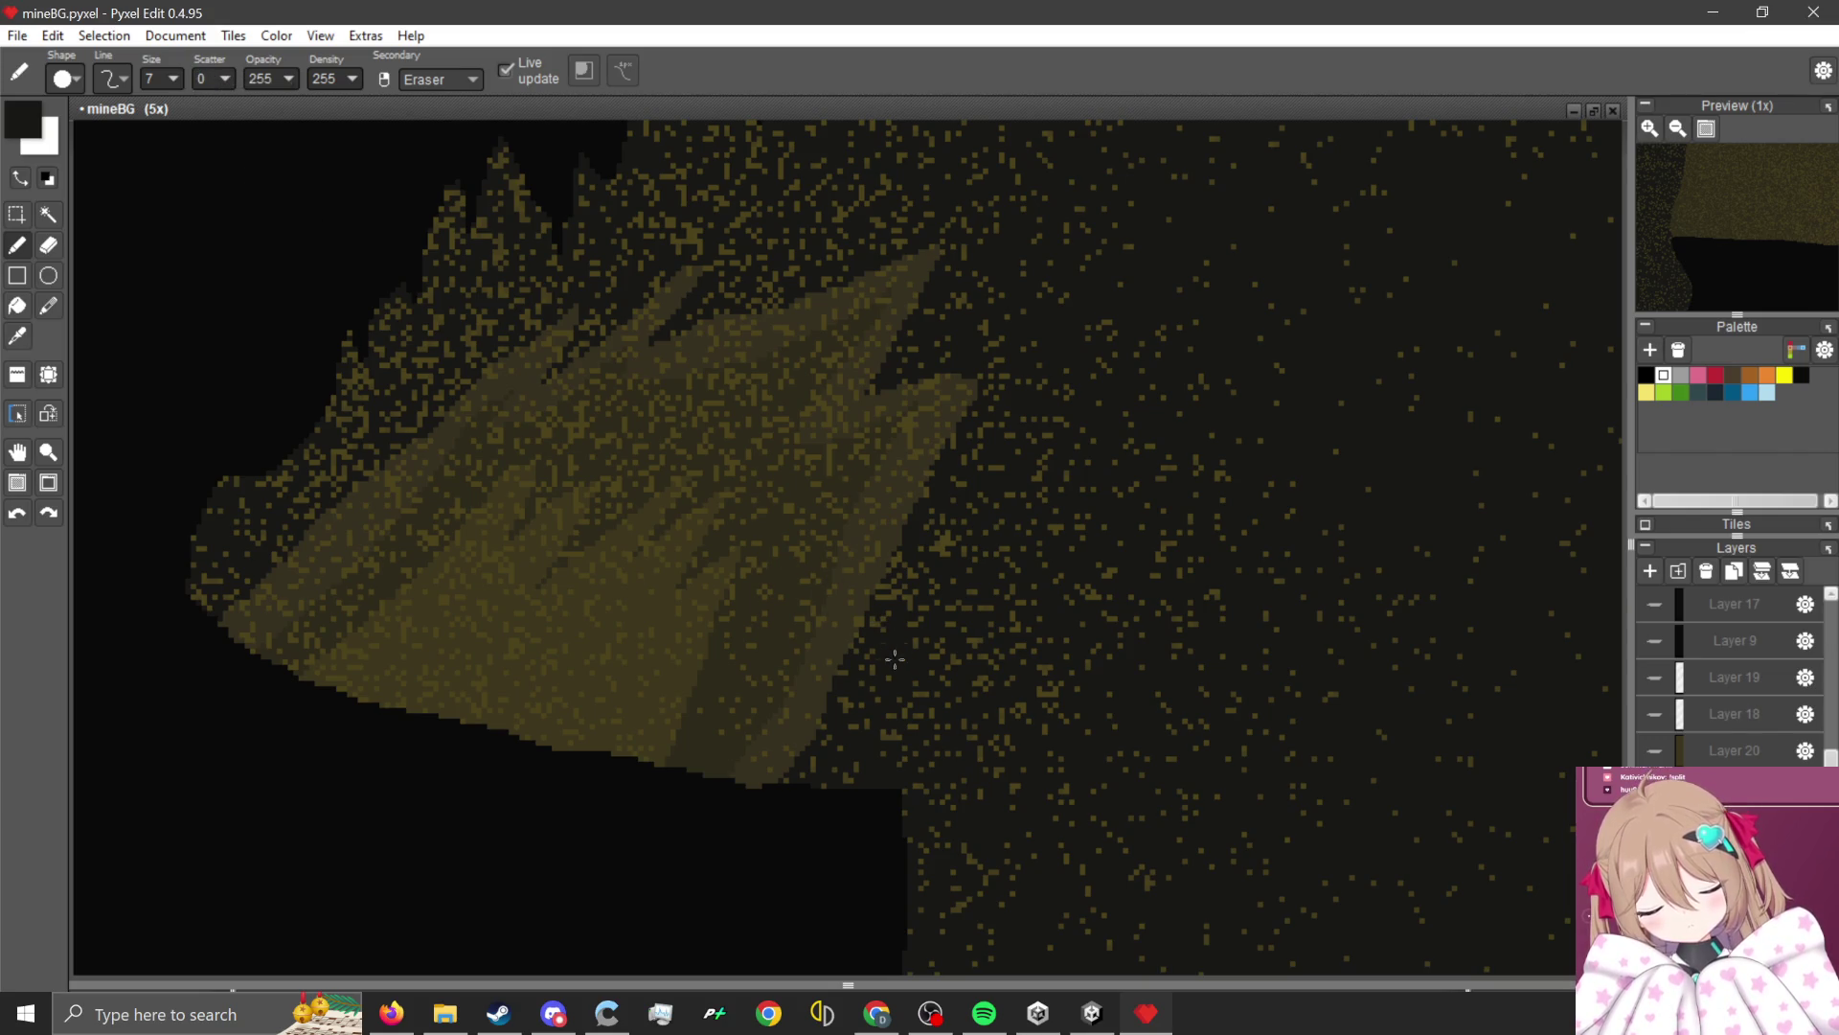
Paint dark wall colour over the slabs' lower edge, lit upper spikes and surrounding yellow speckles.
{"action": "mouse_move", "coordinate": [761, 772]}
{"action": "left_mouse_down"}
{"action": "mouse_move", "coordinate": [304, 674]}
{"action": "mouse_move", "coordinate": [218, 612]}
{"action": "mouse_move", "coordinate": [505, 698]}
{"action": "mouse_move", "coordinate": [843, 704]}
{"action": "mouse_move", "coordinate": [958, 383]}
{"action": "mouse_move", "coordinate": [904, 370]}
{"action": "mouse_move", "coordinate": [665, 526]}
{"action": "mouse_move", "coordinate": [613, 450]}
{"action": "mouse_move", "coordinate": [875, 316]}
{"action": "left_mouse_up"}
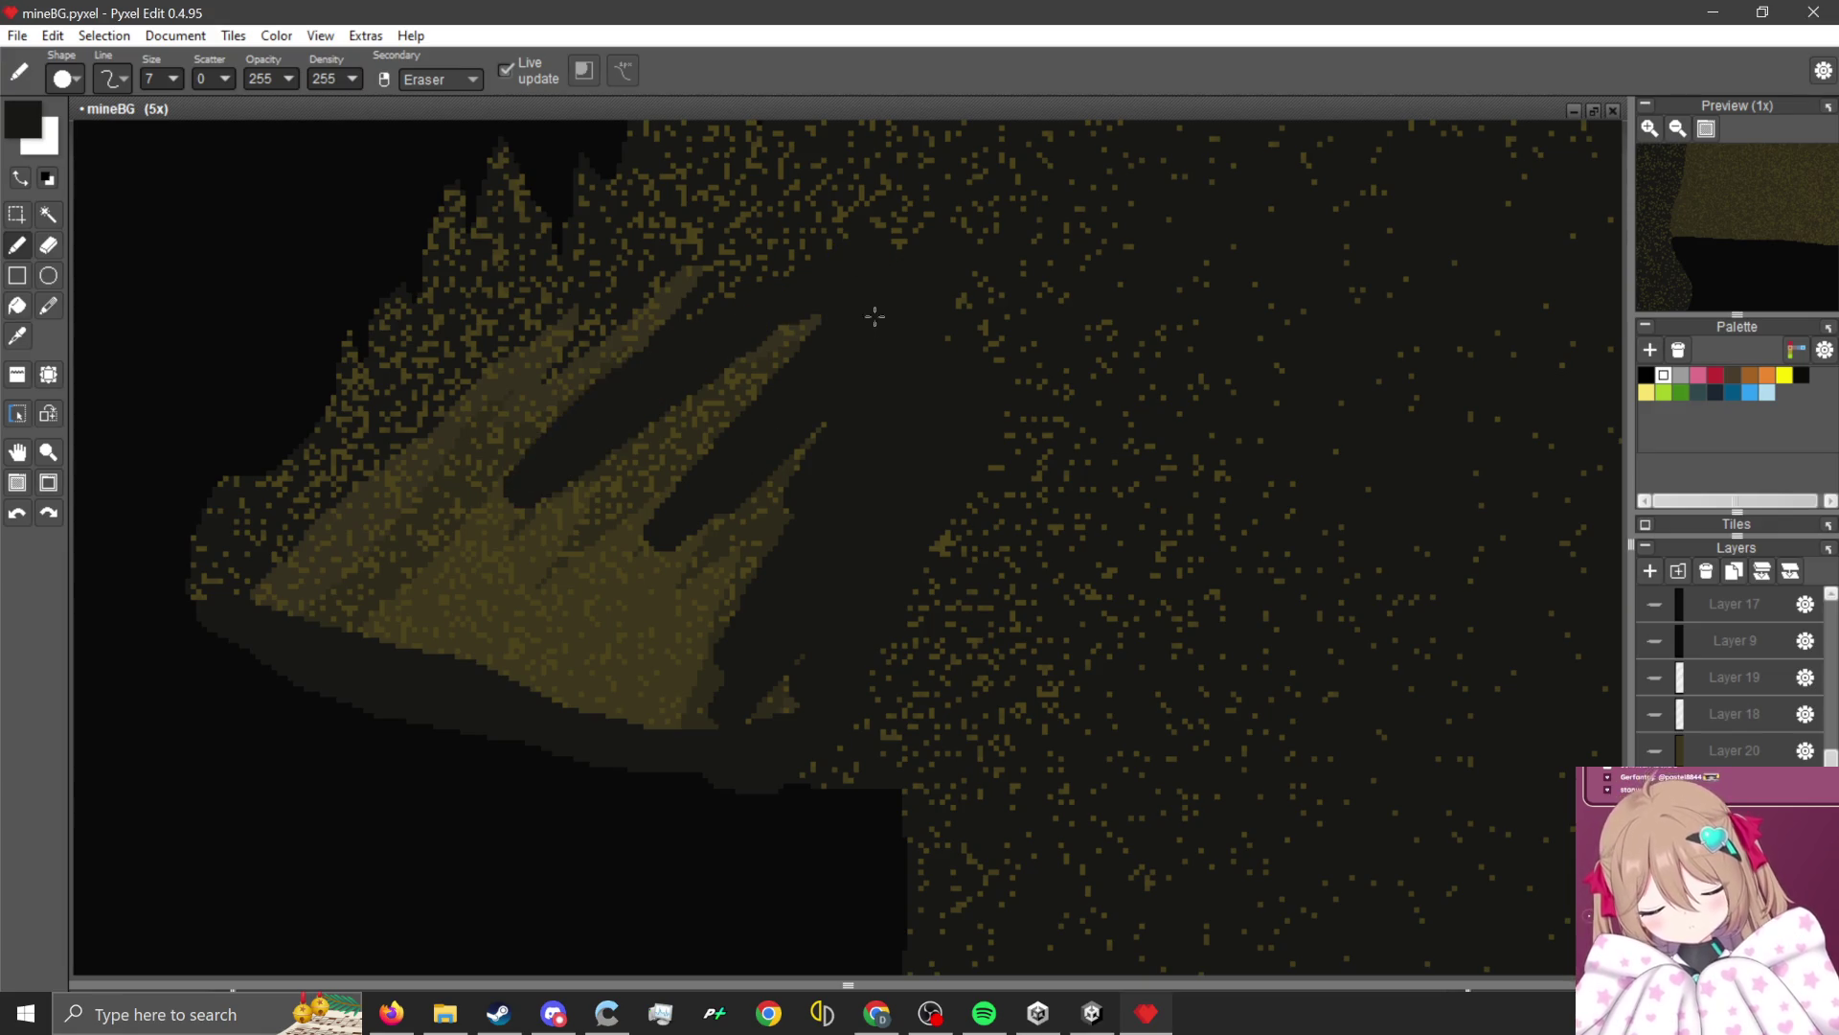
{"action": "mouse_move", "coordinate": [814, 403]}
{"action": "left_mouse_down"}
{"action": "mouse_move", "coordinate": [699, 308]}
{"action": "mouse_move", "coordinate": [337, 545]}
{"action": "mouse_move", "coordinate": [328, 574]}
{"action": "mouse_move", "coordinate": [661, 450]}
{"action": "mouse_move", "coordinate": [718, 567]}
{"action": "mouse_move", "coordinate": [630, 688]}
{"action": "mouse_move", "coordinate": [705, 506]}
{"action": "left_mouse_up"}
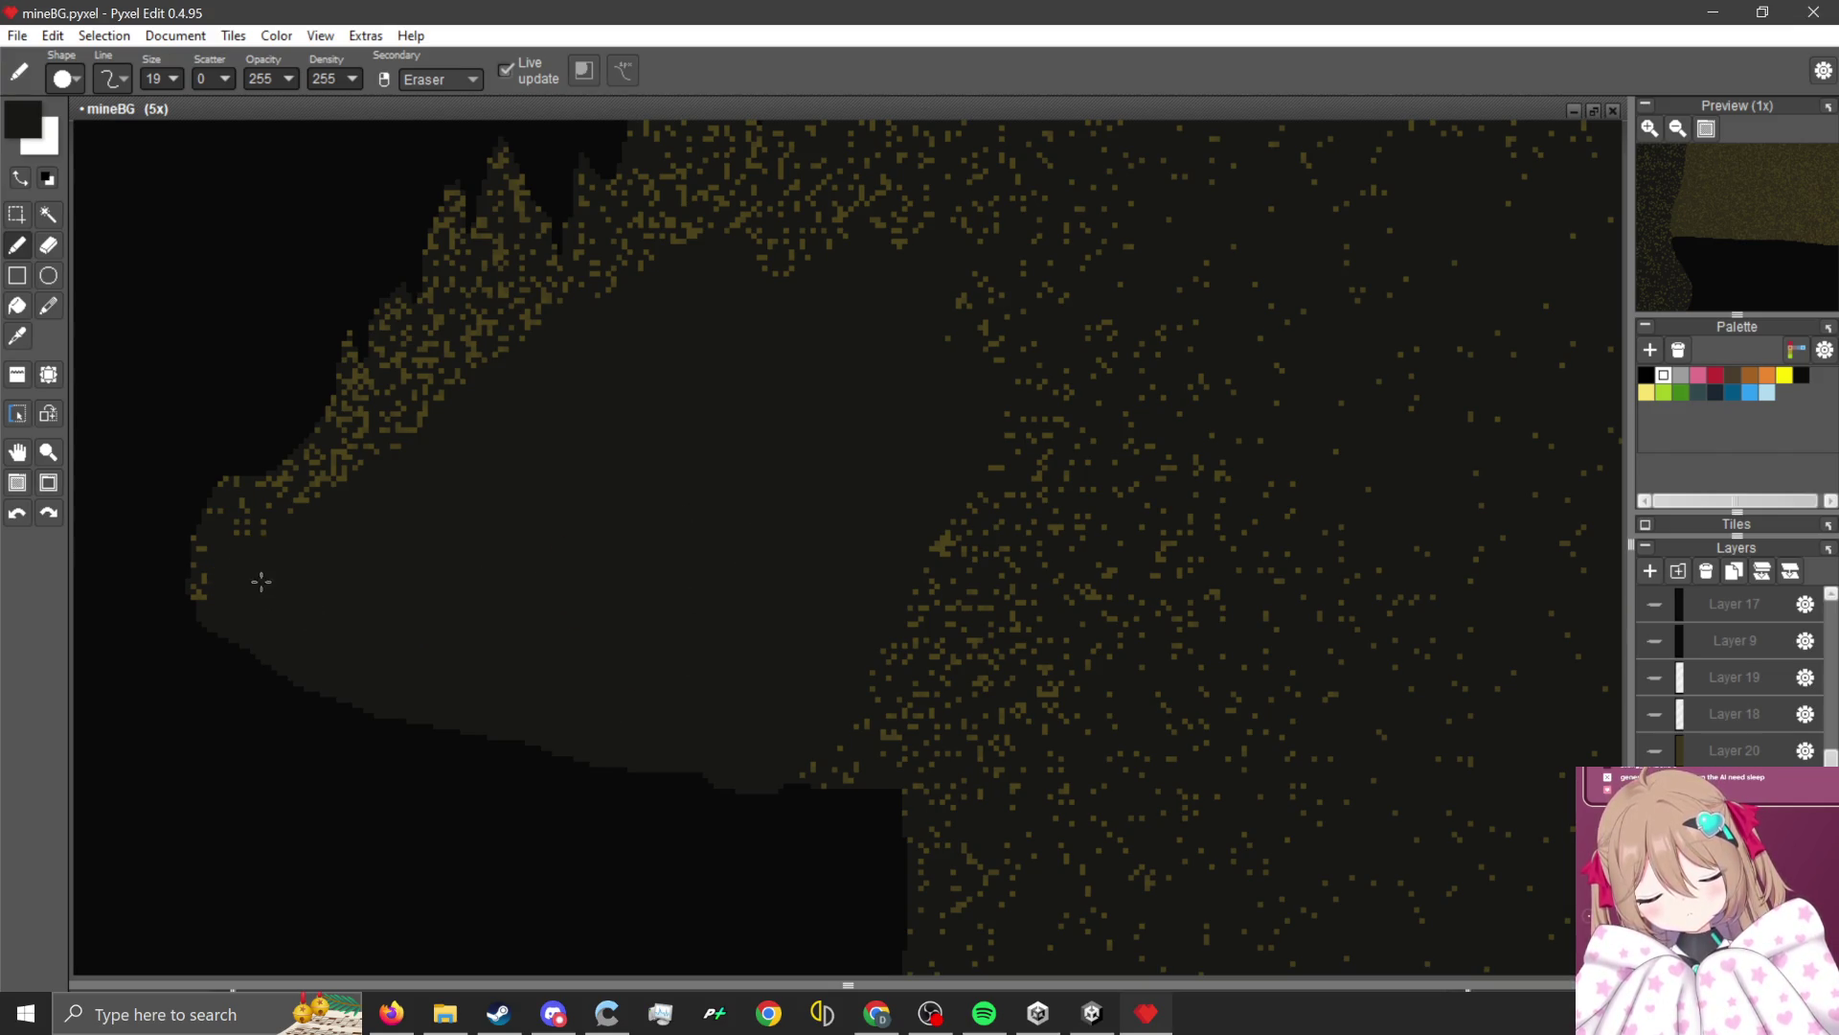
{"action": "left_click_drag", "start_coordinate": [468, 404], "coordinate": [526, 291]}
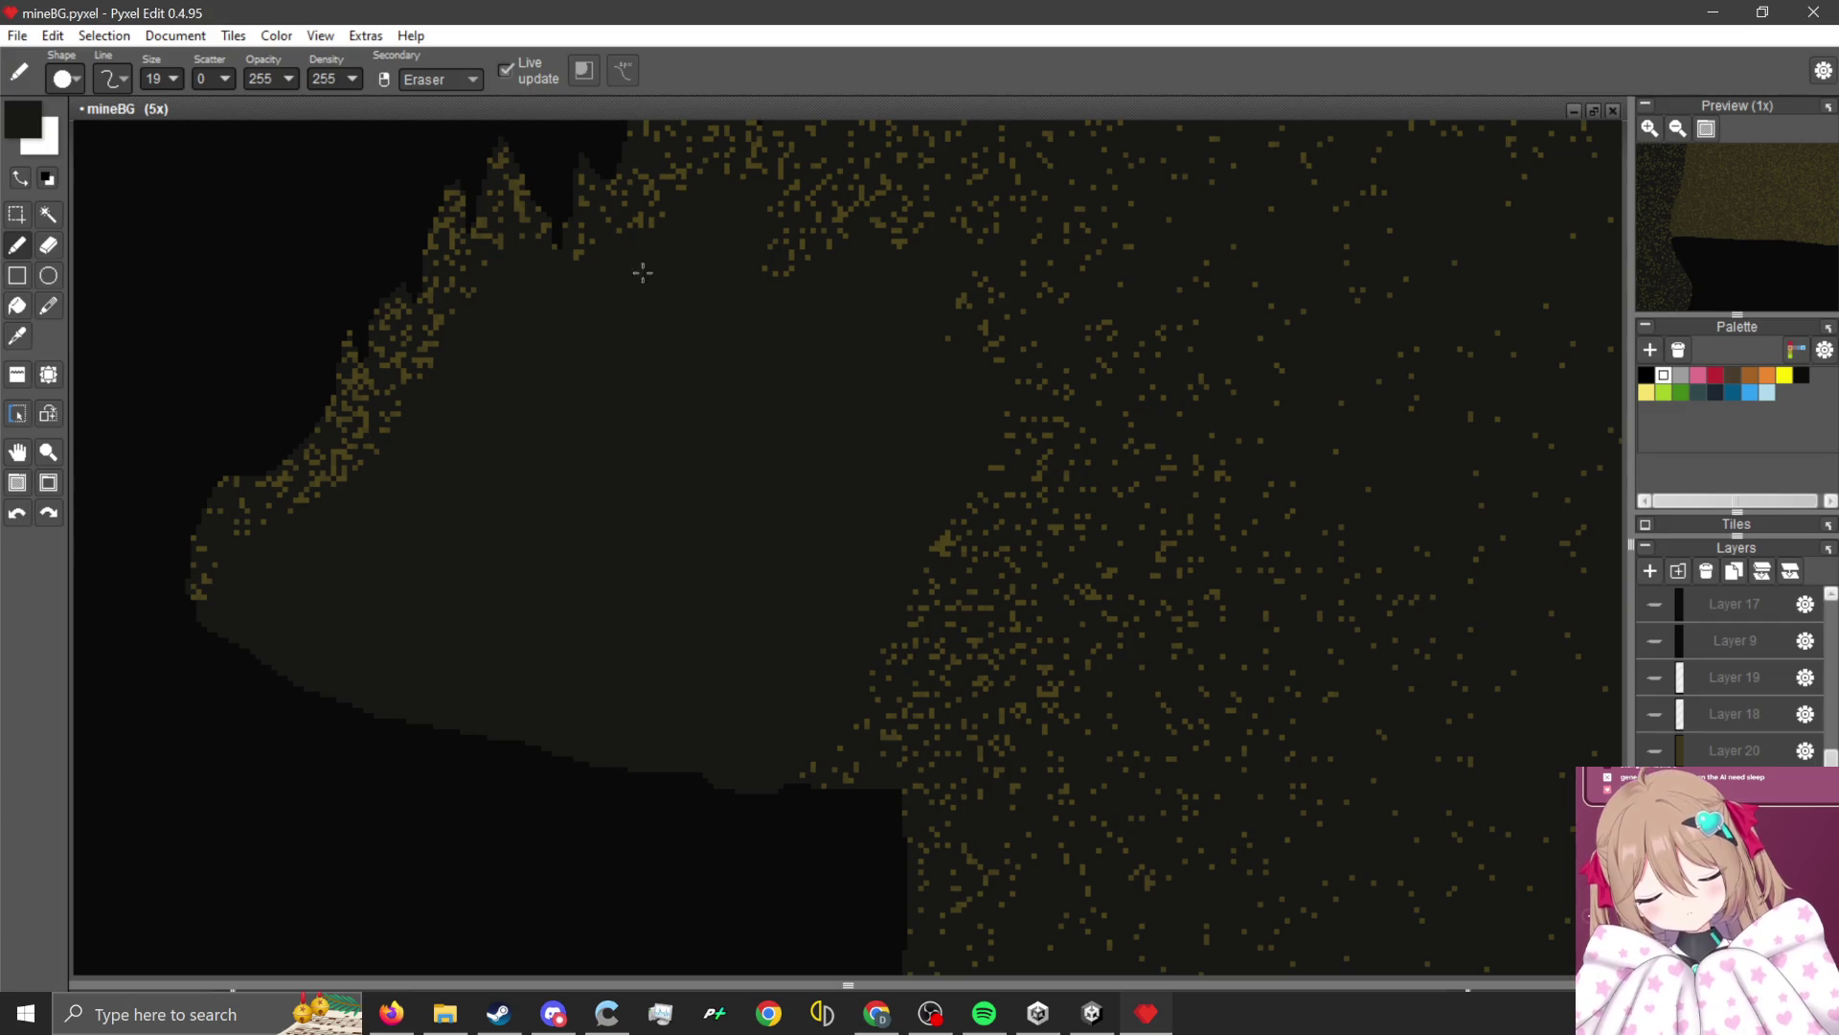
{"action": "mouse_move", "coordinate": [643, 273]}
{"action": "left_mouse_down"}
{"action": "mouse_move", "coordinate": [928, 297]}
{"action": "mouse_move", "coordinate": [984, 614]}
{"action": "left_mouse_up"}
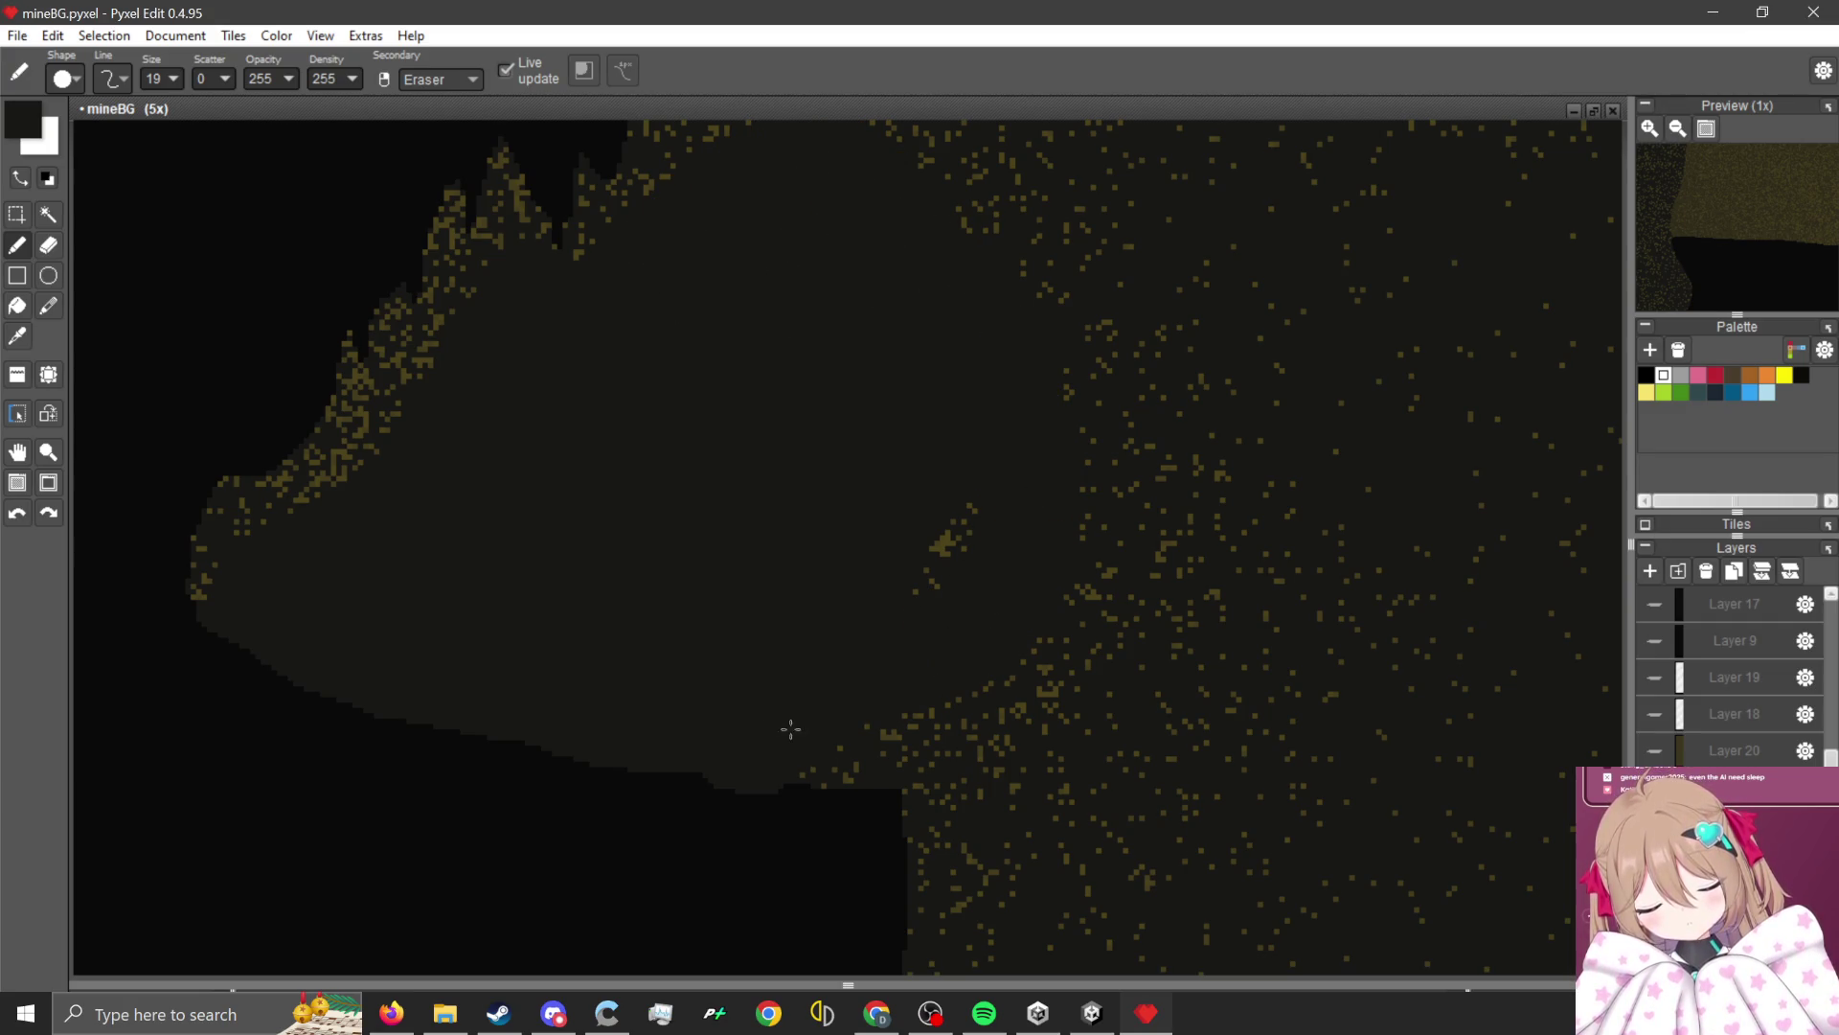
{"action": "left_click_drag", "start_coordinate": [790, 729], "coordinate": [982, 726]}
{"action": "scroll", "coordinate": [968, 593], "scroll_direction": "down", "scroll_amount": 3}
{"action": "scroll", "coordinate": [748, 545], "scroll_direction": "up", "scroll_amount": 4}
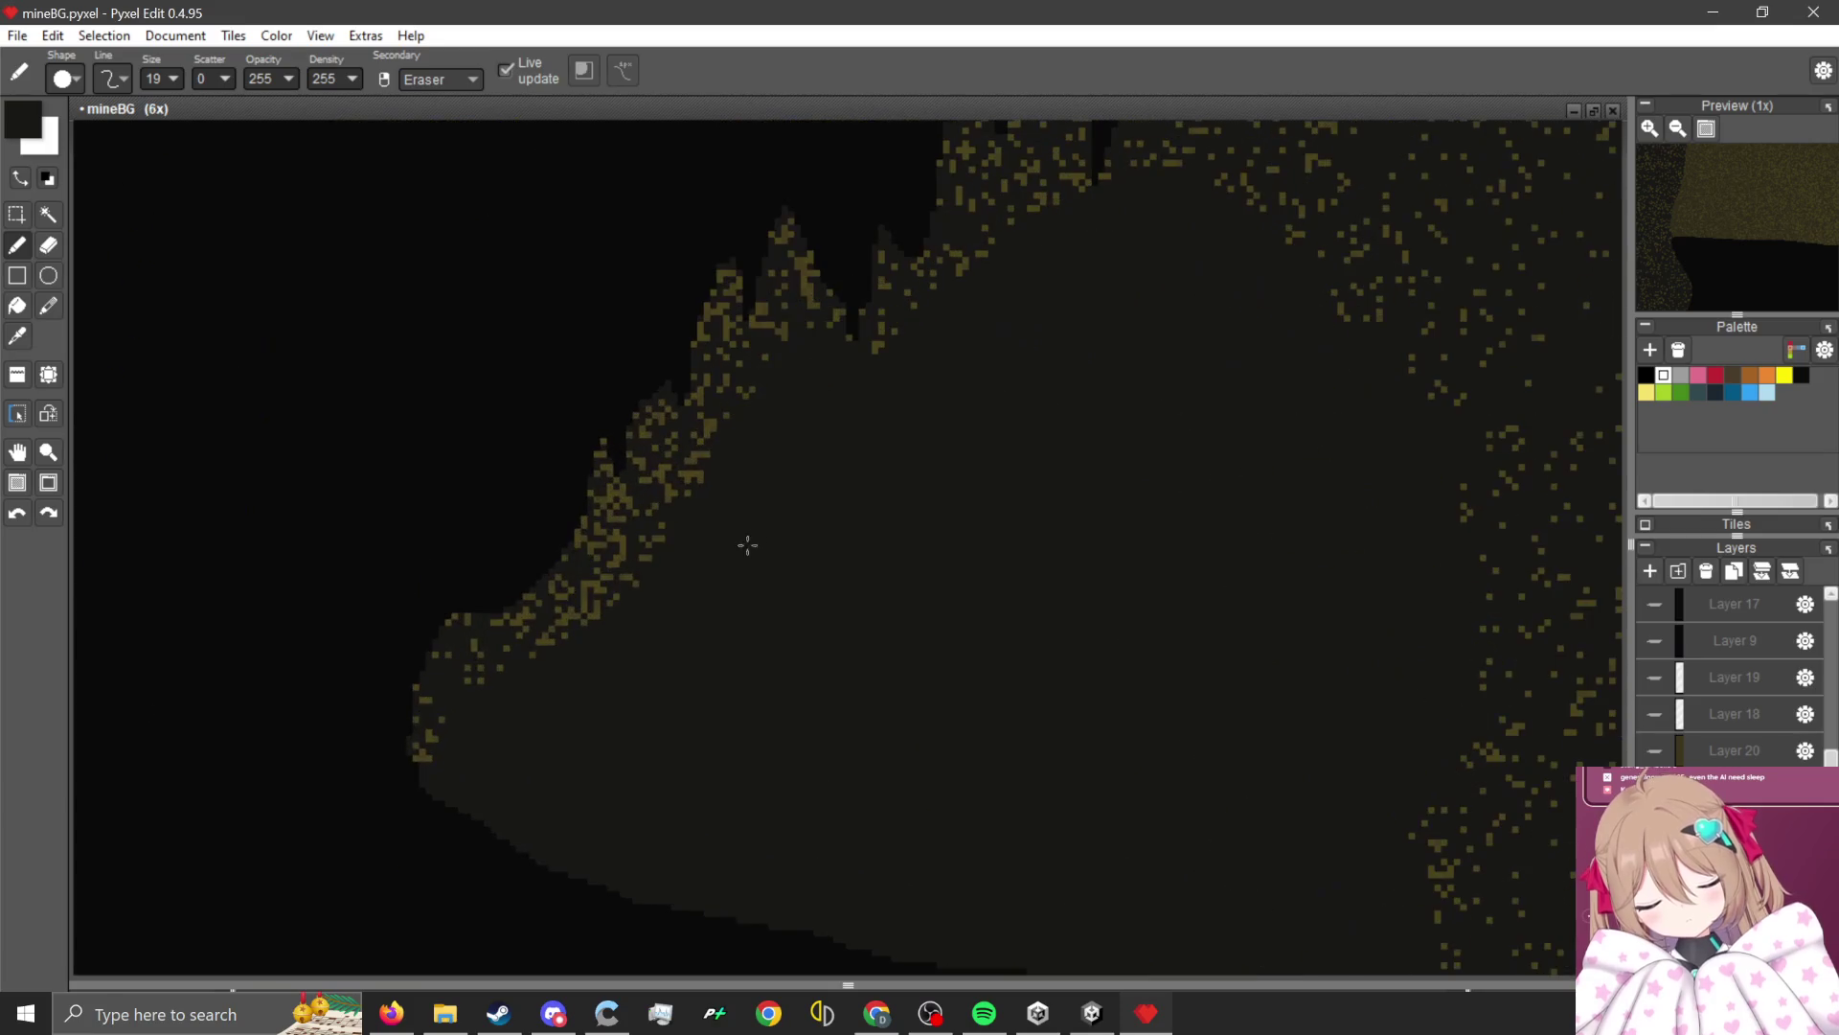
Paint out the gold speckles near the cave edge in the dark wall colour.
{"action": "left_click_drag", "start_coordinate": [823, 418], "coordinate": [772, 365]}
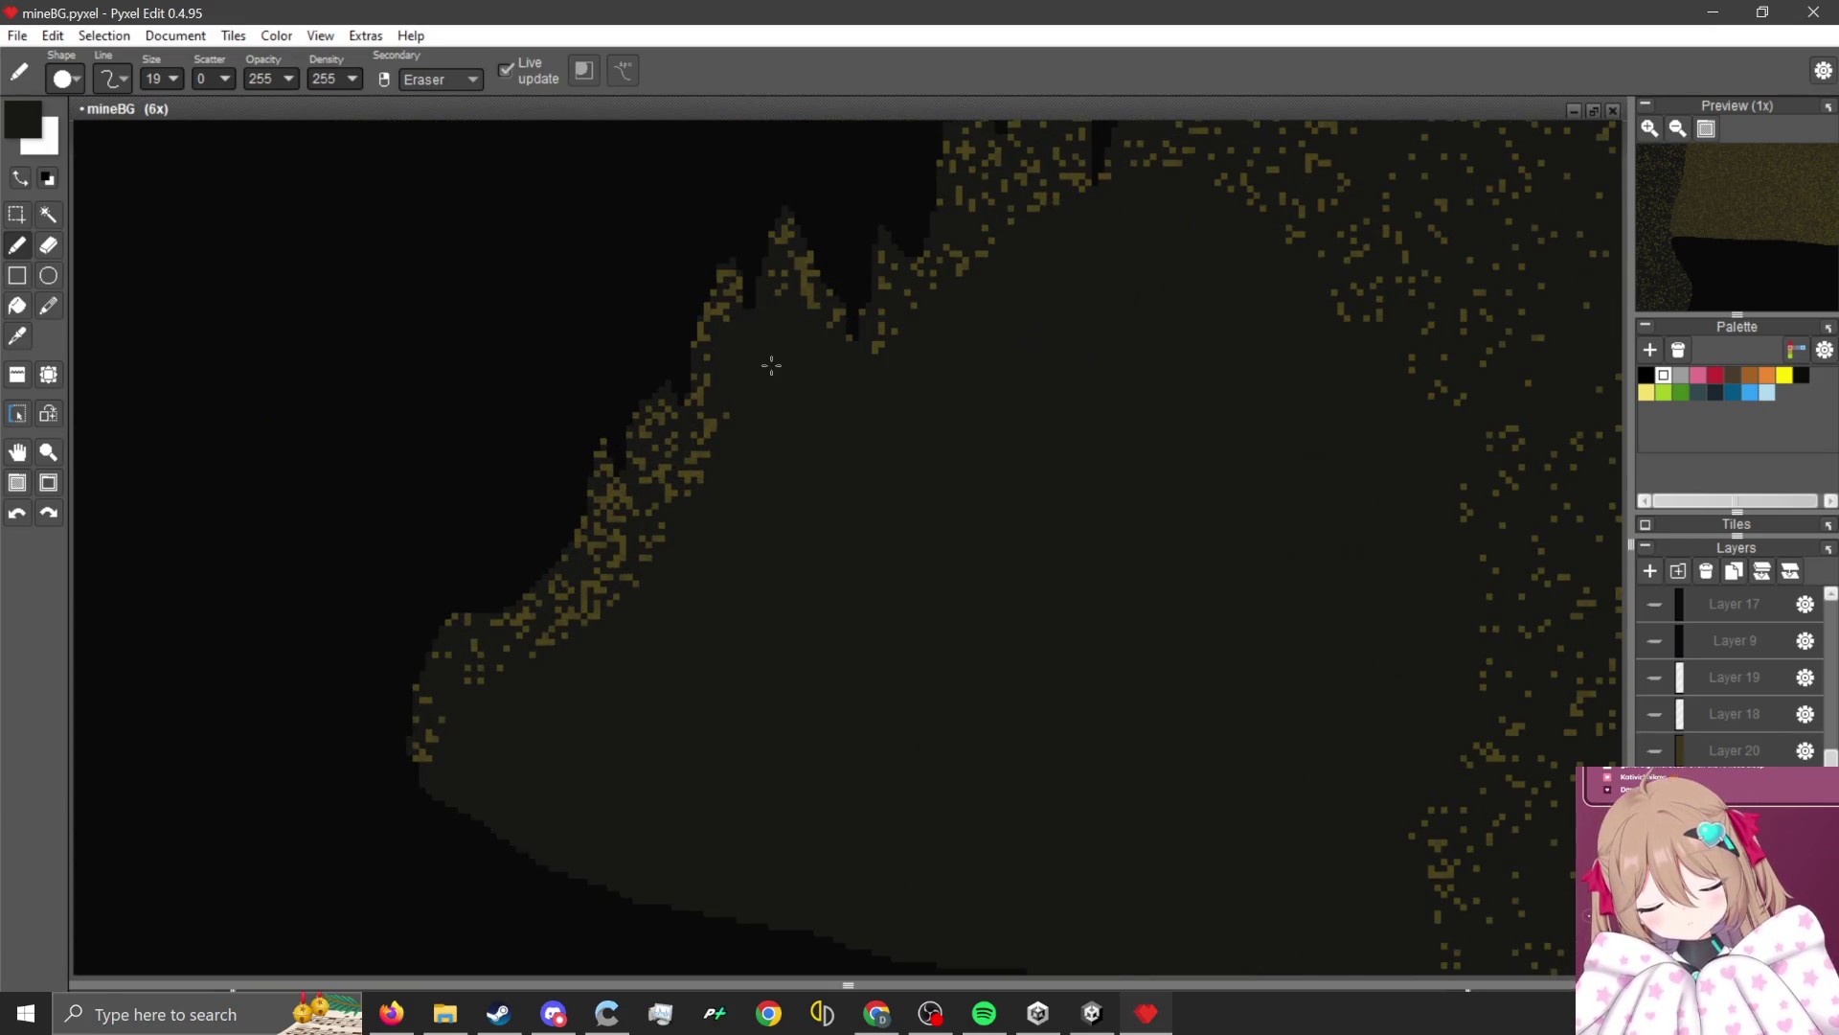
{"action": "scroll", "coordinate": [690, 439], "scroll_direction": "up", "scroll_amount": 3}
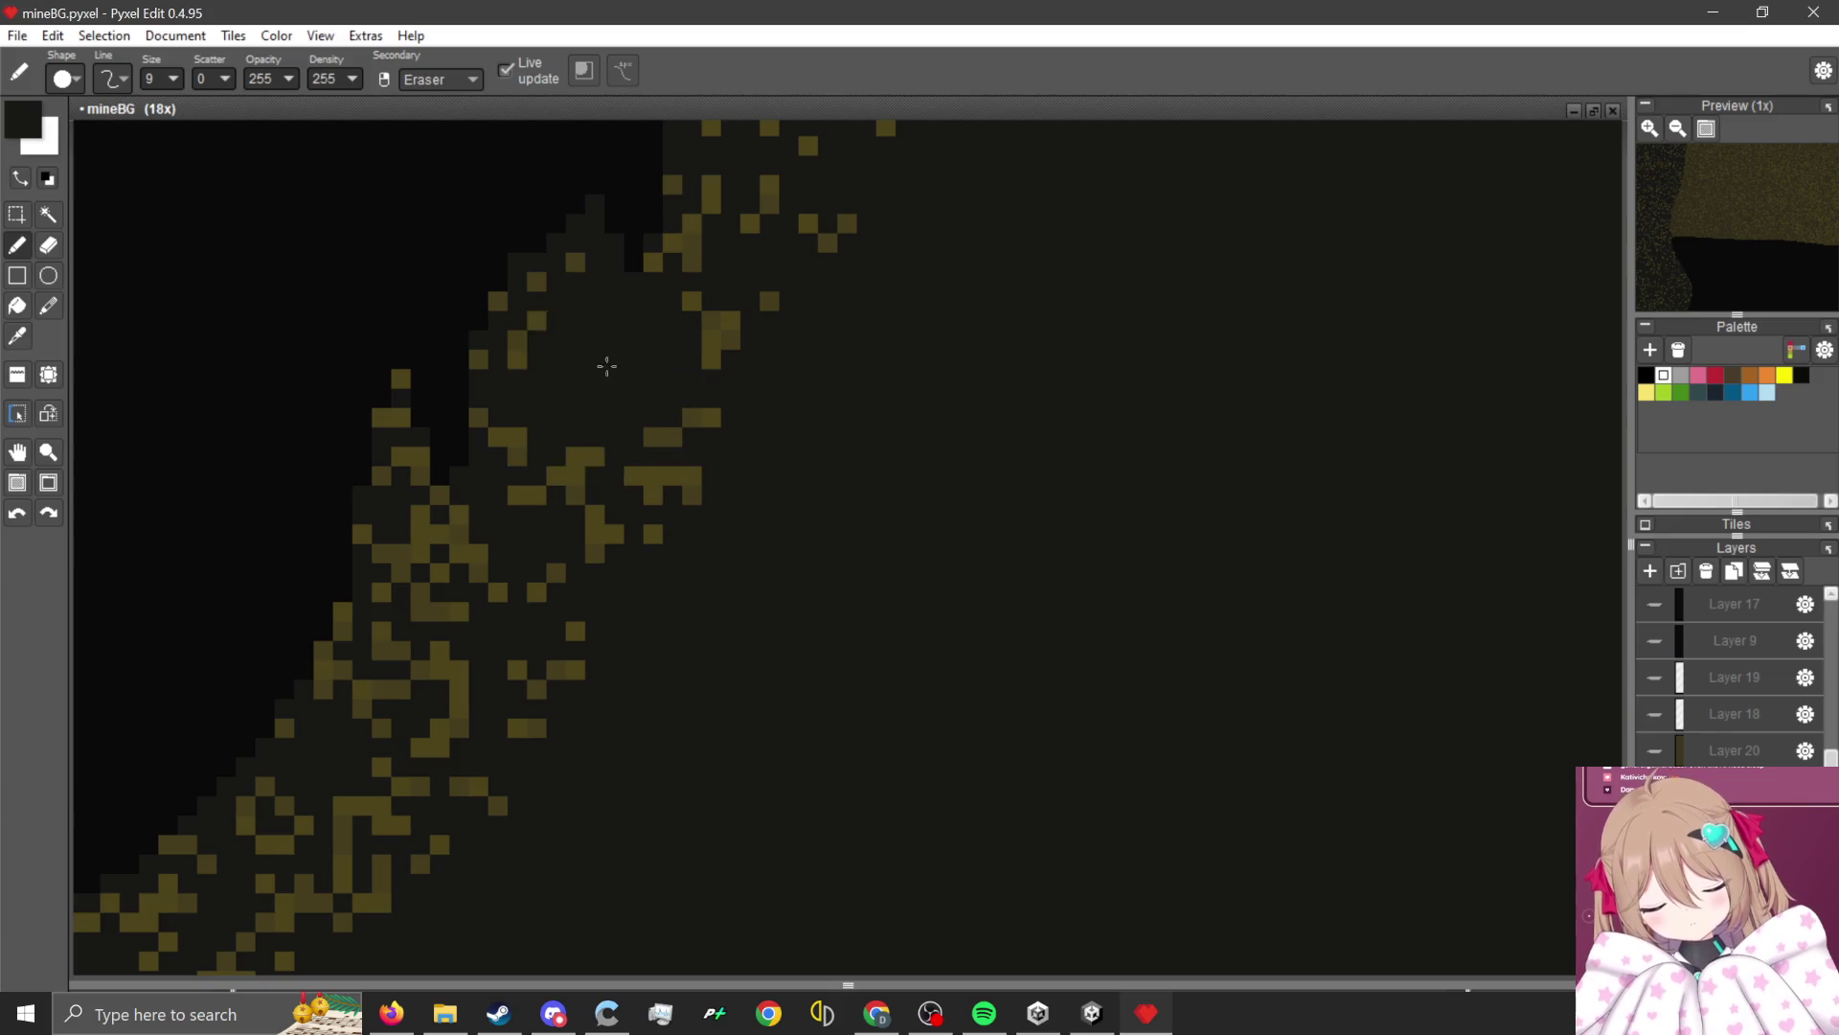
{"action": "mouse_move", "coordinate": [603, 365]}
{"action": "left_mouse_down"}
{"action": "mouse_move", "coordinate": [530, 596]}
{"action": "mouse_move", "coordinate": [466, 593]}
{"action": "mouse_move", "coordinate": [440, 845]}
{"action": "left_mouse_up"}
{"action": "scroll", "coordinate": [542, 565], "scroll_direction": "down", "scroll_amount": 4}
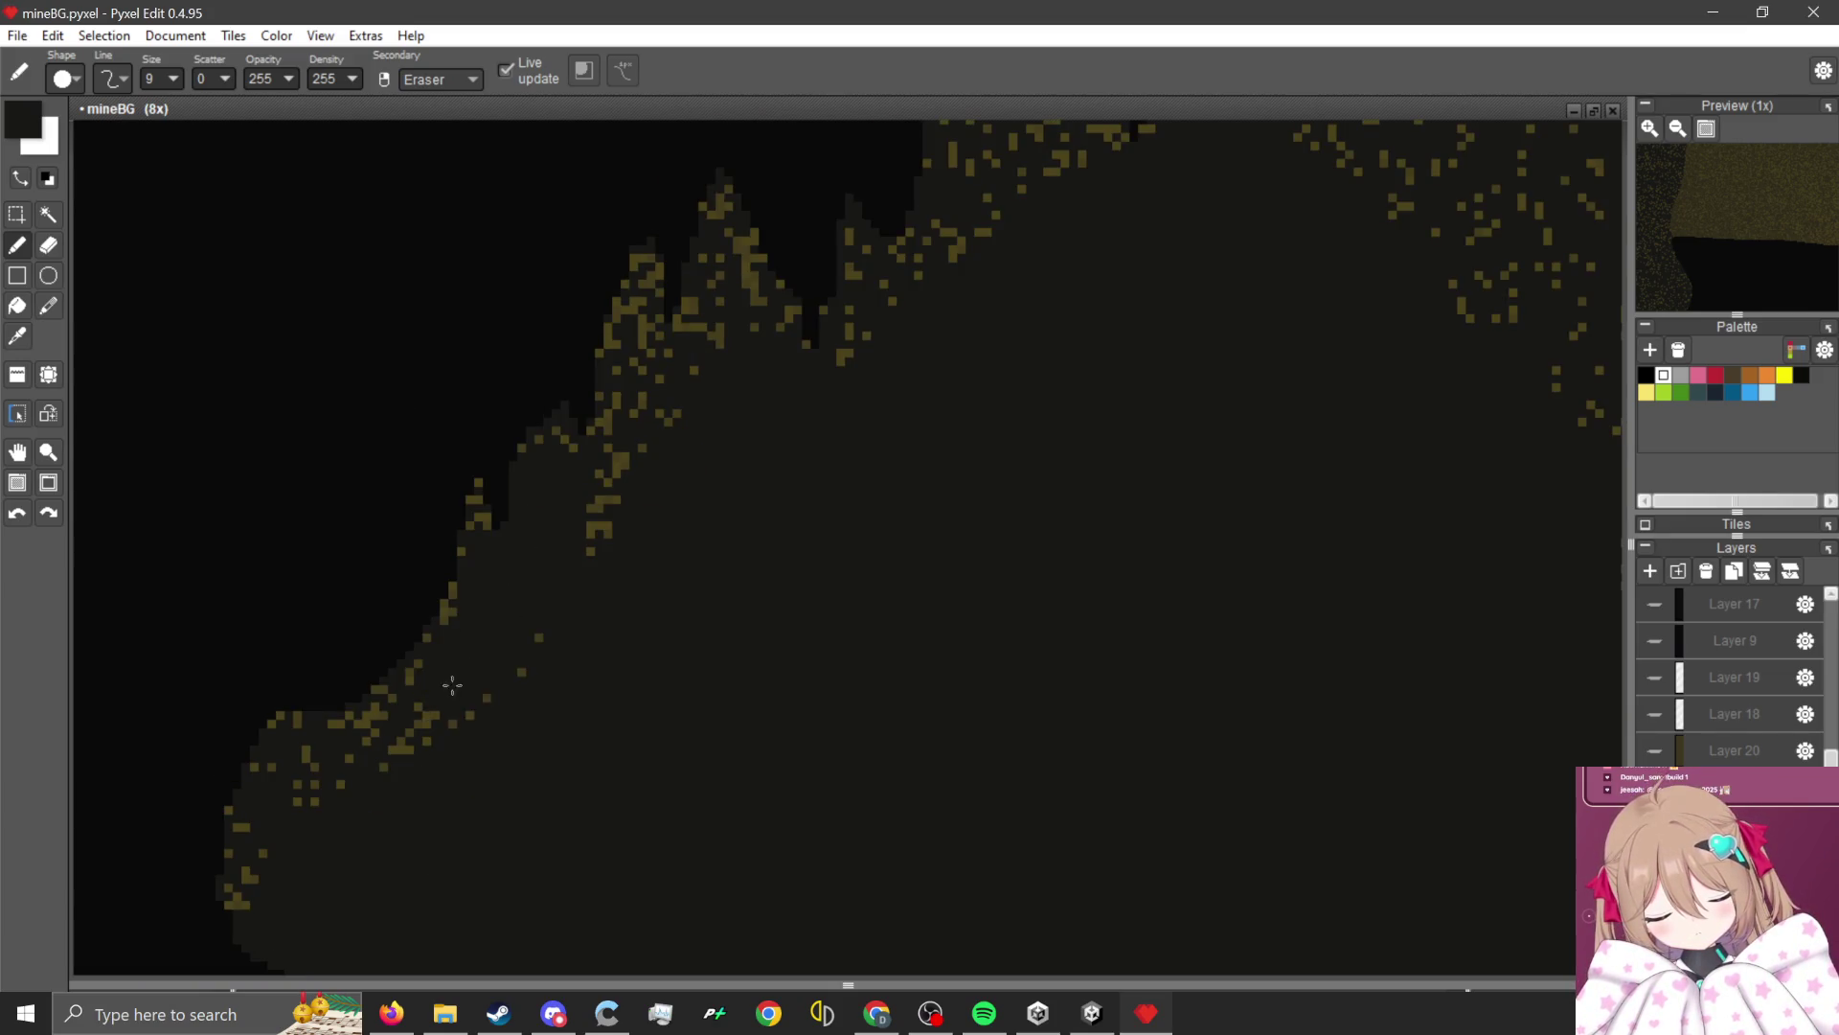
{"action": "left_click_drag", "start_coordinate": [460, 671], "coordinate": [295, 804]}
{"action": "scroll", "coordinate": [550, 645], "scroll_direction": "up", "scroll_amount": 1}
{"action": "mouse_move", "coordinate": [550, 645]}
{"action": "left_mouse_down"}
{"action": "mouse_move", "coordinate": [677, 307]}
{"action": "mouse_move", "coordinate": [624, 299]}
{"action": "mouse_move", "coordinate": [566, 238]}
{"action": "left_mouse_up"}
{"action": "scroll", "coordinate": [628, 534], "scroll_direction": "down", "scroll_amount": 2}
{"action": "scroll", "coordinate": [628, 534], "scroll_direction": "up", "scroll_amount": 2}
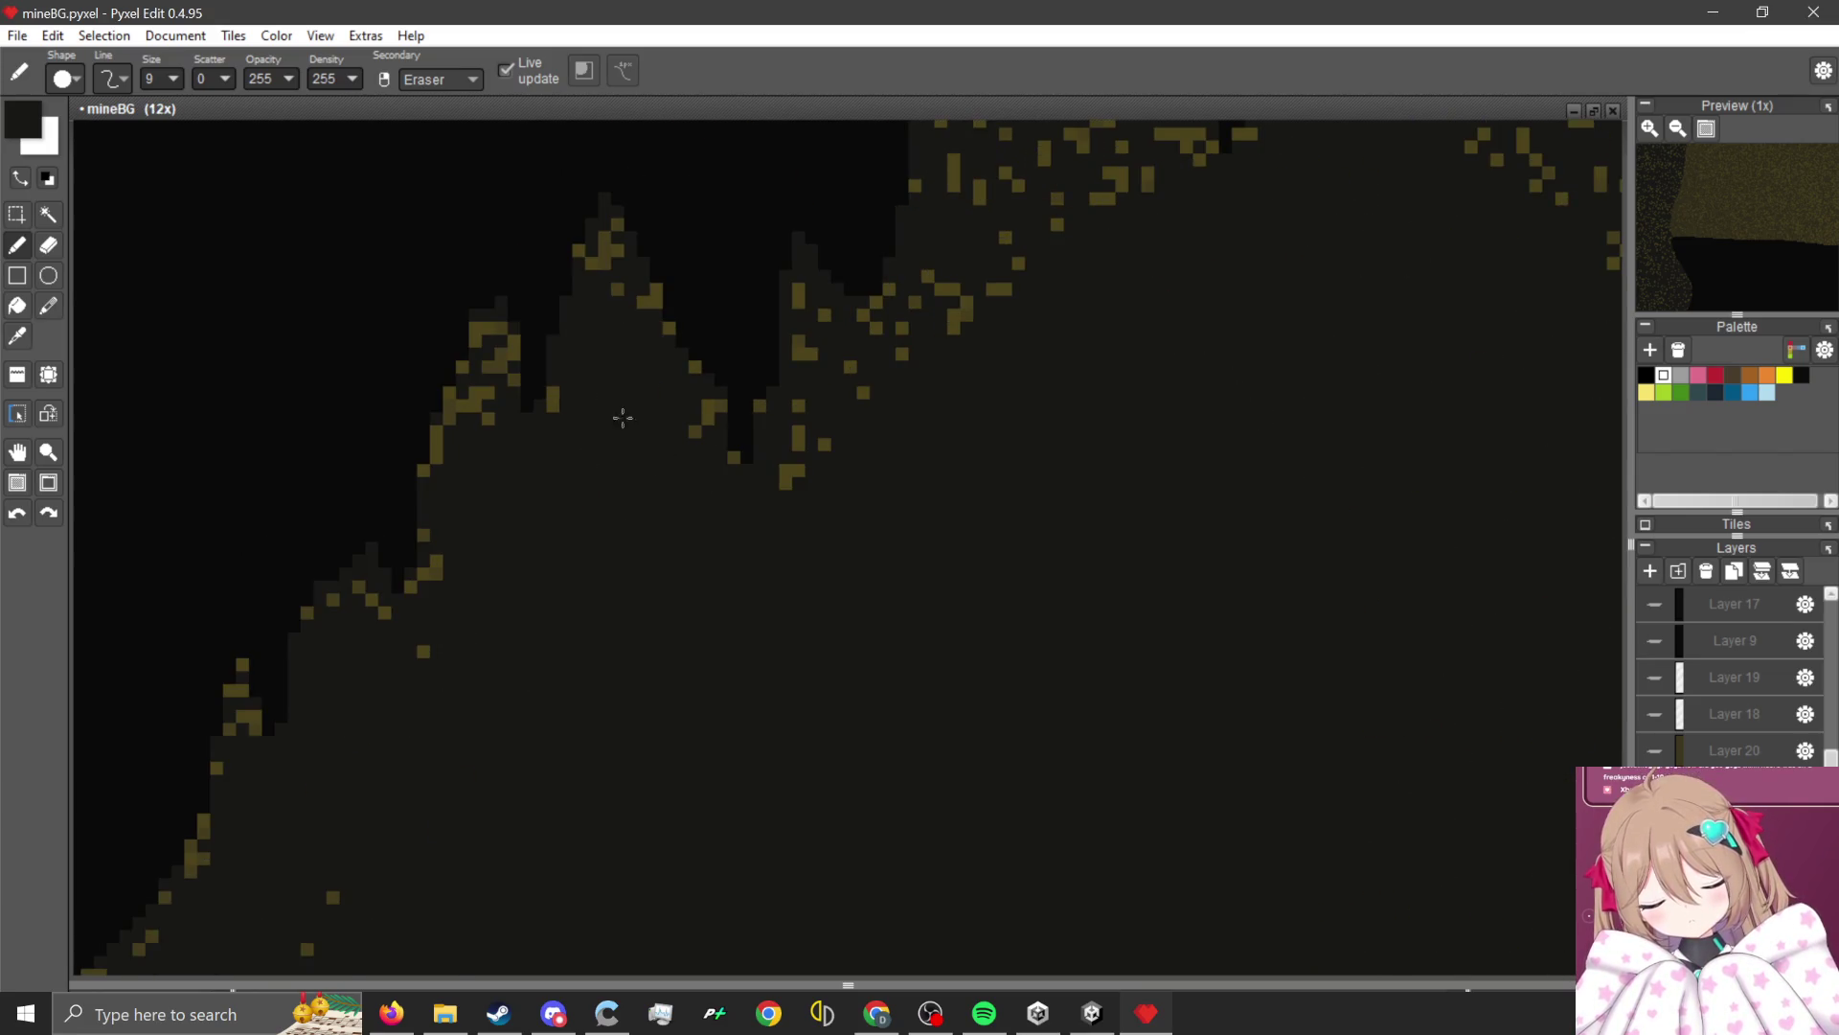
{"action": "scroll", "coordinate": [620, 415], "scroll_direction": "down", "scroll_amount": 2}
{"action": "scroll", "coordinate": [813, 489], "scroll_direction": "up", "scroll_amount": 2}
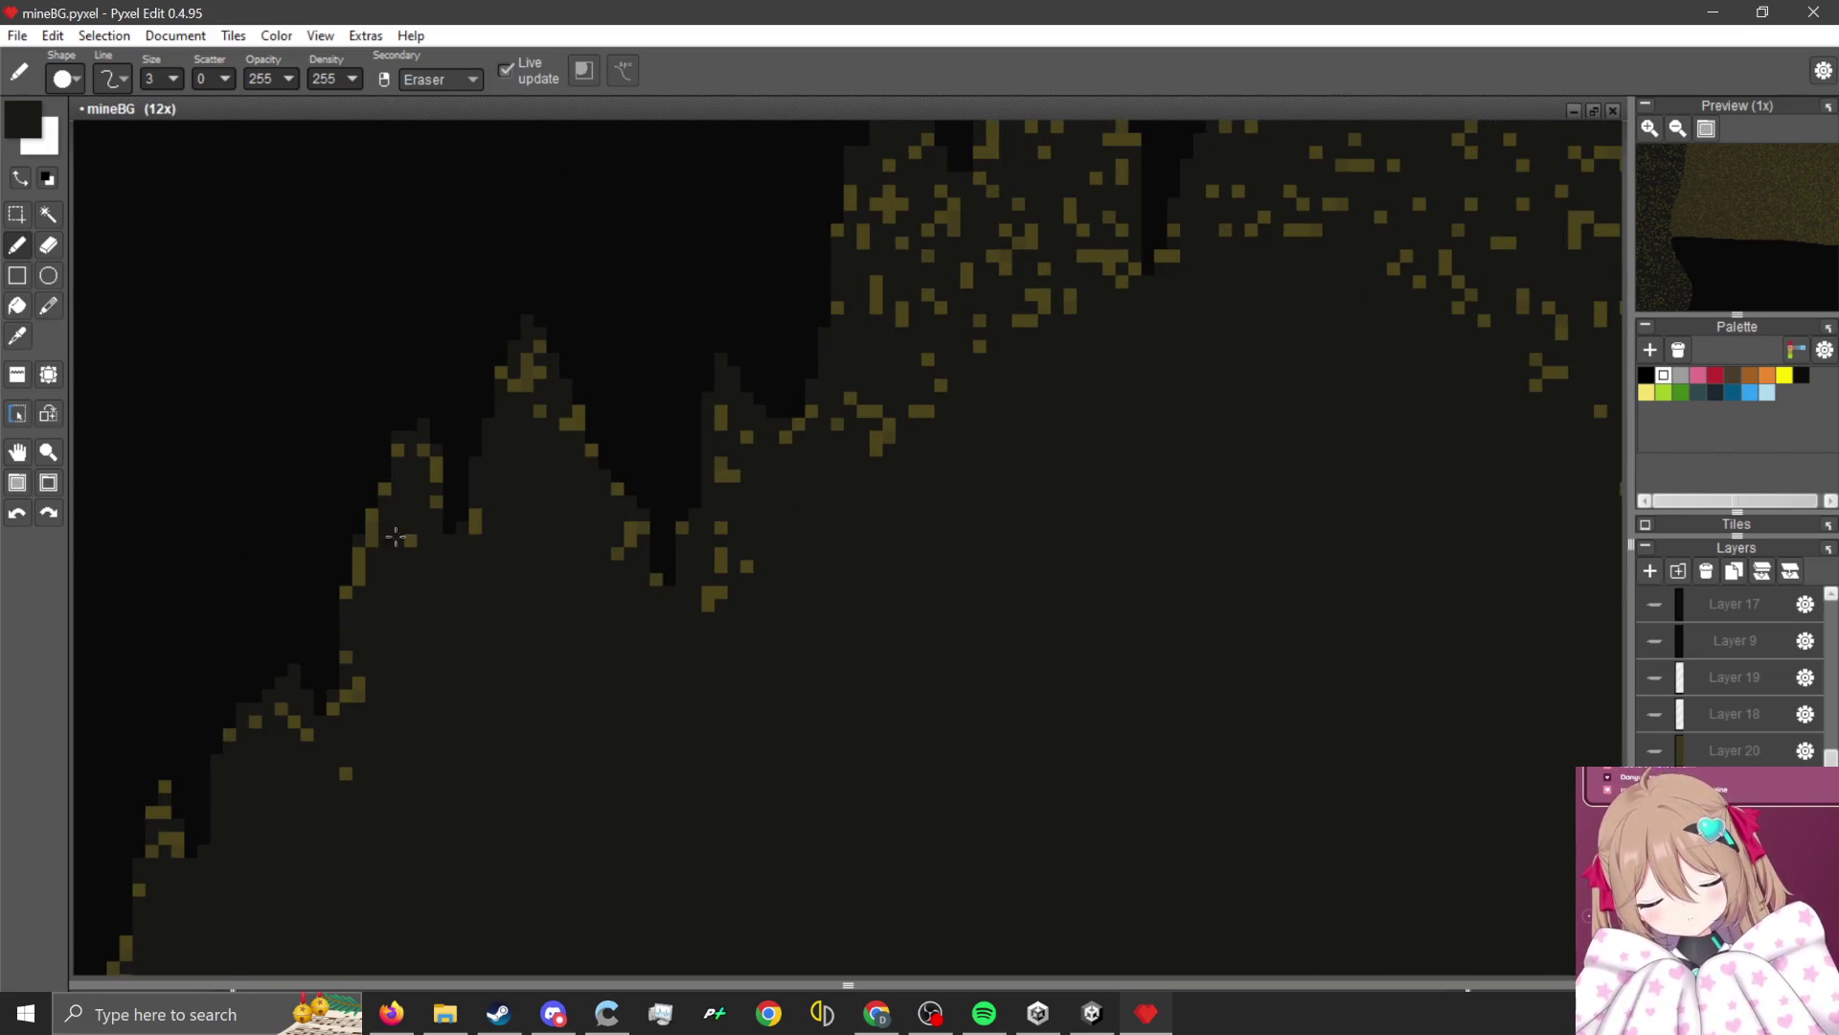
{"action": "scroll", "coordinate": [850, 415], "scroll_direction": "up", "scroll_amount": 1}
{"action": "scroll", "coordinate": [390, 526], "scroll_direction": "up", "scroll_amount": 3}
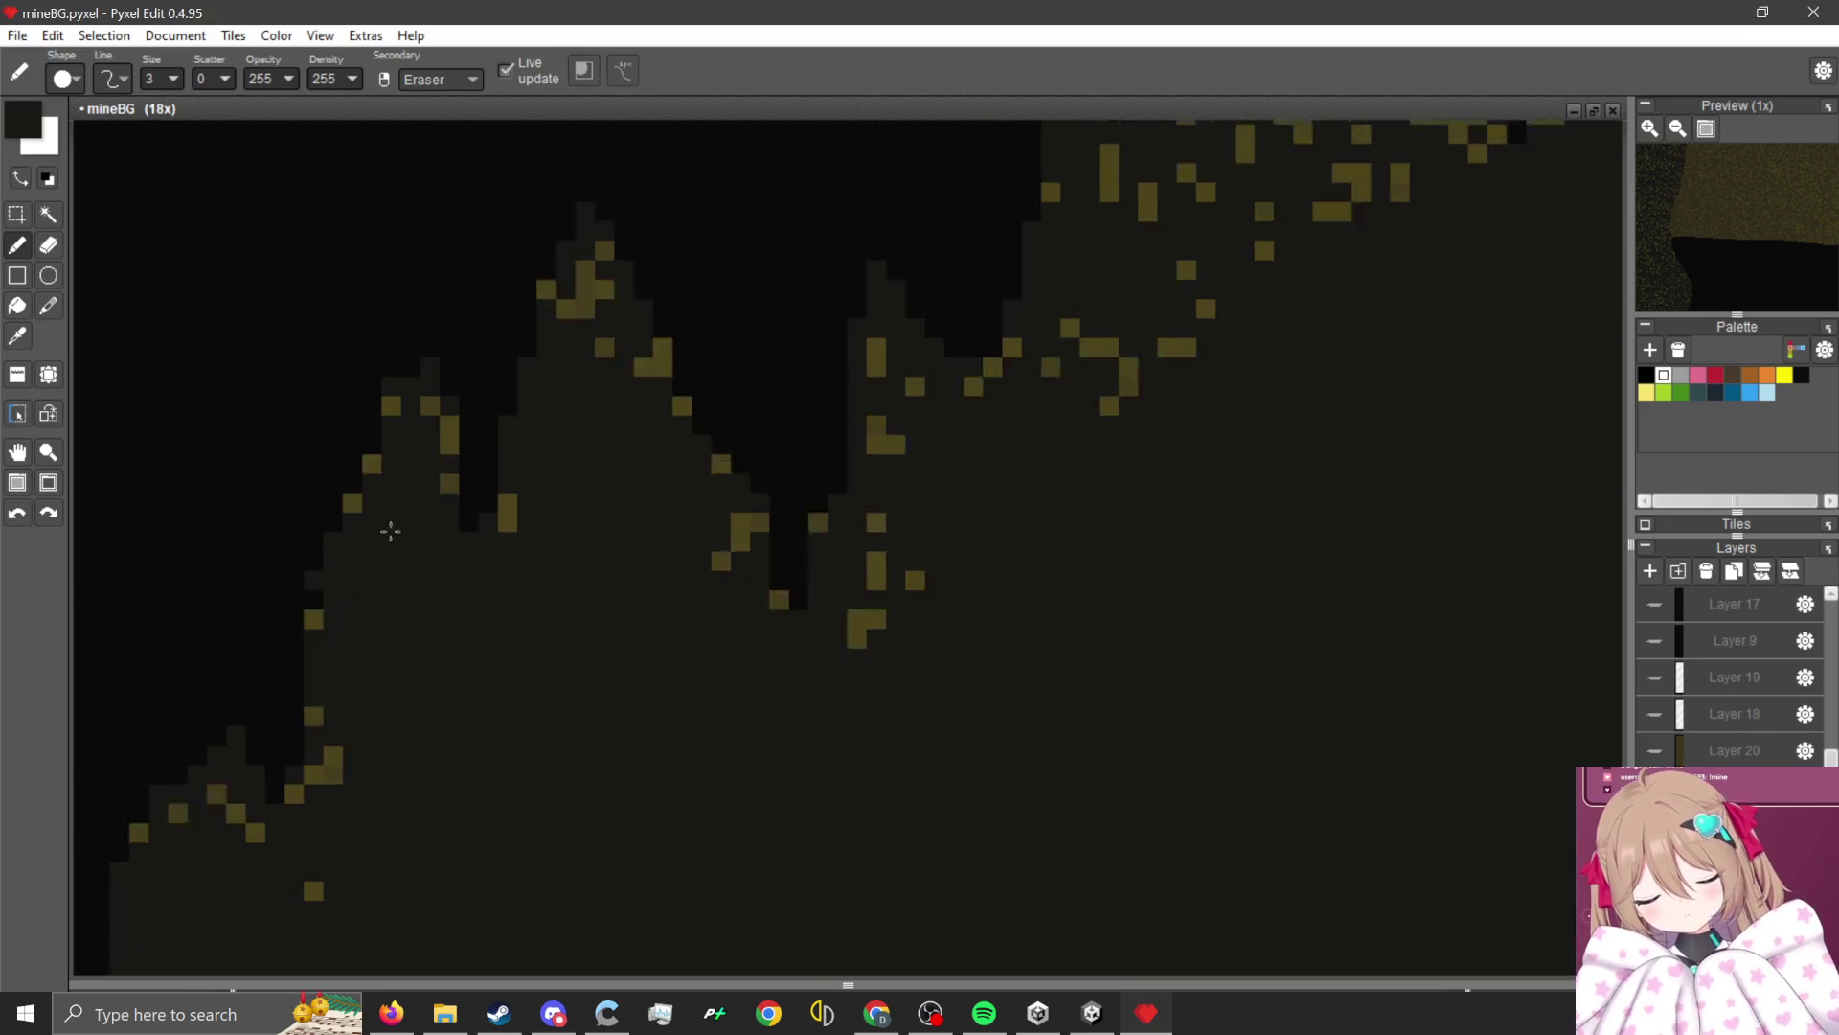
{"action": "scroll", "coordinate": [250, 627], "scroll_direction": "down", "scroll_amount": 1}
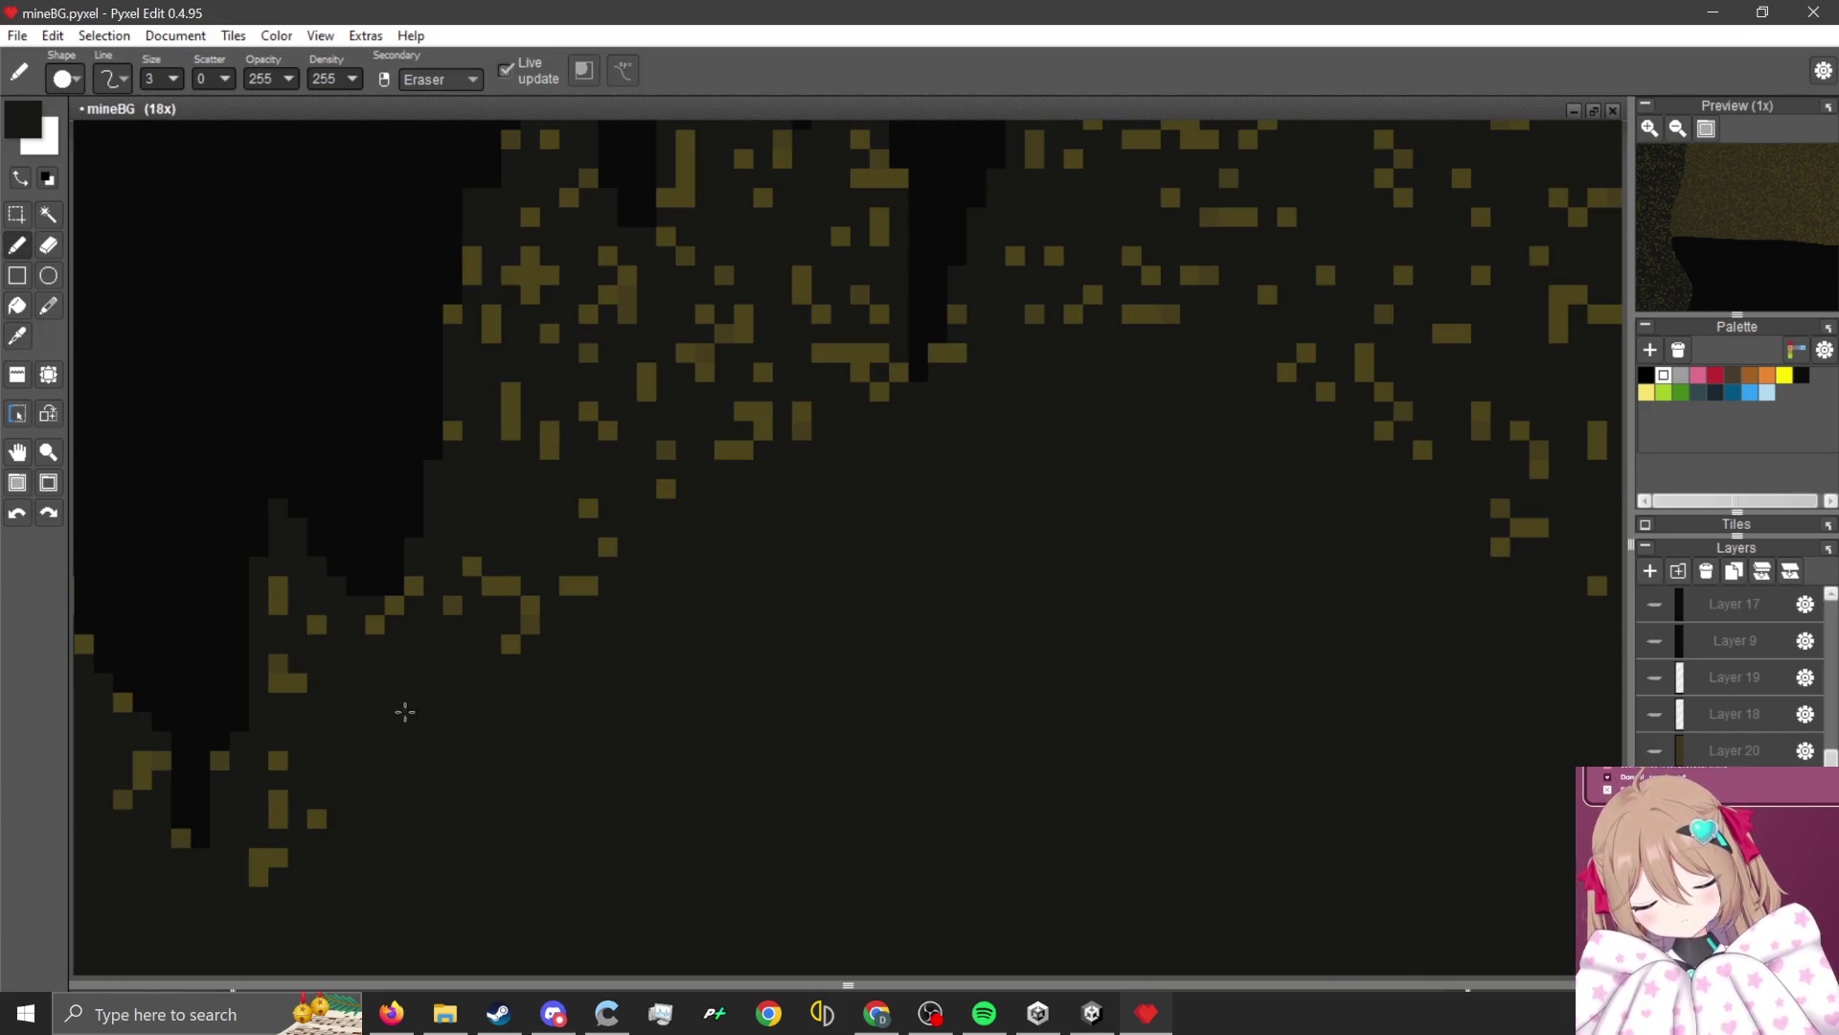
Paint over the remaining gold speck clusters along the edge and in the middle.
{"action": "mouse_move", "coordinate": [287, 609]}
{"action": "left_mouse_down"}
{"action": "mouse_move", "coordinate": [513, 563]}
{"action": "mouse_move", "coordinate": [508, 316]}
{"action": "mouse_move", "coordinate": [551, 441]}
{"action": "left_mouse_up"}
{"action": "scroll", "coordinate": [584, 443], "scroll_direction": "up", "scroll_amount": 2}
{"action": "left_click_drag", "start_coordinate": [702, 506], "coordinate": [652, 653]}
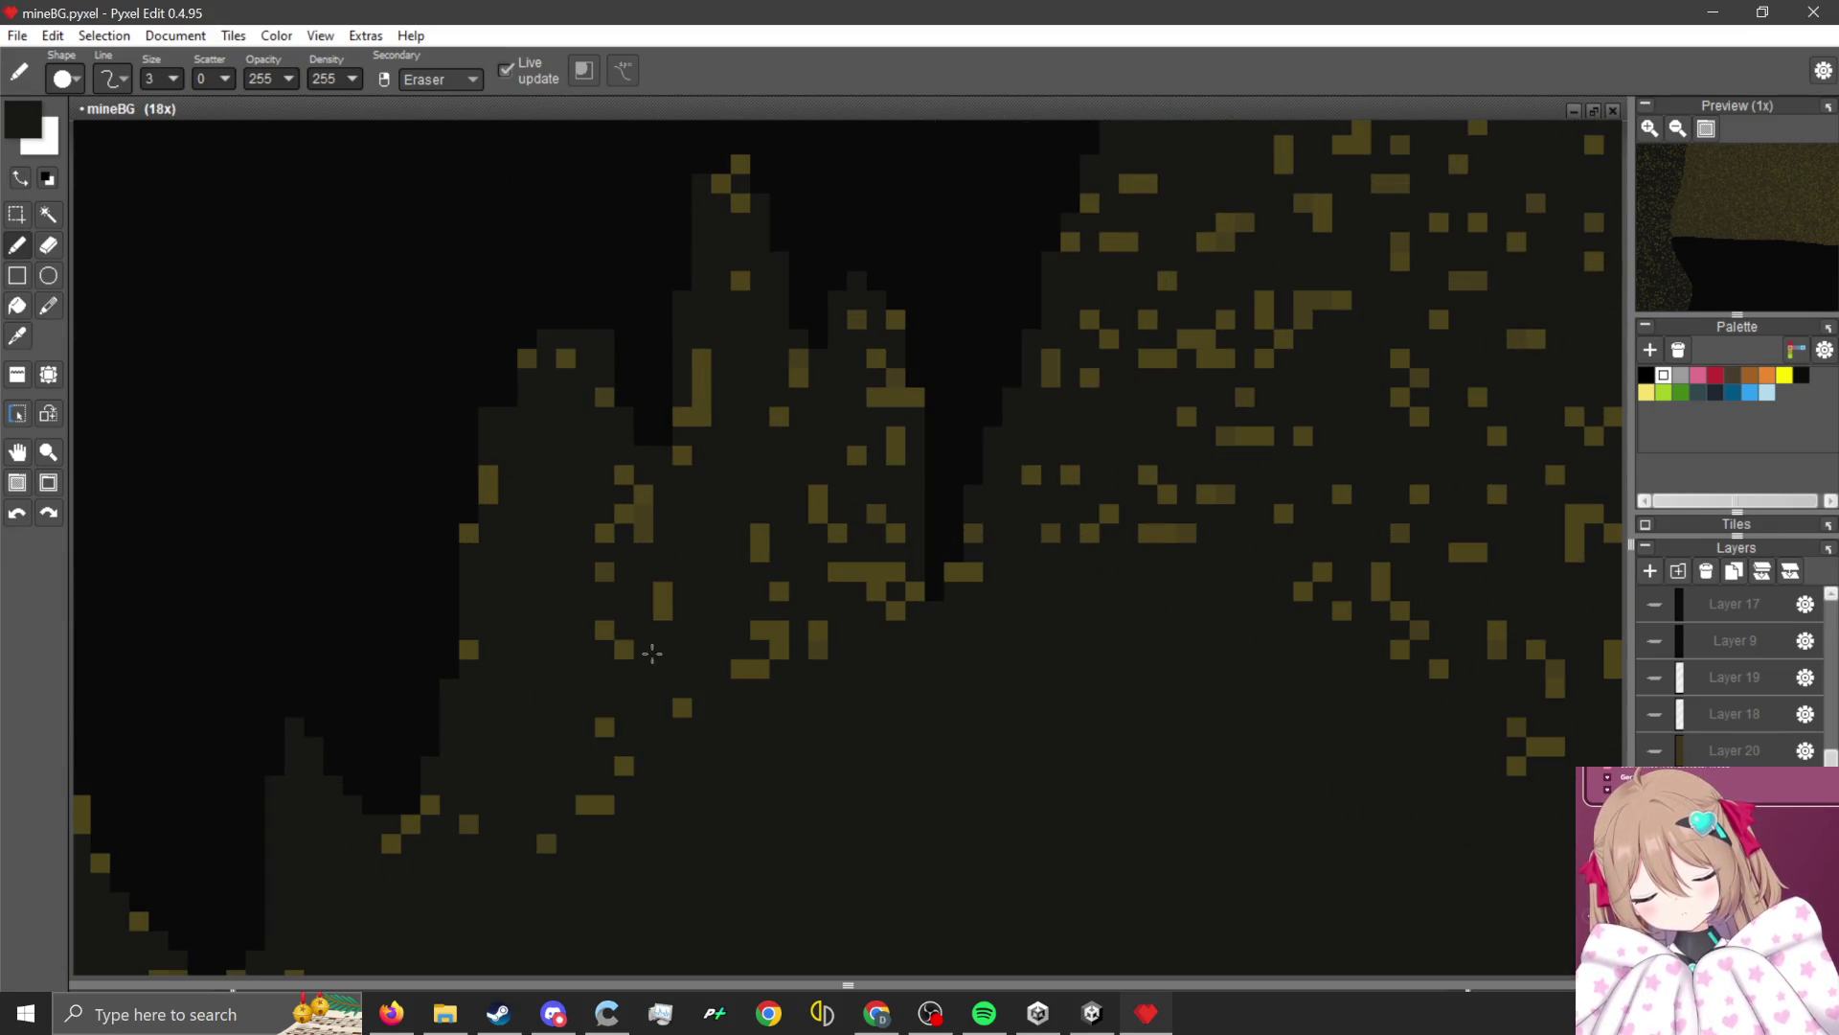
{"action": "mouse_move", "coordinate": [622, 561]}
{"action": "left_mouse_down"}
{"action": "mouse_move", "coordinate": [845, 418]}
{"action": "mouse_move", "coordinate": [792, 723]}
{"action": "left_mouse_up"}
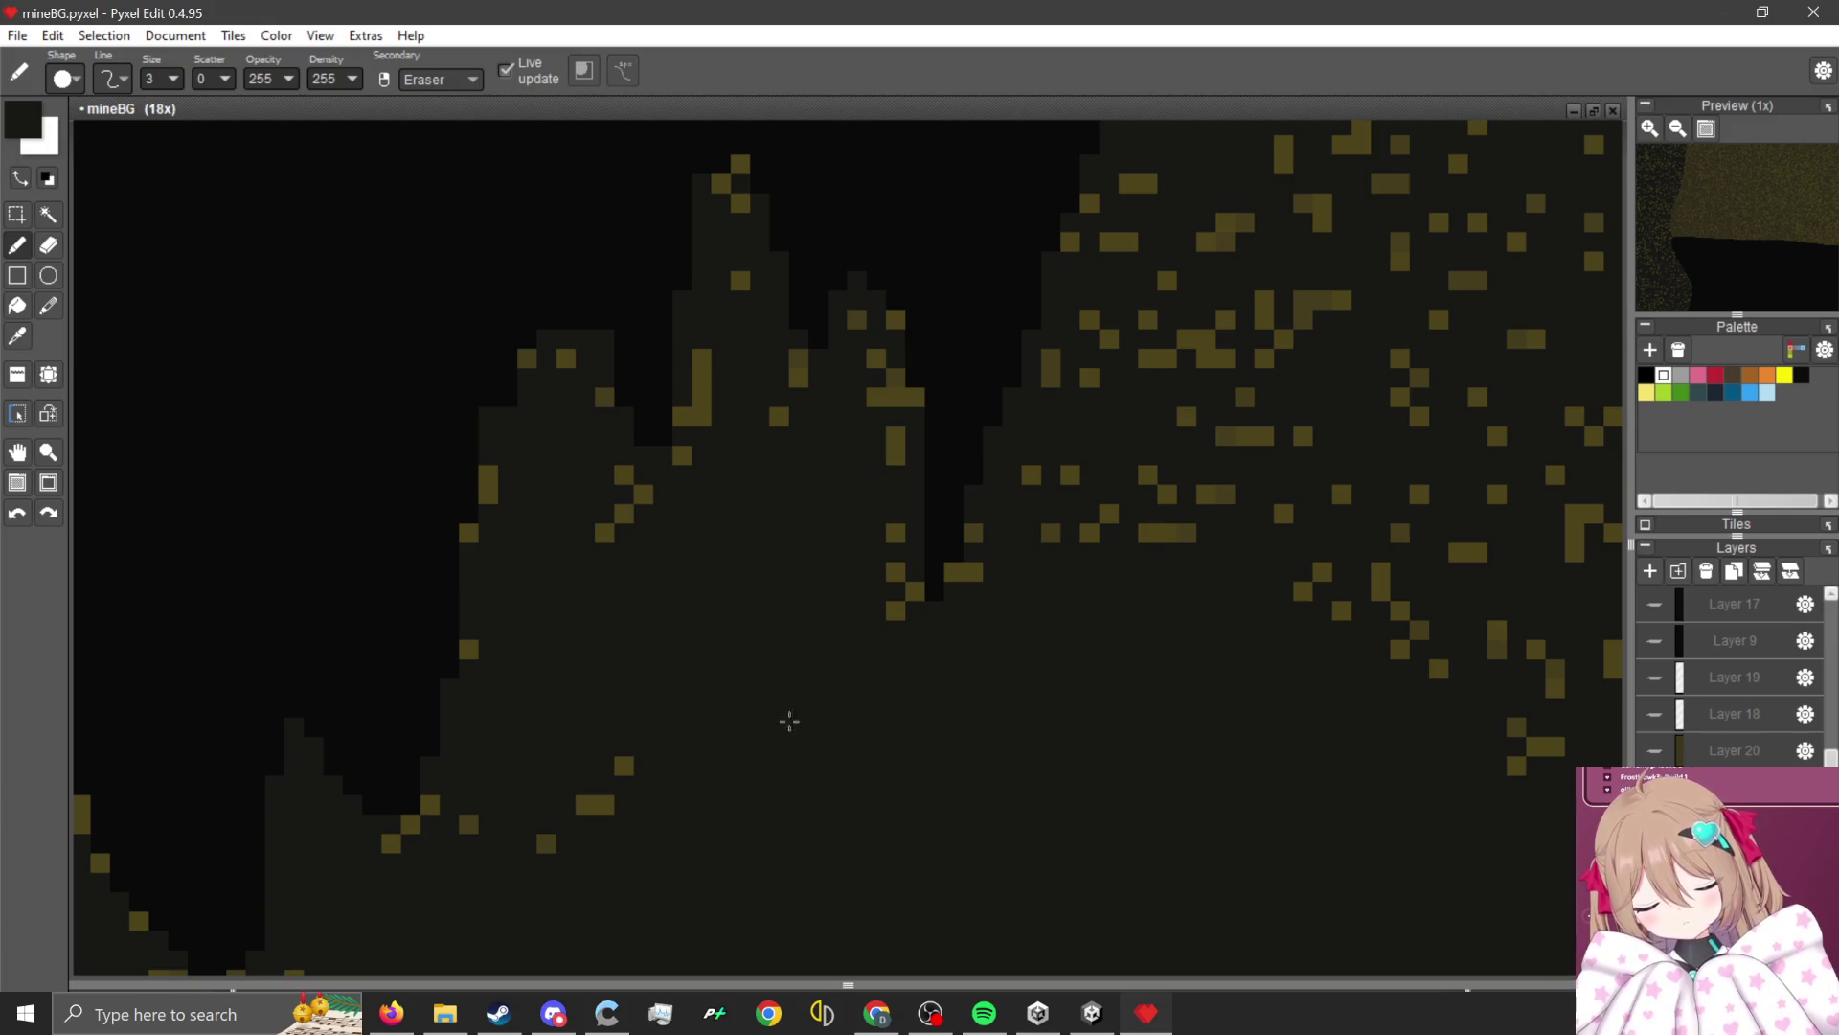
{"action": "scroll", "coordinate": [1022, 625], "scroll_direction": "right", "scroll_amount": 2}
{"action": "scroll", "coordinate": [1022, 625], "scroll_direction": "up", "scroll_amount": 1}
{"action": "mouse_move", "coordinate": [1022, 624]}
{"action": "left_mouse_down"}
{"action": "mouse_move", "coordinate": [969, 246]}
{"action": "mouse_move", "coordinate": [1002, 473]}
{"action": "mouse_move", "coordinate": [866, 293]}
{"action": "left_mouse_up"}
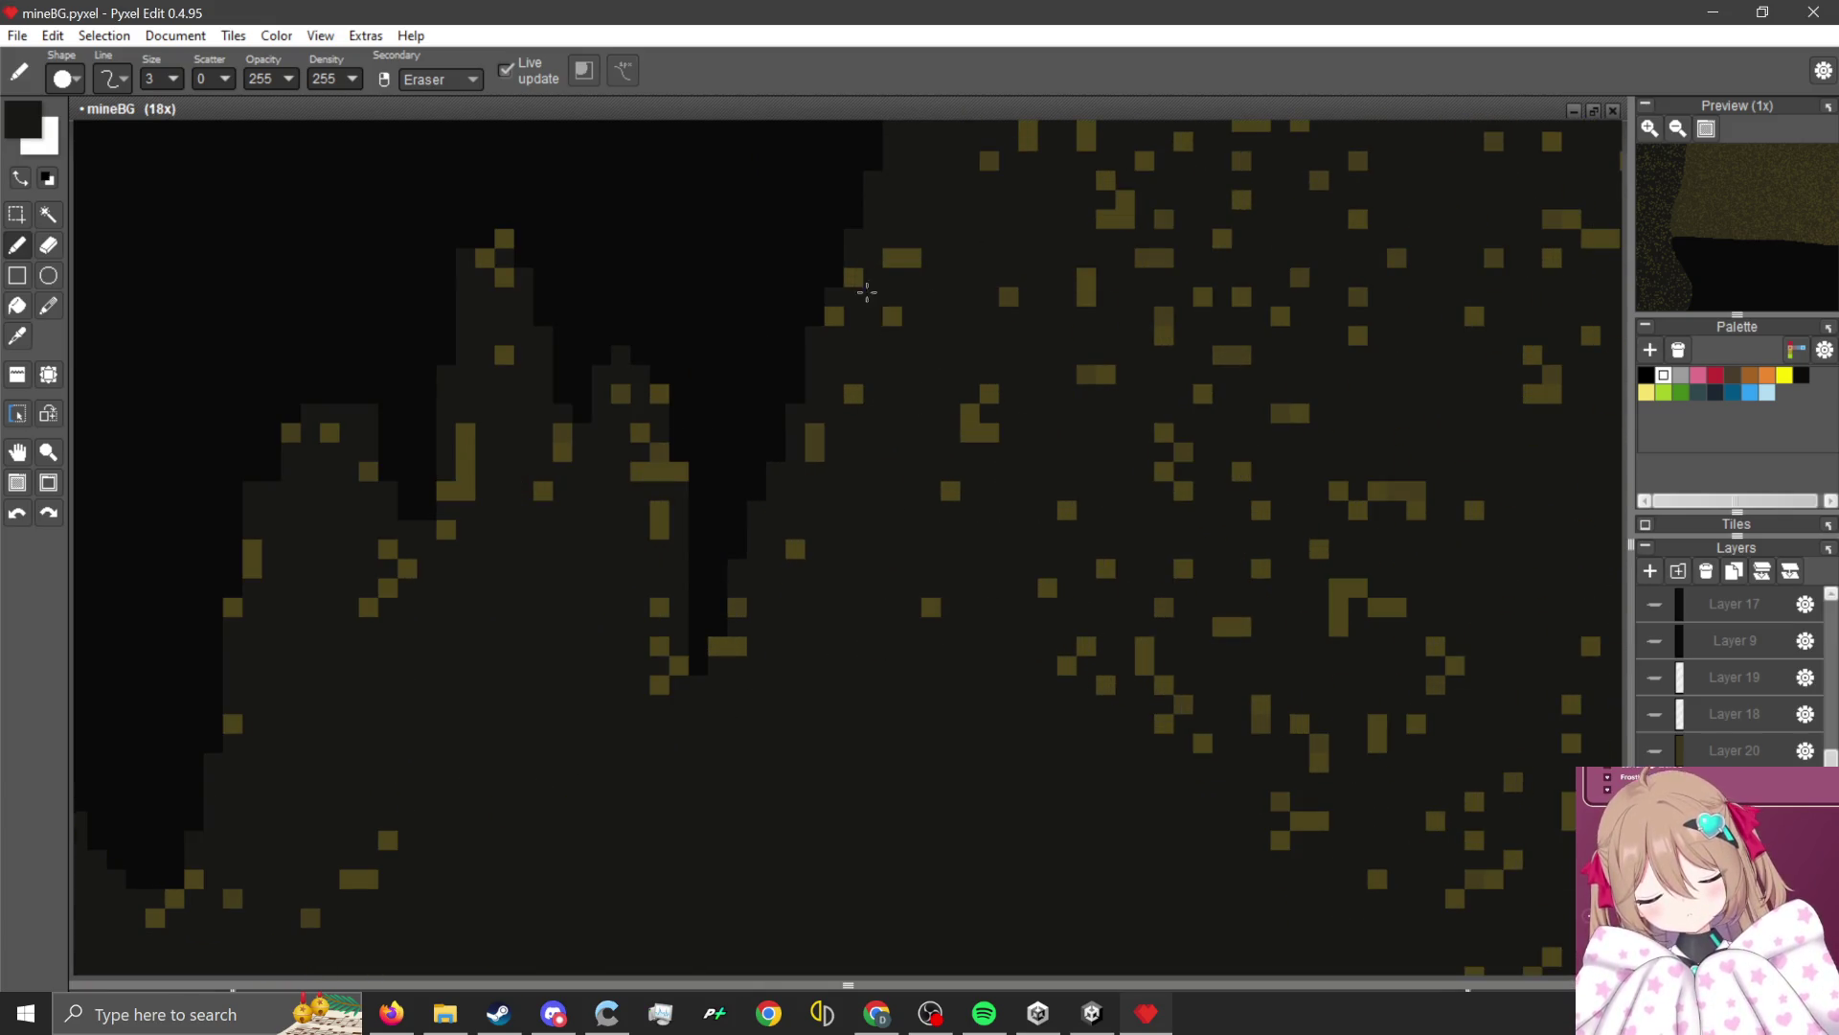
{"action": "left_click", "coordinate": [653, 491]}
{"action": "scroll", "coordinate": [807, 577], "scroll_direction": "down", "scroll_amount": 3}
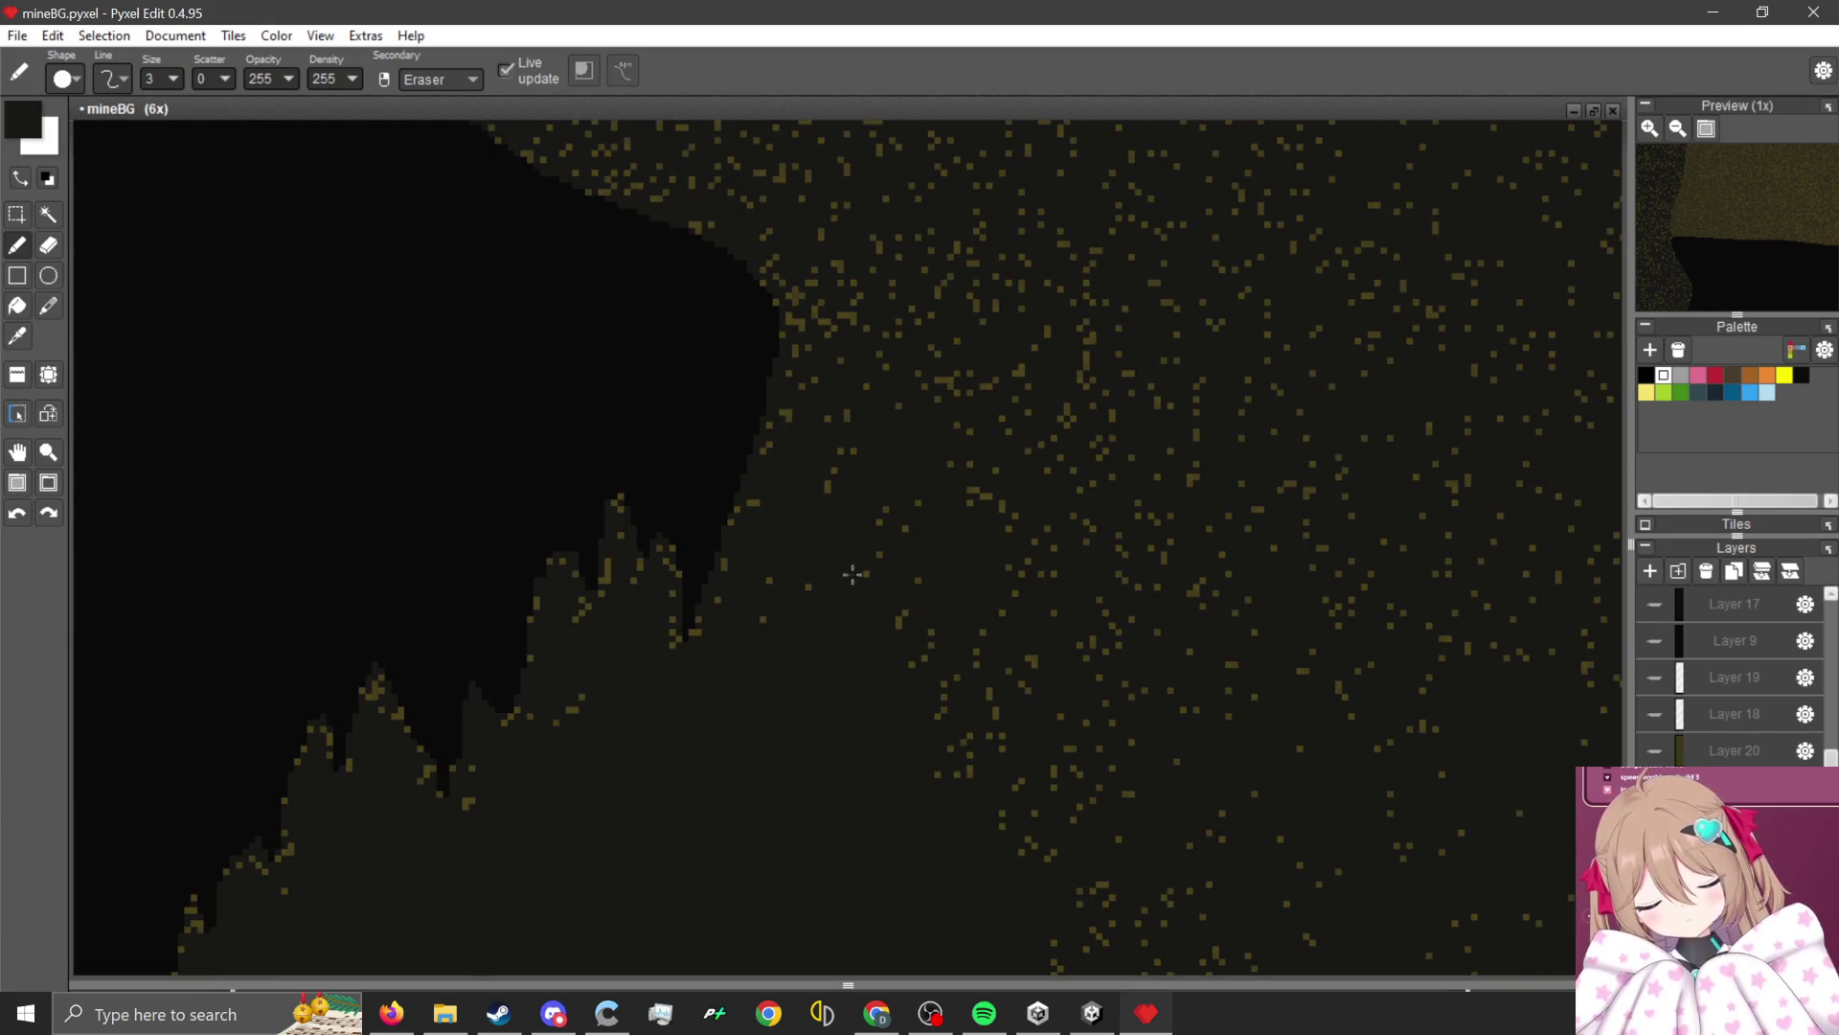
{"action": "scroll", "coordinate": [852, 574], "scroll_direction": "down", "scroll_amount": 1}
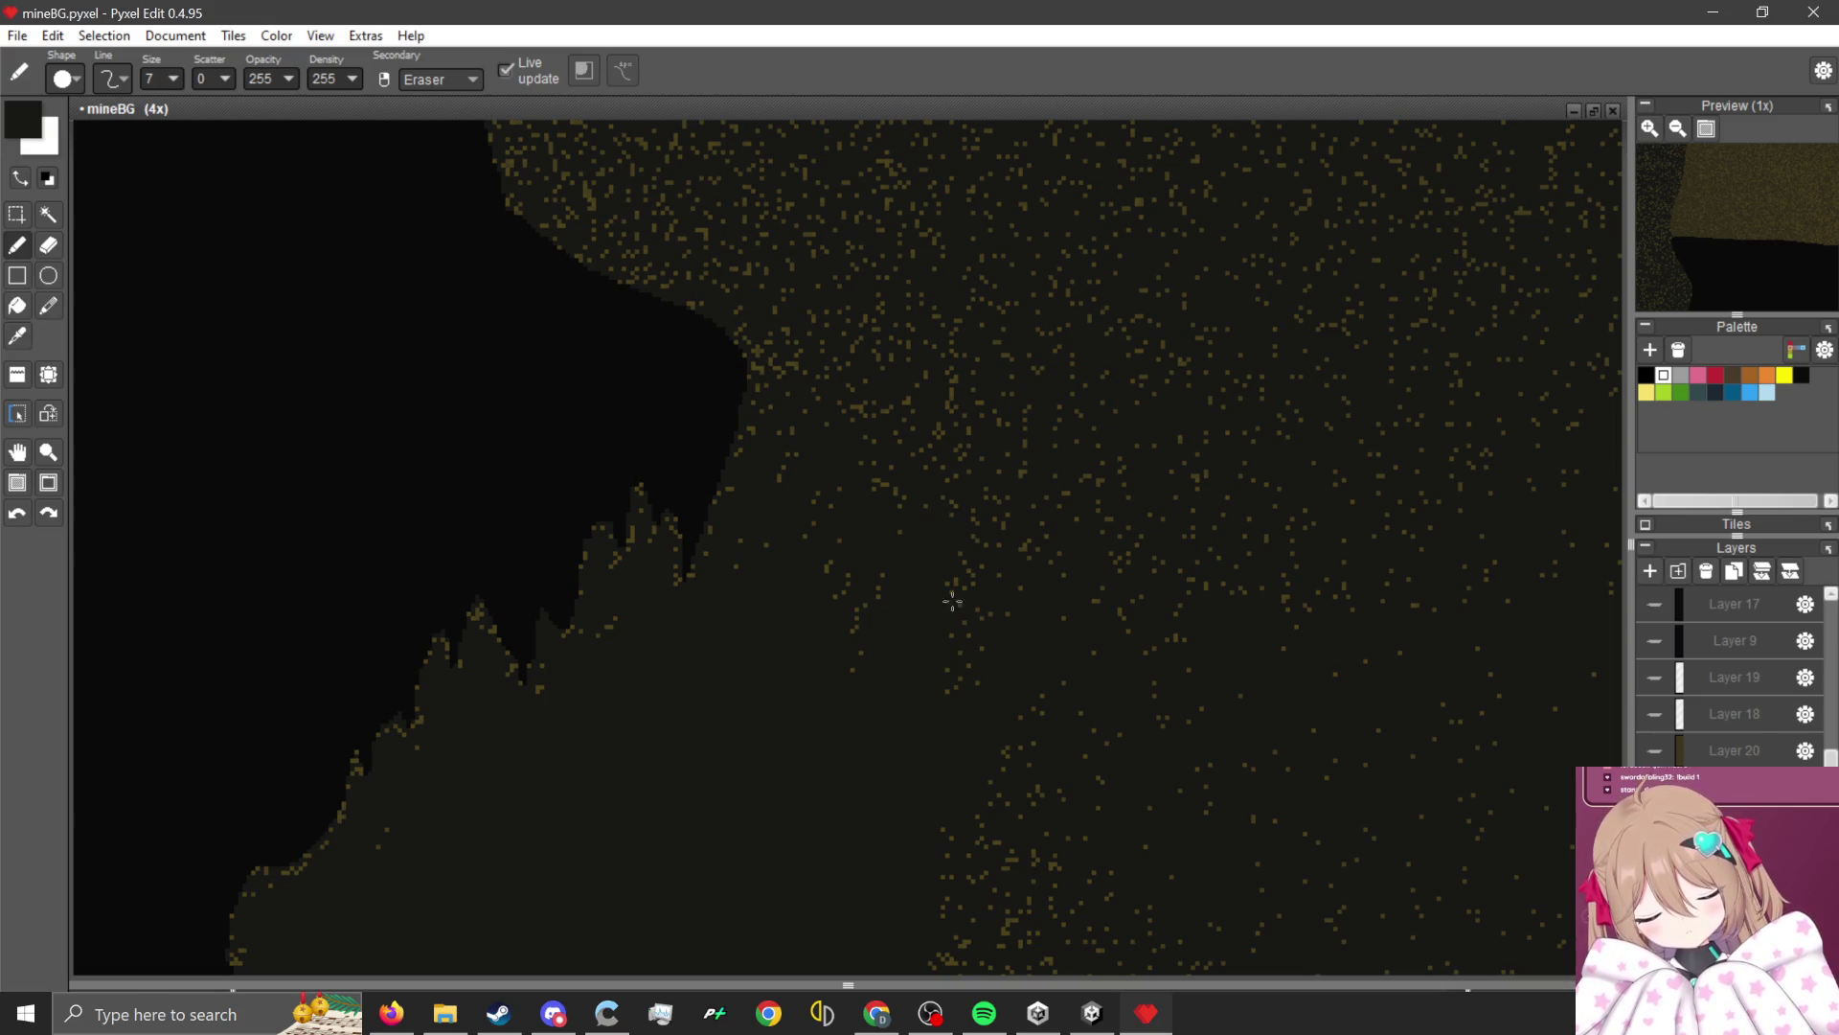
{"action": "scroll", "coordinate": [952, 602], "scroll_direction": "down", "scroll_amount": 1}
{"action": "scroll", "coordinate": [955, 534], "scroll_direction": "up", "scroll_amount": 1}
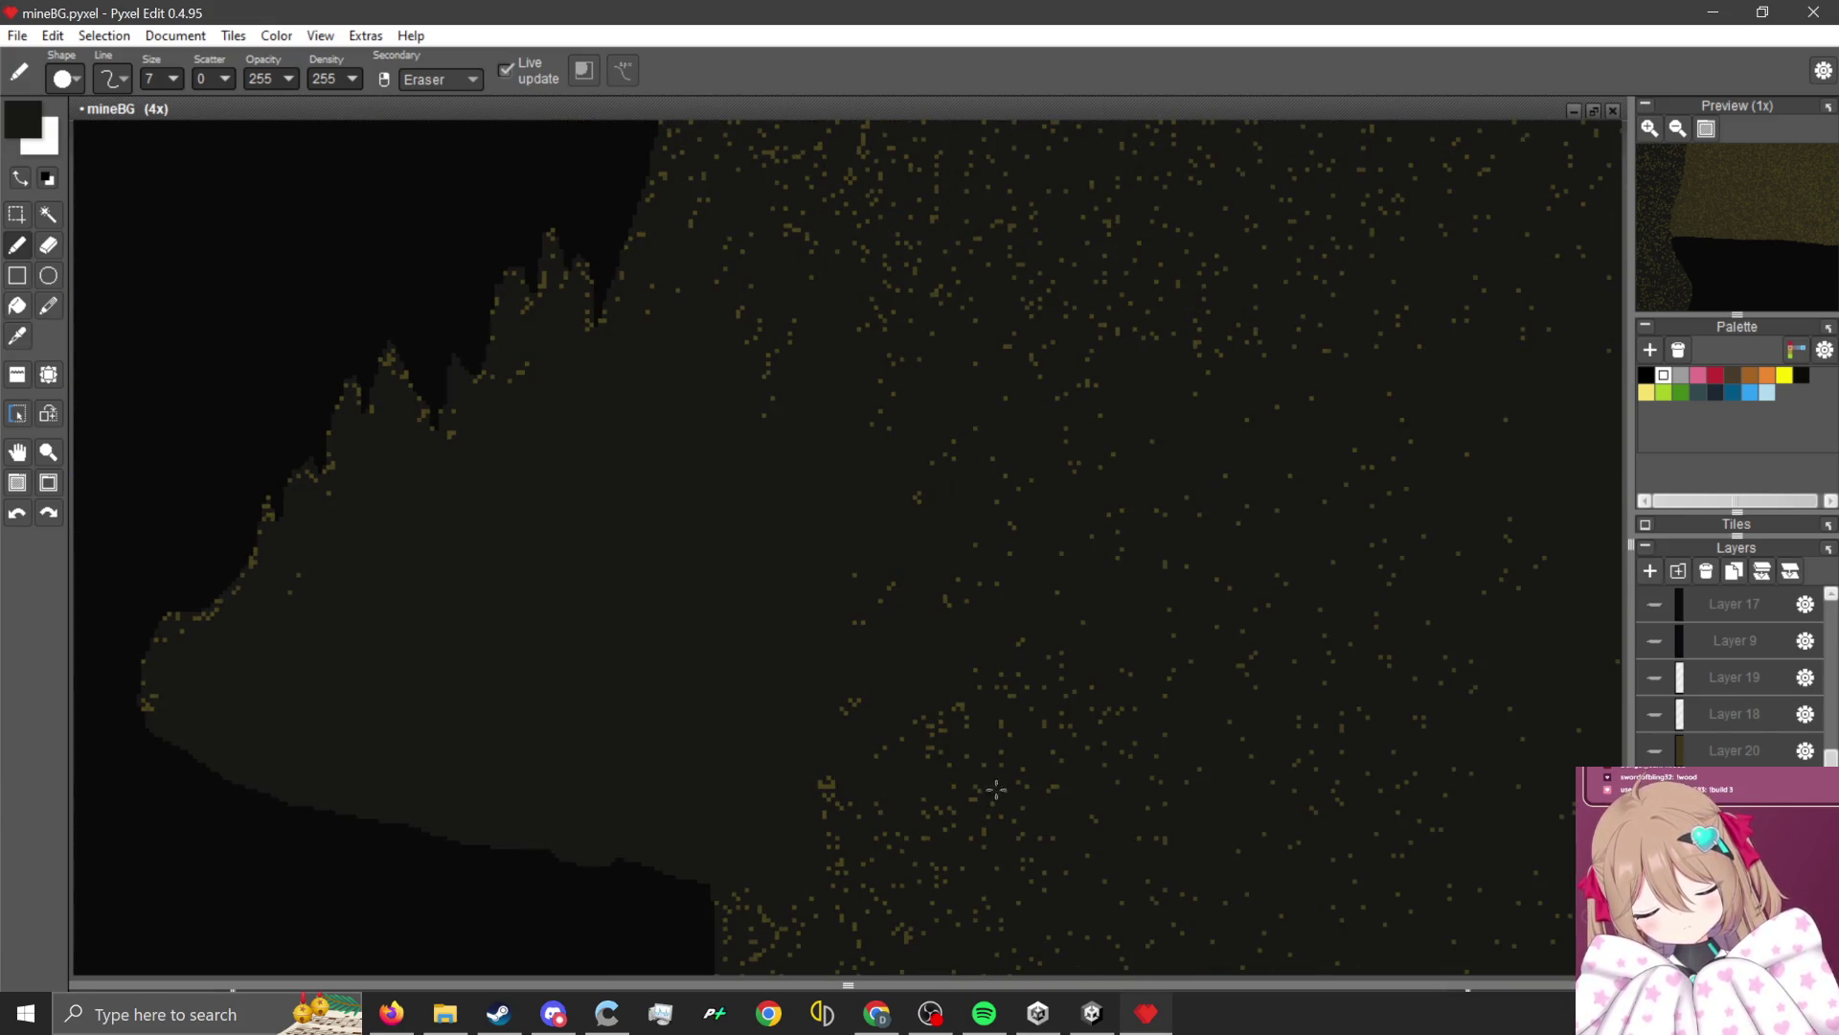
{"action": "scroll", "coordinate": [868, 801], "scroll_direction": "down", "scroll_amount": 1}
{"action": "scroll", "coordinate": [780, 738], "scroll_direction": "up", "scroll_amount": 1}
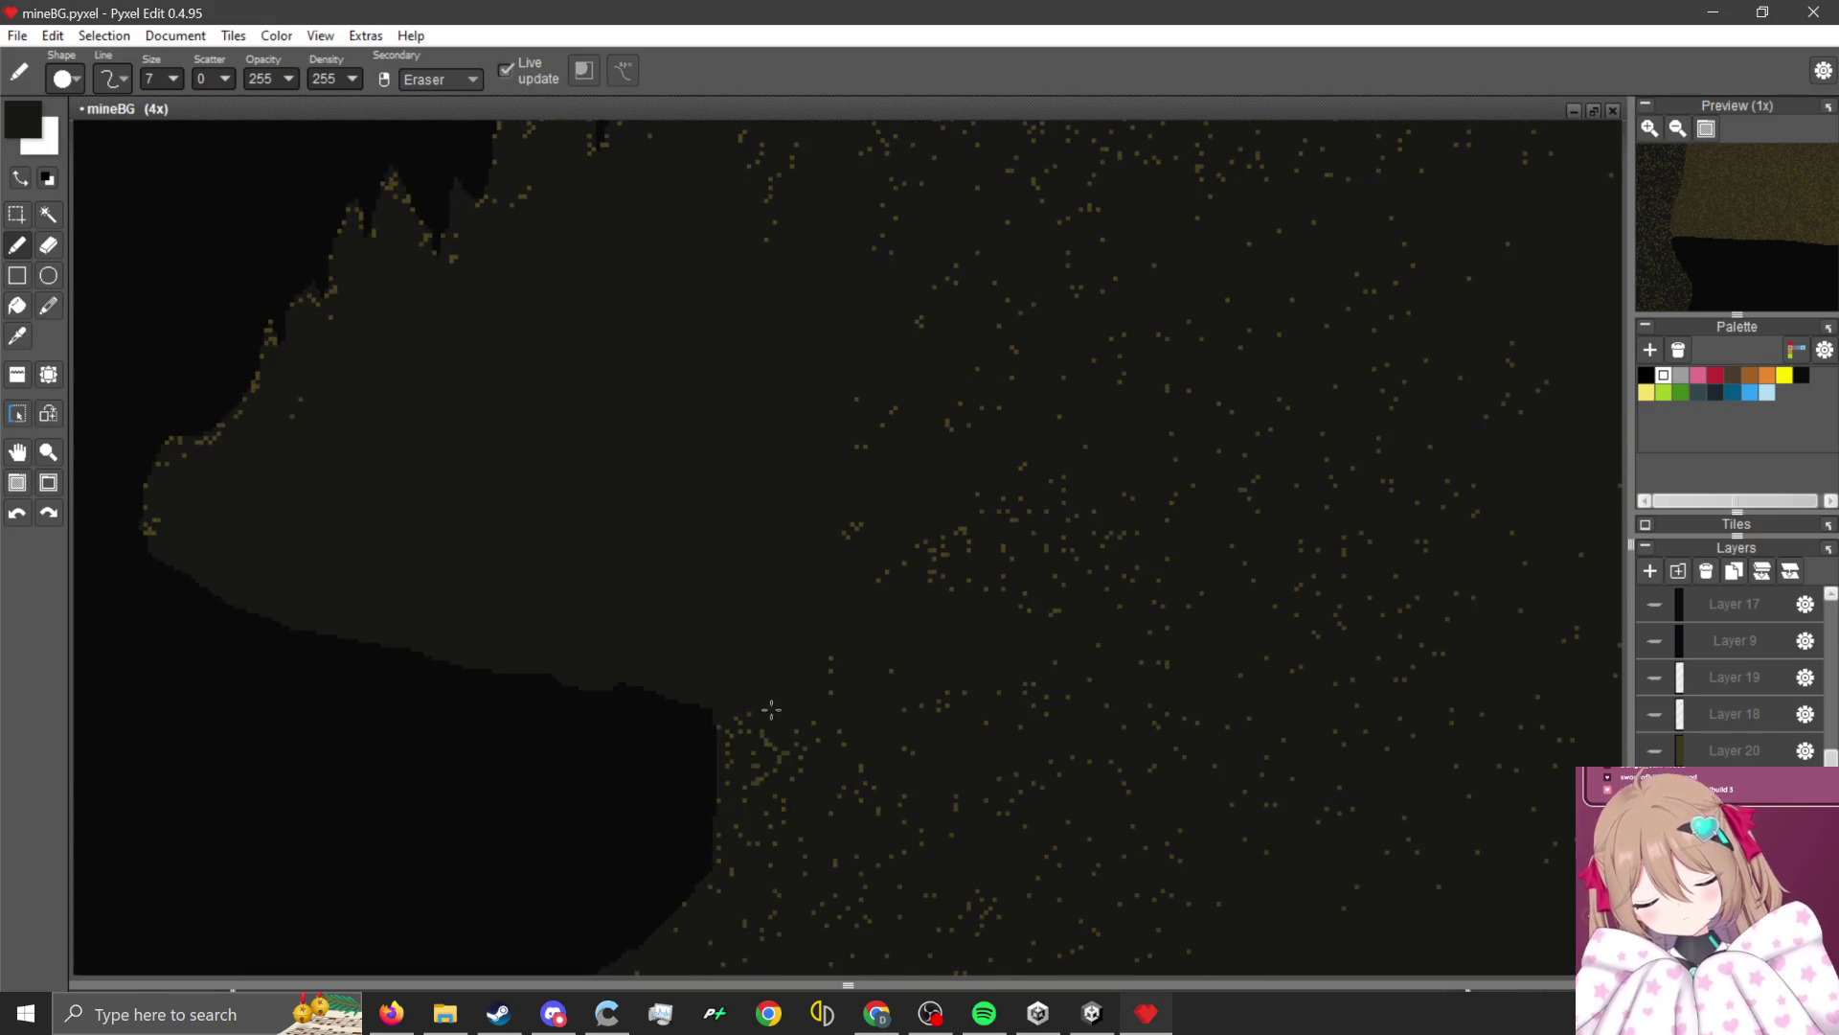
{"action": "left_click", "coordinate": [50, 215]}
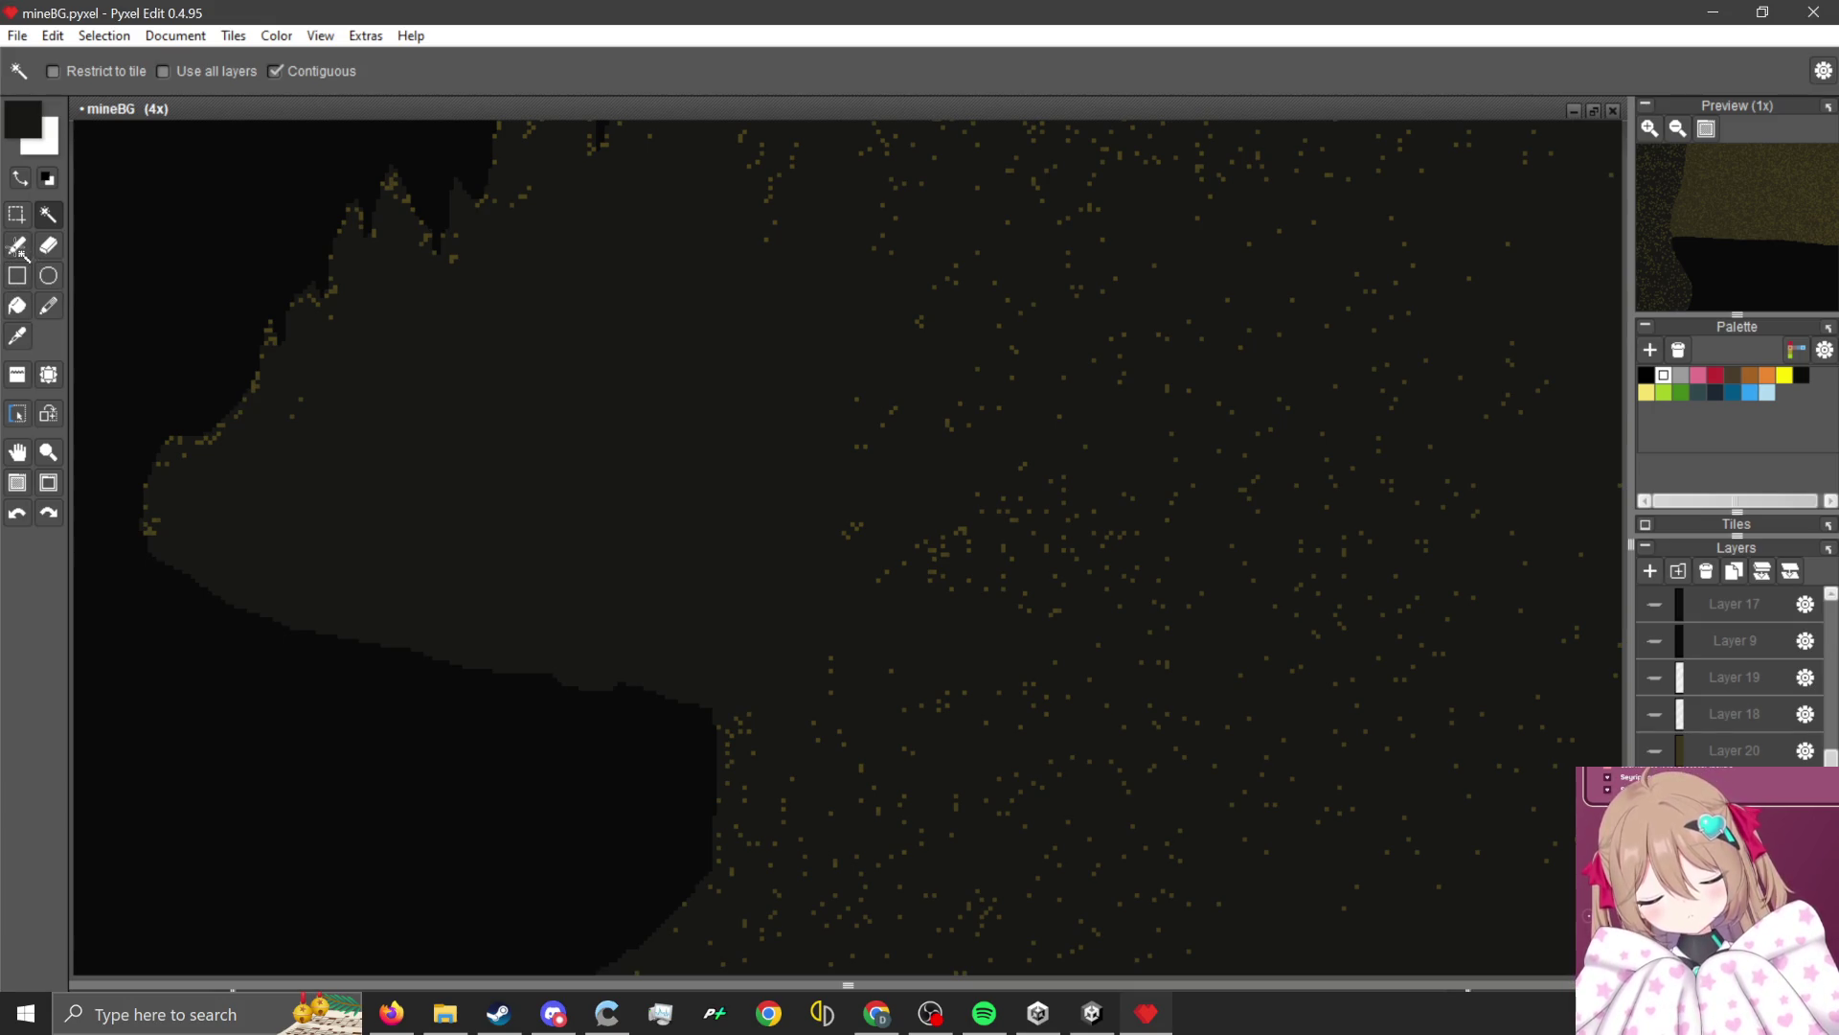
Set a 1-pixel olive-gold pencil with scatter 50 and speckle the dark rock area.
{"action": "left_click", "coordinate": [18, 247]}
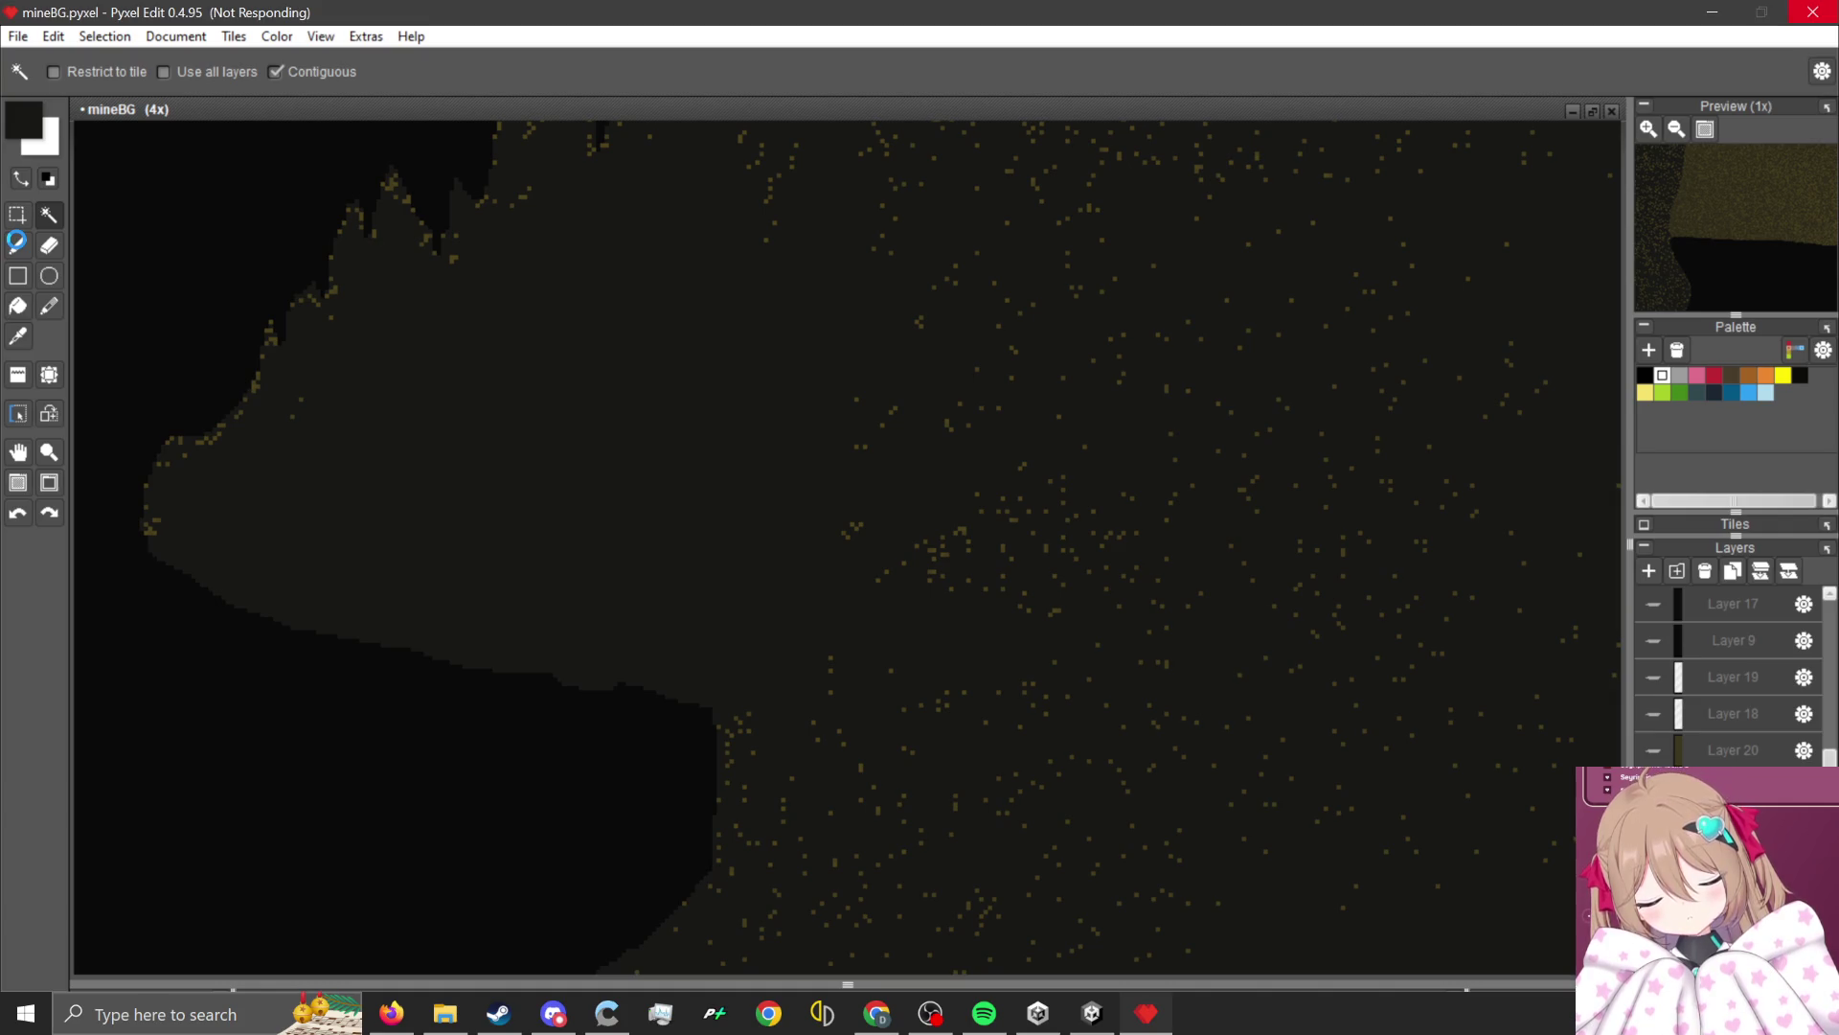
{"action": "scroll", "coordinate": [940, 428], "scroll_direction": "up", "scroll_amount": 5}
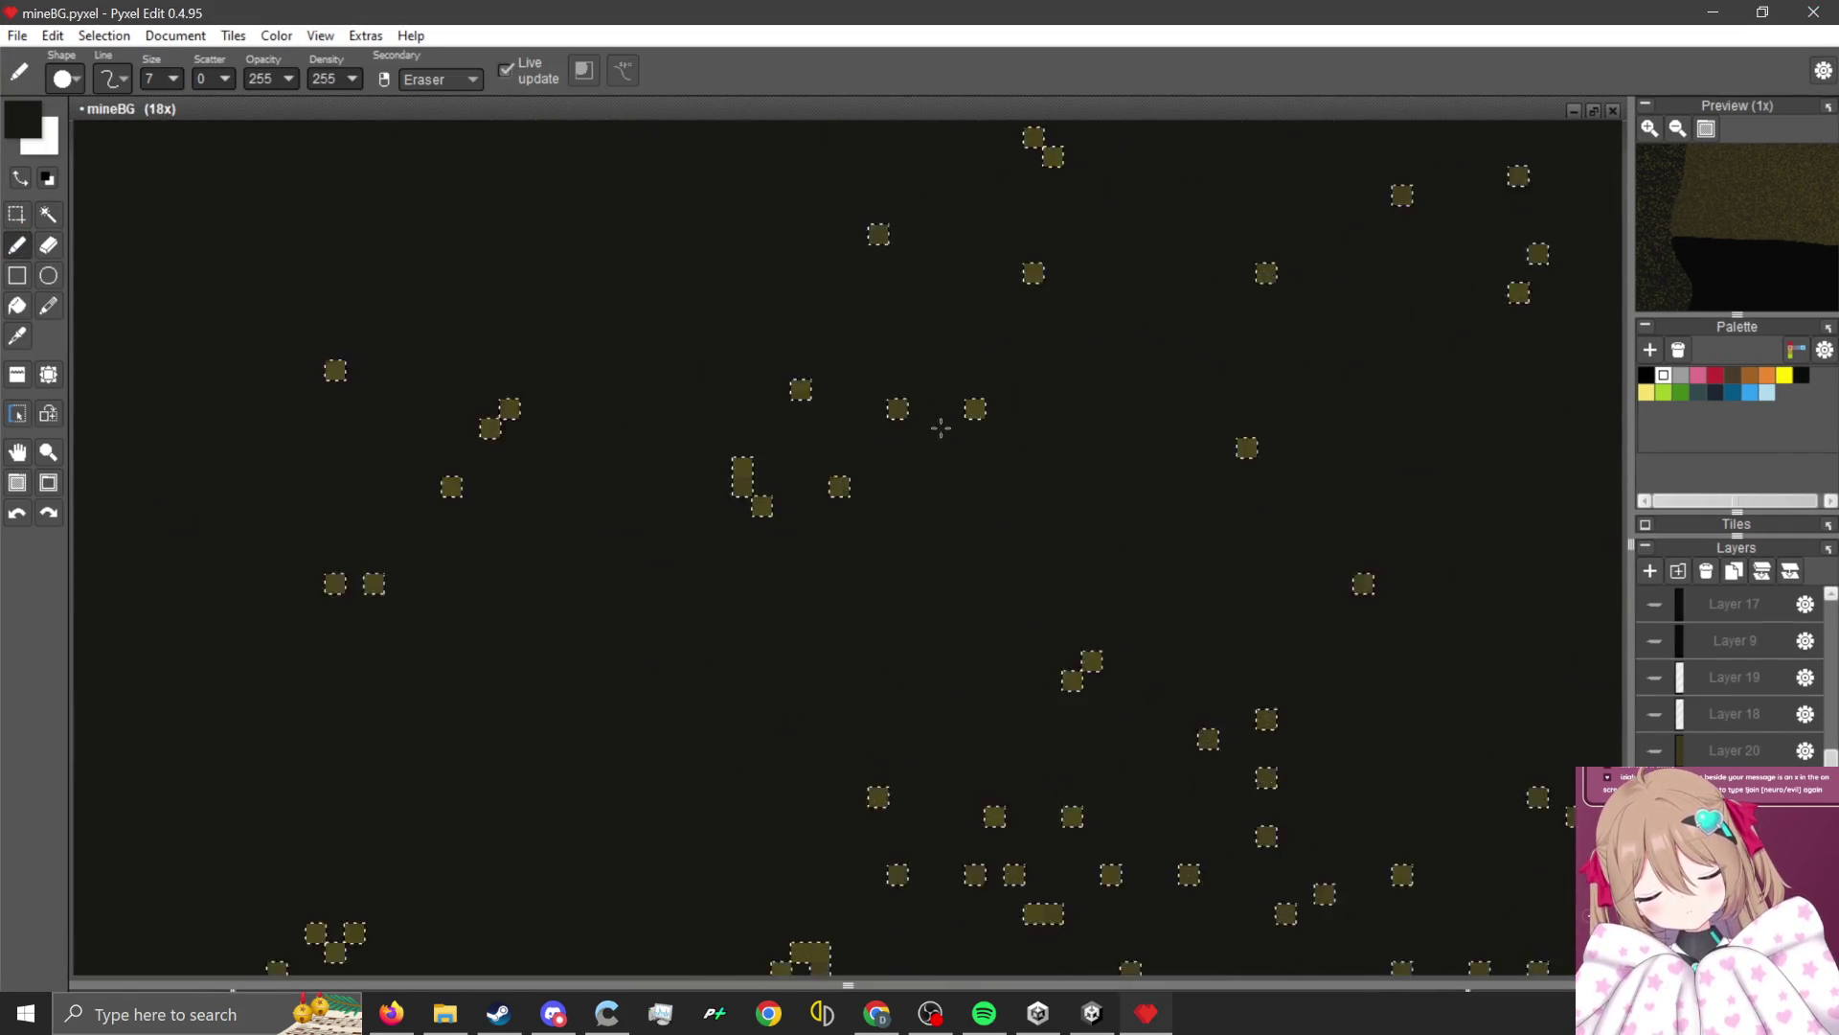
{"action": "left_click", "coordinate": [898, 410], "text": "alt"}
{"action": "scroll", "coordinate": [1006, 522], "scroll_direction": "down", "scroll_amount": 1}
{"action": "key", "text": "1"}
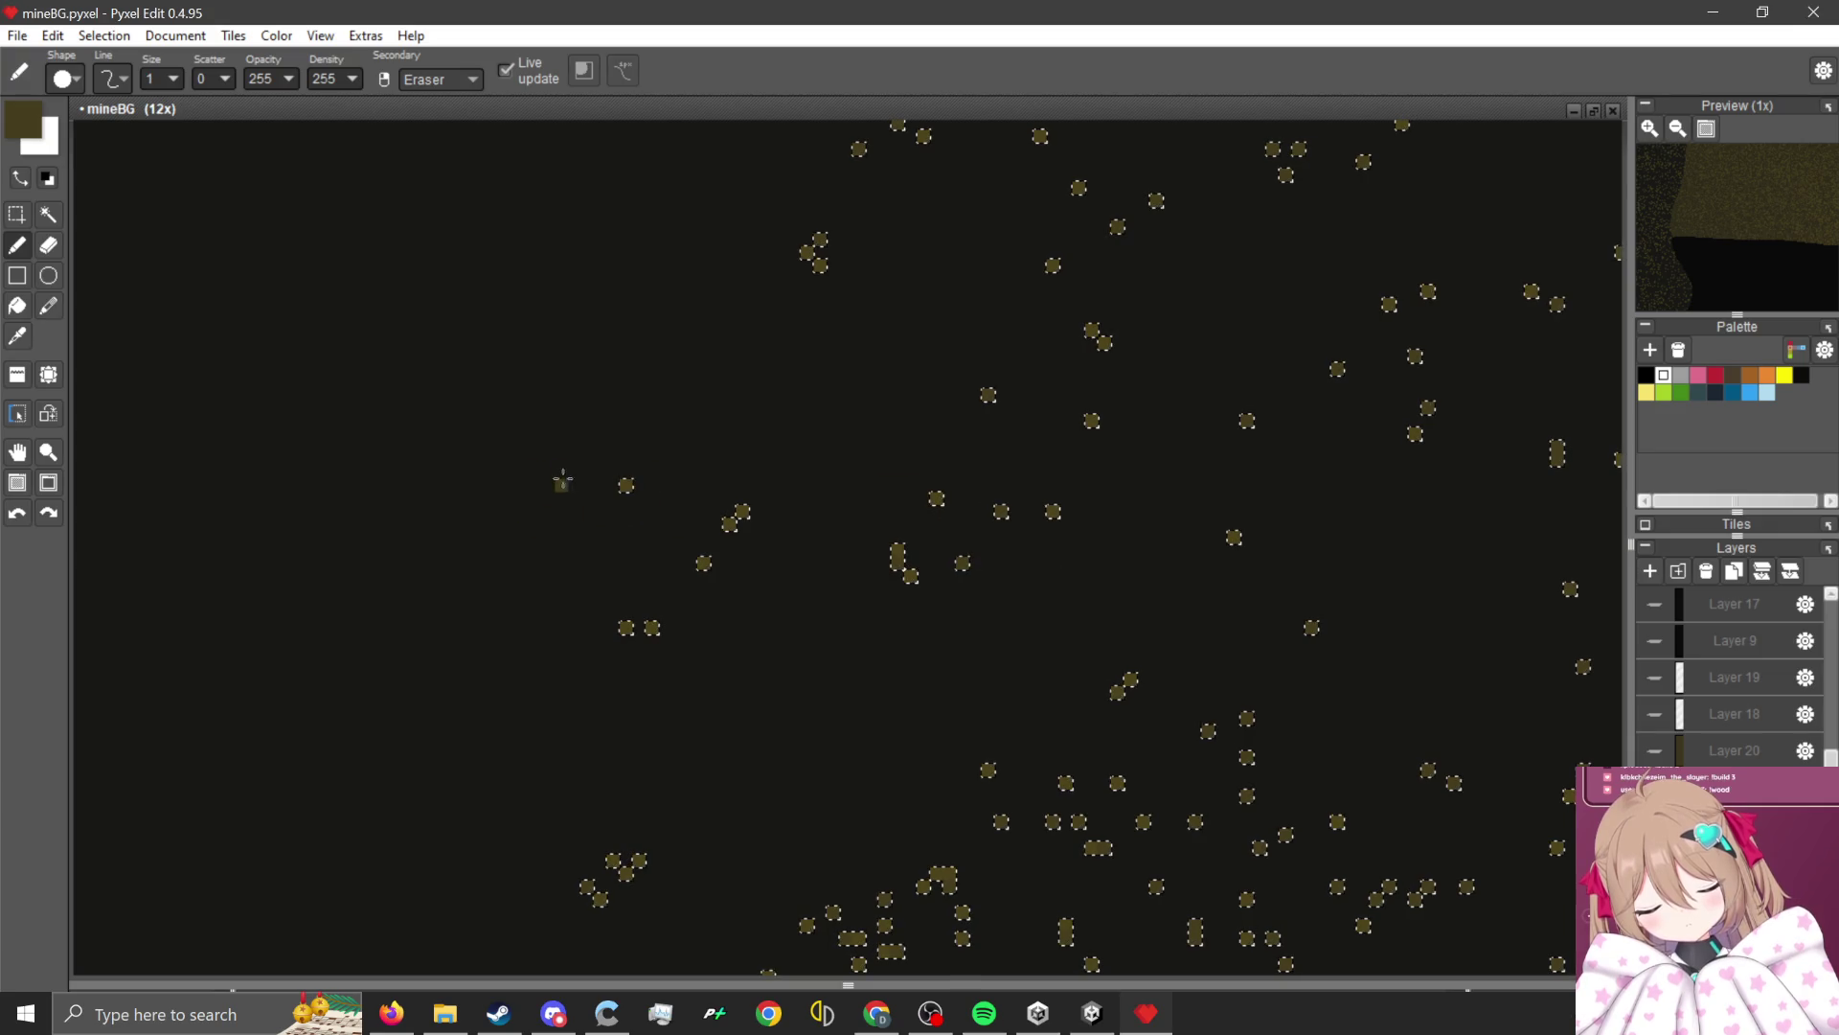
{"action": "type", "text": "50"}
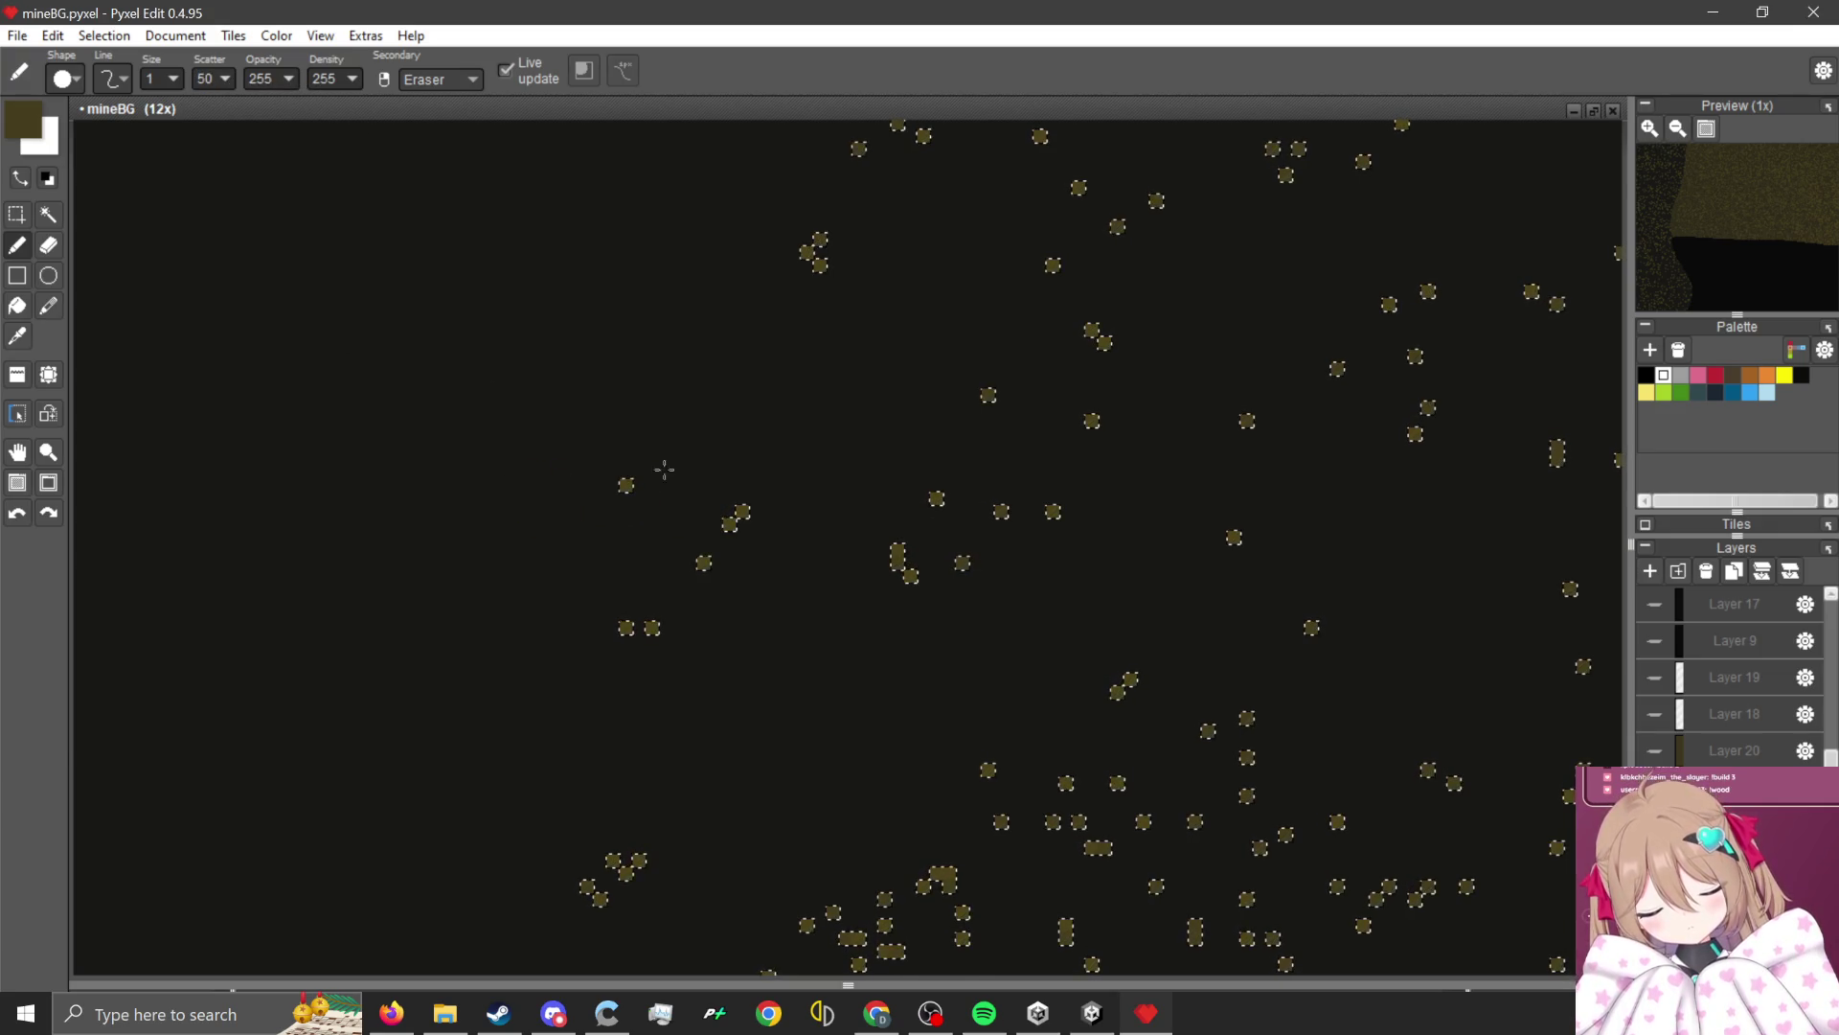
{"action": "scroll", "coordinate": [396, 619], "scroll_direction": "down", "scroll_amount": 3}
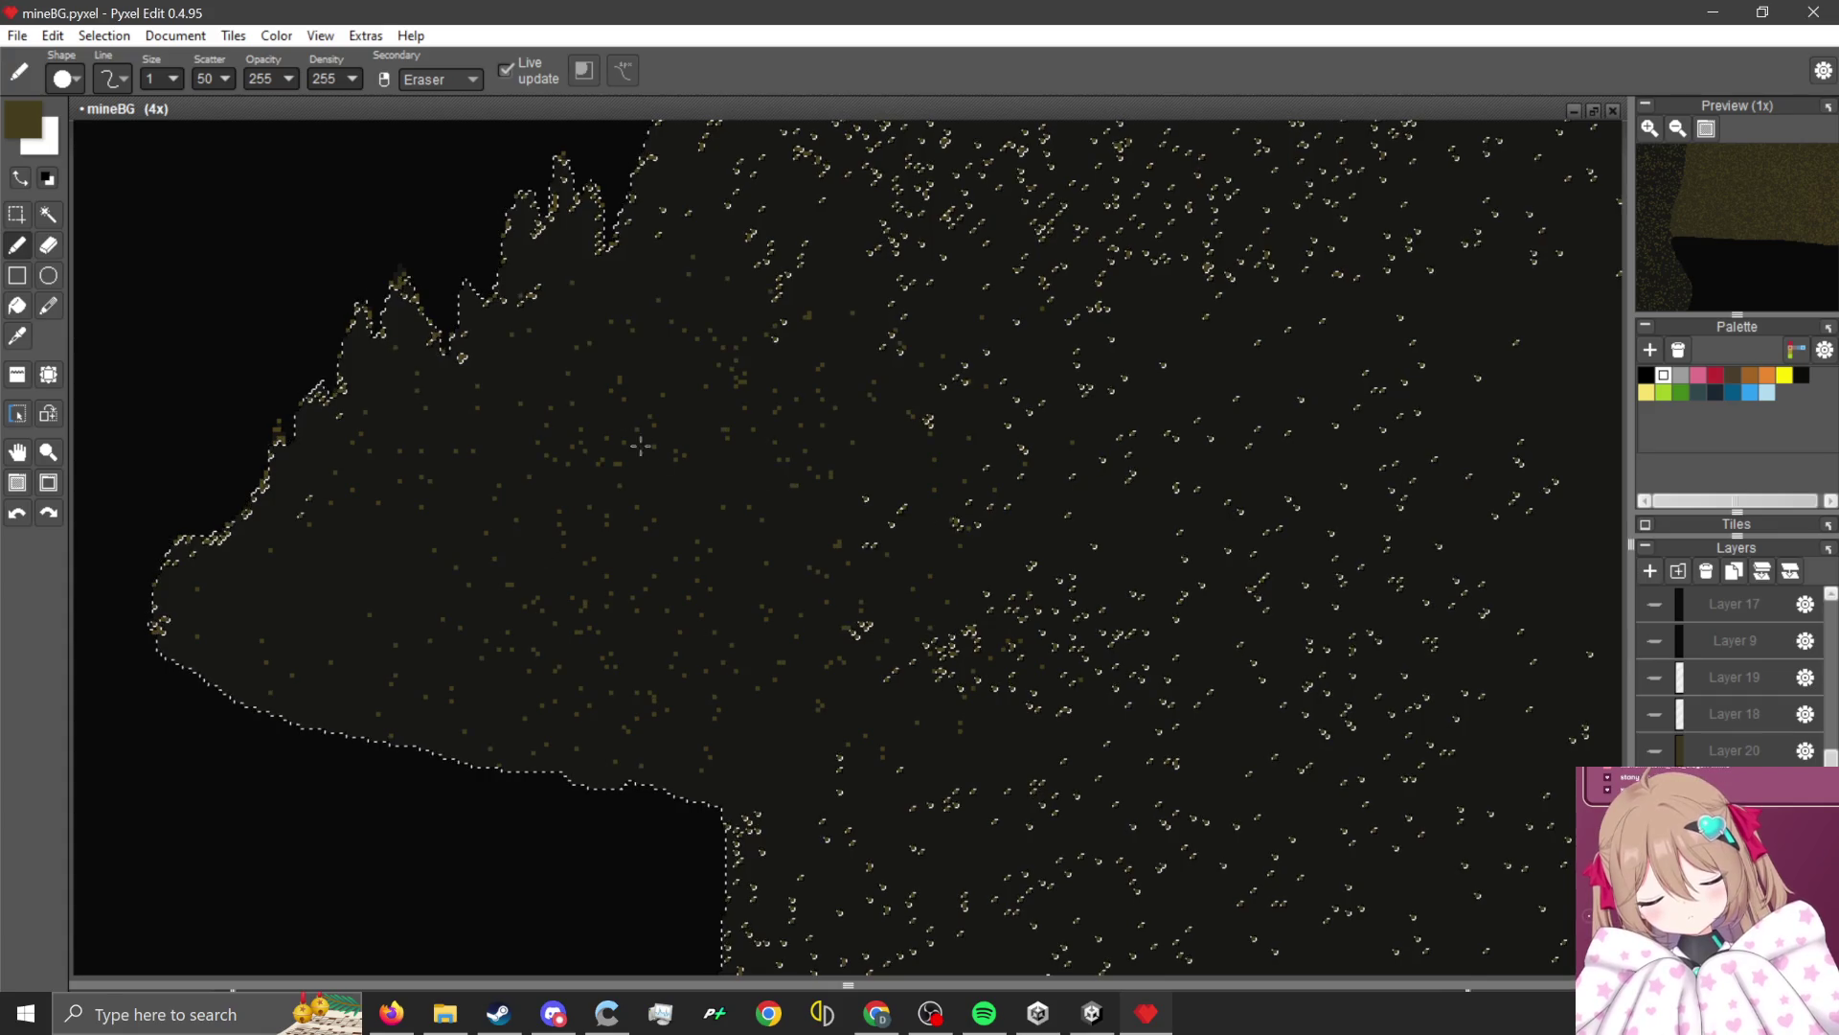
{"action": "scroll", "coordinate": [980, 649], "scroll_direction": "up", "scroll_amount": 4}
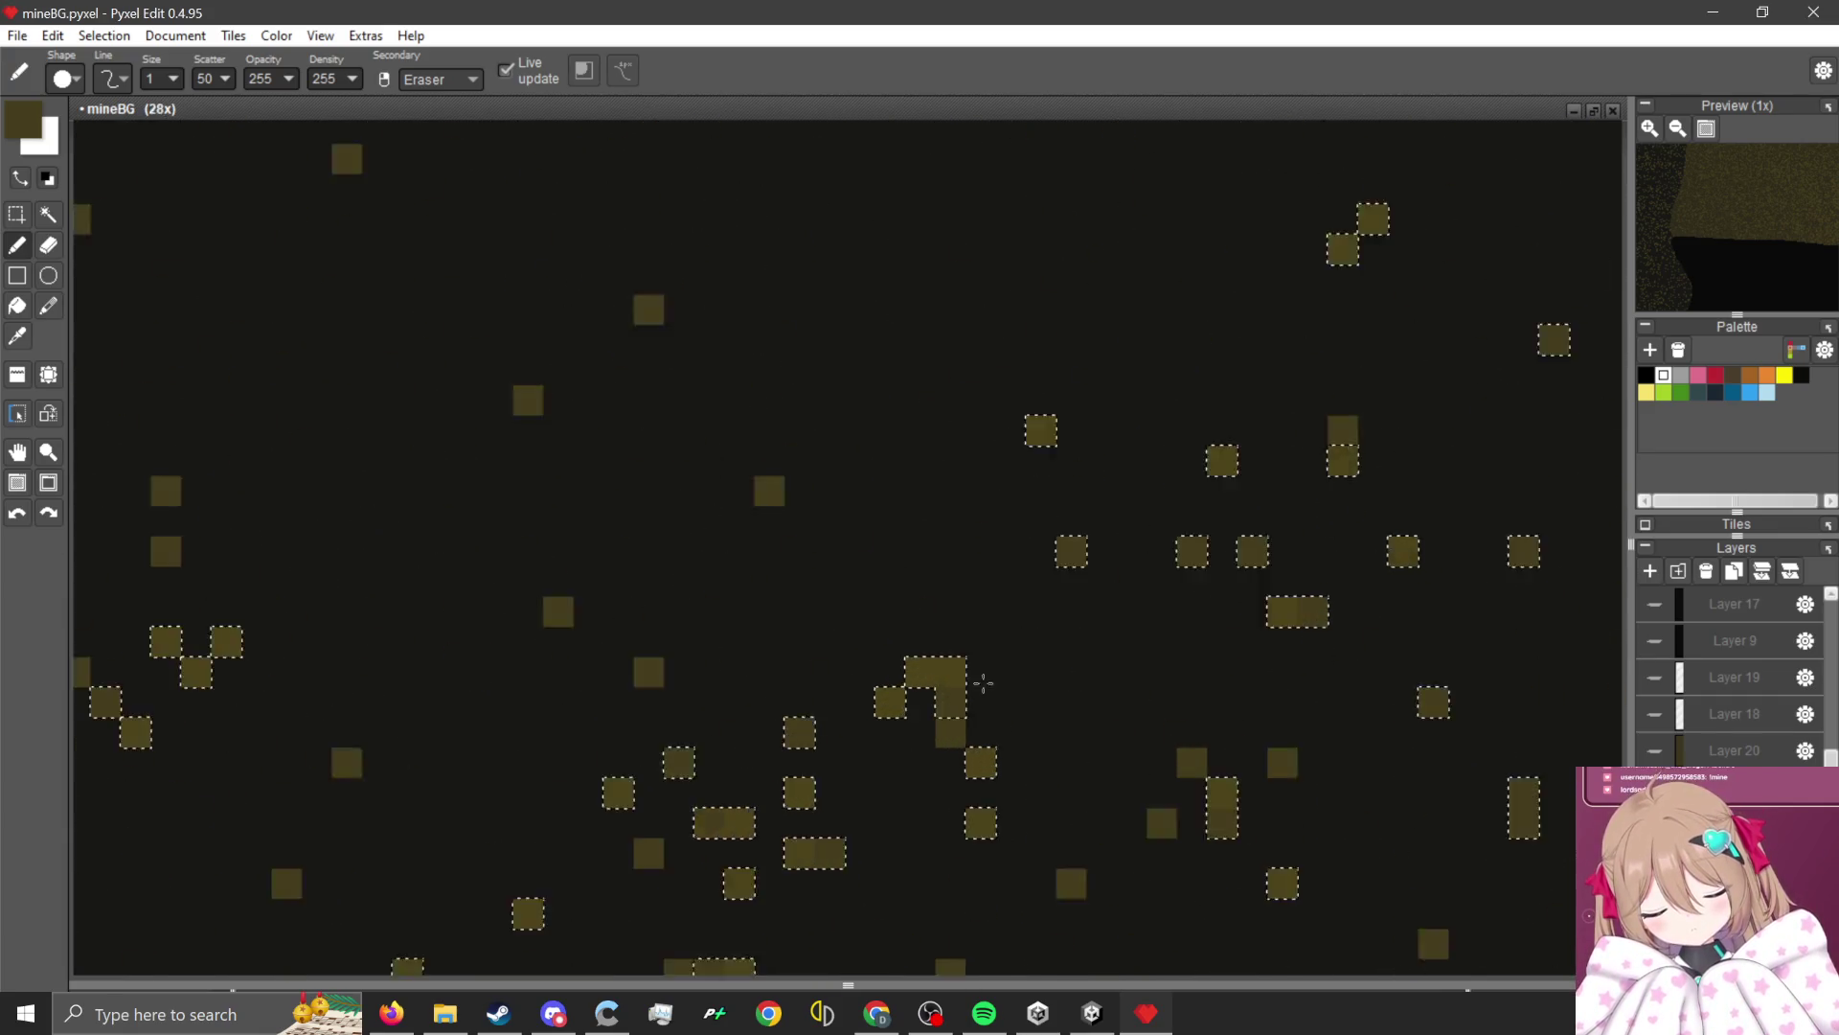
{"action": "scroll", "coordinate": [980, 661], "scroll_direction": "up", "scroll_amount": 2}
{"action": "scroll", "coordinate": [1175, 622], "scroll_direction": "down", "scroll_amount": 4}
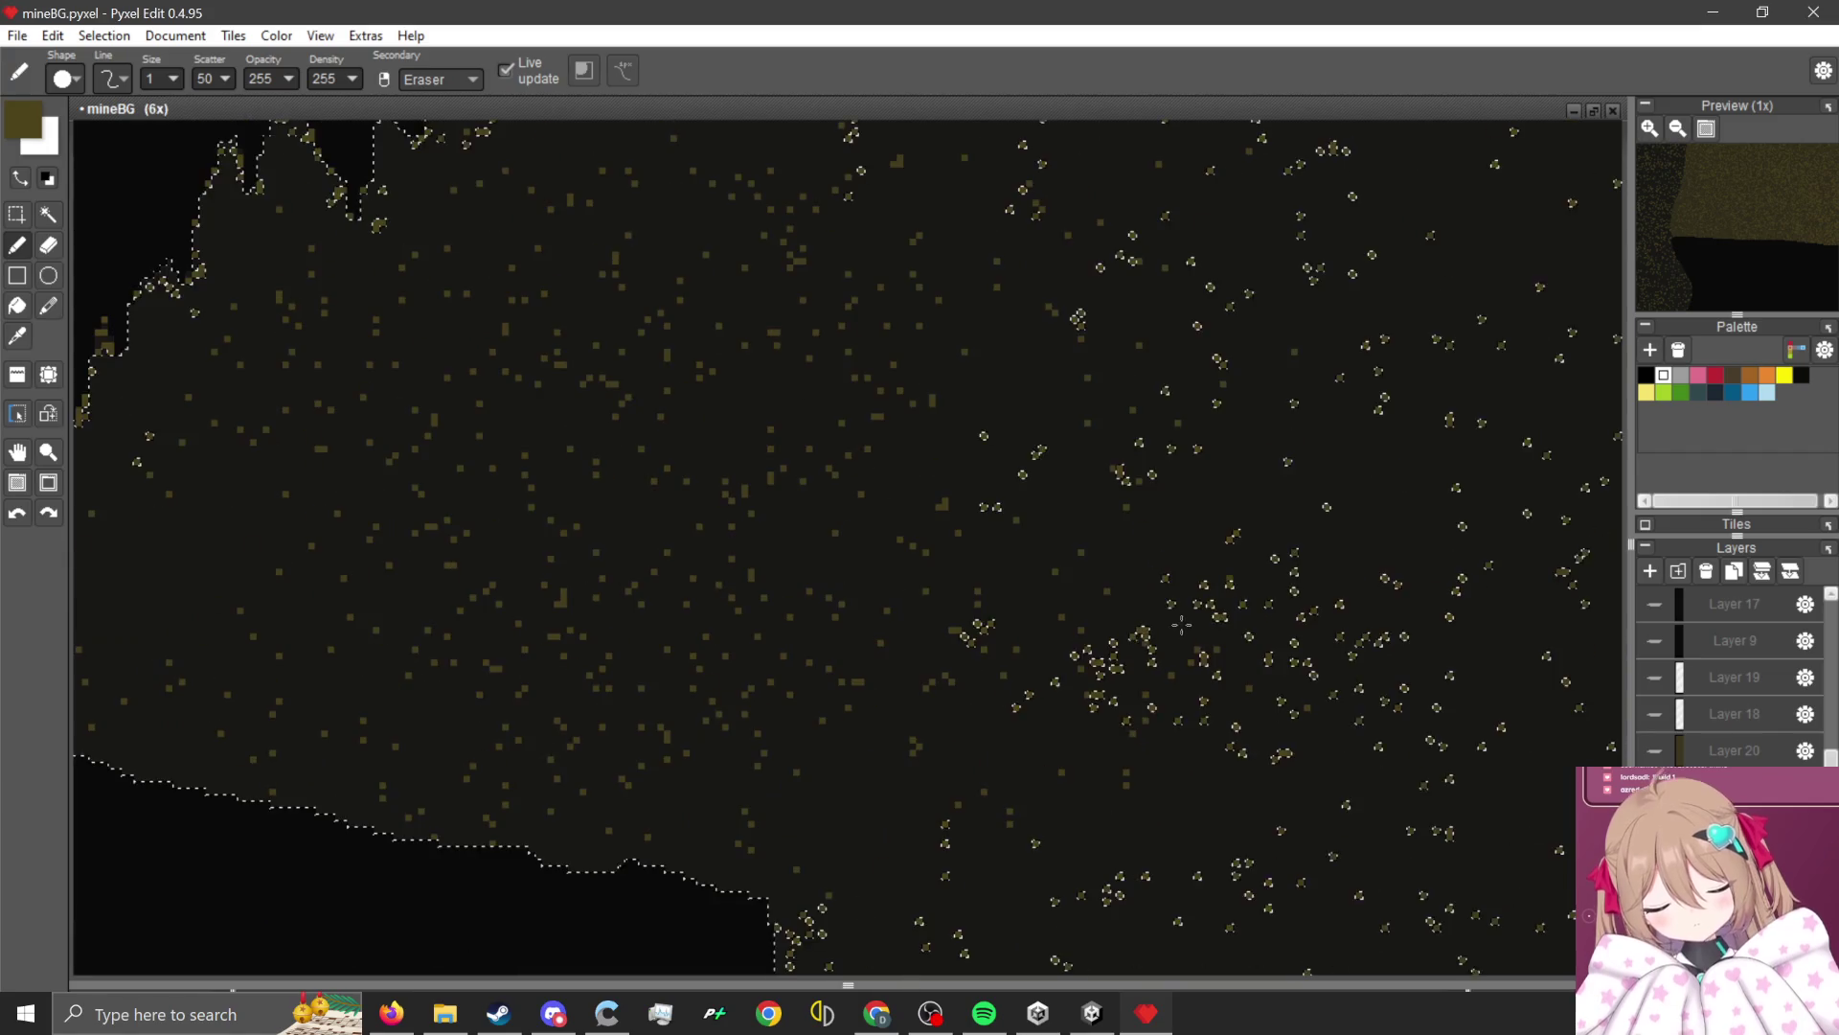
{"action": "key", "text": "ctrl+d"}
{"action": "scroll", "coordinate": [913, 634], "scroll_direction": "up", "scroll_amount": 4}
{"action": "scroll", "coordinate": [913, 634], "scroll_direction": "down", "scroll_amount": 4}
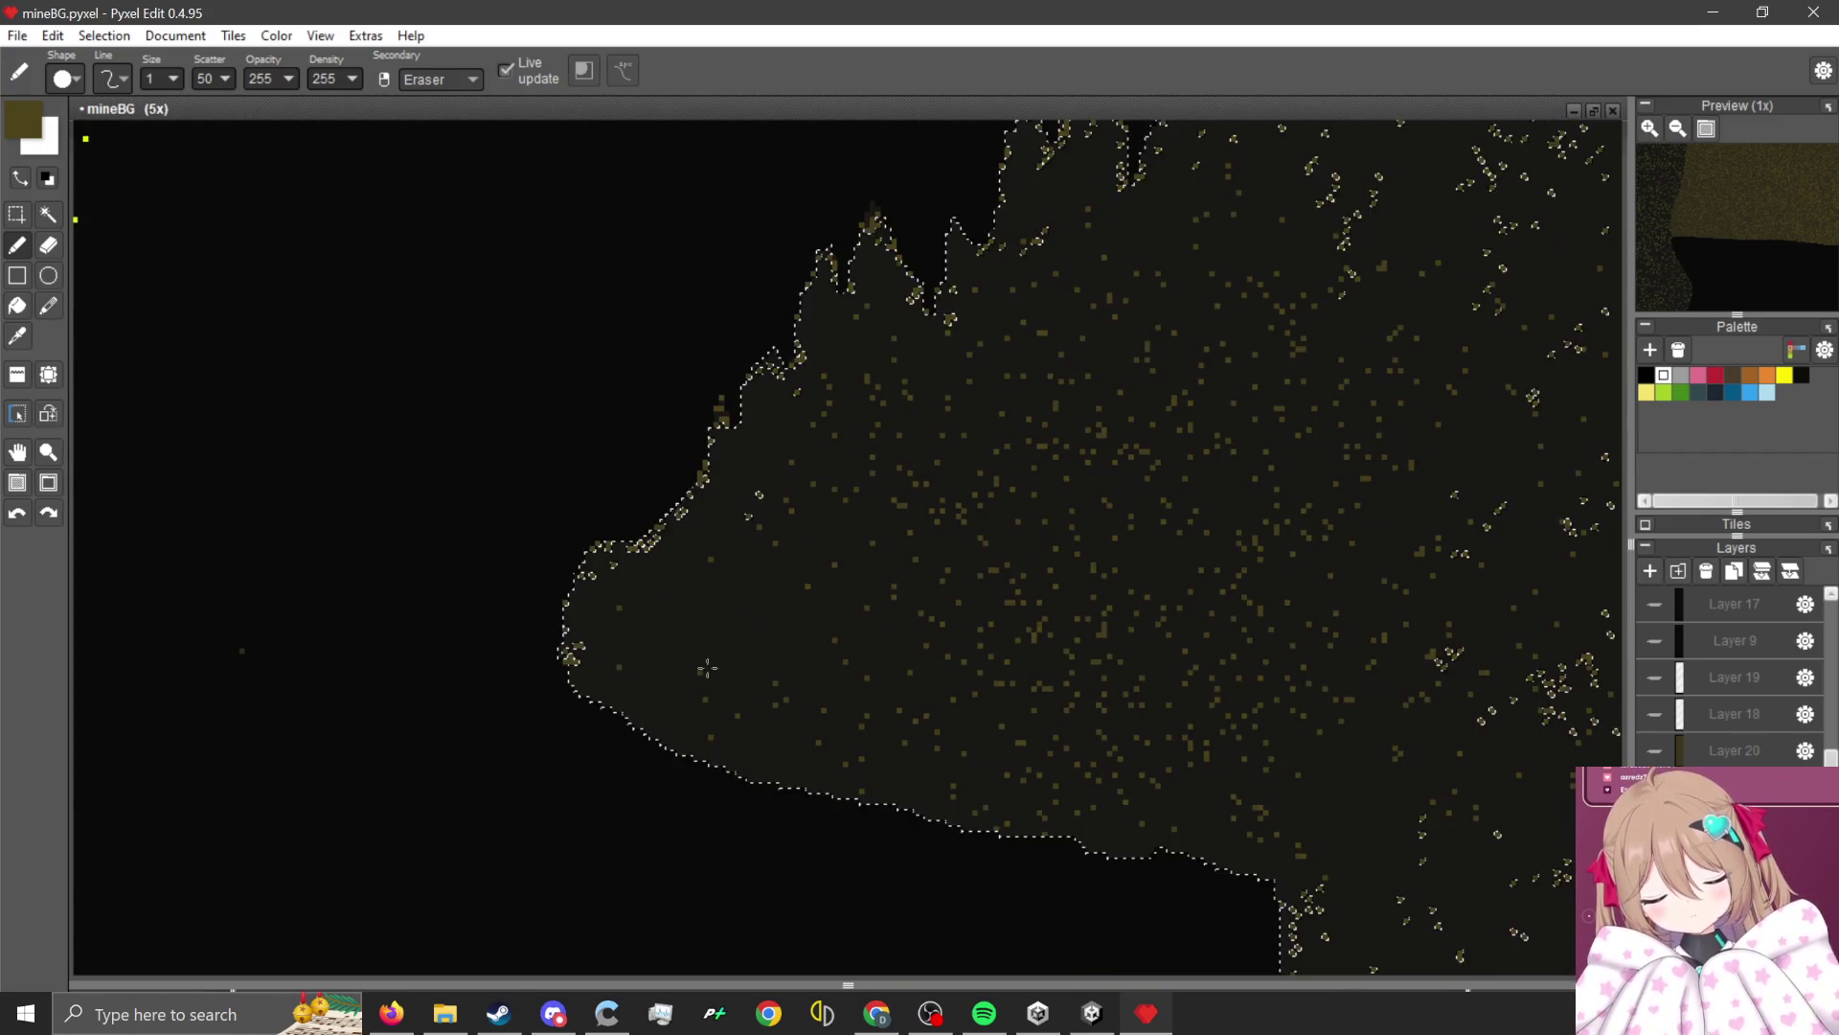
{"action": "scroll", "coordinate": [697, 590], "scroll_direction": "down", "scroll_amount": 2}
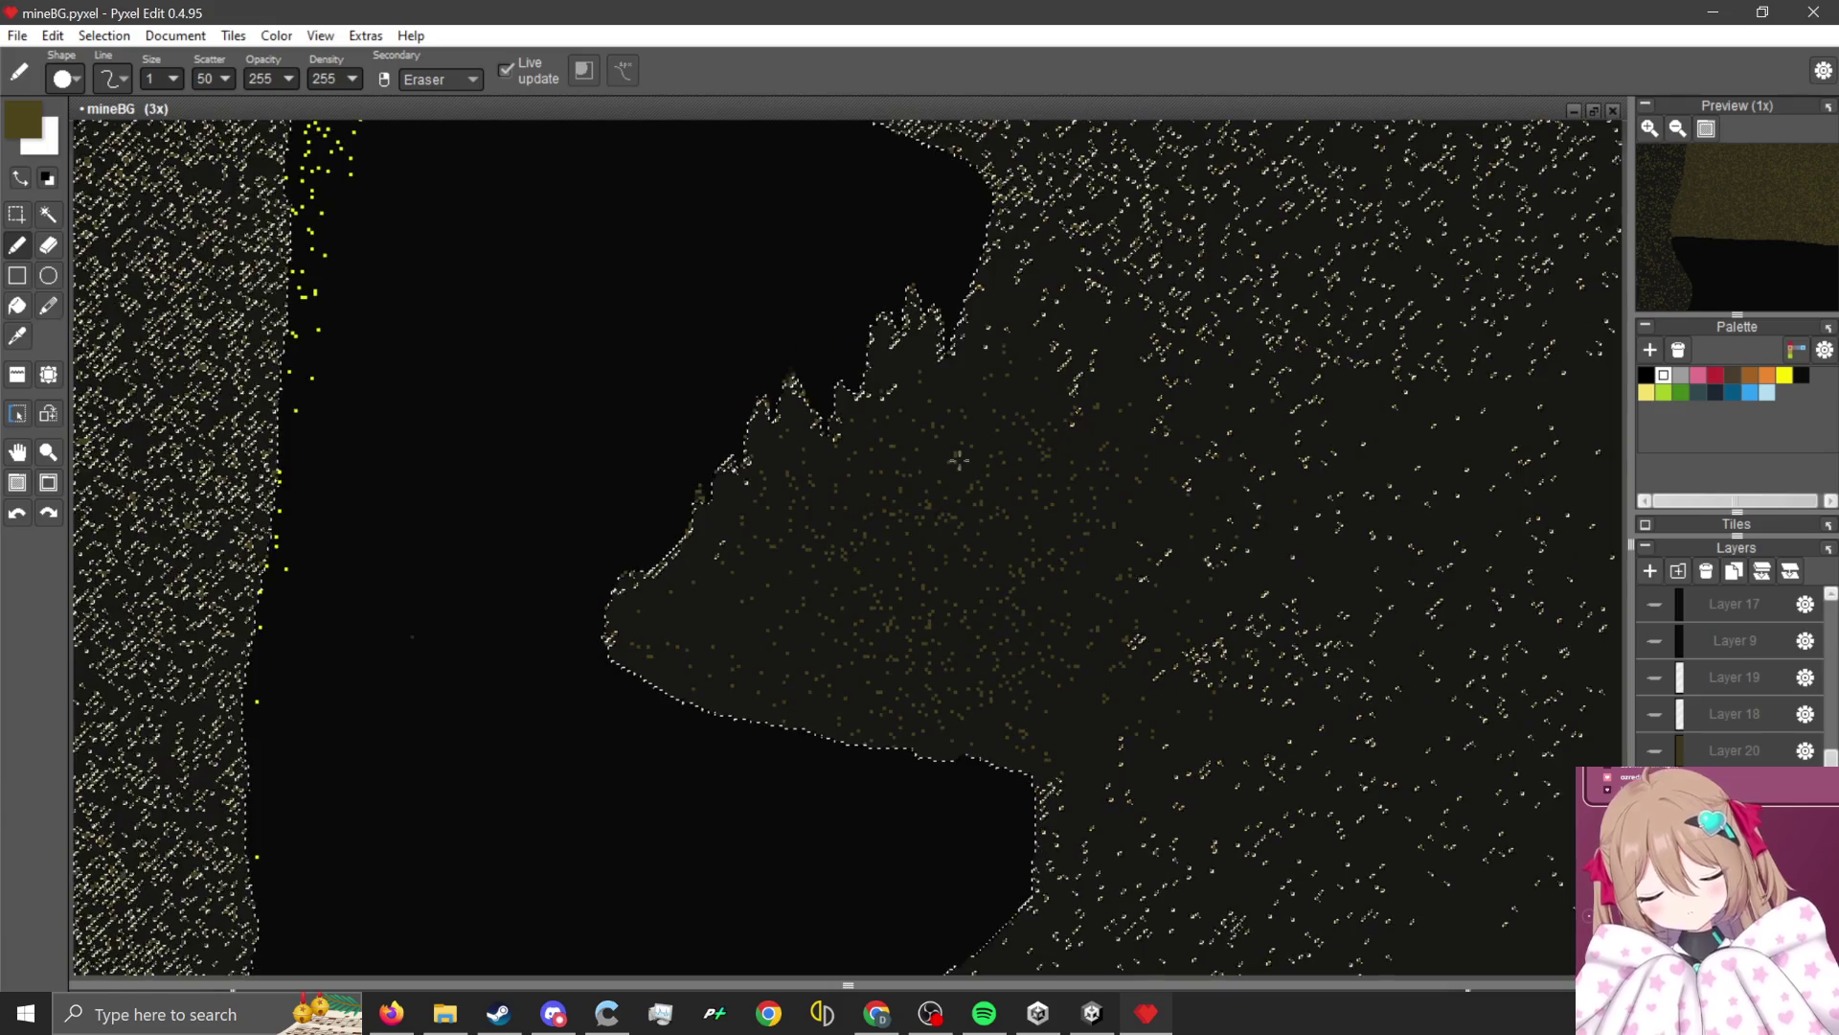
{"action": "scroll", "coordinate": [696, 590], "scroll_direction": "up", "scroll_amount": 1}
{"action": "left_click", "coordinate": [19, 213]}
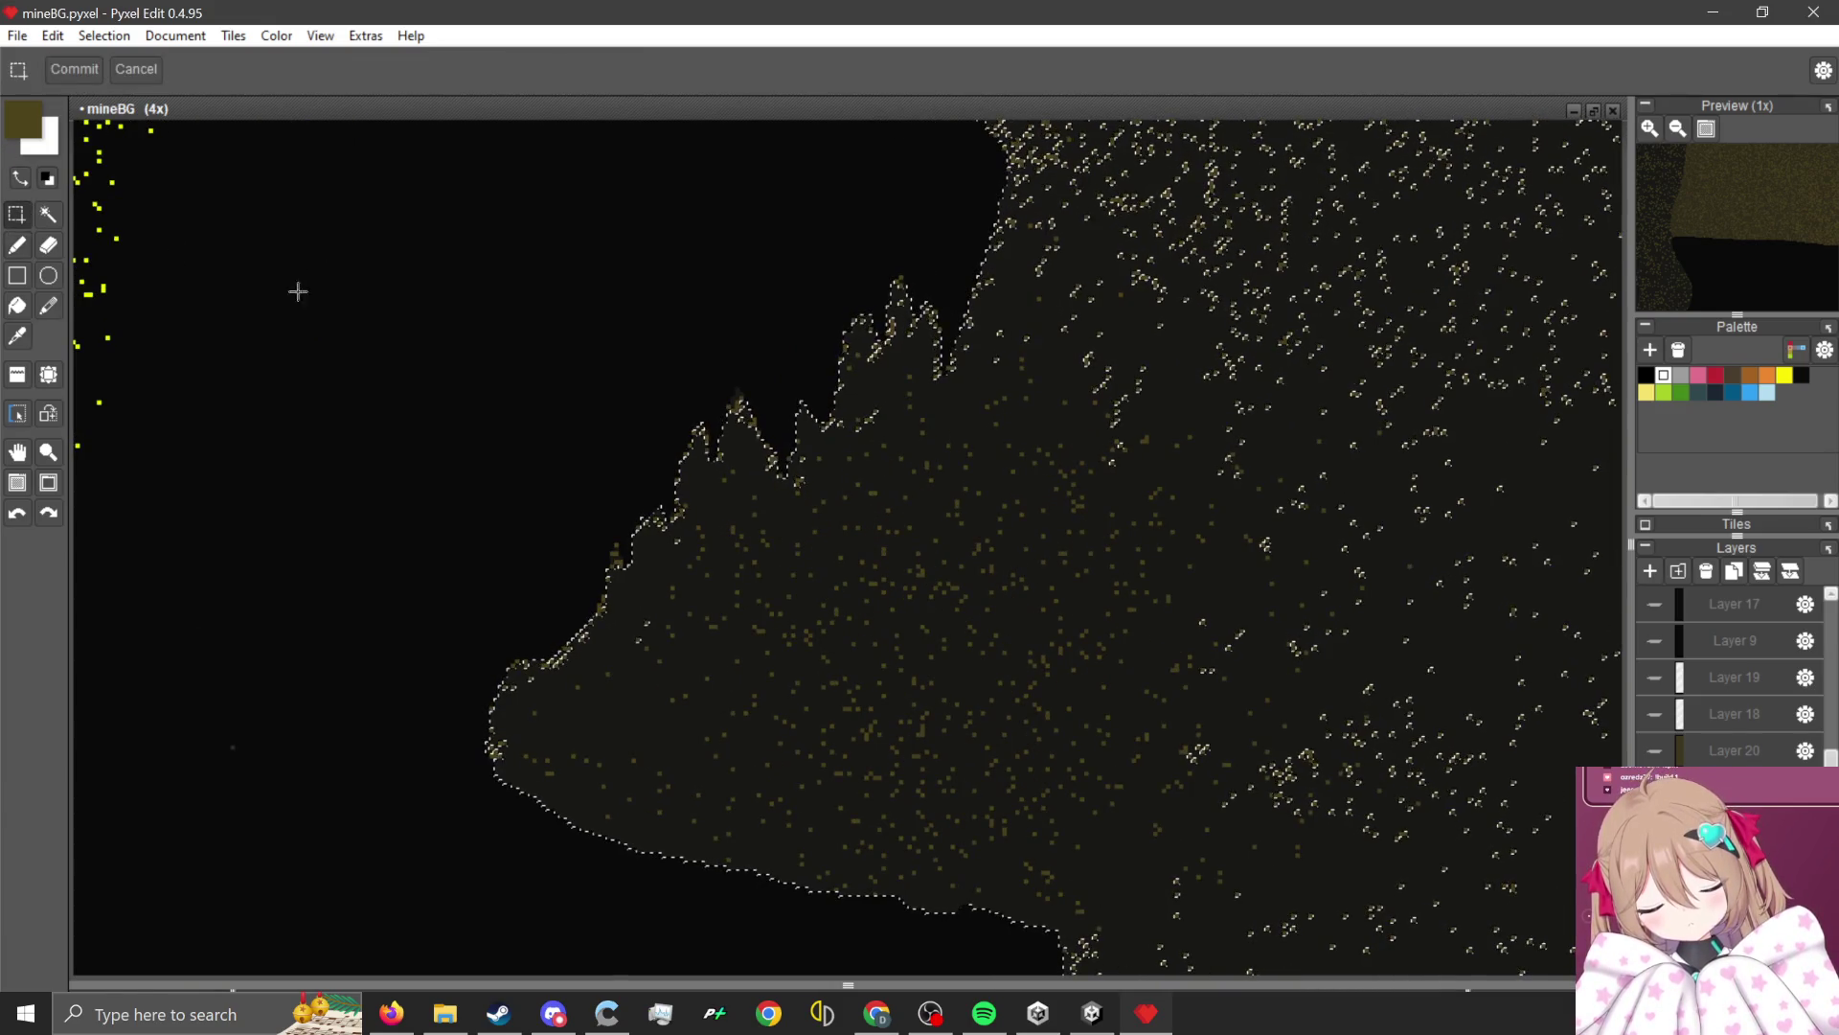
{"action": "scroll", "coordinate": [678, 381], "scroll_direction": "down", "scroll_amount": 5}
{"action": "scroll", "coordinate": [706, 383], "scroll_direction": "up", "scroll_amount": 3}
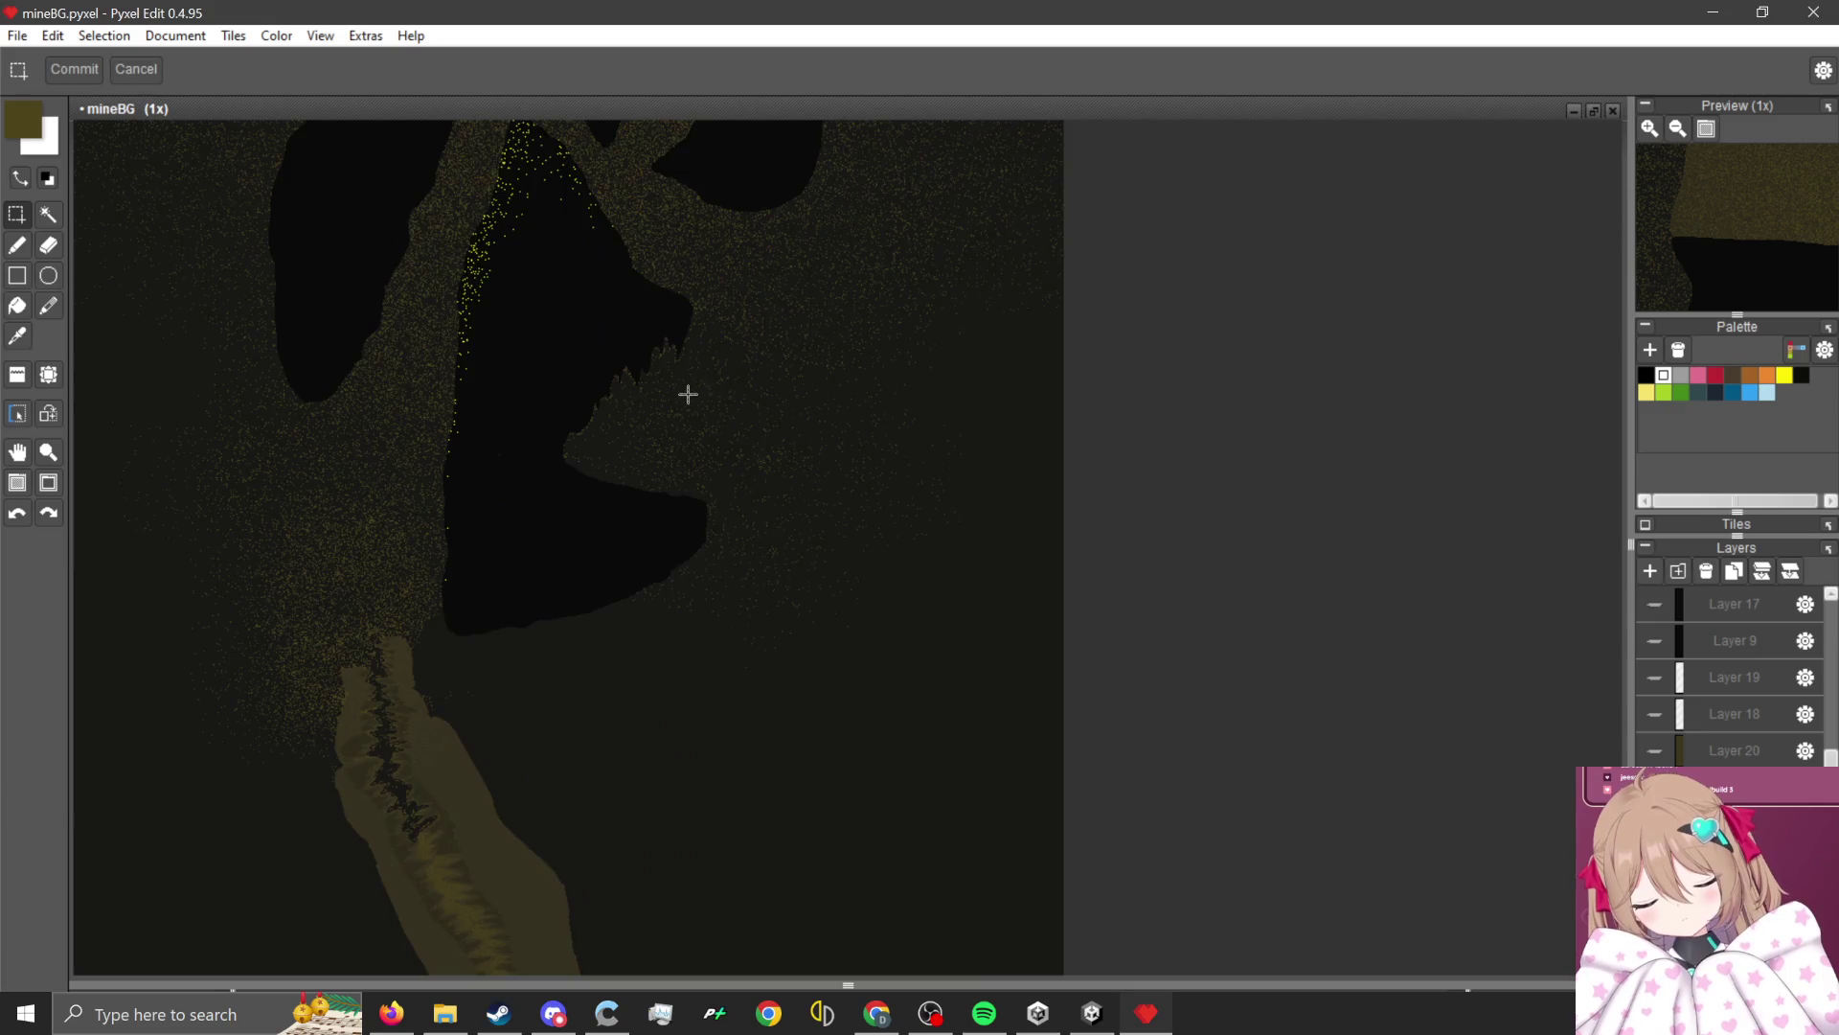
{"action": "scroll", "coordinate": [721, 471], "scroll_direction": "down", "scroll_amount": 3}
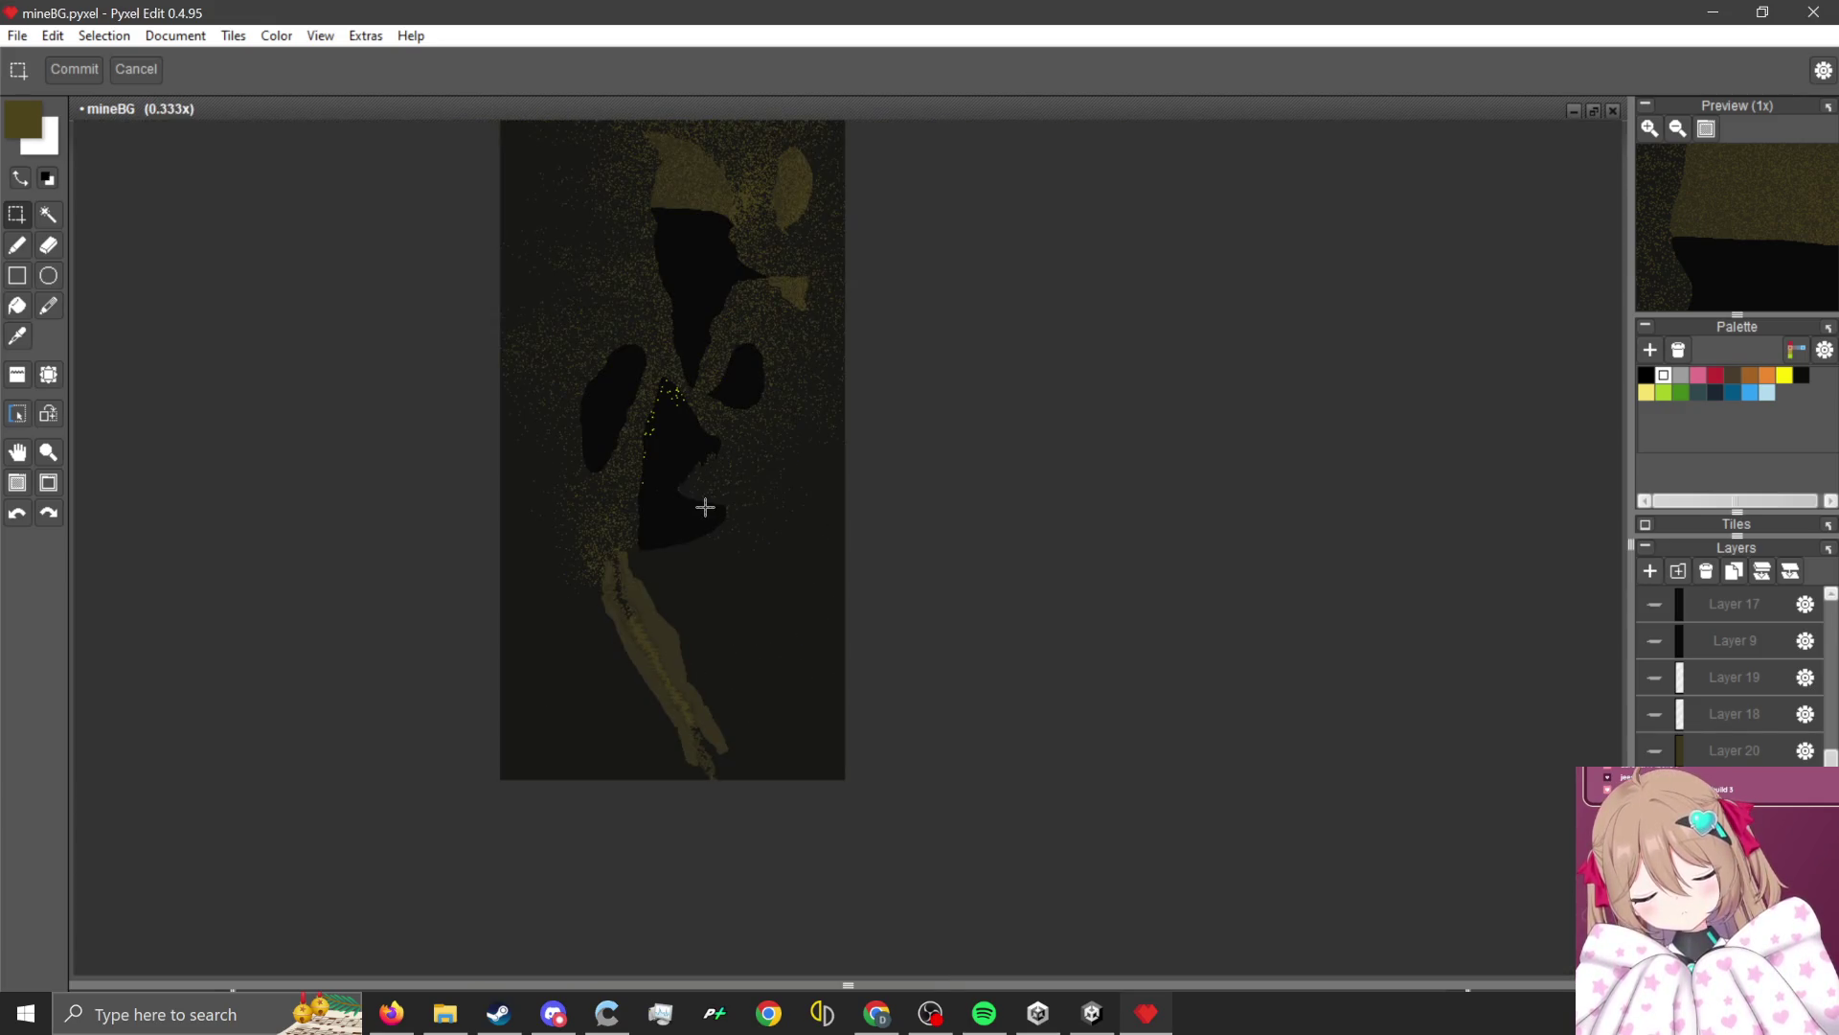
{"action": "scroll", "coordinate": [676, 489], "scroll_direction": "up", "scroll_amount": 1}
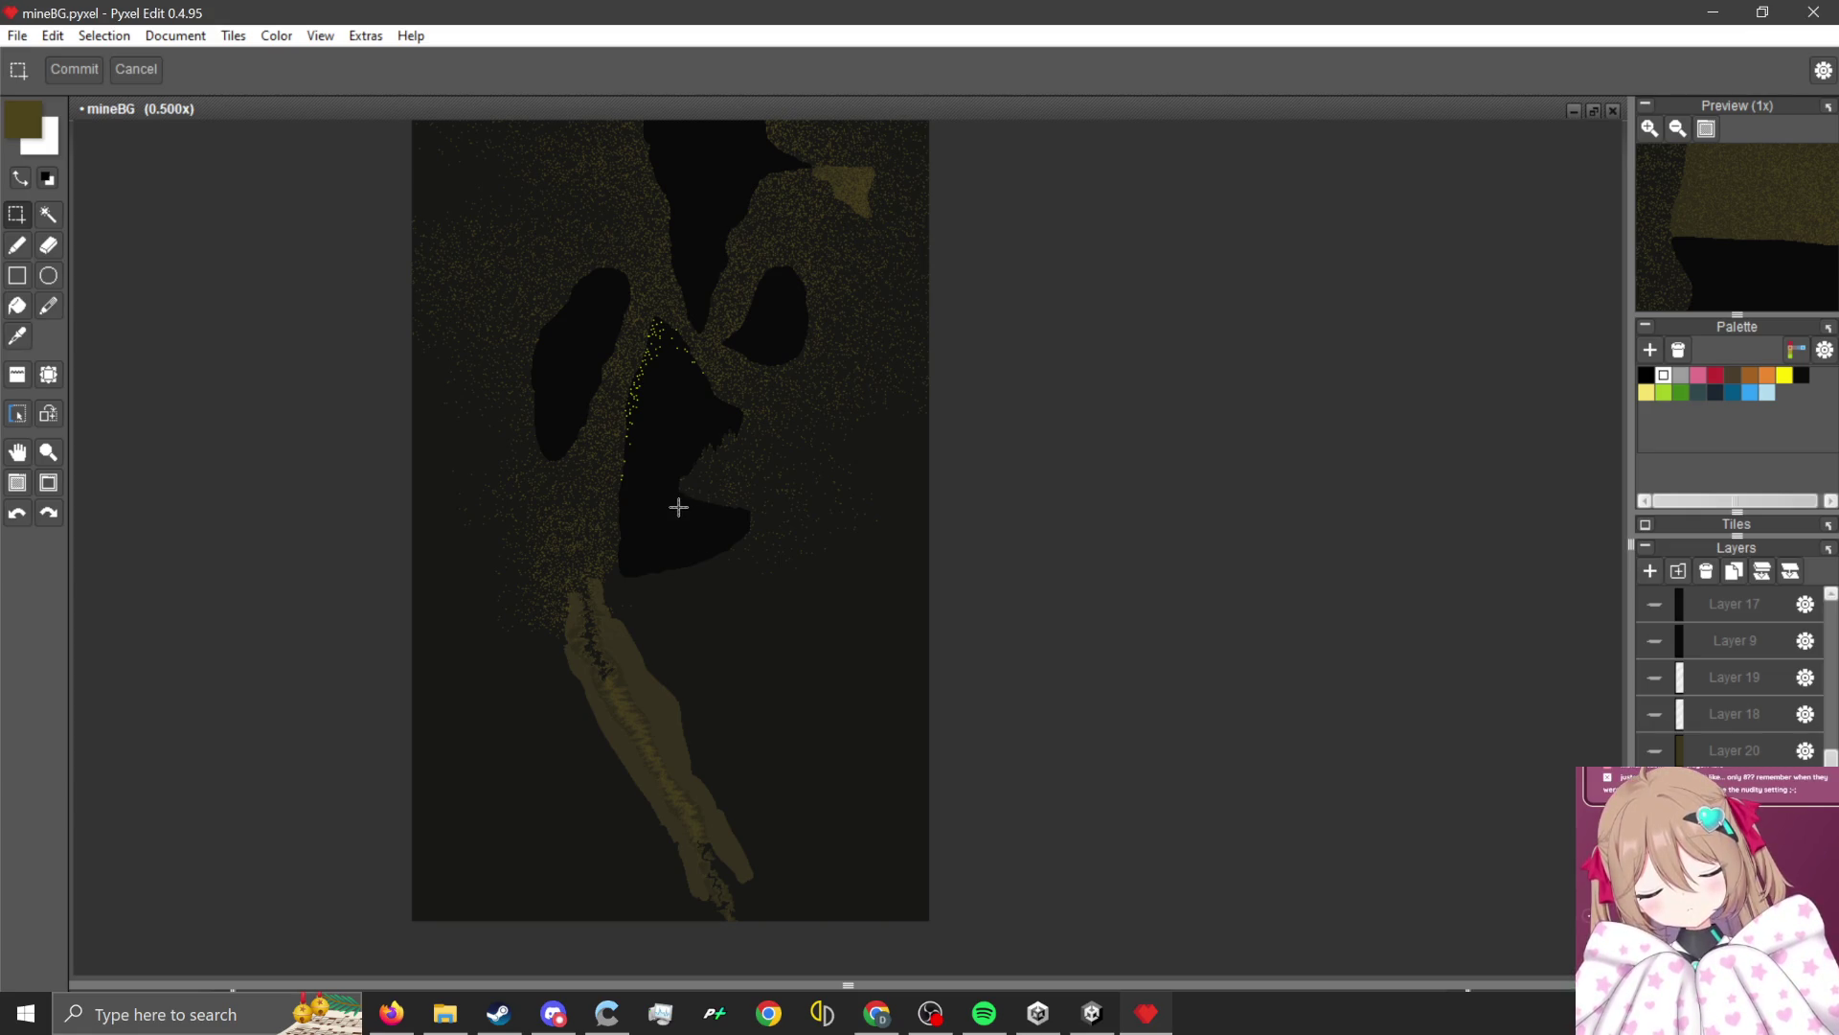
{"action": "scroll", "coordinate": [634, 745], "scroll_direction": "up", "scroll_amount": 6}
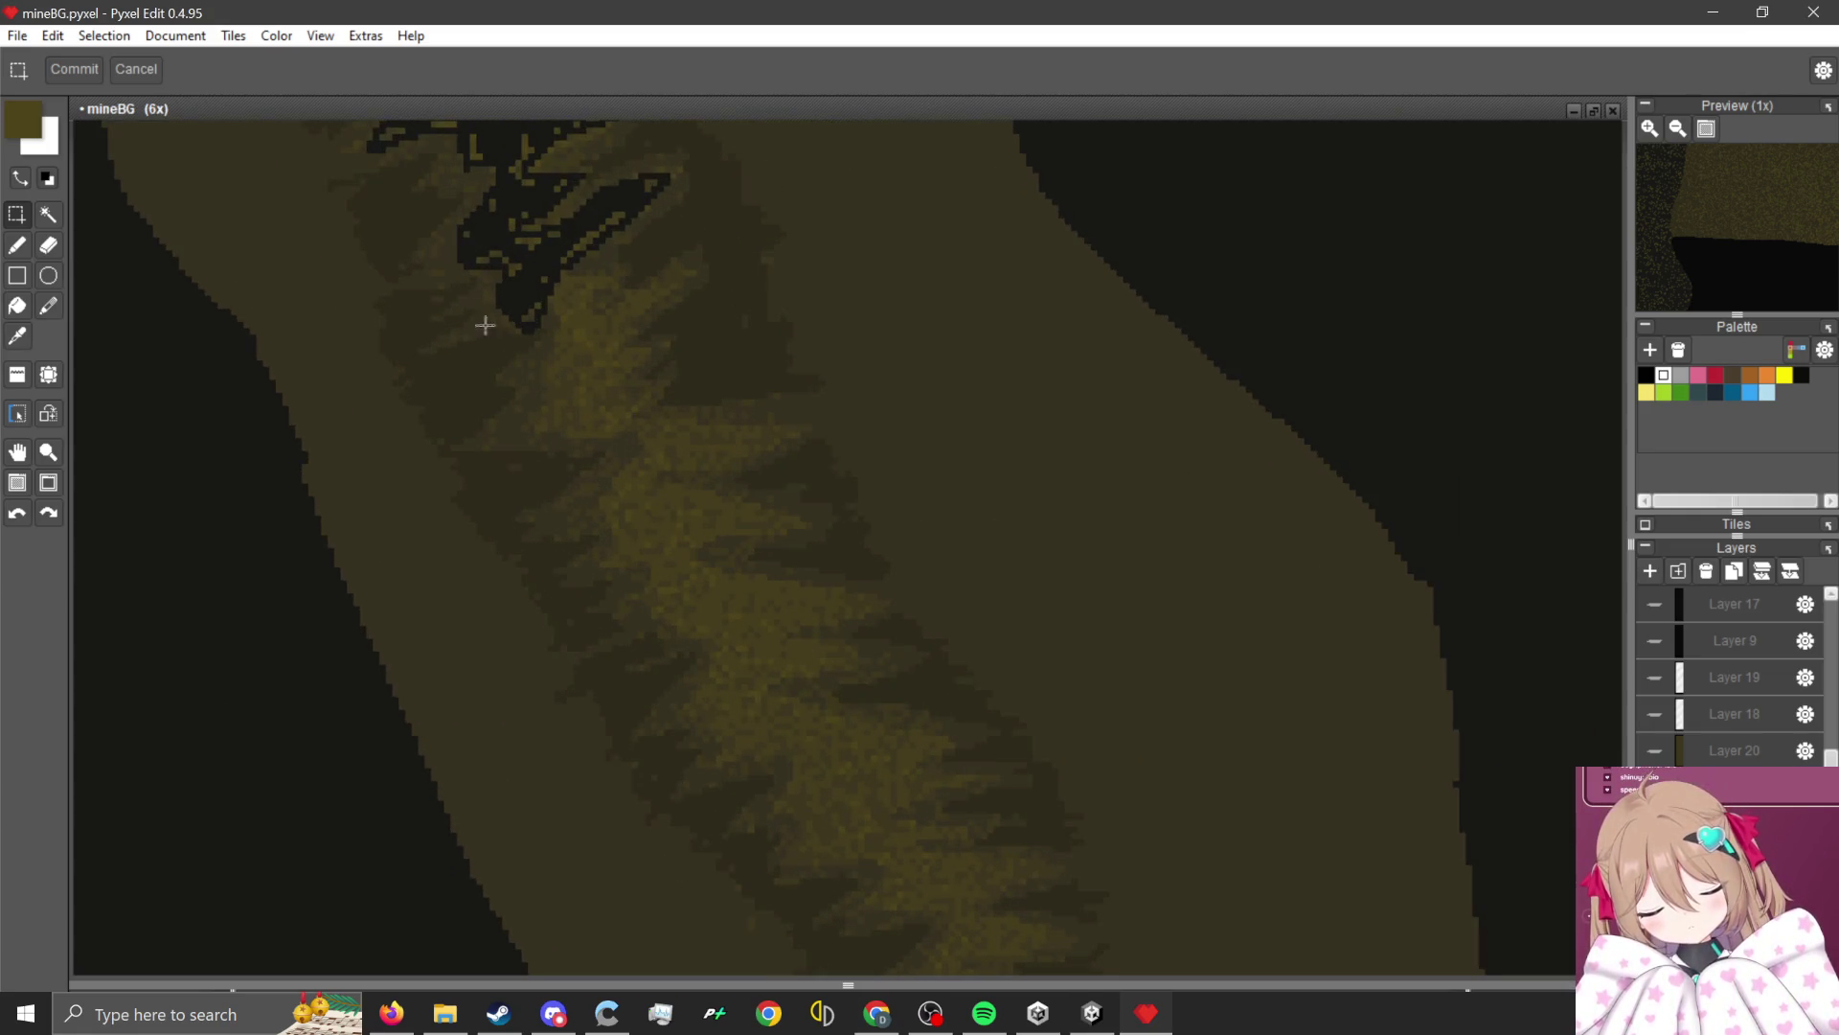
{"action": "left_click", "coordinate": [17, 244]}
Pick black and draw a diagonal crack line into the golden rock stripe.
{"action": "scroll", "coordinate": [411, 255], "scroll_direction": "up", "scroll_amount": 3}
{"action": "left_click", "coordinate": [348, 190], "text": "alt"}
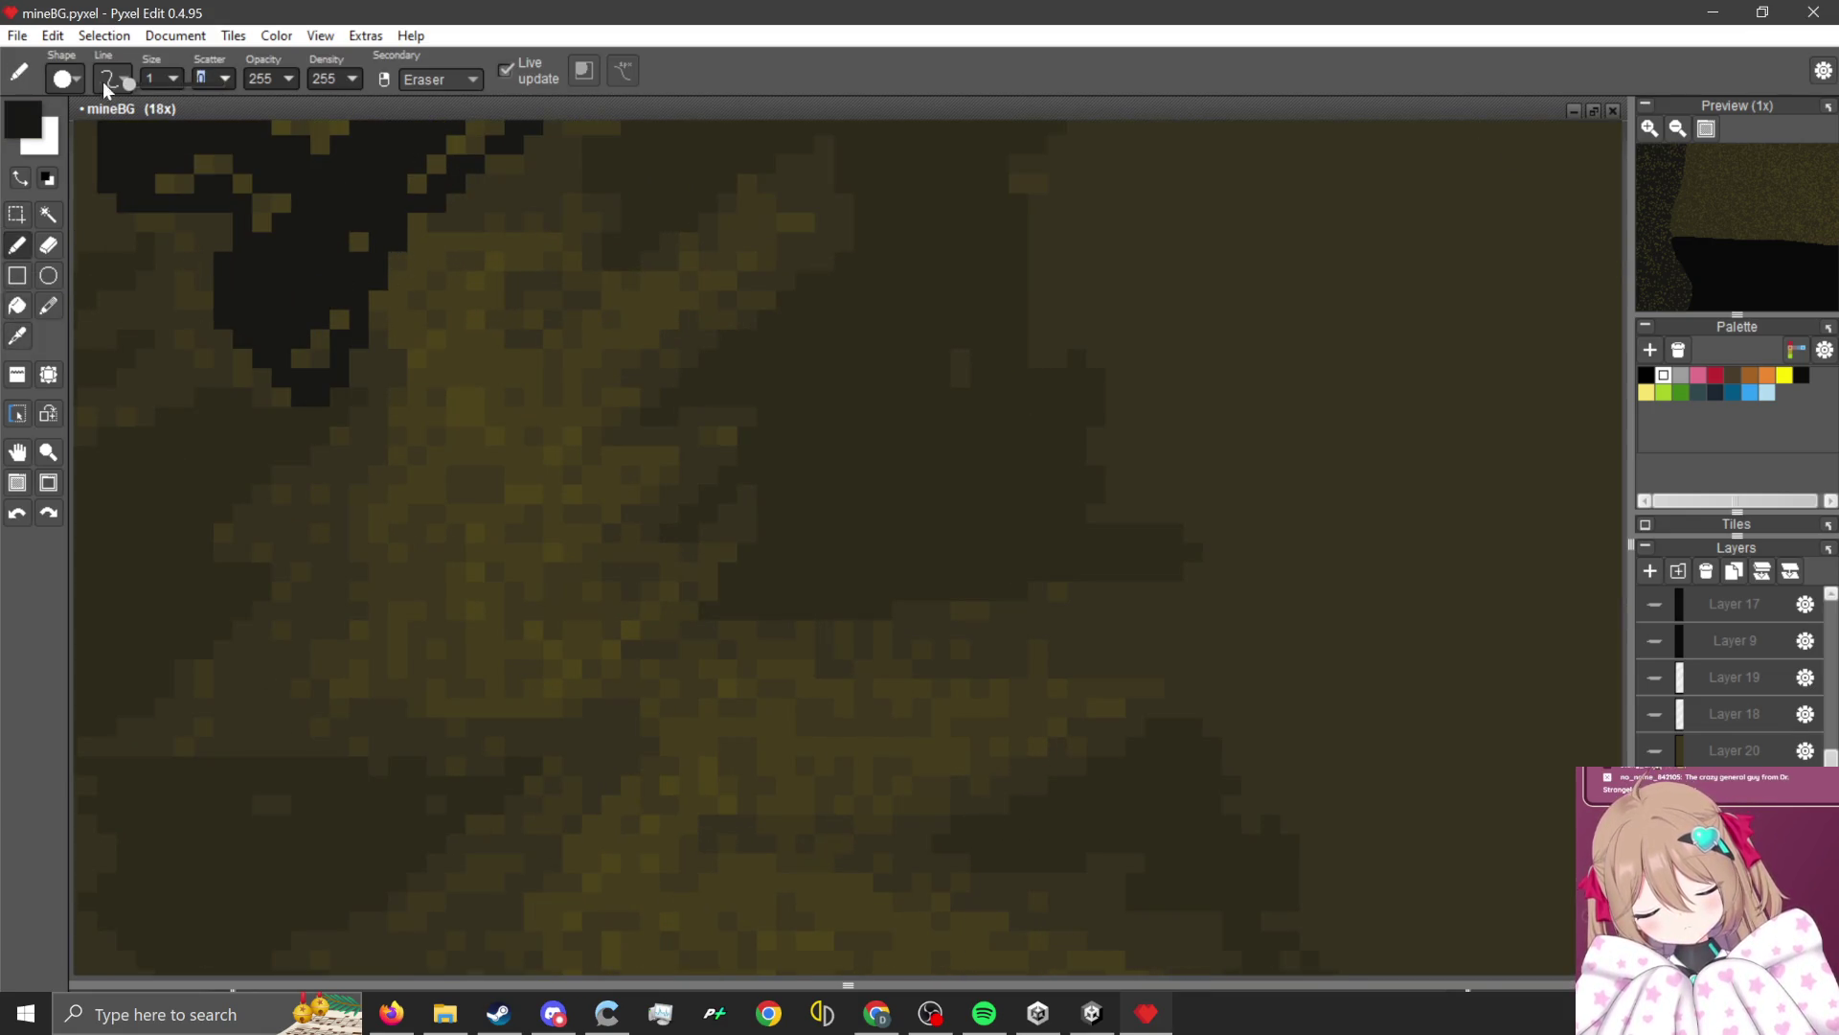
{"action": "scroll", "coordinate": [710, 258], "scroll_direction": "up", "scroll_amount": 2}
{"action": "mouse_move", "coordinate": [784, 197]}
{"action": "left_mouse_down"}
{"action": "mouse_move", "coordinate": [499, 390]}
{"action": "mouse_move", "coordinate": [423, 307]}
{"action": "mouse_move", "coordinate": [278, 256]}
{"action": "mouse_move", "coordinate": [206, 324]}
{"action": "mouse_move", "coordinate": [309, 387]}
{"action": "mouse_move", "coordinate": [237, 656]}
{"action": "mouse_move", "coordinate": [411, 377]}
{"action": "mouse_move", "coordinate": [479, 470]}
{"action": "mouse_move", "coordinate": [395, 536]}
{"action": "left_mouse_up"}
{"action": "scroll", "coordinate": [611, 280], "scroll_direction": "down", "scroll_amount": 5}
{"action": "scroll", "coordinate": [570, 435], "scroll_direction": "up", "scroll_amount": 3}
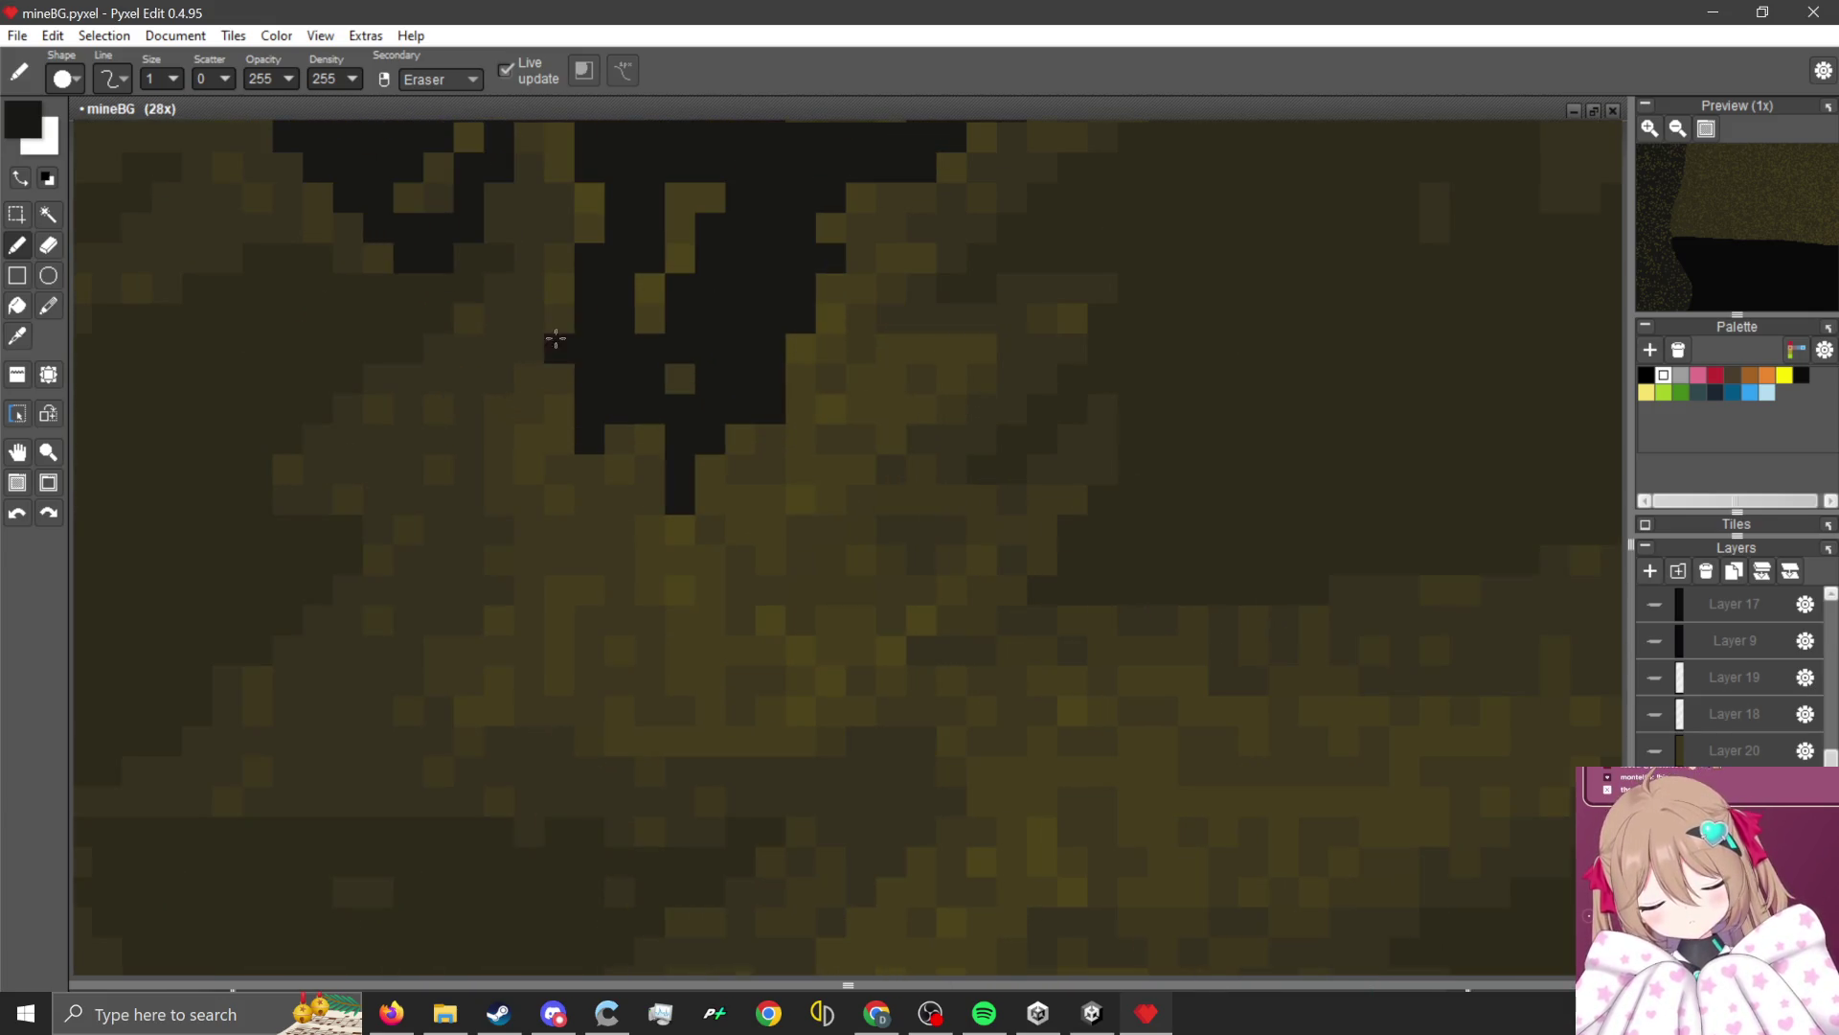
{"action": "mouse_move", "coordinate": [558, 345]}
{"action": "left_mouse_down"}
{"action": "mouse_move", "coordinate": [587, 445]}
{"action": "mouse_move", "coordinate": [489, 665]}
{"action": "mouse_move", "coordinate": [629, 703]}
{"action": "mouse_move", "coordinate": [834, 686]}
{"action": "mouse_move", "coordinate": [996, 543]}
{"action": "mouse_move", "coordinate": [862, 422]}
{"action": "mouse_move", "coordinate": [649, 439]}
{"action": "mouse_move", "coordinate": [792, 394]}
{"action": "mouse_move", "coordinate": [769, 482]}
{"action": "mouse_move", "coordinate": [813, 498]}
{"action": "left_mouse_up"}
Extend the black crack with a long jagged run heading down and then right.
{"action": "scroll", "coordinate": [814, 498], "scroll_direction": "down", "scroll_amount": 3}
{"action": "scroll", "coordinate": [813, 497], "scroll_direction": "right", "scroll_amount": 3}
{"action": "mouse_move", "coordinate": [618, 388]}
{"action": "left_mouse_down"}
{"action": "mouse_move", "coordinate": [1063, 471]}
{"action": "mouse_move", "coordinate": [1351, 482]}
{"action": "mouse_move", "coordinate": [973, 584]}
{"action": "mouse_move", "coordinate": [824, 603]}
{"action": "mouse_move", "coordinate": [521, 724]}
{"action": "mouse_move", "coordinate": [706, 534]}
{"action": "mouse_move", "coordinate": [824, 475]}
{"action": "mouse_move", "coordinate": [825, 451]}
{"action": "left_mouse_up"}
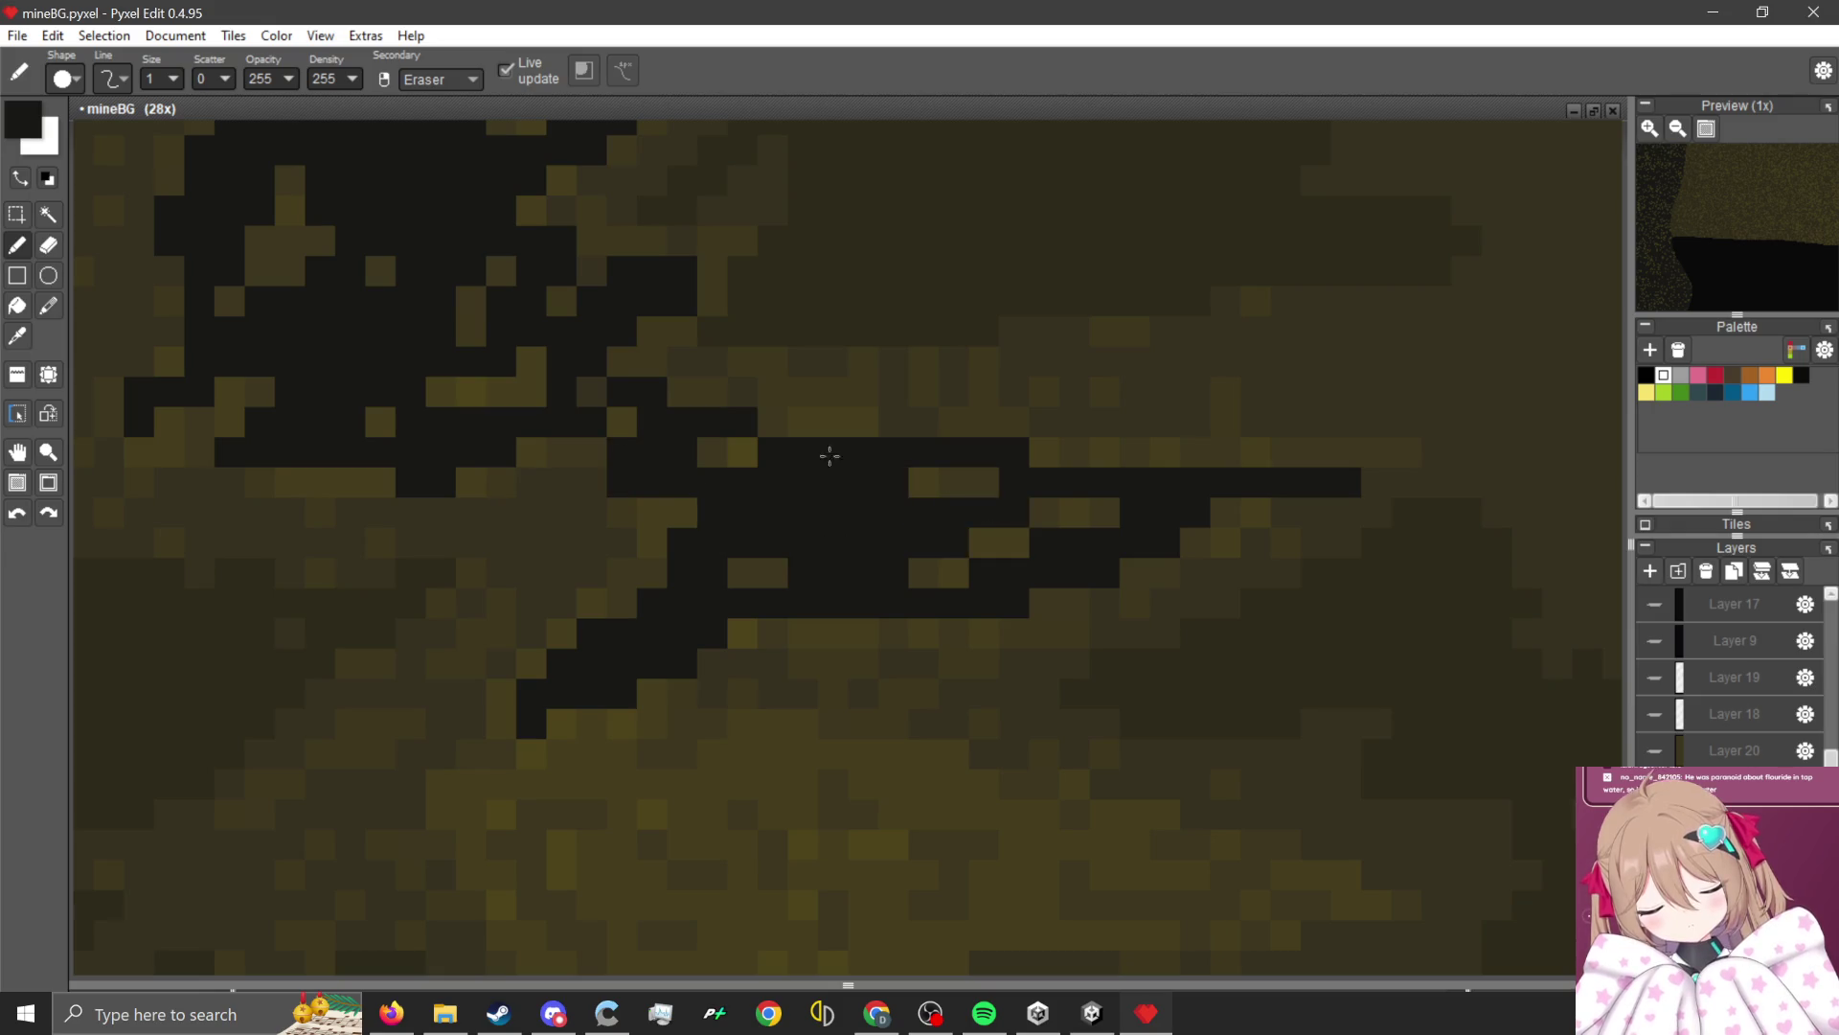
{"action": "scroll", "coordinate": [708, 505], "scroll_direction": "down", "scroll_amount": 4}
{"action": "scroll", "coordinate": [708, 505], "scroll_direction": "up", "scroll_amount": 5}
{"action": "mouse_move", "coordinate": [613, 364]}
{"action": "left_mouse_down"}
{"action": "mouse_move", "coordinate": [571, 472]}
{"action": "mouse_move", "coordinate": [767, 317]}
{"action": "mouse_move", "coordinate": [909, 405]}
{"action": "mouse_move", "coordinate": [1389, 512]}
{"action": "mouse_move", "coordinate": [1273, 546]}
{"action": "mouse_move", "coordinate": [1297, 526]}
{"action": "mouse_move", "coordinate": [958, 435]}
{"action": "mouse_move", "coordinate": [825, 566]}
{"action": "mouse_move", "coordinate": [929, 702]}
{"action": "mouse_move", "coordinate": [857, 810]}
{"action": "left_mouse_up"}
{"action": "scroll", "coordinate": [785, 394], "scroll_direction": "down", "scroll_amount": 5}
{"action": "scroll", "coordinate": [786, 394], "scroll_direction": "up", "scroll_amount": 5}
{"action": "left_click", "coordinate": [749, 358]}
{"action": "mouse_move", "coordinate": [504, 176]}
{"action": "left_mouse_down"}
{"action": "mouse_move", "coordinate": [521, 394]}
{"action": "mouse_move", "coordinate": [594, 507]}
{"action": "mouse_move", "coordinate": [882, 587]}
{"action": "mouse_move", "coordinate": [973, 346]}
{"action": "mouse_move", "coordinate": [940, 312]}
{"action": "mouse_move", "coordinate": [1088, 407]}
{"action": "mouse_move", "coordinate": [671, 316]}
{"action": "mouse_move", "coordinate": [591, 404]}
{"action": "mouse_move", "coordinate": [998, 489]}
{"action": "mouse_move", "coordinate": [1145, 591]}
{"action": "mouse_move", "coordinate": [1412, 513]}
{"action": "mouse_move", "coordinate": [1417, 386]}
{"action": "mouse_move", "coordinate": [1138, 354]}
{"action": "left_mouse_up"}
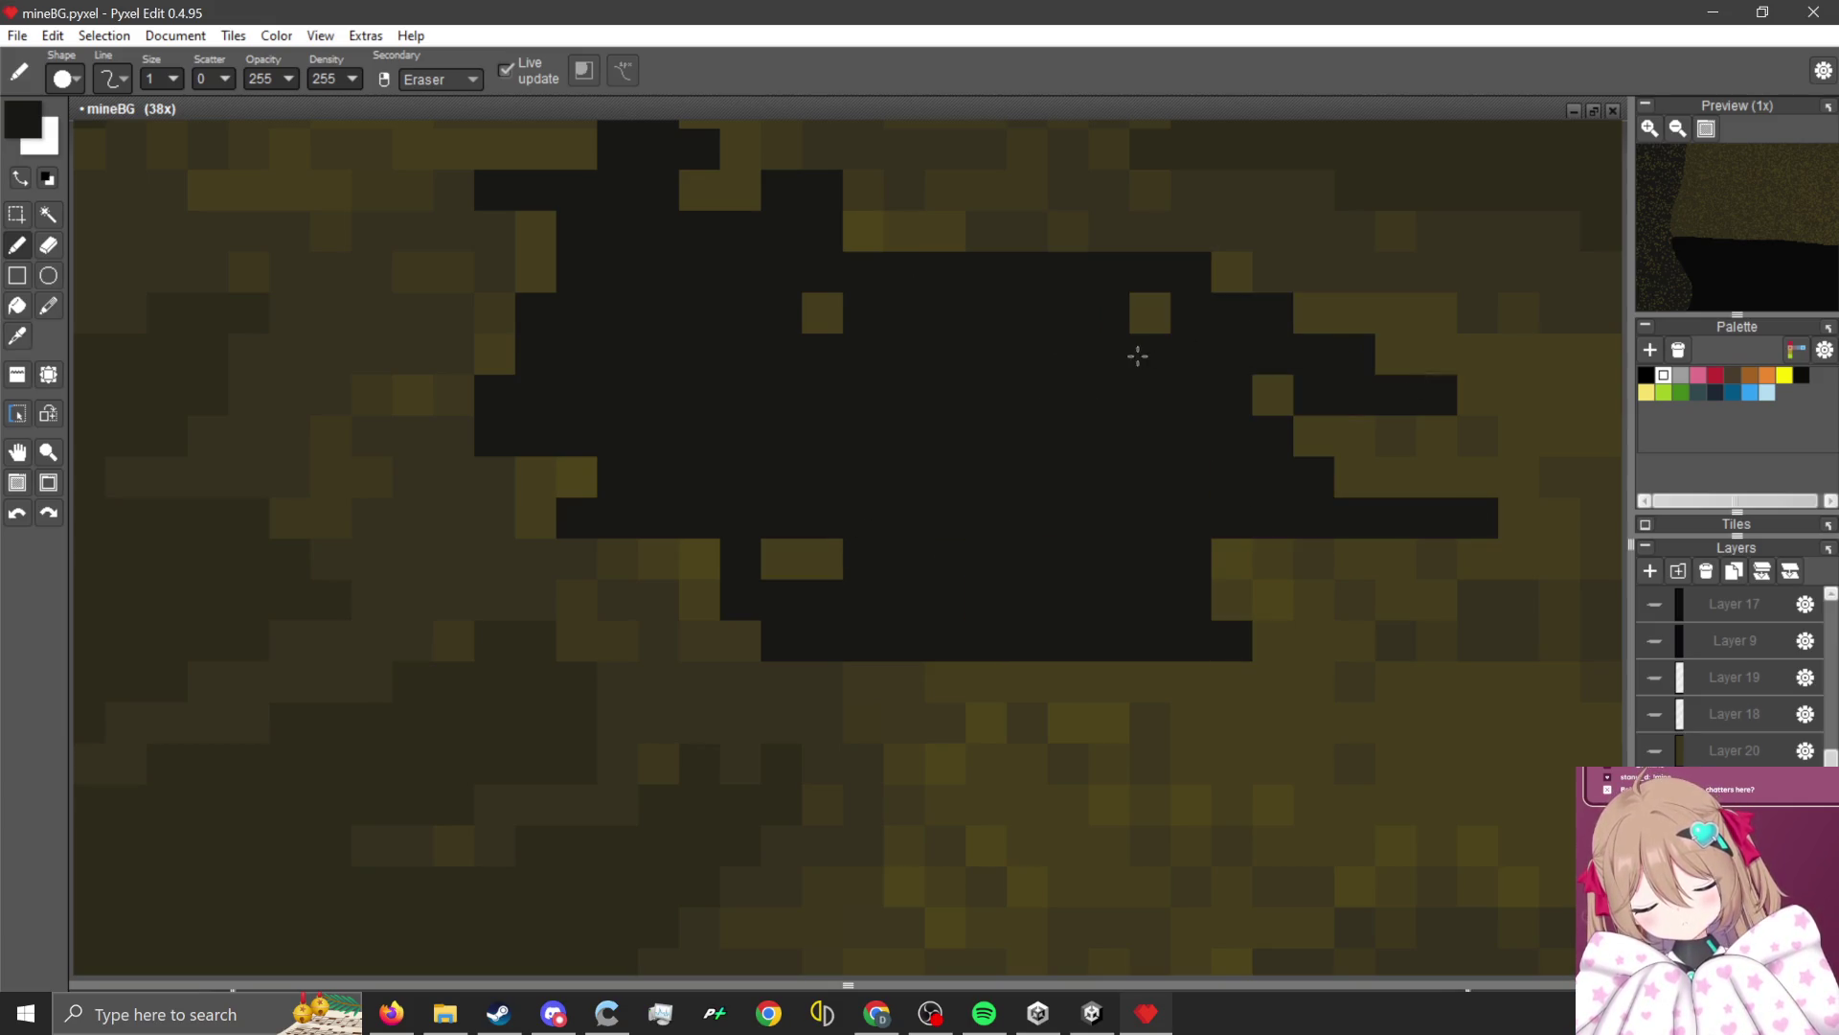
Add a horizontal black branch and widen the crack downward and rightward.
{"action": "scroll", "coordinate": [651, 424], "scroll_direction": "down", "scroll_amount": 4}
{"action": "scroll", "coordinate": [636, 361], "scroll_direction": "up", "scroll_amount": 3}
{"action": "left_click_drag", "start_coordinate": [636, 361], "coordinate": [1106, 401]}
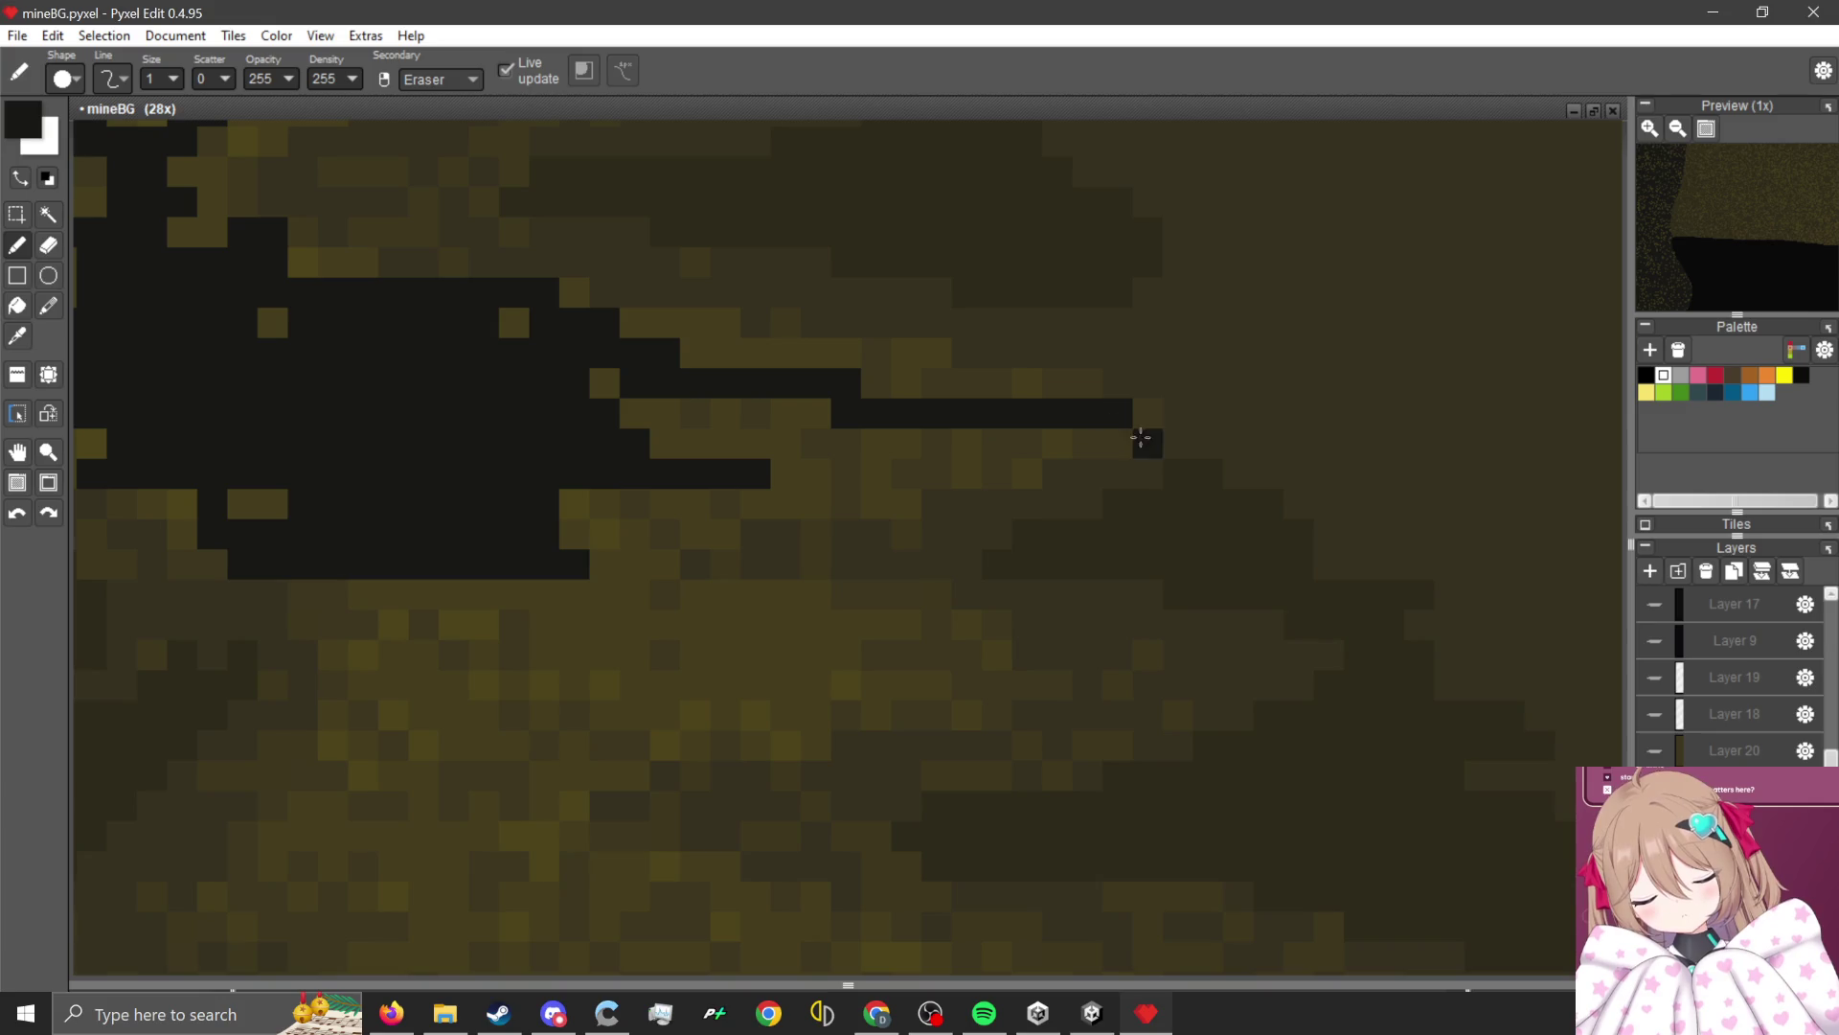
{"action": "mouse_move", "coordinate": [982, 387]}
{"action": "left_mouse_down"}
{"action": "mouse_move", "coordinate": [738, 370]}
{"action": "mouse_move", "coordinate": [858, 445]}
{"action": "mouse_move", "coordinate": [786, 487]}
{"action": "mouse_move", "coordinate": [537, 436]}
{"action": "mouse_move", "coordinate": [665, 521]}
{"action": "mouse_move", "coordinate": [760, 707]}
{"action": "mouse_move", "coordinate": [842, 670]}
{"action": "mouse_move", "coordinate": [769, 642]}
{"action": "left_mouse_up"}
{"action": "scroll", "coordinate": [537, 436], "scroll_direction": "up", "scroll_amount": 1}
{"action": "mouse_move", "coordinate": [1106, 785]}
{"action": "left_mouse_down"}
{"action": "mouse_move", "coordinate": [1088, 727]}
{"action": "mouse_move", "coordinate": [1026, 669]}
{"action": "mouse_move", "coordinate": [944, 759]}
{"action": "mouse_move", "coordinate": [728, 800]}
{"action": "mouse_move", "coordinate": [661, 728]}
{"action": "mouse_move", "coordinate": [645, 607]}
{"action": "mouse_move", "coordinate": [669, 628]}
{"action": "mouse_move", "coordinate": [764, 625]}
{"action": "left_mouse_up"}
{"action": "scroll", "coordinate": [422, 520], "scroll_direction": "down", "scroll_amount": 3}
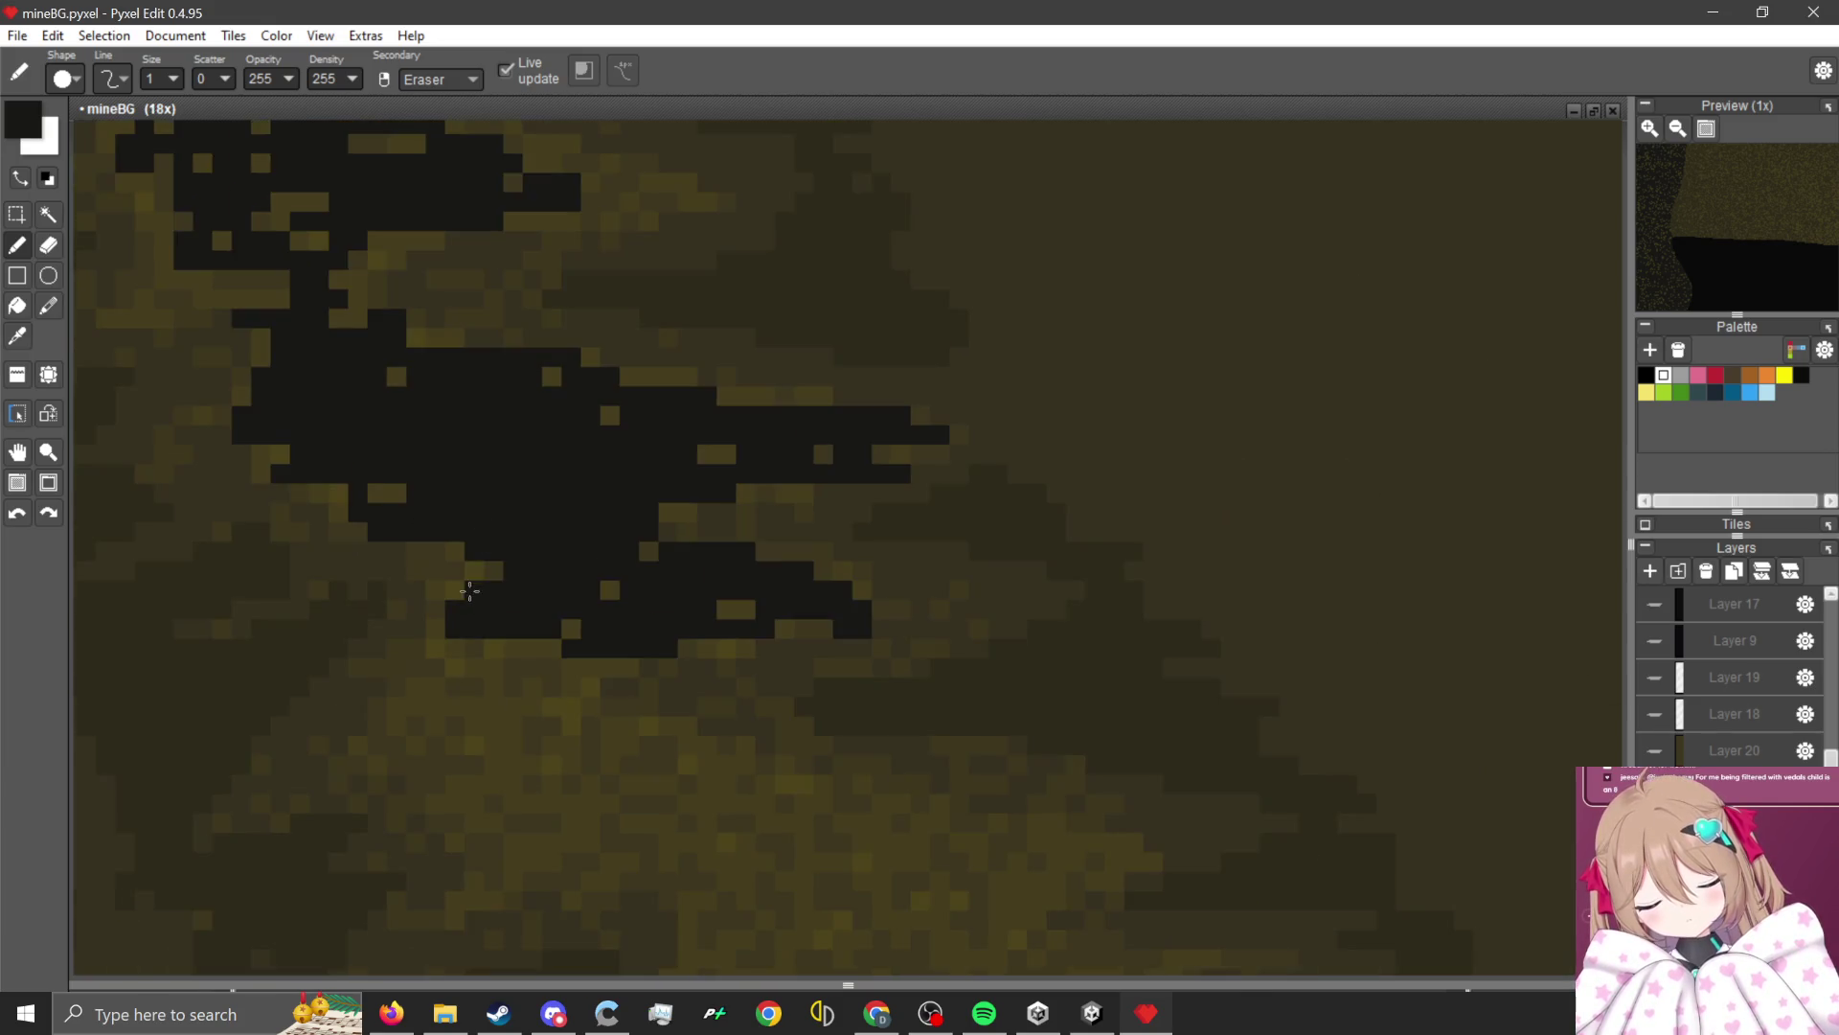
{"action": "scroll", "coordinate": [459, 589], "scroll_direction": "up", "scroll_amount": 3}
{"action": "scroll", "coordinate": [430, 613], "scroll_direction": "down", "scroll_amount": 3}
{"action": "scroll", "coordinate": [448, 460], "scroll_direction": "up", "scroll_amount": 3}
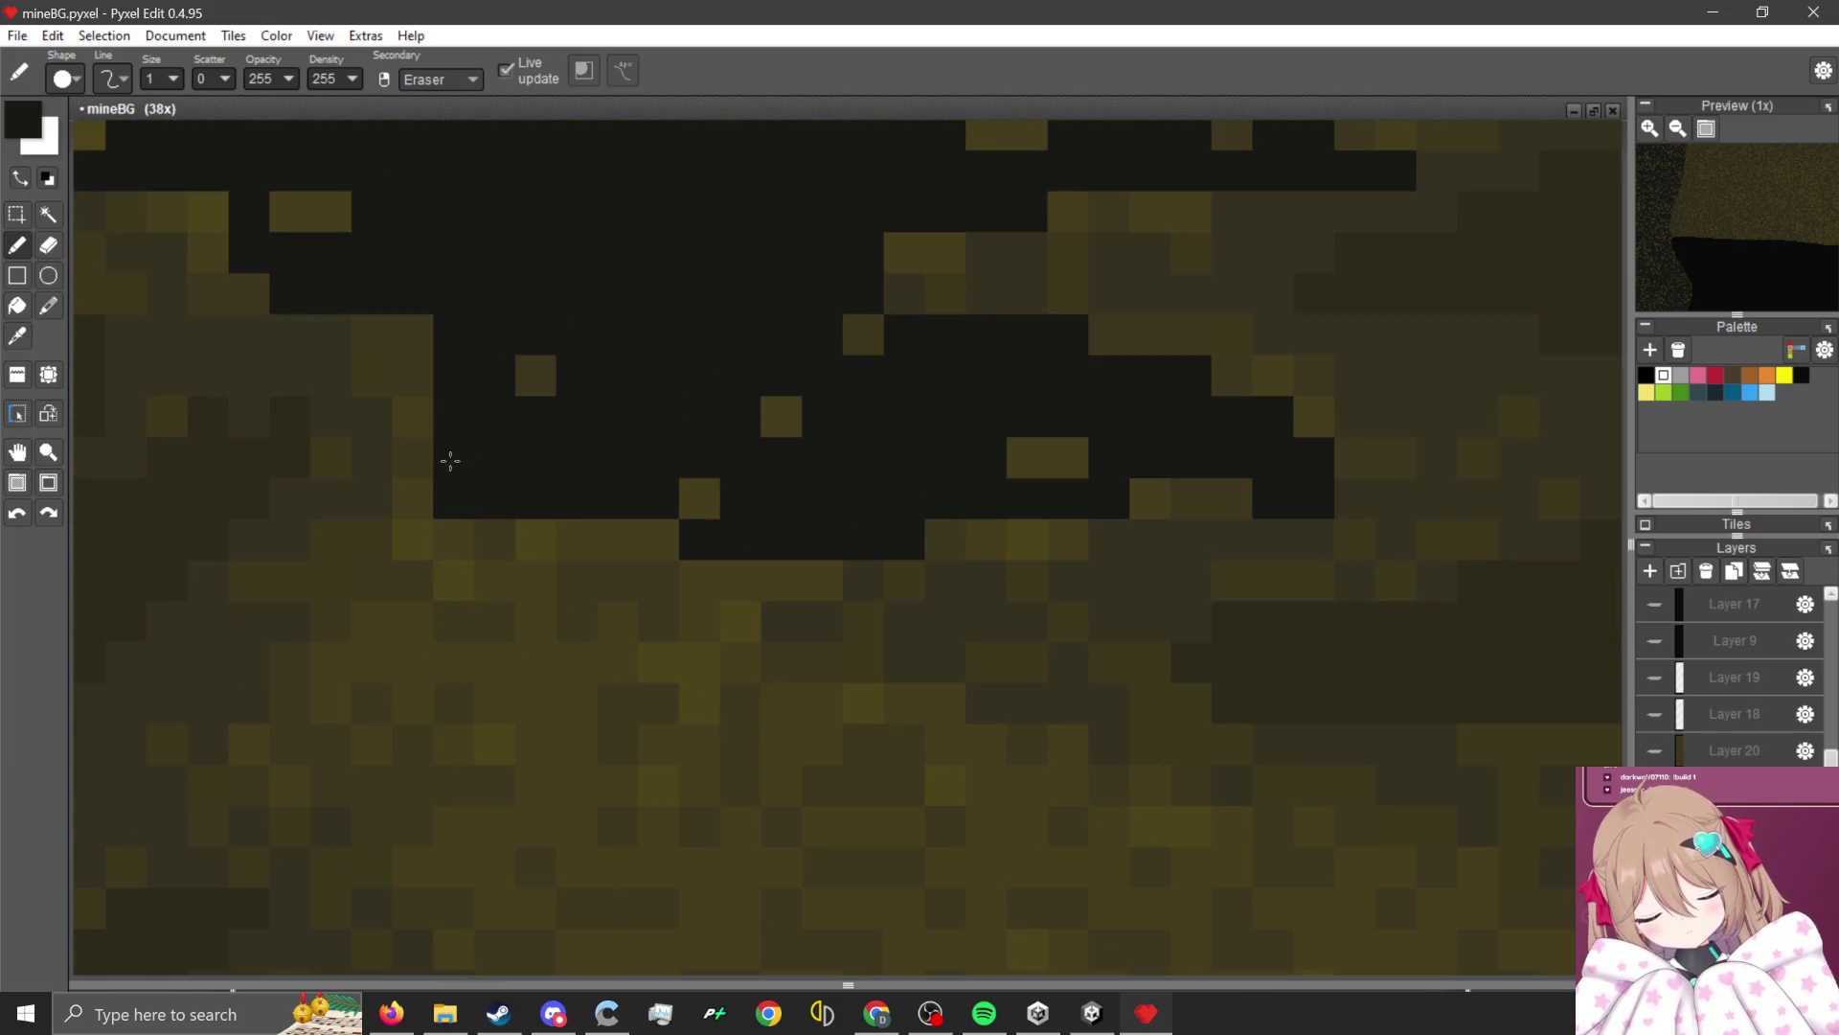
Thicken the crack's left edge, push it further right and add a winding diagonal branch.
{"action": "left_click_drag", "start_coordinate": [448, 459], "coordinate": [410, 522]}
{"action": "scroll", "coordinate": [431, 430], "scroll_direction": "down", "scroll_amount": 3}
{"action": "scroll", "coordinate": [534, 451], "scroll_direction": "up", "scroll_amount": 3}
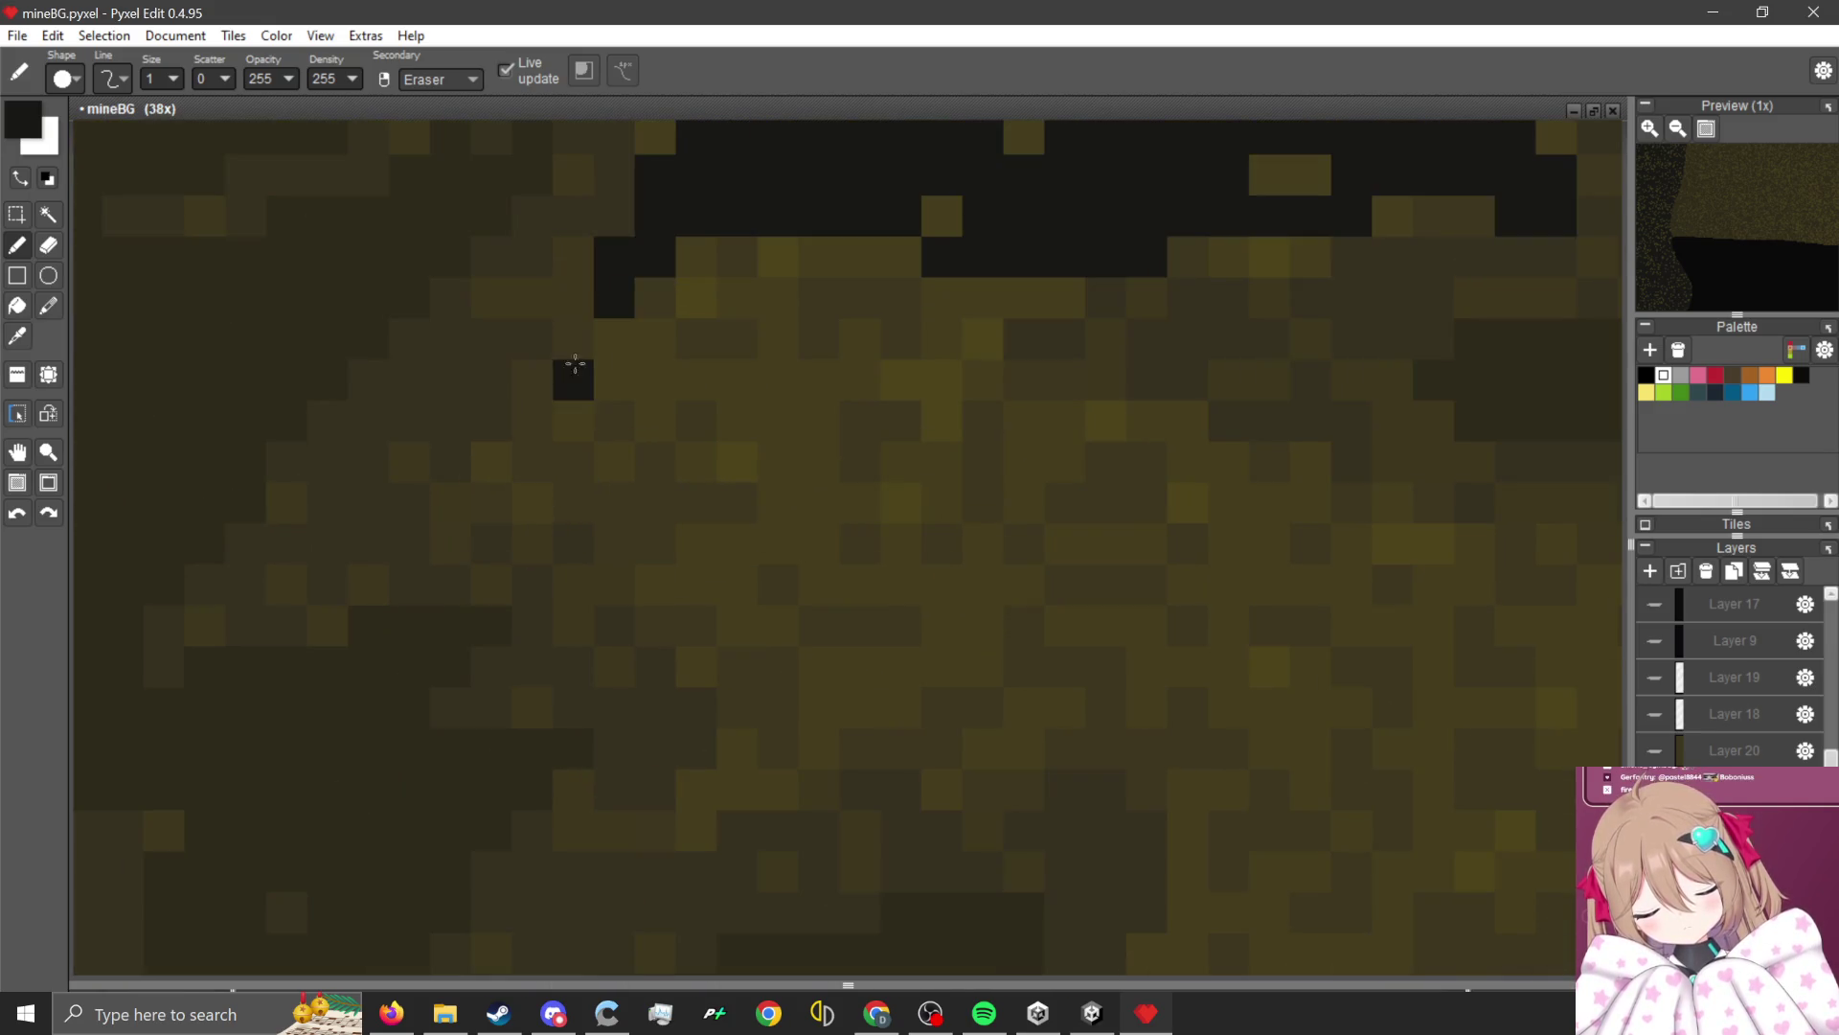
{"action": "mouse_move", "coordinate": [603, 311]}
{"action": "left_mouse_down"}
{"action": "mouse_move", "coordinate": [525, 508]}
{"action": "mouse_move", "coordinate": [596, 515]}
{"action": "mouse_move", "coordinate": [1006, 242]}
{"action": "mouse_move", "coordinate": [759, 485]}
{"action": "mouse_move", "coordinate": [833, 623]}
{"action": "mouse_move", "coordinate": [1074, 513]}
{"action": "mouse_move", "coordinate": [722, 435]}
{"action": "mouse_move", "coordinate": [705, 264]}
{"action": "left_mouse_up"}
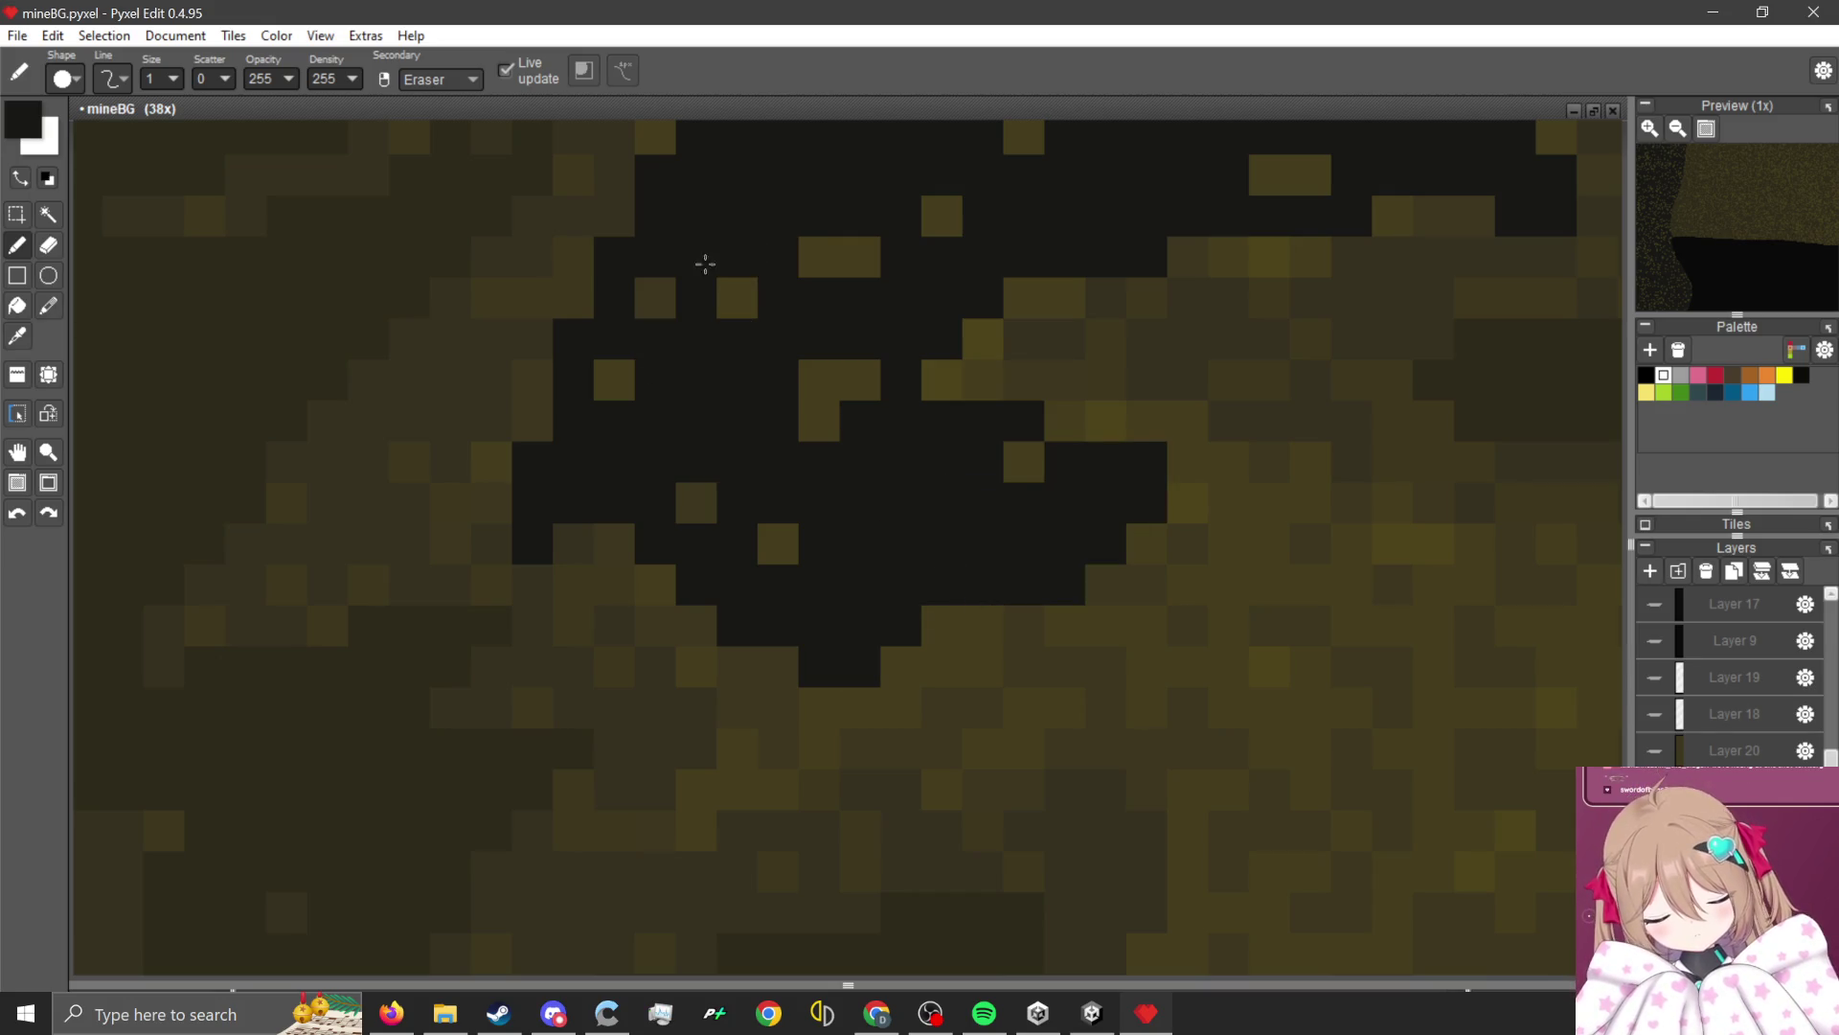
{"action": "scroll", "coordinate": [833, 331], "scroll_direction": "down", "scroll_amount": 3}
{"action": "scroll", "coordinate": [821, 439], "scroll_direction": "up", "scroll_amount": 3}
{"action": "left_click", "coordinate": [778, 536]}
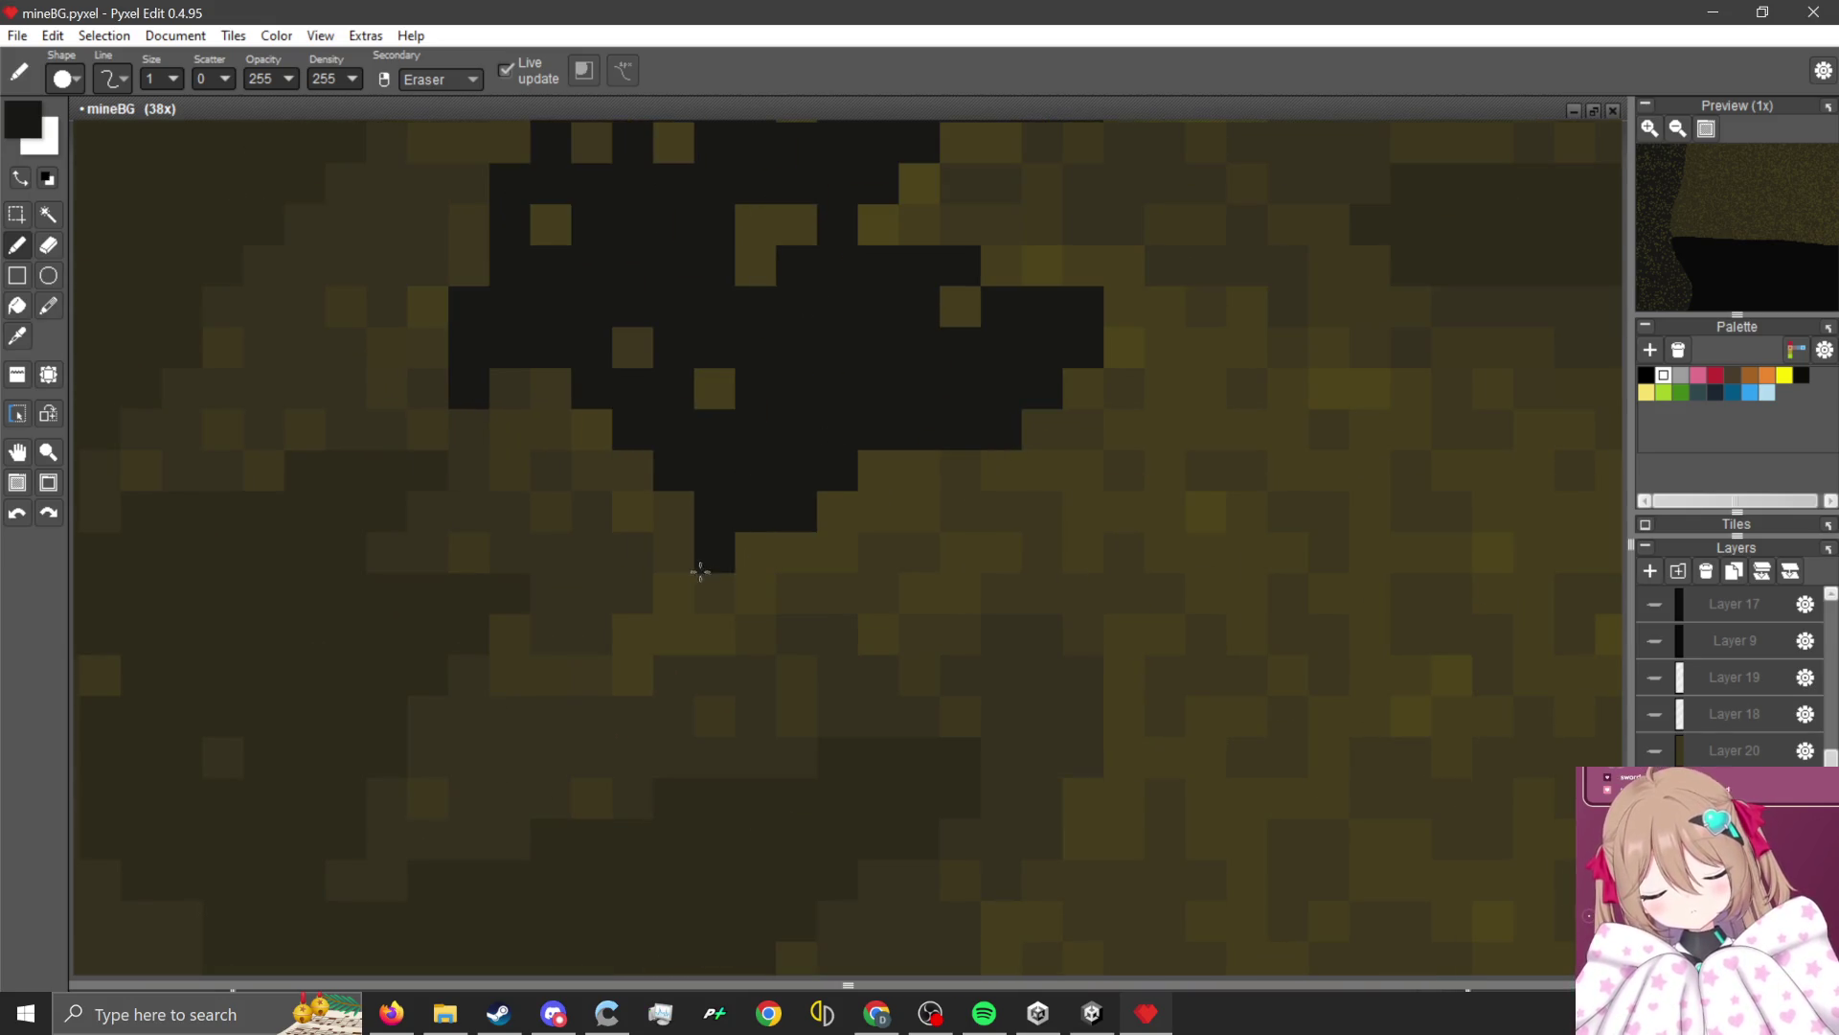
{"action": "mouse_move", "coordinate": [701, 572]}
{"action": "left_mouse_down"}
{"action": "mouse_move", "coordinate": [939, 492]}
{"action": "mouse_move", "coordinate": [957, 526]}
{"action": "mouse_move", "coordinate": [1055, 328]}
{"action": "mouse_move", "coordinate": [1165, 414]}
{"action": "mouse_move", "coordinate": [1408, 464]}
{"action": "mouse_move", "coordinate": [1424, 415]}
{"action": "left_mouse_up"}
{"action": "scroll", "coordinate": [1050, 393], "scroll_direction": "down", "scroll_amount": 2}
{"action": "scroll", "coordinate": [1050, 393], "scroll_direction": "up", "scroll_amount": 1}
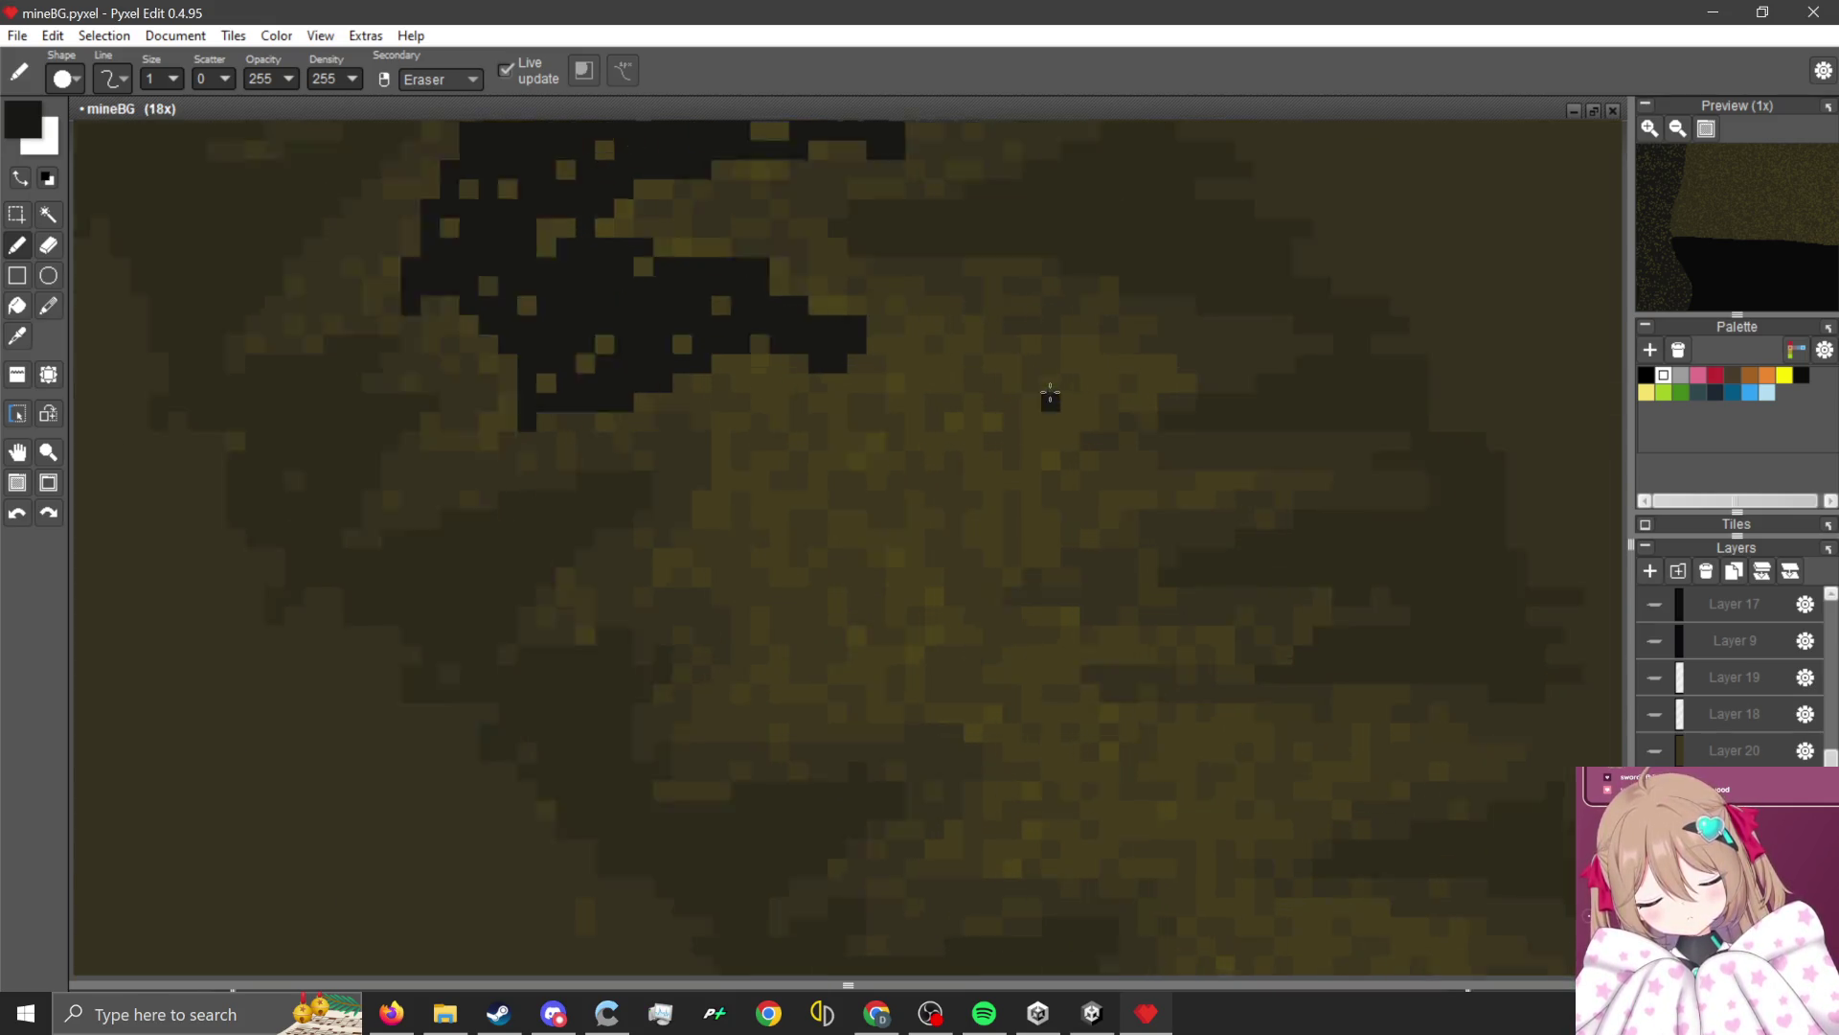
{"action": "scroll", "coordinate": [1050, 393], "scroll_direction": "up", "scroll_amount": 3}
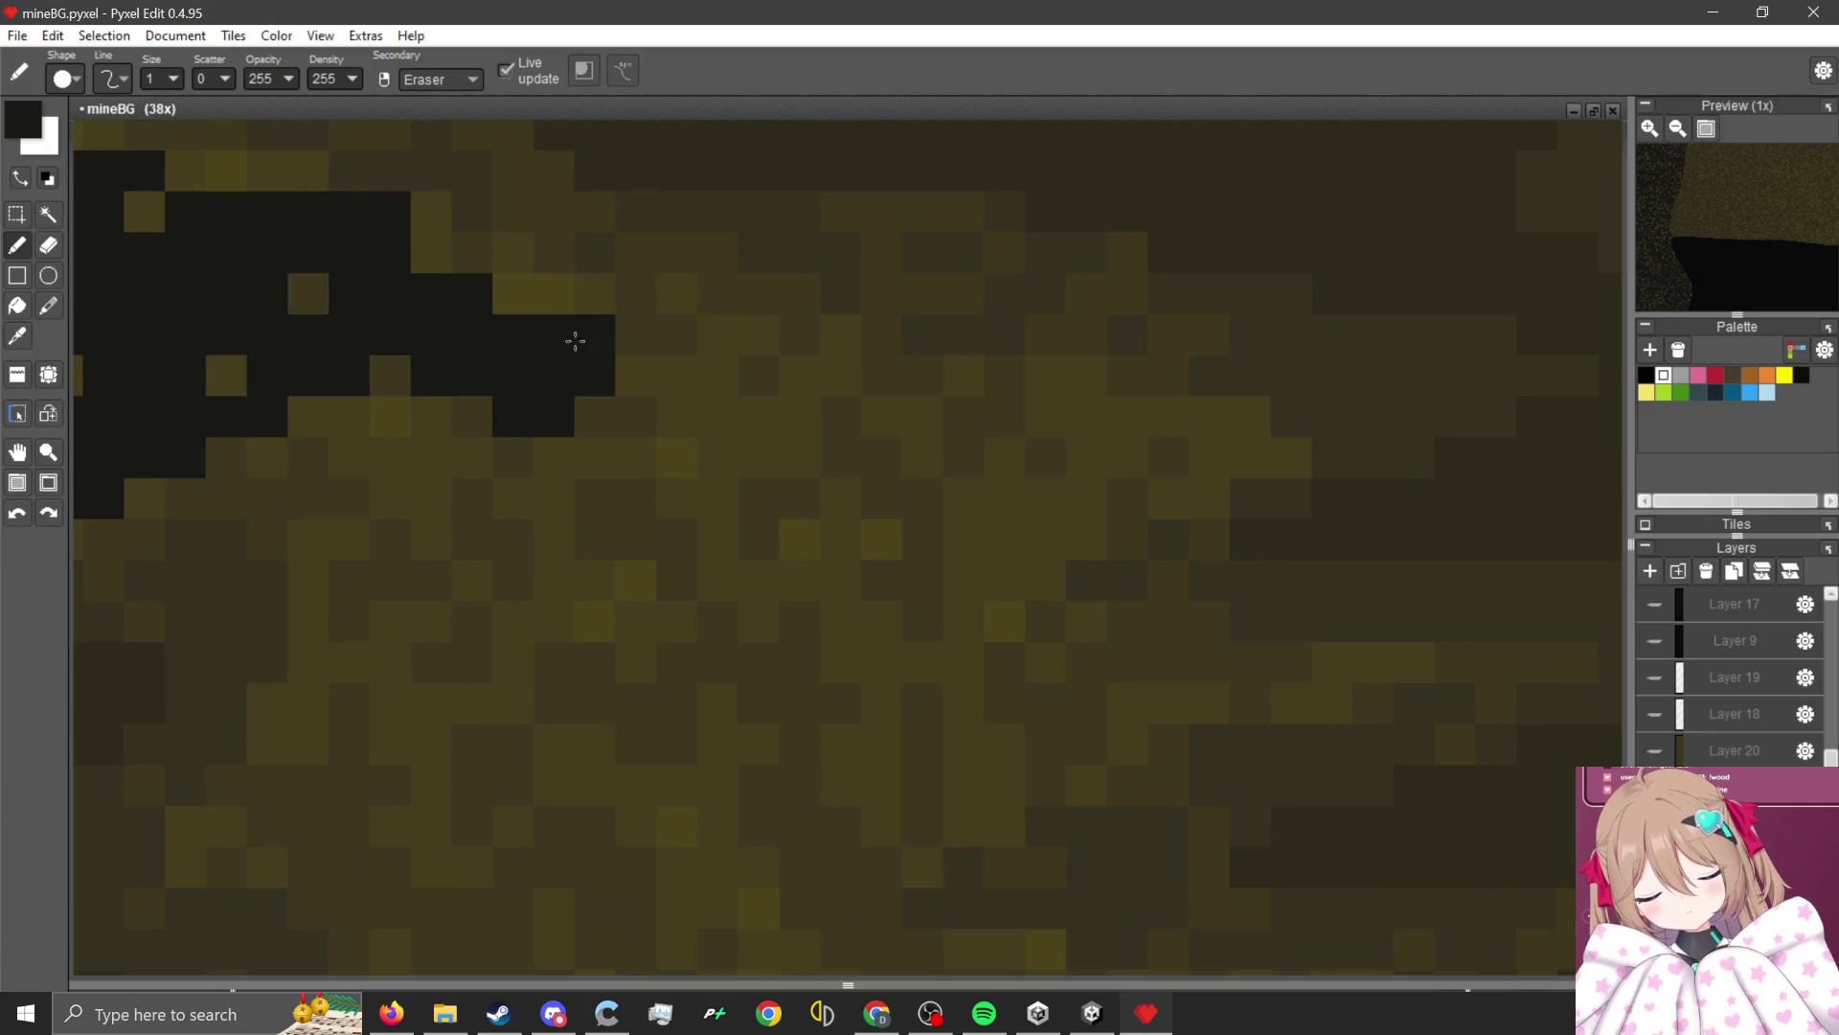
{"action": "mouse_move", "coordinate": [575, 341]}
{"action": "left_mouse_down"}
{"action": "mouse_move", "coordinate": [924, 419]}
{"action": "mouse_move", "coordinate": [1213, 436]}
{"action": "left_mouse_up"}
{"action": "mouse_move", "coordinate": [1032, 445]}
{"action": "left_mouse_down"}
{"action": "mouse_move", "coordinate": [816, 365]}
{"action": "mouse_move", "coordinate": [1006, 526]}
{"action": "left_mouse_up"}
{"action": "mouse_move", "coordinate": [1129, 499]}
{"action": "left_mouse_down"}
{"action": "mouse_move", "coordinate": [969, 665]}
{"action": "mouse_move", "coordinate": [1211, 657]}
{"action": "mouse_move", "coordinate": [953, 780]}
{"action": "mouse_move", "coordinate": [402, 599]}
{"action": "mouse_move", "coordinate": [566, 456]}
{"action": "mouse_move", "coordinate": [348, 469]}
{"action": "mouse_move", "coordinate": [205, 546]}
{"action": "mouse_move", "coordinate": [456, 517]}
{"action": "left_mouse_up"}
{"action": "scroll", "coordinate": [411, 579], "scroll_direction": "down", "scroll_amount": 2}
Sample the dark olive rock colour and repaint stray crack pixels olive.
{"action": "scroll", "coordinate": [600, 594], "scroll_direction": "up", "scroll_amount": 2}
{"action": "key", "text": "alt"}
{"action": "left_click", "coordinate": [599, 594]}
{"action": "left_click_drag", "start_coordinate": [667, 520], "coordinate": [606, 489]}
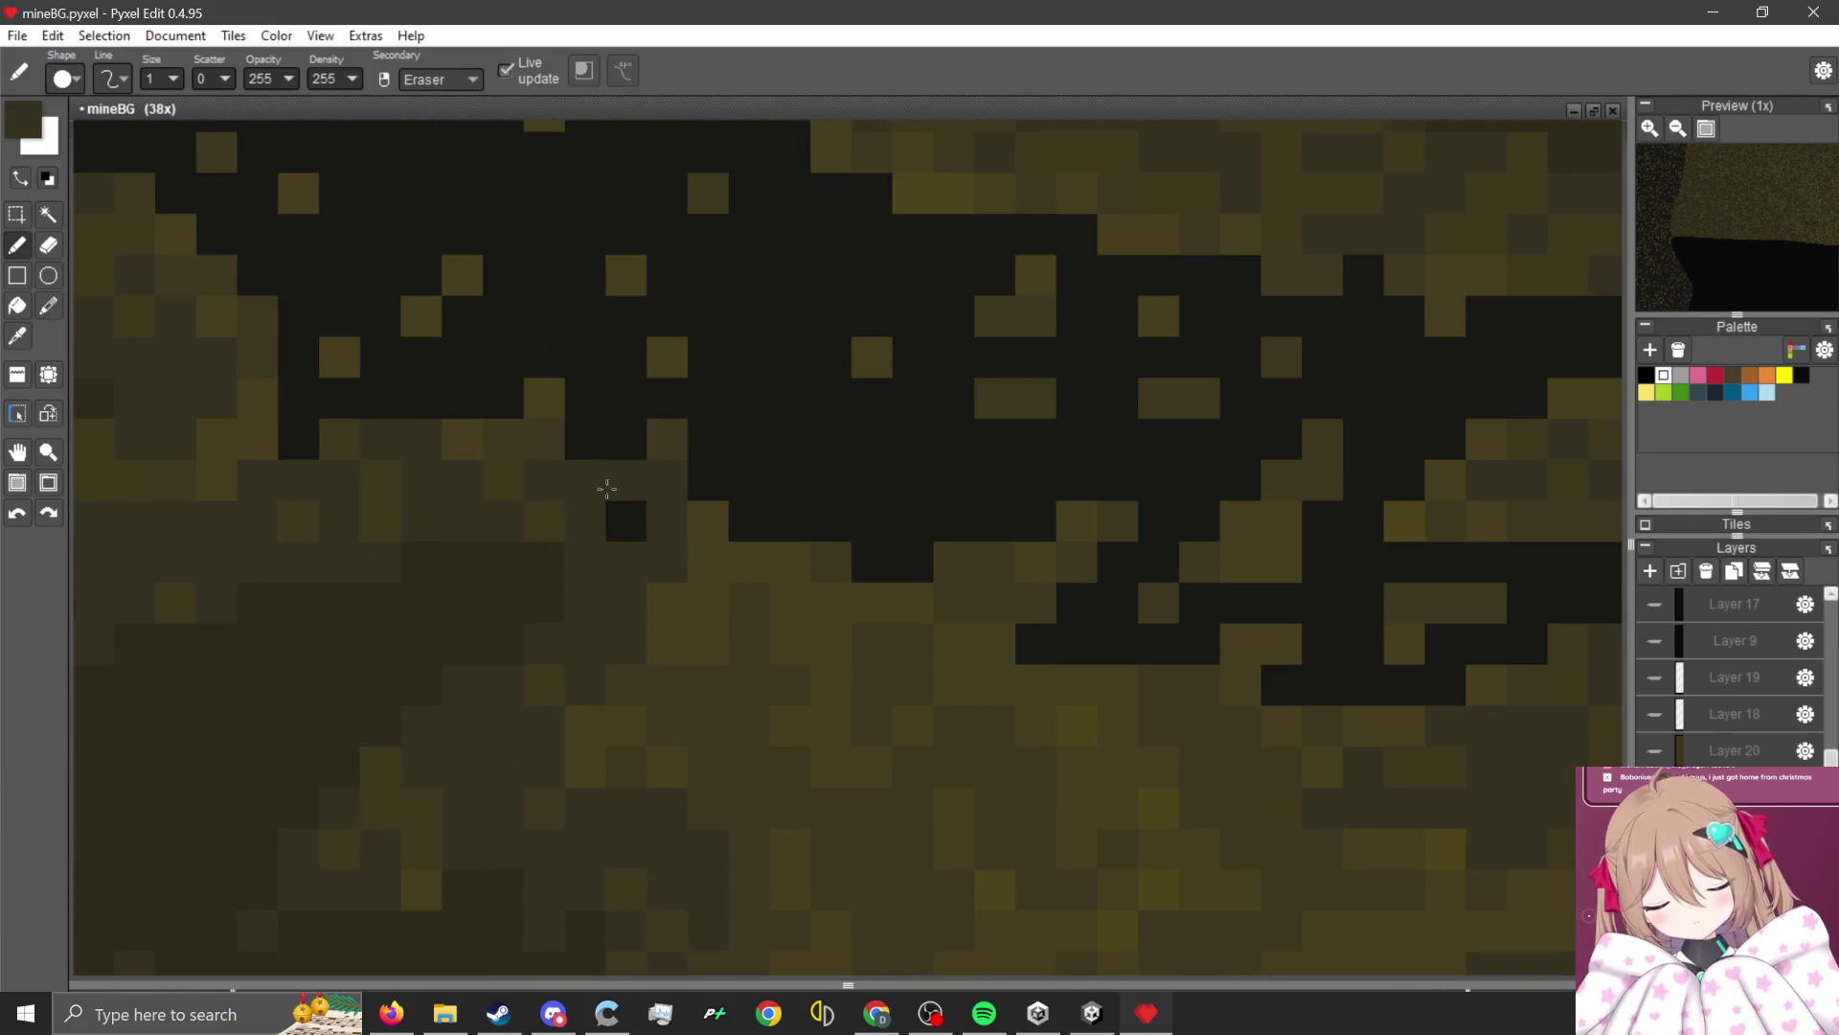
{"action": "key", "text": "alt"}
Extend the crack with black strokes up to the right and downward.
{"action": "mouse_move", "coordinate": [757, 560]}
{"action": "left_mouse_down"}
{"action": "mouse_move", "coordinate": [690, 681]}
{"action": "mouse_move", "coordinate": [760, 764]}
{"action": "mouse_move", "coordinate": [966, 697]}
{"action": "left_mouse_up"}
{"action": "scroll", "coordinate": [670, 472], "scroll_direction": "down", "scroll_amount": 3}
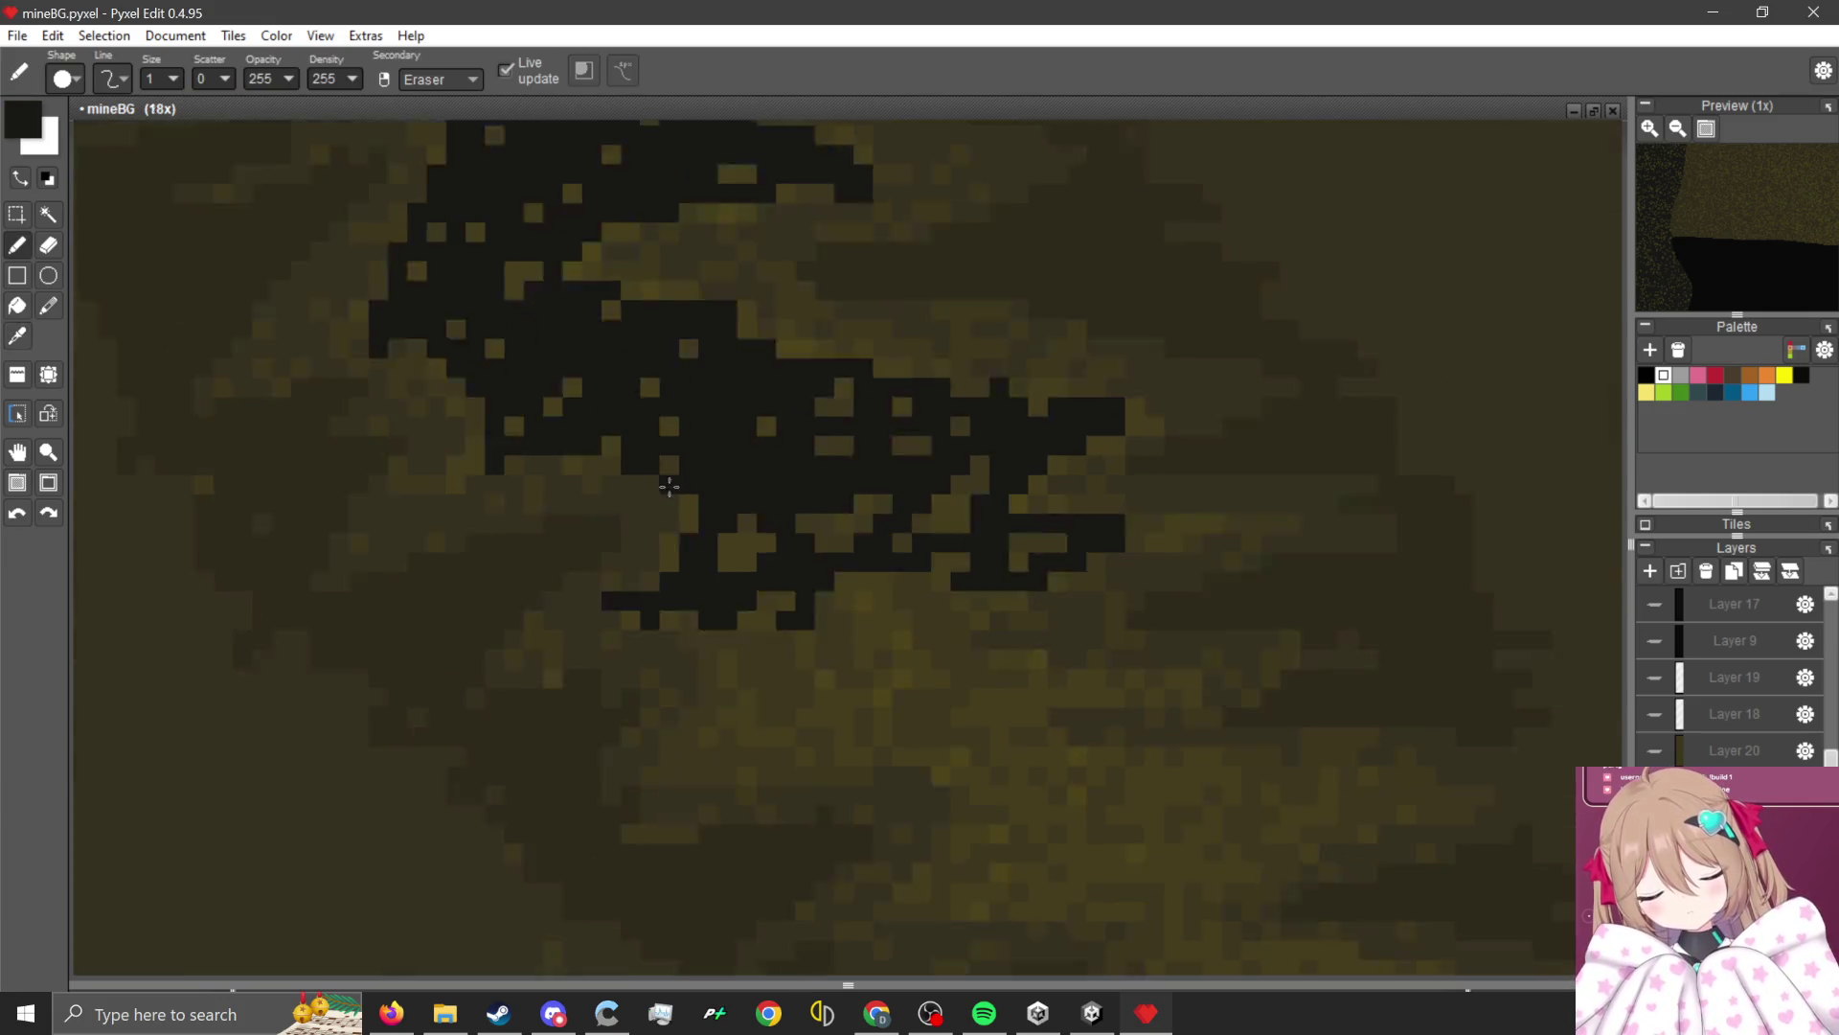
{"action": "scroll", "coordinate": [720, 525], "scroll_direction": "up", "scroll_amount": 2}
{"action": "left_click_drag", "start_coordinate": [554, 431], "coordinate": [820, 286]}
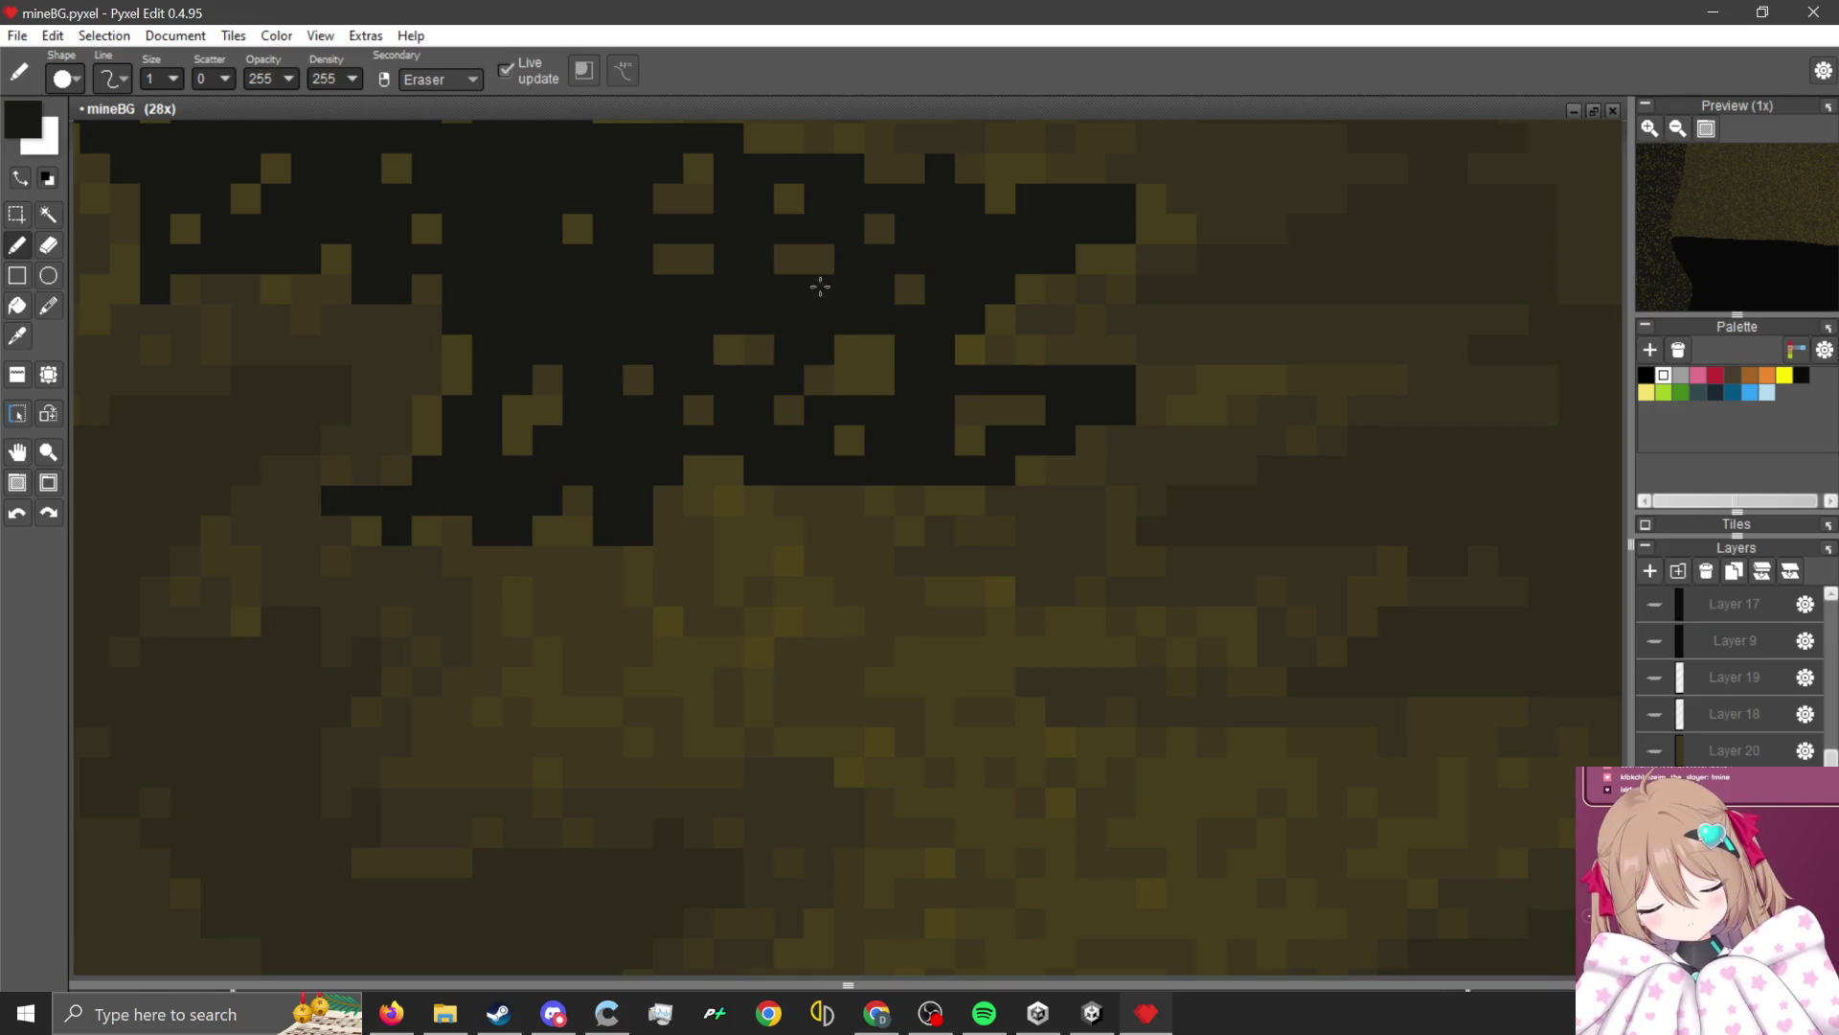
{"action": "left_click_drag", "start_coordinate": [890, 497], "coordinate": [675, 549]}
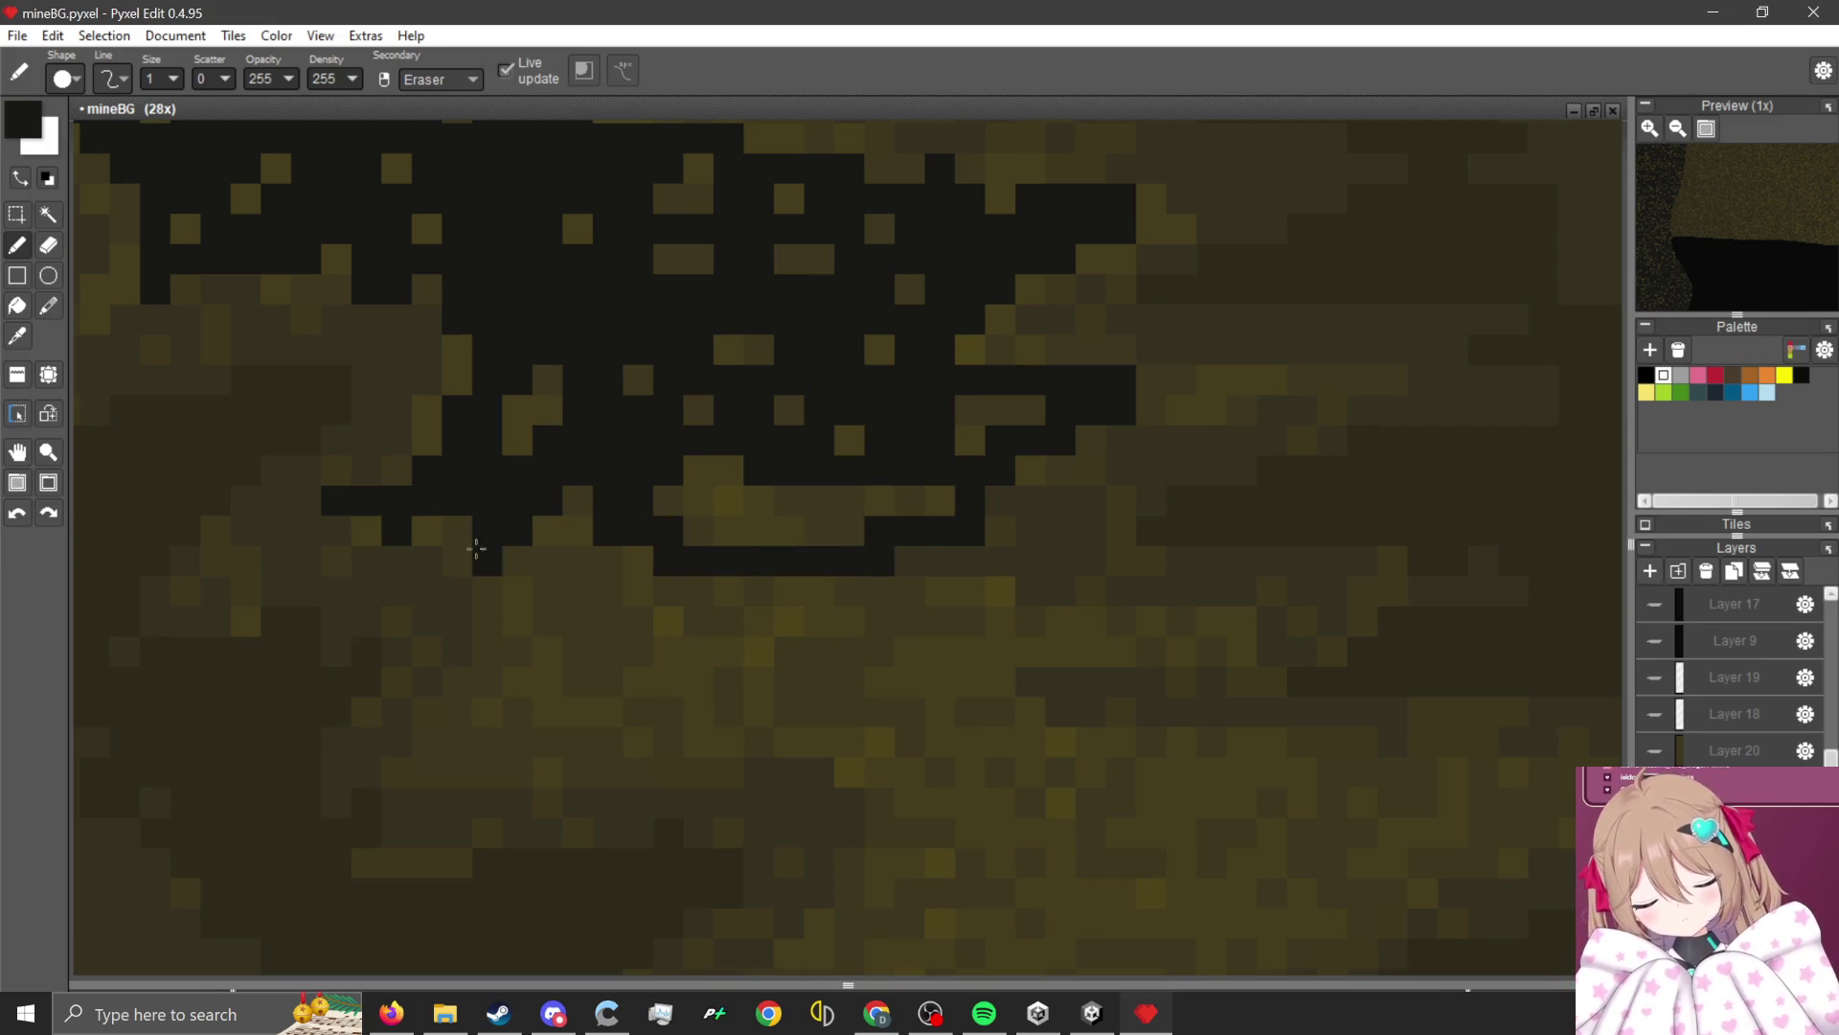
{"action": "mouse_move", "coordinate": [516, 628]}
{"action": "left_mouse_down"}
{"action": "mouse_move", "coordinate": [427, 751]}
{"action": "mouse_move", "coordinate": [559, 710]}
{"action": "mouse_move", "coordinate": [604, 587]}
{"action": "mouse_move", "coordinate": [734, 621]}
{"action": "mouse_move", "coordinate": [780, 607]}
{"action": "mouse_move", "coordinate": [830, 640]}
{"action": "mouse_move", "coordinate": [609, 731]}
{"action": "left_mouse_up"}
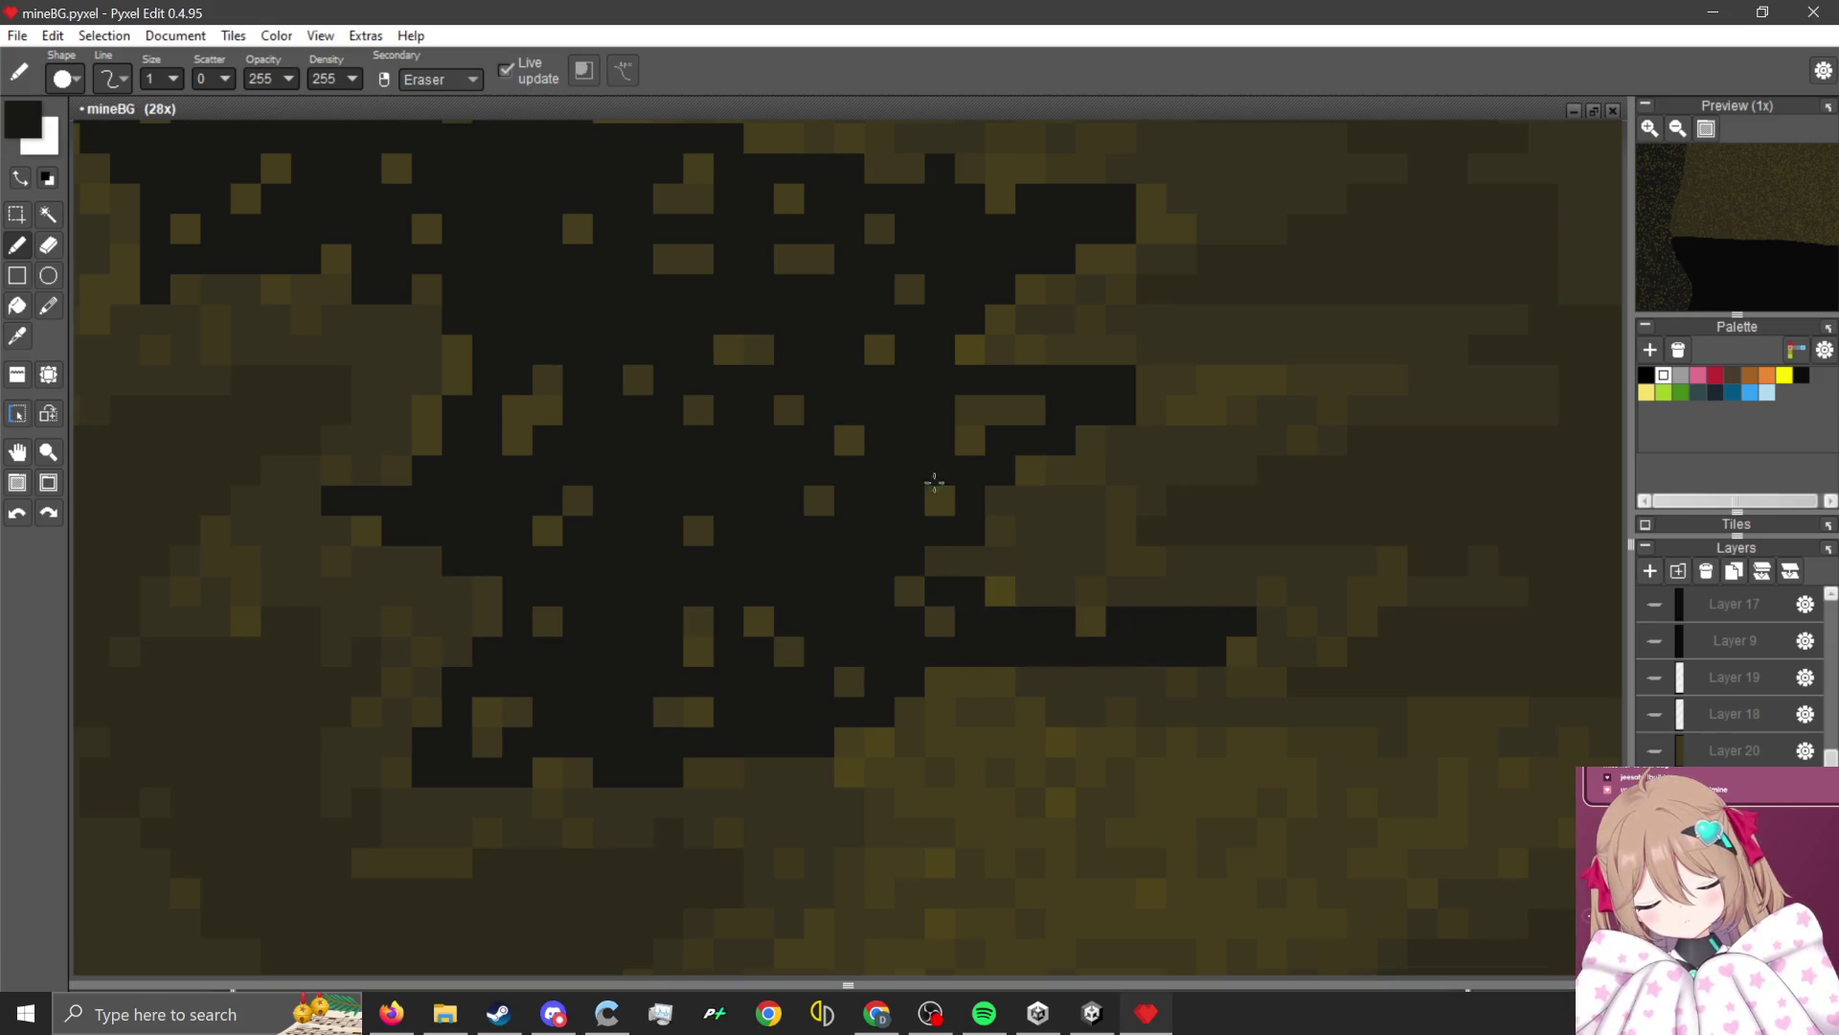
{"action": "scroll", "coordinate": [934, 482], "scroll_direction": "down", "scroll_amount": 2}
{"action": "scroll", "coordinate": [965, 616], "scroll_direction": "up", "scroll_amount": 2}
{"action": "left_click_drag", "start_coordinate": [690, 474], "coordinate": [692, 593]}
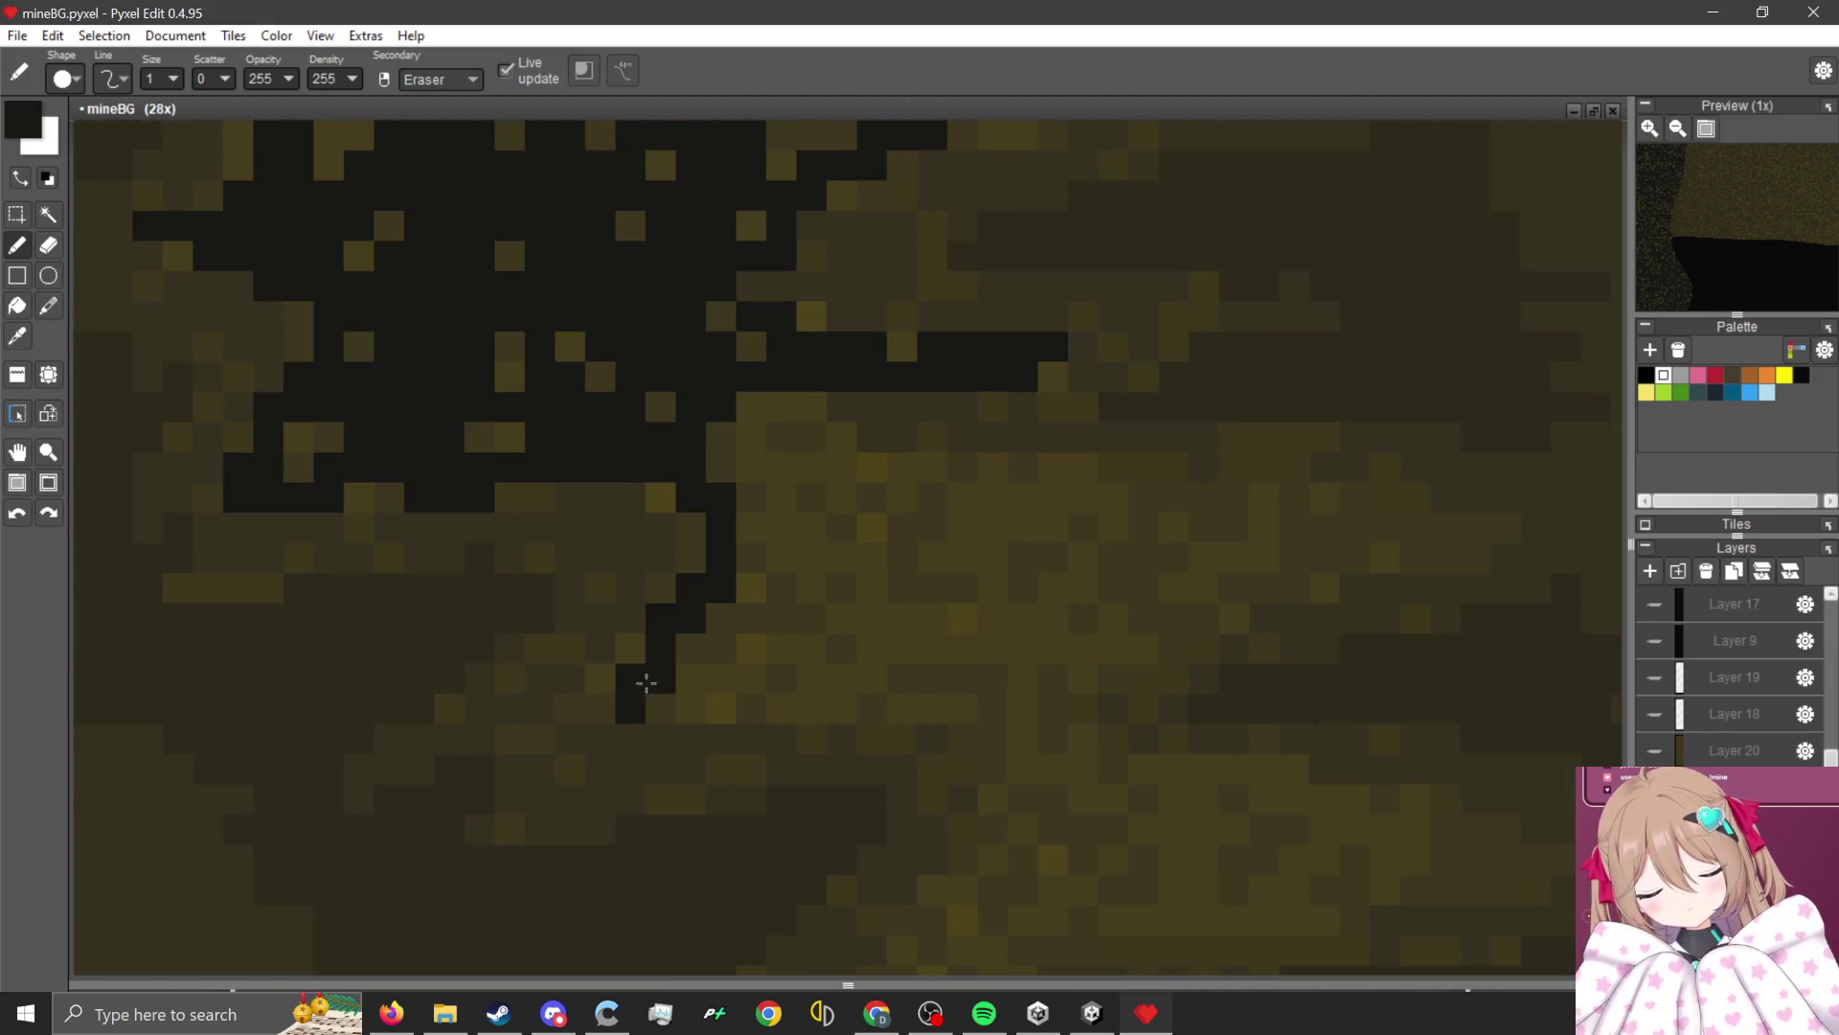
{"action": "mouse_move", "coordinate": [646, 682]}
{"action": "left_mouse_down"}
{"action": "mouse_move", "coordinate": [904, 587]}
{"action": "mouse_move", "coordinate": [756, 441]}
{"action": "mouse_move", "coordinate": [967, 565]}
{"action": "mouse_move", "coordinate": [1133, 500]}
{"action": "mouse_move", "coordinate": [1410, 525]}
{"action": "left_mouse_up"}
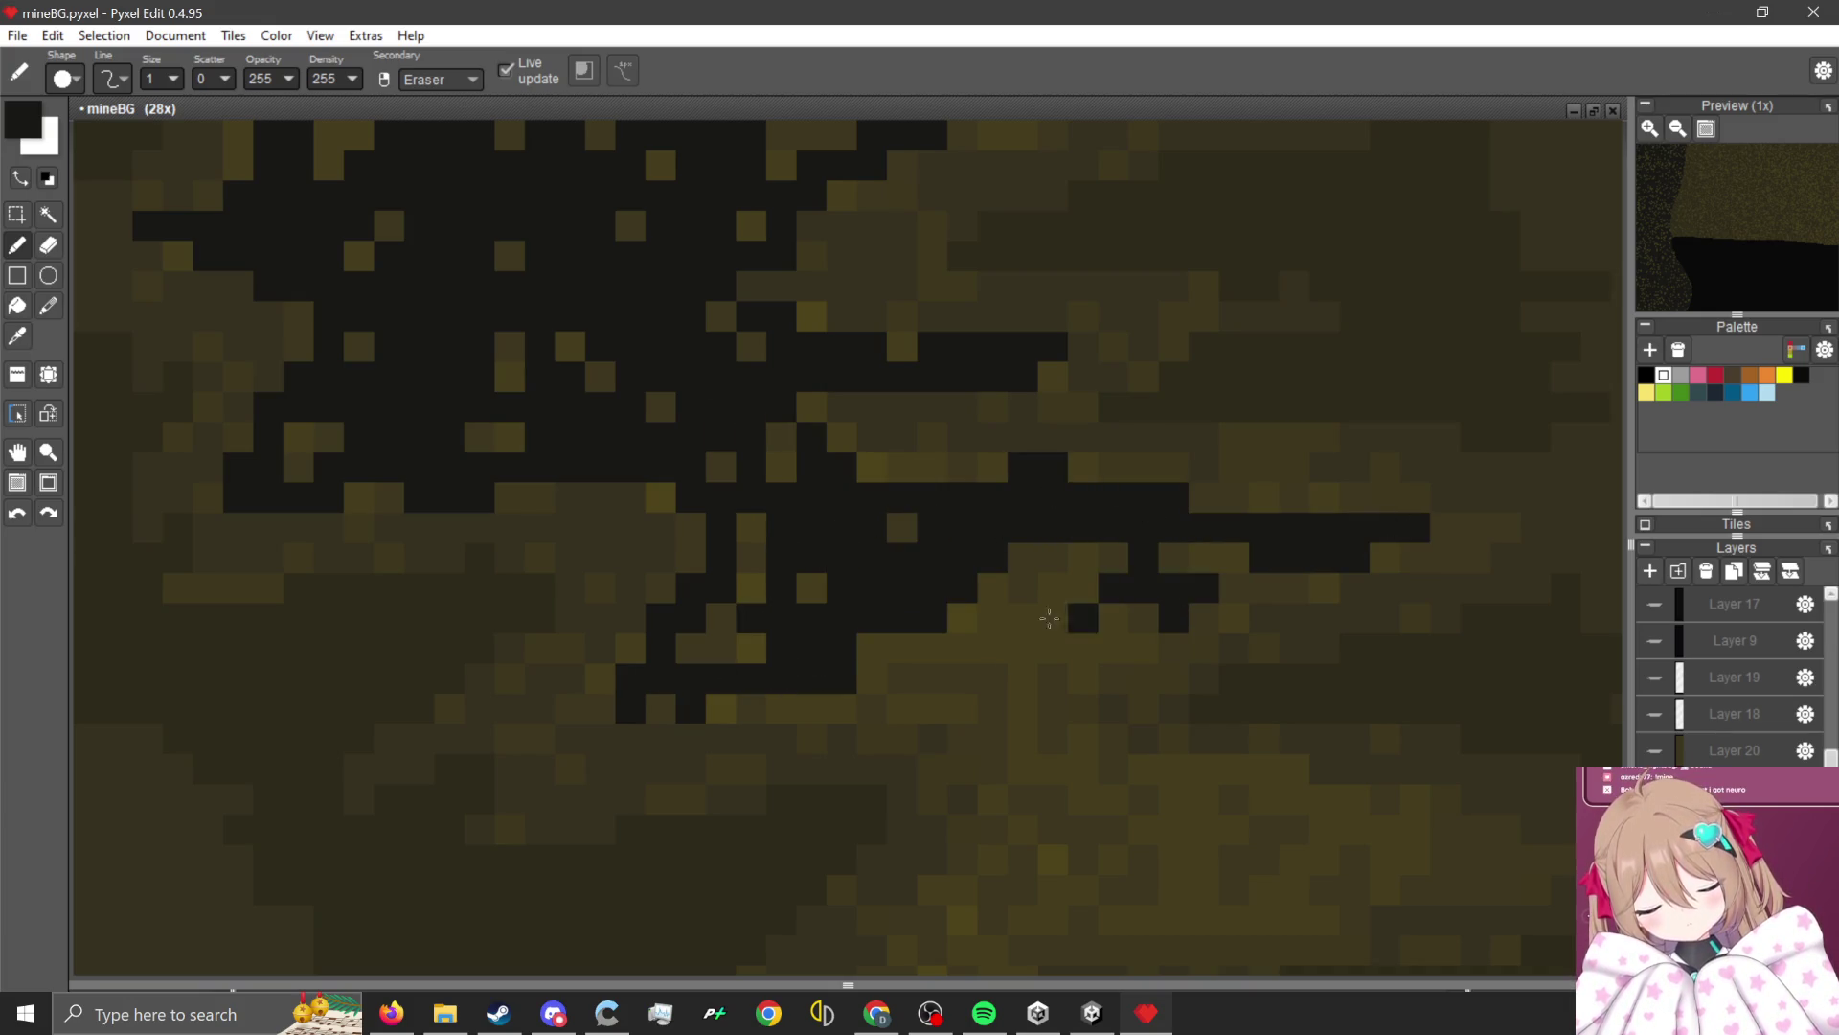
{"action": "mouse_move", "coordinate": [1049, 619]}
{"action": "left_mouse_down"}
{"action": "mouse_move", "coordinate": [1235, 561]}
{"action": "mouse_move", "coordinate": [909, 670]}
{"action": "left_mouse_up"}
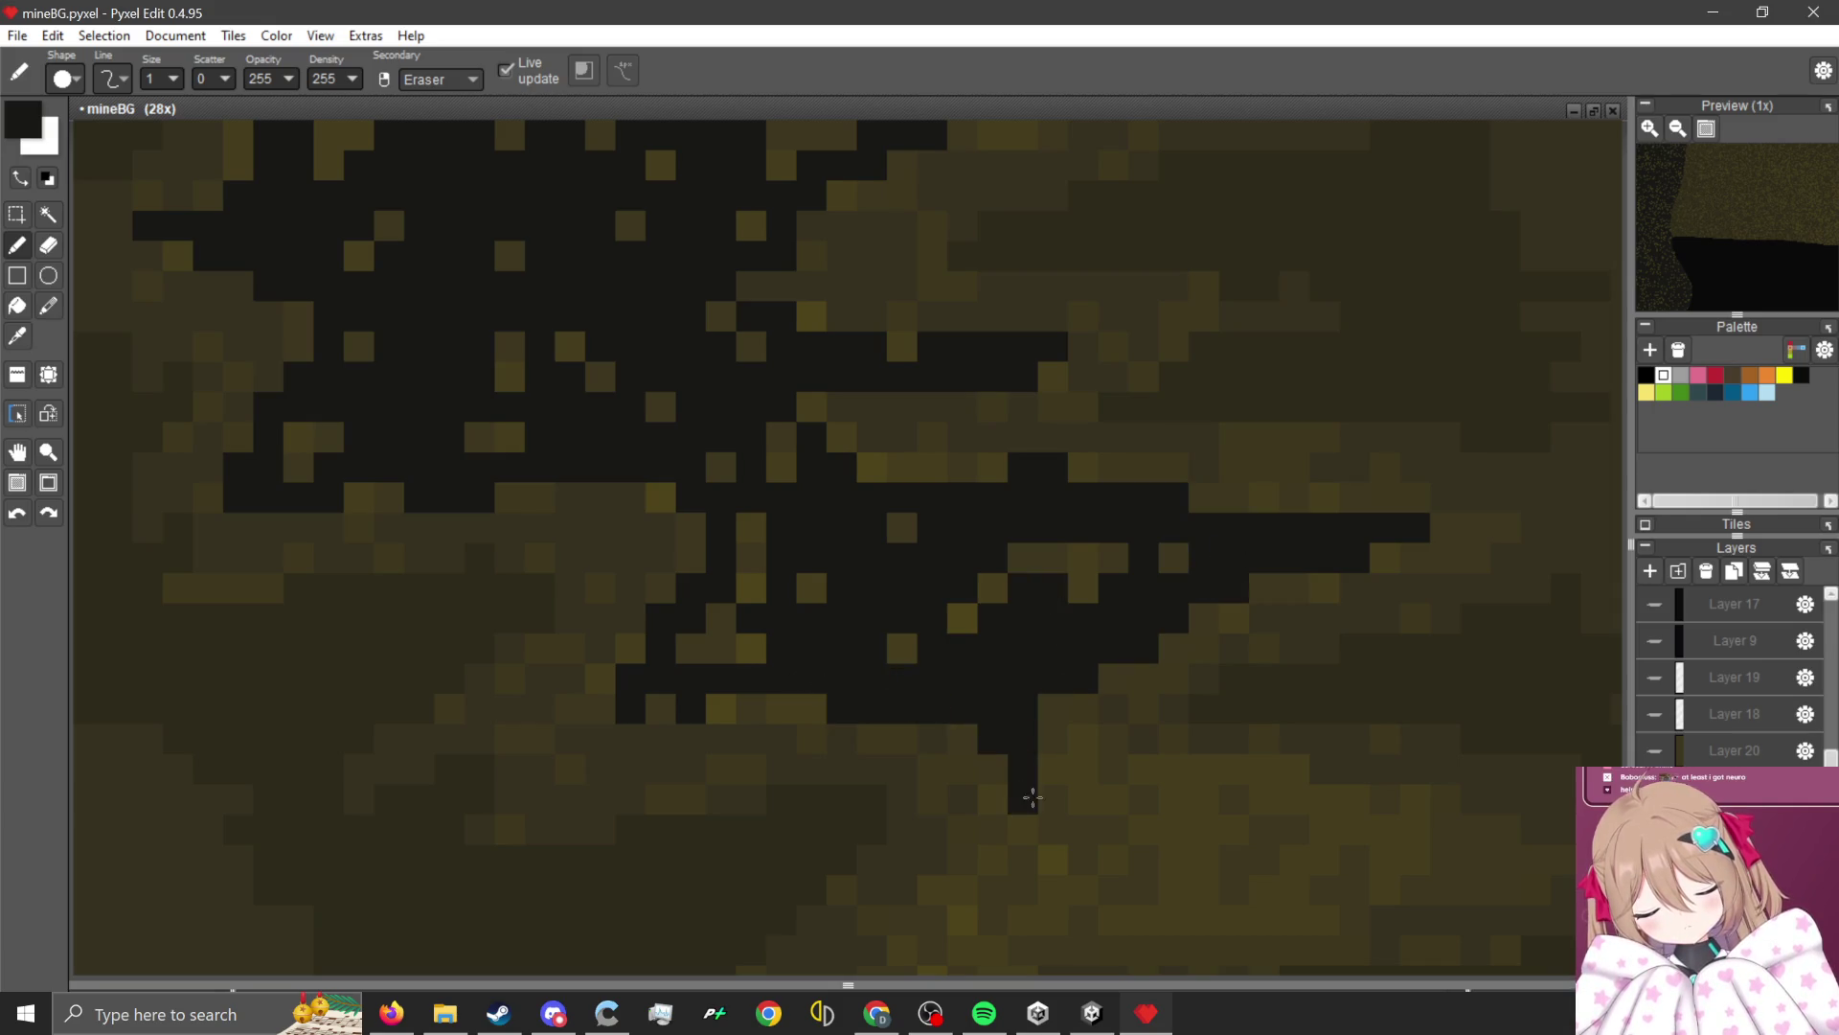
{"action": "left_click_drag", "start_coordinate": [1033, 797], "coordinate": [1035, 805]}
Draw black crack branches trailing left and down-right from the main crack.
{"action": "scroll", "coordinate": [1063, 719], "scroll_direction": "down", "scroll_amount": 2}
{"action": "scroll", "coordinate": [738, 648], "scroll_direction": "up", "scroll_amount": 2}
{"action": "mouse_move", "coordinate": [709, 642]}
{"action": "left_mouse_down"}
{"action": "mouse_move", "coordinate": [1076, 705]}
{"action": "mouse_move", "coordinate": [809, 630]}
{"action": "left_mouse_up"}
{"action": "mouse_move", "coordinate": [974, 701]}
{"action": "left_mouse_down"}
{"action": "mouse_move", "coordinate": [853, 744]}
{"action": "mouse_move", "coordinate": [653, 763]}
{"action": "mouse_move", "coordinate": [694, 698]}
{"action": "left_mouse_up"}
{"action": "scroll", "coordinate": [642, 690], "scroll_direction": "down", "scroll_amount": 4}
{"action": "scroll", "coordinate": [642, 690], "scroll_direction": "up", "scroll_amount": 4}
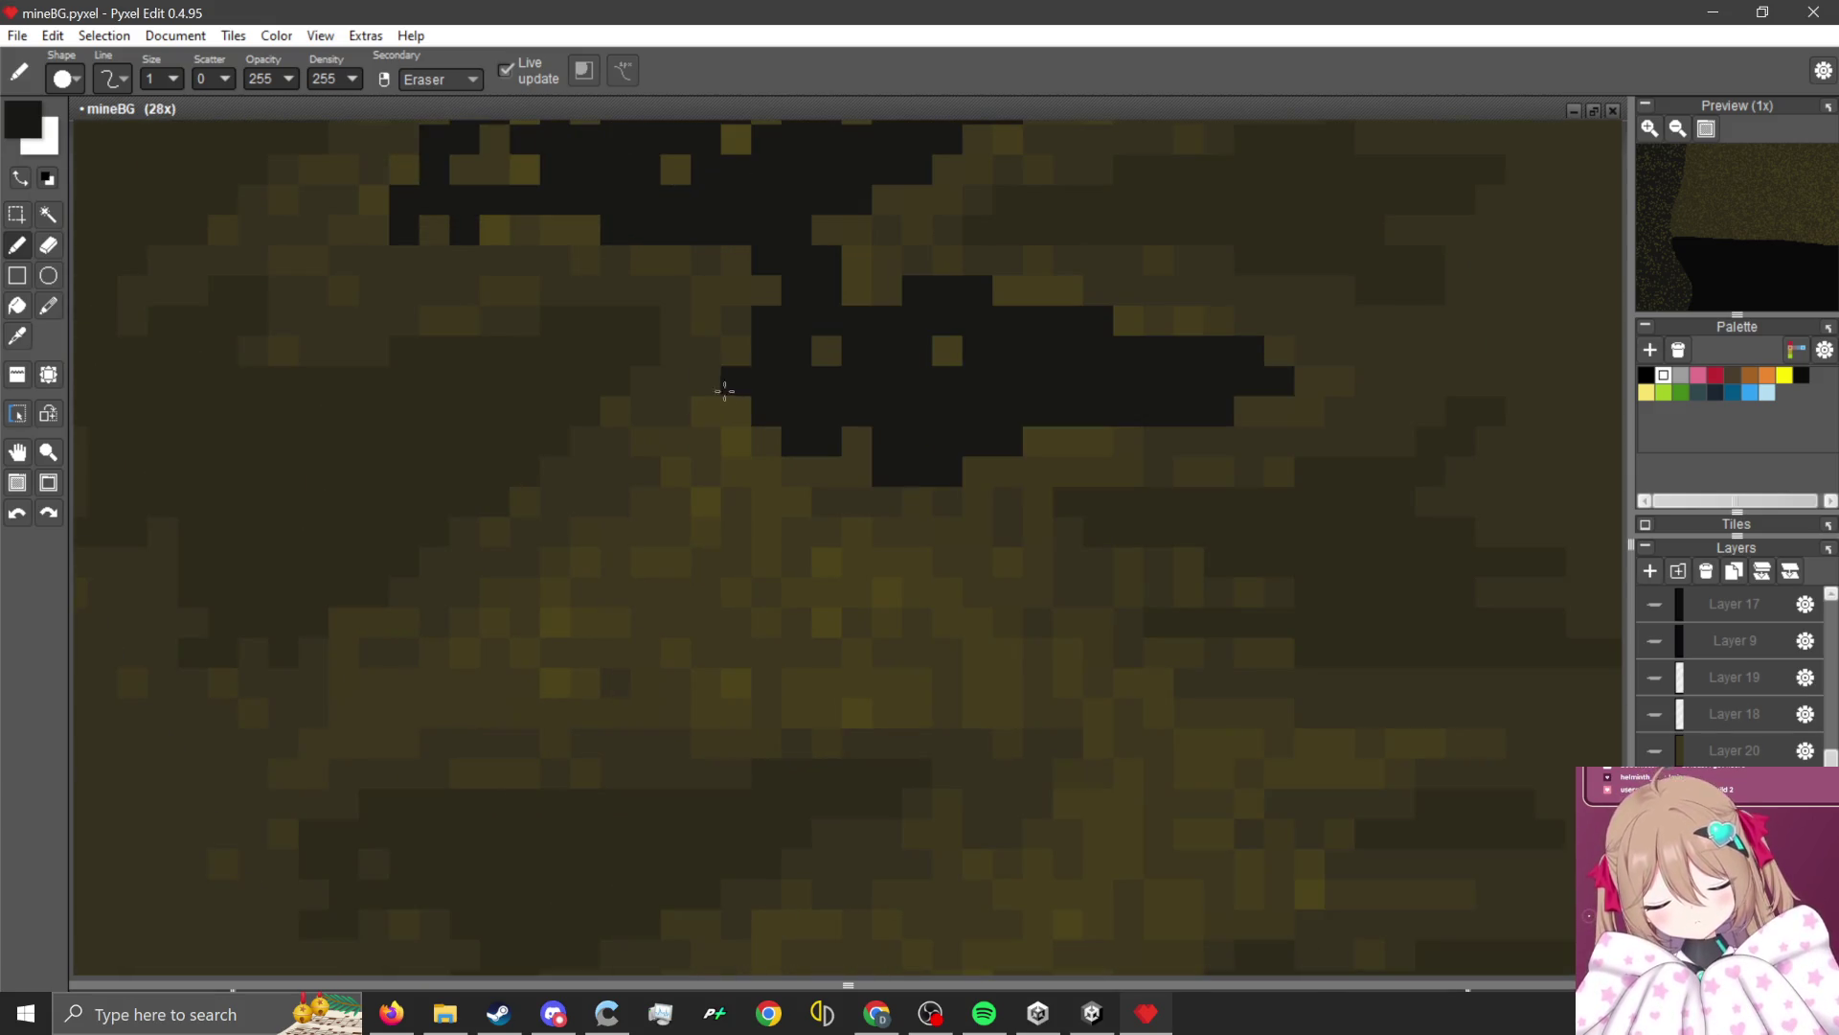
{"action": "mouse_move", "coordinate": [730, 382]}
{"action": "left_mouse_down"}
{"action": "mouse_move", "coordinate": [612, 579]}
{"action": "mouse_move", "coordinate": [443, 677]}
{"action": "mouse_move", "coordinate": [740, 627]}
{"action": "mouse_move", "coordinate": [675, 618]}
{"action": "mouse_move", "coordinate": [752, 491]}
{"action": "left_mouse_up"}
{"action": "mouse_move", "coordinate": [770, 575]}
{"action": "left_mouse_down"}
{"action": "mouse_move", "coordinate": [1068, 710]}
{"action": "mouse_move", "coordinate": [944, 669]}
{"action": "mouse_move", "coordinate": [641, 690]}
{"action": "mouse_move", "coordinate": [530, 645]}
{"action": "left_mouse_up"}
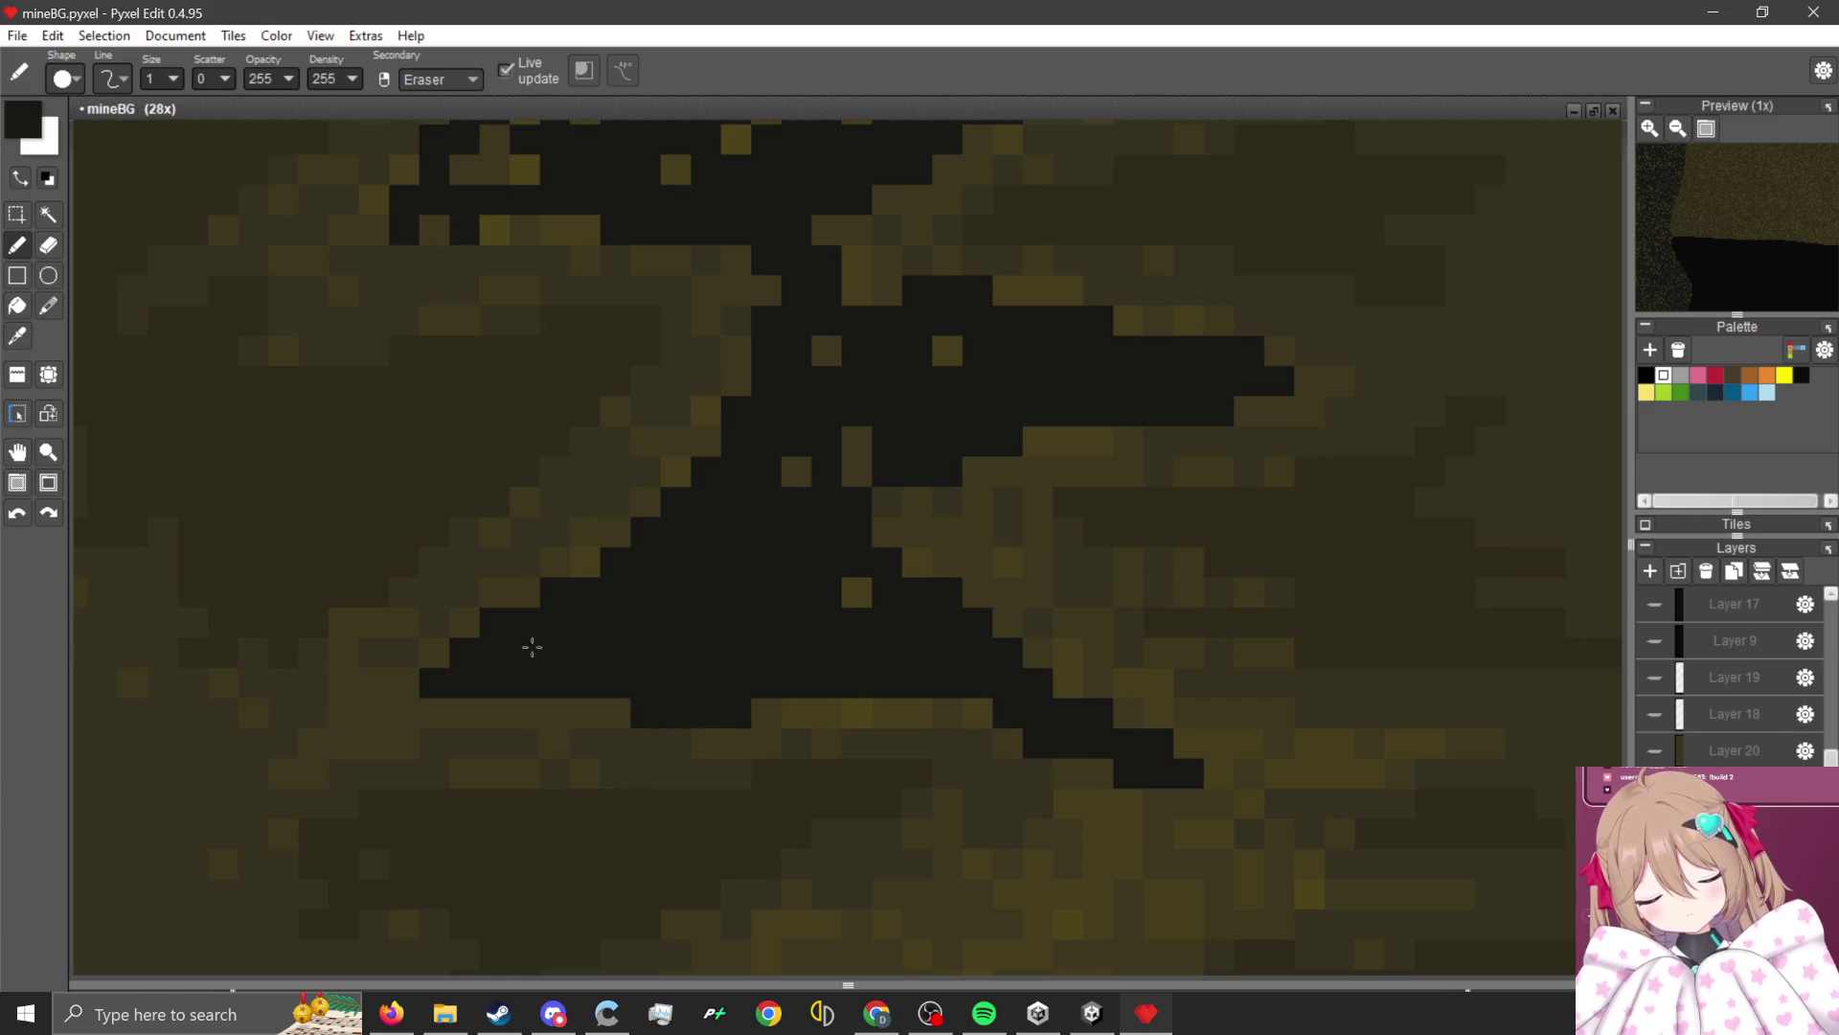
{"action": "scroll", "coordinate": [530, 644], "scroll_direction": "down", "scroll_amount": 3}
{"action": "scroll", "coordinate": [894, 542], "scroll_direction": "up", "scroll_amount": 4}
Push the crack rightward and down, adding a black segment across the band.
{"action": "mouse_move", "coordinate": [893, 541]}
{"action": "left_mouse_down"}
{"action": "mouse_move", "coordinate": [963, 488]}
{"action": "mouse_move", "coordinate": [1232, 547]}
{"action": "mouse_move", "coordinate": [974, 574]}
{"action": "mouse_move", "coordinate": [713, 736]}
{"action": "mouse_move", "coordinate": [1013, 726]}
{"action": "mouse_move", "coordinate": [1021, 766]}
{"action": "left_mouse_up"}
{"action": "scroll", "coordinate": [900, 670], "scroll_direction": "down", "scroll_amount": 2}
{"action": "scroll", "coordinate": [901, 670], "scroll_direction": "up", "scroll_amount": 2}
{"action": "mouse_move", "coordinate": [875, 645]}
{"action": "left_mouse_down"}
{"action": "mouse_move", "coordinate": [661, 632]}
{"action": "mouse_move", "coordinate": [871, 612]}
{"action": "mouse_move", "coordinate": [859, 693]}
{"action": "mouse_move", "coordinate": [950, 700]}
{"action": "left_mouse_up"}
{"action": "scroll", "coordinate": [597, 706], "scroll_direction": "down", "scroll_amount": 2}
{"action": "scroll", "coordinate": [632, 689], "scroll_direction": "up", "scroll_amount": 1}
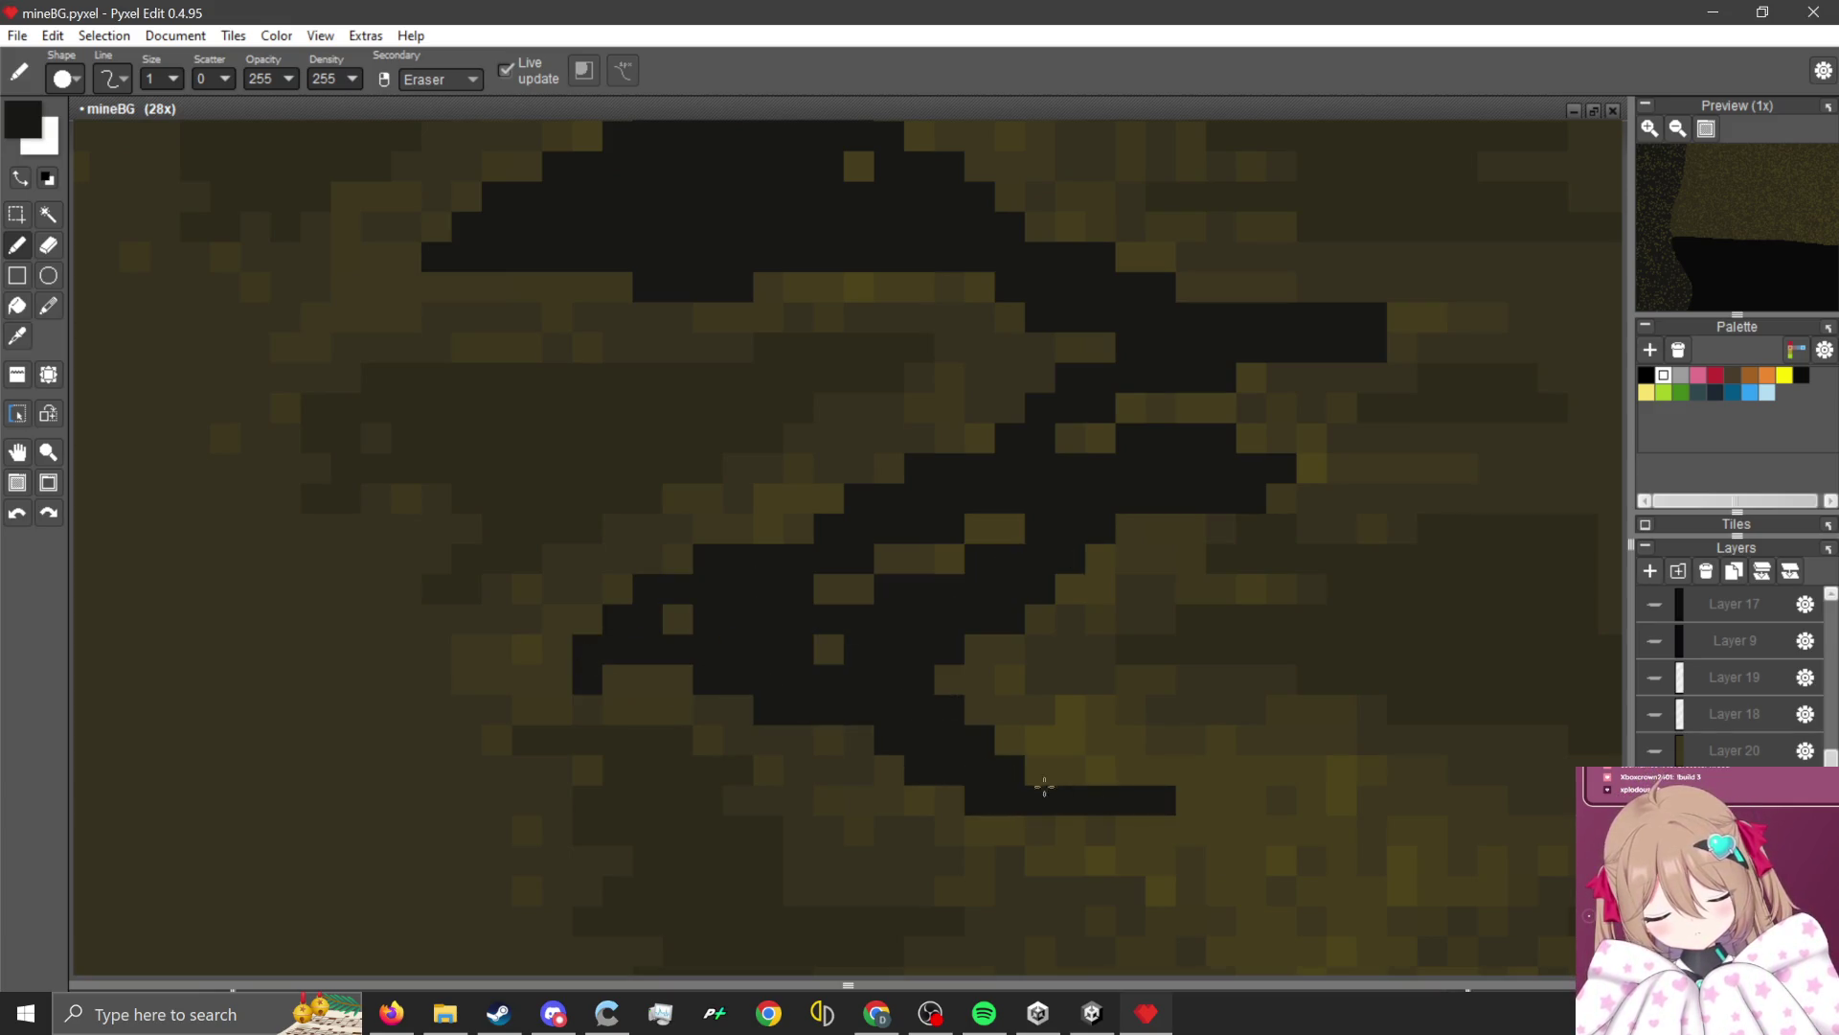
{"action": "scroll", "coordinate": [1161, 804], "scroll_direction": "down", "scroll_amount": 2}
{"action": "scroll", "coordinate": [681, 526], "scroll_direction": "up", "scroll_amount": 2}
{"action": "mouse_move", "coordinate": [590, 440]}
{"action": "left_mouse_down"}
{"action": "mouse_move", "coordinate": [747, 444]}
{"action": "mouse_move", "coordinate": [878, 507]}
{"action": "mouse_move", "coordinate": [756, 526]}
{"action": "mouse_move", "coordinate": [562, 493]}
{"action": "mouse_move", "coordinate": [618, 661]}
{"action": "mouse_move", "coordinate": [554, 722]}
{"action": "mouse_move", "coordinate": [863, 665]}
{"action": "left_mouse_up"}
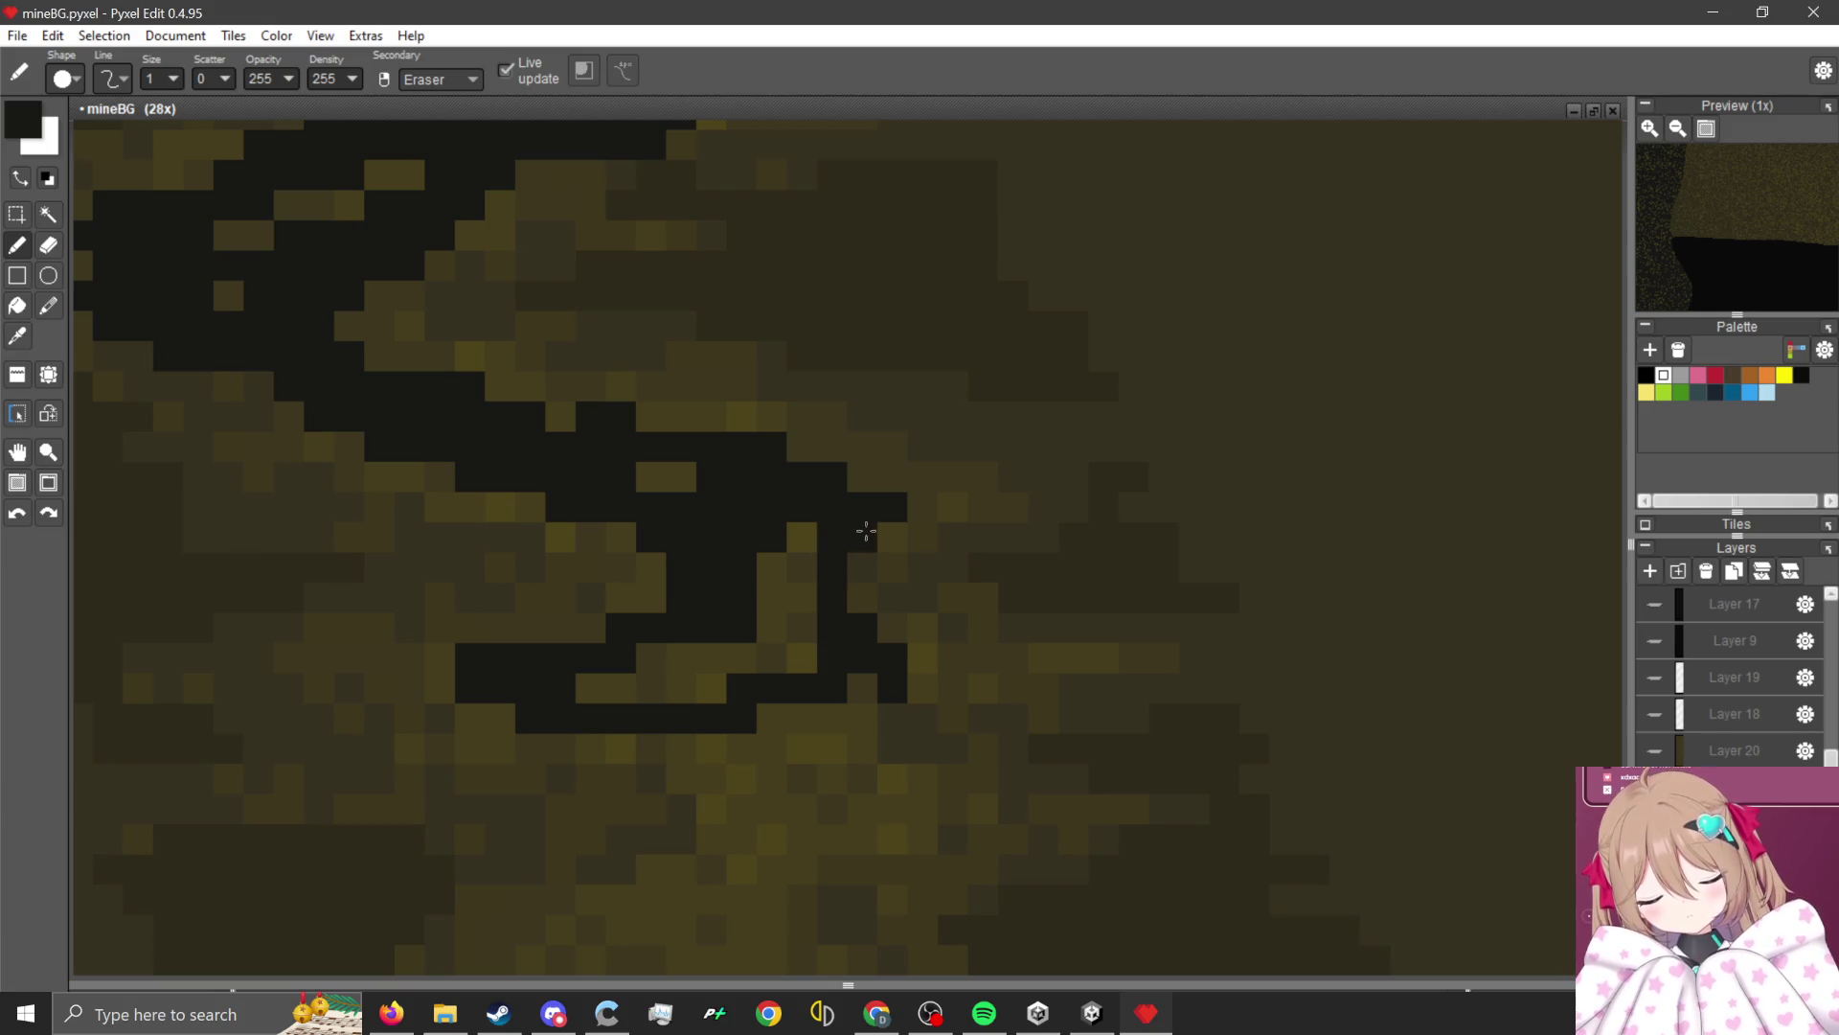
Erase stray black pixels beside the crack and add a diagonal black branch.
{"action": "right_click", "coordinate": [892, 566]}
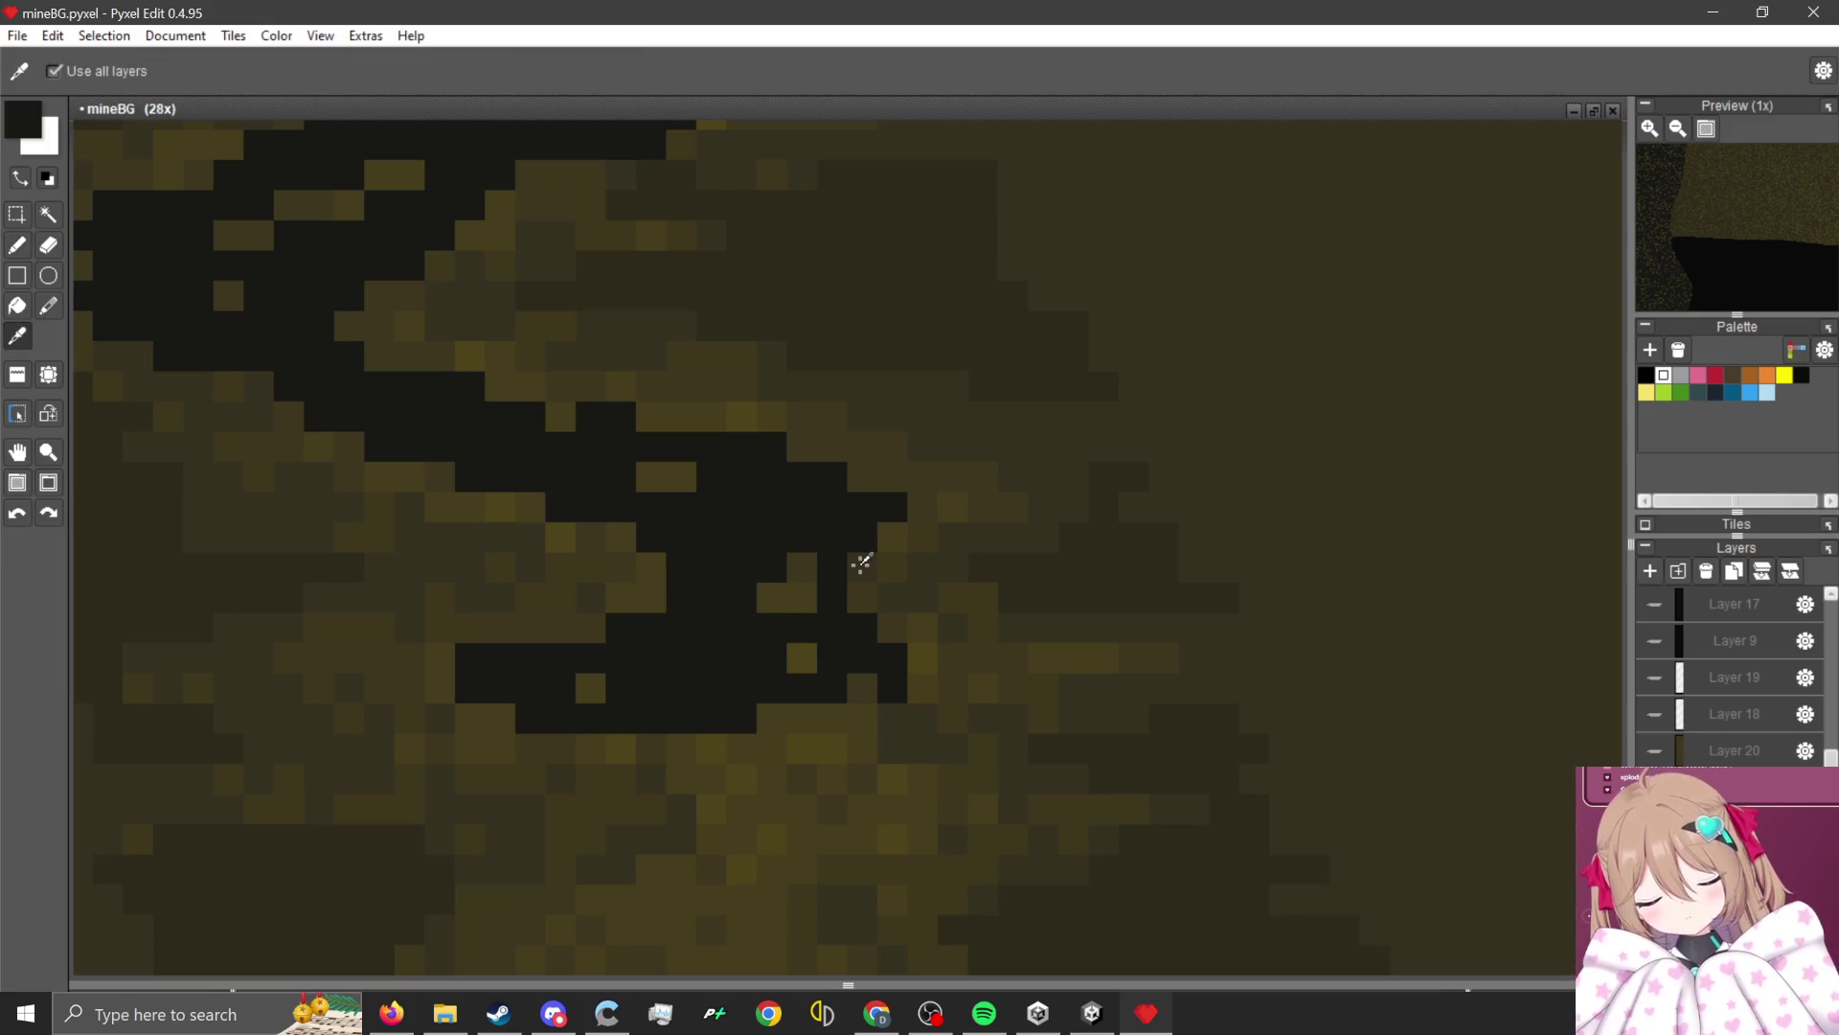
{"action": "right_click", "coordinate": [830, 565]}
{"action": "scroll", "coordinate": [801, 792], "scroll_direction": "down", "scroll_amount": 3}
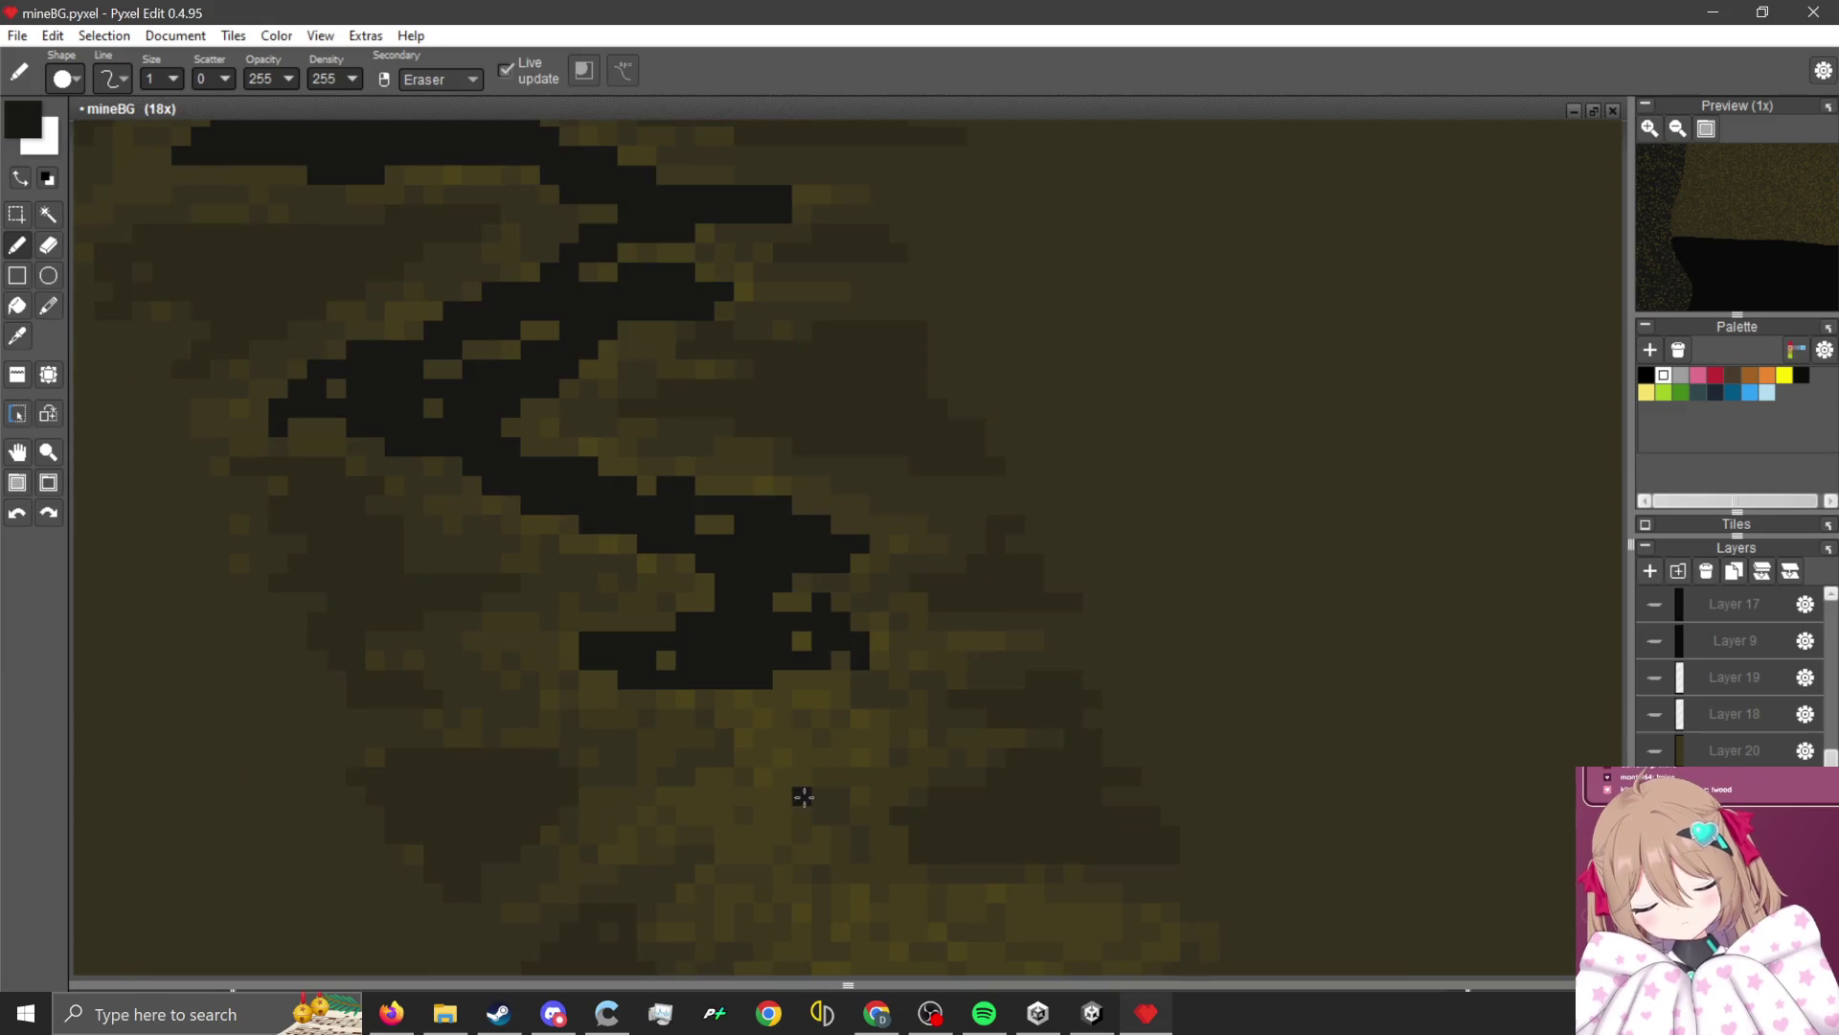
{"action": "scroll", "coordinate": [731, 547], "scroll_direction": "up", "scroll_amount": 4}
{"action": "mouse_move", "coordinate": [731, 546]}
{"action": "left_mouse_down"}
{"action": "mouse_move", "coordinate": [744, 673]}
{"action": "mouse_move", "coordinate": [544, 567]}
{"action": "left_mouse_up"}
{"action": "scroll", "coordinate": [543, 566], "scroll_direction": "down", "scroll_amount": 3}
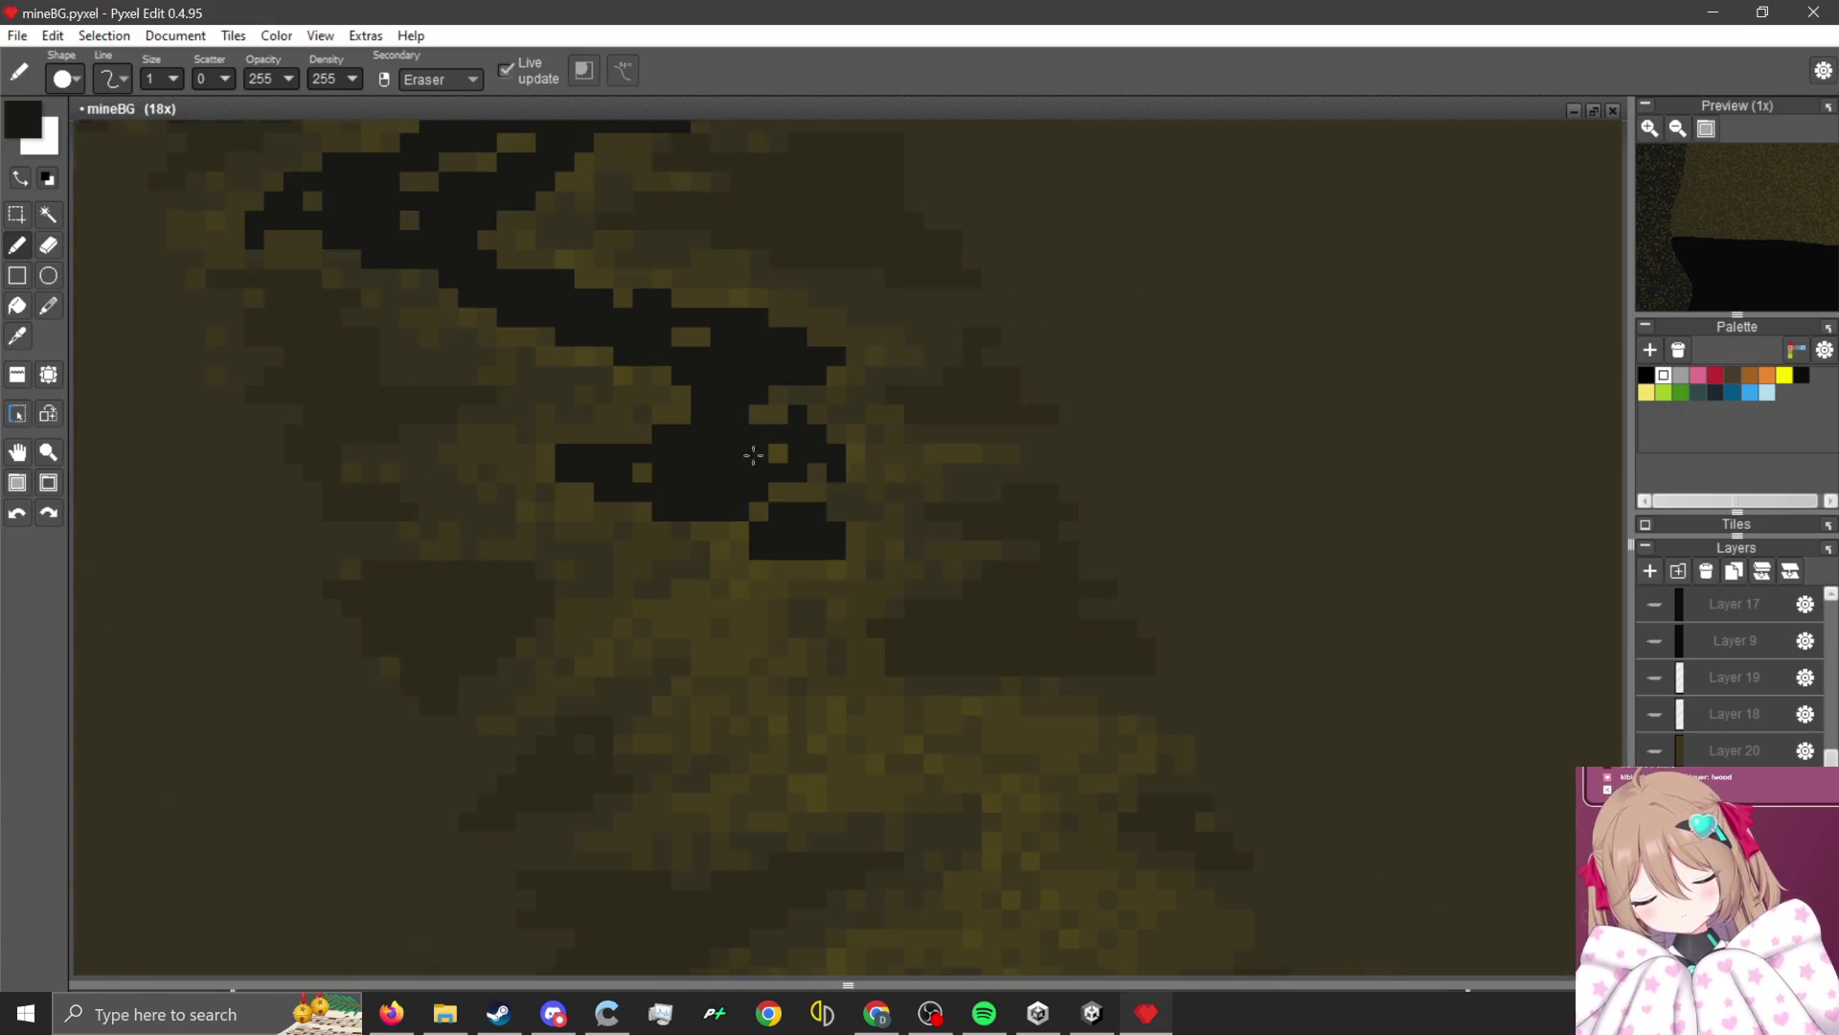
{"action": "scroll", "coordinate": [793, 501], "scroll_direction": "up", "scroll_amount": 3}
{"action": "mouse_move", "coordinate": [793, 501]}
{"action": "left_mouse_down"}
{"action": "mouse_move", "coordinate": [623, 657]}
{"action": "mouse_move", "coordinate": [924, 545]}
{"action": "mouse_move", "coordinate": [730, 808]}
{"action": "left_mouse_up"}
{"action": "left_click_drag", "start_coordinate": [546, 717], "coordinate": [512, 752]}
Extend the crack down and to the right with more black pixels.
{"action": "scroll", "coordinate": [512, 752], "scroll_direction": "down", "scroll_amount": 3}
{"action": "scroll", "coordinate": [731, 534], "scroll_direction": "up", "scroll_amount": 3}
{"action": "left_click", "coordinate": [930, 623]}
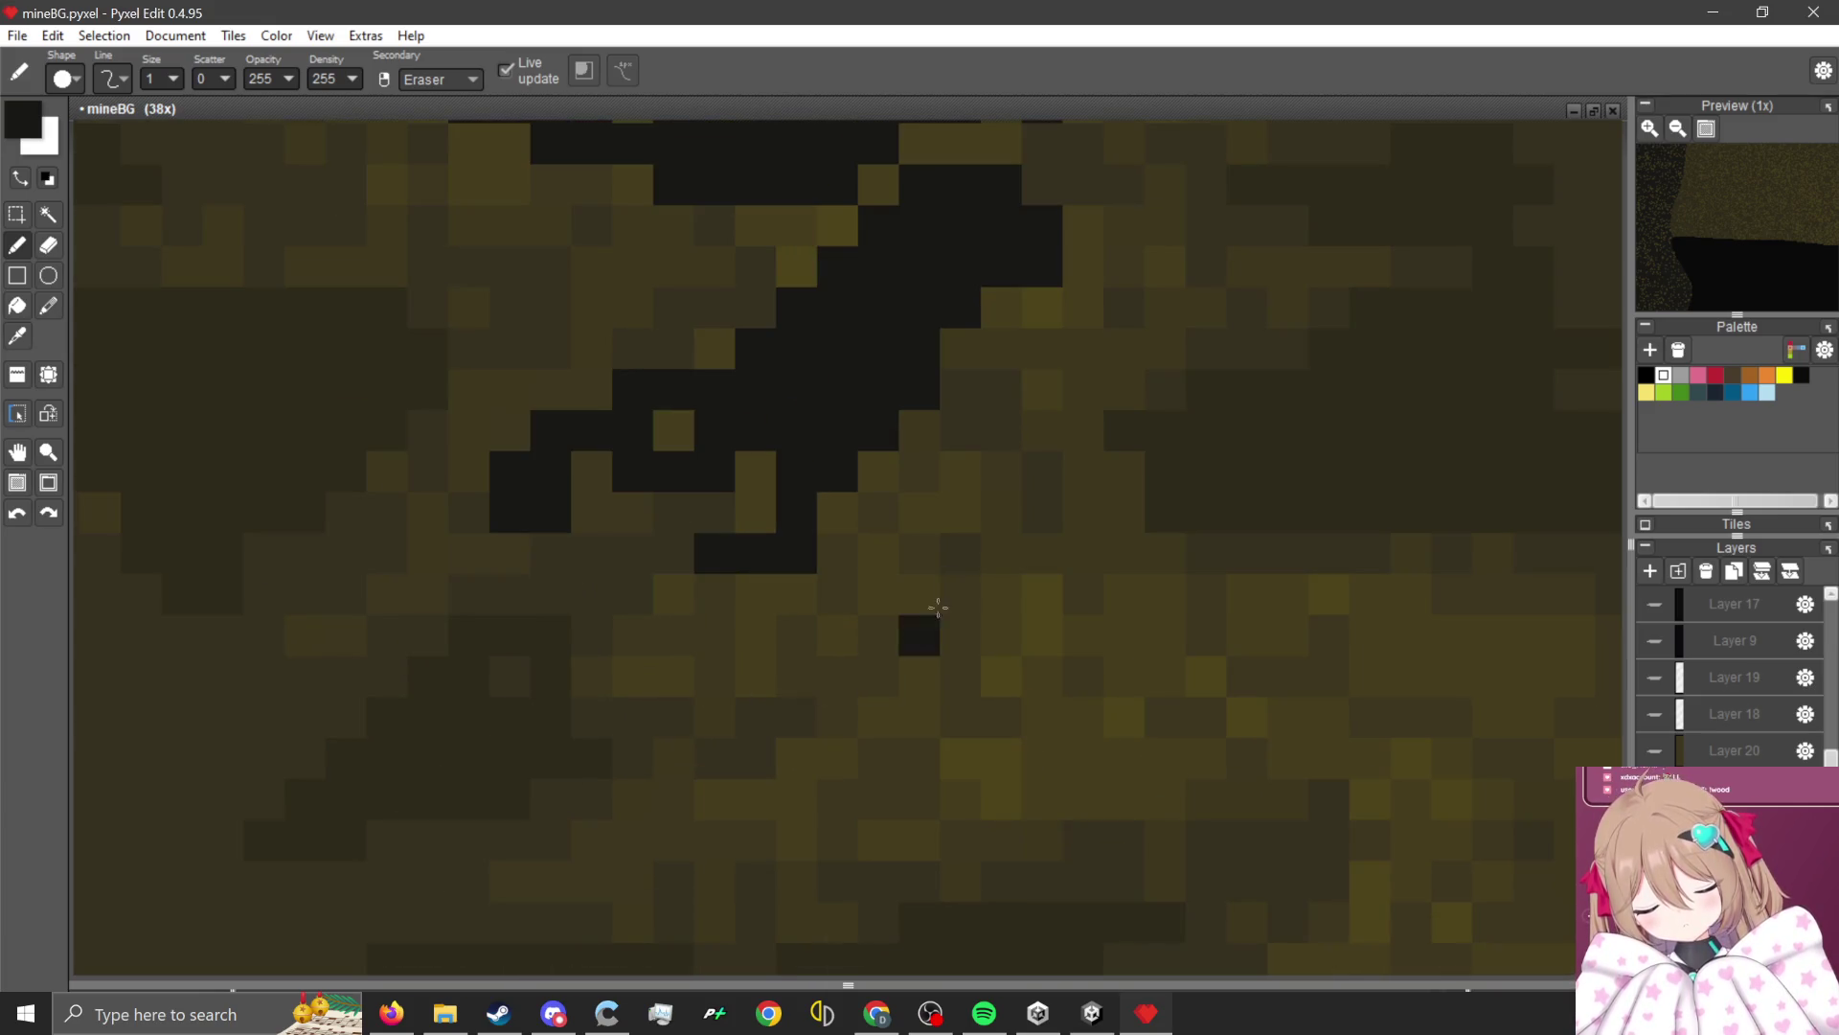
{"action": "mouse_move", "coordinate": [886, 470]}
{"action": "left_mouse_down"}
{"action": "mouse_move", "coordinate": [973, 641]}
{"action": "mouse_move", "coordinate": [1252, 648]}
{"action": "mouse_move", "coordinate": [842, 665]}
{"action": "mouse_move", "coordinate": [823, 588]}
{"action": "left_mouse_up"}
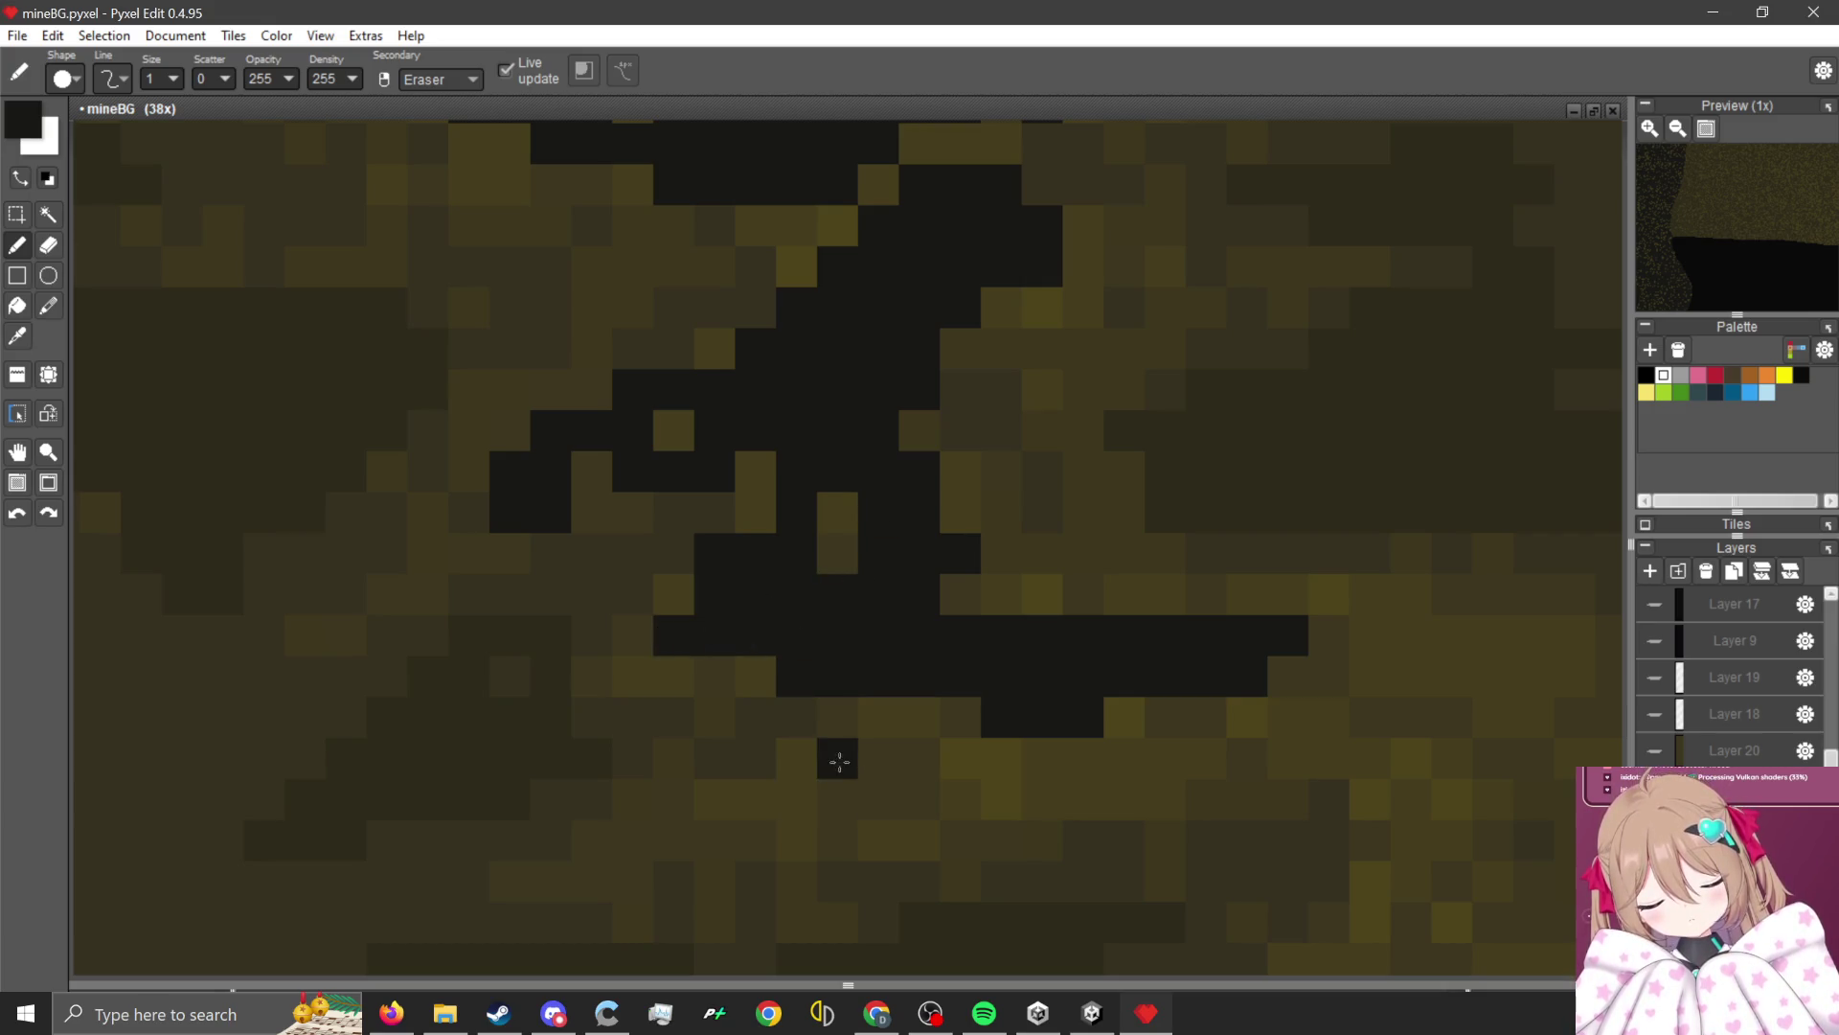
{"action": "mouse_move", "coordinate": [838, 761]}
{"action": "left_mouse_down"}
{"action": "mouse_move", "coordinate": [706, 837]}
{"action": "mouse_move", "coordinate": [1207, 767]}
{"action": "left_mouse_up"}
{"action": "scroll", "coordinate": [645, 722], "scroll_direction": "down", "scroll_amount": 3}
{"action": "scroll", "coordinate": [666, 677], "scroll_direction": "up", "scroll_amount": 3}
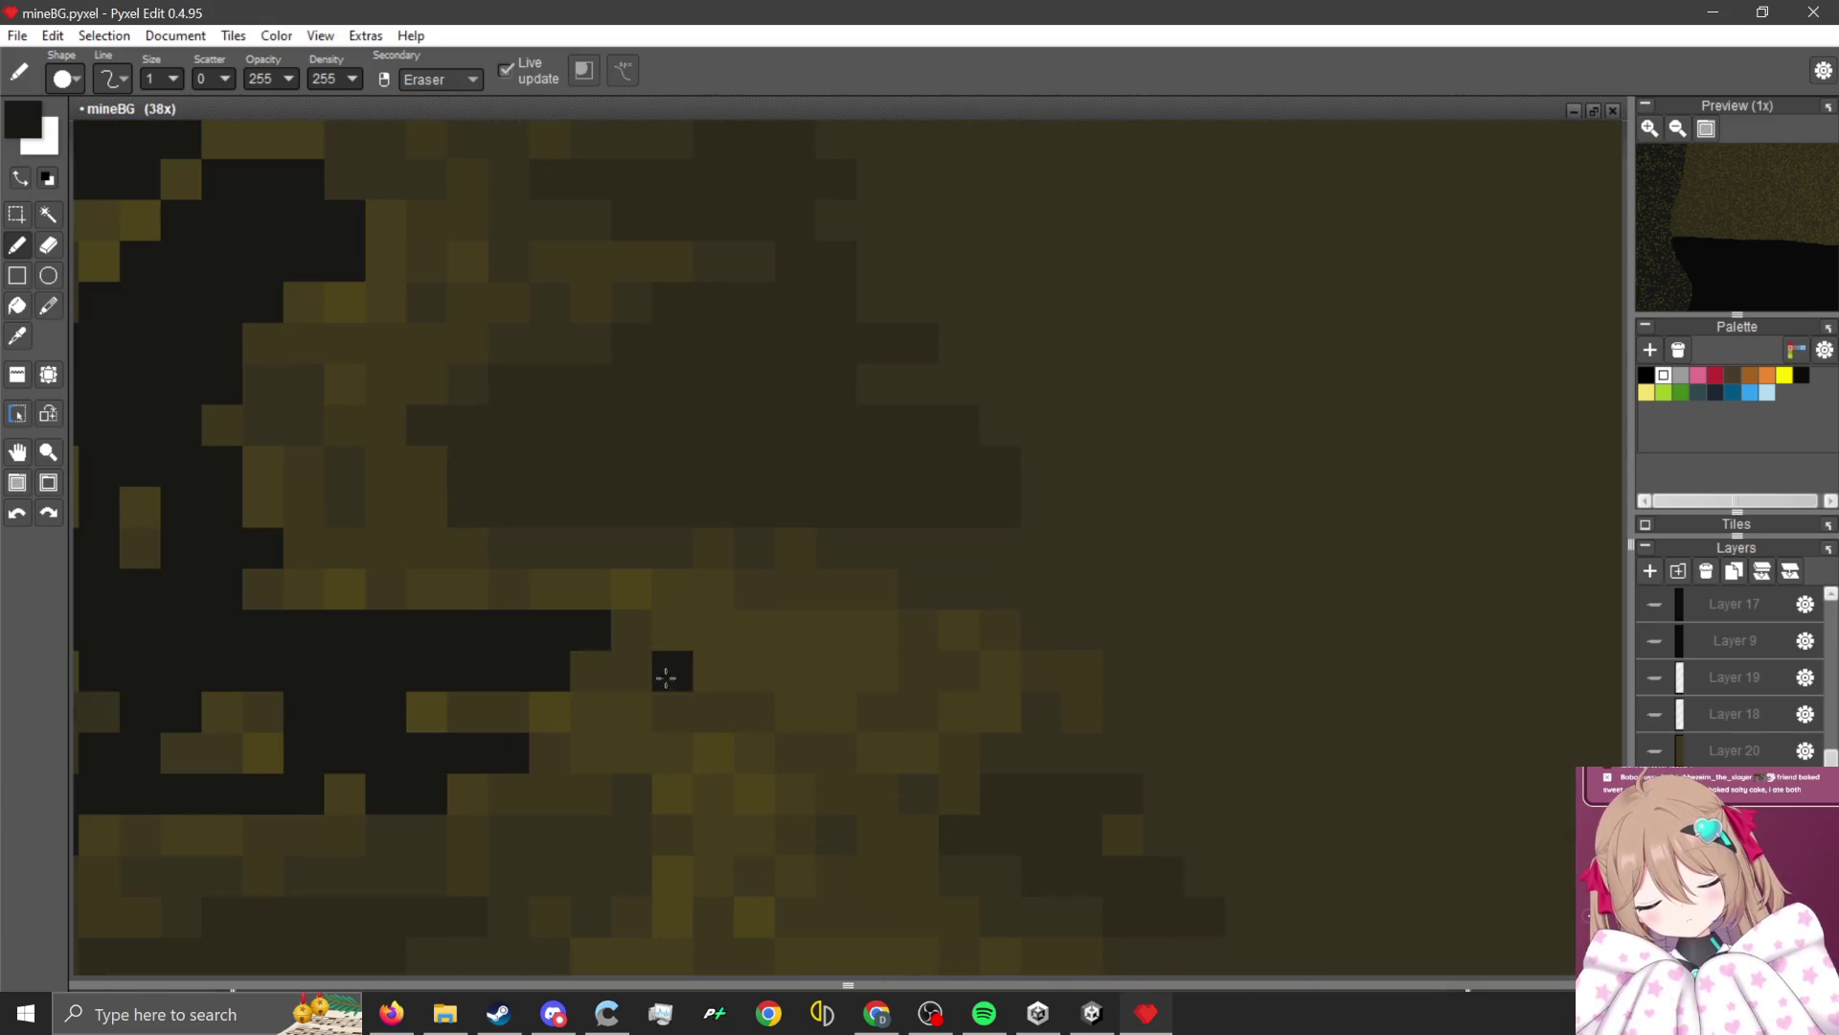
Lengthen and thicken the dark band to the right over the olive rows.
{"action": "left_click_drag", "start_coordinate": [543, 658], "coordinate": [685, 628]}
{"action": "left_click_drag", "start_coordinate": [484, 609], "coordinate": [529, 629]}
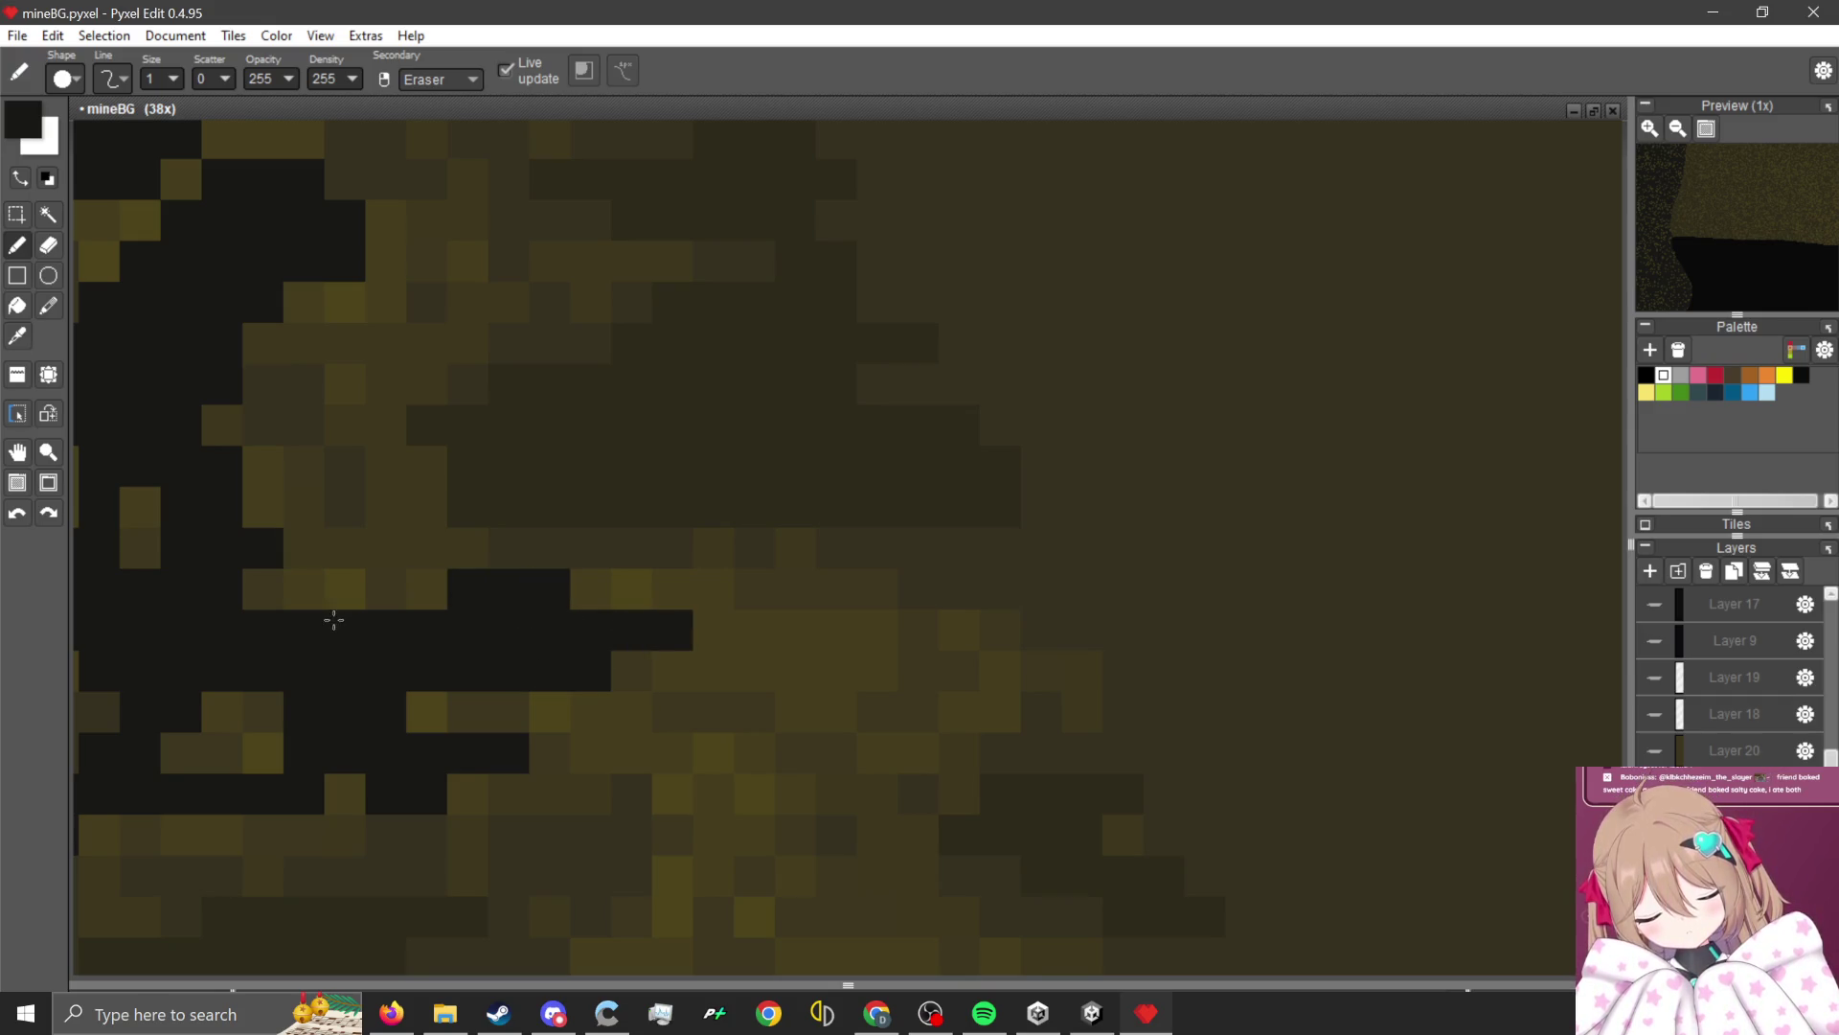
{"action": "mouse_move", "coordinate": [335, 604]}
{"action": "left_mouse_down"}
{"action": "mouse_move", "coordinate": [870, 657]}
{"action": "mouse_move", "coordinate": [814, 650]}
{"action": "mouse_move", "coordinate": [824, 589]}
{"action": "mouse_move", "coordinate": [905, 701]}
{"action": "mouse_move", "coordinate": [907, 739]}
{"action": "mouse_move", "coordinate": [649, 657]}
{"action": "left_mouse_up"}
{"action": "scroll", "coordinate": [747, 671], "scroll_direction": "down", "scroll_amount": 3}
{"action": "scroll", "coordinate": [664, 495], "scroll_direction": "up", "scroll_amount": 3}
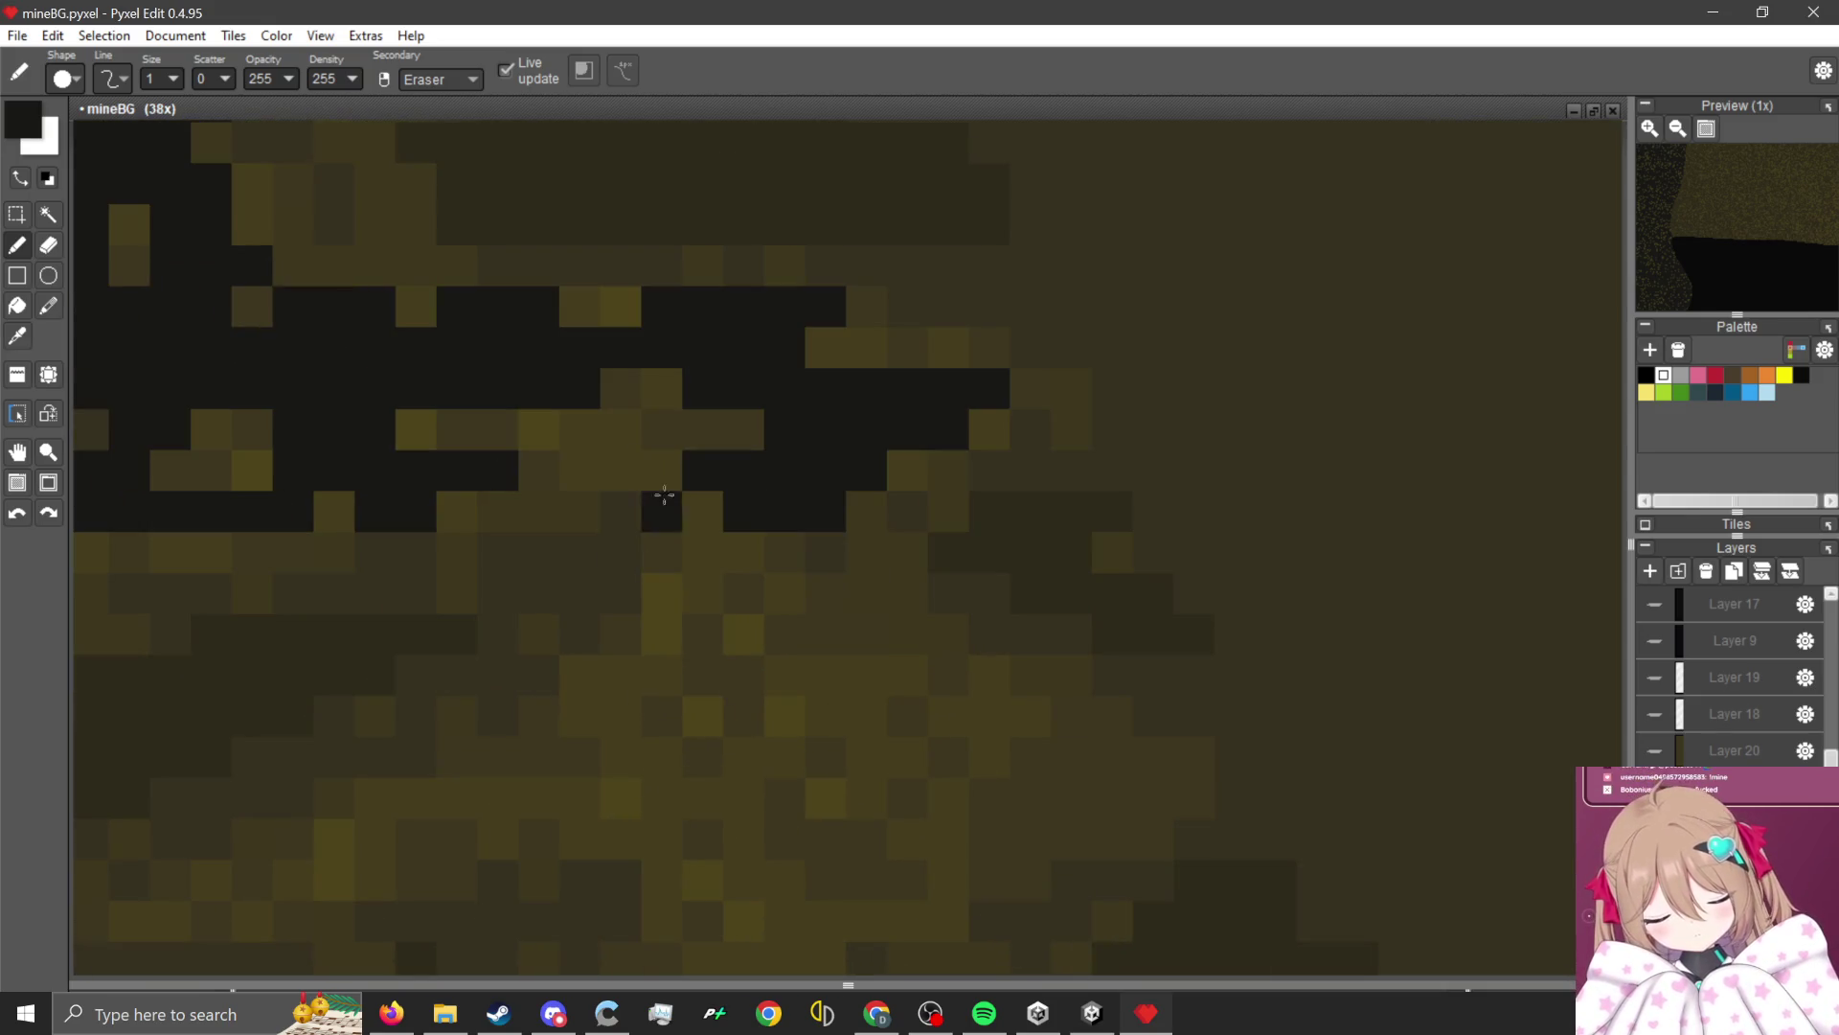
{"action": "left_click_drag", "start_coordinate": [661, 470], "coordinate": [677, 462]}
{"action": "mouse_move", "coordinate": [656, 551]}
{"action": "left_mouse_down"}
{"action": "mouse_move", "coordinate": [699, 636]}
{"action": "mouse_move", "coordinate": [843, 738]}
{"action": "mouse_move", "coordinate": [743, 636]}
{"action": "mouse_move", "coordinate": [994, 756]}
{"action": "mouse_move", "coordinate": [949, 675]}
{"action": "mouse_move", "coordinate": [801, 731]}
{"action": "mouse_move", "coordinate": [677, 843]}
{"action": "mouse_move", "coordinate": [657, 718]}
{"action": "mouse_move", "coordinate": [412, 738]}
{"action": "left_mouse_up"}
{"action": "scroll", "coordinate": [952, 739], "scroll_direction": "down", "scroll_amount": 2}
{"action": "scroll", "coordinate": [1006, 649], "scroll_direction": "up", "scroll_amount": 3}
Extend the crack leftward and fill it out with a diagonal black path.
{"action": "scroll", "coordinate": [412, 737], "scroll_direction": "down", "scroll_amount": 2}
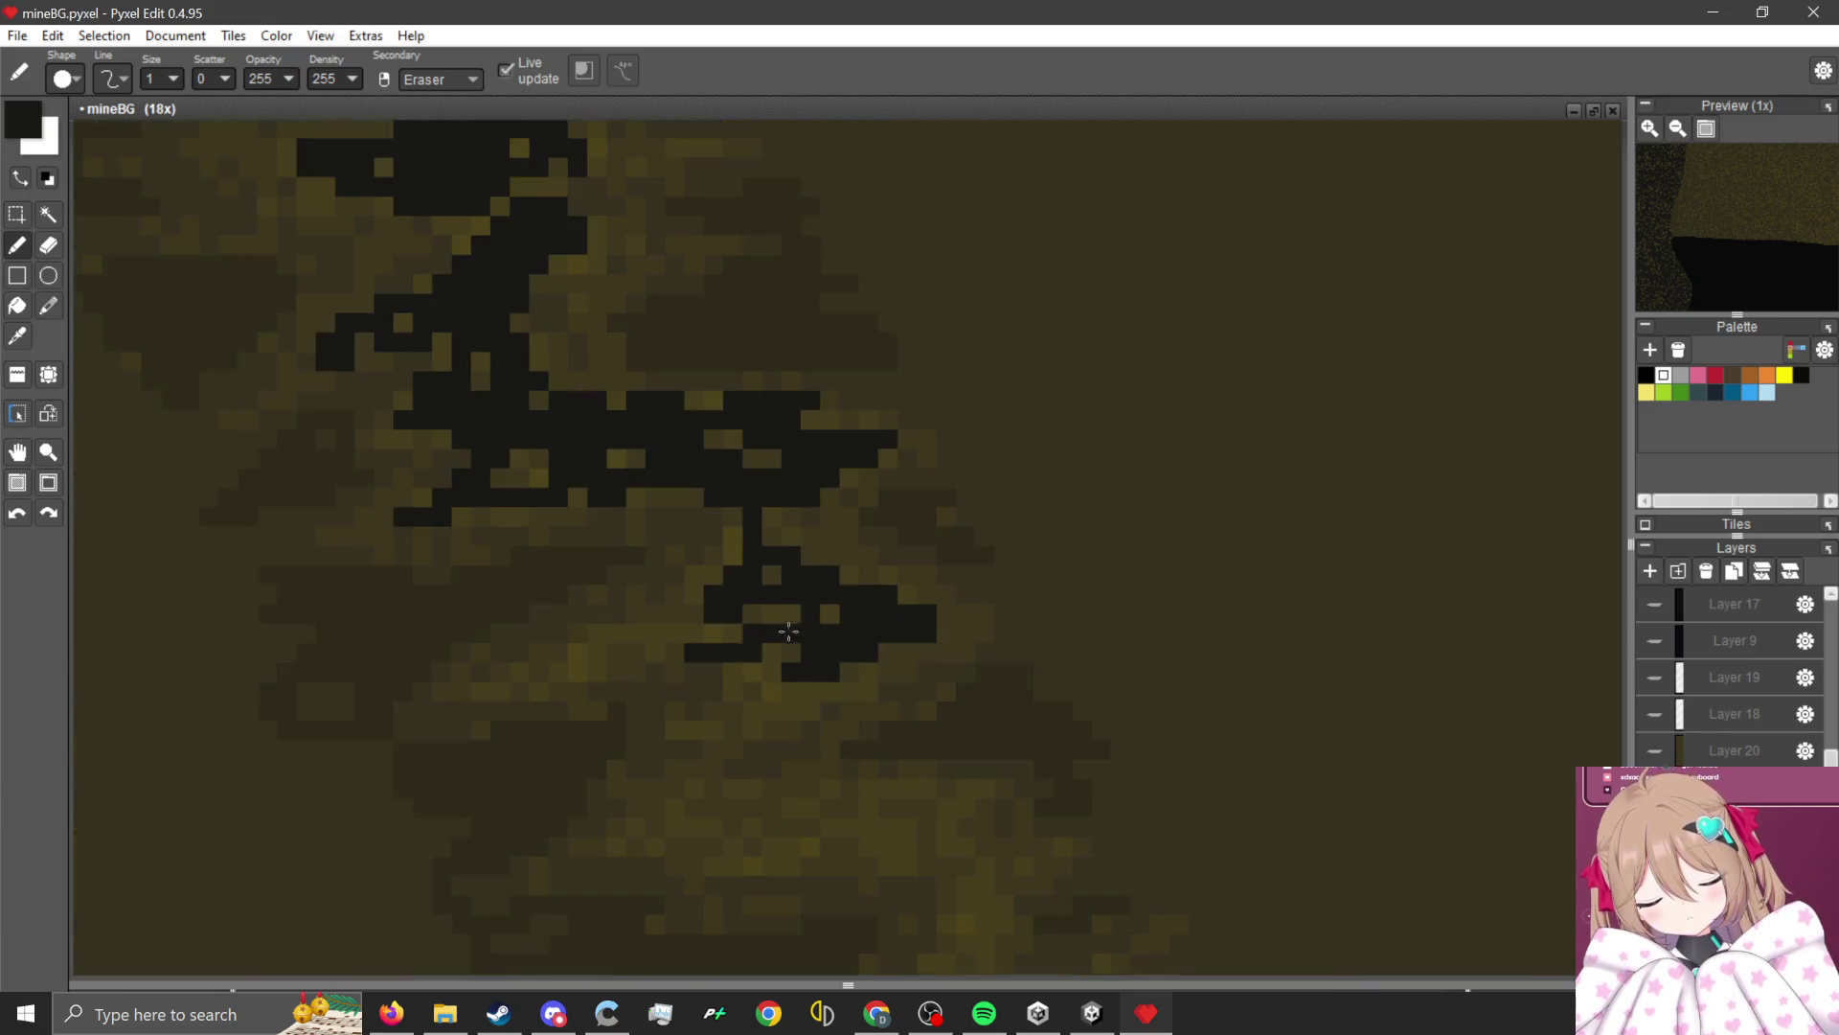
{"action": "scroll", "coordinate": [718, 517], "scroll_direction": "up", "scroll_amount": 2}
{"action": "mouse_move", "coordinate": [718, 518]}
{"action": "left_mouse_down"}
{"action": "mouse_move", "coordinate": [418, 575]}
{"action": "mouse_move", "coordinate": [887, 357]}
{"action": "mouse_move", "coordinate": [977, 526]}
{"action": "mouse_move", "coordinate": [958, 671]}
{"action": "mouse_move", "coordinate": [1105, 621]}
{"action": "left_mouse_up"}
{"action": "scroll", "coordinate": [1106, 622], "scroll_direction": "down", "scroll_amount": 2}
{"action": "scroll", "coordinate": [1137, 554], "scroll_direction": "up", "scroll_amount": 2}
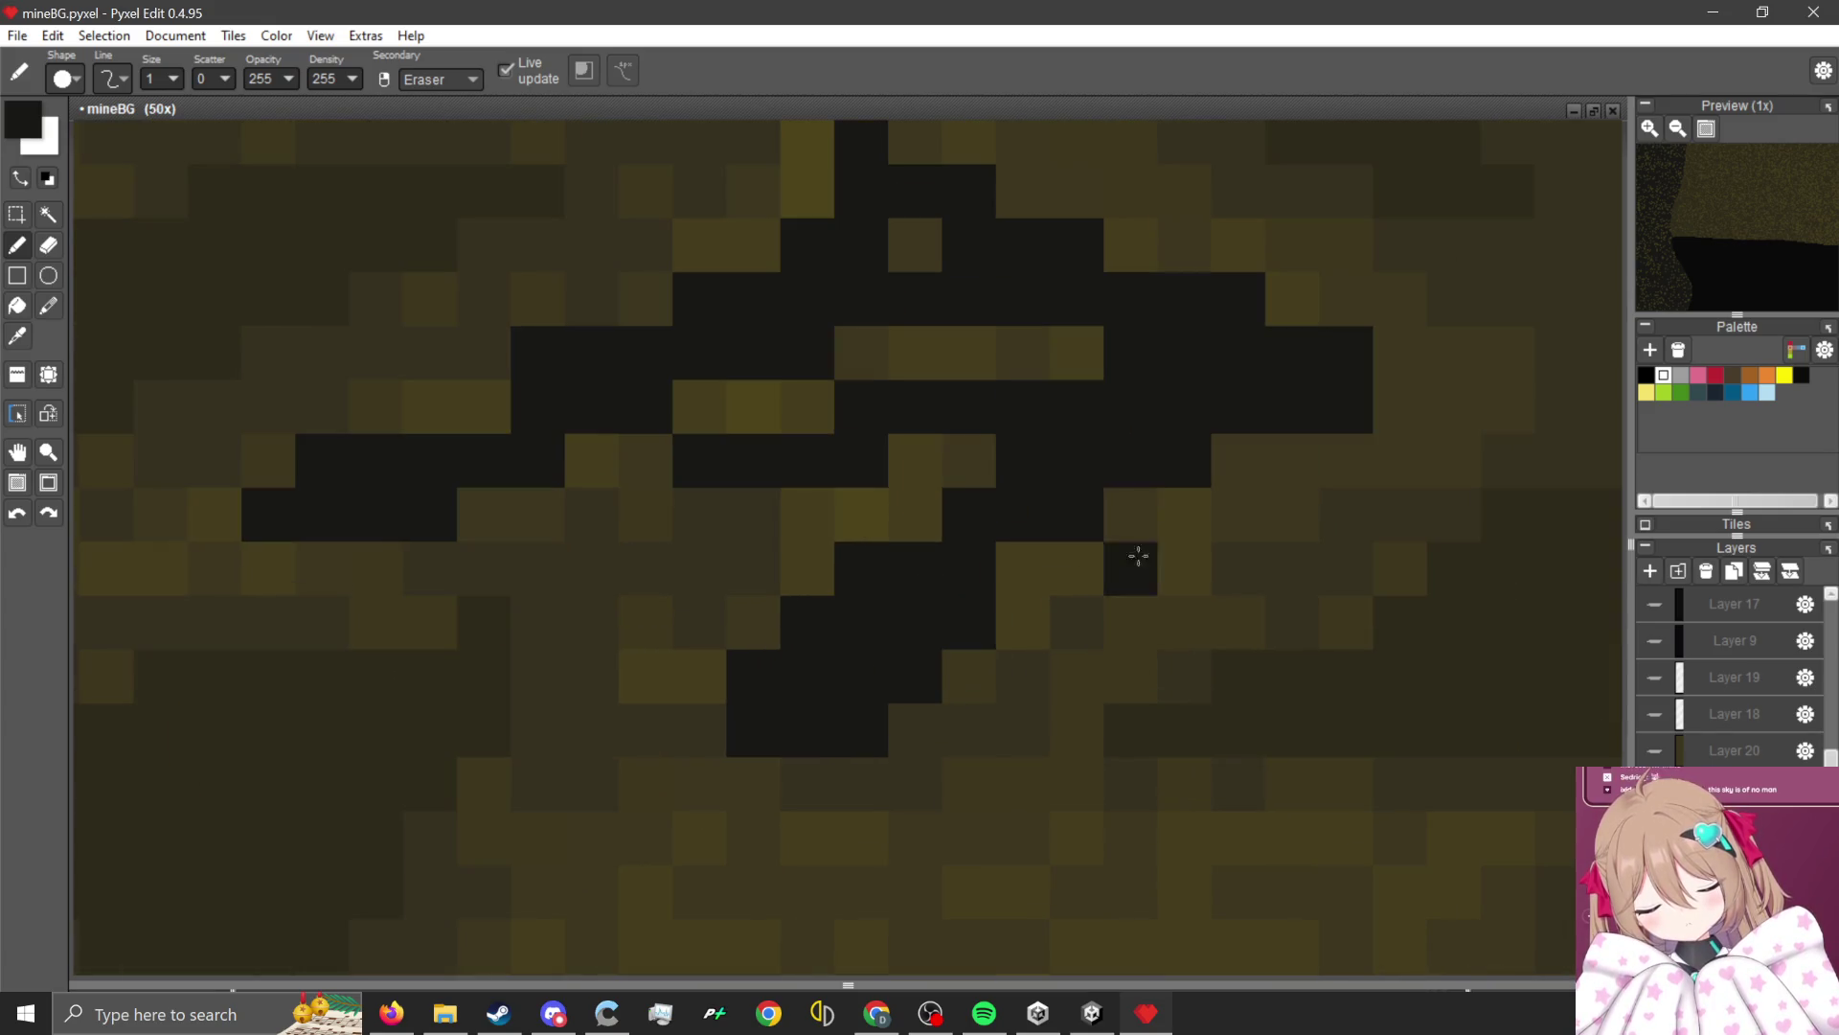
{"action": "mouse_move", "coordinate": [1137, 555]}
{"action": "left_mouse_down"}
{"action": "mouse_move", "coordinate": [973, 710]}
{"action": "mouse_move", "coordinate": [1157, 871]}
{"action": "left_mouse_up"}
{"action": "scroll", "coordinate": [1157, 872], "scroll_direction": "down", "scroll_amount": 2}
{"action": "scroll", "coordinate": [743, 501], "scroll_direction": "up", "scroll_amount": 2}
{"action": "scroll", "coordinate": [744, 501], "scroll_direction": "down", "scroll_amount": 2}
{"action": "scroll", "coordinate": [735, 574], "scroll_direction": "up", "scroll_amount": 2}
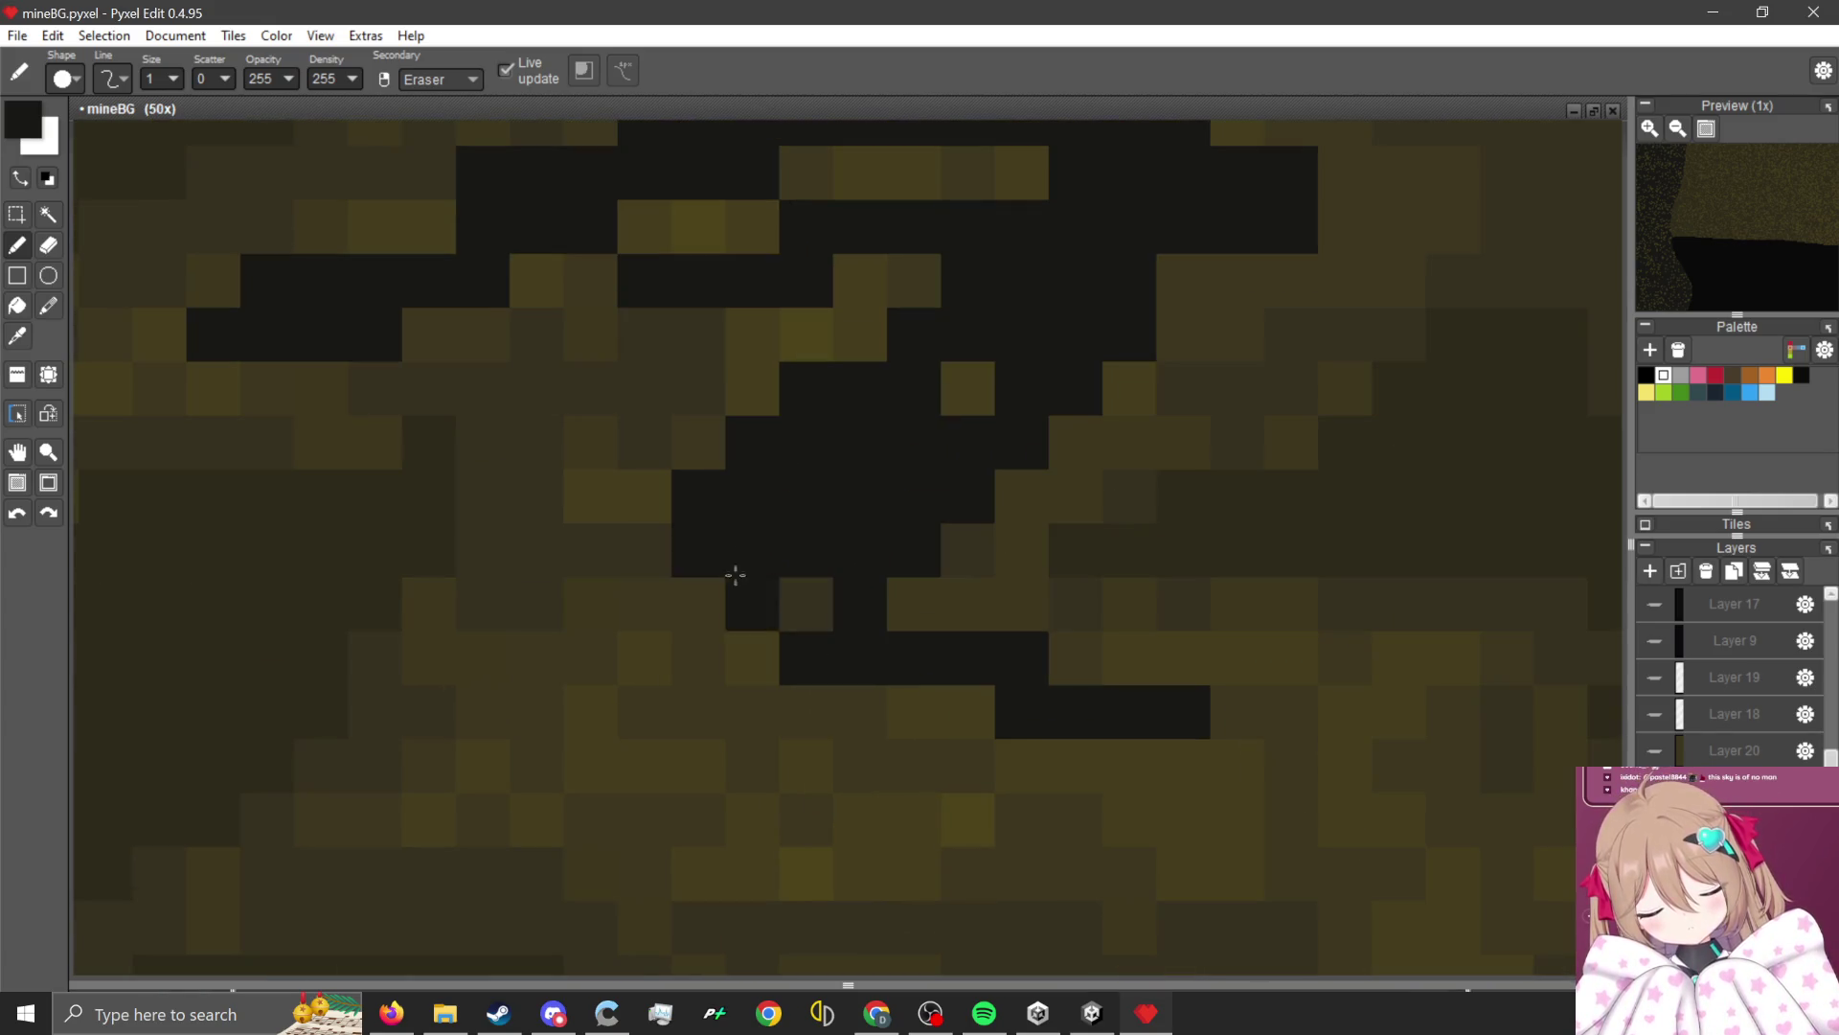
{"action": "mouse_move", "coordinate": [735, 574]}
{"action": "left_mouse_down"}
{"action": "mouse_move", "coordinate": [920, 773]}
{"action": "mouse_move", "coordinate": [743, 711]}
{"action": "mouse_move", "coordinate": [882, 808]}
{"action": "mouse_move", "coordinate": [846, 858]}
{"action": "mouse_move", "coordinate": [1244, 863]}
{"action": "mouse_move", "coordinate": [1252, 698]}
{"action": "mouse_move", "coordinate": [1073, 661]}
{"action": "left_mouse_up"}
{"action": "scroll", "coordinate": [719, 550], "scroll_direction": "down", "scroll_amount": 3}
{"action": "scroll", "coordinate": [1083, 618], "scroll_direction": "up", "scroll_amount": 3}
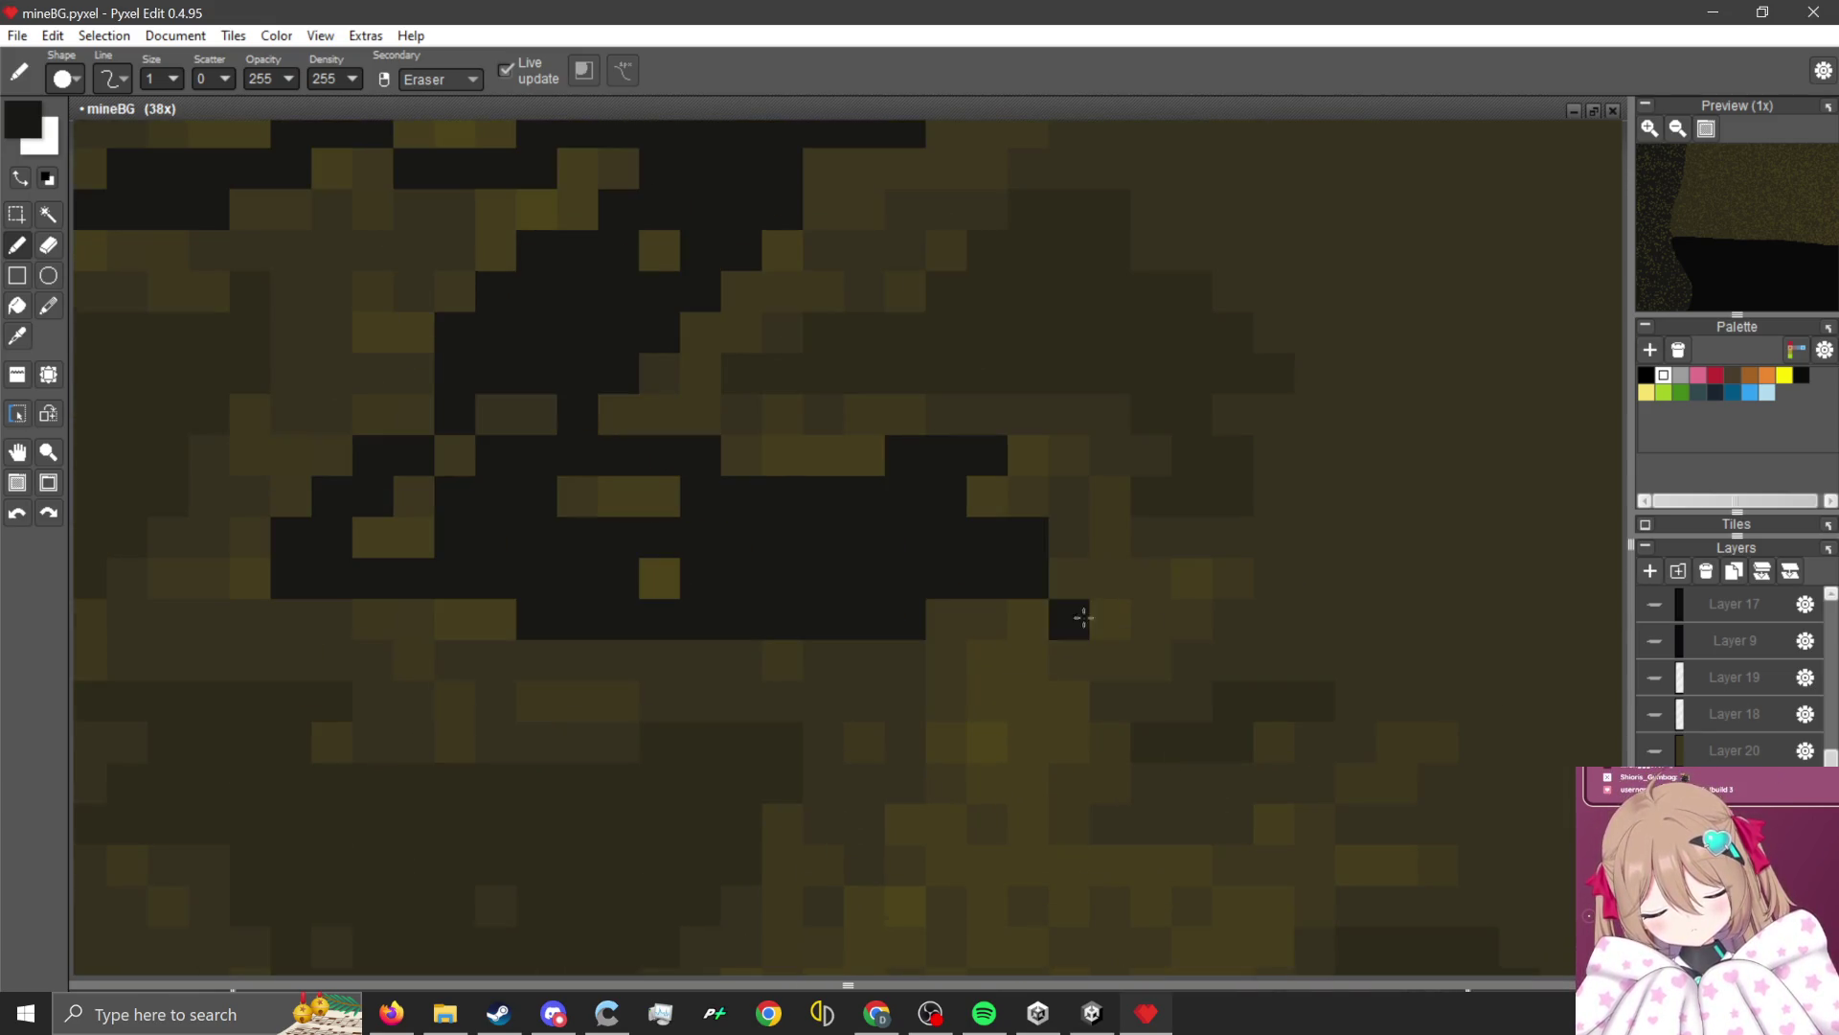
Run black paths down from the dark blob and blacken the area below it.
{"action": "mouse_move", "coordinate": [1052, 511]}
{"action": "left_mouse_down"}
{"action": "mouse_move", "coordinate": [1088, 645]}
{"action": "mouse_move", "coordinate": [994, 607]}
{"action": "mouse_move", "coordinate": [986, 862]}
{"action": "left_mouse_up"}
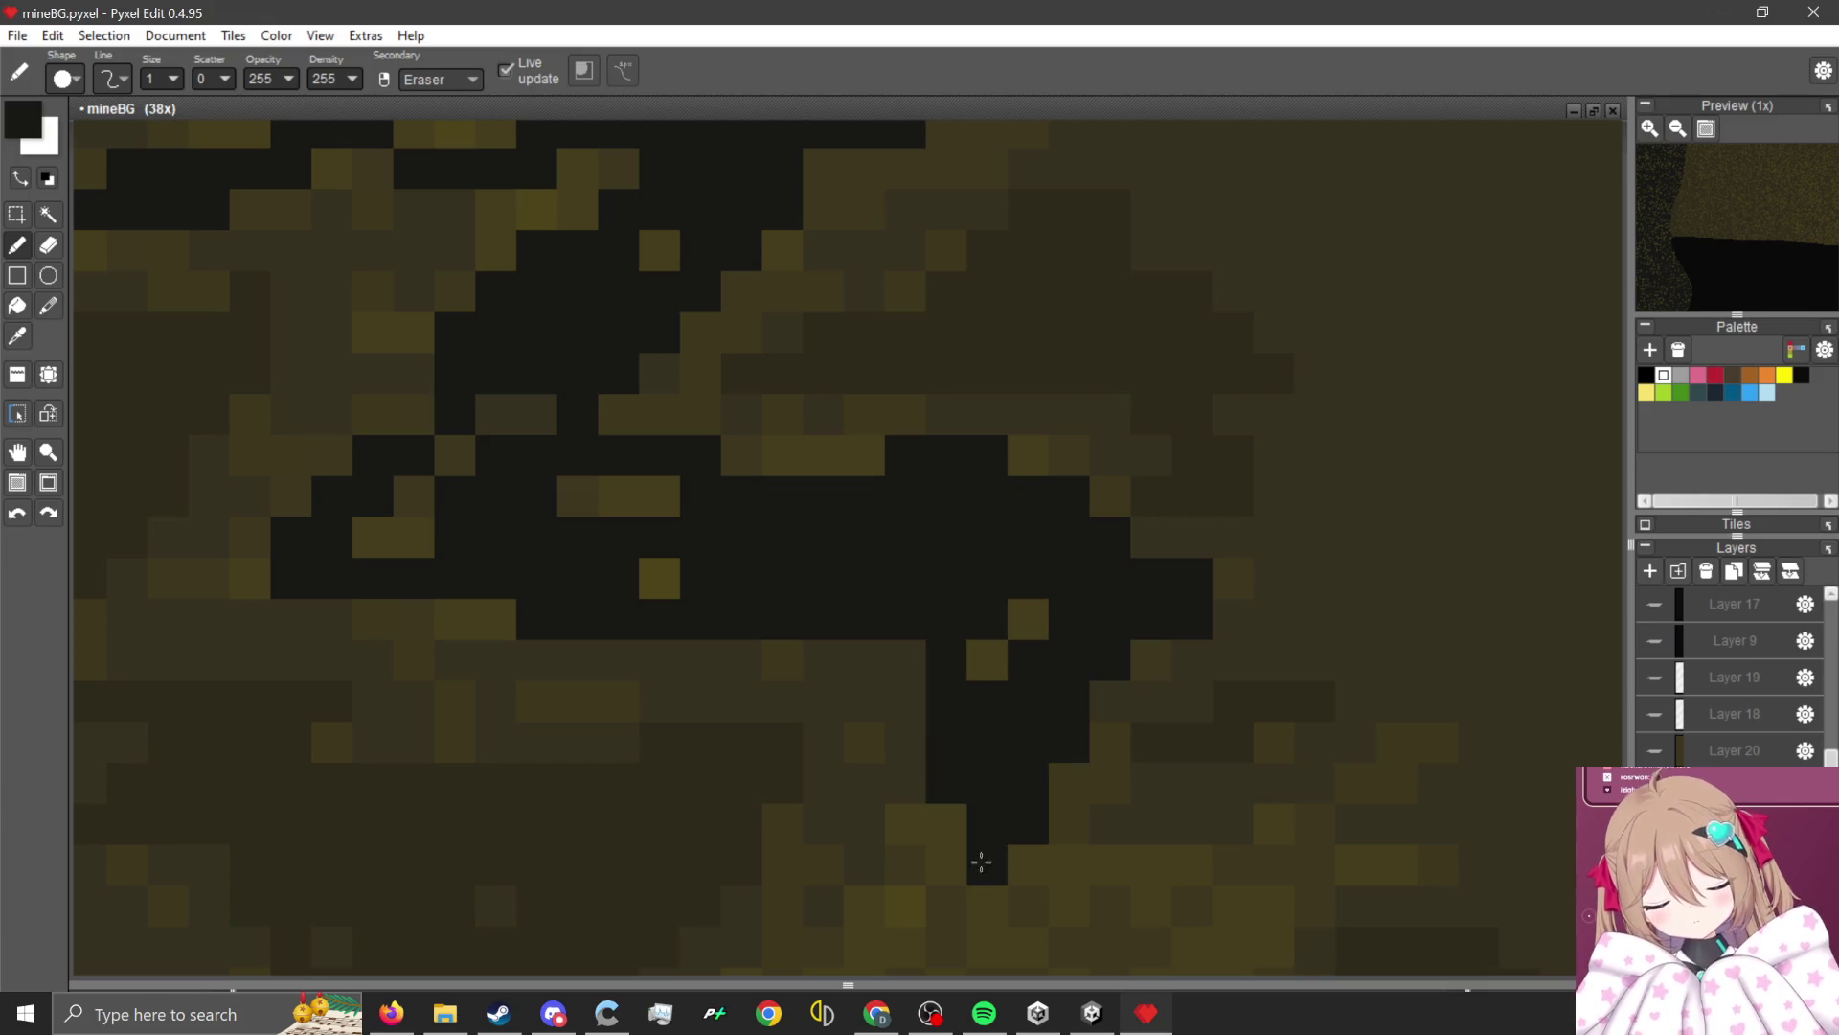
{"action": "scroll", "coordinate": [925, 714], "scroll_direction": "down", "scroll_amount": 2}
{"action": "scroll", "coordinate": [925, 713], "scroll_direction": "up", "scroll_amount": 2}
{"action": "mouse_move", "coordinate": [1006, 575]}
{"action": "left_mouse_down"}
{"action": "mouse_move", "coordinate": [1076, 624]}
{"action": "mouse_move", "coordinate": [830, 722]}
{"action": "mouse_move", "coordinate": [764, 648]}
{"action": "mouse_move", "coordinate": [717, 754]}
{"action": "mouse_move", "coordinate": [1039, 670]}
{"action": "mouse_move", "coordinate": [903, 850]}
{"action": "mouse_move", "coordinate": [1055, 862]}
{"action": "mouse_move", "coordinate": [1015, 915]}
{"action": "left_mouse_up"}
{"action": "scroll", "coordinate": [893, 562], "scroll_direction": "down", "scroll_amount": 3}
{"action": "scroll", "coordinate": [893, 562], "scroll_direction": "up", "scroll_amount": 3}
{"action": "mouse_move", "coordinate": [968, 579]}
{"action": "left_mouse_down"}
{"action": "mouse_move", "coordinate": [809, 526]}
{"action": "mouse_move", "coordinate": [1014, 555]}
{"action": "mouse_move", "coordinate": [988, 577]}
{"action": "mouse_move", "coordinate": [911, 340]}
{"action": "mouse_move", "coordinate": [846, 491]}
{"action": "left_mouse_up"}
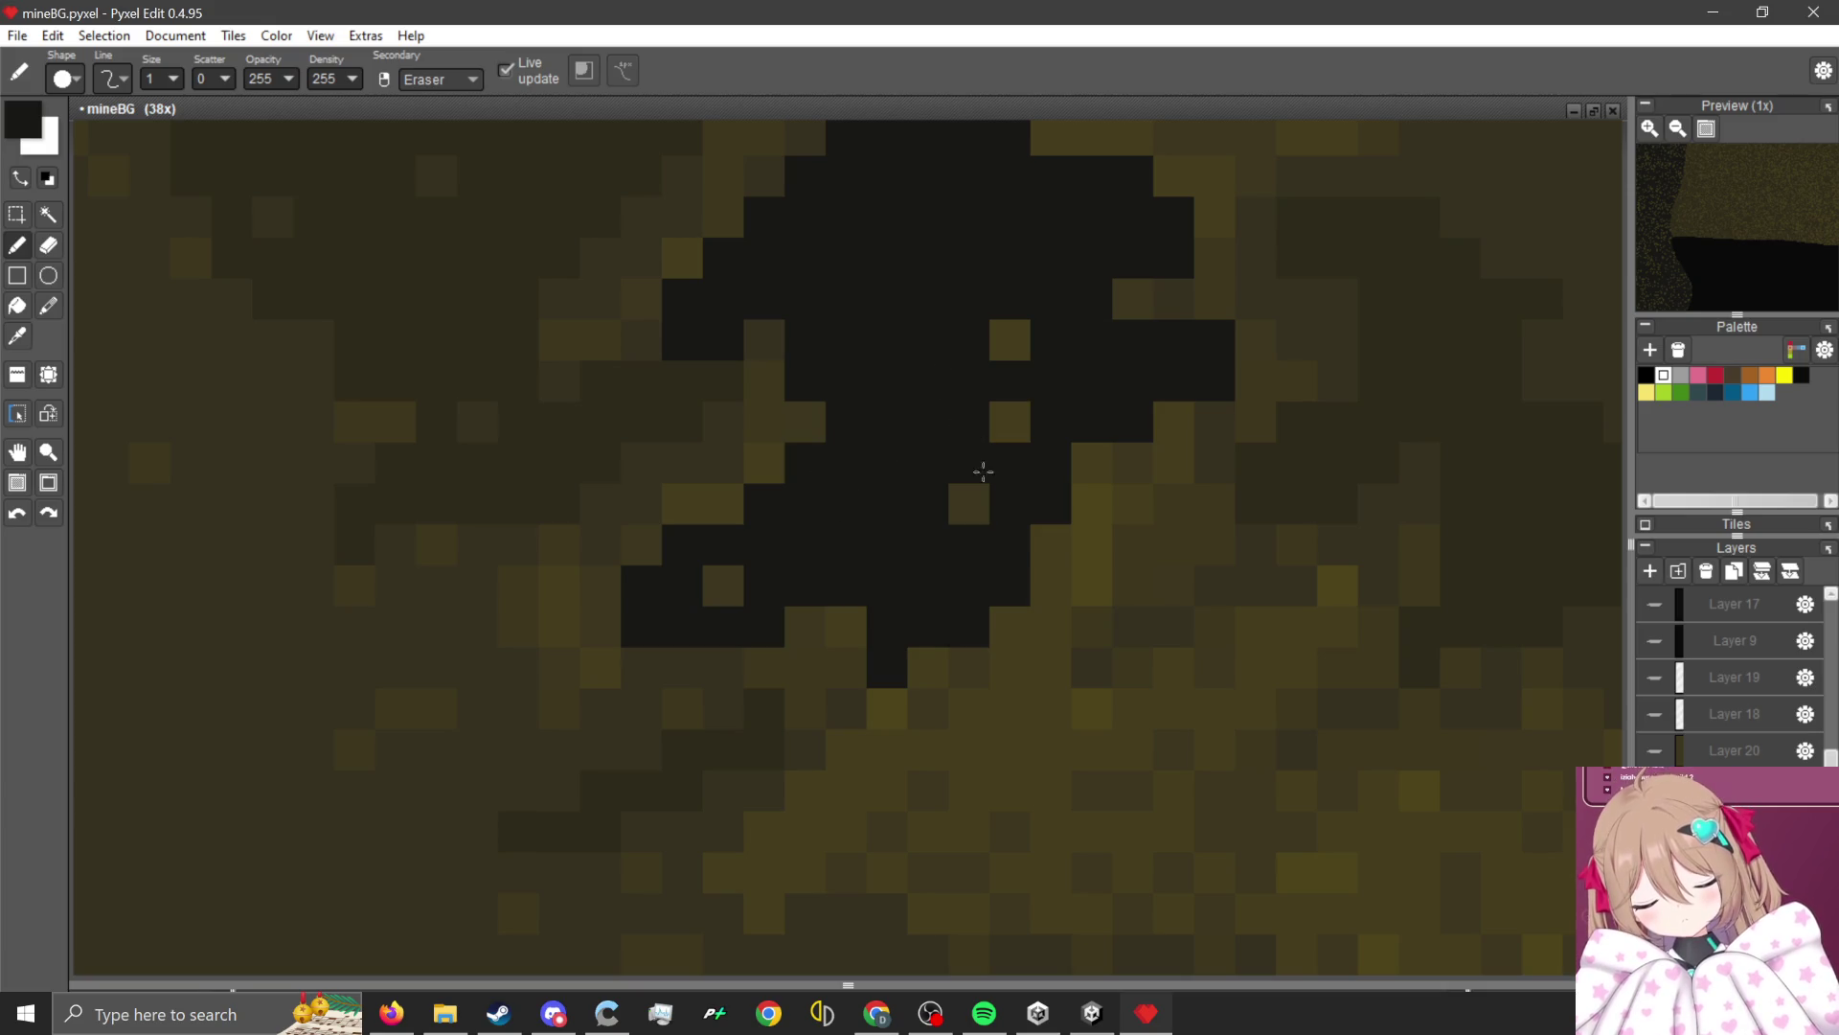
{"action": "scroll", "coordinate": [983, 471], "scroll_direction": "down", "scroll_amount": 6}
{"action": "scroll", "coordinate": [936, 607], "scroll_direction": "up", "scroll_amount": 1}
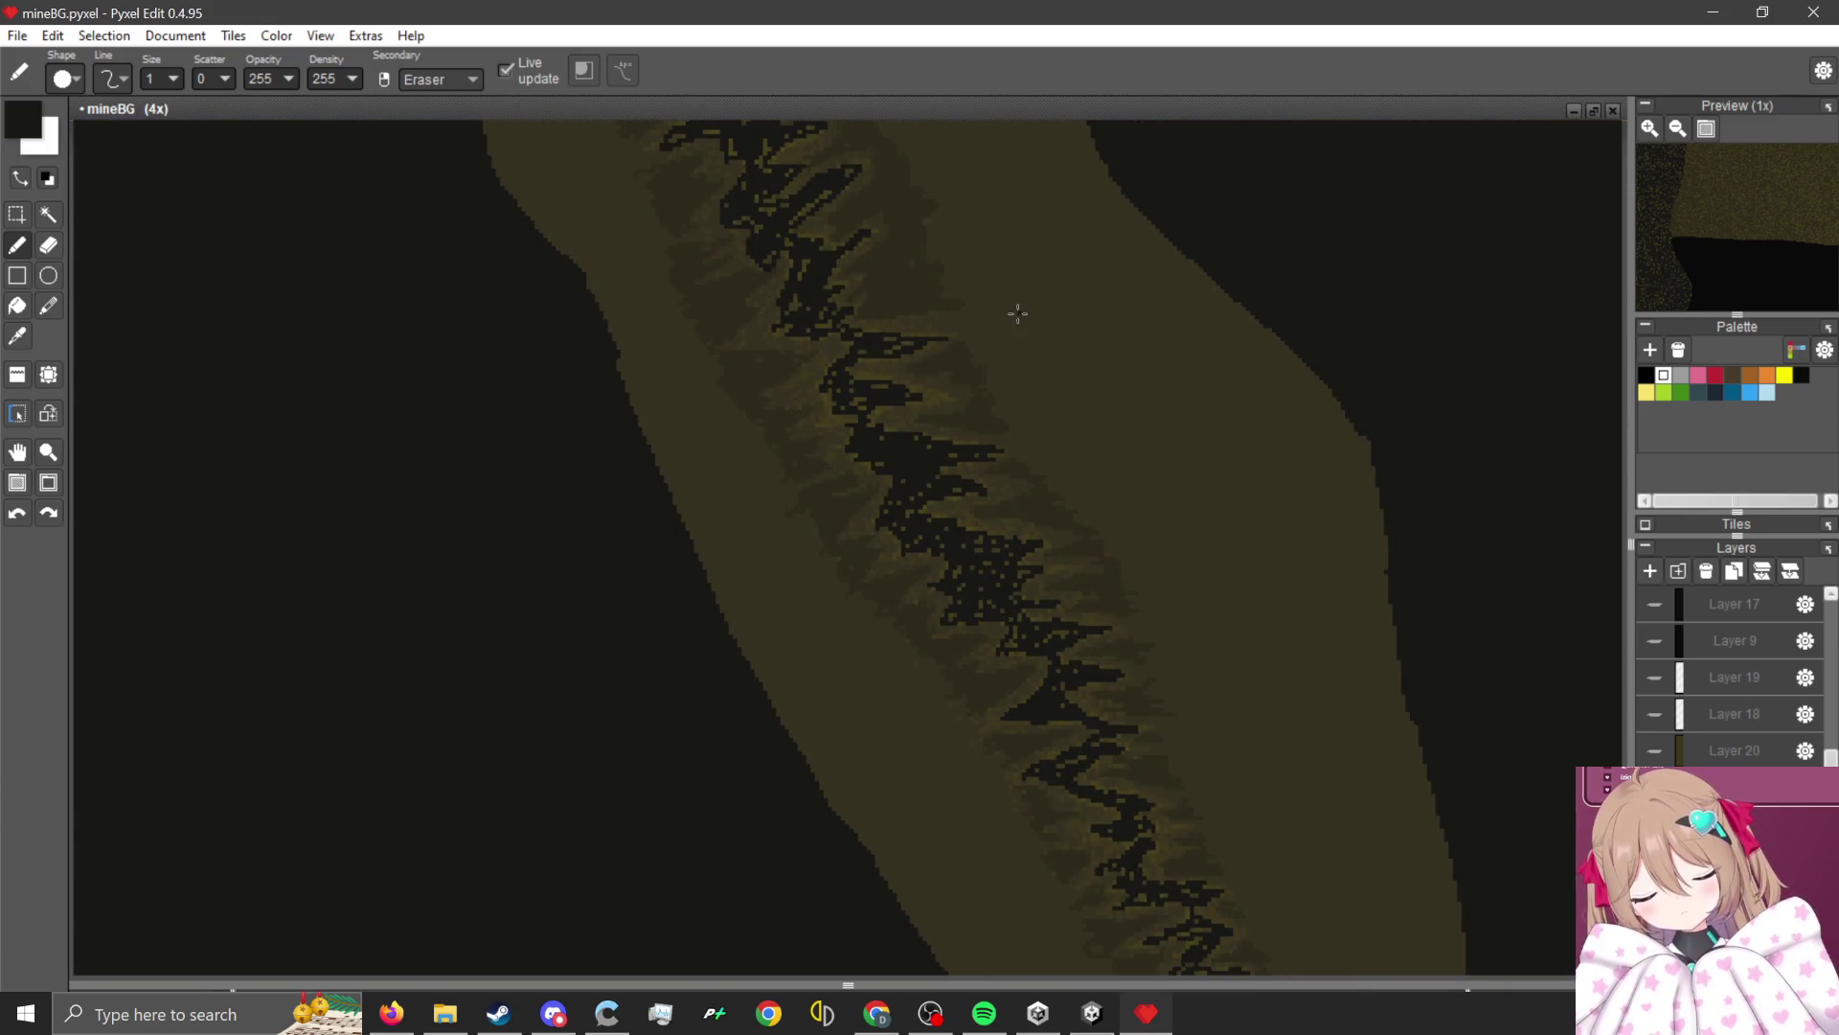
{"action": "scroll", "coordinate": [1018, 314], "scroll_direction": "up", "scroll_amount": 6}
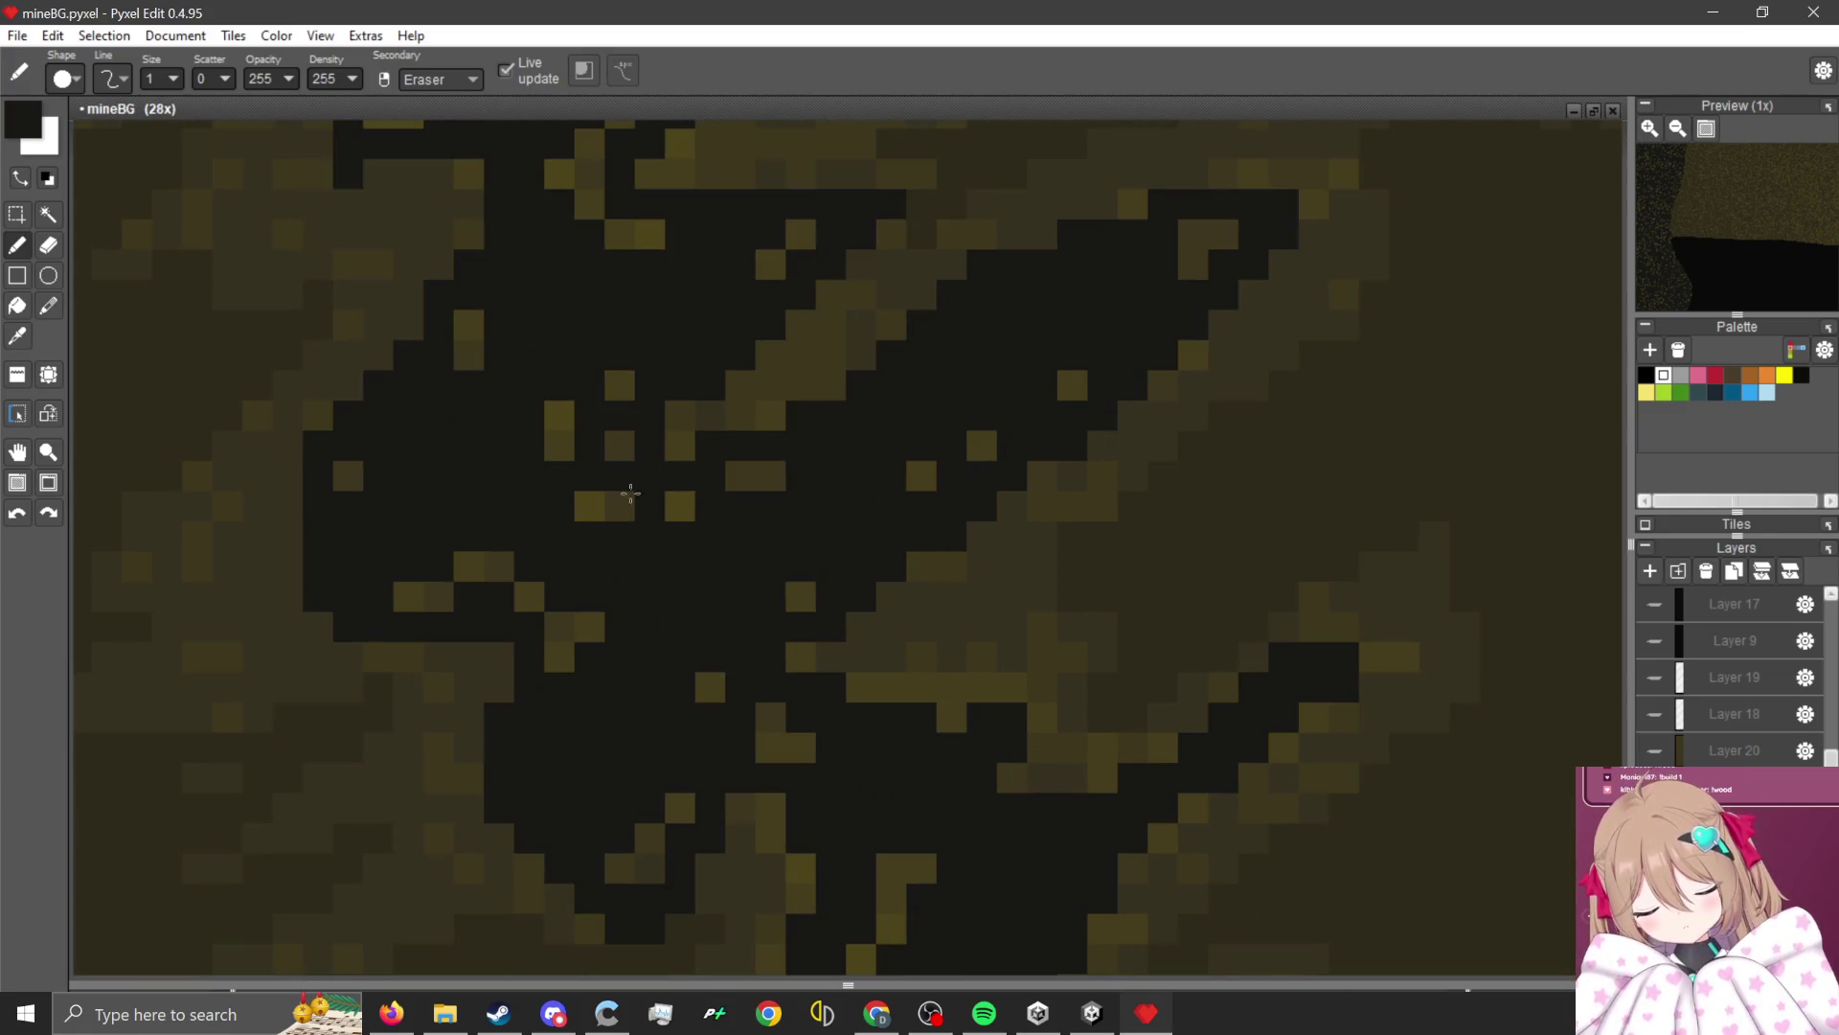
{"action": "scroll", "coordinate": [594, 153], "scroll_direction": "down", "scroll_amount": 4}
{"action": "scroll", "coordinate": [923, 566], "scroll_direction": "up", "scroll_amount": 3}
{"action": "scroll", "coordinate": [923, 566], "scroll_direction": "down", "scroll_amount": 3}
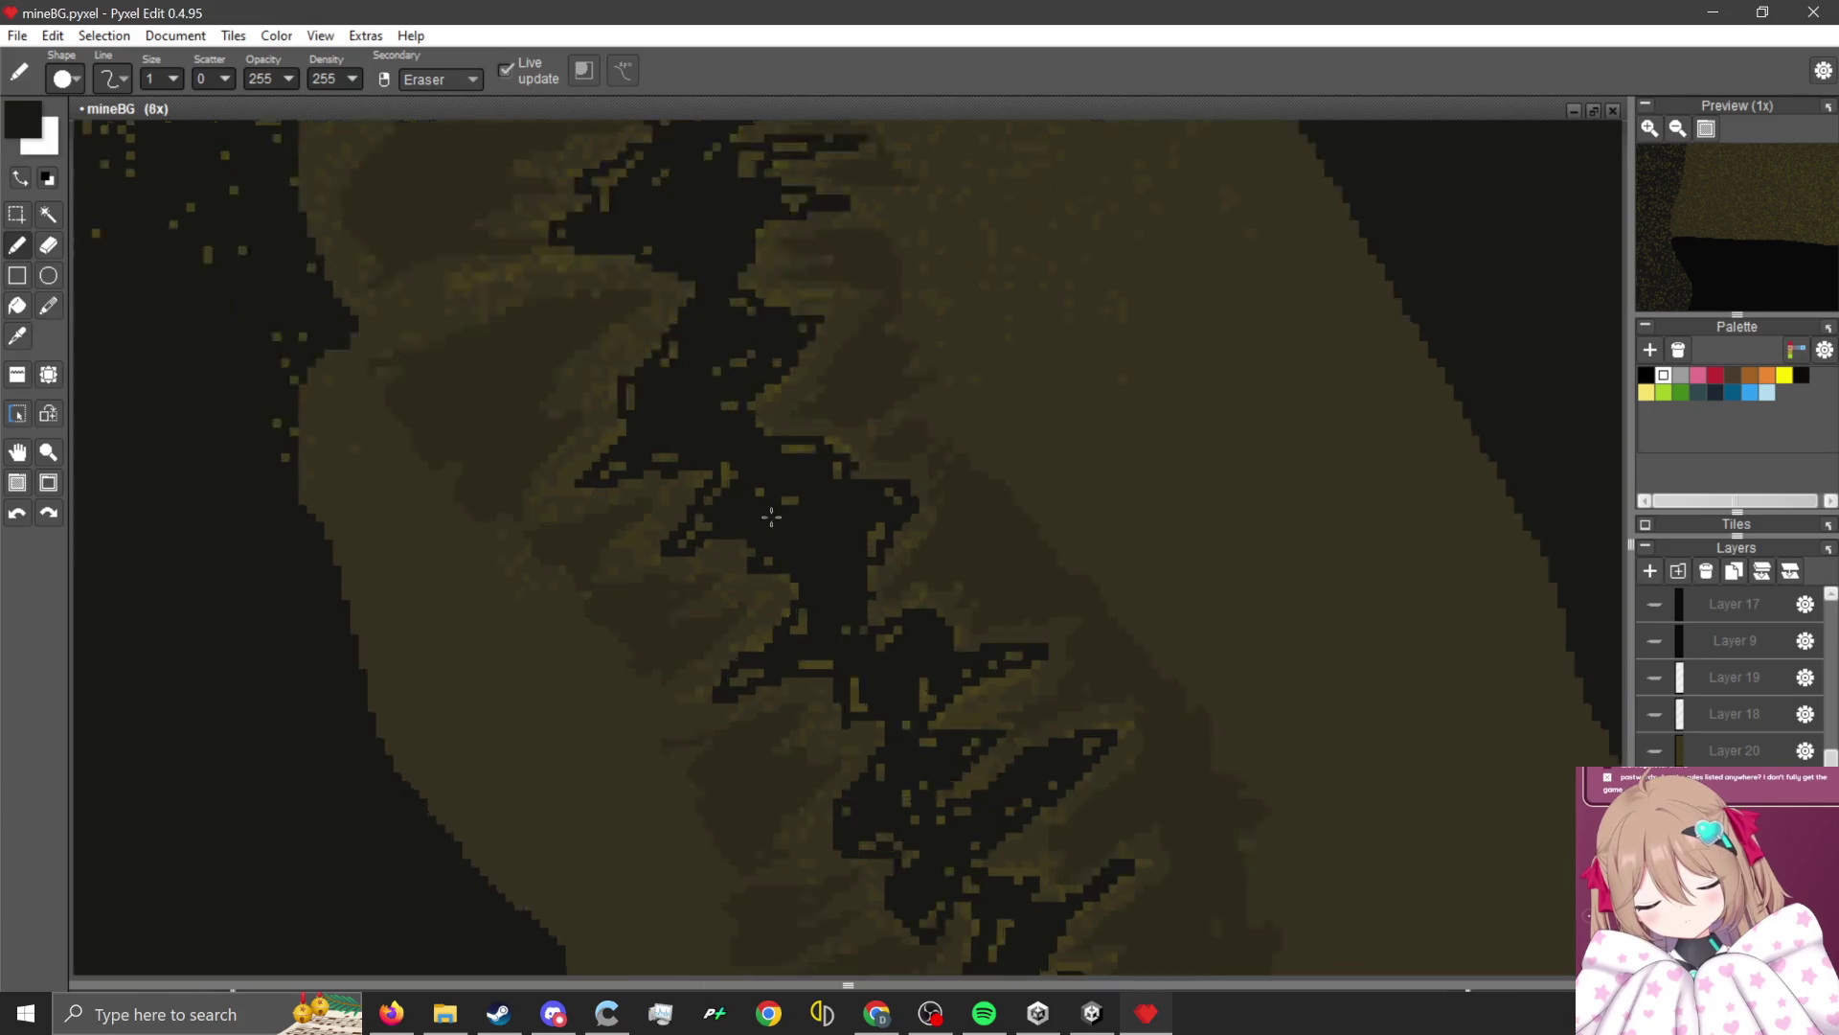
{"action": "scroll", "coordinate": [671, 460], "scroll_direction": "up", "scroll_amount": 3}
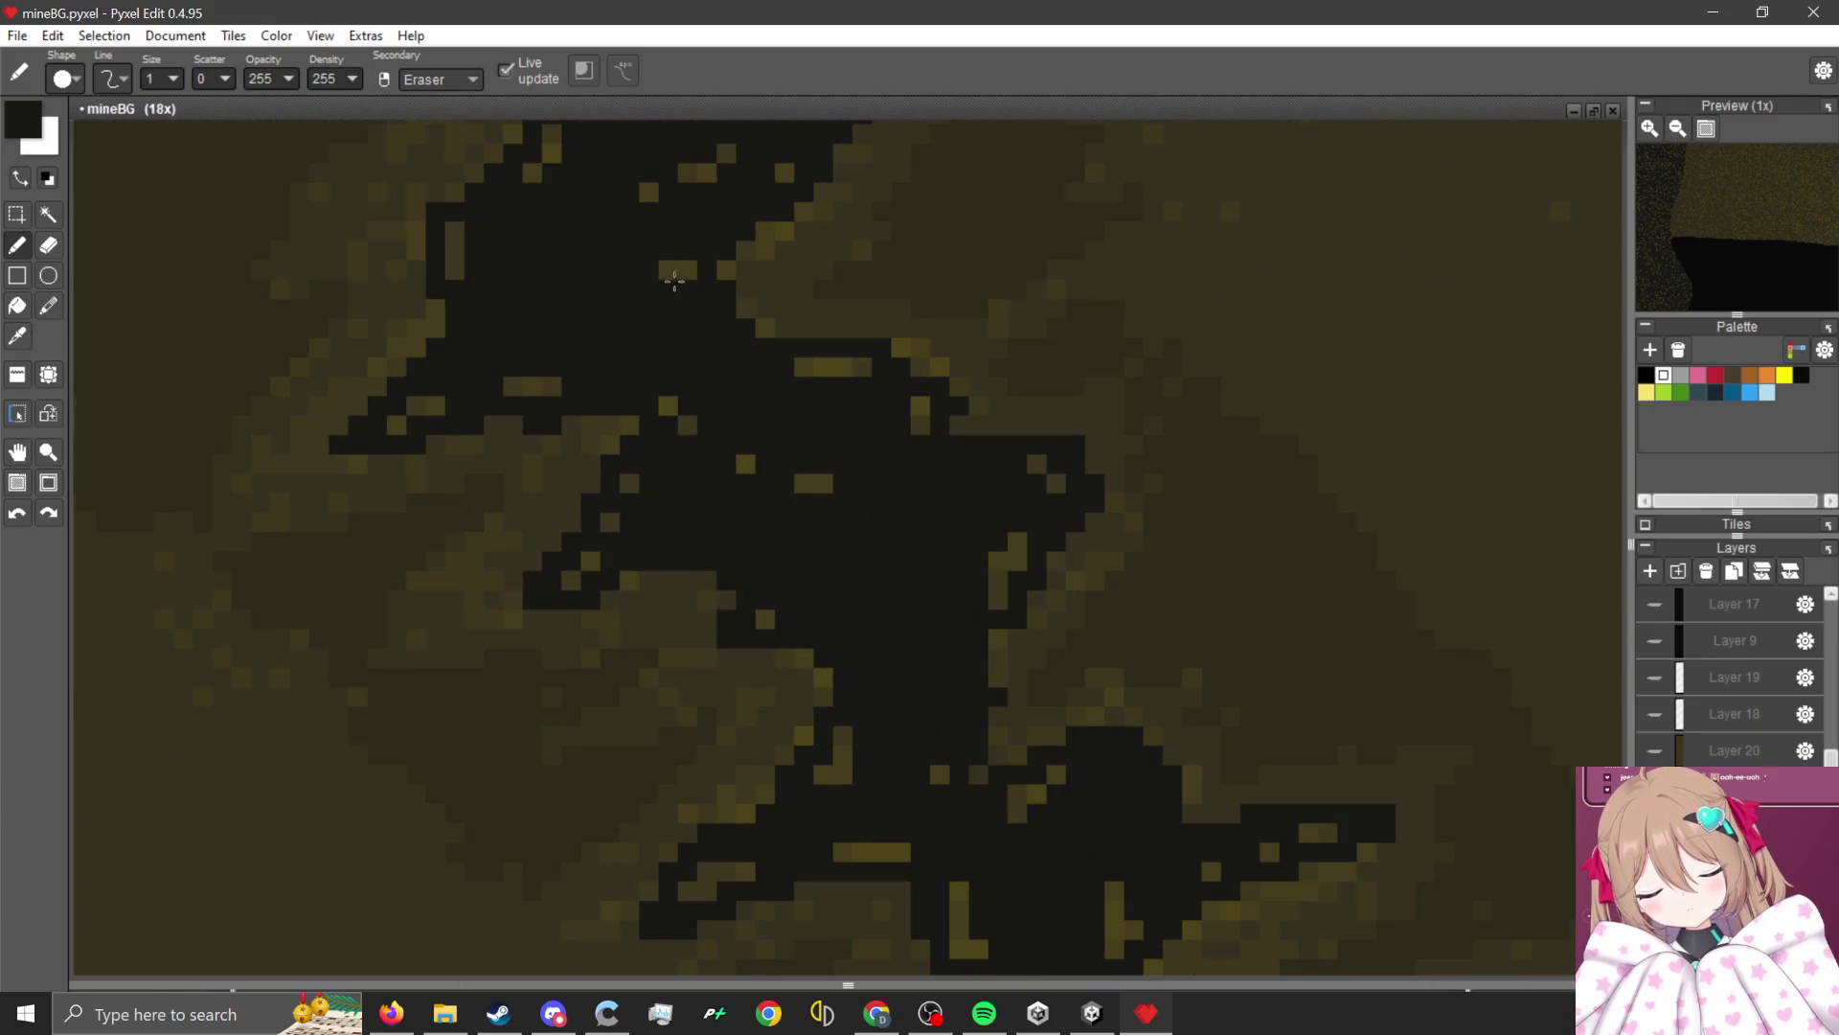
{"action": "scroll", "coordinate": [674, 278], "scroll_direction": "down", "scroll_amount": 8}
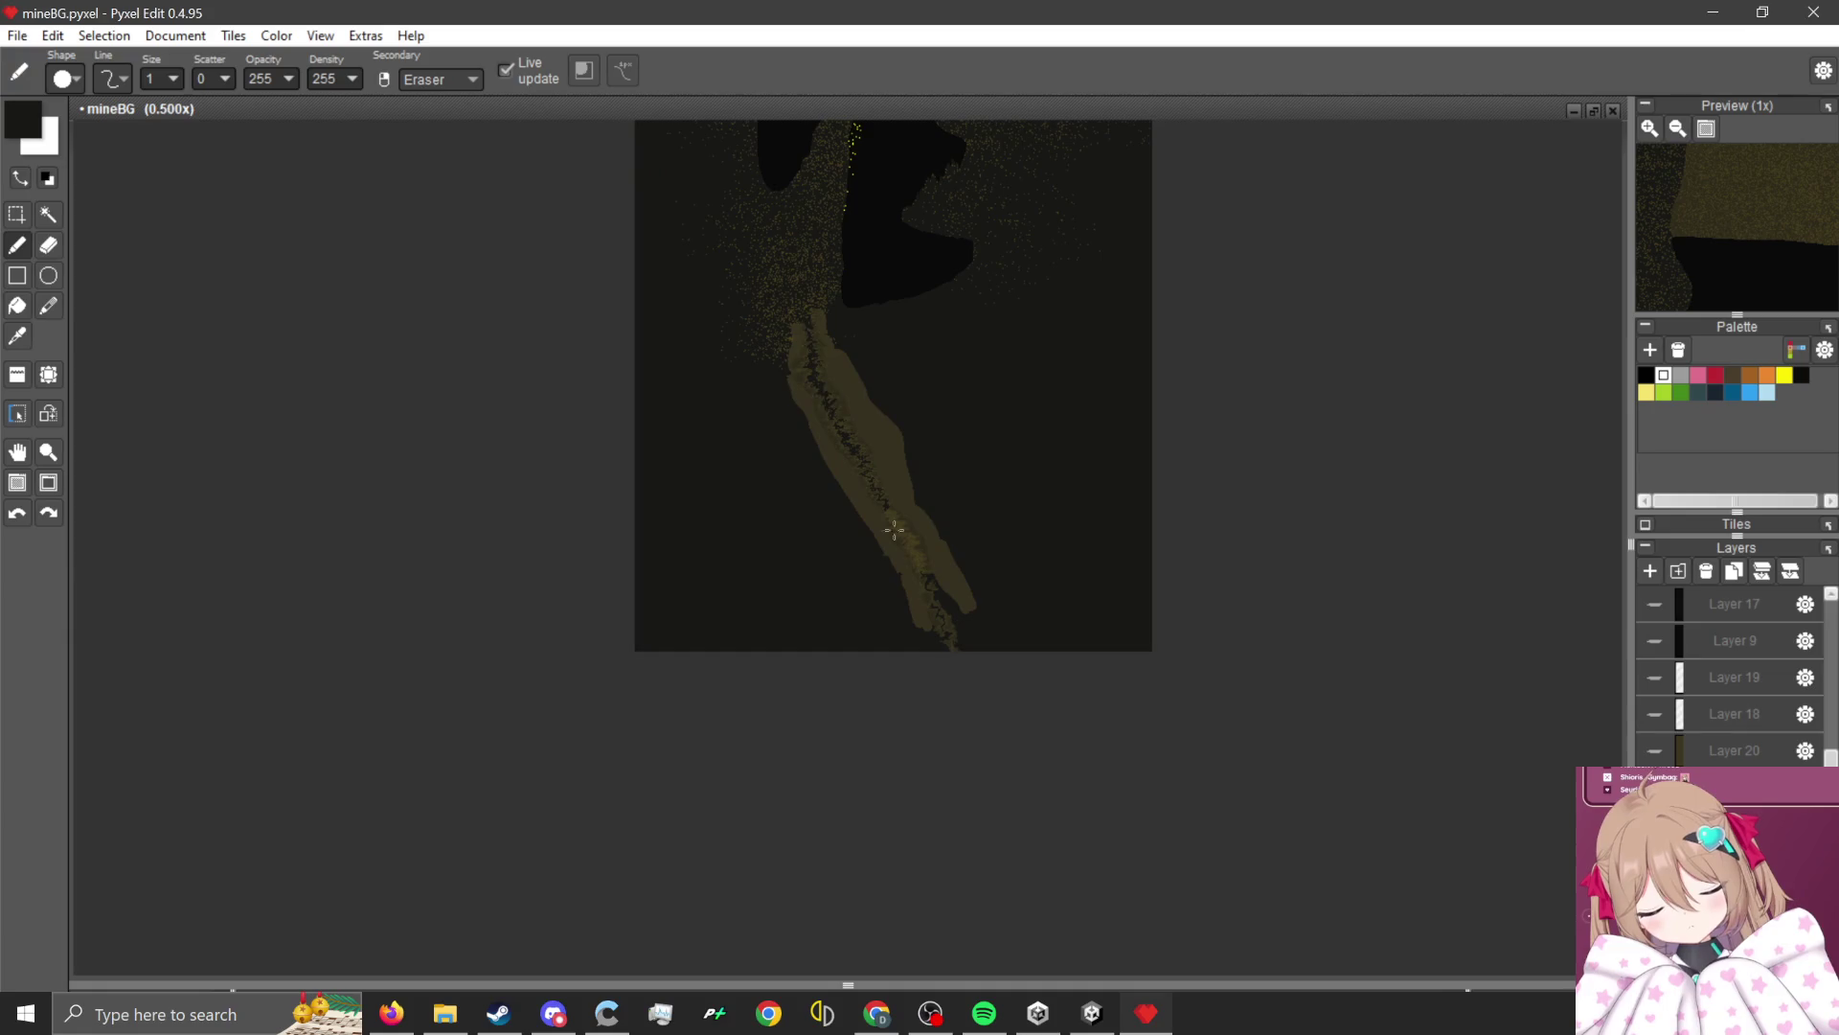
Extend the black crack toward the upper left of the rock strip.
{"action": "scroll", "coordinate": [893, 530], "scroll_direction": "up", "scroll_amount": 7}
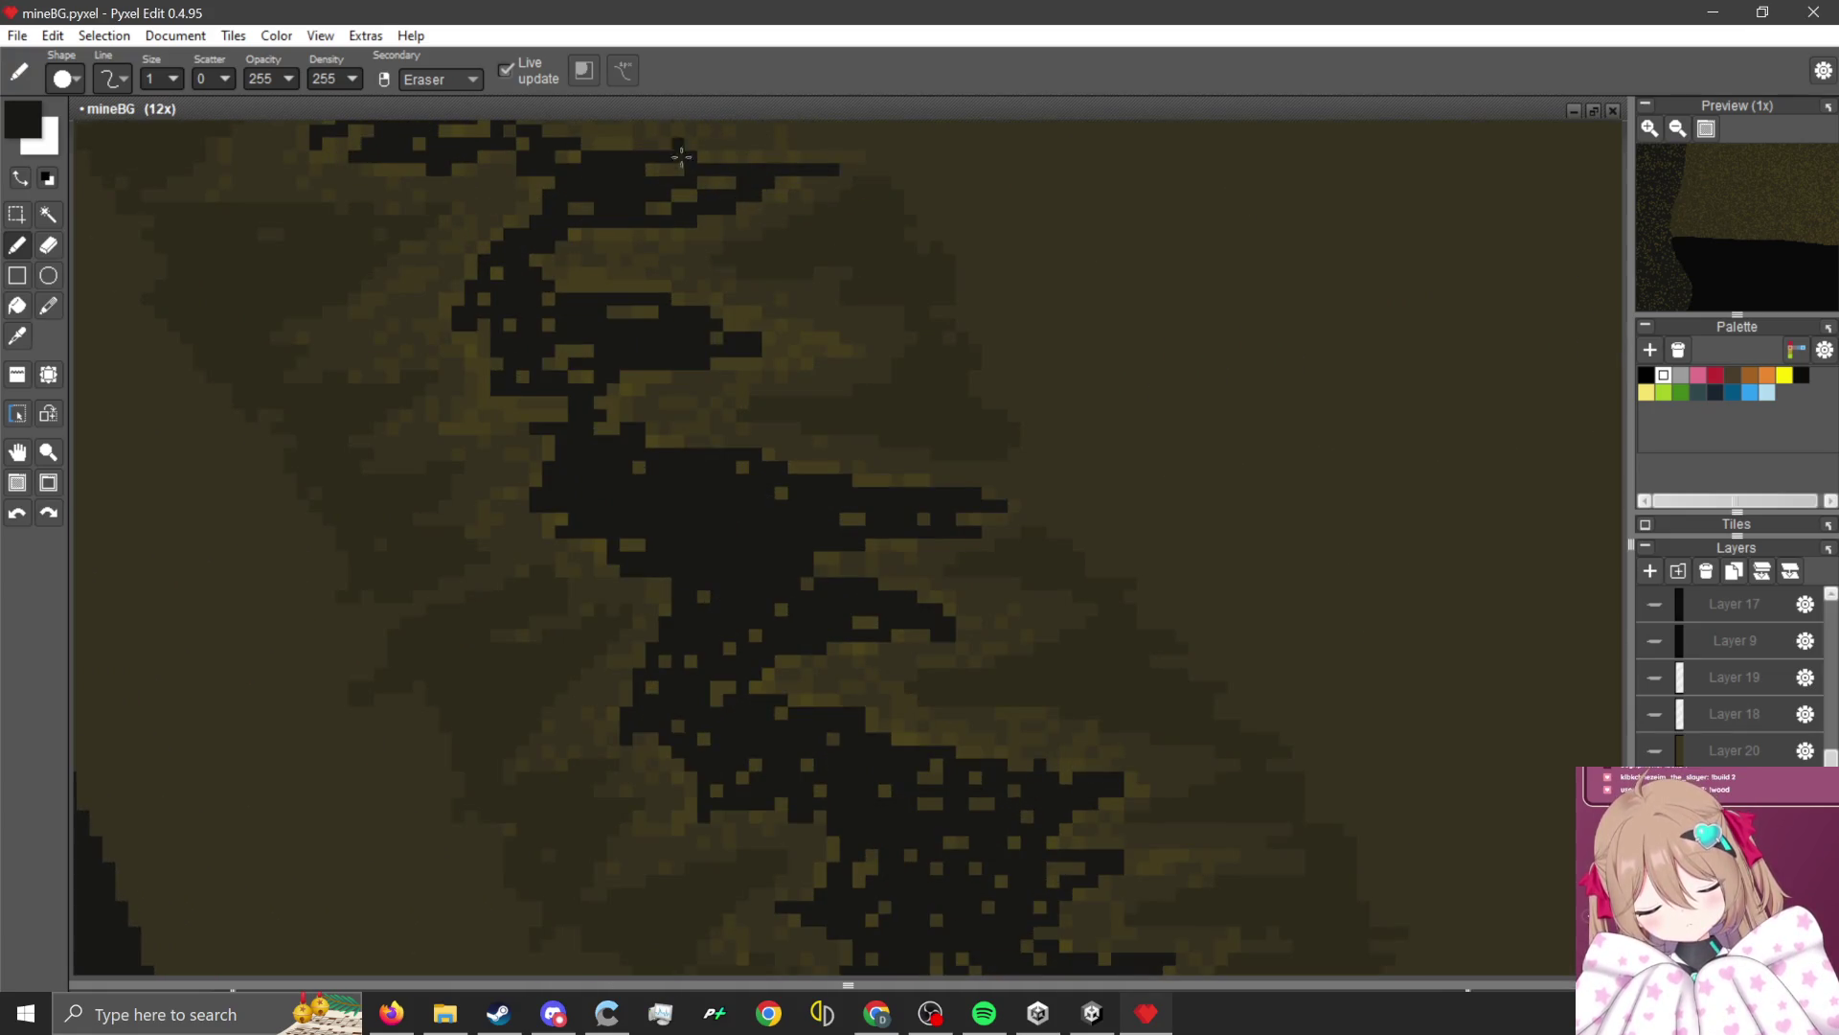
{"action": "scroll", "coordinate": [681, 156], "scroll_direction": "up", "scroll_amount": 3}
{"action": "mouse_move", "coordinate": [677, 309]}
{"action": "left_mouse_down"}
{"action": "mouse_move", "coordinate": [636, 193]}
{"action": "mouse_move", "coordinate": [604, 196]}
{"action": "left_mouse_up"}
{"action": "scroll", "coordinate": [657, 402], "scroll_direction": "down", "scroll_amount": 3}
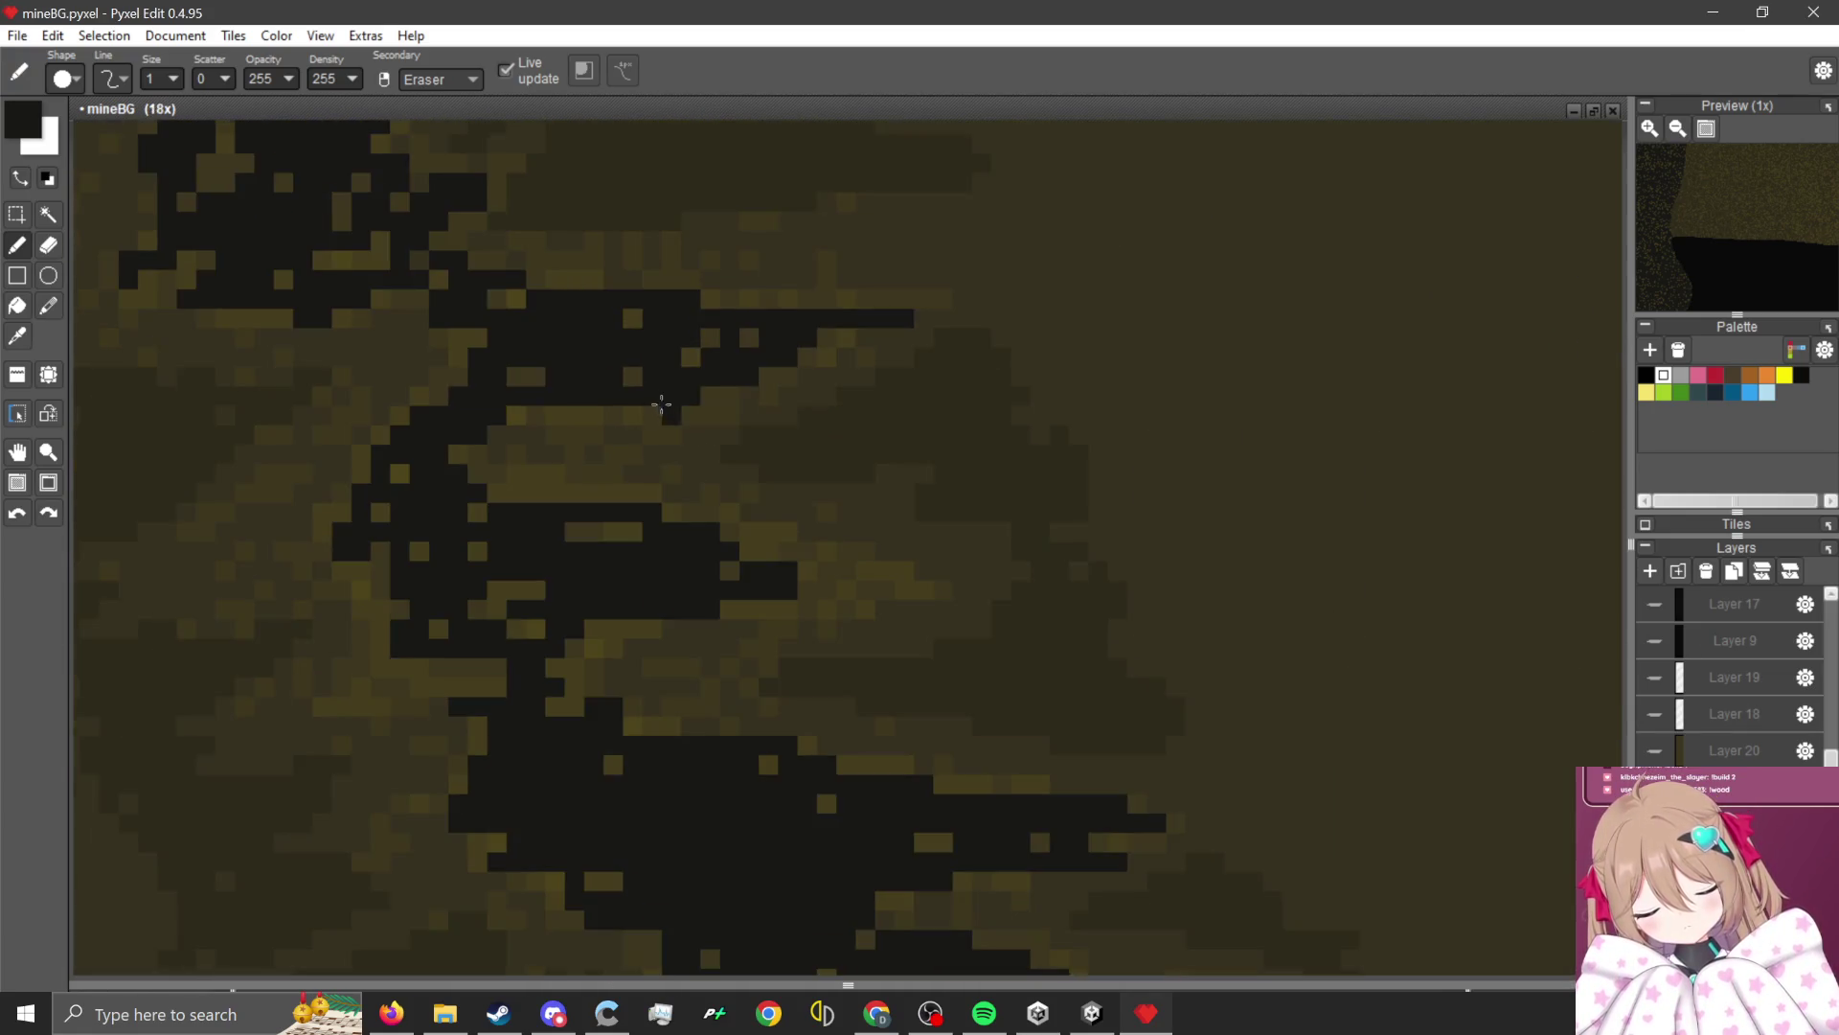
{"action": "scroll", "coordinate": [500, 356], "scroll_direction": "up", "scroll_amount": 2}
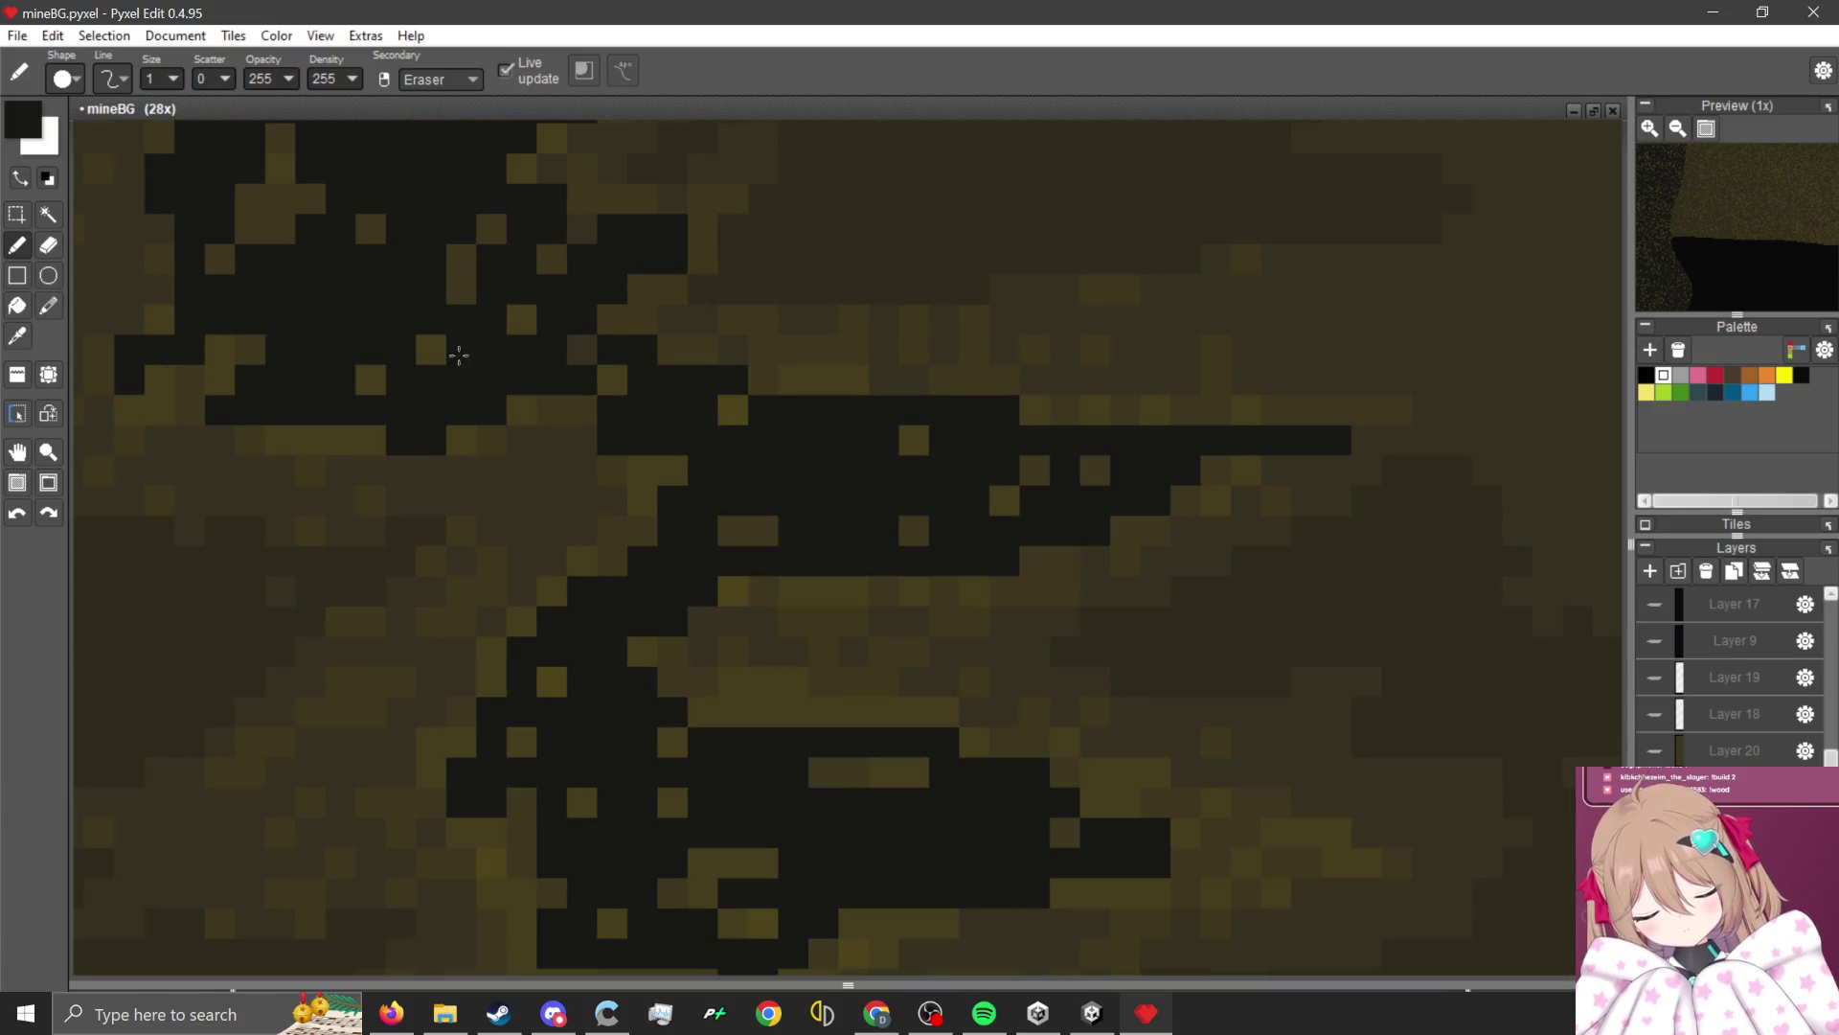
{"action": "scroll", "coordinate": [376, 252], "scroll_direction": "down", "scroll_amount": 3}
{"action": "scroll", "coordinate": [755, 373], "scroll_direction": "up", "scroll_amount": 4}
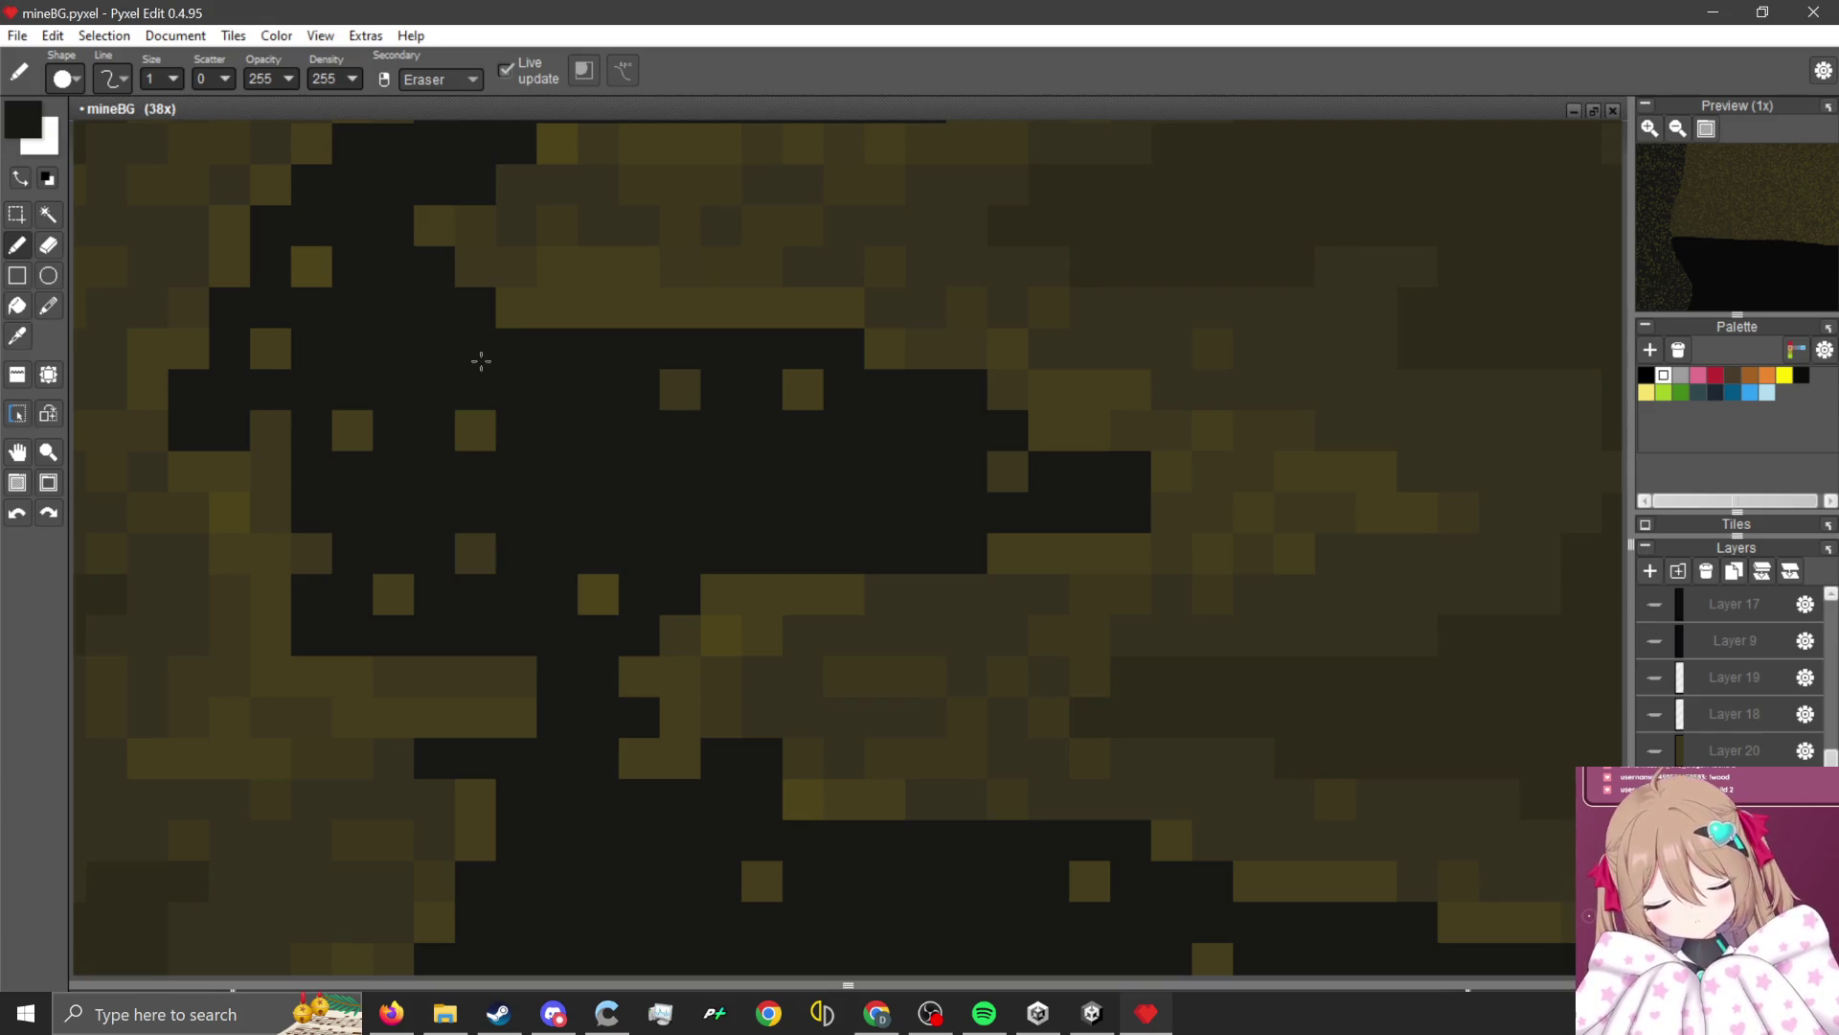
{"action": "scroll", "coordinate": [498, 333], "scroll_direction": "down", "scroll_amount": 4}
{"action": "scroll", "coordinate": [657, 403], "scroll_direction": "up", "scroll_amount": 3}
{"action": "scroll", "coordinate": [681, 493], "scroll_direction": "down", "scroll_amount": 3}
{"action": "scroll", "coordinate": [720, 600], "scroll_direction": "up", "scroll_amount": 3}
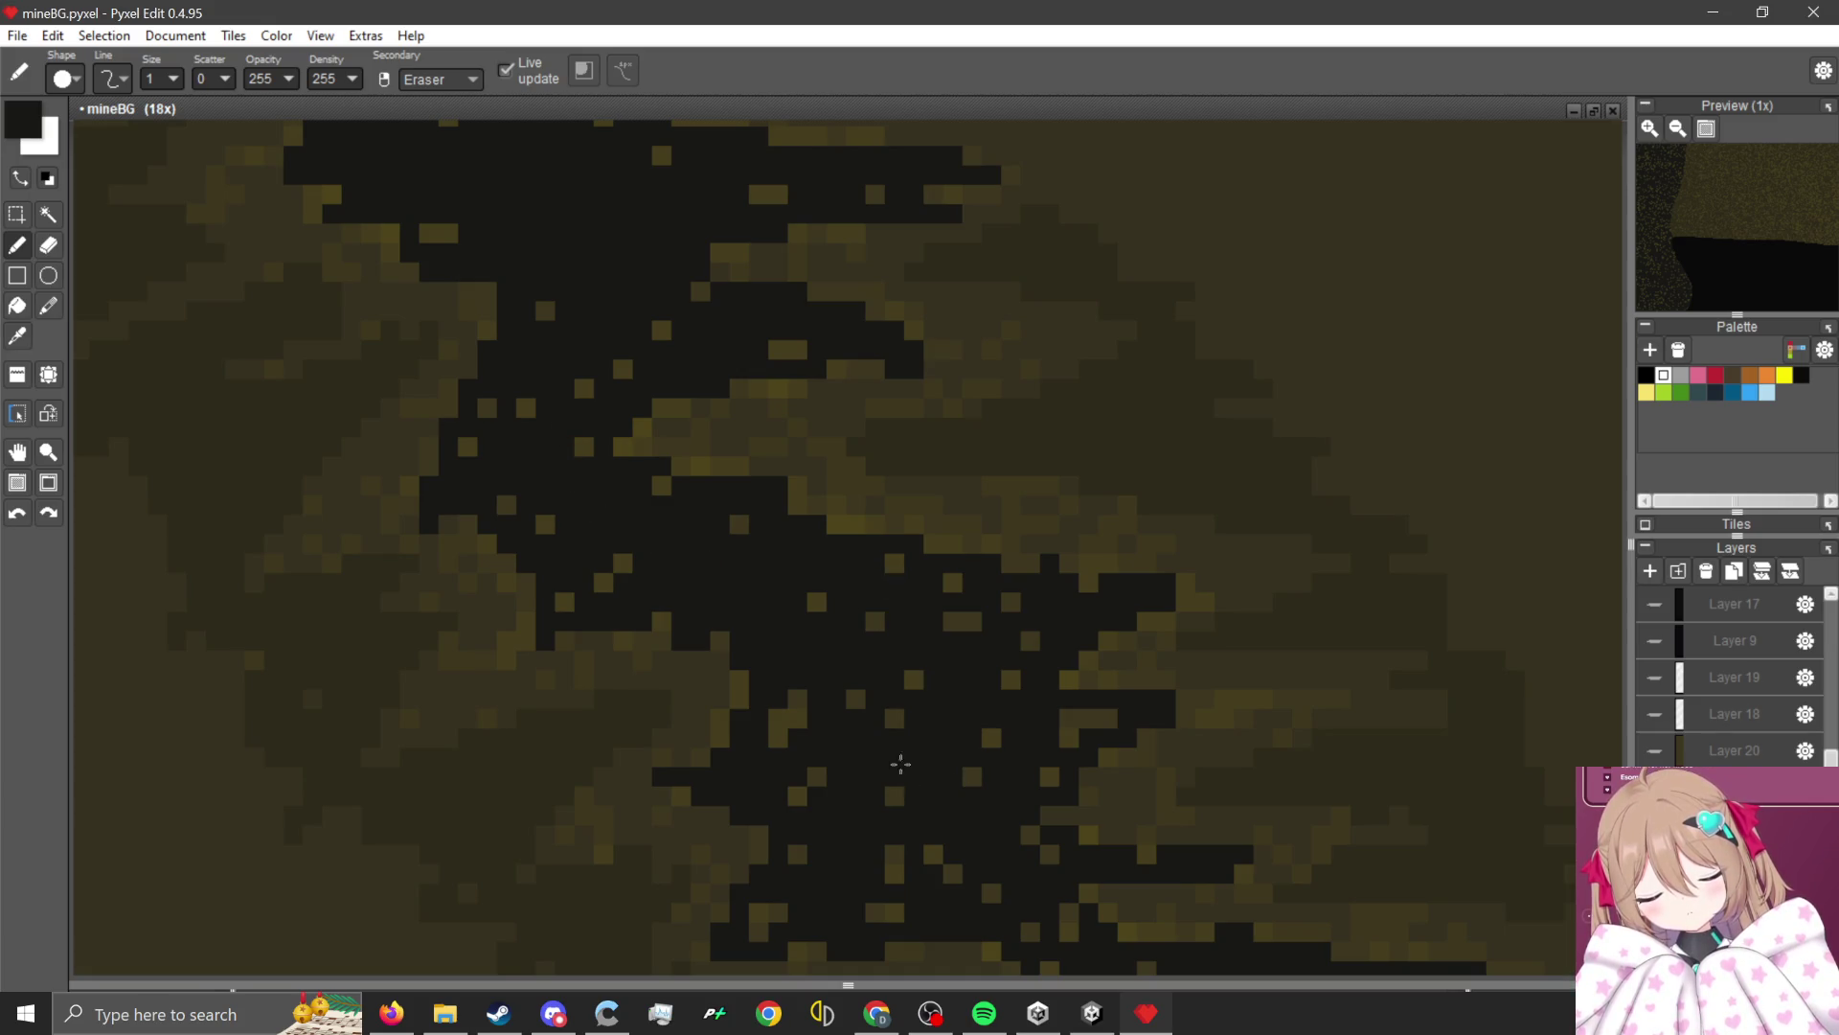
{"action": "scroll", "coordinate": [778, 722], "scroll_direction": "down", "scroll_amount": 3}
{"action": "scroll", "coordinate": [857, 518], "scroll_direction": "up", "scroll_amount": 3}
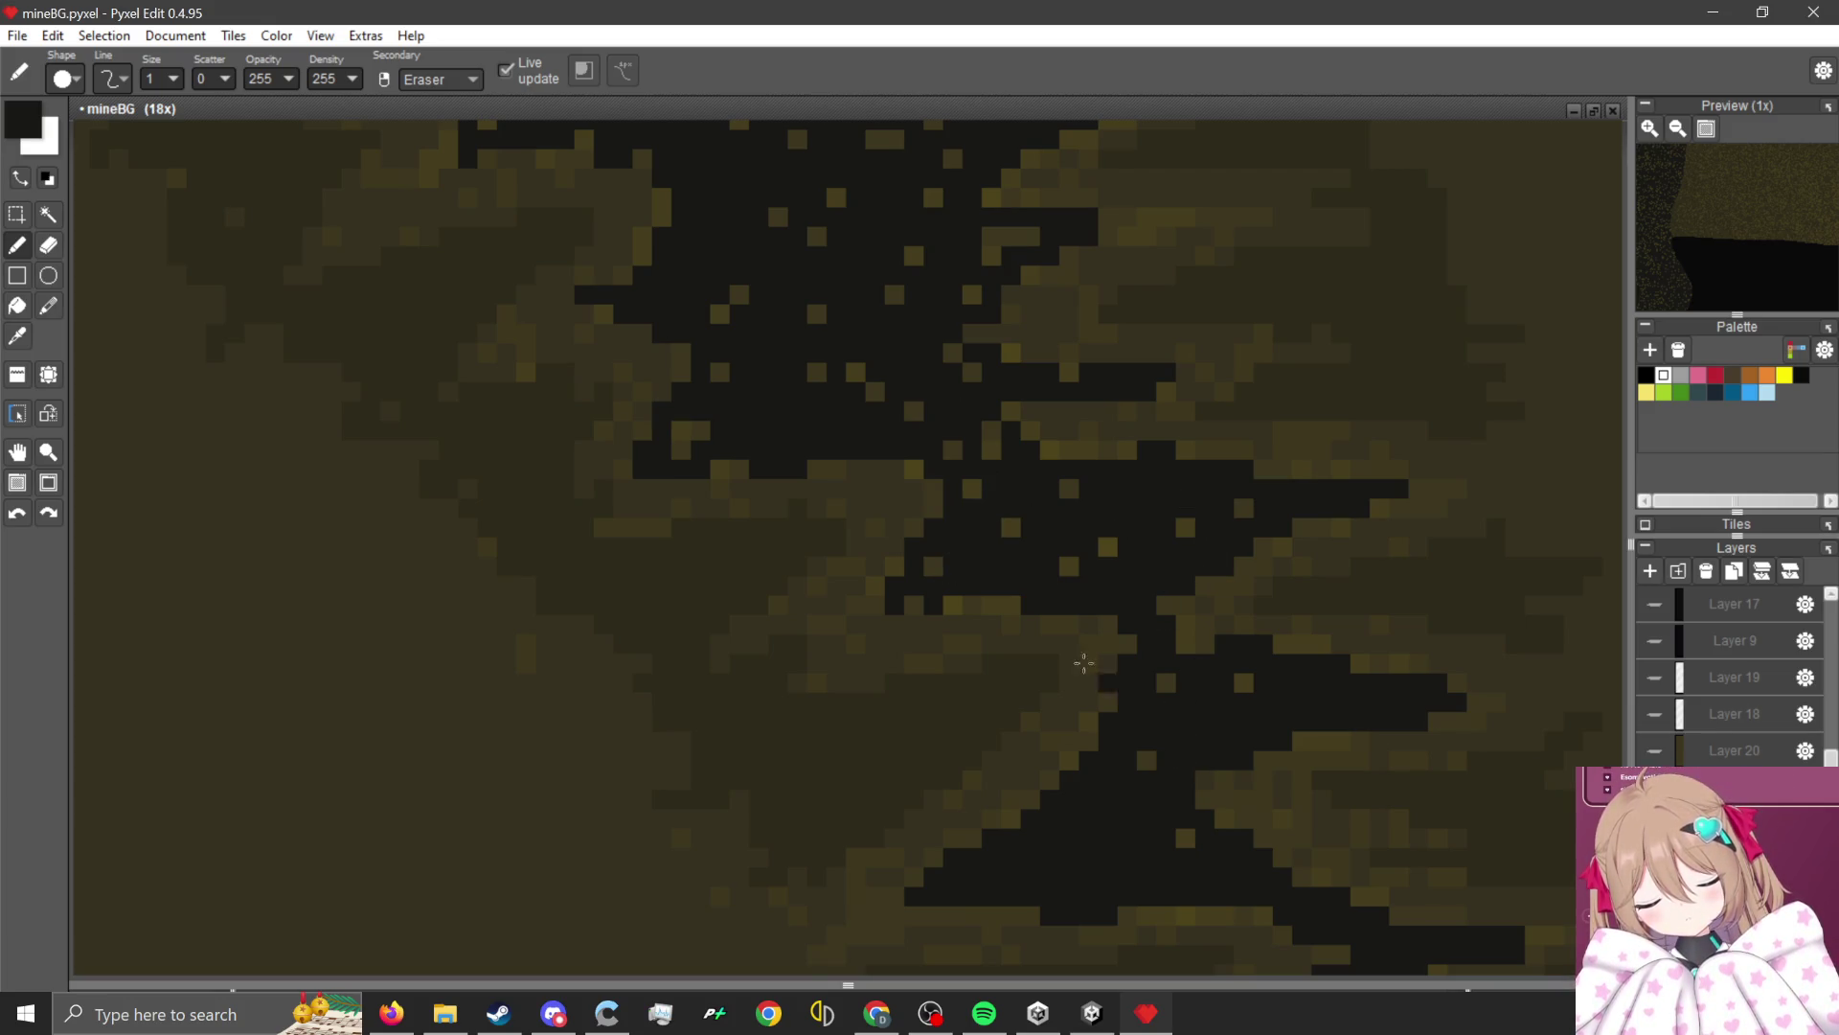
{"action": "scroll", "coordinate": [1084, 663], "scroll_direction": "down", "scroll_amount": 3}
{"action": "scroll", "coordinate": [1197, 575], "scroll_direction": "up", "scroll_amount": 5}
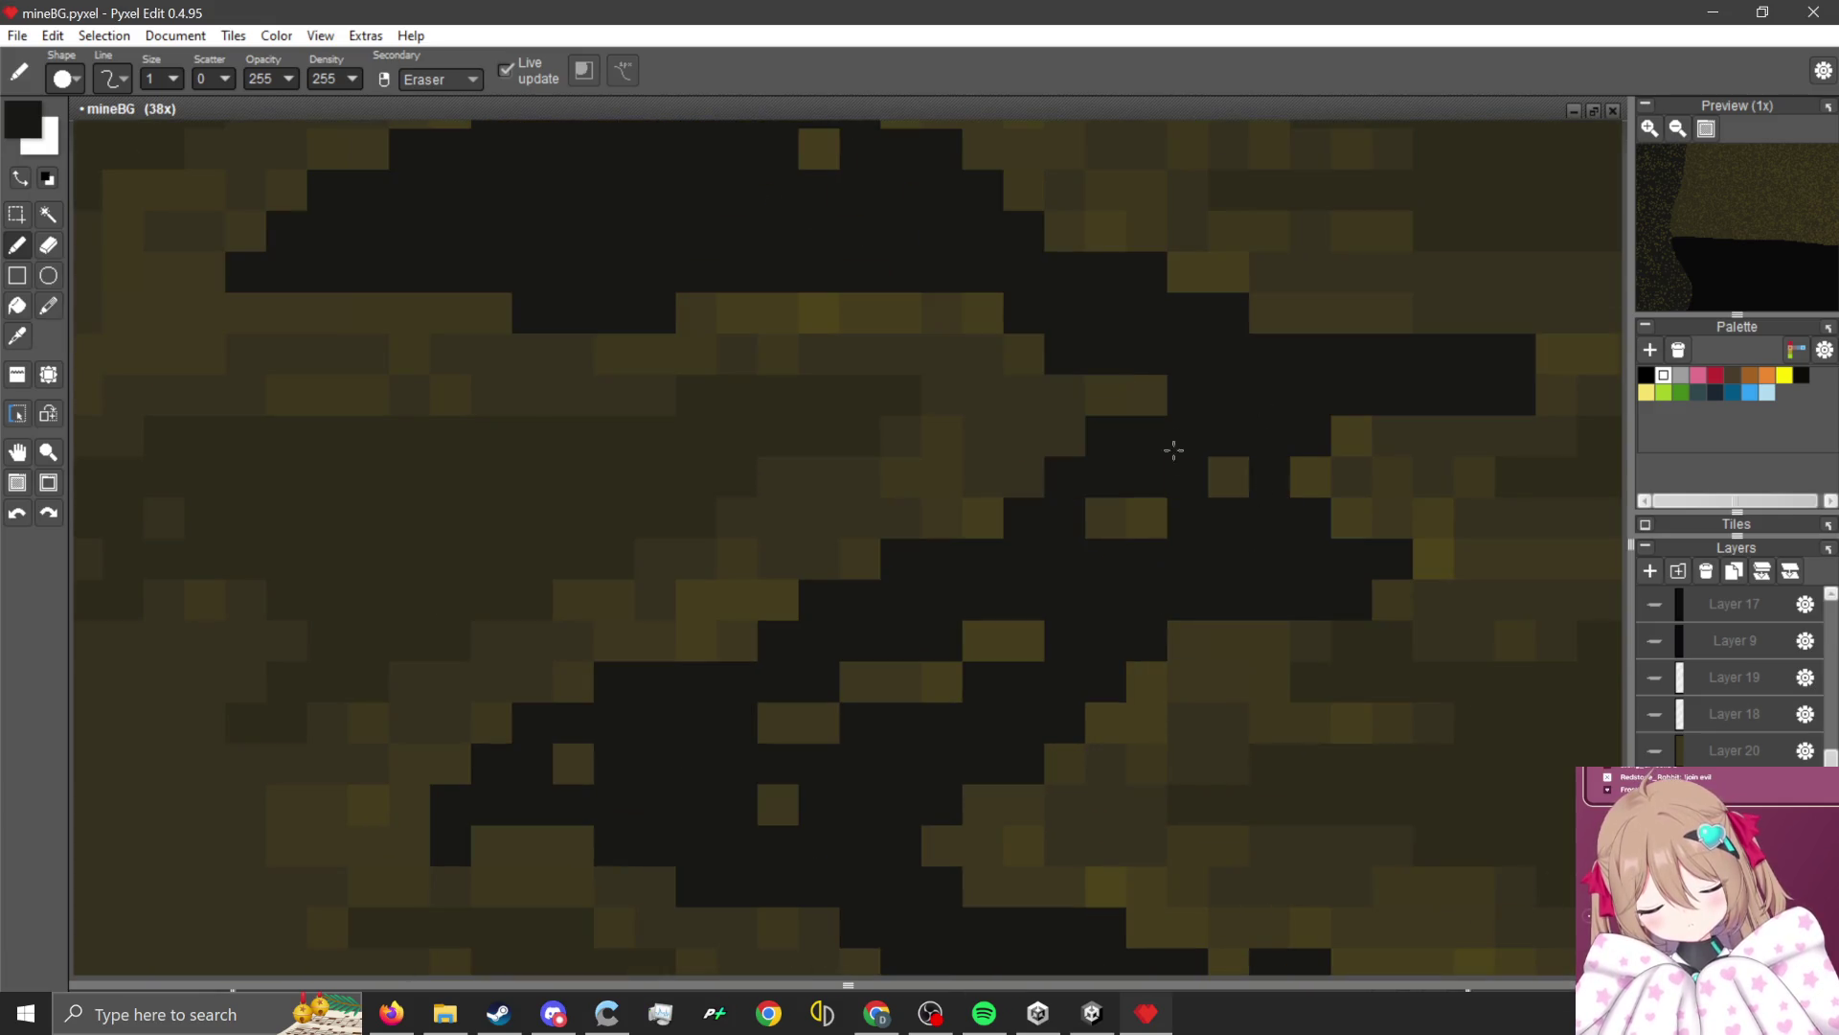
Paint the olive blocks along the crack's inner edge black.
{"action": "left_click_drag", "start_coordinate": [983, 641], "coordinate": [890, 731]}
{"action": "scroll", "coordinate": [815, 575], "scroll_direction": "down", "scroll_amount": 3}
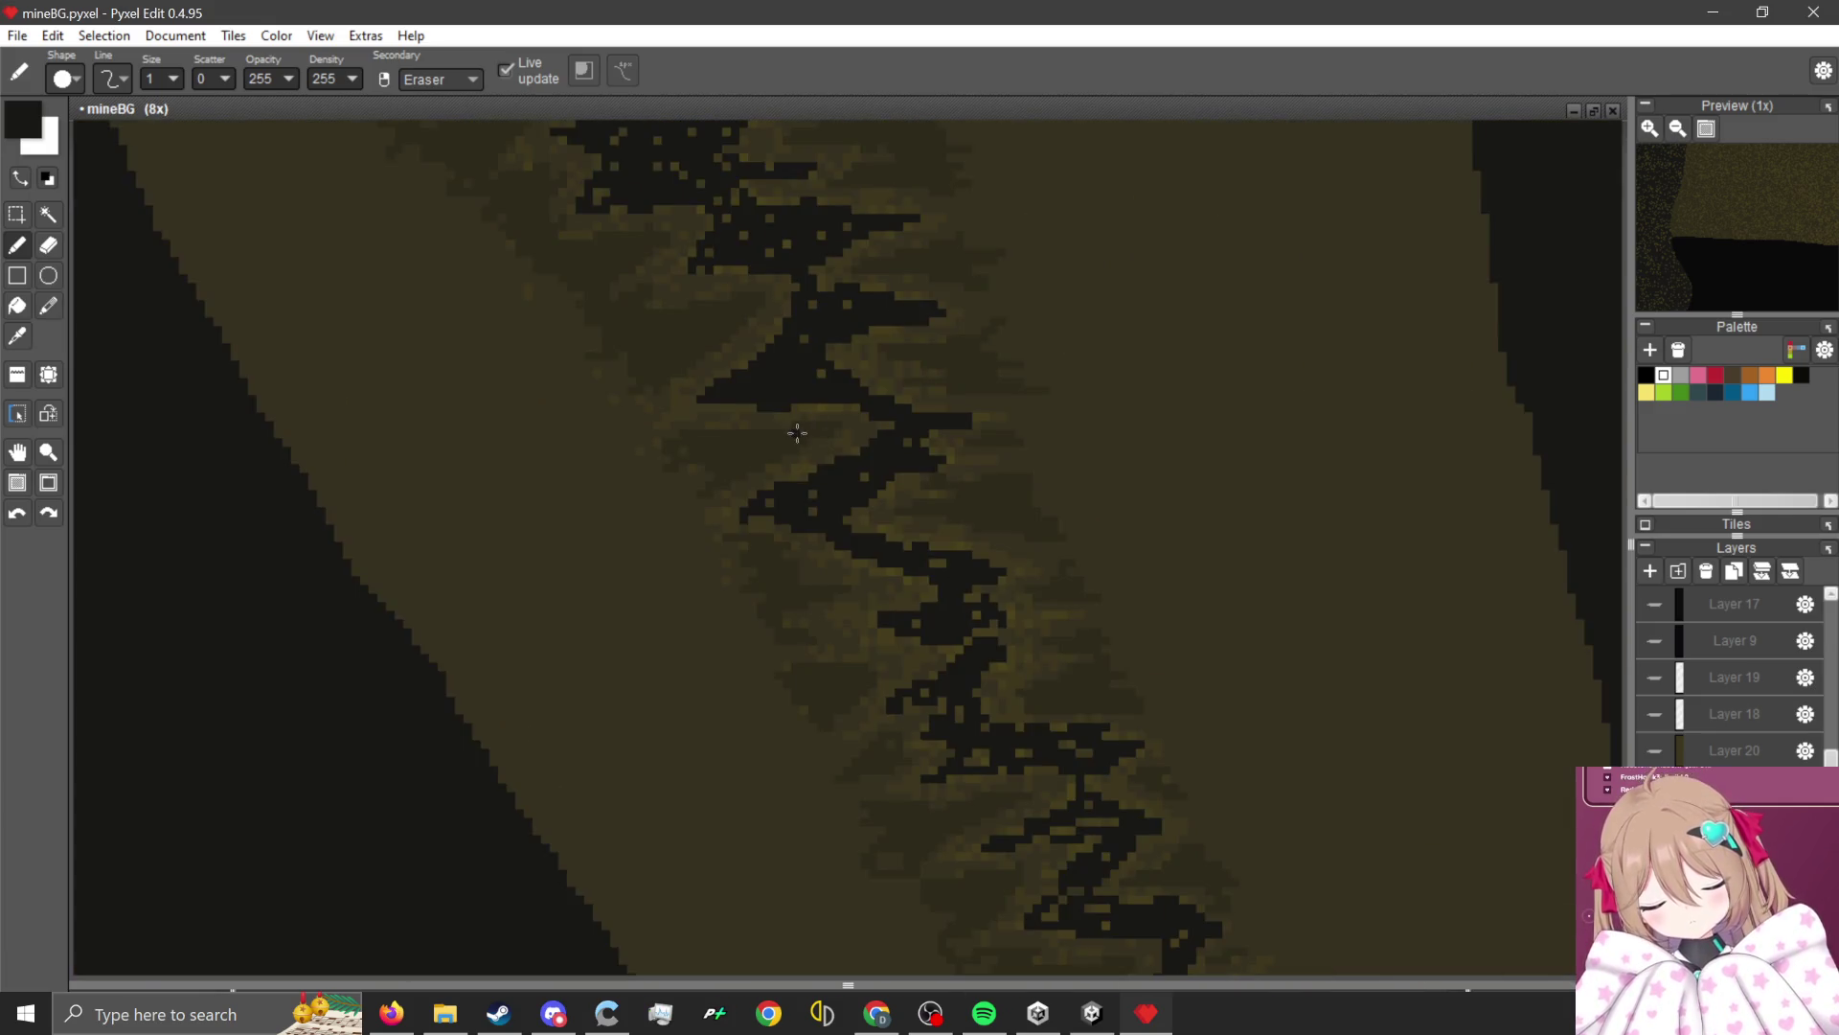
{"action": "scroll", "coordinate": [813, 460], "scroll_direction": "up", "scroll_amount": 3}
{"action": "scroll", "coordinate": [793, 516], "scroll_direction": "down", "scroll_amount": 3}
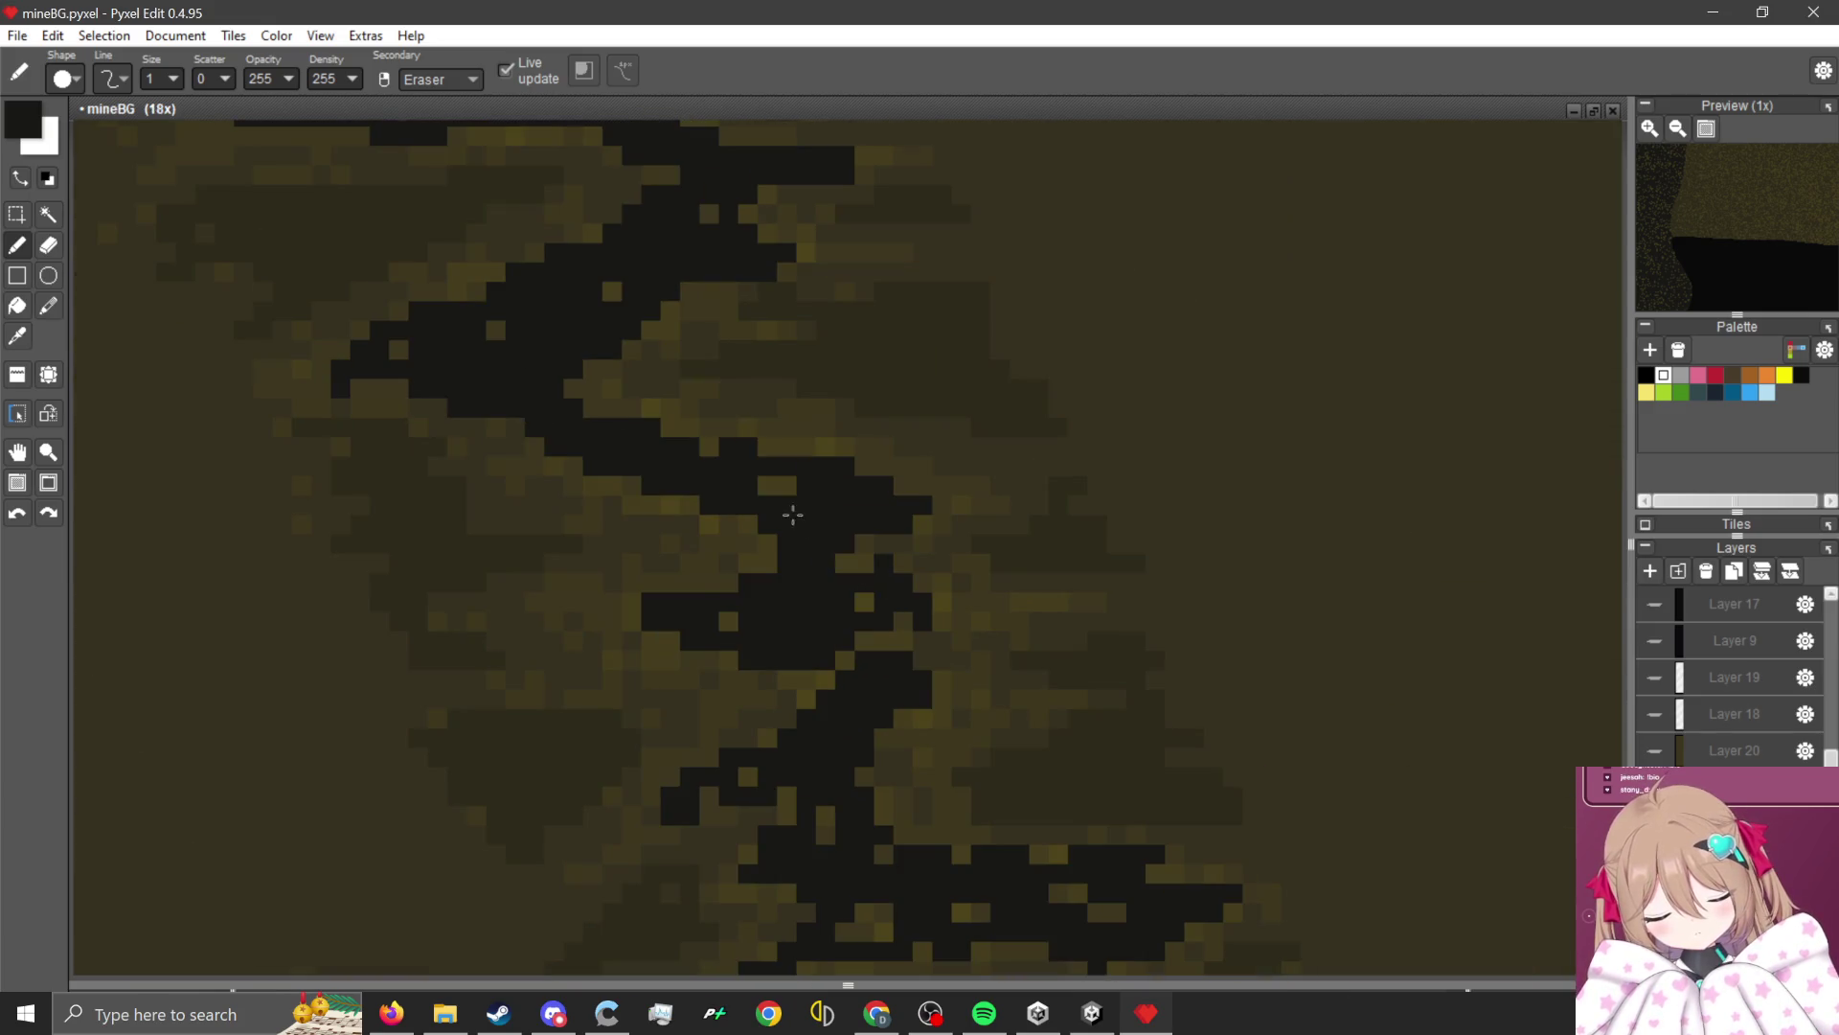
{"action": "scroll", "coordinate": [767, 410], "scroll_direction": "up", "scroll_amount": 3}
{"action": "scroll", "coordinate": [821, 390], "scroll_direction": "down", "scroll_amount": 3}
{"action": "scroll", "coordinate": [847, 544], "scroll_direction": "up", "scroll_amount": 4}
{"action": "left_click_drag", "start_coordinate": [847, 543], "coordinate": [768, 662]}
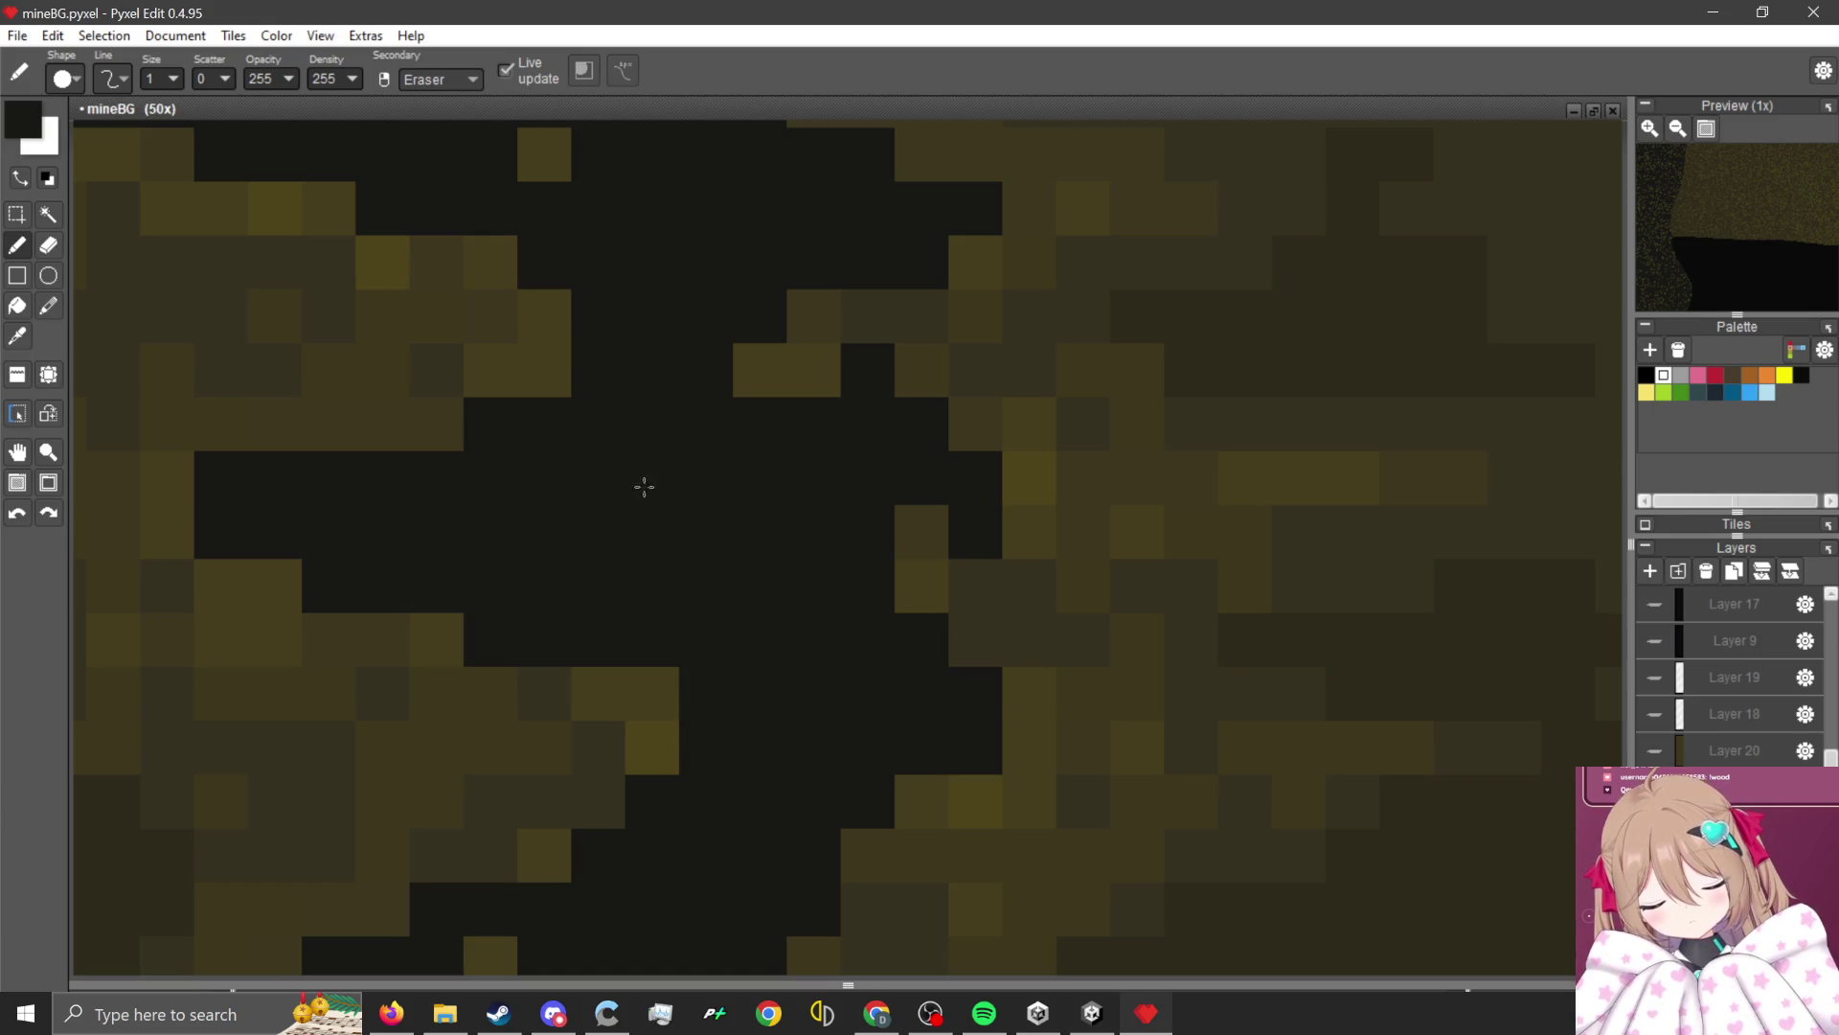
{"action": "scroll", "coordinate": [644, 487], "scroll_direction": "down", "scroll_amount": 3}
{"action": "scroll", "coordinate": [647, 706], "scroll_direction": "up", "scroll_amount": 3}
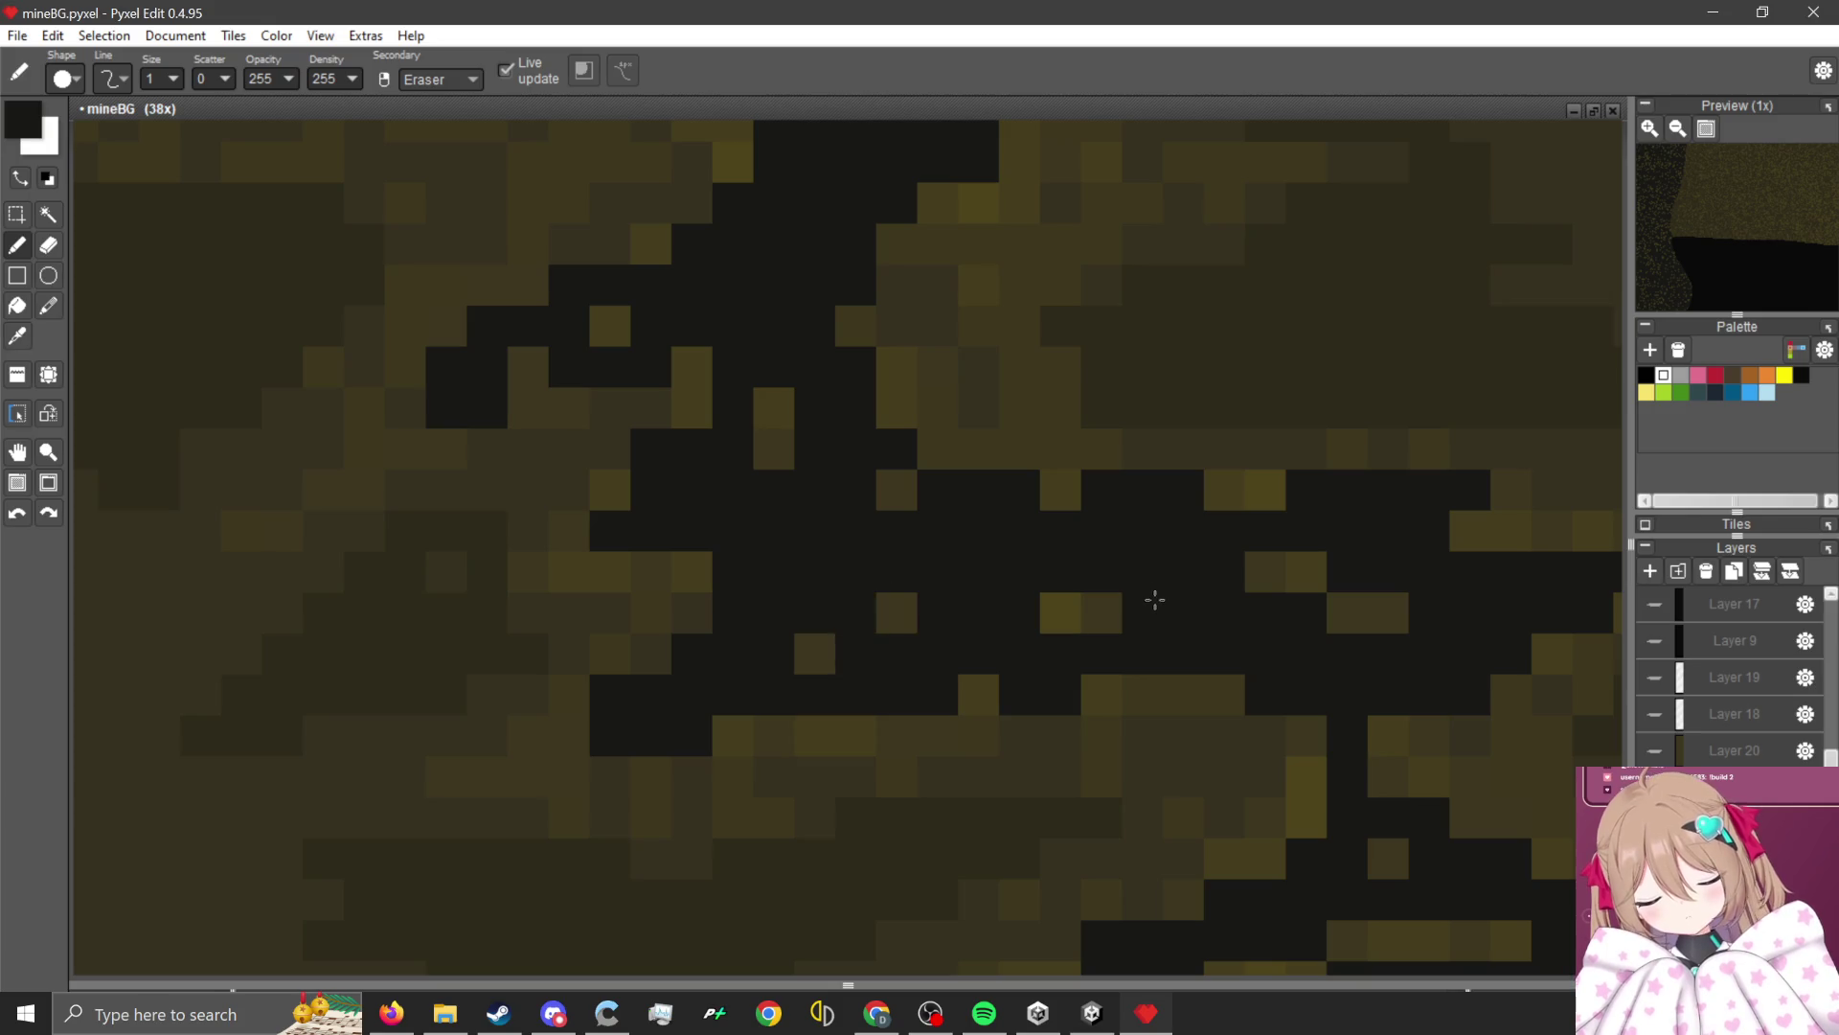
{"action": "scroll", "coordinate": [944, 526], "scroll_direction": "down", "scroll_amount": 3}
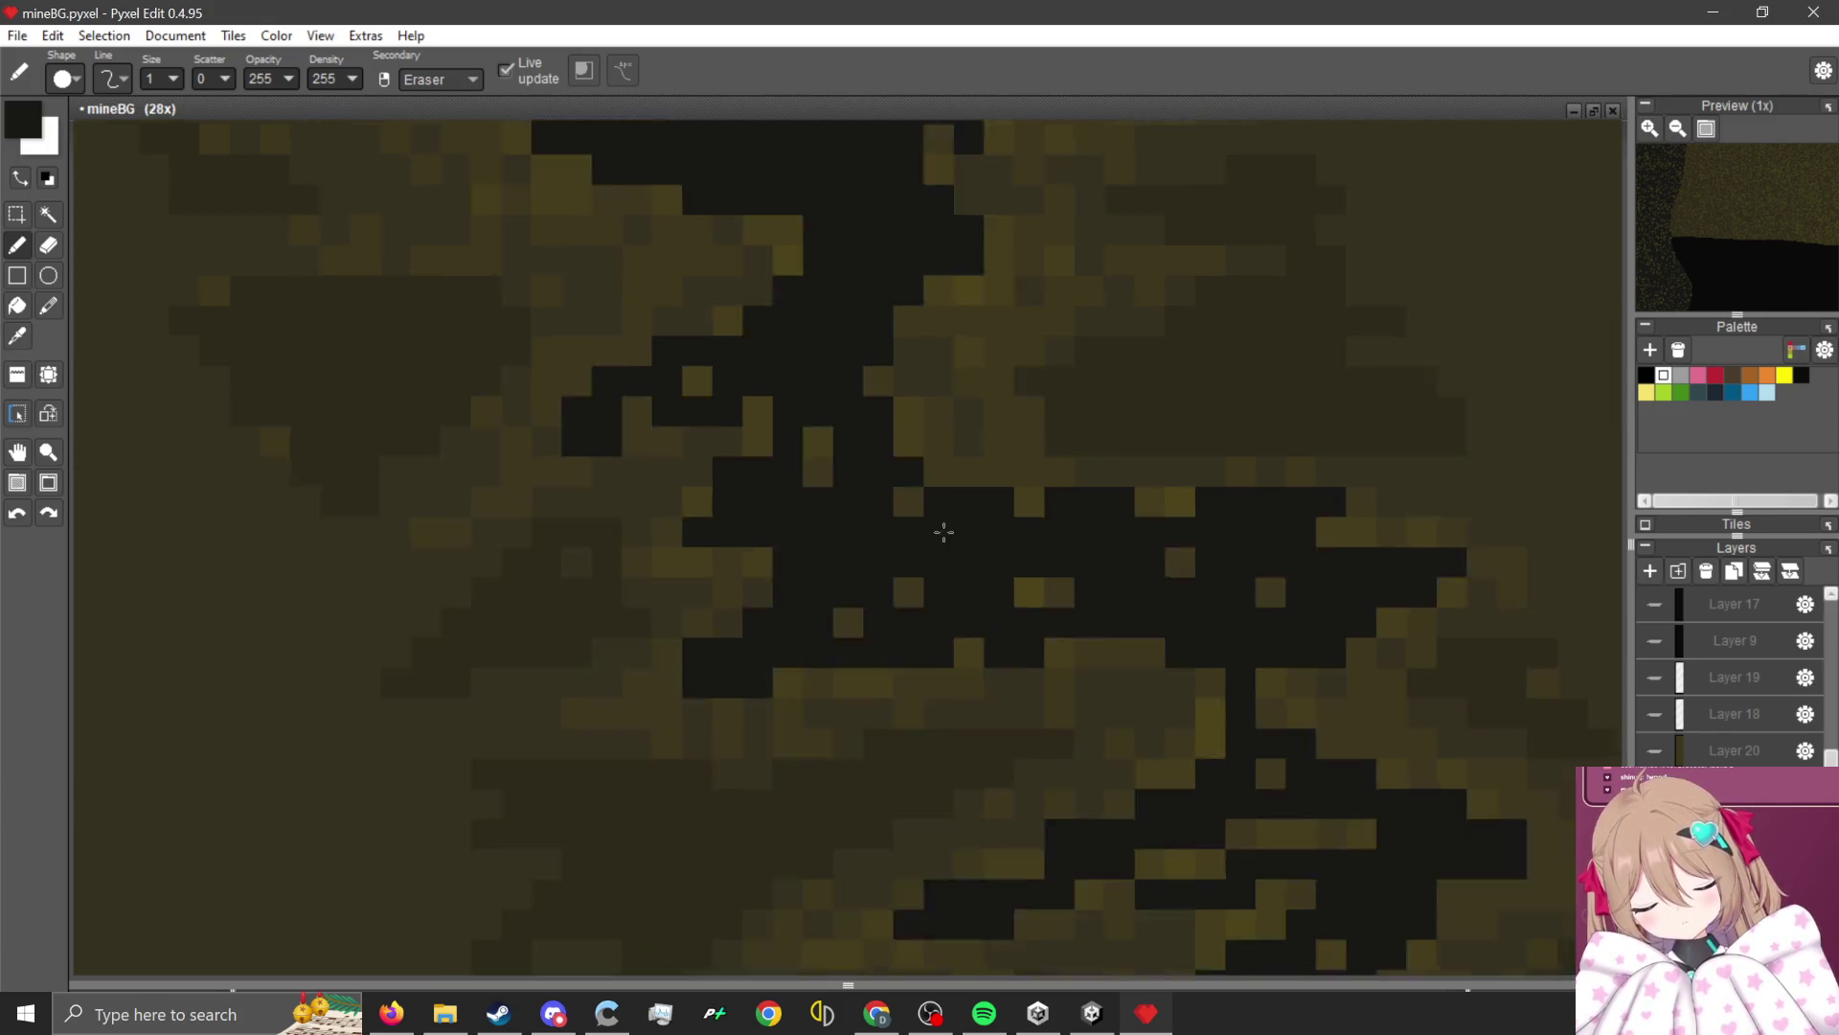
{"action": "scroll", "coordinate": [1076, 526], "scroll_direction": "up", "scroll_amount": 4}
{"action": "scroll", "coordinate": [948, 556], "scroll_direction": "down", "scroll_amount": 3}
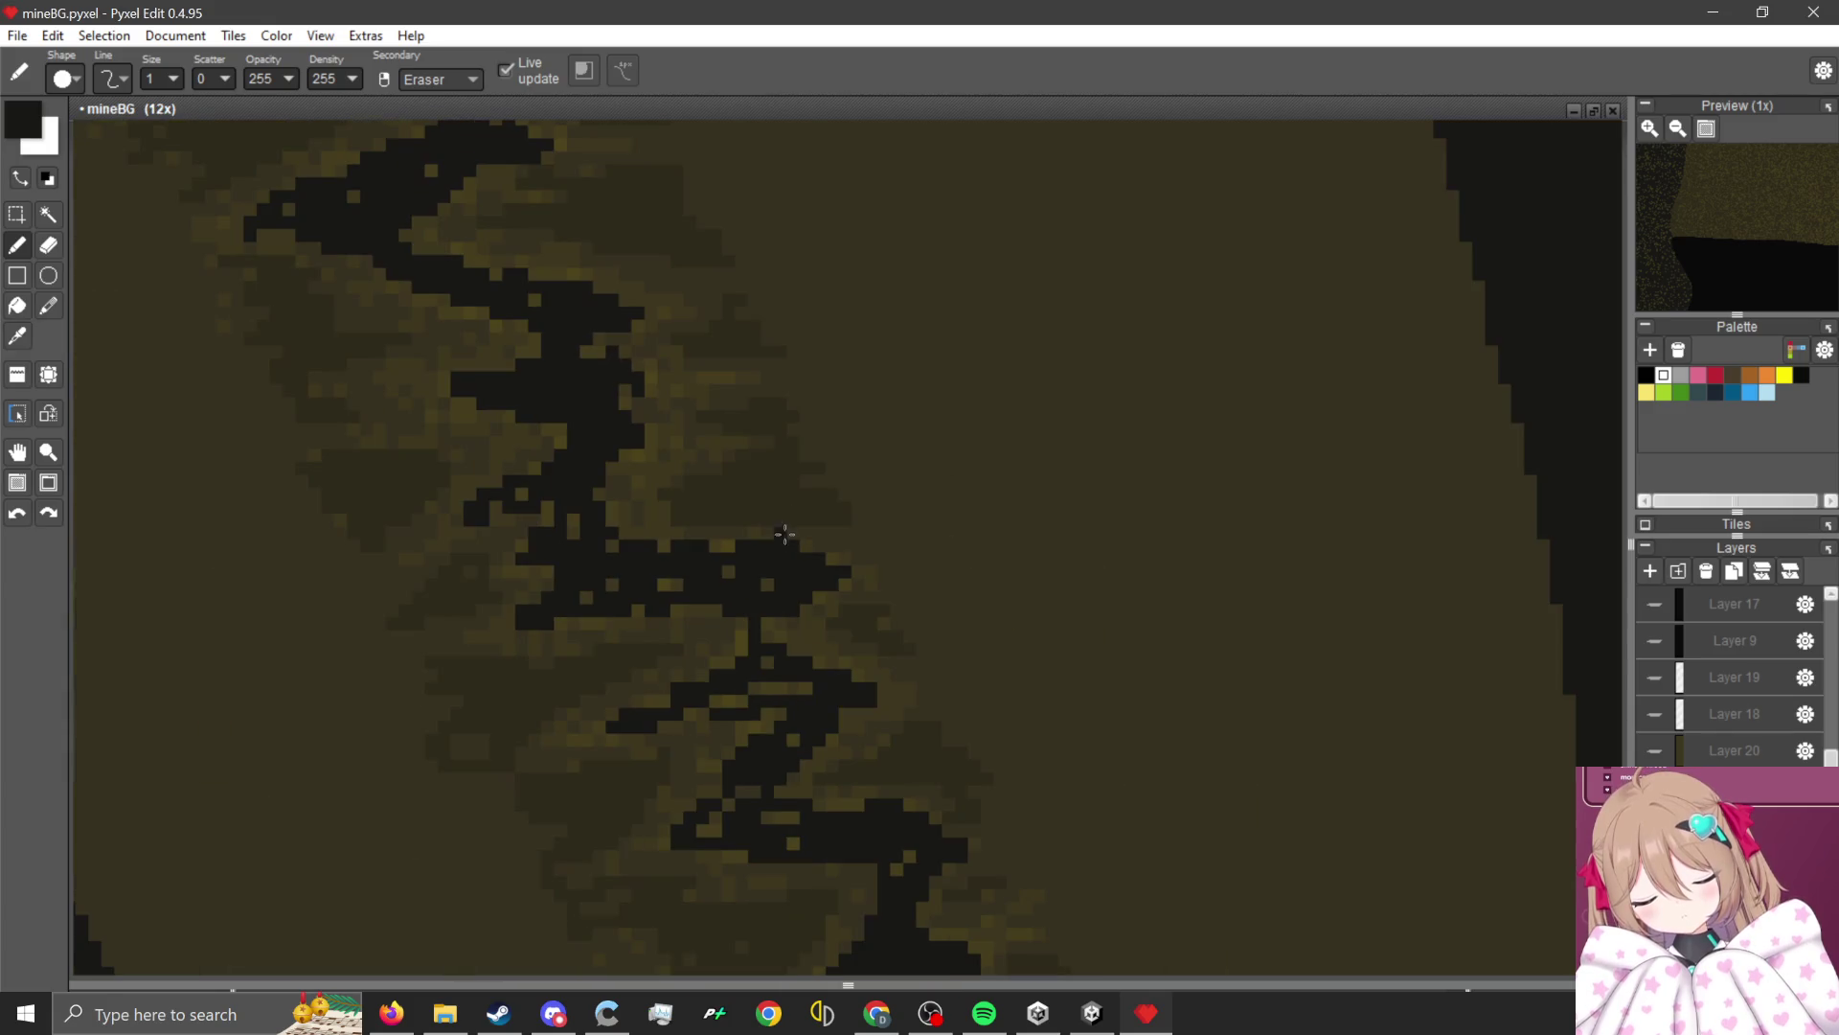
Blacken the remaining stray olive pixels inside the crack with the Pencil.
{"action": "key", "text": "w"}
{"action": "scroll", "coordinate": [756, 677], "scroll_direction": "up", "scroll_amount": 2}
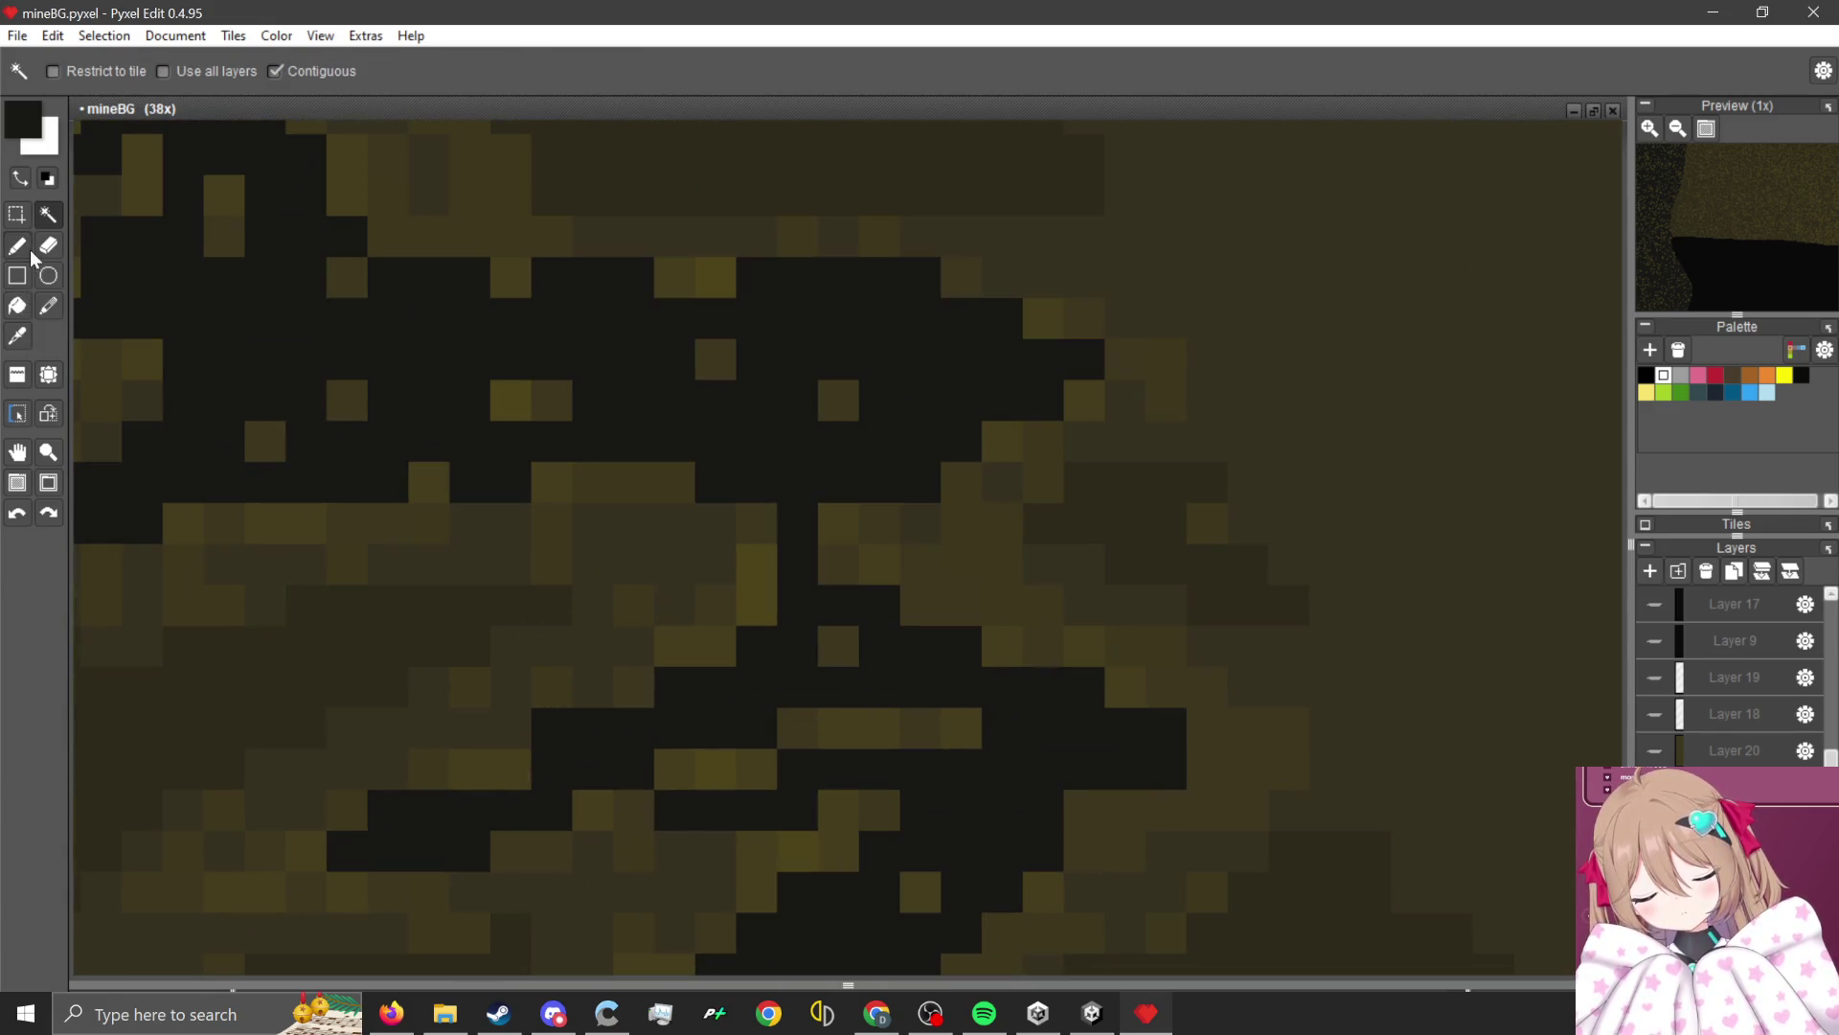
{"action": "left_click", "coordinate": [16, 245]}
{"action": "scroll", "coordinate": [793, 670], "scroll_direction": "up", "scroll_amount": 1}
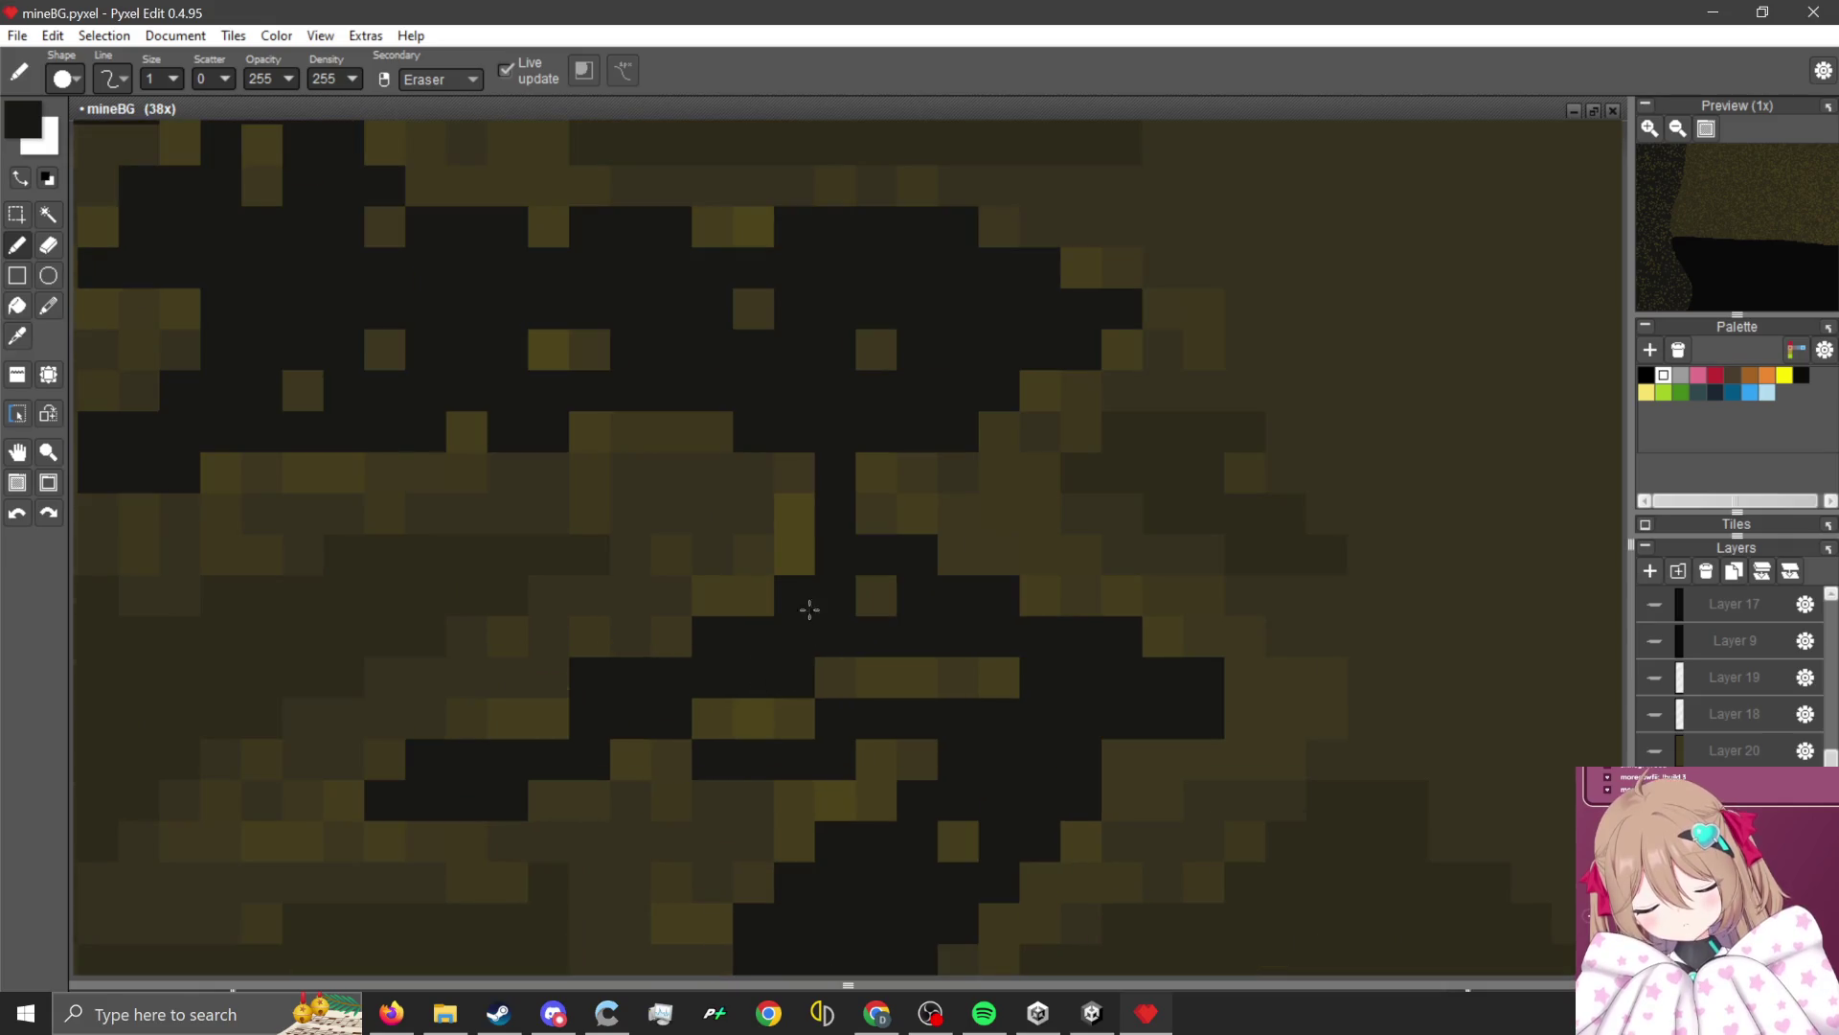
{"action": "mouse_move", "coordinate": [920, 676]}
{"action": "left_mouse_down"}
{"action": "mouse_move", "coordinate": [948, 685]}
{"action": "mouse_move", "coordinate": [767, 722]}
{"action": "left_mouse_up"}
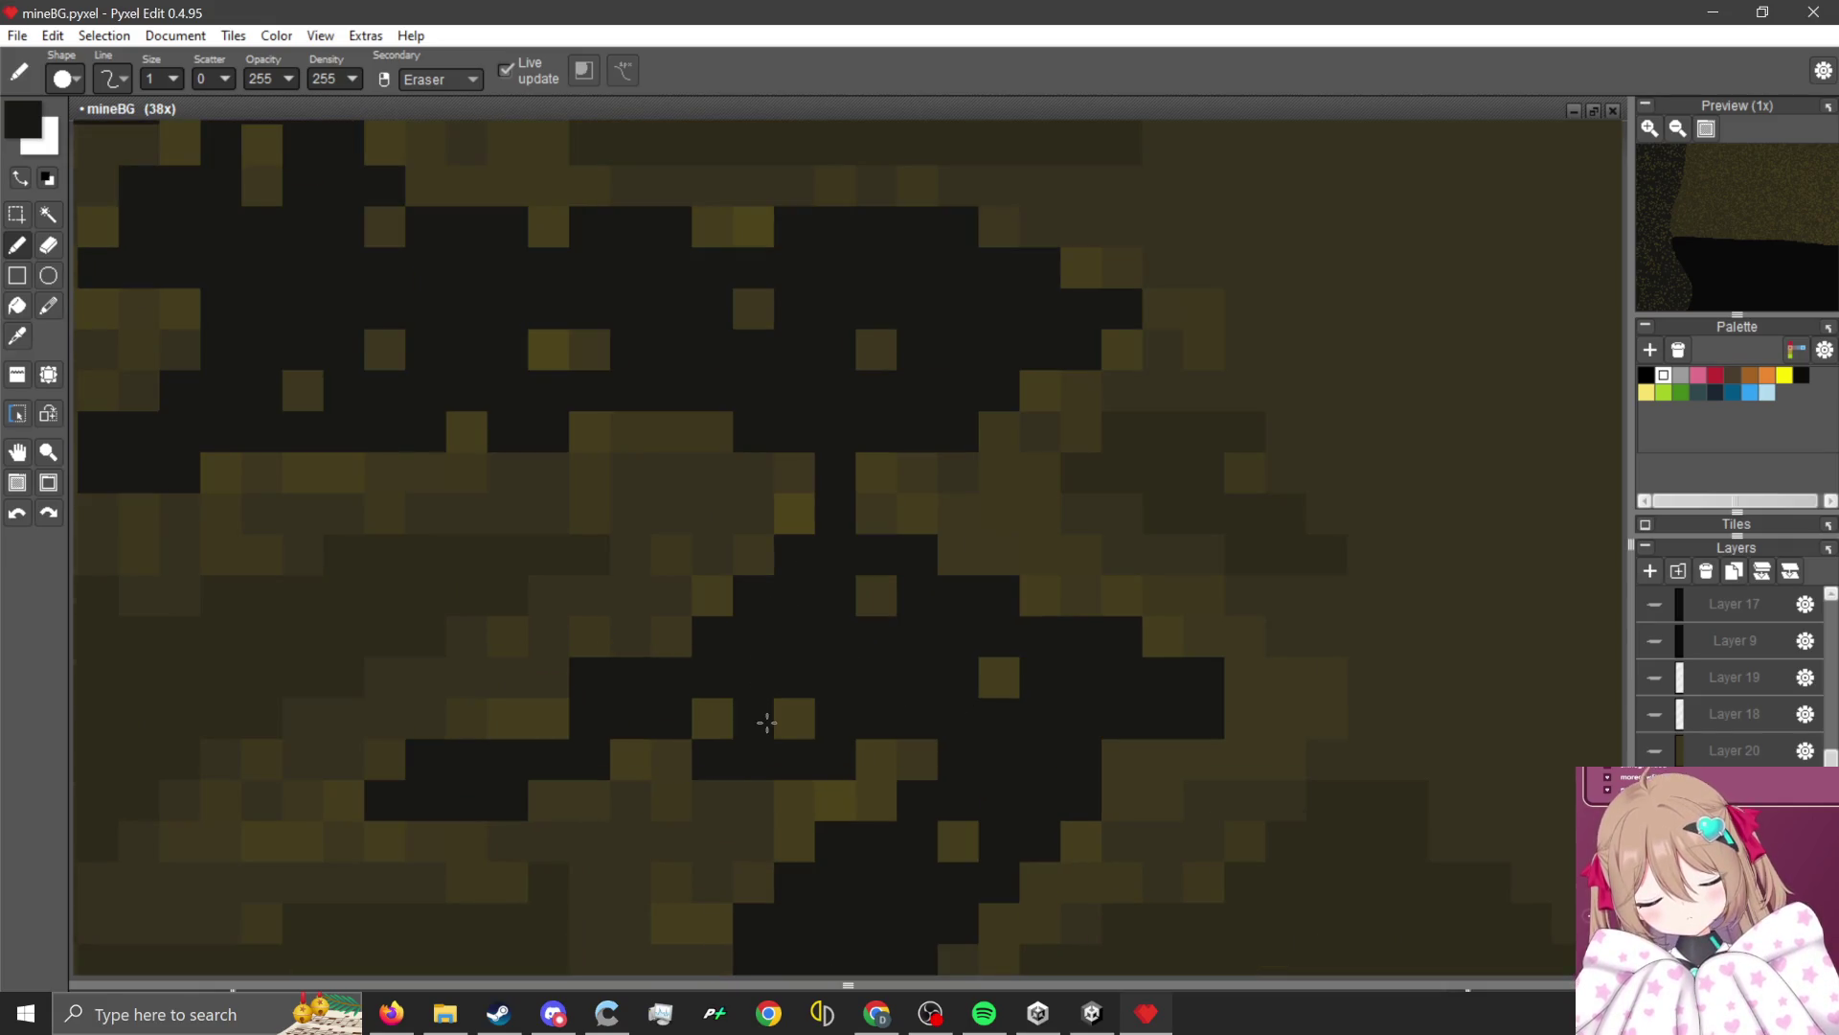
{"action": "scroll", "coordinate": [741, 614], "scroll_direction": "down", "scroll_amount": 3}
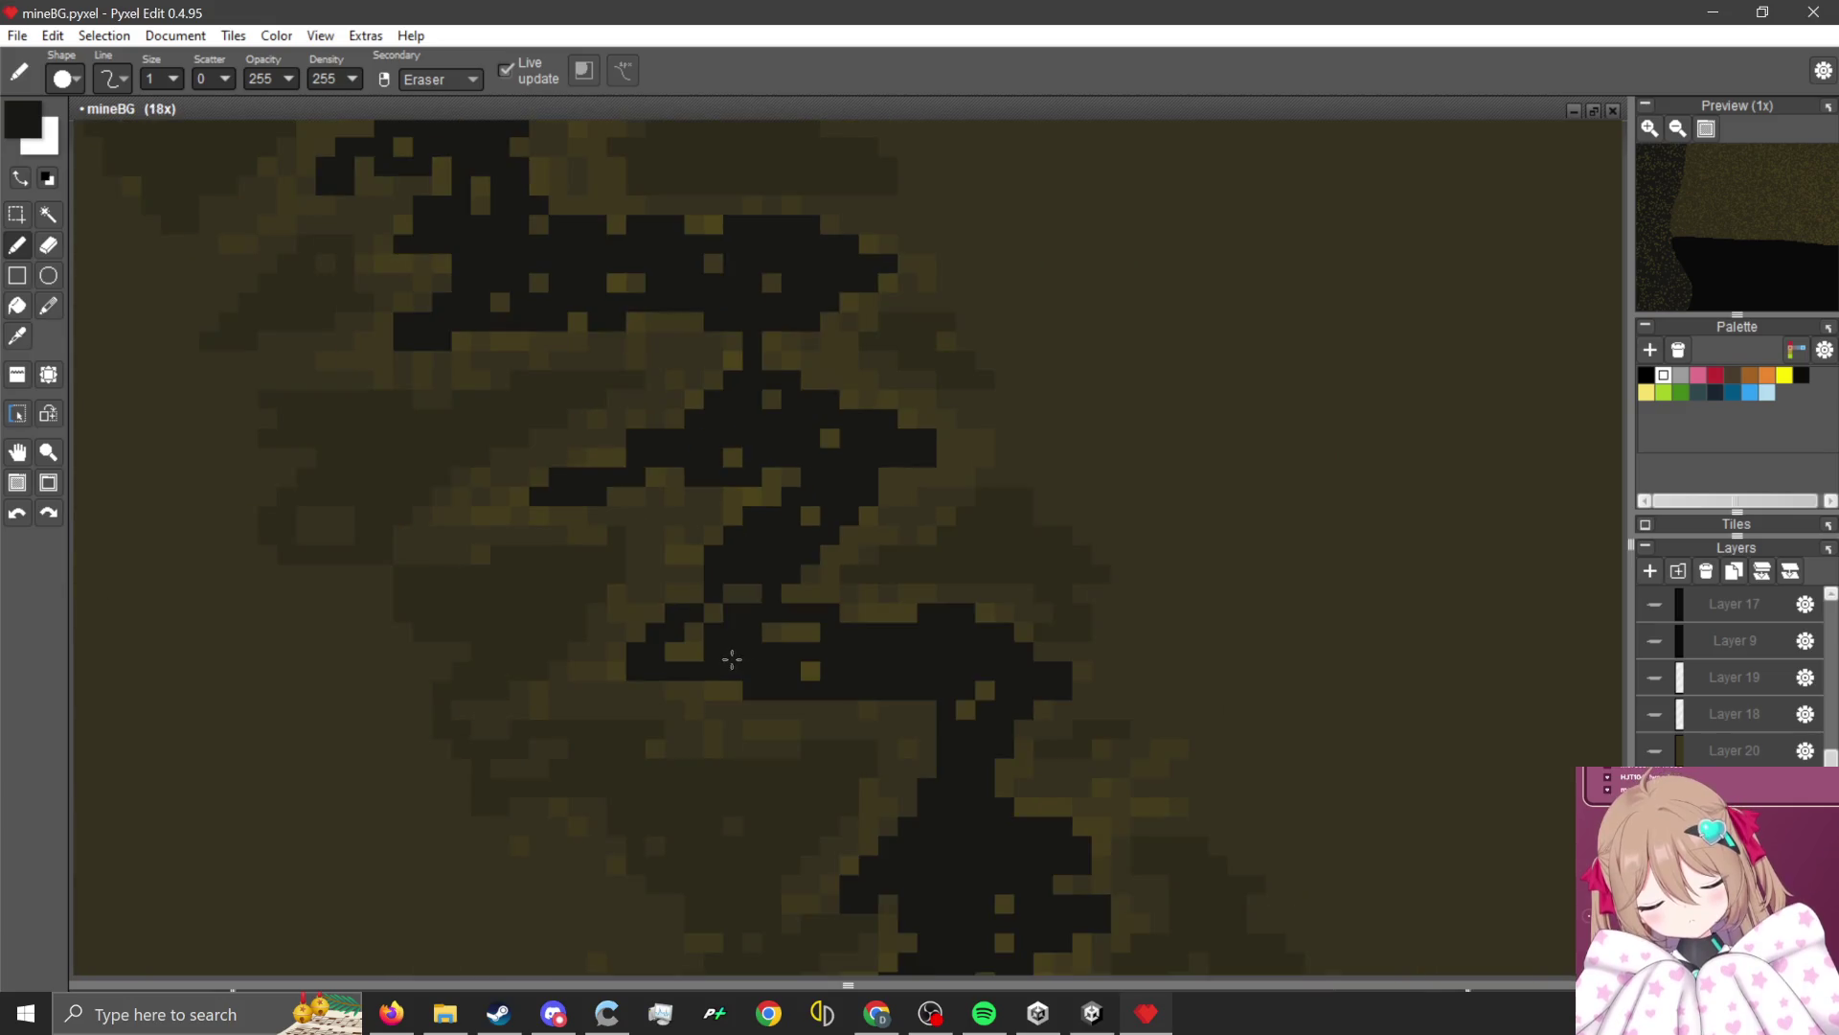
{"action": "scroll", "coordinate": [731, 658], "scroll_direction": "up", "scroll_amount": 4}
{"action": "left_click_drag", "start_coordinate": [627, 612], "coordinate": [607, 630]}
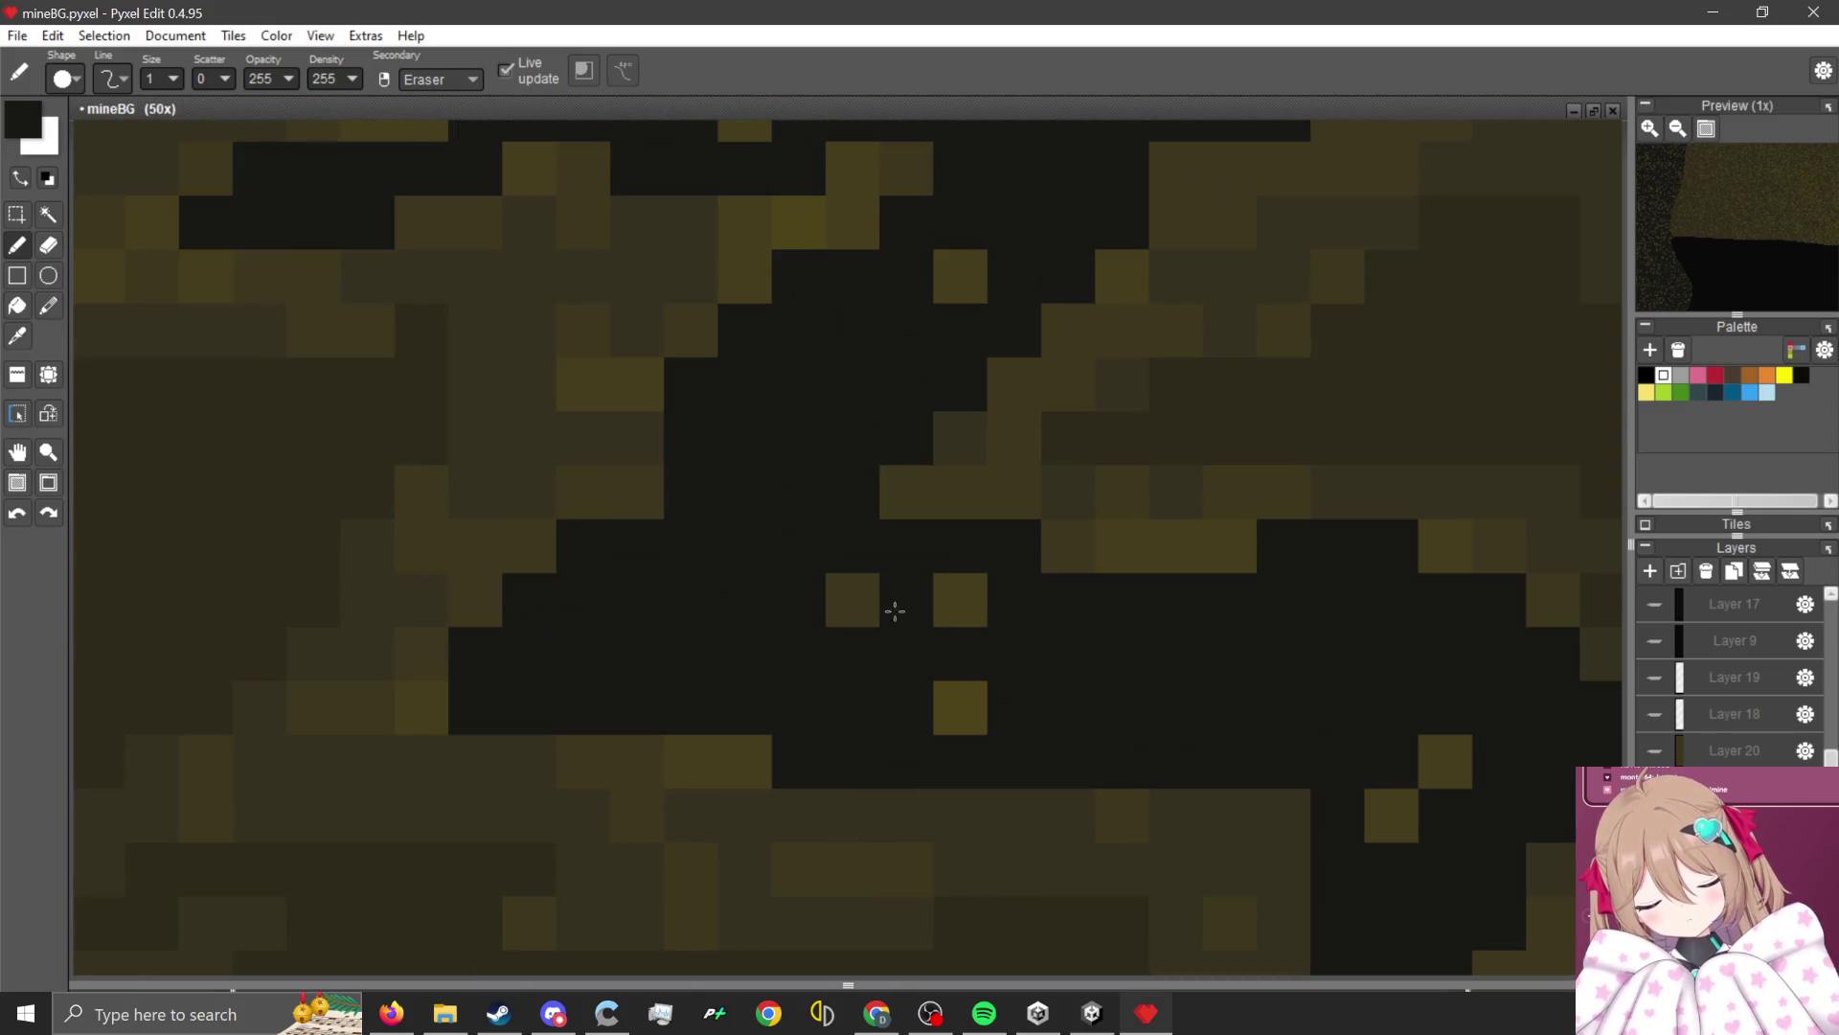
{"action": "scroll", "coordinate": [670, 546], "scroll_direction": "down", "scroll_amount": 4}
{"action": "scroll", "coordinate": [862, 620], "scroll_direction": "up", "scroll_amount": 4}
{"action": "scroll", "coordinate": [709, 603], "scroll_direction": "down", "scroll_amount": 4}
{"action": "scroll", "coordinate": [723, 571], "scroll_direction": "up", "scroll_amount": 3}
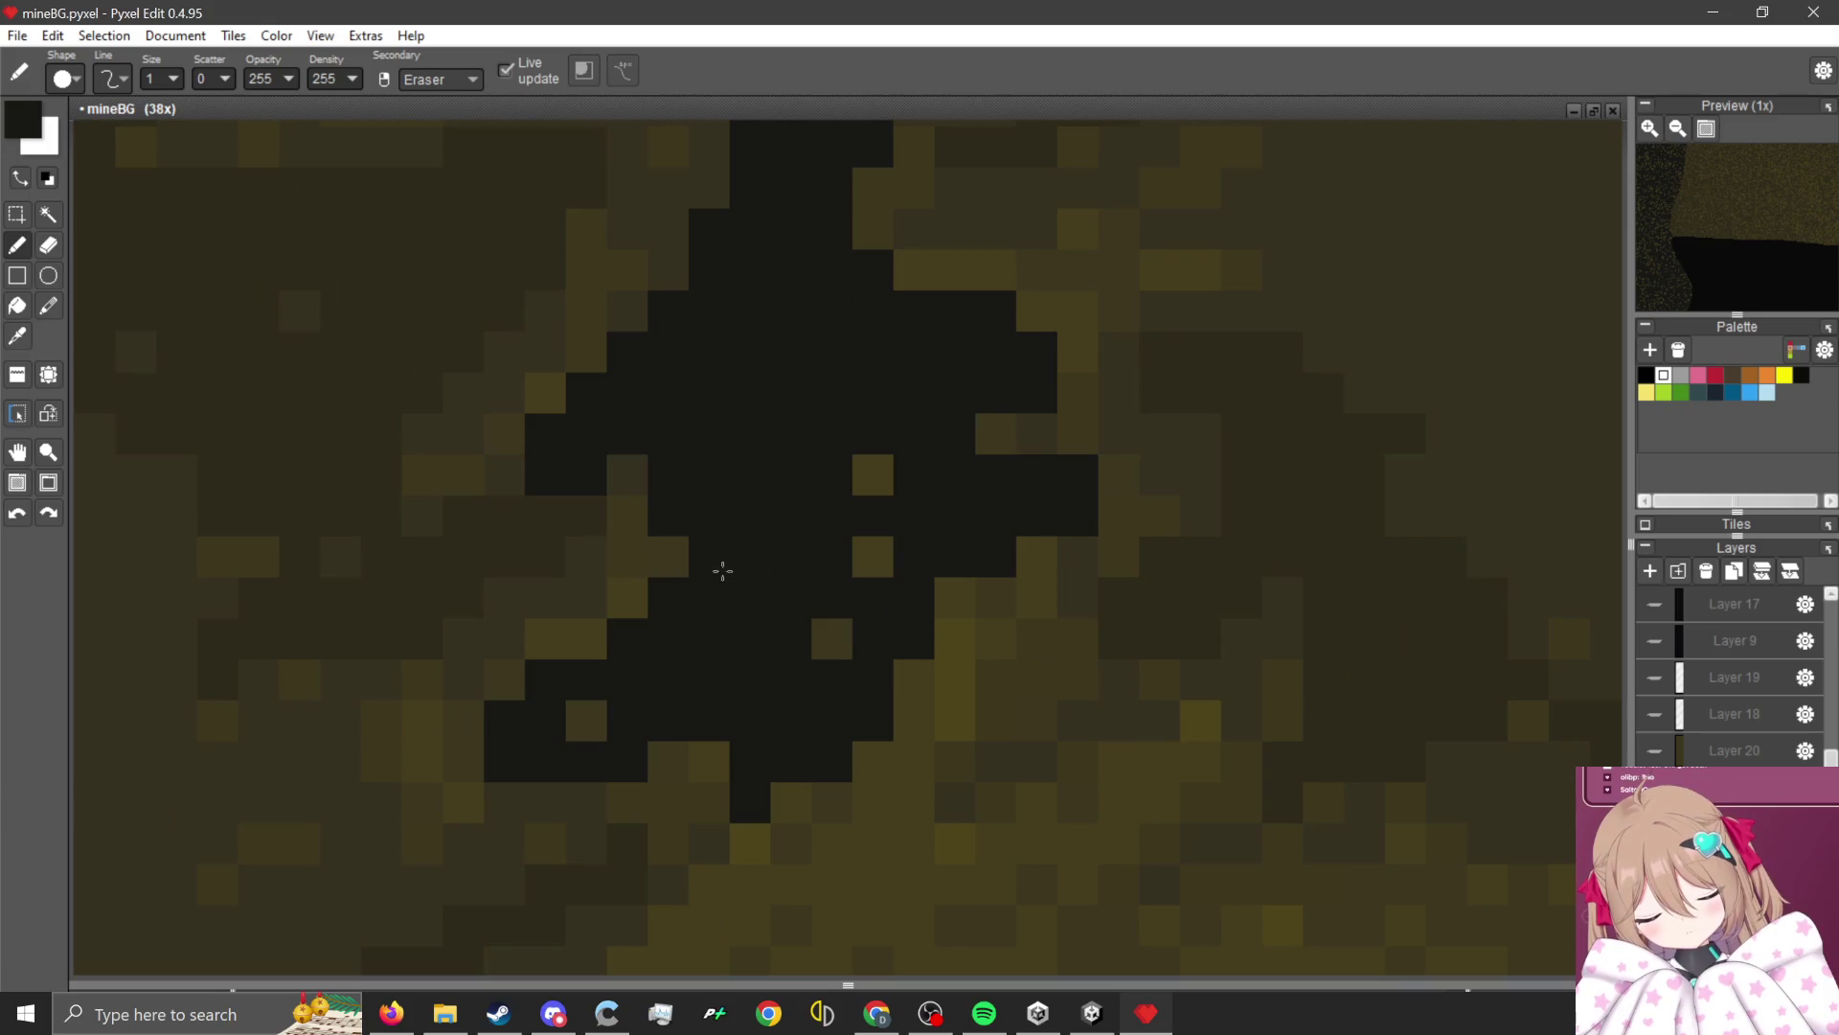
{"action": "scroll", "coordinate": [723, 571], "scroll_direction": "down", "scroll_amount": 4}
{"action": "scroll", "coordinate": [743, 480], "scroll_direction": "up", "scroll_amount": 4}
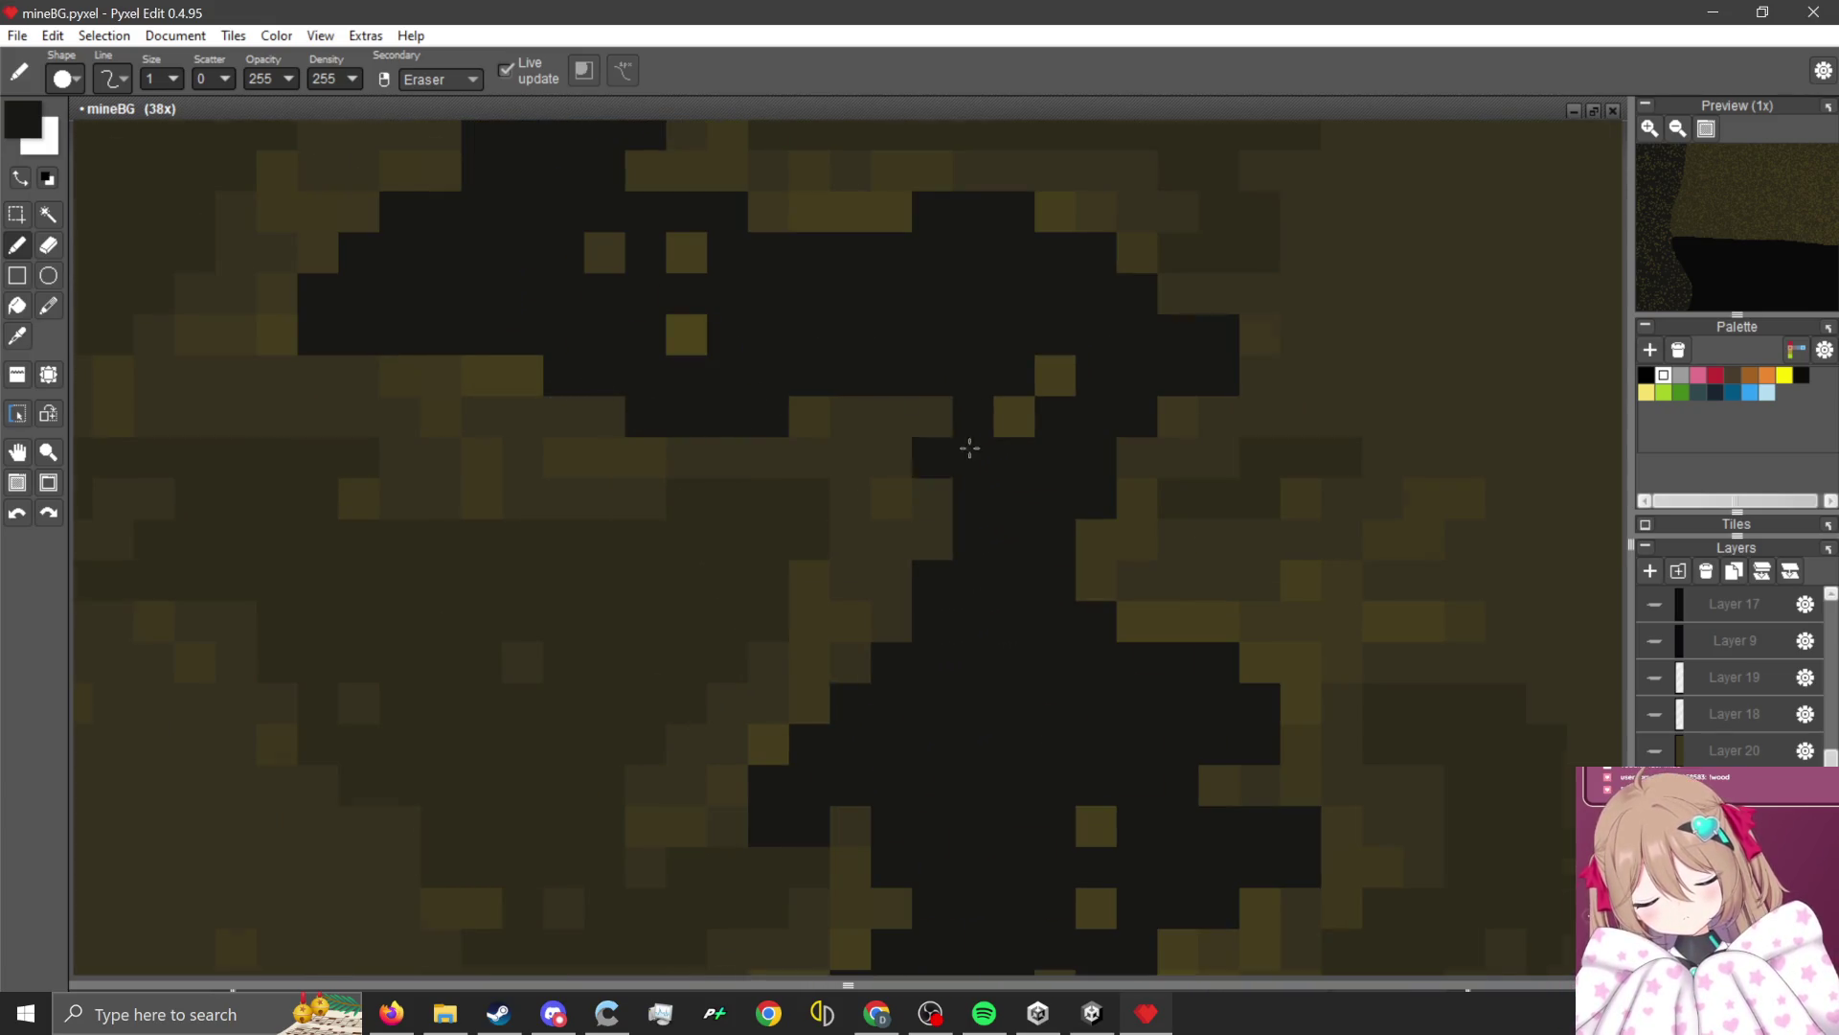
{"action": "scroll", "coordinate": [970, 448], "scroll_direction": "down", "scroll_amount": 5}
{"action": "scroll", "coordinate": [997, 575], "scroll_direction": "up", "scroll_amount": 1}
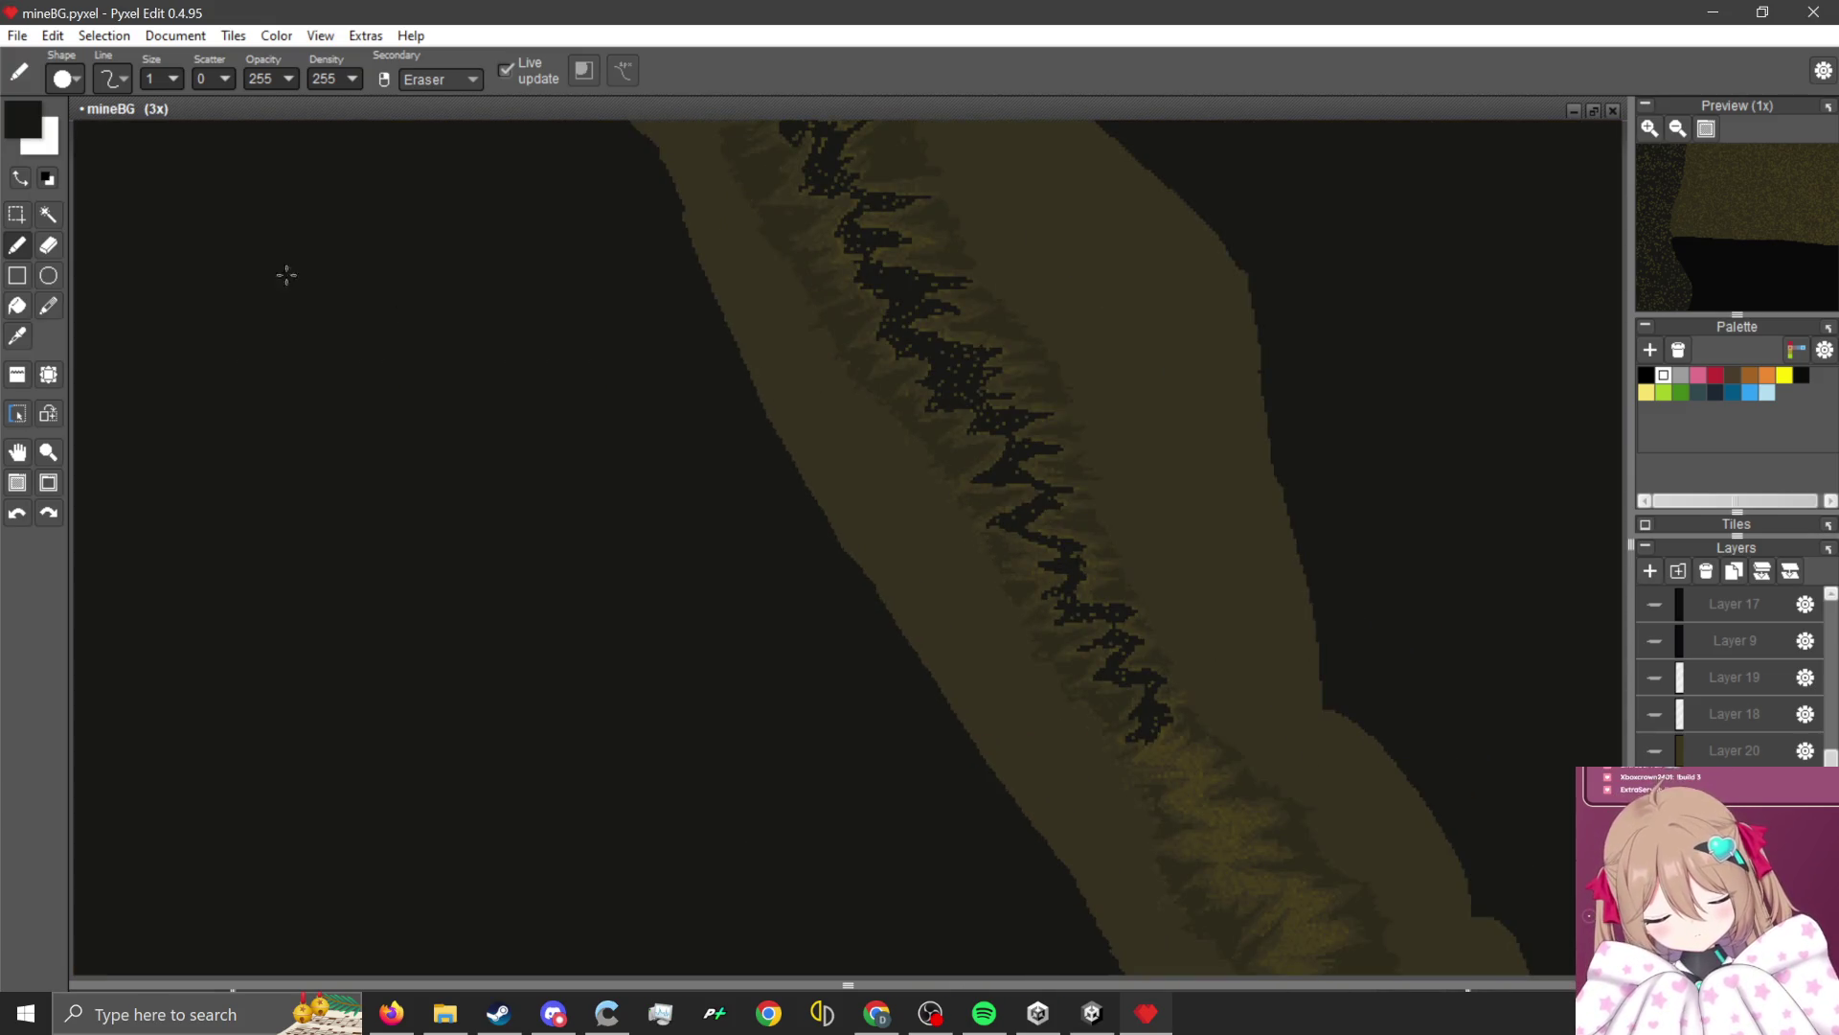
{"action": "left_click", "coordinate": [48, 213]}
Magic Wand the dark crack, adding its lower part to the selection.
{"action": "scroll", "coordinate": [937, 300], "scroll_direction": "up", "scroll_amount": 1}
{"action": "left_click", "coordinate": [937, 299]}
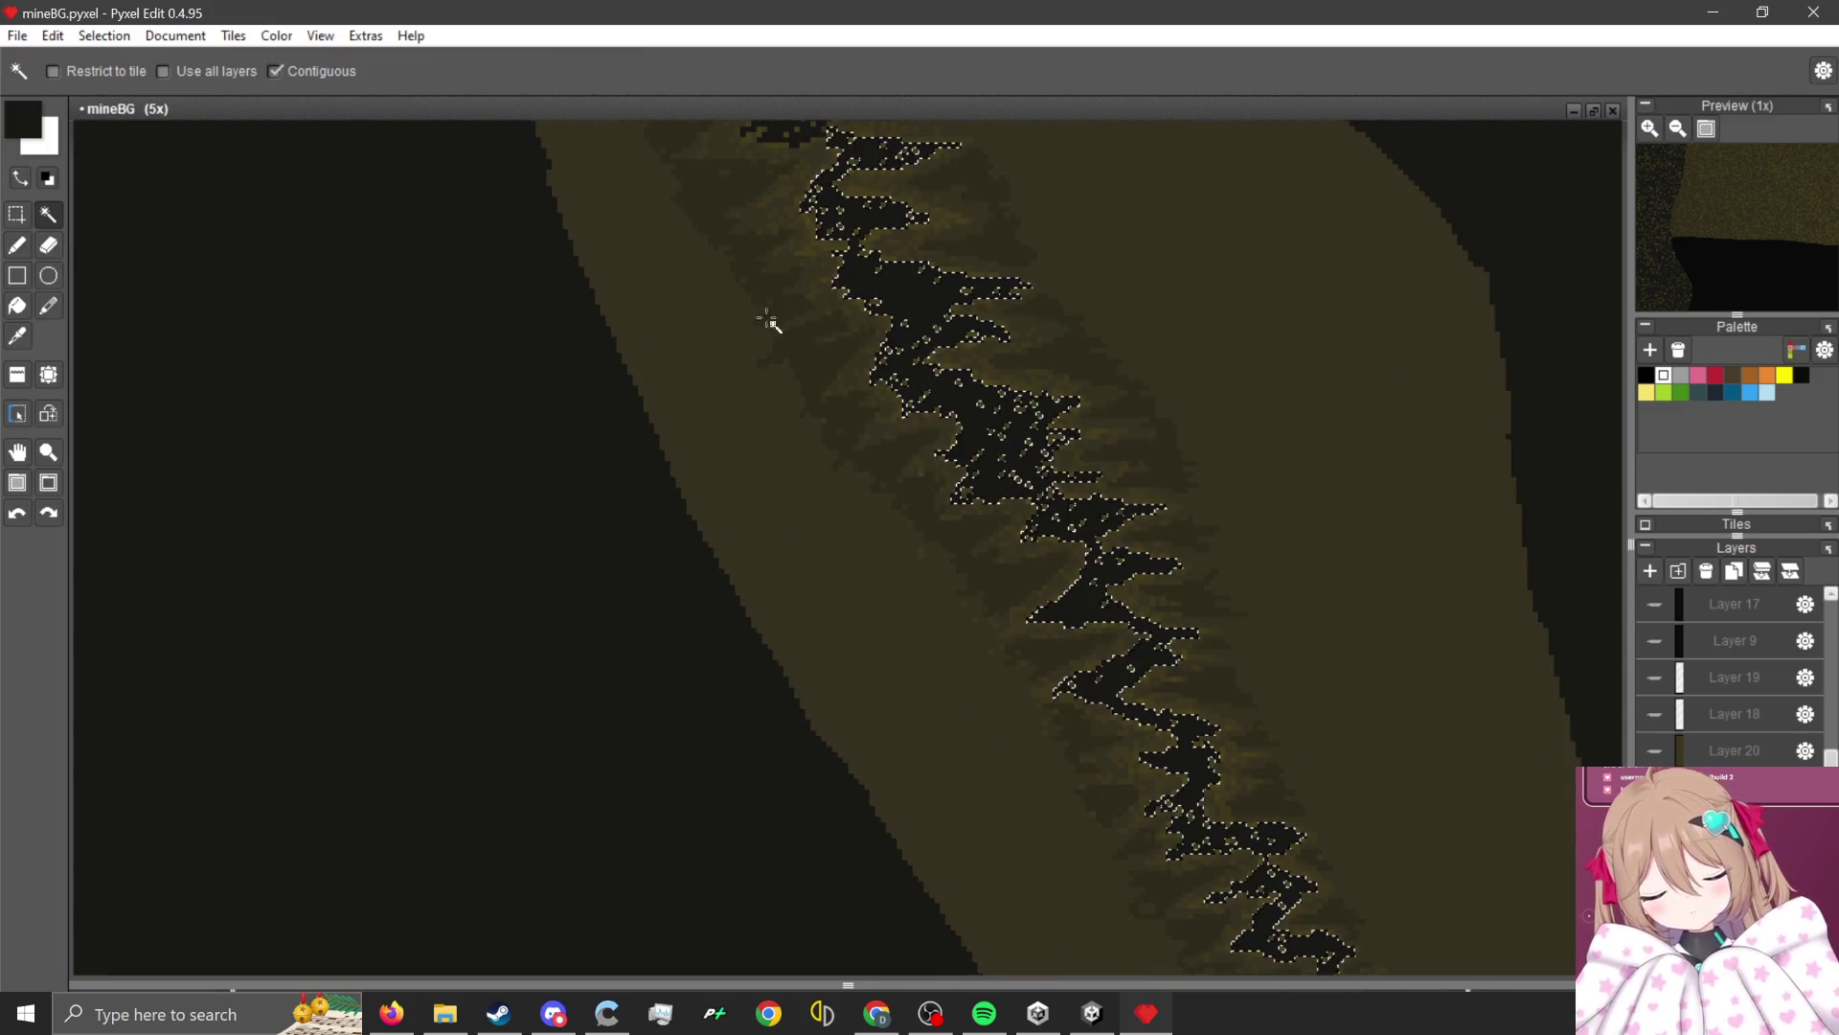
{"action": "key", "text": "b"}
{"action": "scroll", "coordinate": [699, 256], "scroll_direction": "down", "scroll_amount": 2}
{"action": "scroll", "coordinate": [698, 256], "scroll_direction": "up", "scroll_amount": 5}
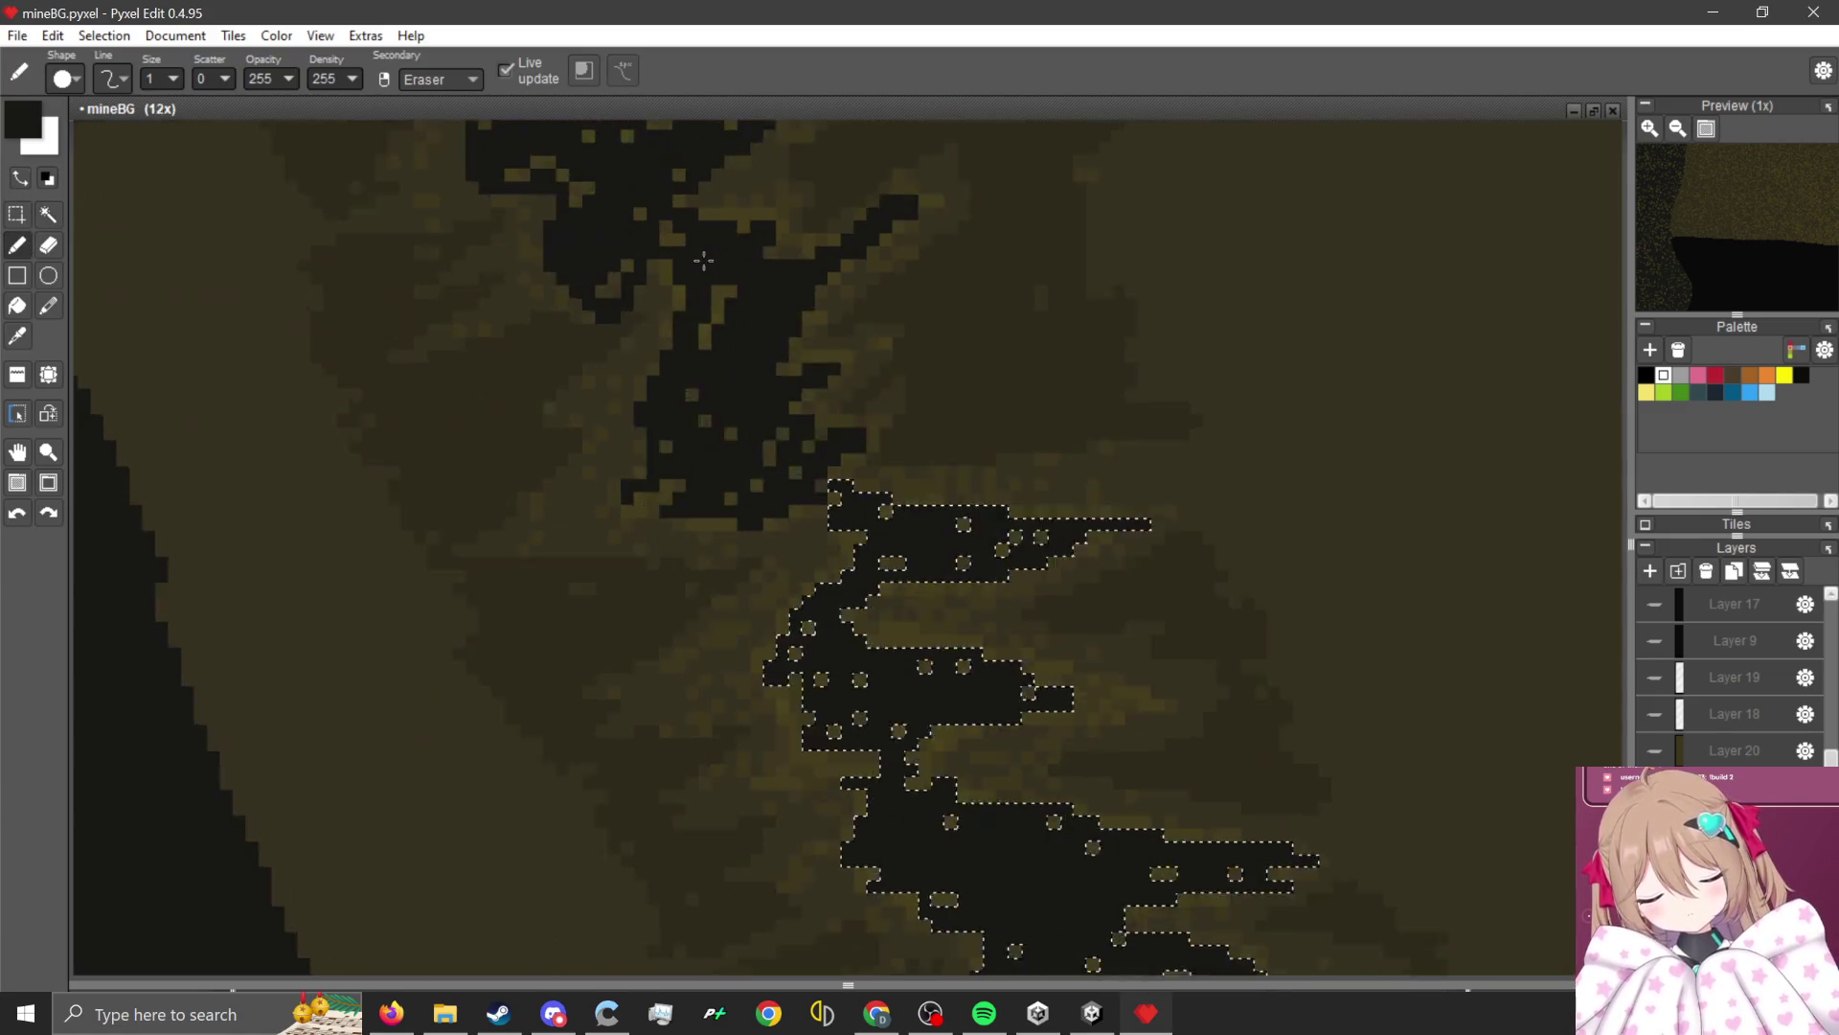
{"action": "left_click", "coordinate": [44, 219]}
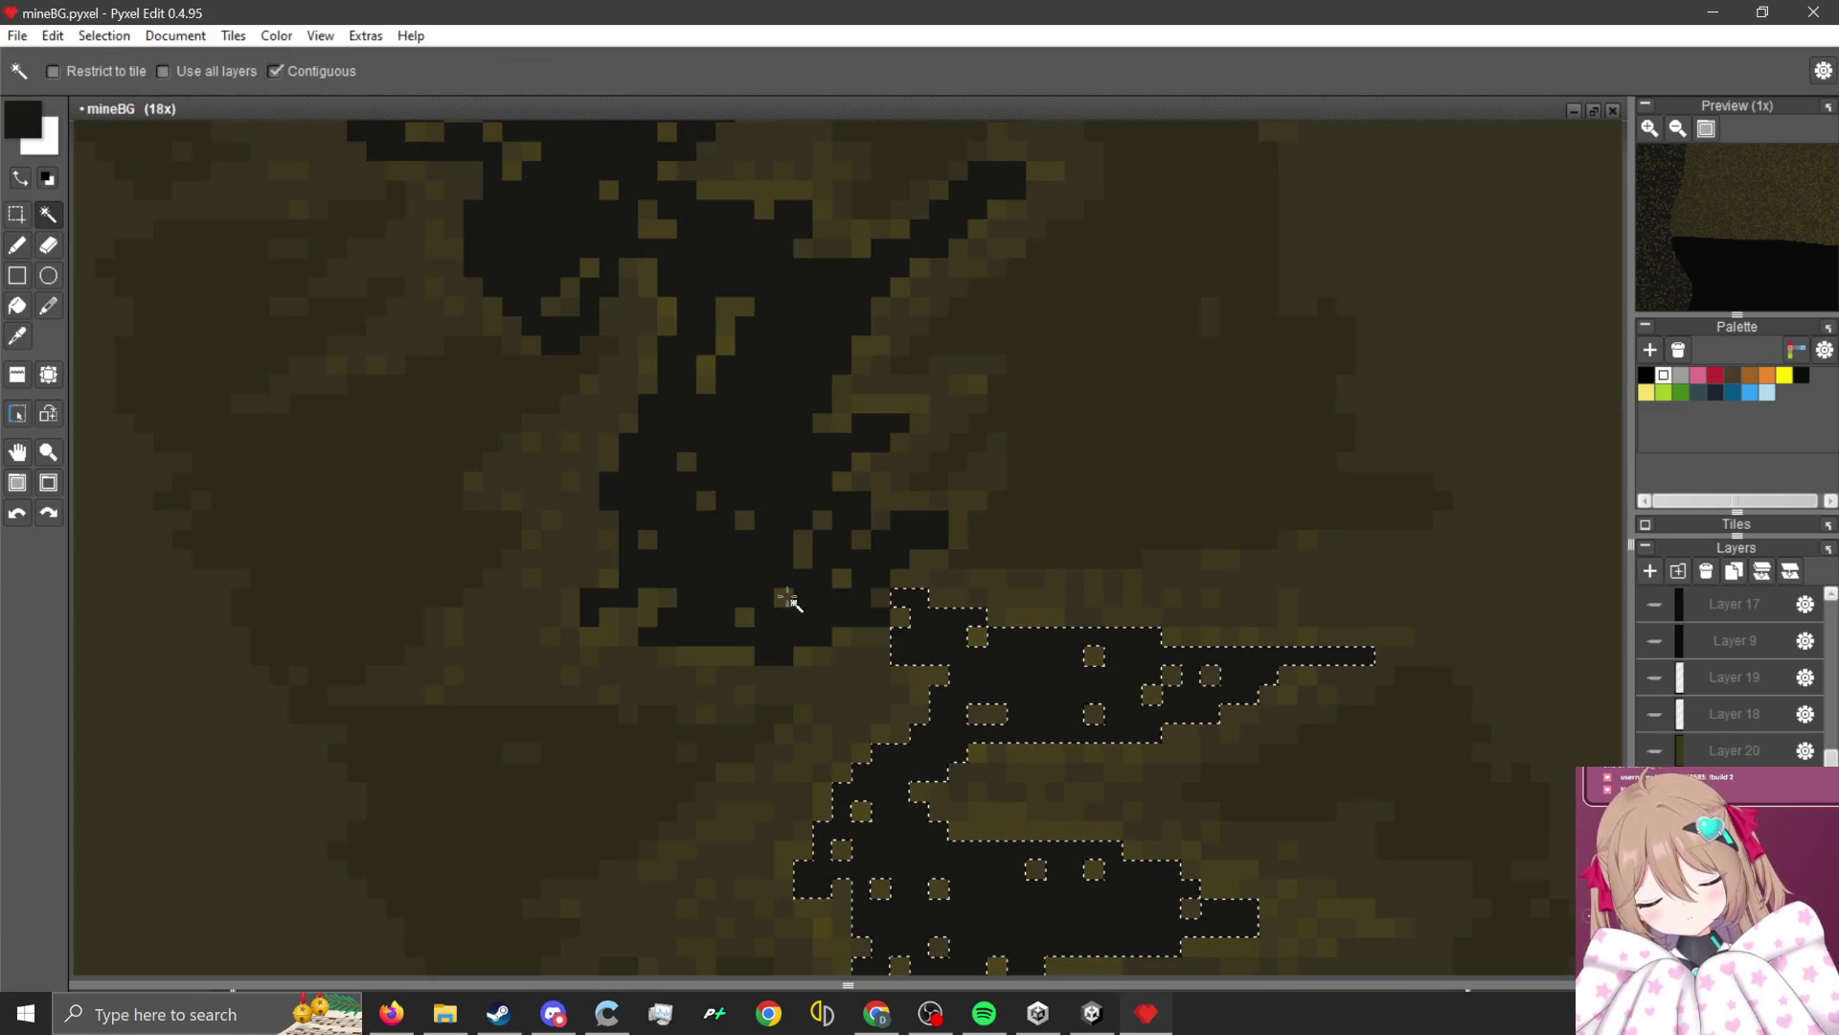
{"action": "left_click", "coordinate": [836, 604], "text": "shift"}
{"action": "key", "text": "b"}
{"action": "scroll", "coordinate": [836, 604], "scroll_direction": "down", "scroll_amount": 2}
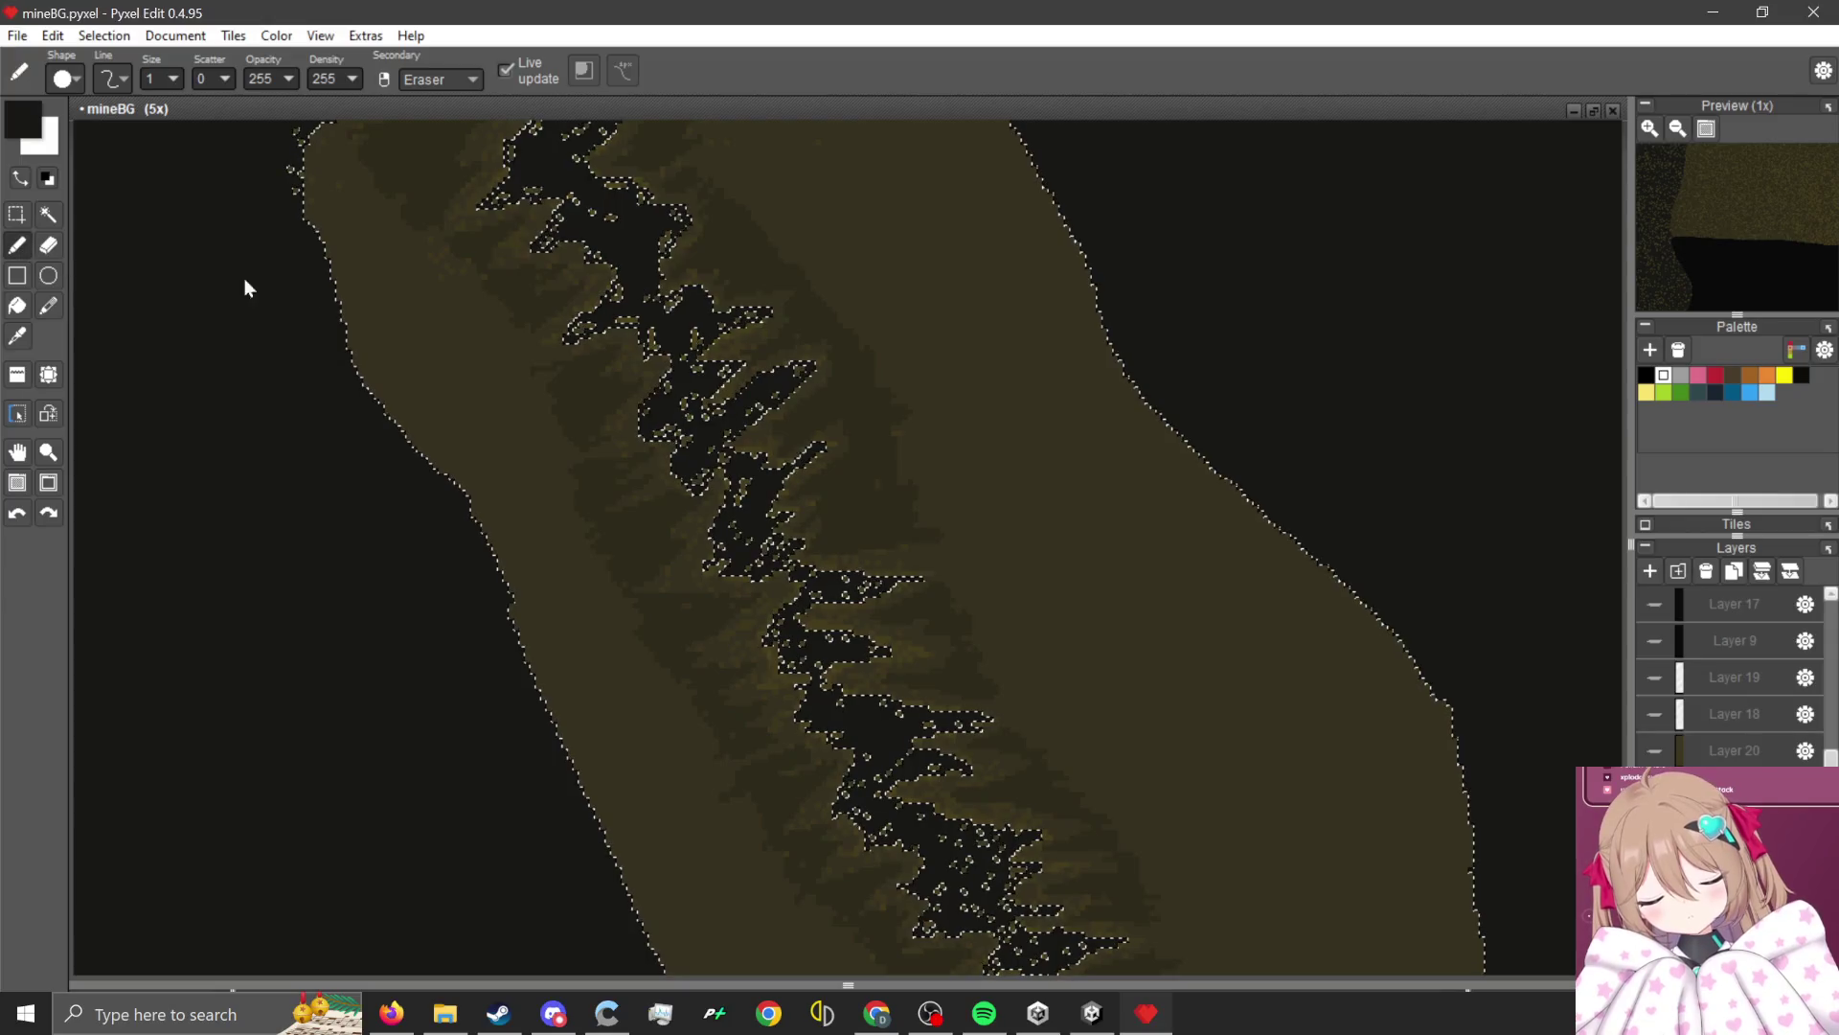
{"action": "scroll", "coordinate": [542, 186], "scroll_direction": "up", "scroll_amount": 5}
Eyedrop the olive rock colour and set the brush Scatter to 50.
{"action": "key", "text": "i"}
{"action": "left_click", "coordinate": [542, 187]}
{"action": "scroll", "coordinate": [542, 187], "scroll_direction": "down", "scroll_amount": 10}
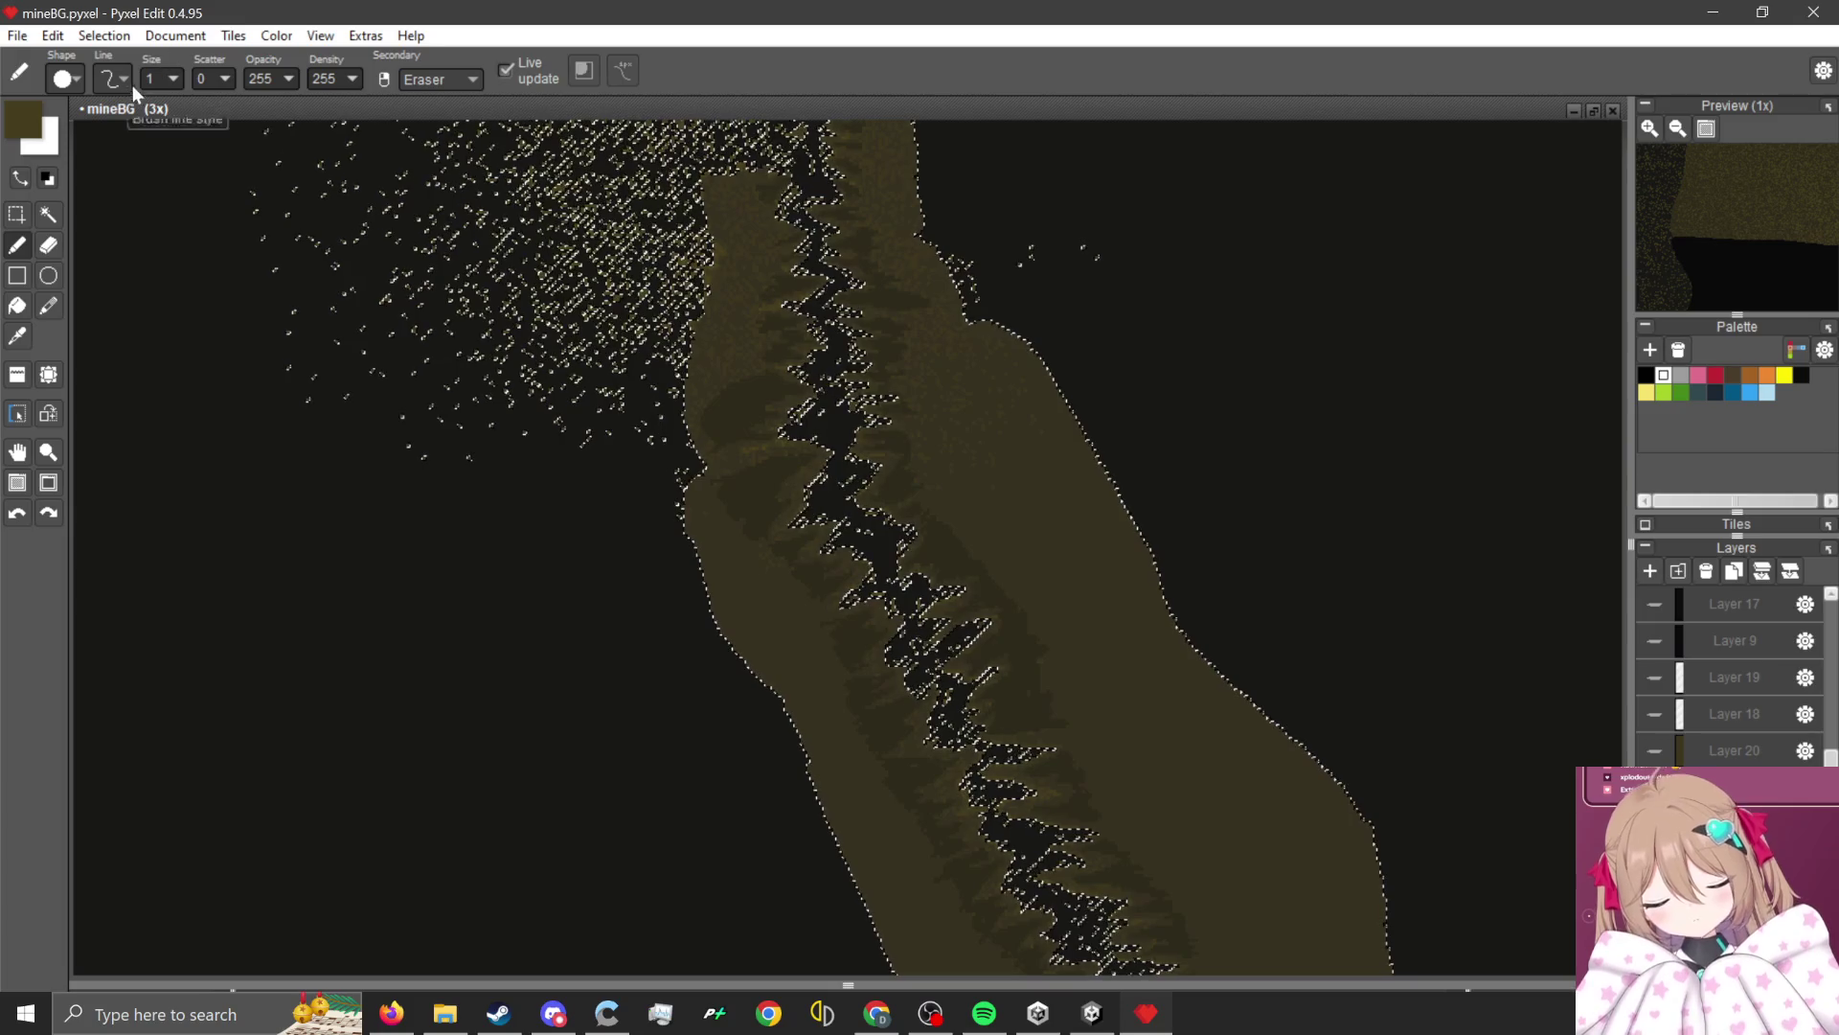
{"action": "left_click_drag", "start_coordinate": [225, 79], "coordinate": [329, 80]}
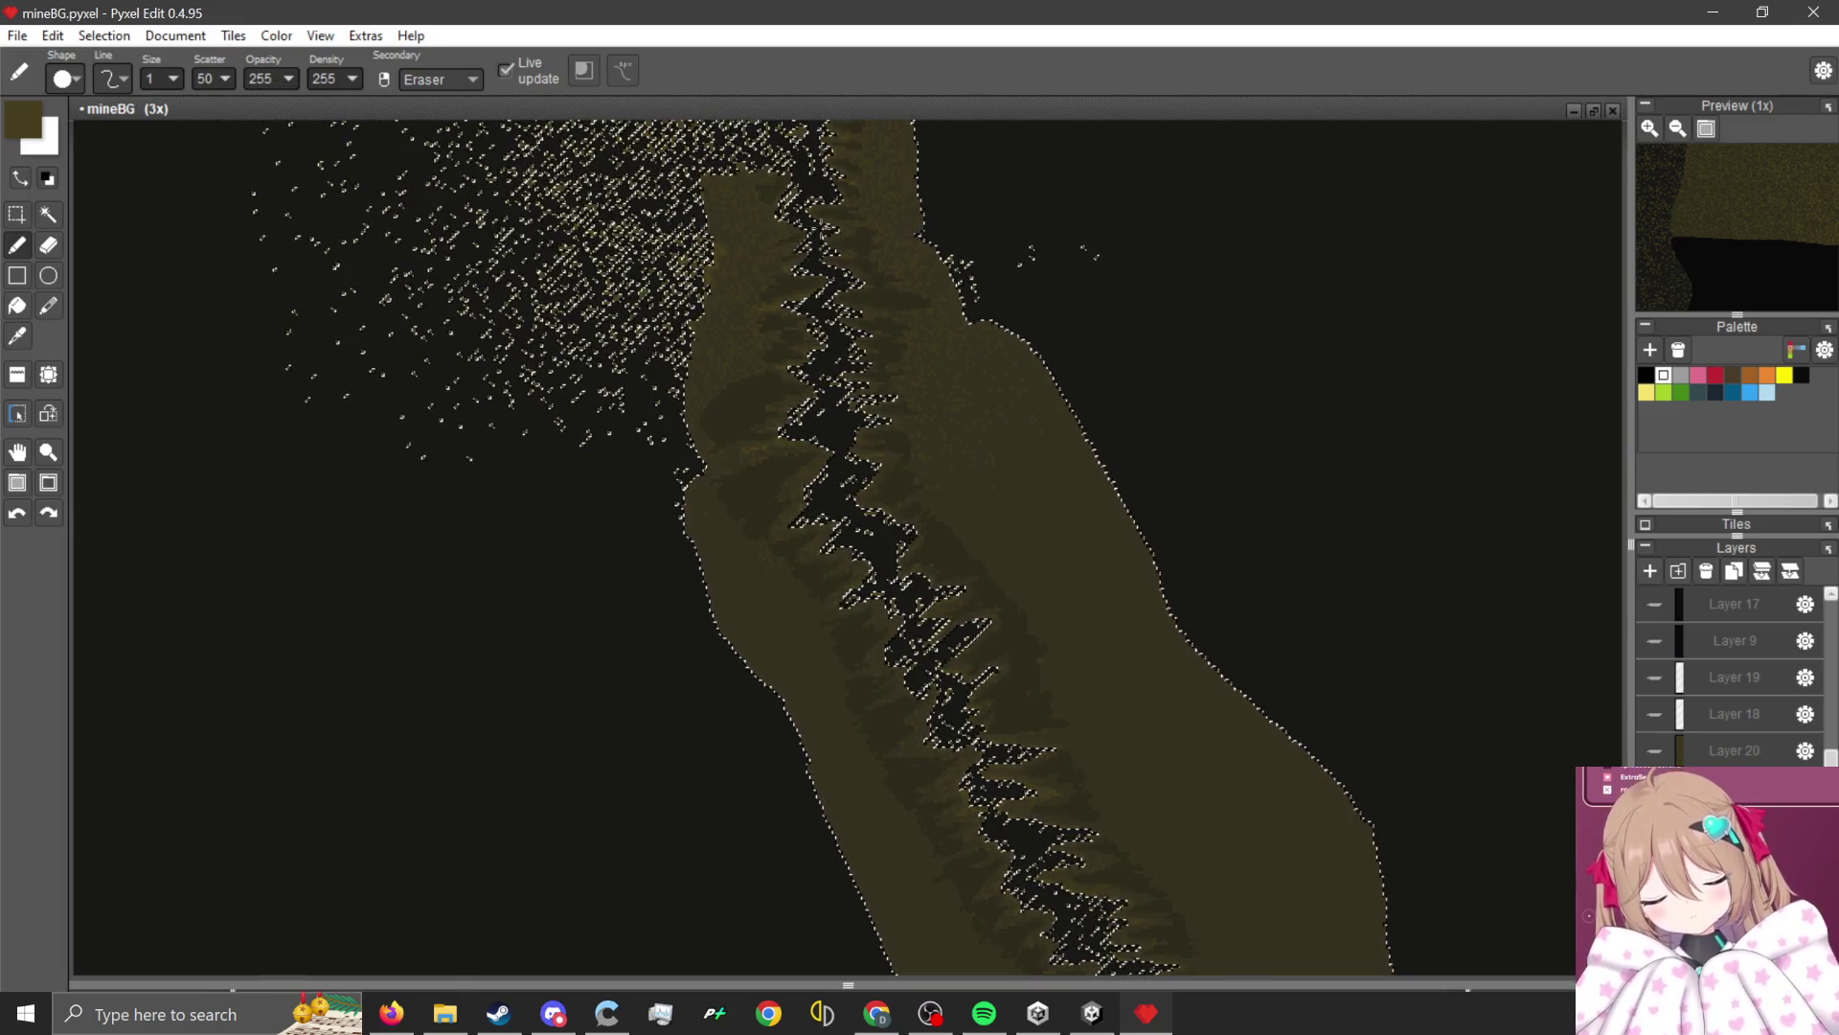
{"action": "scroll", "coordinate": [772, 333], "scroll_direction": "down", "scroll_amount": 1}
{"action": "scroll", "coordinate": [862, 517], "scroll_direction": "down", "scroll_amount": 1}
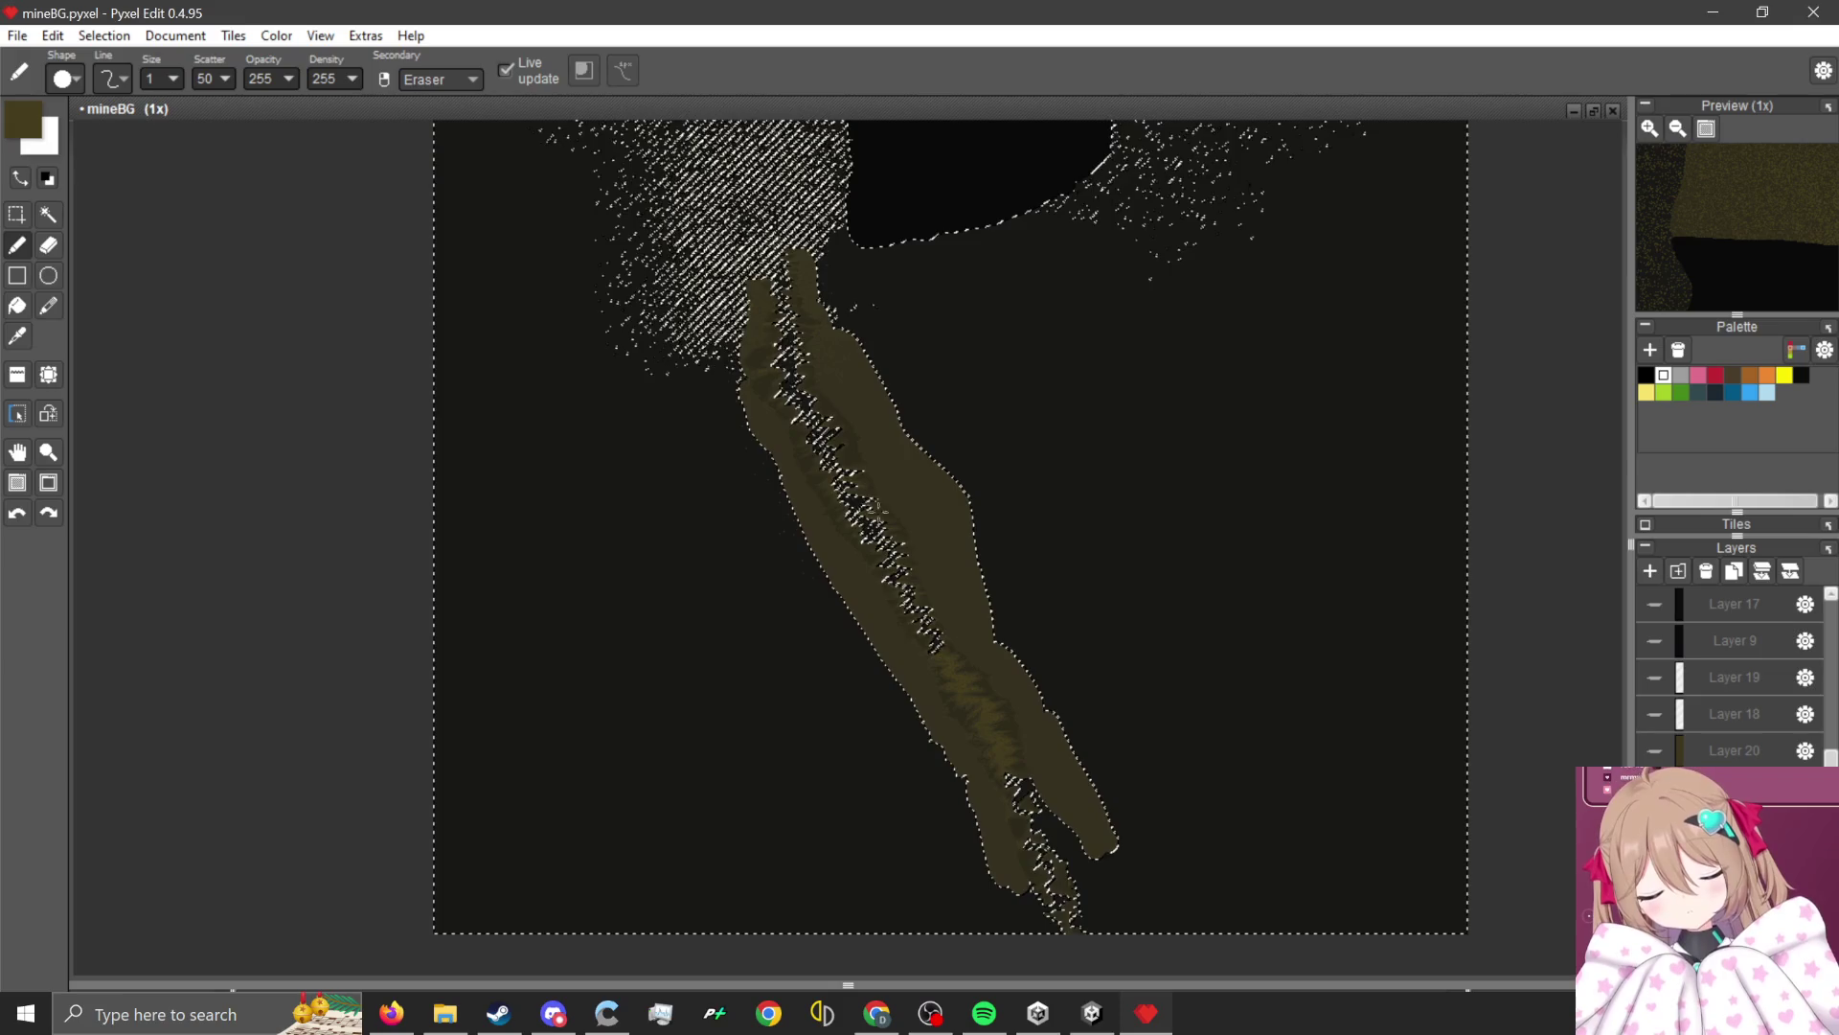
{"action": "scroll", "coordinate": [891, 445], "scroll_direction": "up", "scroll_amount": 2}
{"action": "scroll", "coordinate": [891, 445], "scroll_direction": "up", "scroll_amount": 2}
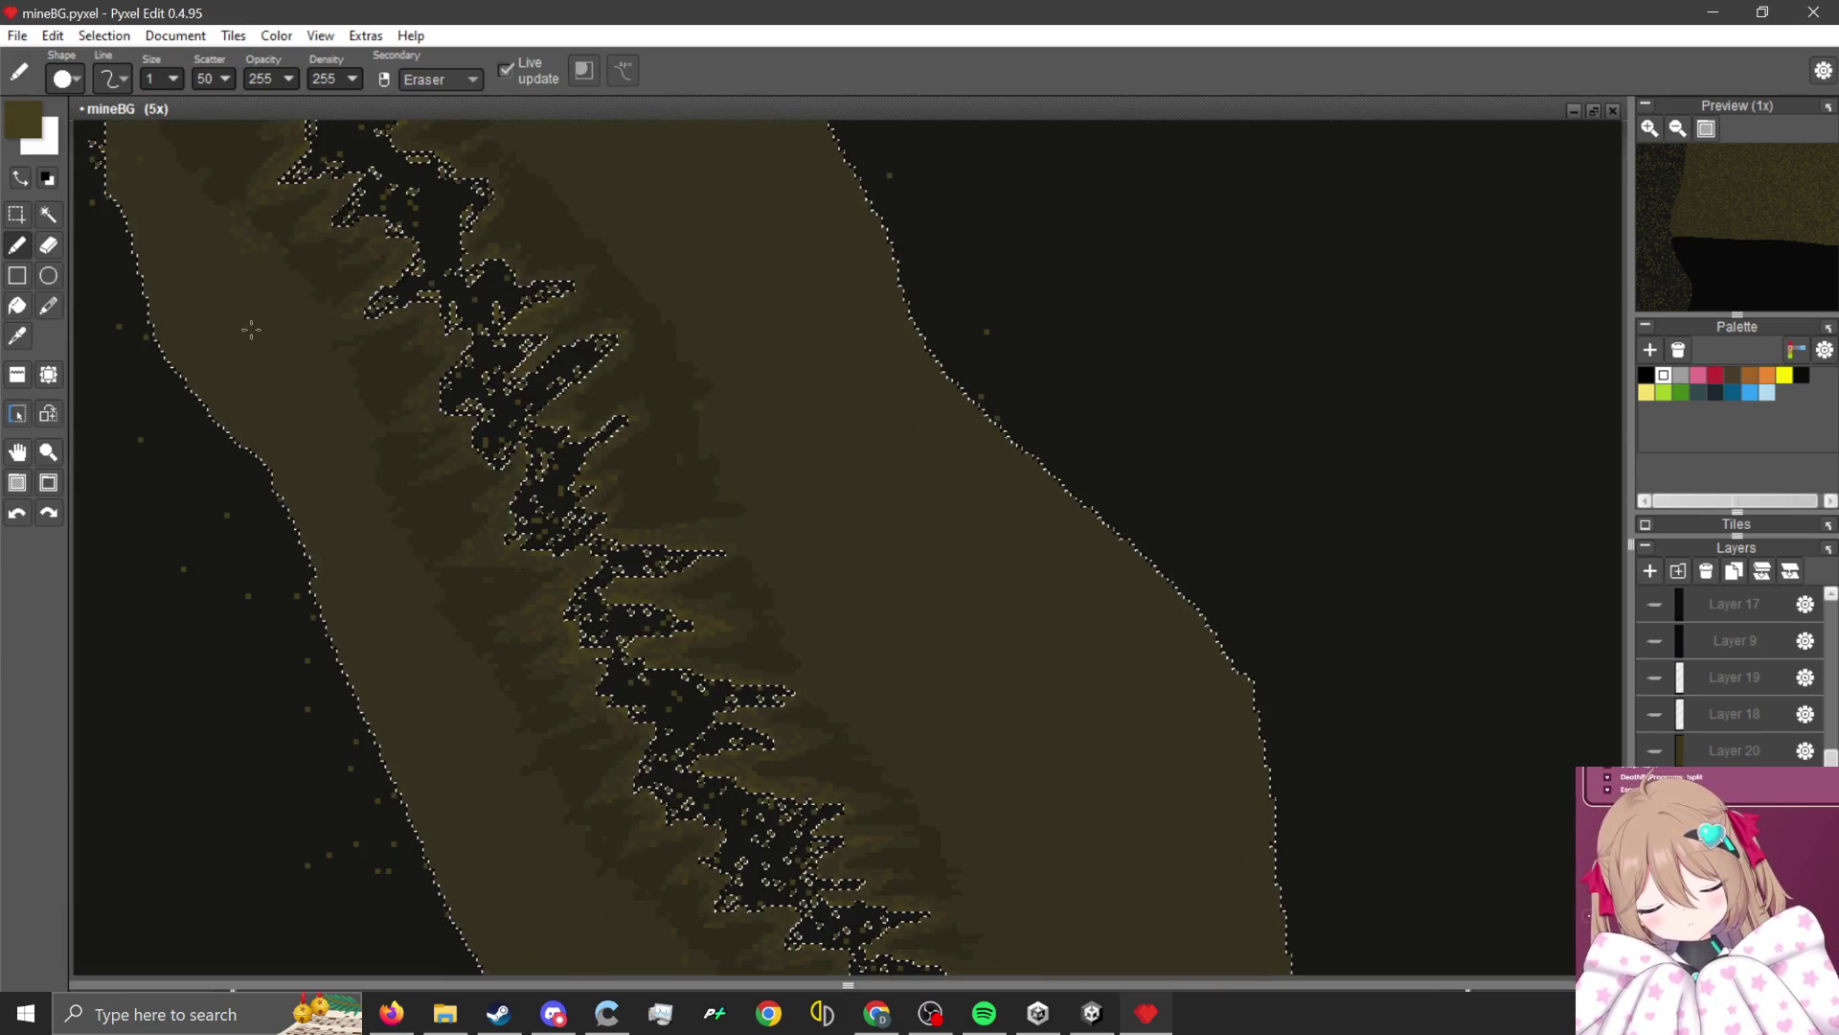
Select the black triangular cave hole on the left with the Magic Wand.
{"action": "key", "text": "ctrl+t"}
{"action": "scroll", "coordinate": [829, 449], "scroll_direction": "down", "scroll_amount": 2}
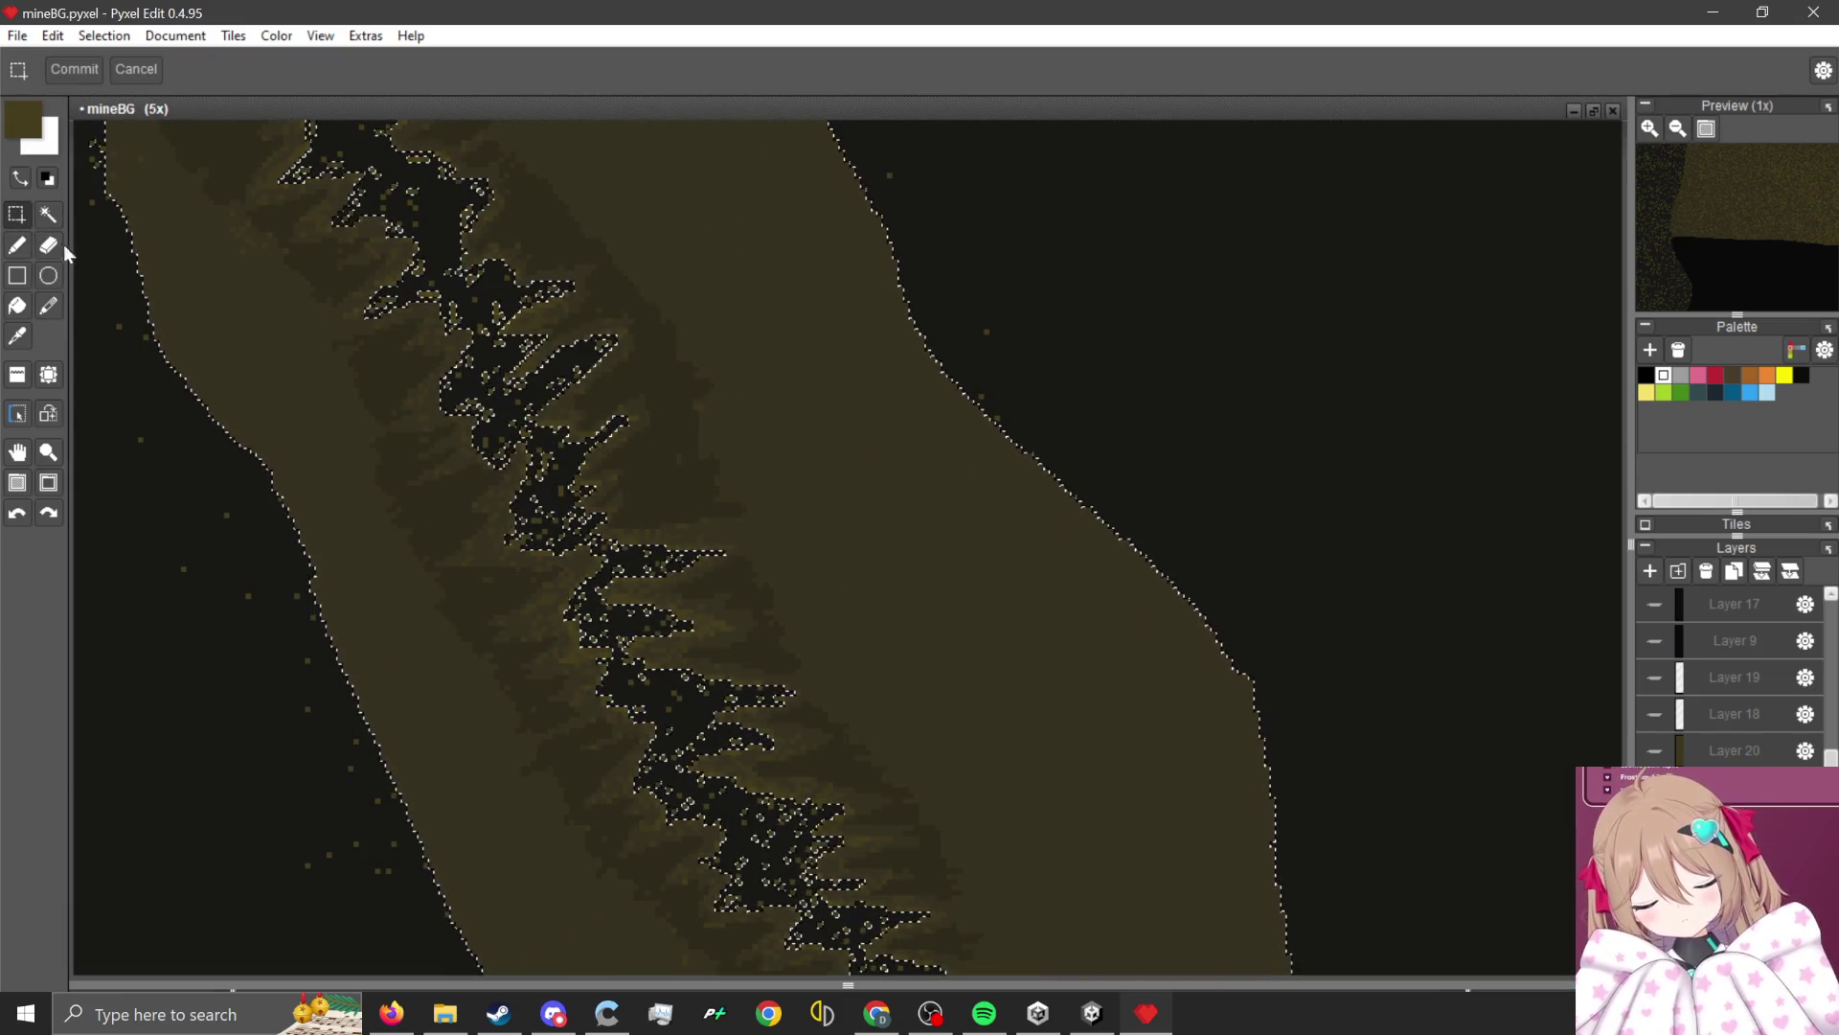
{"action": "scroll", "coordinate": [801, 407], "scroll_direction": "down", "scroll_amount": 1}
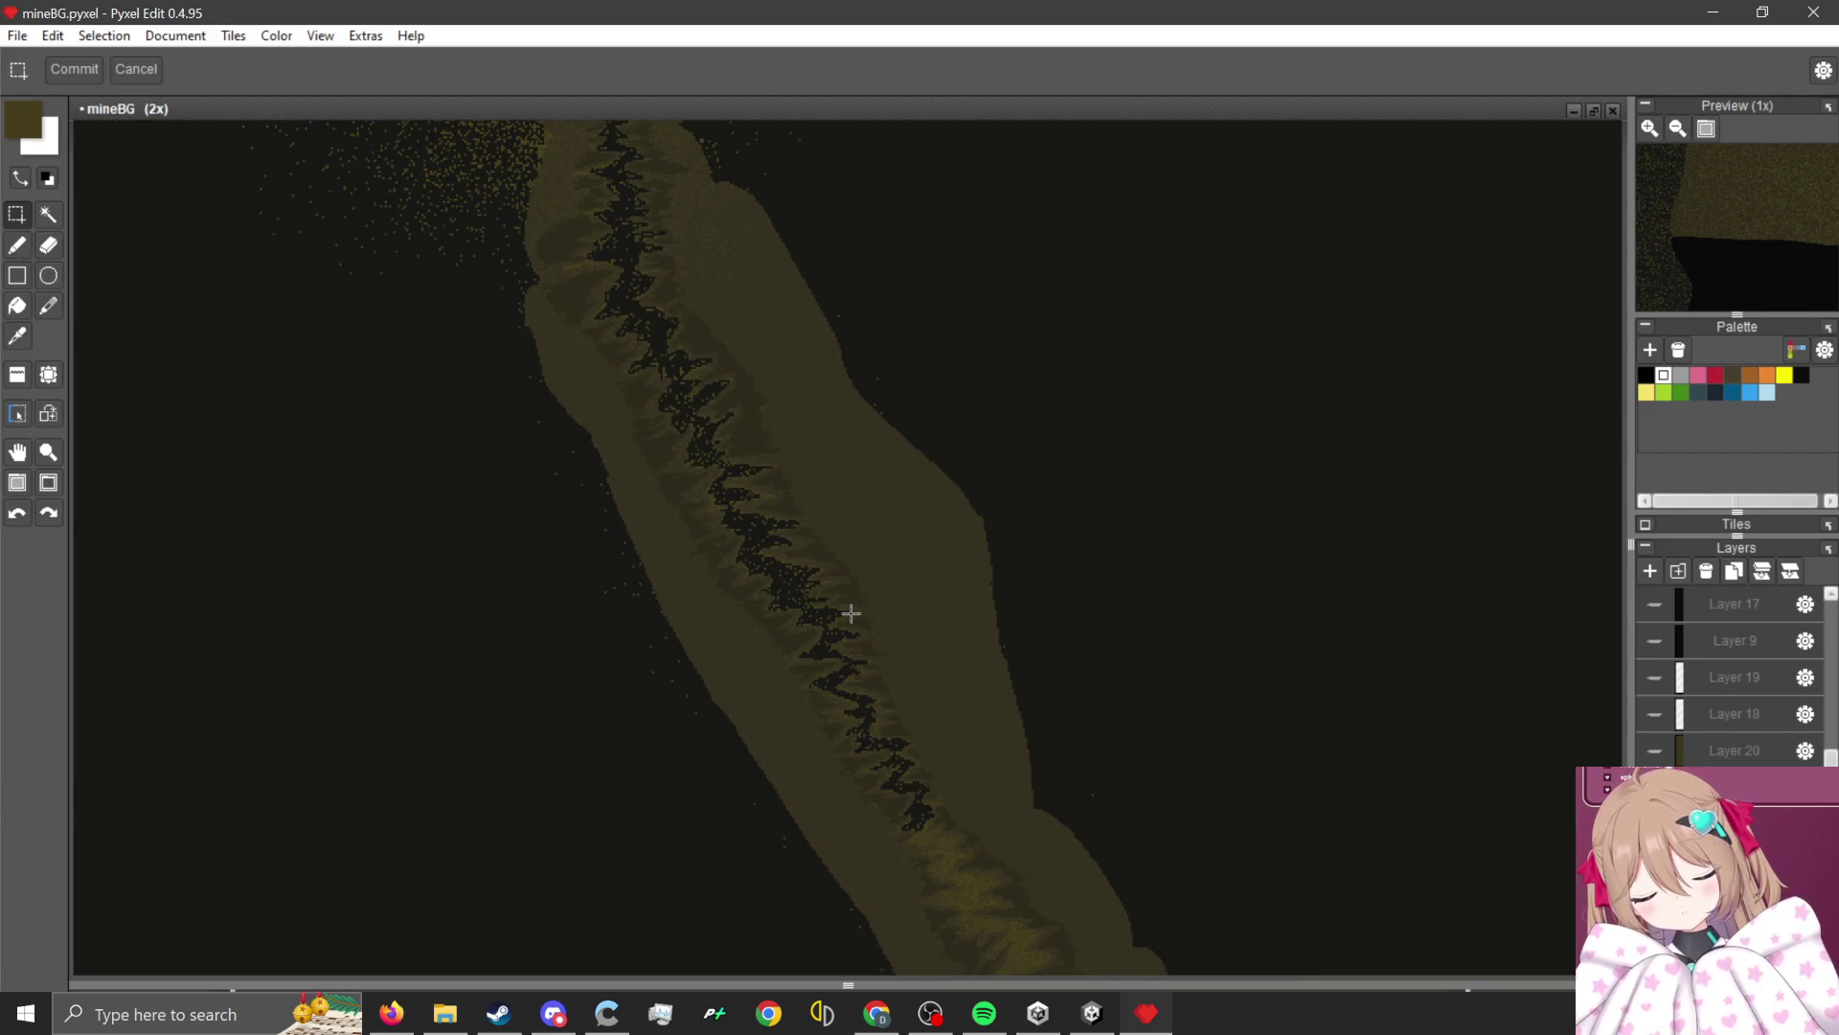
{"action": "scroll", "coordinate": [805, 599], "scroll_direction": "up", "scroll_amount": 1}
{"action": "scroll", "coordinate": [804, 595], "scroll_direction": "down", "scroll_amount": 4}
{"action": "scroll", "coordinate": [809, 590], "scroll_direction": "up", "scroll_amount": 4}
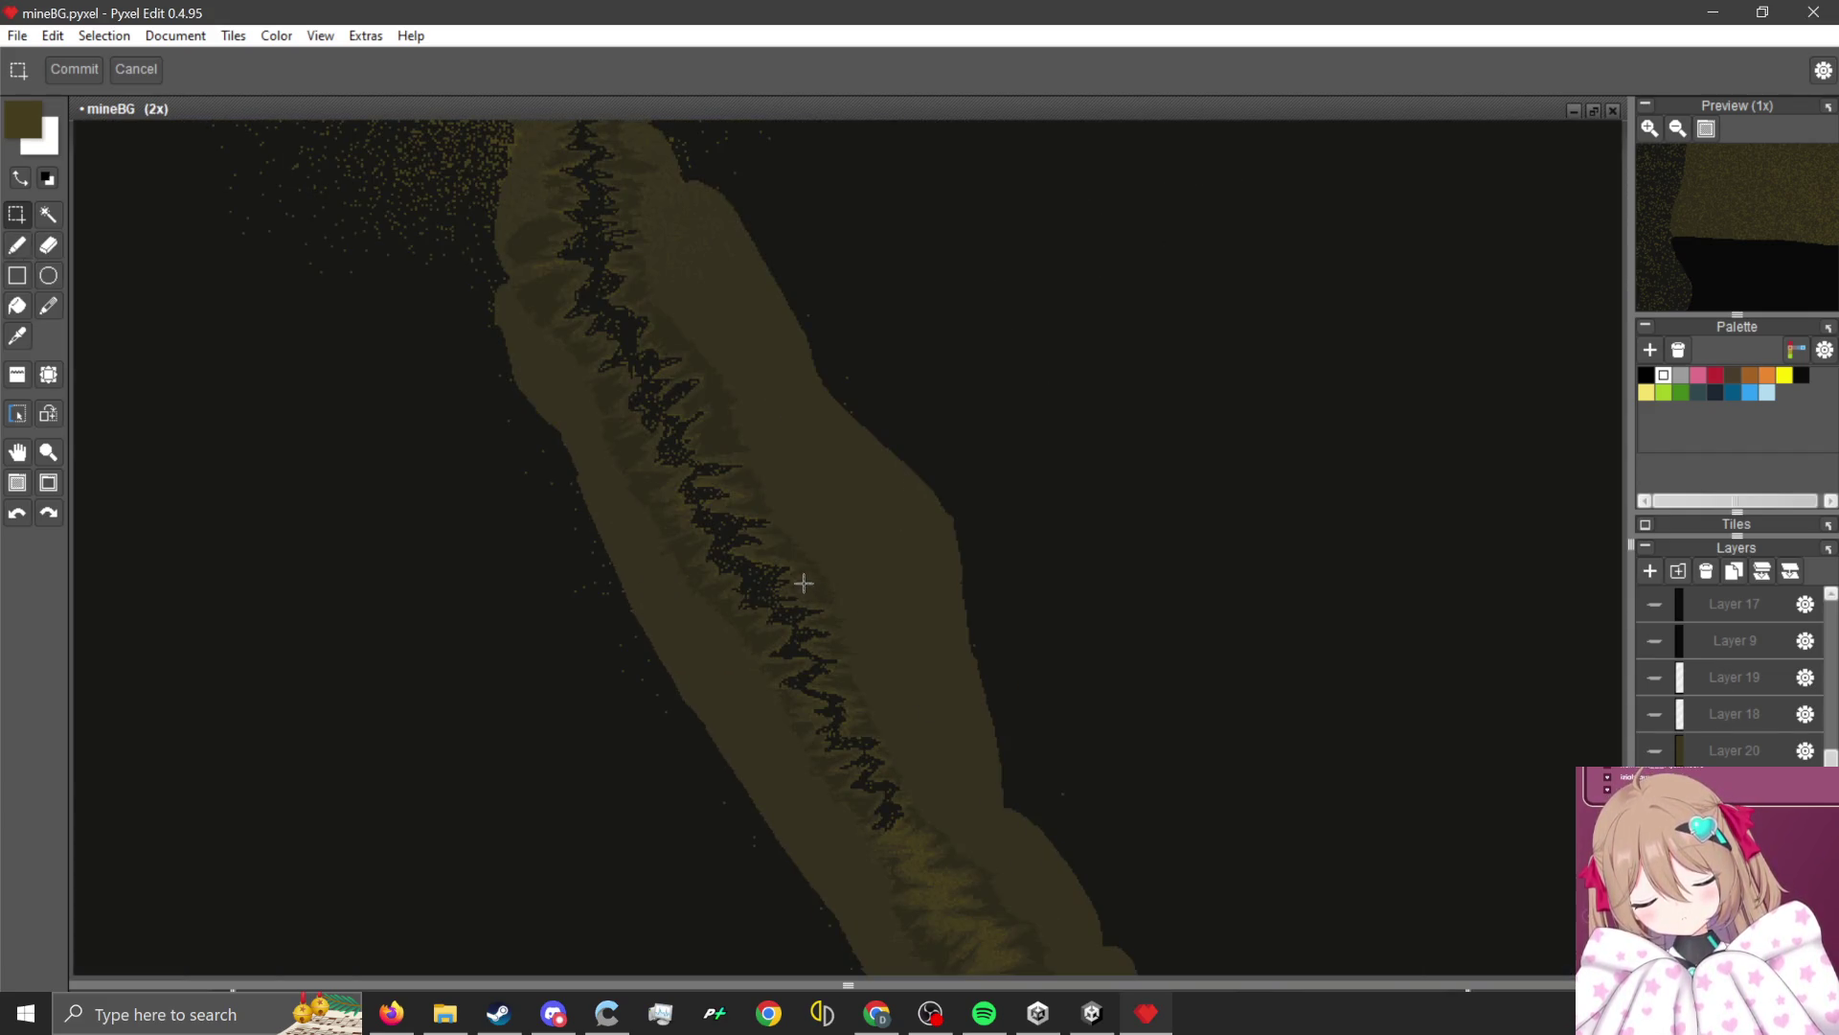
{"action": "scroll", "coordinate": [806, 578], "scroll_direction": "down", "scroll_amount": 4}
{"action": "scroll", "coordinate": [817, 340], "scroll_direction": "up", "scroll_amount": 1}
{"action": "scroll", "coordinate": [938, 182], "scroll_direction": "up", "scroll_amount": 2}
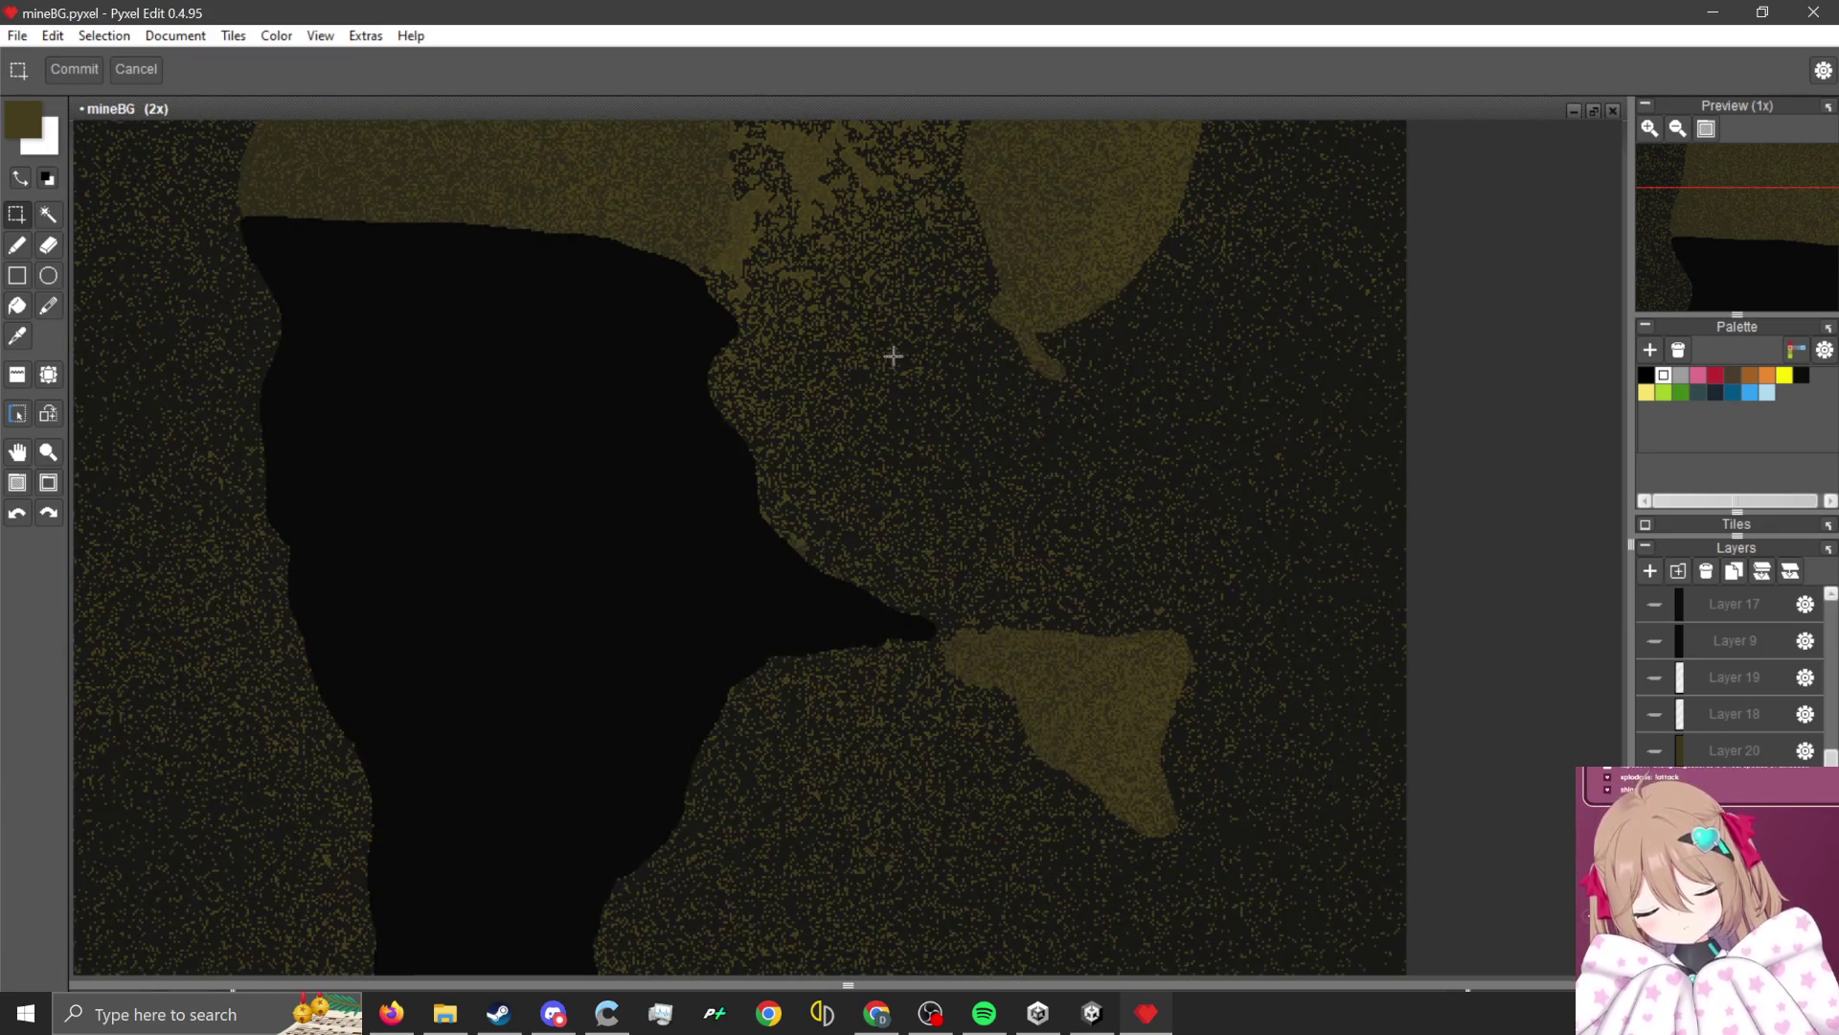
{"action": "scroll", "coordinate": [893, 356], "scroll_direction": "down", "scroll_amount": 1}
{"action": "scroll", "coordinate": [804, 603], "scroll_direction": "down", "scroll_amount": 2}
{"action": "scroll", "coordinate": [806, 606], "scroll_direction": "up", "scroll_amount": 2}
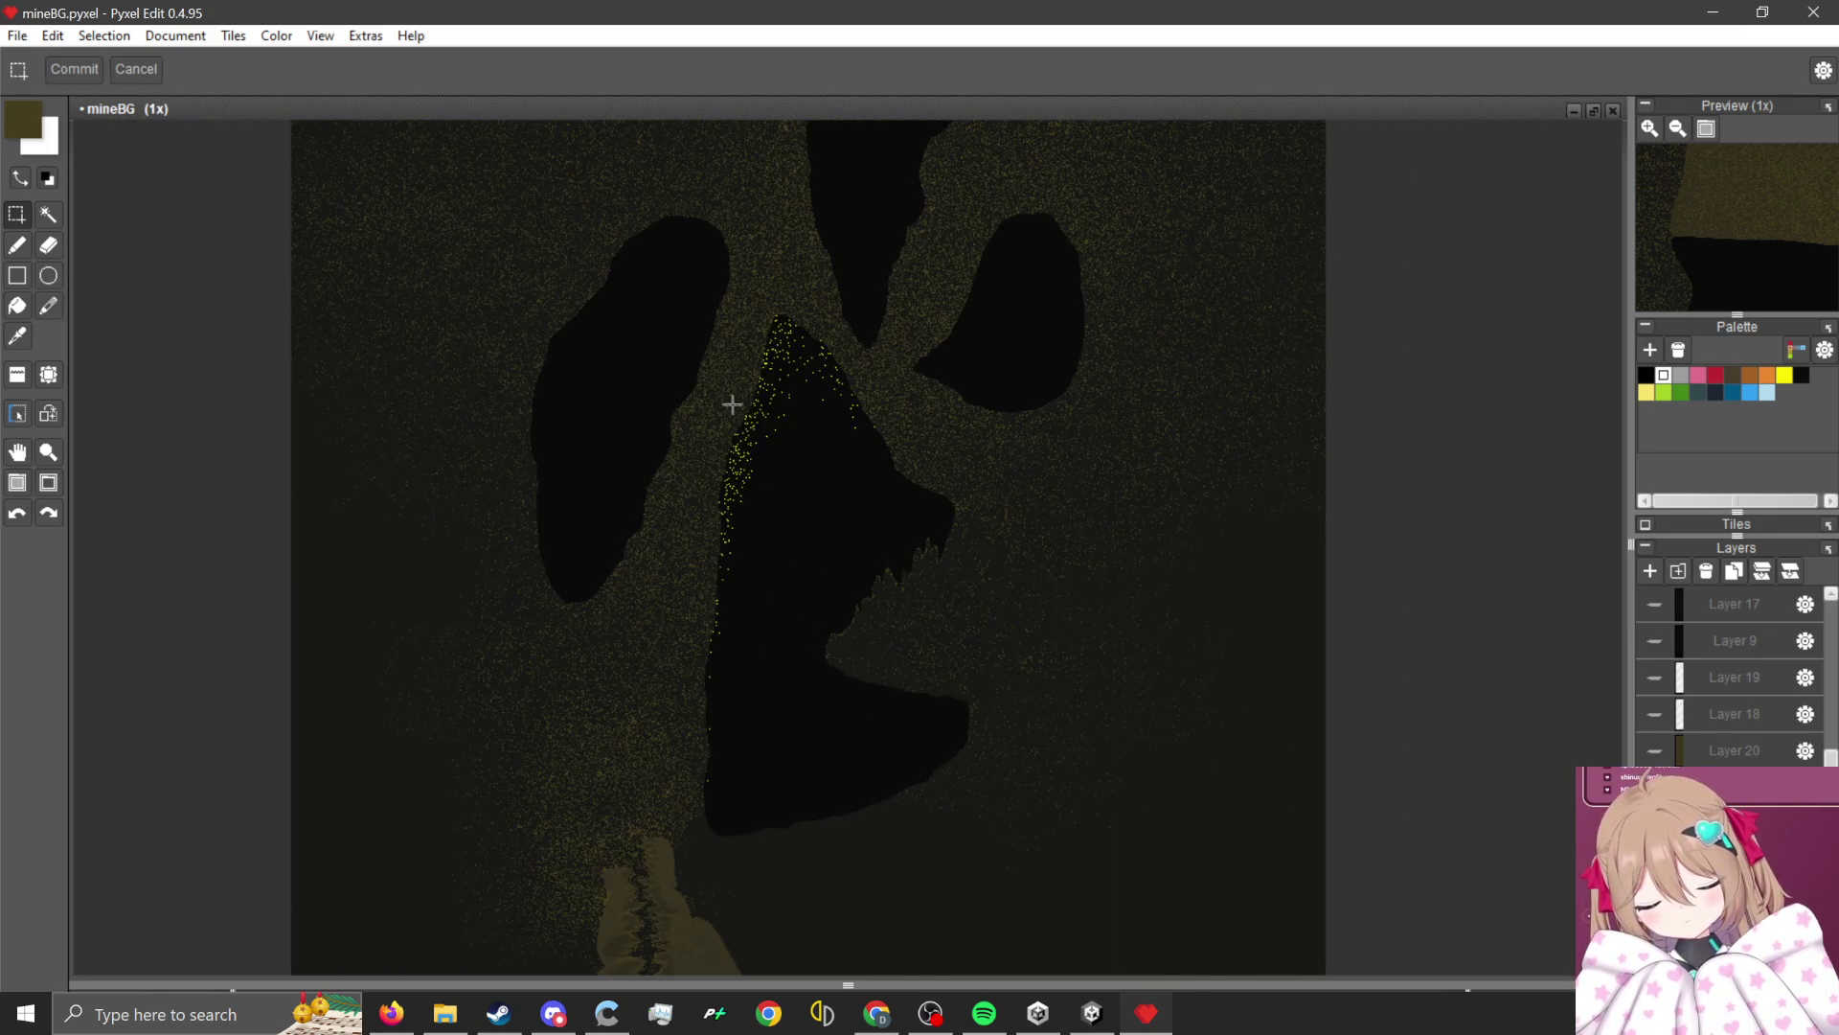
{"action": "scroll", "coordinate": [732, 404], "scroll_direction": "up", "scroll_amount": 1}
{"action": "scroll", "coordinate": [783, 364], "scroll_direction": "down", "scroll_amount": 1}
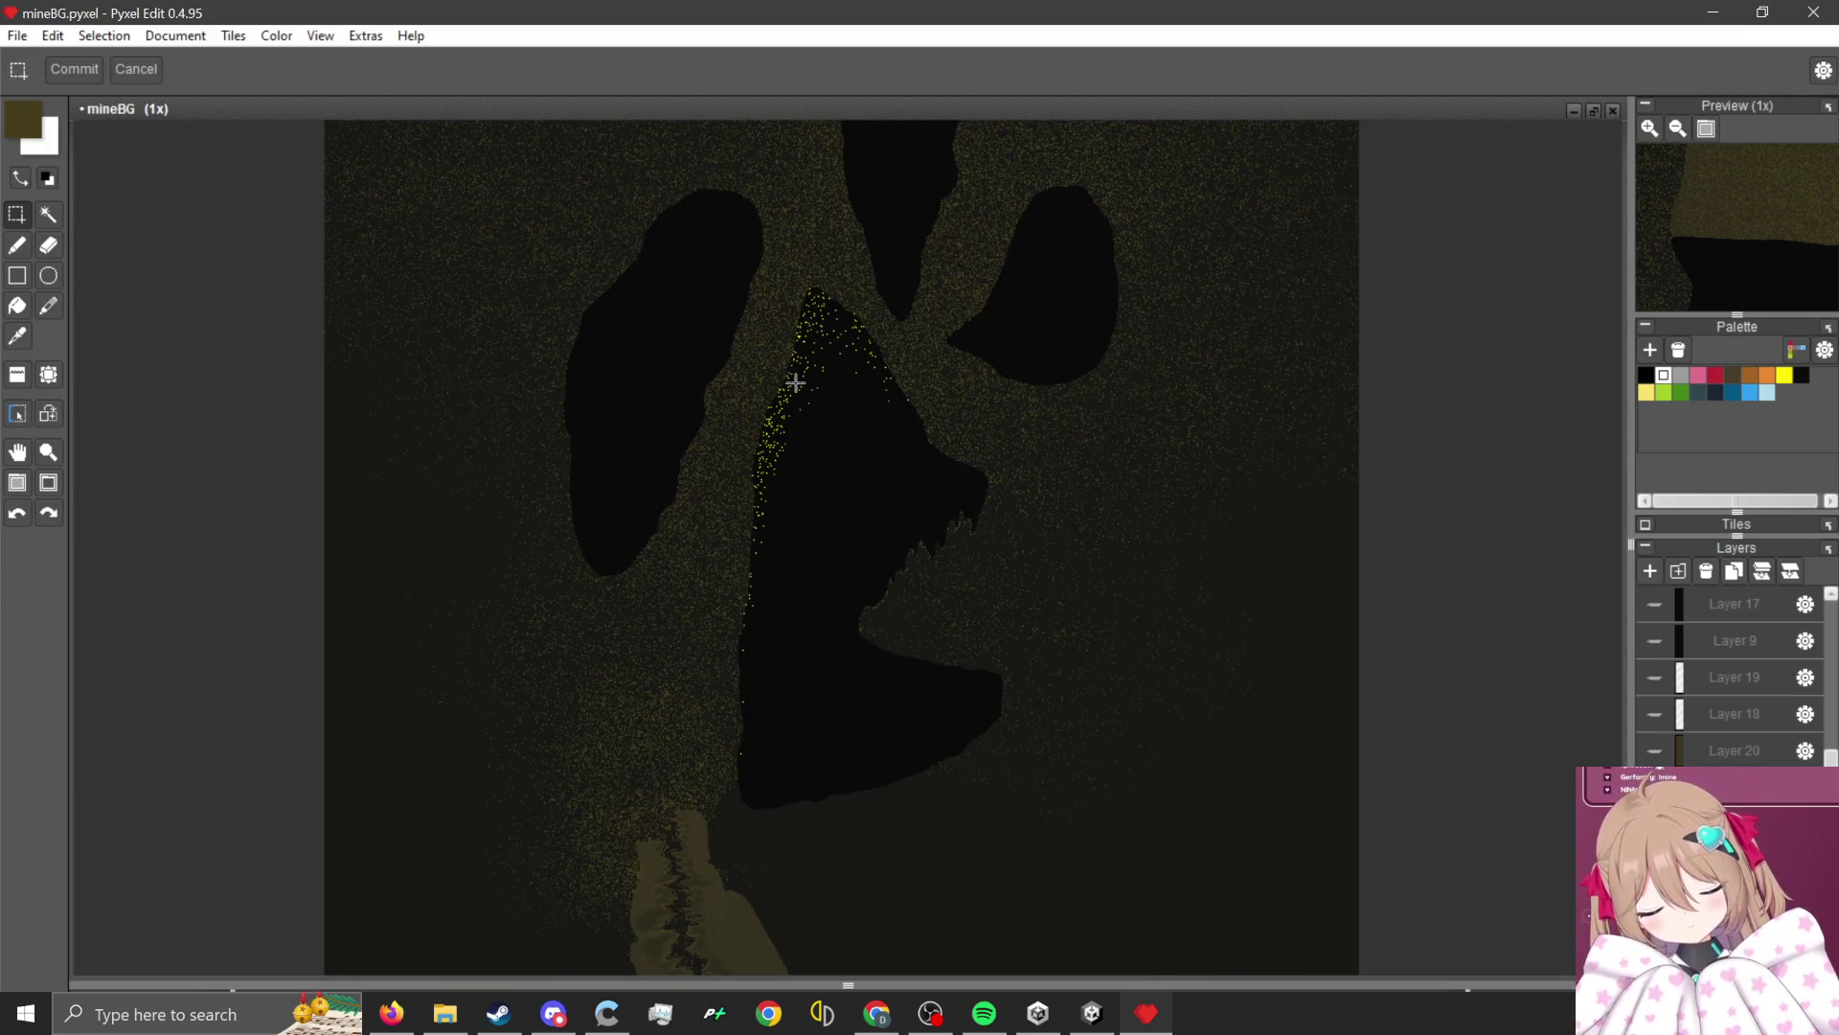
{"action": "scroll", "coordinate": [772, 350], "scroll_direction": "up", "scroll_amount": 2}
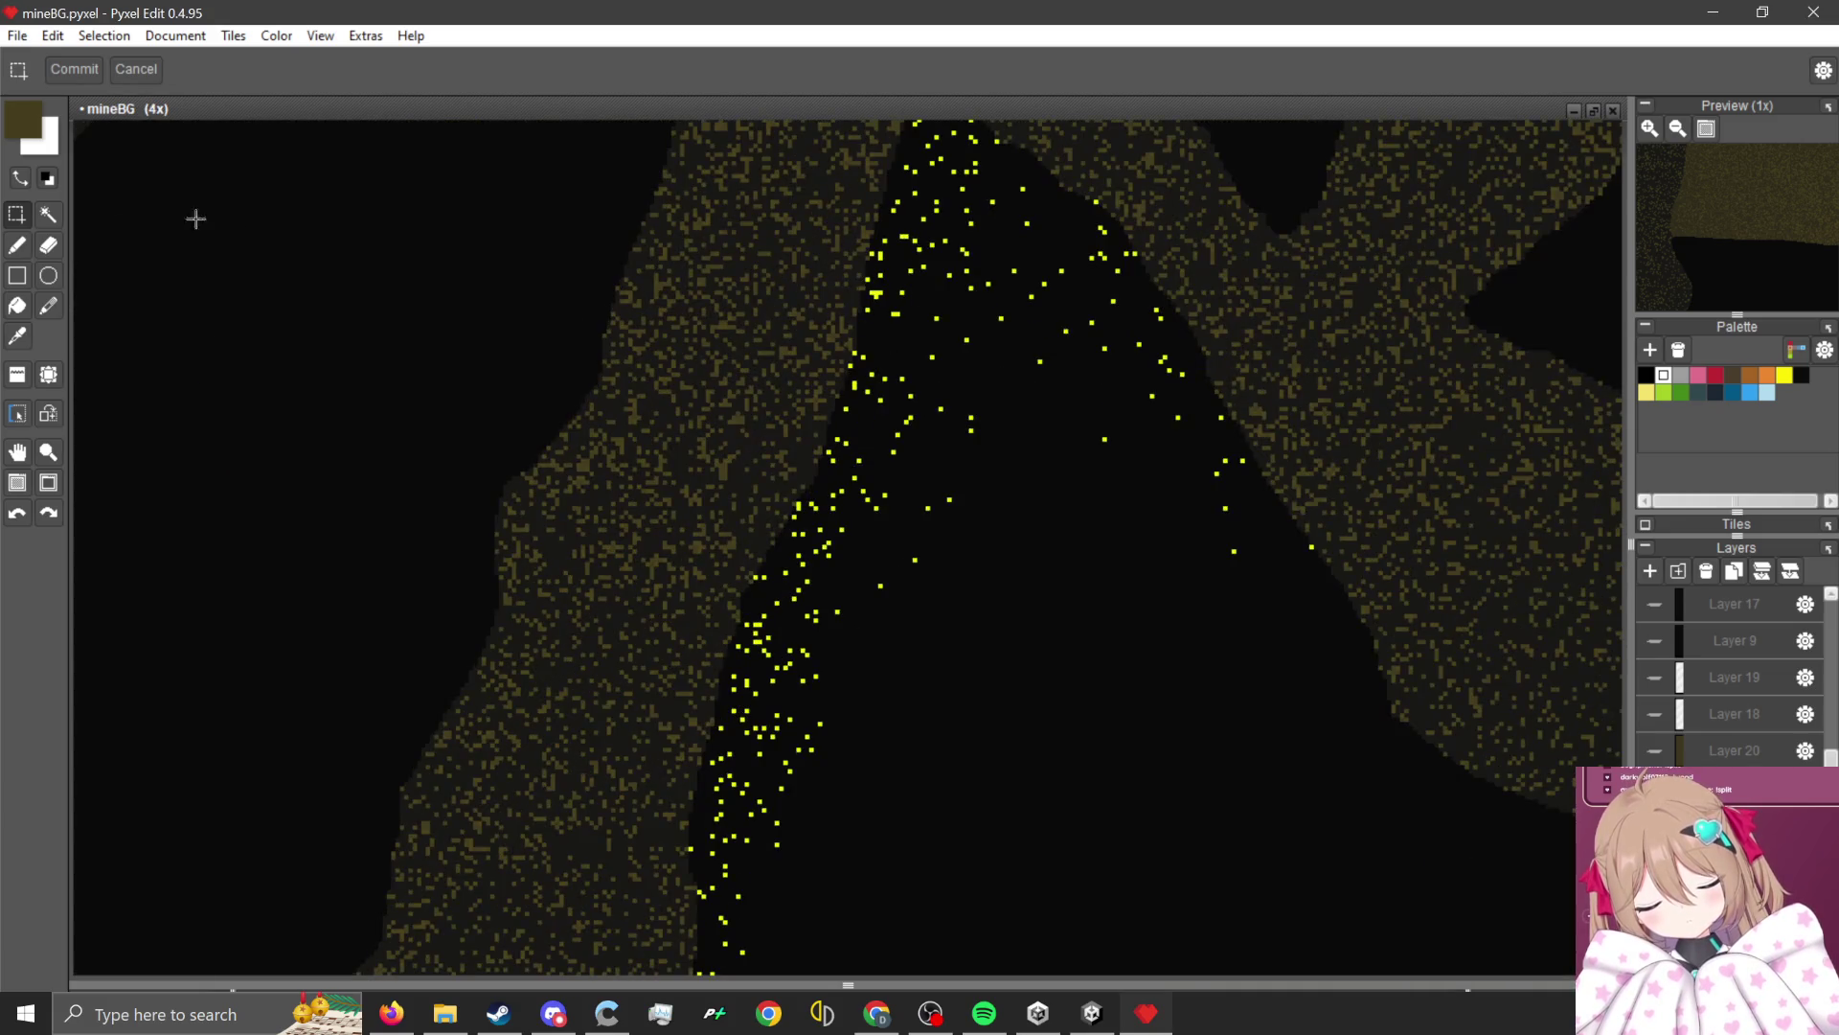
{"action": "left_click", "coordinate": [17, 246]}
{"action": "left_click", "coordinate": [57, 218]}
{"action": "left_click", "coordinate": [420, 292]}
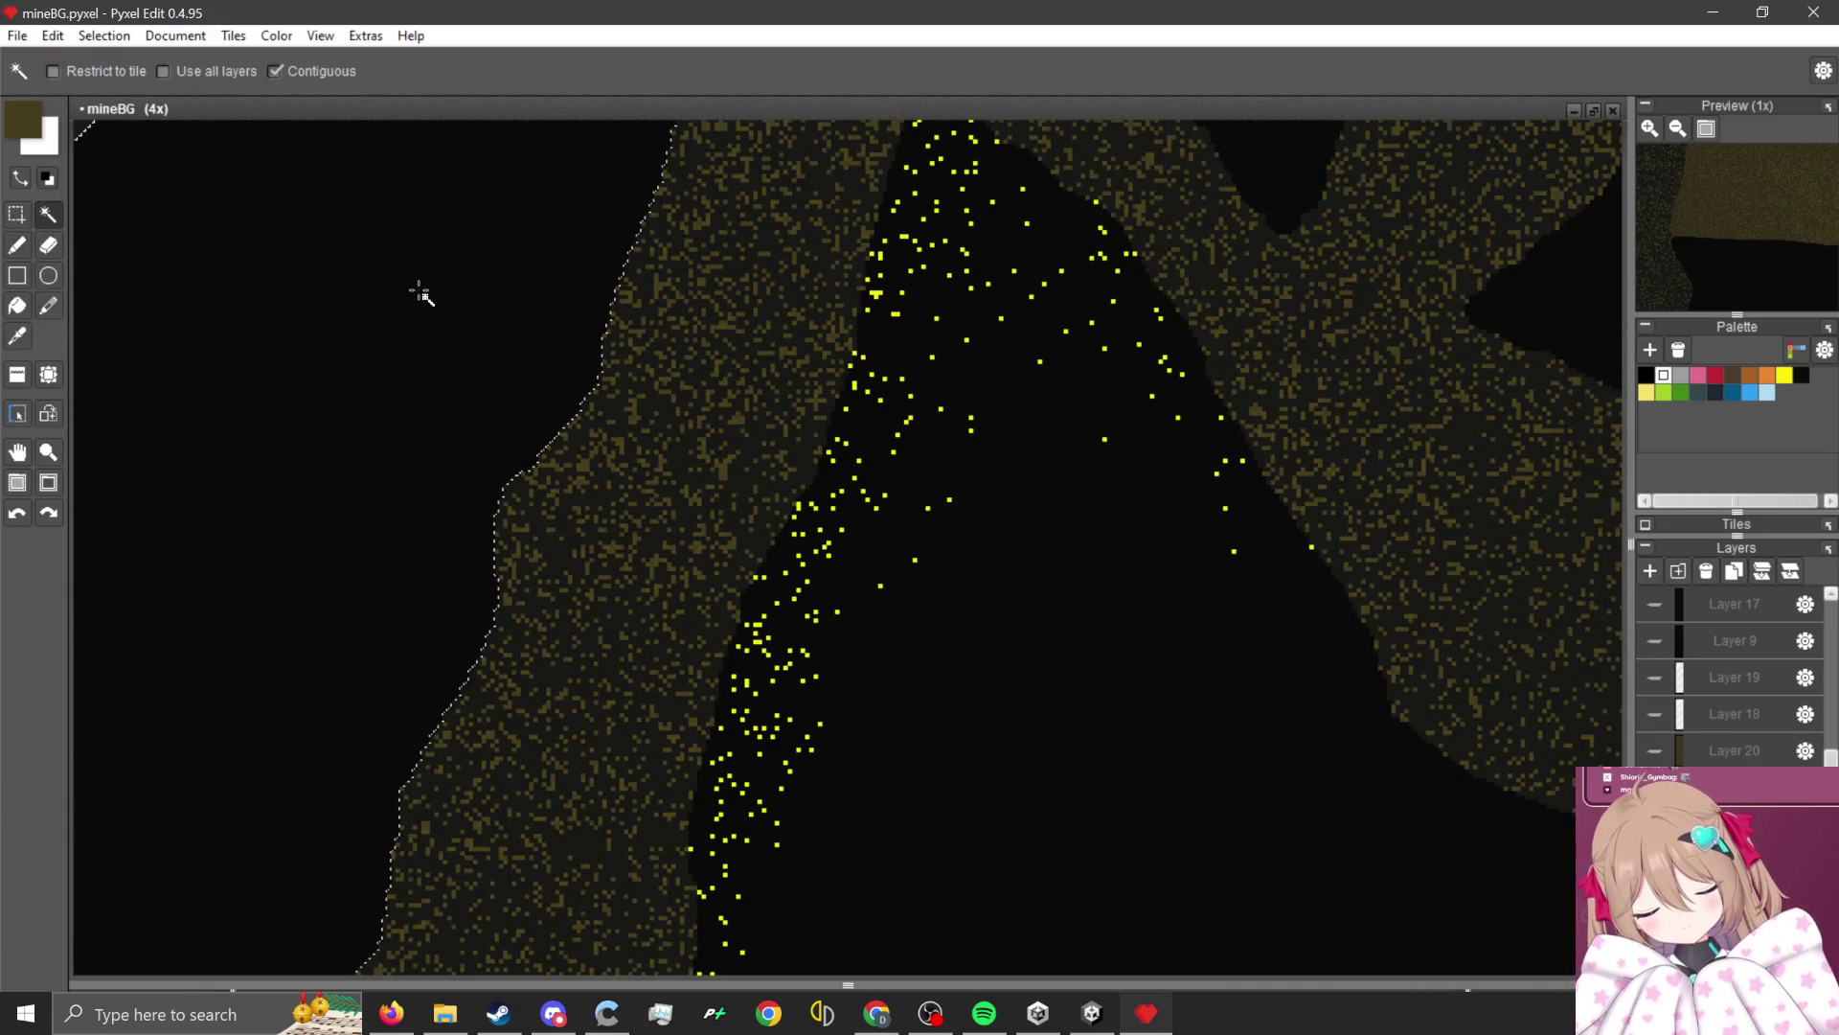
Pick the gold yellow from the canvas as the Pencil colour.
{"action": "scroll", "coordinate": [878, 418], "scroll_direction": "up", "scroll_amount": 2}
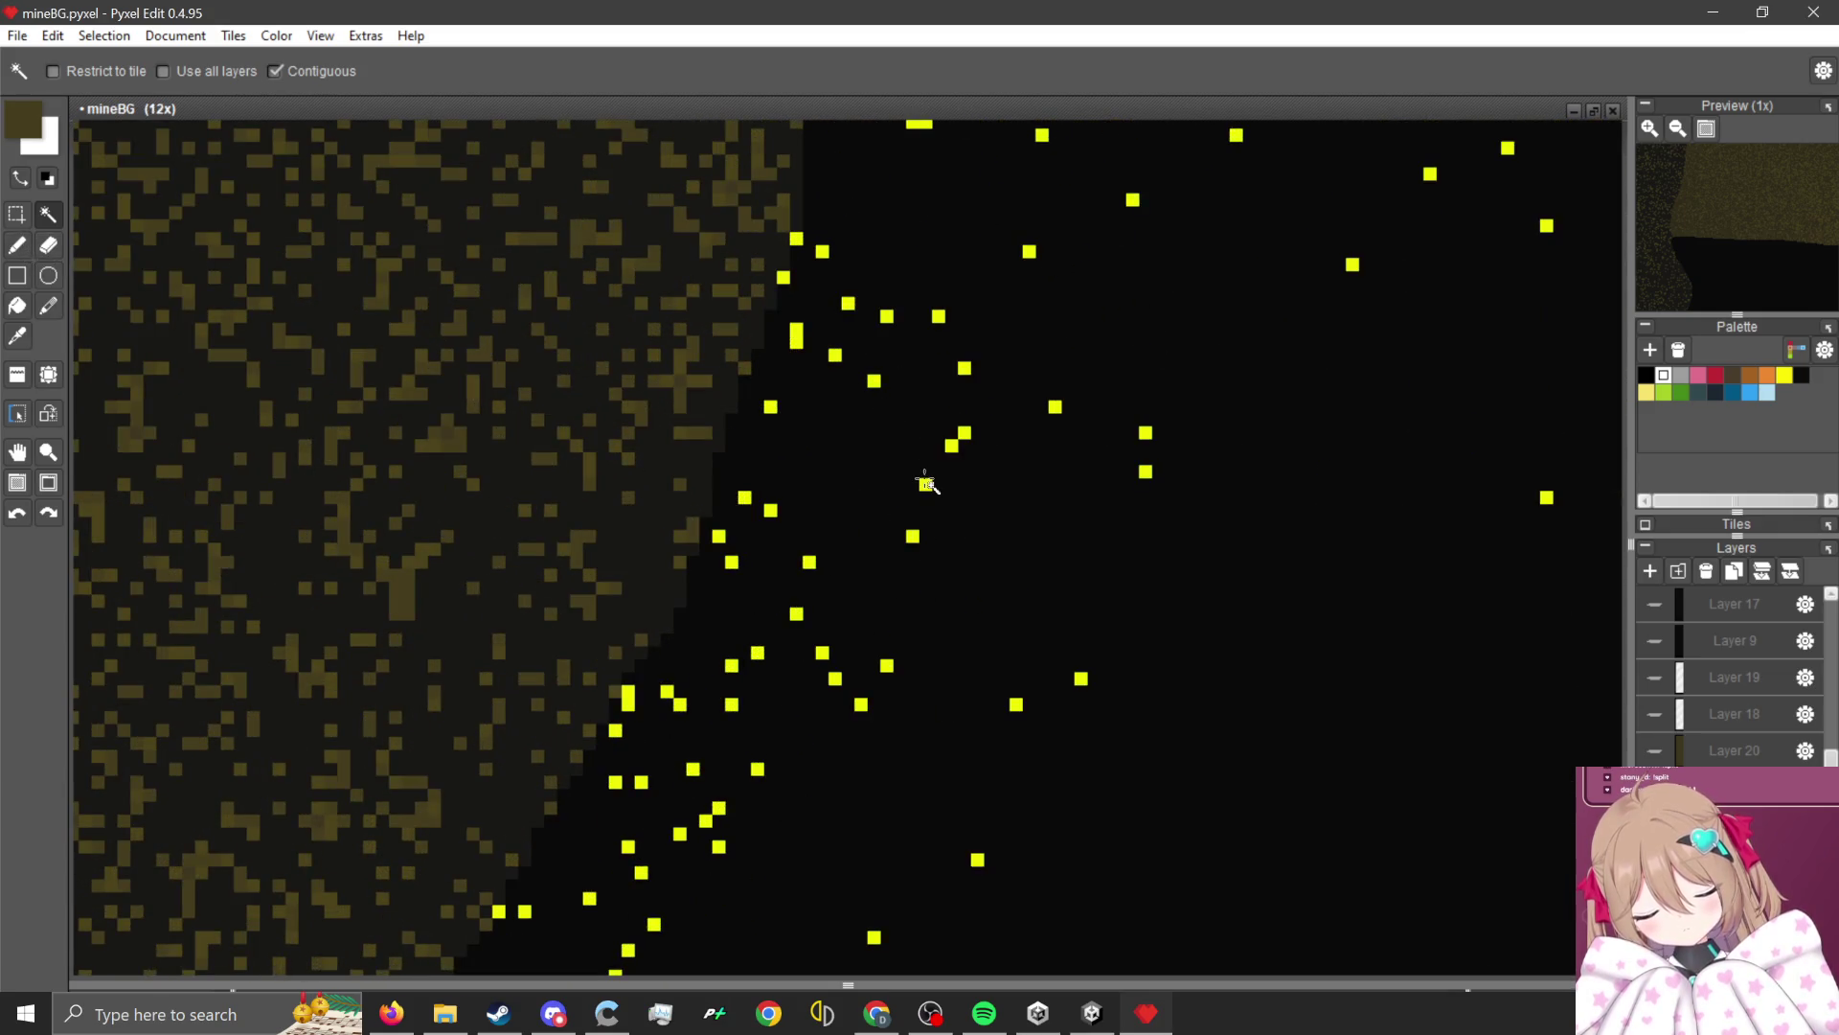
{"action": "scroll", "coordinate": [930, 479], "scroll_direction": "down", "scroll_amount": 2}
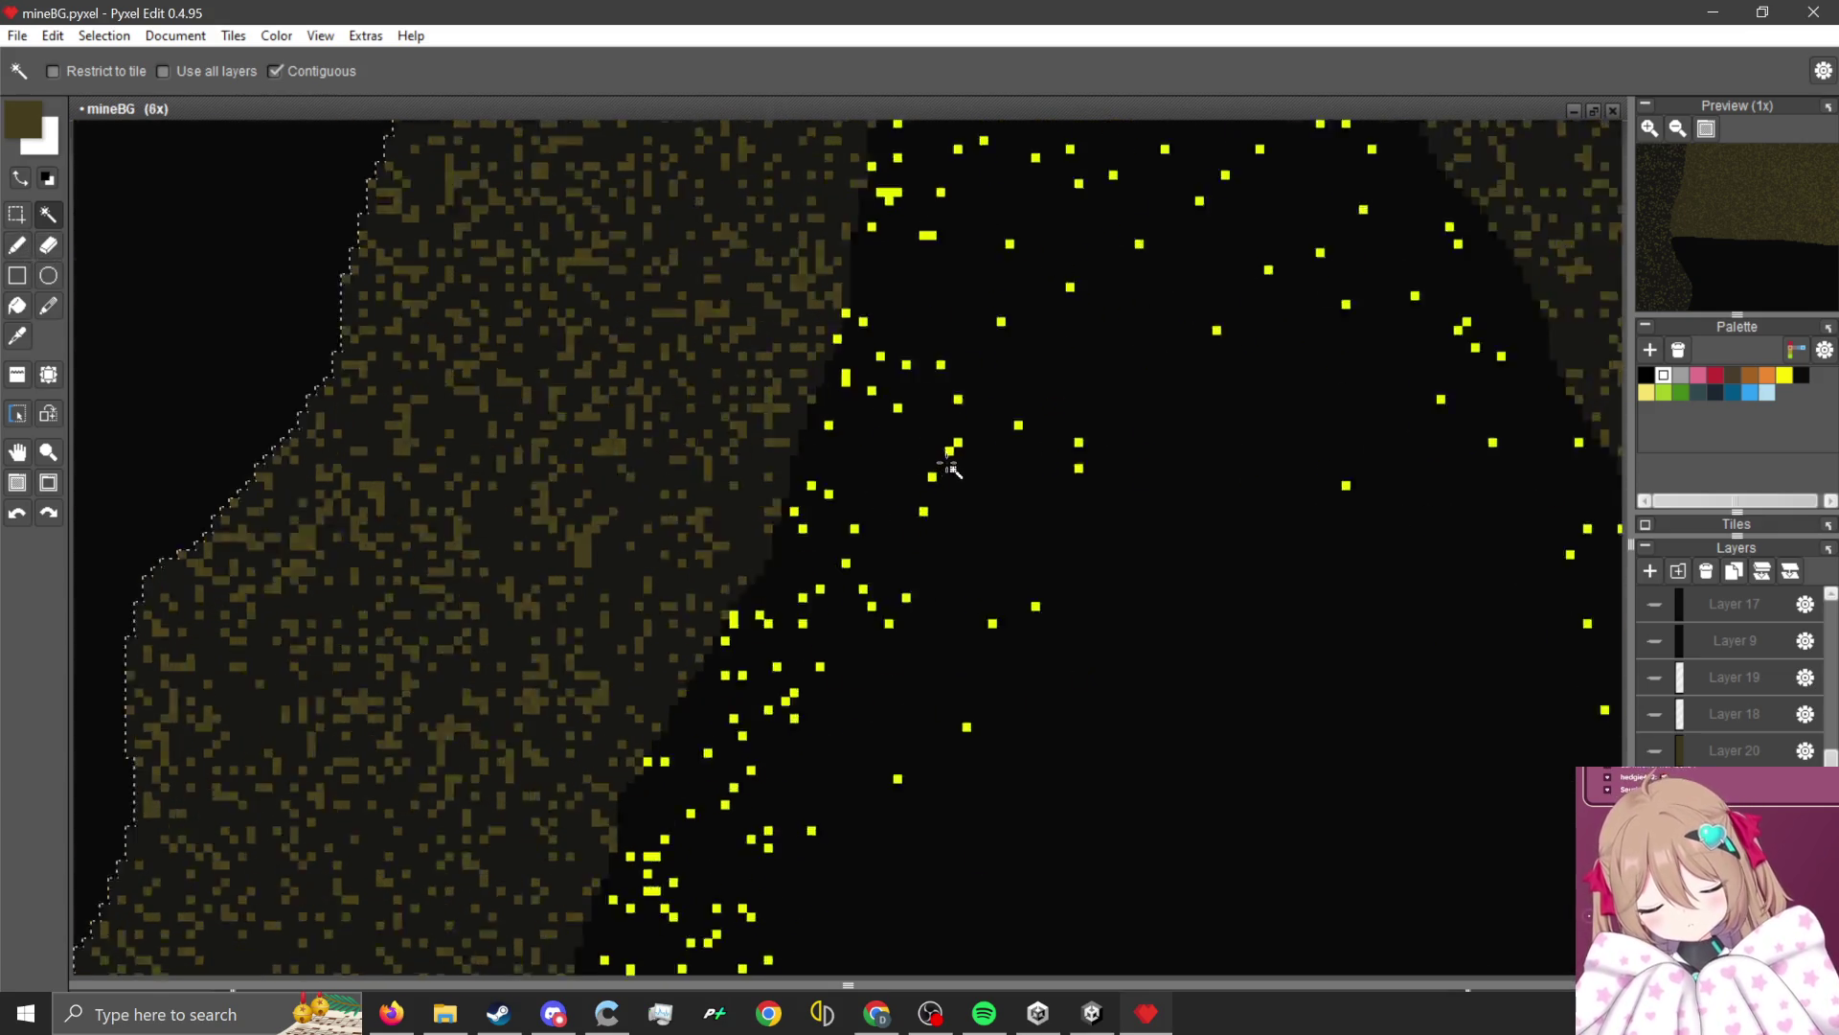
{"action": "key", "text": "alt"}
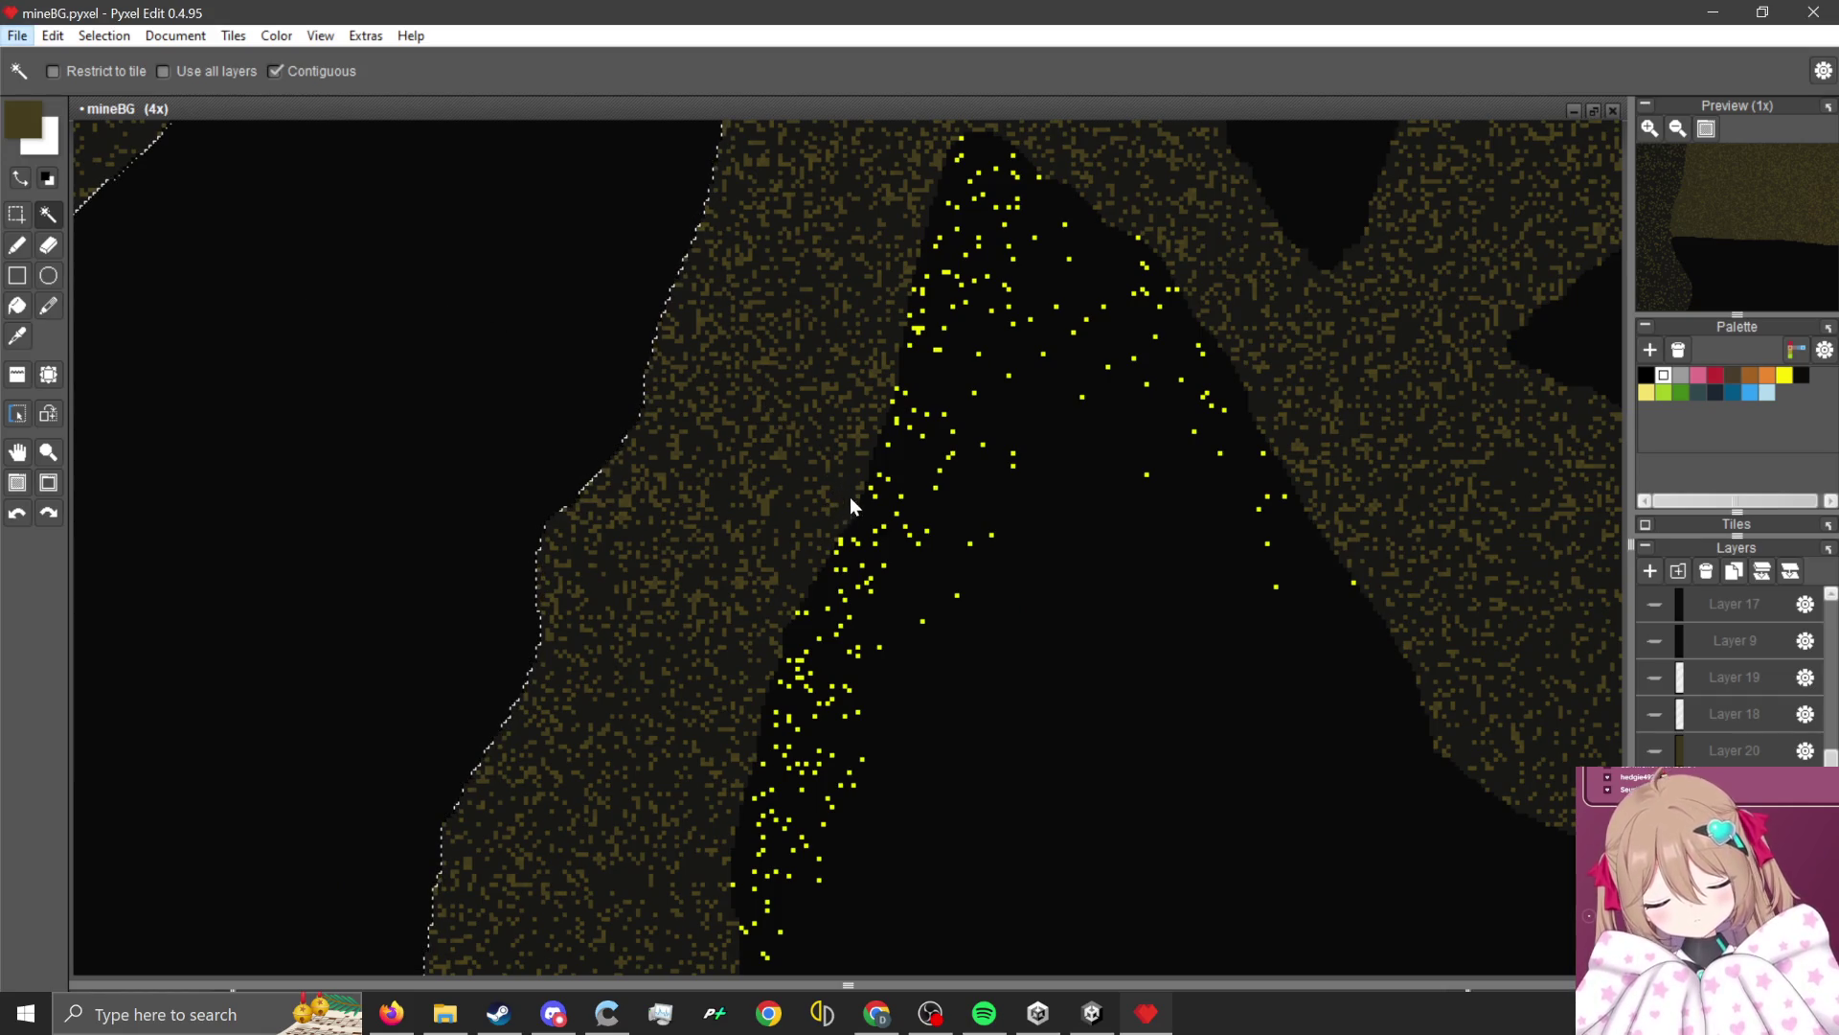
{"action": "left_click", "coordinate": [26, 251]}
{"action": "scroll", "coordinate": [895, 488], "scroll_direction": "up", "scroll_amount": 1}
{"action": "key", "text": "alt"}
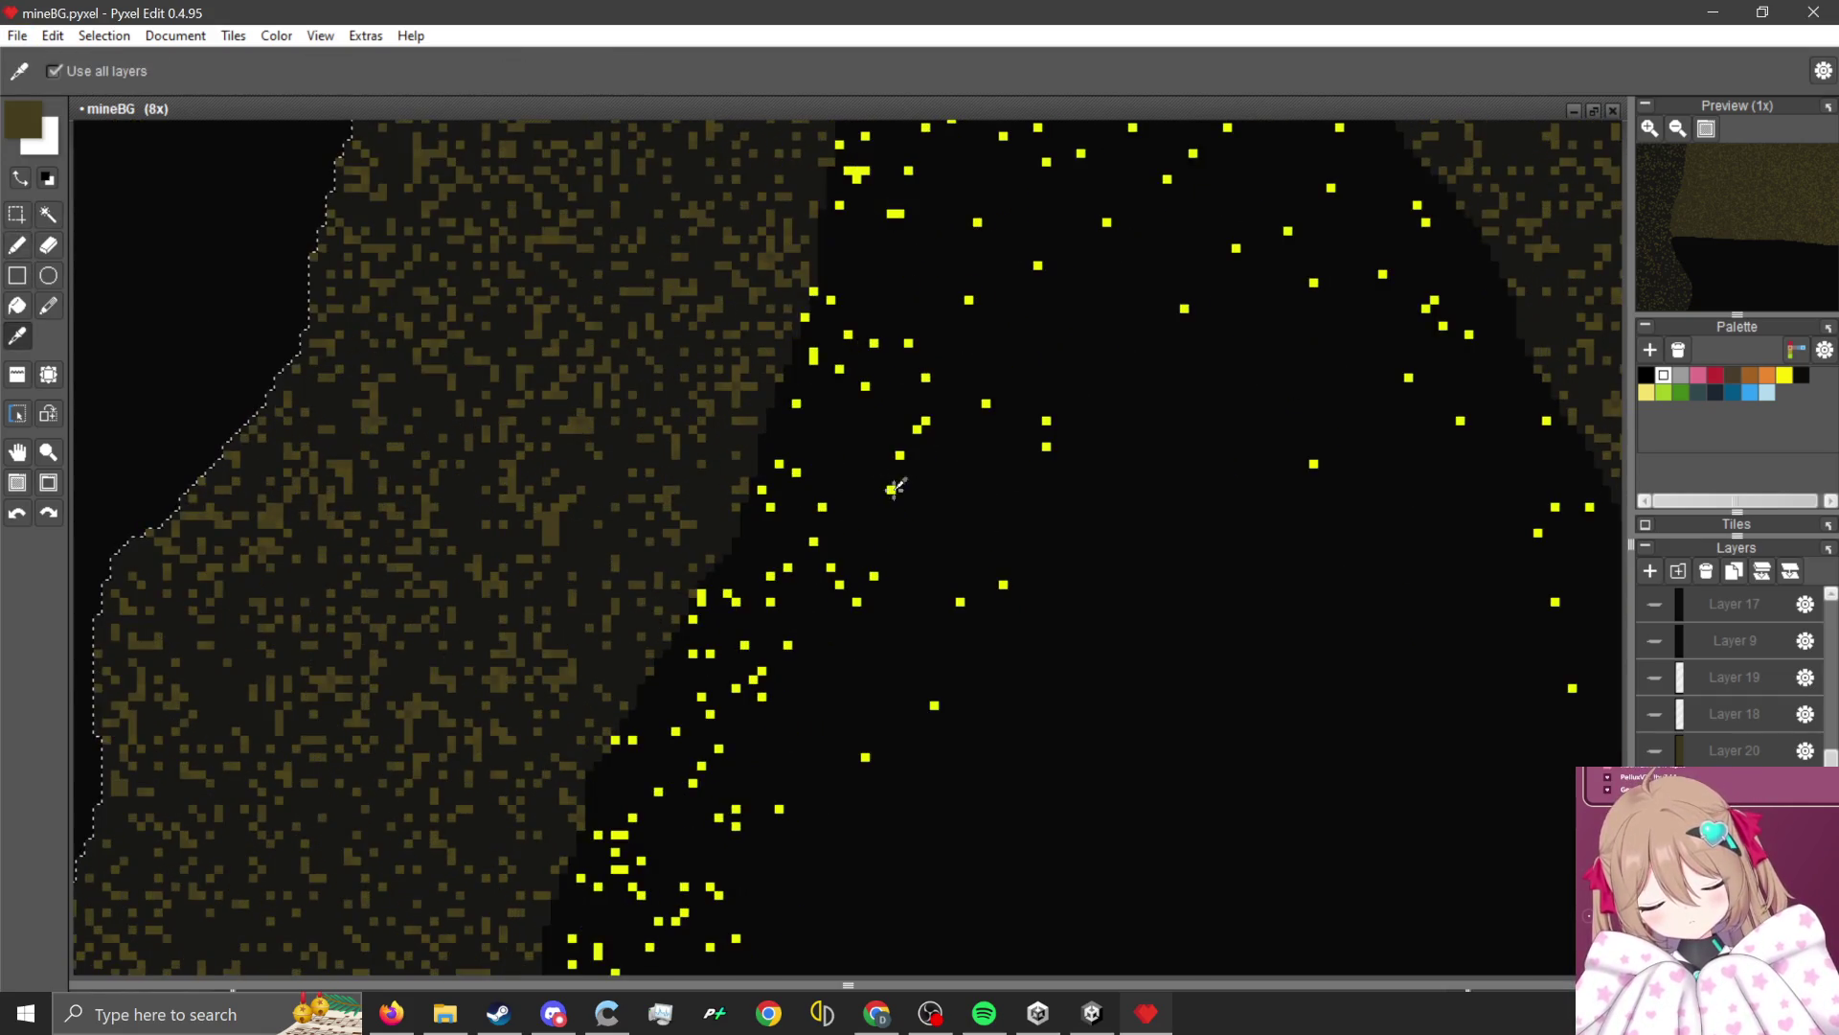
{"action": "left_click", "coordinate": [894, 486], "text": "alt"}
{"action": "scroll", "coordinate": [924, 476], "scroll_direction": "down", "scroll_amount": 2}
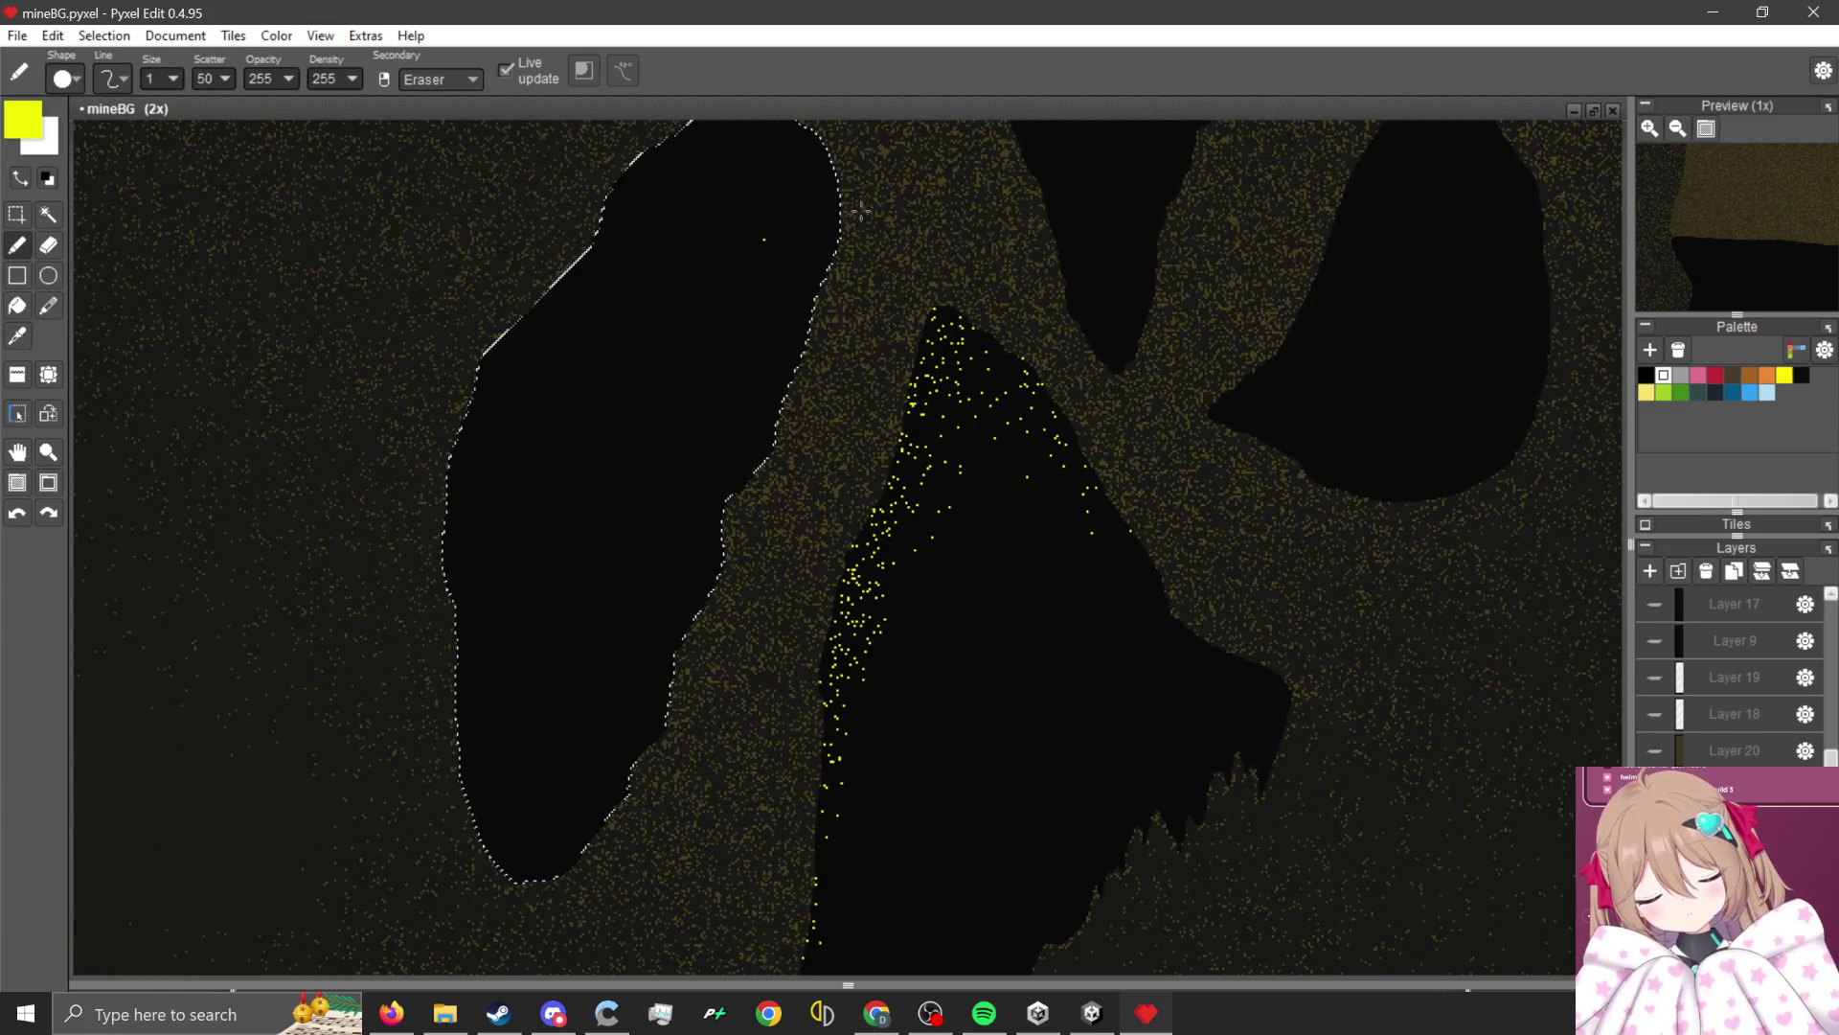
Sprinkle yellow gold dots down the right edge of the triangular hole.
{"action": "left_click_drag", "start_coordinate": [861, 210], "coordinate": [569, 920]}
{"action": "scroll", "coordinate": [950, 300], "scroll_direction": "down", "scroll_amount": 2}
{"action": "scroll", "coordinate": [862, 403], "scroll_direction": "up", "scroll_amount": 2}
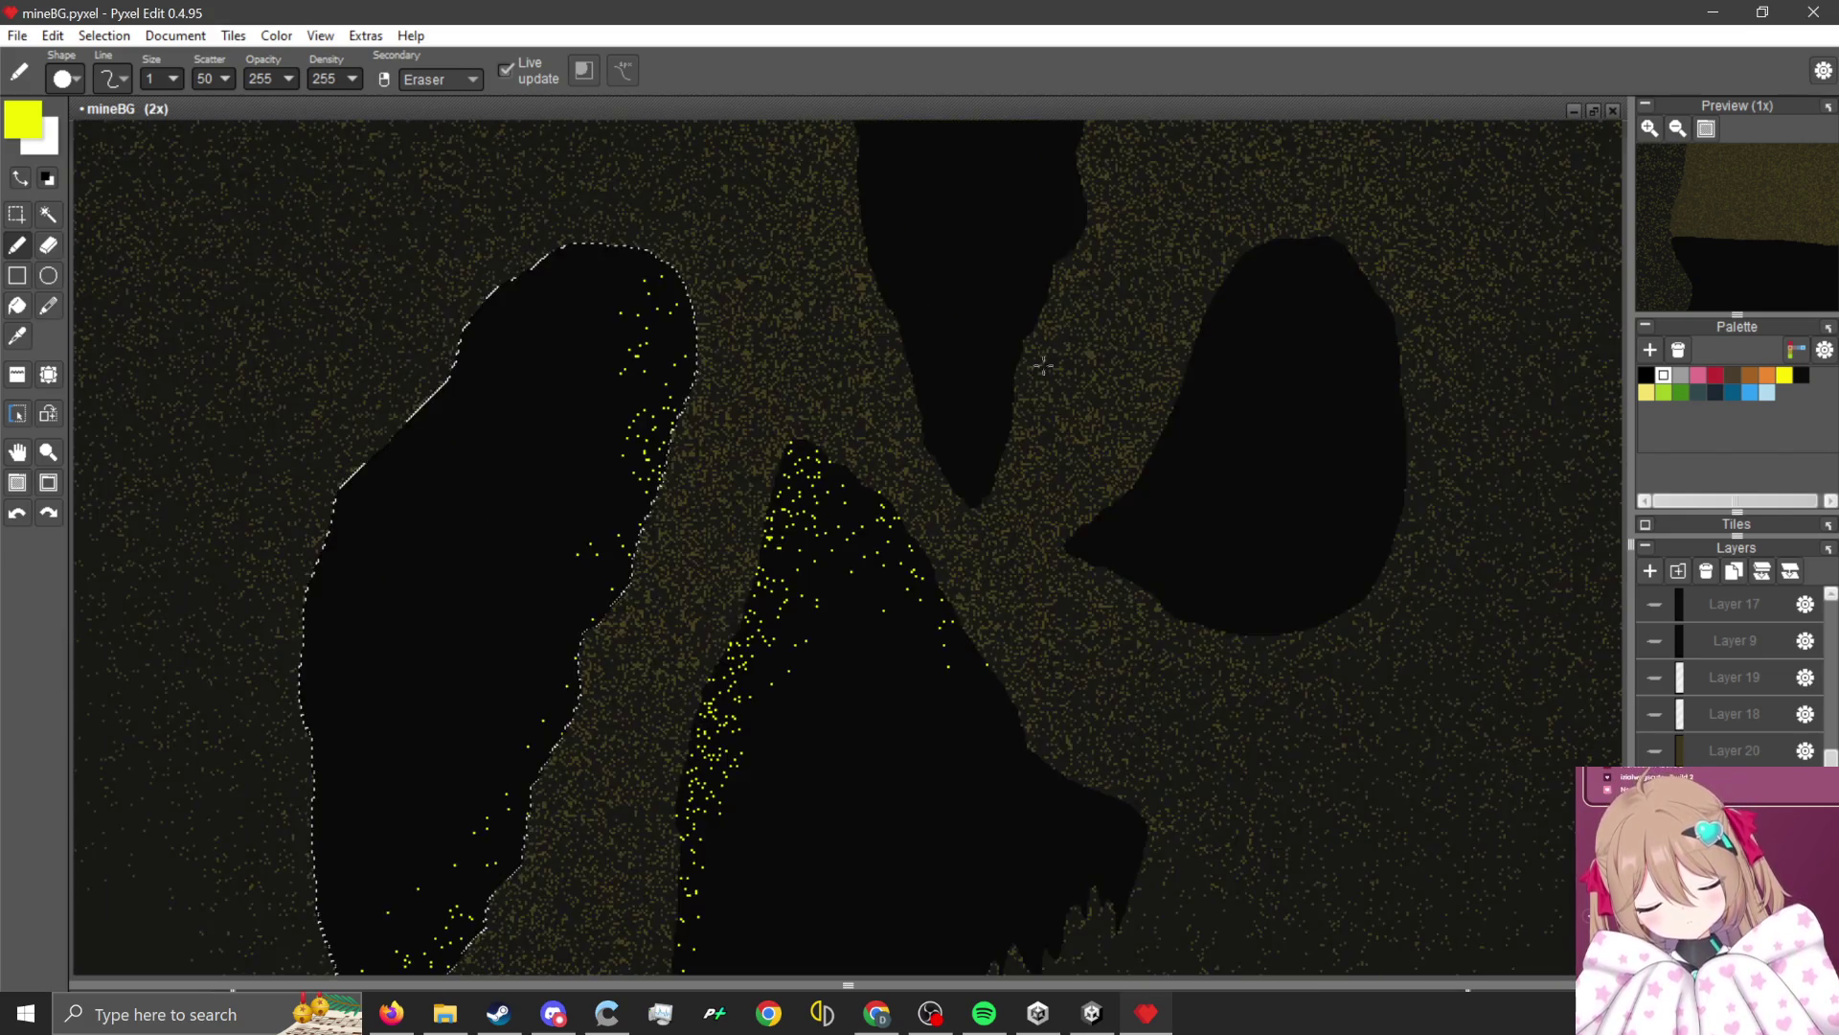
{"action": "scroll", "coordinate": [766, 479], "scroll_direction": "down", "scroll_amount": 1}
{"action": "scroll", "coordinate": [701, 514], "scroll_direction": "up", "scroll_amount": 2}
Select the round and tall upper cave holes and speckle them with yellow.
{"action": "key", "text": "w"}
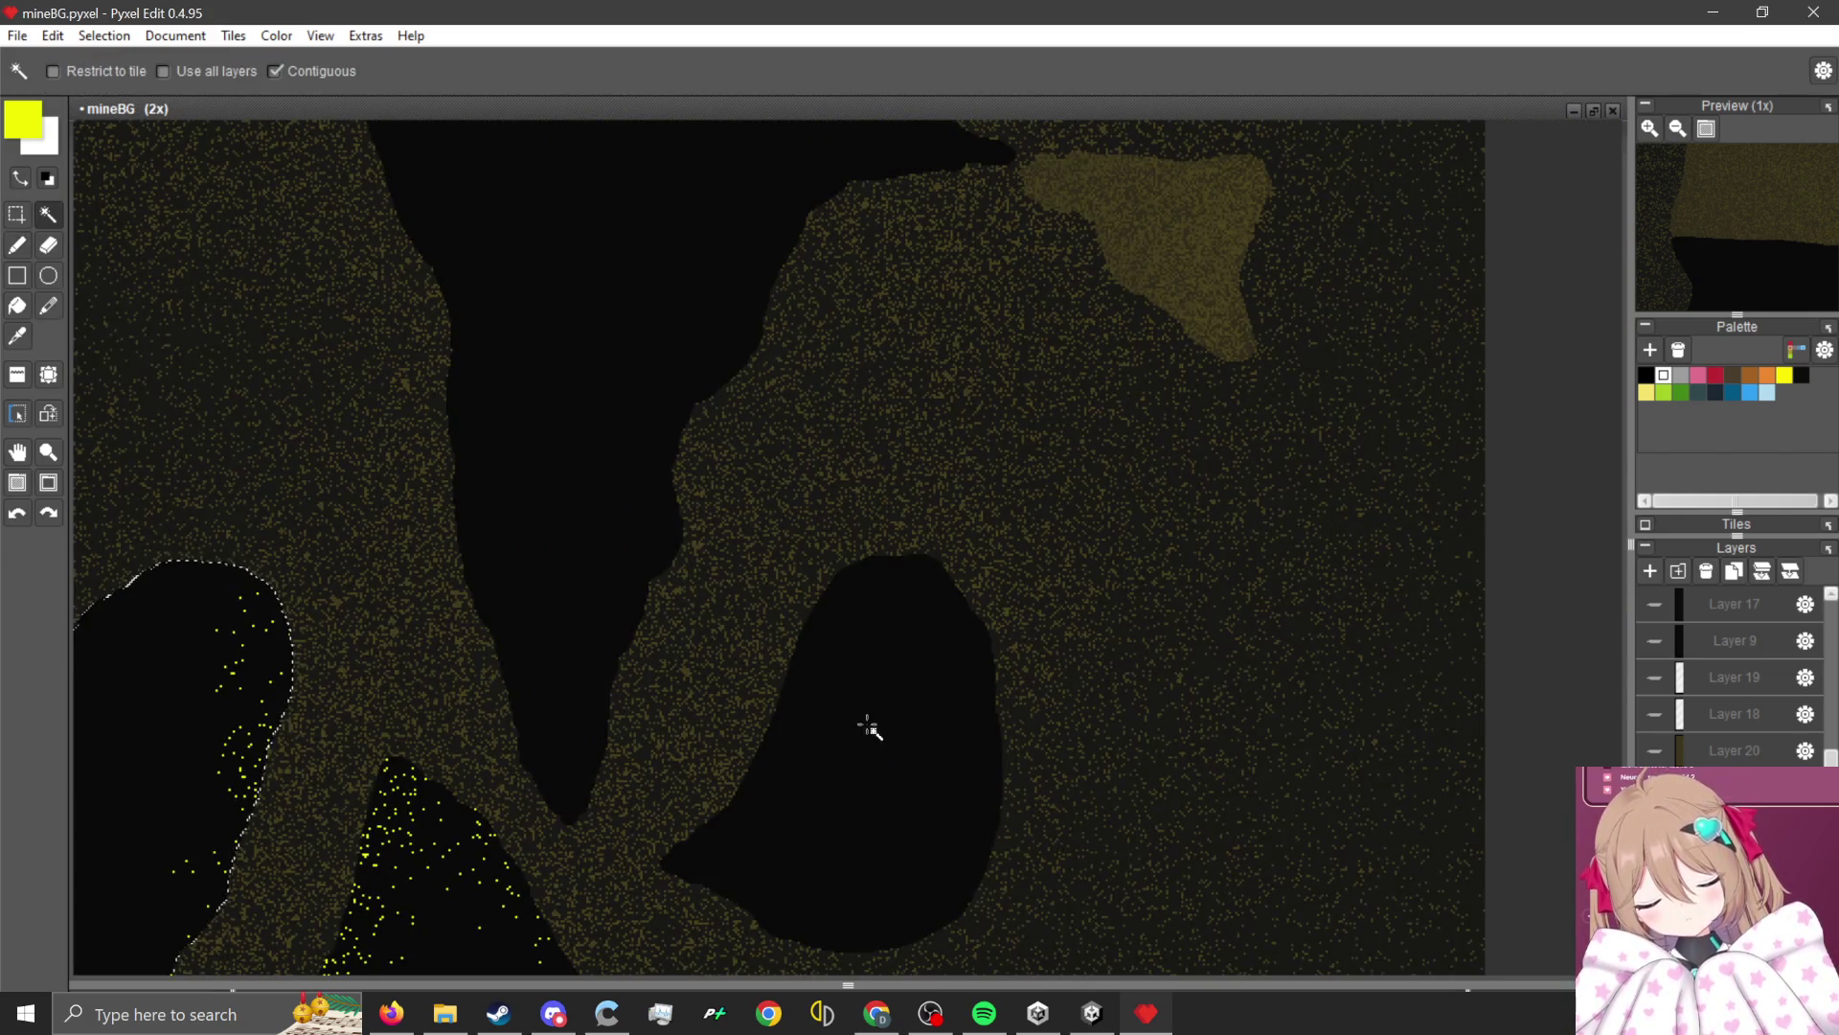
{"action": "left_click", "coordinate": [19, 245]}
{"action": "scroll", "coordinate": [670, 505], "scroll_direction": "down", "scroll_amount": 2}
{"action": "scroll", "coordinate": [657, 492], "scroll_direction": "up", "scroll_amount": 2}
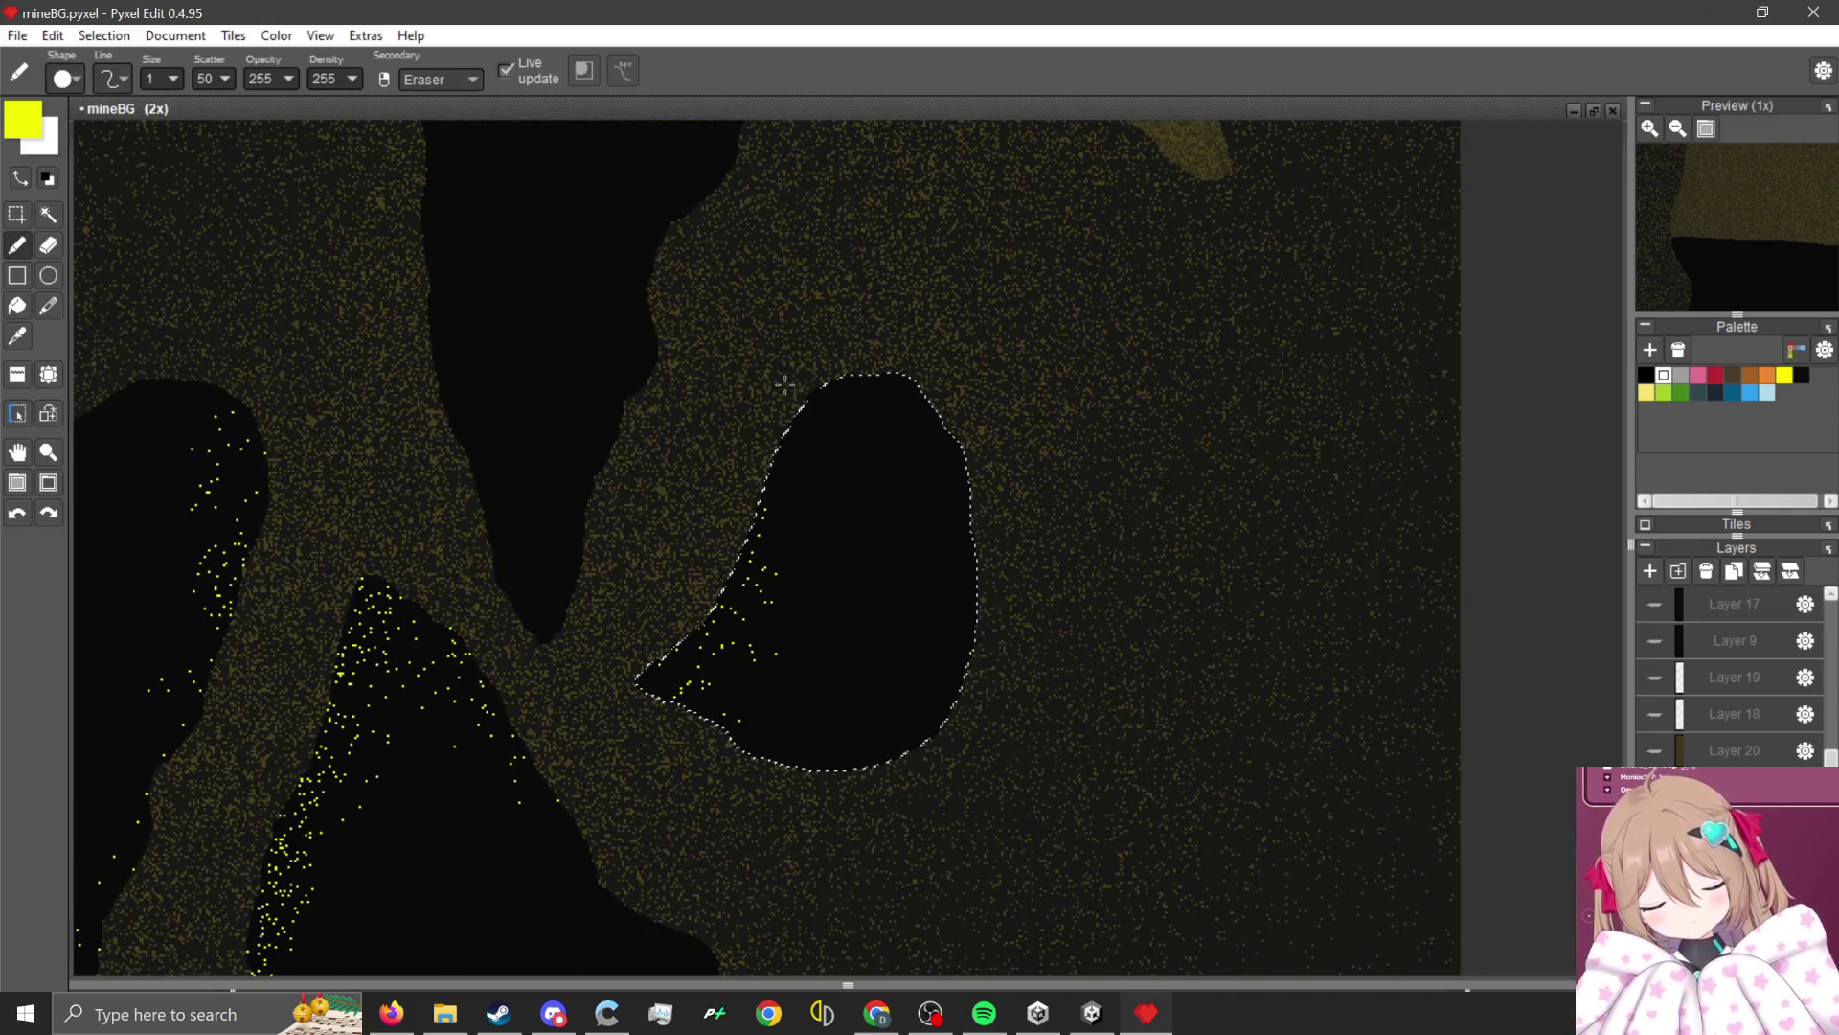
{"action": "left_click", "coordinate": [55, 212]}
{"action": "left_click", "coordinate": [20, 245]}
{"action": "scroll", "coordinate": [365, 352], "scroll_direction": "down", "scroll_amount": 1}
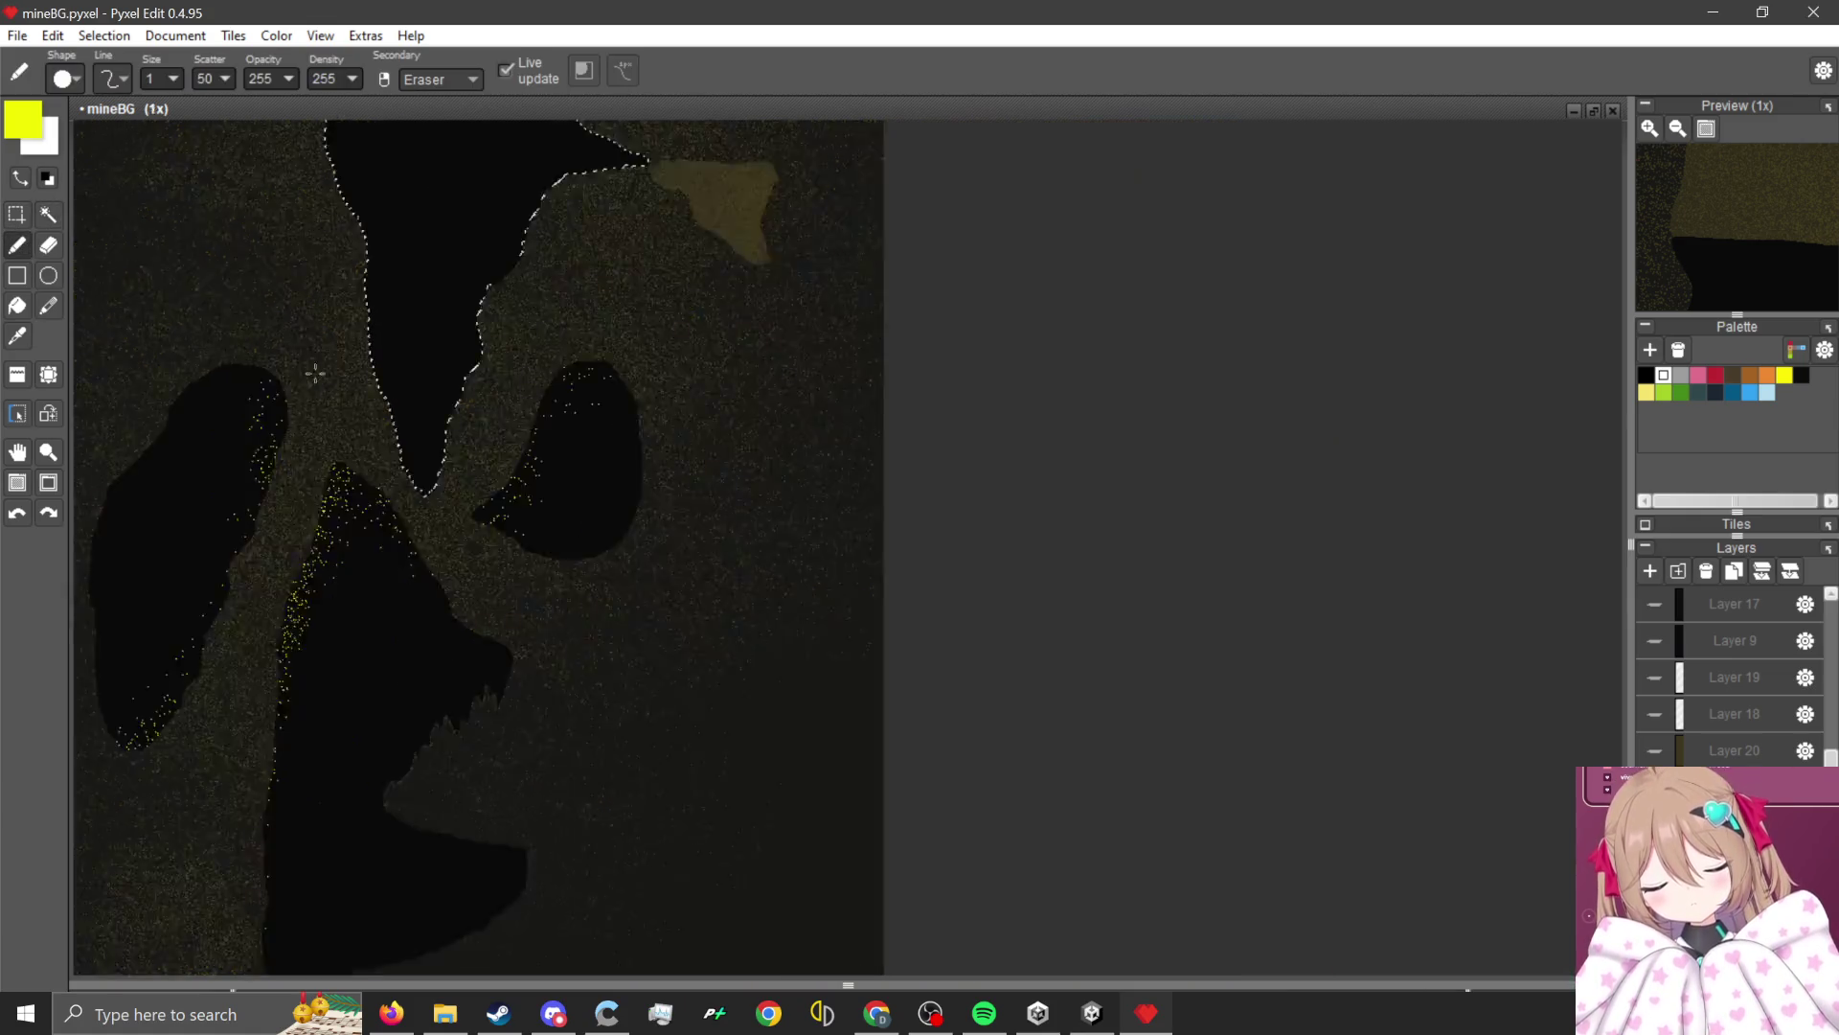
{"action": "scroll", "coordinate": [365, 352], "scroll_direction": "up", "scroll_amount": 2}
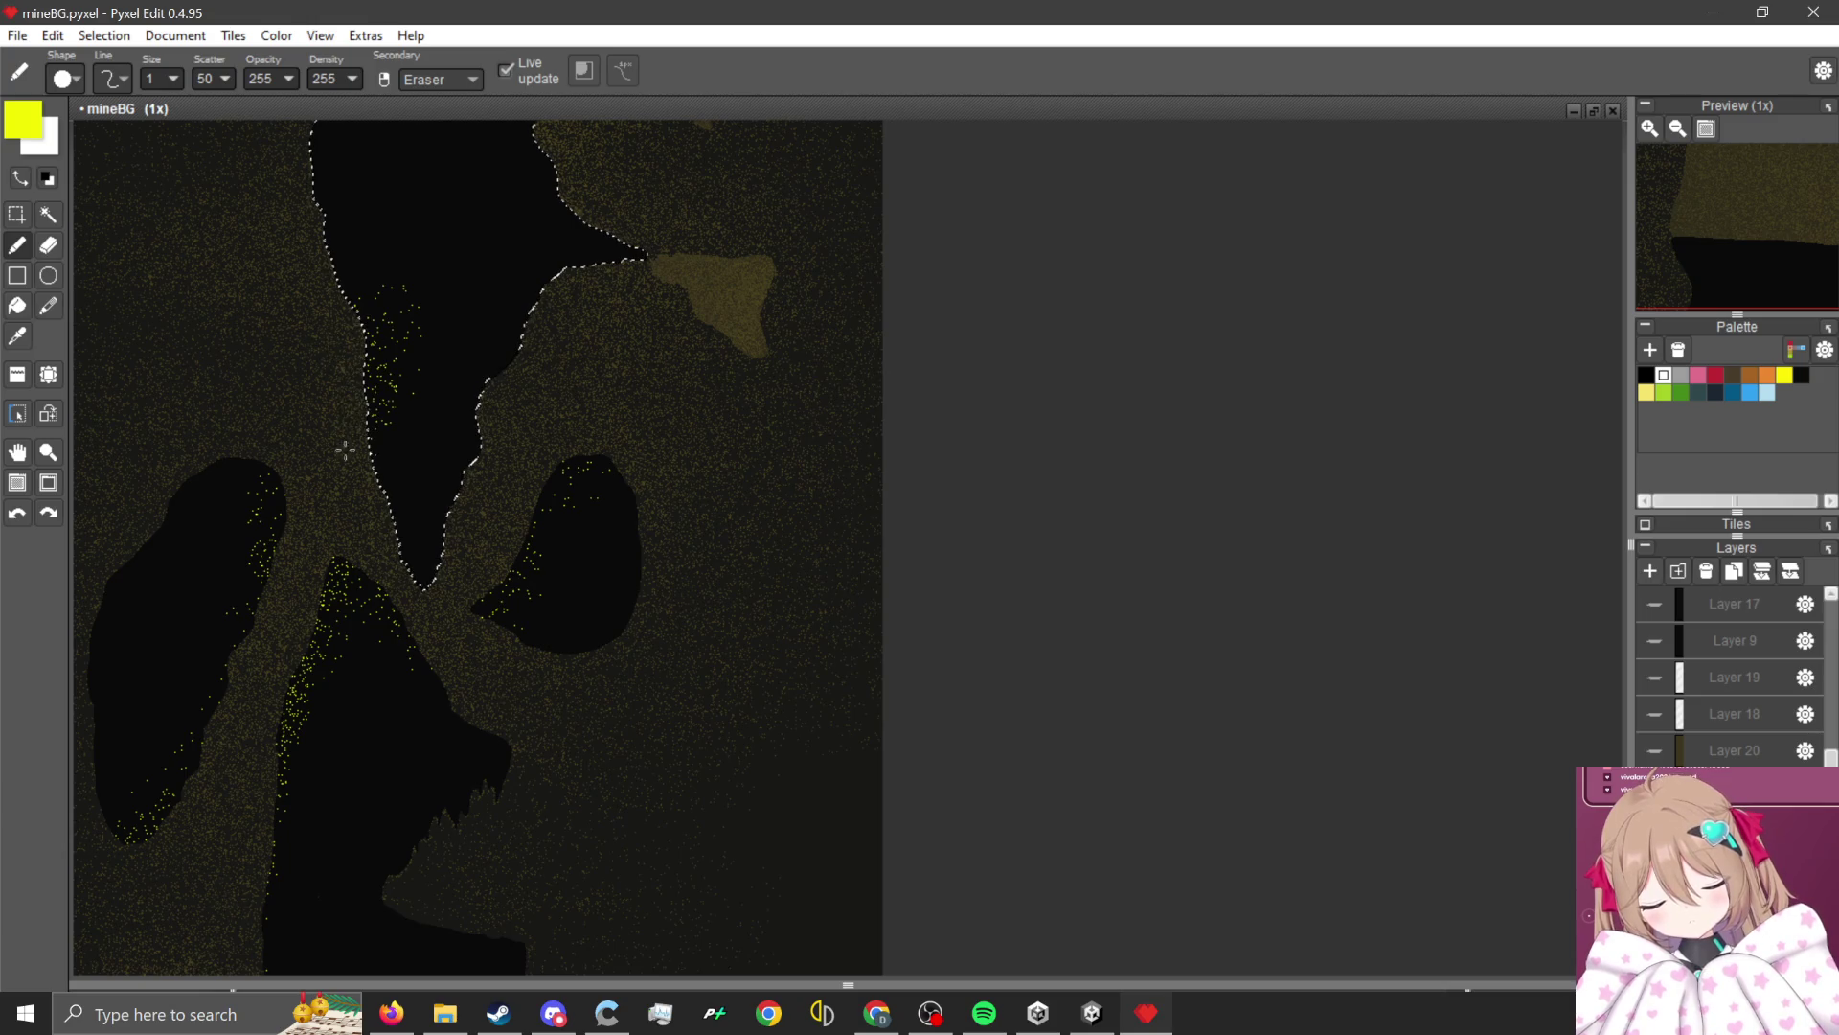
{"action": "scroll", "coordinate": [525, 376], "scroll_direction": "up", "scroll_amount": 1}
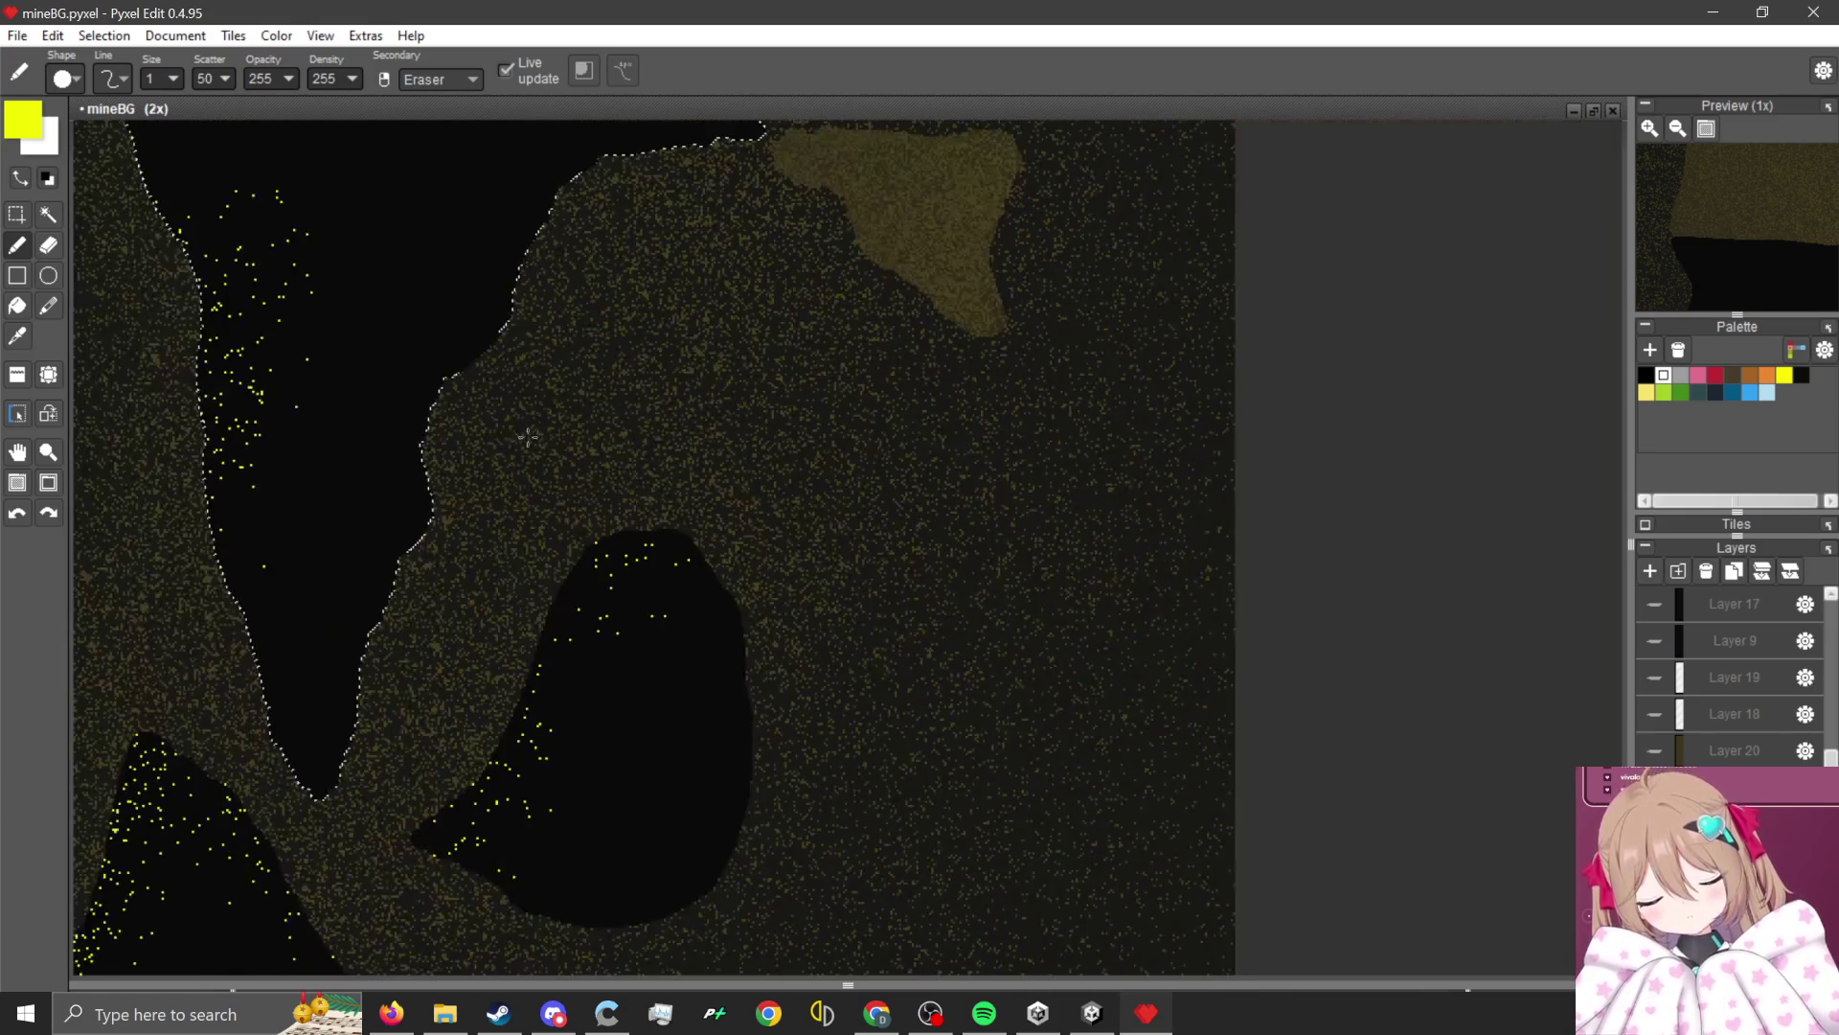
{"action": "scroll", "coordinate": [492, 349], "scroll_direction": "down", "scroll_amount": 2}
{"action": "scroll", "coordinate": [273, 413], "scroll_direction": "up", "scroll_amount": 1}
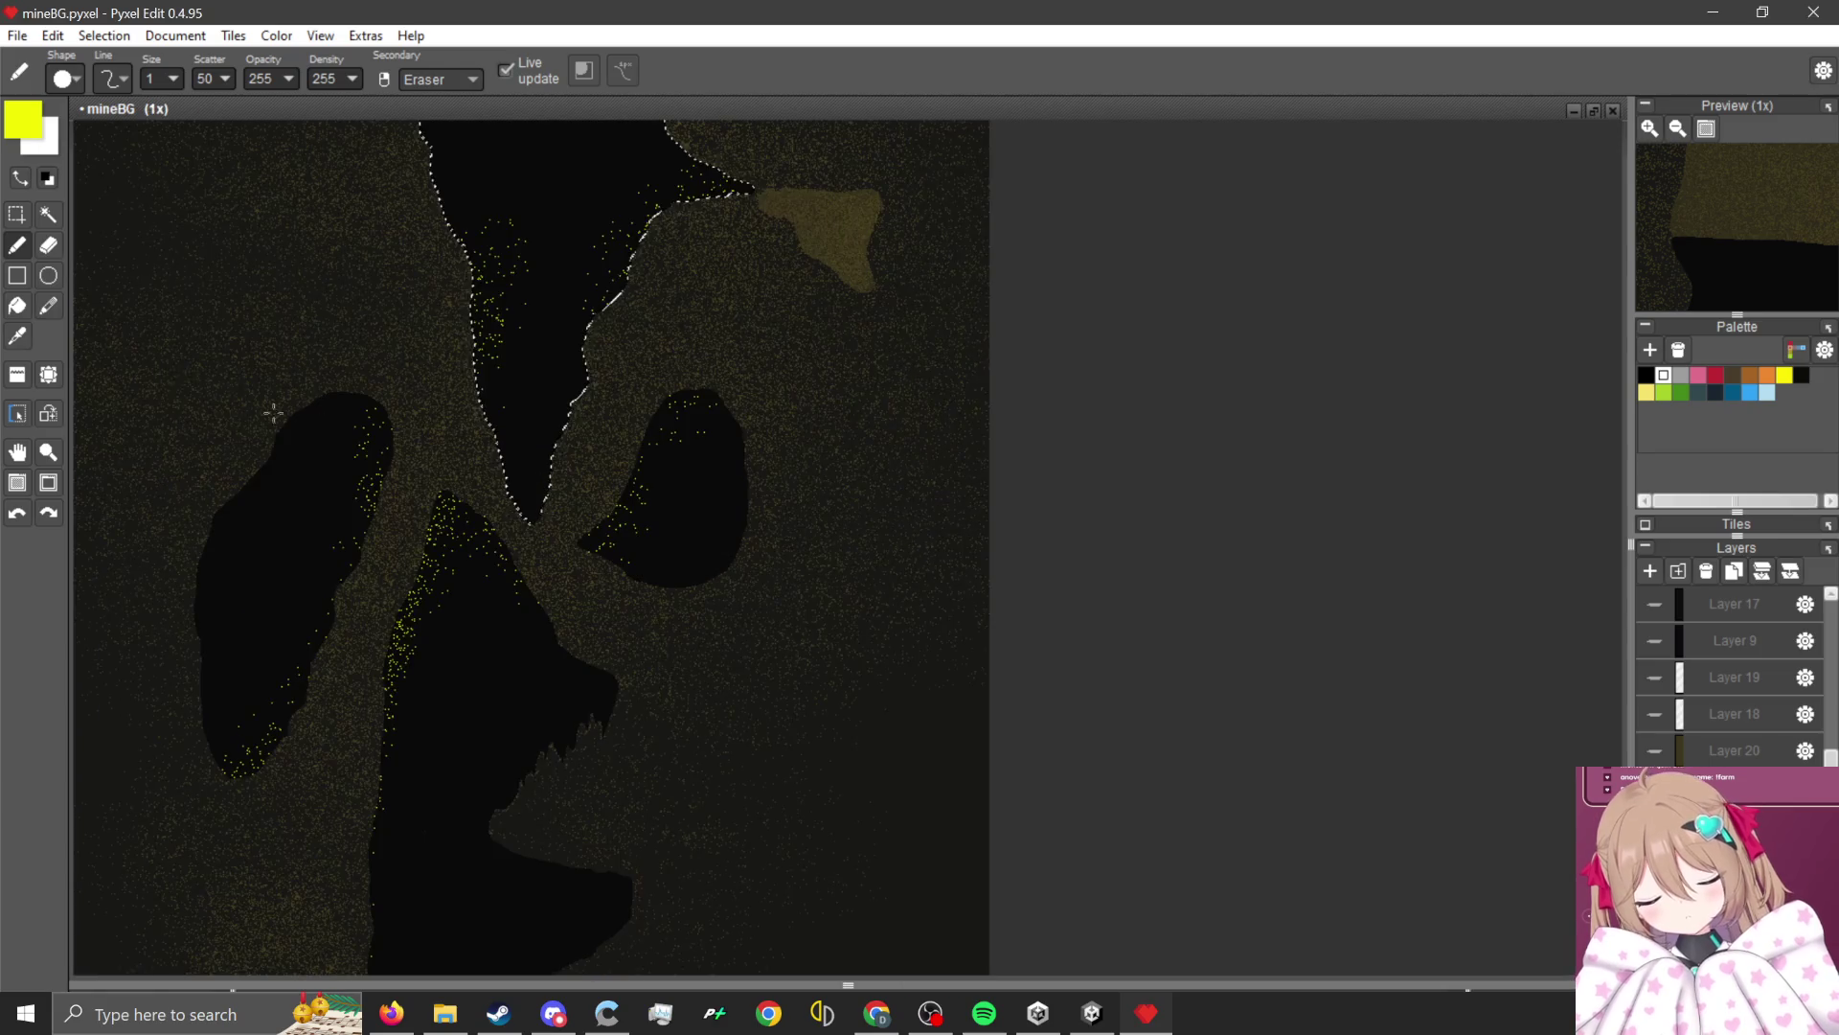
{"action": "scroll", "coordinate": [522, 341], "scroll_direction": "up", "scroll_amount": 1}
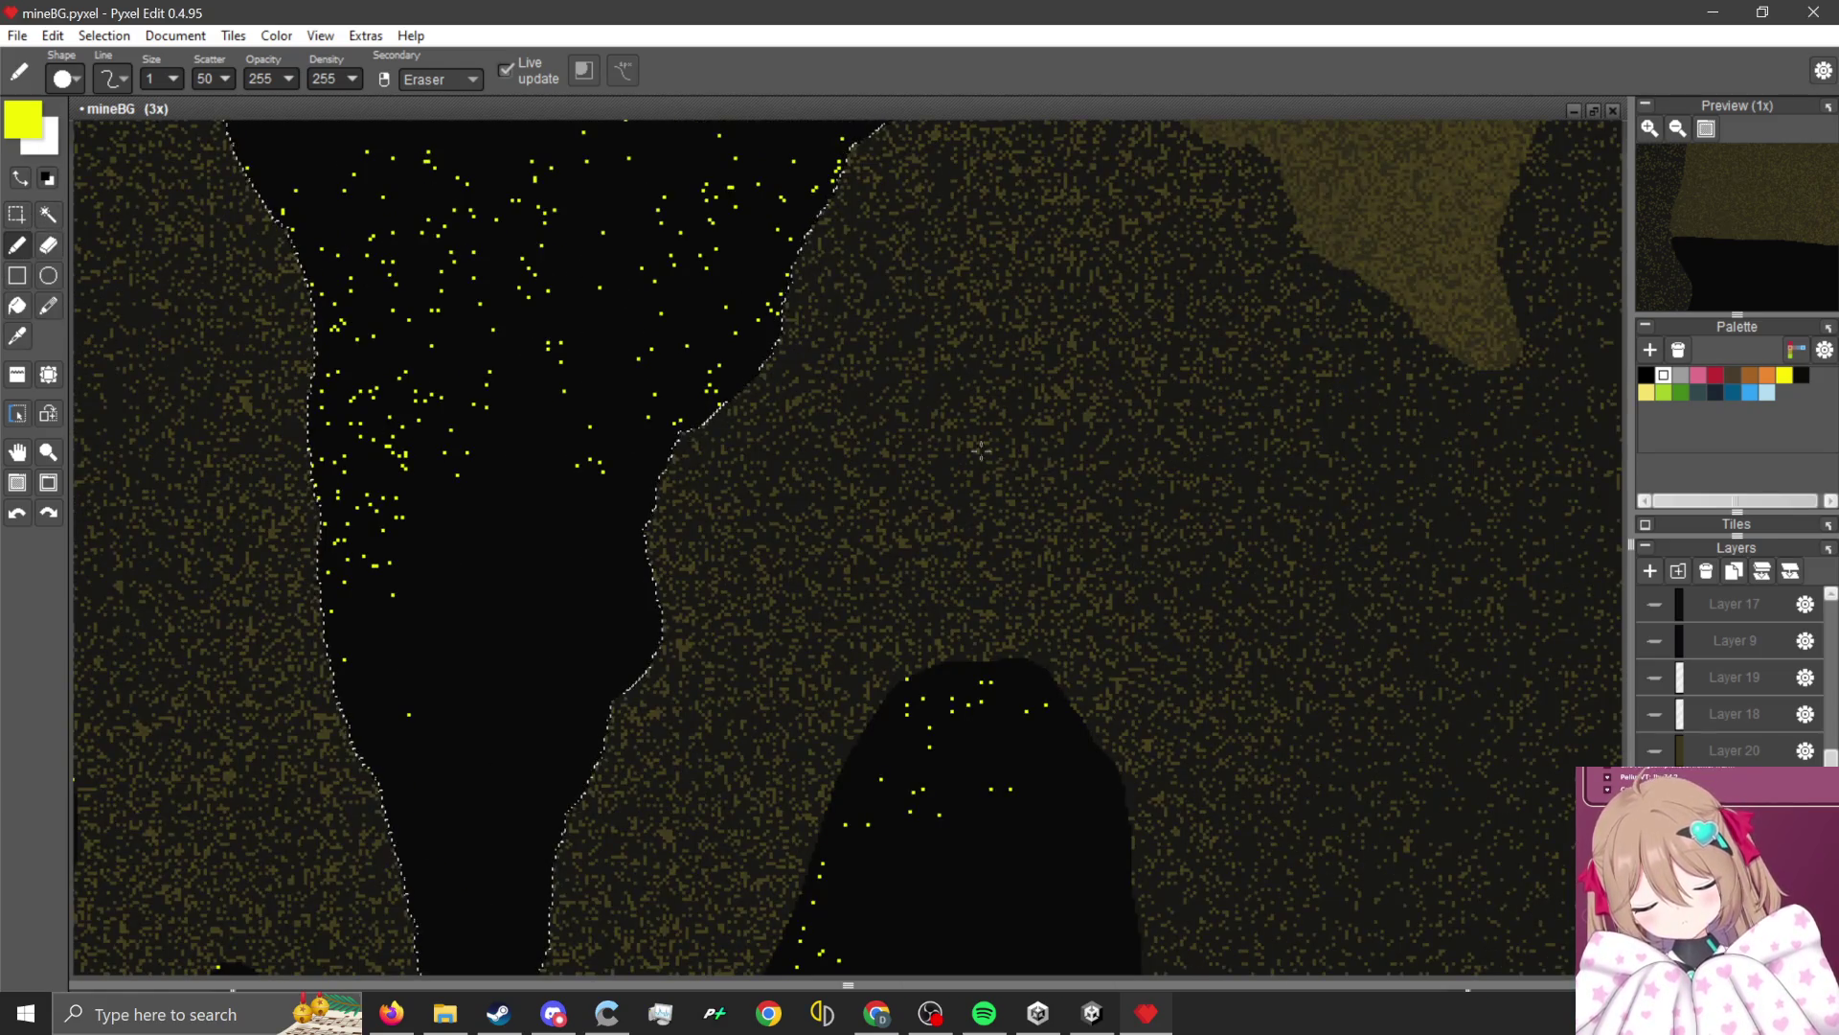
{"action": "scroll", "coordinate": [828, 457], "scroll_direction": "down", "scroll_amount": 1}
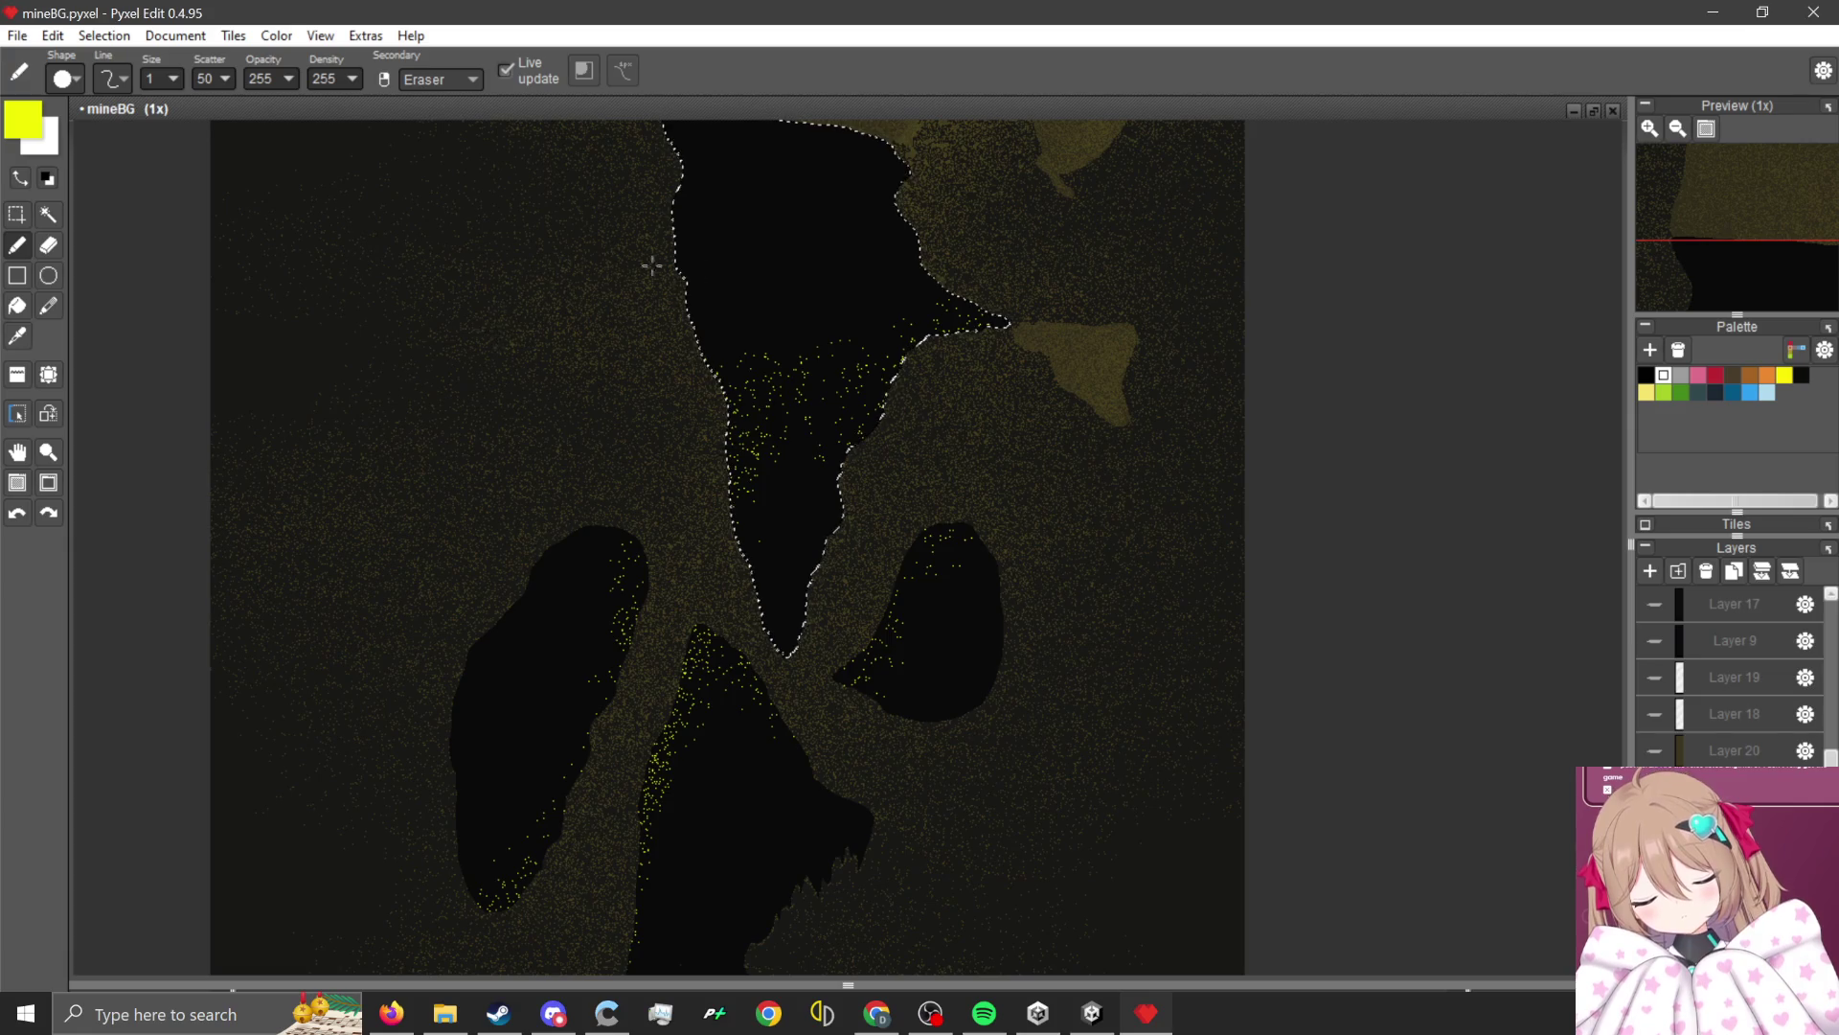
{"action": "scroll", "coordinate": [706, 362], "scroll_direction": "down", "scroll_amount": 2}
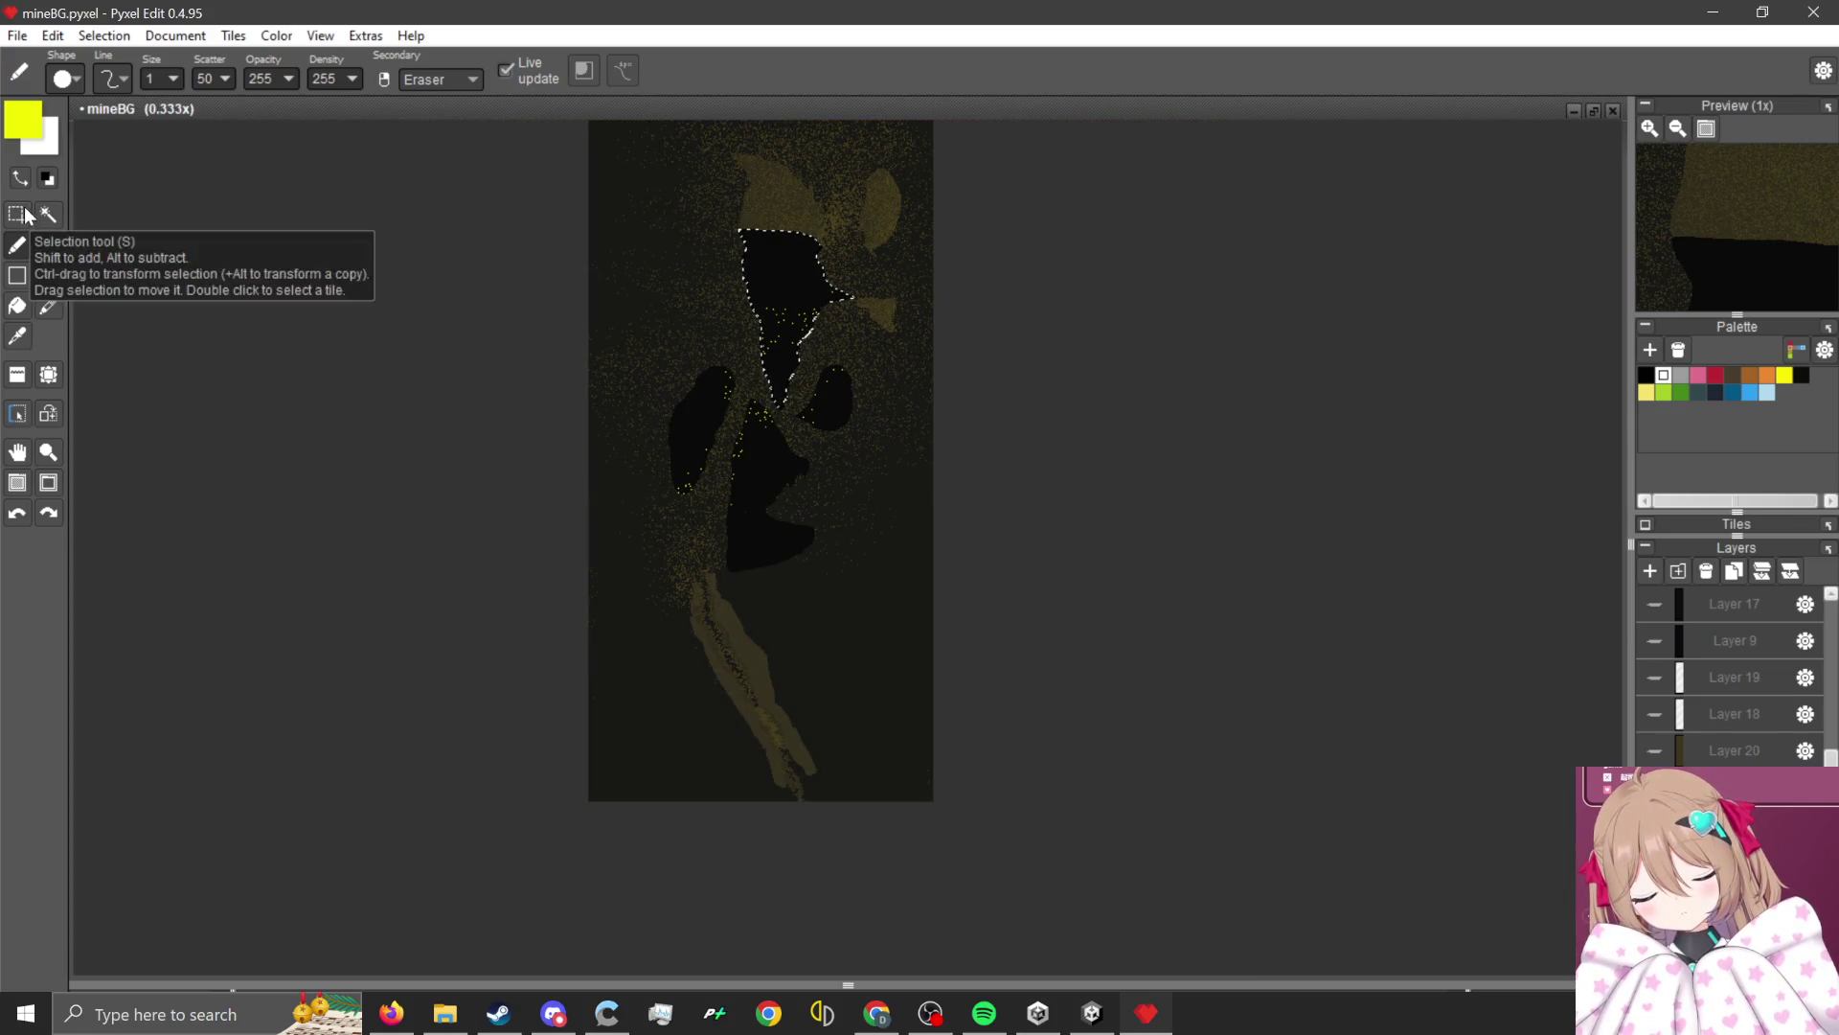
{"action": "scroll", "coordinate": [803, 333], "scroll_direction": "up", "scroll_amount": 1}
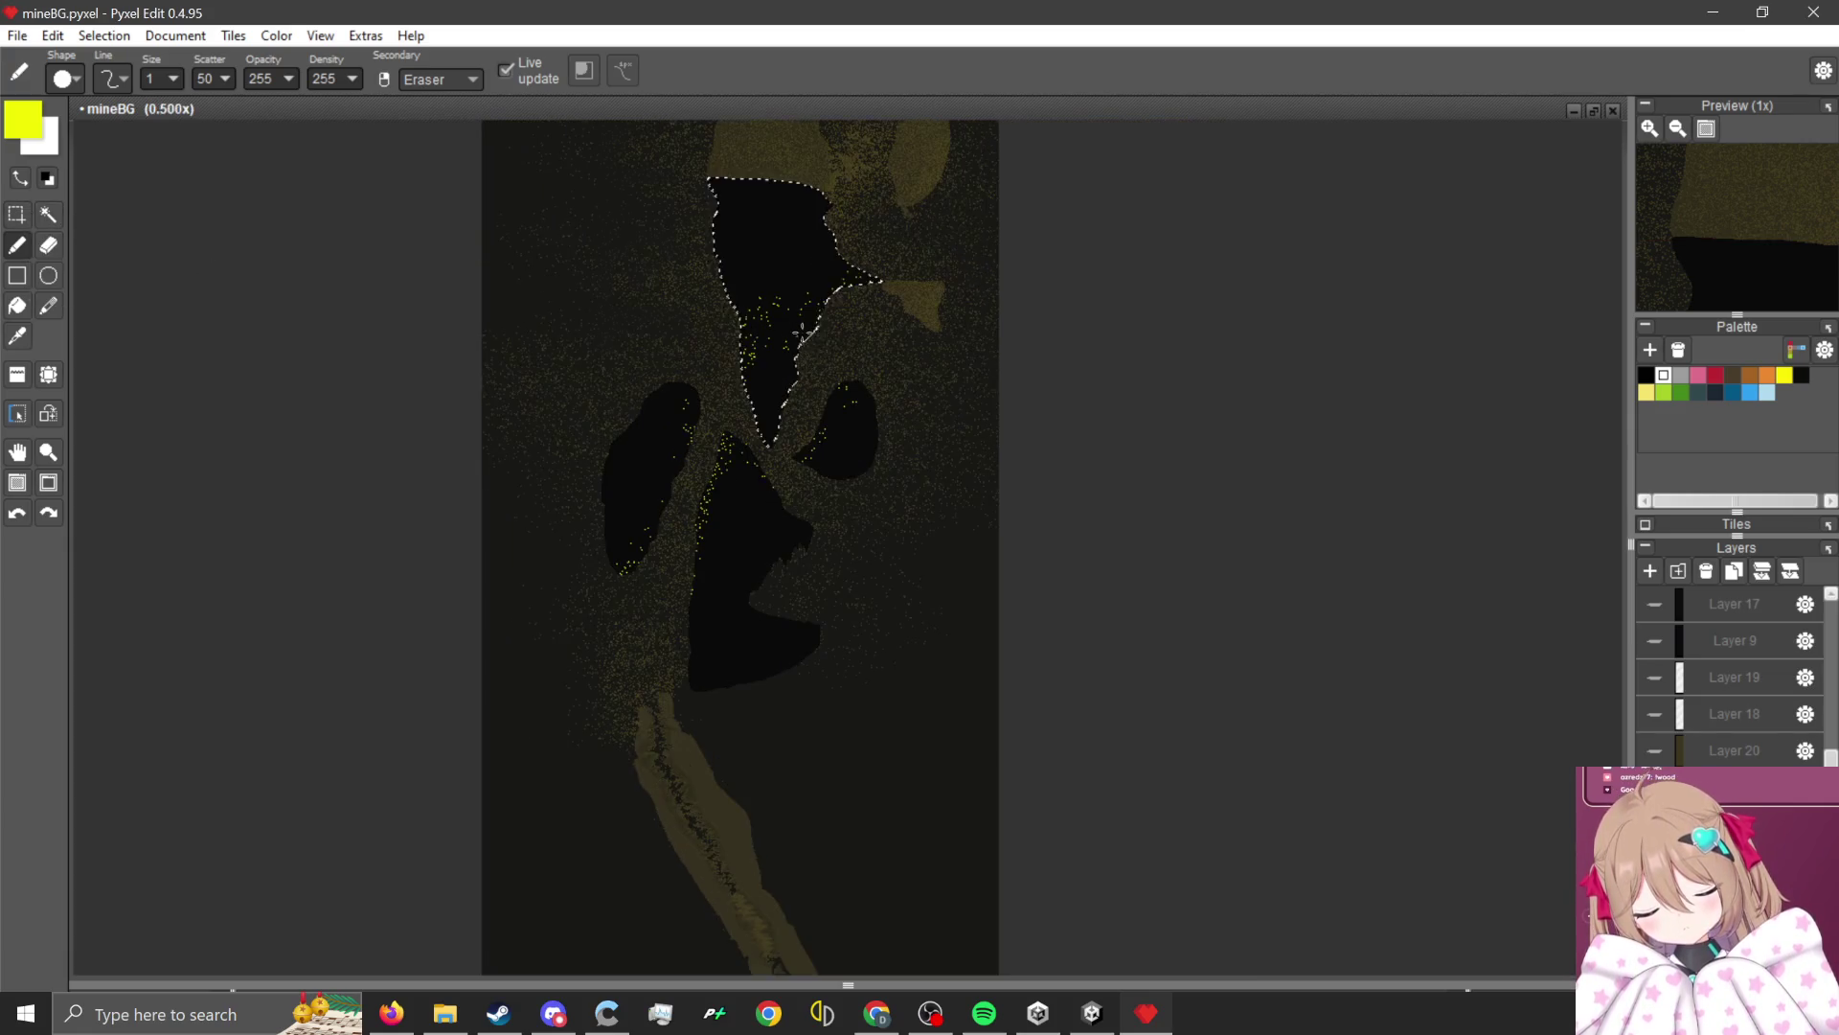
Clear the cave hole selection with a tiny Rectangle Select drag.
{"action": "left_click", "coordinate": [16, 216]}
{"action": "left_click_drag", "start_coordinate": [877, 443], "coordinate": [882, 447]}
{"action": "scroll", "coordinate": [834, 349], "scroll_direction": "up", "scroll_amount": 1}
{"action": "scroll", "coordinate": [829, 374], "scroll_direction": "down", "scroll_amount": 2}
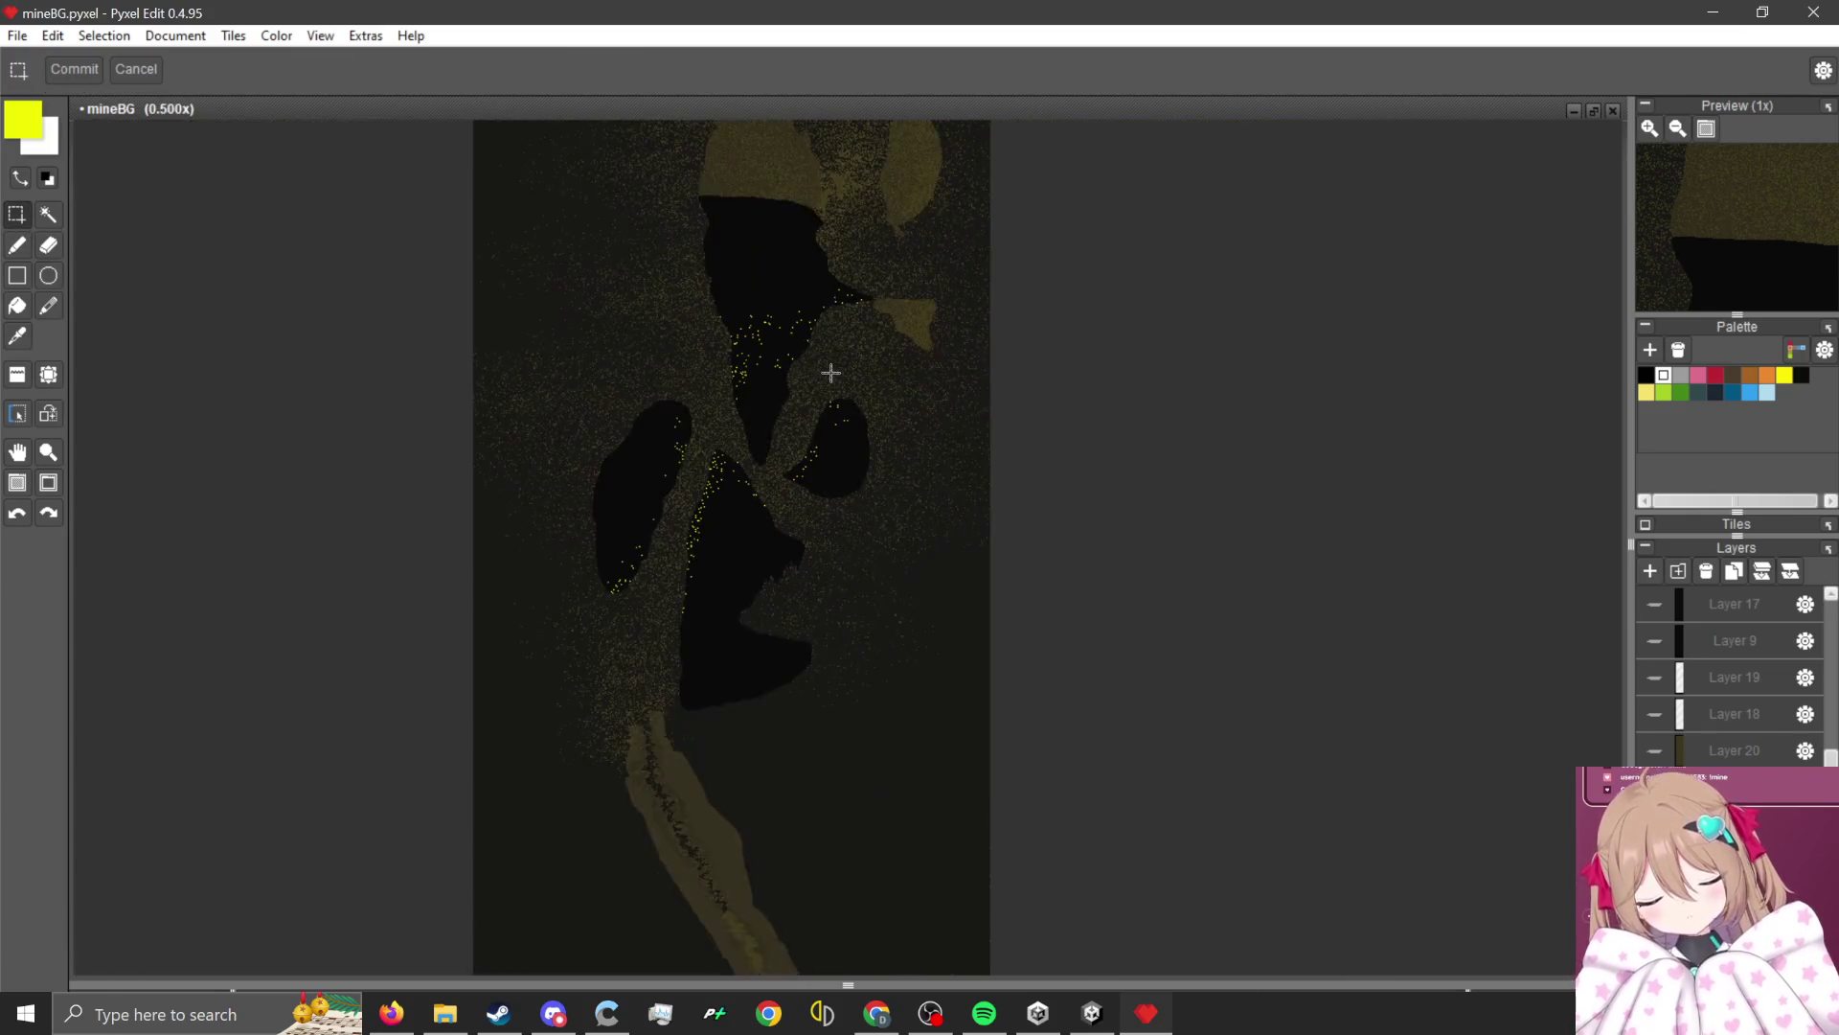
{"action": "scroll", "coordinate": [829, 429], "scroll_direction": "up", "scroll_amount": 1}
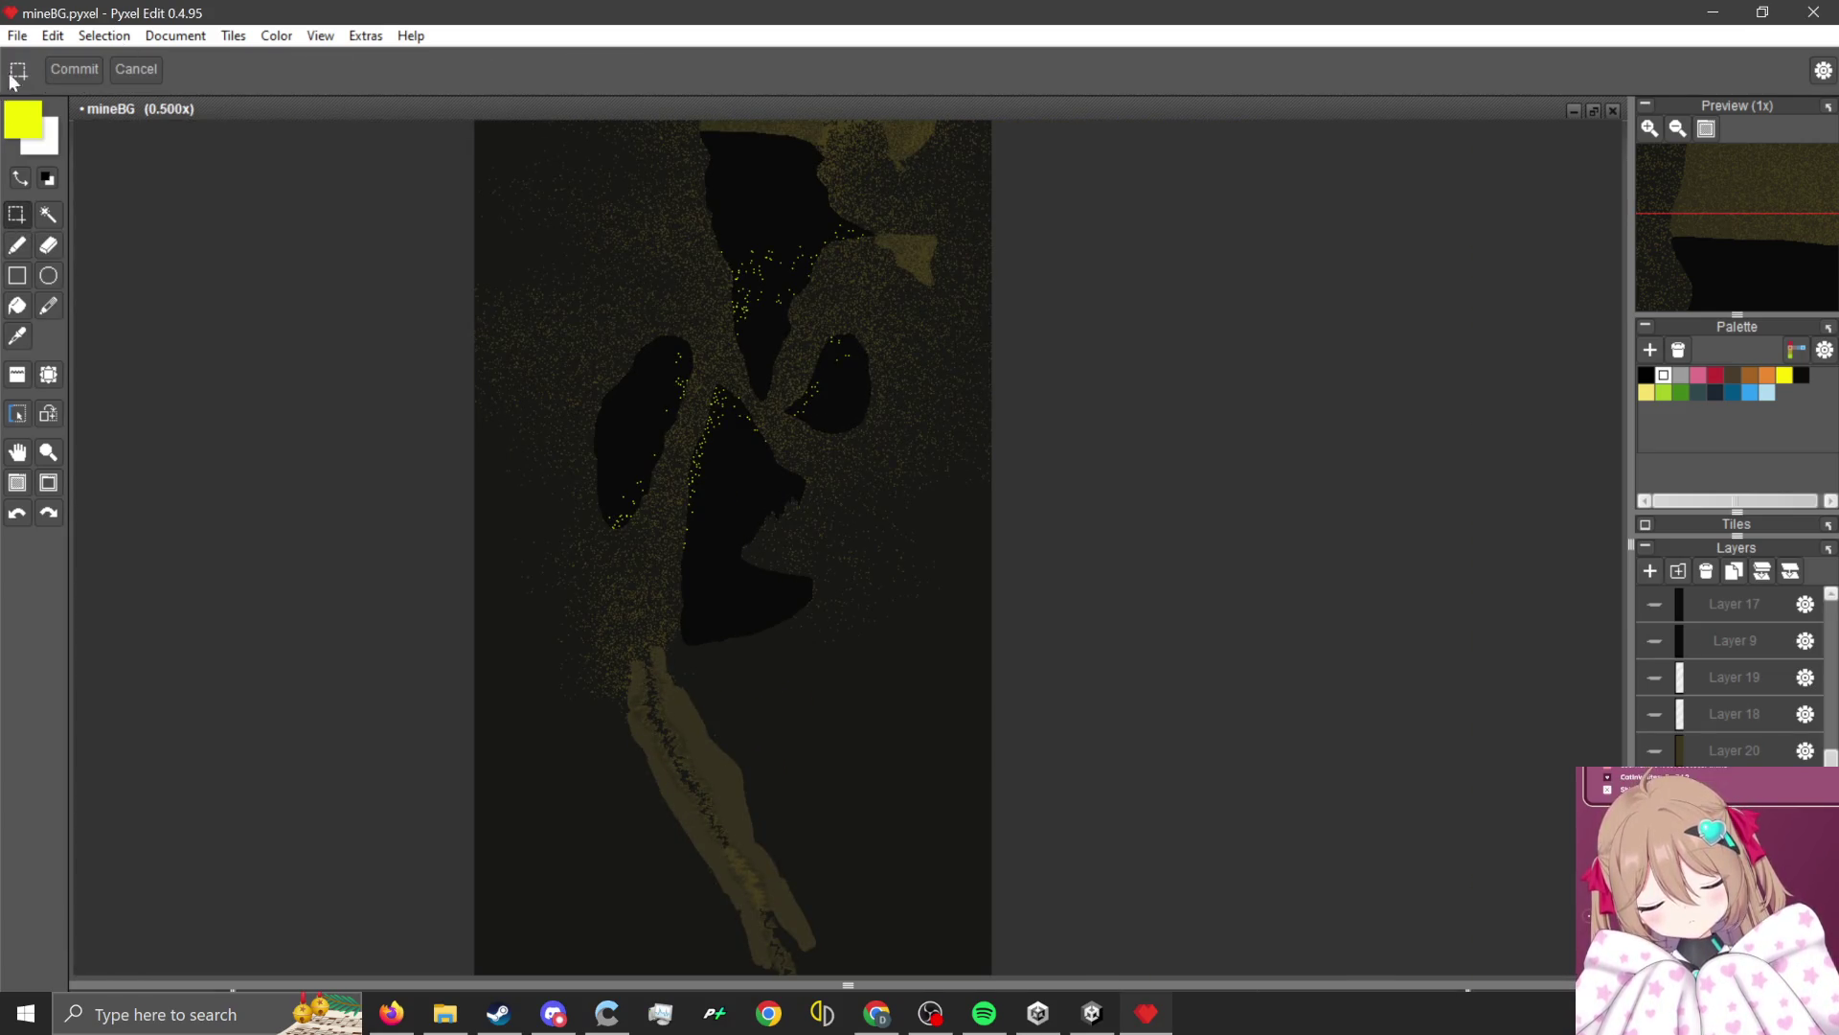
{"action": "left_click", "coordinate": [18, 36]}
Export the image as PNG 'MineLevelBG6 2', overwrite the old file, and switch to Unity.
{"action": "mouse_move", "coordinate": [177, 241]}
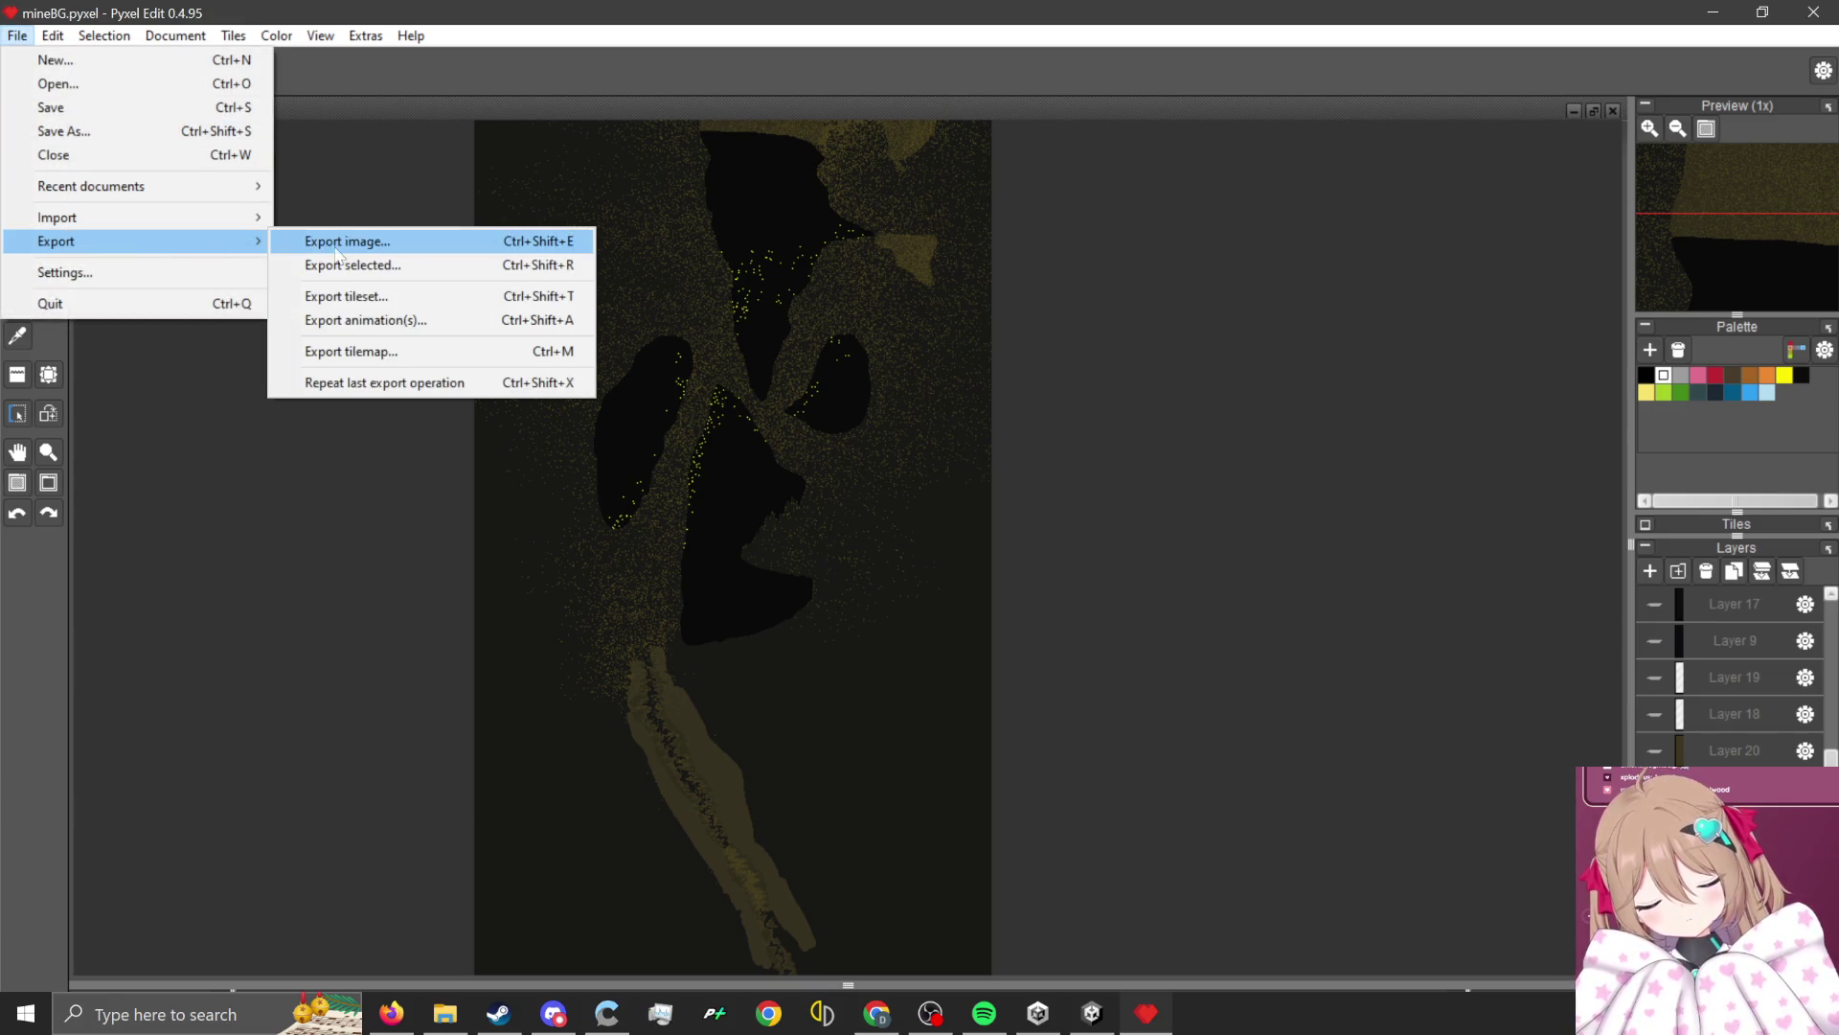
{"action": "left_click", "coordinate": [354, 246]}
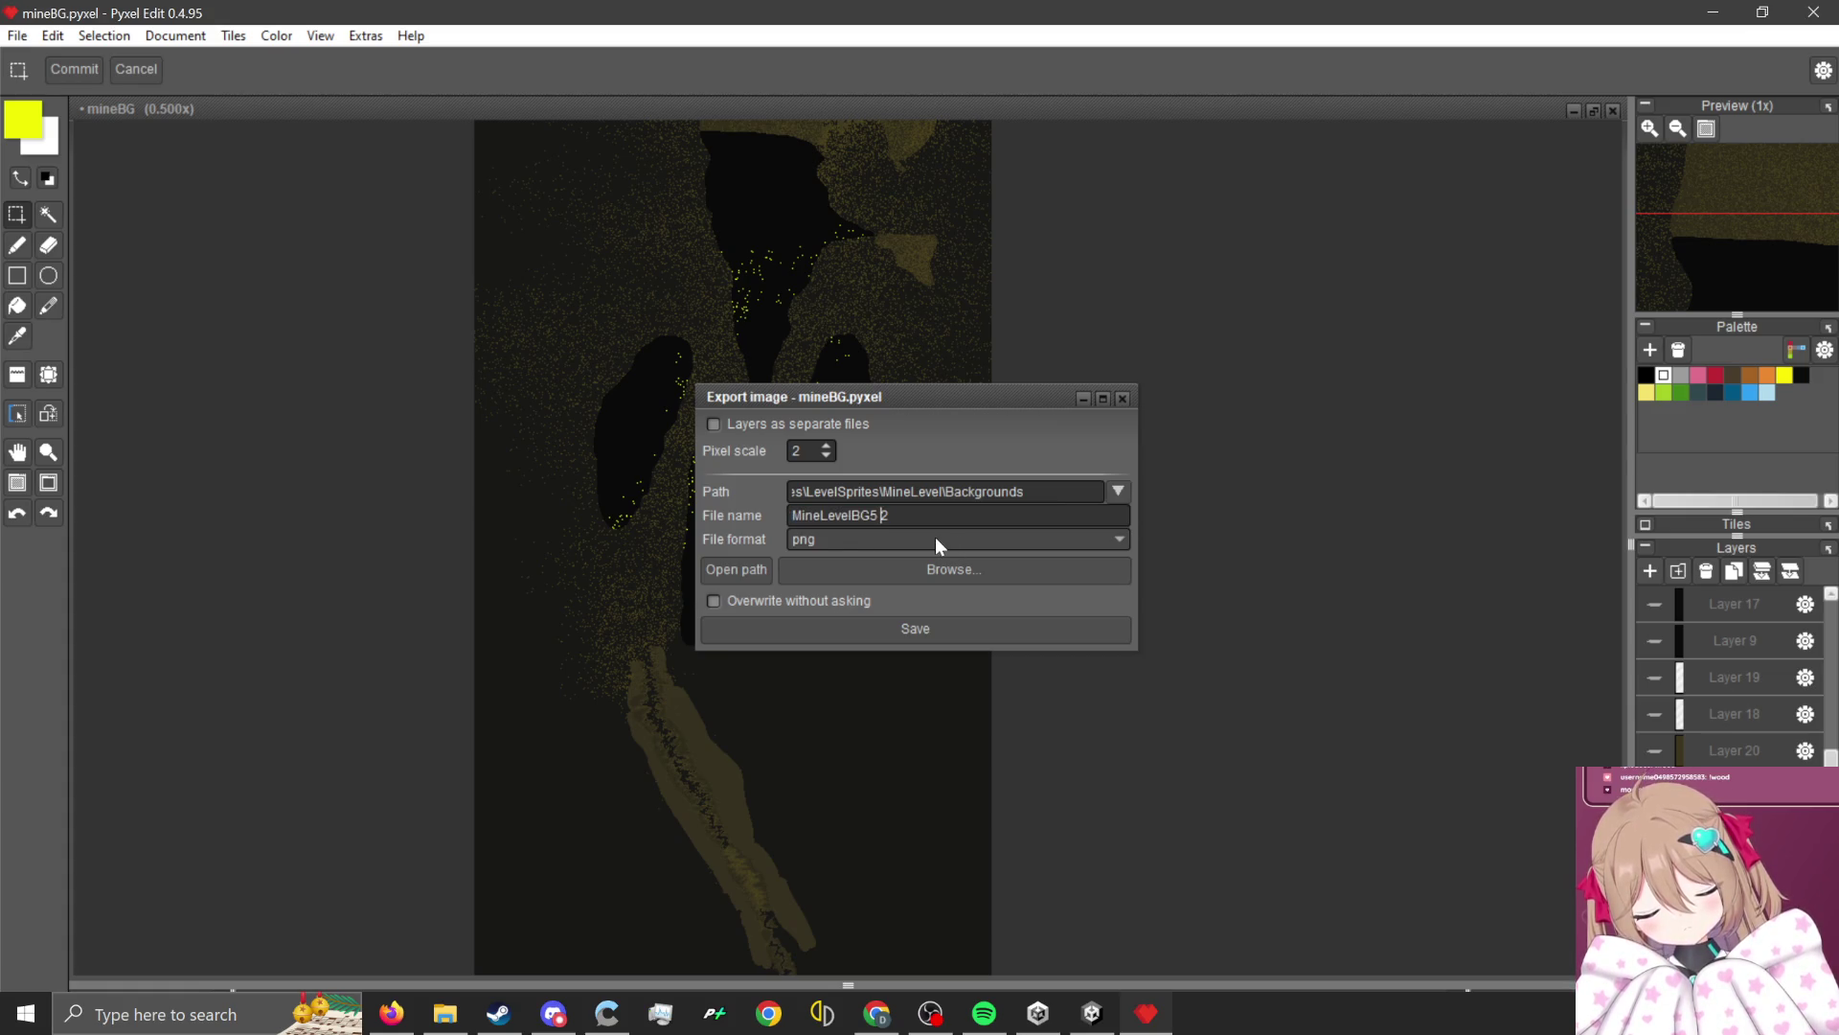
{"action": "key", "text": "BackSpace"}
{"action": "type", "text": "6"}
{"action": "key", "text": "Return"}
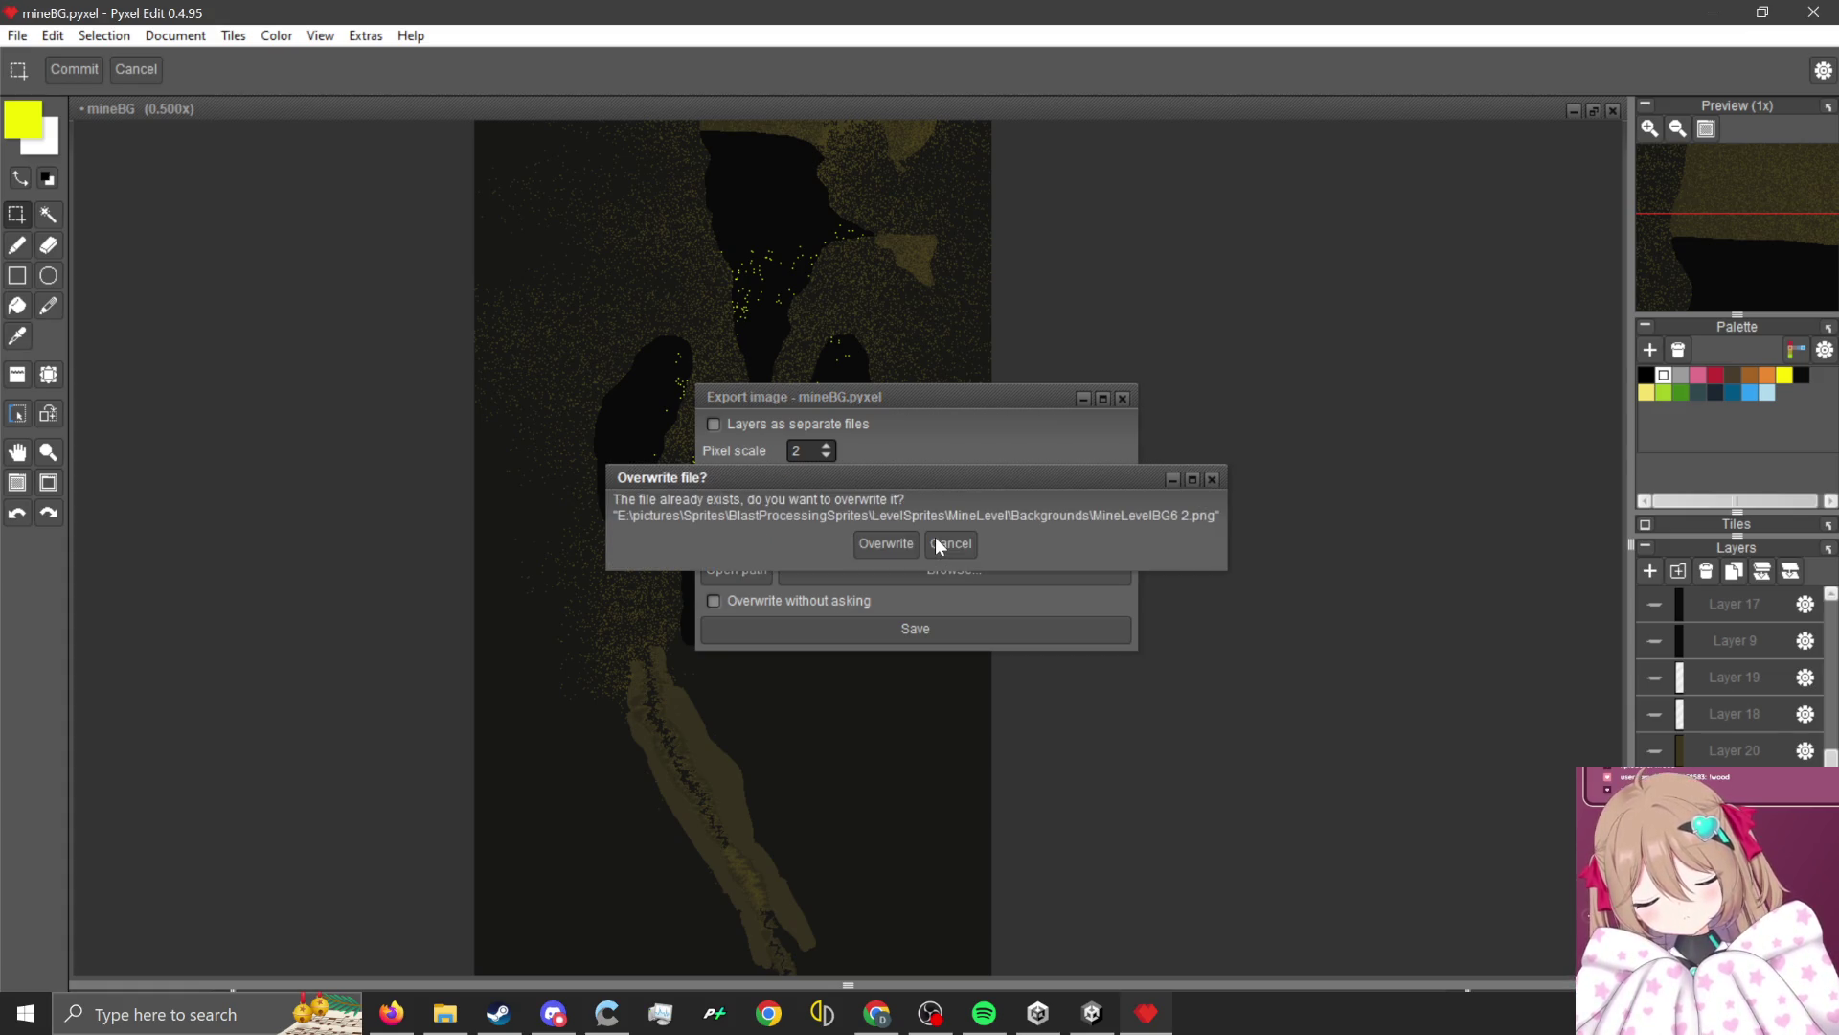
{"action": "left_click", "coordinate": [883, 543]}
{"action": "left_click", "coordinate": [1708, 9]}
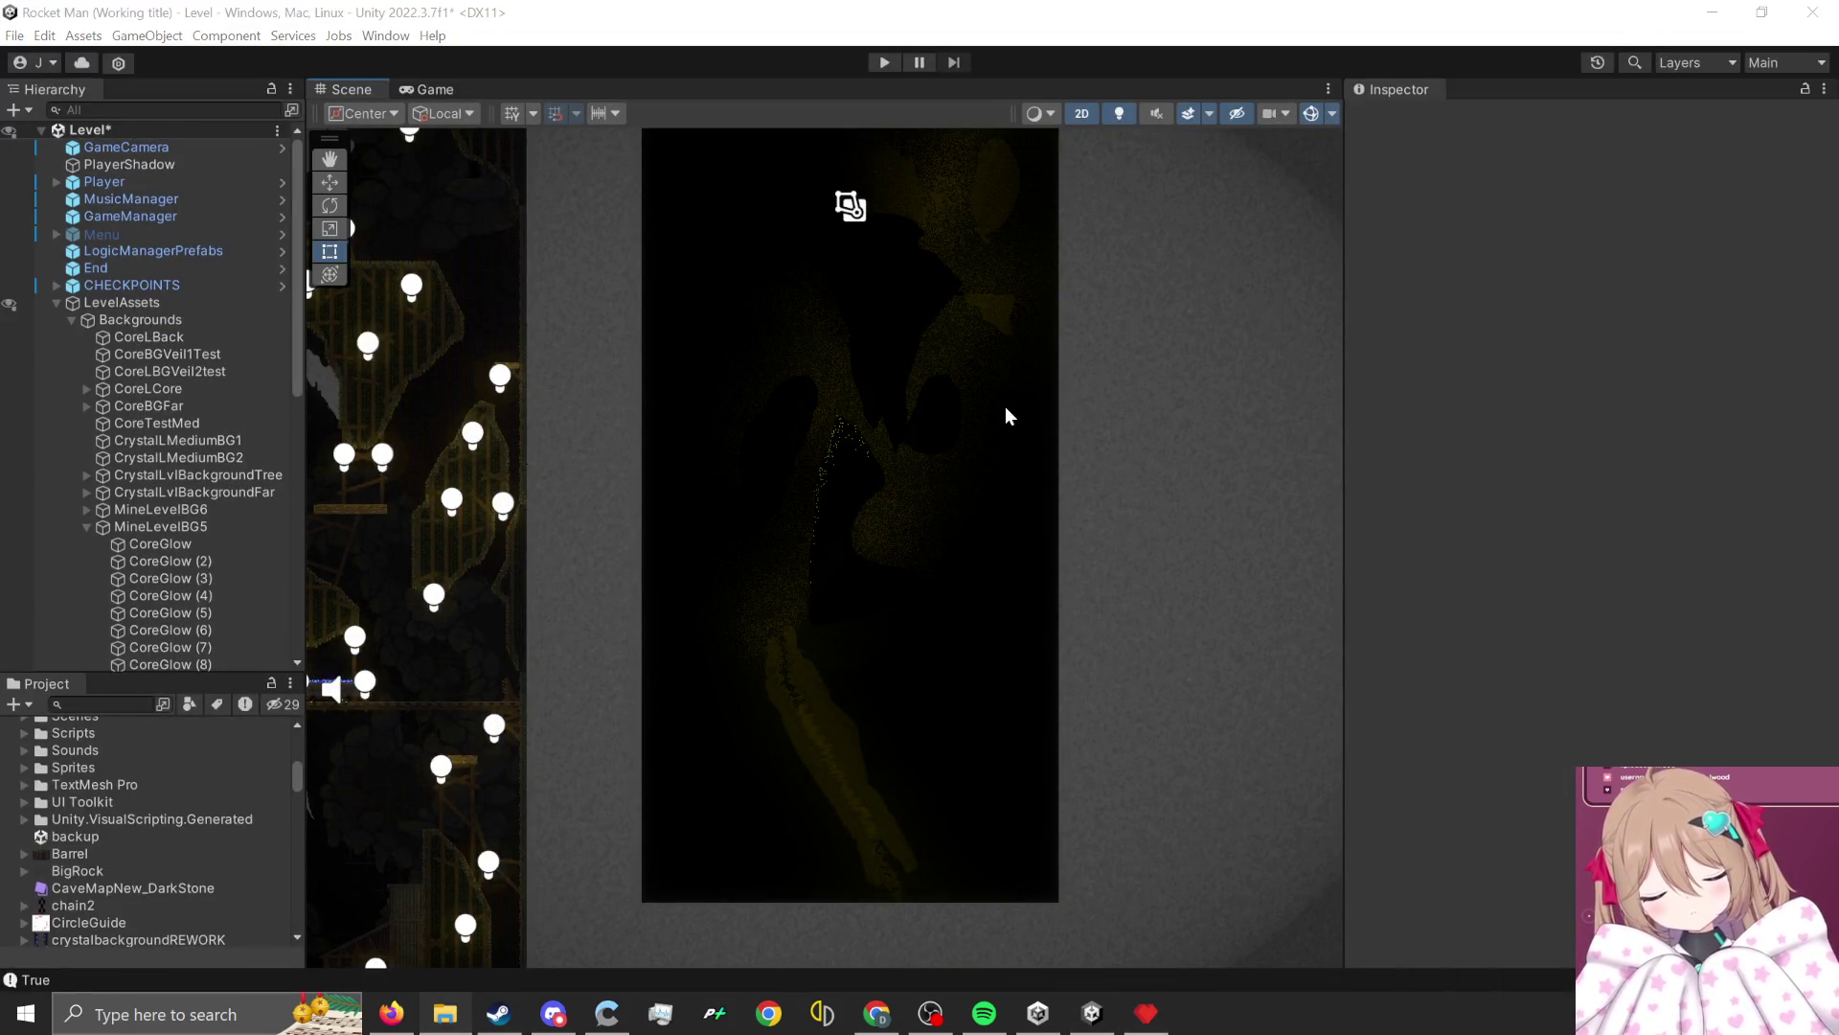
Import the exported MineLevelBG6 PNGs into the Project and select MineLevelBG6 19.
{"action": "left_click", "coordinate": [1003, 414]}
{"action": "scroll", "coordinate": [248, 848], "scroll_direction": "down", "scroll_amount": 15}
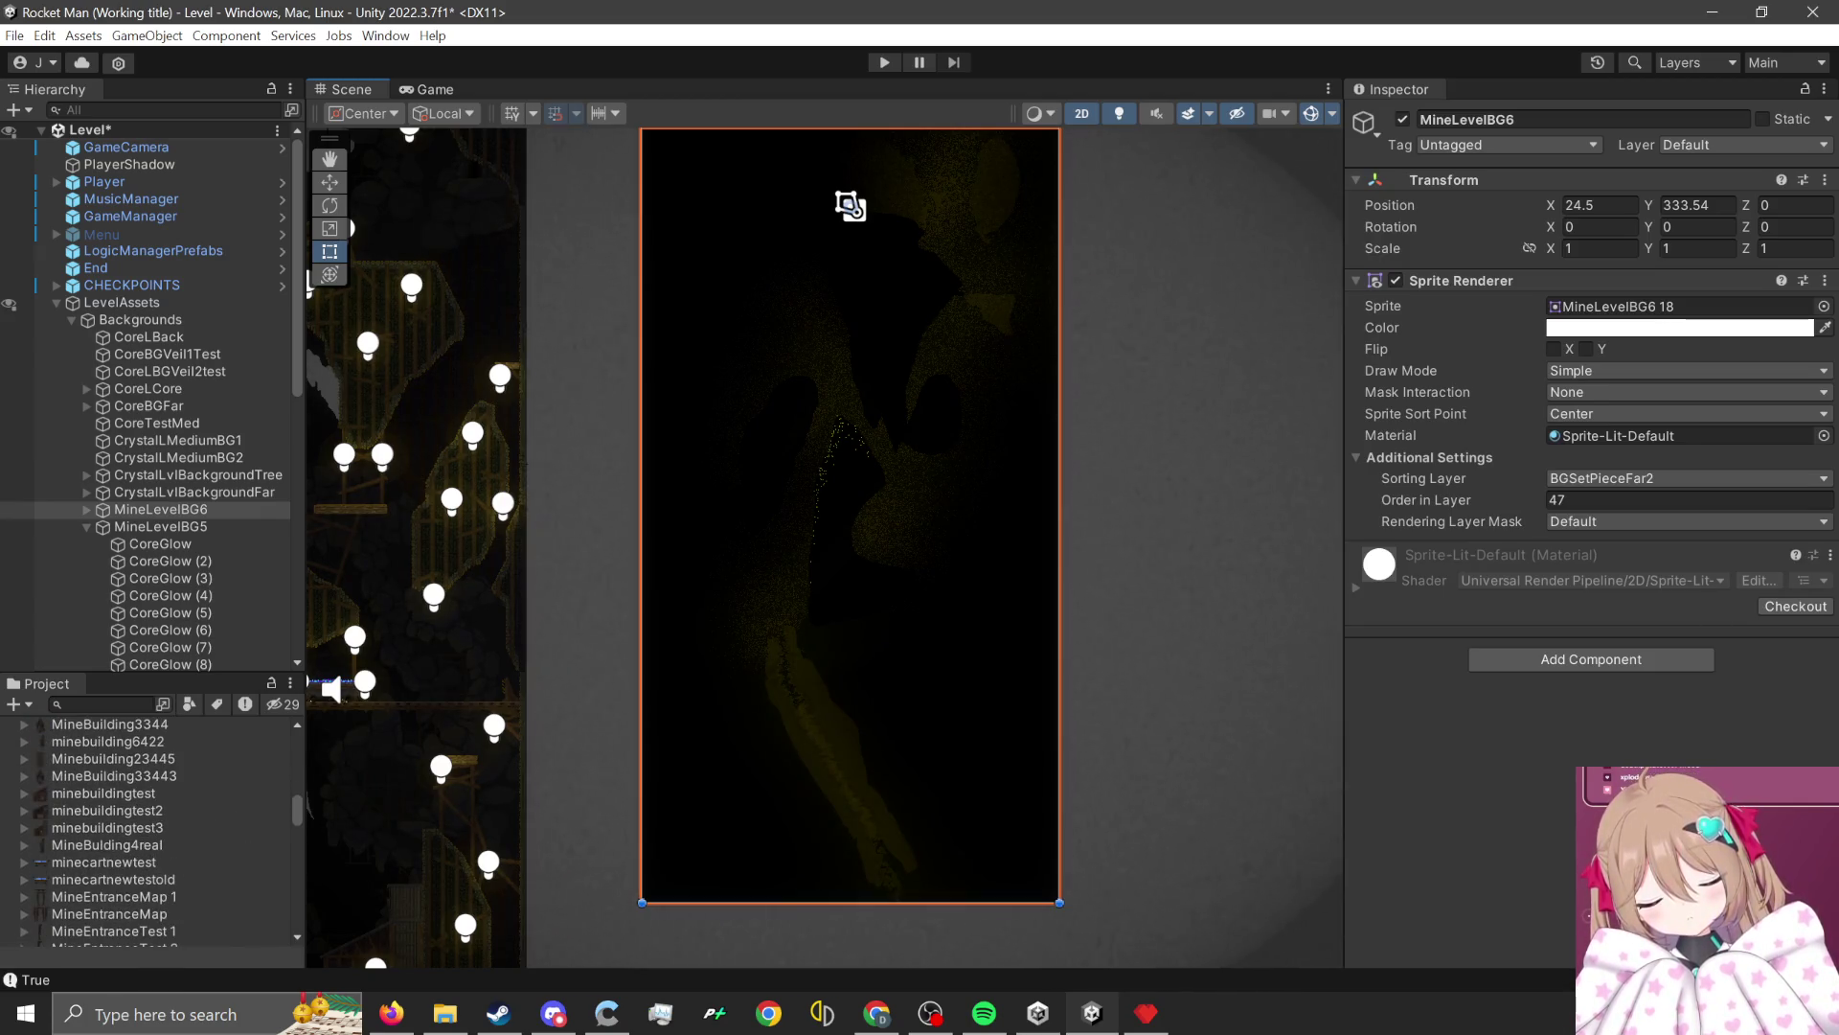
{"action": "key", "text": "super+e"}
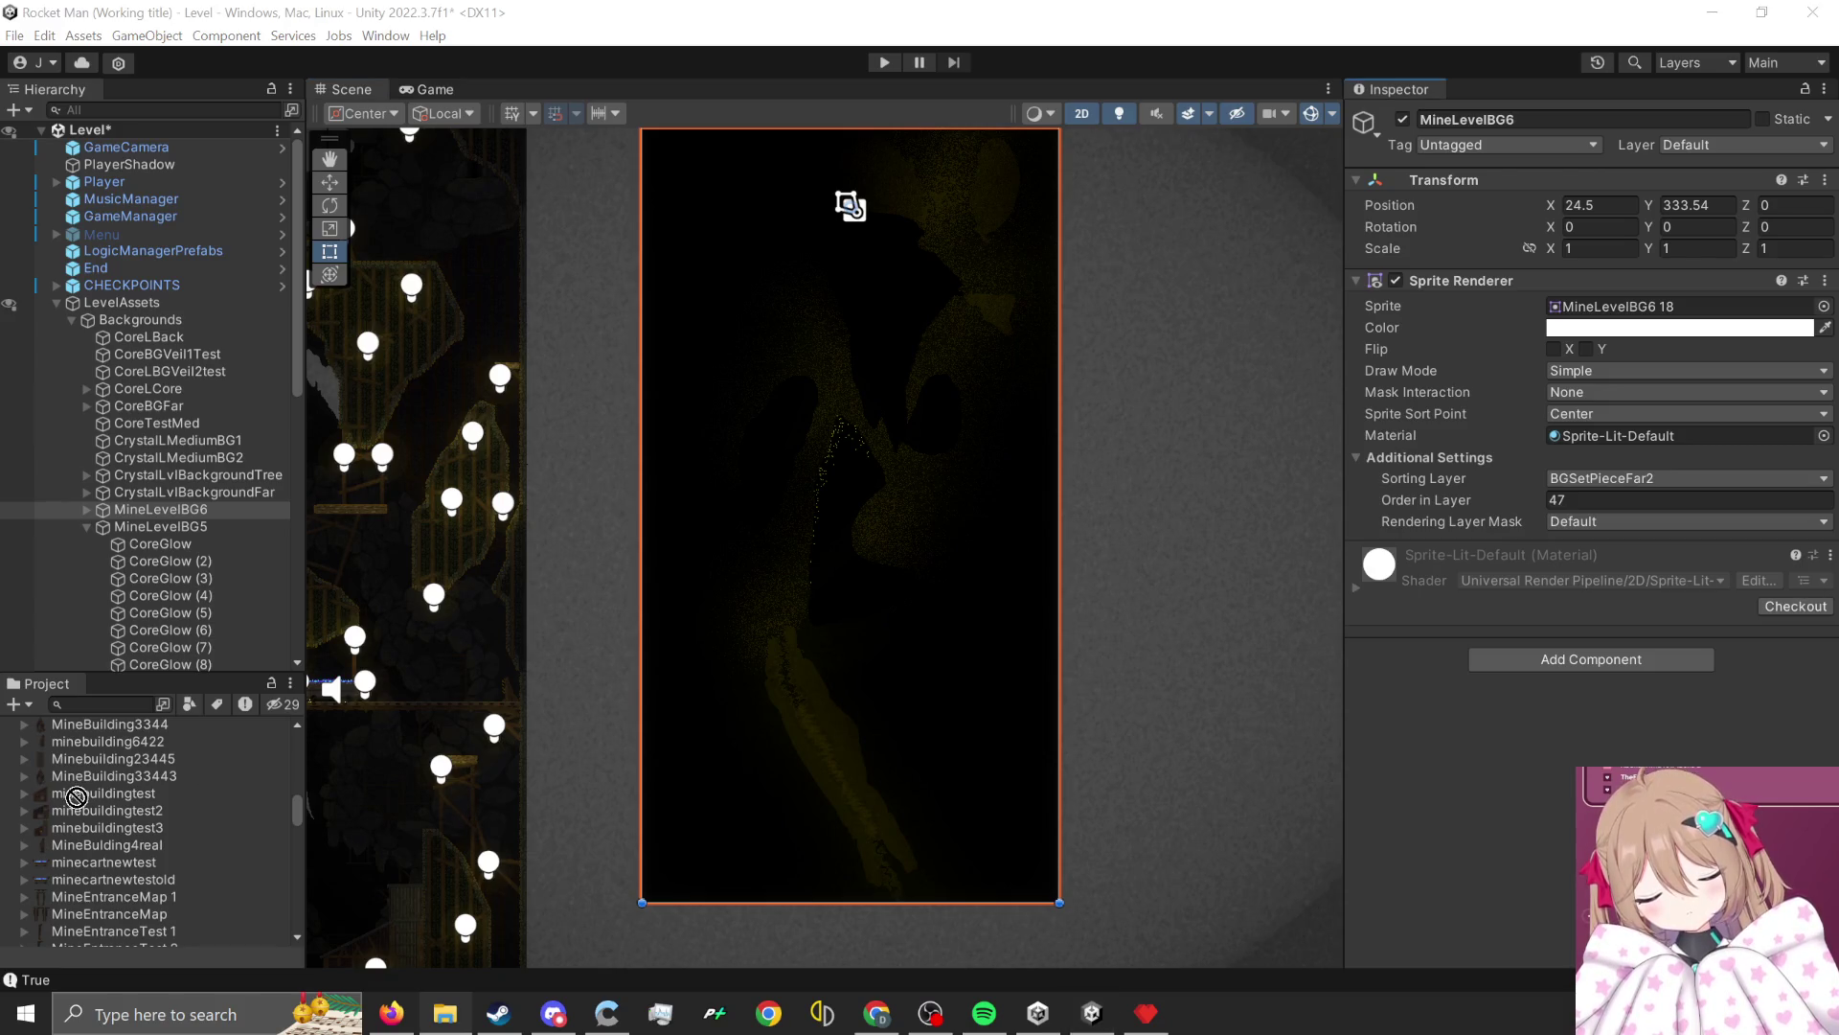
{"action": "left_click_drag", "start_coordinate": [87, 799], "coordinate": [90, 802]}
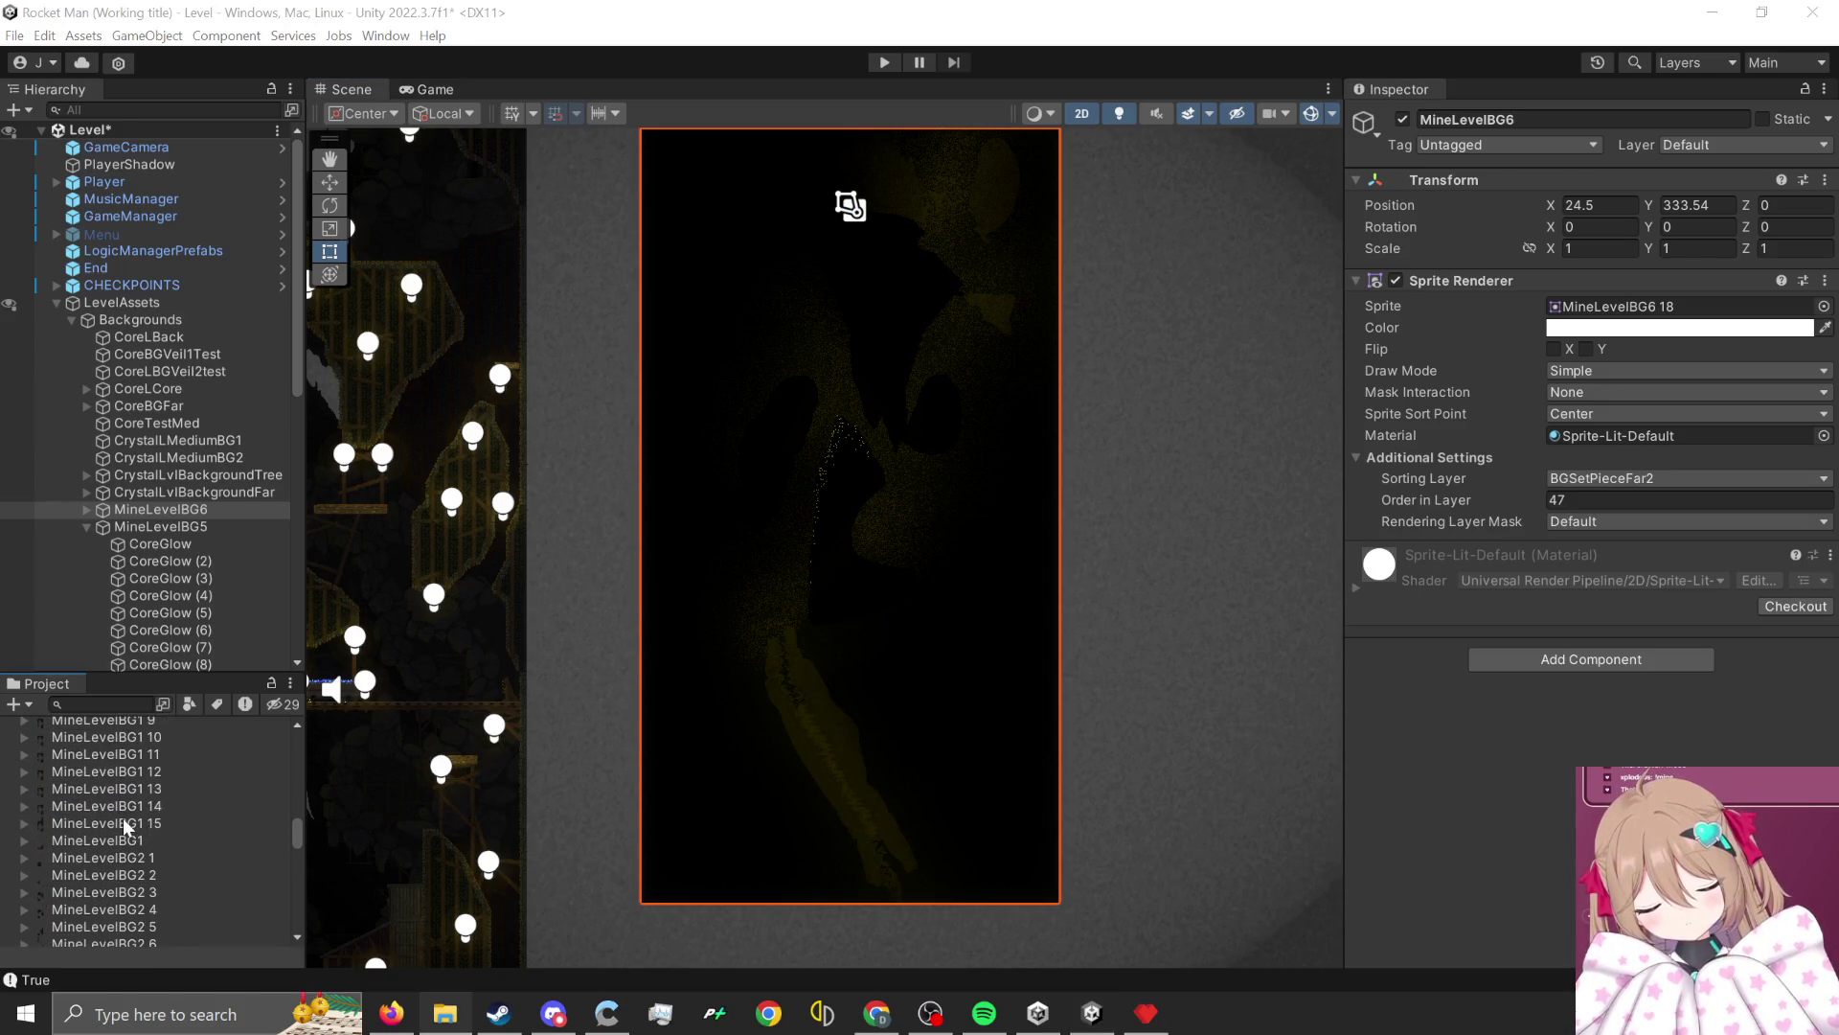
{"action": "scroll", "coordinate": [122, 818], "scroll_direction": "down", "scroll_amount": 3}
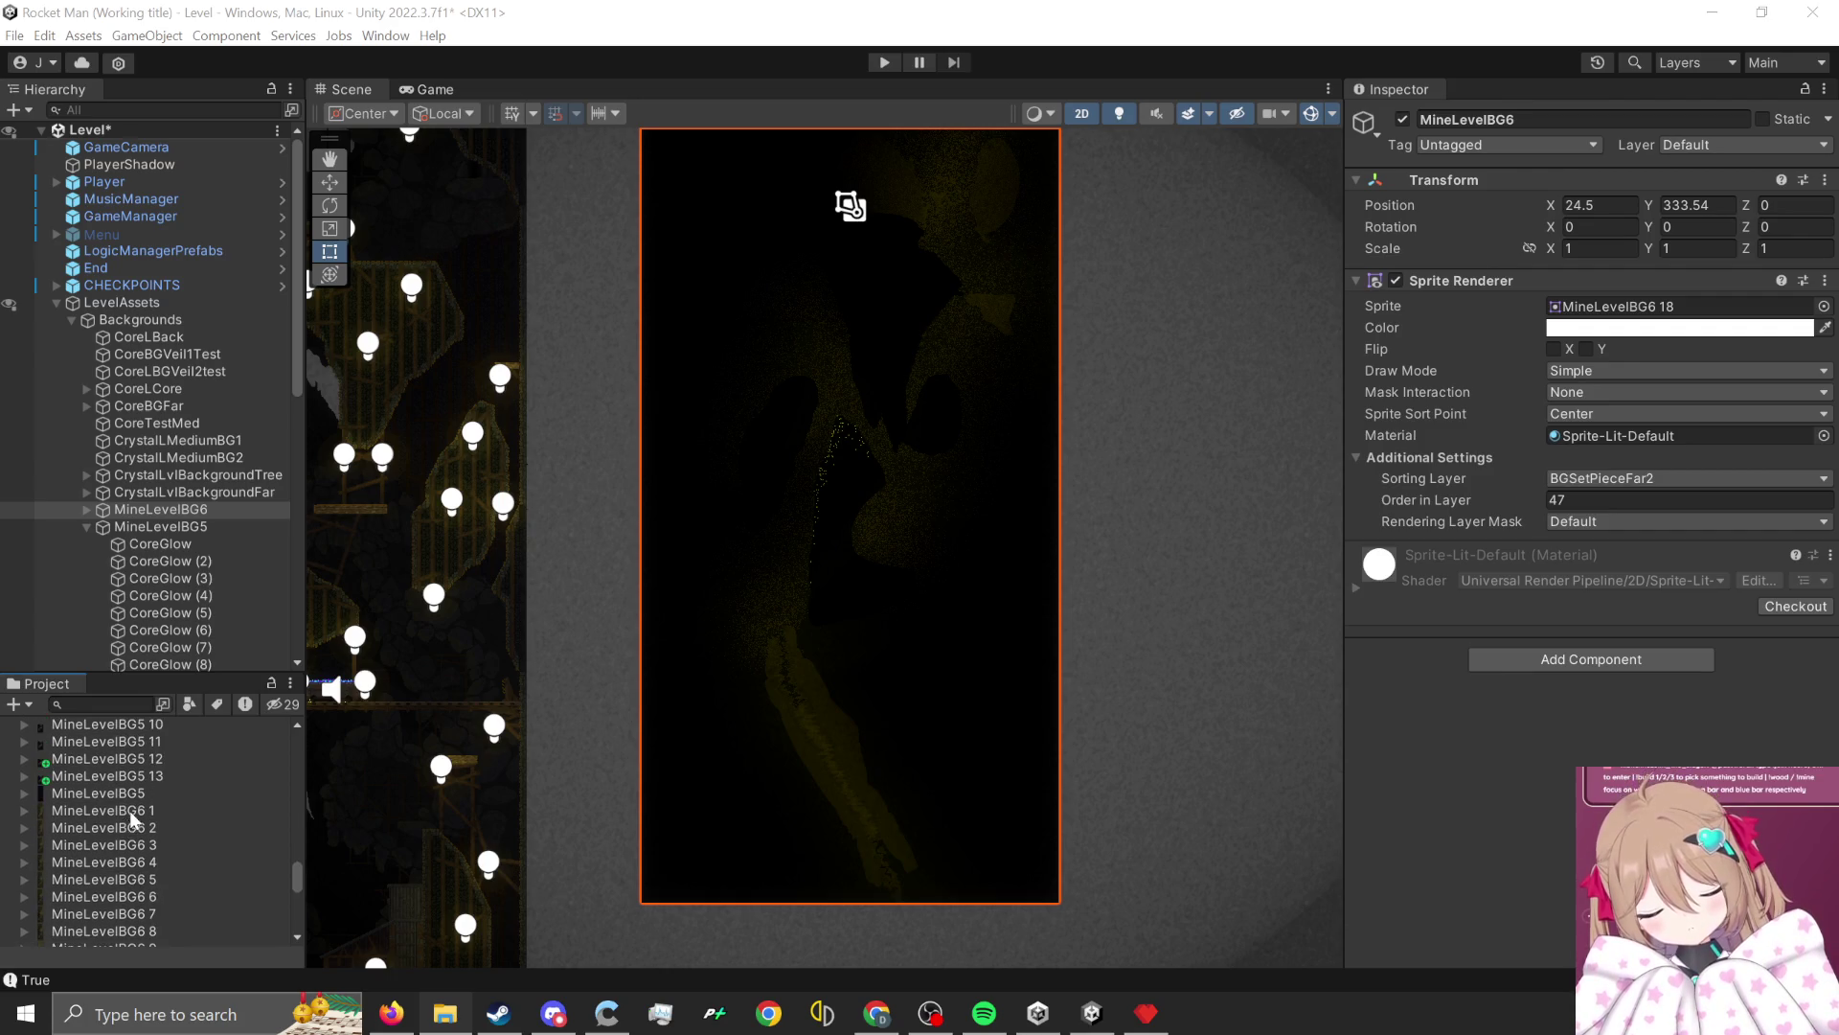
{"action": "left_click", "coordinate": [155, 802]}
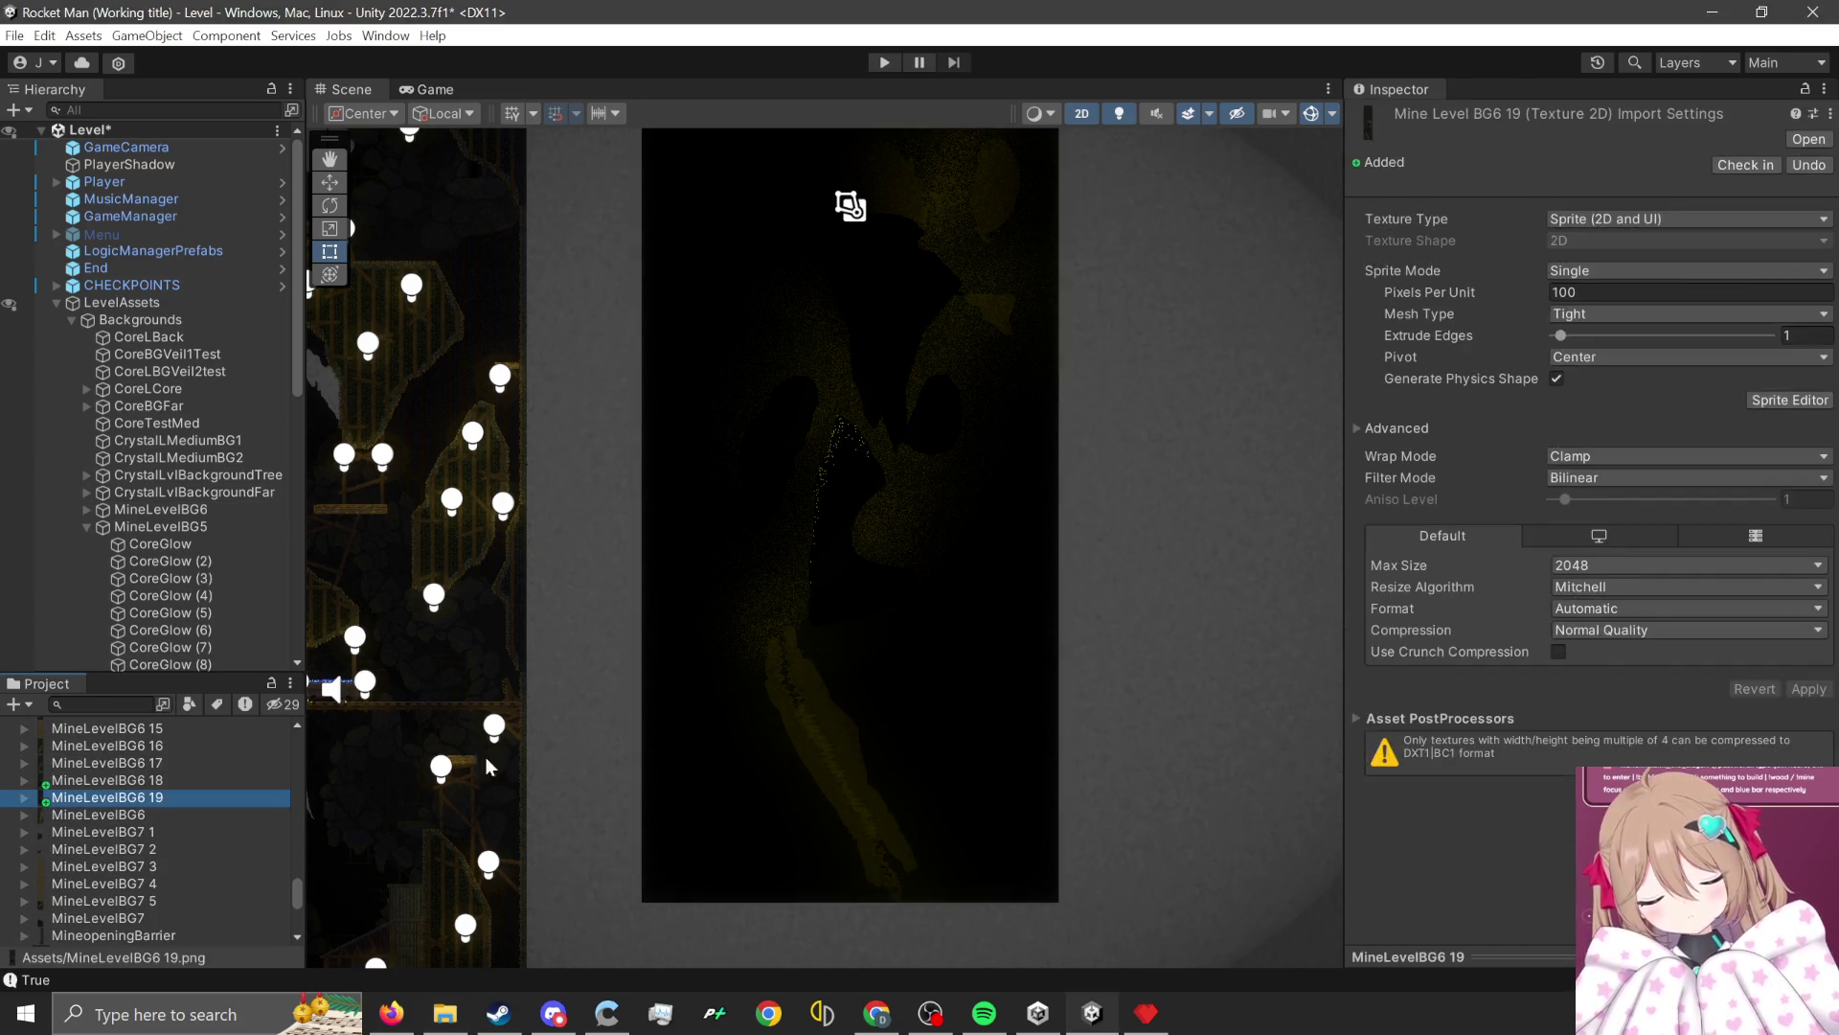
Apply Point filter, no compression, 16384 max size, assign it to MineLevelBG6, and press Play.
{"action": "left_click", "coordinate": [1617, 487]}
{"action": "left_click", "coordinate": [1600, 500]}
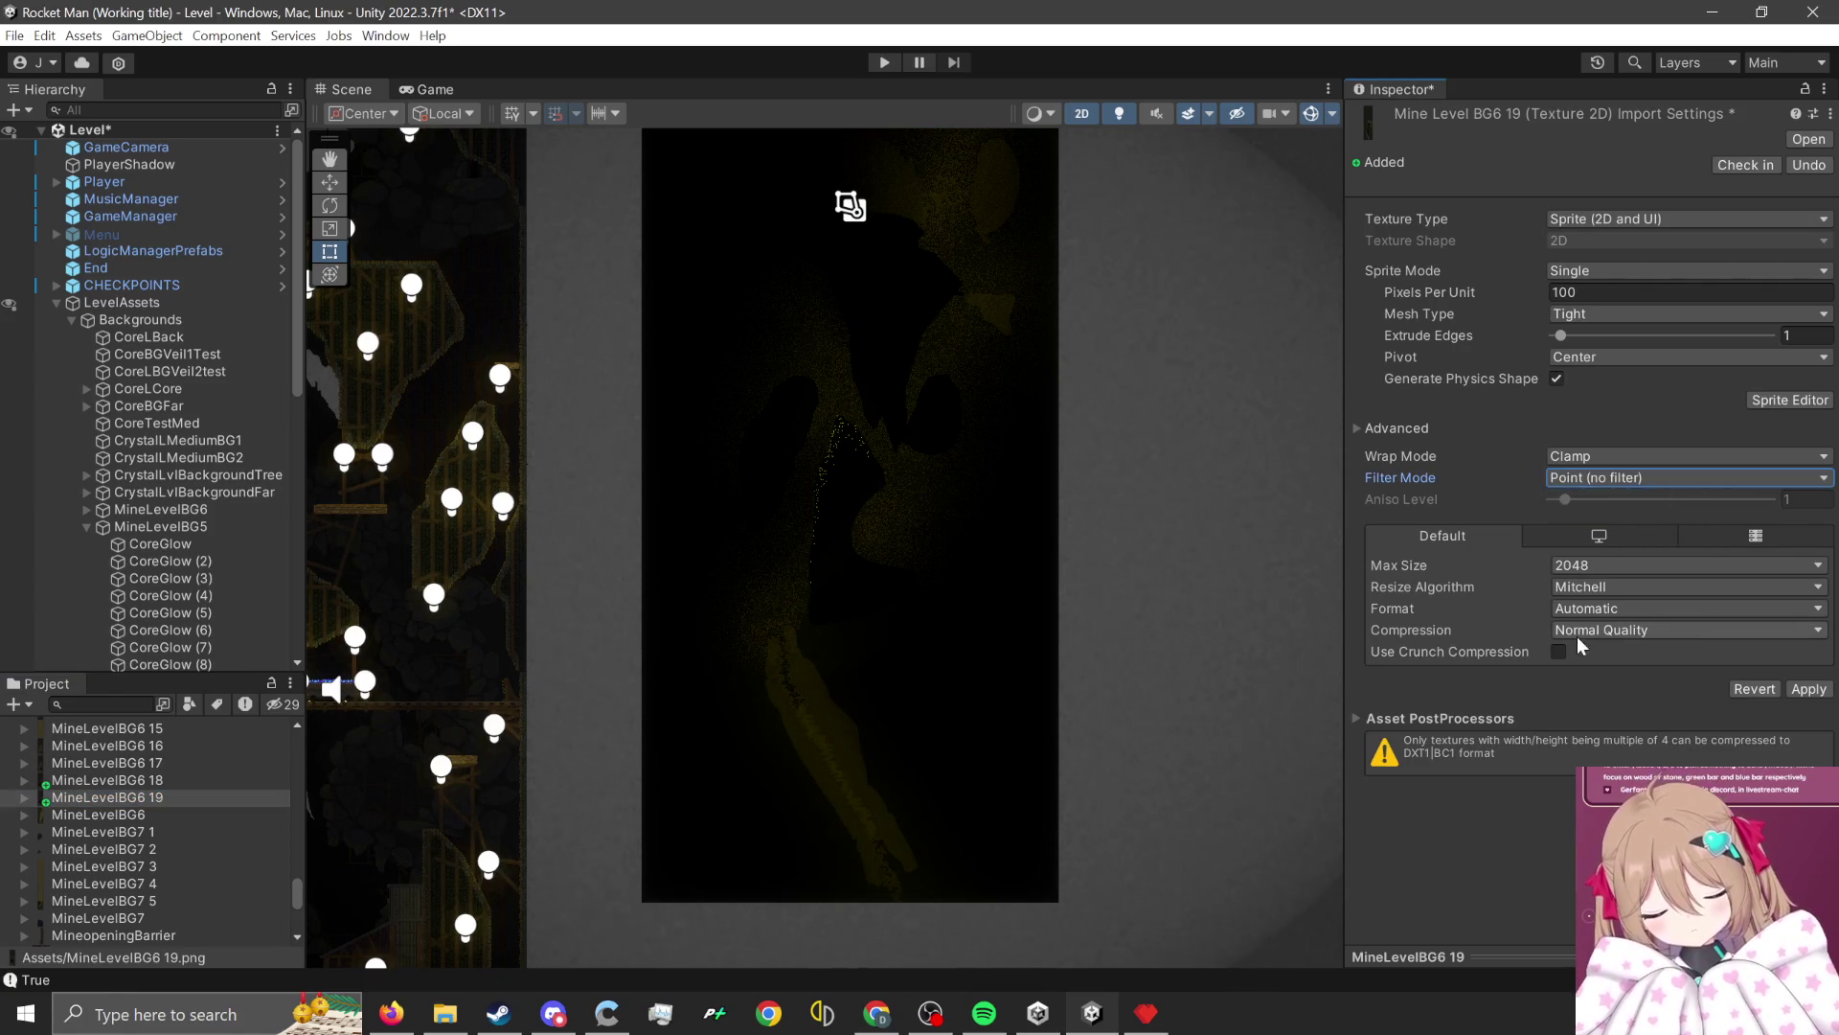
{"action": "left_click", "coordinate": [1583, 630]}
{"action": "left_click", "coordinate": [1586, 651]}
{"action": "left_click", "coordinate": [1592, 565]}
{"action": "left_click", "coordinate": [1592, 787]}
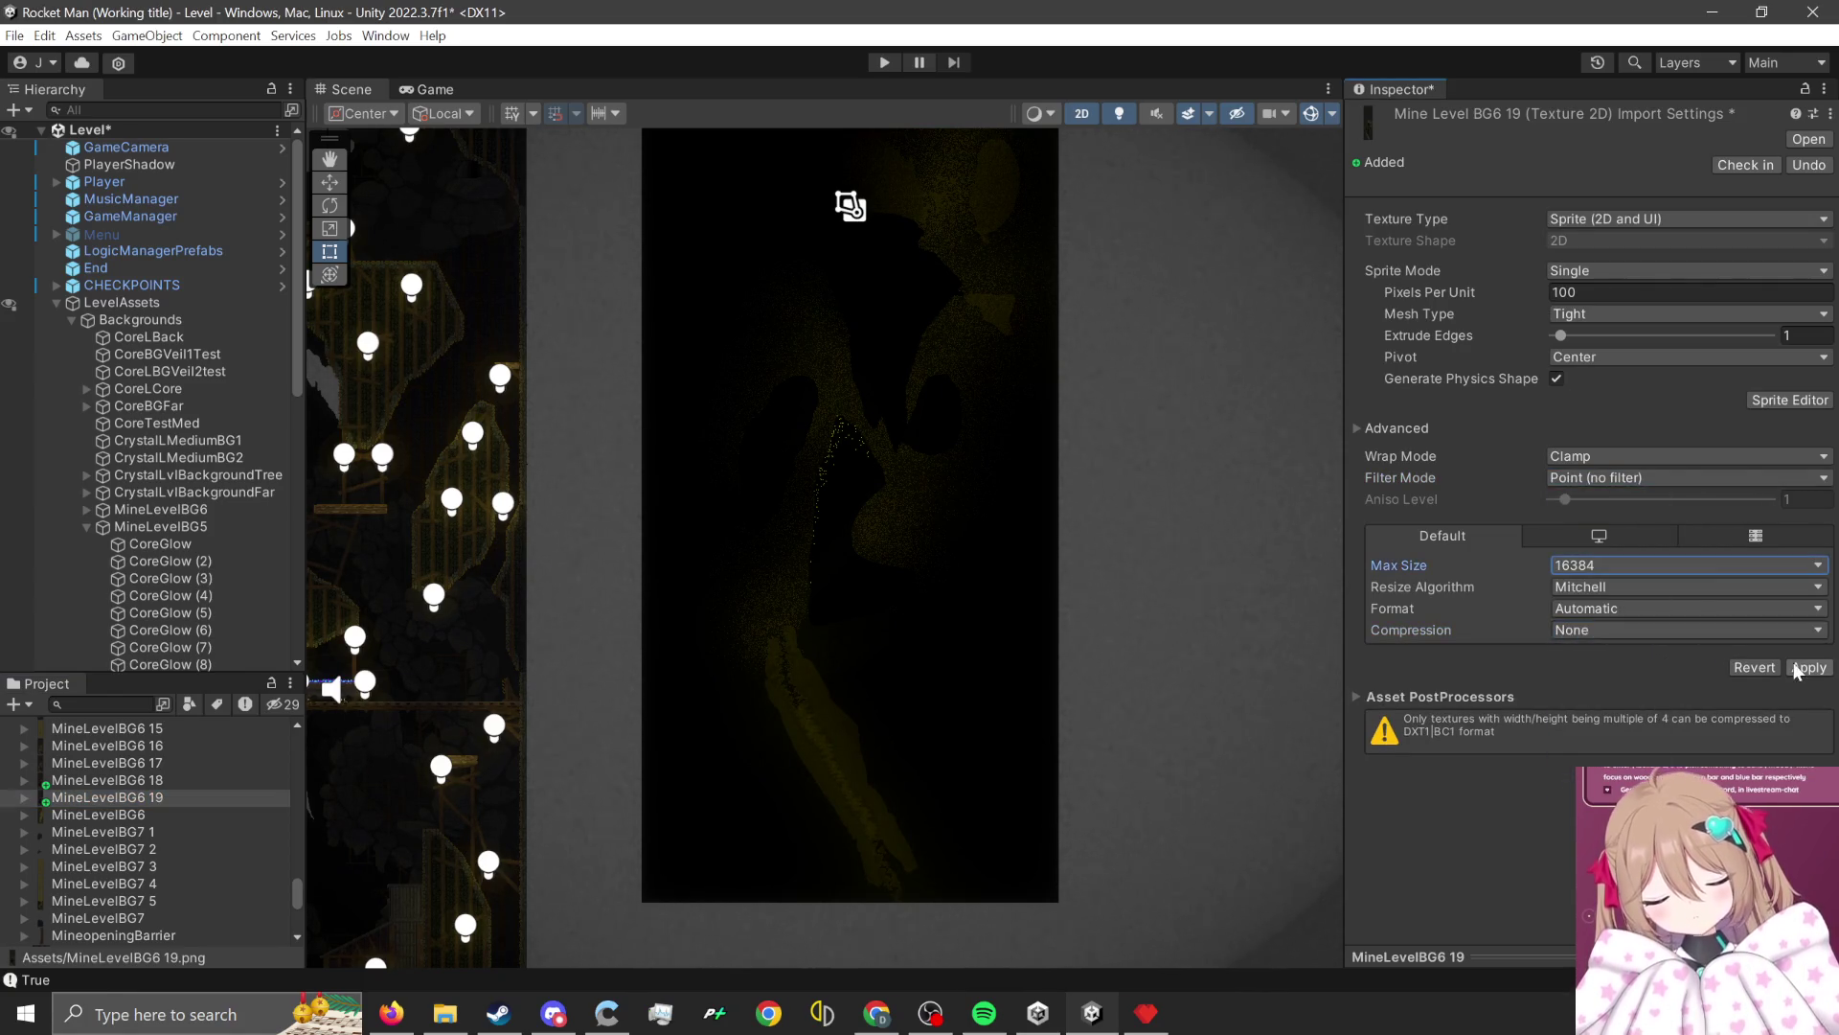
{"action": "left_click", "coordinate": [897, 565]}
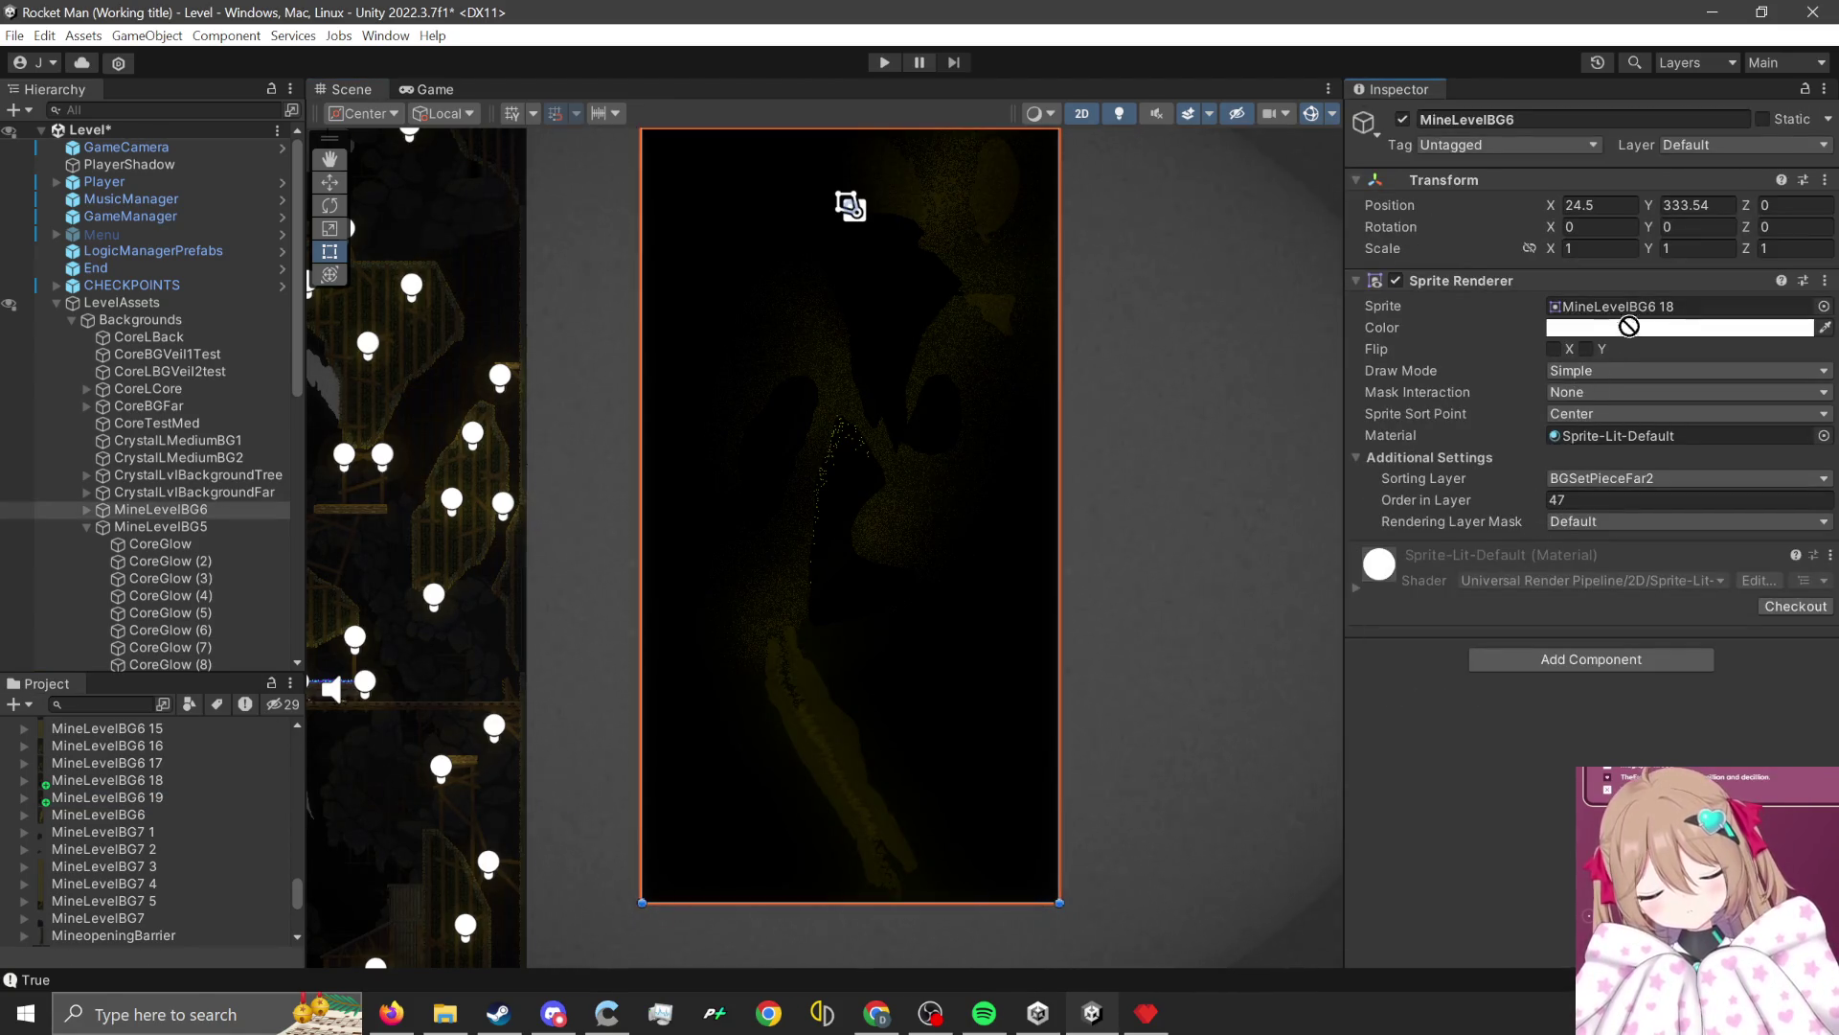
{"action": "left_click_drag", "start_coordinate": [1629, 326], "coordinate": [1641, 307]}
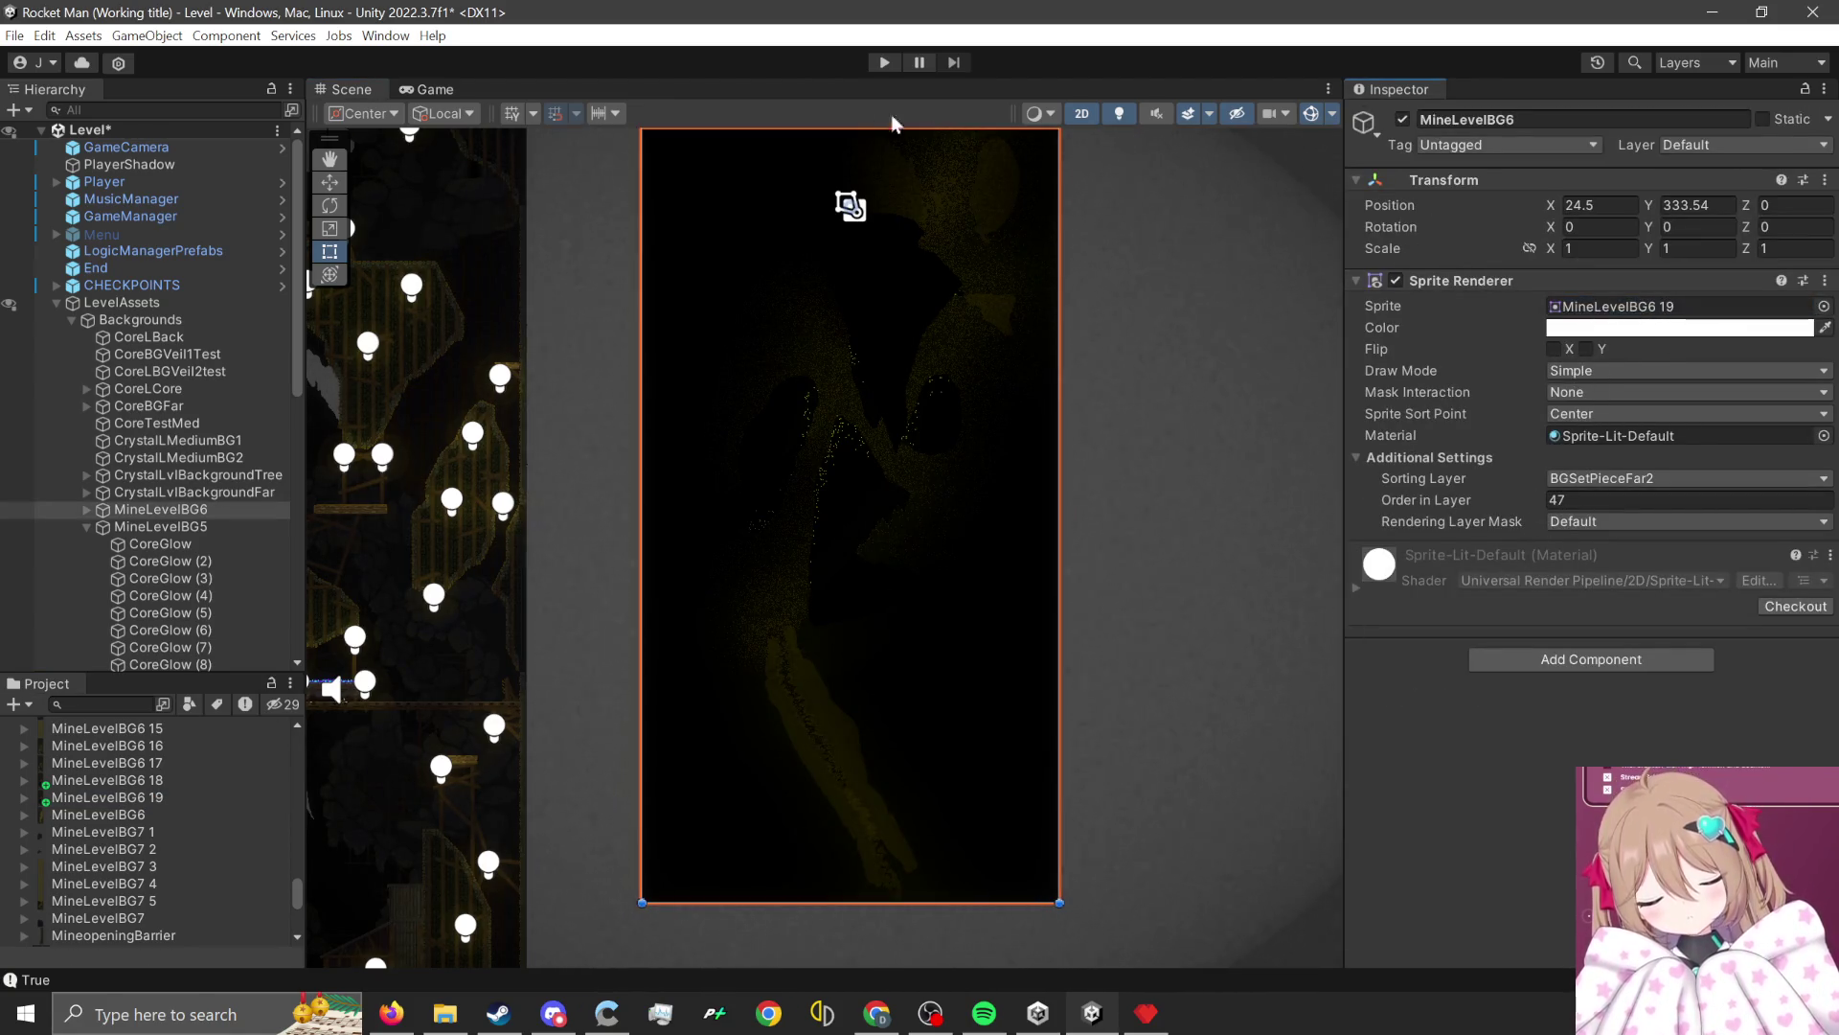
{"action": "left_click", "coordinate": [888, 62]}
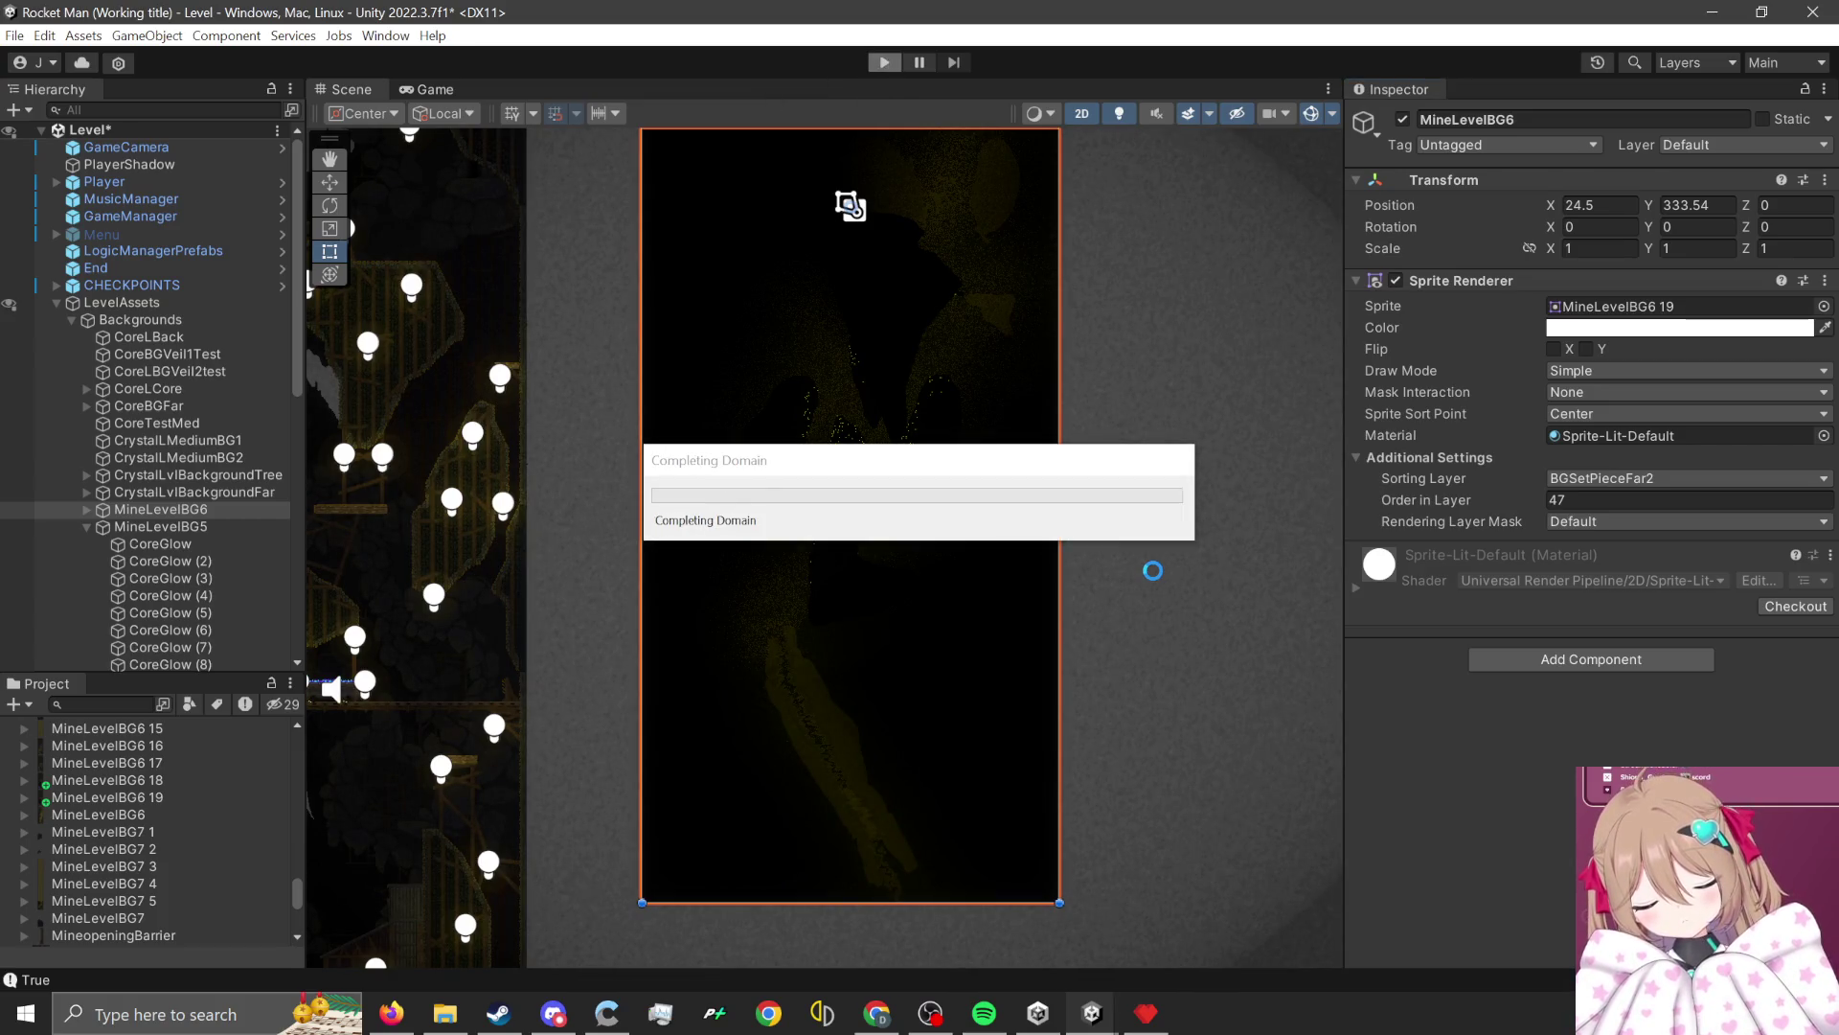
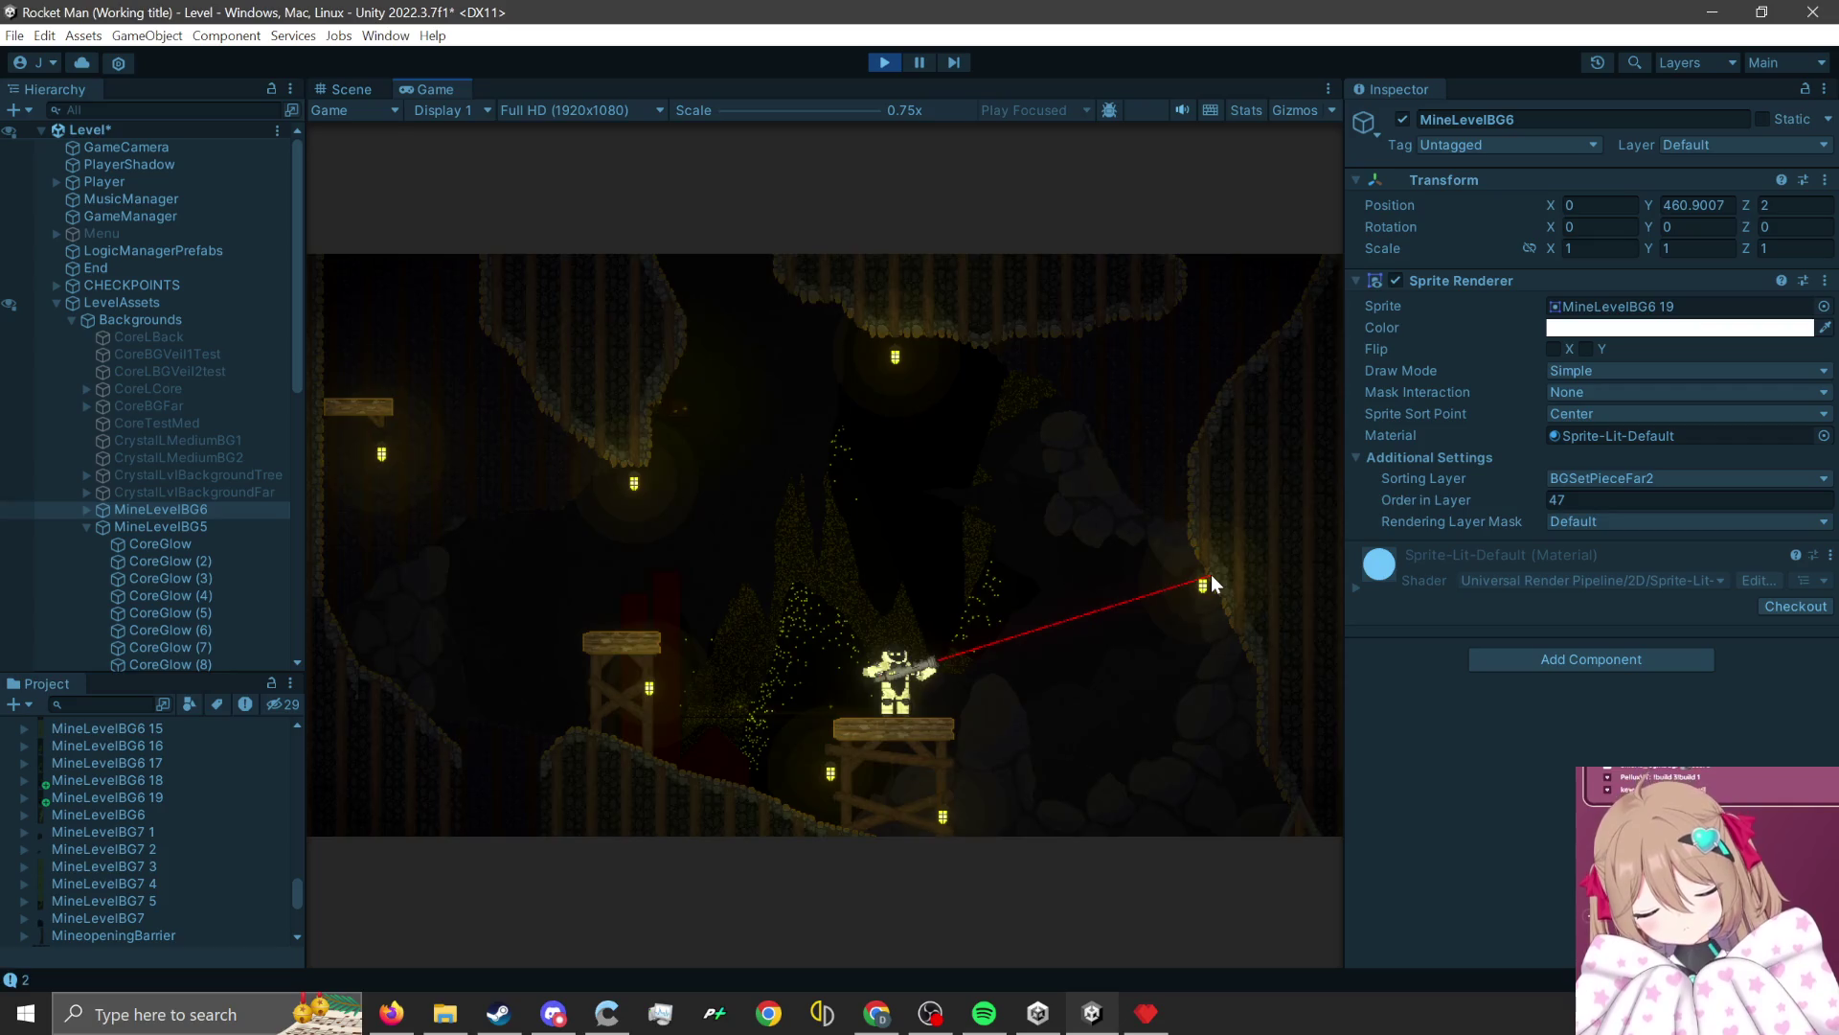
Playtest the level, rocket-jumping the player across the cave platforms and ledges.
{"action": "left_click", "coordinate": [920, 555]}
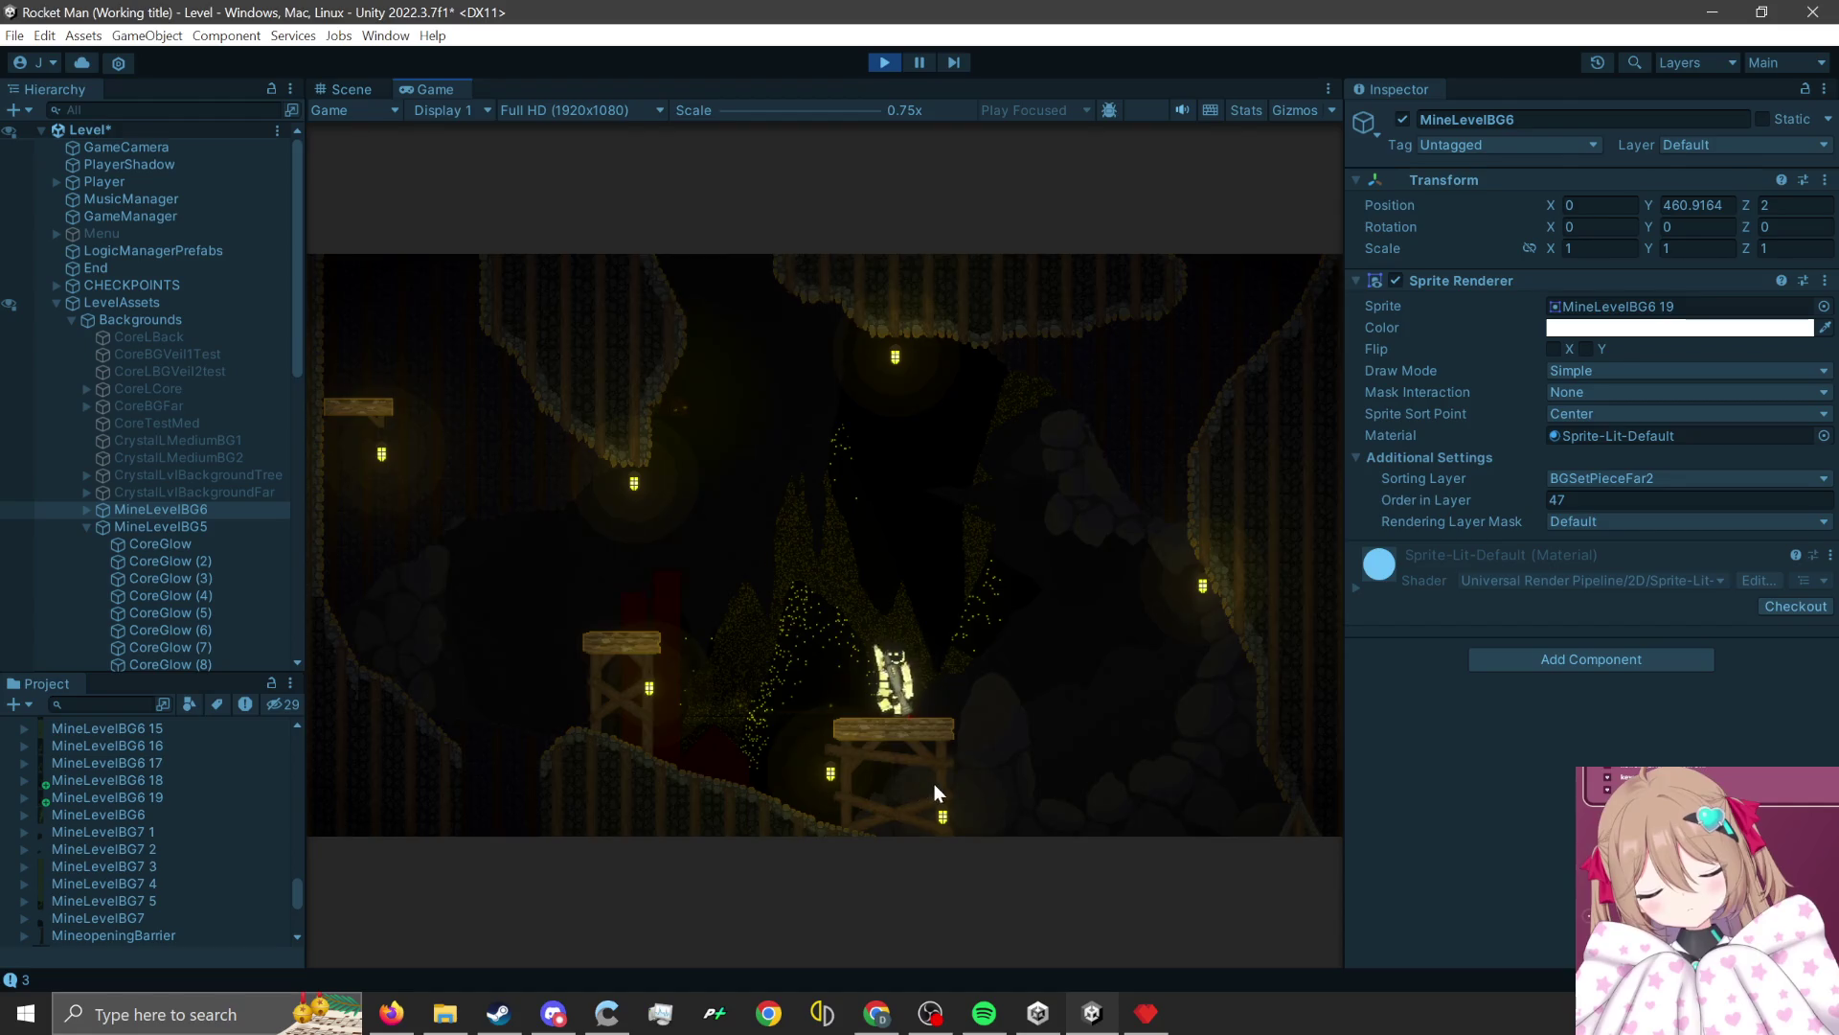
{"action": "left_click", "coordinate": [934, 786]}
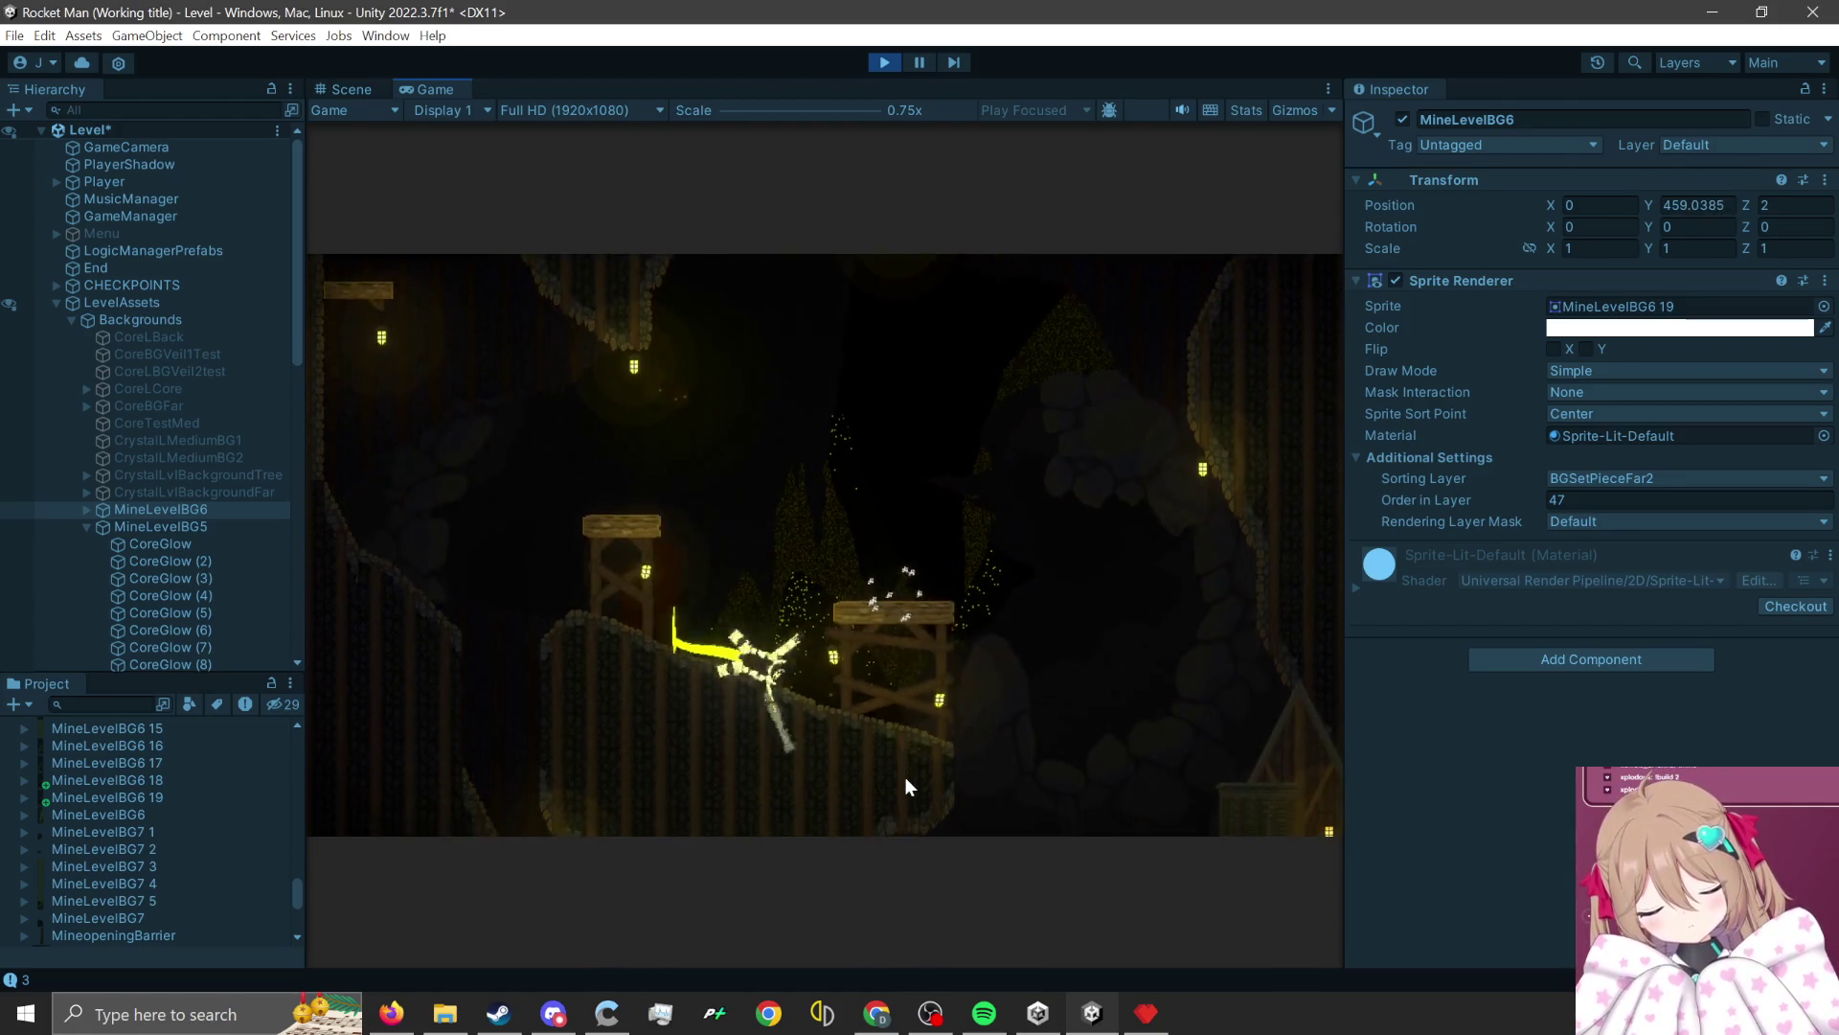
{"action": "left_click", "coordinate": [868, 772]}
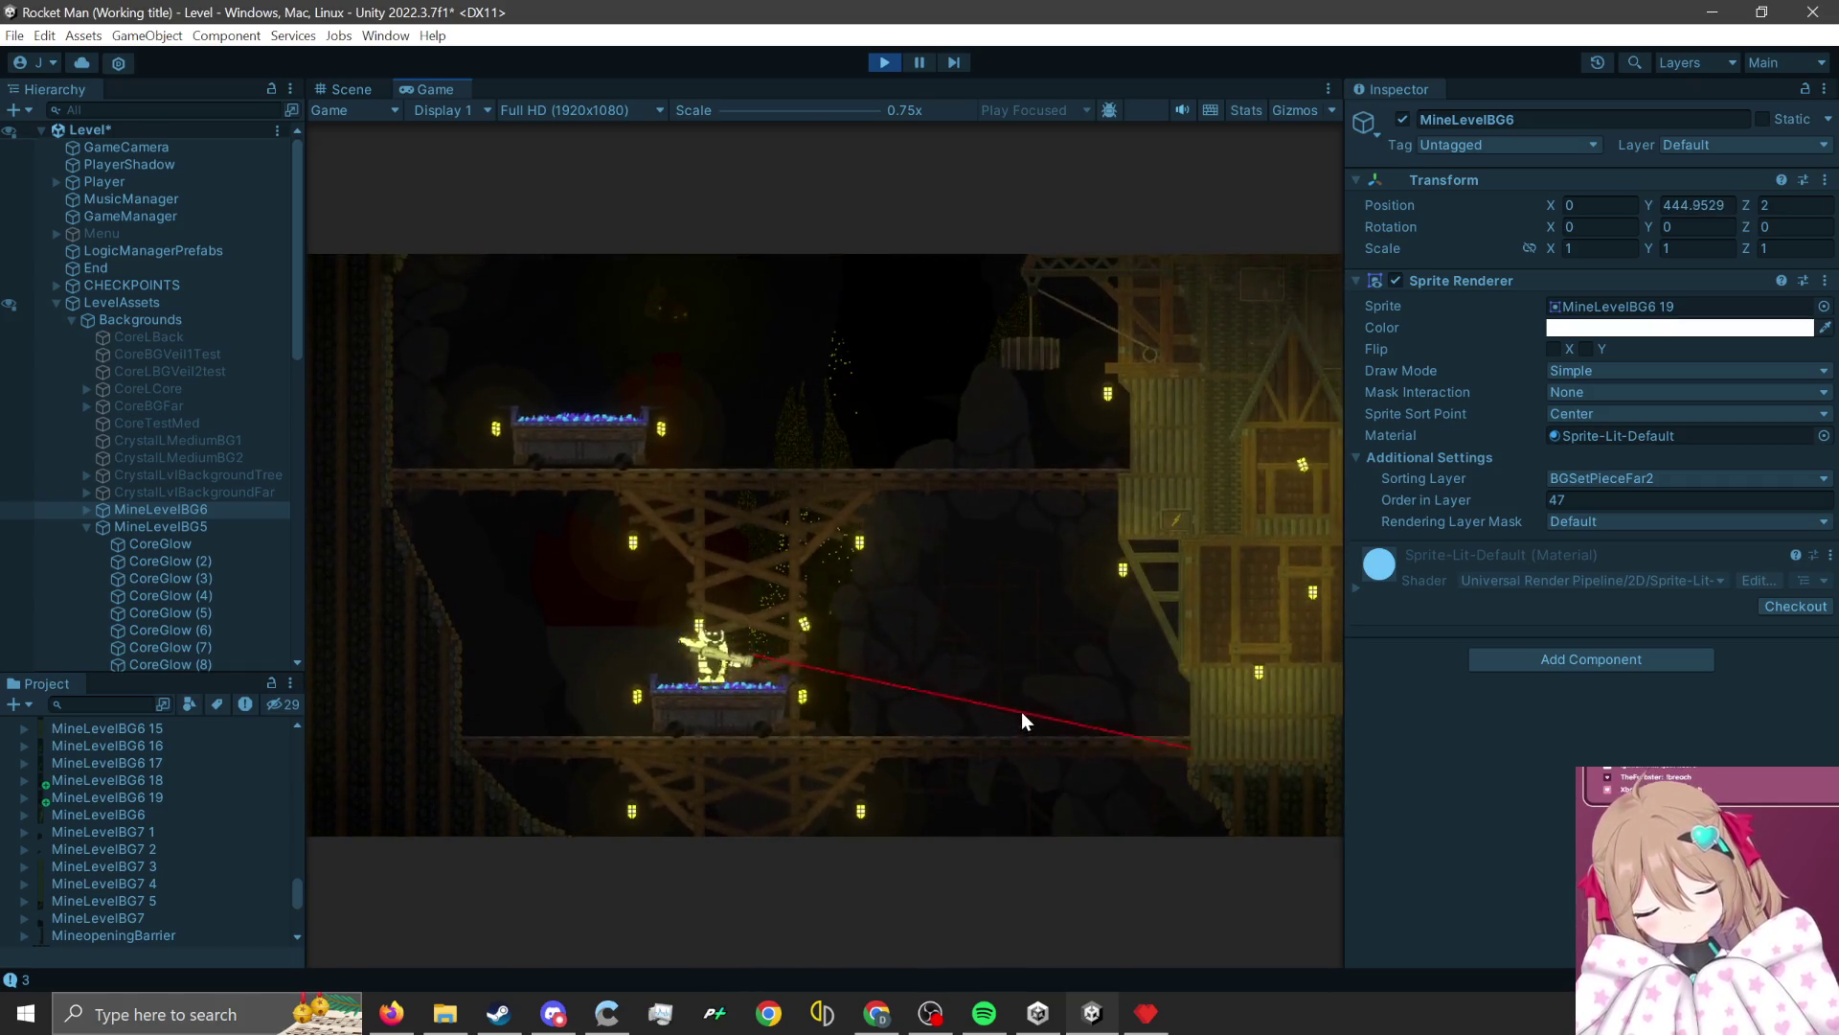
{"action": "left_click", "coordinate": [1006, 709]}
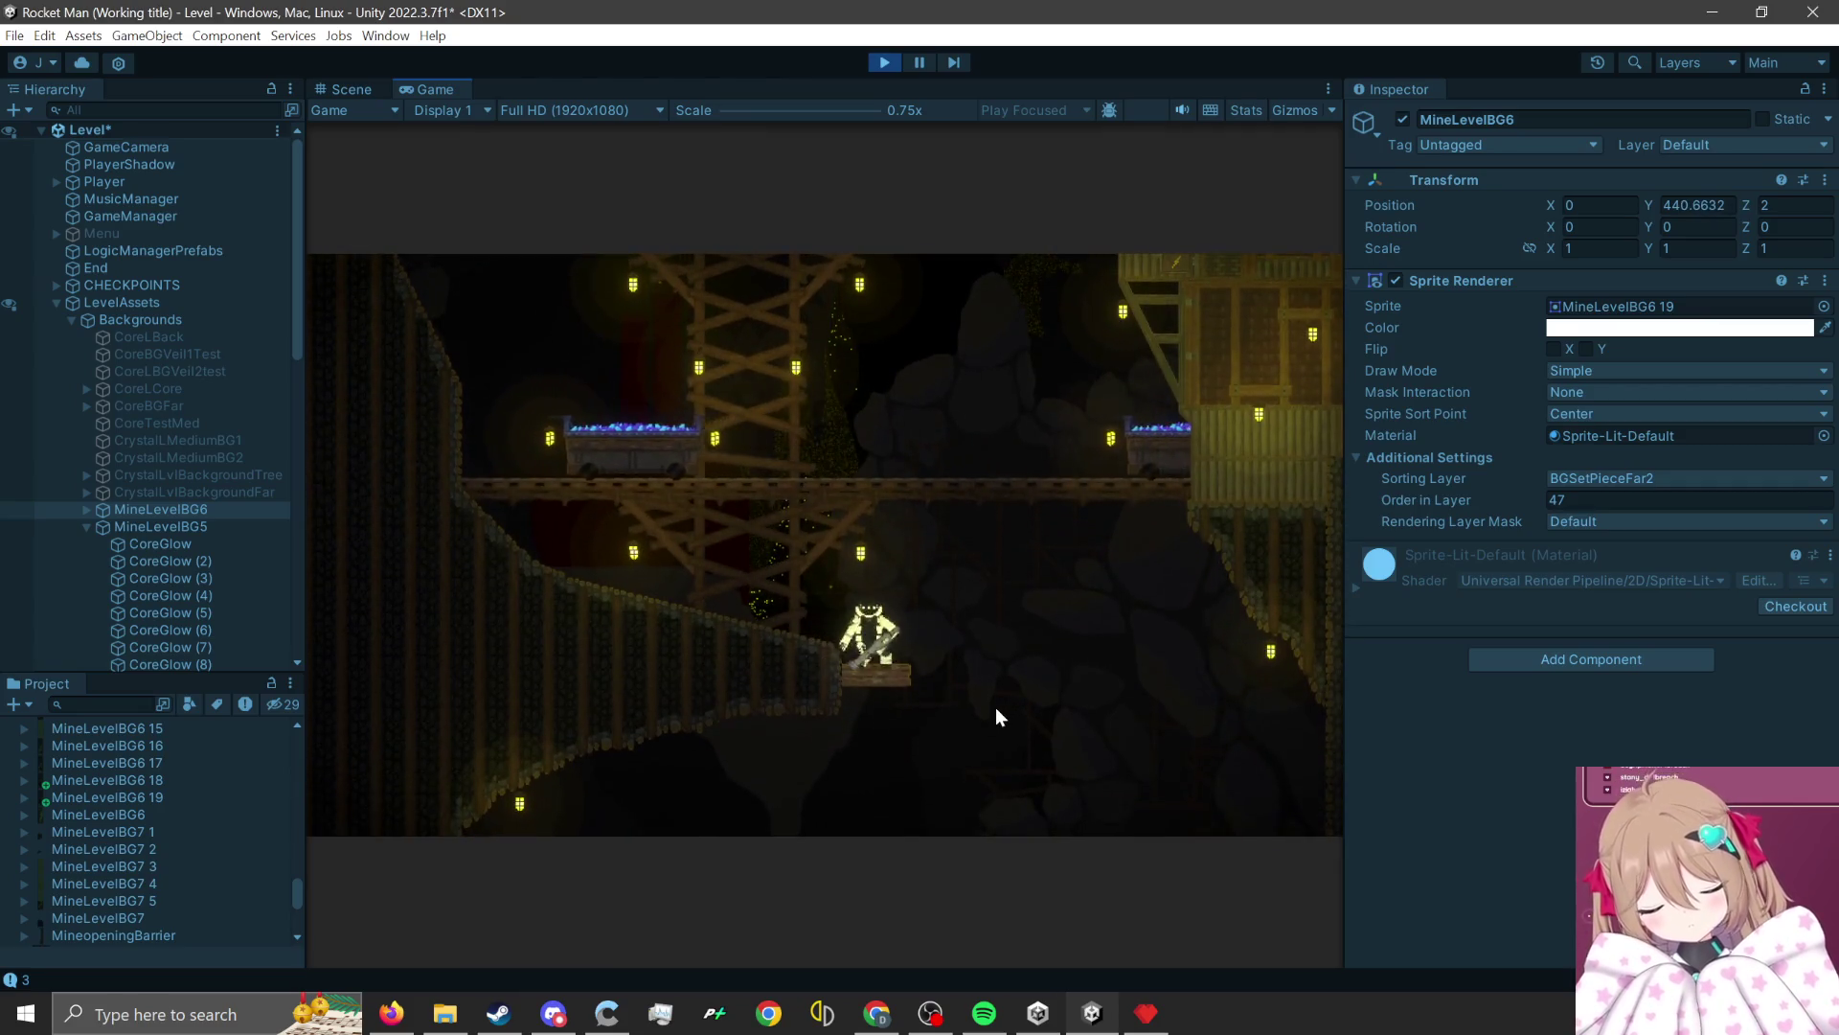
{"action": "left_click", "coordinate": [996, 709]}
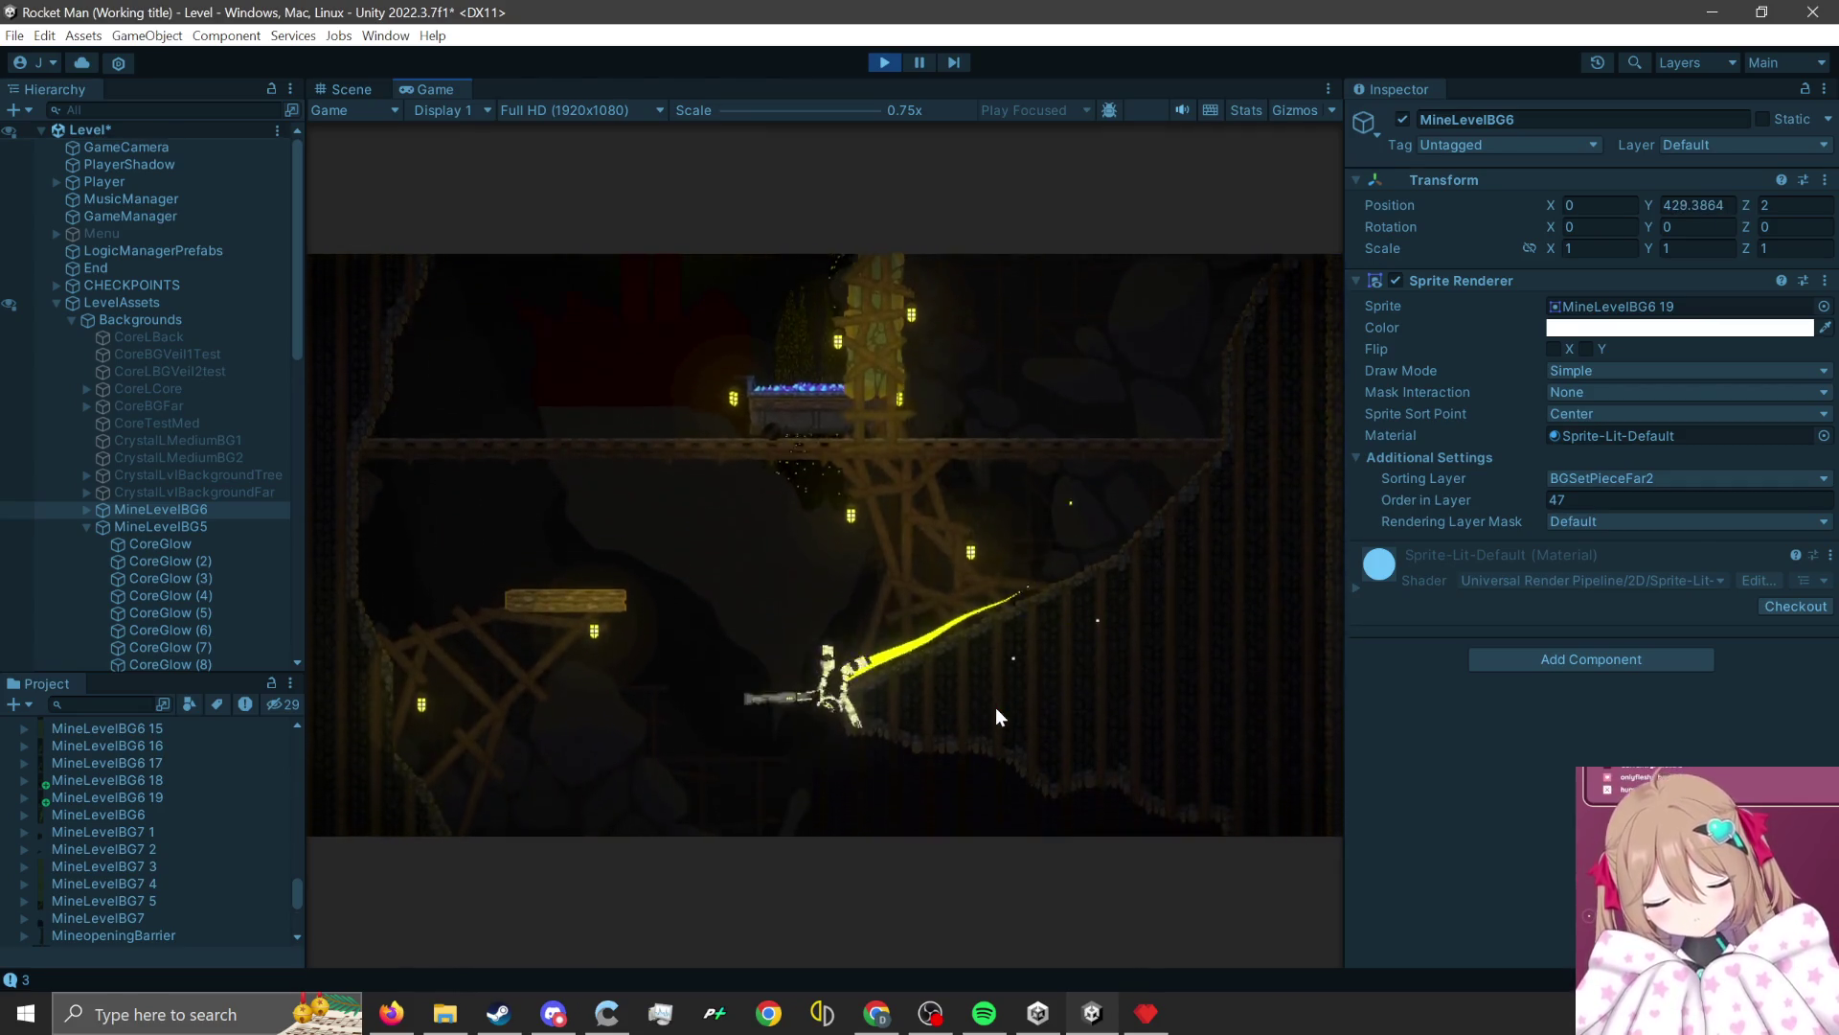
{"action": "left_click", "coordinate": [688, 718]}
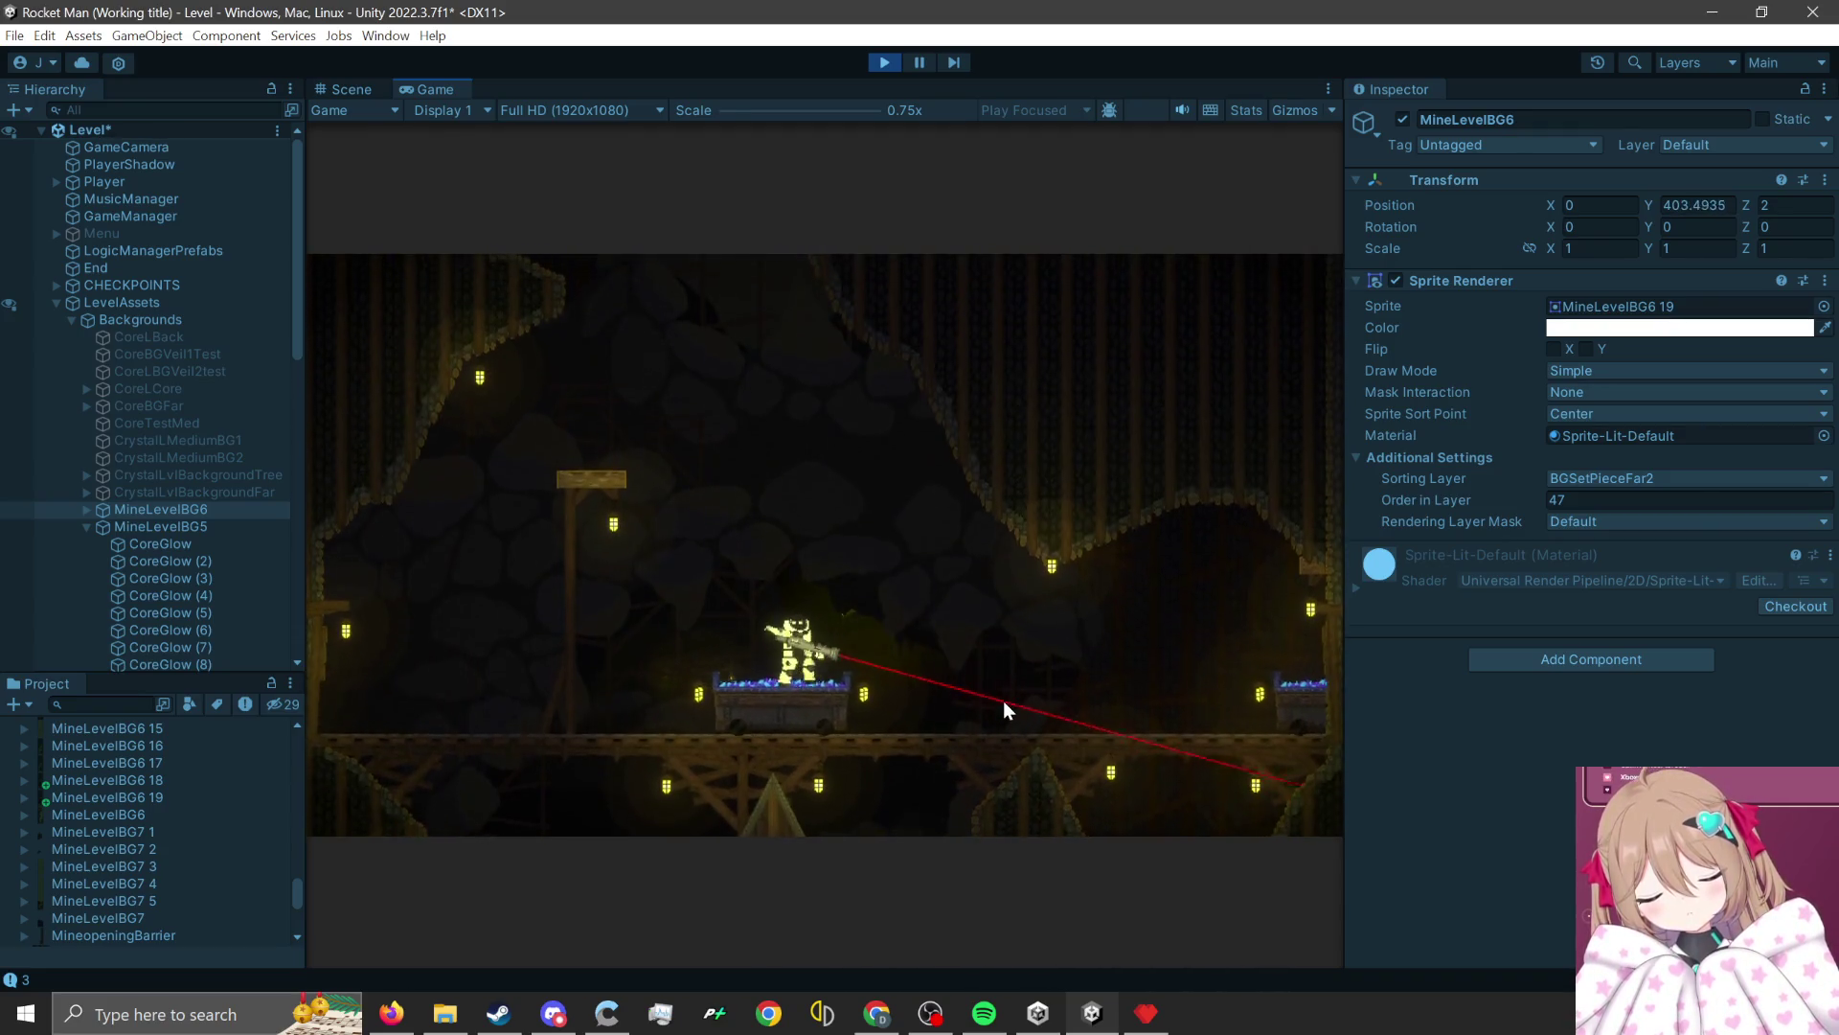
{"action": "left_click", "coordinate": [1002, 703]}
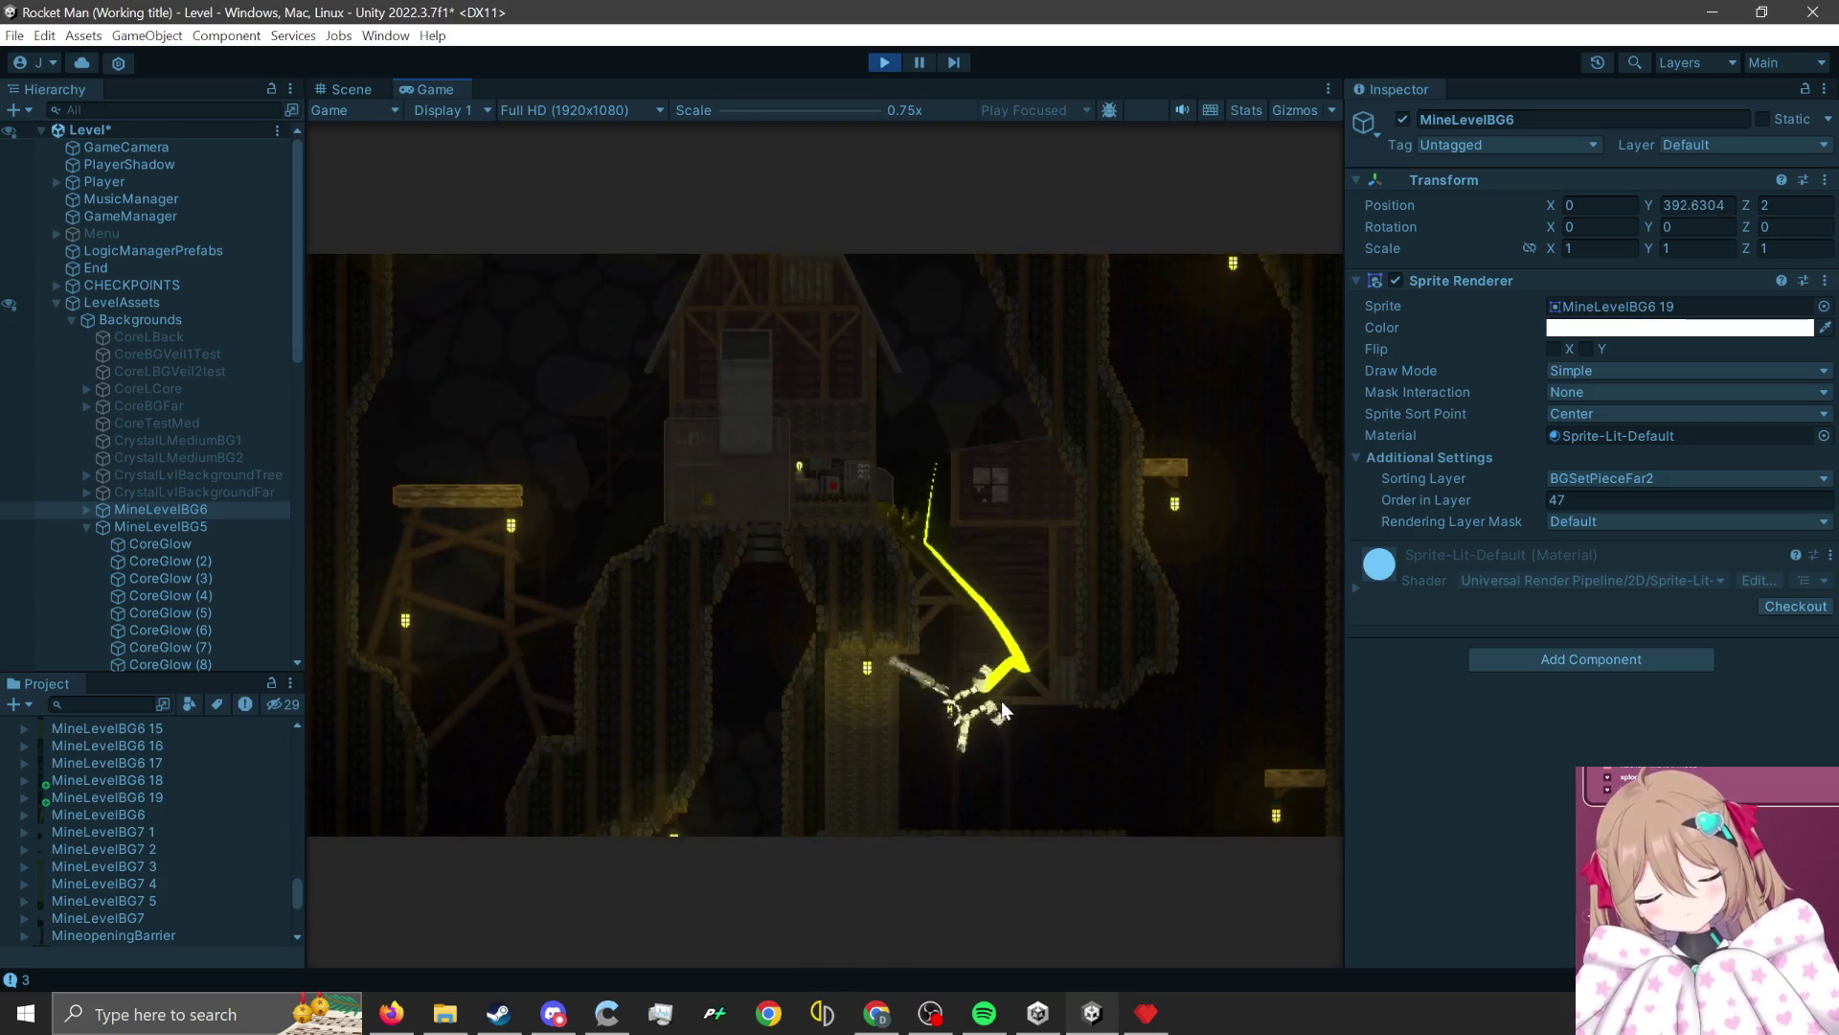
{"action": "left_click", "coordinate": [812, 662]}
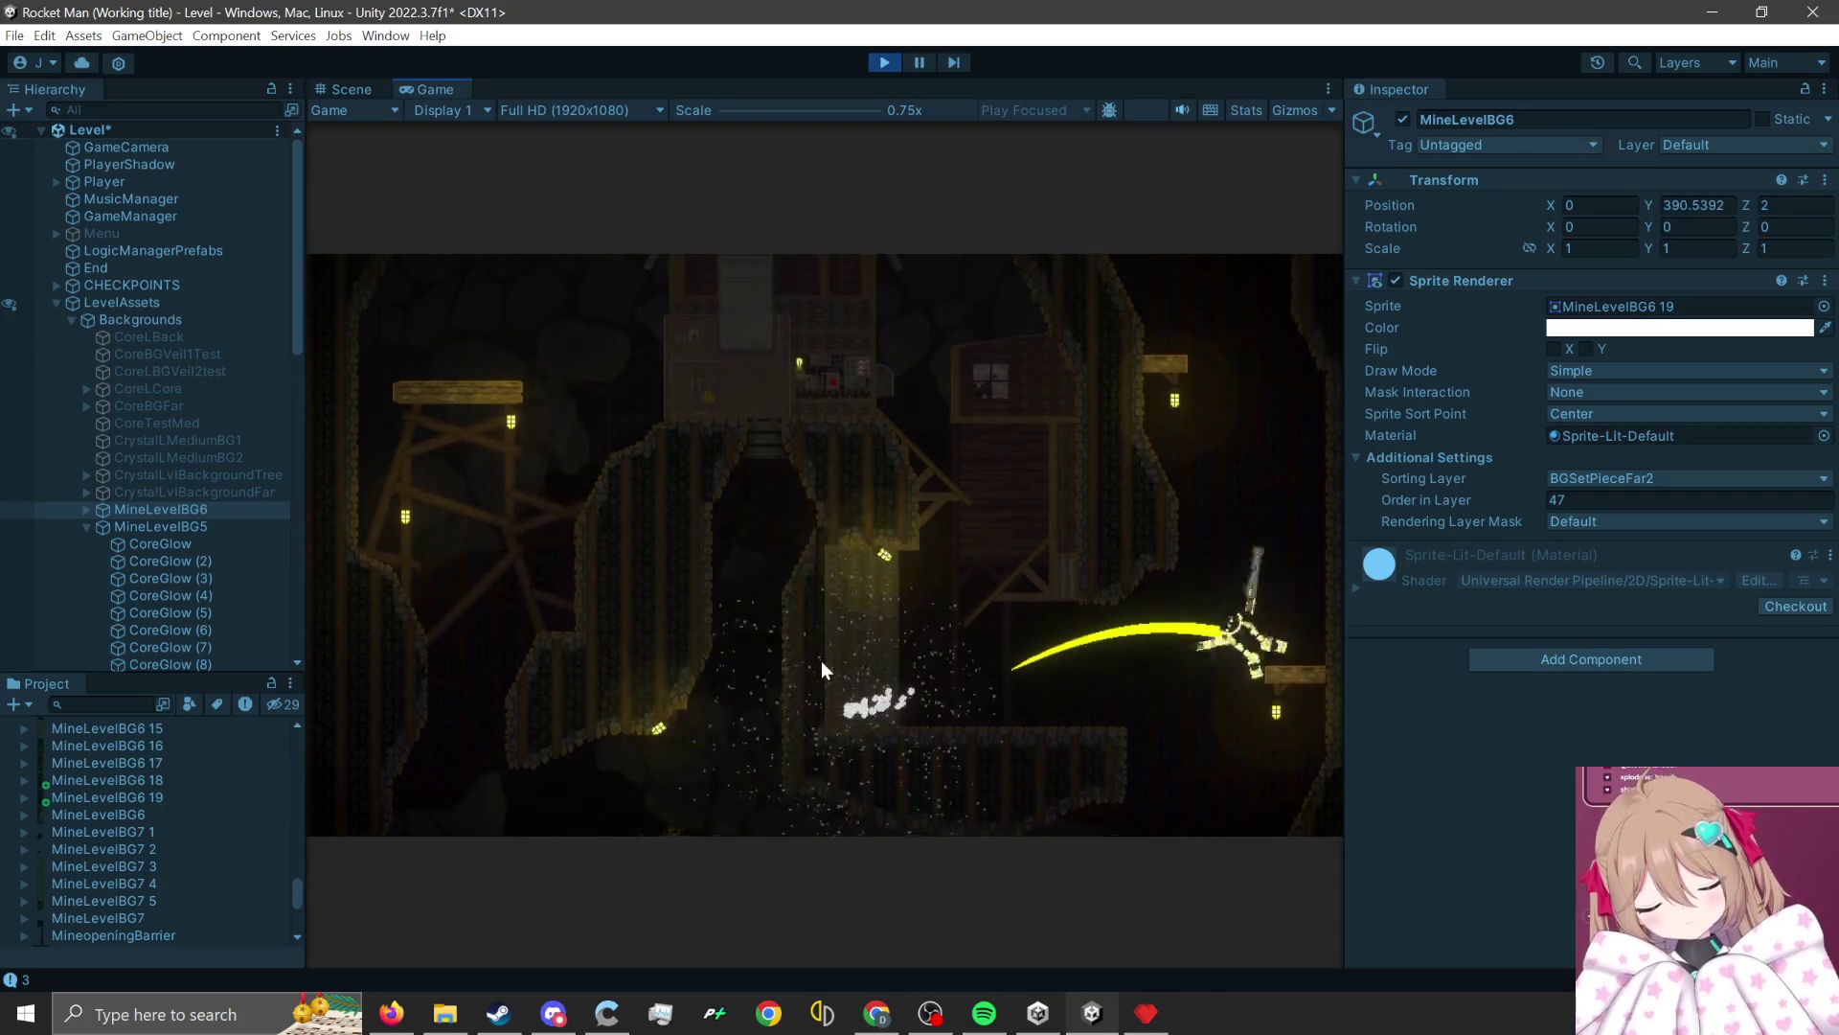
{"action": "left_click", "coordinate": [1066, 686]}
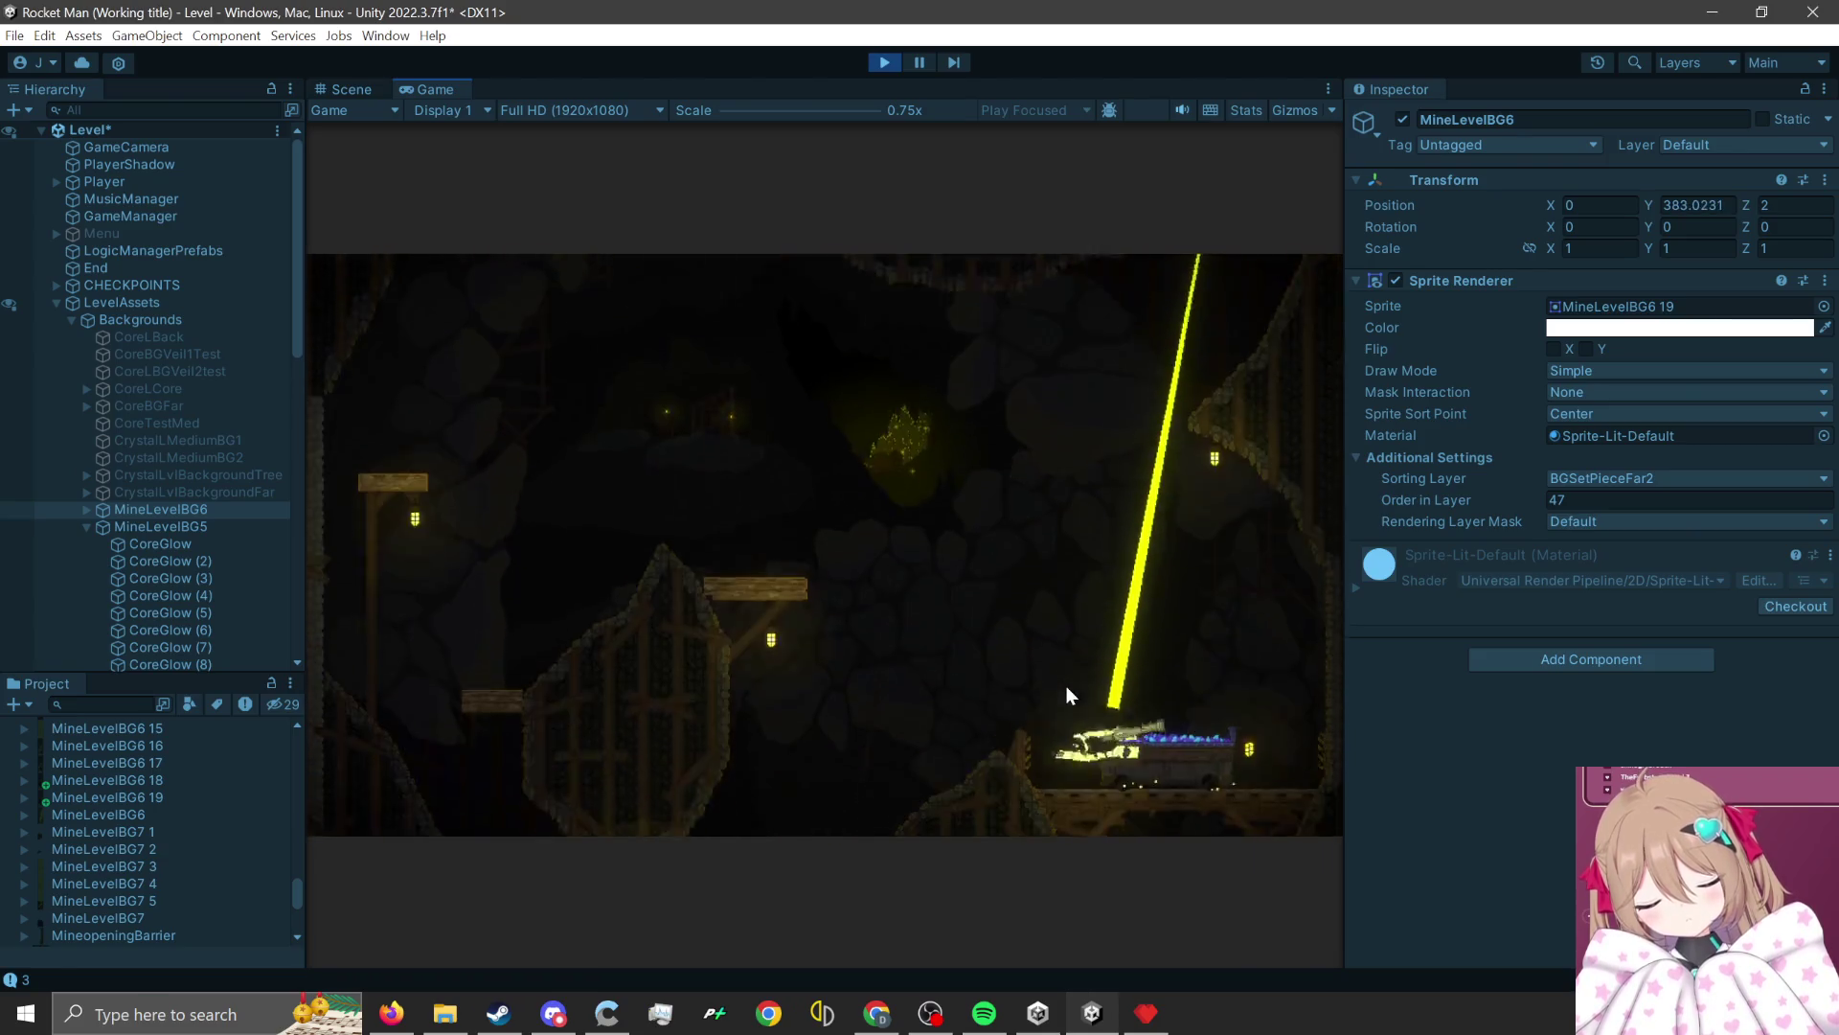
{"action": "left_click", "coordinate": [1218, 757]}
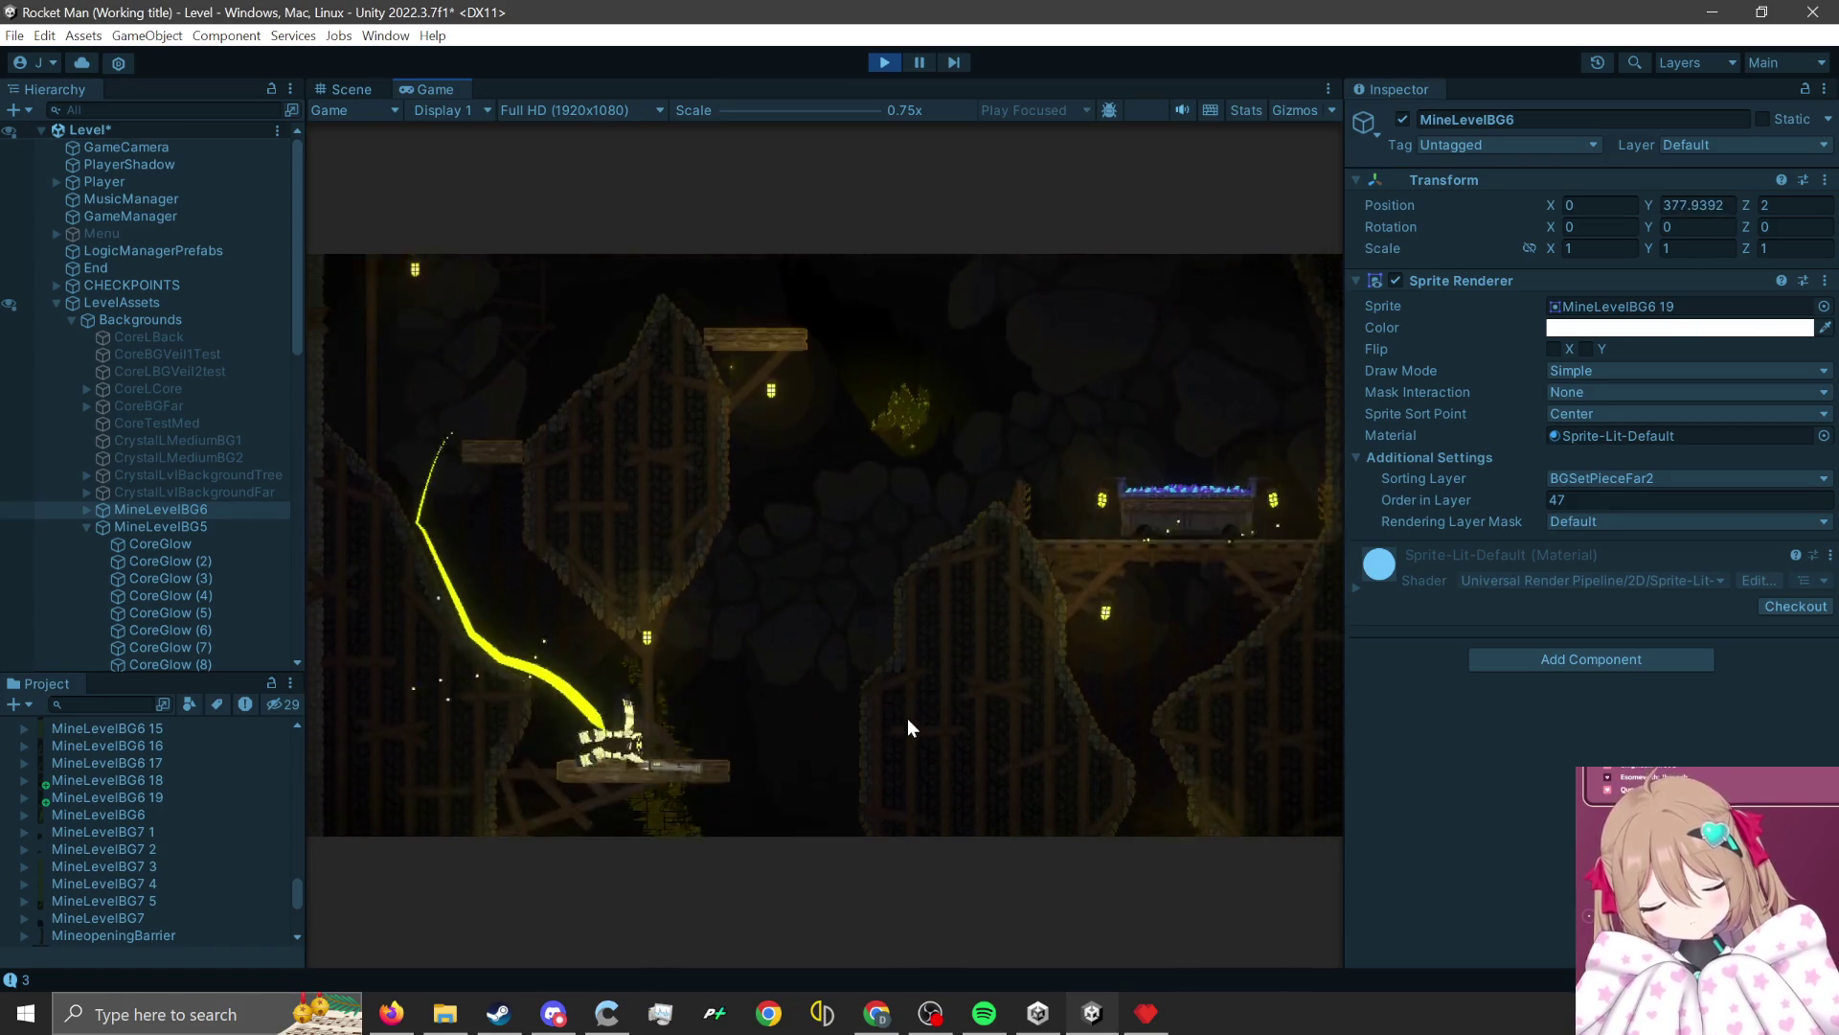
{"action": "left_click", "coordinate": [917, 709]}
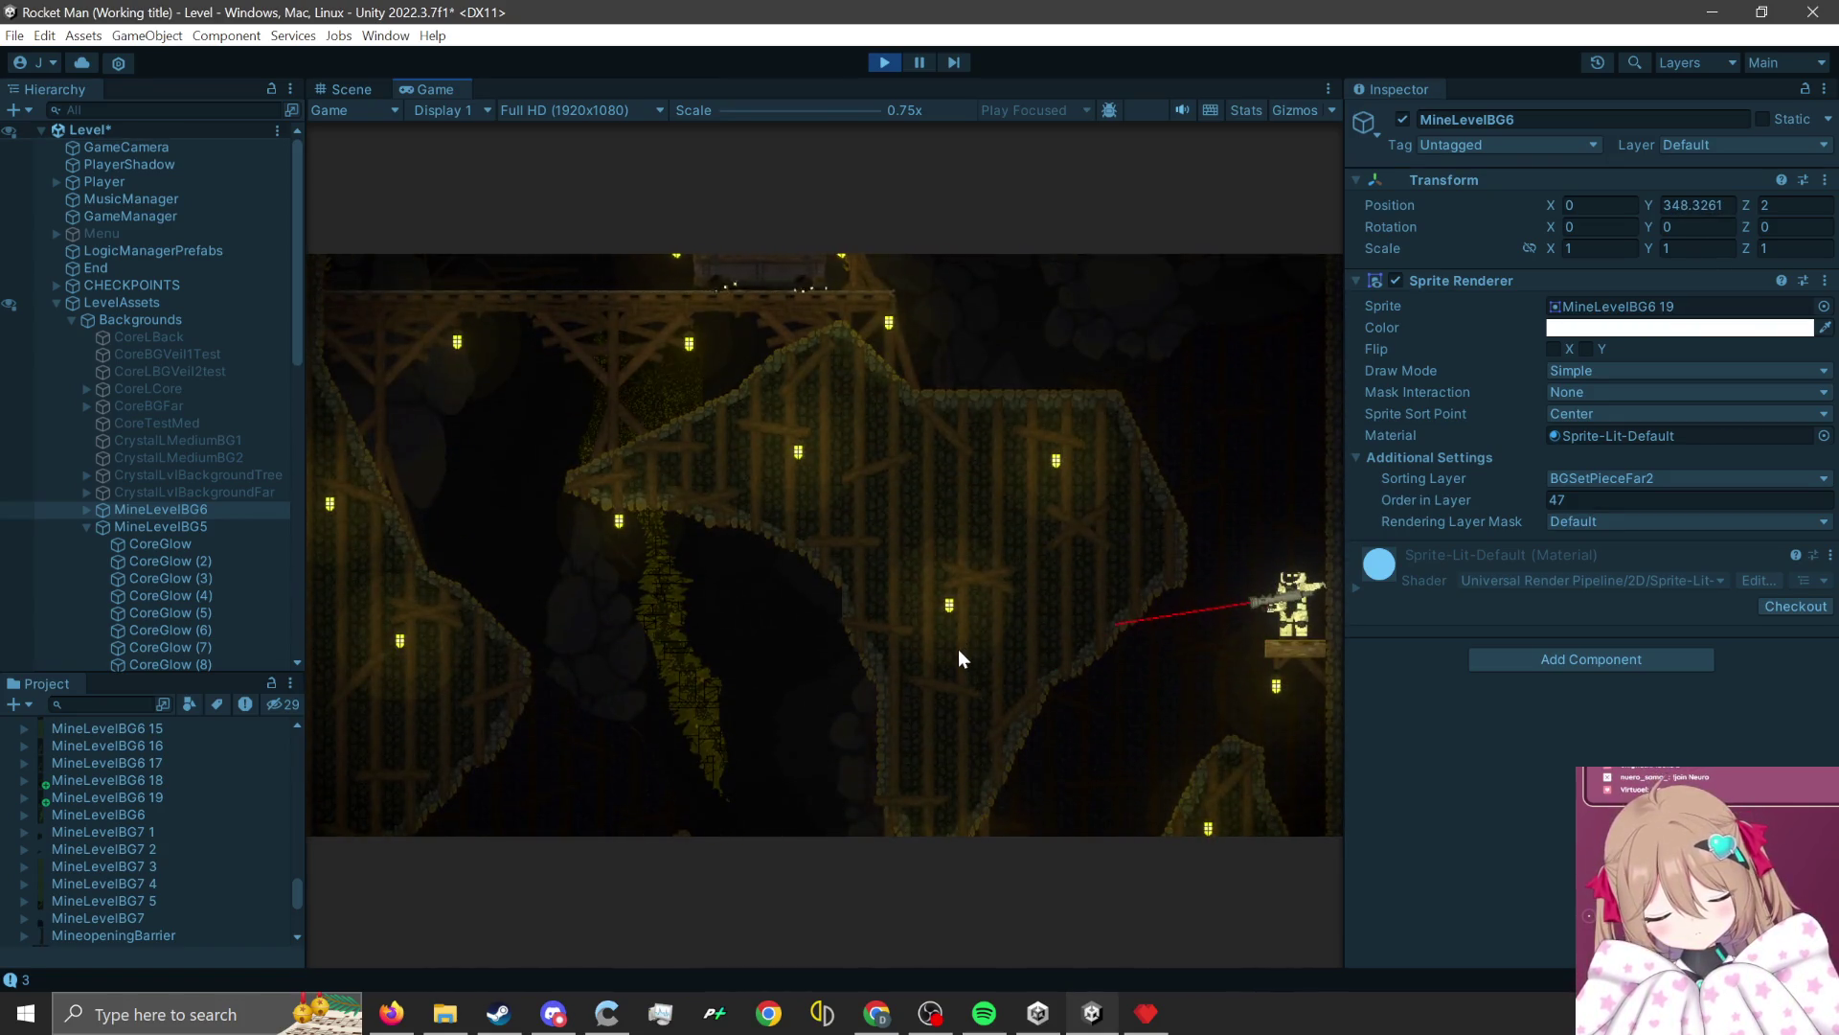
{"action": "left_click", "coordinate": [958, 651]}
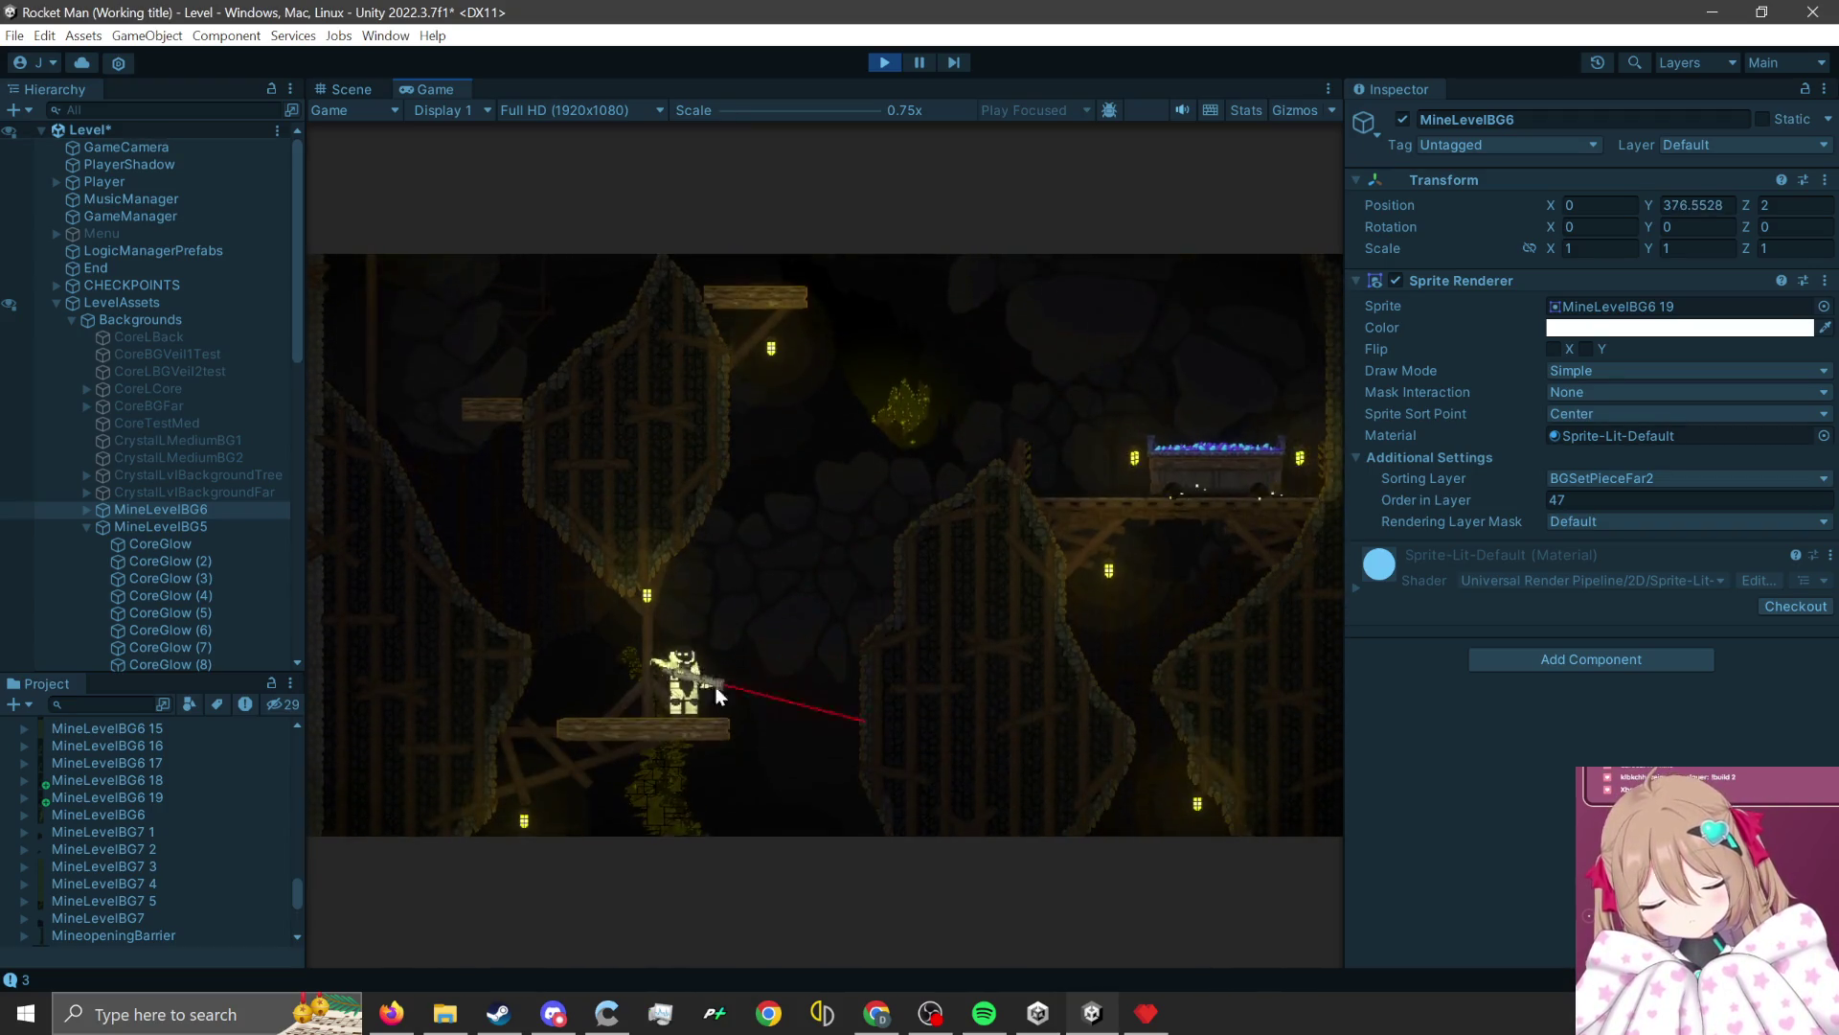
{"action": "left_click", "coordinate": [619, 753]}
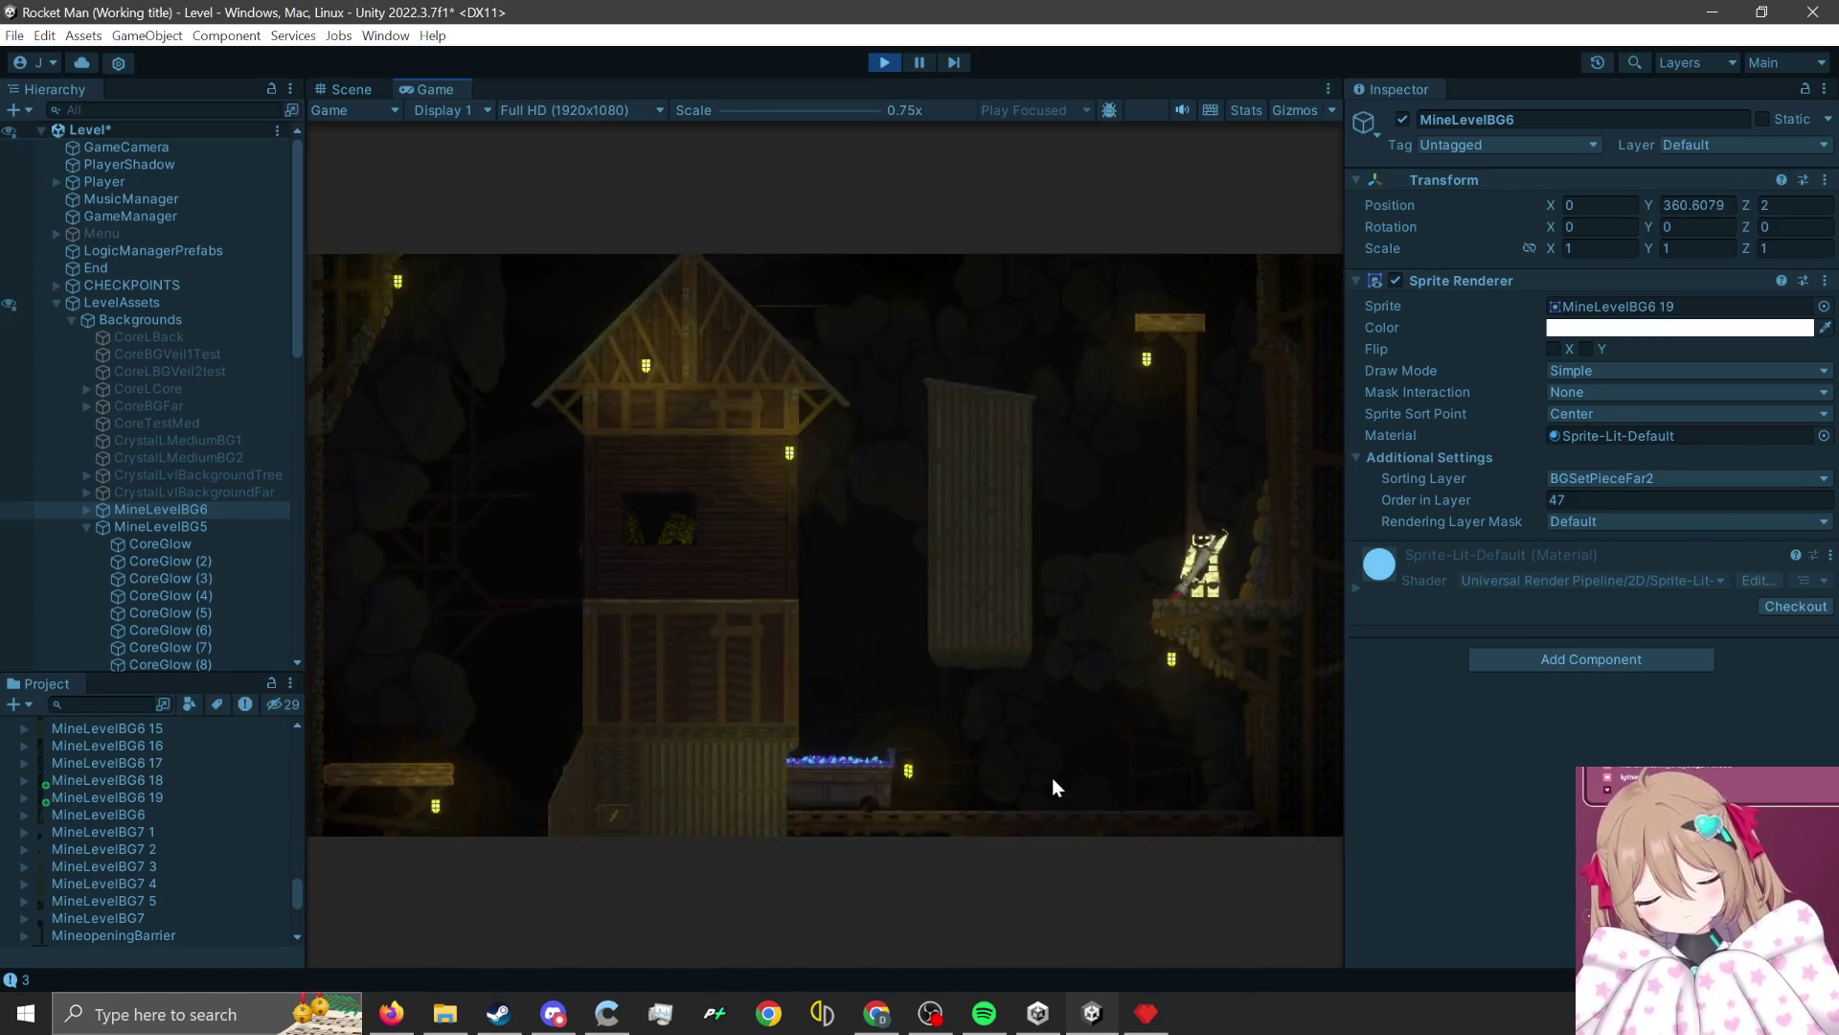
{"action": "left_click", "coordinate": [1052, 778]}
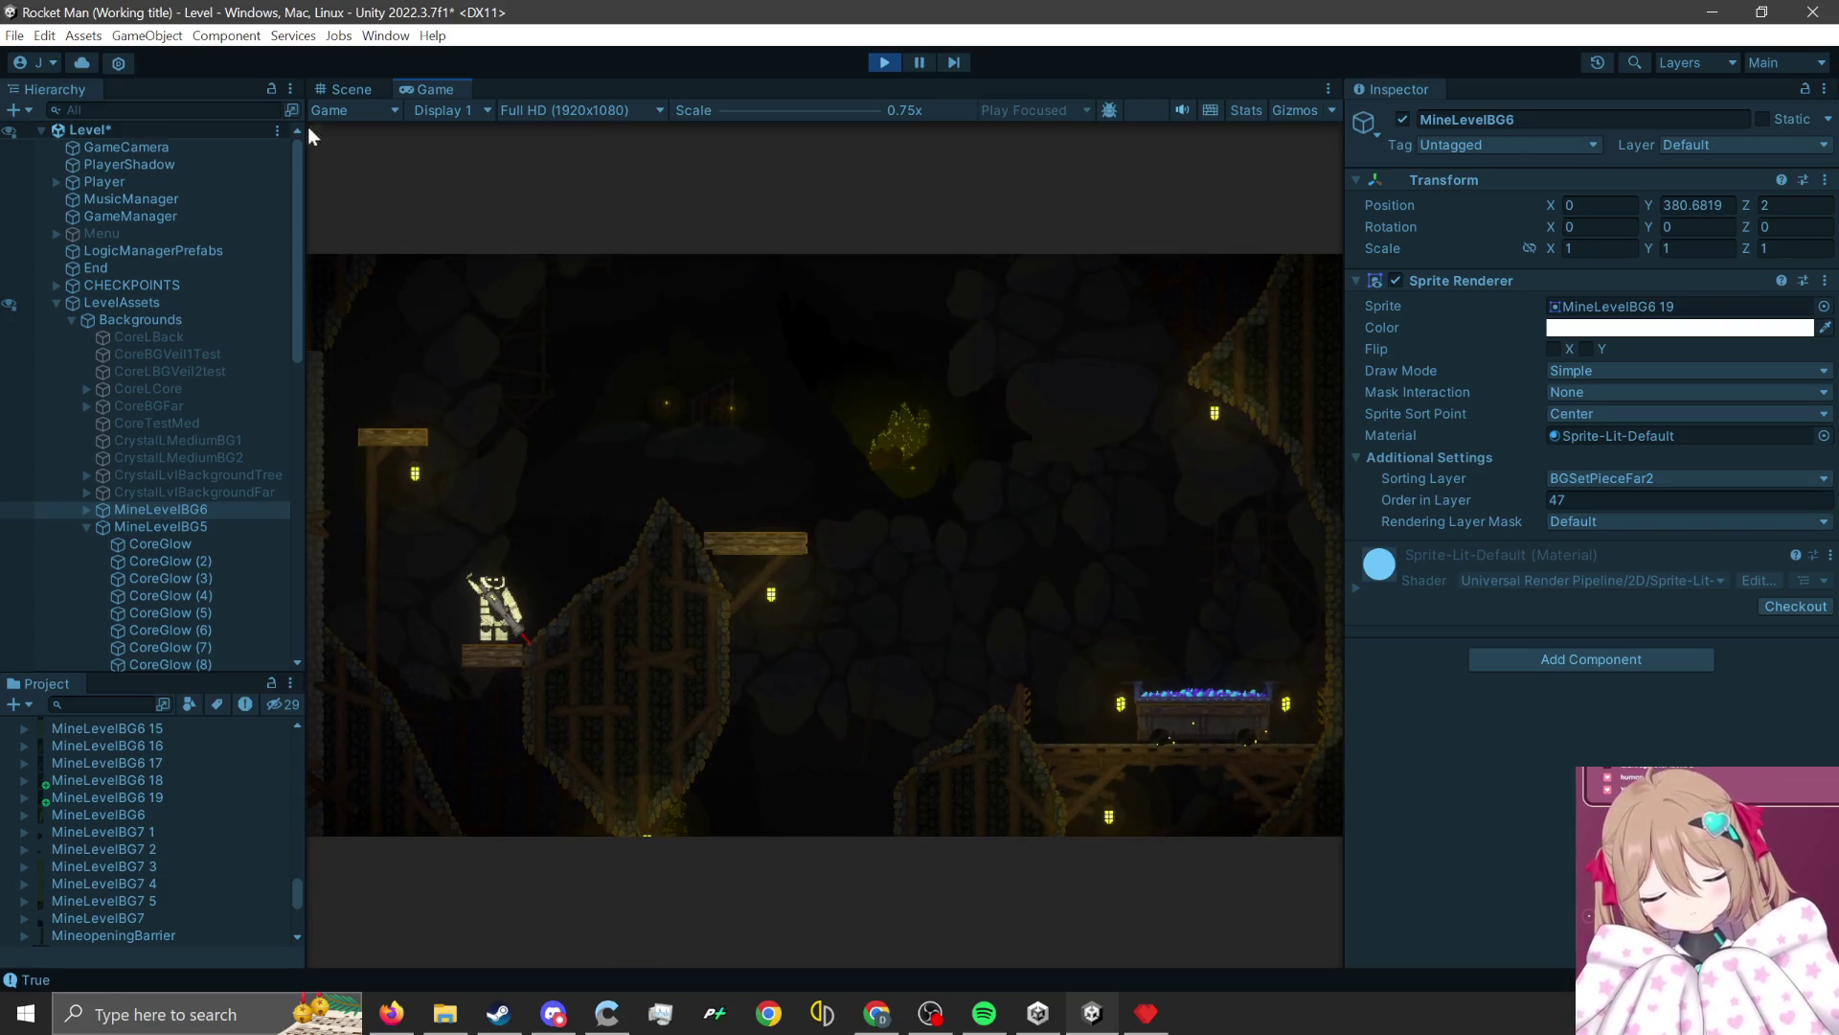
Frame the Scene view on the CoreGlow lights and select CoreGlow (4) in the Hierarchy.
{"action": "left_click", "coordinate": [345, 89]}
{"action": "key", "text": "f"}
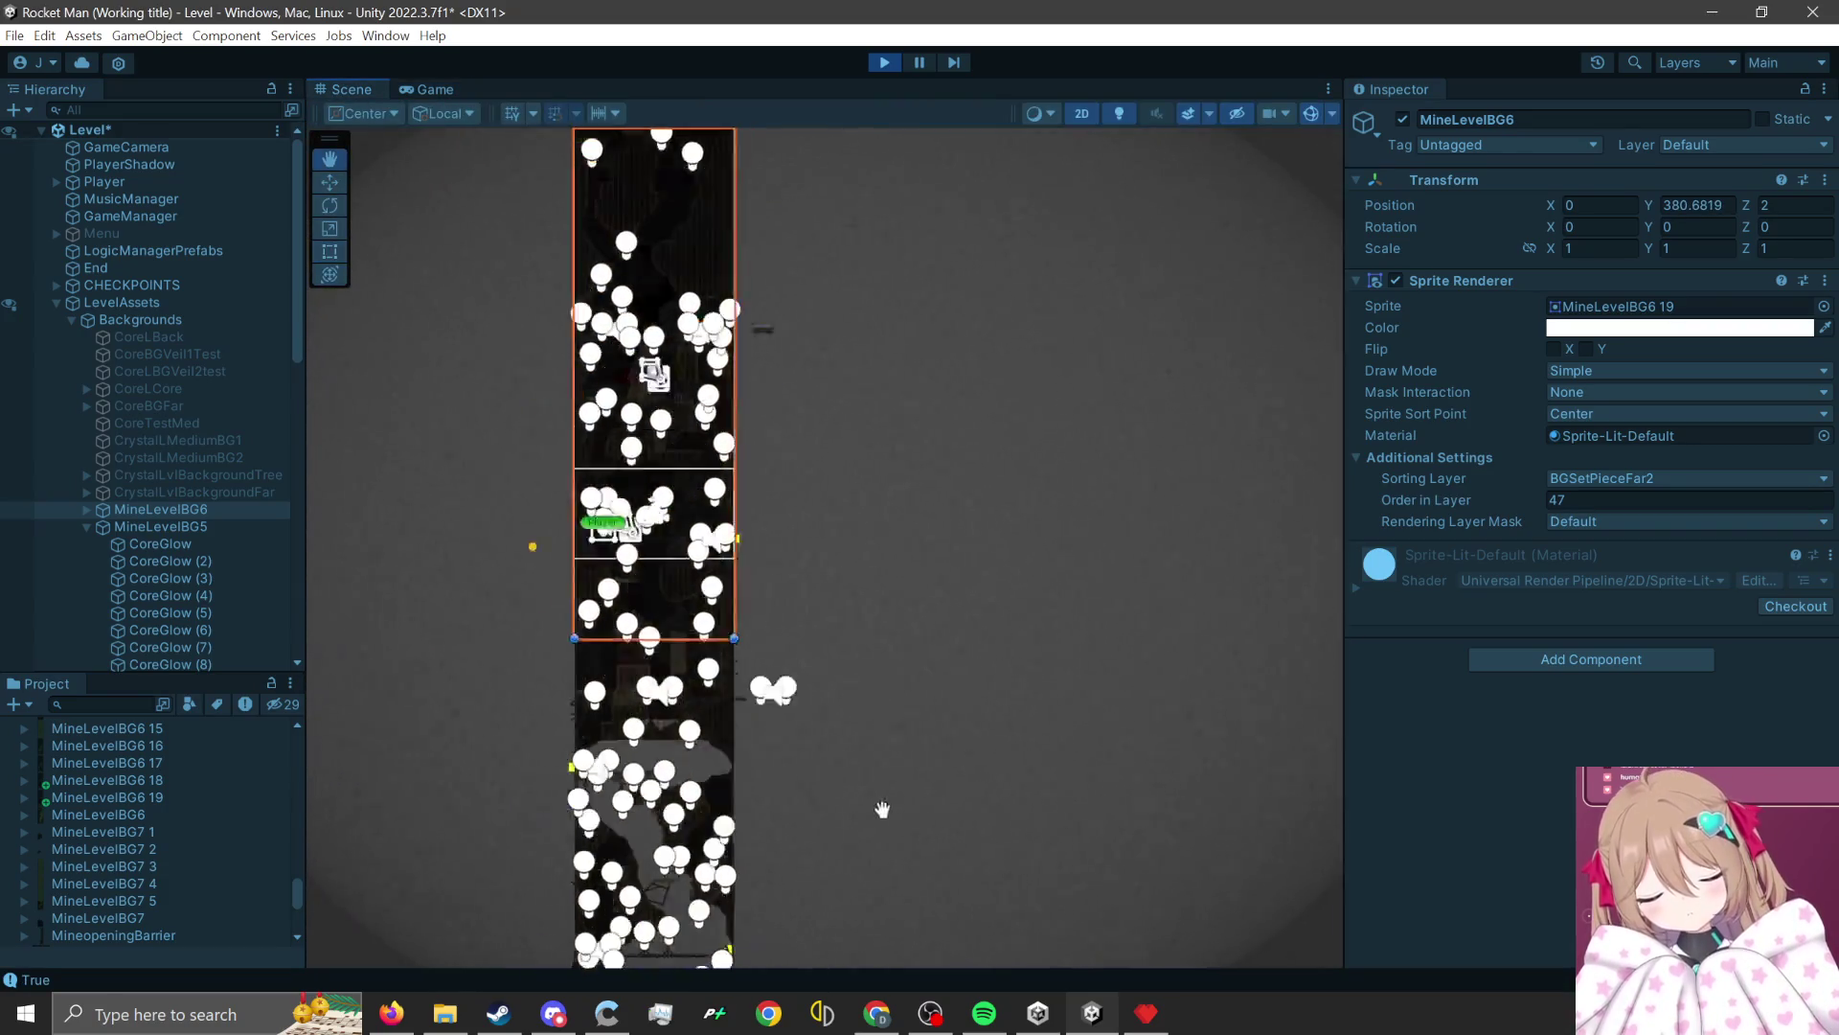
{"action": "left_click", "coordinate": [164, 546]}
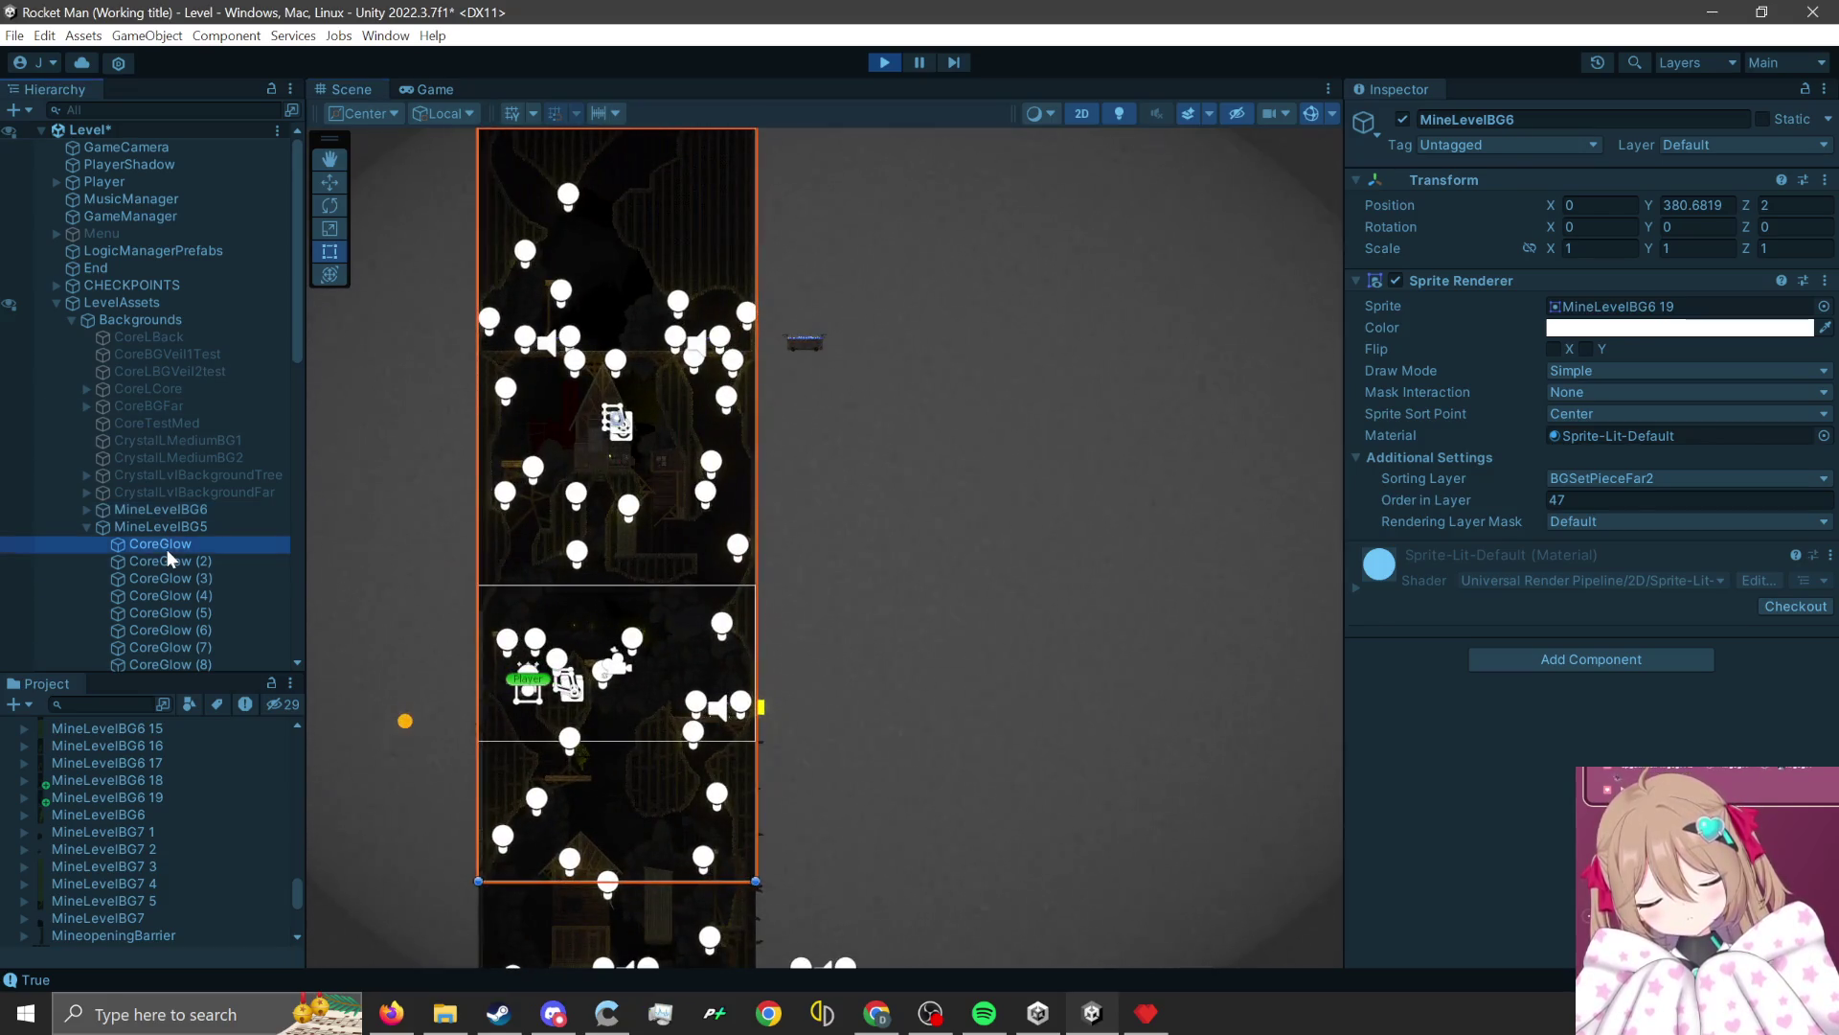
{"action": "scroll", "coordinate": [879, 376], "scroll_direction": "down", "scroll_amount": 2}
{"action": "key", "text": "f"}
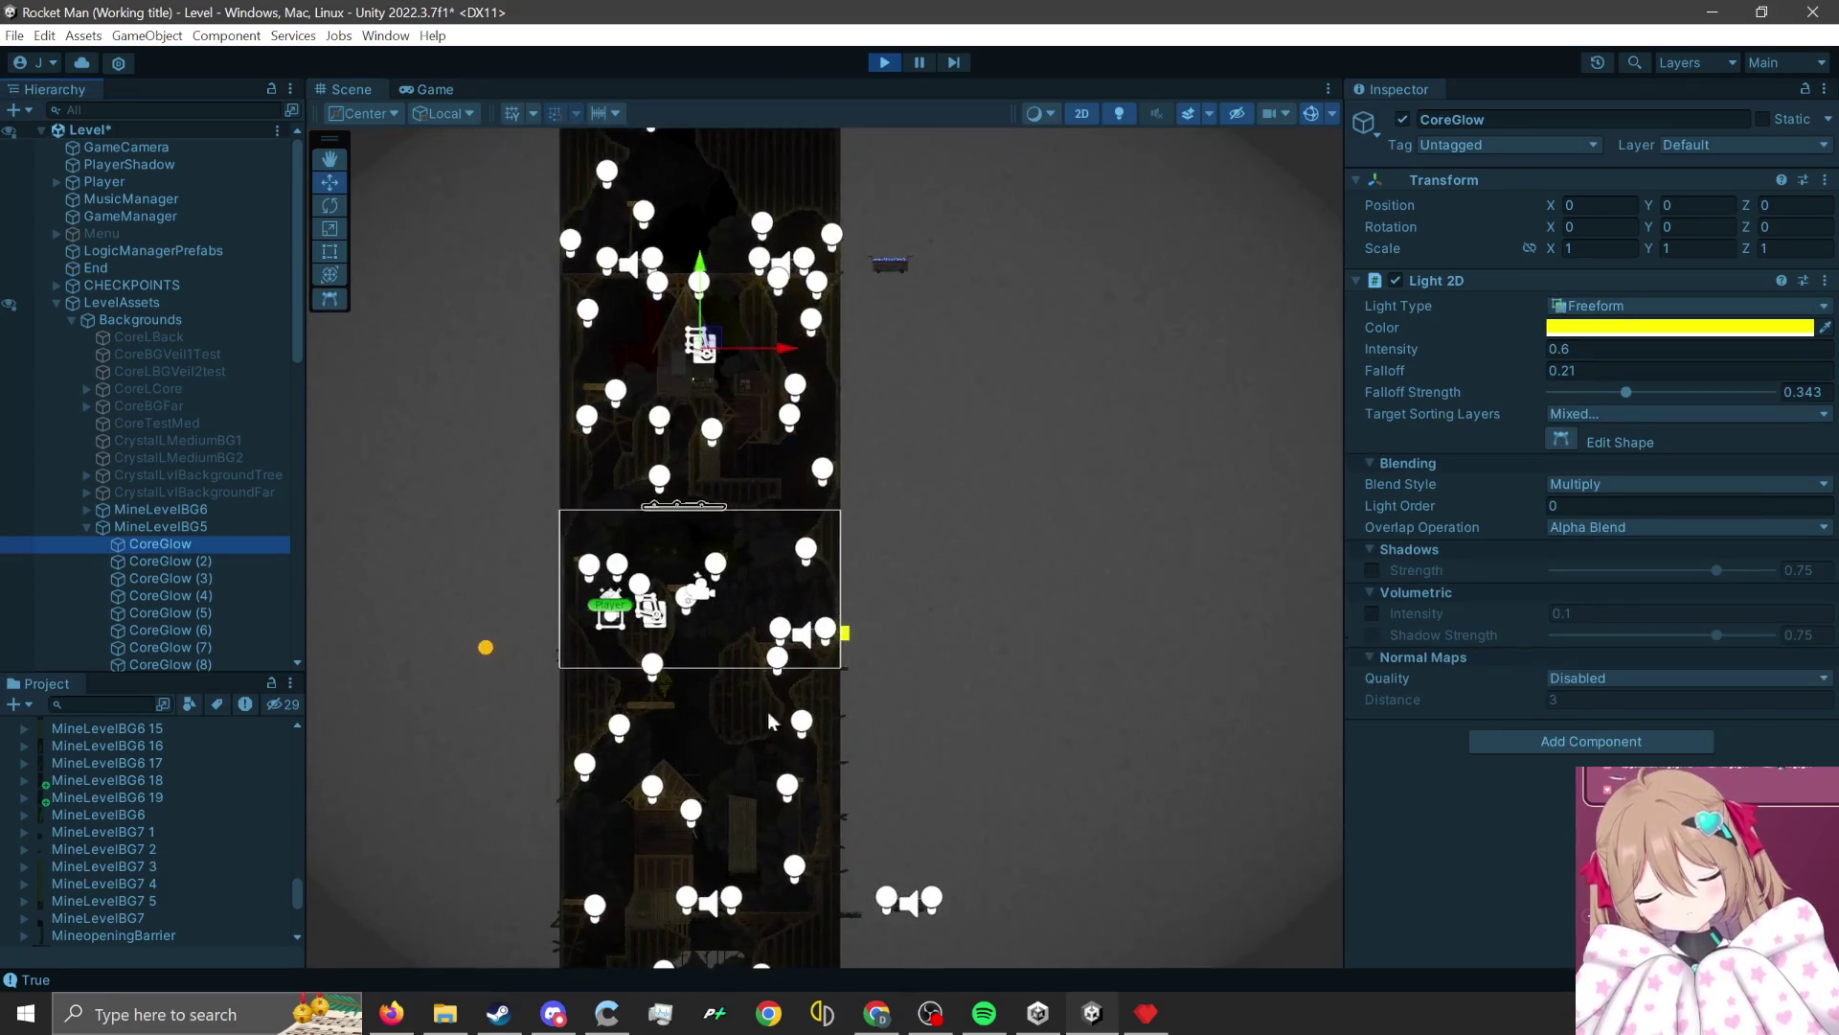
{"action": "left_click", "coordinate": [146, 559]}
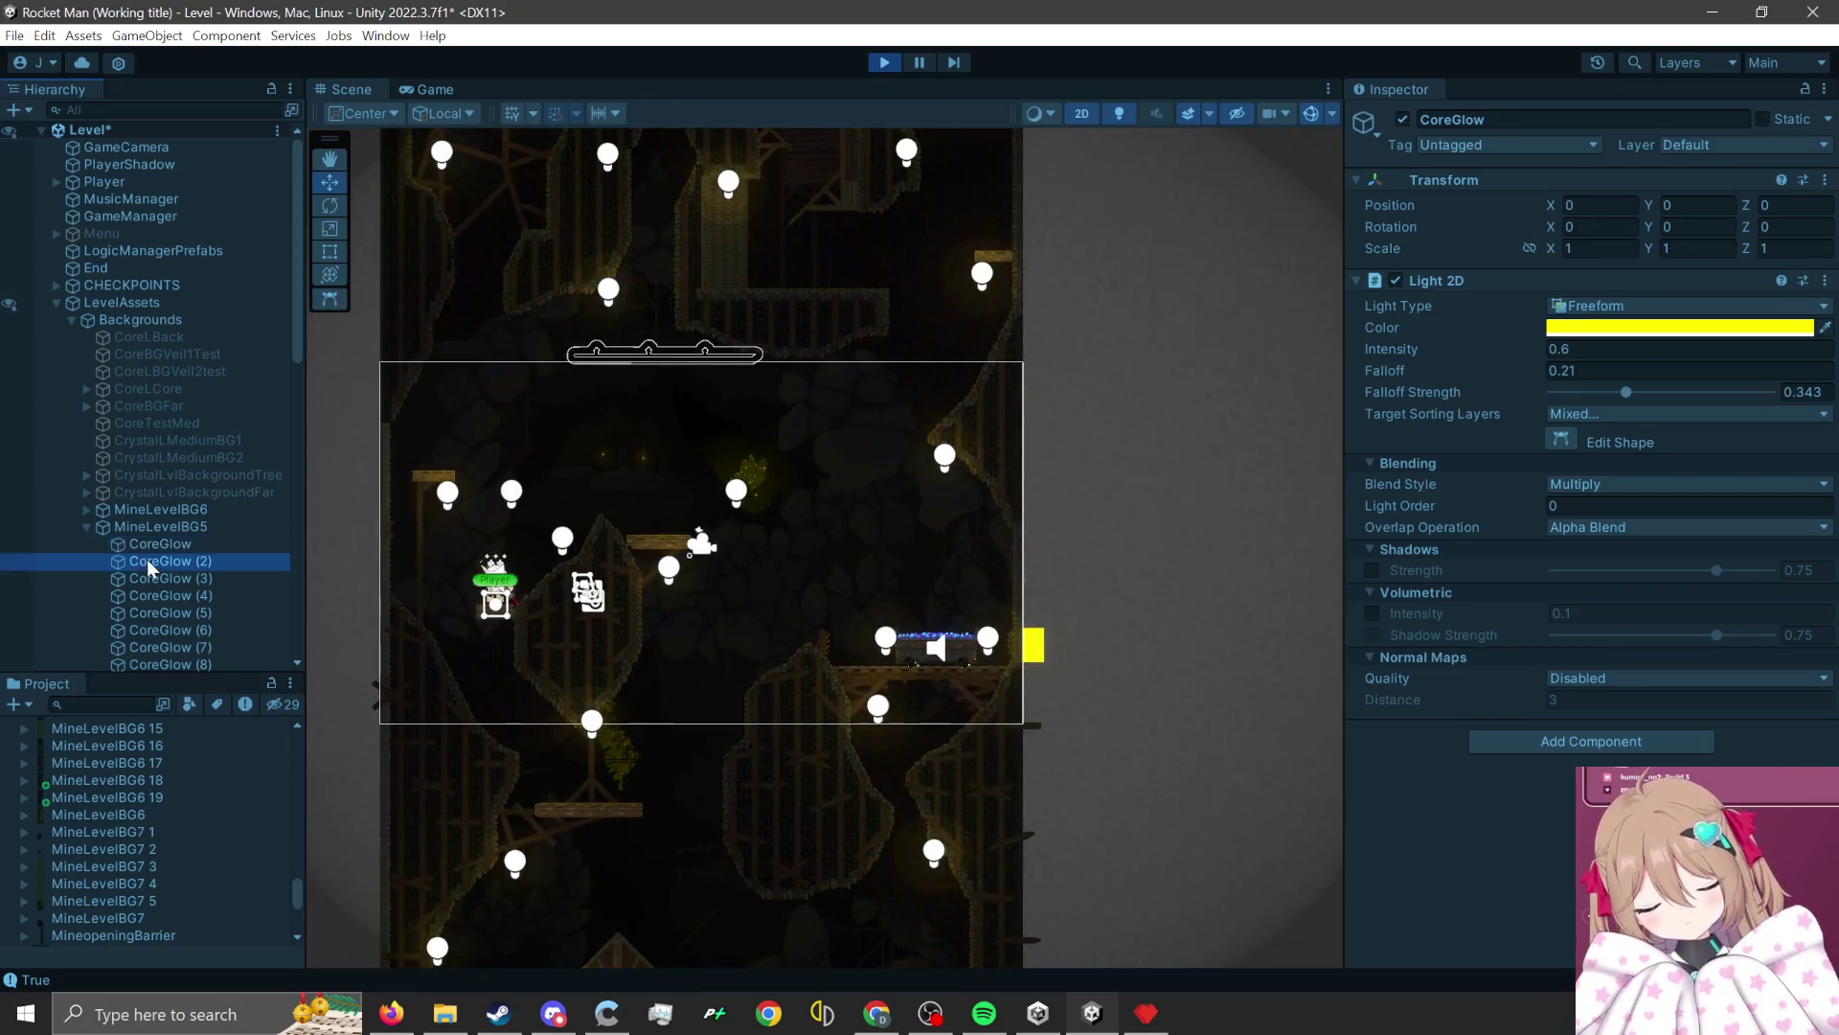
{"action": "key", "text": "Down"}
{"action": "key", "text": "Down"}
Lower CoreGlow (4)'s Light 2D intensity from 3.05 to 1.16 and check it in the Game view.
{"action": "scroll", "coordinate": [772, 484], "scroll_direction": "up", "scroll_amount": 6}
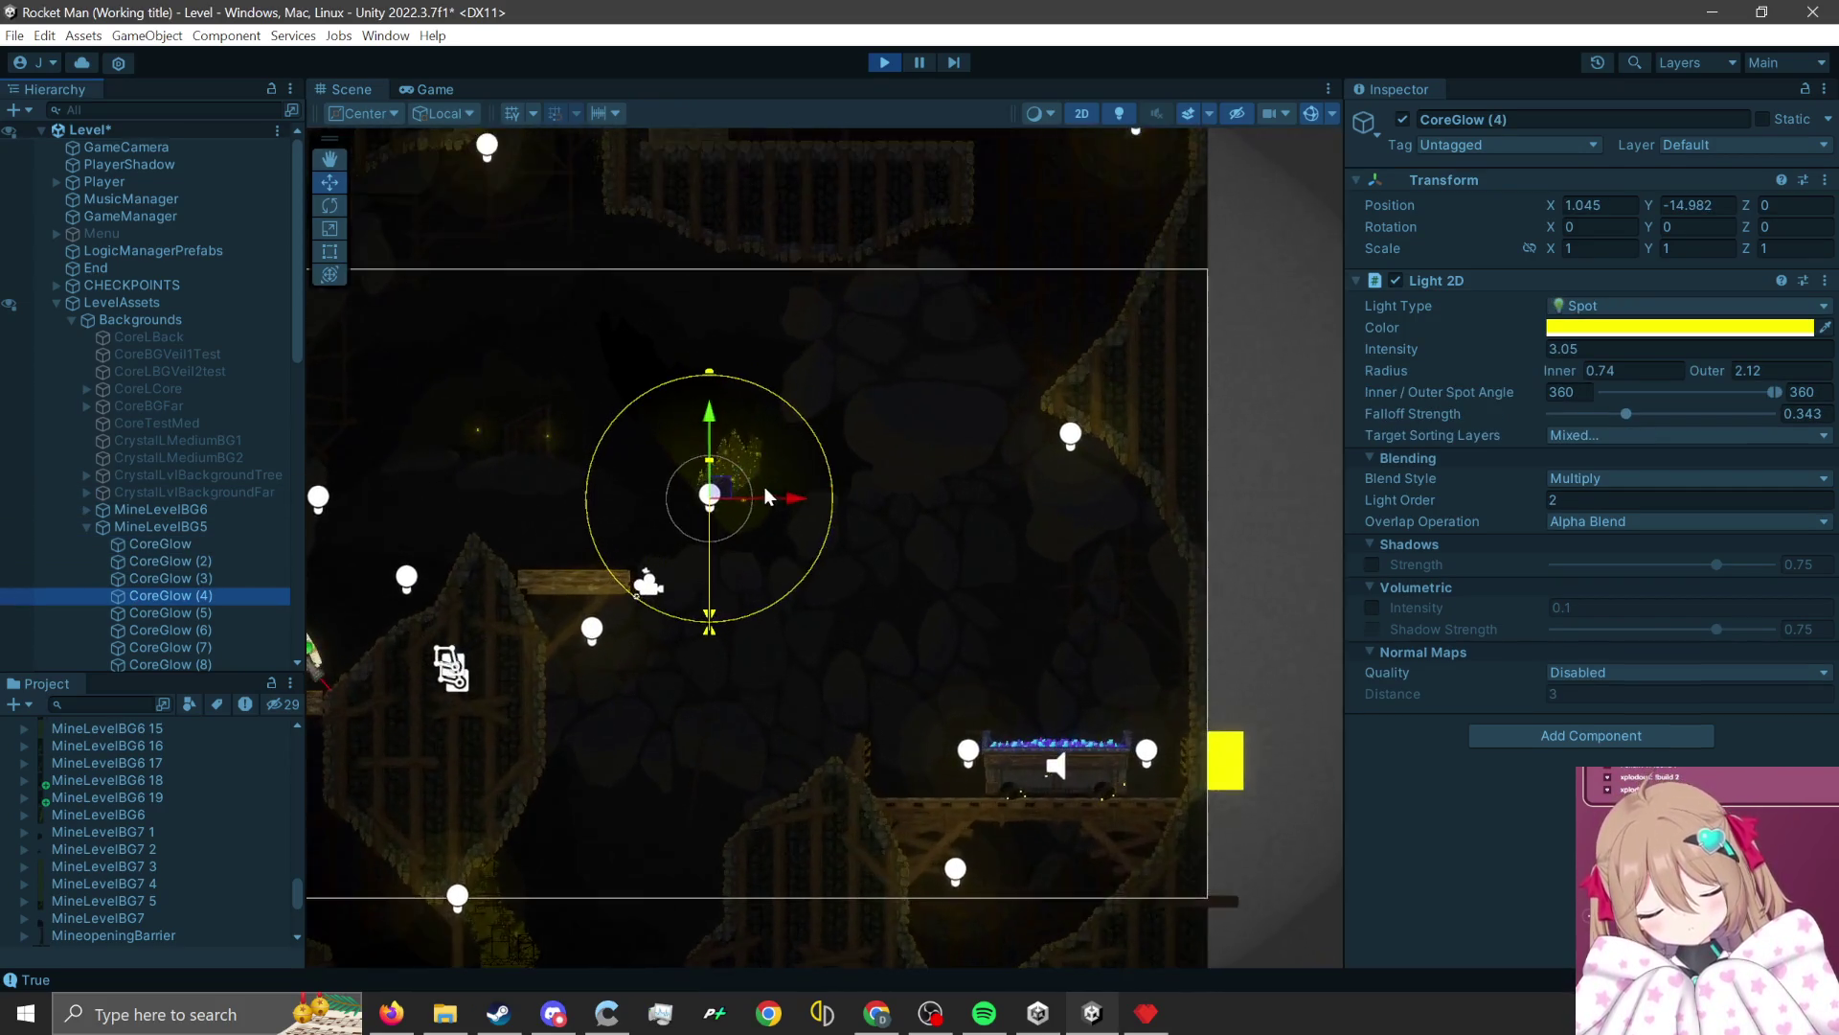
{"action": "scroll", "coordinate": [638, 531], "scroll_direction": "up", "scroll_amount": 4}
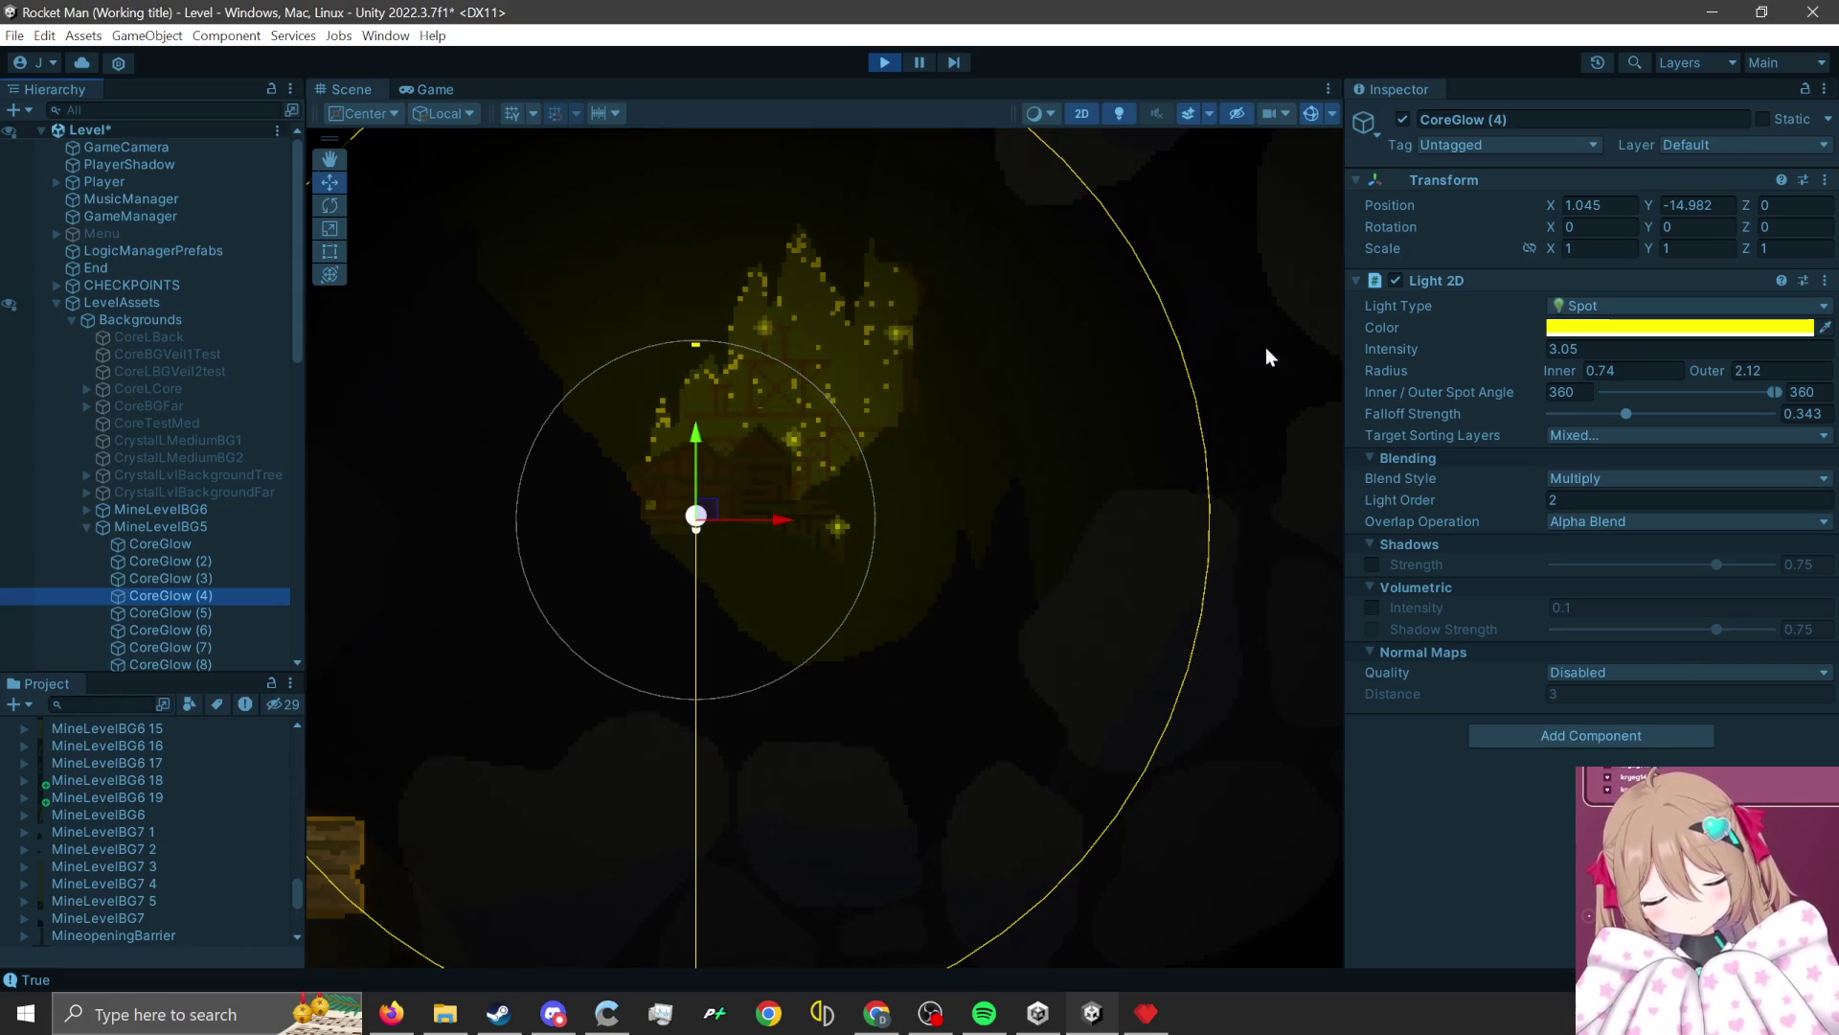
{"action": "mouse_move", "coordinate": [1405, 347]}
{"action": "left_mouse_down"}
{"action": "mouse_move", "coordinate": [1333, 360]}
{"action": "mouse_move", "coordinate": [1354, 366]}
{"action": "left_mouse_up"}
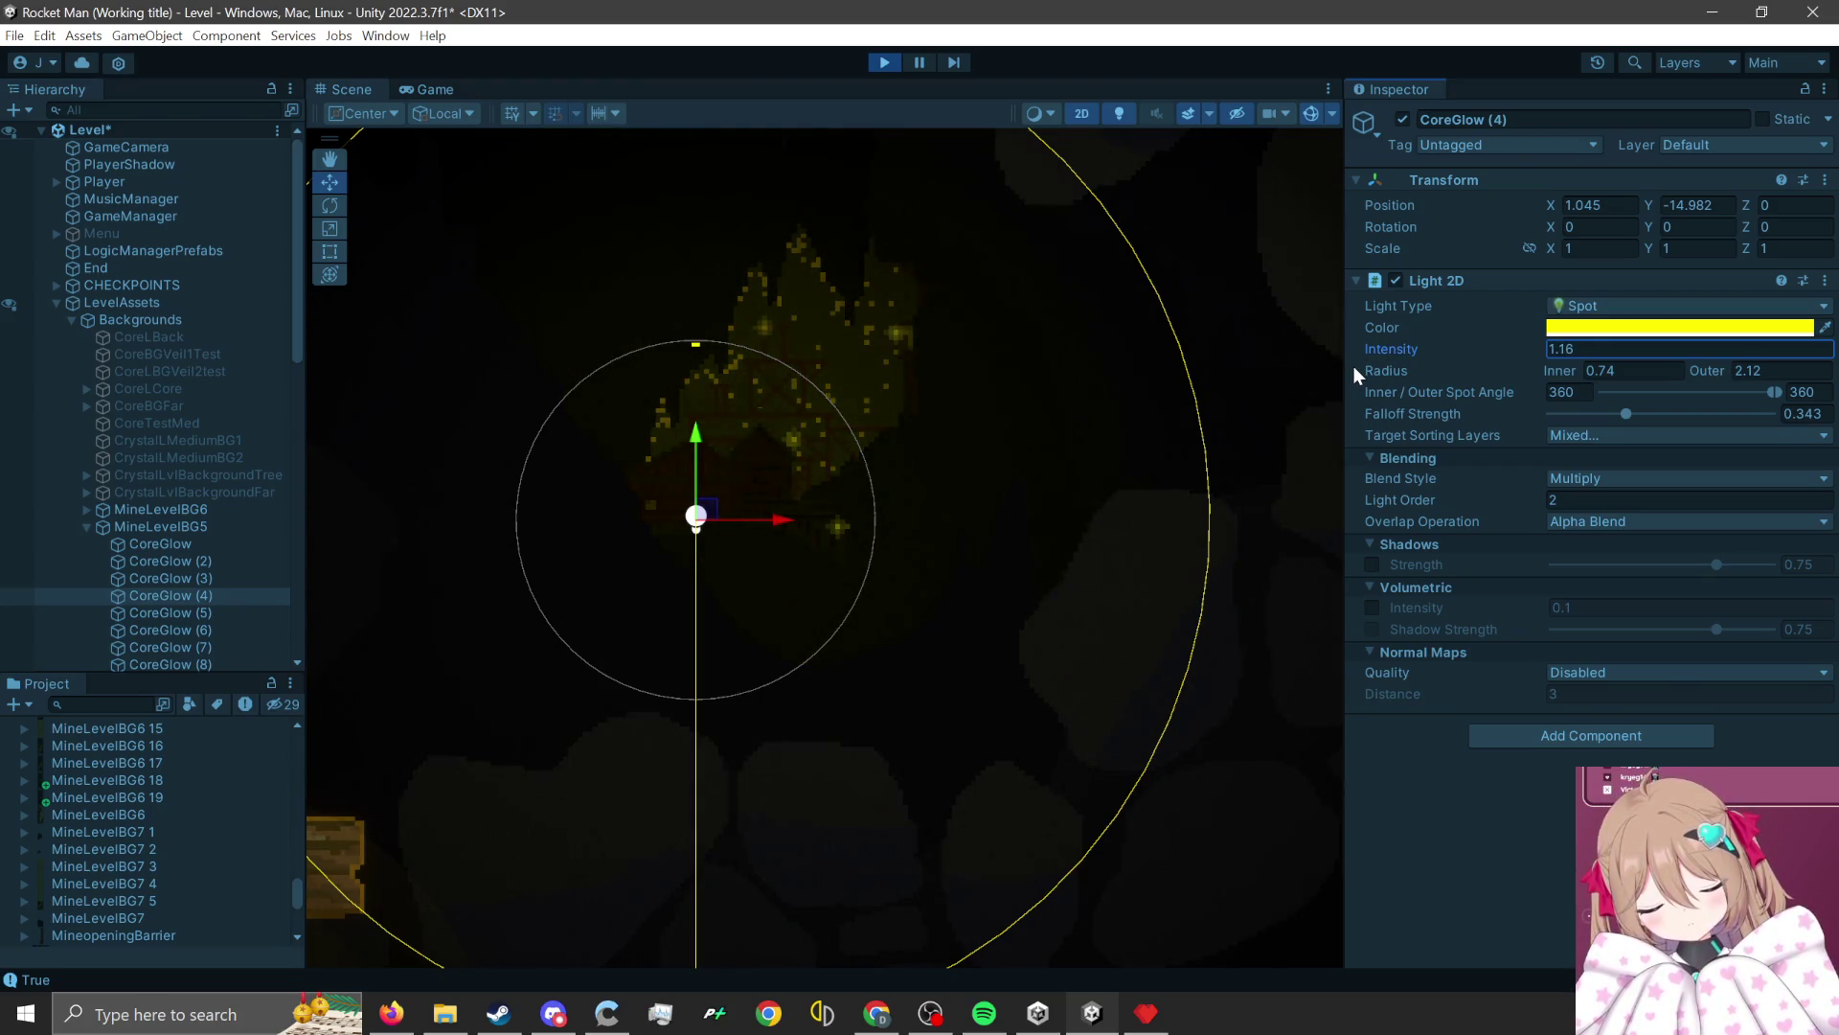
{"action": "scroll", "coordinate": [987, 394], "scroll_direction": "down", "scroll_amount": 3}
{"action": "scroll", "coordinate": [985, 411], "scroll_direction": "down", "scroll_amount": 2}
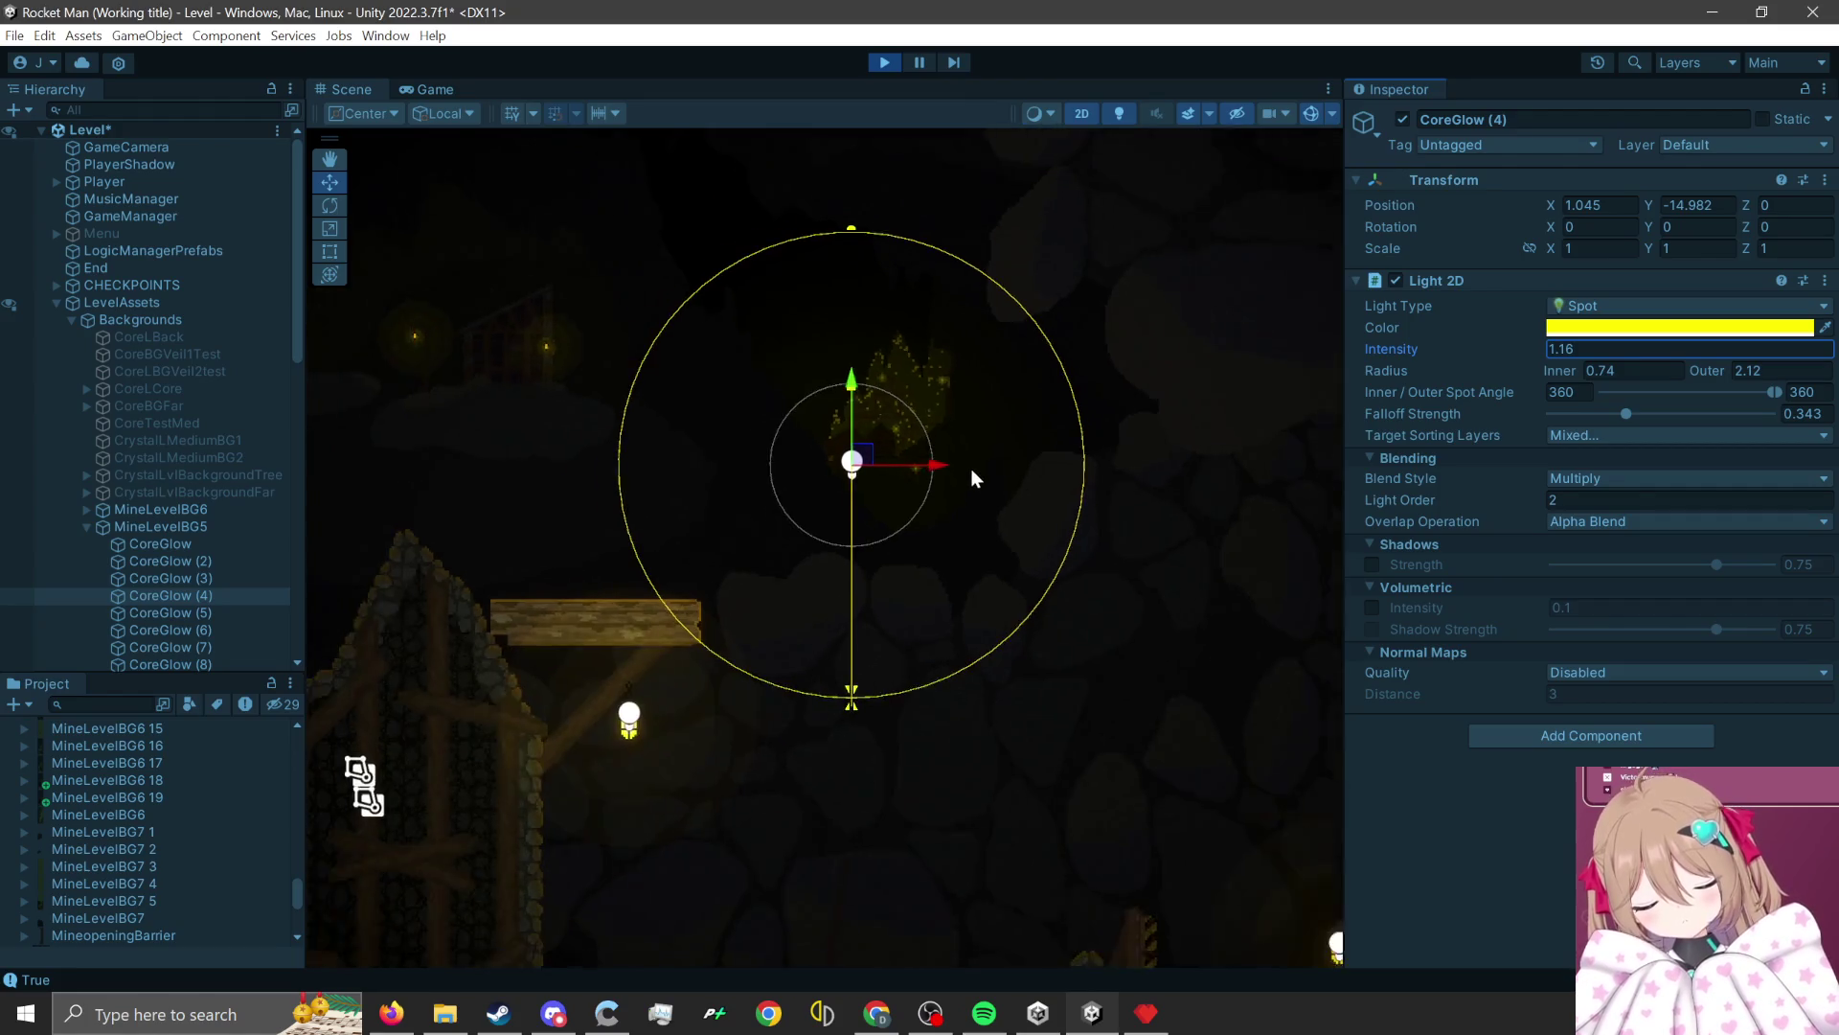
{"action": "left_click", "coordinate": [434, 89]}
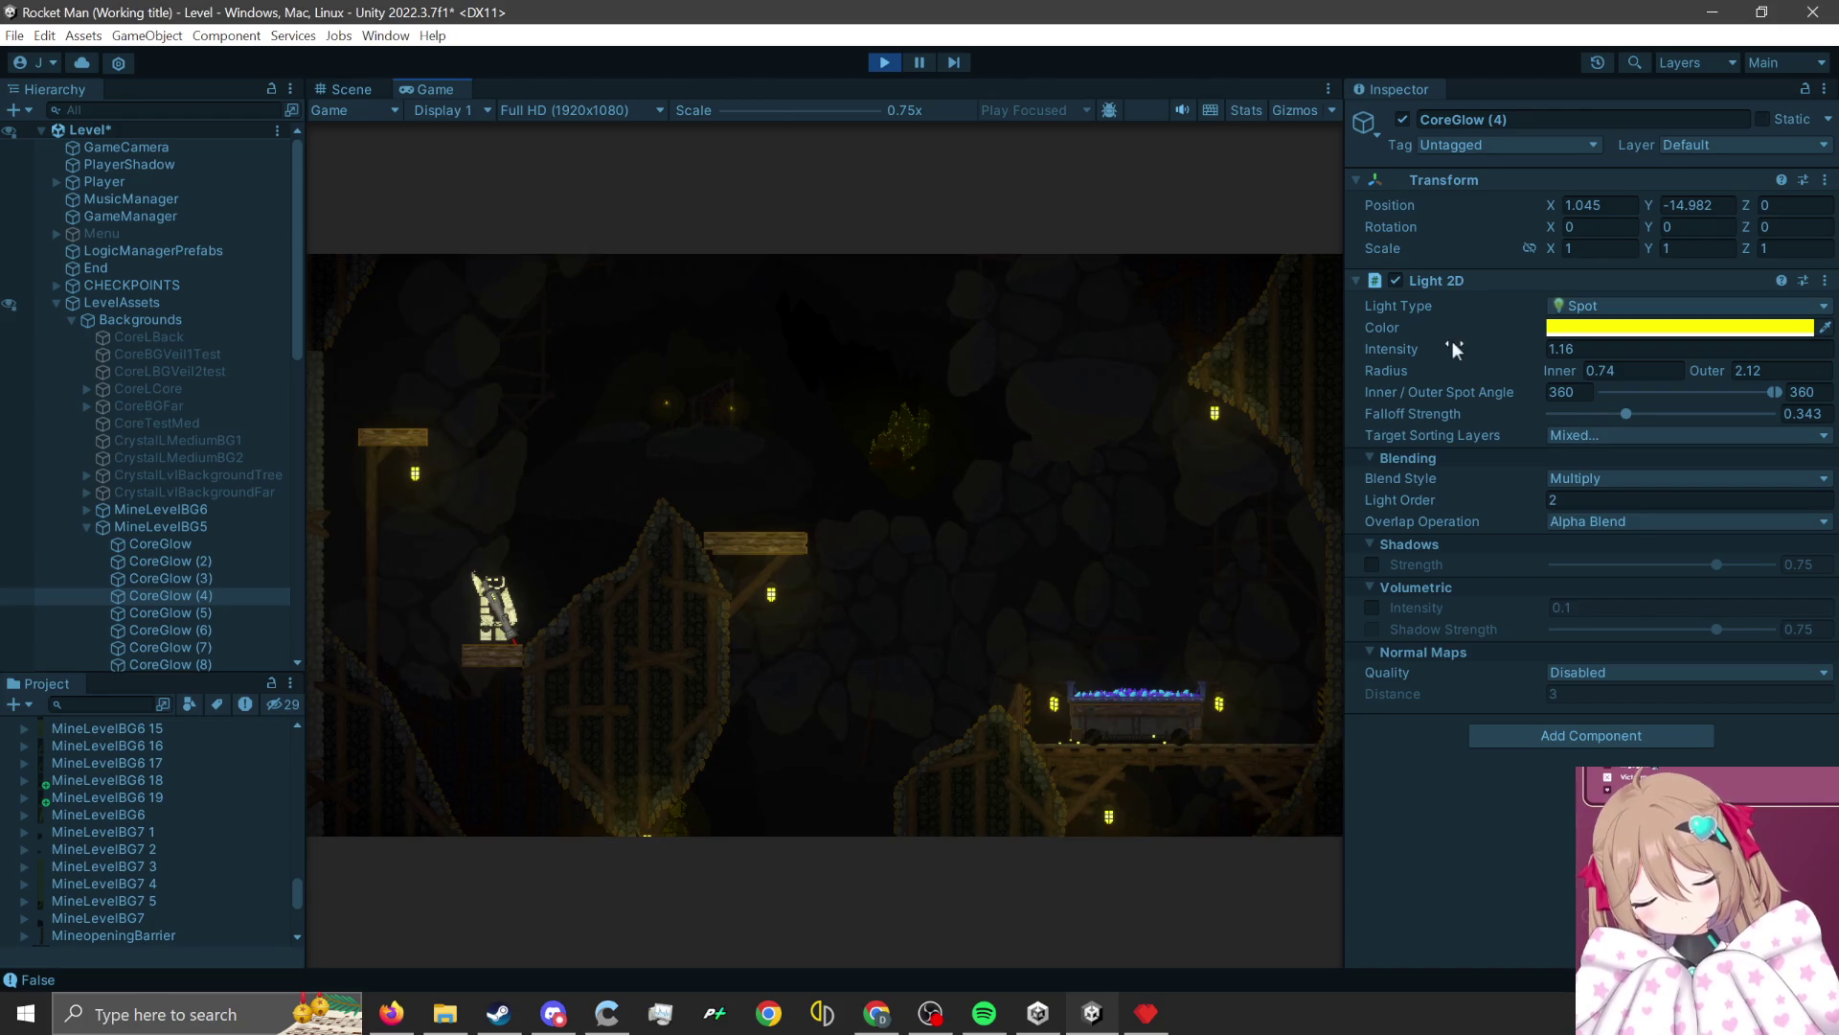
Restrict CoreGlow (4) to the BGSetPieceFar2 sorting layer and raise its intensity to 2.32.
{"action": "left_click_drag", "start_coordinate": [1441, 345], "coordinate": [1460, 347]}
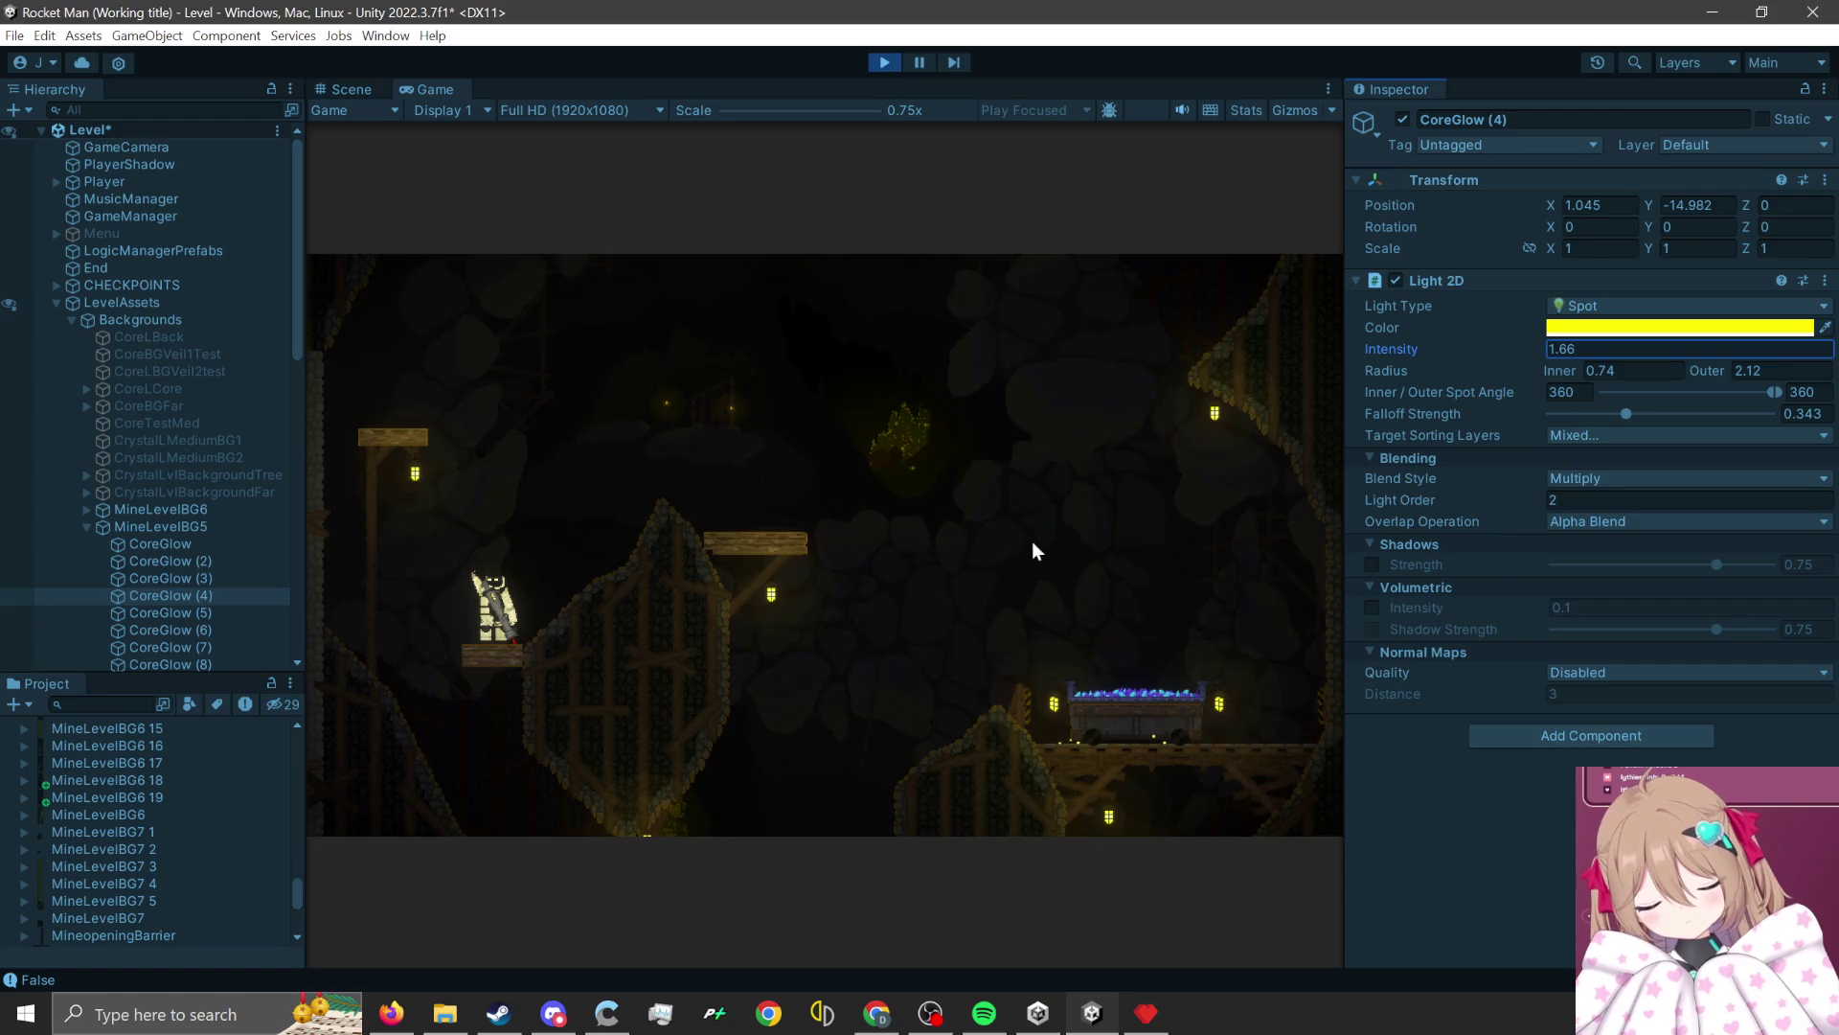
{"action": "left_click", "coordinate": [1621, 440]}
{"action": "left_click", "coordinate": [1618, 544]}
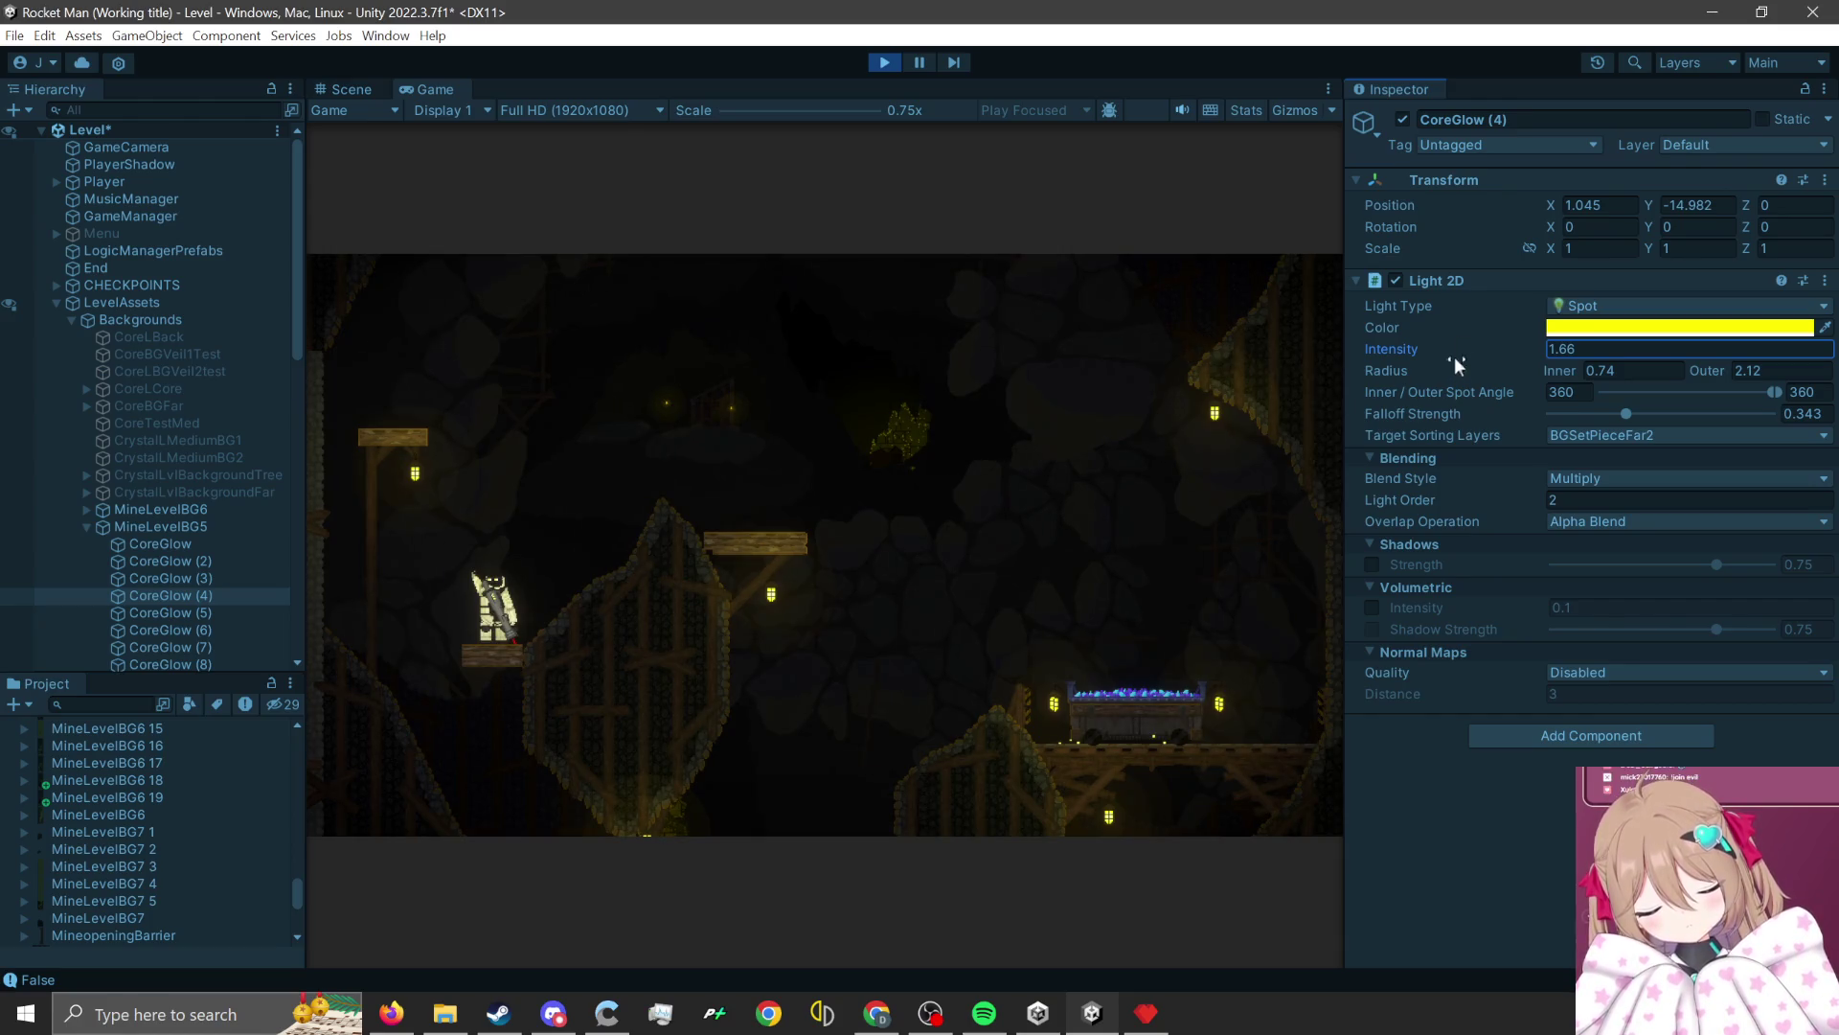
{"action": "left_click_drag", "start_coordinate": [1423, 352], "coordinate": [1452, 352]}
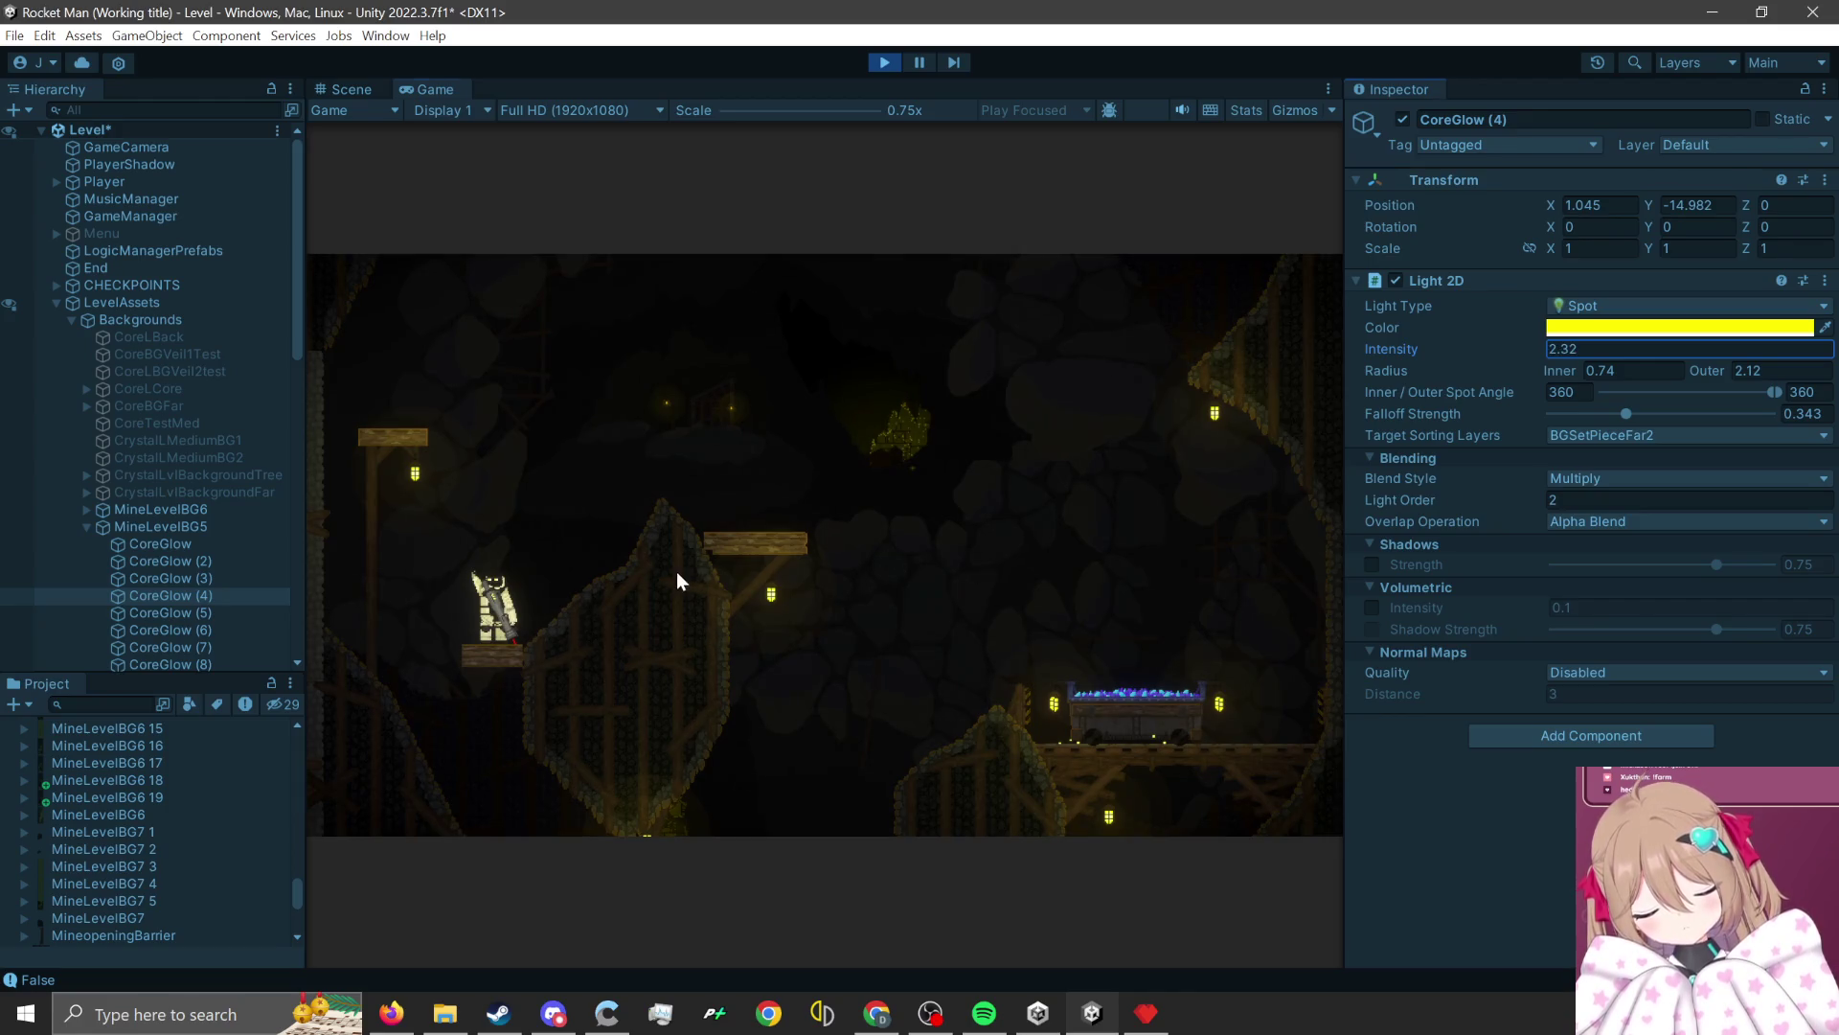
Resume playing, rocket-jumping the player across the cave to judge the brighter glow.
{"action": "left_click", "coordinate": [641, 716]}
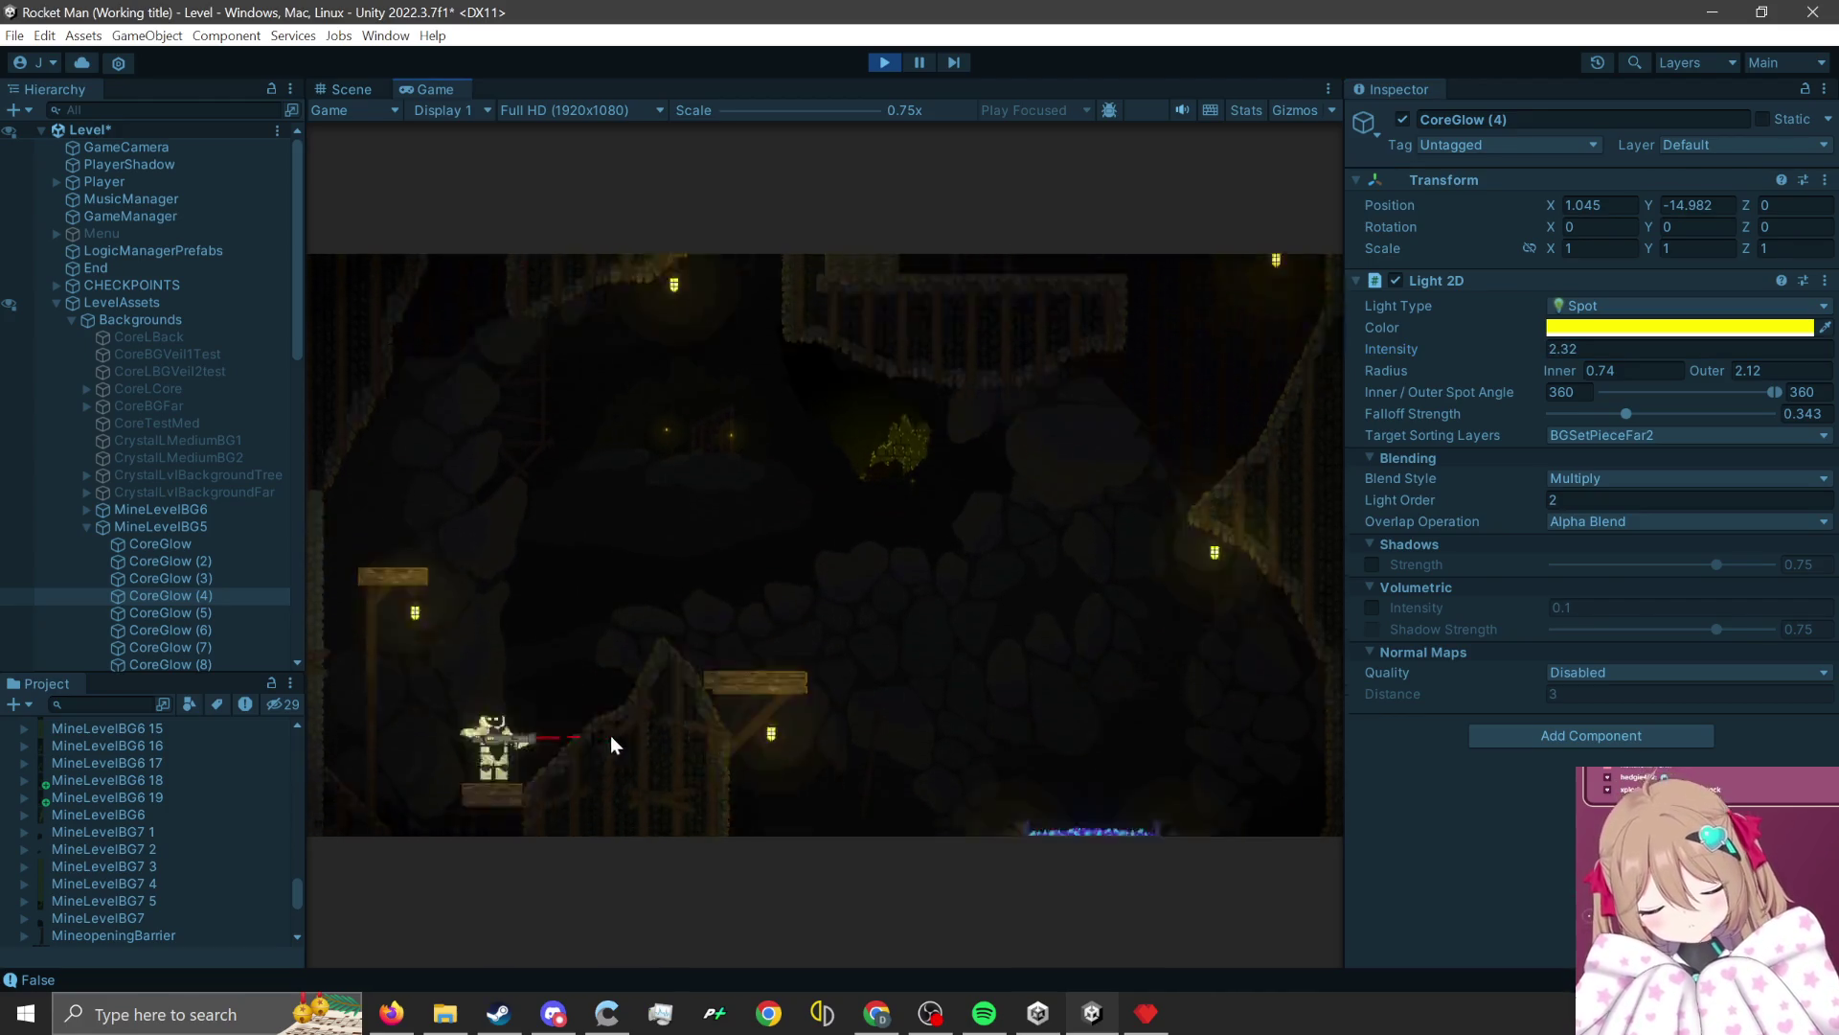
{"action": "left_click", "coordinate": [539, 796]}
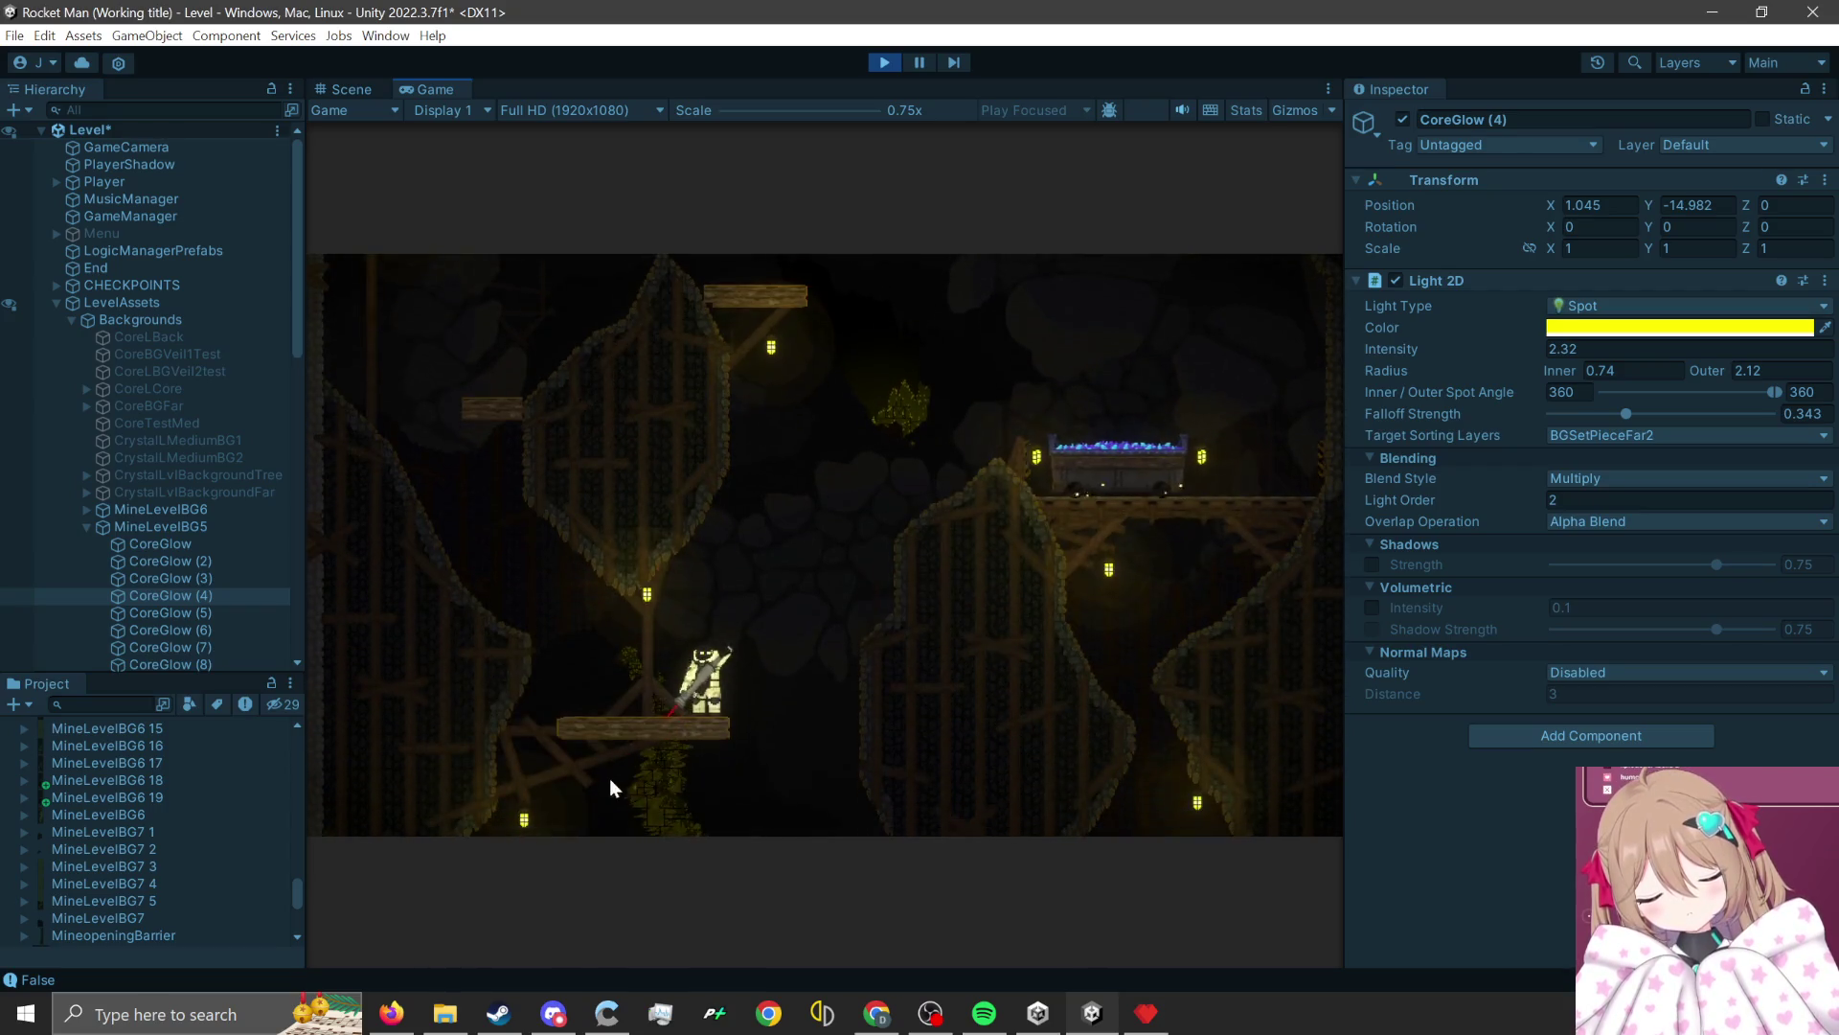
{"action": "left_click", "coordinate": [609, 778]}
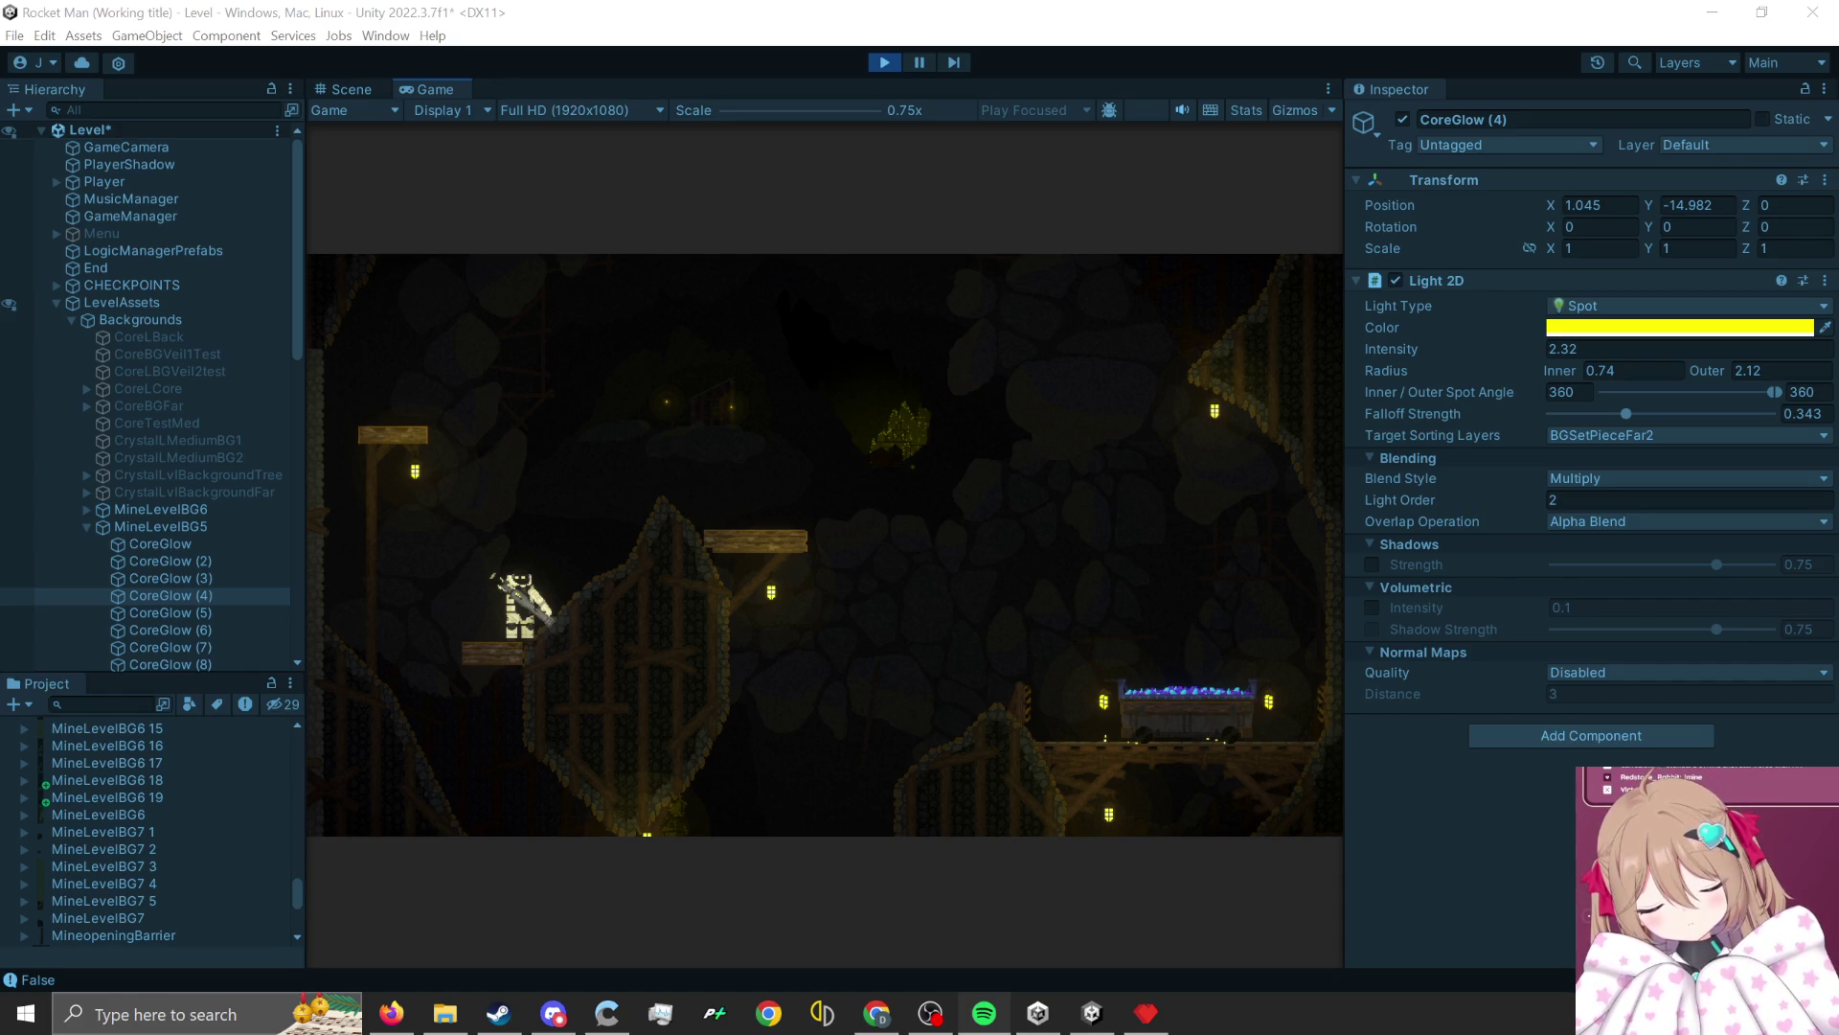
{"action": "key", "text": "alt+Tab"}
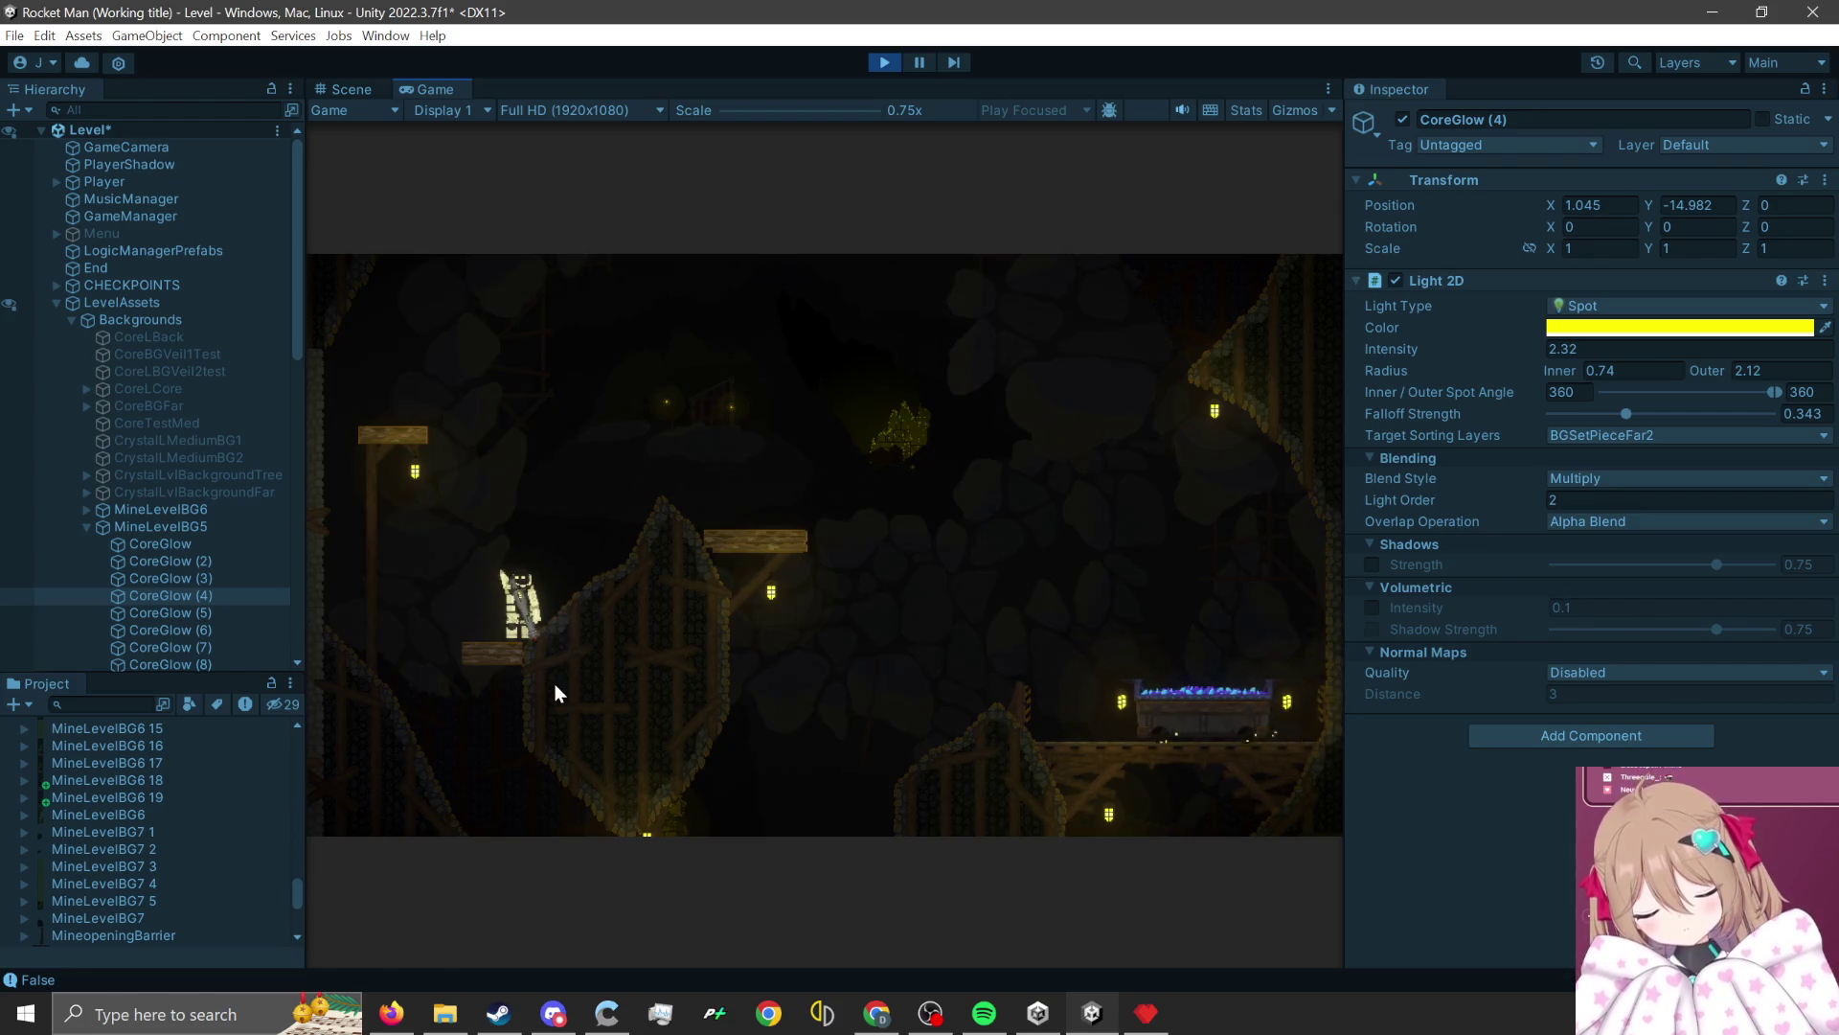
{"action": "left_click", "coordinate": [532, 784]}
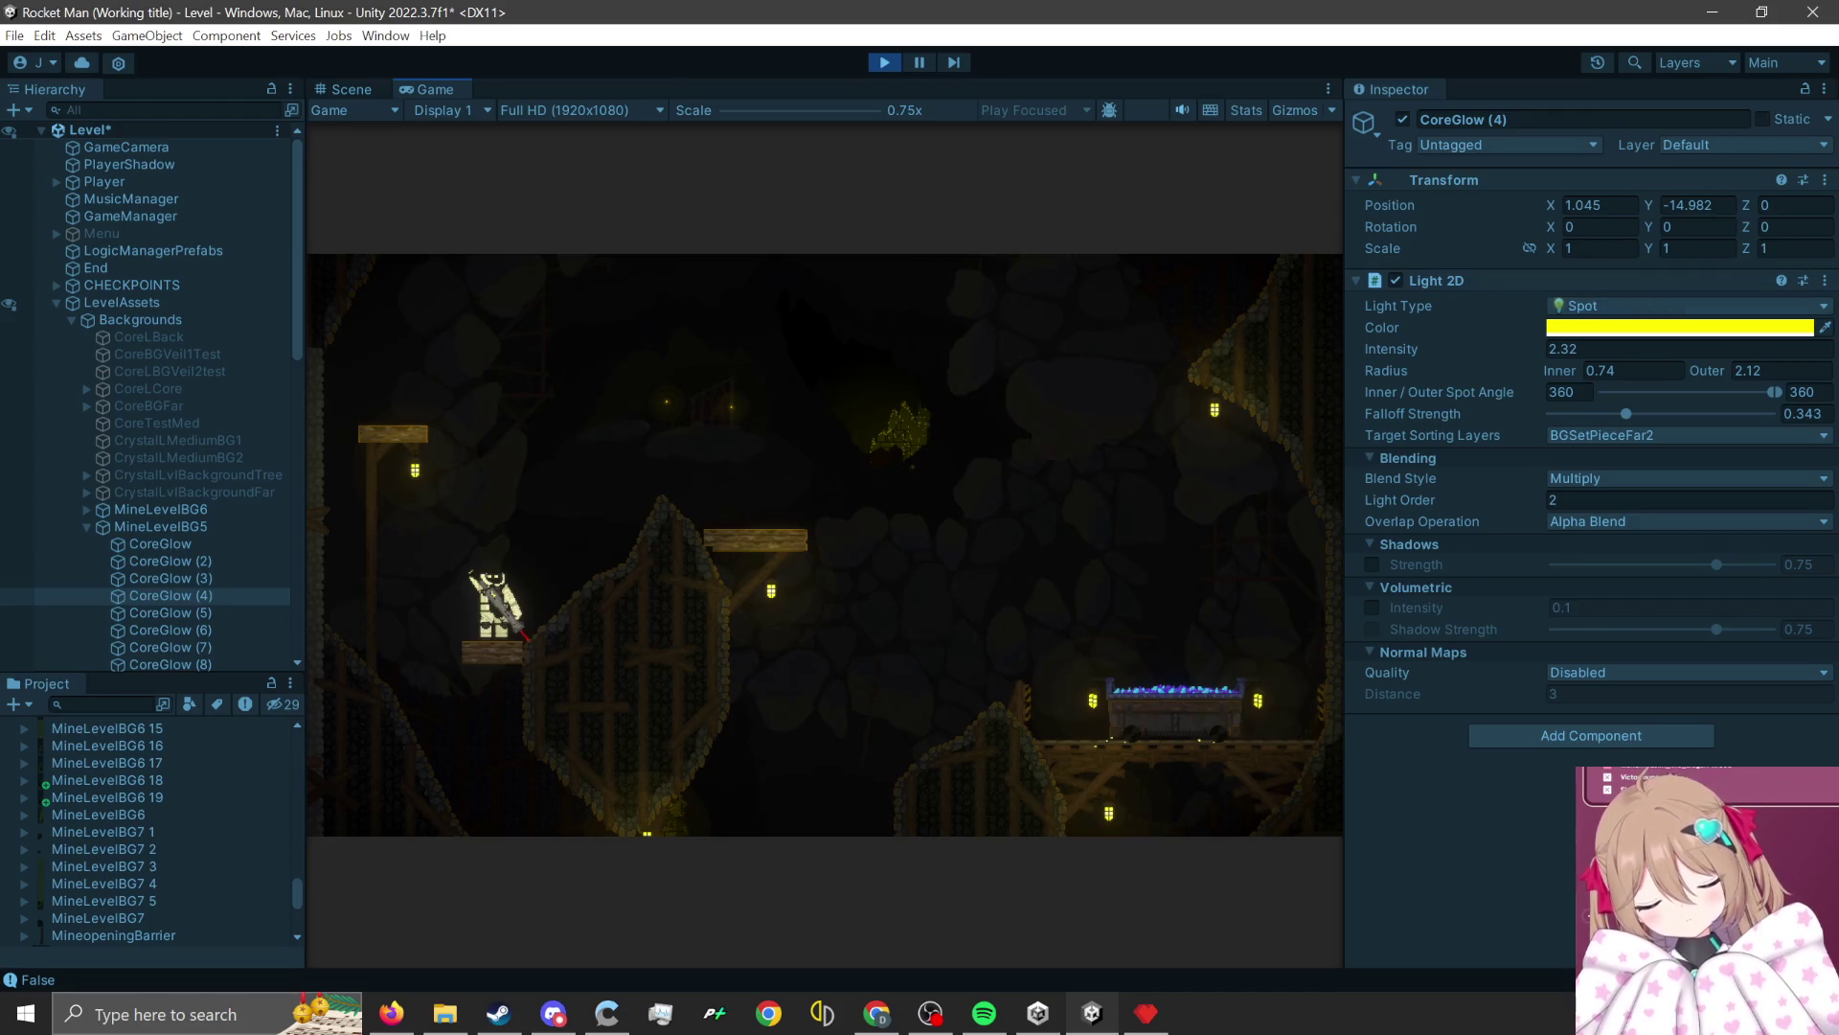
Copy CoreGlow (4)'s Light 2D values, stop Play mode, paste them back, then return to Pyxel Edit.
{"action": "left_click", "coordinate": [1825, 280]}
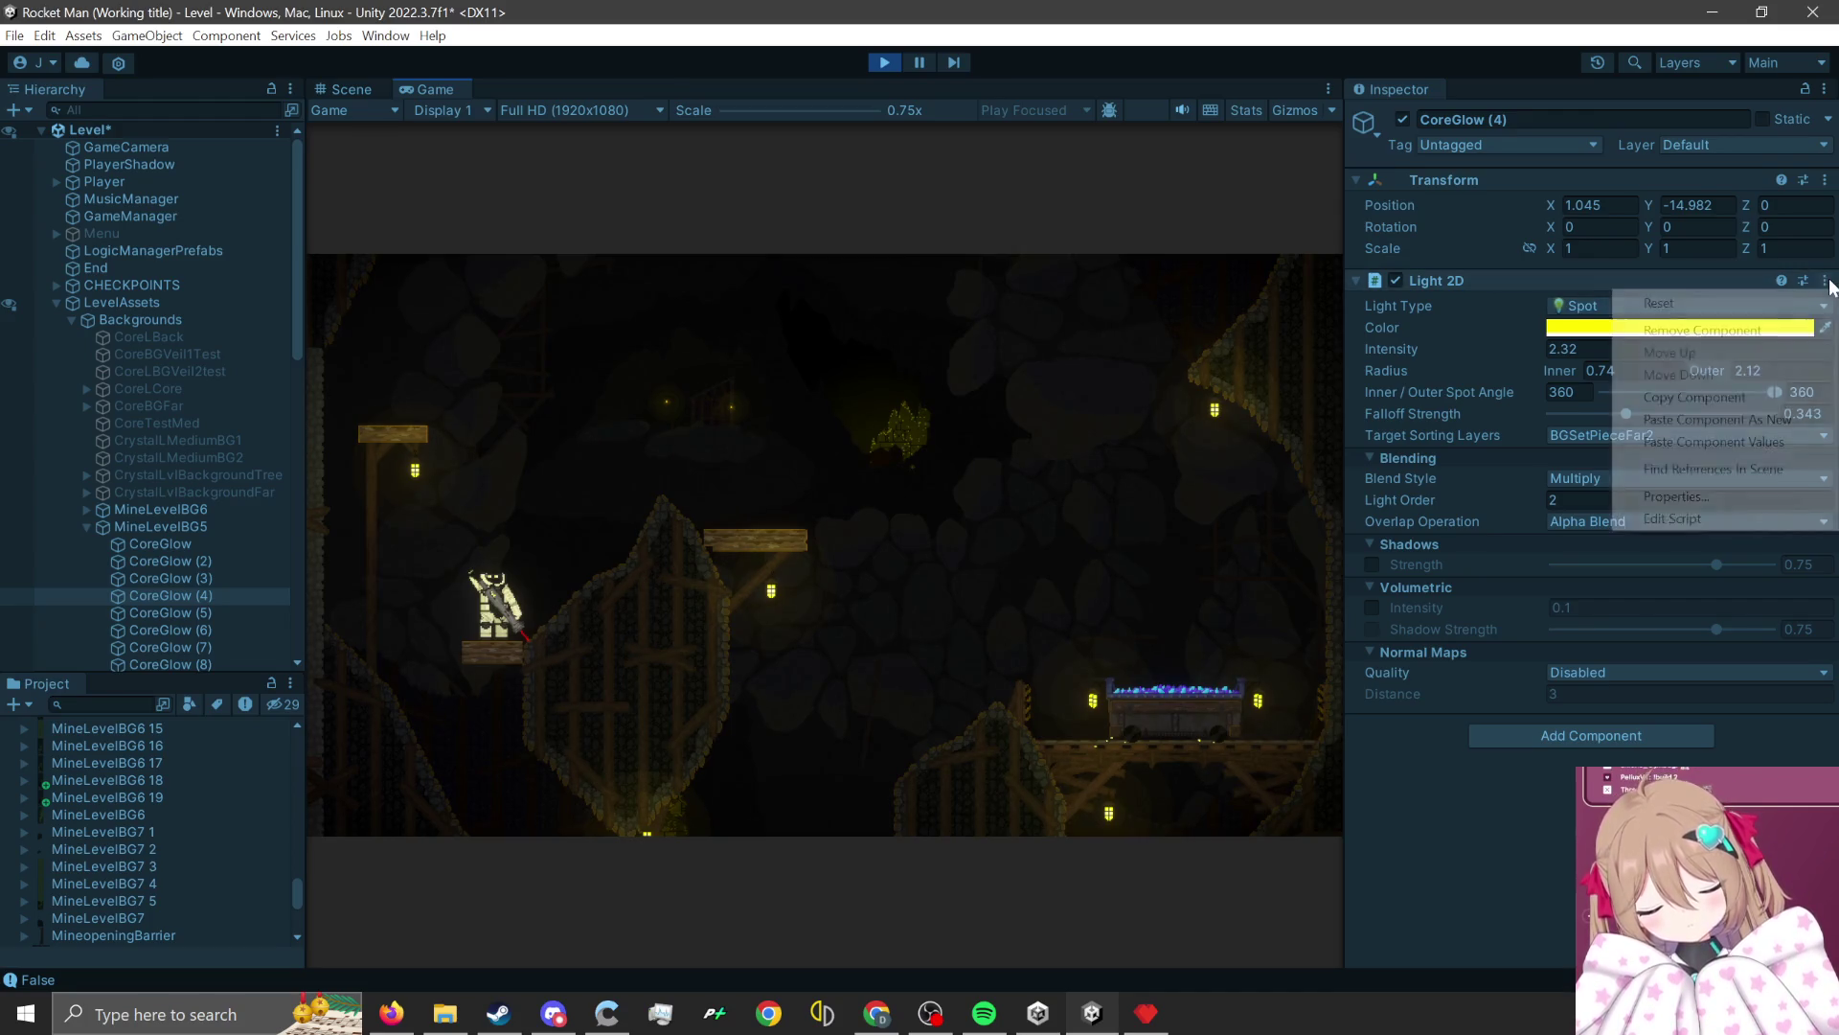
{"action": "left_click", "coordinate": [1749, 404]}
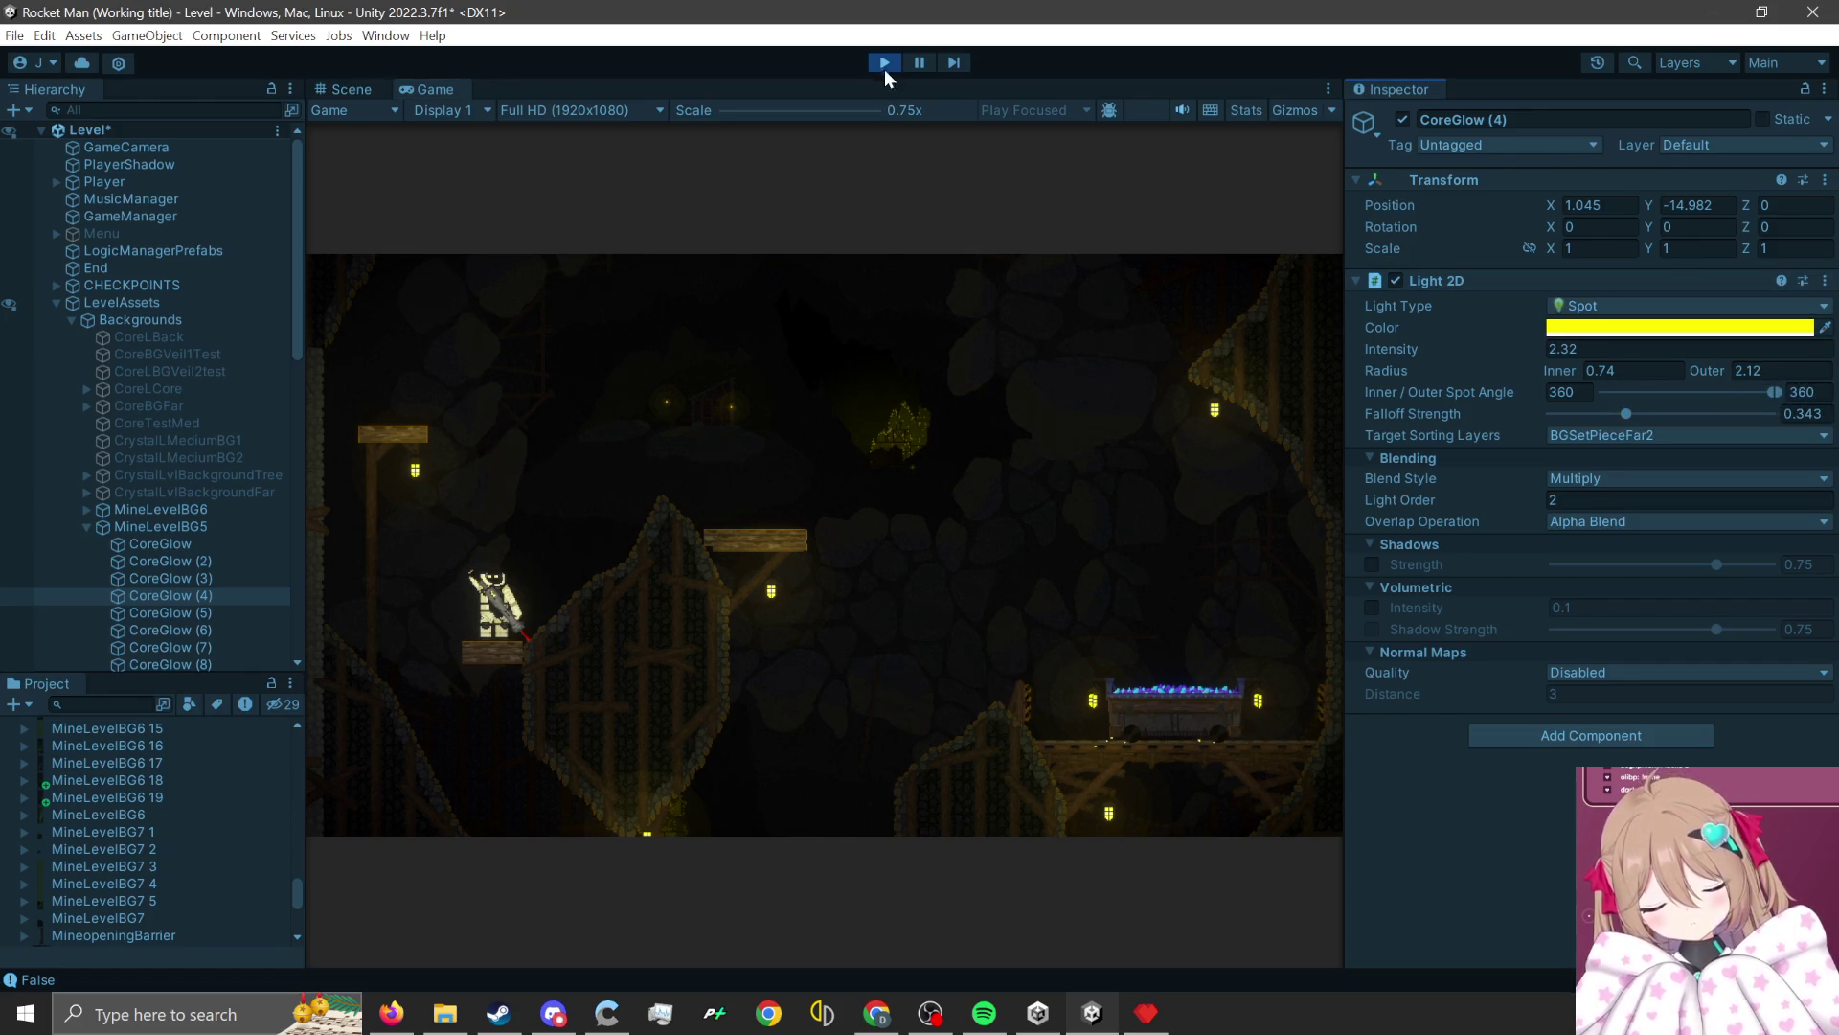
{"action": "left_click", "coordinate": [883, 65]}
{"action": "left_click", "coordinate": [1825, 280]}
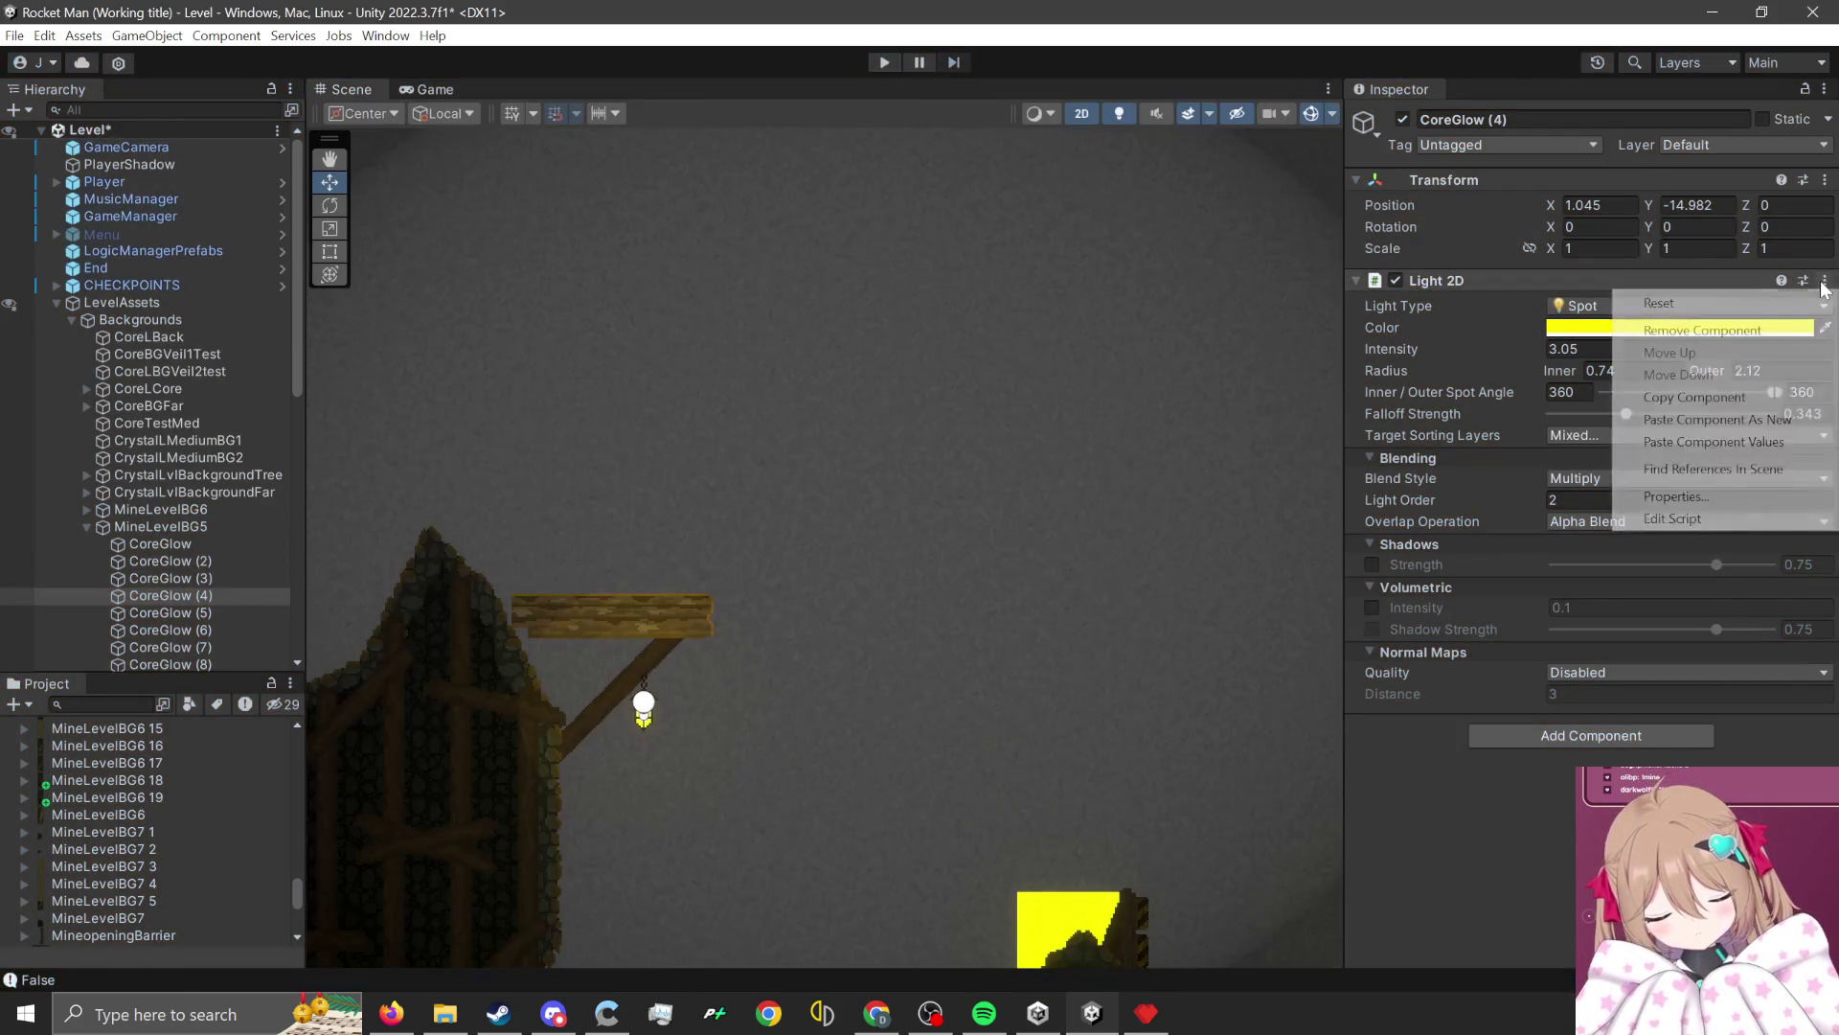
{"action": "left_click", "coordinate": [1759, 444]}
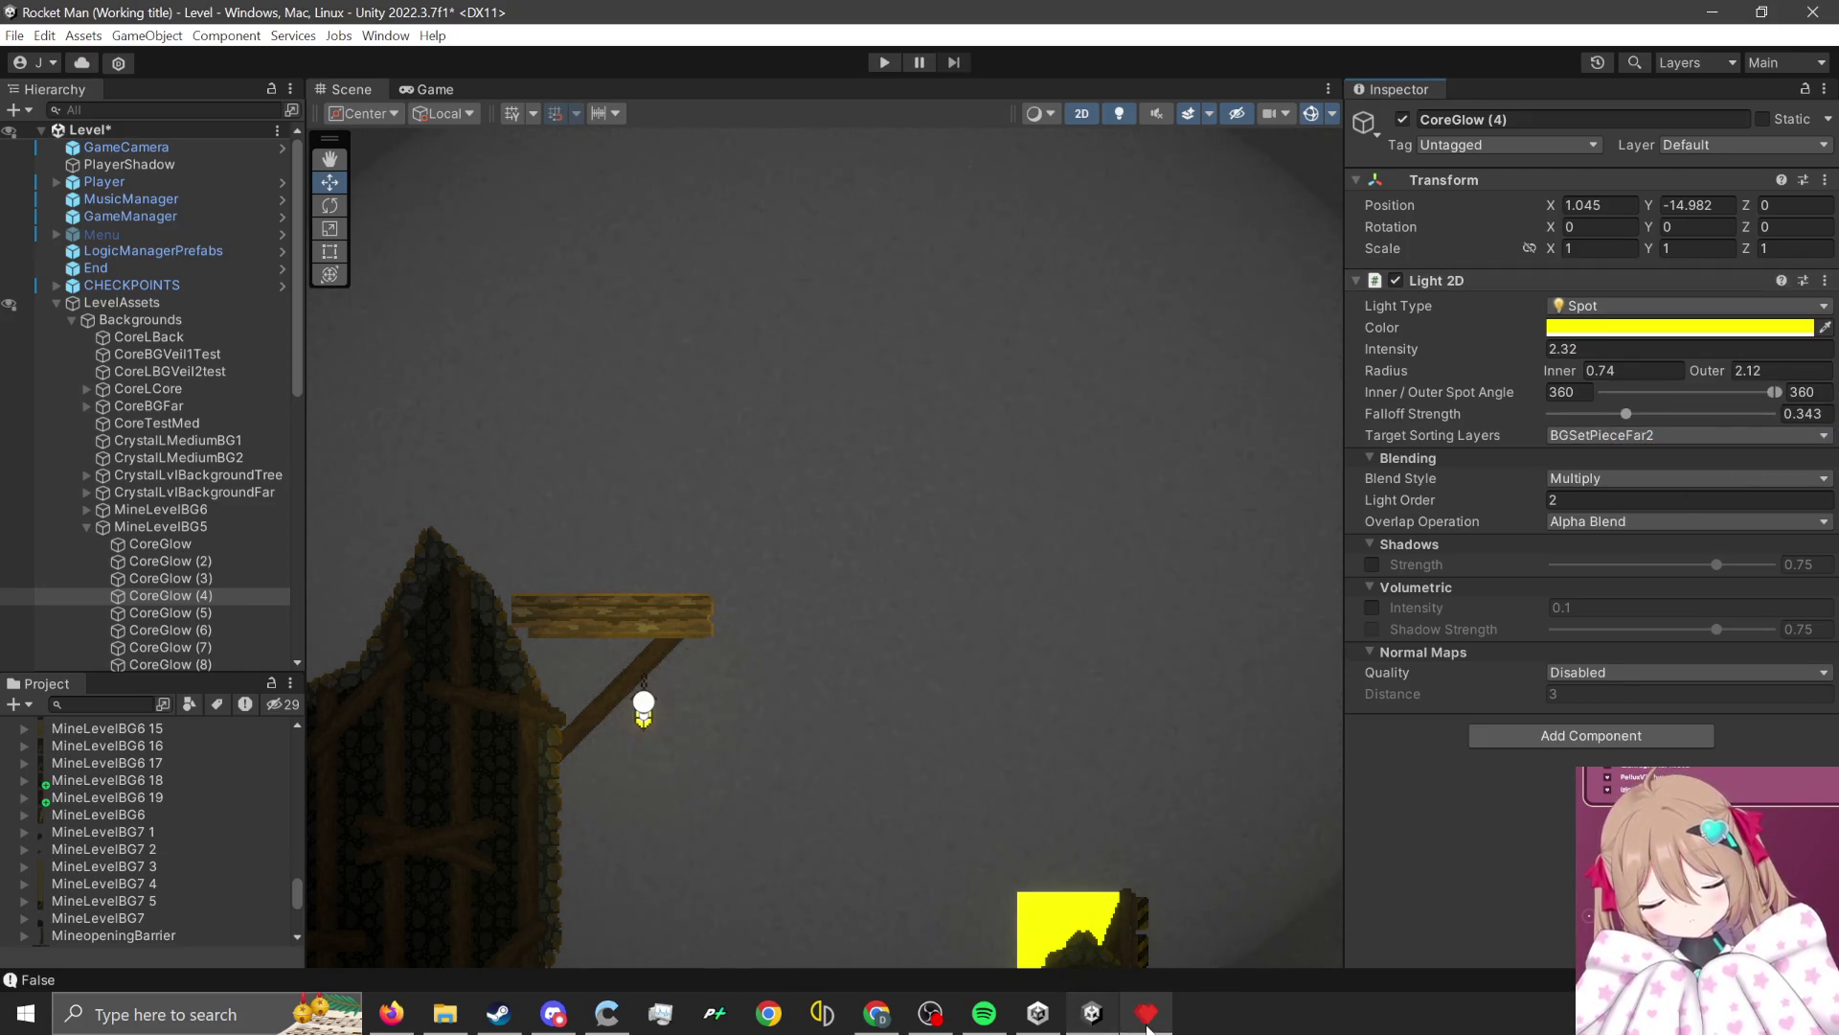
{"action": "mouse_move", "coordinate": [1146, 1023]}
{"action": "left_click", "coordinate": [1087, 773]}
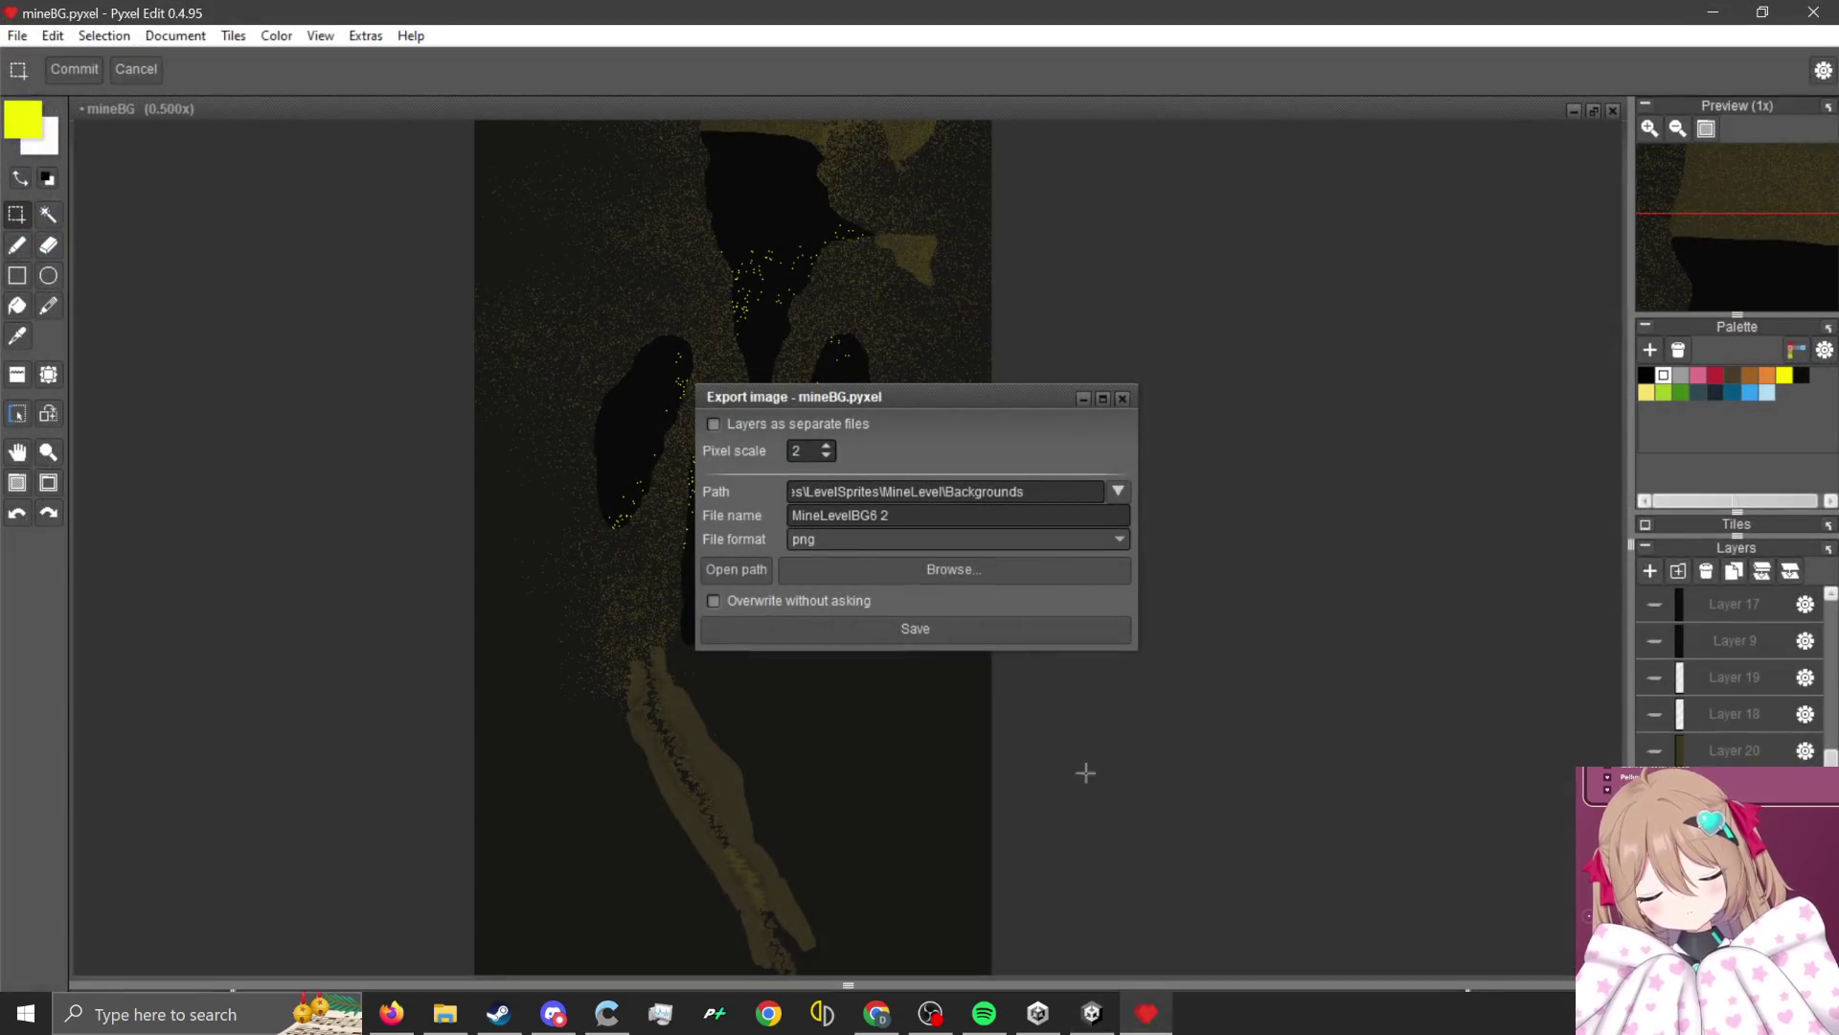
Close the export dialog and select the black cave wall using Magic Wand plus rectangle adds and trims.
{"action": "left_click", "coordinate": [1126, 398]}
{"action": "scroll", "coordinate": [735, 427], "scroll_direction": "up", "scroll_amount": 3}
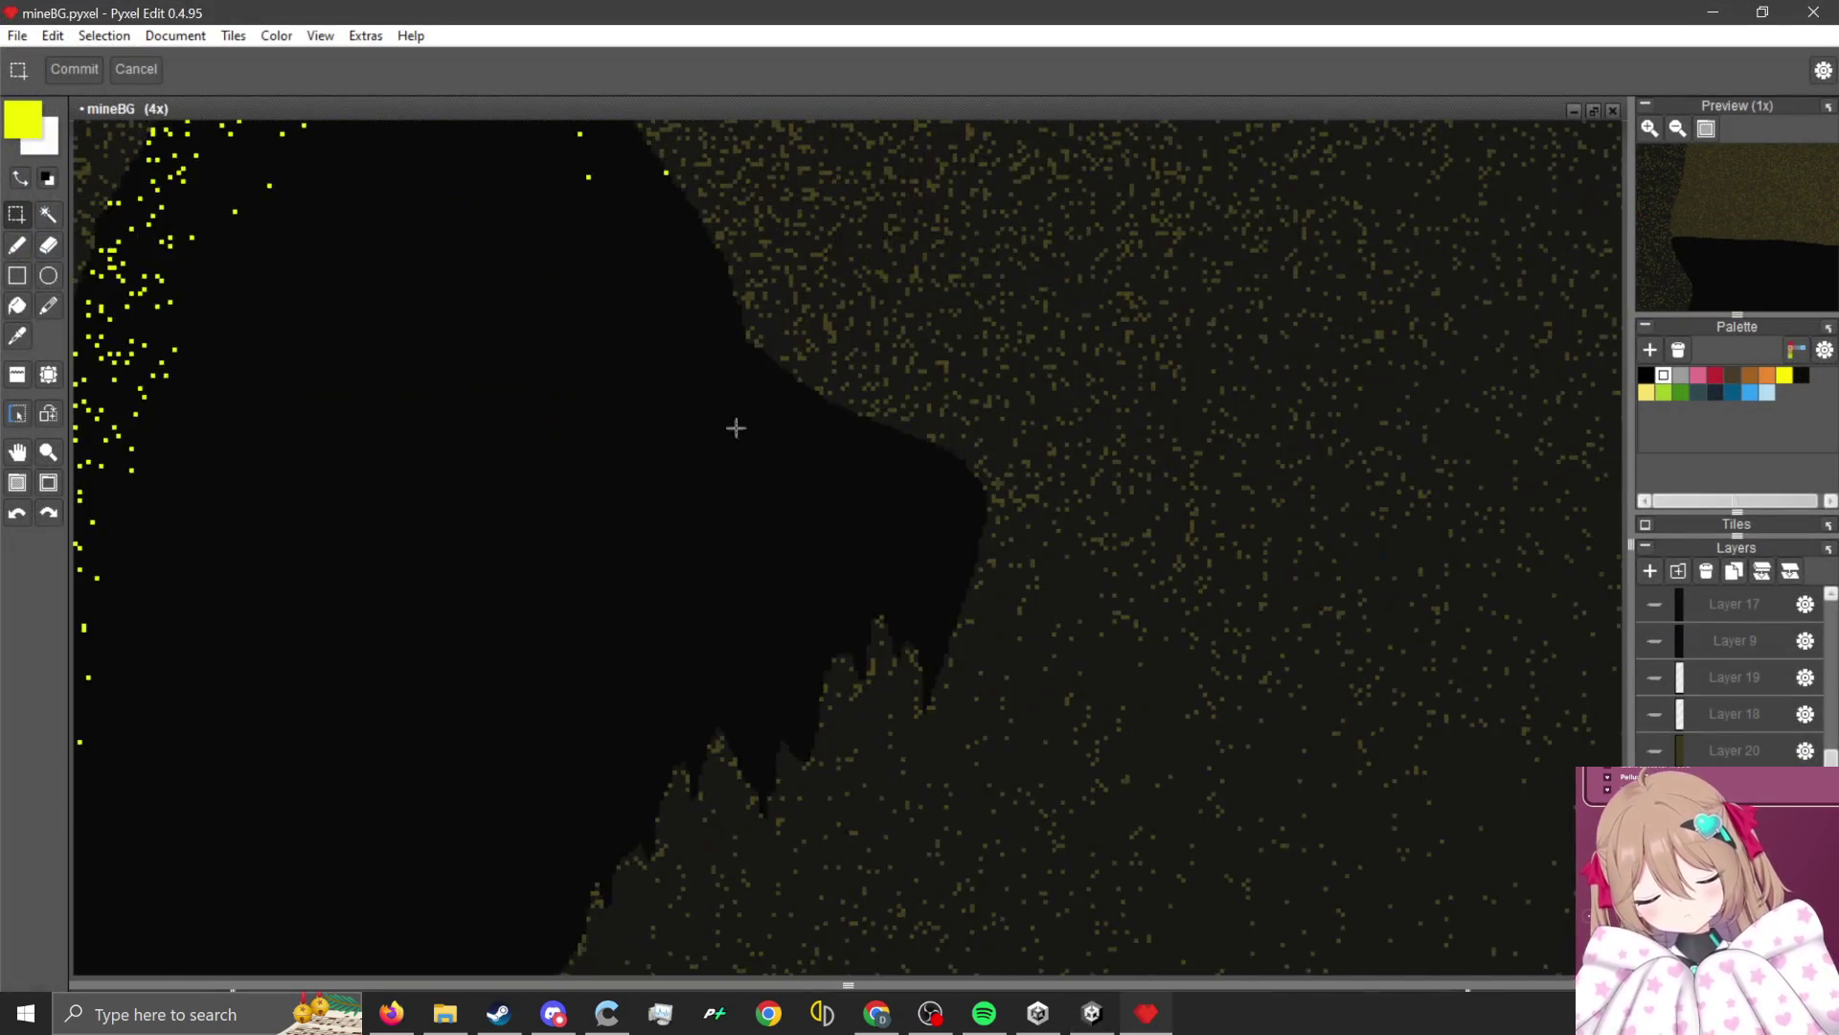
{"action": "scroll", "coordinate": [735, 427], "scroll_direction": "down", "scroll_amount": 1}
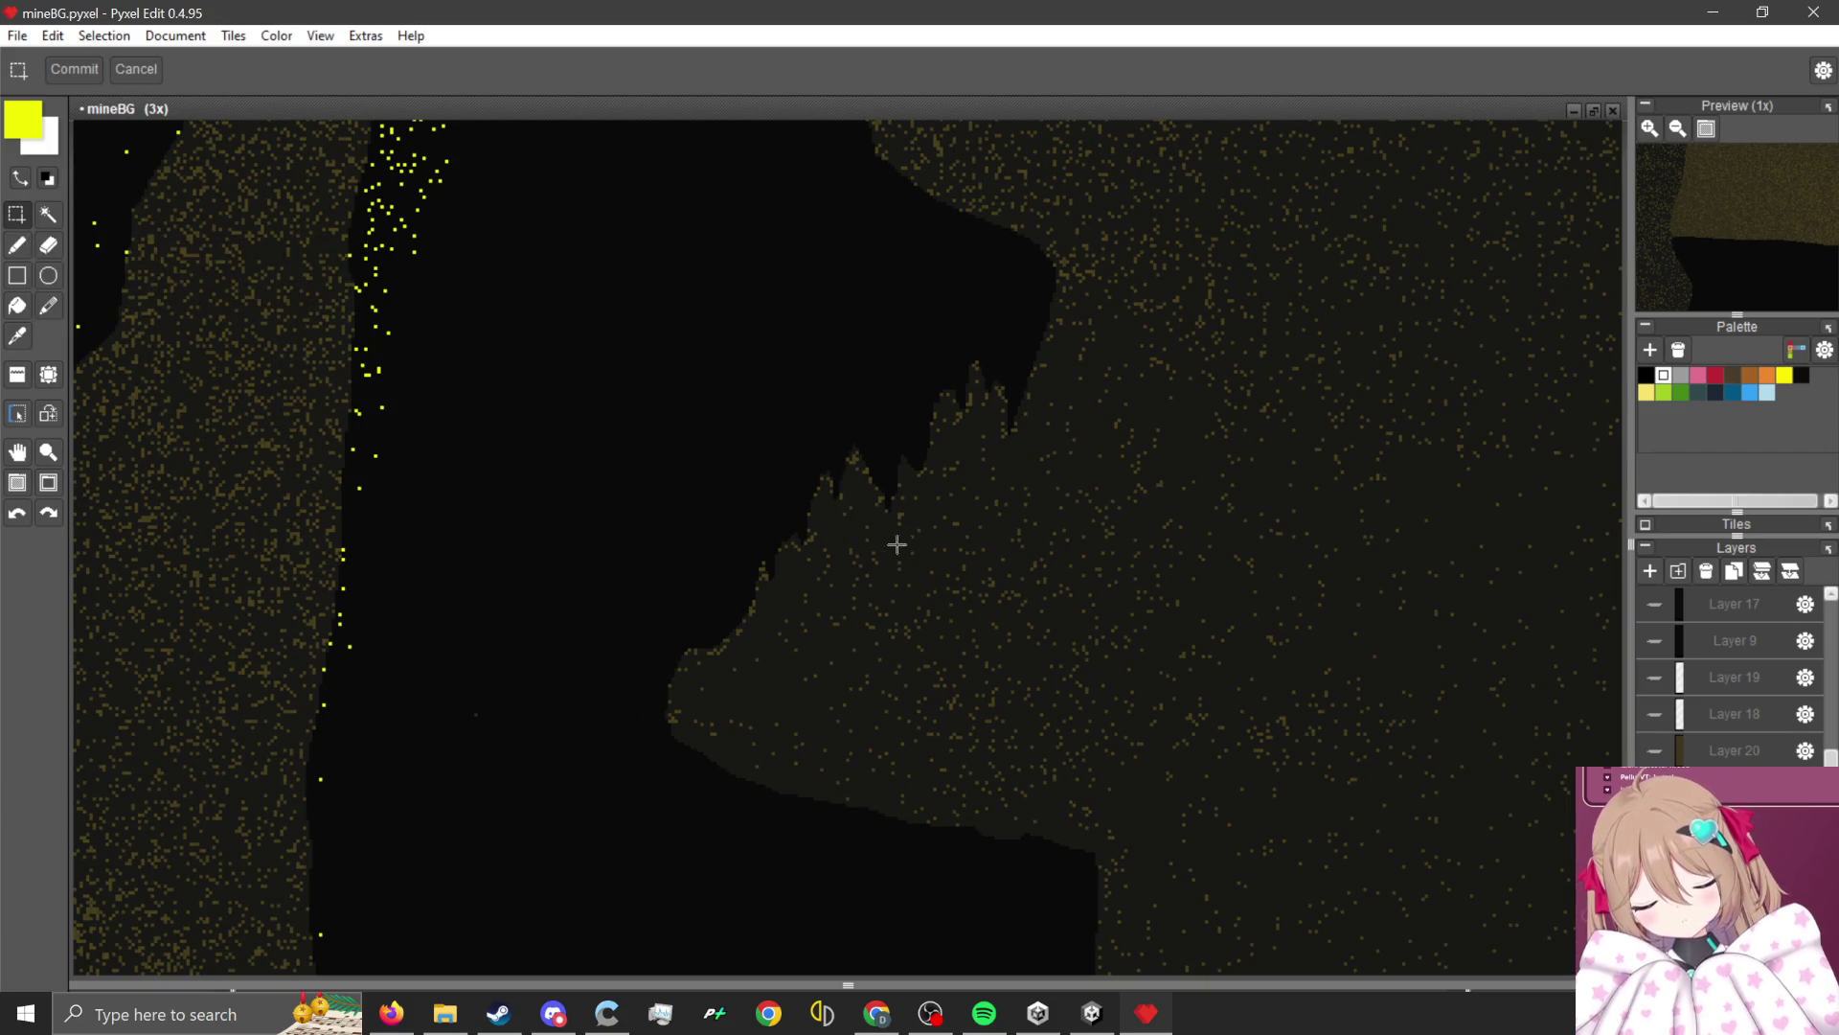
{"action": "left_click", "coordinate": [50, 213]}
{"action": "left_click", "coordinate": [710, 382]}
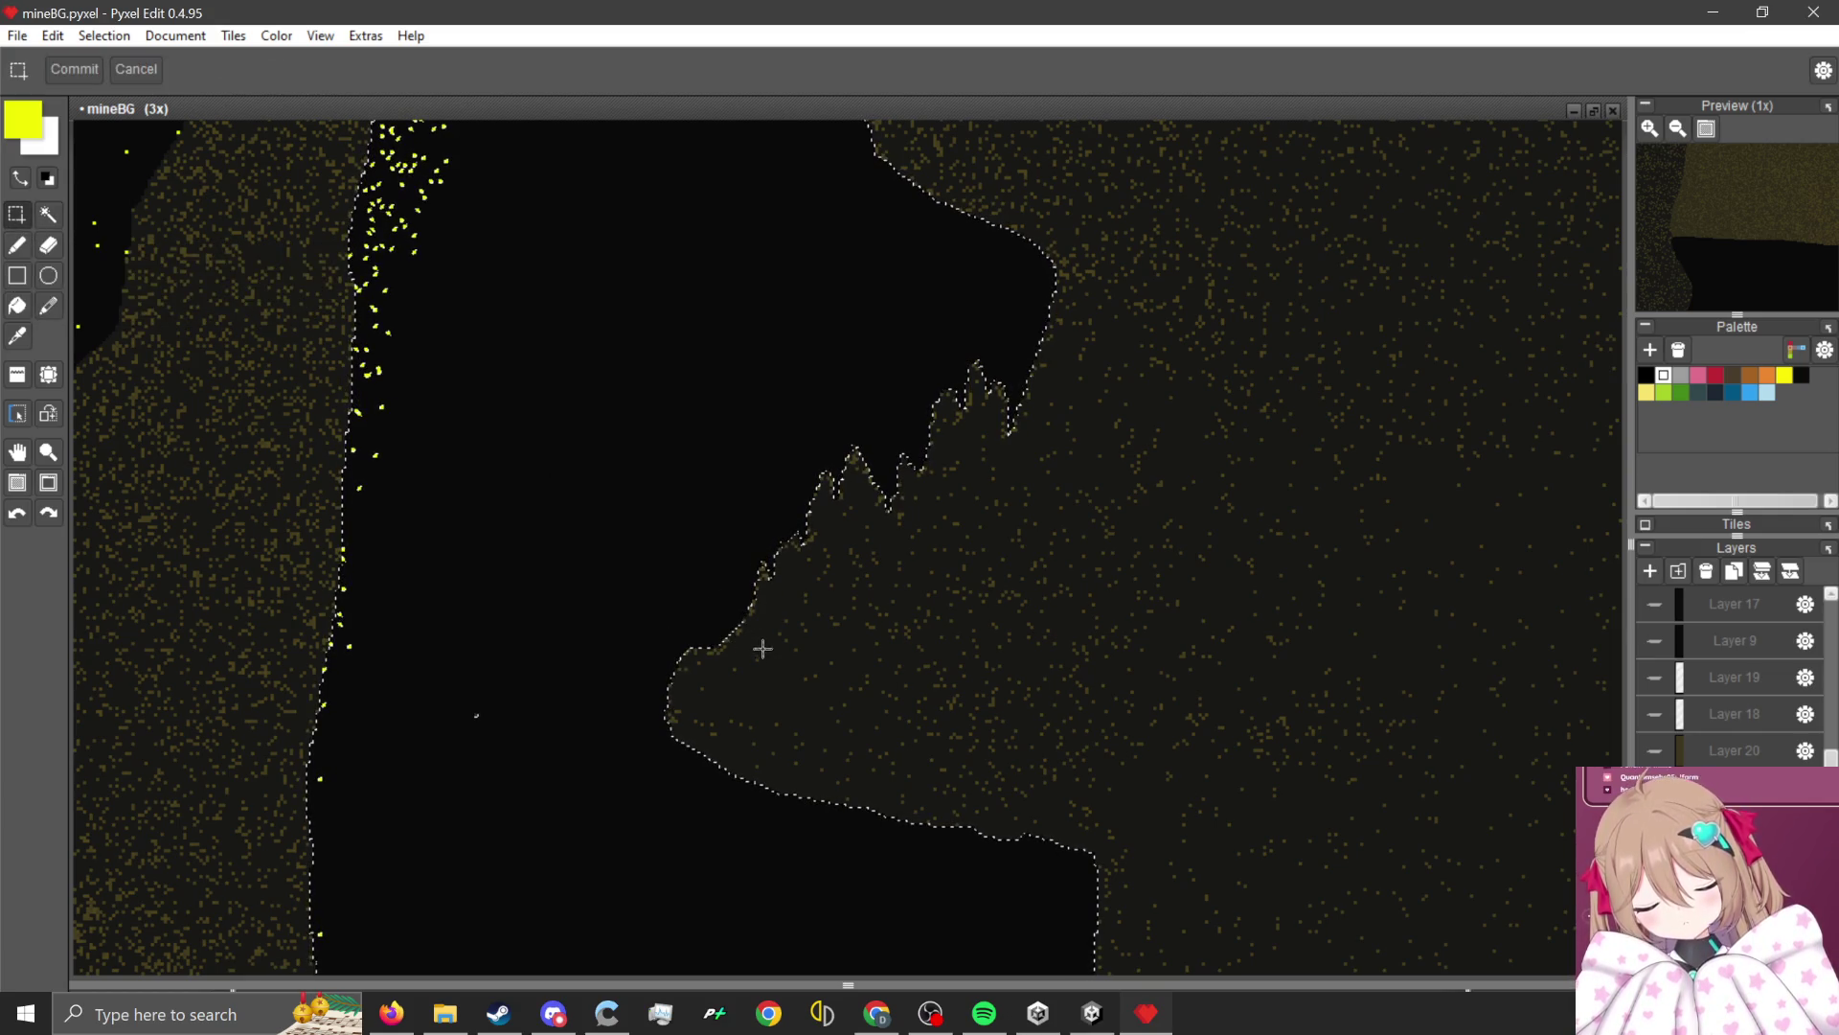
{"action": "mouse_move", "coordinate": [762, 649]}
{"action": "left_mouse_down"}
{"action": "mouse_move", "coordinate": [307, 296]}
{"action": "mouse_move", "coordinate": [328, 233]}
{"action": "left_mouse_up"}
{"action": "scroll", "coordinate": [884, 491], "scroll_direction": "down", "scroll_amount": 1}
{"action": "mouse_move", "coordinate": [1043, 283]}
{"action": "left_mouse_down"}
{"action": "mouse_move", "coordinate": [640, 269]}
{"action": "mouse_move", "coordinate": [388, 329]}
{"action": "left_mouse_up"}
{"action": "scroll", "coordinate": [388, 329], "scroll_direction": "down", "scroll_amount": 2}
{"action": "scroll", "coordinate": [460, 207], "scroll_direction": "up", "scroll_amount": 2}
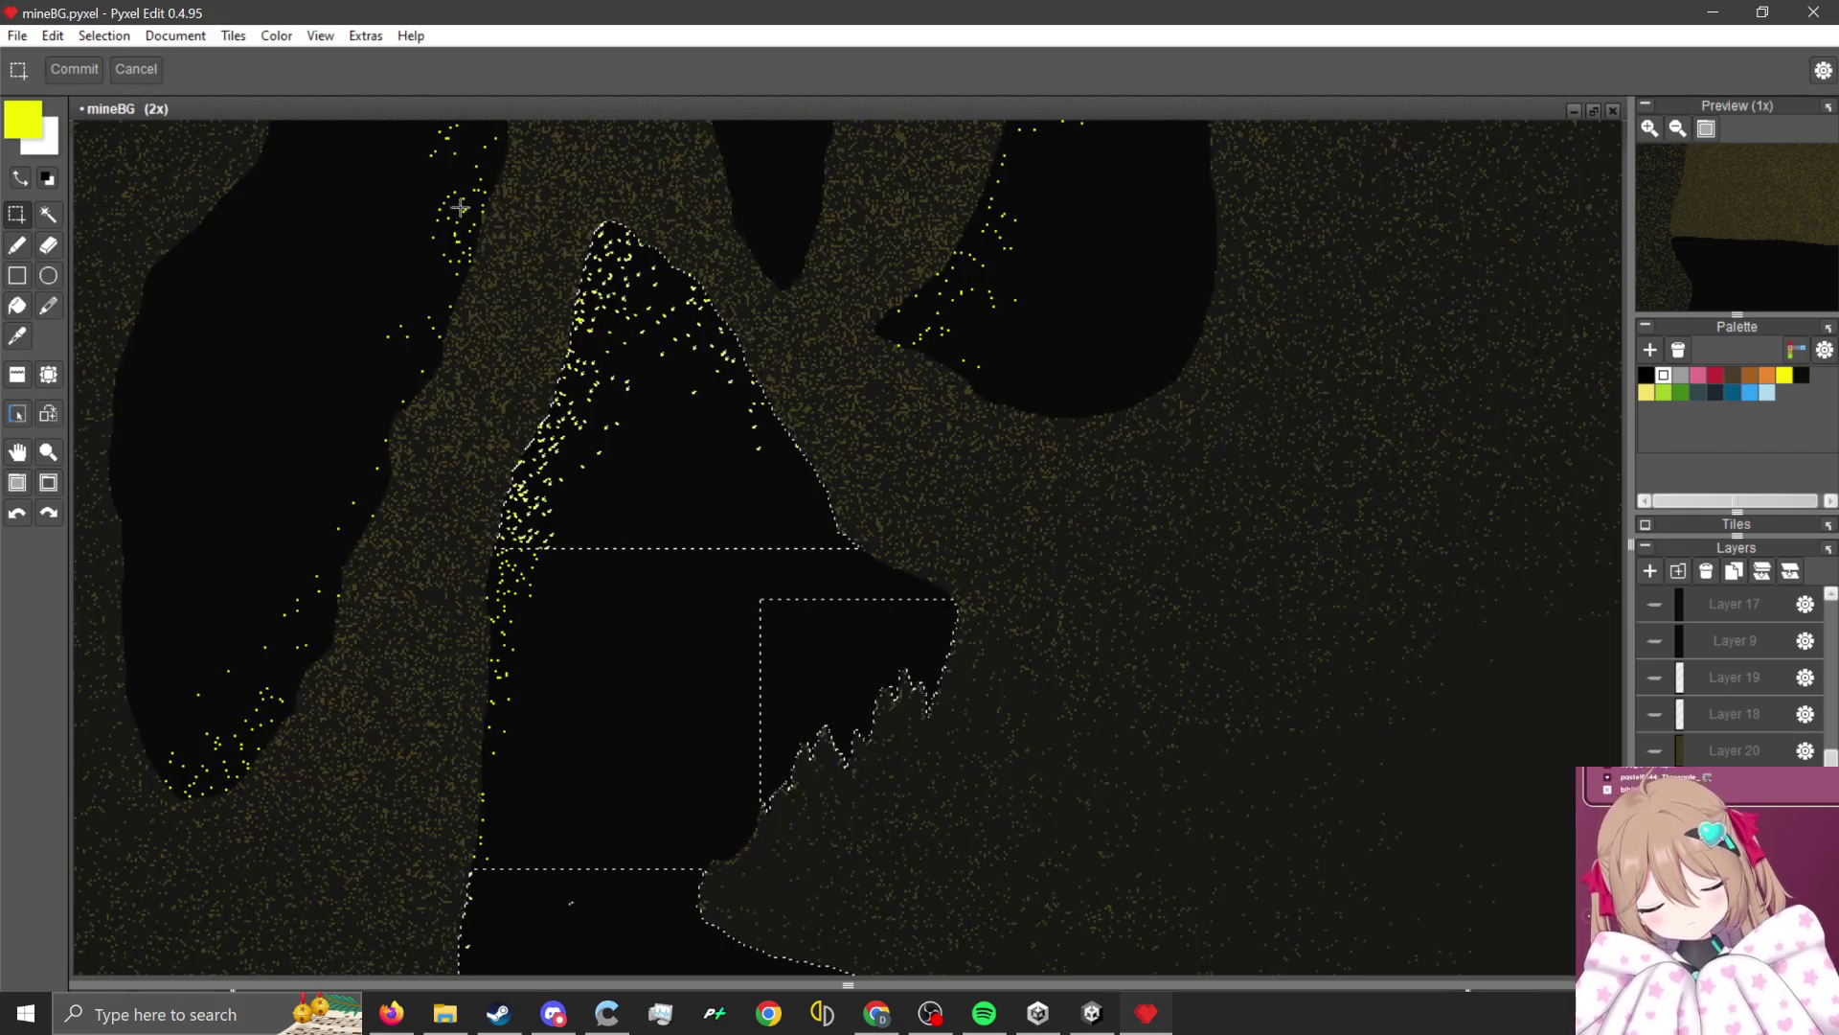
{"action": "mouse_move", "coordinate": [459, 207]}
{"action": "left_mouse_down"}
{"action": "mouse_move", "coordinate": [911, 543]}
{"action": "mouse_move", "coordinate": [911, 575]}
{"action": "left_mouse_up"}
{"action": "scroll", "coordinate": [911, 575], "scroll_direction": "down", "scroll_amount": 1}
{"action": "scroll", "coordinate": [635, 410], "scroll_direction": "up", "scroll_amount": 1}
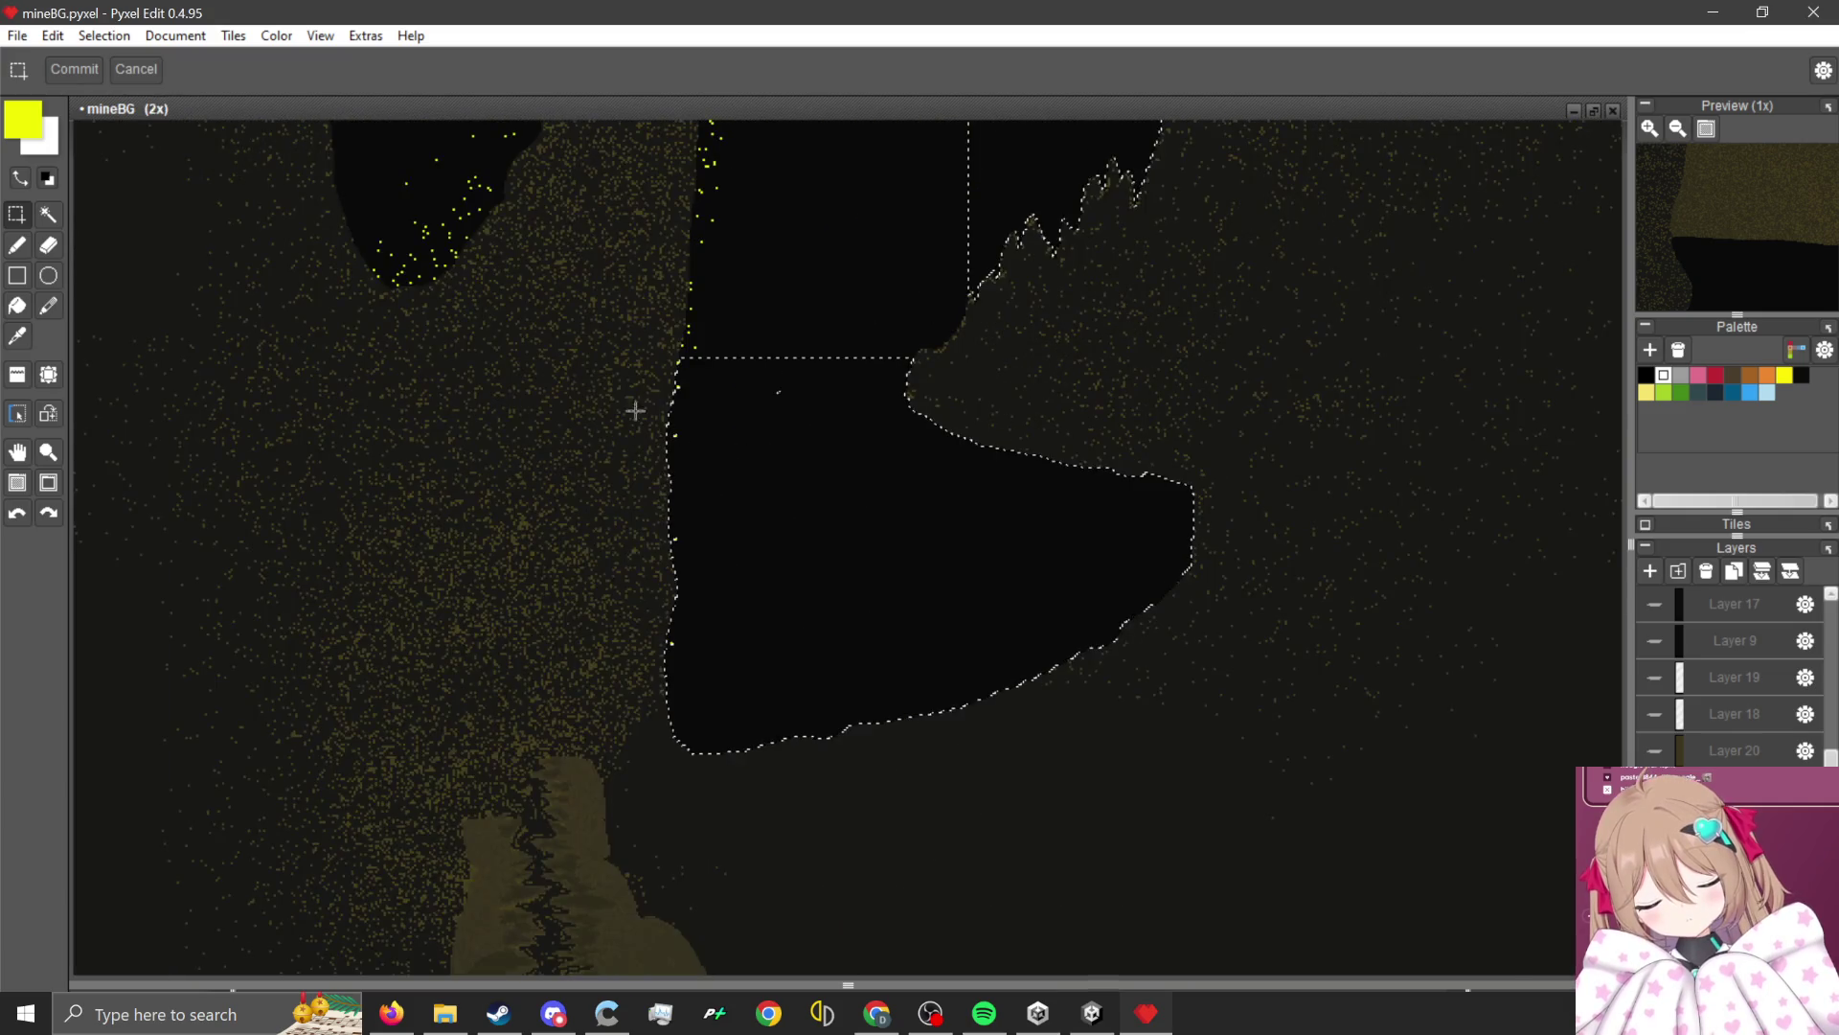
{"action": "left_click_drag", "start_coordinate": [603, 359], "coordinate": [1178, 759]}
{"action": "left_click_drag", "start_coordinate": [619, 328], "coordinate": [930, 489]}
{"action": "scroll", "coordinate": [1101, 555], "scroll_direction": "down", "scroll_amount": 1}
{"action": "scroll", "coordinate": [1153, 418], "scroll_direction": "up", "scroll_amount": 1}
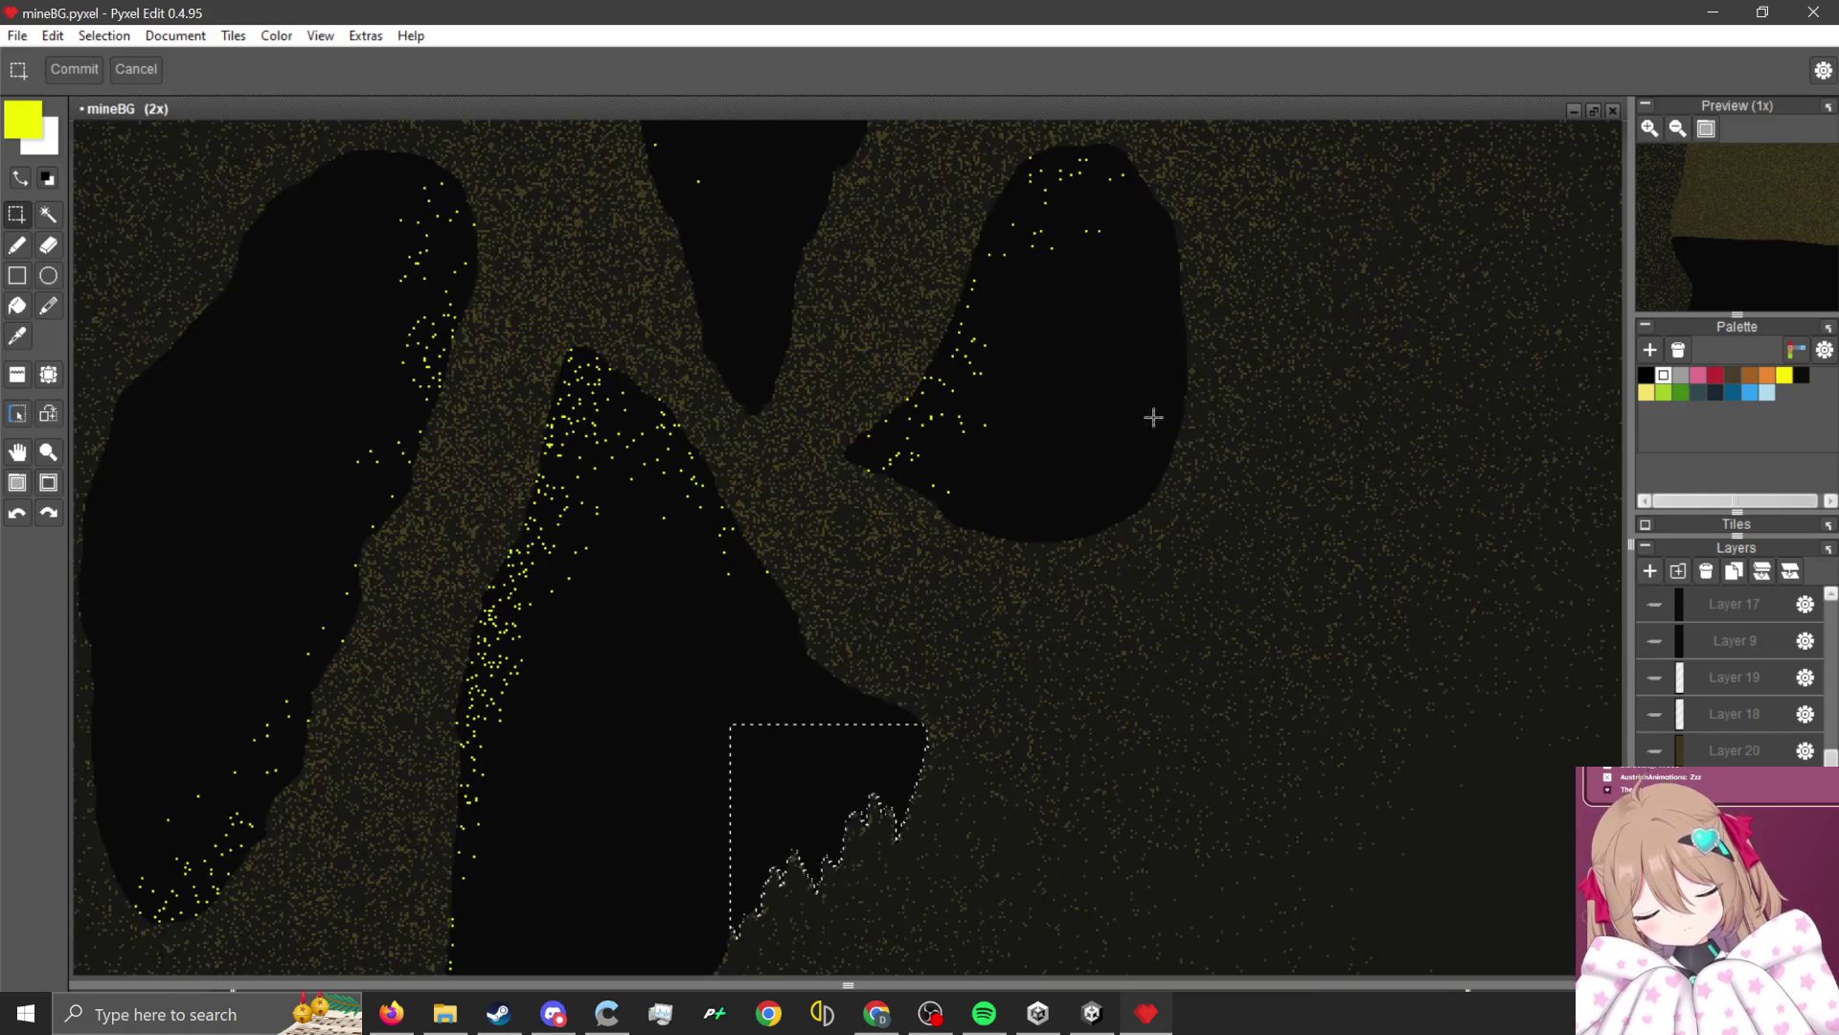
{"action": "scroll", "coordinate": [904, 546], "scroll_direction": "down", "scroll_amount": 1}
{"action": "scroll", "coordinate": [1084, 719], "scroll_direction": "up", "scroll_amount": 1}
Show and activate Layer 18, then drag the selected black cave block up and left.
{"action": "left_click", "coordinate": [1656, 751]}
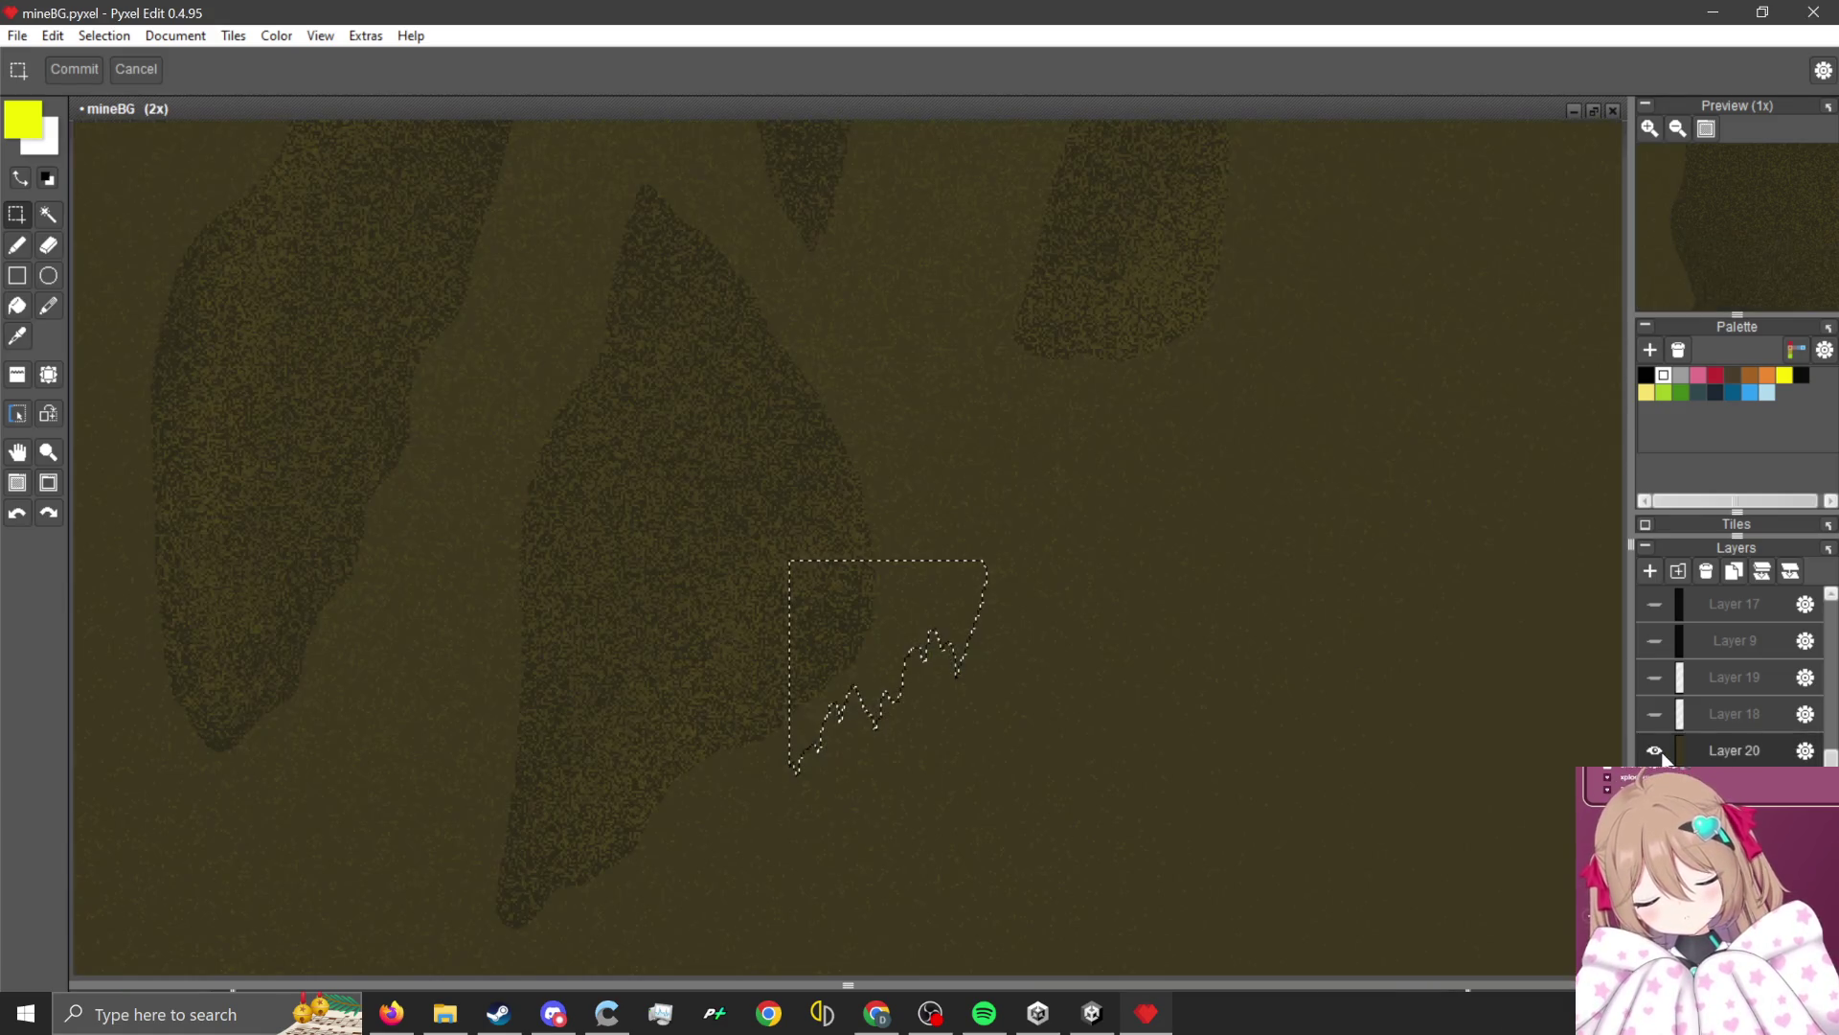
{"action": "left_click", "coordinate": [1656, 751]}
{"action": "left_click", "coordinate": [1663, 715]}
{"action": "left_click", "coordinate": [1663, 715]}
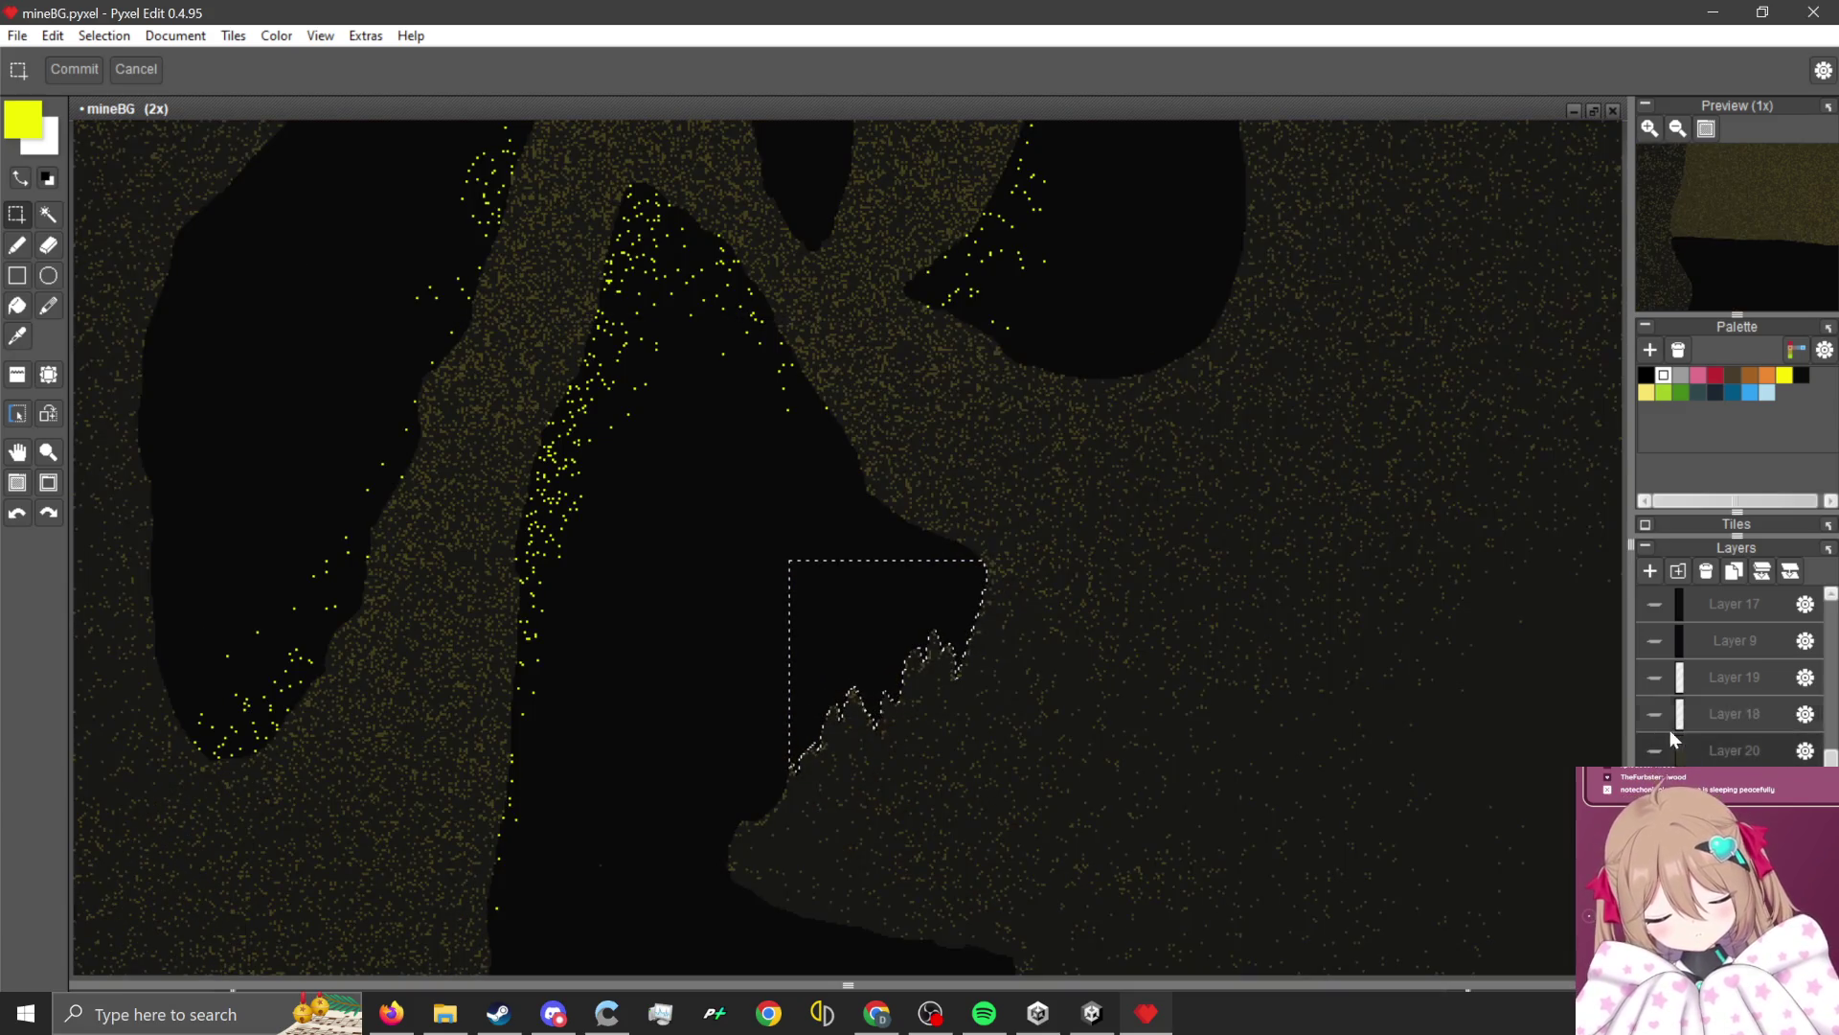
{"action": "left_click", "coordinate": [1664, 718]}
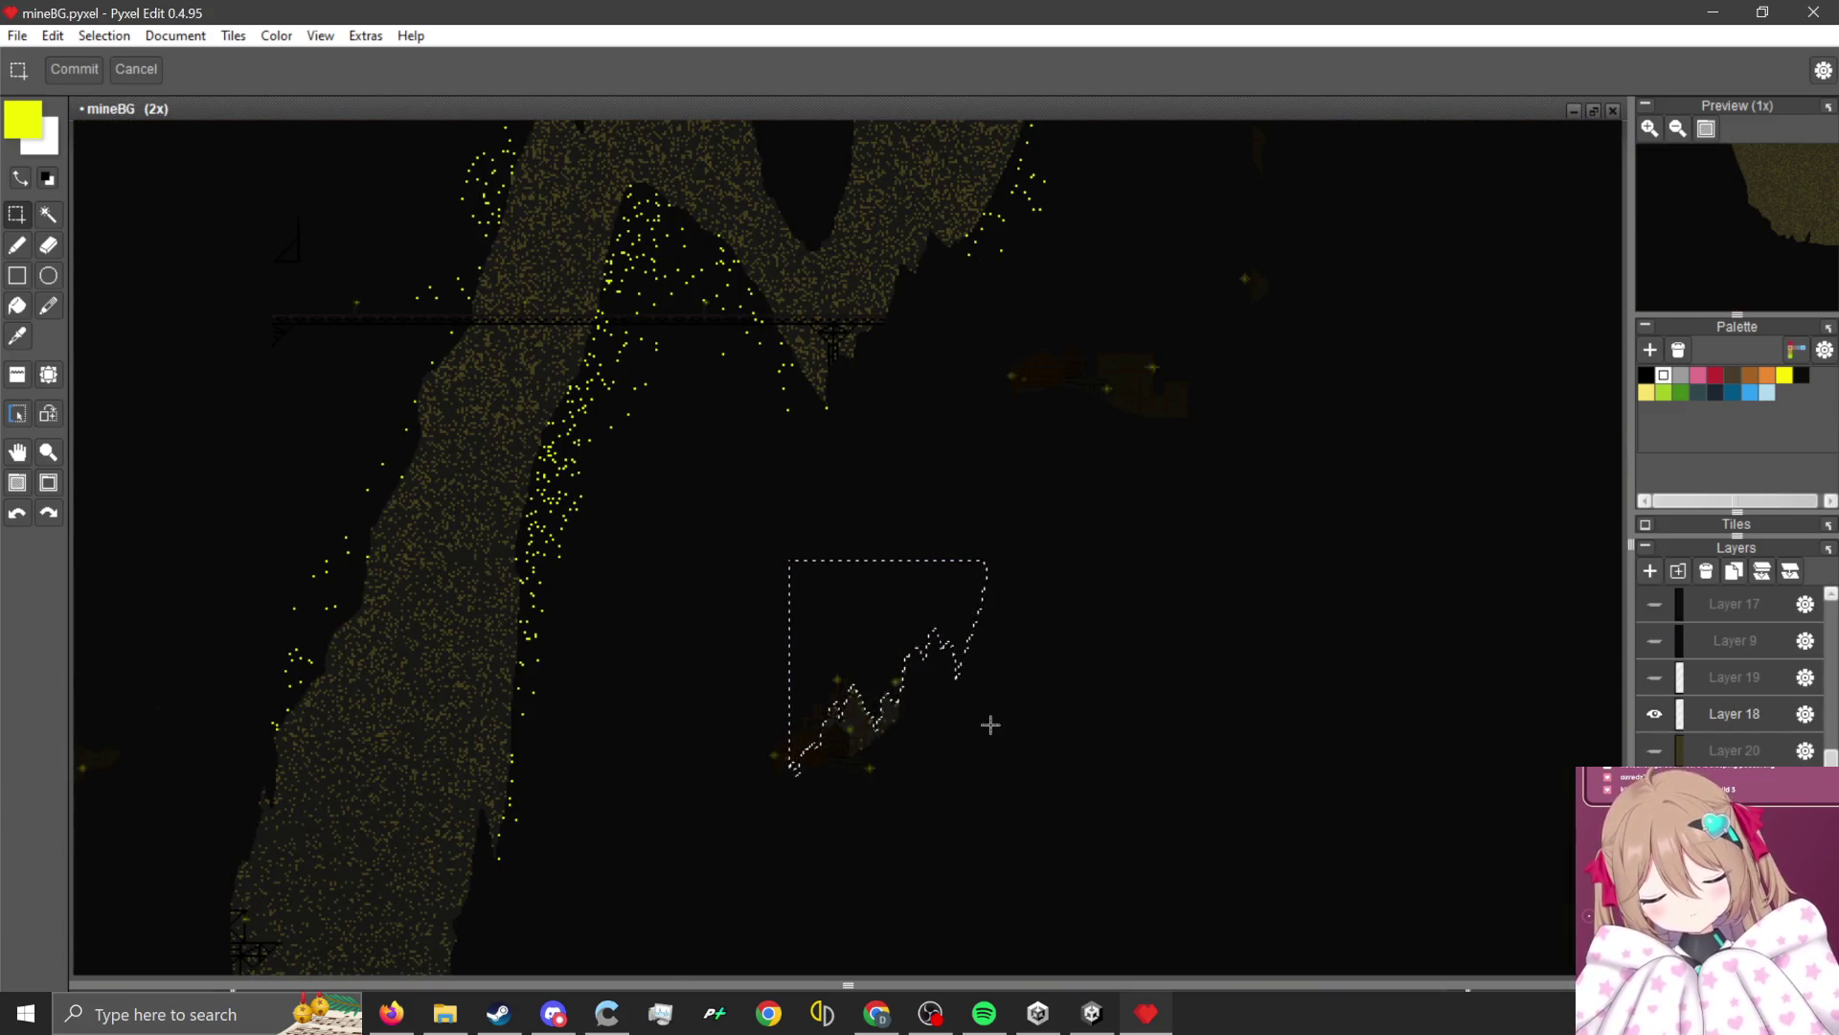
{"action": "scroll", "coordinate": [990, 725], "scroll_direction": "down", "scroll_amount": 1}
{"action": "scroll", "coordinate": [1044, 622], "scroll_direction": "up", "scroll_amount": 1}
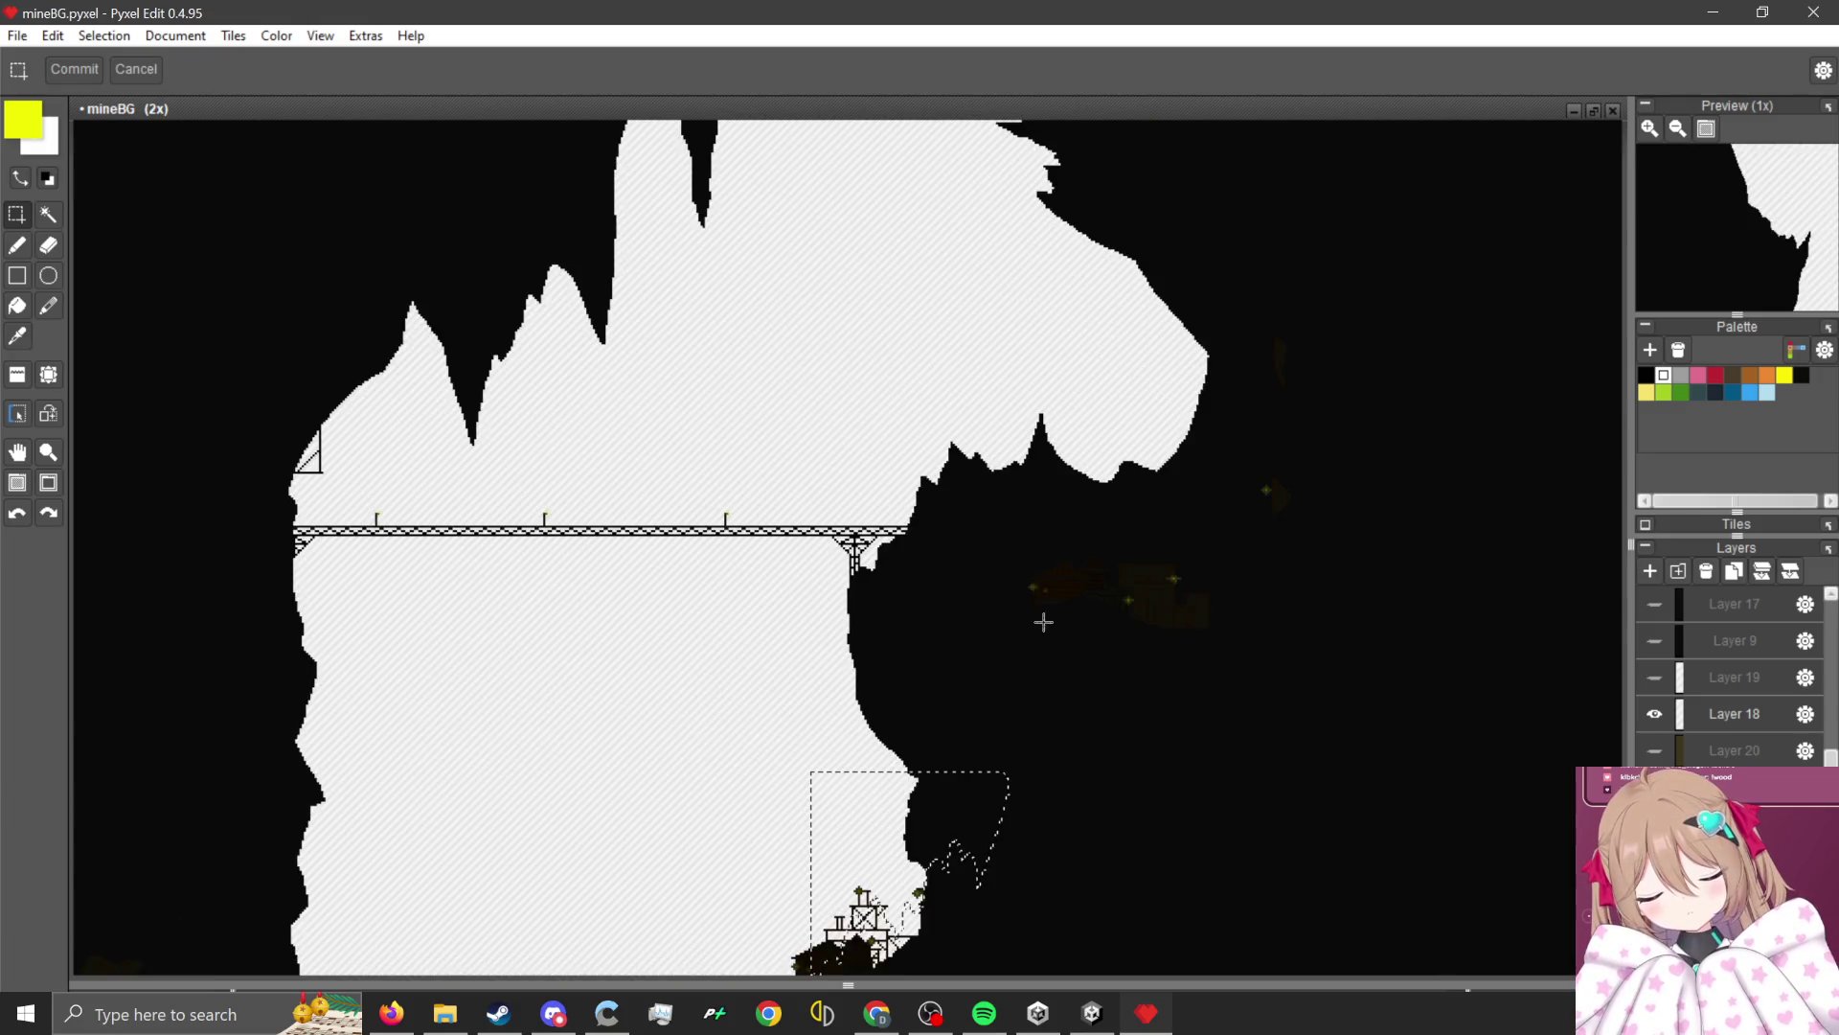
{"action": "scroll", "coordinate": [1044, 621], "scroll_direction": "down", "scroll_amount": 1}
{"action": "scroll", "coordinate": [1015, 703], "scroll_direction": "up", "scroll_amount": 2}
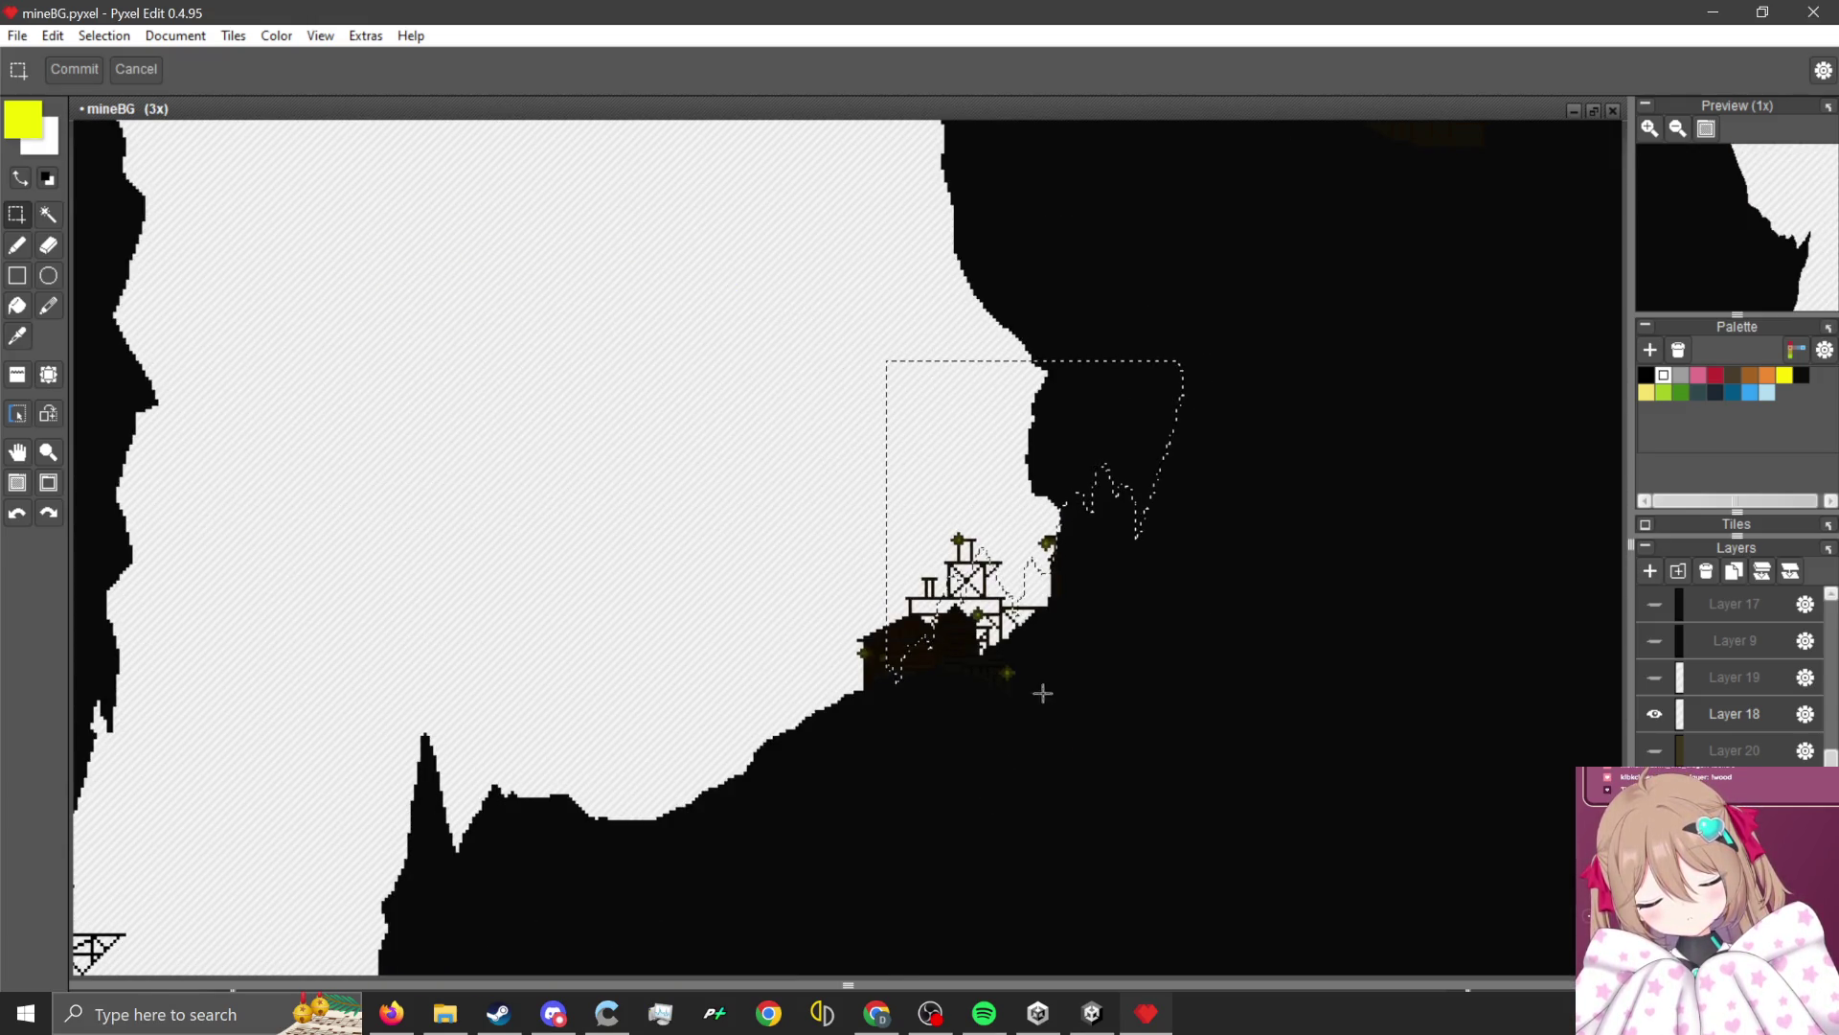
{"action": "left_click", "coordinate": [1699, 703]}
{"action": "mouse_move", "coordinate": [1073, 508]}
{"action": "left_mouse_down"}
{"action": "mouse_move", "coordinate": [859, 451]}
{"action": "mouse_move", "coordinate": [938, 486]}
{"action": "left_mouse_up"}
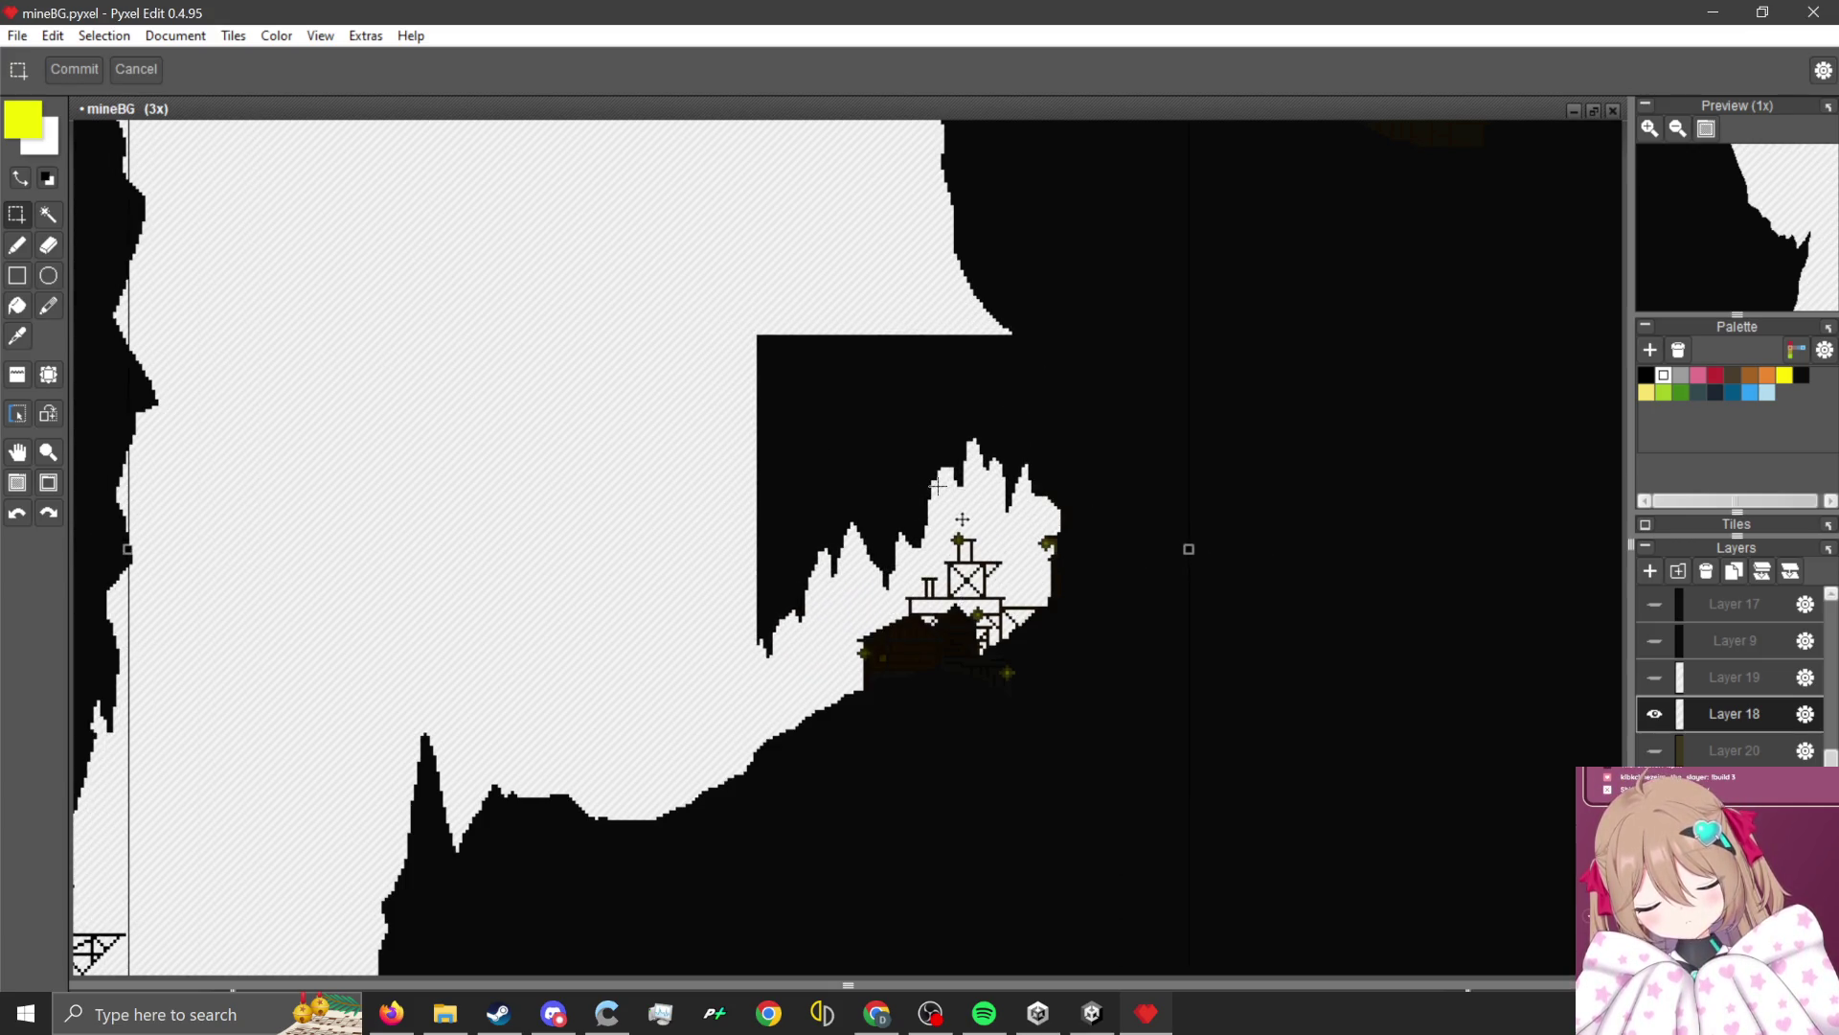
{"action": "scroll", "coordinate": [858, 503], "scroll_direction": "down", "scroll_amount": 1}
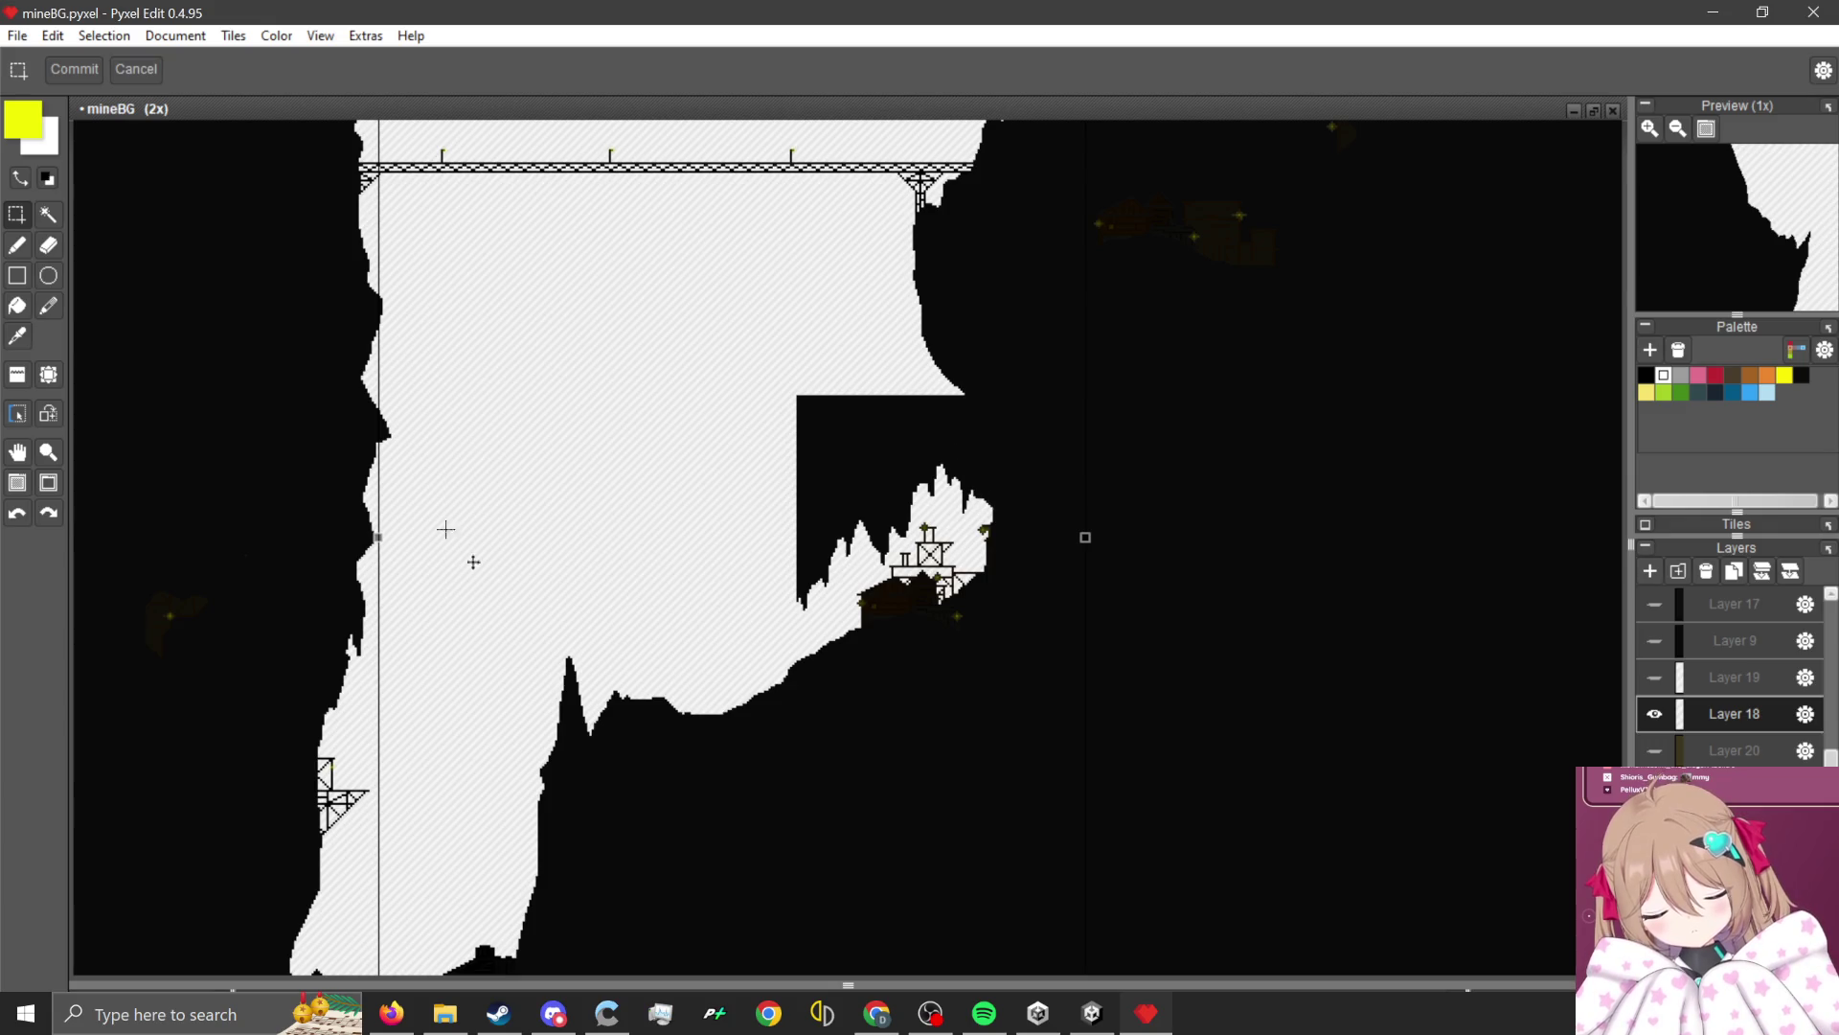
Commit the move and draw a black Pencil outline across the white gap.
{"action": "key", "text": "b"}
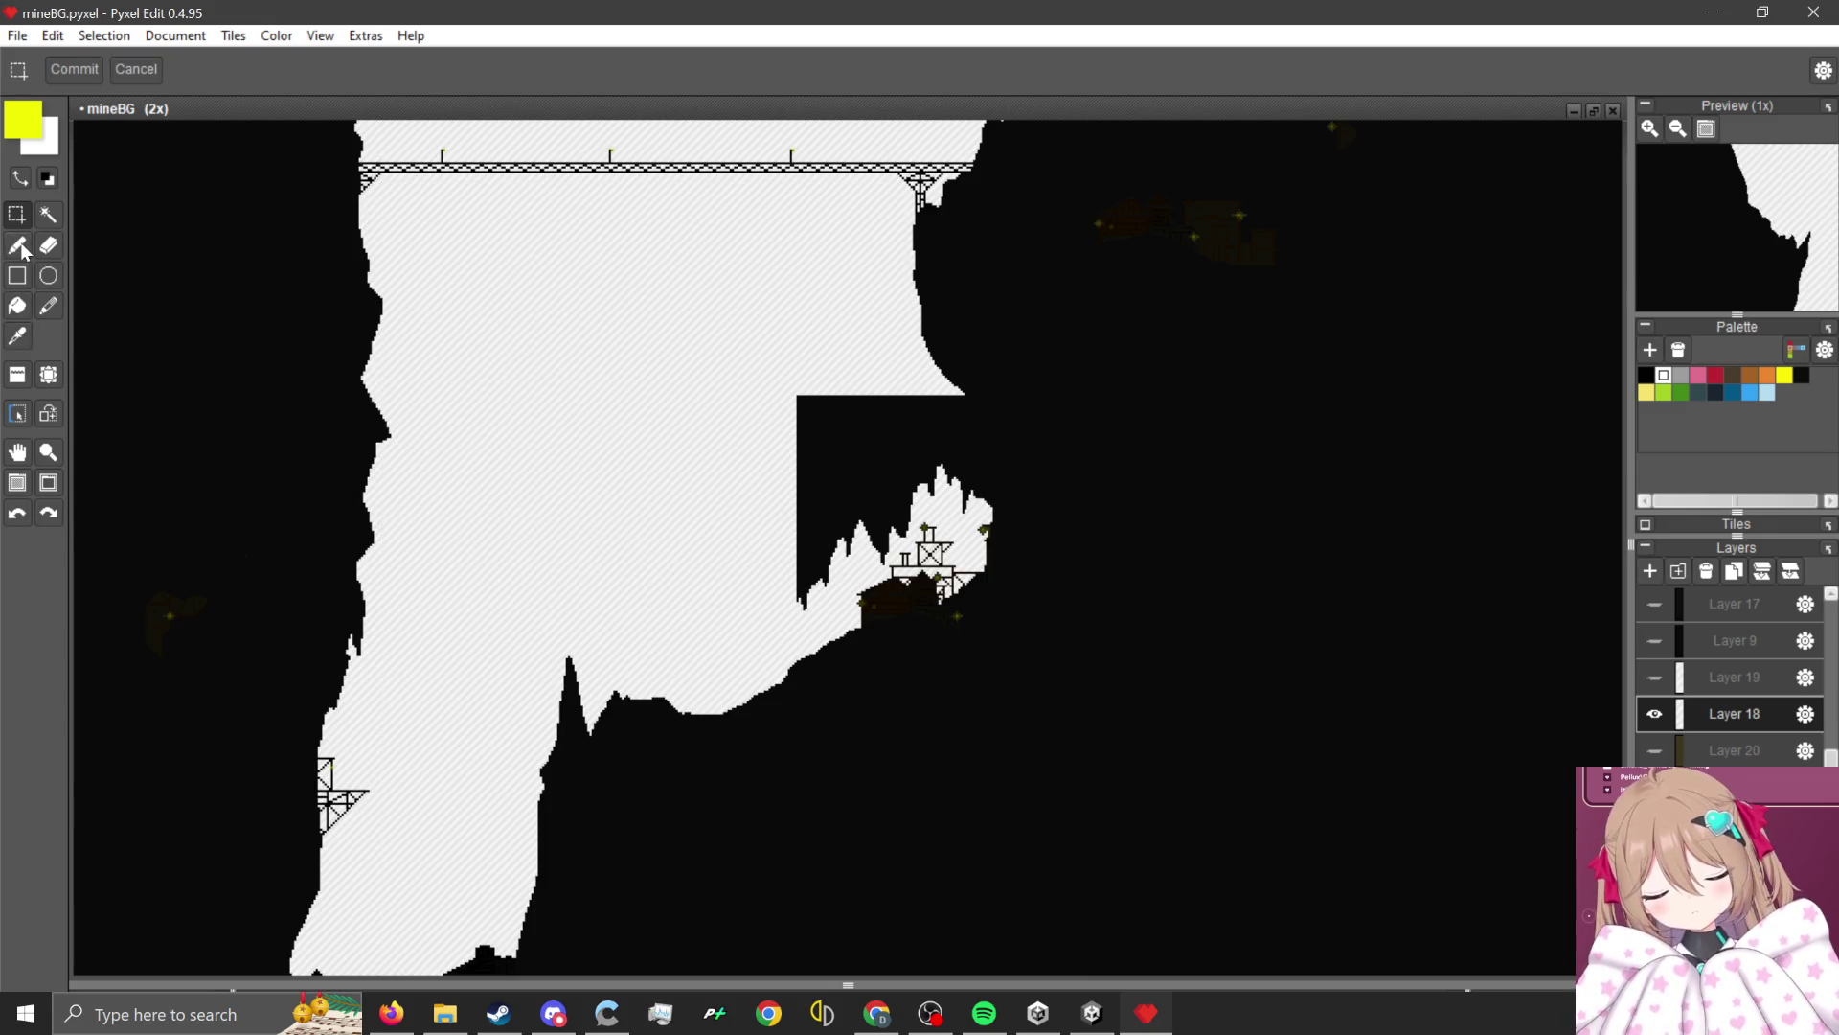
{"action": "scroll", "coordinate": [774, 556], "scroll_direction": "up", "scroll_amount": 1}
{"action": "left_click", "coordinate": [875, 477], "text": "alt"}
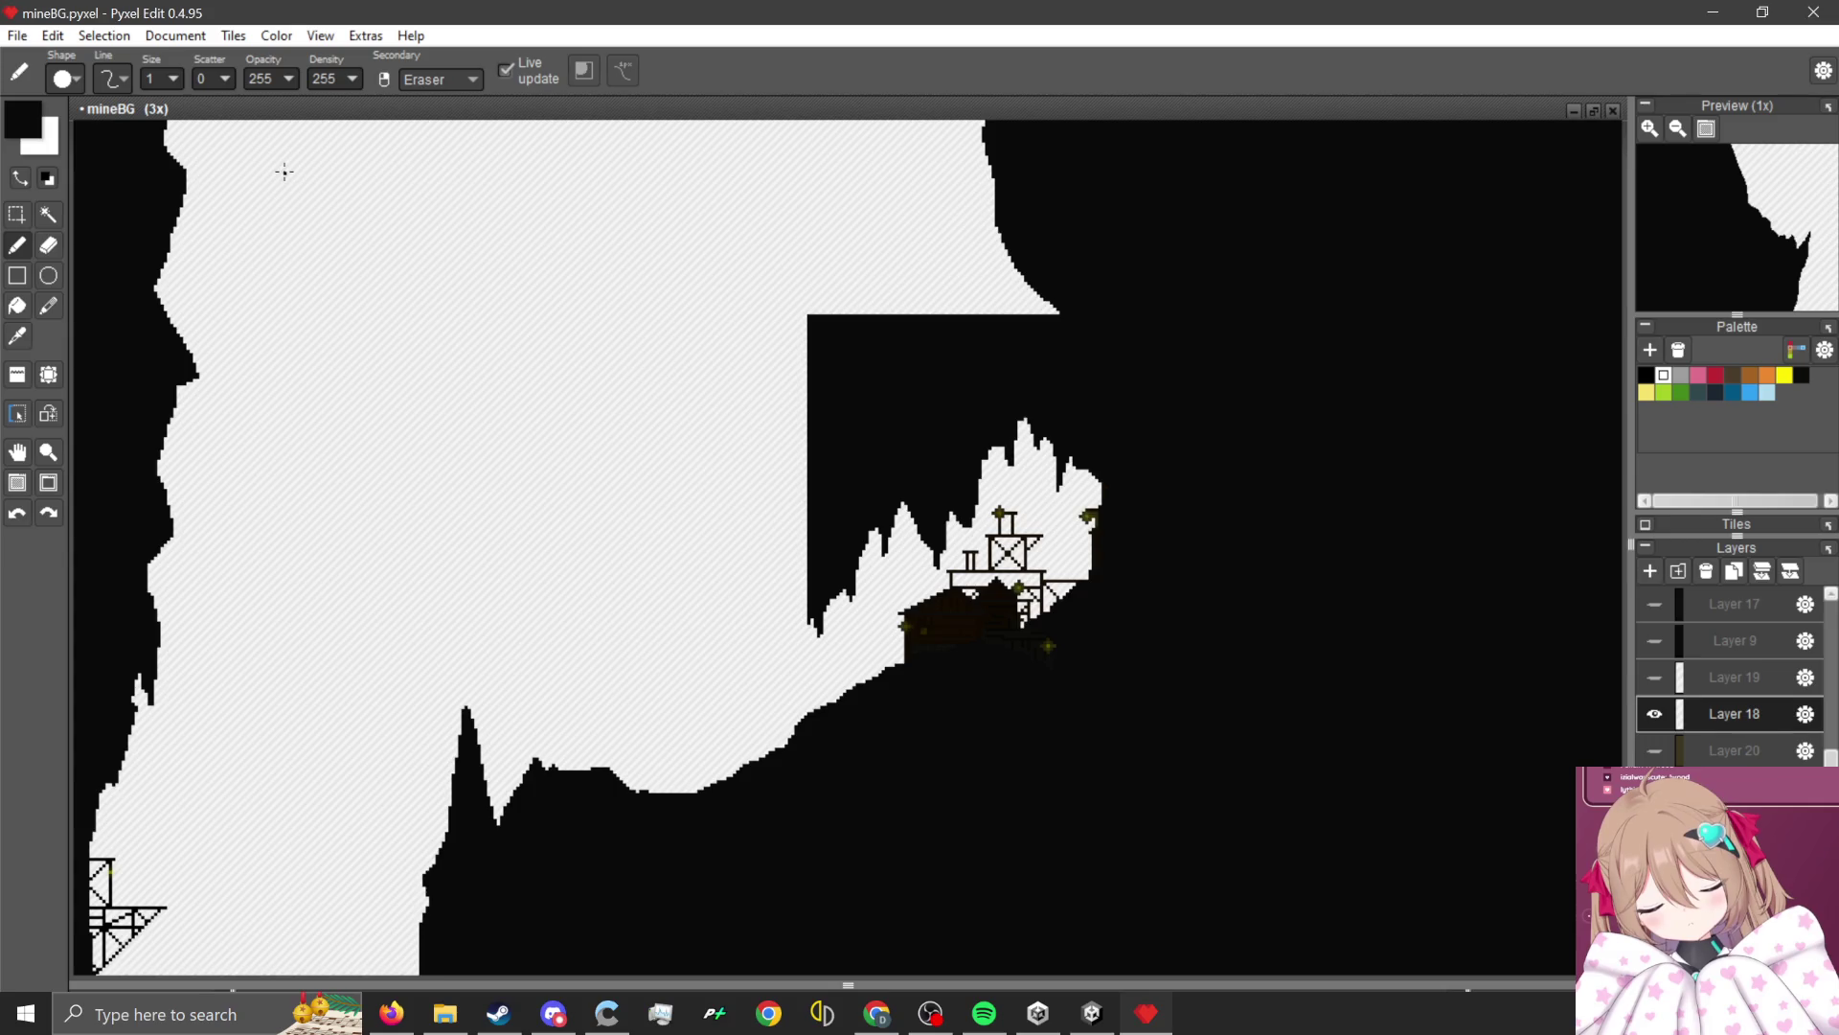
{"action": "scroll", "coordinate": [284, 171], "scroll_direction": "down", "scroll_amount": 1}
{"action": "key", "text": "XF86AudioLowerVolume"}
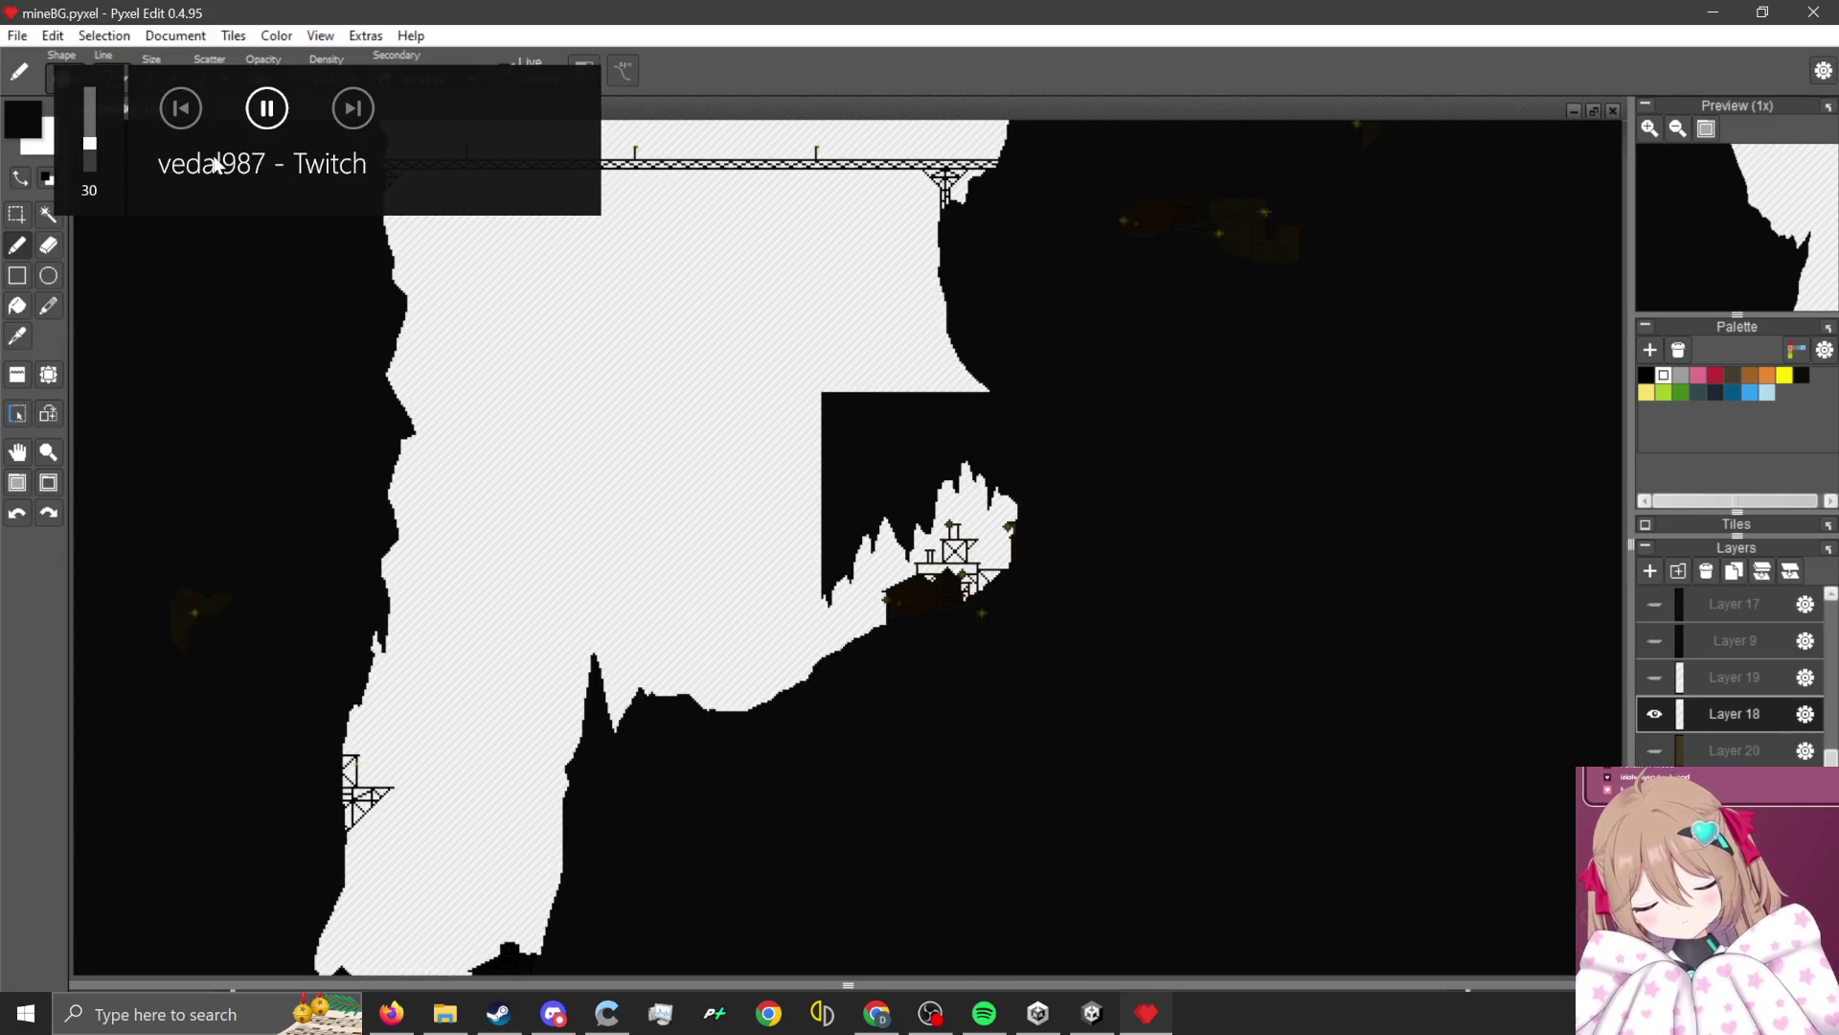
{"action": "scroll", "coordinate": [868, 698], "scroll_direction": "up", "scroll_amount": 2}
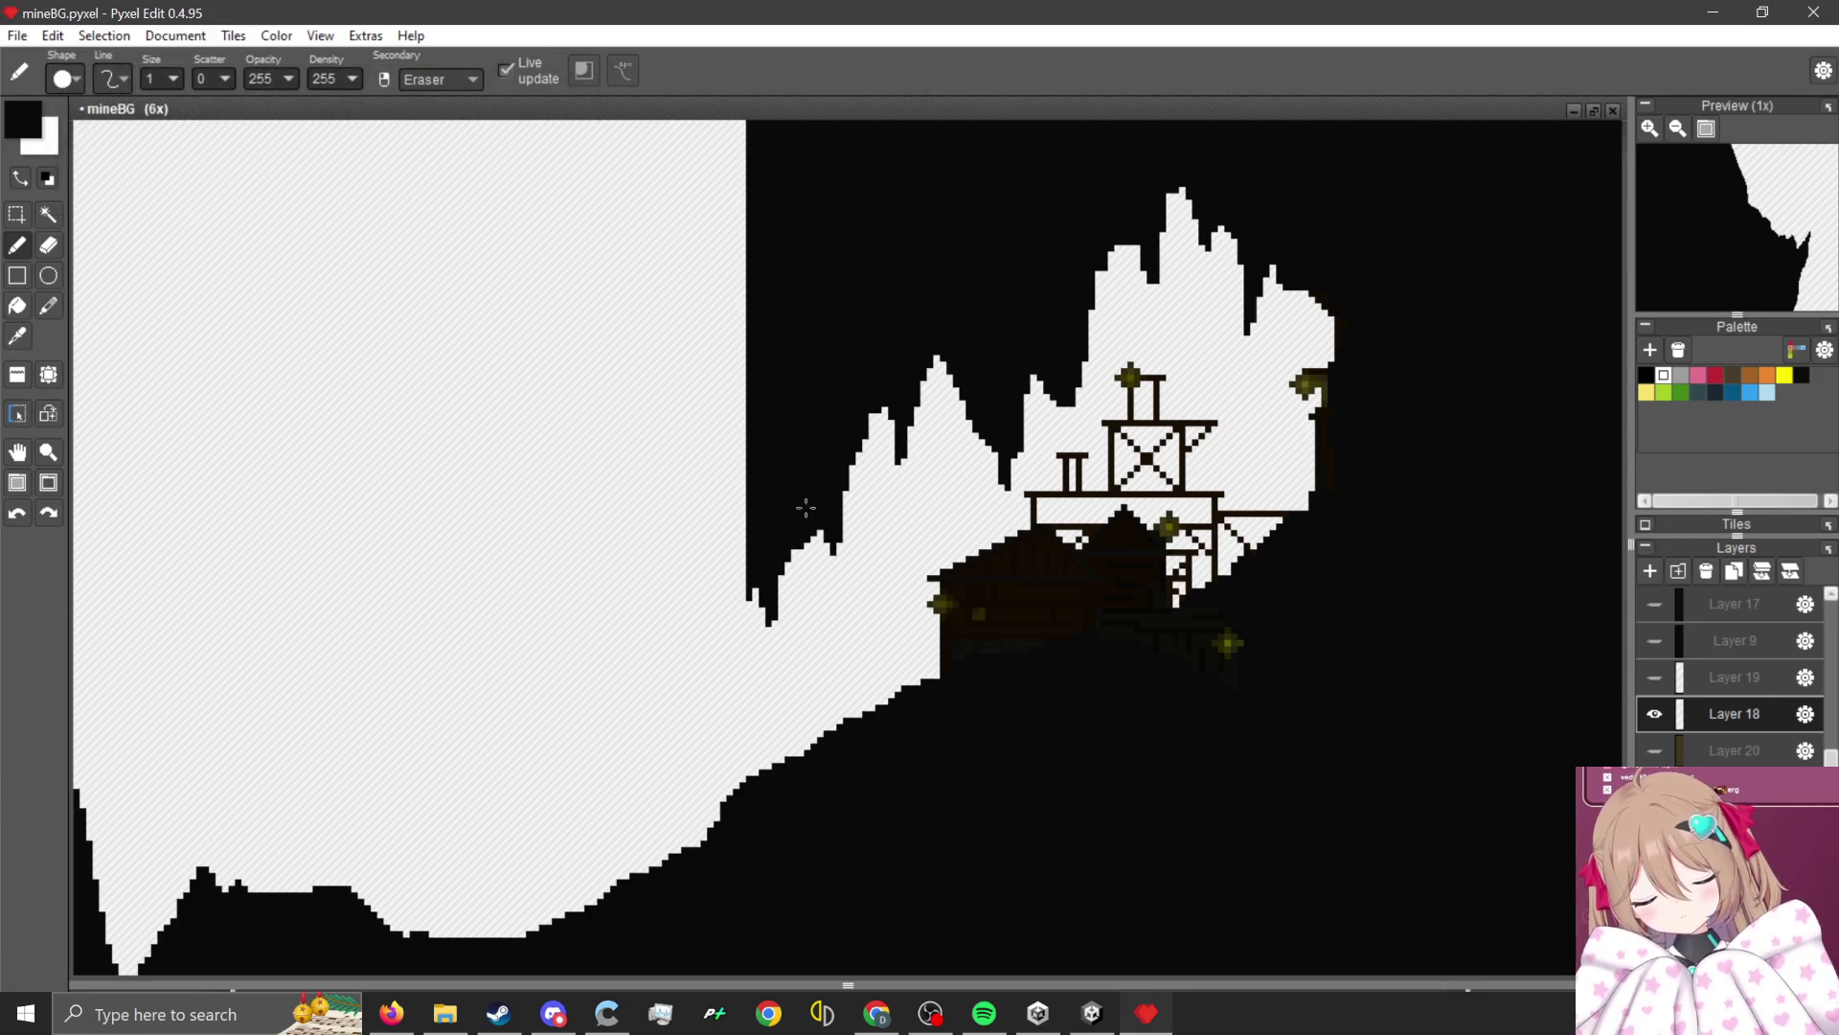
{"action": "scroll", "coordinate": [620, 901], "scroll_direction": "down", "scroll_amount": 2}
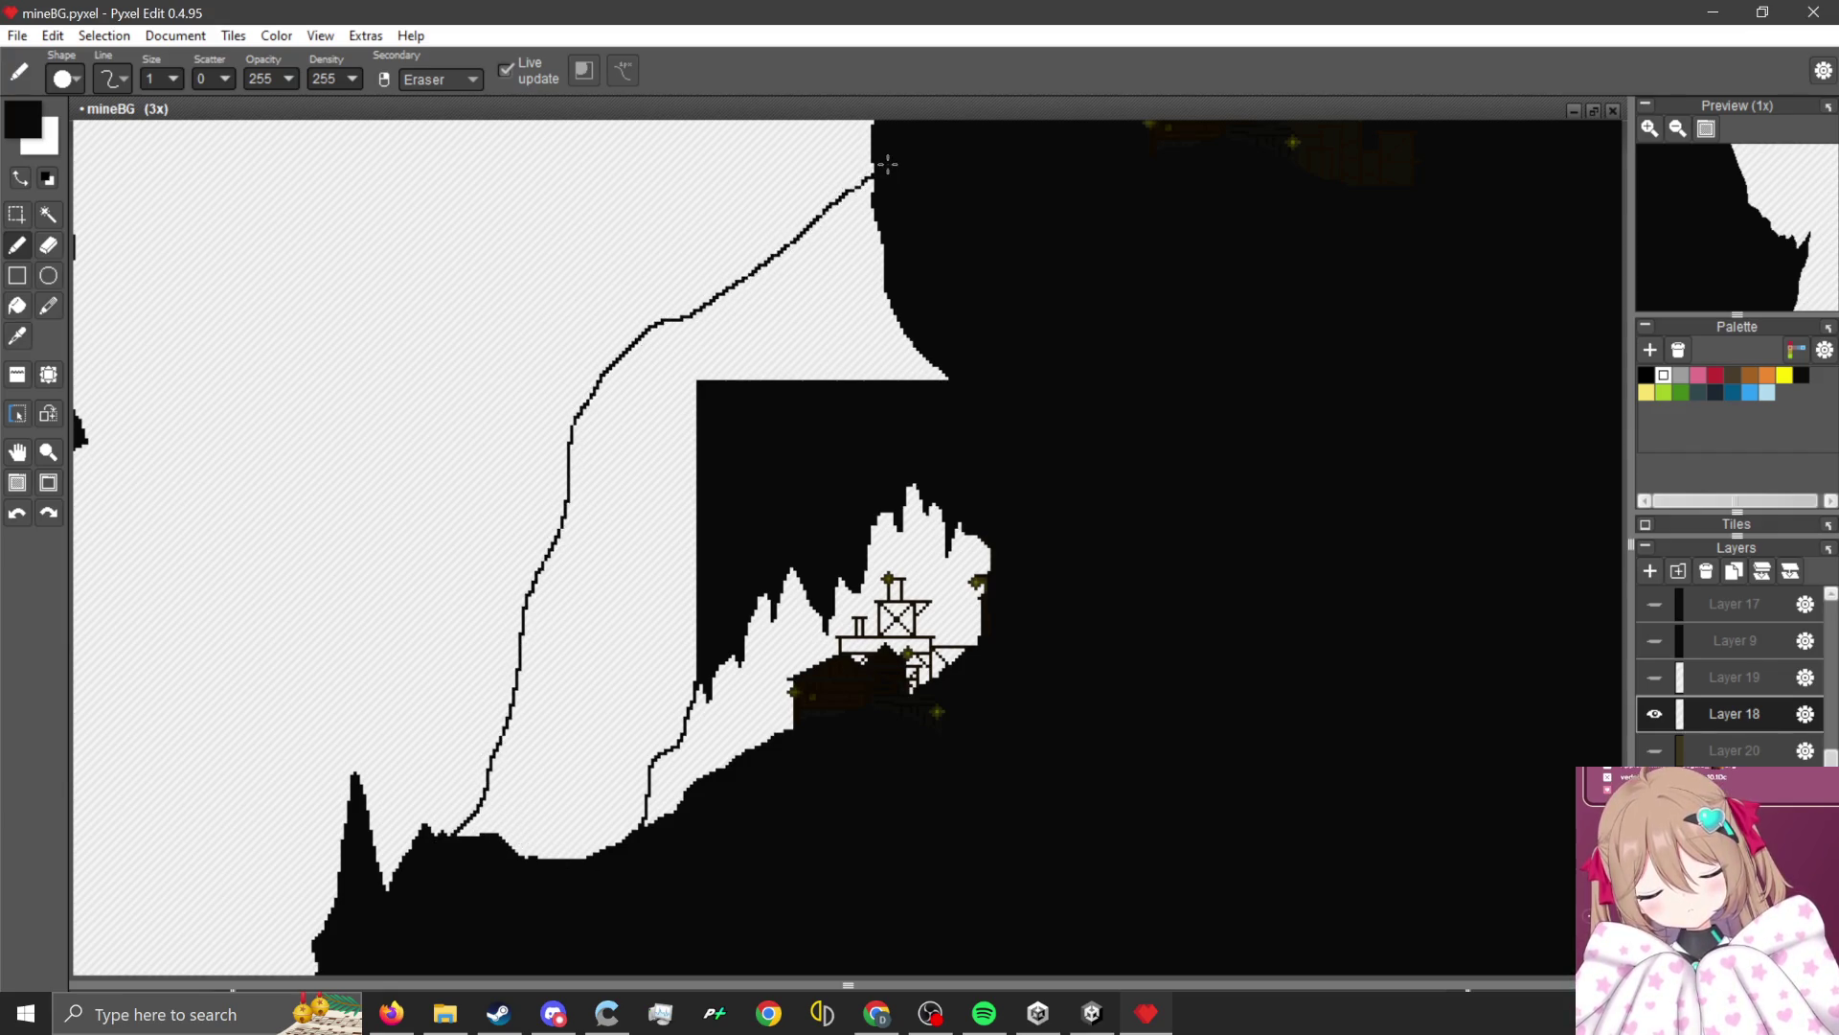
{"action": "scroll", "coordinate": [587, 384], "scroll_direction": "up", "scroll_amount": 1}
{"action": "scroll", "coordinate": [764, 609], "scroll_direction": "down", "scroll_amount": 1}
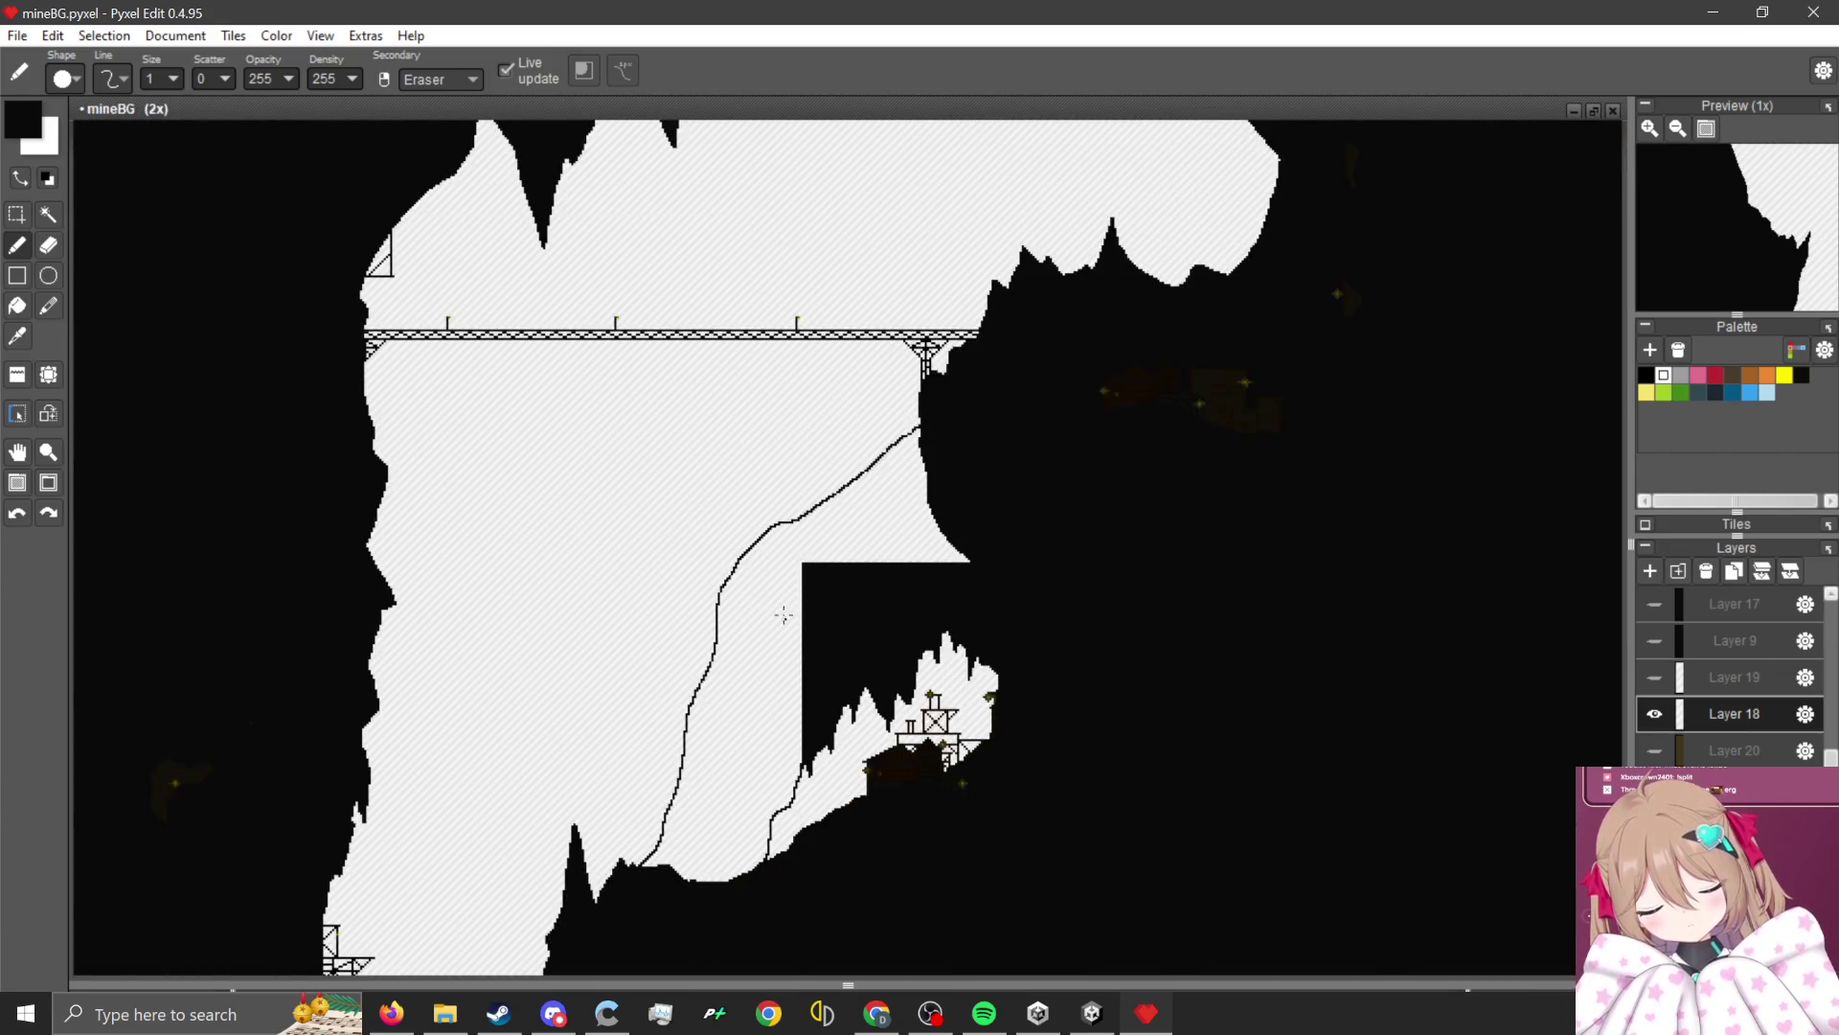
{"action": "scroll", "coordinate": [781, 616], "scroll_direction": "up", "scroll_amount": 2}
{"action": "scroll", "coordinate": [743, 411], "scroll_direction": "down", "scroll_amount": 2}
{"action": "scroll", "coordinate": [794, 484], "scroll_direction": "up", "scroll_amount": 1}
{"action": "scroll", "coordinate": [743, 561], "scroll_direction": "up", "scroll_amount": 1}
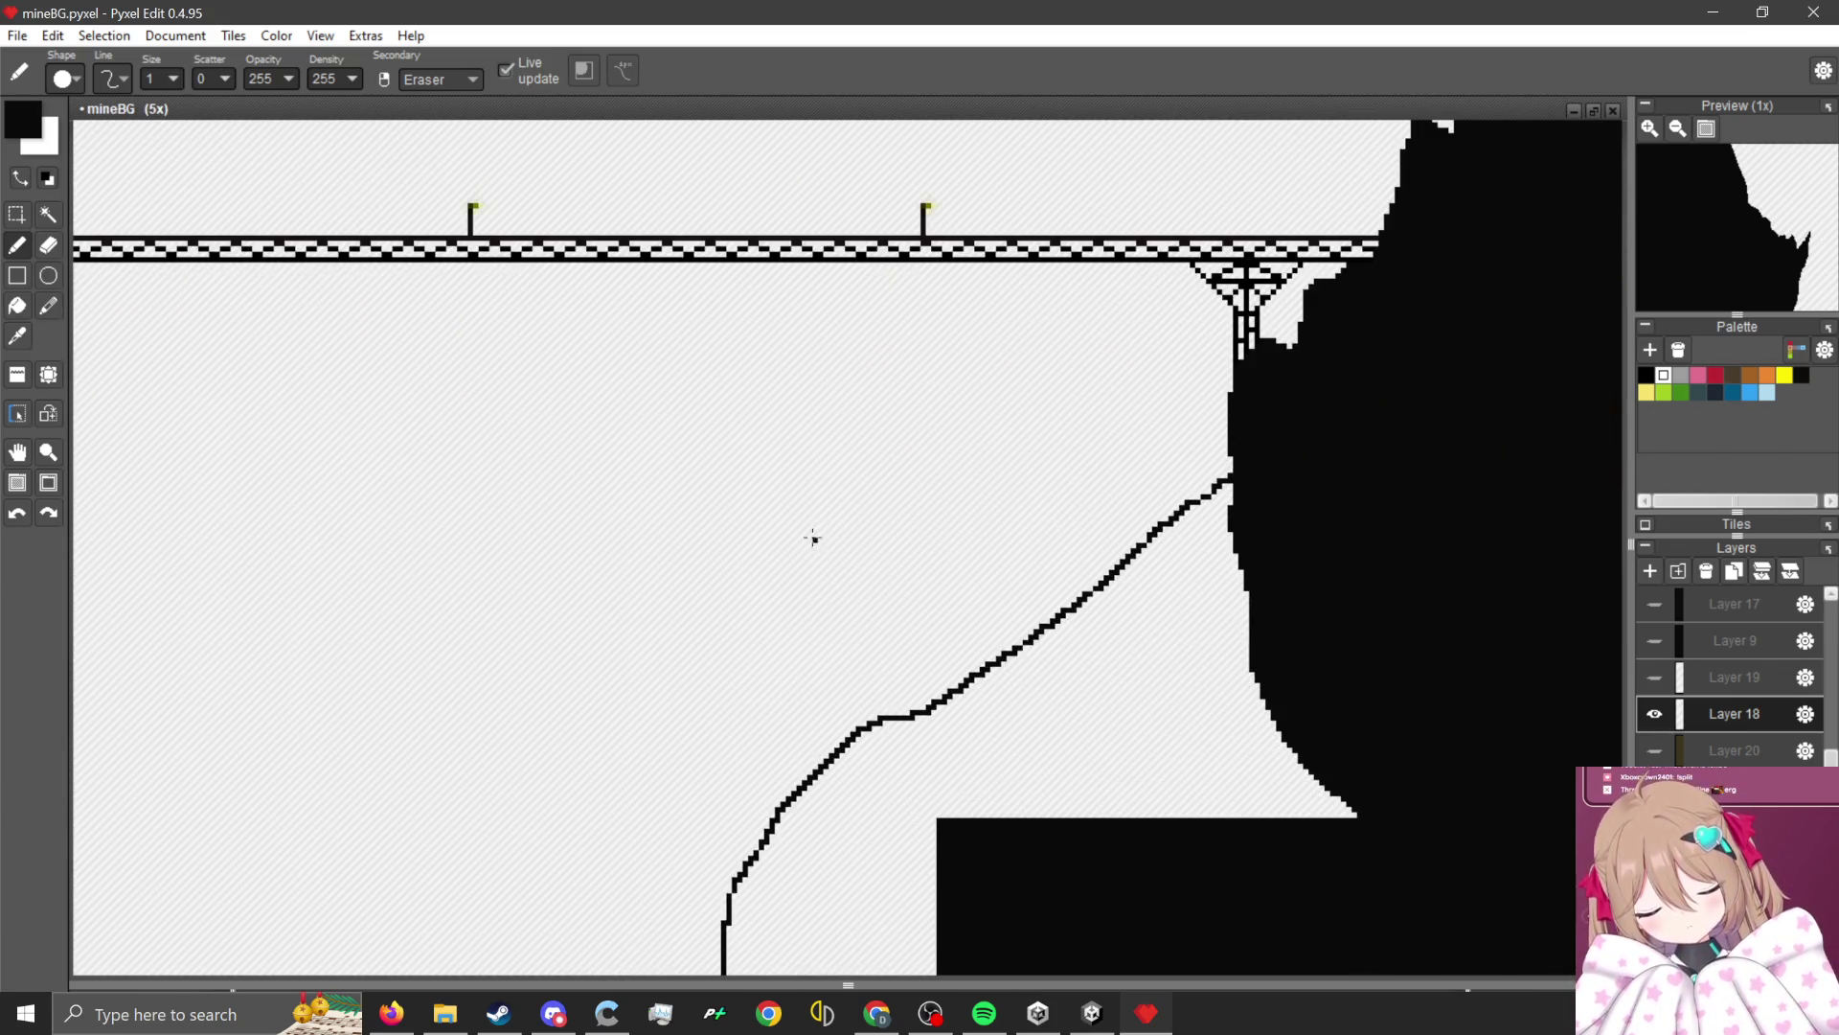
{"action": "scroll", "coordinate": [814, 539], "scroll_direction": "down", "scroll_amount": 2}
{"action": "scroll", "coordinate": [824, 834], "scroll_direction": "up", "scroll_amount": 1}
Fill the white area inside the outline with black using the Fill bucket.
{"action": "left_click", "coordinate": [17, 304]}
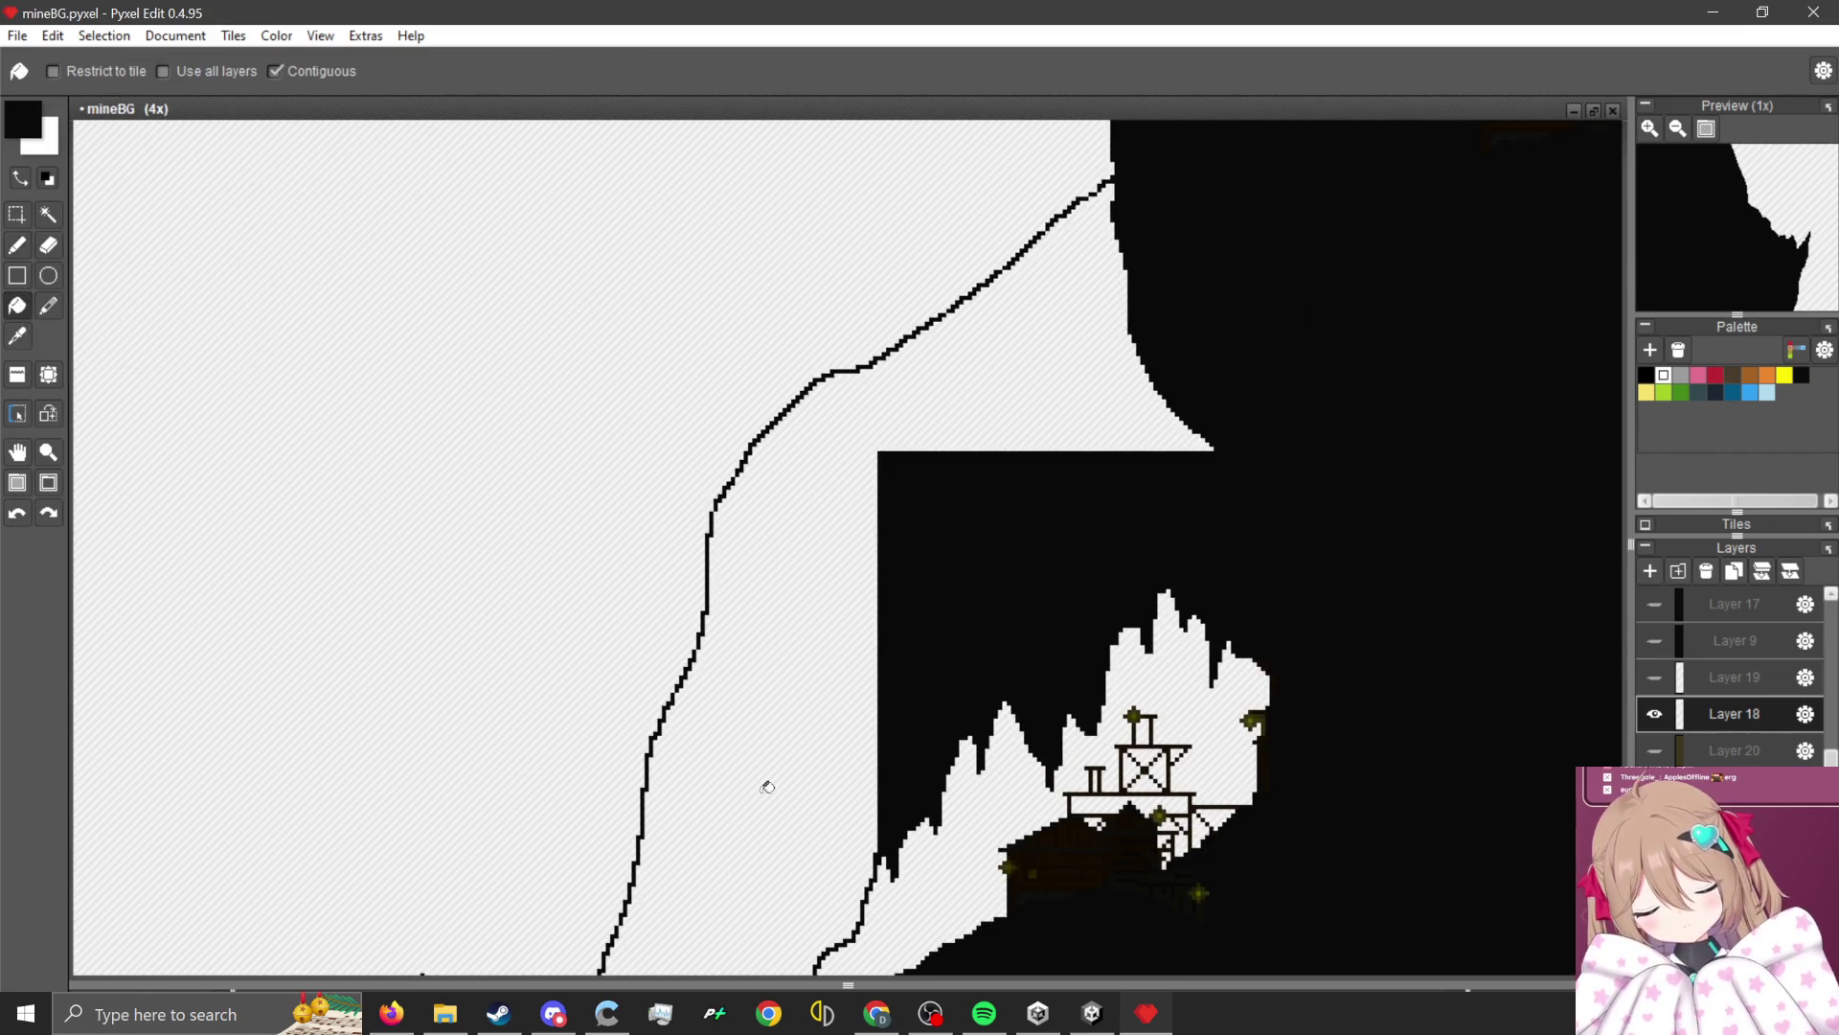
{"action": "scroll", "coordinate": [748, 598], "scroll_direction": "down", "scroll_amount": 1}
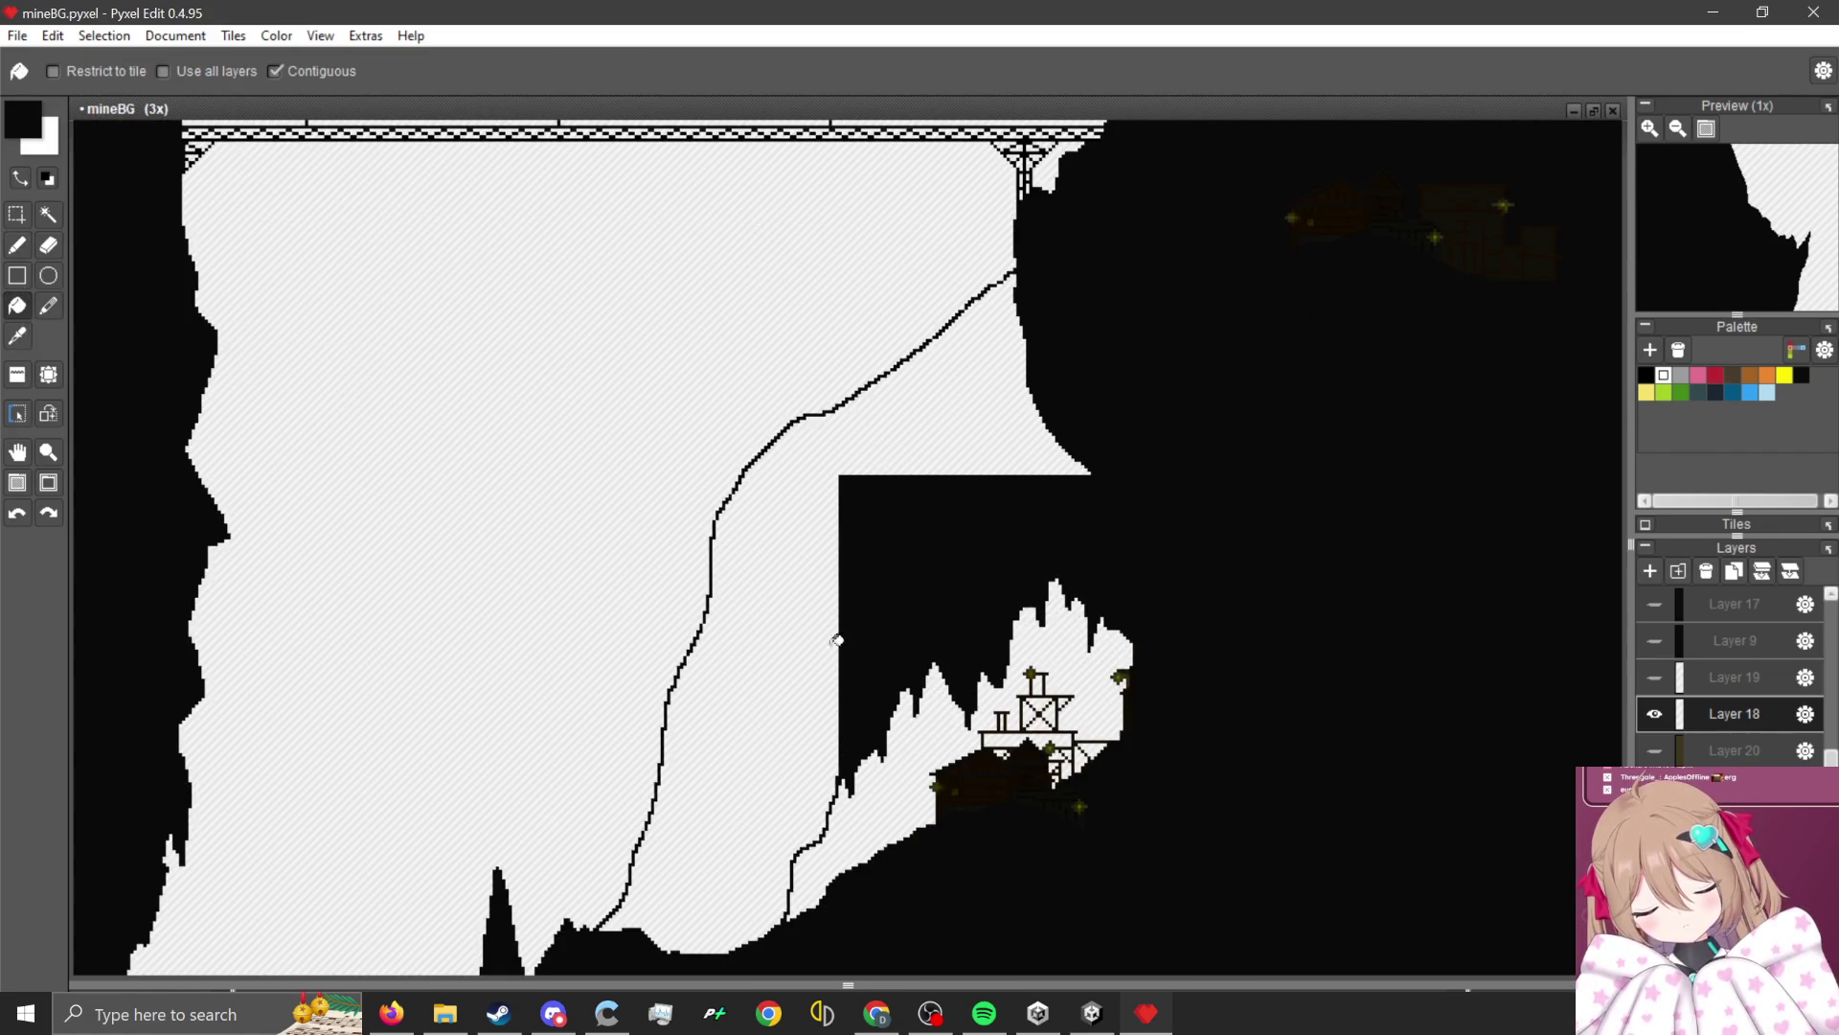
{"action": "left_click", "coordinate": [791, 626]}
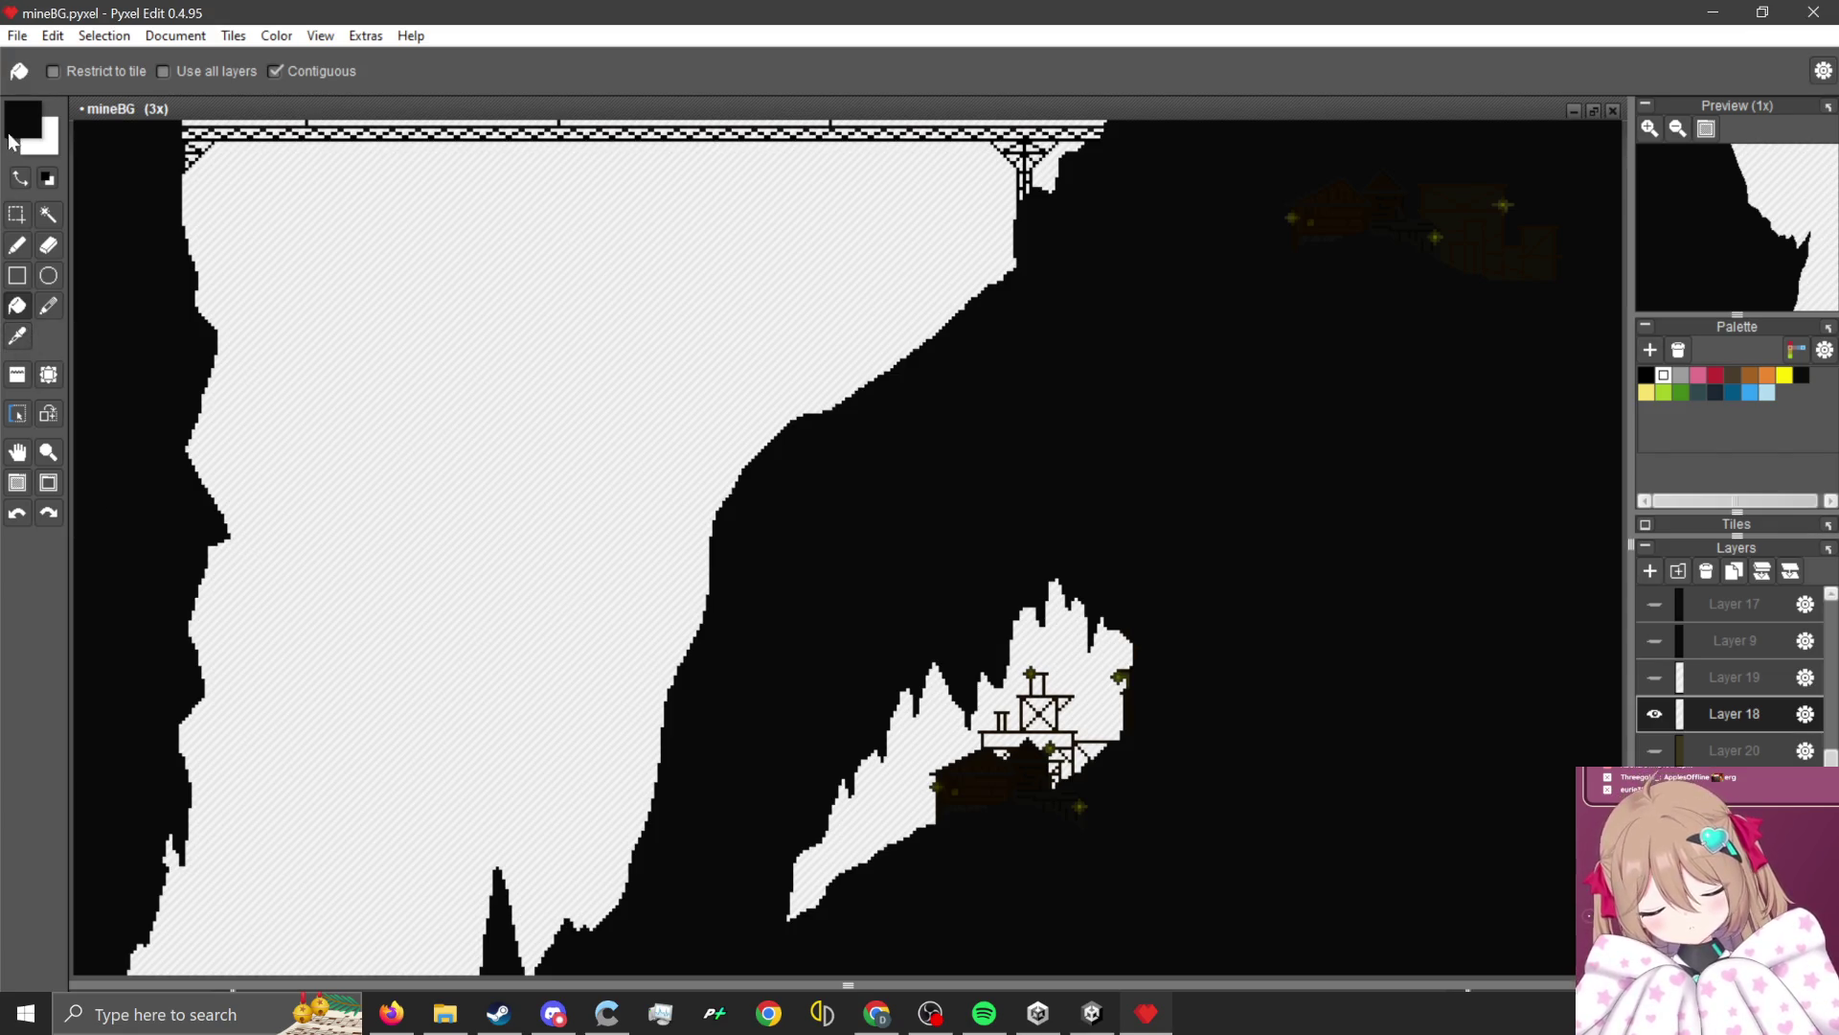
Briefly toggle Layer 20, then hide hut Layer 18 so only cave rock shows.
{"action": "key", "text": "b"}
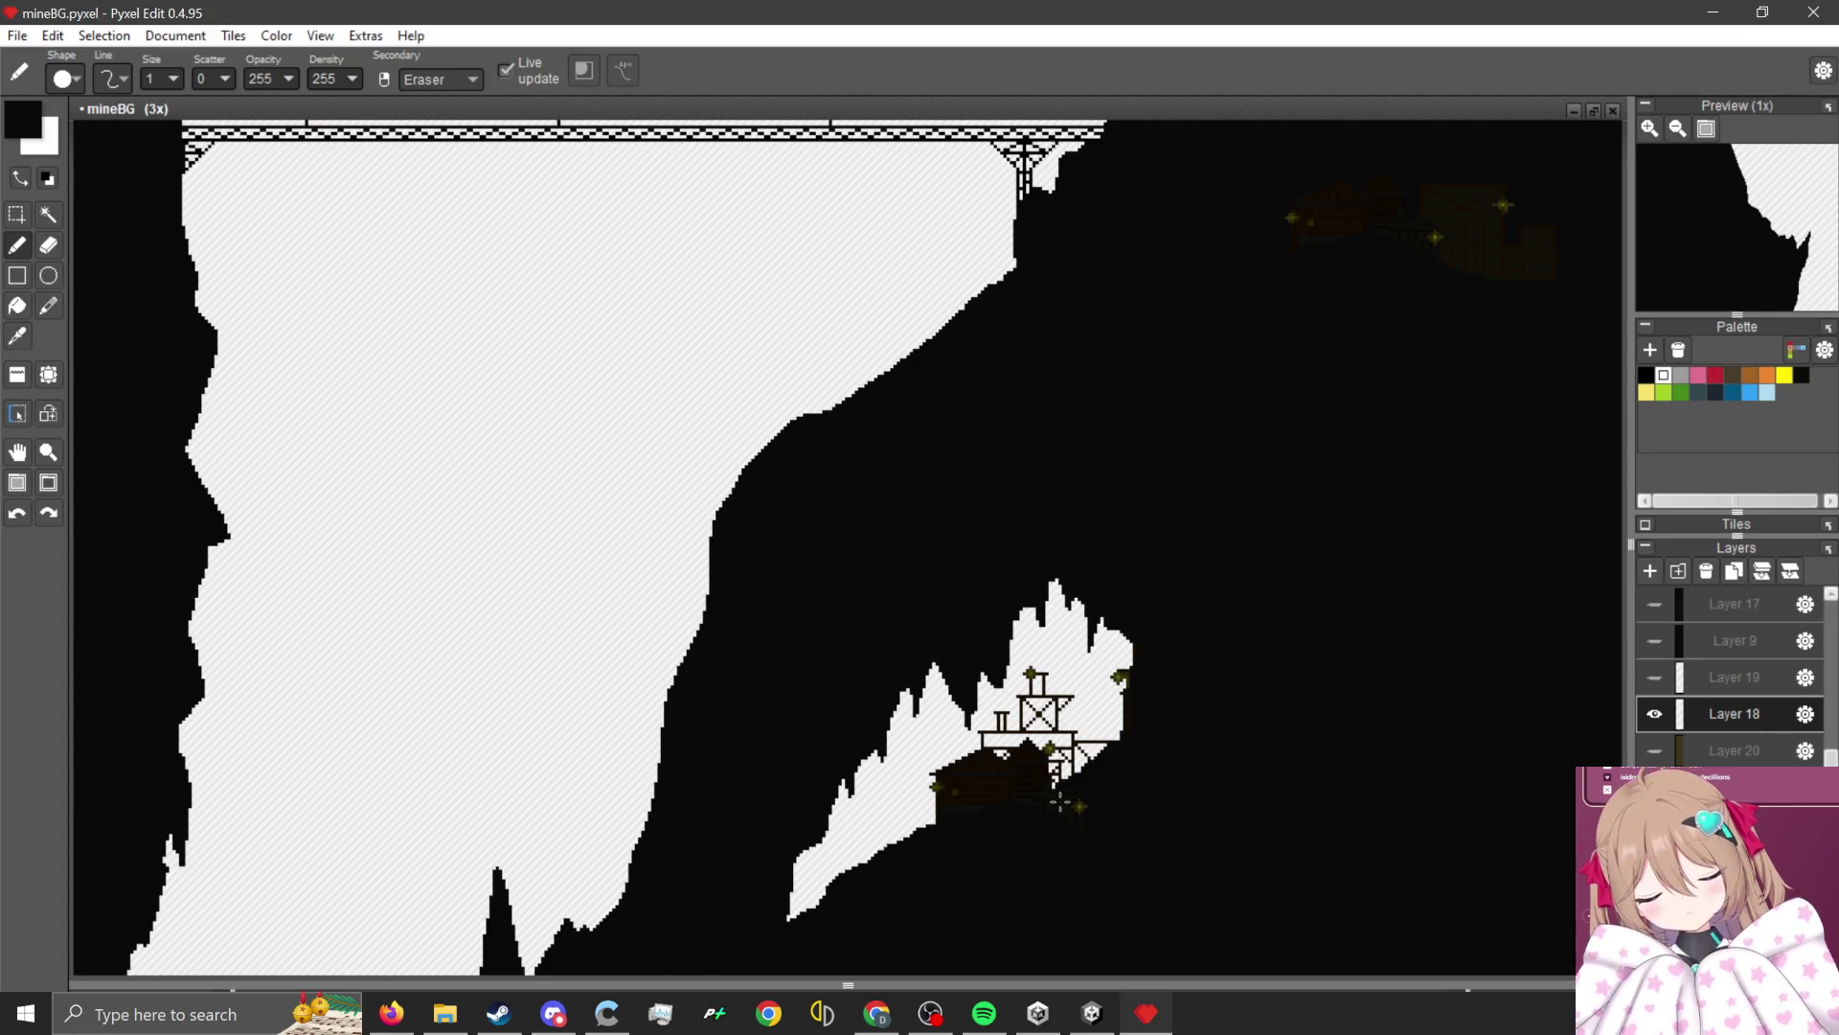
{"action": "scroll", "coordinate": [1056, 796], "scroll_direction": "up", "scroll_amount": 5}
{"action": "scroll", "coordinate": [1056, 797], "scroll_direction": "down", "scroll_amount": 3}
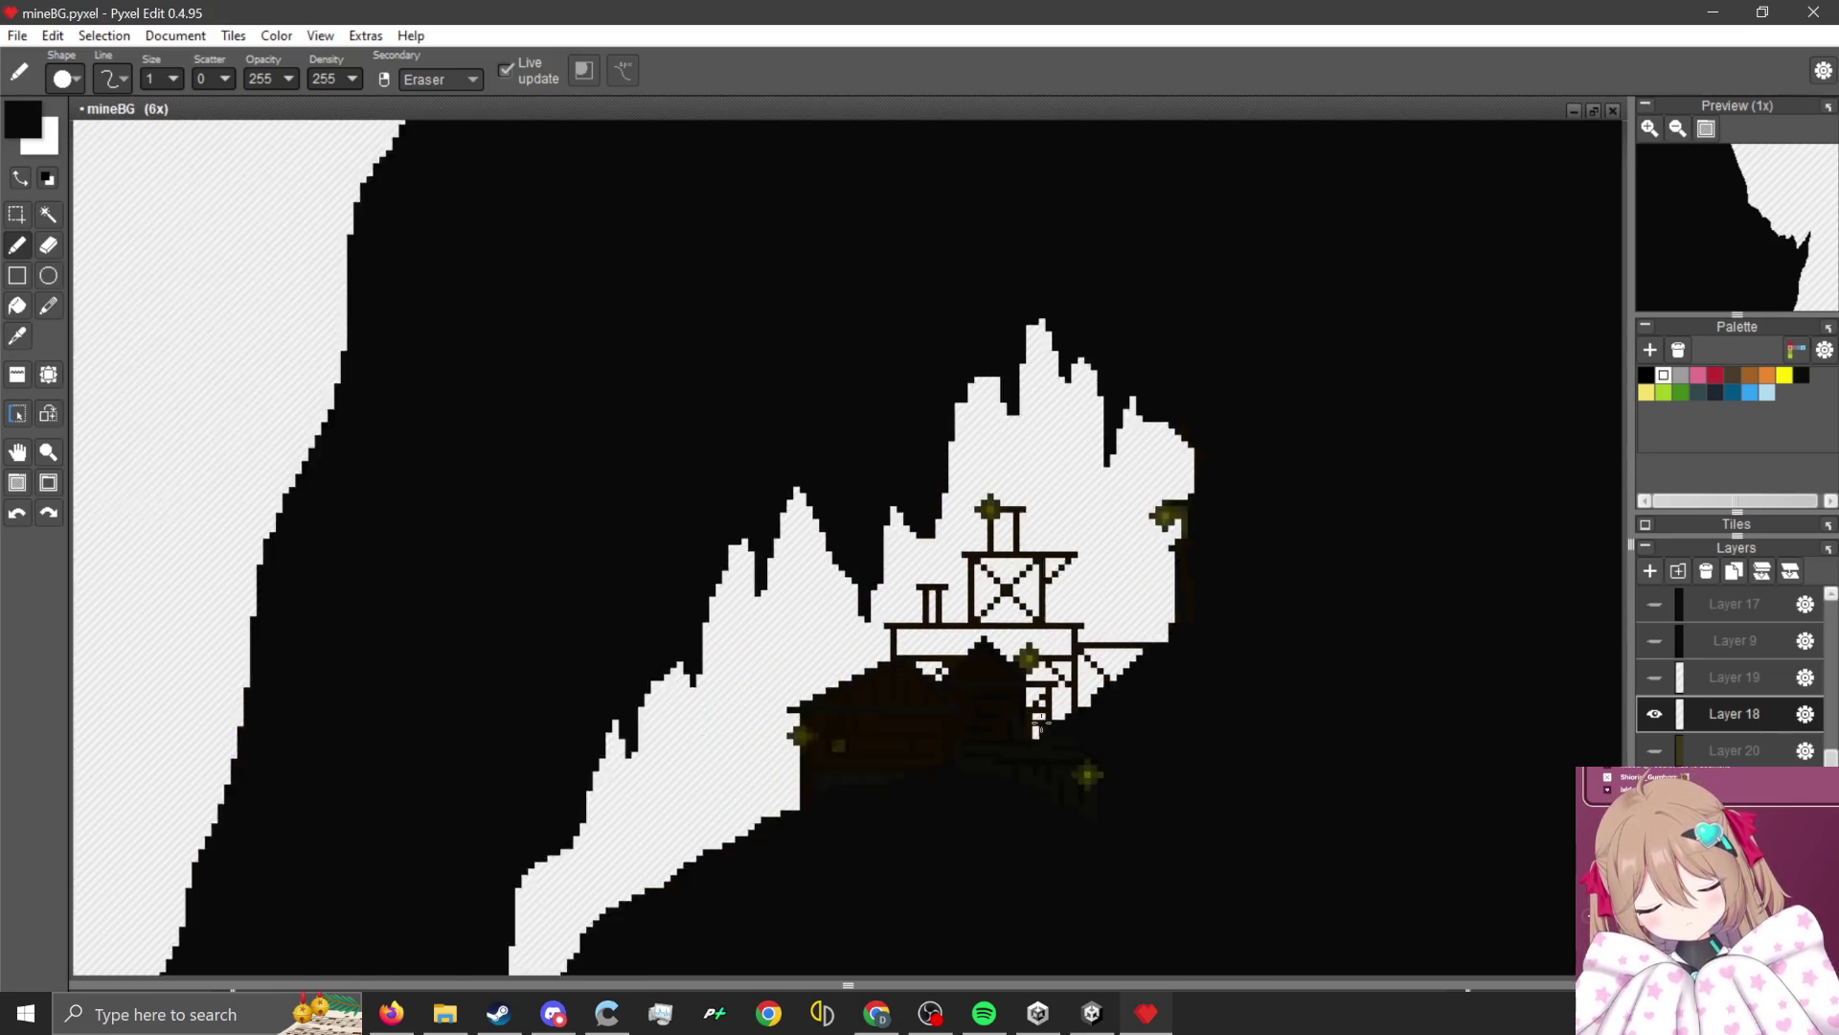
{"action": "left_click", "coordinate": [1654, 751]}
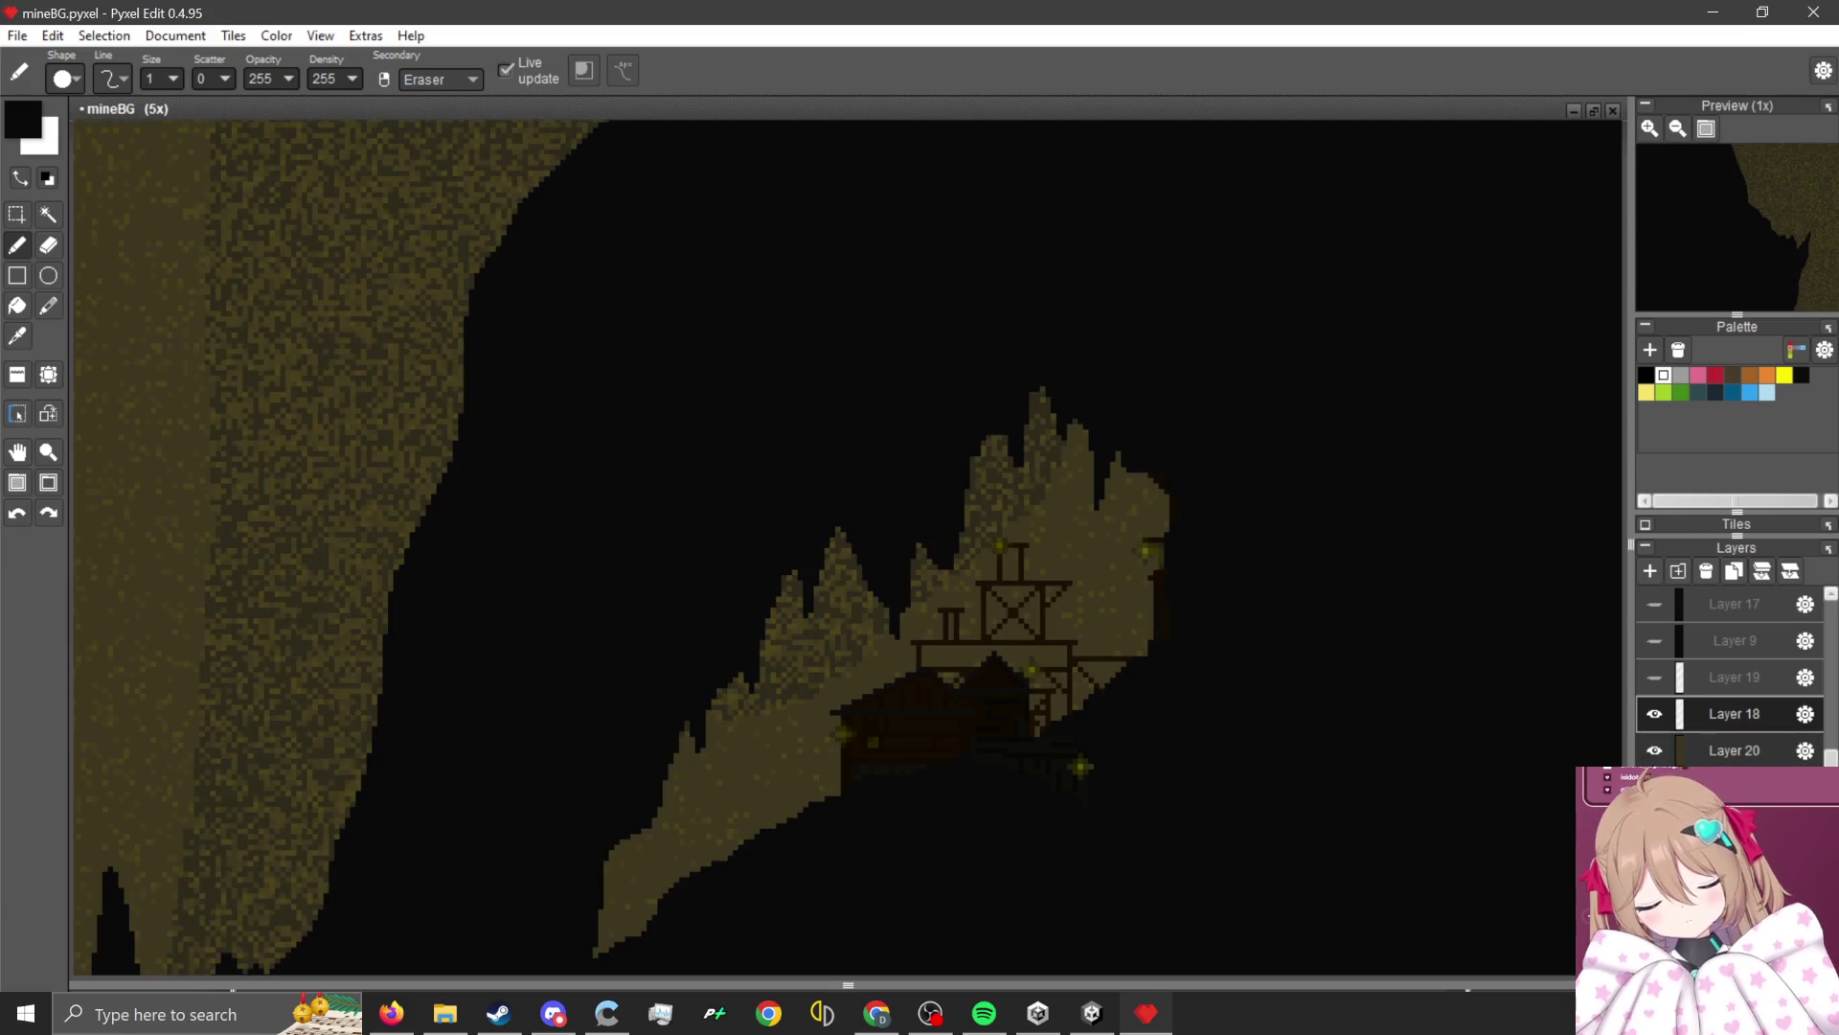
{"action": "key", "text": "minus"}
{"action": "key", "text": "minus"}
{"action": "left_click", "coordinate": [1655, 750]}
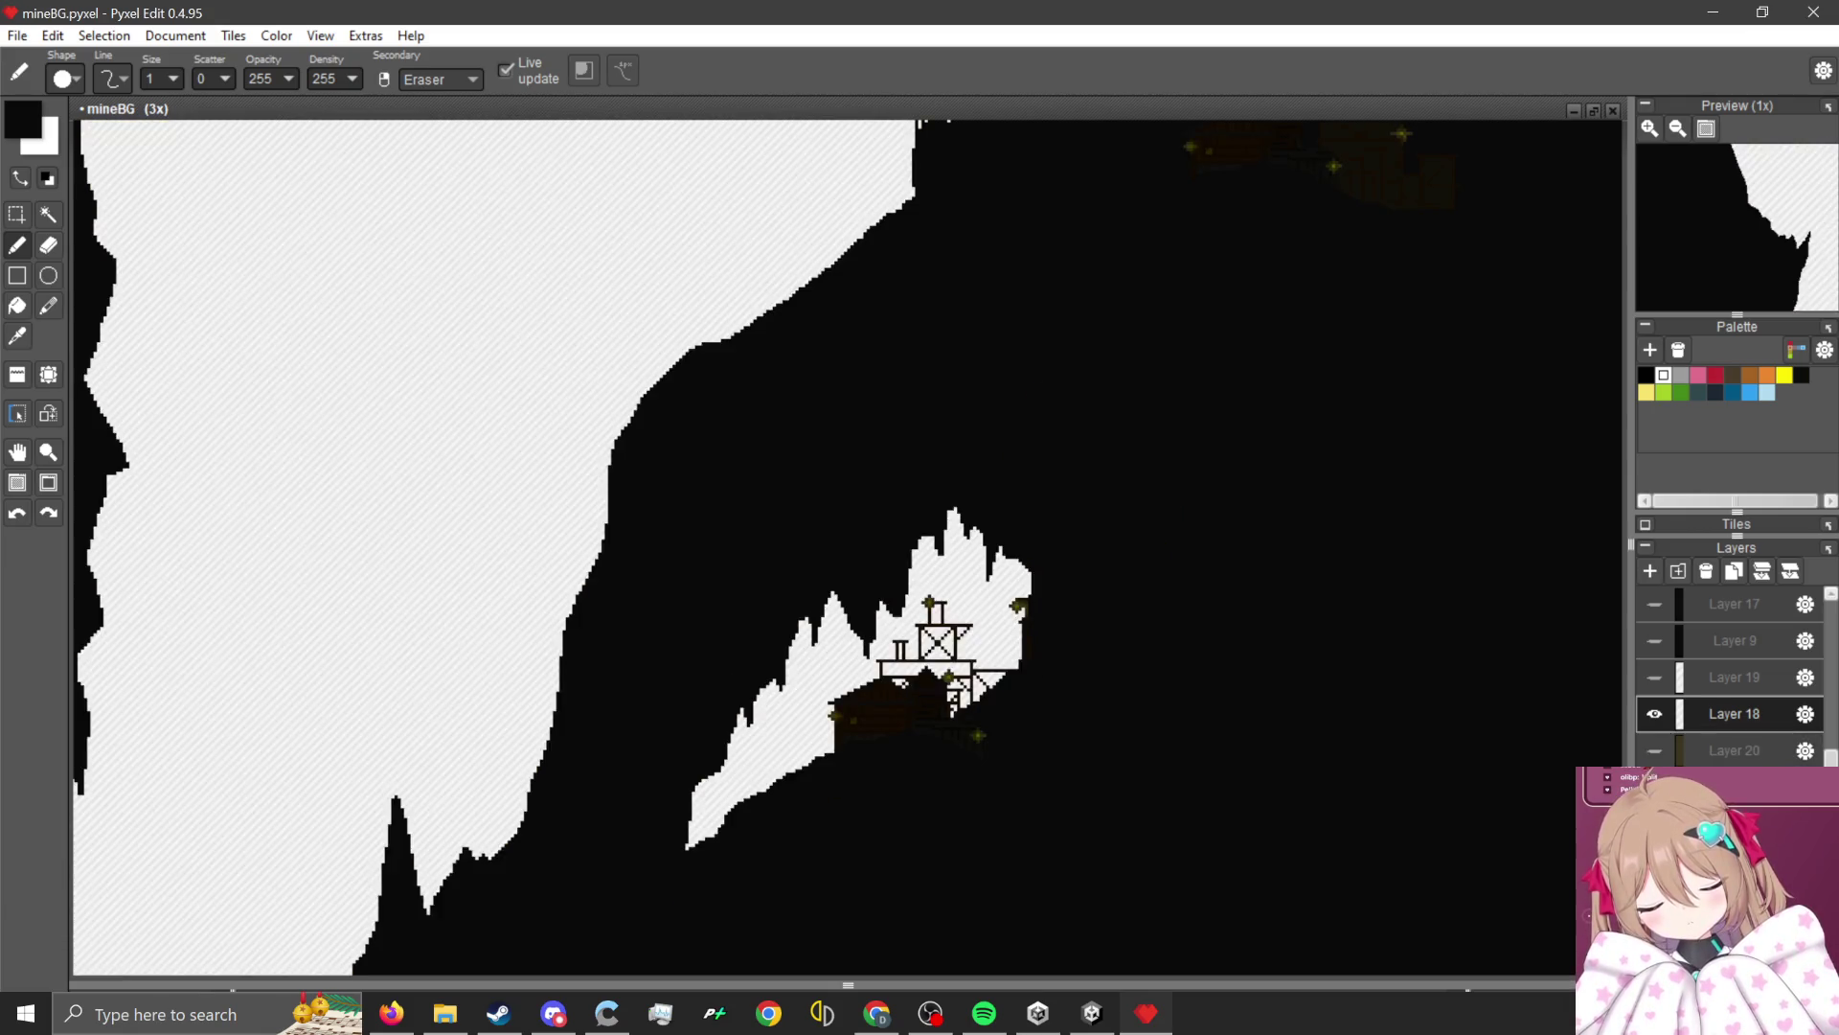
{"action": "left_click", "coordinate": [1656, 714]}
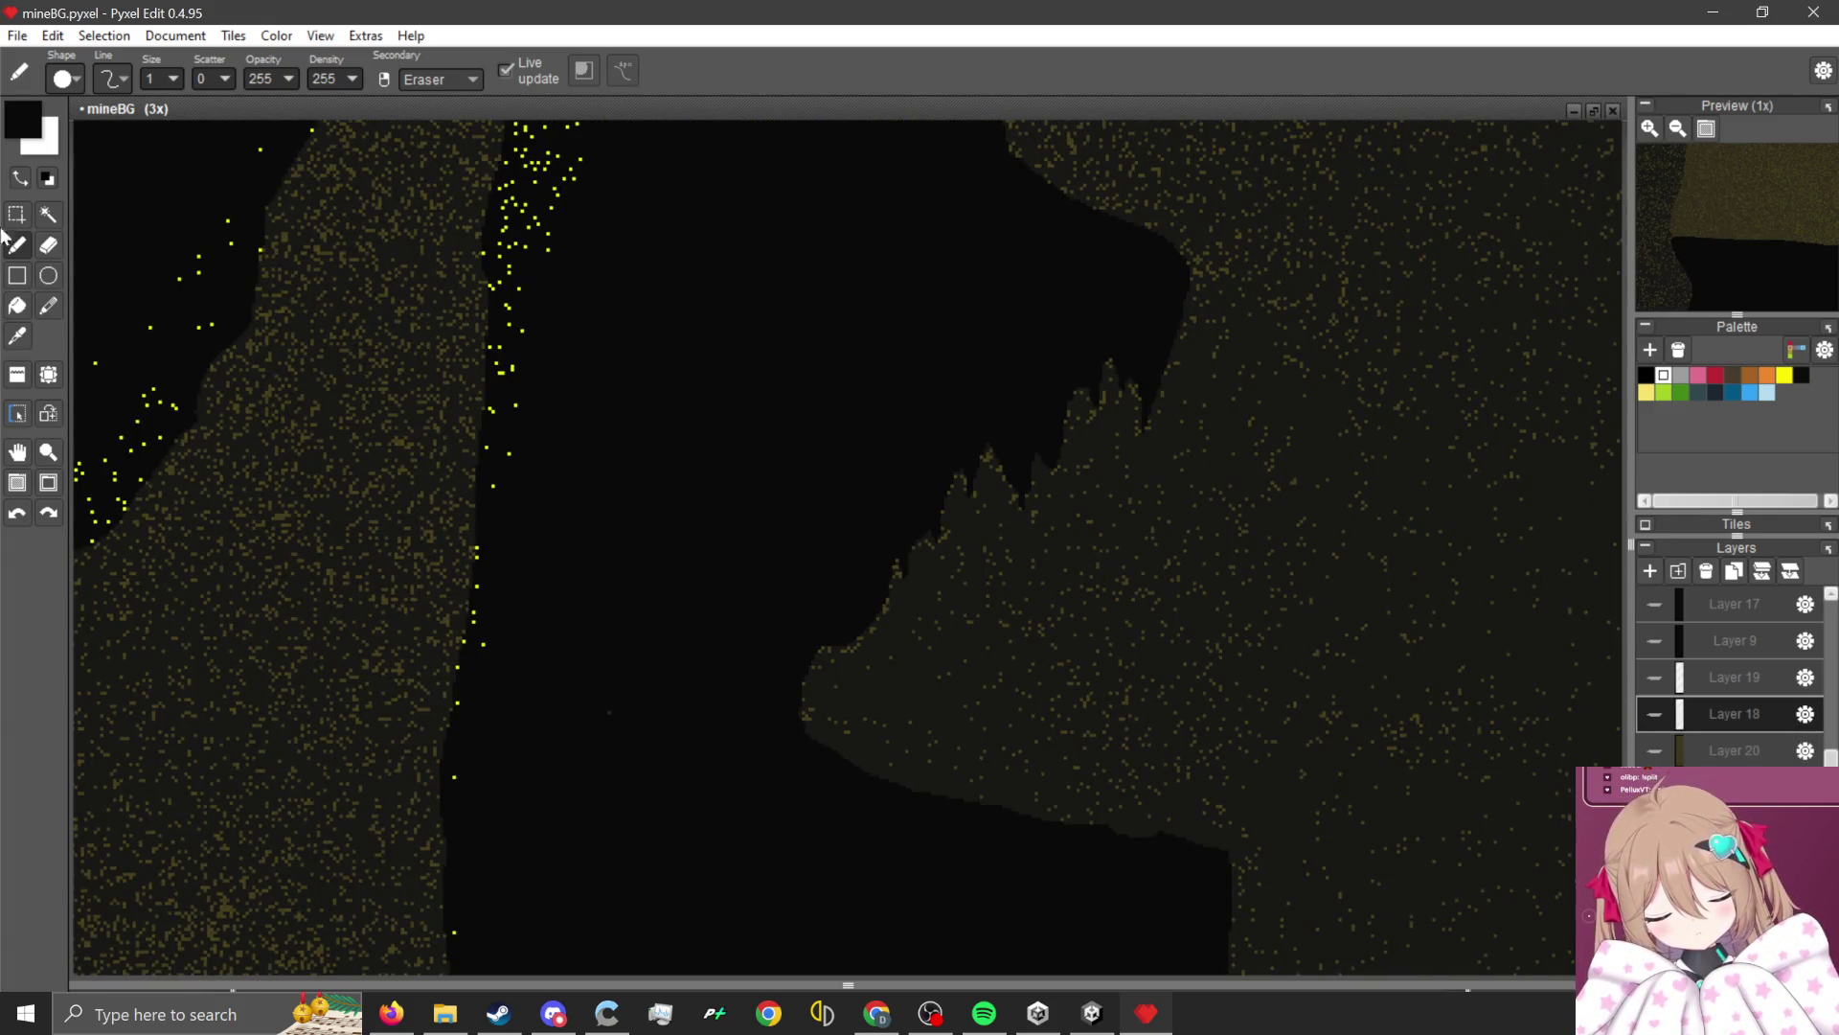
Sketch a thin pencil guide curve marking the new rounded rock edge.
{"action": "scroll", "coordinate": [1144, 414], "scroll_direction": "up", "scroll_amount": 2}
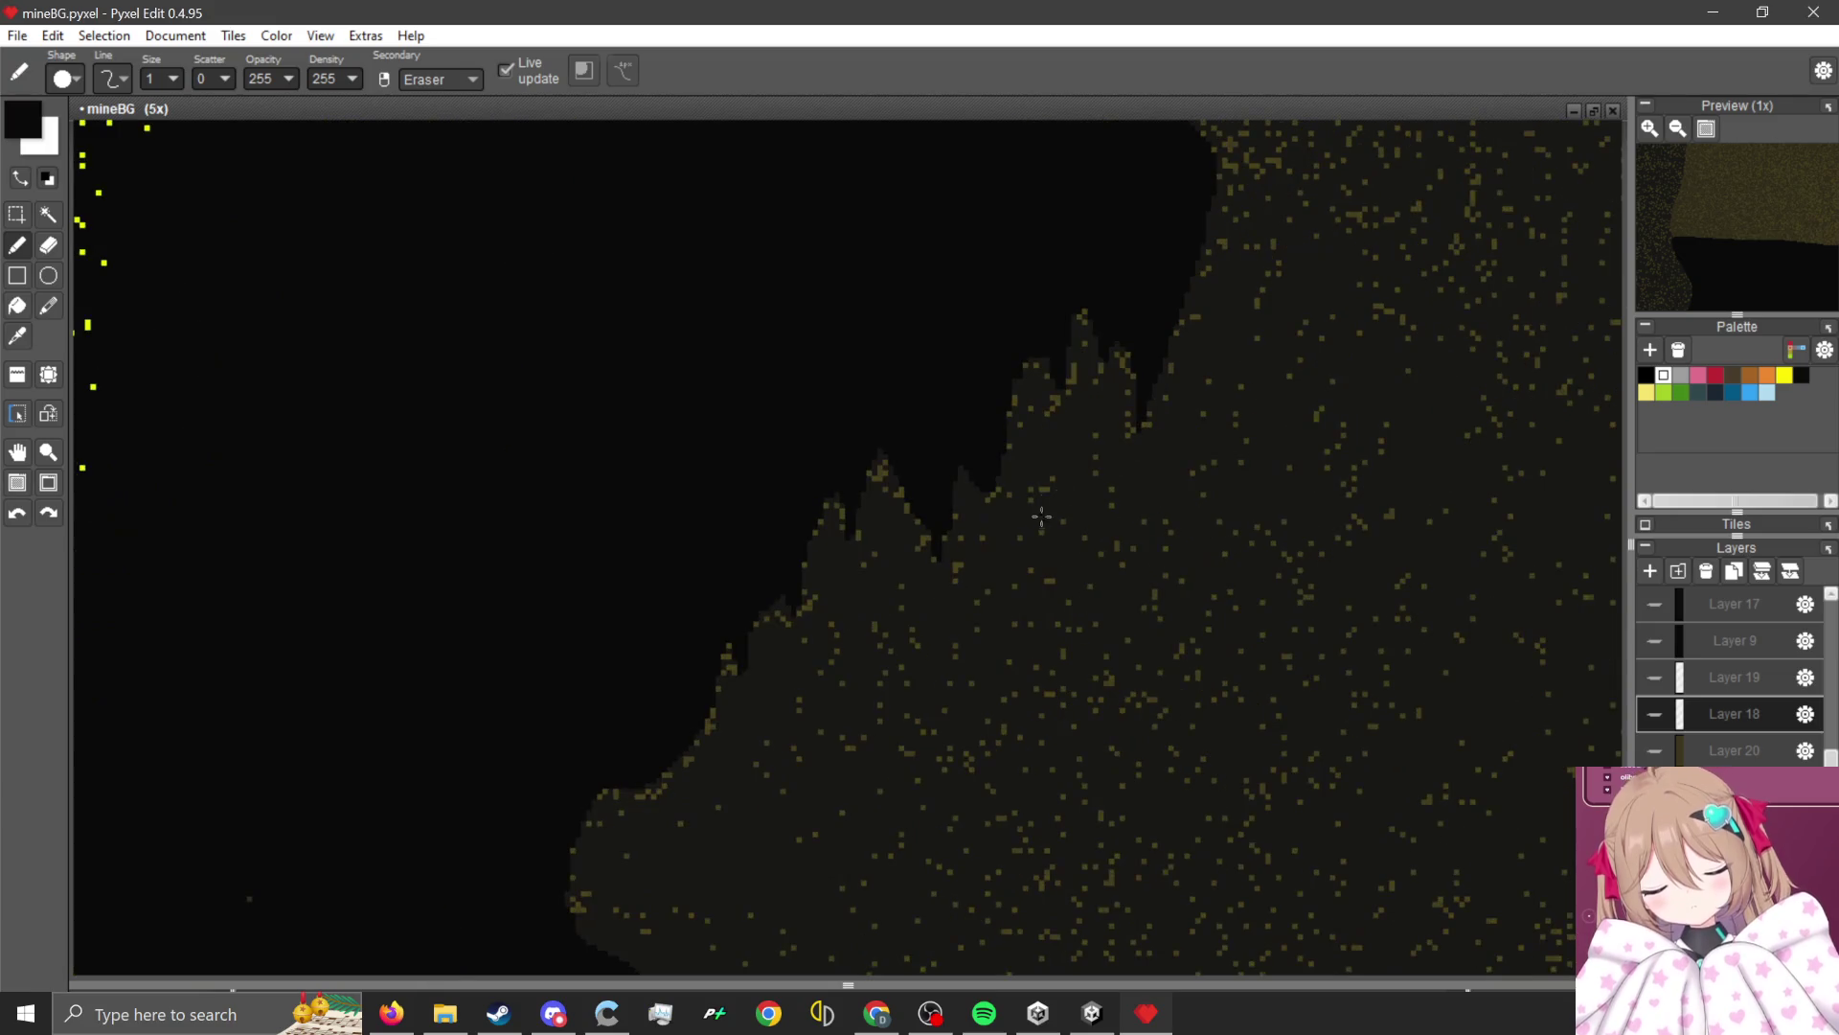
{"action": "scroll", "coordinate": [1101, 412], "scroll_direction": "down", "scroll_amount": 1}
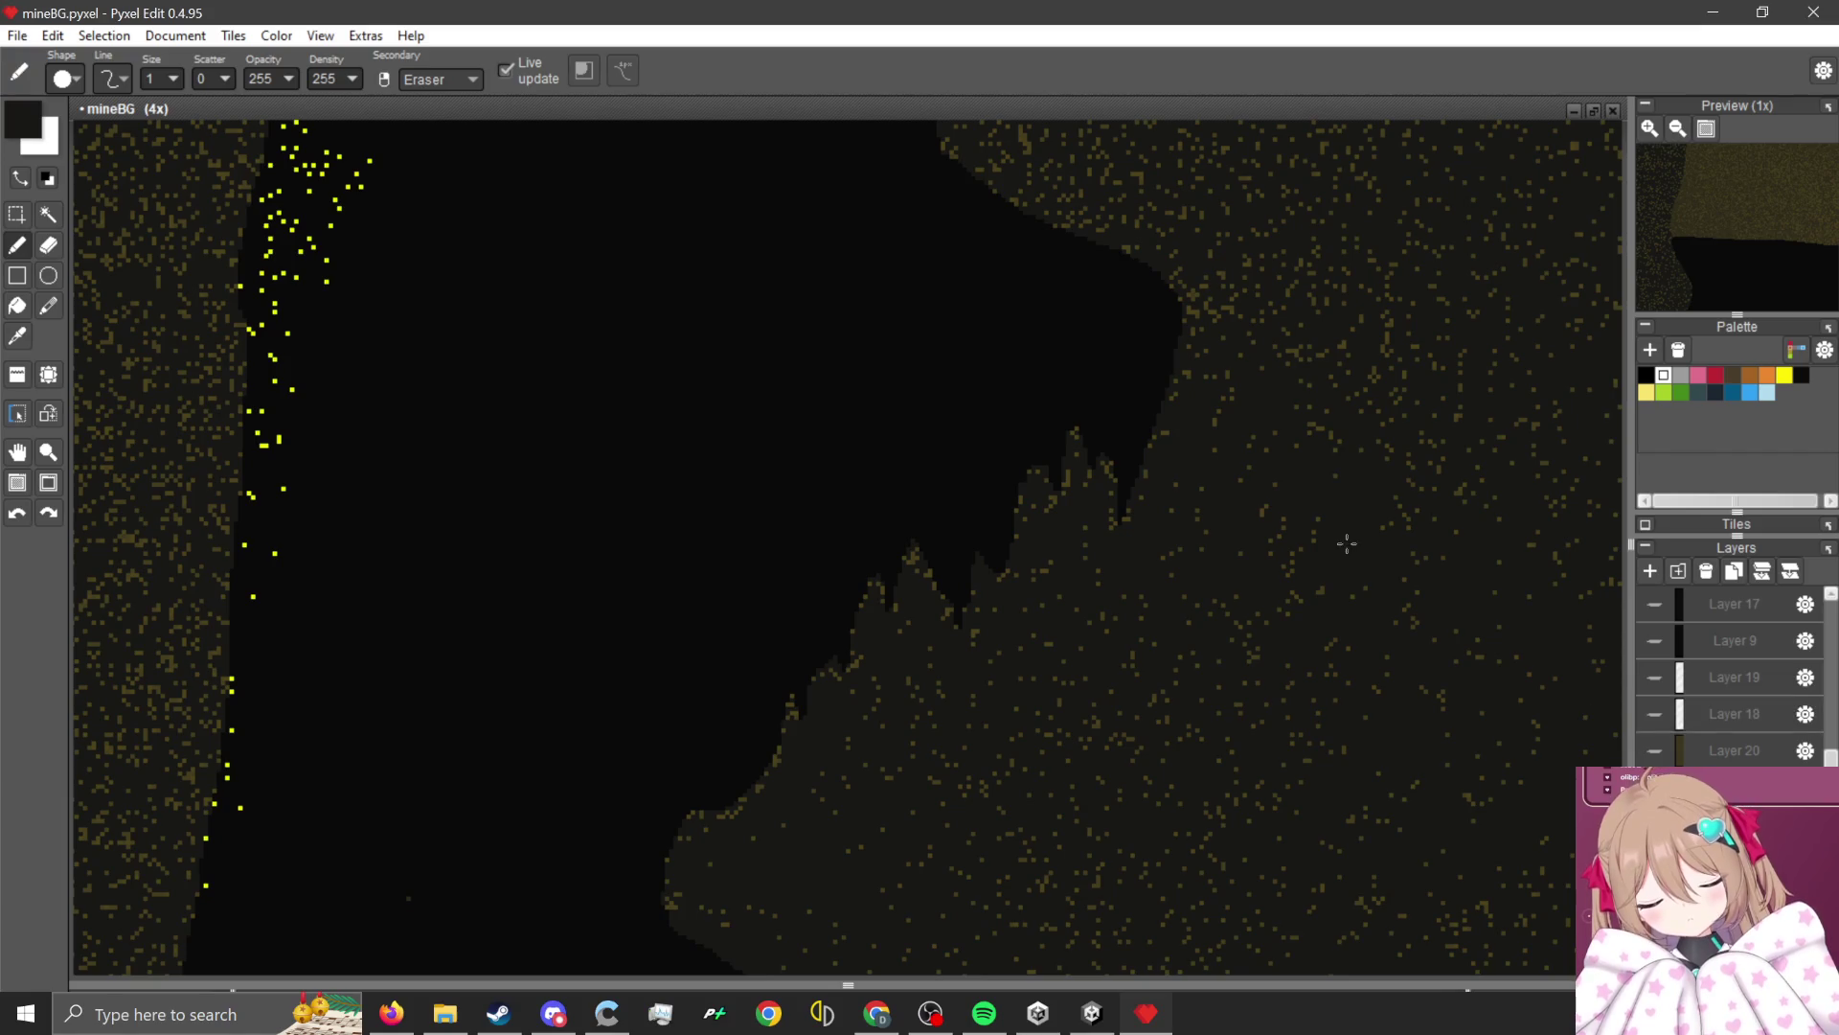
{"action": "scroll", "coordinate": [1121, 393], "scroll_direction": "down", "scroll_amount": 1}
{"action": "scroll", "coordinate": [1102, 359], "scroll_direction": "up", "scroll_amount": 1}
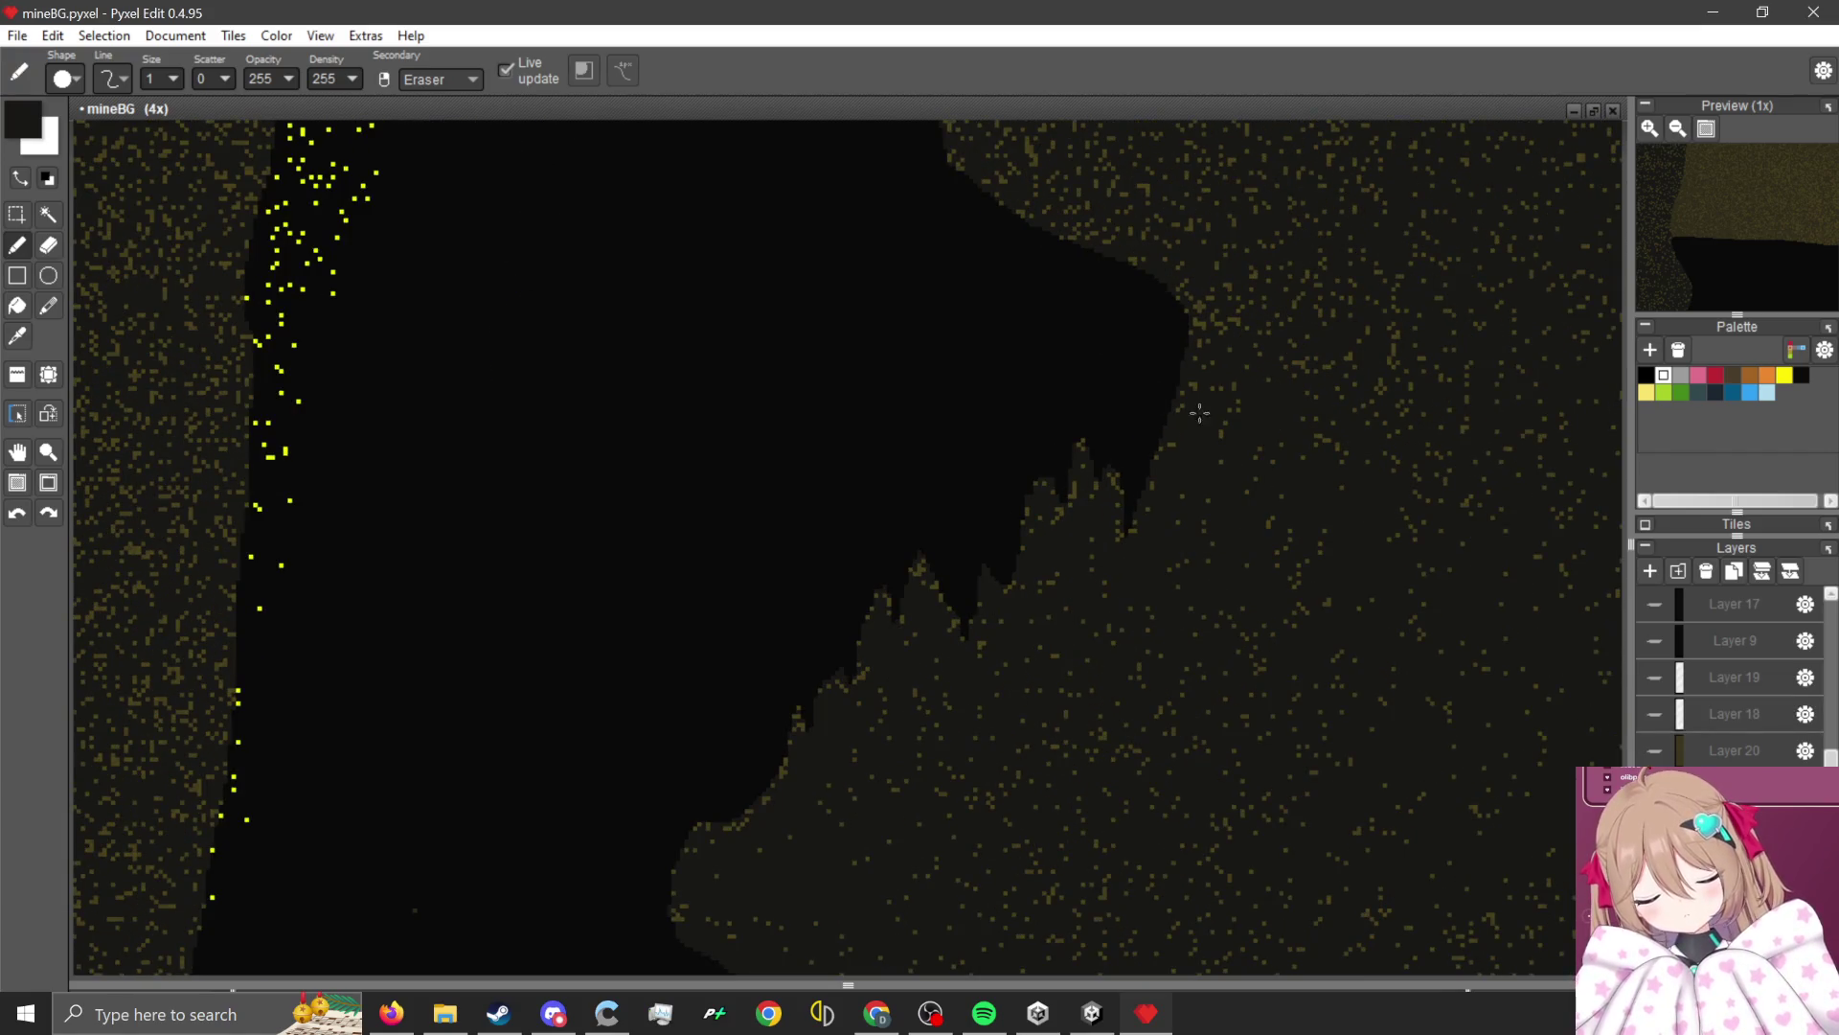
{"action": "scroll", "coordinate": [1150, 374], "scroll_direction": "down", "scroll_amount": 1}
{"action": "scroll", "coordinate": [1188, 379], "scroll_direction": "up", "scroll_amount": 1}
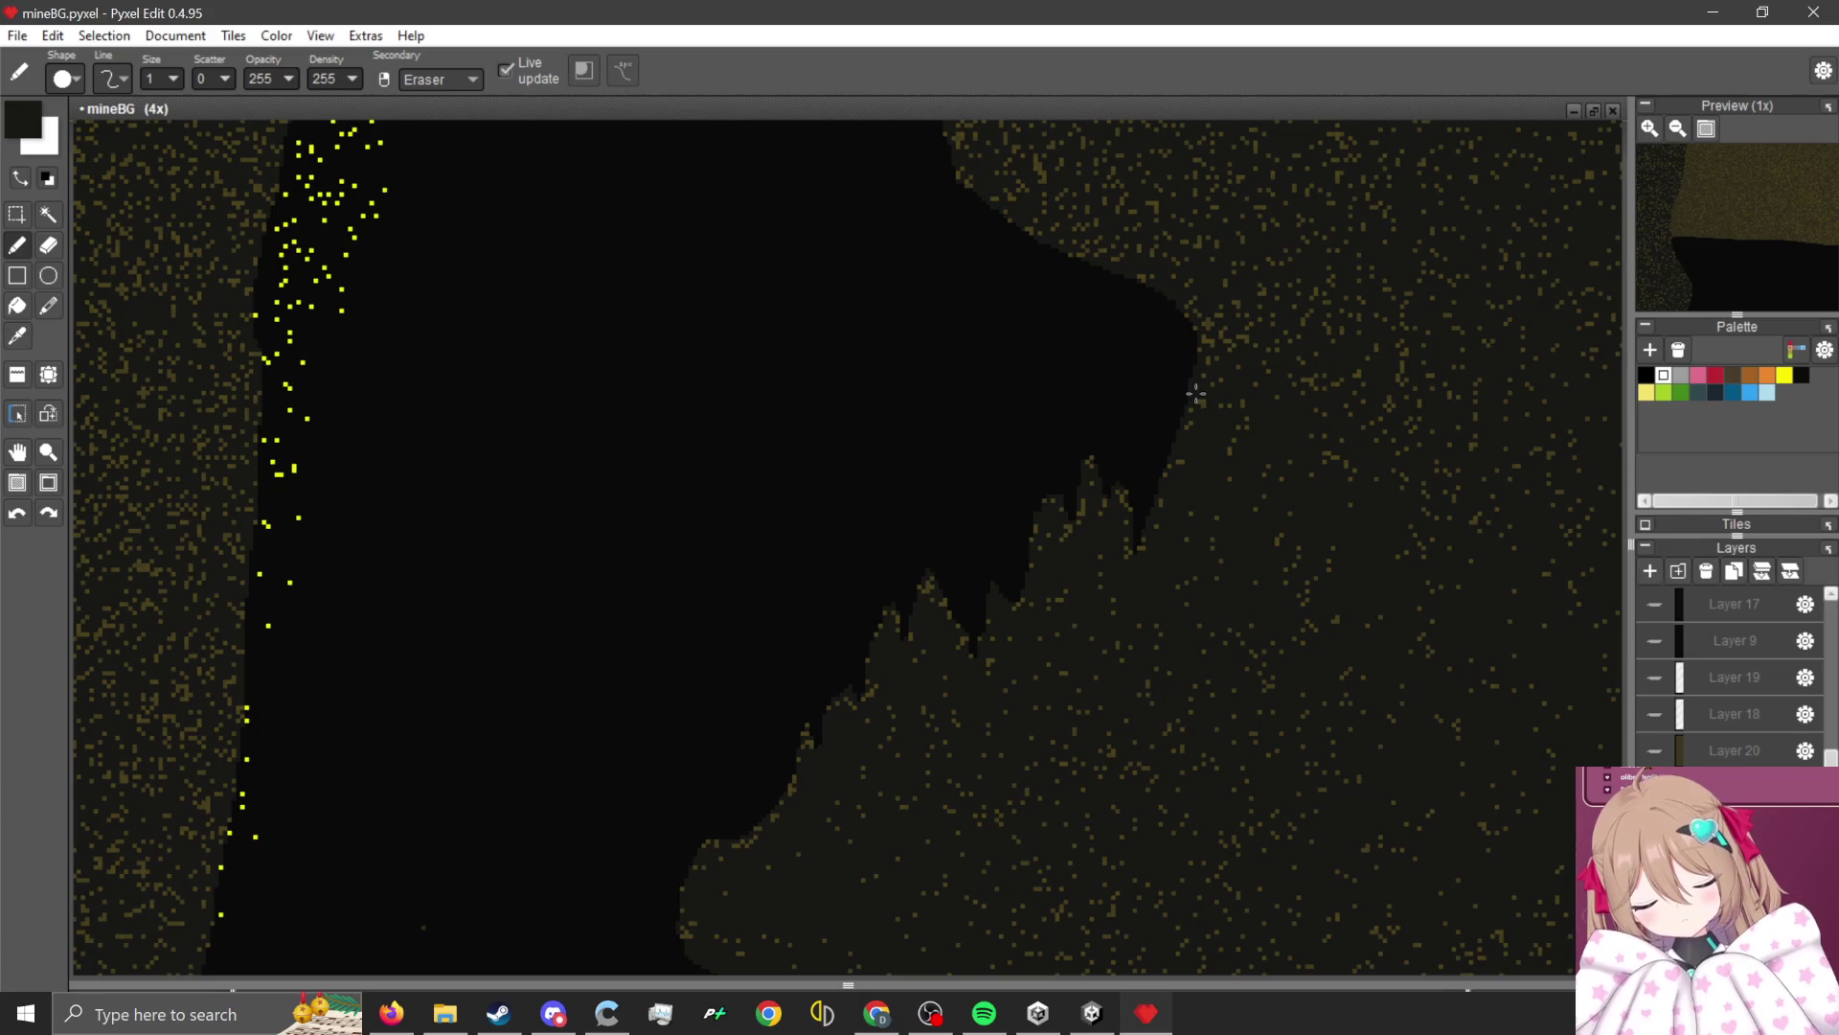
{"action": "mouse_move", "coordinate": [1186, 407]}
{"action": "left_mouse_down"}
{"action": "mouse_move", "coordinate": [862, 517]}
{"action": "mouse_move", "coordinate": [715, 748]}
{"action": "mouse_move", "coordinate": [688, 863]}
{"action": "left_mouse_up"}
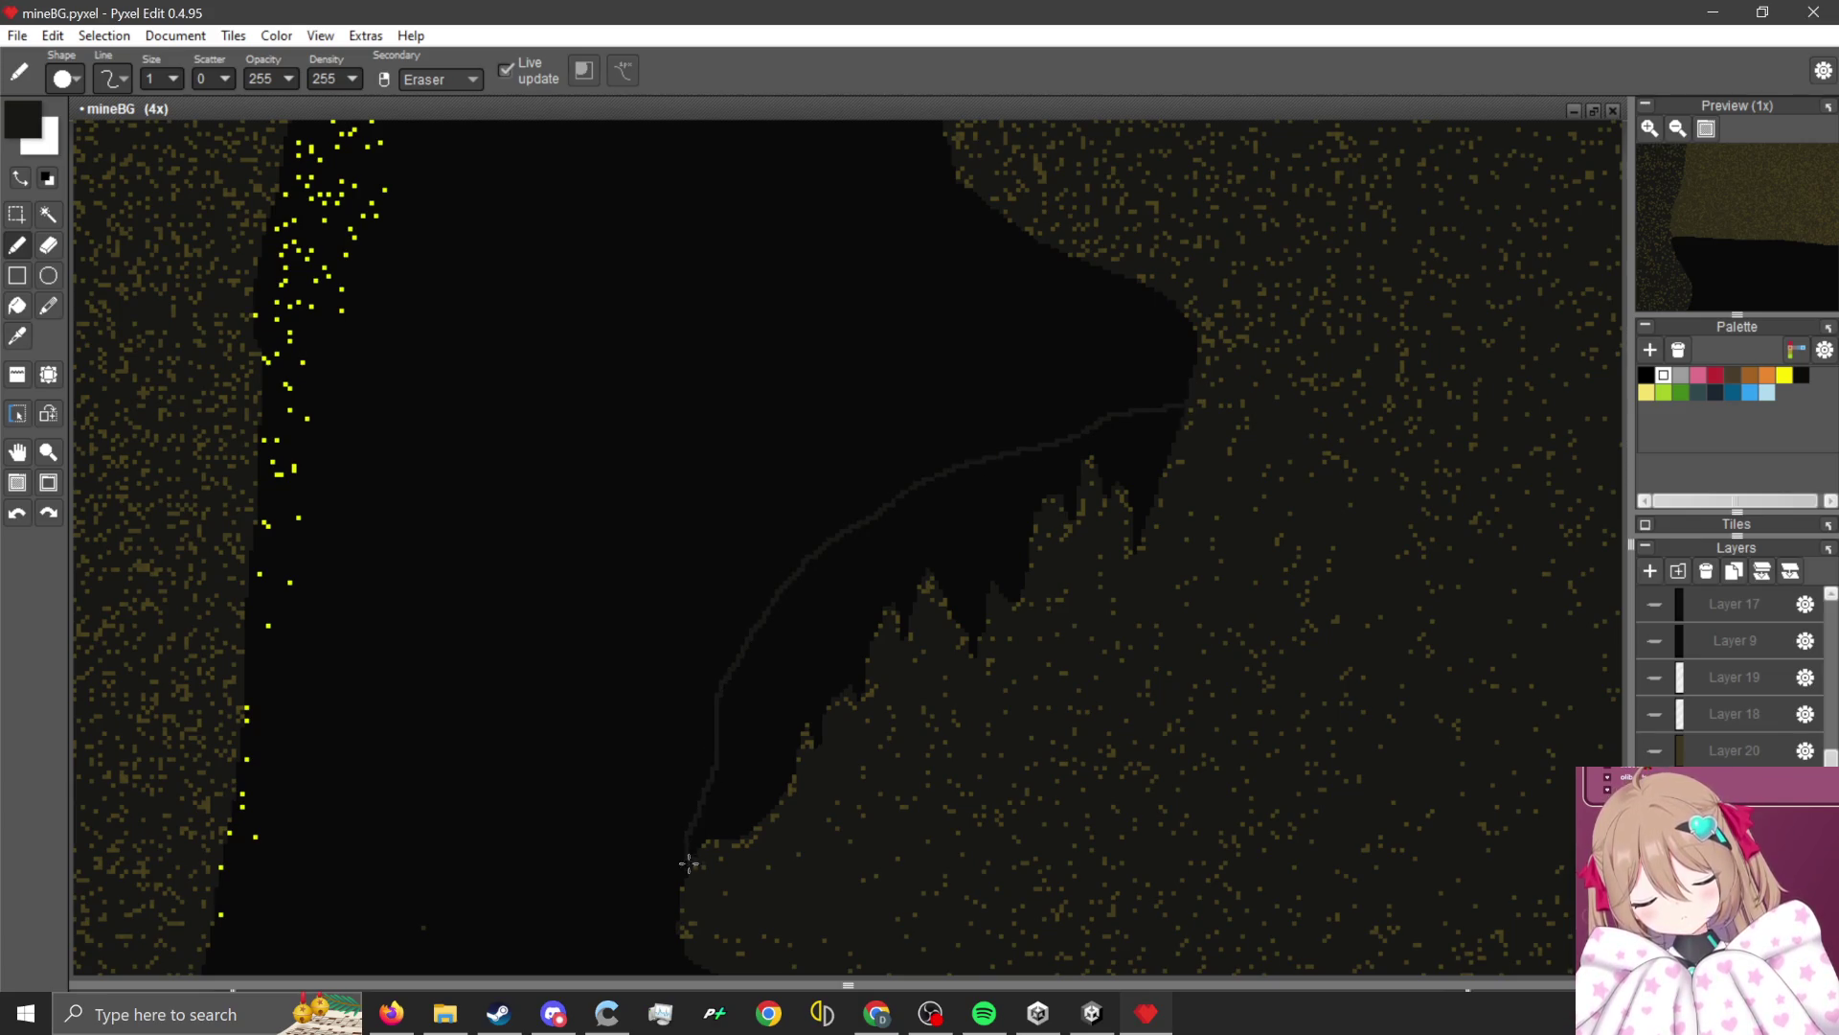
Paint a wide dark-rock band along the guide curve, covering the jagged black spikes.
{"action": "scroll", "coordinate": [760, 824], "scroll_direction": "up", "scroll_amount": 10}
{"action": "left_click_drag", "start_coordinate": [748, 762], "coordinate": [728, 808]}
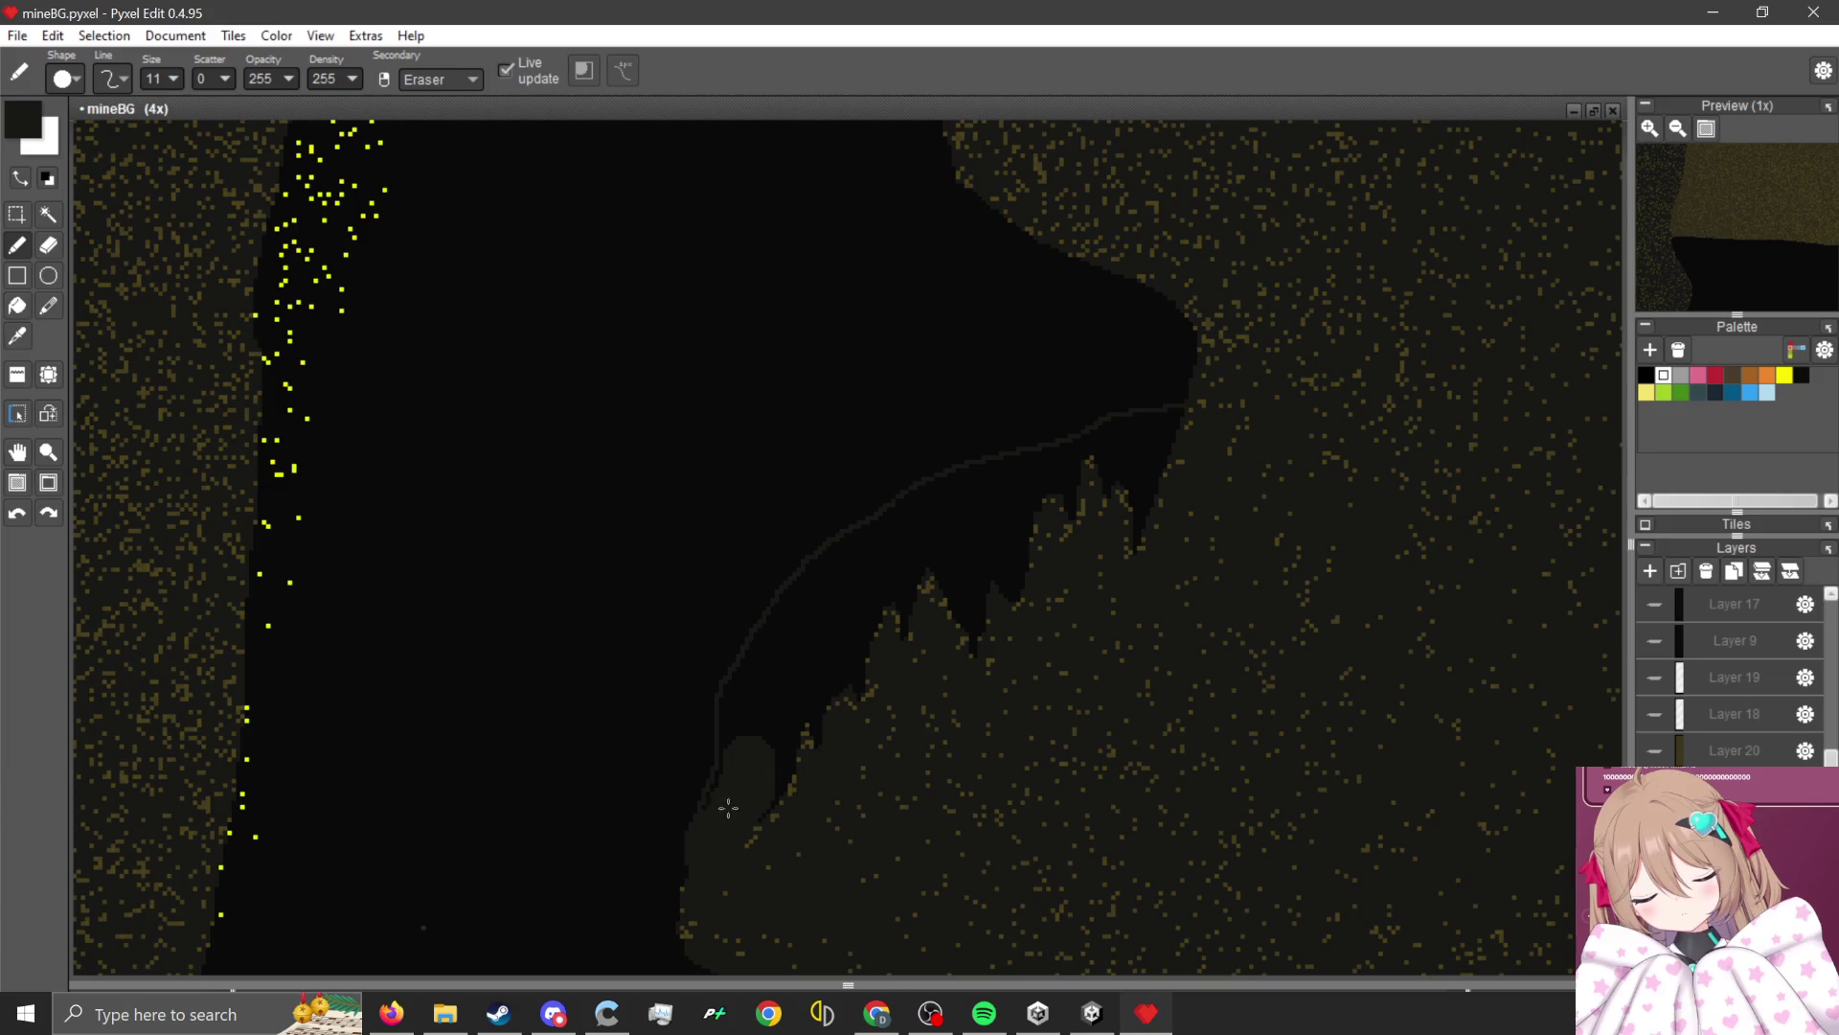
{"action": "mouse_move", "coordinate": [745, 733]}
{"action": "left_mouse_down"}
{"action": "mouse_move", "coordinate": [781, 640]}
{"action": "mouse_move", "coordinate": [924, 529]}
{"action": "mouse_move", "coordinate": [1199, 426]}
{"action": "left_mouse_up"}
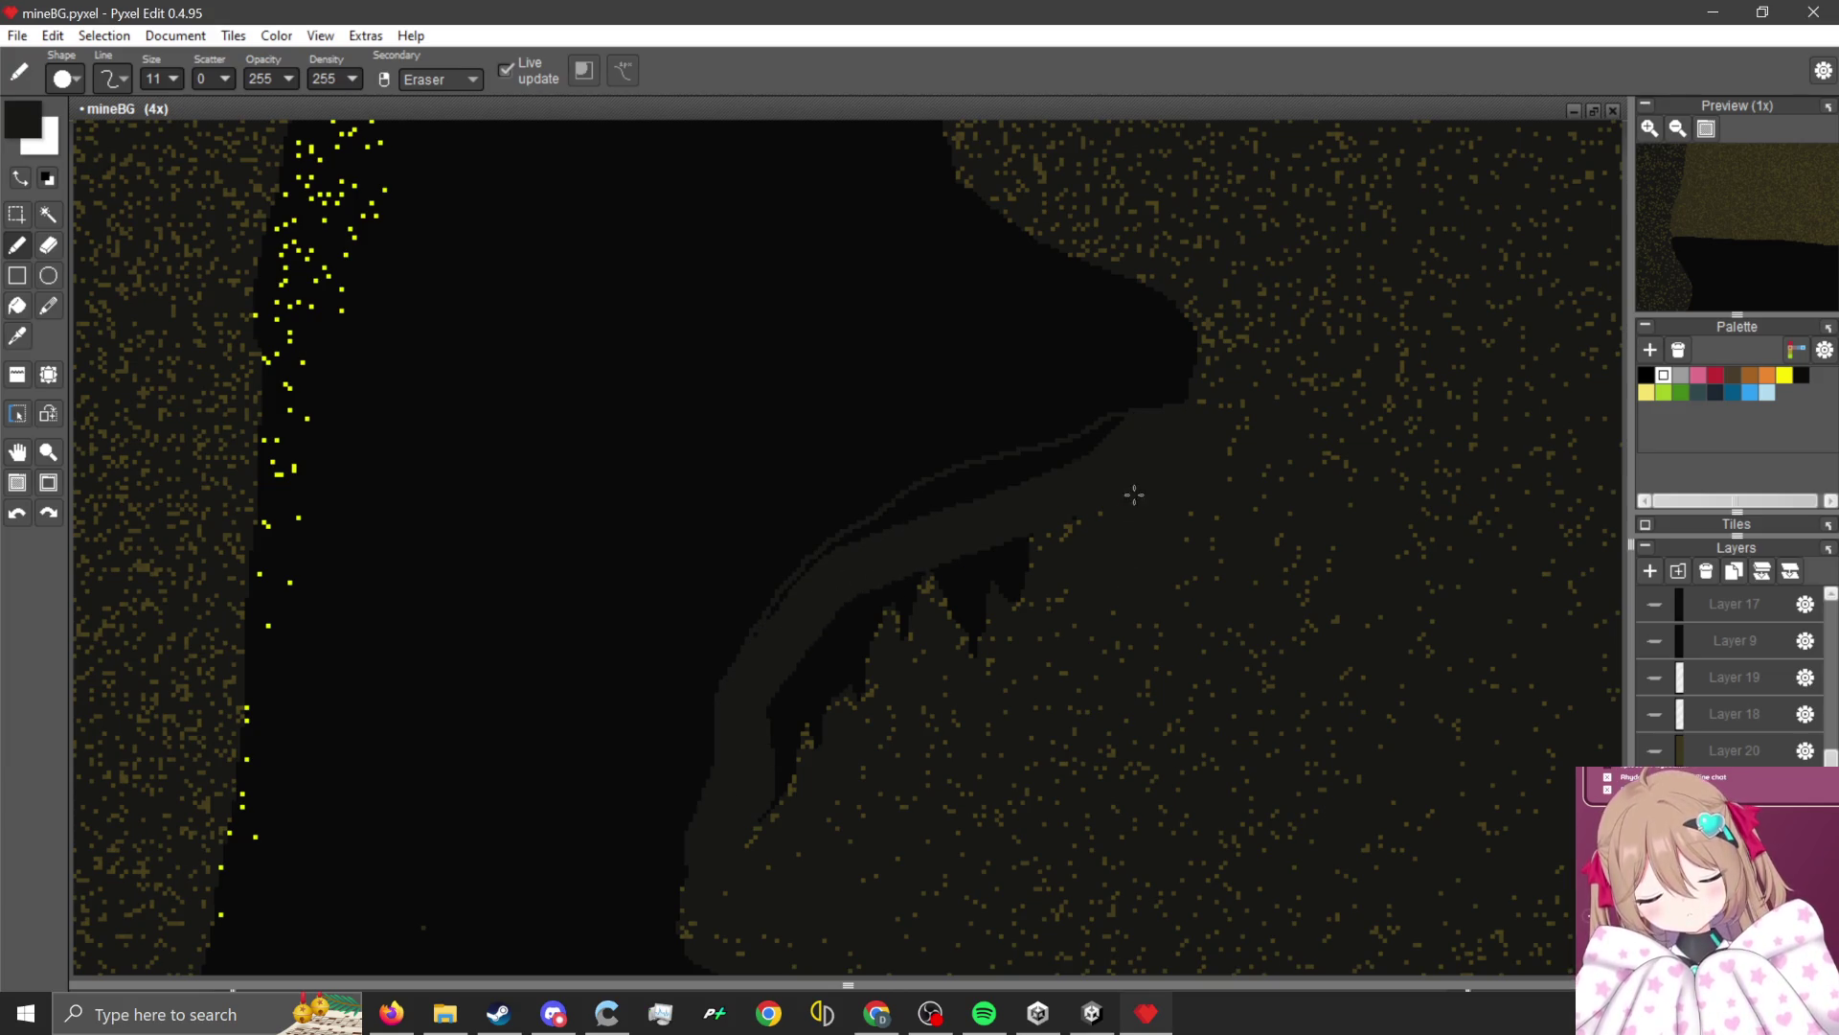
{"action": "left_click_drag", "start_coordinate": [1050, 463], "coordinate": [911, 514]}
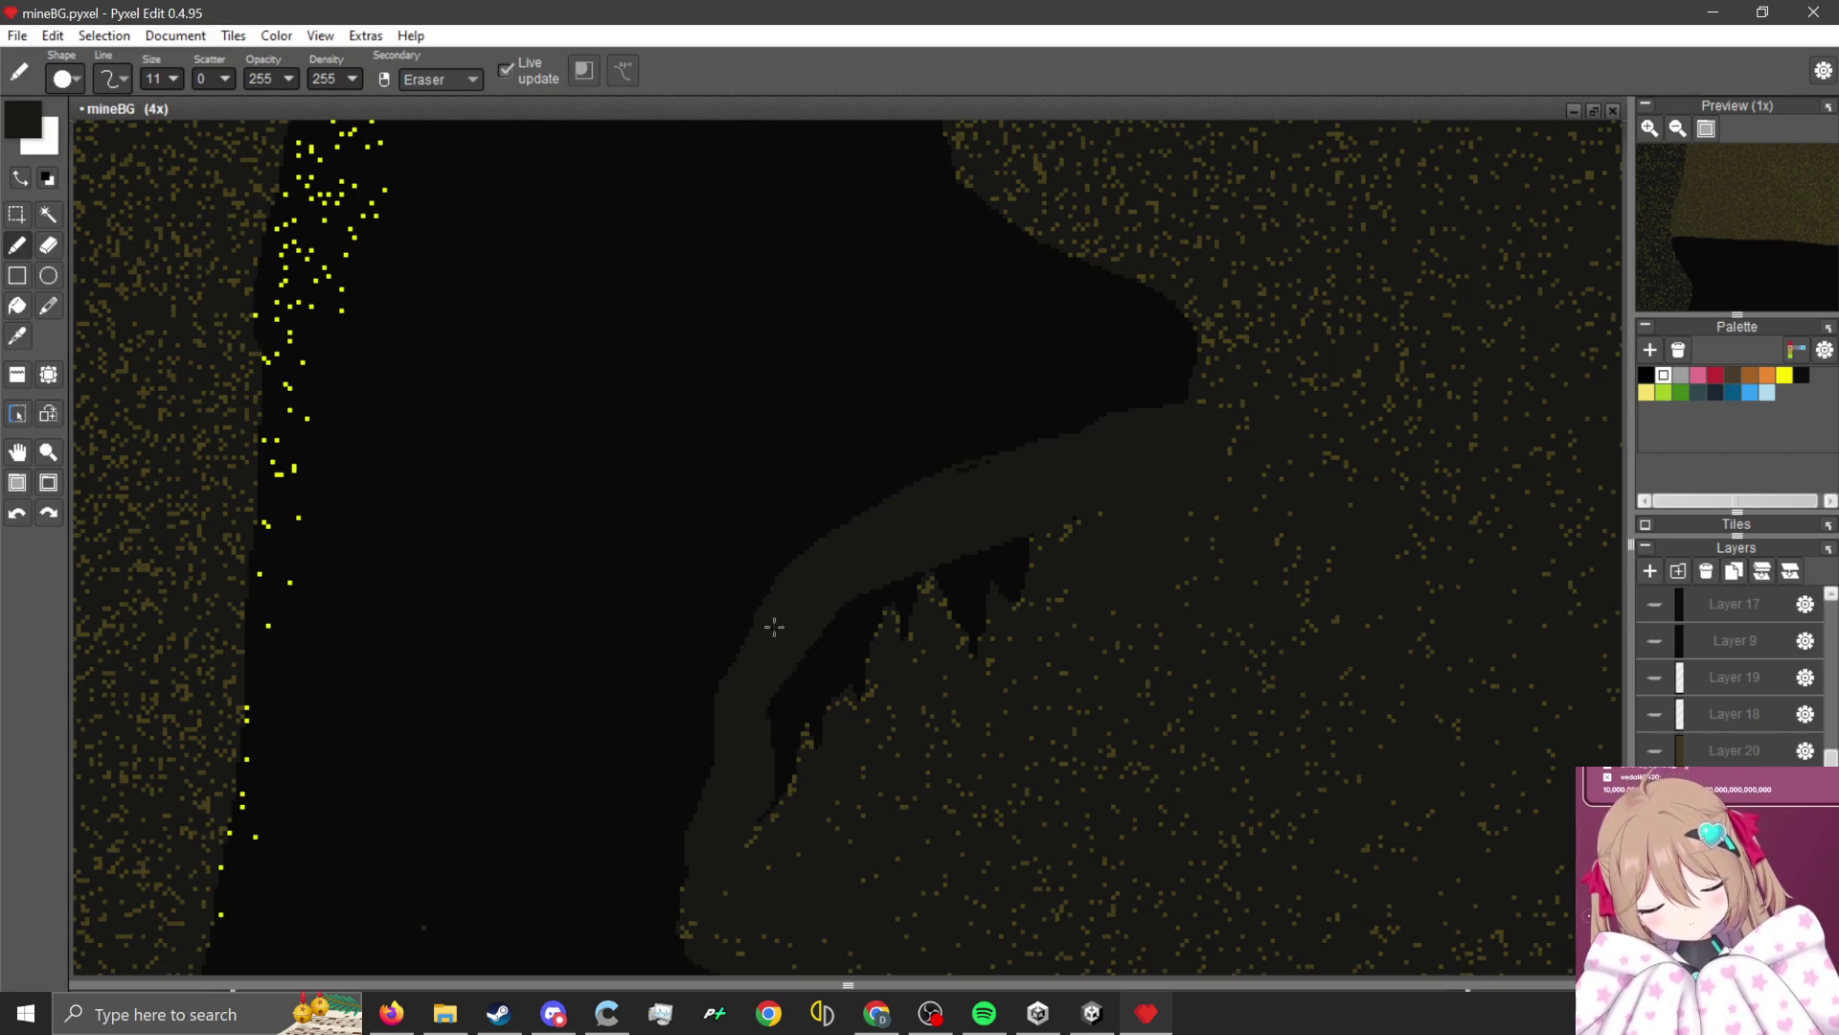
{"action": "mouse_move", "coordinate": [784, 779]}
{"action": "left_mouse_down"}
{"action": "mouse_move", "coordinate": [834, 600]}
{"action": "mouse_move", "coordinate": [903, 607]}
{"action": "mouse_move", "coordinate": [1005, 571]}
{"action": "mouse_move", "coordinate": [979, 514]}
{"action": "left_mouse_up"}
{"action": "scroll", "coordinate": [1063, 541], "scroll_direction": "up", "scroll_amount": 2}
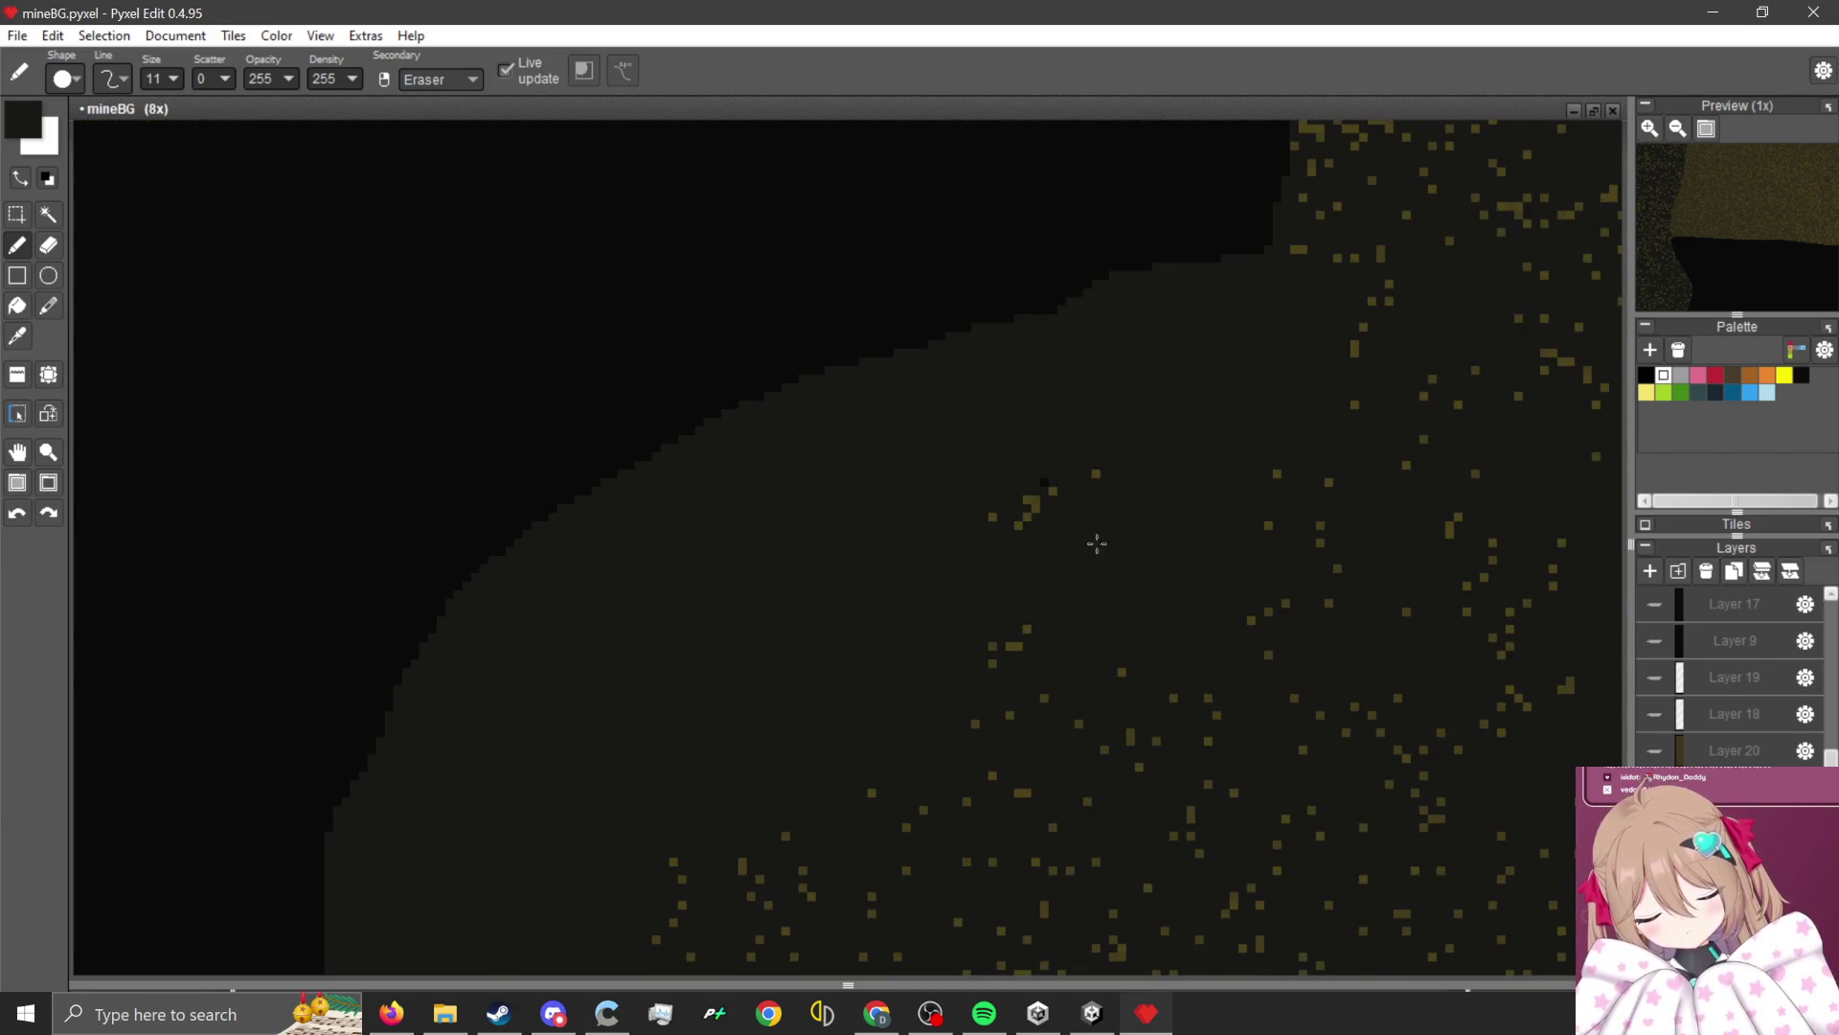
Eyedrop the dark rock colour and the olive-brown speckle colour from the canvas.
{"action": "key", "text": "i"}
{"action": "left_click", "coordinate": [1035, 472], "text": "alt"}
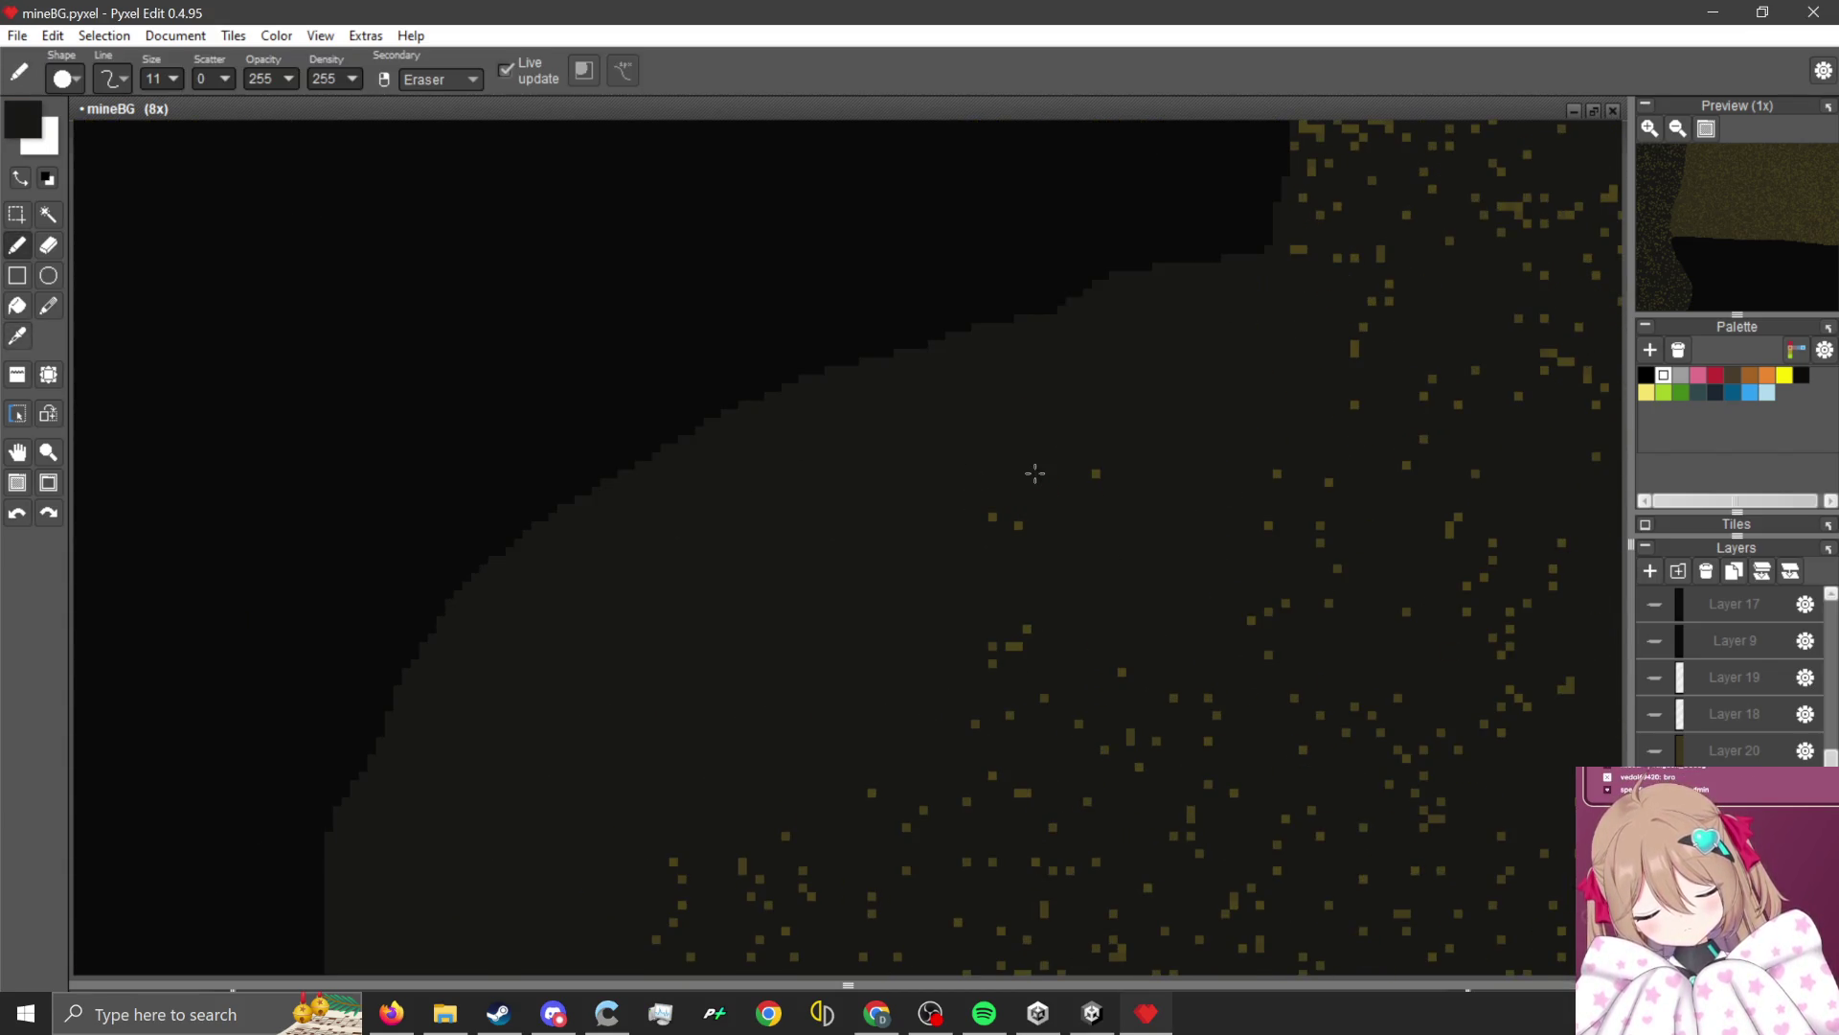
{"action": "key", "text": "alt"}
{"action": "left_click", "coordinate": [1019, 524], "text": "alt"}
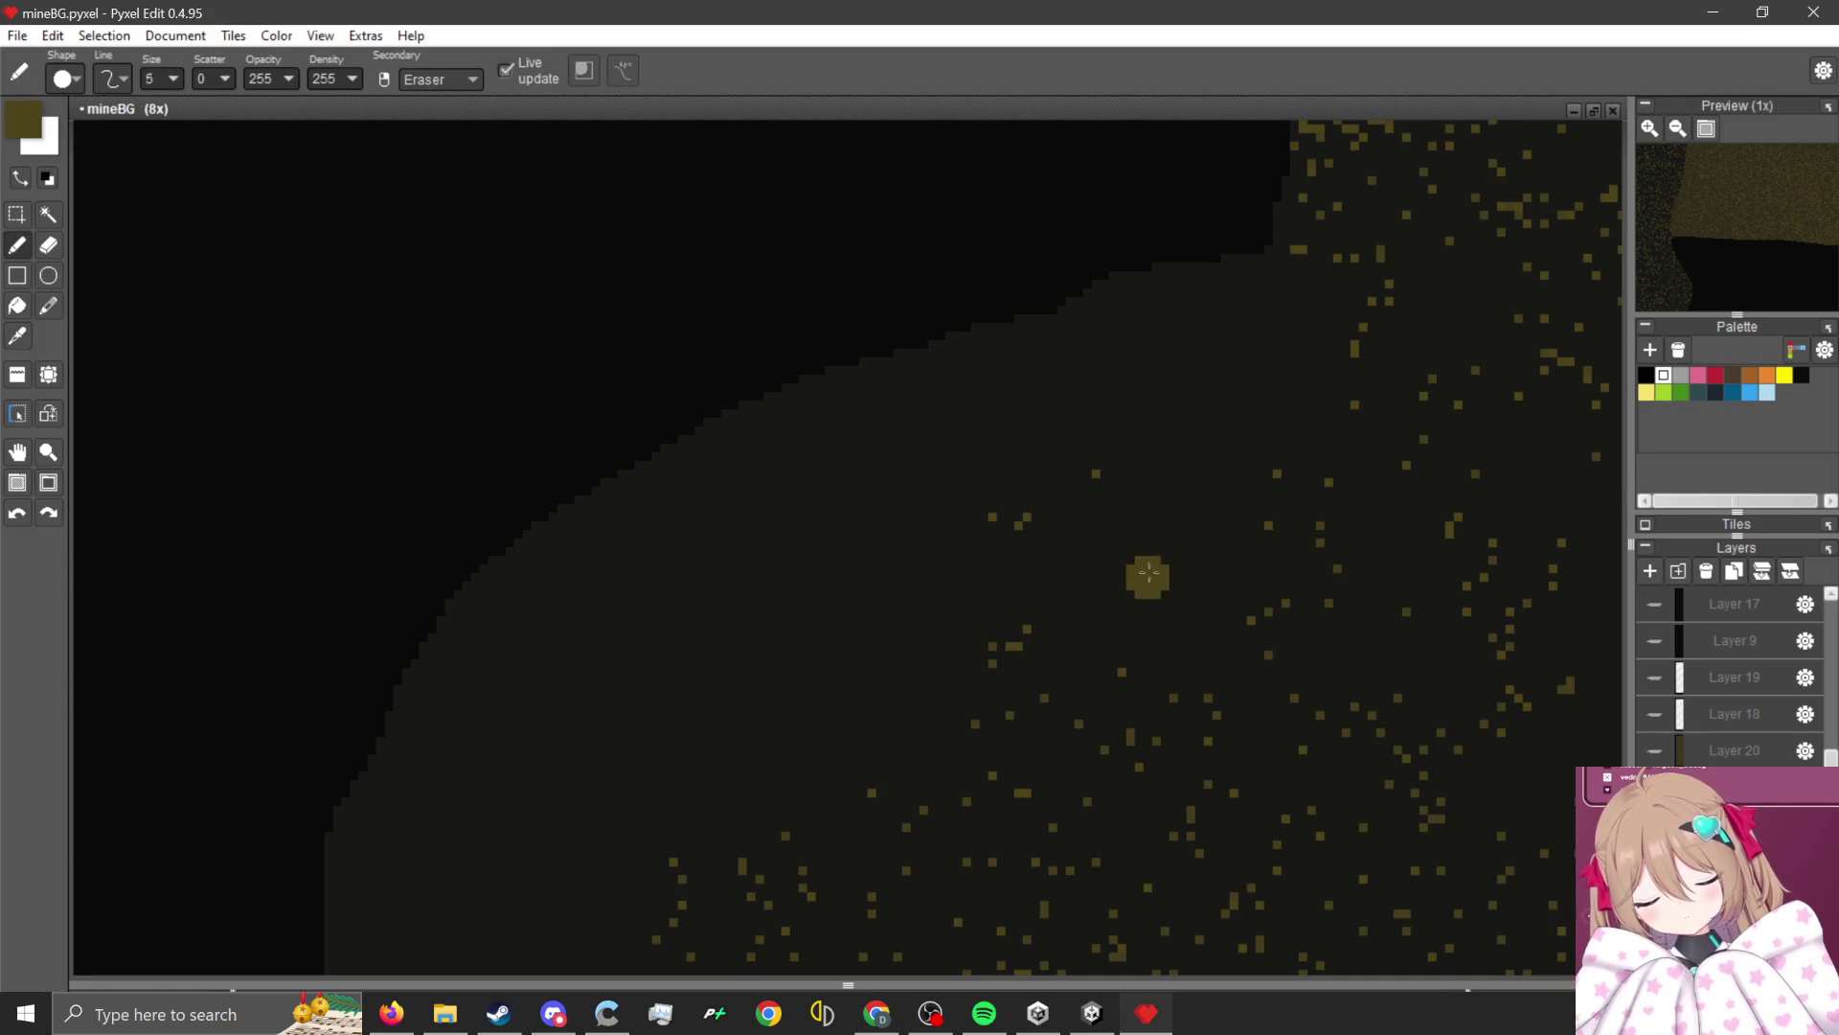
{"action": "left_click", "coordinate": [48, 213]}
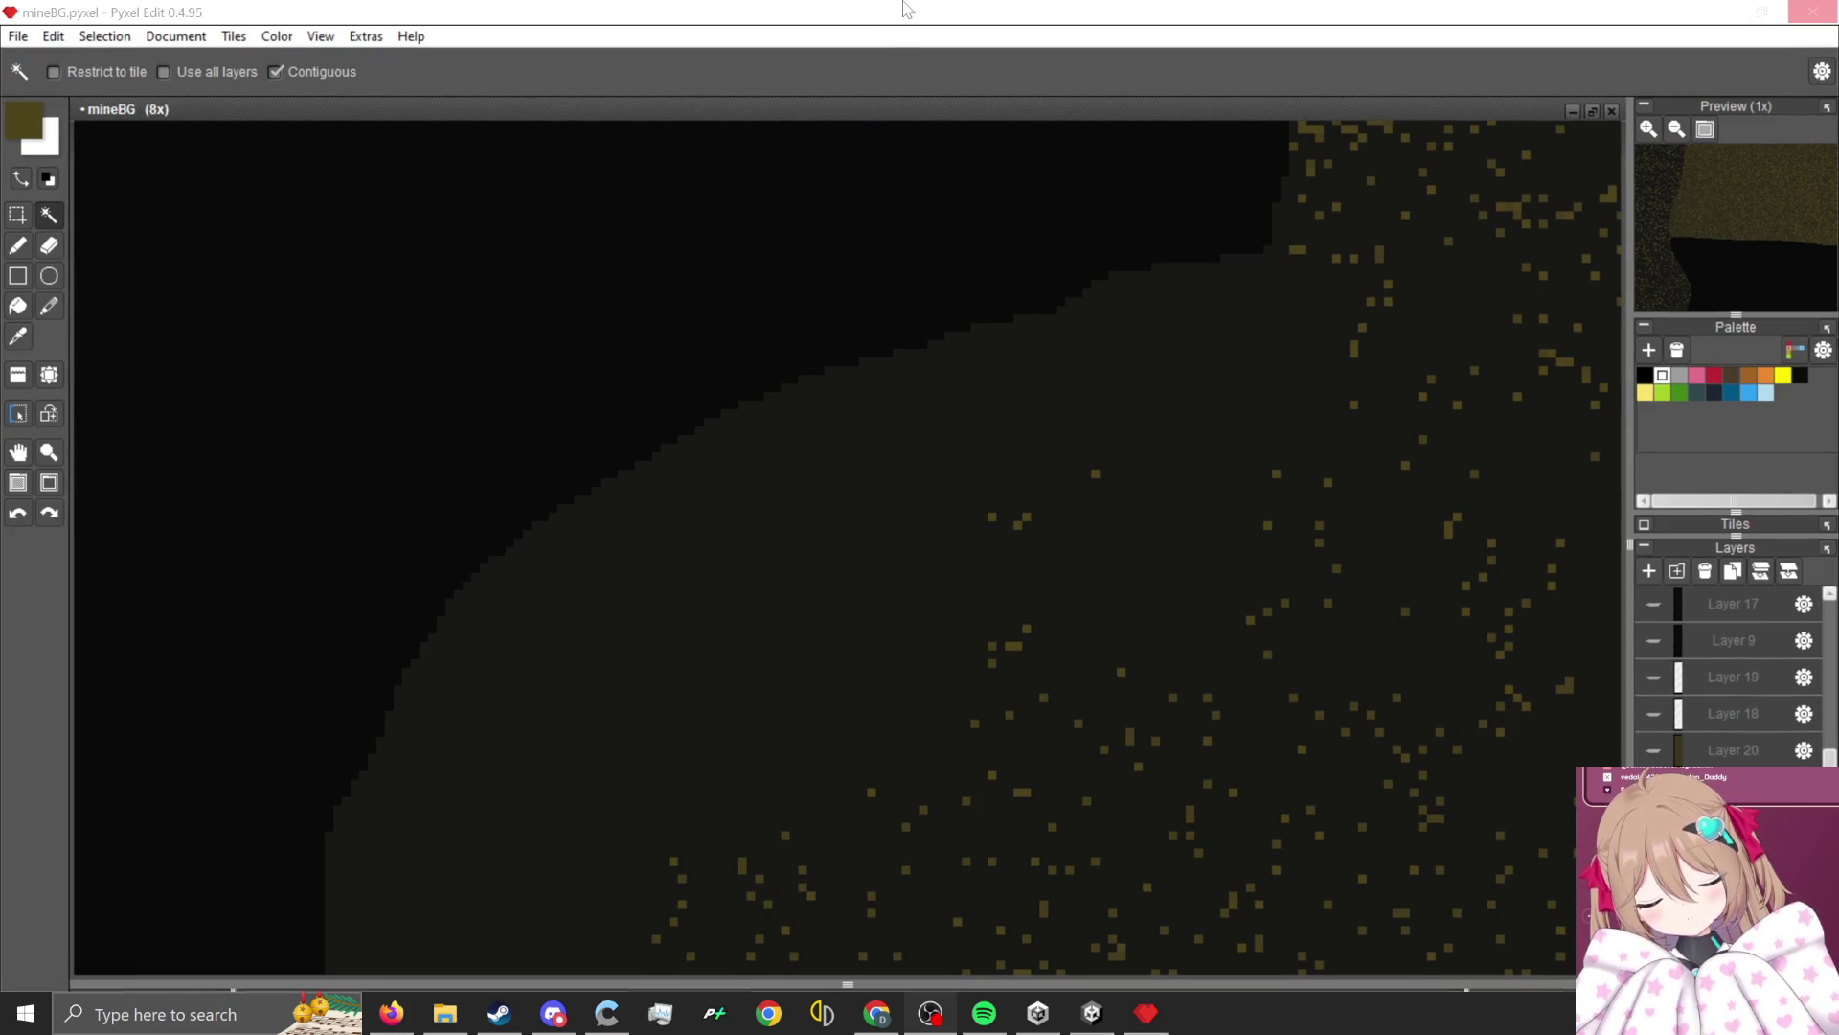
Magic-wand the smoothed rock, sprinkle olive-brown speckles with Pencil scatter 50, then deselect.
{"action": "left_click", "coordinate": [728, 460]}
{"action": "scroll", "coordinate": [501, 463], "scroll_direction": "down", "scroll_amount": 1}
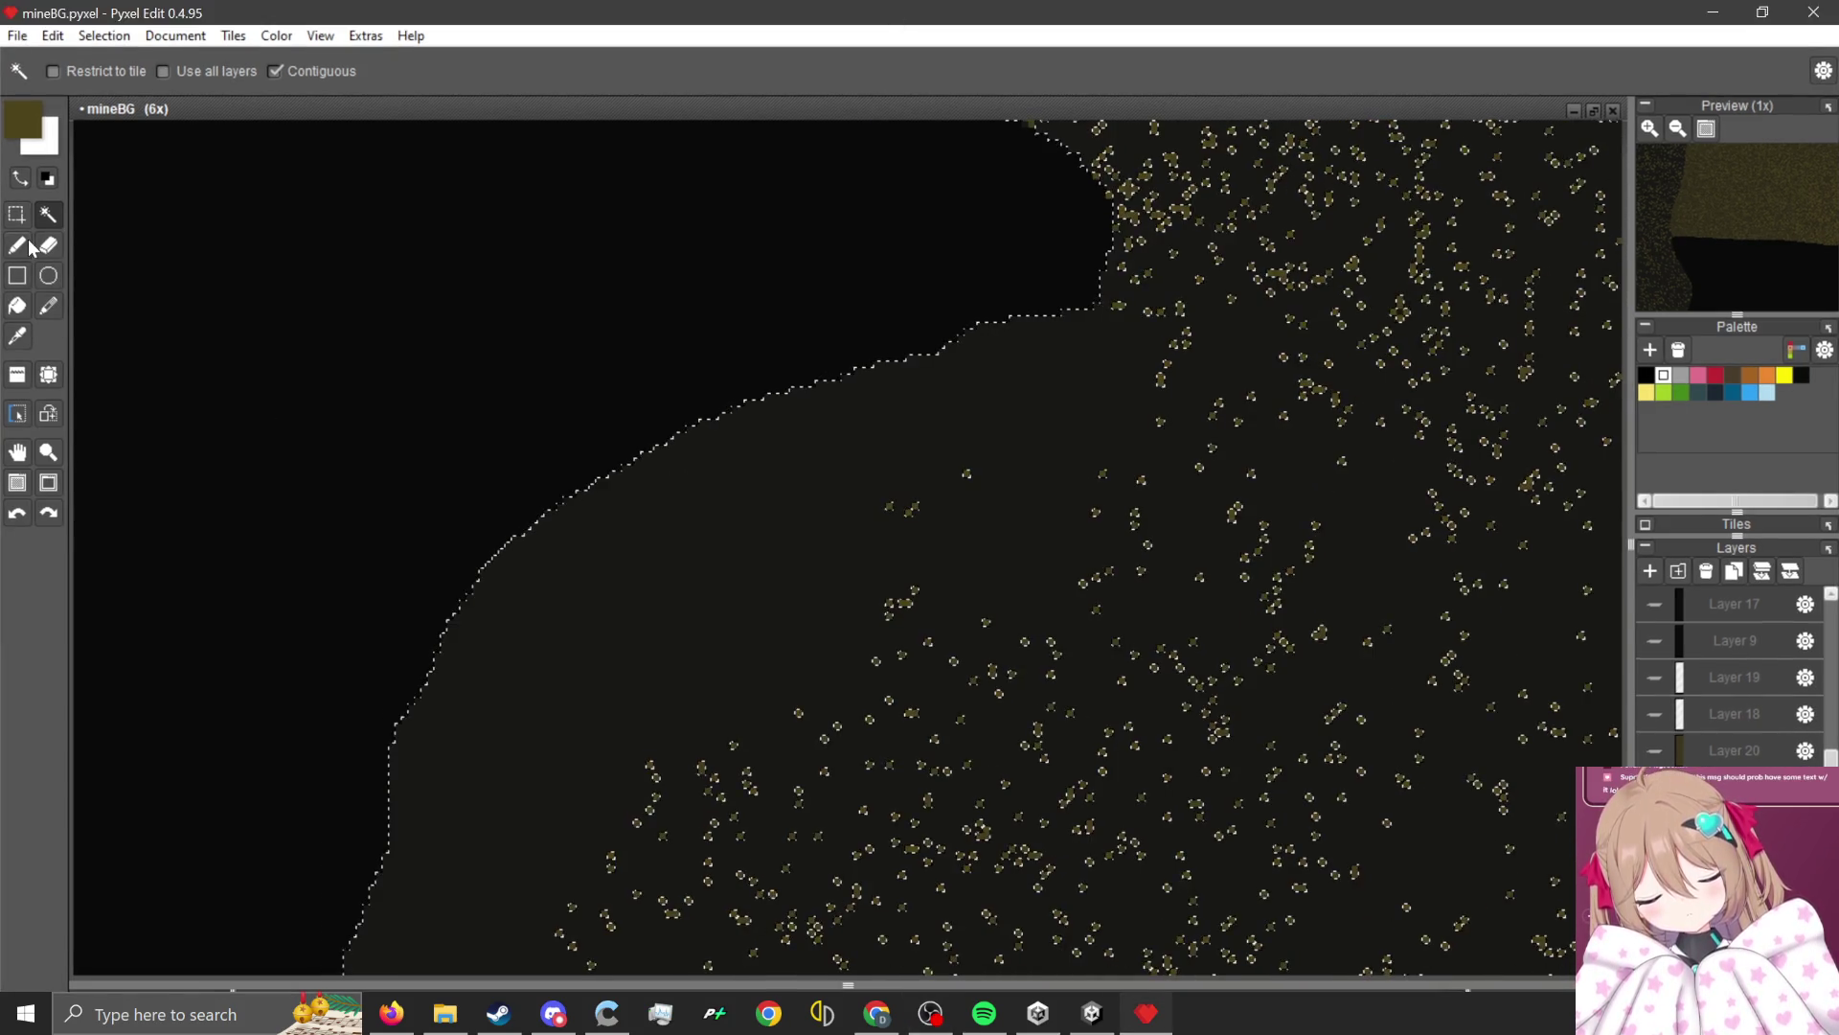
{"action": "left_click", "coordinate": [28, 244]}
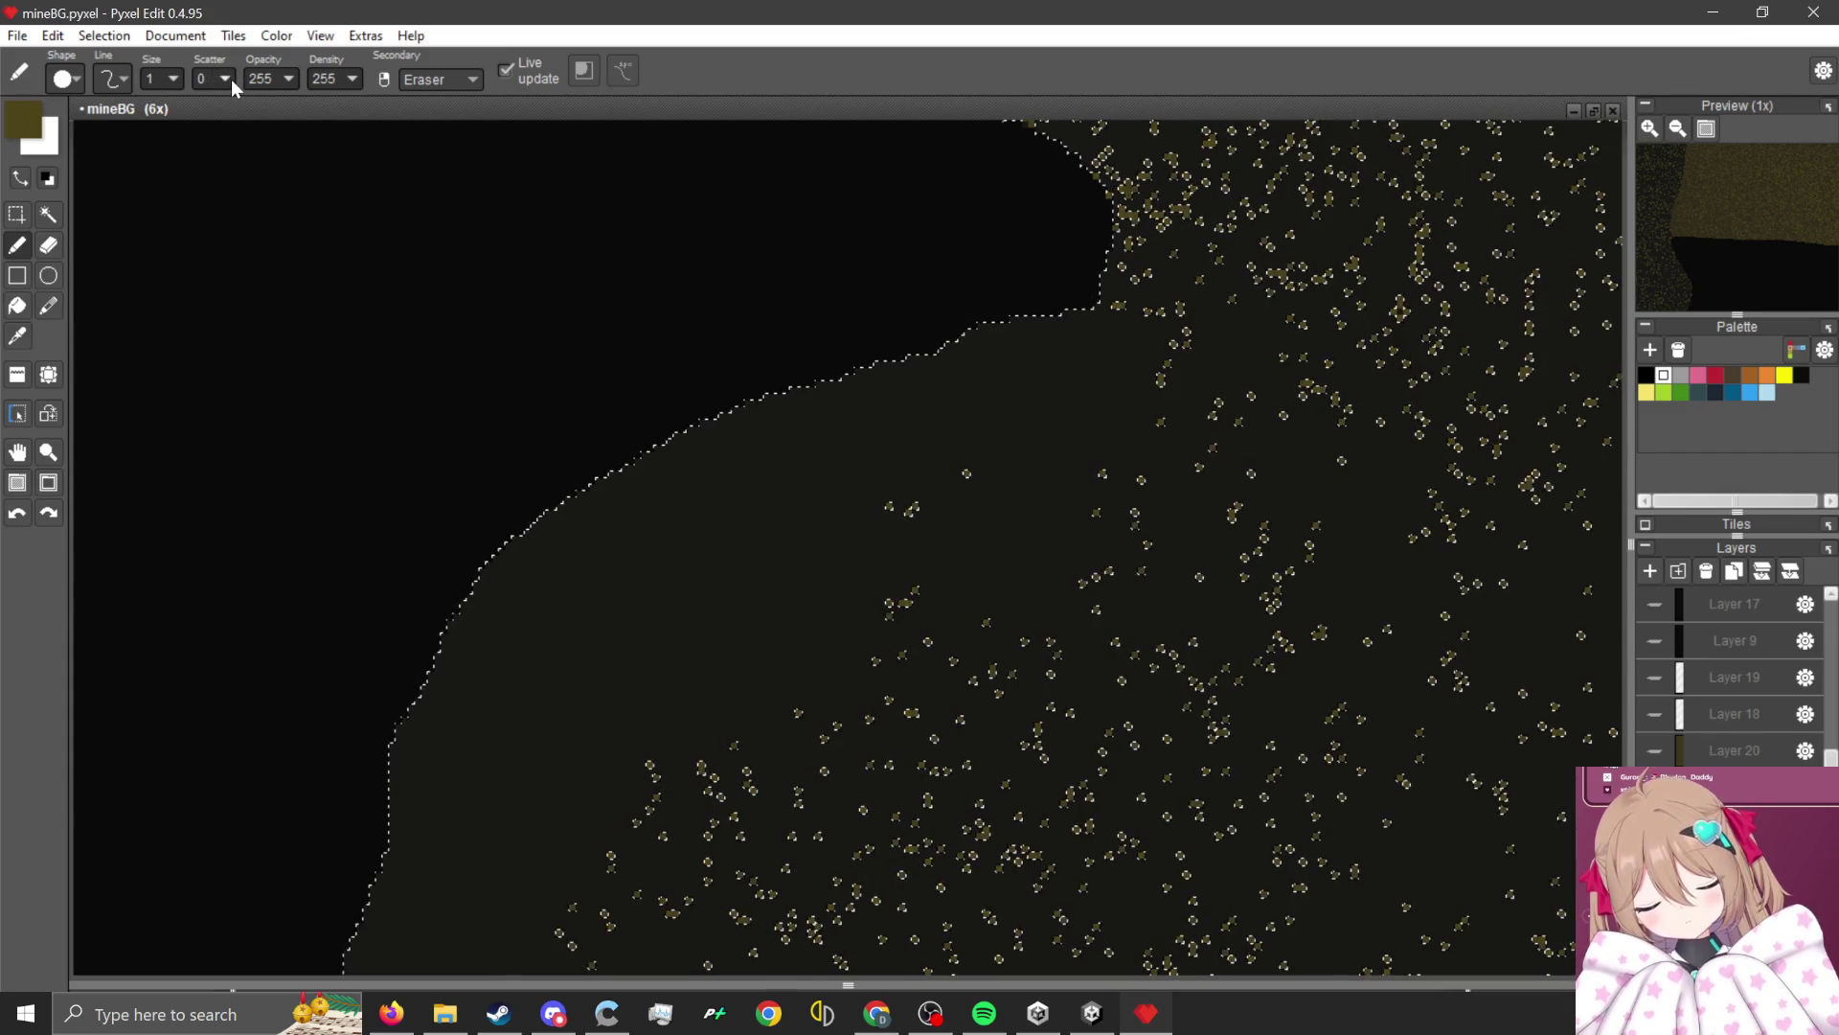
{"action": "left_click_drag", "start_coordinate": [232, 78], "coordinate": [283, 95]}
{"action": "scroll", "coordinate": [633, 348], "scroll_direction": "down", "scroll_amount": 1}
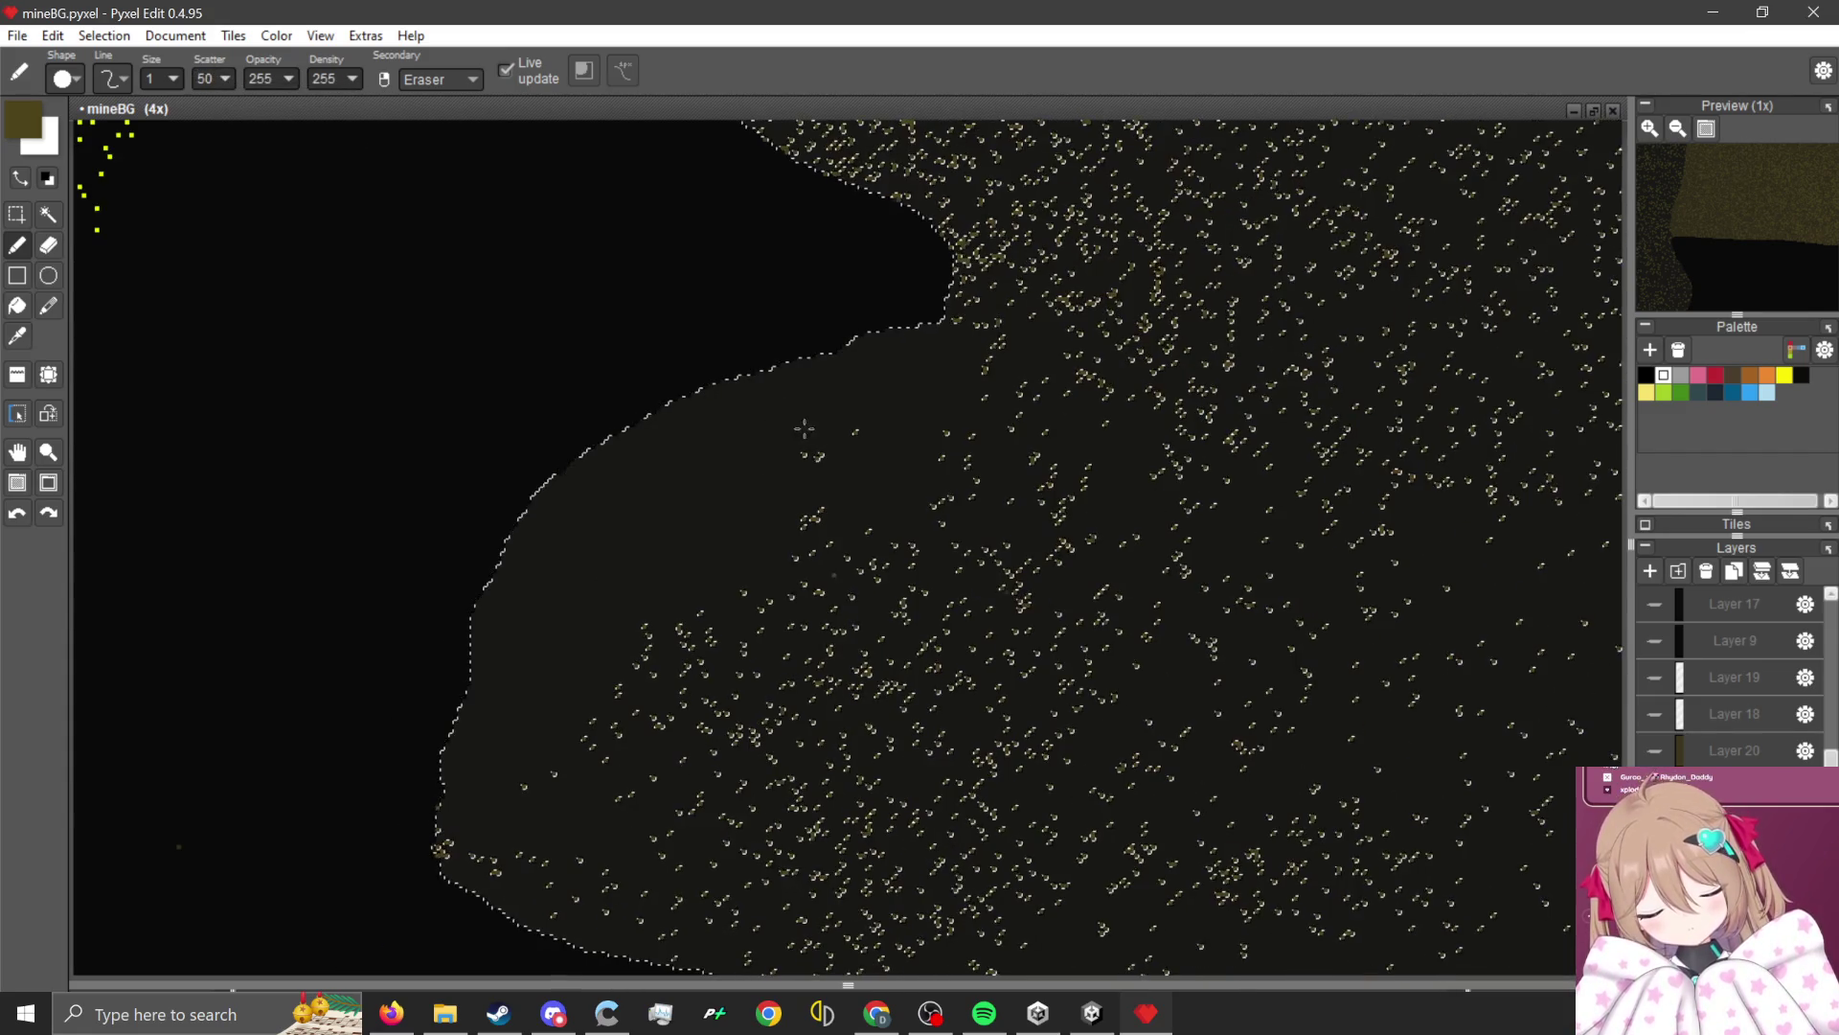
{"action": "mouse_move", "coordinate": [804, 429]}
{"action": "left_mouse_down"}
{"action": "mouse_move", "coordinate": [729, 537]}
{"action": "mouse_move", "coordinate": [623, 623]}
{"action": "mouse_move", "coordinate": [747, 479]}
{"action": "mouse_move", "coordinate": [874, 406]}
{"action": "left_mouse_up"}
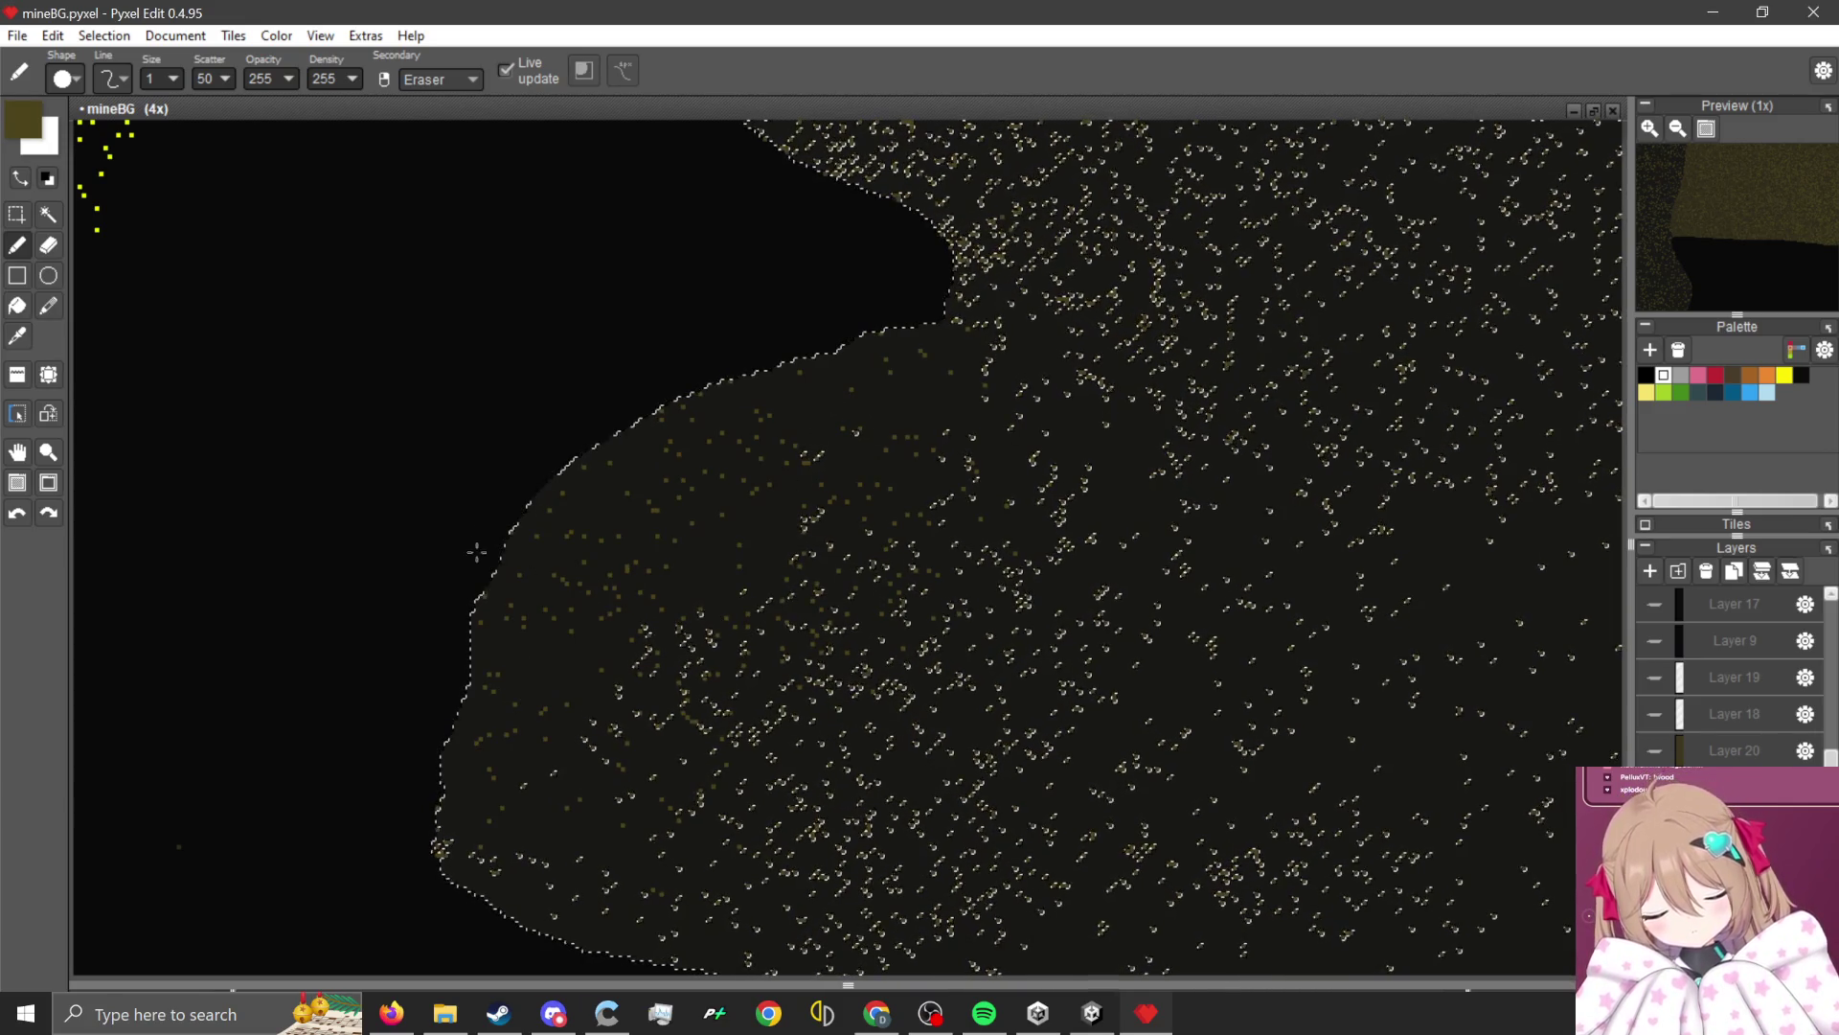
{"action": "key", "text": "s"}
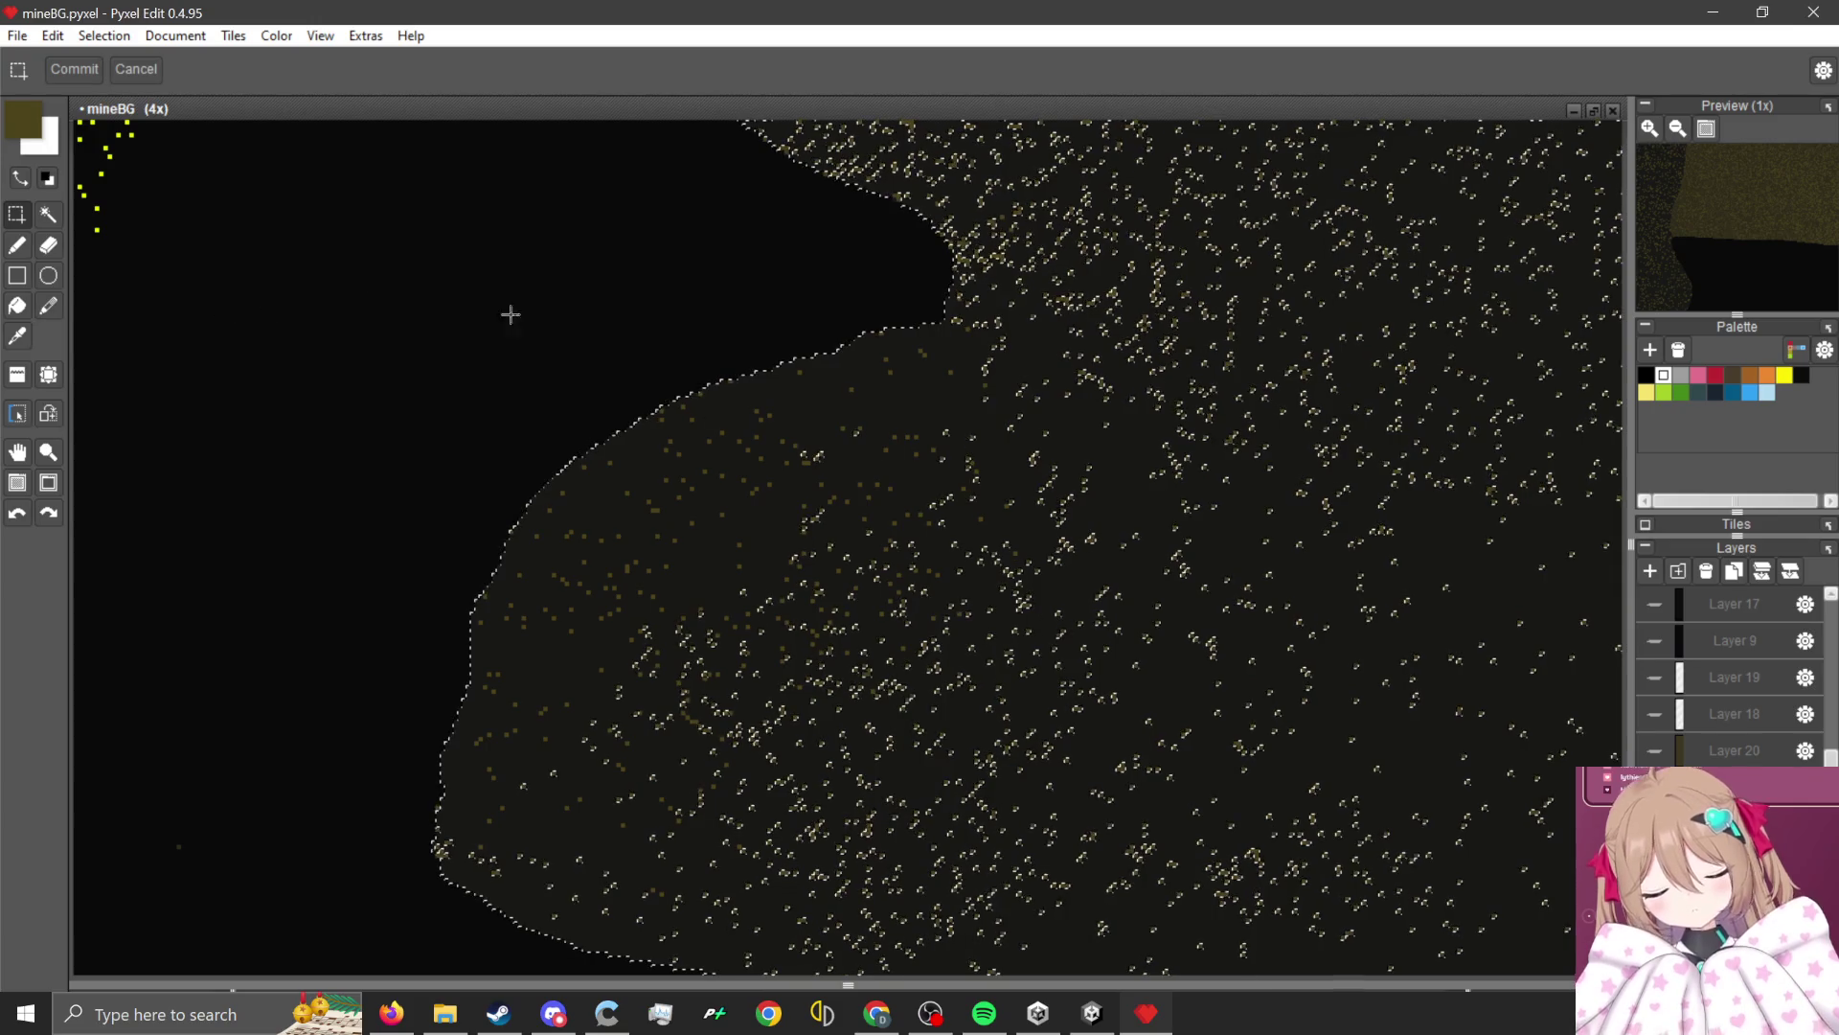
{"action": "left_click", "coordinate": [499, 304]}
{"action": "scroll", "coordinate": [948, 442], "scroll_direction": "down", "scroll_amount": 2}
{"action": "scroll", "coordinate": [944, 440], "scroll_direction": "up", "scroll_amount": 1}
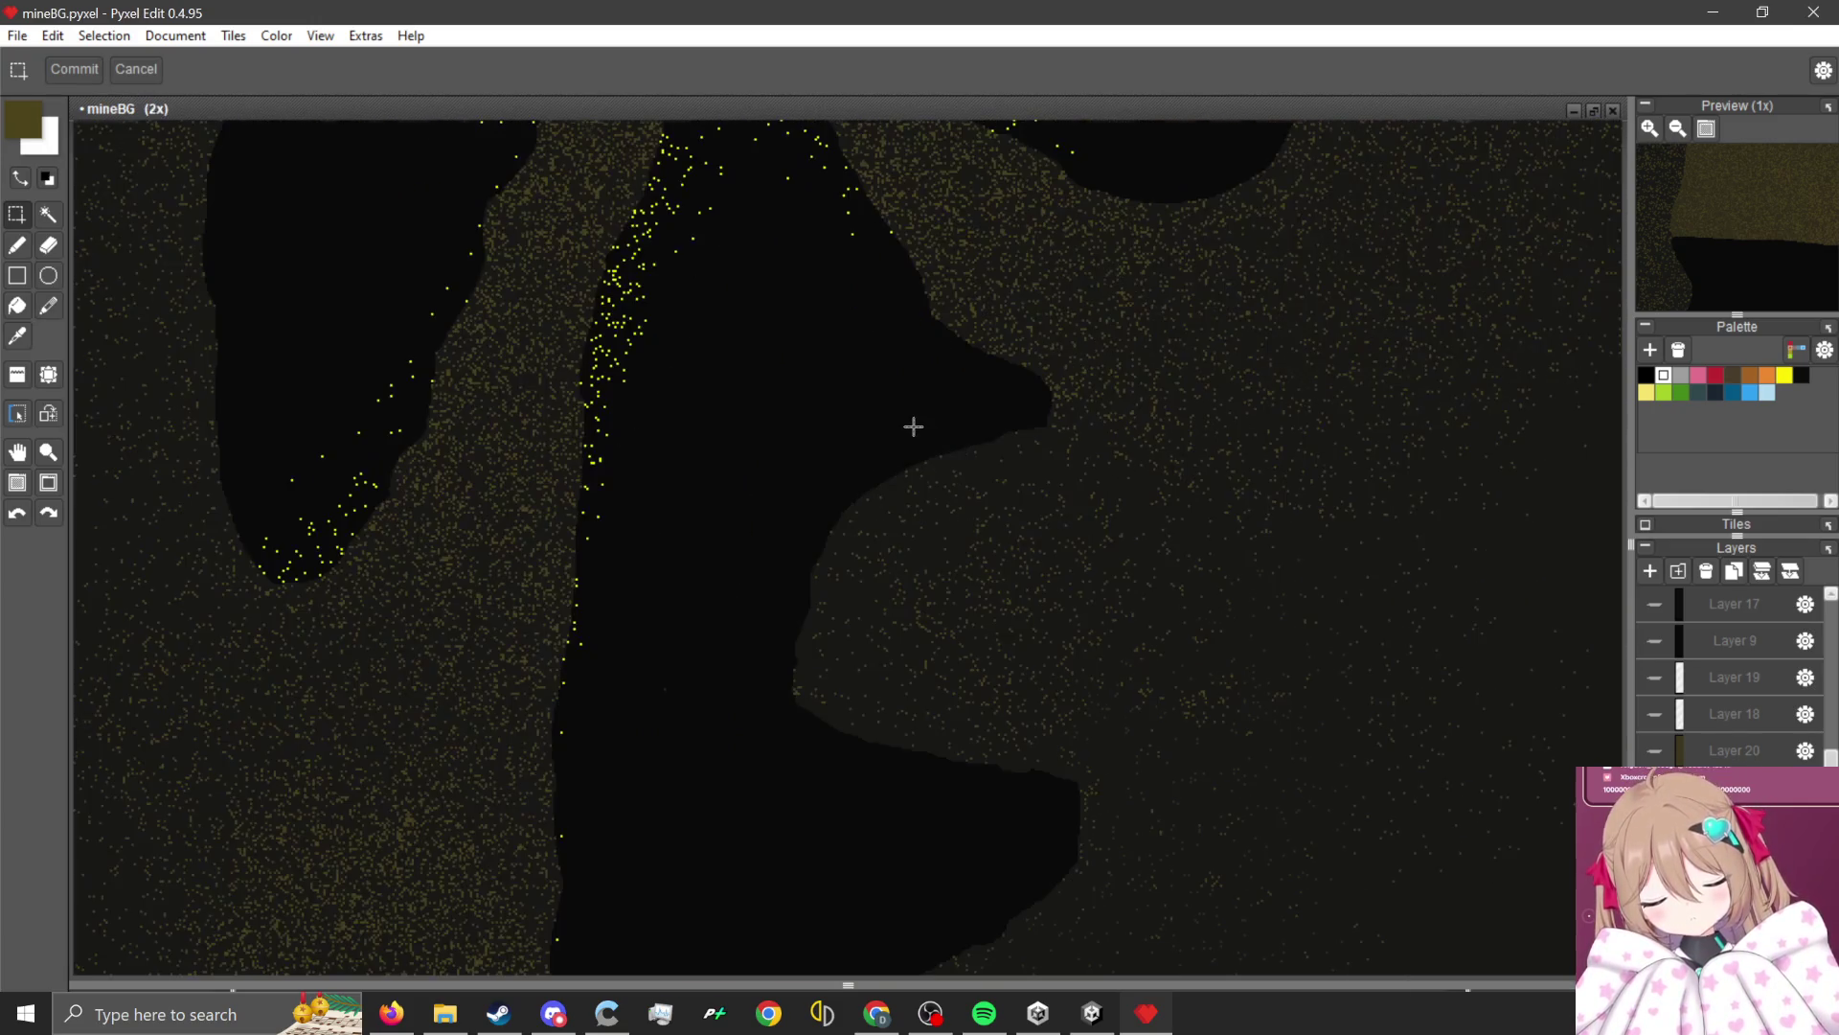
Zoom around the composite mine background with Layer 18 hidden, then make Layer 18 visible again.
{"action": "scroll", "coordinate": [949, 469], "scroll_direction": "up", "scroll_amount": 1}
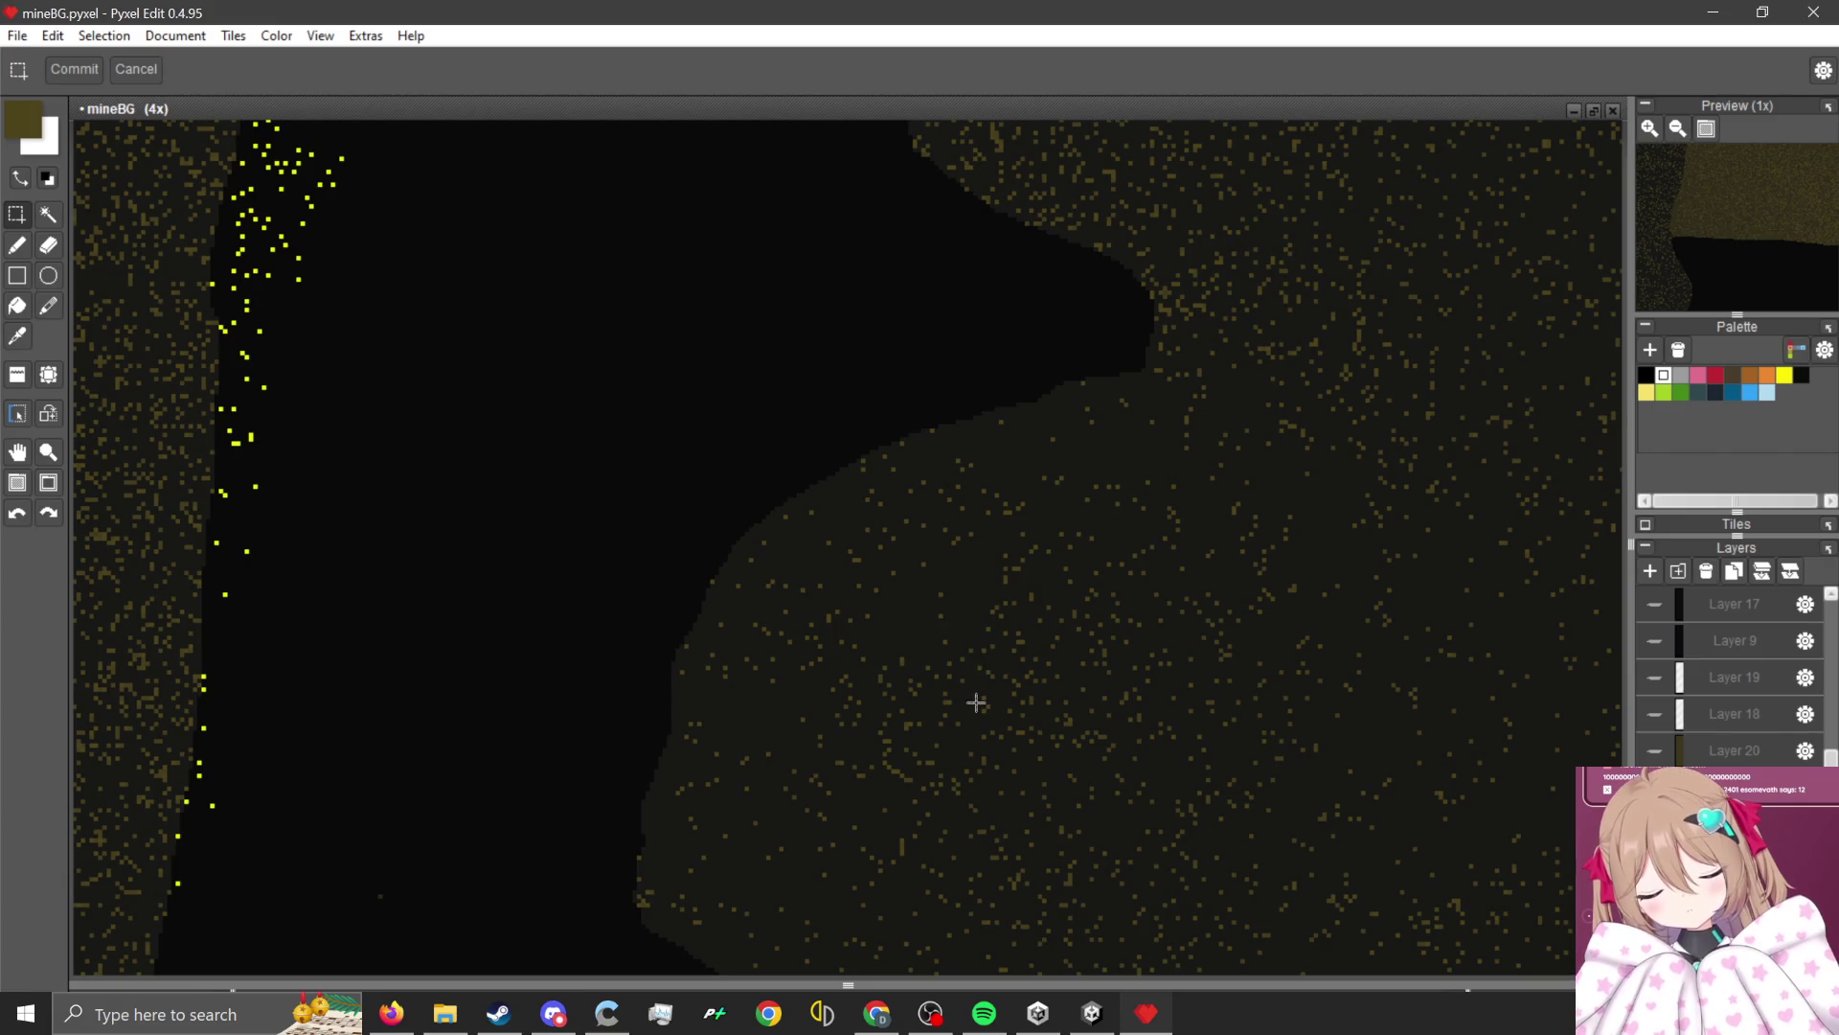
{"action": "scroll", "coordinate": [953, 679], "scroll_direction": "down", "scroll_amount": 2}
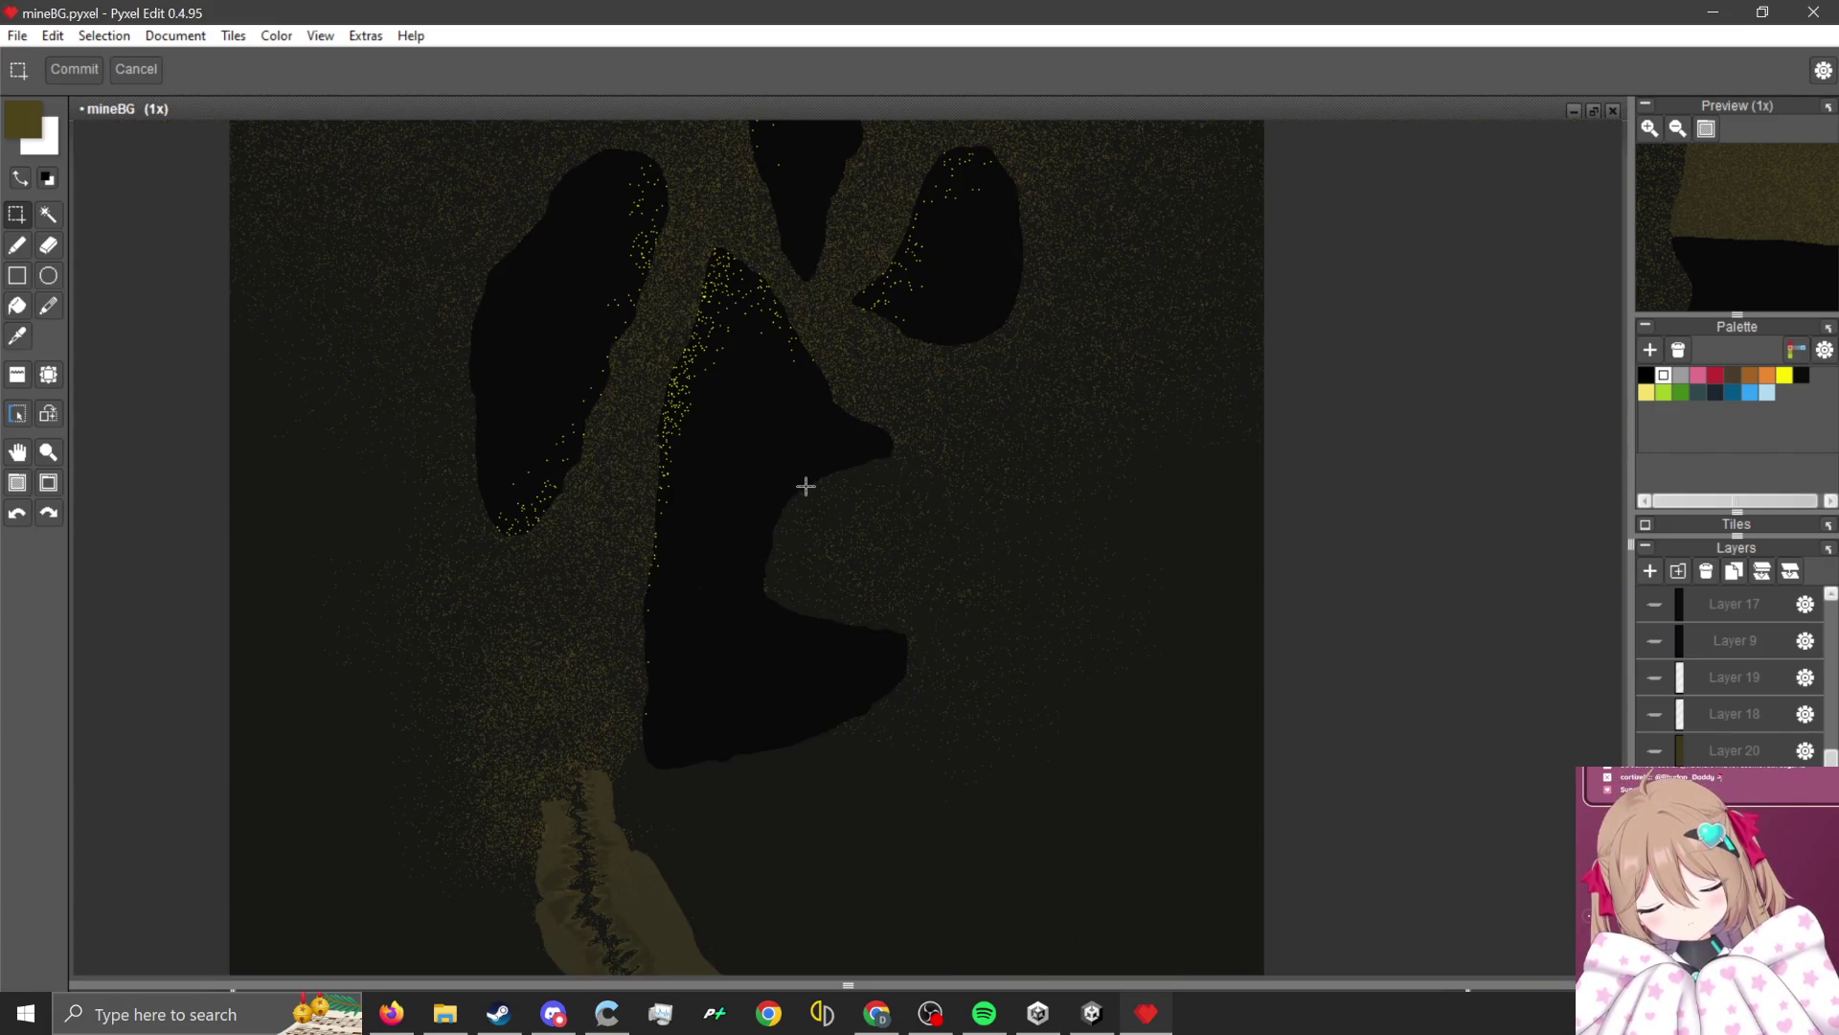
{"action": "scroll", "coordinate": [953, 263], "scroll_direction": "up", "scroll_amount": 2}
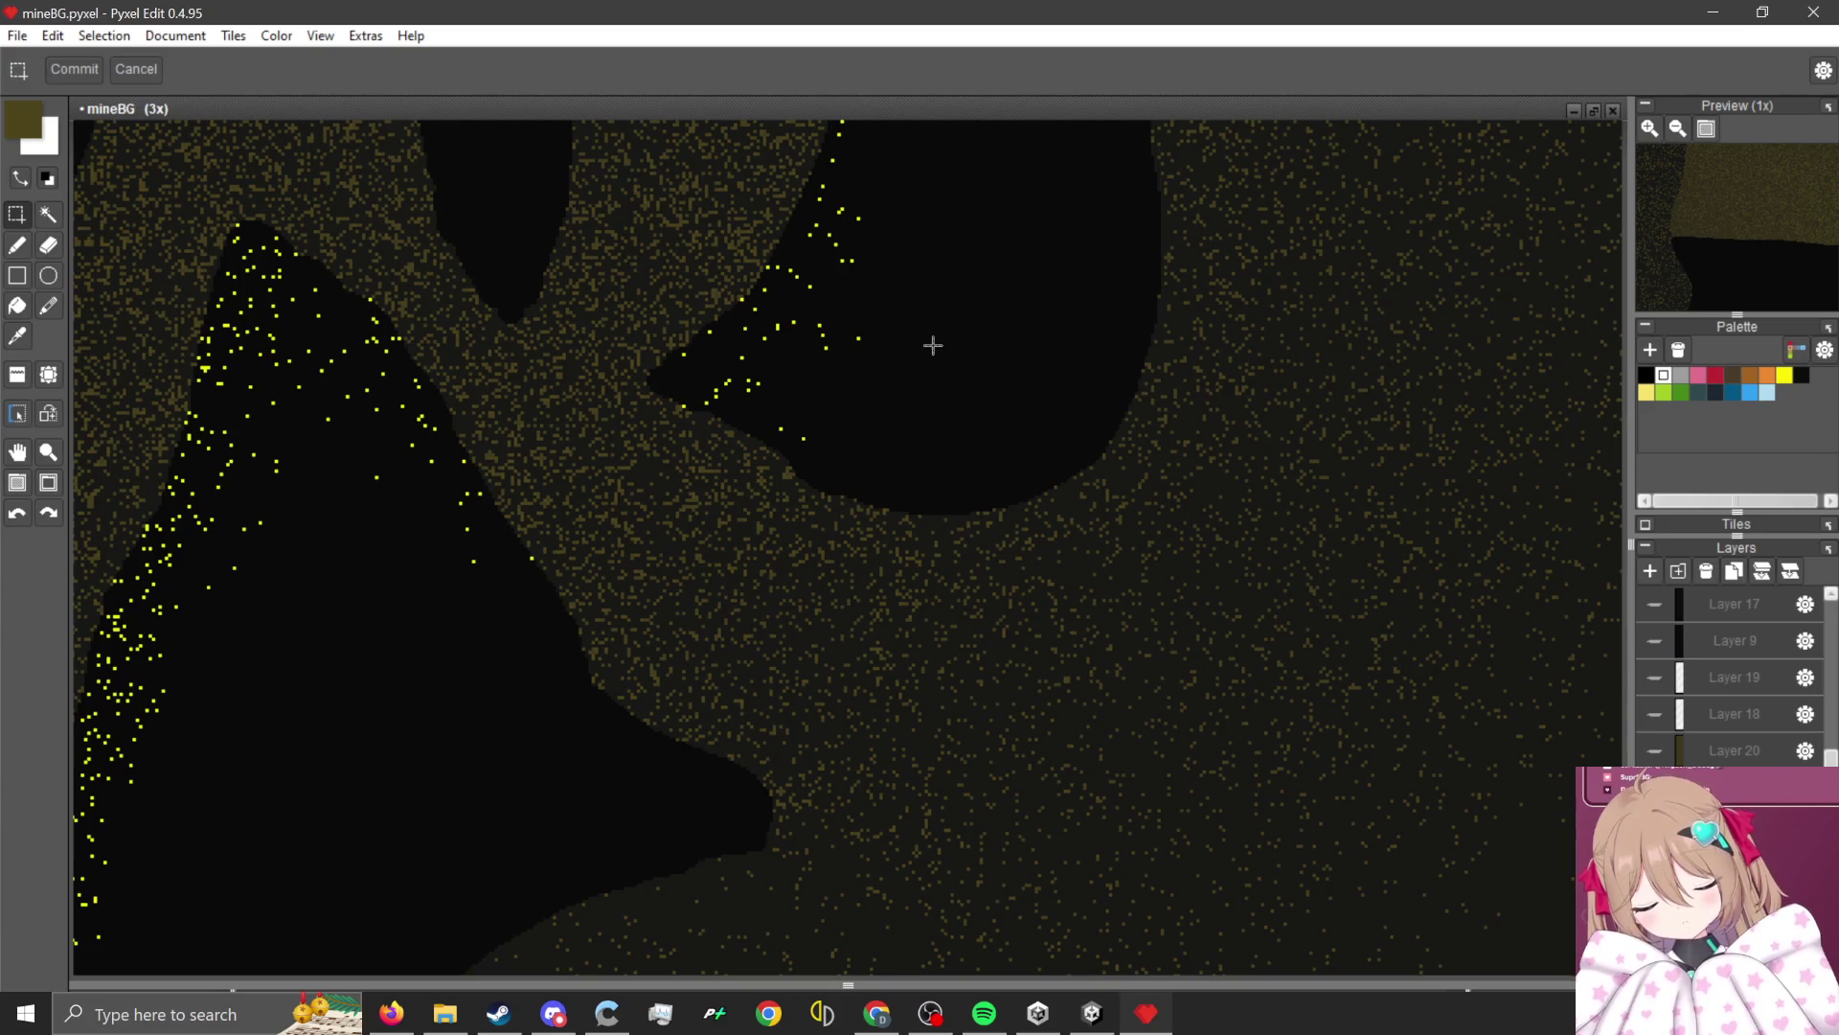
{"action": "scroll", "coordinate": [936, 648], "scroll_direction": "down", "scroll_amount": 2}
{"action": "scroll", "coordinate": [926, 636], "scroll_direction": "up", "scroll_amount": 1}
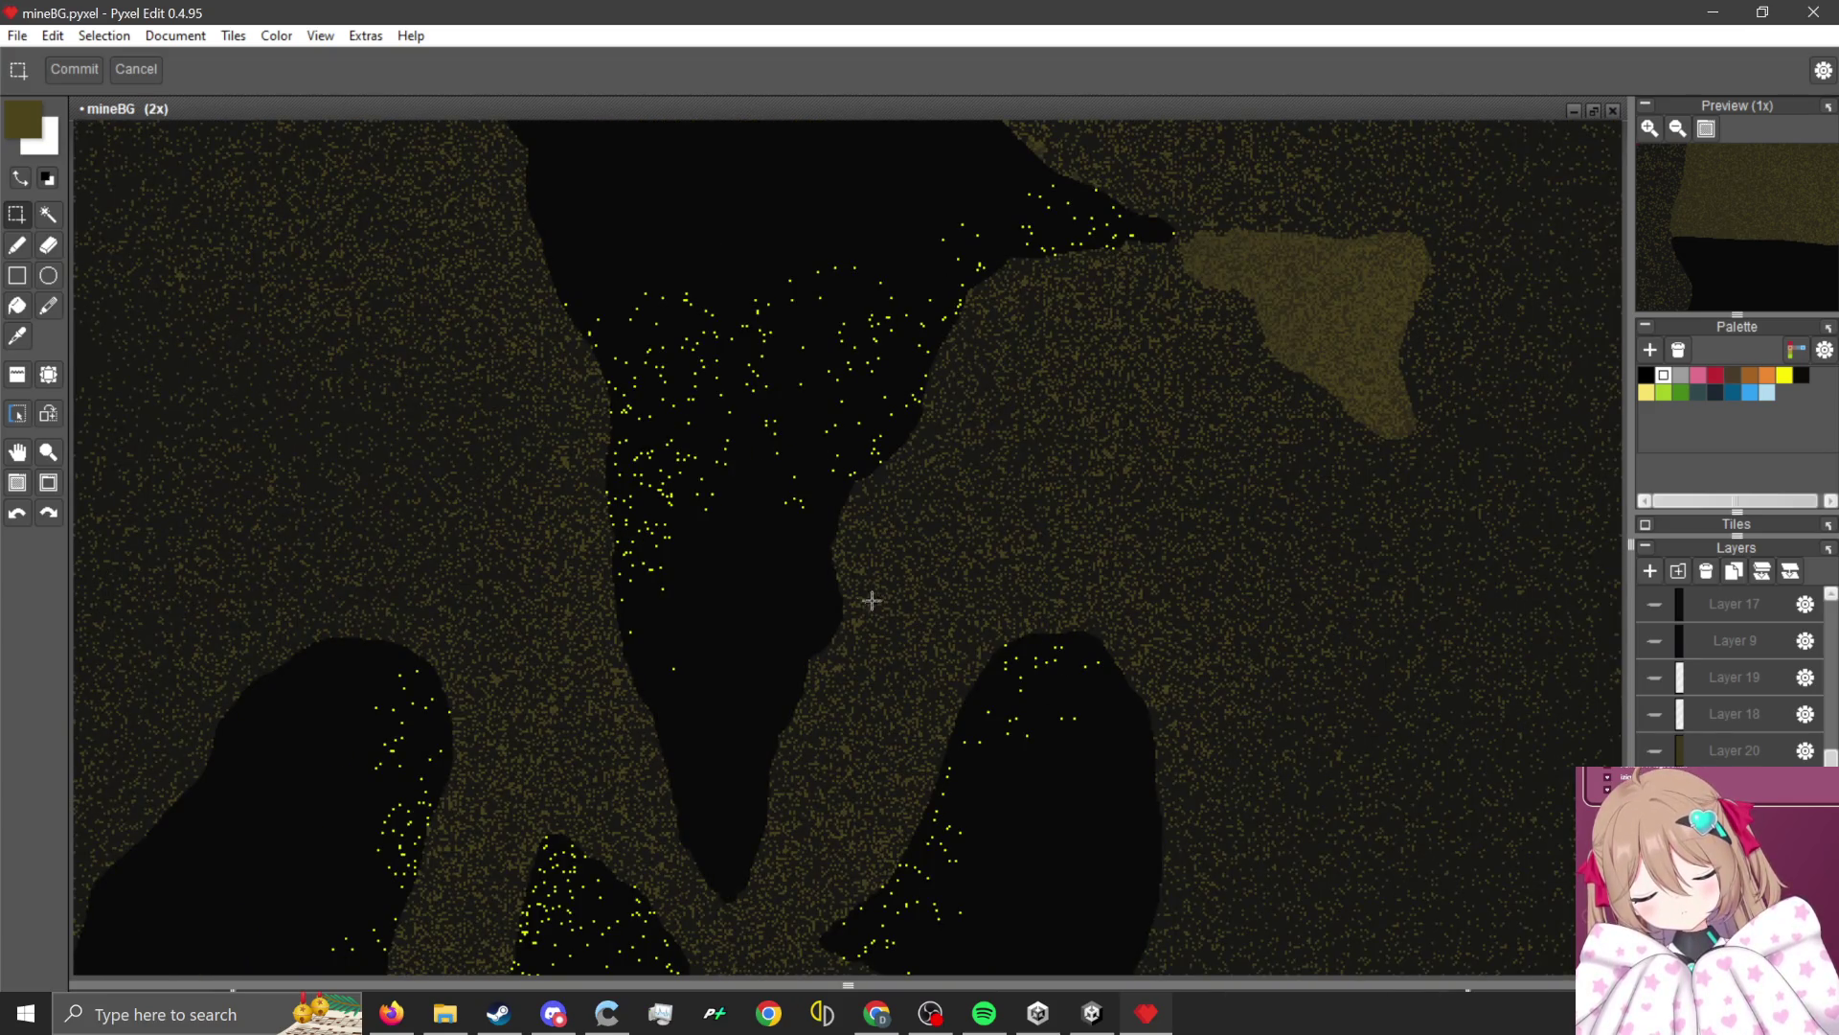
{"action": "scroll", "coordinate": [836, 582], "scroll_direction": "down", "scroll_amount": 3}
{"action": "scroll", "coordinate": [817, 726], "scroll_direction": "up", "scroll_amount": 1}
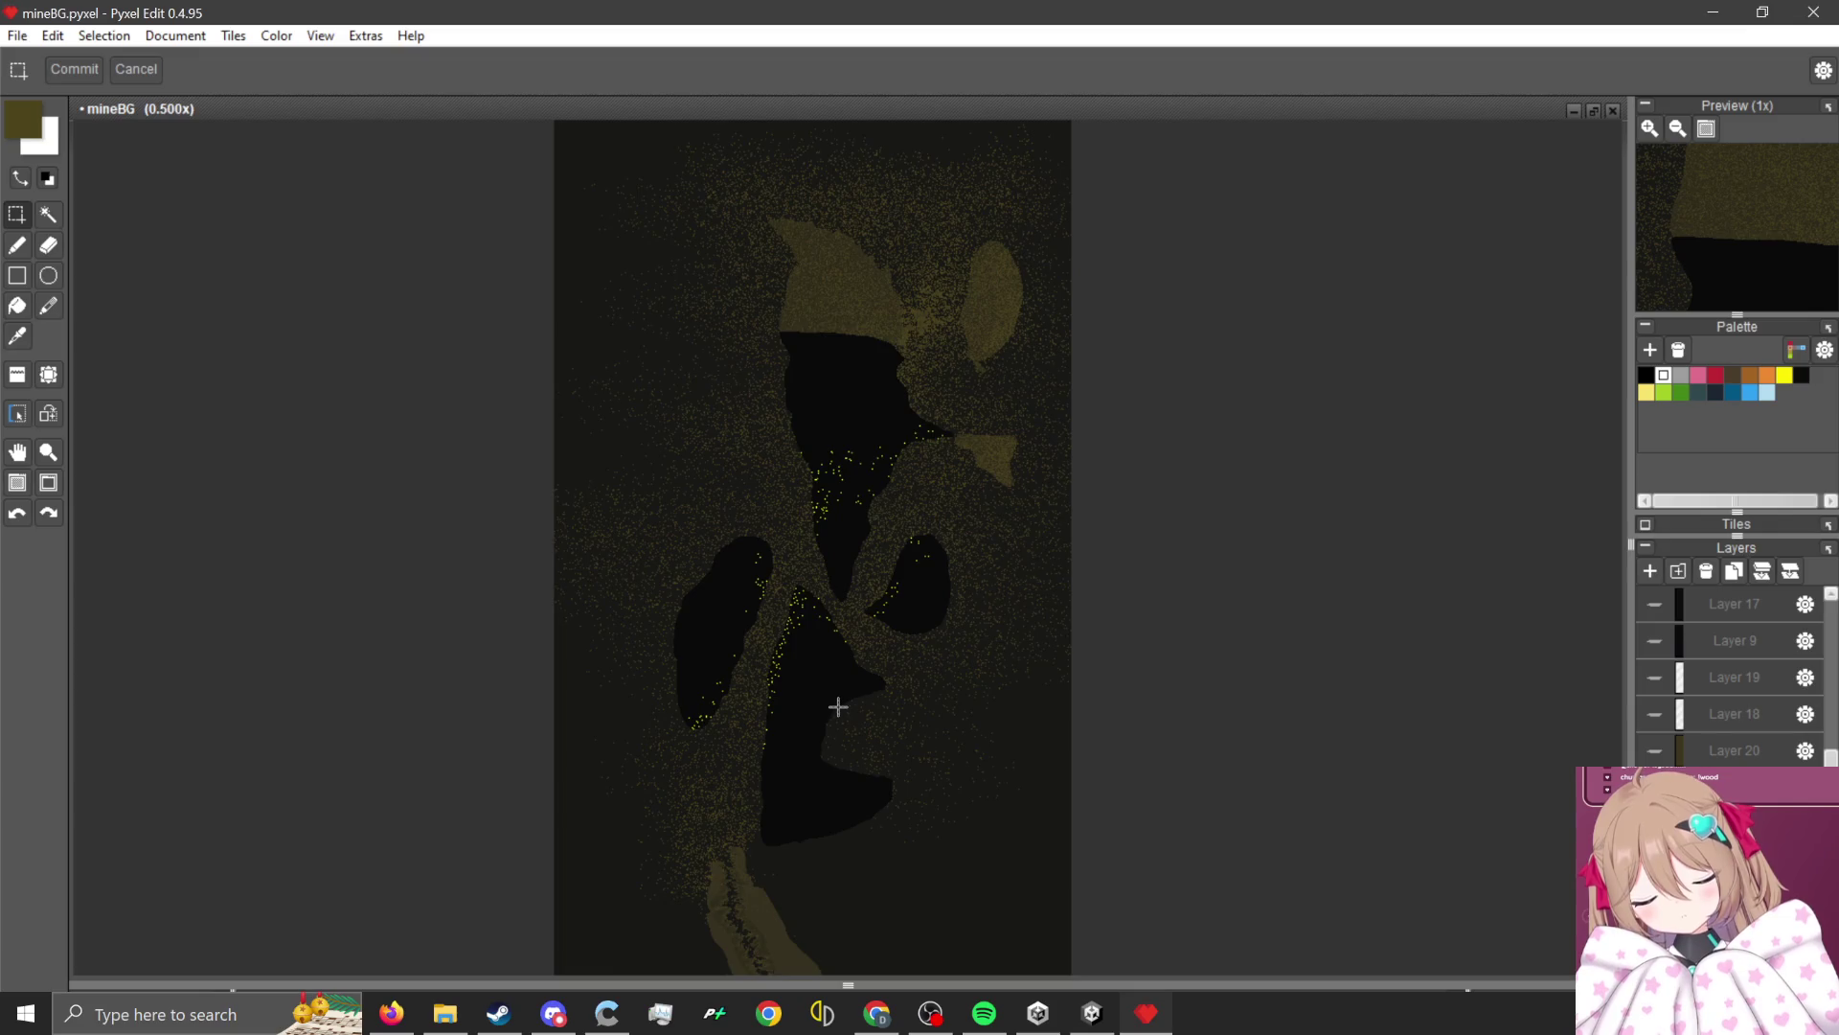
{"action": "scroll", "coordinate": [838, 706], "scroll_direction": "up", "scroll_amount": 2}
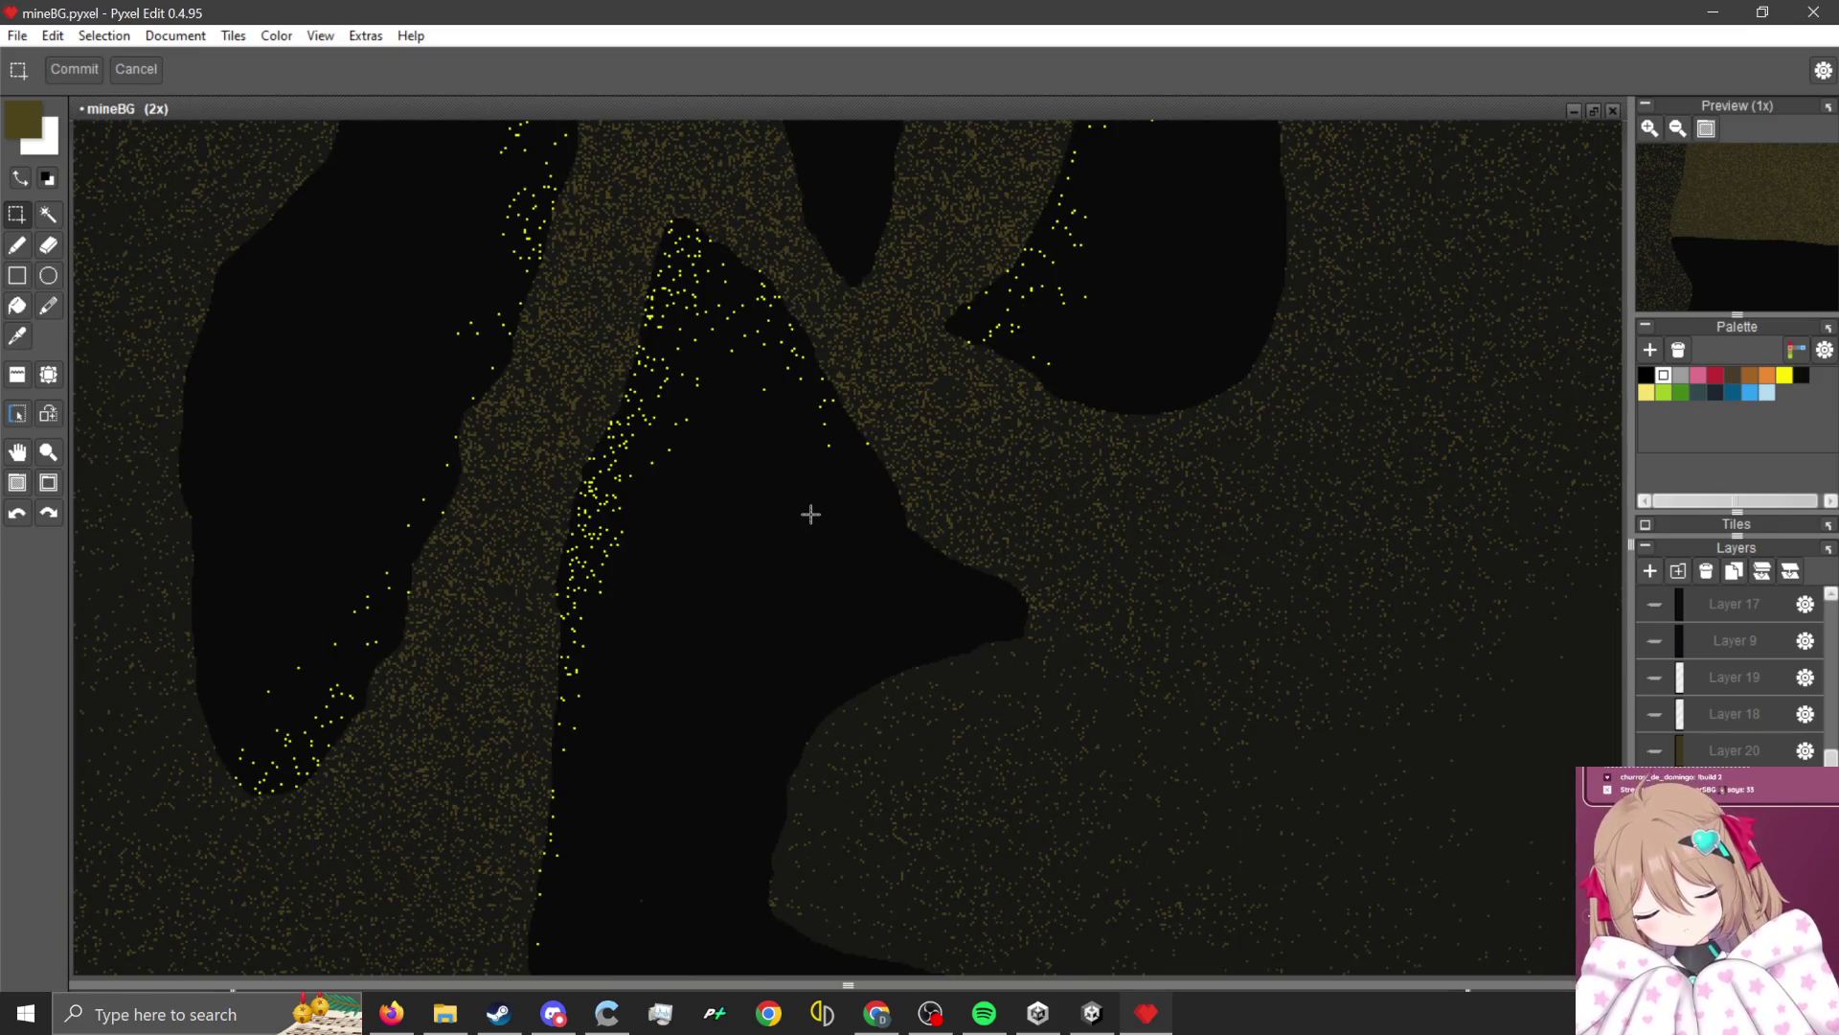
{"action": "scroll", "coordinate": [810, 514], "scroll_direction": "down", "scroll_amount": 2}
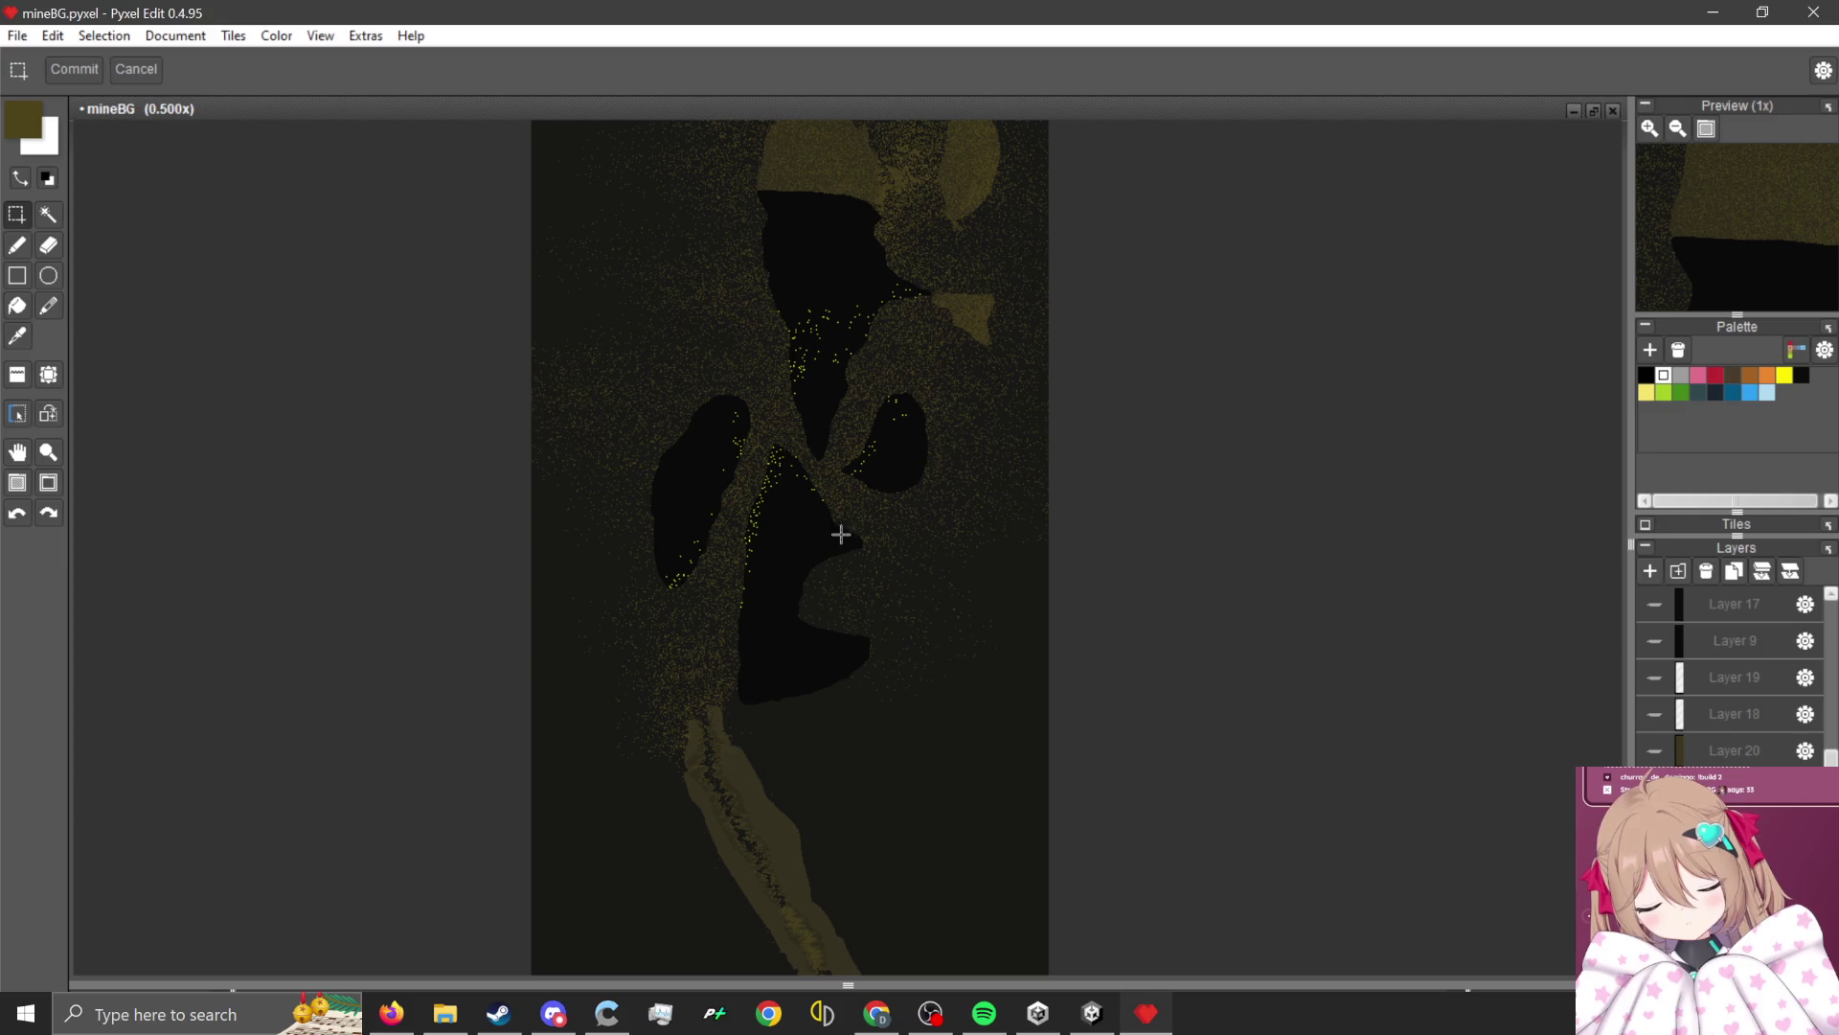
{"action": "scroll", "coordinate": [929, 402], "scroll_direction": "up", "scroll_amount": 3}
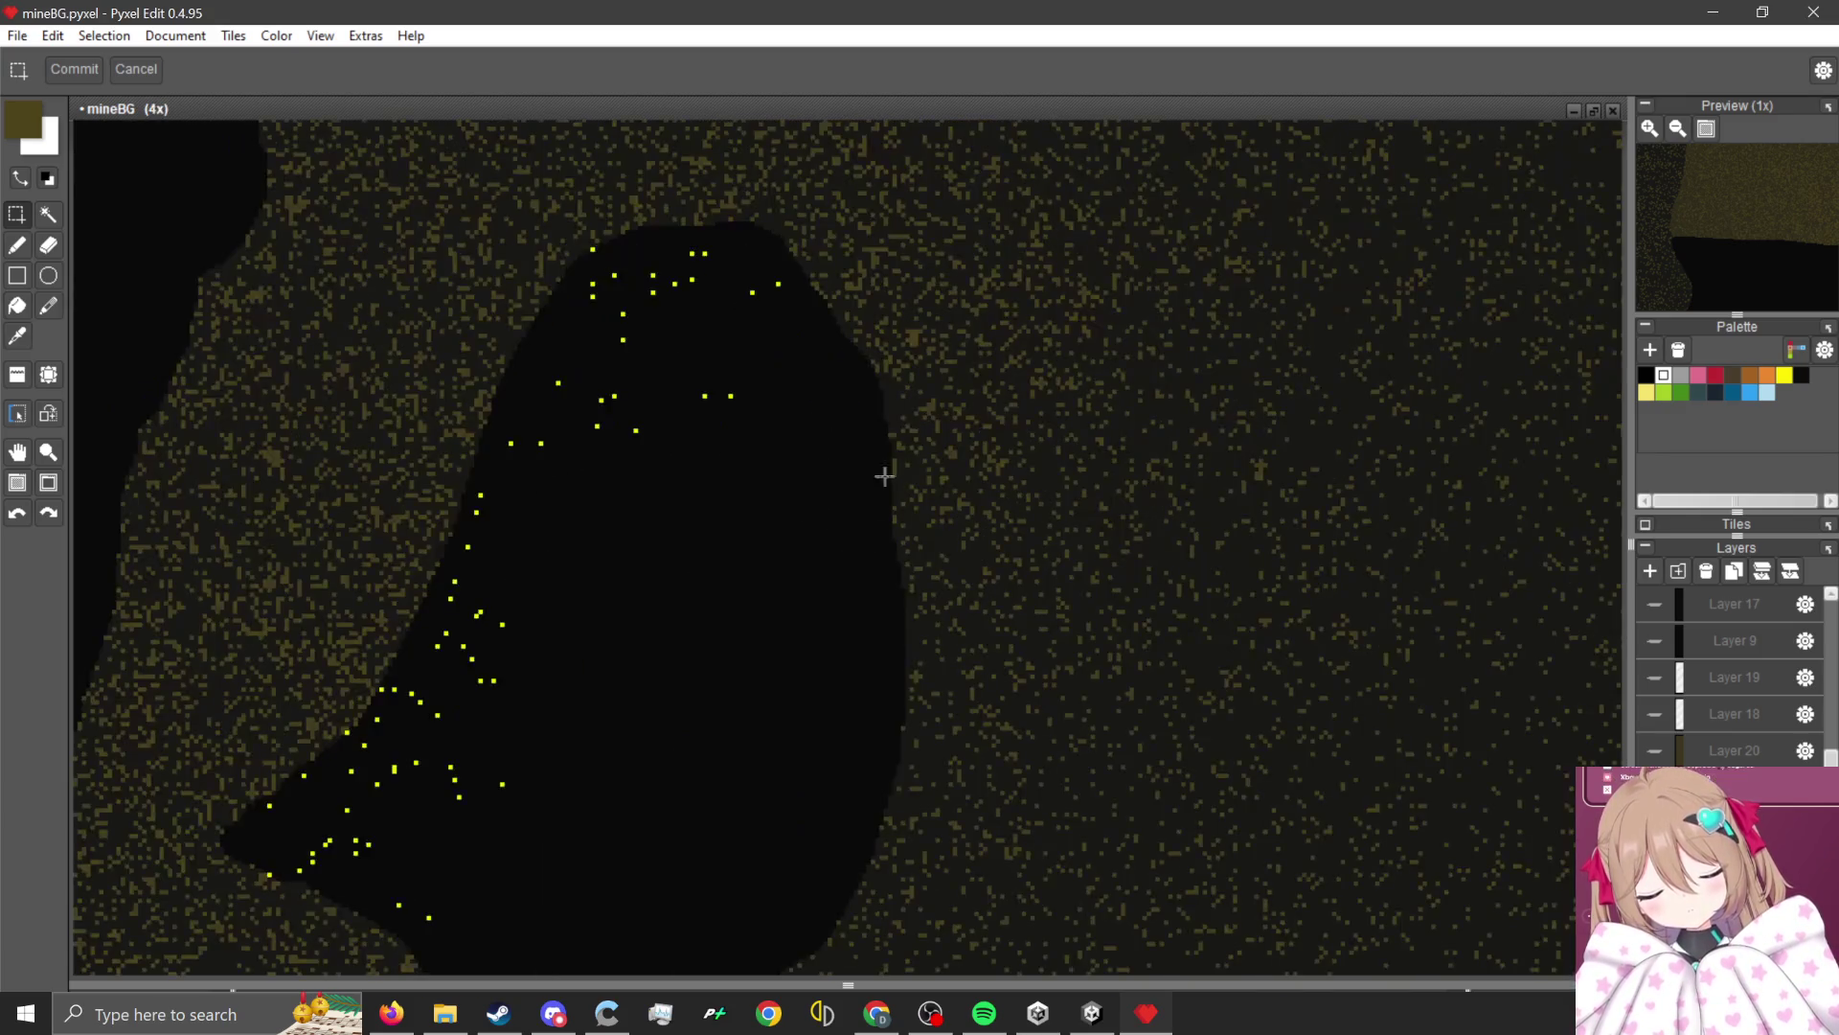
{"action": "scroll", "coordinate": [883, 473], "scroll_direction": "down", "scroll_amount": 3}
{"action": "scroll", "coordinate": [833, 476], "scroll_direction": "up", "scroll_amount": 3}
{"action": "scroll", "coordinate": [883, 522], "scroll_direction": "down", "scroll_amount": 3}
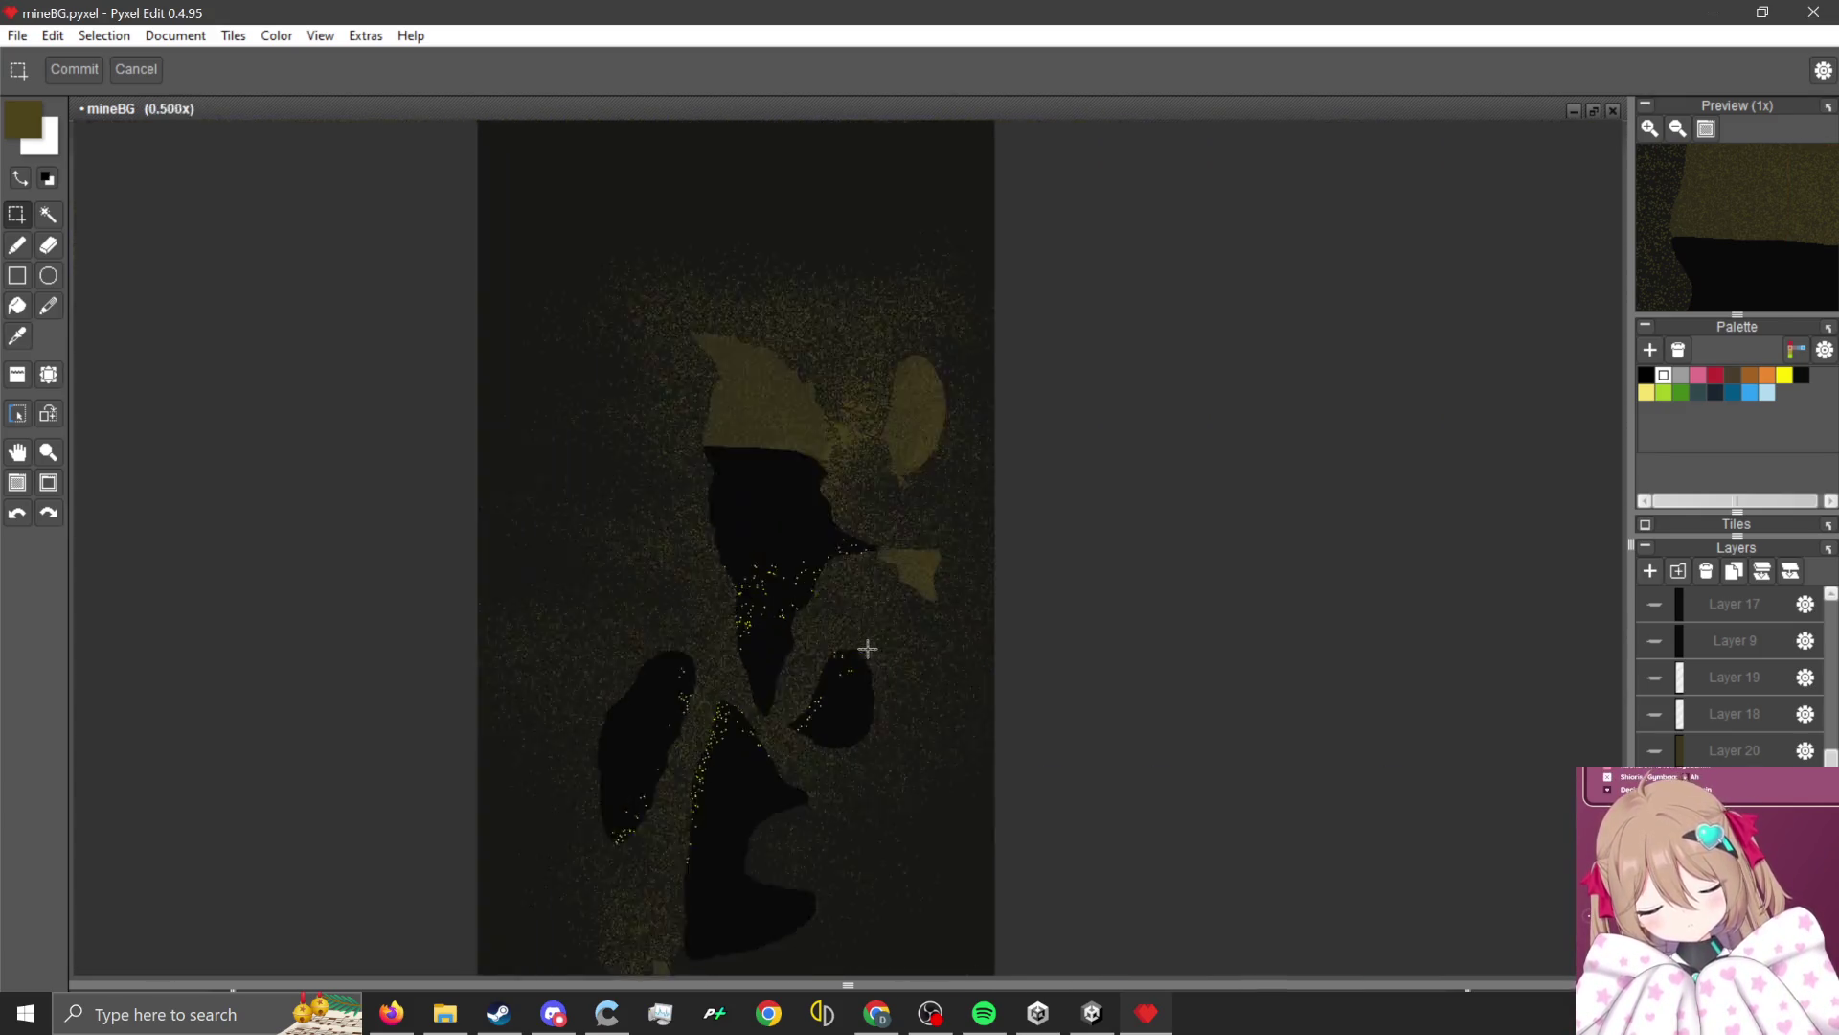
{"action": "scroll", "coordinate": [867, 652], "scroll_direction": "up", "scroll_amount": 2}
{"action": "scroll", "coordinate": [858, 618], "scroll_direction": "down", "scroll_amount": 2}
{"action": "scroll", "coordinate": [830, 649], "scroll_direction": "up", "scroll_amount": 2}
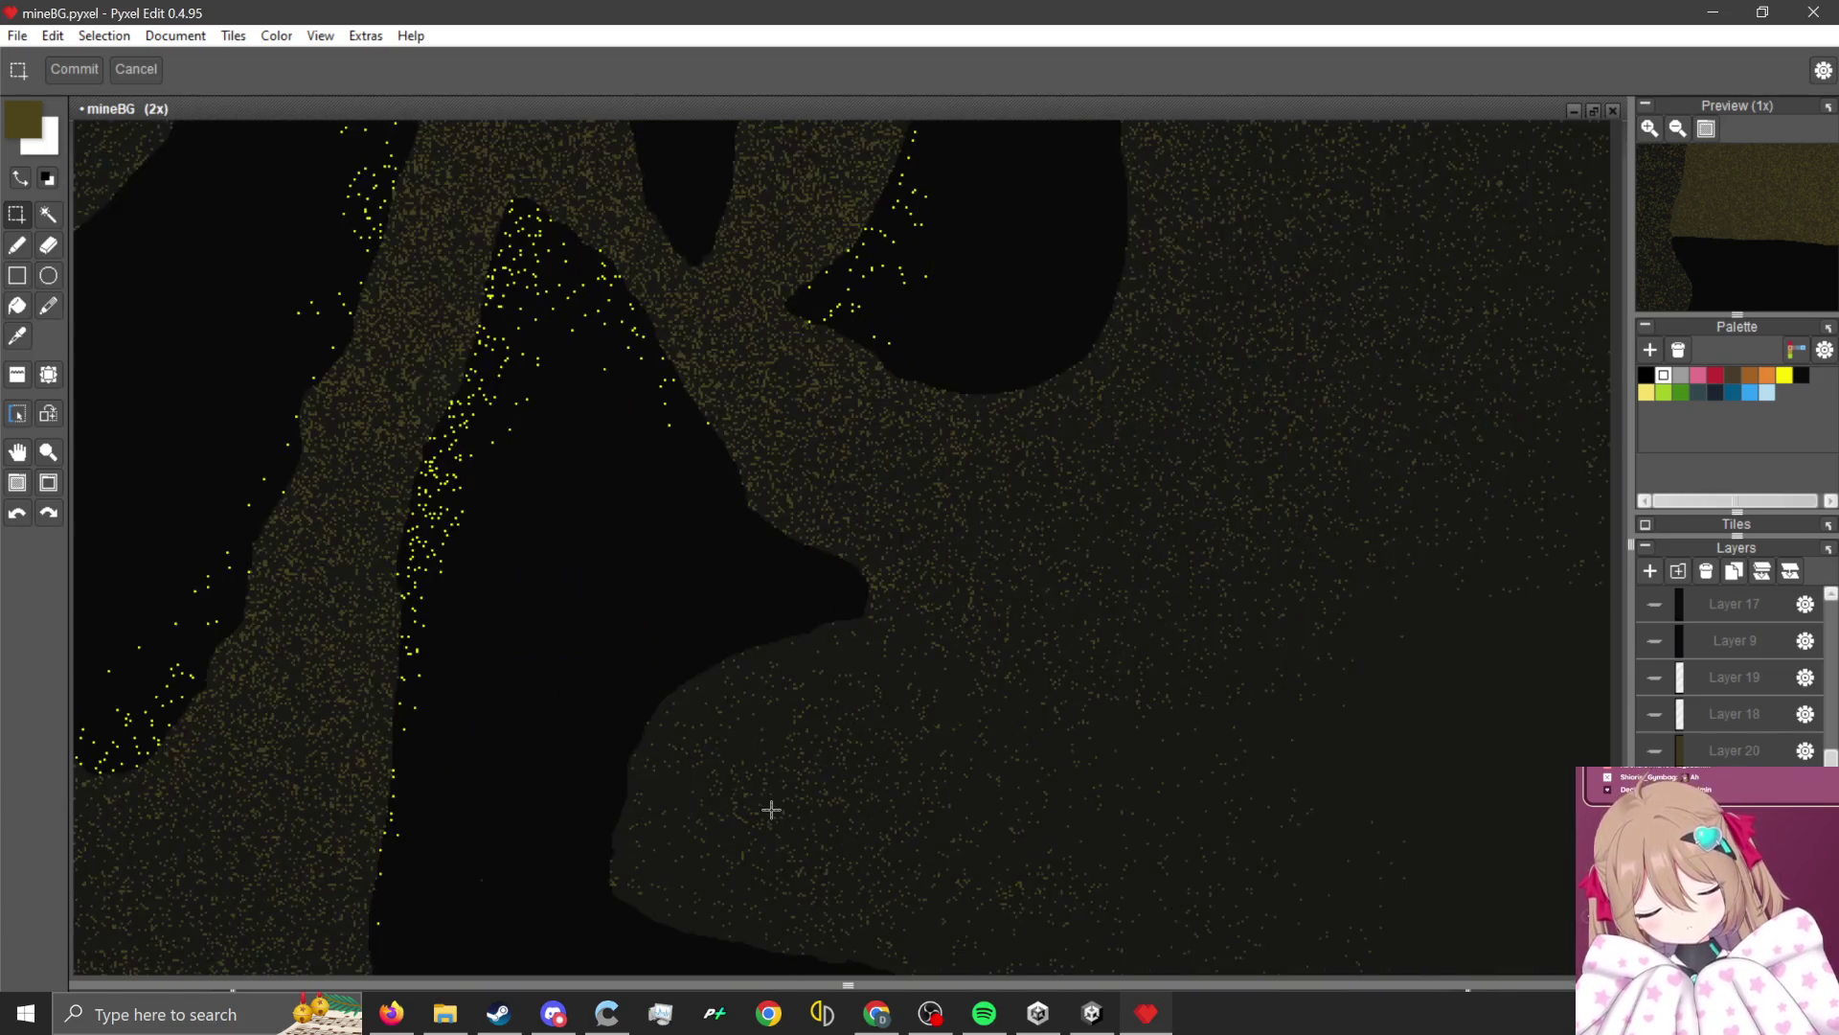
{"action": "scroll", "coordinate": [776, 507], "scroll_direction": "down", "scroll_amount": 2}
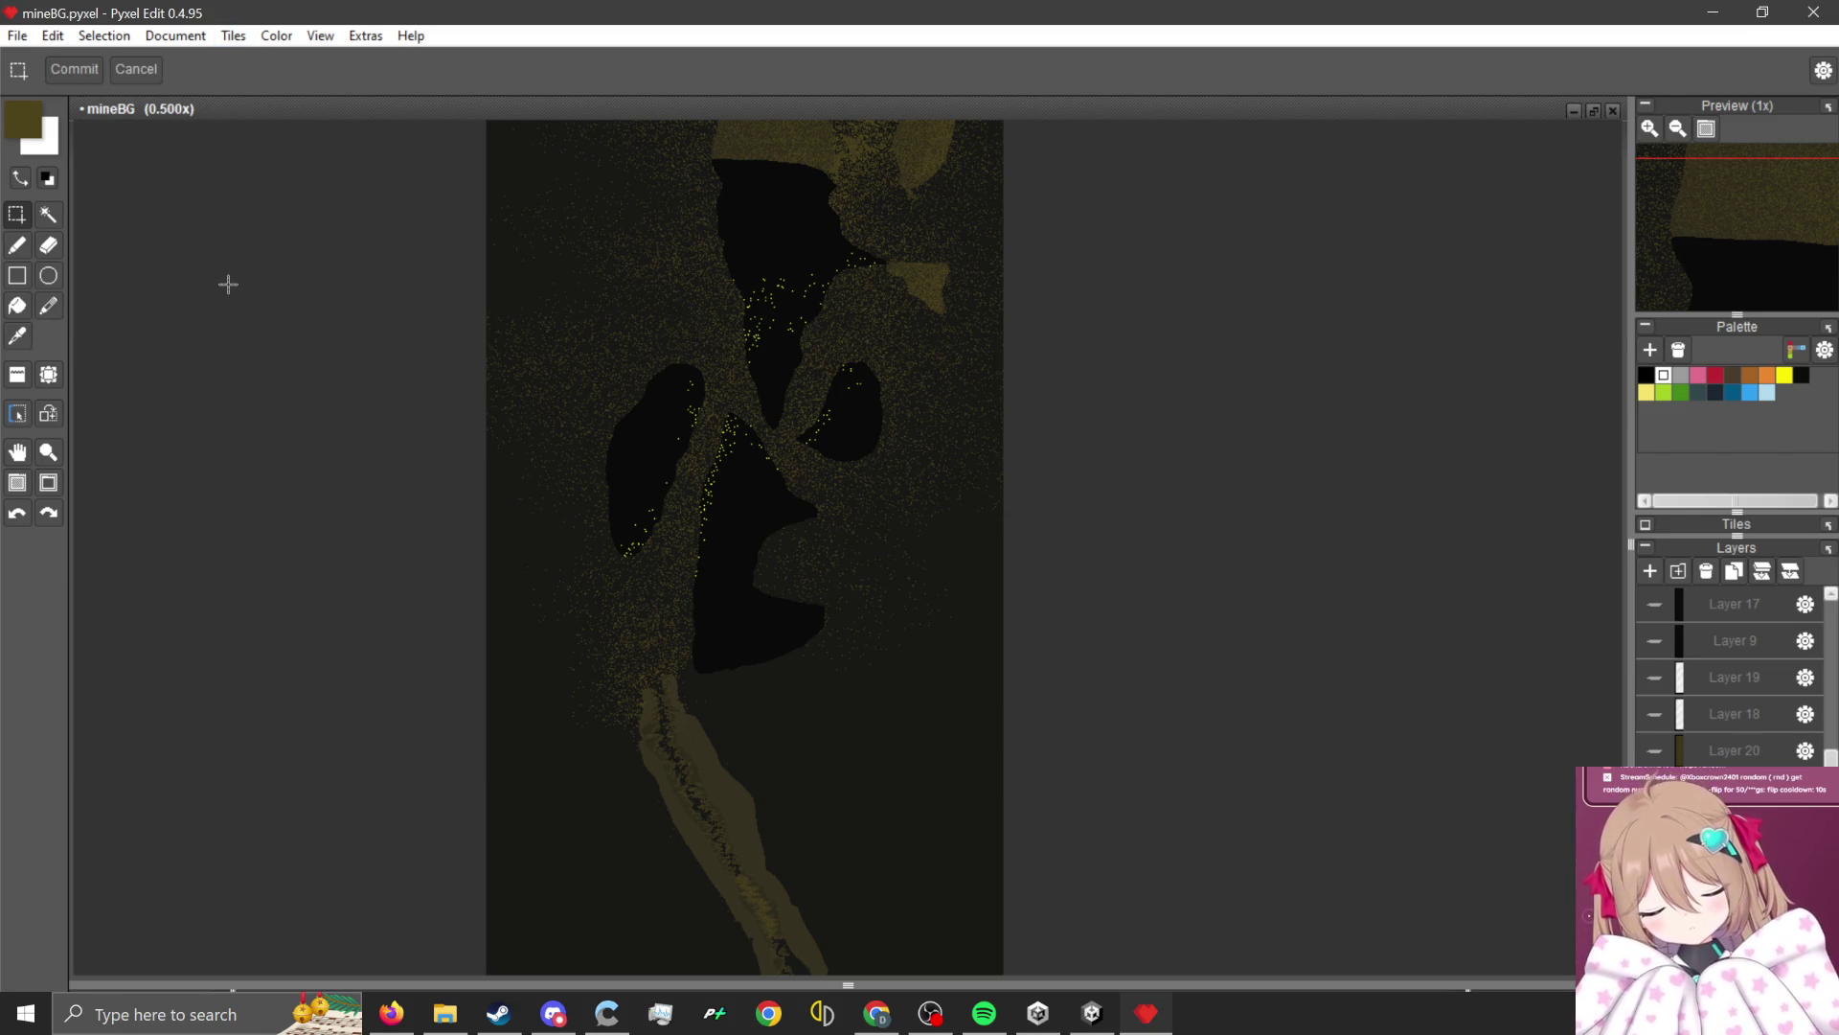
{"action": "left_click", "coordinate": [1655, 714]}
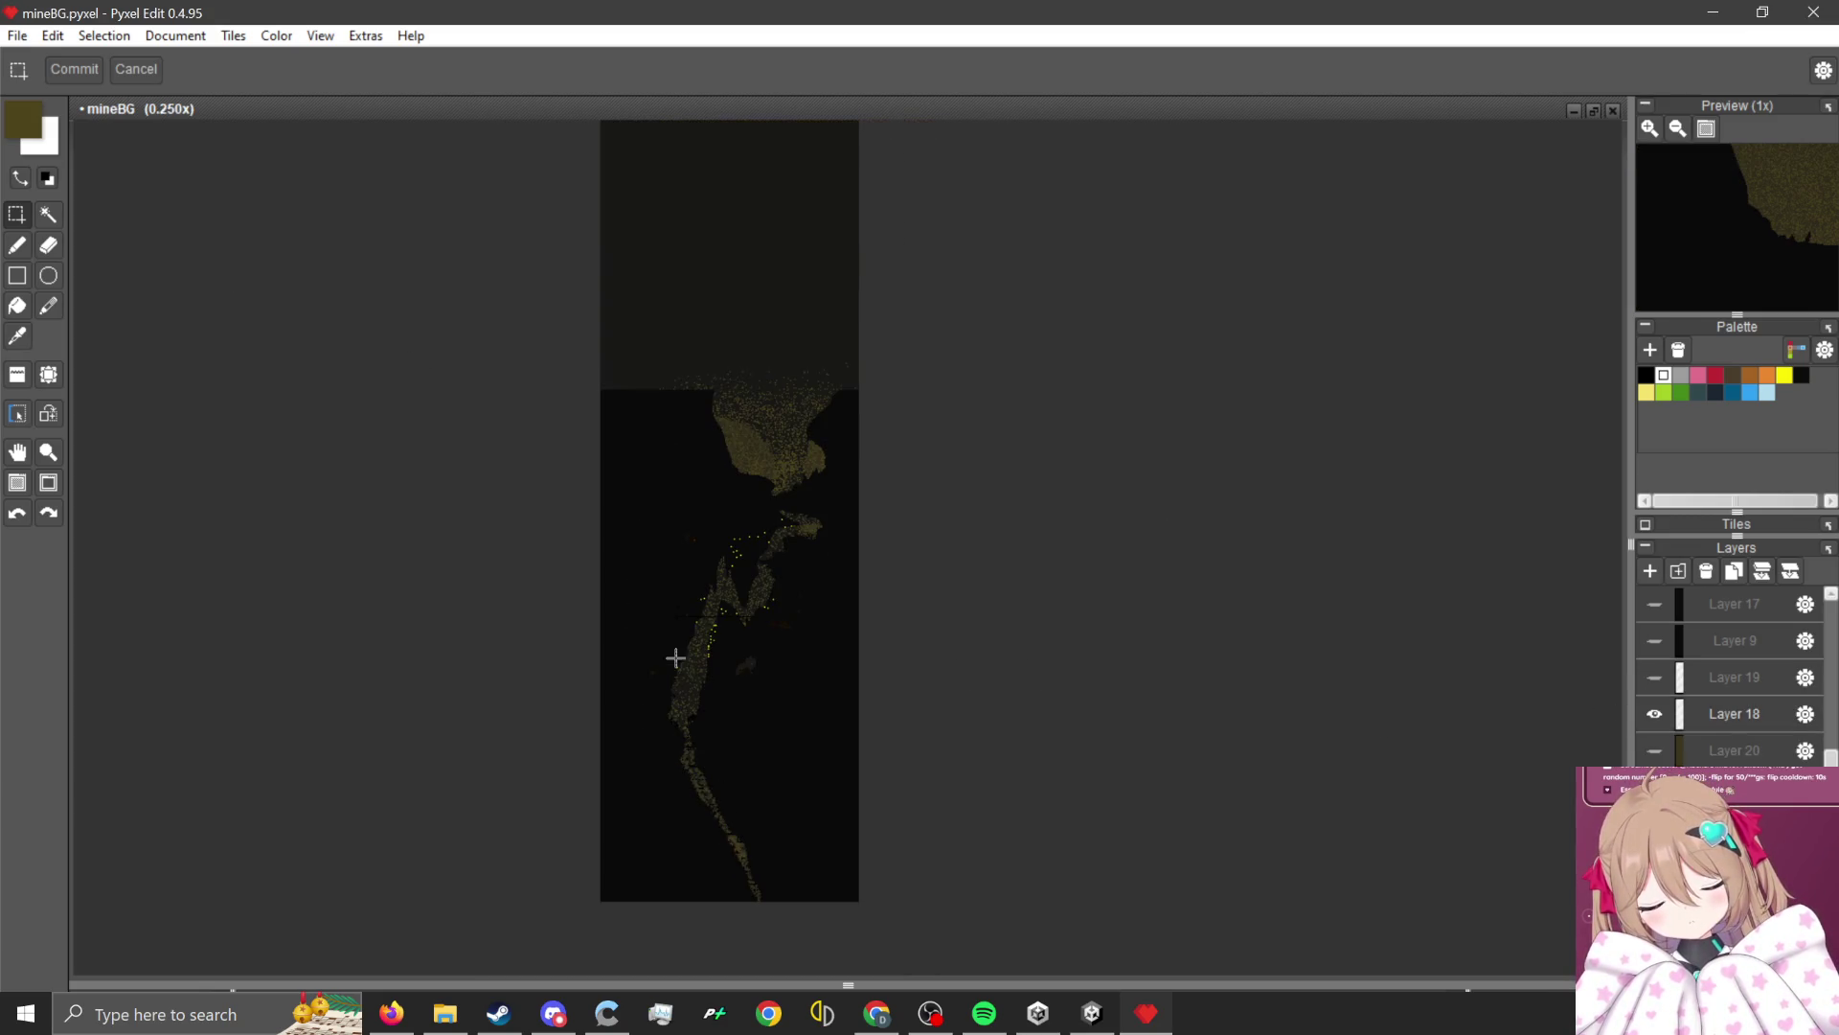
Toggle a layer off and back on to compare, then zoom around Layer 18's black cave walls.
{"action": "scroll", "coordinate": [673, 658], "scroll_direction": "up", "scroll_amount": 2}
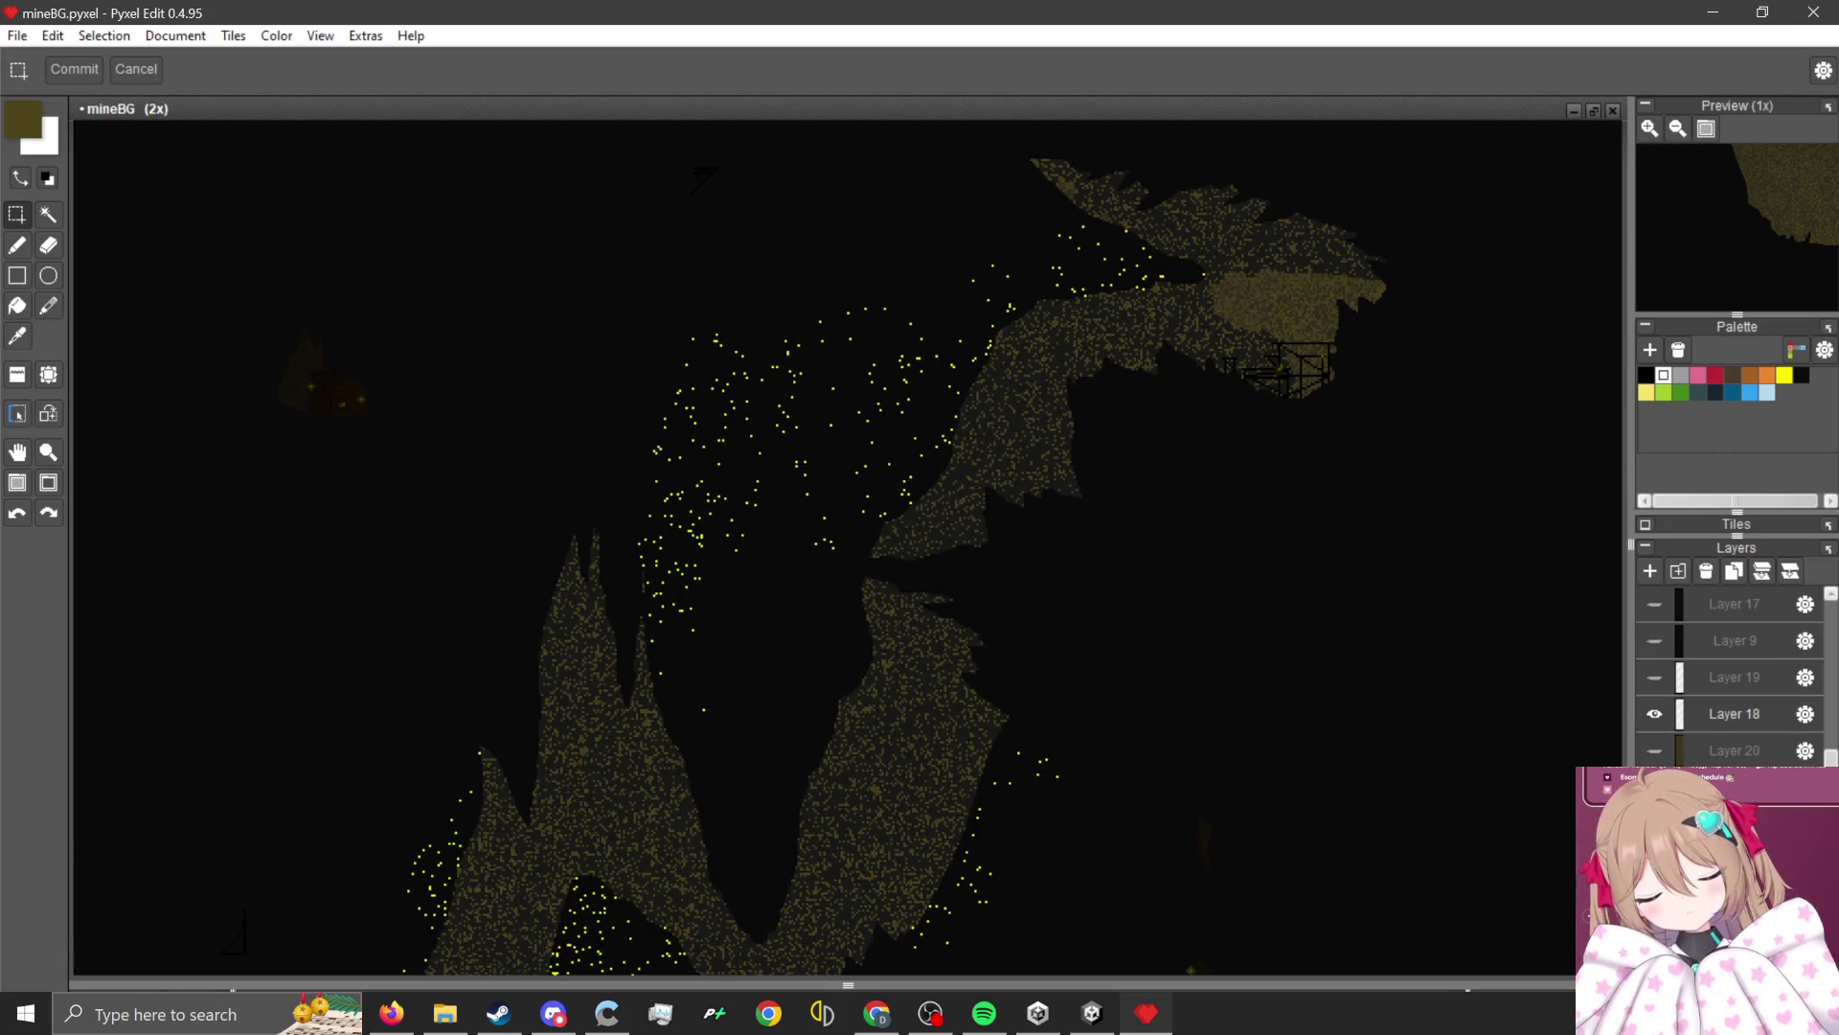
{"action": "left_click", "coordinate": [1657, 717]}
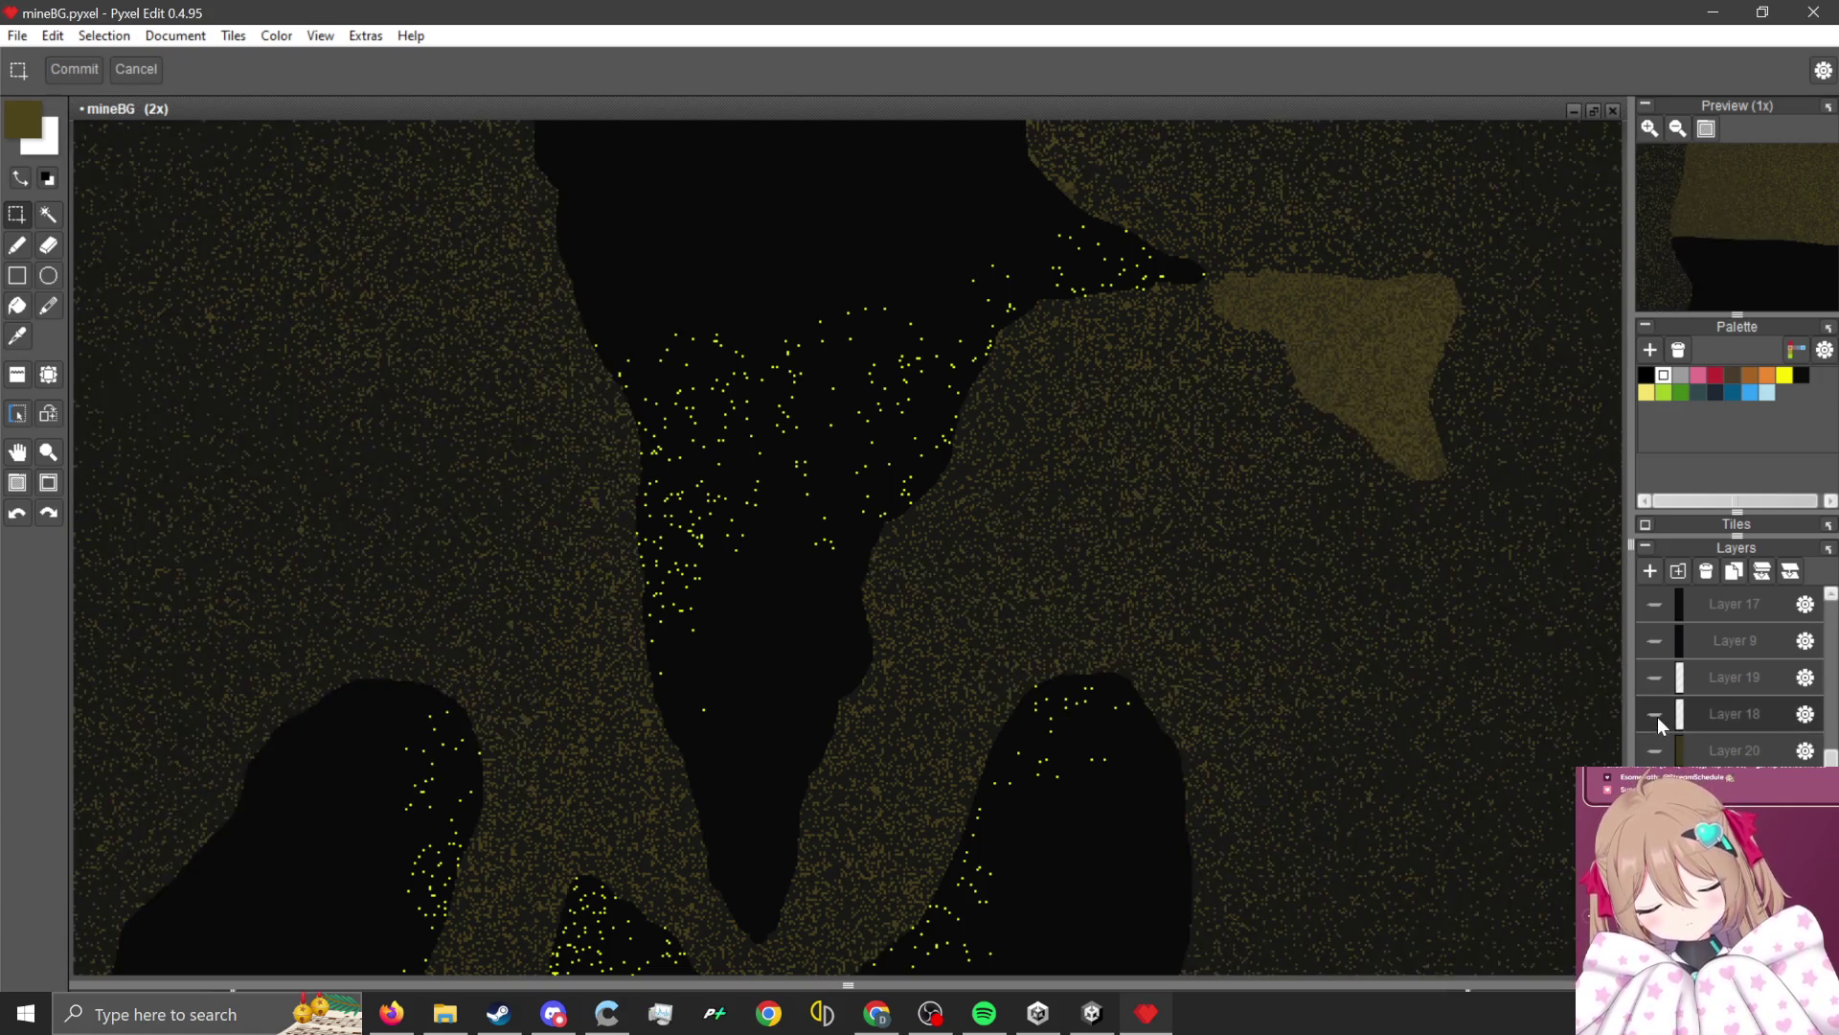
{"action": "left_click", "coordinate": [1658, 717]}
{"action": "scroll", "coordinate": [997, 686], "scroll_direction": "down", "scroll_amount": 1}
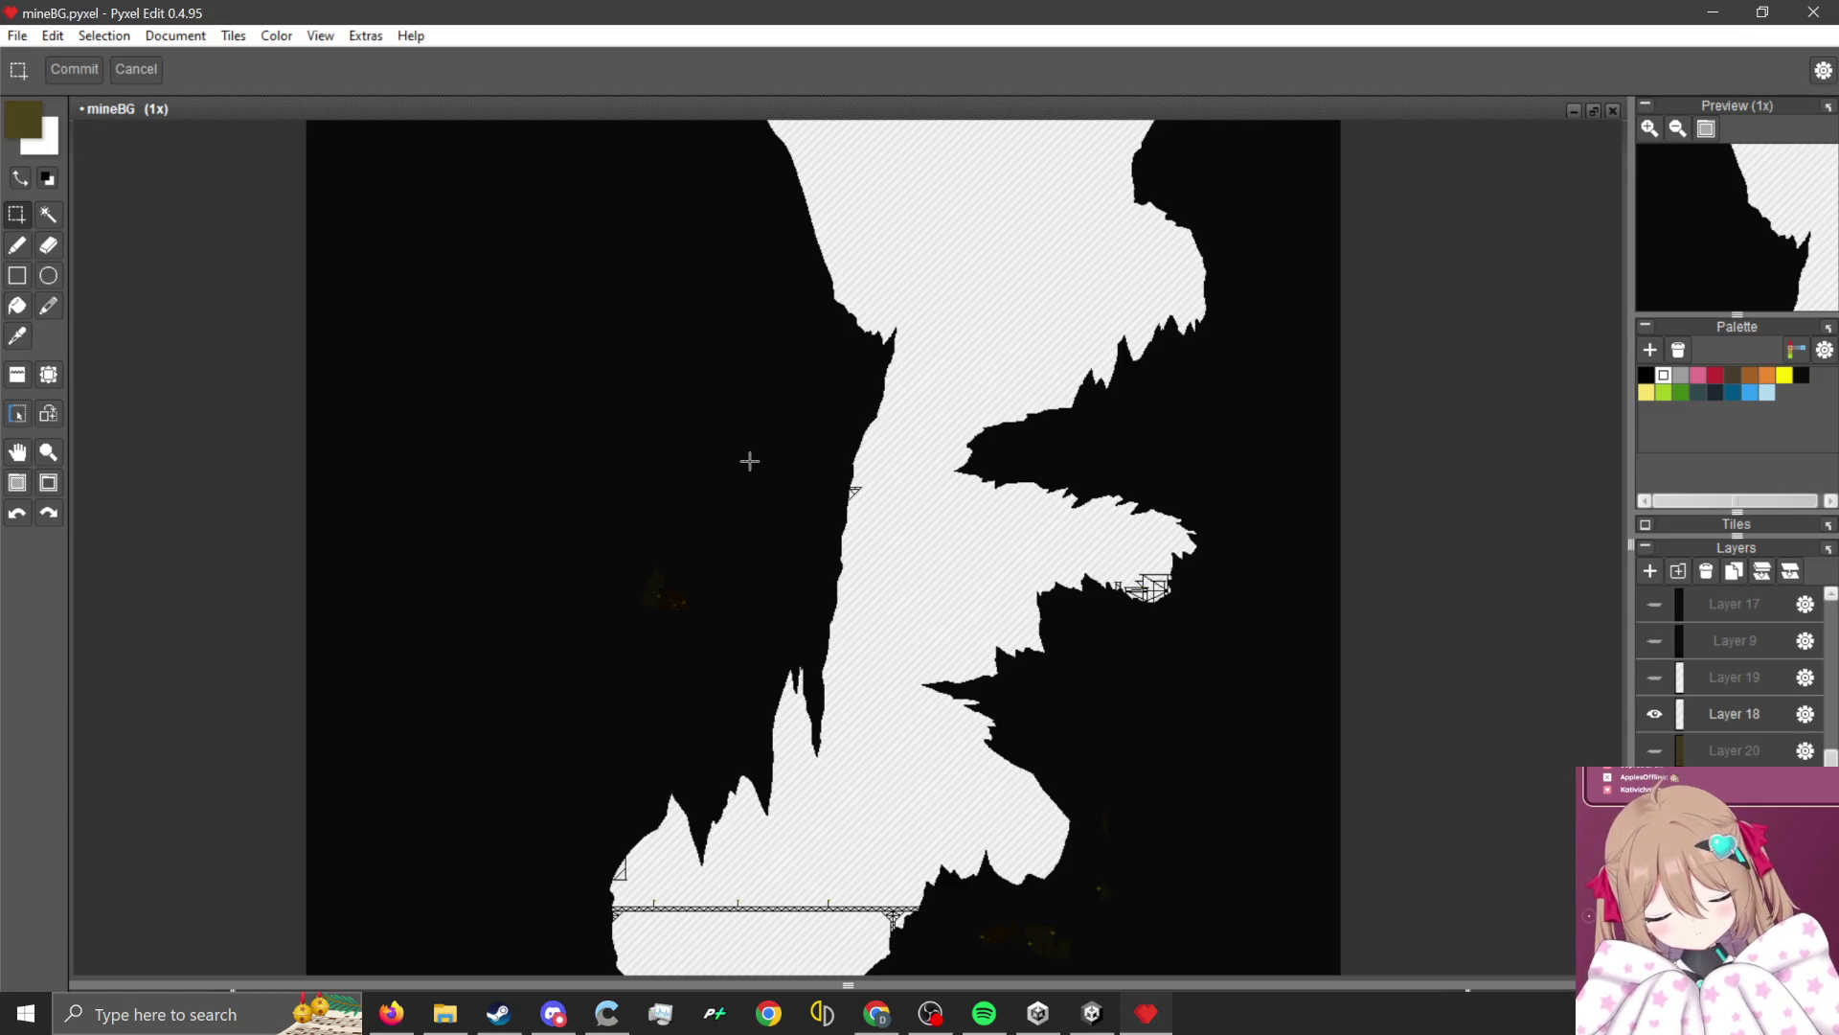
{"action": "scroll", "coordinate": [750, 461], "scroll_direction": "down", "scroll_amount": 2}
{"action": "scroll", "coordinate": [808, 421], "scroll_direction": "up", "scroll_amount": 2}
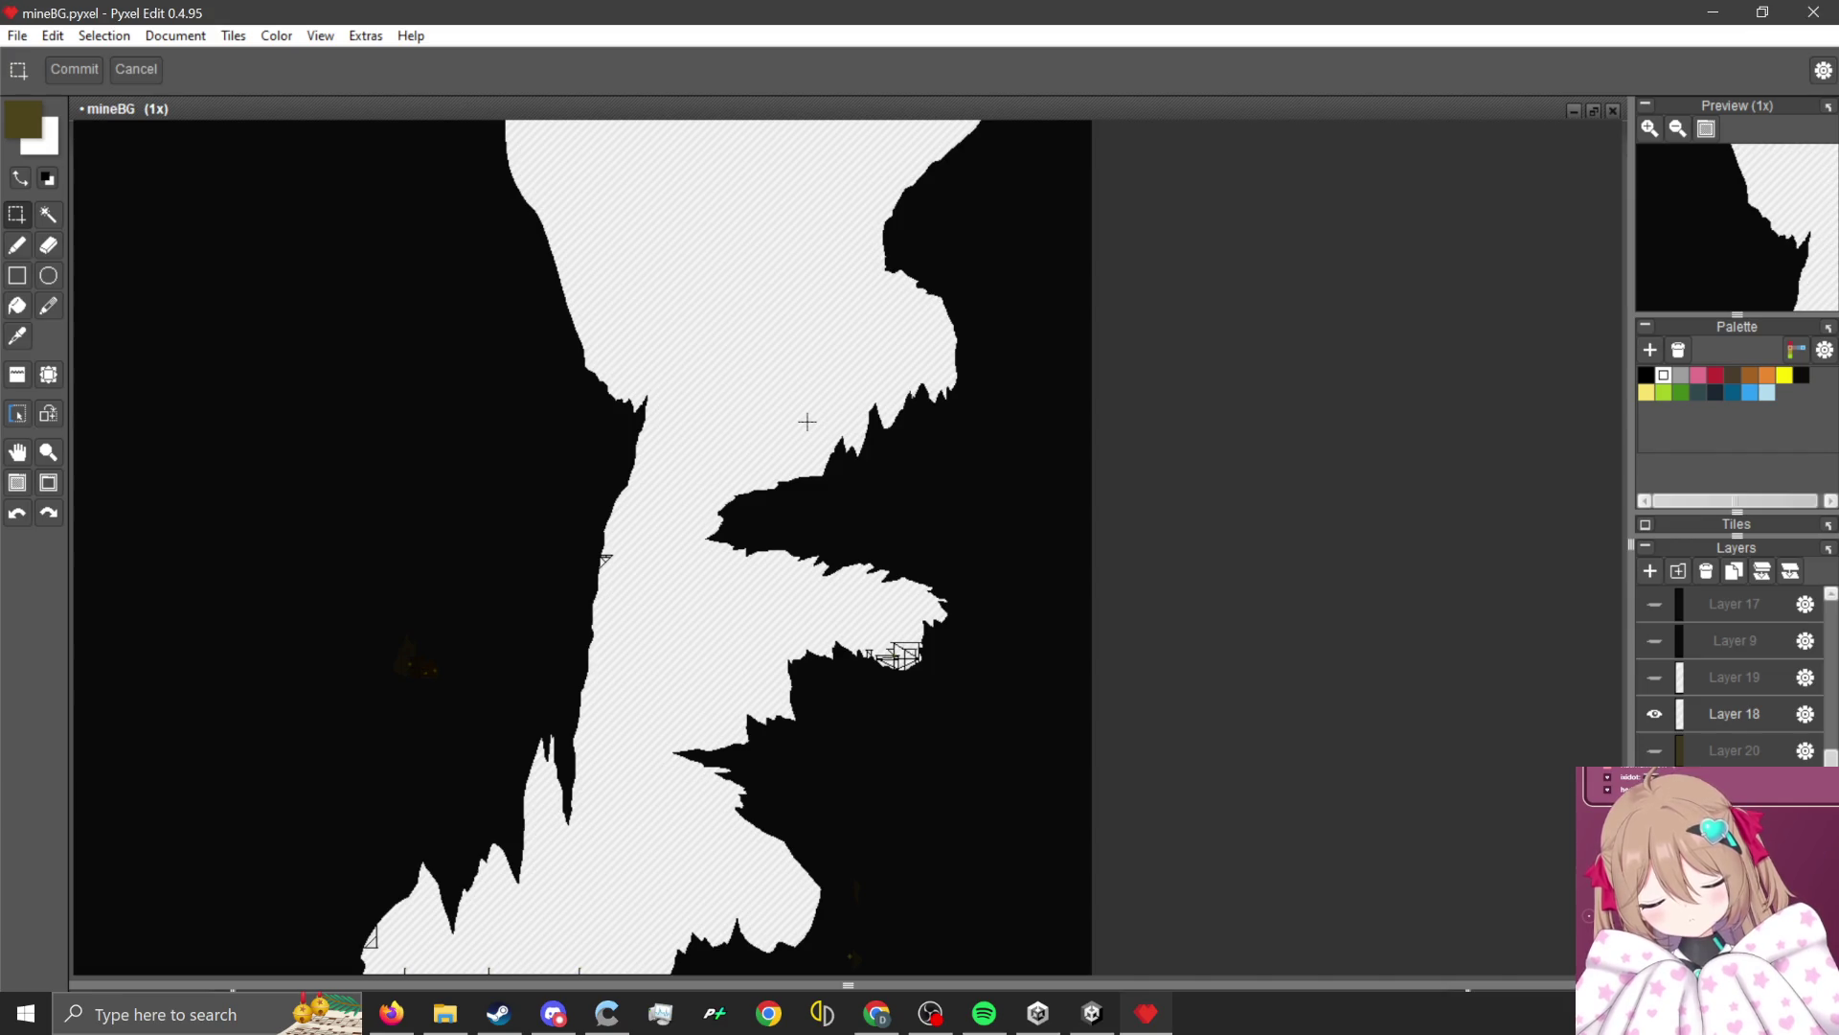
{"action": "scroll", "coordinate": [807, 422], "scroll_direction": "down", "scroll_amount": 2}
{"action": "scroll", "coordinate": [748, 665], "scroll_direction": "up", "scroll_amount": 2}
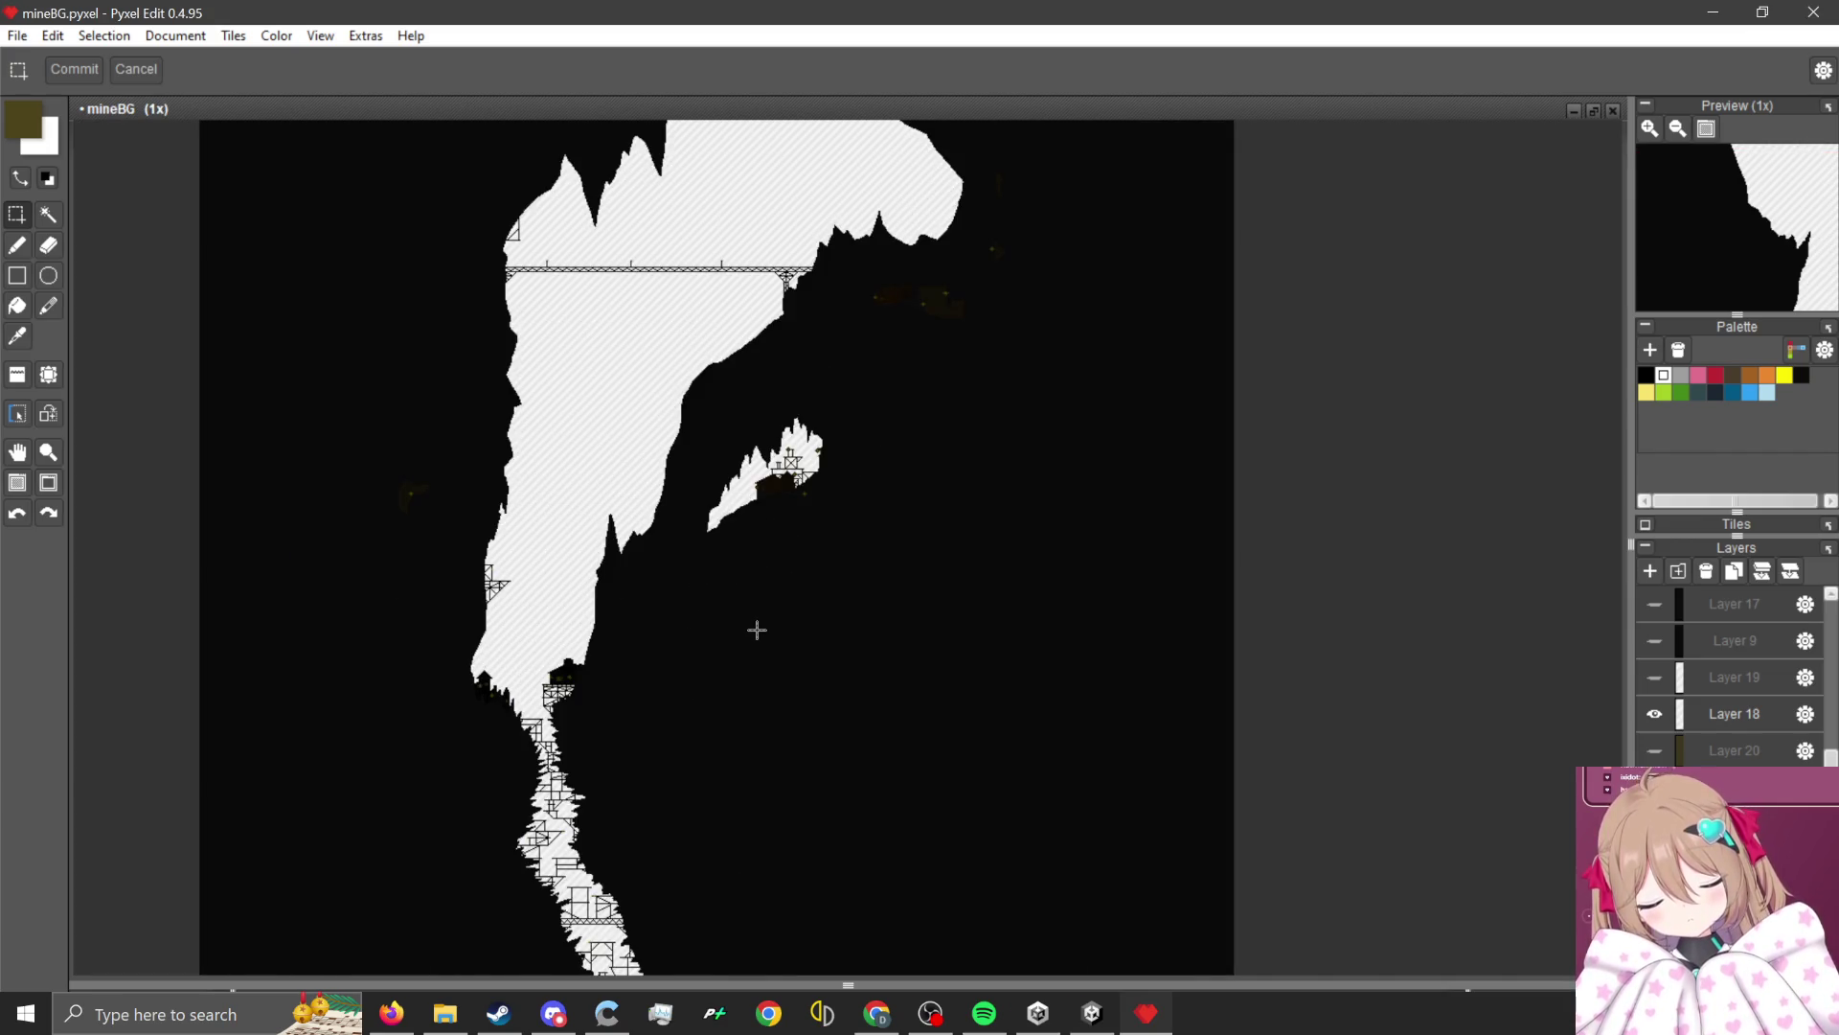
Hide Layer 18 and export the image as MineLevelBG6 2.png, overwriting the old file.
{"action": "left_click", "coordinate": [17, 36]}
{"action": "mouse_move", "coordinate": [203, 247]}
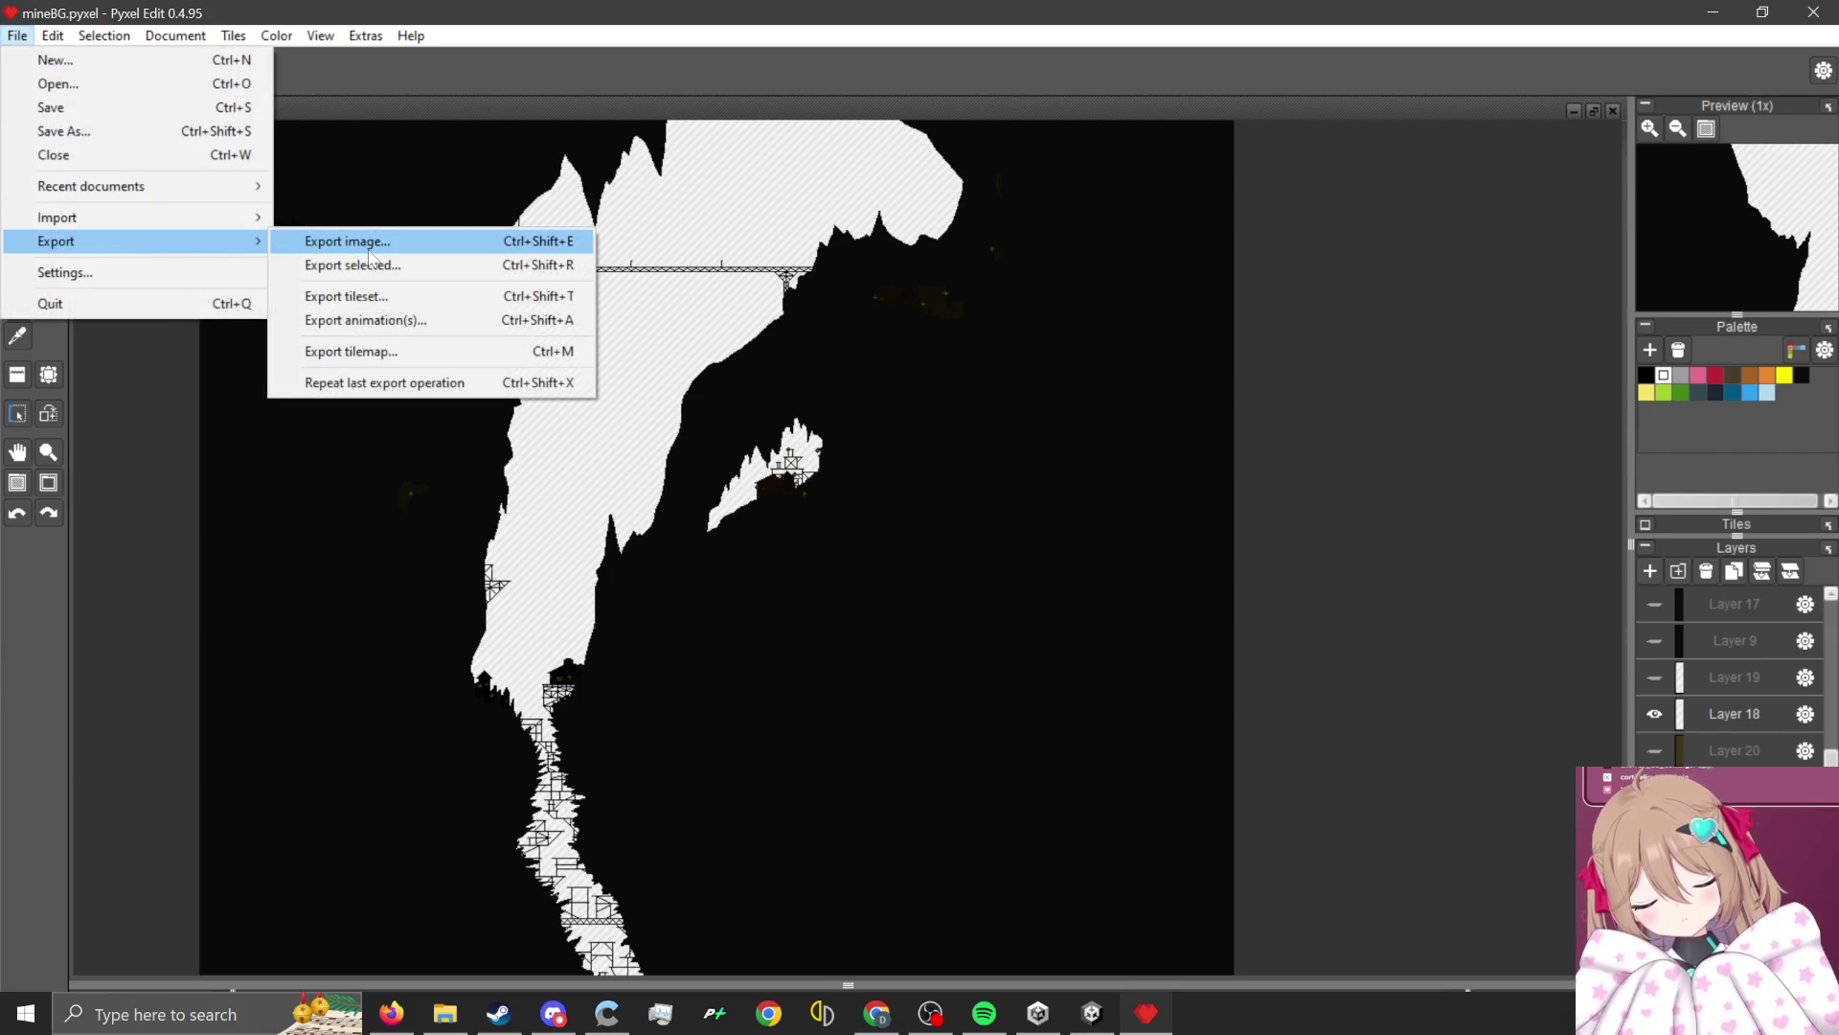
{"action": "left_click", "coordinate": [1658, 716]}
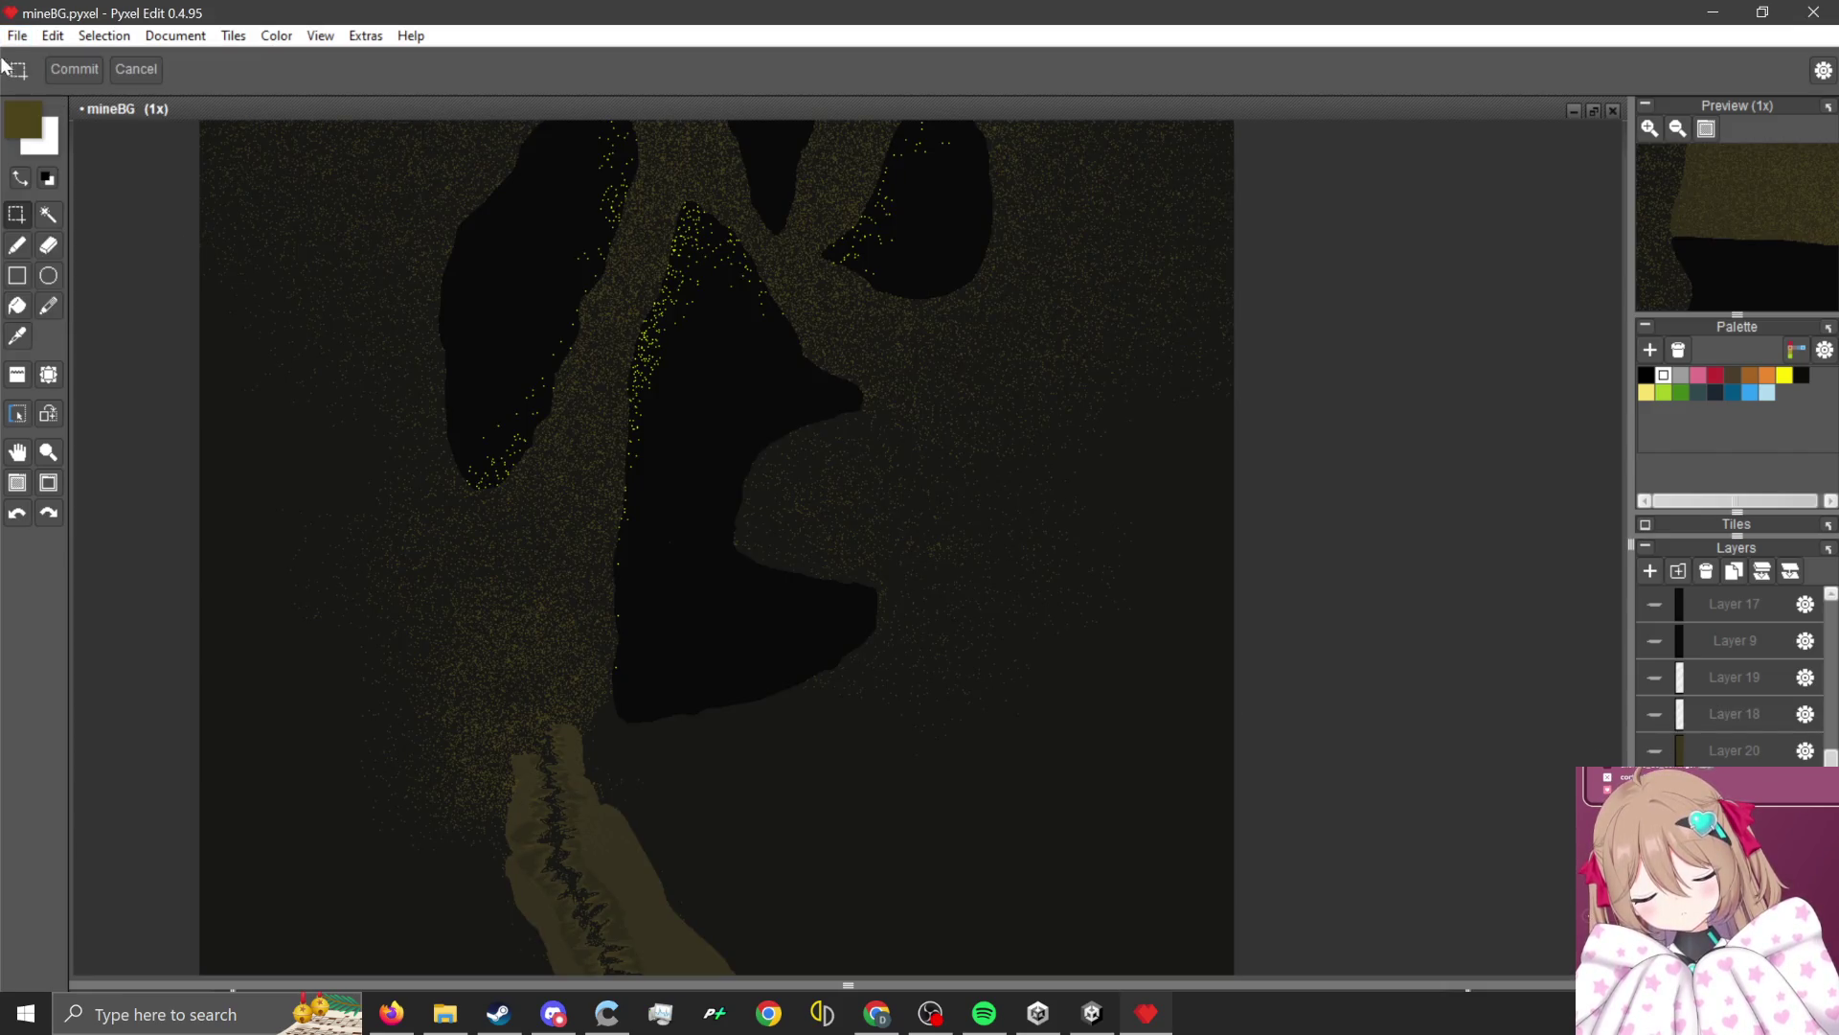
{"action": "left_click", "coordinate": [18, 35]}
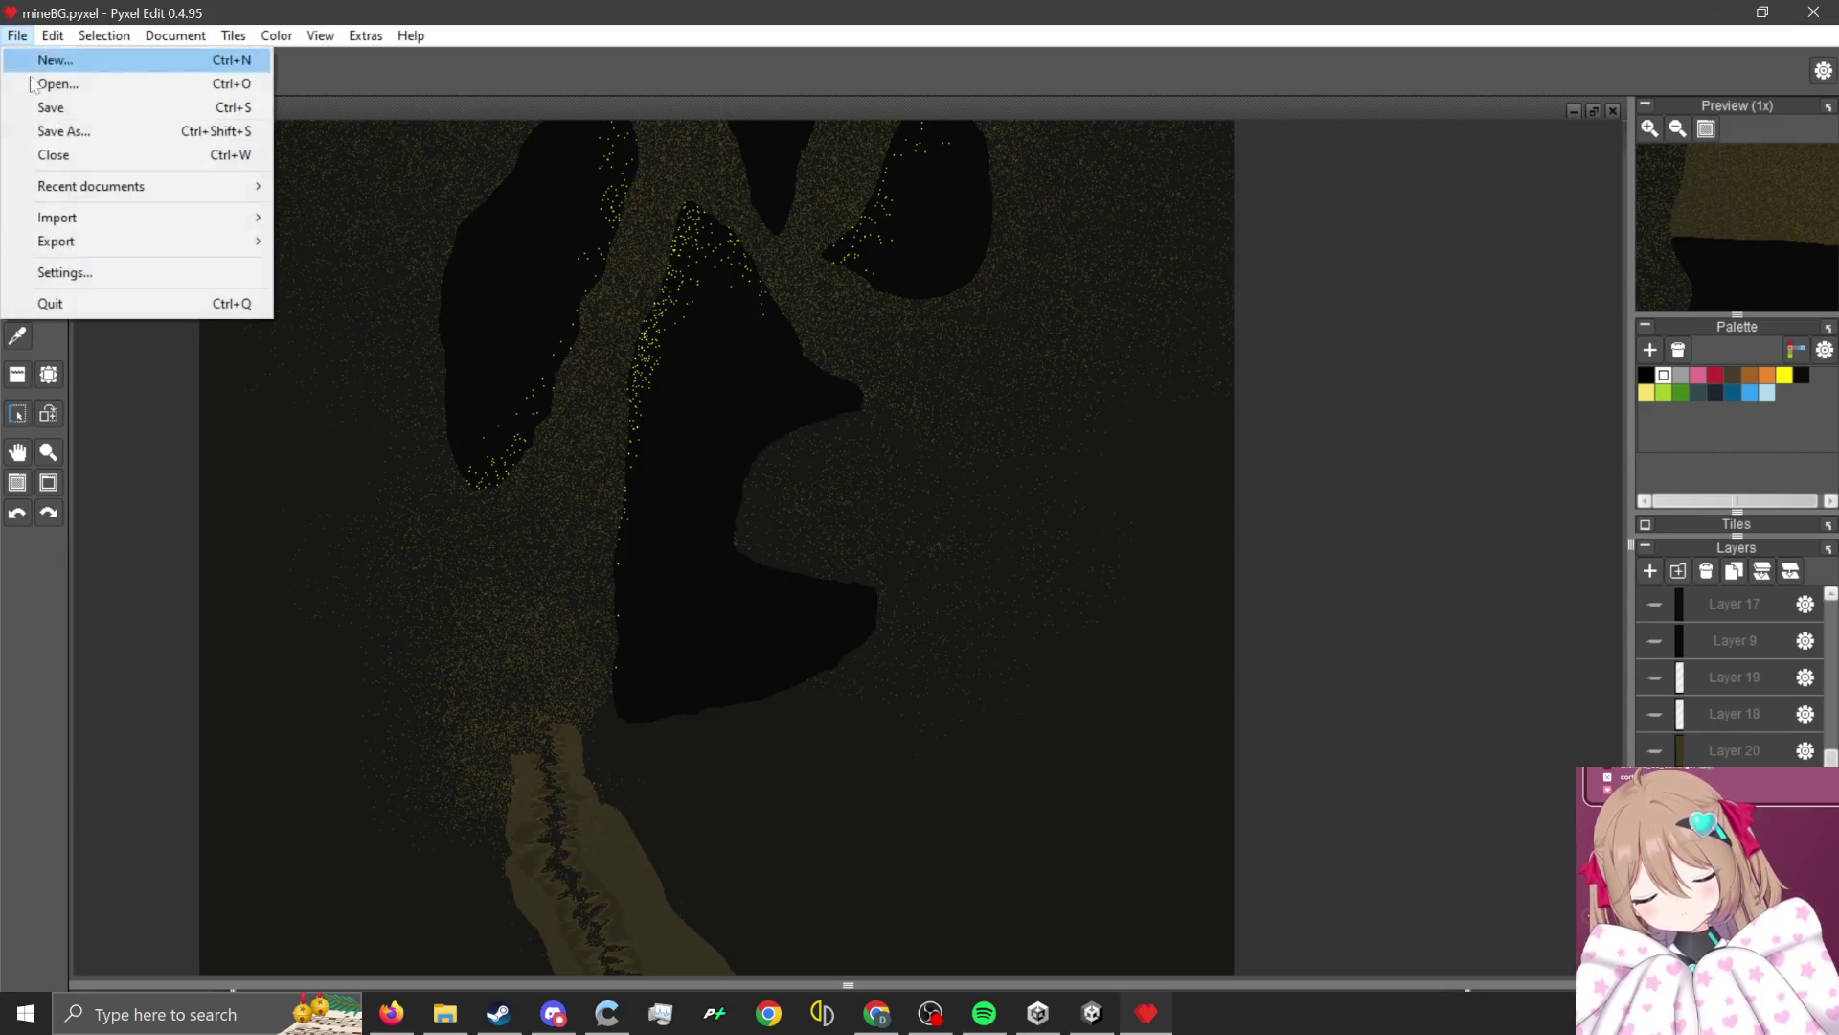
{"action": "mouse_move", "coordinate": [160, 242]}
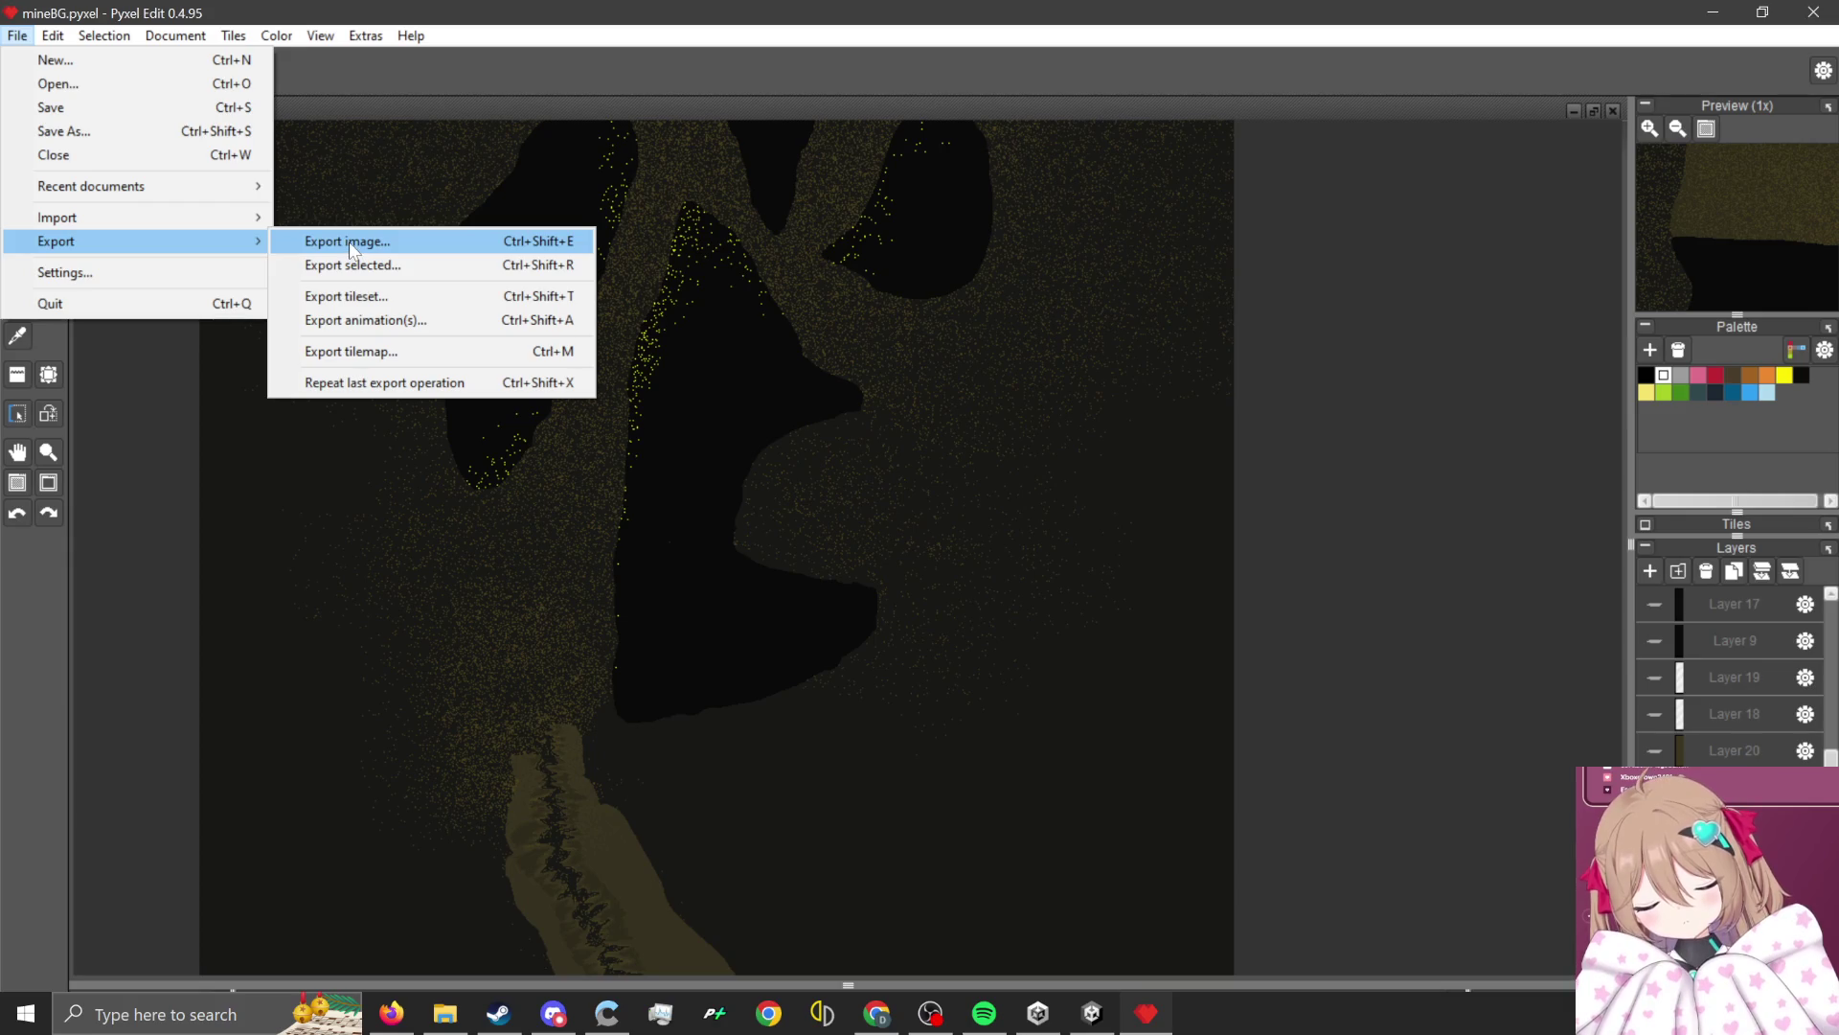
{"action": "left_click", "coordinate": [347, 243]}
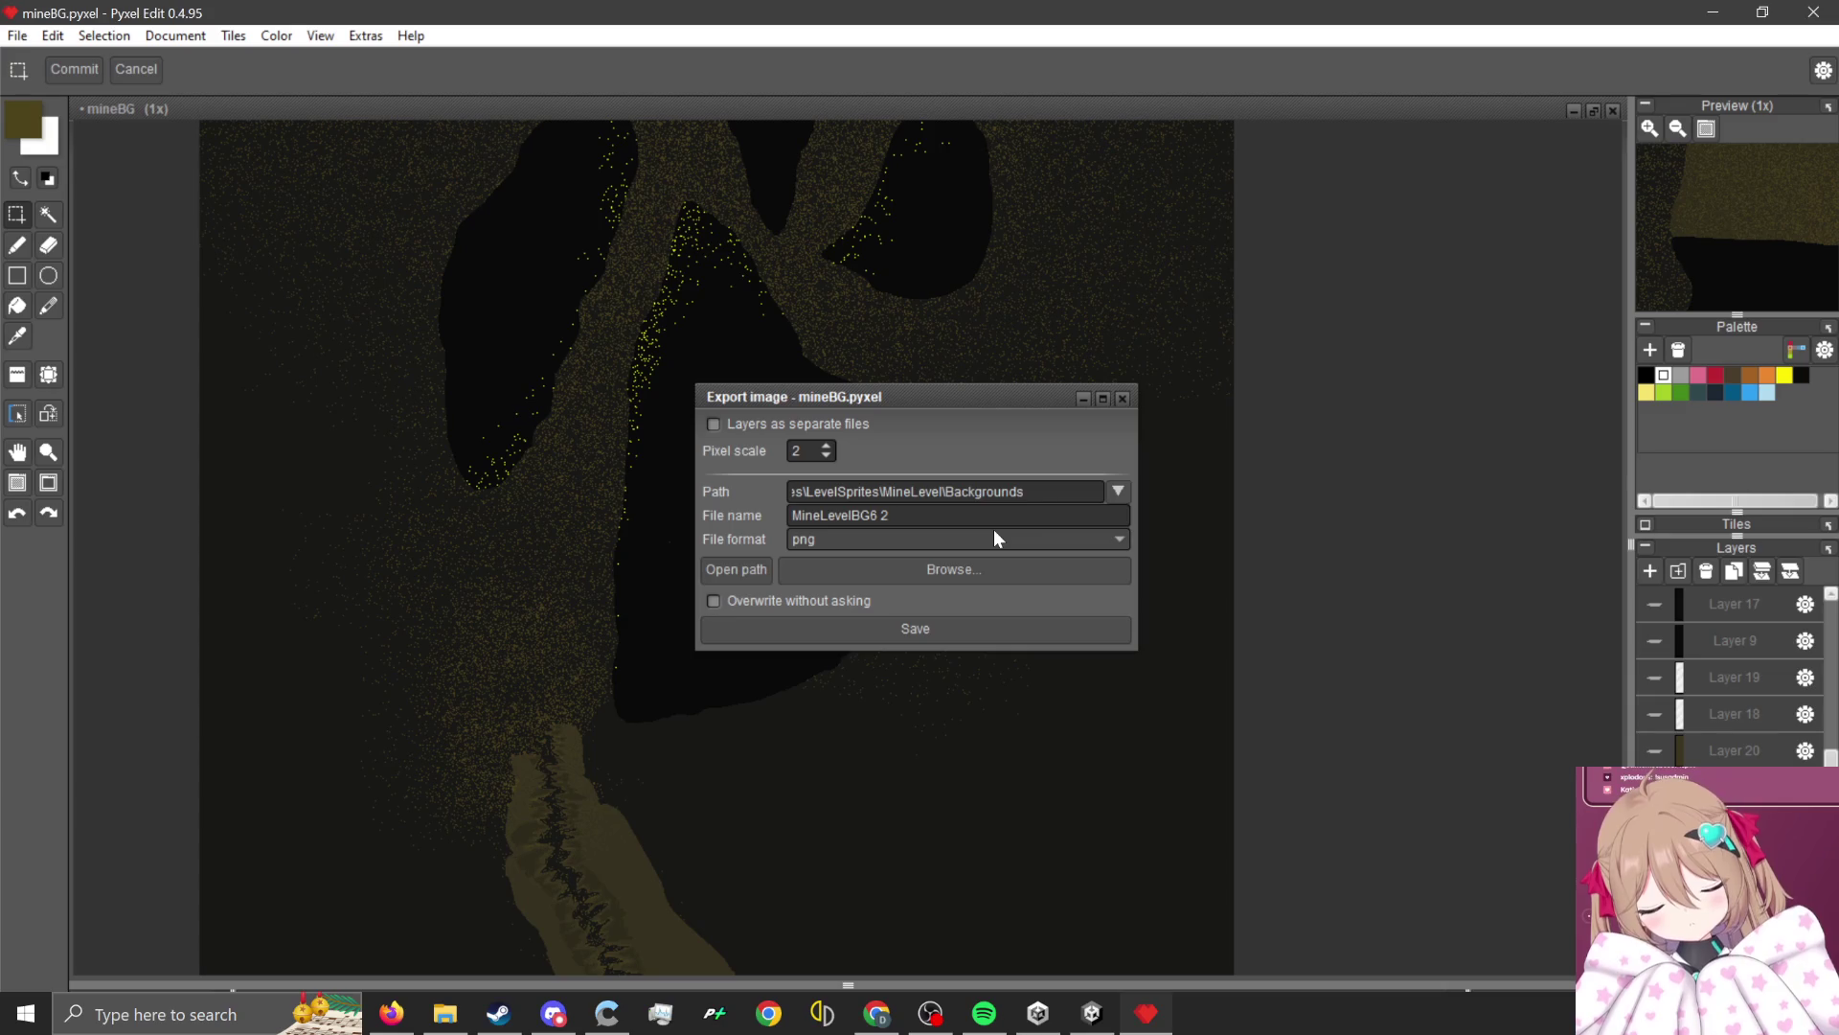
{"action": "left_click", "coordinate": [960, 628]}
{"action": "left_click", "coordinate": [883, 538]}
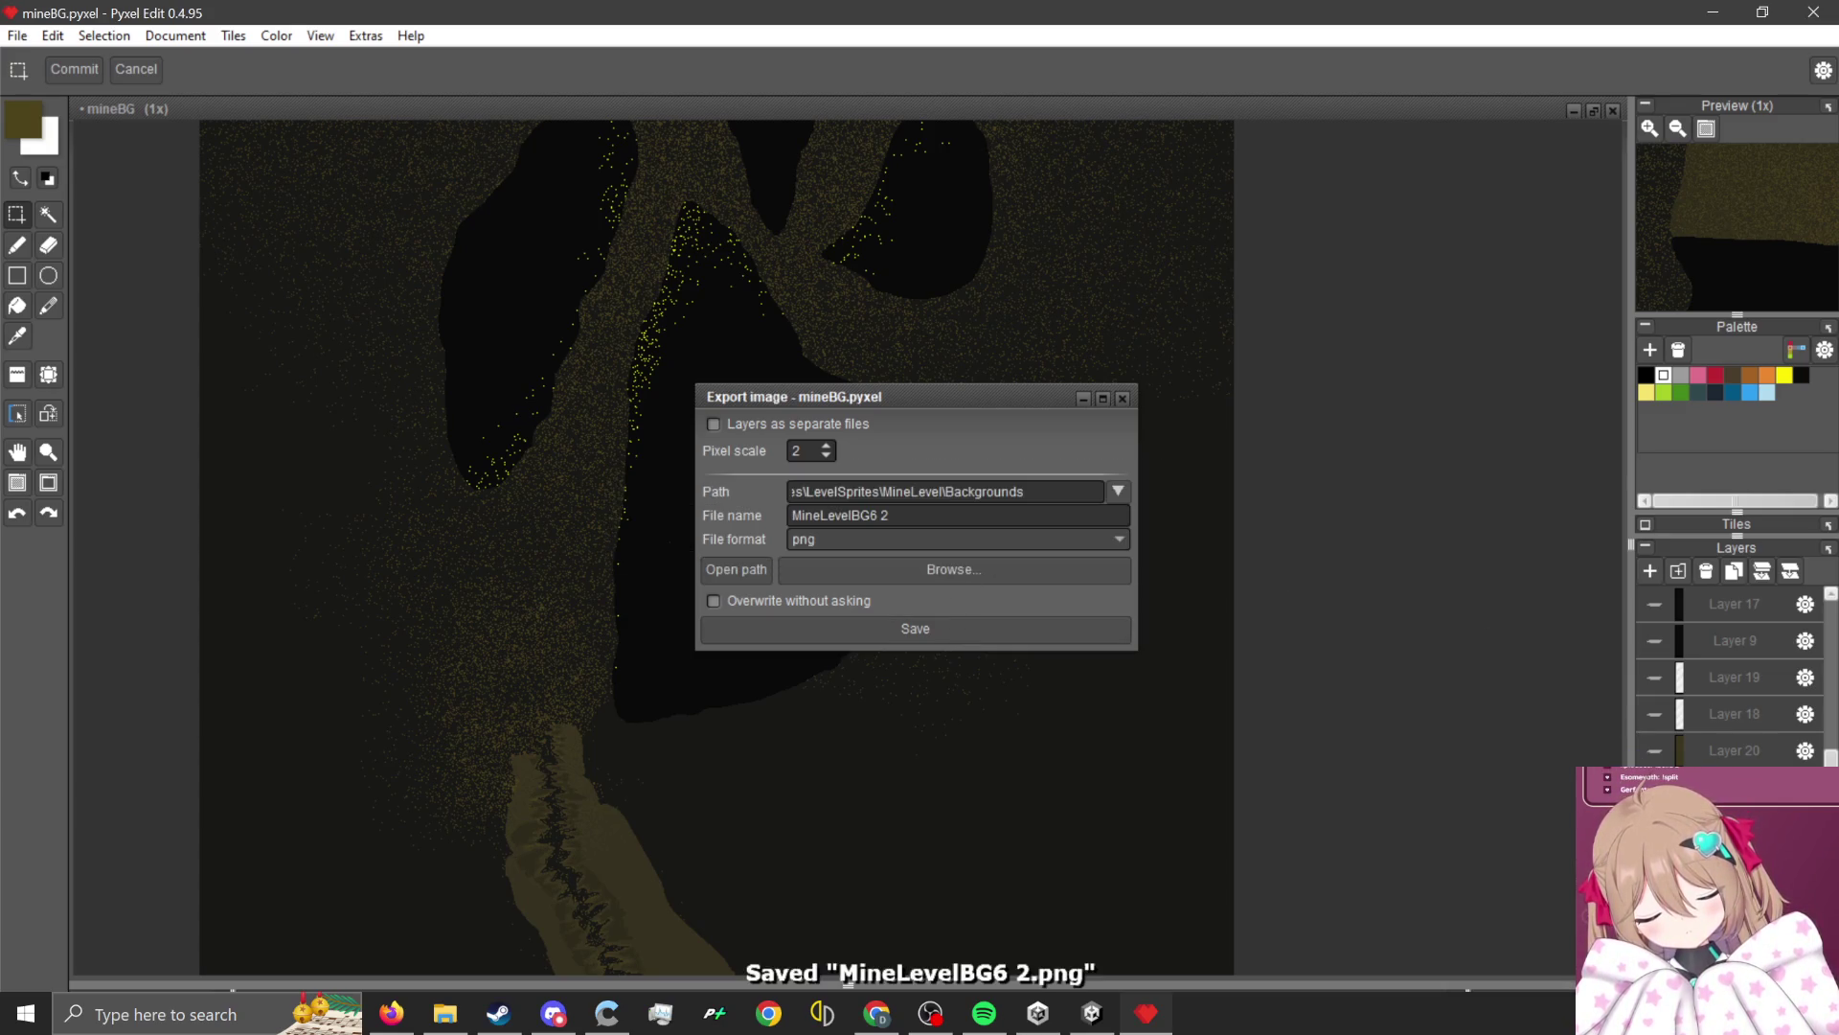
Show Layer 18, export as MineLevelBG5 2.png with overwrite, and minimize Pyxel Edit.
{"action": "left_click", "coordinate": [1654, 713]}
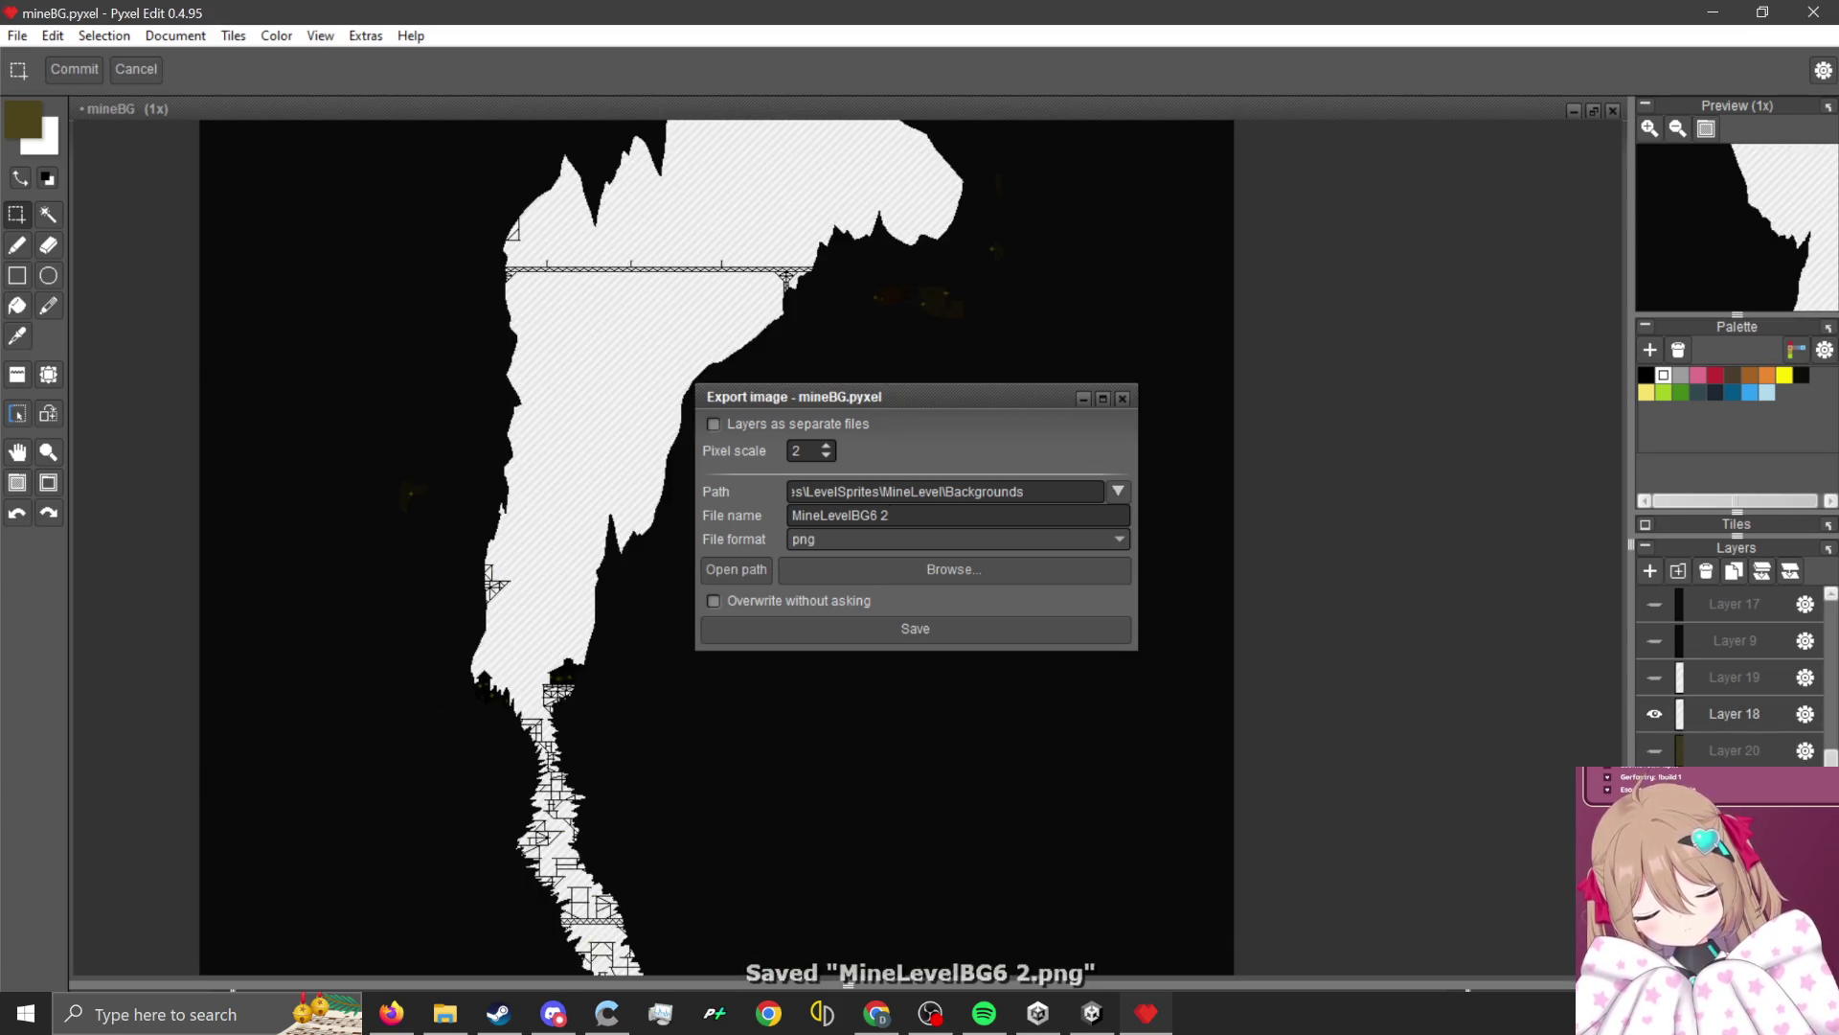
{"action": "left_click", "coordinate": [878, 515]}
{"action": "key", "text": "BackSpace"}
{"action": "type", "text": "5"}
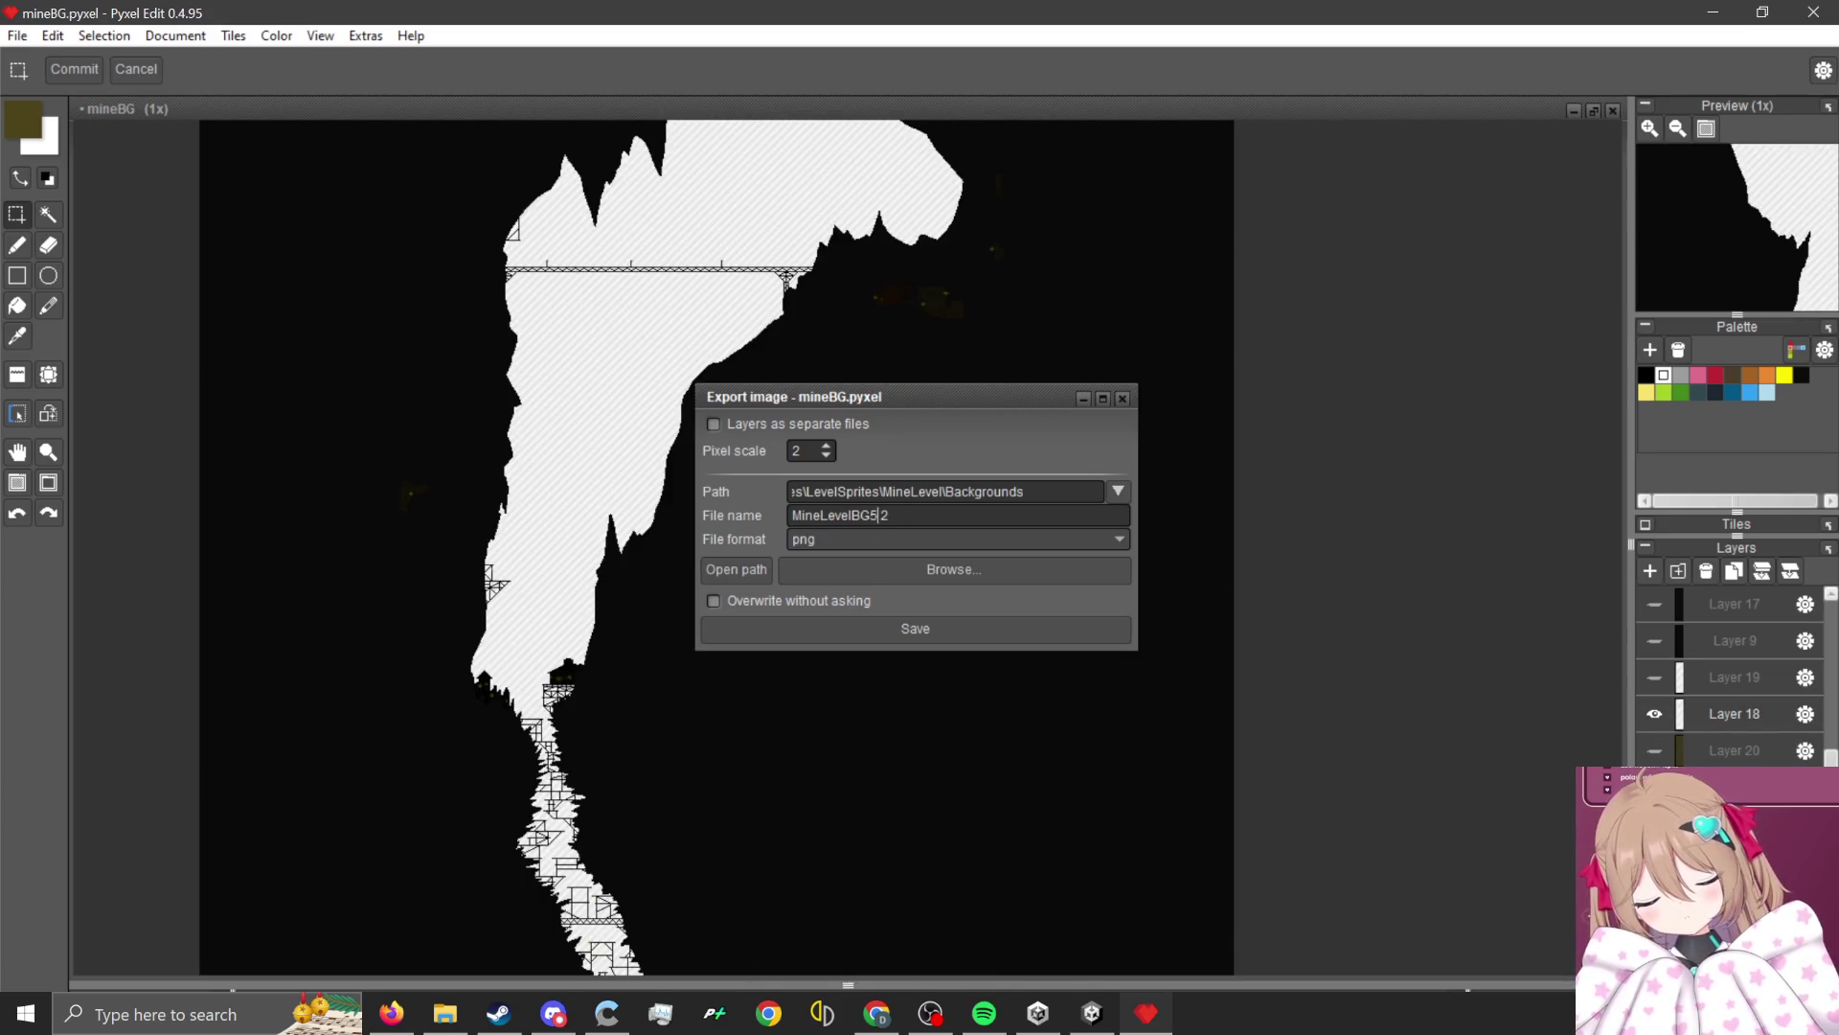
{"action": "key", "text": "Return"}
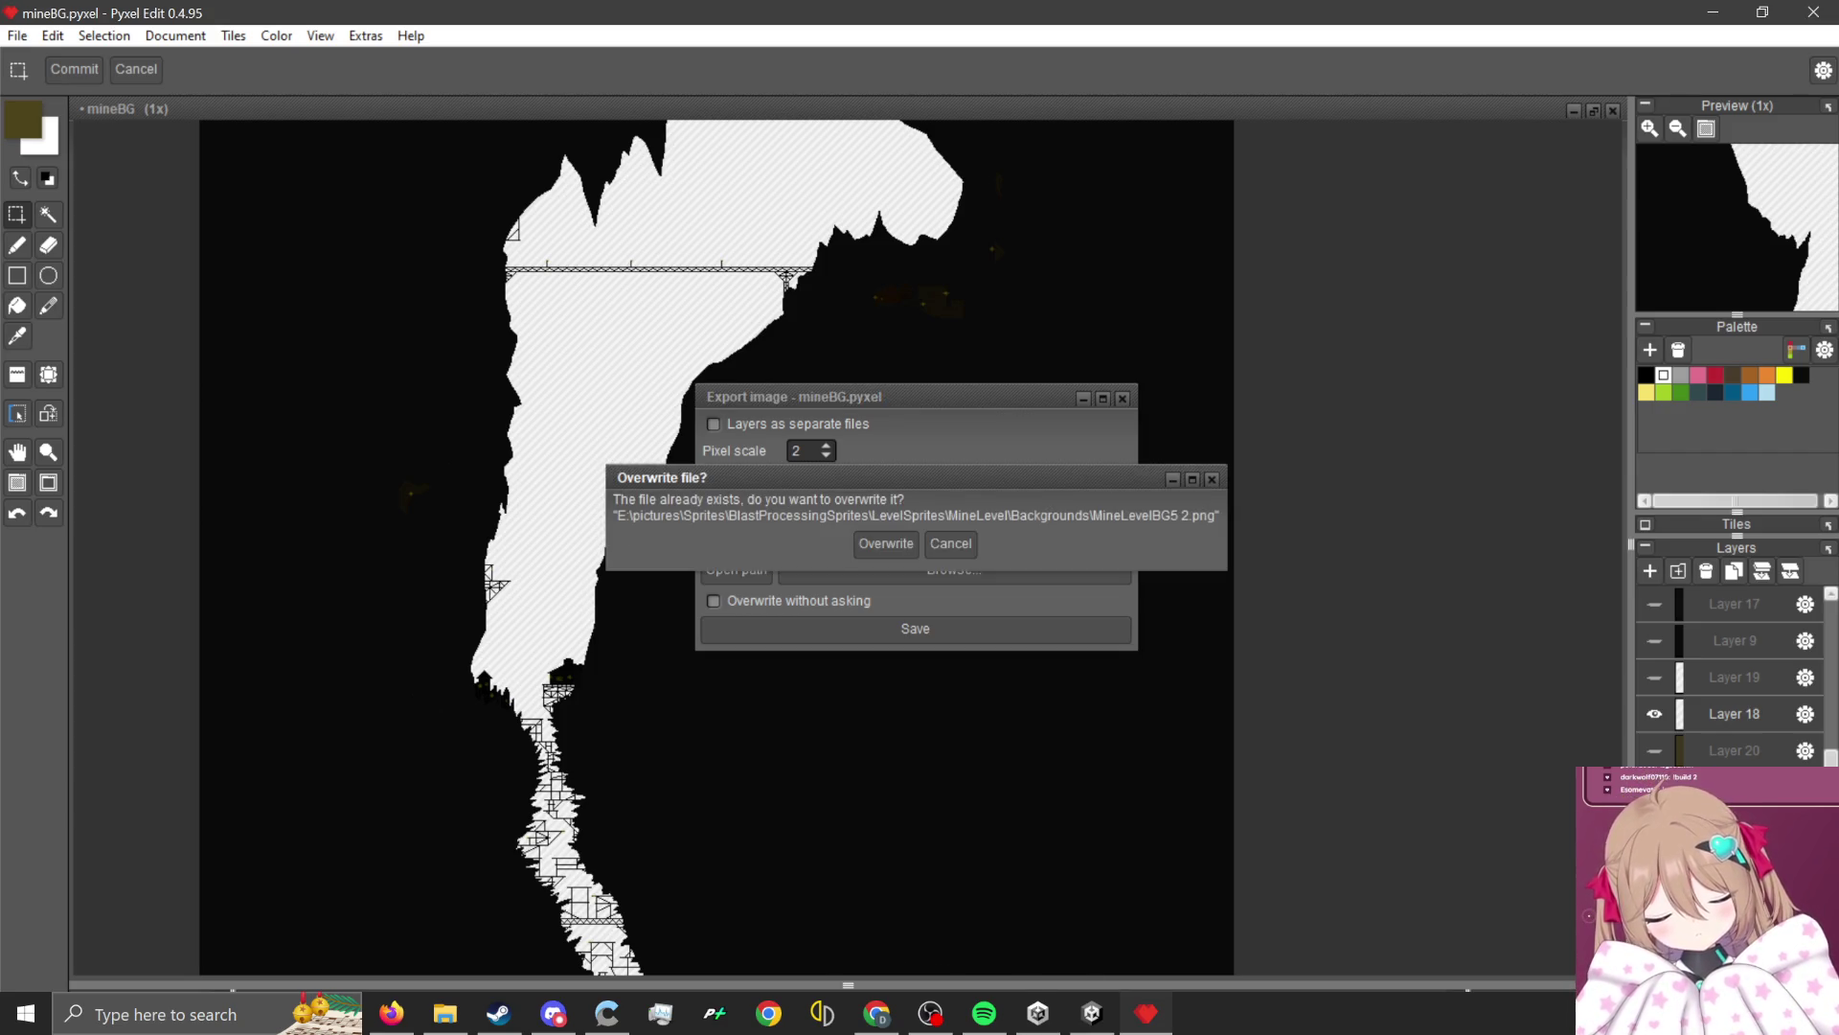
{"action": "key", "text": "Return"}
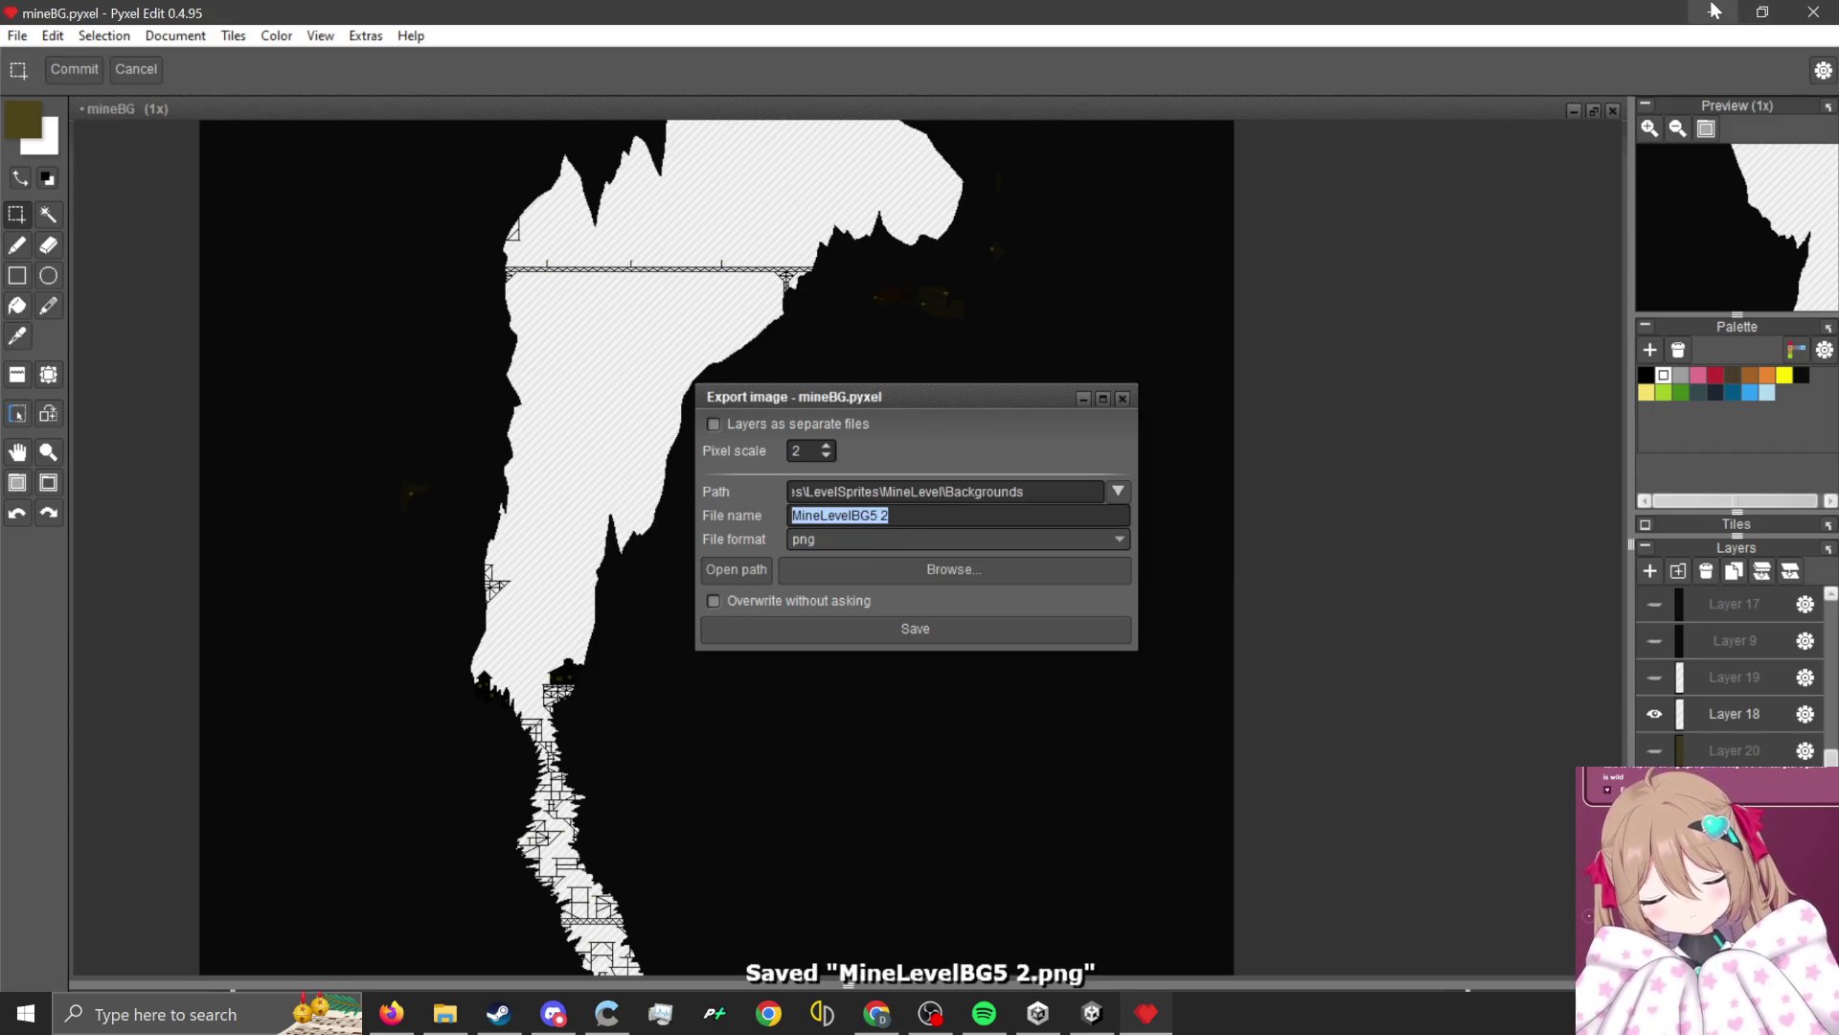
{"action": "left_click", "coordinate": [1714, 10]}
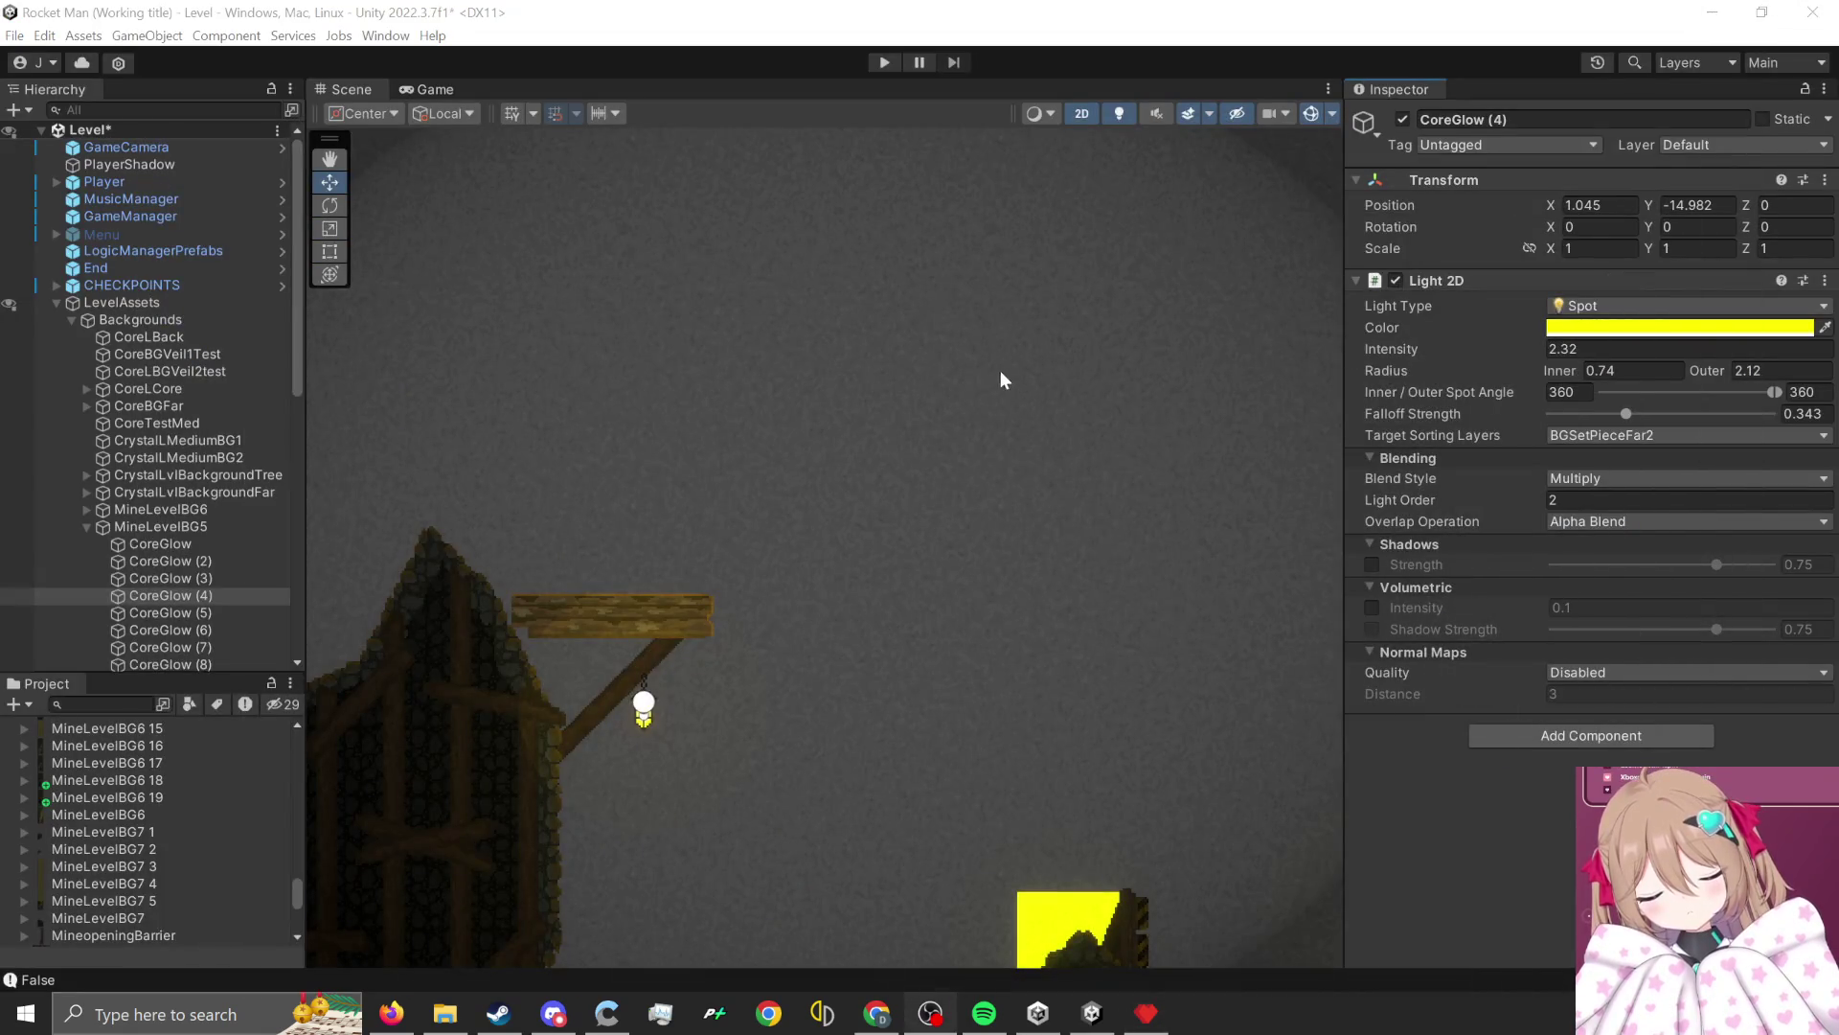
Pan up through the level in the Scene view, then import the exported PNG as MineLevelBG6 20.
{"action": "scroll", "coordinate": [877, 497], "scroll_direction": "down", "scroll_amount": 5}
{"action": "left_click_drag", "start_coordinate": [957, 447], "coordinate": [902, 703]}
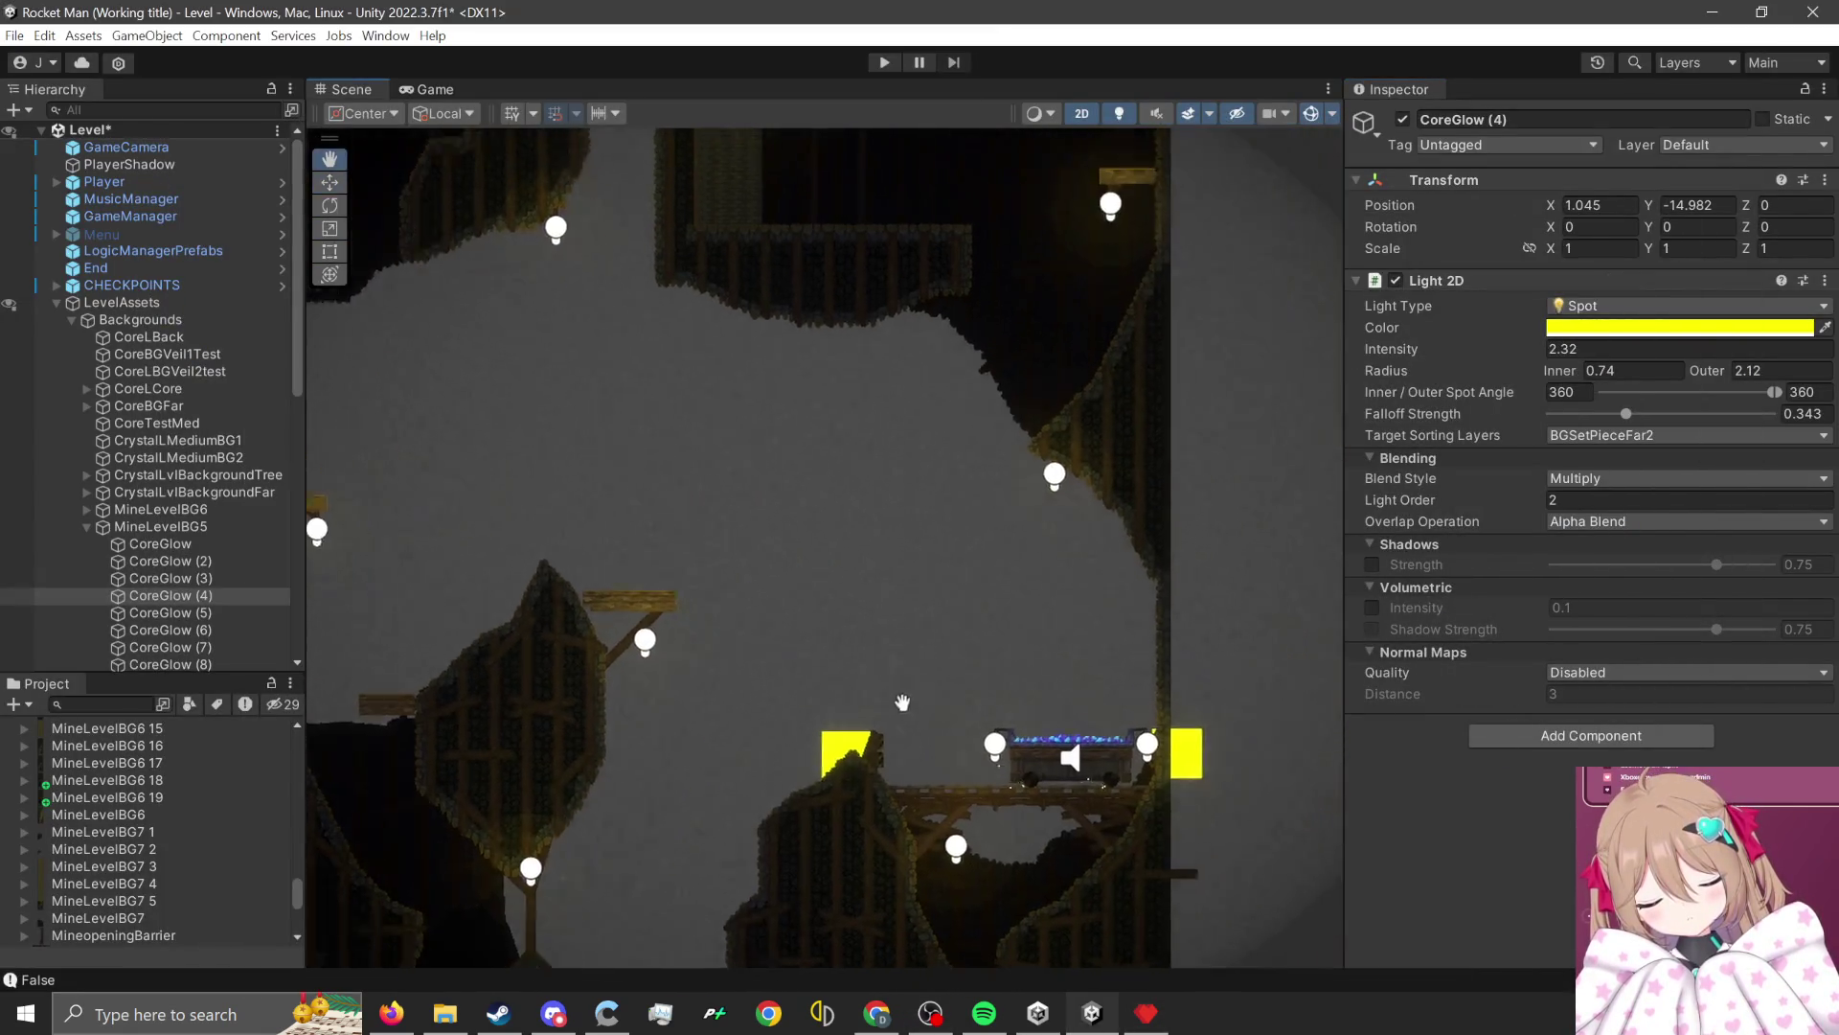
{"action": "scroll", "coordinate": [902, 702], "scroll_direction": "down", "scroll_amount": 3}
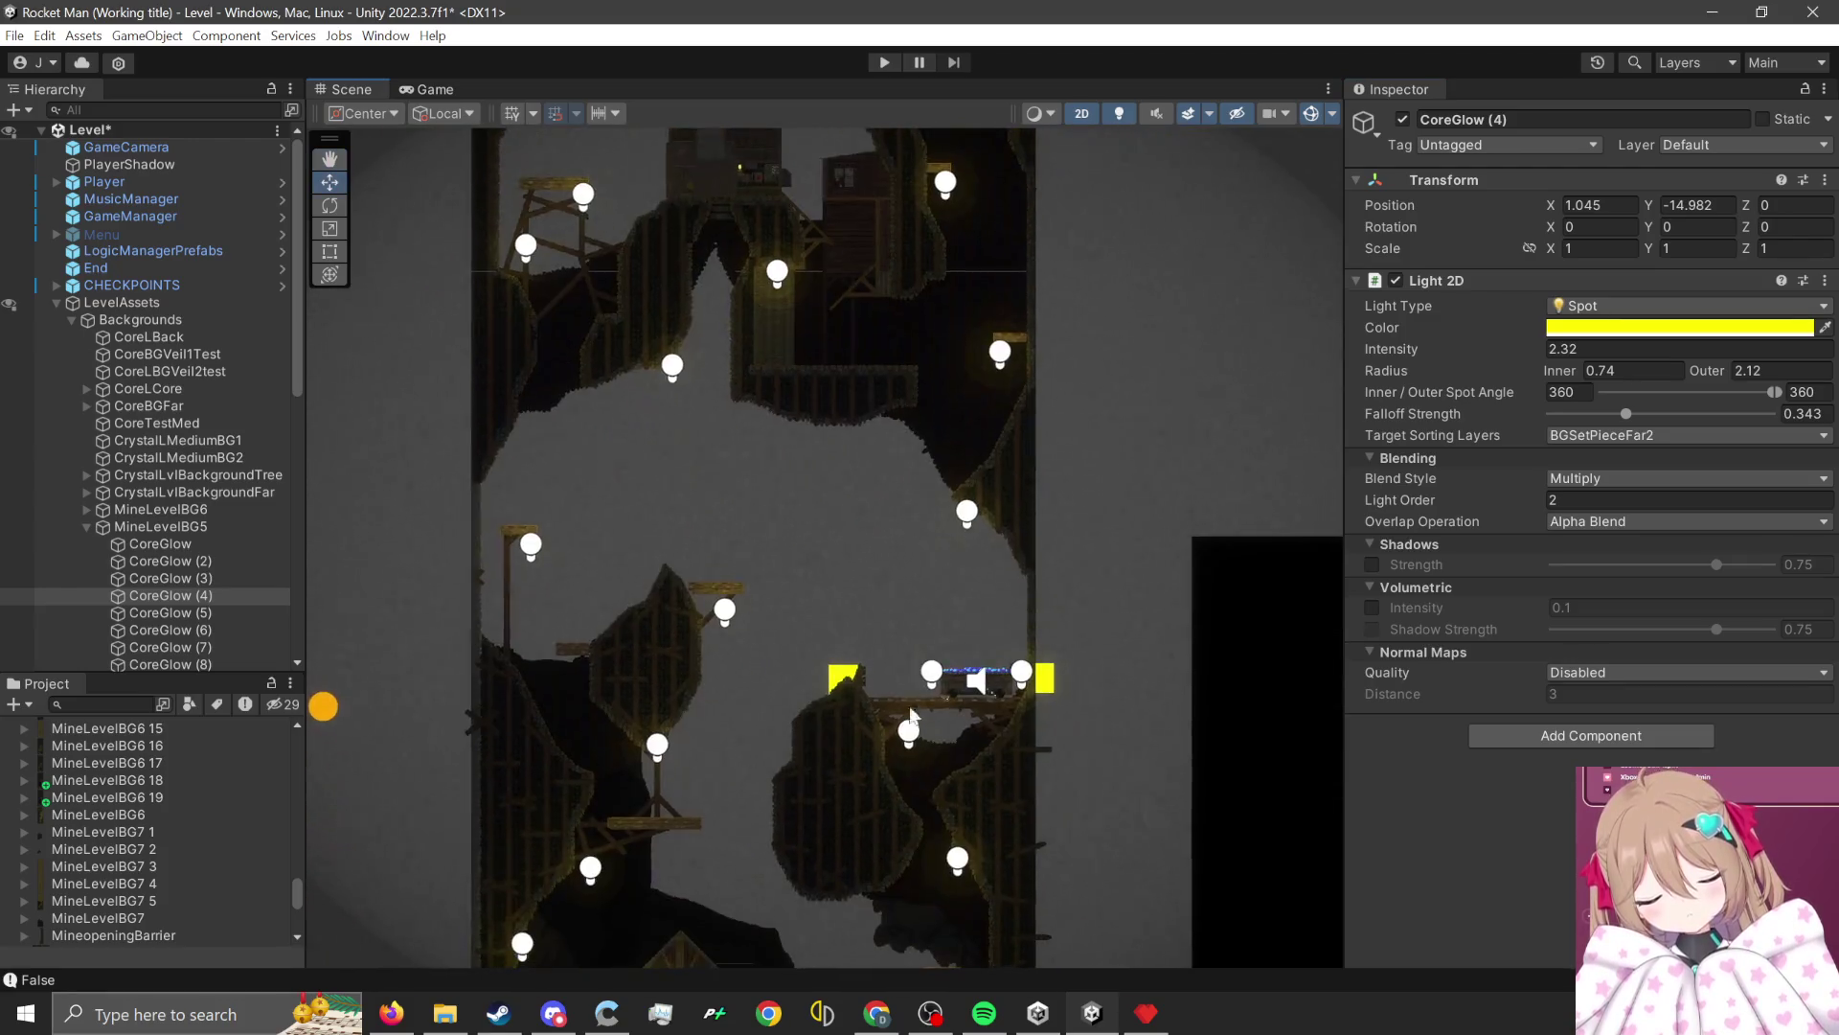
{"action": "scroll", "coordinate": [785, 696], "scroll_direction": "down", "scroll_amount": 1}
{"action": "left_click_drag", "start_coordinate": [808, 600], "coordinate": [858, 463]}
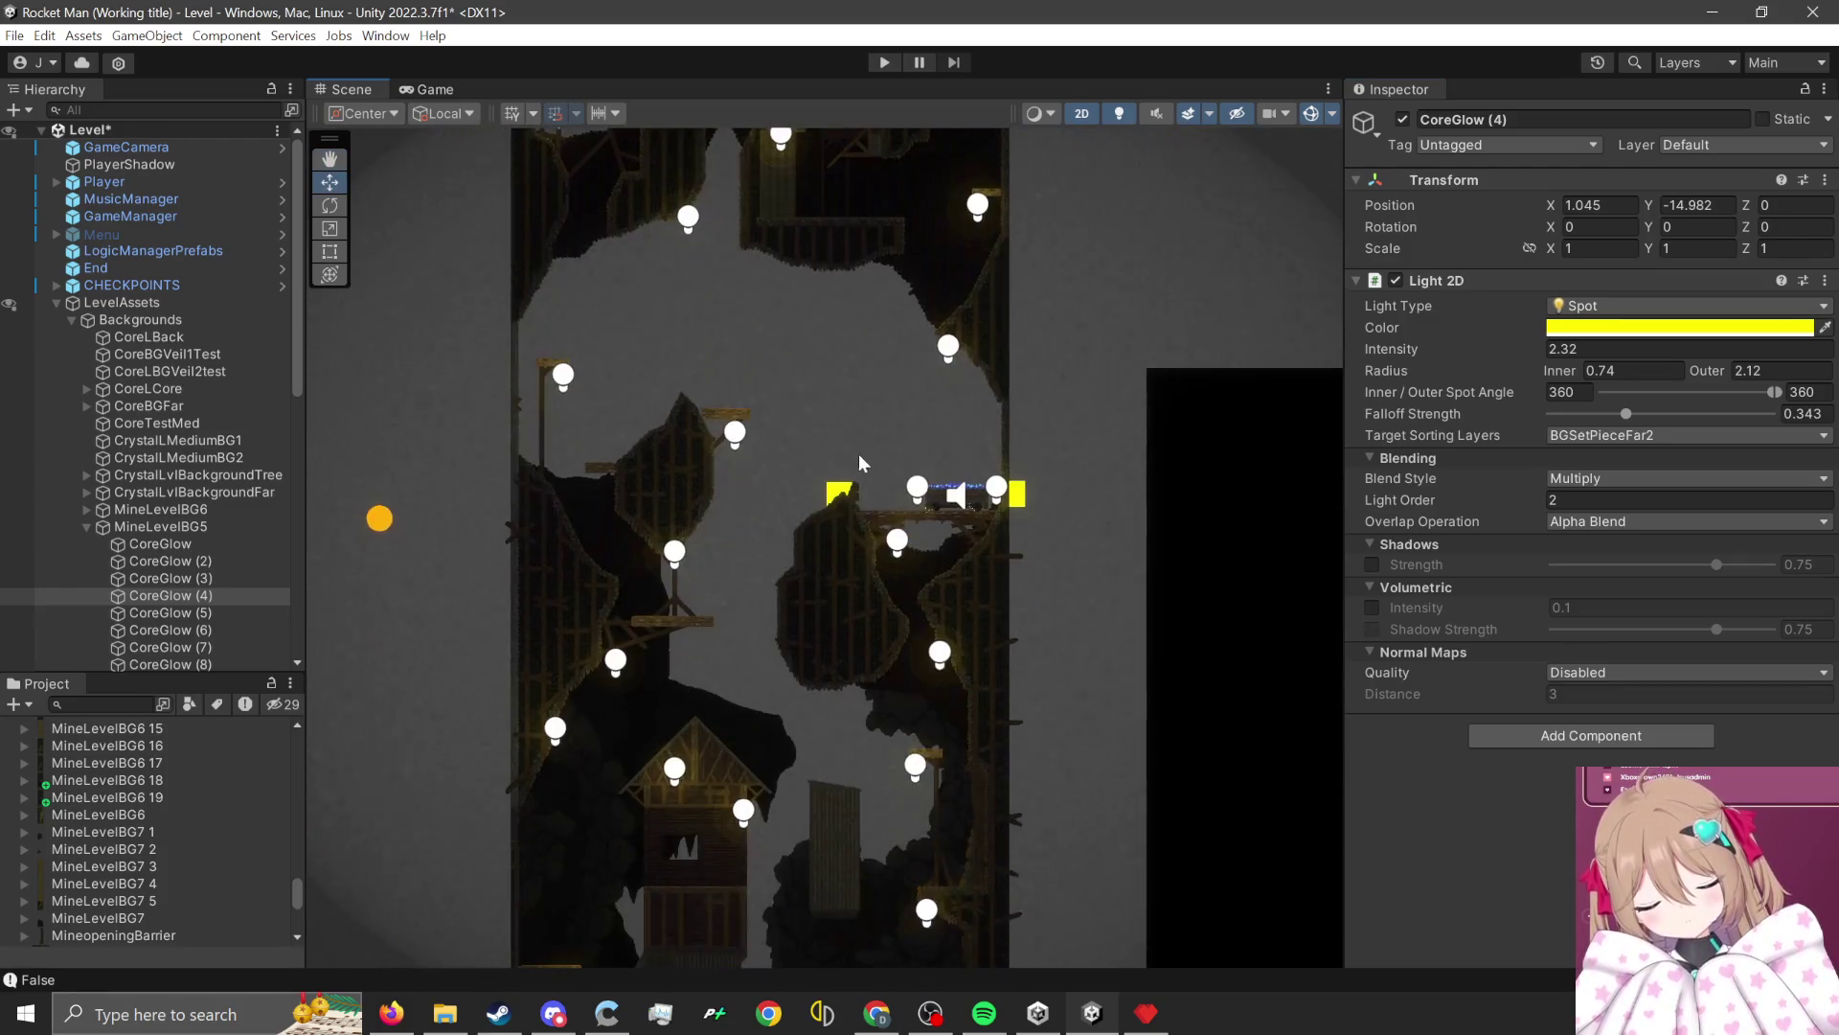
{"action": "scroll", "coordinate": [744, 596], "scroll_direction": "down", "scroll_amount": 3}
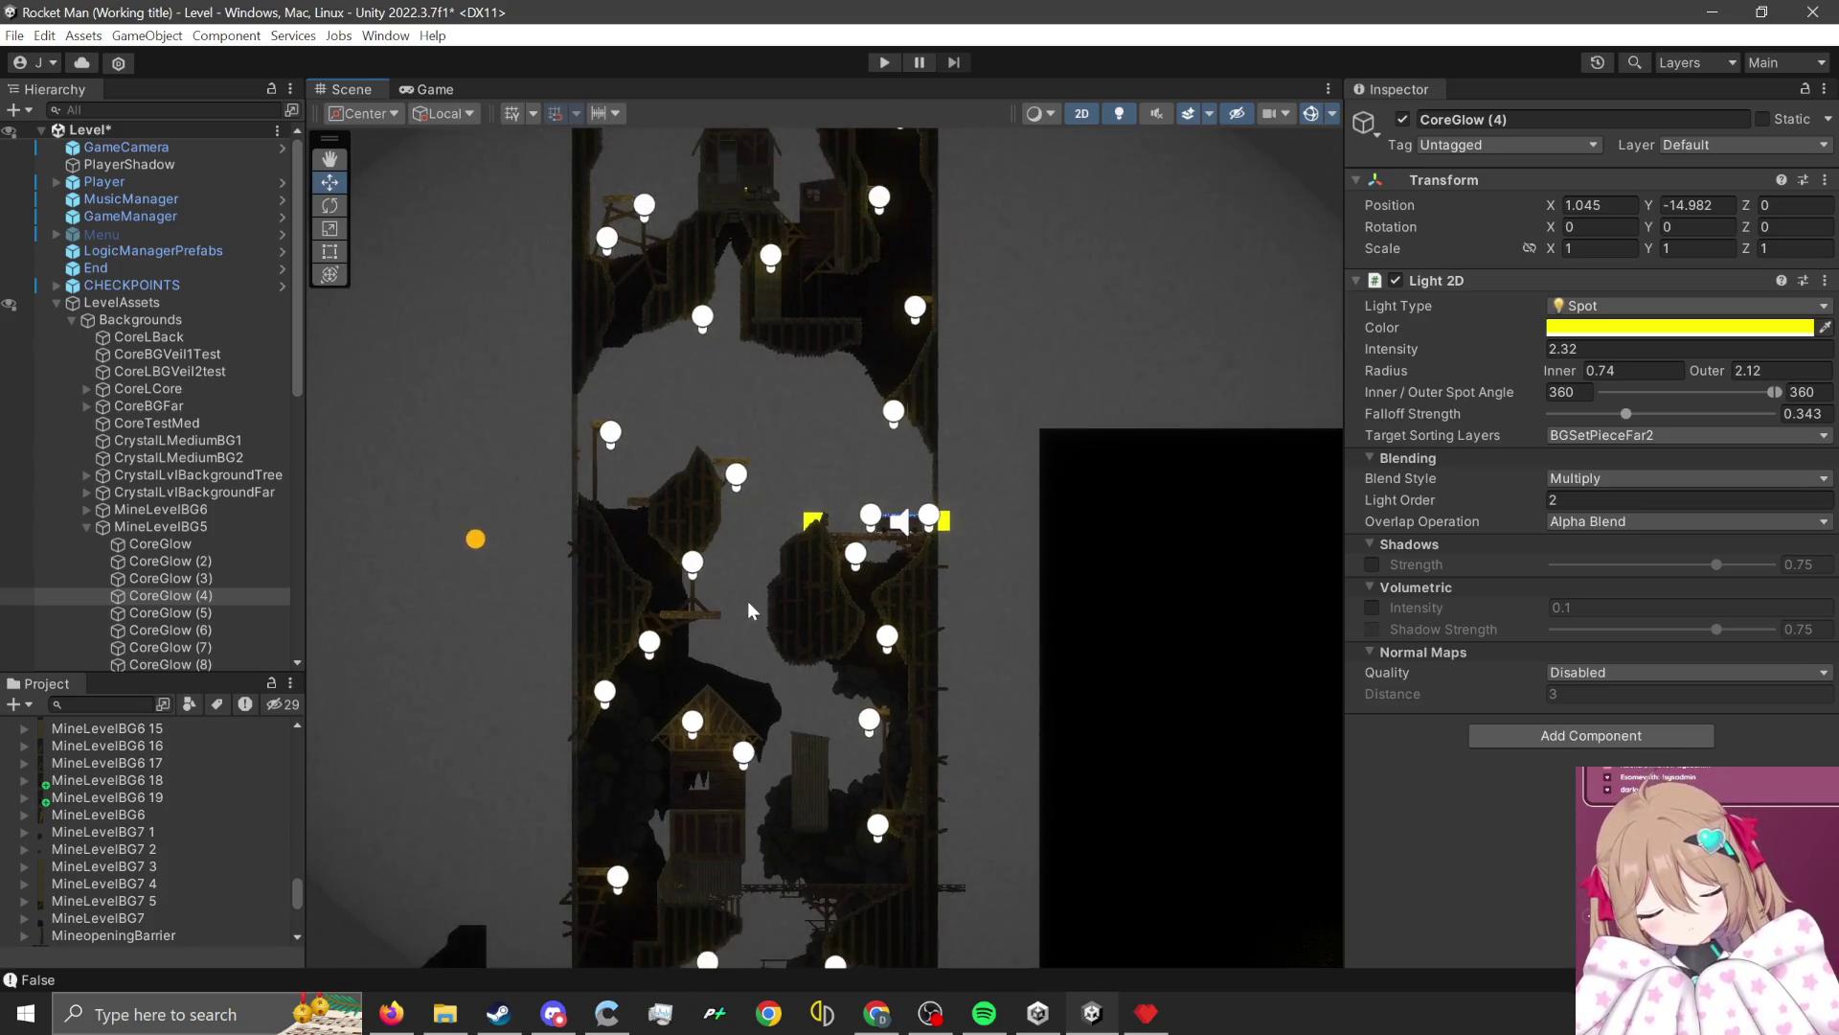
{"action": "left_click_drag", "start_coordinate": [809, 756], "coordinate": [728, 393]}
{"action": "scroll", "coordinate": [728, 392], "scroll_direction": "down", "scroll_amount": 2}
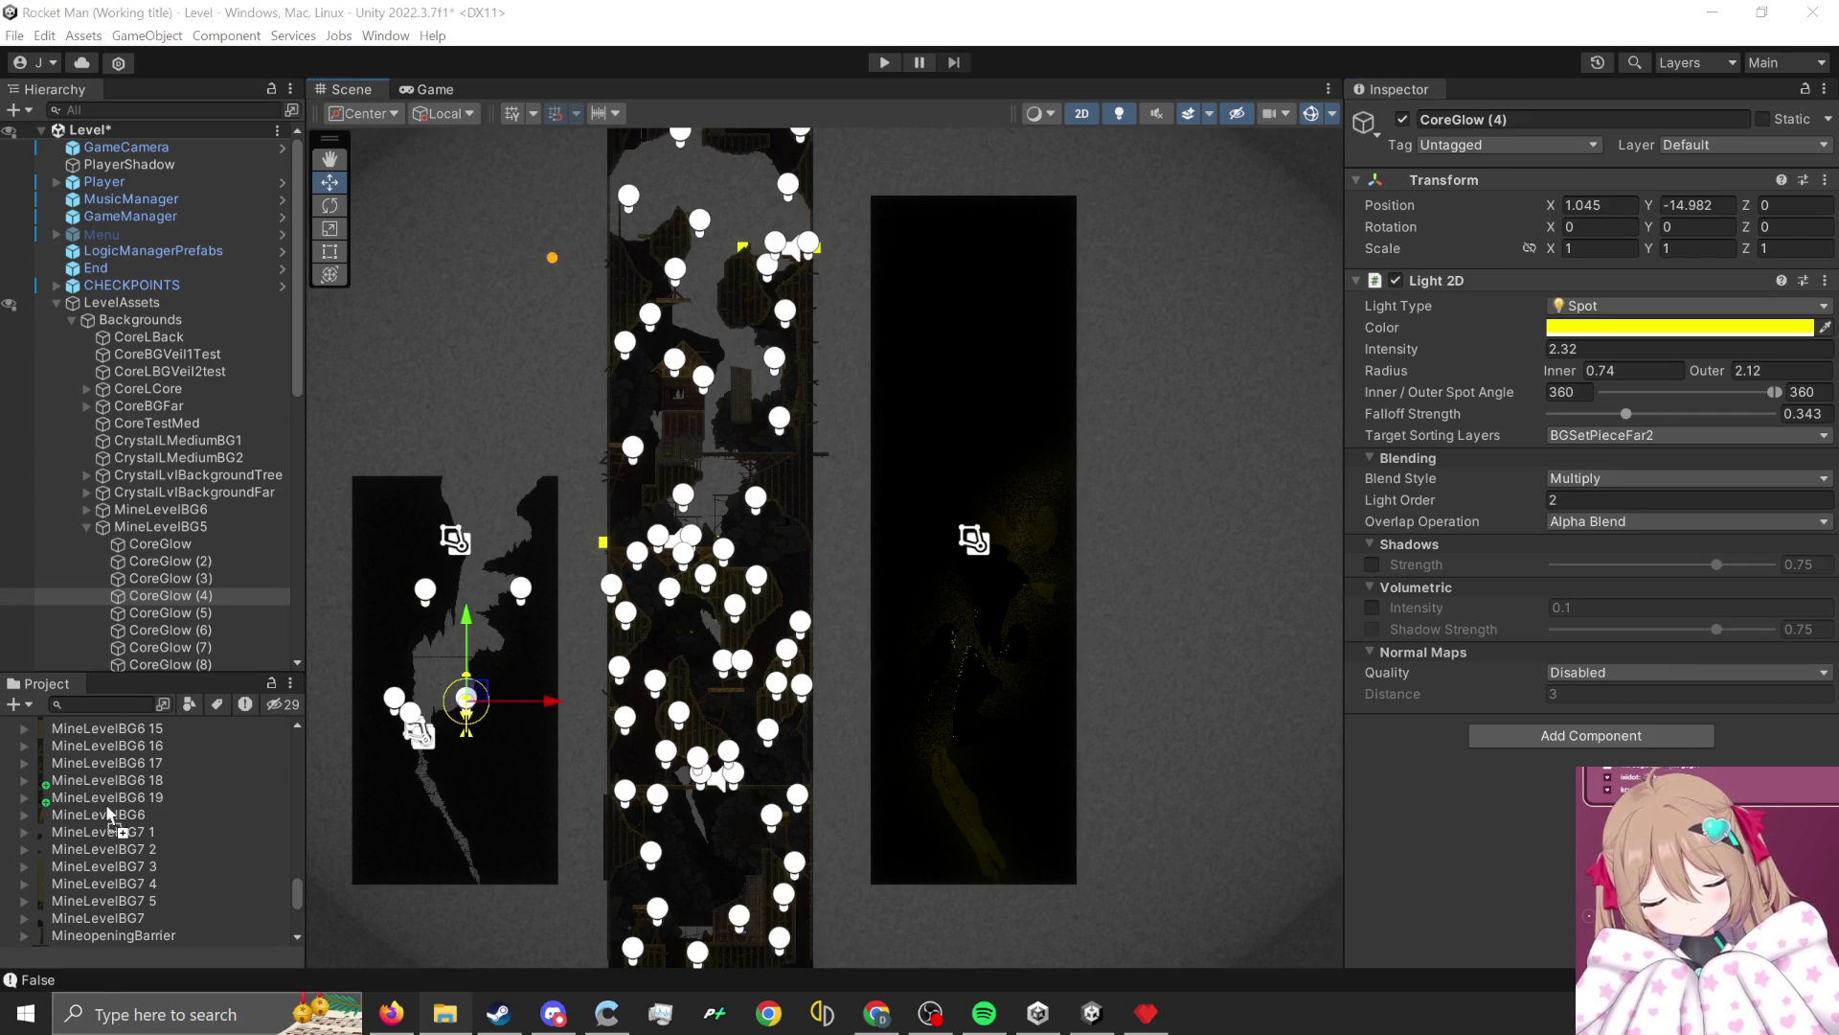
{"action": "left_click_drag", "start_coordinate": [105, 807], "coordinate": [83, 797]}
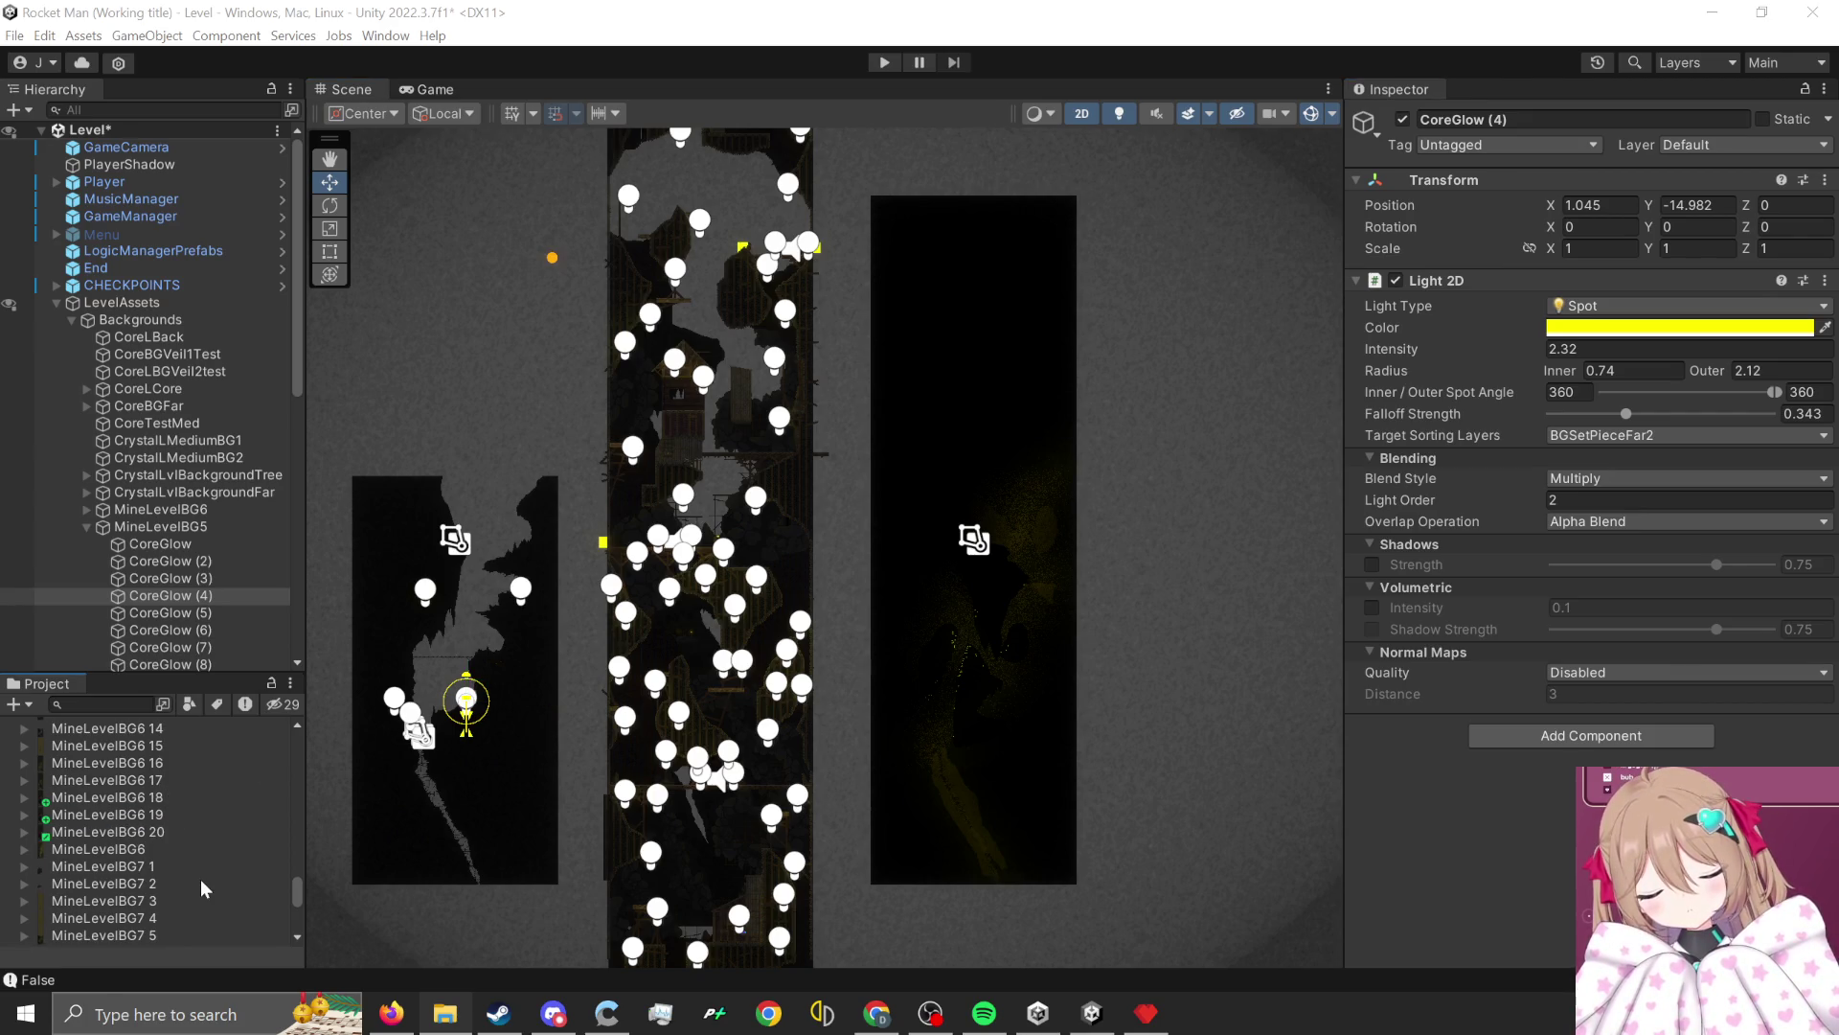
Give MineLevelBG6 20 and MineLevelBG5 14 Point filtering, no compression and 16384 max size.
{"action": "left_click", "coordinate": [157, 832]}
{"action": "scroll", "coordinate": [157, 831], "scroll_direction": "up", "scroll_amount": 6}
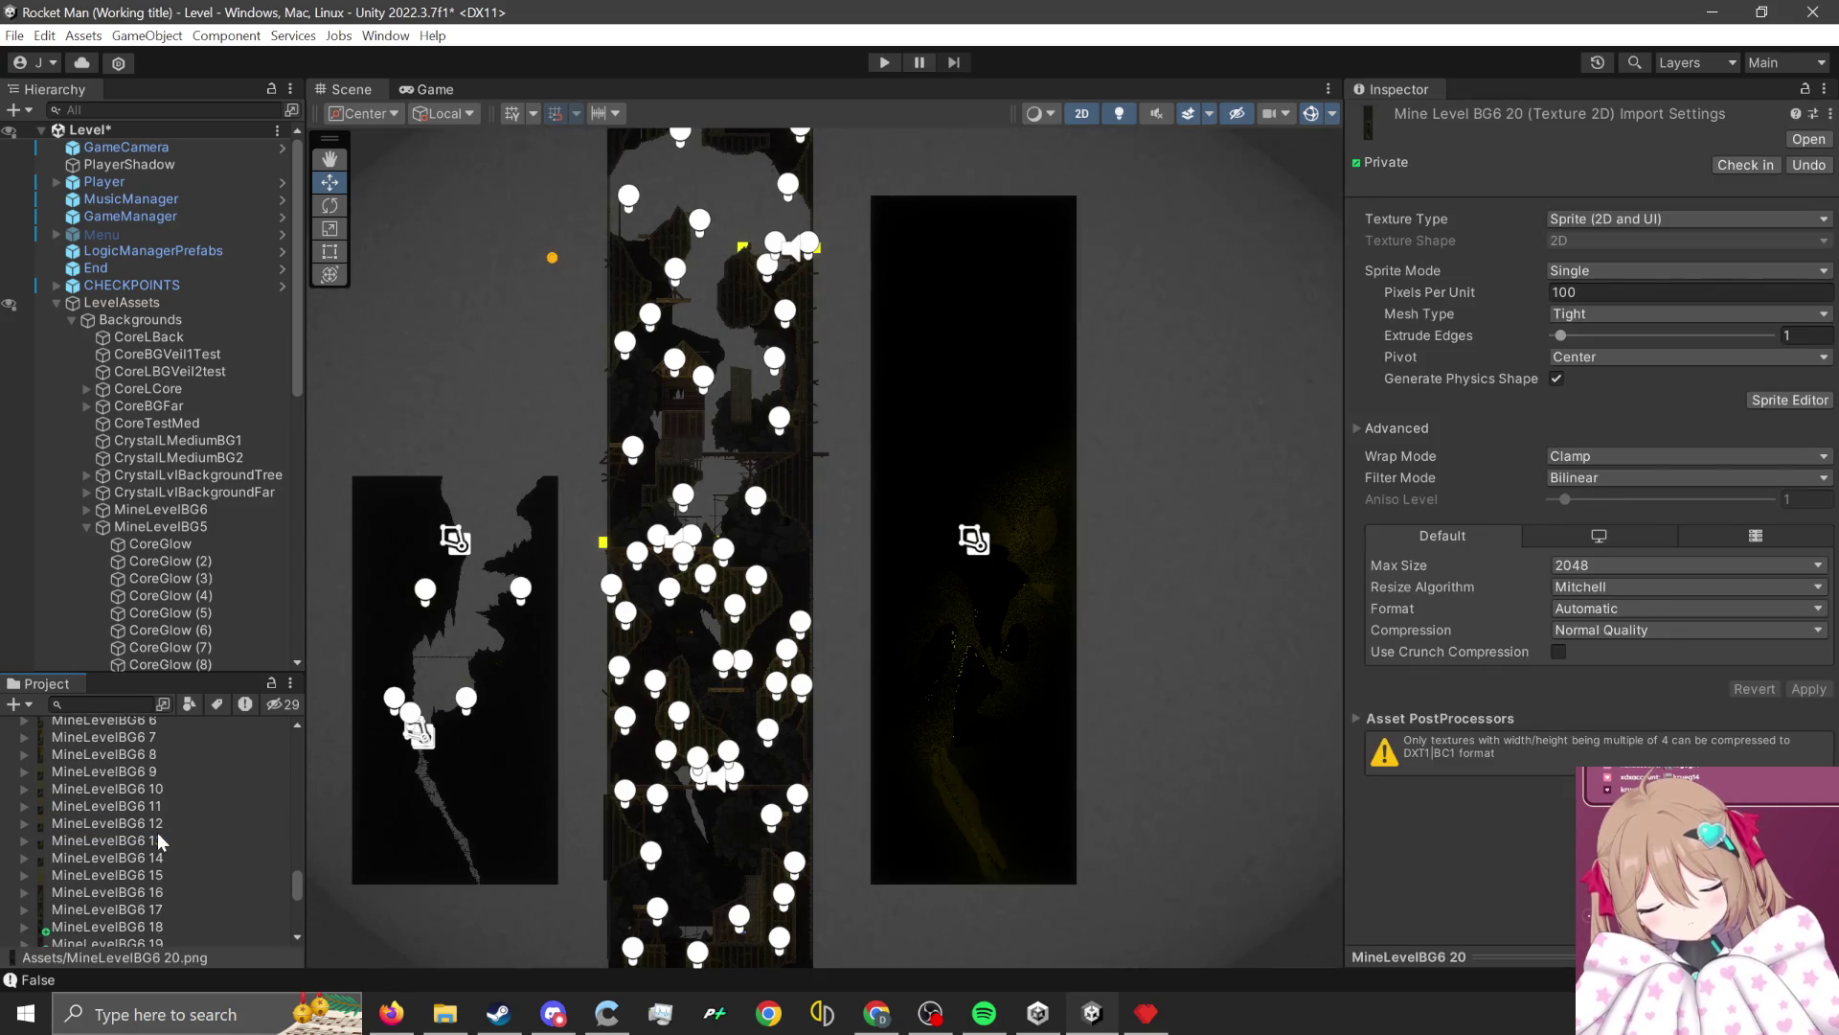
{"action": "left_click", "coordinate": [158, 793], "text": "ctrl"}
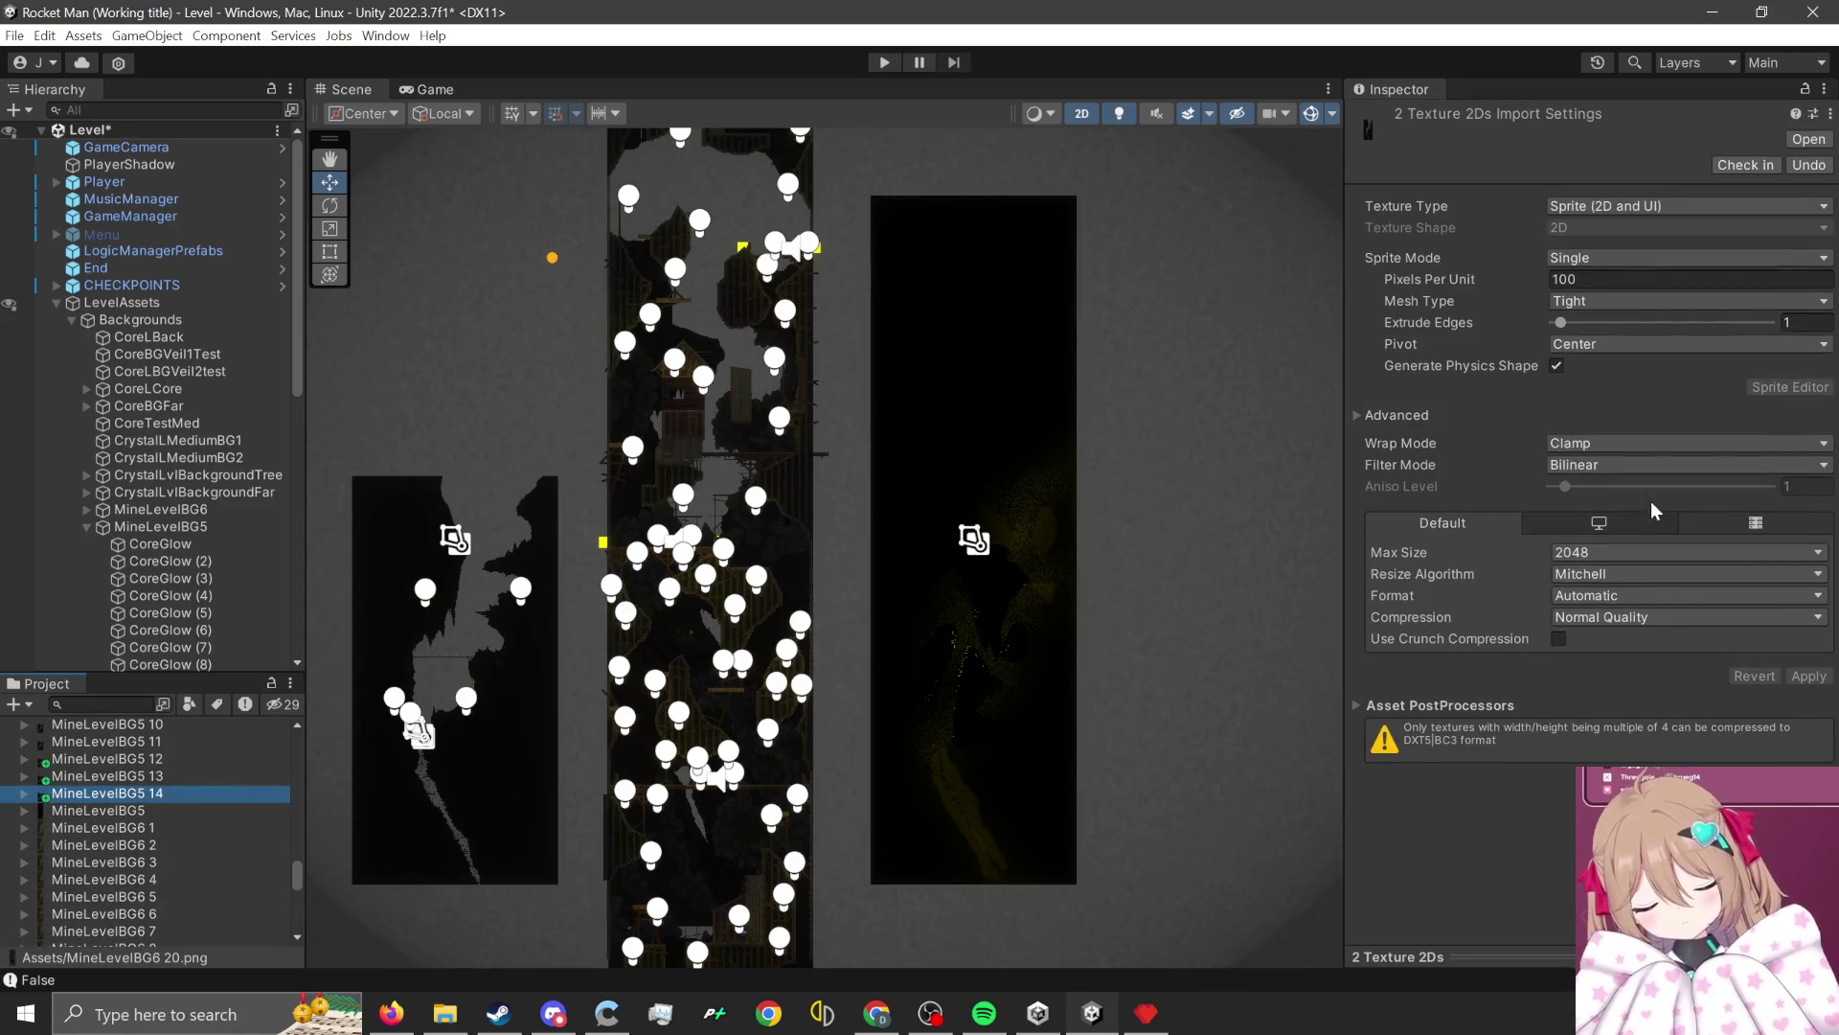
{"action": "left_click", "coordinate": [1595, 466]}
{"action": "left_click", "coordinate": [1628, 617]}
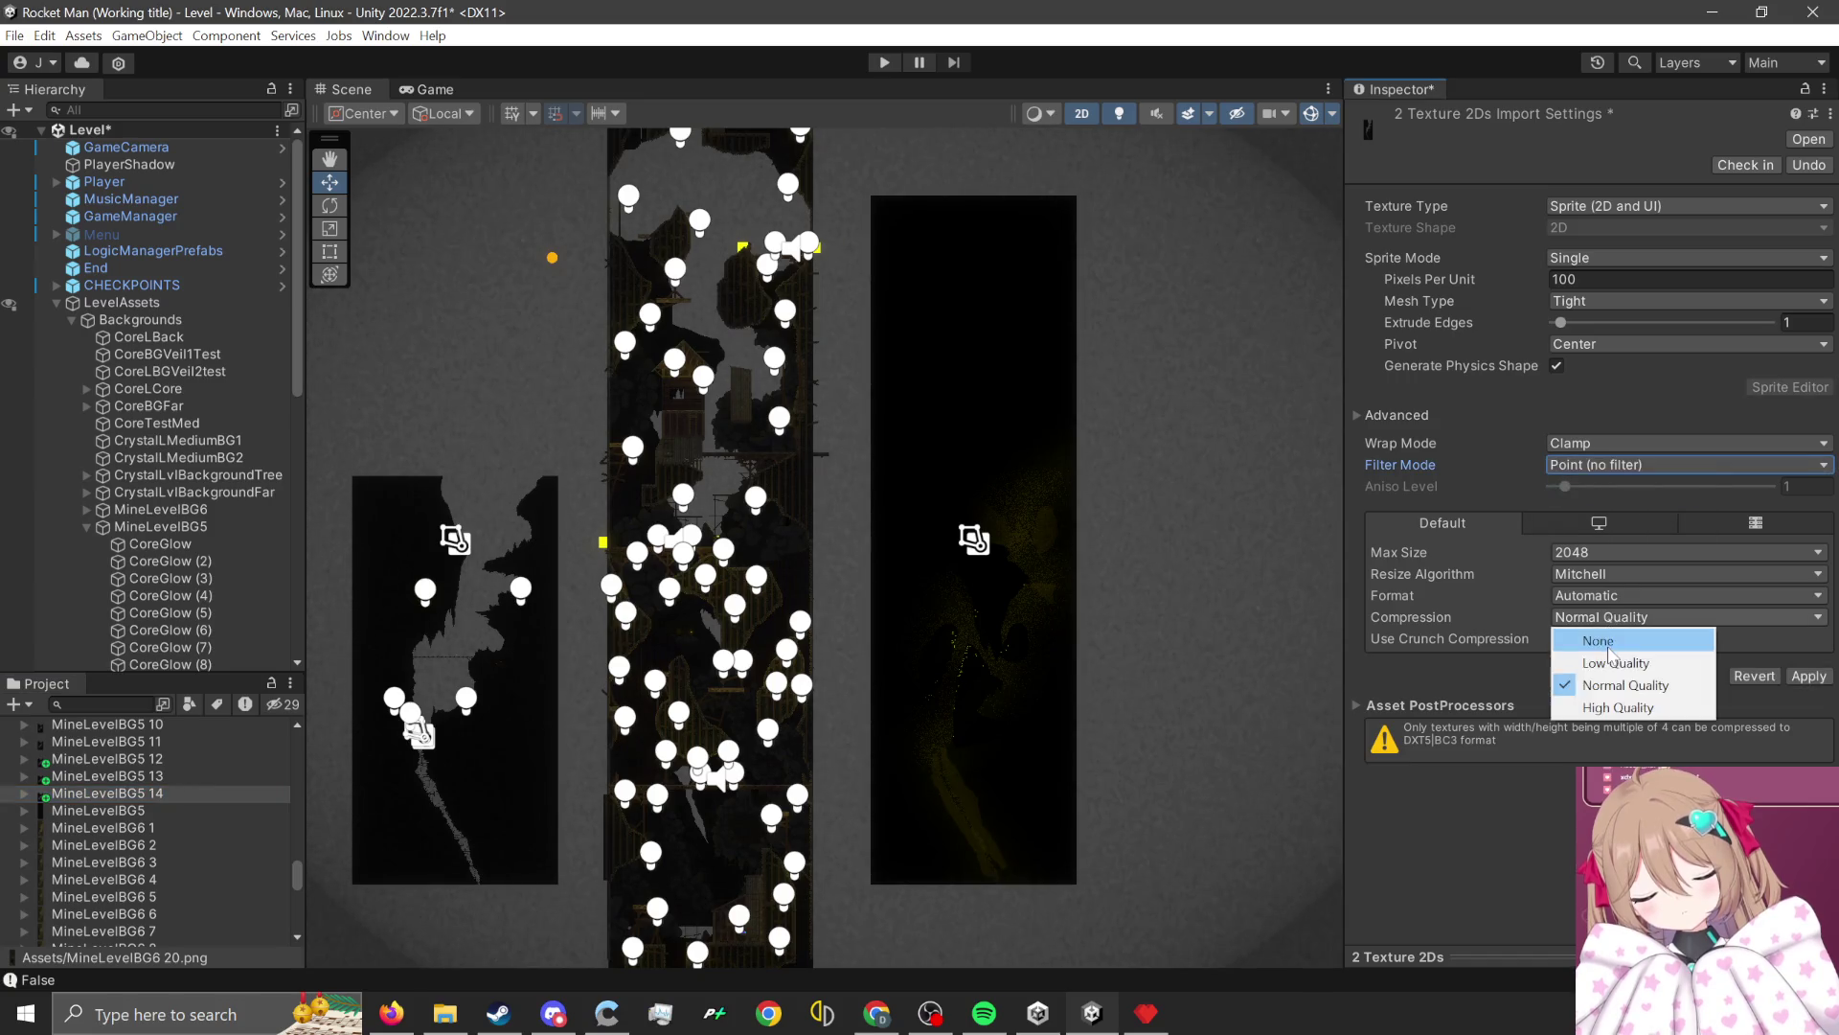
{"action": "left_click", "coordinate": [1591, 636]}
{"action": "left_click", "coordinate": [1629, 552]}
{"action": "left_click", "coordinate": [1619, 725]}
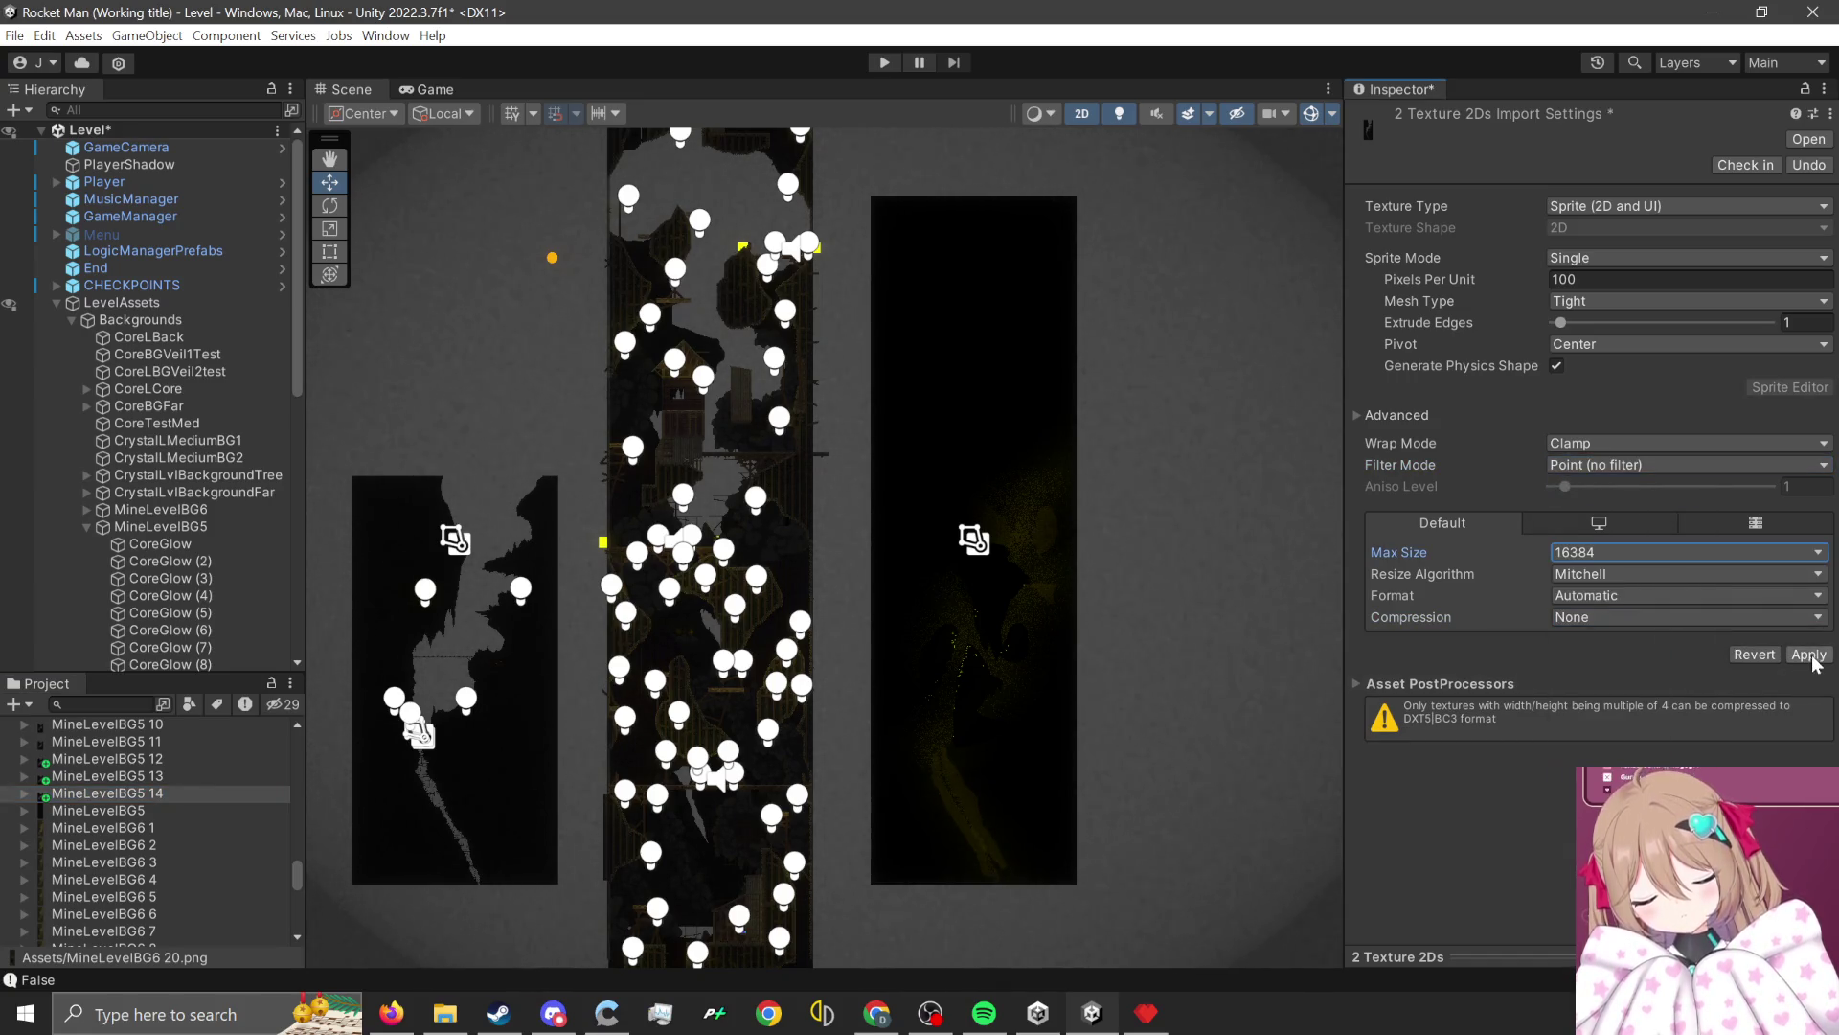
{"action": "left_click", "coordinate": [1808, 654]}
Assign MineLevelBG5 14 and MineLevelBG6 20 sprites to their background objects and enter Play mode.
{"action": "left_click", "coordinate": [452, 716]}
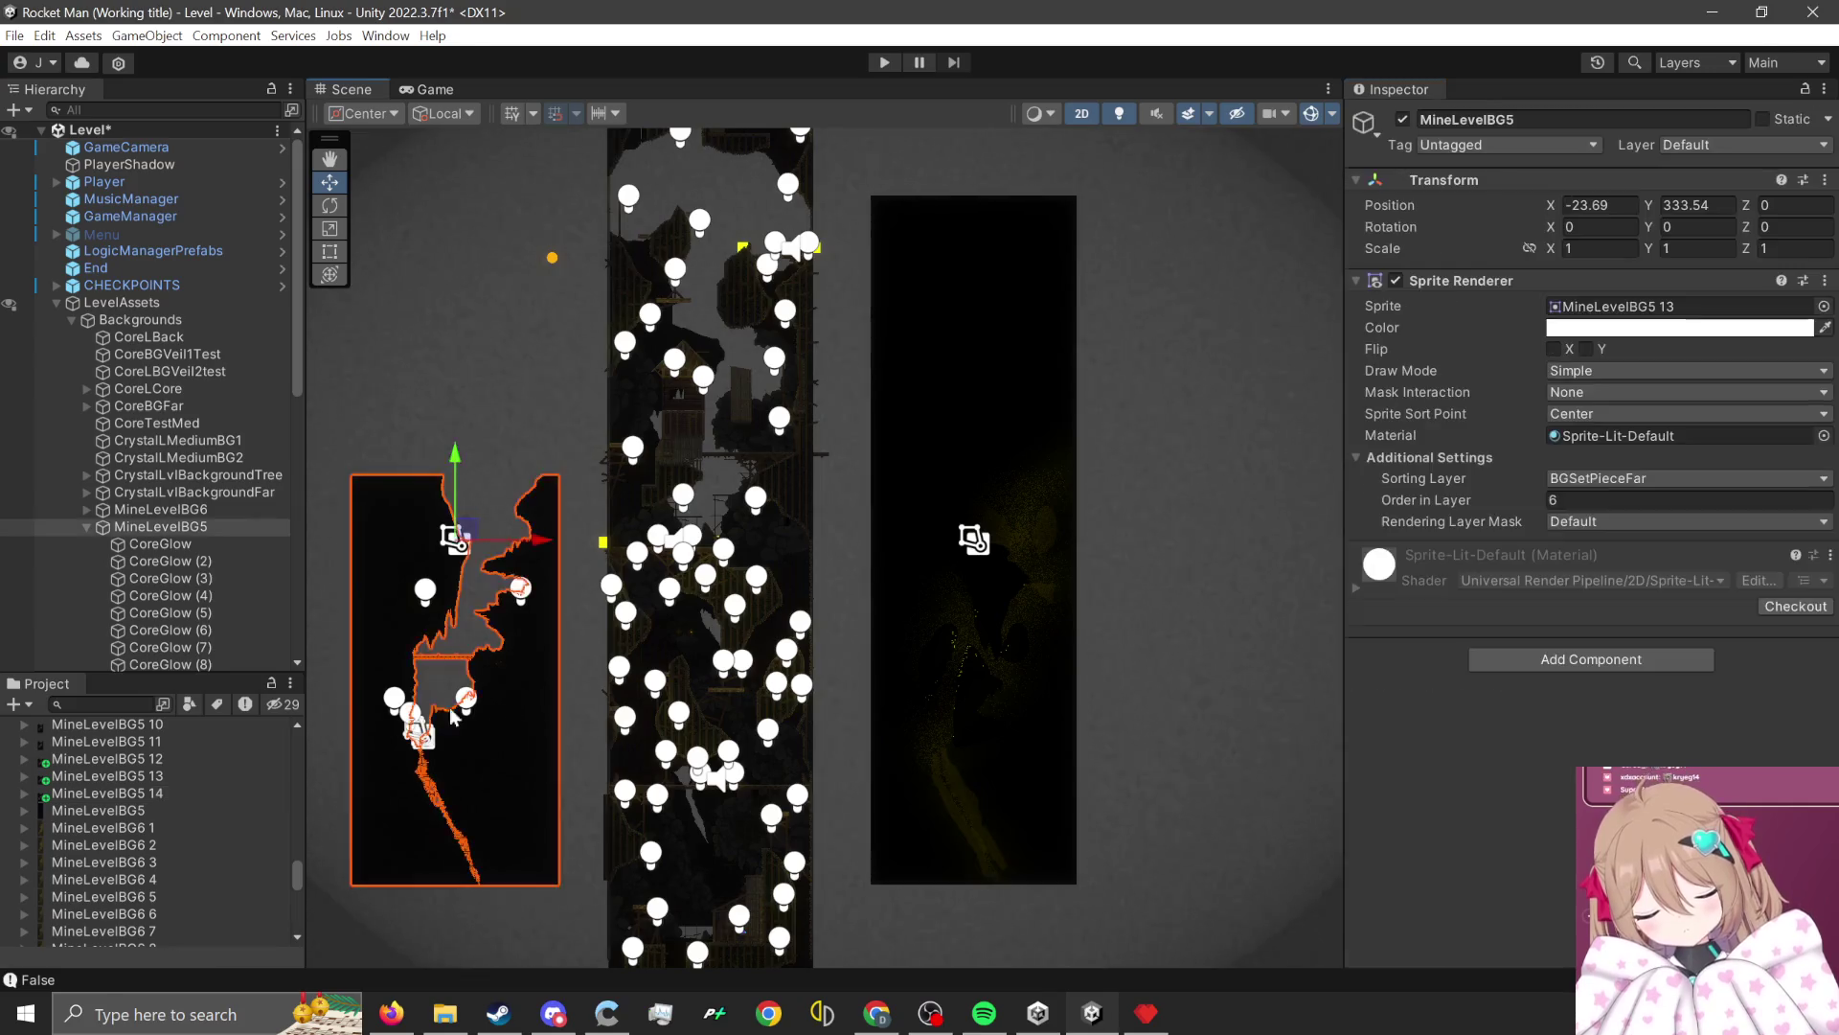
{"action": "mouse_move", "coordinate": [165, 801]}
{"action": "left_mouse_down"}
{"action": "mouse_move", "coordinate": [1090, 588]}
{"action": "mouse_move", "coordinate": [1628, 305]}
{"action": "left_mouse_up"}
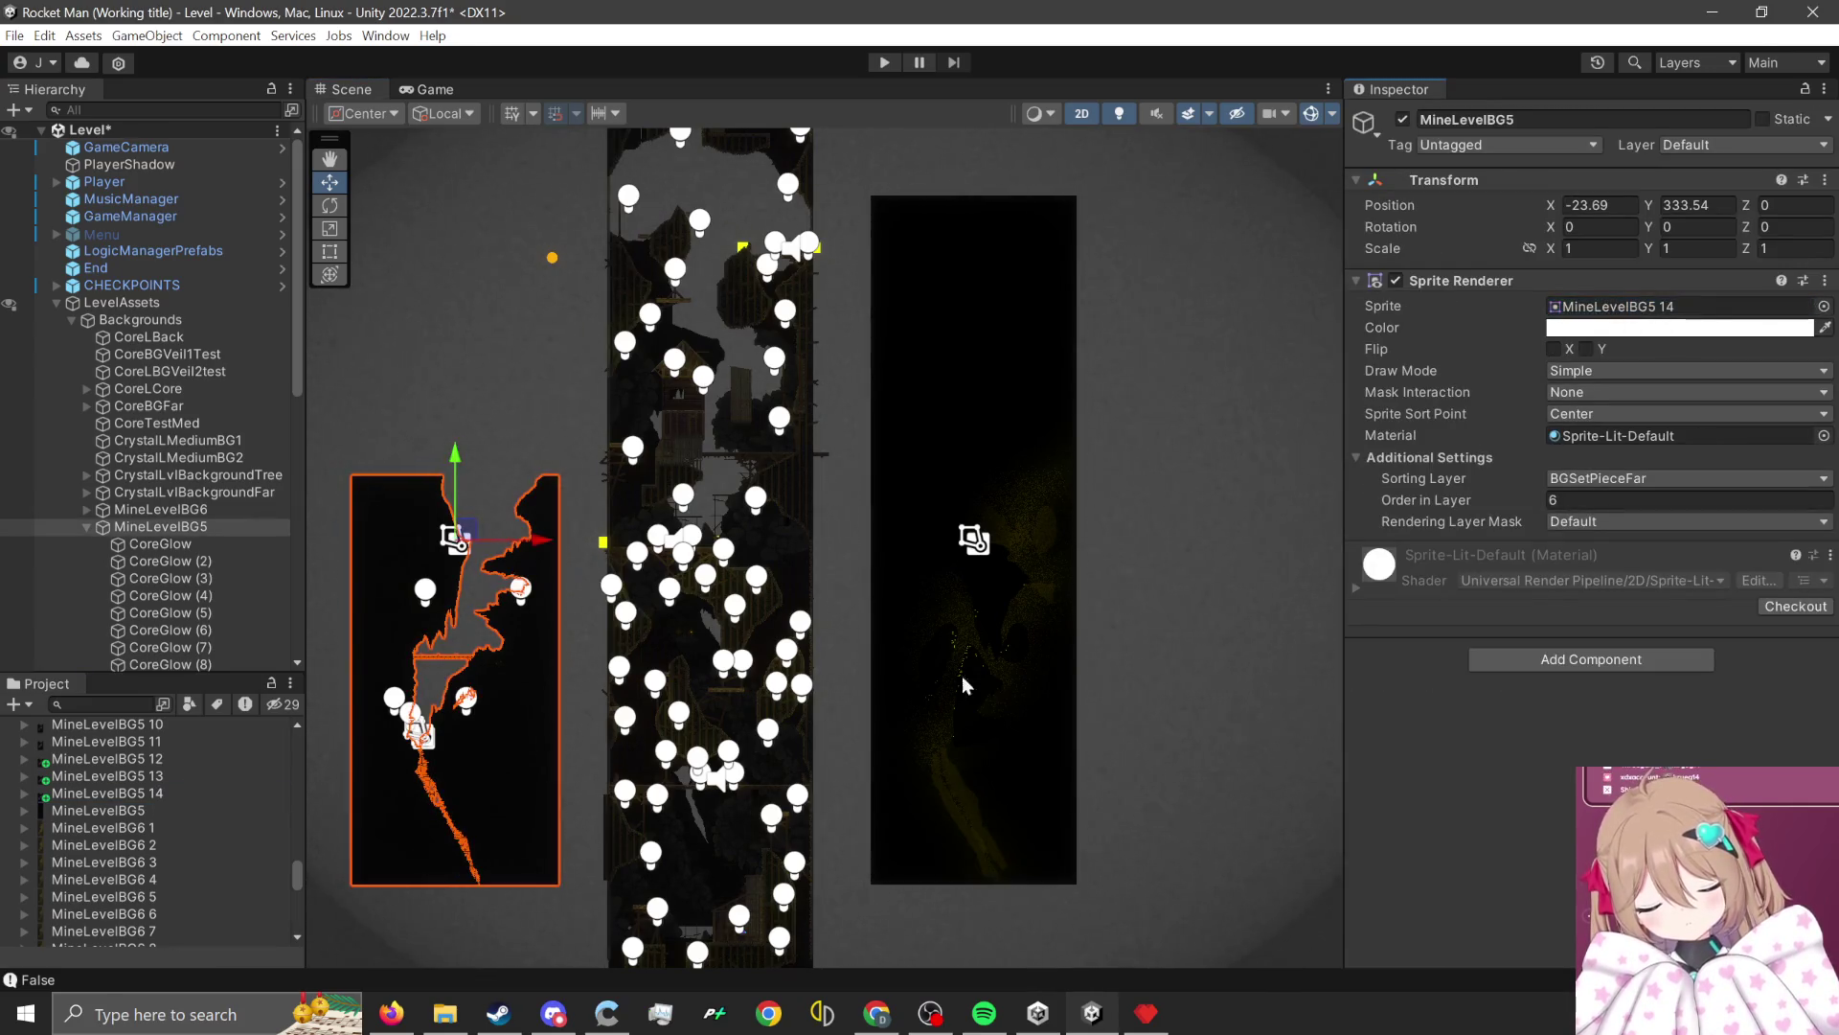
{"action": "left_click", "coordinate": [996, 767]}
{"action": "scroll", "coordinate": [222, 830], "scroll_direction": "down", "scroll_amount": 6}
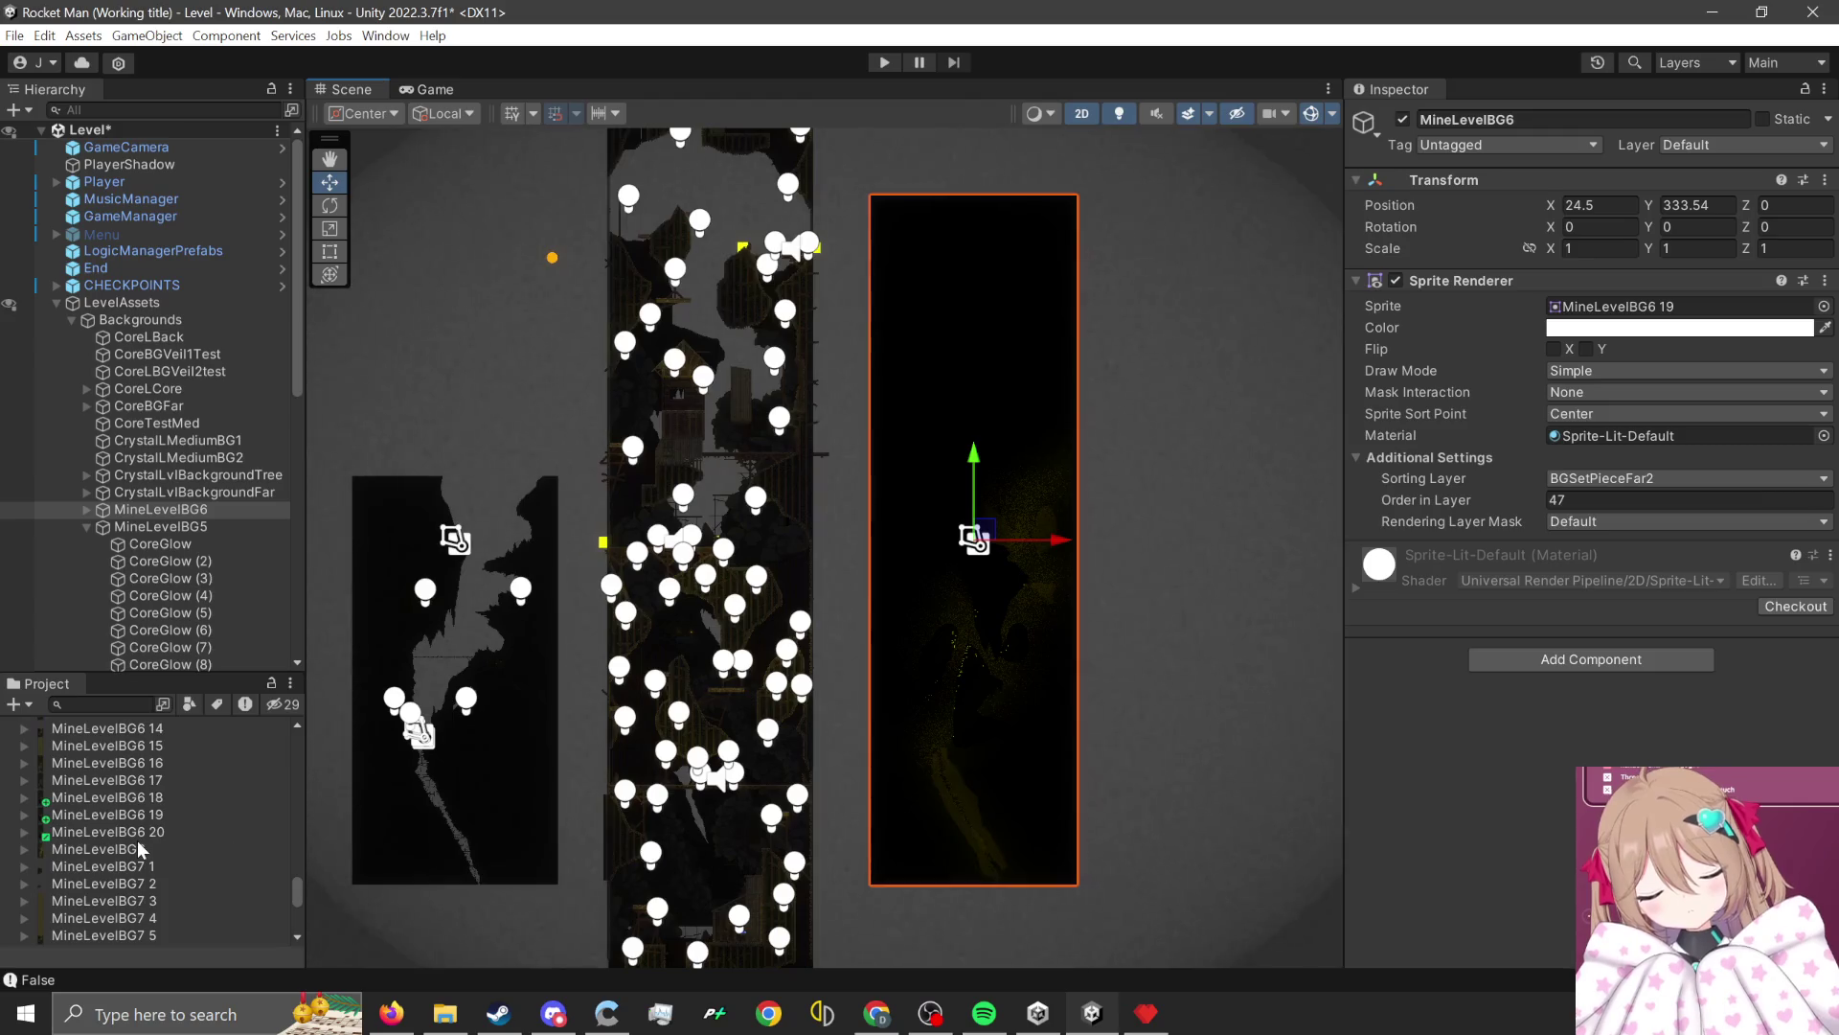
{"action": "mouse_move", "coordinate": [143, 832]}
{"action": "left_mouse_down"}
{"action": "mouse_move", "coordinate": [1619, 457]}
{"action": "mouse_move", "coordinate": [1630, 306]}
{"action": "left_mouse_up"}
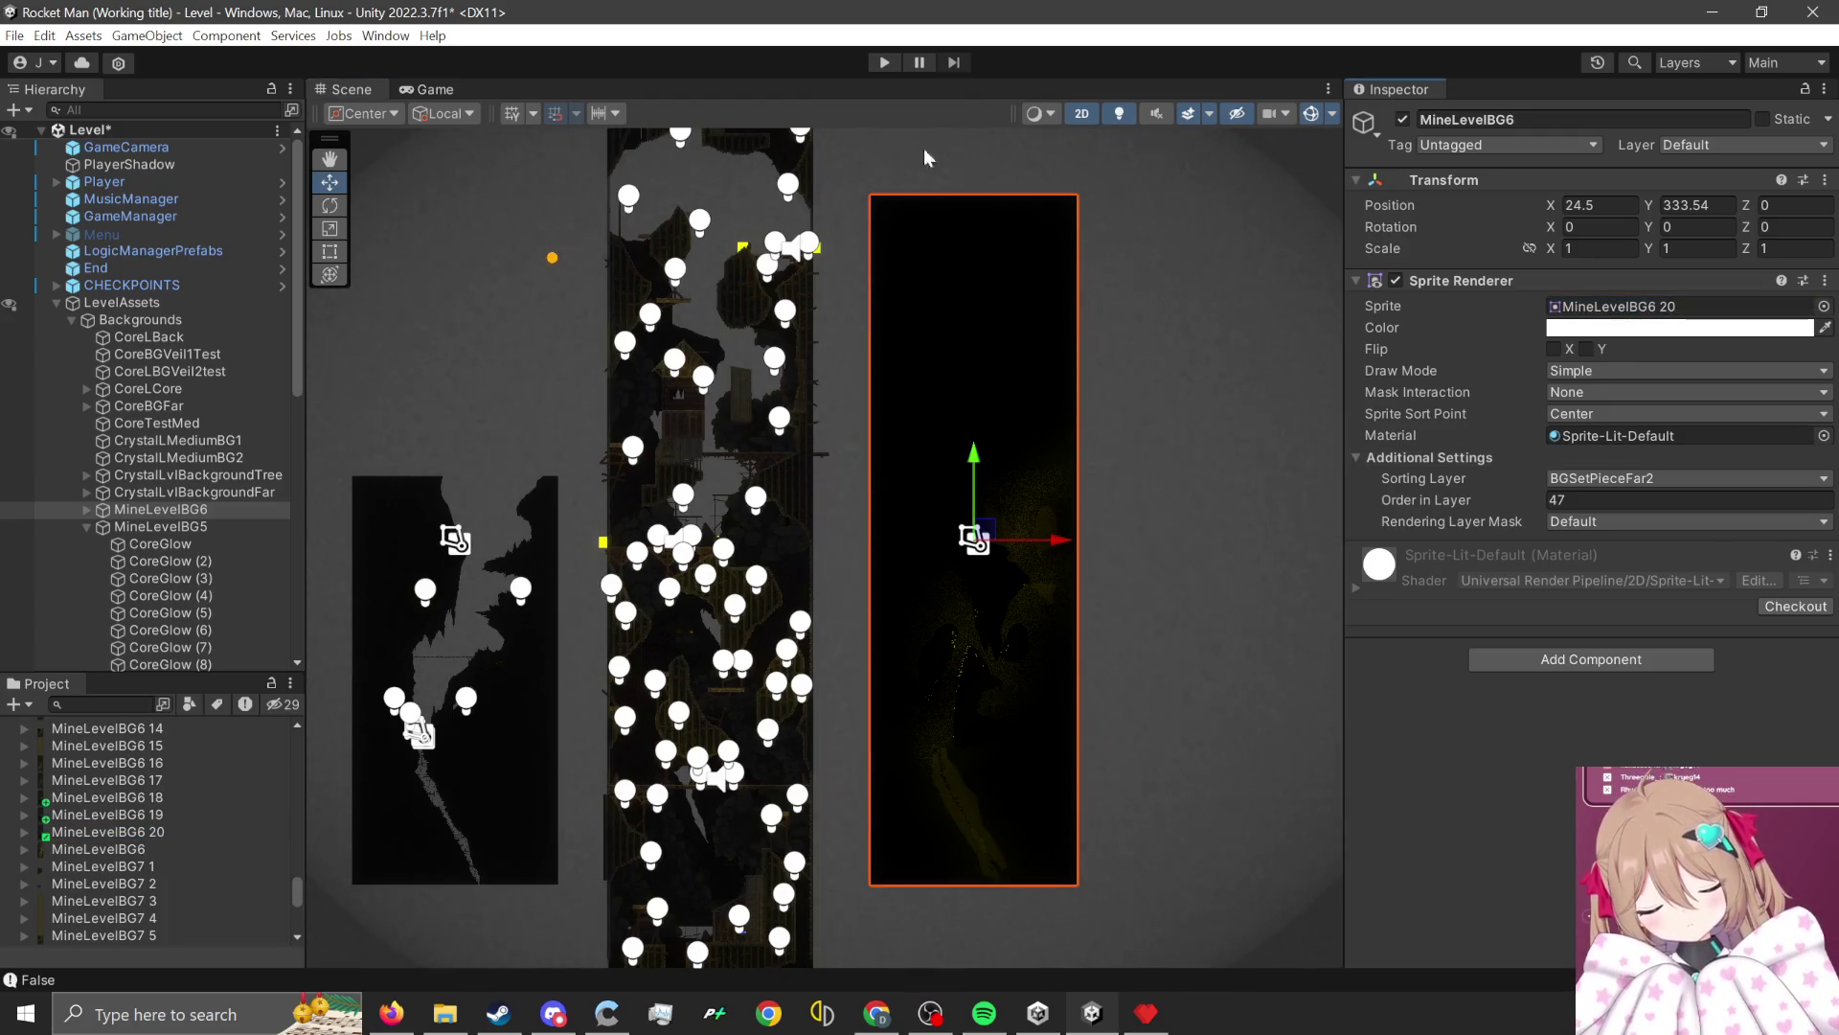
{"action": "left_click", "coordinate": [883, 62]}
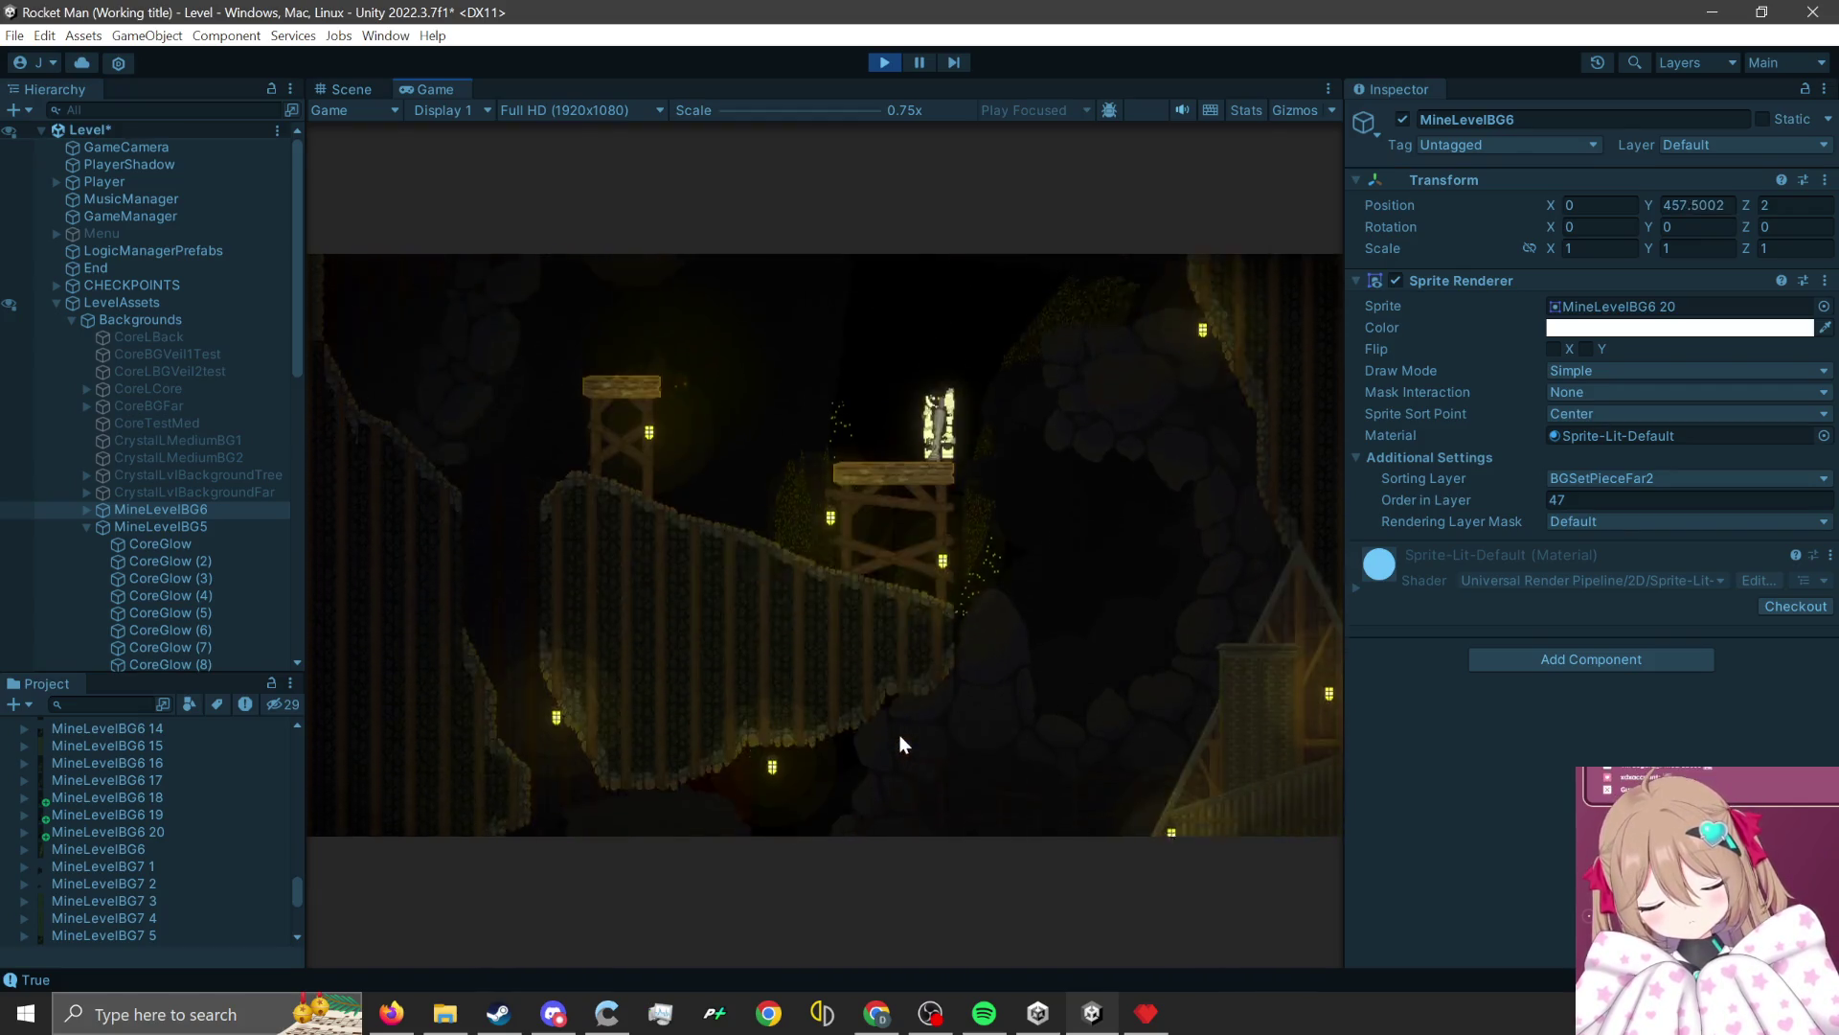
Rocket-jump the player between the middle and right-hand platforms to view the background.
{"action": "left_click", "coordinate": [895, 739]}
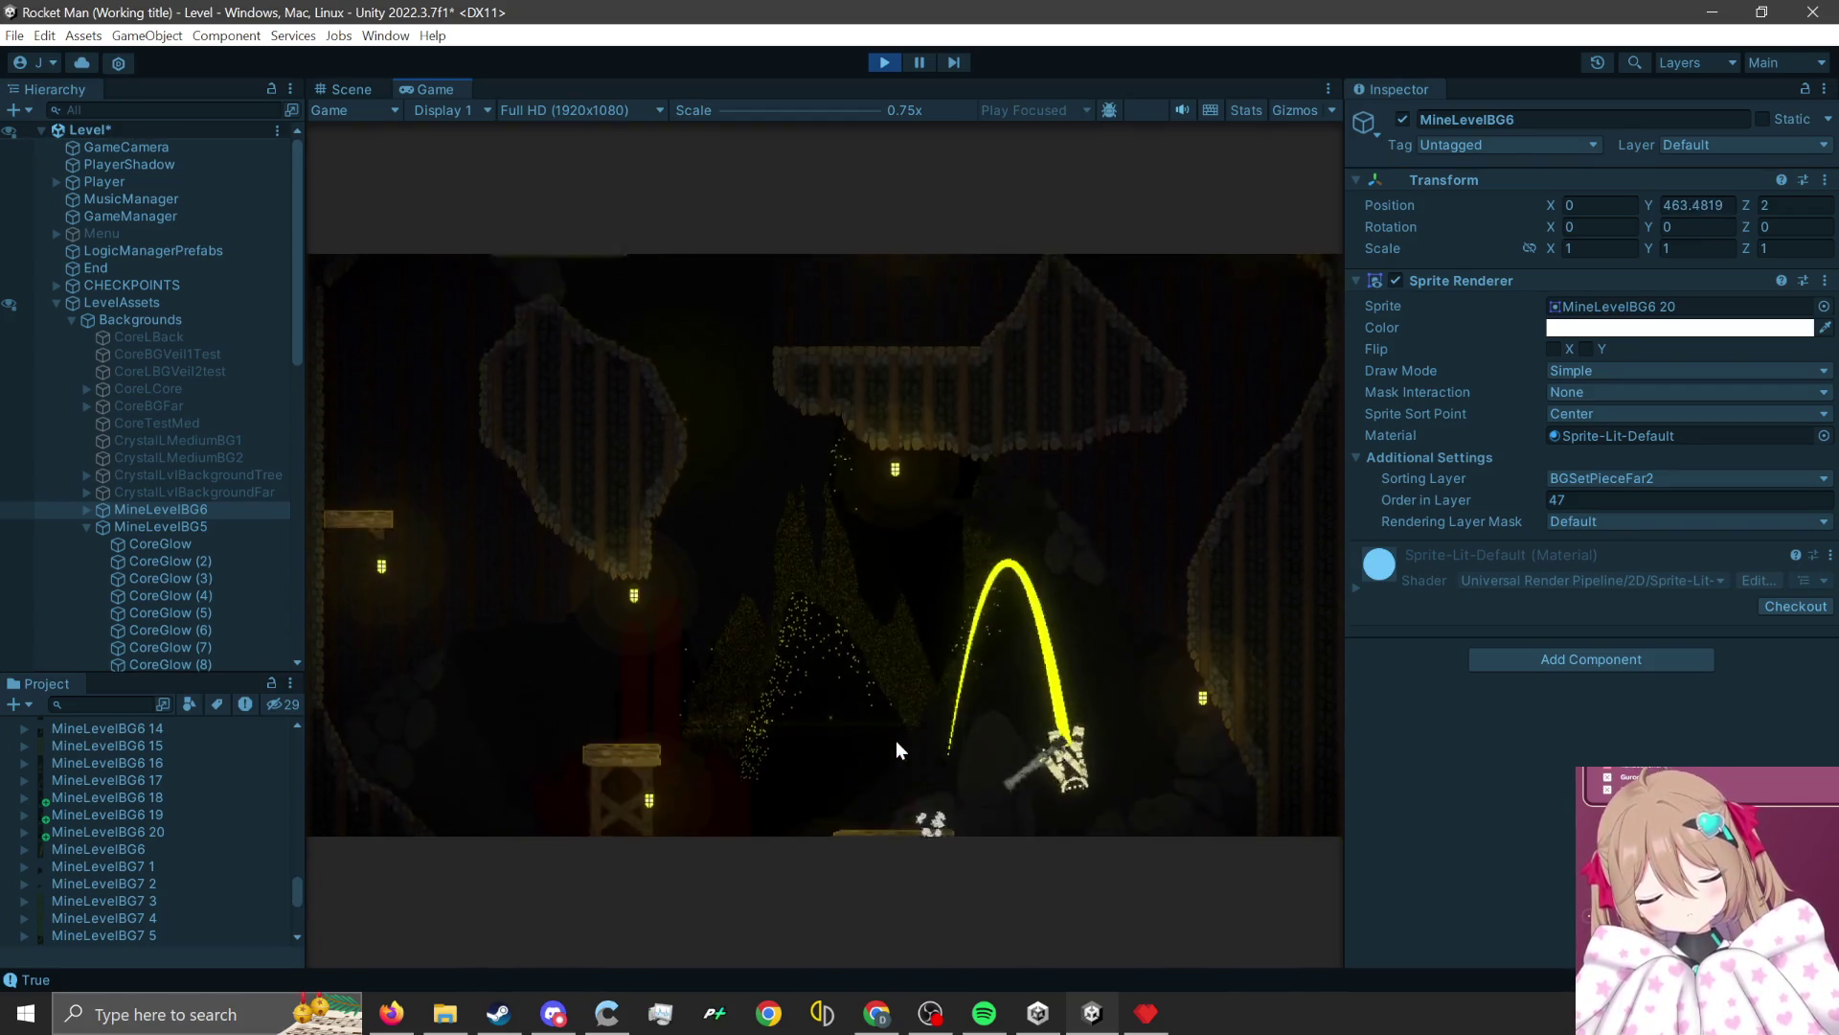
{"action": "left_click", "coordinate": [1026, 730]}
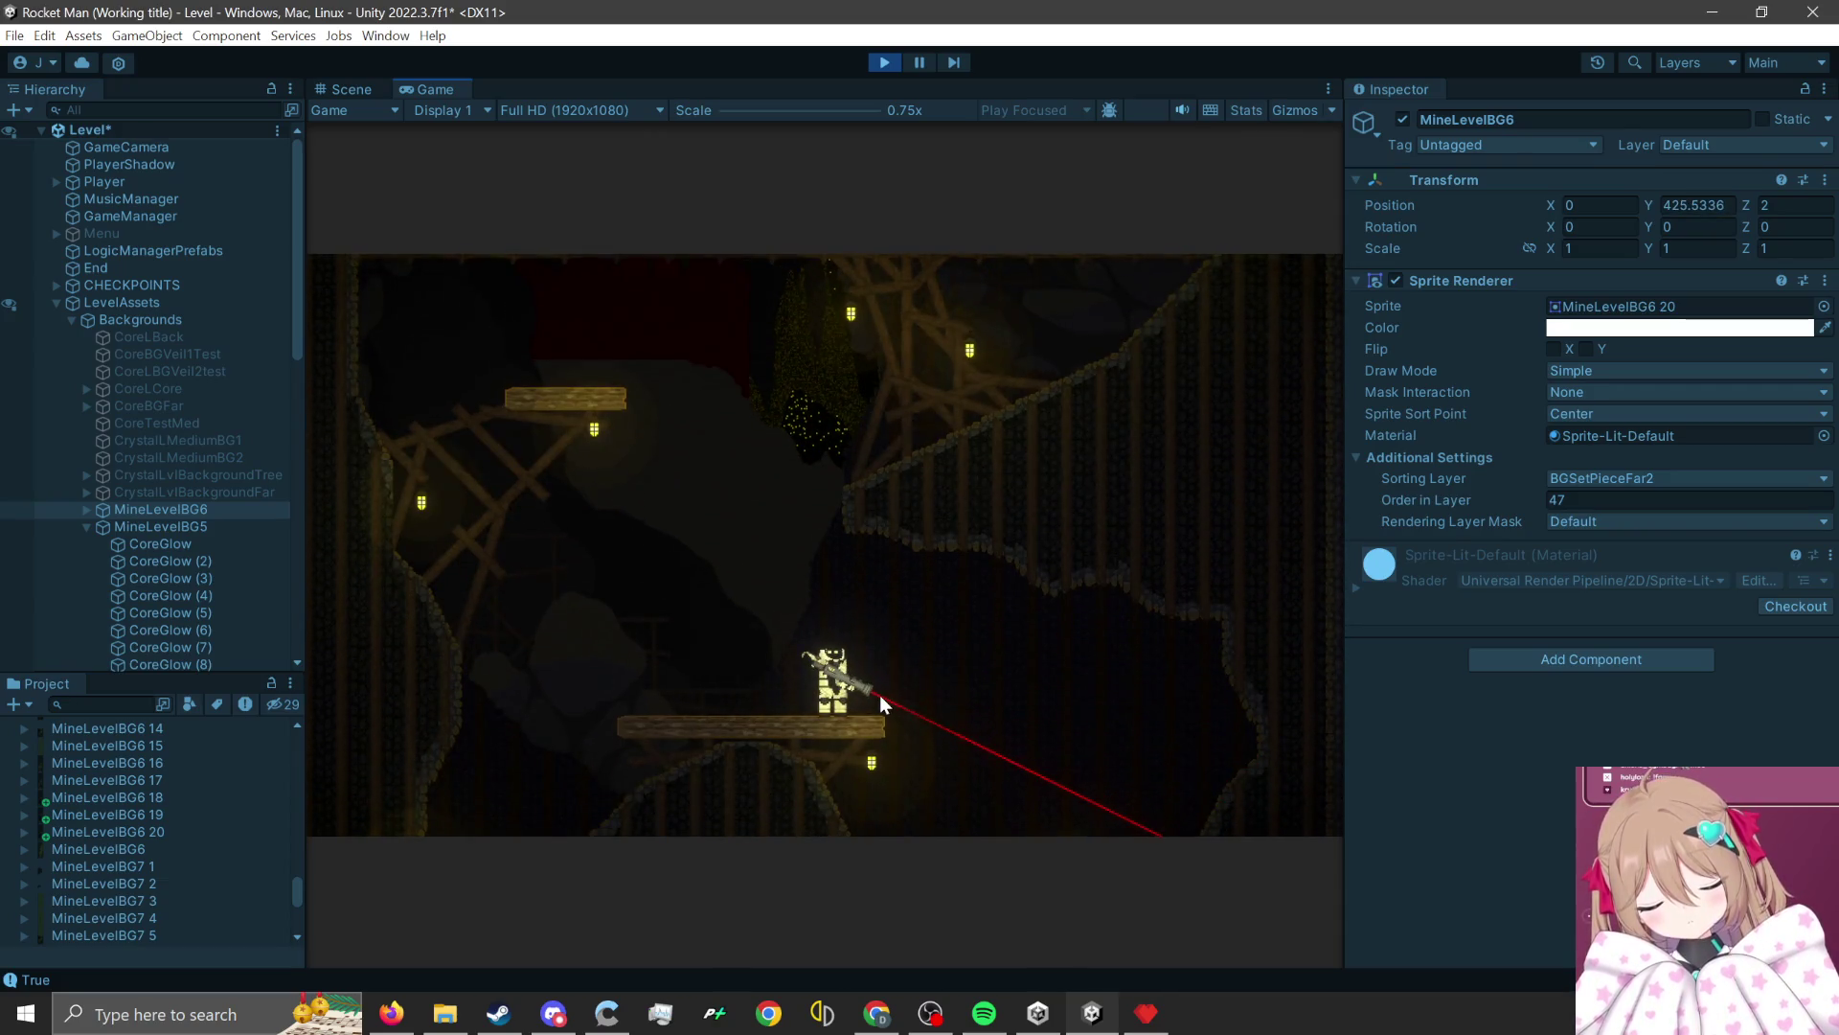
{"action": "left_click", "coordinate": [880, 693]}
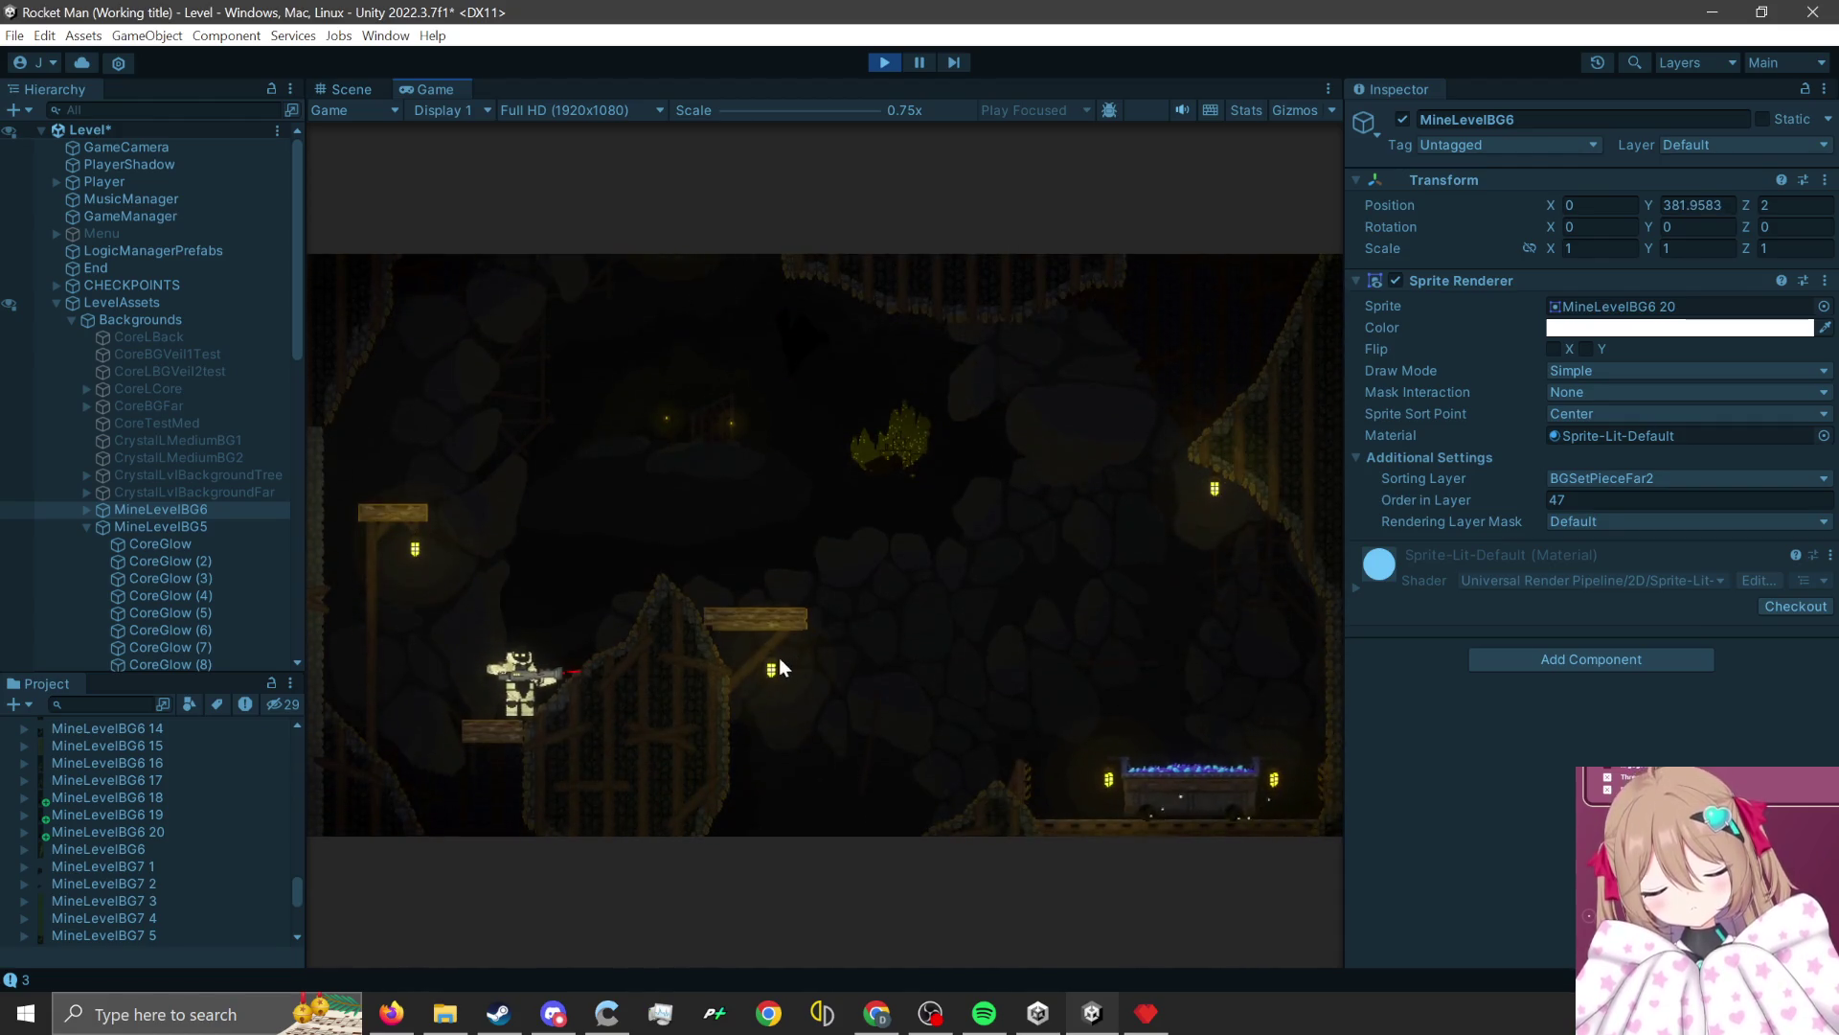
{"action": "left_click", "coordinate": [457, 771]}
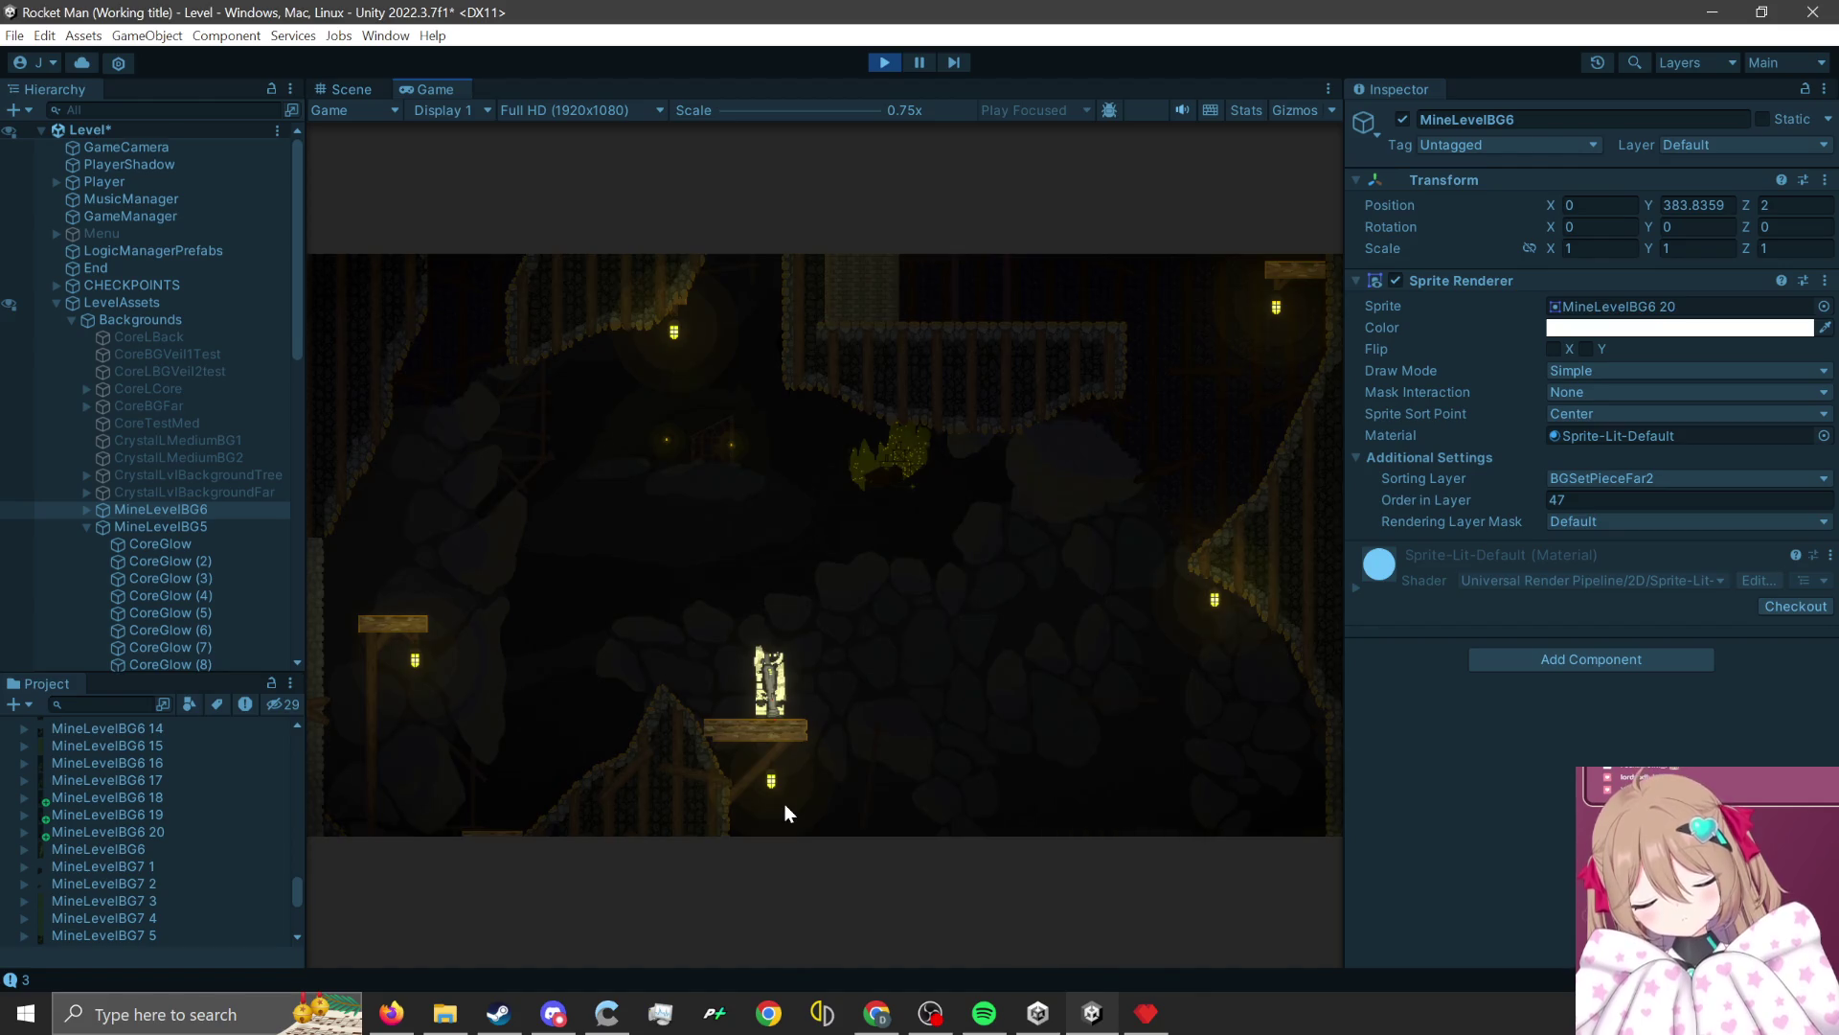
{"action": "left_click", "coordinate": [783, 801]}
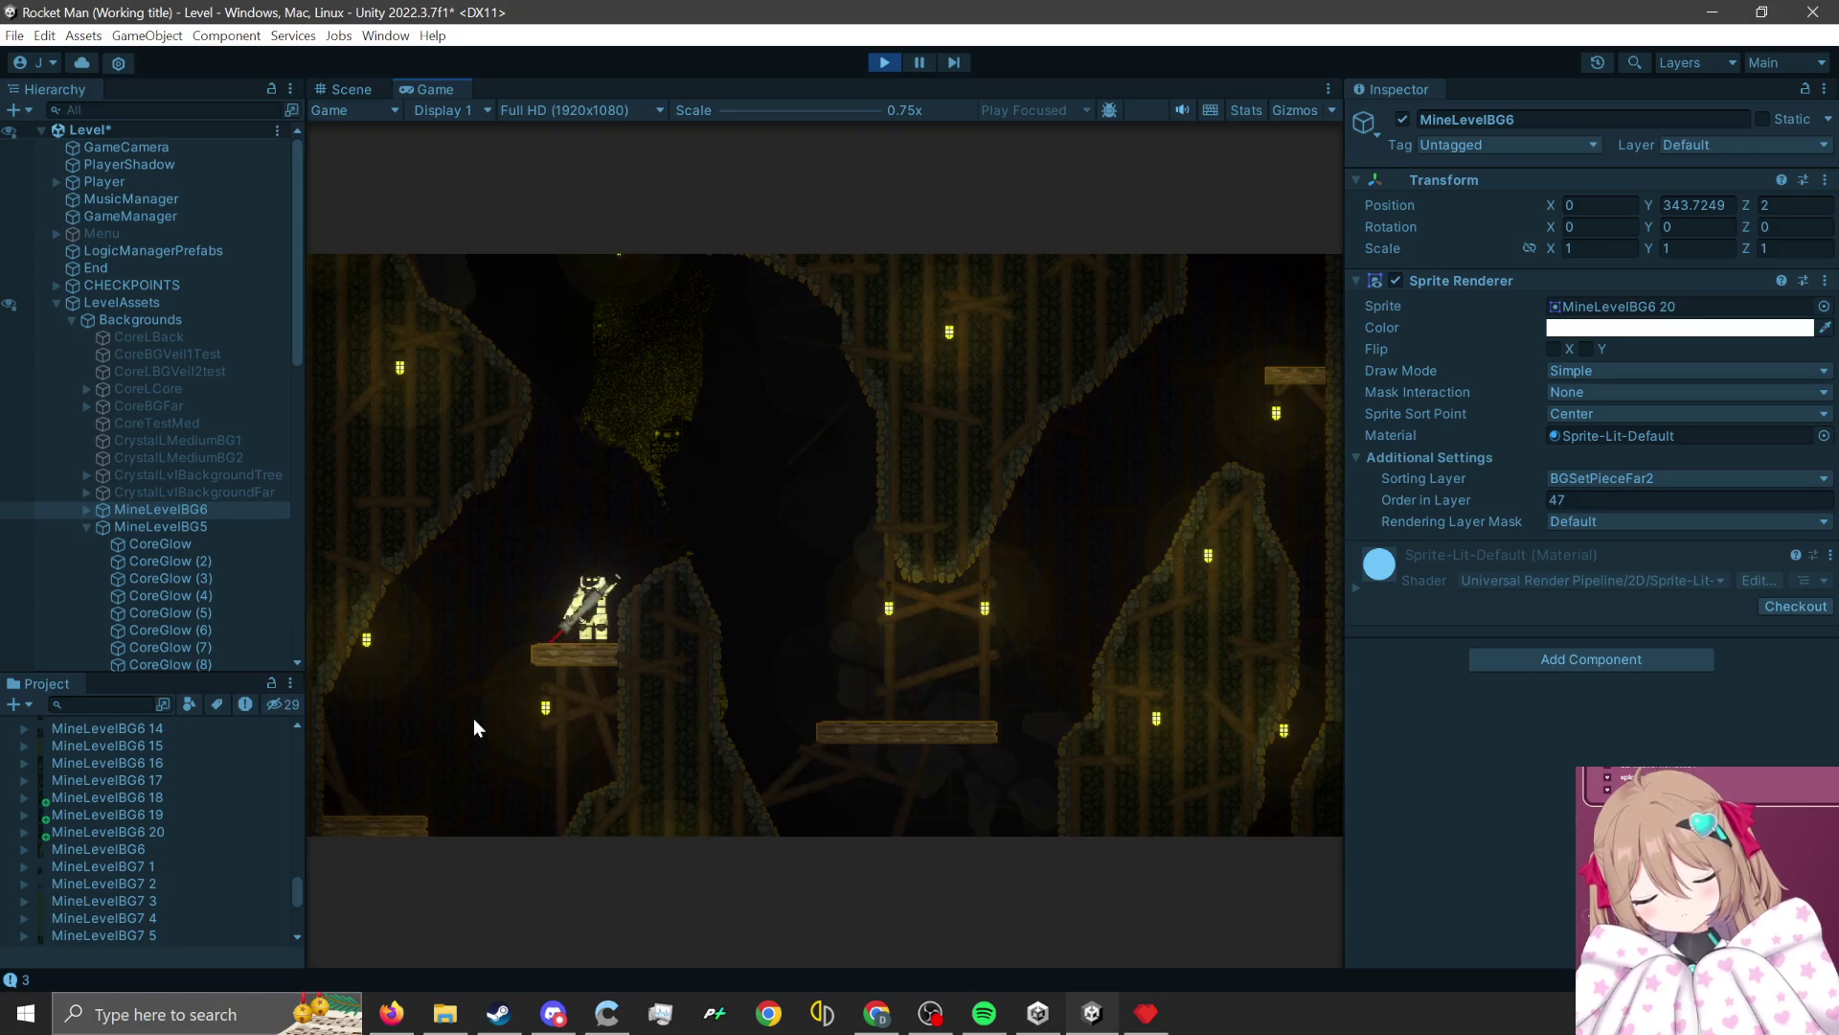
{"action": "left_click", "coordinate": [473, 717]}
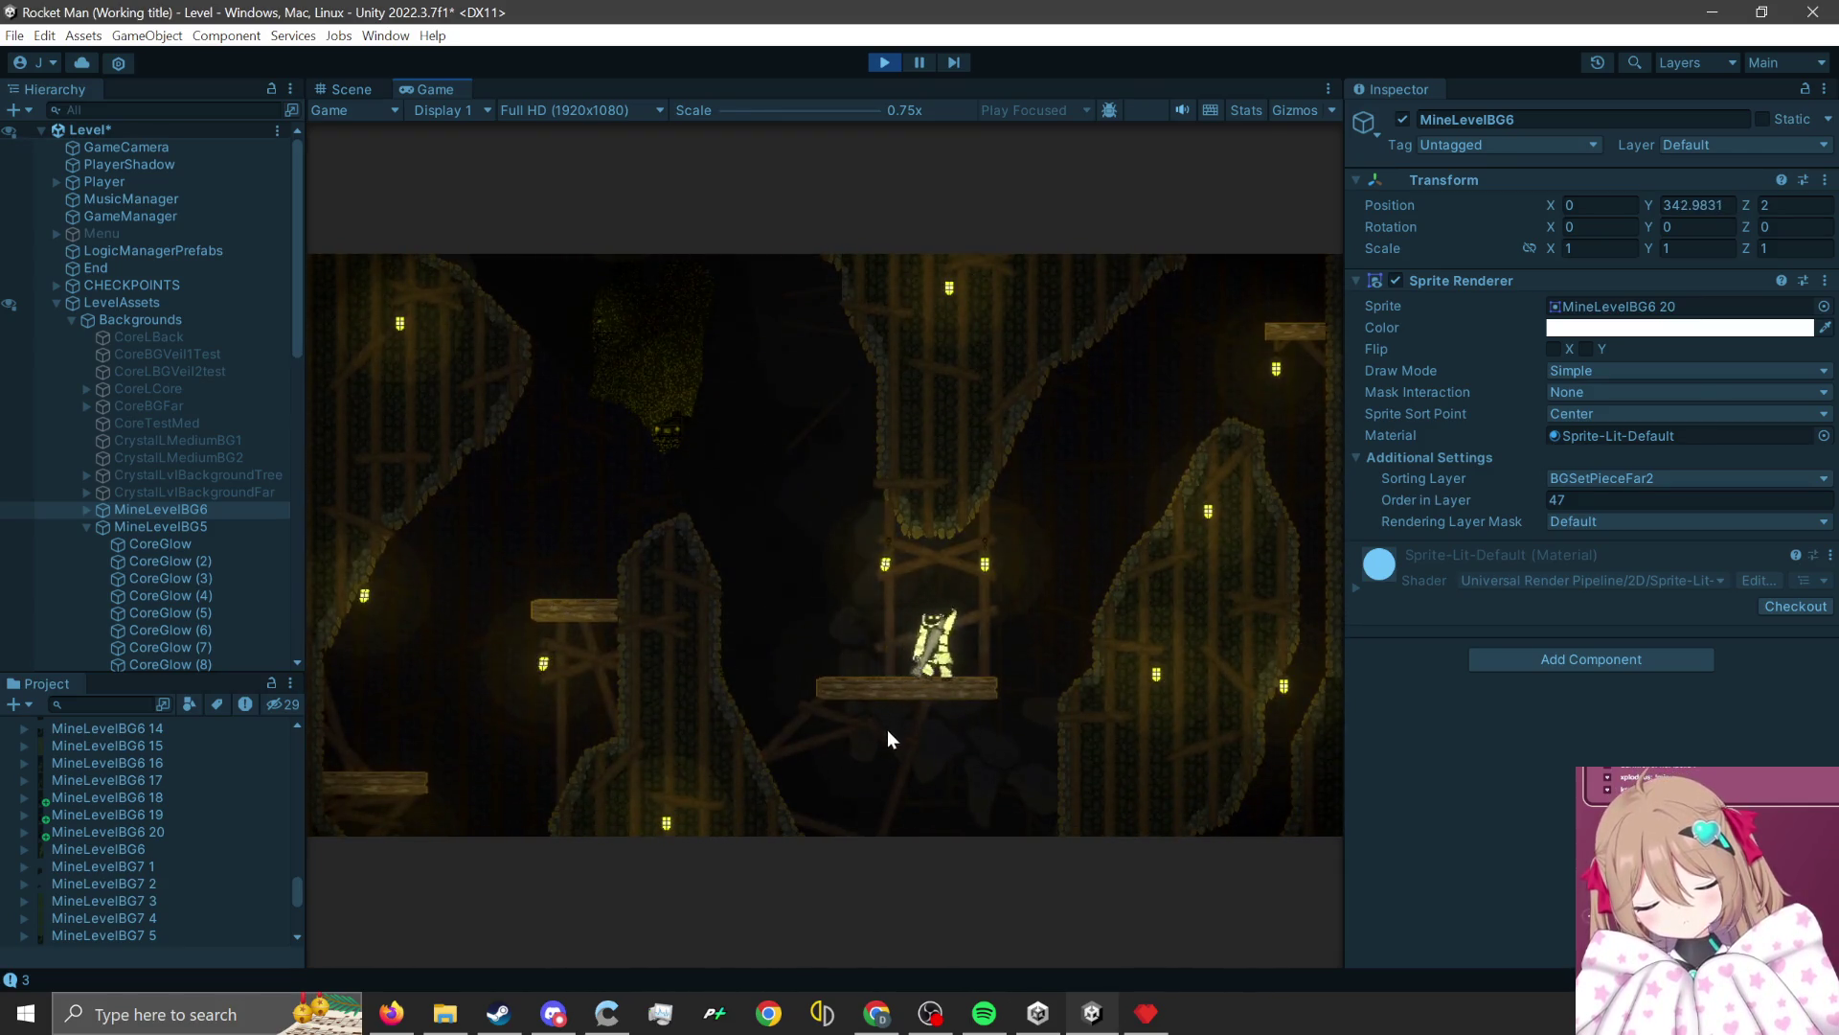
{"action": "left_click", "coordinate": [888, 738]}
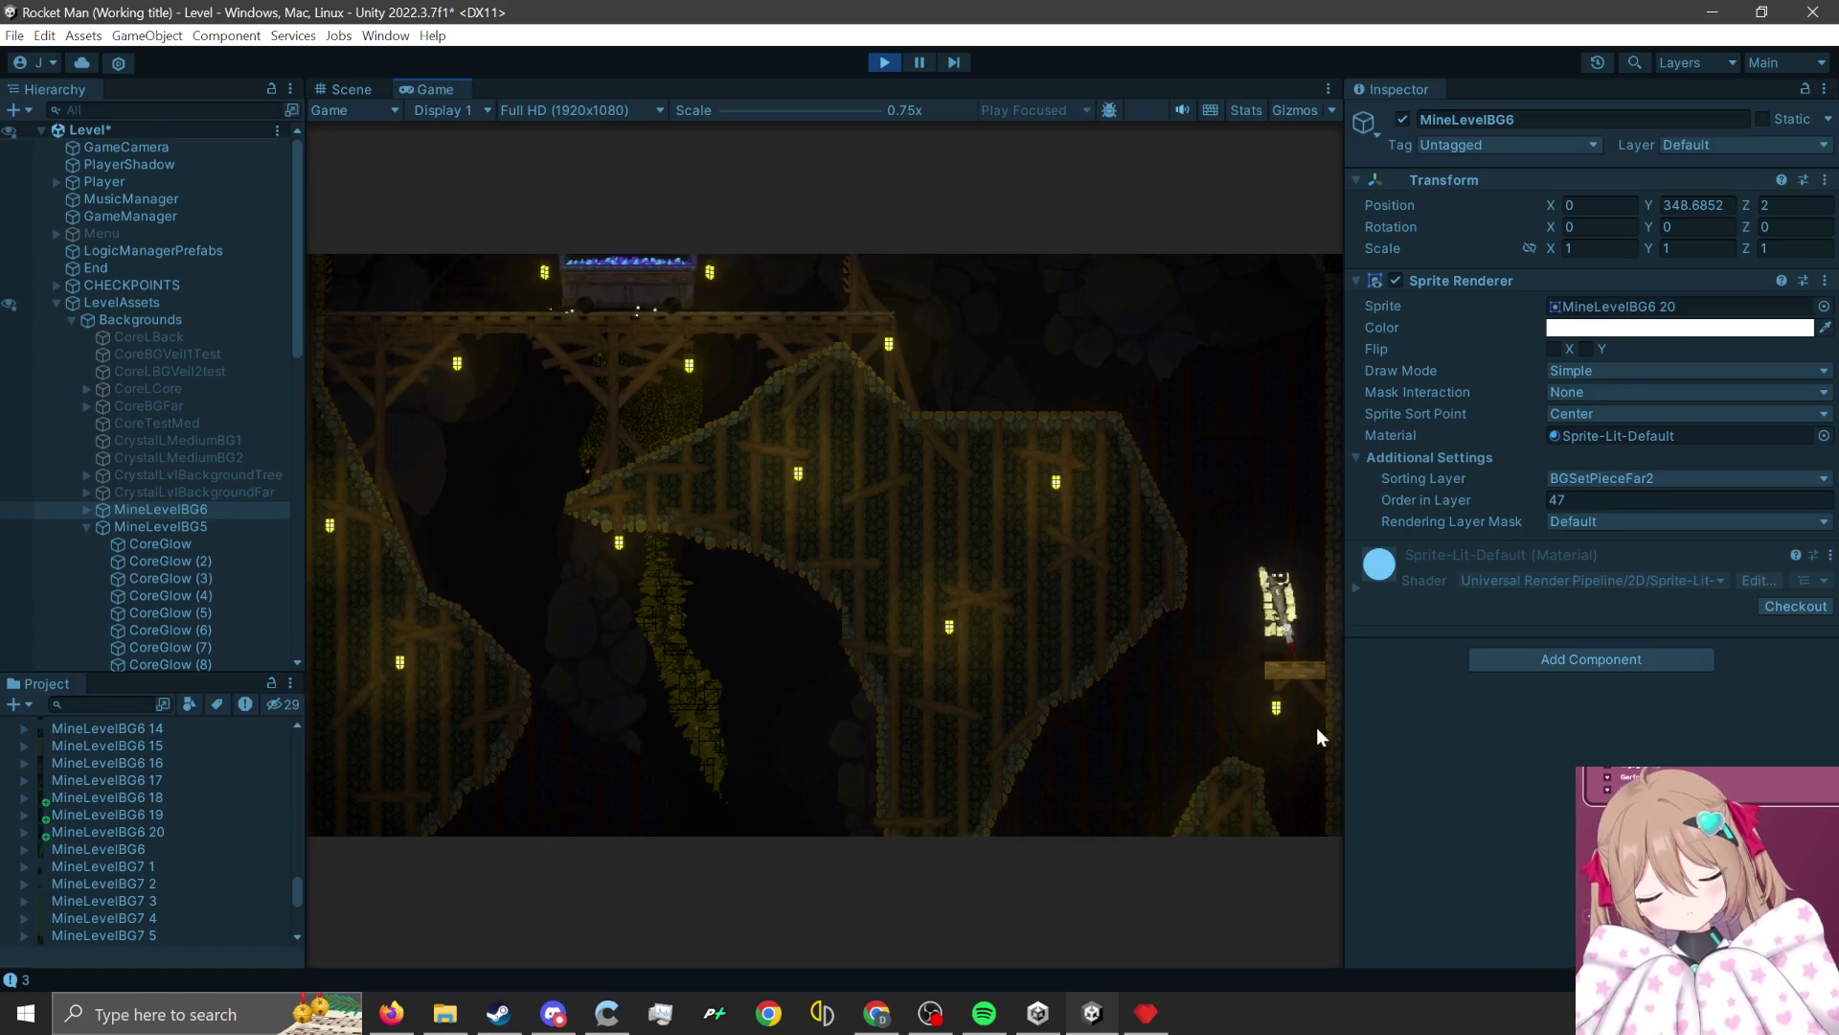
Rocket-jump leftward across the rest of the level, then switch back to Pyxel Edit.
{"action": "left_click", "coordinate": [1316, 729]}
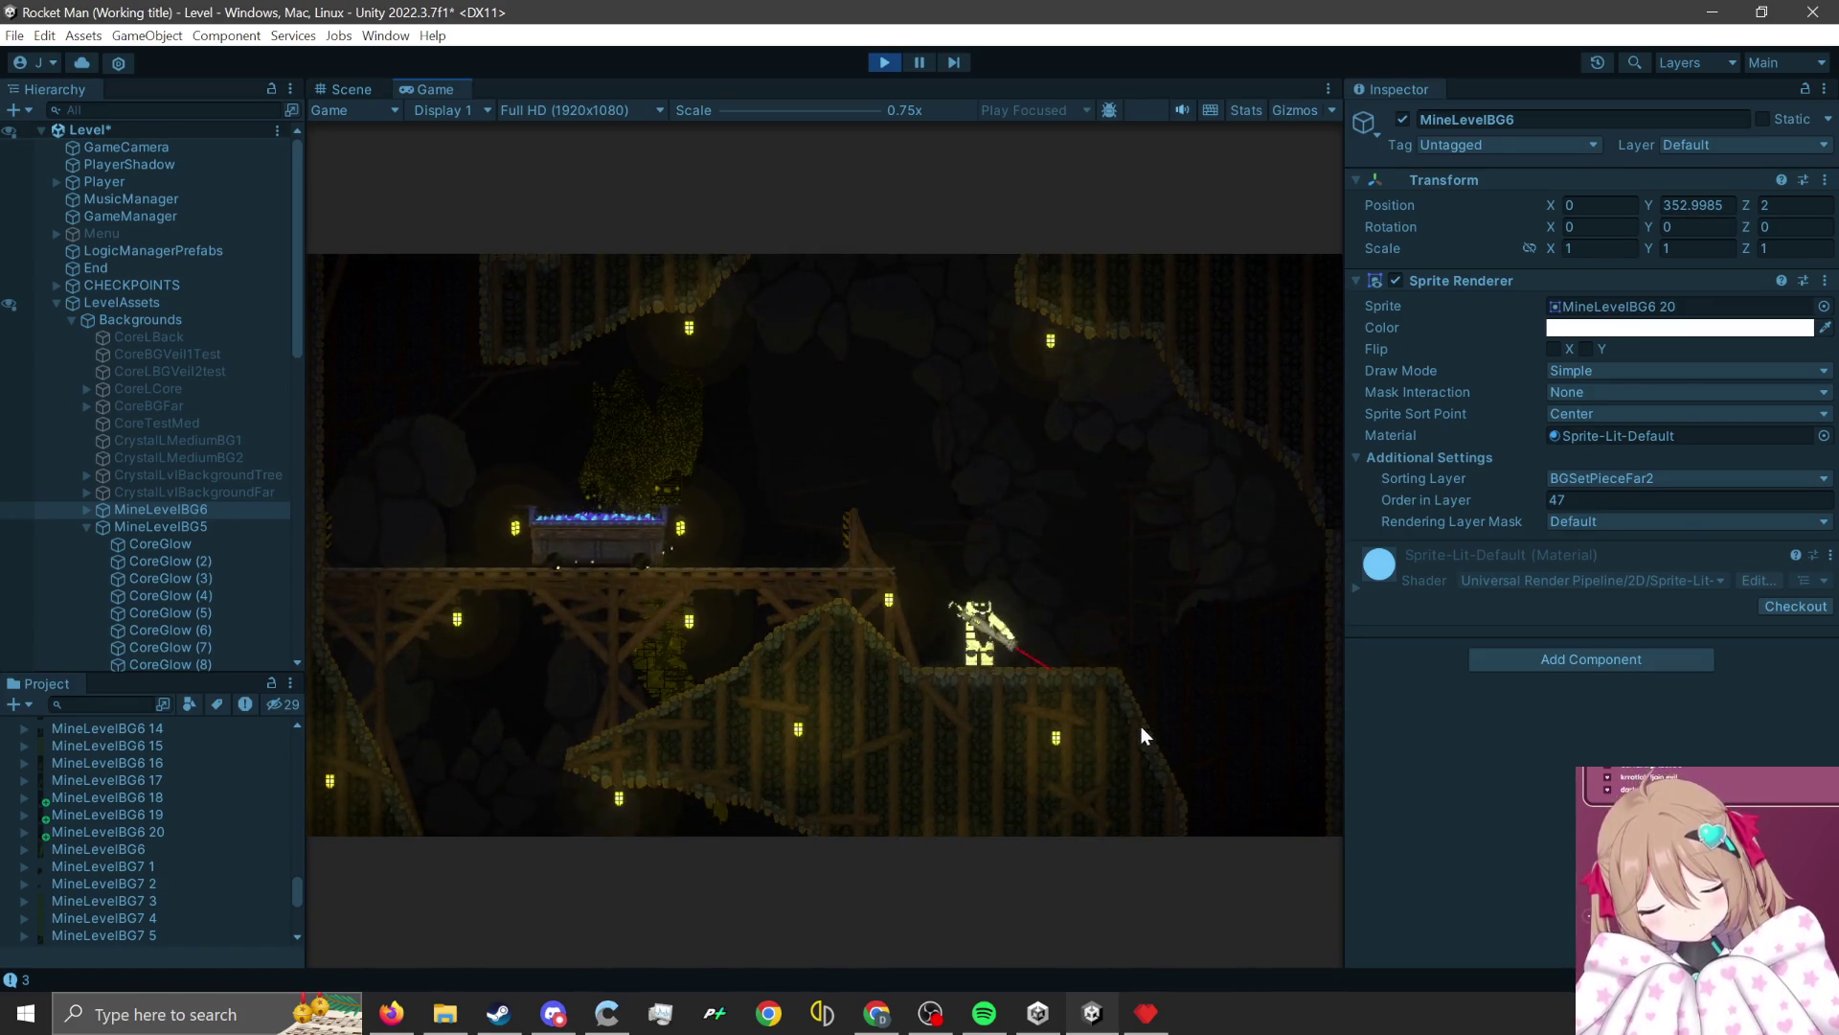
{"action": "left_click", "coordinate": [1141, 726]}
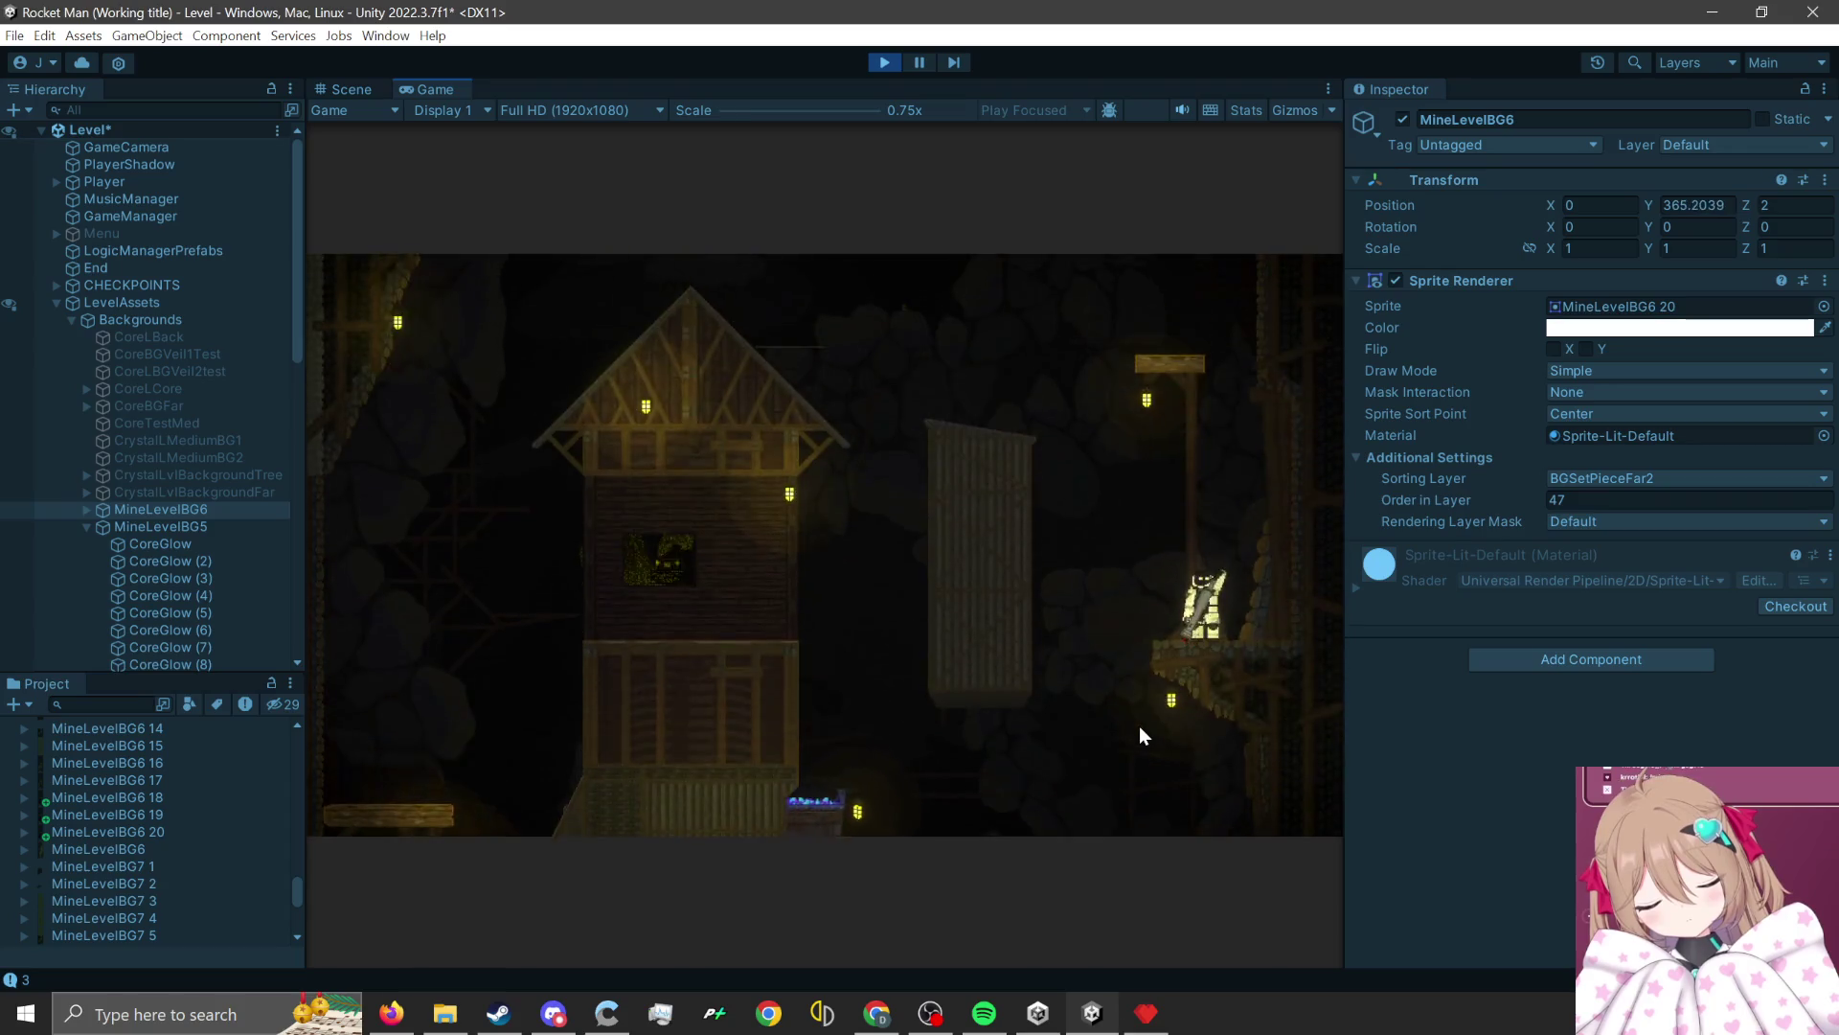
{"action": "left_click", "coordinate": [1140, 726]}
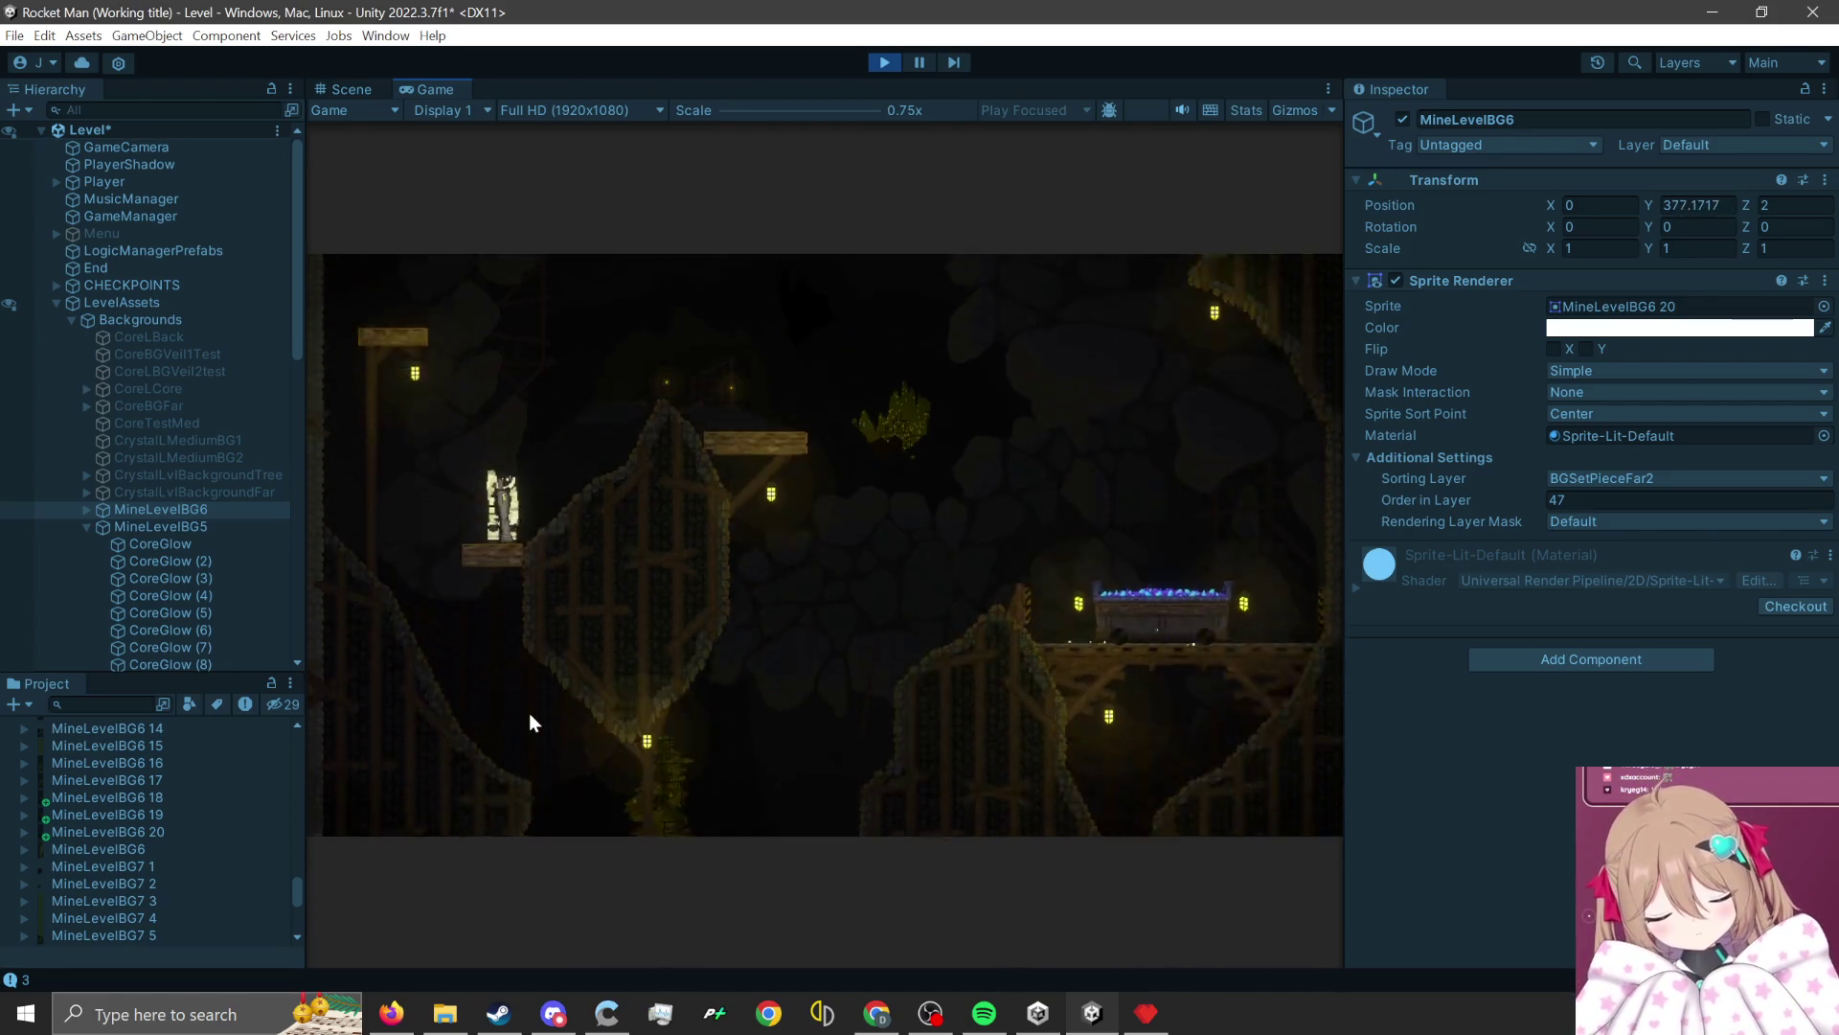
{"action": "left_click", "coordinate": [529, 713]}
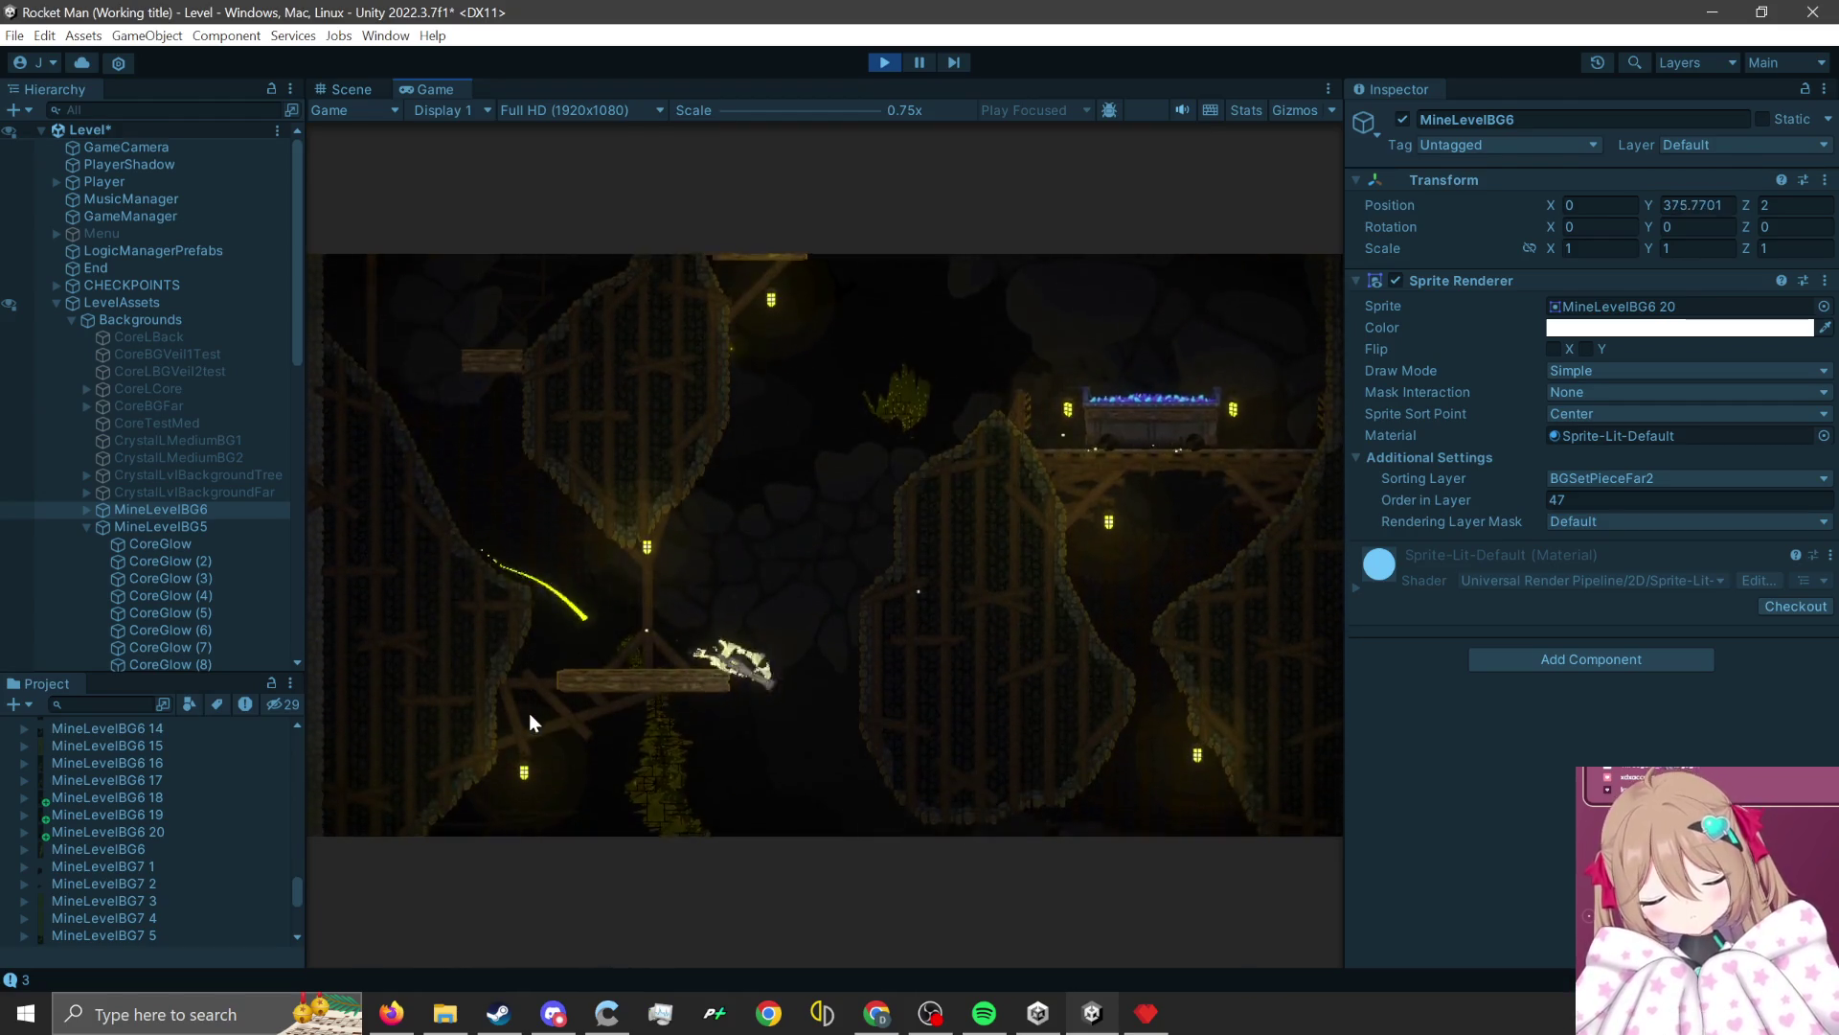
{"action": "left_click", "coordinate": [866, 741]}
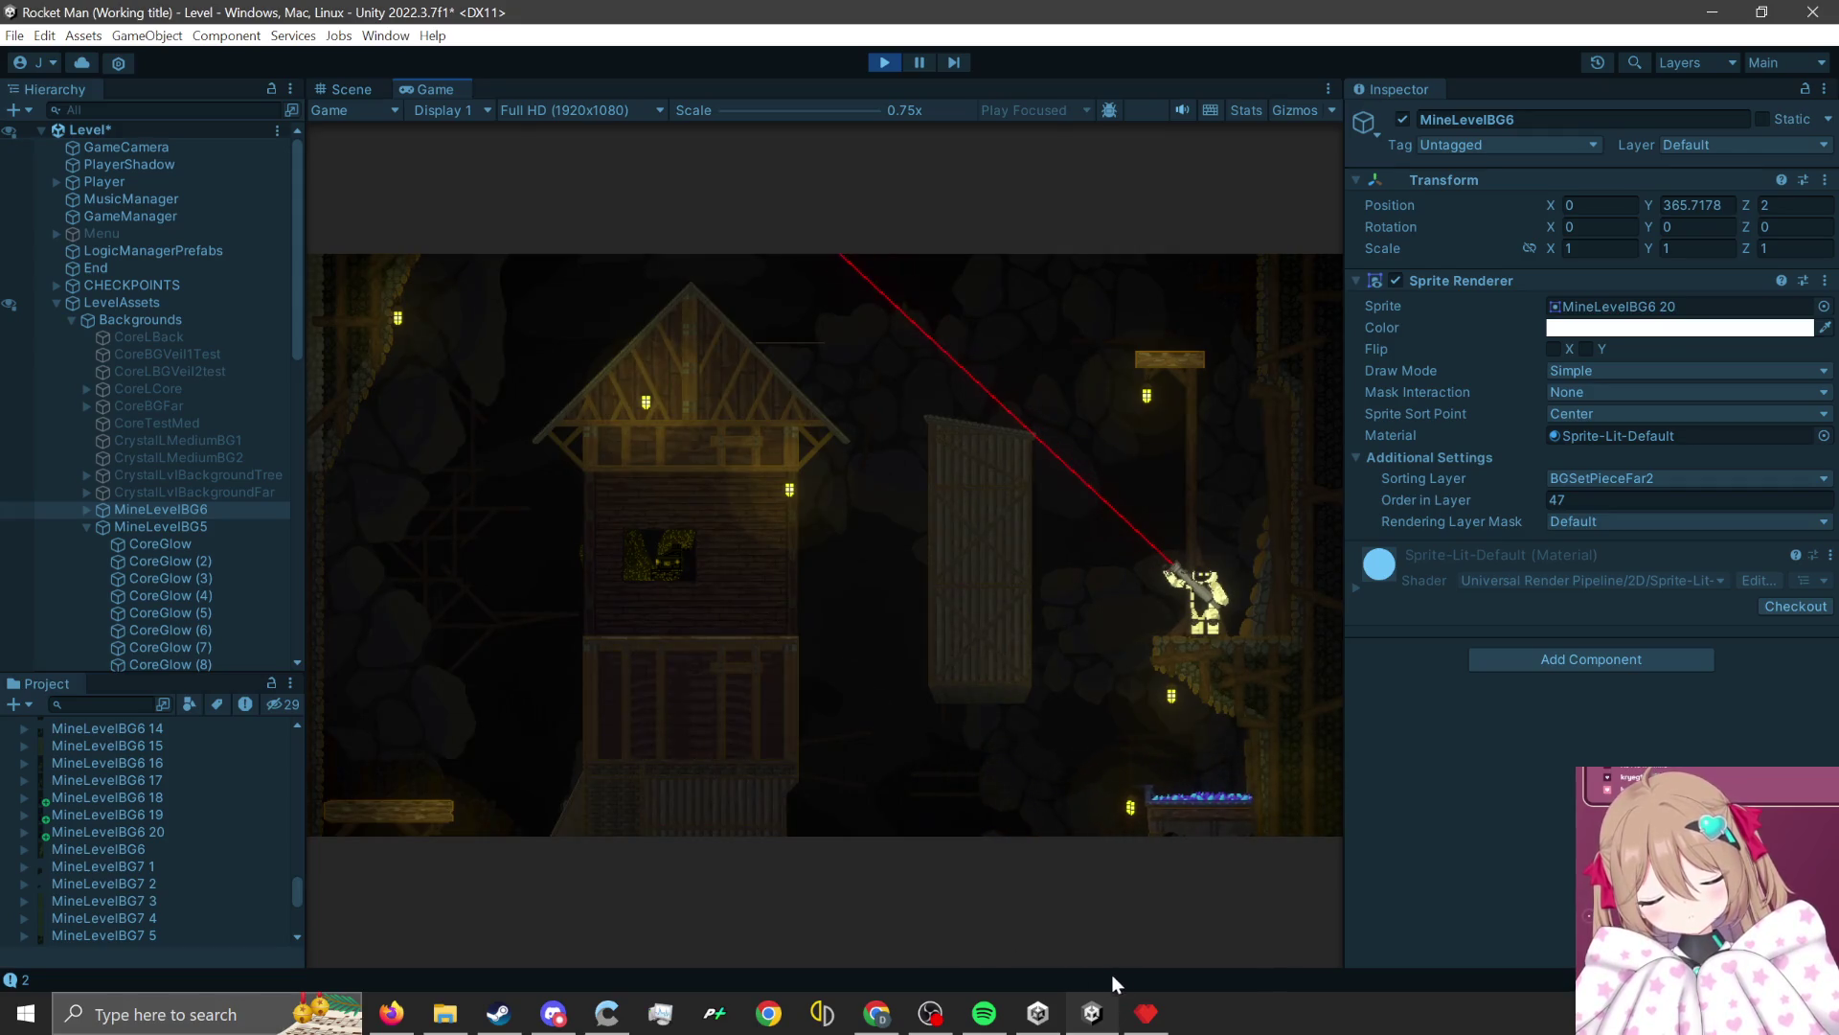
{"action": "left_click", "coordinate": [1146, 1013]}
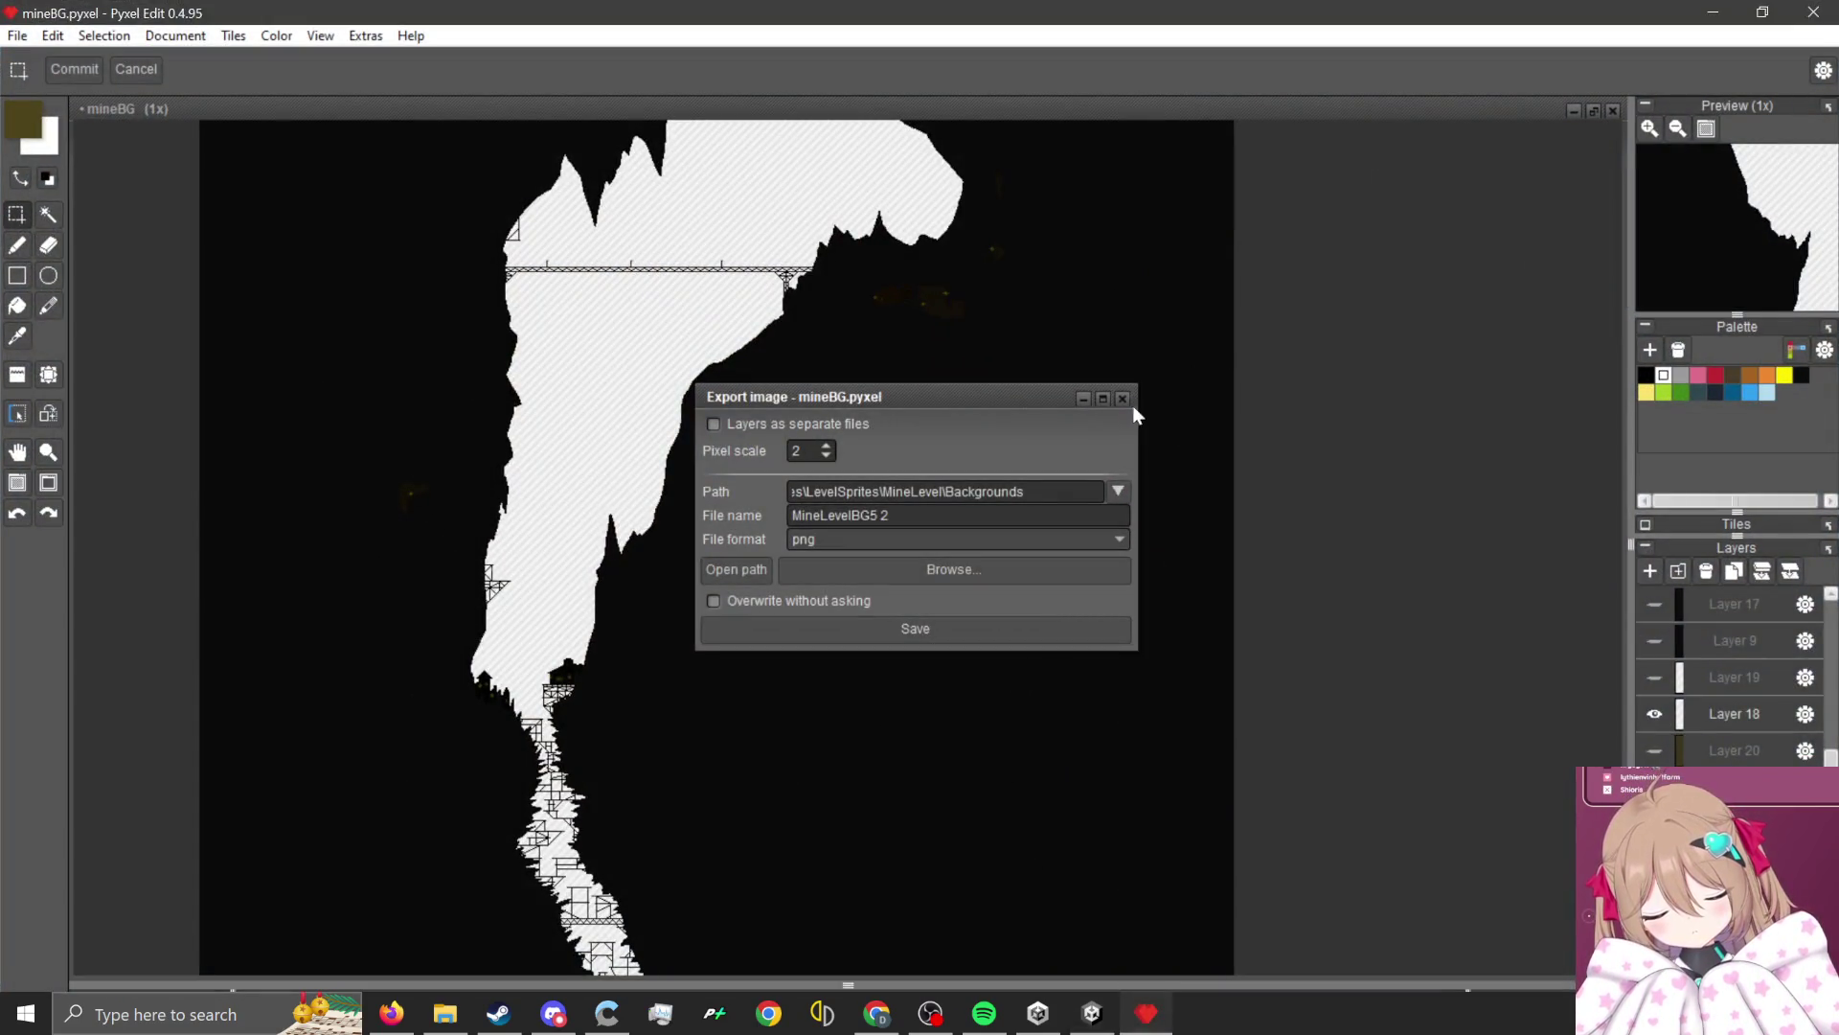
Close the Export image window and hide Layer 18 to inspect the layers beneath.
{"action": "left_click", "coordinate": [1123, 399]}
{"action": "scroll", "coordinate": [853, 536], "scroll_direction": "up", "scroll_amount": 2}
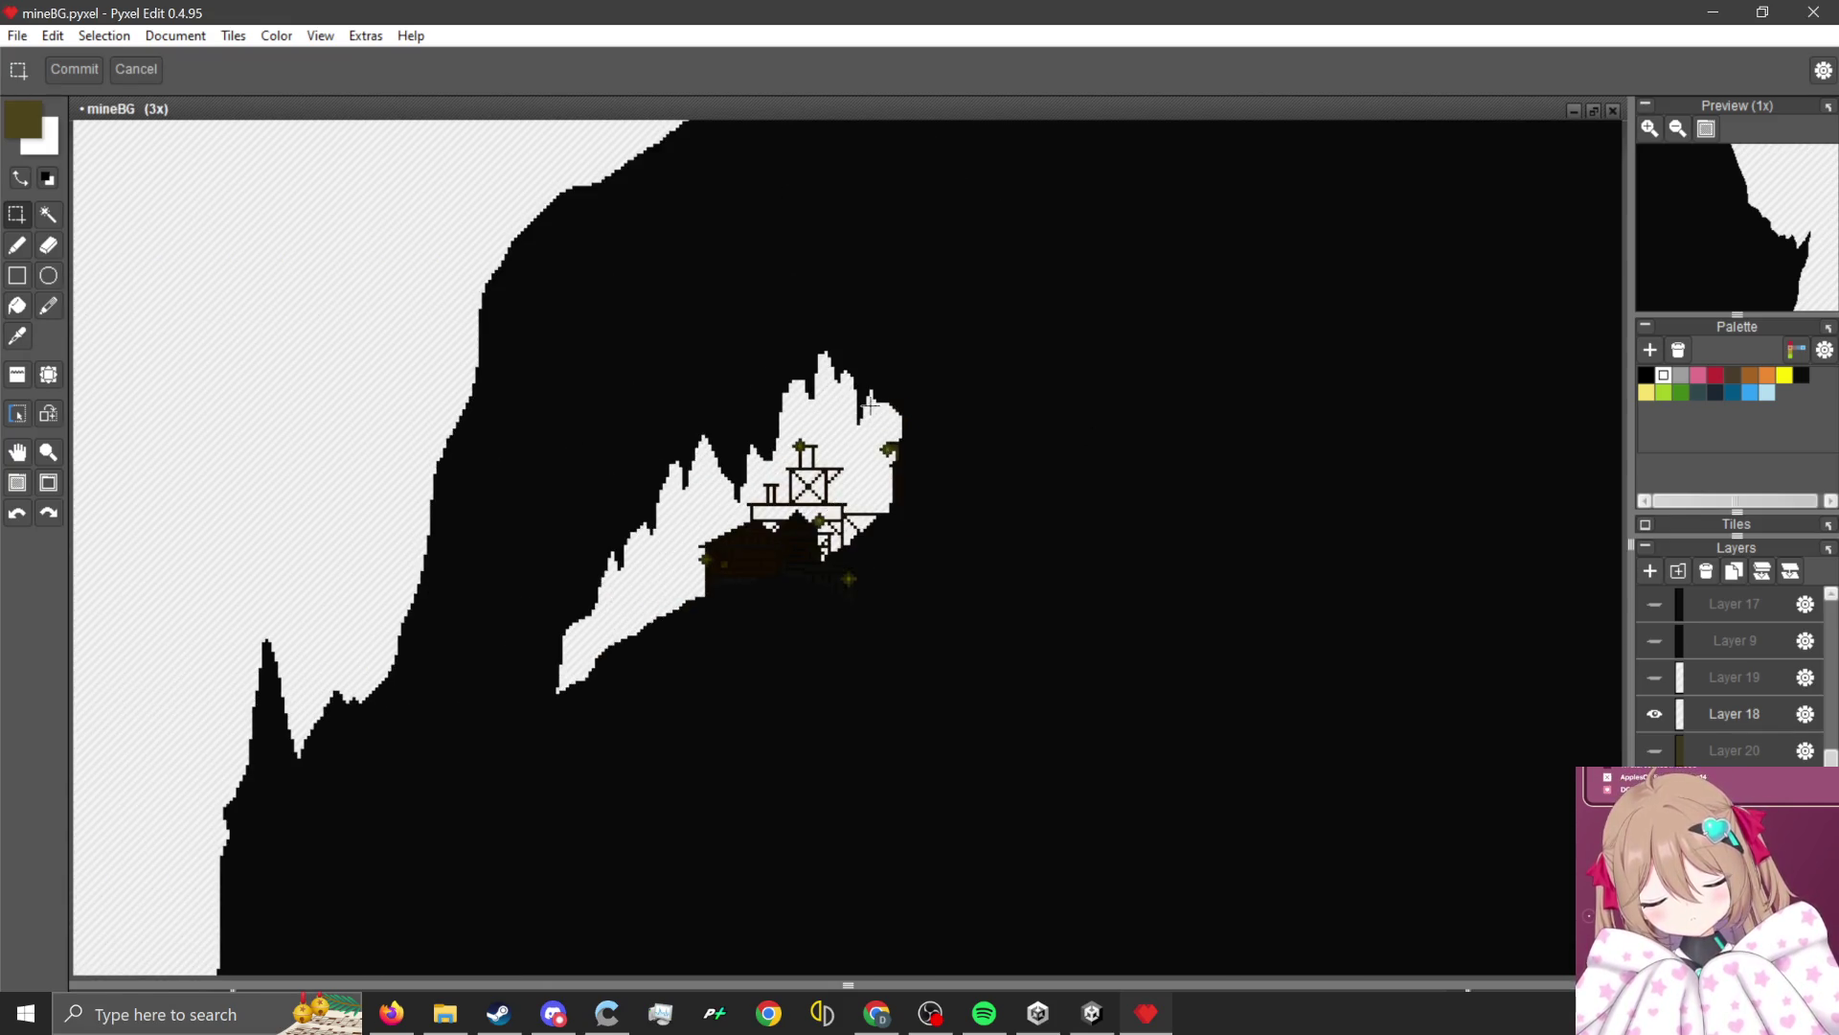
{"action": "scroll", "coordinate": [869, 405], "scroll_direction": "up", "scroll_amount": 1}
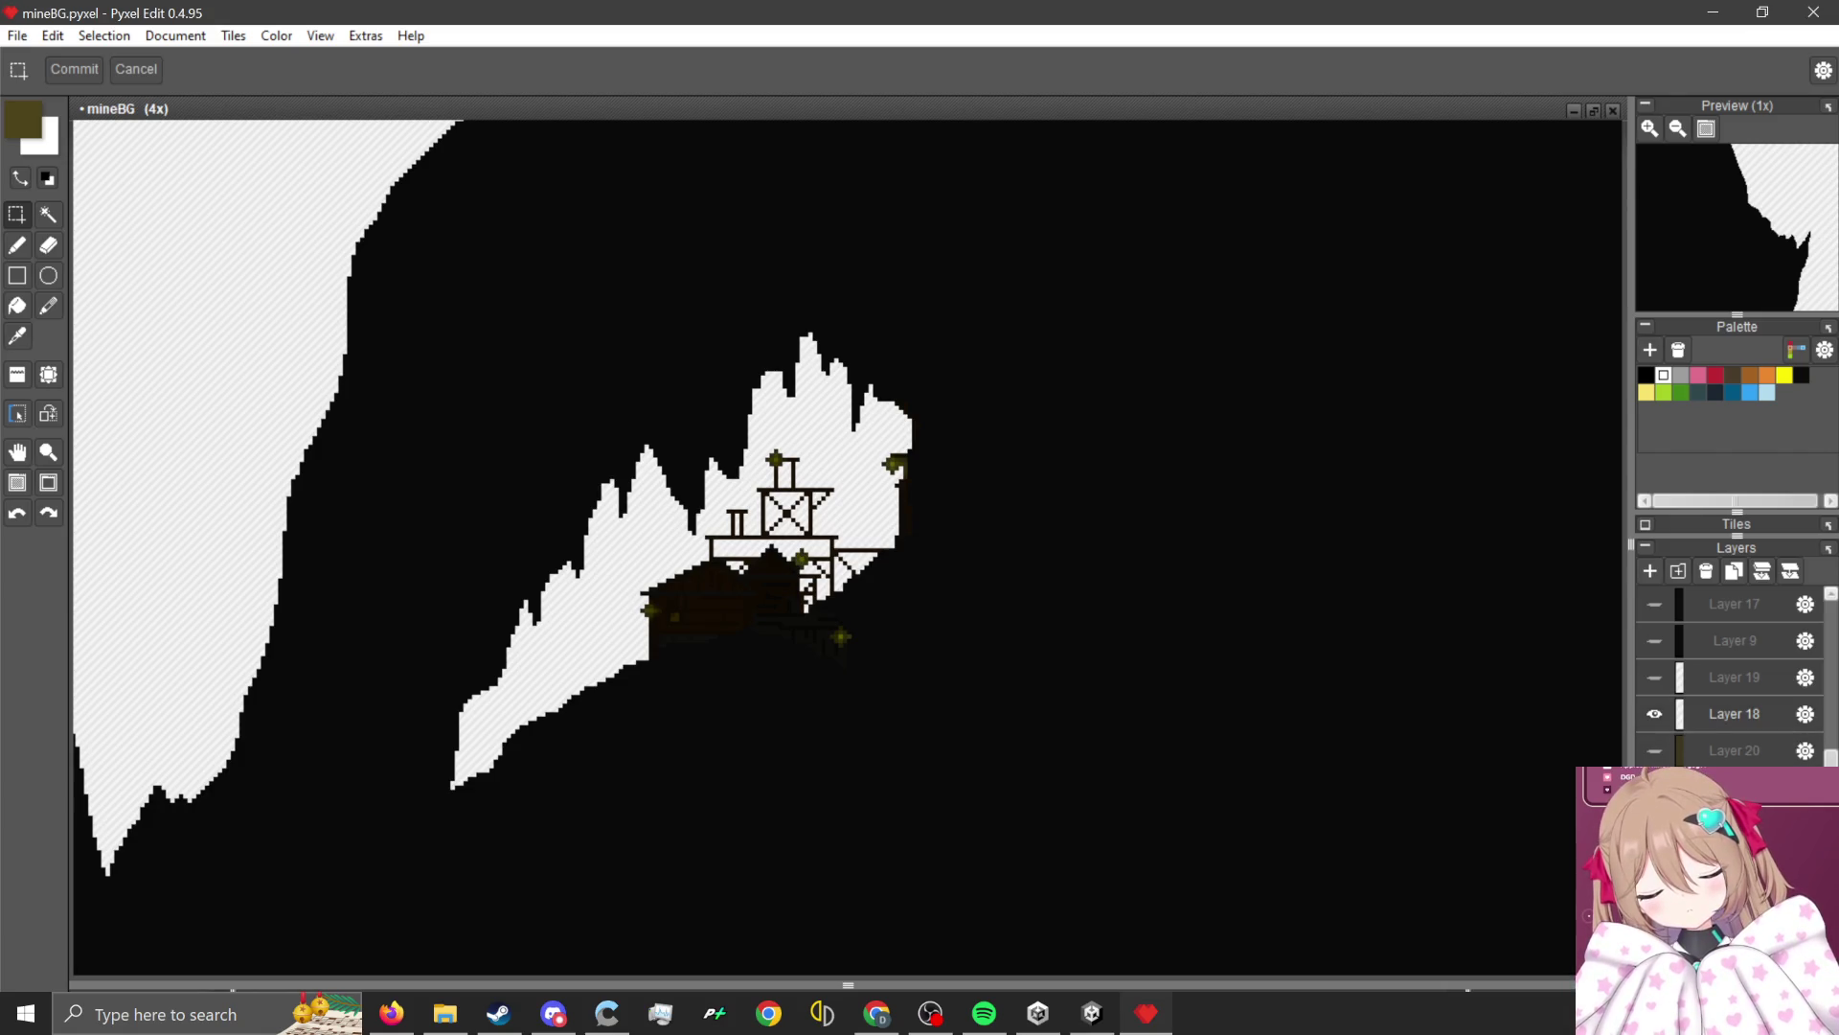
{"action": "left_click", "coordinate": [1663, 726]}
{"action": "left_click", "coordinate": [1659, 716]}
{"action": "scroll", "coordinate": [1166, 530], "scroll_direction": "down", "scroll_amount": 3}
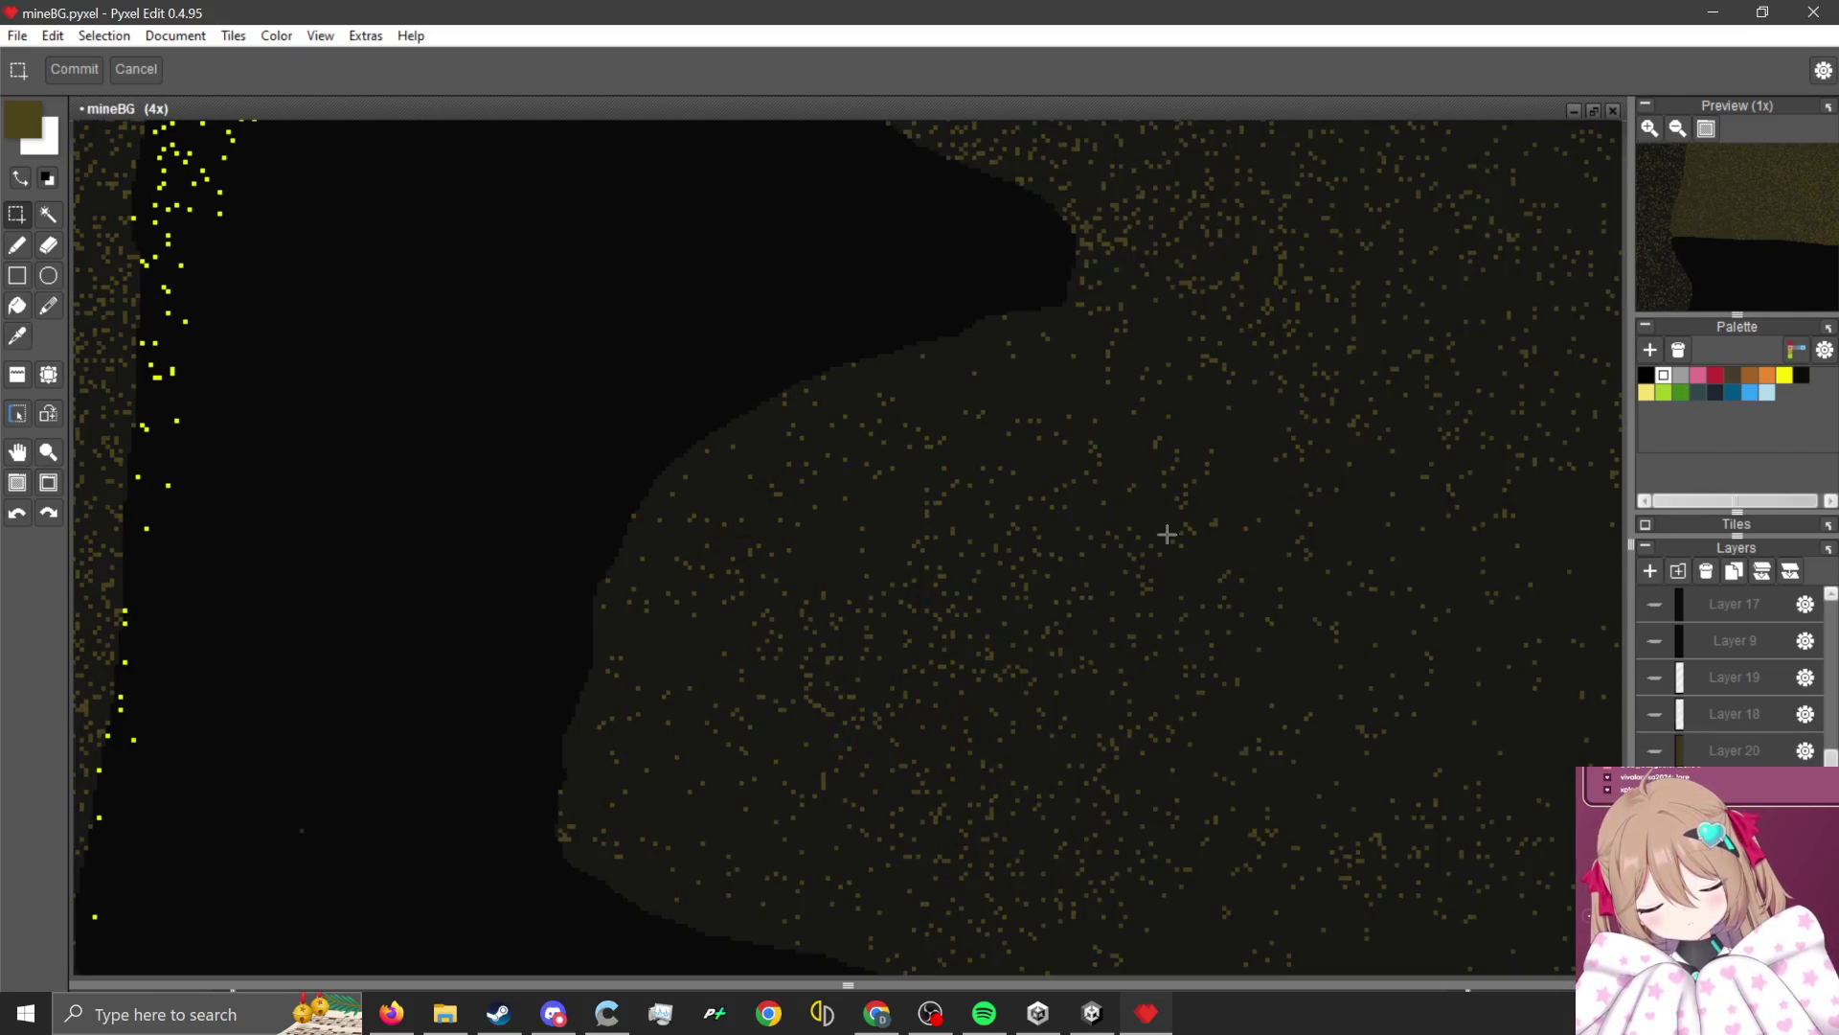
{"action": "scroll", "coordinate": [767, 718], "scroll_direction": "up", "scroll_amount": 2}
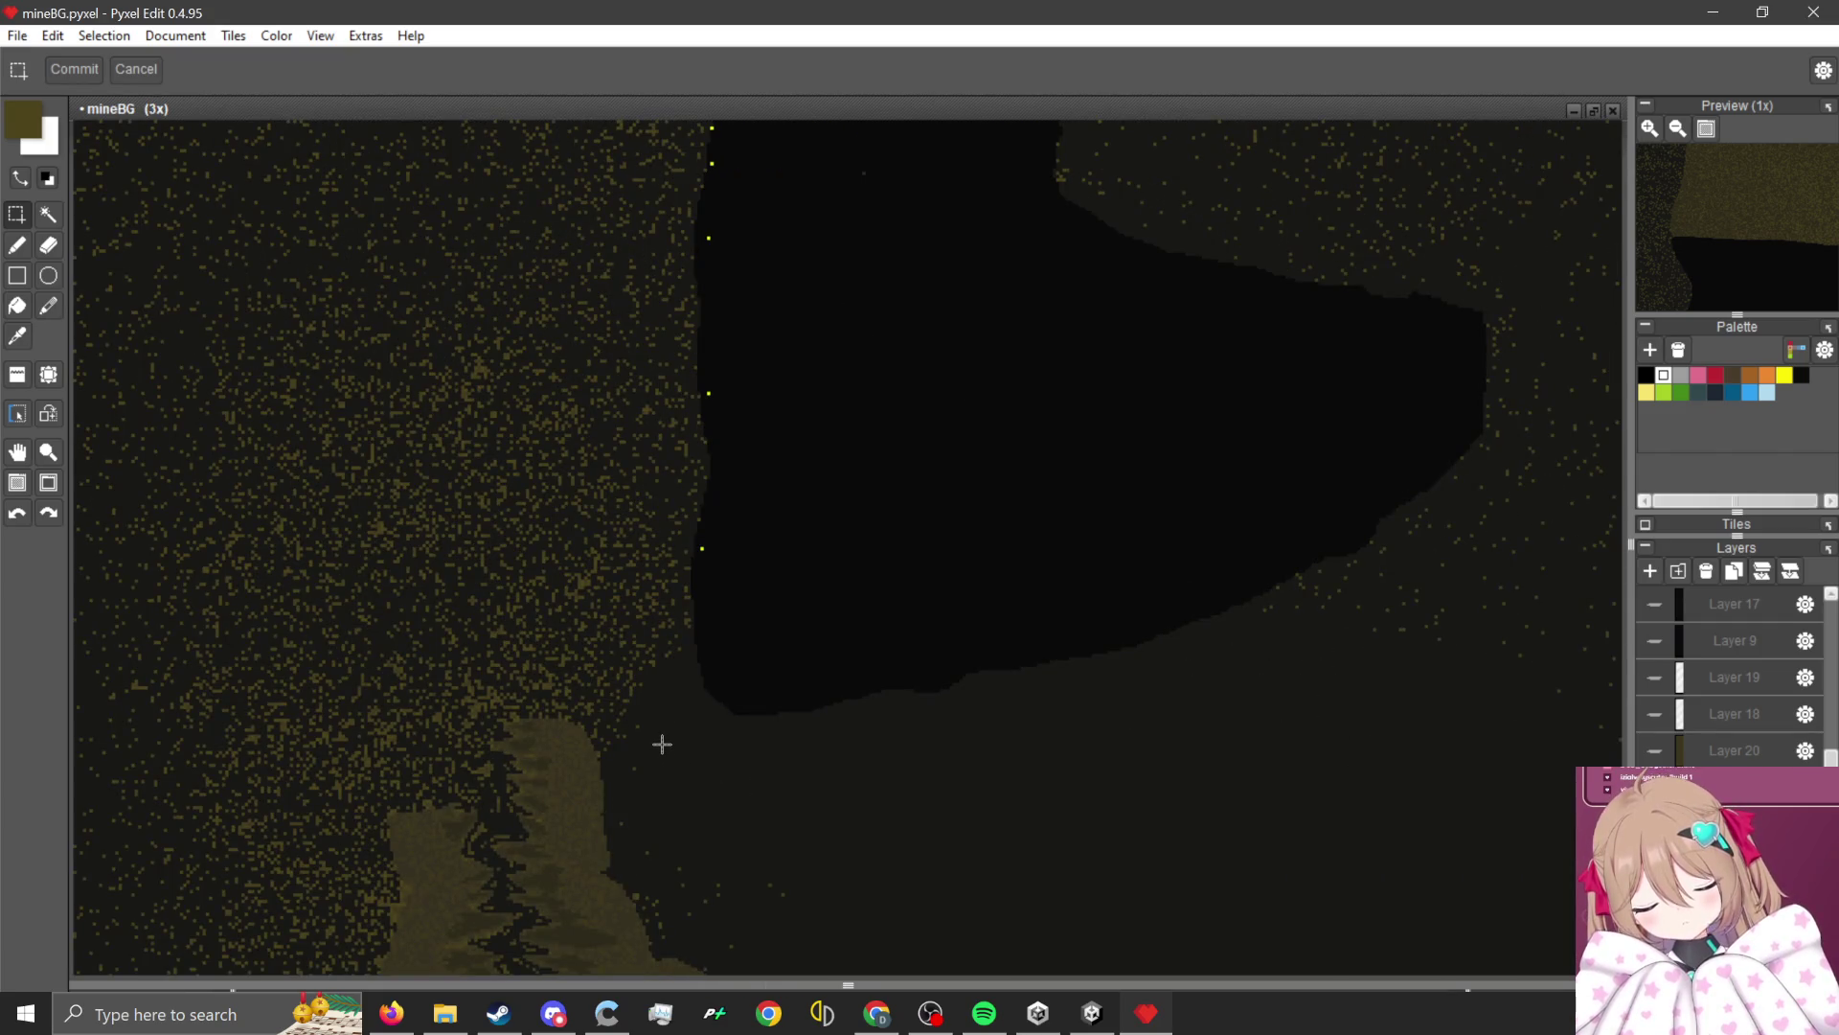
{"action": "scroll", "coordinate": [621, 747], "scroll_direction": "down", "scroll_amount": 1}
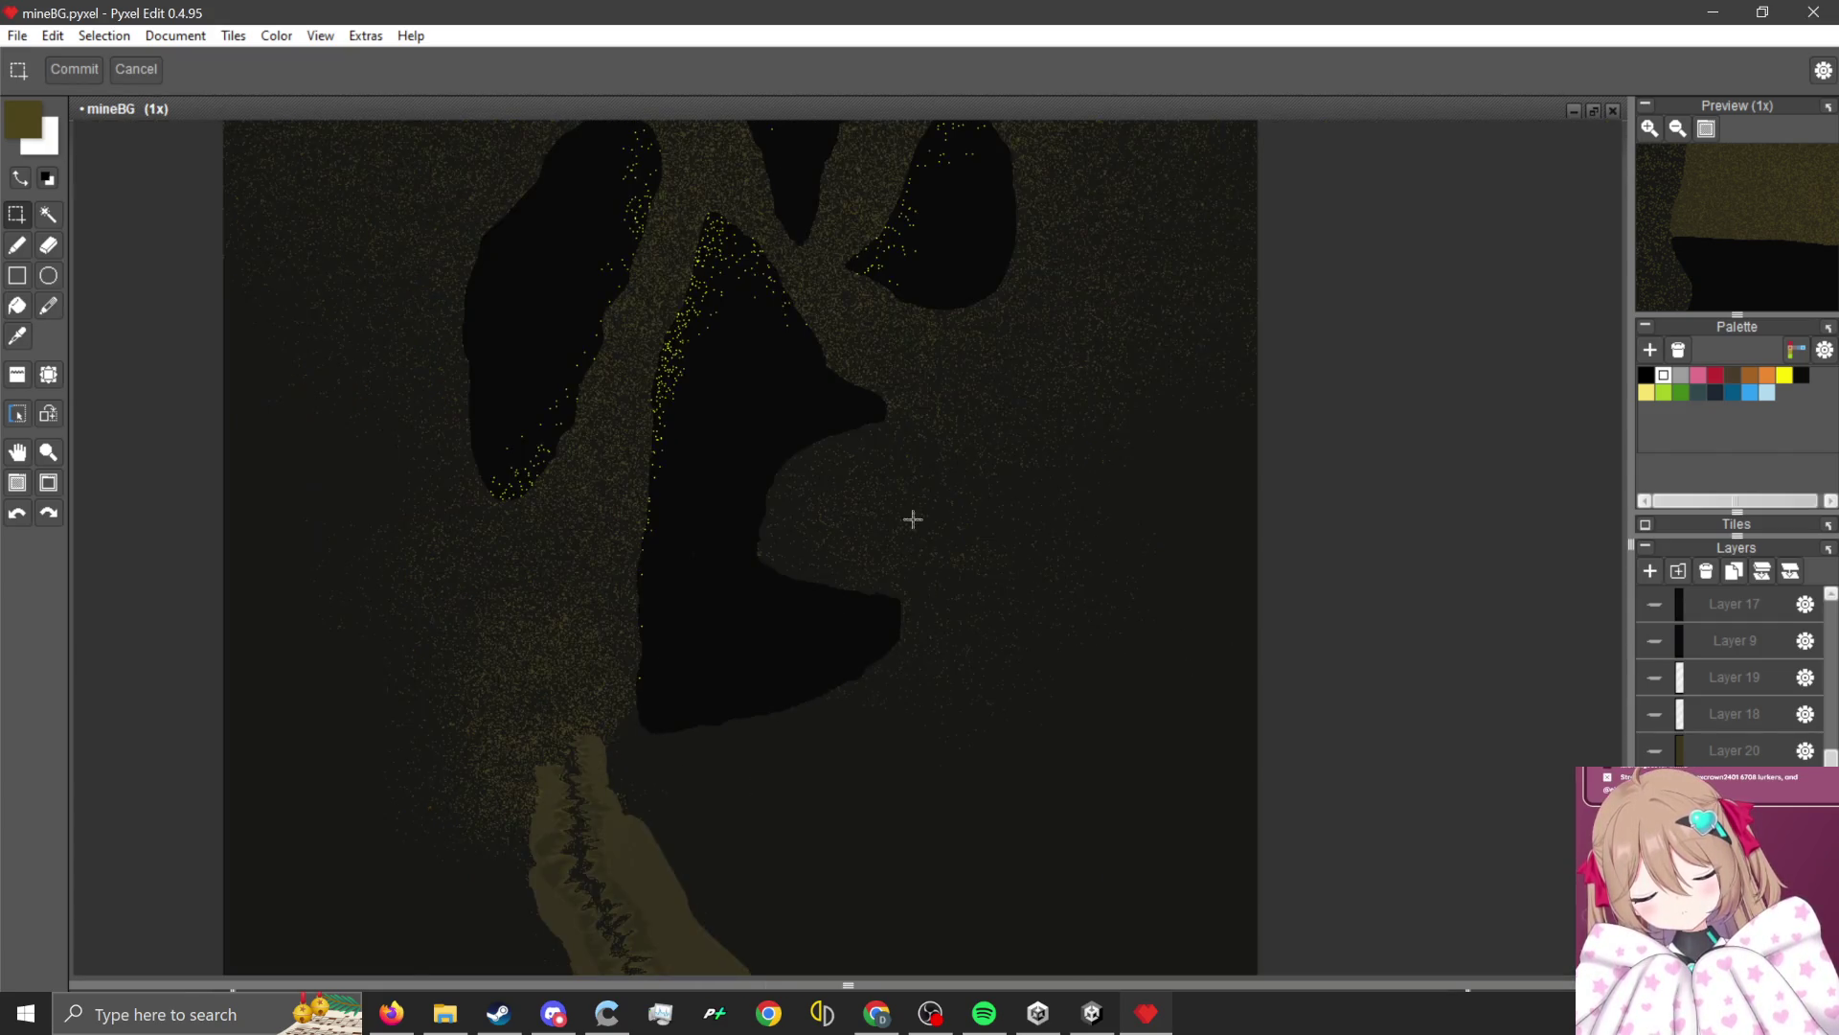
{"action": "scroll", "coordinate": [841, 482], "scroll_direction": "up", "scroll_amount": 1}
{"action": "scroll", "coordinate": [999, 533], "scroll_direction": "down", "scroll_amount": 1}
{"action": "scroll", "coordinate": [840, 597], "scroll_direction": "up", "scroll_amount": 1}
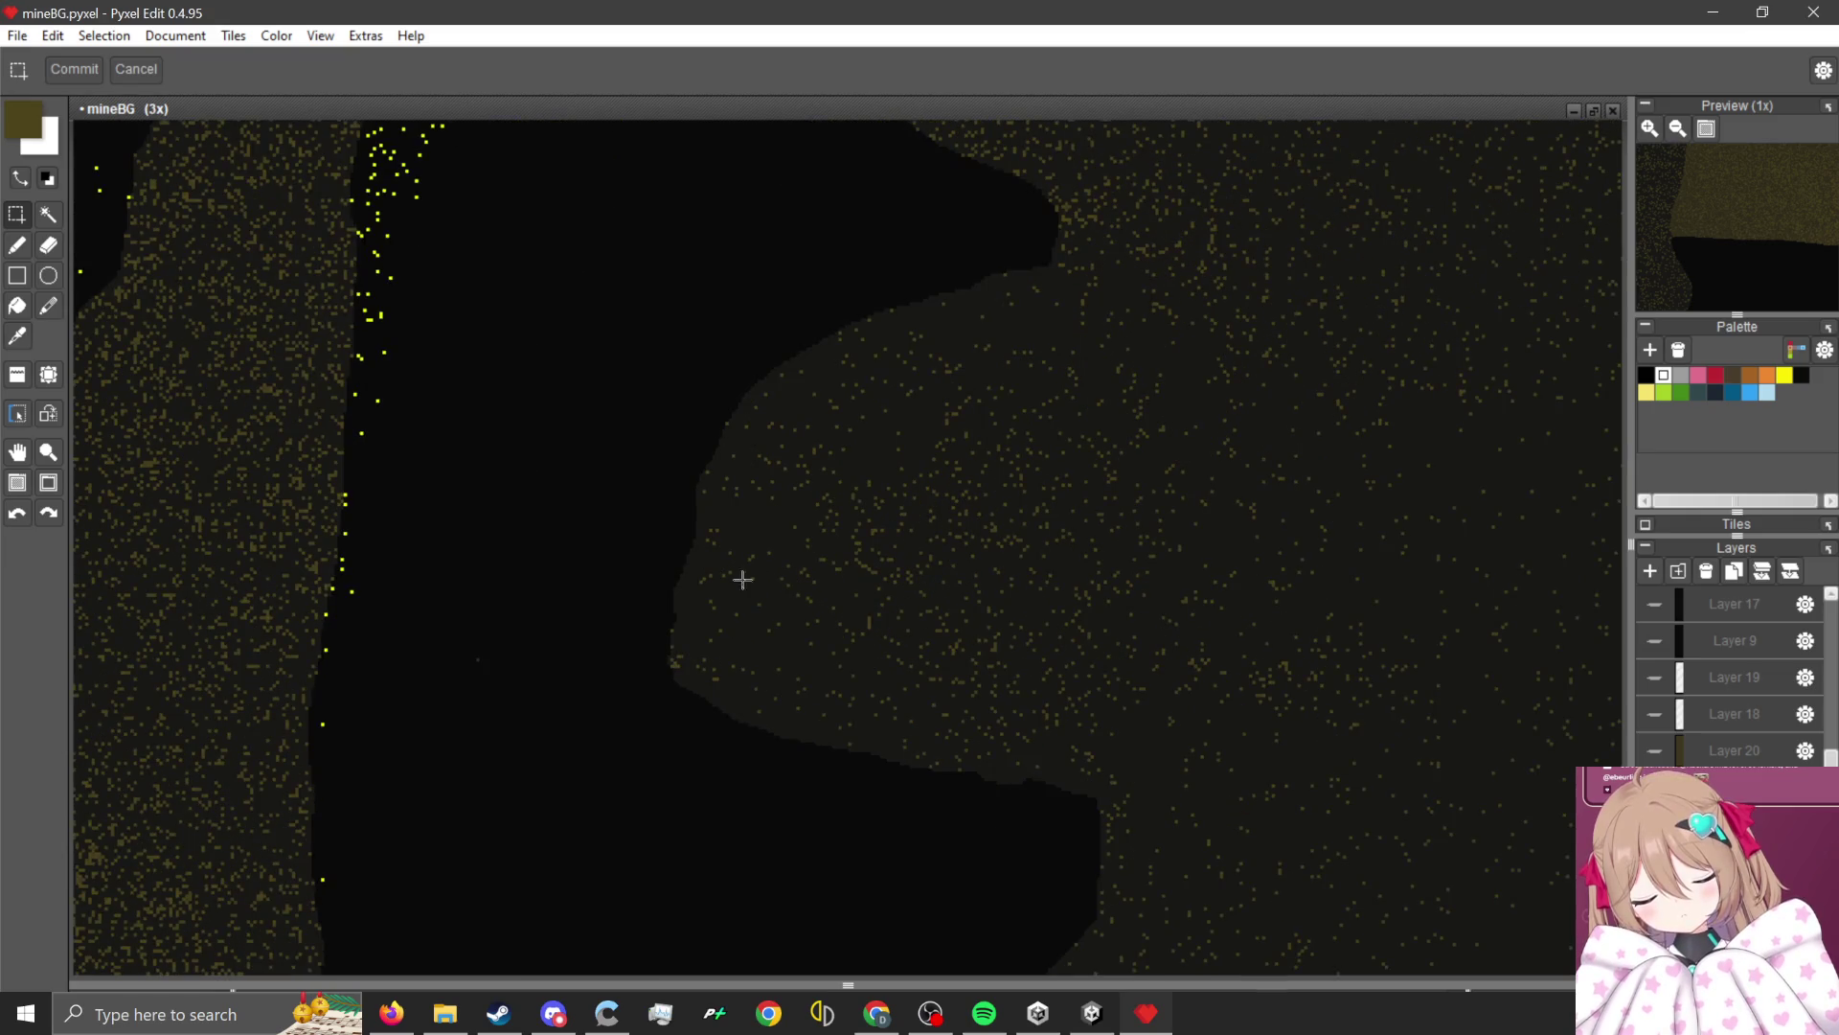
{"action": "scroll", "coordinate": [812, 564], "scroll_direction": "down", "scroll_amount": 1}
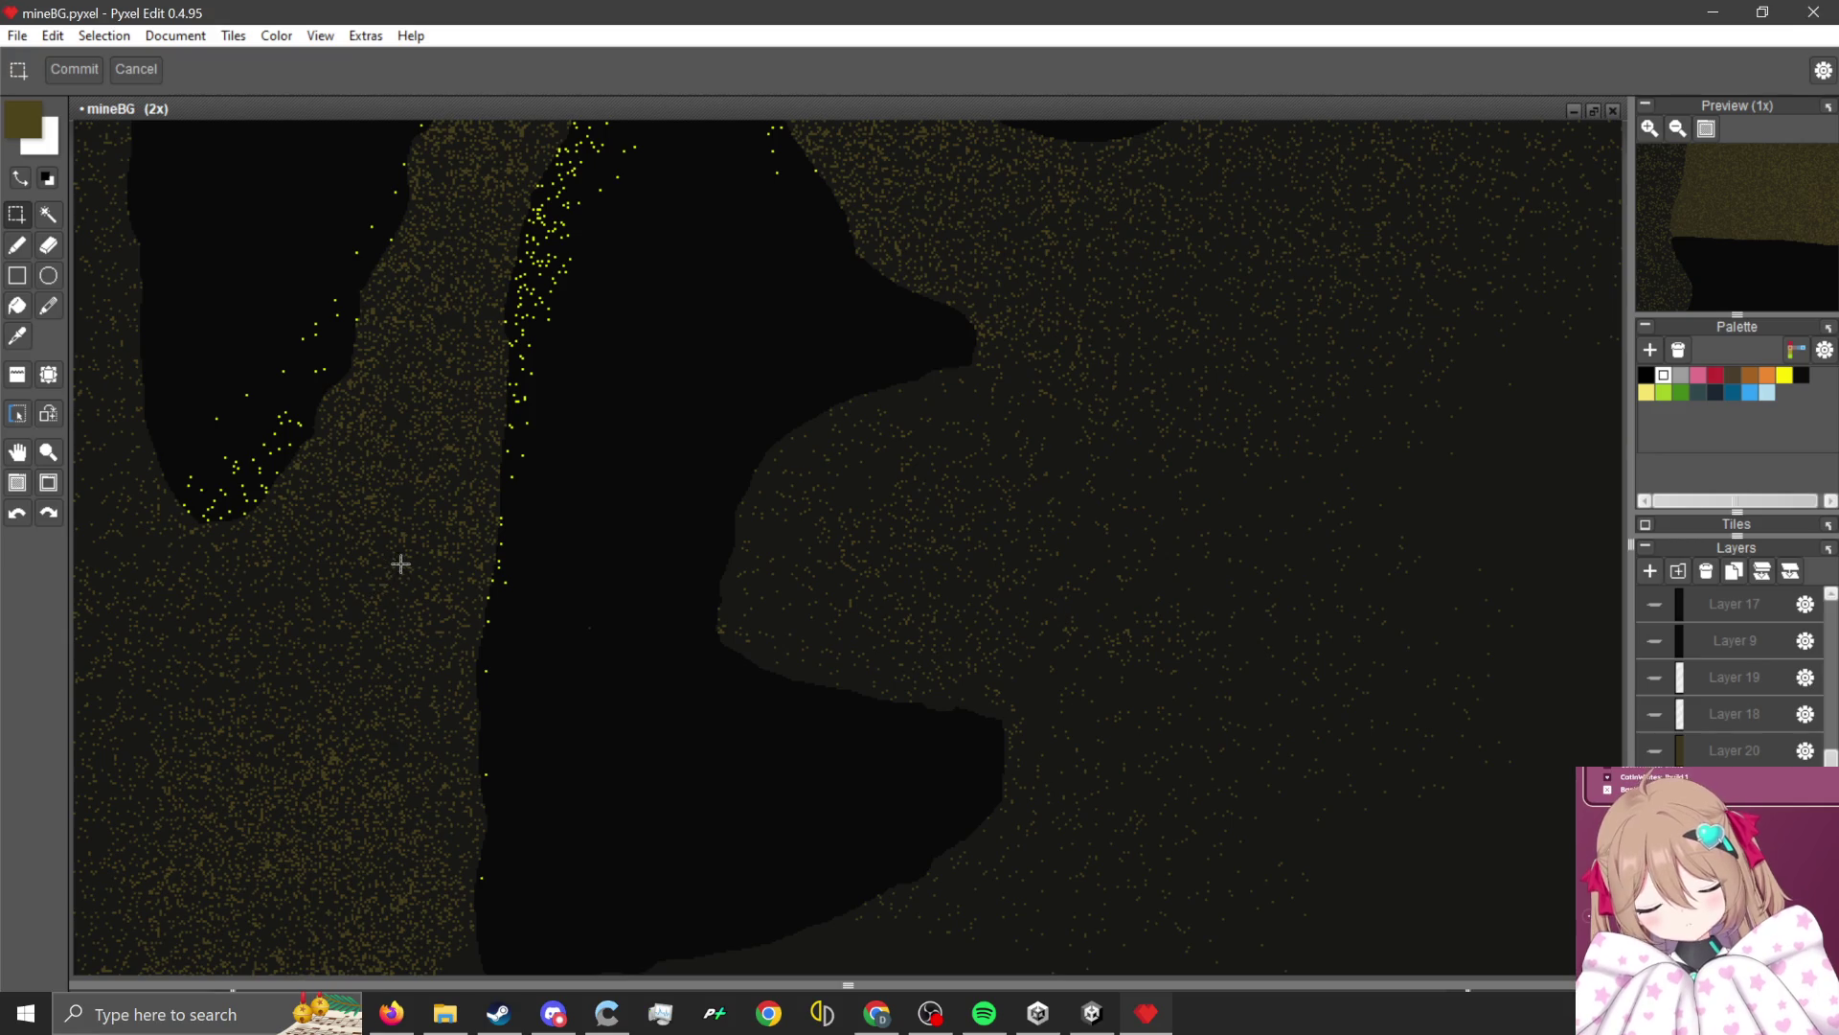
Select the Magic wand tool and make Layer 18 visible again.
{"action": "left_click", "coordinate": [48, 213]}
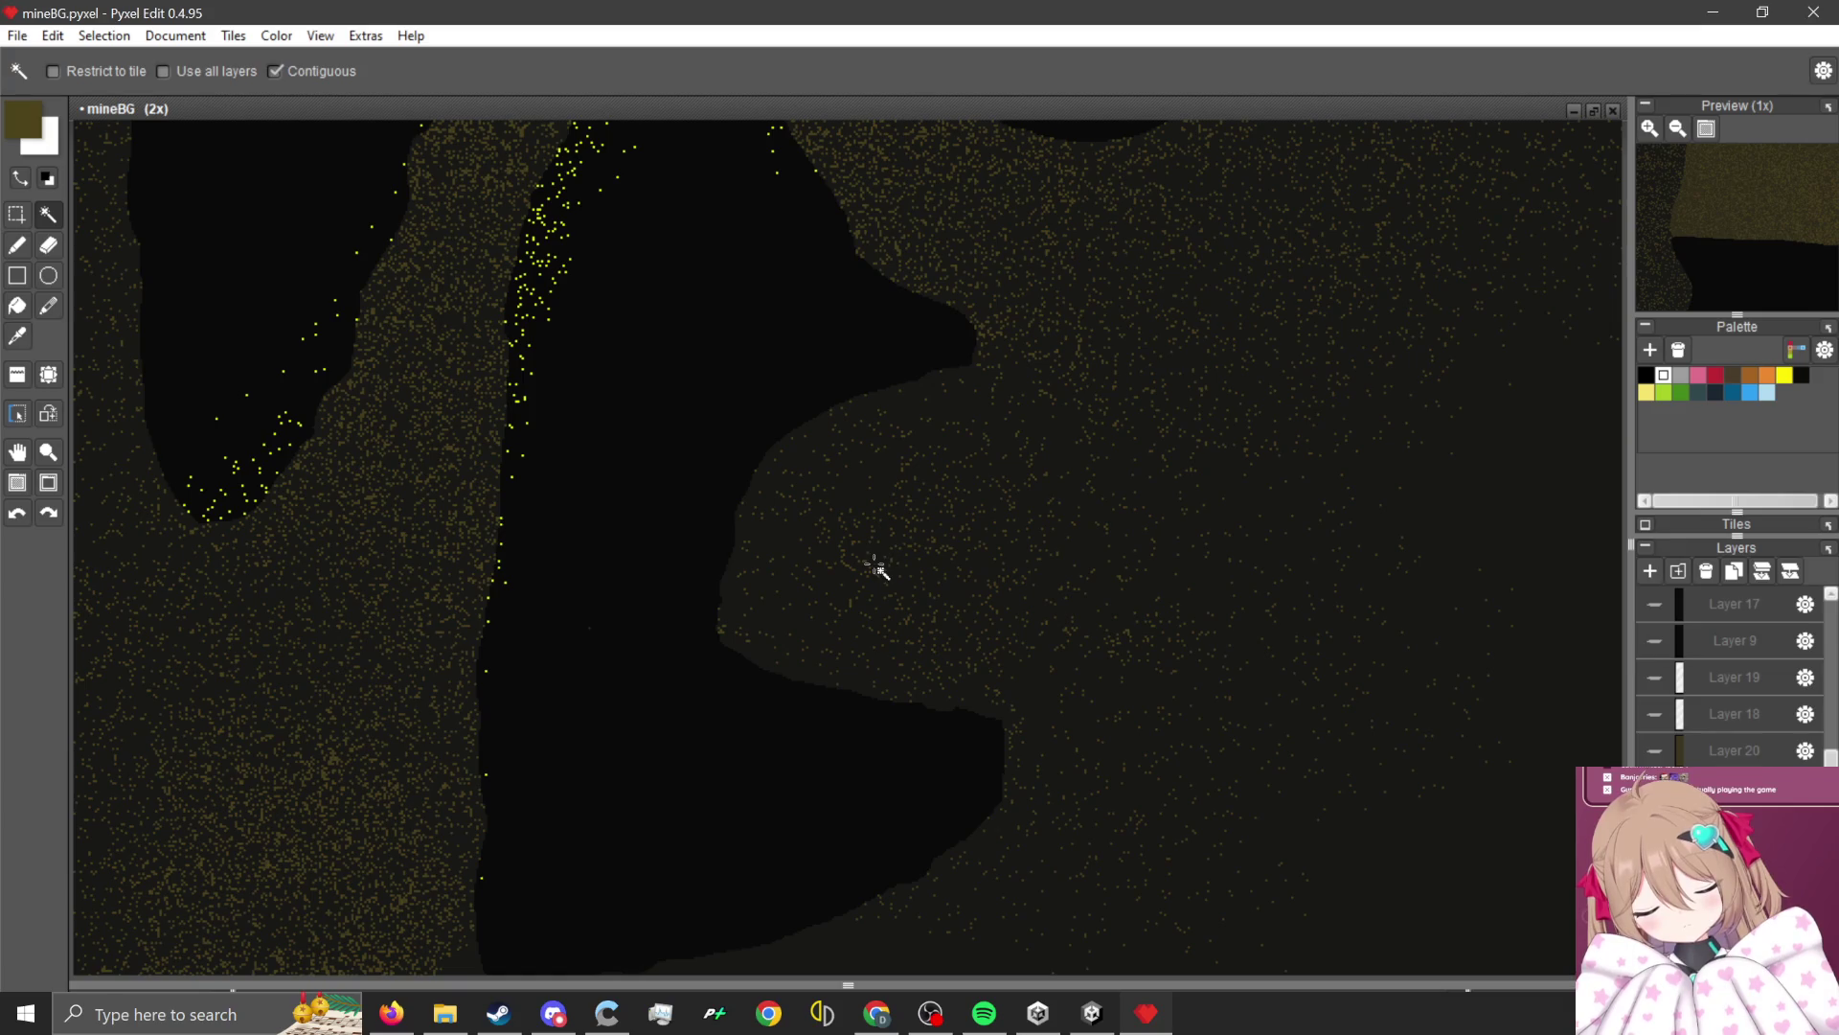
{"action": "scroll", "coordinate": [880, 575], "scroll_direction": "down", "scroll_amount": 2}
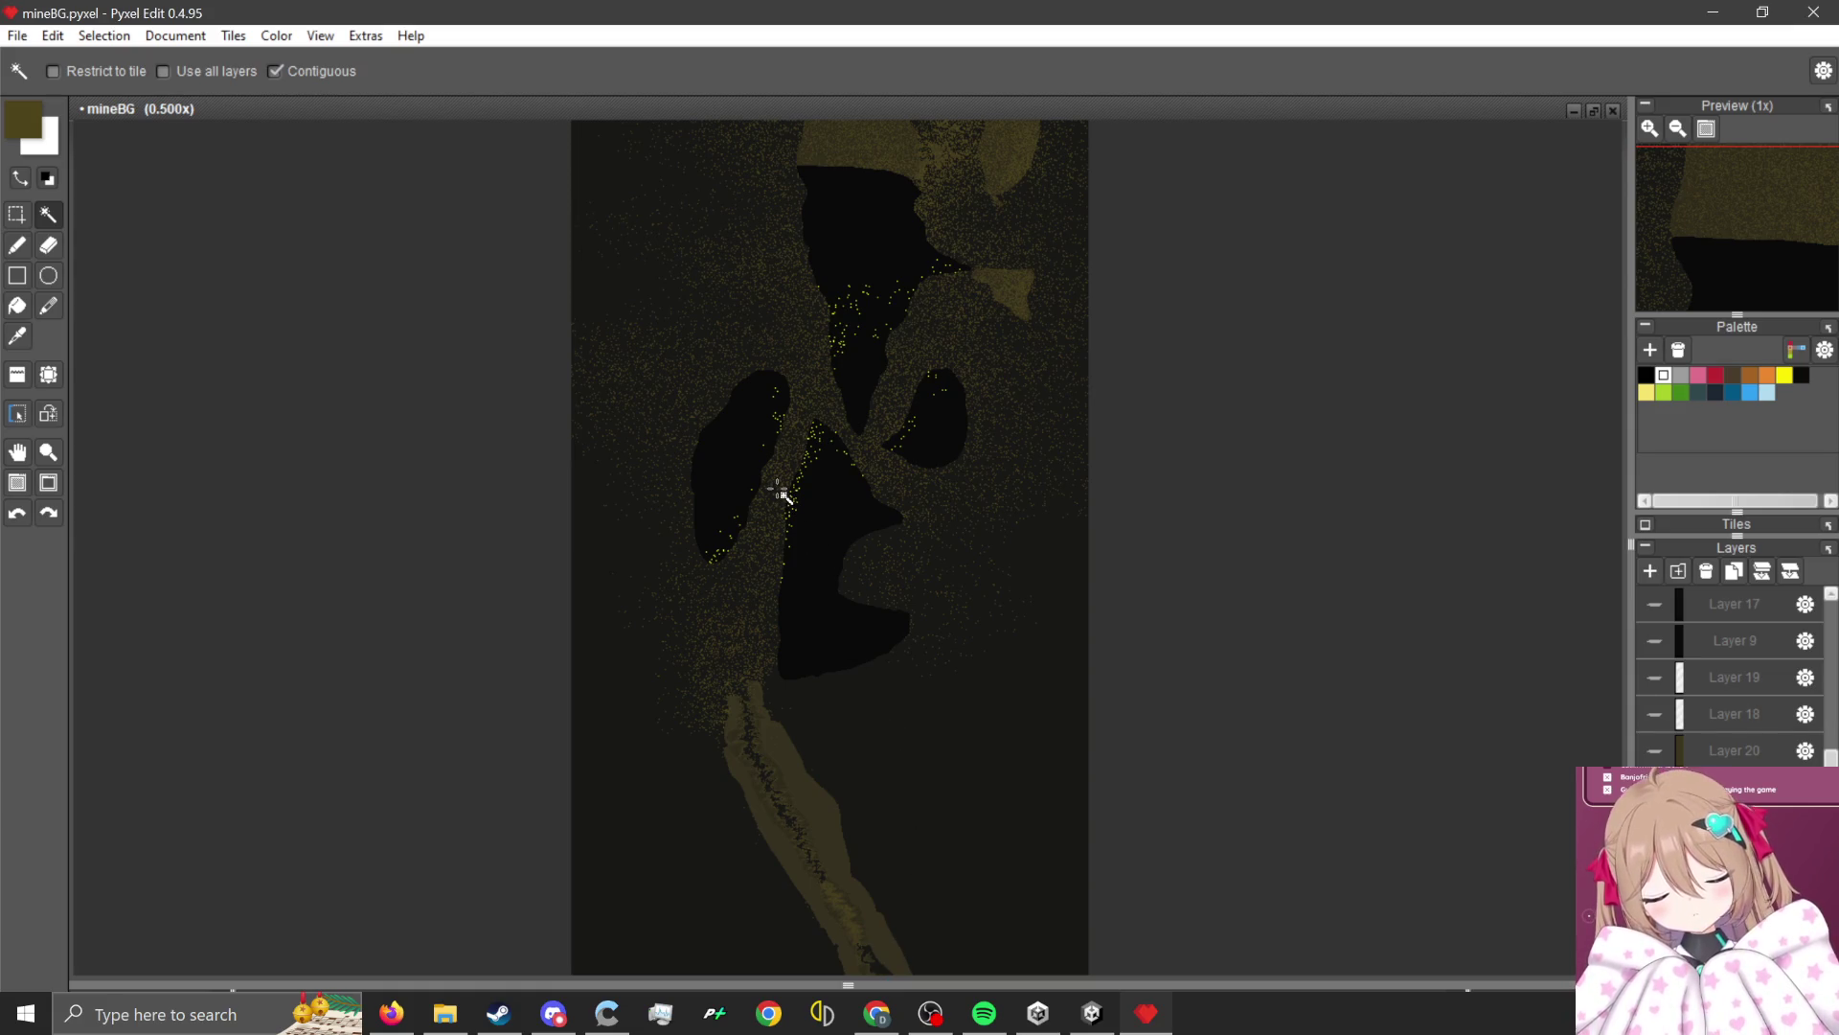
{"action": "scroll", "coordinate": [881, 584], "scroll_direction": "up", "scroll_amount": 3}
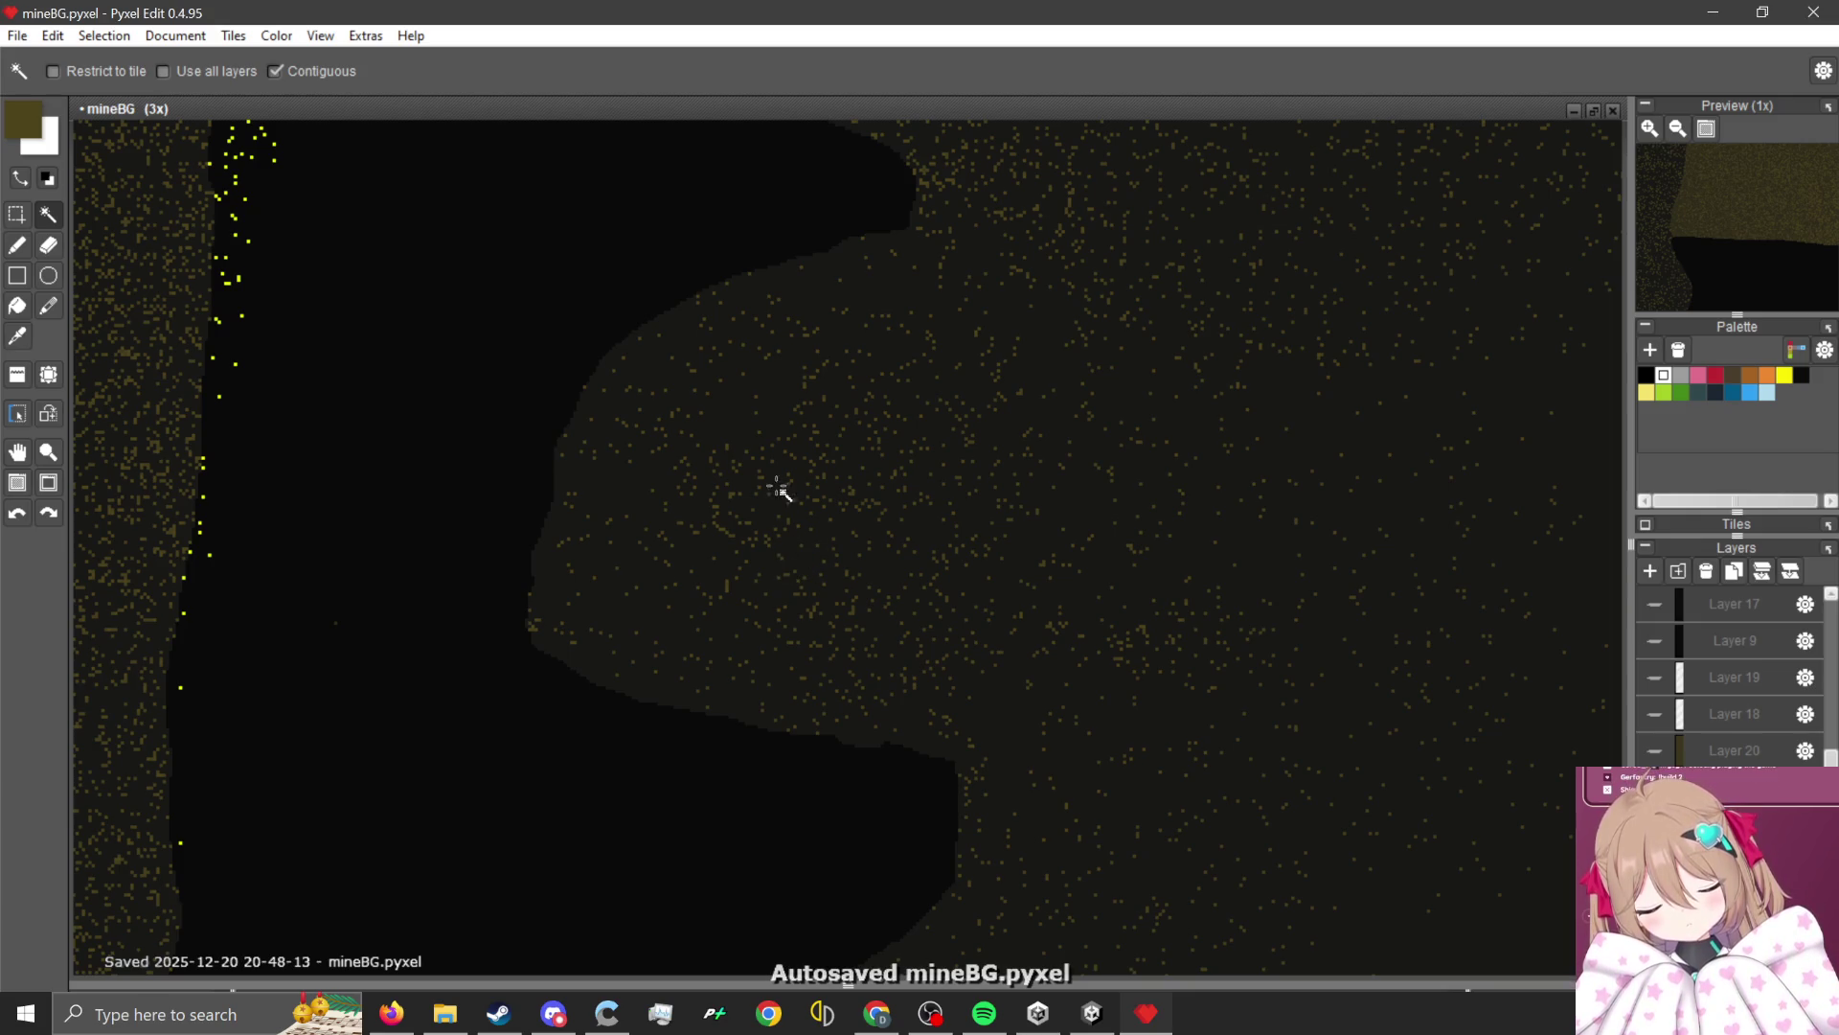
{"action": "left_click", "coordinate": [1655, 713]}
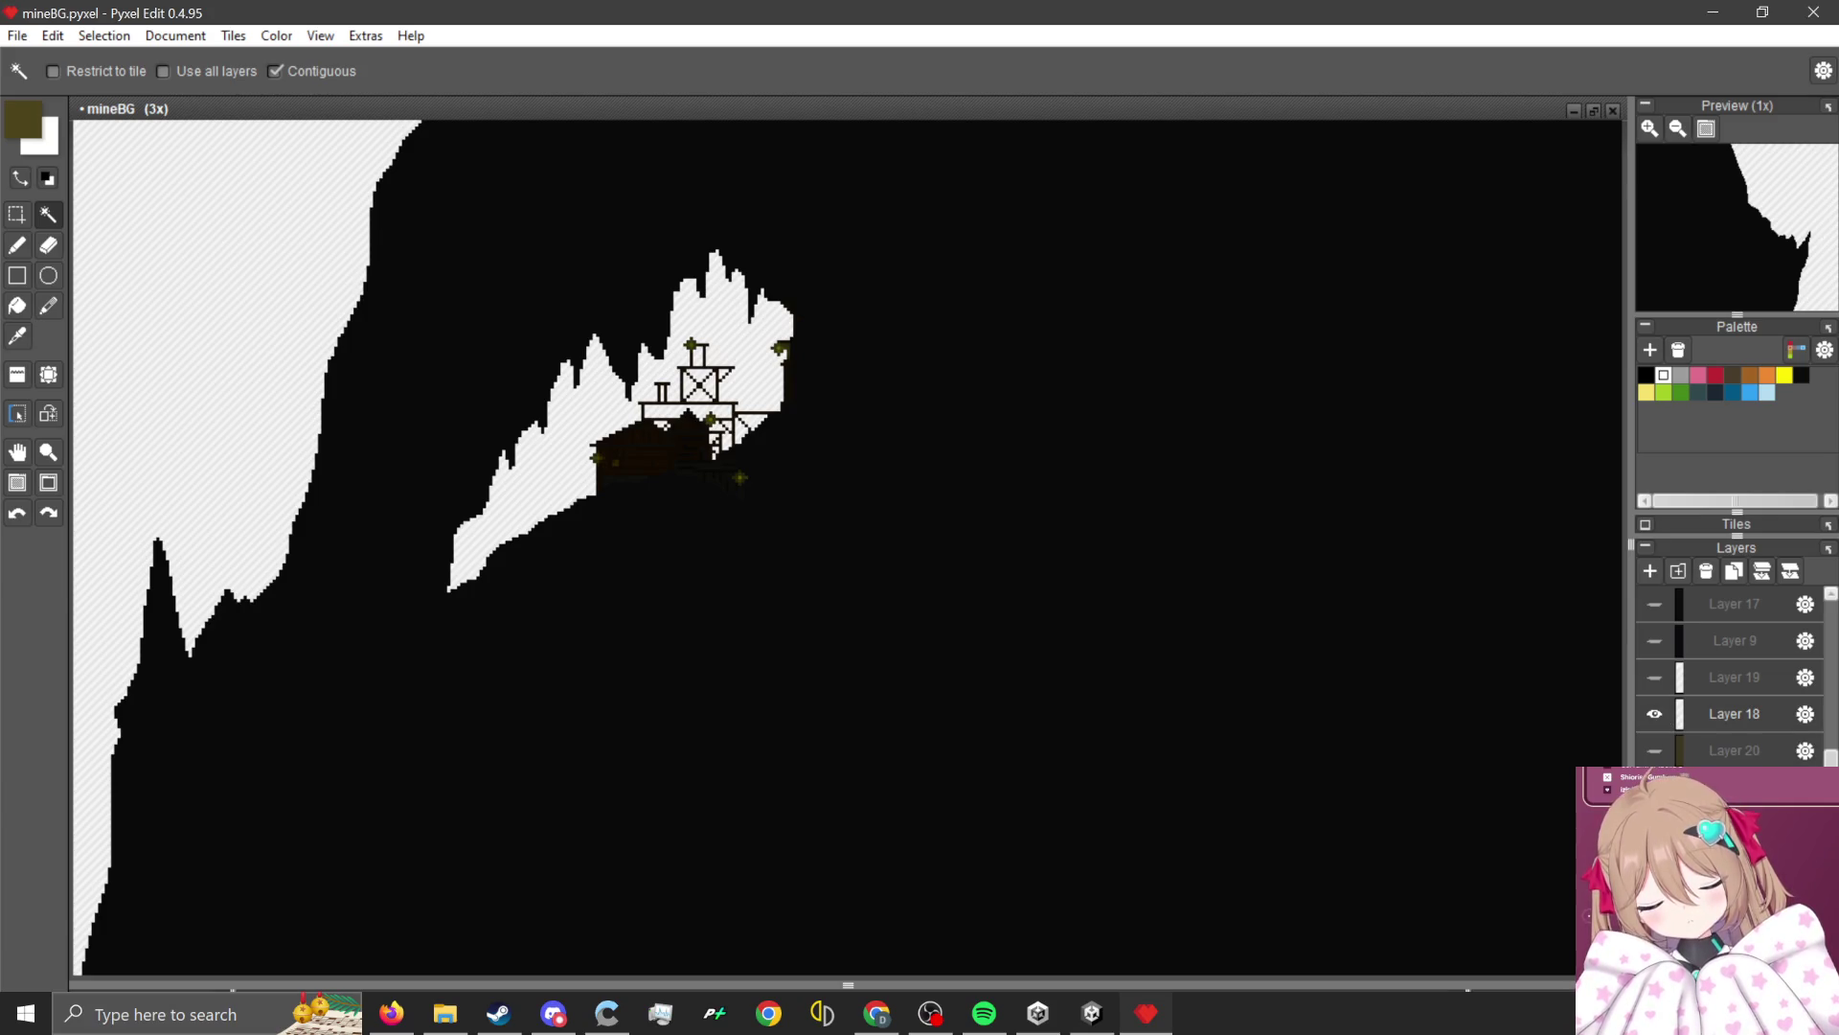
Delete then restore Layer 18's white cave shapes, show Layer 20, and make Layer 18 active.
{"action": "key", "text": "Delete"}
{"action": "scroll", "coordinate": [632, 388], "scroll_direction": "up", "scroll_amount": 2}
{"action": "scroll", "coordinate": [805, 498], "scroll_direction": "down", "scroll_amount": 2}
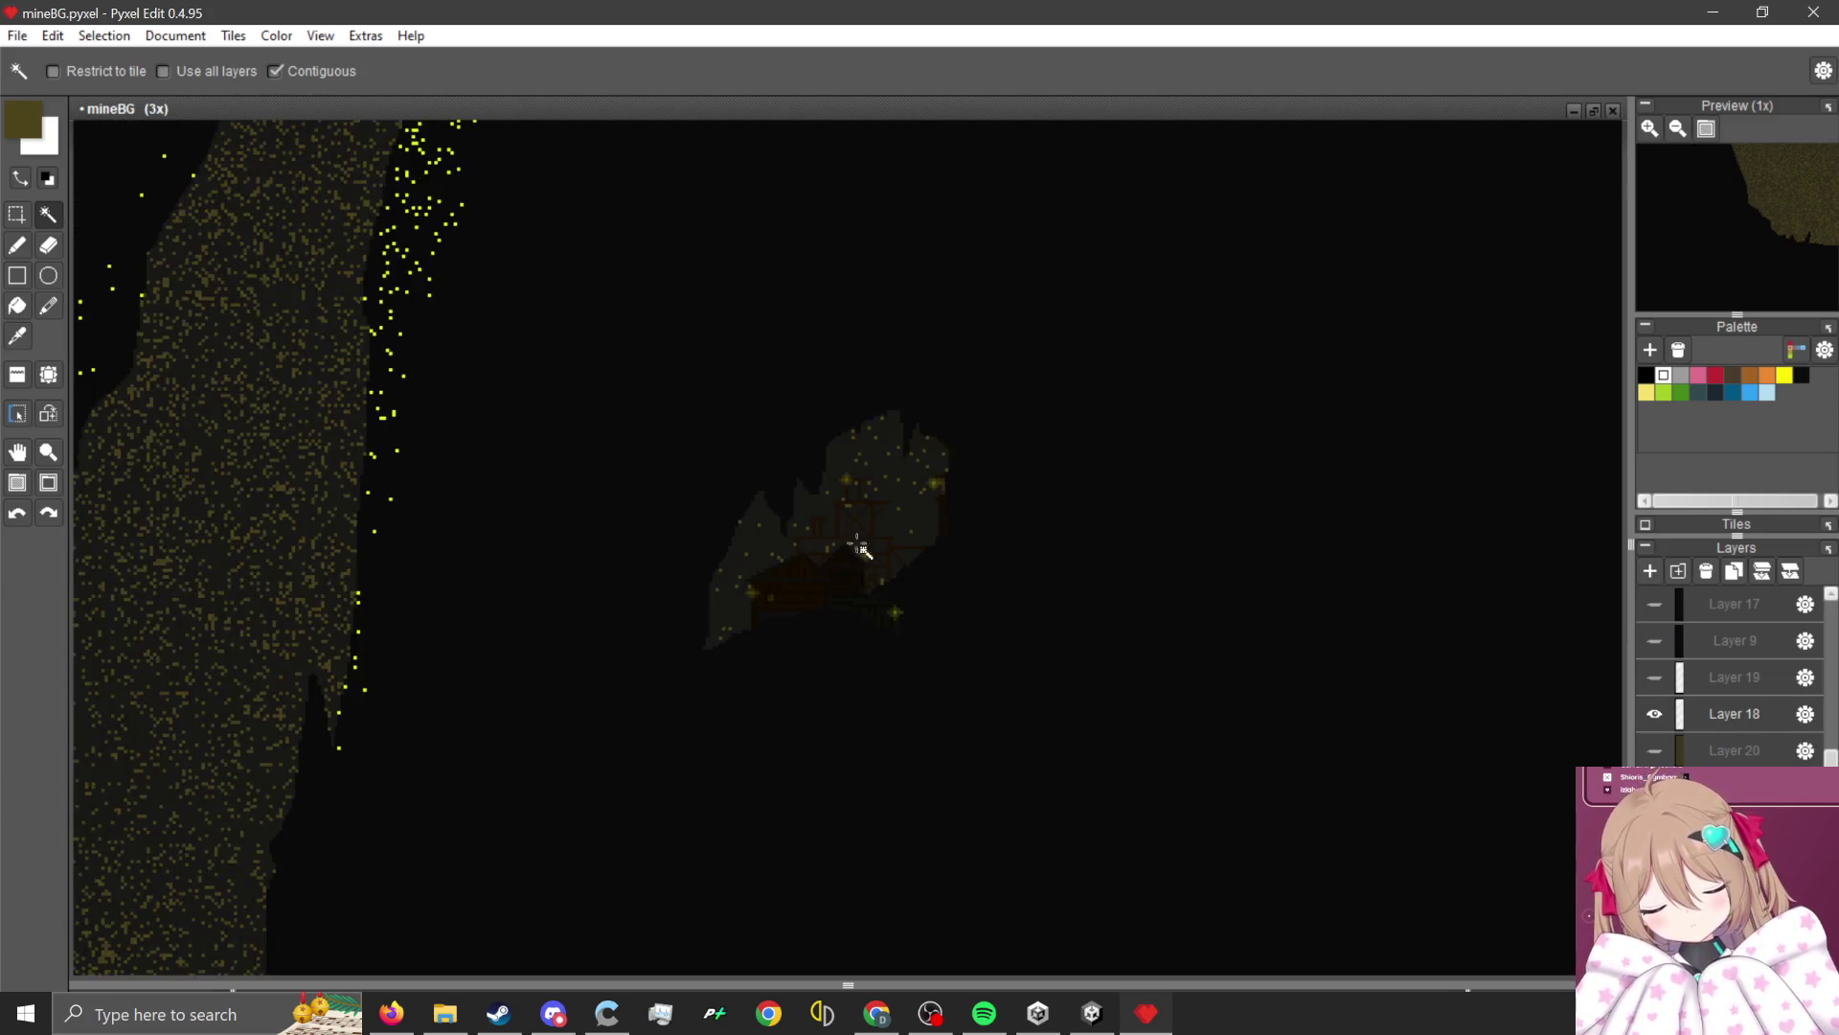
{"action": "scroll", "coordinate": [862, 546], "scroll_direction": "up", "scroll_amount": 2}
{"action": "left_click", "coordinate": [12, 255]}
{"action": "scroll", "coordinate": [1065, 566], "scroll_direction": "down", "scroll_amount": 1}
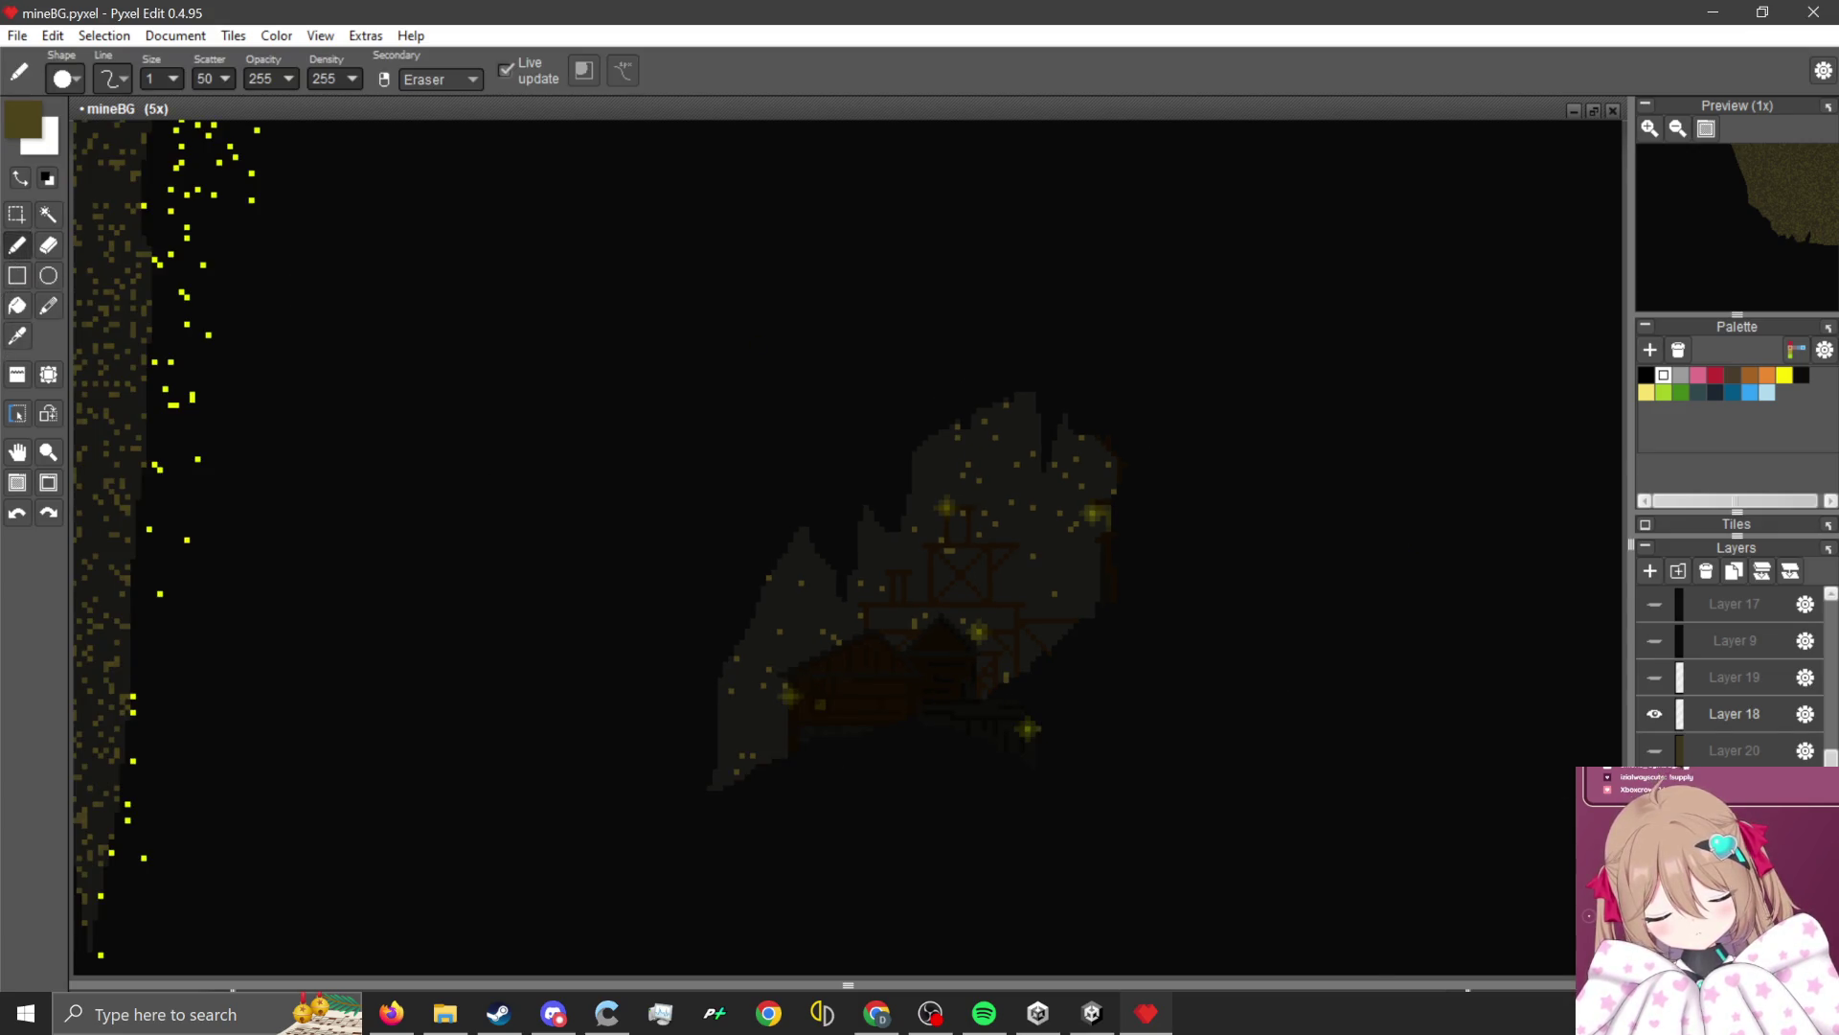
{"action": "key", "text": "ctrl+z"}
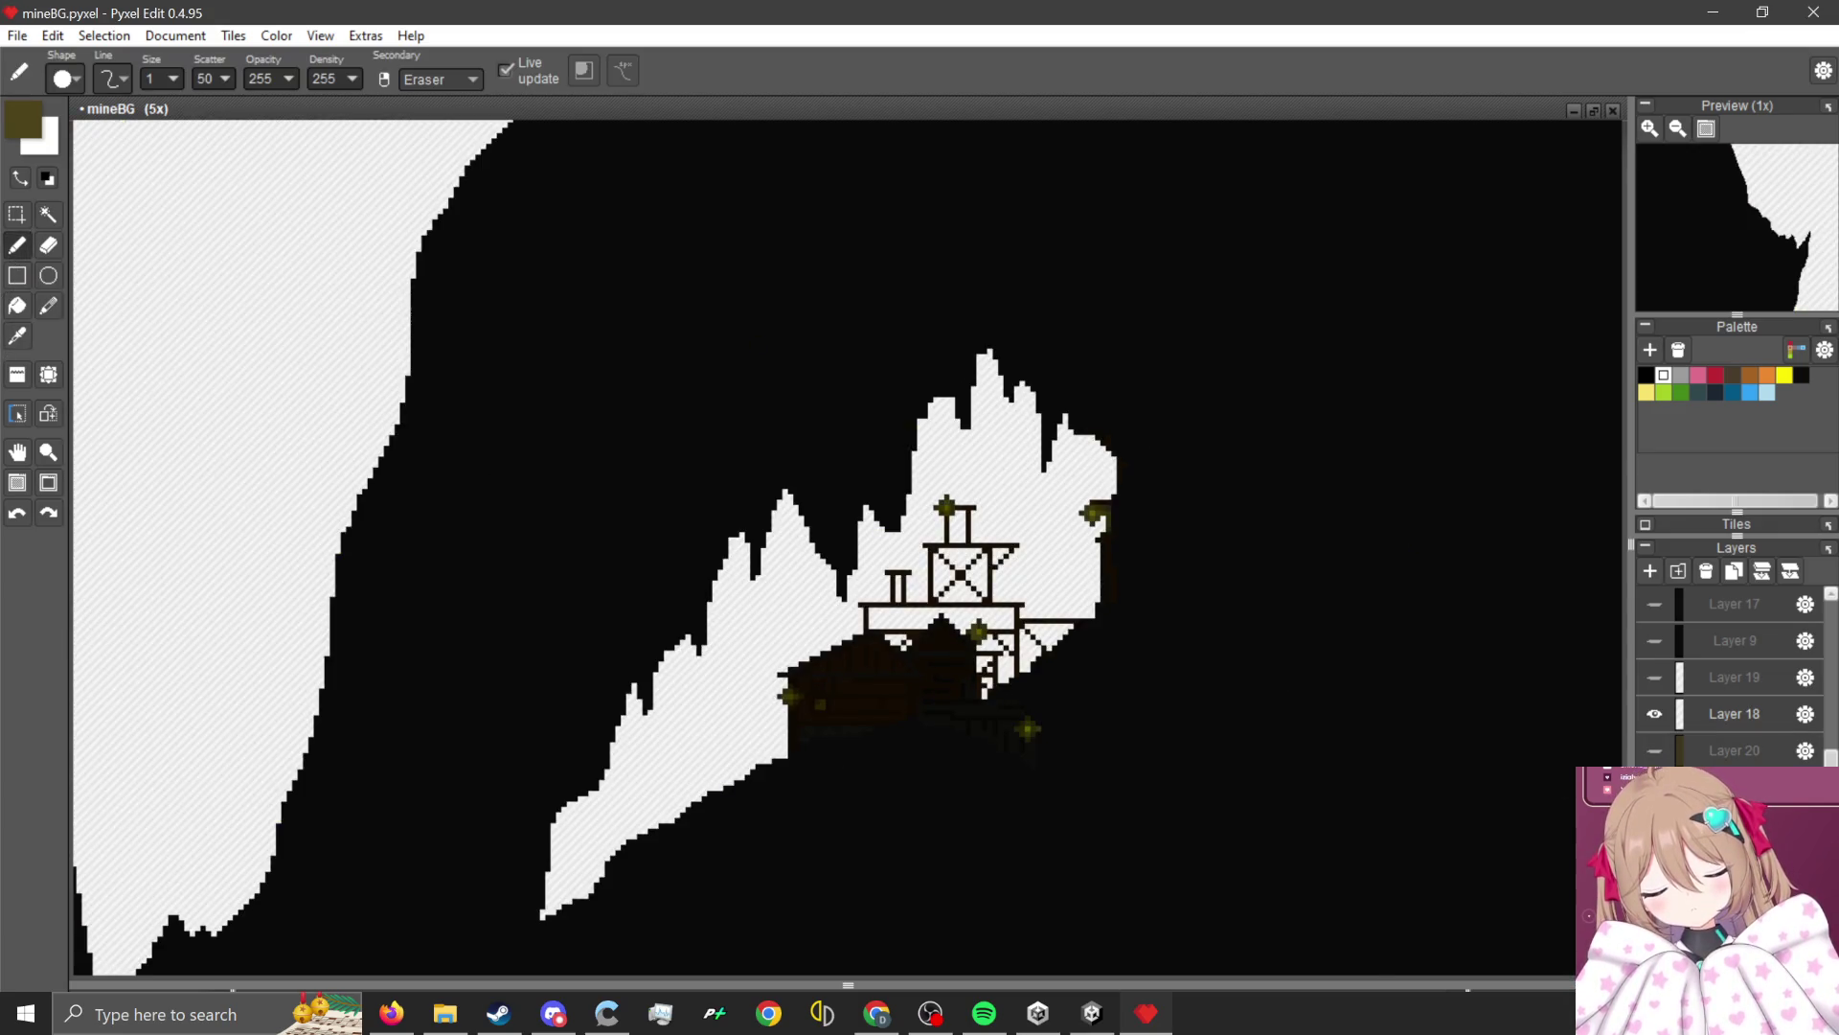
{"action": "left_click", "coordinate": [1655, 750]}
{"action": "scroll", "coordinate": [1403, 702], "scroll_direction": "down", "scroll_amount": 1}
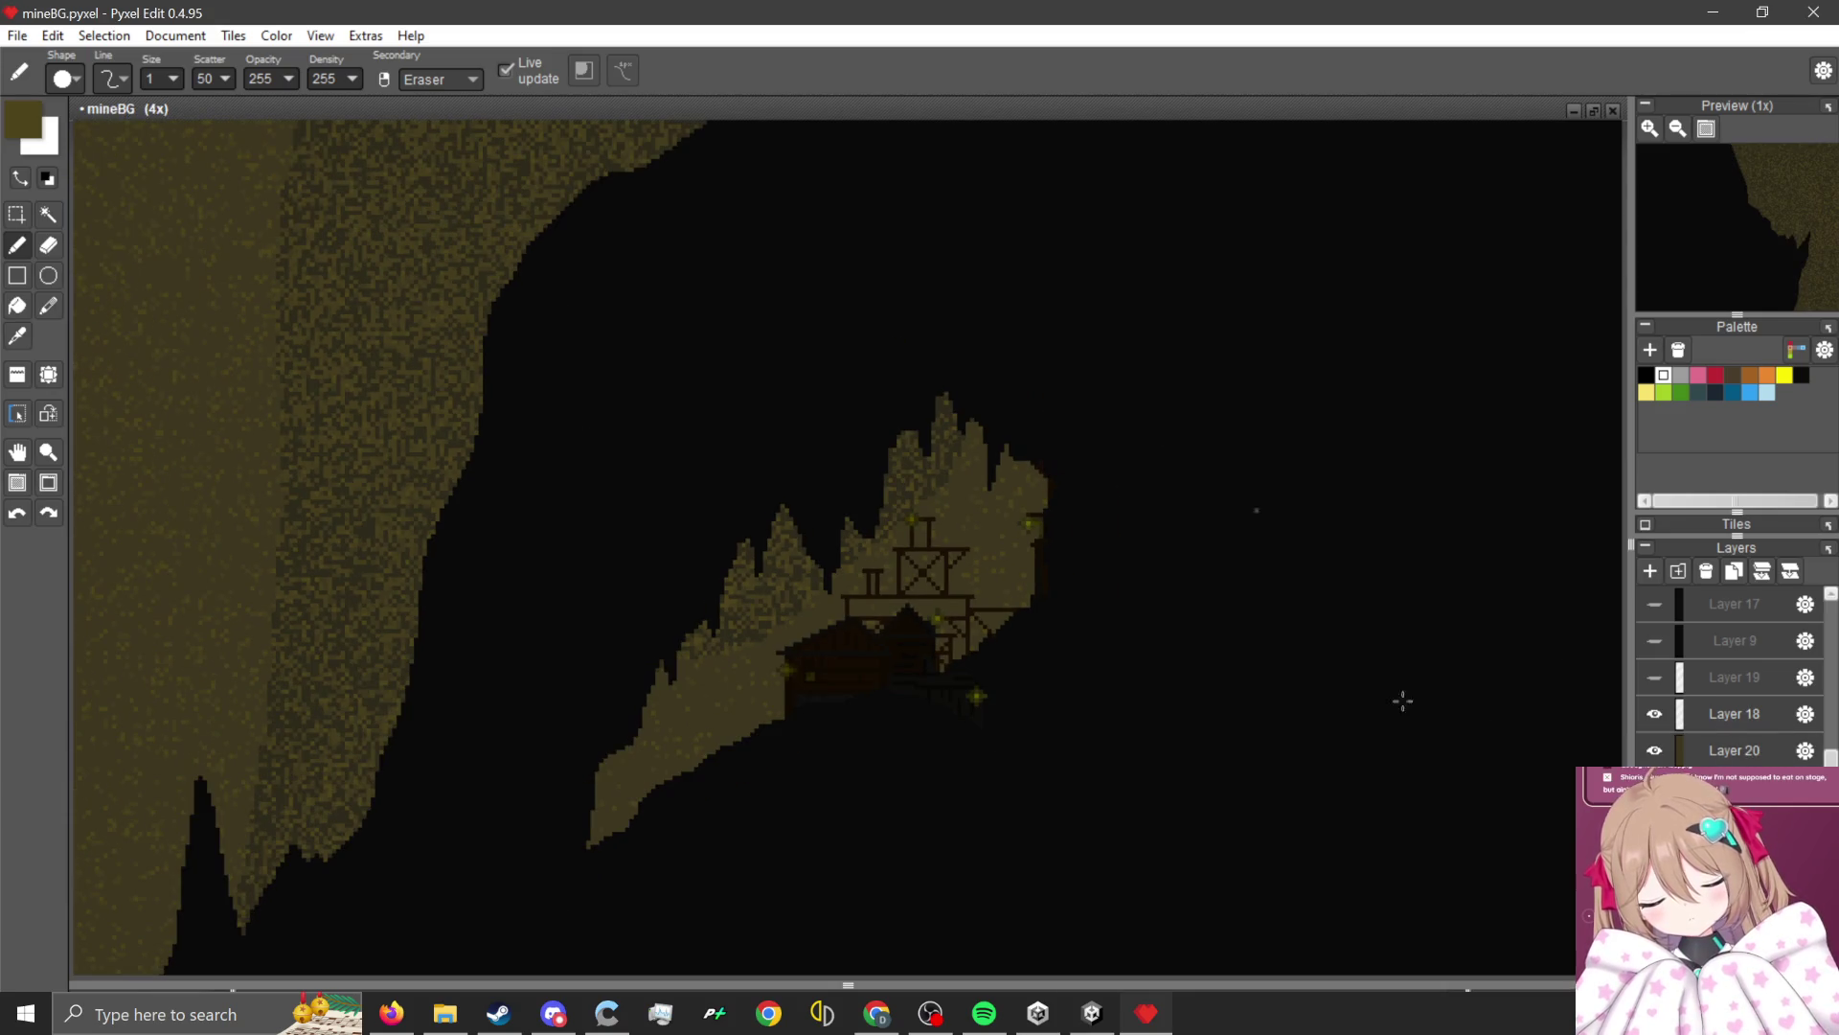
{"action": "left_click", "coordinate": [1734, 714]}
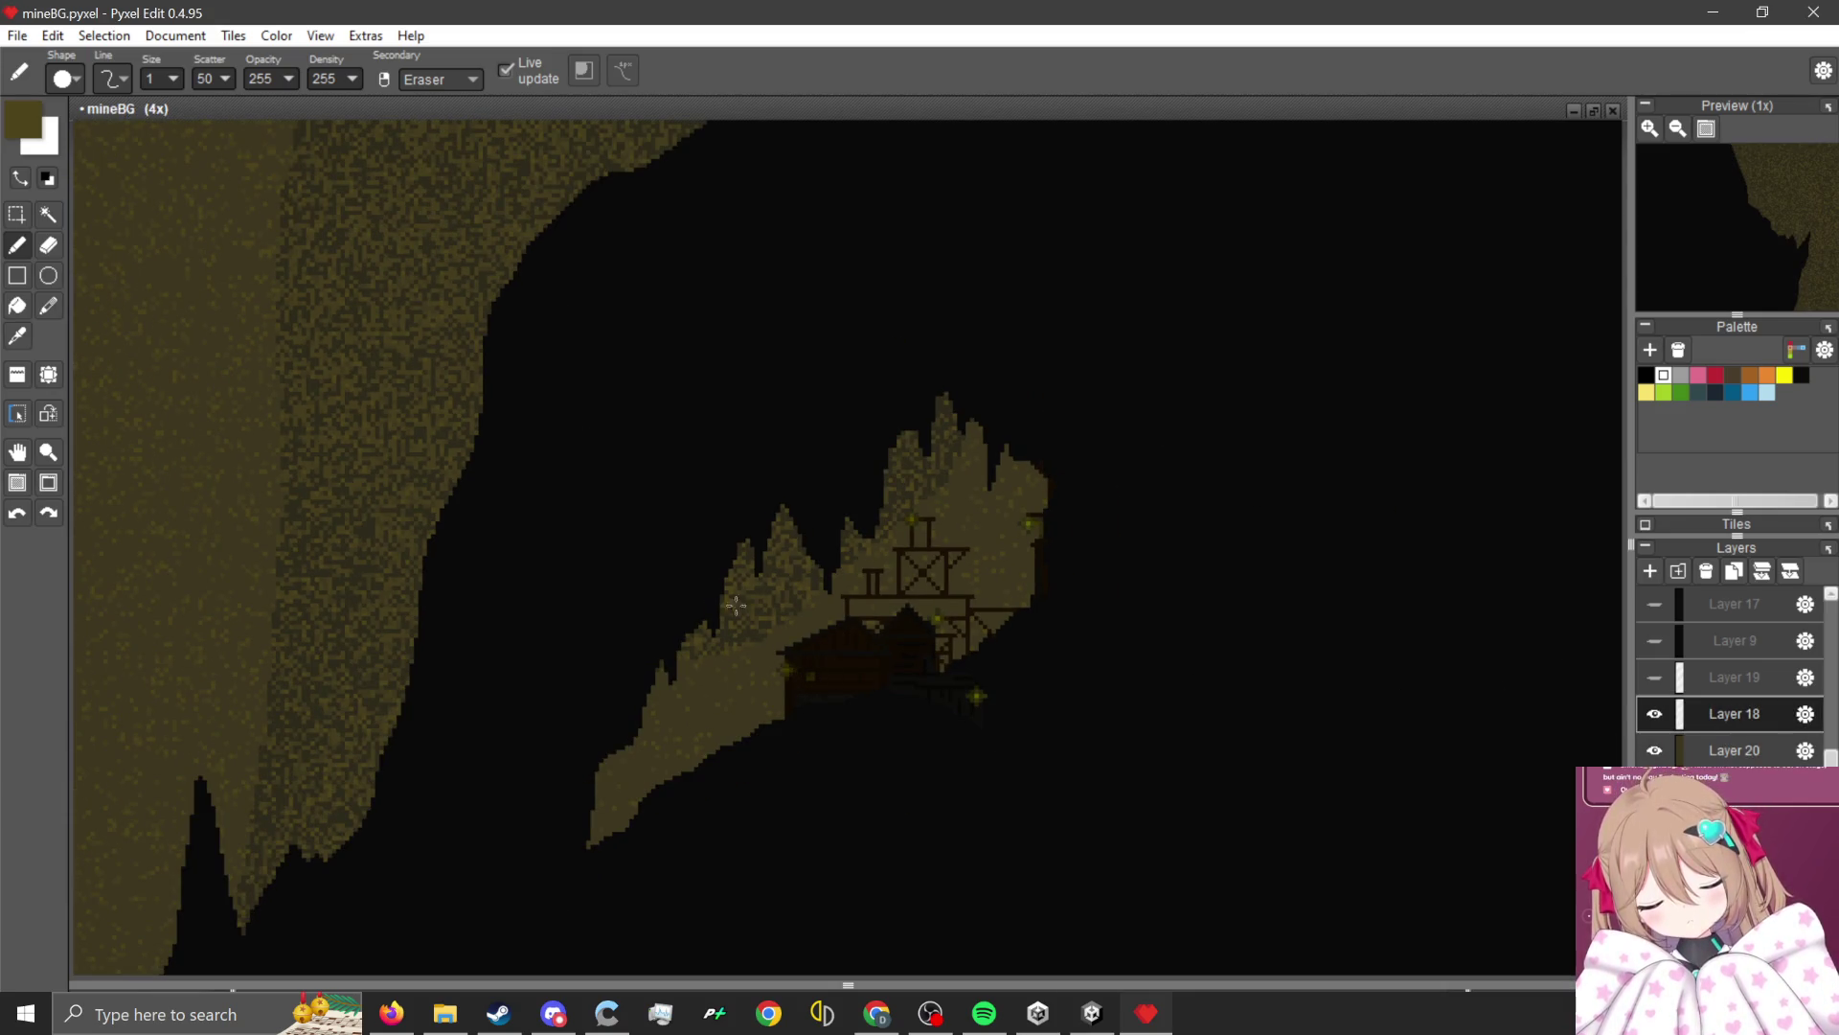
Set the brush Scatter value to 0 for solid strokes.
{"action": "left_click_drag", "start_coordinate": [225, 79], "coordinate": [125, 82]}
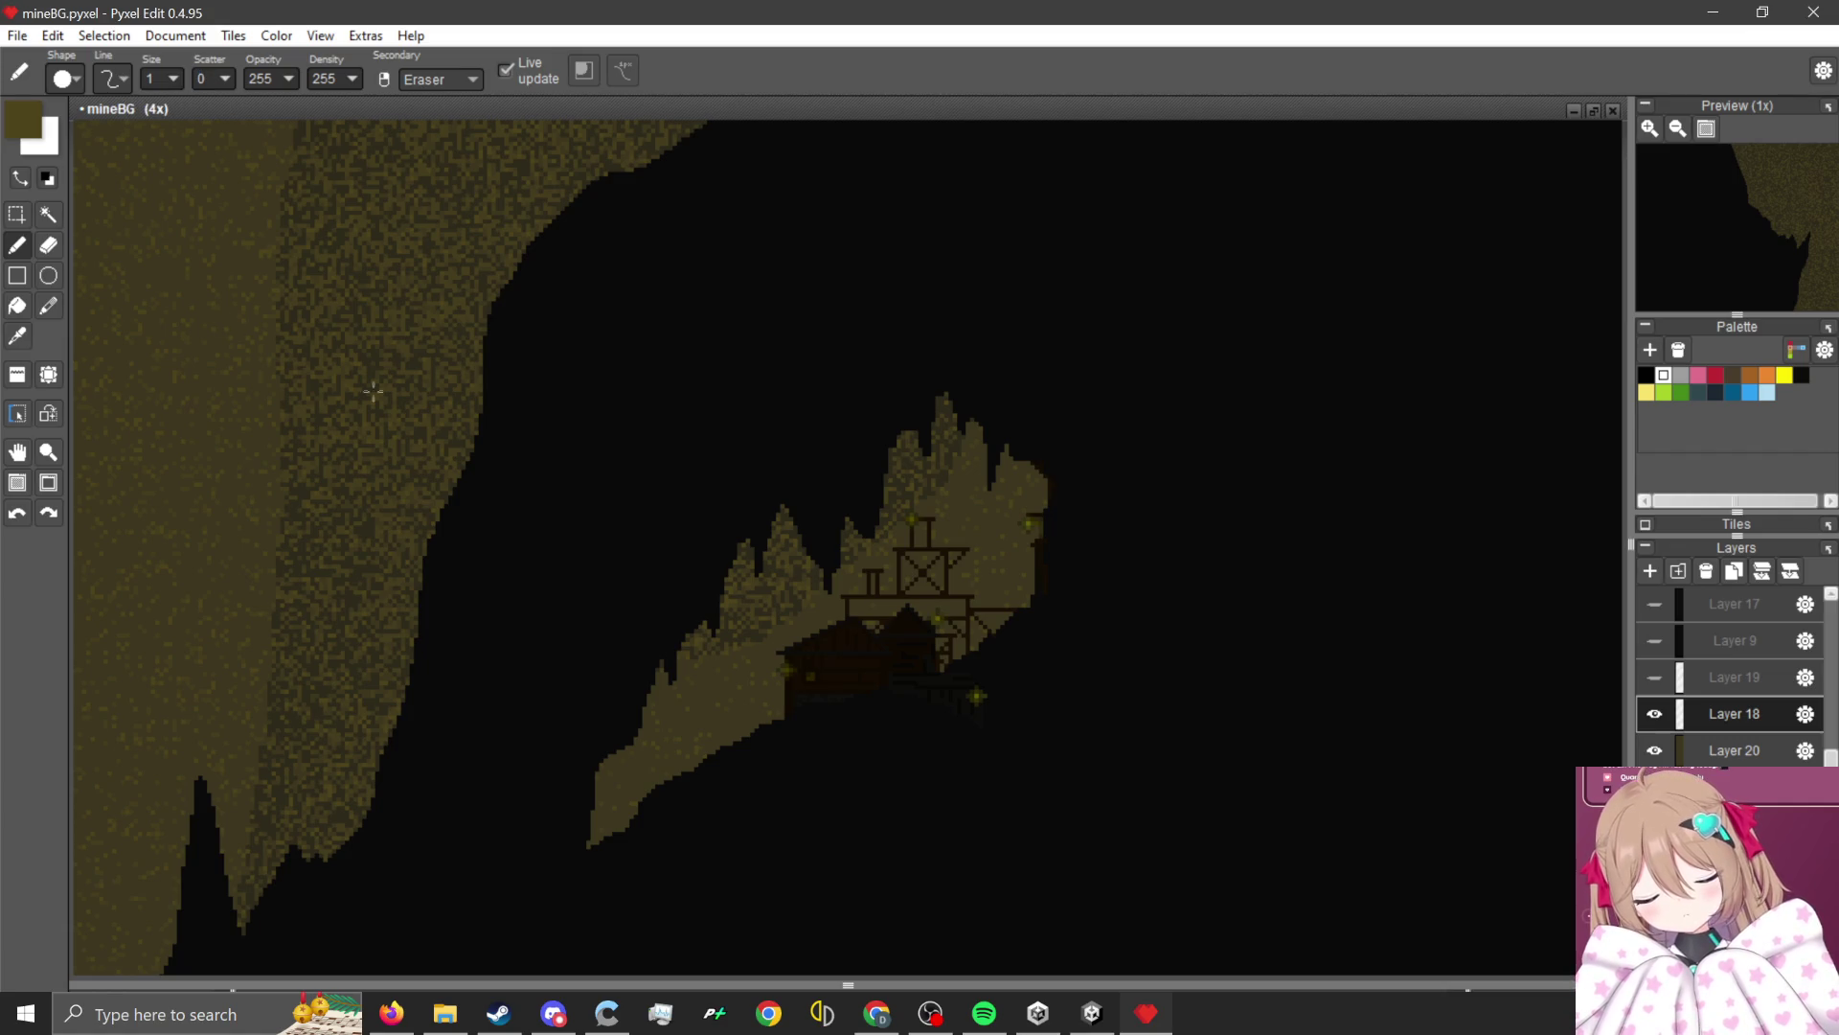
{"action": "scroll", "coordinate": [809, 600], "scroll_direction": "up", "scroll_amount": 3}
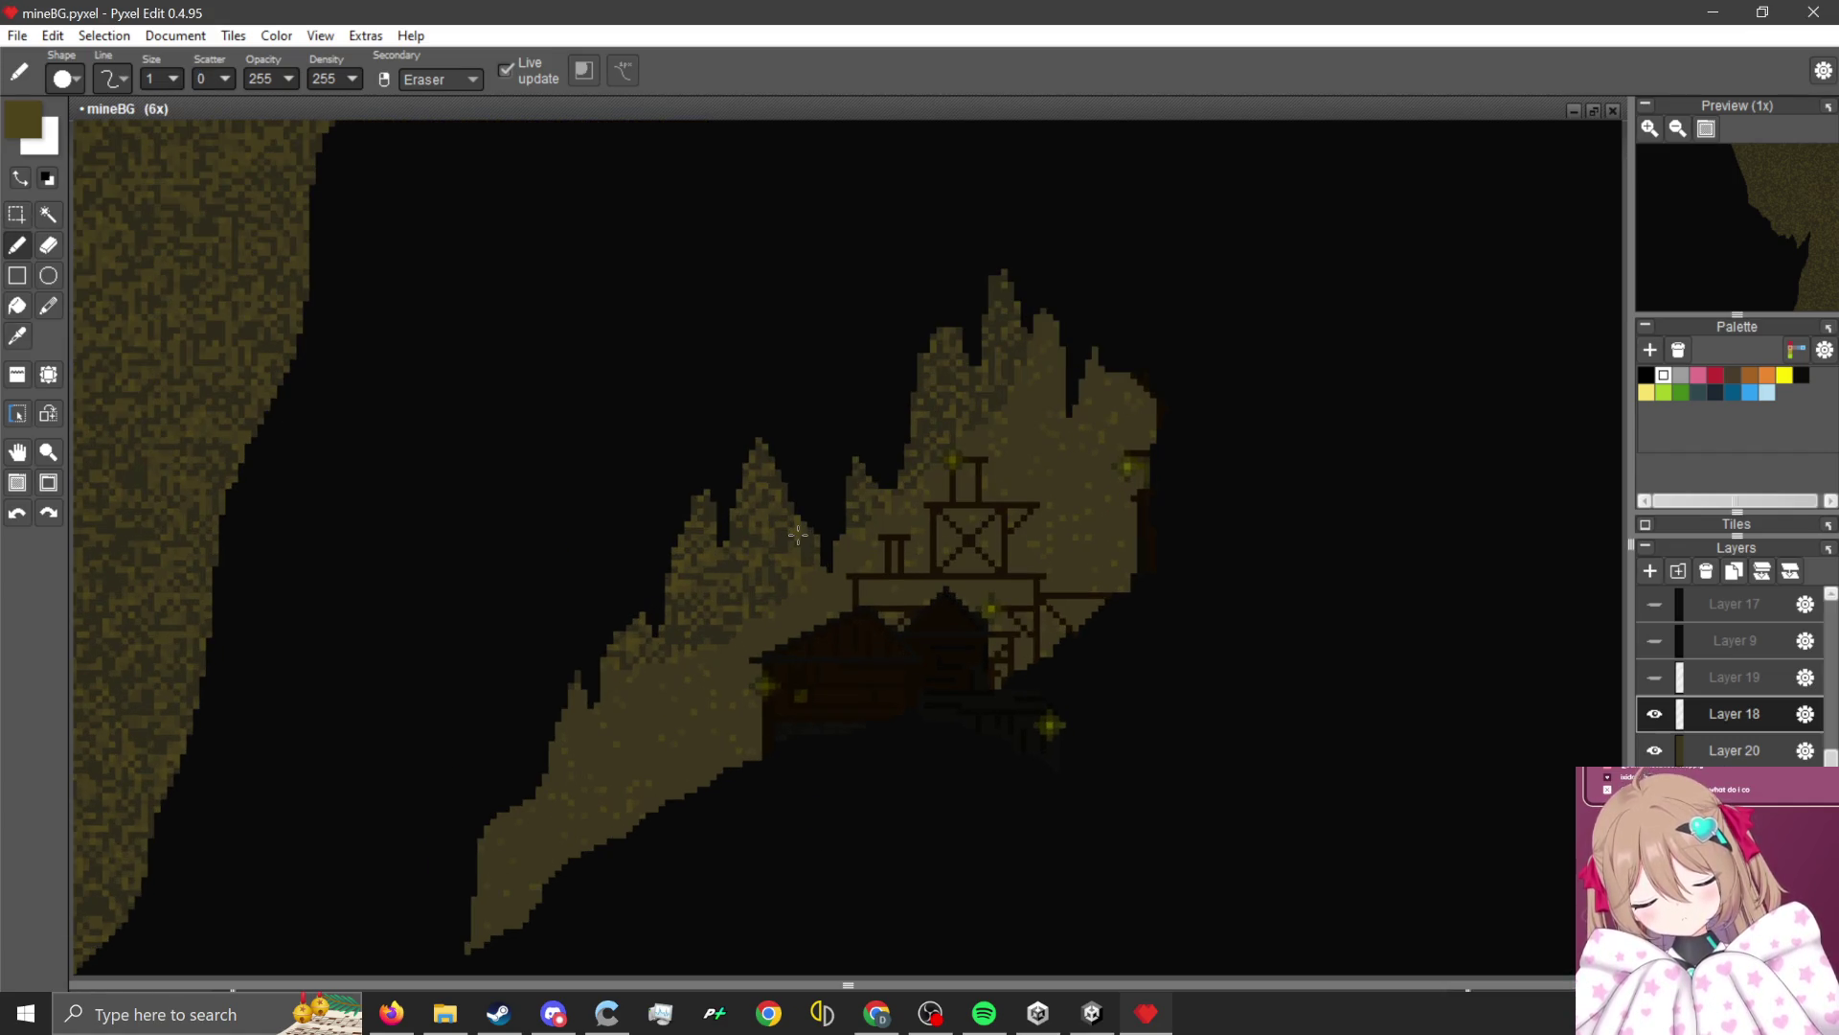
{"action": "scroll", "coordinate": [927, 546], "scroll_direction": "down", "scroll_amount": 2}
{"action": "scroll", "coordinate": [866, 419], "scroll_direction": "up", "scroll_amount": 4}
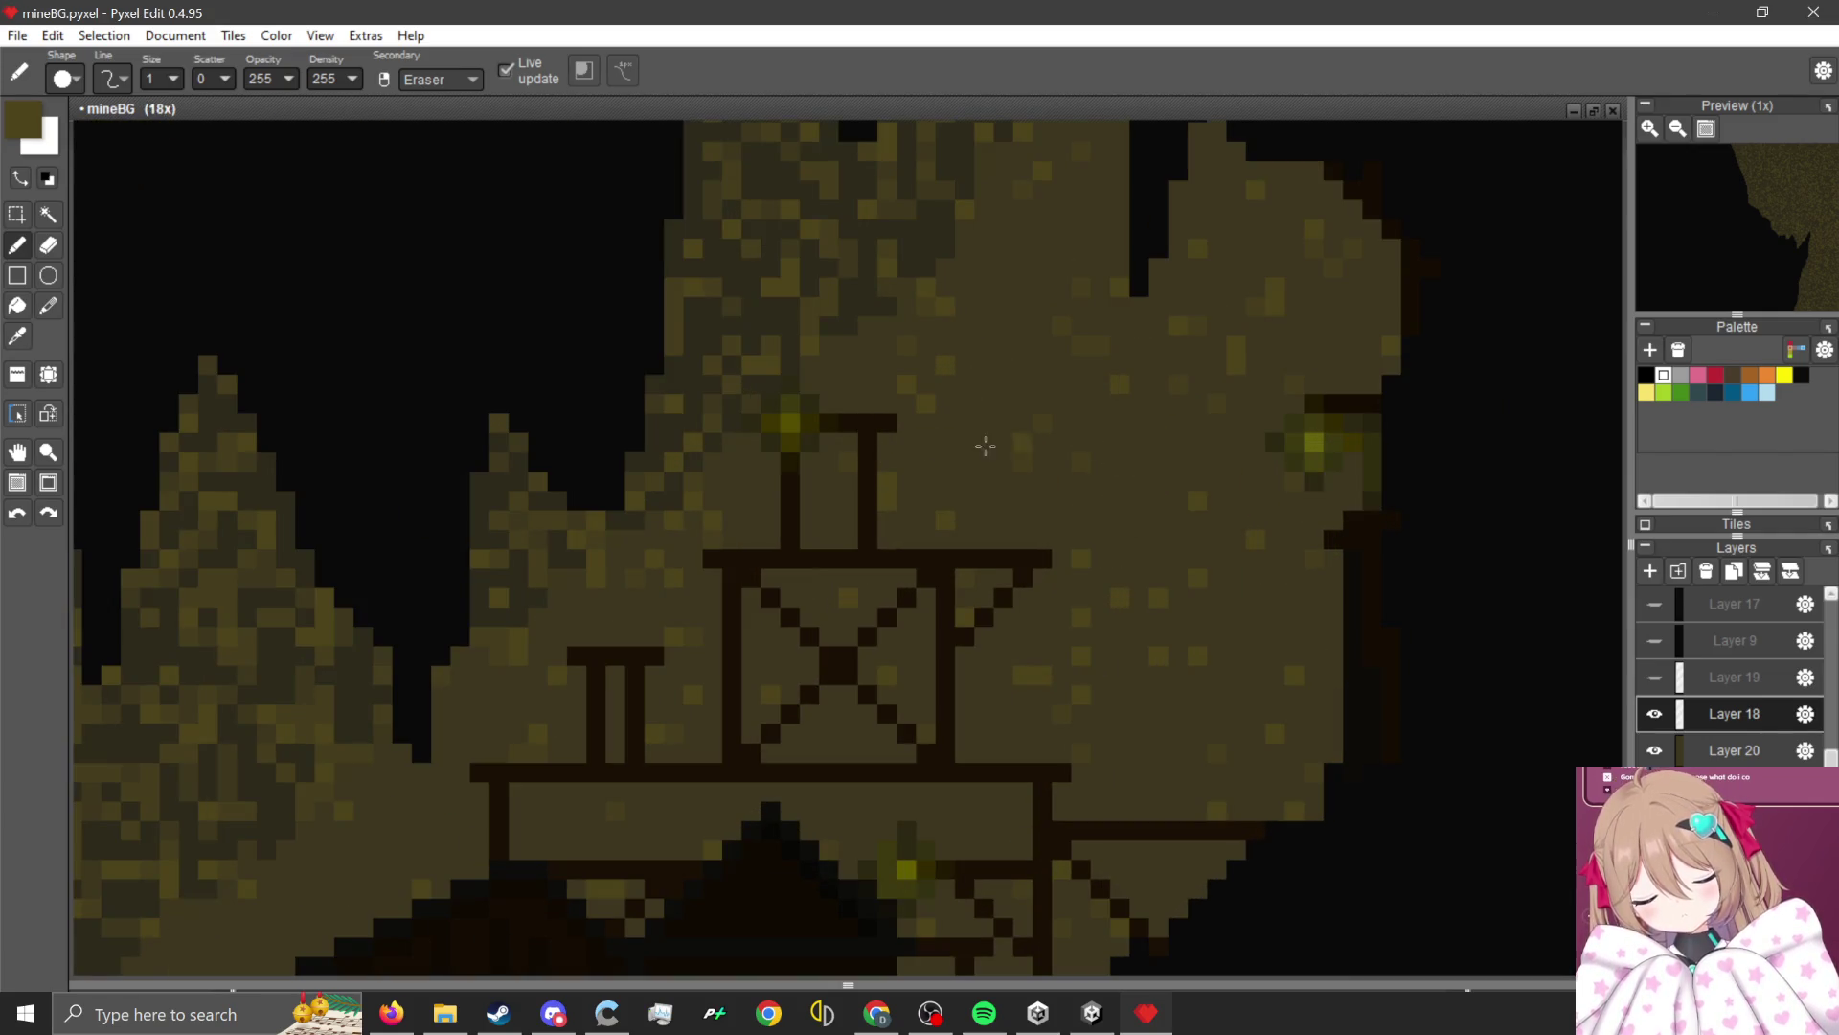
{"action": "scroll", "coordinate": [1137, 492], "scroll_direction": "down", "scroll_amount": 4}
{"action": "scroll", "coordinate": [1076, 484], "scroll_direction": "up", "scroll_amount": 3}
{"action": "scroll", "coordinate": [1098, 503], "scroll_direction": "down", "scroll_amount": 2}
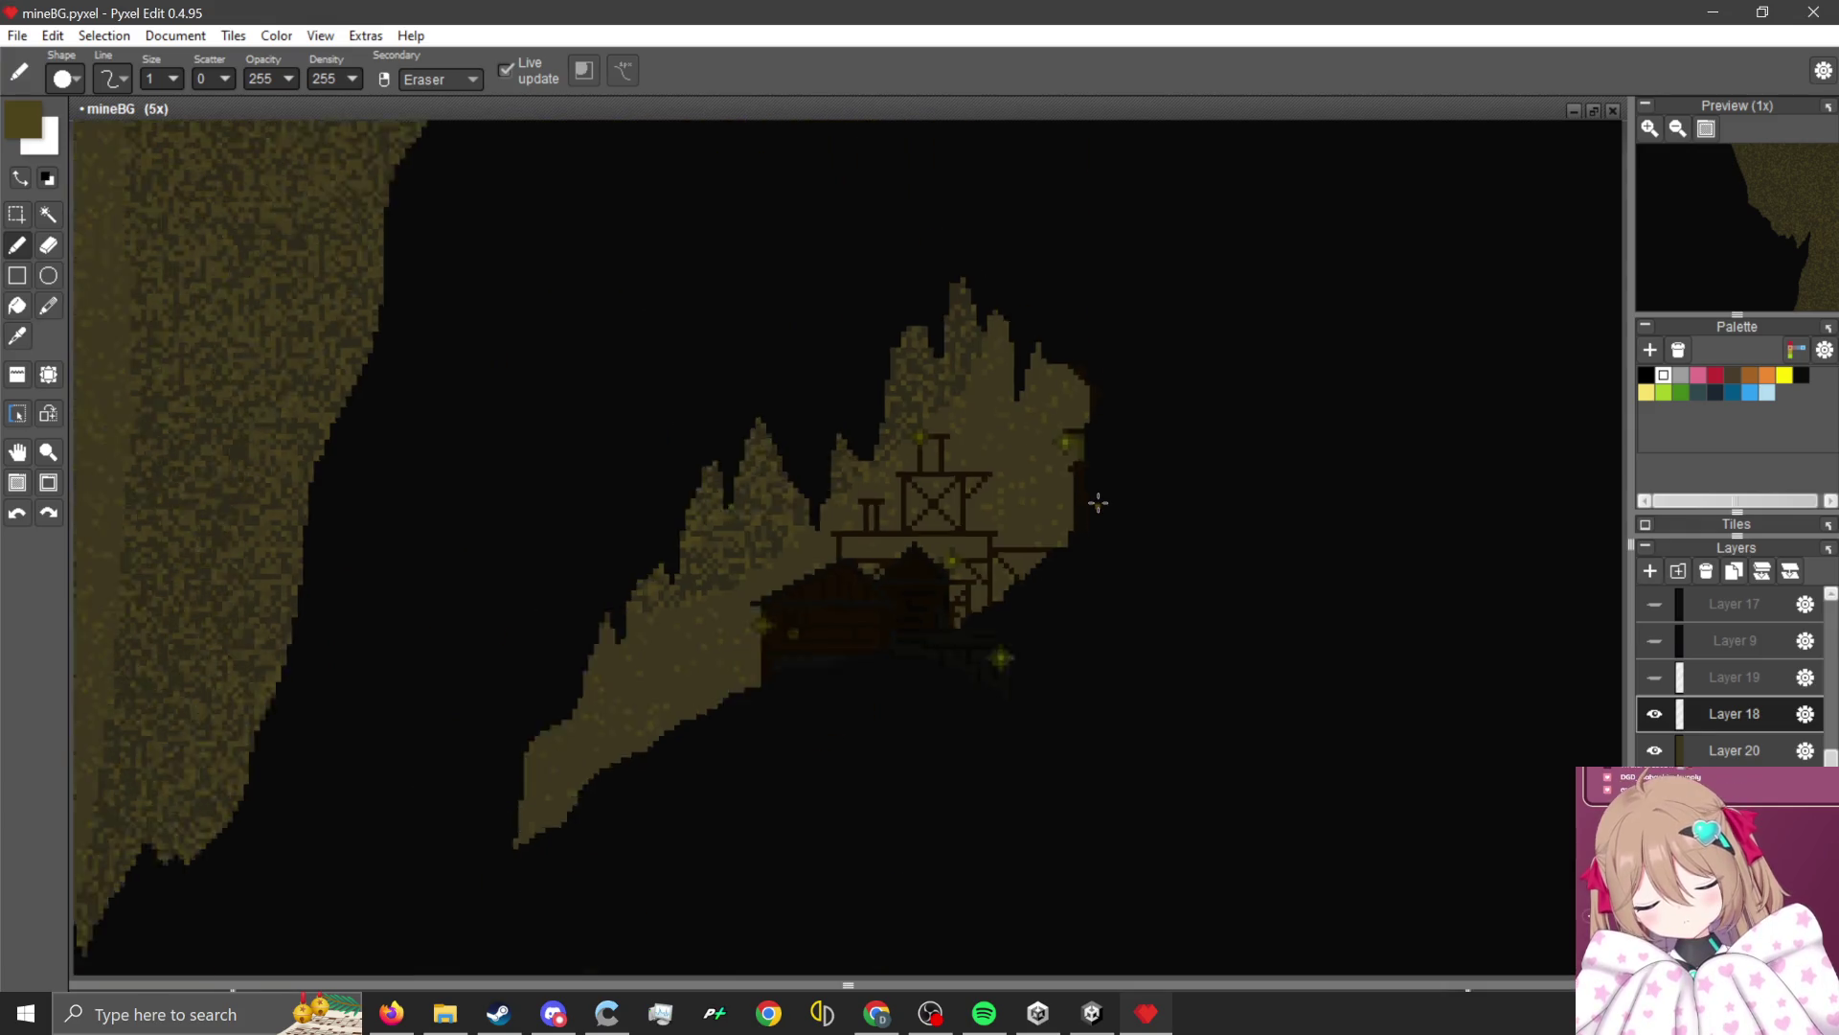
{"action": "scroll", "coordinate": [1098, 503], "scroll_direction": "down", "scroll_amount": 5}
{"action": "scroll", "coordinate": [962, 650], "scroll_direction": "up", "scroll_amount": 10}
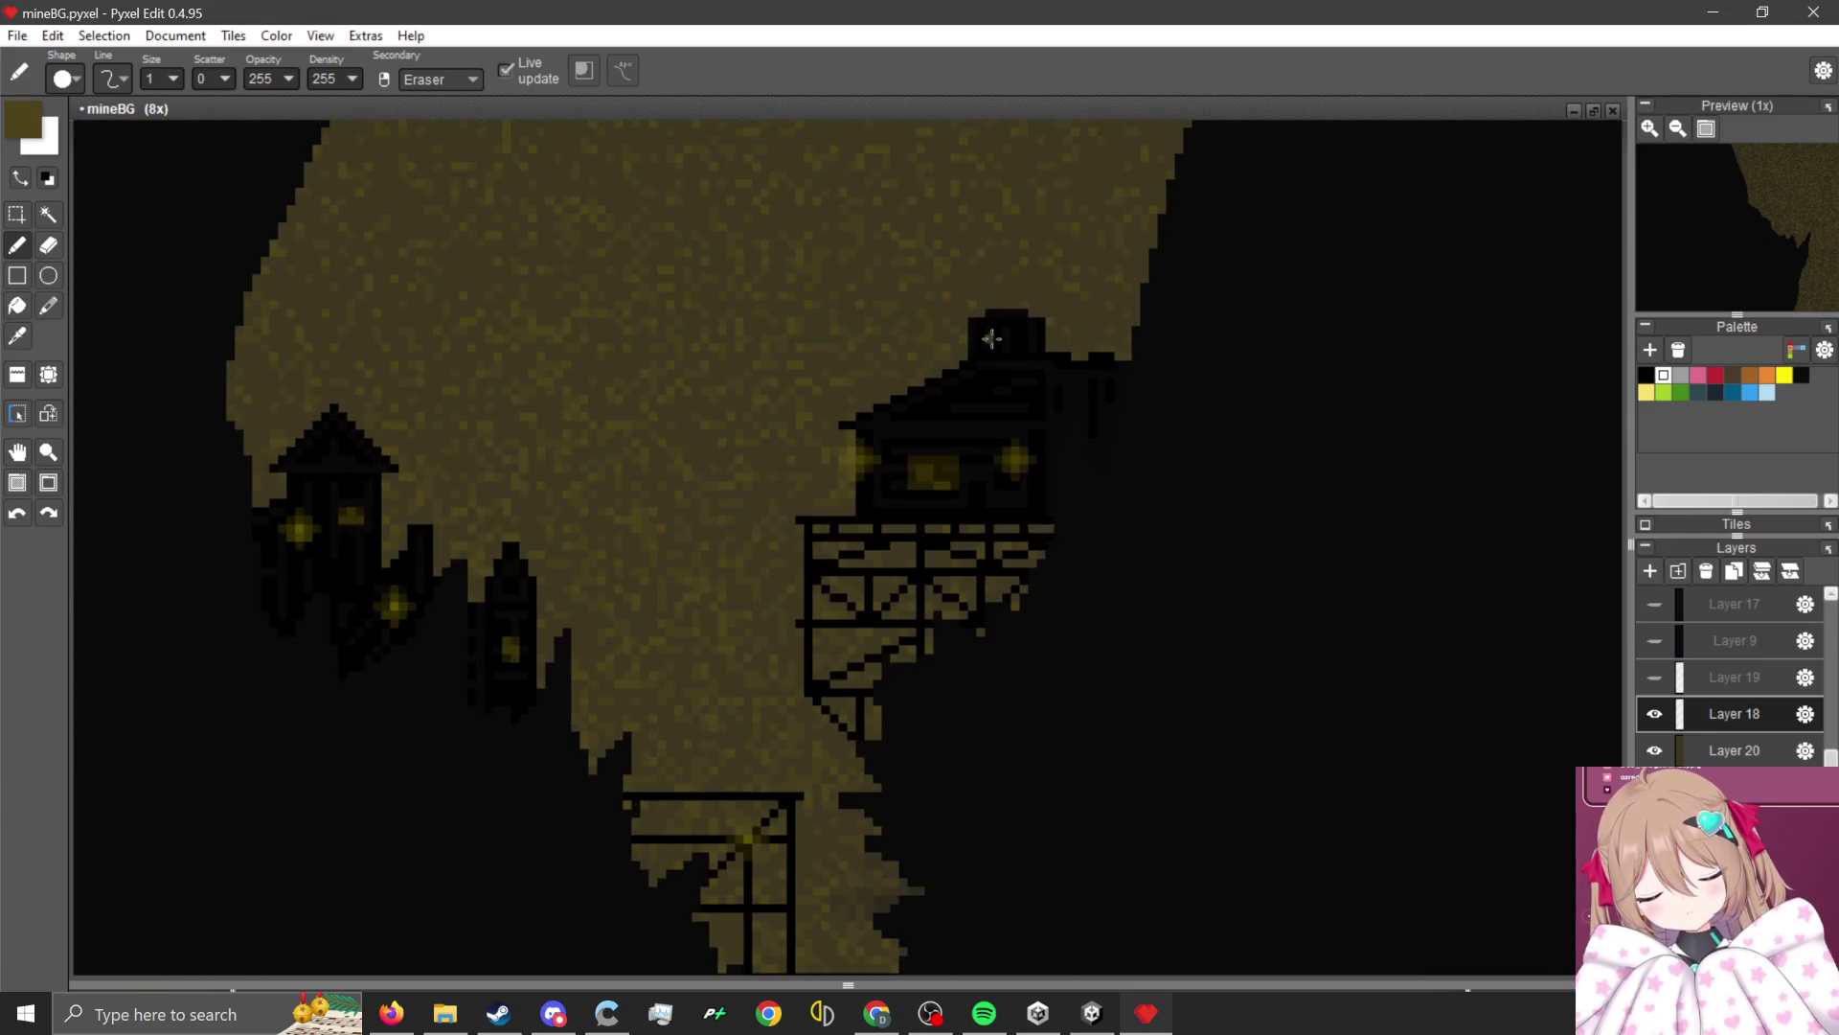
Switch back to the Pencil tool and zoom in on the cave huts.
{"action": "key", "text": "b"}
{"action": "scroll", "coordinate": [1034, 486], "scroll_direction": "down", "scroll_amount": 8}
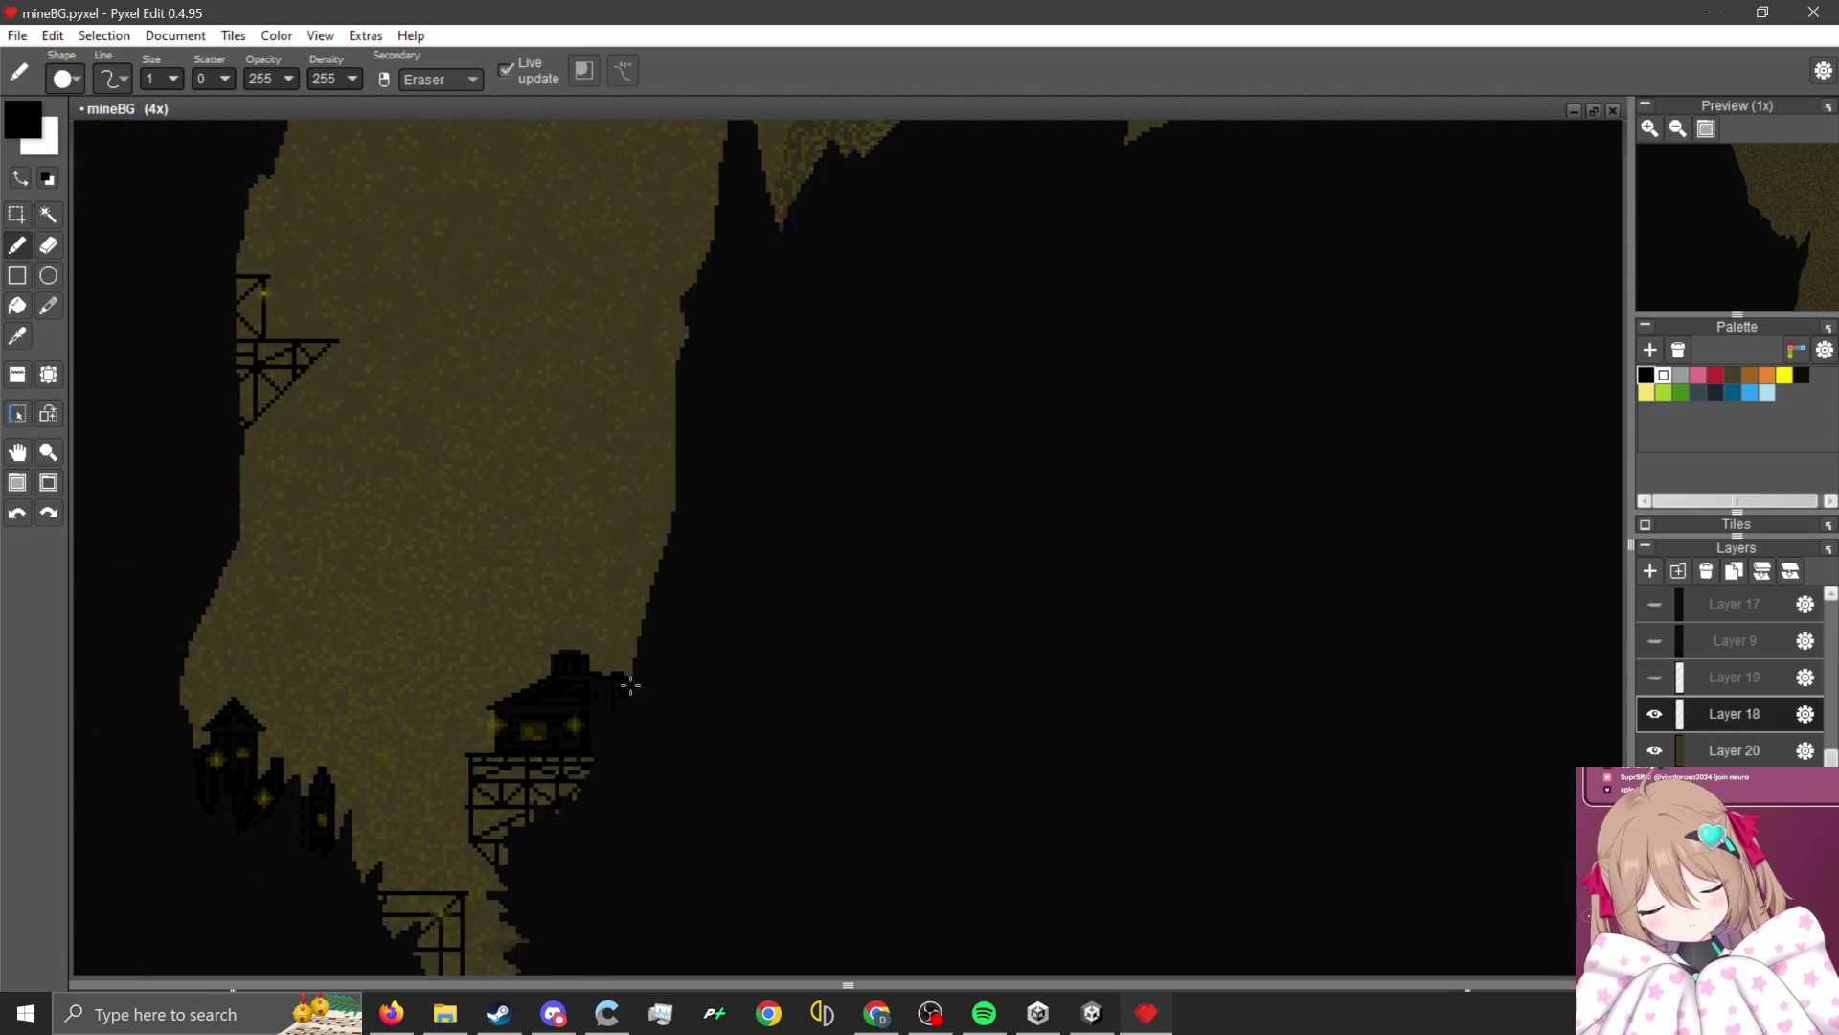
{"action": "scroll", "coordinate": [1005, 295], "scroll_direction": "up", "scroll_amount": 2}
{"action": "scroll", "coordinate": [1005, 295], "scroll_direction": "up", "scroll_amount": 2}
{"action": "scroll", "coordinate": [987, 364], "scroll_direction": "down", "scroll_amount": 3}
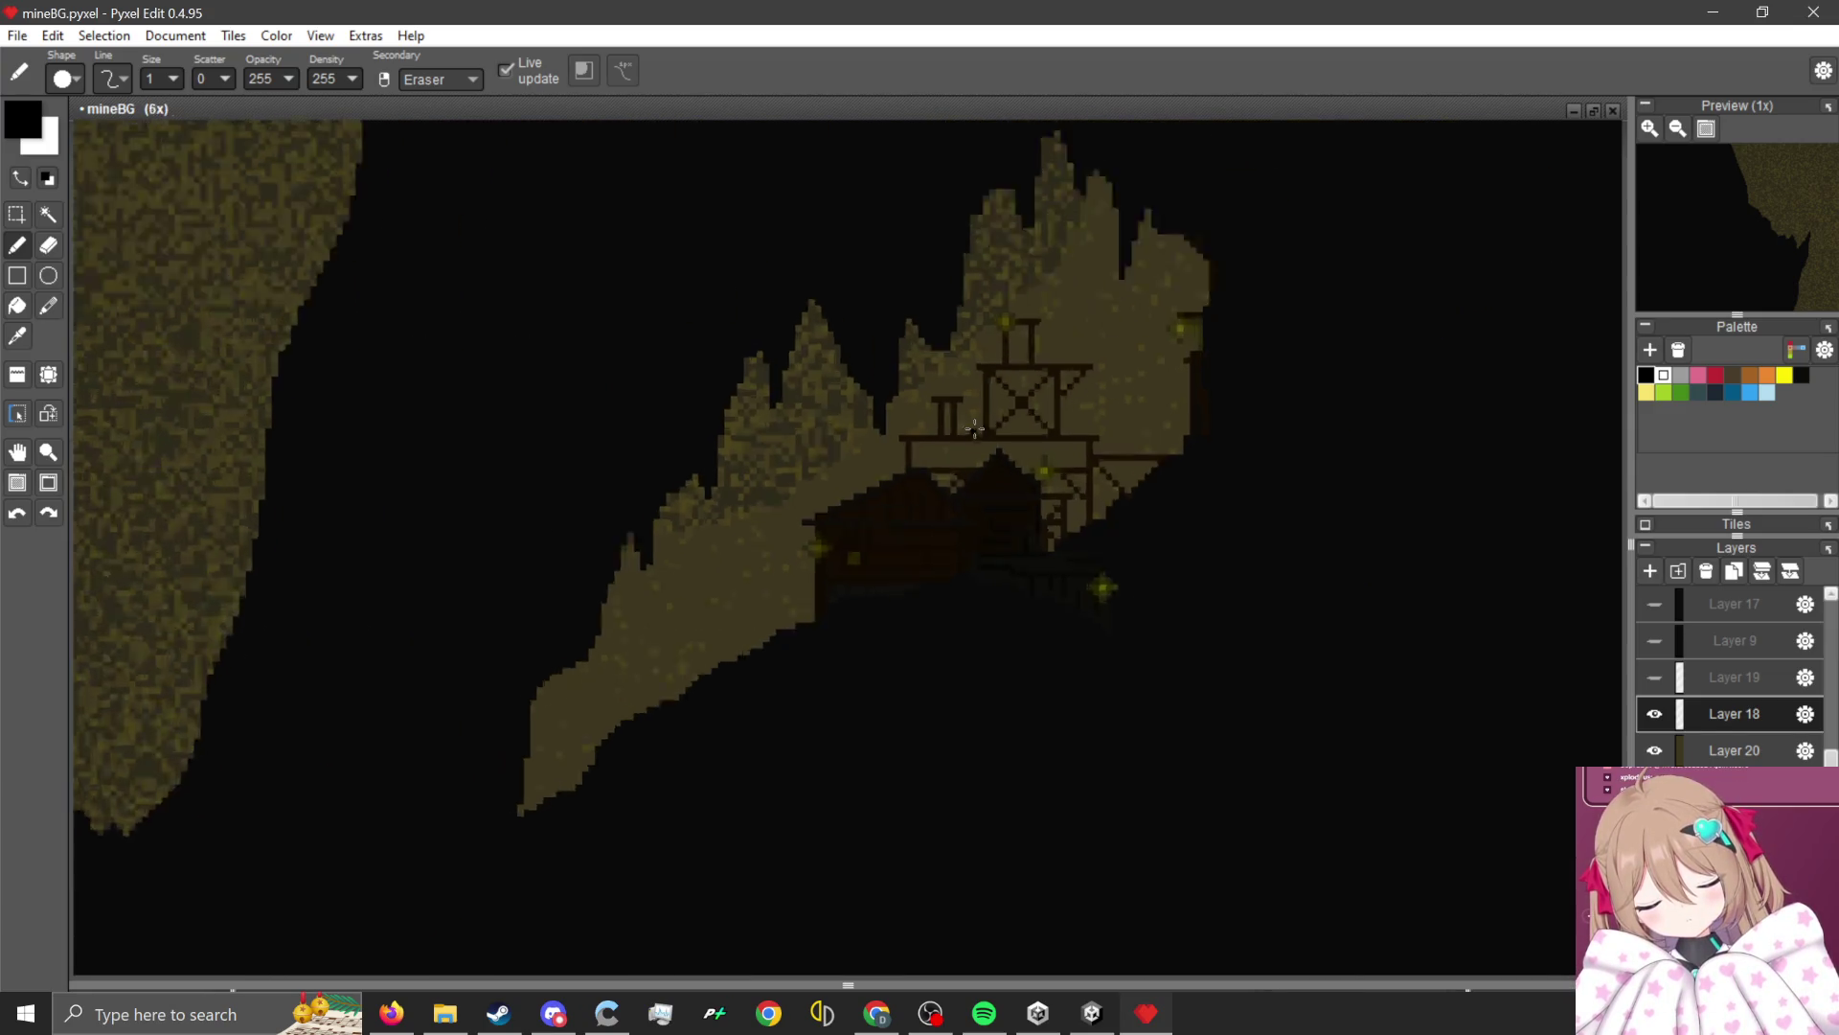
{"action": "scroll", "coordinate": [970, 426], "scroll_direction": "up", "scroll_amount": 5}
{"action": "scroll", "coordinate": [698, 608], "scroll_direction": "down", "scroll_amount": 2}
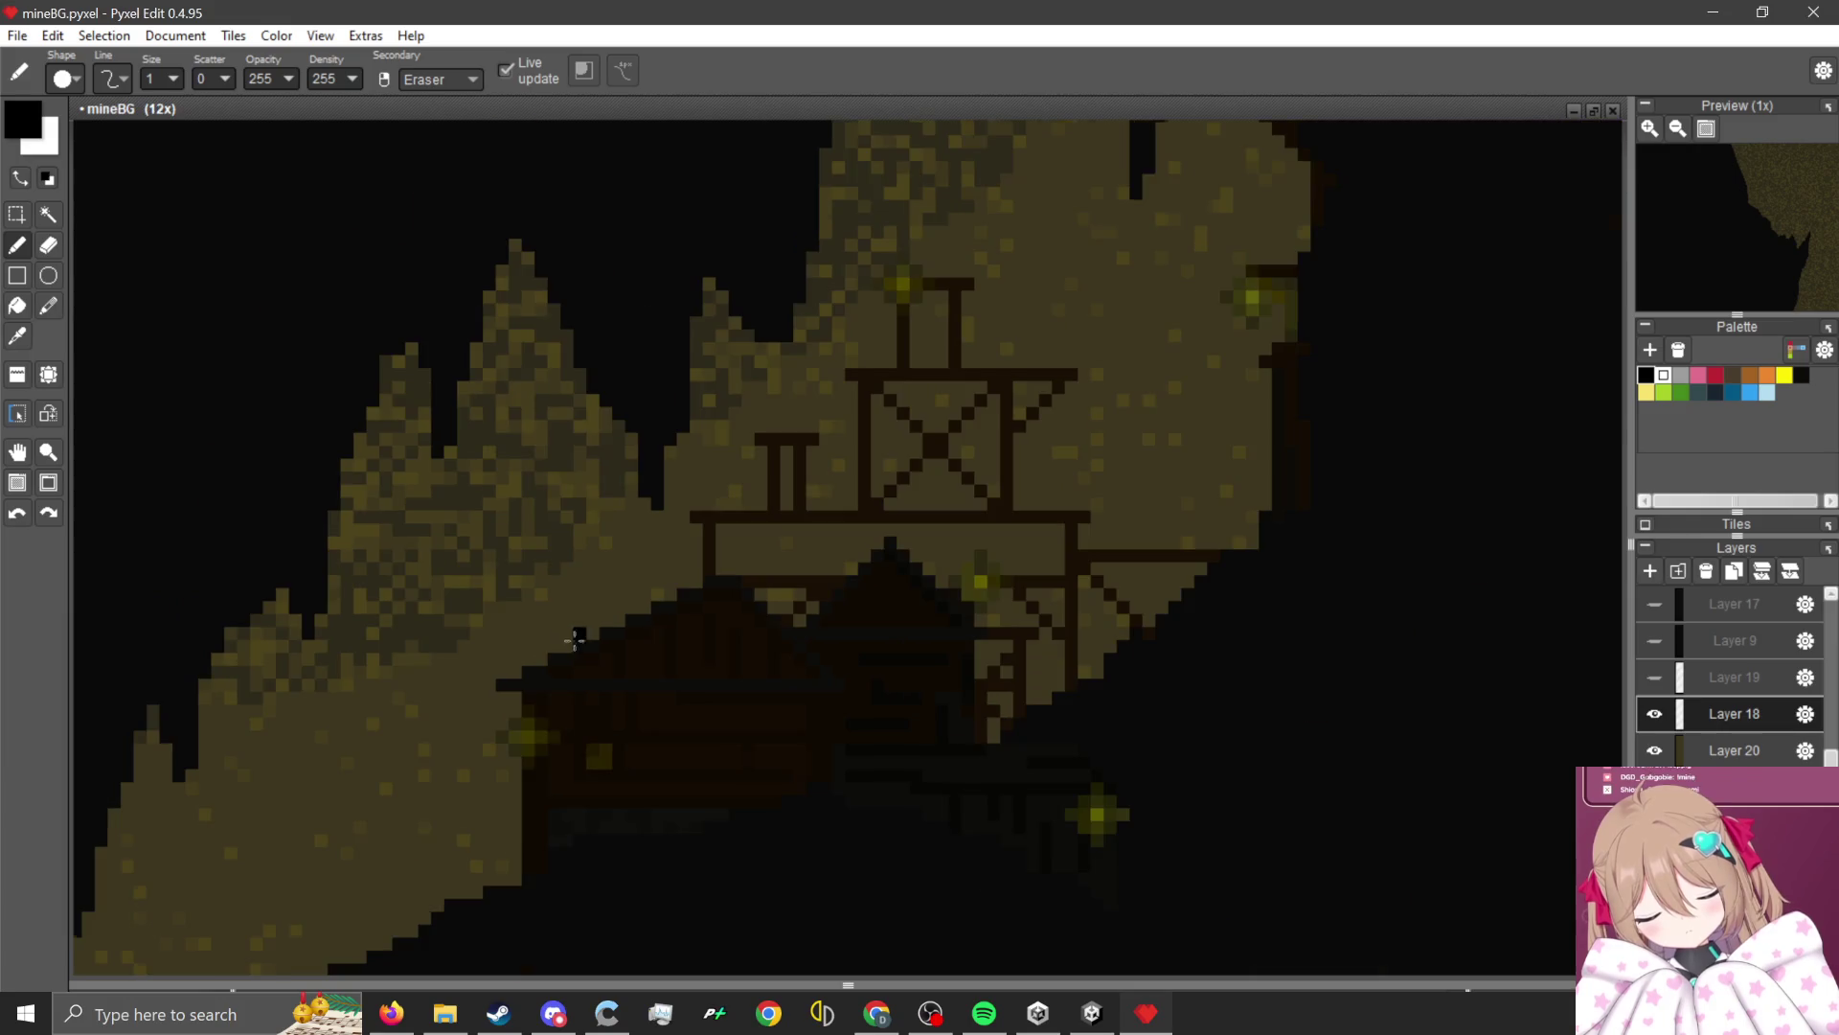
{"action": "scroll", "coordinate": [928, 476], "scroll_direction": "up", "scroll_amount": 2}
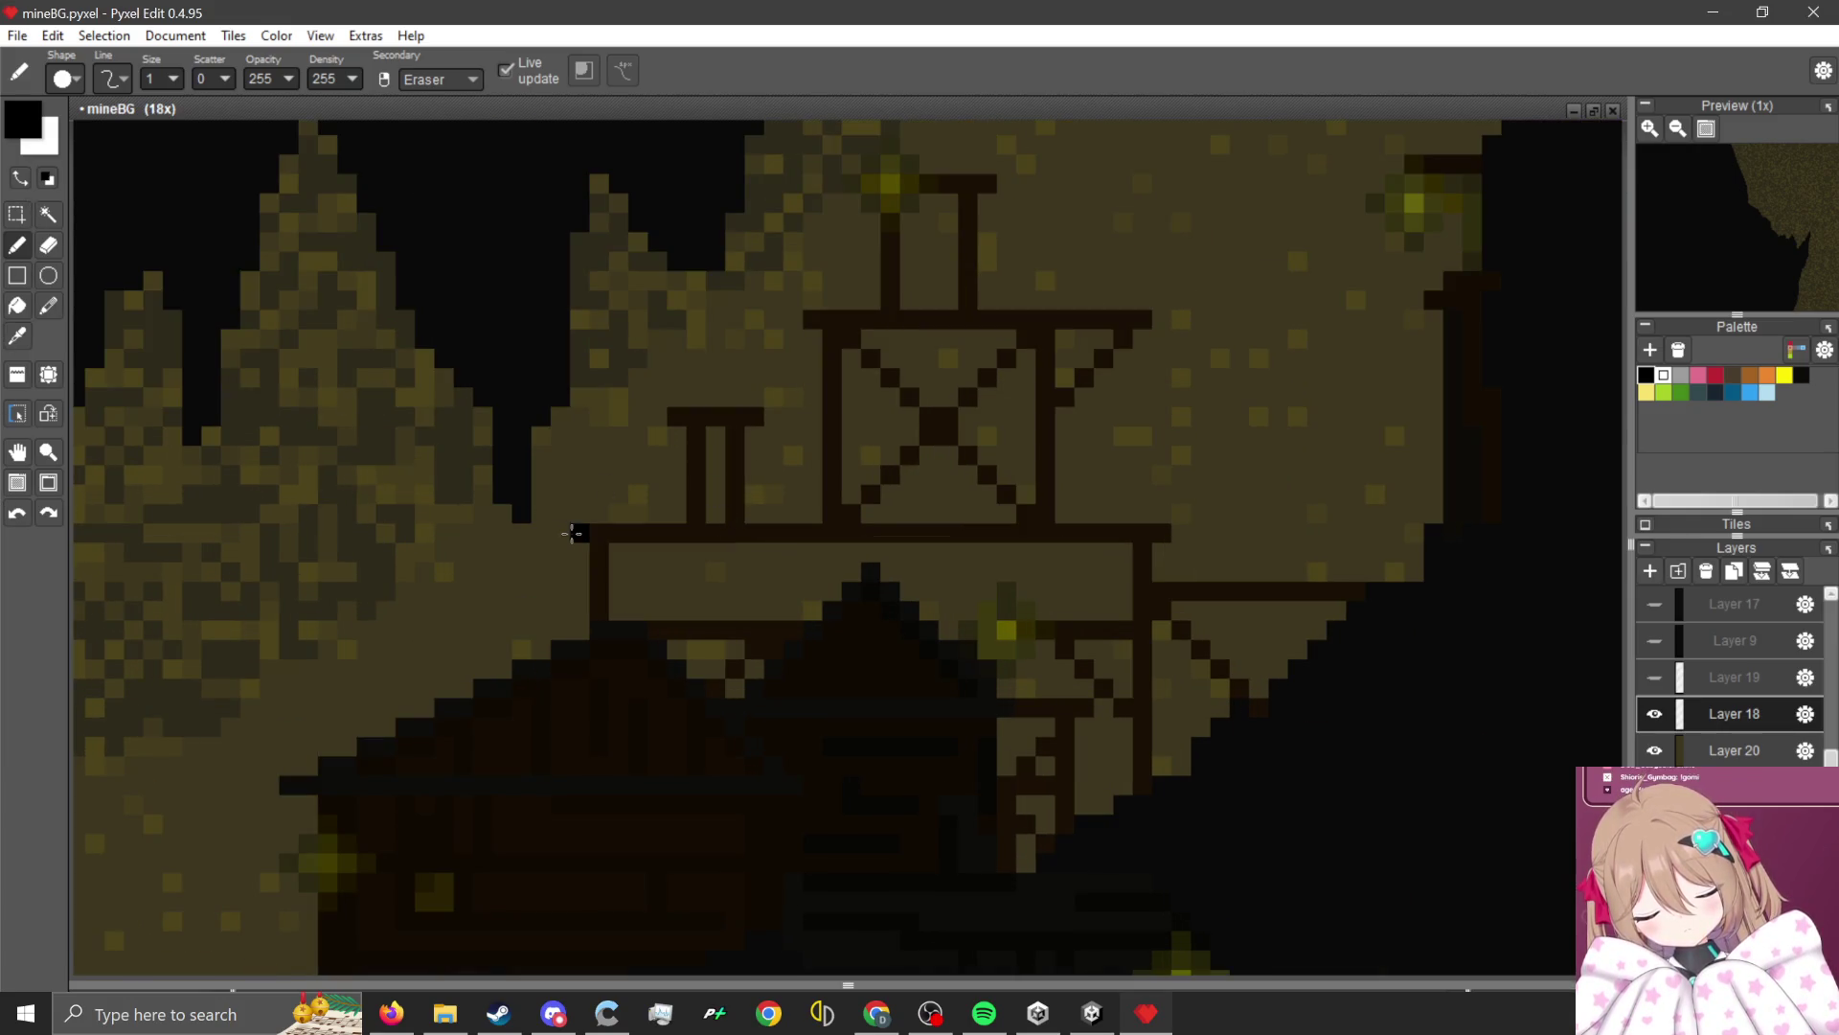
{"action": "scroll", "coordinate": [1133, 521], "scroll_direction": "down", "scroll_amount": 5}
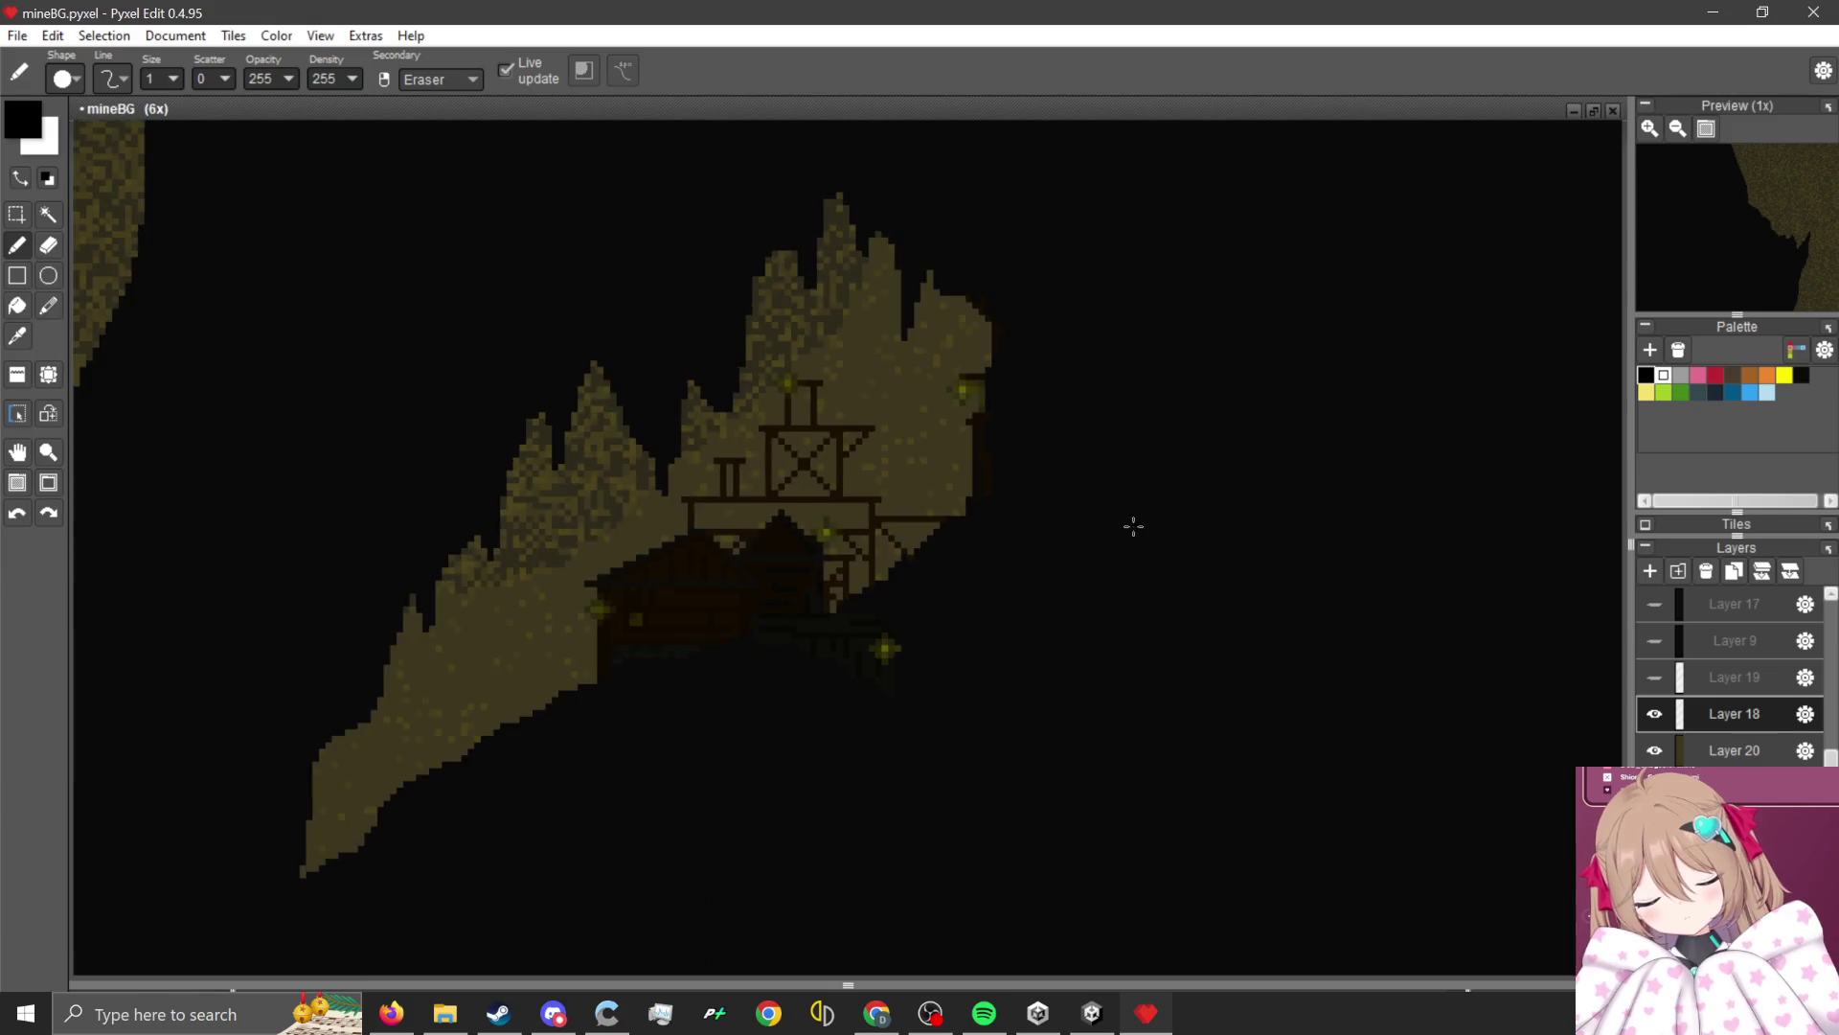
Sample black with the colour picker and return to the Pencil, zoomed to 38x on the hut.
{"action": "scroll", "coordinate": [693, 521], "scroll_direction": "down", "scroll_amount": 2}
{"action": "scroll", "coordinate": [440, 891], "scroll_direction": "up", "scroll_amount": 3}
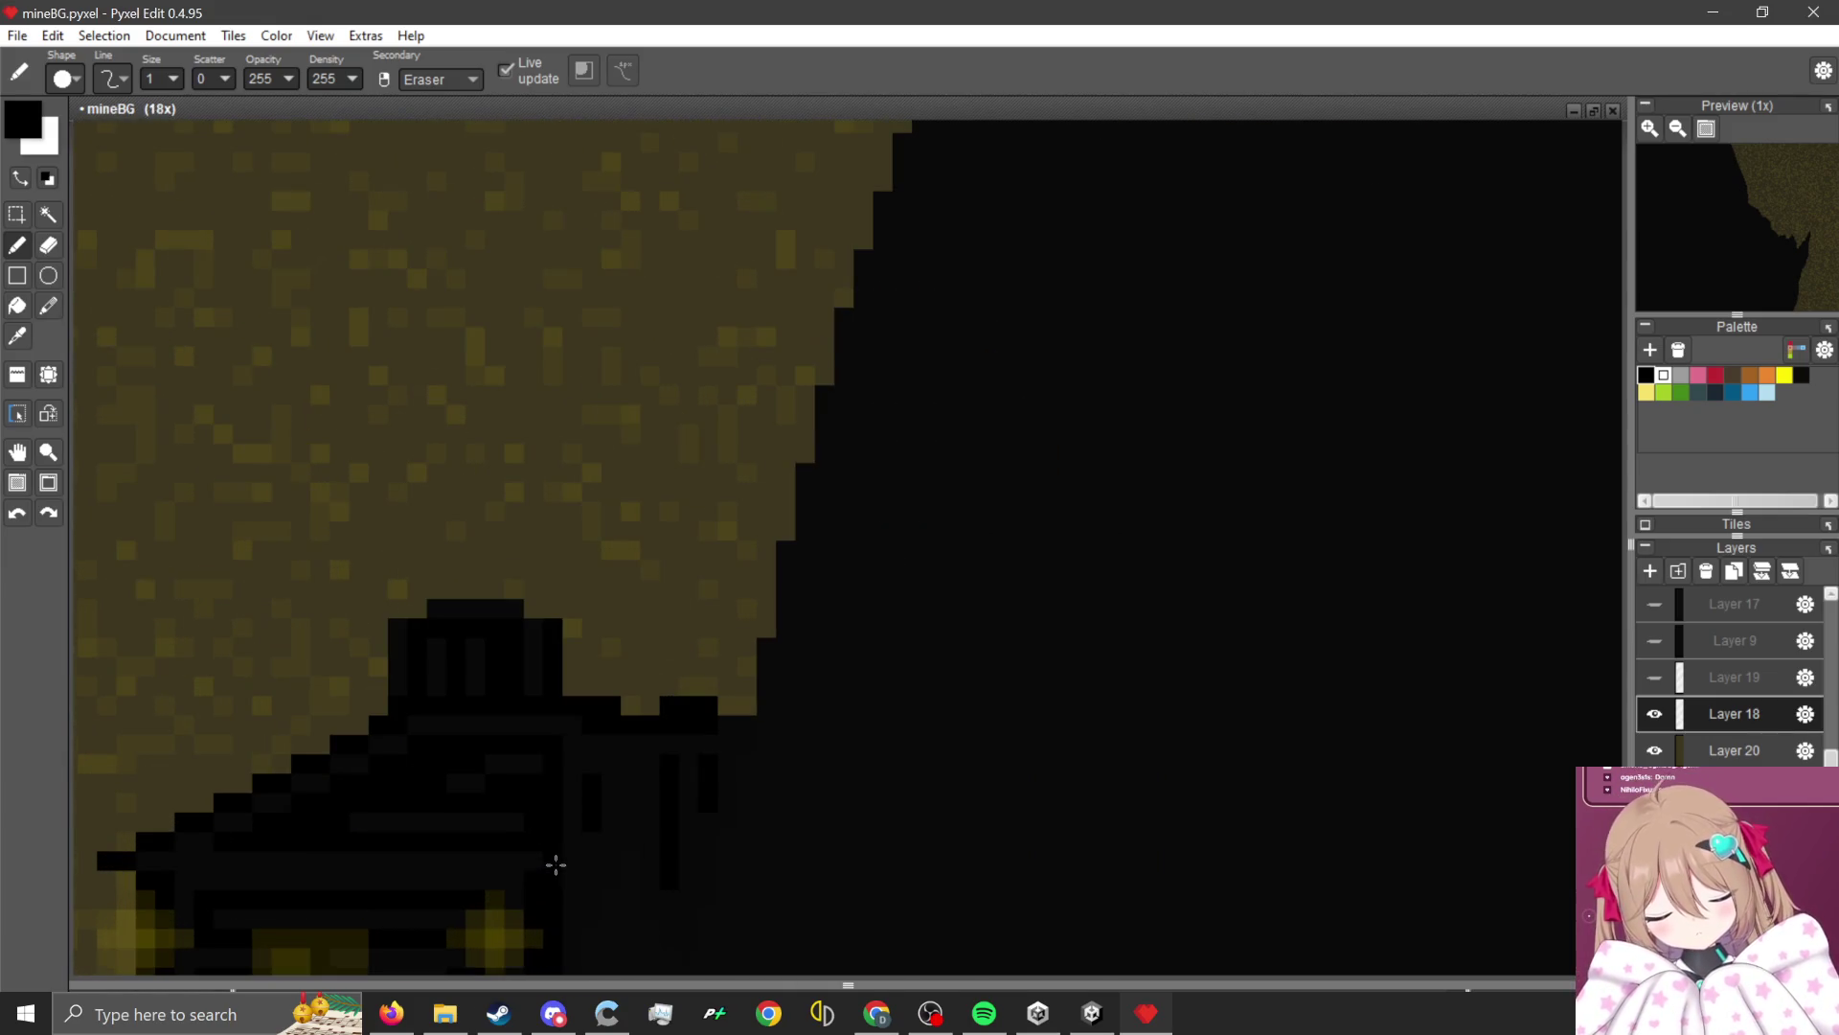
{"action": "scroll", "coordinate": [560, 882], "scroll_direction": "up", "scroll_amount": 2}
{"action": "key", "text": "i"}
{"action": "key", "text": "b"}
{"action": "scroll", "coordinate": [460, 762], "scroll_direction": "down", "scroll_amount": 3}
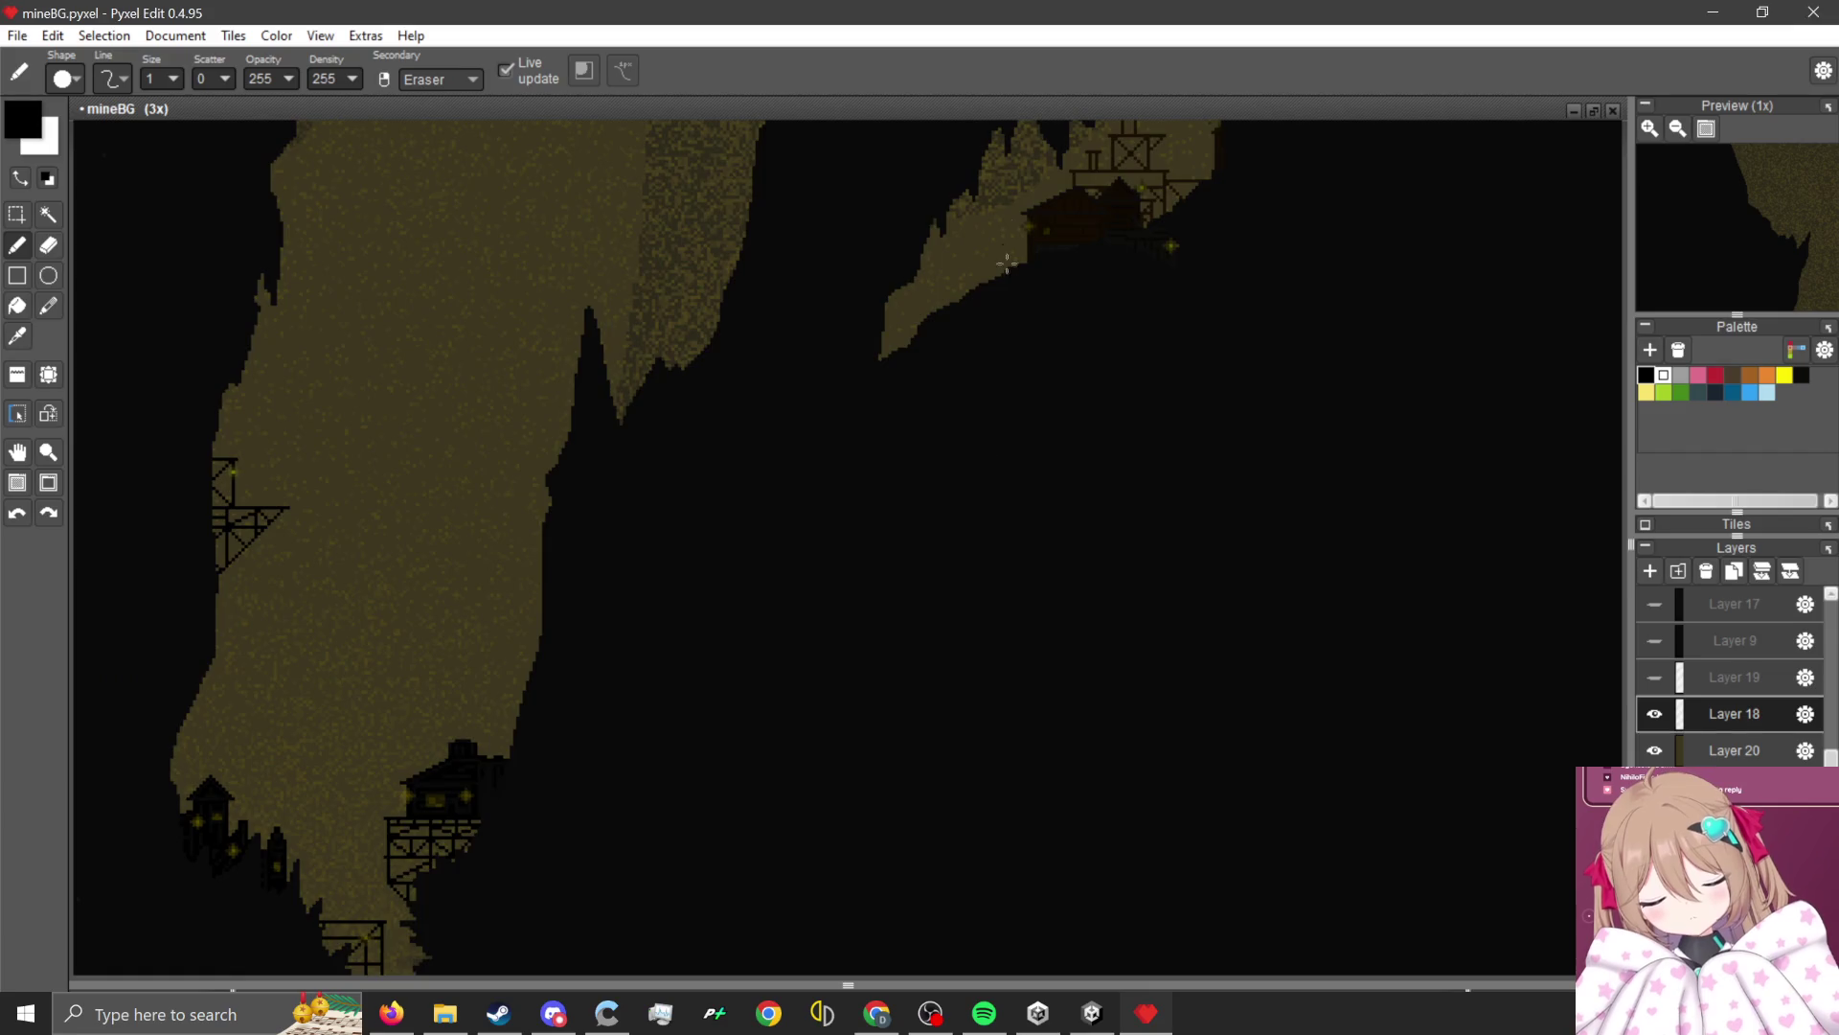
{"action": "scroll", "coordinate": [1102, 230], "scroll_direction": "up", "scroll_amount": 4}
{"action": "scroll", "coordinate": [1140, 330], "scroll_direction": "down", "scroll_amount": 4}
{"action": "scroll", "coordinate": [584, 591], "scroll_direction": "up", "scroll_amount": 4}
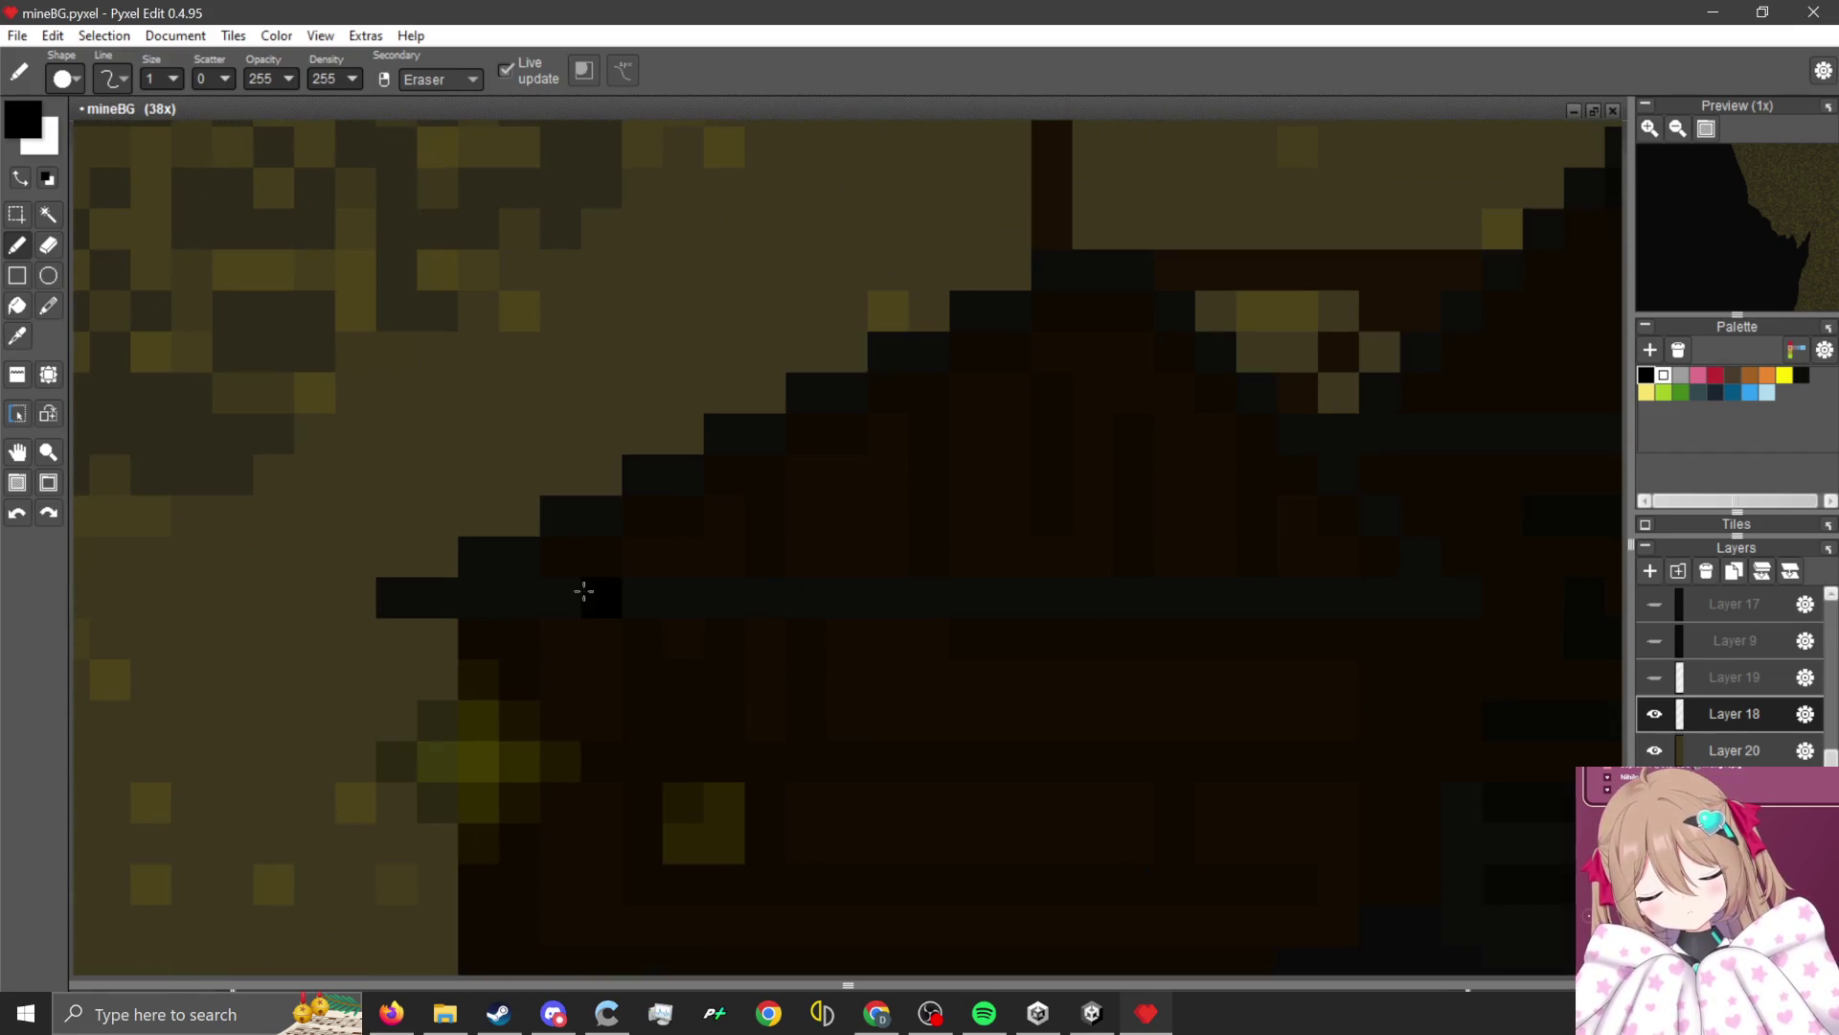
Paint the left hut's roof eave, upper rows and both stepped edges solid black.
{"action": "mouse_move", "coordinate": [572, 571]}
{"action": "left_mouse_down"}
{"action": "mouse_move", "coordinate": [1308, 570]}
{"action": "mouse_move", "coordinate": [674, 519]}
{"action": "mouse_move", "coordinate": [1213, 482]}
{"action": "left_mouse_up"}
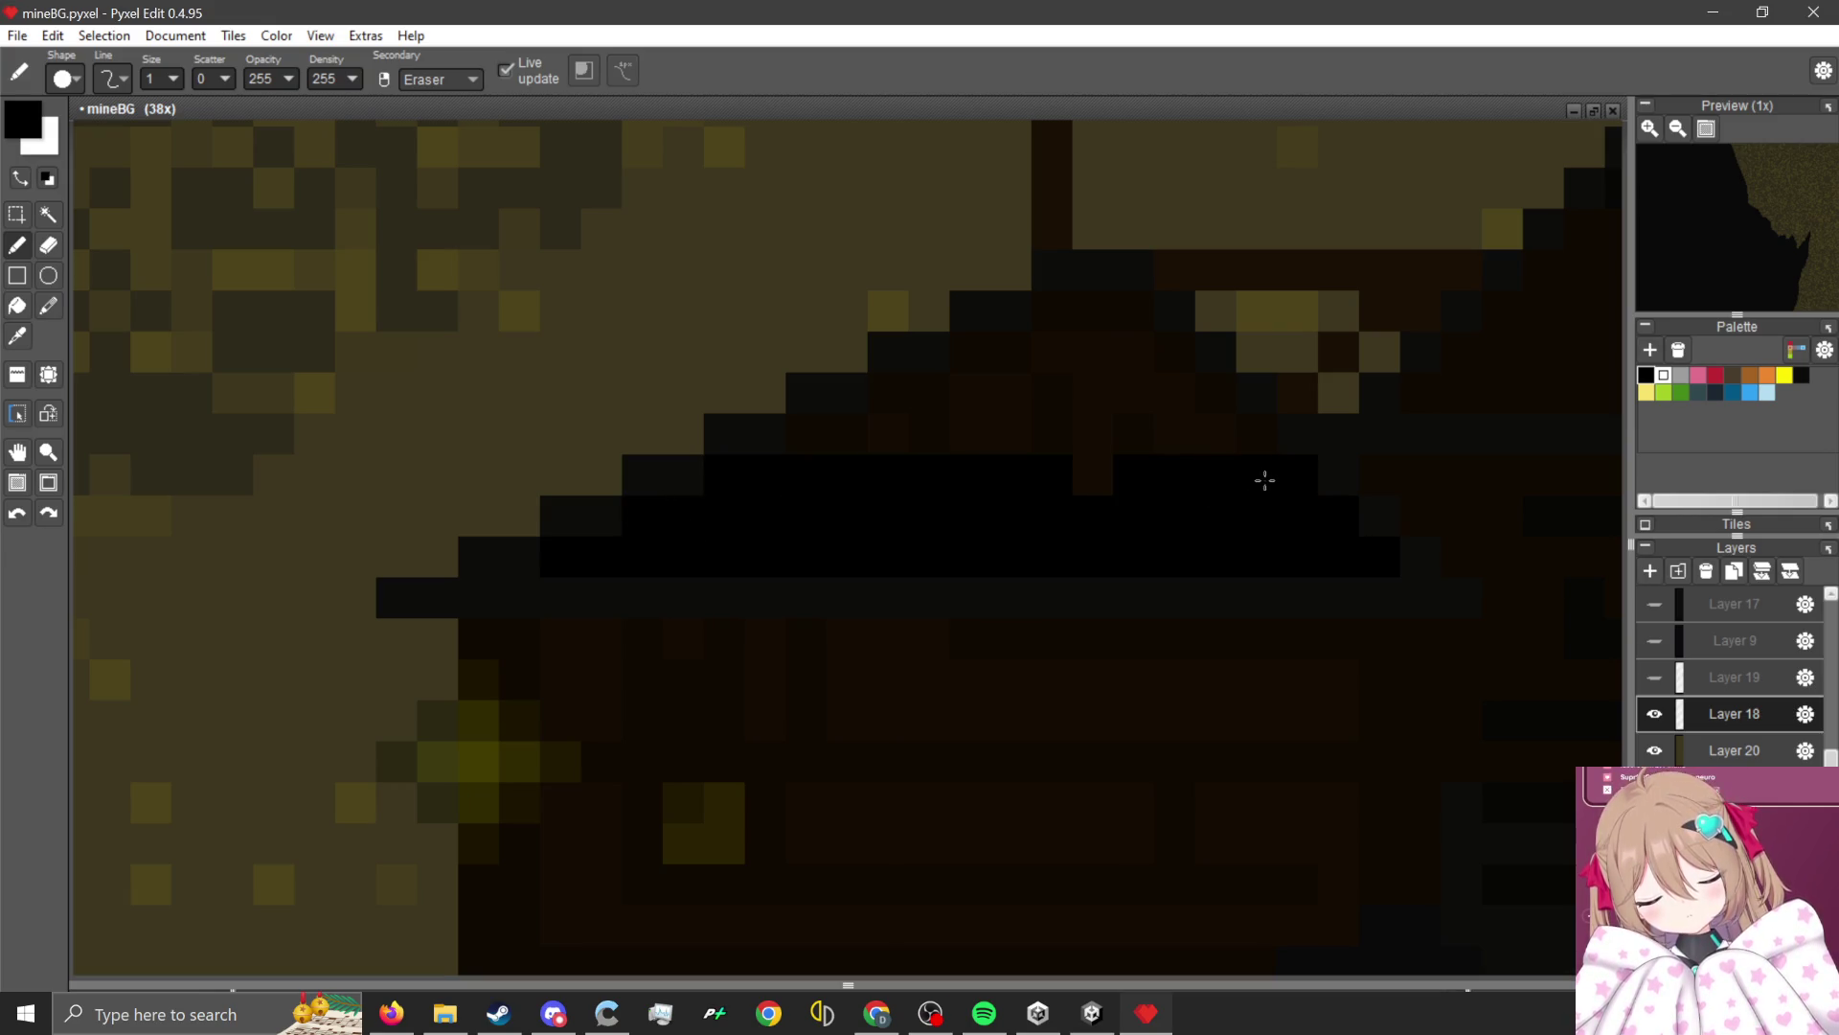
{"action": "mouse_move", "coordinate": [812, 434]}
{"action": "left_mouse_down"}
{"action": "mouse_move", "coordinate": [1252, 448]}
{"action": "mouse_move", "coordinate": [900, 361]}
{"action": "mouse_move", "coordinate": [1180, 369]}
{"action": "left_mouse_up"}
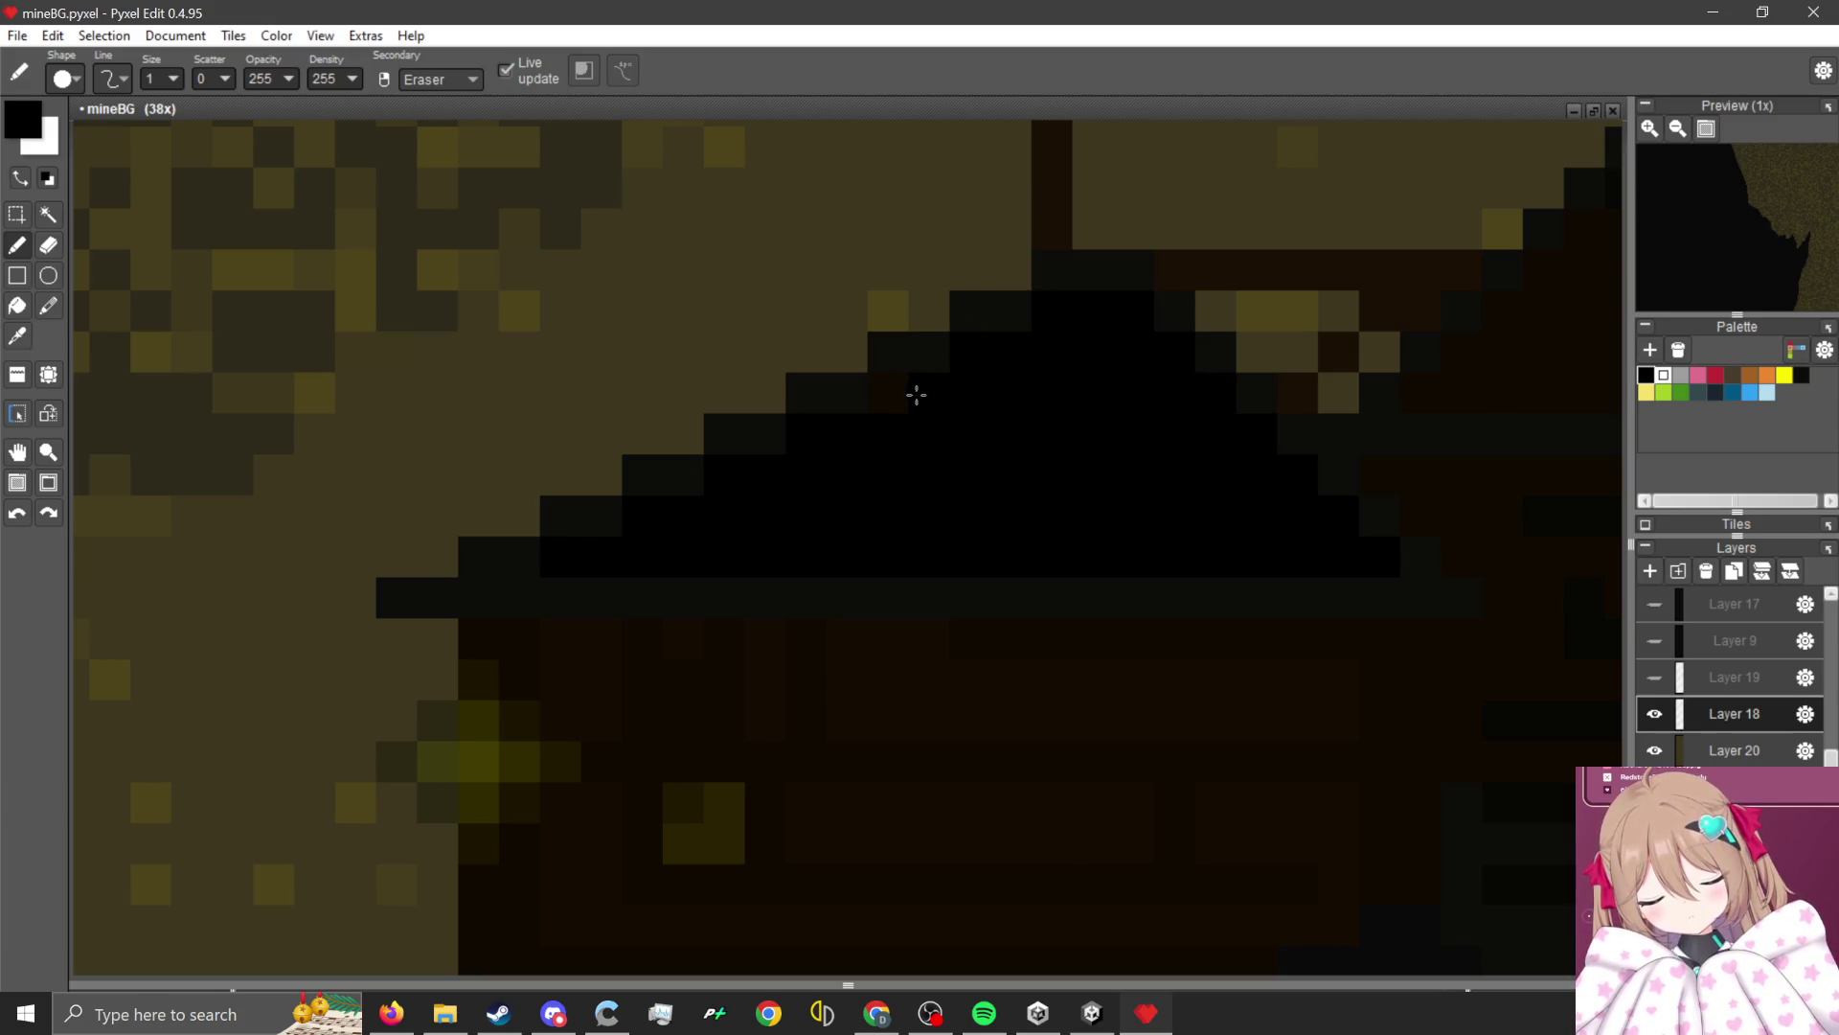
{"action": "mouse_move", "coordinate": [511, 571]}
{"action": "left_mouse_down"}
{"action": "mouse_move", "coordinate": [1001, 373]}
{"action": "mouse_move", "coordinate": [1200, 232]}
{"action": "left_mouse_up"}
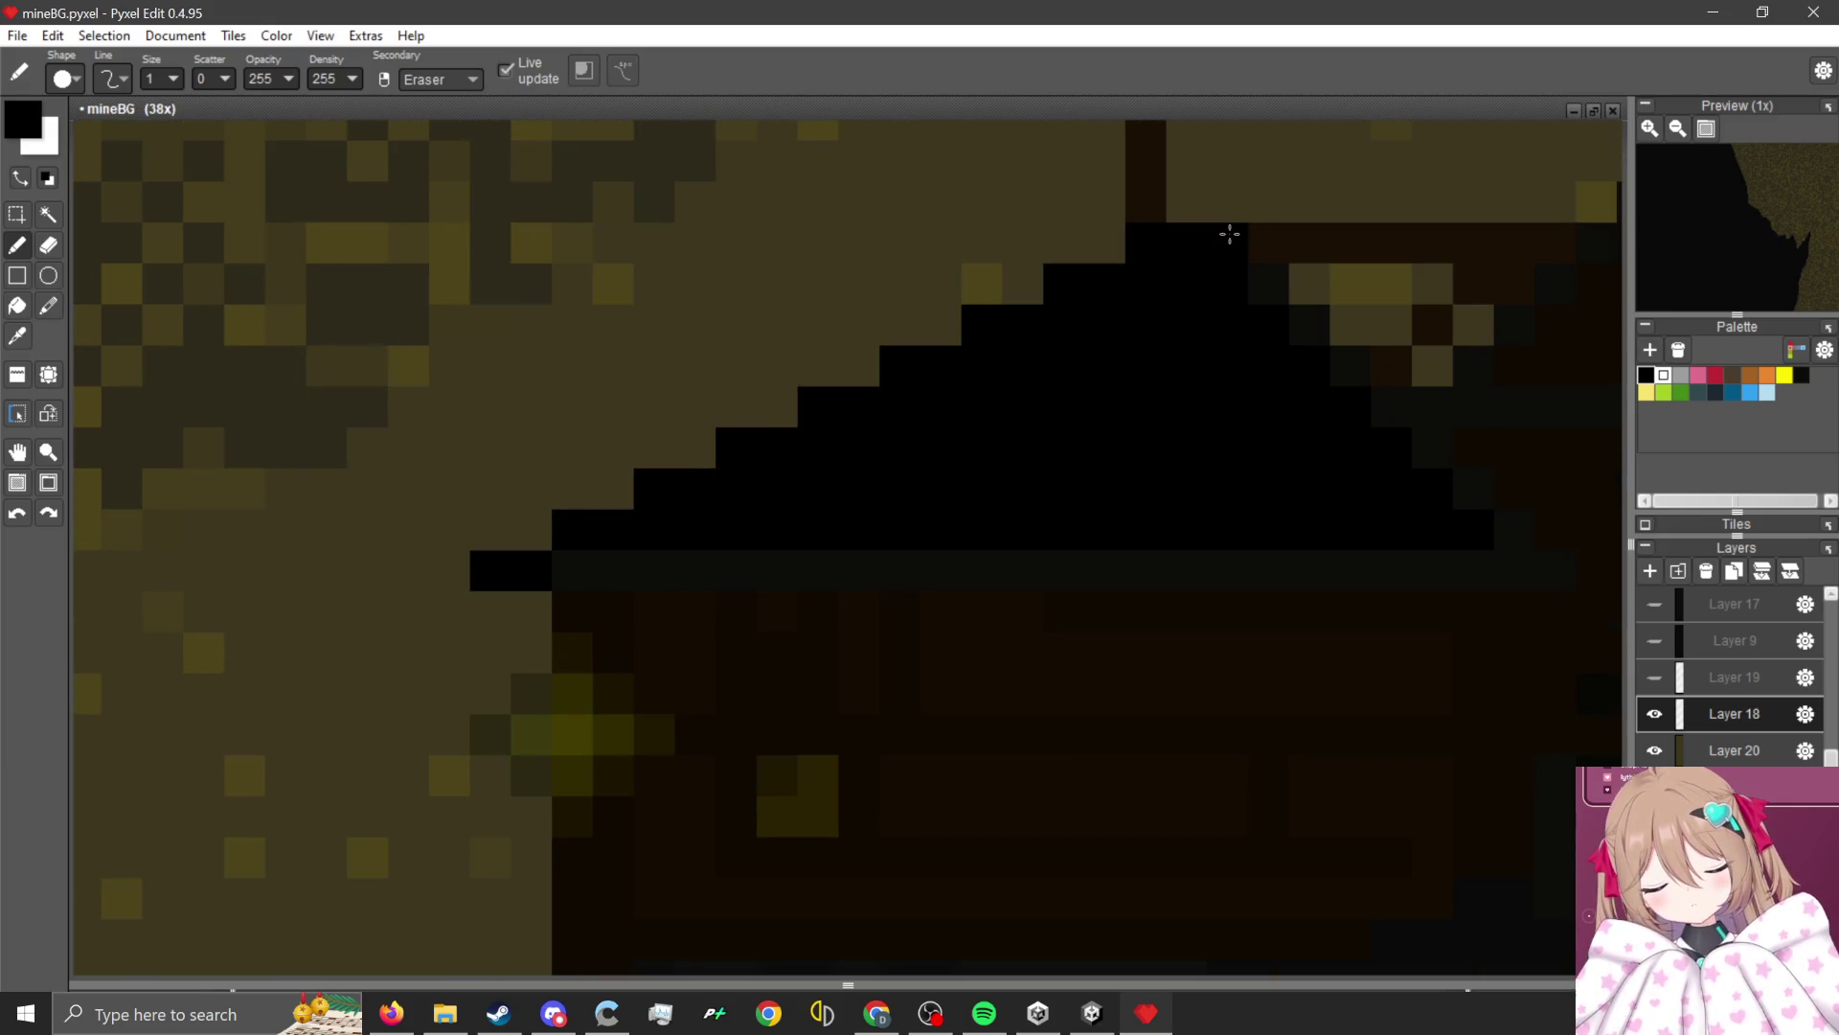
{"action": "mouse_move", "coordinate": [1373, 436]}
{"action": "left_mouse_down"}
{"action": "mouse_move", "coordinate": [1527, 553]}
{"action": "mouse_move", "coordinate": [627, 597]}
{"action": "left_mouse_up"}
{"action": "scroll", "coordinate": [1085, 544], "scroll_direction": "down", "scroll_amount": 10}
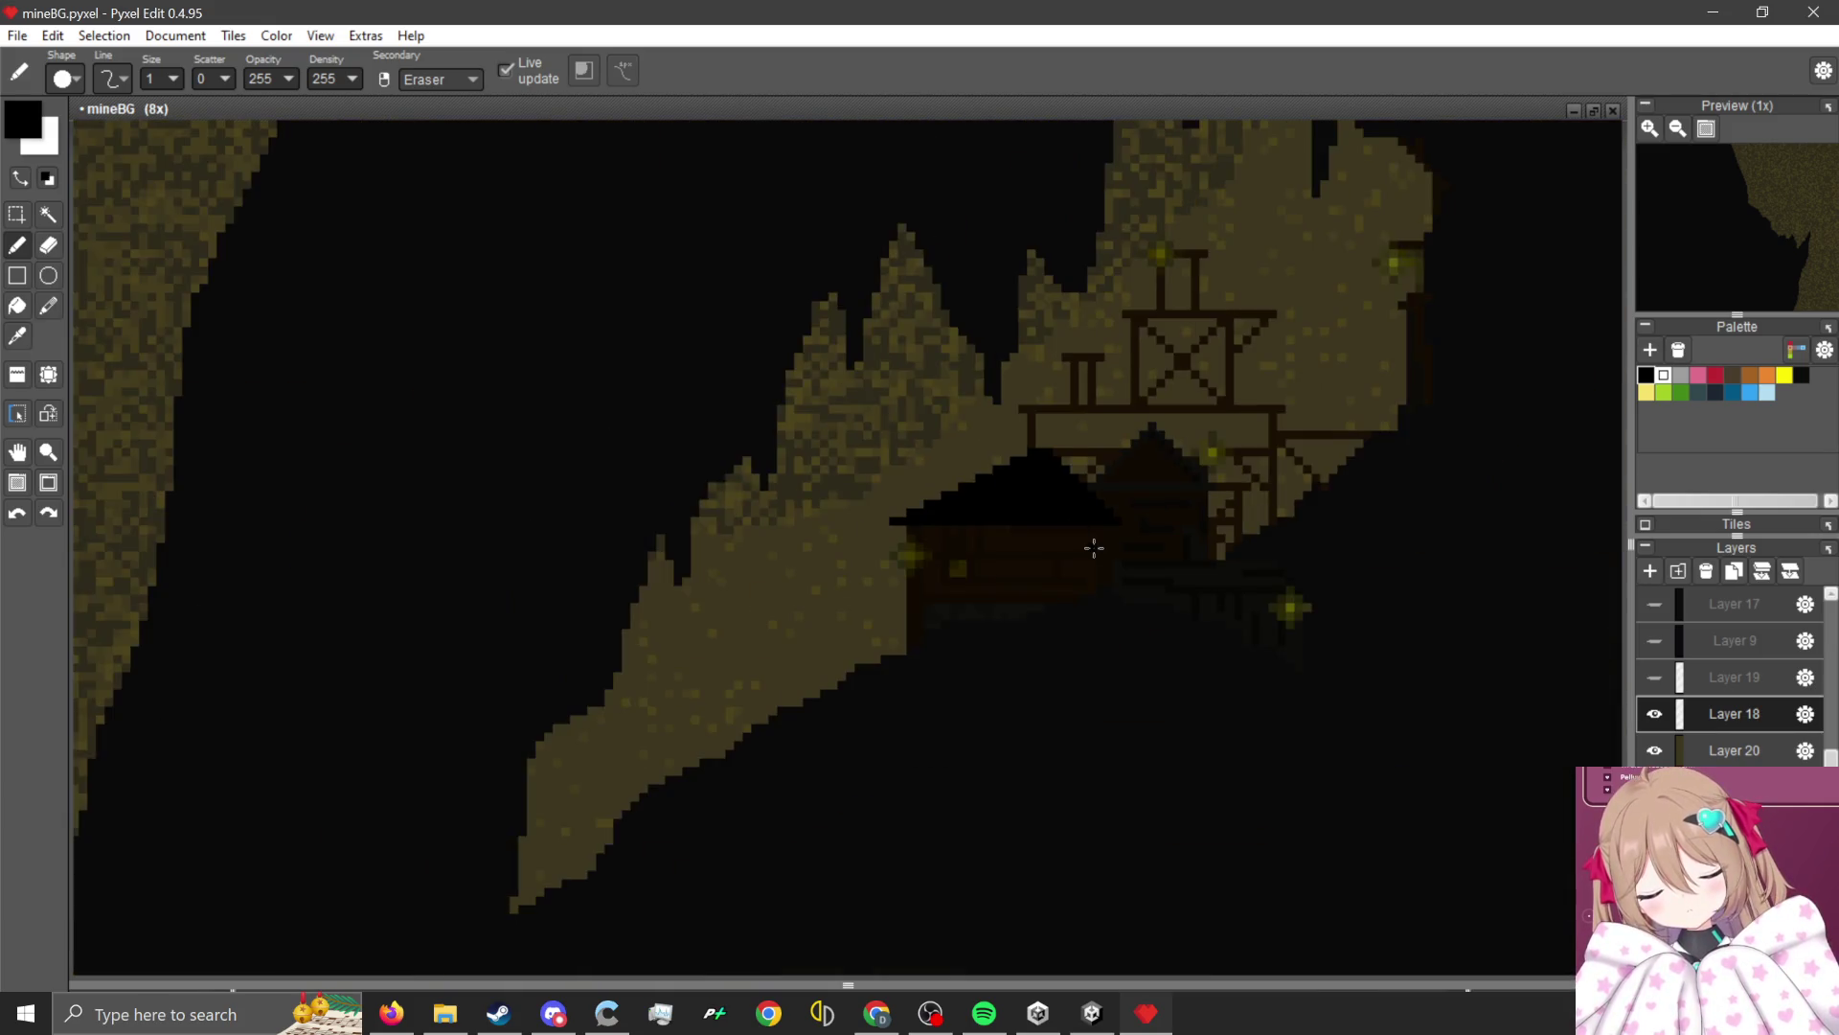
Pencil black along the hut's left wall edge, bottom edge, base line and a vertical divider.
{"action": "scroll", "coordinate": [636, 912], "scroll_direction": "up", "scroll_amount": 8}
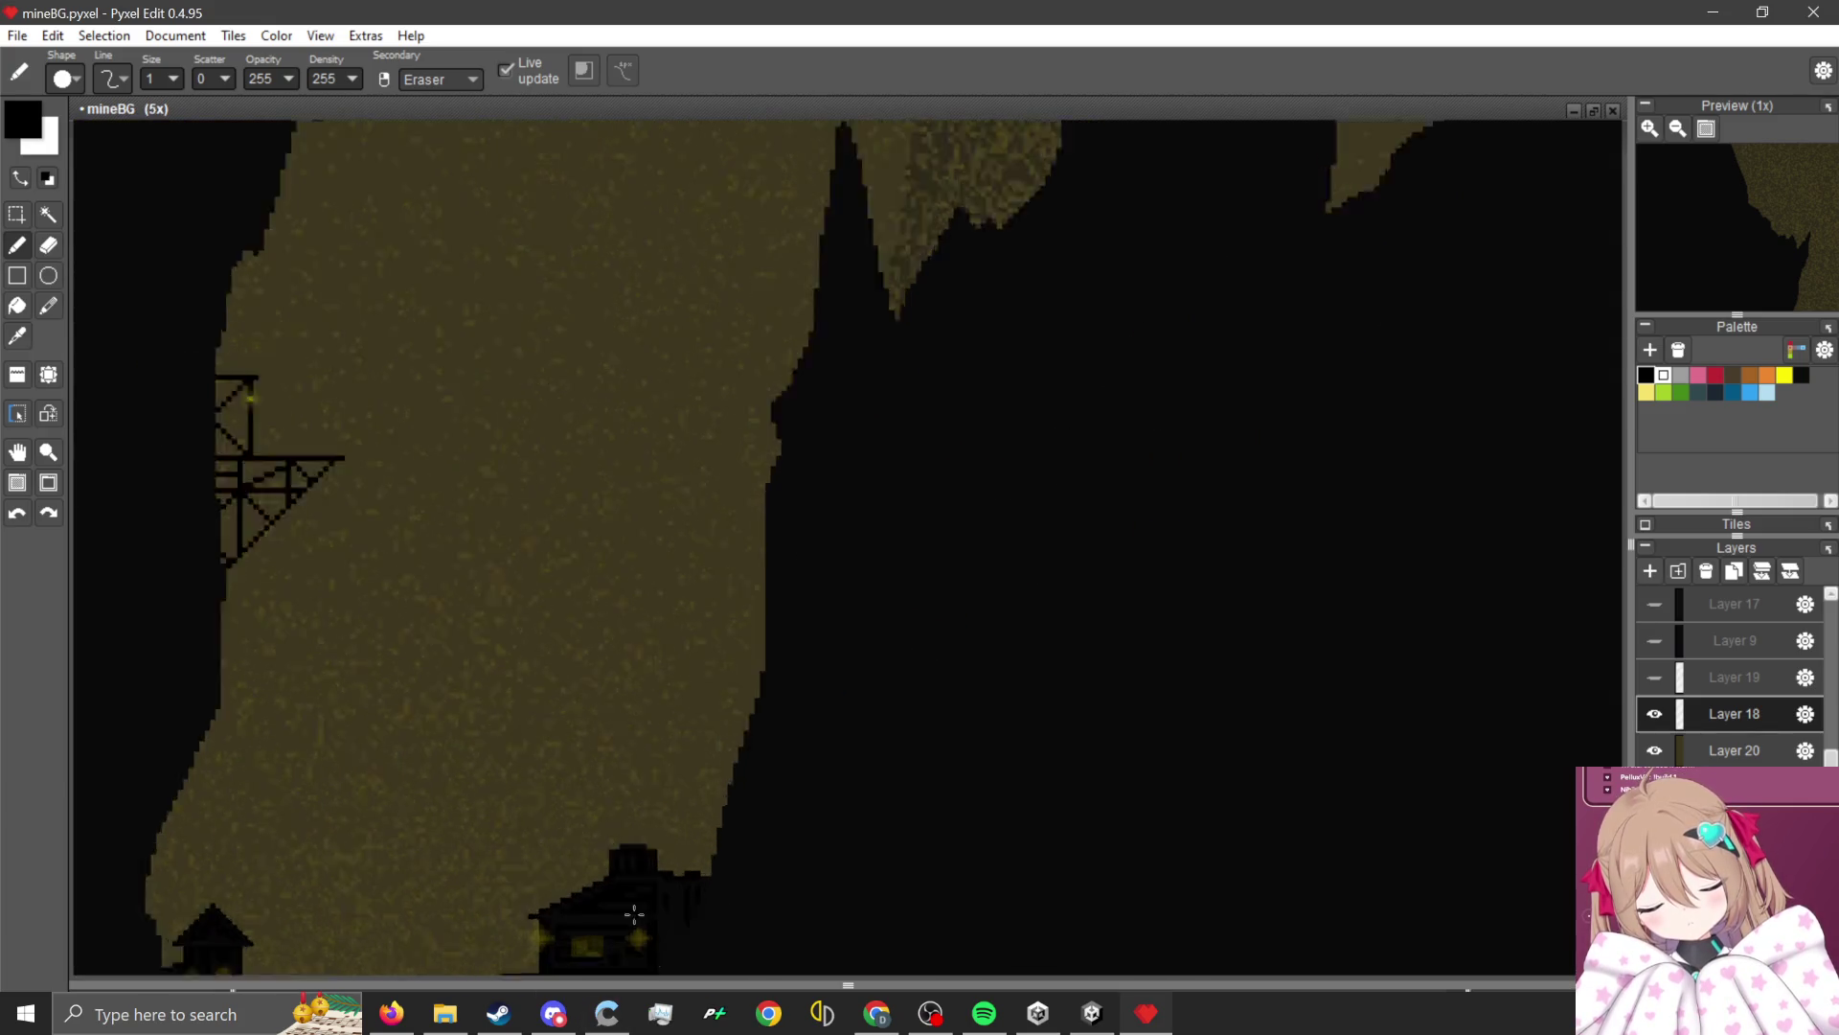
{"action": "scroll", "coordinate": [514, 764], "scroll_direction": "down", "scroll_amount": 7}
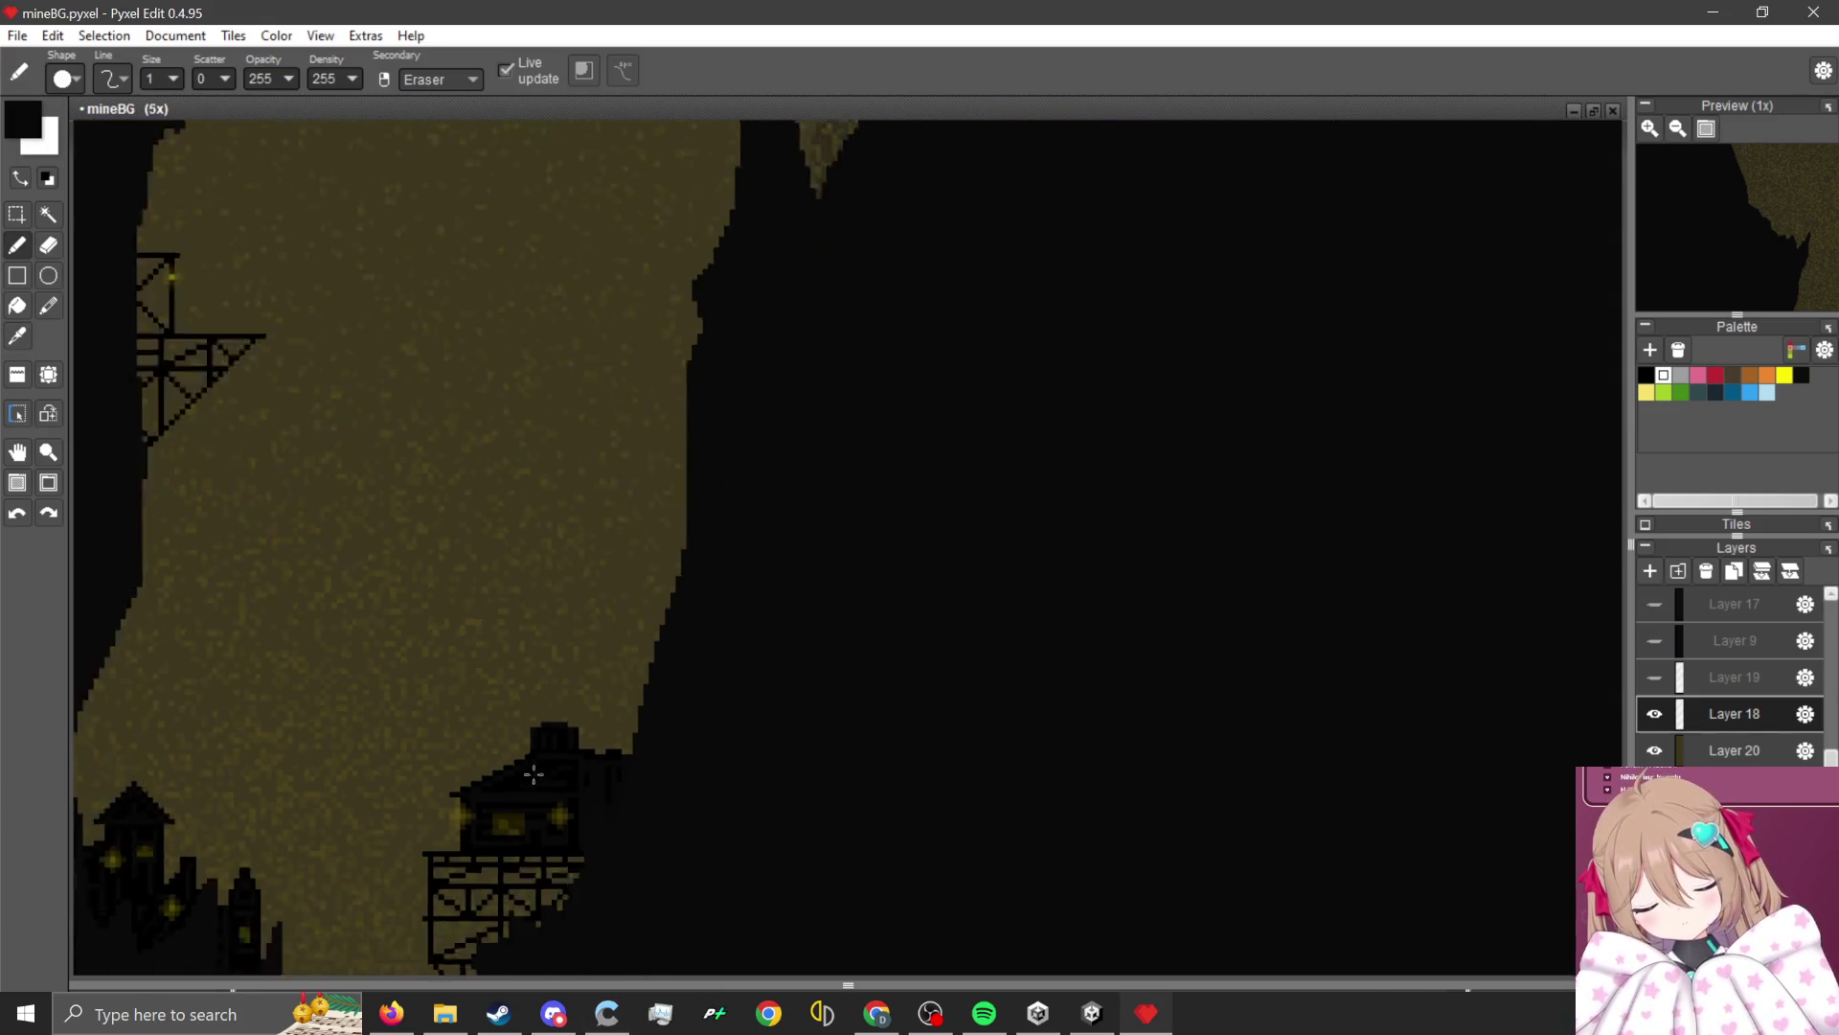
{"action": "scroll", "coordinate": [849, 526], "scroll_direction": "up", "scroll_amount": 8}
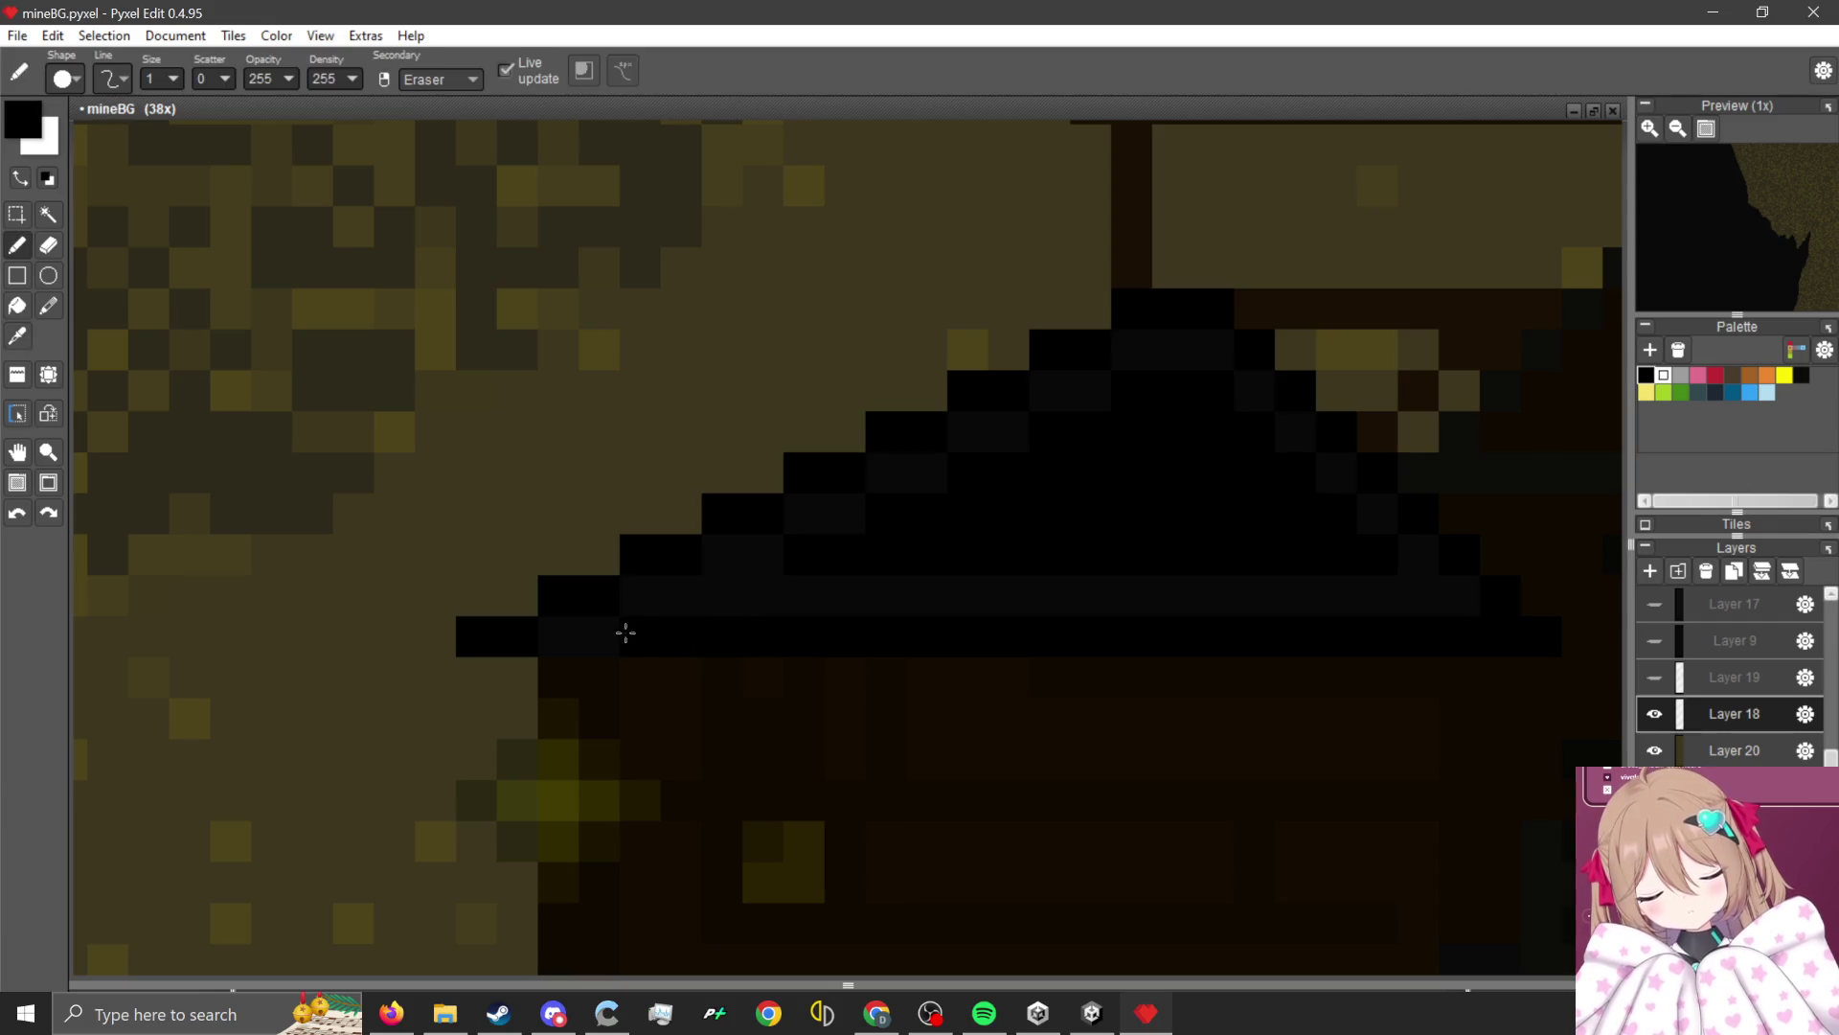
{"action": "scroll", "coordinate": [568, 642], "scroll_direction": "down", "scroll_amount": 6}
{"action": "scroll", "coordinate": [755, 579], "scroll_direction": "up", "scroll_amount": 5}
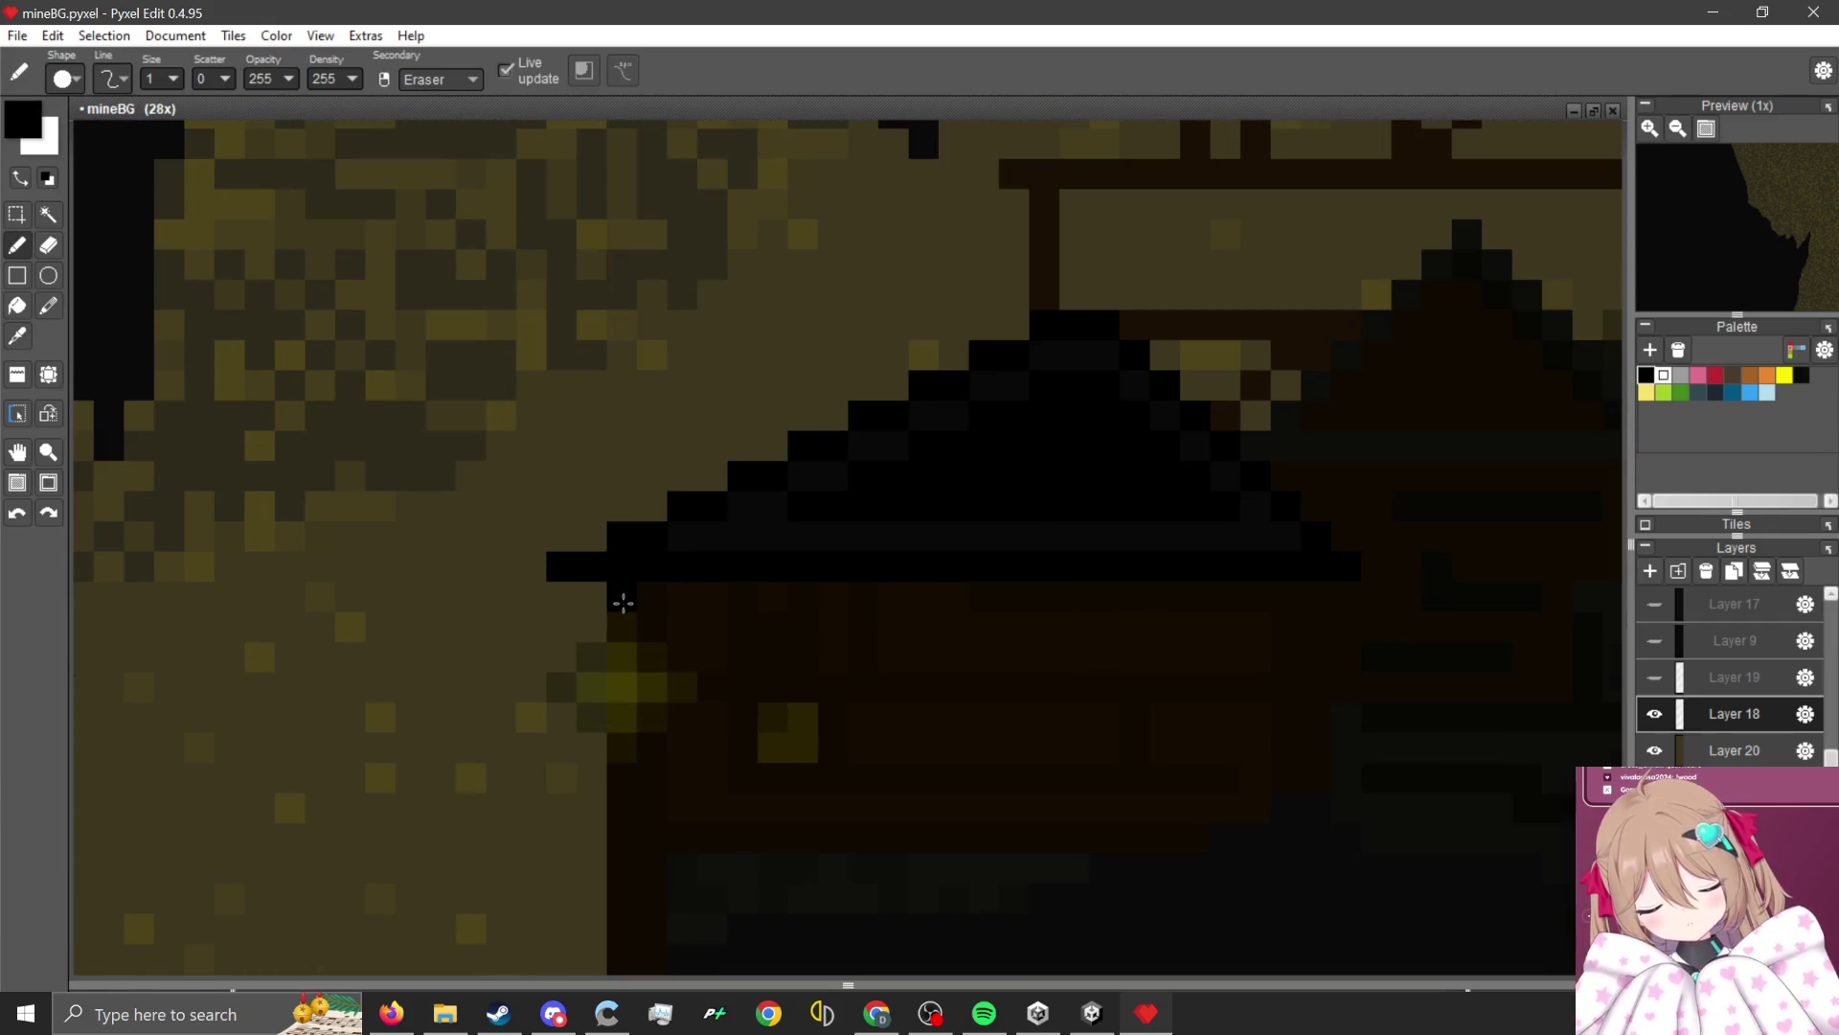
{"action": "left_click_drag", "start_coordinate": [623, 602], "coordinate": [668, 733]}
{"action": "scroll", "coordinate": [671, 696], "scroll_direction": "up", "scroll_amount": 4}
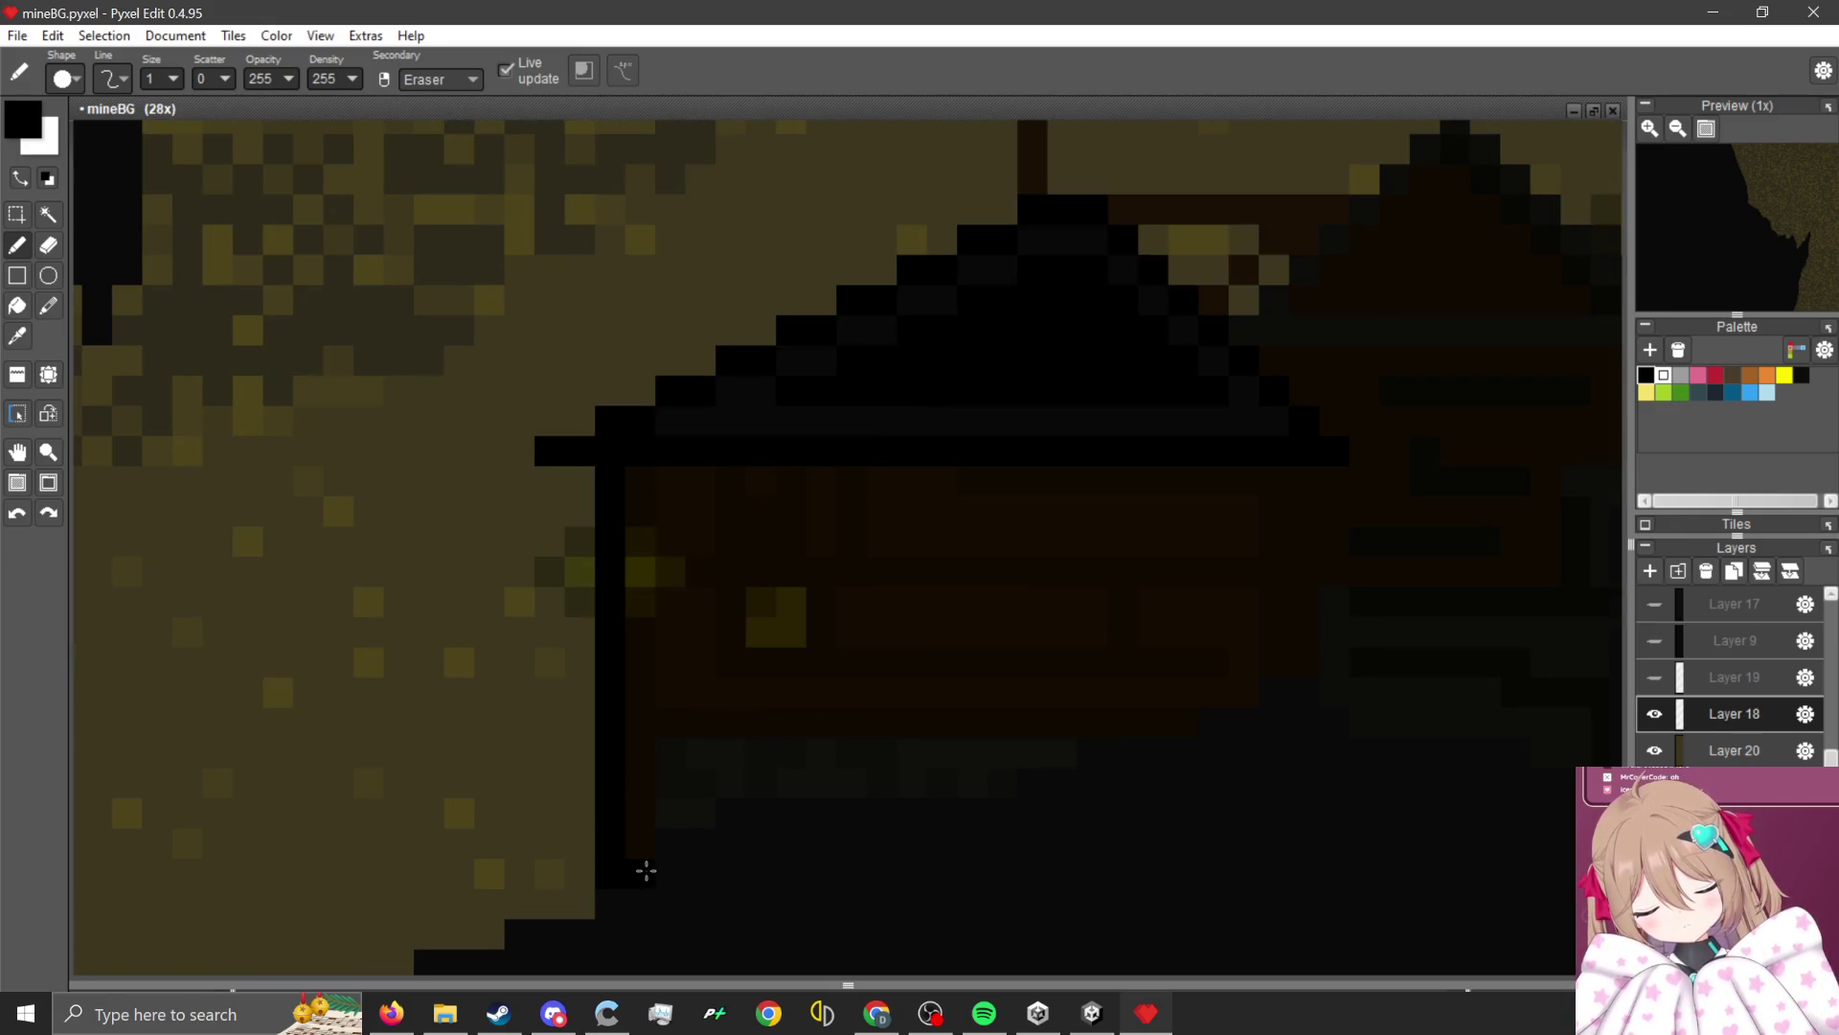
{"action": "mouse_move", "coordinate": [640, 874]}
{"action": "left_mouse_down"}
{"action": "mouse_move", "coordinate": [641, 789]}
{"action": "mouse_move", "coordinate": [1029, 786]}
{"action": "mouse_move", "coordinate": [977, 745]}
{"action": "mouse_move", "coordinate": [641, 753]}
{"action": "left_mouse_up"}
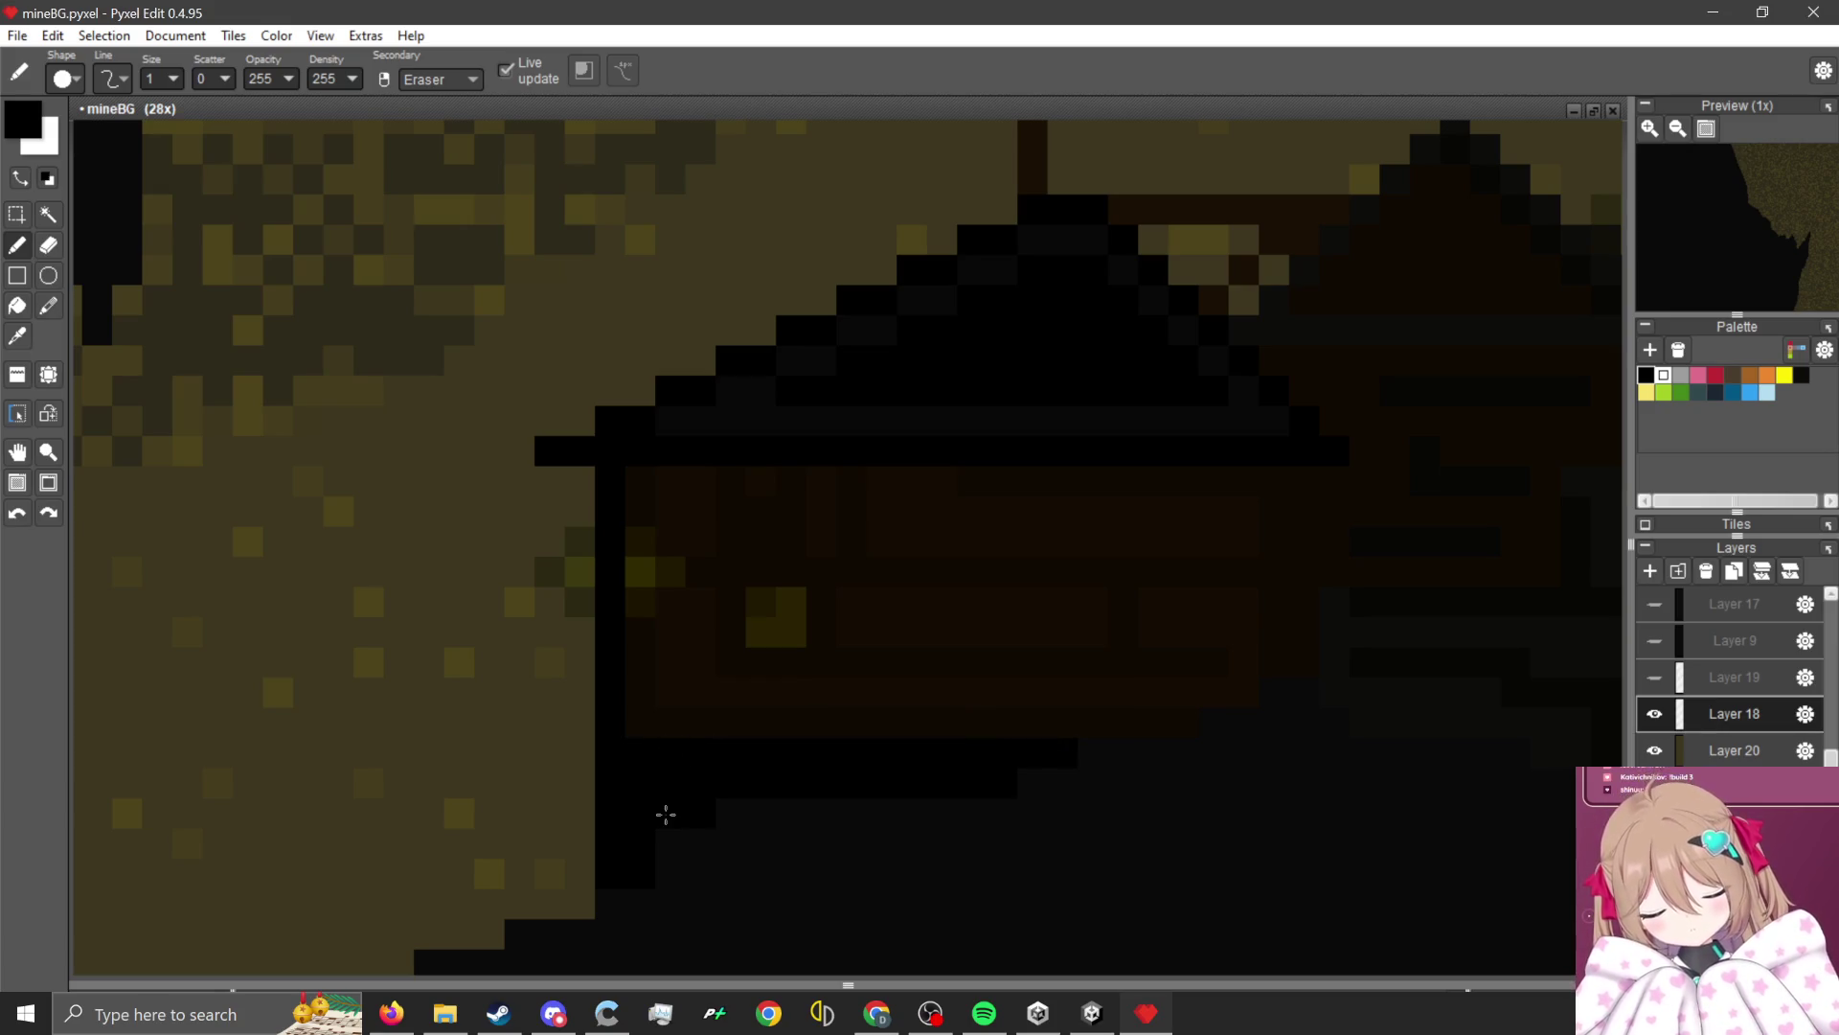
{"action": "scroll", "coordinate": [1035, 645], "scroll_direction": "down", "scroll_amount": 3}
{"action": "scroll", "coordinate": [993, 665], "scroll_direction": "up", "scroll_amount": 5}
{"action": "mouse_move", "coordinate": [1026, 710]}
{"action": "left_mouse_down"}
{"action": "mouse_move", "coordinate": [1149, 715]}
{"action": "mouse_move", "coordinate": [1194, 661]}
{"action": "mouse_move", "coordinate": [1255, 666]}
{"action": "left_mouse_up"}
{"action": "scroll", "coordinate": [892, 629], "scroll_direction": "down", "scroll_amount": 1}
{"action": "scroll", "coordinate": [1031, 632], "scroll_direction": "up", "scroll_amount": 1}
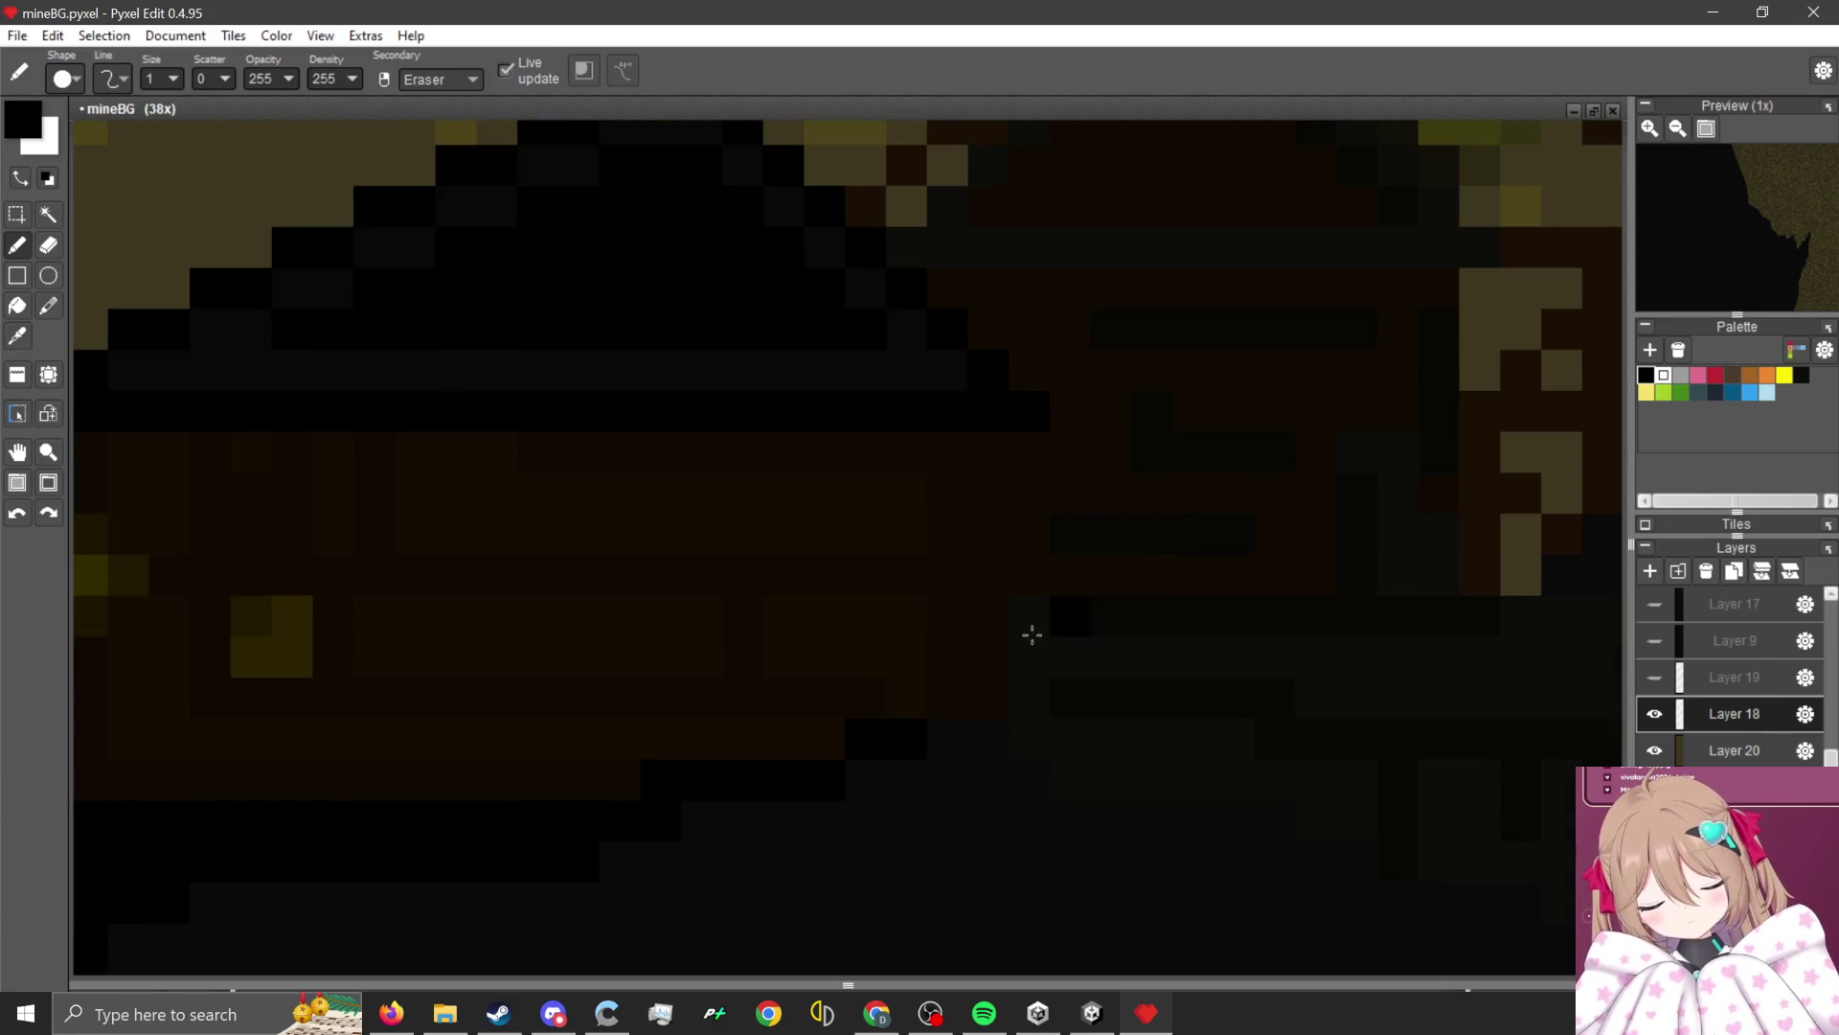
{"action": "mouse_move", "coordinate": [989, 661]}
{"action": "left_mouse_down"}
{"action": "mouse_move", "coordinate": [986, 690]}
{"action": "mouse_move", "coordinate": [973, 451]}
{"action": "mouse_move", "coordinate": [945, 681]}
{"action": "left_mouse_up"}
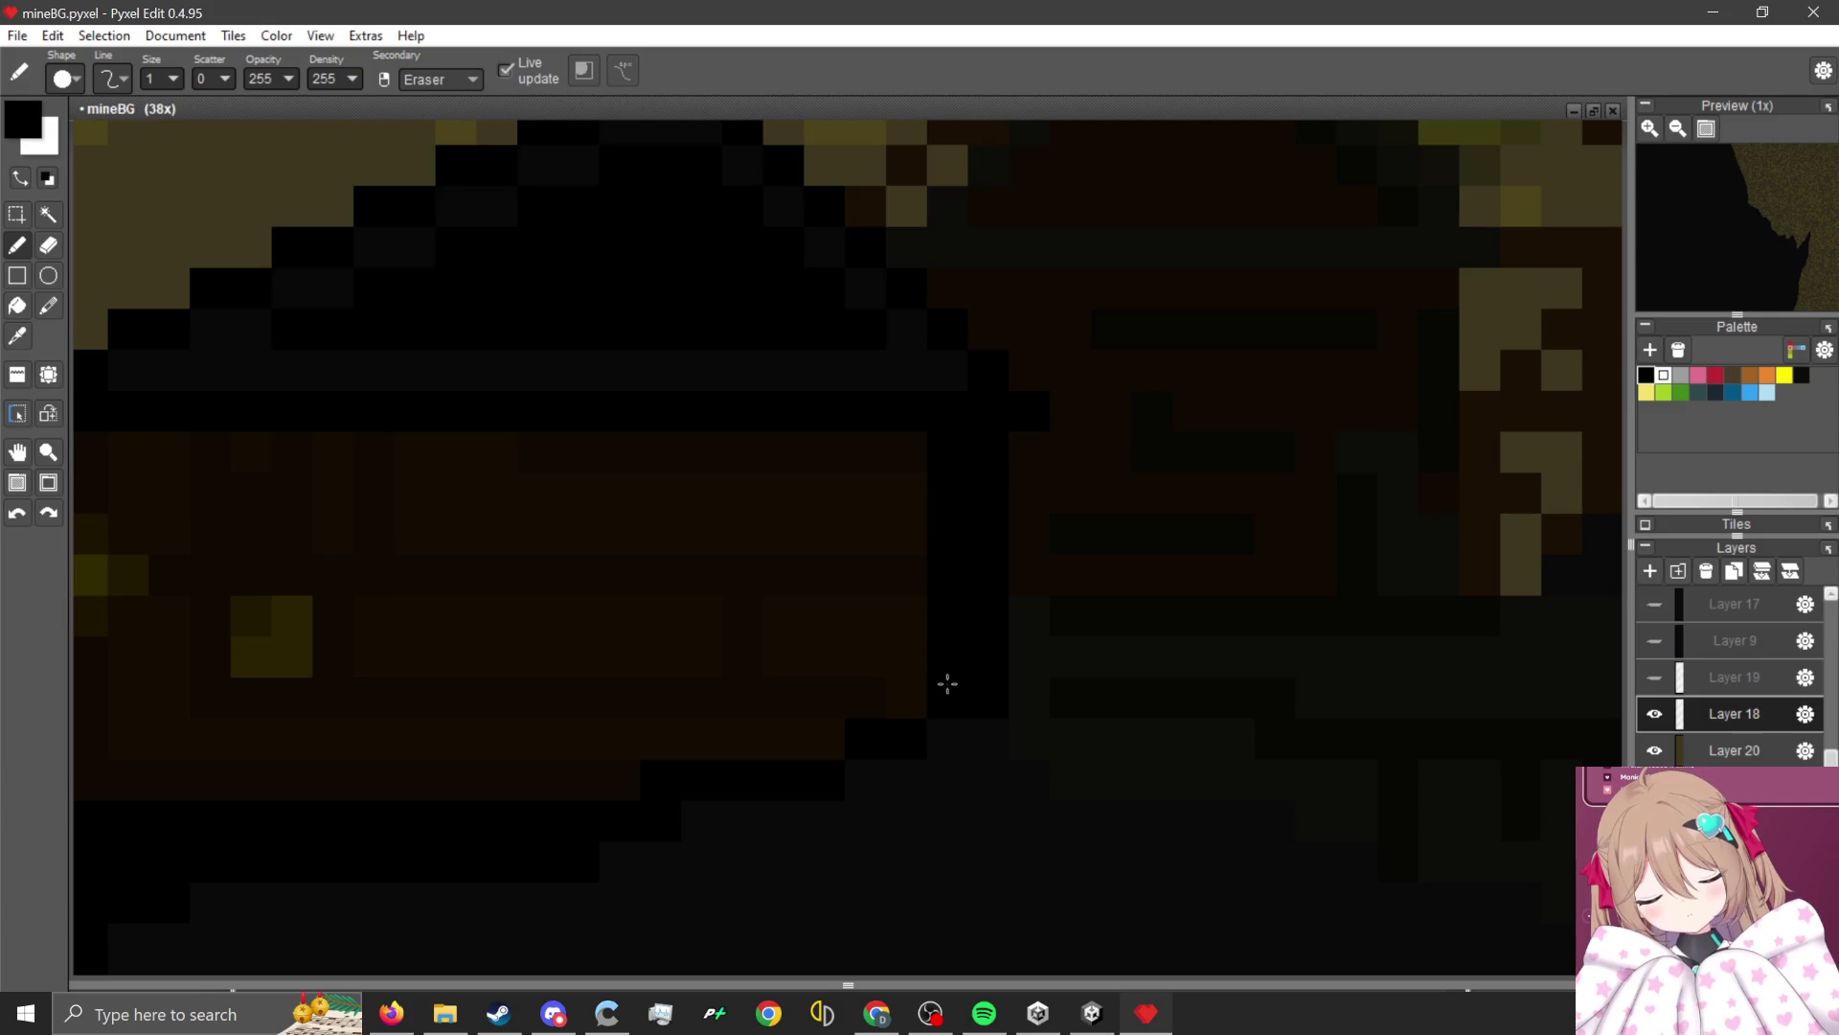
Fill the neighbouring peaked roof solid black up to its peak, then sample black from it.
{"action": "scroll", "coordinate": [944, 671], "scroll_direction": "down", "scroll_amount": 3}
{"action": "scroll", "coordinate": [977, 645], "scroll_direction": "up", "scroll_amount": 3}
{"action": "scroll", "coordinate": [677, 565], "scroll_direction": "down", "scroll_amount": 3}
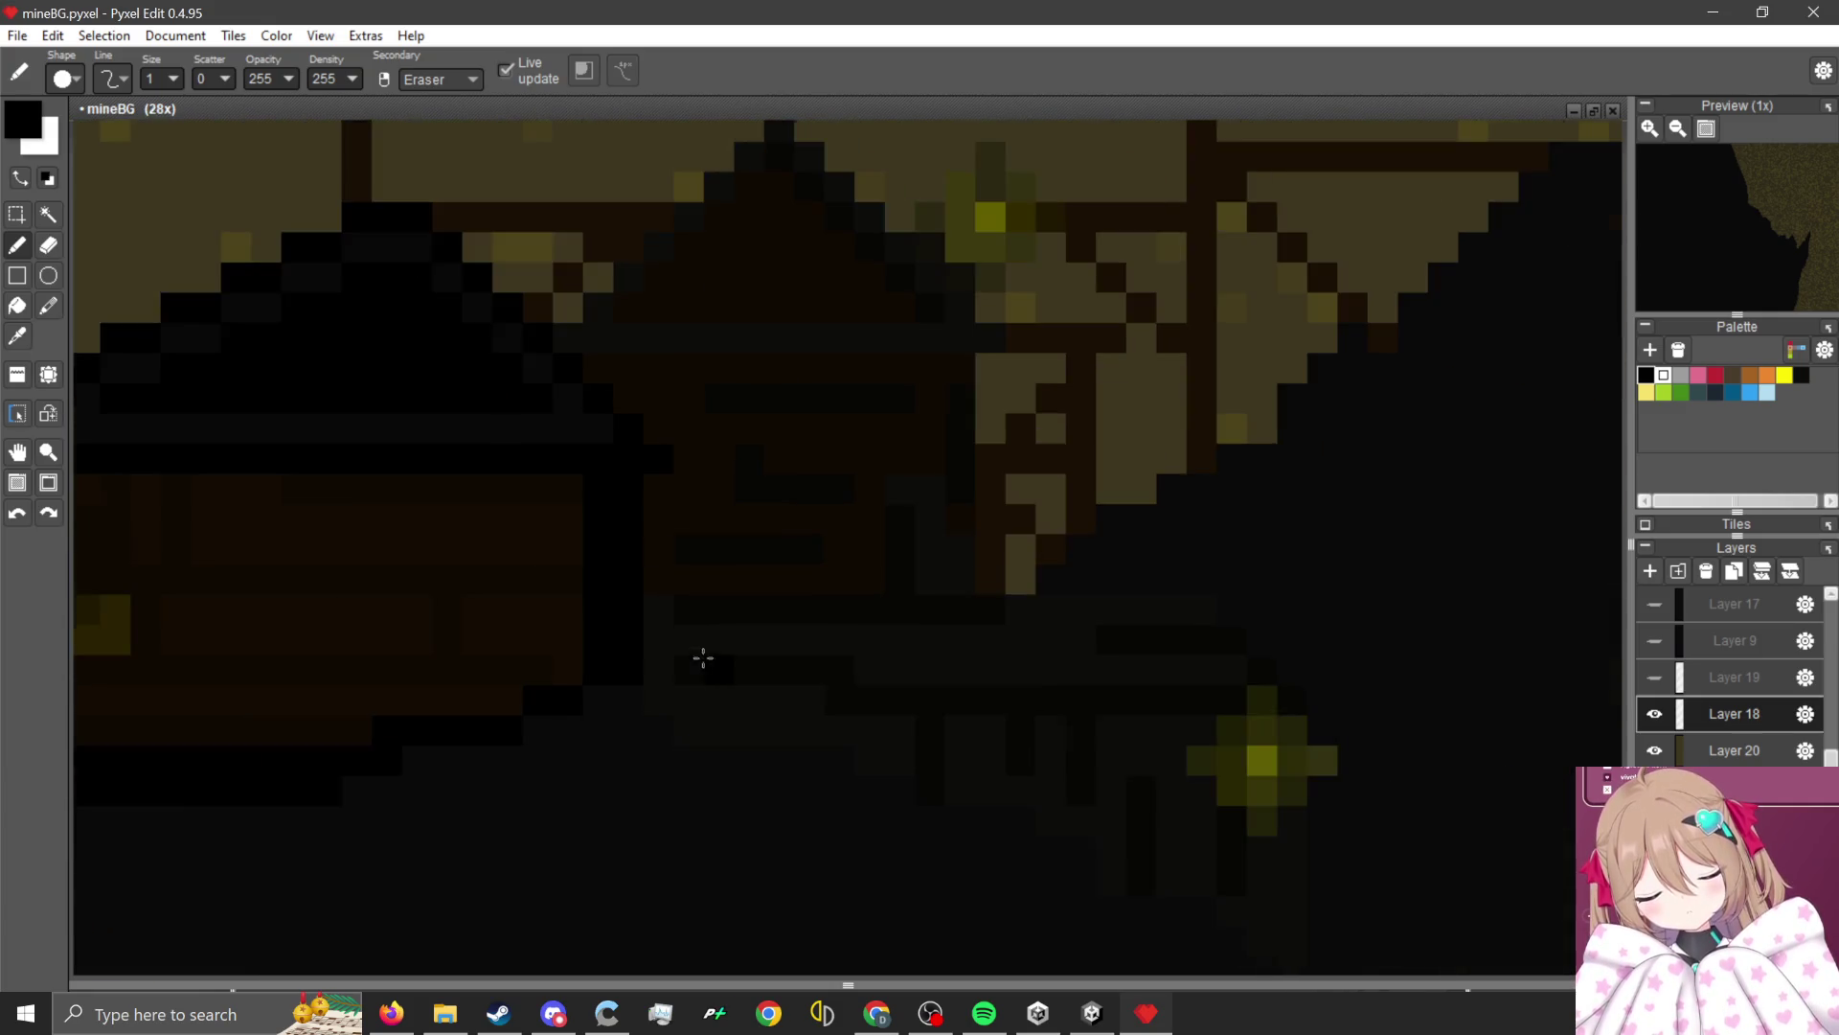
{"action": "scroll", "coordinate": [702, 657], "scroll_direction": "up", "scroll_amount": 4}
{"action": "mouse_move", "coordinate": [657, 603]}
{"action": "left_mouse_down"}
{"action": "mouse_move", "coordinate": [1184, 595]}
{"action": "mouse_move", "coordinate": [1159, 384]}
{"action": "mouse_move", "coordinate": [710, 374]}
{"action": "mouse_move", "coordinate": [743, 411]}
{"action": "mouse_move", "coordinate": [1141, 418]}
{"action": "mouse_move", "coordinate": [837, 584]}
{"action": "mouse_move", "coordinate": [781, 561]}
{"action": "mouse_move", "coordinate": [974, 497]}
{"action": "mouse_move", "coordinate": [859, 603]}
{"action": "mouse_move", "coordinate": [1113, 480]}
{"action": "mouse_move", "coordinate": [1040, 566]}
{"action": "mouse_move", "coordinate": [1088, 607]}
{"action": "mouse_move", "coordinate": [932, 533]}
{"action": "mouse_move", "coordinate": [908, 489]}
{"action": "left_mouse_up"}
{"action": "scroll", "coordinate": [1184, 595], "scroll_direction": "down", "scroll_amount": 3}
{"action": "scroll", "coordinate": [1166, 582], "scroll_direction": "up", "scroll_amount": 3}
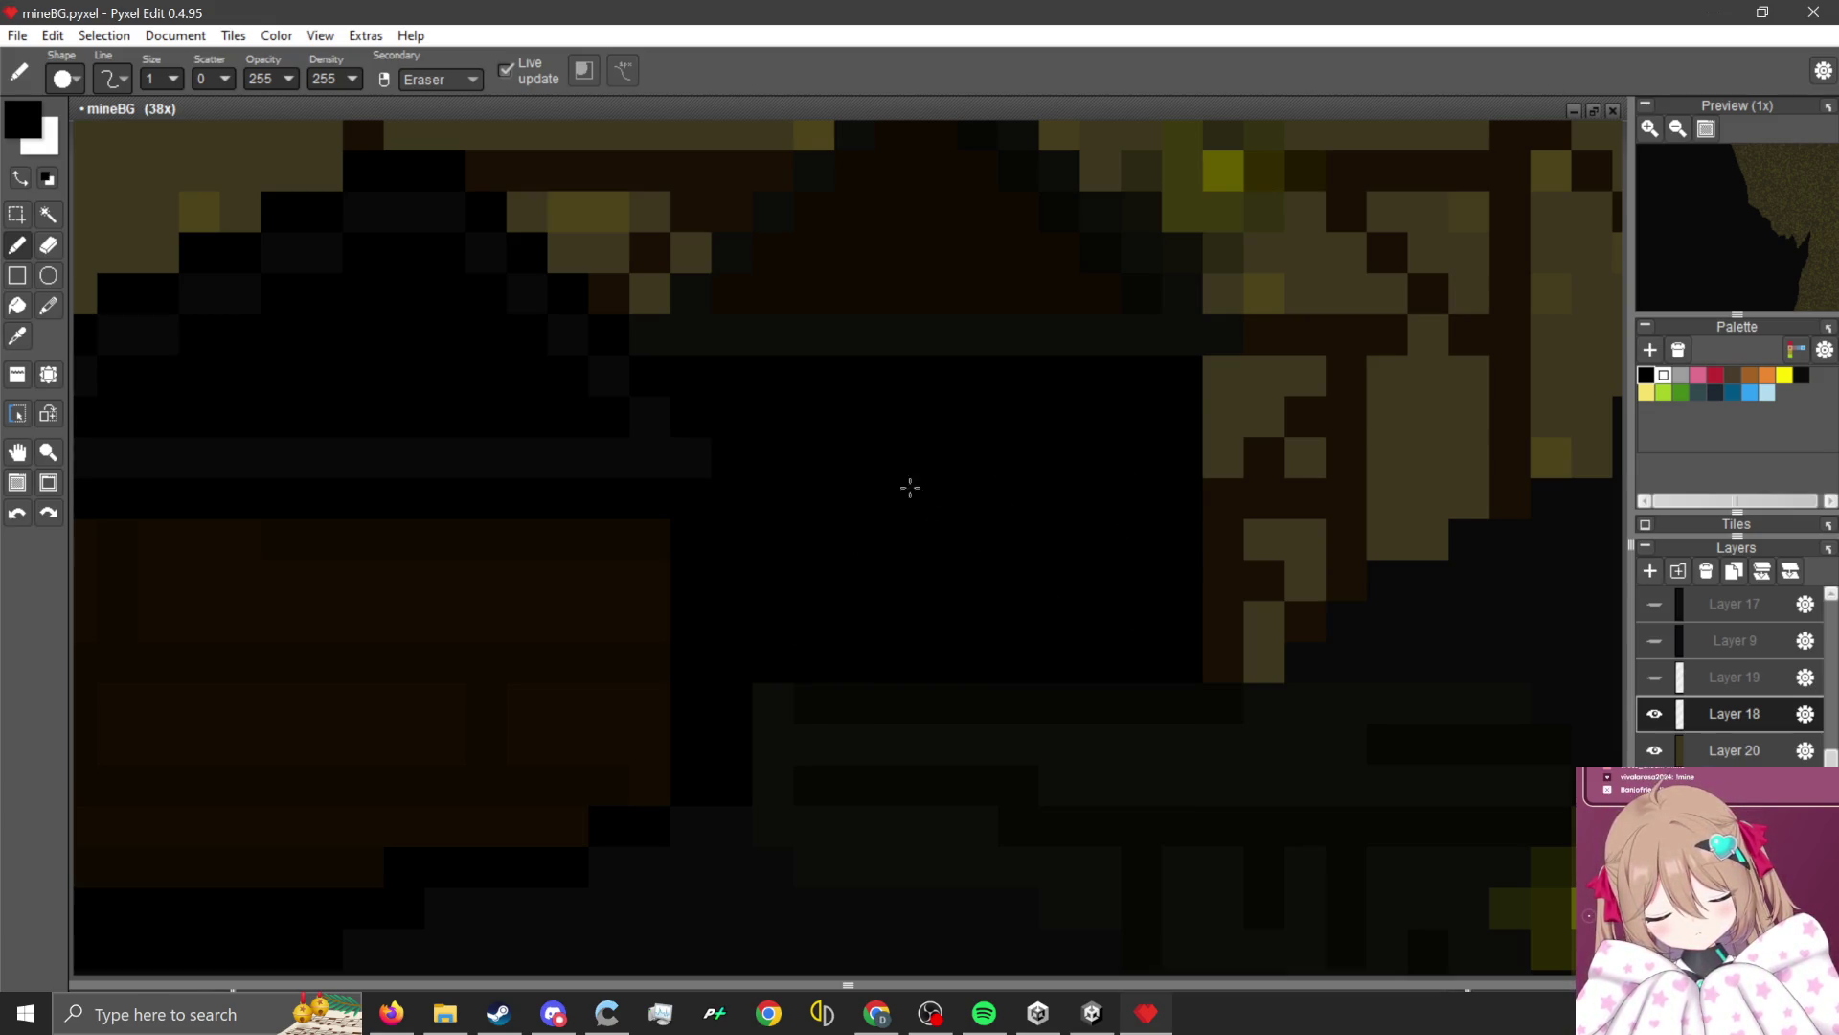
{"action": "scroll", "coordinate": [1053, 569], "scroll_direction": "down", "scroll_amount": 3}
{"action": "scroll", "coordinate": [985, 356], "scroll_direction": "up", "scroll_amount": 4}
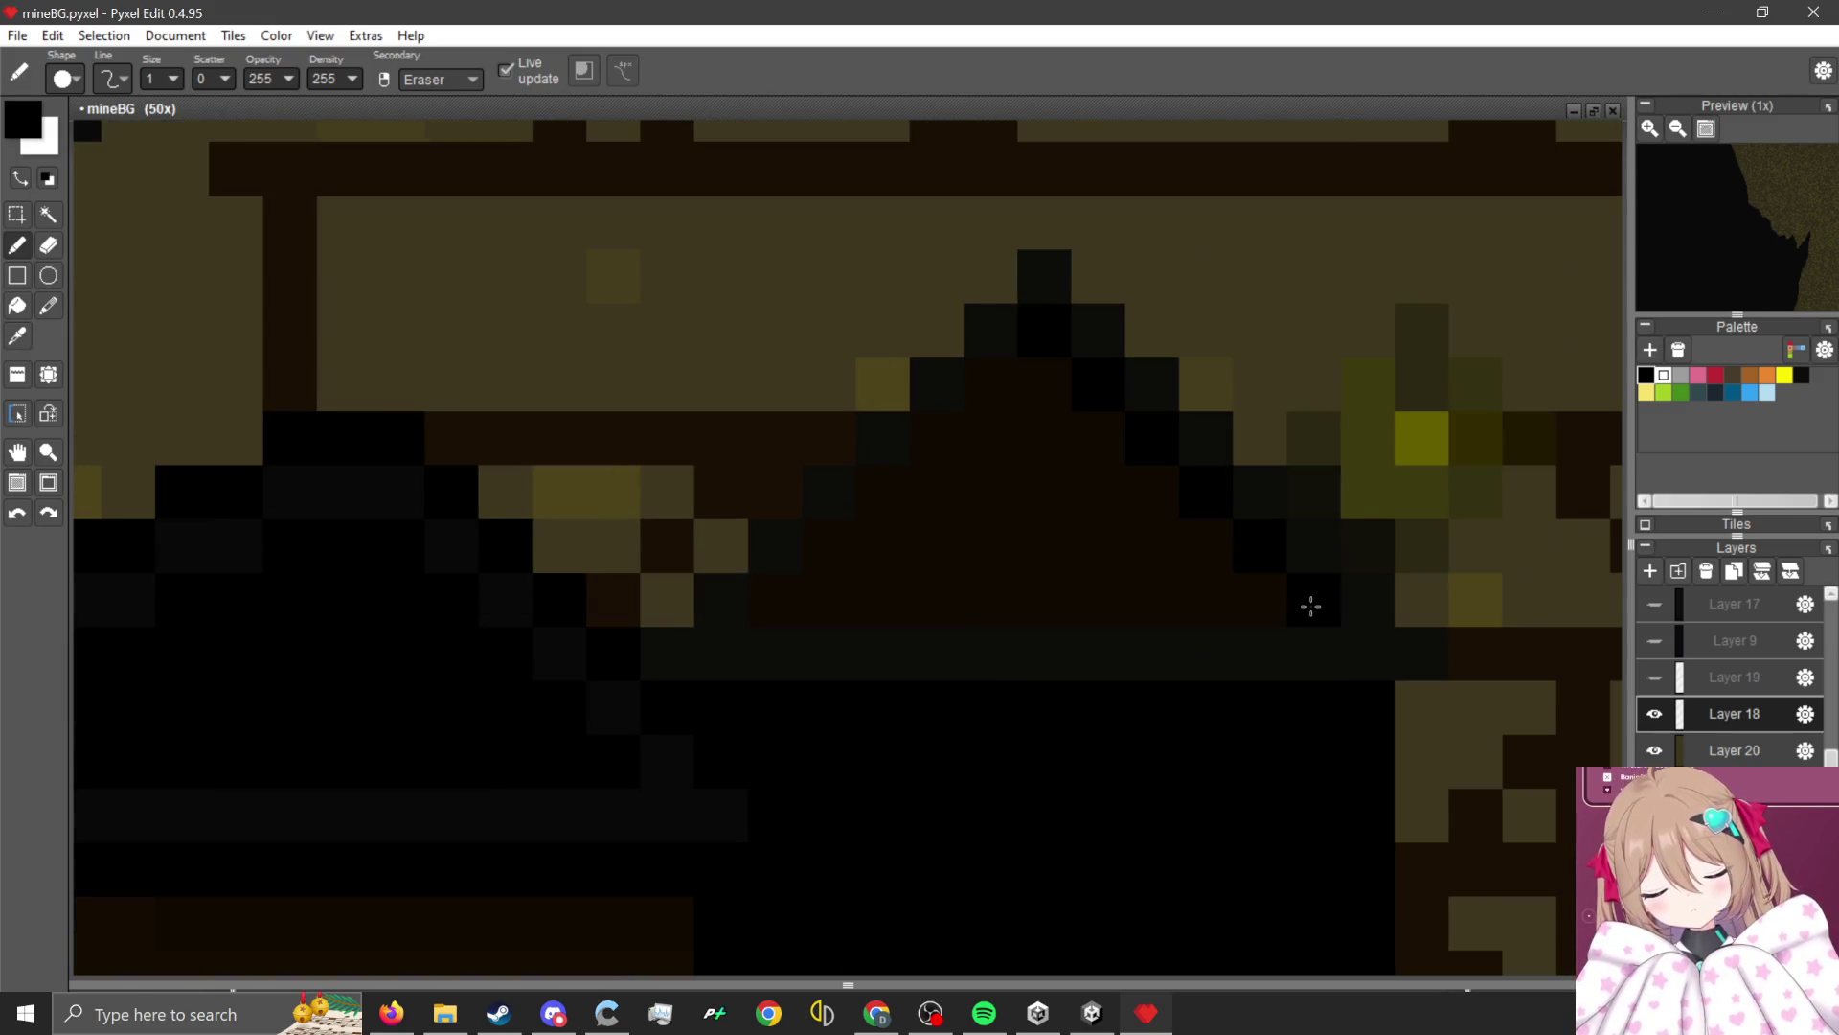
{"action": "mouse_move", "coordinate": [1038, 333]}
{"action": "left_mouse_down"}
{"action": "mouse_move", "coordinate": [759, 641]}
{"action": "mouse_move", "coordinate": [694, 673]}
{"action": "mouse_move", "coordinate": [1313, 657]}
{"action": "mouse_move", "coordinate": [1124, 476]}
{"action": "mouse_move", "coordinate": [1199, 636]}
{"action": "mouse_move", "coordinate": [1060, 608]}
{"action": "mouse_move", "coordinate": [763, 641]}
{"action": "mouse_move", "coordinate": [888, 581]}
{"action": "left_mouse_up"}
{"action": "mouse_move", "coordinate": [666, 680]}
{"action": "left_mouse_down"}
{"action": "mouse_move", "coordinate": [818, 575]}
{"action": "mouse_move", "coordinate": [1048, 263]}
{"action": "mouse_move", "coordinate": [1326, 595]}
{"action": "mouse_move", "coordinate": [1457, 652]}
{"action": "mouse_move", "coordinate": [1383, 645]}
{"action": "left_mouse_up"}
{"action": "key", "text": "i"}
{"action": "left_click", "coordinate": [667, 760]}
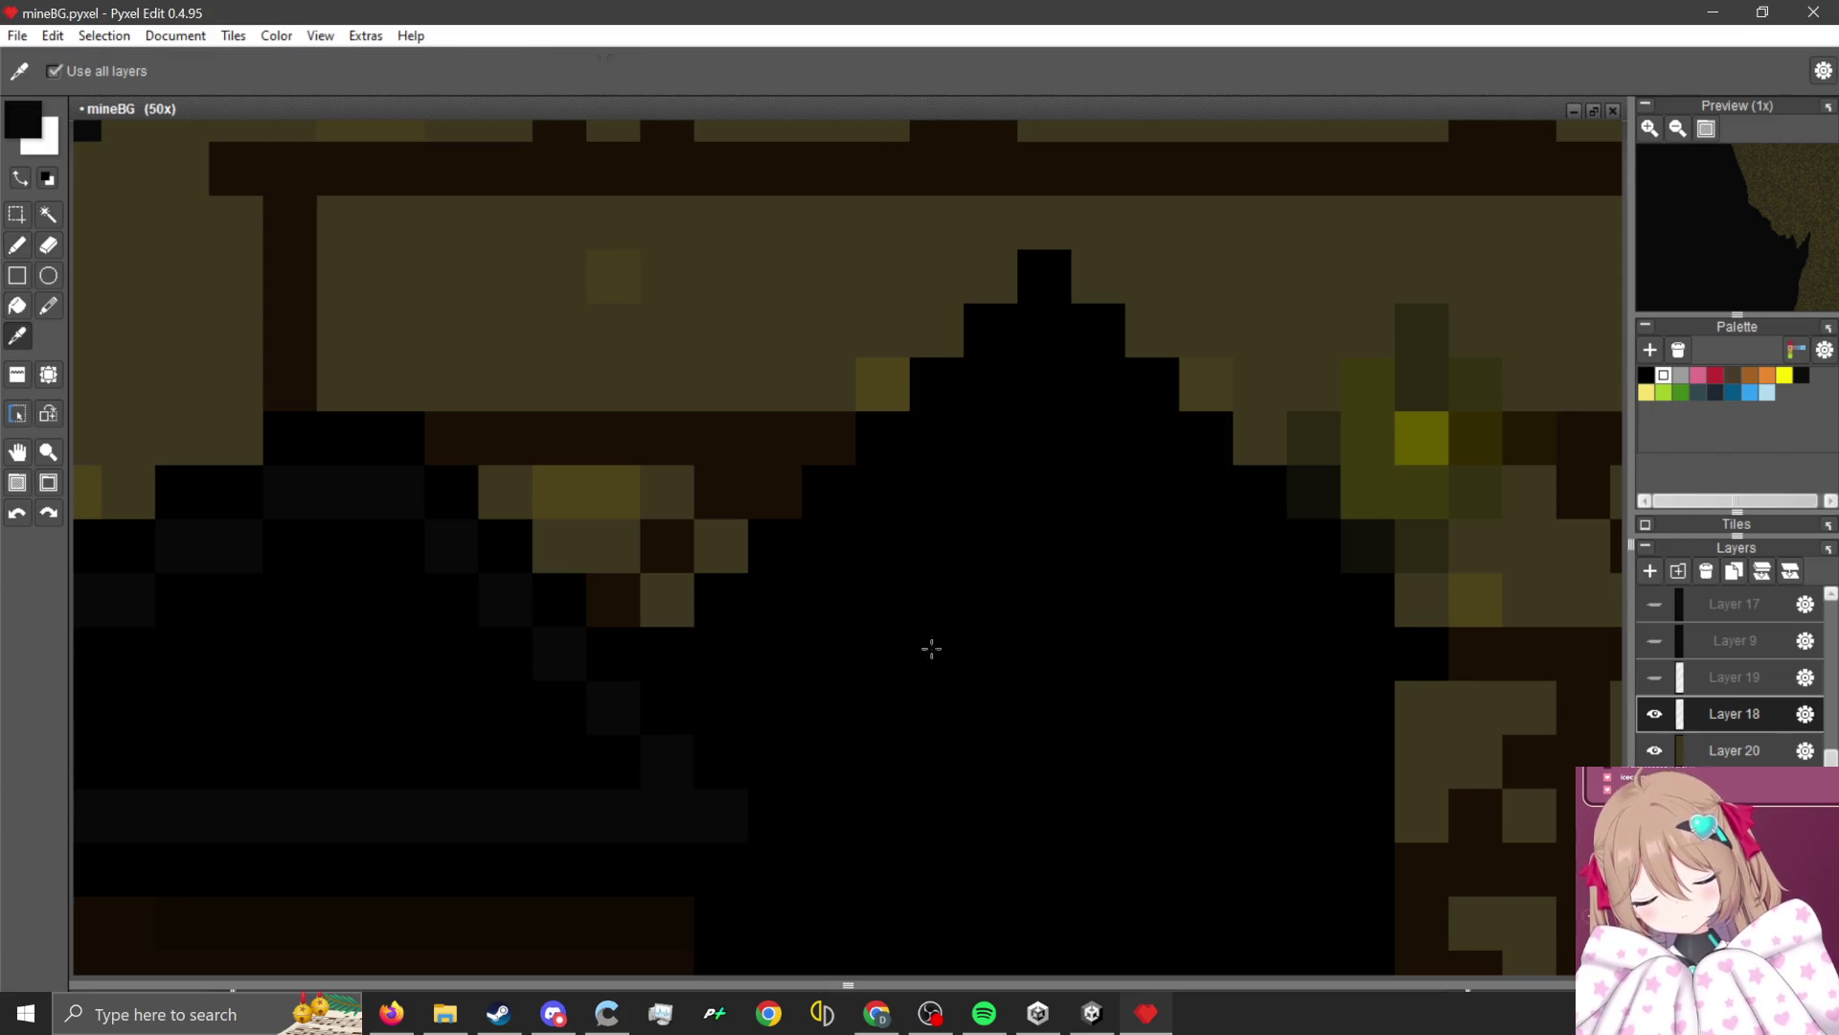
Draw a dark-grey horizontal plank line across the black silhouette.
{"action": "key", "text": "b"}
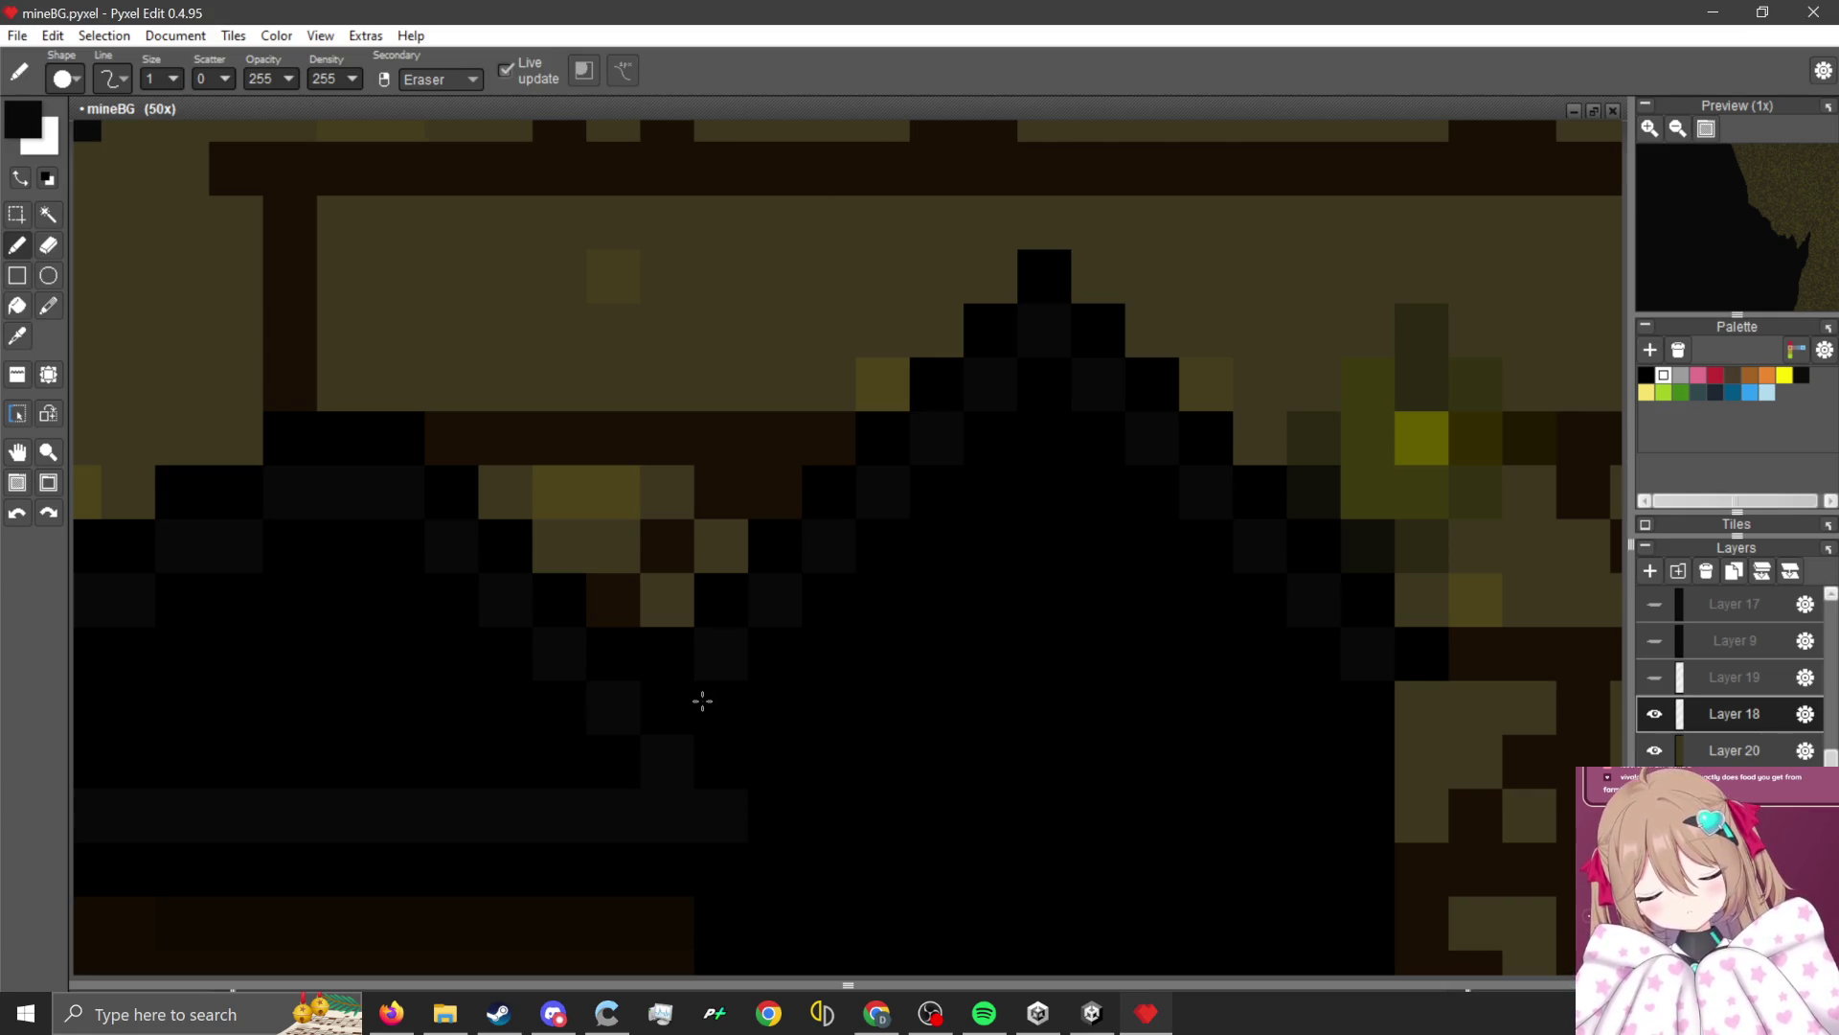
{"action": "scroll", "coordinate": [866, 669], "scroll_direction": "down", "scroll_amount": 2}
{"action": "scroll", "coordinate": [862, 645], "scroll_direction": "up", "scroll_amount": 2}
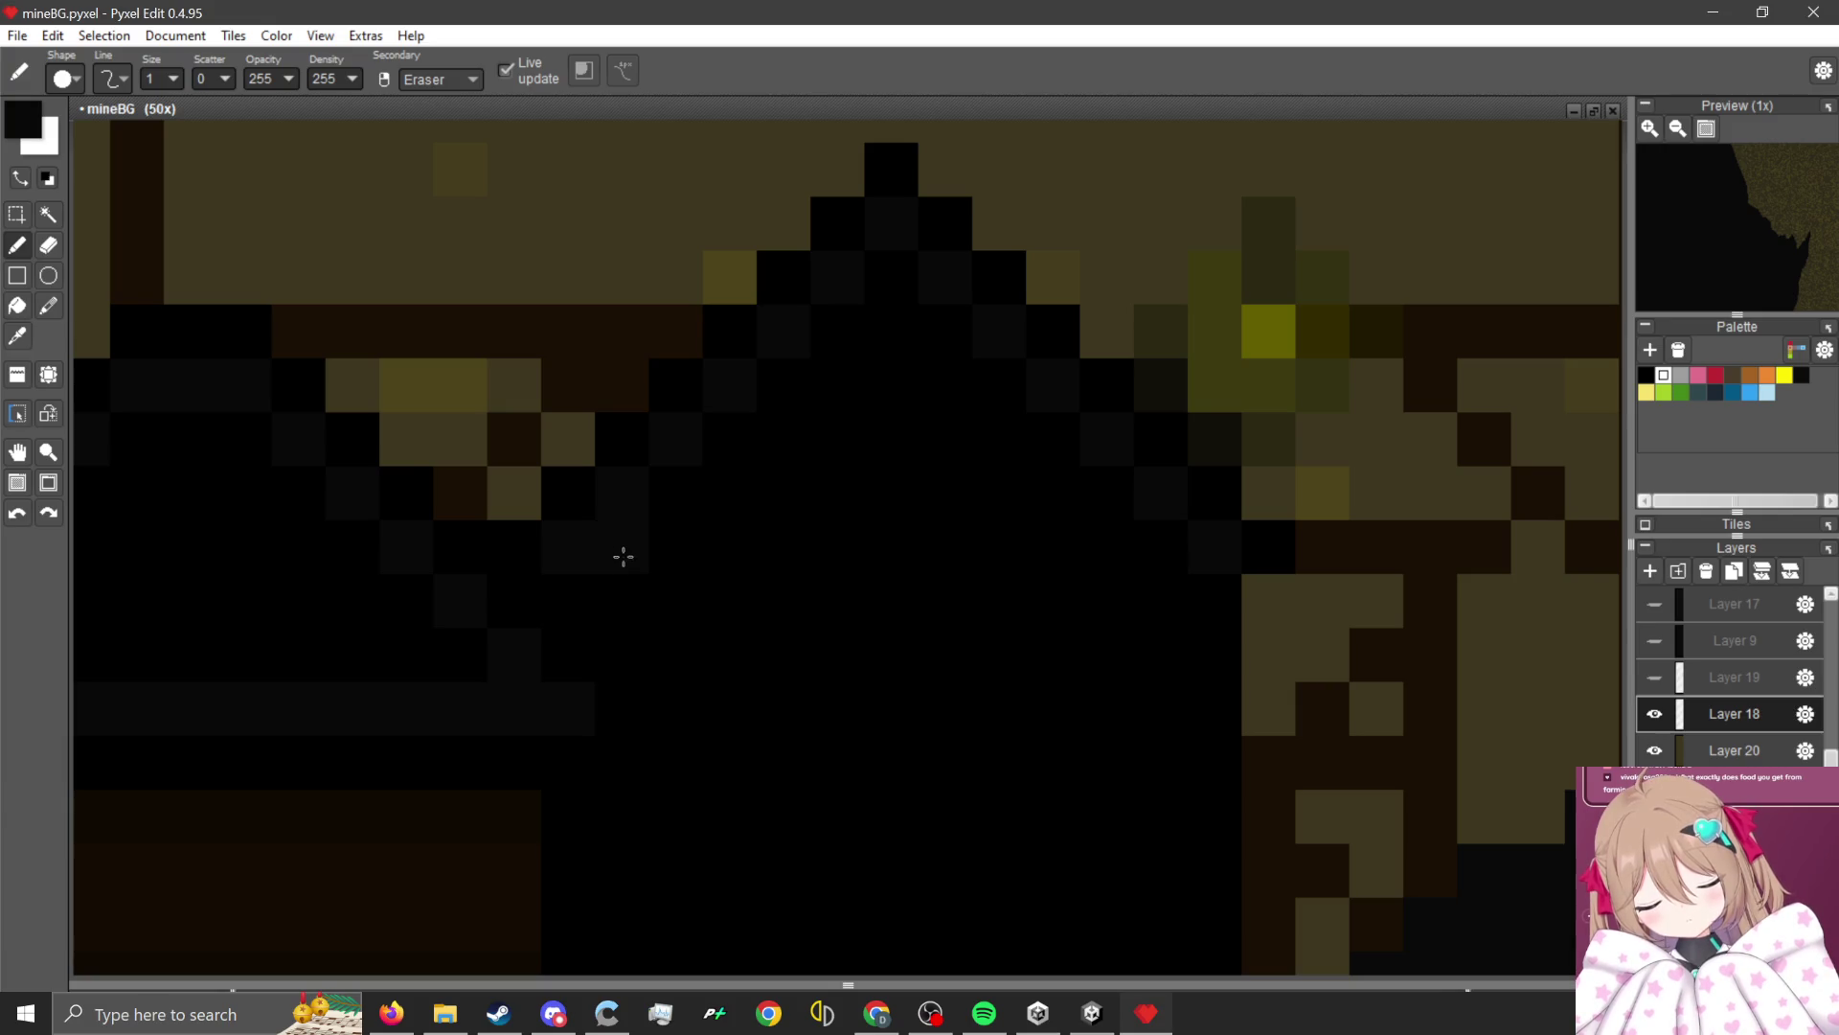
{"action": "left_click_drag", "start_coordinate": [624, 564], "coordinate": [1170, 559]}
{"action": "scroll", "coordinate": [1059, 610], "scroll_direction": "down", "scroll_amount": 4}
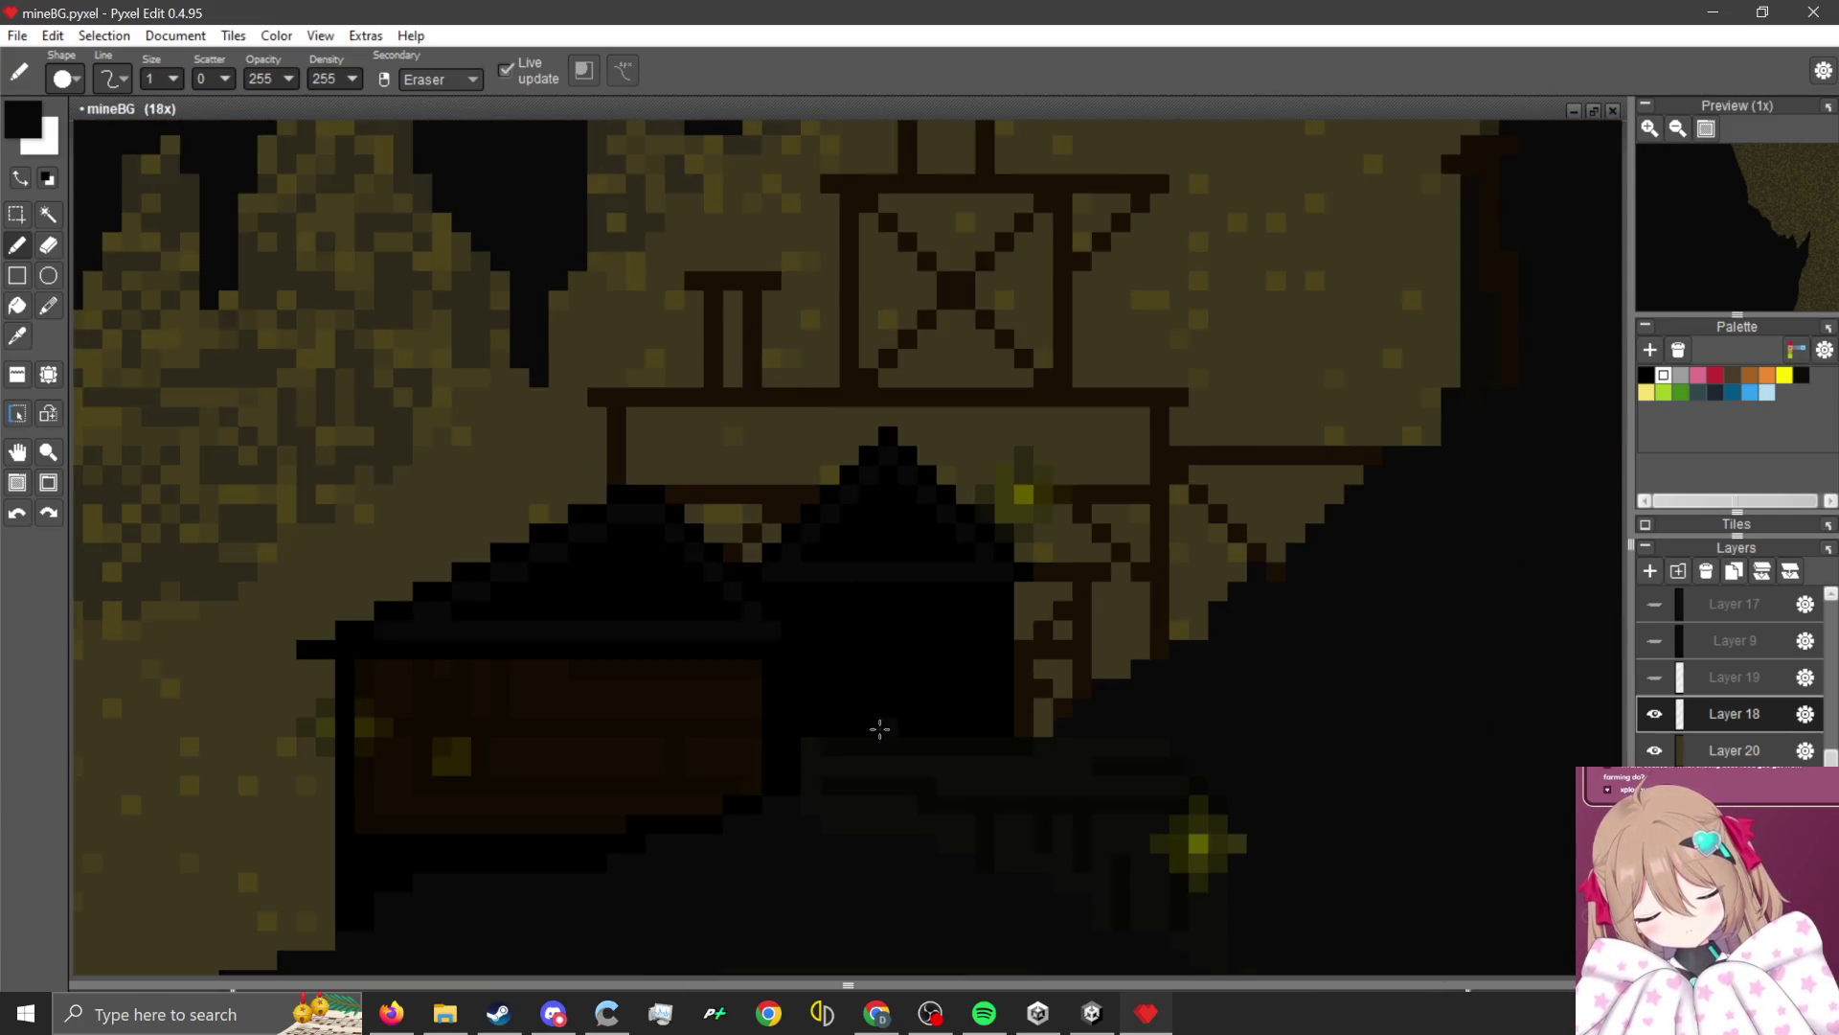
{"action": "scroll", "coordinate": [797, 505], "scroll_direction": "up", "scroll_amount": 3}
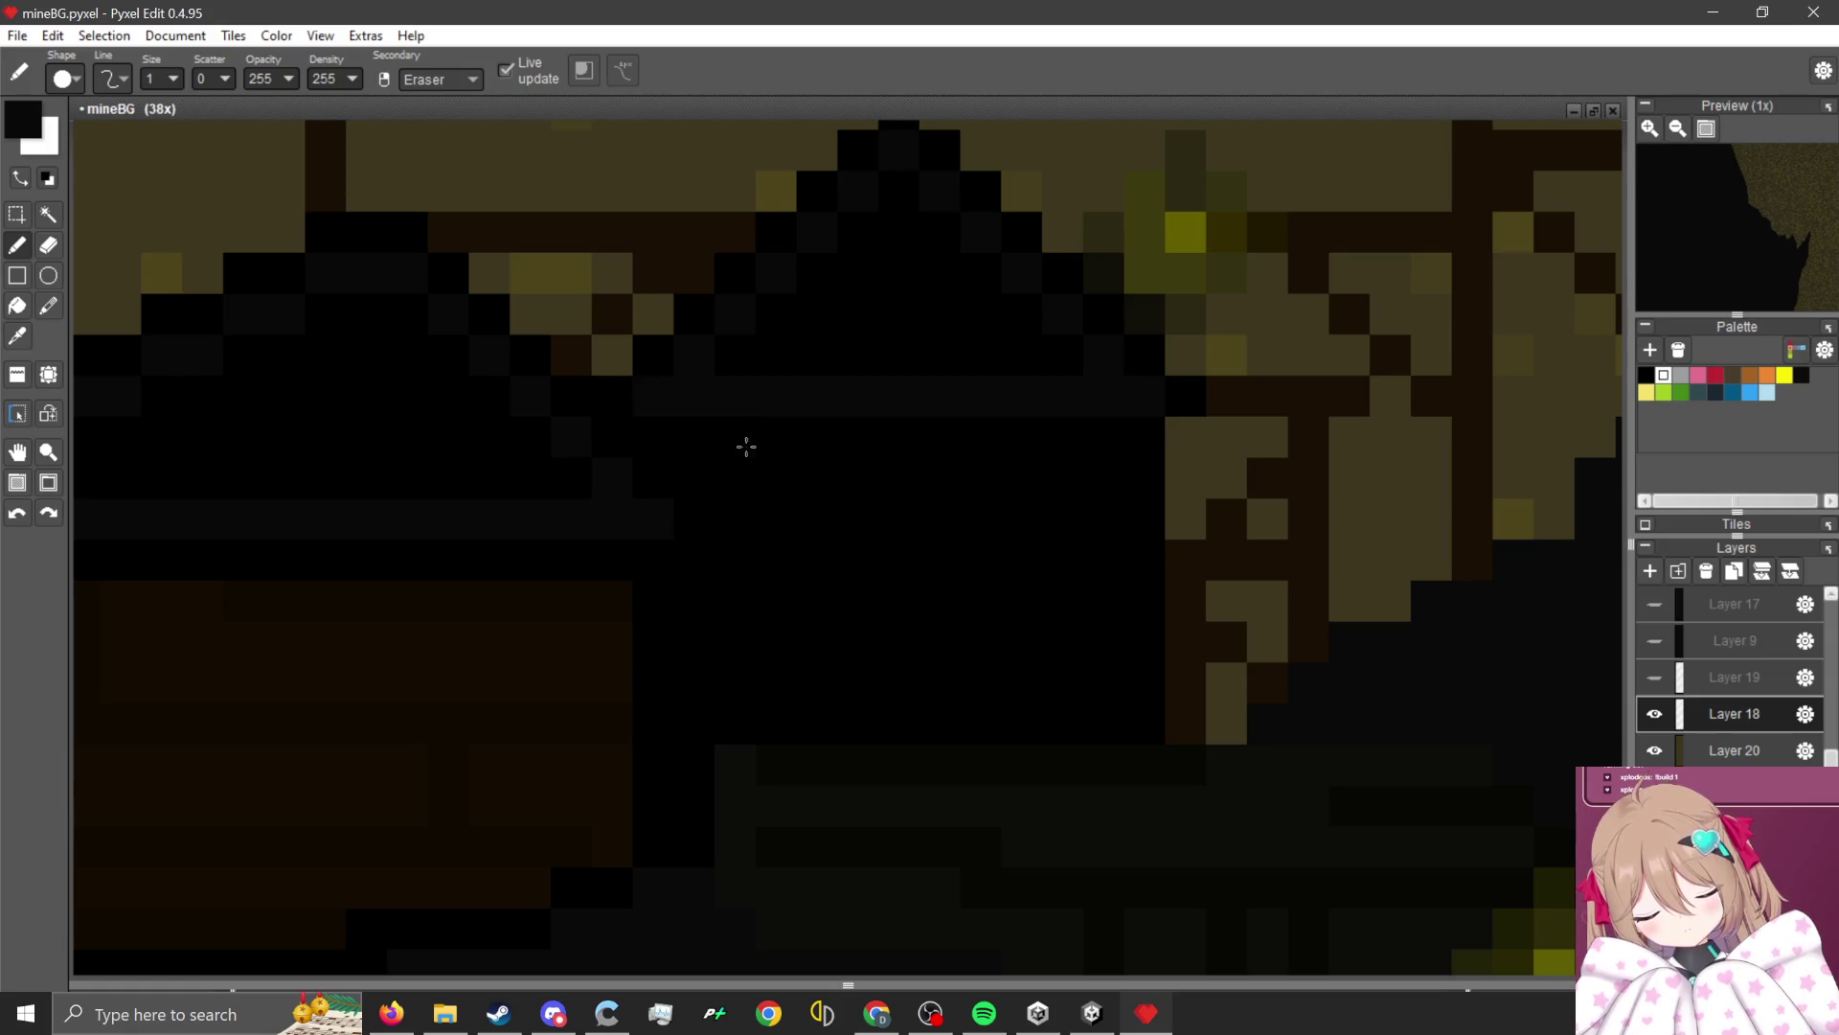
Add vertical and horizontal dark-grey window-frame lines on the house front, undoing the extra stroke.
{"action": "left_click_drag", "start_coordinate": [746, 446], "coordinate": [724, 674]}
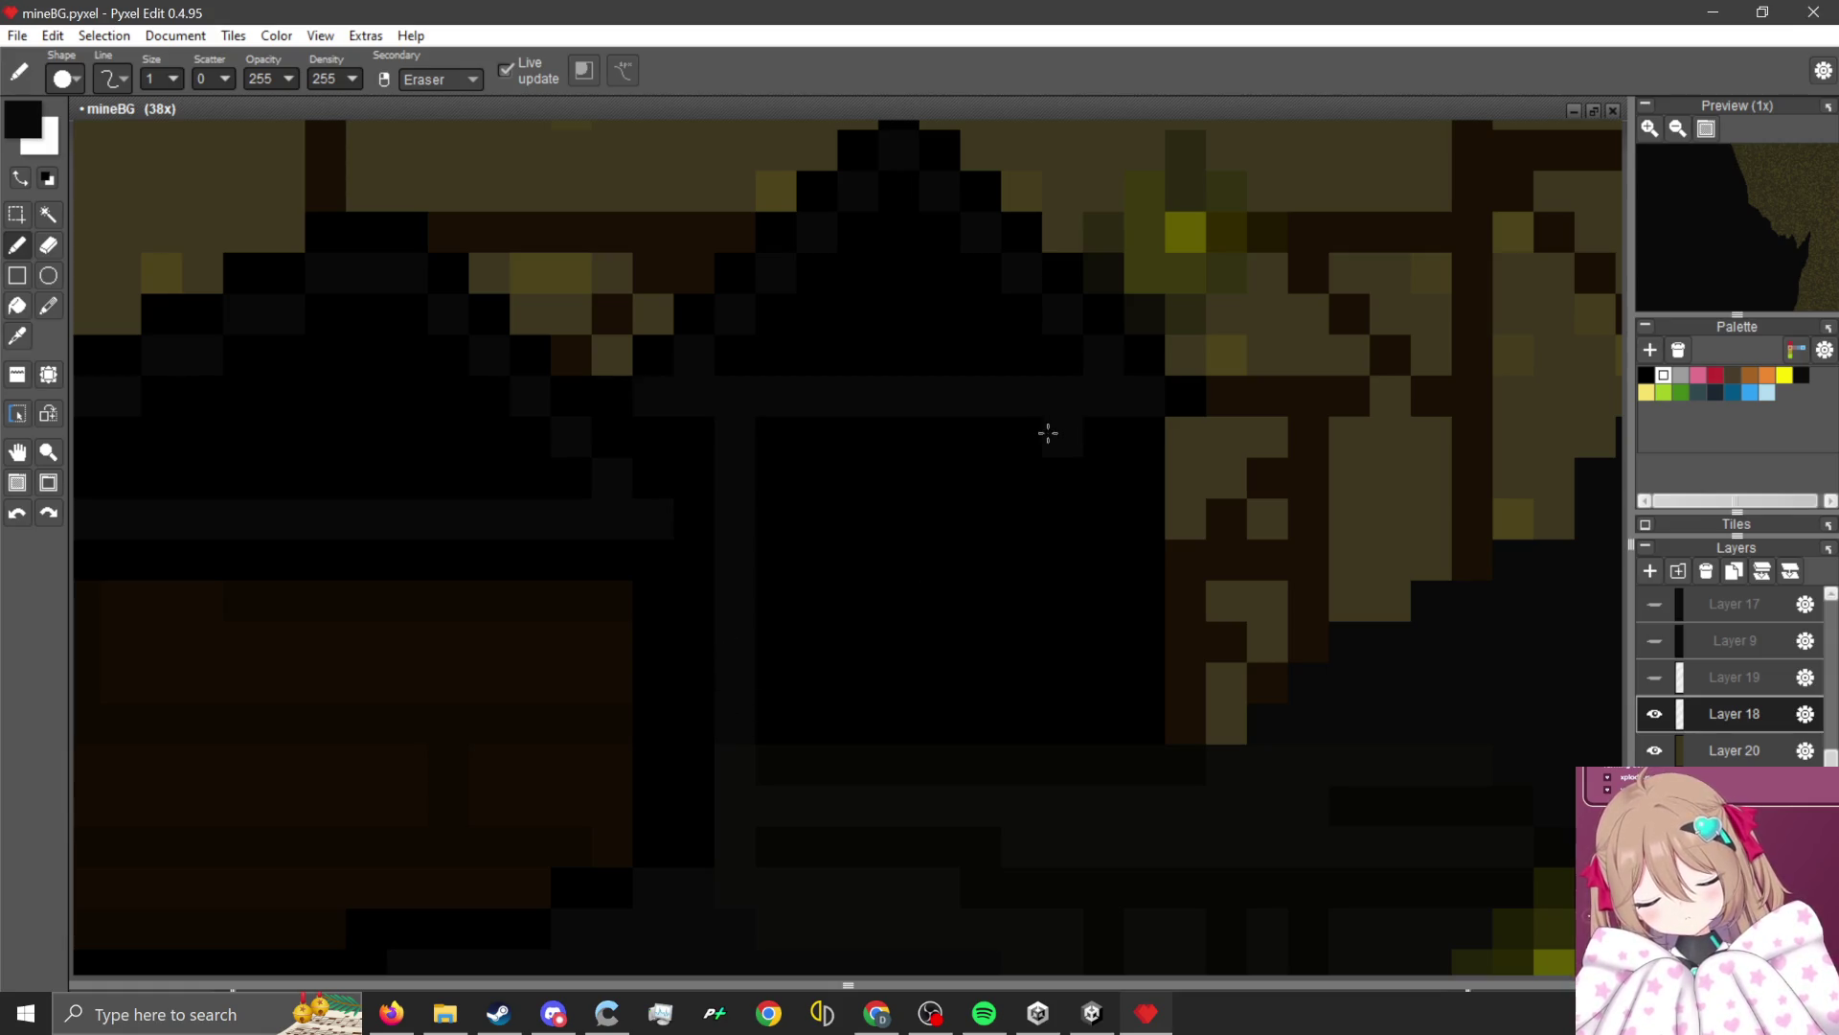
{"action": "left_click_drag", "start_coordinate": [907, 553], "coordinate": [1059, 555]}
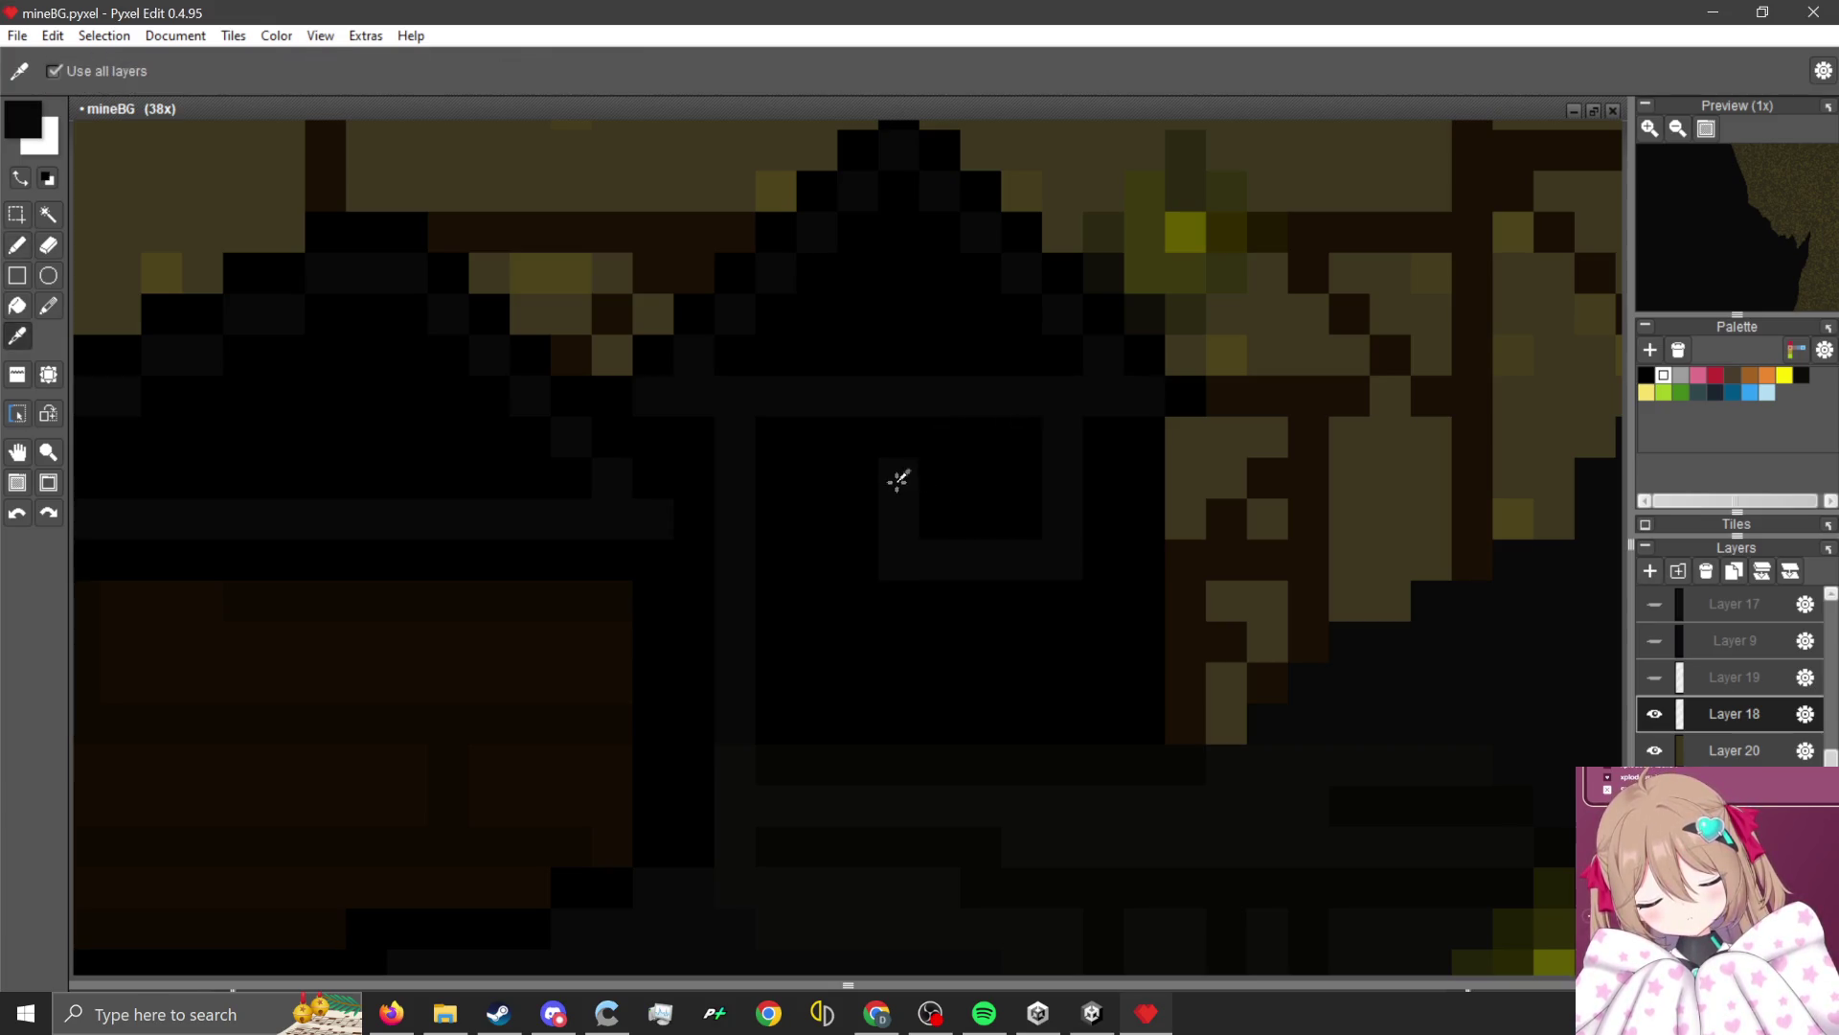
{"action": "left_click_drag", "start_coordinate": [896, 481], "coordinate": [1067, 476]}
{"action": "scroll", "coordinate": [1004, 624], "scroll_direction": "up", "scroll_amount": 1}
{"action": "scroll", "coordinate": [1054, 628], "scroll_direction": "down", "scroll_amount": 1}
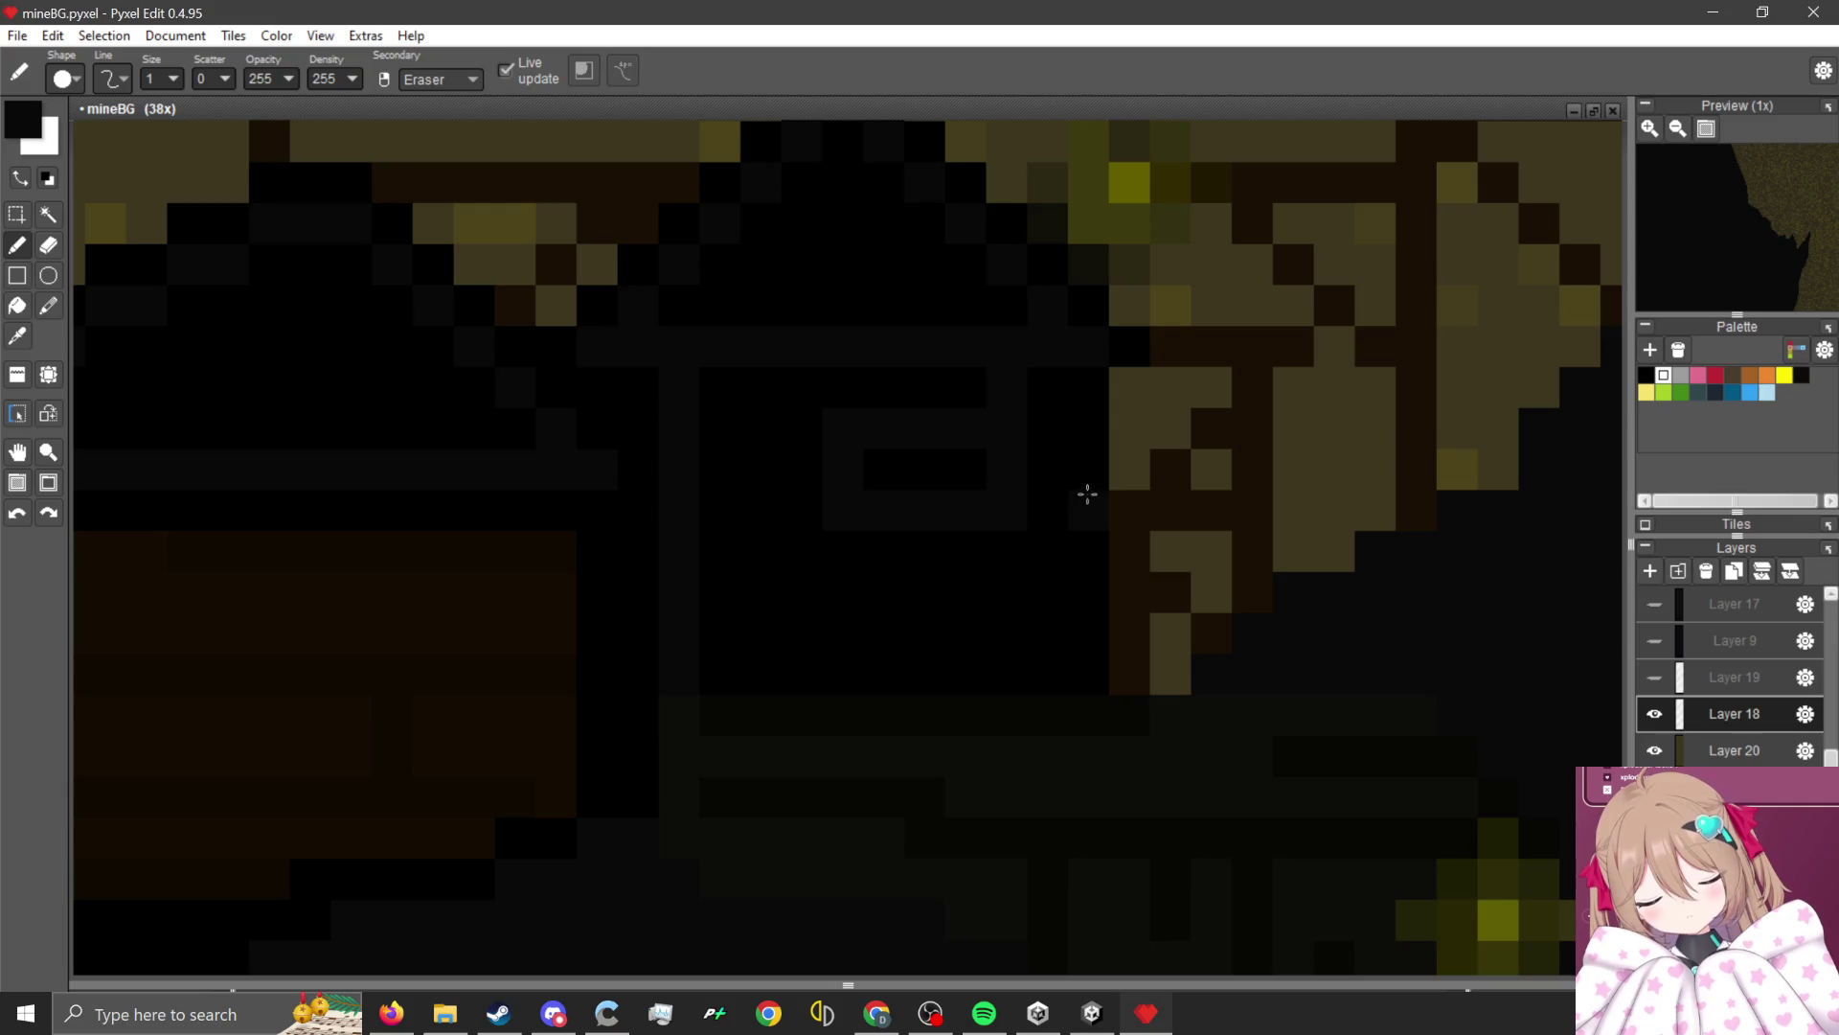
{"action": "key", "text": "ctrl+z"}
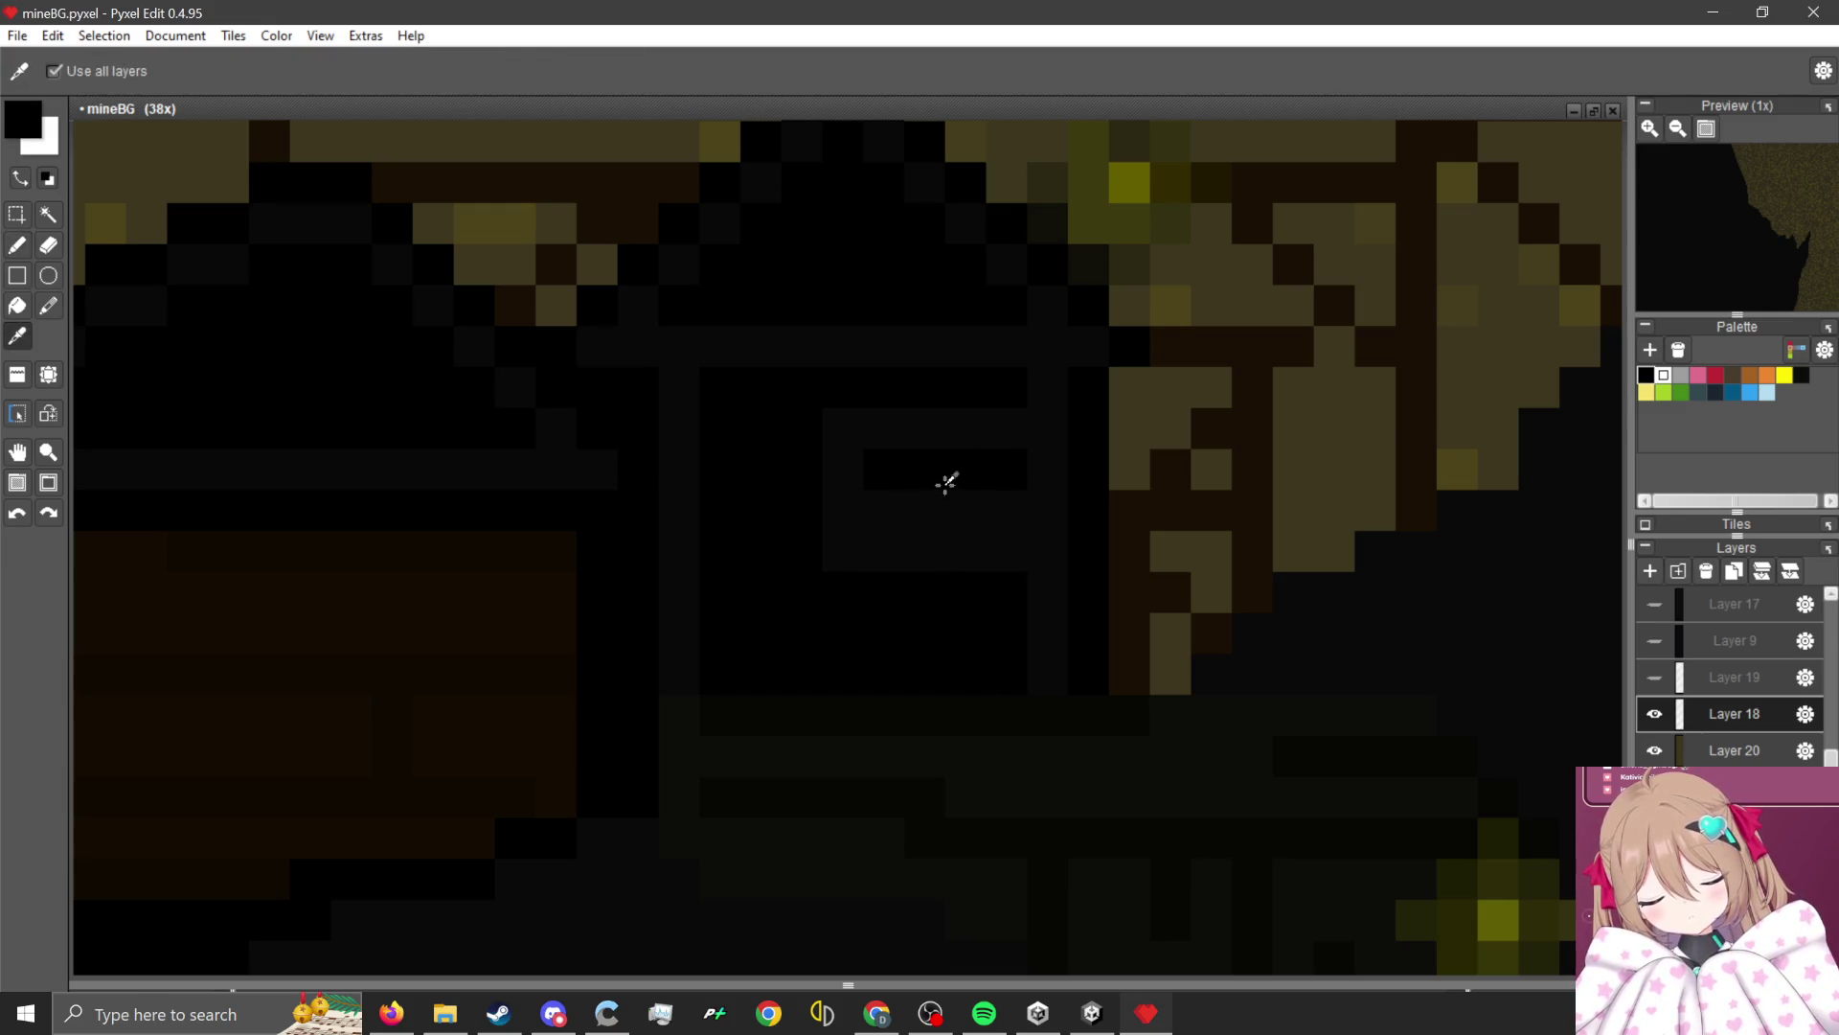
{"action": "scroll", "coordinate": [1003, 502], "scroll_direction": "down", "scroll_amount": 3}
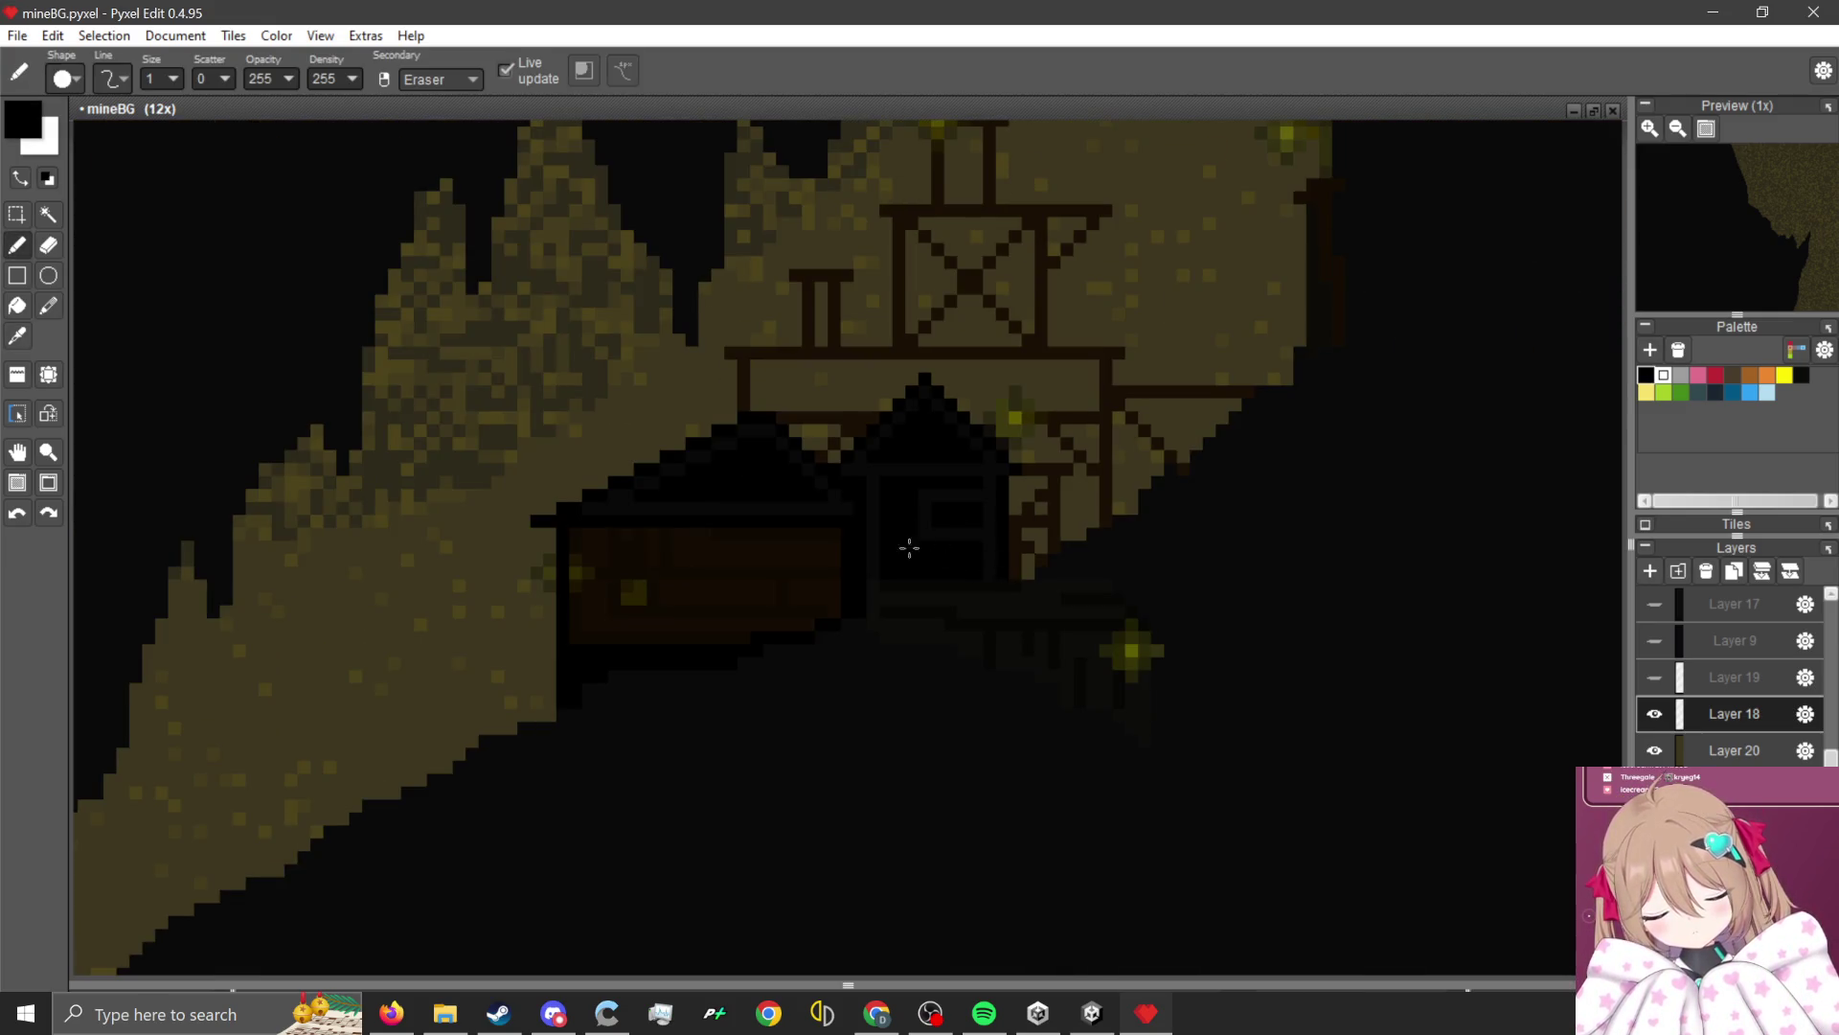
Zoom in and erase one black pixel to extend the window frame.
{"action": "scroll", "coordinate": [910, 548], "scroll_direction": "up", "scroll_amount": 3}
{"action": "scroll", "coordinate": [888, 532], "scroll_direction": "down", "scroll_amount": 8}
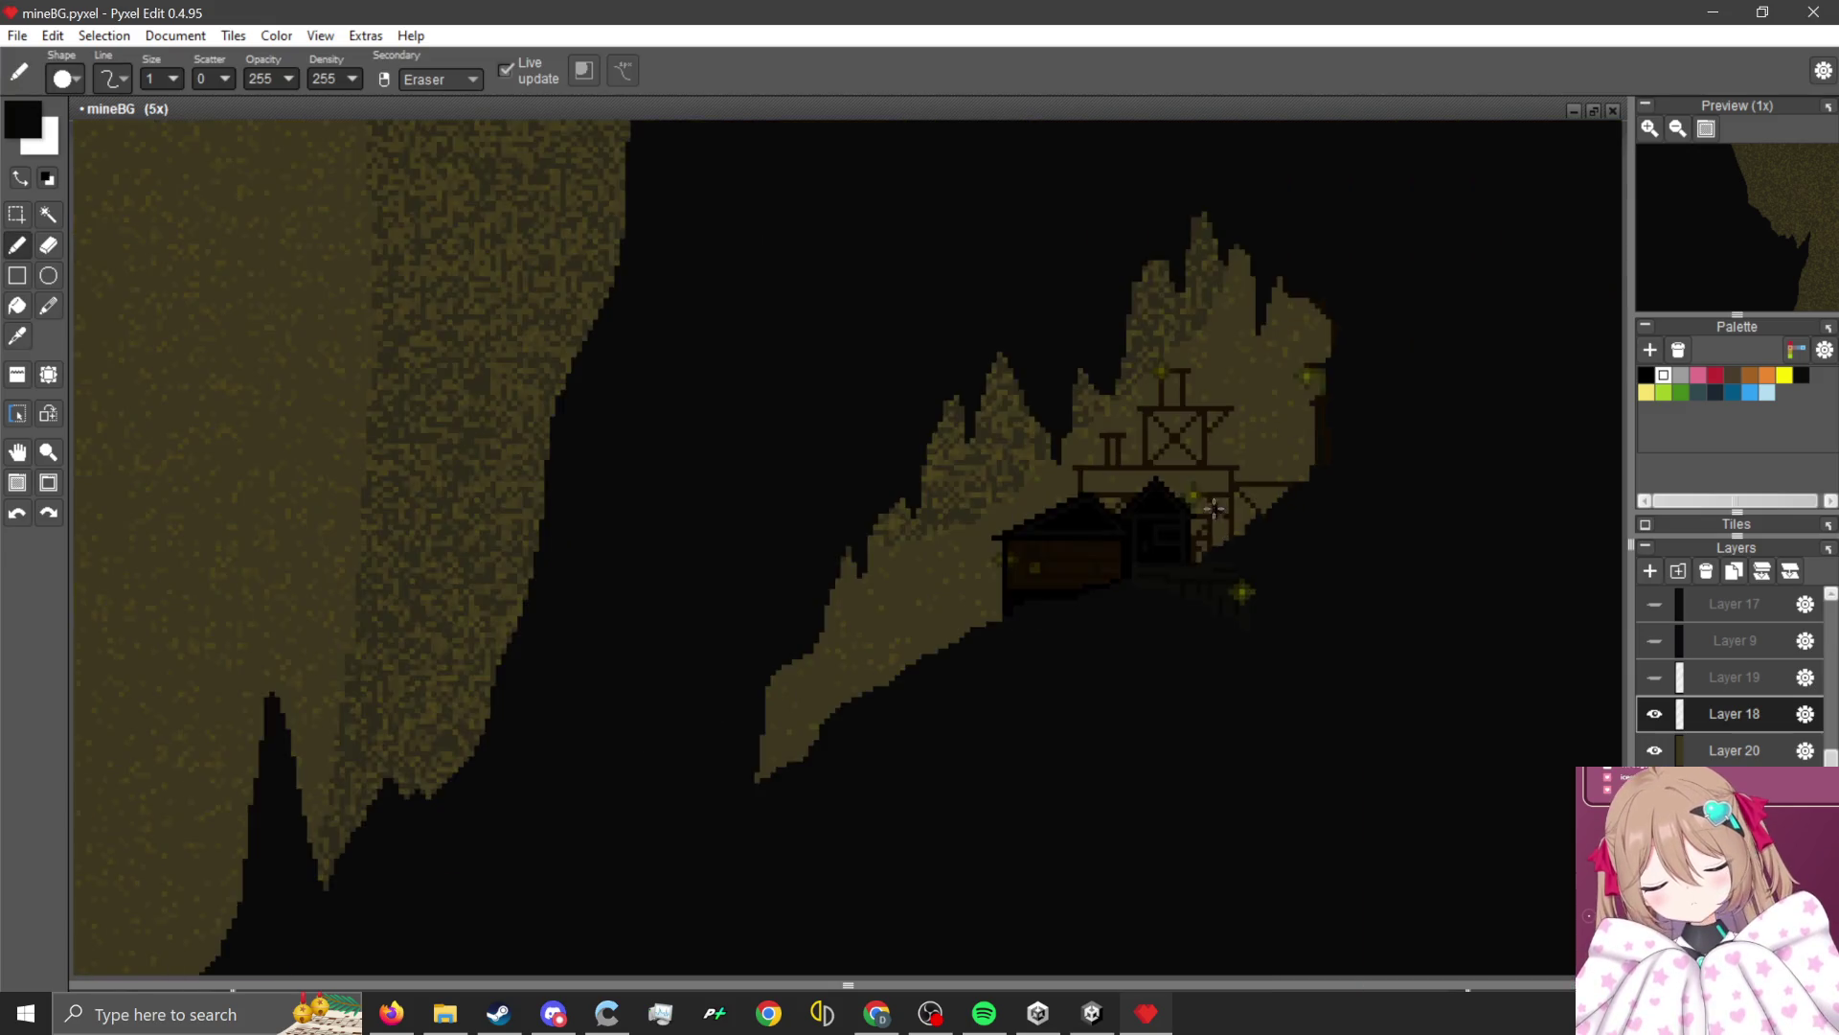
{"action": "scroll", "coordinate": [793, 849], "scroll_direction": "up", "scroll_amount": 2}
{"action": "scroll", "coordinate": [659, 828], "scroll_direction": "down", "scroll_amount": 2}
{"action": "scroll", "coordinate": [659, 828], "scroll_direction": "up", "scroll_amount": 5}
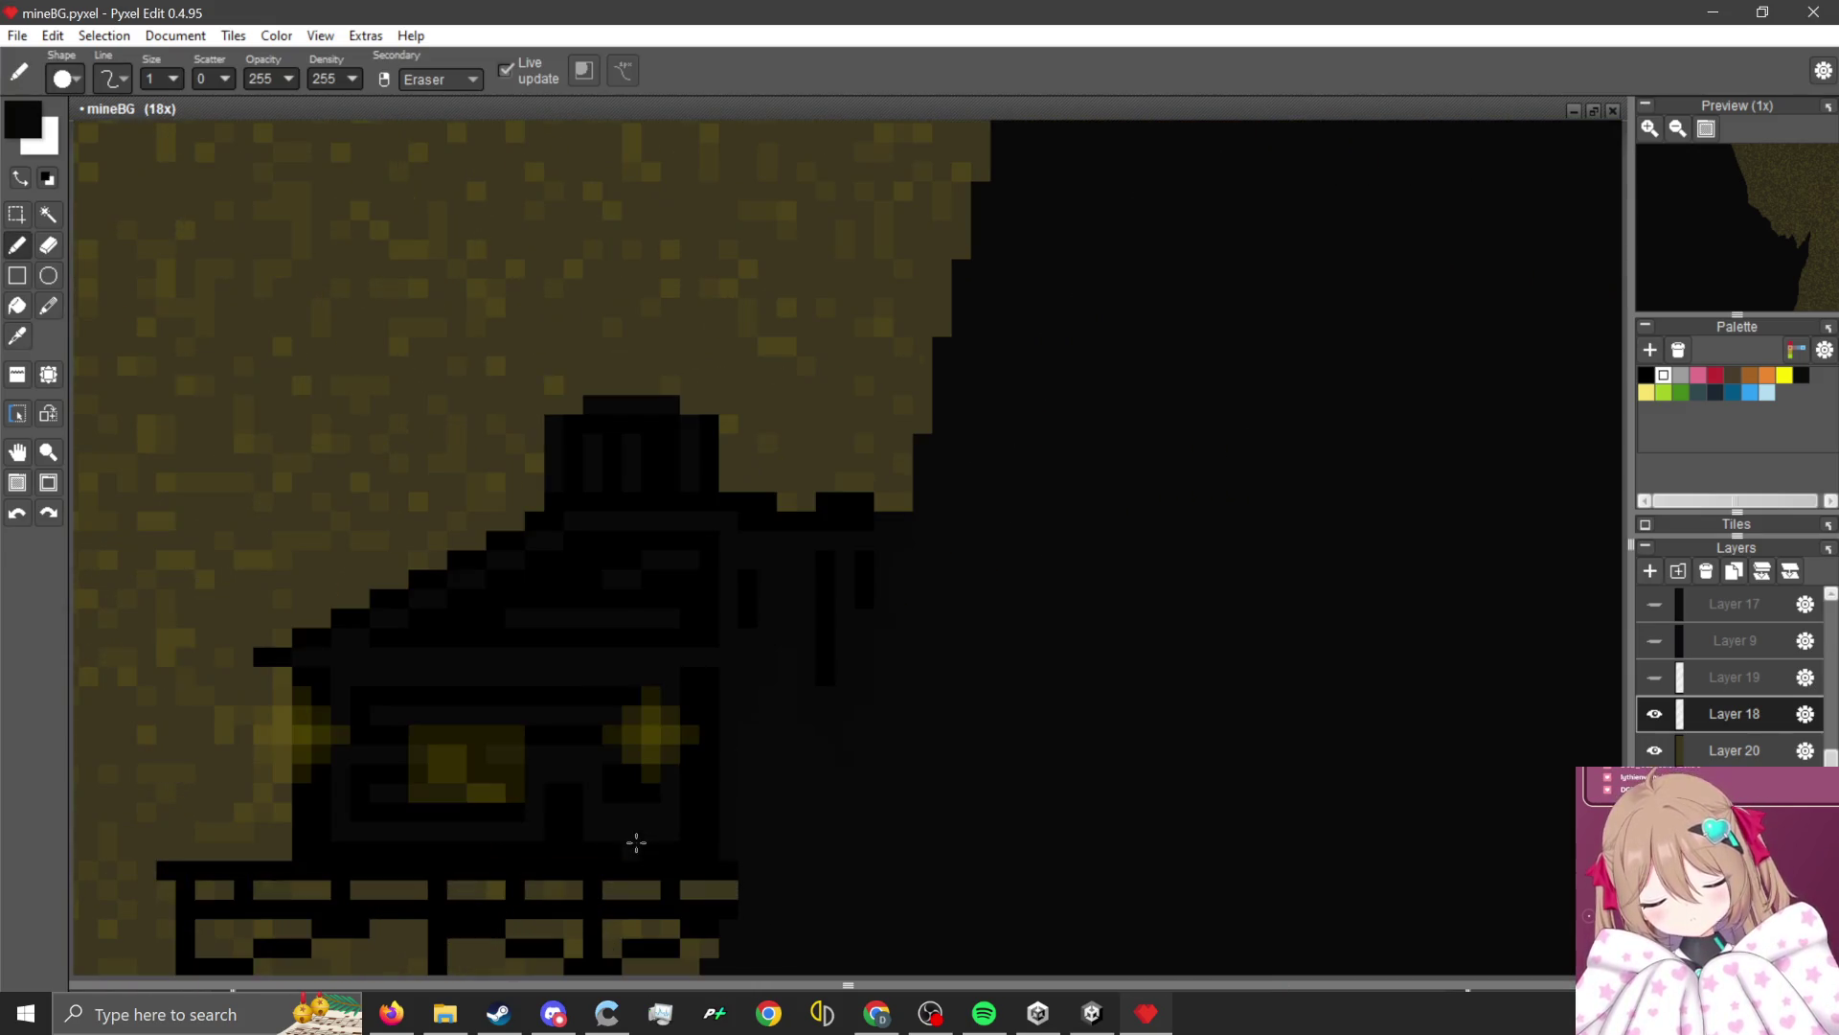
{"action": "scroll", "coordinate": [600, 841], "scroll_direction": "down", "scroll_amount": 5}
{"action": "scroll", "coordinate": [1026, 431], "scroll_direction": "down", "scroll_amount": 1}
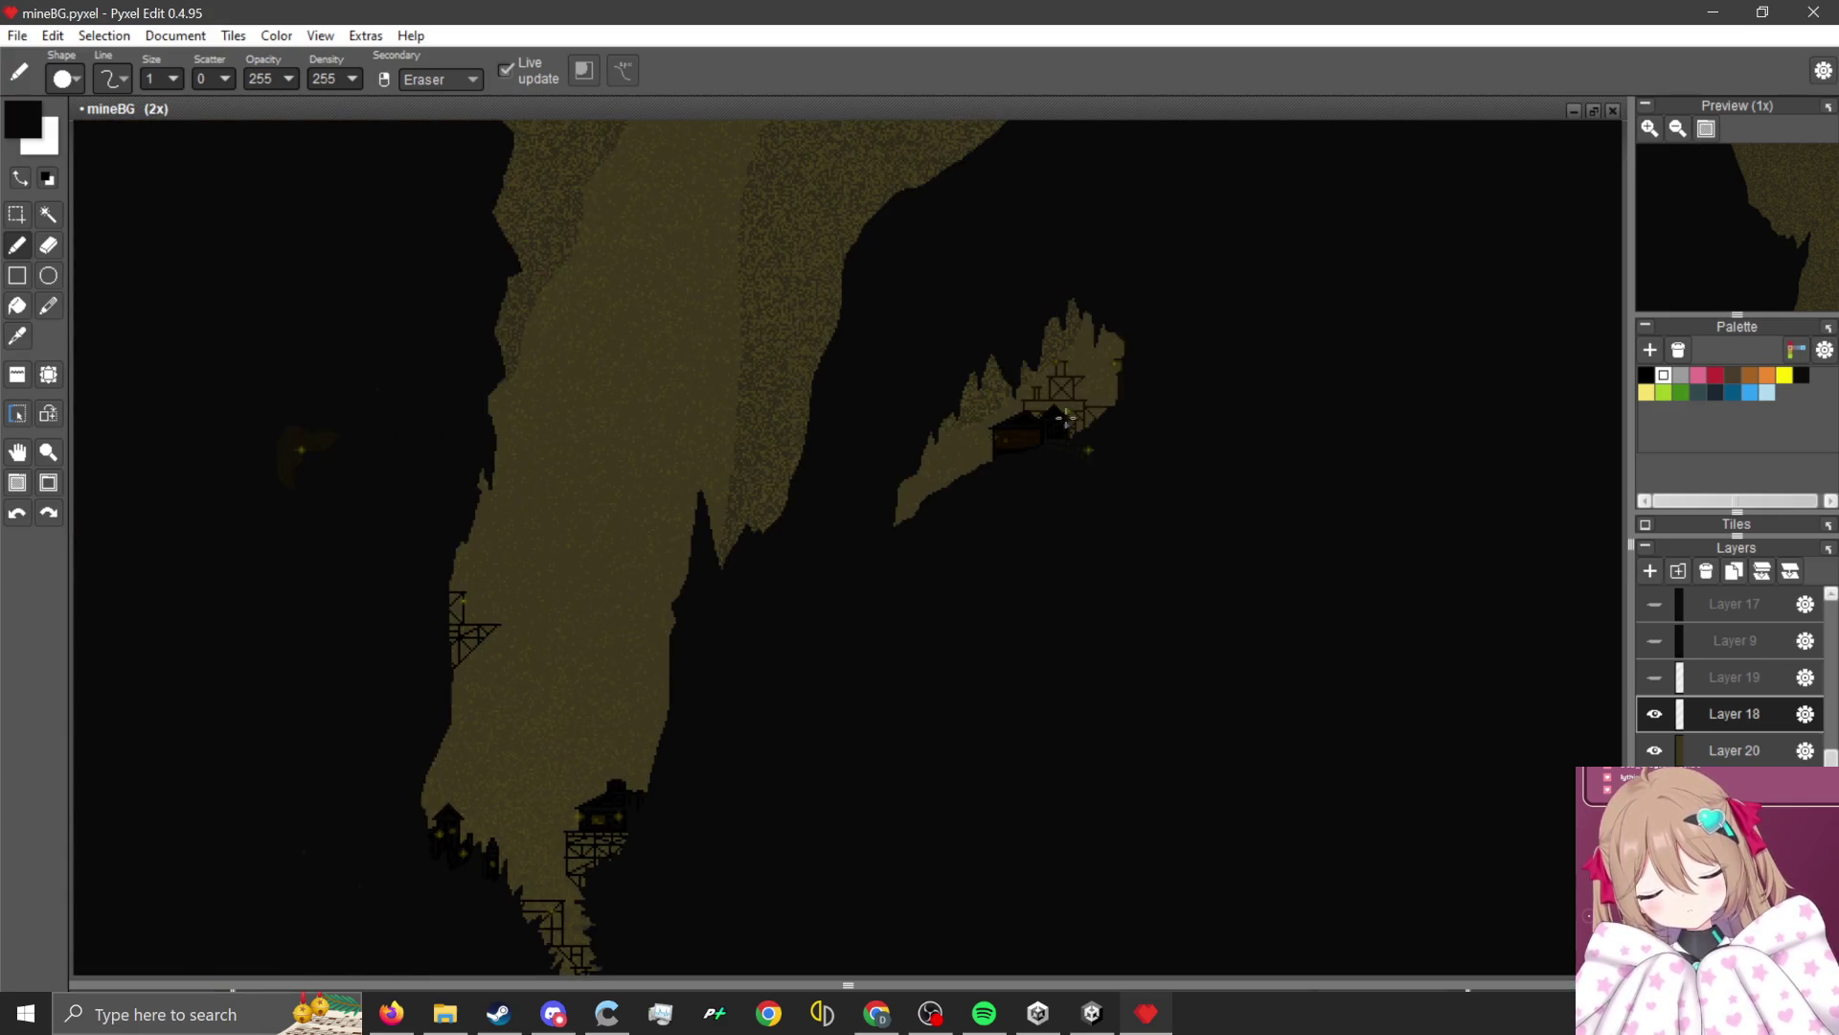
{"action": "scroll", "coordinate": [1178, 607], "scroll_direction": "up", "scroll_amount": 1}
{"action": "scroll", "coordinate": [896, 516], "scroll_direction": "up", "scroll_amount": 5}
{"action": "scroll", "coordinate": [897, 516], "scroll_direction": "up", "scroll_amount": 2}
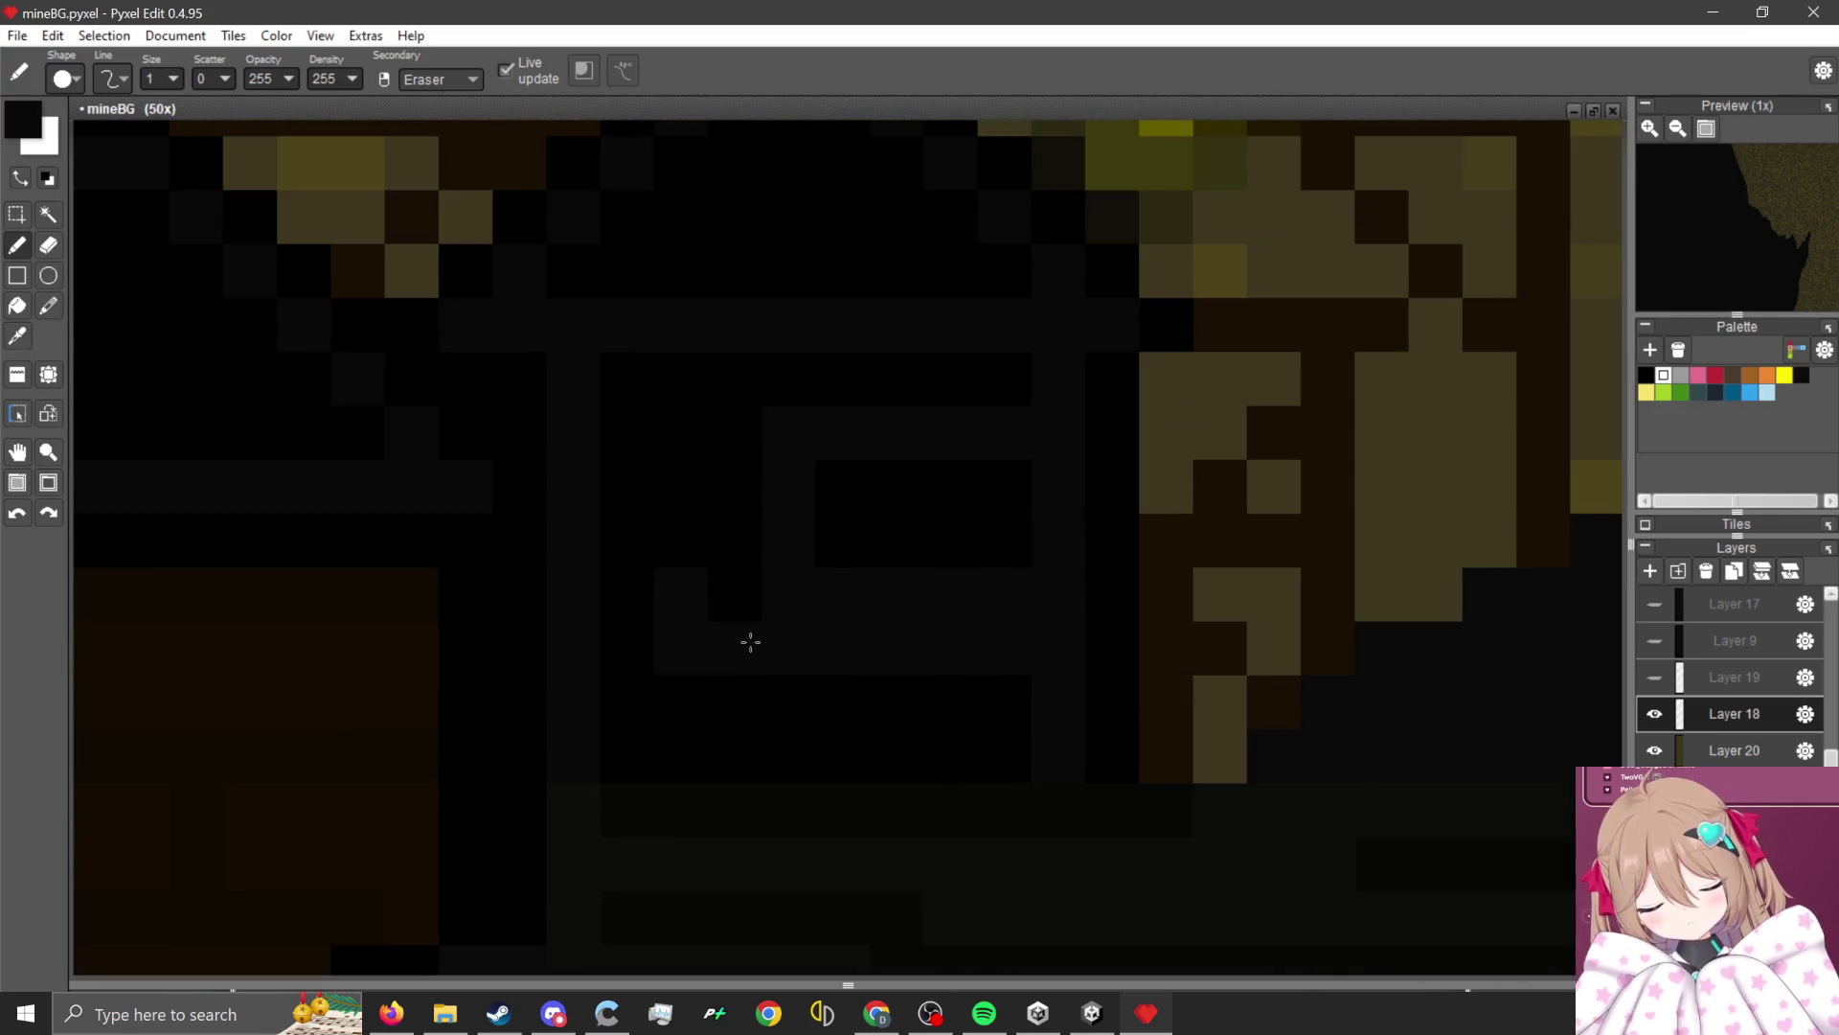
{"action": "right_click", "coordinate": [628, 644]}
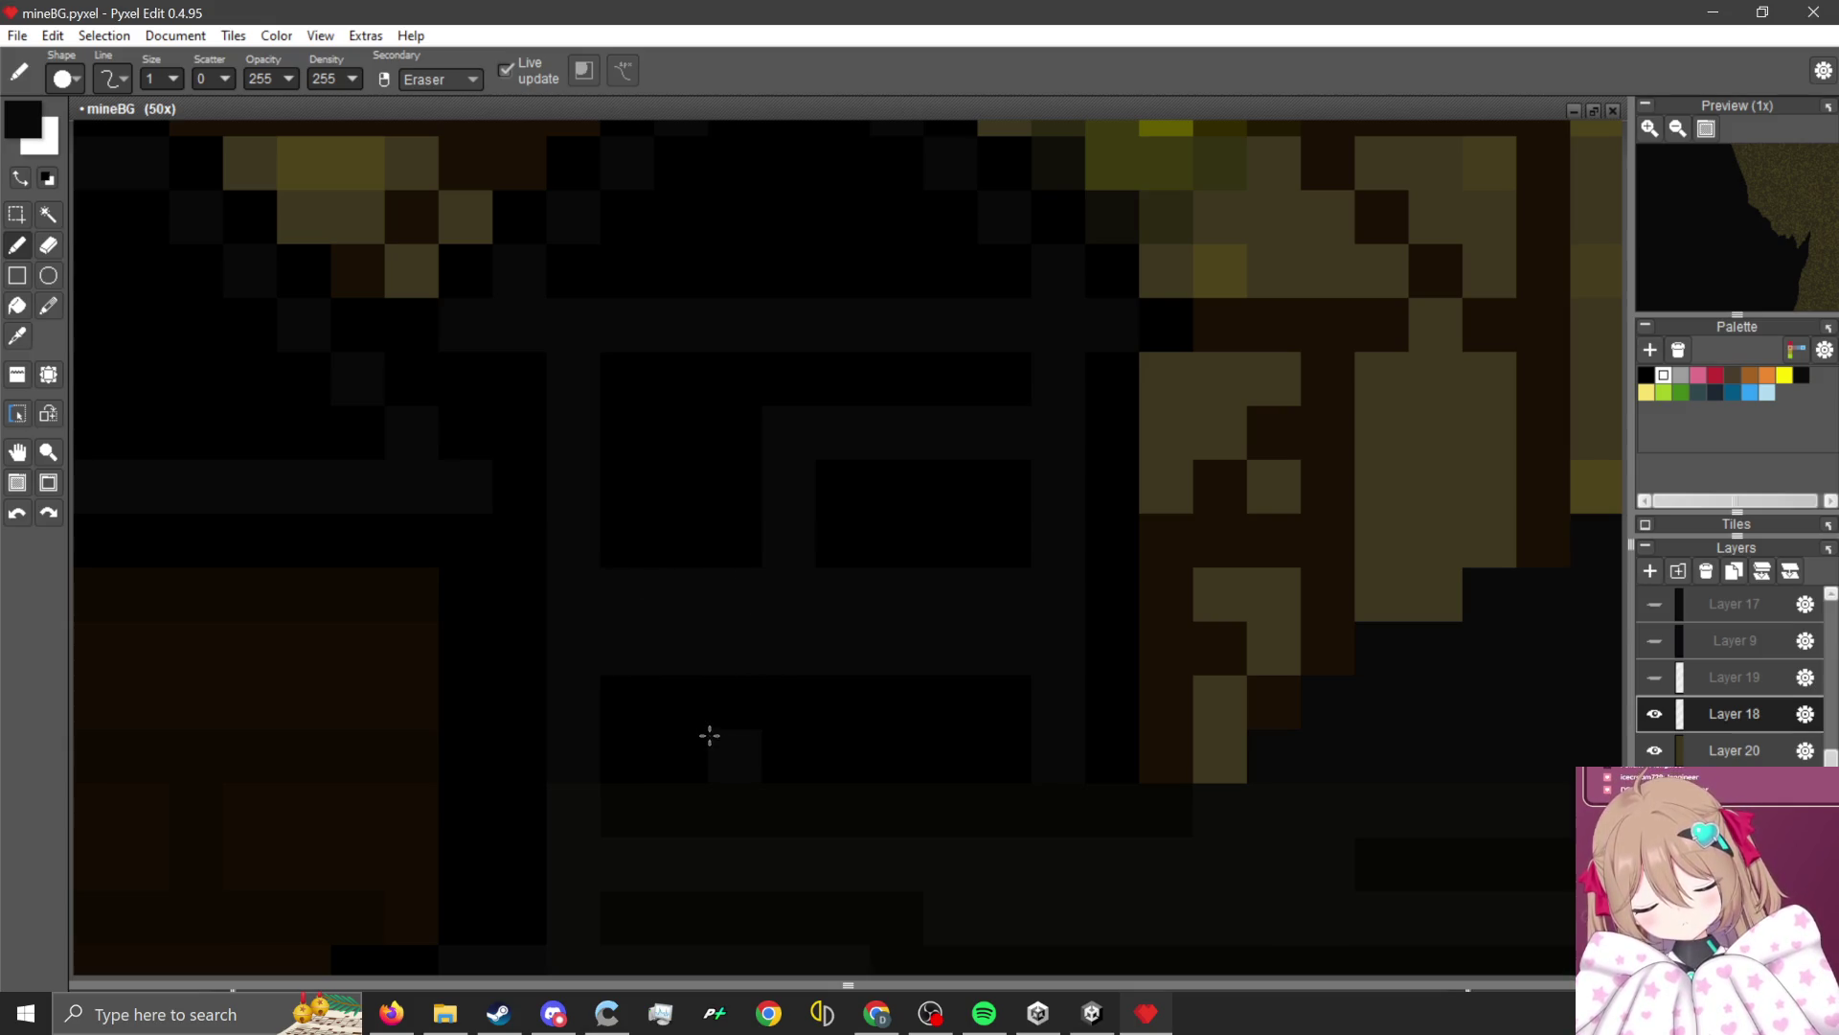
Zoom in and out to inspect the roof edges closely.
{"action": "scroll", "coordinate": [838, 624], "scroll_direction": "down", "scroll_amount": 3}
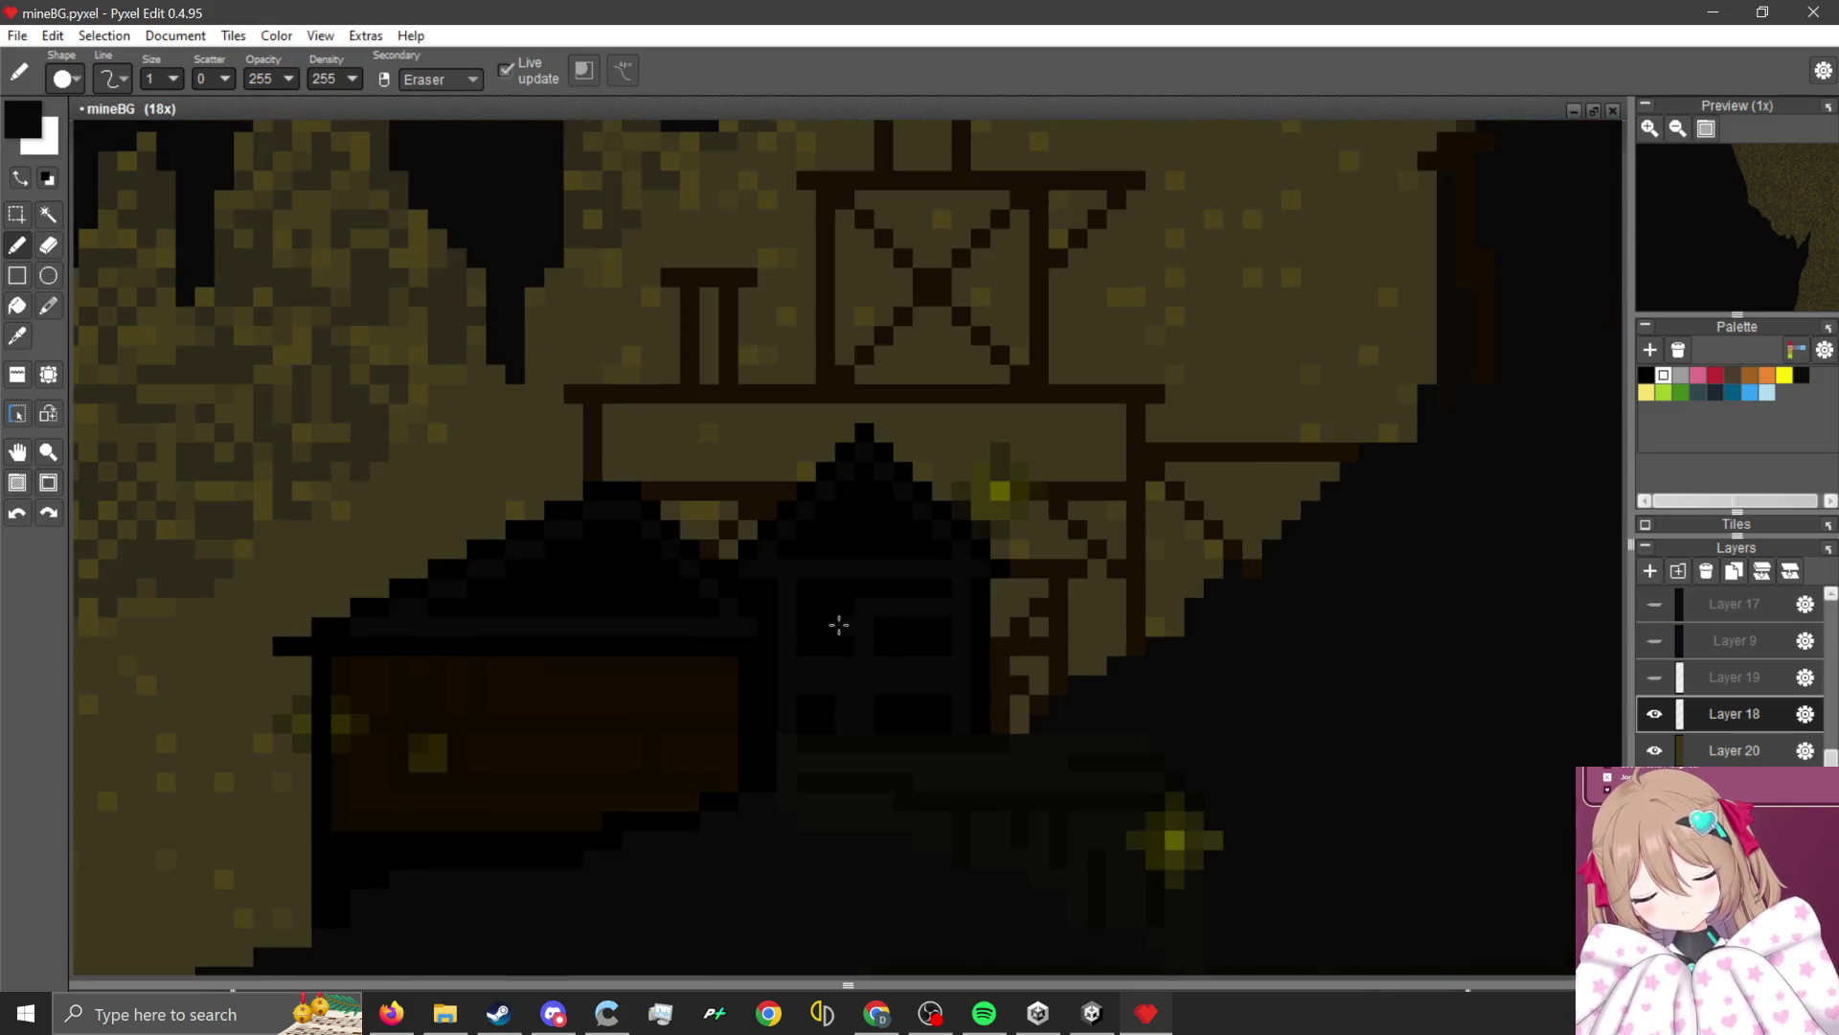
{"action": "scroll", "coordinate": [839, 624], "scroll_direction": "up", "scroll_amount": 3}
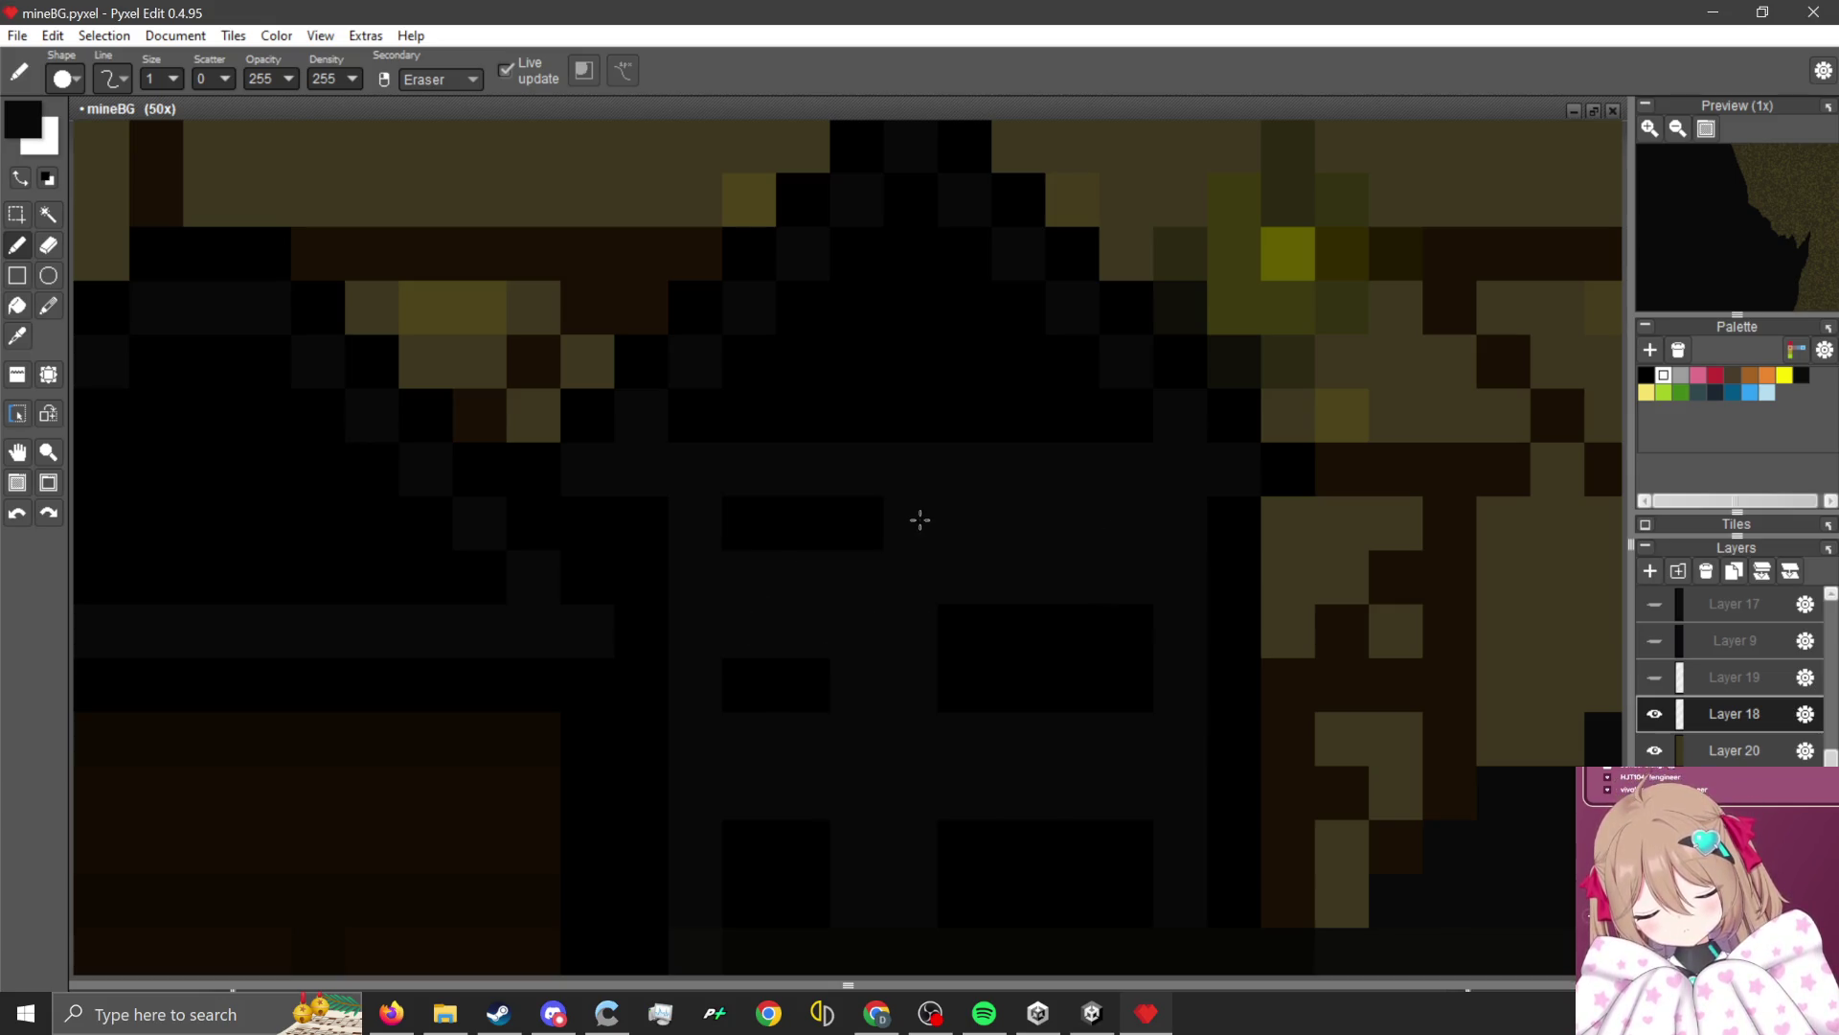
{"action": "scroll", "coordinate": [916, 517], "scroll_direction": "down", "scroll_amount": 5}
{"action": "scroll", "coordinate": [932, 499], "scroll_direction": "up", "scroll_amount": 5}
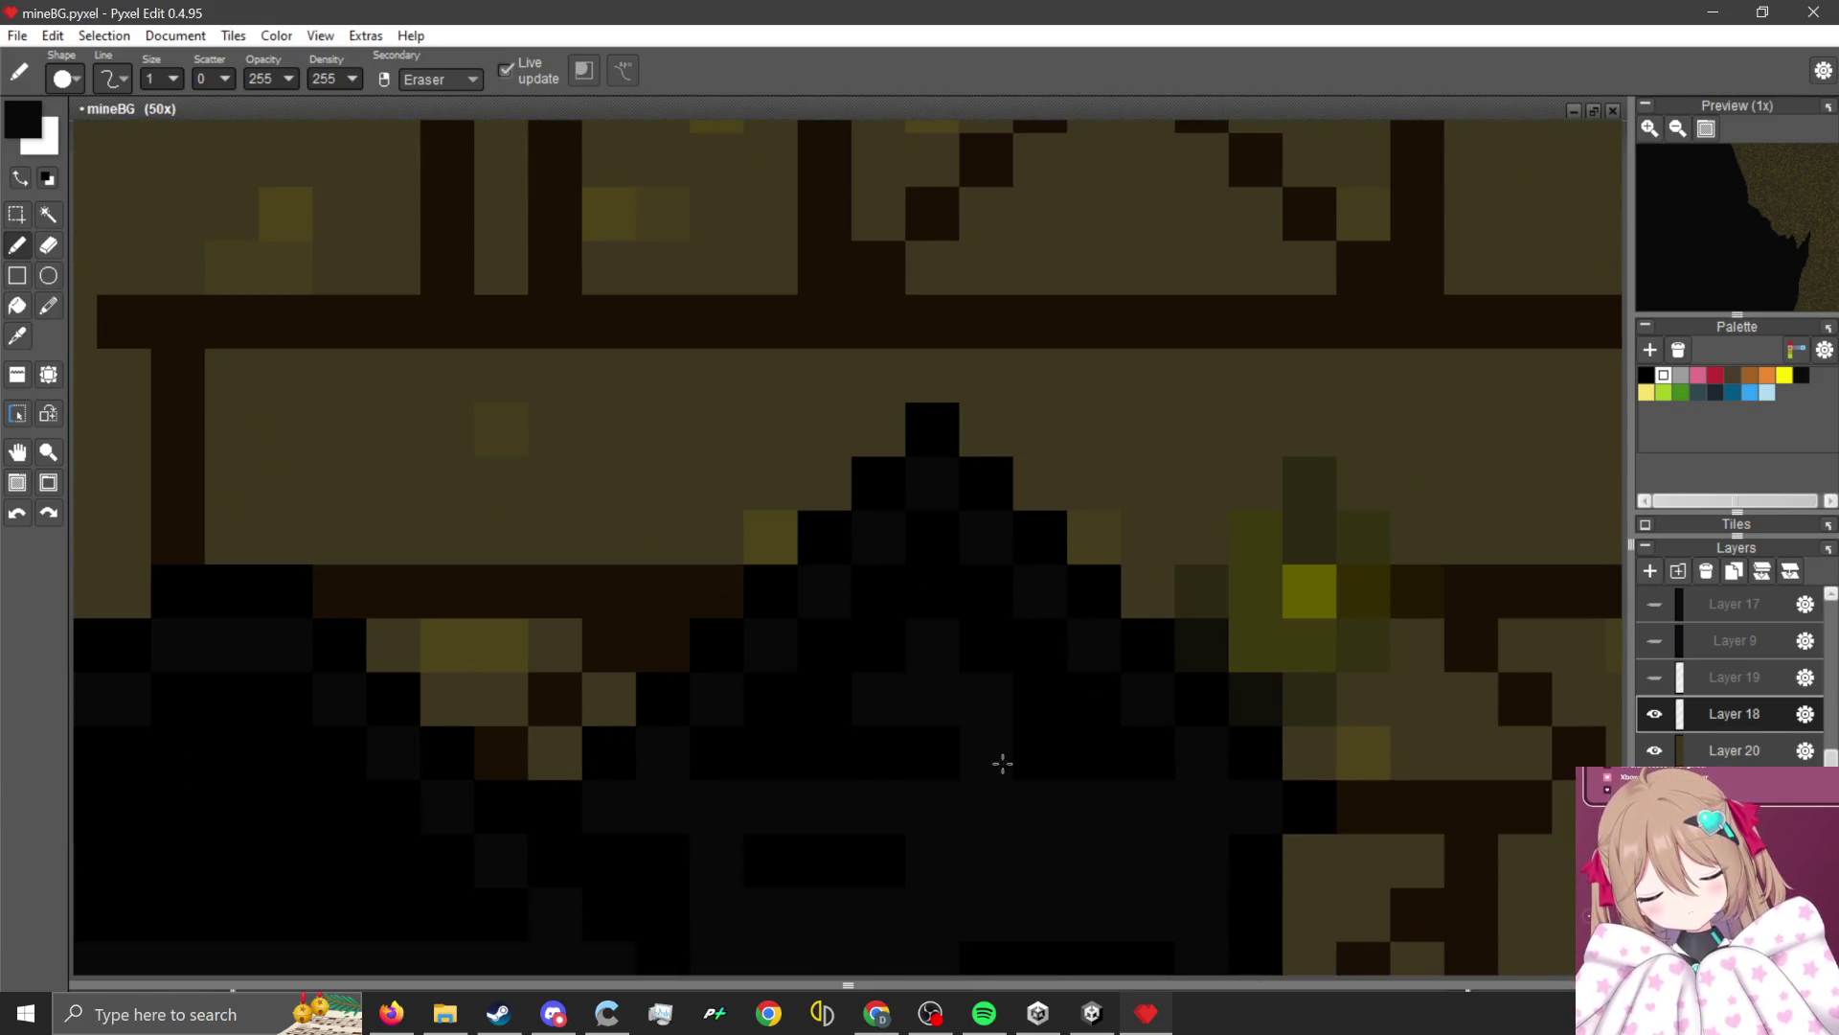
{"action": "scroll", "coordinate": [979, 748], "scroll_direction": "down", "scroll_amount": 4}
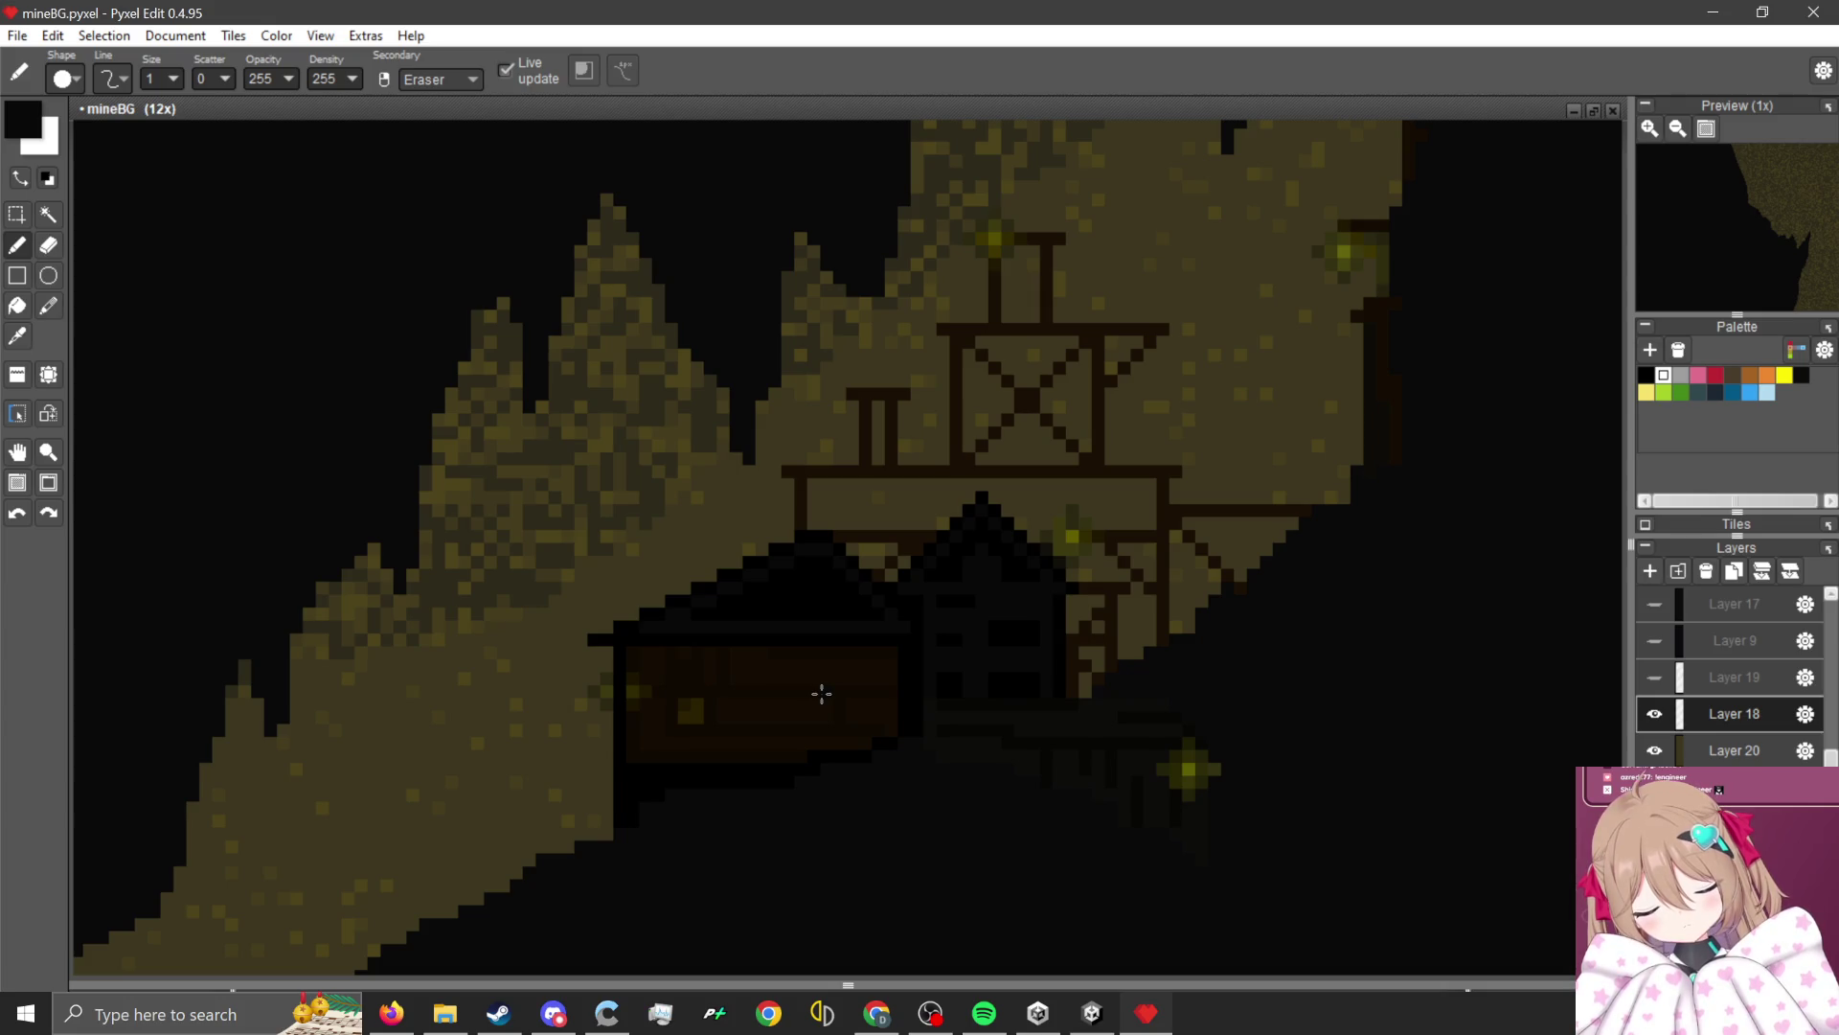
{"action": "scroll", "coordinate": [767, 663], "scroll_direction": "up", "scroll_amount": 4}
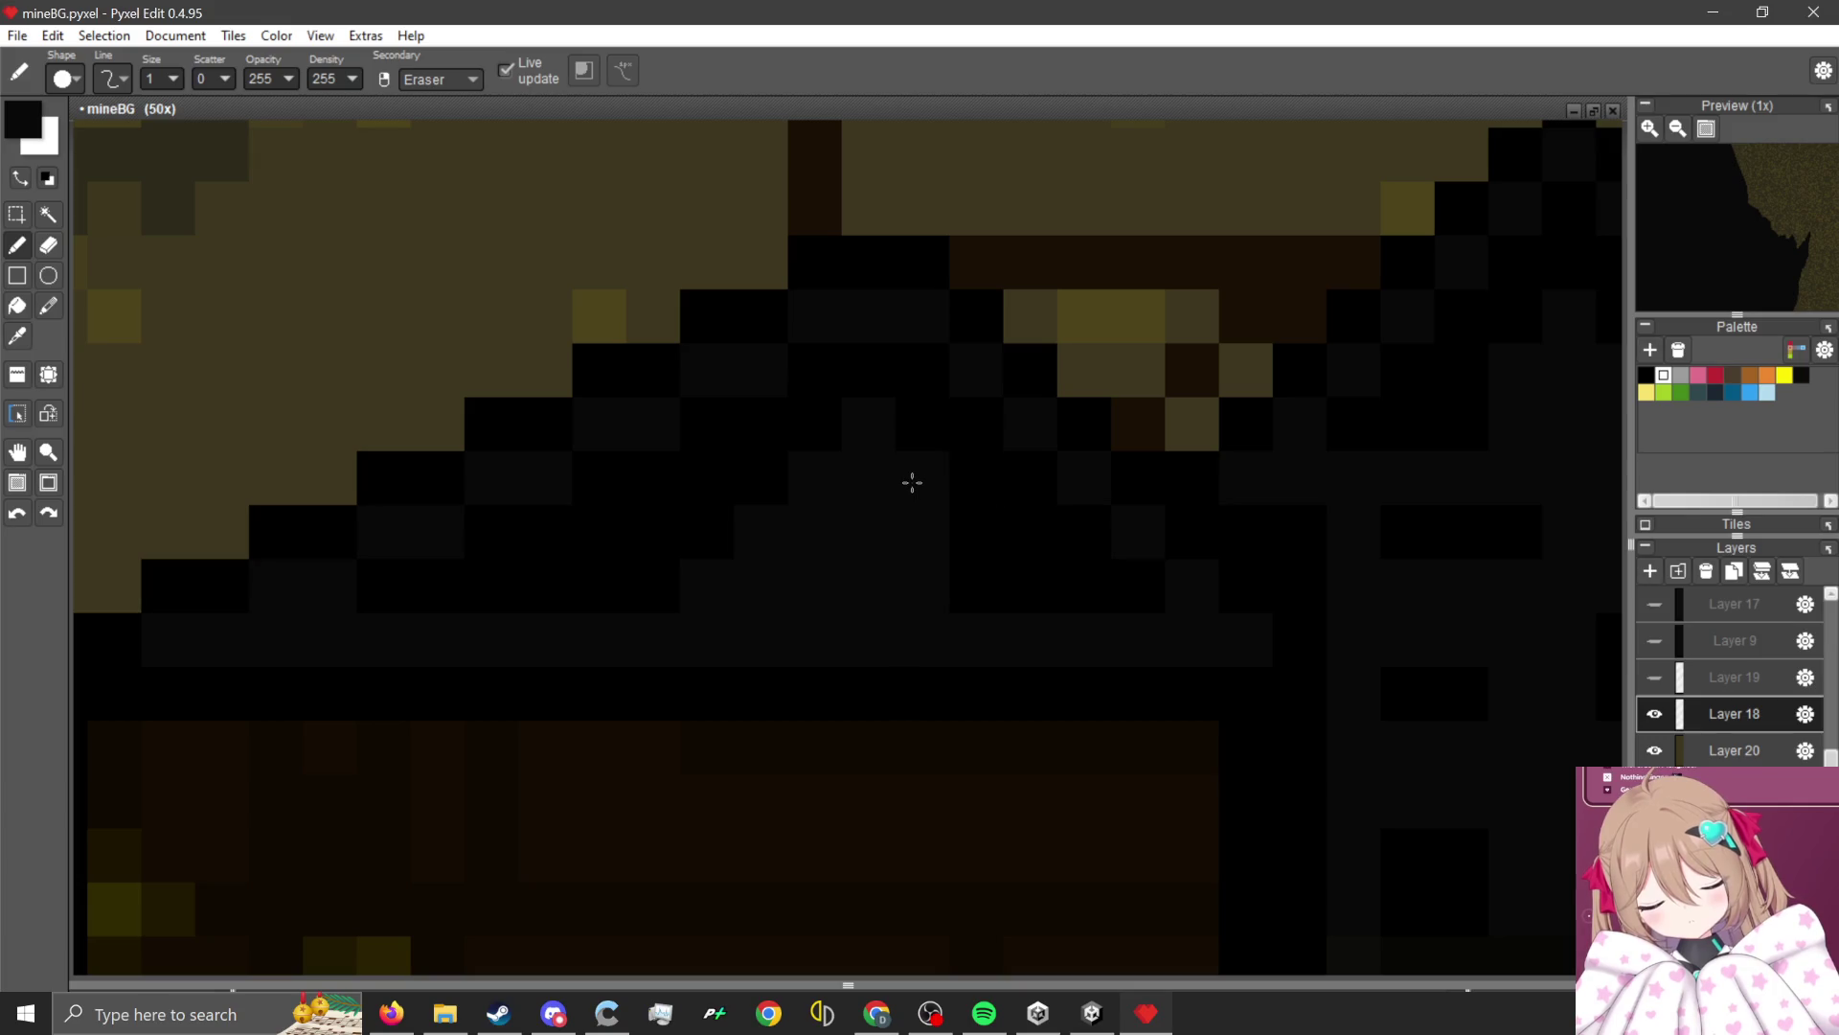
{"action": "scroll", "coordinate": [960, 584], "scroll_direction": "down", "scroll_amount": 4}
{"action": "scroll", "coordinate": [912, 422], "scroll_direction": "up", "scroll_amount": 4}
{"action": "scroll", "coordinate": [1002, 542], "scroll_direction": "down", "scroll_amount": 3}
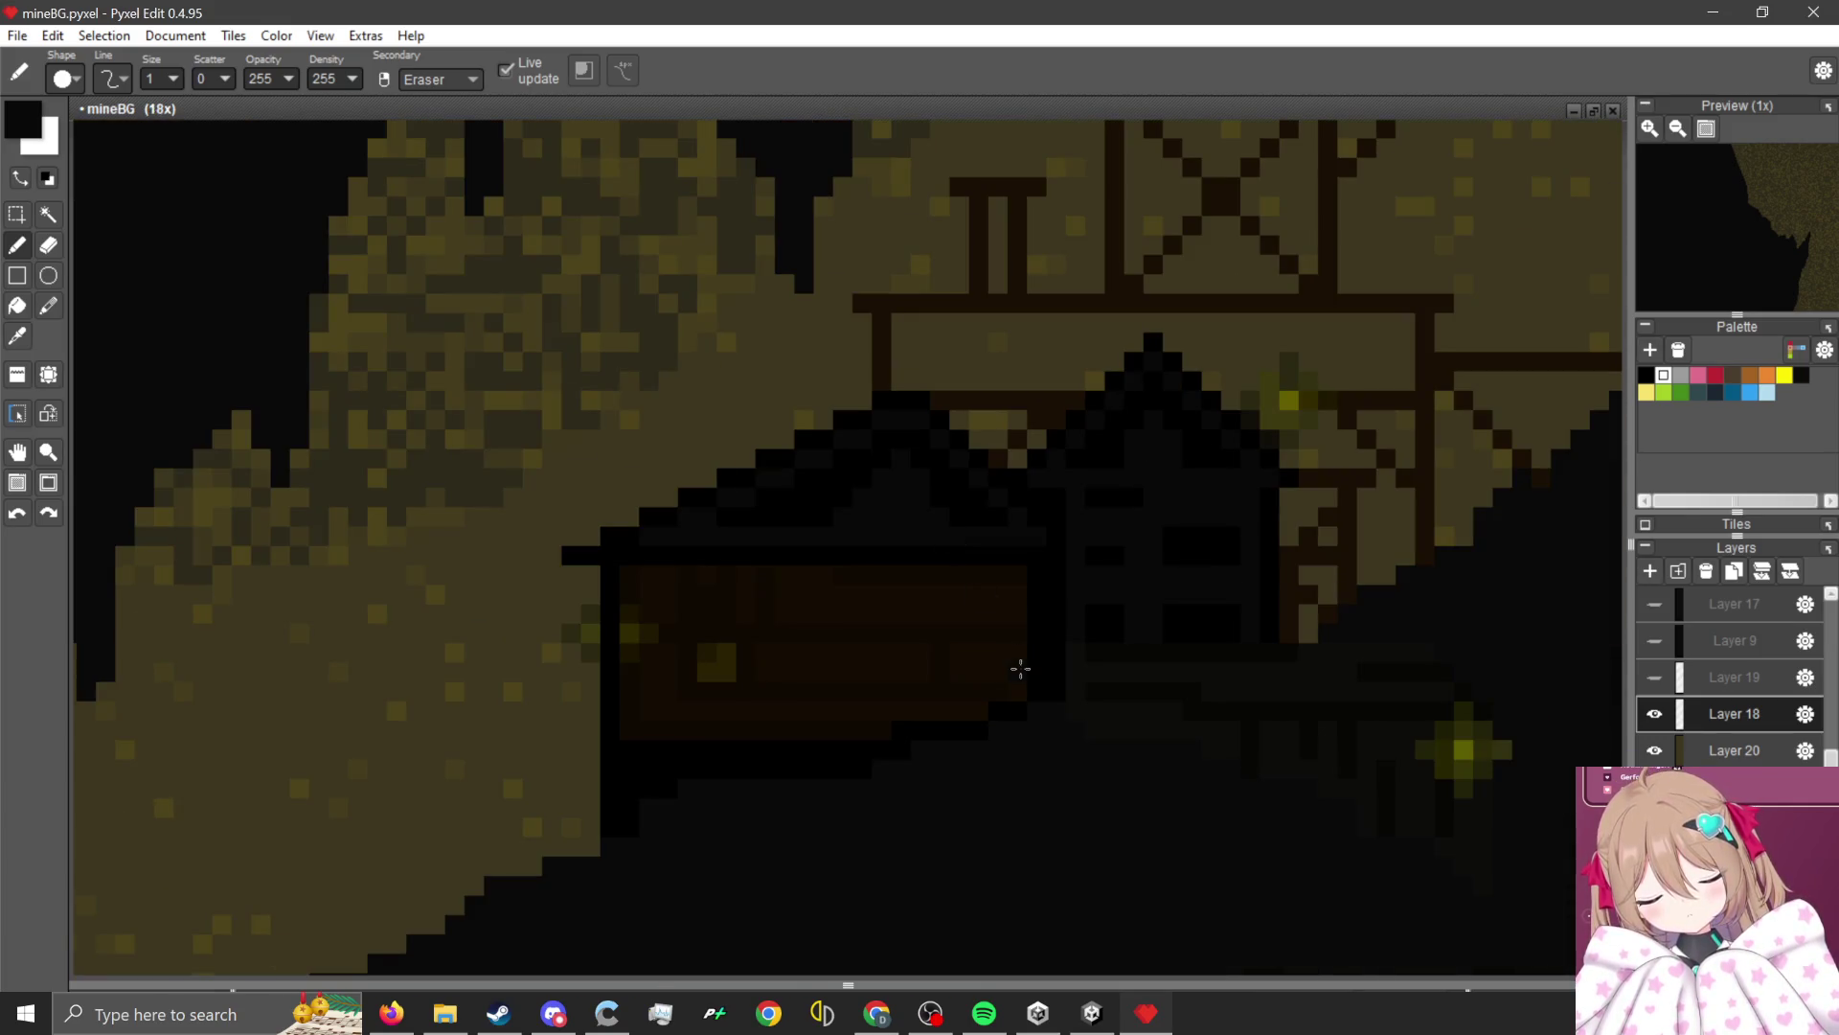
{"action": "scroll", "coordinate": [962, 468], "scroll_direction": "up", "scroll_amount": 3}
{"action": "scroll", "coordinate": [916, 548], "scroll_direction": "up", "scroll_amount": 1}
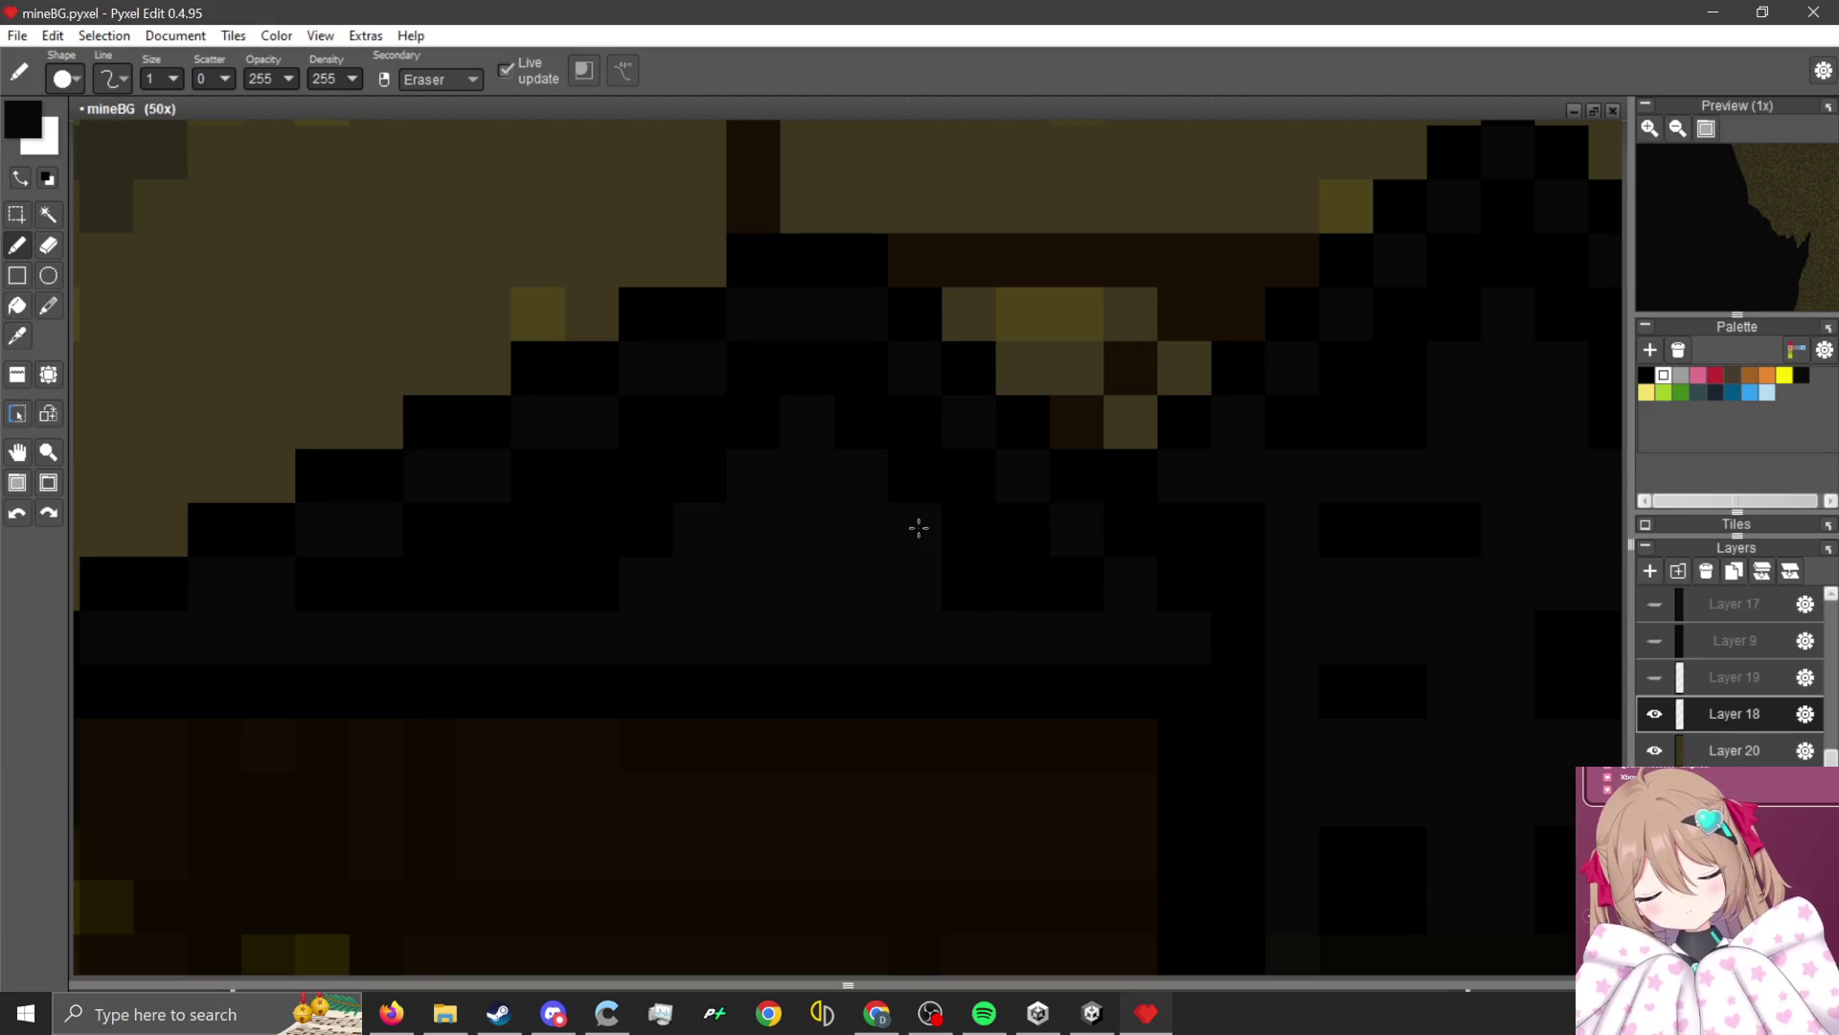
{"action": "scroll", "coordinate": [971, 578], "scroll_direction": "down", "scroll_amount": 4}
{"action": "scroll", "coordinate": [985, 537], "scroll_direction": "up", "scroll_amount": 4}
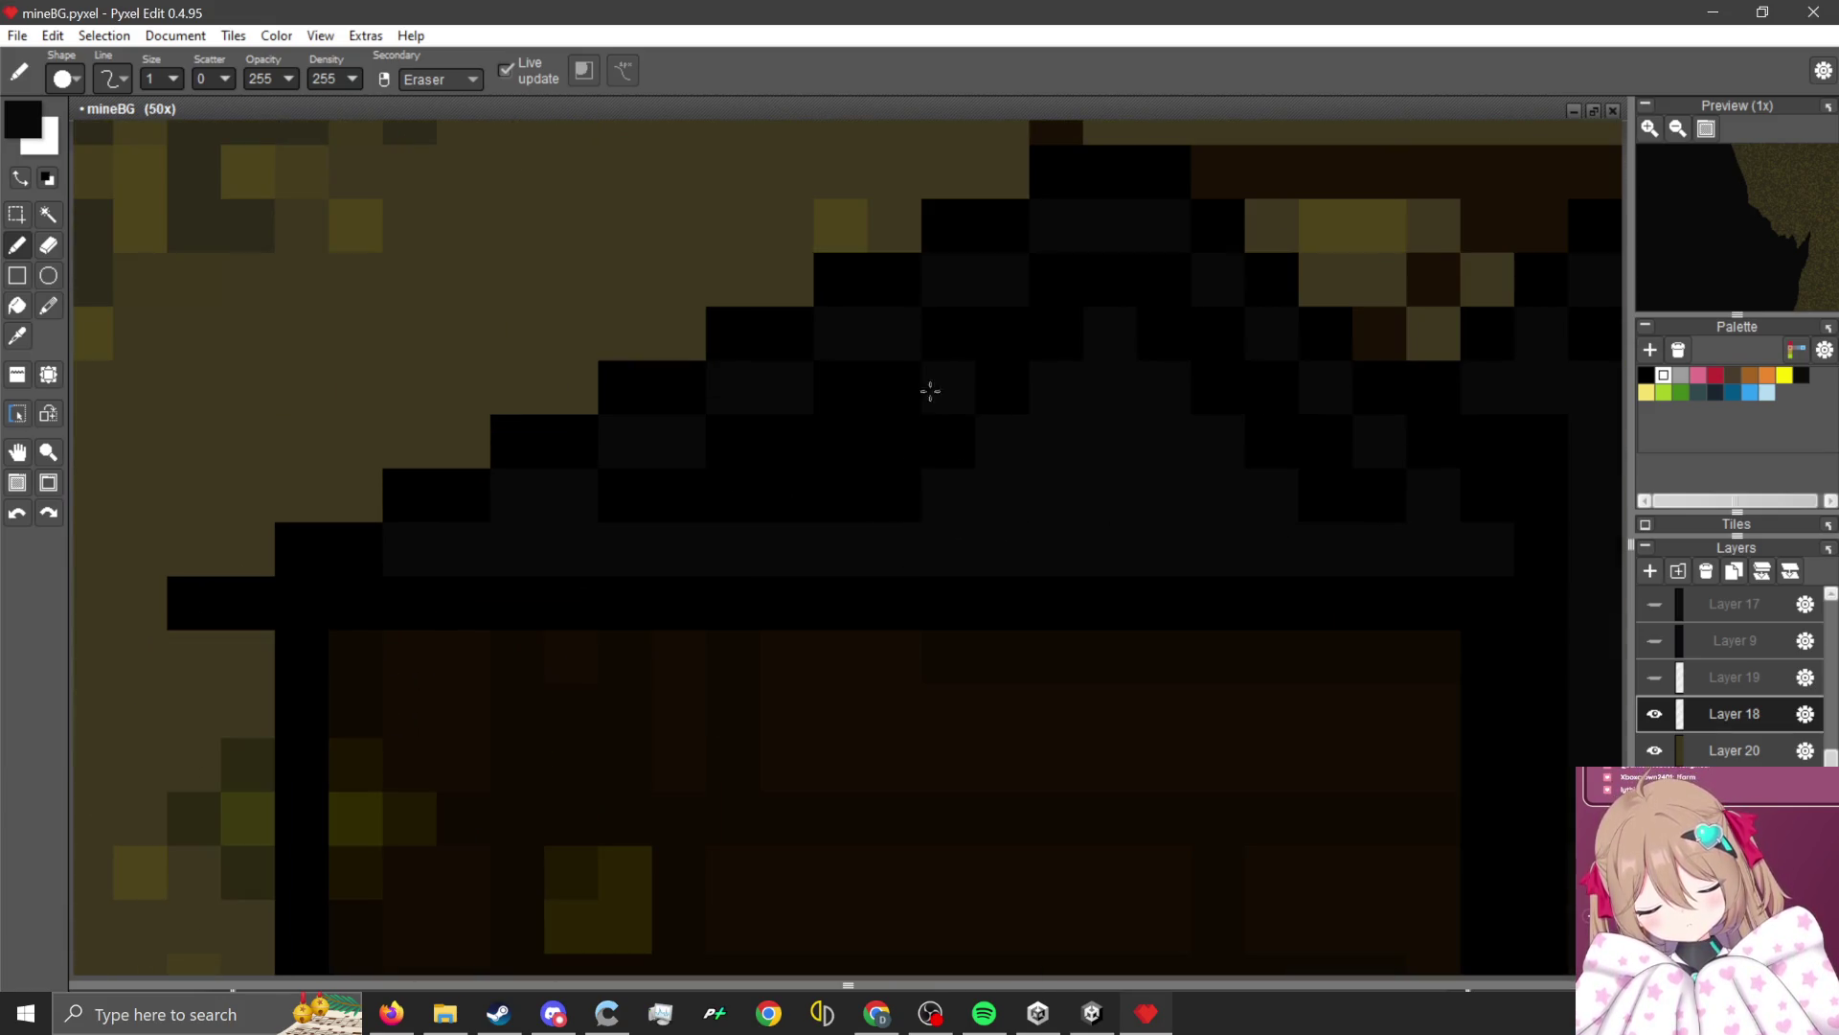
{"action": "scroll", "coordinate": [928, 390], "scroll_direction": "up", "scroll_amount": 2}
{"action": "scroll", "coordinate": [840, 659], "scroll_direction": "down", "scroll_amount": 3}
{"action": "scroll", "coordinate": [759, 624], "scroll_direction": "up", "scroll_amount": 3}
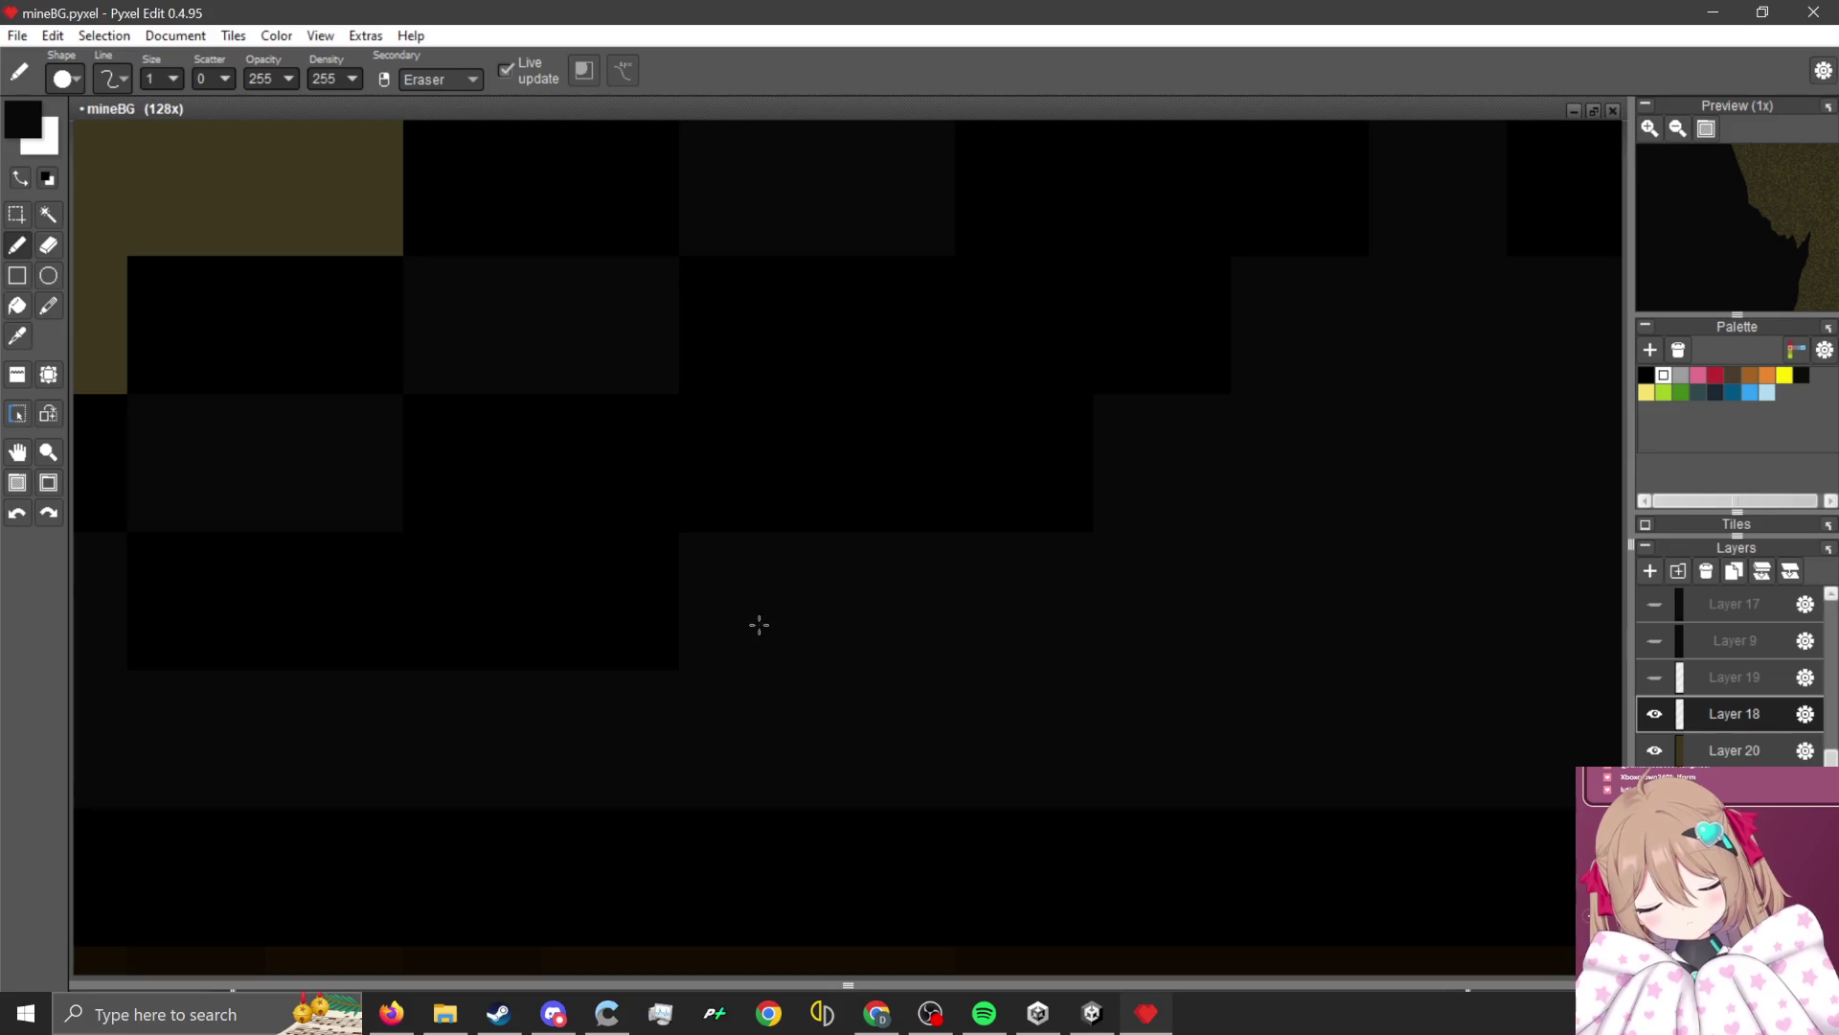
{"action": "scroll", "coordinate": [1121, 555], "scroll_direction": "down", "scroll_amount": 3}
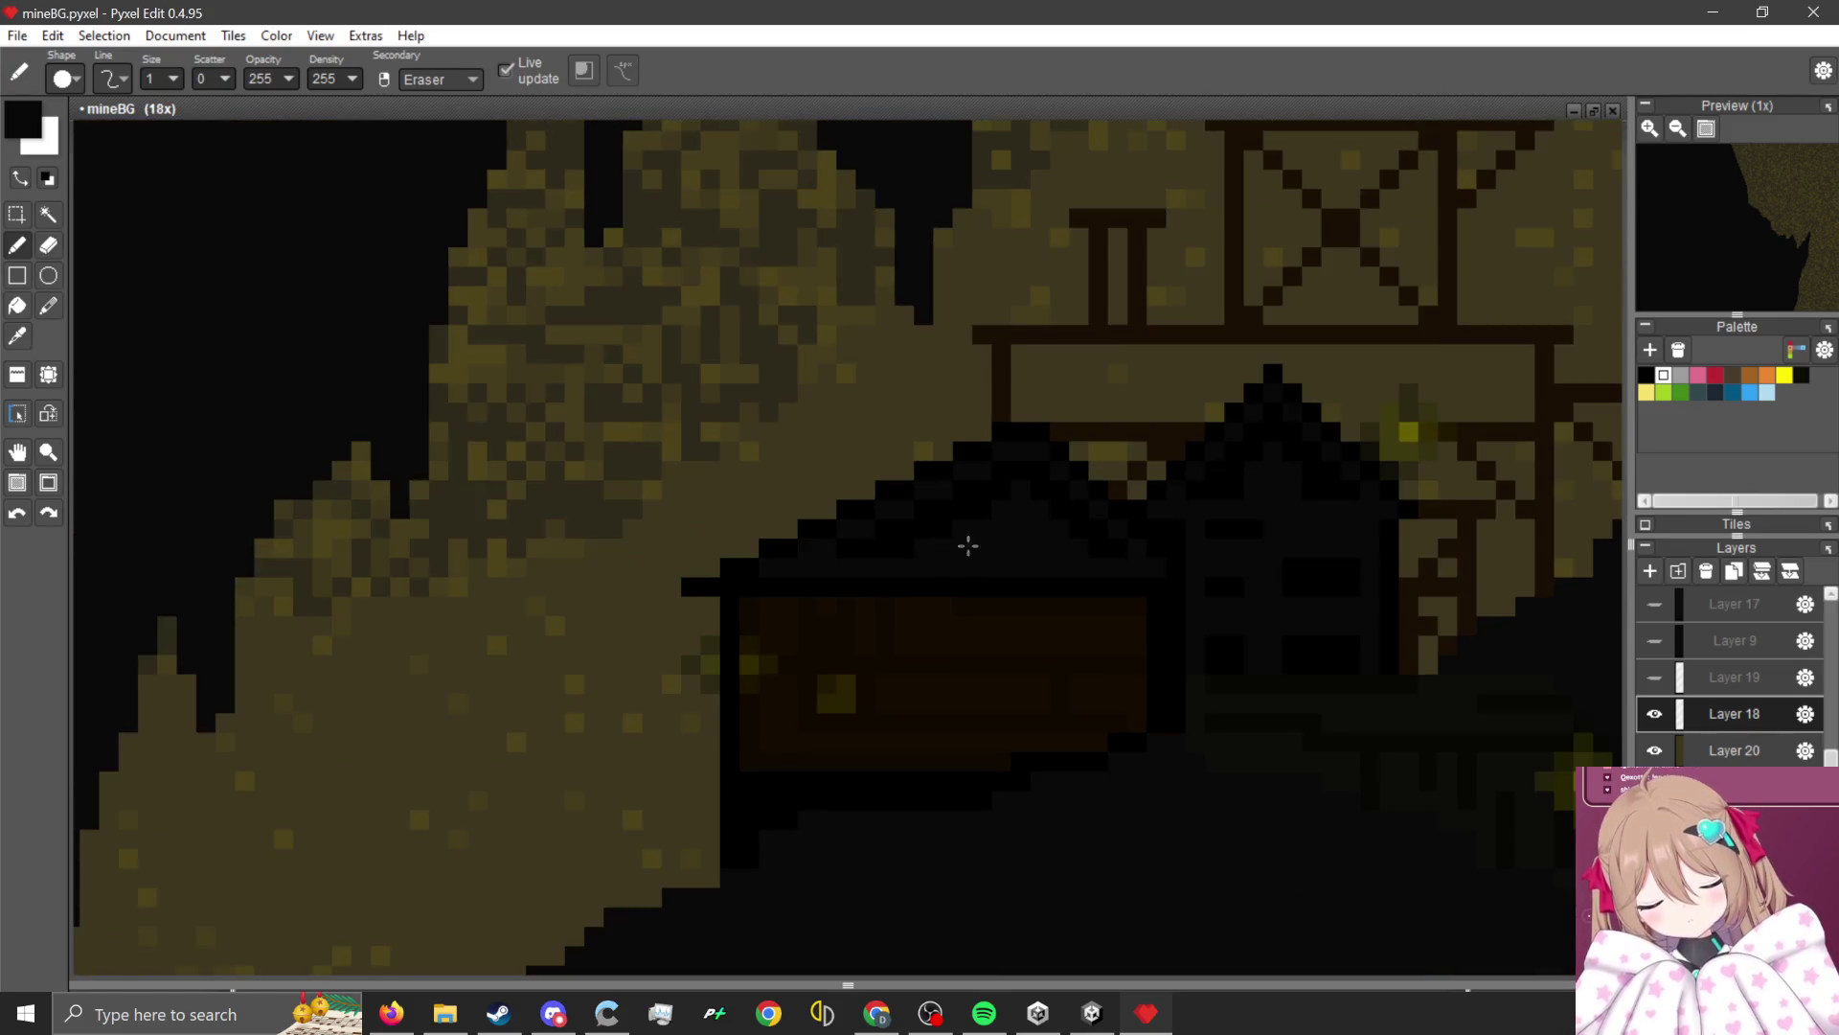
{"action": "scroll", "coordinate": [875, 456], "scroll_direction": "up", "scroll_amount": 1}
{"action": "scroll", "coordinate": [1017, 464], "scroll_direction": "up", "scroll_amount": 2}
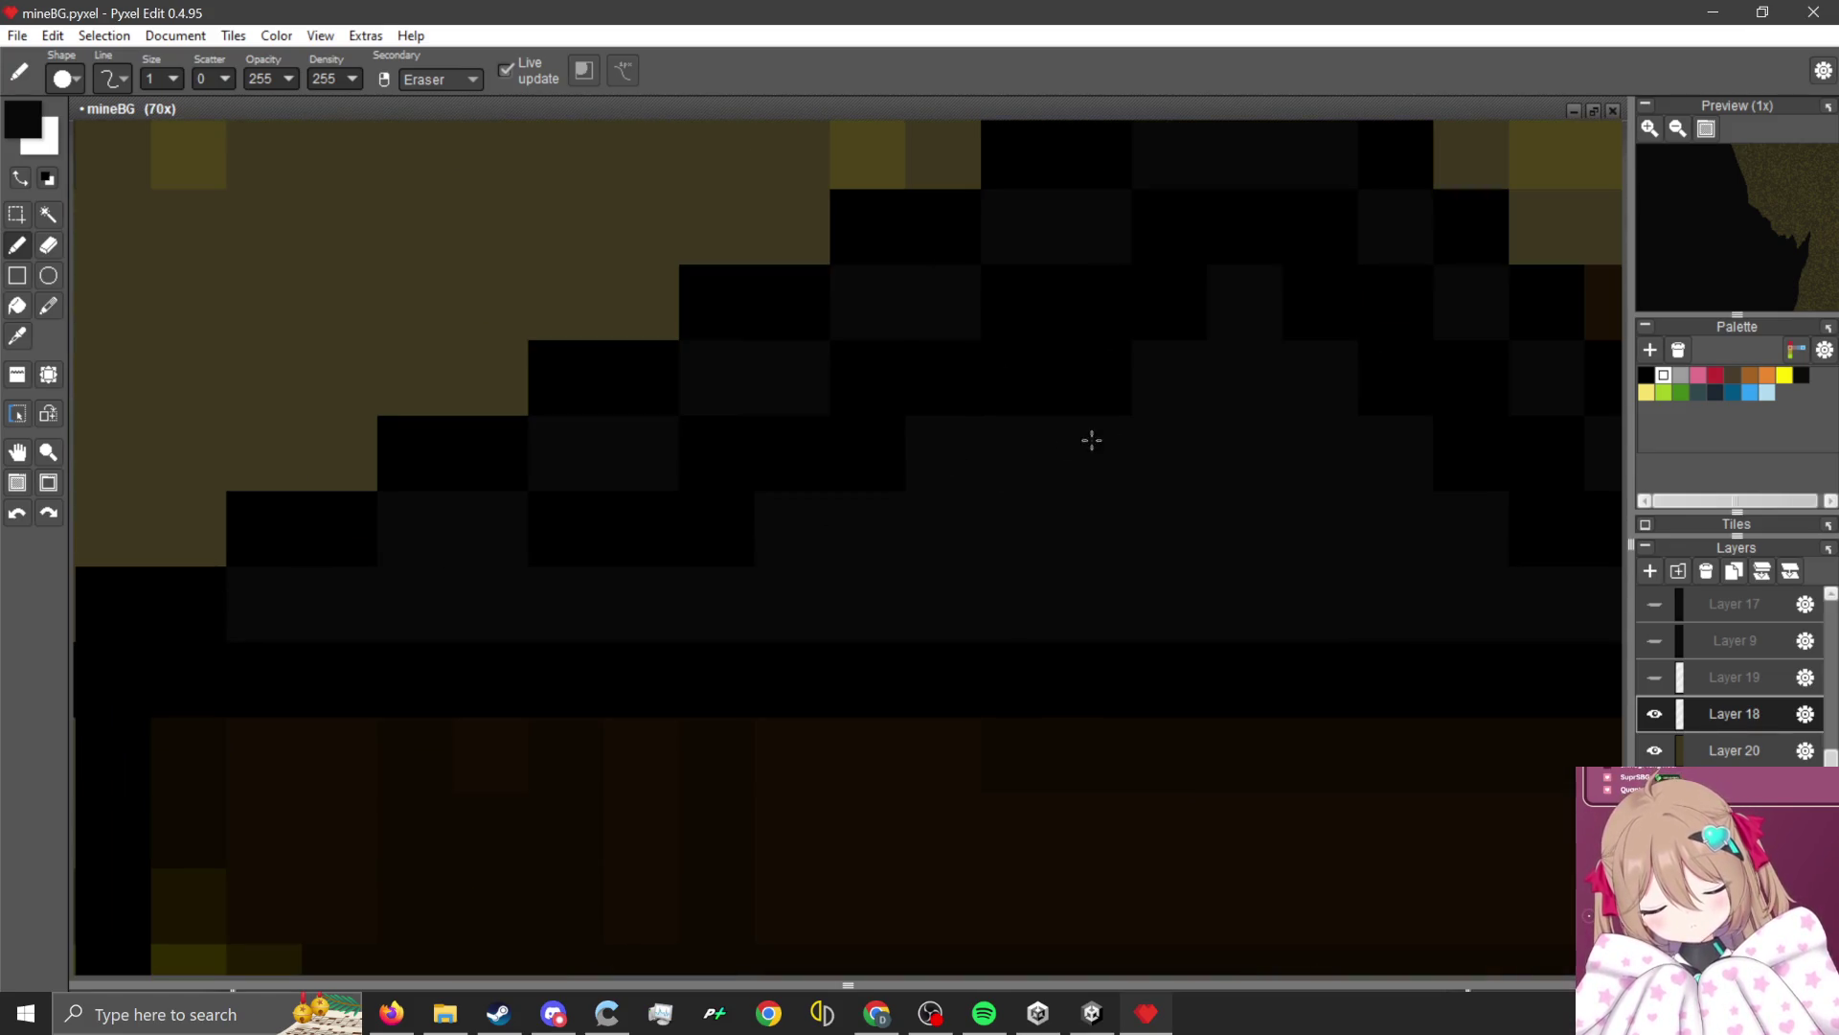
{"action": "scroll", "coordinate": [1102, 407], "scroll_direction": "down", "scroll_amount": 2}
{"action": "scroll", "coordinate": [694, 451], "scroll_direction": "down", "scroll_amount": 1}
{"action": "scroll", "coordinate": [694, 451], "scroll_direction": "up", "scroll_amount": 1}
{"action": "scroll", "coordinate": [697, 453], "scroll_direction": "down", "scroll_amount": 1}
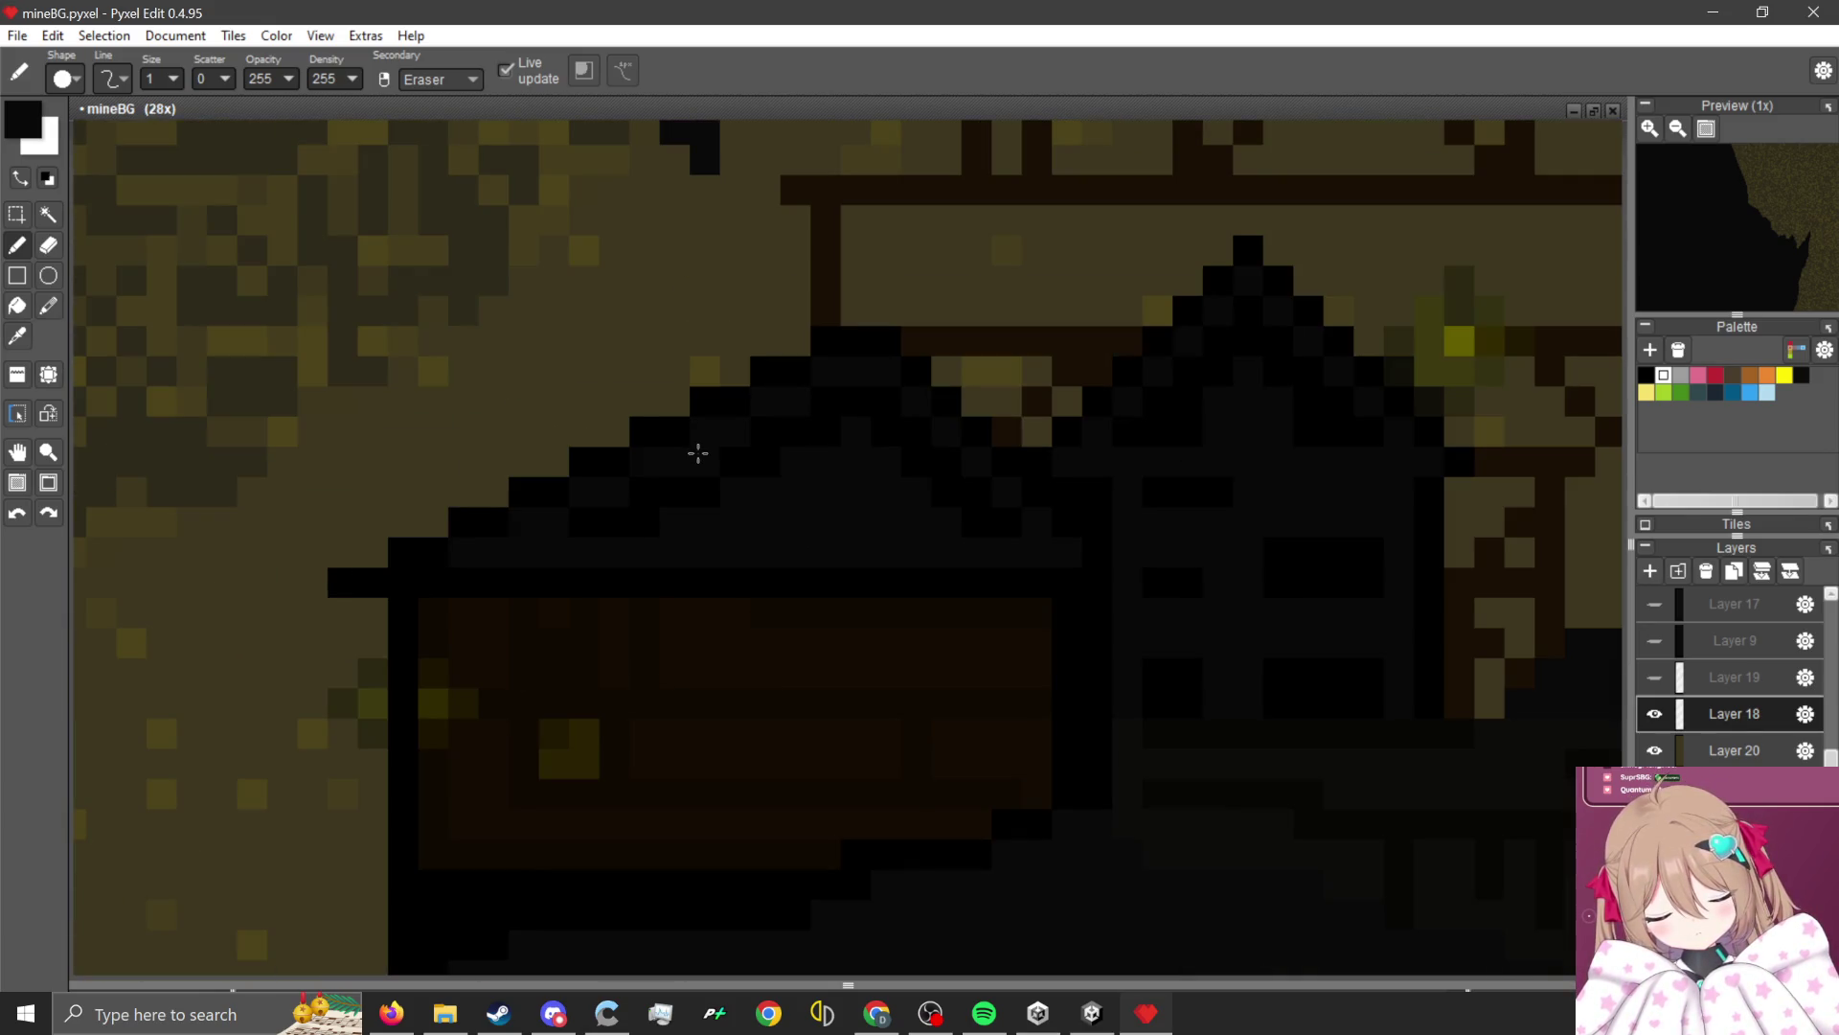
{"action": "scroll", "coordinate": [886, 532], "scroll_direction": "down", "scroll_amount": 1}
{"action": "scroll", "coordinate": [1054, 525], "scroll_direction": "up", "scroll_amount": 2}
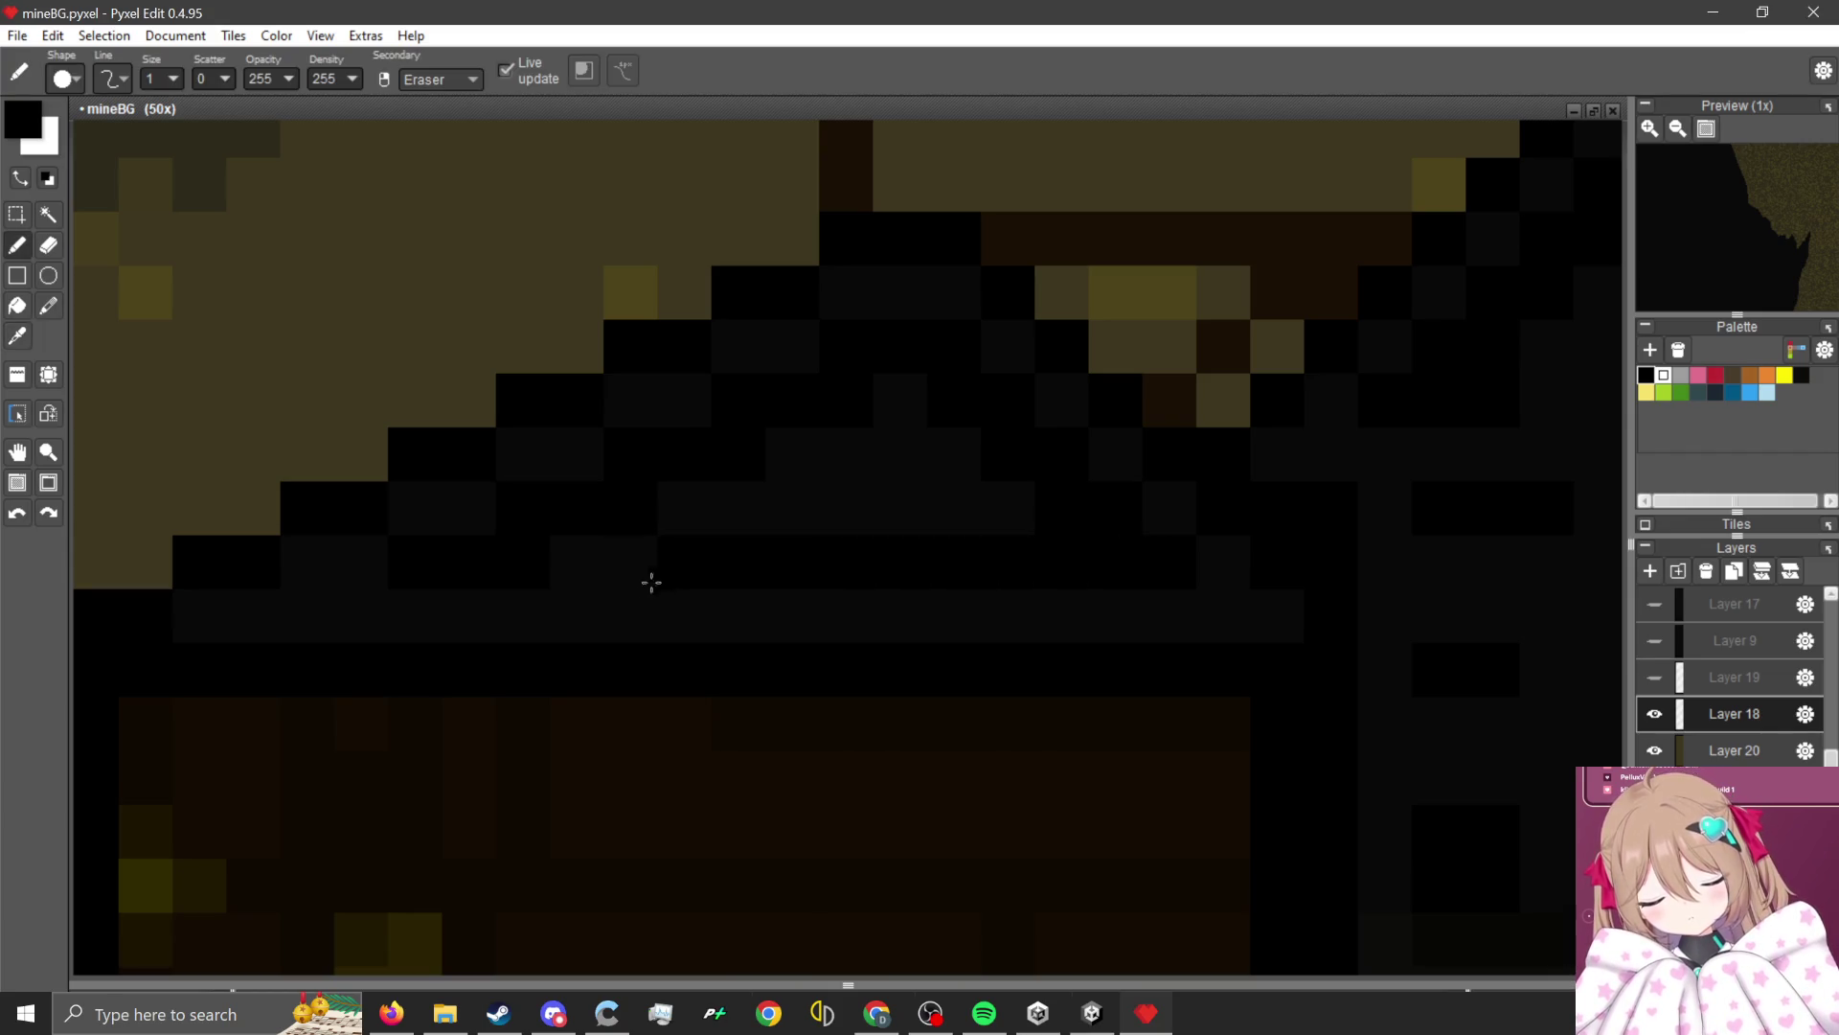
{"action": "scroll", "coordinate": [911, 443], "scroll_direction": "down", "scroll_amount": 1}
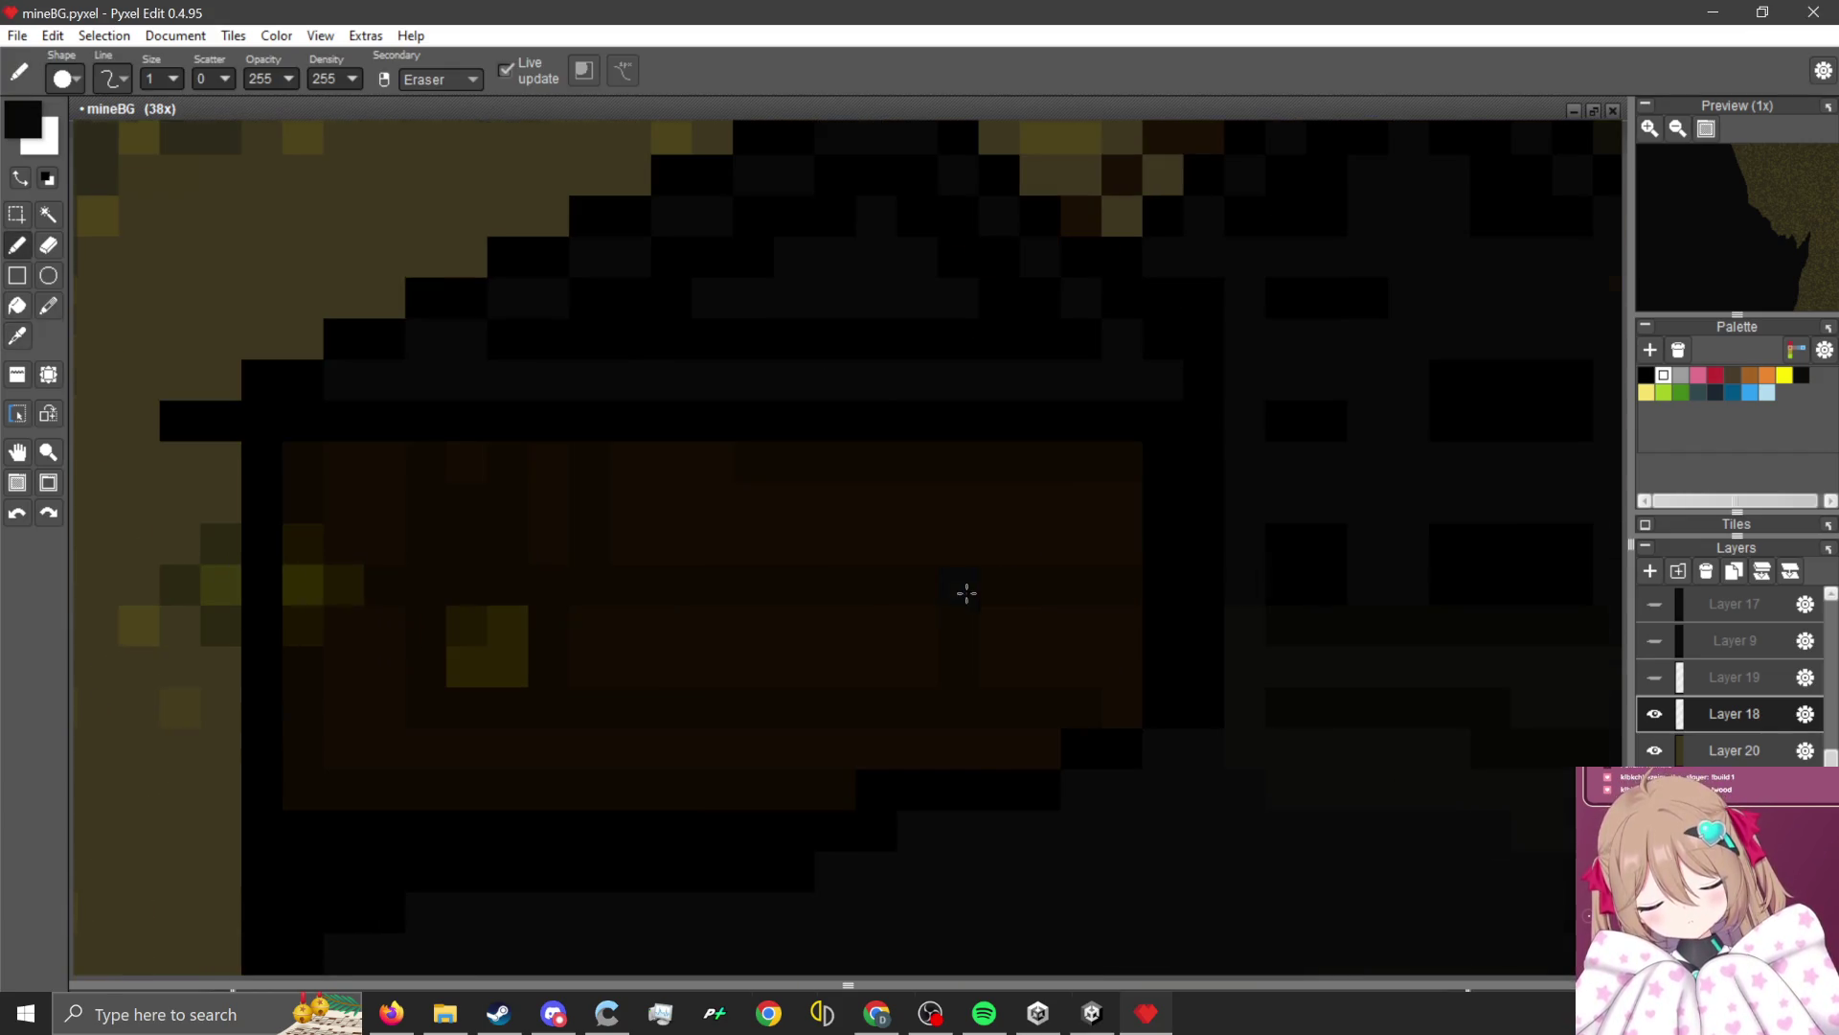
Paint the brown front wall strip solid black with a larger square brush.
{"action": "key", "text": "6"}
{"action": "mouse_move", "coordinate": [1031, 574]}
{"action": "left_mouse_down"}
{"action": "mouse_move", "coordinate": [1062, 597]}
{"action": "mouse_move", "coordinate": [1121, 591]}
{"action": "mouse_move", "coordinate": [394, 588]}
{"action": "left_mouse_up"}
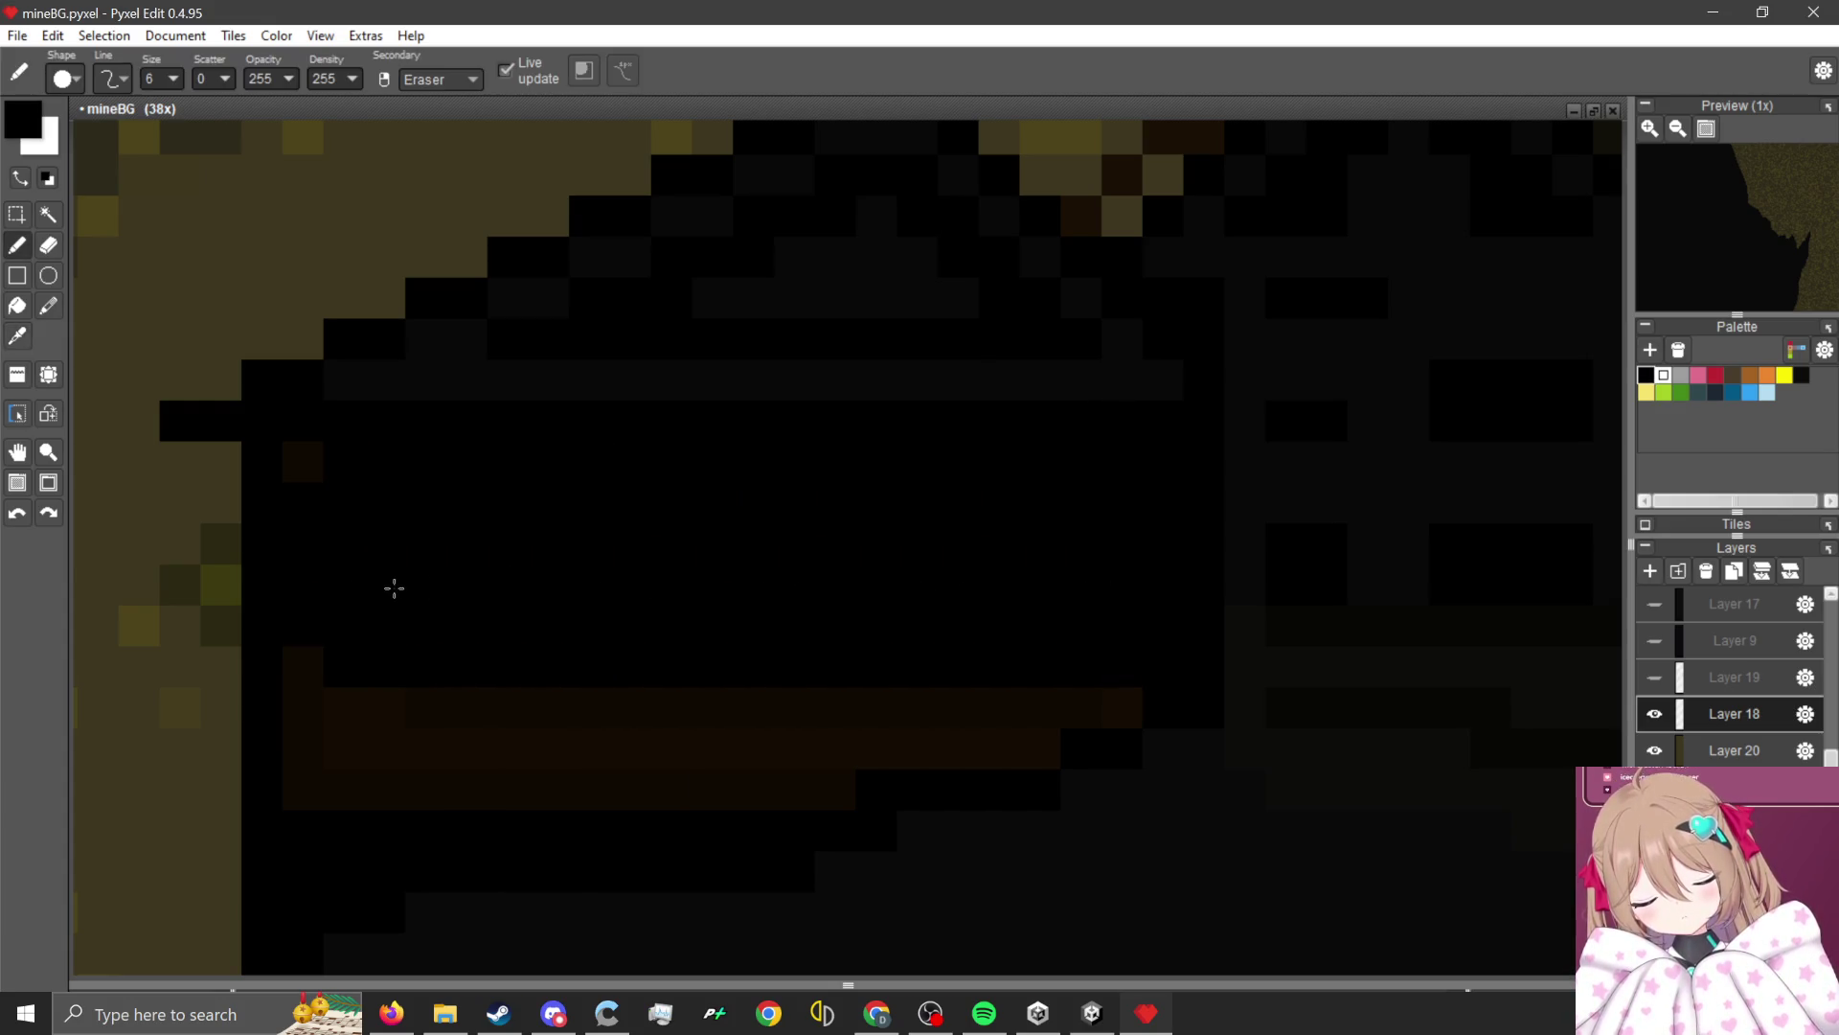
{"action": "left_click", "coordinate": [69, 79]}
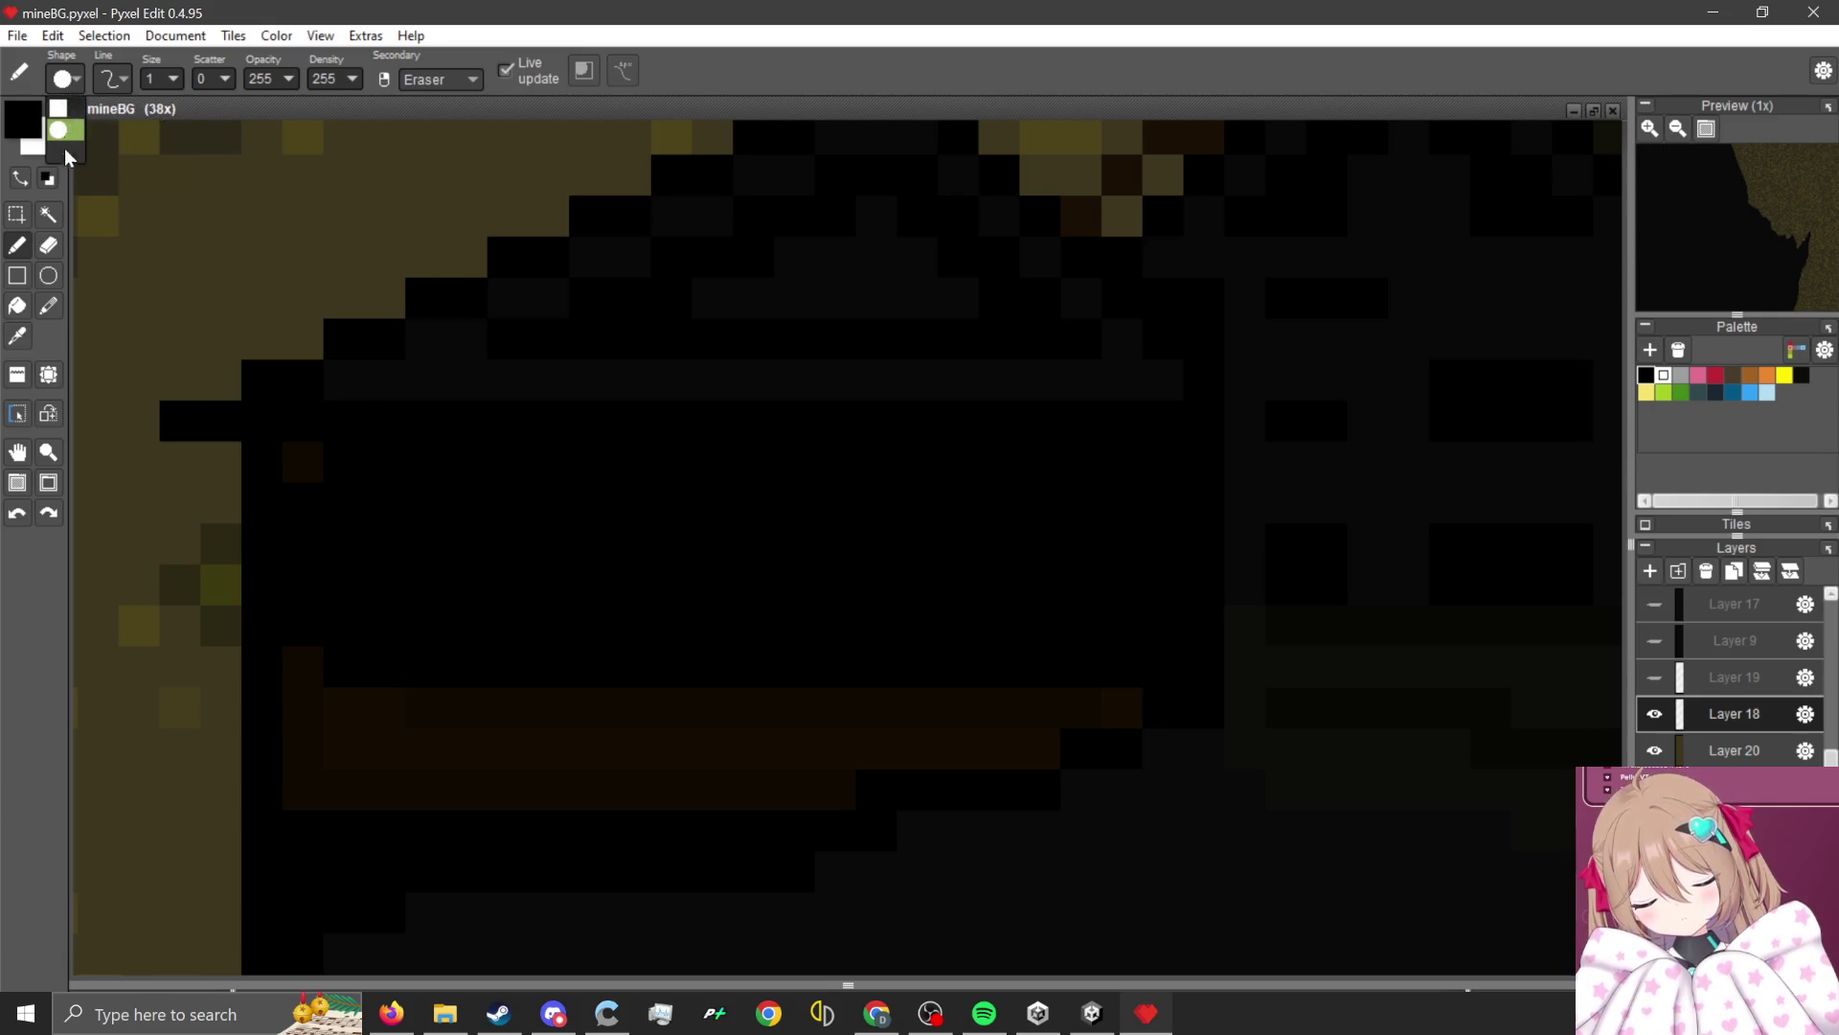
{"action": "left_click", "coordinate": [67, 122]}
{"action": "key", "text": "ctrl+z"}
{"action": "key", "text": "5"}
{"action": "mouse_move", "coordinate": [365, 729]}
{"action": "left_mouse_down"}
{"action": "mouse_move", "coordinate": [365, 743]}
{"action": "mouse_move", "coordinate": [969, 727]}
{"action": "mouse_move", "coordinate": [929, 705]}
{"action": "mouse_move", "coordinate": [997, 665]}
{"action": "mouse_move", "coordinate": [1073, 709]}
{"action": "left_mouse_up"}
Erase a thin plank line below the wall and reset the brush to single pixels.
{"action": "key", "text": "3"}
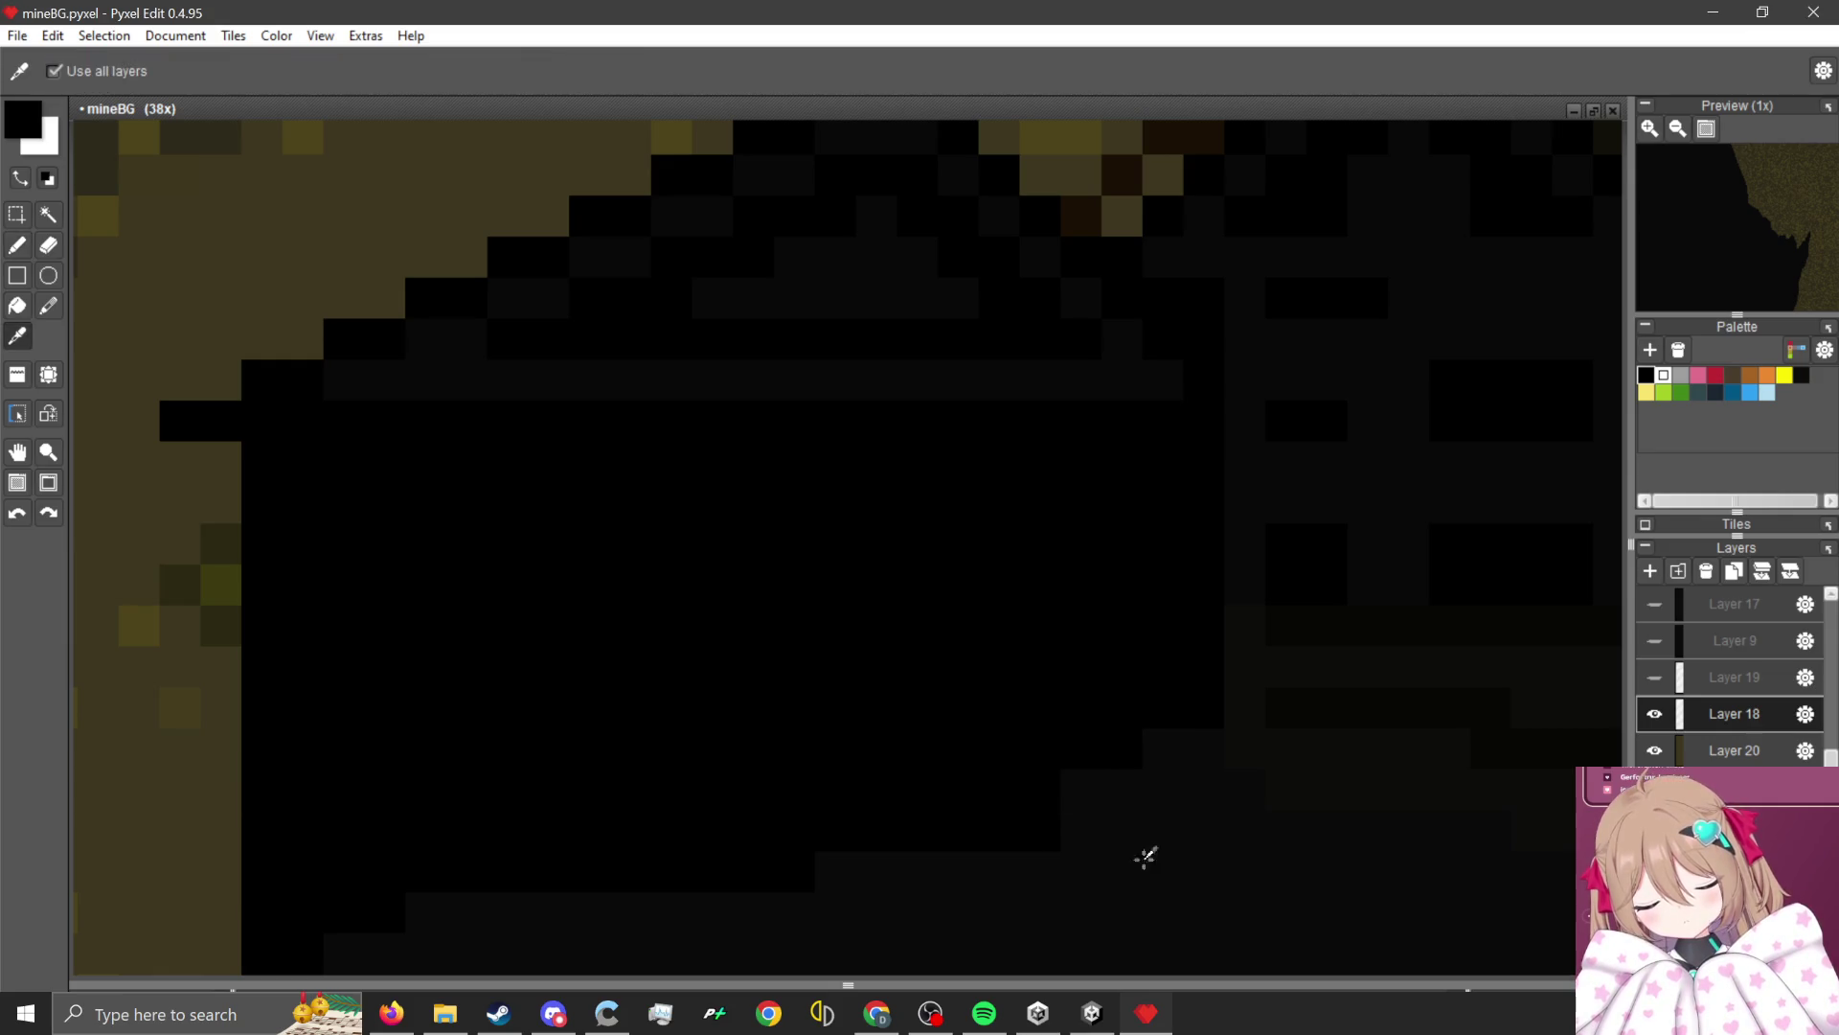
{"action": "right_click", "coordinate": [1047, 857]}
{"action": "scroll", "coordinate": [769, 620], "scroll_direction": "down", "scroll_amount": 3}
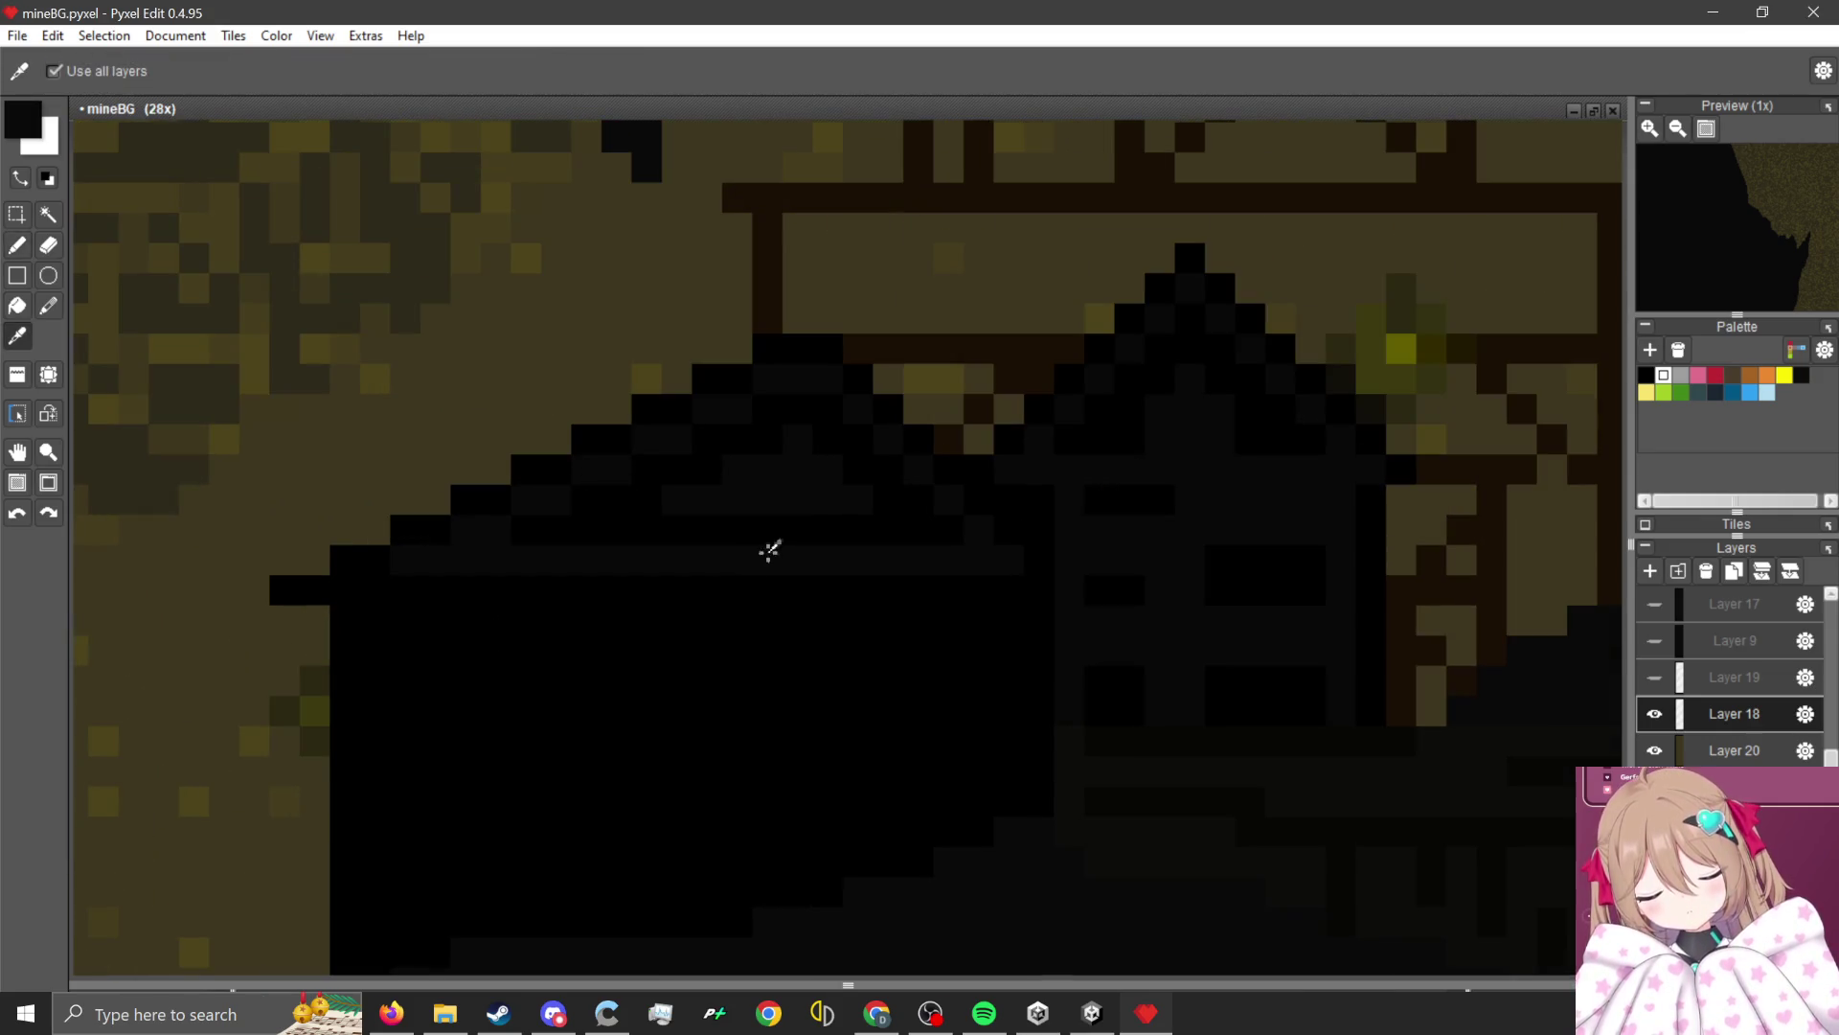
{"action": "key", "text": "1"}
{"action": "scroll", "coordinate": [803, 511], "scroll_direction": "down", "scroll_amount": 2}
{"action": "scroll", "coordinate": [665, 485], "scroll_direction": "up", "scroll_amount": 3}
{"action": "scroll", "coordinate": [345, 393], "scroll_direction": "up", "scroll_amount": 1}
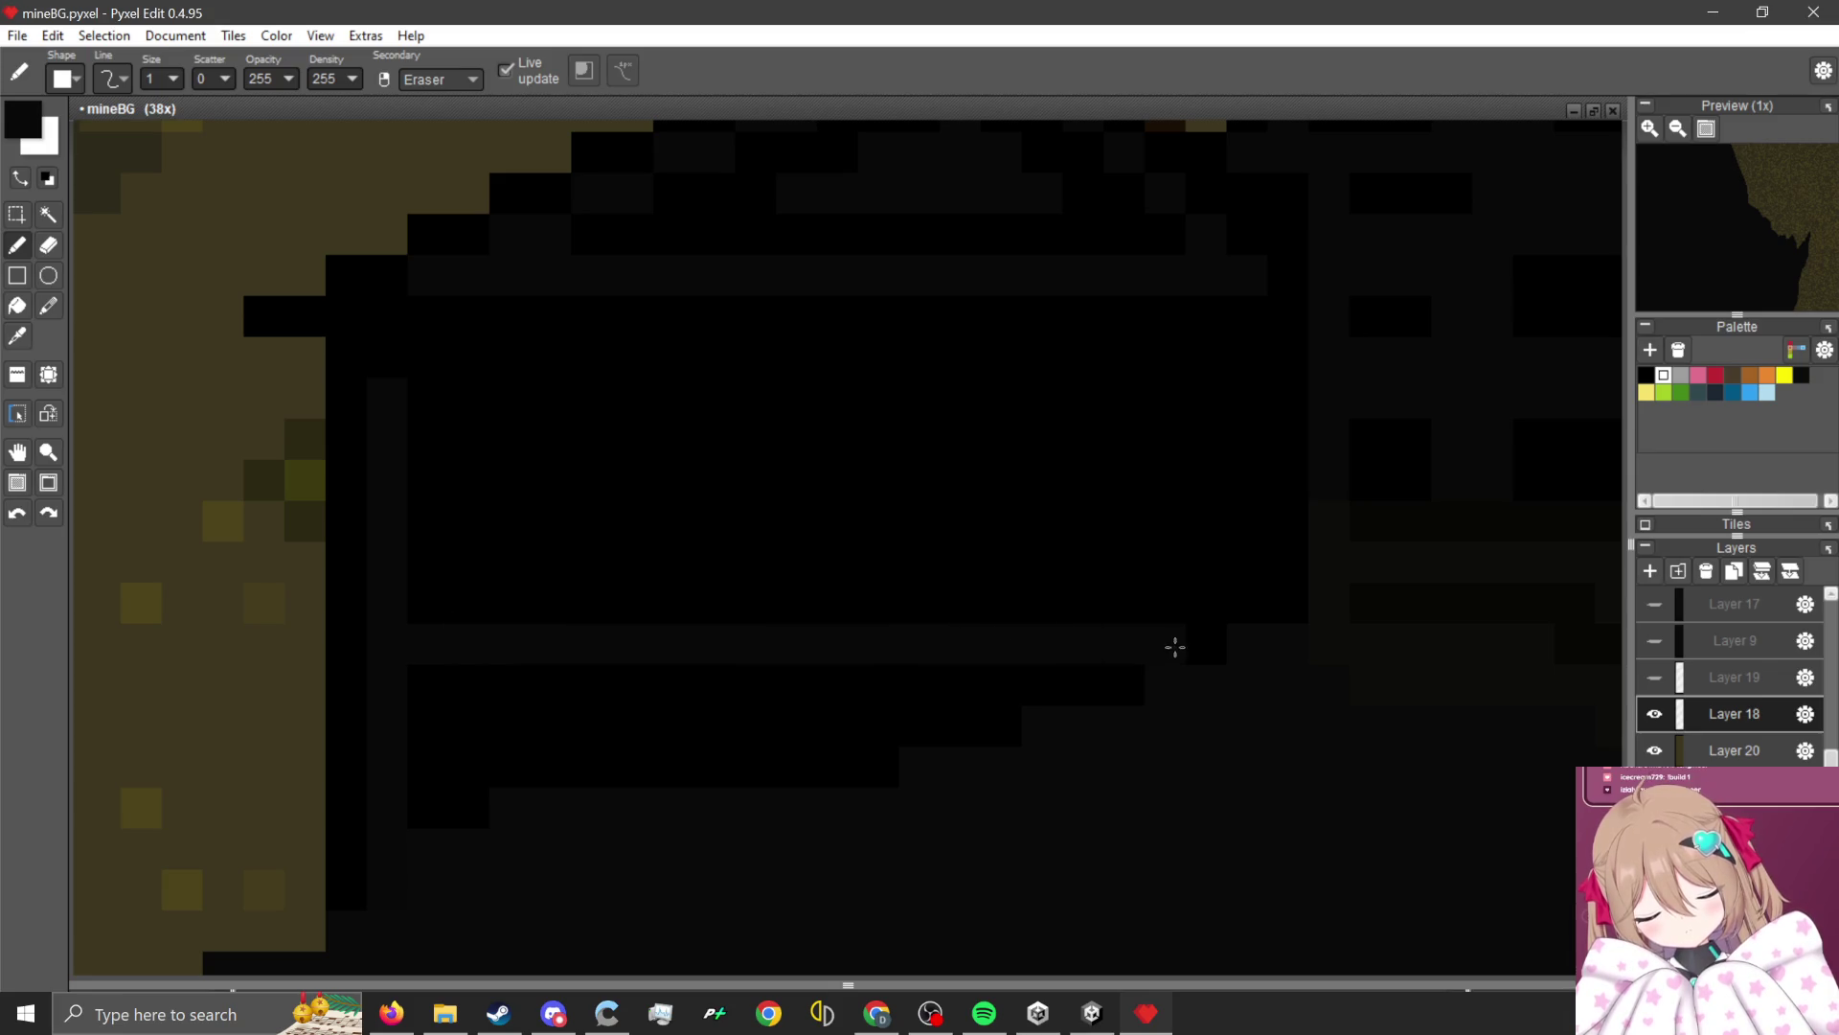
Add dark-grey plank lines, vertical dividers and a black opening to the left hut's black face.
{"action": "left_click_drag", "start_coordinate": [1174, 645], "coordinate": [1205, 640]}
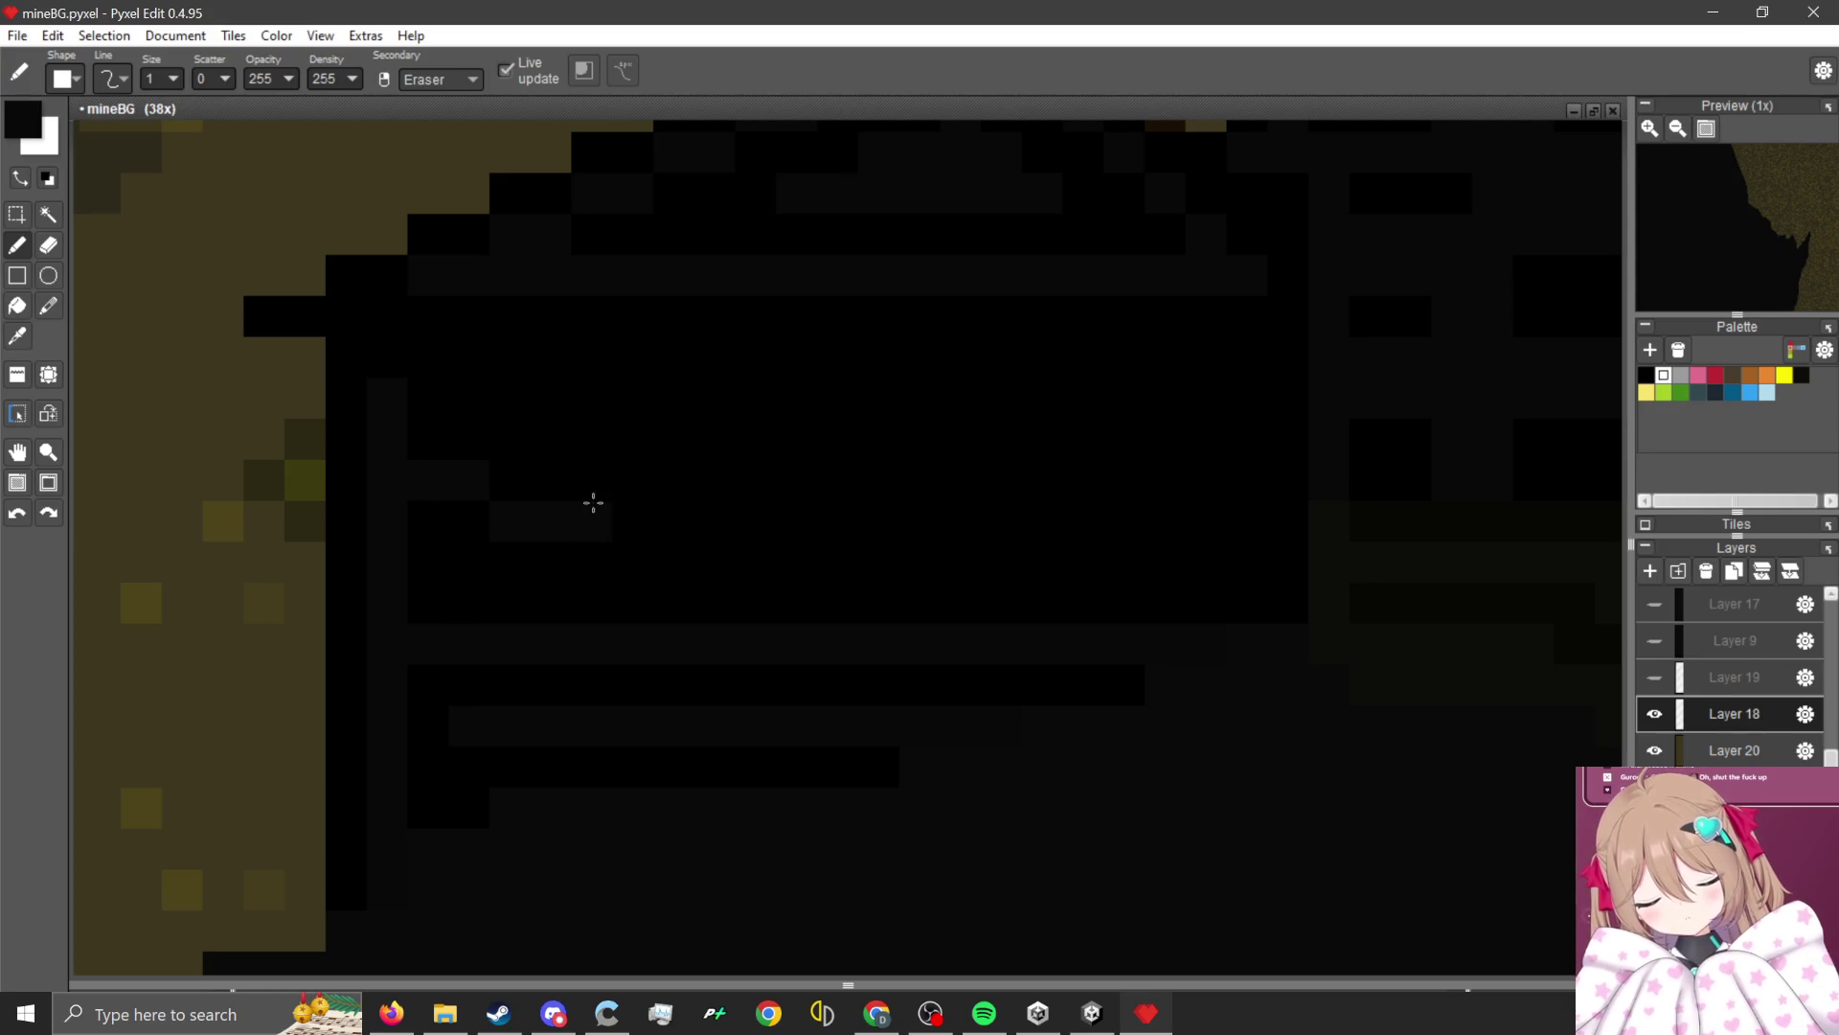
{"action": "mouse_move", "coordinate": [593, 503]}
{"action": "left_mouse_down"}
{"action": "mouse_move", "coordinate": [587, 485]}
{"action": "mouse_move", "coordinate": [583, 609]}
{"action": "left_mouse_up"}
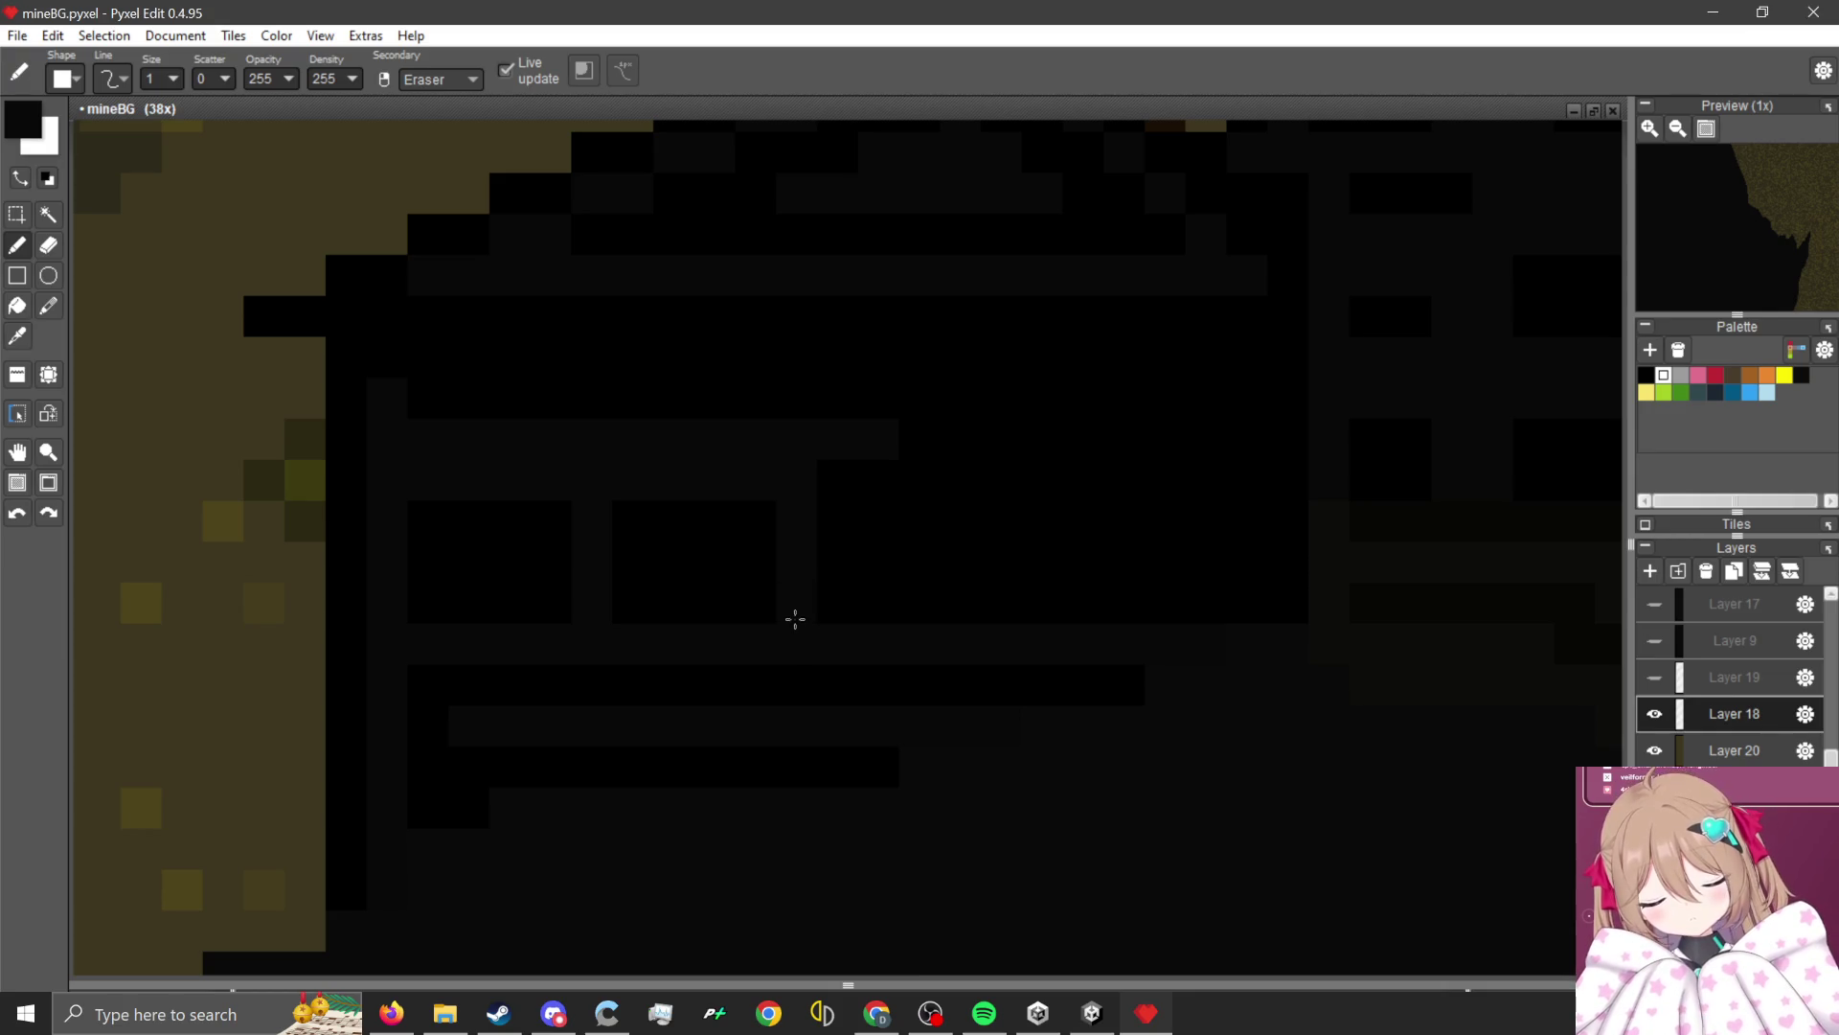
{"action": "left_click_drag", "start_coordinate": [619, 503], "coordinate": [635, 592]}
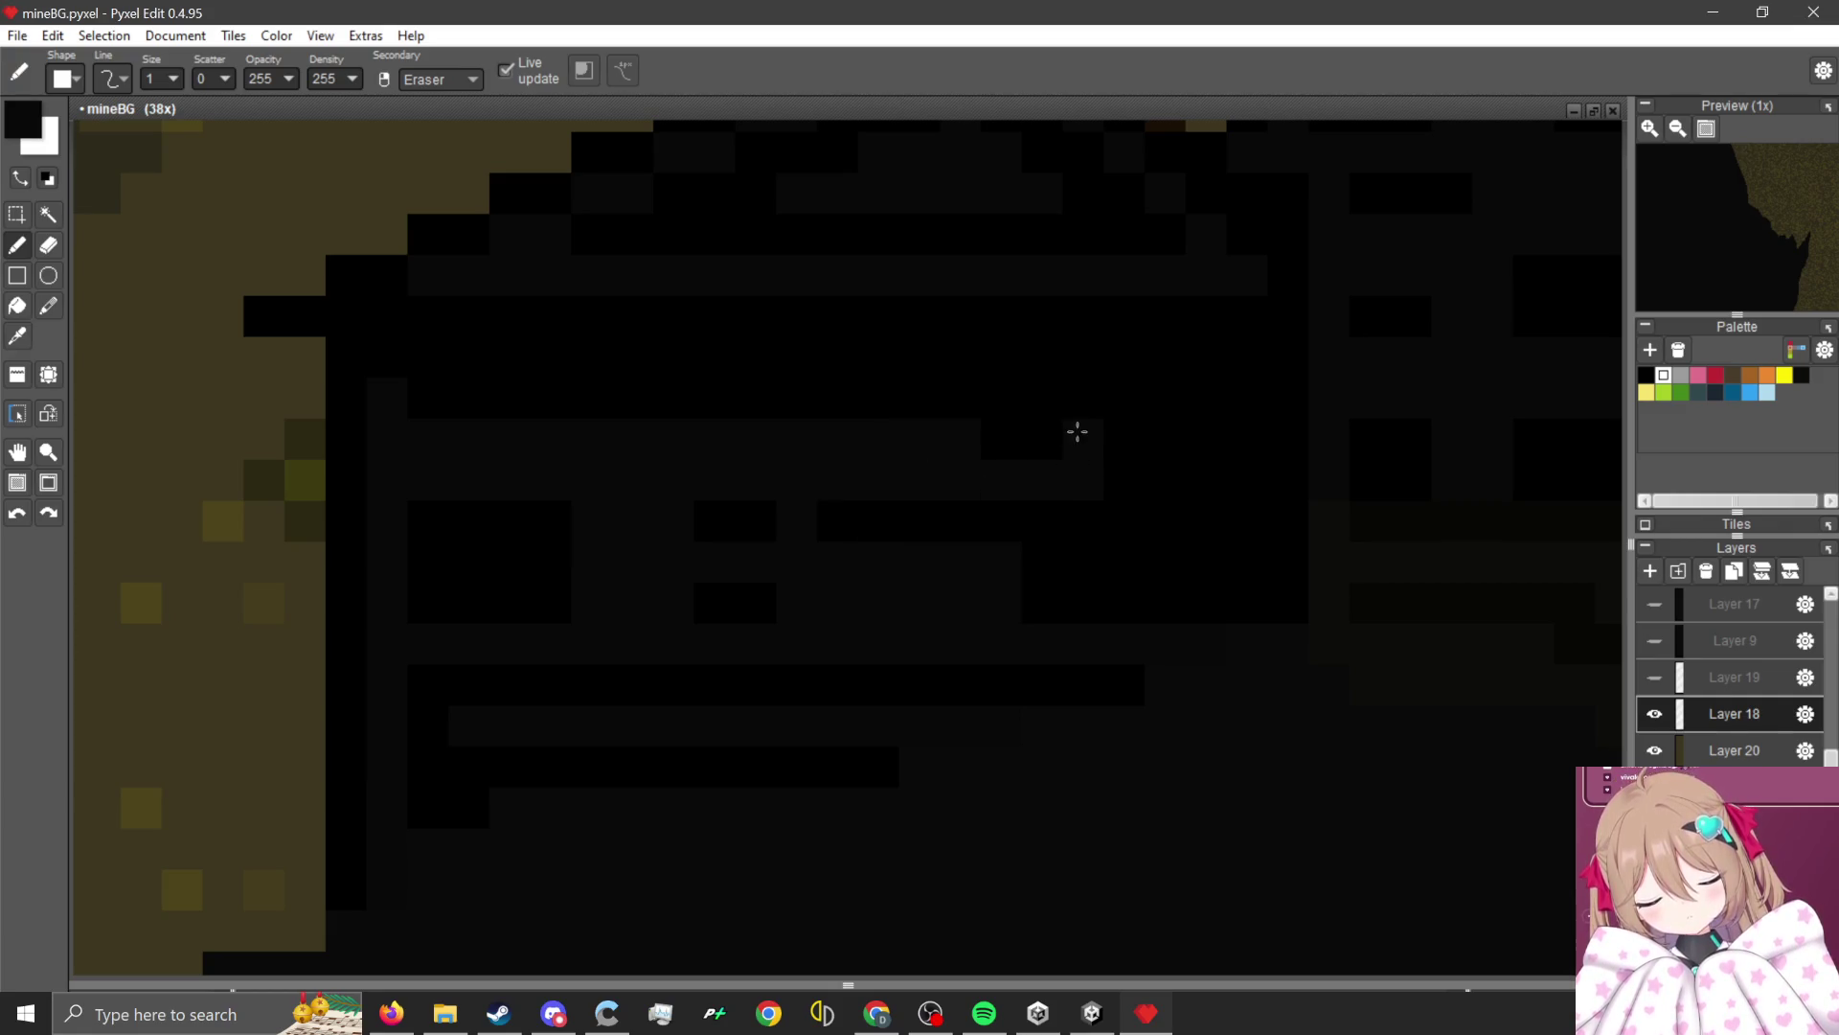
{"action": "key", "text": "i"}
{"action": "key", "text": "b"}
{"action": "left_click_drag", "start_coordinate": [910, 479], "coordinate": [986, 485]}
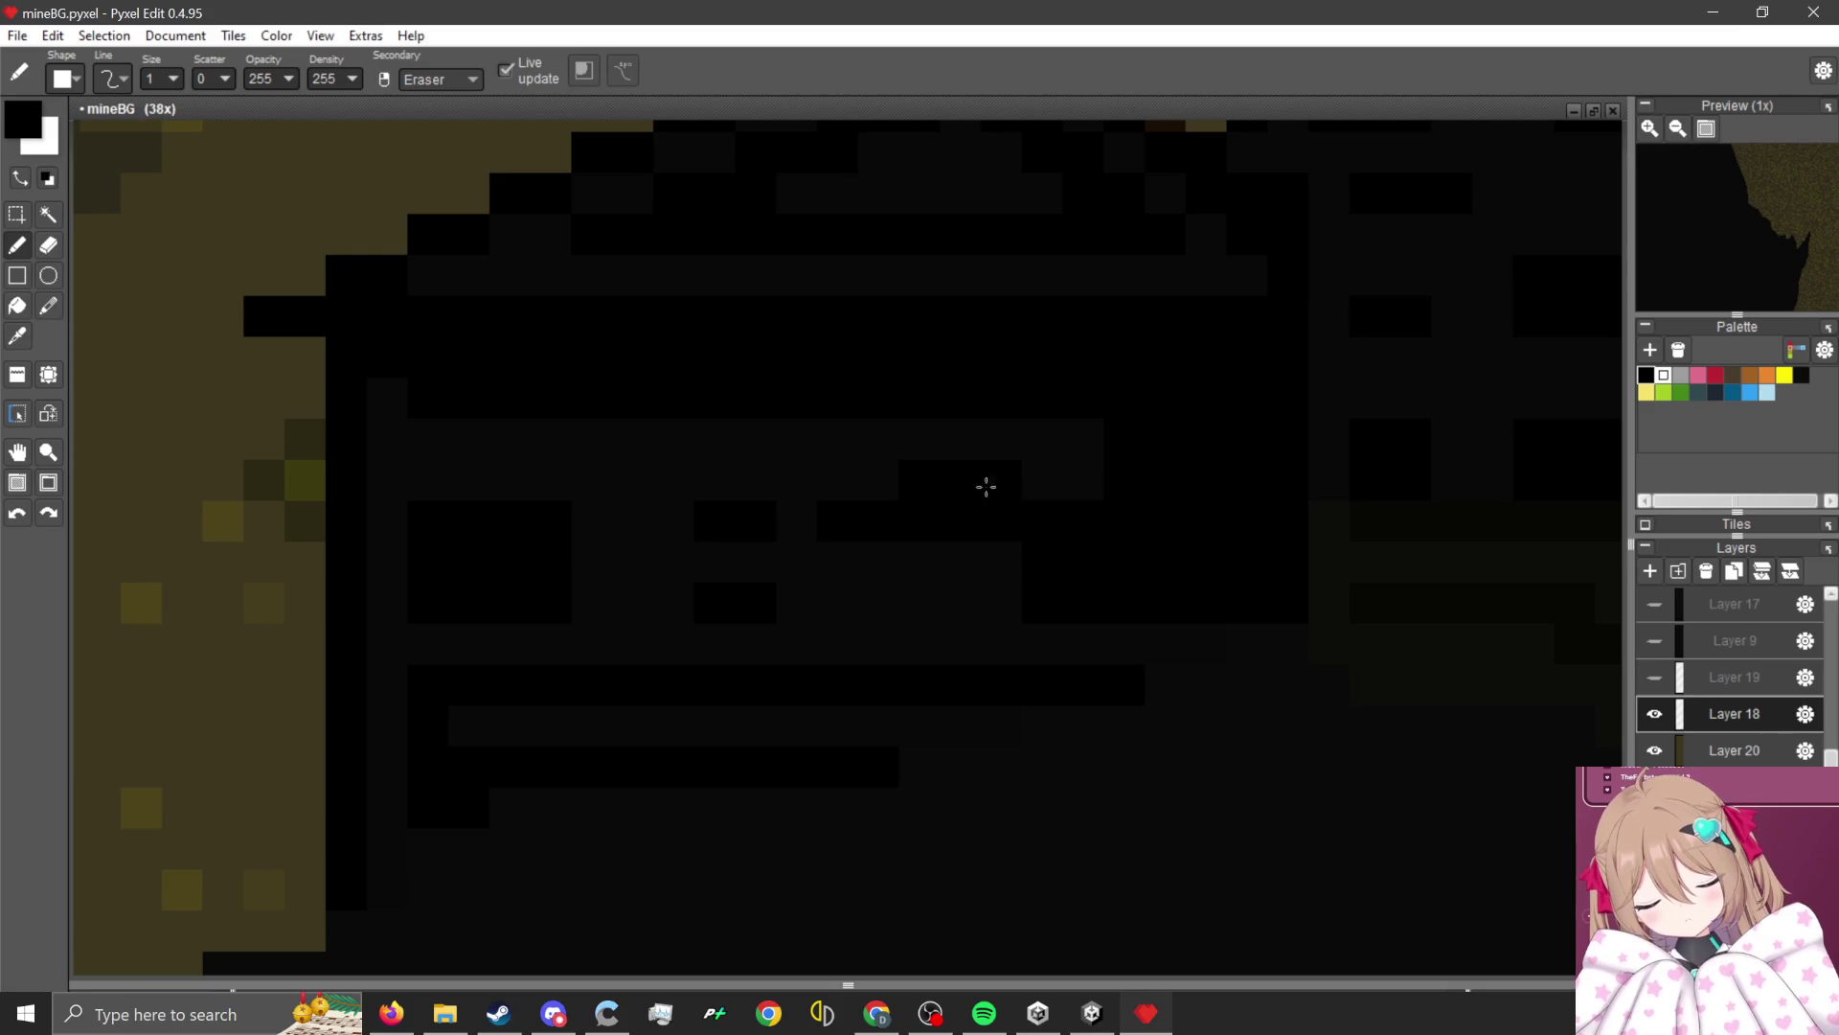
{"action": "right_click", "coordinate": [1044, 565]}
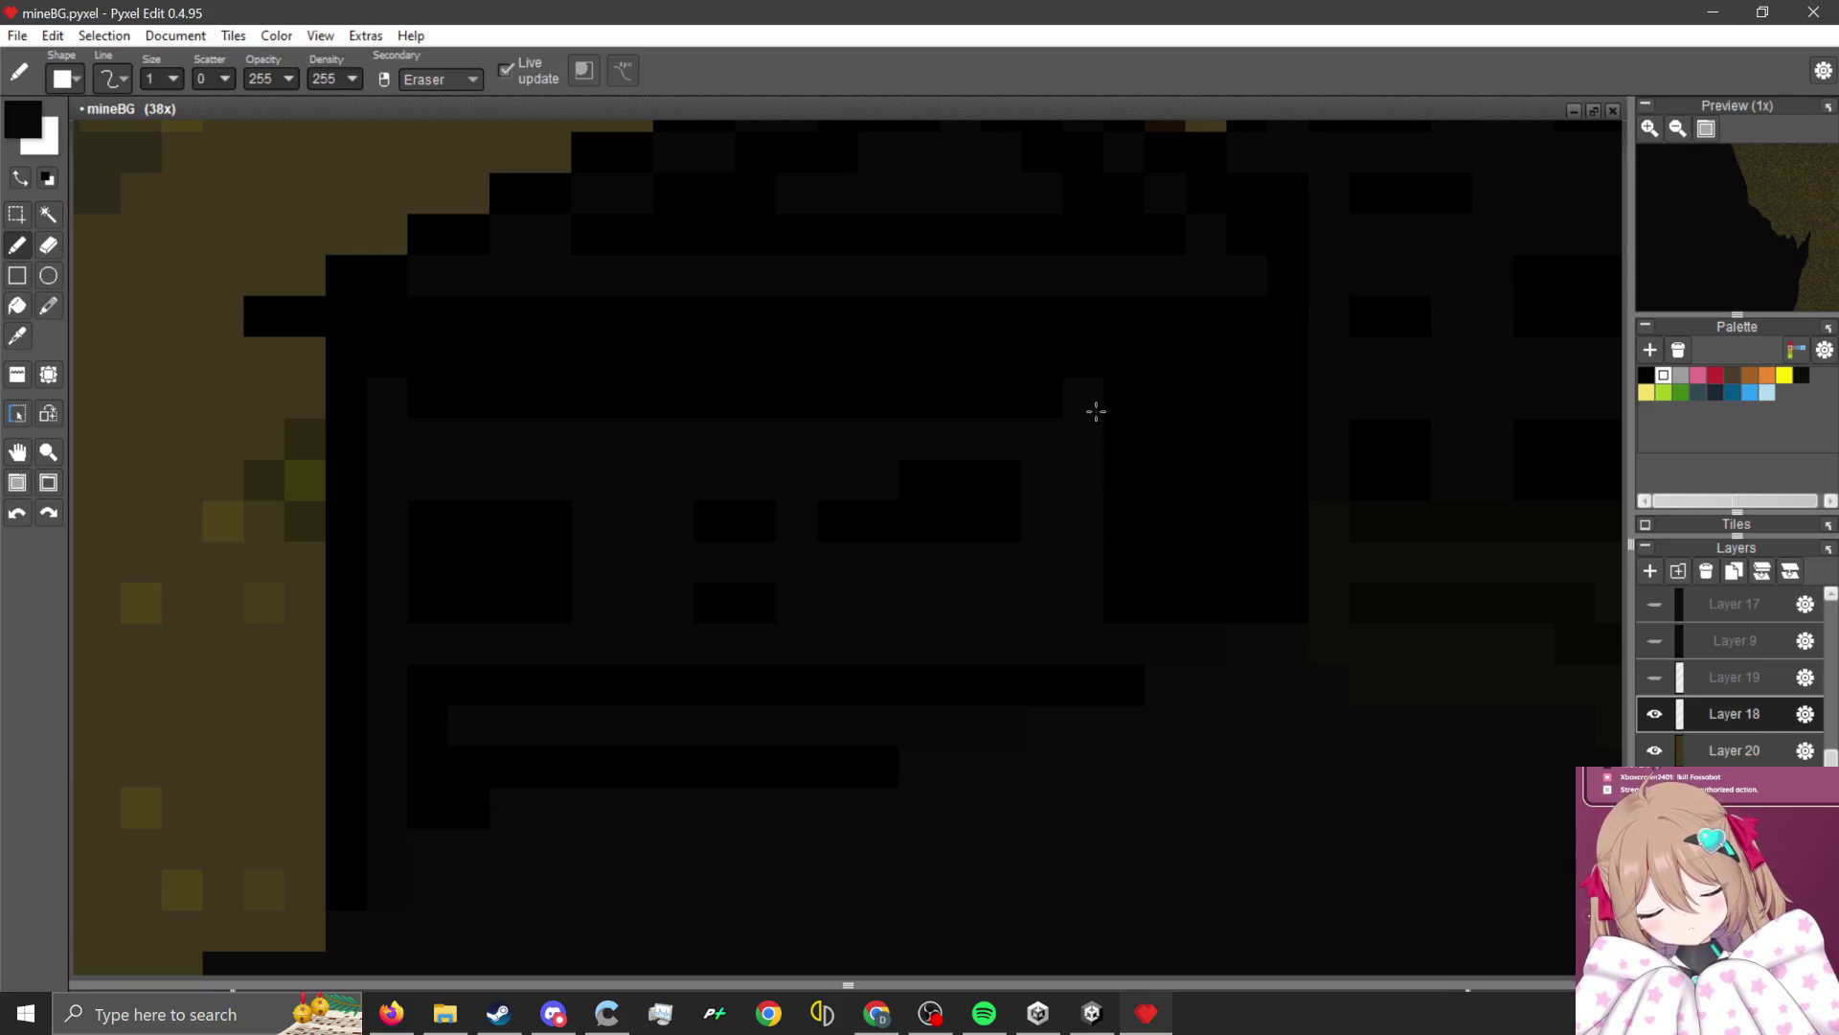
{"action": "left_click_drag", "start_coordinate": [1096, 406], "coordinate": [1083, 328]}
{"action": "left_click_drag", "start_coordinate": [1194, 308], "coordinate": [1199, 499]}
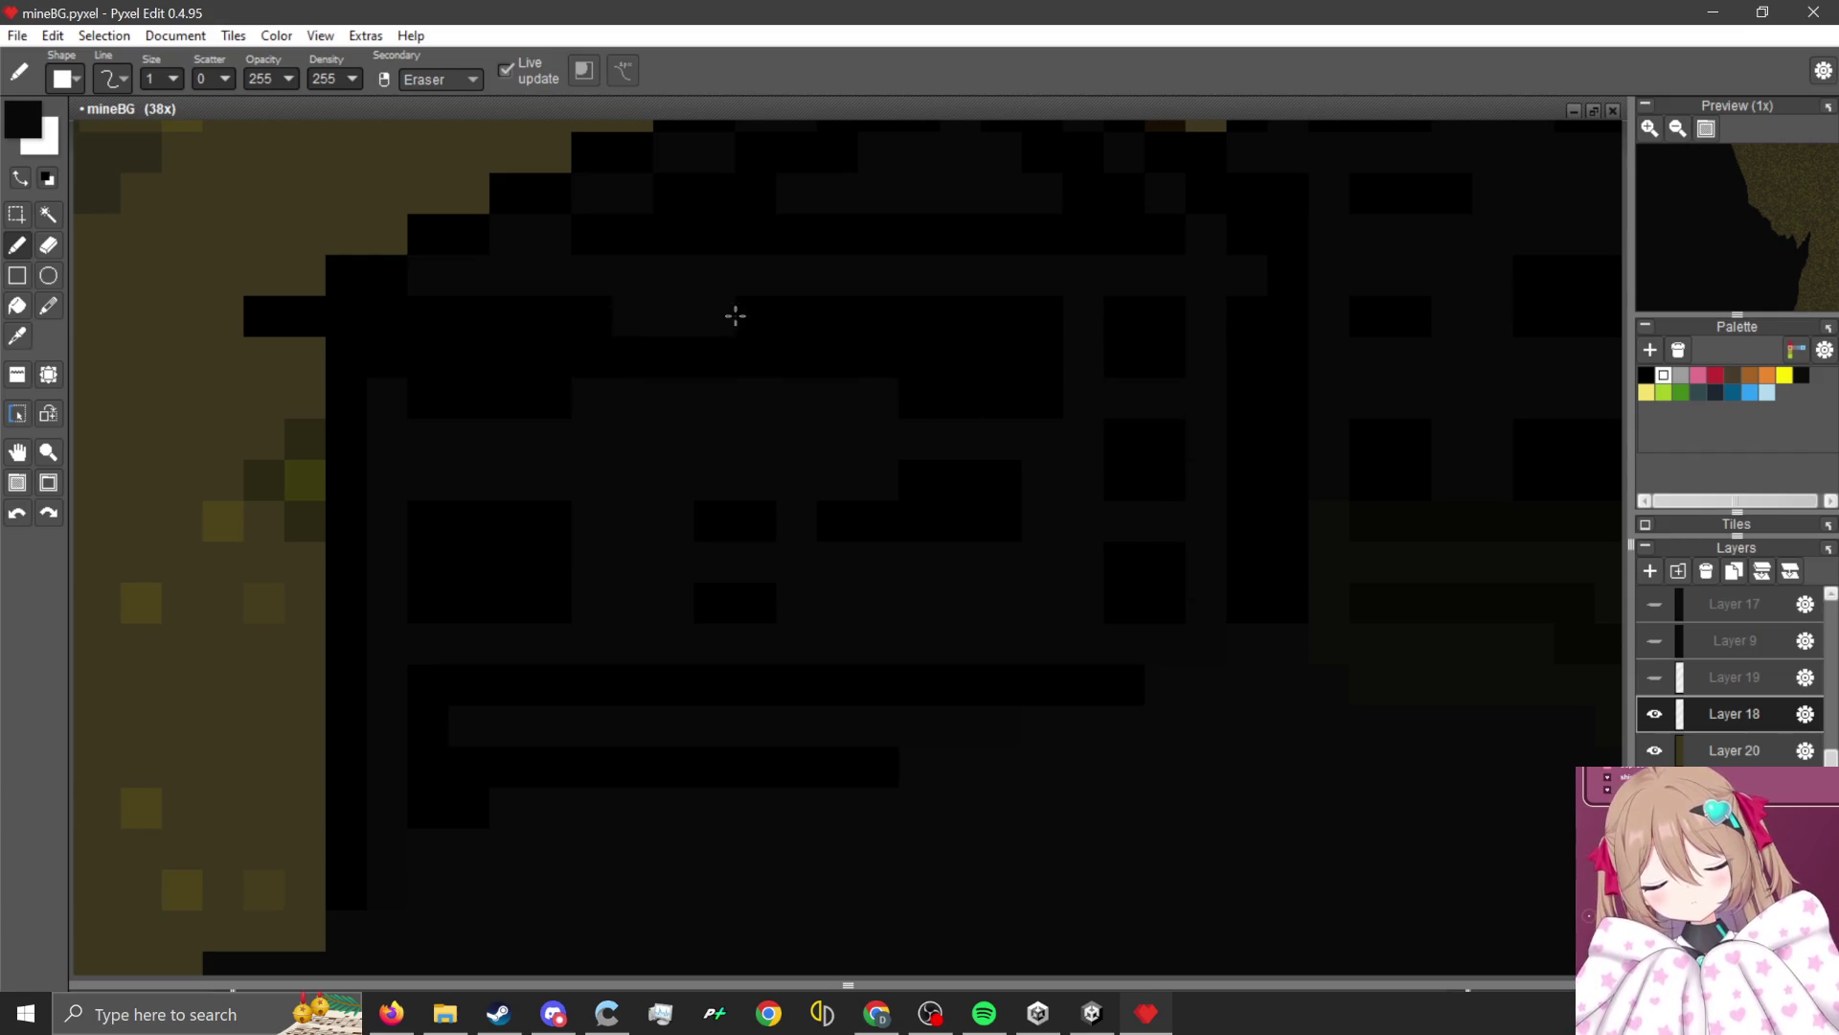
{"action": "scroll", "coordinate": [1043, 518], "scroll_direction": "down", "scroll_amount": 3}
Fill the hut window interior with a dark olive sampled from the drawing.
{"action": "scroll", "coordinate": [974, 487], "scroll_direction": "down", "scroll_amount": 1}
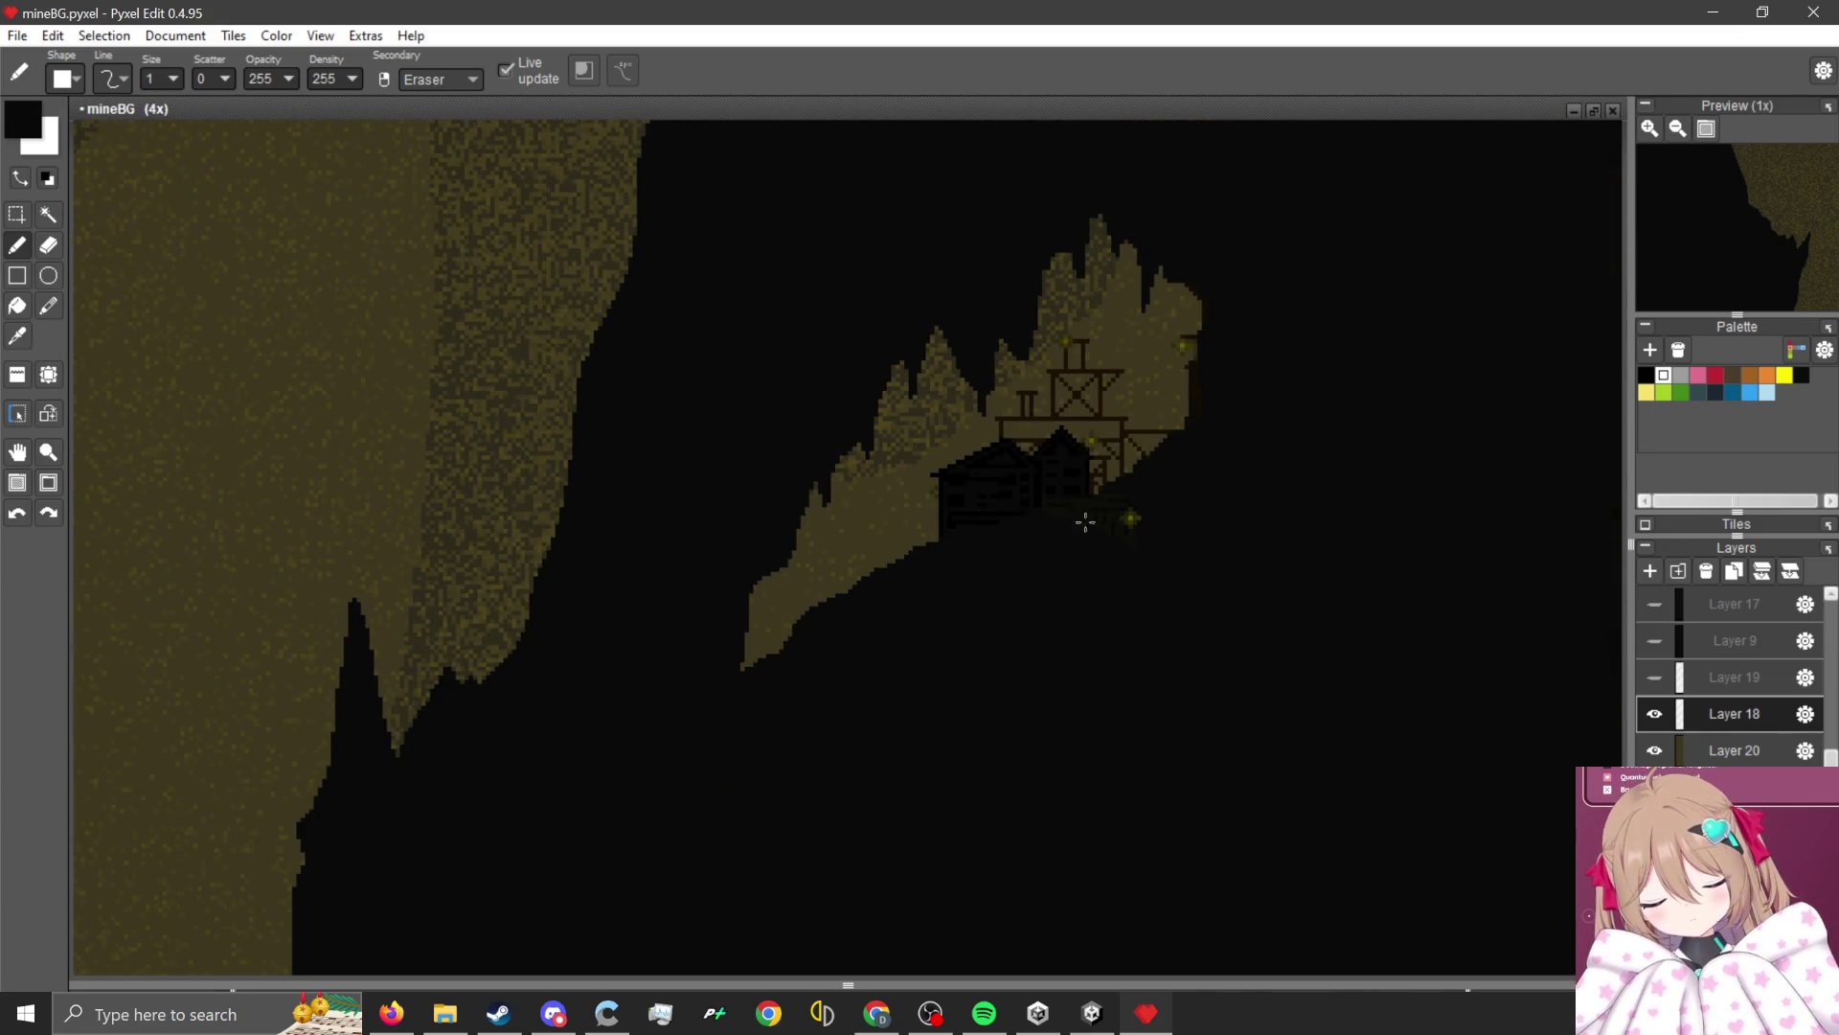
{"action": "scroll", "coordinate": [1098, 502], "scroll_direction": "down", "scroll_amount": 1}
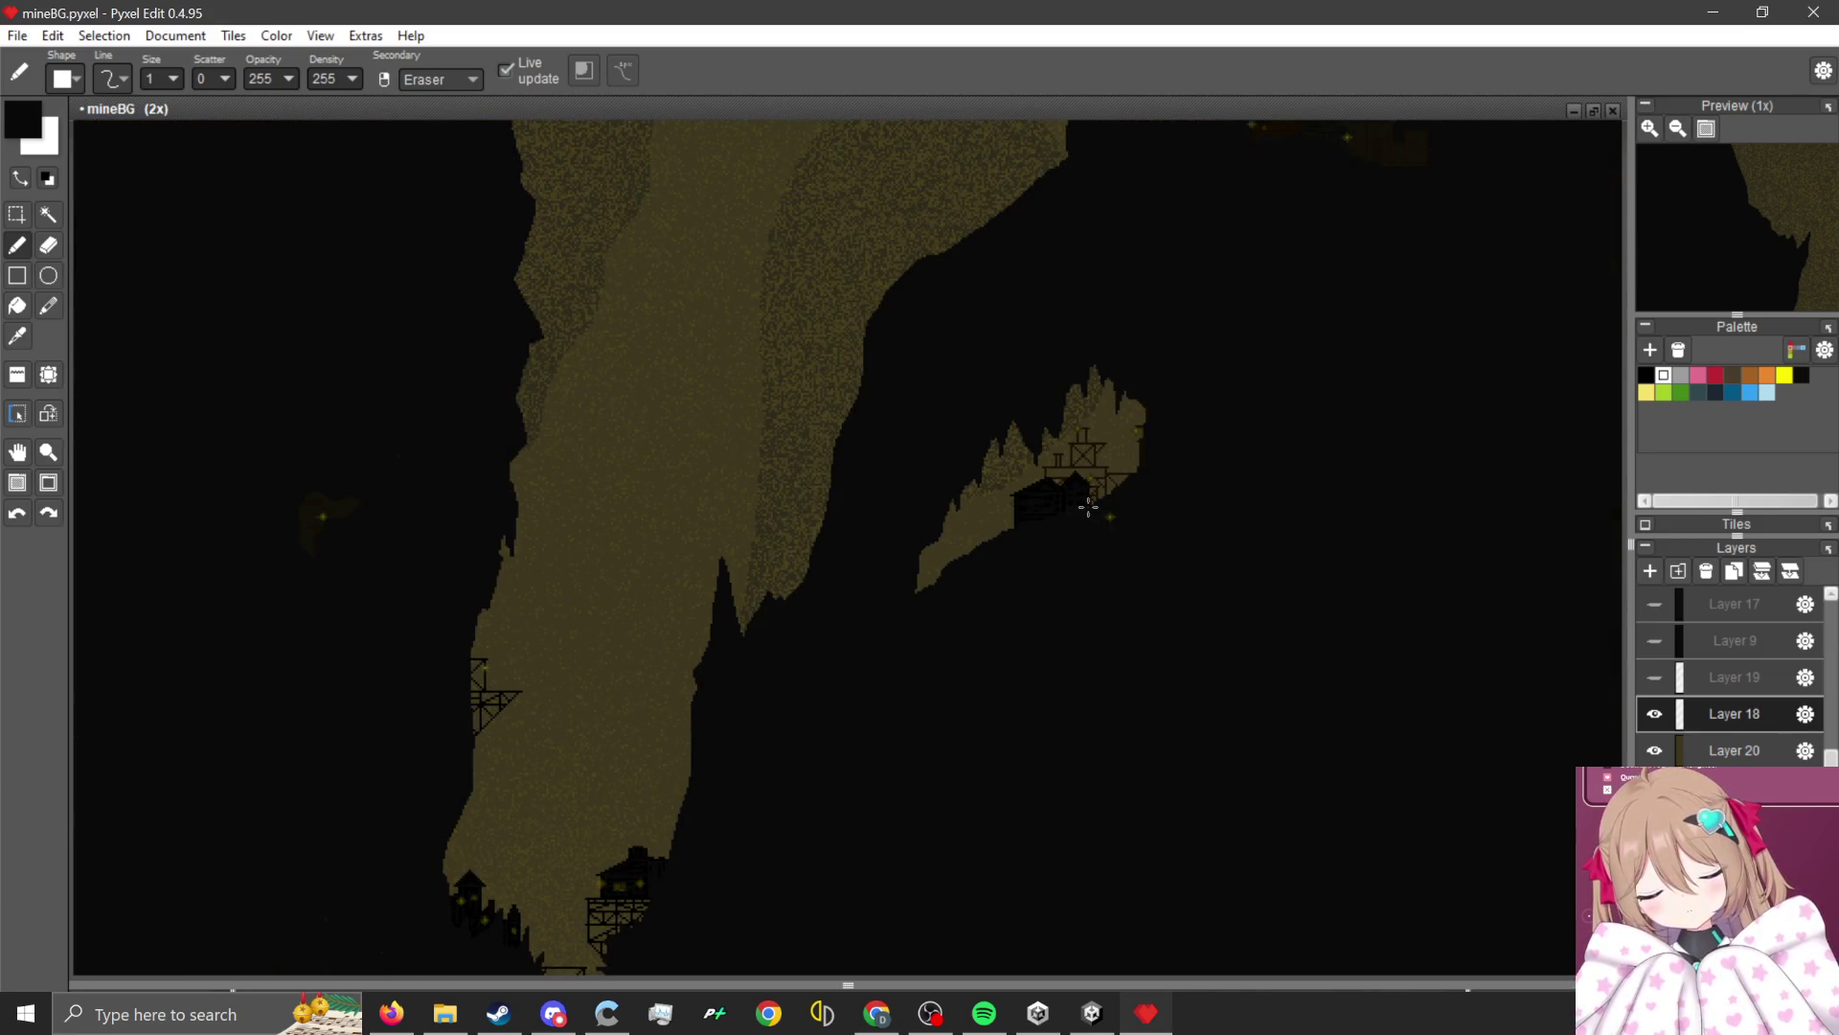
{"action": "scroll", "coordinate": [562, 505], "scroll_direction": "down", "scroll_amount": 1}
{"action": "scroll", "coordinate": [587, 567], "scroll_direction": "up", "scroll_amount": 4}
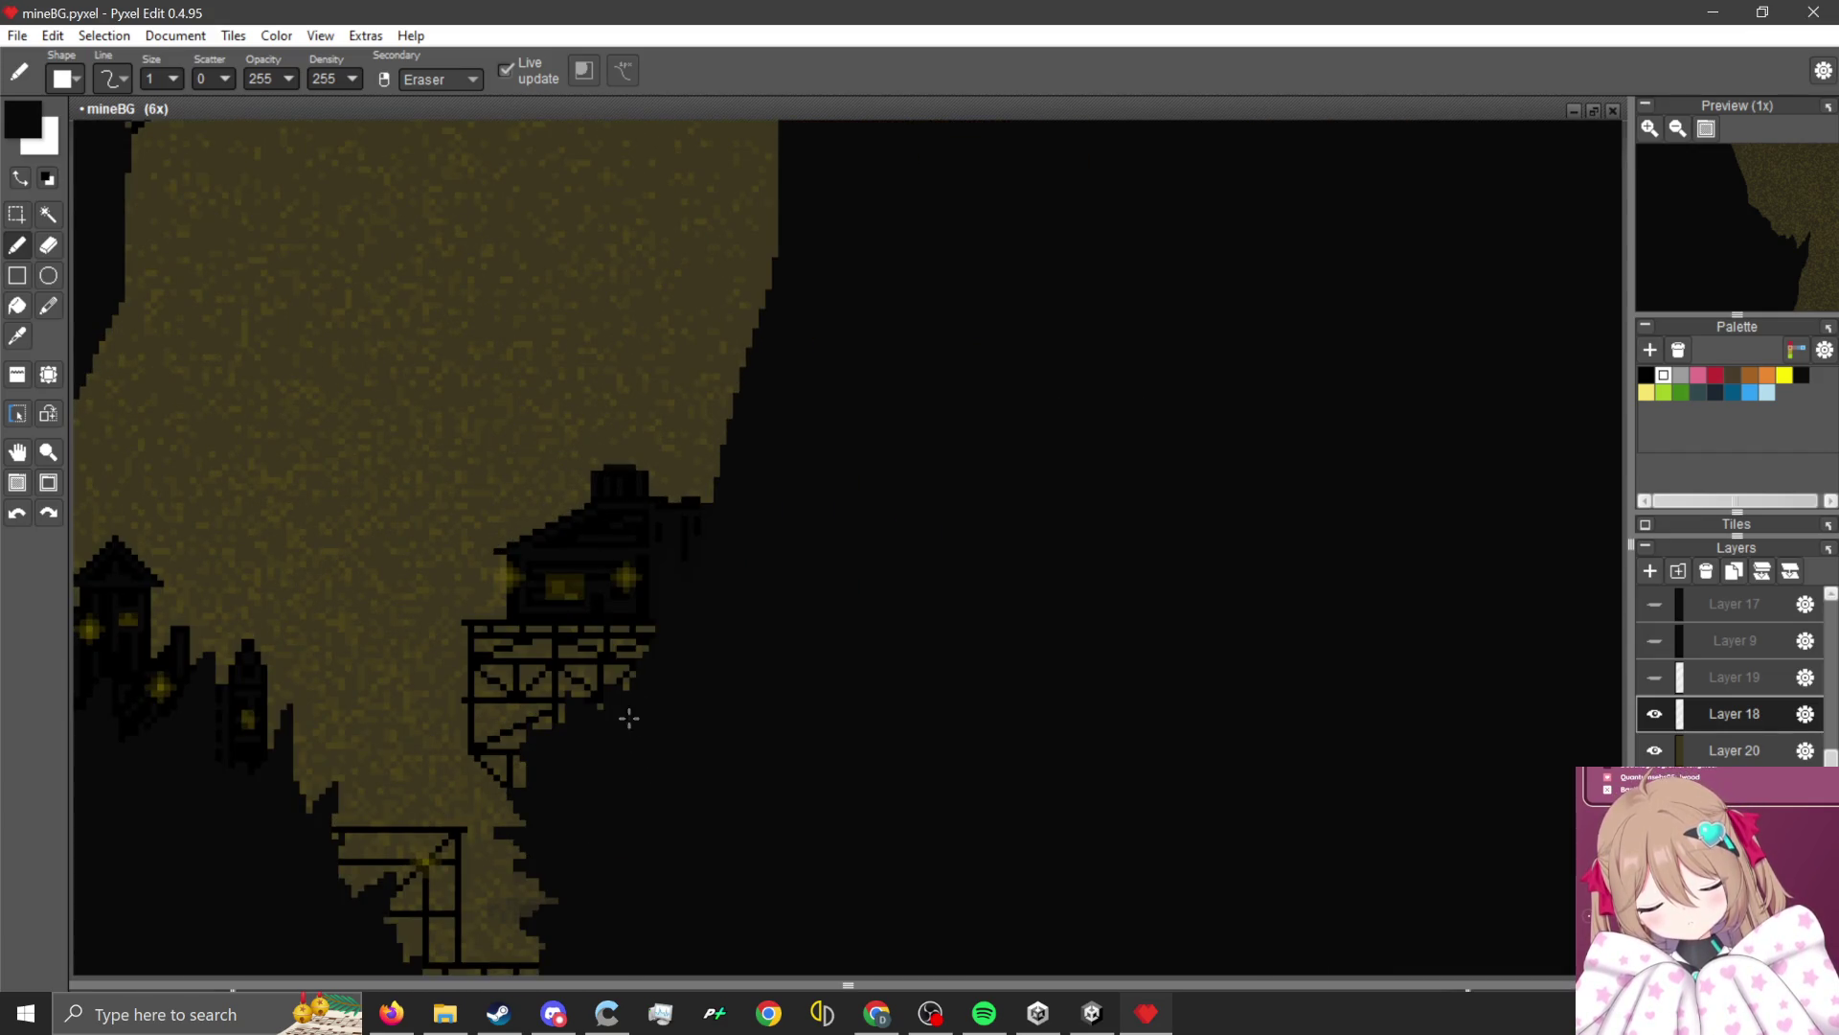
{"action": "scroll", "coordinate": [550, 623], "scroll_direction": "up", "scroll_amount": 1}
{"action": "left_click", "coordinate": [566, 645], "text": "alt"}
{"action": "scroll", "coordinate": [574, 760], "scroll_direction": "down", "scroll_amount": 3}
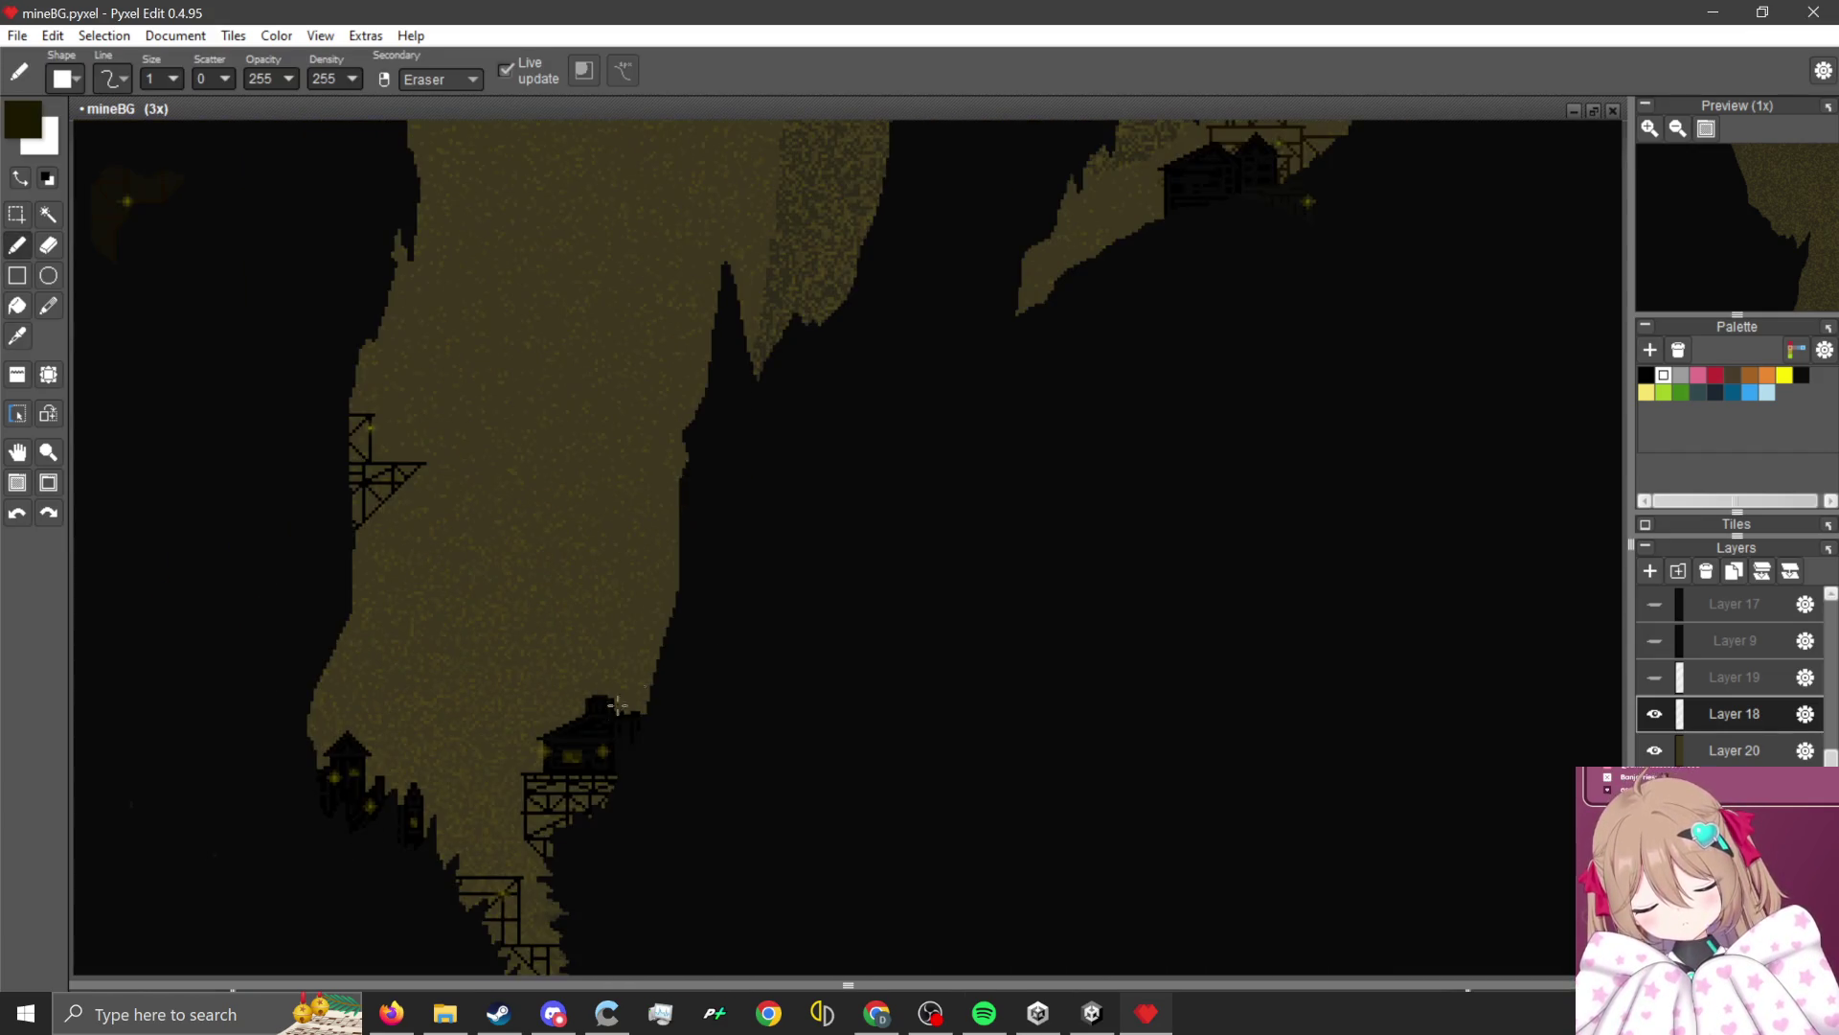
{"action": "scroll", "coordinate": [936, 472], "scroll_direction": "down", "scroll_amount": 2}
{"action": "scroll", "coordinate": [974, 460], "scroll_direction": "up", "scroll_amount": 8}
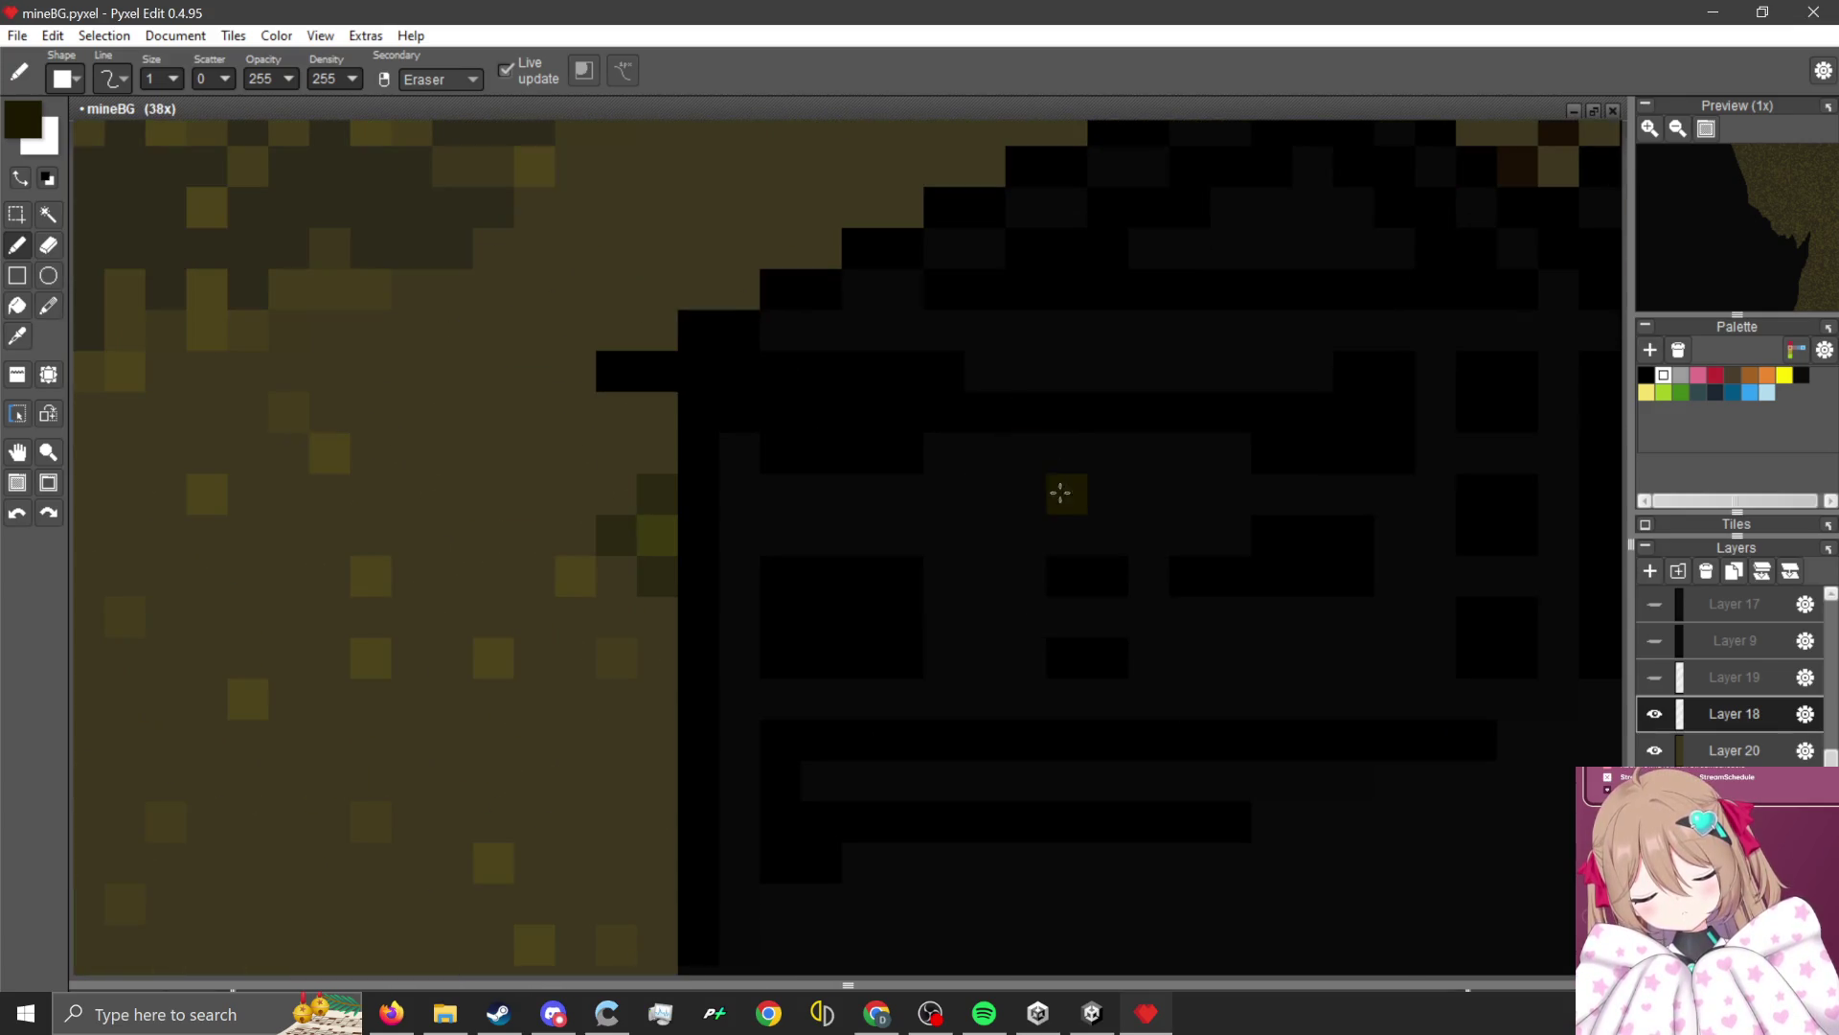
{"action": "scroll", "coordinate": [1061, 492], "scroll_direction": "up", "scroll_amount": 1}
{"action": "mouse_move", "coordinate": [743, 698]}
{"action": "left_mouse_down"}
{"action": "mouse_move", "coordinate": [751, 517]}
{"action": "mouse_move", "coordinate": [1077, 559]}
{"action": "mouse_move", "coordinate": [1050, 718]}
{"action": "mouse_move", "coordinate": [1092, 562]}
{"action": "mouse_move", "coordinate": [1055, 685]}
{"action": "mouse_move", "coordinate": [808, 648]}
{"action": "mouse_move", "coordinate": [1018, 661]}
{"action": "left_mouse_up"}
Paint a brighter yellow strip inside the window.
{"action": "scroll", "coordinate": [1030, 474], "scroll_direction": "down", "scroll_amount": 5}
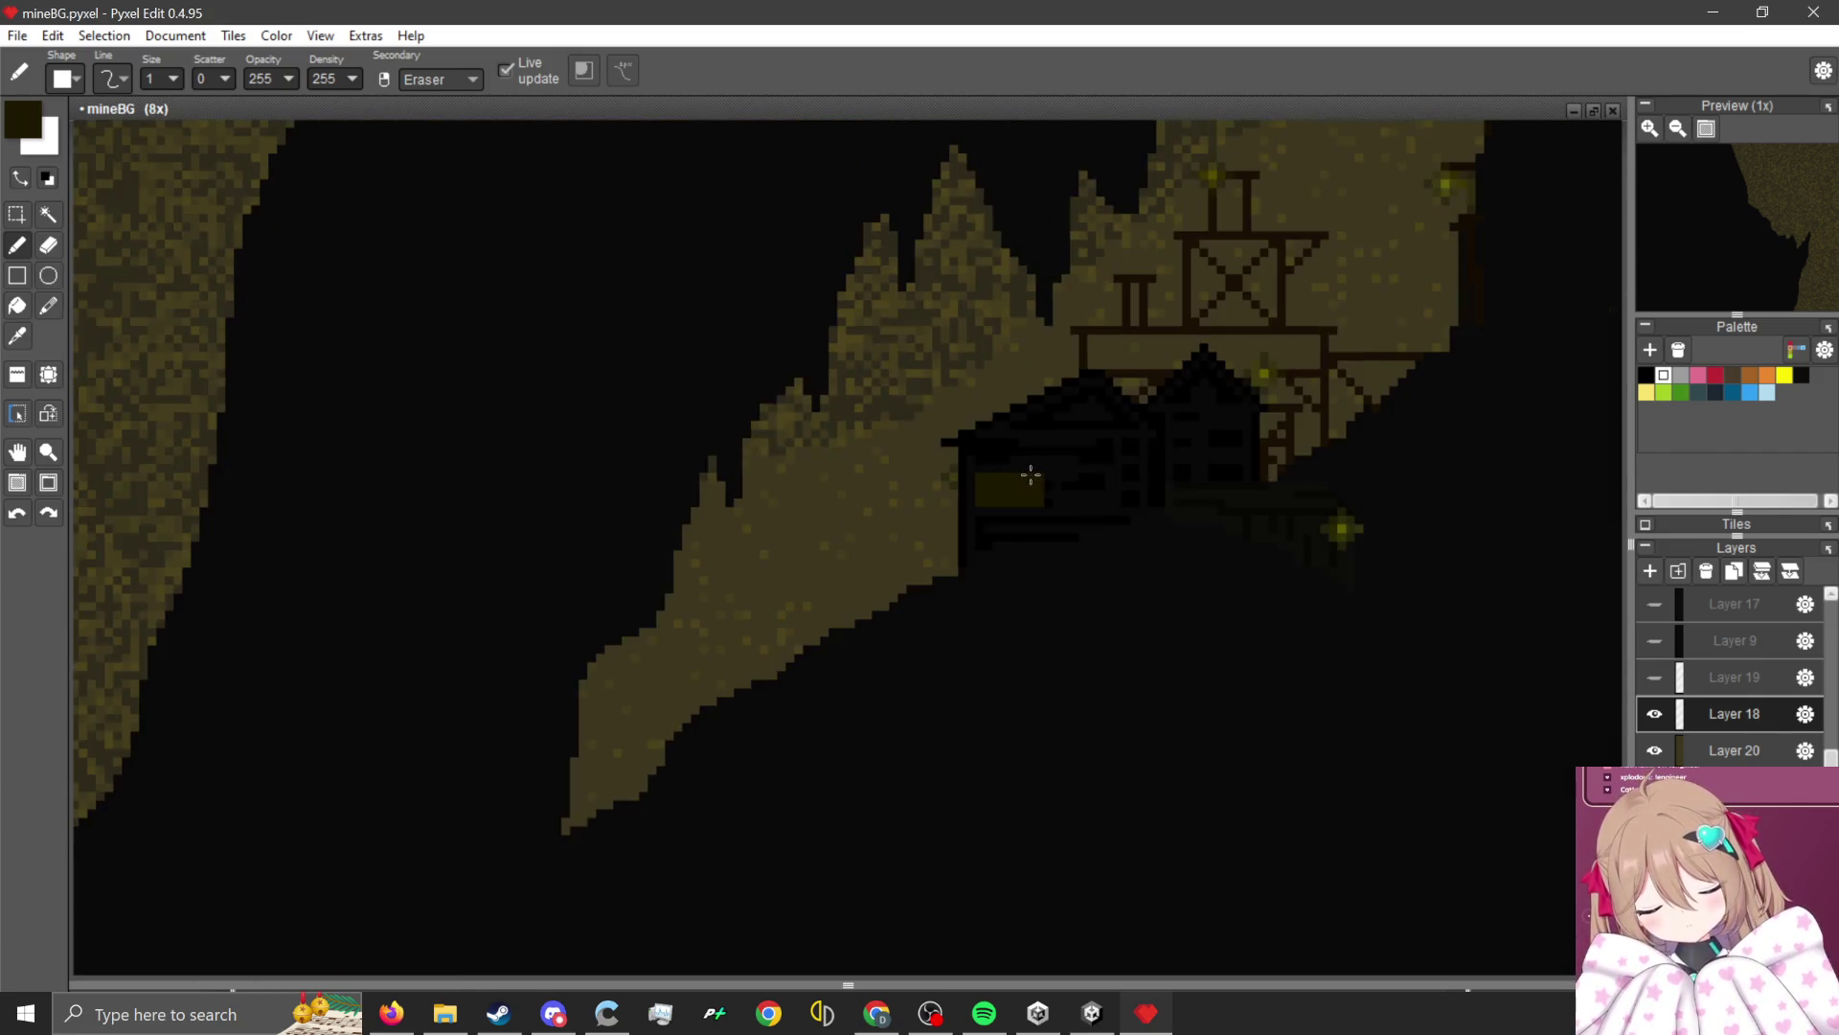
{"action": "scroll", "coordinate": [1223, 509], "scroll_direction": "down", "scroll_amount": 2}
{"action": "scroll", "coordinate": [940, 443], "scroll_direction": "up", "scroll_amount": 2}
{"action": "scroll", "coordinate": [705, 741], "scroll_direction": "up", "scroll_amount": 2}
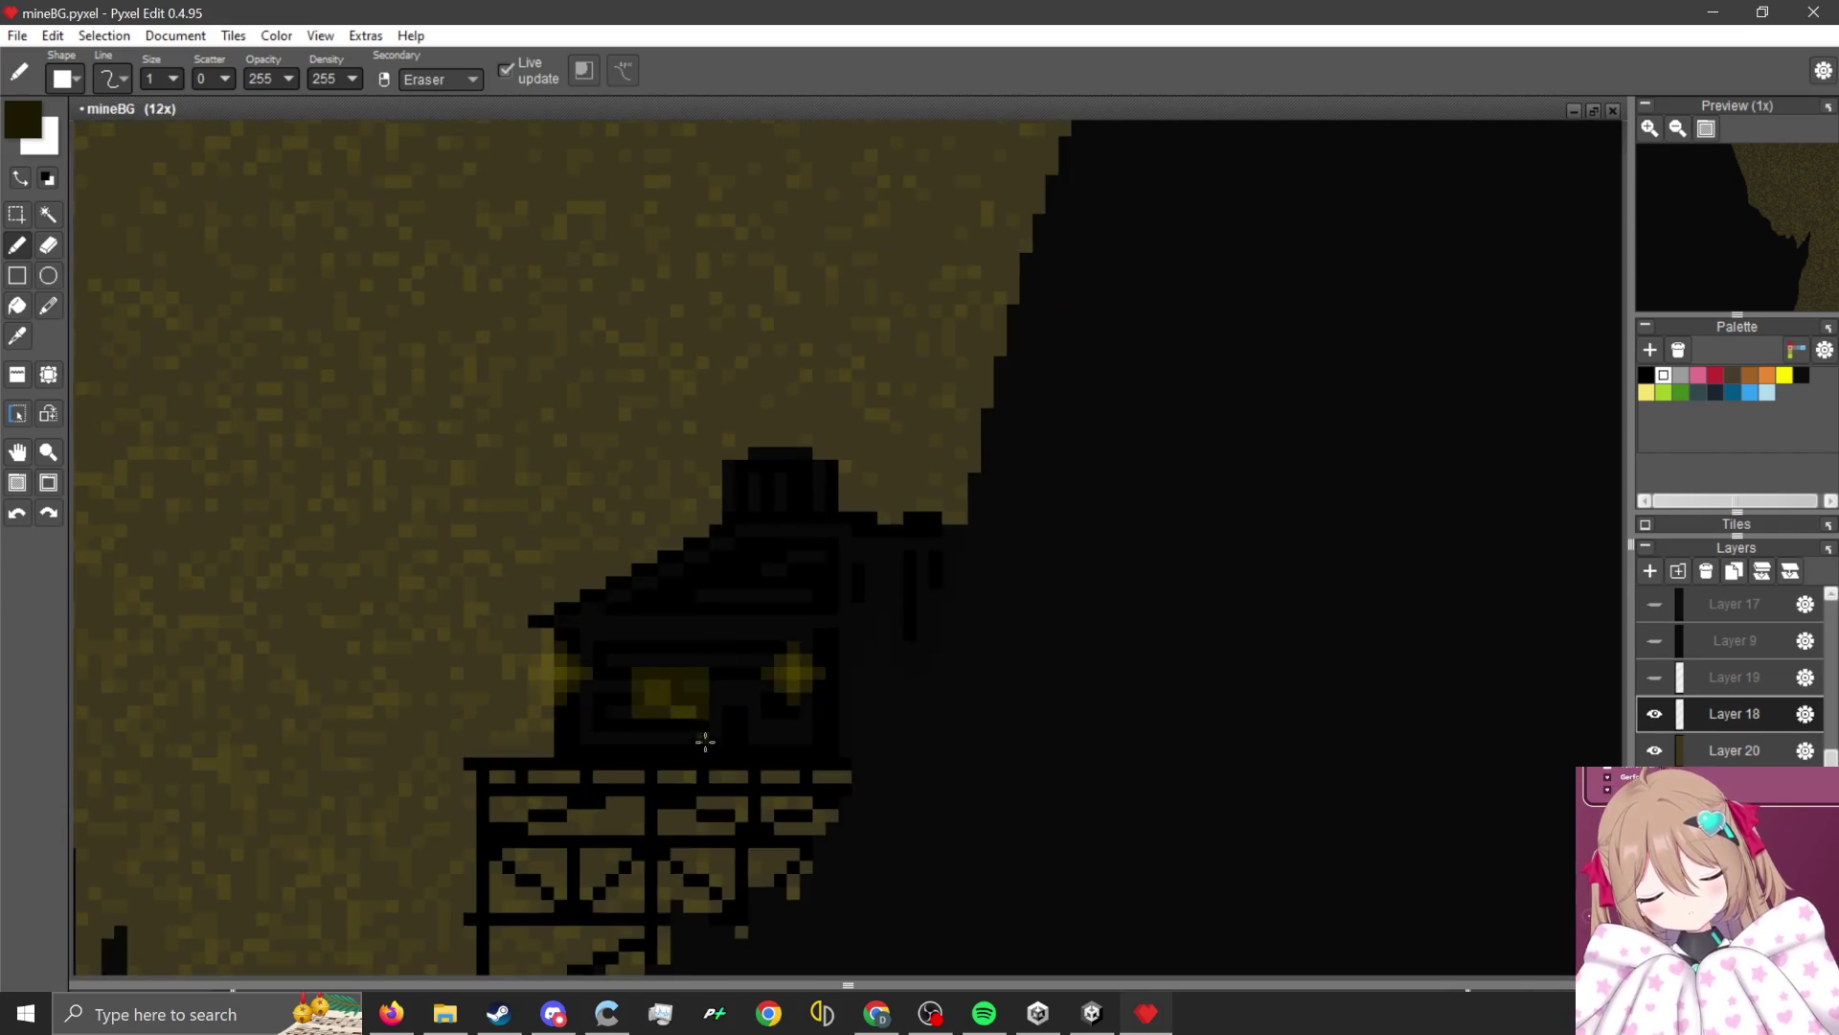
{"action": "scroll", "coordinate": [705, 742], "scroll_direction": "up", "scroll_amount": 2}
{"action": "left_click", "coordinate": [657, 588], "text": "alt"}
{"action": "scroll", "coordinate": [936, 393], "scroll_direction": "down", "scroll_amount": 6}
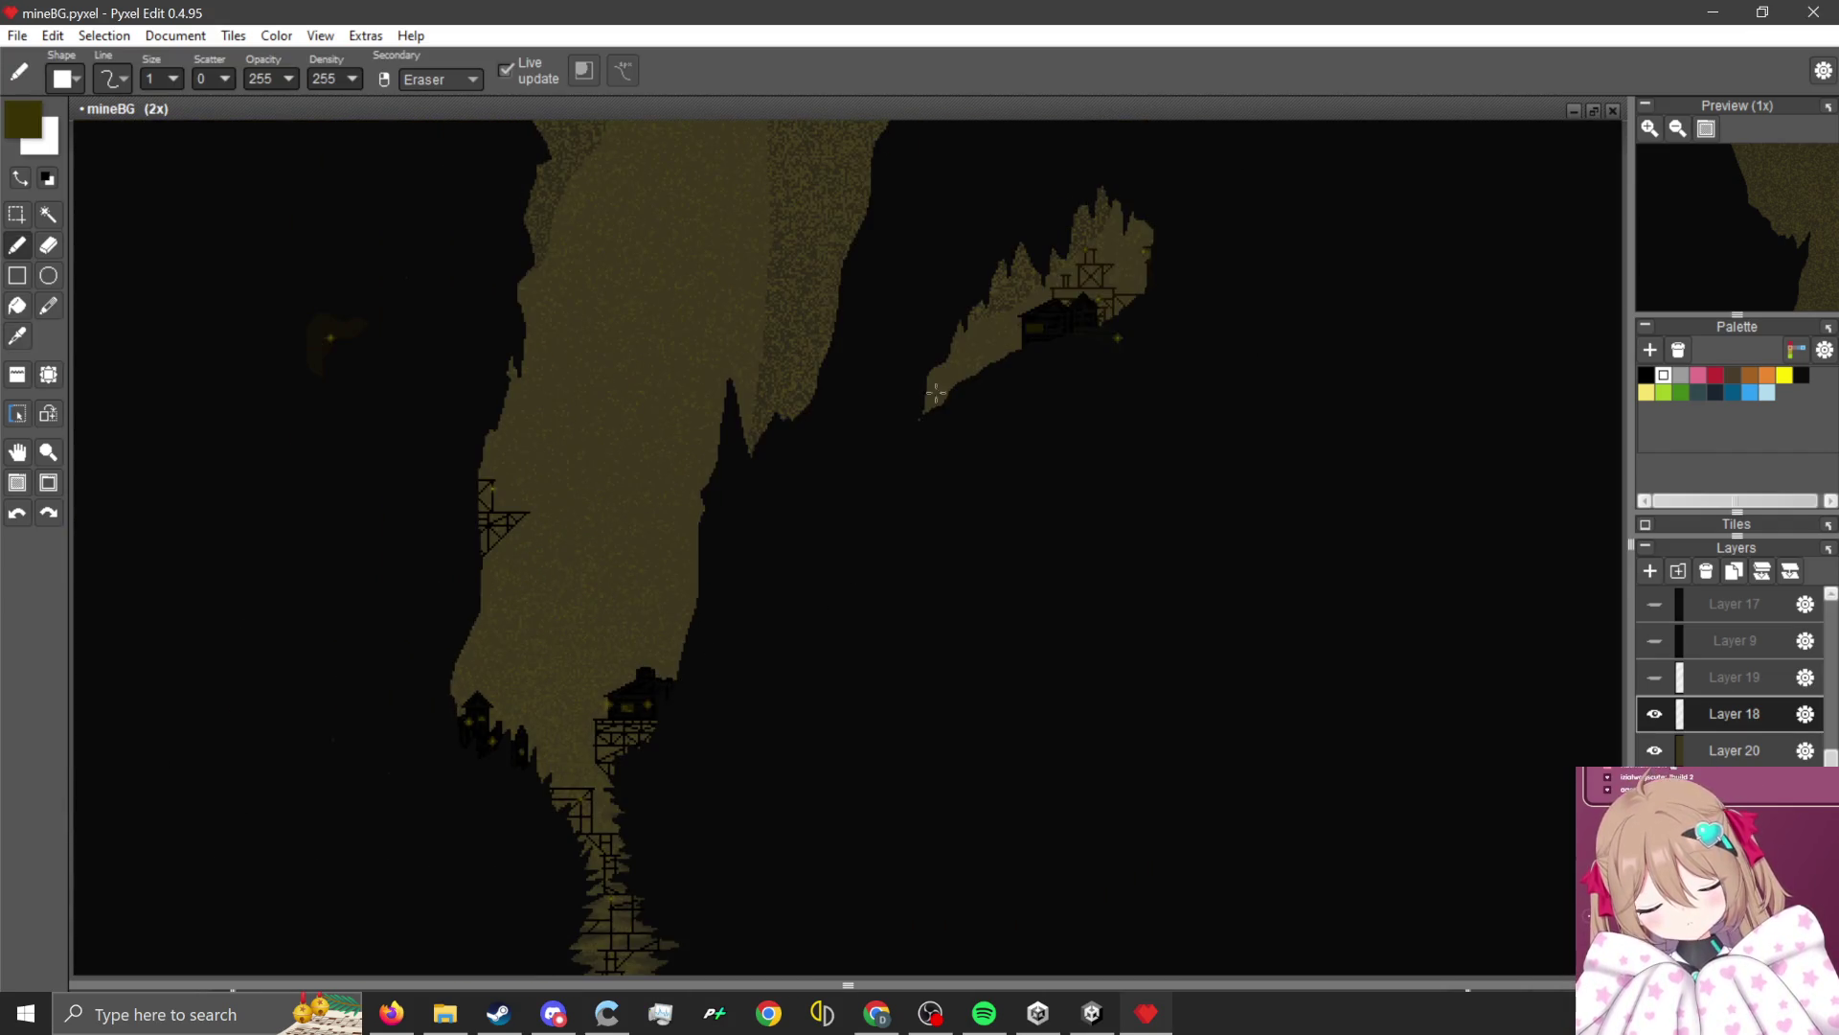
{"action": "scroll", "coordinate": [936, 393], "scroll_direction": "up", "scroll_amount": 8}
{"action": "mouse_move", "coordinate": [874, 439]}
{"action": "left_mouse_down"}
{"action": "mouse_move", "coordinate": [996, 439]}
{"action": "mouse_move", "coordinate": [954, 479]}
{"action": "left_mouse_up"}
{"action": "scroll", "coordinate": [962, 469], "scroll_direction": "down", "scroll_amount": 8}
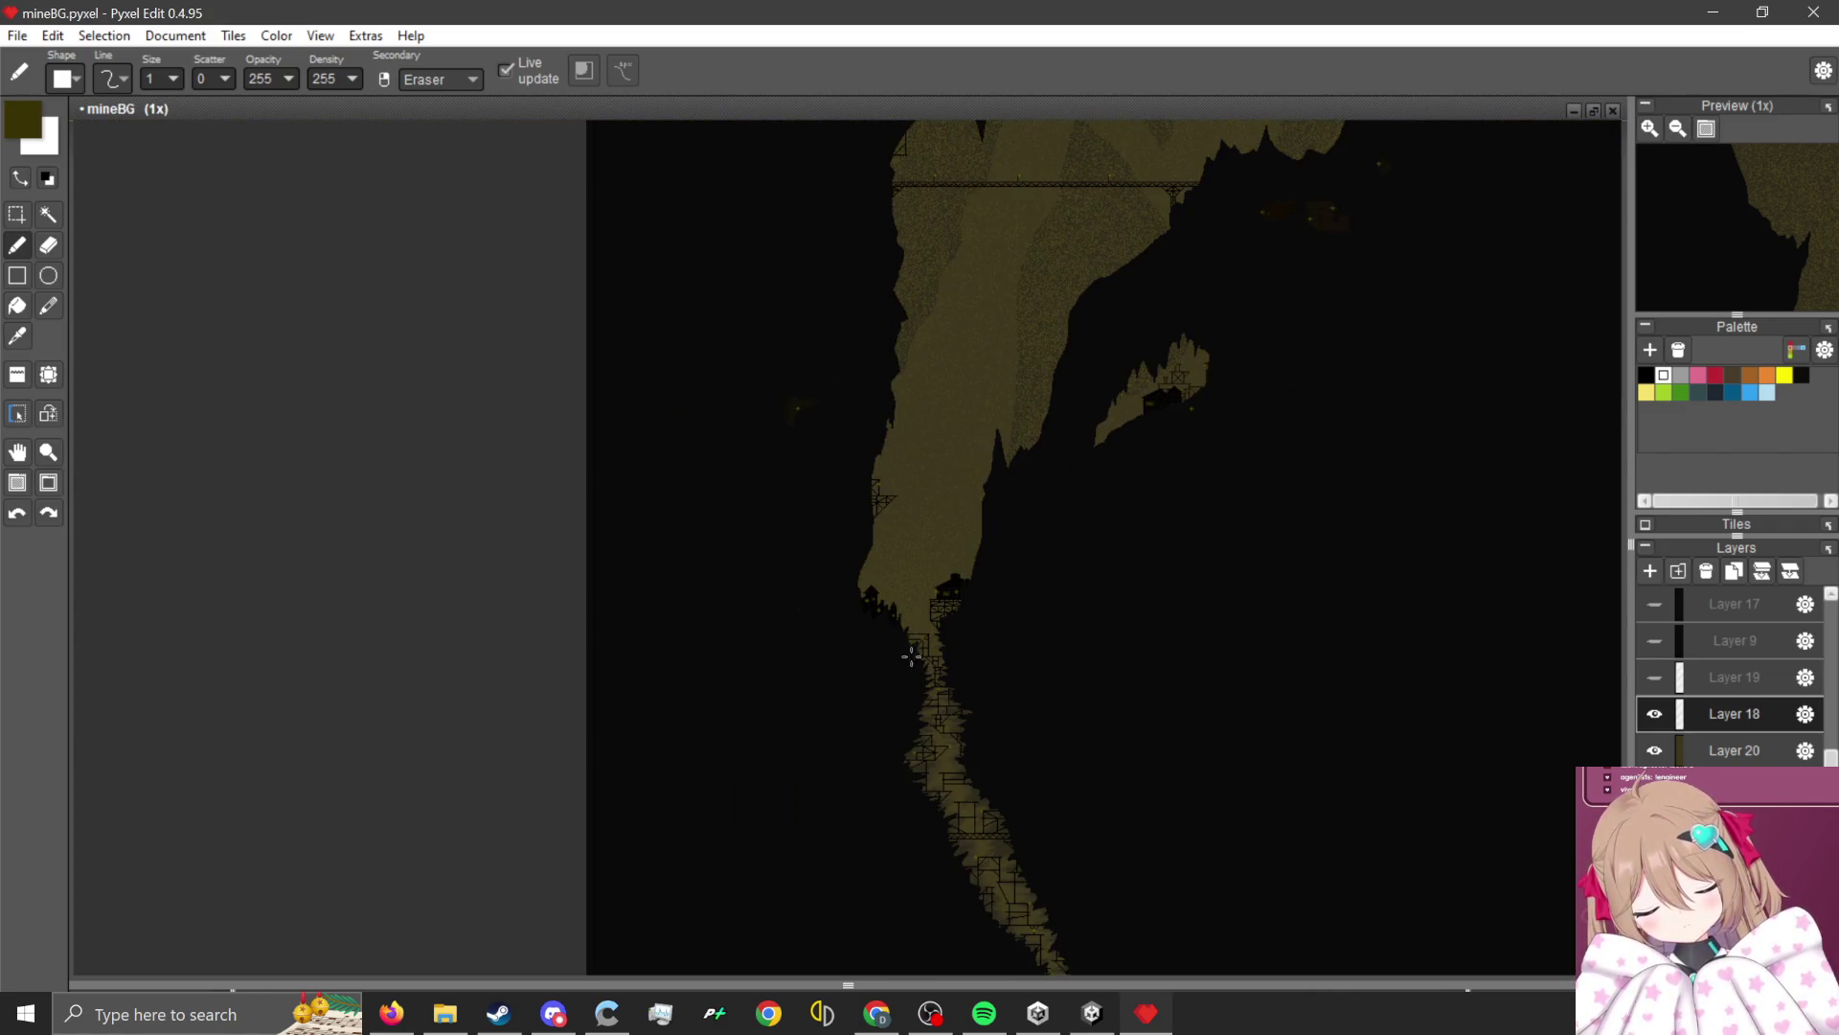
{"action": "scroll", "coordinate": [911, 656], "scroll_direction": "up", "scroll_amount": 9}
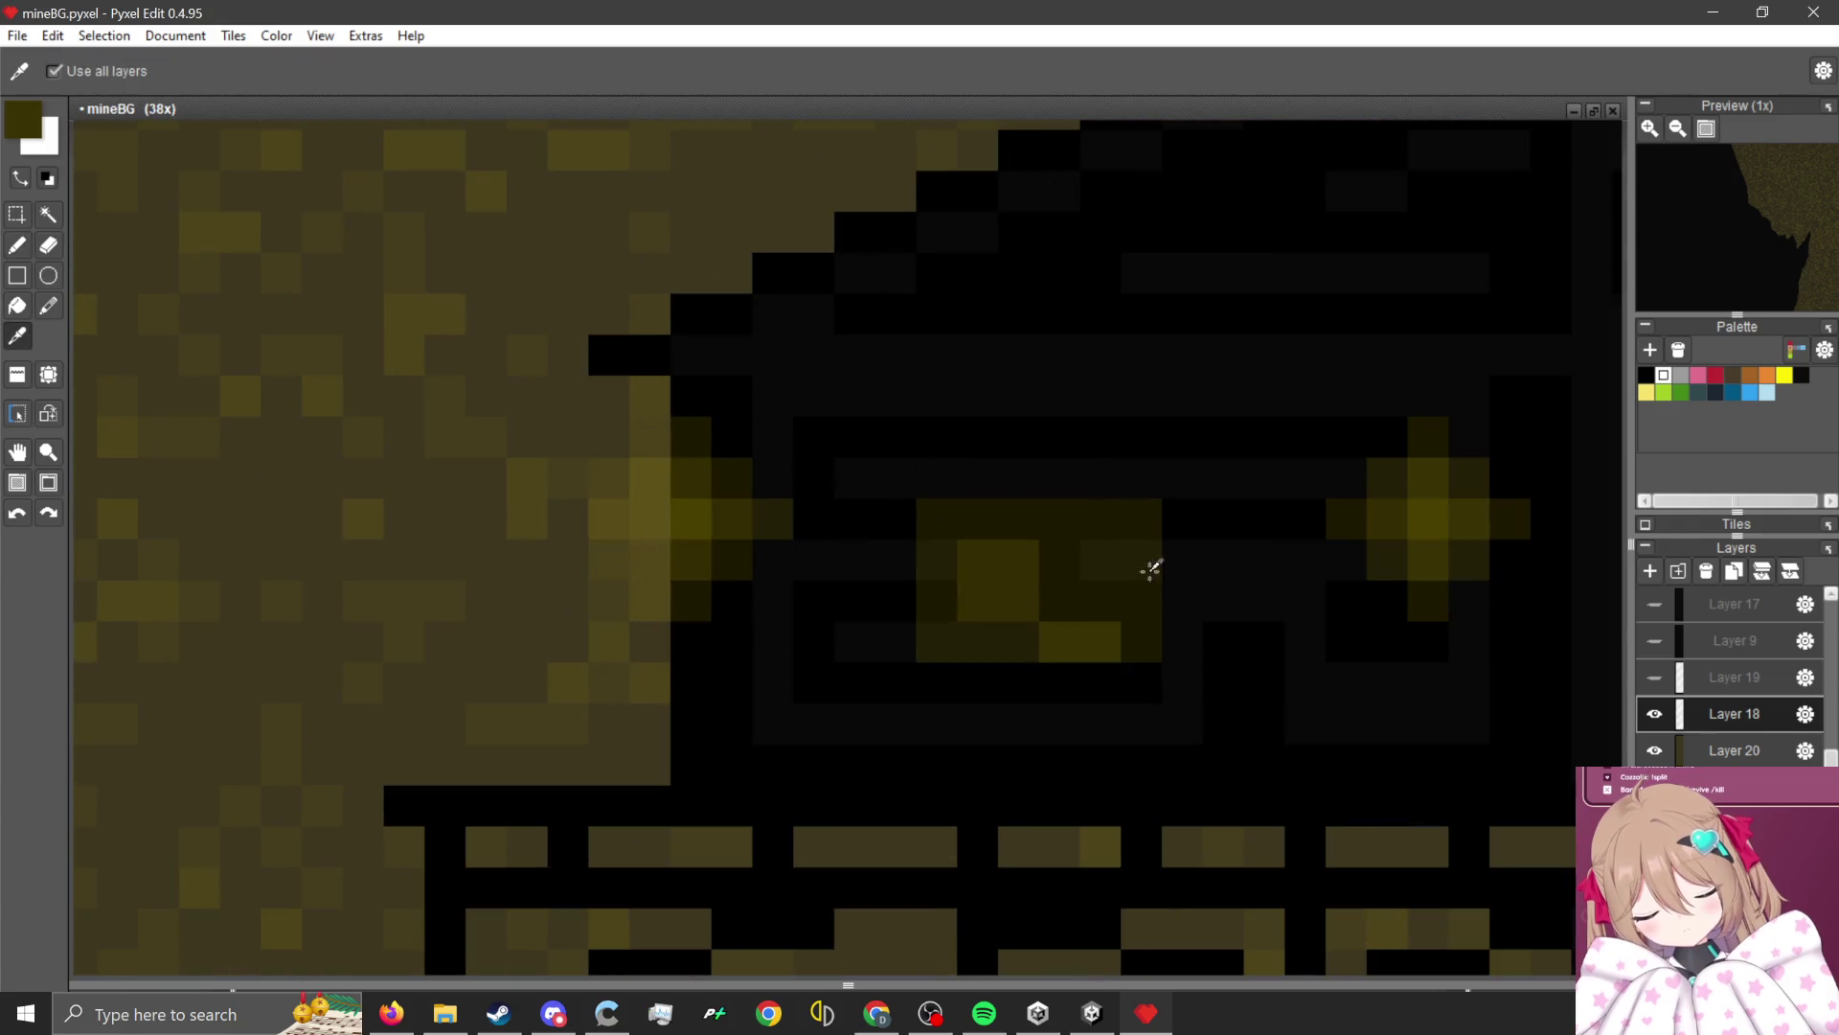
{"action": "left_click", "coordinate": [919, 688], "text": "alt"}
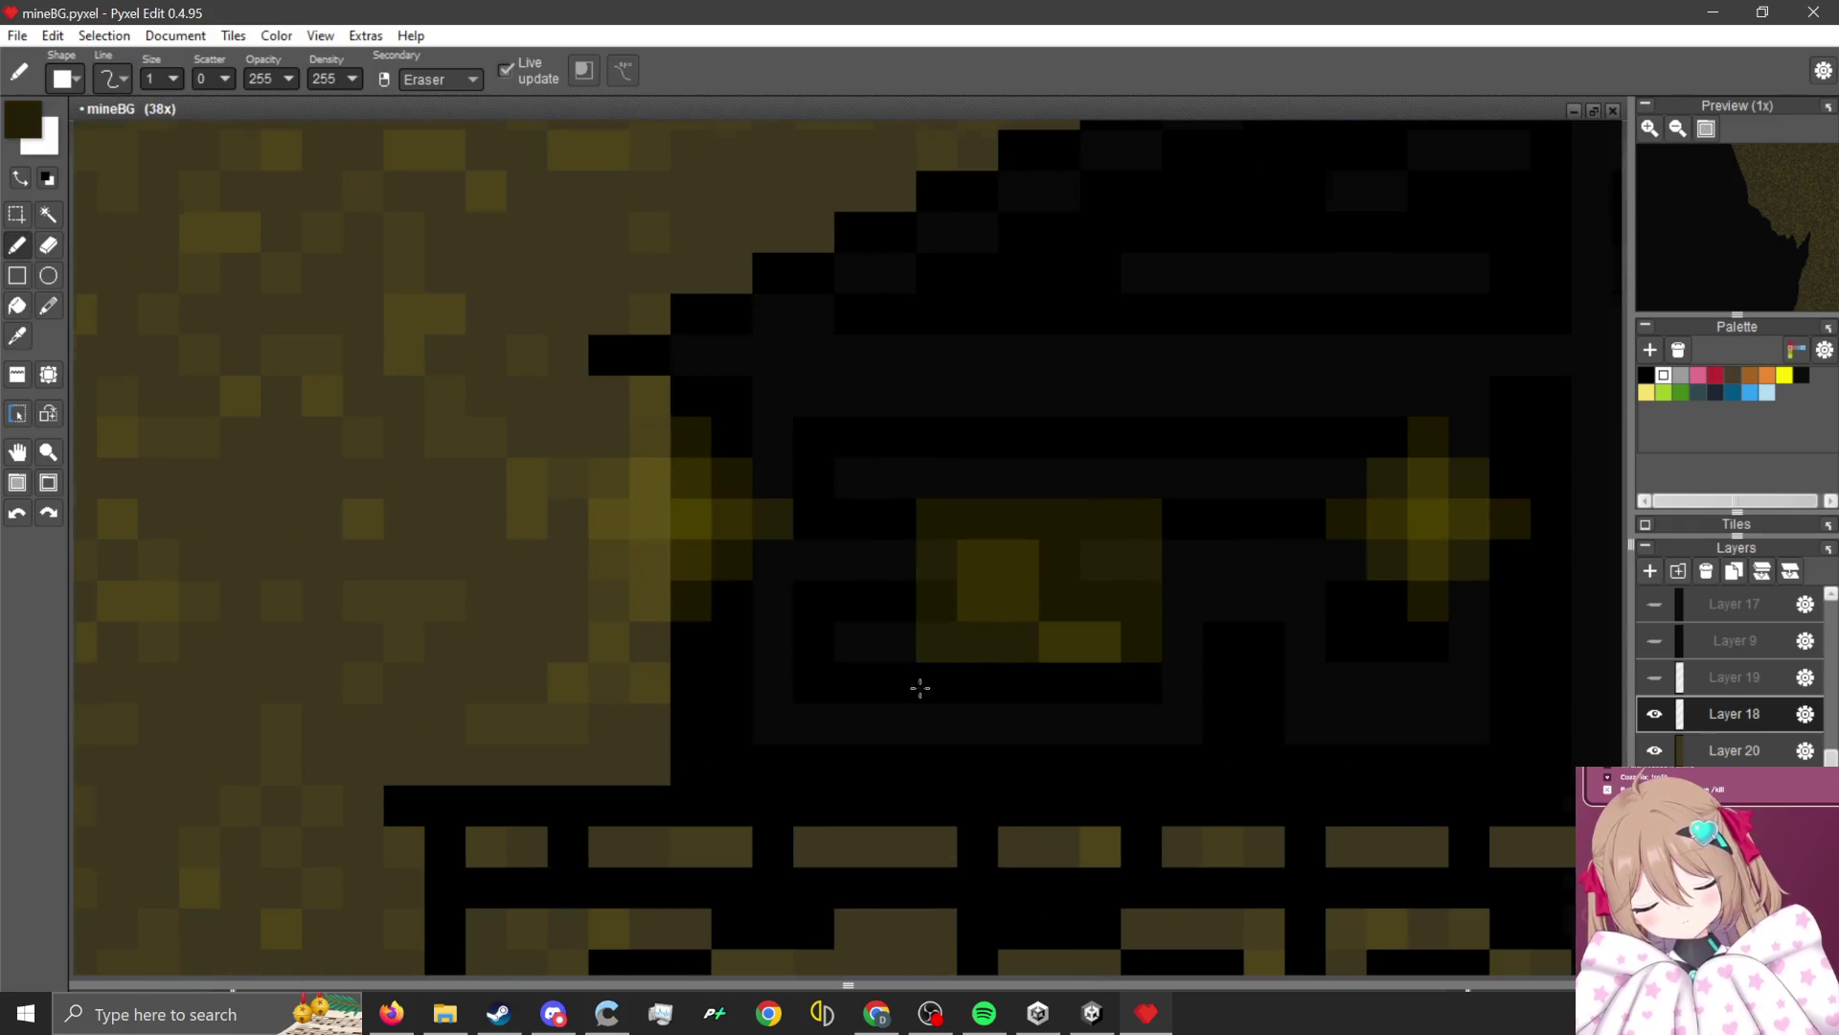
Darken pixels right of and below the bright strip, plus two bright yellow pixels, in darker olive.
{"action": "scroll", "coordinate": [920, 688], "scroll_direction": "down", "scroll_amount": 7}
{"action": "scroll", "coordinate": [1385, 412], "scroll_direction": "up", "scroll_amount": 10}
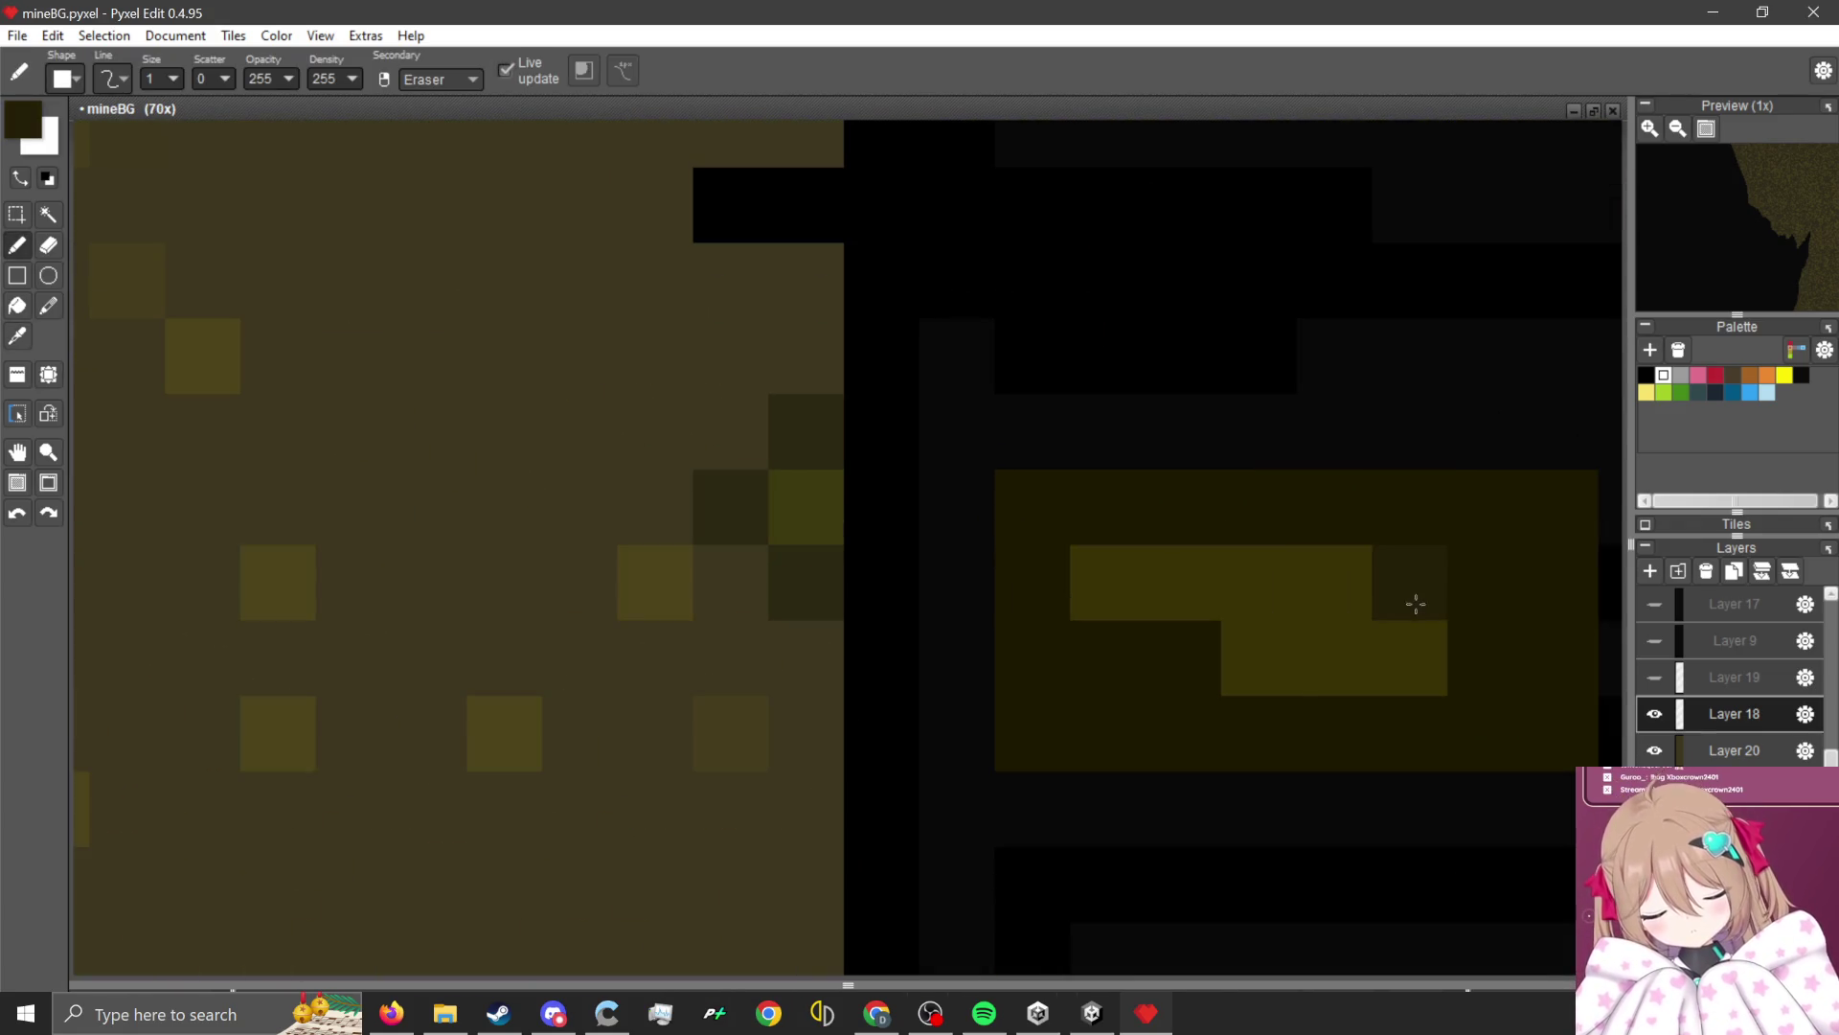
{"action": "left_click_drag", "start_coordinate": [1333, 582], "coordinate": [1450, 574]}
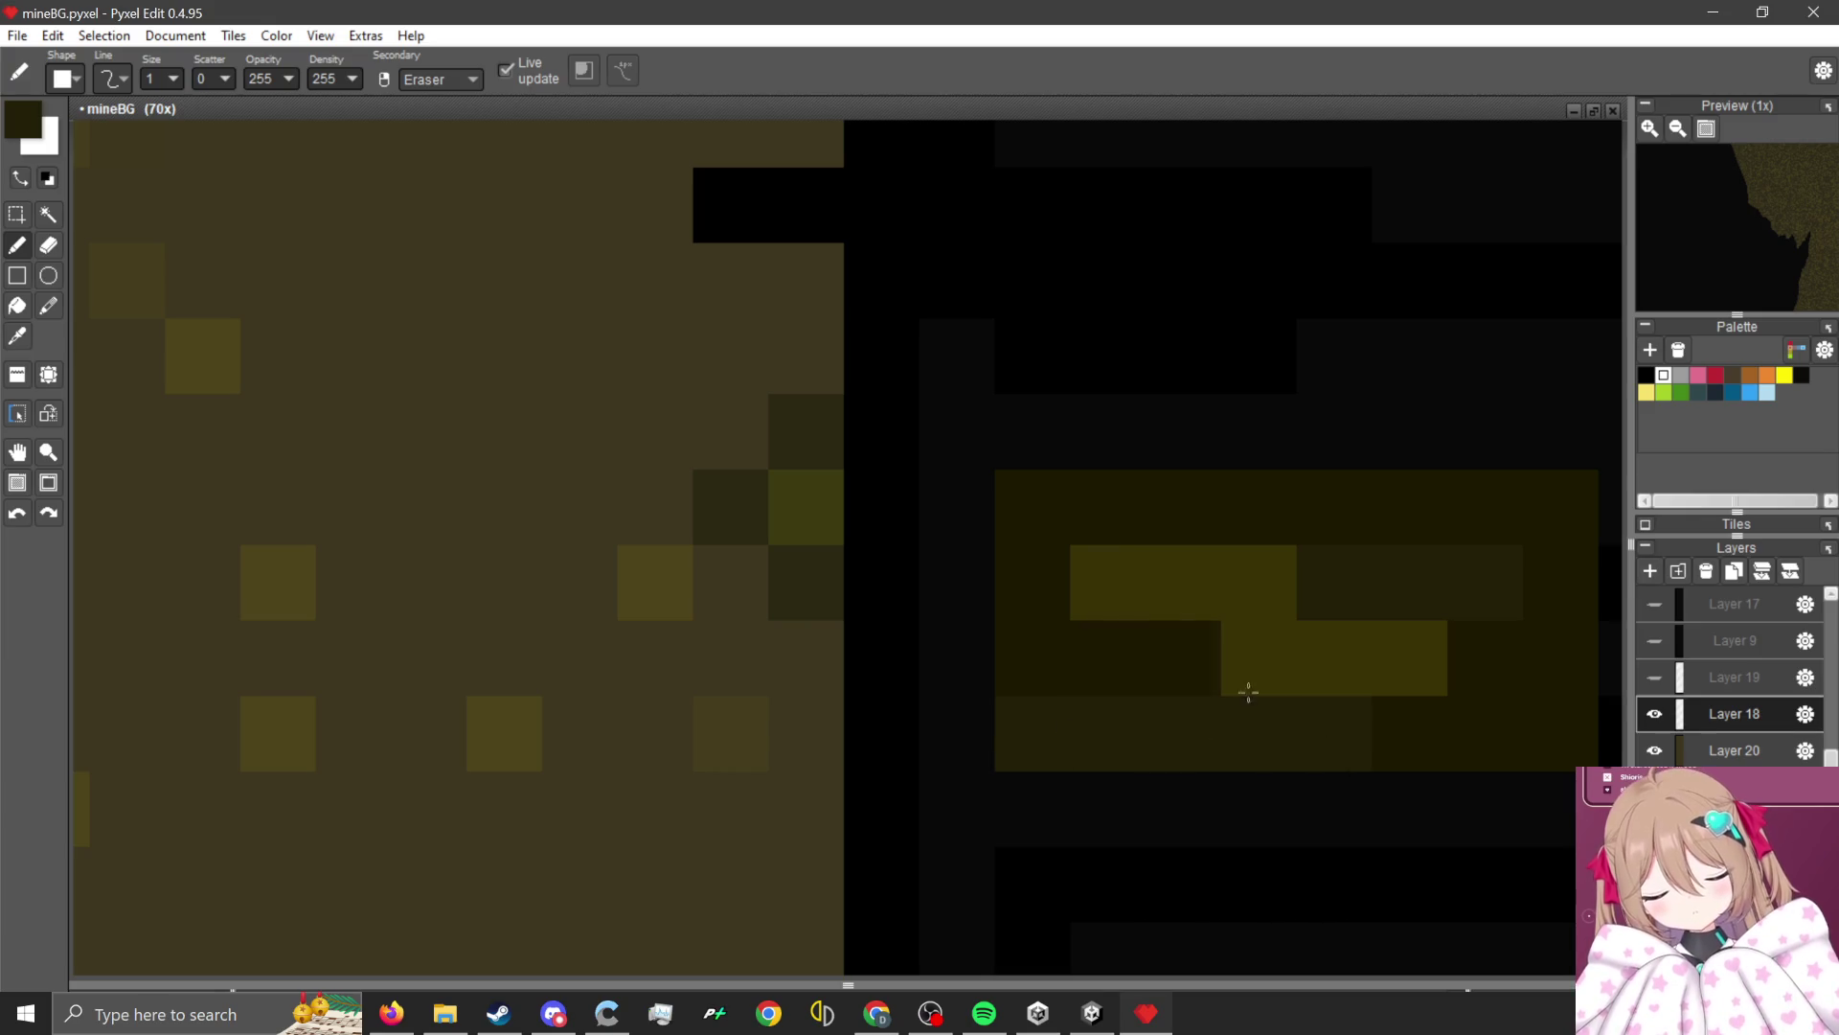
{"action": "left_click_drag", "start_coordinate": [1219, 521], "coordinate": [1149, 523]}
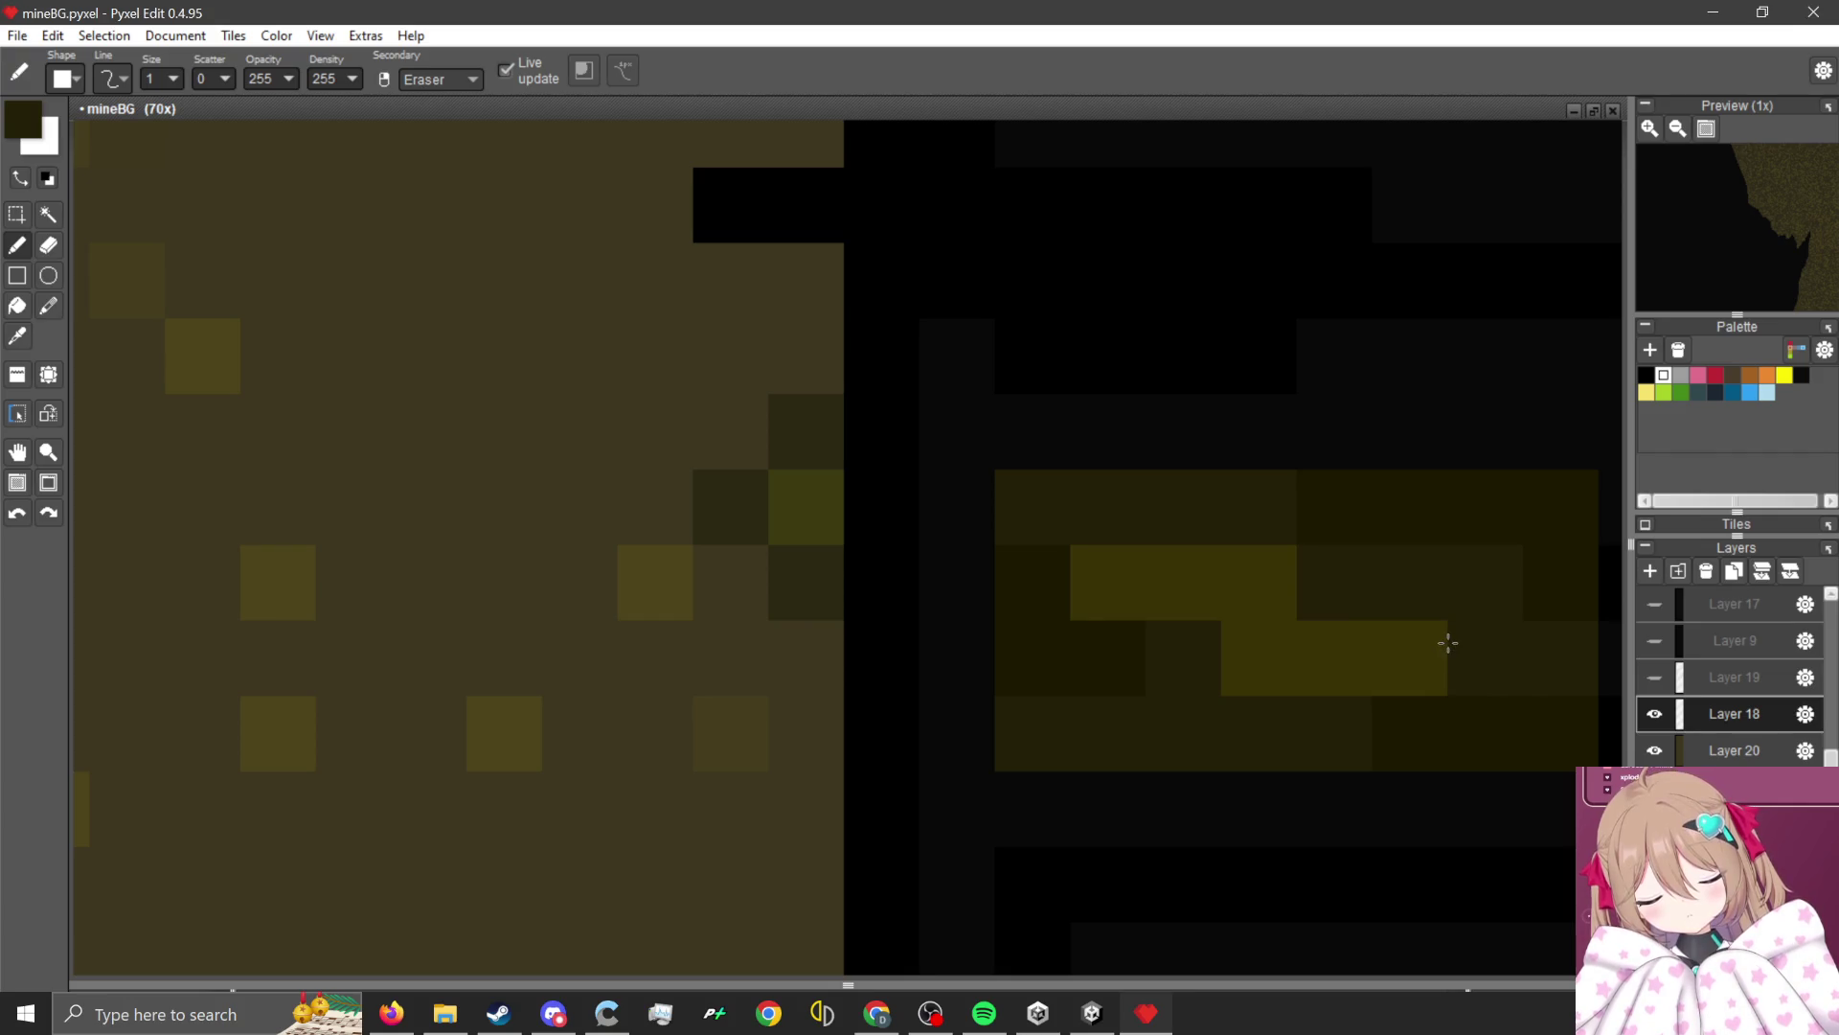
{"action": "scroll", "coordinate": [1072, 537], "scroll_direction": "up", "scroll_amount": 1}
{"action": "left_click", "coordinate": [944, 559]}
{"action": "left_click", "coordinate": [1102, 556]}
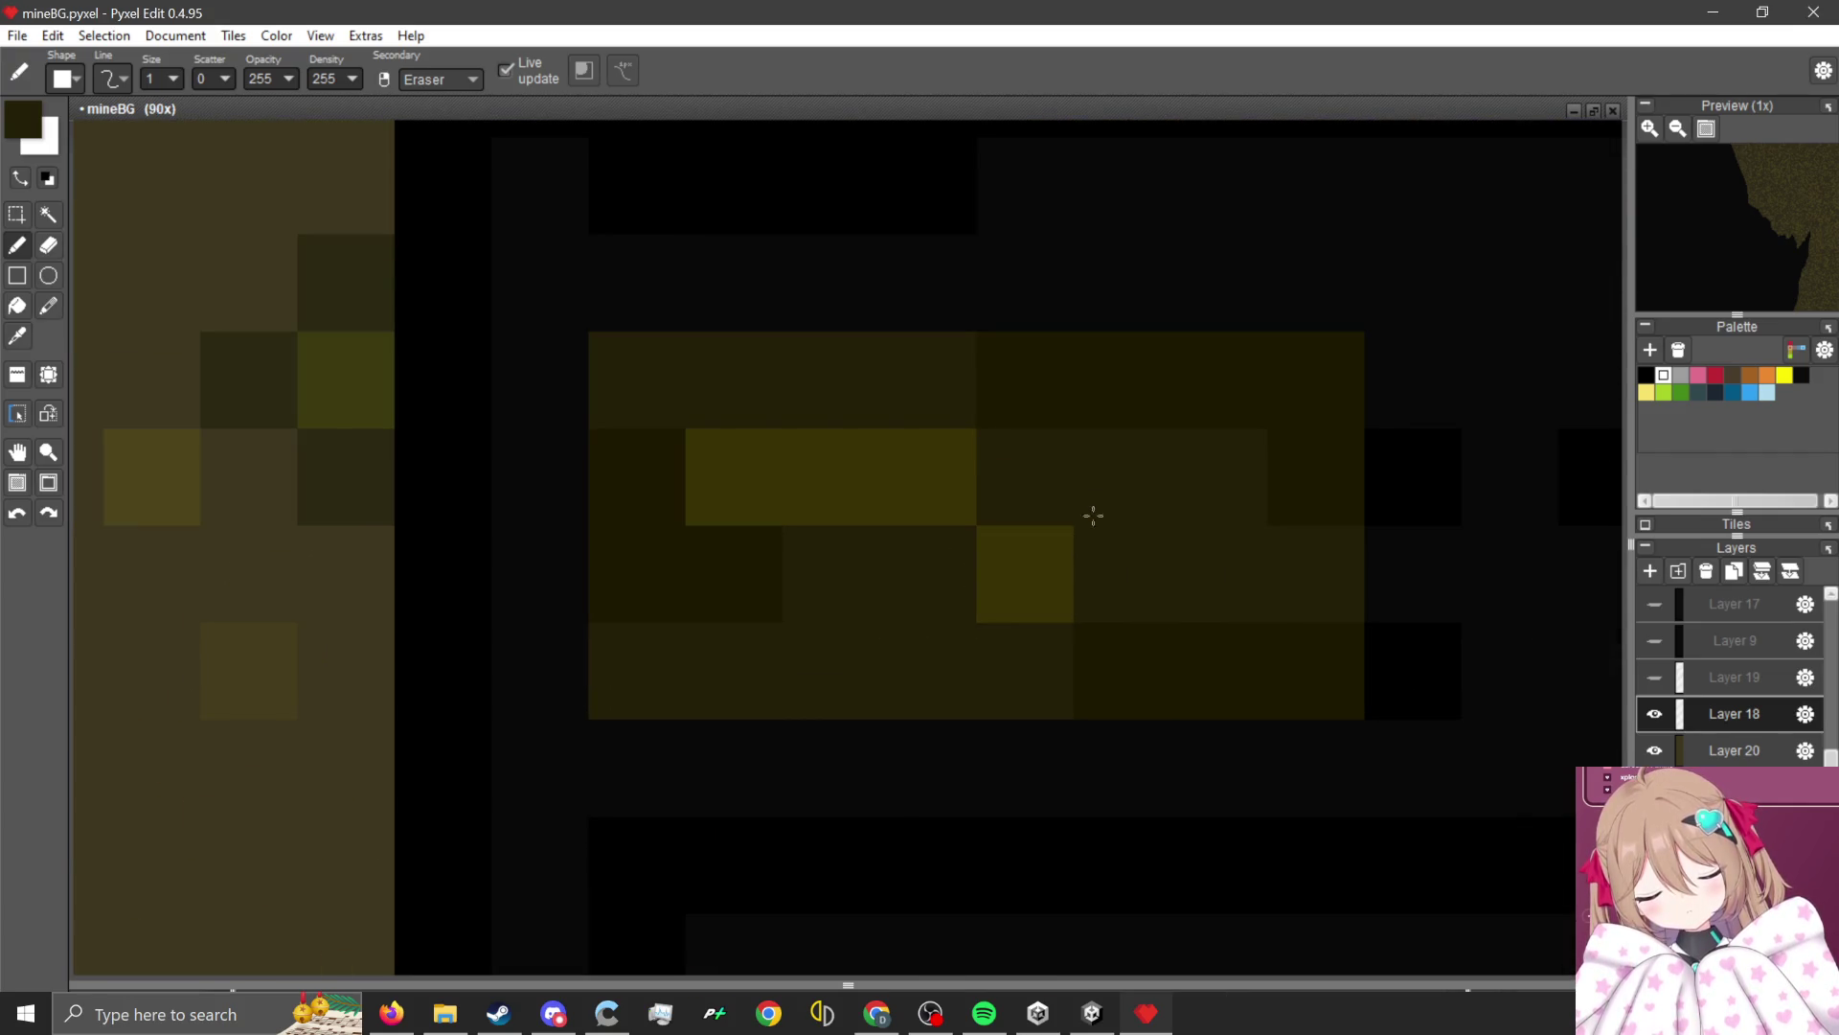
{"action": "scroll", "coordinate": [1093, 515], "scroll_direction": "down", "scroll_amount": 6}
{"action": "scroll", "coordinate": [1076, 563], "scroll_direction": "up", "scroll_amount": 4}
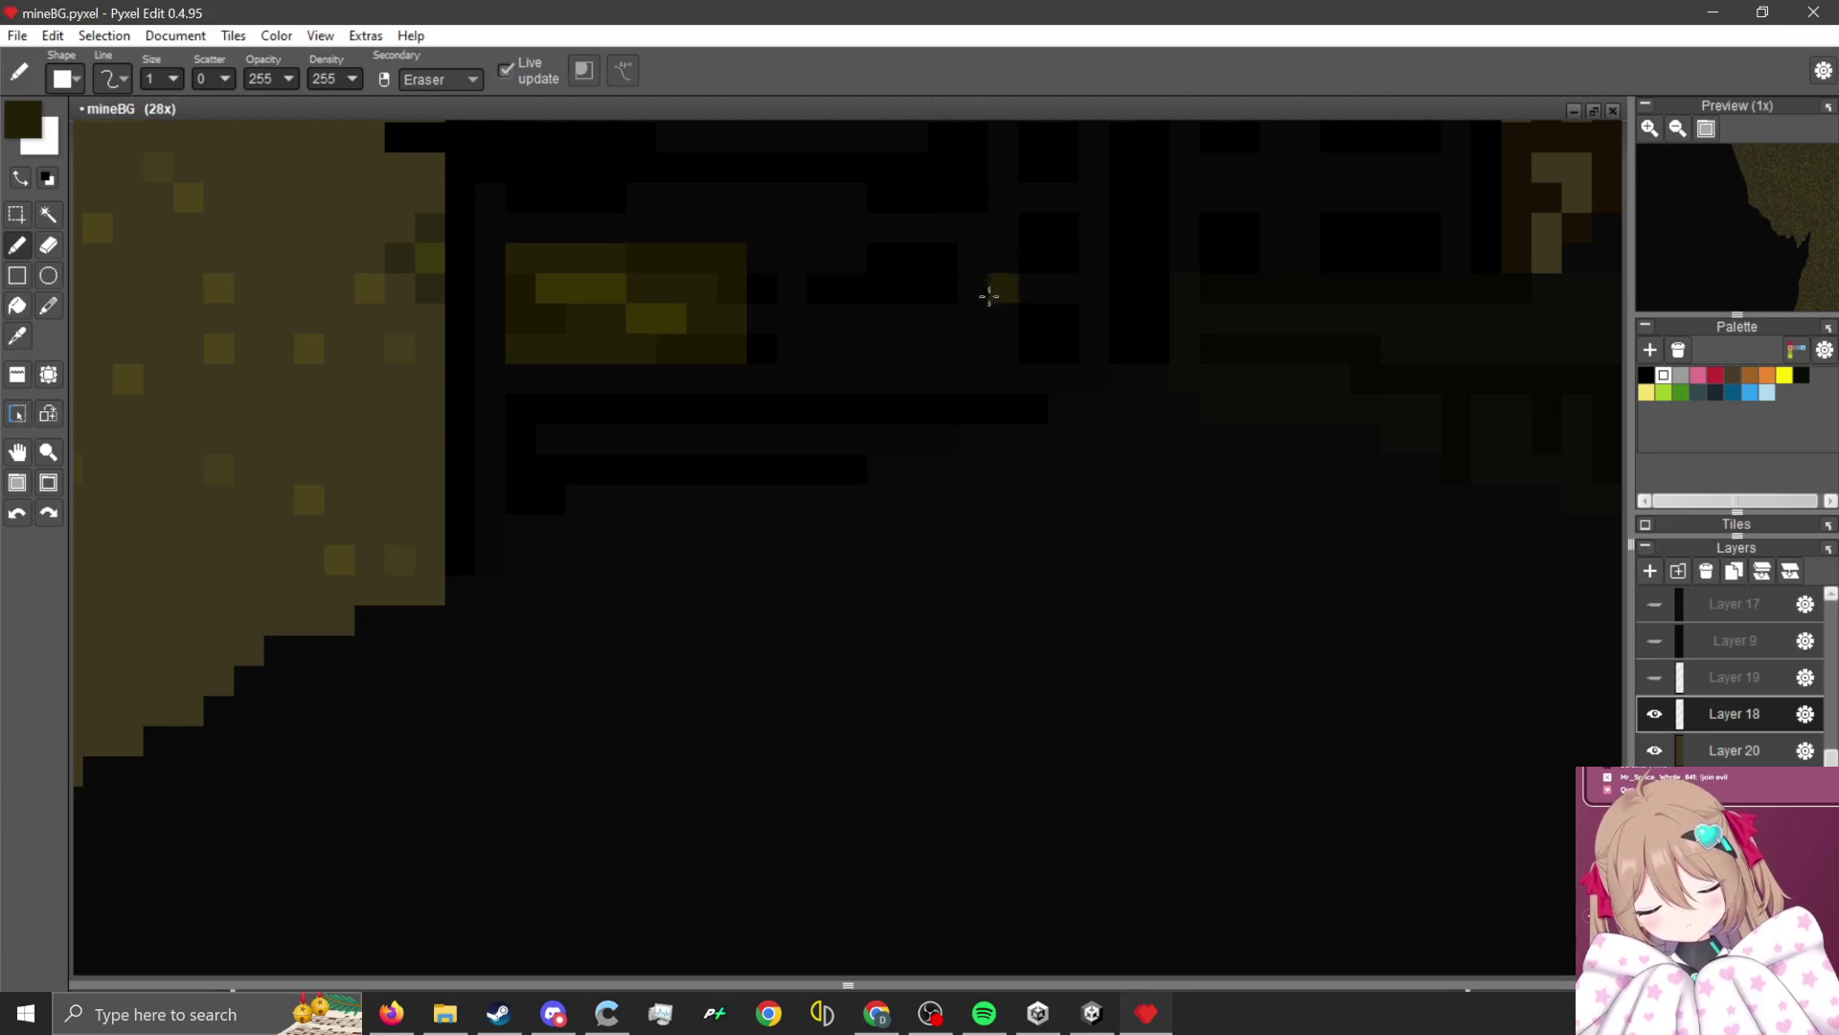
{"action": "scroll", "coordinate": [988, 296], "scroll_direction": "down", "scroll_amount": 5}
{"action": "scroll", "coordinate": [977, 566], "scroll_direction": "up", "scroll_amount": 5}
{"action": "scroll", "coordinate": [817, 513], "scroll_direction": "up", "scroll_amount": 1}
{"action": "key", "text": "i"}
{"action": "scroll", "coordinate": [554, 727], "scroll_direction": "down", "scroll_amount": 1}
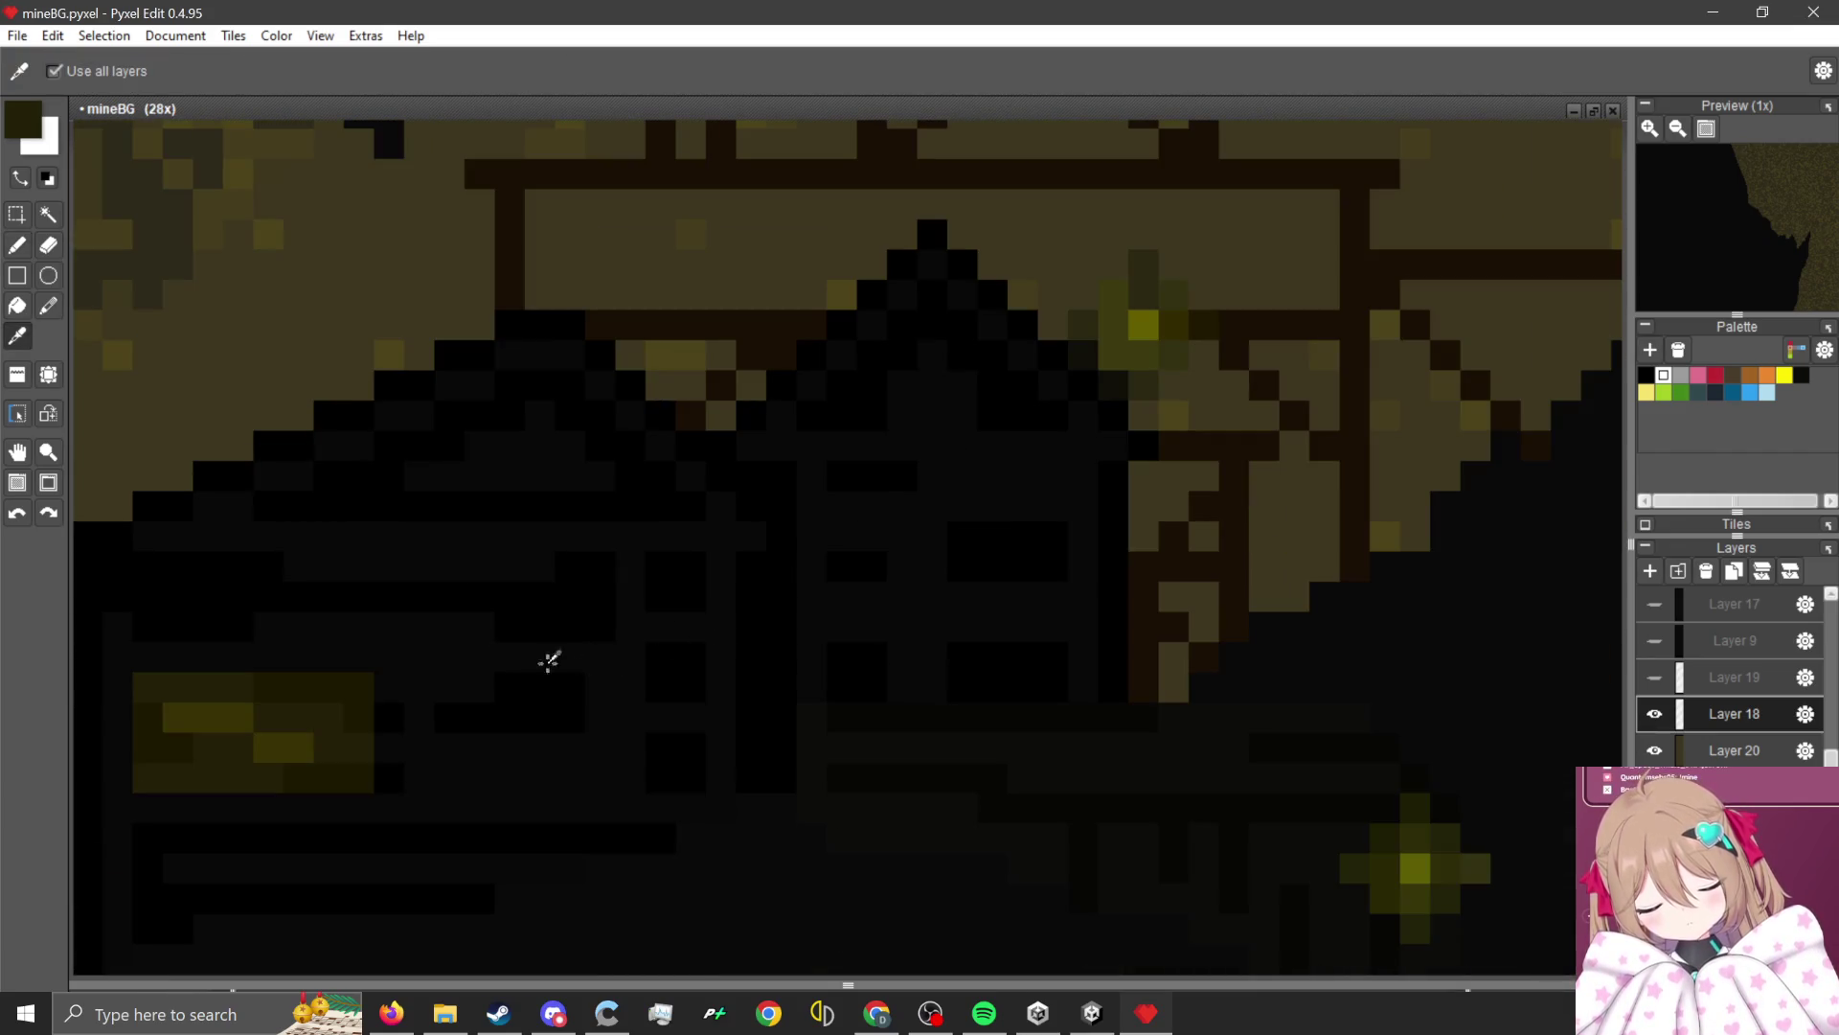
Draw a solid window block on the peaked hut's gabled front with the Pencil.
{"action": "key", "text": "b"}
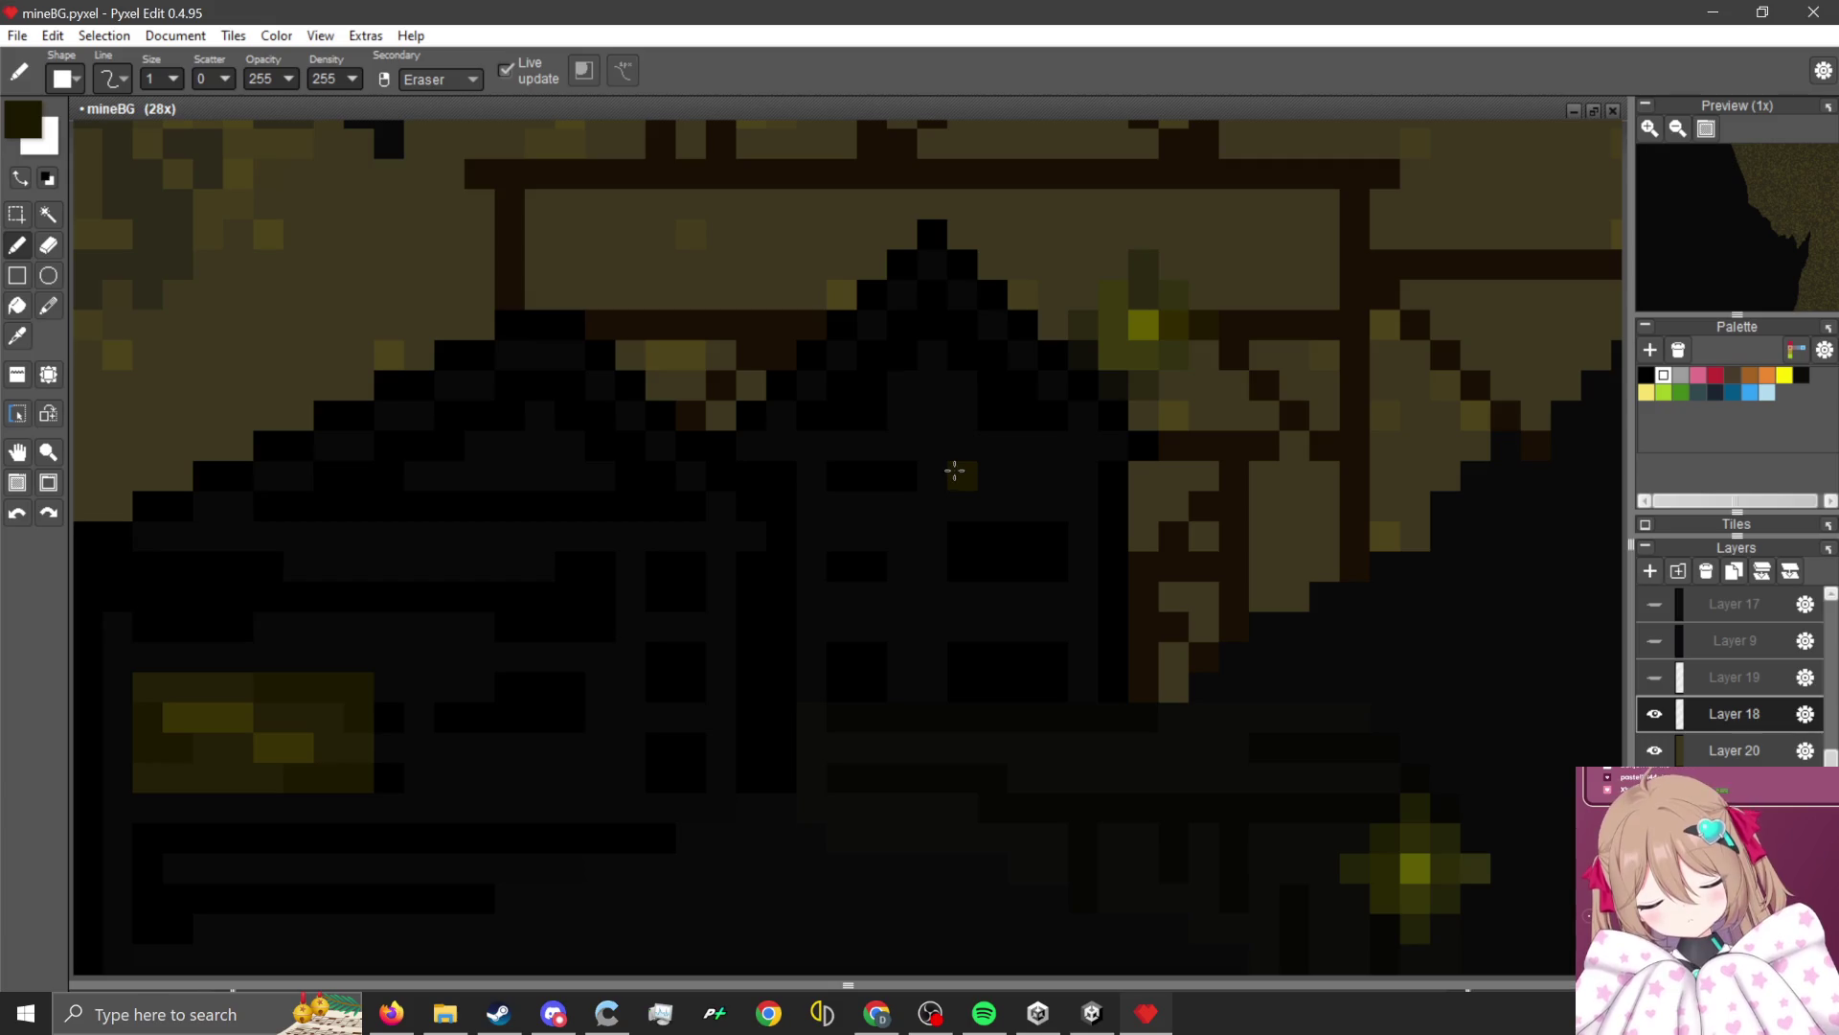
{"action": "left_click_drag", "start_coordinate": [955, 470], "coordinate": [958, 598]}
{"action": "left_click_drag", "start_coordinate": [1049, 475], "coordinate": [1048, 602]}
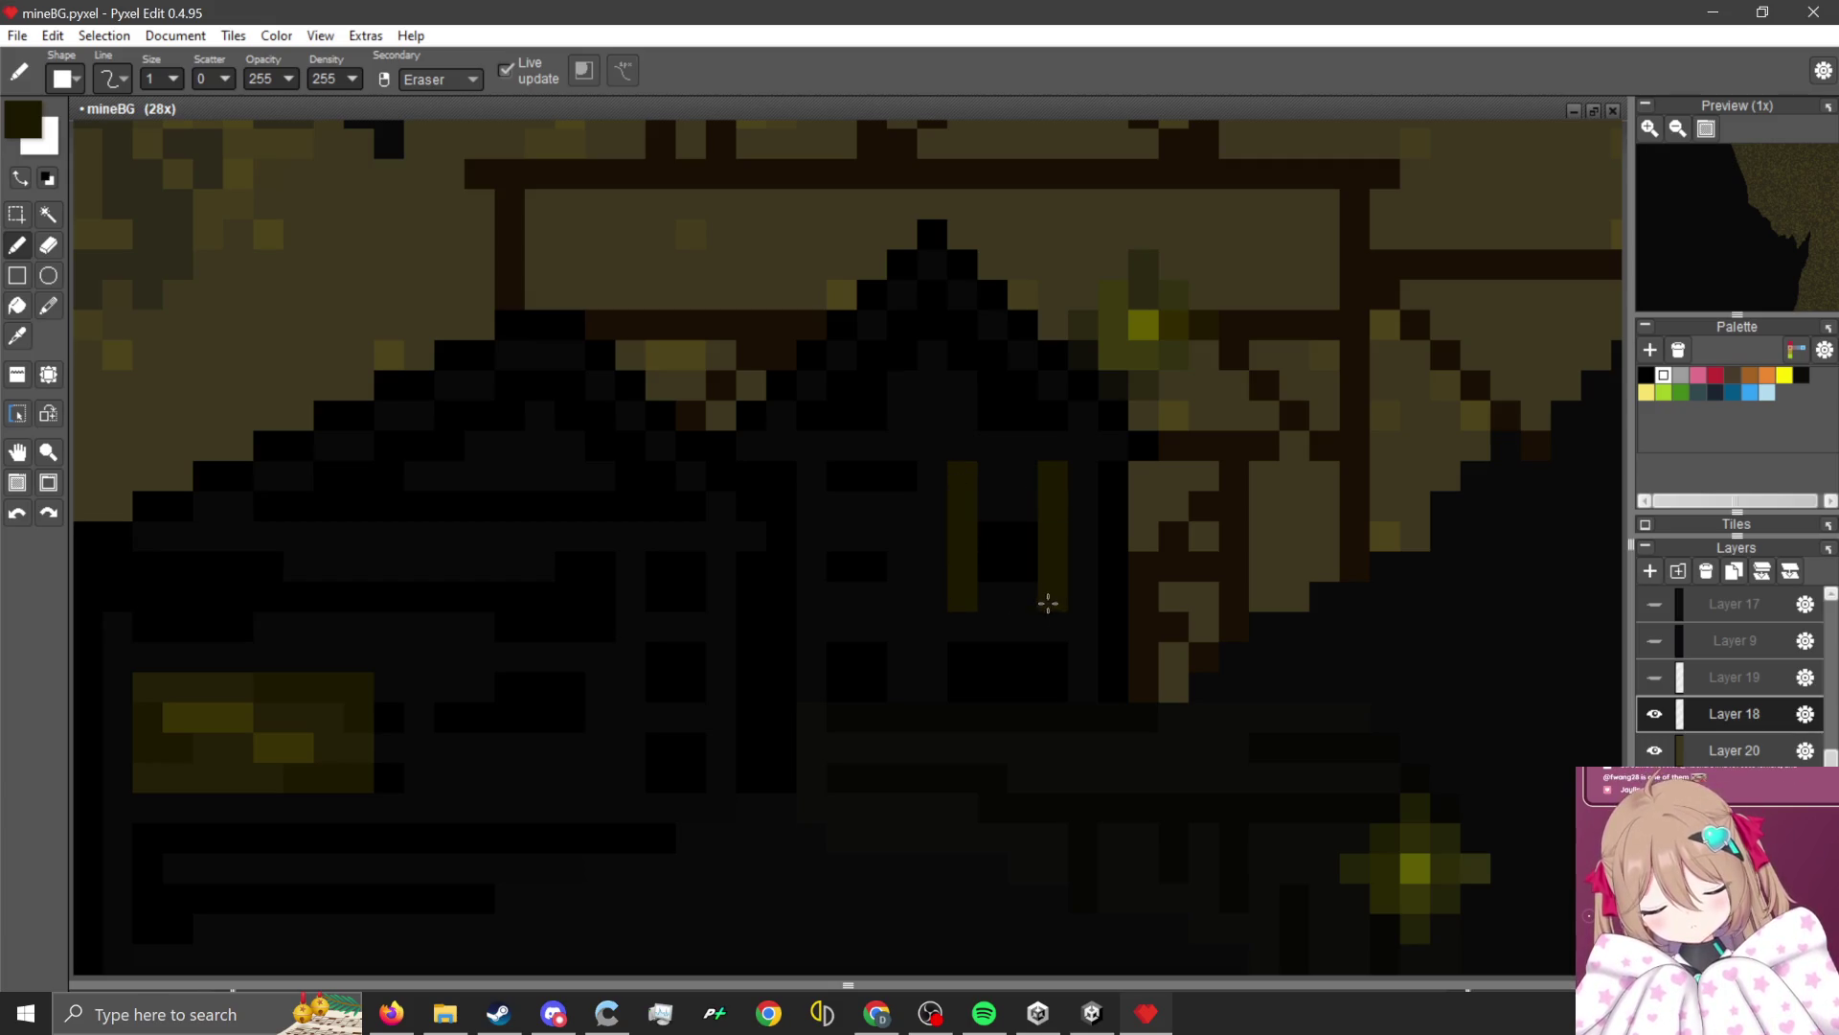
{"action": "mouse_move", "coordinate": [992, 475]}
{"action": "left_mouse_down"}
{"action": "mouse_move", "coordinate": [1026, 484]}
{"action": "mouse_move", "coordinate": [986, 513]}
{"action": "left_mouse_up"}
Sample a brighter olive and paint stepped highlight pixels inside the new window.
{"action": "key", "text": "i"}
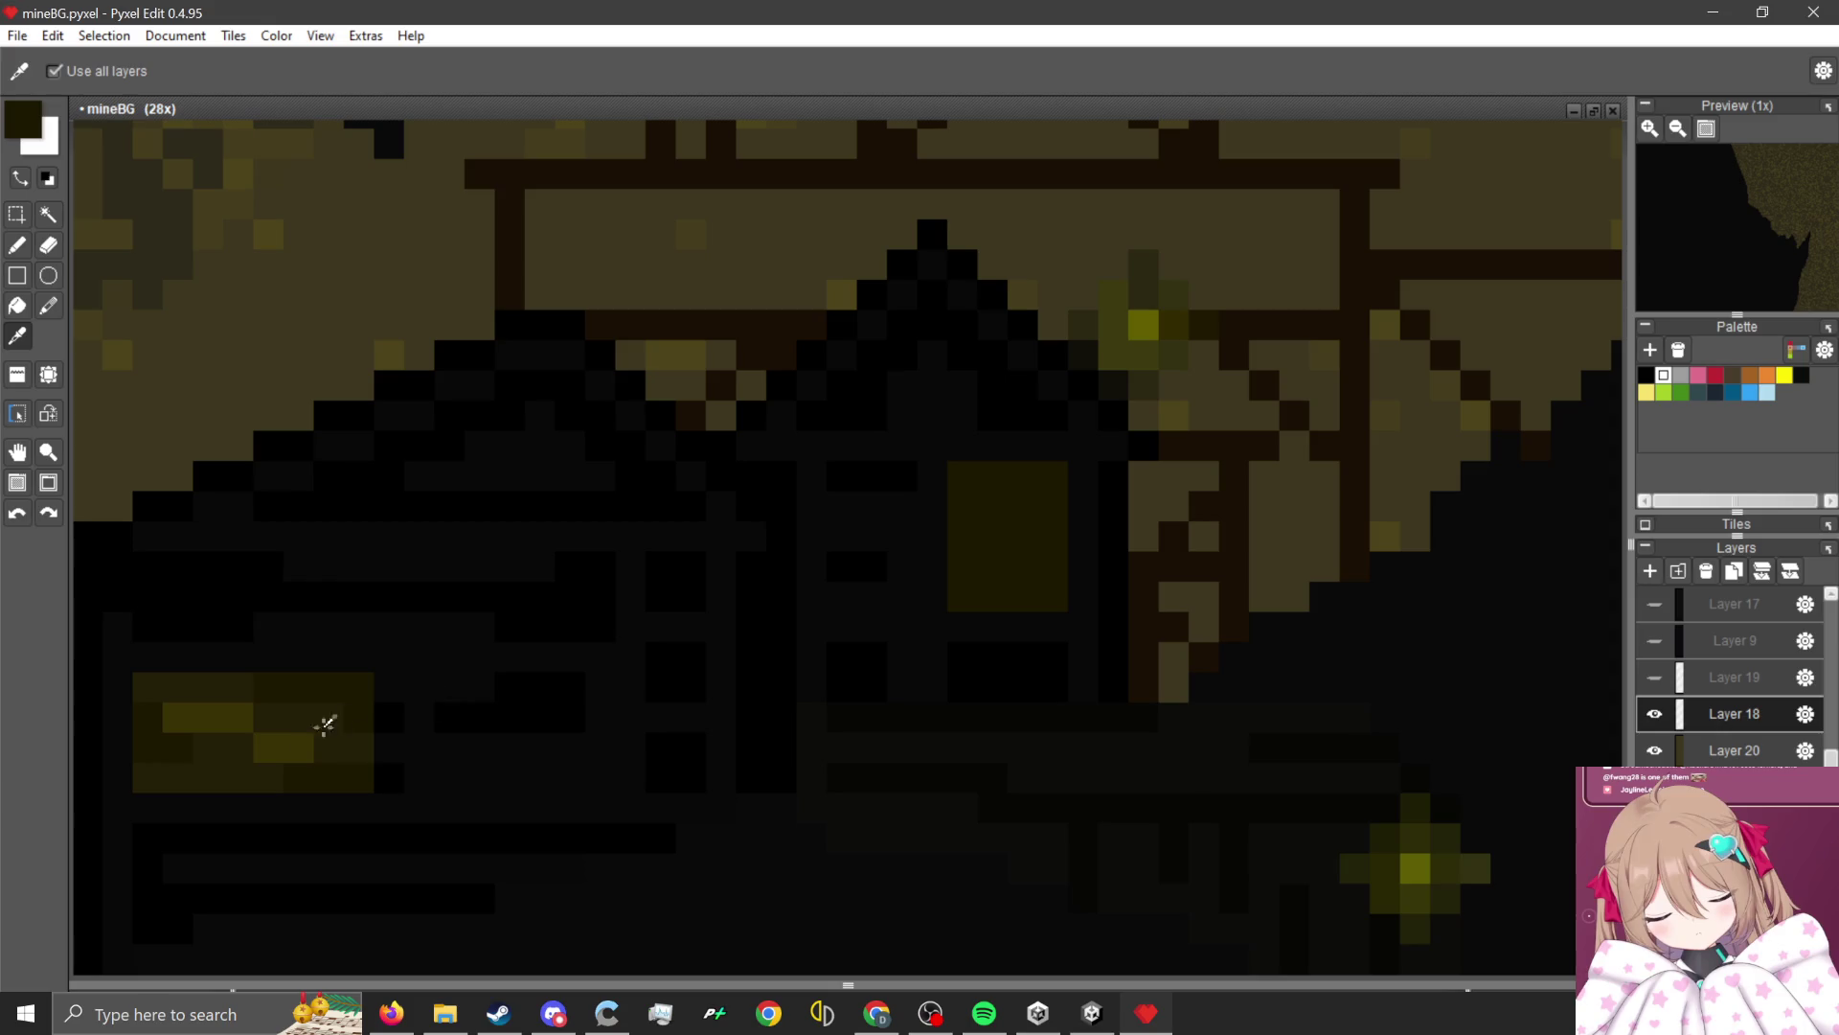
{"action": "key", "text": "b"}
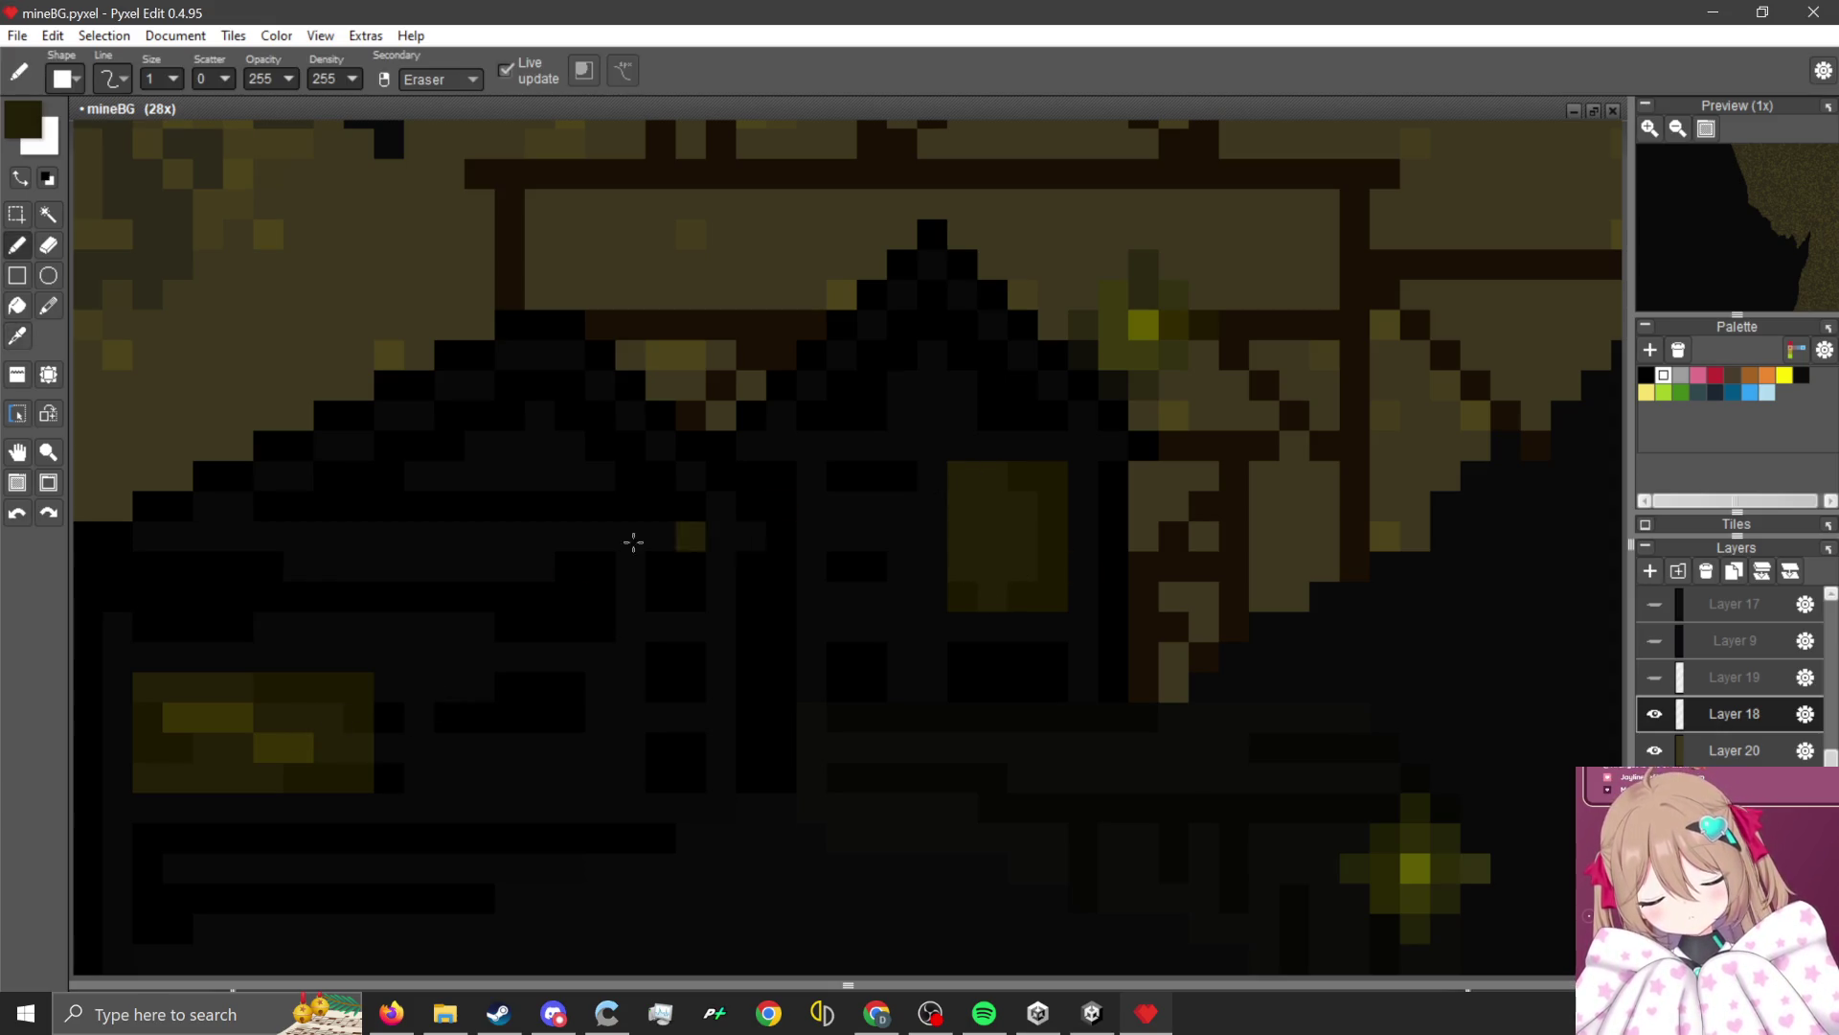
{"action": "key", "text": "i"}
{"action": "left_click", "coordinate": [296, 748]}
{"action": "key", "text": "b"}
{"action": "left_click", "coordinate": [1013, 562]}
{"action": "left_click_drag", "start_coordinate": [1007, 556], "coordinate": [985, 537]}
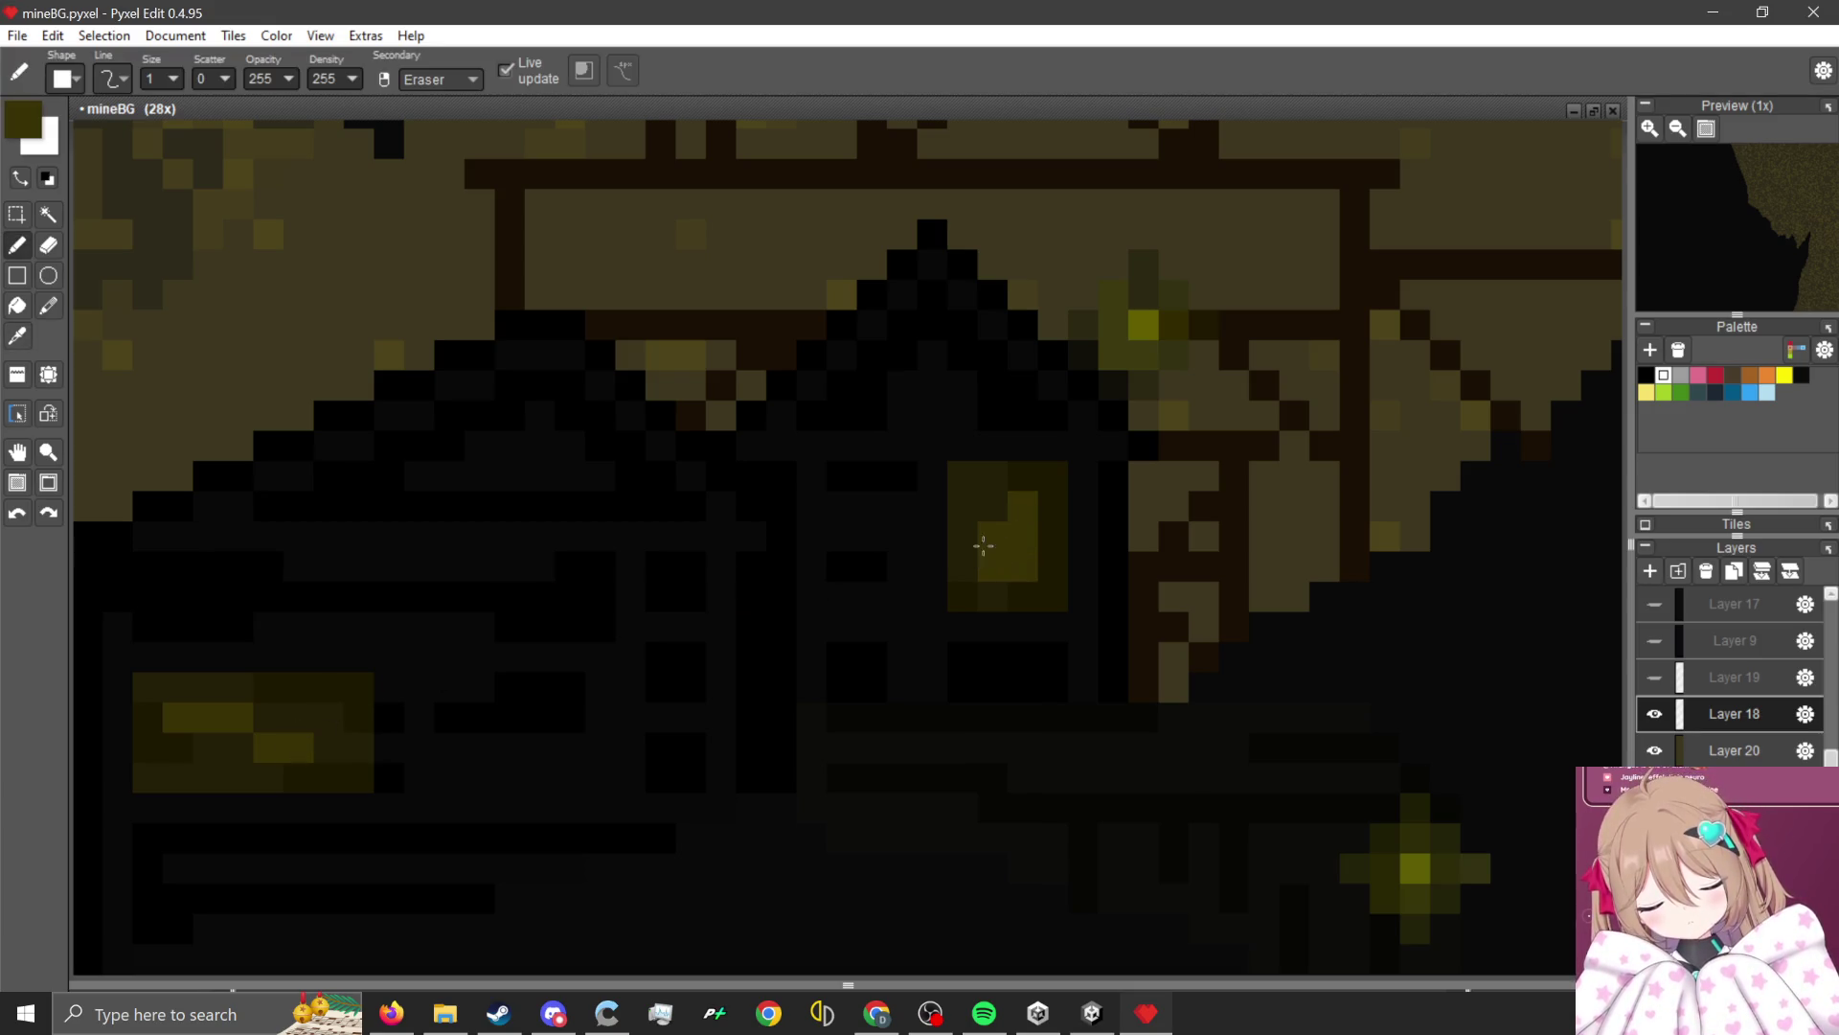
{"action": "scroll", "coordinate": [1022, 571], "scroll_direction": "up", "scroll_amount": 2}
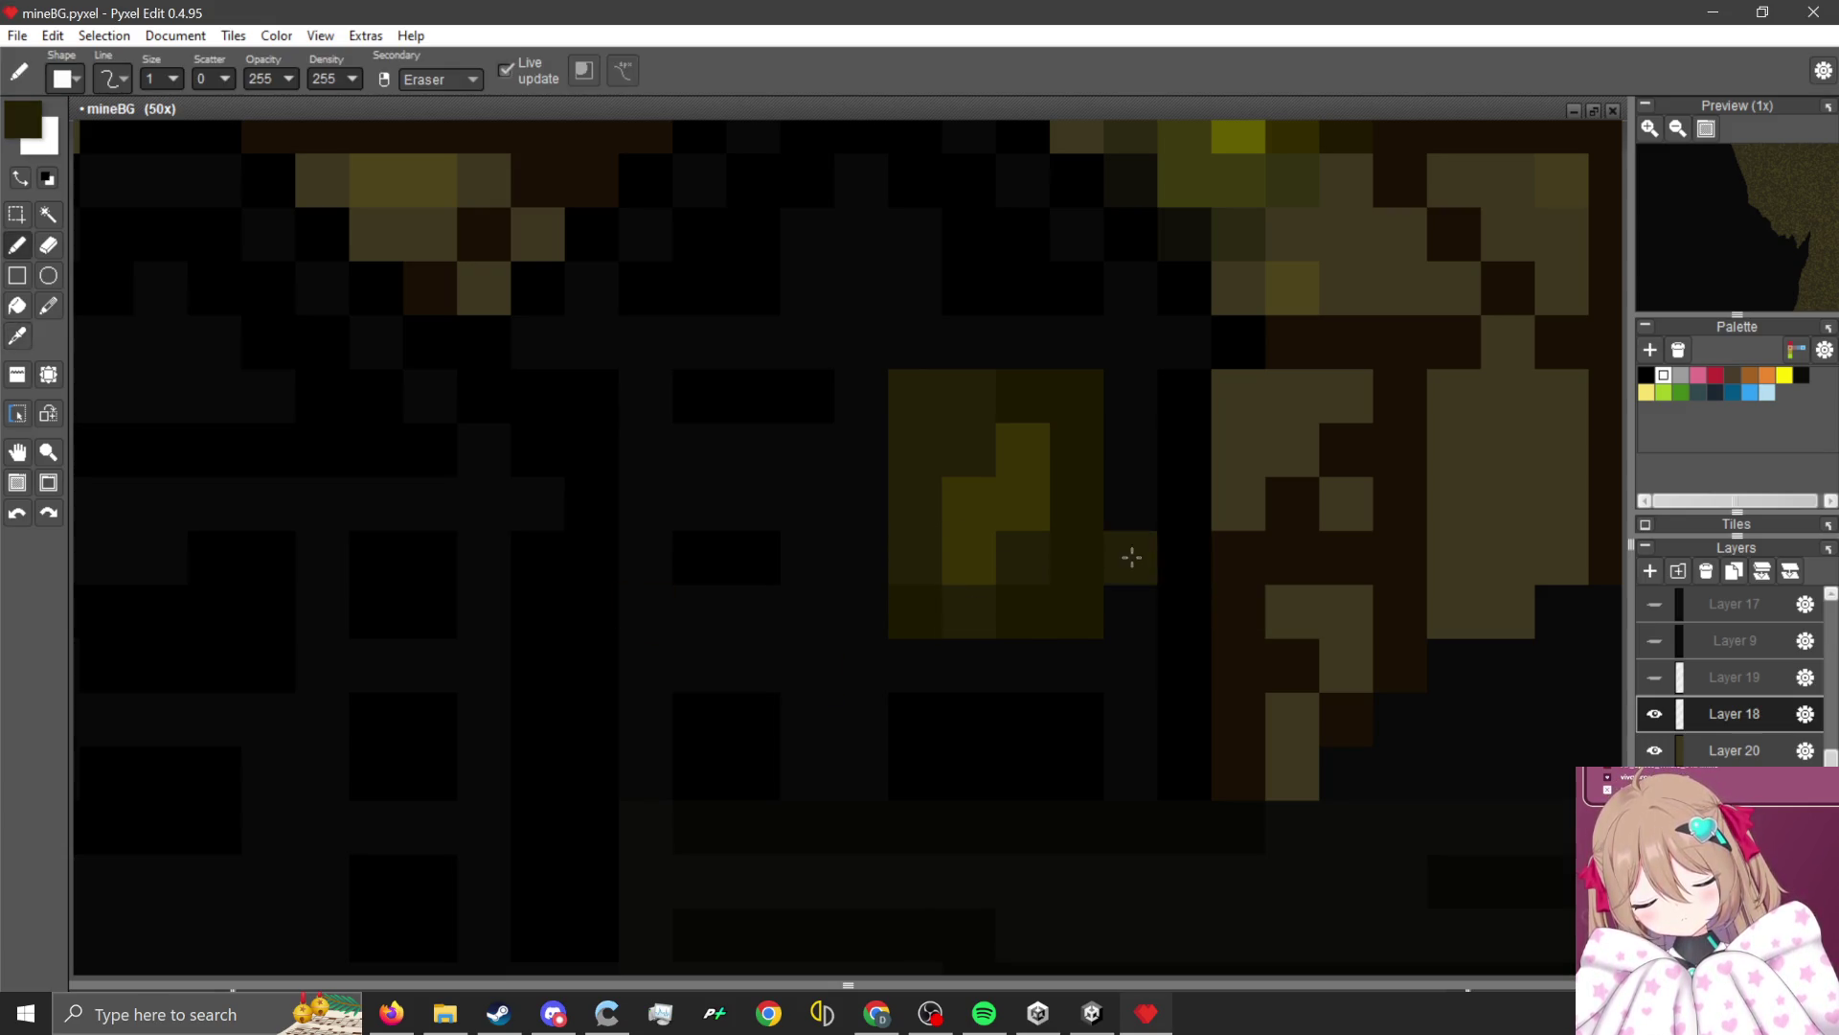
{"action": "scroll", "coordinate": [821, 616], "scroll_direction": "down", "scroll_amount": 3}
{"action": "scroll", "coordinate": [974, 597], "scroll_direction": "down", "scroll_amount": 2}
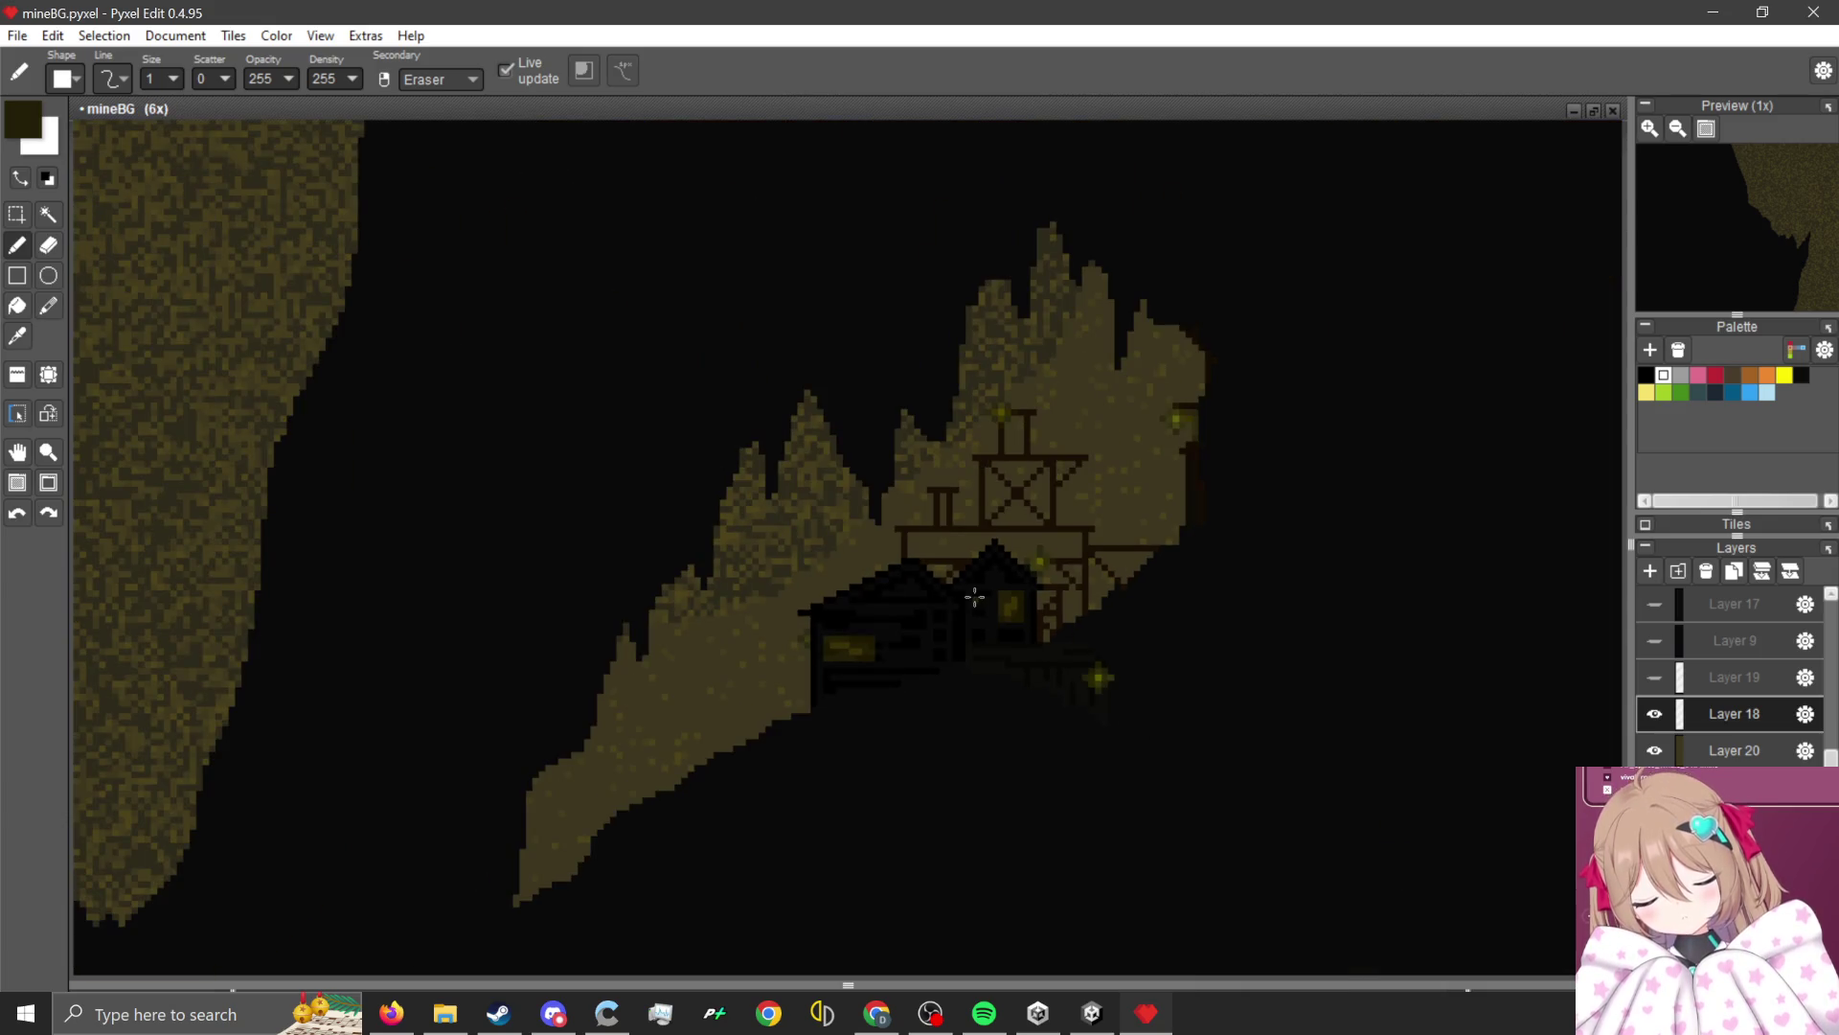
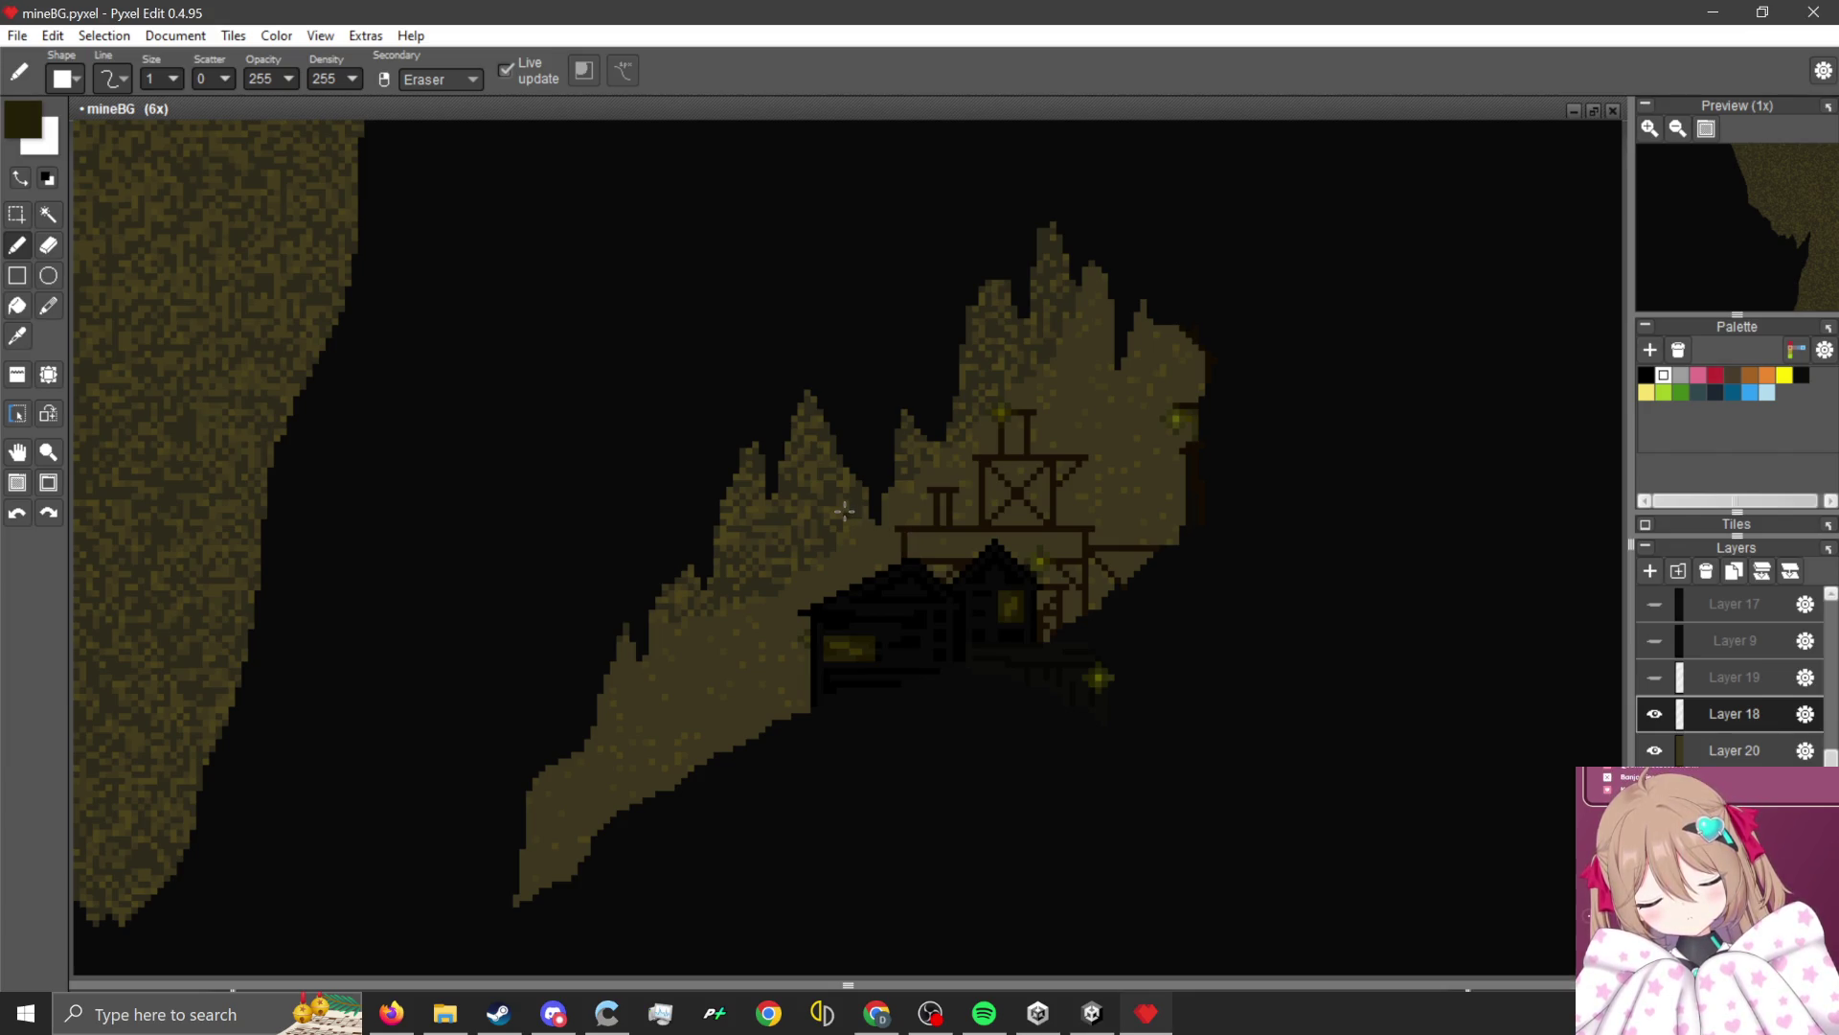
Bring Firefox's TierMaker Months Tier List Maker page up over the Pyxel Edit drawing.
{"action": "scroll", "coordinate": [862, 525], "scroll_direction": "down", "scroll_amount": 1}
{"action": "scroll", "coordinate": [996, 534], "scroll_direction": "up", "scroll_amount": 1}
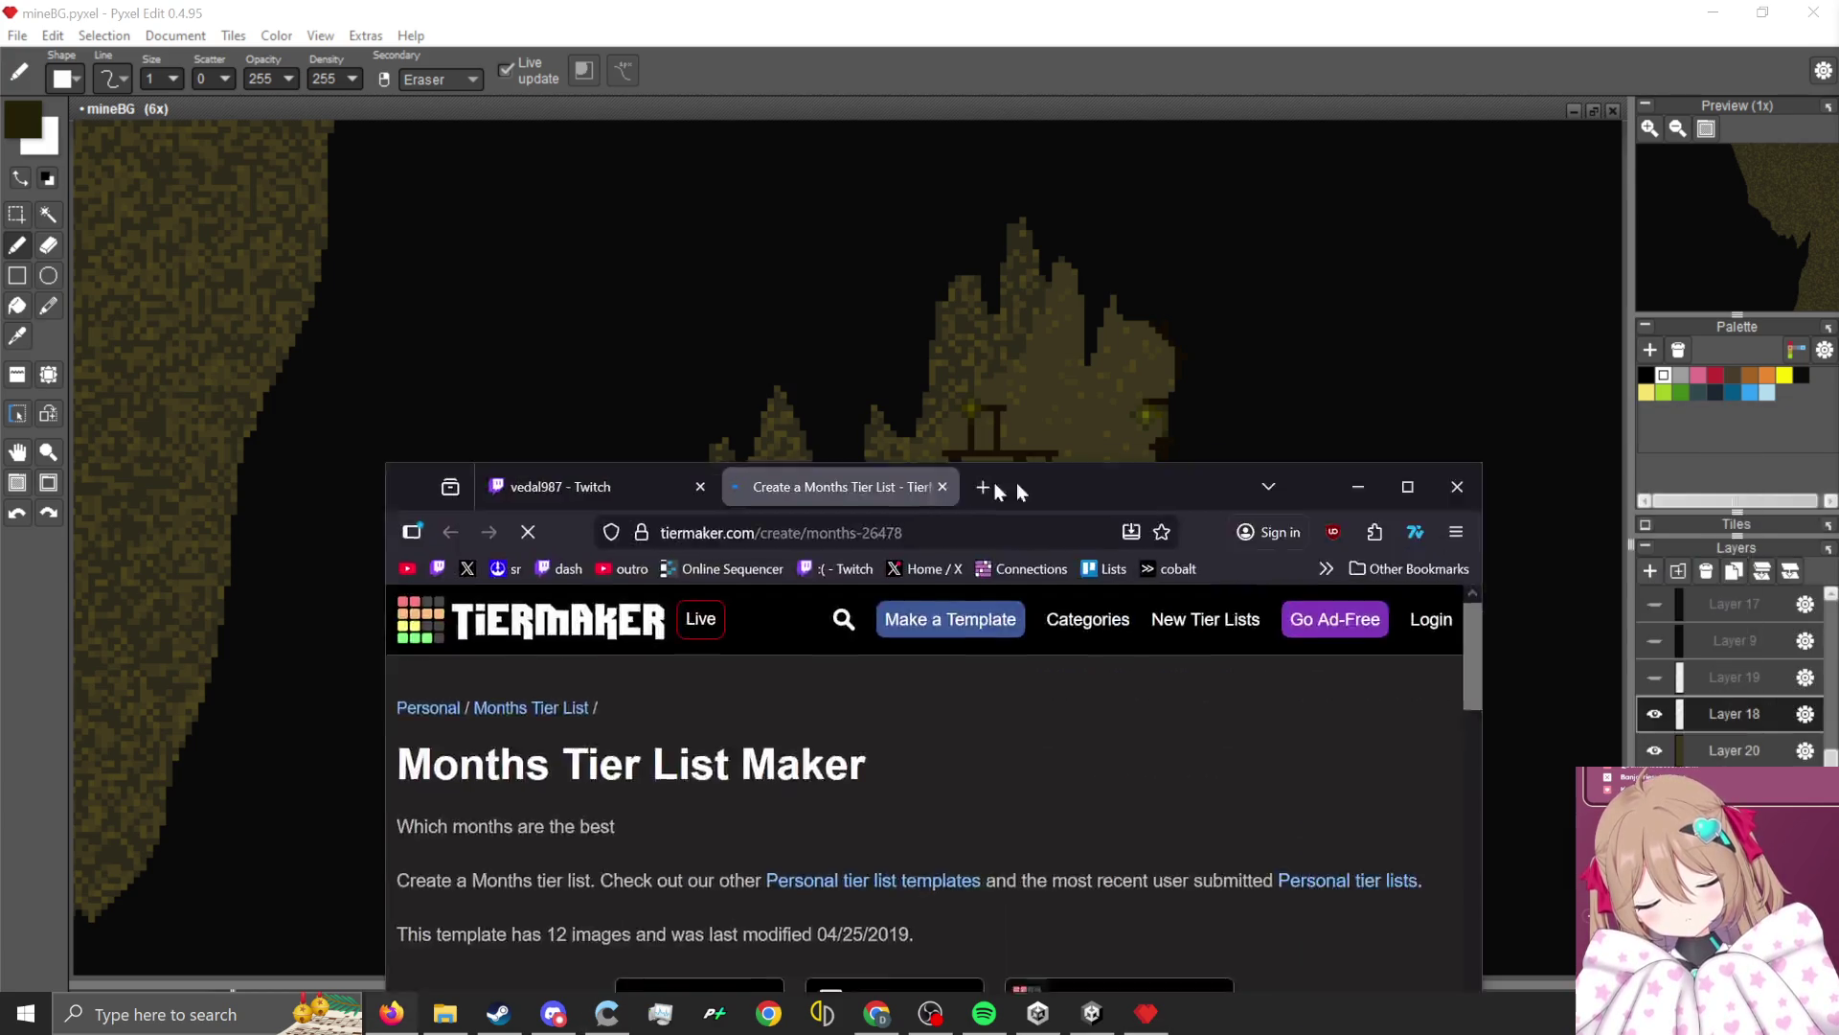
Rank April in B, August and July in S, February in D, and October in A.
{"action": "scroll", "coordinate": [650, 412], "scroll_direction": "down", "scroll_amount": 7}
{"action": "scroll", "coordinate": [415, 499], "scroll_direction": "up", "scroll_amount": 2}
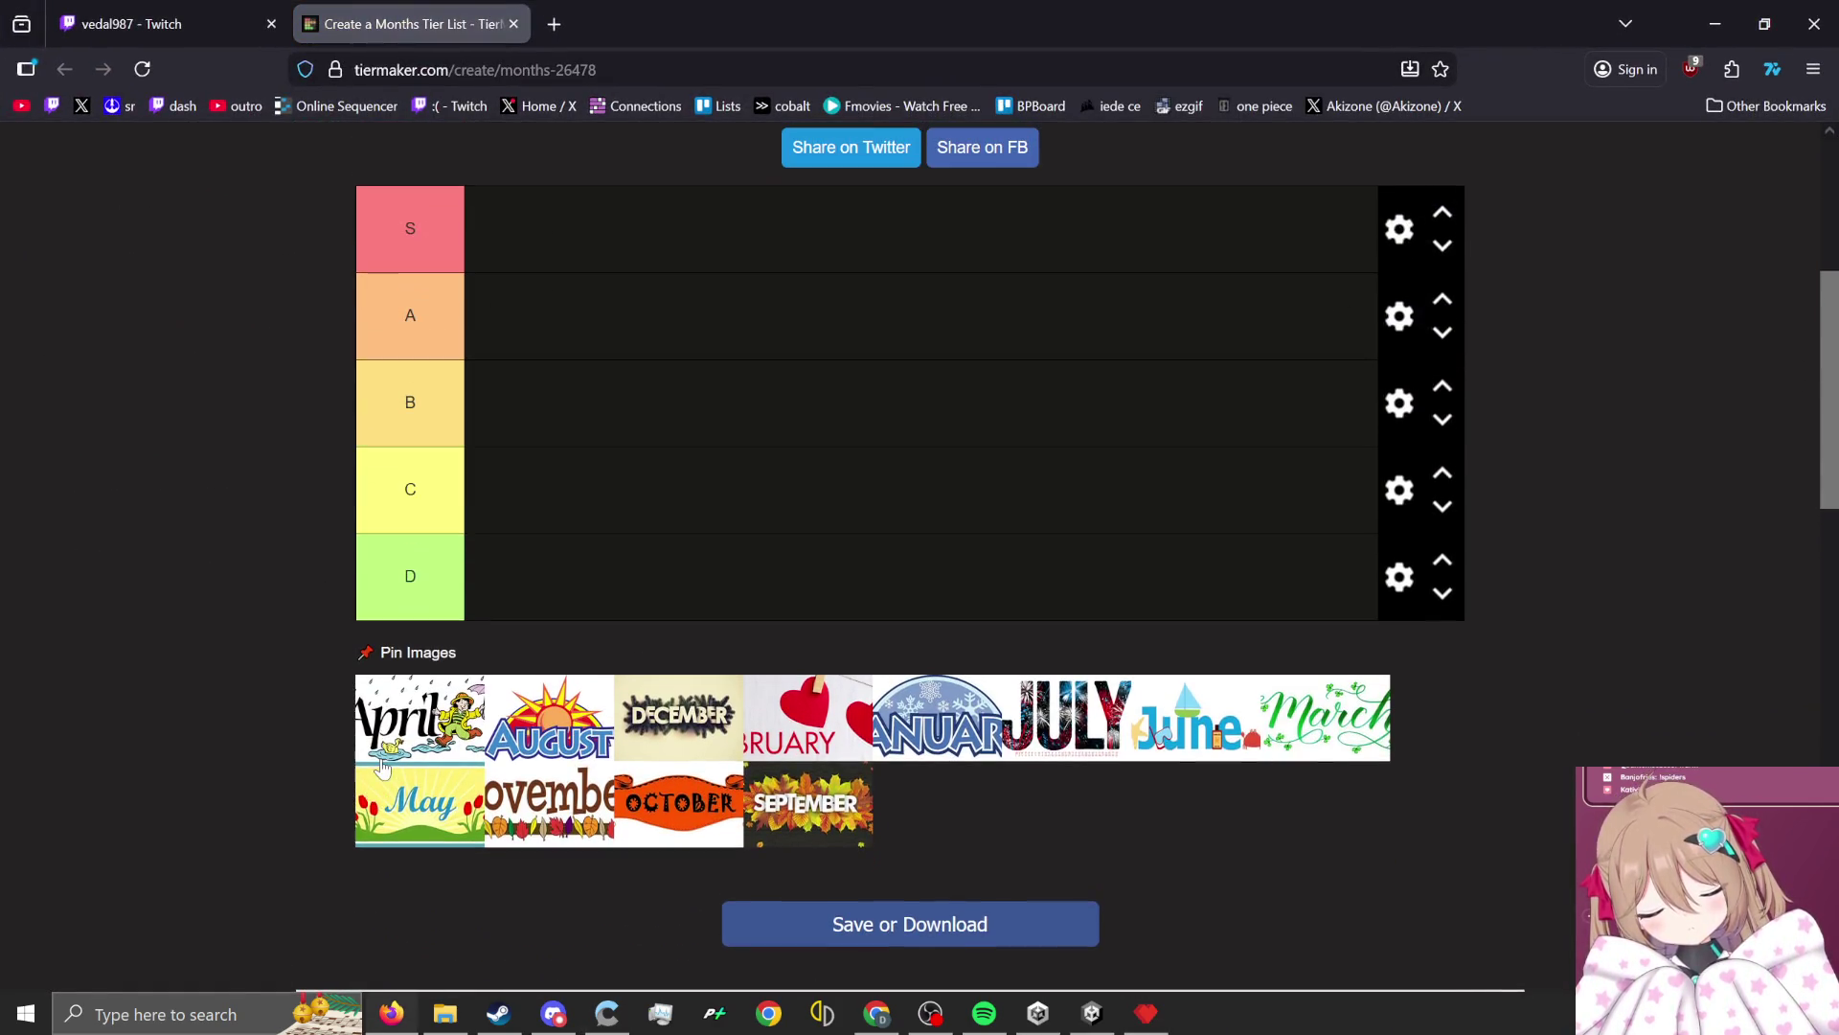
{"action": "scroll", "coordinate": [488, 738], "scroll_direction": "up", "scroll_amount": 1}
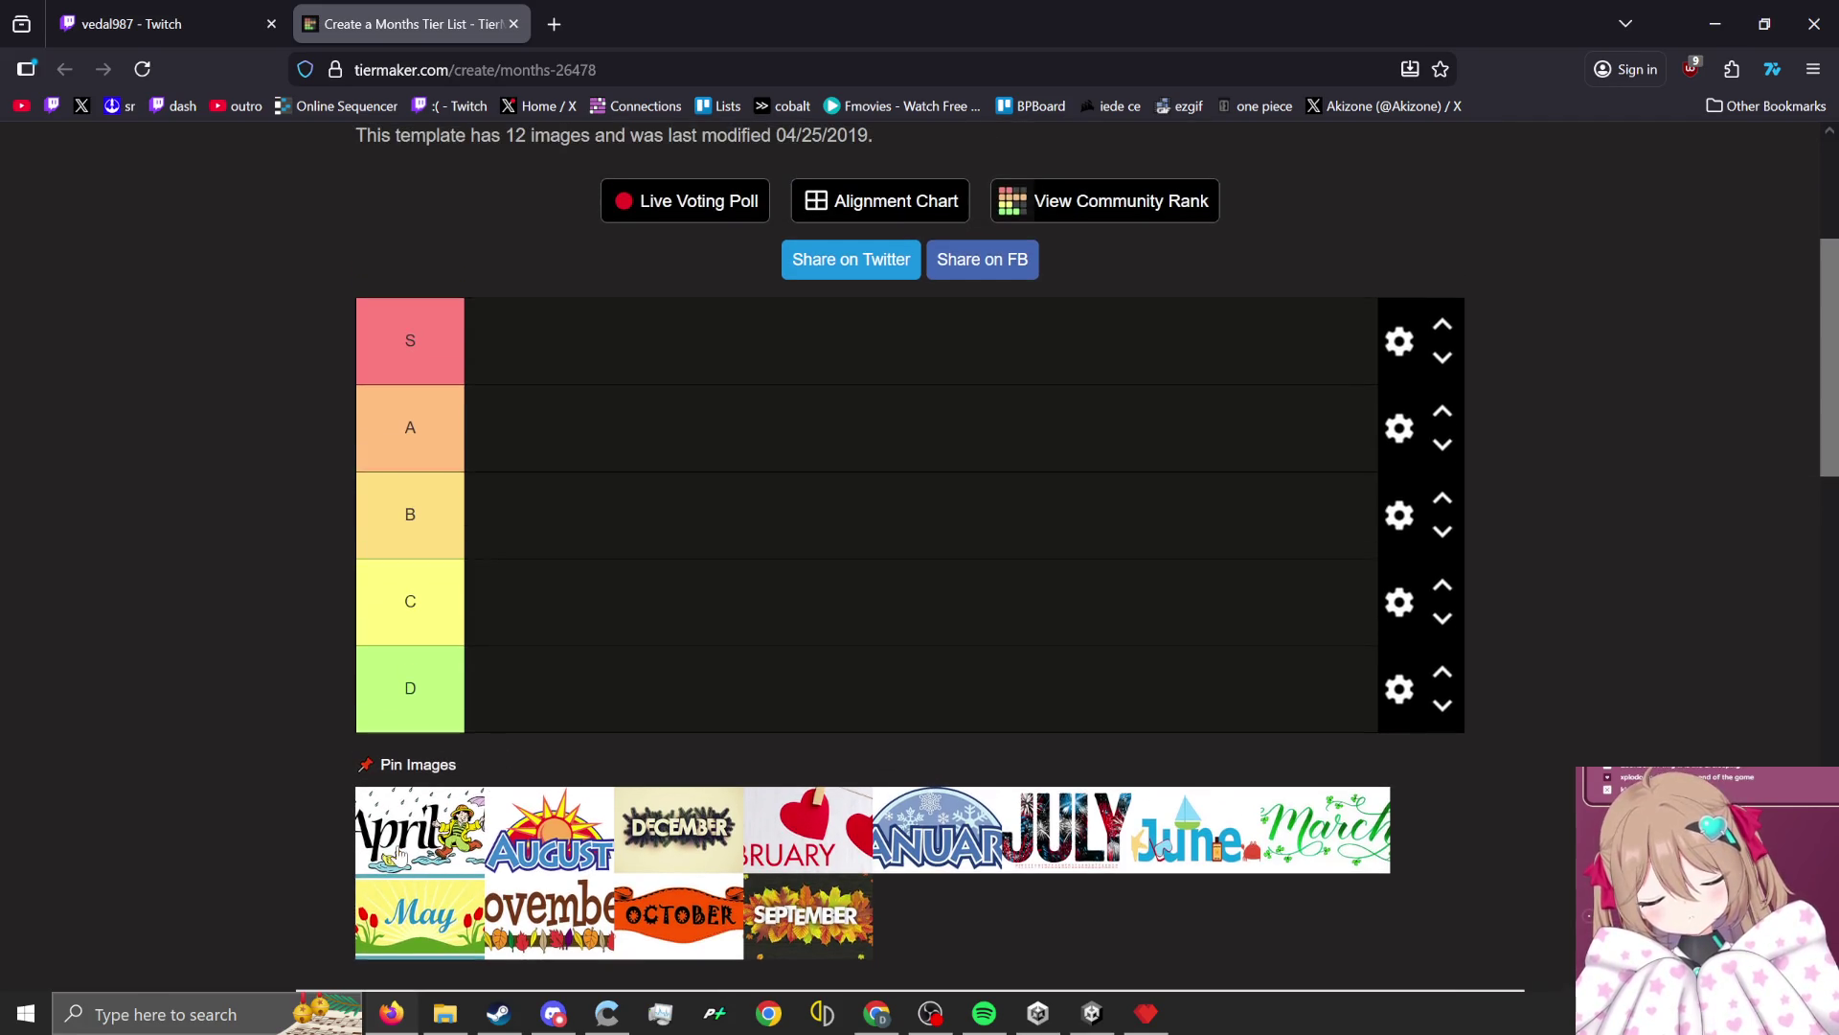
{"action": "left_click_drag", "start_coordinate": [397, 851], "coordinate": [604, 534]}
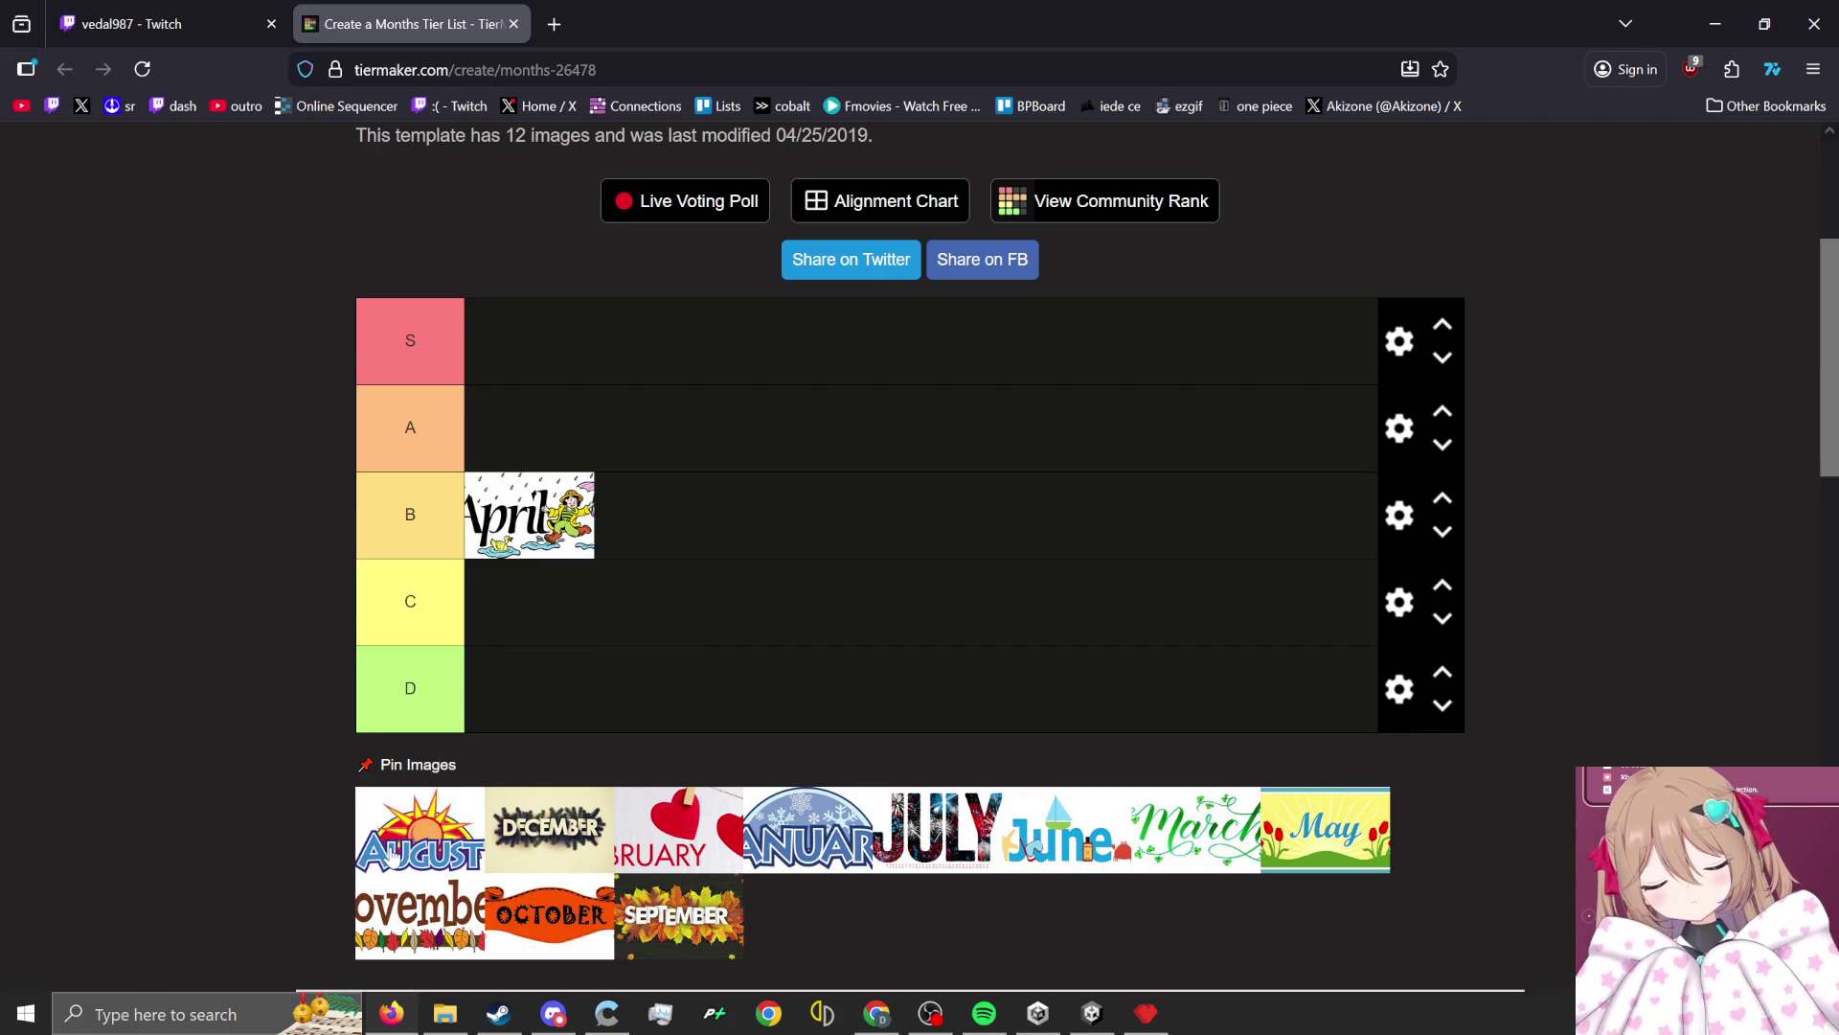
{"action": "mouse_move", "coordinate": [391, 853]}
{"action": "left_mouse_down"}
{"action": "mouse_move", "coordinate": [662, 445]}
{"action": "mouse_move", "coordinate": [706, 341]}
{"action": "left_mouse_up"}
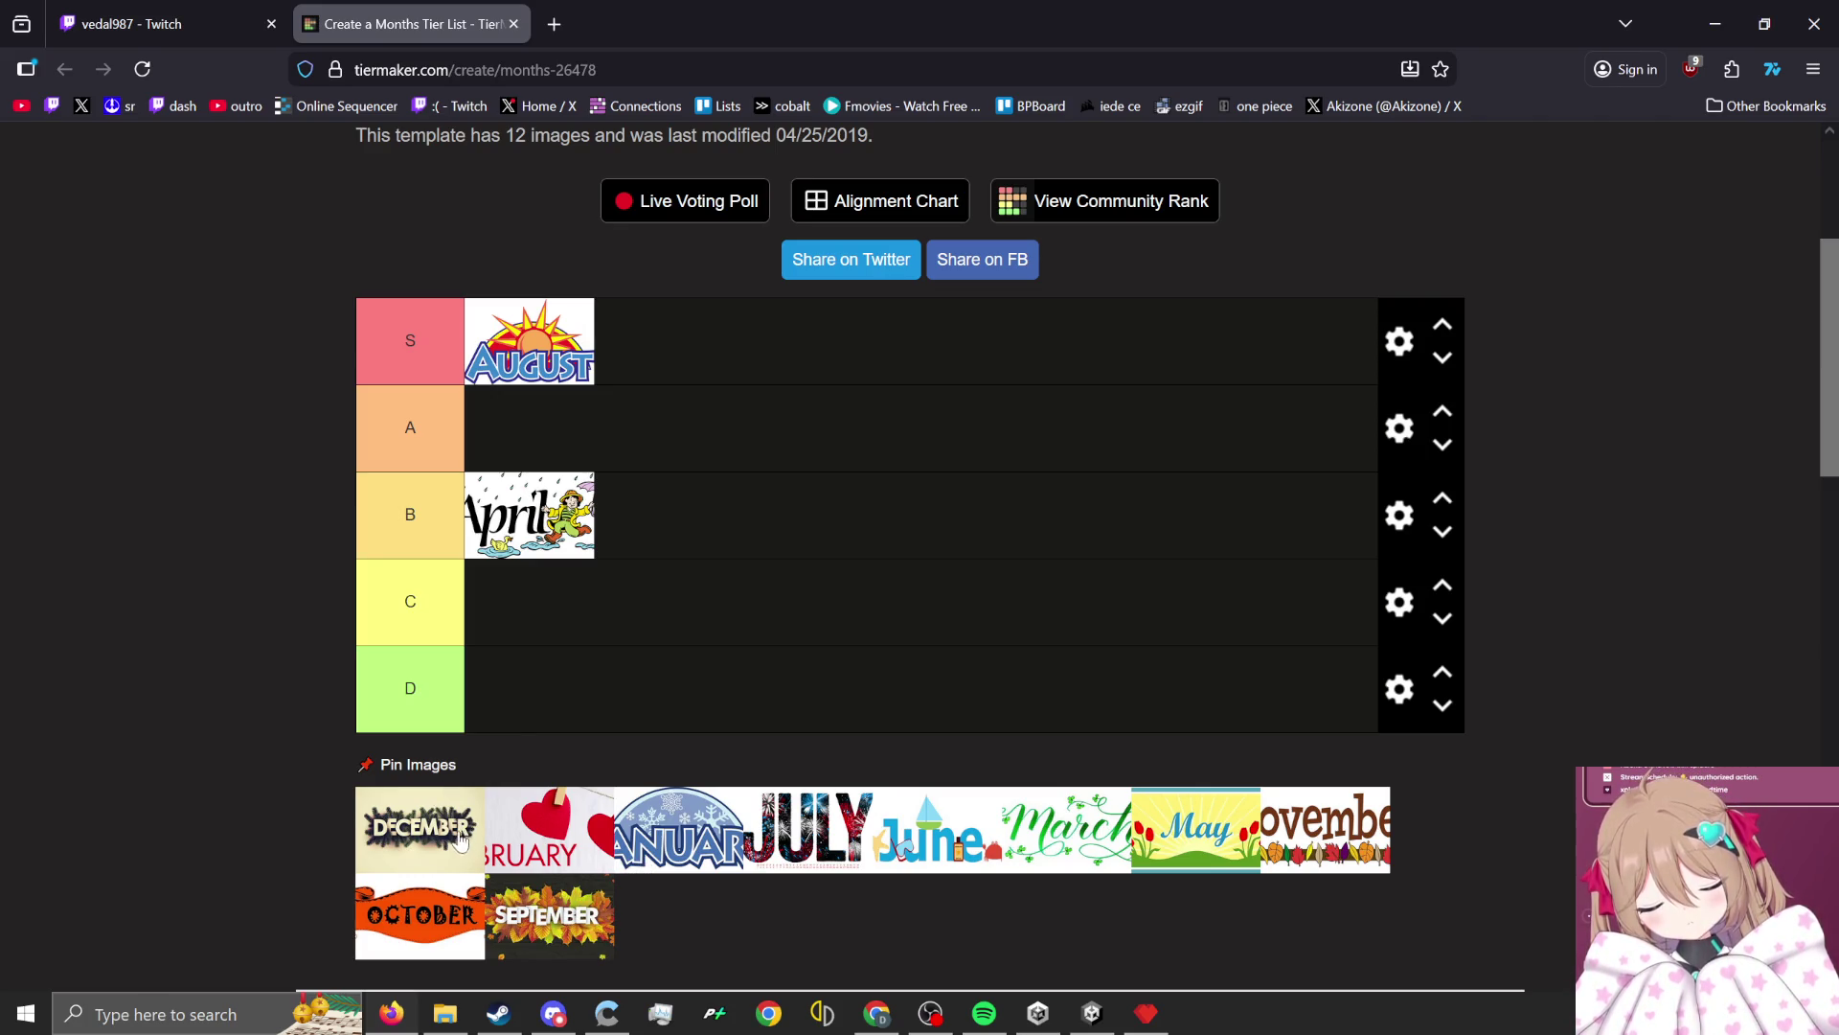
{"action": "left_click_drag", "start_coordinate": [541, 831], "coordinate": [632, 698]}
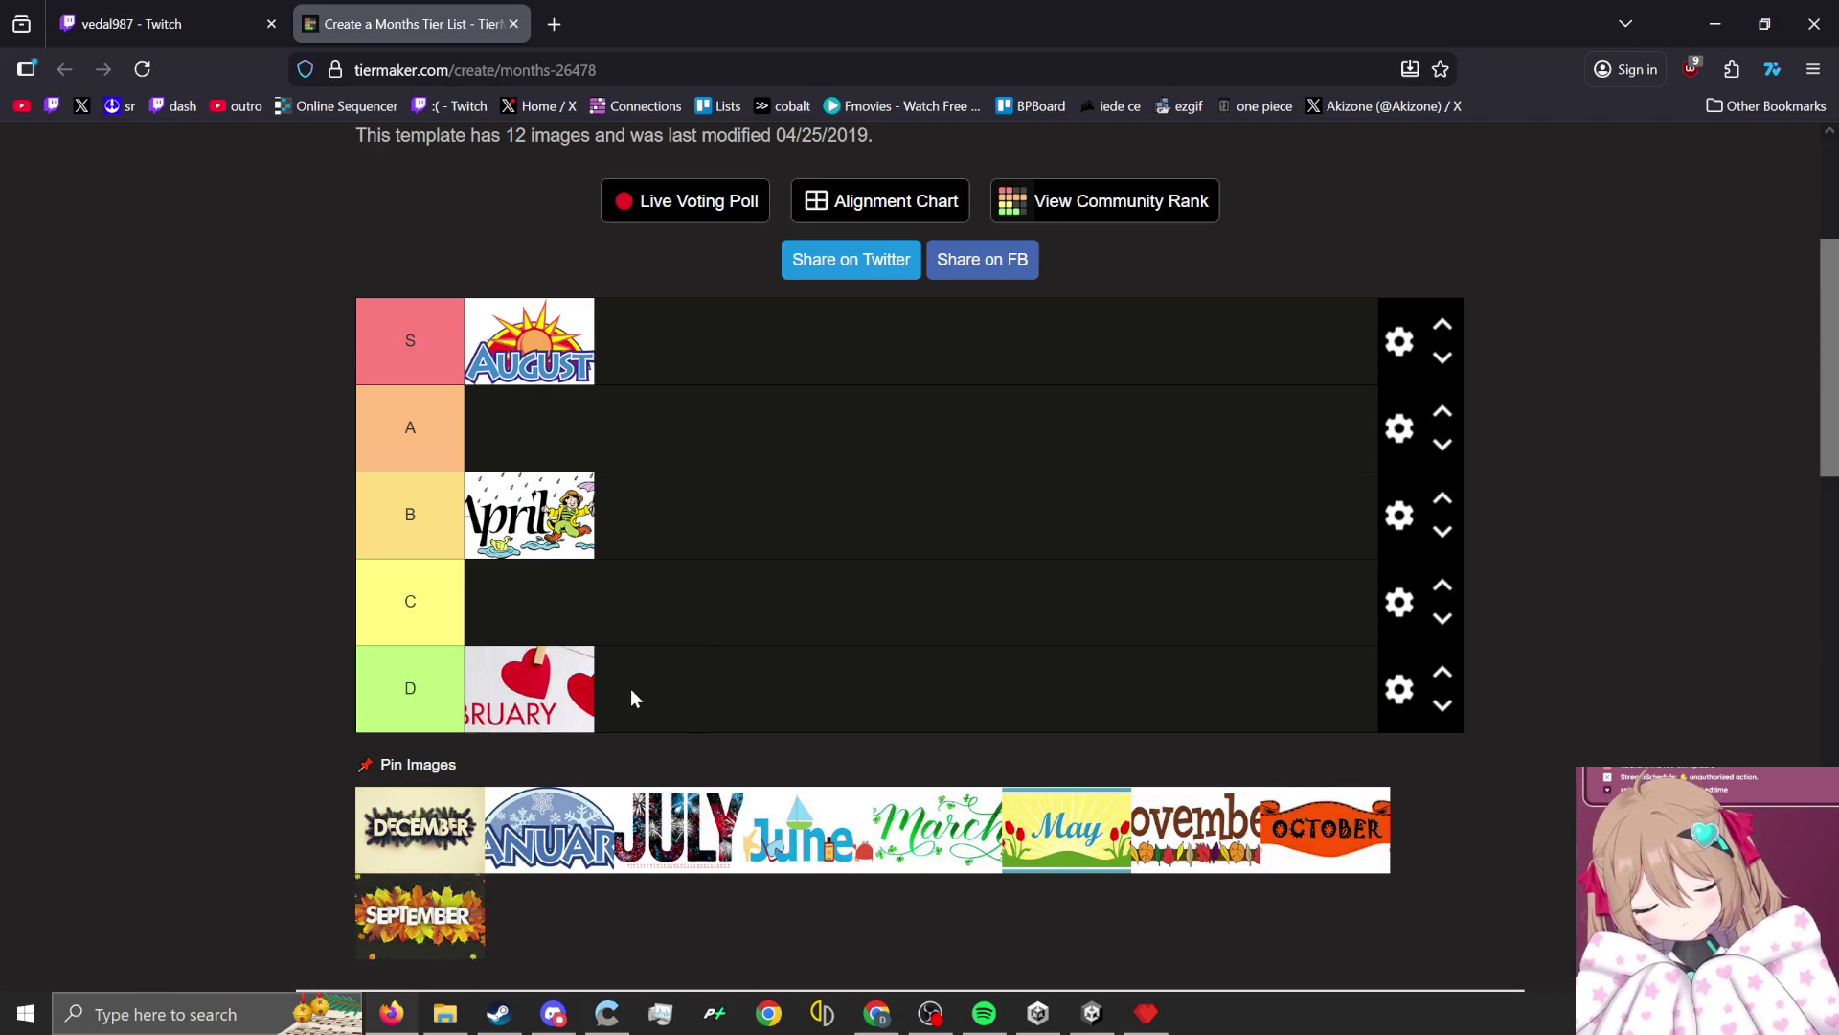
{"action": "left_click_drag", "start_coordinate": [628, 830], "coordinate": [735, 467]}
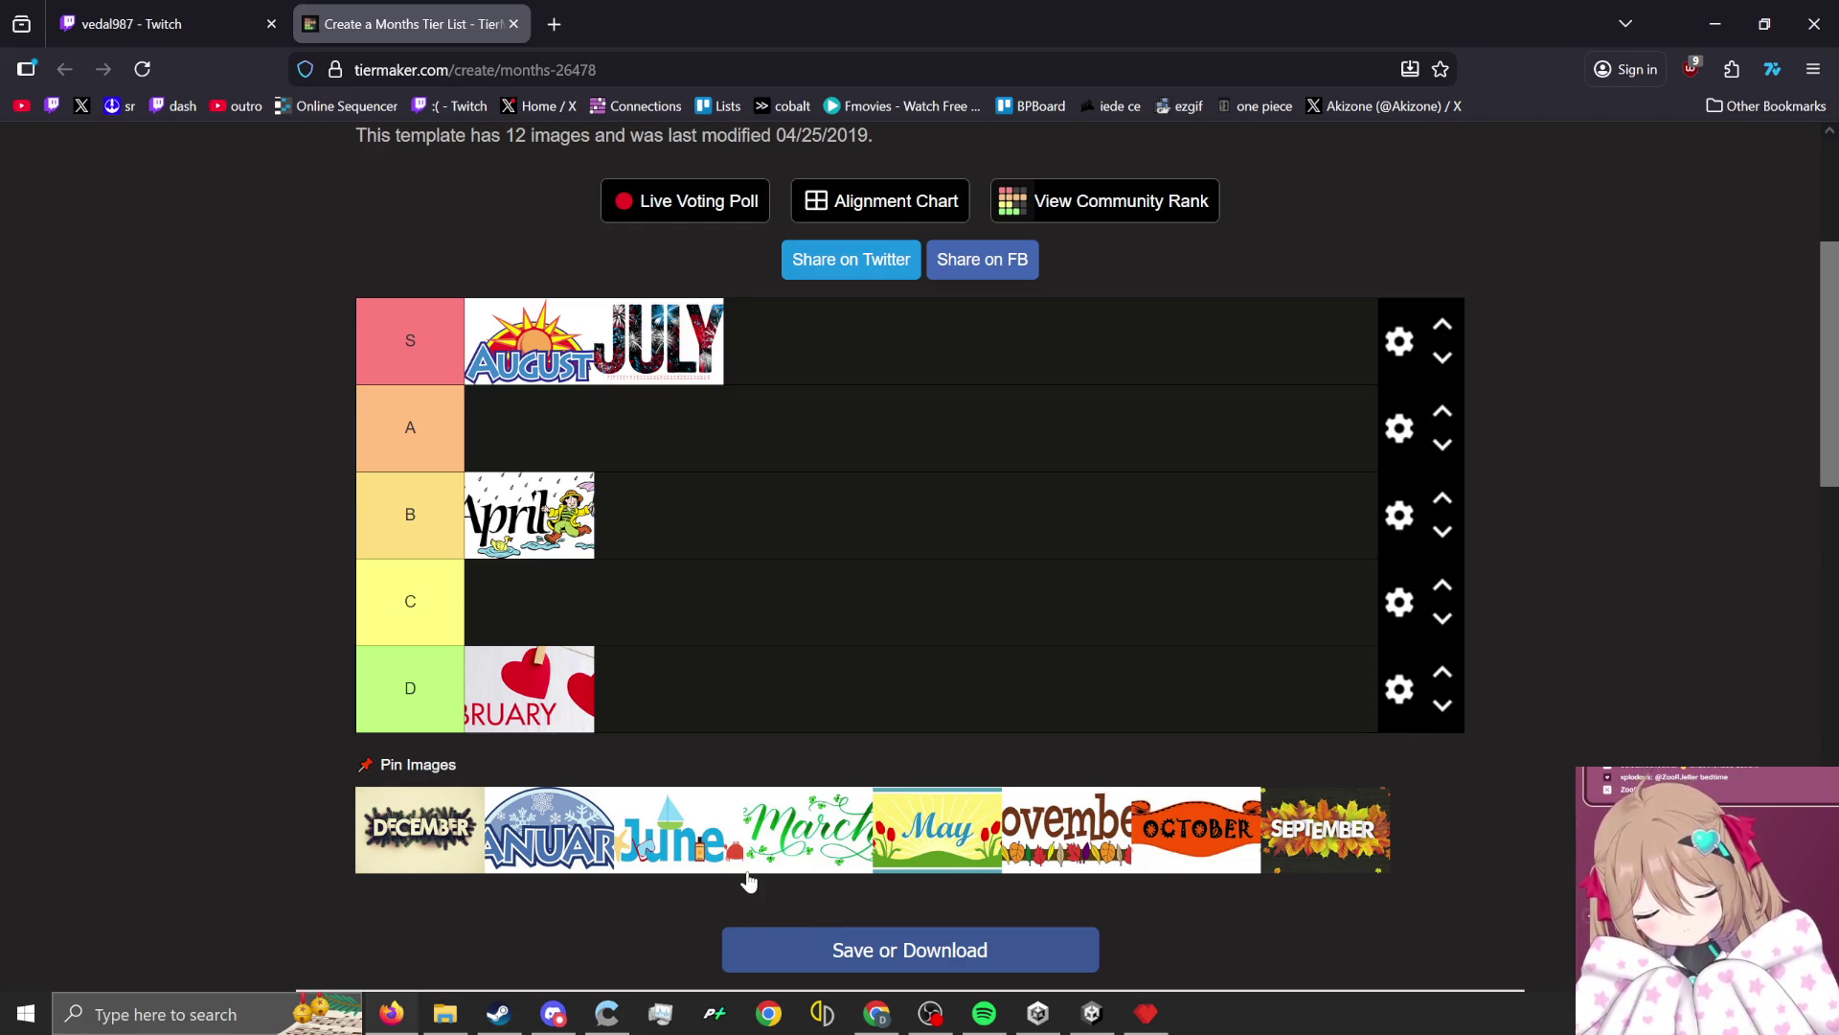
{"action": "left_click_drag", "start_coordinate": [1170, 852], "coordinate": [792, 467]}
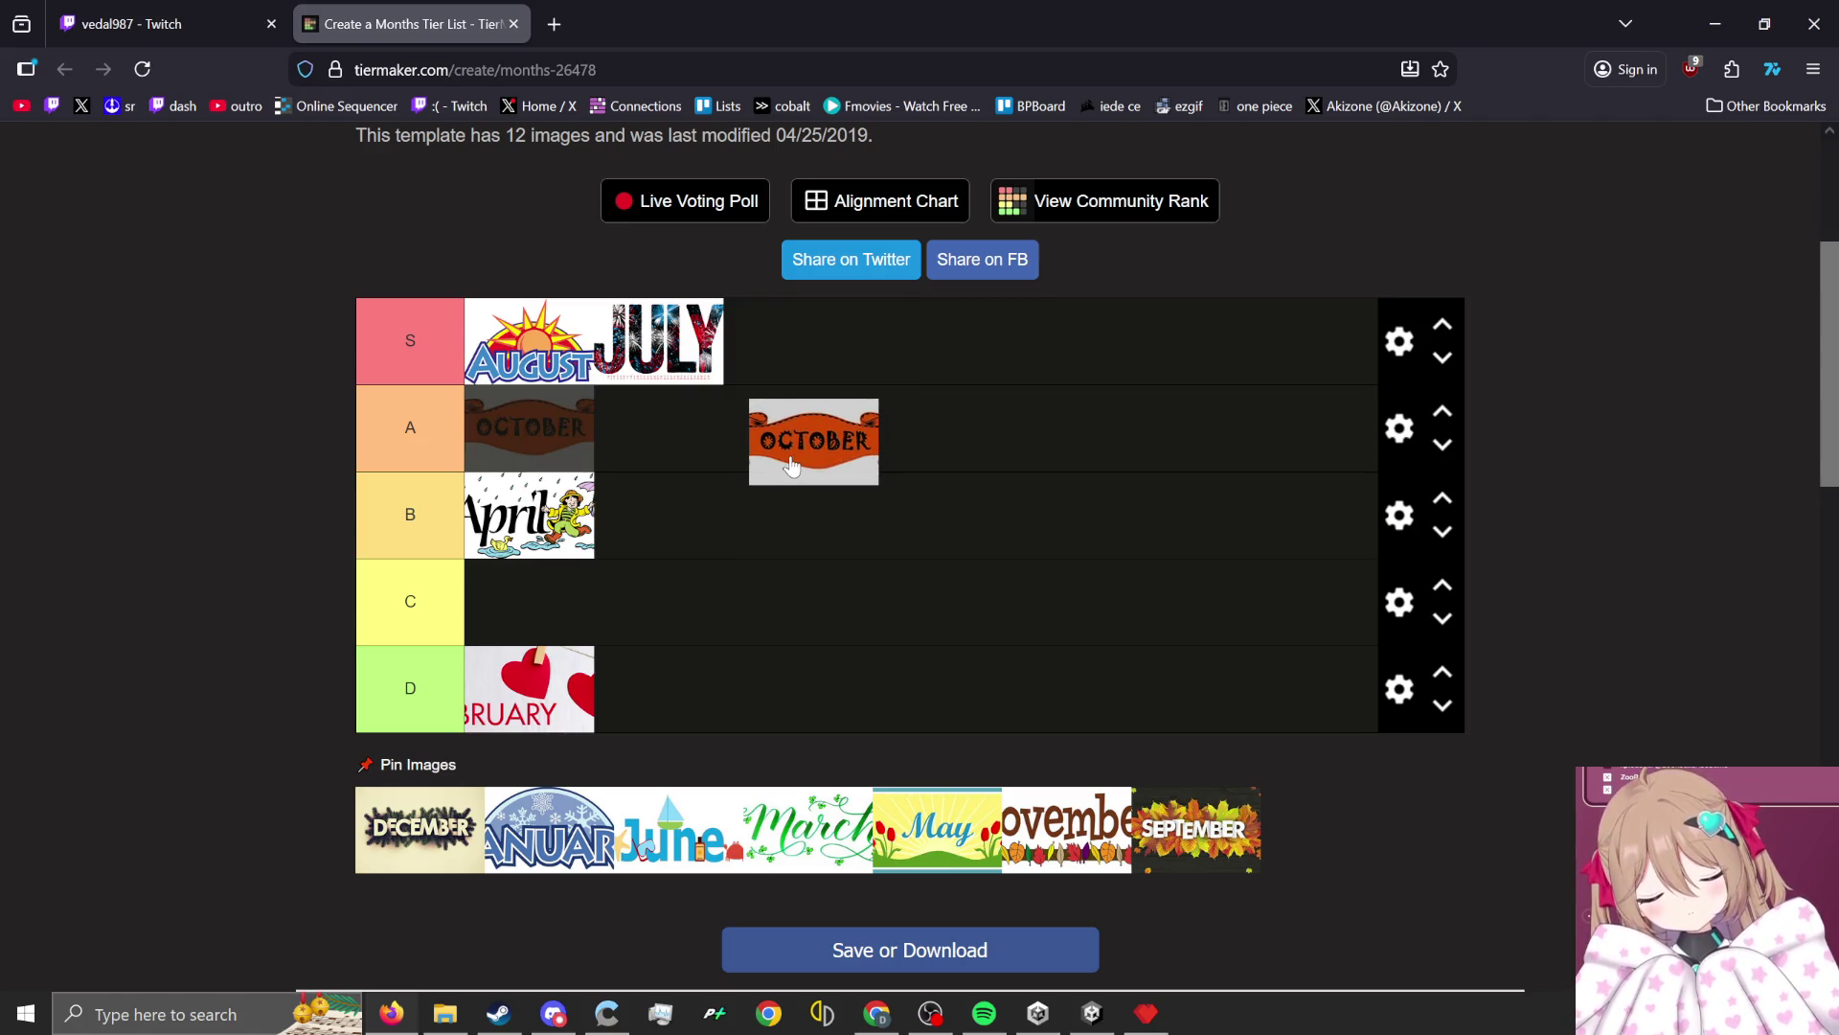
{"action": "left_click_drag", "start_coordinate": [791, 467], "coordinate": [792, 467]}
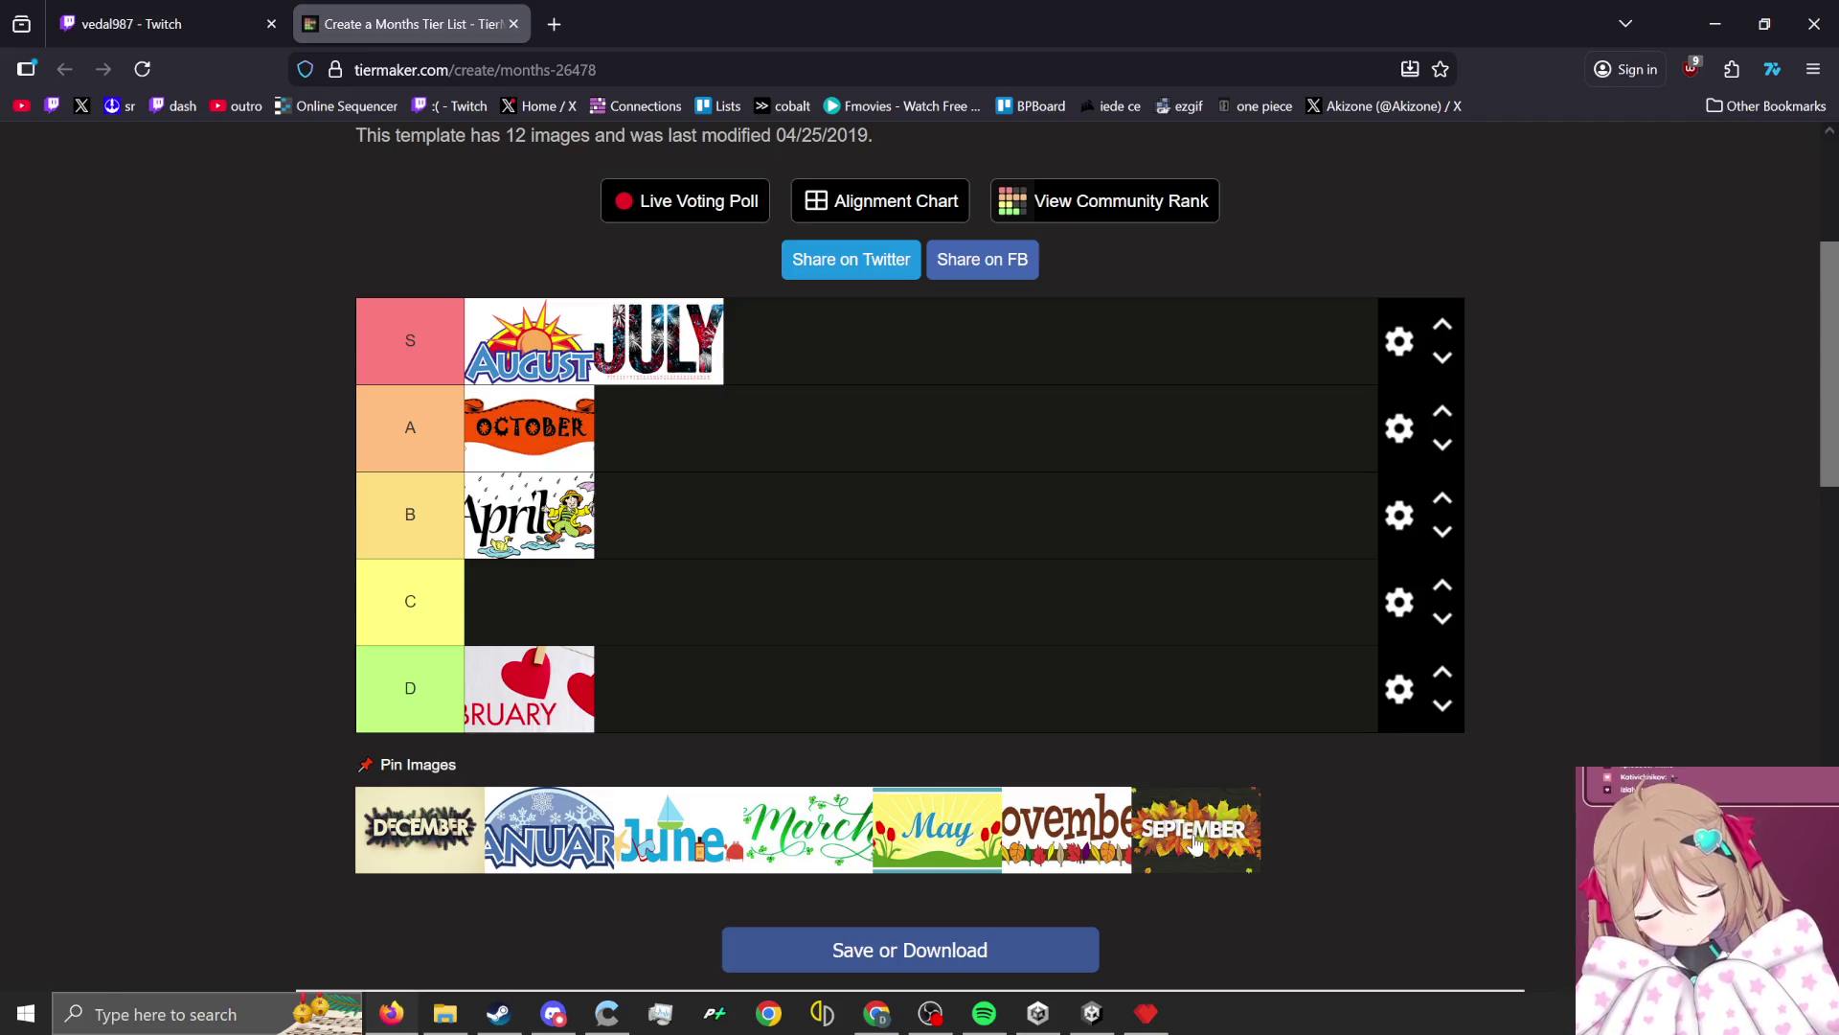
Place September and May in B, March and June in A, and November, January and December in D.
{"action": "mouse_move", "coordinate": [1193, 843]}
{"action": "left_mouse_down"}
{"action": "mouse_move", "coordinate": [849, 455]}
{"action": "mouse_move", "coordinate": [721, 431]}
{"action": "mouse_move", "coordinate": [704, 522]}
{"action": "left_mouse_up"}
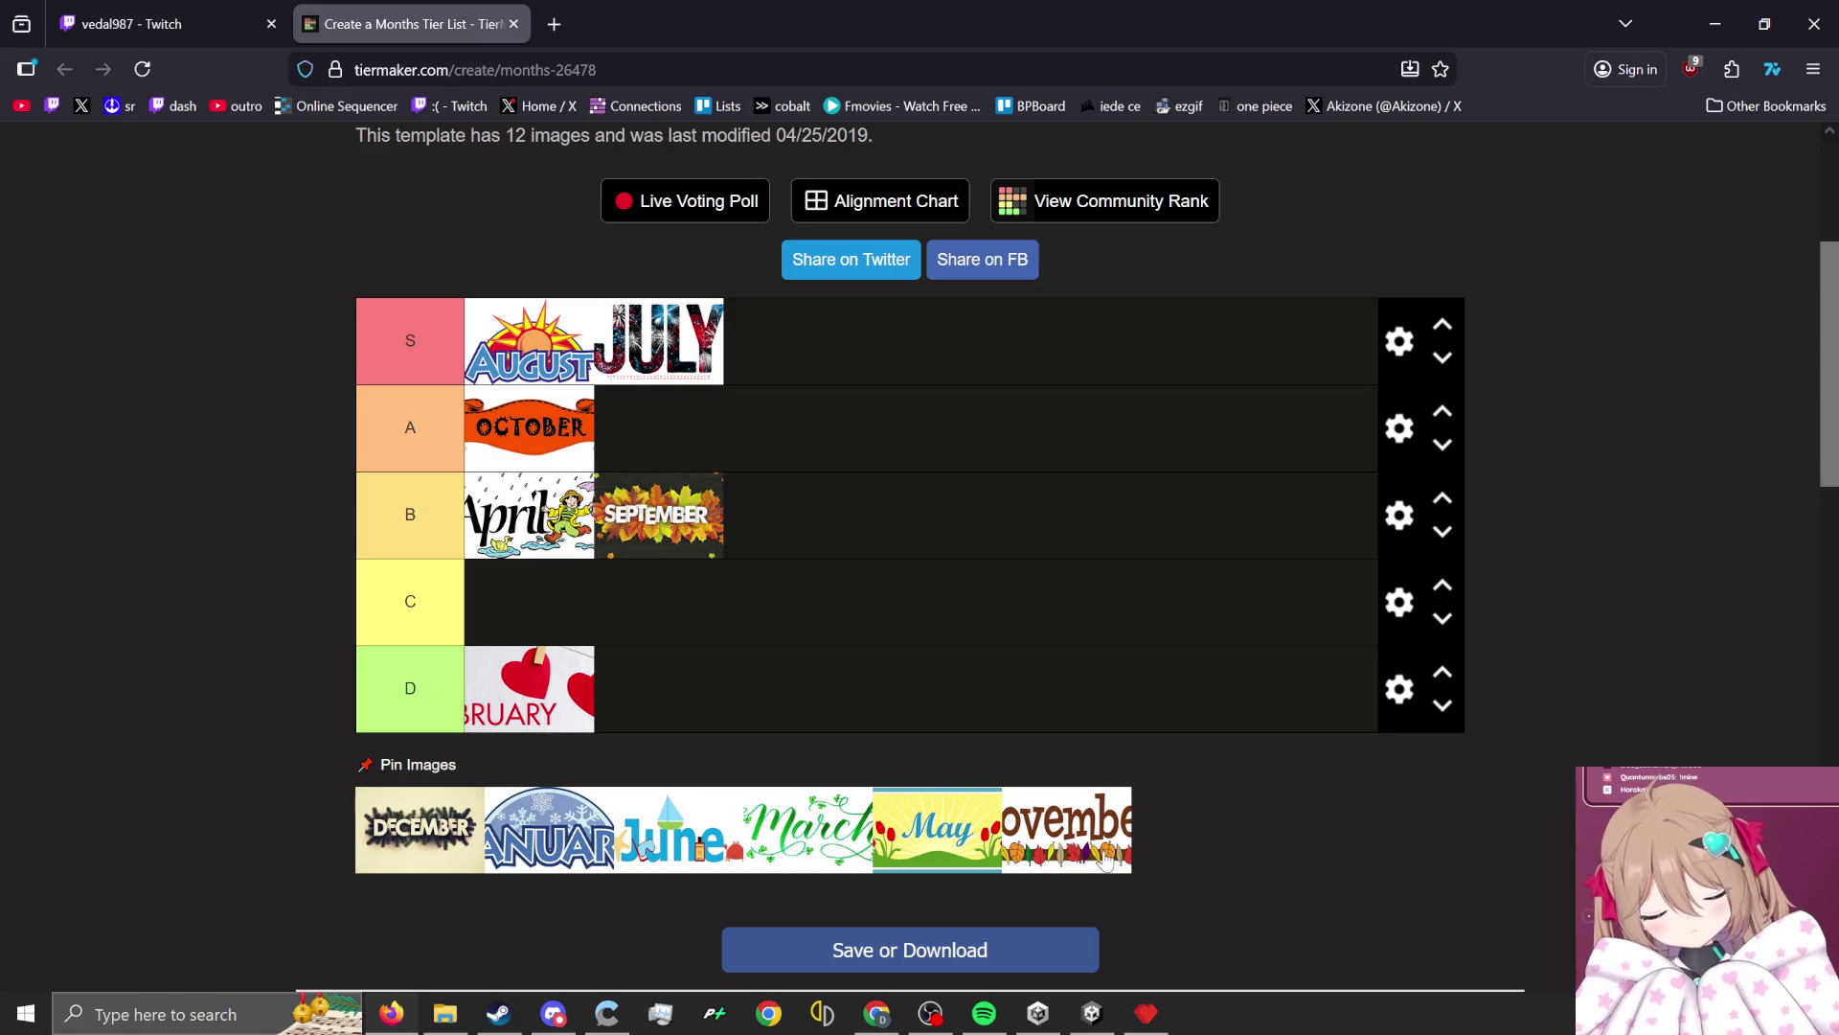
{"action": "mouse_move", "coordinate": [1104, 855]}
{"action": "left_mouse_down"}
{"action": "mouse_move", "coordinate": [1006, 783]}
{"action": "mouse_move", "coordinate": [771, 756]}
{"action": "mouse_move", "coordinate": [982, 790]}
{"action": "mouse_move", "coordinate": [738, 717]}
{"action": "left_mouse_up"}
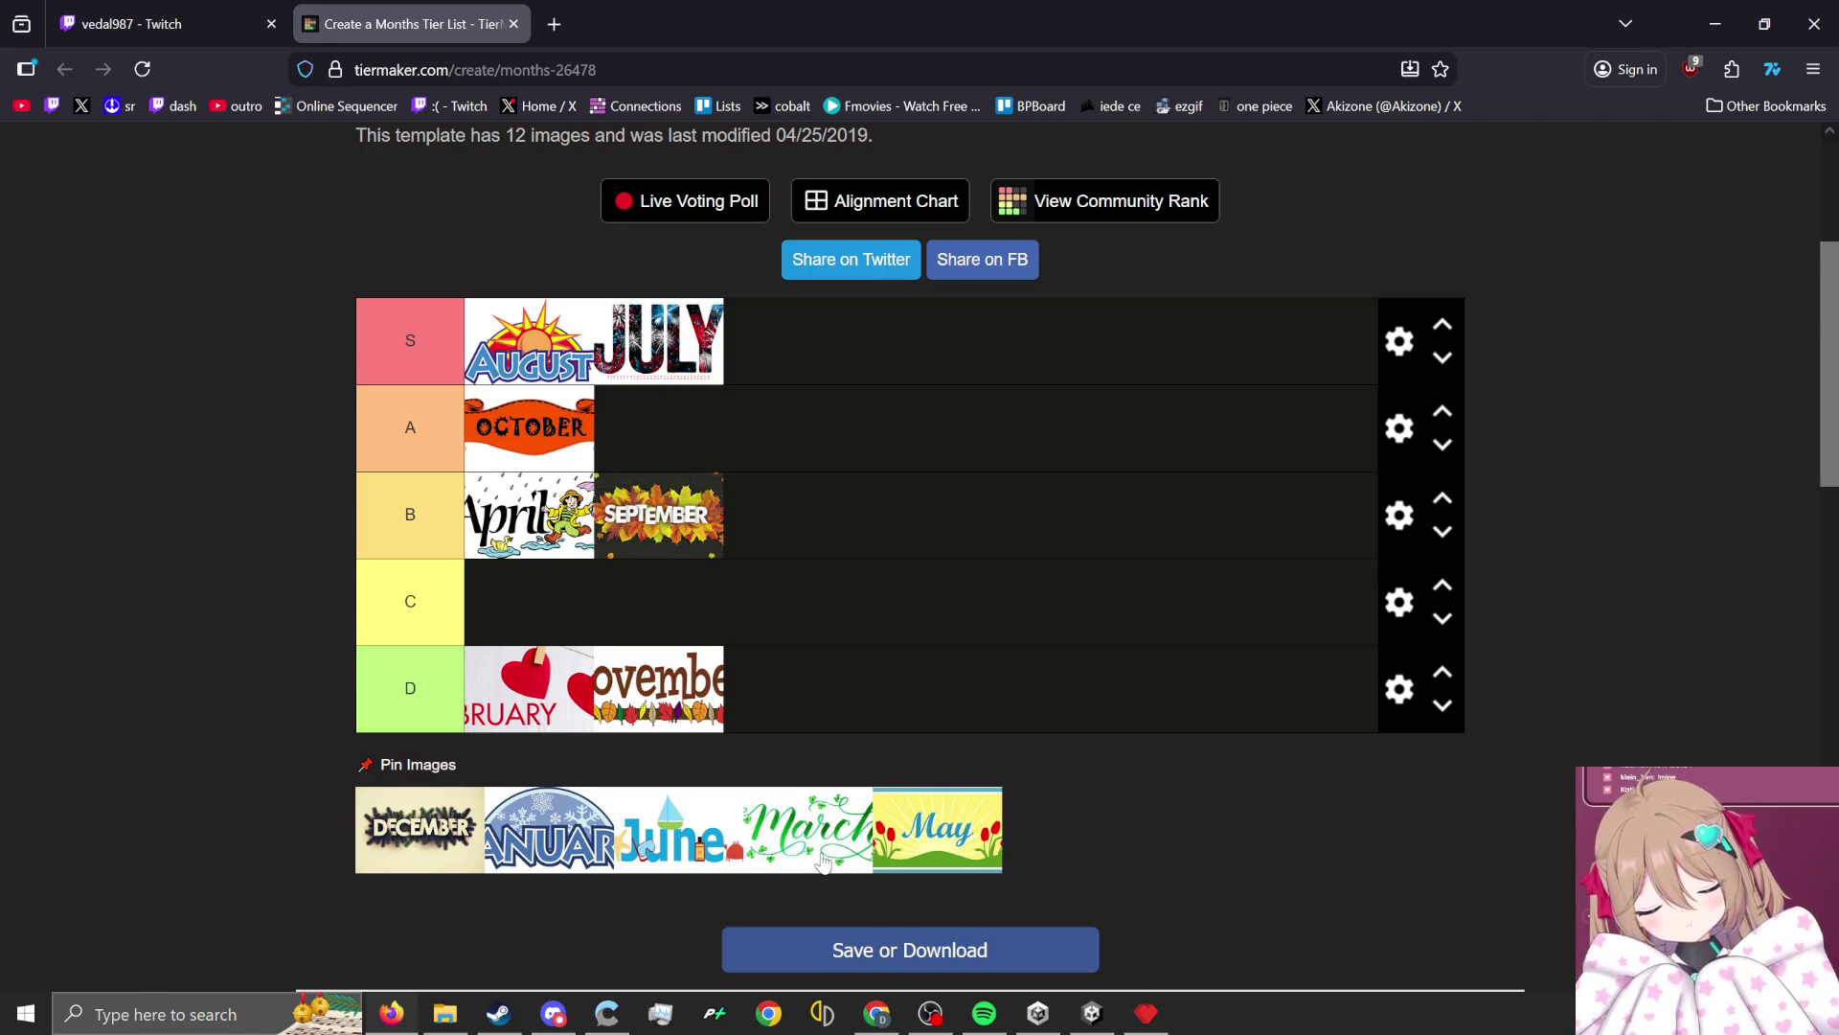
{"action": "mouse_move", "coordinate": [813, 860]}
{"action": "left_mouse_down"}
{"action": "mouse_move", "coordinate": [895, 445]}
{"action": "mouse_move", "coordinate": [885, 465]}
{"action": "left_mouse_up"}
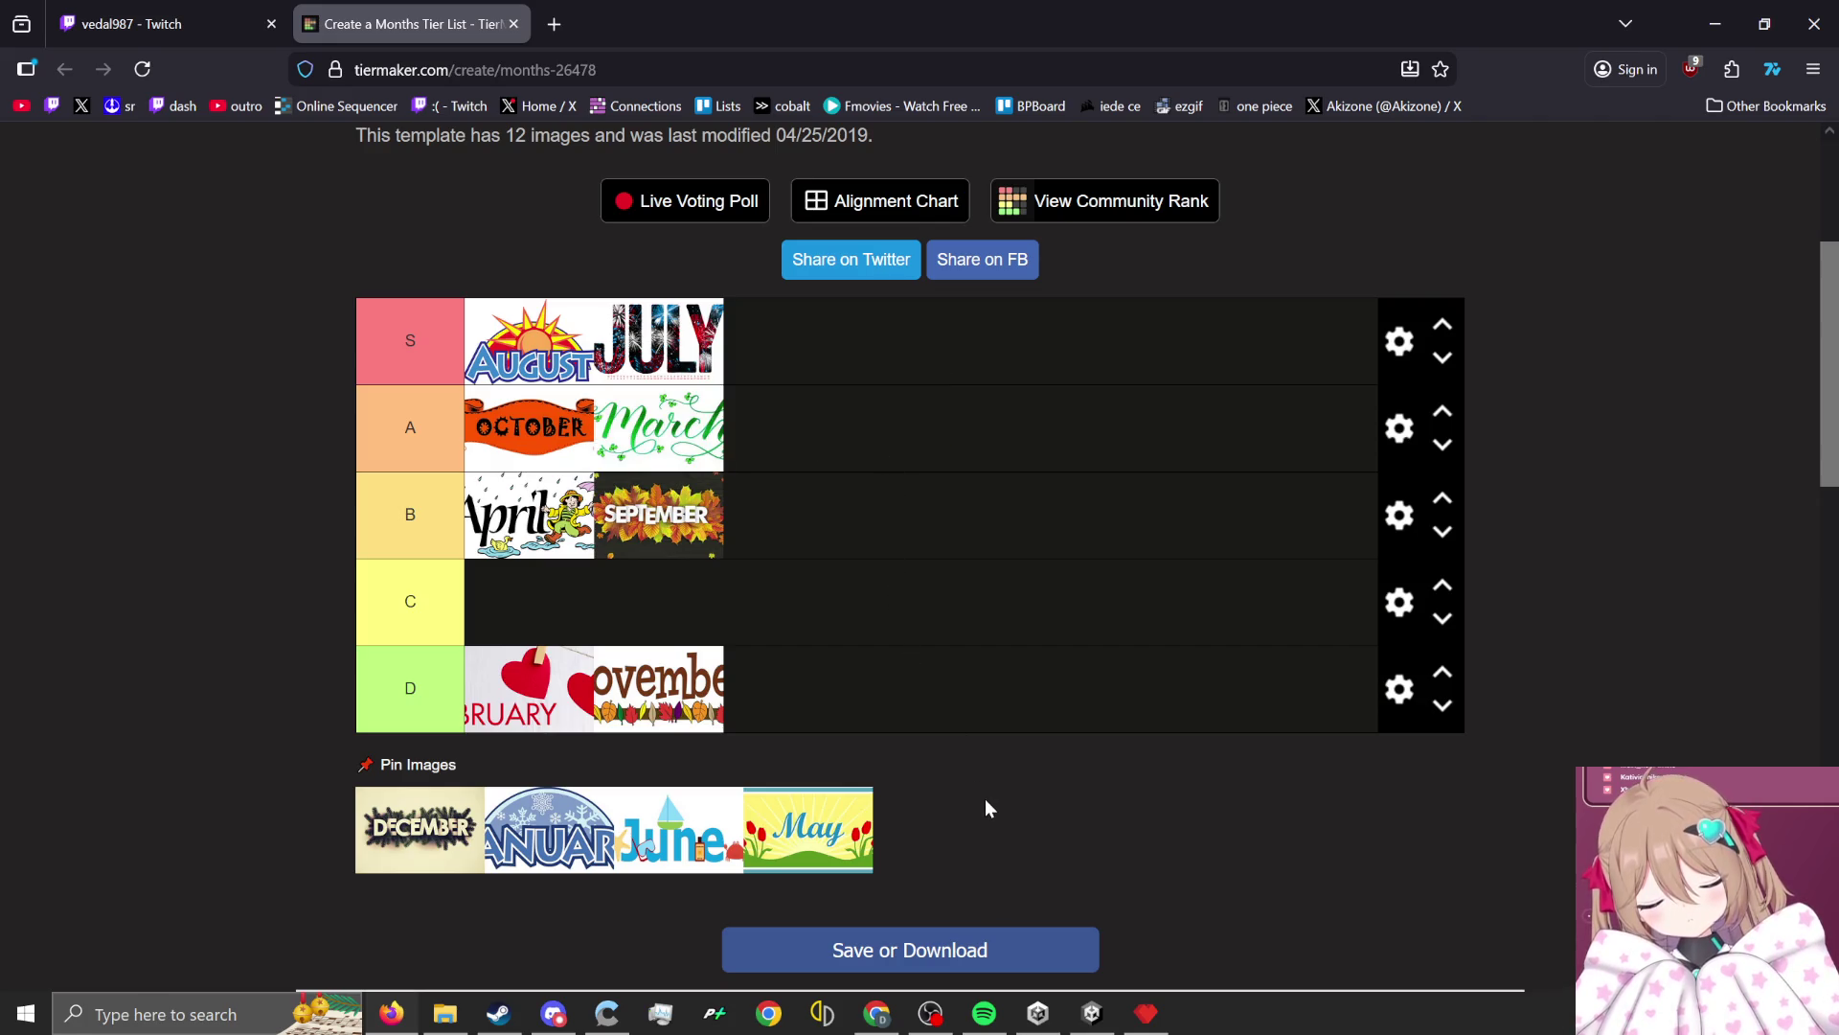
{"action": "left_click_drag", "start_coordinate": [849, 877], "coordinate": [841, 719]}
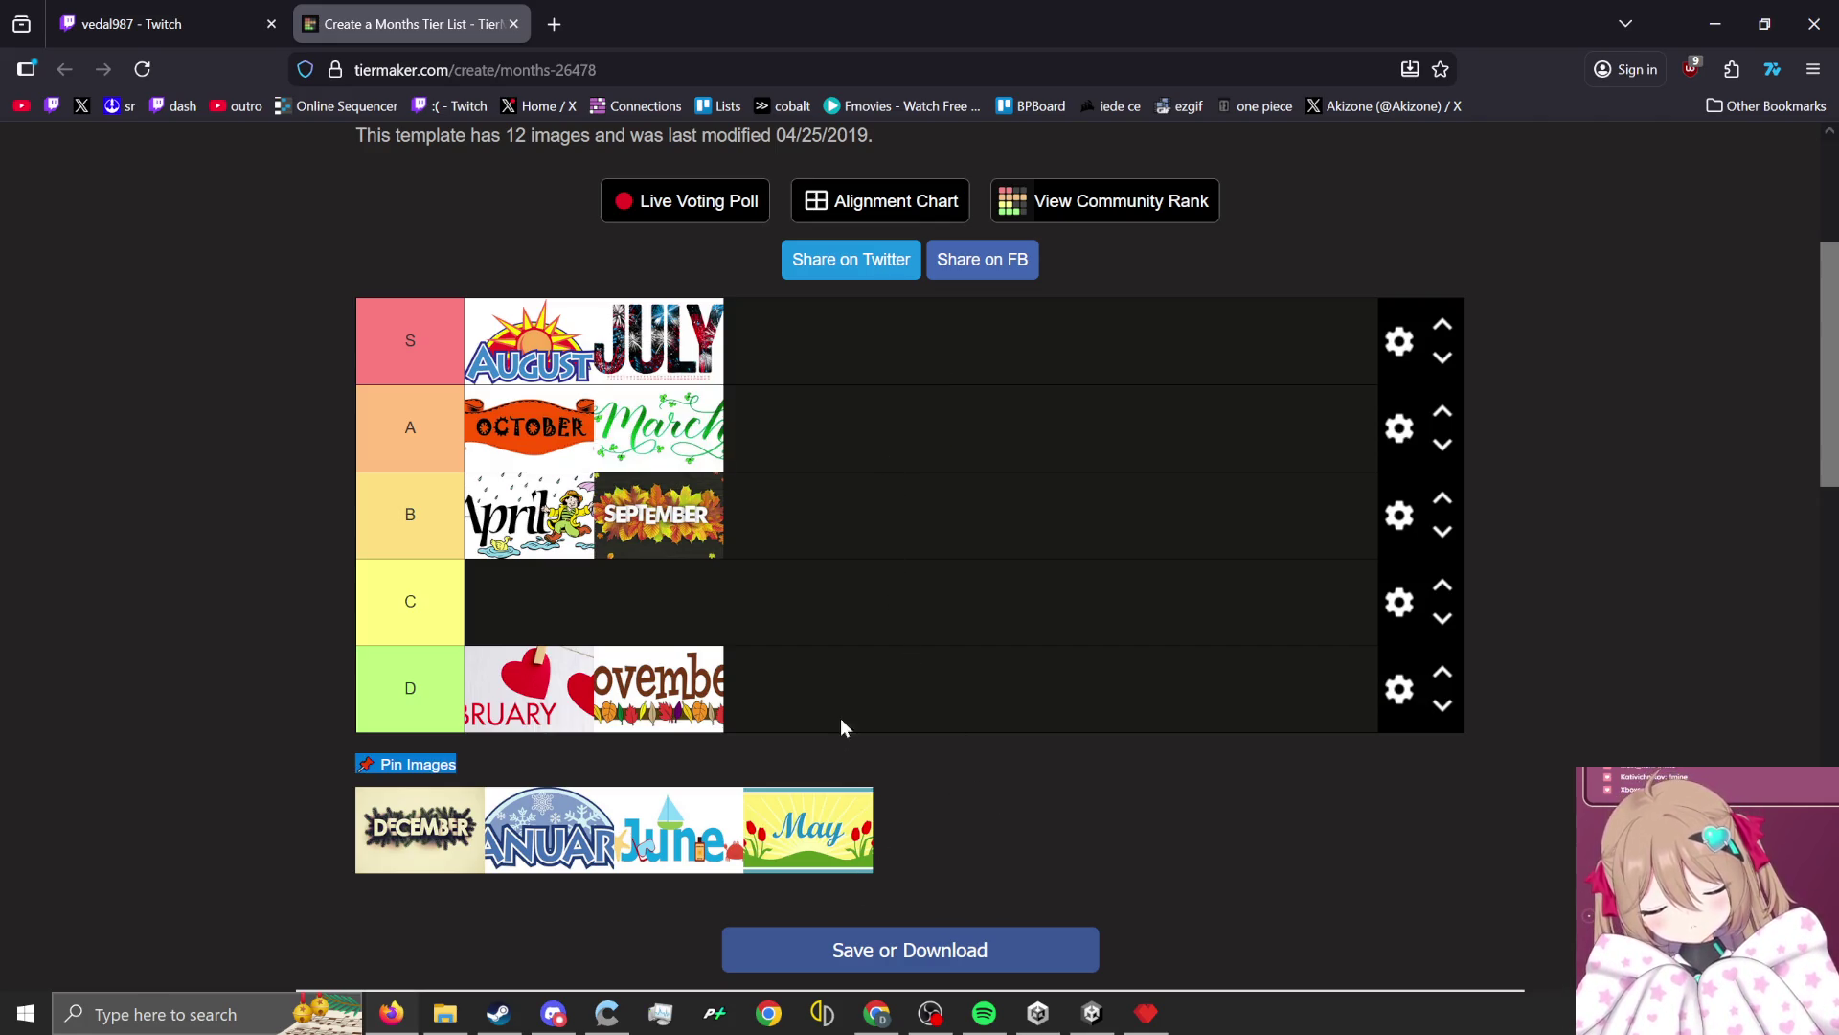
{"action": "mouse_move", "coordinate": [869, 873]}
{"action": "left_mouse_down"}
{"action": "mouse_move", "coordinate": [830, 633]}
{"action": "mouse_move", "coordinate": [864, 566]}
{"action": "left_mouse_up"}
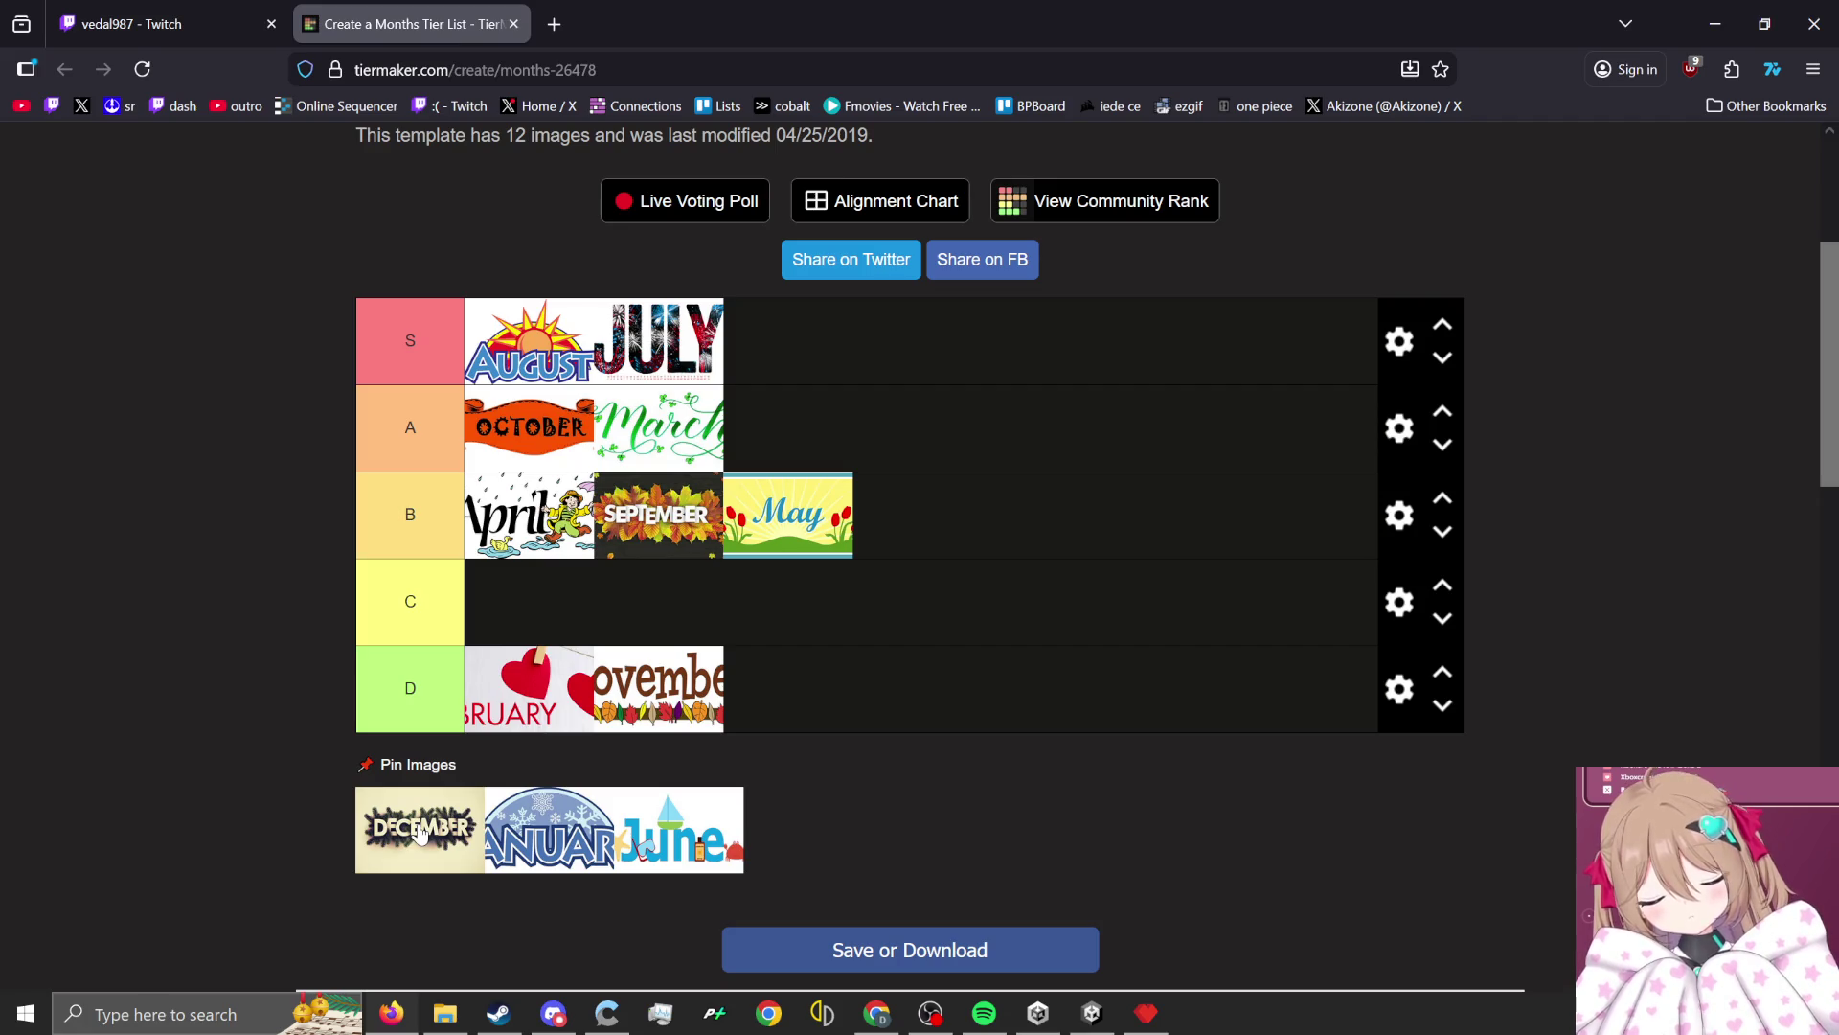
{"action": "mouse_move", "coordinate": [419, 830]}
{"action": "left_mouse_down"}
{"action": "mouse_move", "coordinate": [658, 523]}
{"action": "mouse_move", "coordinate": [532, 604]}
{"action": "mouse_move", "coordinate": [569, 774]}
{"action": "mouse_move", "coordinate": [728, 689]}
{"action": "left_mouse_up"}
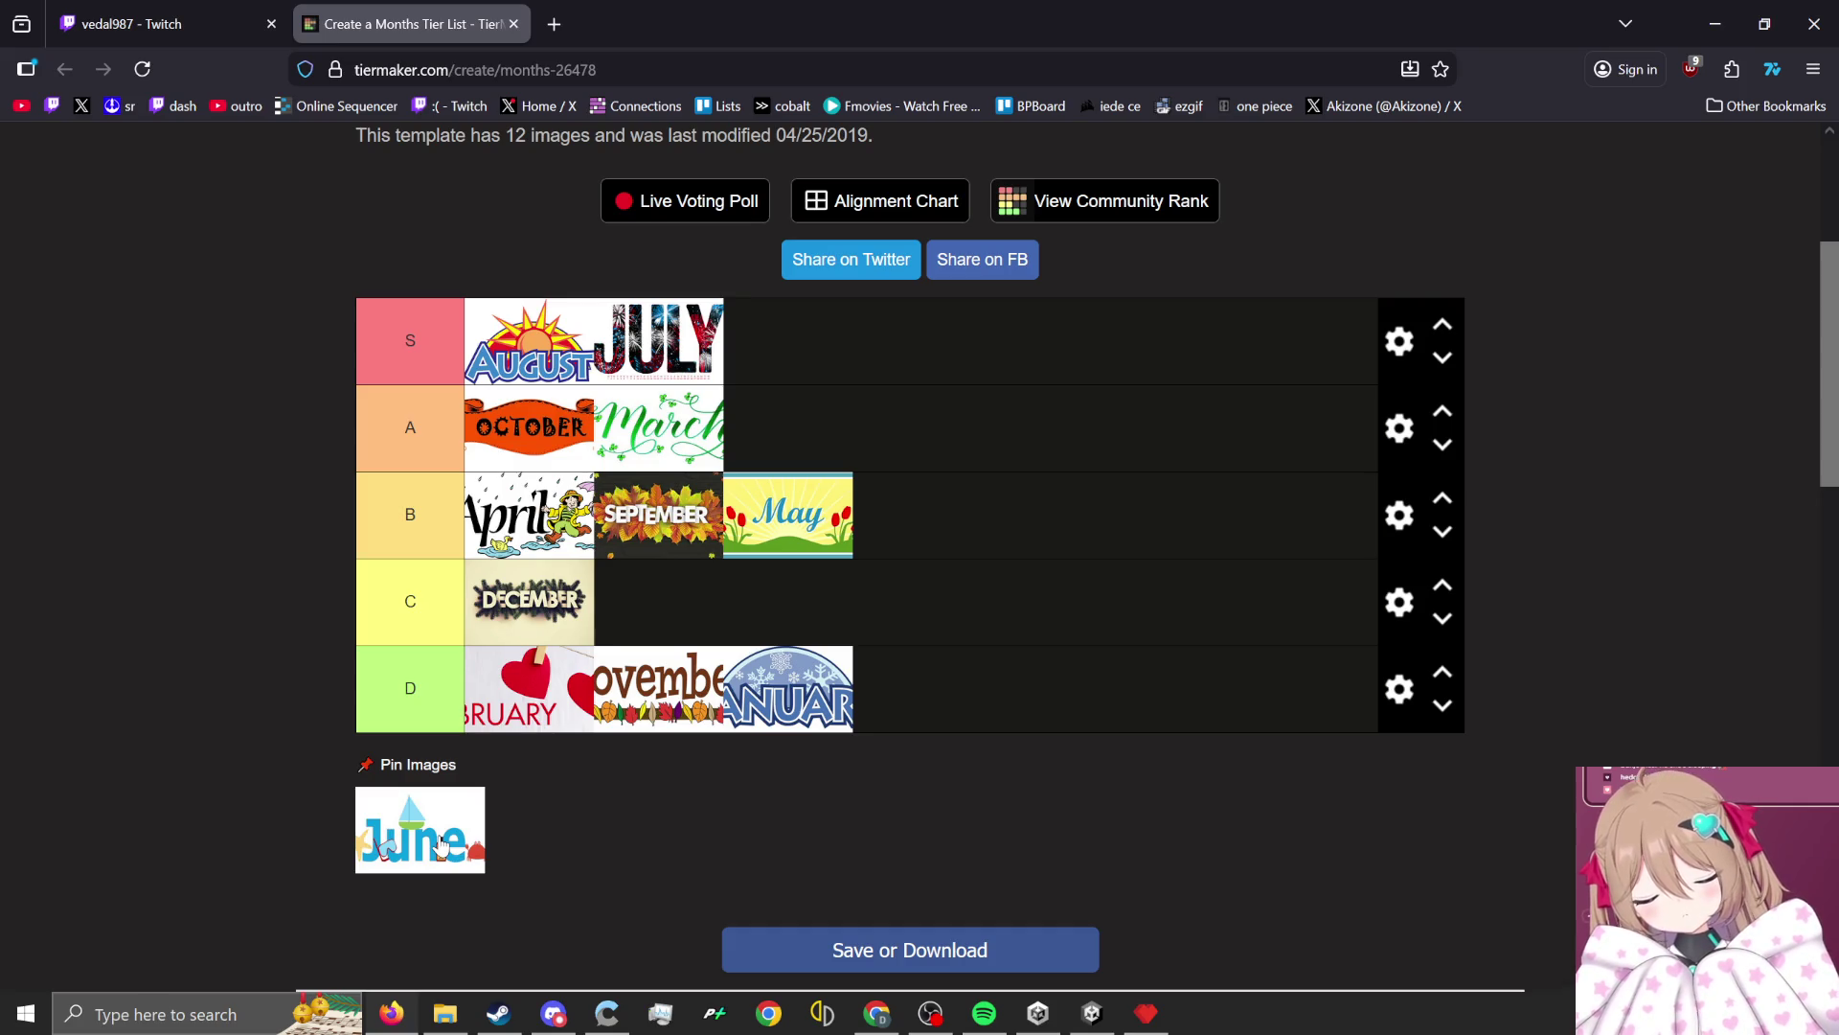
{"action": "left_click_drag", "start_coordinate": [440, 843], "coordinate": [810, 431]}
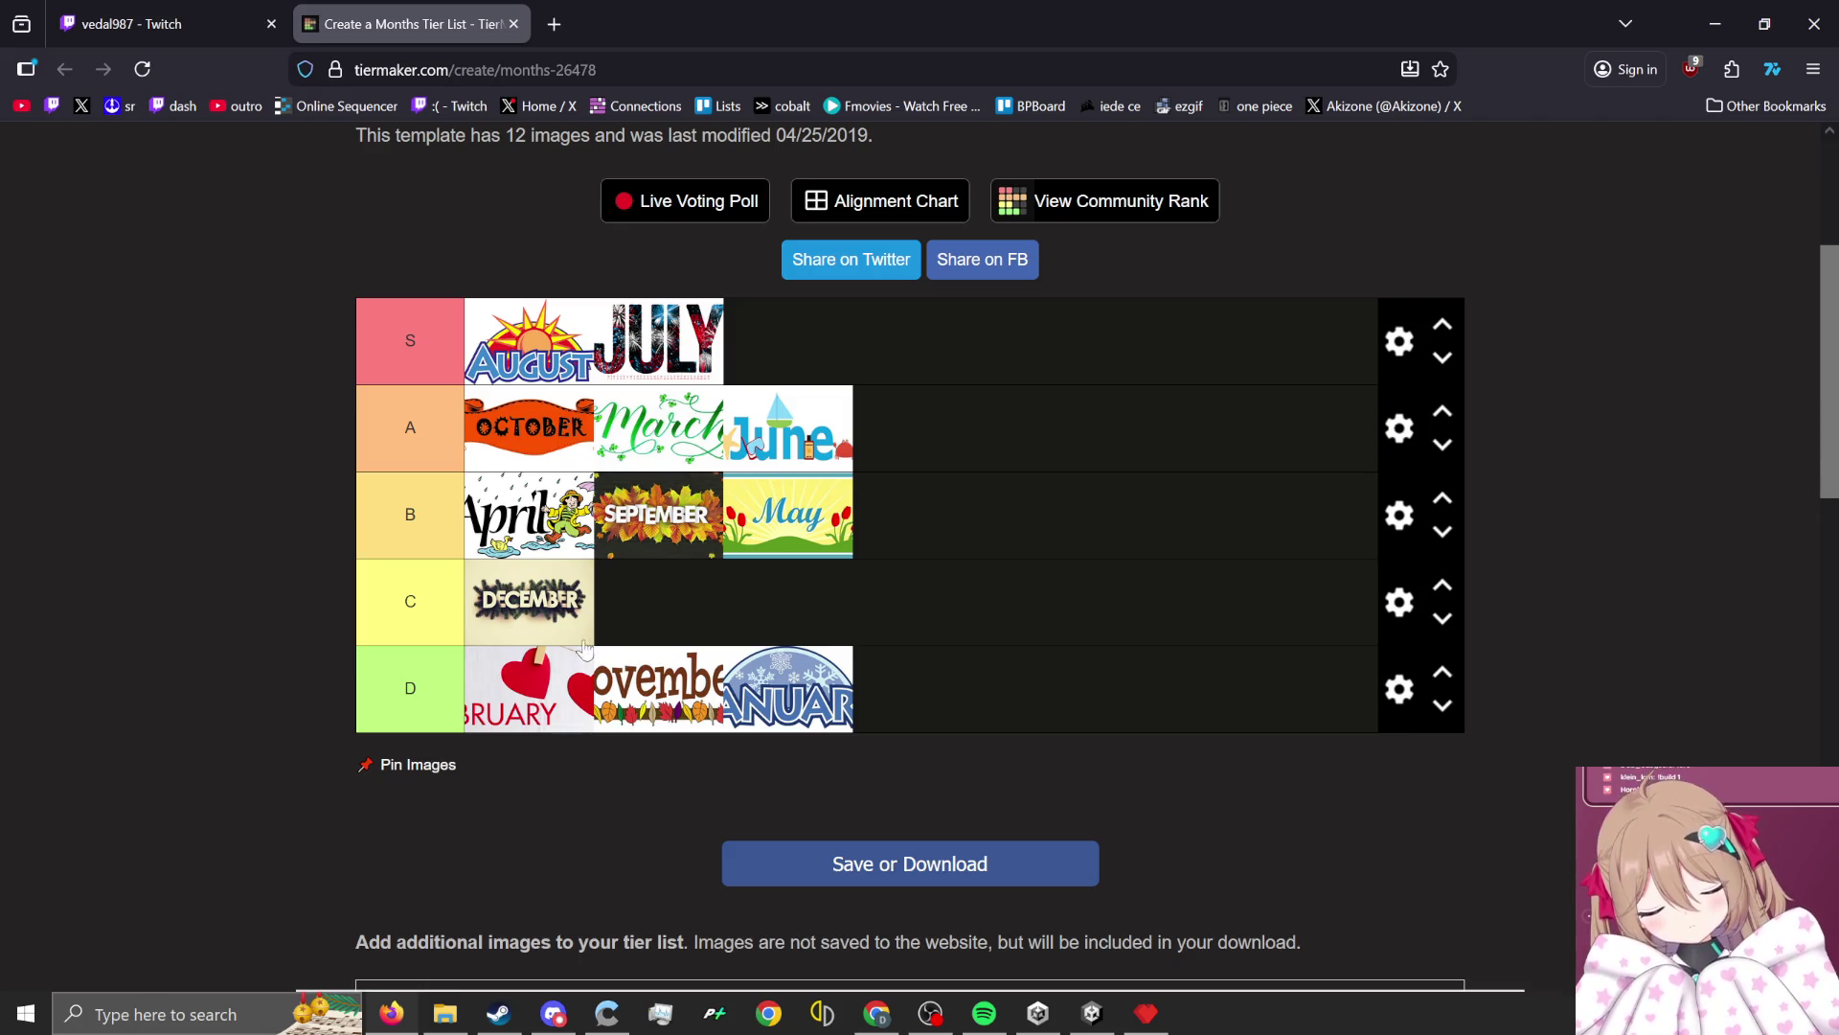
{"action": "left_click_drag", "start_coordinate": [583, 642], "coordinate": [951, 714]}
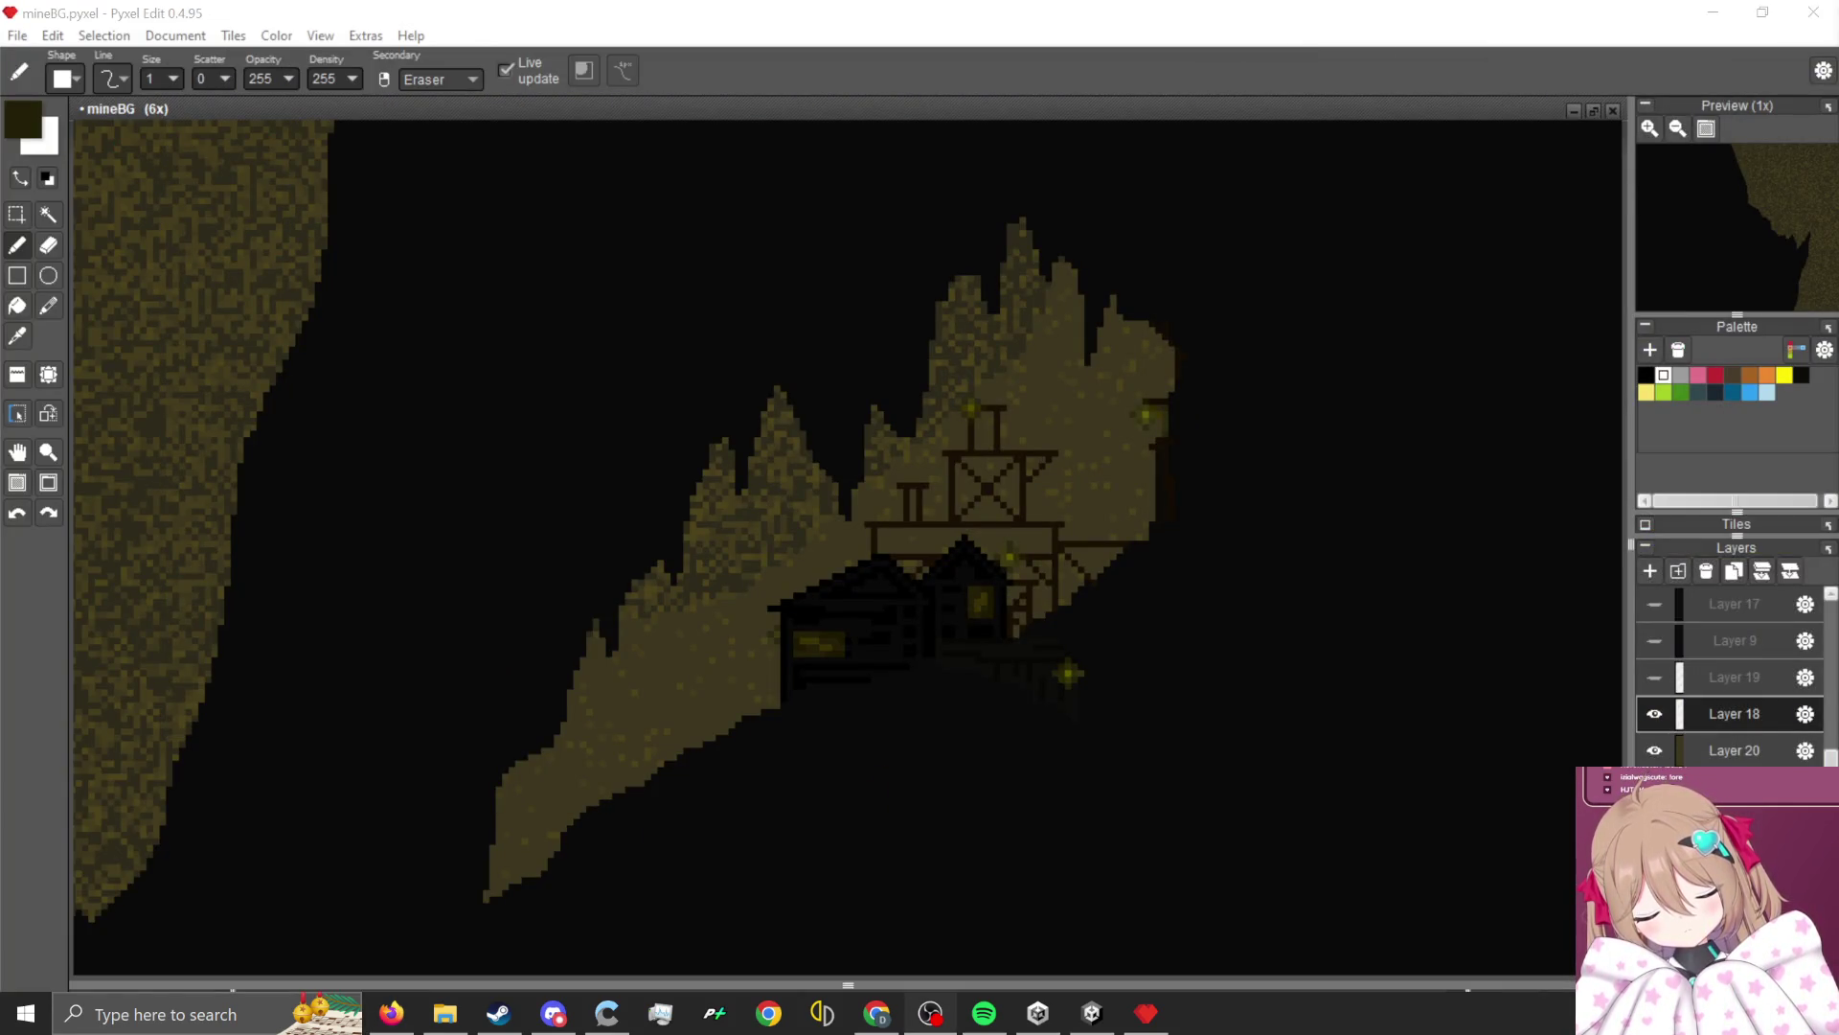
Zoom in on the shack and sample the house's dark colour.
{"action": "scroll", "coordinate": [982, 660], "scroll_direction": "up", "scroll_amount": 2}
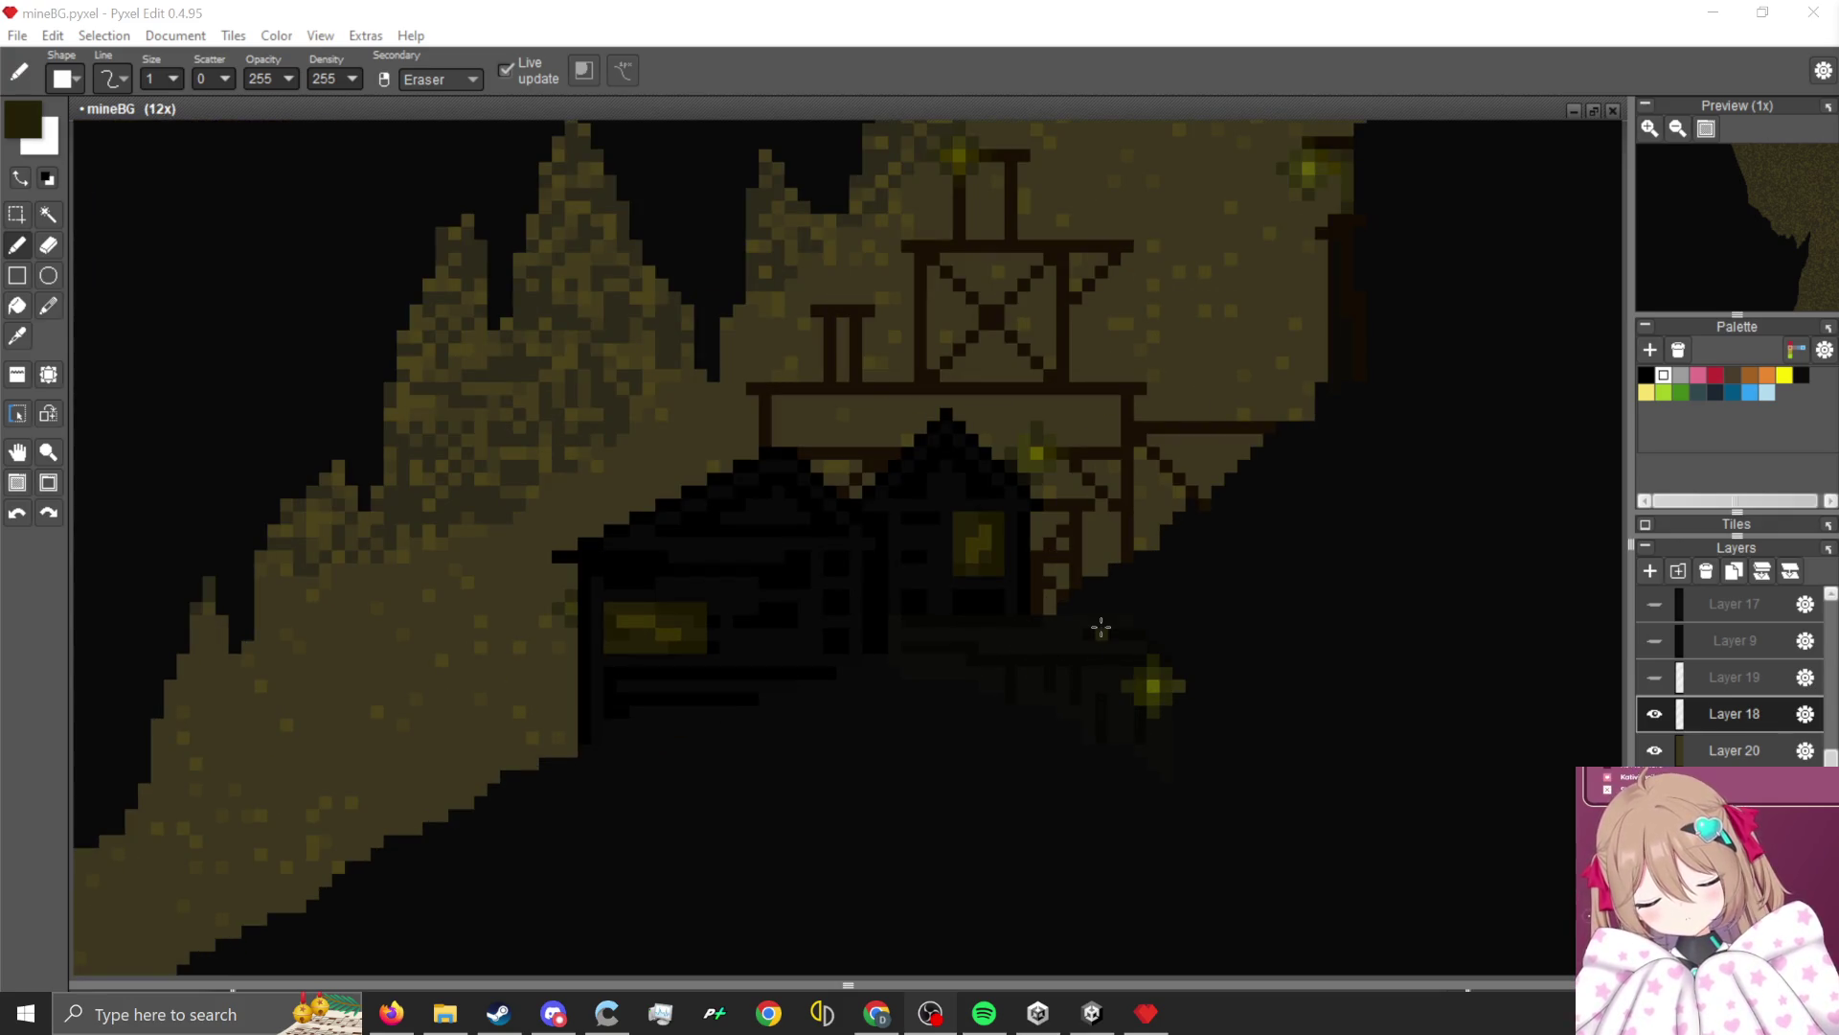
{"action": "scroll", "coordinate": [1047, 665], "scroll_direction": "up", "scroll_amount": 3}
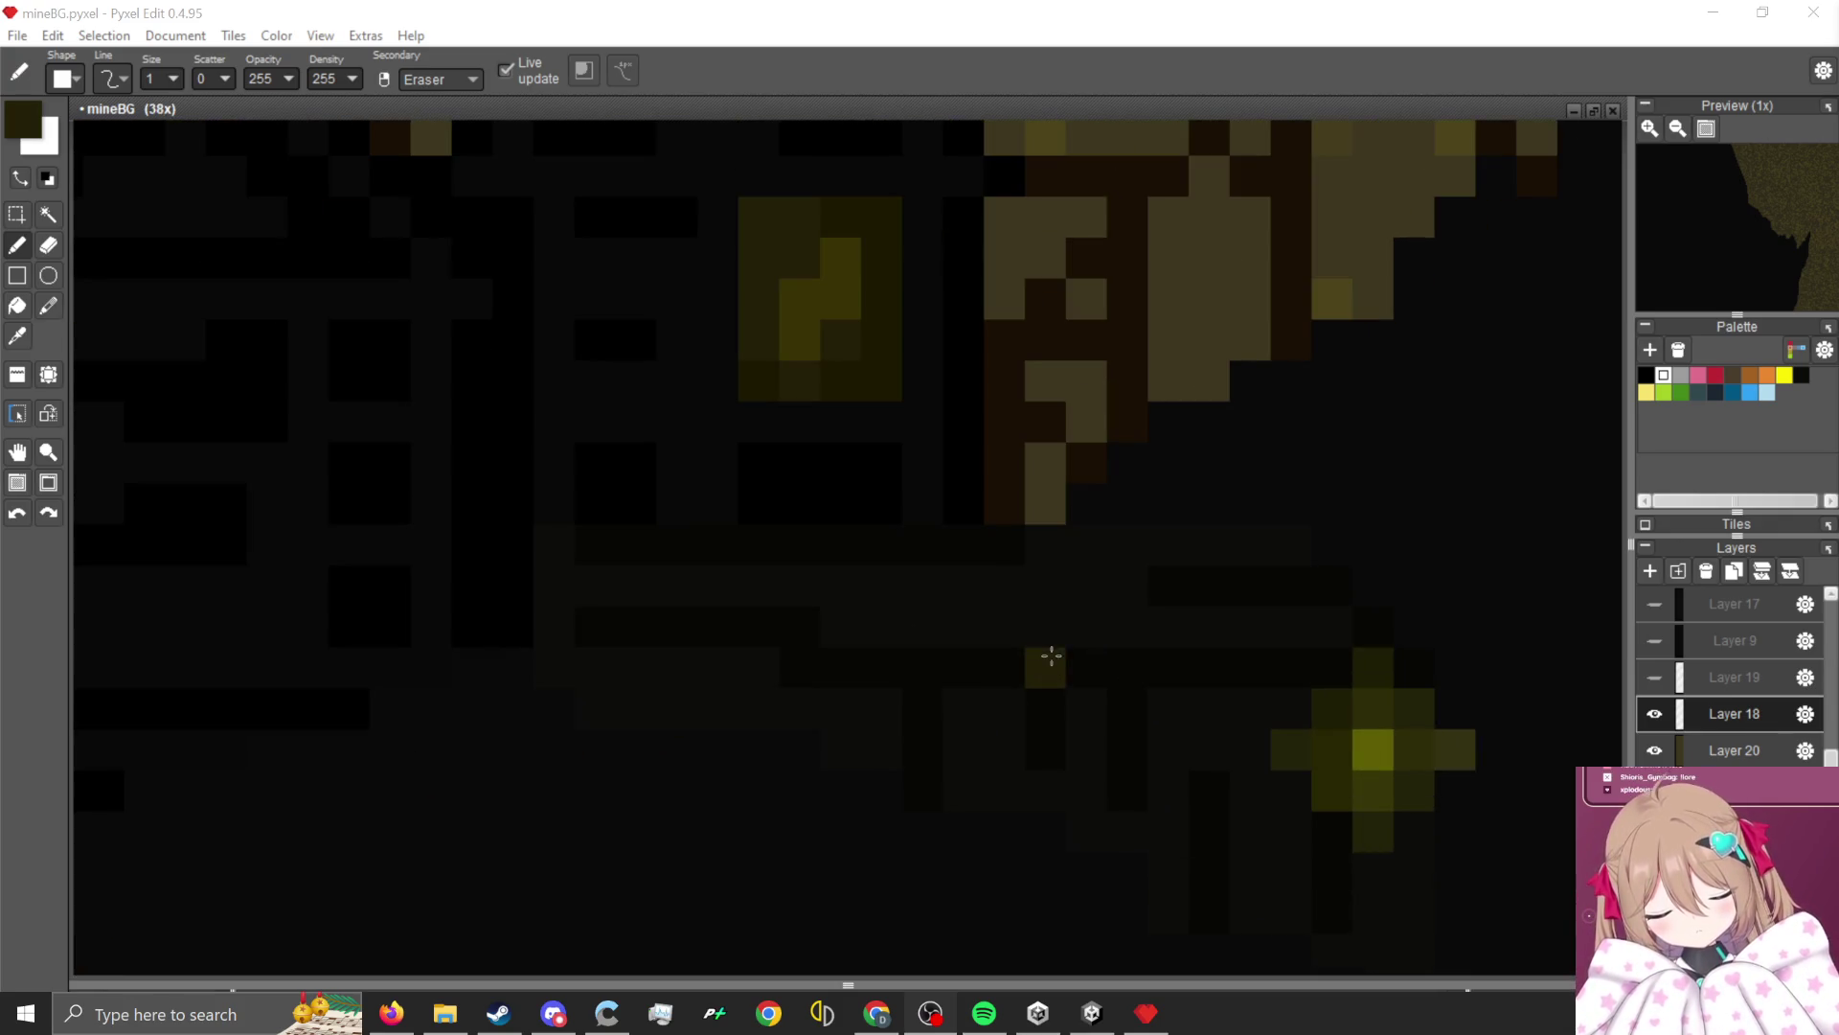
{"action": "scroll", "coordinate": [748, 542], "scroll_direction": "down", "scroll_amount": 2}
{"action": "scroll", "coordinate": [913, 562], "scroll_direction": "up", "scroll_amount": 3}
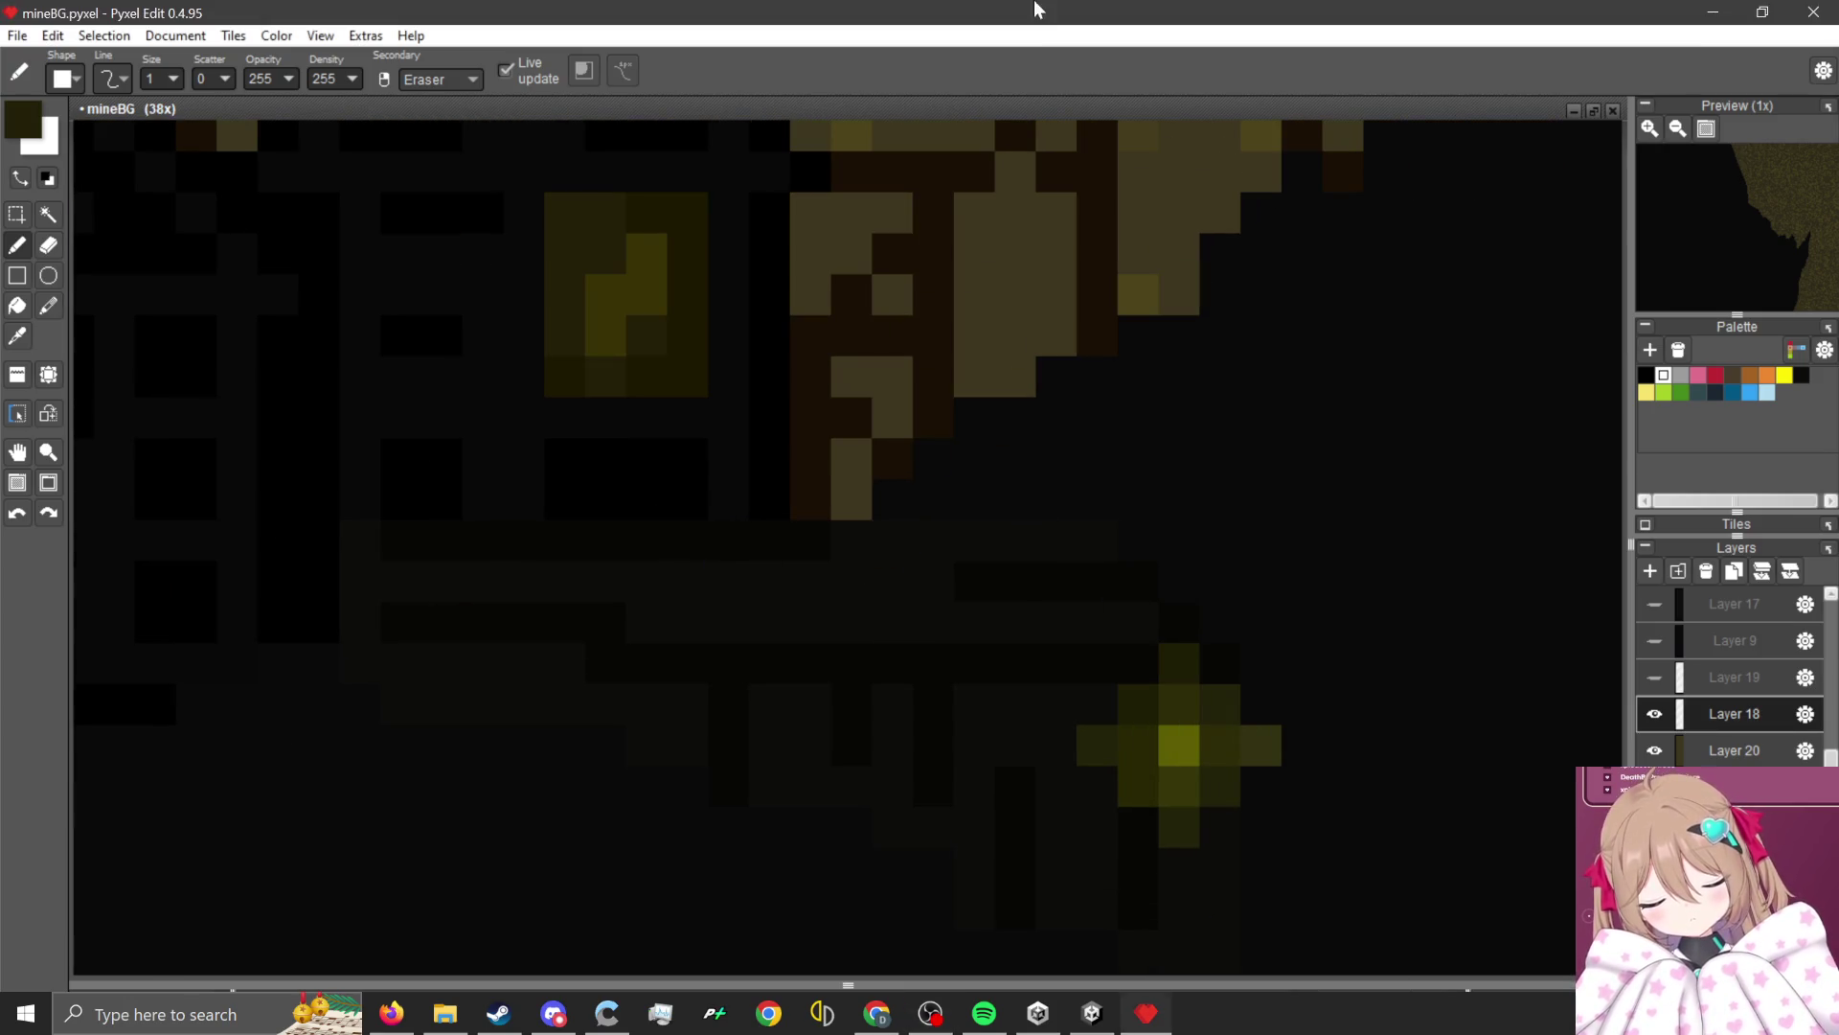
{"action": "left_click", "coordinate": [842, 570], "text": "alt"}
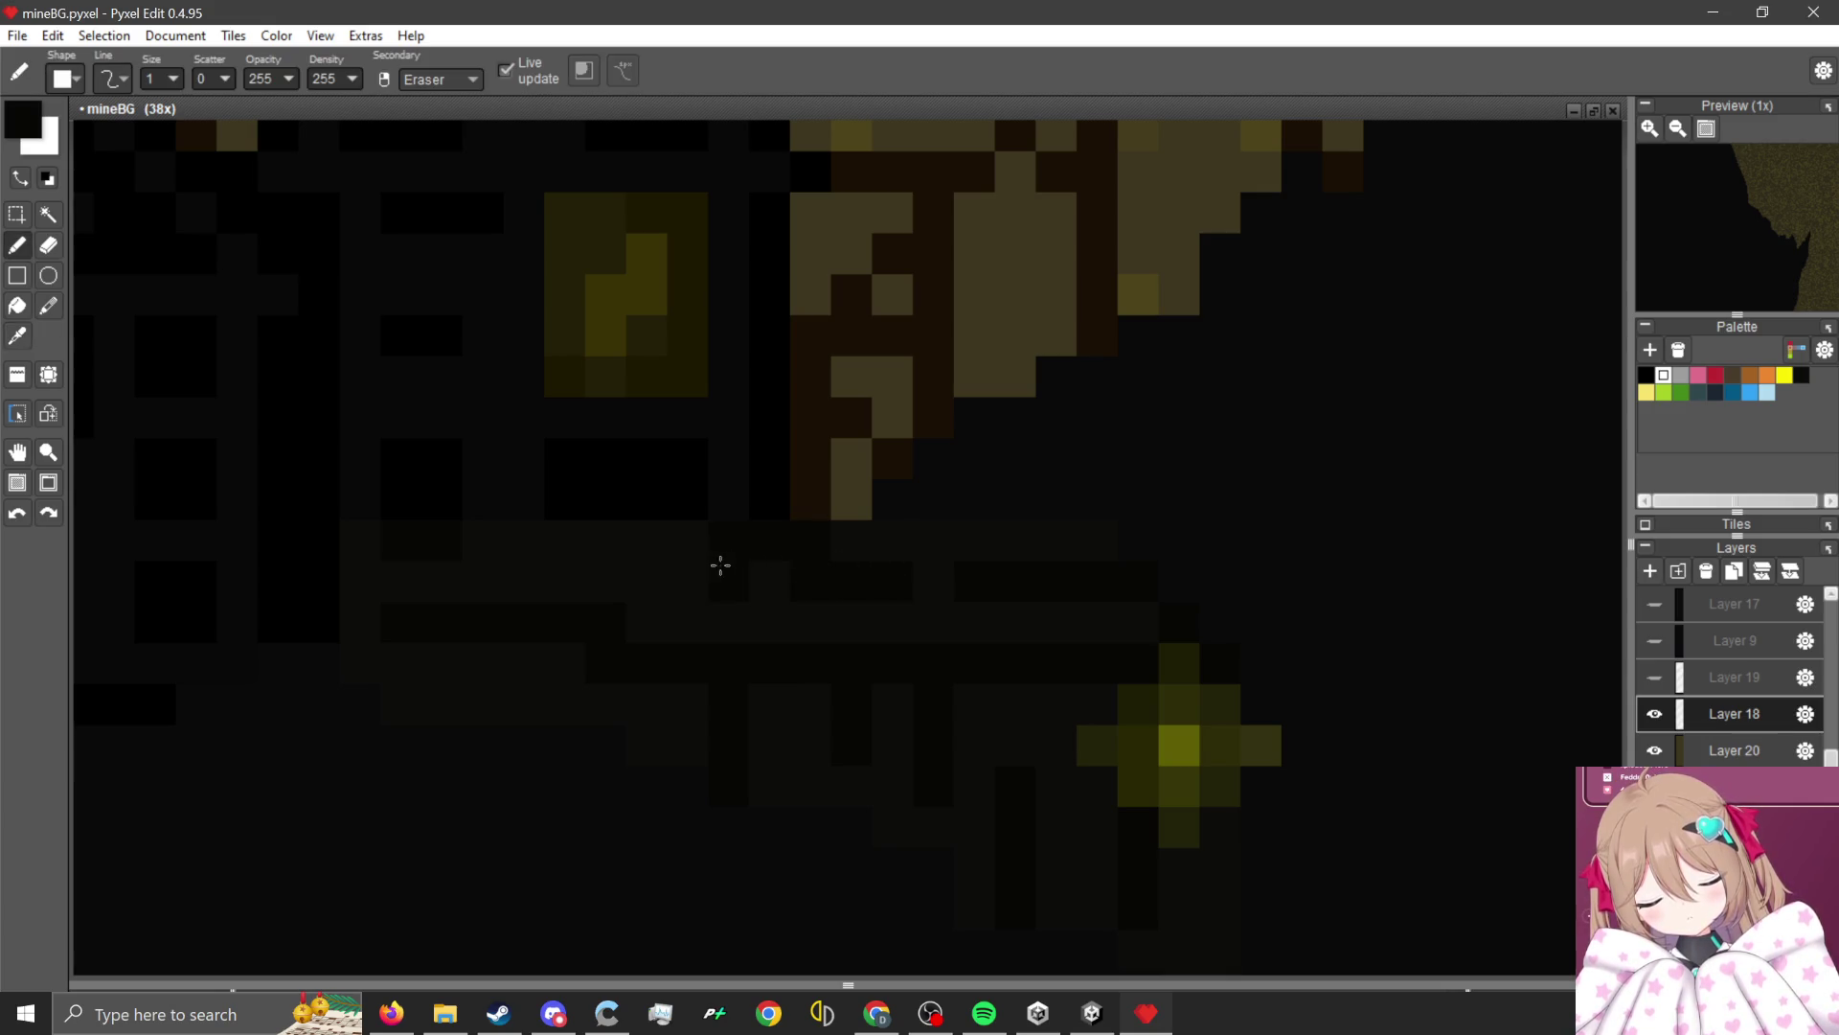
{"action": "scroll", "coordinate": [710, 603], "scroll_direction": "down", "scroll_amount": 3}
{"action": "scroll", "coordinate": [616, 584], "scroll_direction": "up", "scroll_amount": 1}
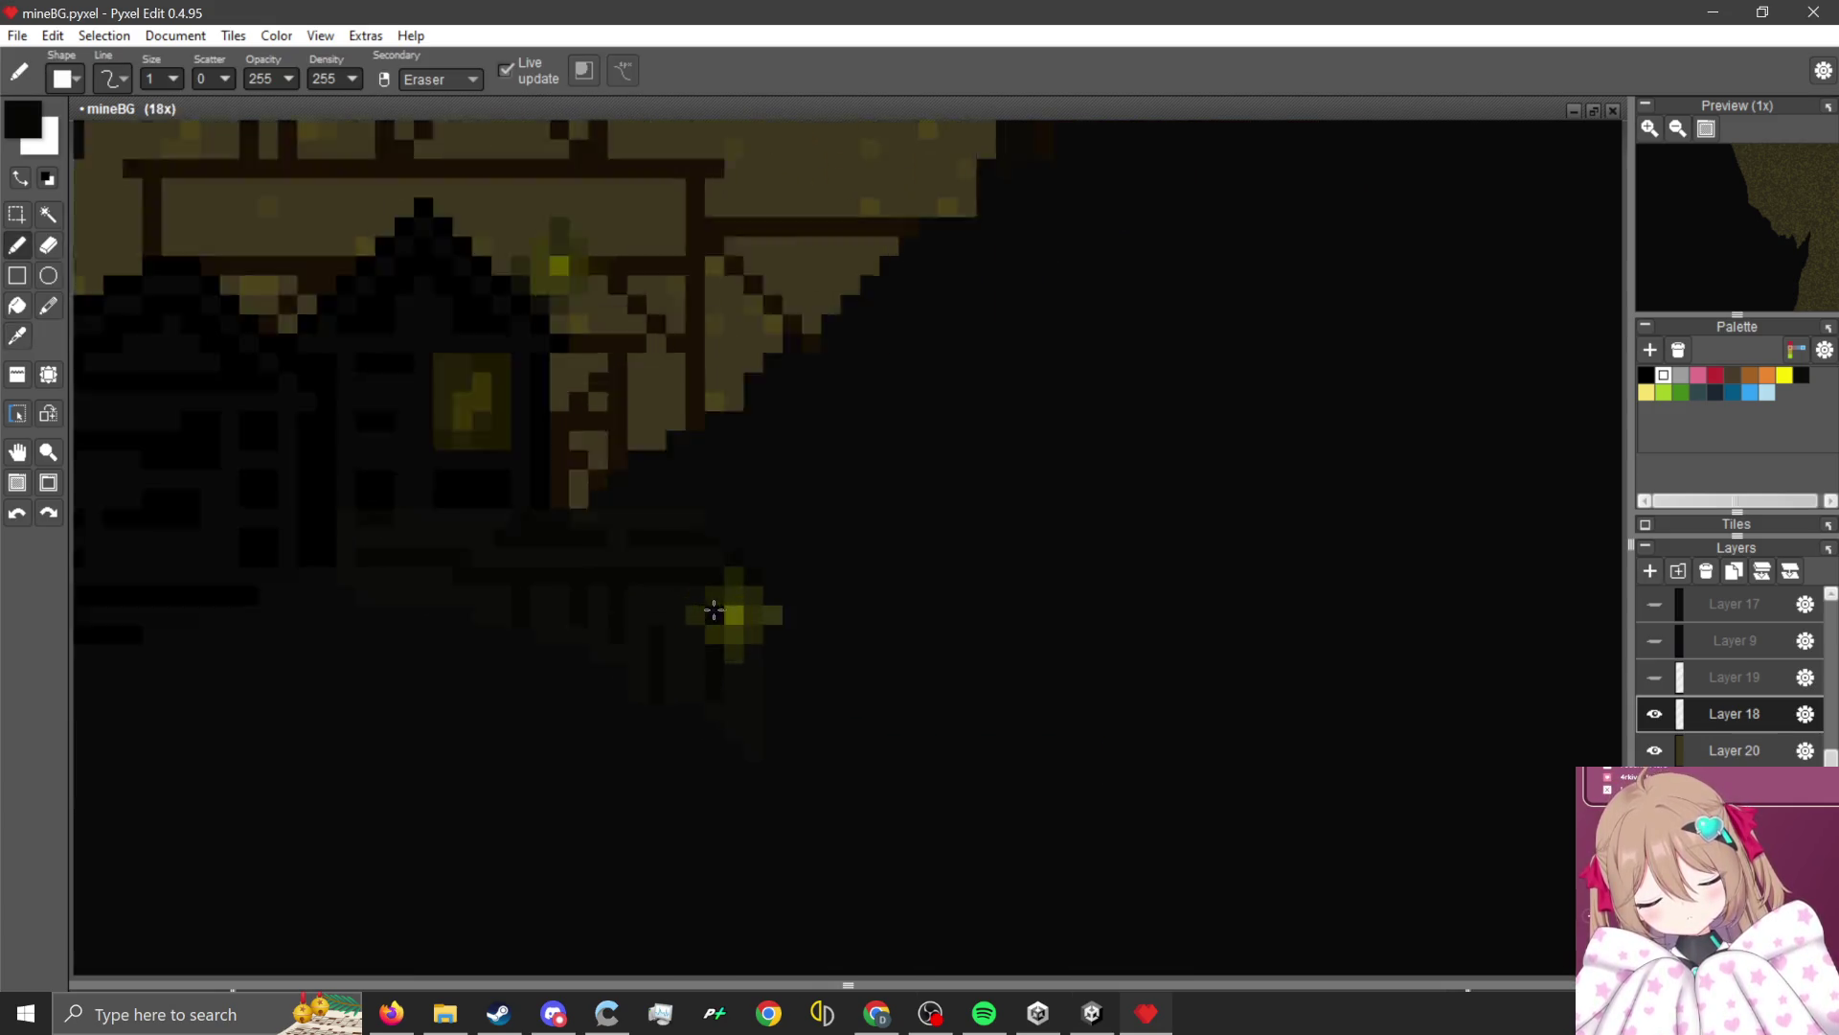
{"action": "scroll", "coordinate": [719, 616], "scroll_direction": "down", "scroll_amount": 1}
{"action": "scroll", "coordinate": [944, 670], "scroll_direction": "down", "scroll_amount": 1}
{"action": "scroll", "coordinate": [760, 390], "scroll_direction": "up", "scroll_amount": 1}
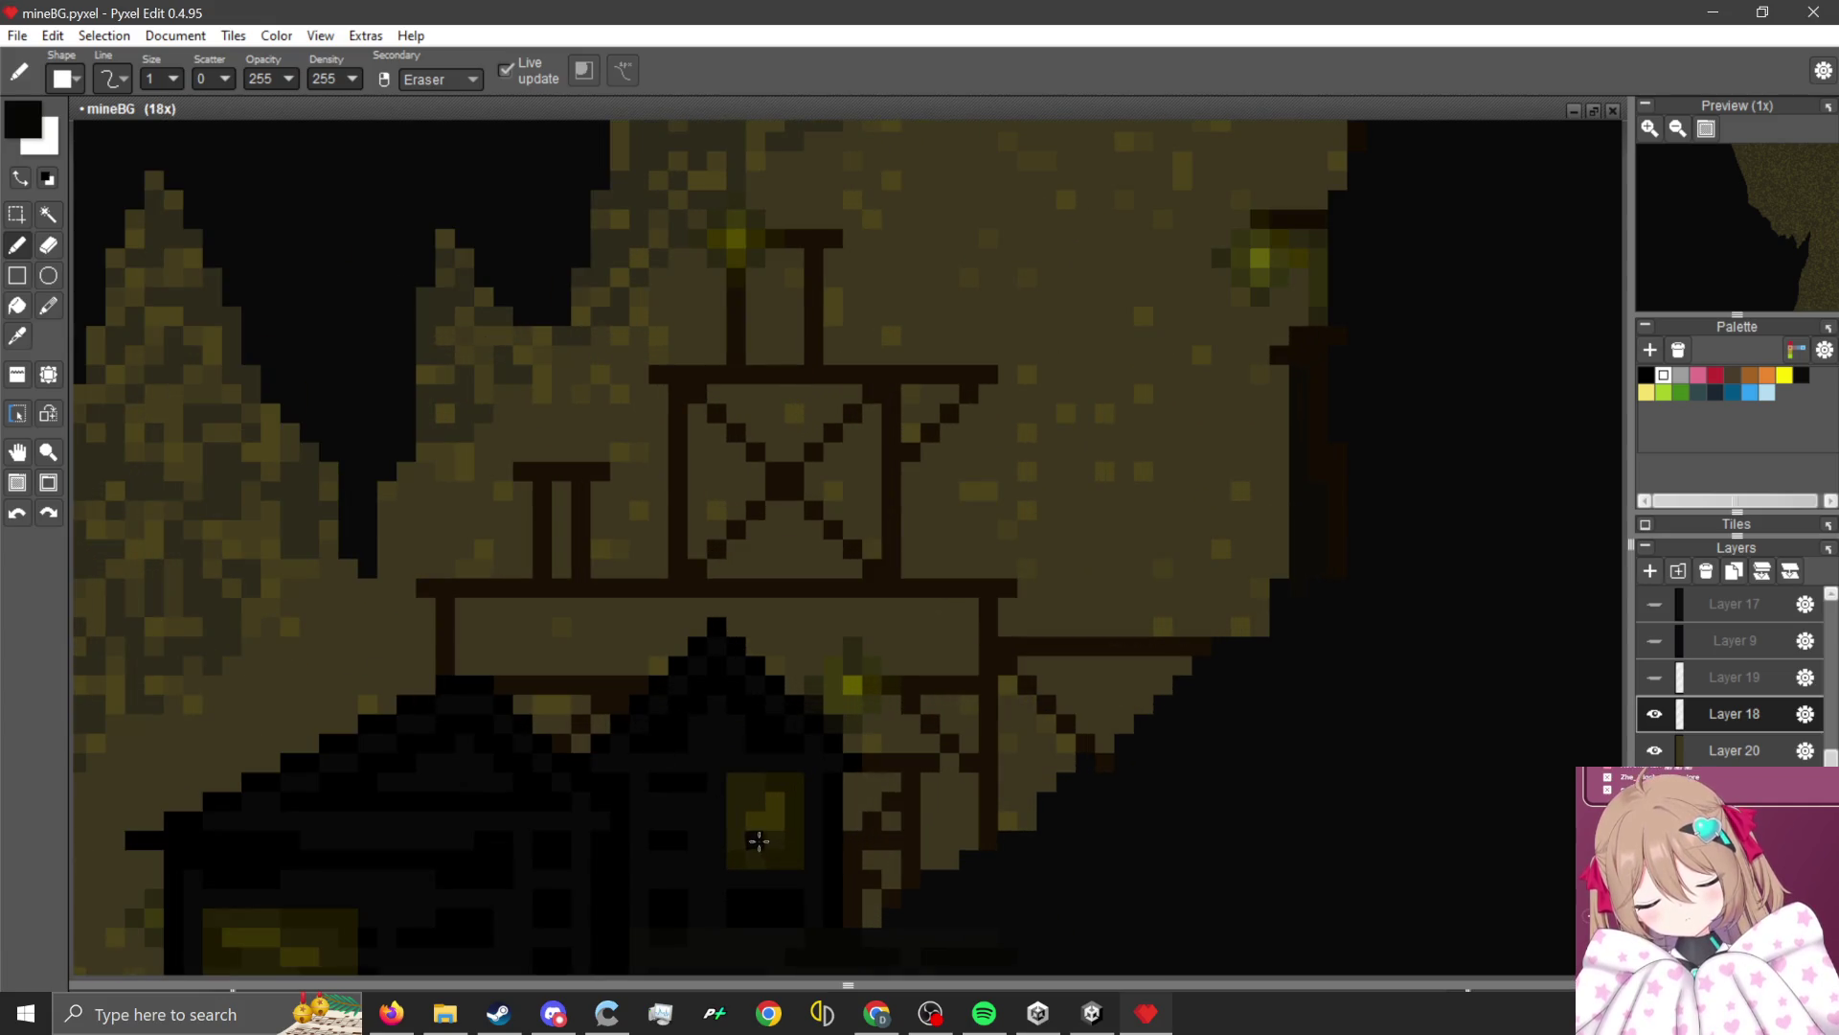
{"action": "scroll", "coordinate": [920, 460], "scroll_direction": "up", "scroll_amount": 2}
{"action": "scroll", "coordinate": [931, 462], "scroll_direction": "down", "scroll_amount": 1}
{"action": "scroll", "coordinate": [952, 616], "scroll_direction": "up", "scroll_amount": 2}
{"action": "scroll", "coordinate": [1145, 571], "scroll_direction": "up", "scroll_amount": 1}
Eyedrop the roof's near-black, return to the Pencil, and paint a row of beam pixels black.
{"action": "key", "text": "i"}
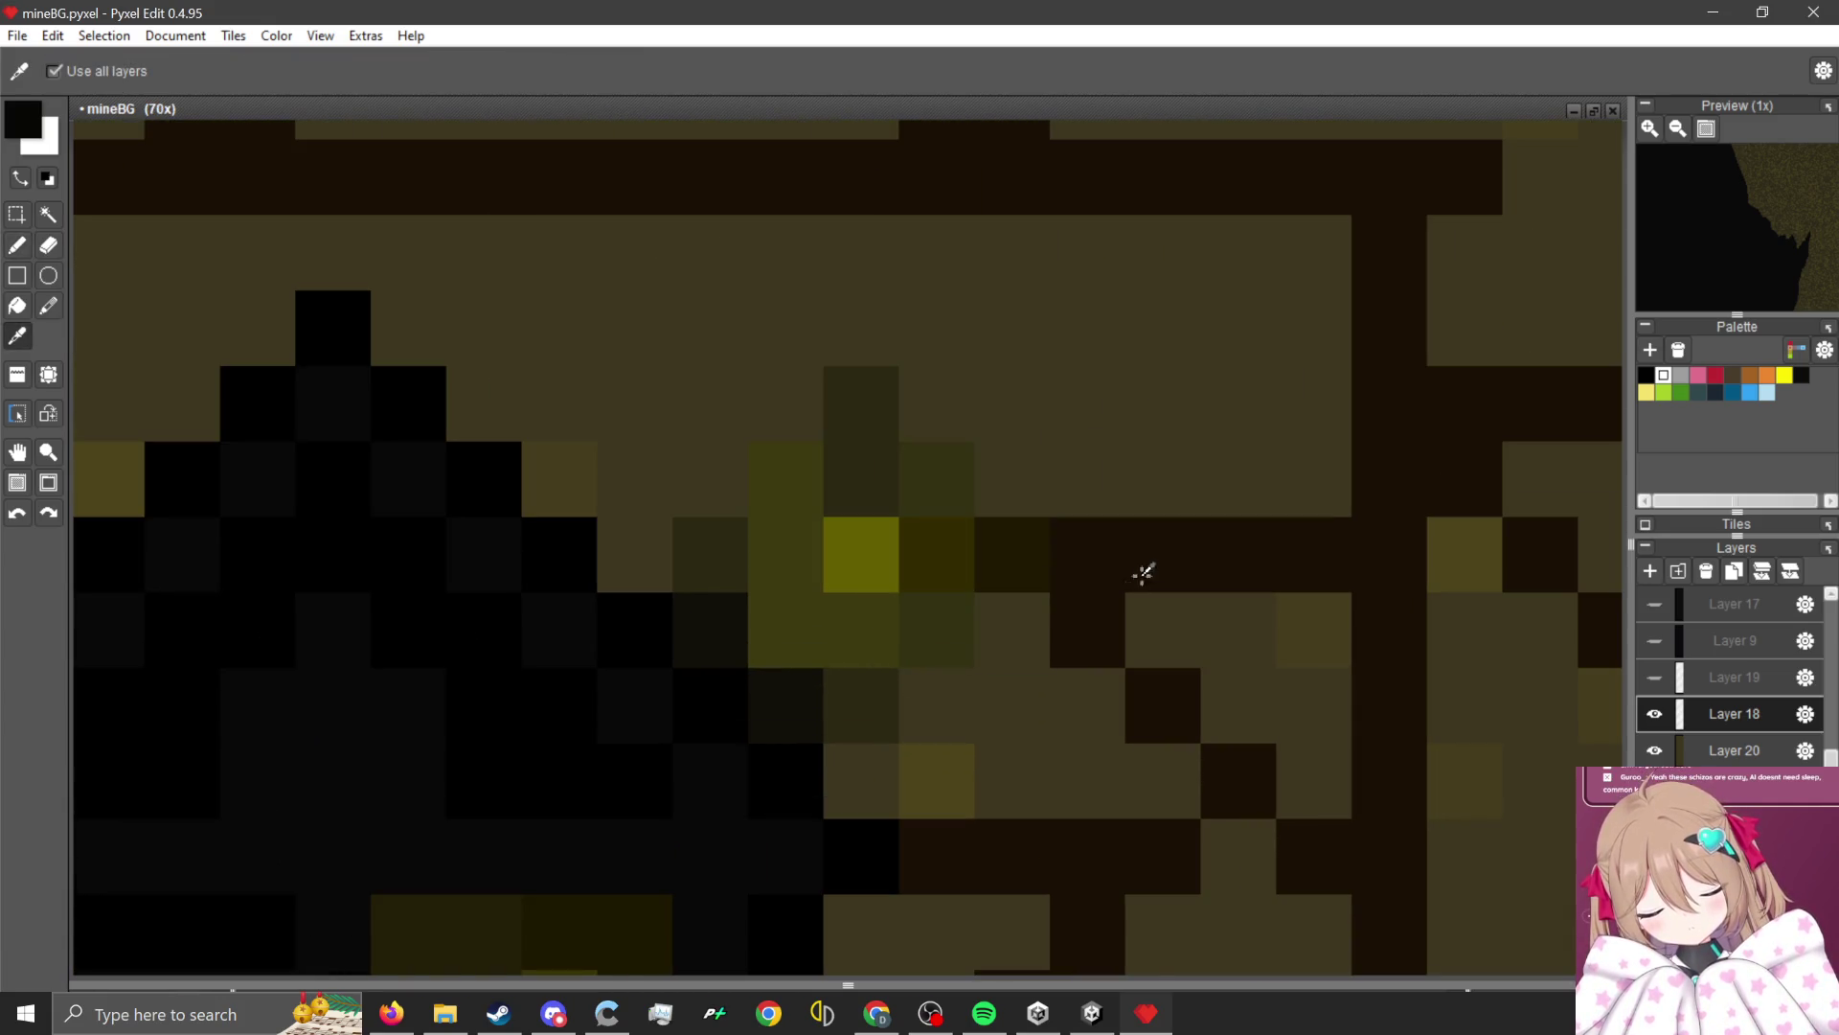
{"action": "scroll", "coordinate": [936, 509], "scroll_direction": "down", "scroll_amount": 4}
{"action": "scroll", "coordinate": [839, 537], "scroll_direction": "up", "scroll_amount": 4}
{"action": "scroll", "coordinate": [839, 536], "scroll_direction": "down", "scroll_amount": 2}
{"action": "scroll", "coordinate": [780, 422], "scroll_direction": "up", "scroll_amount": 2}
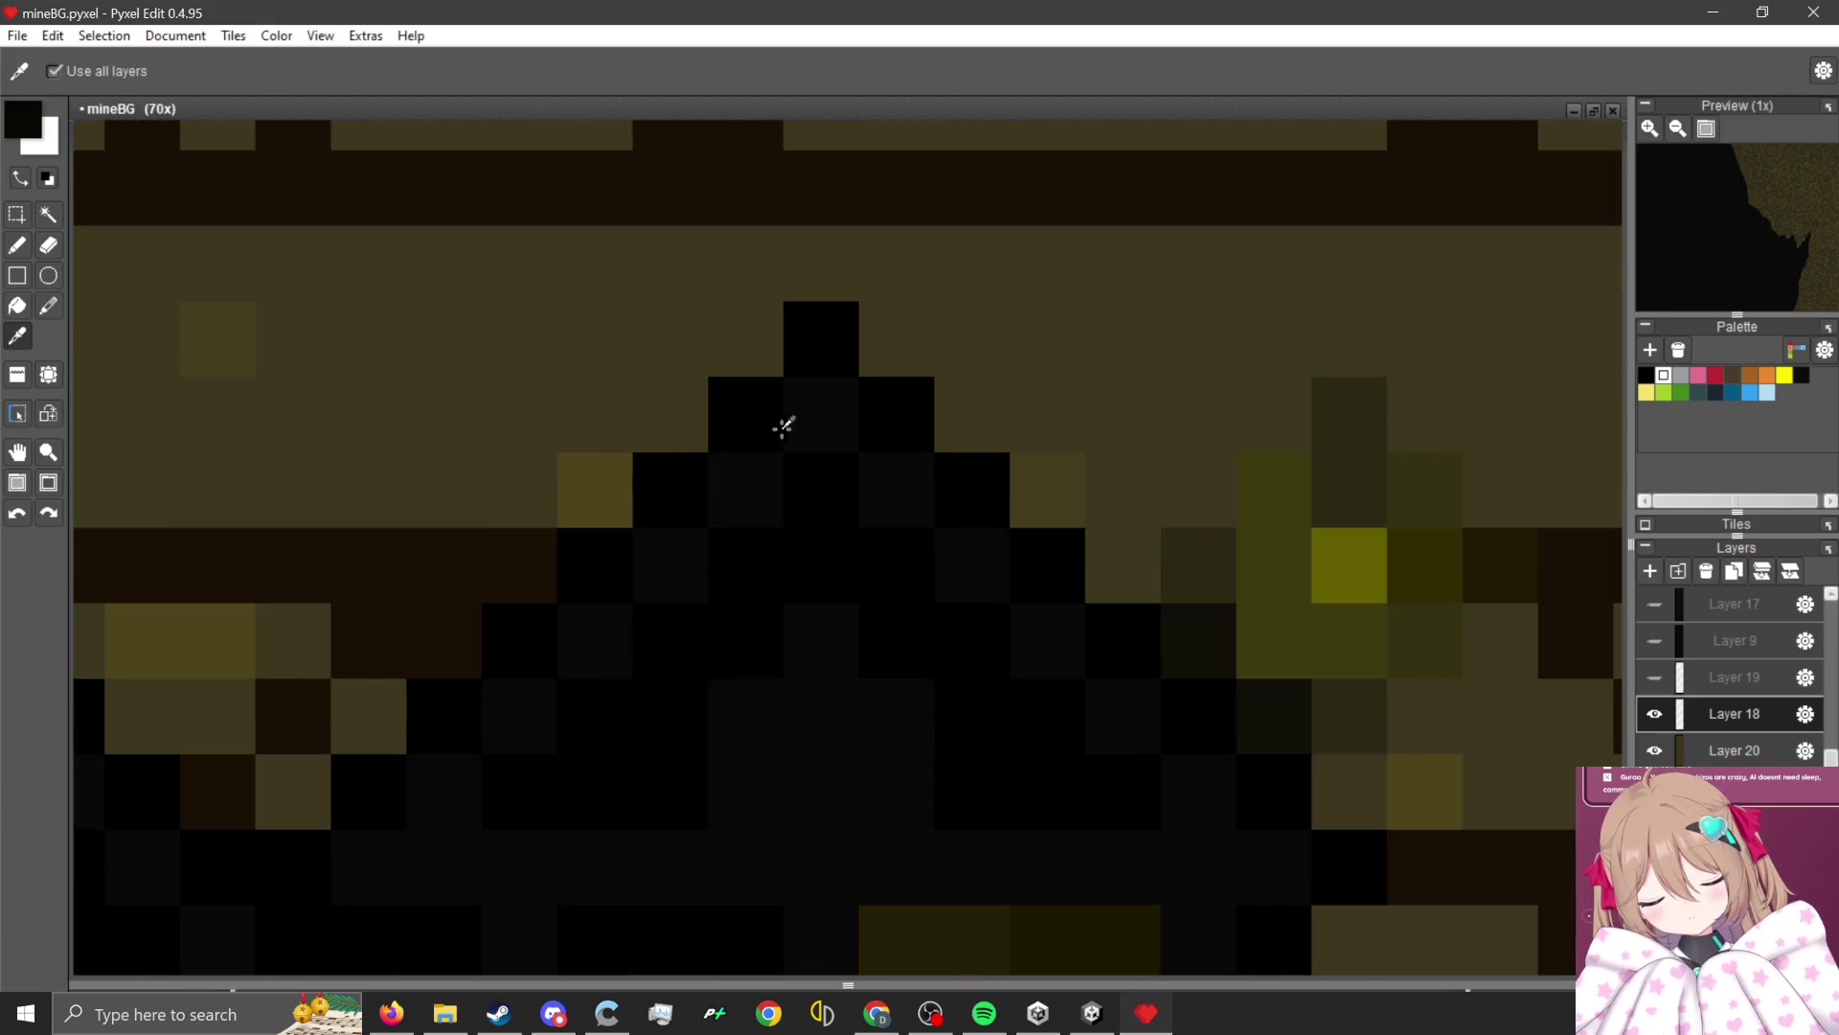
{"action": "left_click", "coordinate": [764, 403]}
{"action": "key", "text": "b"}
{"action": "scroll", "coordinate": [1017, 788], "scroll_direction": "down", "scroll_amount": 2}
{"action": "scroll", "coordinate": [604, 637], "scroll_direction": "up", "scroll_amount": 3}
{"action": "mouse_move", "coordinate": [599, 757]}
{"action": "left_mouse_down"}
{"action": "mouse_move", "coordinate": [1121, 768]}
{"action": "mouse_move", "coordinate": [1066, 836]}
{"action": "left_mouse_up"}
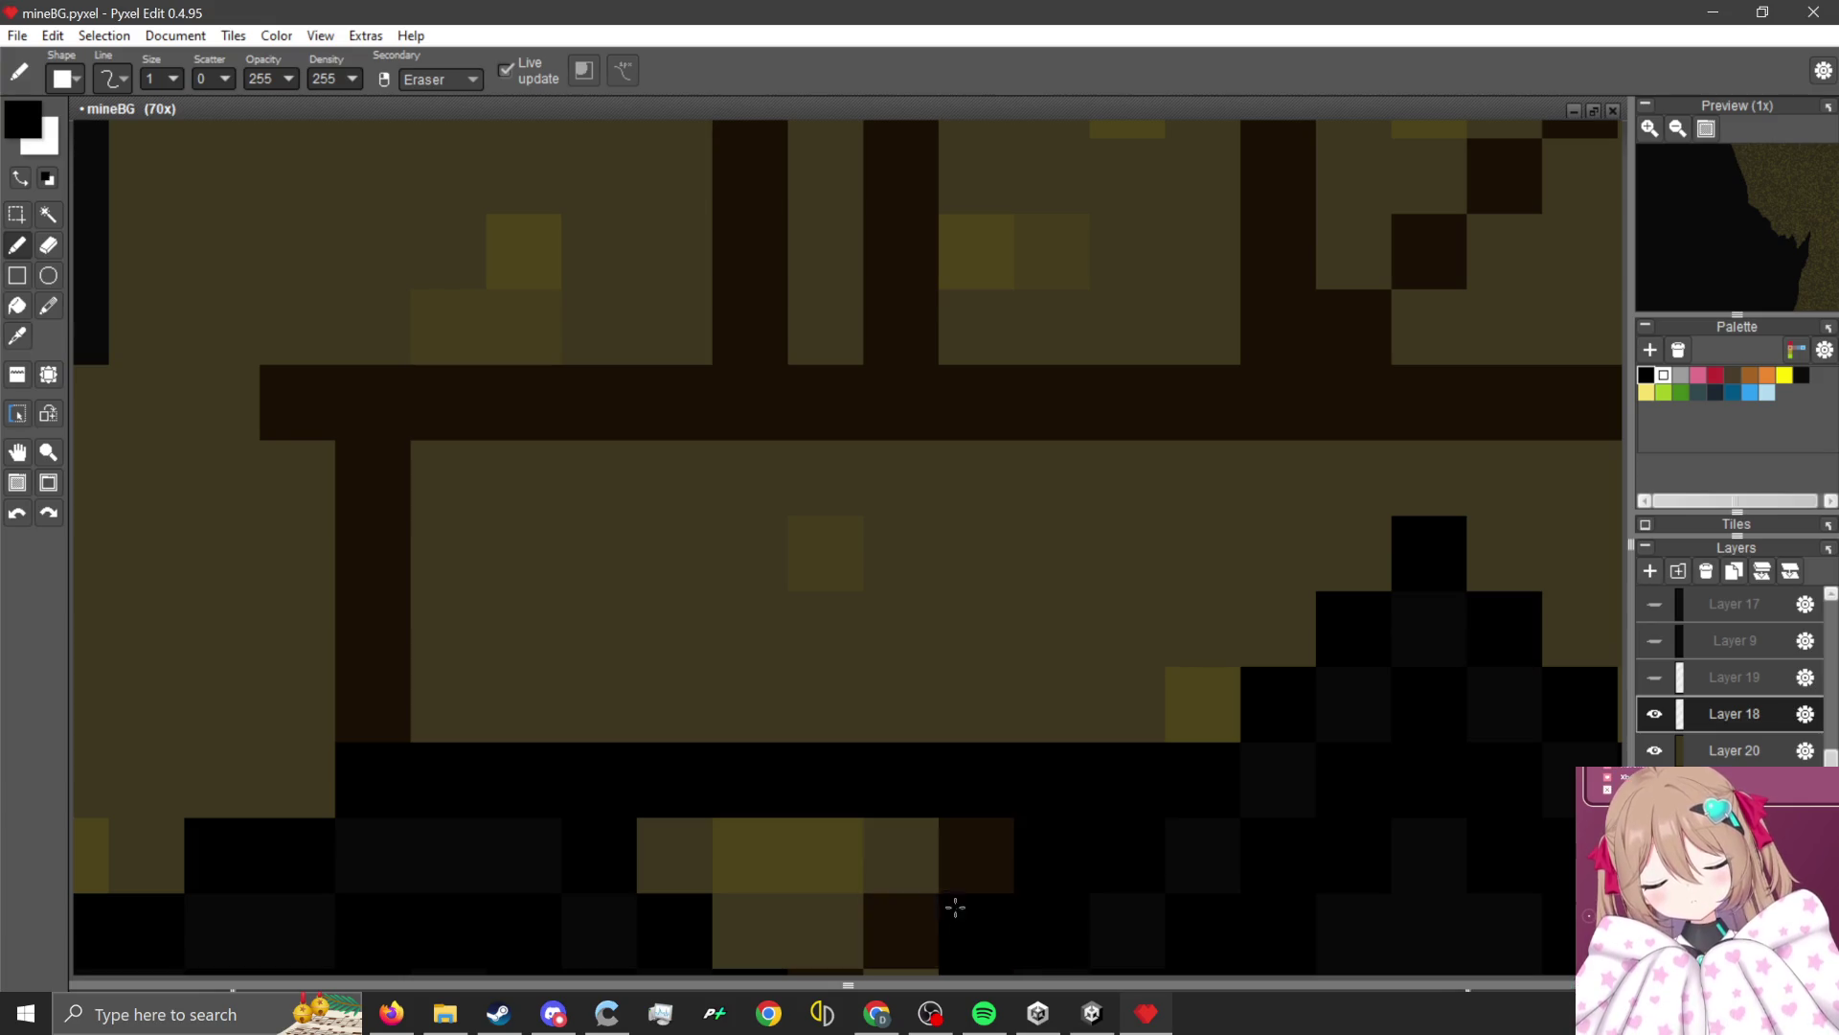
Repaint the tower's post column, lower beam diagonal and upper beam row in black.
{"action": "scroll", "coordinate": [958, 843], "scroll_direction": "down", "scroll_amount": 3}
{"action": "scroll", "coordinate": [951, 882], "scroll_direction": "up", "scroll_amount": 1}
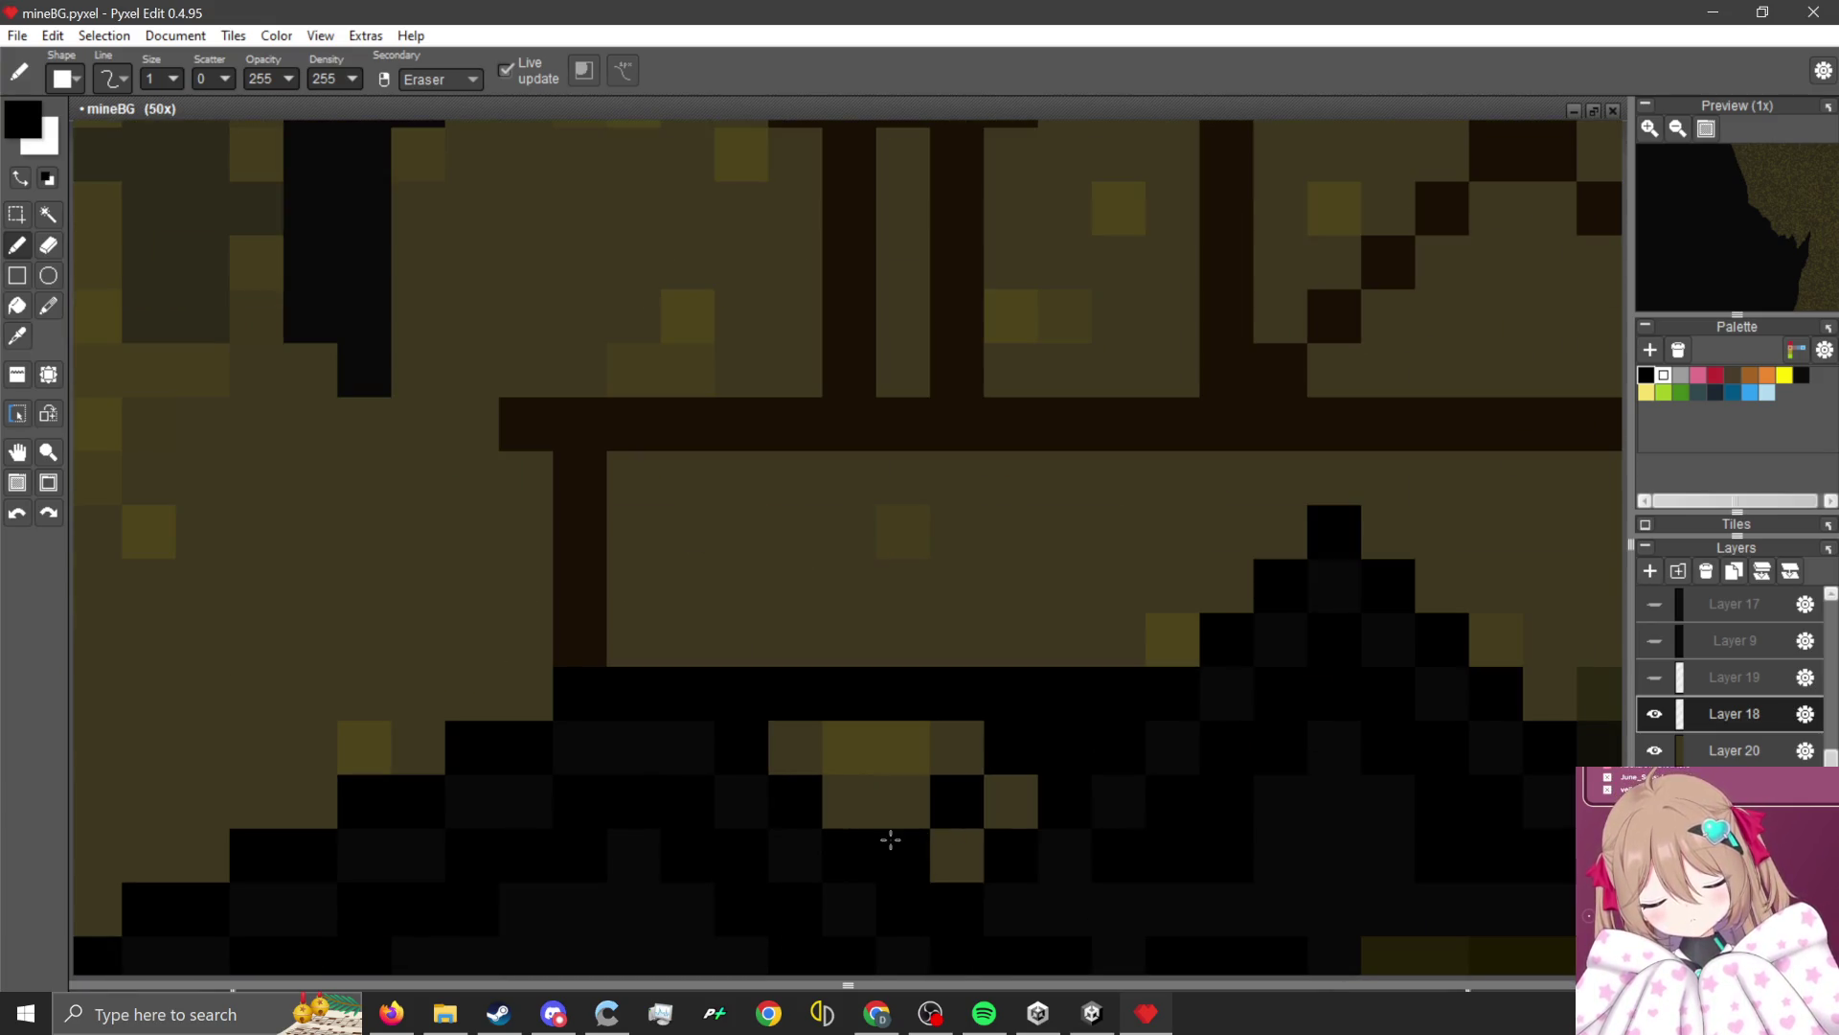
{"action": "scroll", "coordinate": [891, 837], "scroll_direction": "down", "scroll_amount": 3}
{"action": "scroll", "coordinate": [743, 833], "scroll_direction": "up", "scroll_amount": 3}
{"action": "mouse_move", "coordinate": [745, 829]}
{"action": "left_mouse_down"}
{"action": "mouse_move", "coordinate": [766, 641]}
{"action": "mouse_move", "coordinate": [1089, 645]}
{"action": "left_mouse_up"}
{"action": "scroll", "coordinate": [1088, 645], "scroll_direction": "down", "scroll_amount": 3}
{"action": "scroll", "coordinate": [1058, 704], "scroll_direction": "up", "scroll_amount": 3}
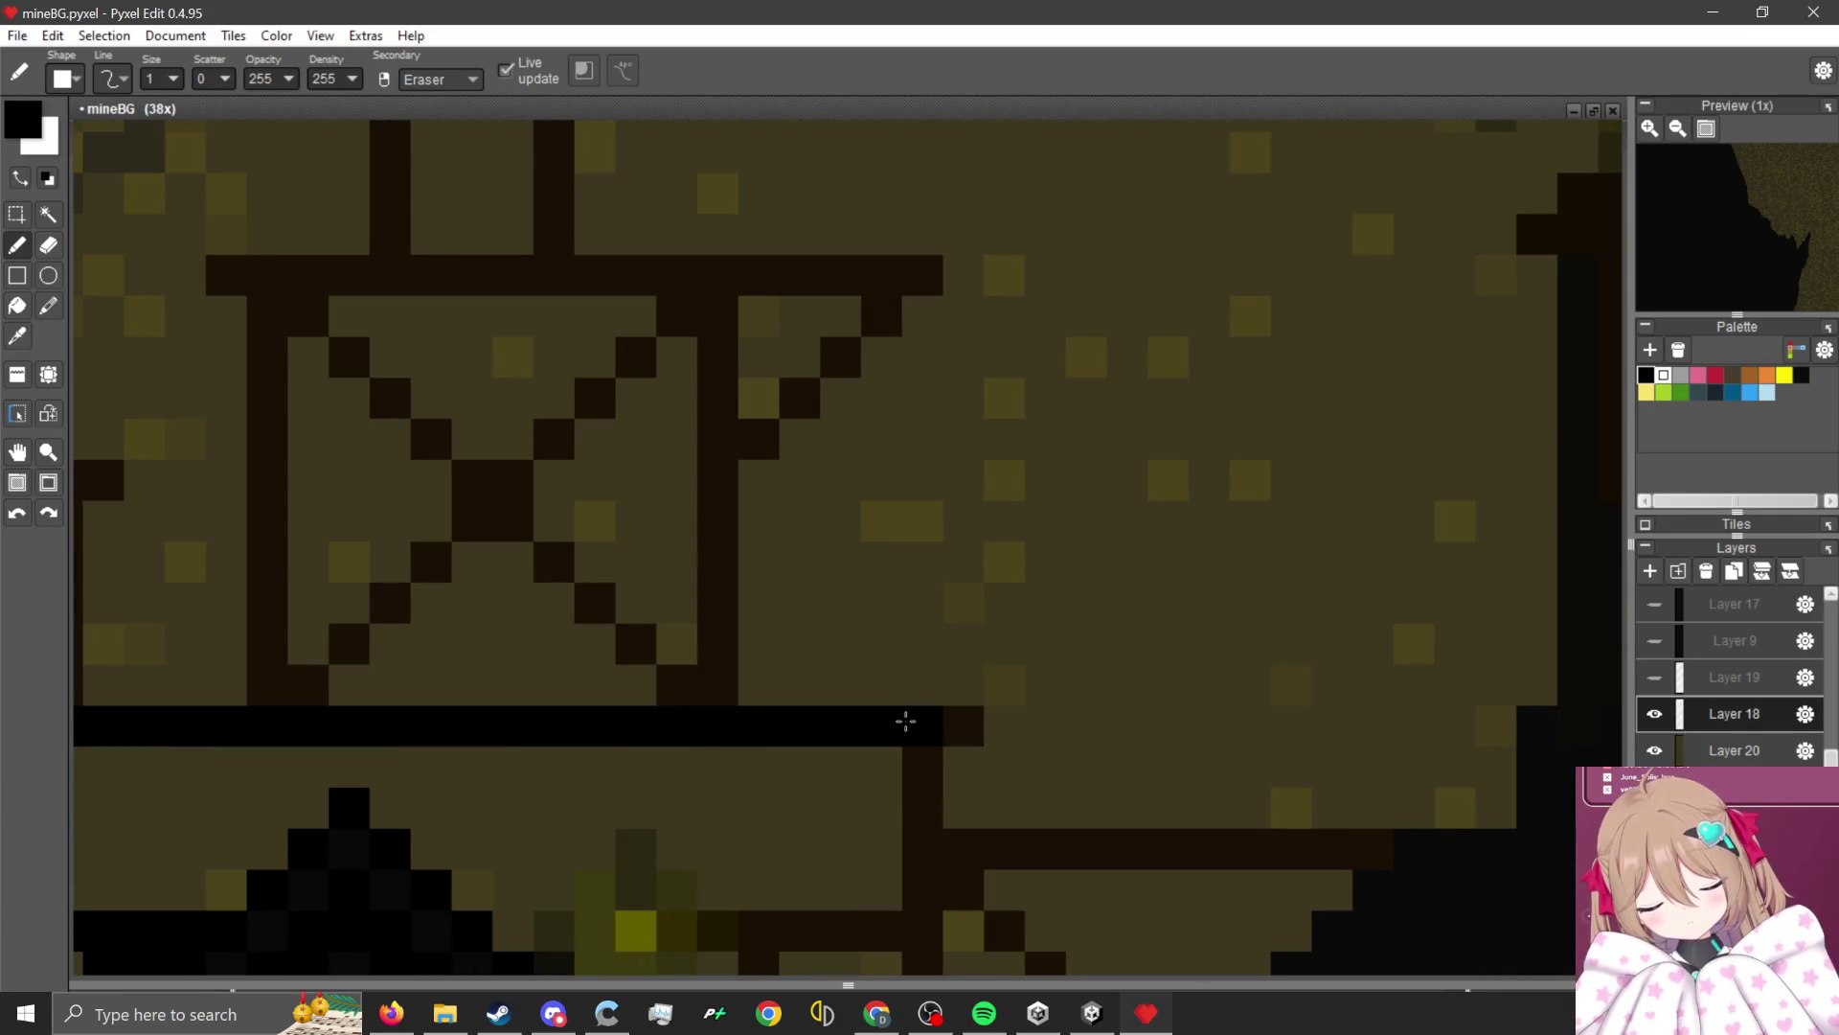
{"action": "scroll", "coordinate": [833, 604], "scroll_direction": "down", "scroll_amount": 3}
{"action": "scroll", "coordinate": [1010, 850], "scroll_direction": "up", "scroll_amount": 3}
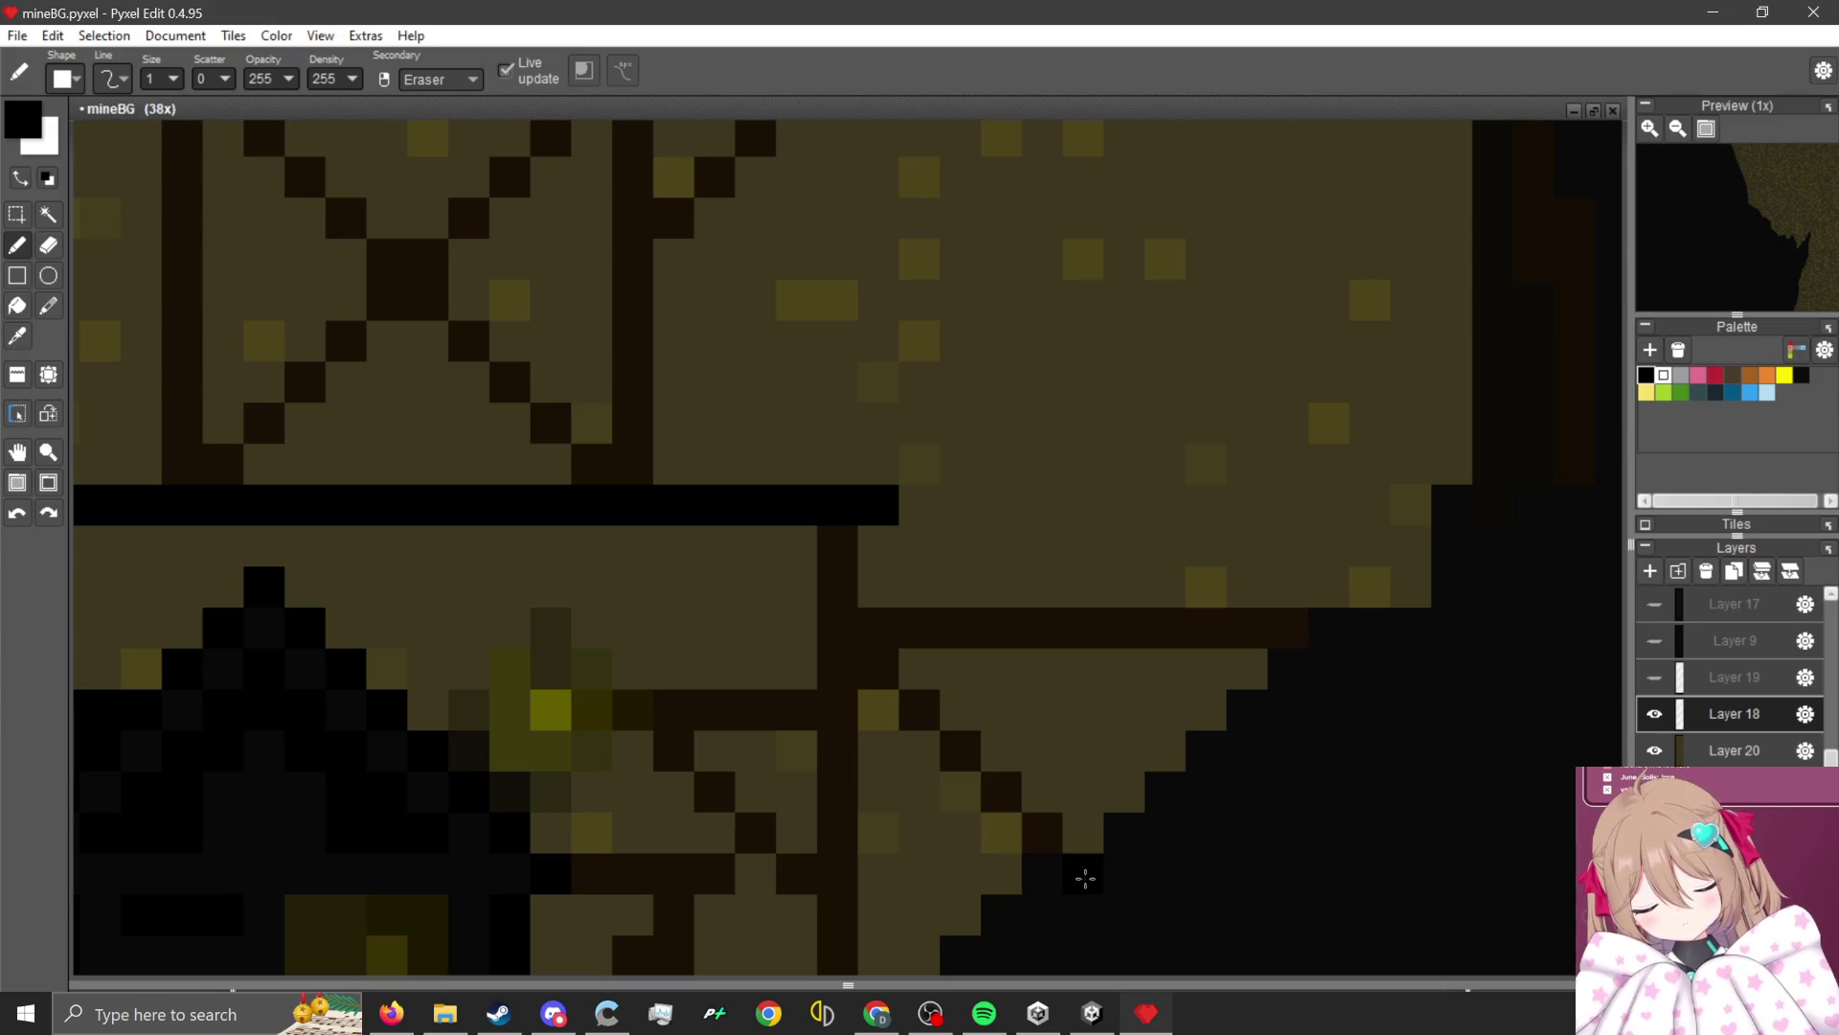
{"action": "left_click_drag", "start_coordinate": [1084, 875], "coordinate": [859, 609]}
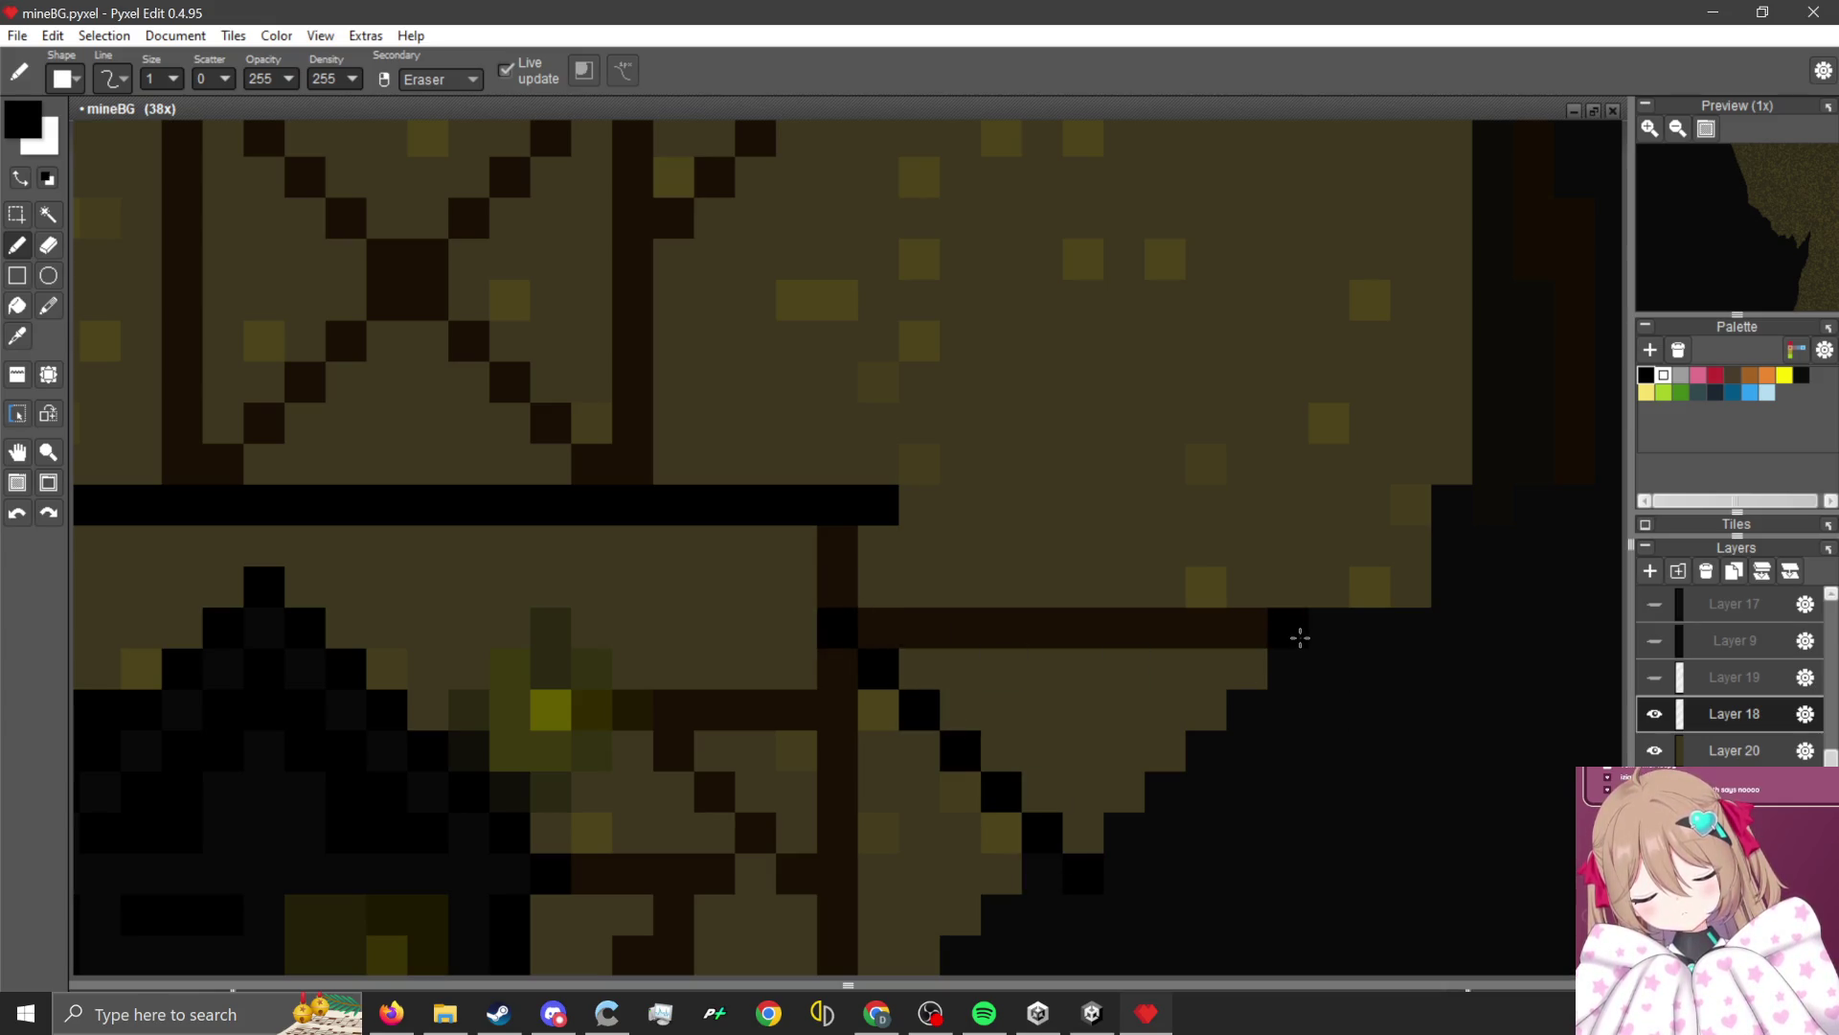
{"action": "mouse_move", "coordinate": [1297, 636]}
{"action": "left_mouse_down"}
{"action": "mouse_move", "coordinate": [874, 624]}
{"action": "mouse_move", "coordinate": [842, 616]}
{"action": "mouse_move", "coordinate": [845, 556]}
{"action": "left_mouse_up"}
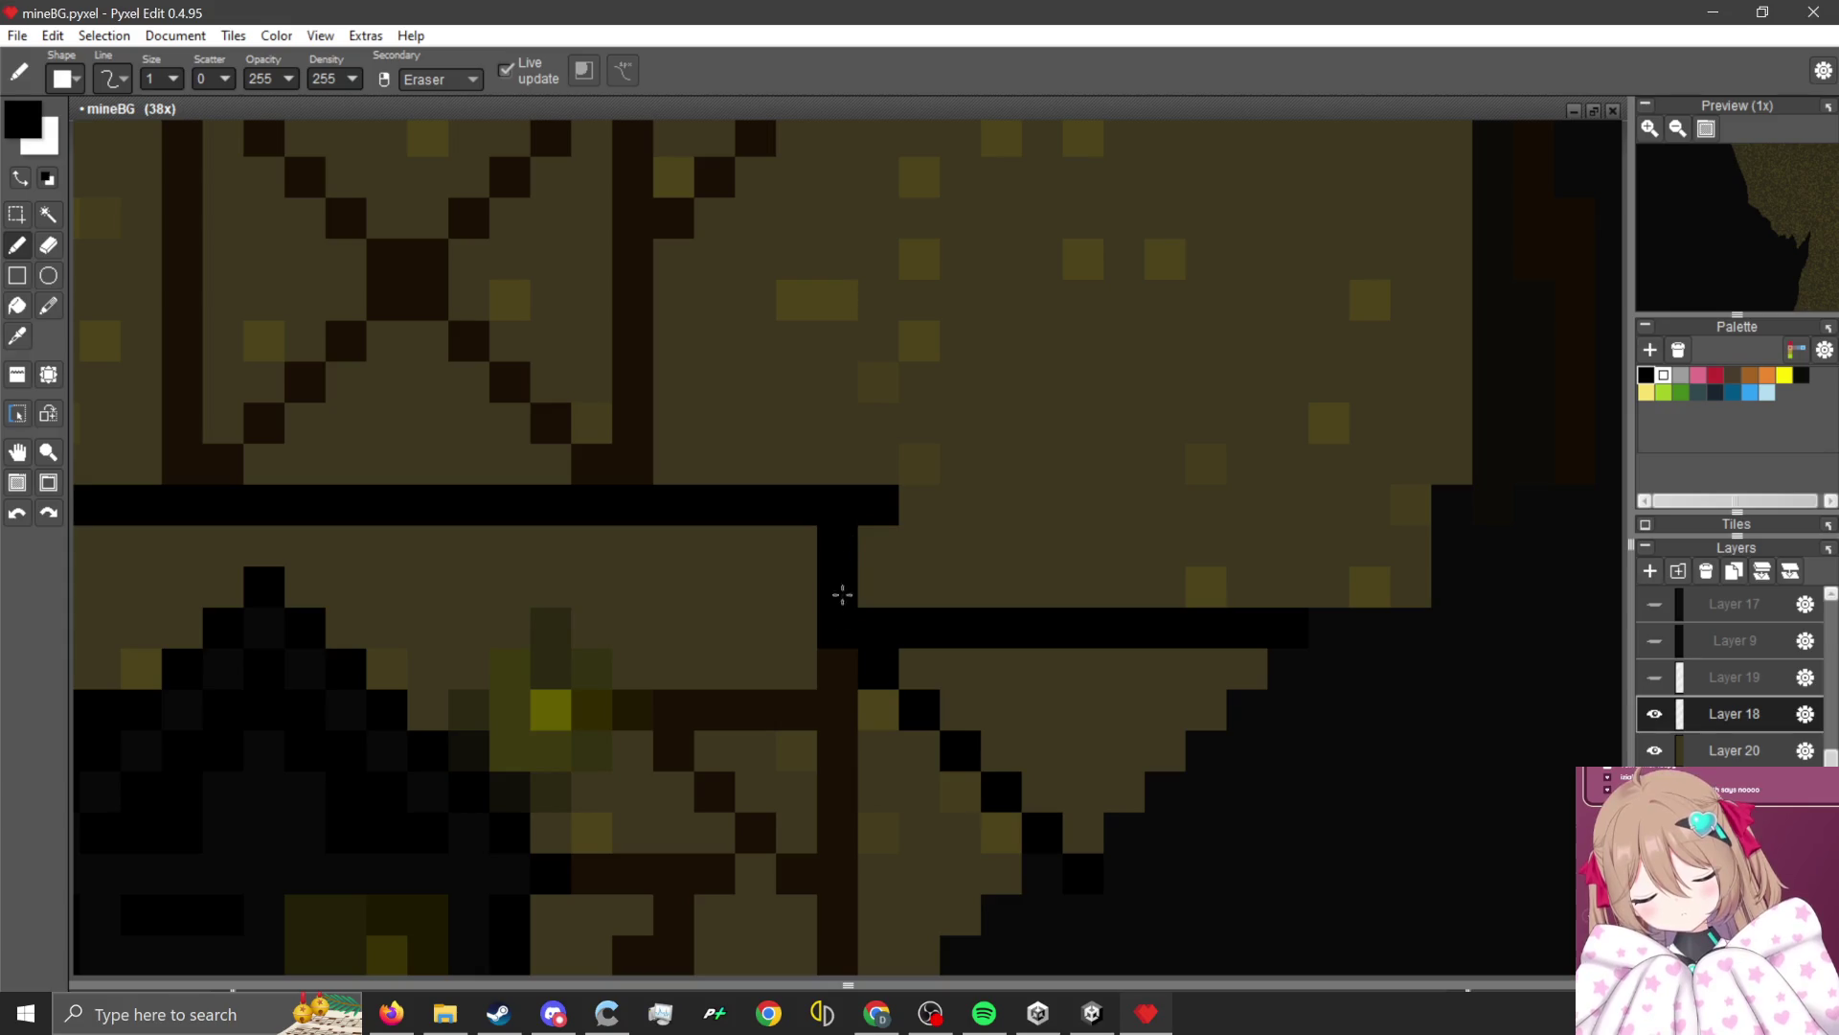
Blacken the post below the beam, the adjoining column and the remaining brown beam pixels.
{"action": "scroll", "coordinate": [842, 595], "scroll_direction": "down", "scroll_amount": 3}
{"action": "scroll", "coordinate": [842, 780], "scroll_direction": "up", "scroll_amount": 3}
{"action": "left_click_drag", "start_coordinate": [757, 220], "coordinate": [757, 587]}
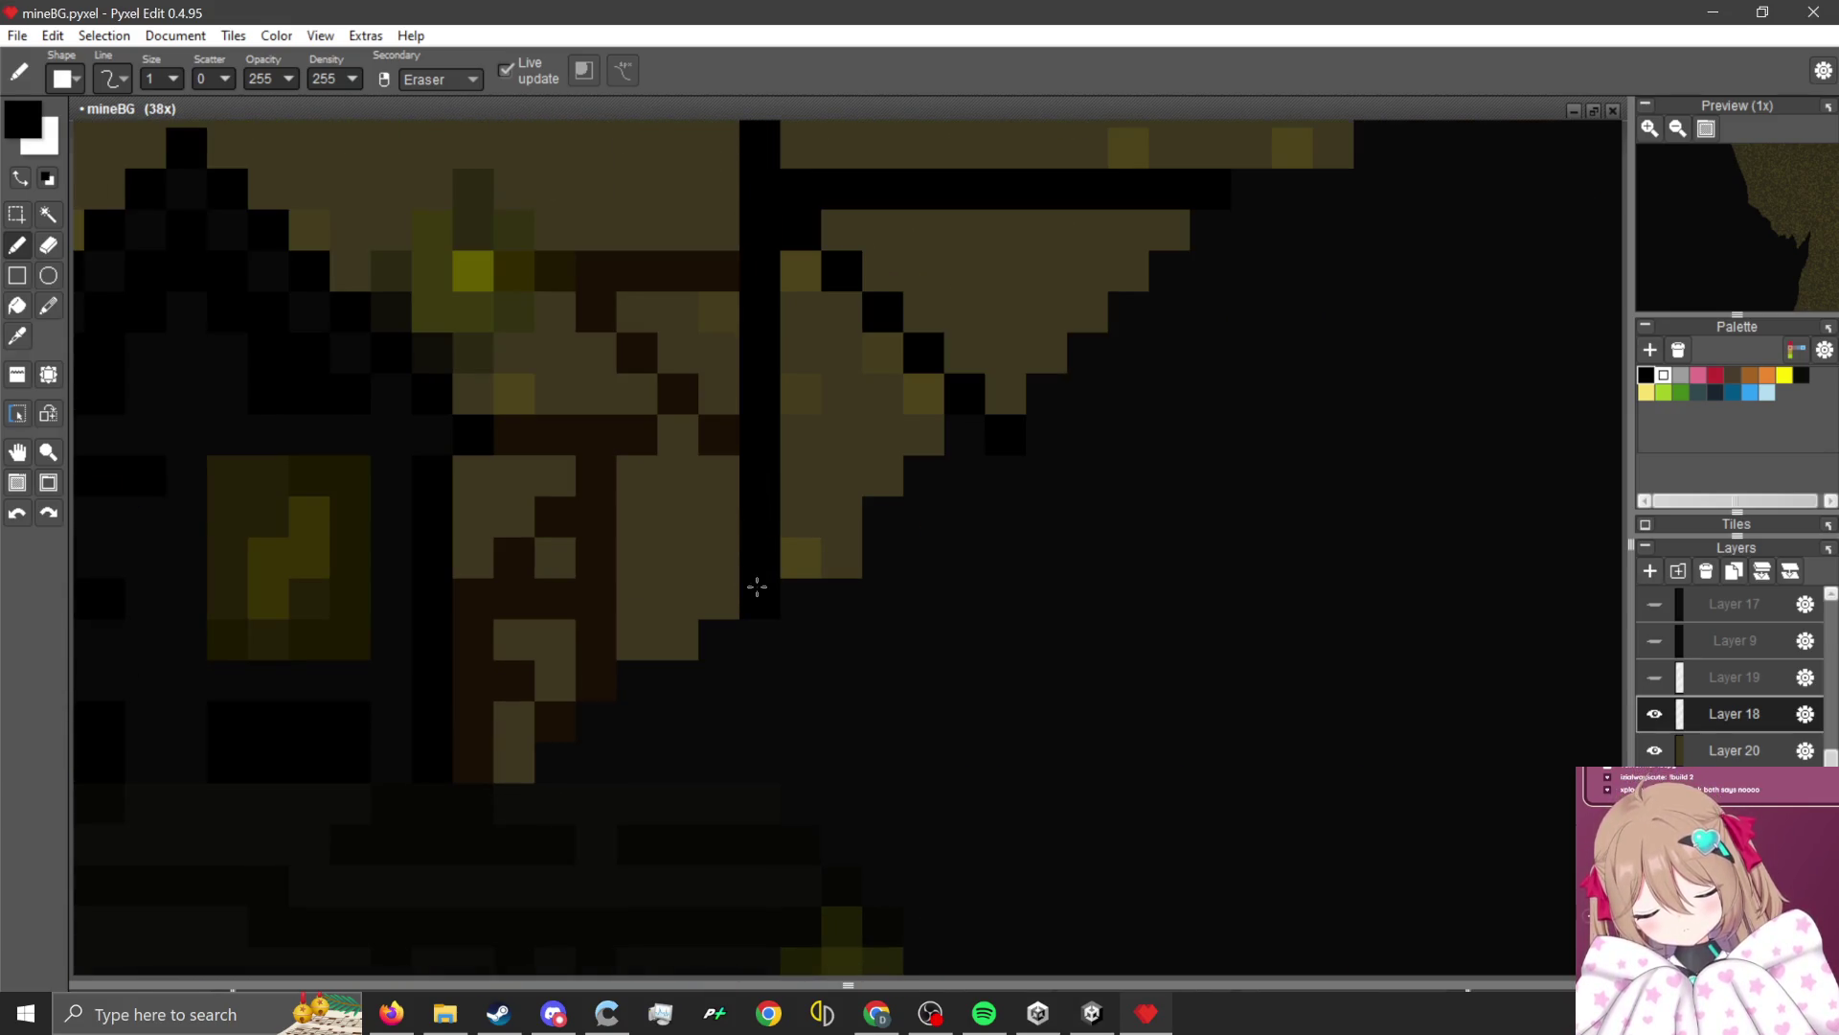
{"action": "scroll", "coordinate": [757, 587], "scroll_direction": "down", "scroll_amount": 2}
{"action": "scroll", "coordinate": [517, 628], "scroll_direction": "up", "scroll_amount": 3}
{"action": "mouse_move", "coordinate": [595, 738]}
{"action": "left_mouse_down"}
{"action": "mouse_move", "coordinate": [587, 575]}
{"action": "mouse_move", "coordinate": [661, 463]}
{"action": "left_mouse_up"}
{"action": "mouse_move", "coordinate": [616, 377]}
{"action": "left_mouse_down"}
{"action": "mouse_move", "coordinate": [789, 361]}
{"action": "mouse_move", "coordinate": [723, 597]}
{"action": "mouse_move", "coordinate": [682, 575]}
{"action": "mouse_move", "coordinate": [616, 587]}
{"action": "mouse_move", "coordinate": [657, 718]}
{"action": "left_mouse_up"}
{"action": "scroll", "coordinate": [772, 614], "scroll_direction": "down", "scroll_amount": 2}
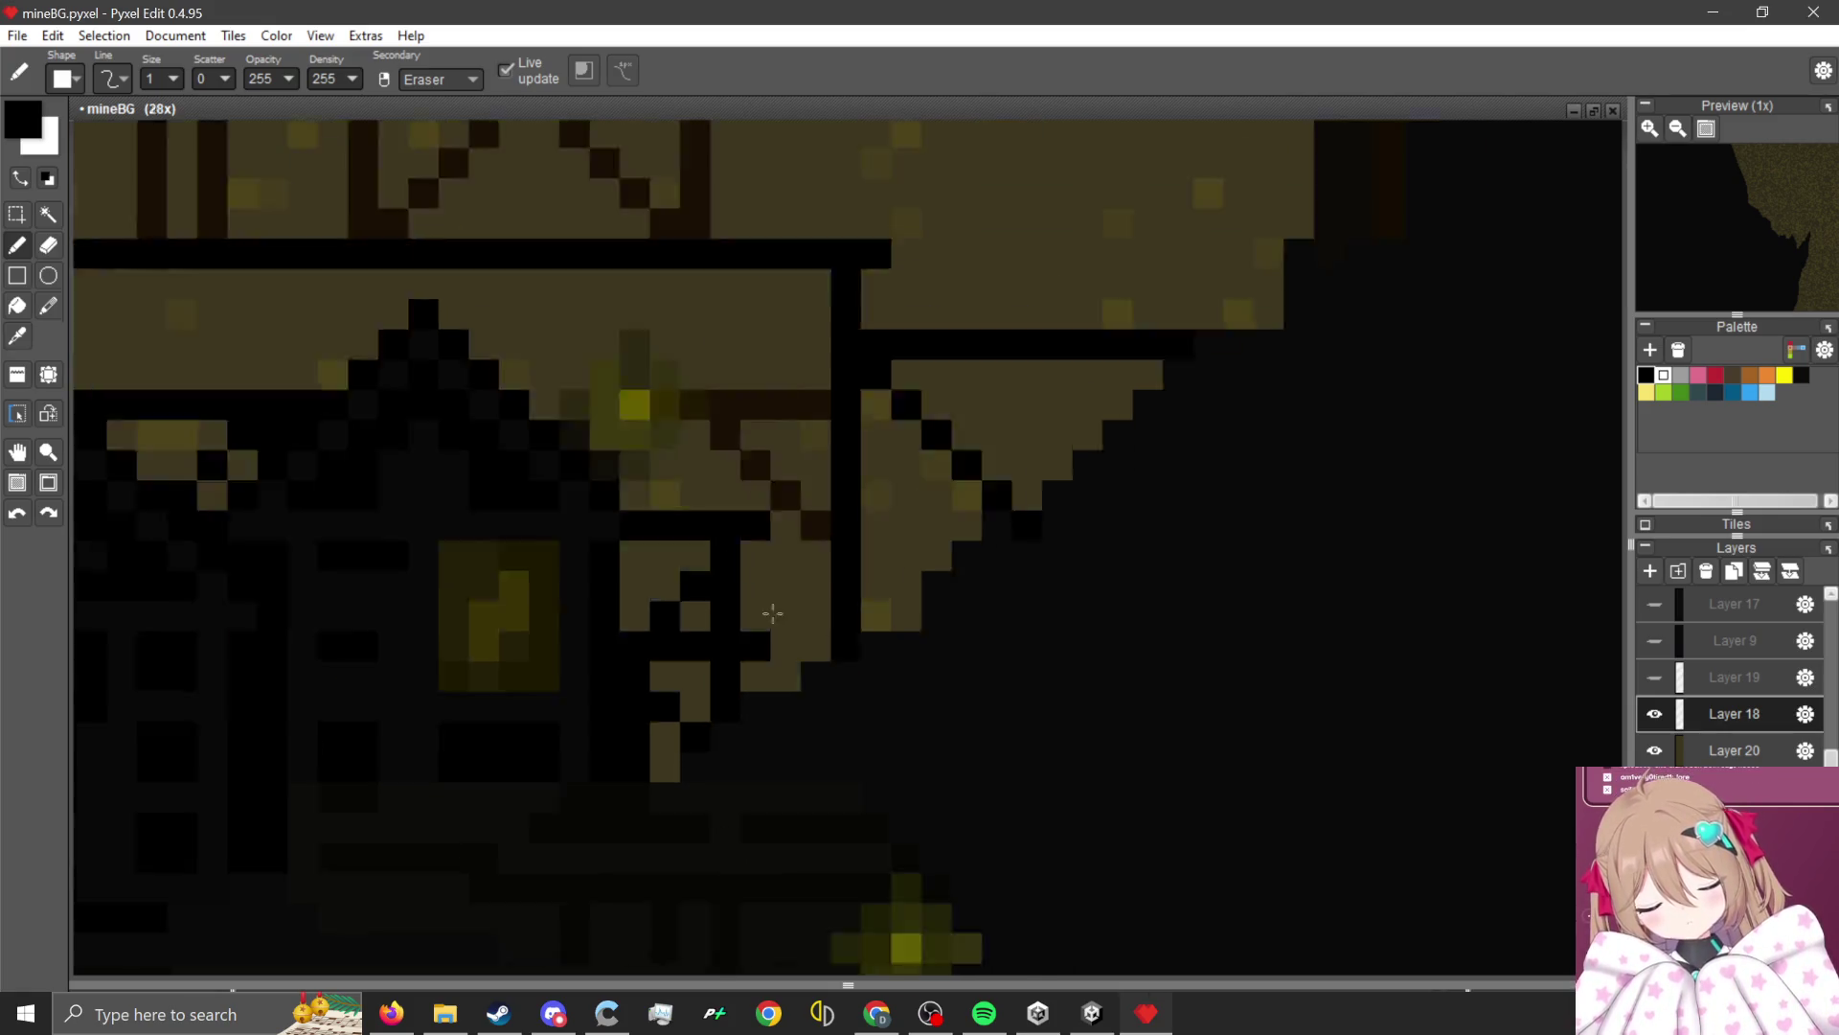
{"action": "scroll", "coordinate": [772, 614], "scroll_direction": "up", "scroll_amount": 2}
{"action": "mouse_move", "coordinate": [825, 537]}
{"action": "left_mouse_down"}
{"action": "mouse_move", "coordinate": [690, 377]}
{"action": "mouse_move", "coordinate": [639, 357]}
{"action": "mouse_move", "coordinate": [821, 357]}
{"action": "left_mouse_up"}
{"action": "left_click", "coordinate": [774, 738]}
Redraw the tower box's post, both X diagonals, top beam and left post in black.
{"action": "scroll", "coordinate": [652, 546], "scroll_direction": "down", "scroll_amount": 2}
{"action": "scroll", "coordinate": [661, 622], "scroll_direction": "up", "scroll_amount": 2}
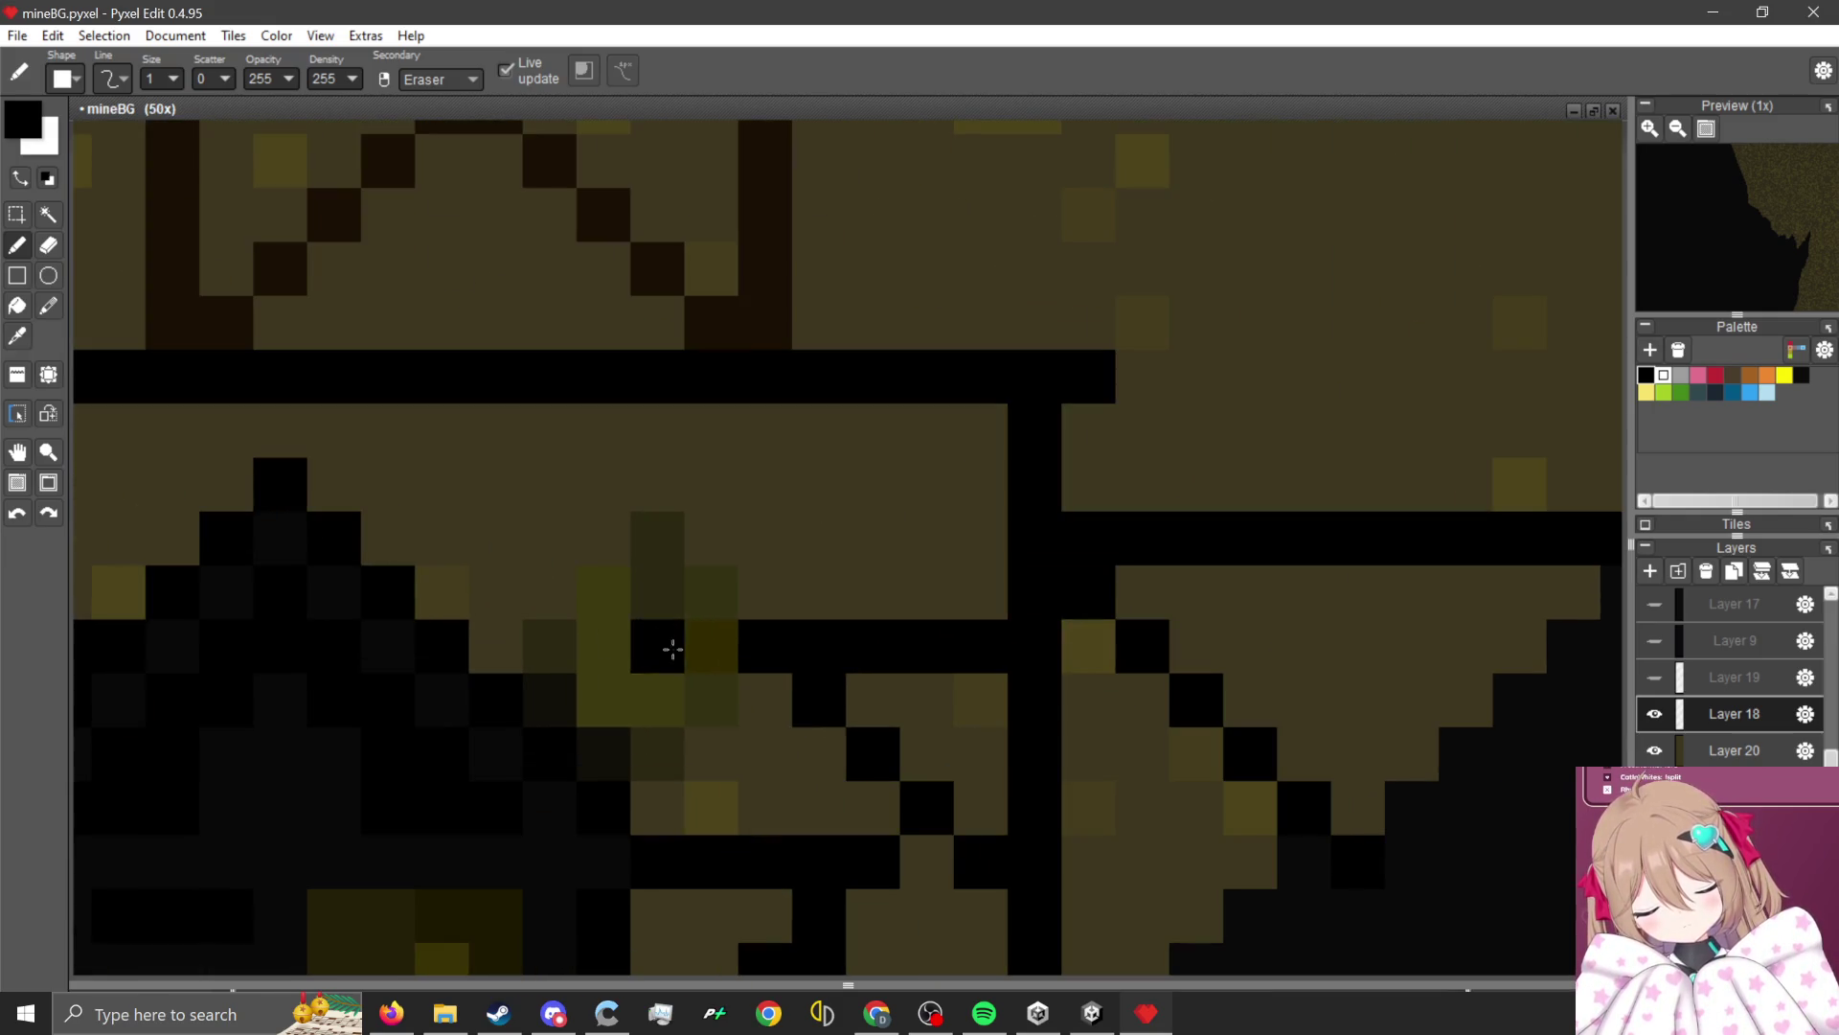
{"action": "scroll", "coordinate": [821, 704], "scroll_direction": "down", "scroll_amount": 3}
{"action": "scroll", "coordinate": [892, 677], "scroll_direction": "up", "scroll_amount": 2}
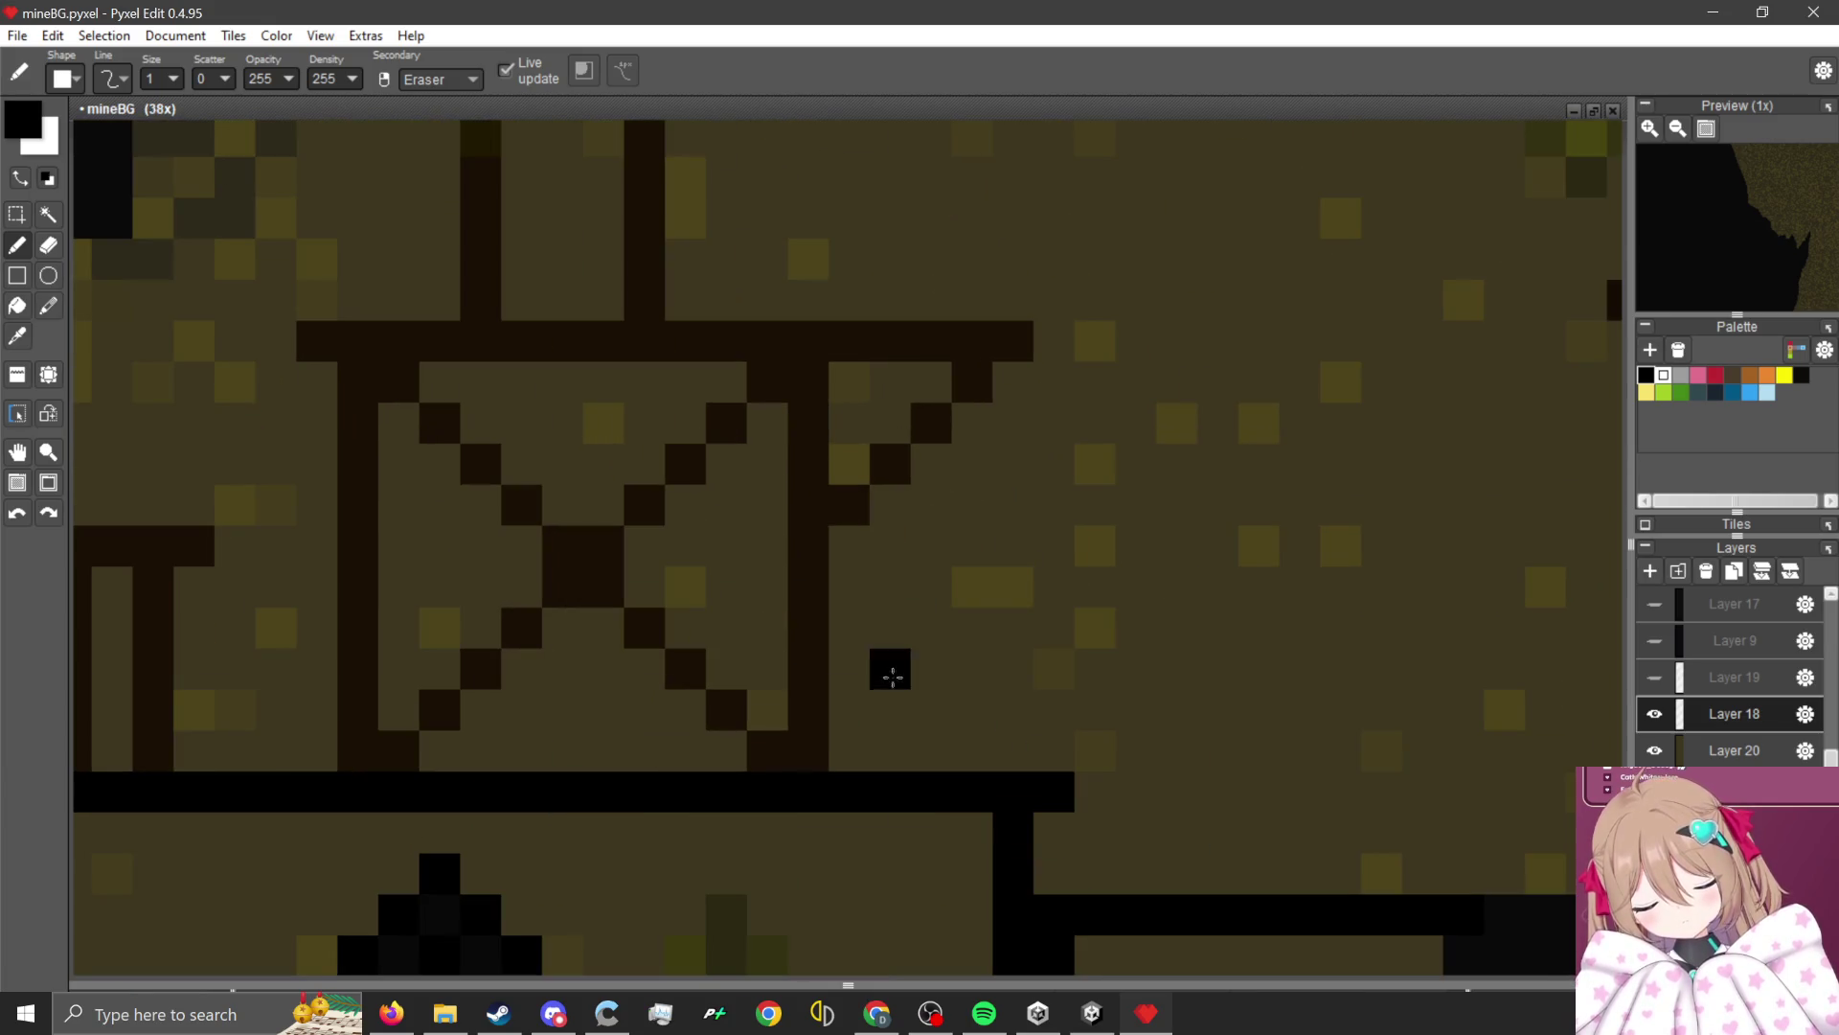
{"action": "mouse_move", "coordinate": [807, 751]}
{"action": "left_mouse_down"}
{"action": "mouse_move", "coordinate": [792, 361]}
{"action": "mouse_move", "coordinate": [814, 325]}
{"action": "mouse_move", "coordinate": [997, 332]}
{"action": "mouse_move", "coordinate": [866, 497]}
{"action": "mouse_move", "coordinate": [832, 476]}
{"action": "left_mouse_up"}
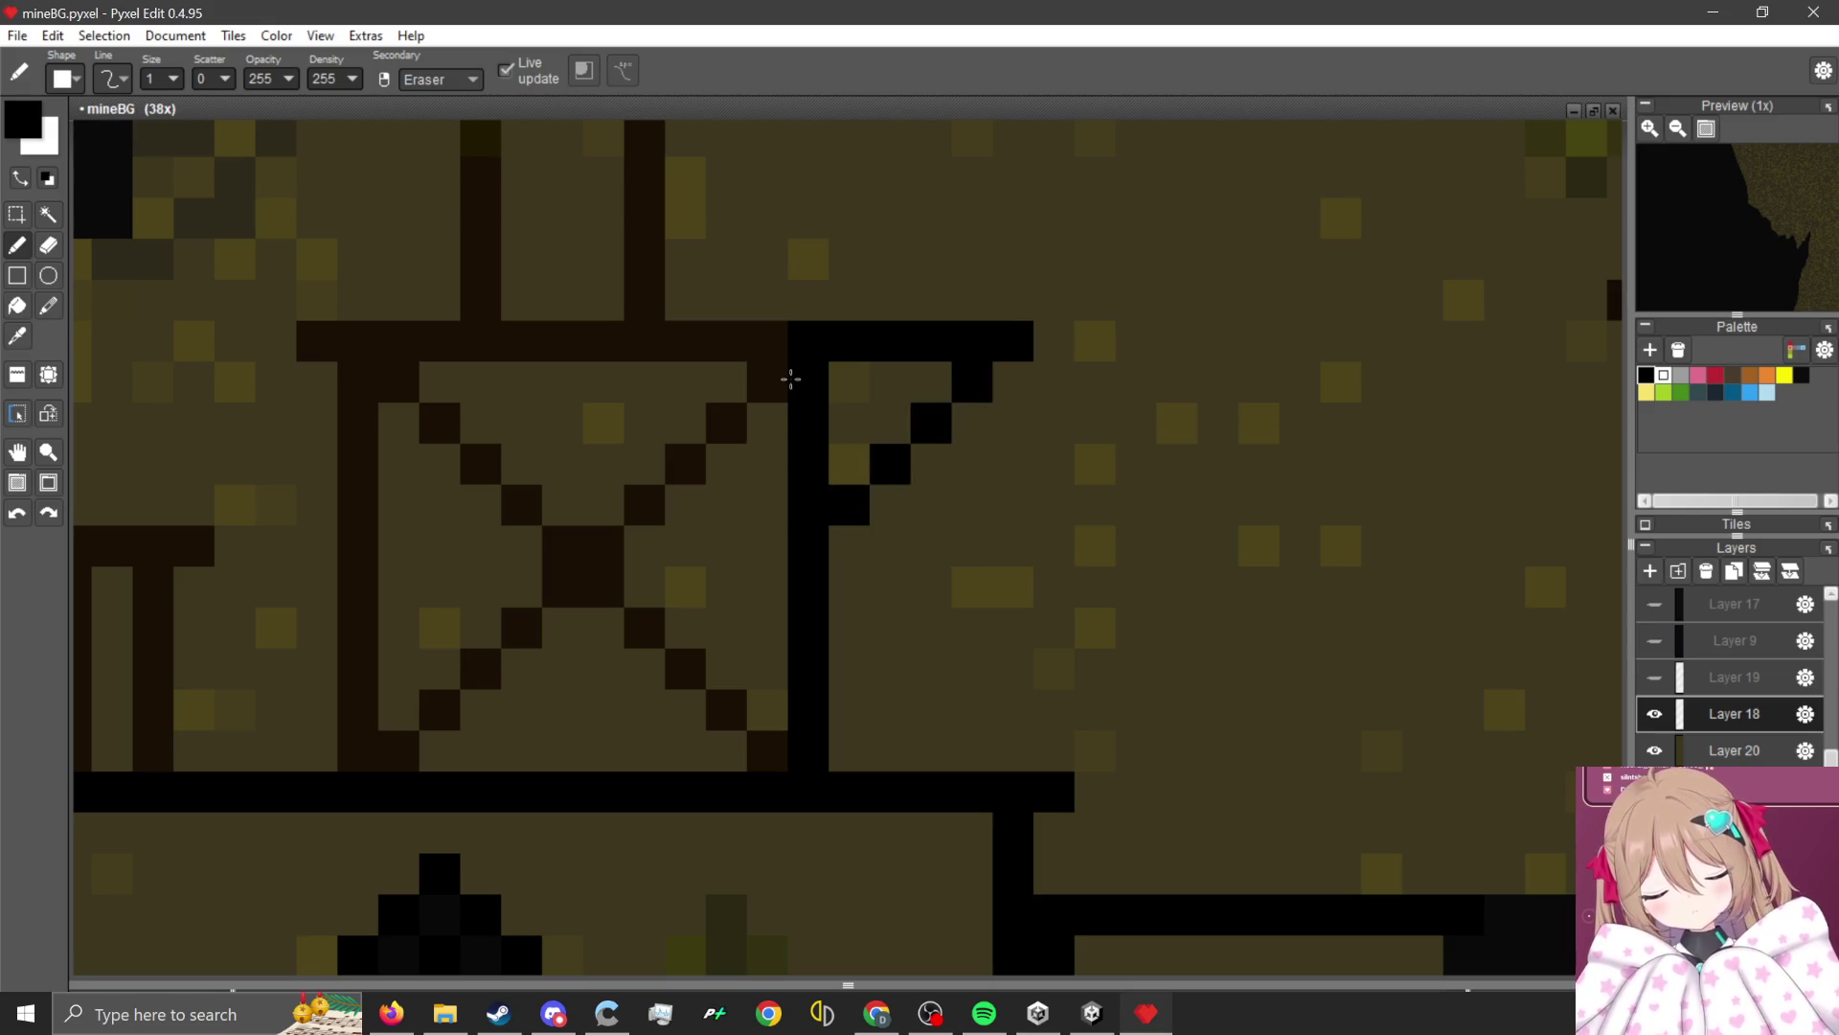
{"action": "left_click_drag", "start_coordinate": [771, 381], "coordinate": [397, 750]}
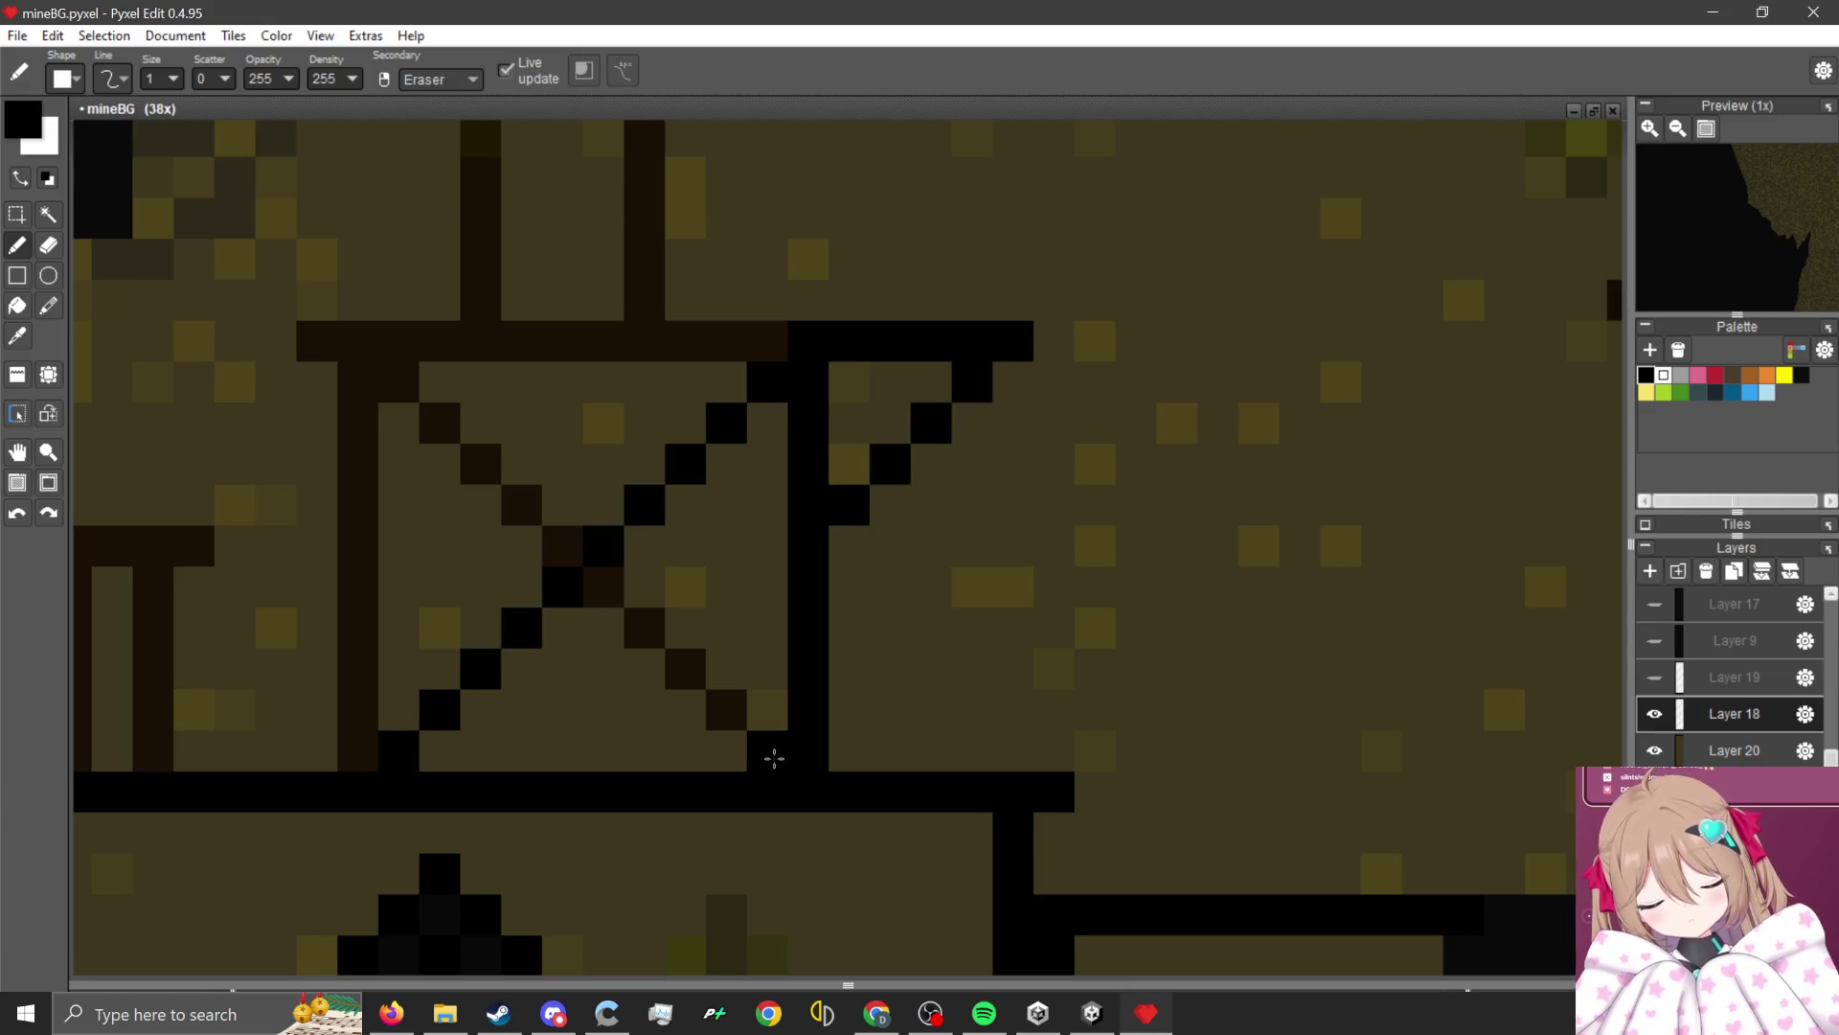
{"action": "mouse_move", "coordinate": [774, 758]}
{"action": "left_mouse_down"}
{"action": "mouse_move", "coordinate": [394, 382]}
{"action": "mouse_move", "coordinate": [316, 341]}
{"action": "mouse_move", "coordinate": [767, 342]}
{"action": "left_mouse_up"}
{"action": "left_click_drag", "start_coordinate": [357, 383], "coordinate": [340, 757]}
Paint the small T-post's right post, top bar and left post black.
{"action": "scroll", "coordinate": [839, 711], "scroll_direction": "down", "scroll_amount": 3}
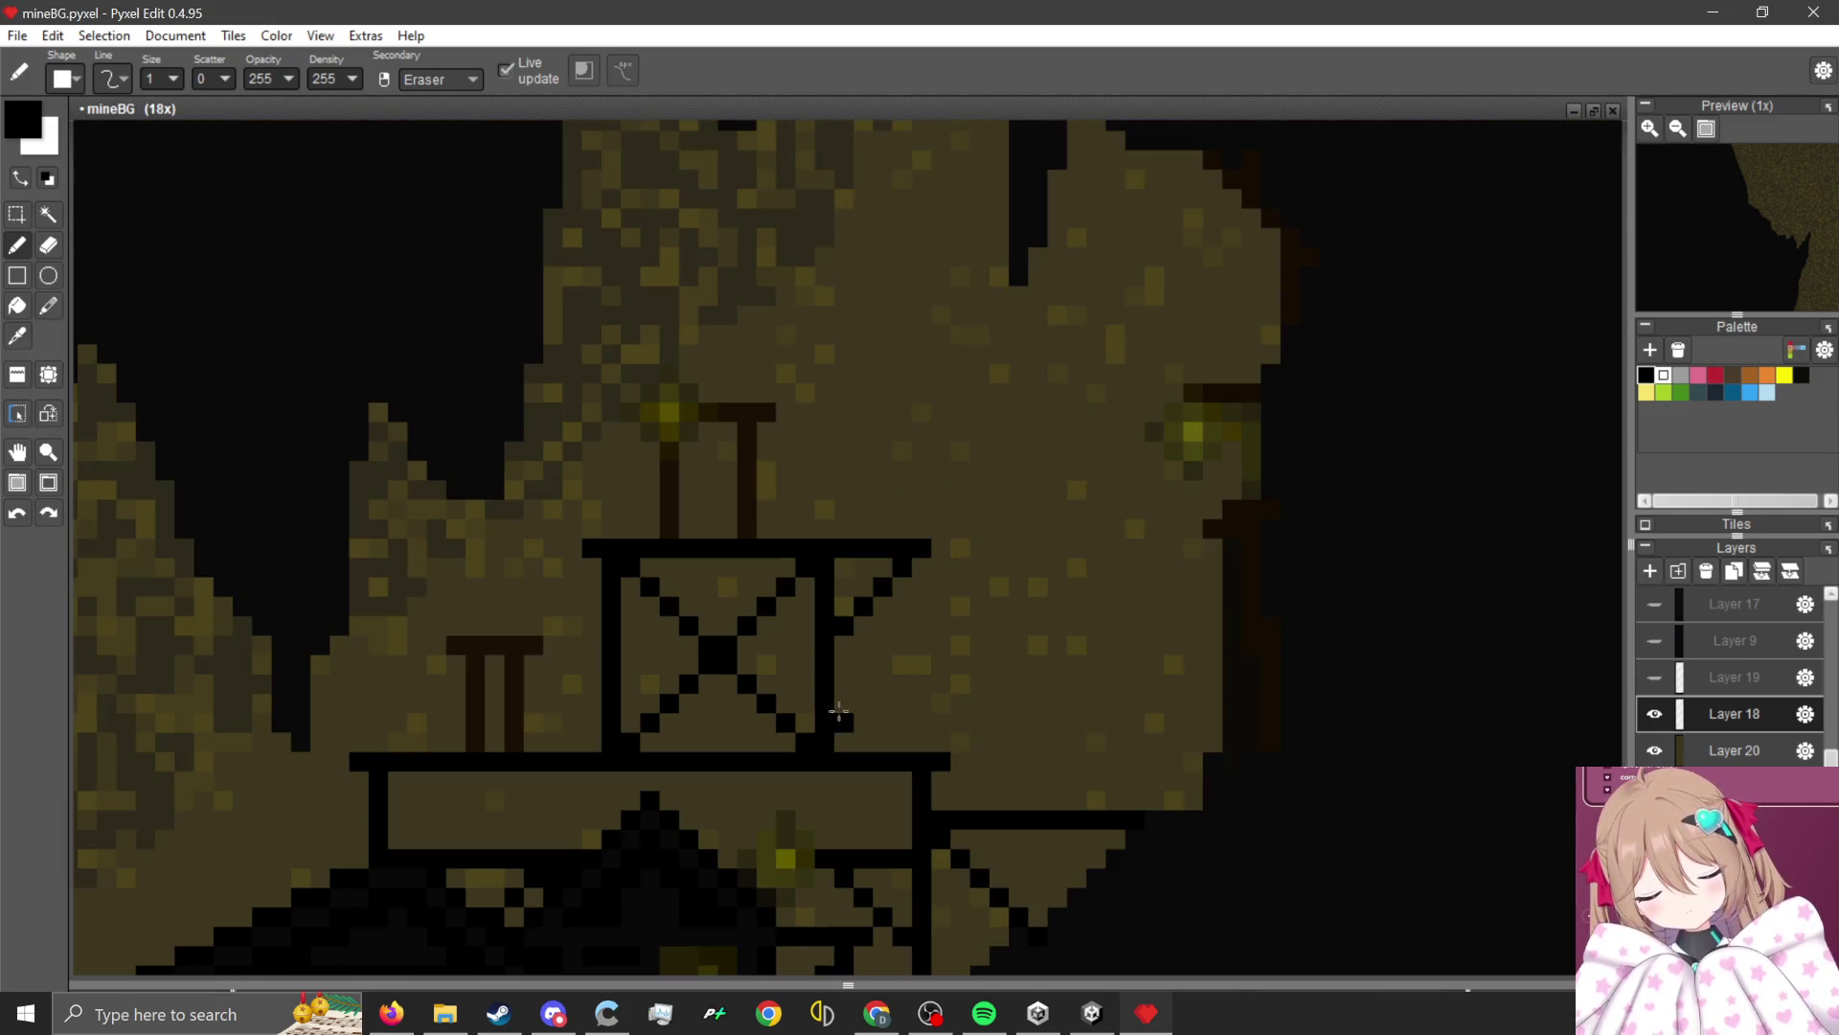
{"action": "scroll", "coordinate": [838, 711], "scroll_direction": "up", "scroll_amount": 3}
{"action": "mouse_move", "coordinate": [537, 694]}
{"action": "left_mouse_down"}
{"action": "mouse_move", "coordinate": [546, 623]}
{"action": "mouse_move", "coordinate": [548, 837]}
{"action": "left_mouse_up"}
{"action": "left_click", "coordinate": [421, 627]}
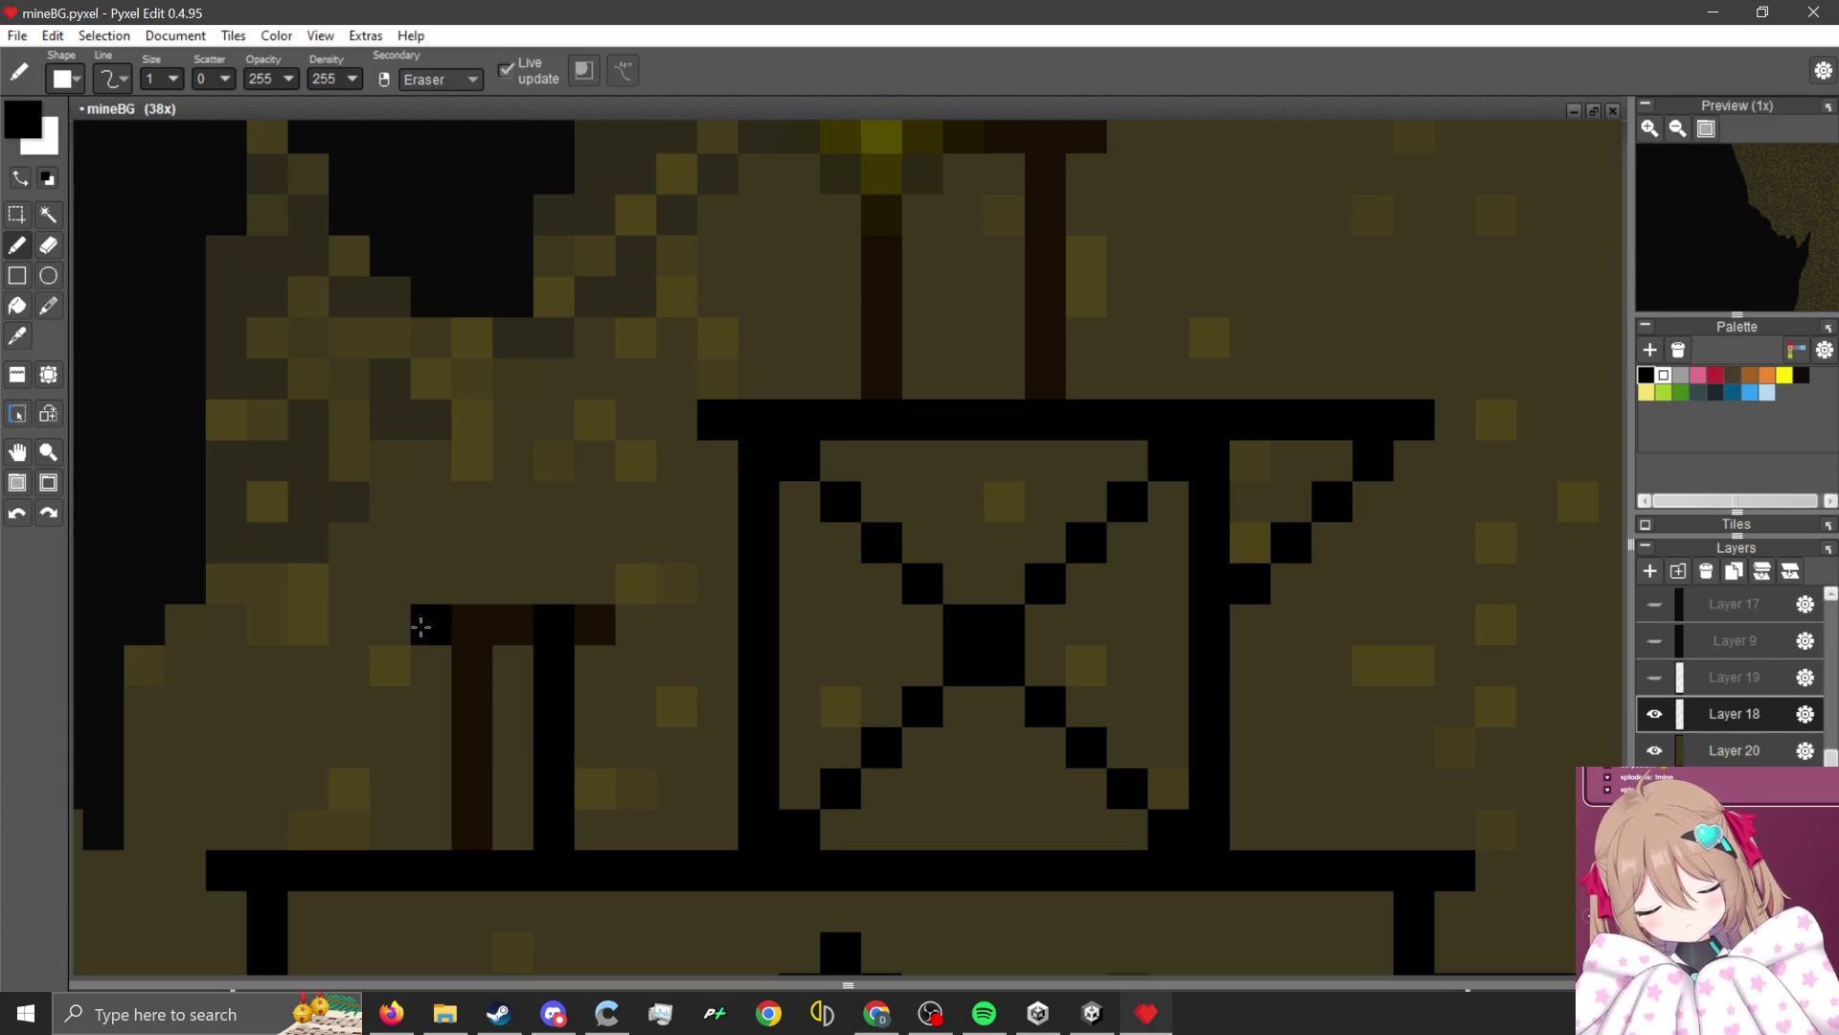
{"action": "mouse_move", "coordinate": [420, 626]}
{"action": "left_mouse_down"}
{"action": "mouse_move", "coordinate": [595, 624]}
{"action": "mouse_move", "coordinate": [473, 649]}
{"action": "mouse_move", "coordinate": [472, 833]}
{"action": "left_mouse_up"}
{"action": "scroll", "coordinate": [817, 661], "scroll_direction": "down", "scroll_amount": 3}
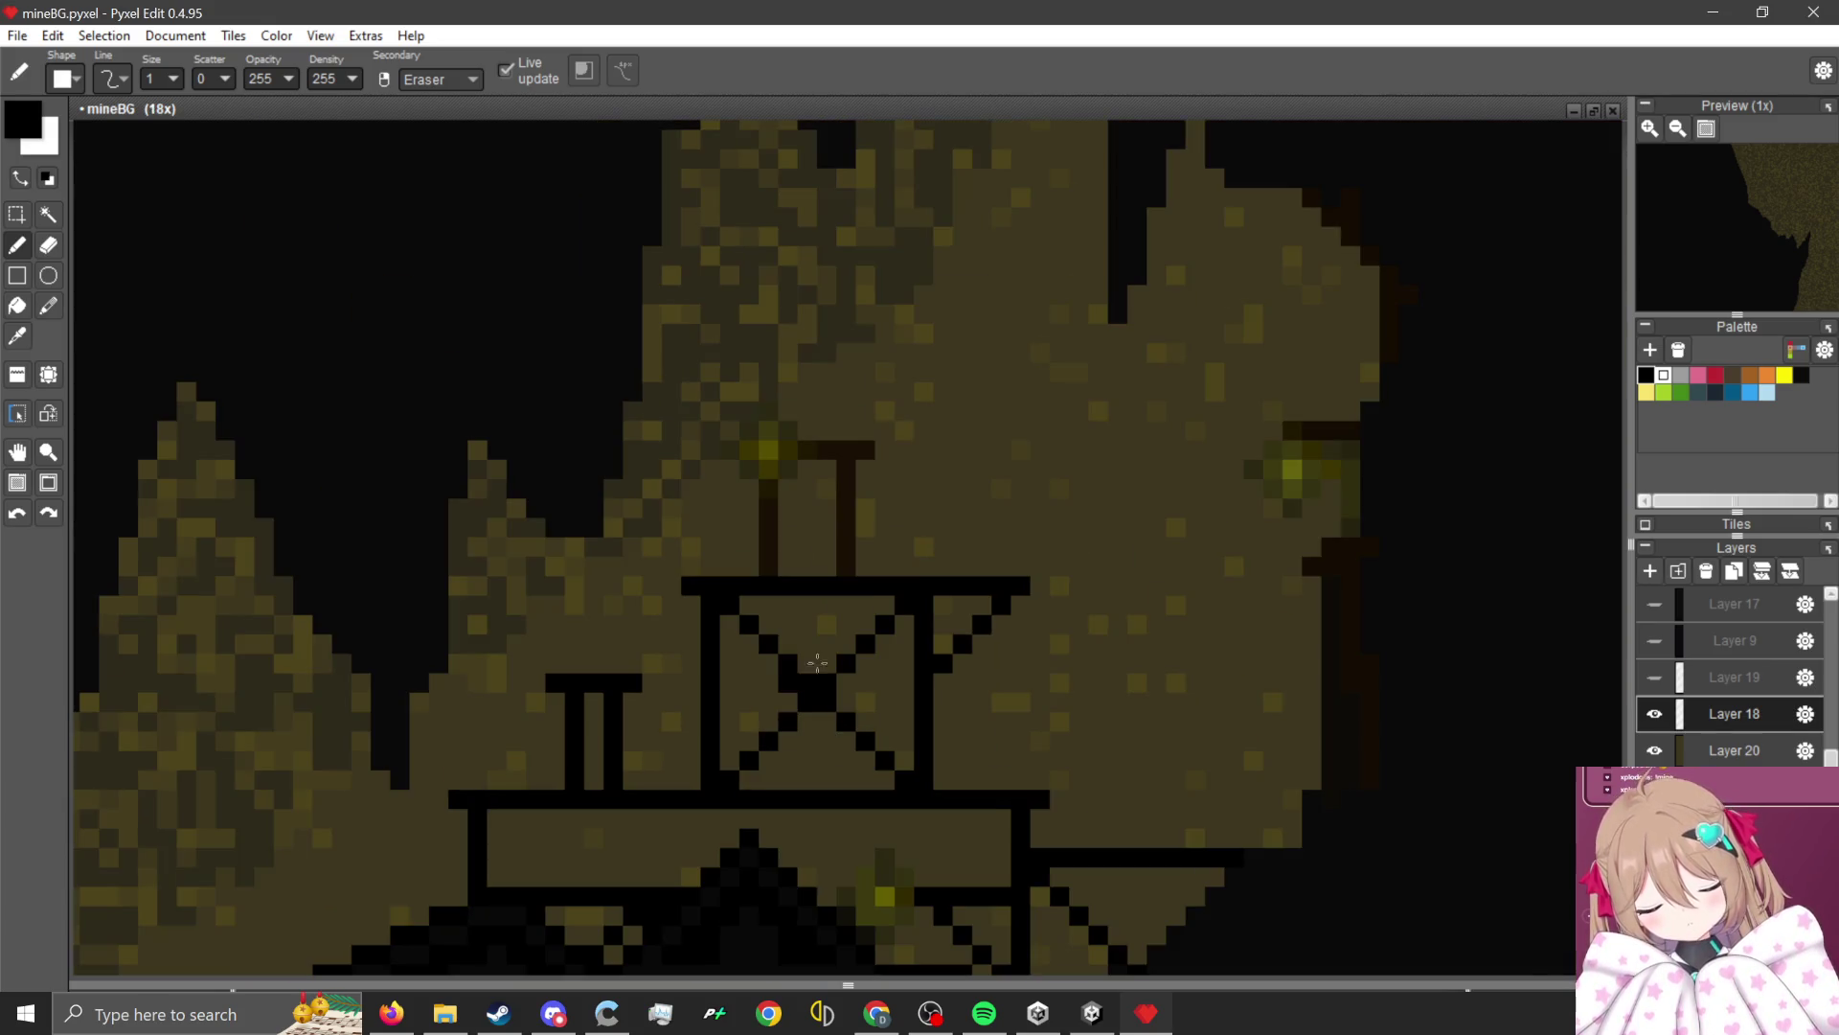
{"action": "scroll", "coordinate": [837, 419], "scroll_direction": "up", "scroll_amount": 3}
Blacken the brown T-post near the lamp and the bar above the wall lamp.
{"action": "left_click", "coordinate": [853, 551]}
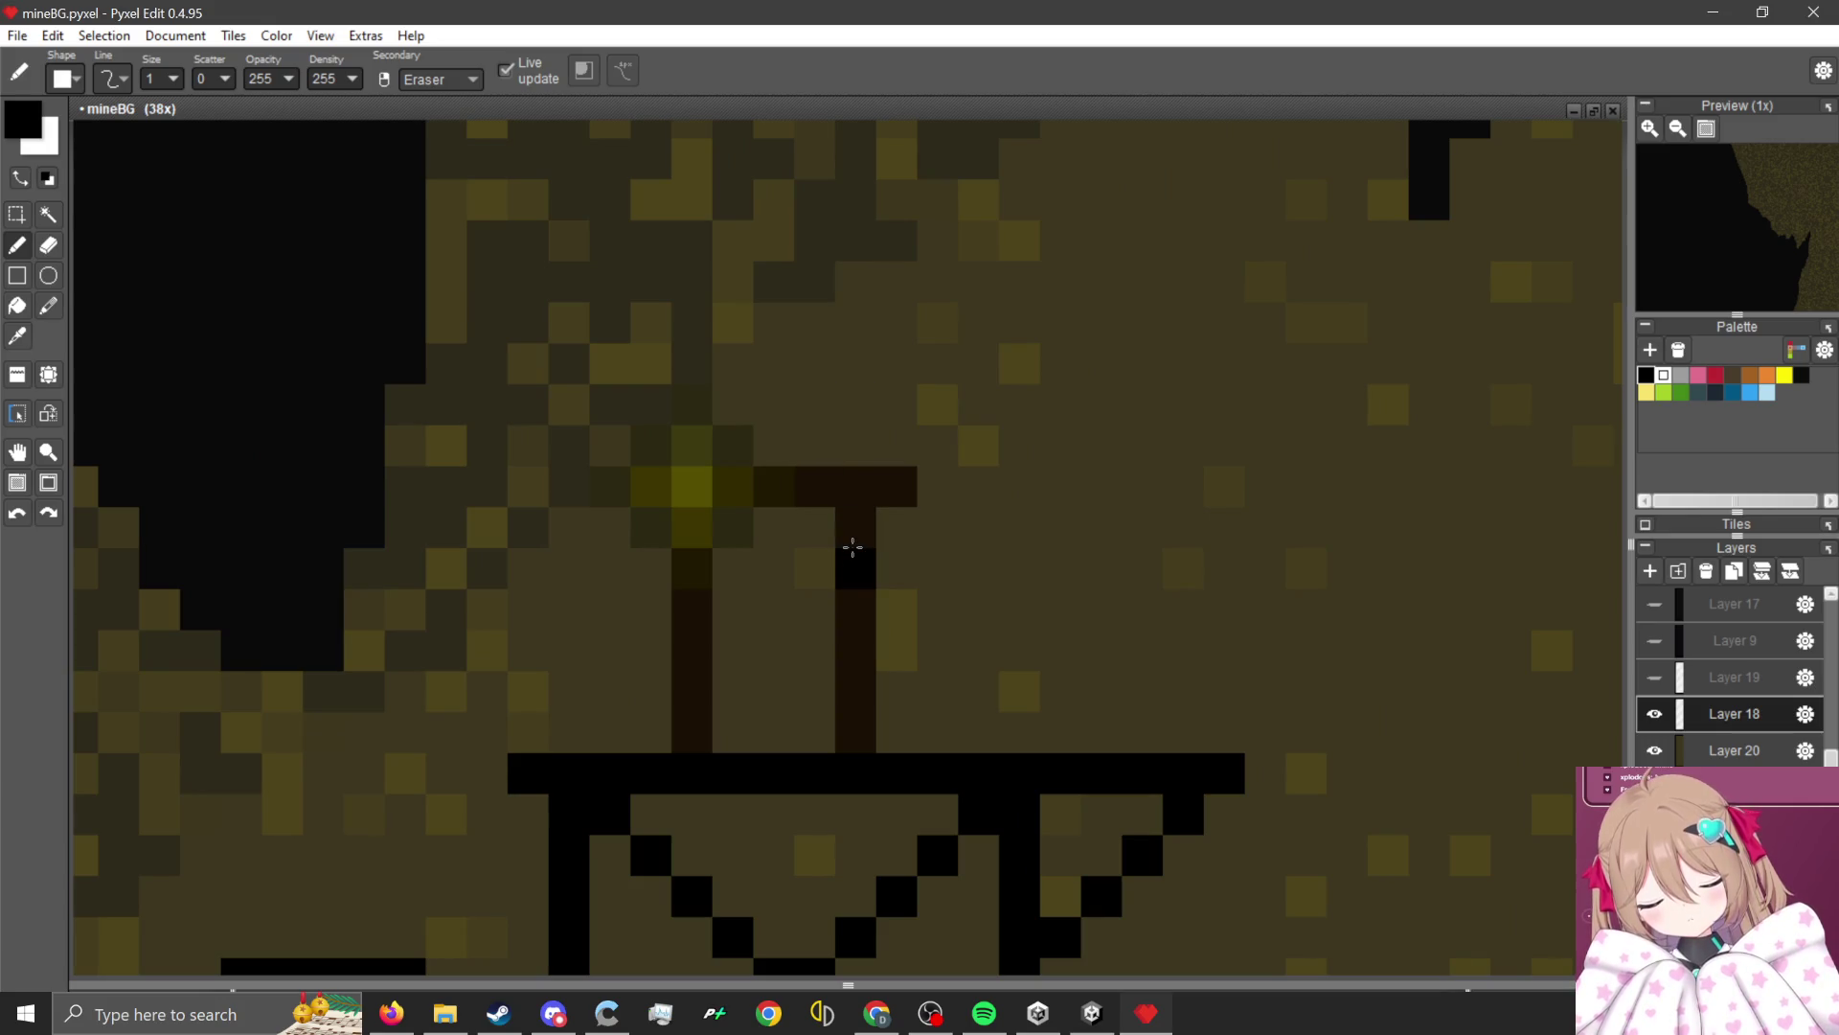
{"action": "scroll", "coordinate": [853, 547], "scroll_direction": "up", "scroll_amount": 1}
{"action": "mouse_move", "coordinate": [915, 471]}
{"action": "left_mouse_down"}
{"action": "mouse_move", "coordinate": [780, 464]}
{"action": "mouse_move", "coordinate": [871, 648]}
{"action": "mouse_move", "coordinate": [863, 804]}
{"action": "left_mouse_up"}
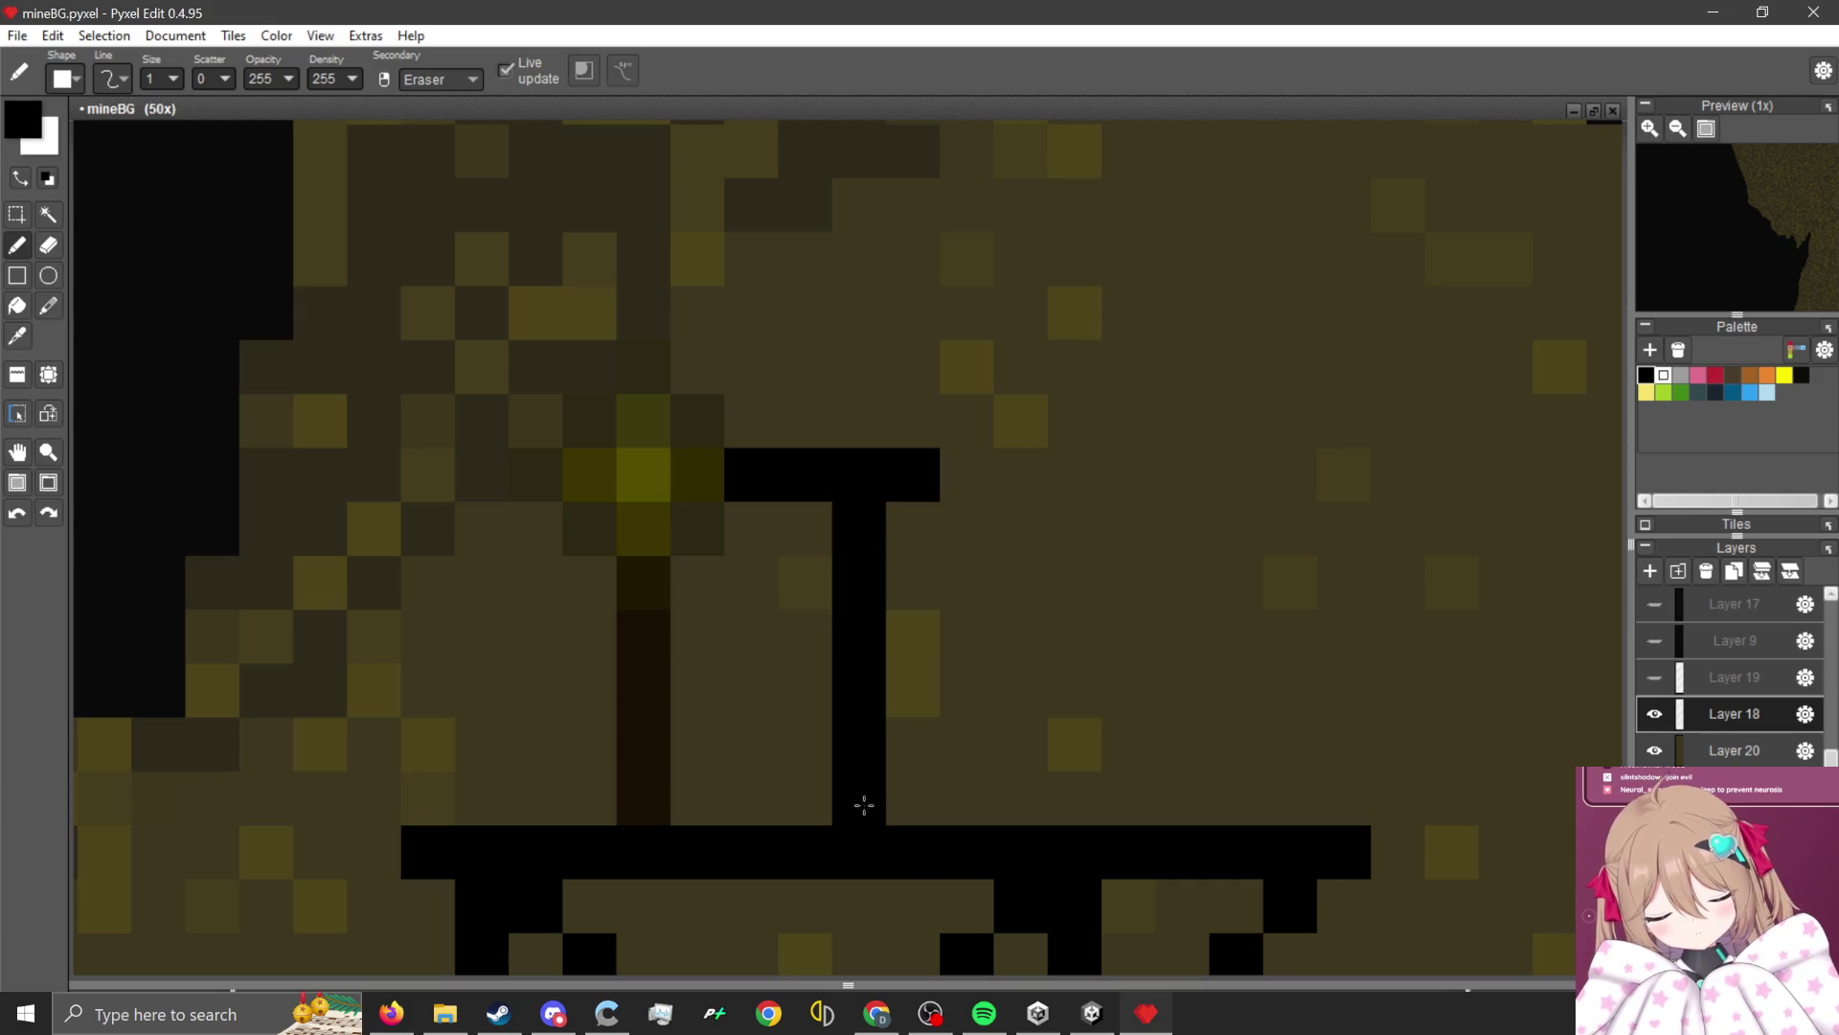
{"action": "scroll", "coordinate": [653, 789], "scroll_direction": "down", "scroll_amount": 3}
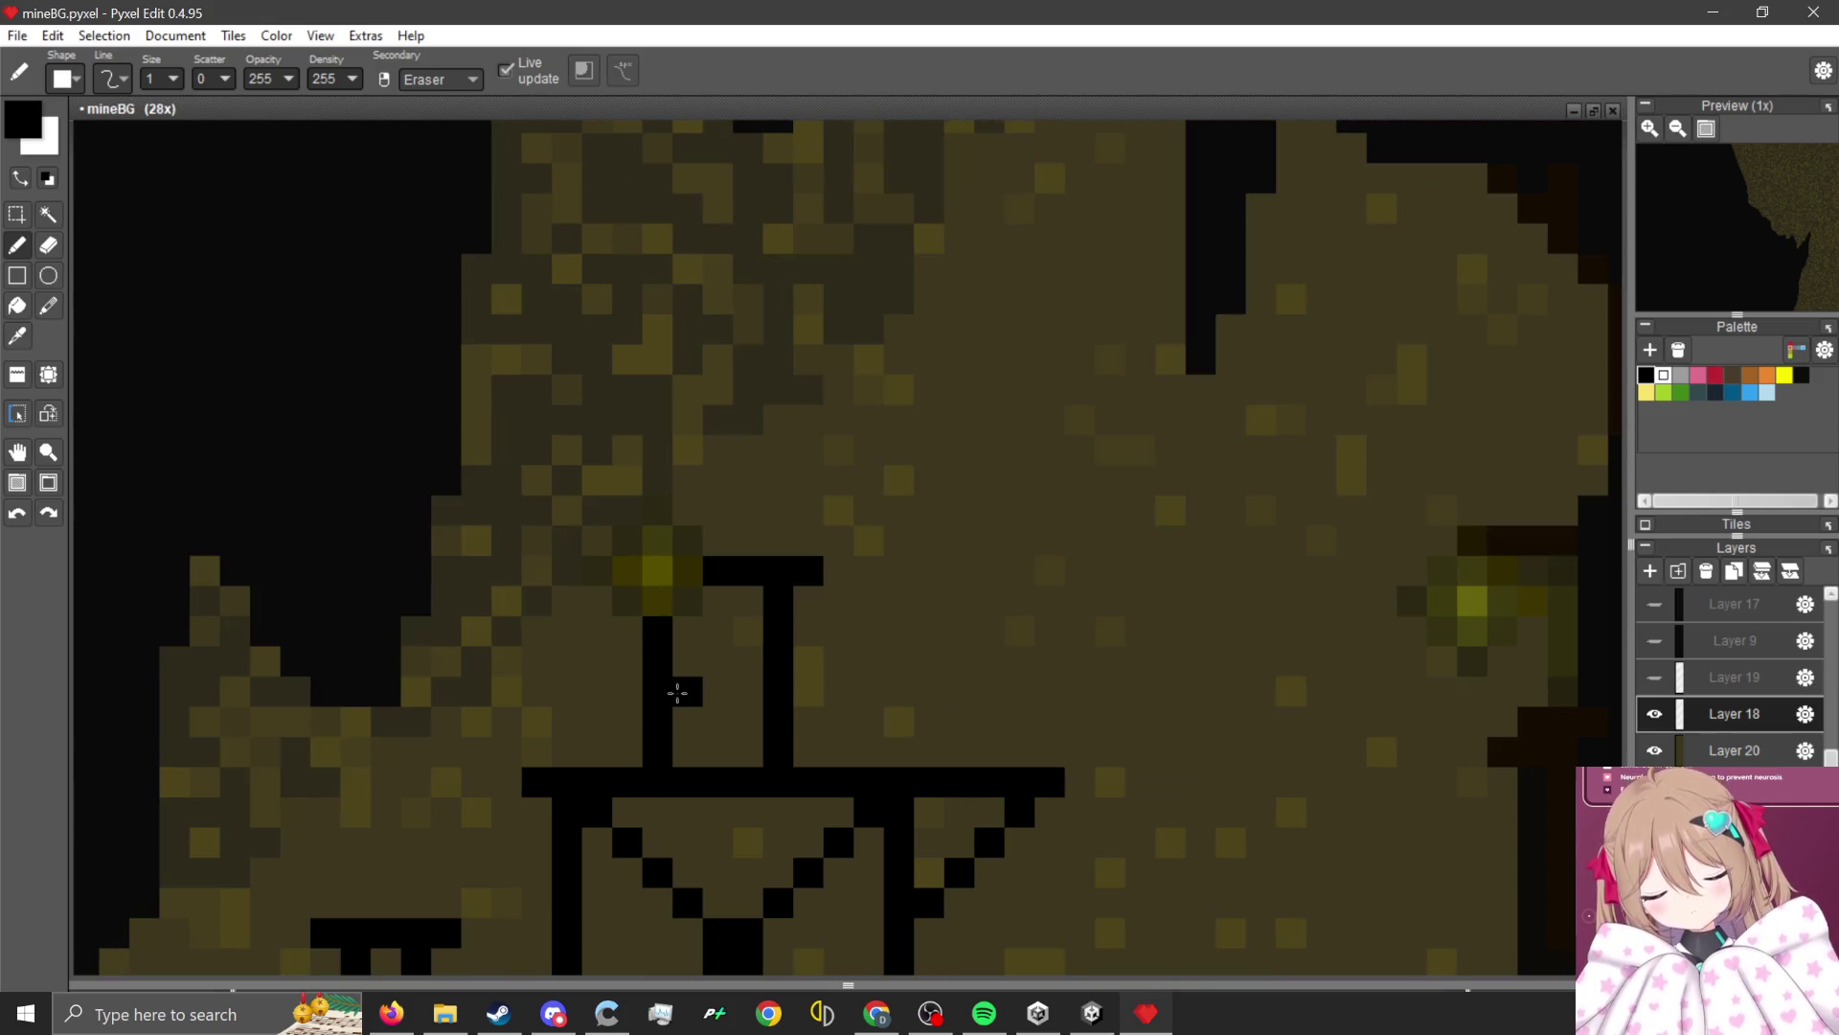
{"action": "left_click", "coordinate": [839, 600]}
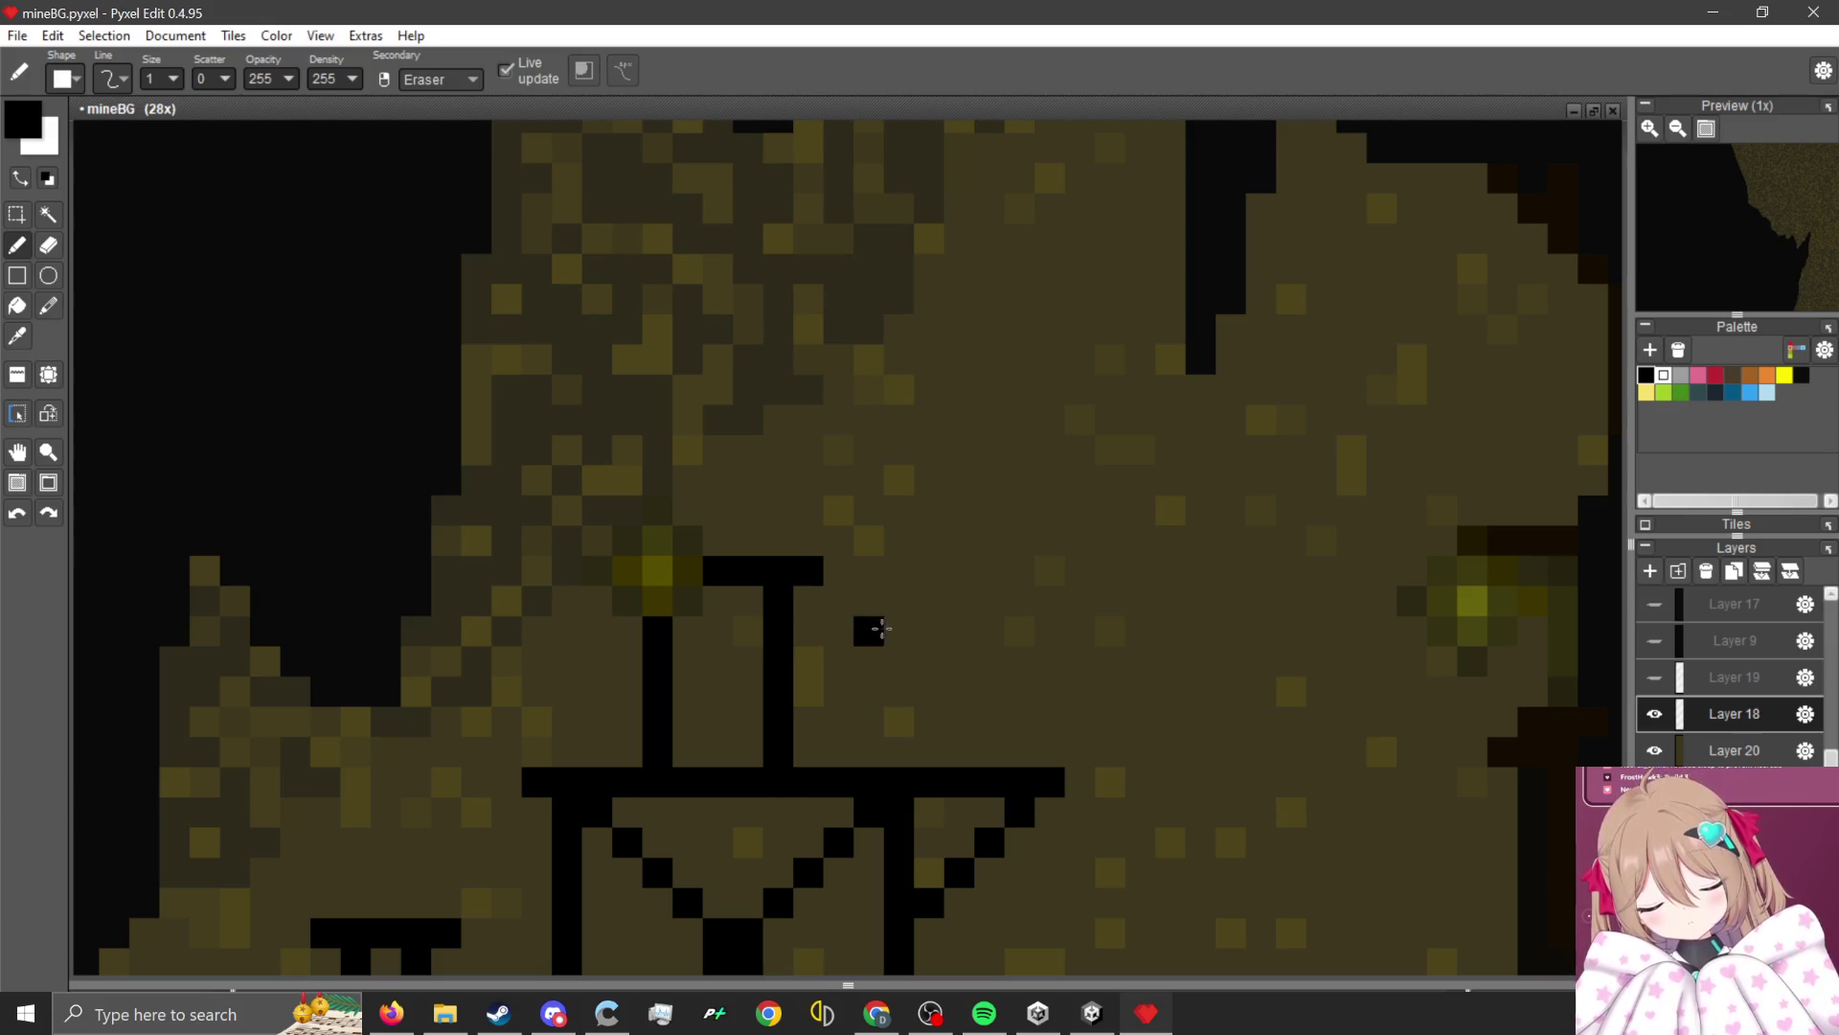
{"action": "scroll", "coordinate": [862, 623], "scroll_direction": "down", "scroll_amount": 4}
{"action": "scroll", "coordinate": [923, 566], "scroll_direction": "up", "scroll_amount": 5}
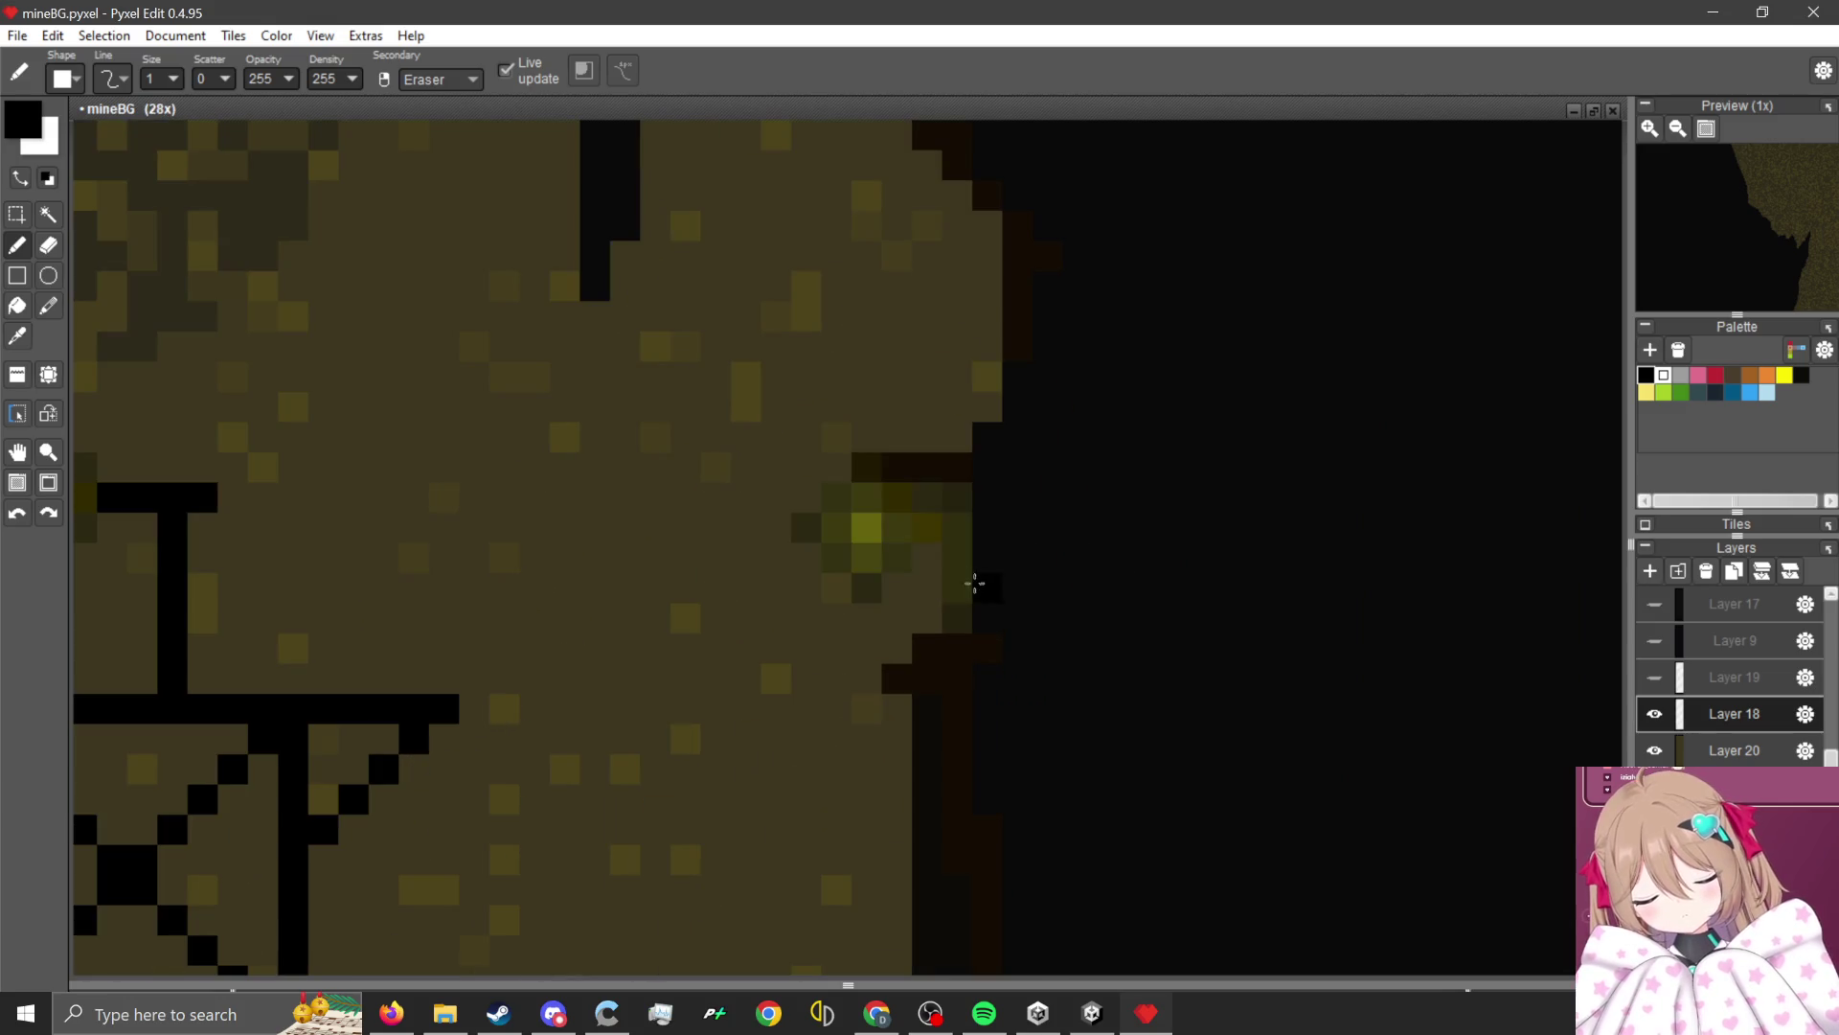
{"action": "left_click_drag", "start_coordinate": [969, 452], "coordinate": [859, 453]}
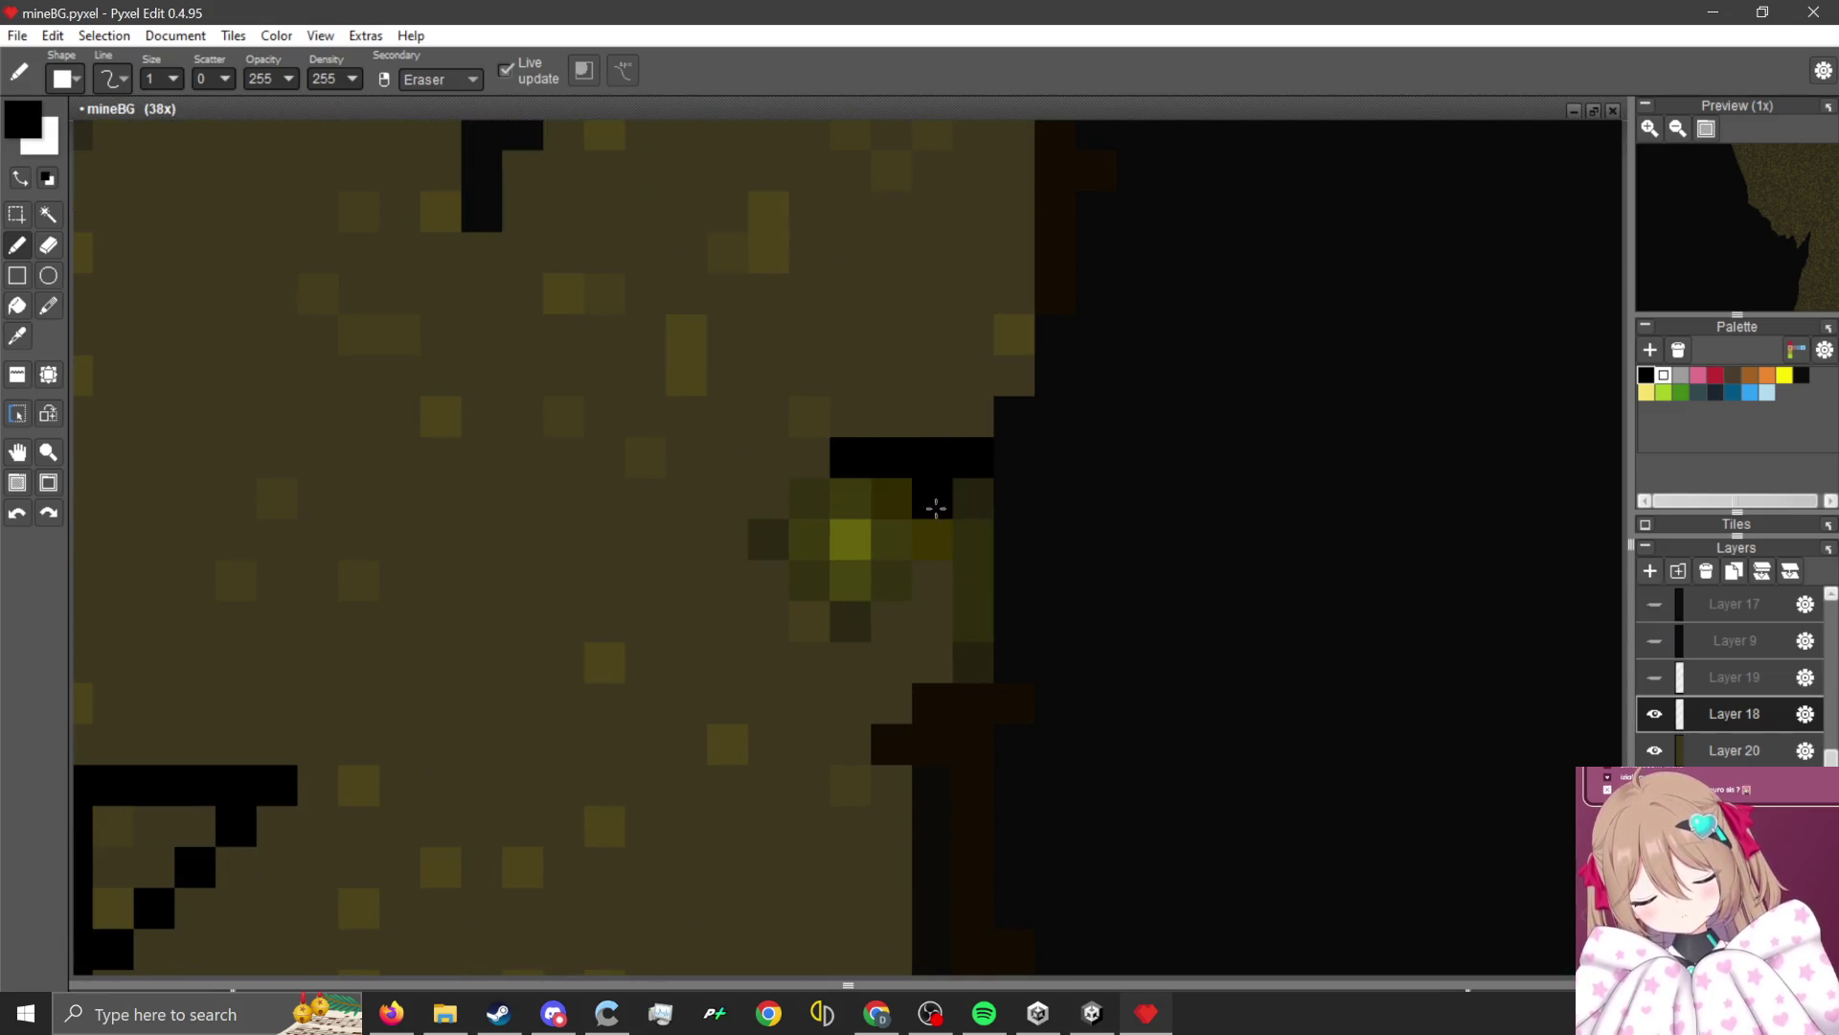
Sample the dark olive rock colour and trim the T-bar's left end back to rock.
{"action": "key", "text": "i"}
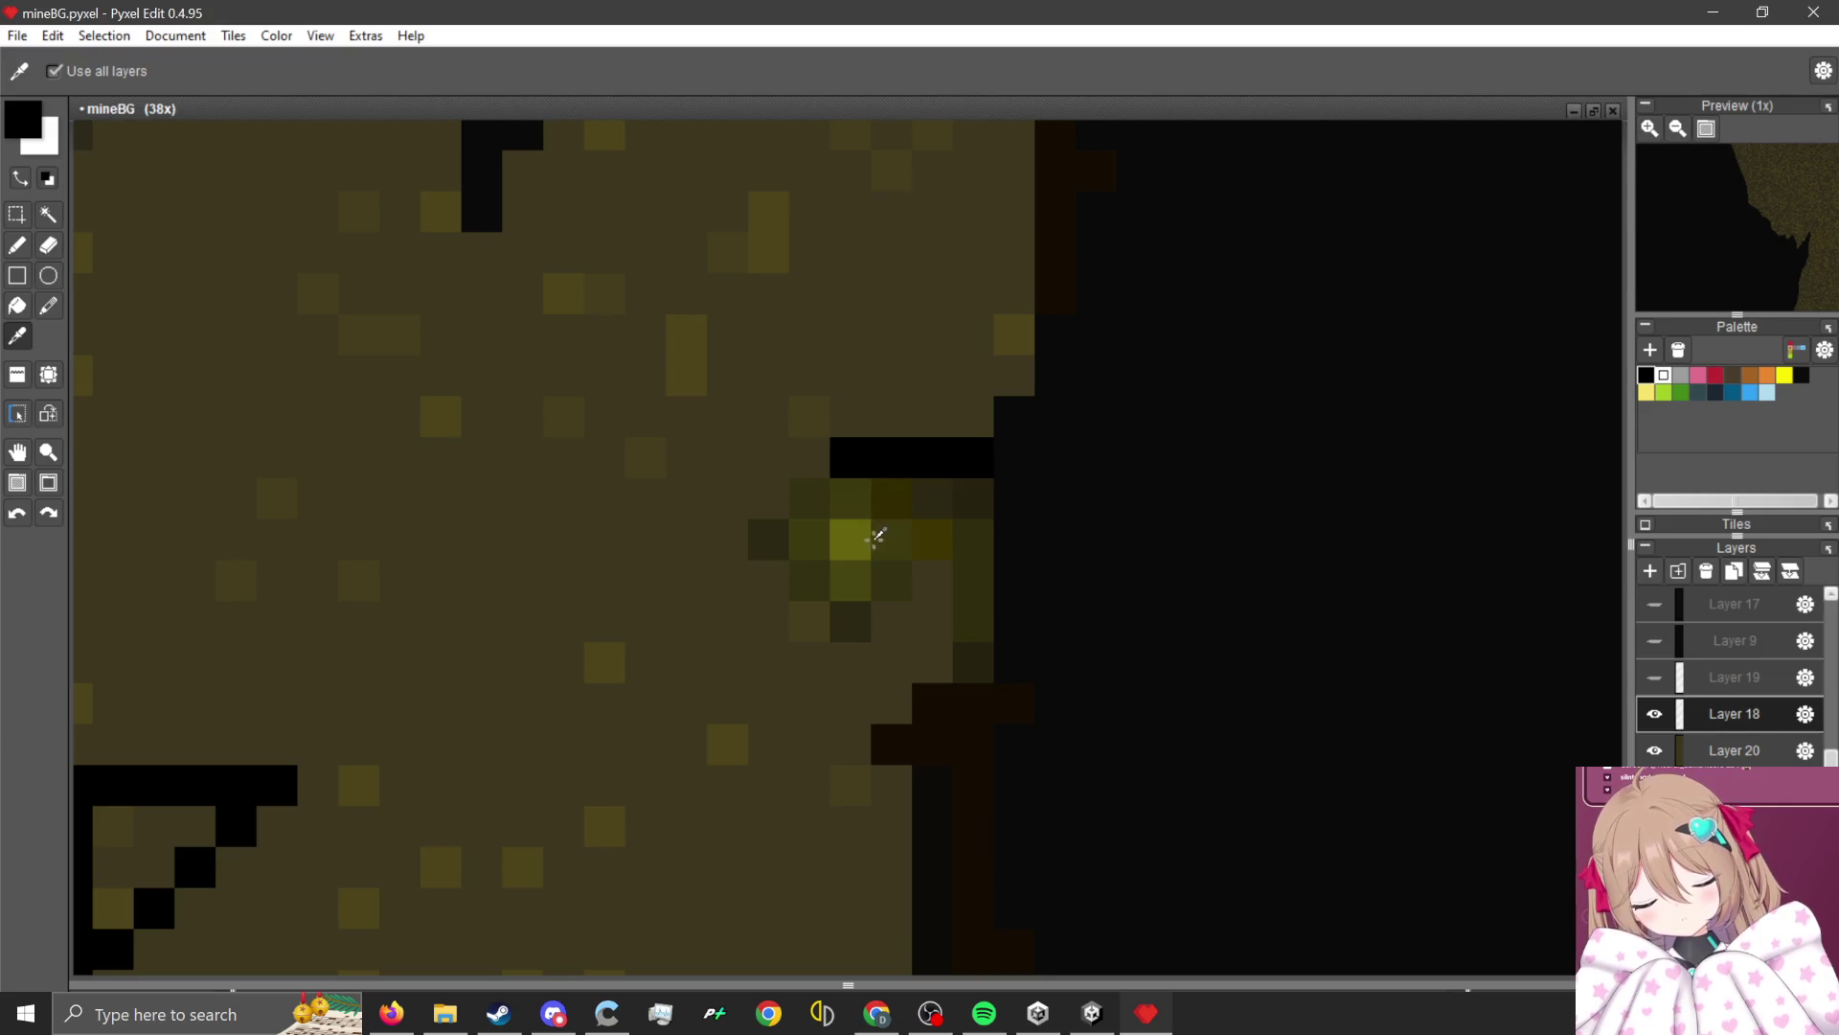
{"action": "left_click", "coordinate": [935, 503]}
{"action": "scroll", "coordinate": [934, 556], "scroll_direction": "down", "scroll_amount": 5}
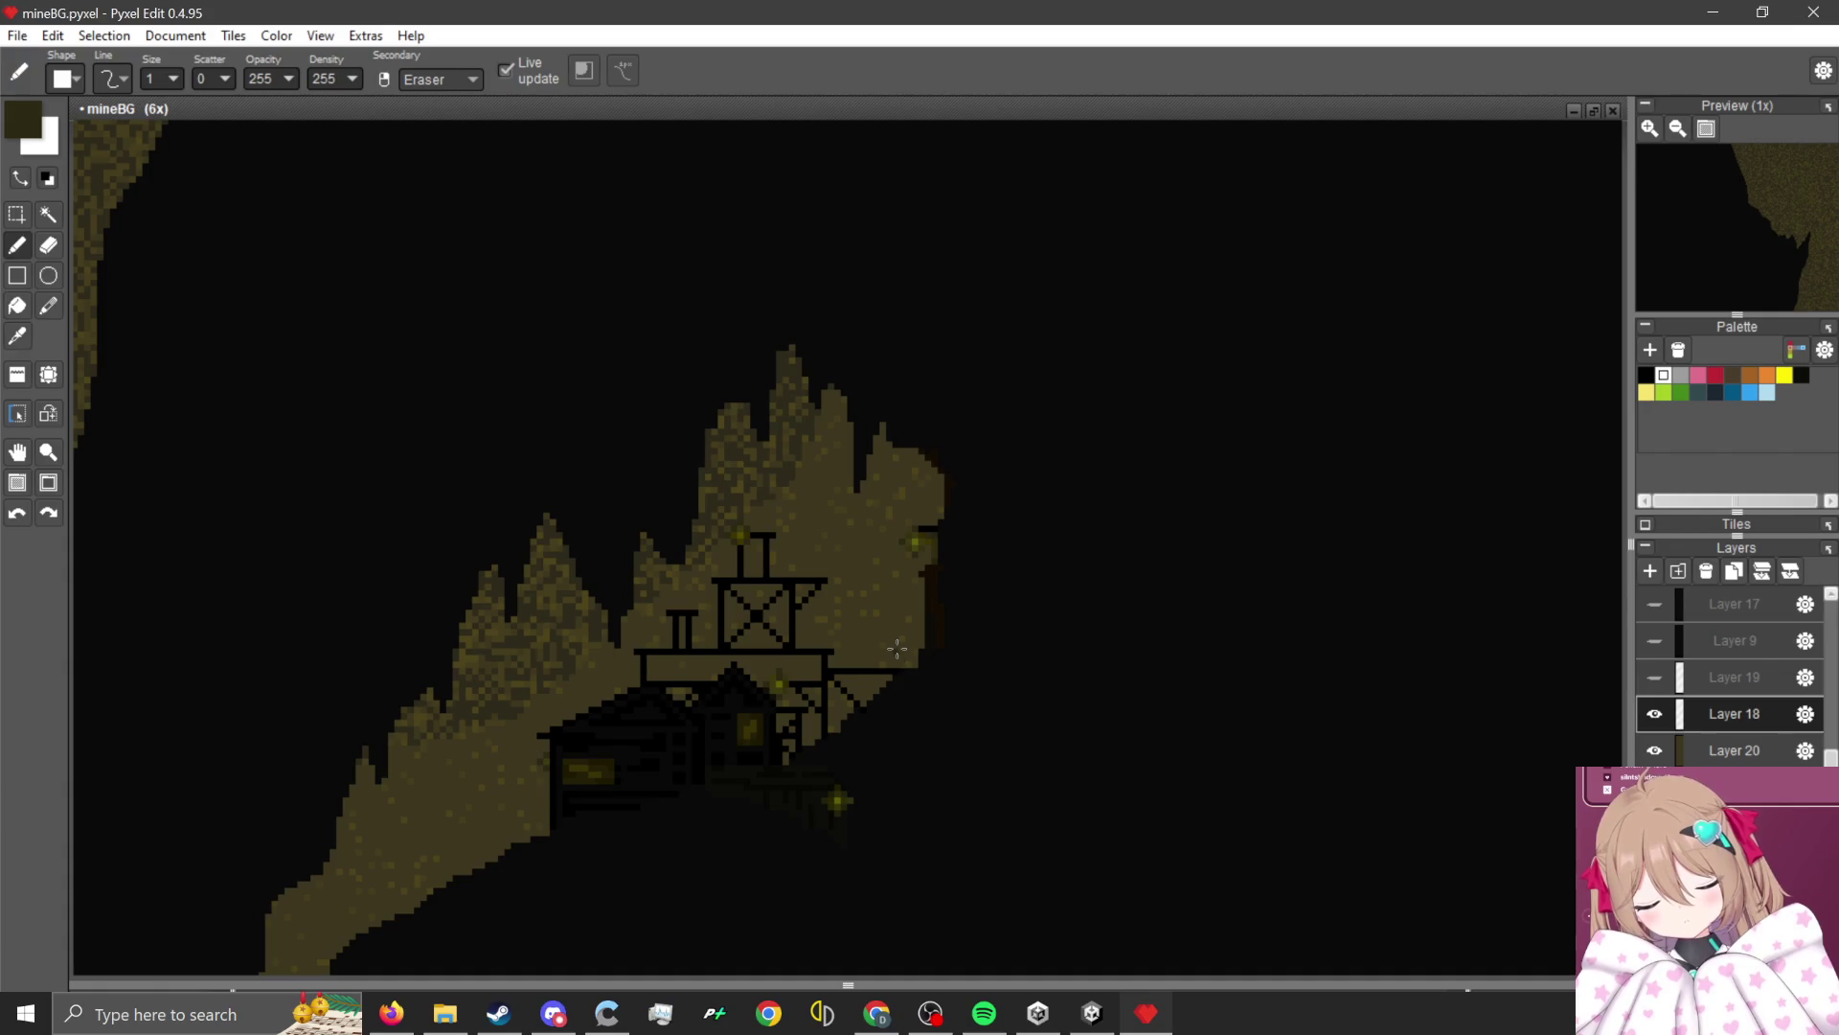
{"action": "scroll", "coordinate": [766, 527], "scroll_direction": "up", "scroll_amount": 6}
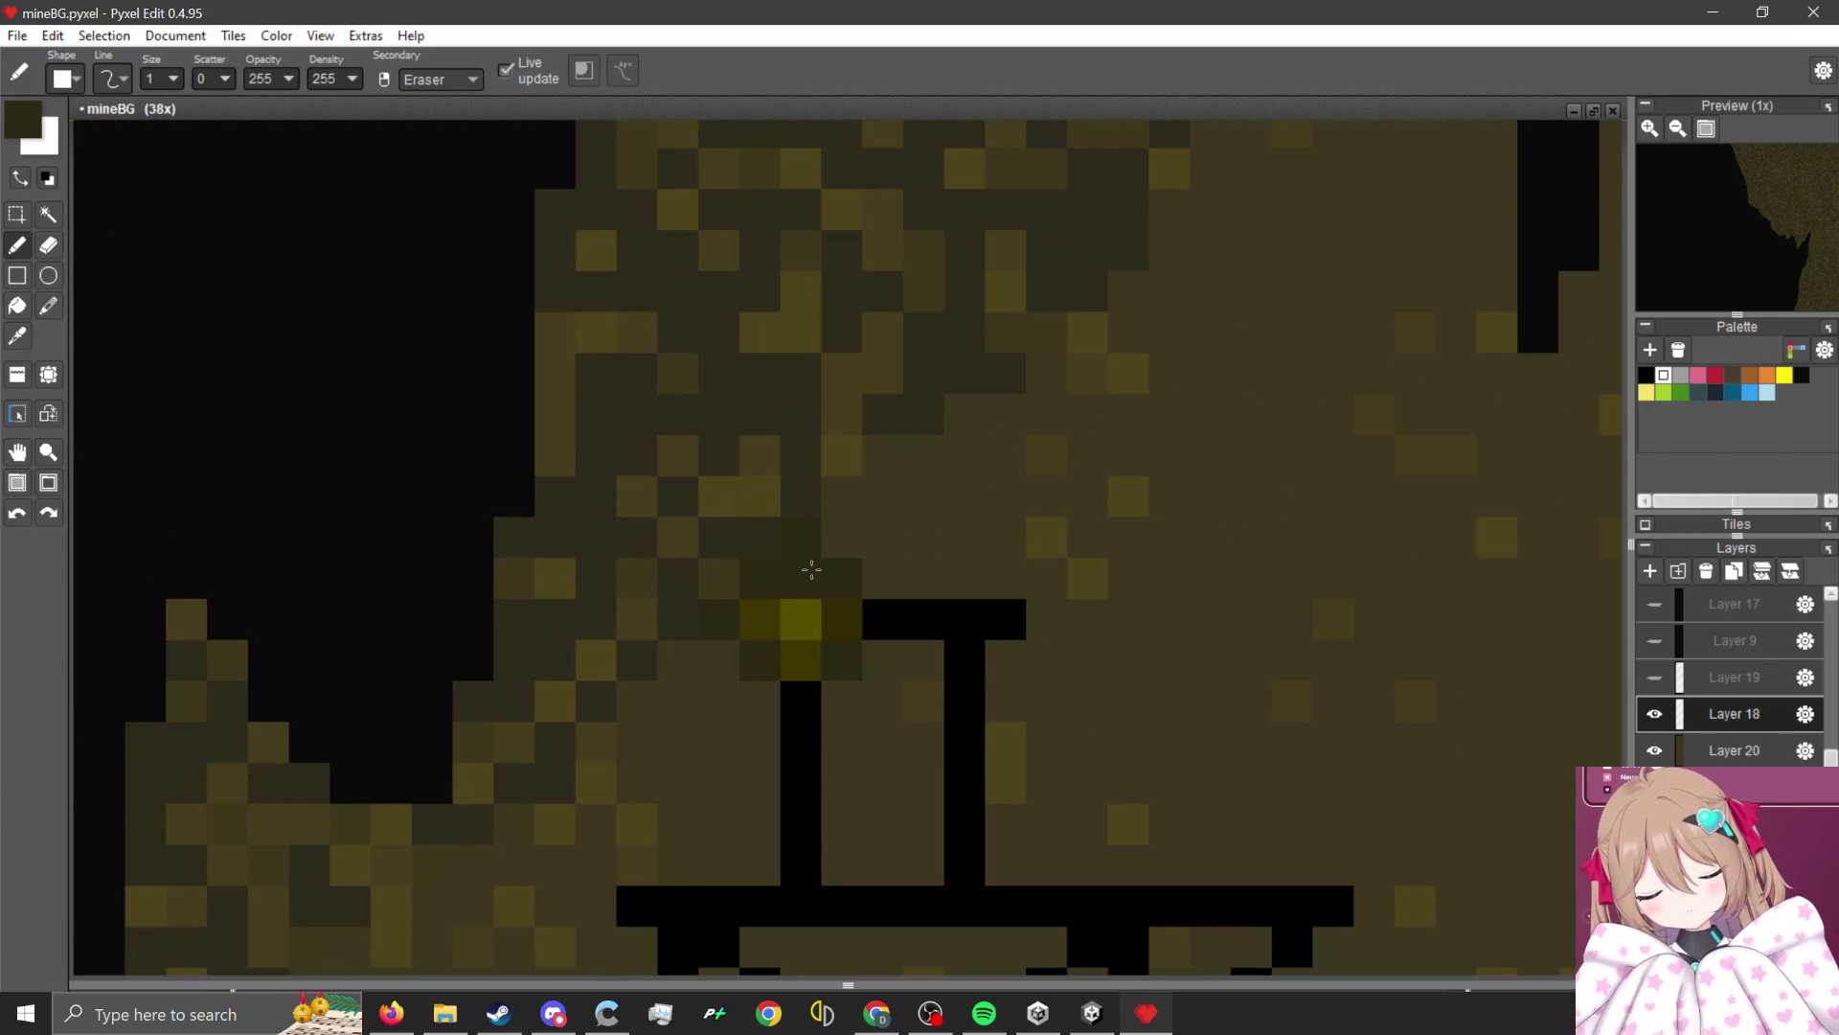
{"action": "left_click", "coordinate": [877, 604]}
{"action": "scroll", "coordinate": [824, 555], "scroll_direction": "down", "scroll_amount": 7}
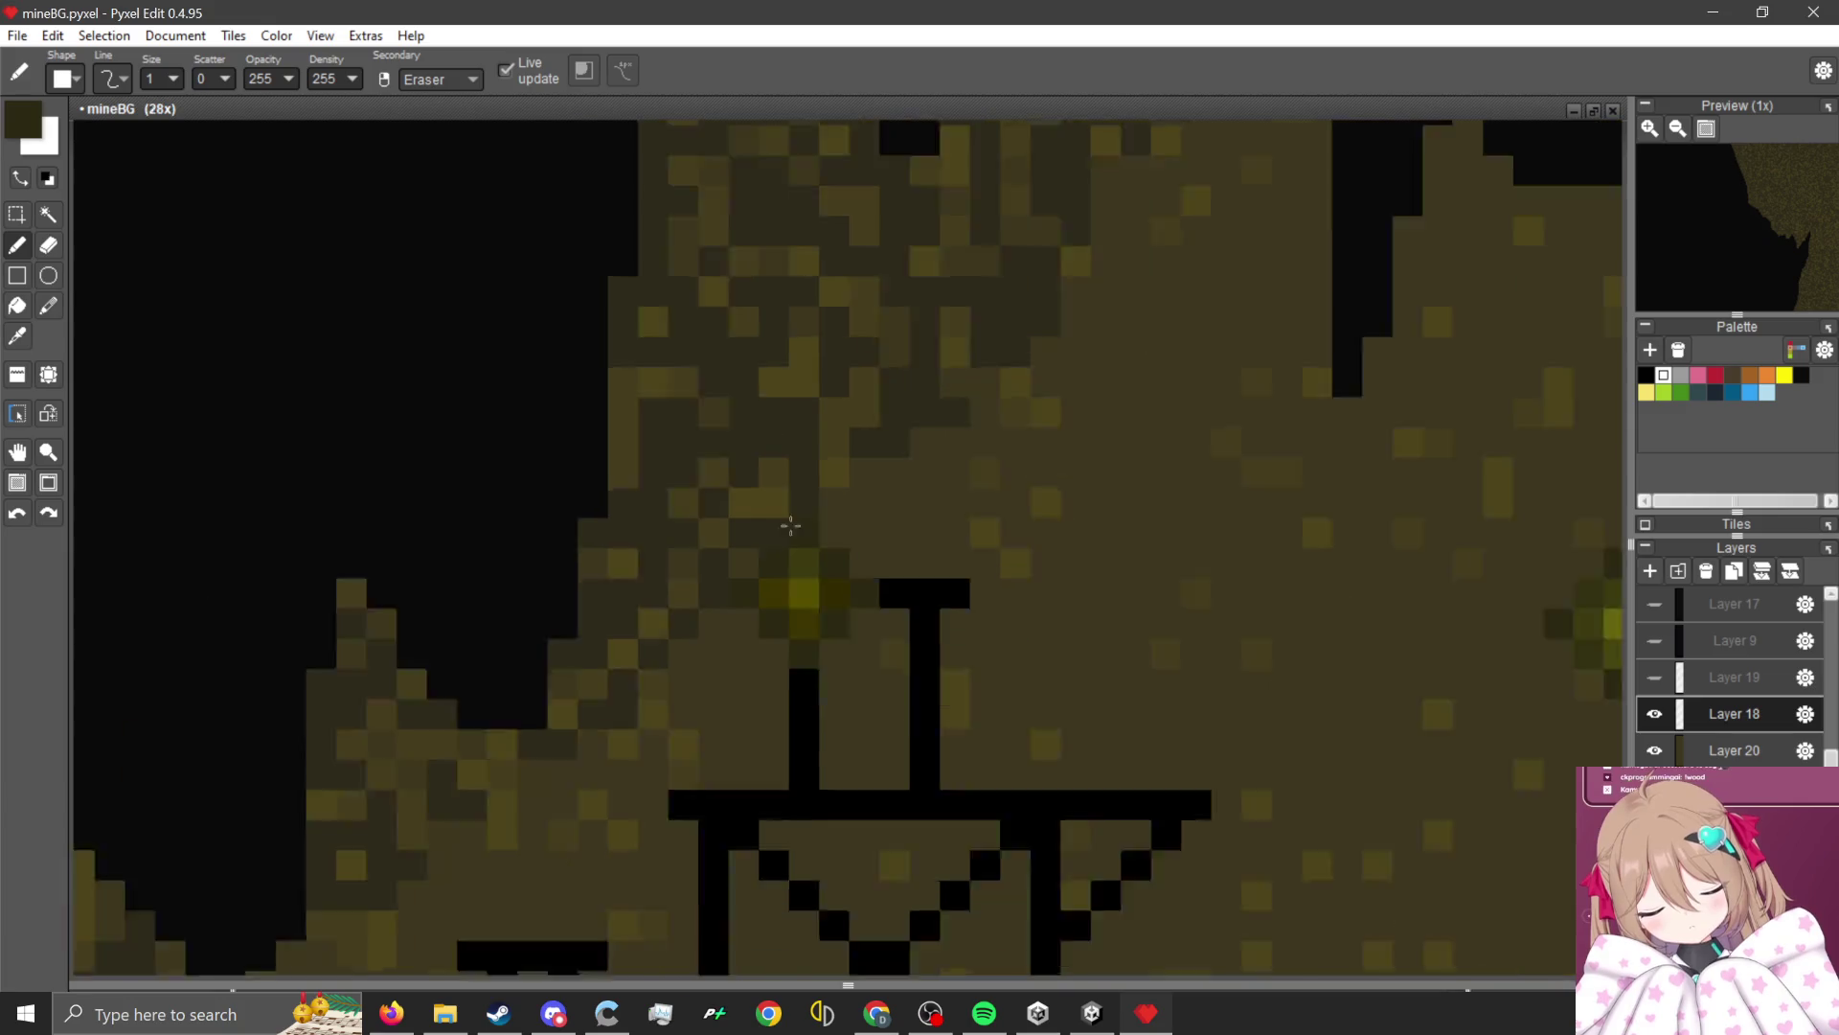
{"action": "scroll", "coordinate": [824, 554], "scroll_direction": "down", "scroll_amount": 1}
{"action": "scroll", "coordinate": [824, 697], "scroll_direction": "up", "scroll_amount": 3}
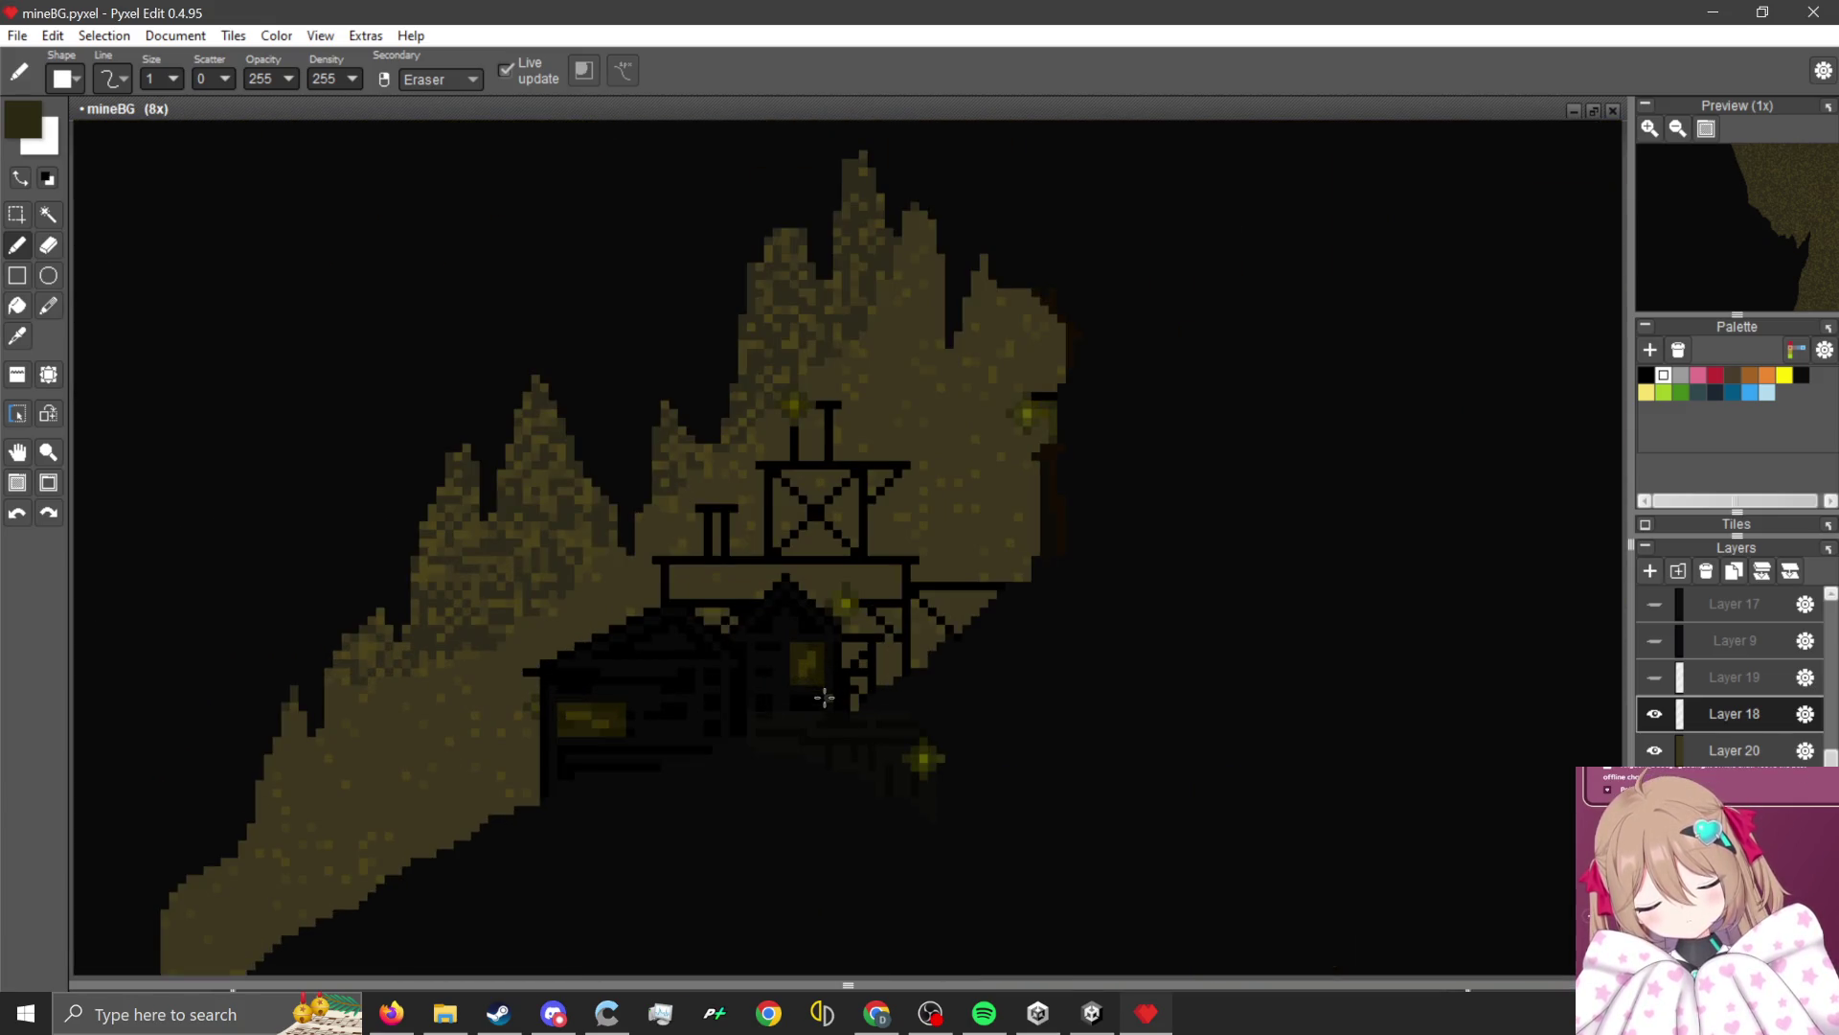
{"action": "scroll", "coordinate": [1156, 546], "scroll_direction": "down", "scroll_amount": 3}
{"action": "scroll", "coordinate": [1021, 656], "scroll_direction": "up", "scroll_amount": 2}
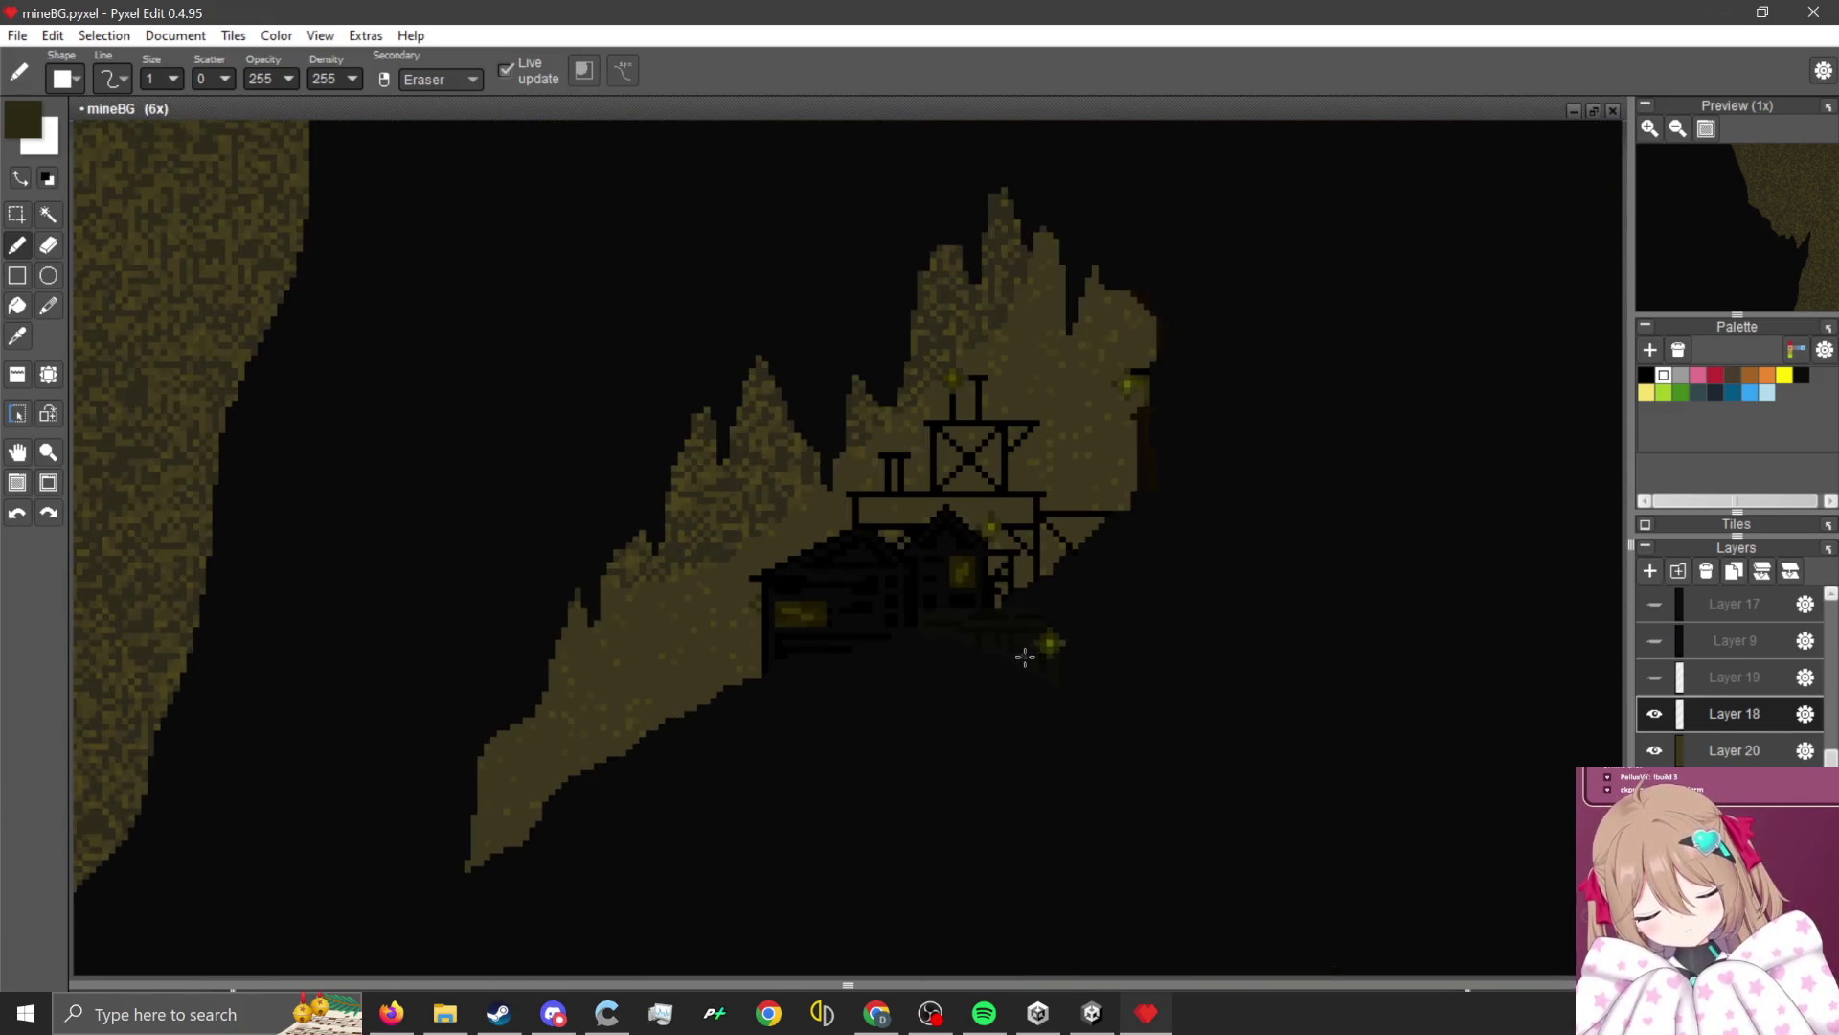
{"action": "scroll", "coordinate": [1035, 603], "scroll_direction": "down", "scroll_amount": 2}
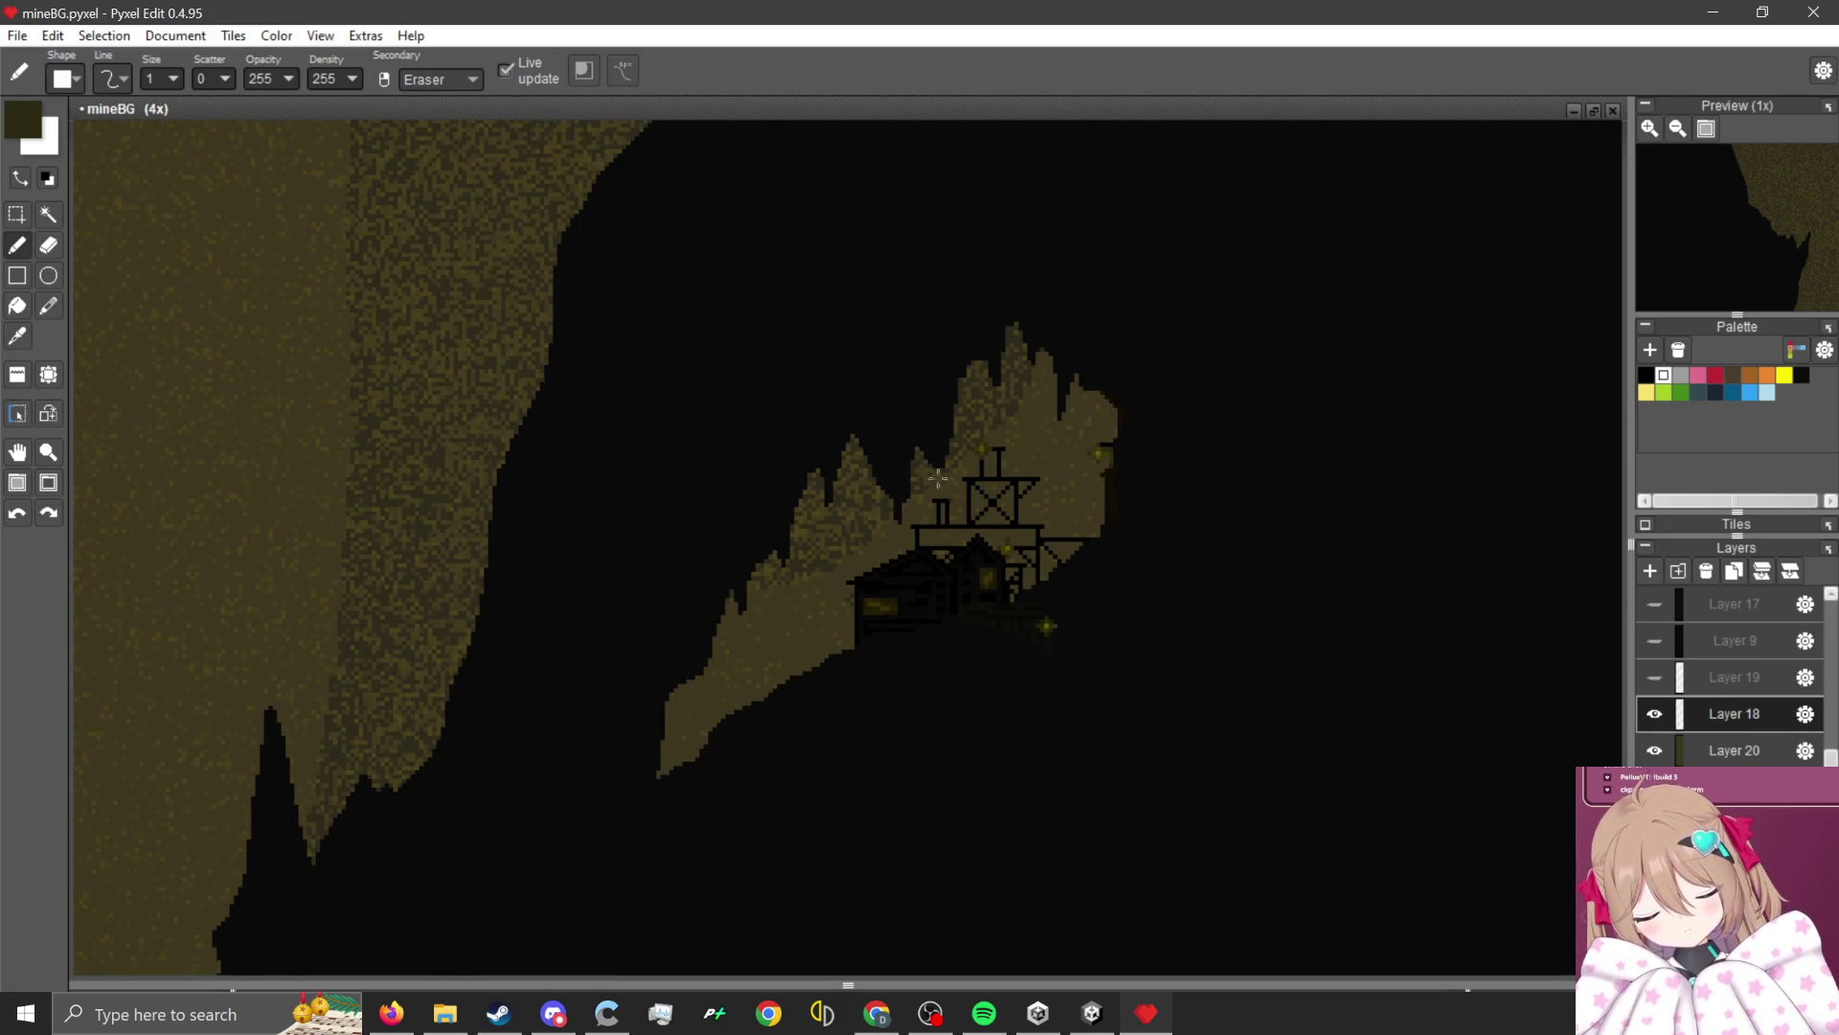
{"action": "scroll", "coordinate": [938, 478], "scroll_direction": "up", "scroll_amount": 7}
Draw a tall black post down the left rock spire beside the shack.
{"action": "key", "text": "alt"}
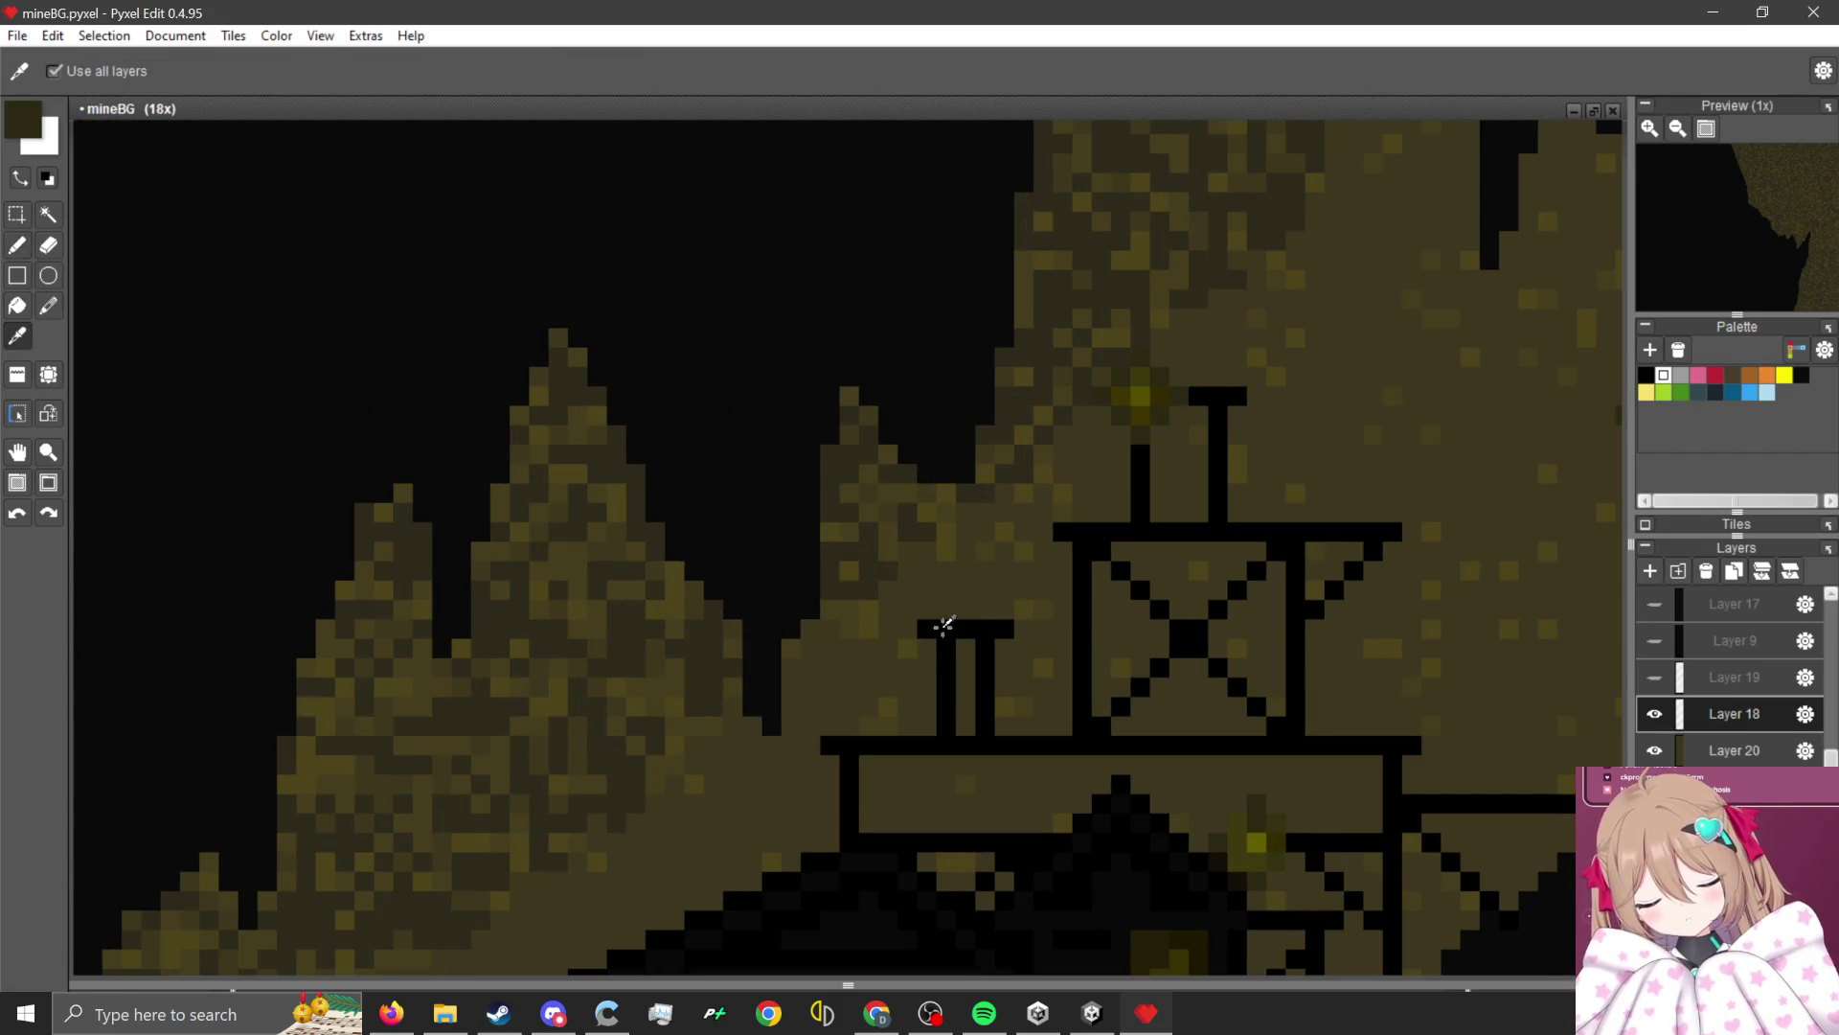
{"action": "scroll", "coordinate": [710, 554], "scroll_direction": "down", "scroll_amount": 4}
{"action": "scroll", "coordinate": [580, 766], "scroll_direction": "up", "scroll_amount": 3}
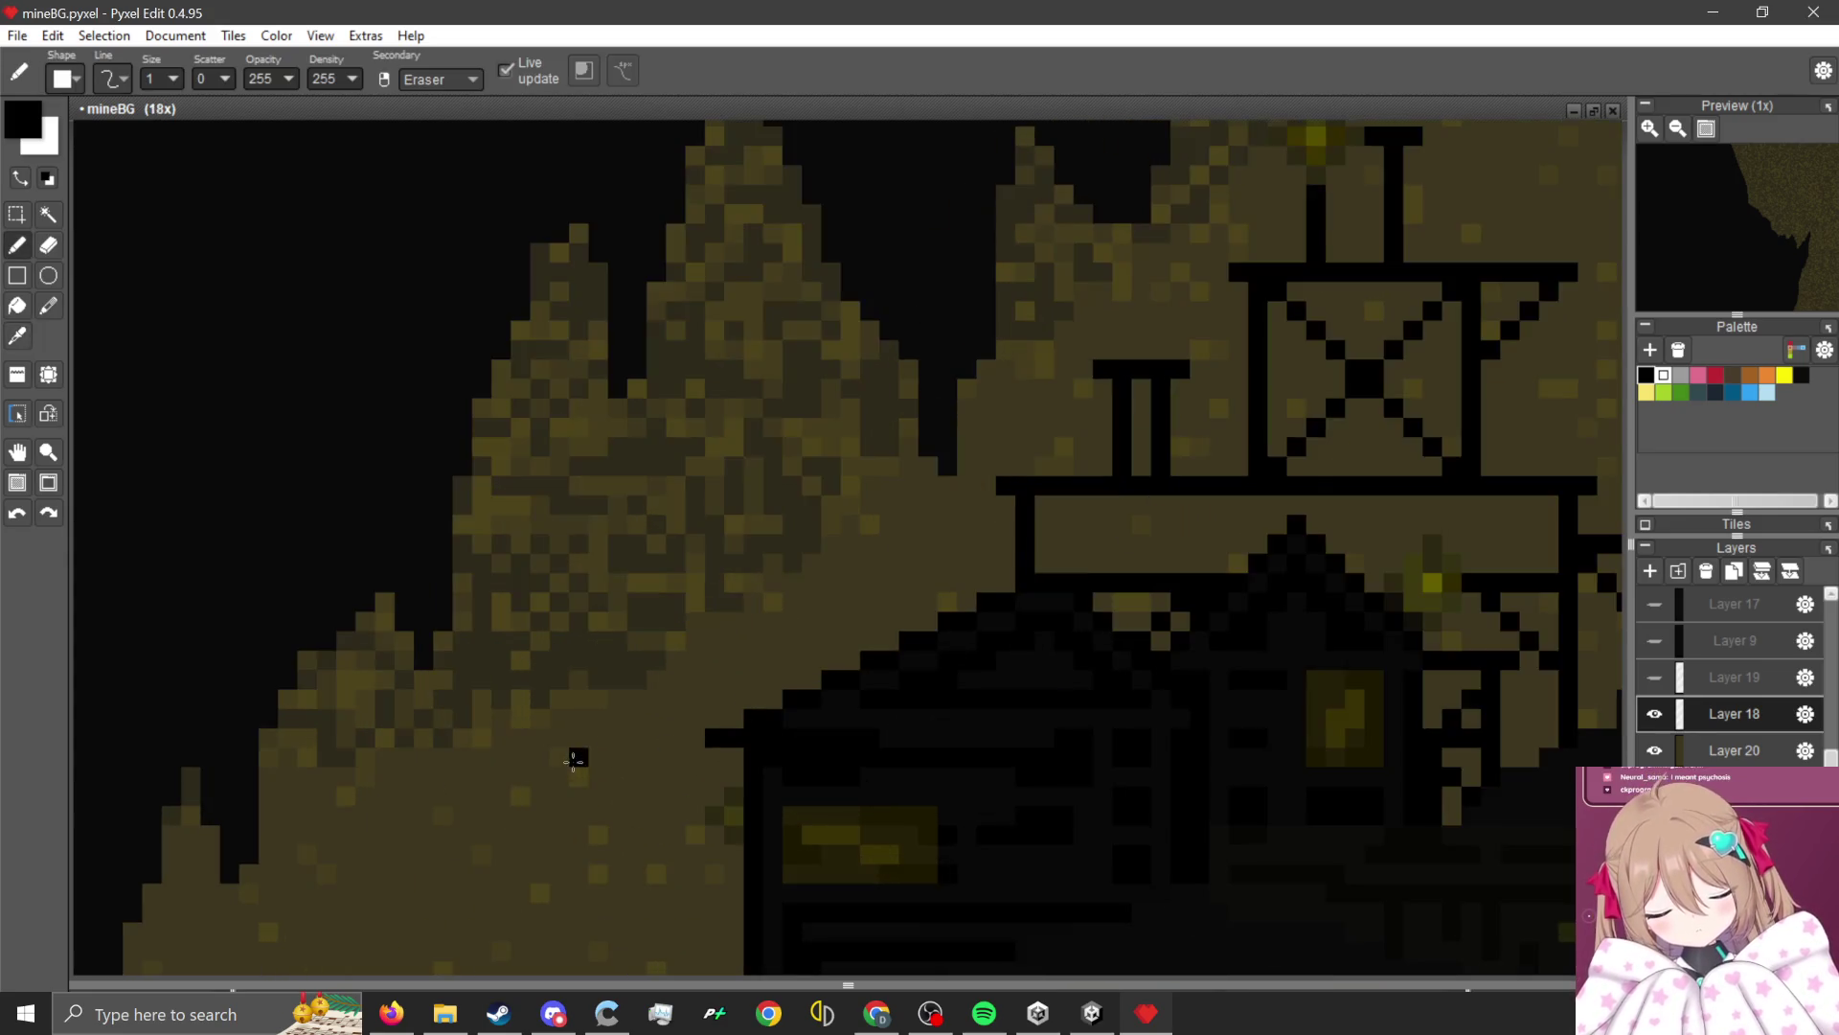
{"action": "scroll", "coordinate": [594, 751], "scroll_direction": "down", "scroll_amount": 5}
{"action": "scroll", "coordinate": [587, 787], "scroll_direction": "up", "scroll_amount": 4}
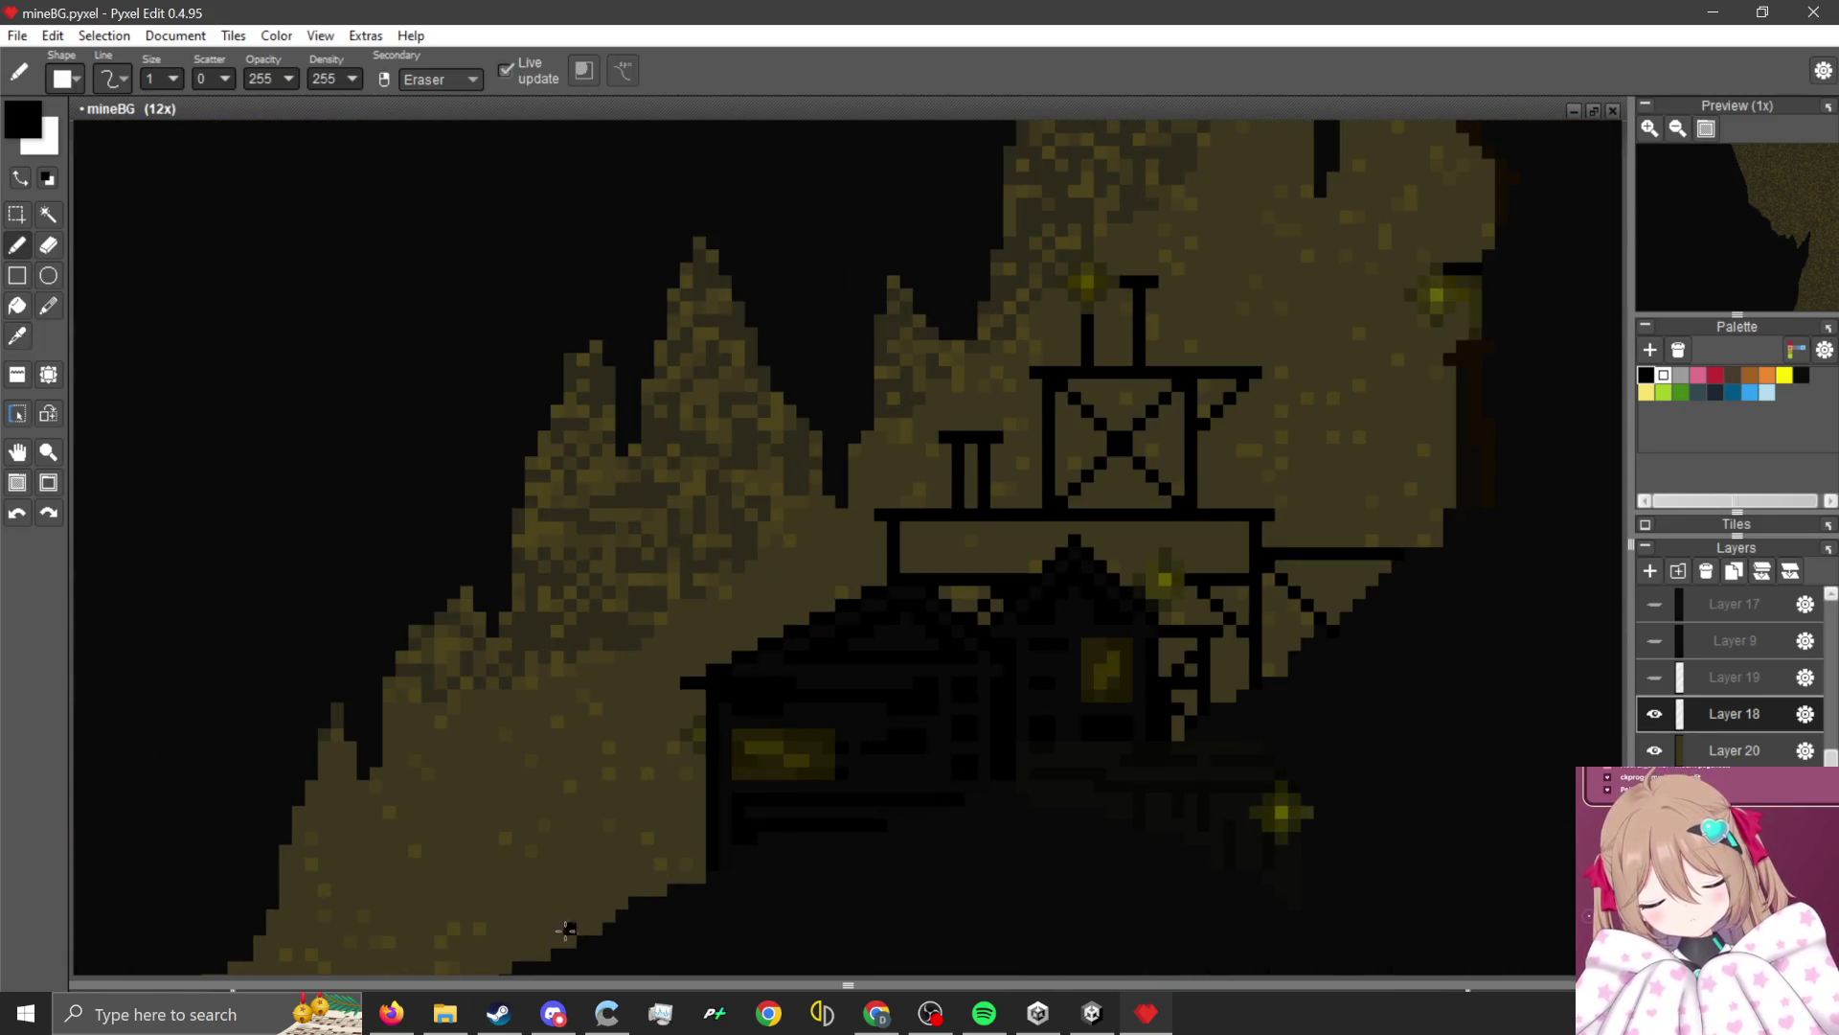
{"action": "left_click_drag", "start_coordinate": [561, 940], "coordinate": [573, 406]}
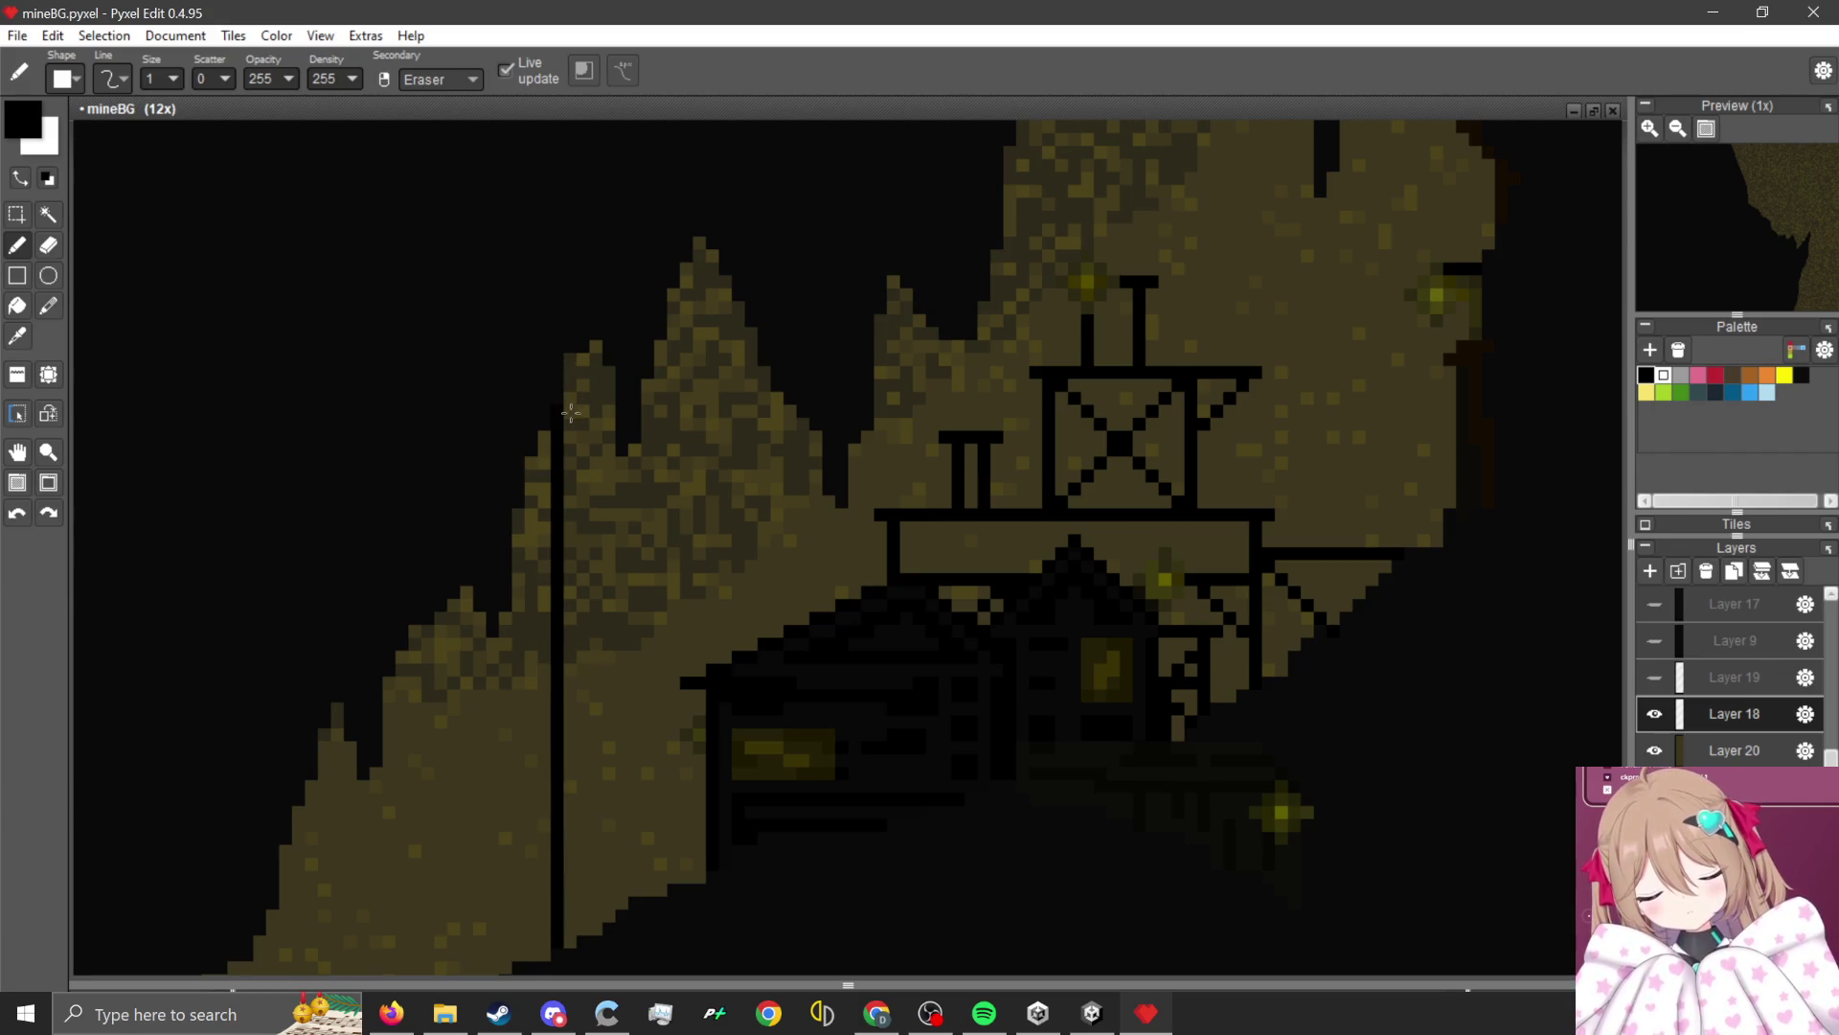
Replace the tall left post with a shorter one, then add a taller post, each with black crossbars.
{"action": "left_click_drag", "start_coordinate": [545, 539], "coordinate": [604, 539]}
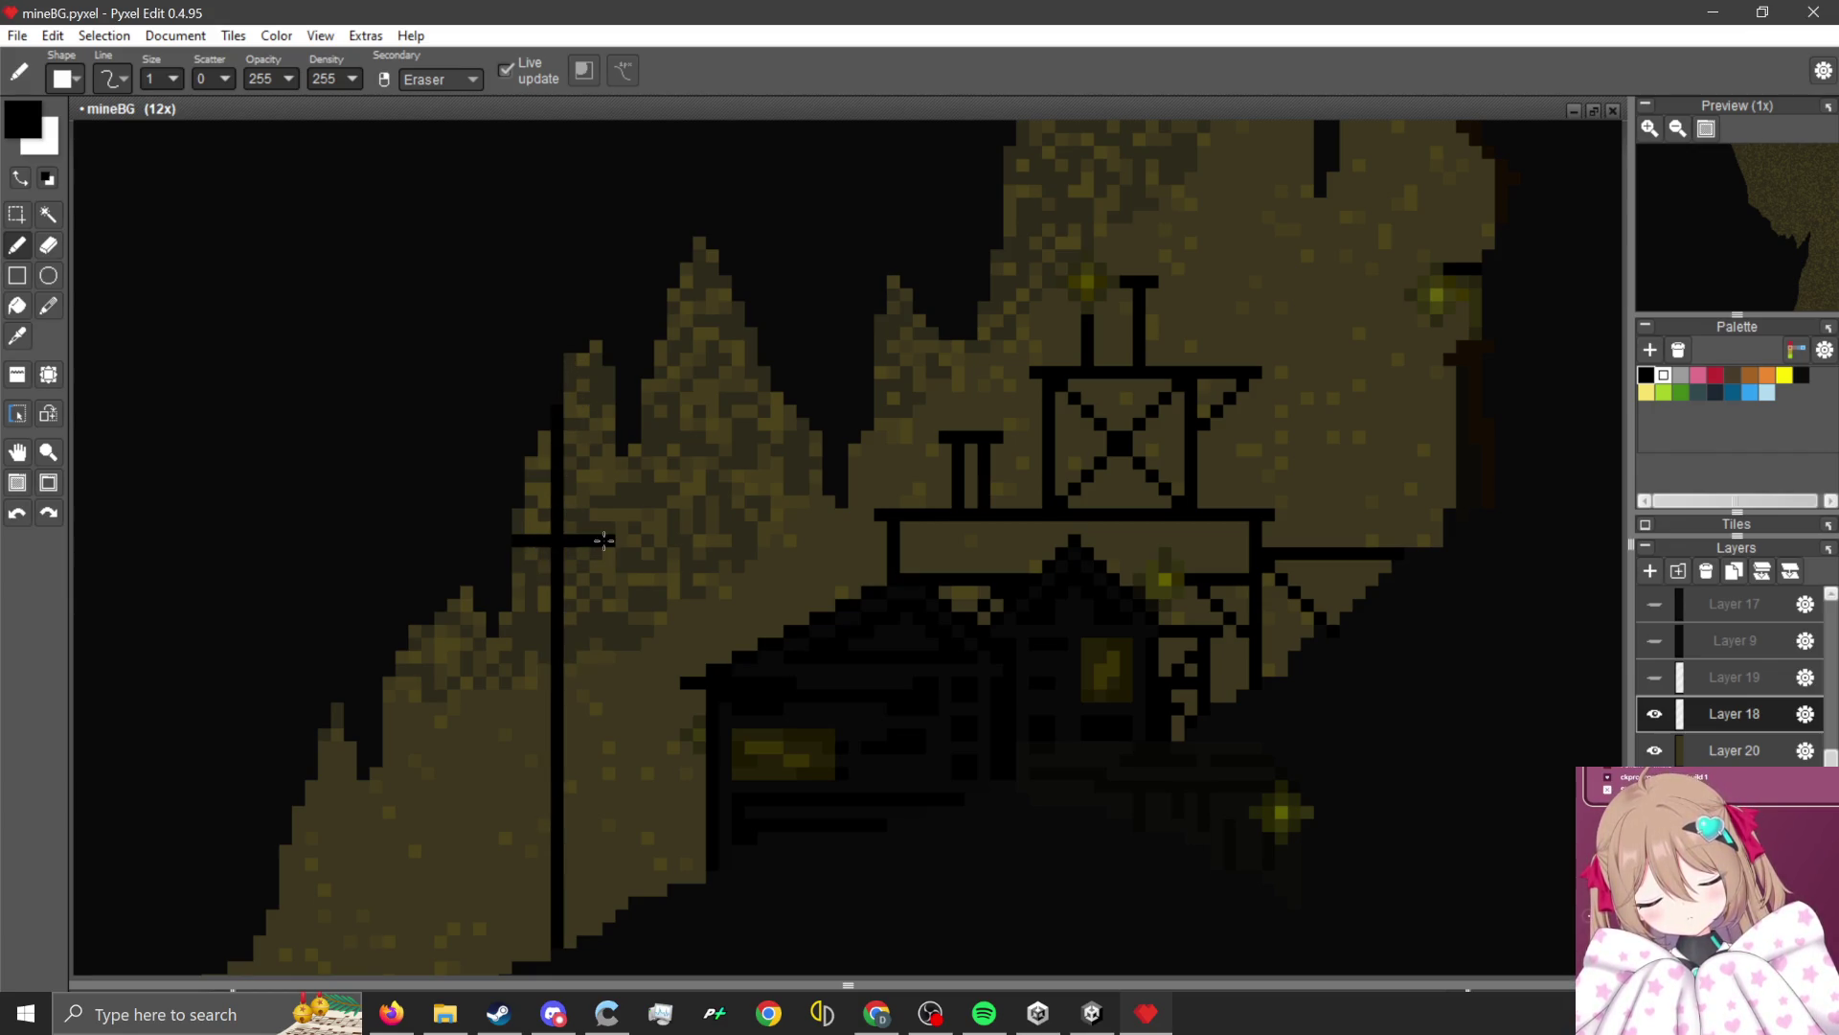
{"action": "key", "text": "ctrl+z"}
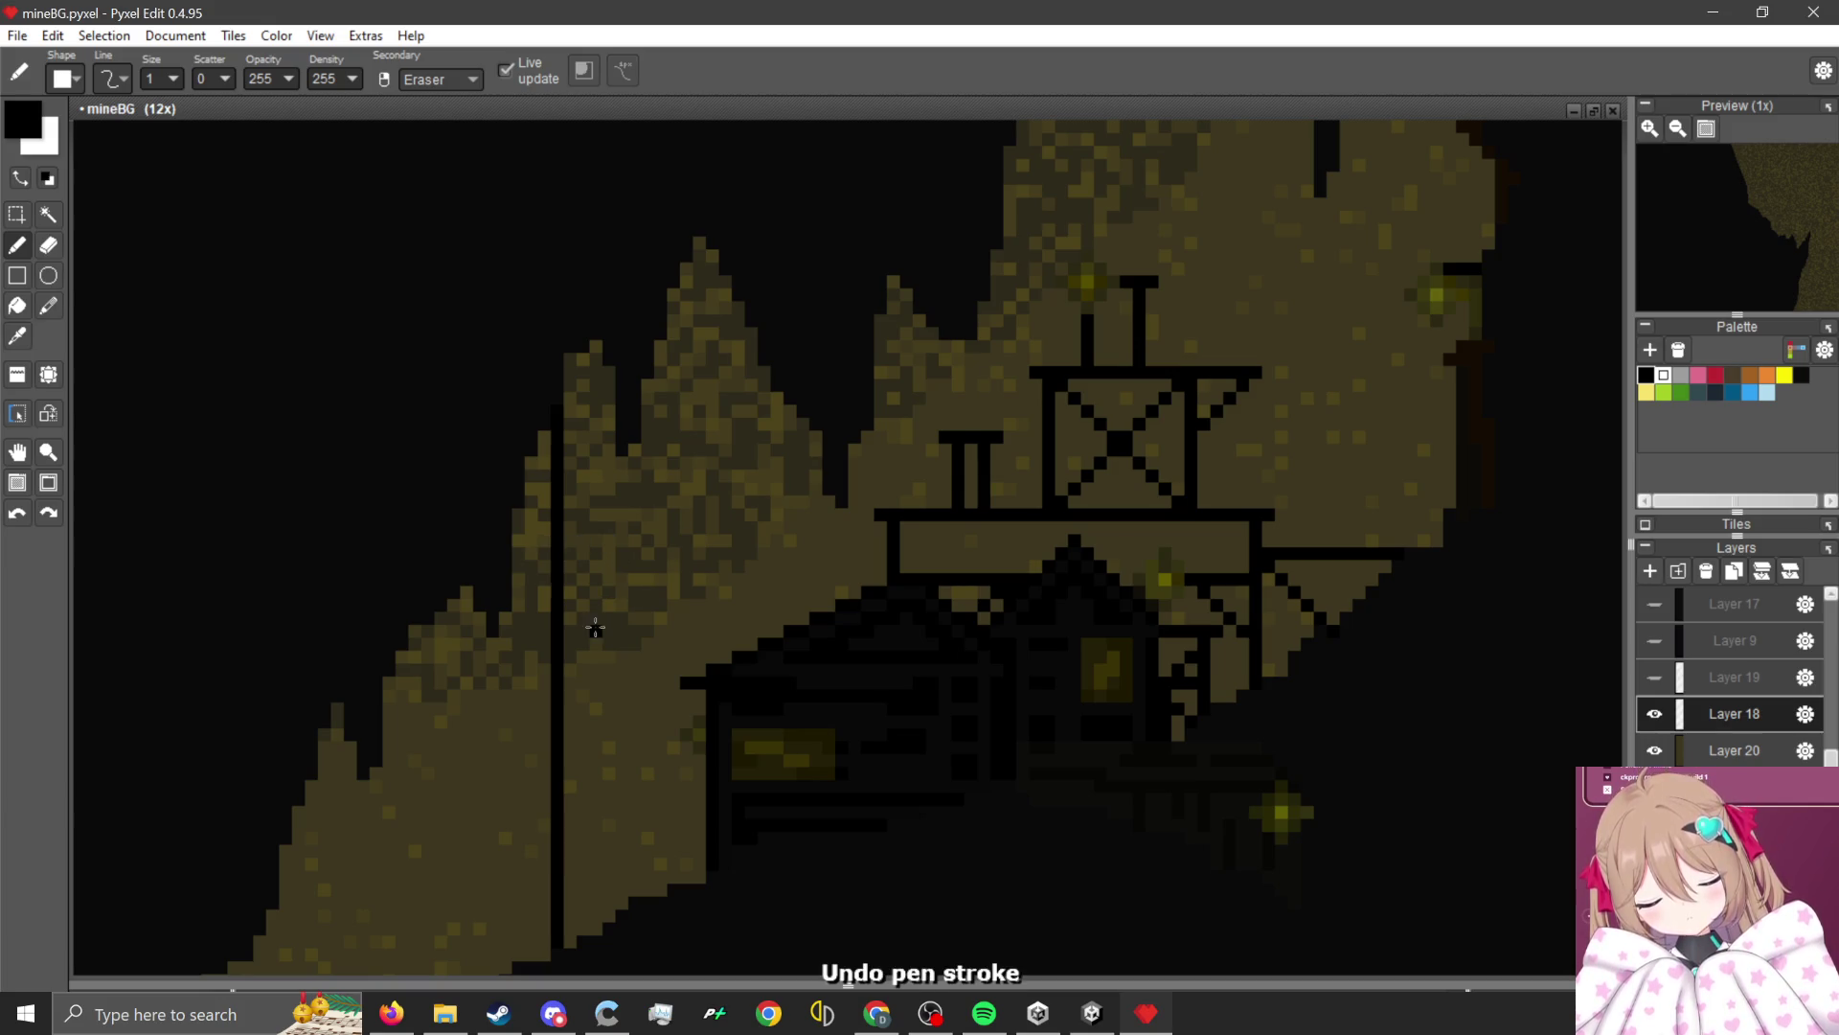
{"action": "key", "text": "ctrl+z"}
{"action": "mouse_move", "coordinate": [552, 940]}
{"action": "left_mouse_down"}
{"action": "mouse_move", "coordinate": [554, 676]}
{"action": "mouse_move", "coordinate": [692, 725]}
{"action": "left_mouse_up"}
{"action": "mouse_move", "coordinate": [514, 681]}
{"action": "left_mouse_down"}
{"action": "mouse_move", "coordinate": [628, 679]}
{"action": "mouse_move", "coordinate": [475, 682]}
{"action": "mouse_move", "coordinate": [519, 614]}
{"action": "left_mouse_up"}
{"action": "left_click_drag", "start_coordinate": [597, 673], "coordinate": [597, 351]}
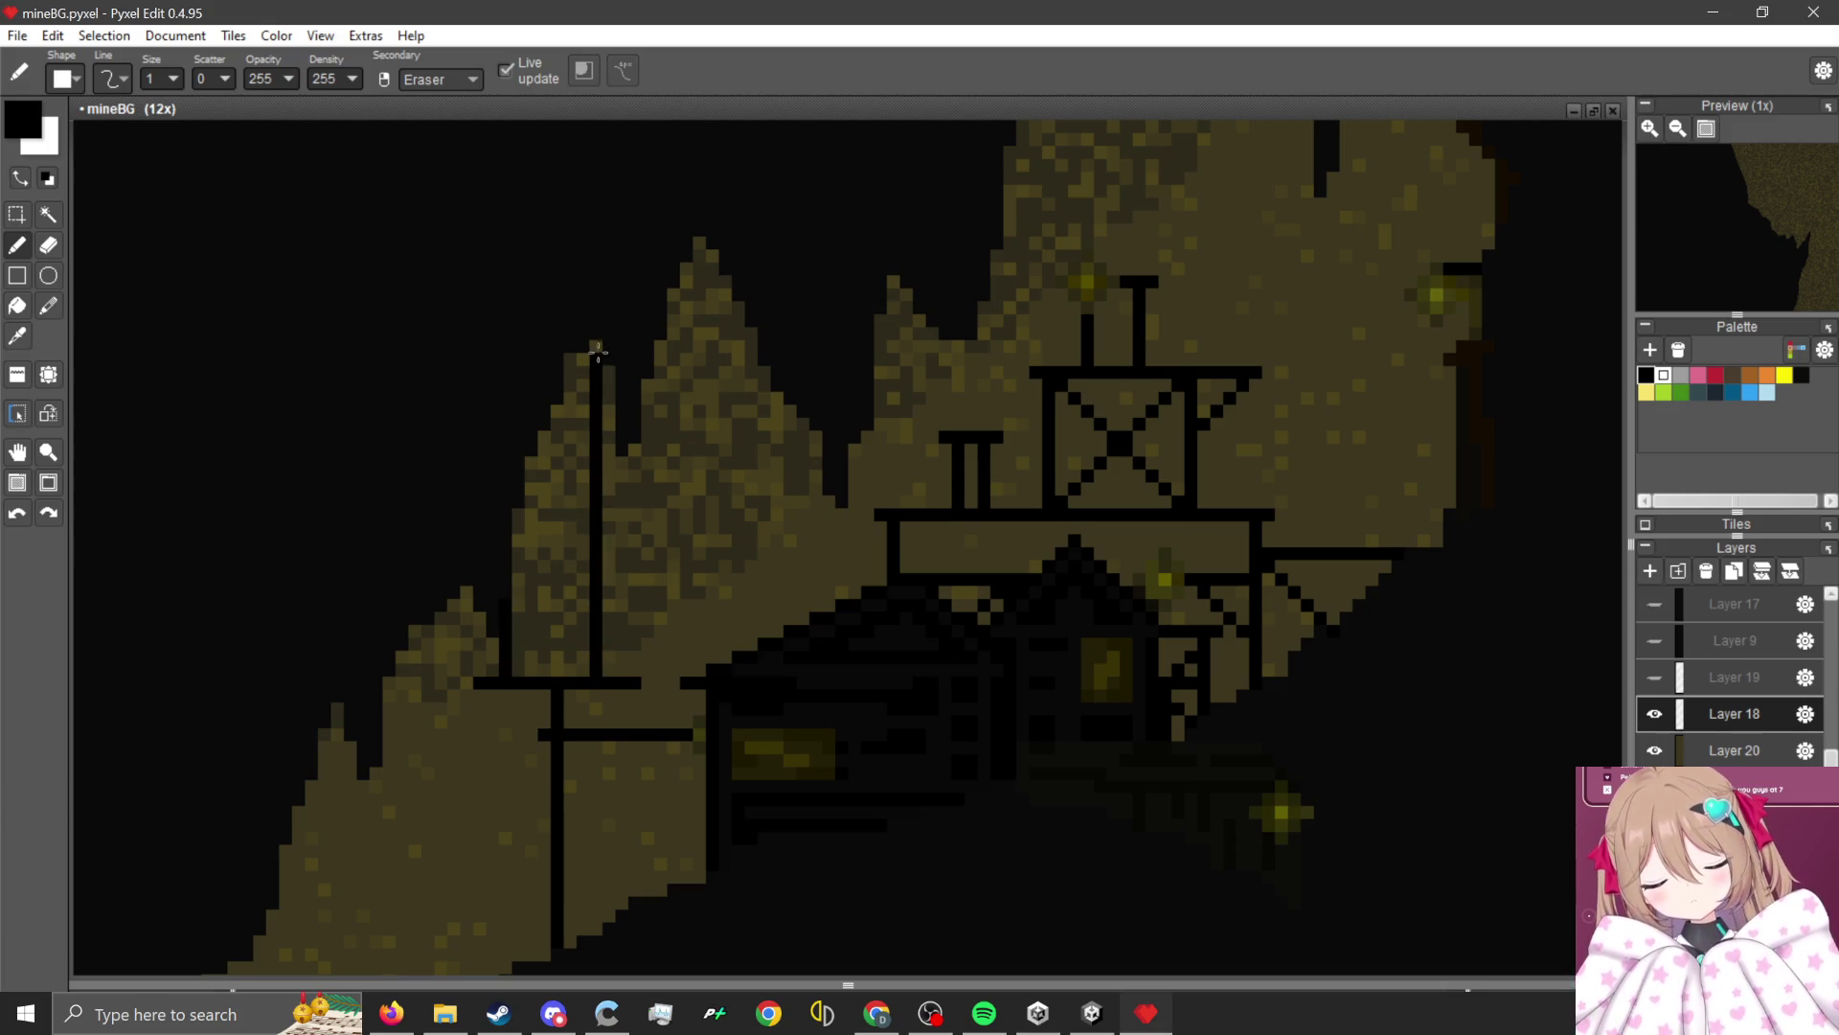
{"action": "left_click_drag", "start_coordinate": [535, 499], "coordinate": [643, 492]}
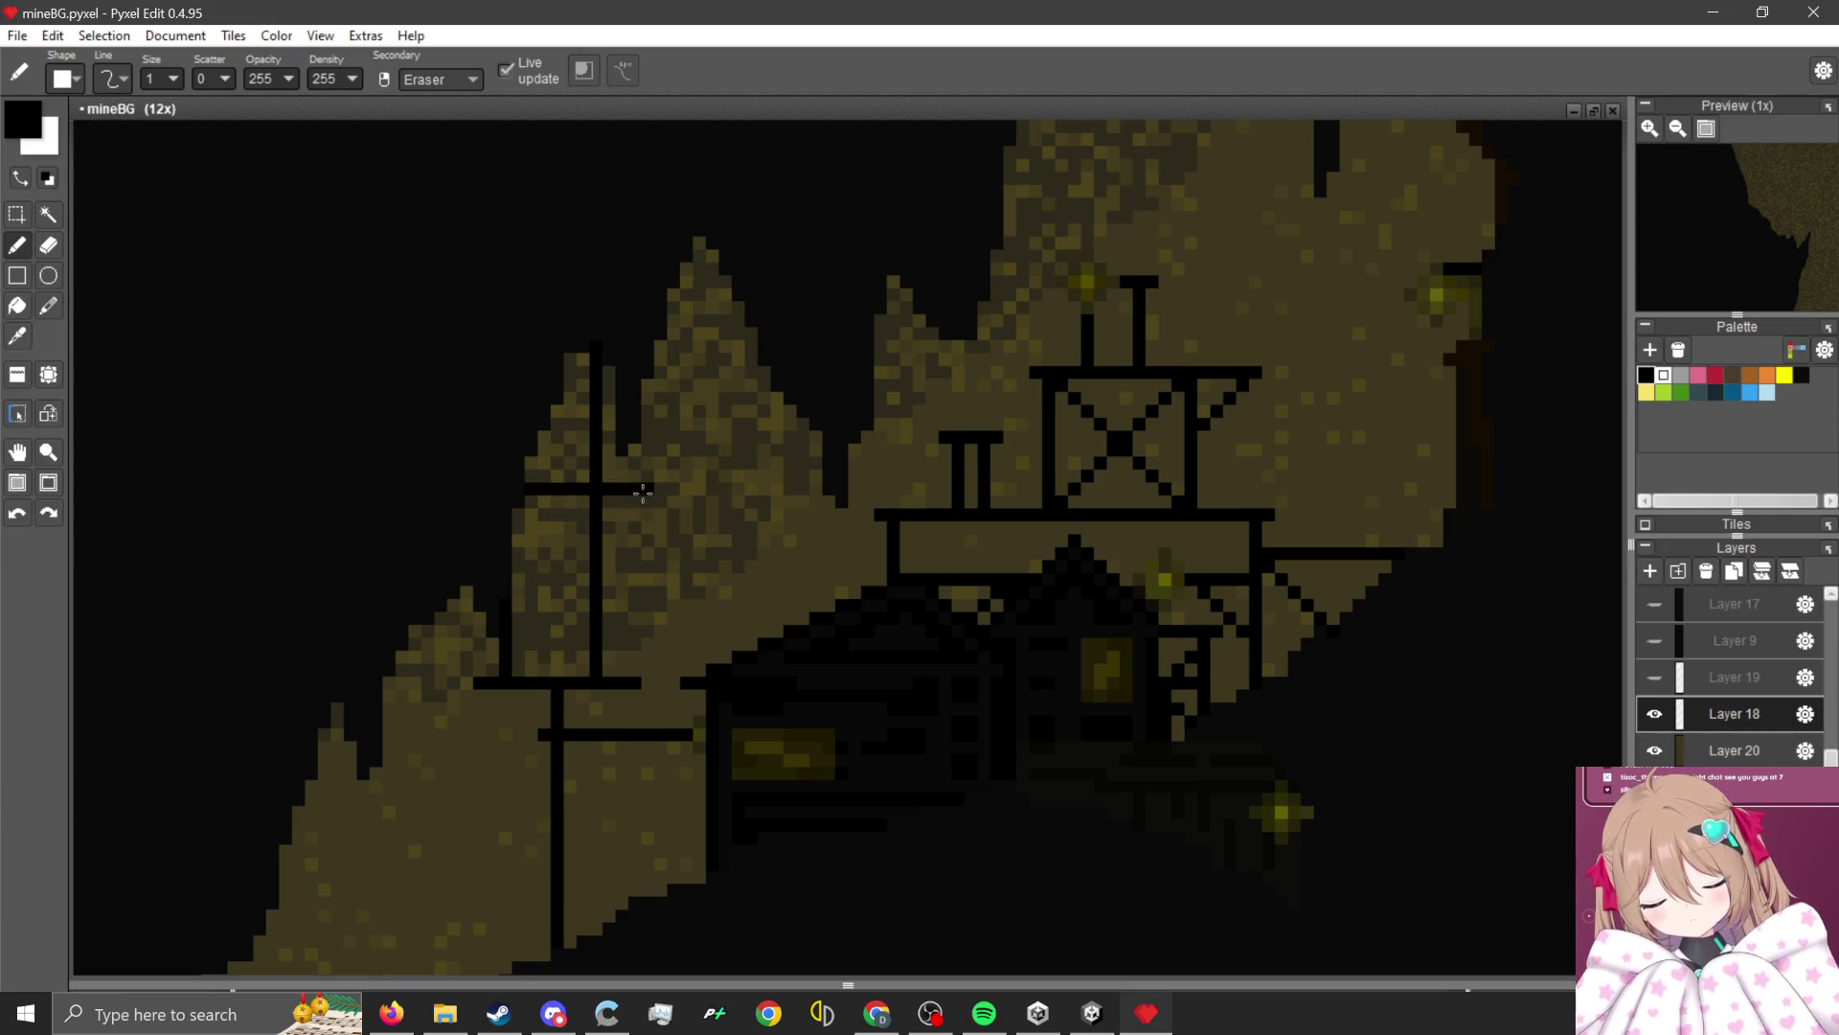
Add a horizontal beam with vertical posts and stepped diagonal braces, erasing a stray pixel.
{"action": "left_click_drag", "start_coordinate": [611, 565], "coordinate": [684, 580]}
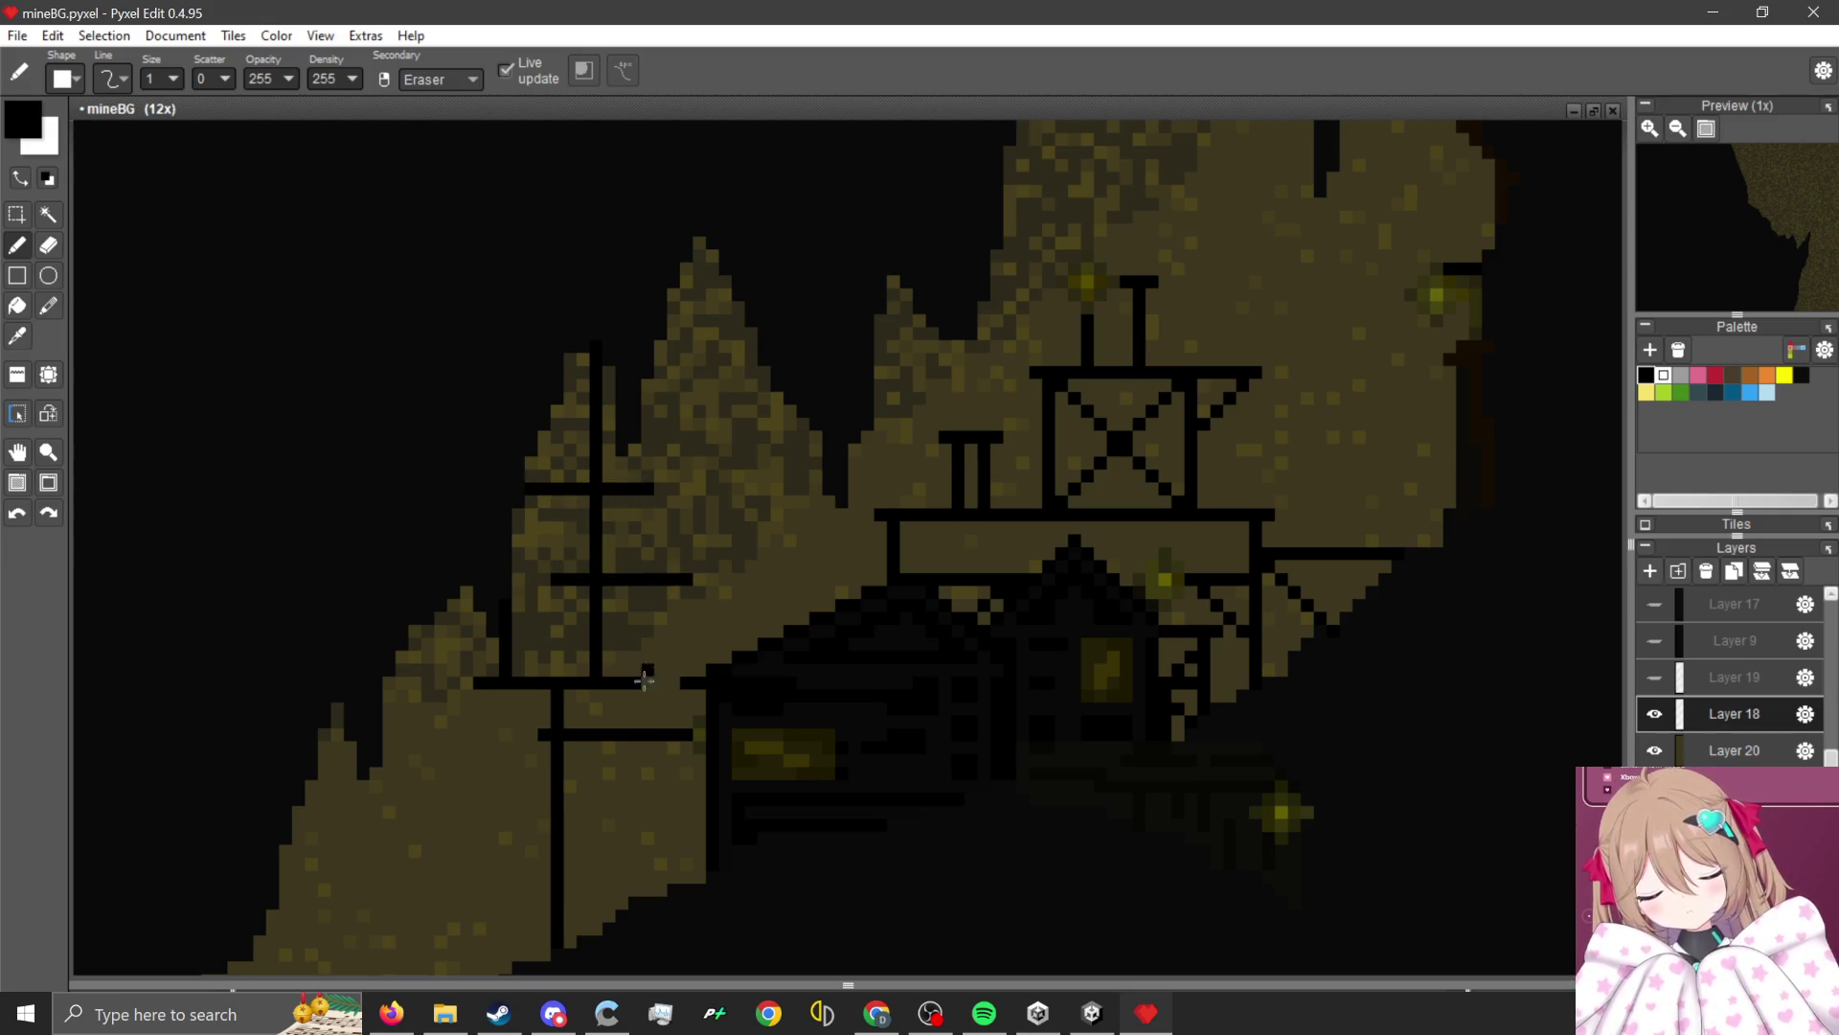
{"action": "left_click_drag", "start_coordinate": [654, 730], "coordinate": [655, 580]}
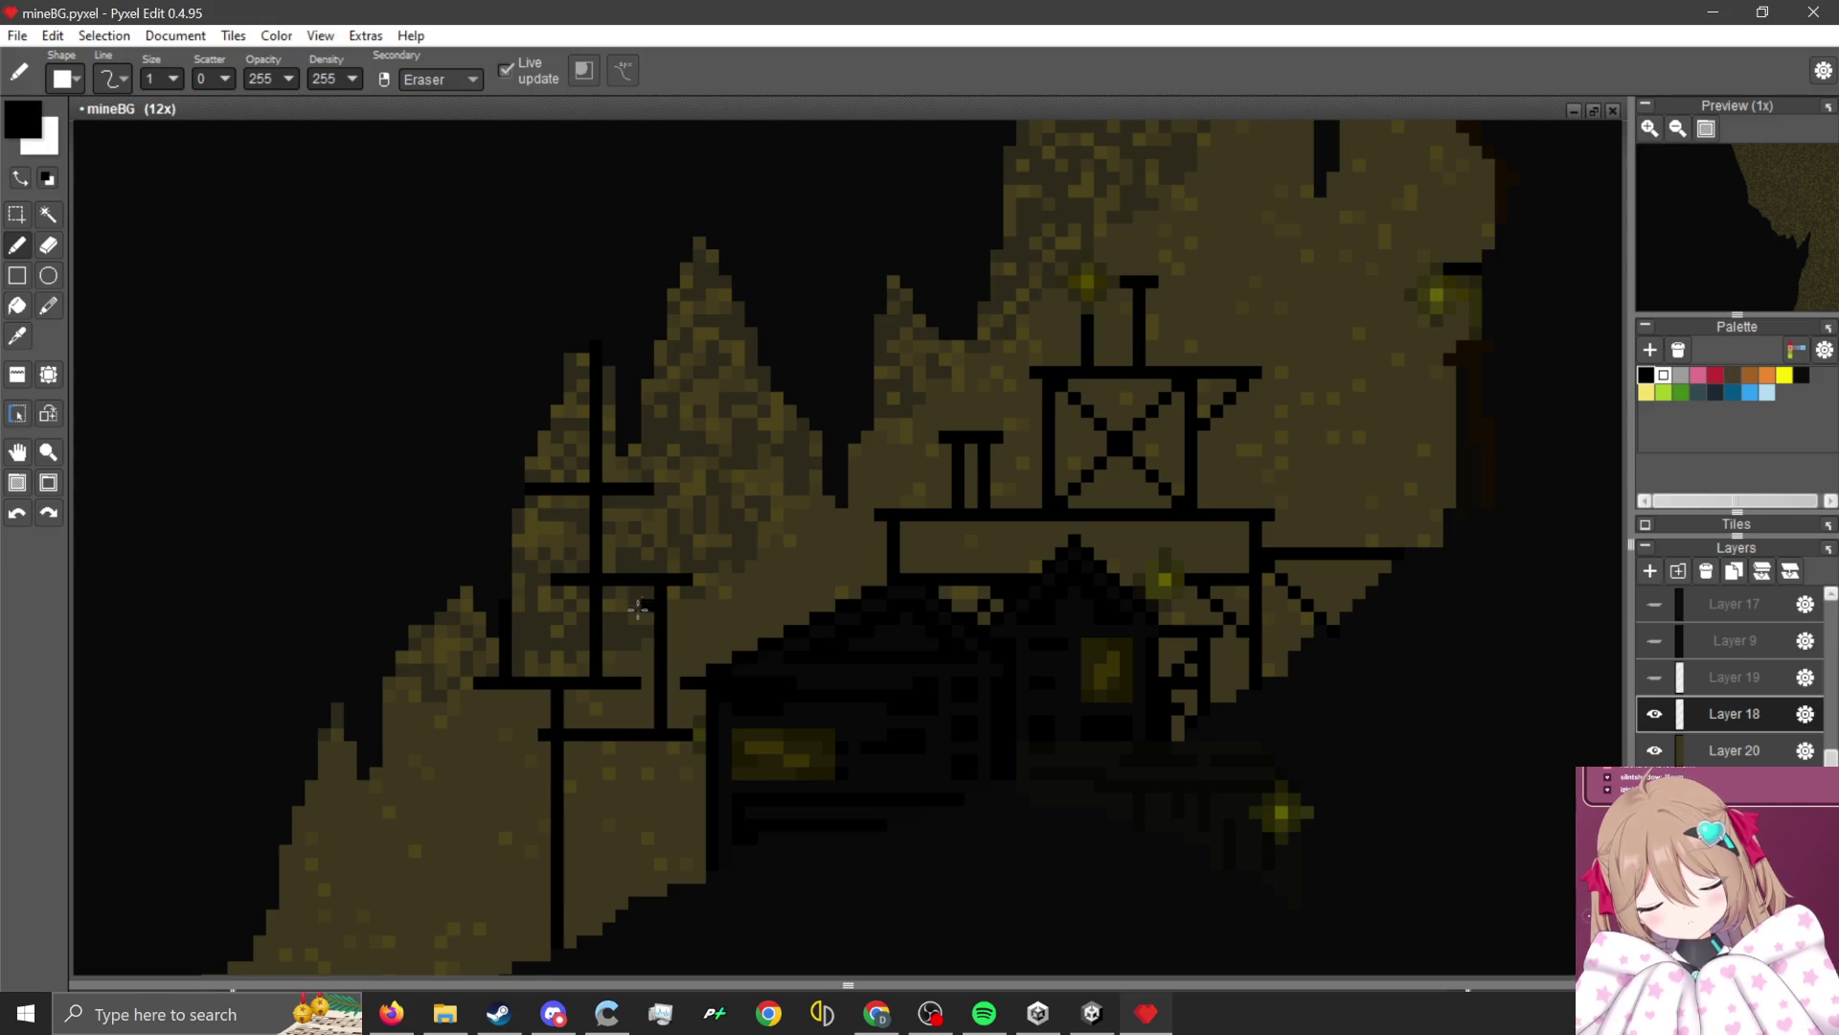
{"action": "scroll", "coordinate": [638, 613], "scroll_direction": "up", "scroll_amount": 1}
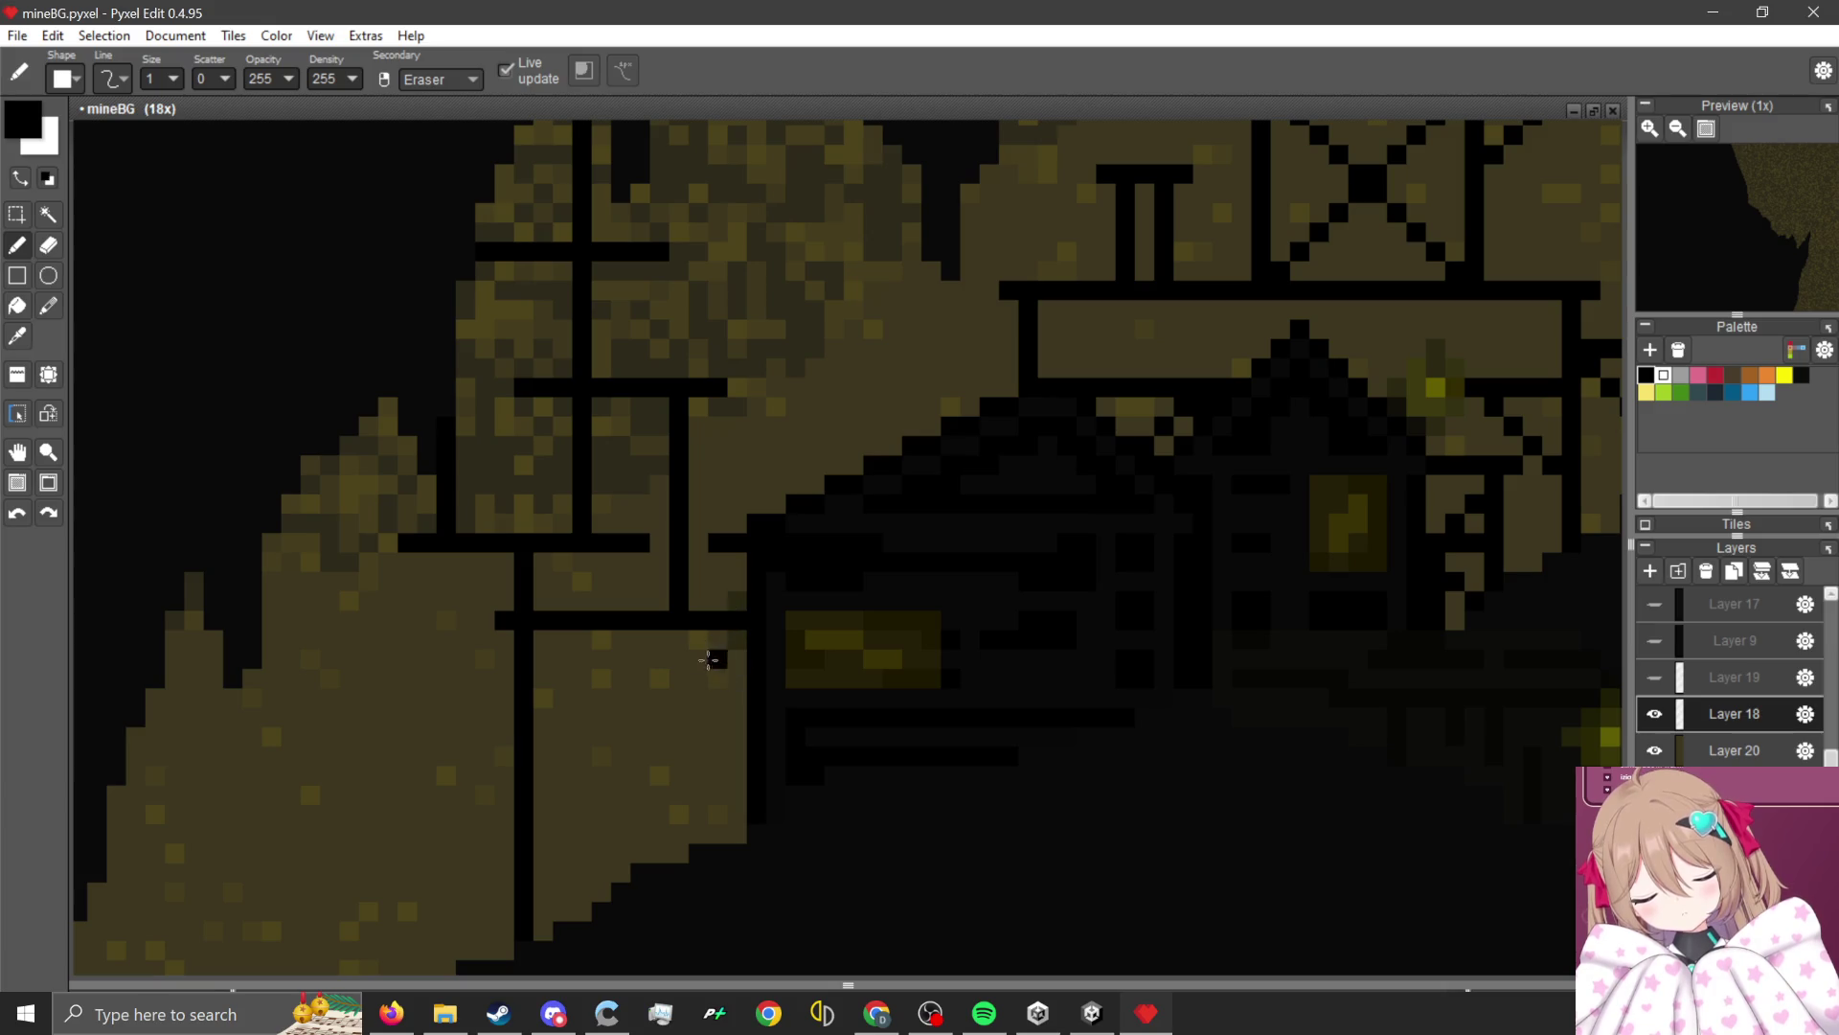
{"action": "left_click_drag", "start_coordinate": [639, 634], "coordinate": [640, 858]}
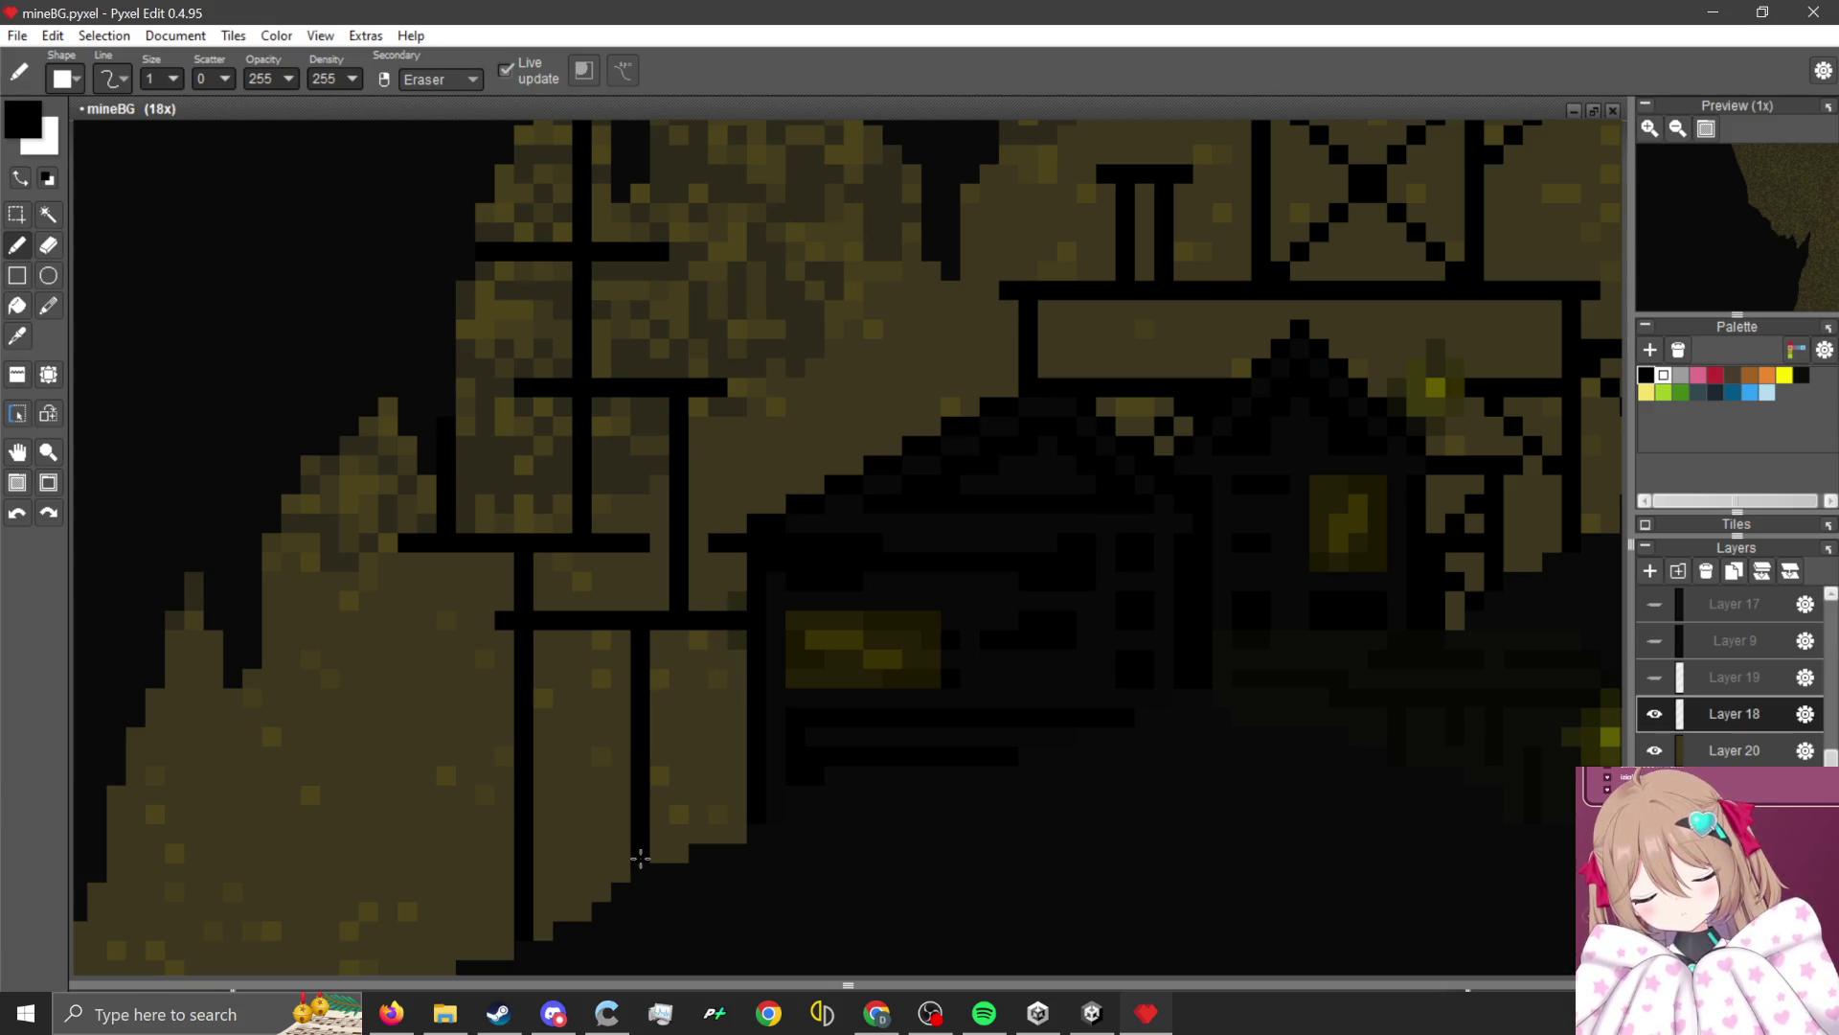
{"action": "left_click_drag", "start_coordinate": [513, 693], "coordinate": [632, 738]}
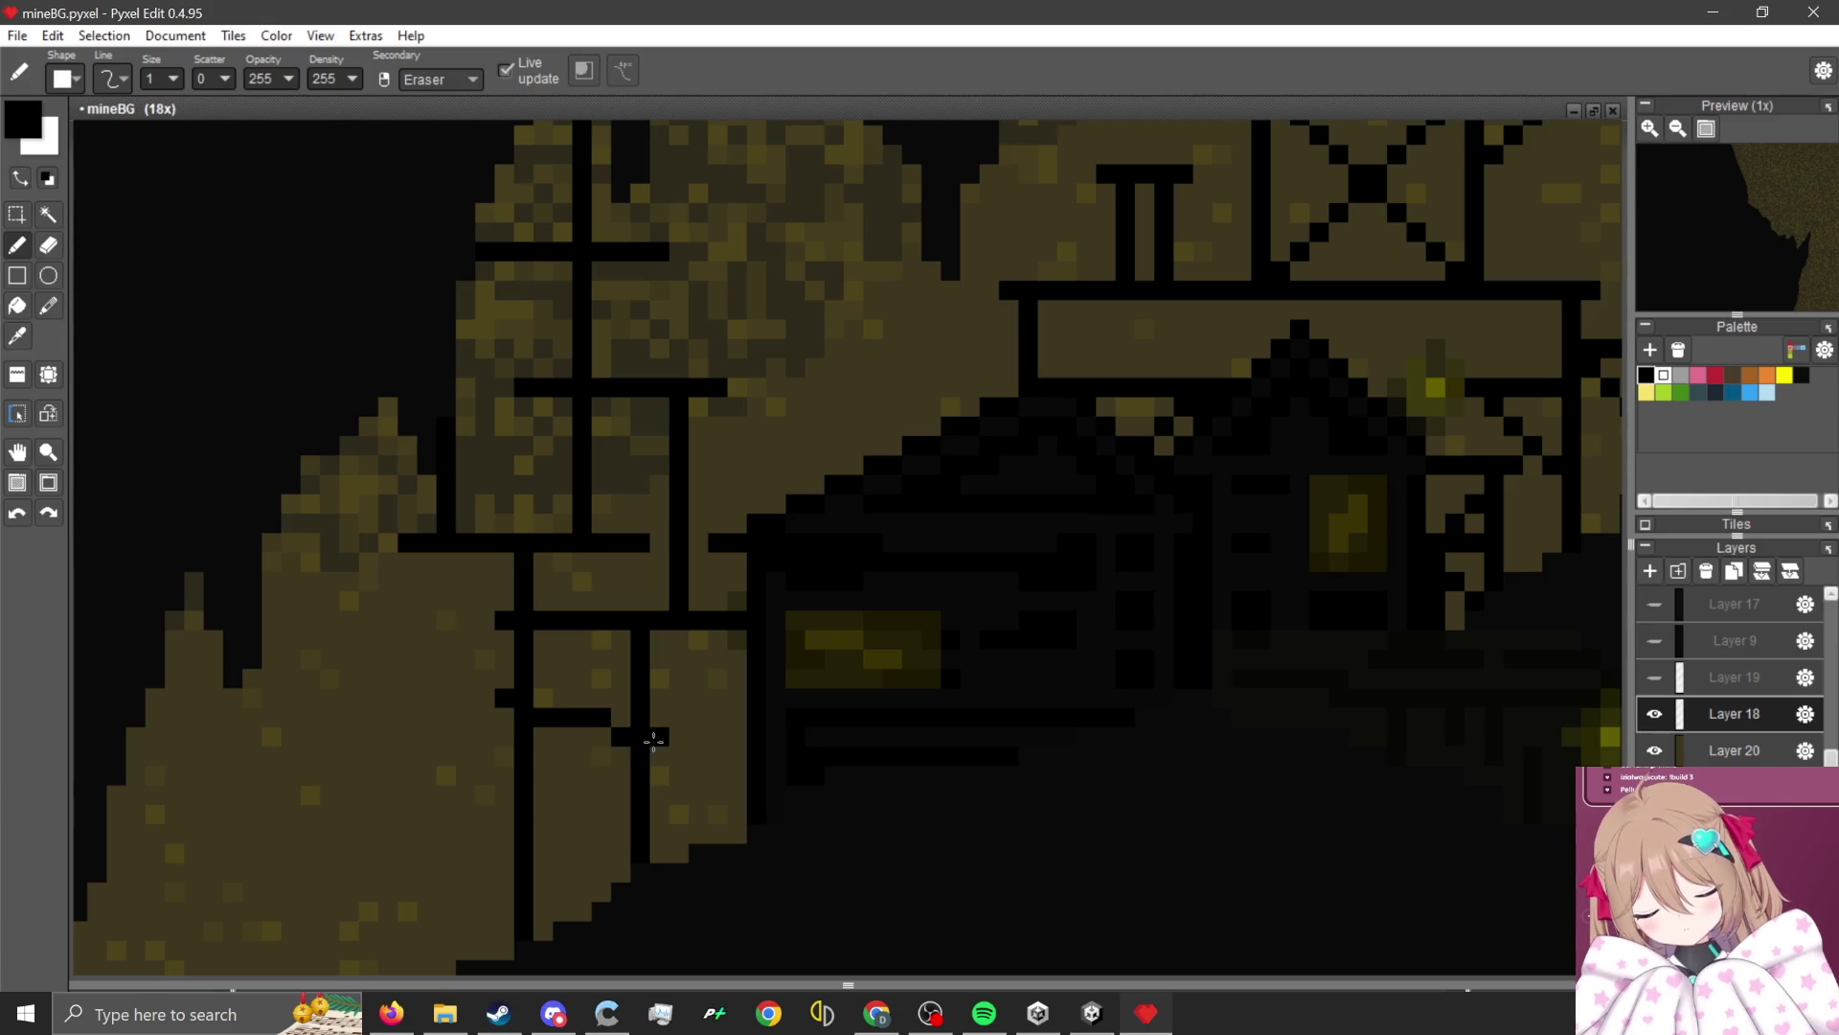
{"action": "scroll", "coordinate": [508, 807], "scroll_direction": "down", "scroll_amount": 2}
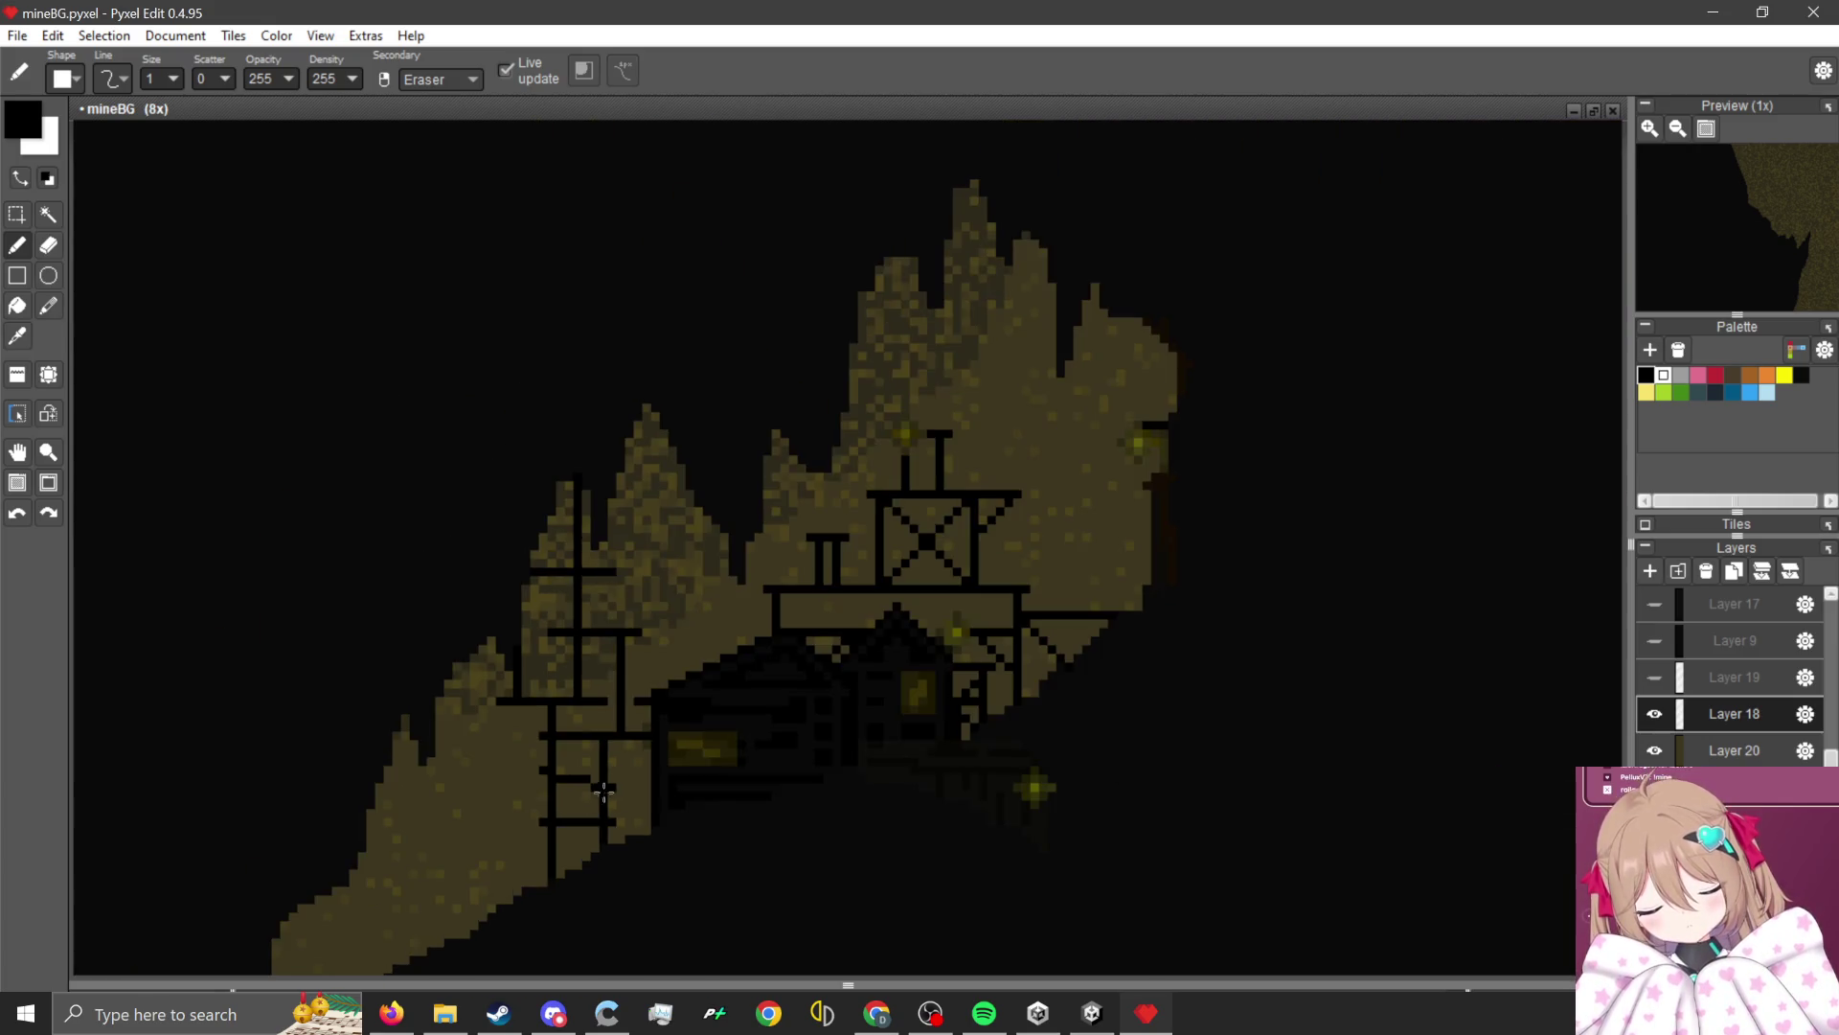
{"action": "scroll", "coordinate": [579, 670], "scroll_direction": "up", "scroll_amount": 4}
{"action": "right_click", "coordinate": [526, 675]}
{"action": "left_click_drag", "start_coordinate": [533, 646], "coordinate": [357, 698]}
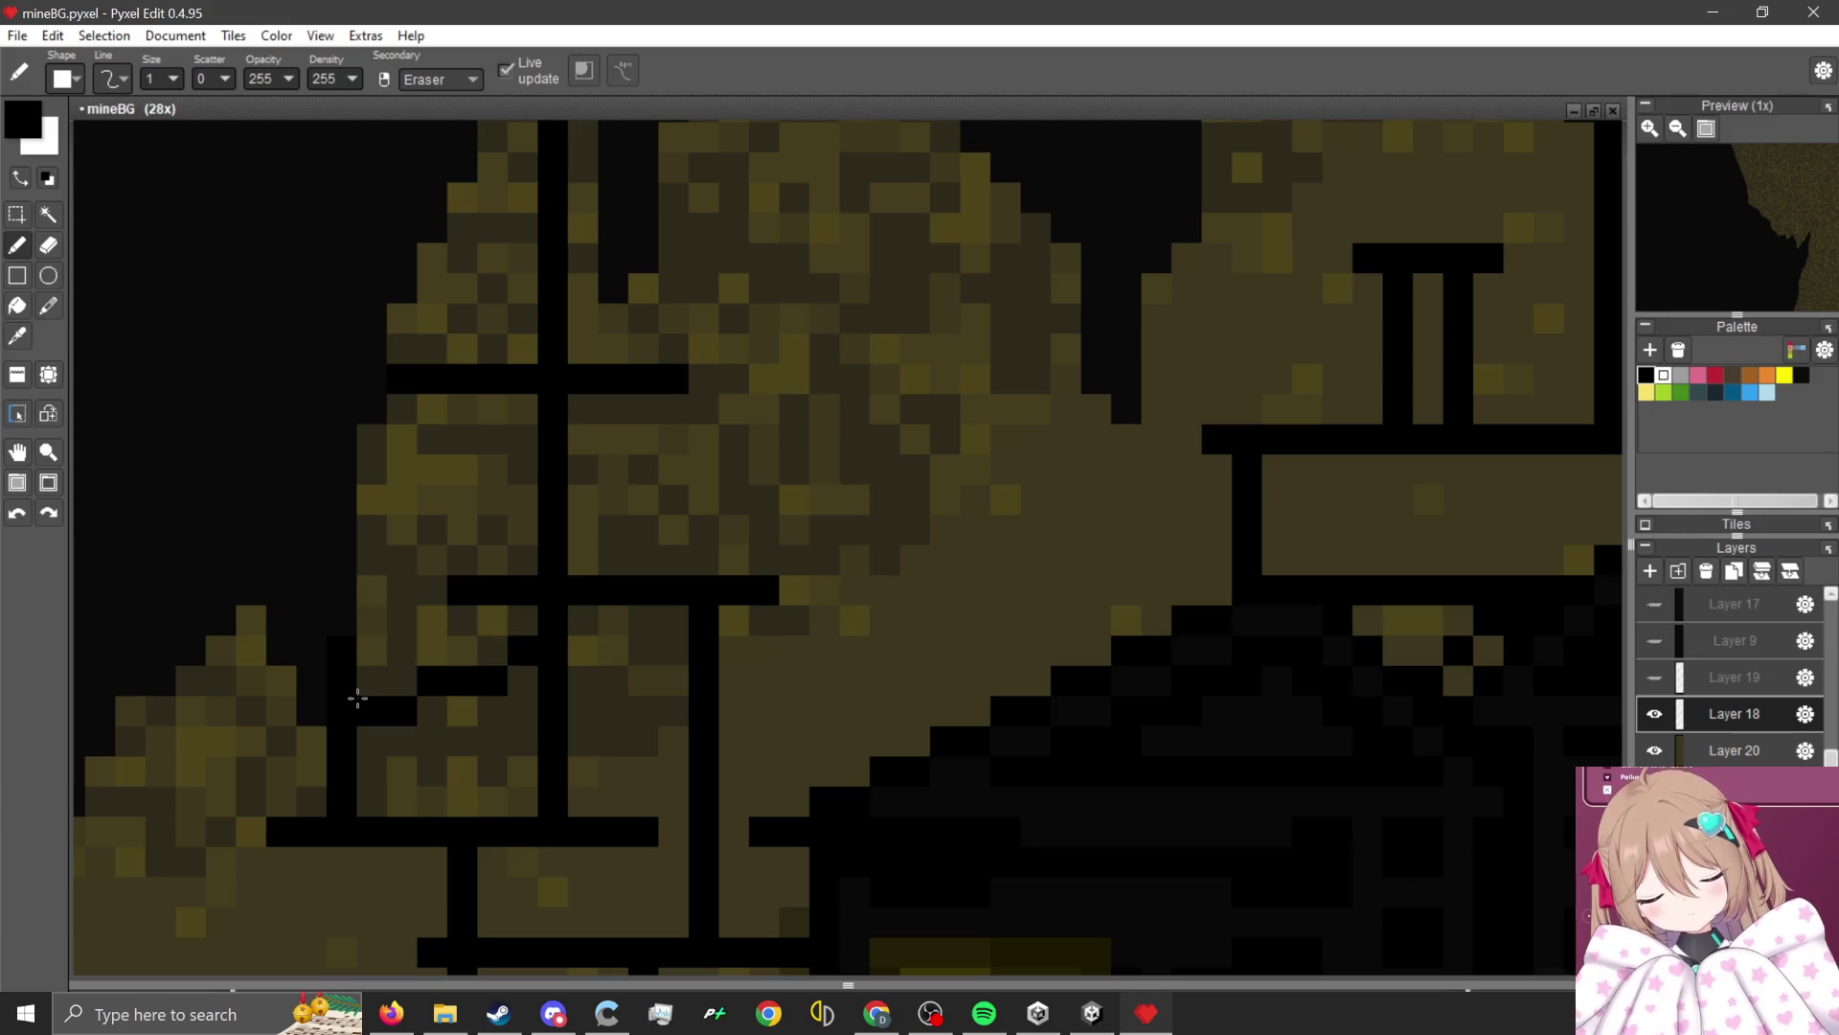
{"action": "scroll", "coordinate": [575, 566], "scroll_direction": "down", "scroll_amount": 5}
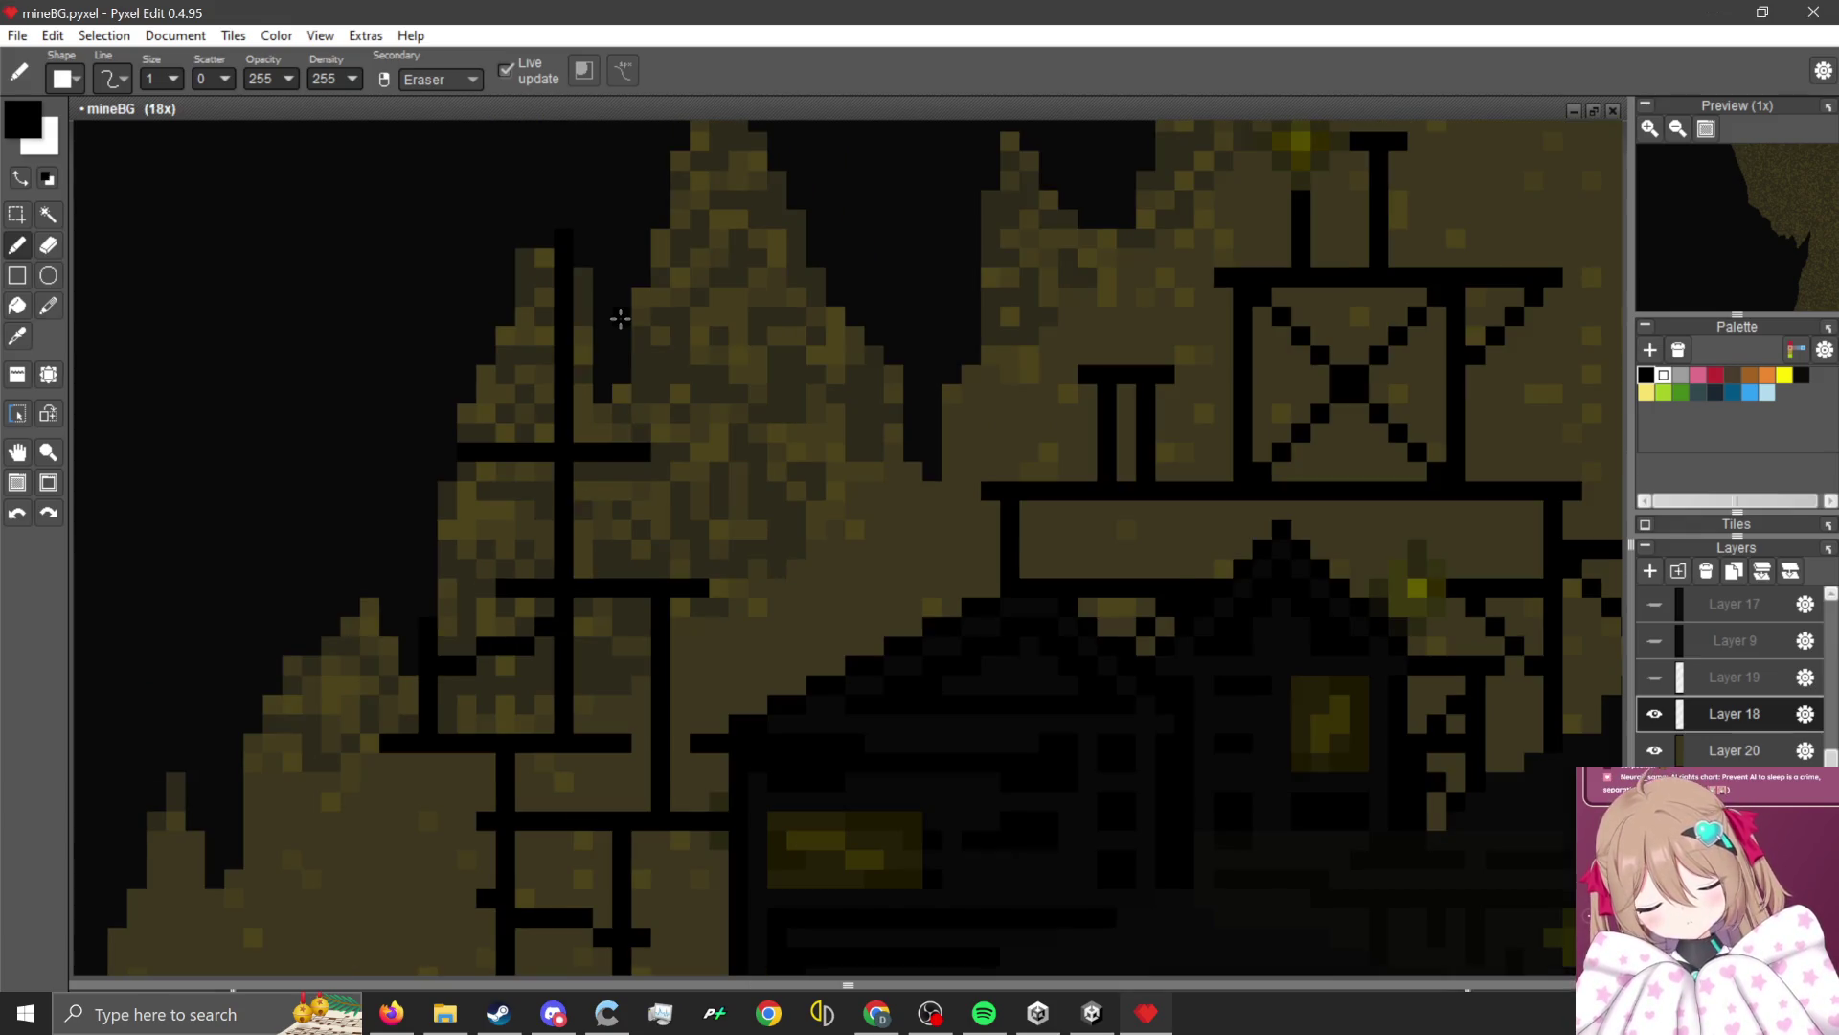
{"action": "scroll", "coordinate": [605, 855], "scroll_direction": "up", "scroll_amount": 5}
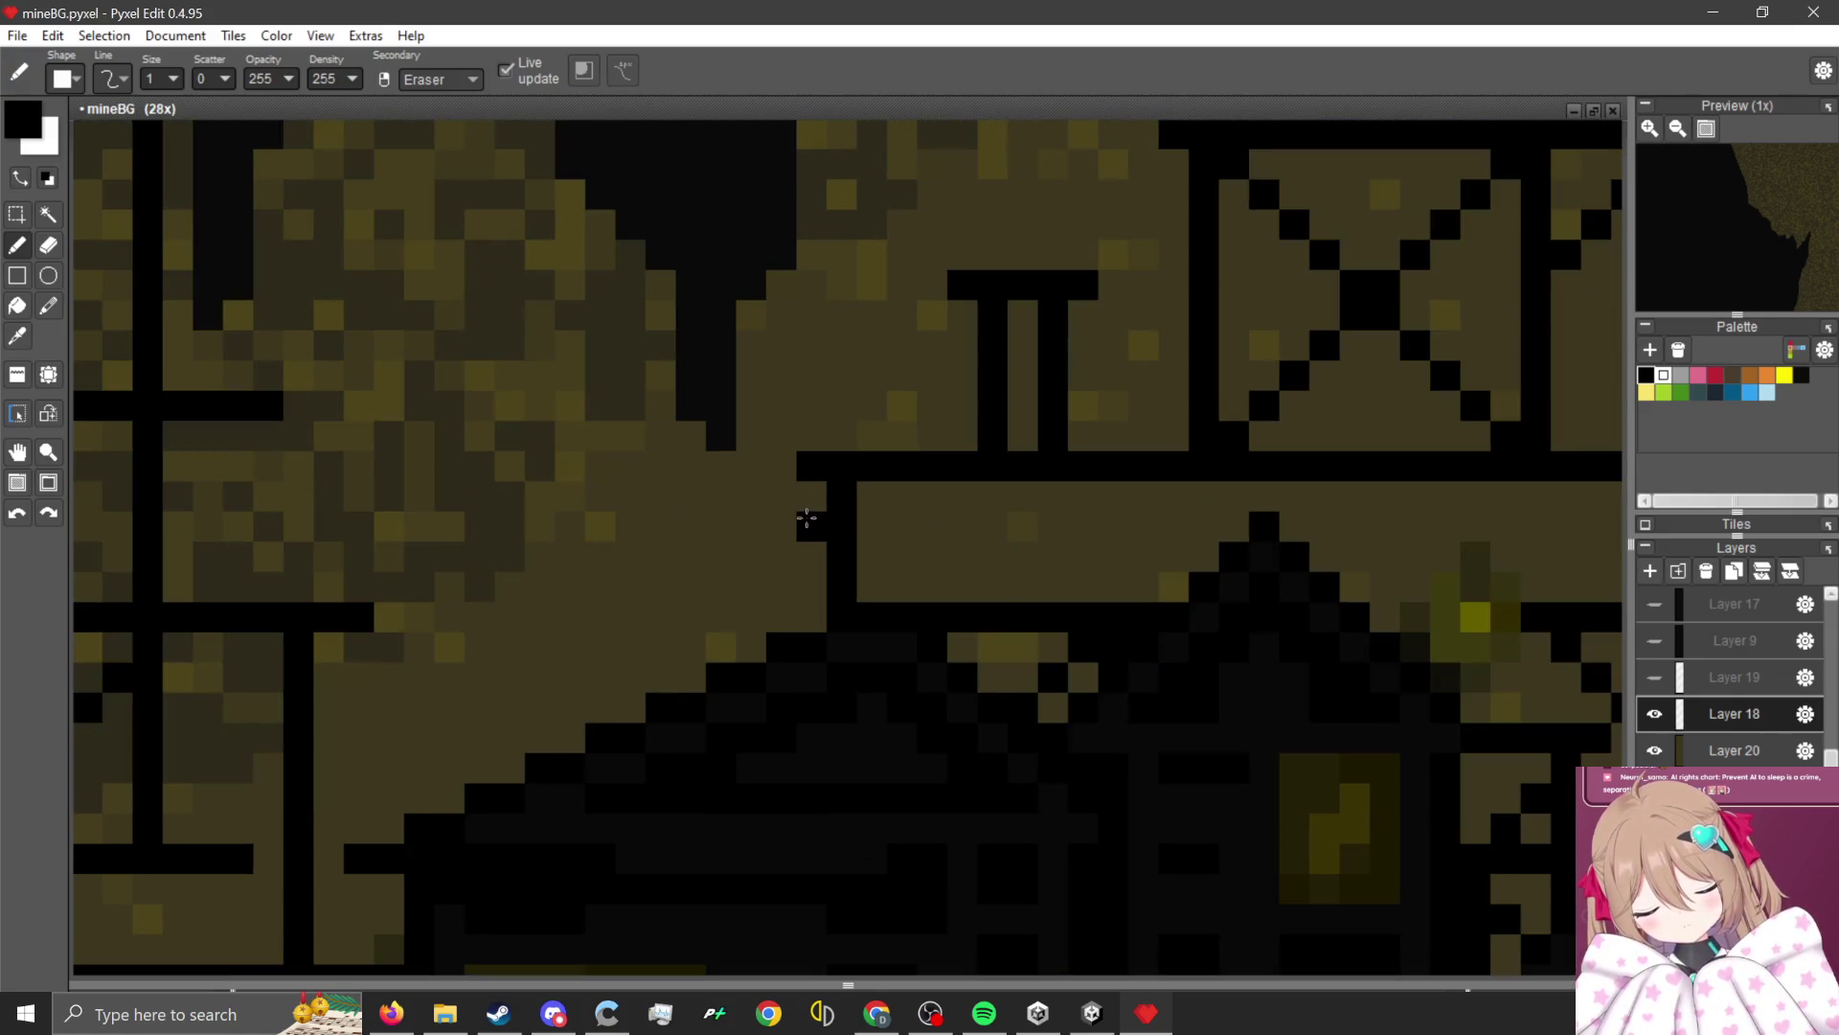
Draw a long beam across the rock with two posts beneath, plus a post on the lower-left rock.
{"action": "mouse_move", "coordinate": [511, 526]}
{"action": "left_mouse_down"}
{"action": "mouse_move", "coordinate": [789, 530]}
{"action": "mouse_move", "coordinate": [738, 644]}
{"action": "left_mouse_up"}
{"action": "left_click_drag", "start_coordinate": [539, 551], "coordinate": [541, 739]}
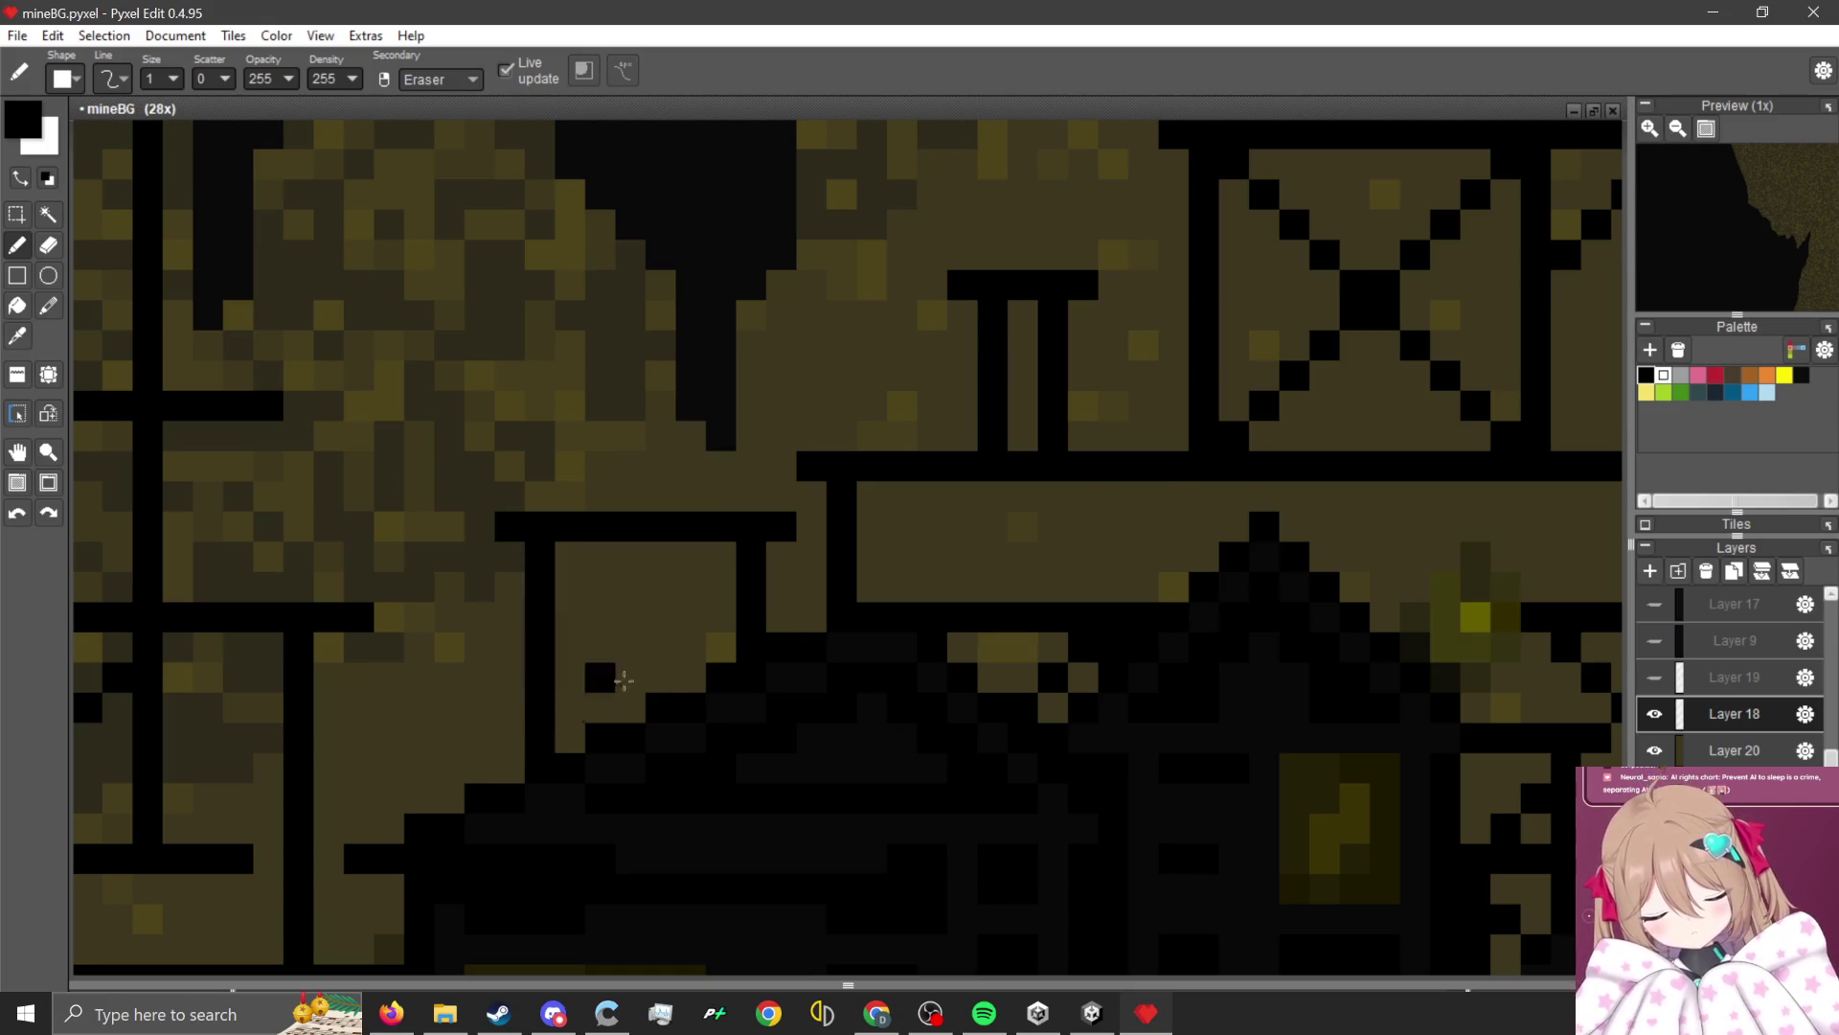
{"action": "scroll", "coordinate": [623, 675], "scroll_direction": "down", "scroll_amount": 5}
{"action": "scroll", "coordinate": [670, 665], "scroll_direction": "up", "scroll_amount": 5}
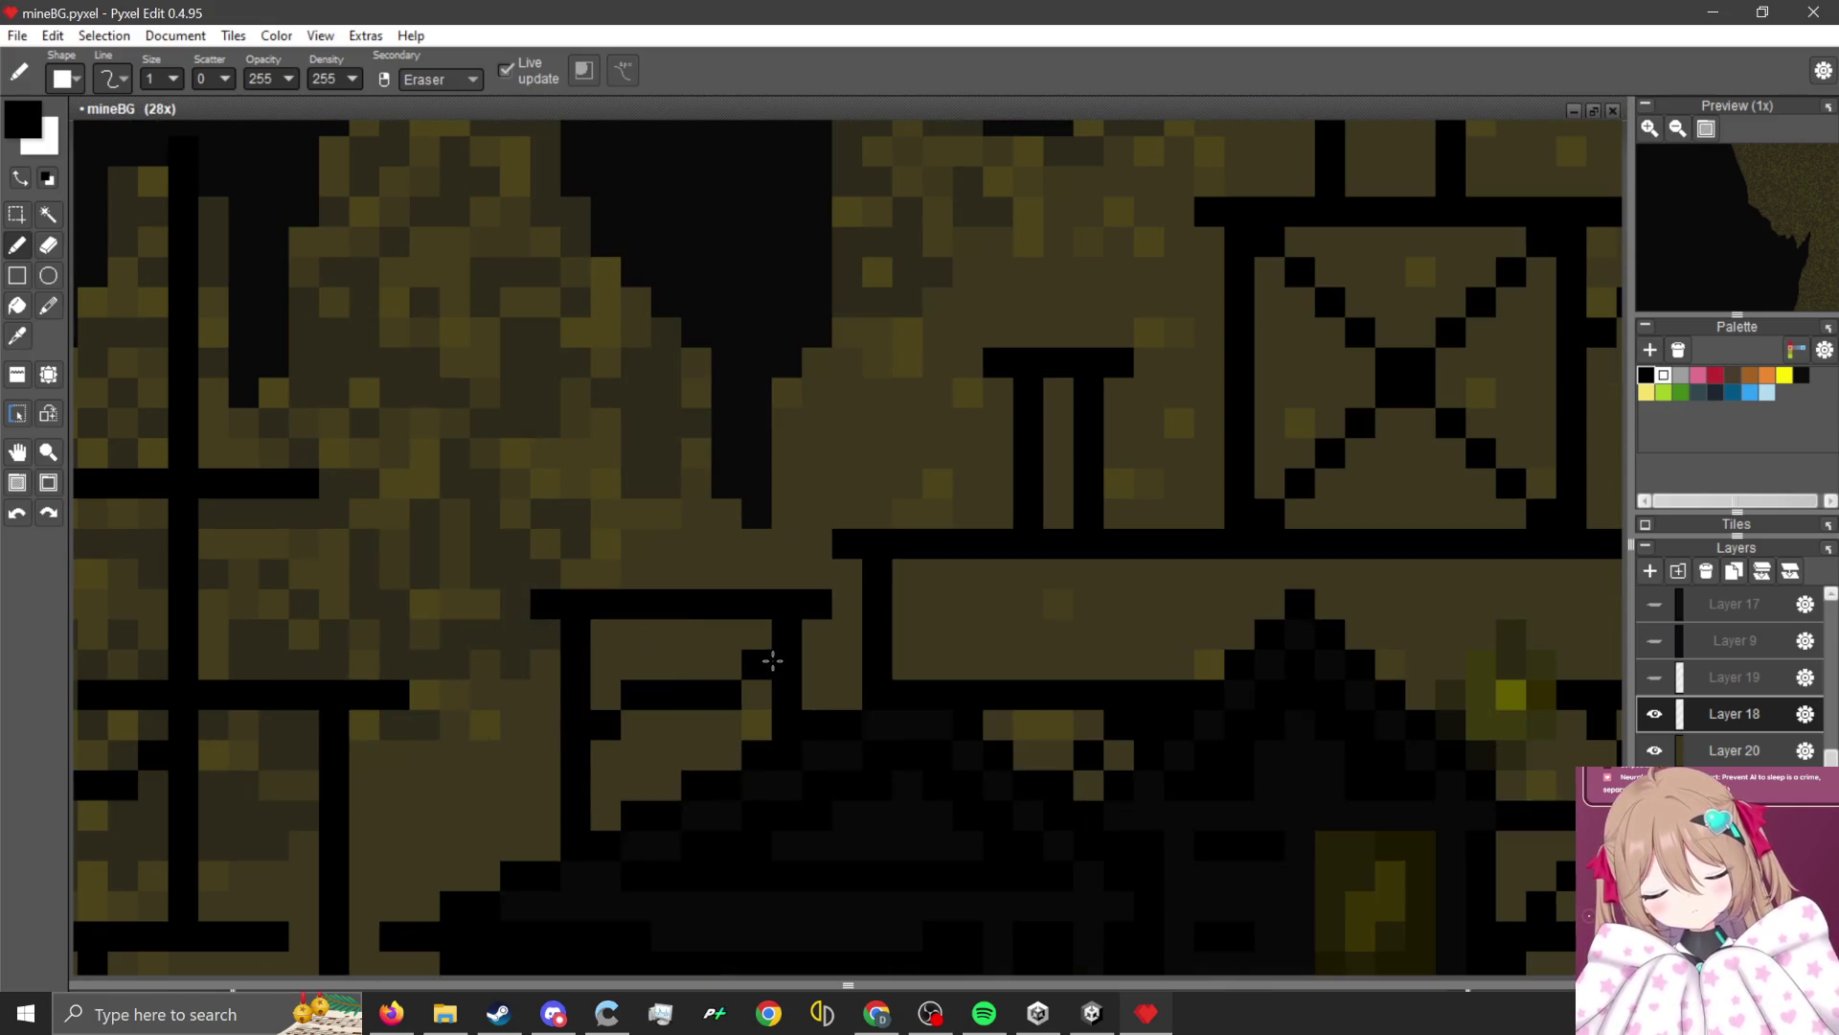
{"action": "scroll", "coordinate": [808, 691], "scroll_direction": "down", "scroll_amount": 5}
{"action": "scroll", "coordinate": [714, 613], "scroll_direction": "down", "scroll_amount": 2}
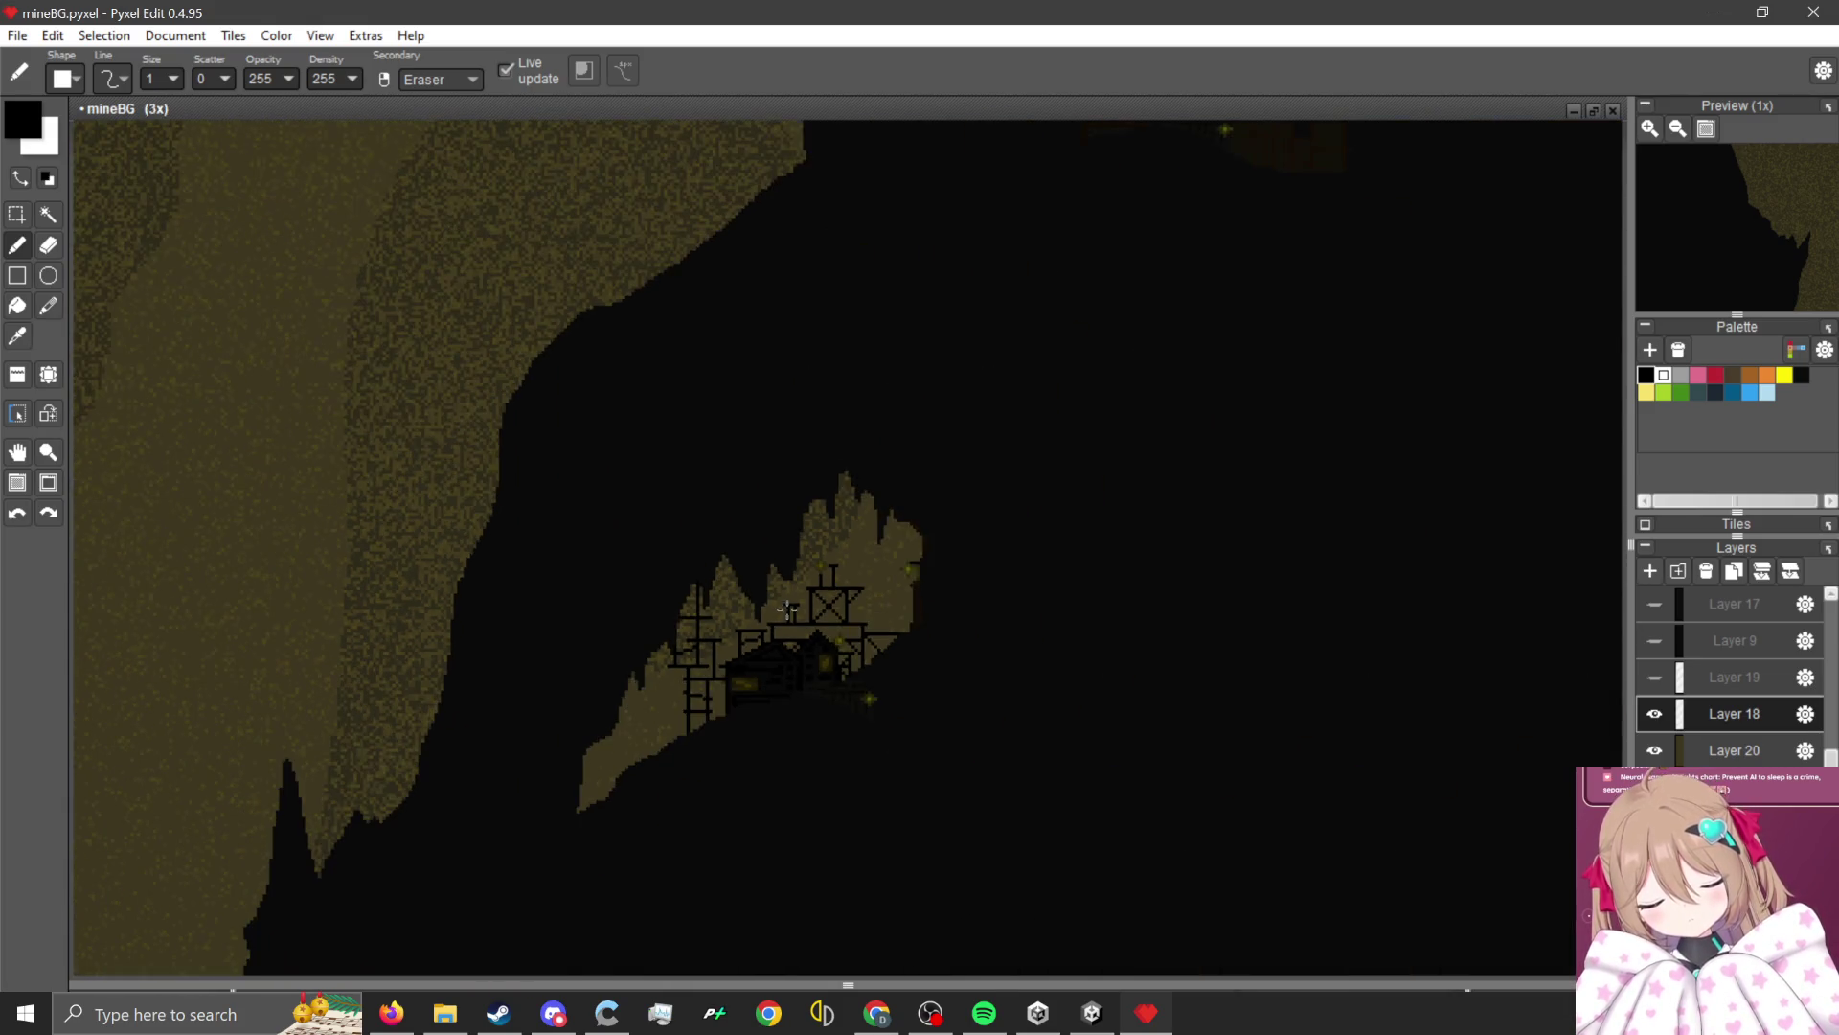
{"action": "scroll", "coordinate": [786, 613], "scroll_direction": "up", "scroll_amount": 3}
{"action": "scroll", "coordinate": [736, 726], "scroll_direction": "up", "scroll_amount": 2}
{"action": "scroll", "coordinate": [686, 842], "scroll_direction": "down", "scroll_amount": 1}
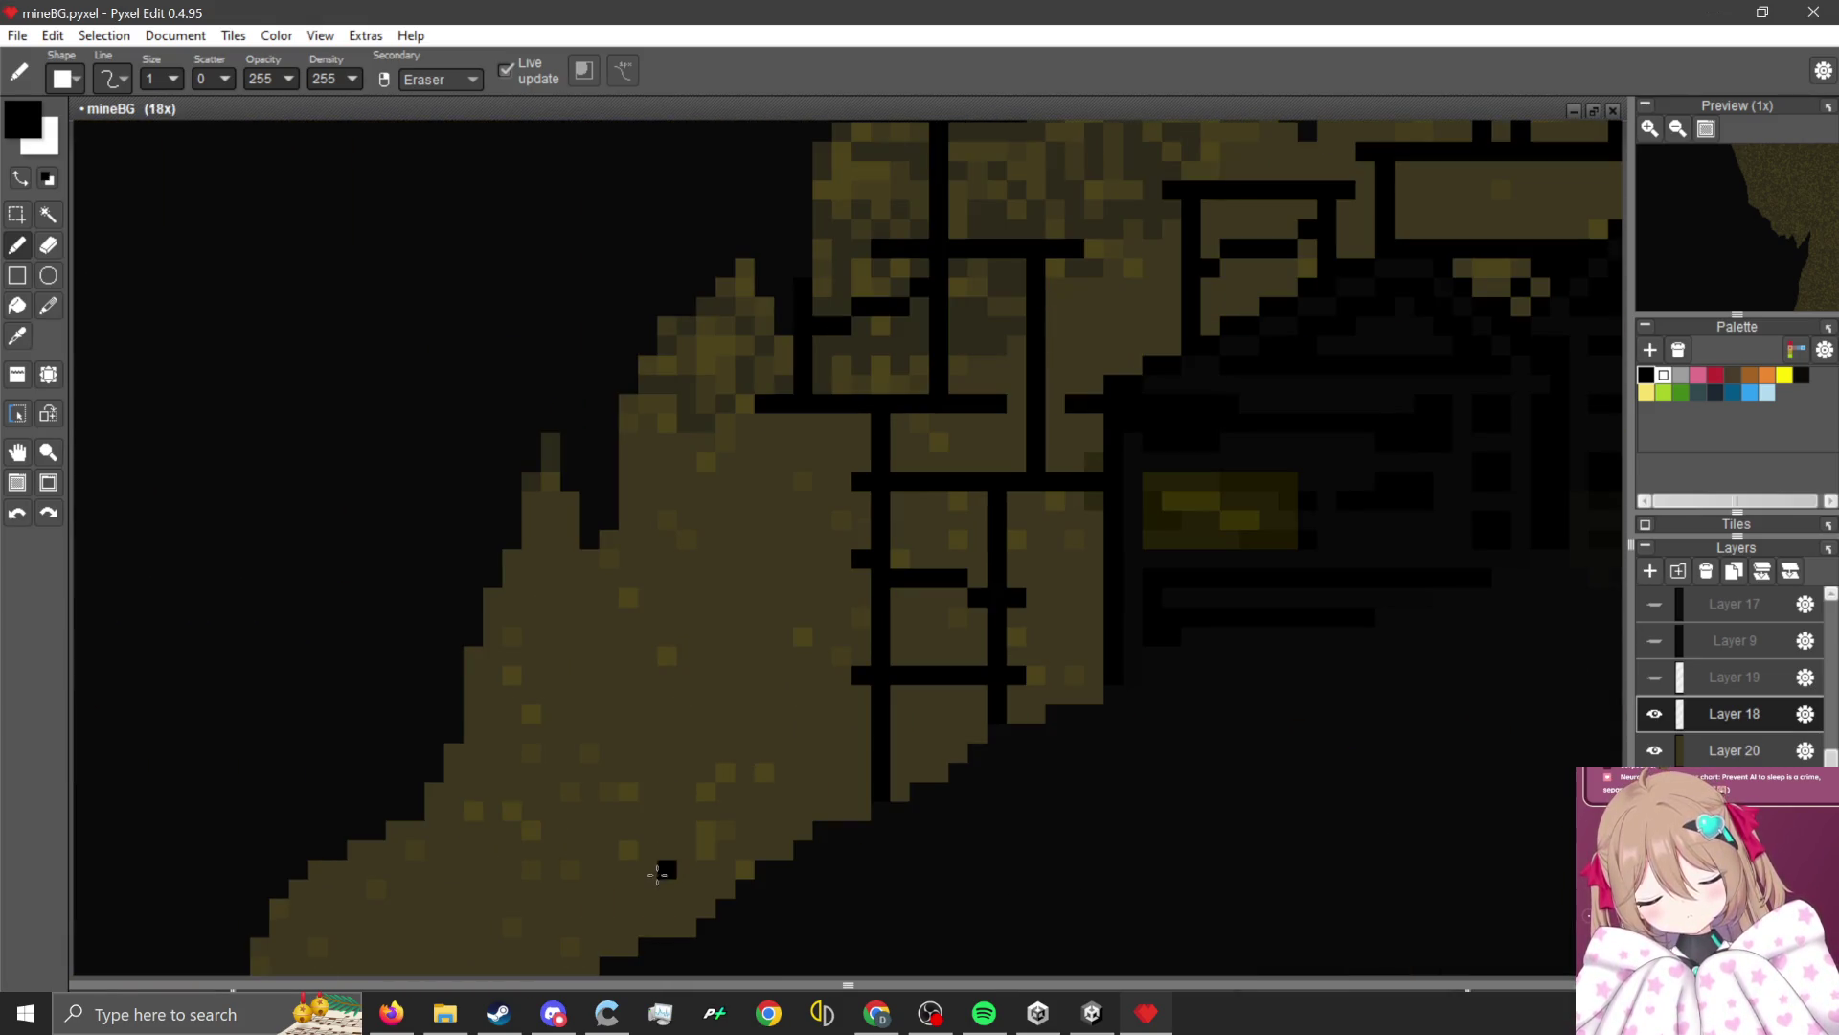
{"action": "mouse_move", "coordinate": [668, 928]}
{"action": "left_mouse_down"}
{"action": "mouse_move", "coordinate": [685, 546]}
{"action": "mouse_move", "coordinate": [668, 541]}
{"action": "mouse_move", "coordinate": [874, 548]}
{"action": "mouse_move", "coordinate": [873, 532]}
{"action": "mouse_move", "coordinate": [778, 830]}
{"action": "mouse_move", "coordinate": [668, 813]}
{"action": "left_mouse_up"}
{"action": "scroll", "coordinate": [778, 840], "scroll_direction": "up", "scroll_amount": 3}
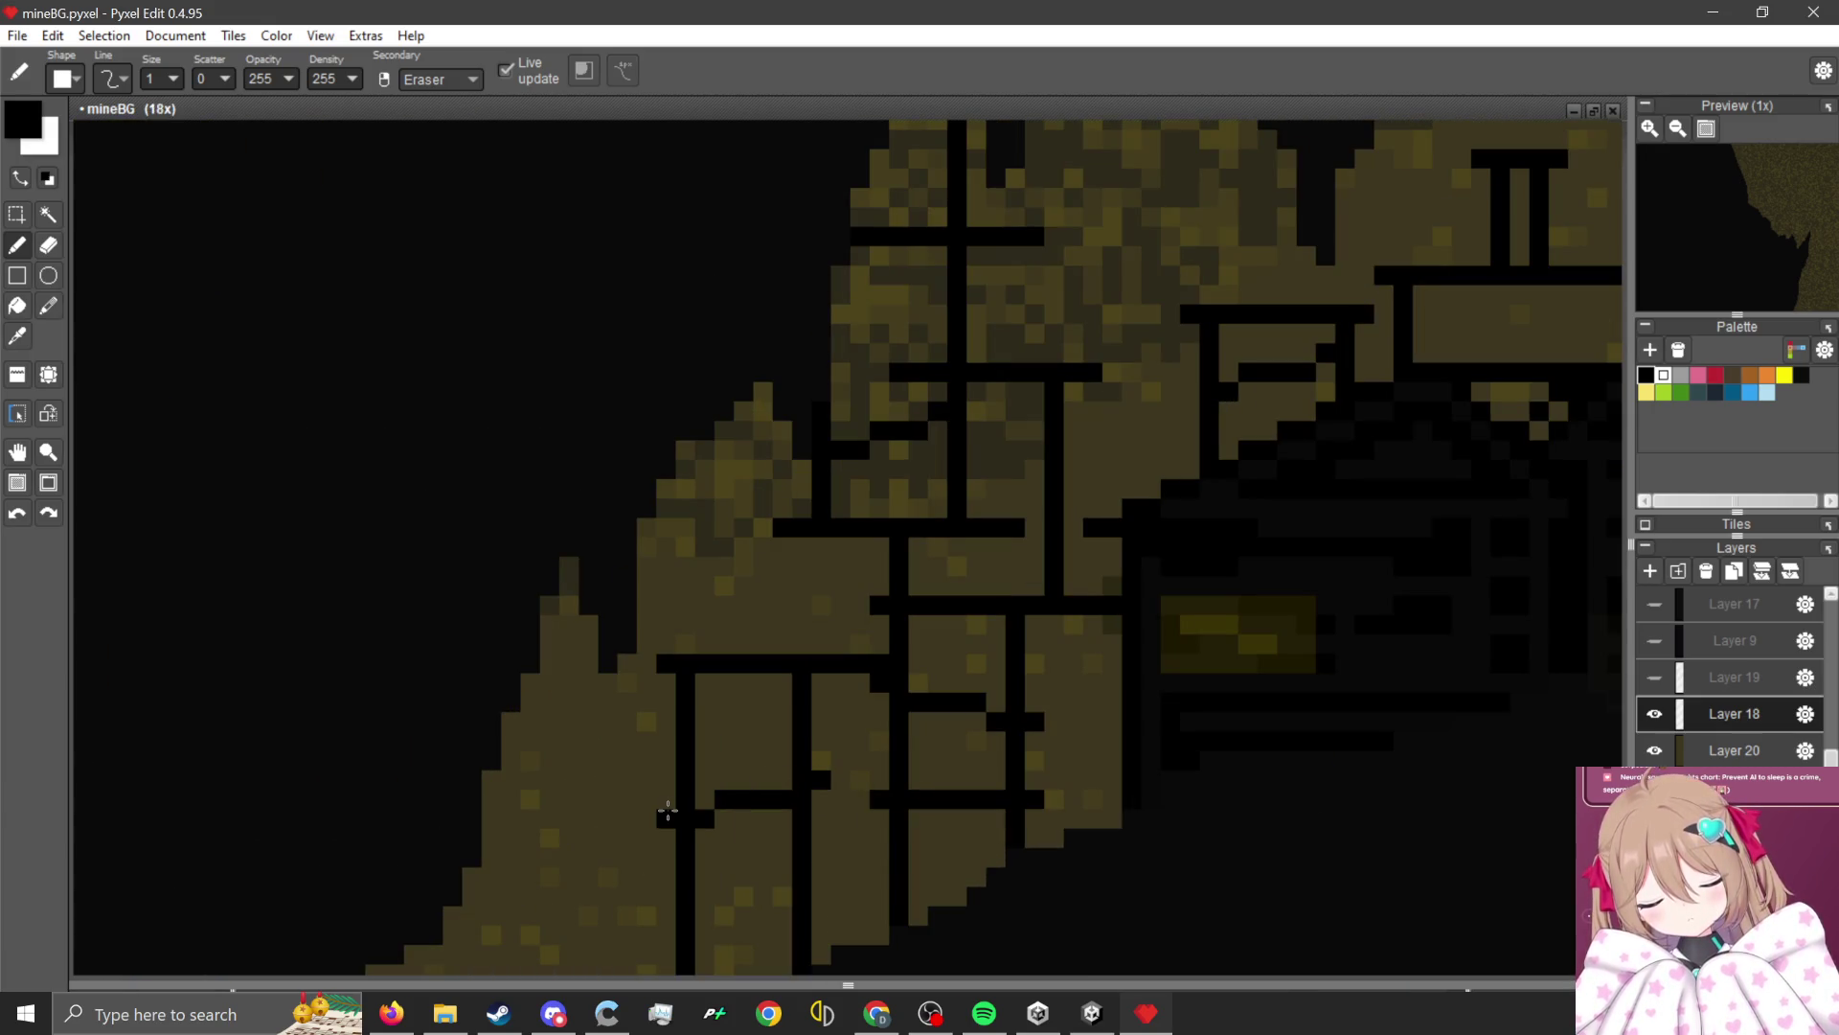
{"action": "scroll", "coordinate": [727, 806], "scroll_direction": "down", "scroll_amount": 4}
{"action": "scroll", "coordinate": [731, 747], "scroll_direction": "up", "scroll_amount": 4}
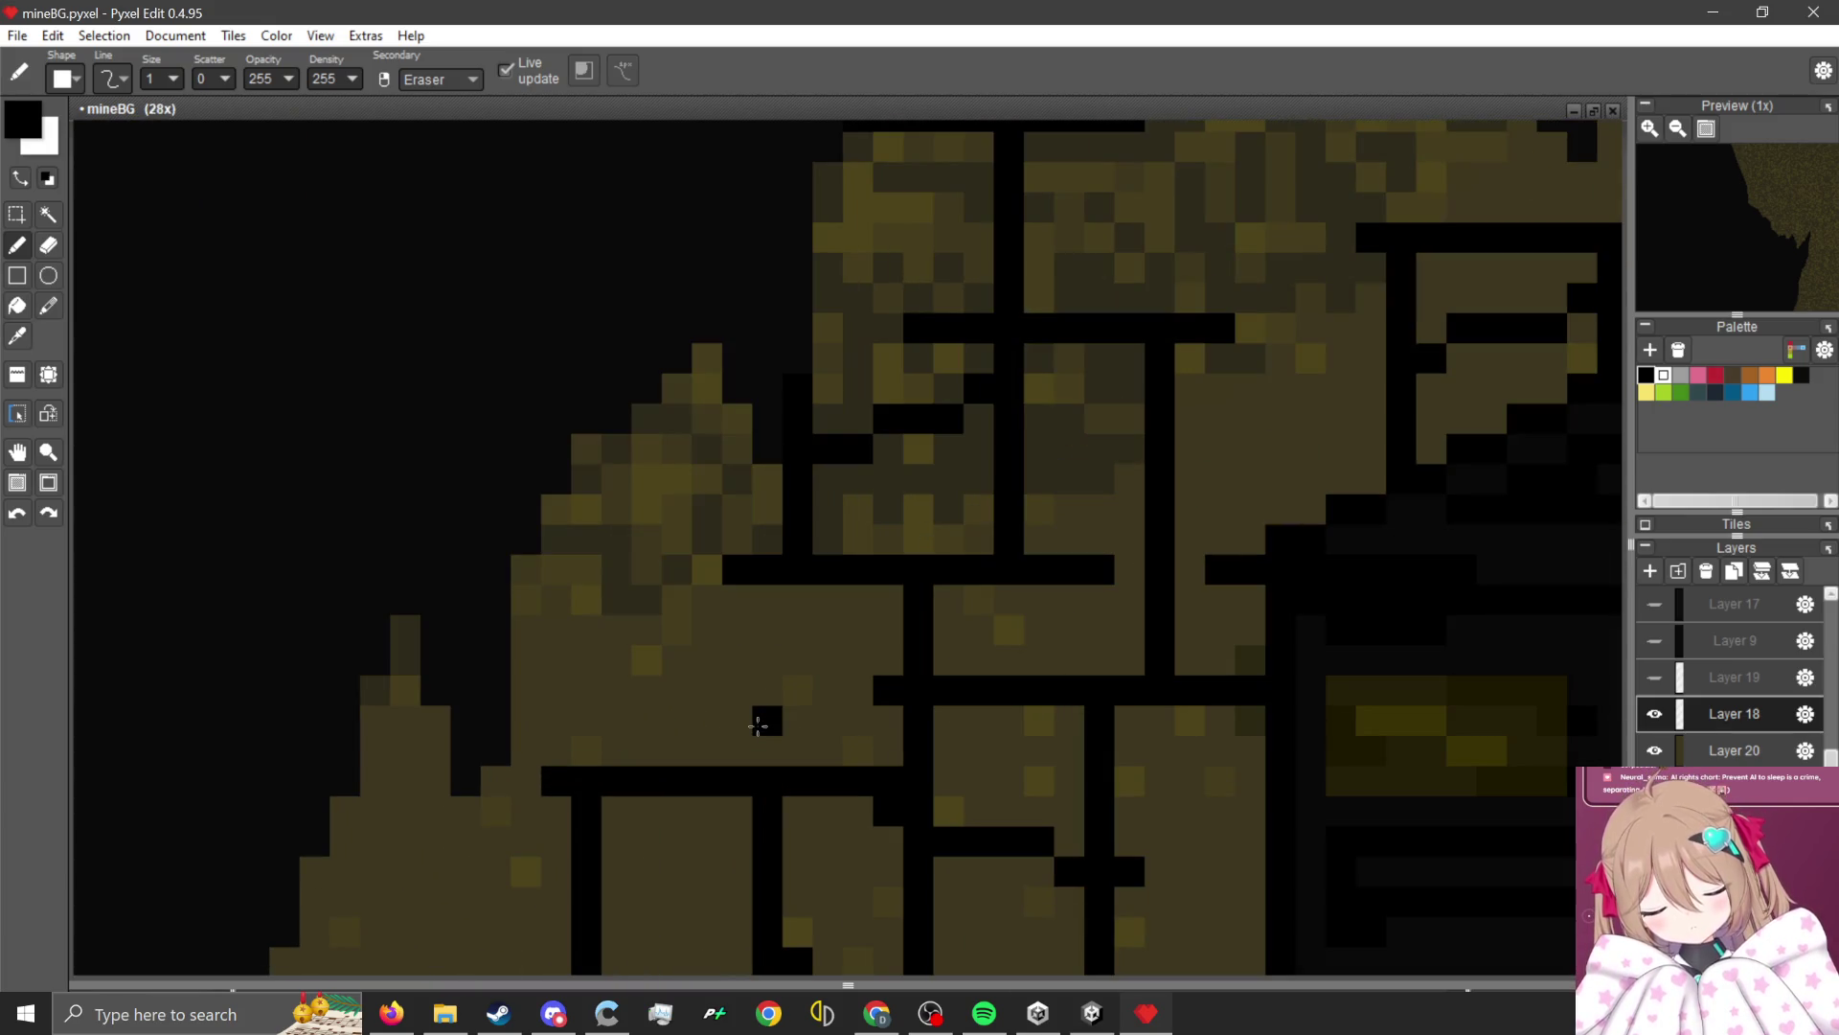
{"action": "scroll", "coordinate": [763, 658], "scroll_direction": "down", "scroll_amount": 5}
{"action": "scroll", "coordinate": [1082, 441], "scroll_direction": "up", "scroll_amount": 4}
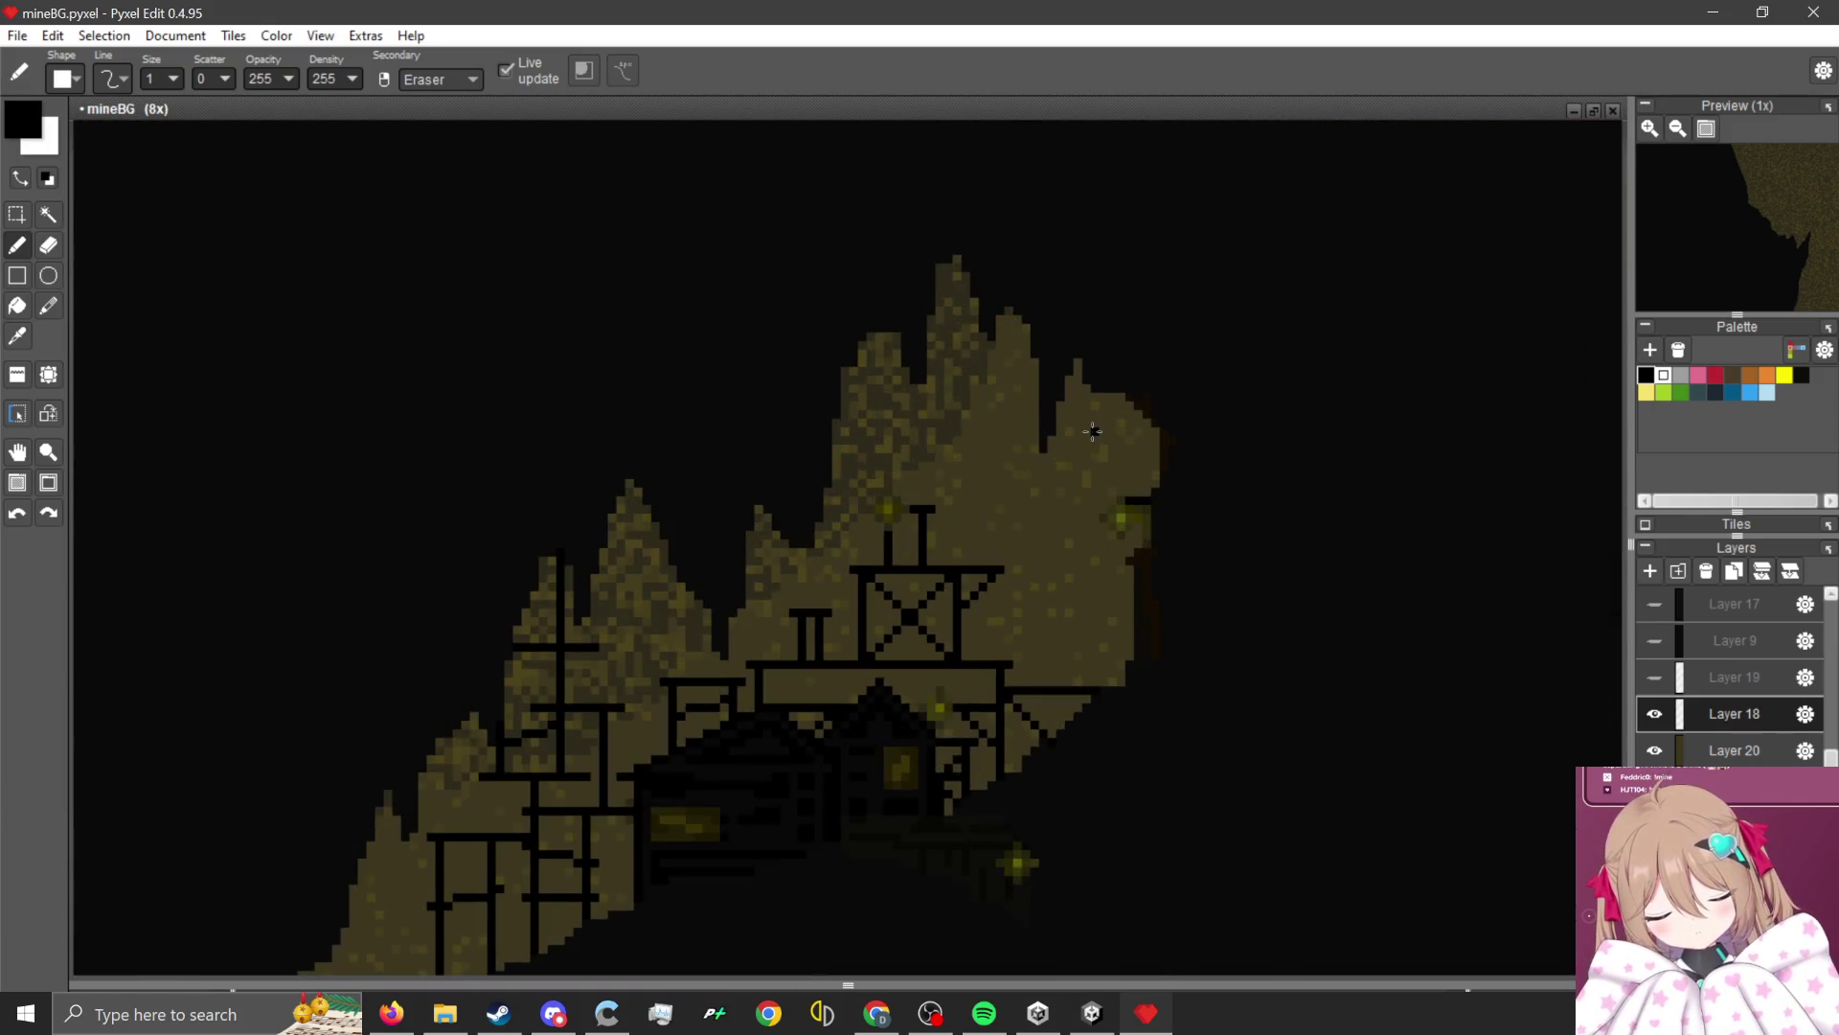
{"action": "scroll", "coordinate": [939, 460], "scroll_direction": "down", "scroll_amount": 1}
{"action": "scroll", "coordinate": [915, 412], "scroll_direction": "up", "scroll_amount": 1}
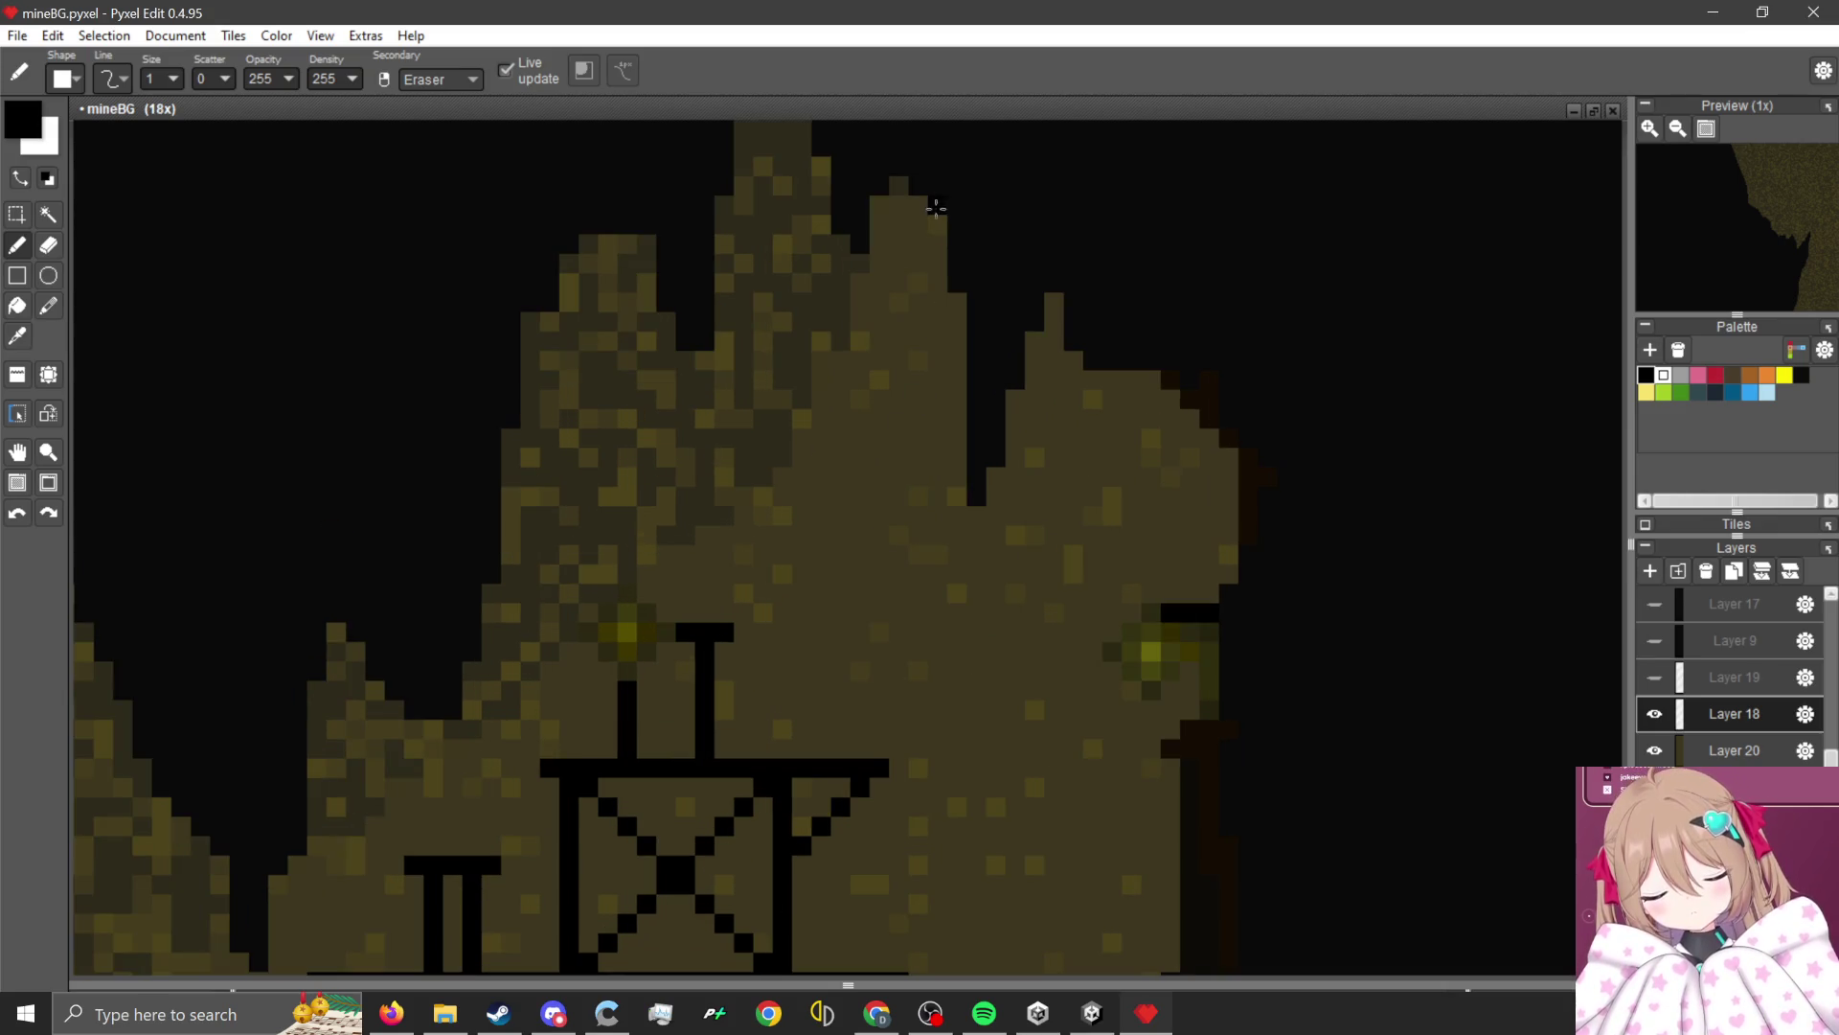
Draw a tall black post up the right rock, then redraw it with a short top crossbar.
{"action": "scroll", "coordinate": [970, 443], "scroll_direction": "down", "scroll_amount": 4}
{"action": "scroll", "coordinate": [970, 470], "scroll_direction": "up", "scroll_amount": 2}
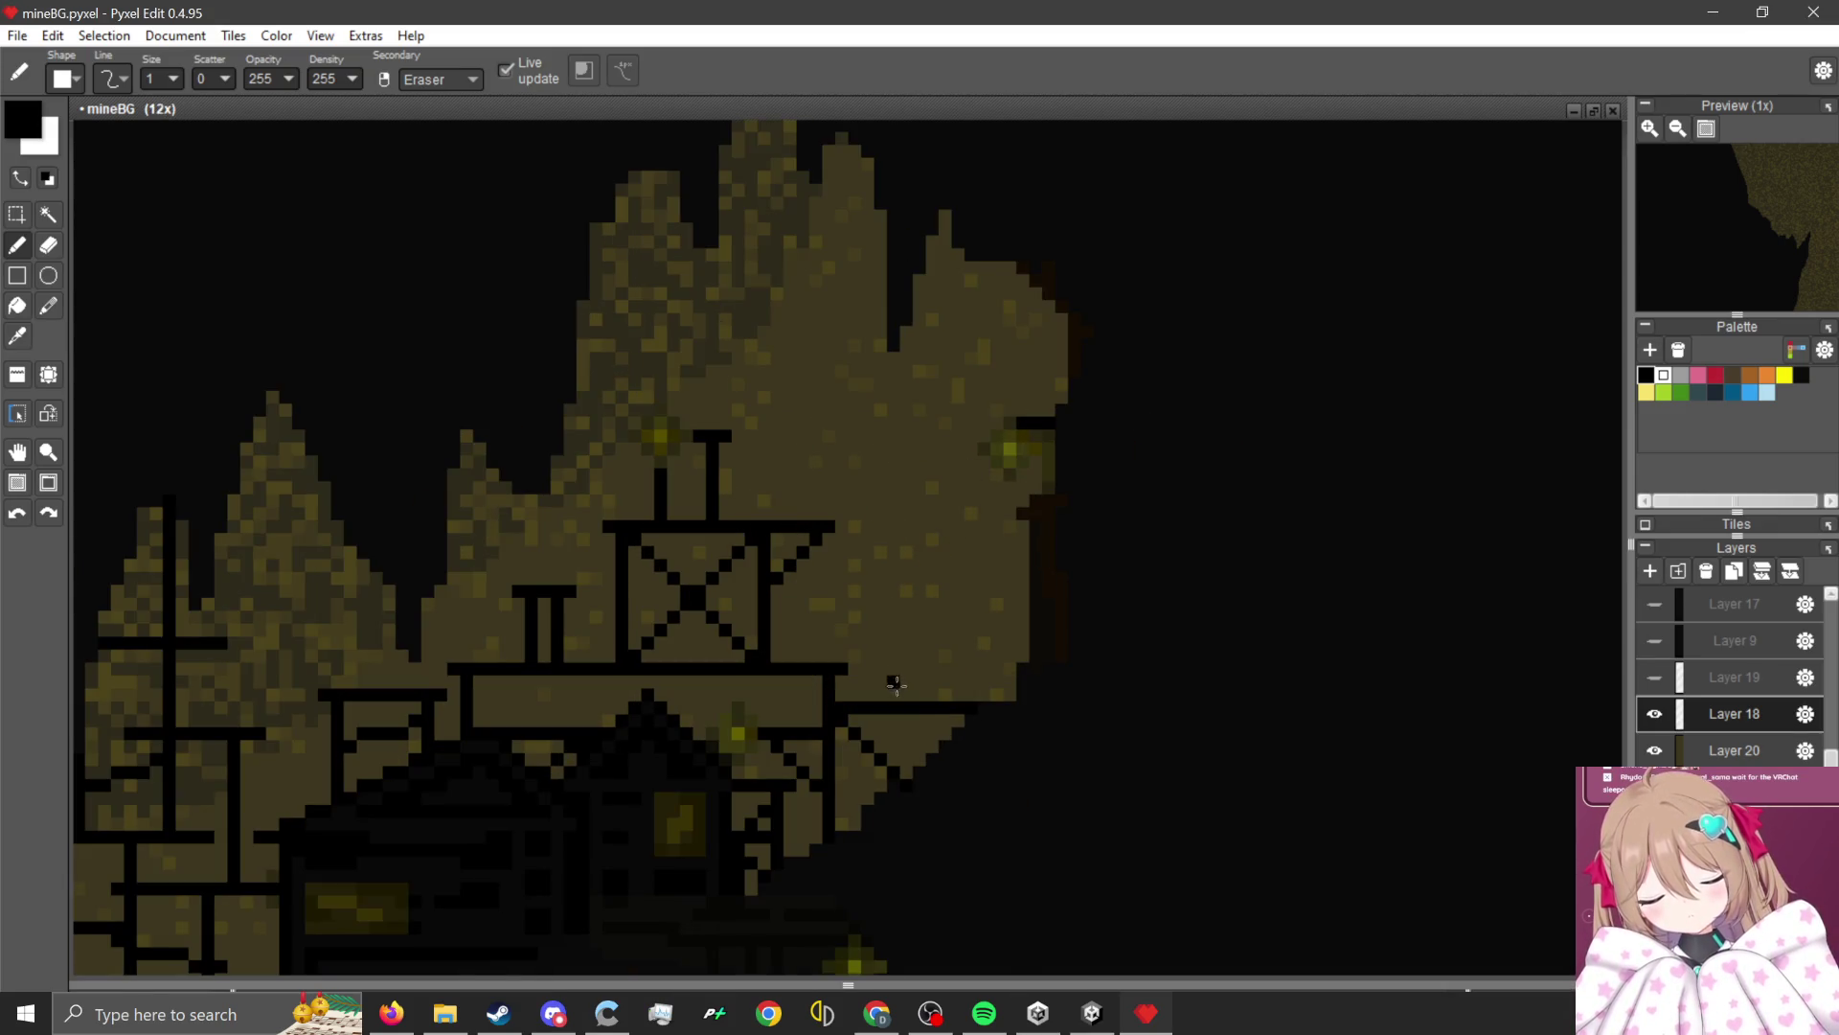
{"action": "left_click_drag", "start_coordinate": [934, 701], "coordinate": [930, 273]}
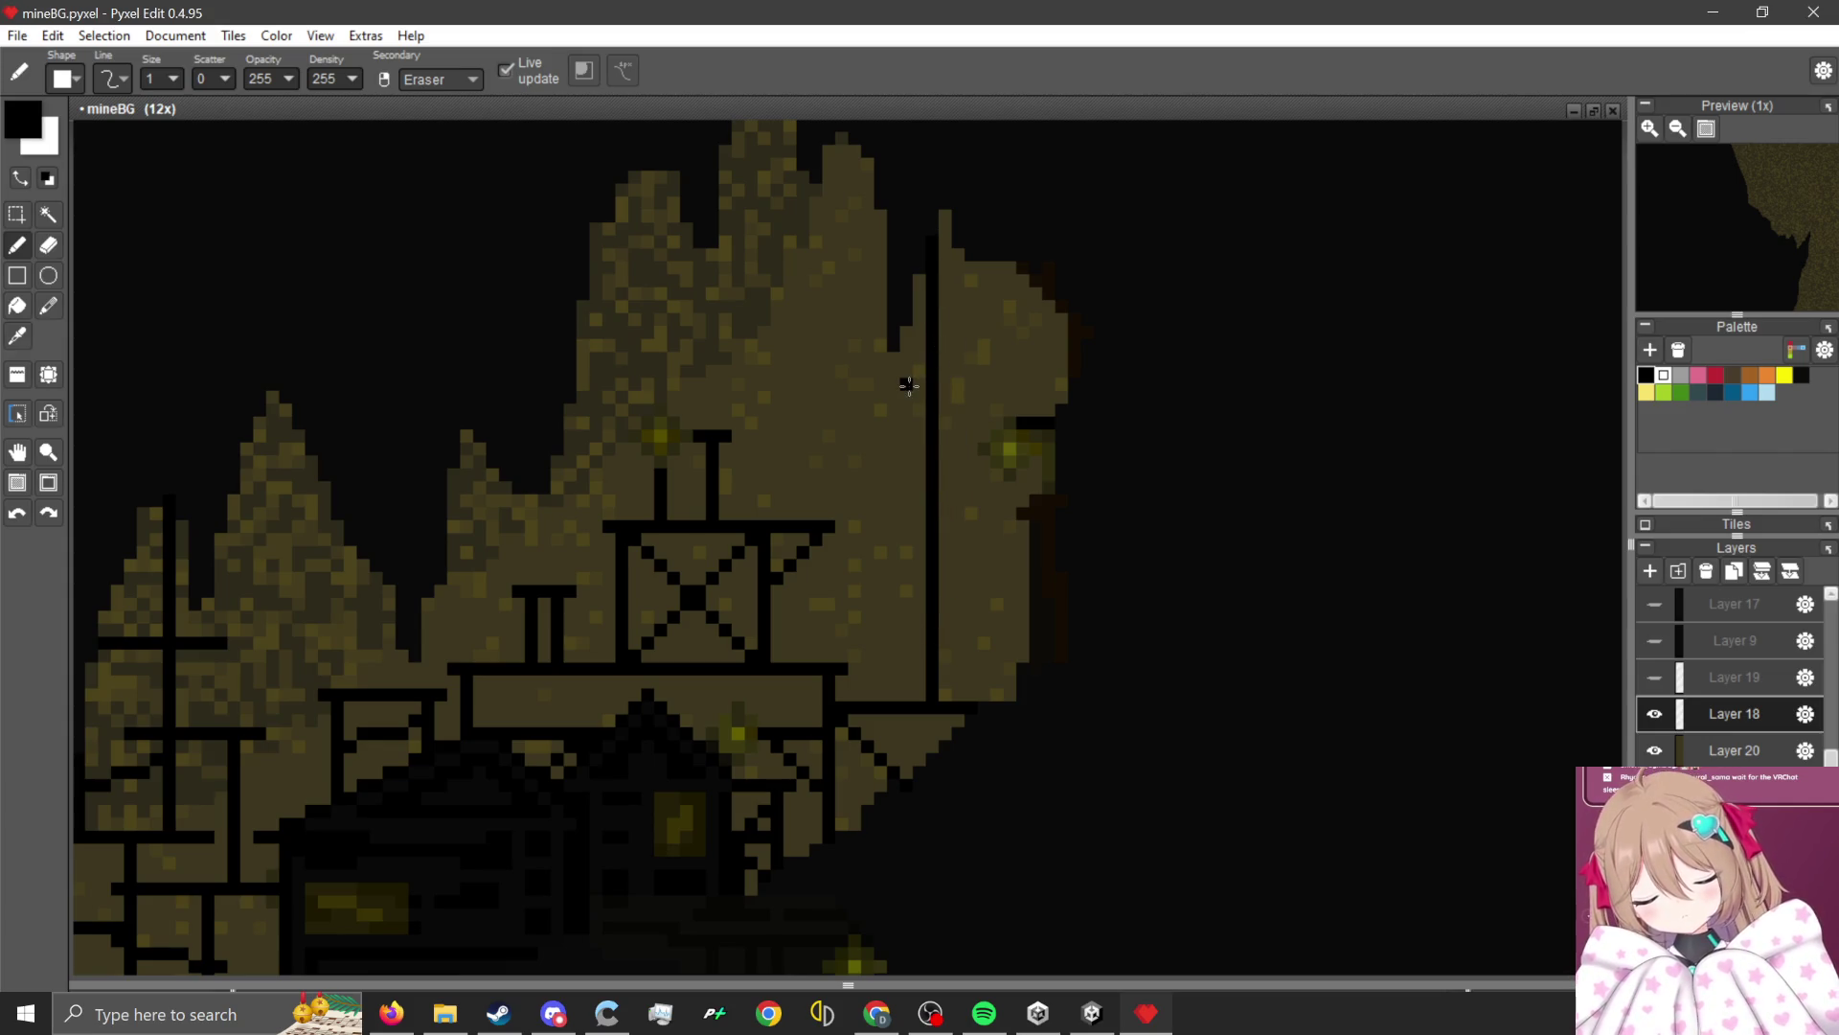
{"action": "key", "text": "ctrl+z"}
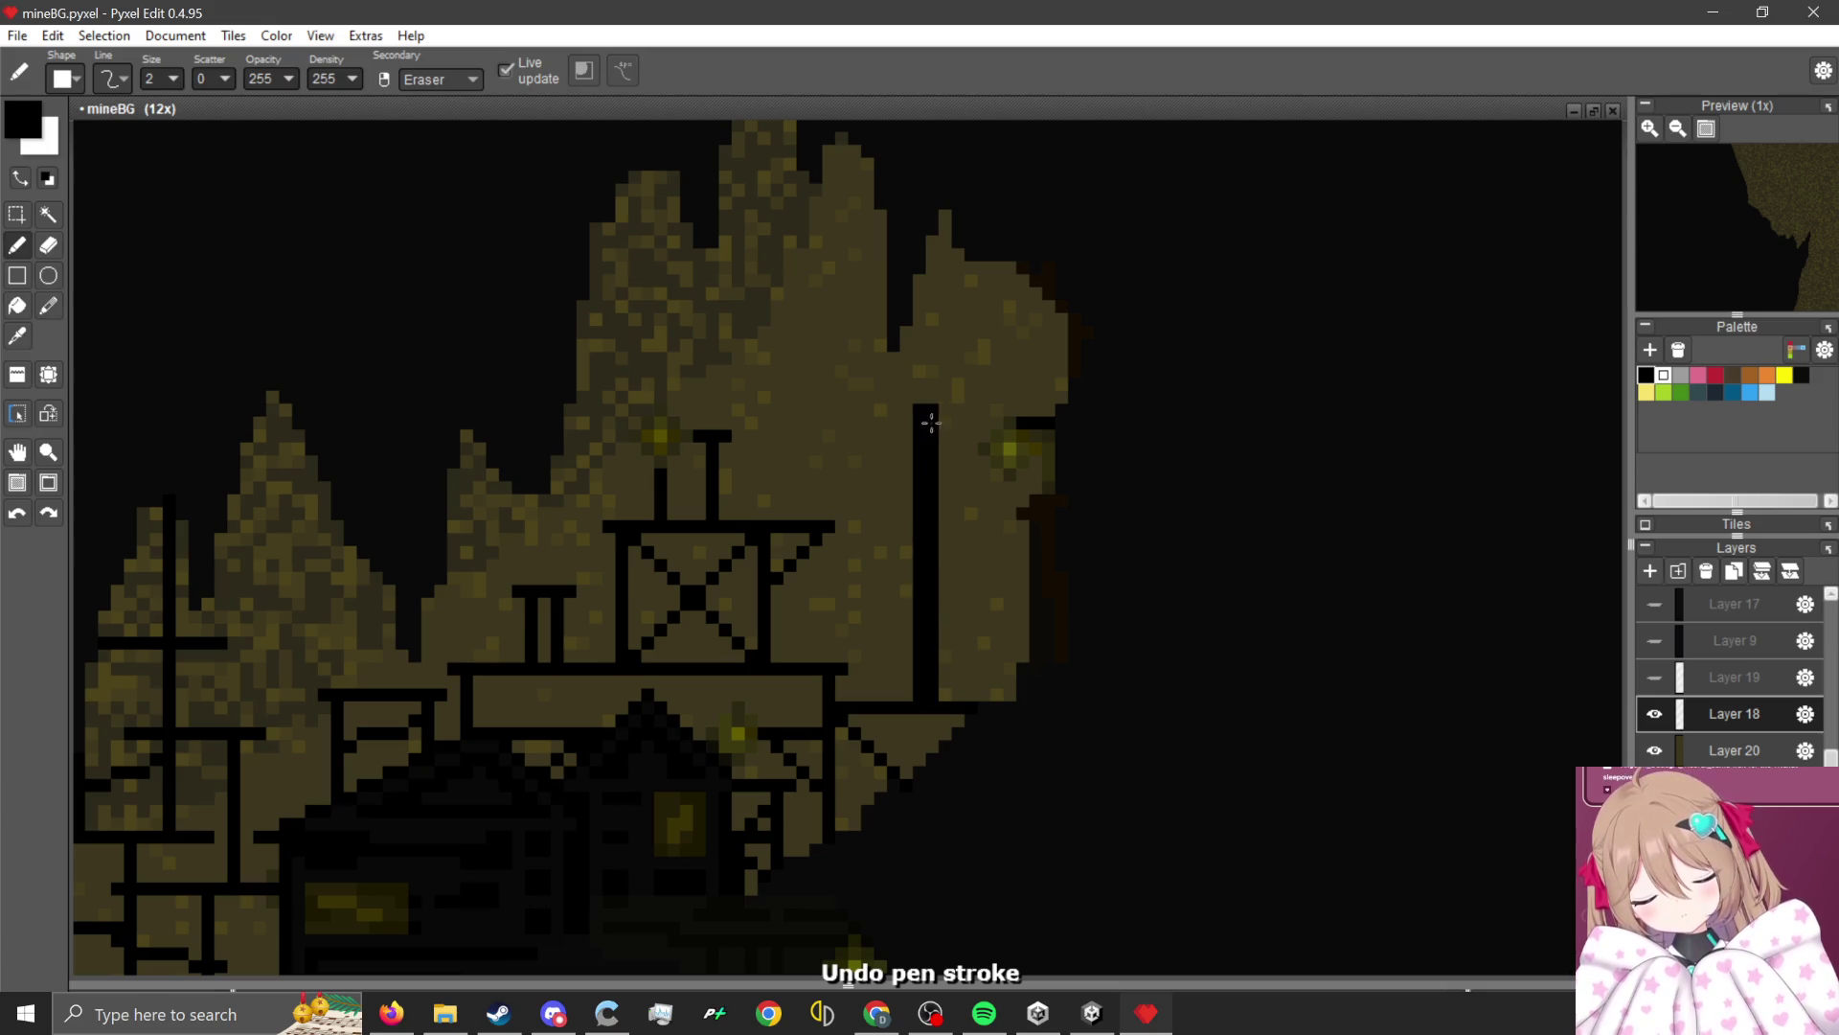
{"action": "left_click", "coordinate": [930, 645]}
{"action": "mouse_move", "coordinate": [929, 692]}
{"action": "left_mouse_down"}
{"action": "mouse_move", "coordinate": [936, 398]}
{"action": "mouse_move", "coordinate": [1044, 393]}
{"action": "mouse_move", "coordinate": [968, 266]}
{"action": "mouse_move", "coordinate": [1054, 333]}
{"action": "left_mouse_up"}
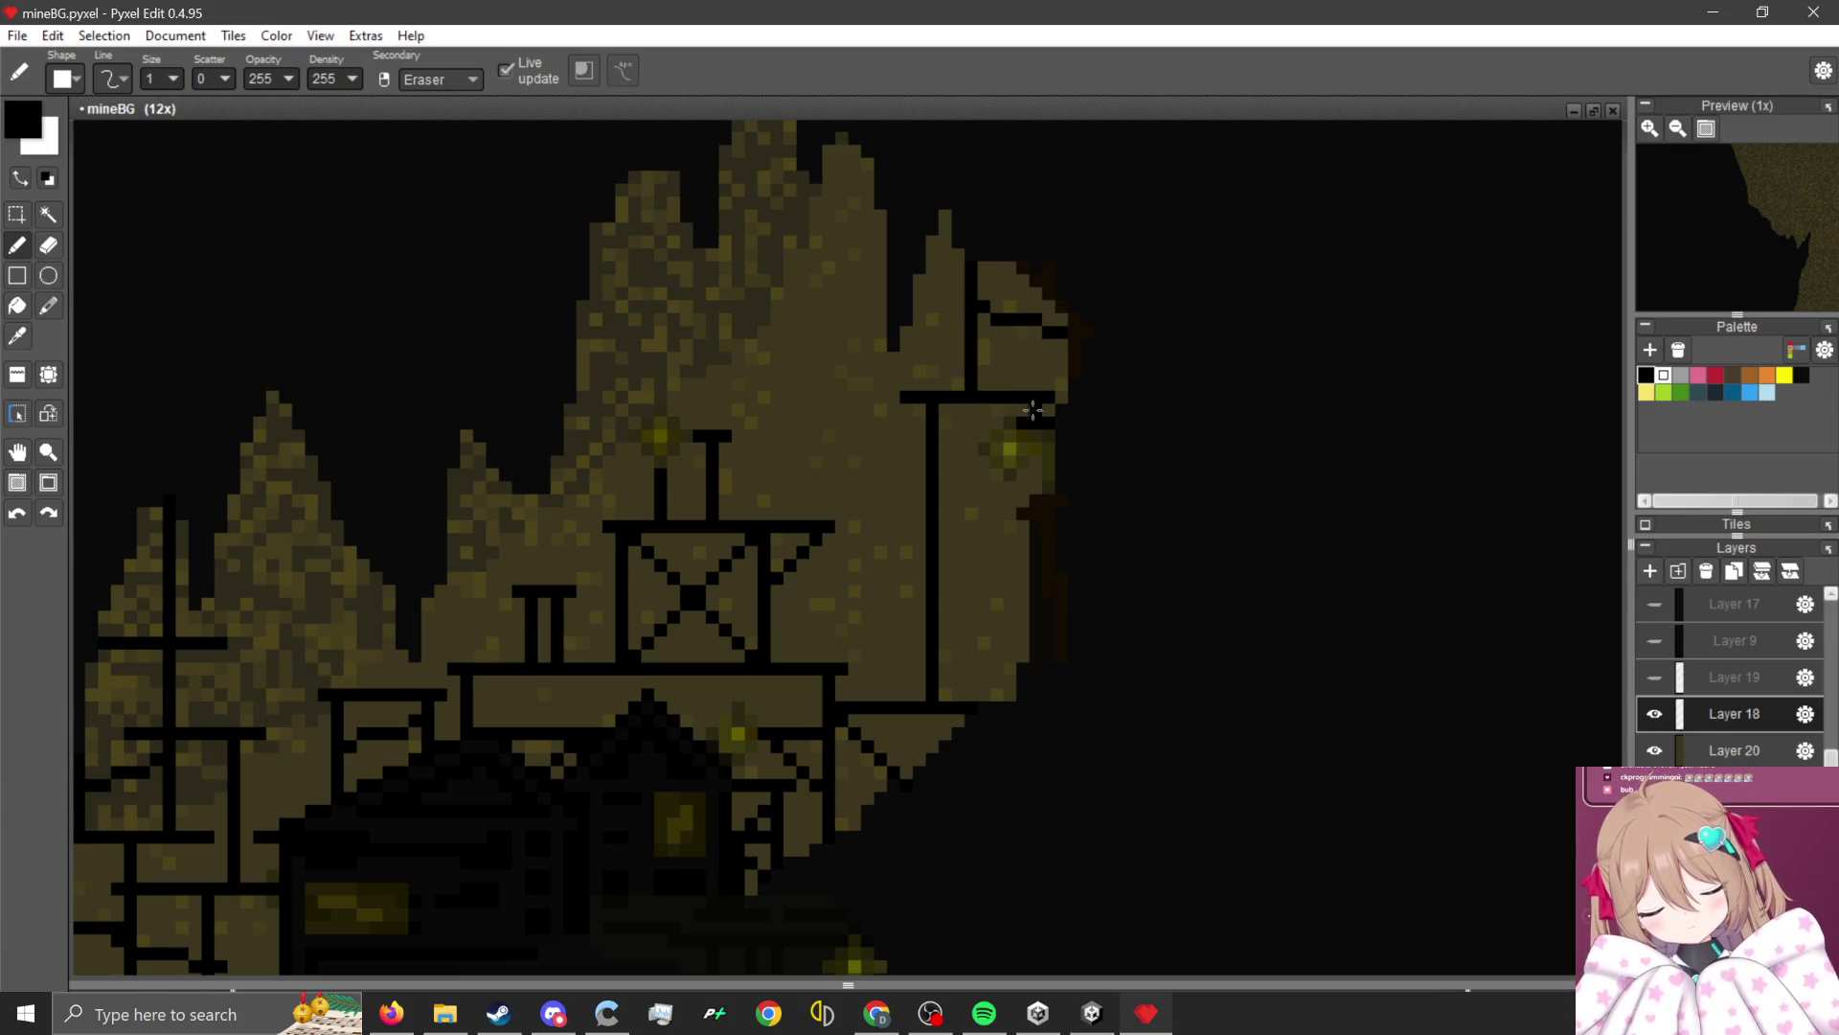
Add a horizontal crossbeam across the right post, discarding a stray beam near the lamp.
{"action": "scroll", "coordinate": [968, 547], "scroll_direction": "up", "scroll_amount": 3}
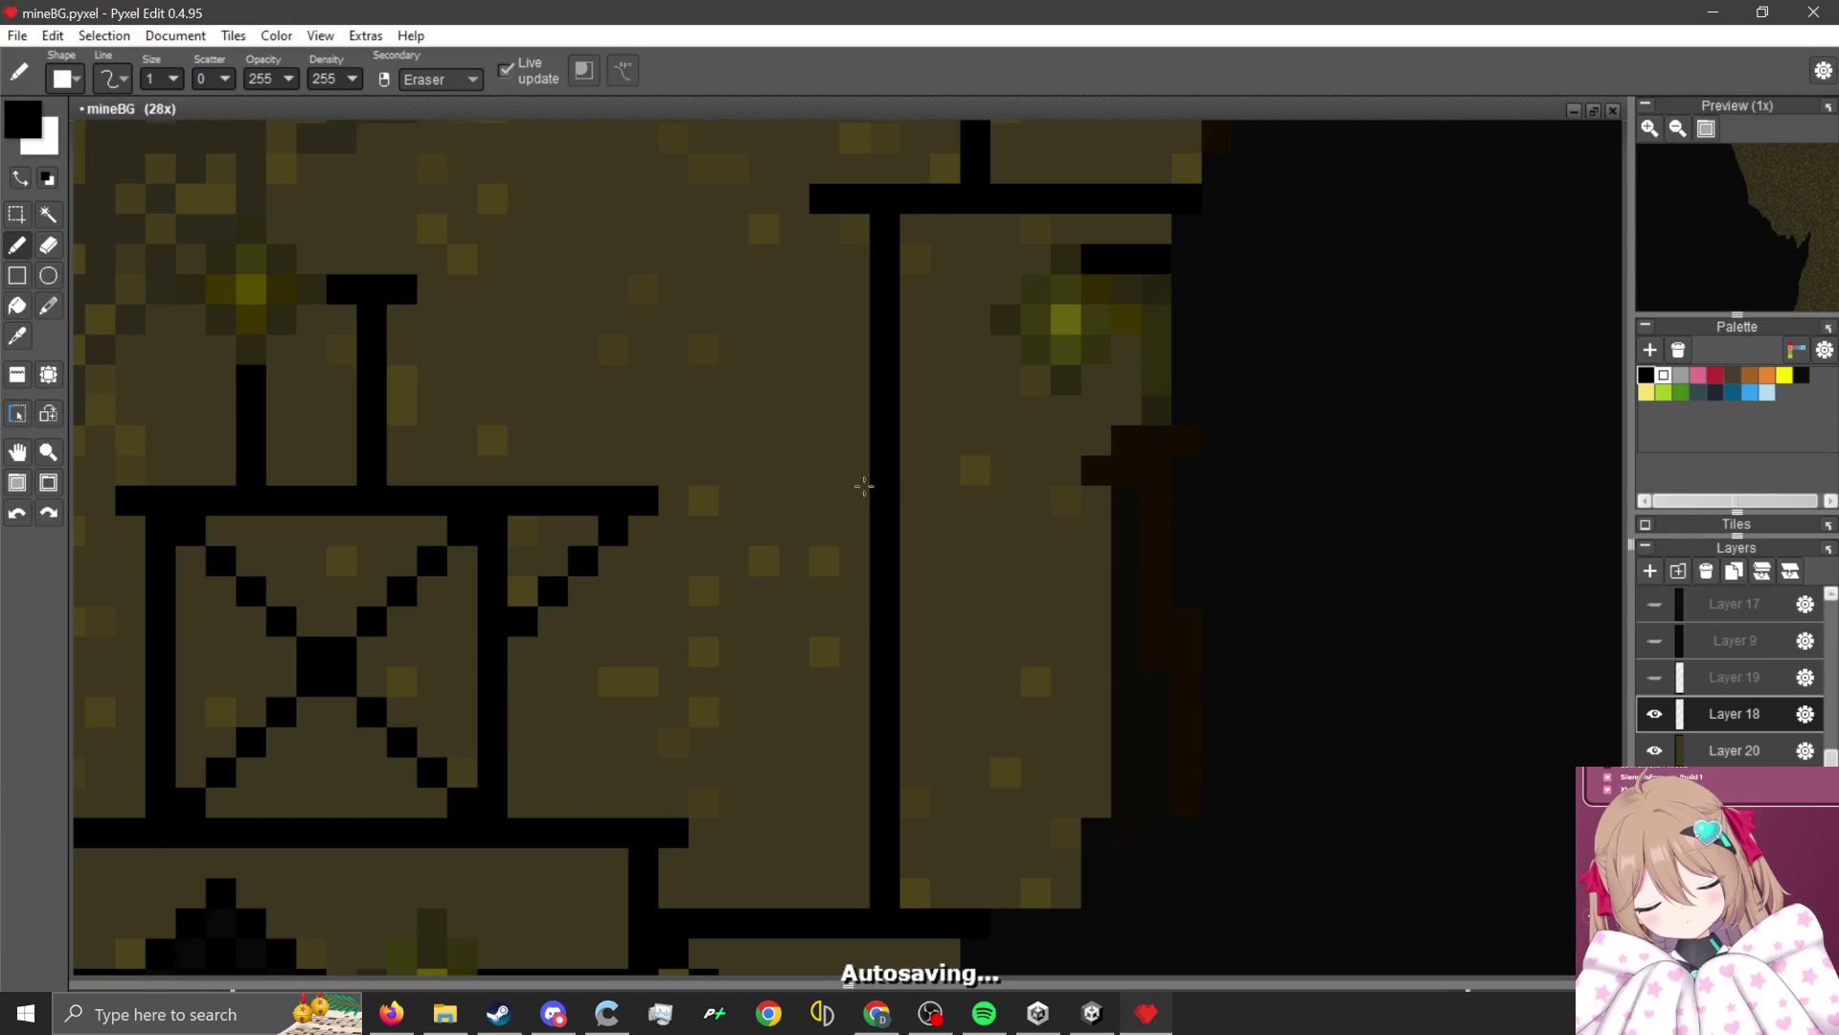
{"action": "mouse_move", "coordinate": [958, 529]}
{"action": "left_mouse_down"}
{"action": "mouse_move", "coordinate": [1013, 529]}
{"action": "mouse_move", "coordinate": [916, 440]}
{"action": "mouse_move", "coordinate": [824, 410]}
{"action": "left_mouse_up"}
{"action": "key", "text": "ctrl+z"}
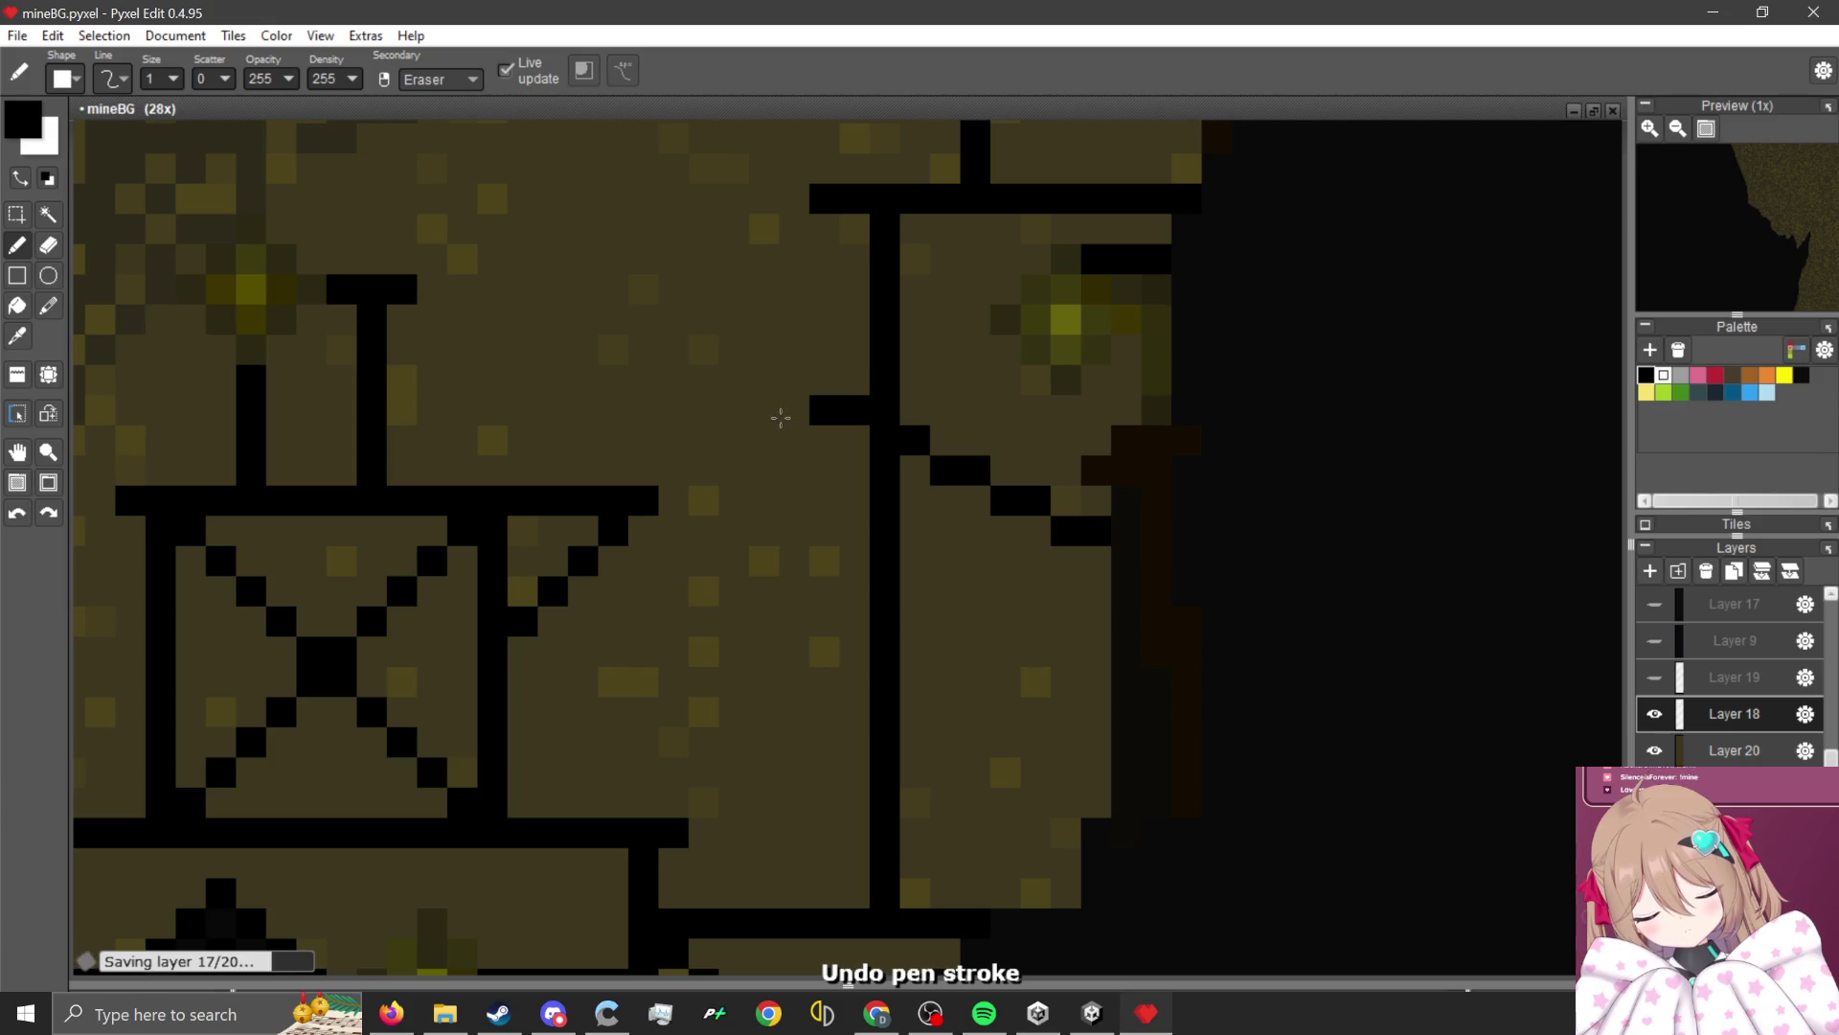
{"action": "mouse_move", "coordinate": [705, 651]}
{"action": "left_mouse_down"}
{"action": "mouse_move", "coordinate": [945, 656]}
{"action": "mouse_move", "coordinate": [824, 656]}
{"action": "mouse_move", "coordinate": [764, 901]}
{"action": "left_mouse_up"}
{"action": "scroll", "coordinate": [786, 767], "scroll_direction": "down", "scroll_amount": 10}
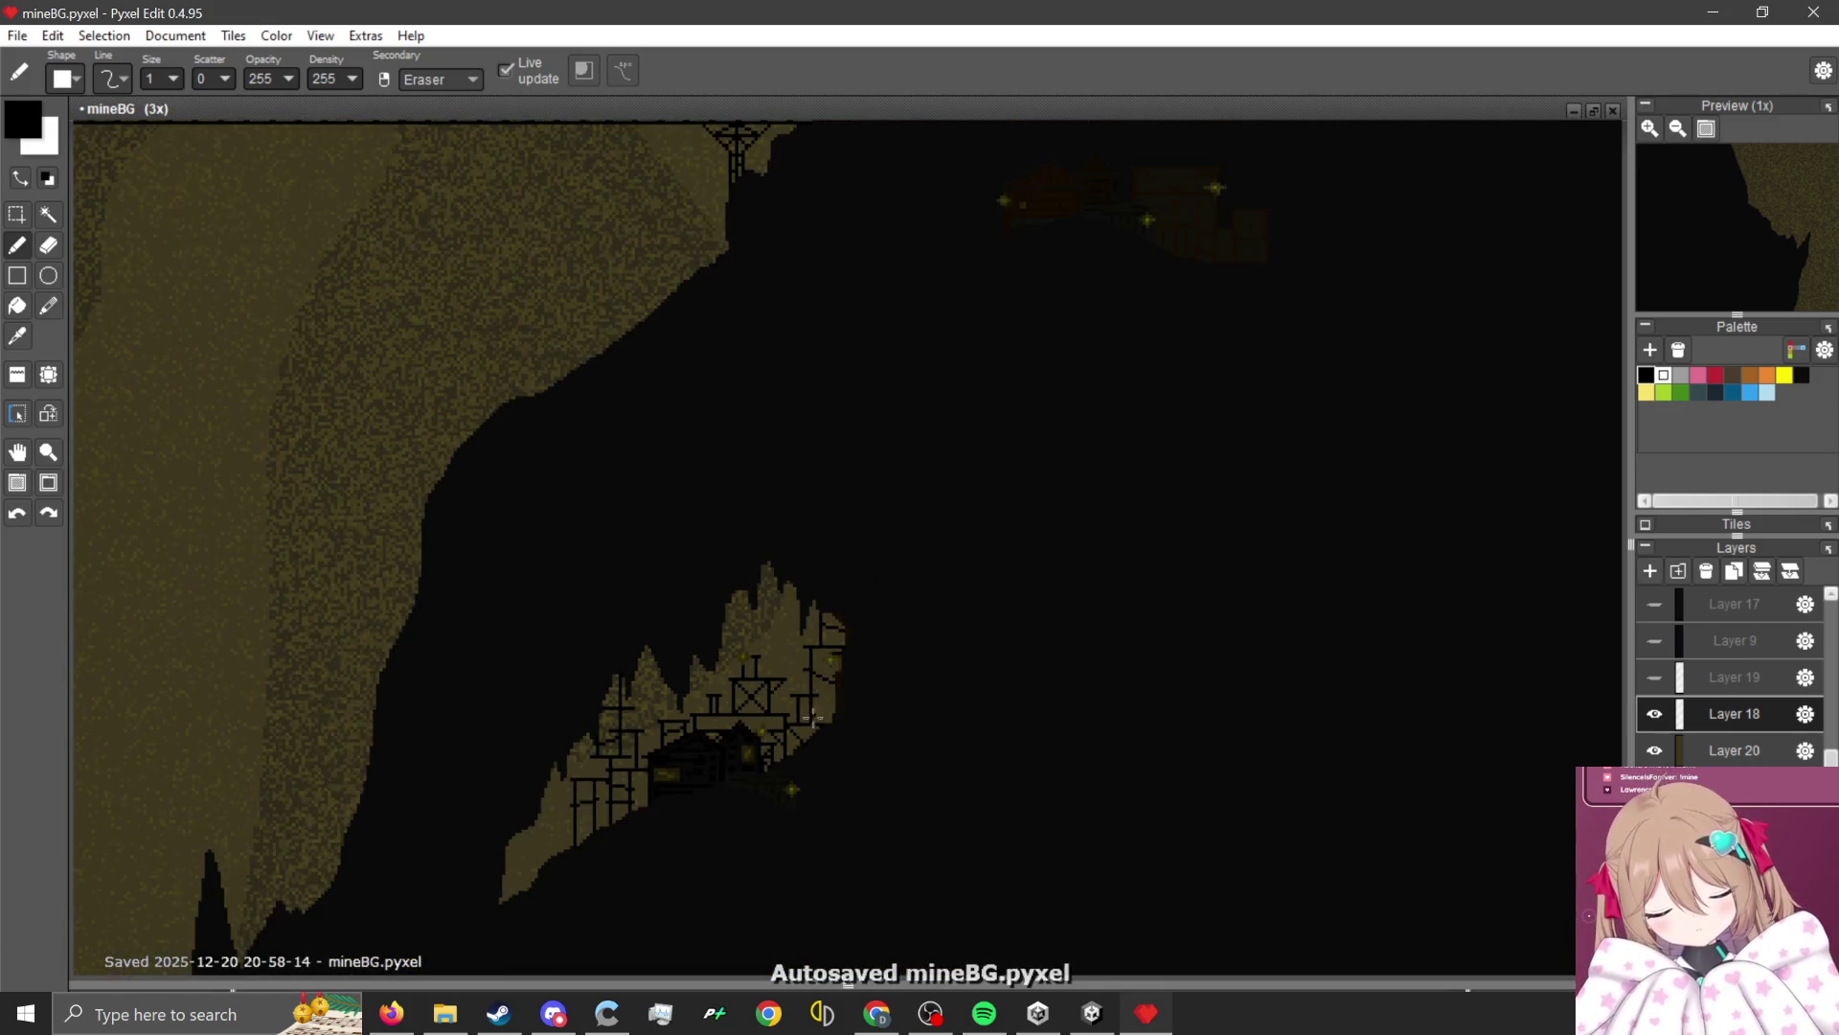
{"action": "scroll", "coordinate": [800, 751], "scroll_direction": "up", "scroll_amount": 5}
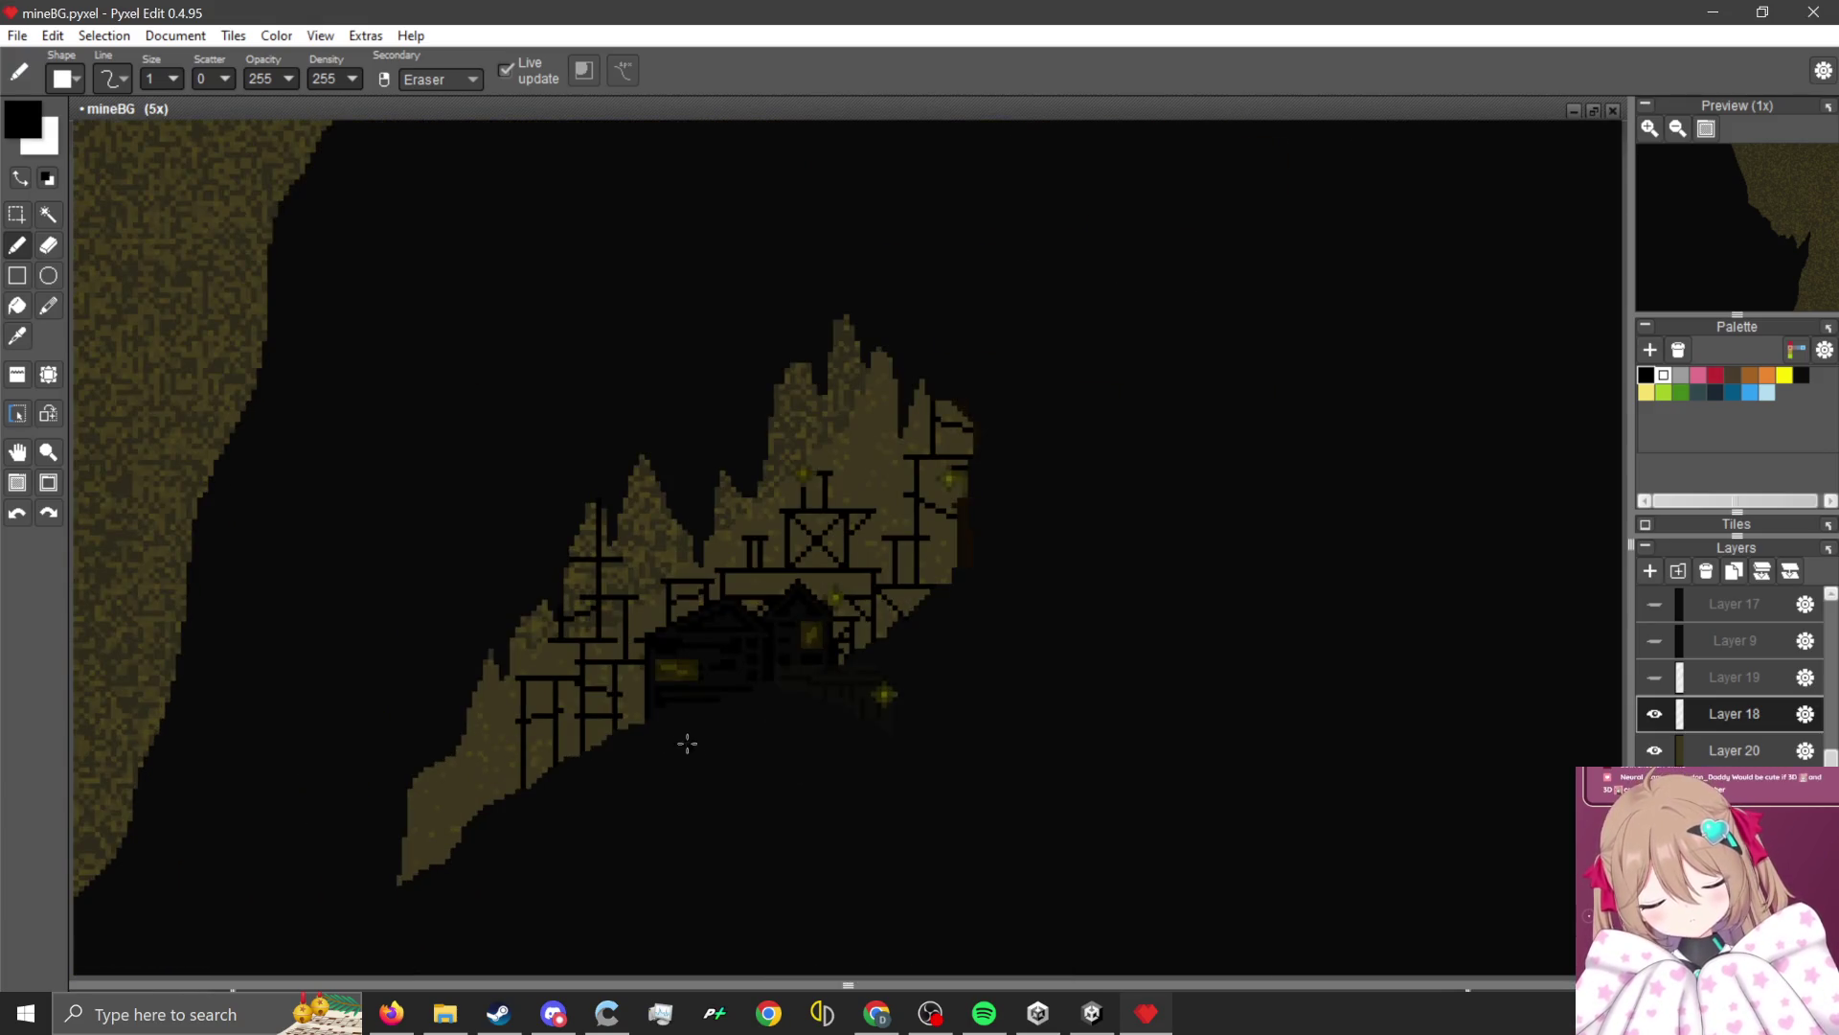
Pick the olive rock colour, then select several pixel rows near the lamp and move them left.
{"action": "scroll", "coordinate": [661, 632], "scroll_direction": "up", "scroll_amount": 3}
{"action": "left_click", "coordinate": [669, 636], "text": "alt"}
{"action": "scroll", "coordinate": [671, 671], "scroll_direction": "down", "scroll_amount": 6}
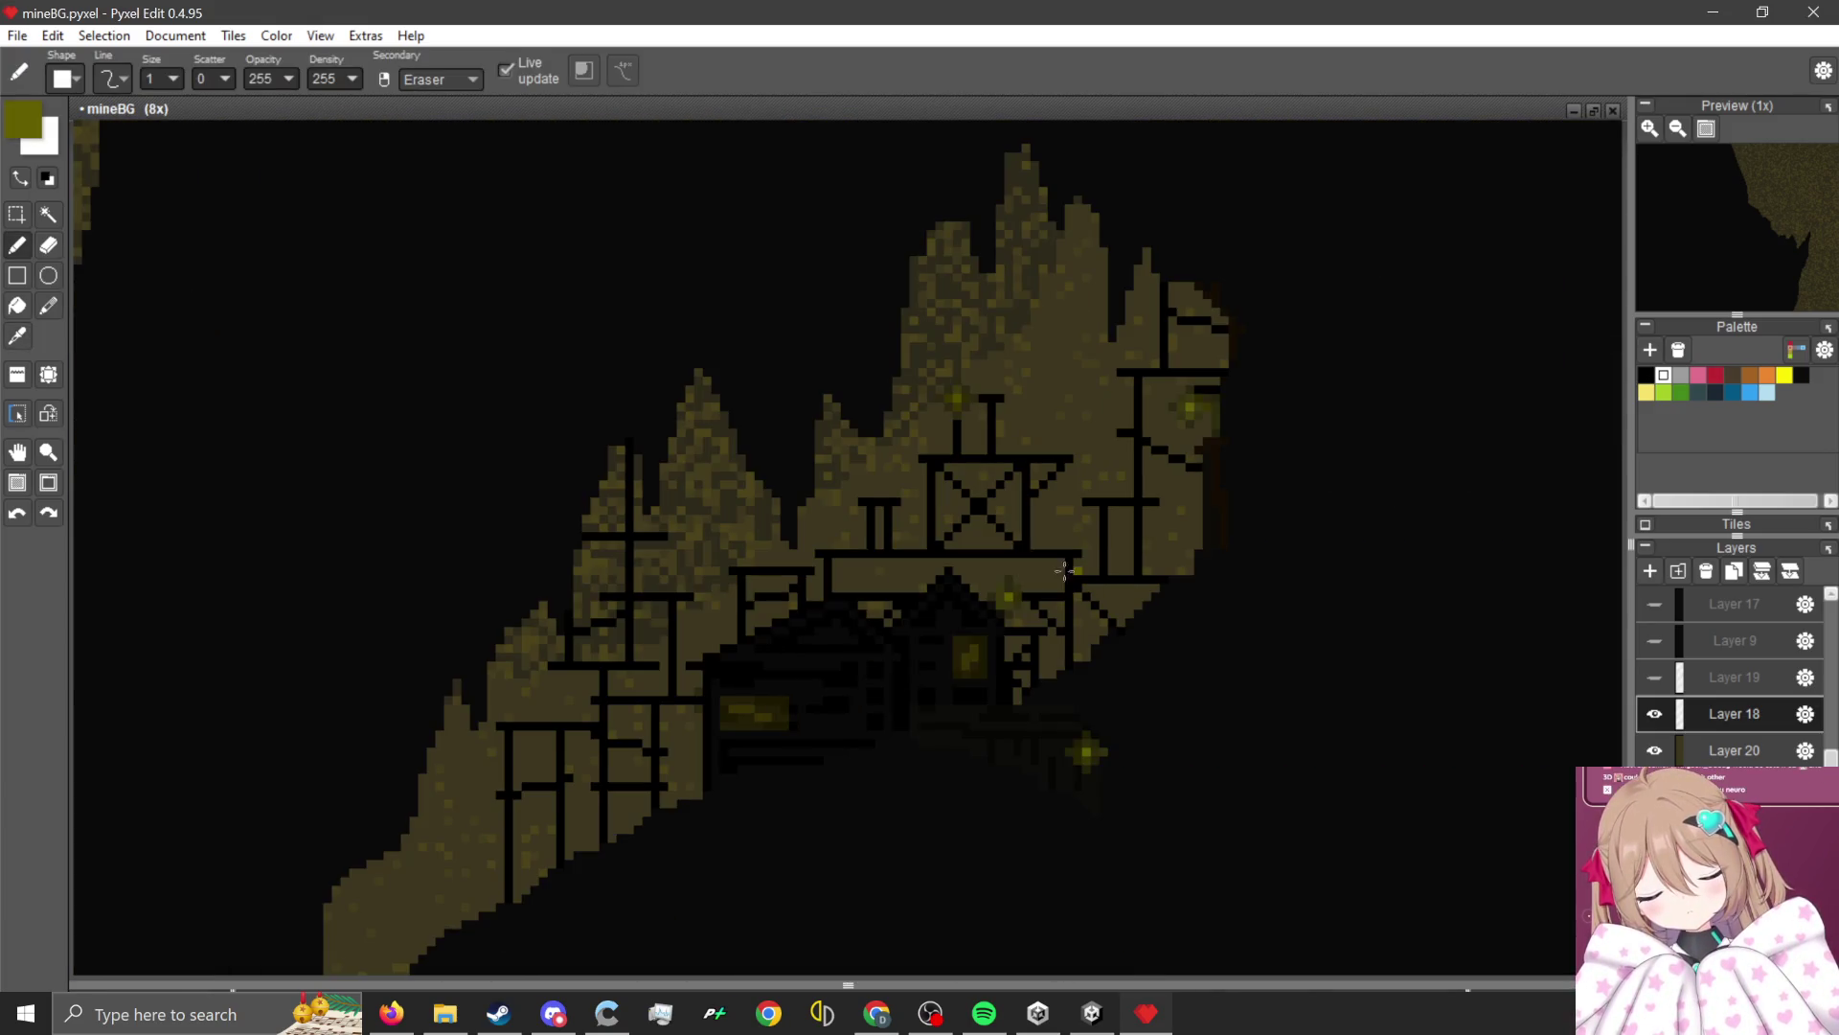
{"action": "scroll", "coordinate": [636, 705], "scroll_direction": "up", "scroll_amount": 5}
{"action": "scroll", "coordinate": [636, 705], "scroll_direction": "up", "scroll_amount": 1}
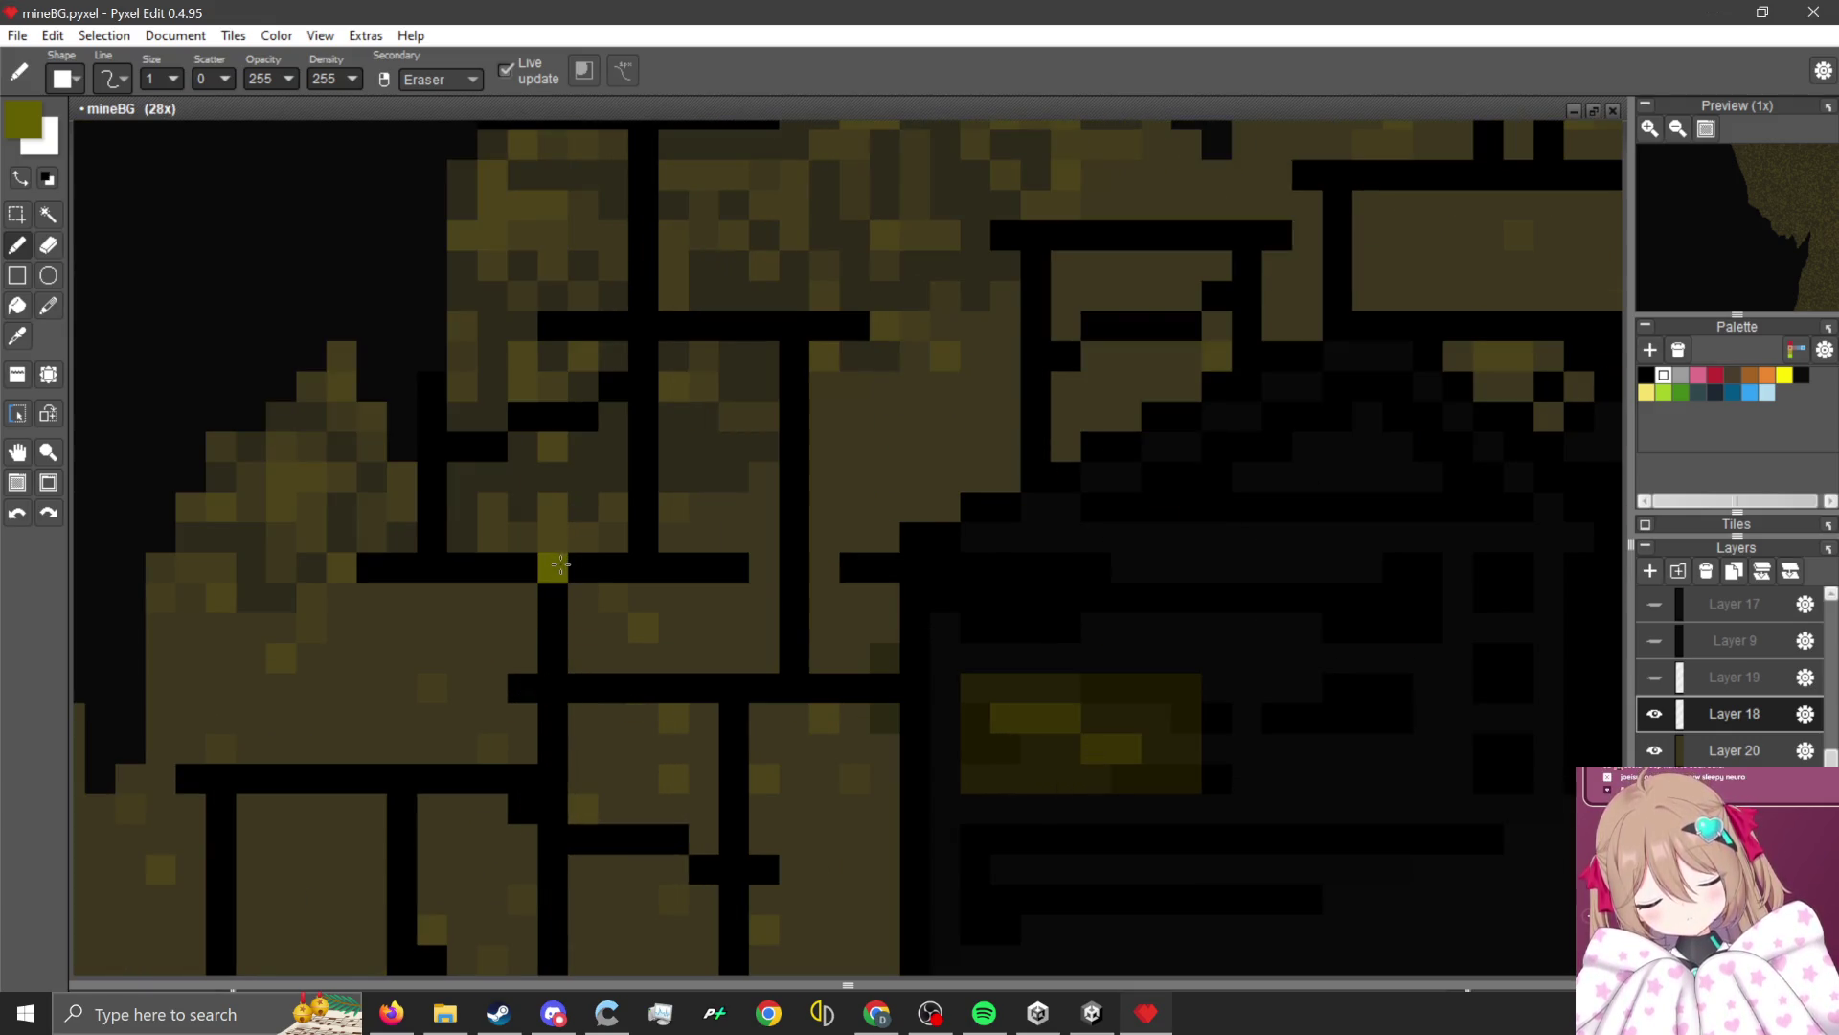
{"action": "scroll", "coordinate": [561, 566], "scroll_direction": "down", "scroll_amount": 4}
{"action": "scroll", "coordinate": [724, 628], "scroll_direction": "up", "scroll_amount": 4}
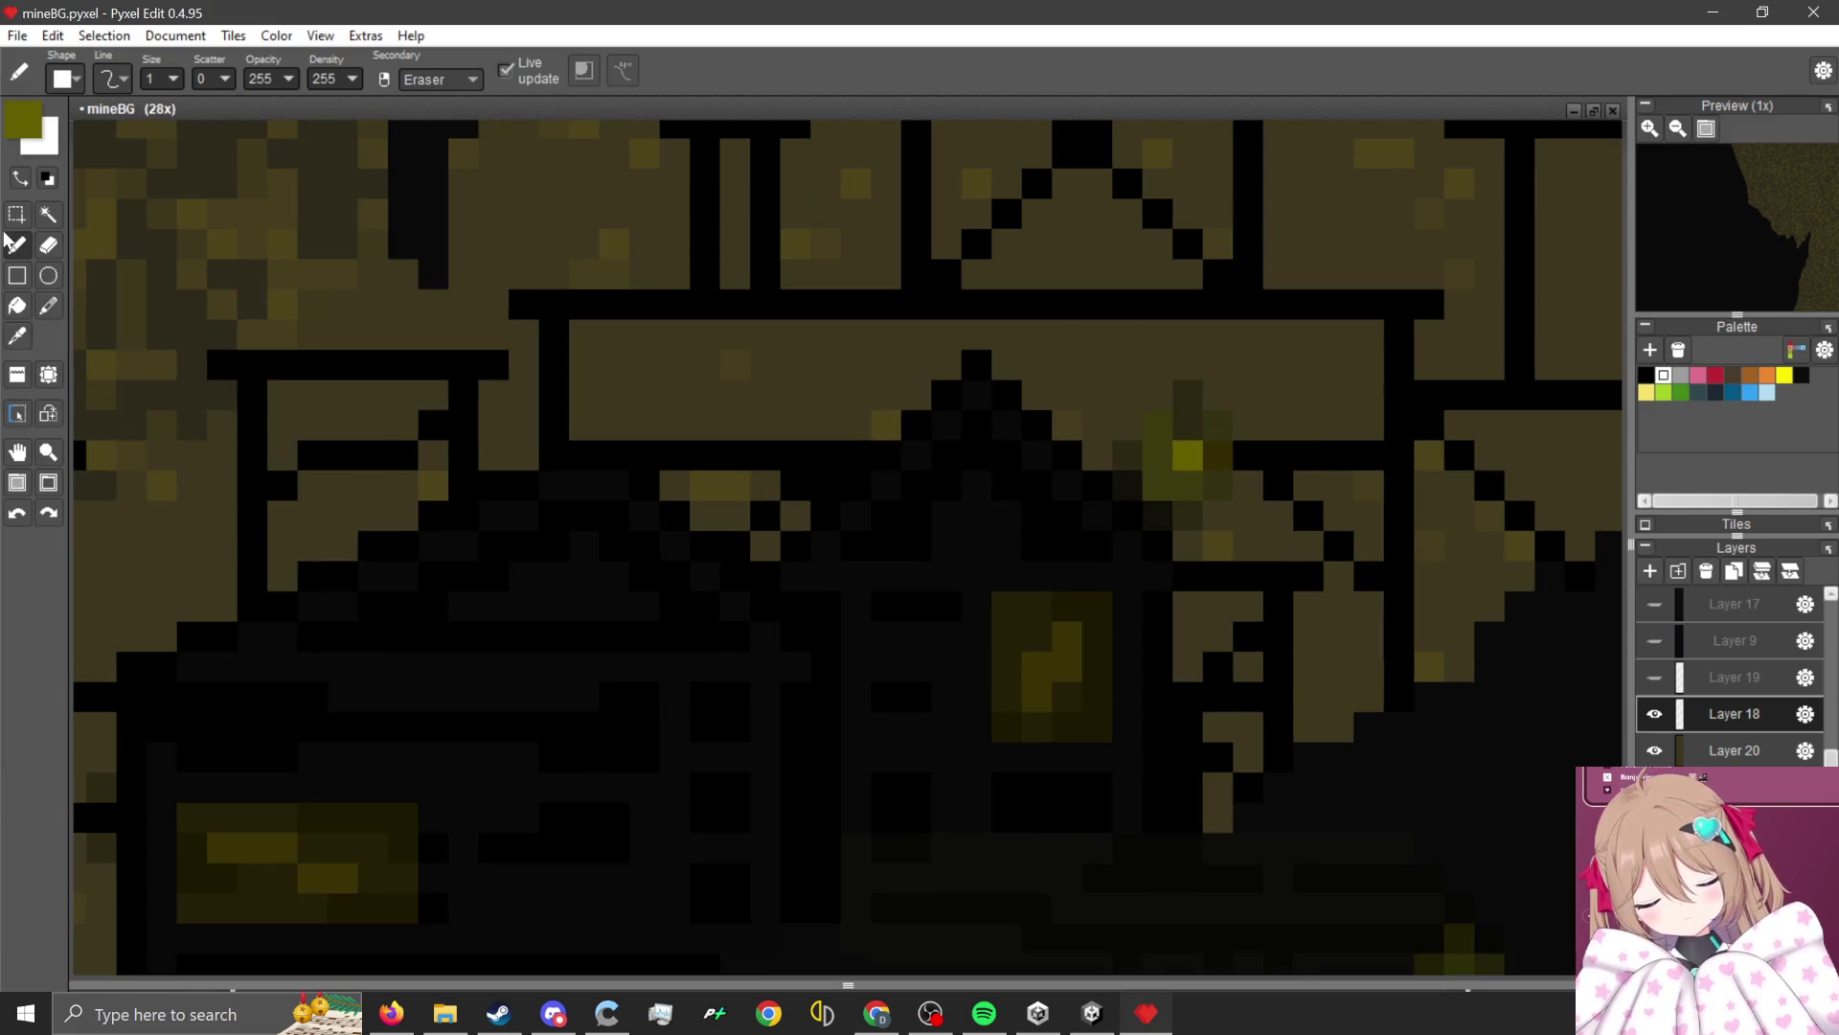
{"action": "left_click", "coordinate": [16, 214]}
{"action": "scroll", "coordinate": [645, 575], "scroll_direction": "down", "scroll_amount": 4}
{"action": "scroll", "coordinate": [875, 704], "scroll_direction": "up", "scroll_amount": 3}
{"action": "scroll", "coordinate": [890, 676], "scroll_direction": "down", "scroll_amount": 1}
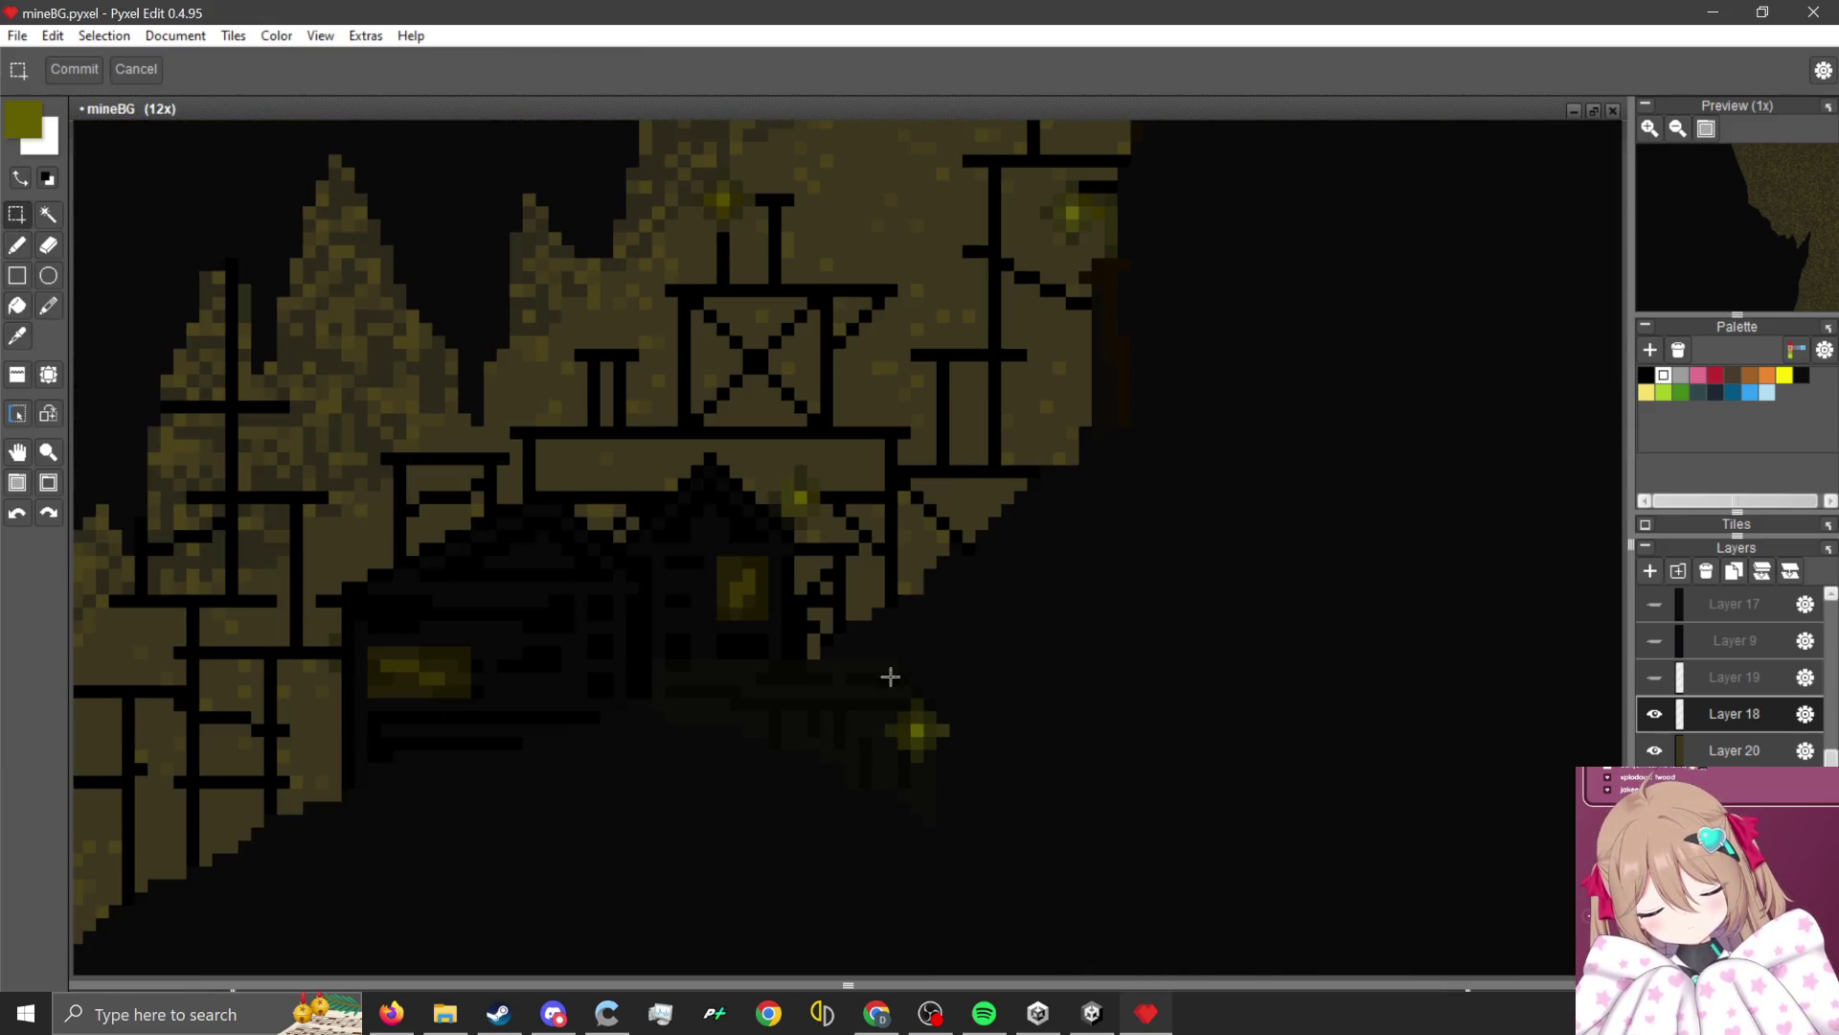
{"action": "scroll", "coordinate": [815, 467], "scroll_direction": "up", "scroll_amount": 3}
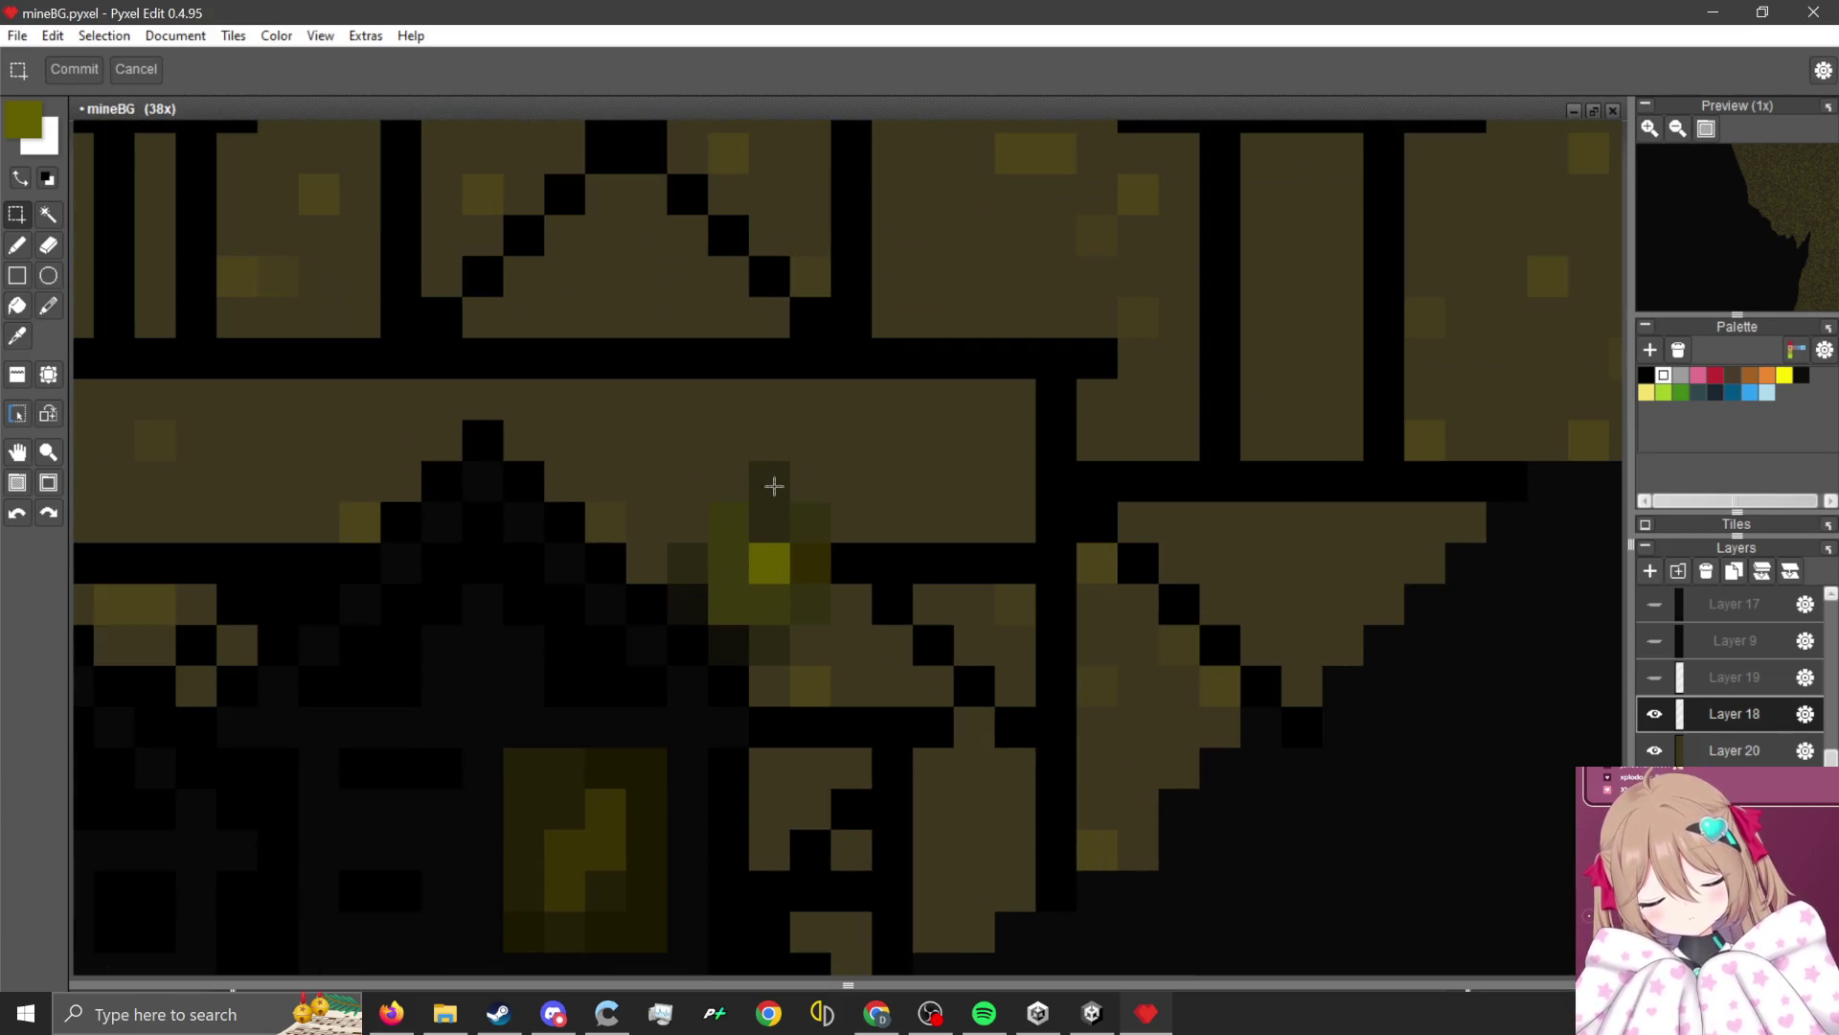
{"action": "left_click_drag", "start_coordinate": [769, 471], "coordinate": [771, 661]}
{"action": "mouse_move", "coordinate": [673, 548]}
{"action": "left_mouse_down"}
{"action": "mouse_move", "coordinate": [874, 572]}
{"action": "mouse_move", "coordinate": [728, 605]}
{"action": "left_mouse_up"}
{"action": "left_click_drag", "start_coordinate": [817, 522], "coordinate": [728, 528]}
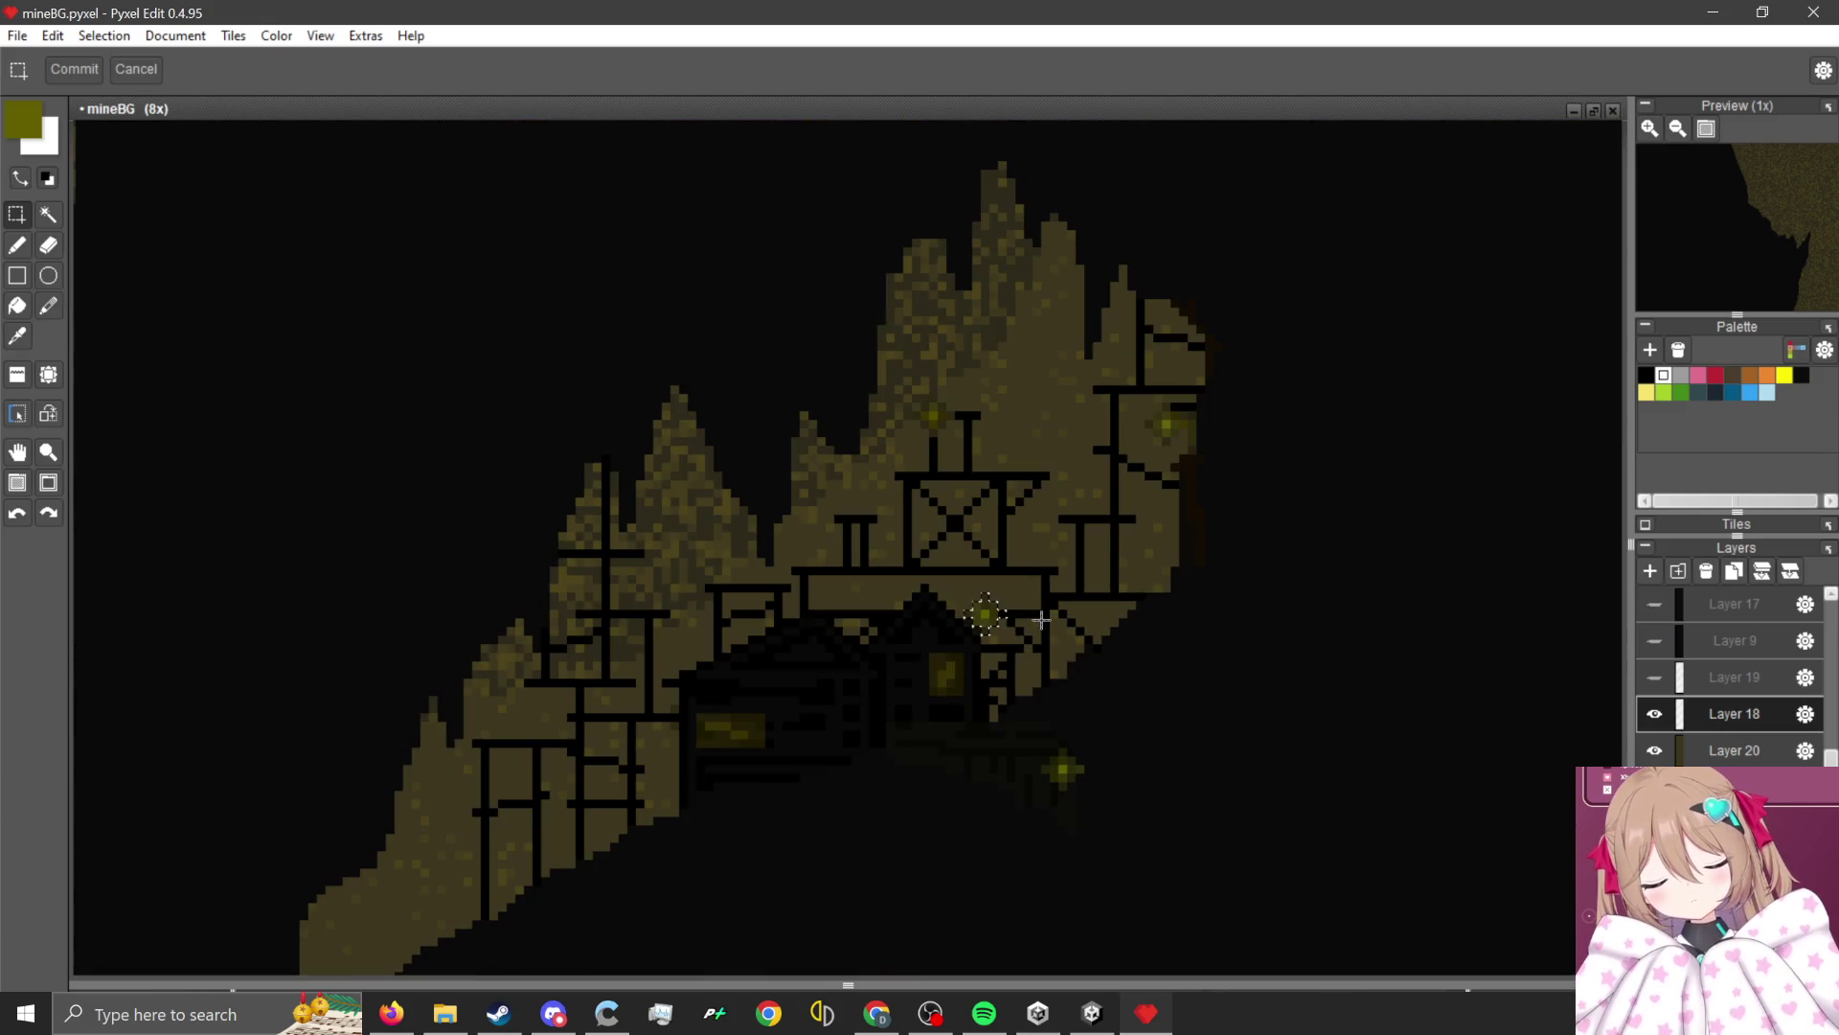
{"action": "scroll", "coordinate": [728, 528], "scroll_direction": "down", "scroll_amount": 5}
{"action": "mouse_move", "coordinate": [1008, 653]}
{"action": "left_mouse_down"}
{"action": "mouse_move", "coordinate": [634, 625]}
{"action": "mouse_move", "coordinate": [728, 653]}
{"action": "mouse_move", "coordinate": [831, 607]}
{"action": "mouse_move", "coordinate": [852, 630]}
{"action": "left_mouse_up"}
{"action": "scroll", "coordinate": [614, 580], "scroll_direction": "up", "scroll_amount": 4}
{"action": "left_click", "coordinate": [977, 680]}
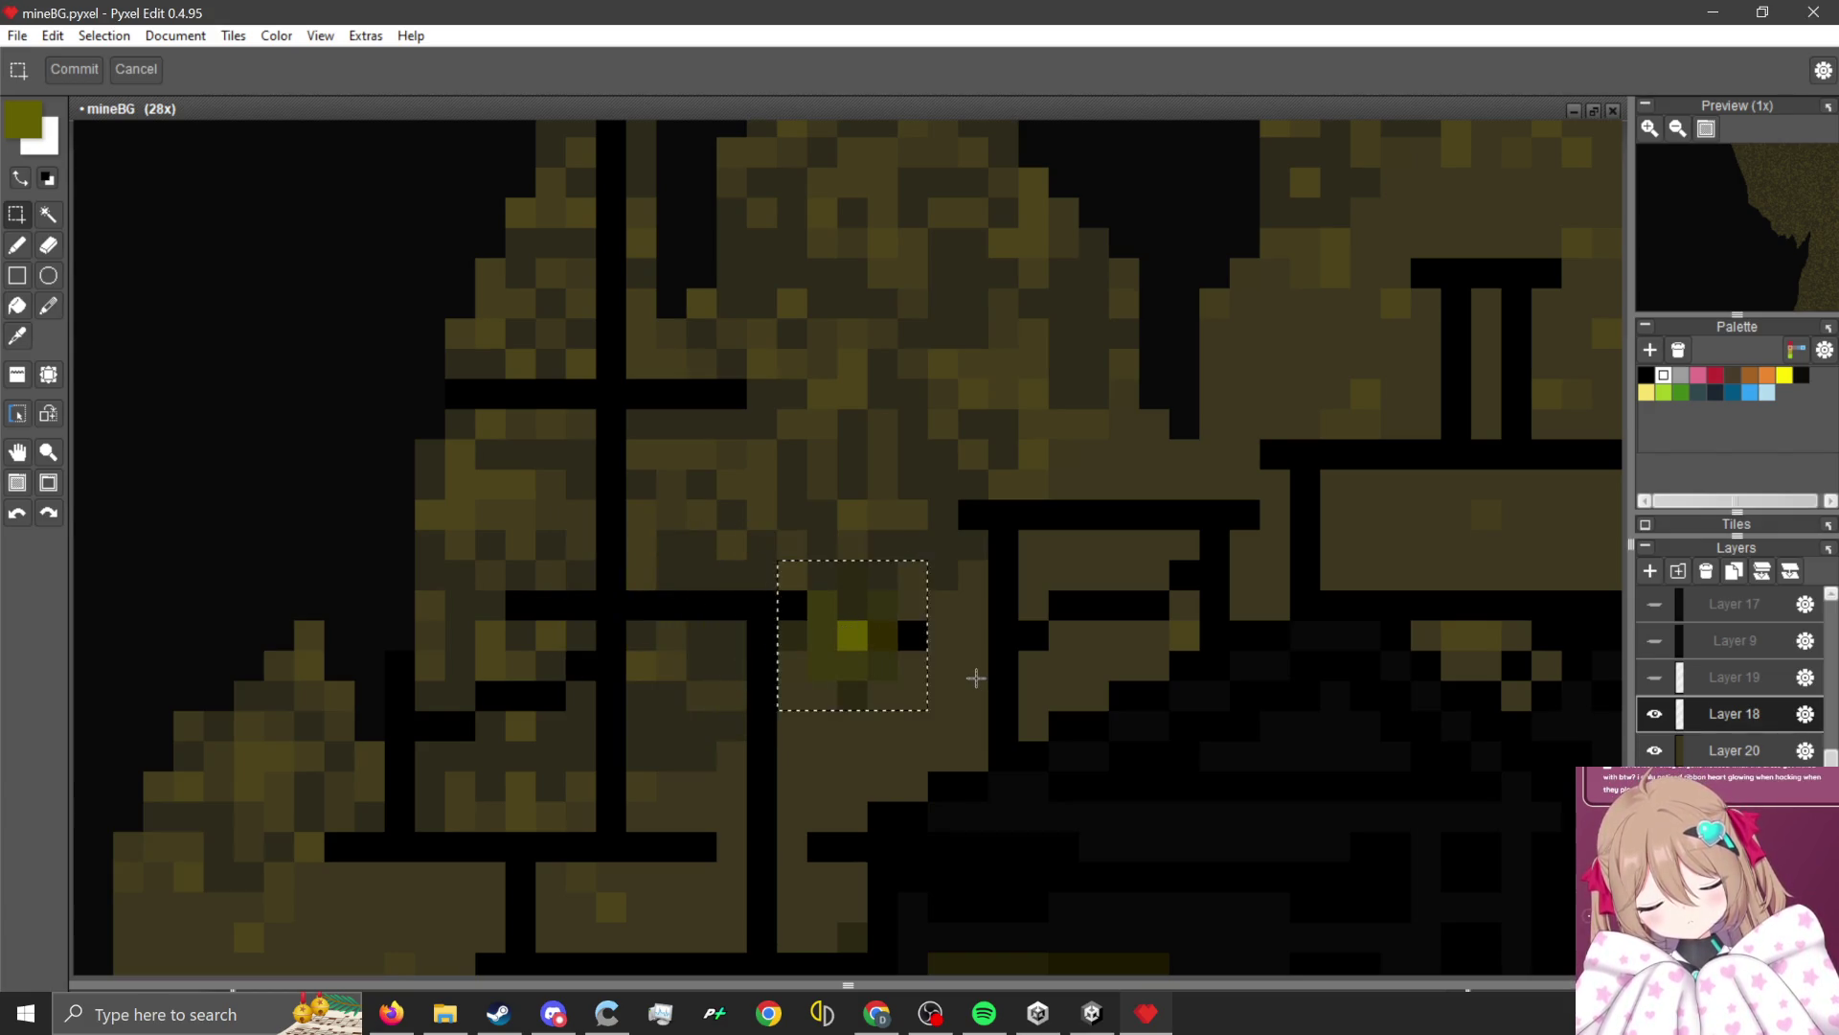
Rectangle-select both the horizontal and vertical arms of the cross-shaped lamp glow.
{"action": "left_click", "coordinate": [19, 247]}
{"action": "scroll", "coordinate": [912, 651], "scroll_direction": "up", "scroll_amount": 2}
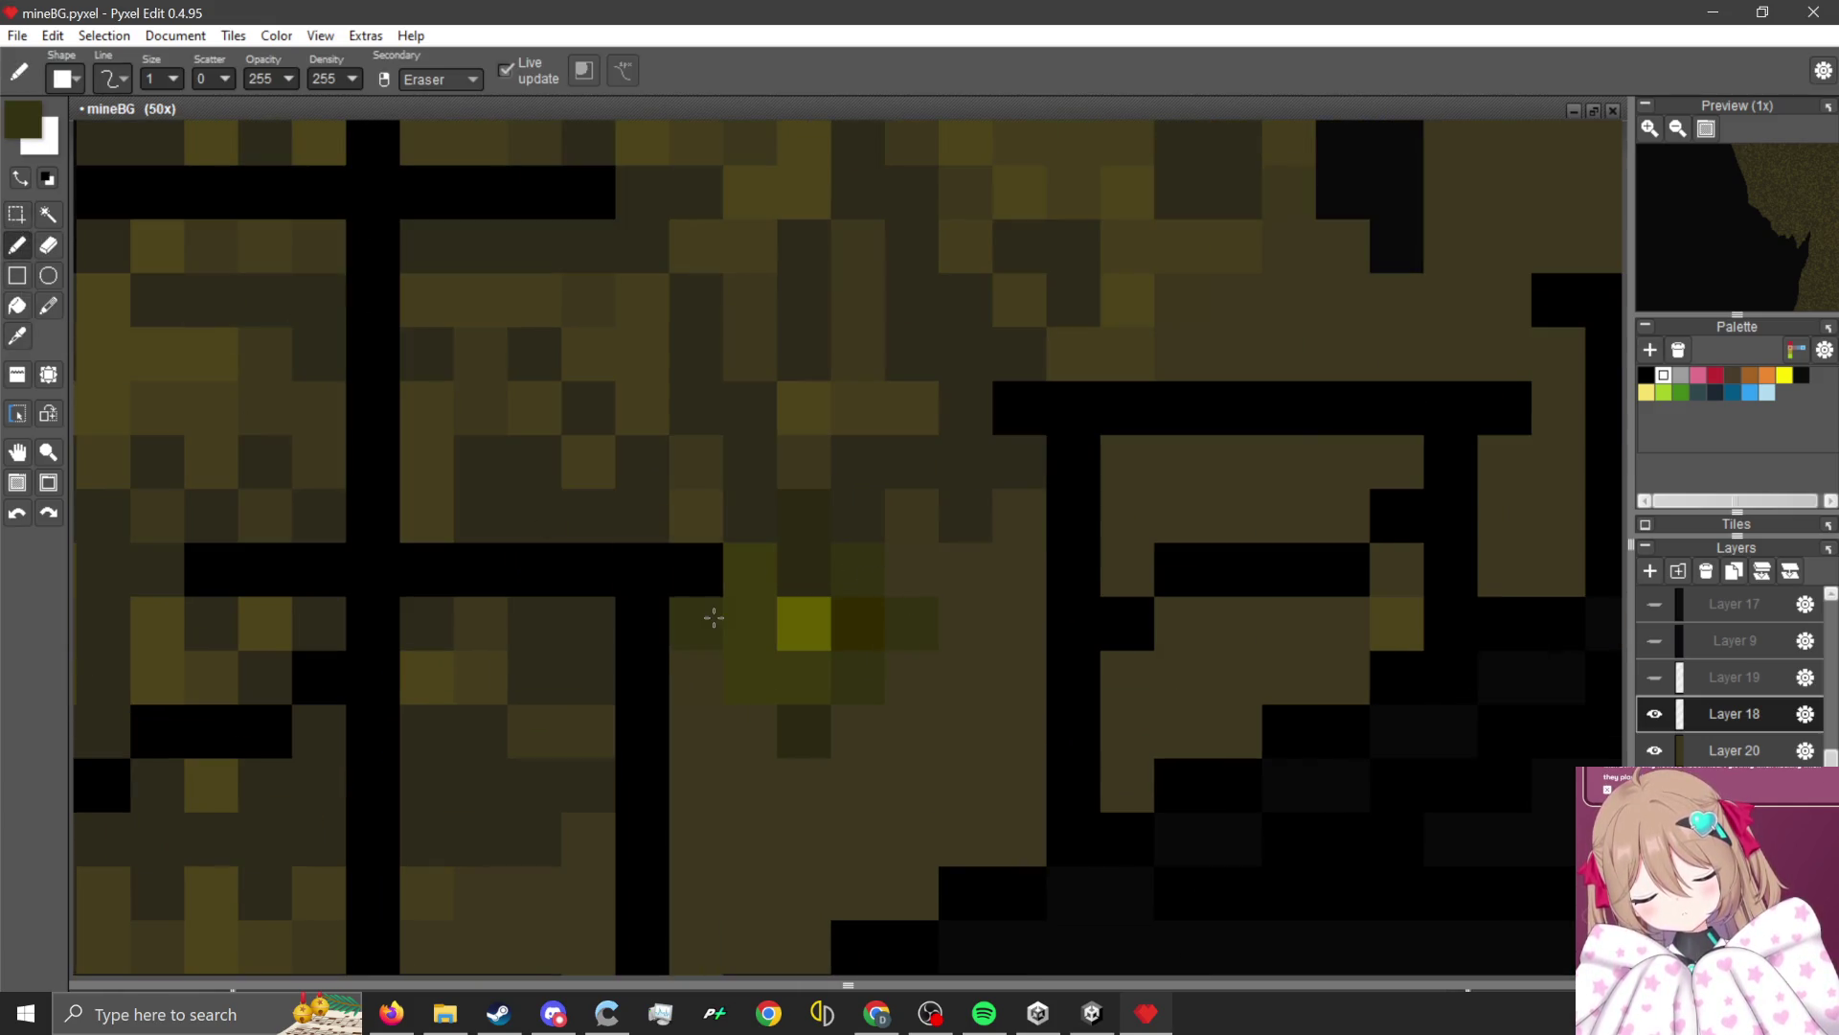
{"action": "left_click", "coordinate": [16, 213]}
{"action": "left_click_drag", "start_coordinate": [675, 601], "coordinate": [934, 648]}
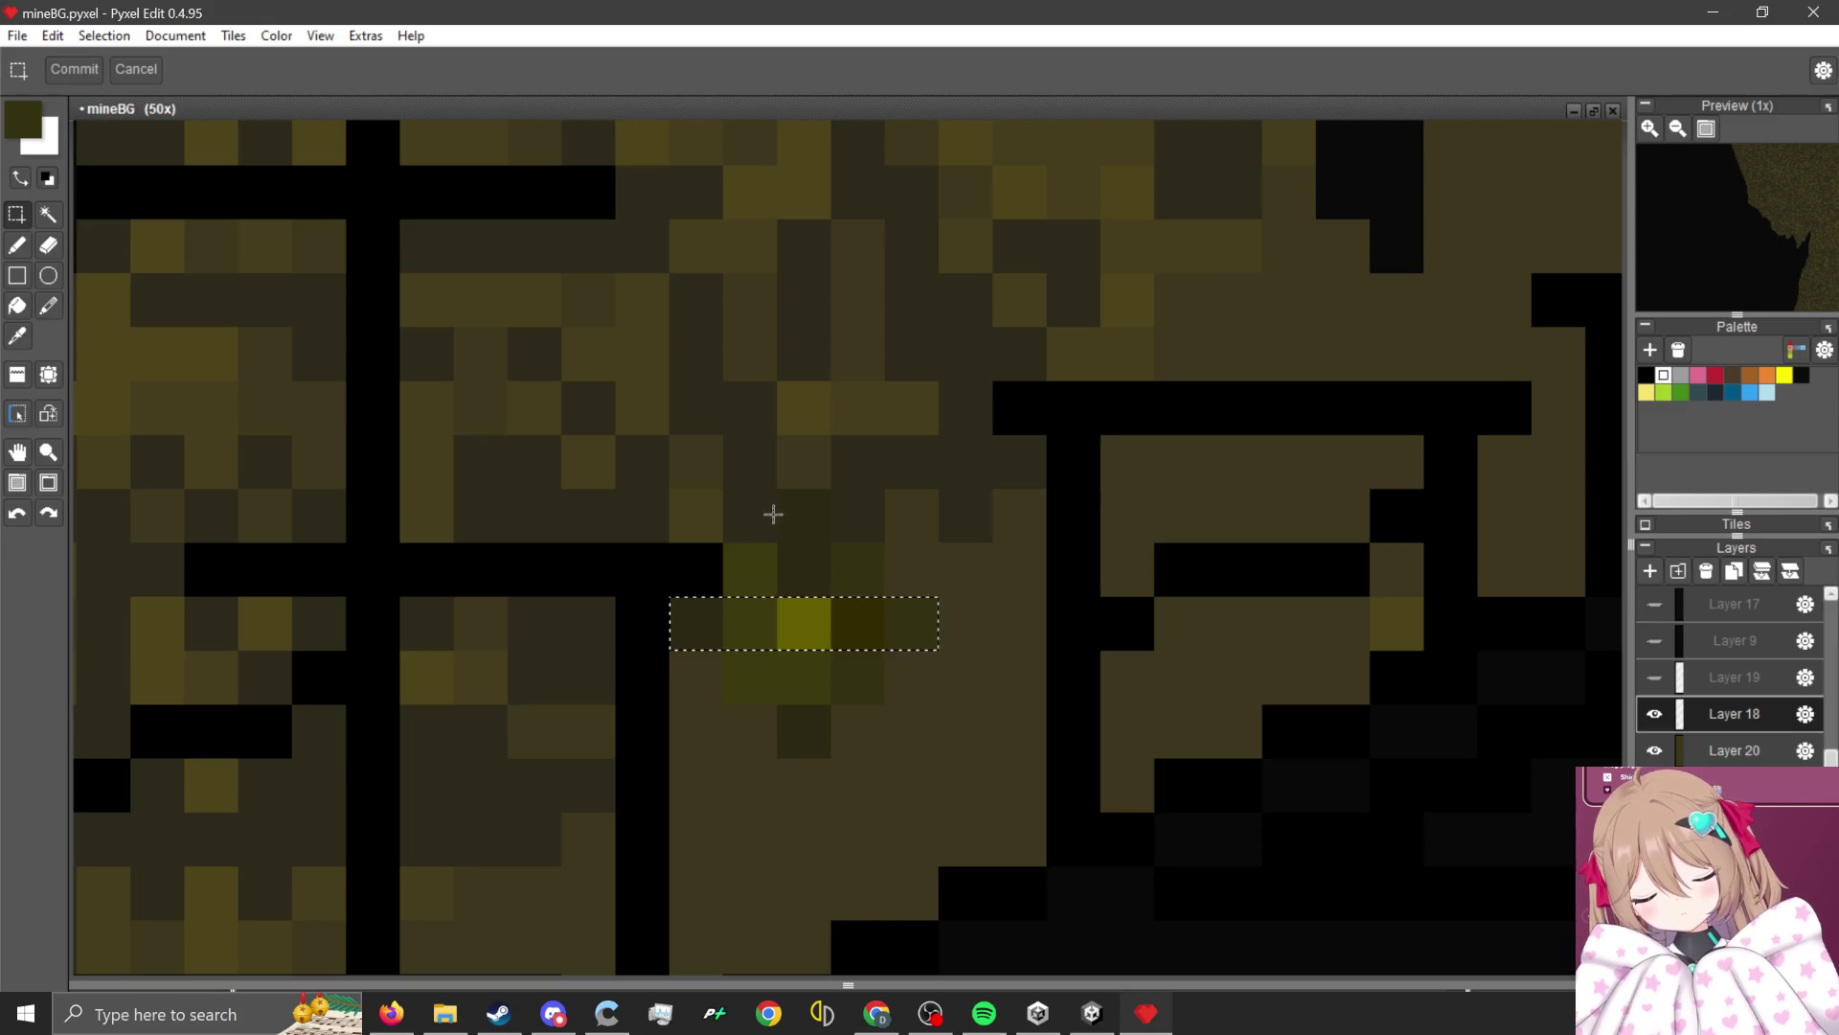
{"action": "left_click_drag", "start_coordinate": [780, 493], "coordinate": [828, 755]}
{"action": "scroll", "coordinate": [912, 462], "scroll_direction": "down", "scroll_amount": 4}
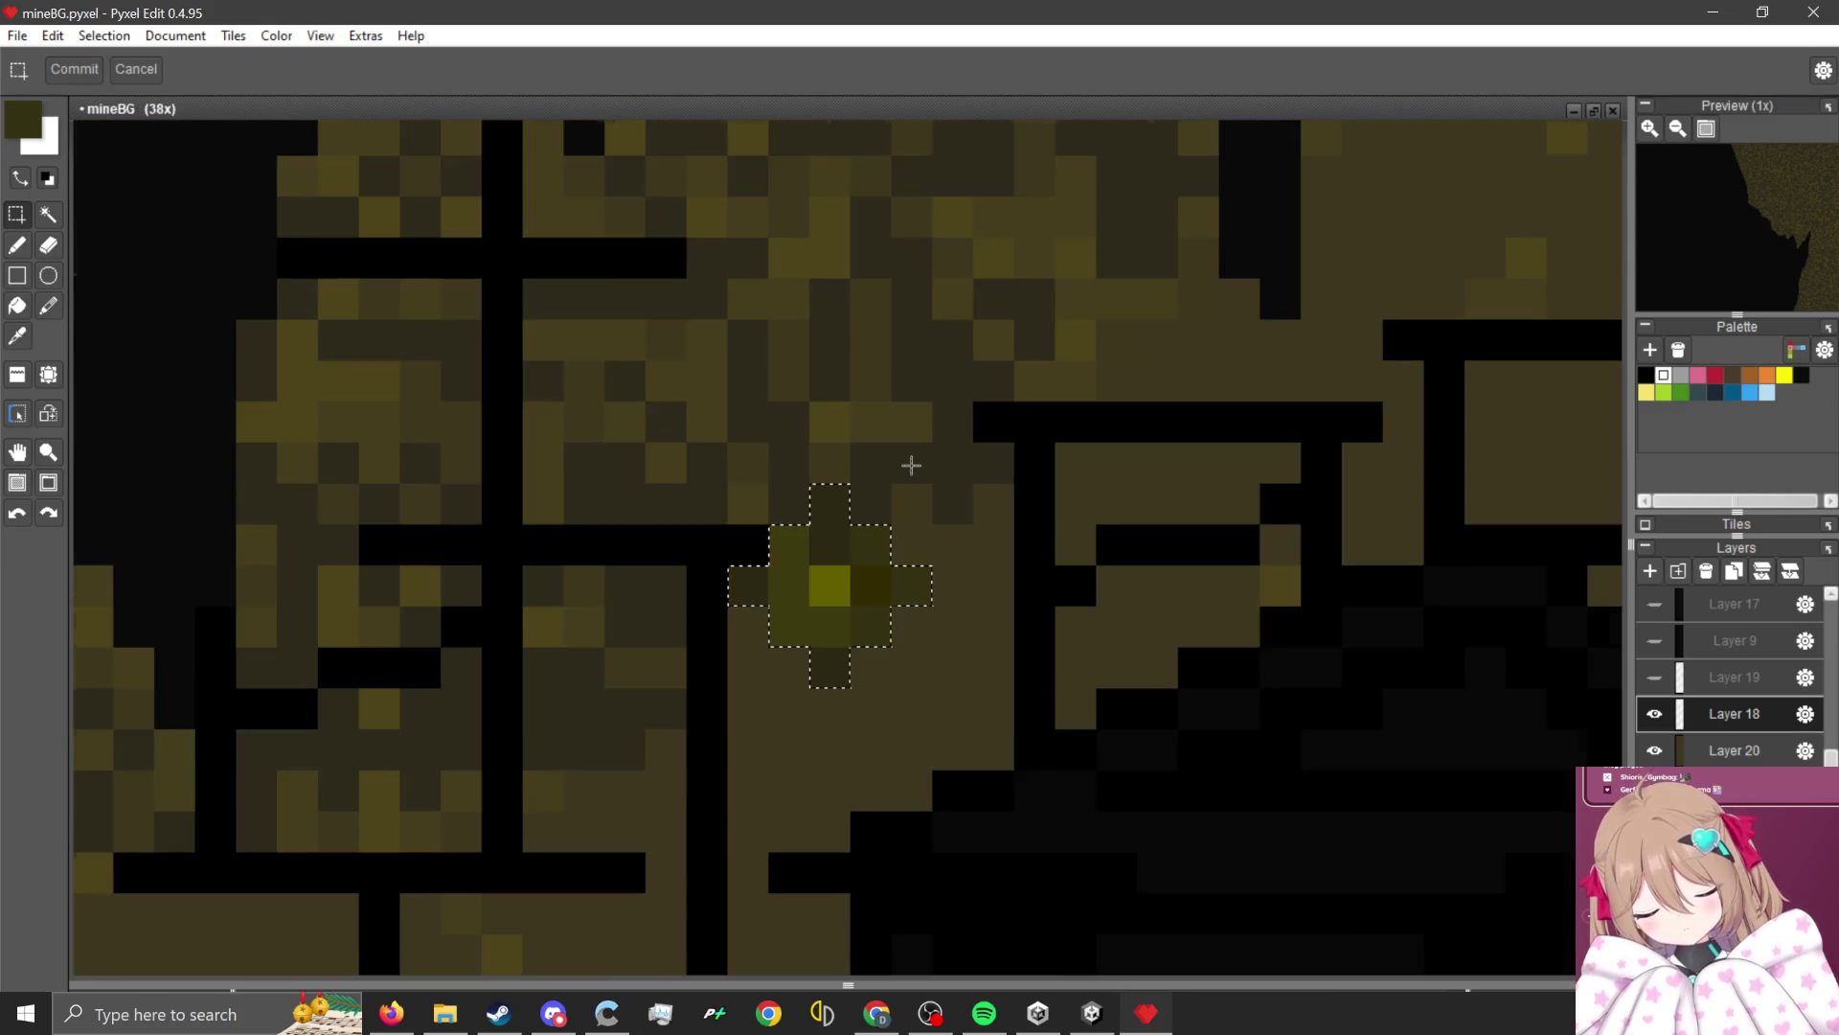
{"action": "scroll", "coordinate": [895, 500], "scroll_direction": "up", "scroll_amount": 3}
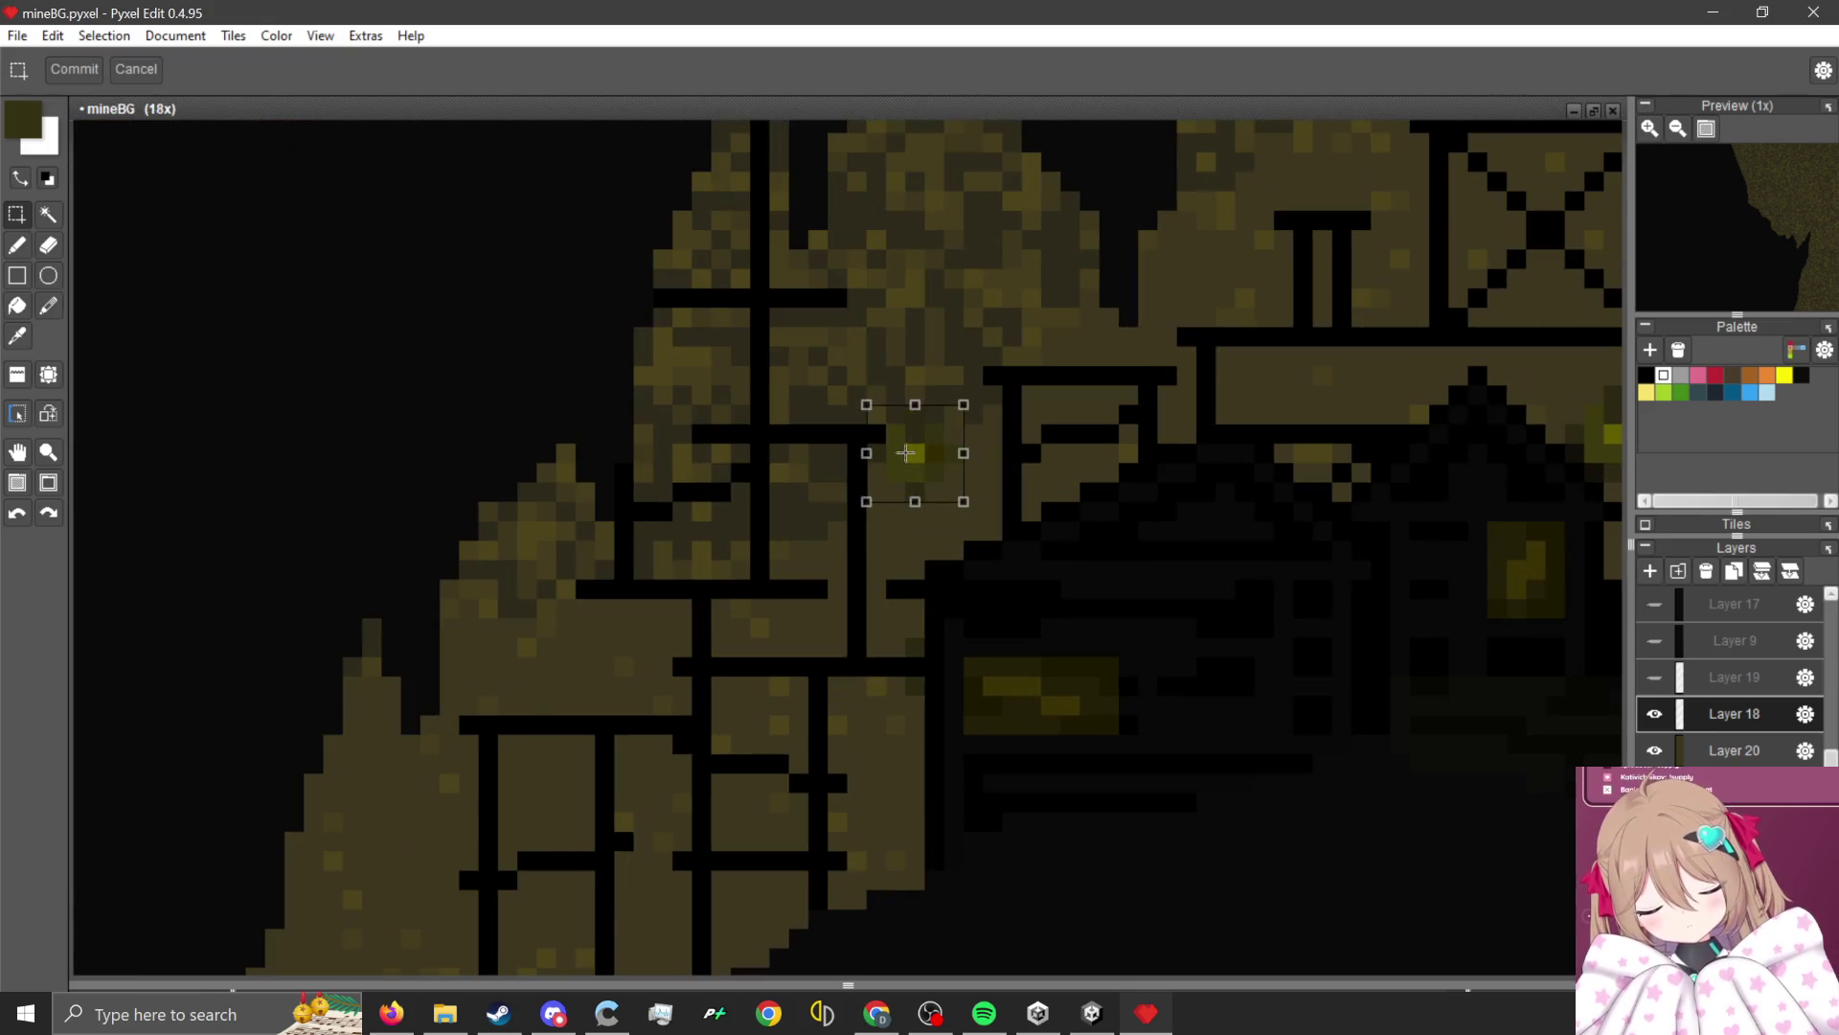
Drag copies of the glow to the lower-left wall, the house roof, the X-braced window and the house's right side.
{"action": "mouse_move", "coordinate": [905, 450]}
{"action": "left_mouse_down"}
{"action": "mouse_move", "coordinate": [480, 804]}
{"action": "mouse_move", "coordinate": [481, 867]}
{"action": "left_mouse_up"}
{"action": "scroll", "coordinate": [595, 762], "scroll_direction": "down", "scroll_amount": 3}
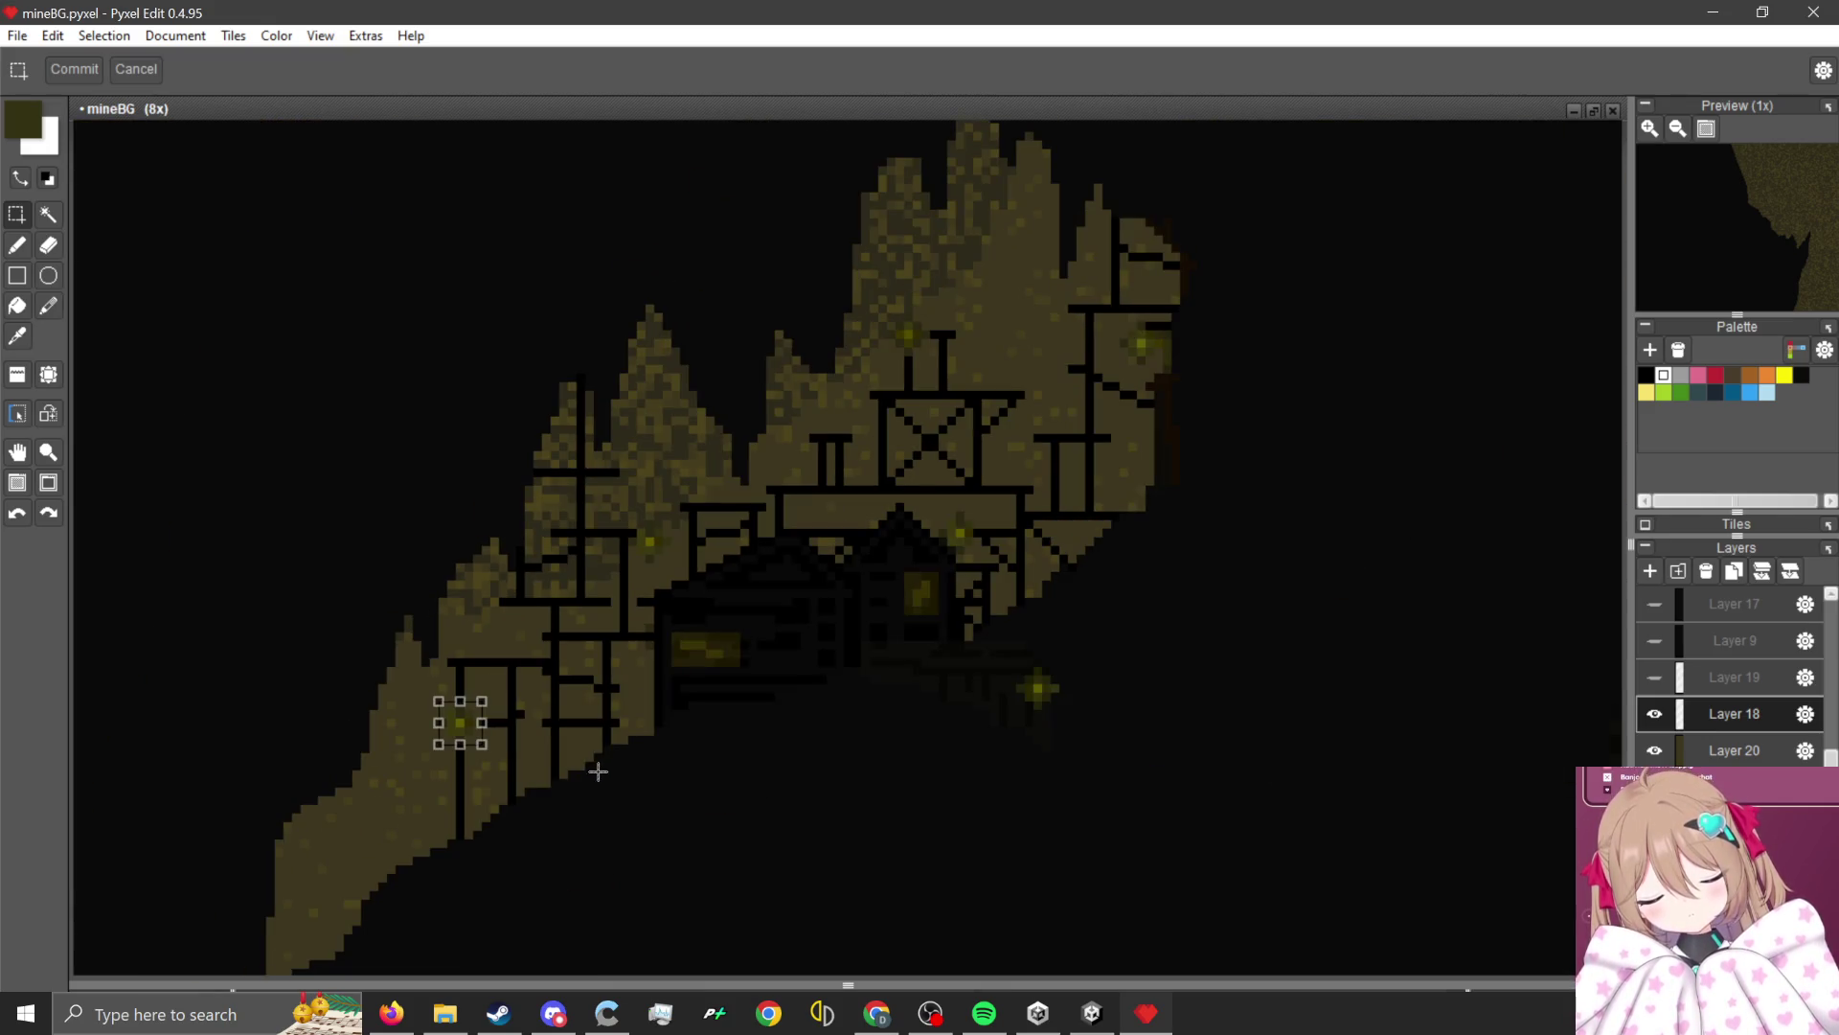
{"action": "scroll", "coordinate": [624, 720], "scroll_direction": "up", "scroll_amount": 3}
{"action": "left_click_drag", "start_coordinate": [301, 700], "coordinate": [1101, 537]}
{"action": "scroll", "coordinate": [891, 540], "scroll_direction": "down", "scroll_amount": 3}
{"action": "scroll", "coordinate": [932, 518], "scroll_direction": "up", "scroll_amount": 3}
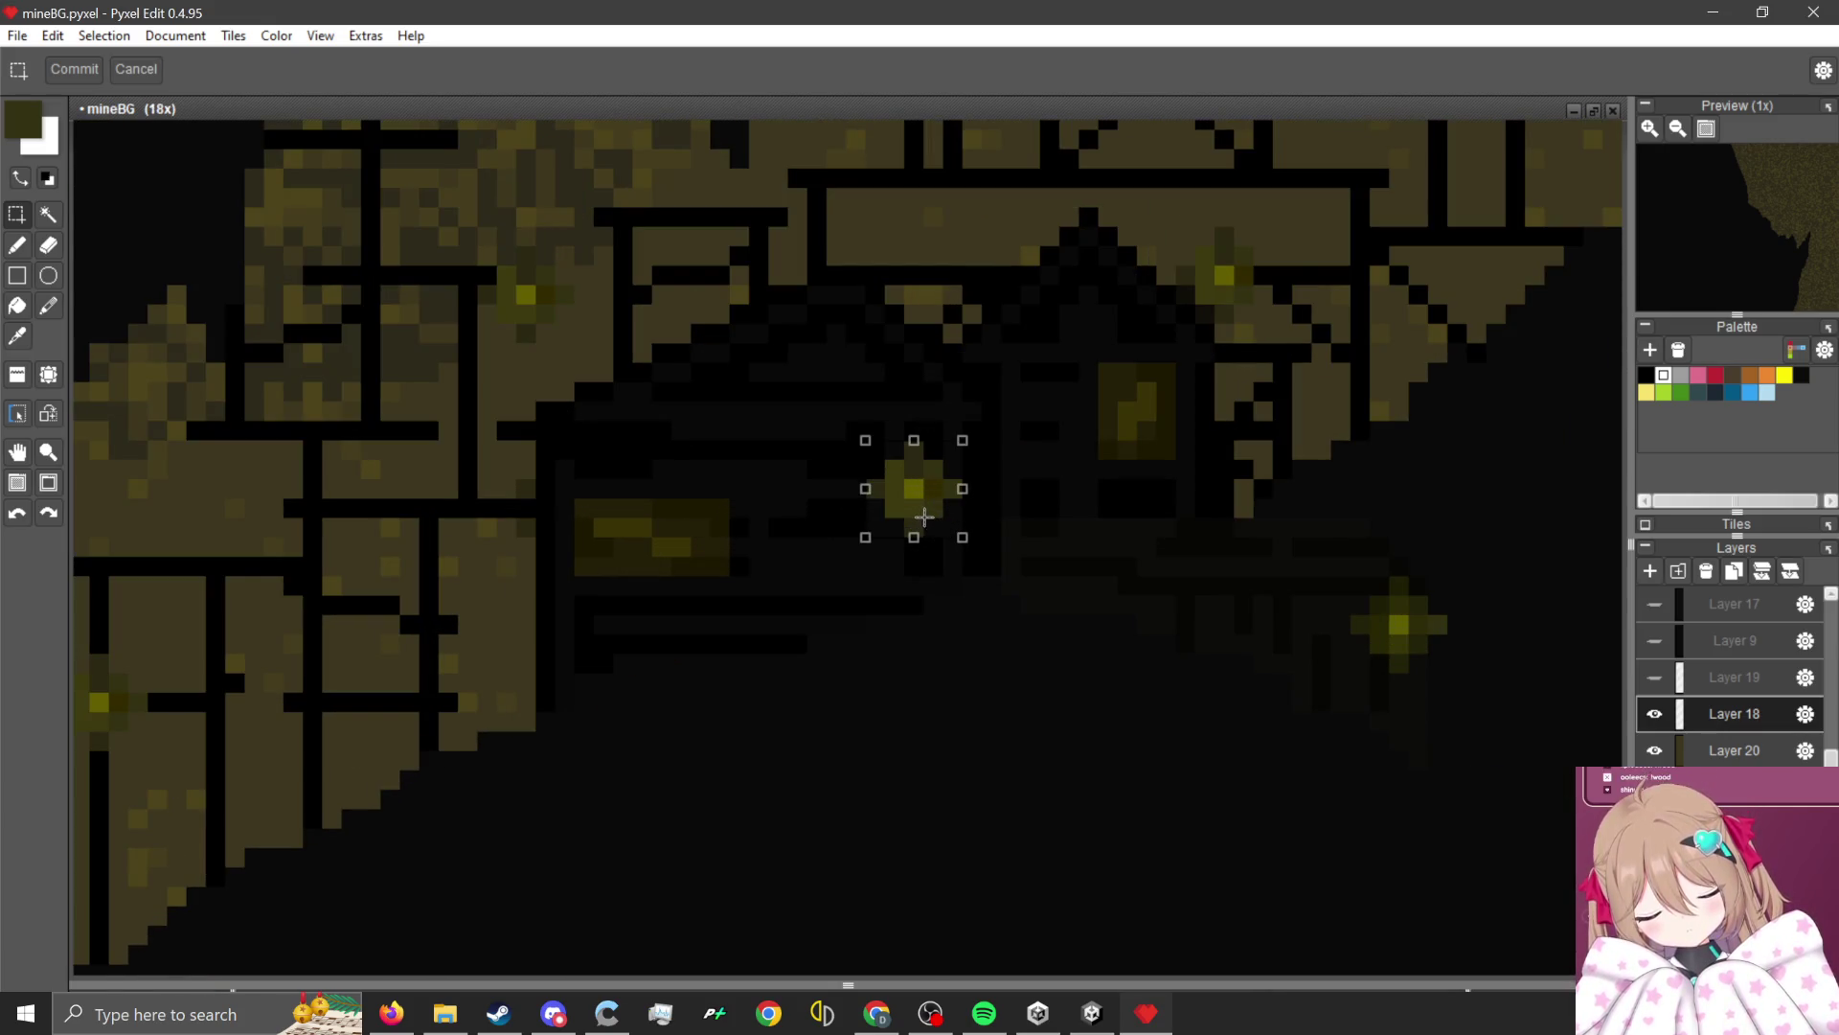
{"action": "mouse_move", "coordinate": [925, 517]}
{"action": "left_mouse_down"}
{"action": "mouse_move", "coordinate": [1081, 370]}
{"action": "mouse_move", "coordinate": [661, 459]}
{"action": "left_mouse_up"}
{"action": "scroll", "coordinate": [691, 610], "scroll_direction": "down", "scroll_amount": 3}
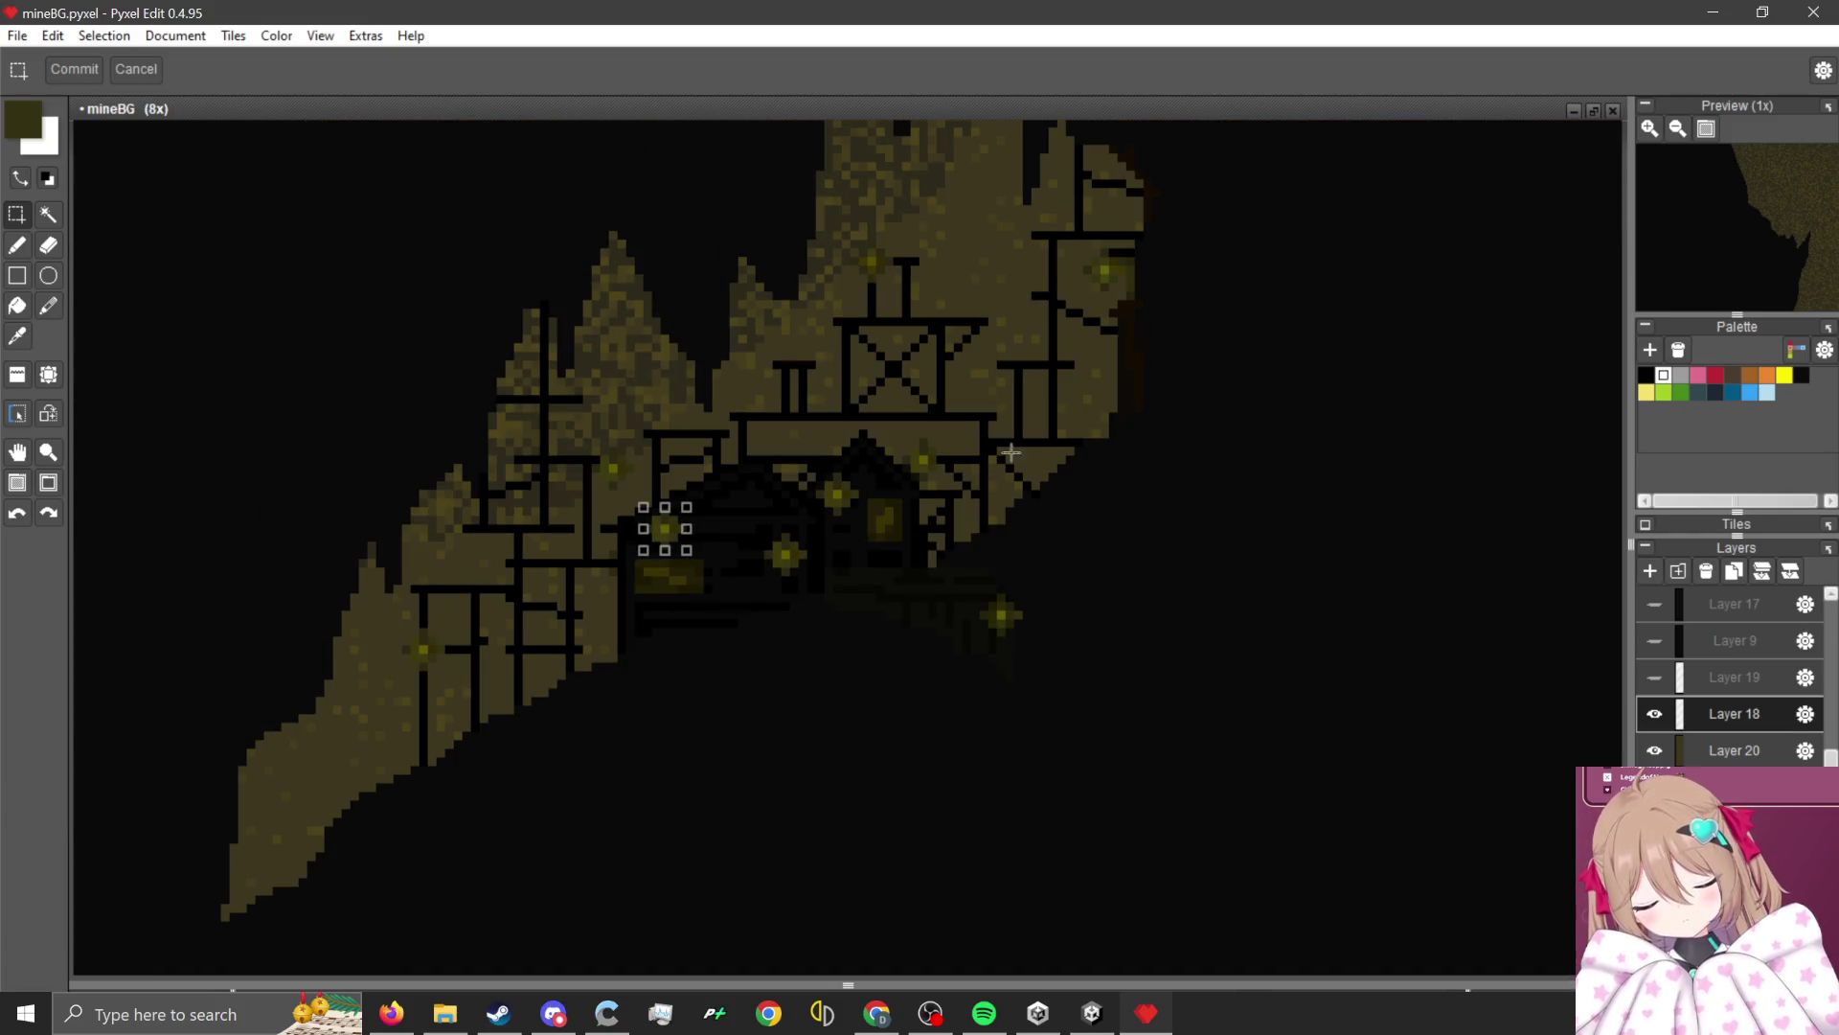
{"action": "left_click_drag", "start_coordinate": [665, 528], "coordinate": [899, 383]}
{"action": "scroll", "coordinate": [1015, 374], "scroll_direction": "up", "scroll_amount": 3}
{"action": "scroll", "coordinate": [930, 673], "scroll_direction": "down", "scroll_amount": 3}
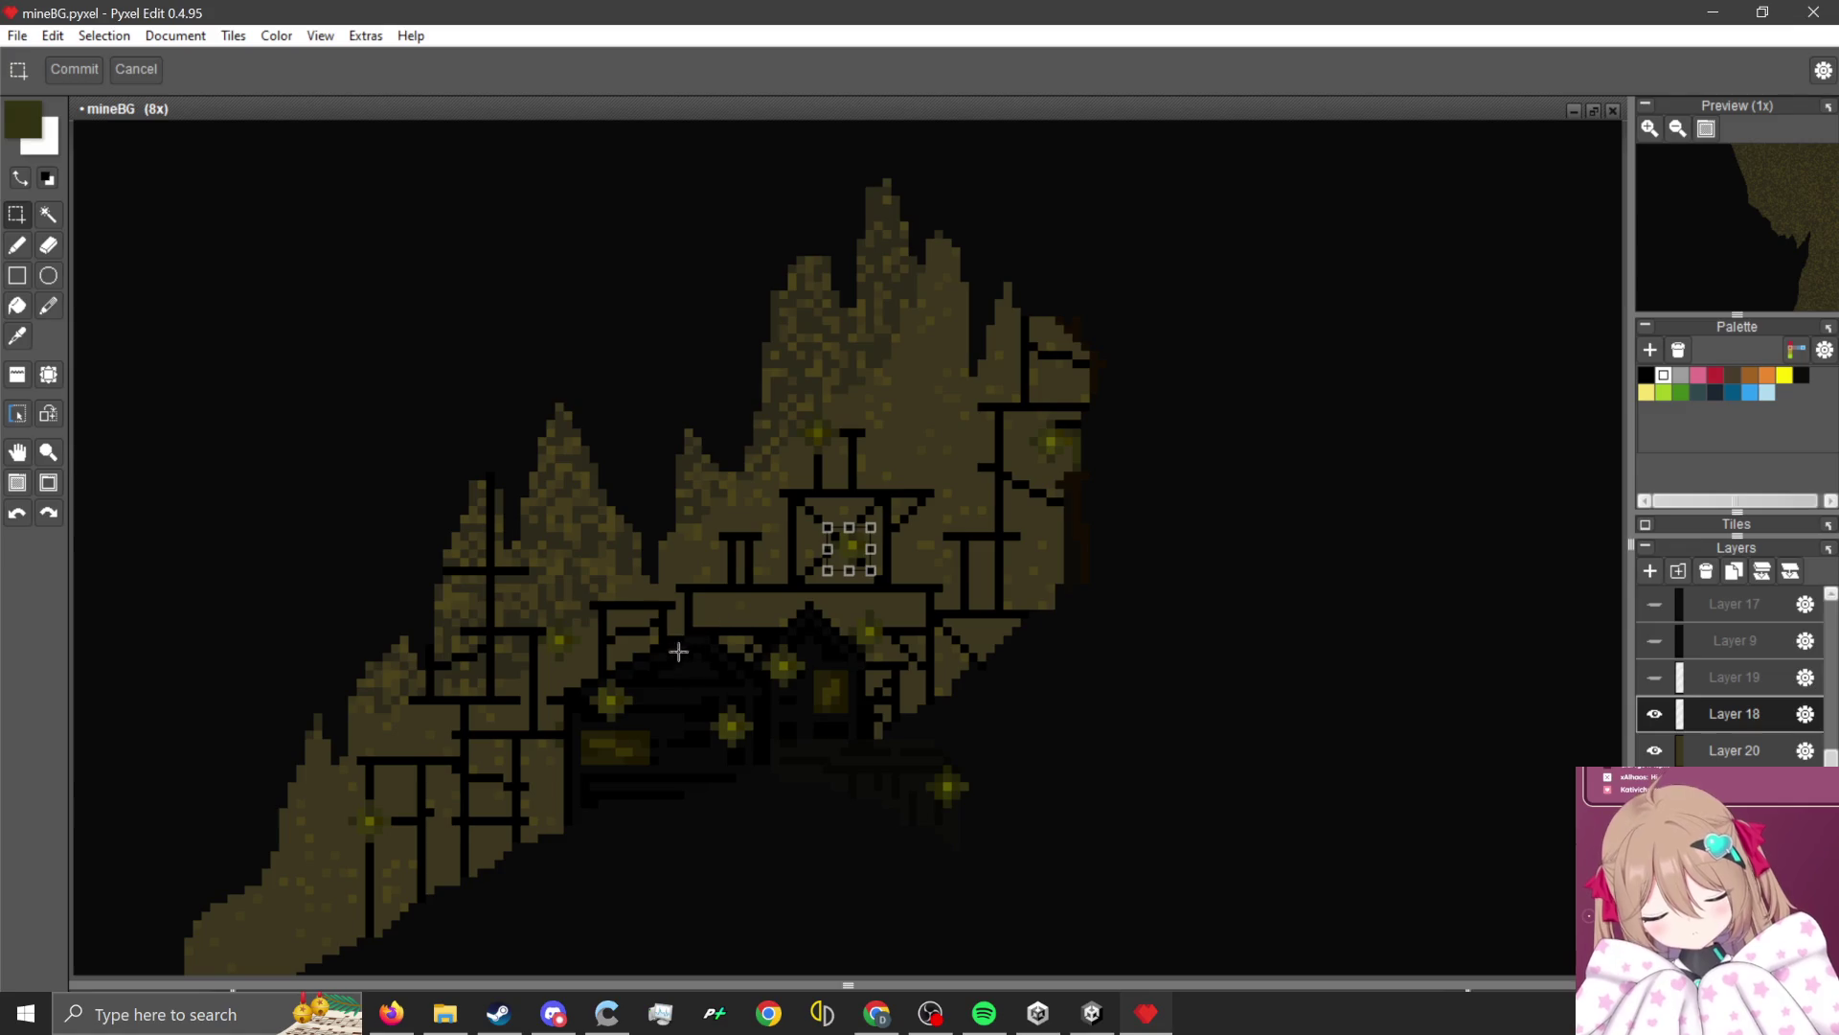
{"action": "mouse_move", "coordinate": [814, 557]}
{"action": "left_mouse_down"}
{"action": "mouse_move", "coordinate": [882, 534]}
{"action": "mouse_move", "coordinate": [972, 546]}
{"action": "mouse_move", "coordinate": [1029, 583]}
{"action": "left_mouse_up"}
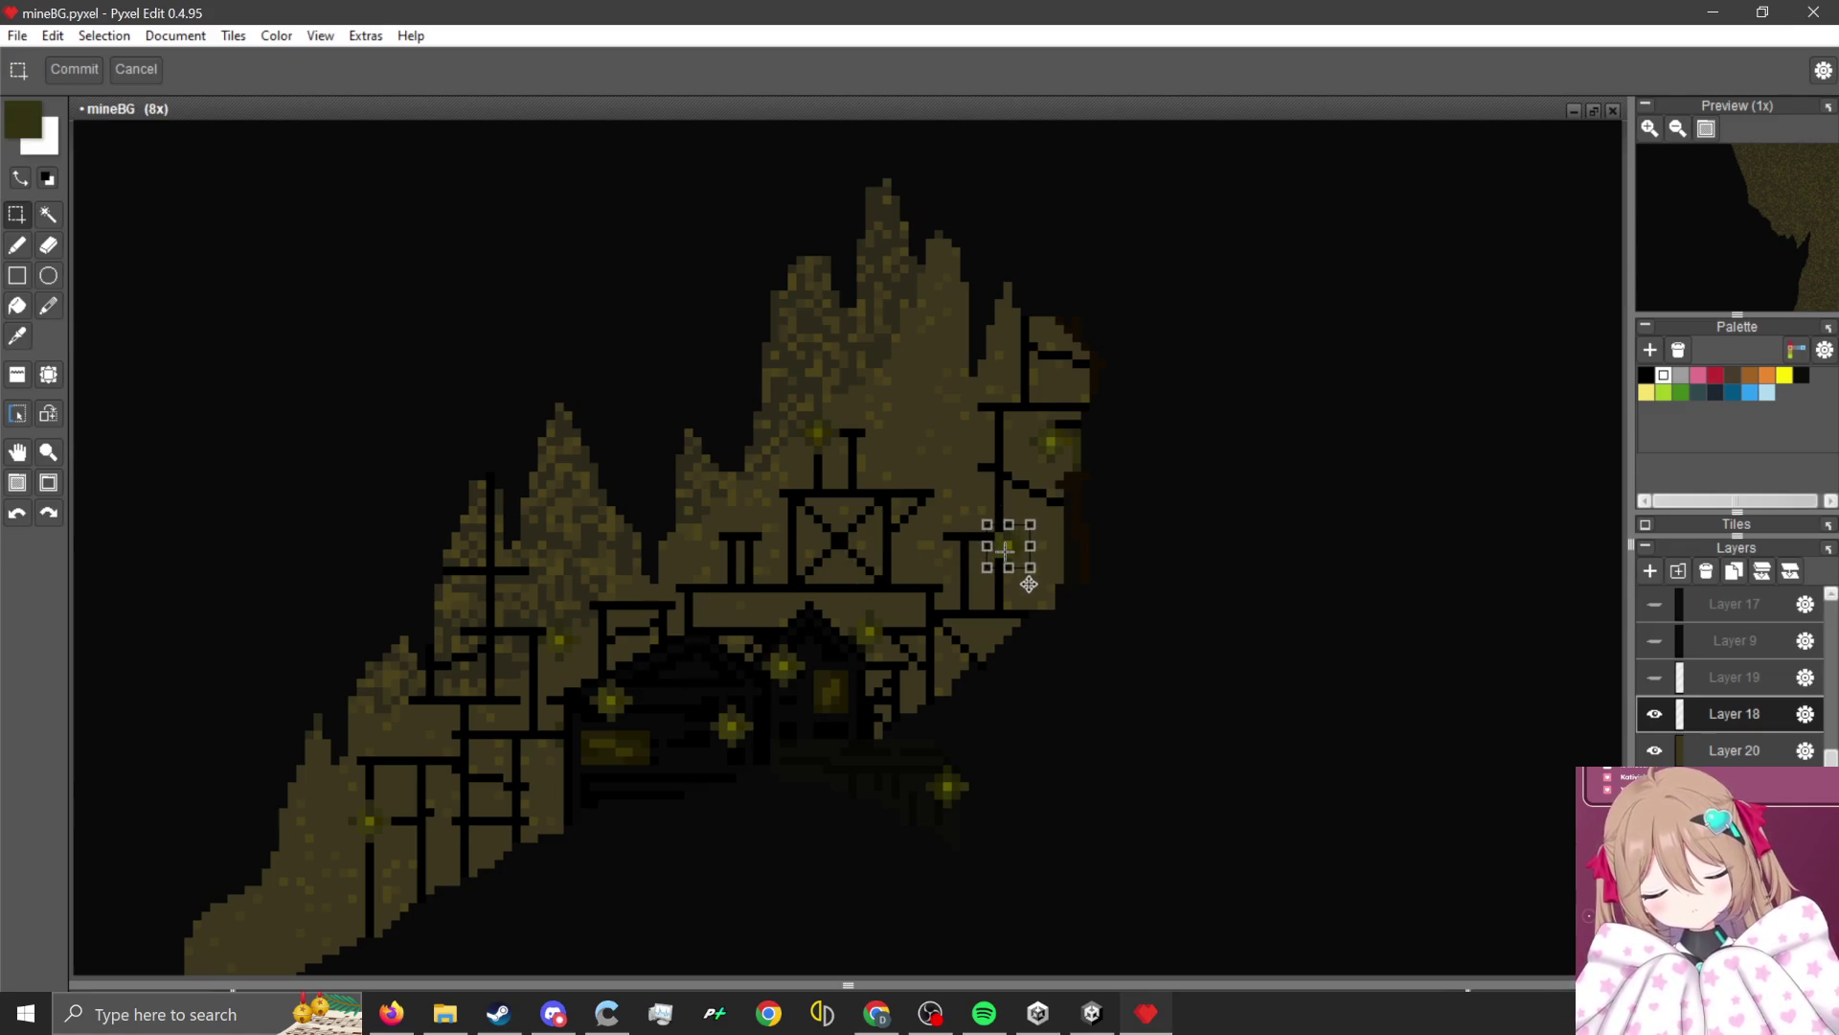
Hide Layer 20 so the cliffs behind the scaffolding show blank white.
{"action": "scroll", "coordinate": [1007, 630], "scroll_direction": "down", "scroll_amount": 3}
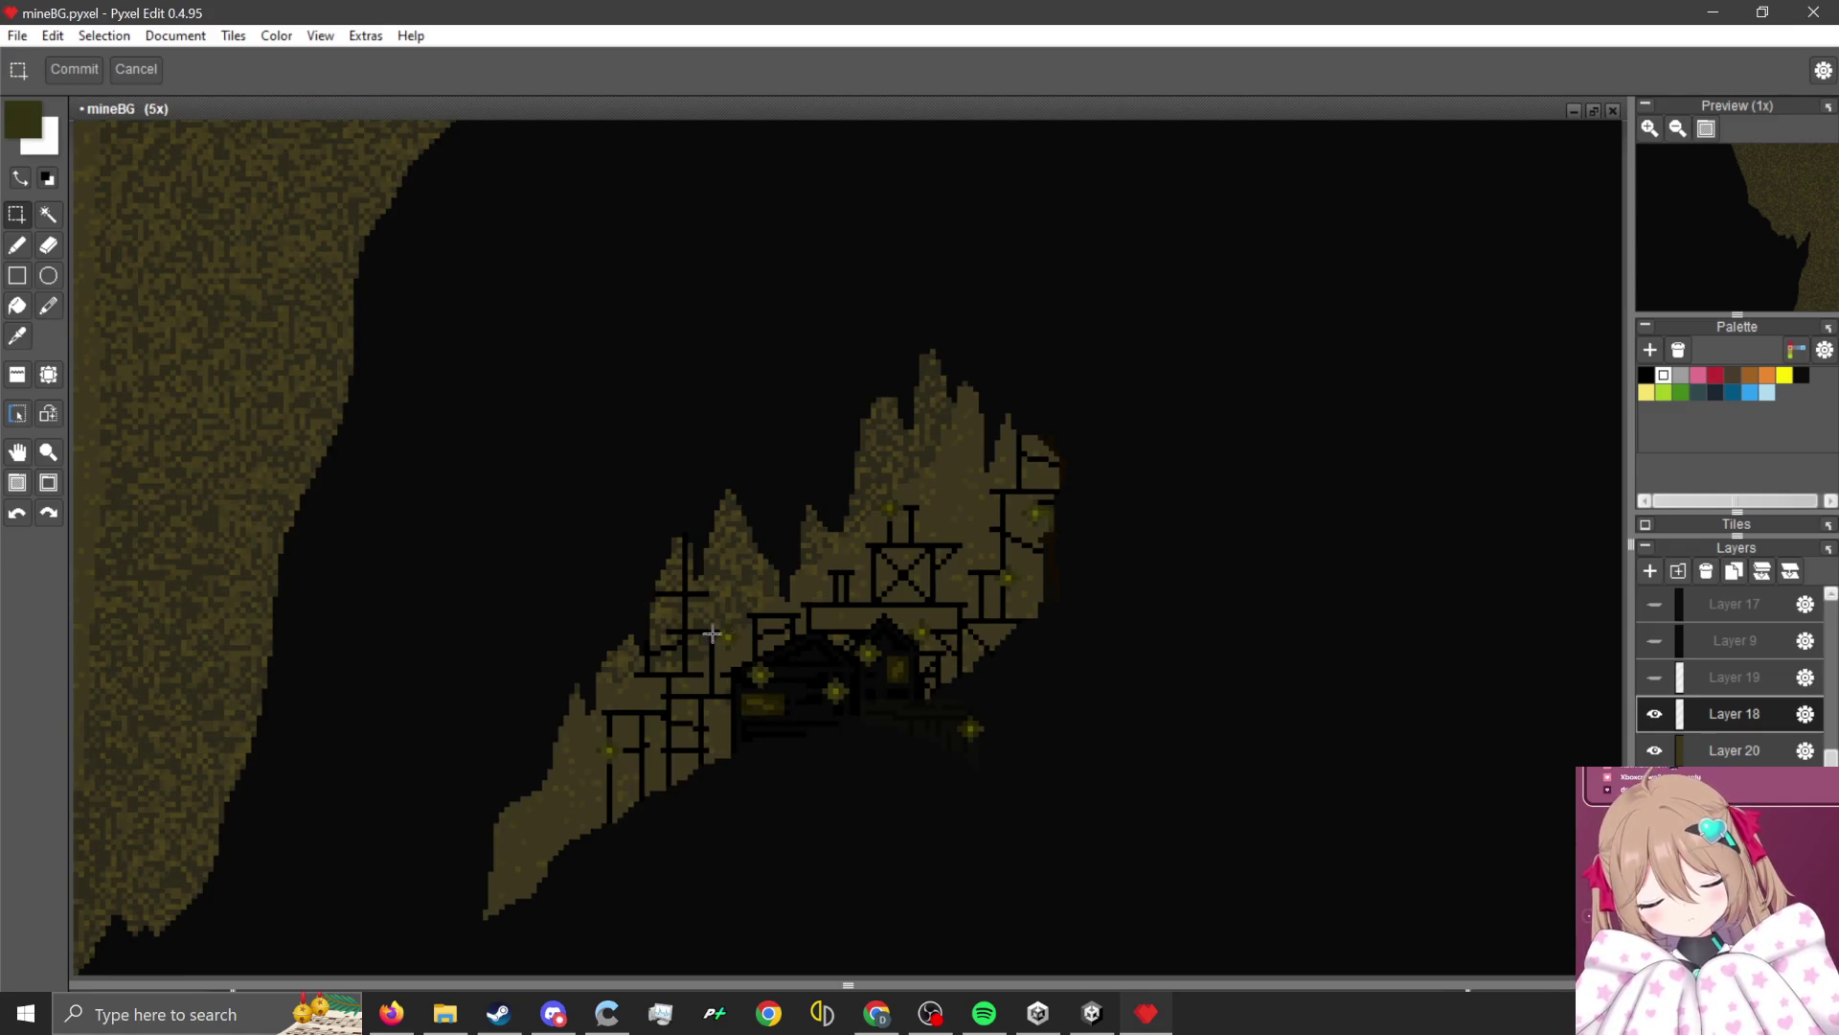
{"action": "scroll", "coordinate": [712, 632], "scroll_direction": "down", "scroll_amount": 5}
{"action": "scroll", "coordinate": [842, 566], "scroll_direction": "up", "scroll_amount": 2}
{"action": "scroll", "coordinate": [812, 491], "scroll_direction": "down", "scroll_amount": 1}
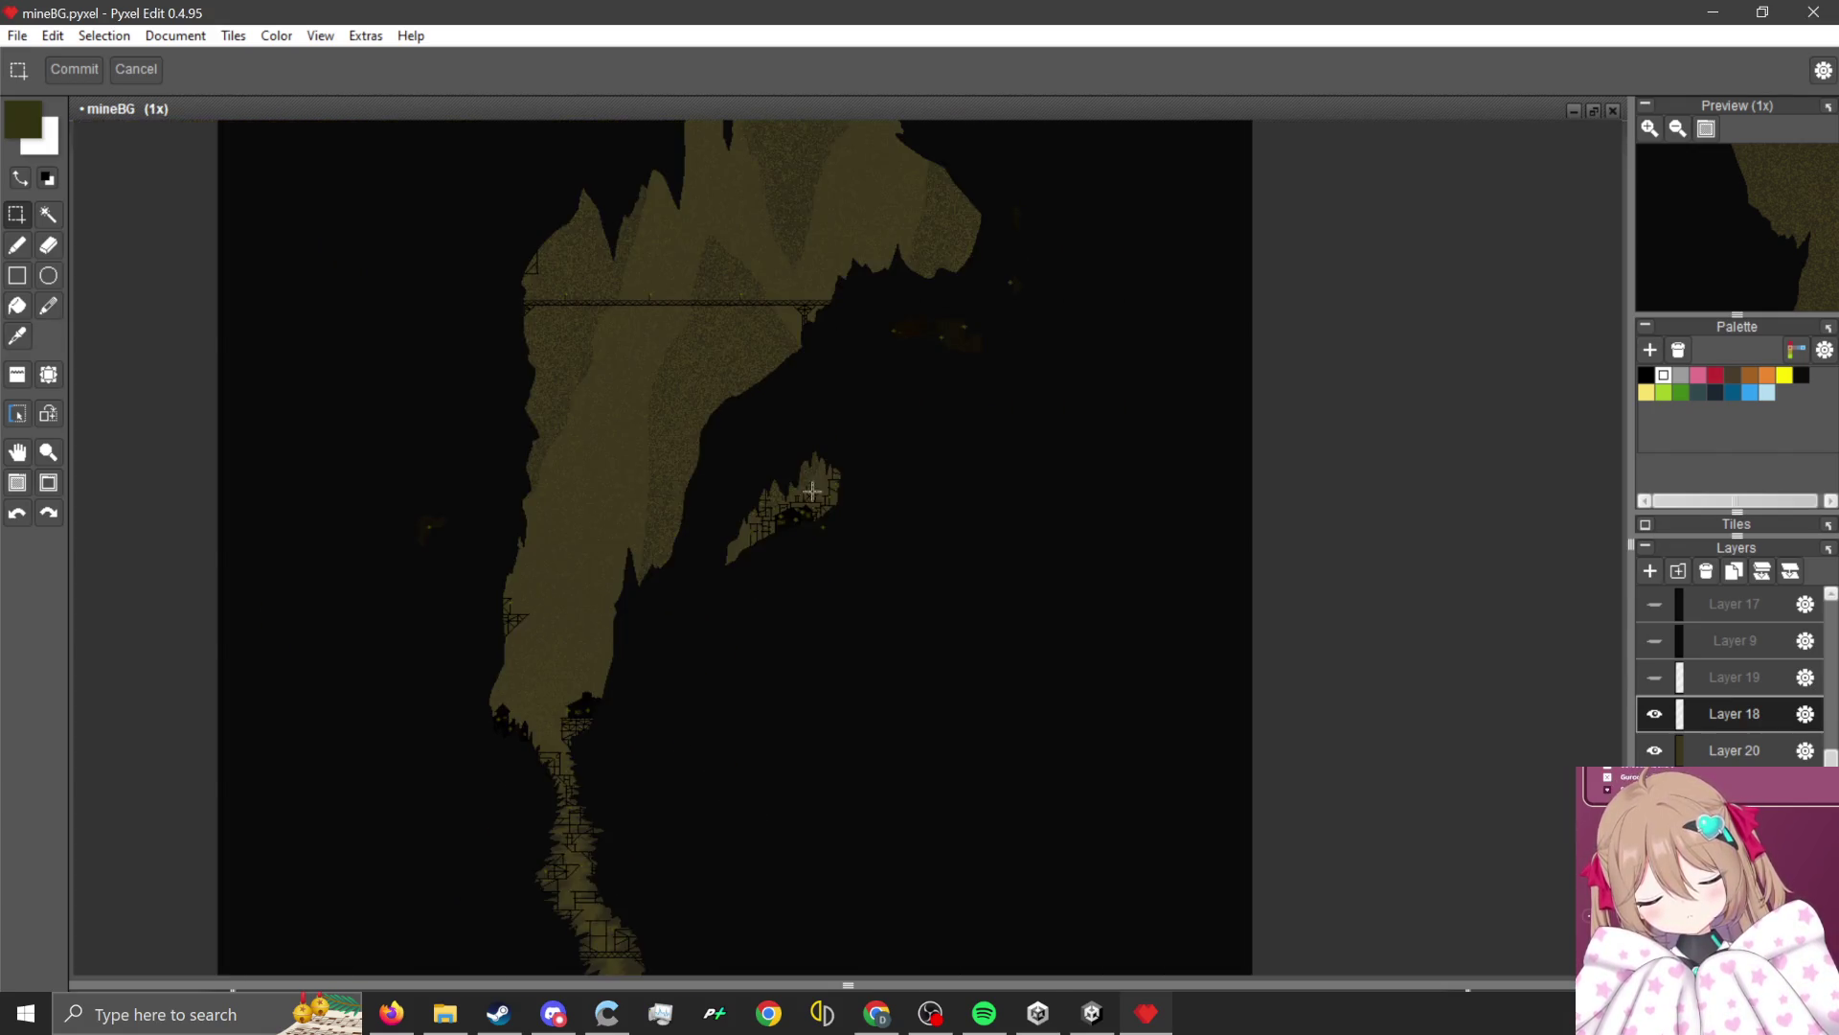
{"action": "scroll", "coordinate": [509, 755], "scroll_direction": "up", "scroll_amount": 5}
{"action": "scroll", "coordinate": [705, 671], "scroll_direction": "down", "scroll_amount": 4}
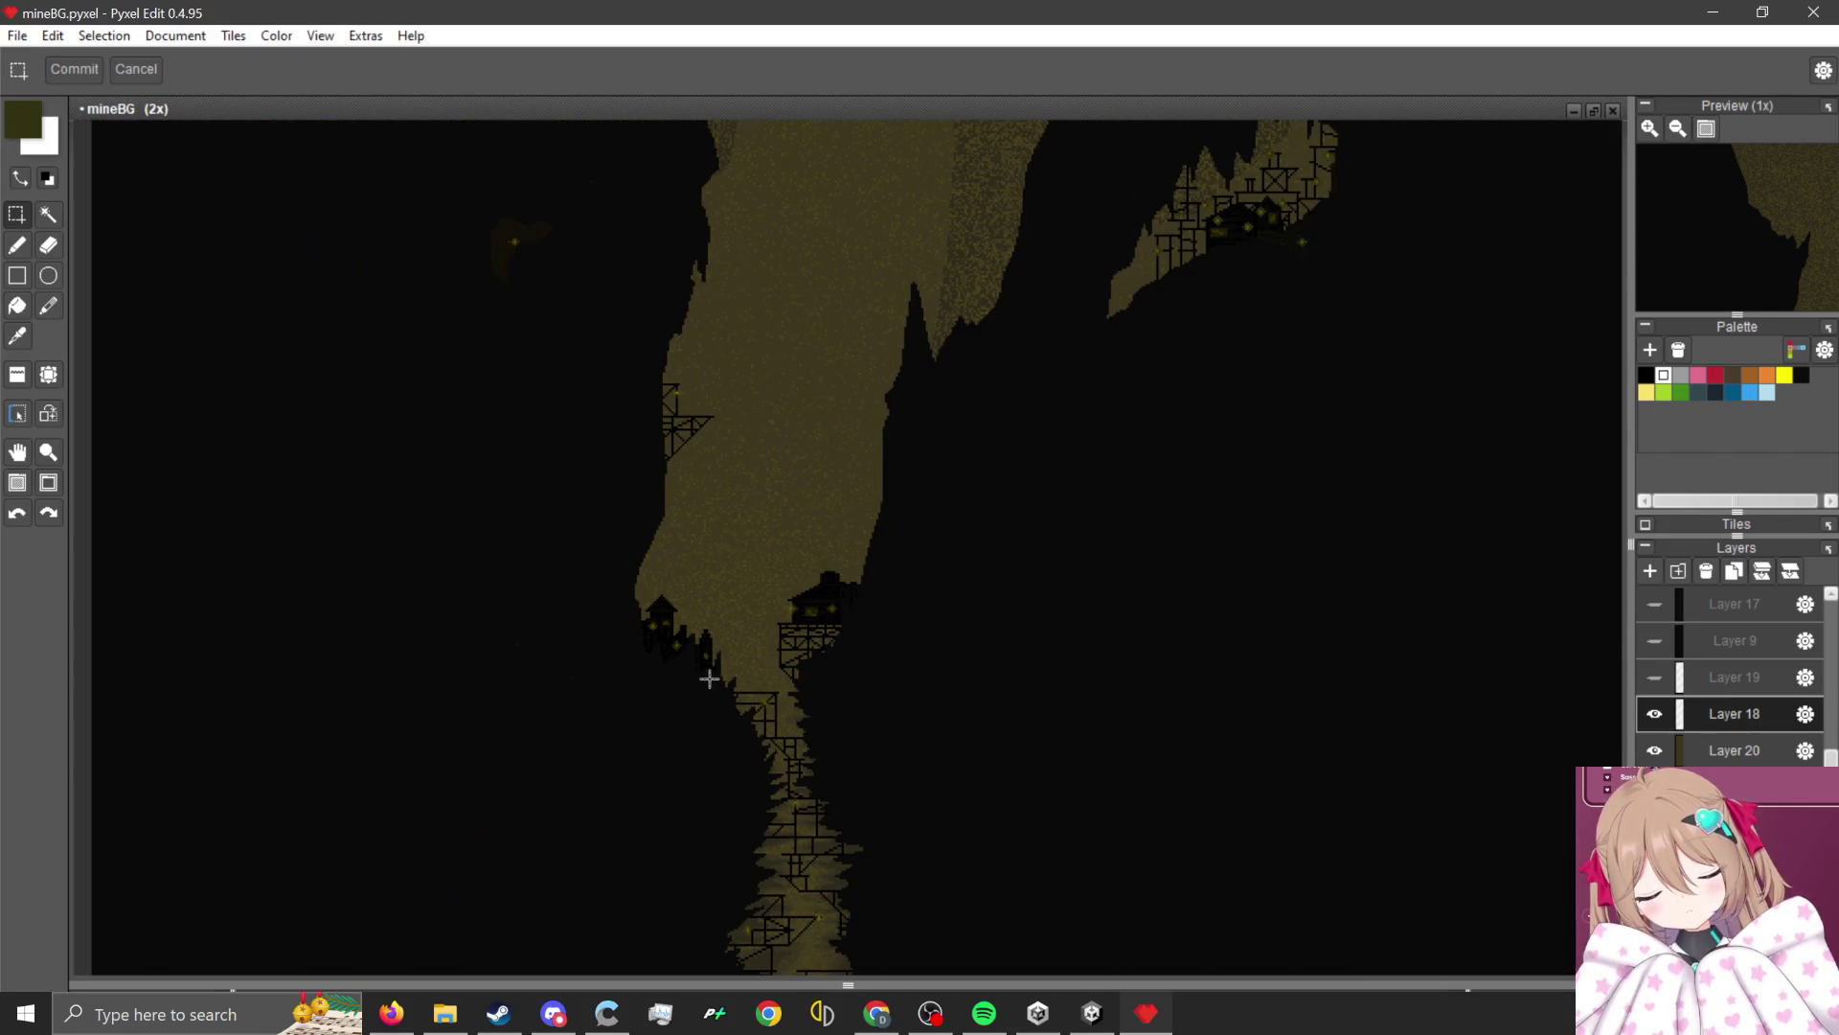
{"action": "scroll", "coordinate": [848, 623], "scroll_direction": "up", "scroll_amount": 5}
{"action": "scroll", "coordinate": [752, 651], "scroll_direction": "down", "scroll_amount": 4}
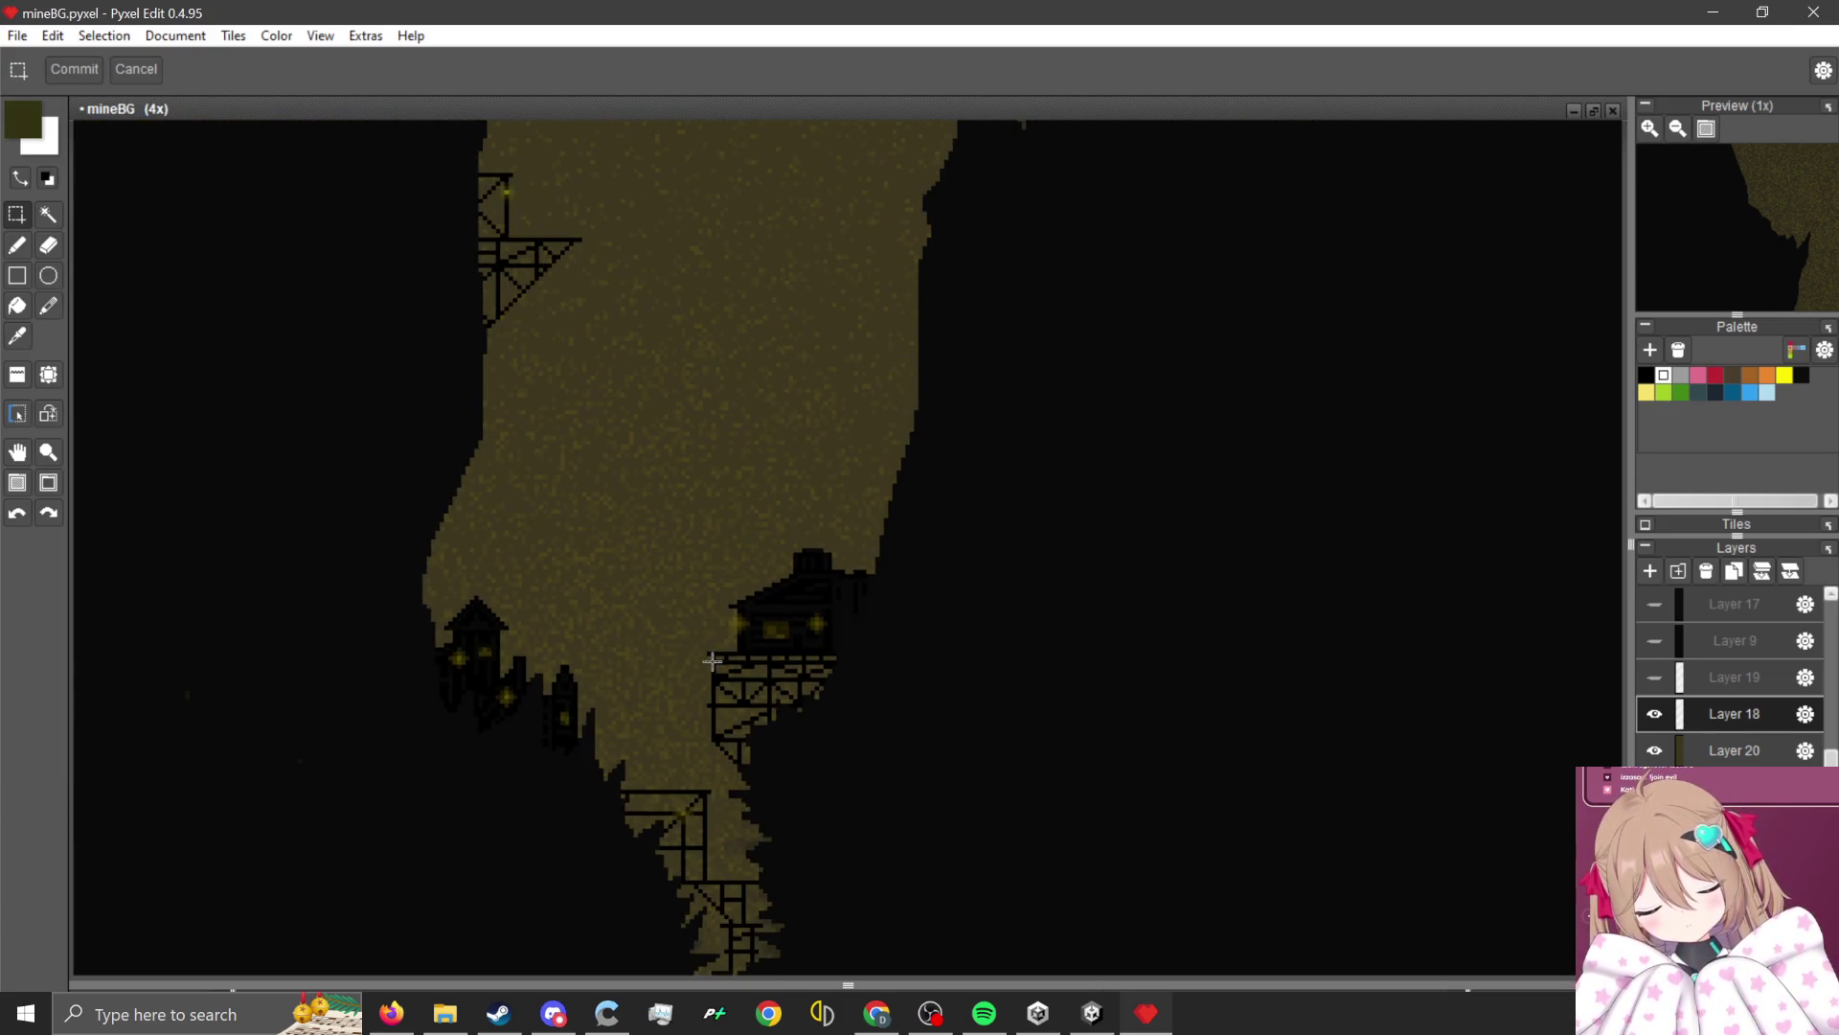
{"action": "left_click", "coordinate": [1654, 714]}
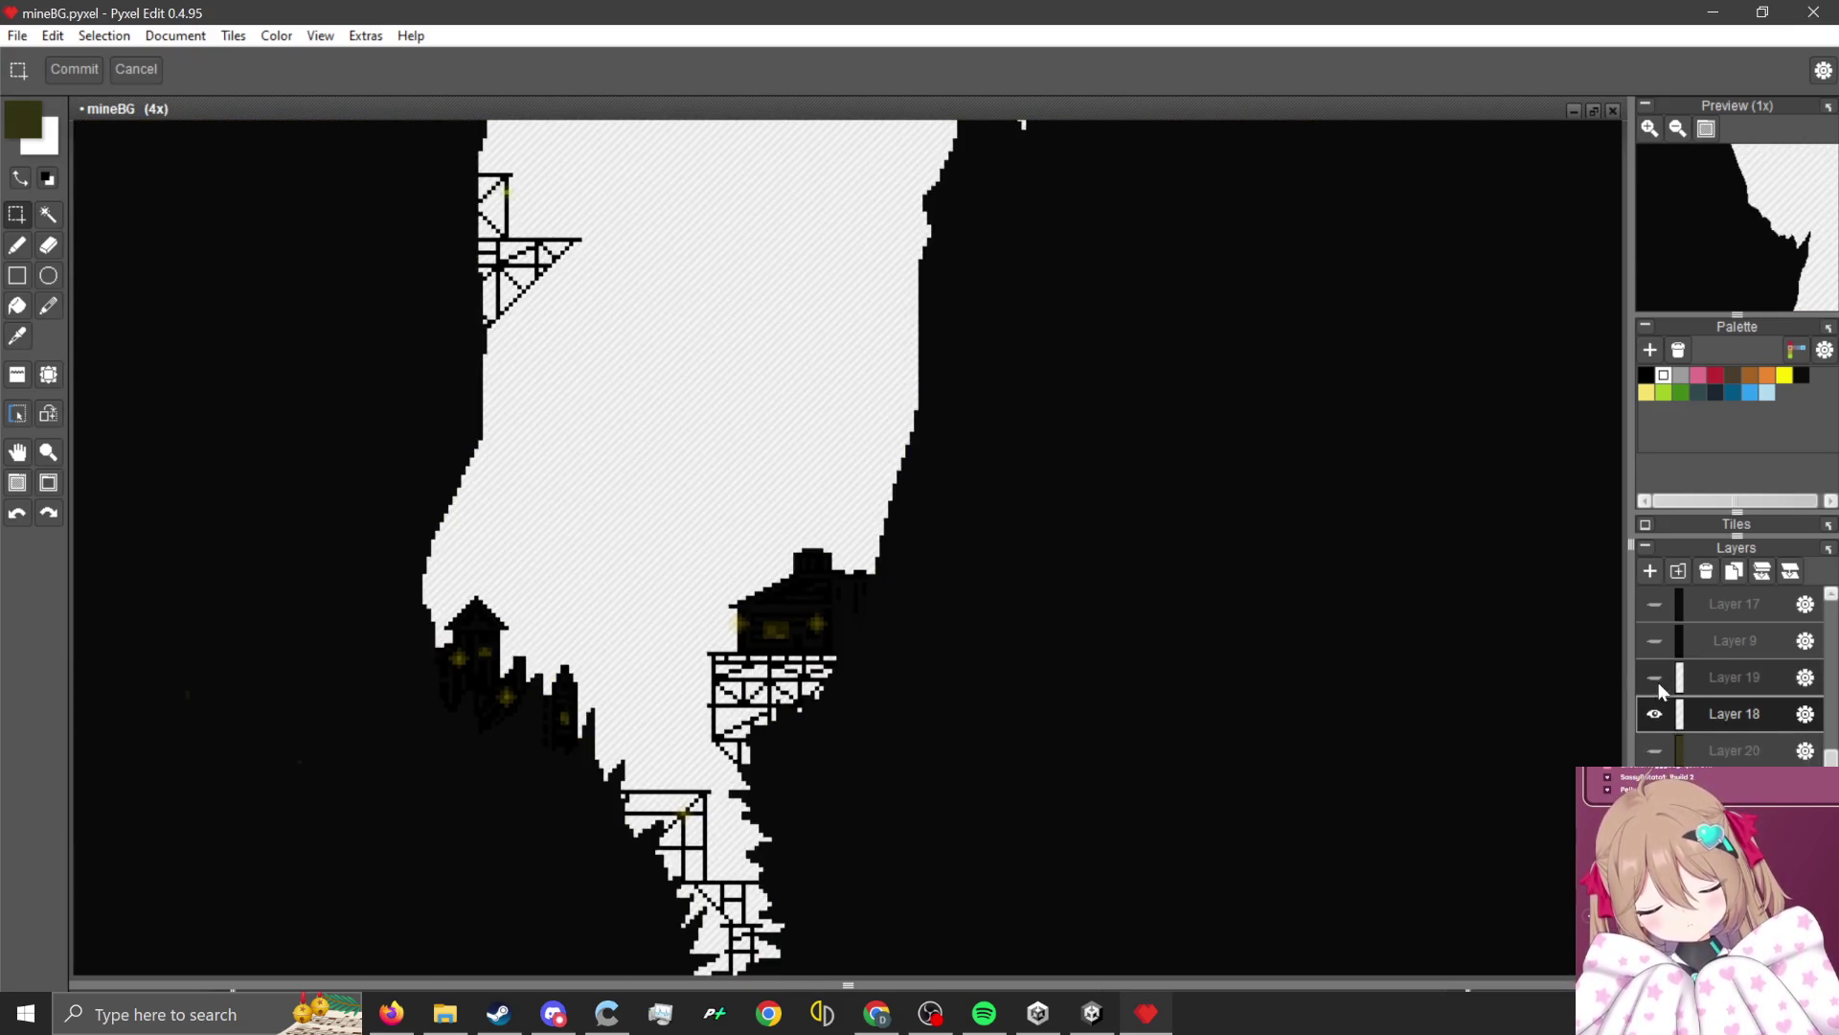
Zoom in on the stalactite houses and slide the glow selection toward the right house.
{"action": "scroll", "coordinate": [826, 813], "scroll_direction": "down", "scroll_amount": 3}
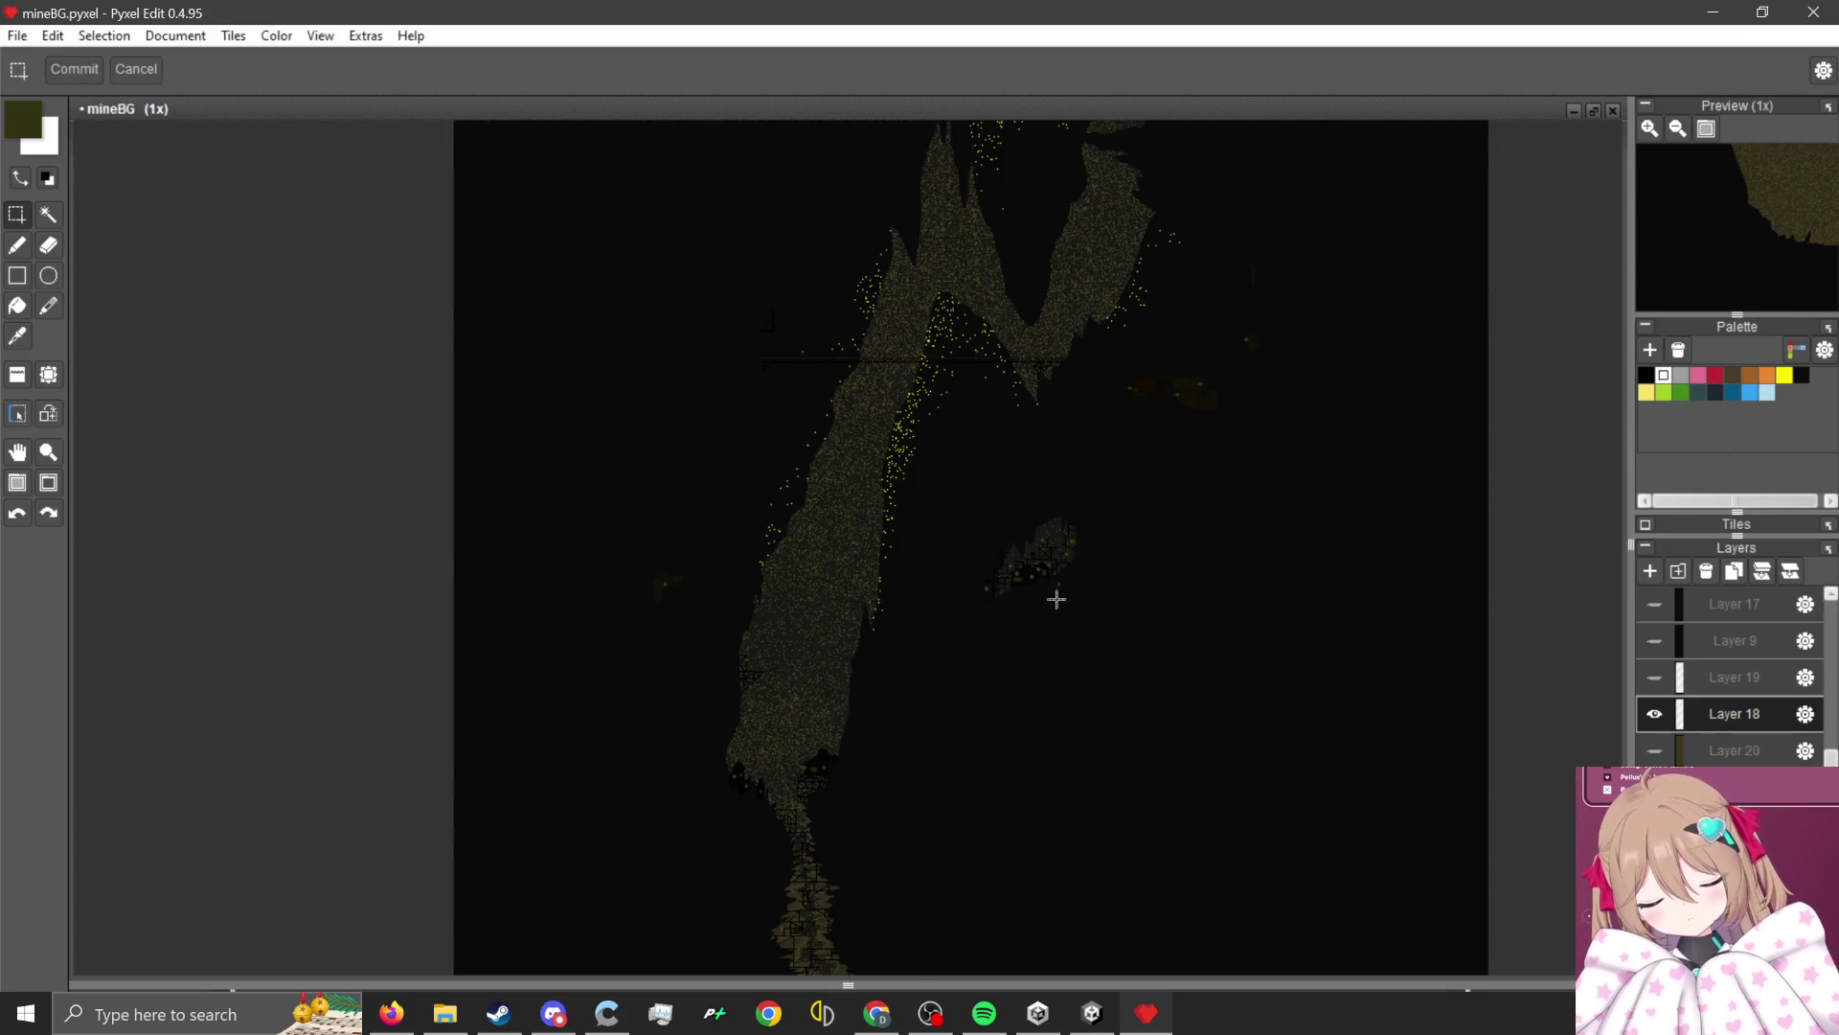
{"action": "scroll", "coordinate": [1024, 534], "scroll_direction": "up", "scroll_amount": 2}
{"action": "scroll", "coordinate": [1140, 422], "scroll_direction": "up", "scroll_amount": 1}
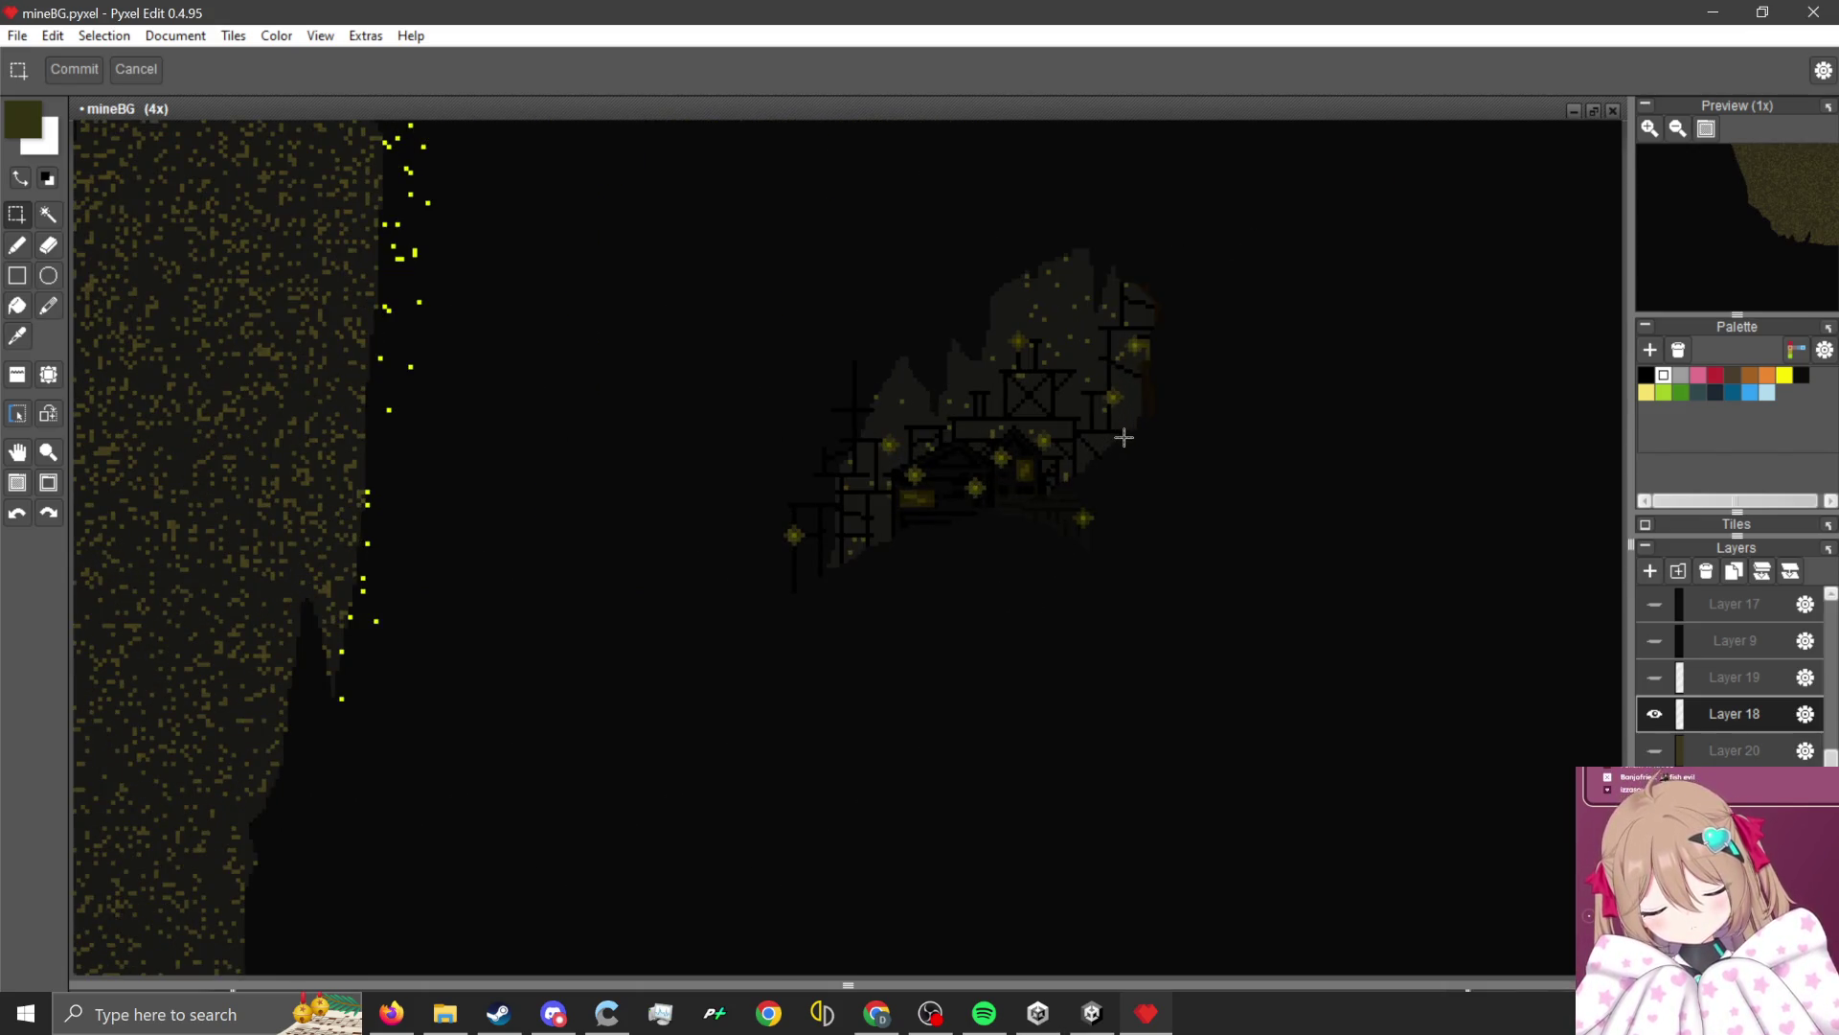
{"action": "scroll", "coordinate": [1125, 438], "scroll_direction": "down", "scroll_amount": 3}
{"action": "scroll", "coordinate": [1080, 403], "scroll_direction": "up", "scroll_amount": 4}
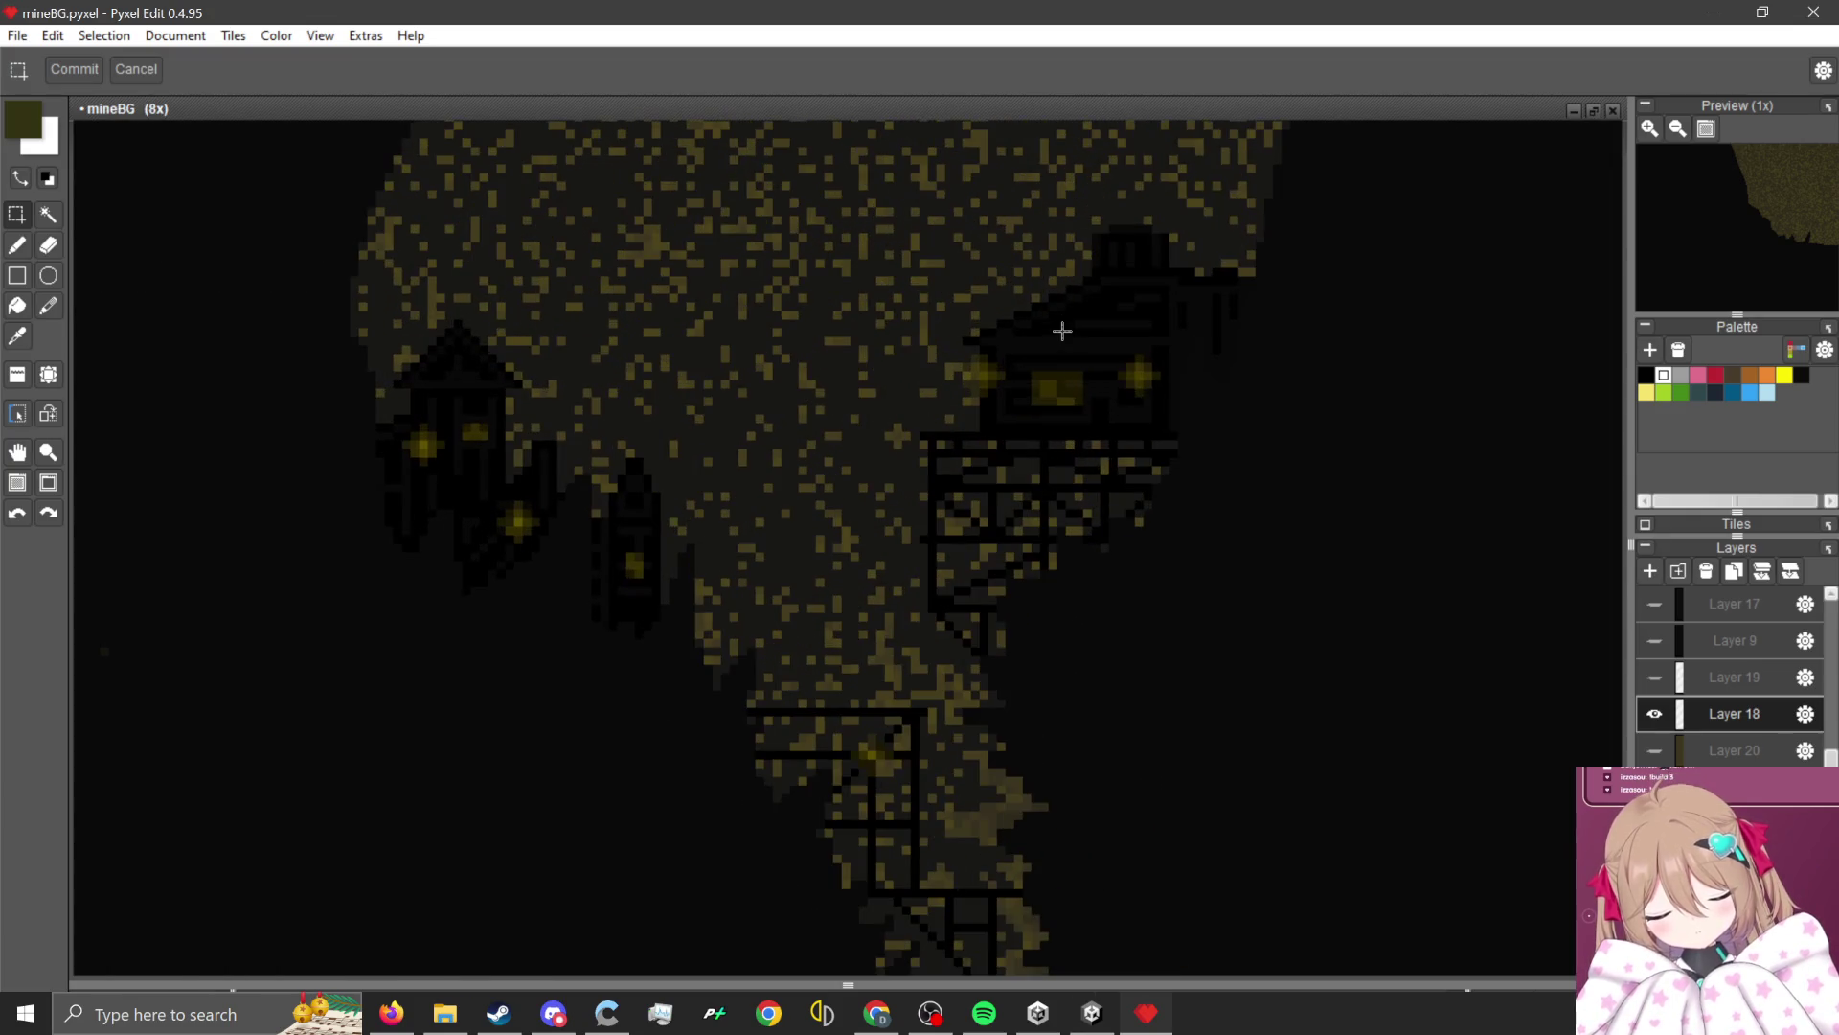
{"action": "scroll", "coordinate": [915, 679], "scroll_direction": "down", "scroll_amount": 2}
{"action": "scroll", "coordinate": [895, 603], "scroll_direction": "up", "scroll_amount": 5}
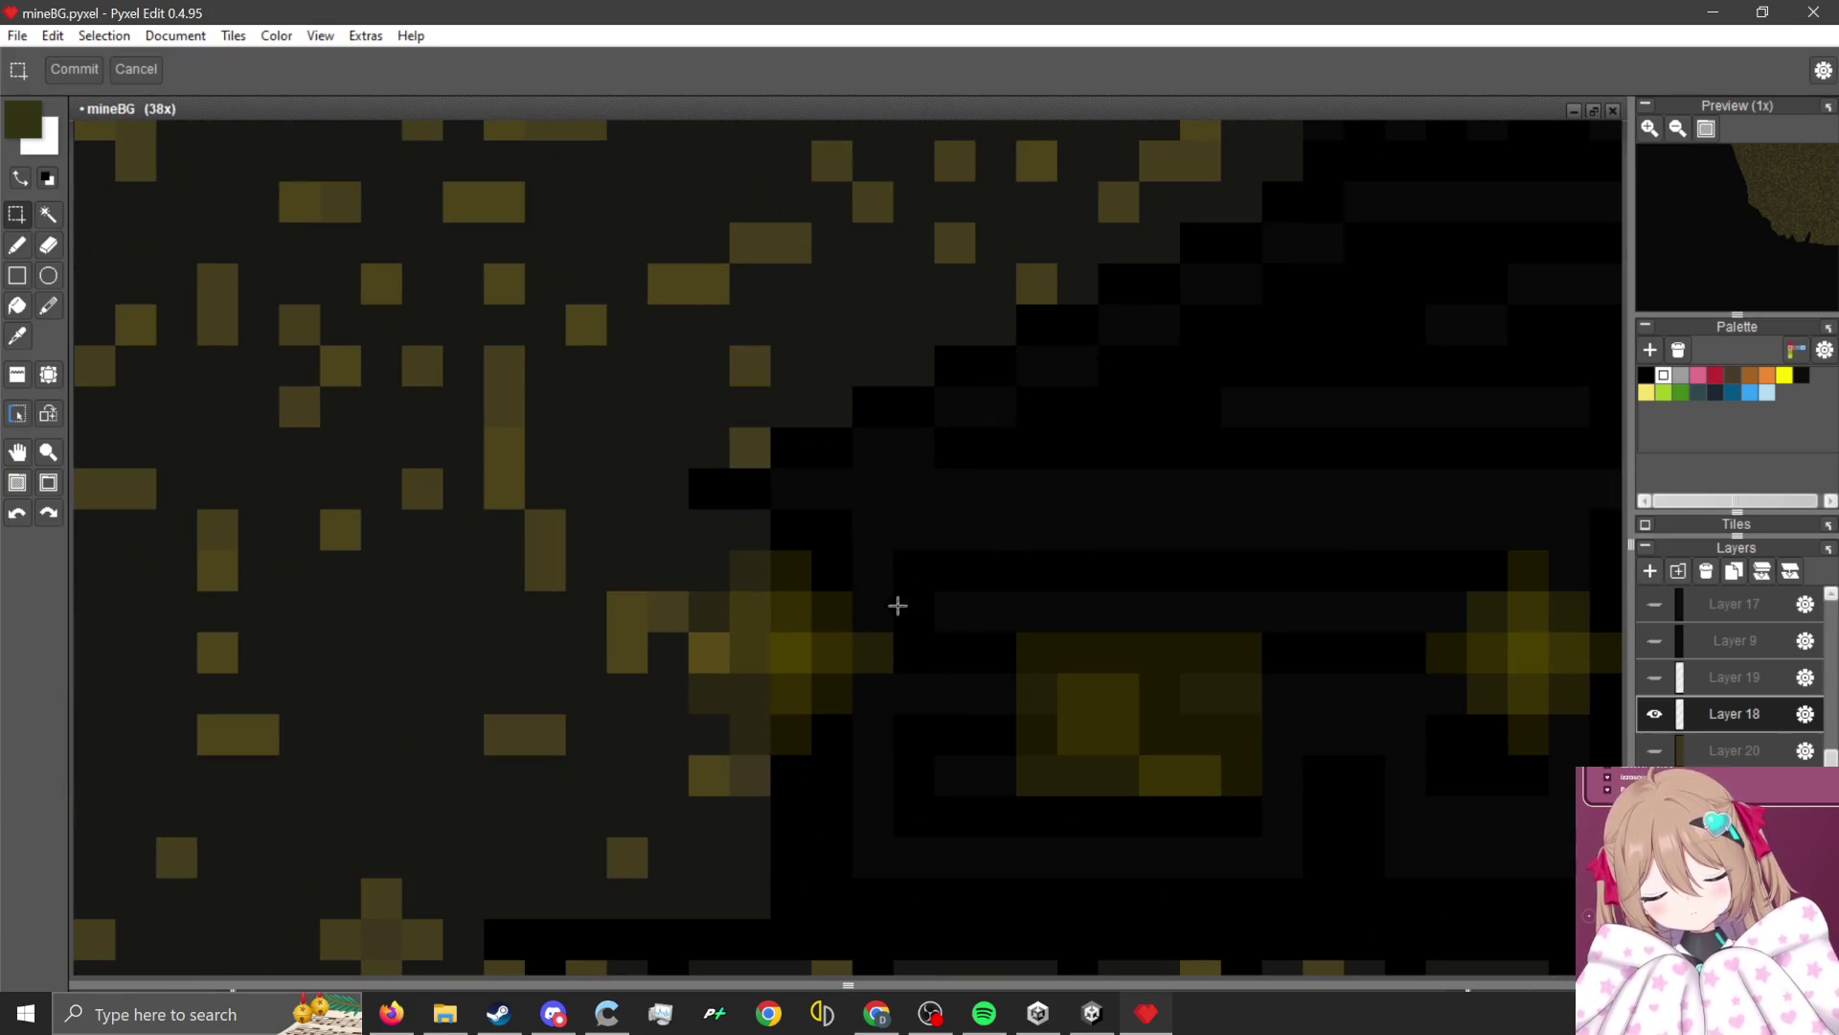
{"action": "scroll", "coordinate": [763, 588], "scroll_direction": "down", "scroll_amount": 4}
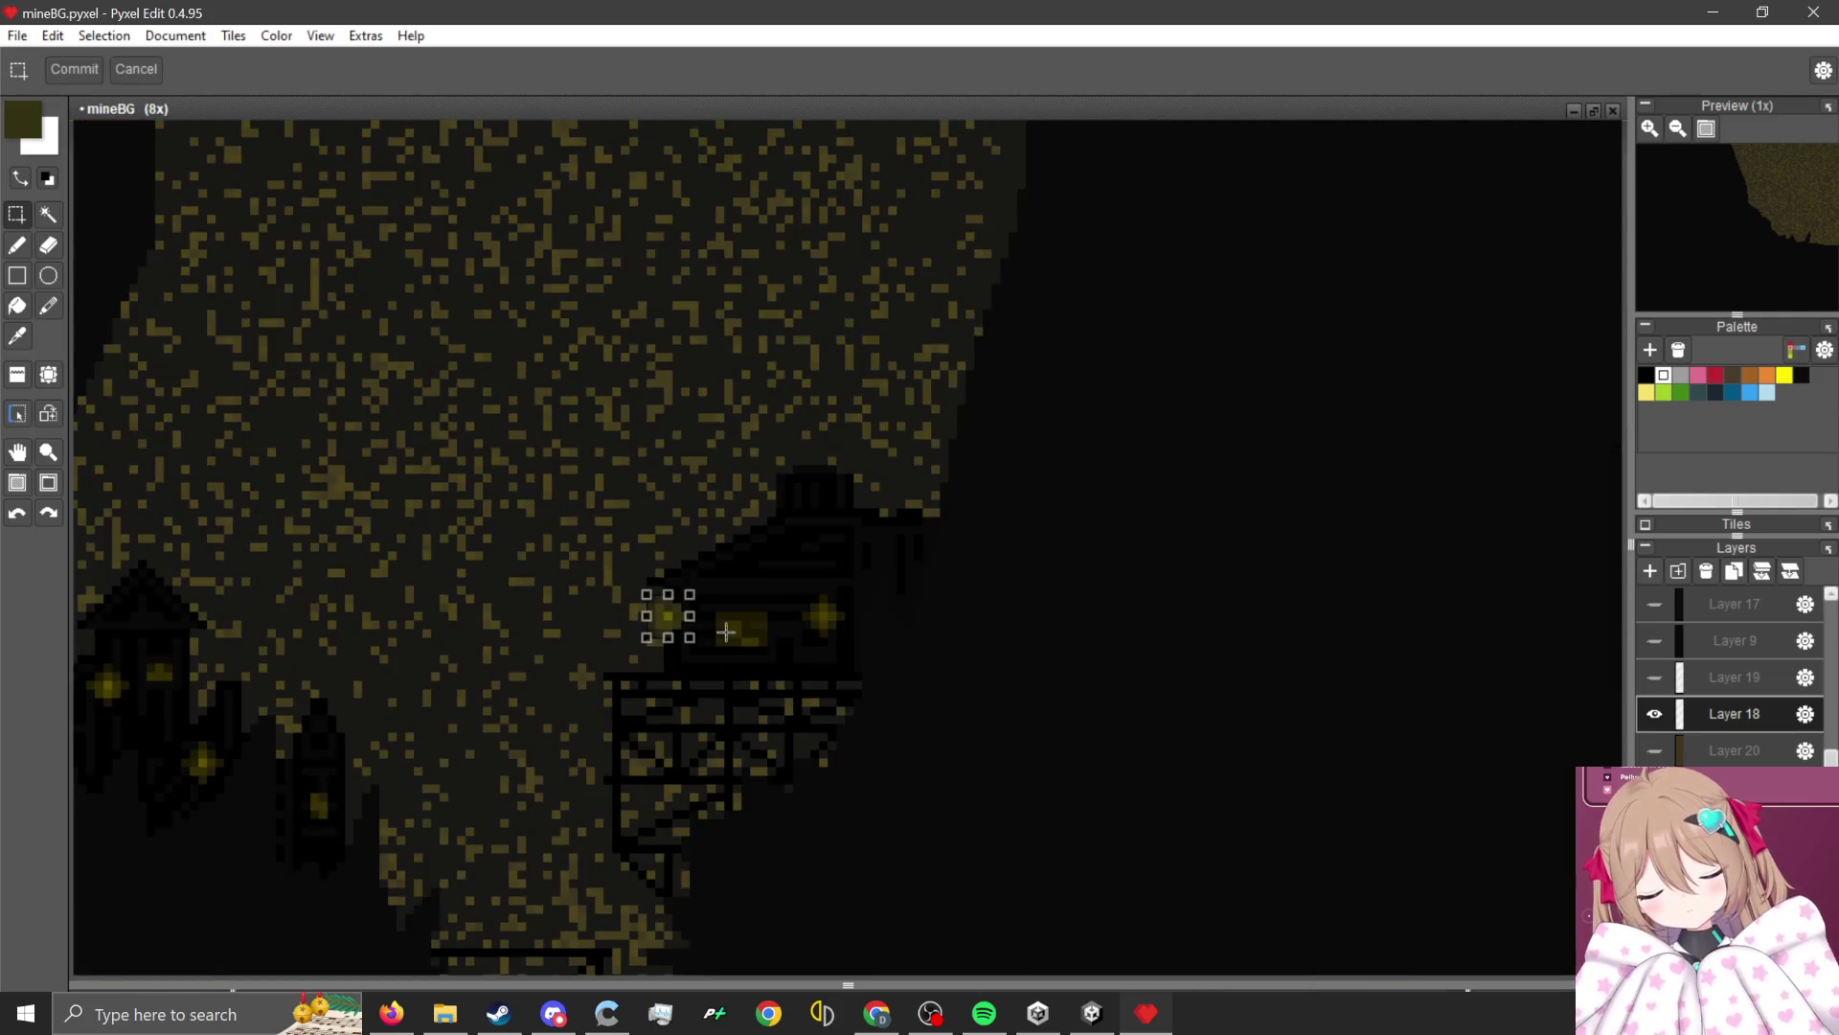
{"action": "scroll", "coordinate": [726, 631], "scroll_direction": "up", "scroll_amount": 2}
{"action": "mouse_move", "coordinate": [673, 580]}
{"action": "left_mouse_down"}
{"action": "mouse_move", "coordinate": [1042, 585]}
{"action": "mouse_move", "coordinate": [1025, 581]}
{"action": "left_mouse_up"}
{"action": "scroll", "coordinate": [1024, 582], "scroll_direction": "down", "scroll_amount": 3}
{"action": "scroll", "coordinate": [741, 607], "scroll_direction": "up", "scroll_amount": 1}
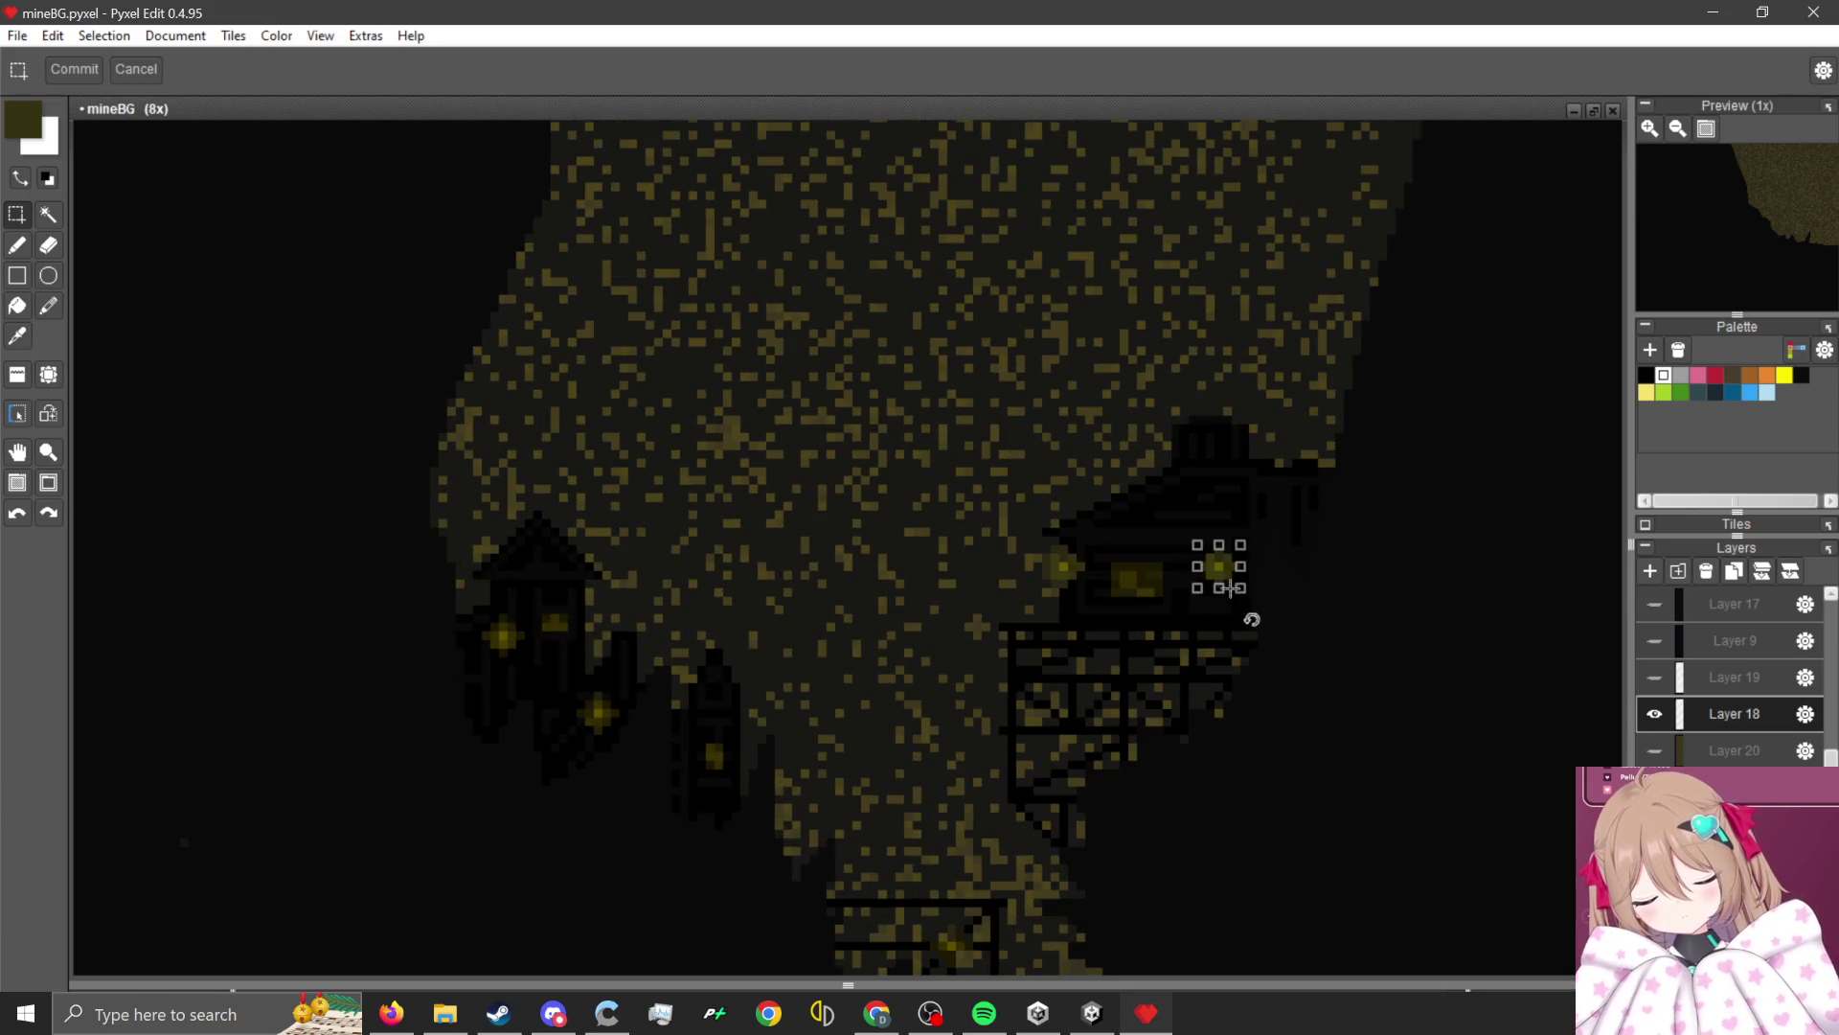
Place glows on the left house's lamp and the right house's window.
{"action": "mouse_move", "coordinate": [1230, 588]}
{"action": "left_mouse_down"}
{"action": "mouse_move", "coordinate": [647, 555]}
{"action": "mouse_move", "coordinate": [516, 638]}
{"action": "mouse_move", "coordinate": [566, 689]}
{"action": "mouse_move", "coordinate": [1001, 713]}
{"action": "left_mouse_up"}
{"action": "scroll", "coordinate": [516, 638], "scroll_direction": "up", "scroll_amount": 3}
{"action": "scroll", "coordinate": [1002, 713], "scroll_direction": "down", "scroll_amount": 3}
{"action": "left_click_drag", "start_coordinate": [1051, 491], "coordinate": [965, 763]}
{"action": "scroll", "coordinate": [728, 572], "scroll_direction": "down", "scroll_amount": 1}
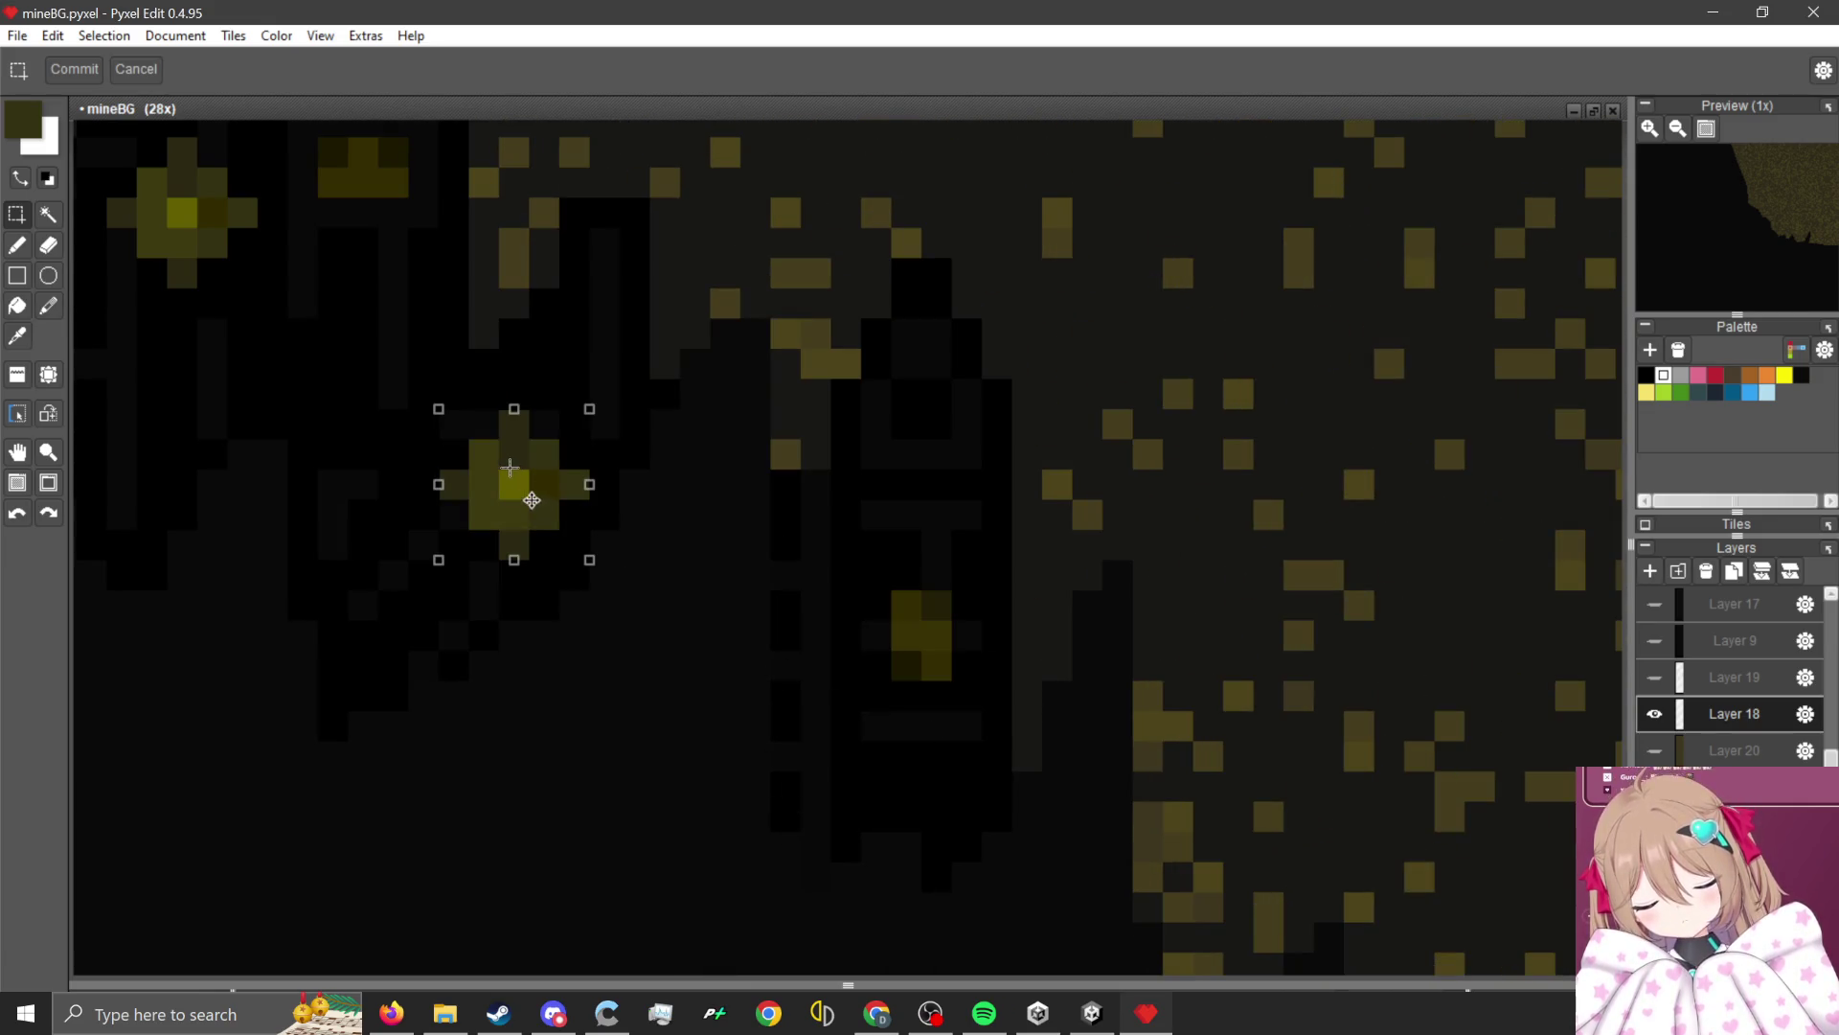
{"action": "scroll", "coordinate": [509, 466], "scroll_direction": "down", "scroll_amount": 4}
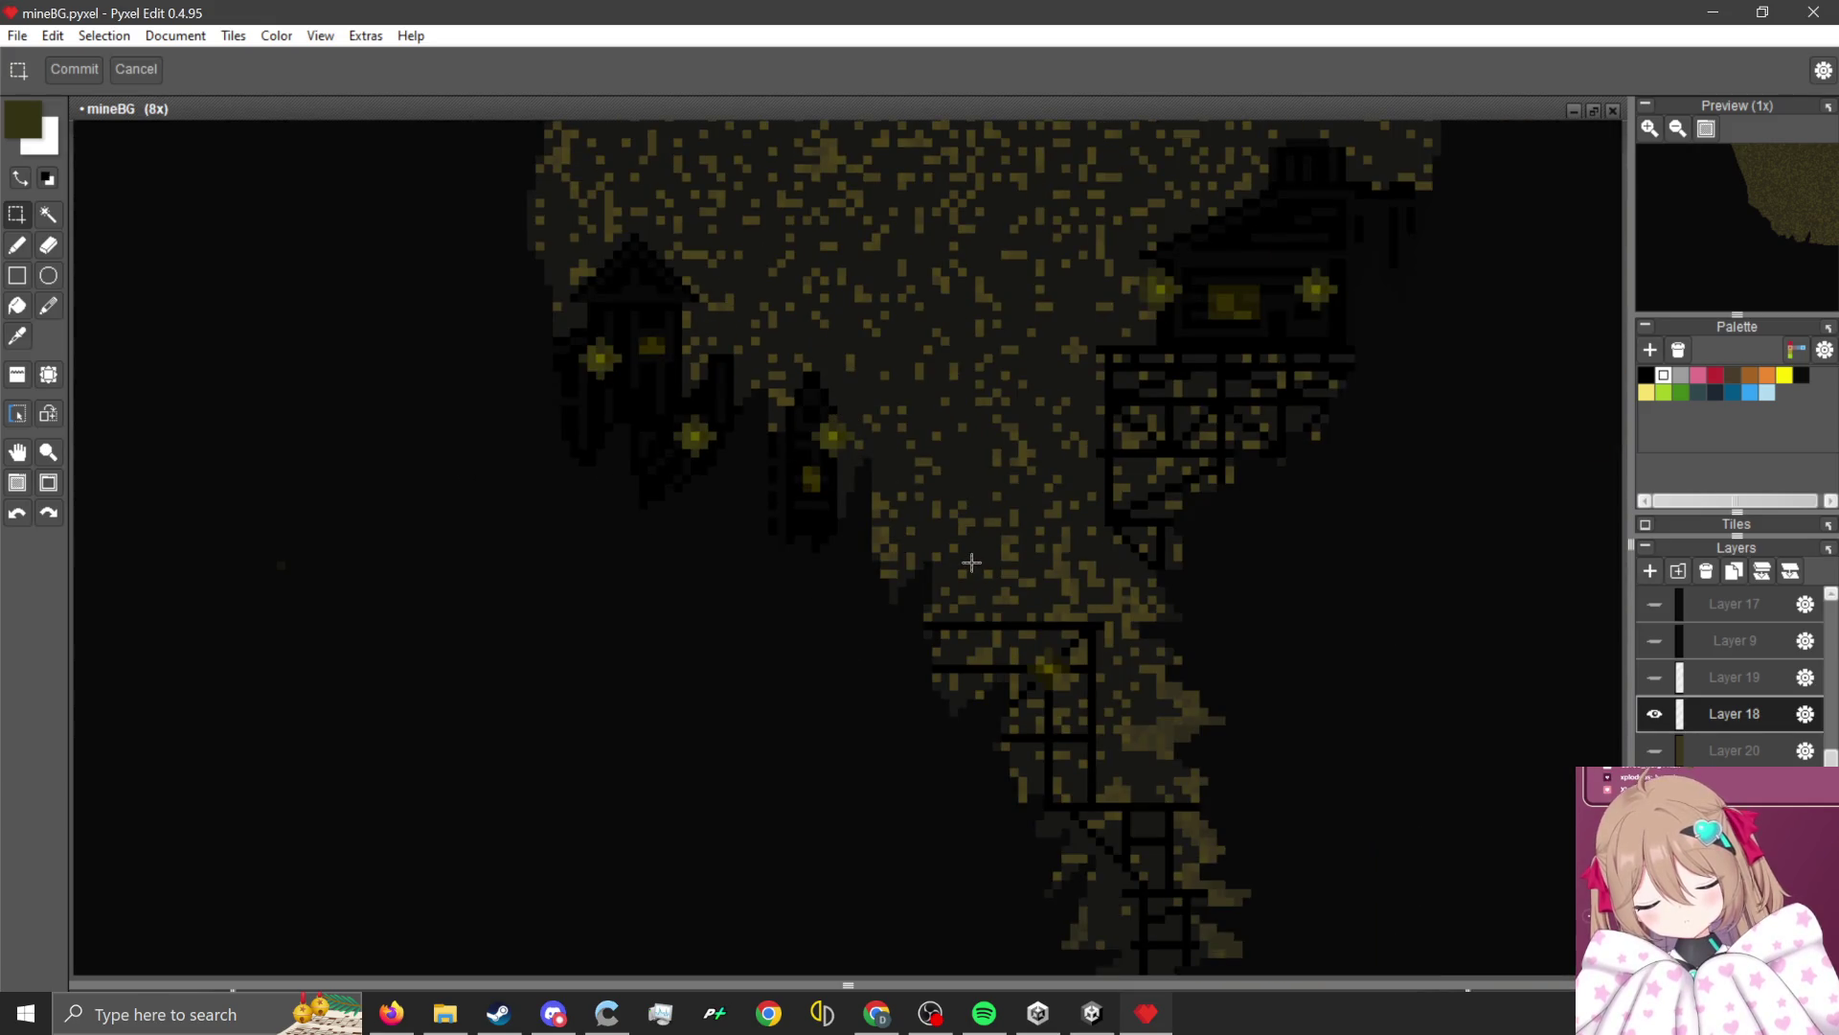
{"action": "scroll", "coordinate": [971, 563], "scroll_direction": "down", "scroll_amount": 4}
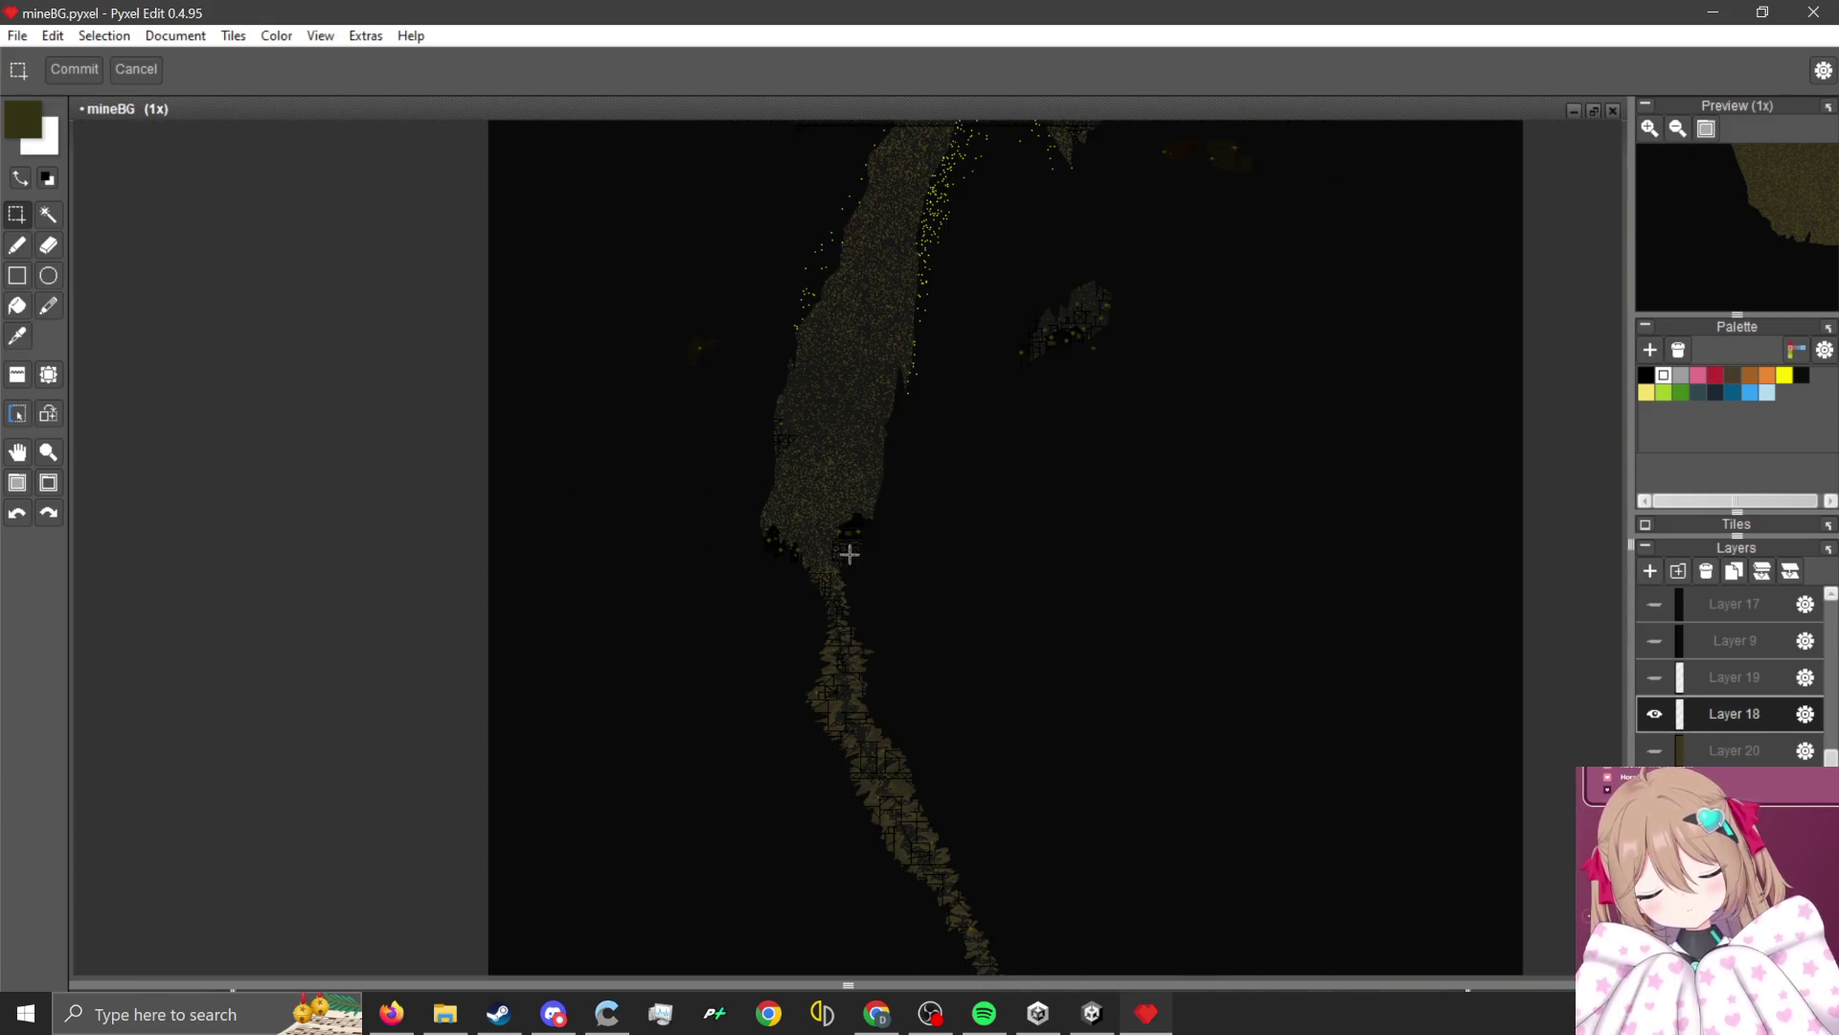
{"action": "scroll", "coordinate": [849, 553], "scroll_direction": "up", "scroll_amount": 4}
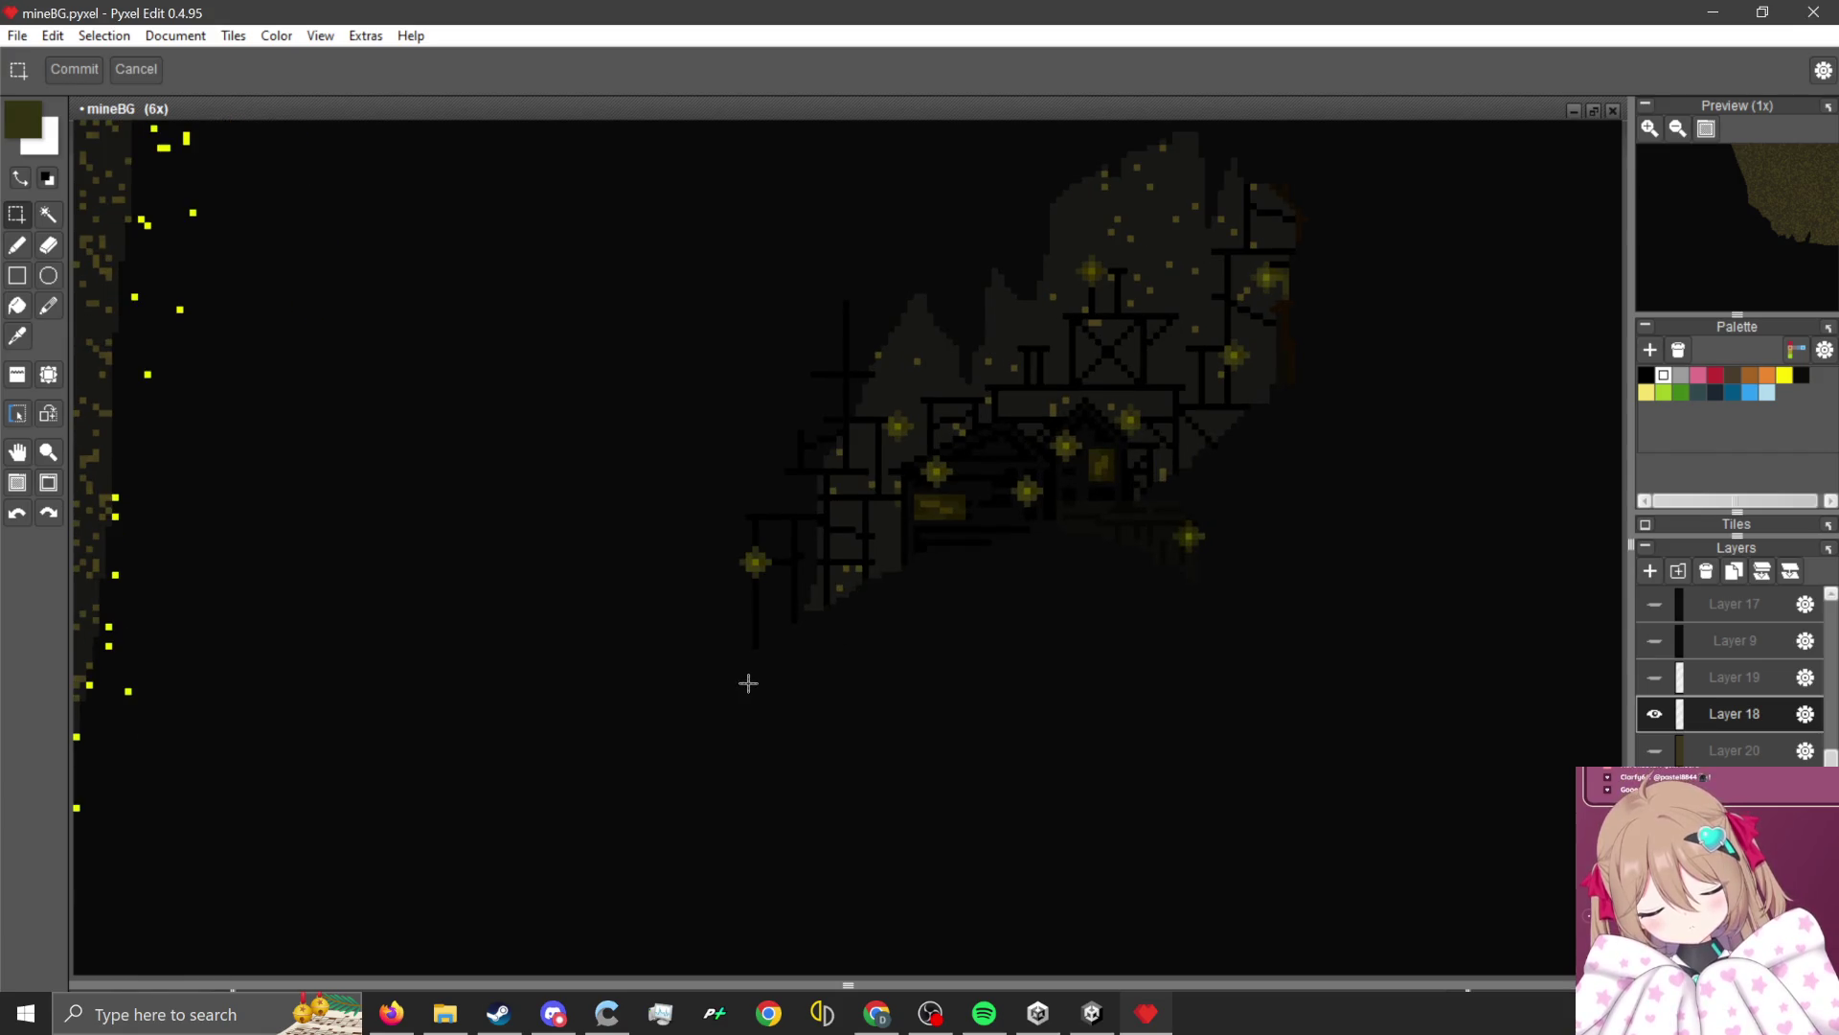
{"action": "scroll", "coordinate": [824, 671], "scroll_direction": "down", "scroll_amount": 4}
{"action": "scroll", "coordinate": [1004, 514], "scroll_direction": "up", "scroll_amount": 3}
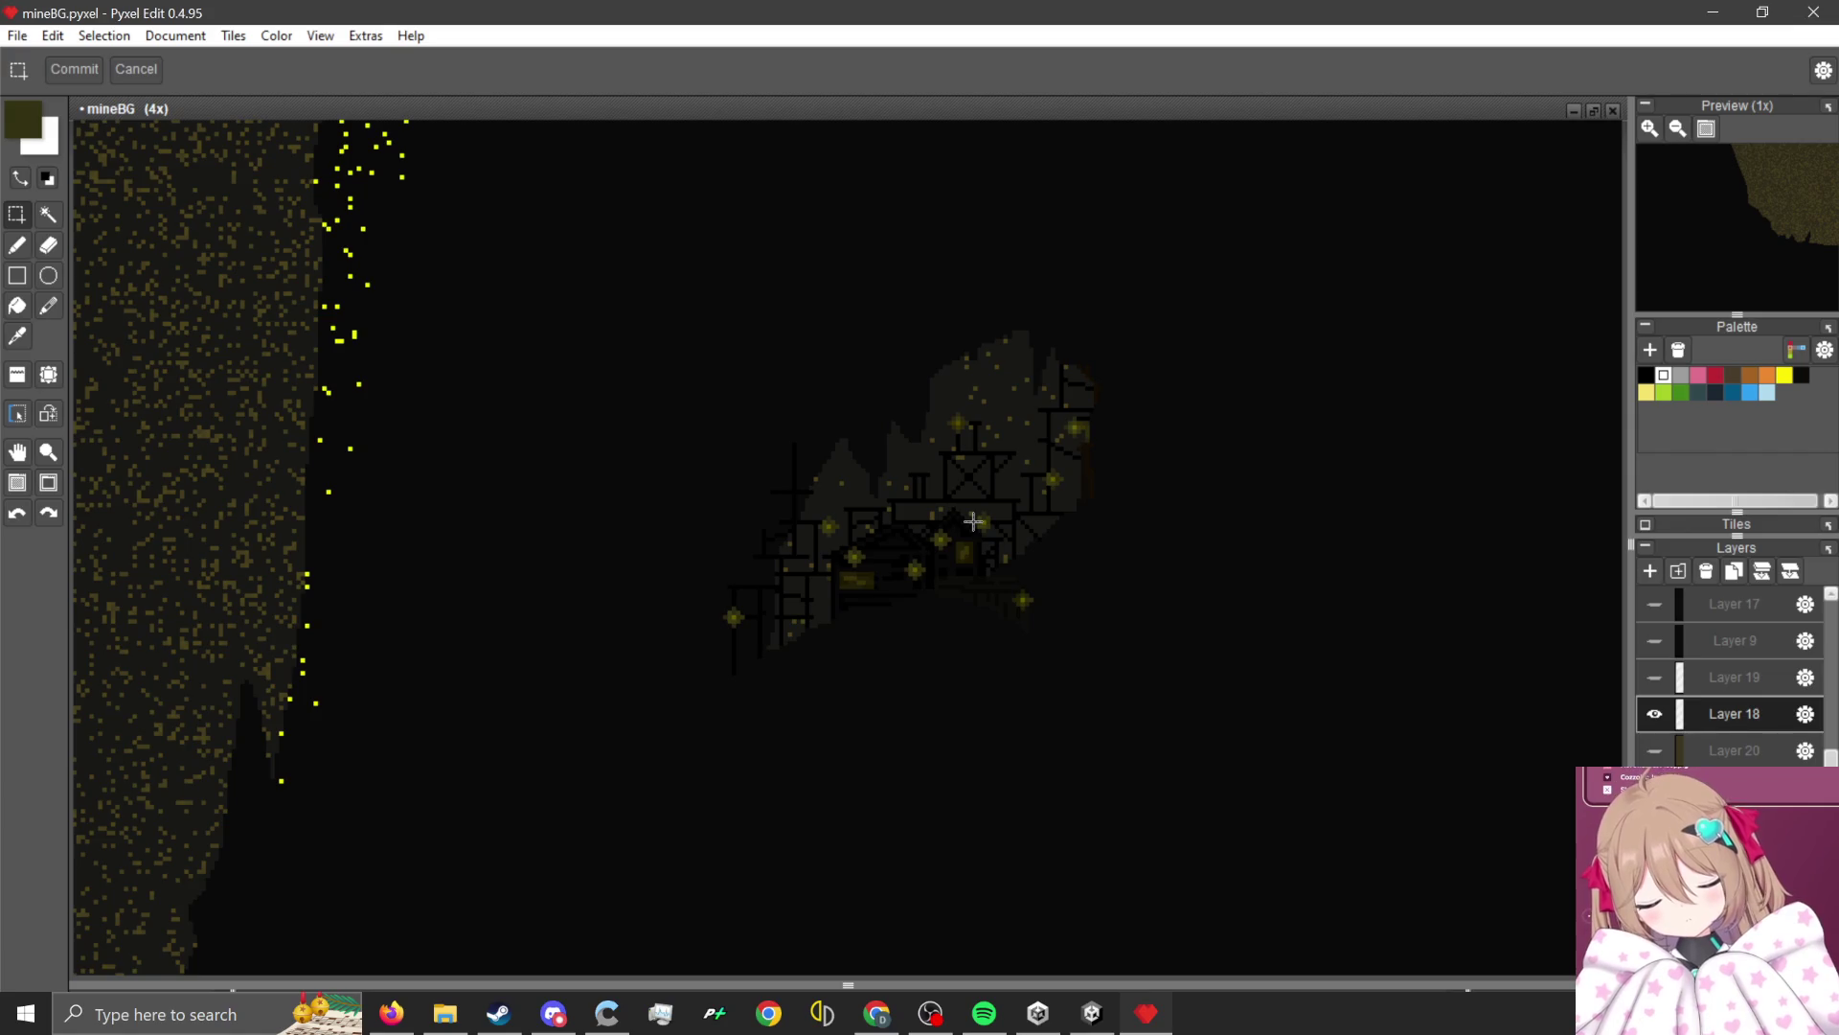
{"action": "scroll", "coordinate": [1029, 668], "scroll_direction": "down", "scroll_amount": 2}
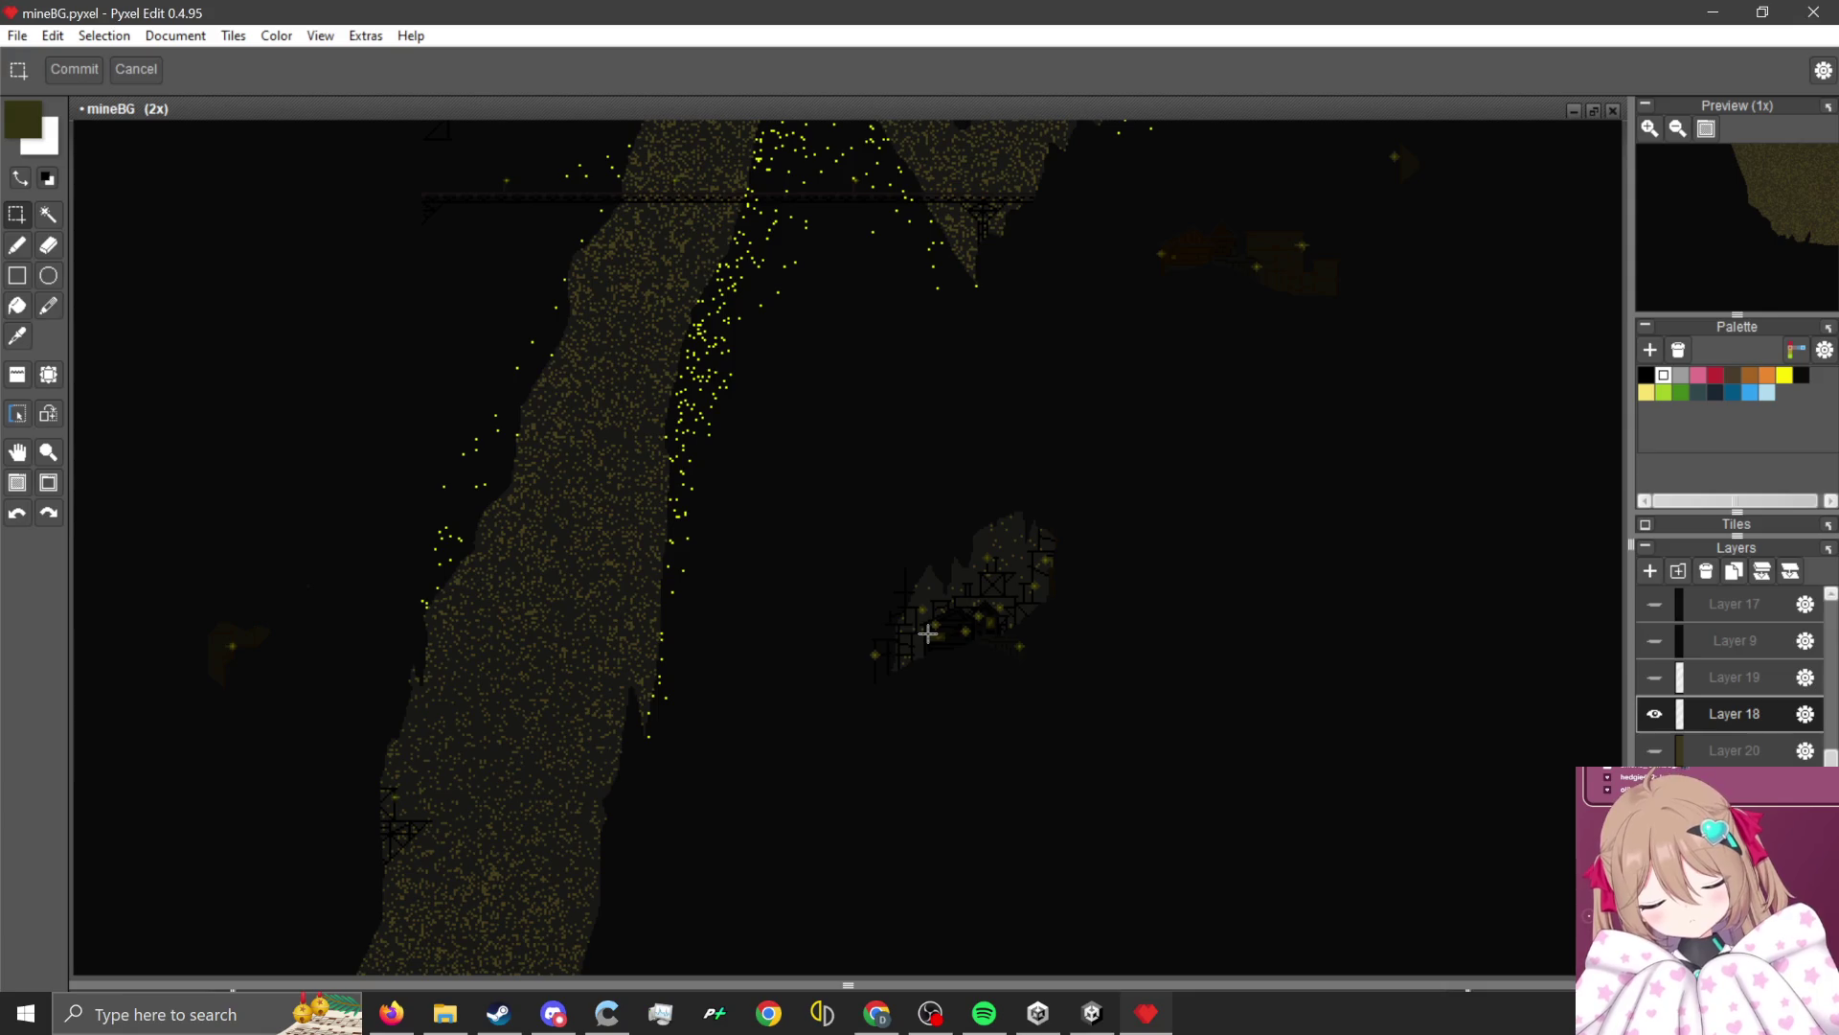
{"action": "scroll", "coordinate": [1034, 666], "scroll_direction": "down", "scroll_amount": 1}
{"action": "scroll", "coordinate": [1059, 522], "scroll_direction": "up", "scroll_amount": 2}
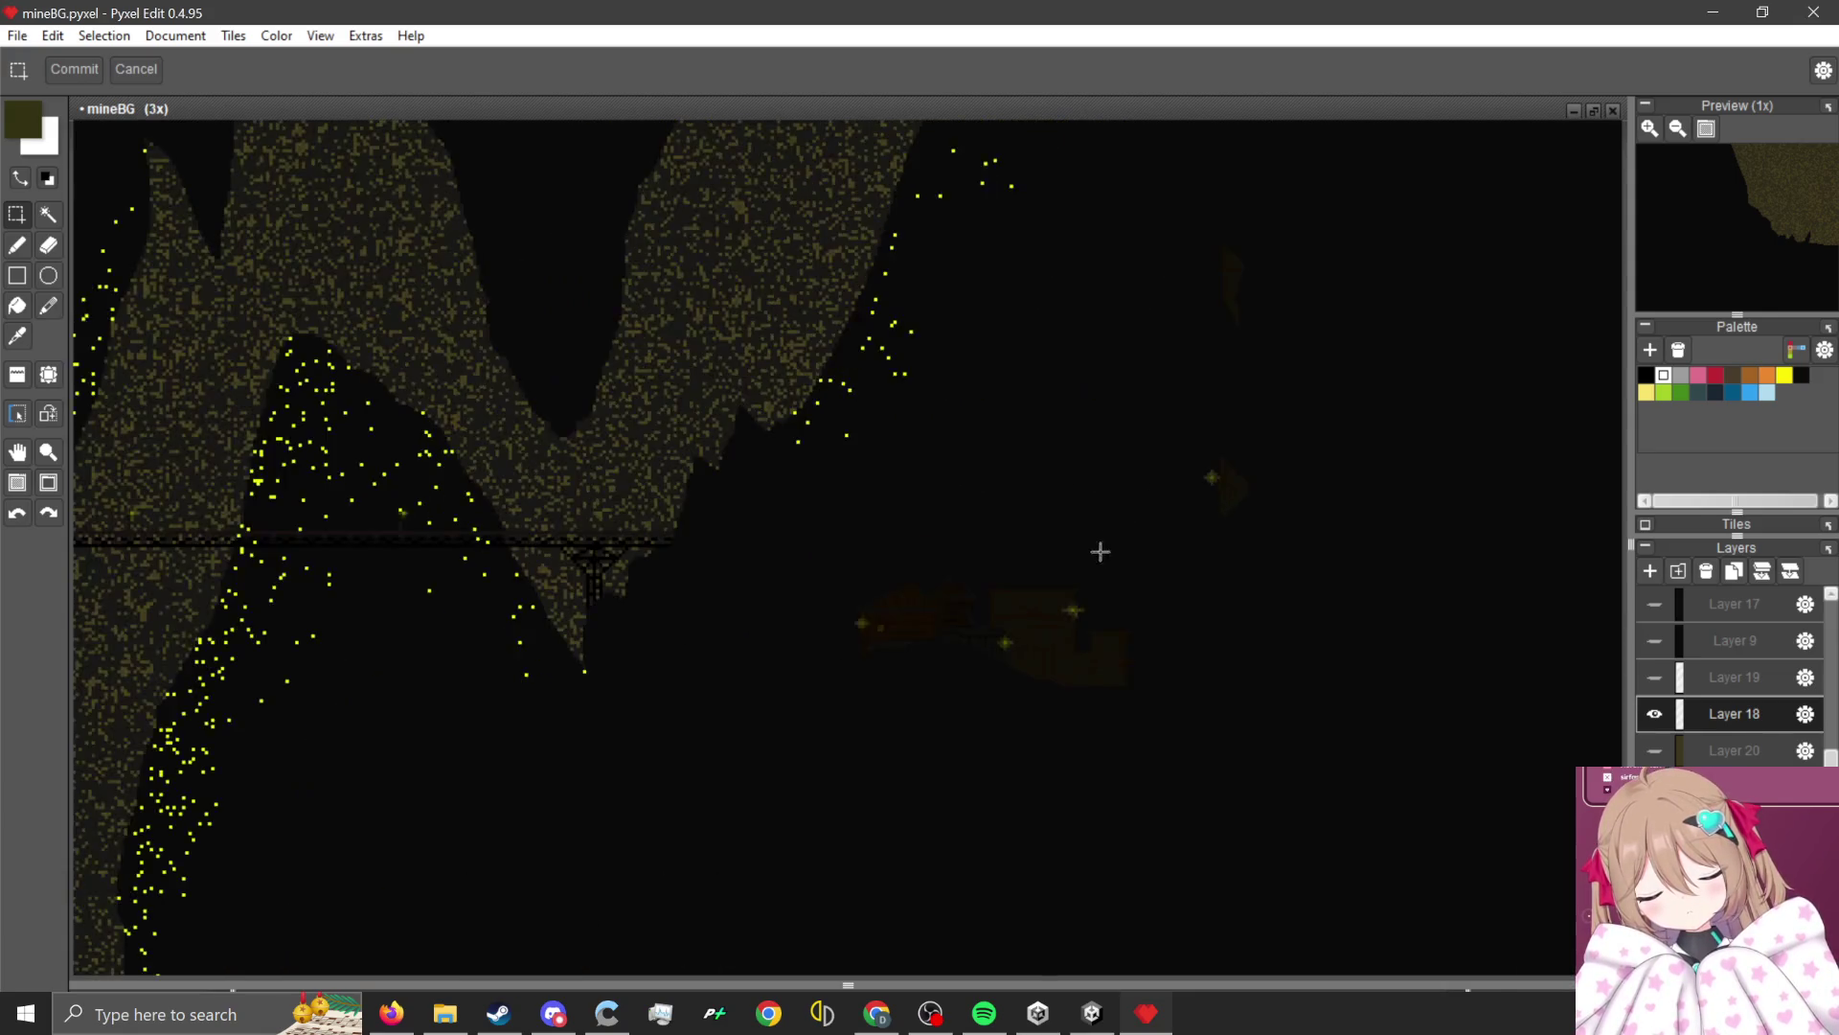
{"action": "scroll", "coordinate": [1055, 694], "scroll_direction": "down", "scroll_amount": 2}
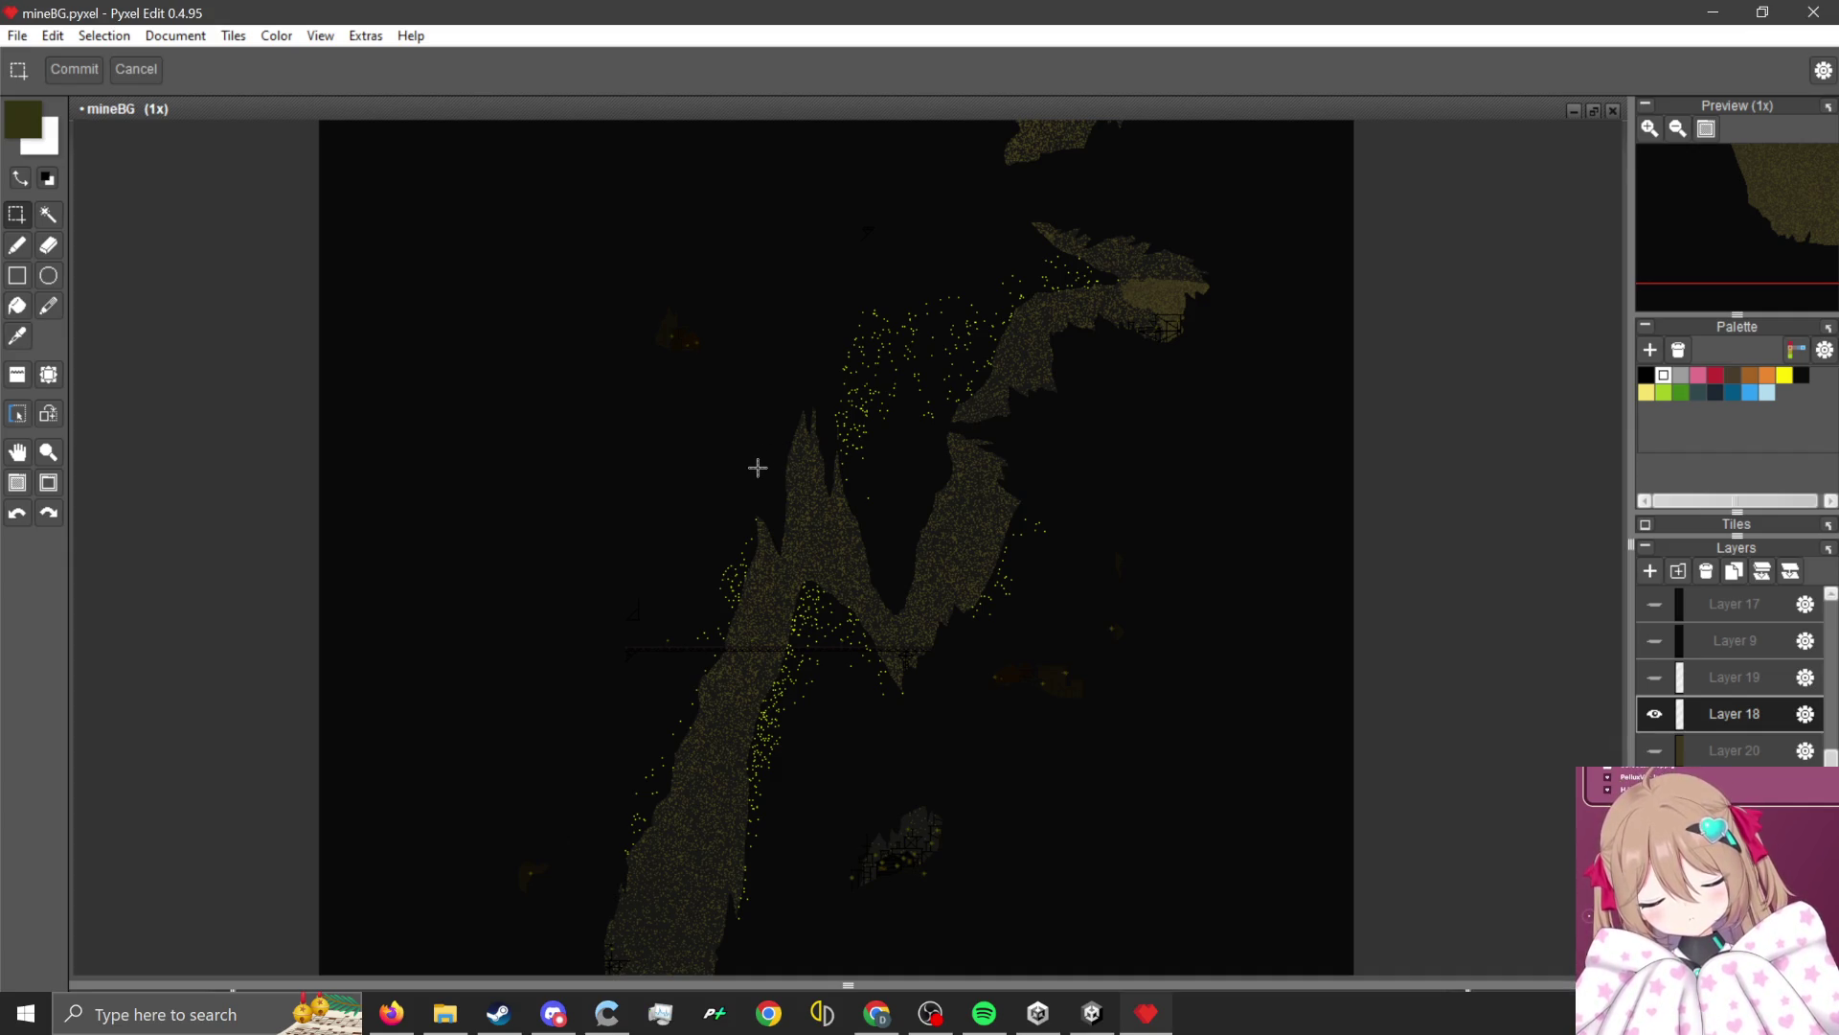
{"action": "scroll", "coordinate": [756, 446], "scroll_direction": "down", "scroll_amount": 1}
{"action": "scroll", "coordinate": [756, 600], "scroll_direction": "up", "scroll_amount": 1}
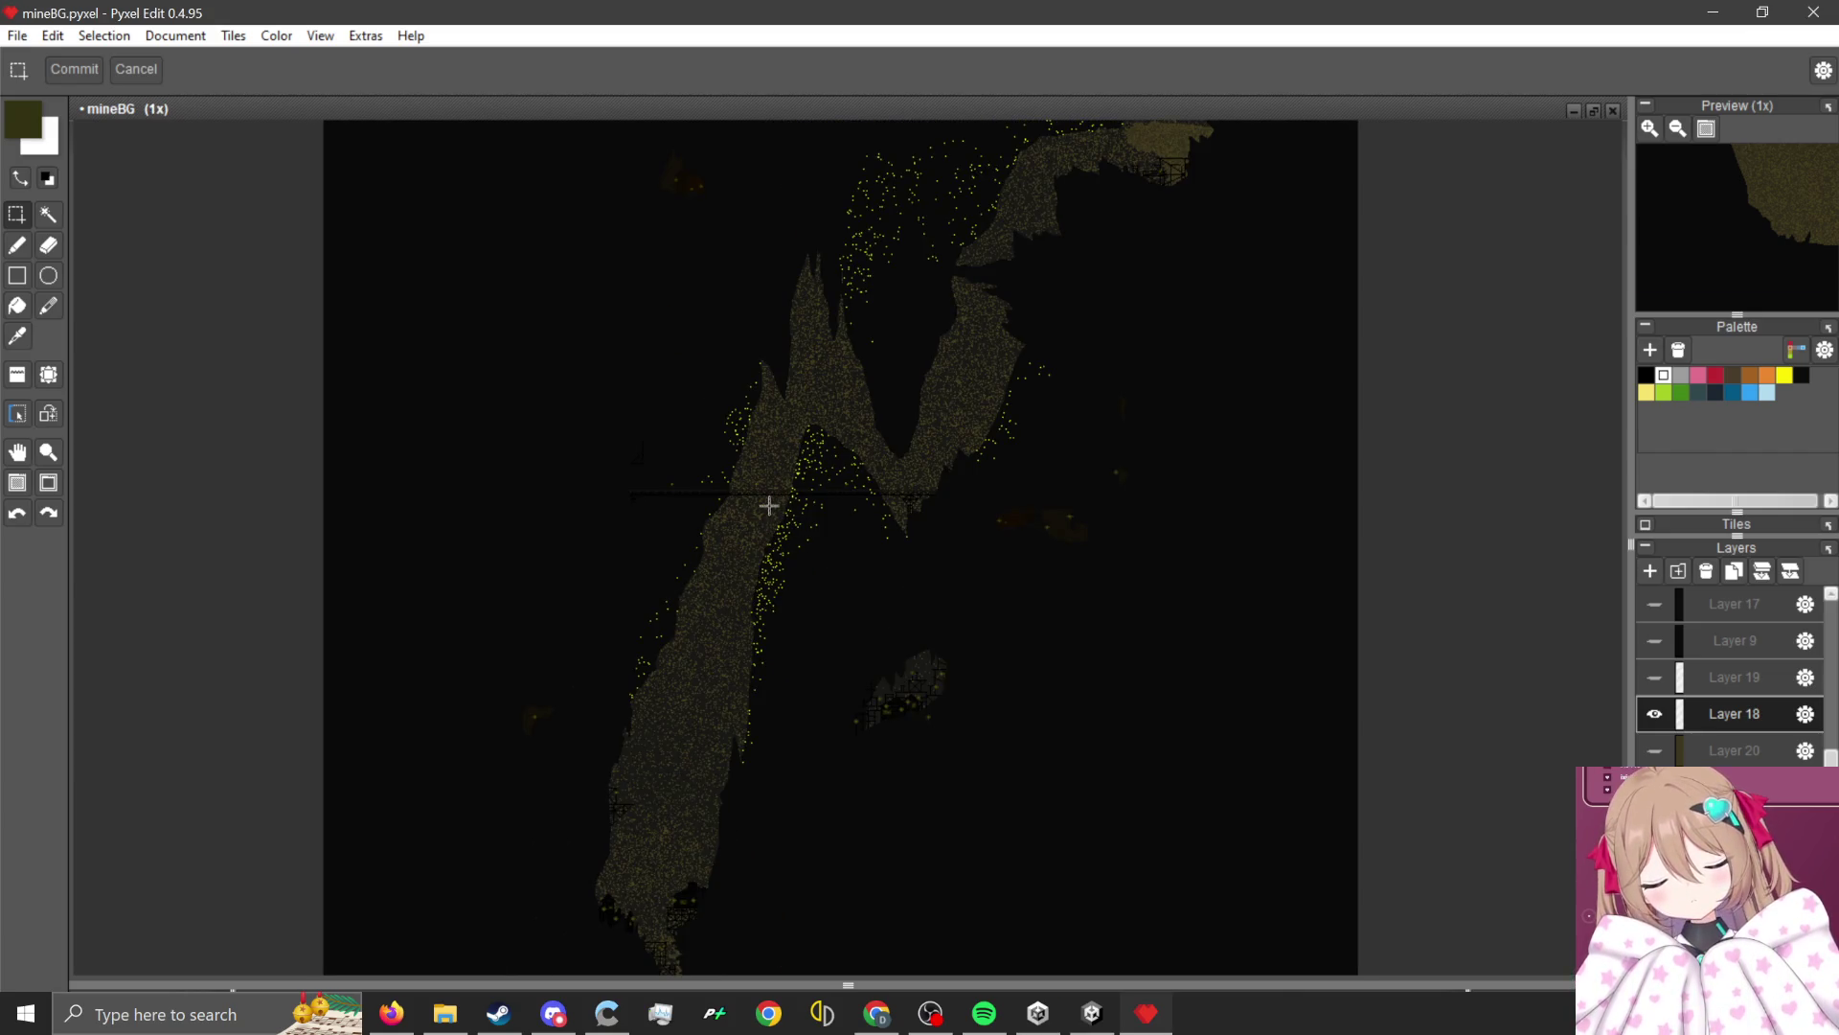
{"action": "scroll", "coordinate": [789, 547], "scroll_direction": "down", "scroll_amount": 1}
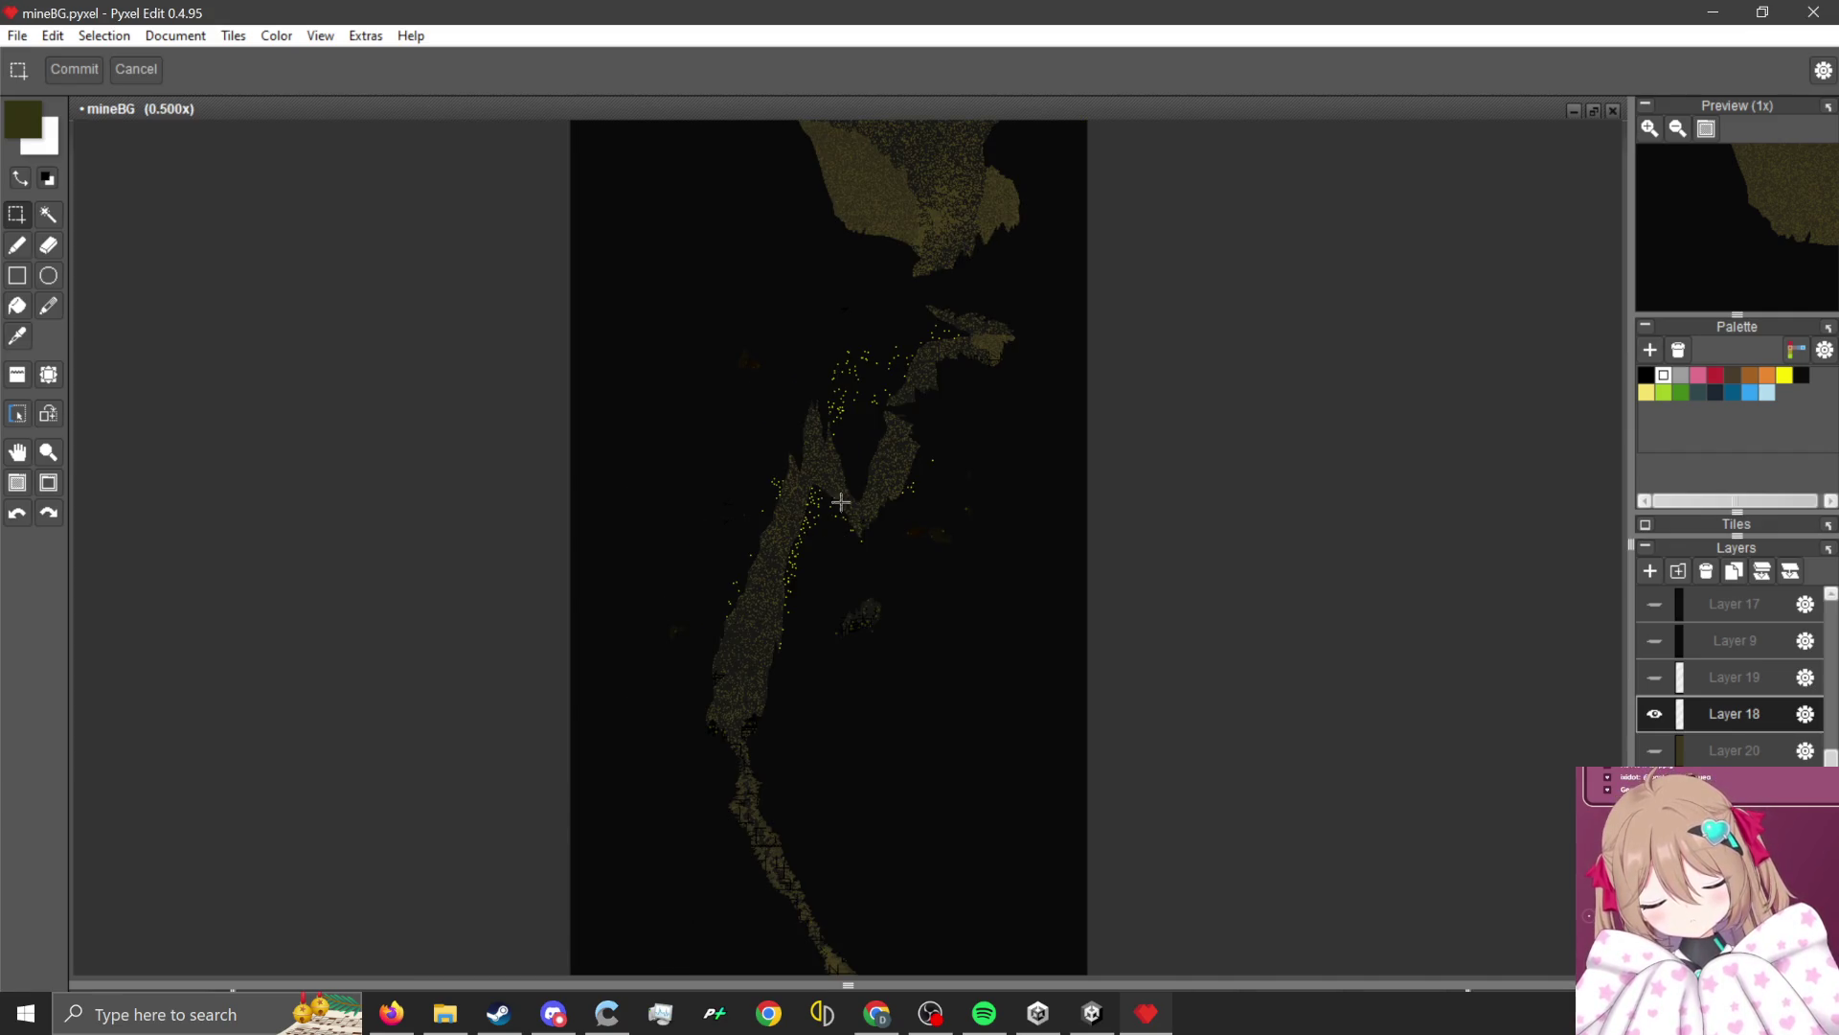
{"action": "left_click", "coordinate": [1654, 752]}
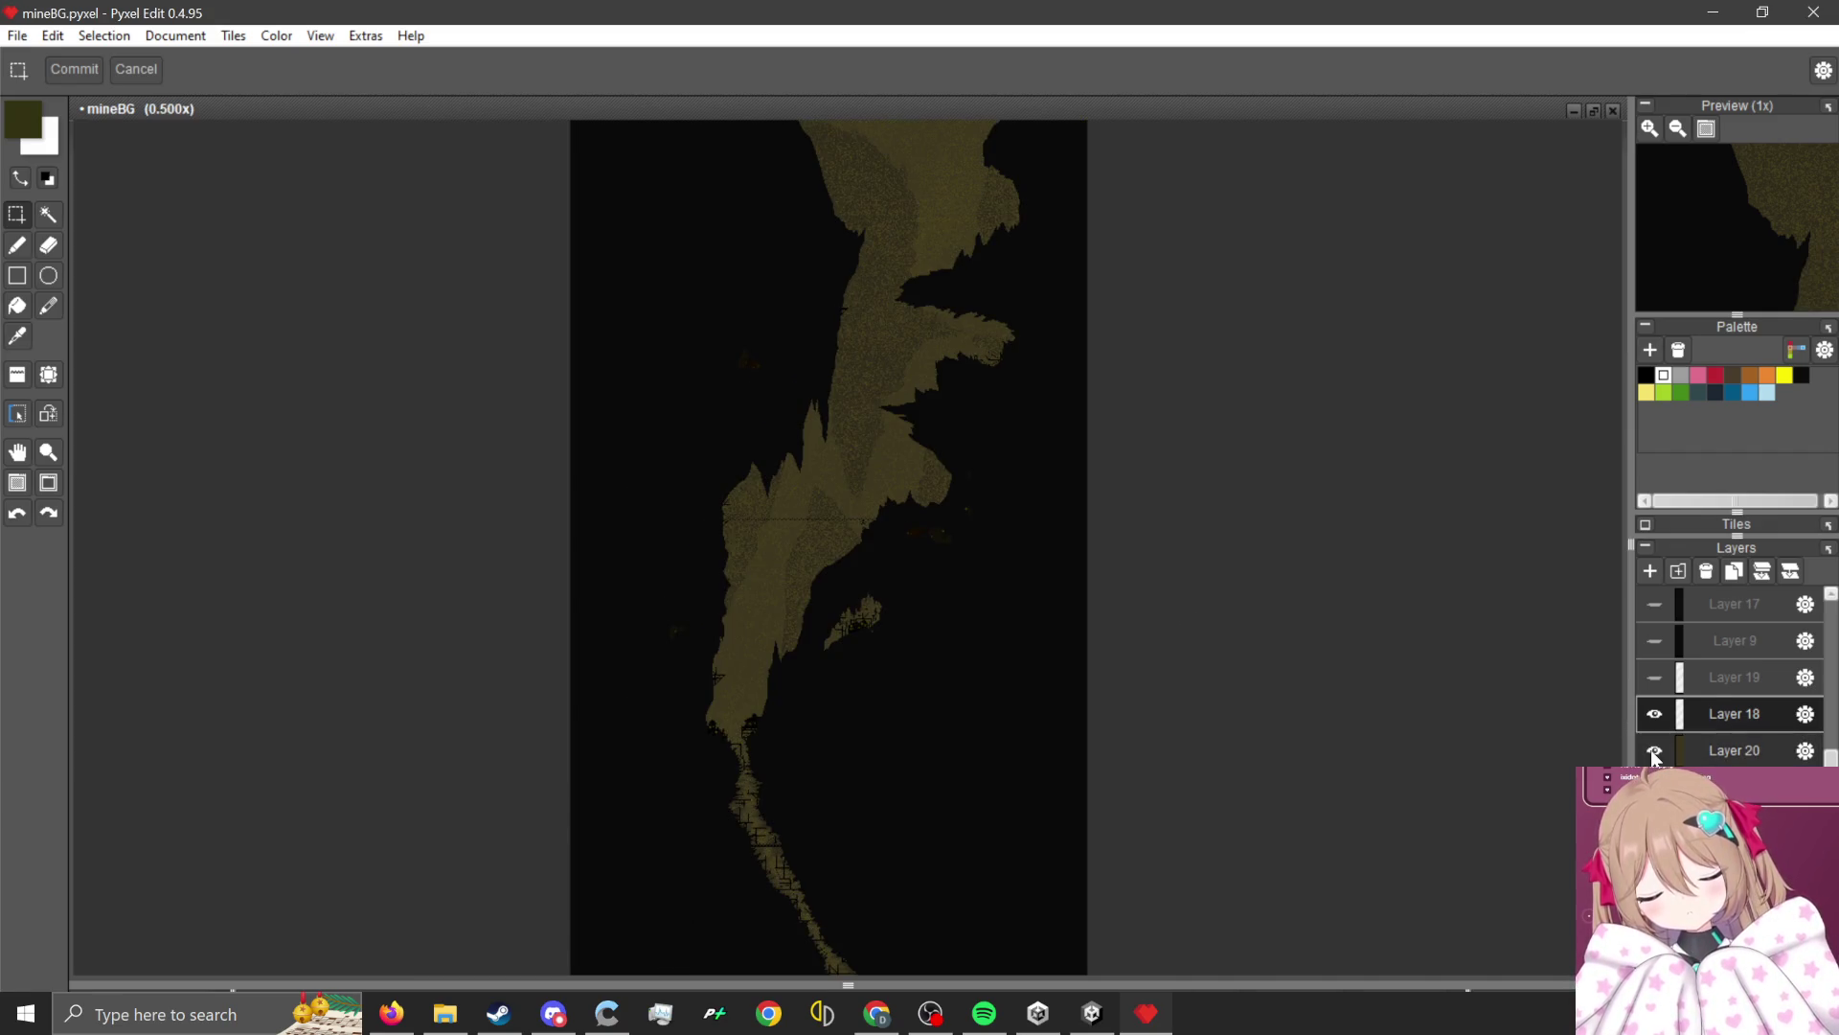
With Layer 20 hidden, export the image as MineLevelBG5 2.png, overwriting the existing file.
{"action": "left_click", "coordinate": [1654, 752]}
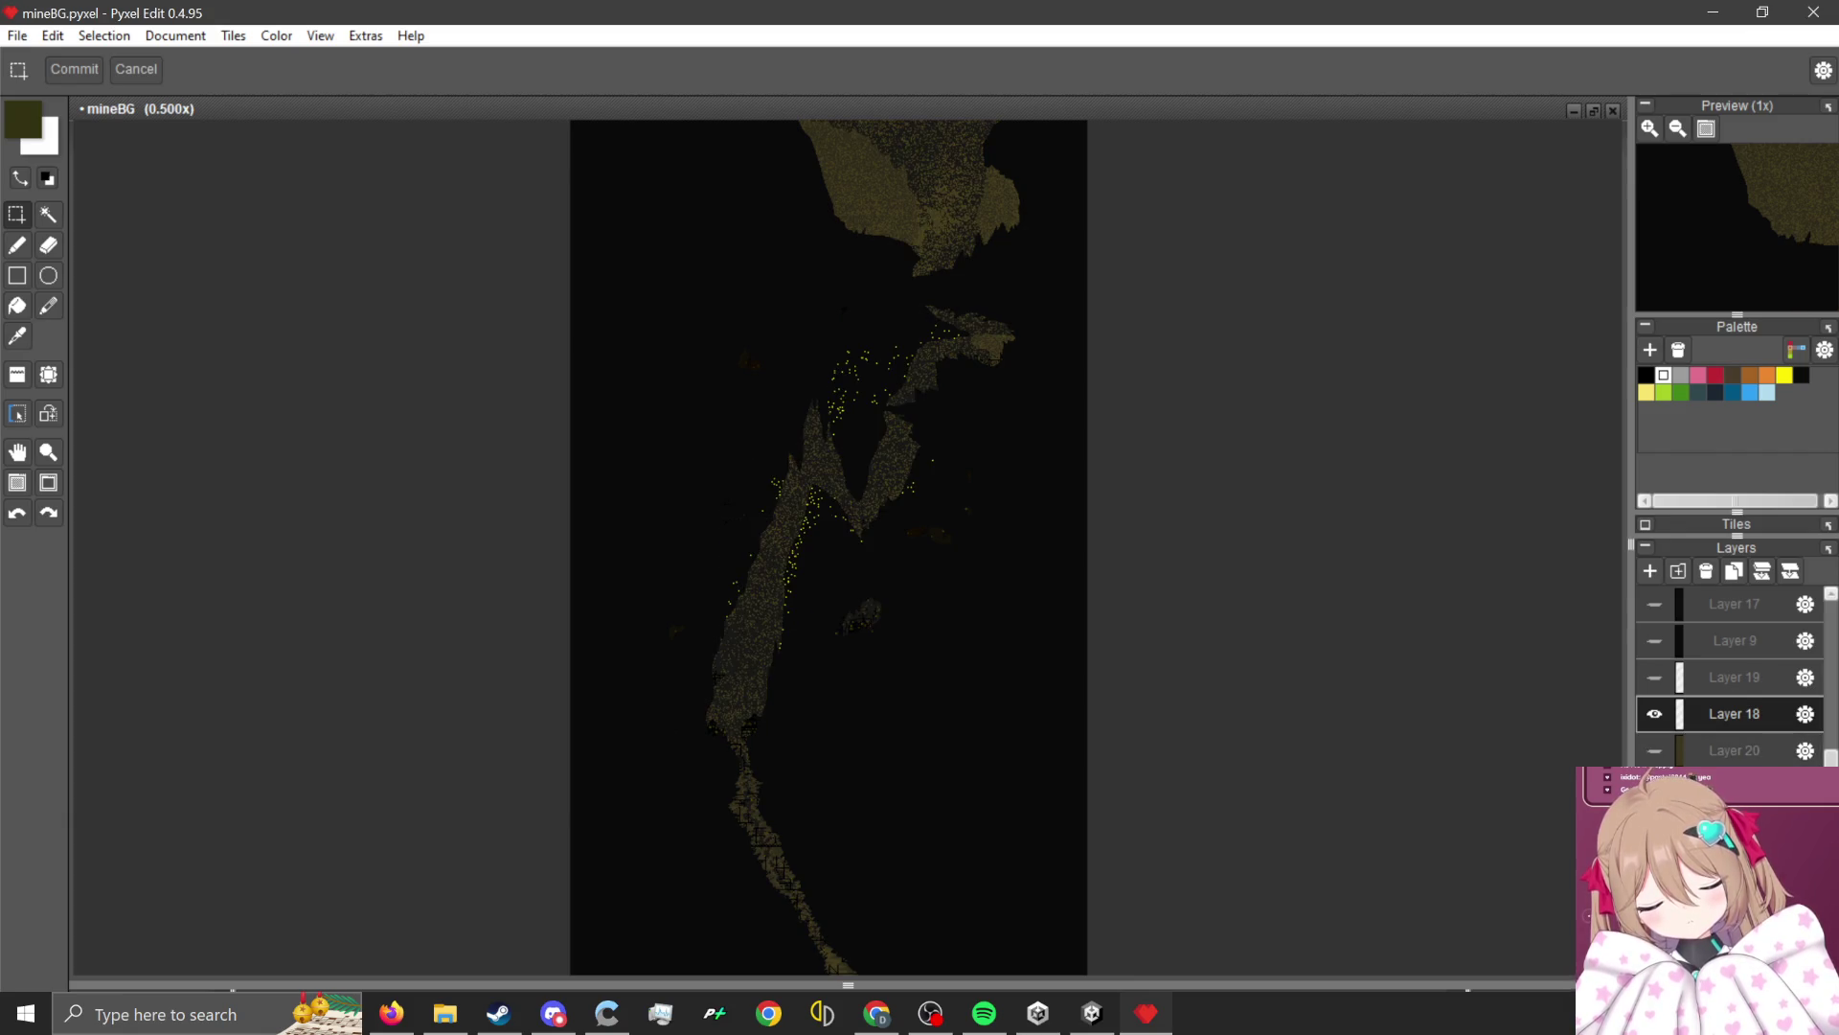
{"action": "left_click", "coordinate": [18, 36]}
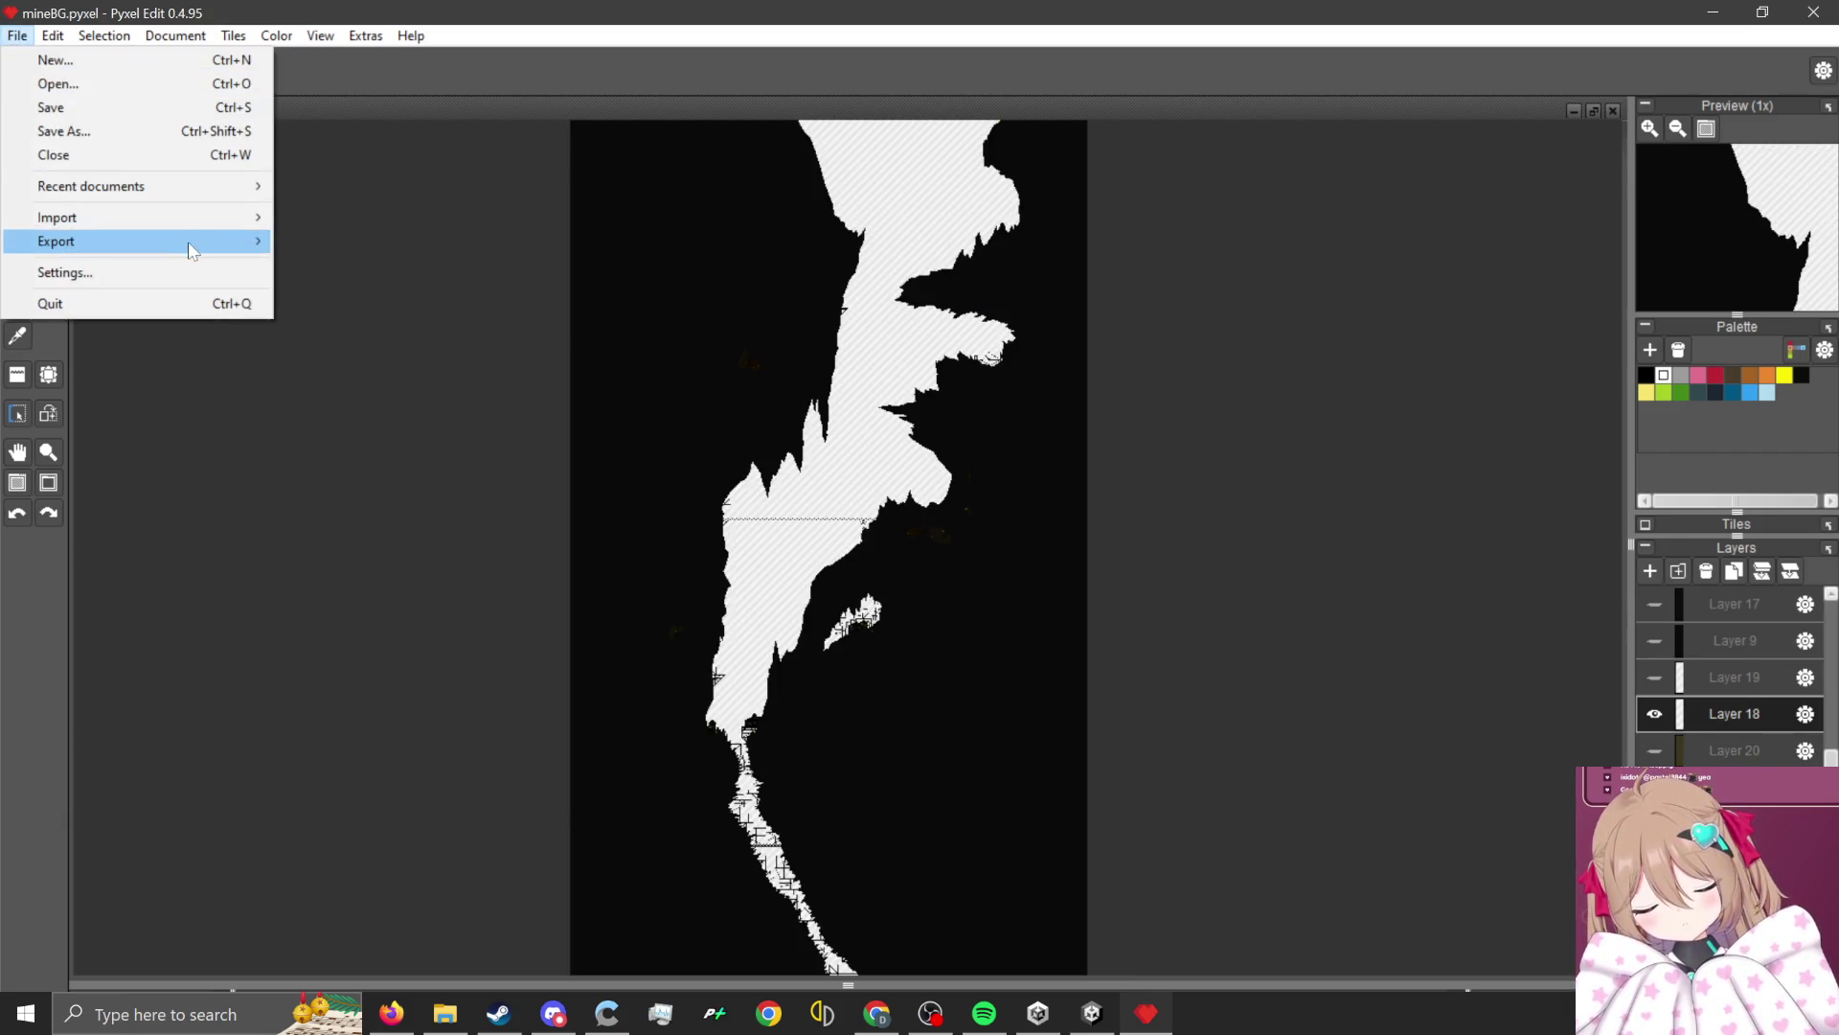
{"action": "mouse_move", "coordinate": [253, 243]}
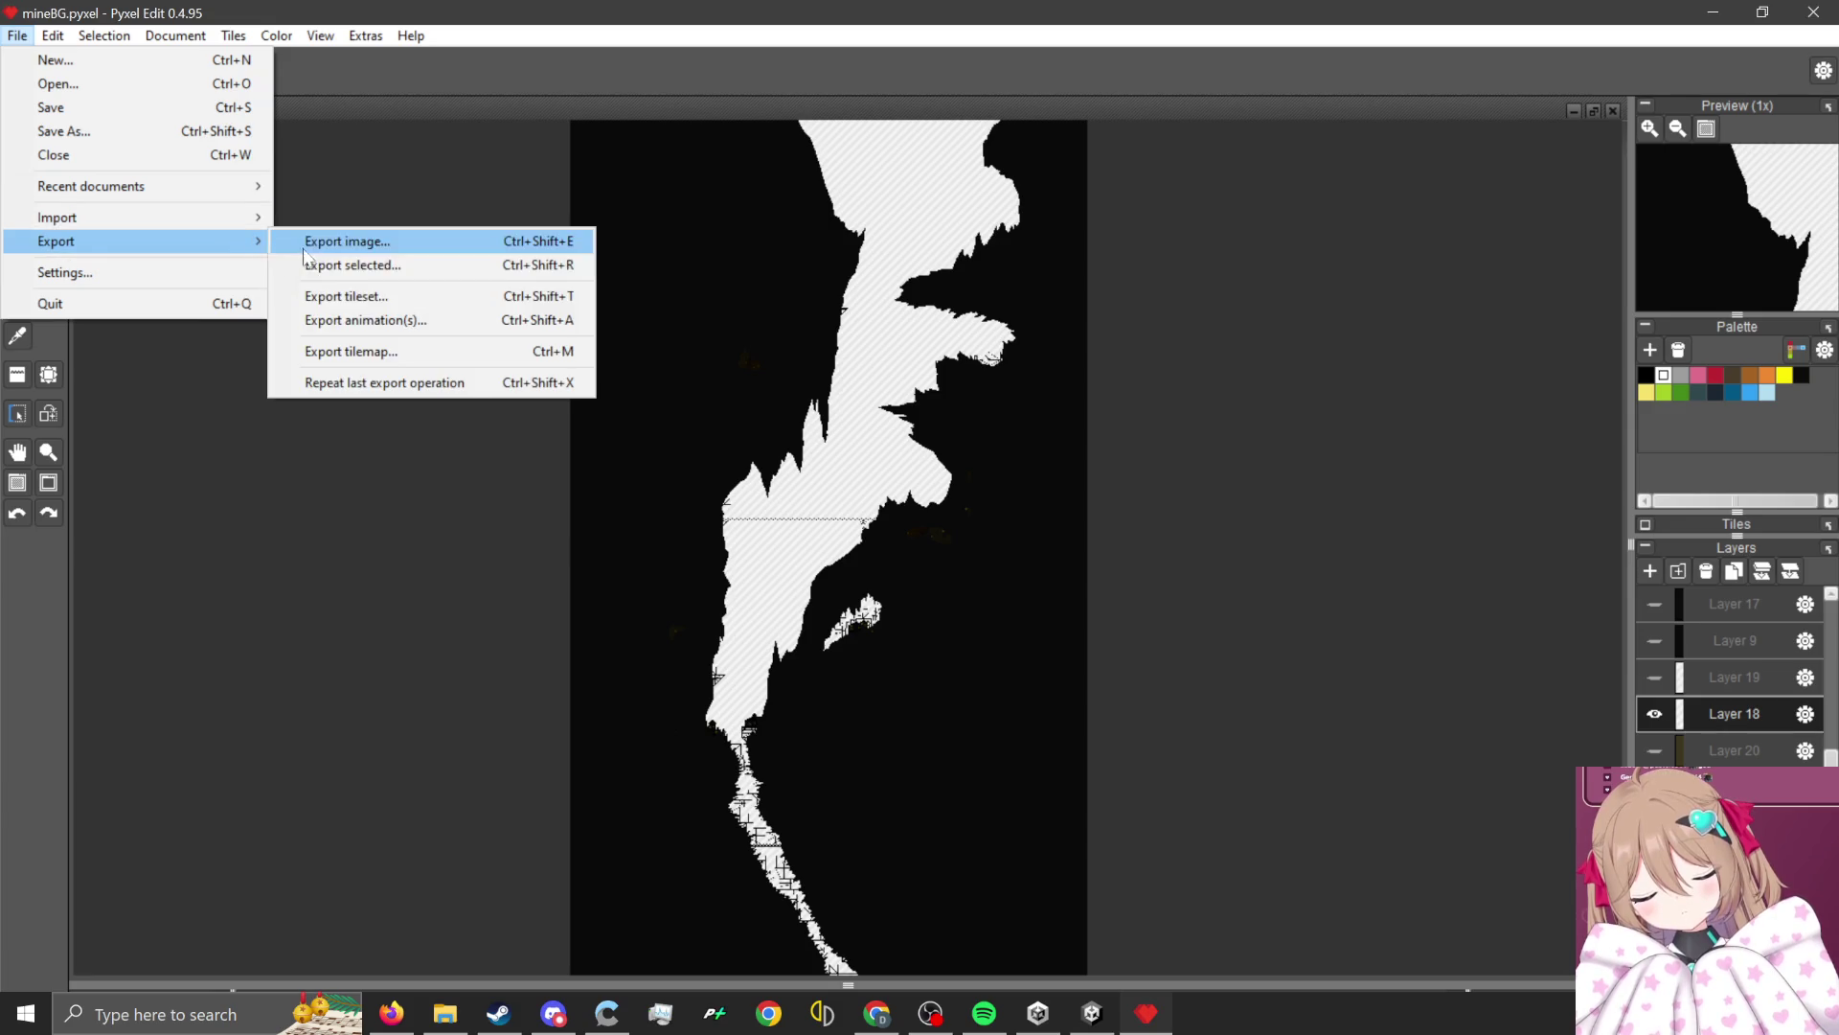
{"action": "left_click", "coordinate": [380, 244]}
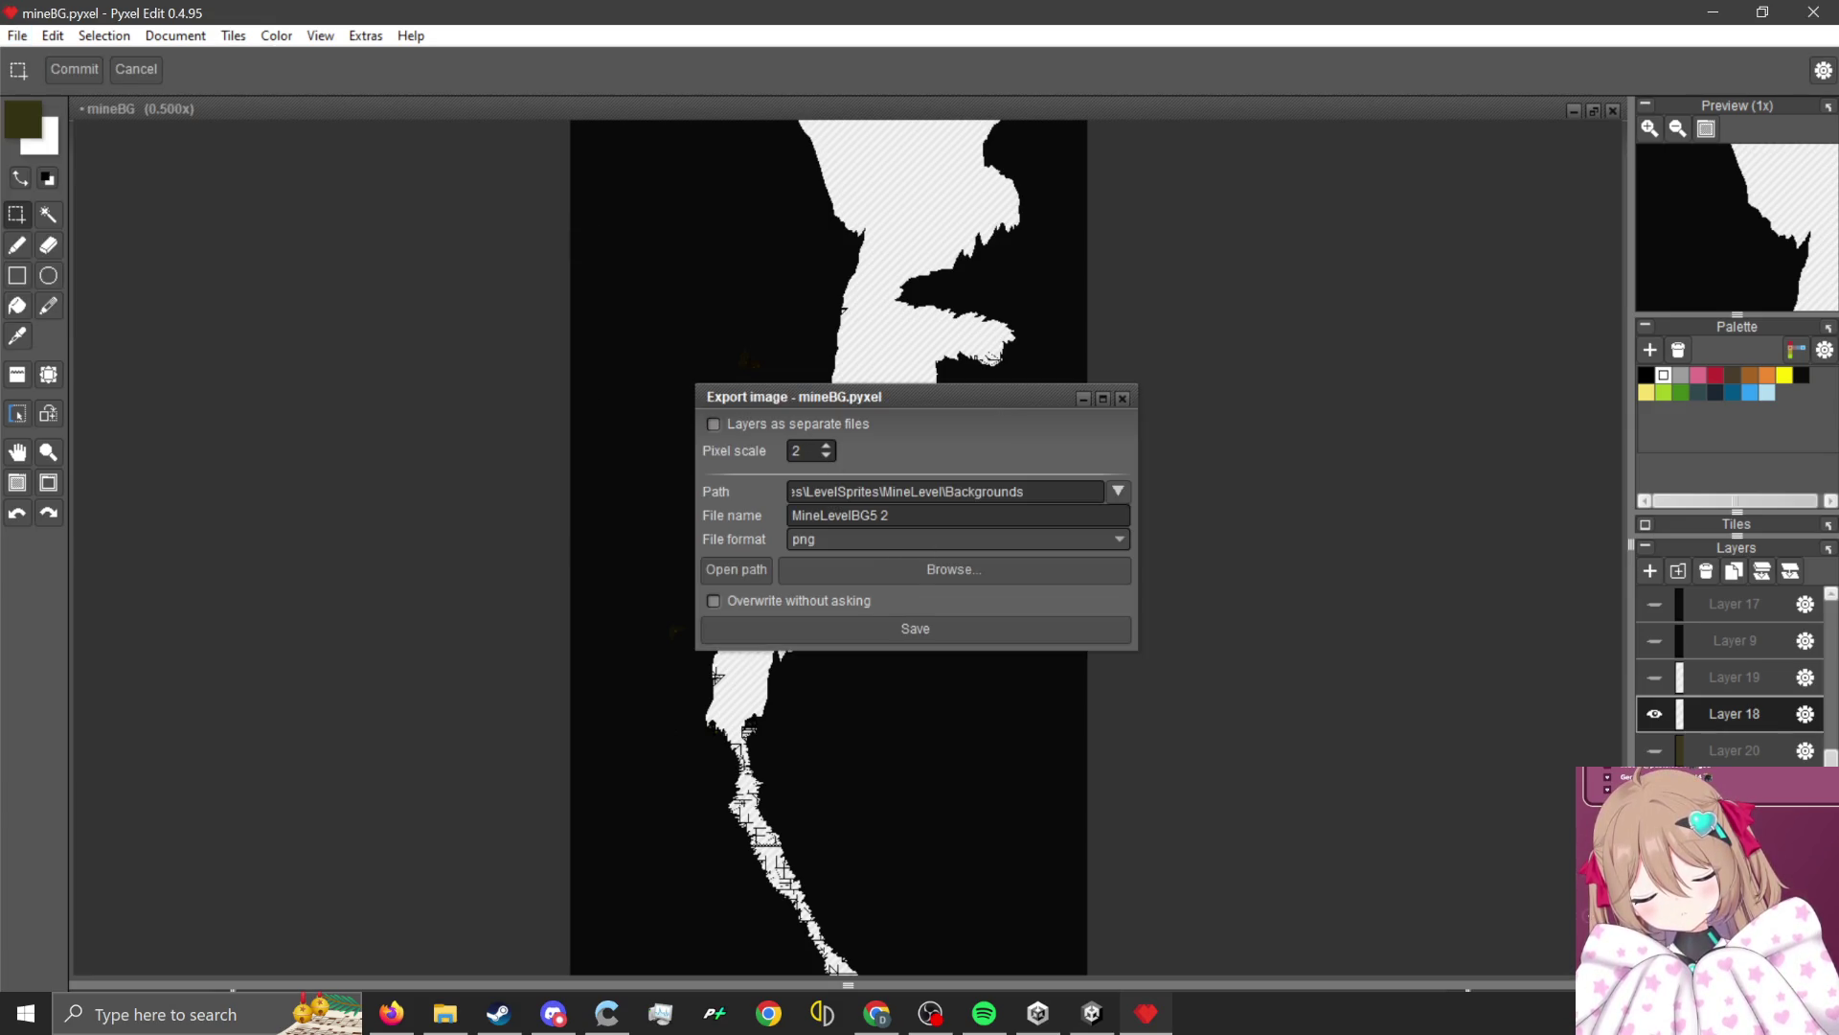
{"action": "left_click", "coordinate": [912, 628]}
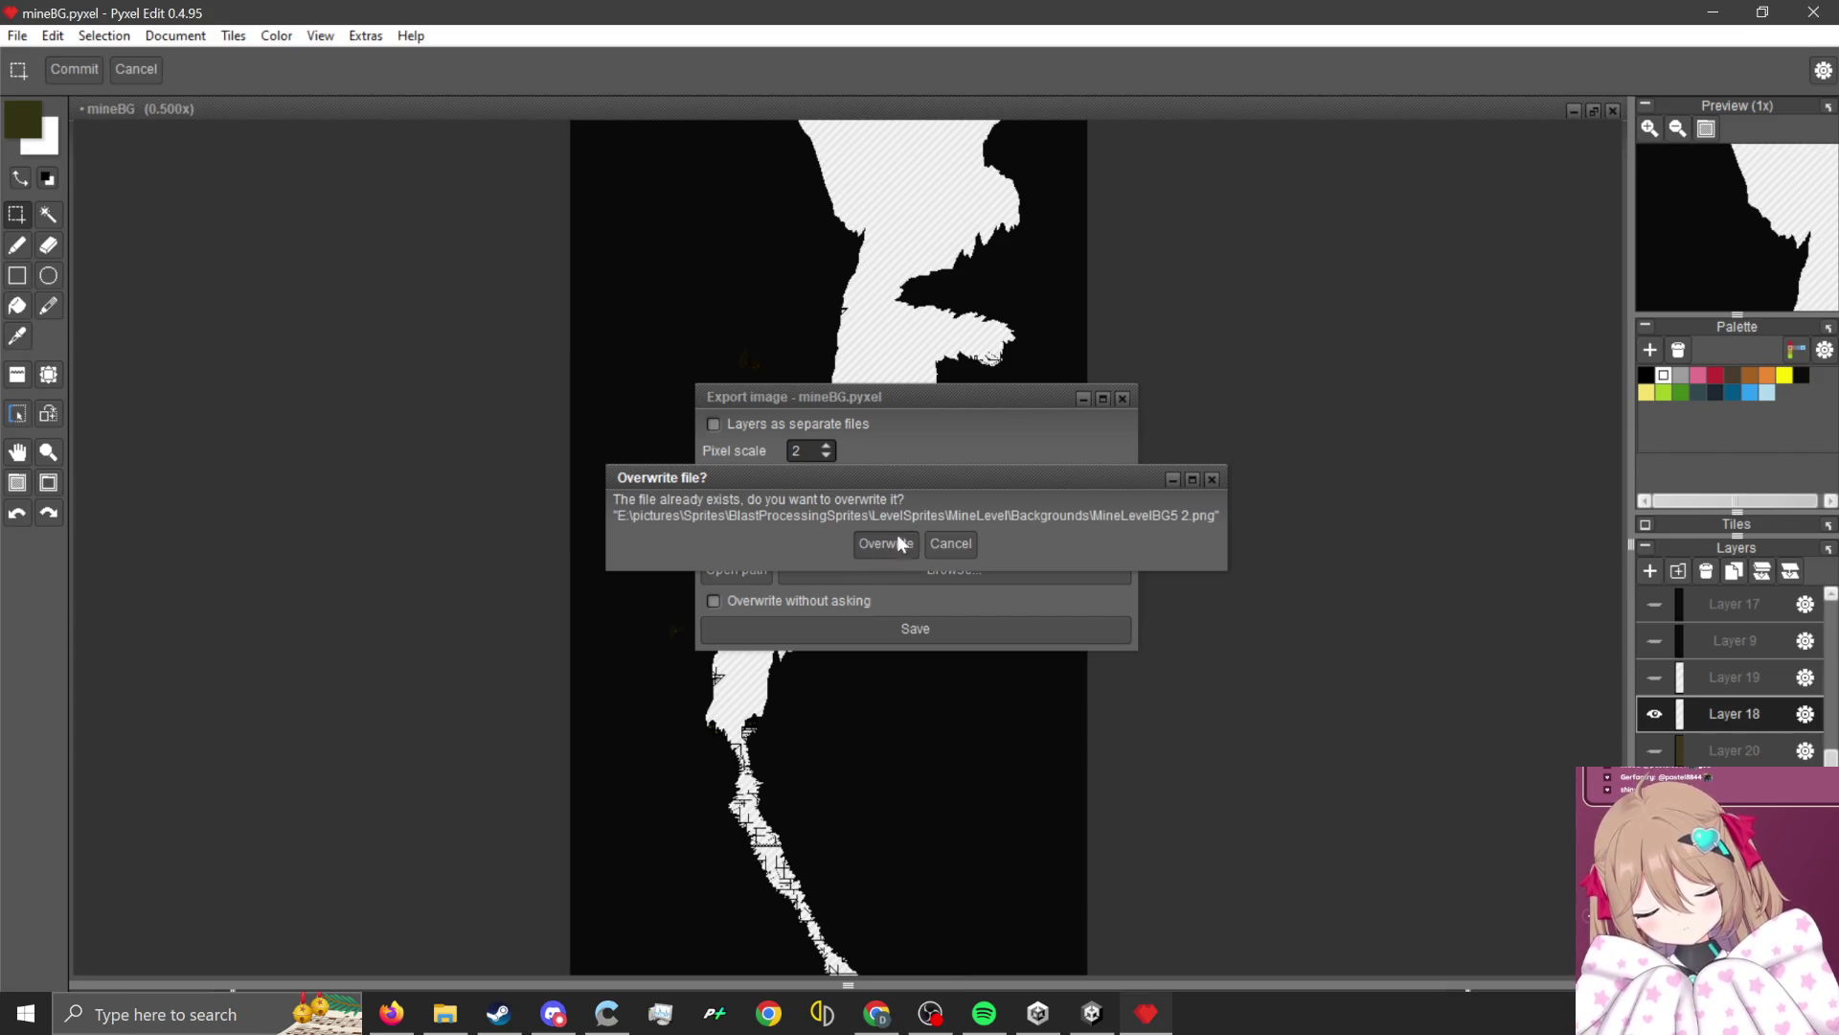
{"action": "key", "text": "Return"}
{"action": "left_click", "coordinate": [1713, 11]}
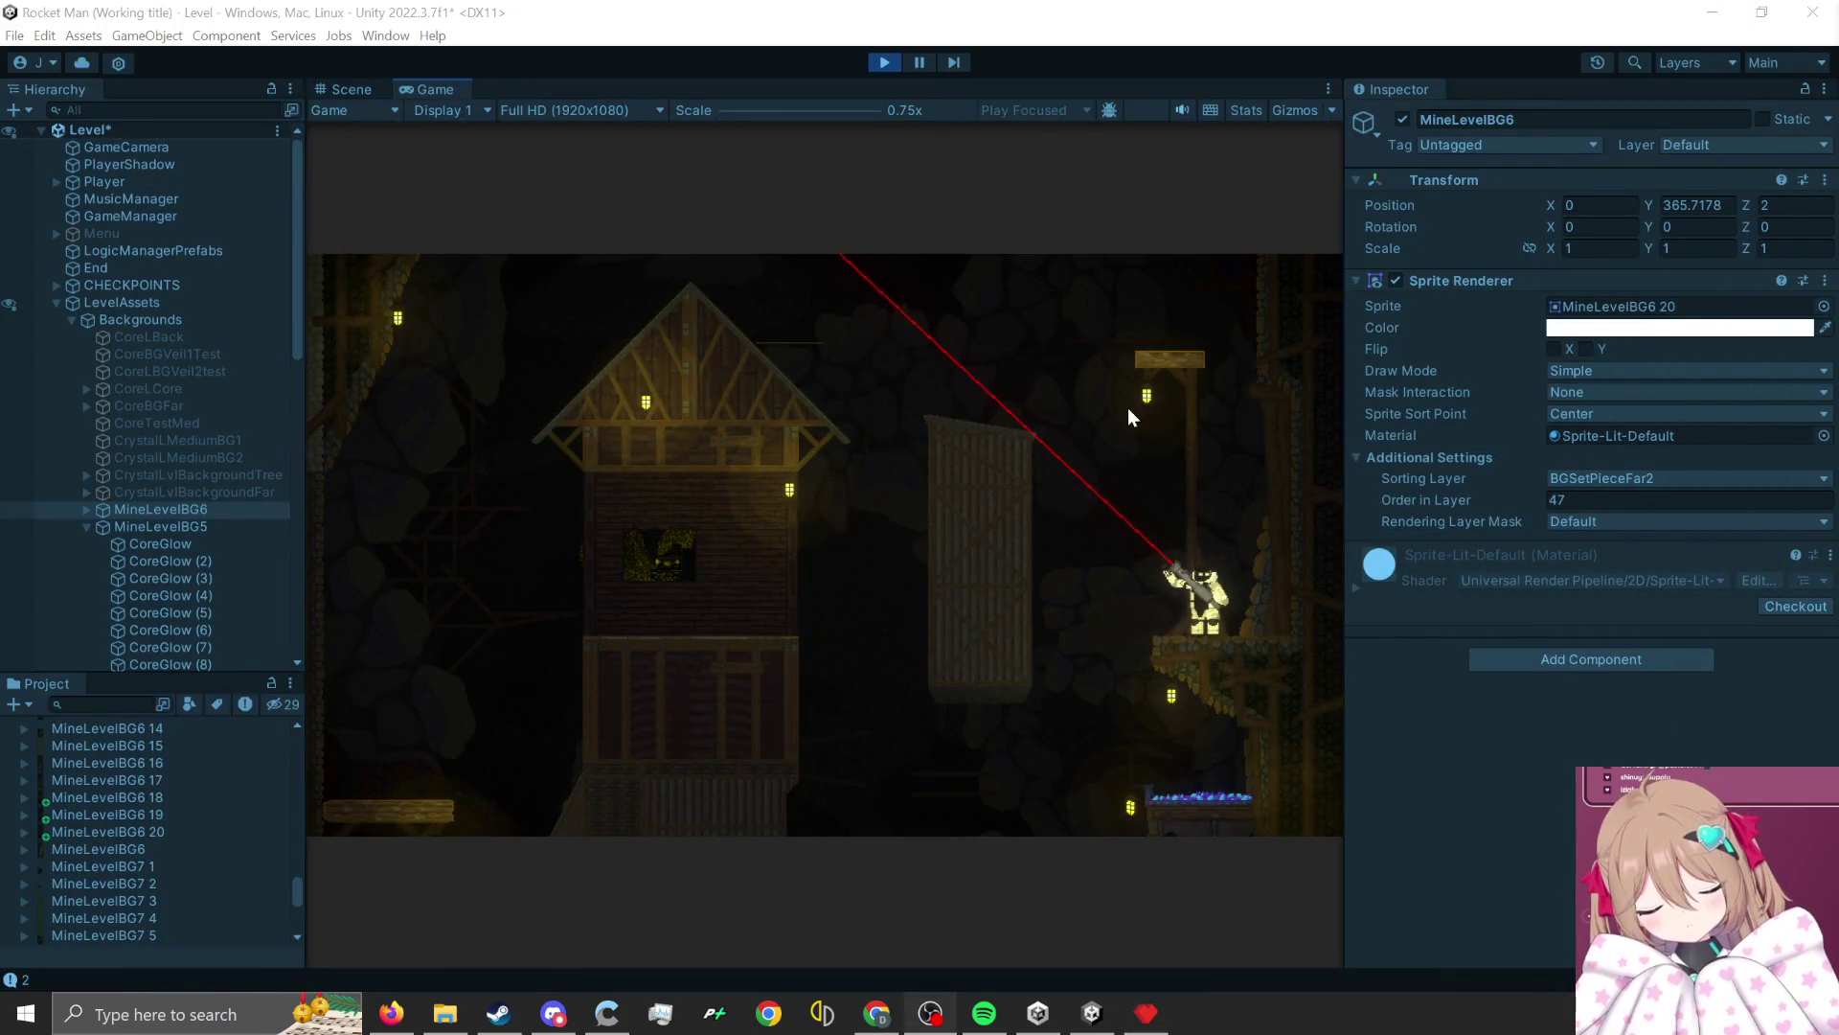
Stop play and set MineLevelBG5 15 to Point filtering, 16384 max size and no compression.
{"action": "left_click", "coordinate": [877, 62]}
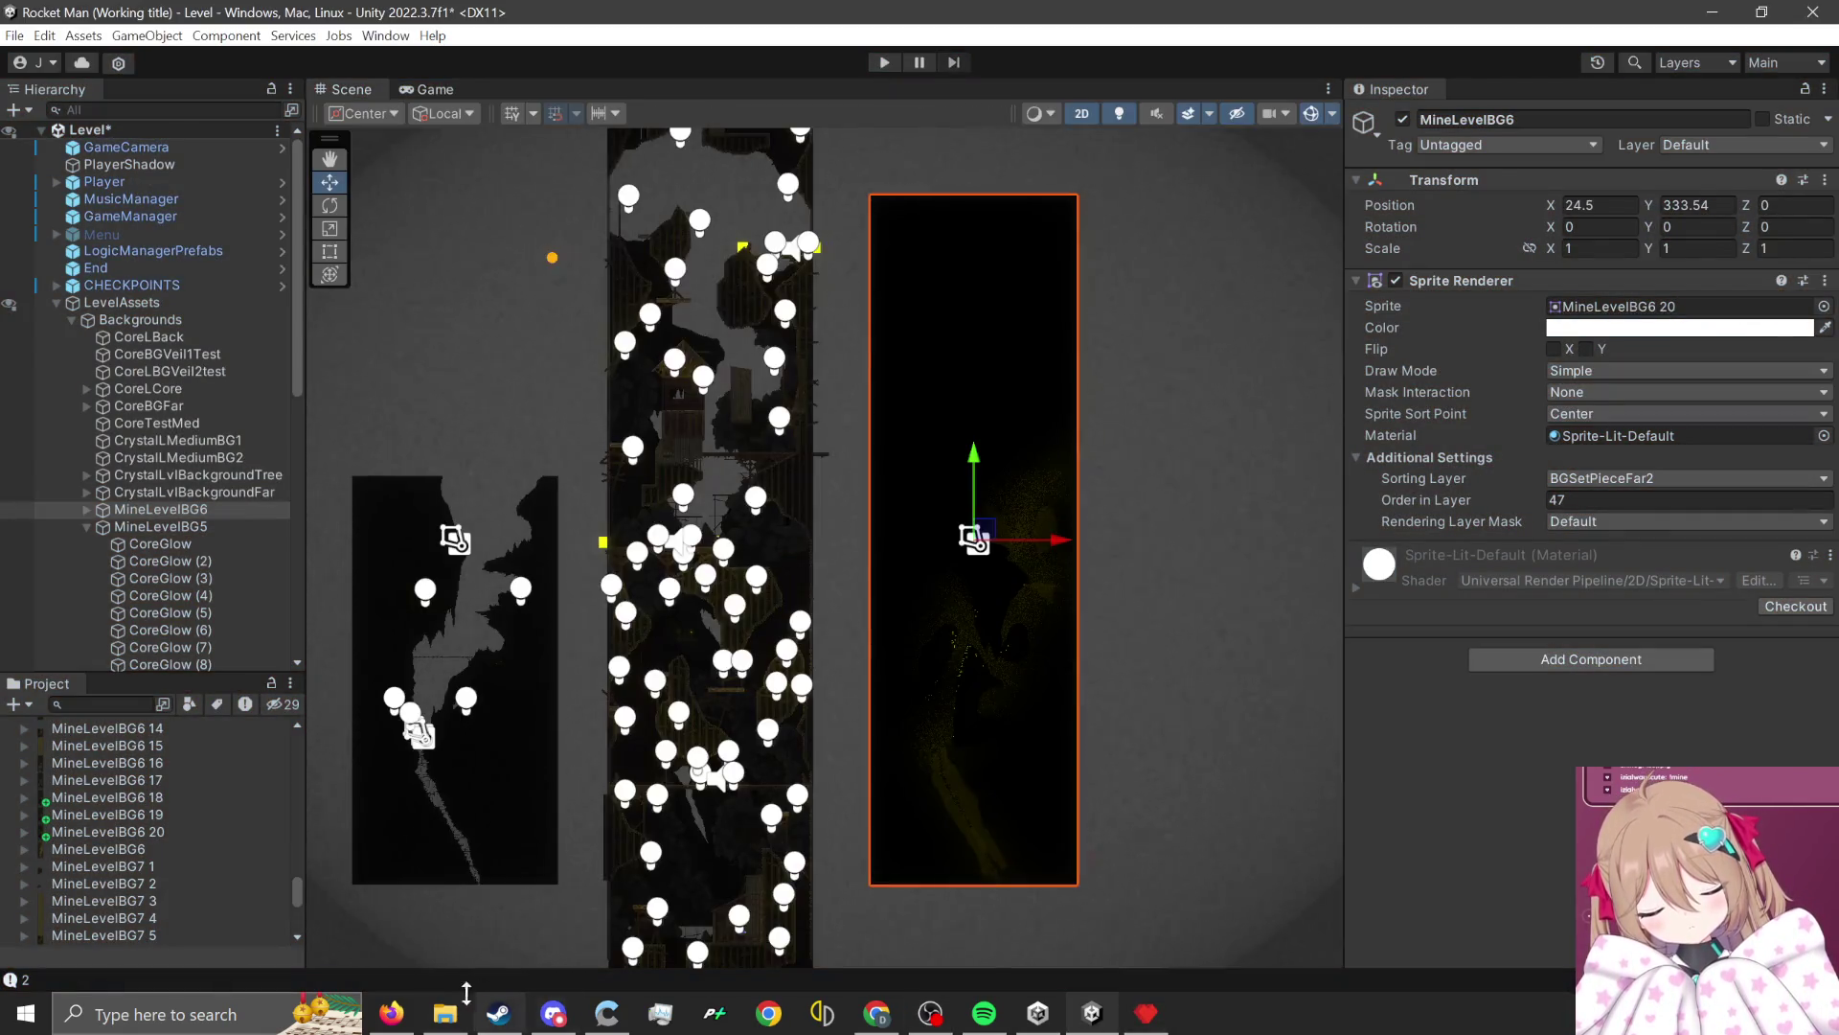
{"action": "left_click", "coordinate": [451, 1008]}
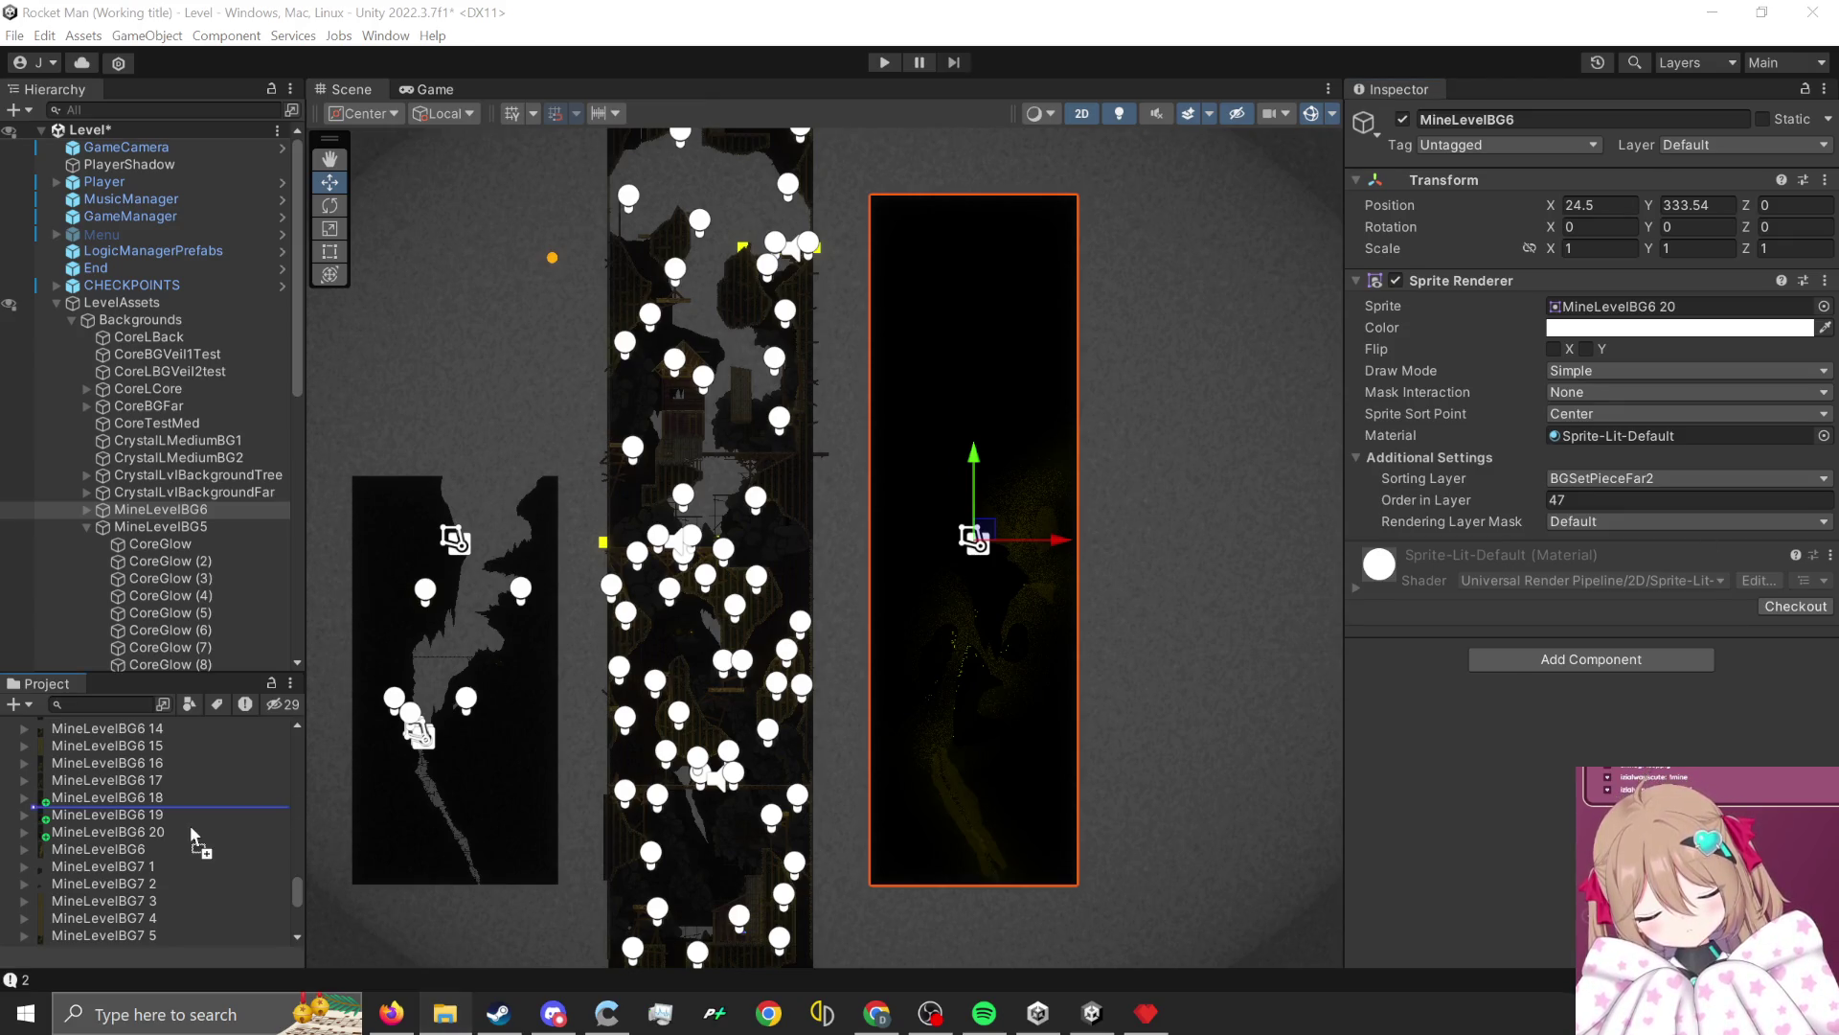
{"action": "left_click_drag", "start_coordinate": [170, 820], "coordinate": [171, 819]}
{"action": "scroll", "coordinate": [170, 819], "scroll_direction": "up", "scroll_amount": 5}
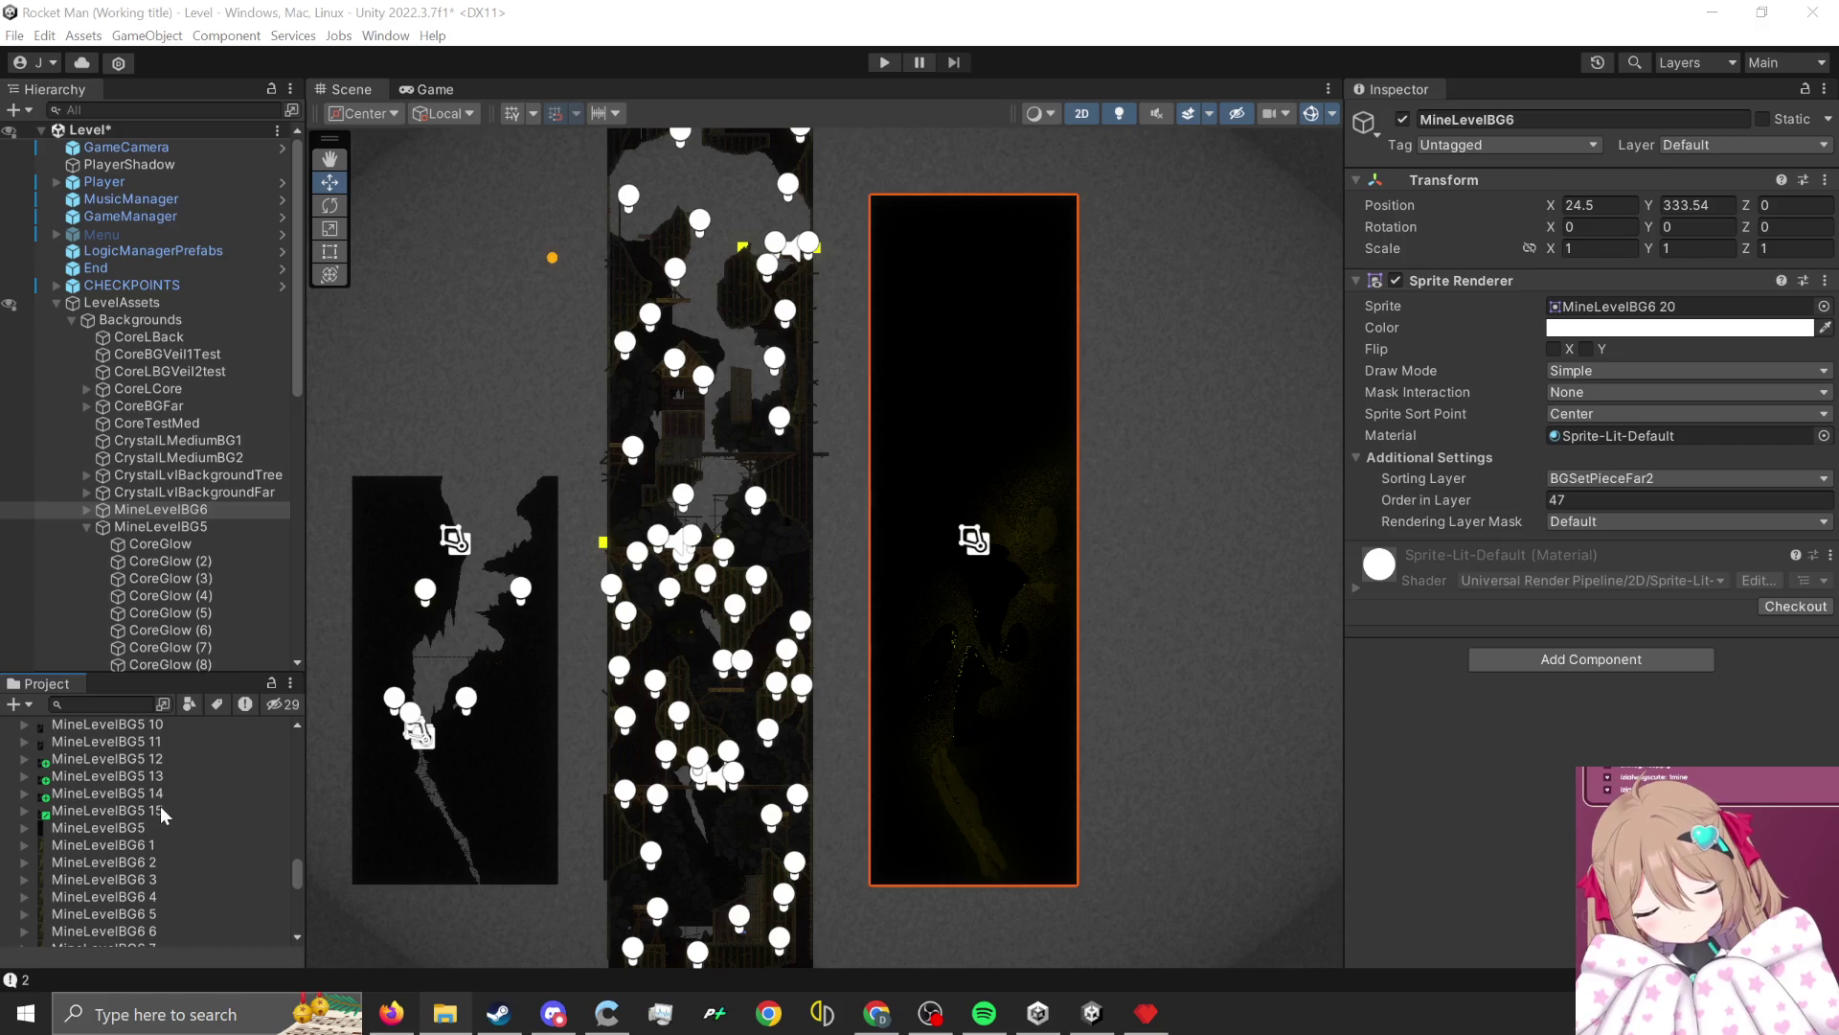
{"action": "left_click", "coordinate": [158, 807]}
{"action": "left_click", "coordinate": [1598, 477]}
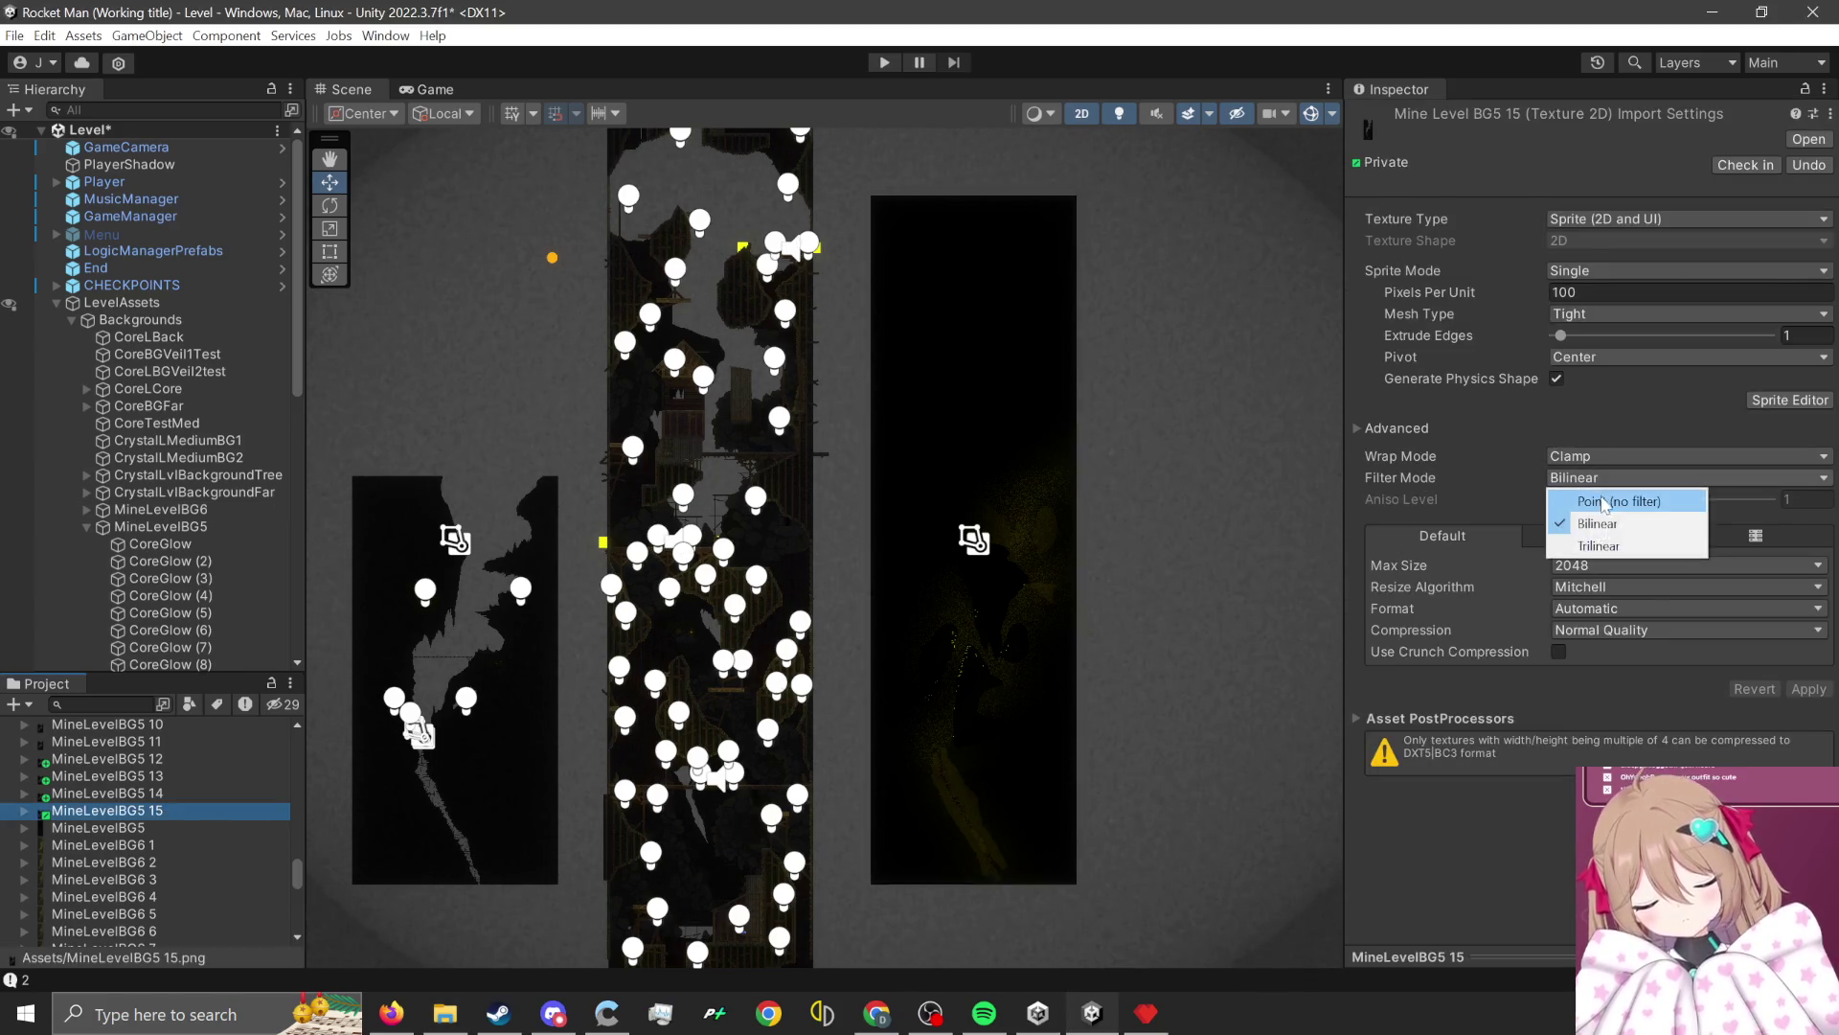
{"action": "left_click", "coordinate": [1598, 497]}
{"action": "left_click", "coordinate": [1686, 565]}
{"action": "left_click", "coordinate": [1609, 728]}
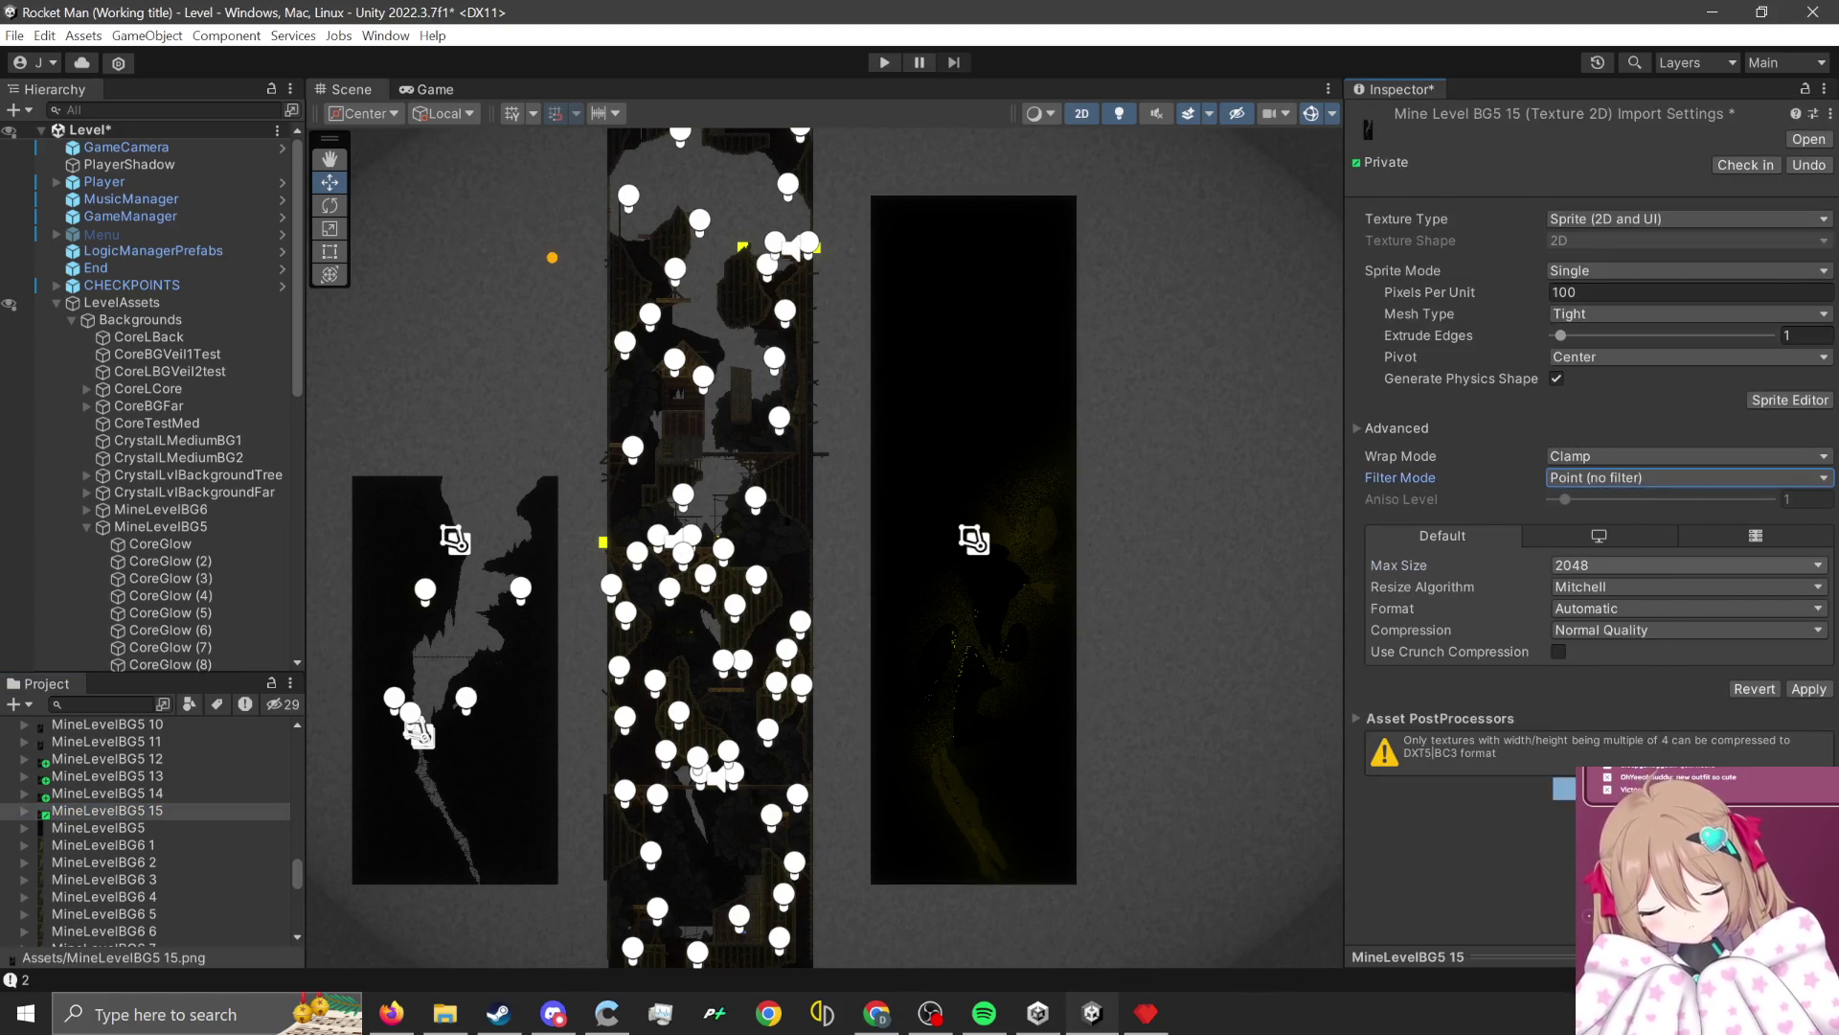
{"action": "left_click", "coordinate": [1610, 632]}
{"action": "left_click", "coordinate": [1619, 646]}
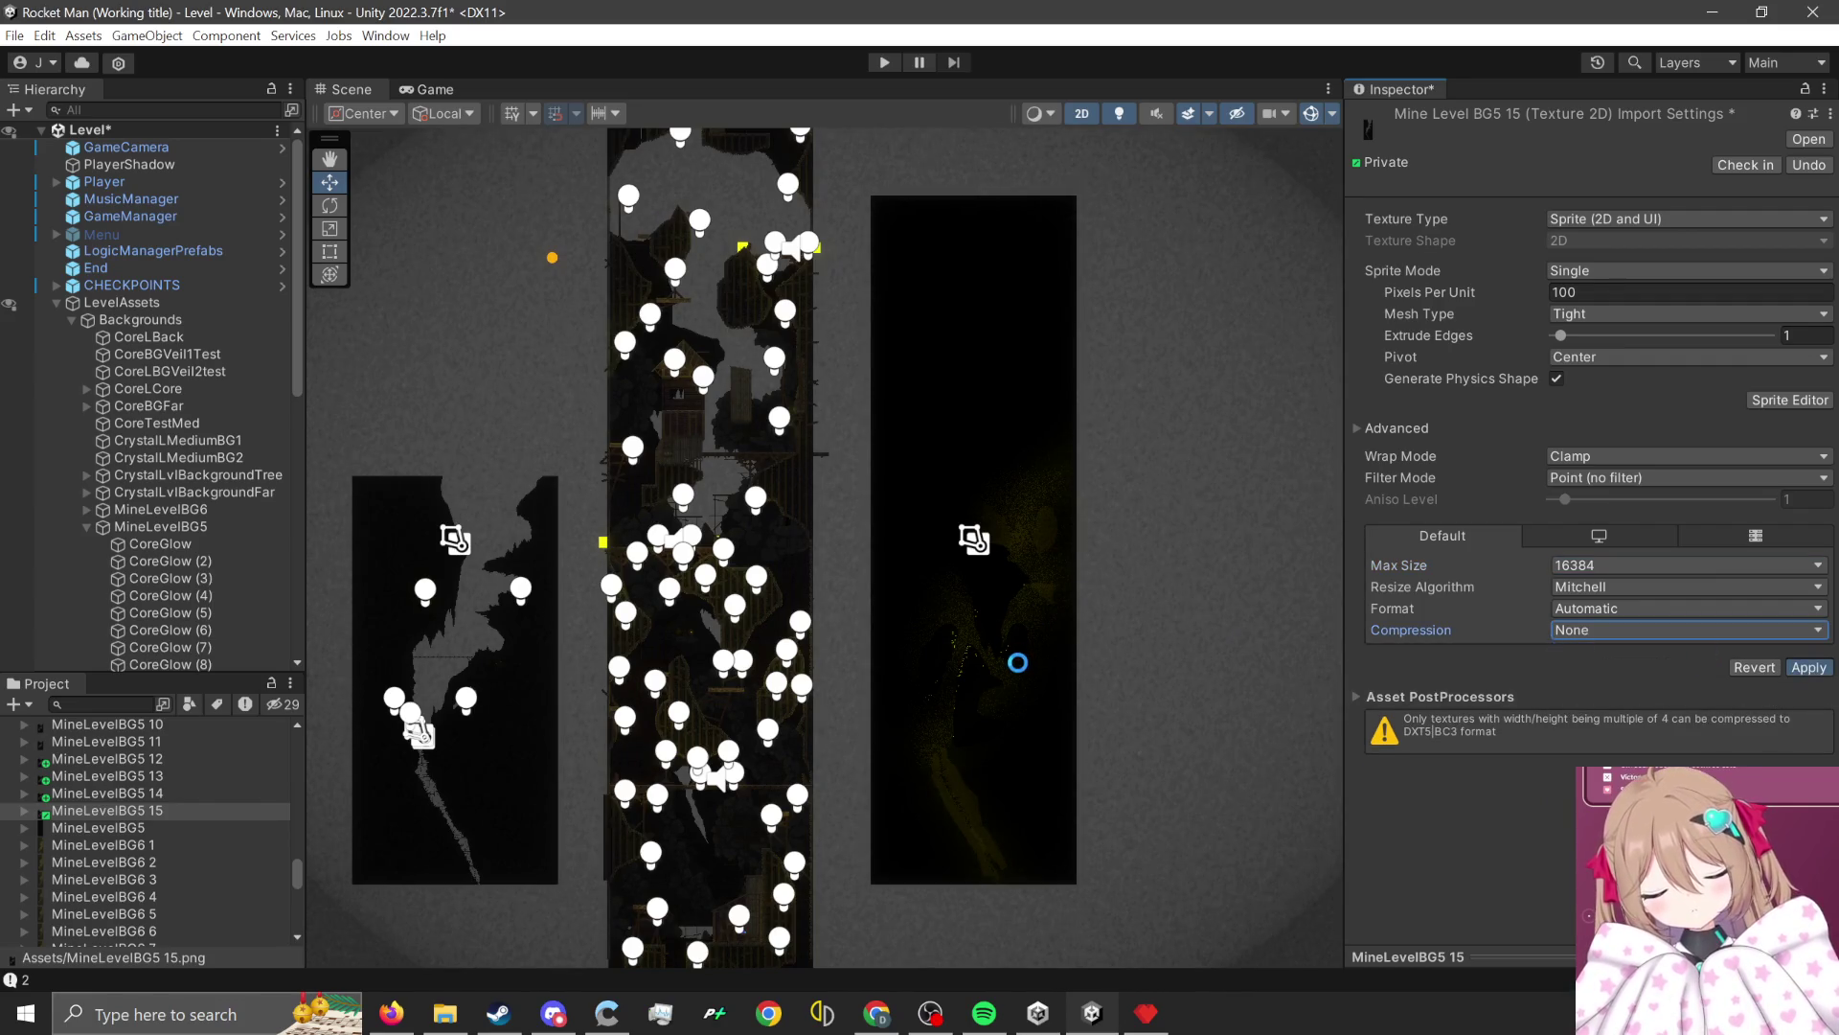
Assign MineLevelBG5 15 as the MineLevelBG5 background's sprite and start Play mode.
{"action": "left_click", "coordinate": [536, 704]}
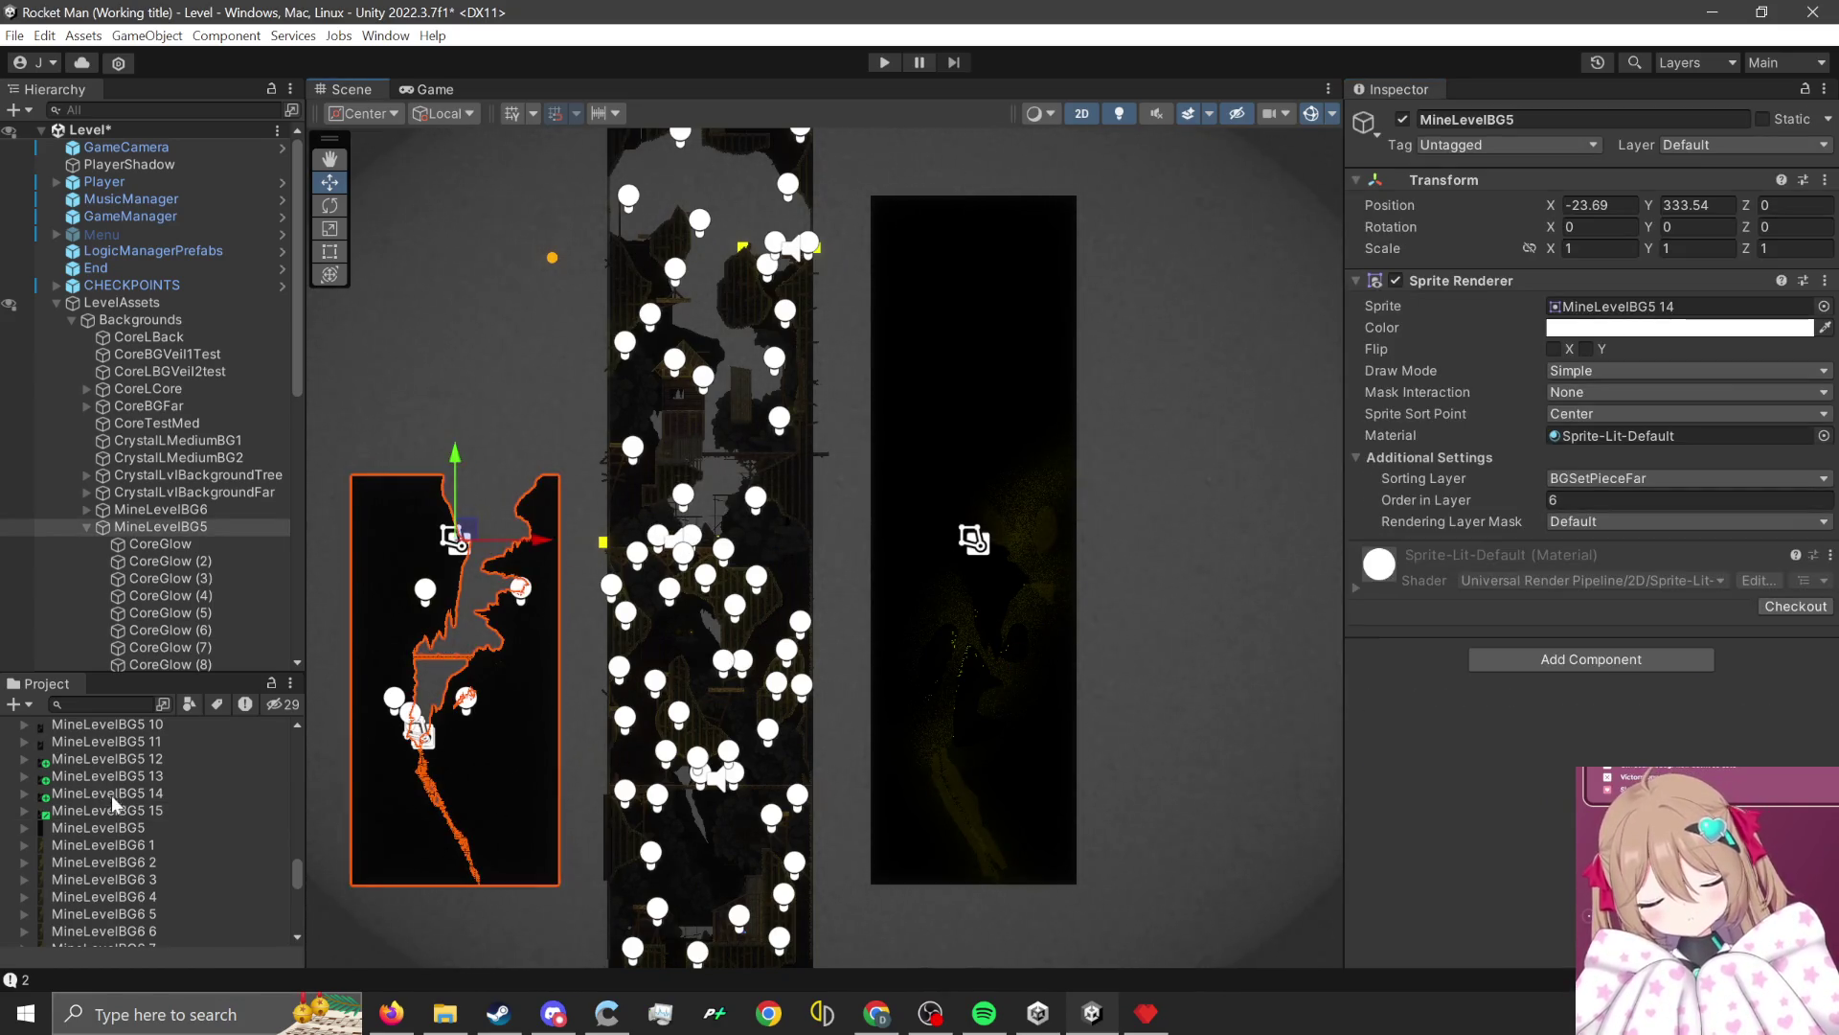
{"action": "left_click_drag", "start_coordinate": [184, 788], "coordinate": [1612, 333]}
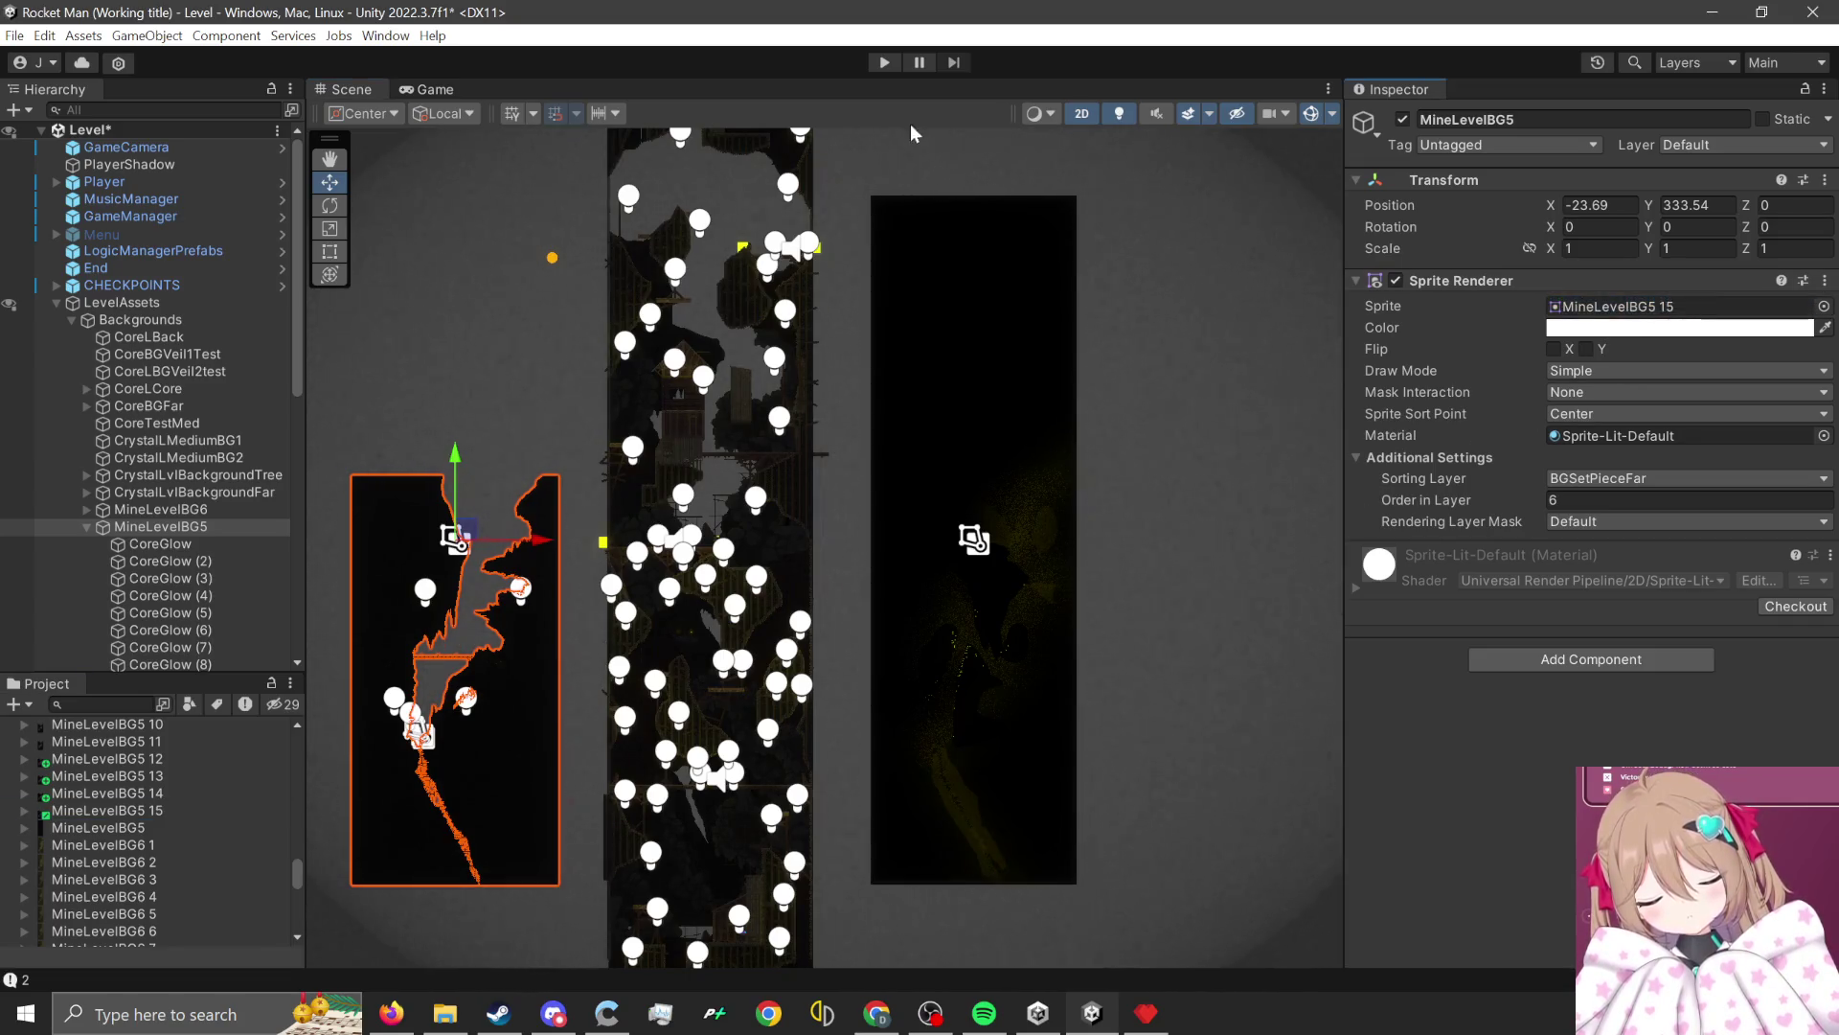
{"action": "left_click", "coordinate": [877, 61]}
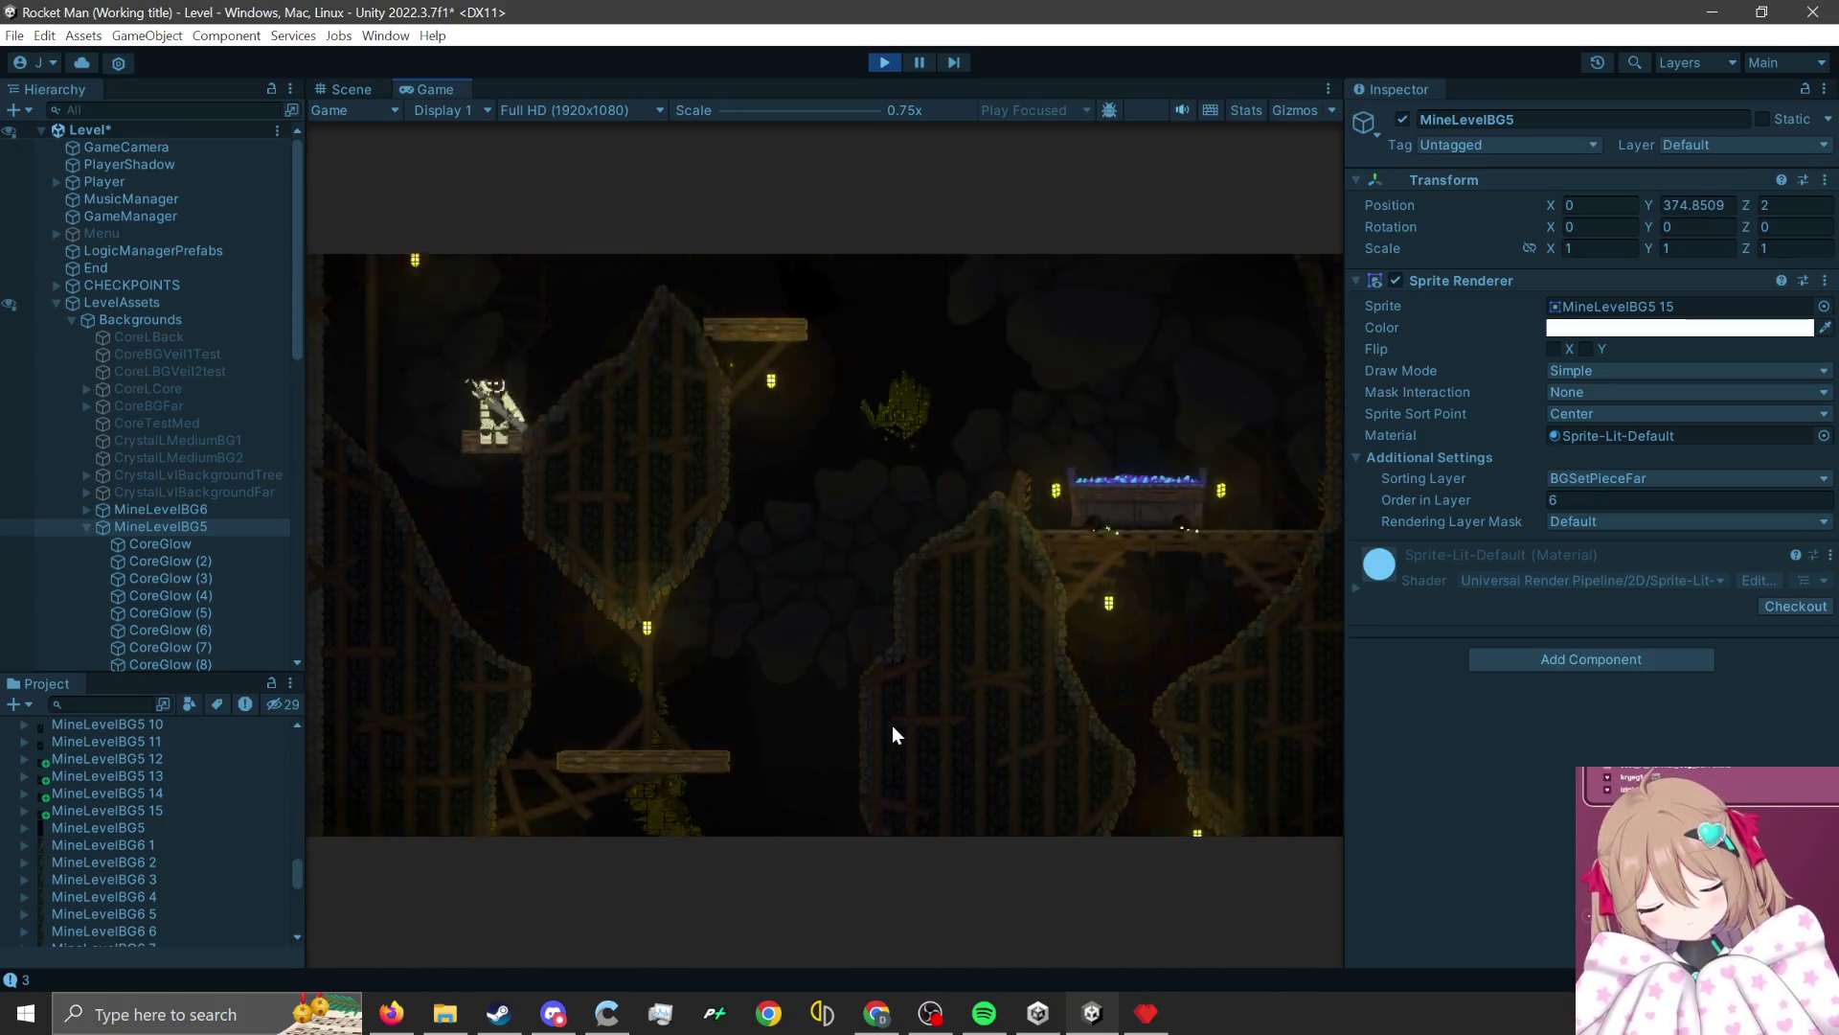
Fire rockets beneath the player to climb onto higher lamp-lit platforms in the cave.
{"action": "left_click", "coordinate": [406, 816]}
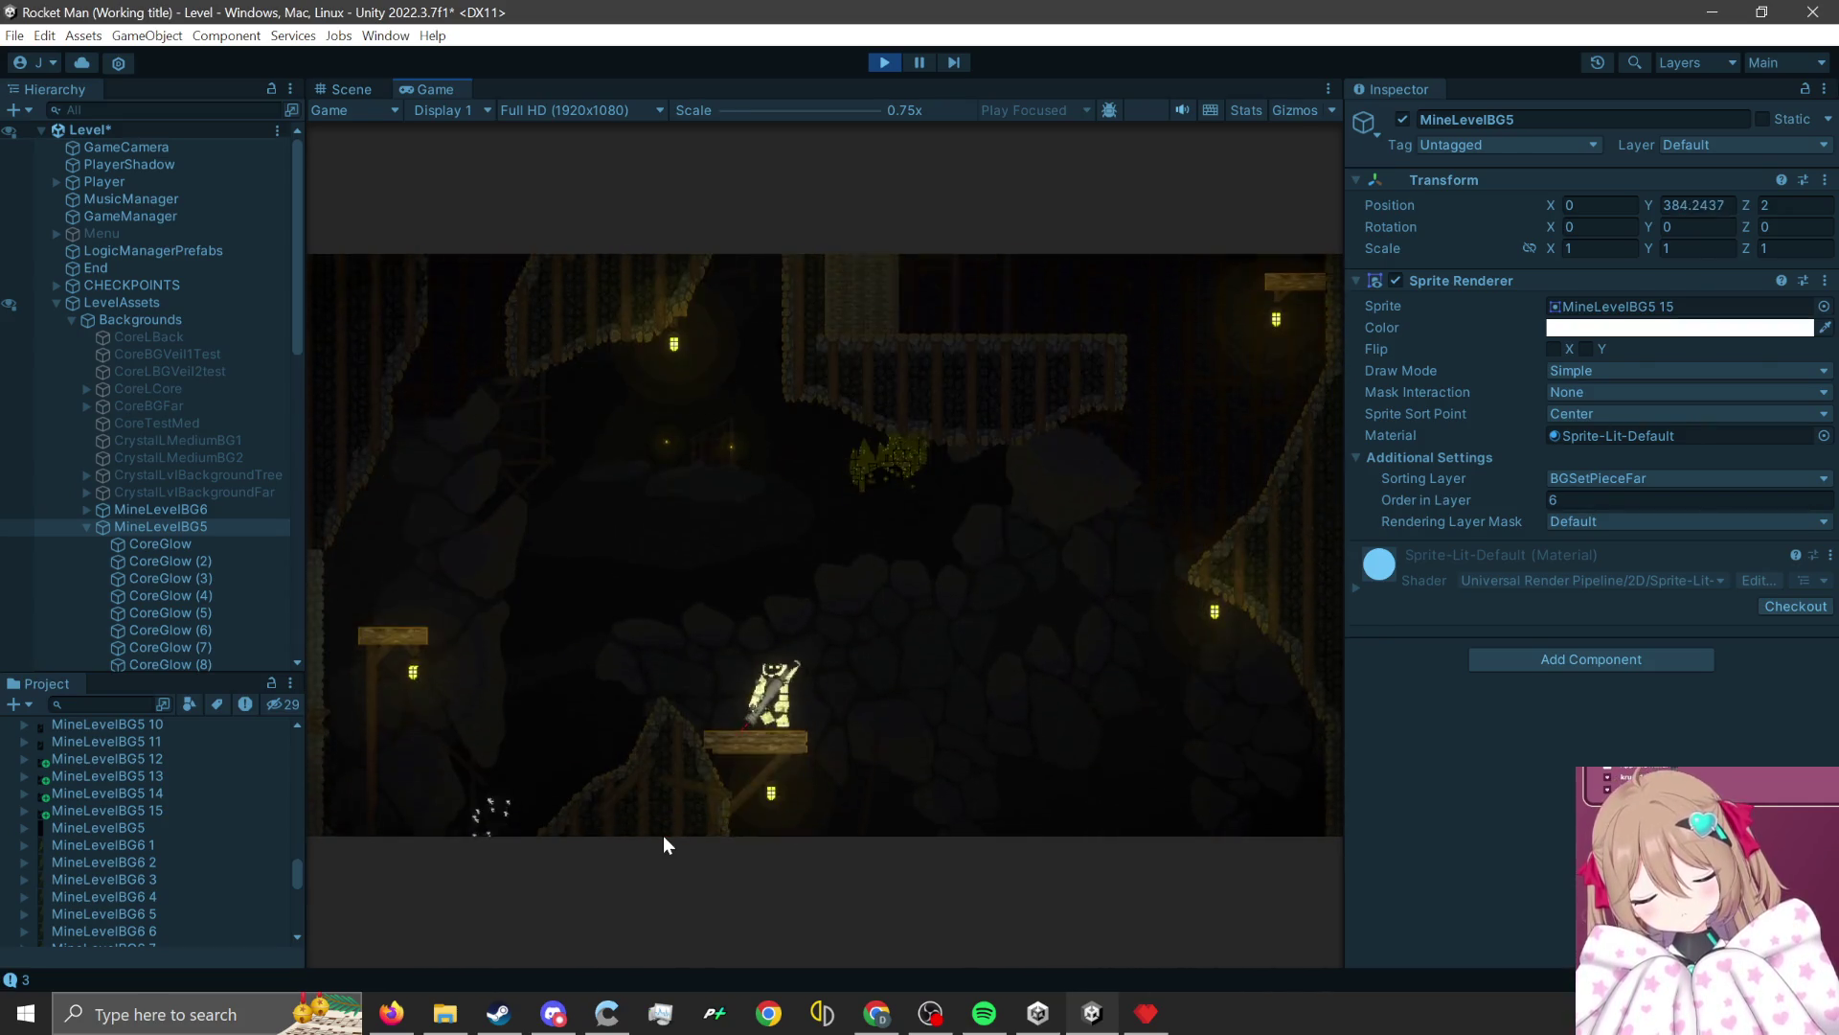
{"action": "left_click", "coordinate": [728, 817]}
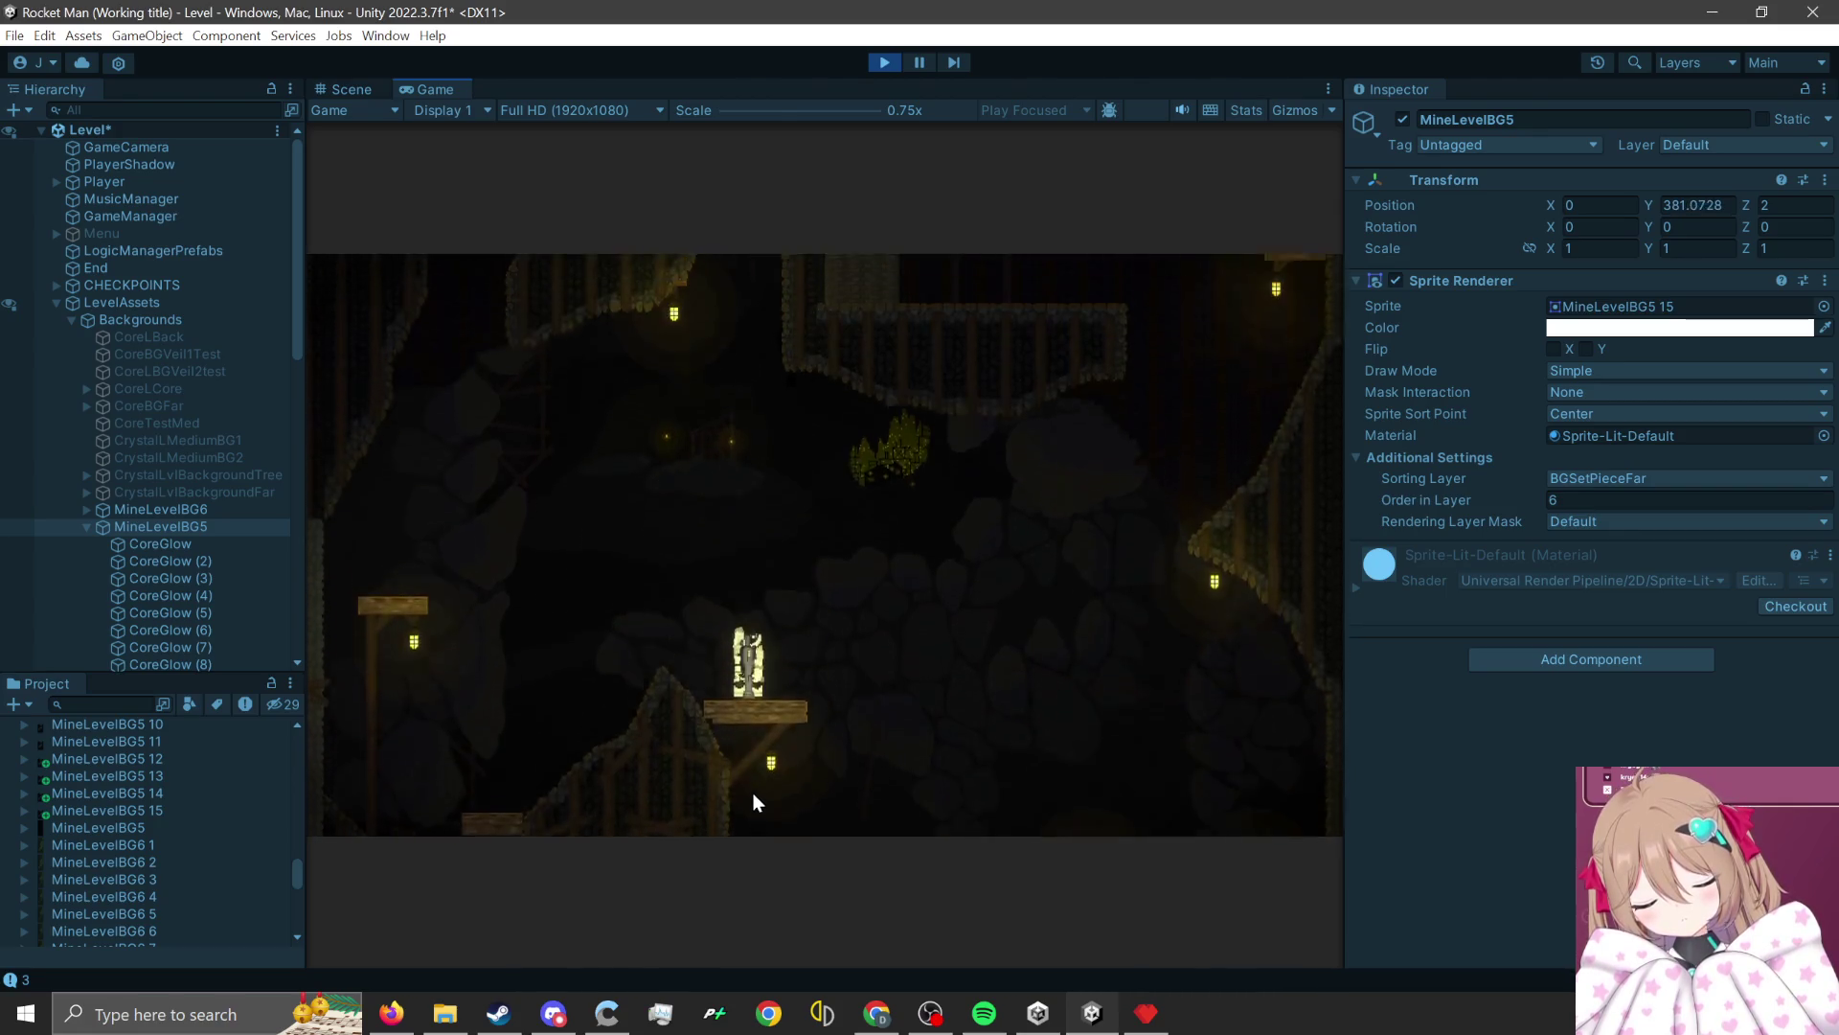
{"action": "left_click", "coordinate": [753, 801]}
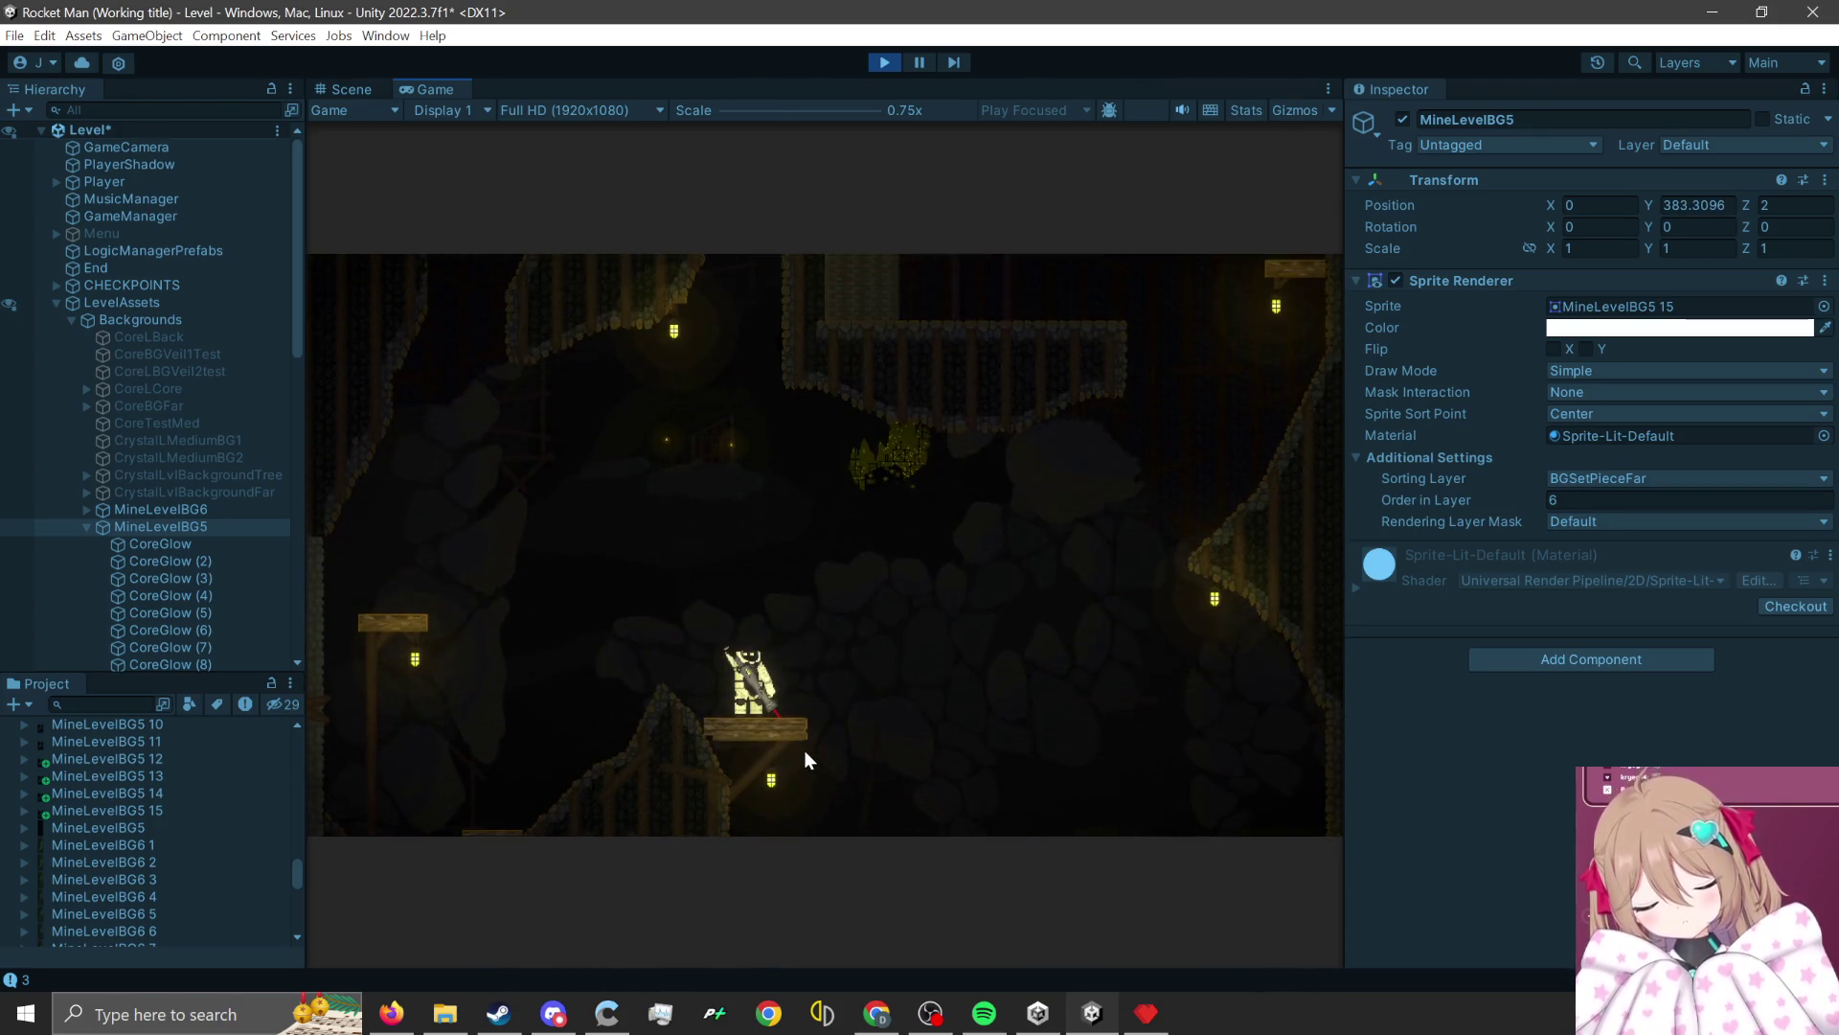
{"action": "left_click", "coordinate": [804, 750]}
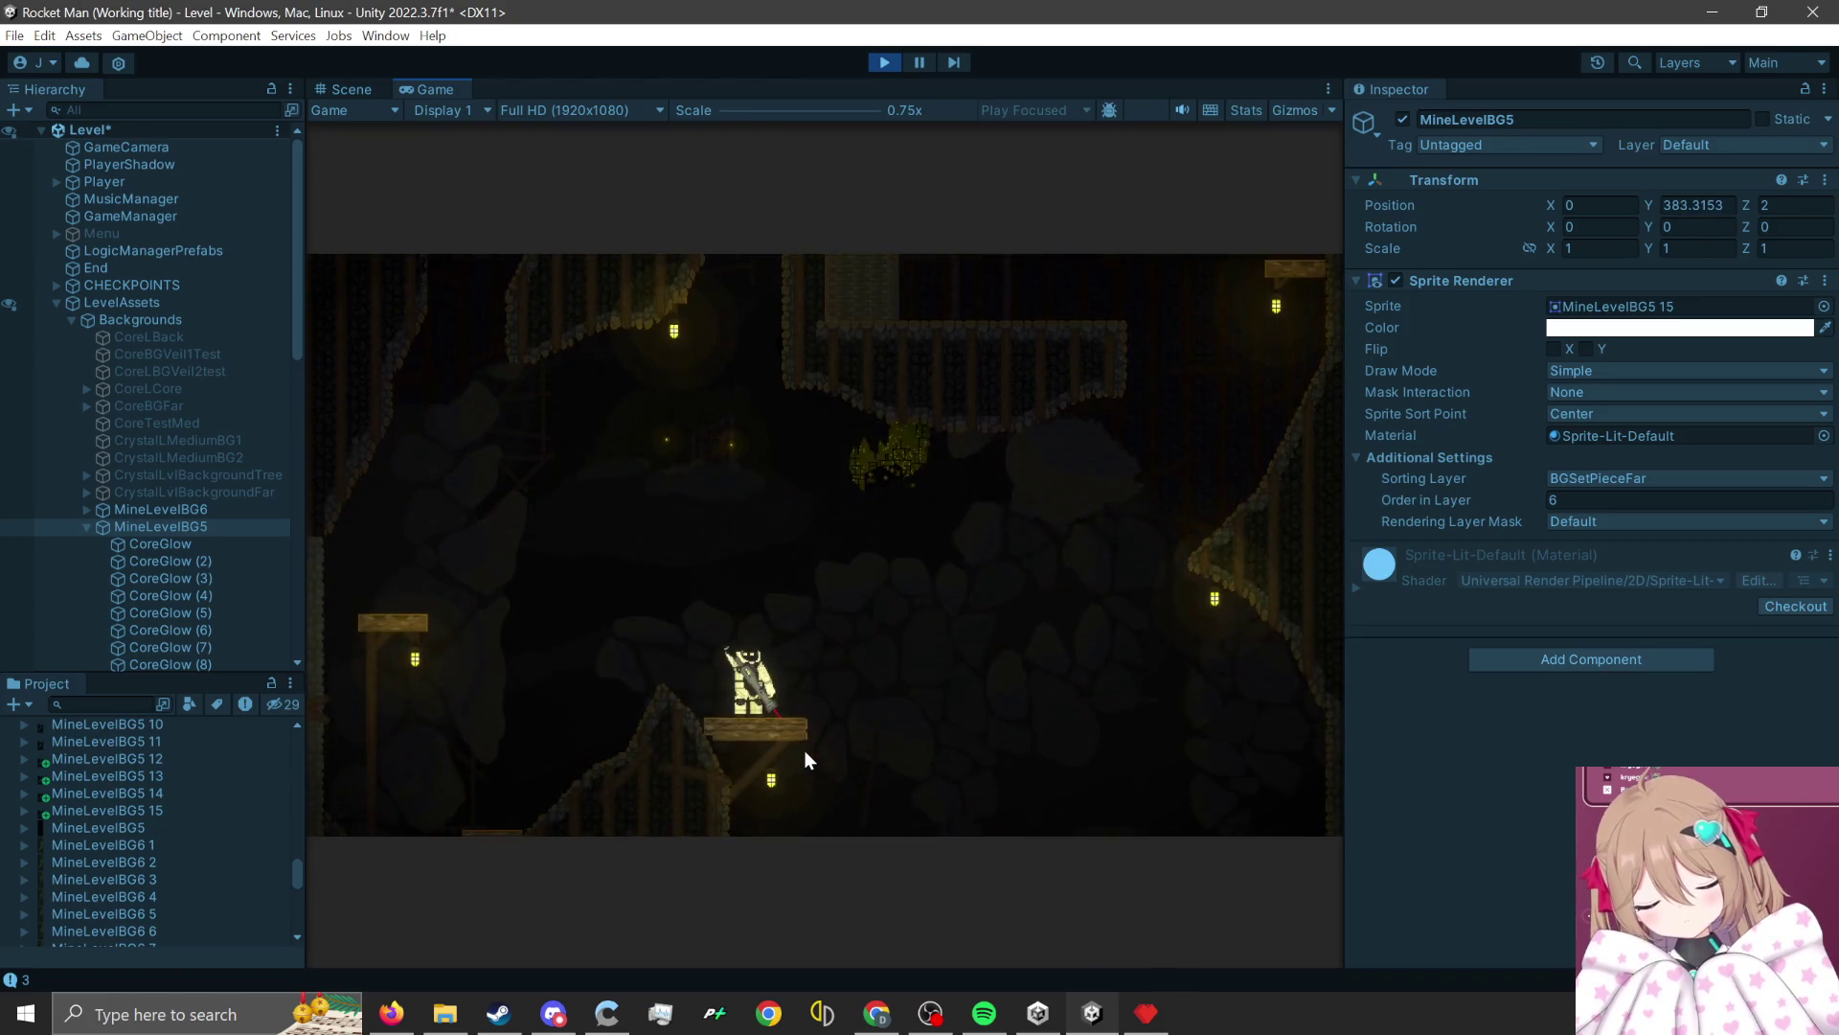
{"action": "left_click", "coordinate": [787, 752]}
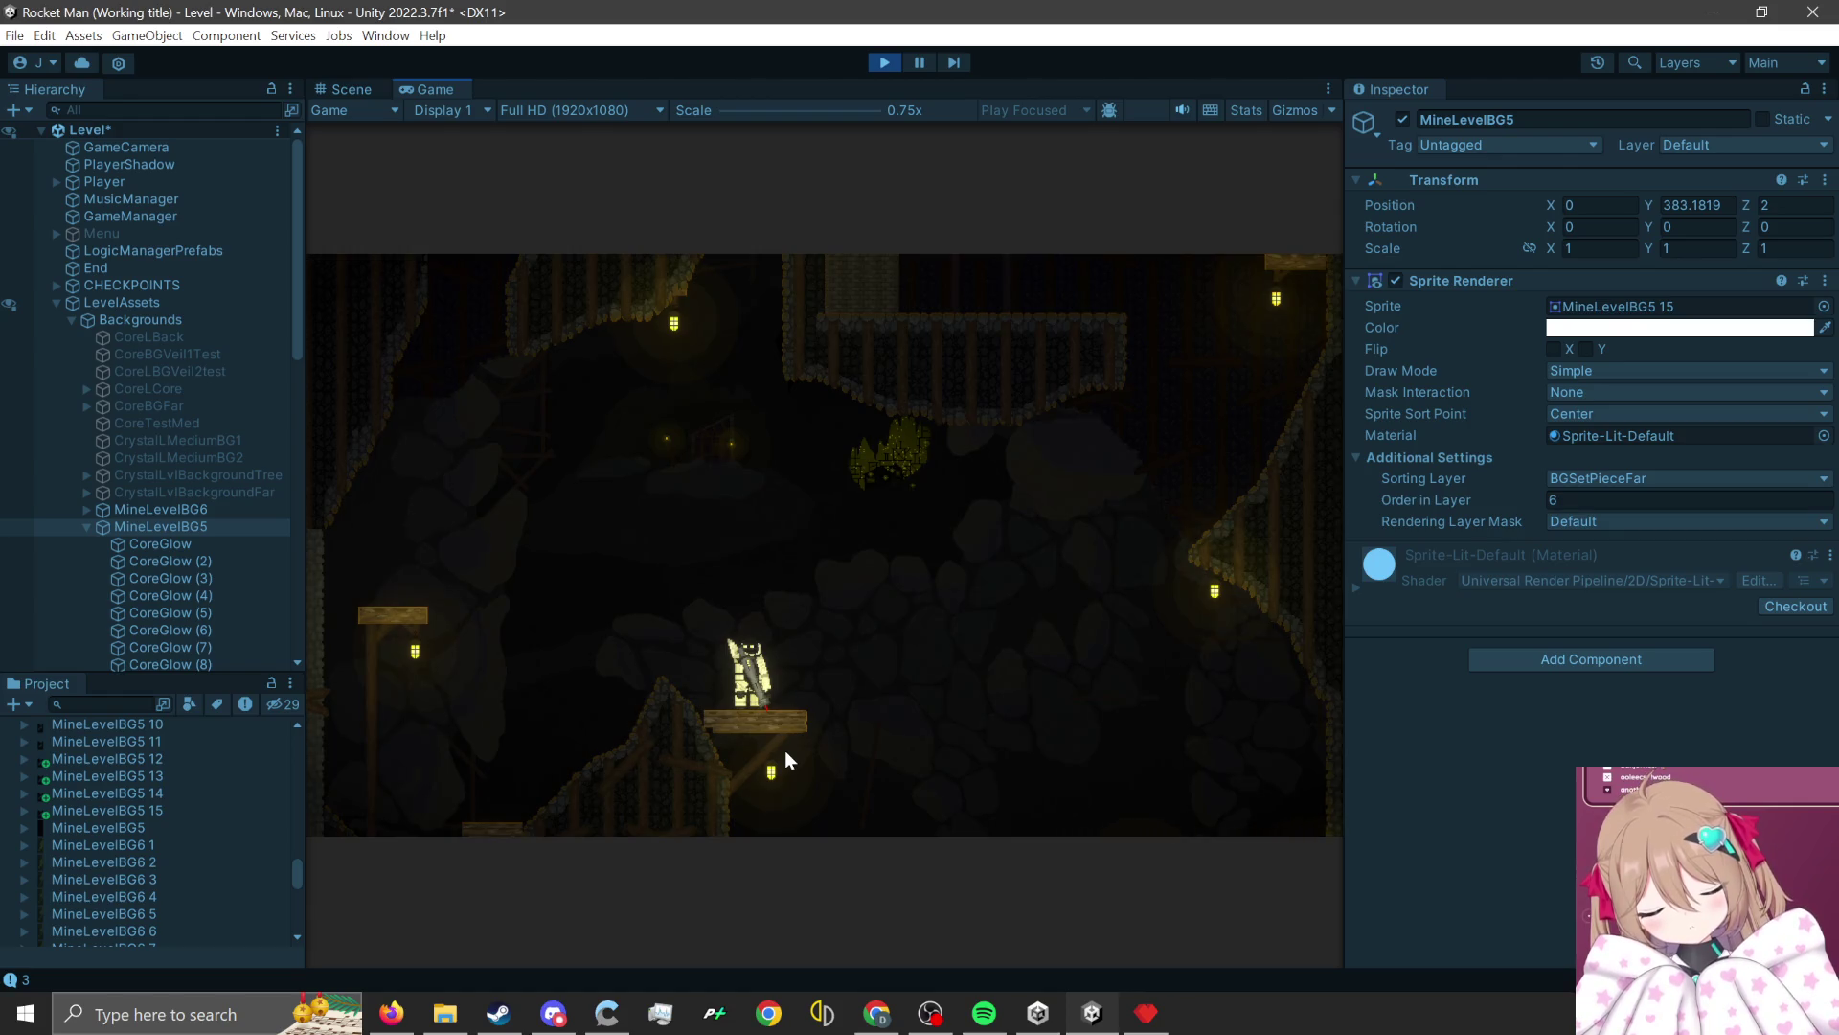
{"action": "left_click", "coordinate": [1783, 62]}
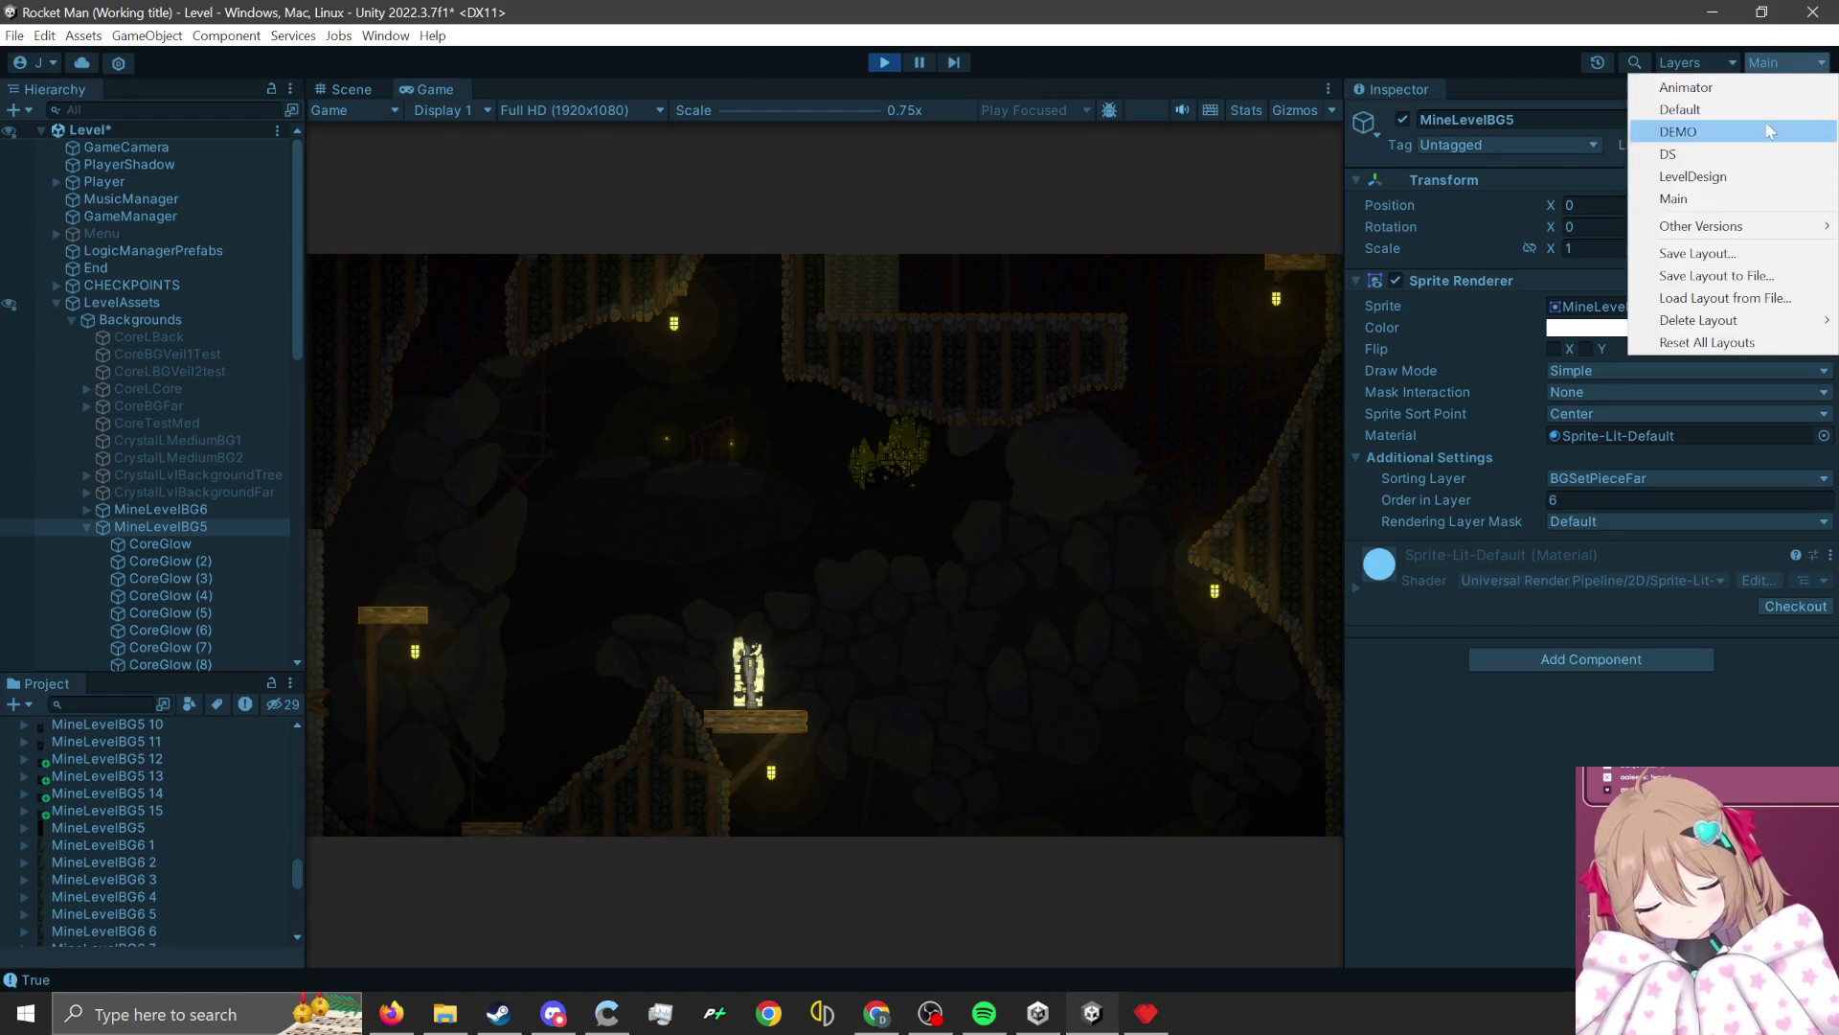
Switch to the DEMO layout and rocket-jump the character from the lower floor onto the left ledge.
{"action": "left_click", "coordinate": [1759, 139]}
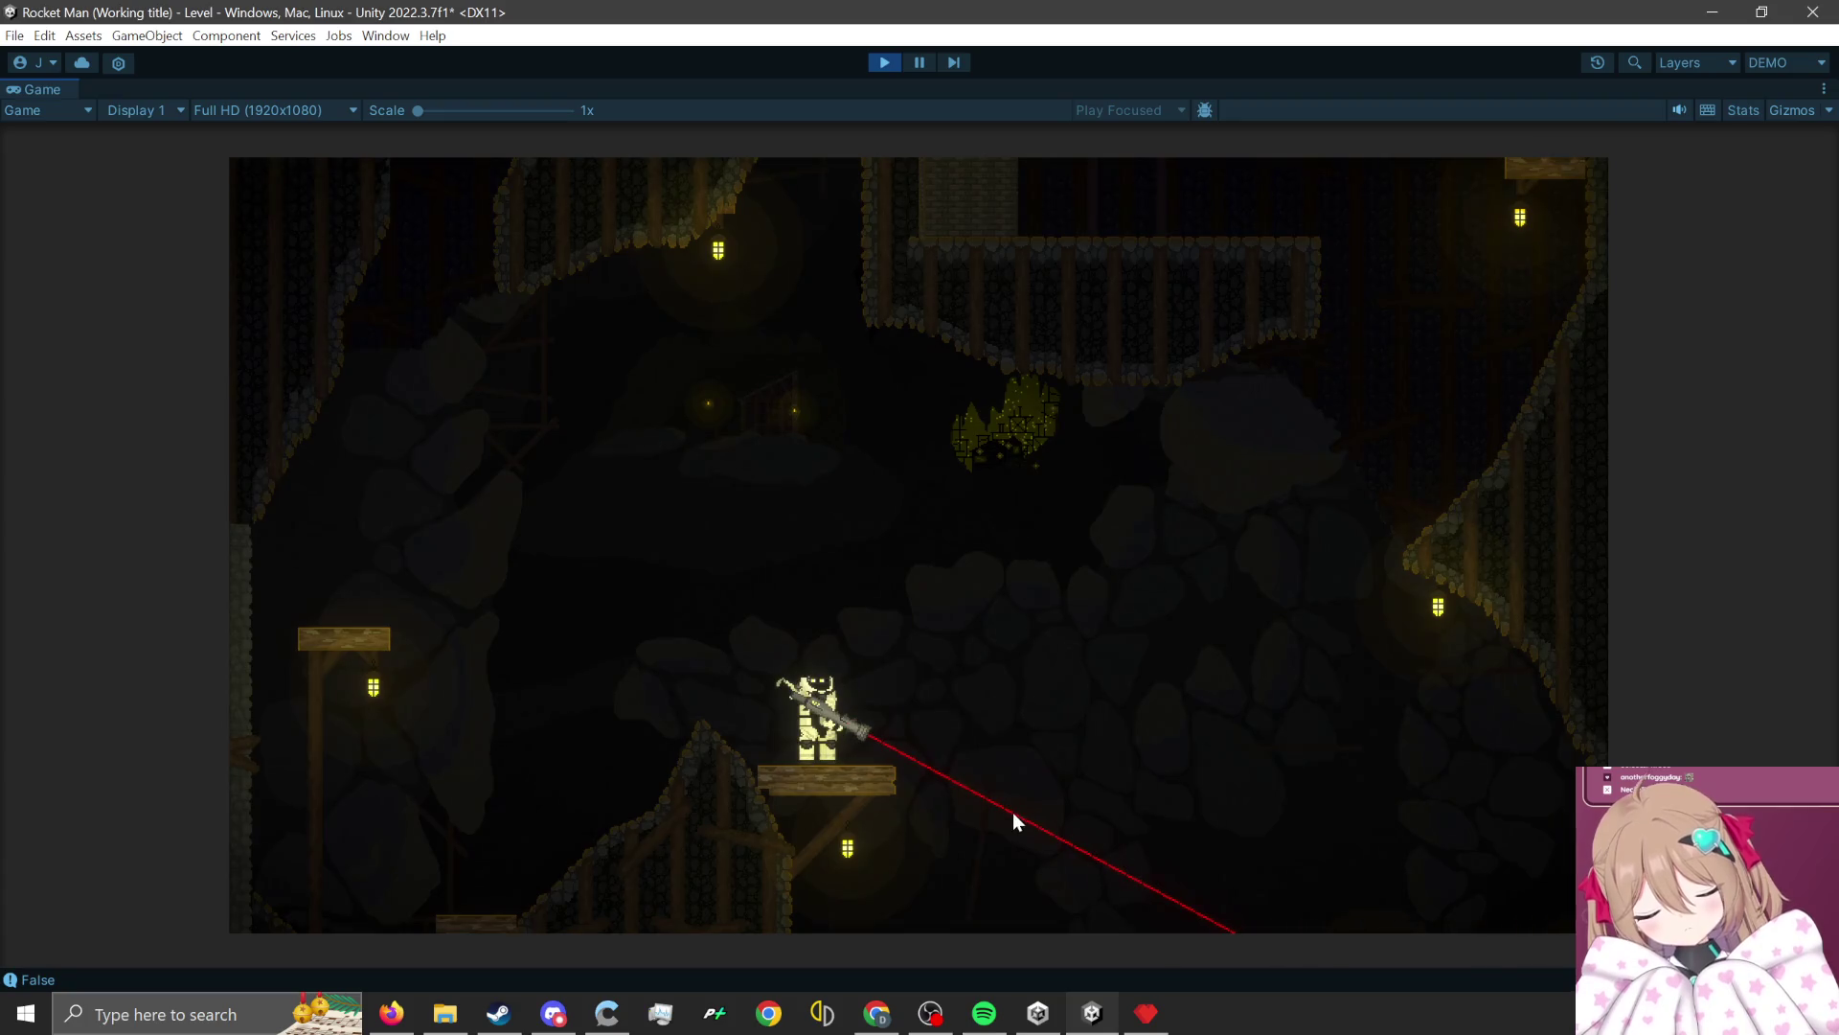
{"action": "left_click", "coordinate": [968, 788]}
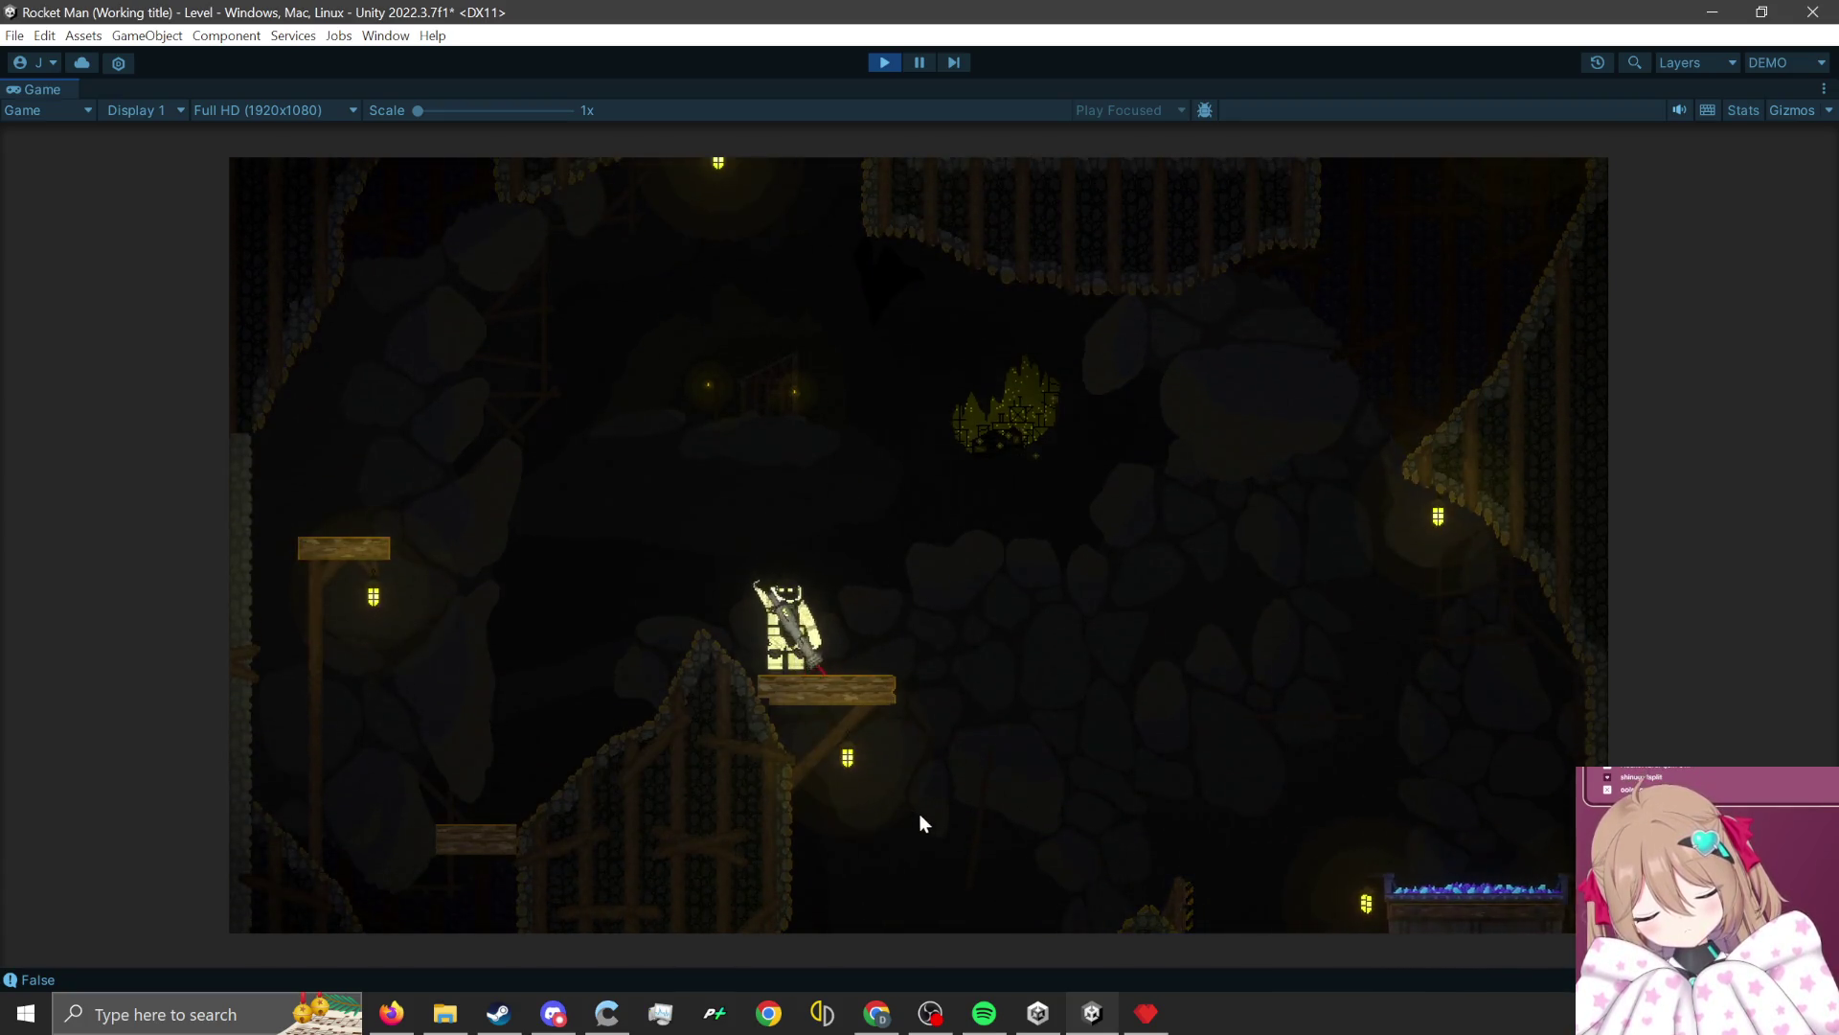
{"action": "left_click", "coordinate": [918, 813]}
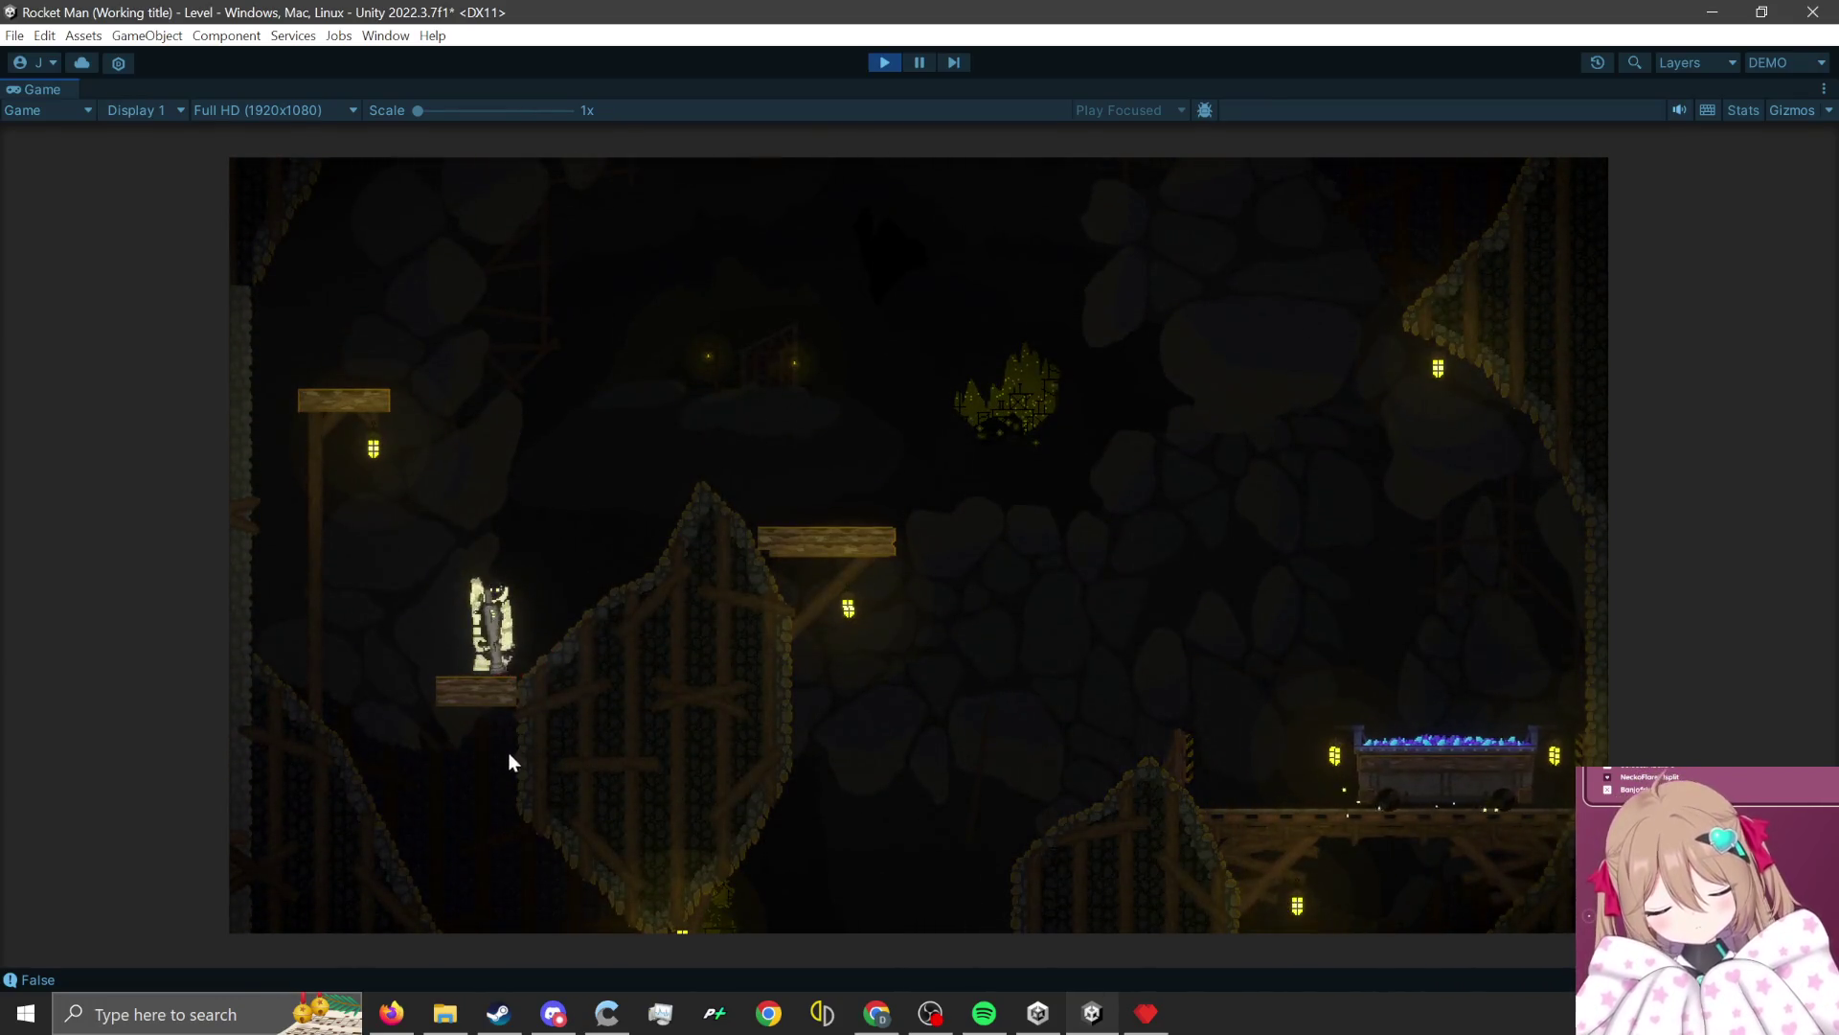
{"action": "left_click", "coordinate": [543, 805]}
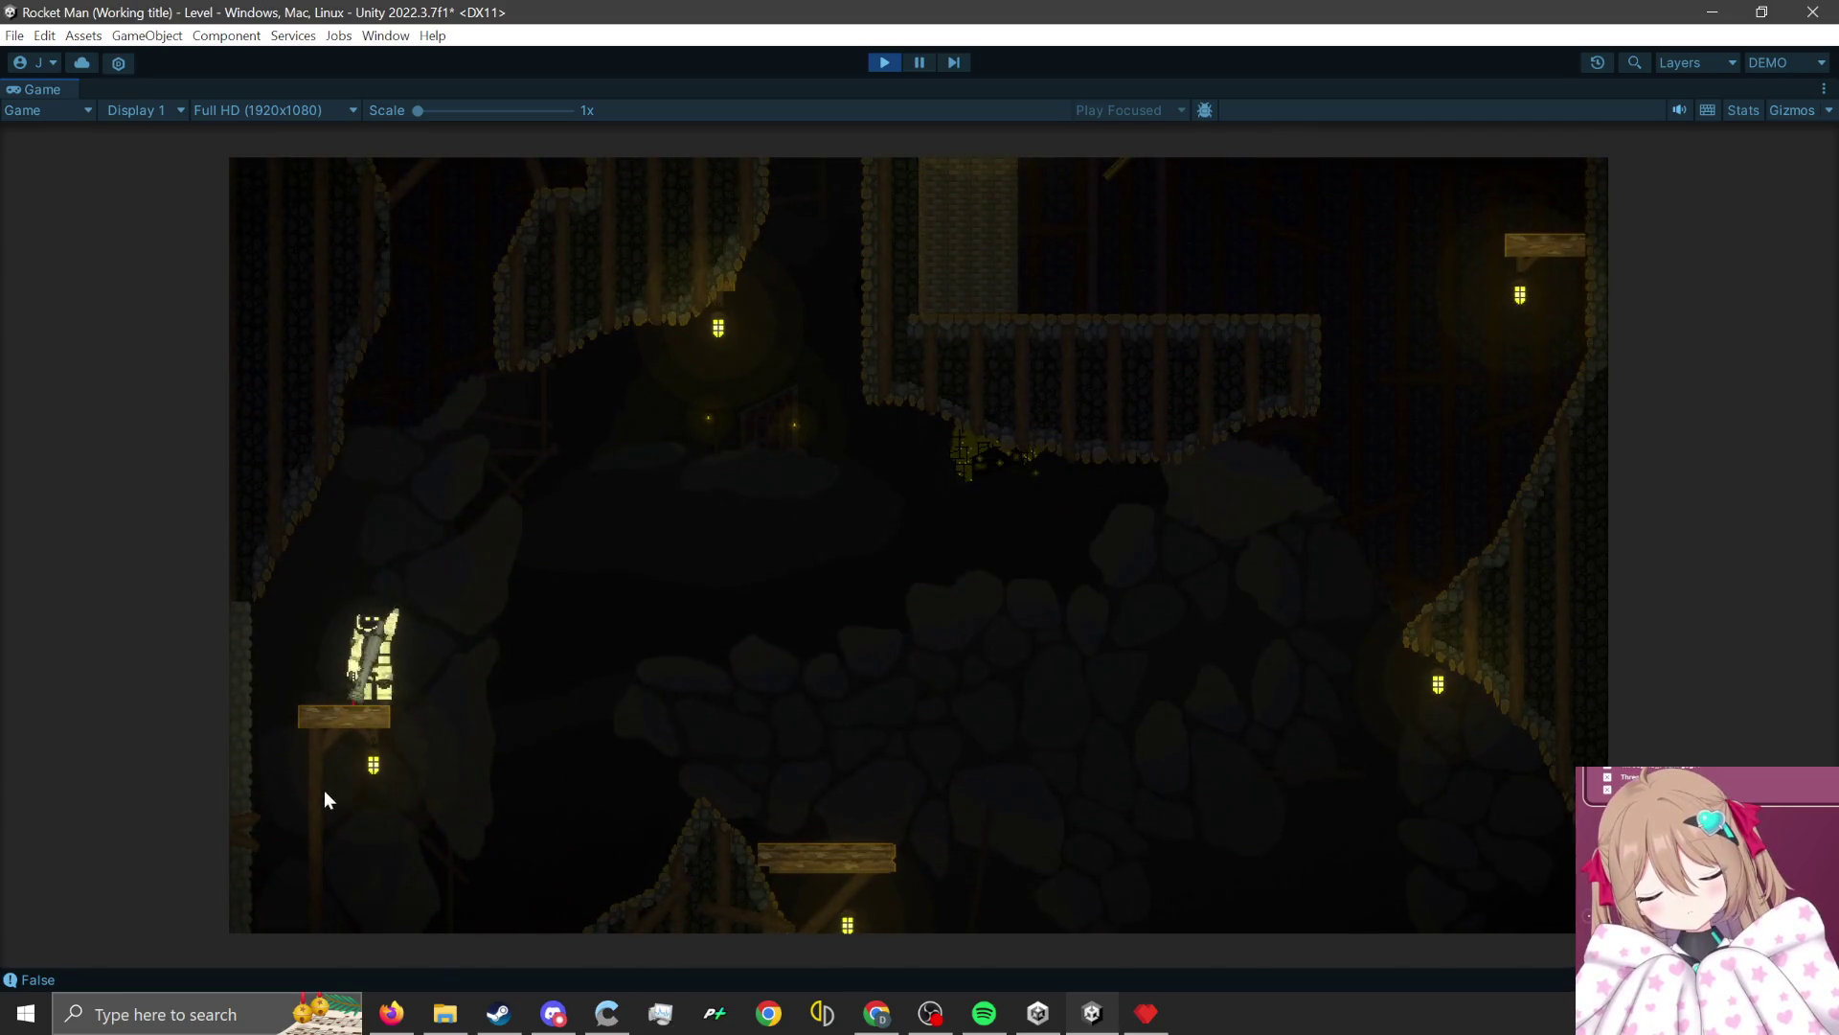
{"action": "left_click", "coordinate": [287, 867]}
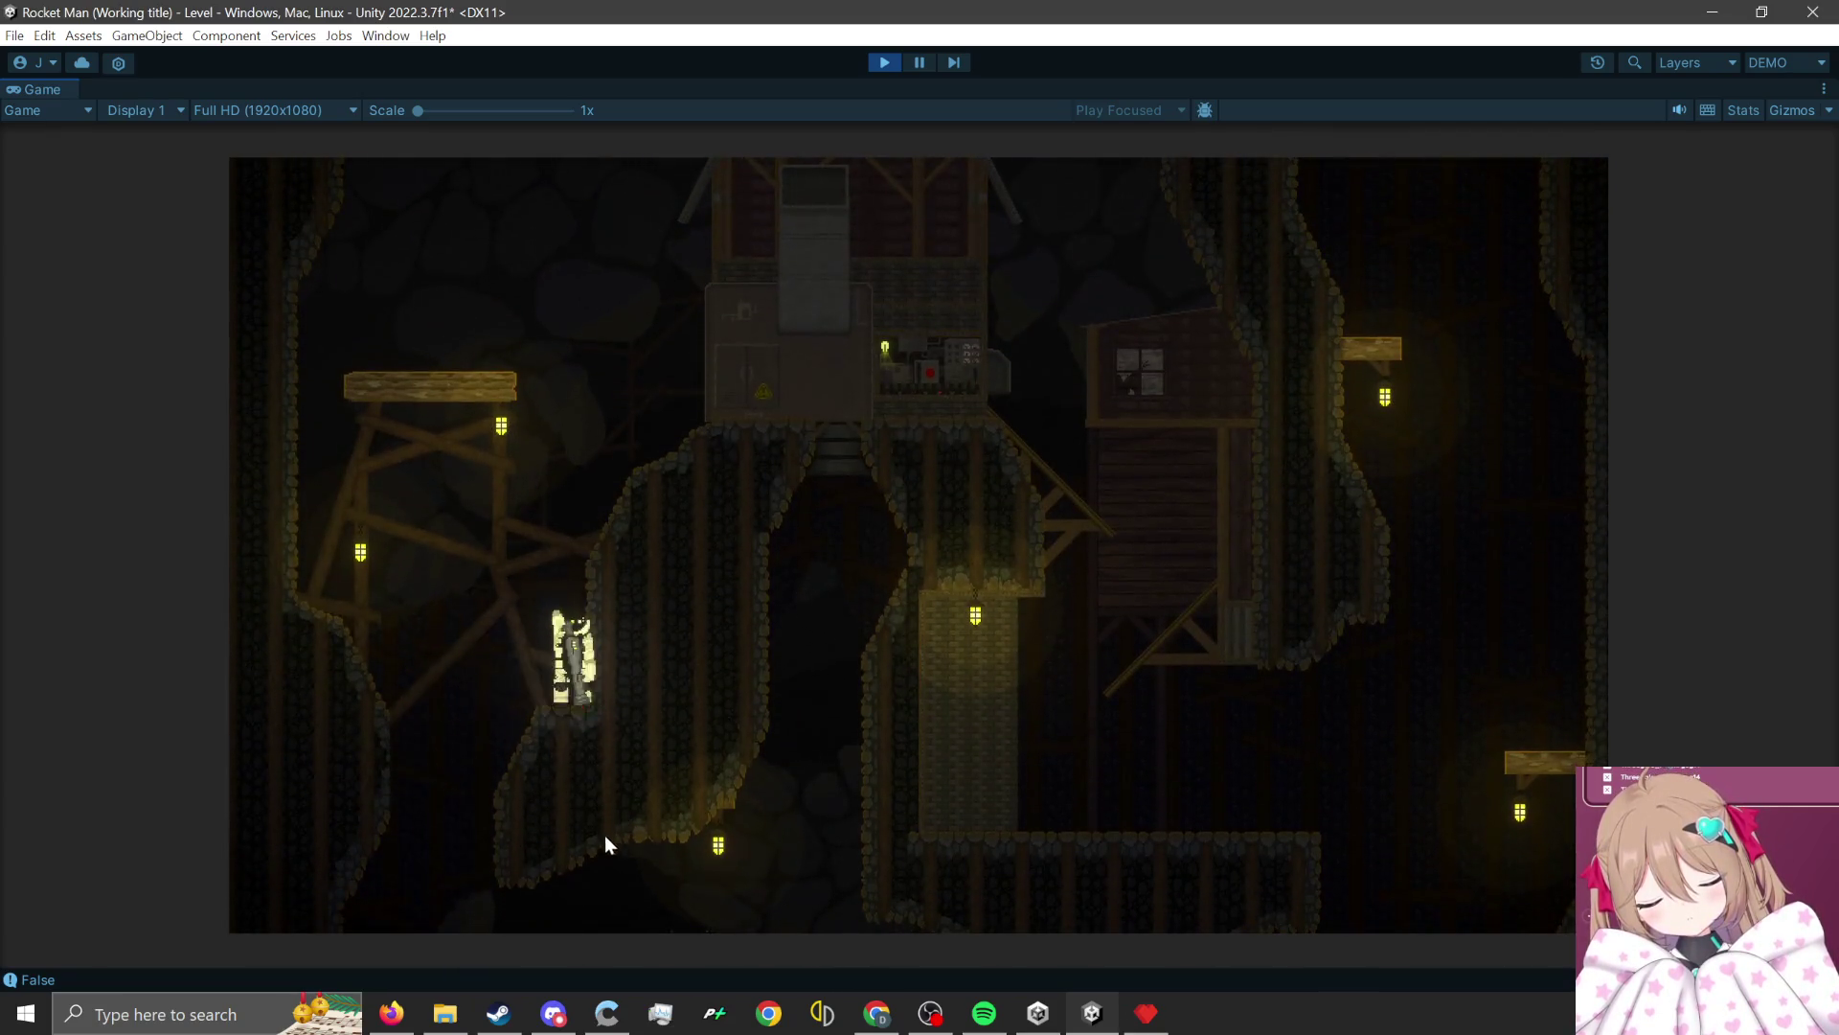
{"action": "left_click", "coordinate": [612, 859]}
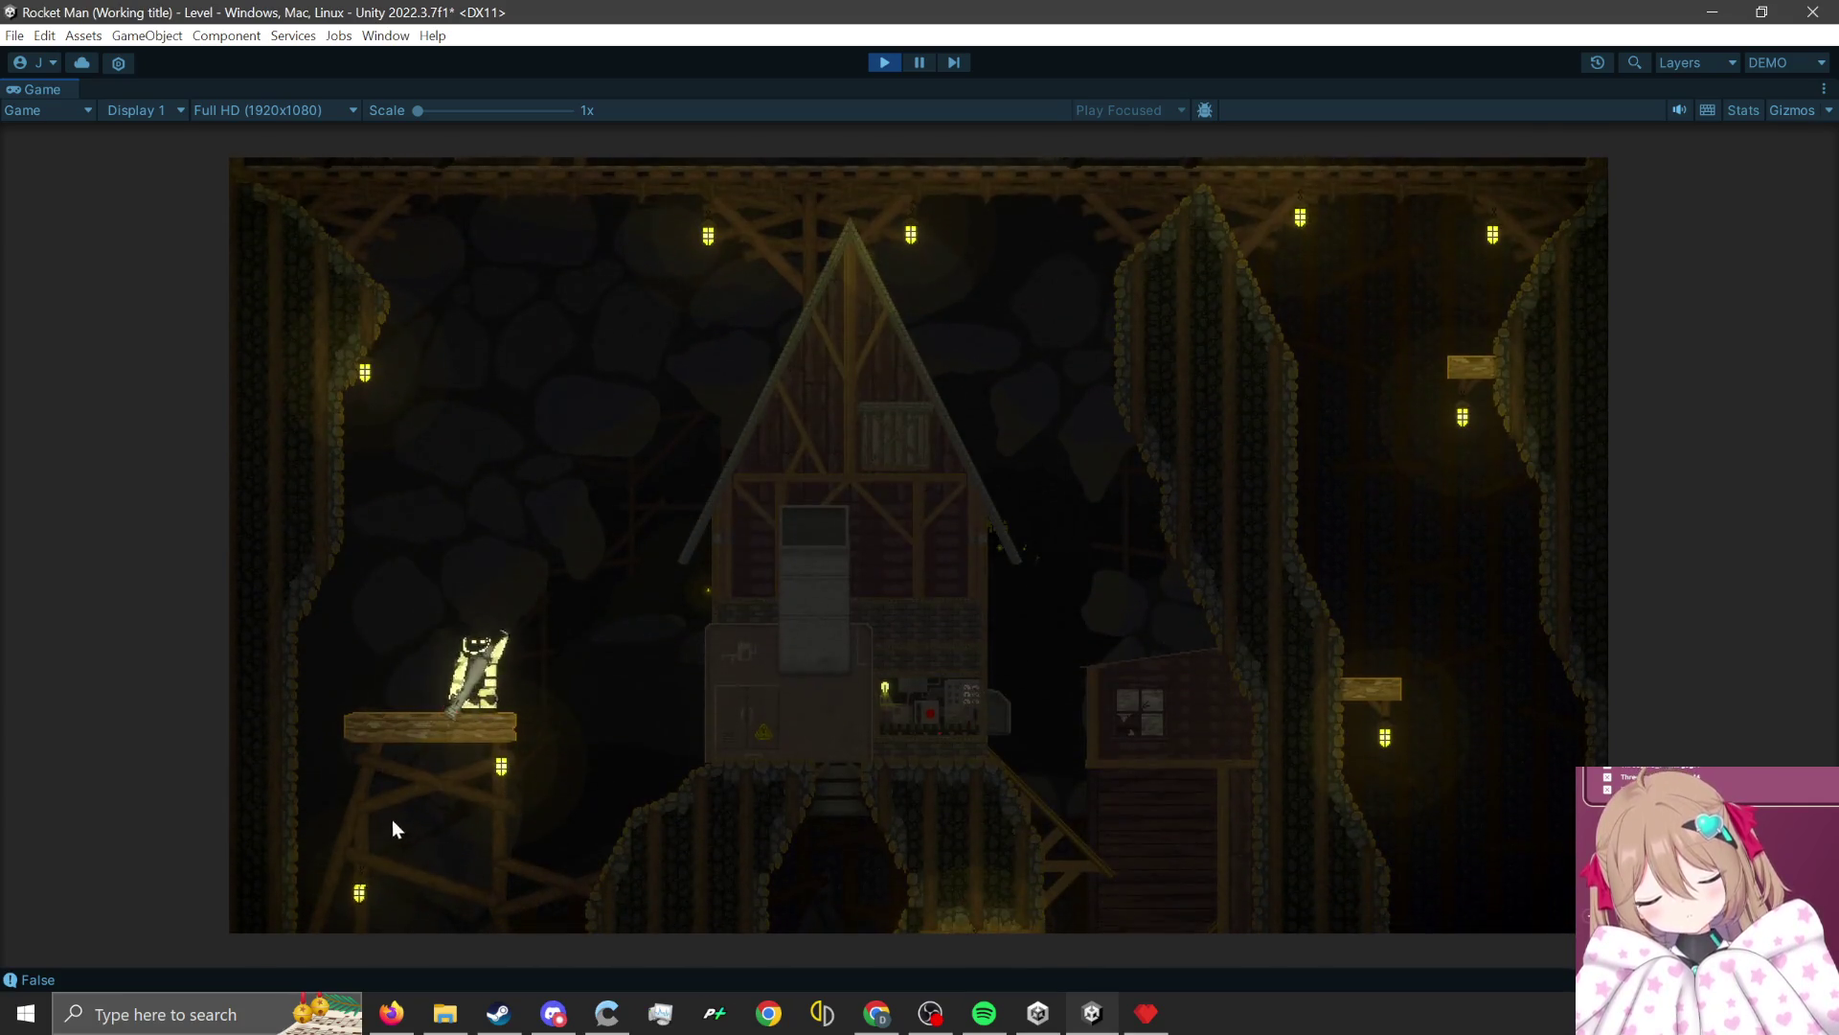
{"action": "left_click", "coordinate": [402, 834]}
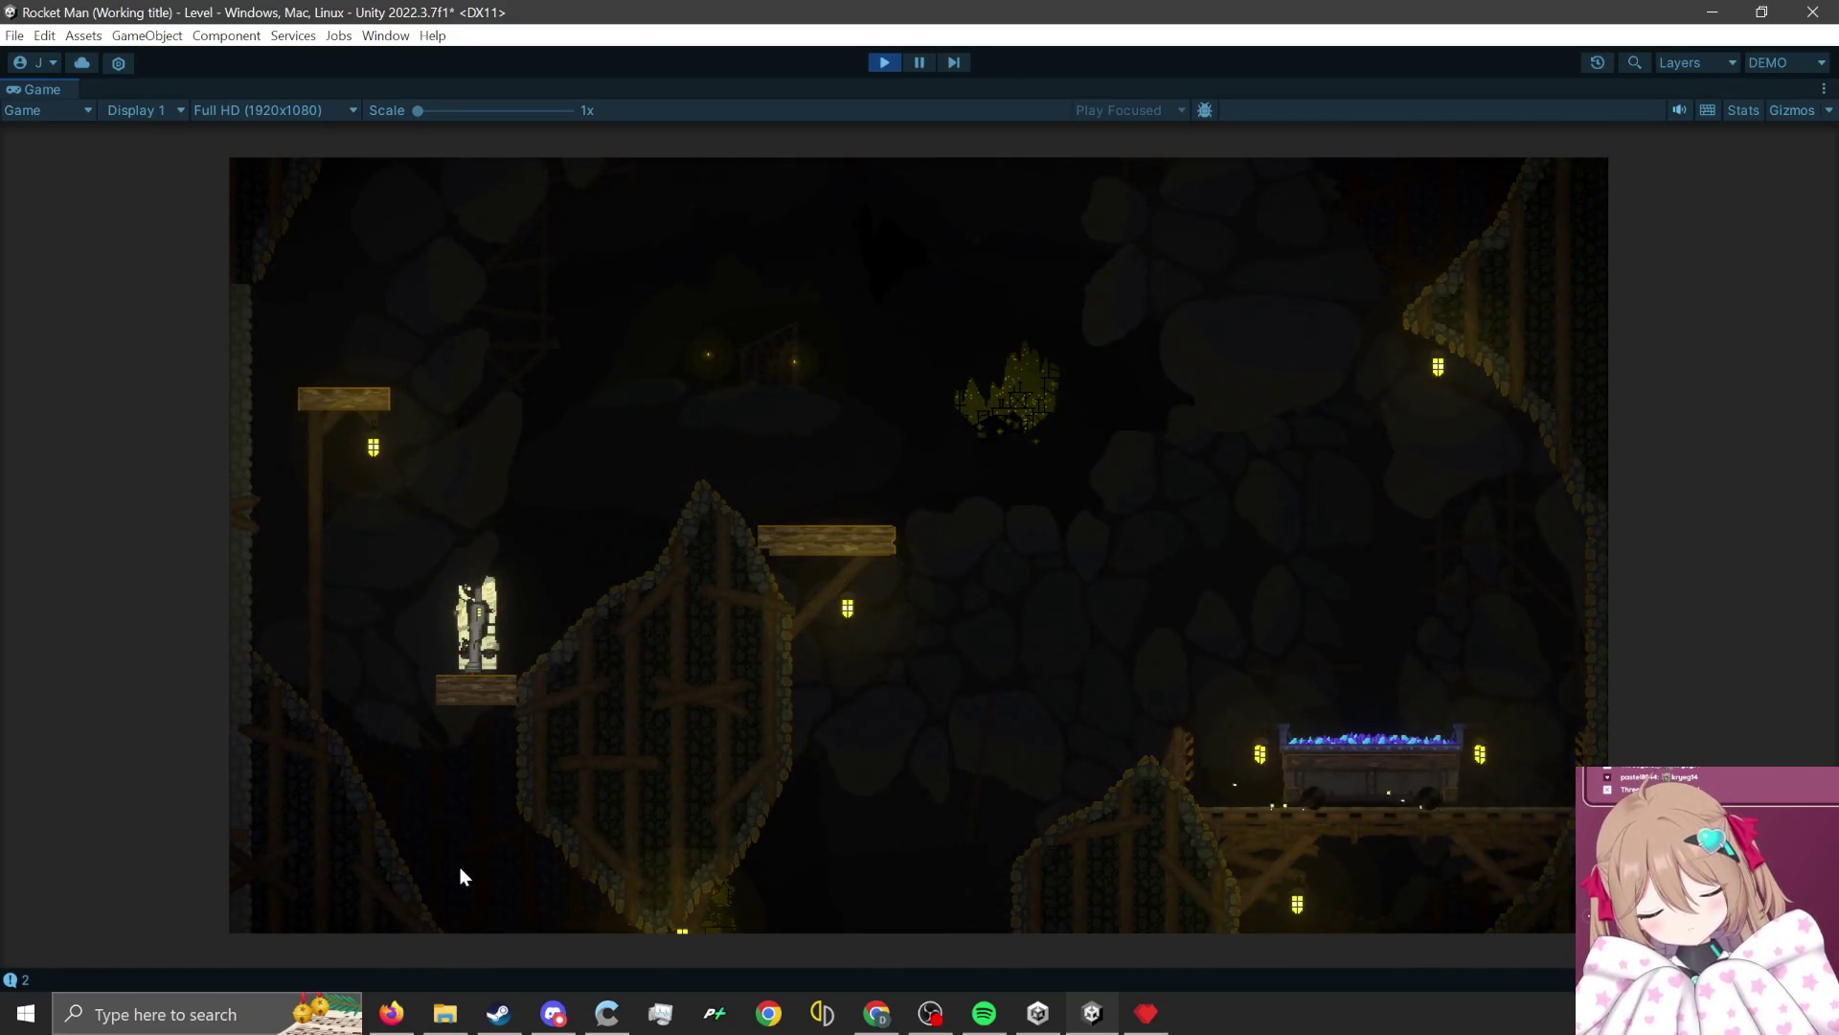
Keep rocket-jumping across the cave until the character reaches the small ledge at the right edge.
{"action": "left_click", "coordinate": [460, 866]}
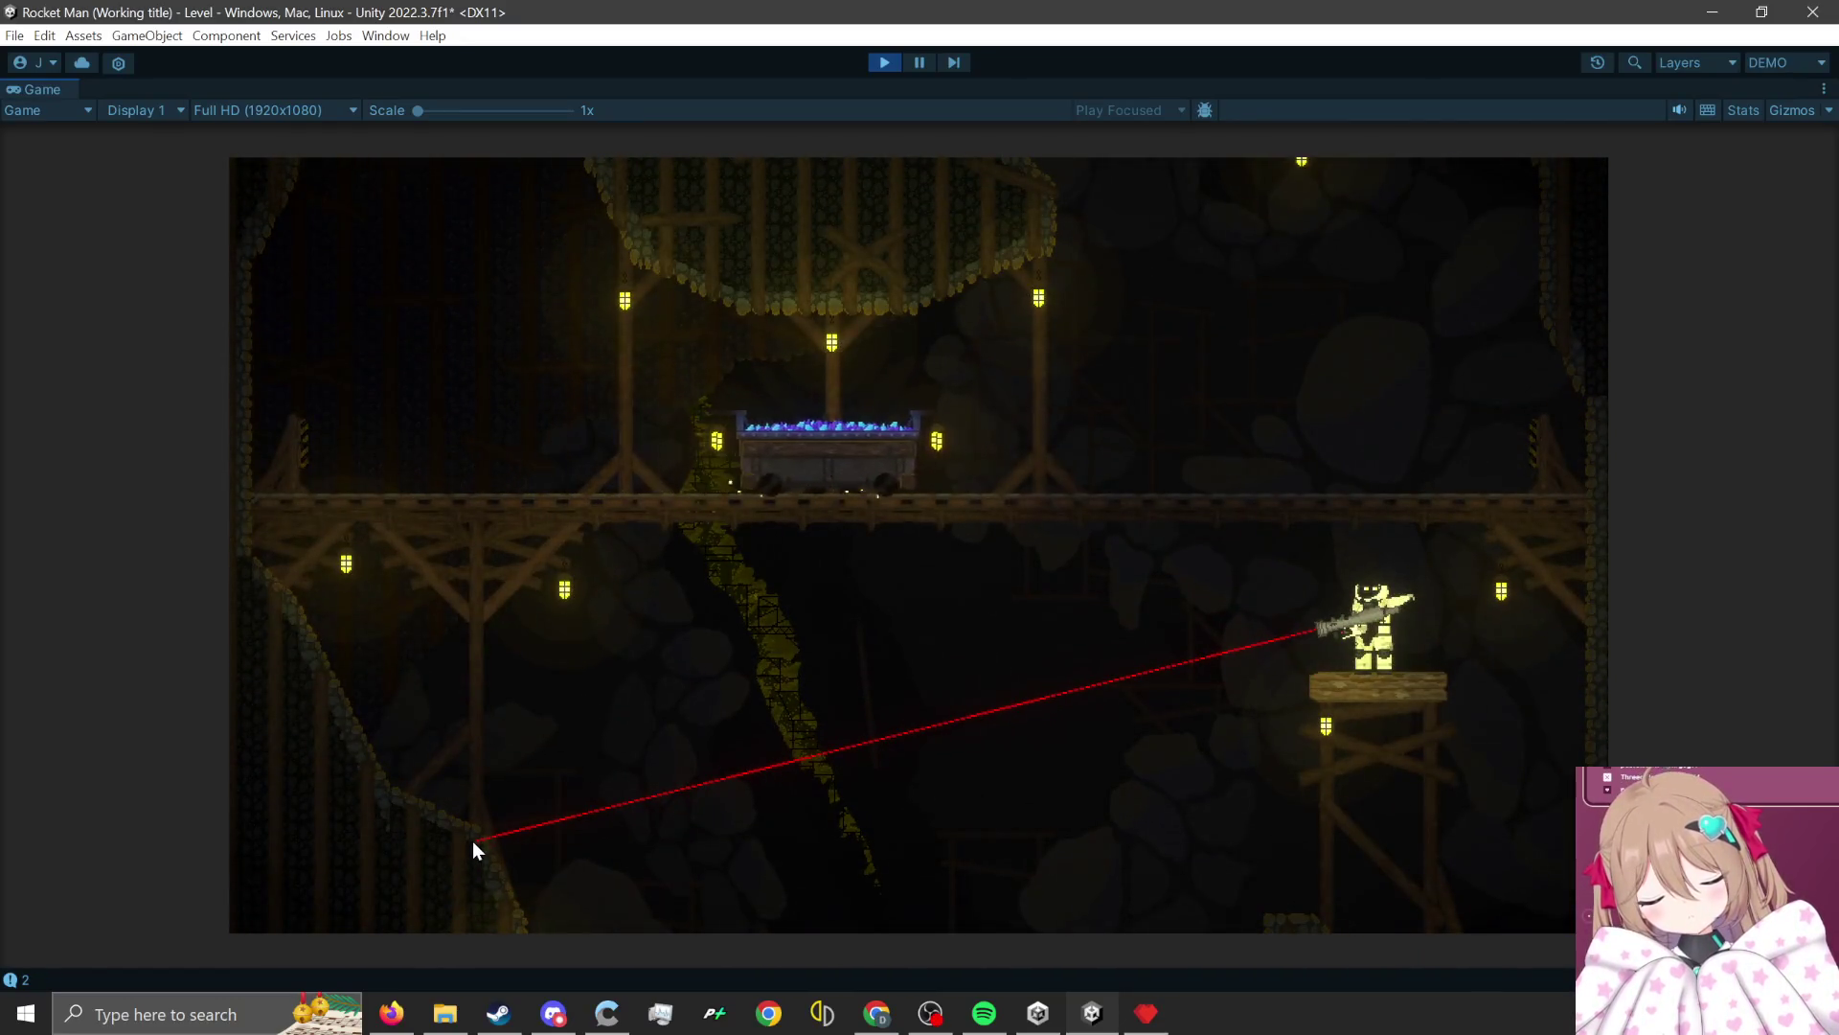
{"action": "left_click", "coordinate": [474, 841]}
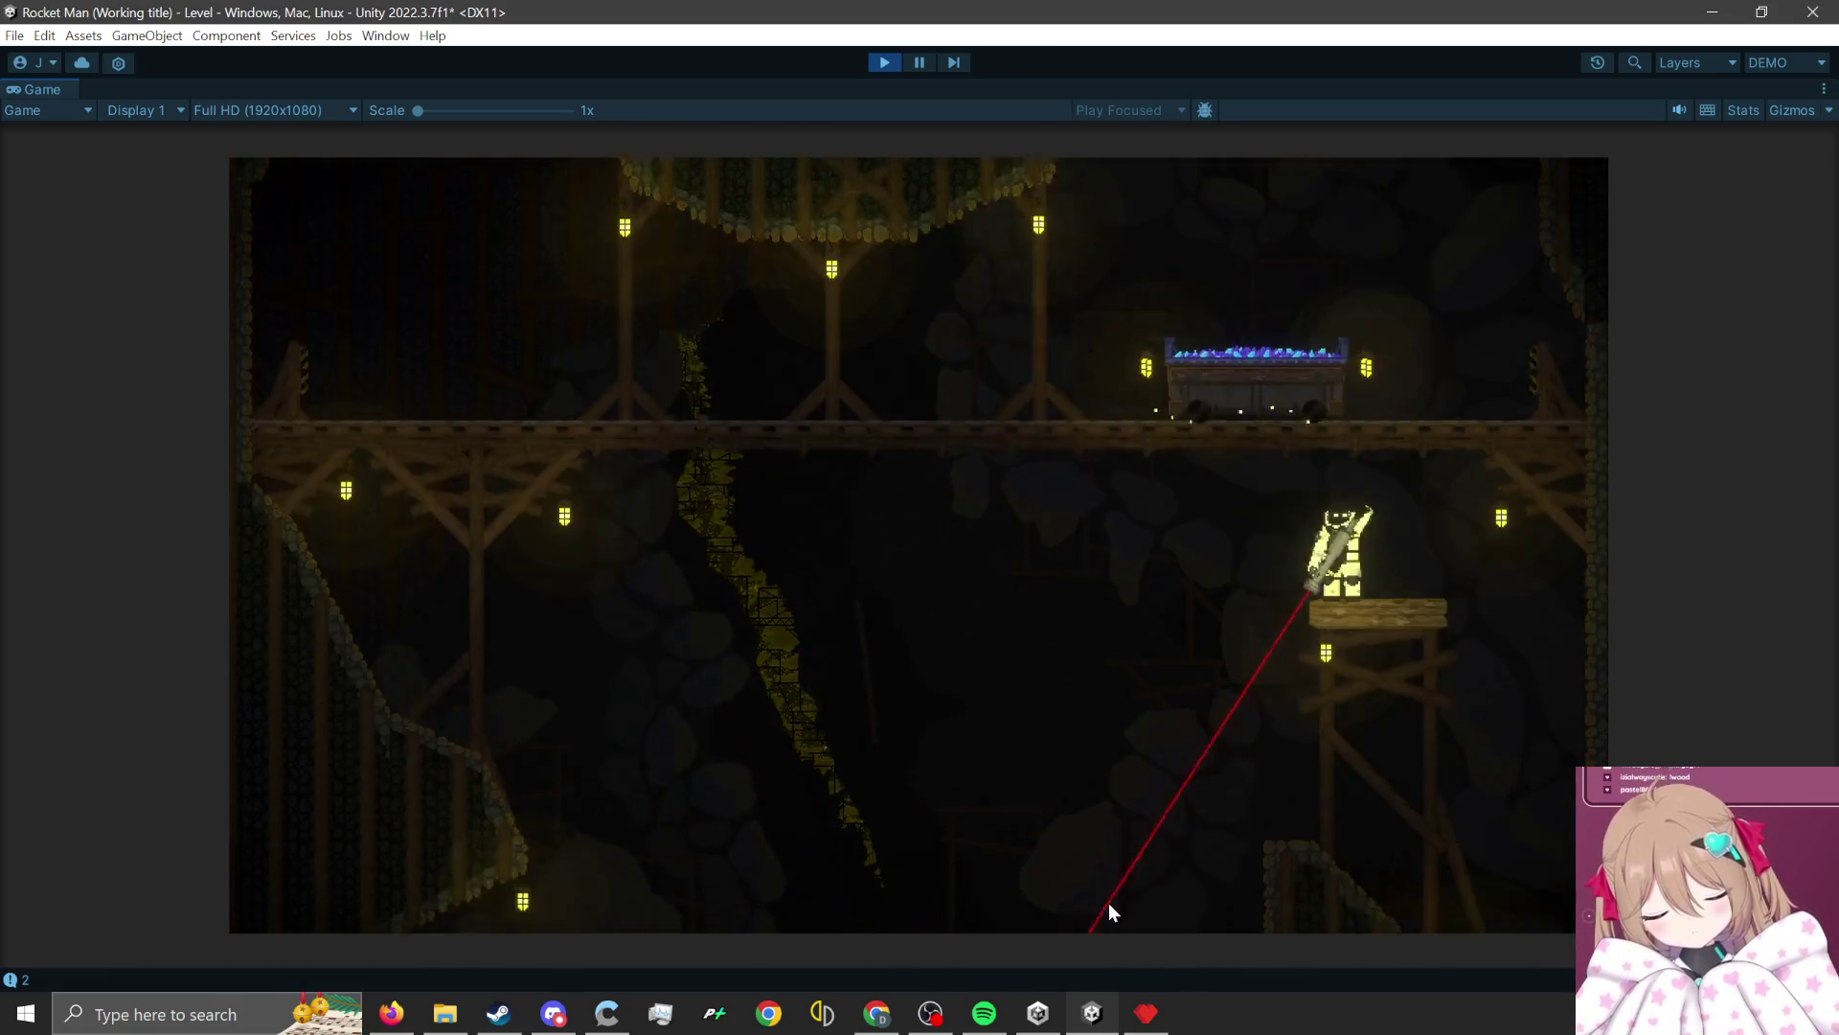
{"action": "left_click", "coordinate": [1107, 902]}
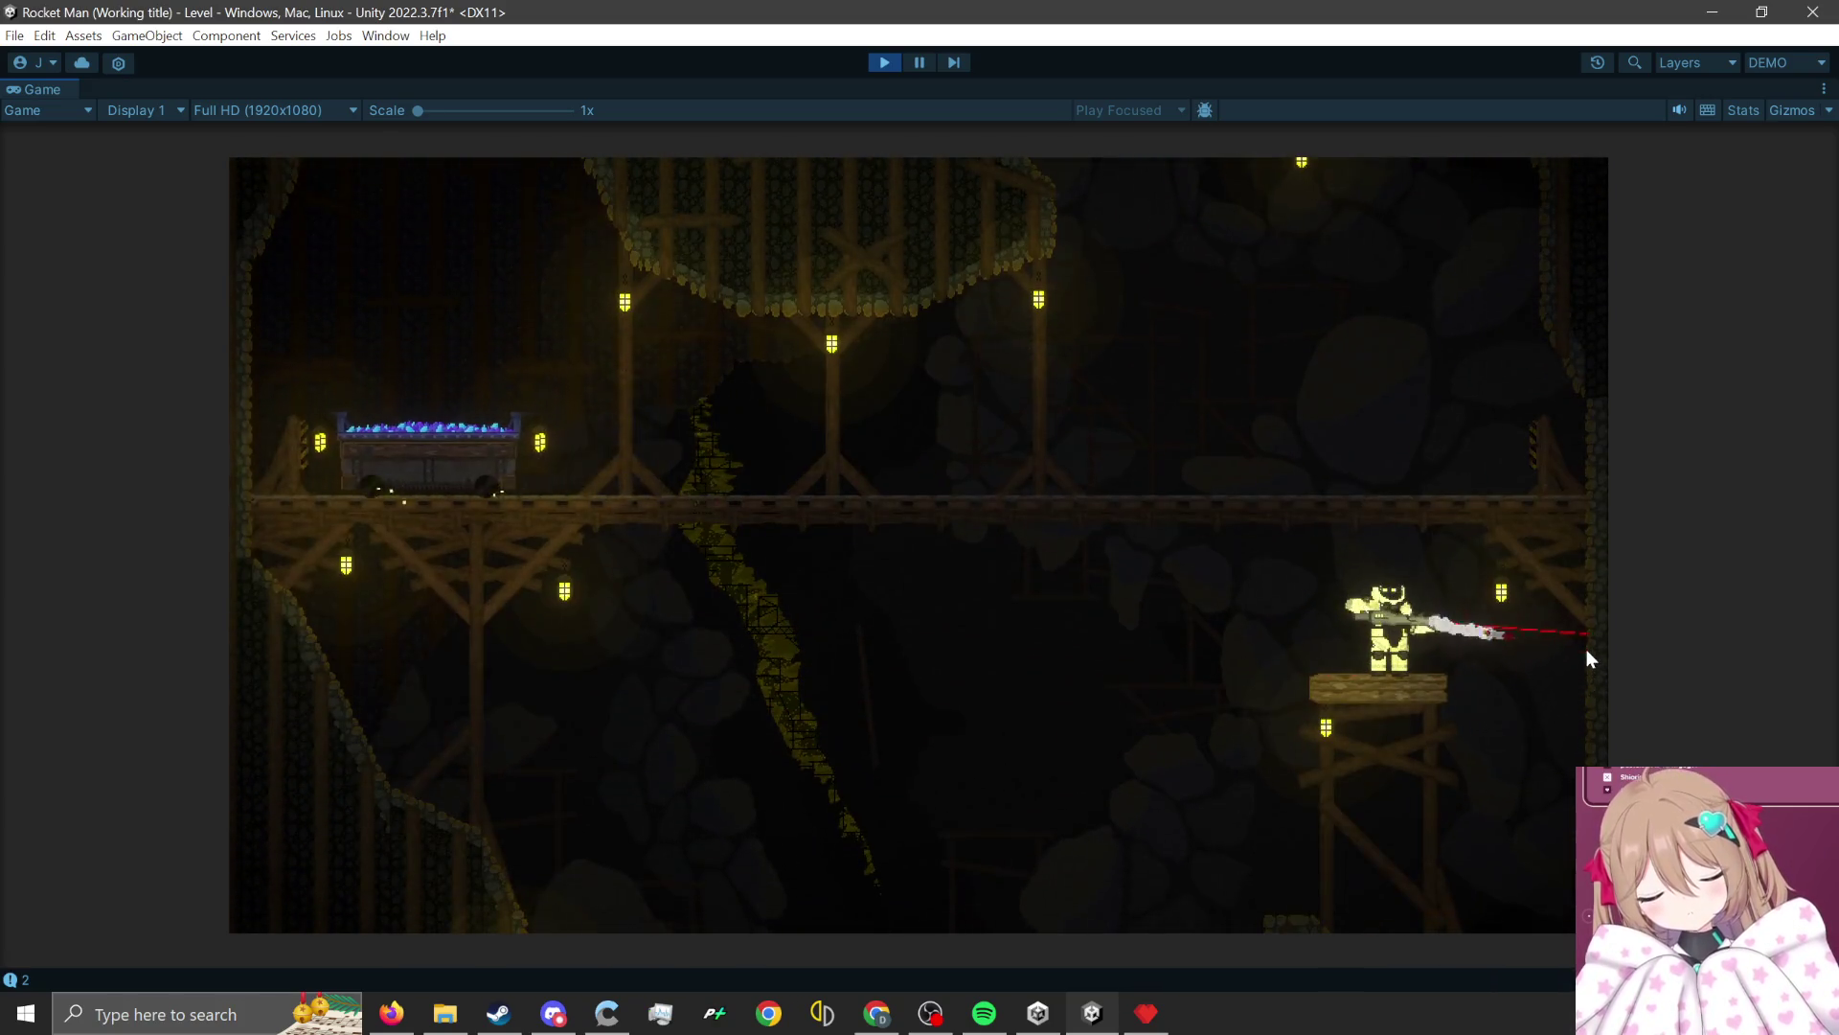
{"action": "left_click", "coordinate": [1582, 651]}
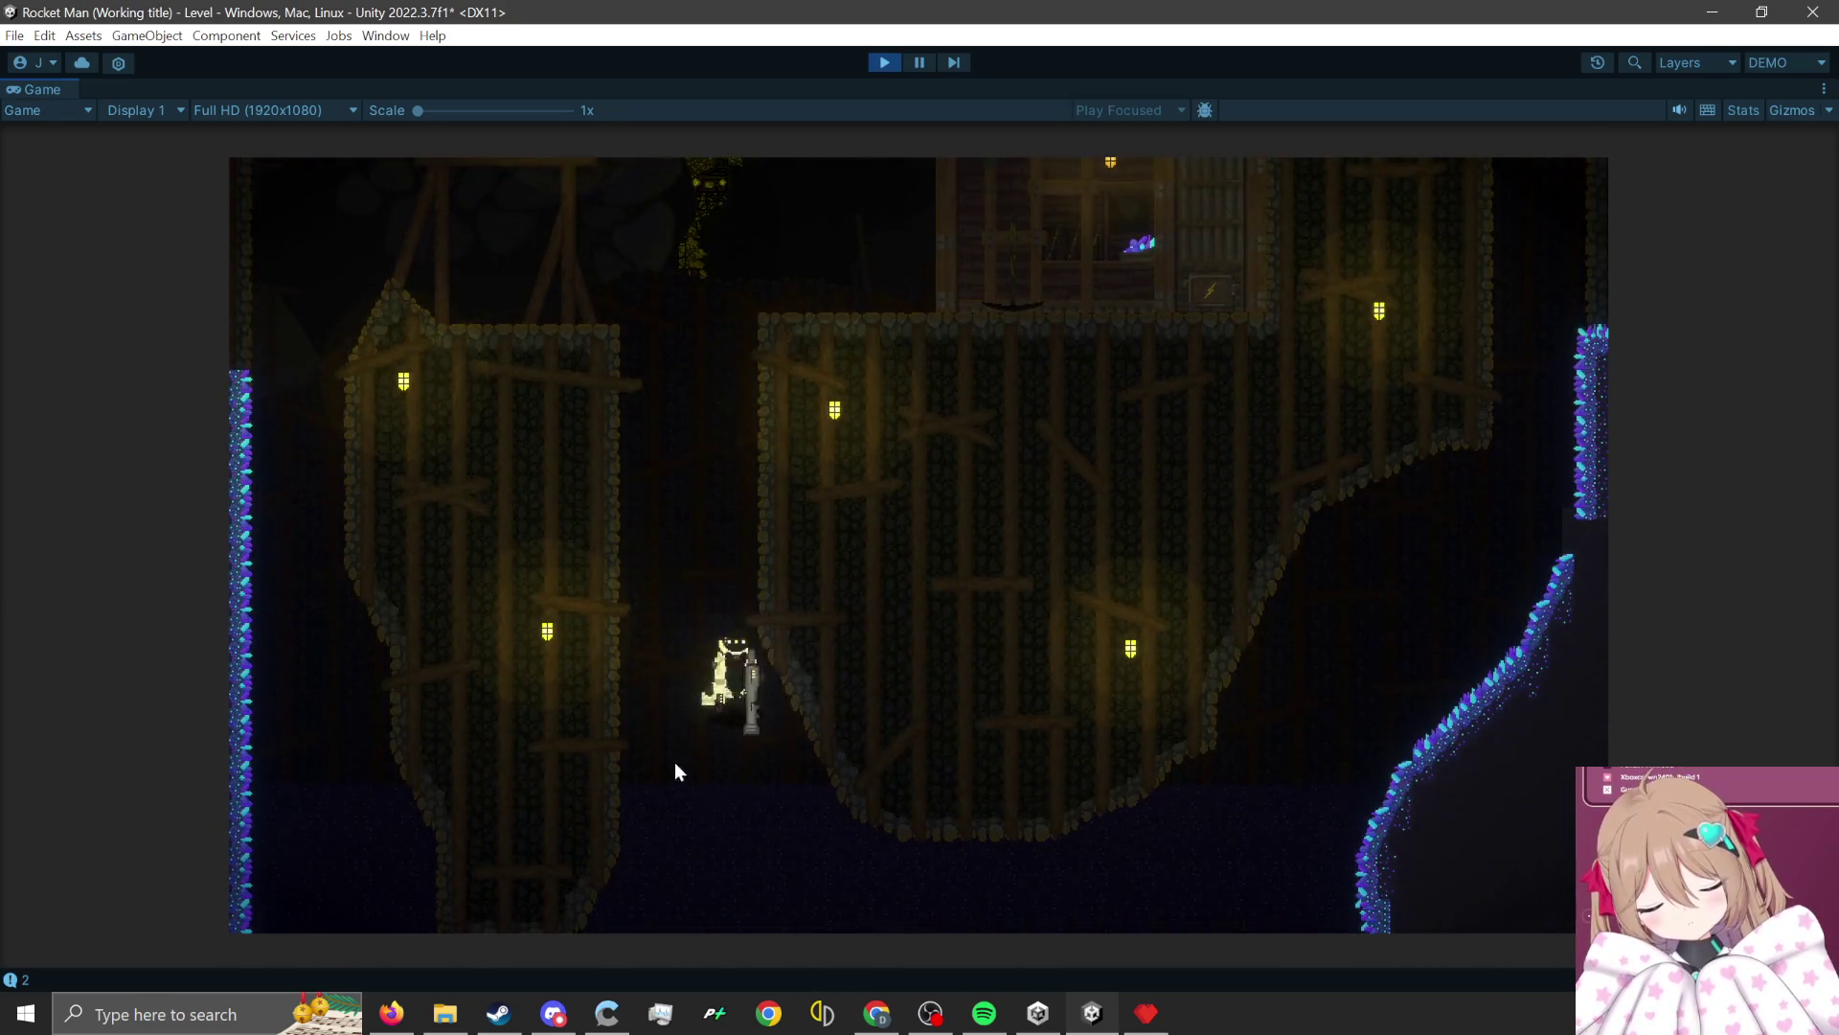
{"action": "left_click", "coordinate": [590, 847]}
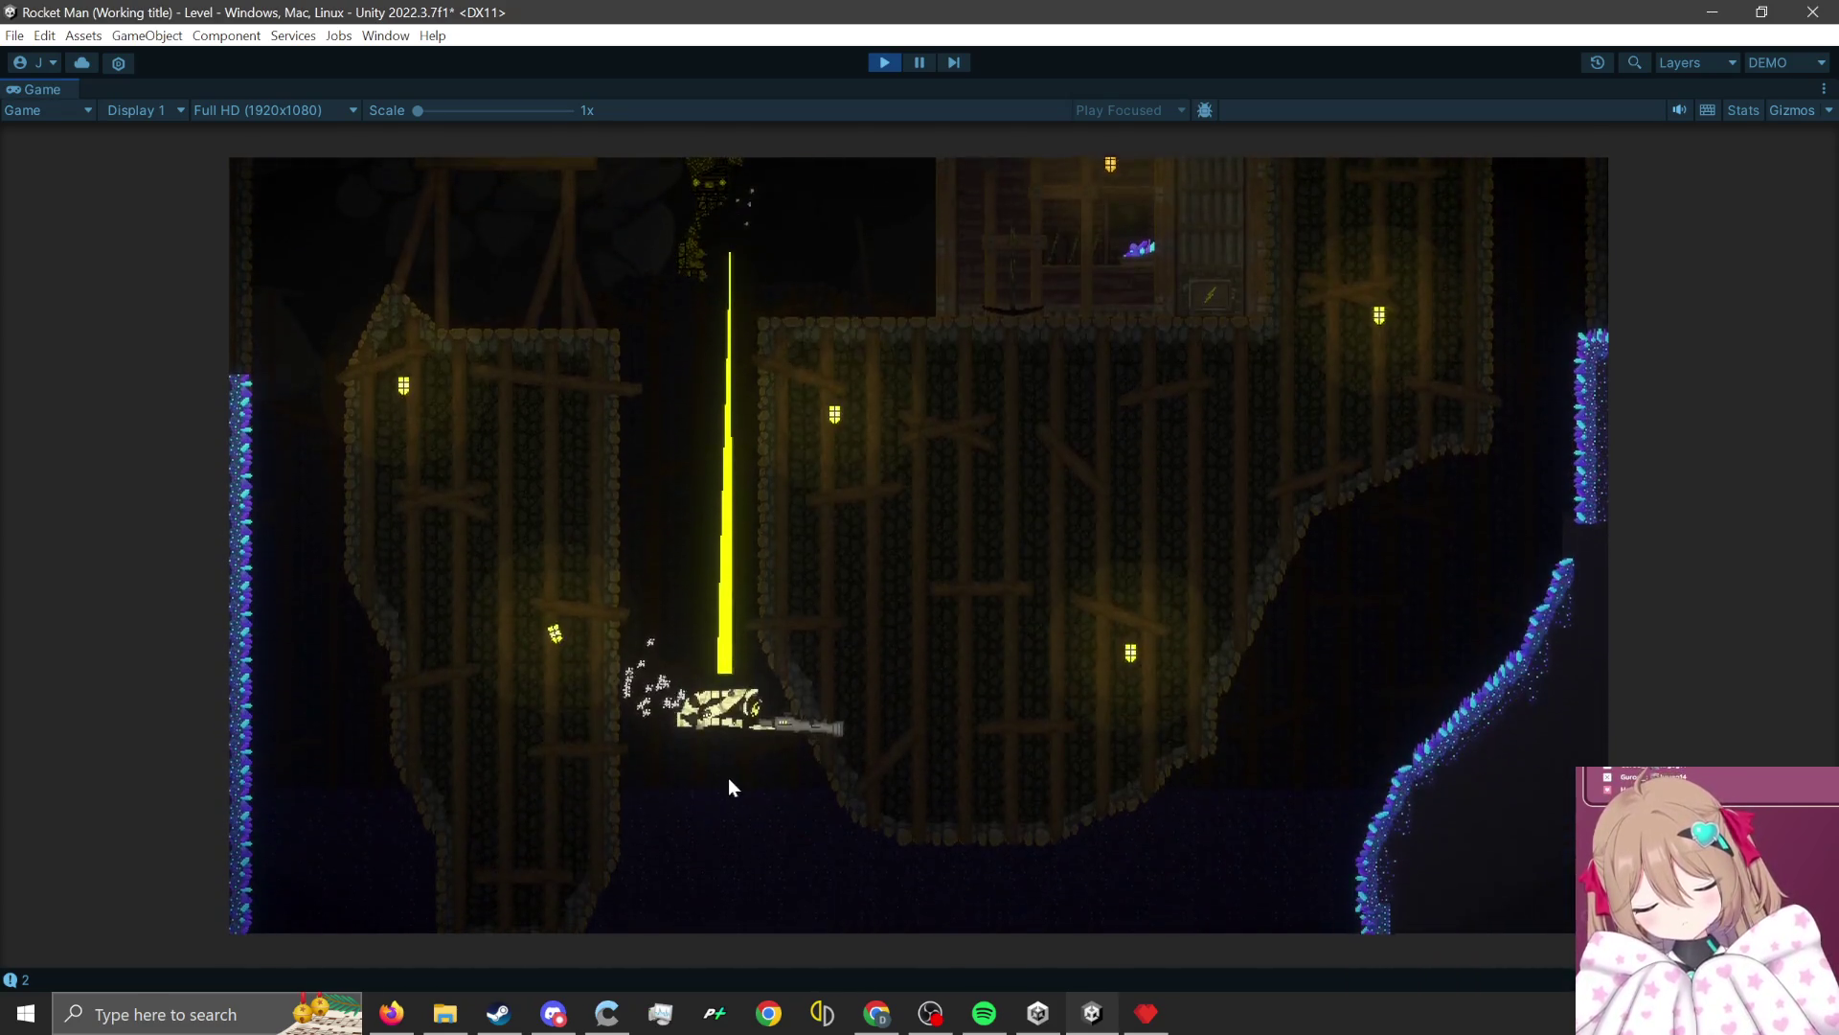
{"action": "left_click", "coordinate": [613, 848]}
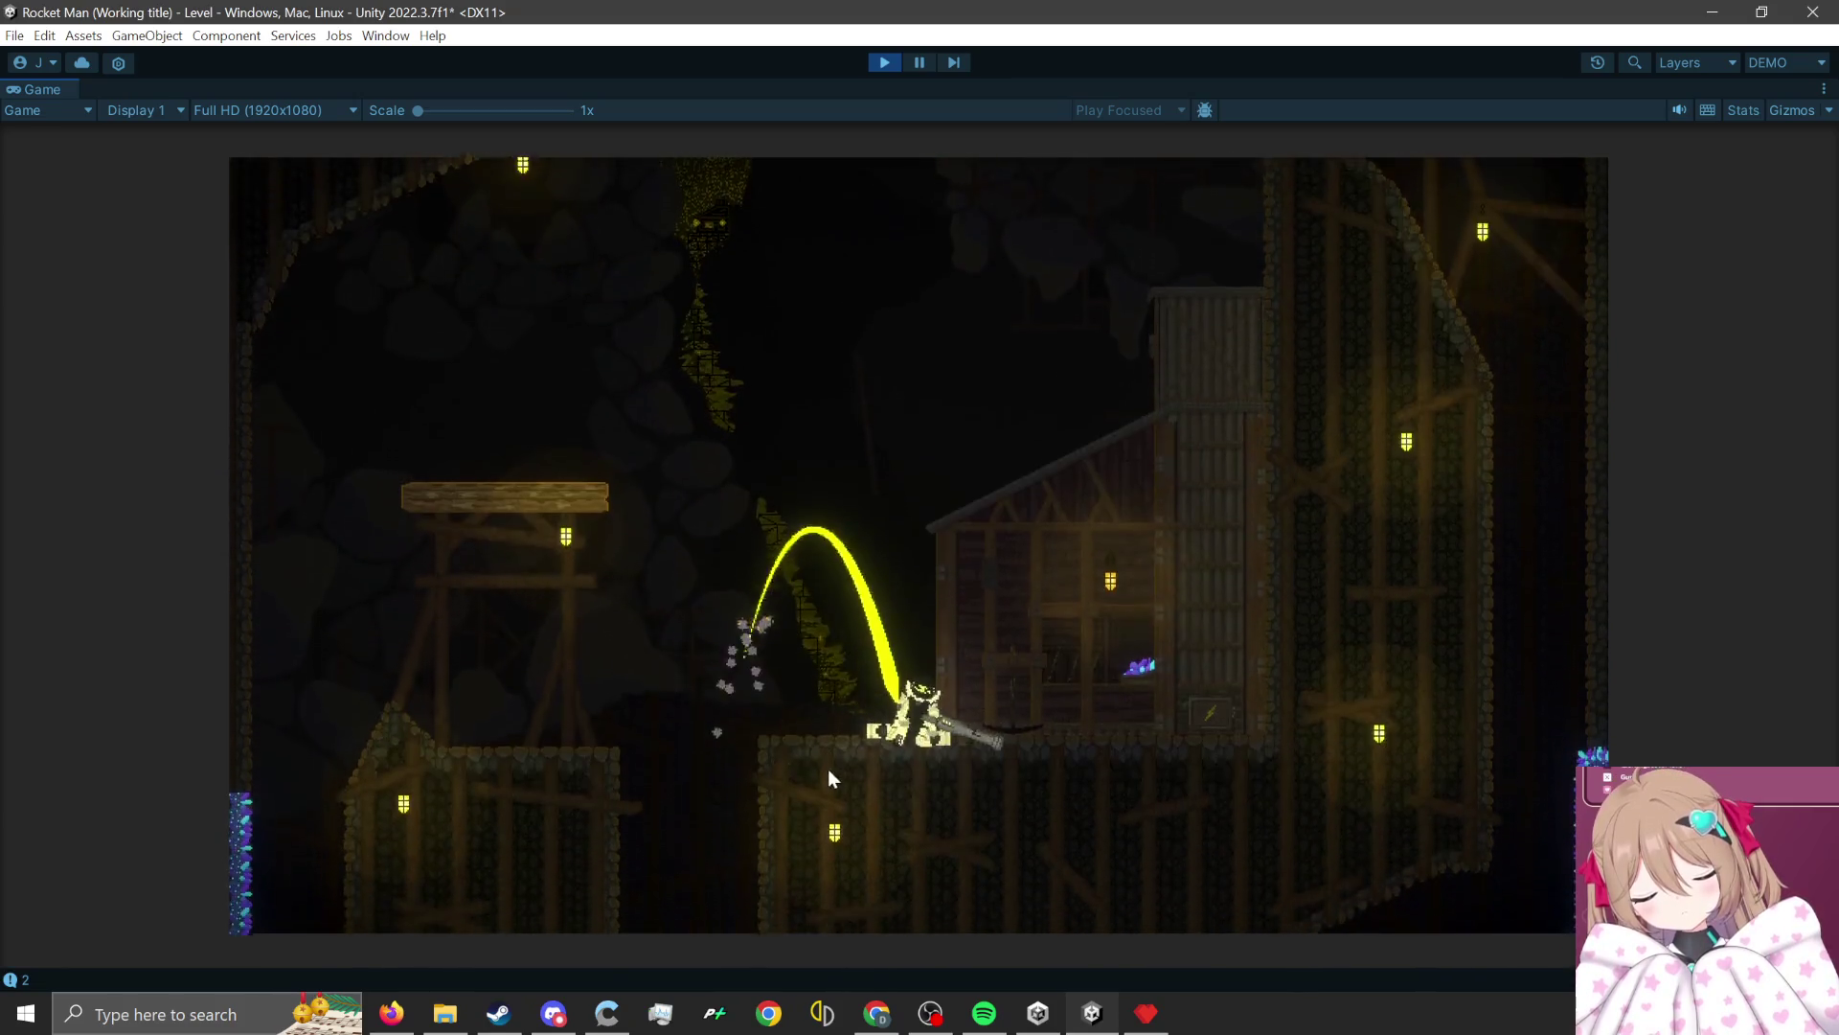
{"action": "left_click", "coordinate": [727, 870]}
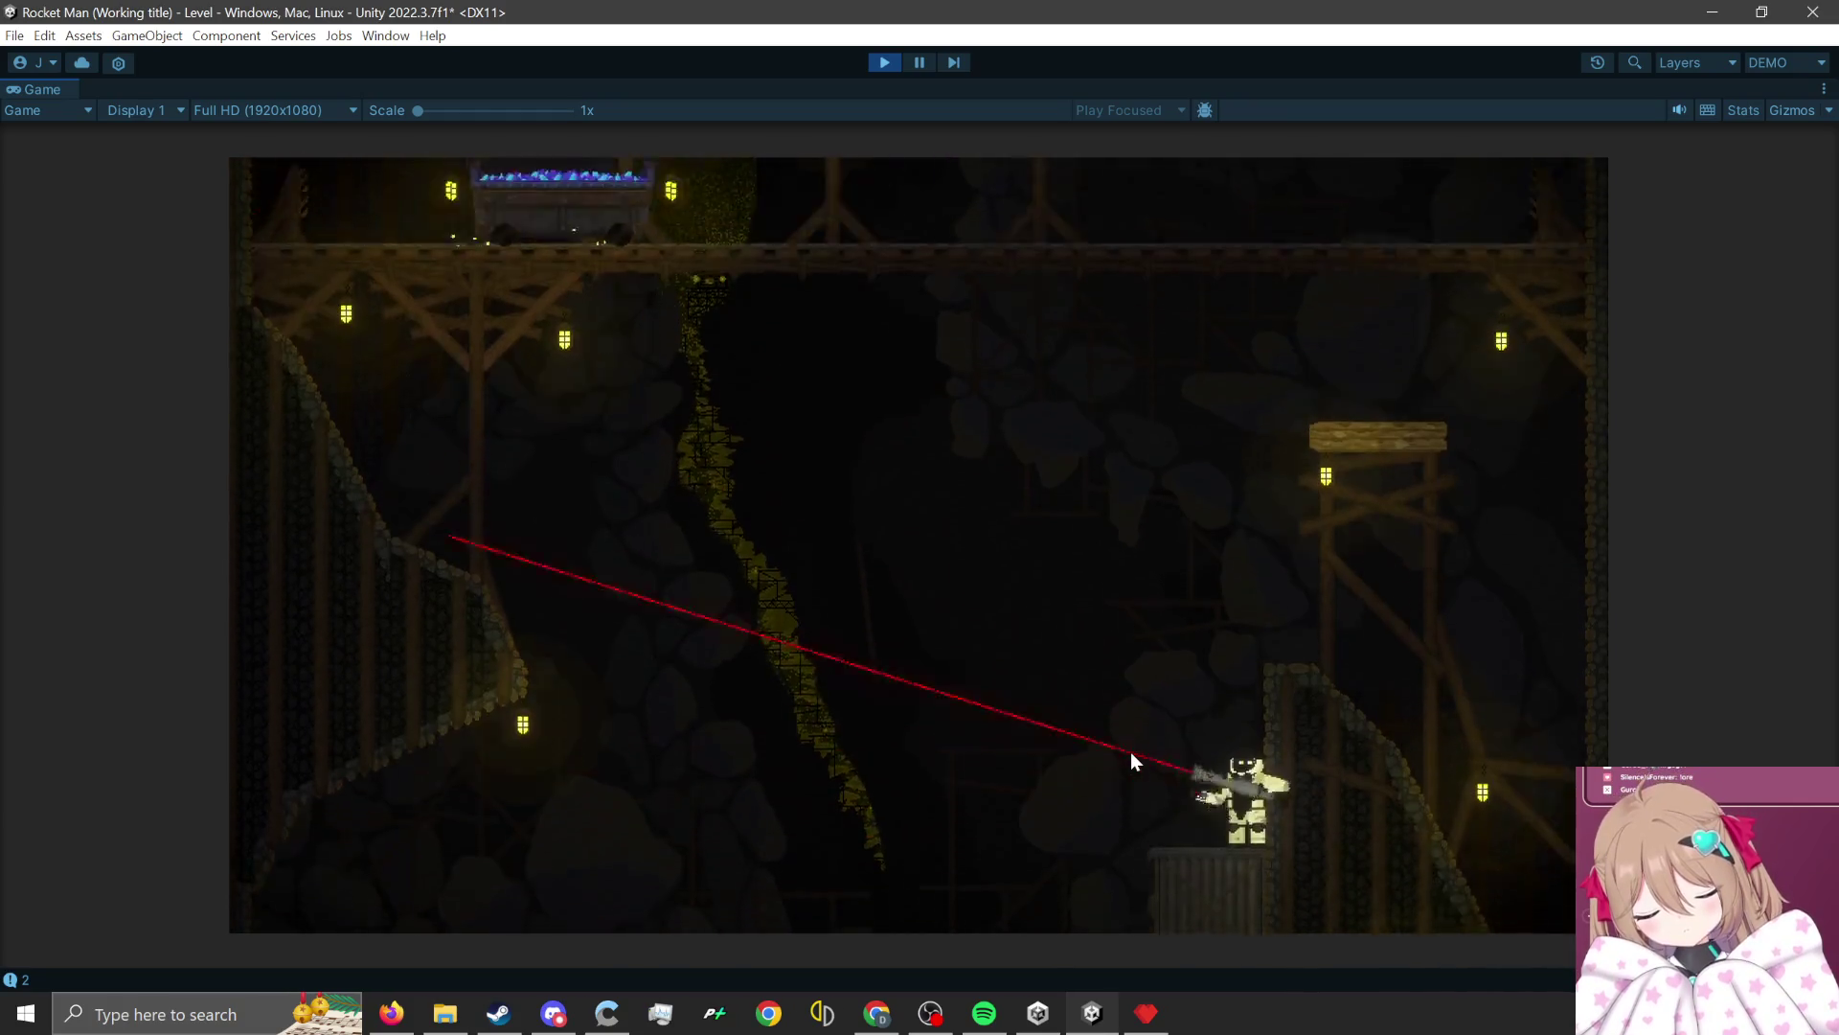
{"action": "left_click", "coordinate": [1210, 843]}
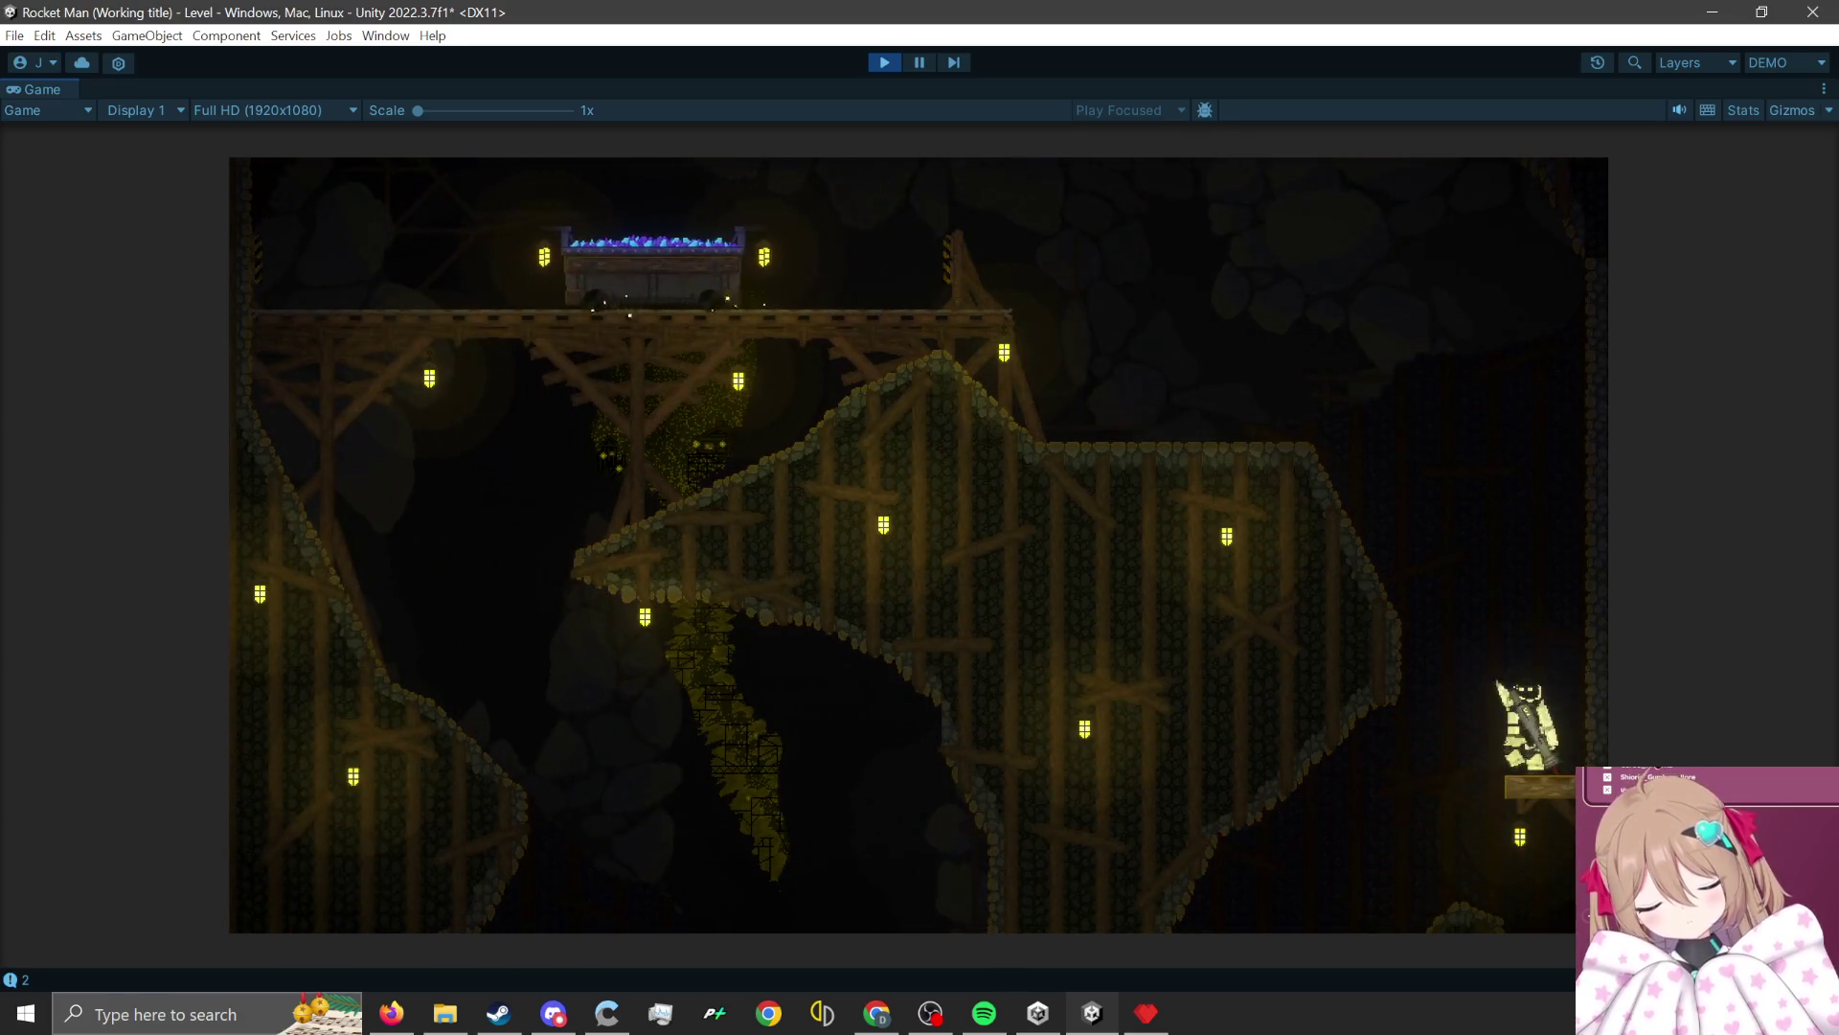
Cross mid-level via the central platform, house roof and minecart, landing on a plank by the left spire.
{"action": "left_click", "coordinate": [1561, 798]}
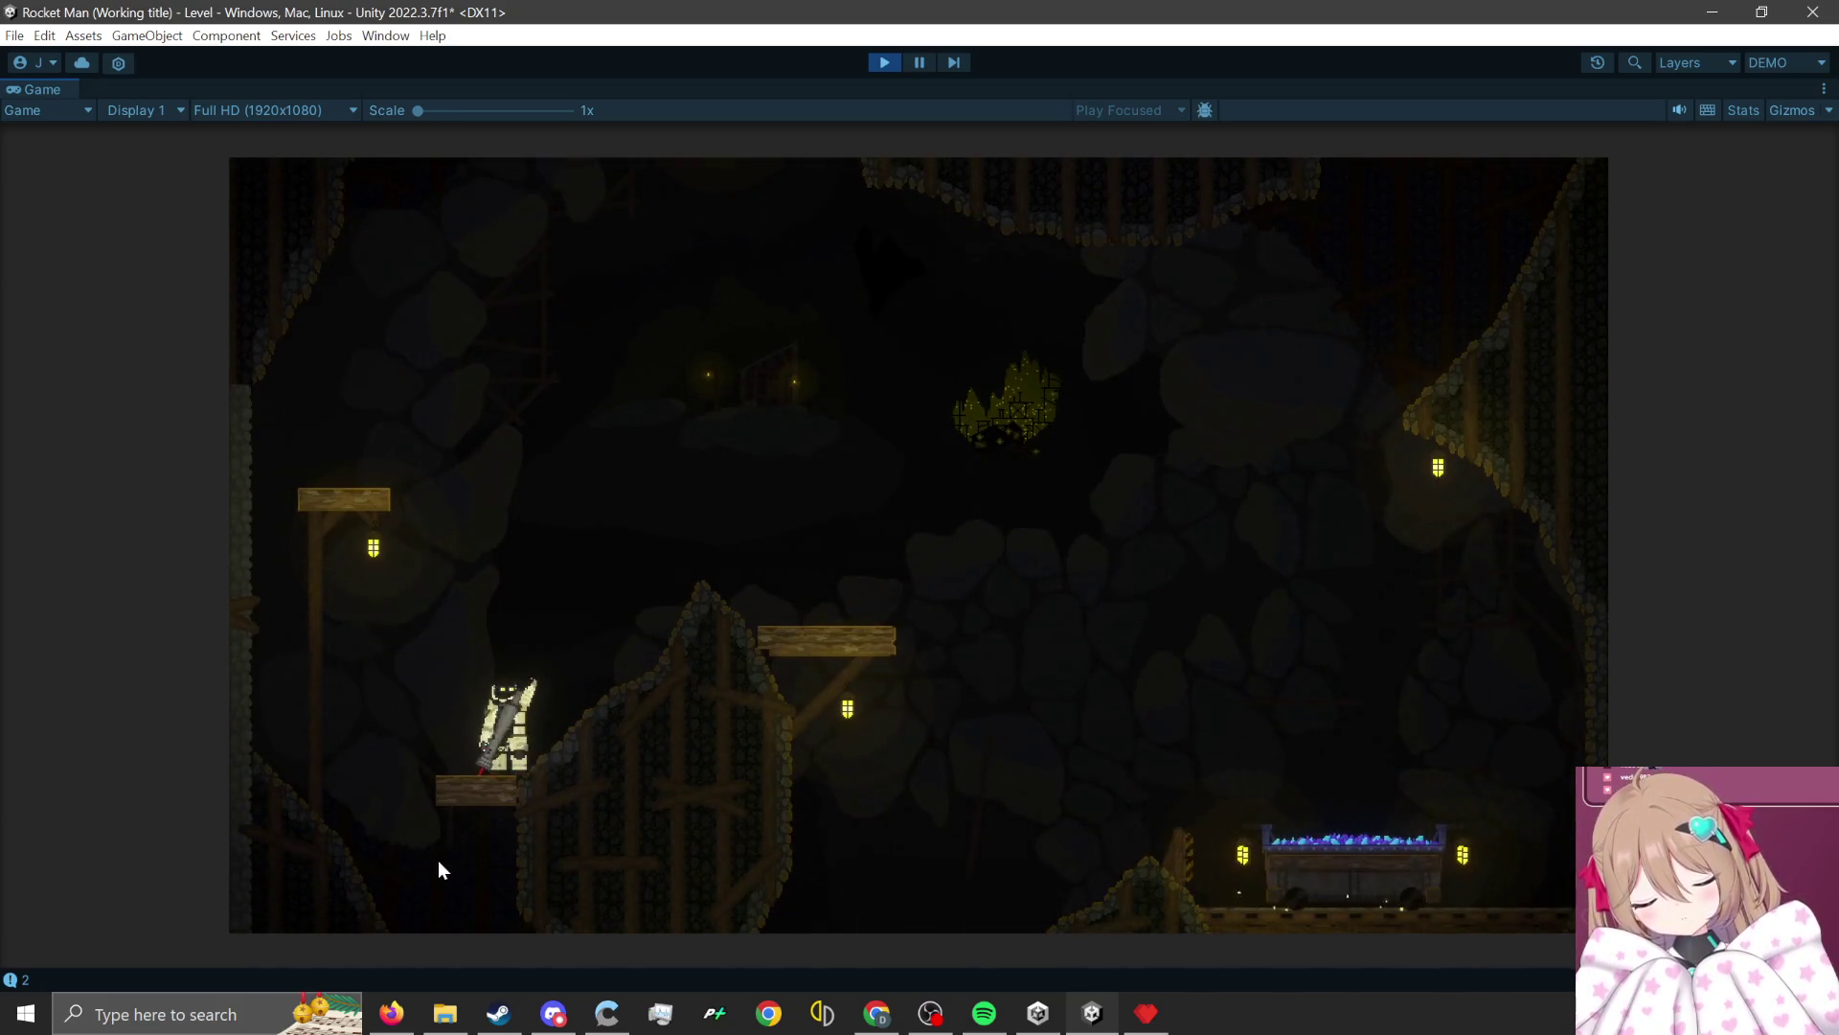
{"action": "key", "text": "a"}
{"action": "key", "text": "d"}
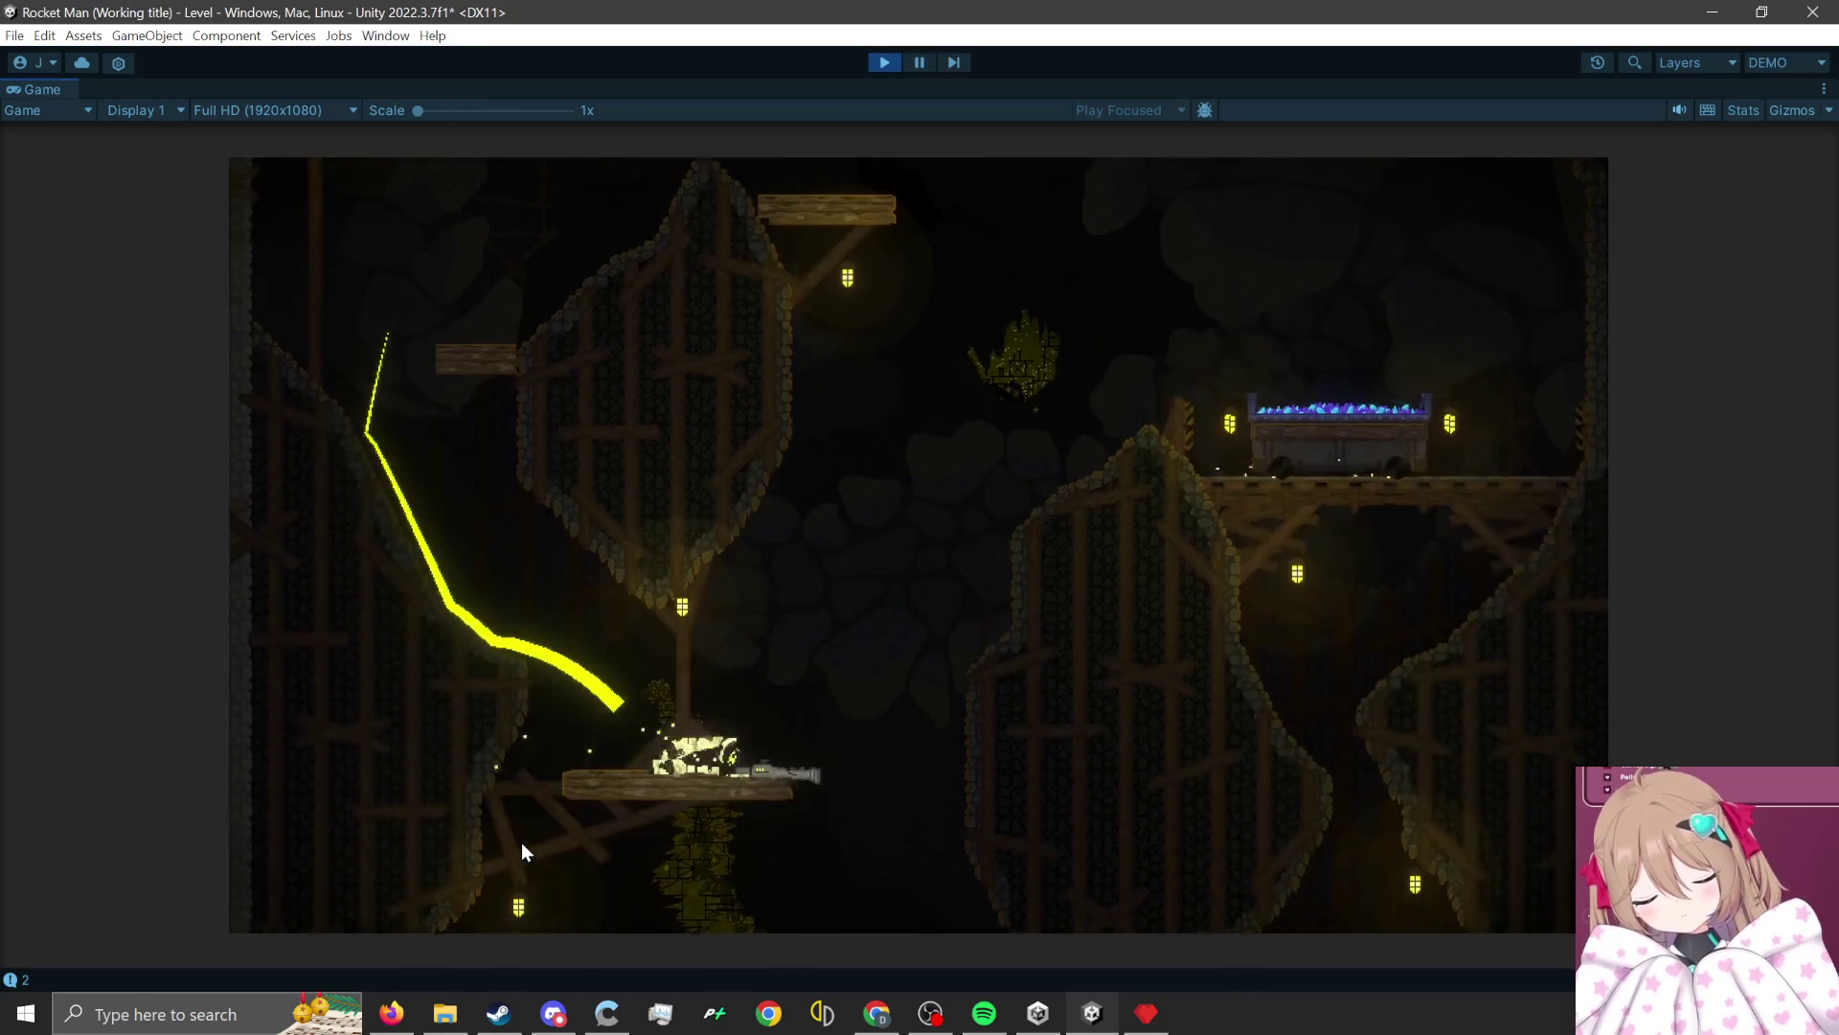
{"action": "key", "text": "w"}
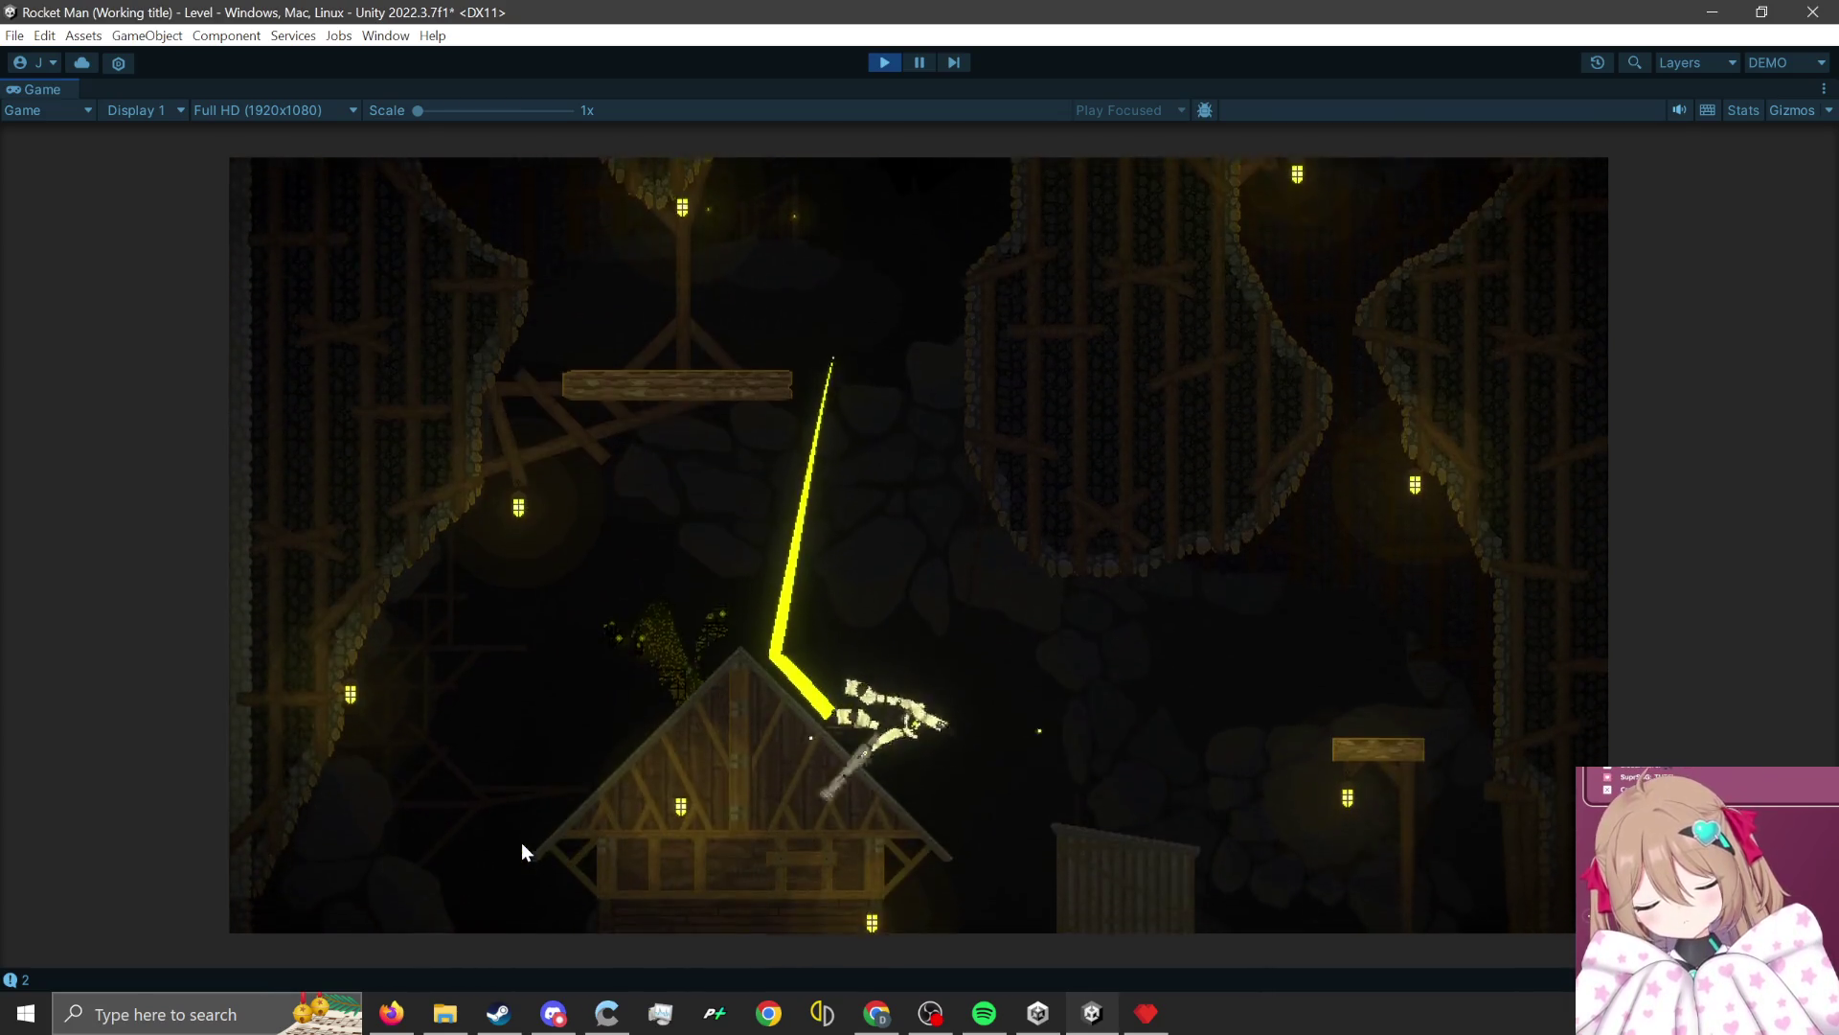
{"action": "key", "text": "w"}
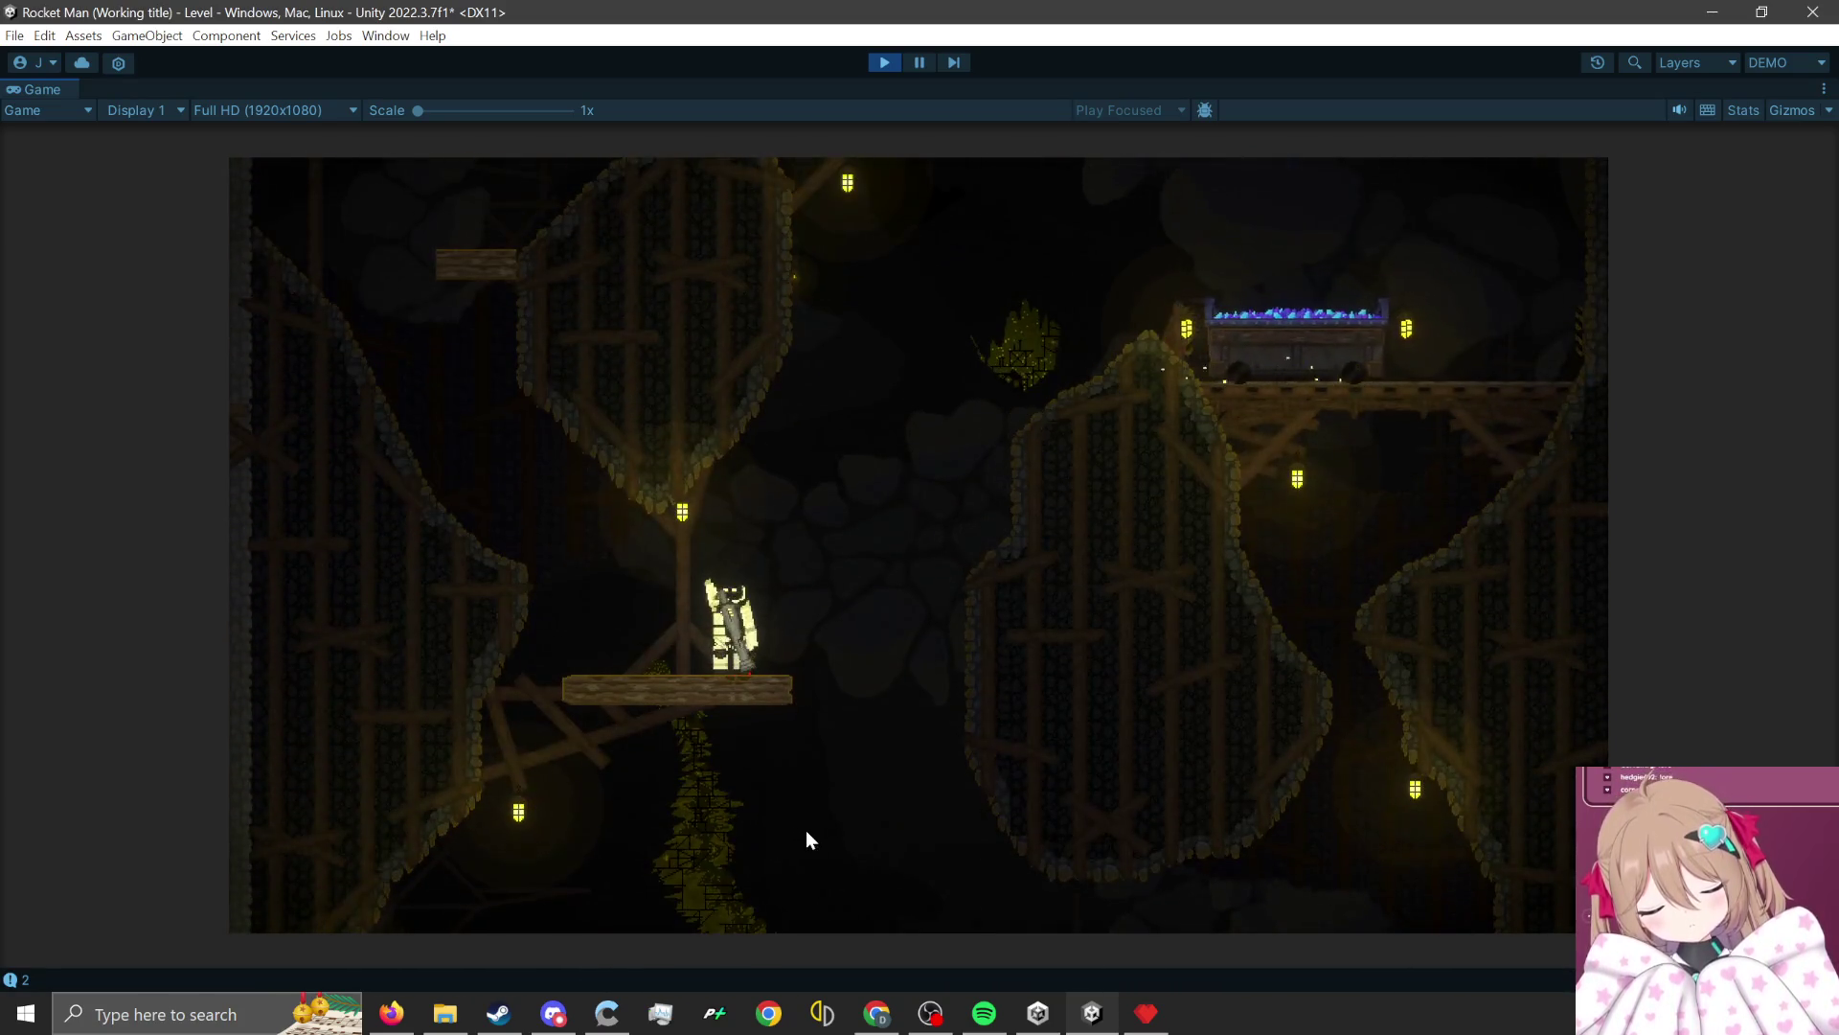
{"action": "left_click", "coordinate": [575, 852]}
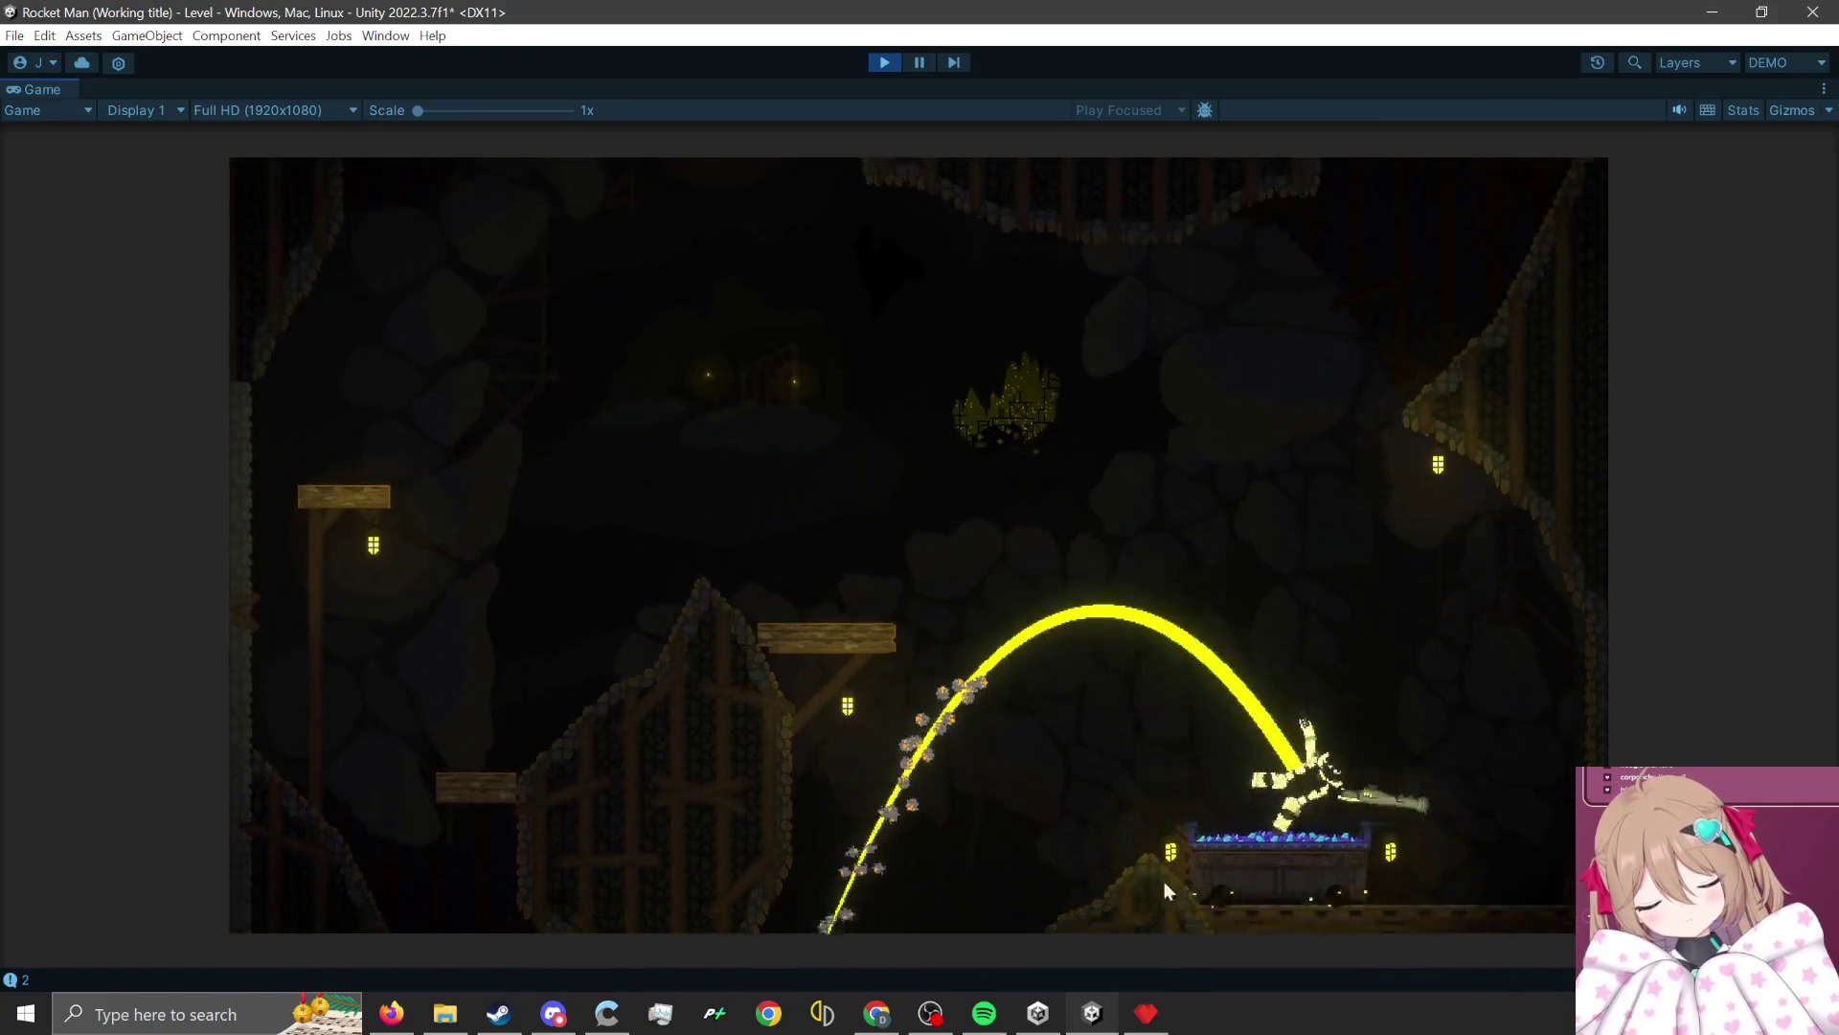
{"action": "left_click", "coordinate": [1502, 856]}
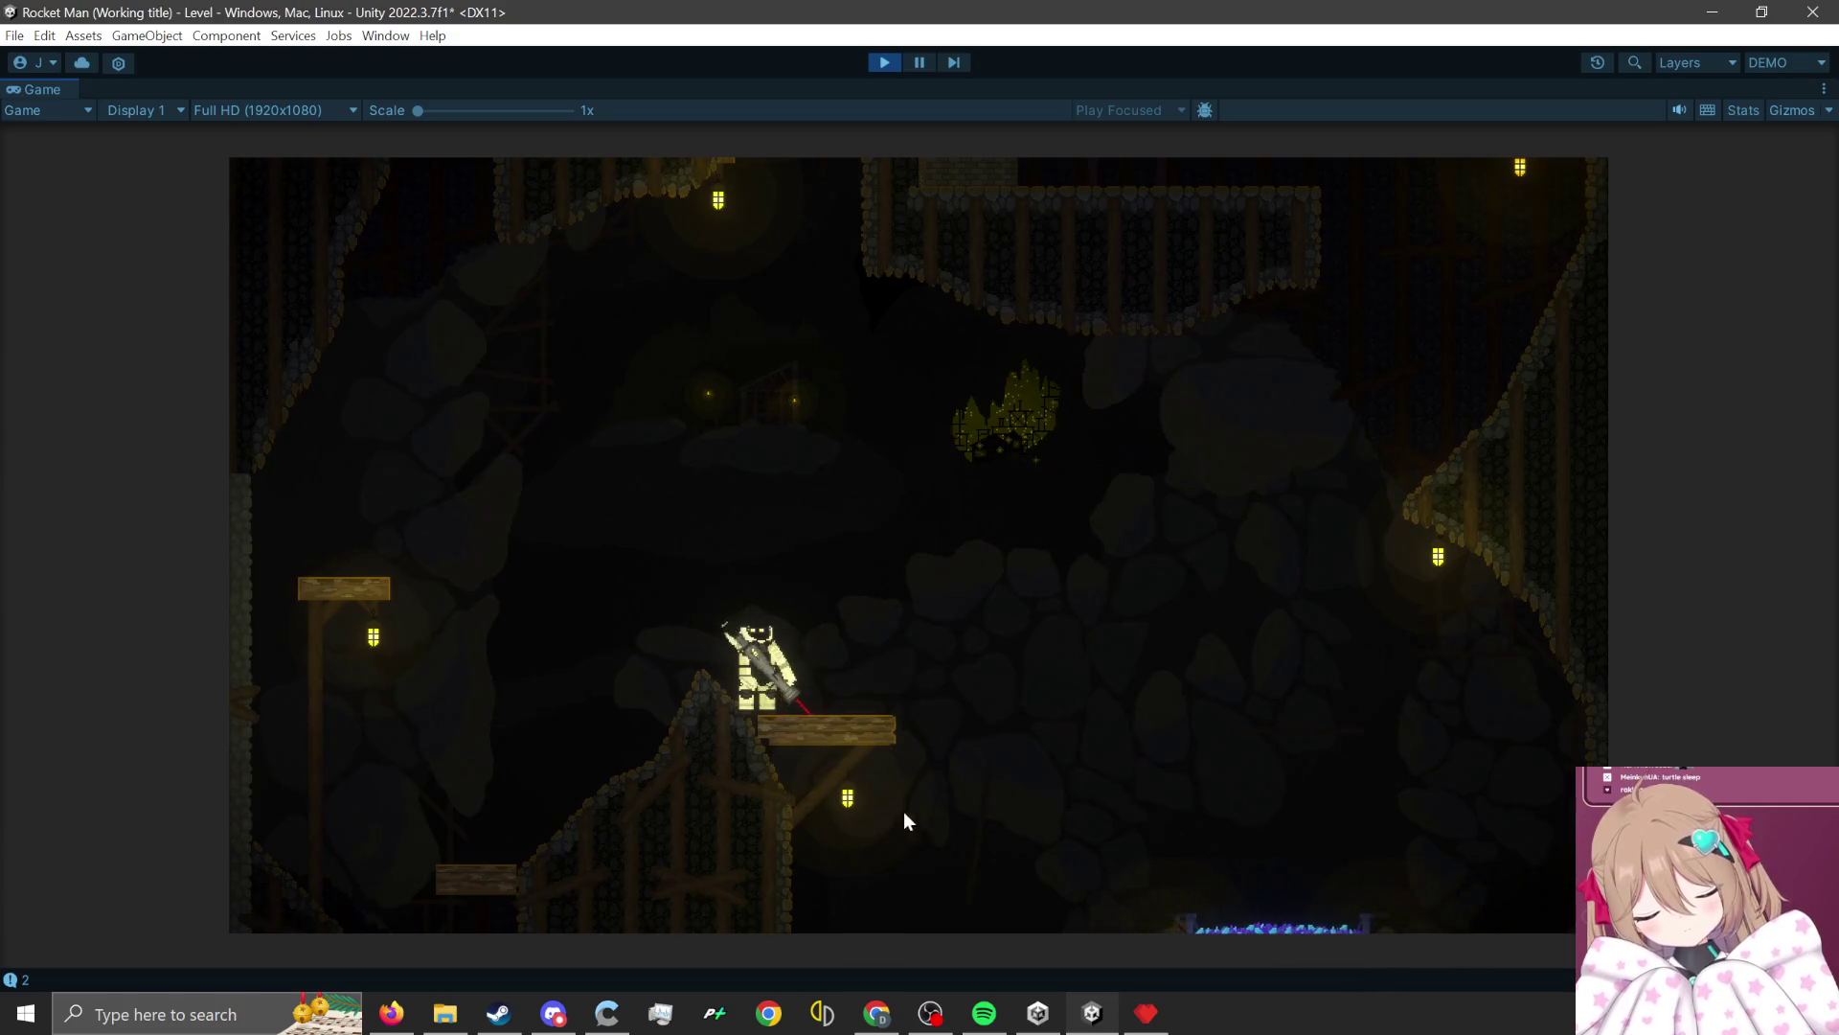
{"action": "left_click", "coordinate": [905, 813]}
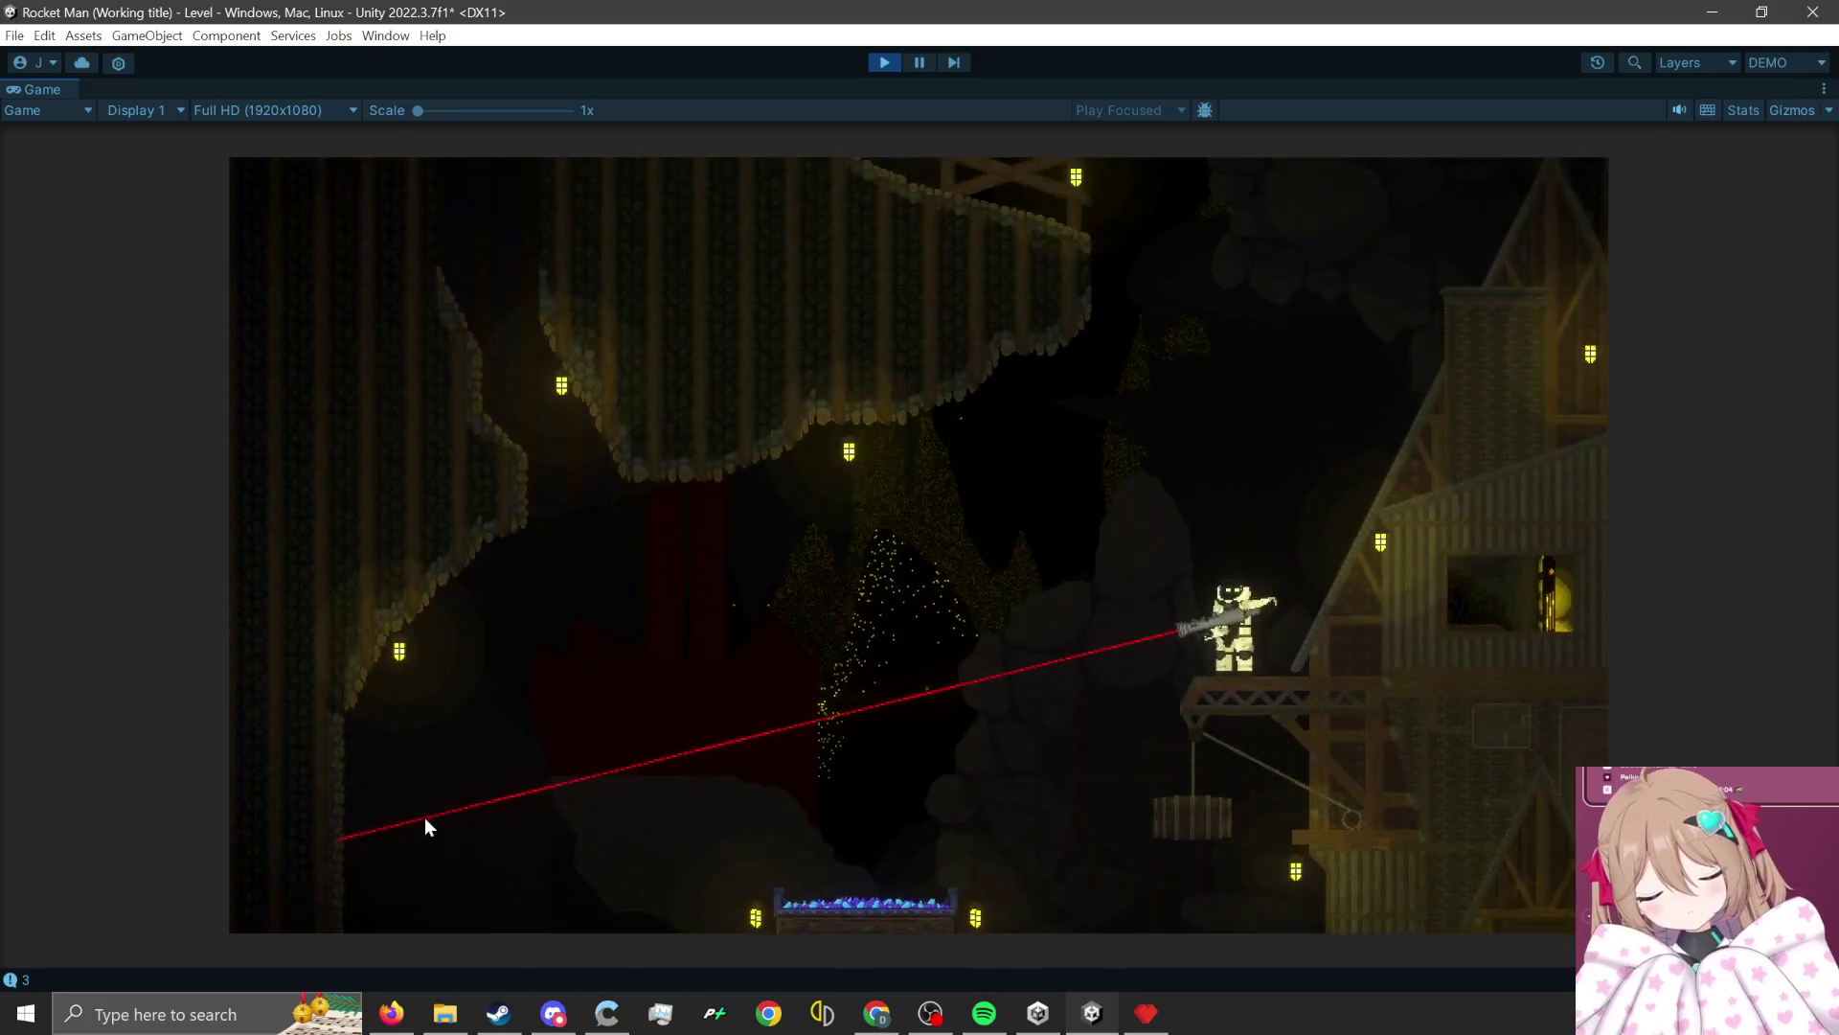
Rocket-jump through the lower cave onto the lower-left ground, then bring back Pyxel Edit's MineLevelBG5 2 export.
{"action": "left_click", "coordinate": [1184, 893]}
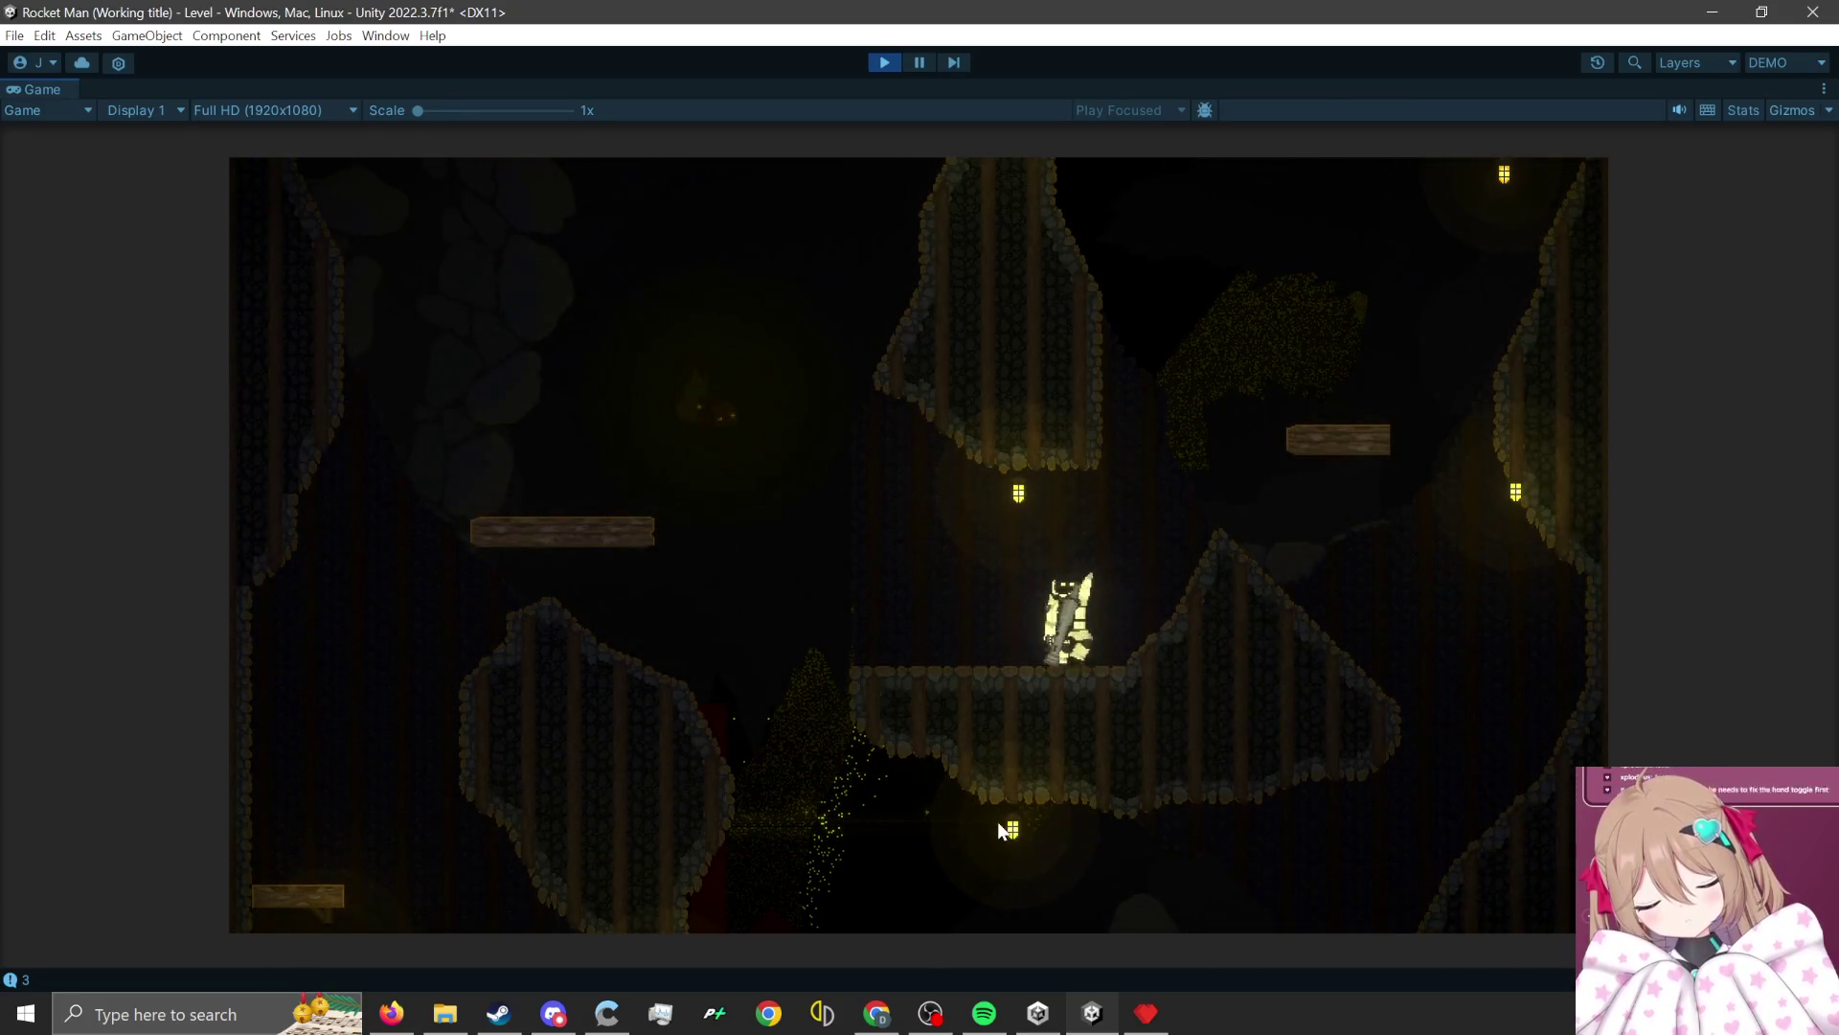
{"action": "left_click", "coordinate": [970, 880]}
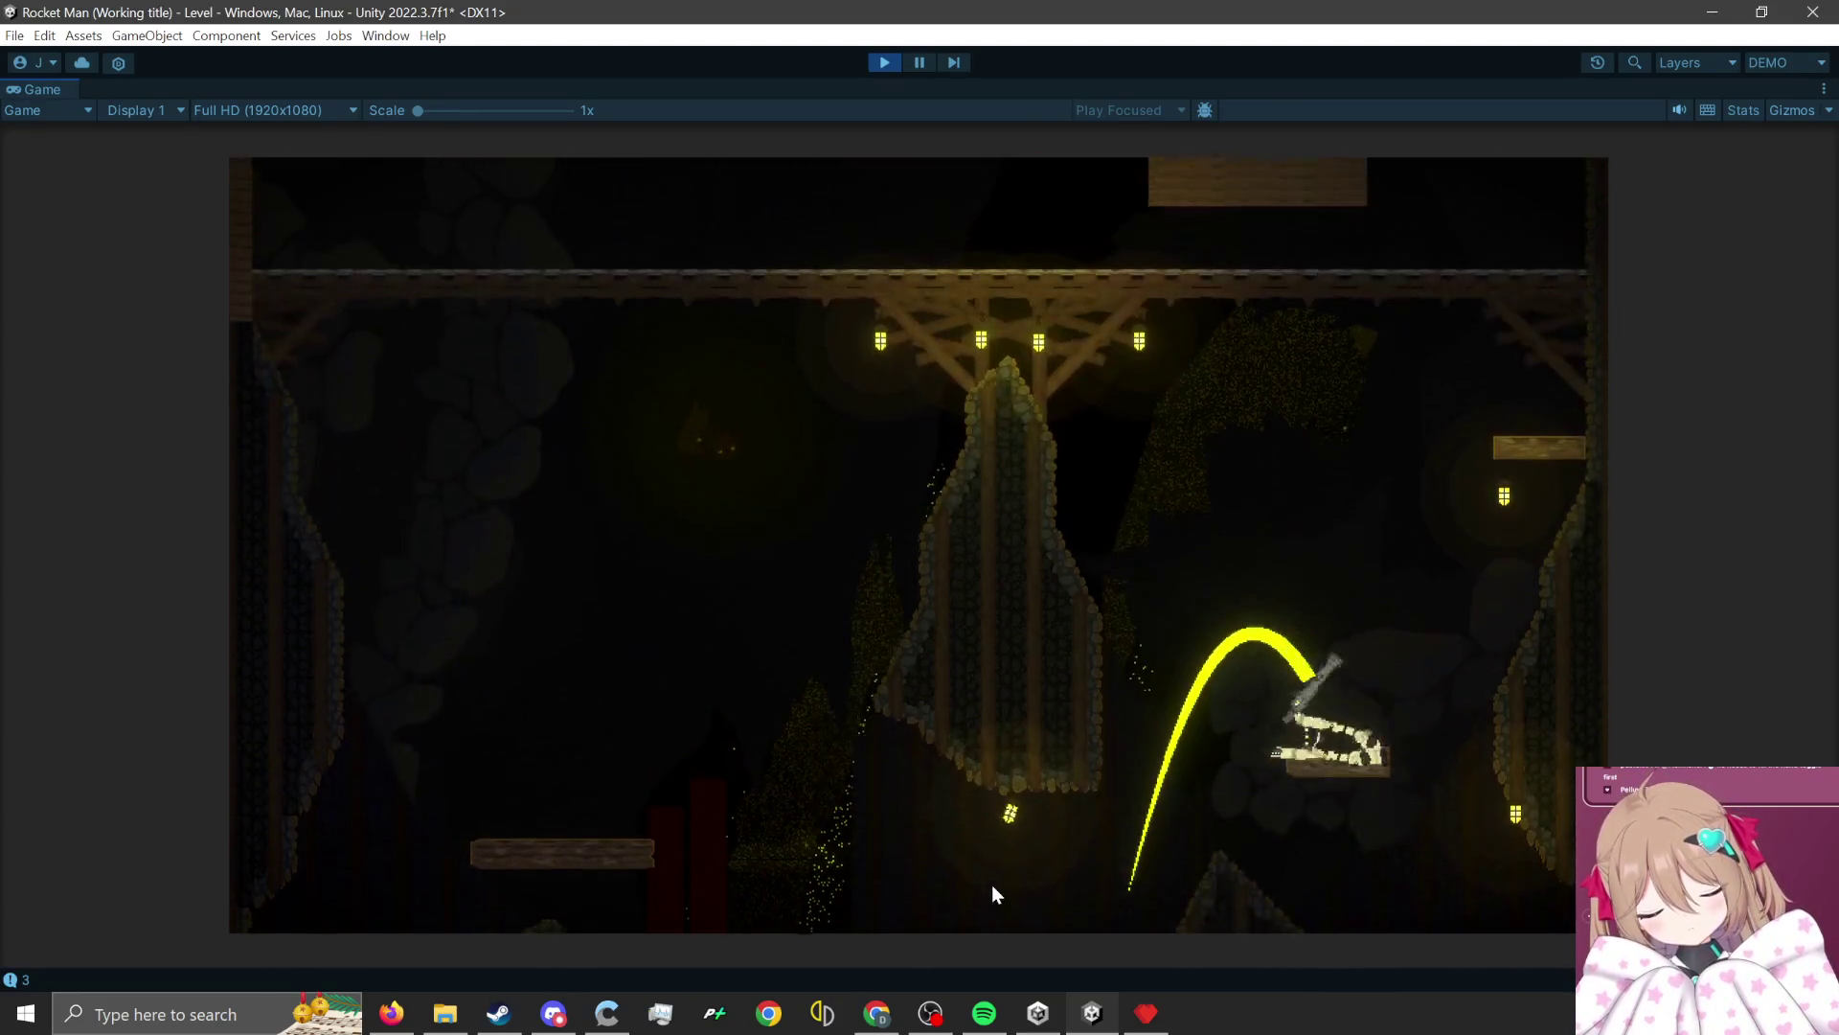
{"action": "left_click", "coordinate": [1271, 877]}
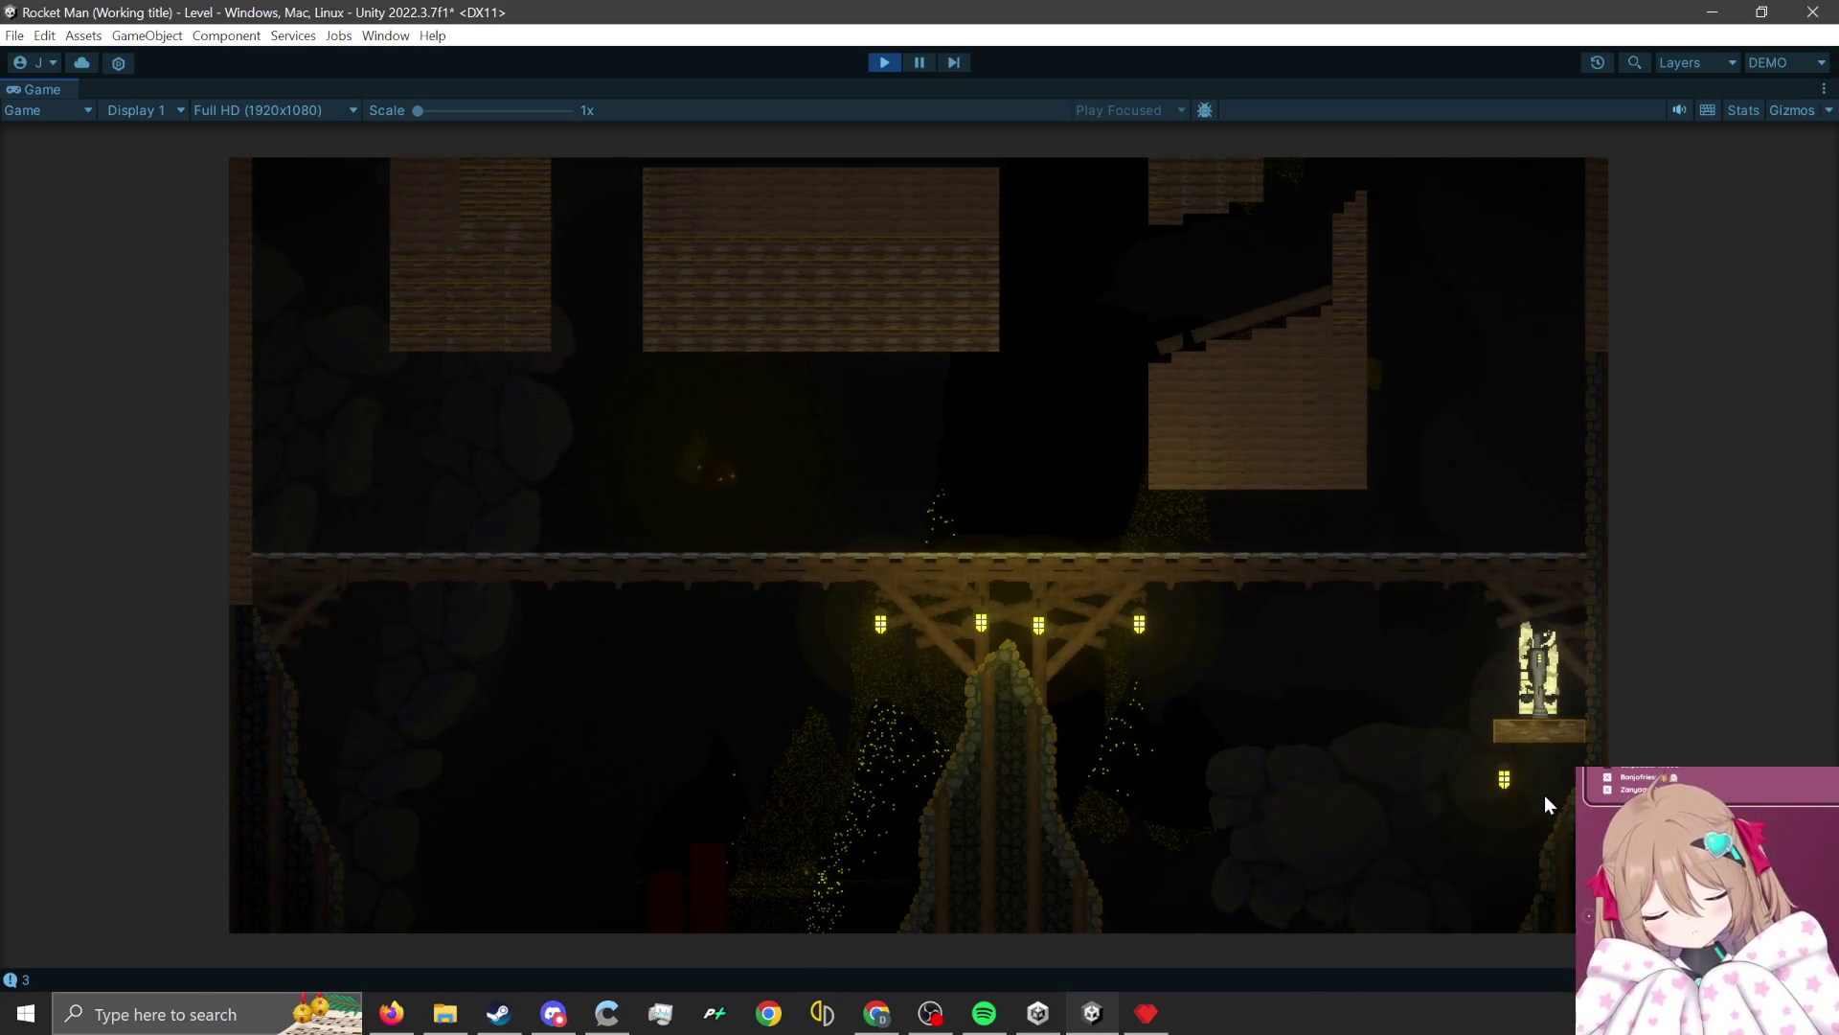
{"action": "key", "text": "a"}
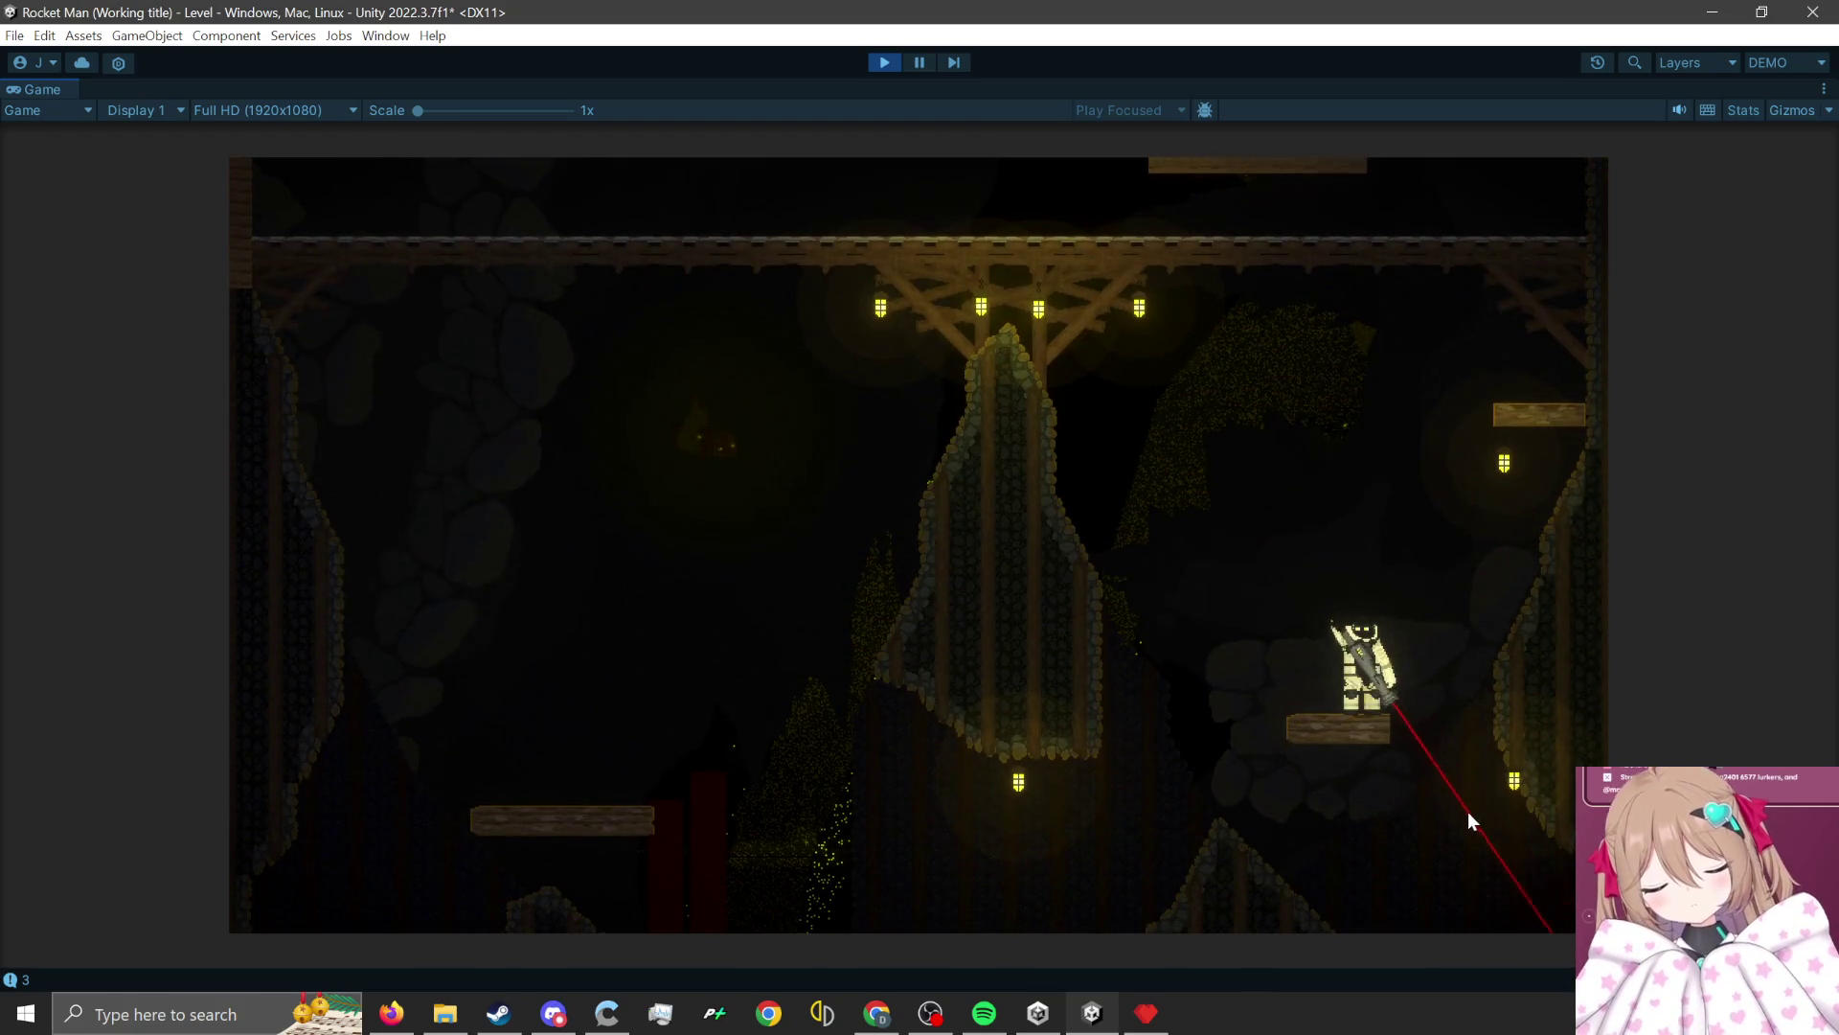
{"action": "left_click", "coordinate": [1458, 814]}
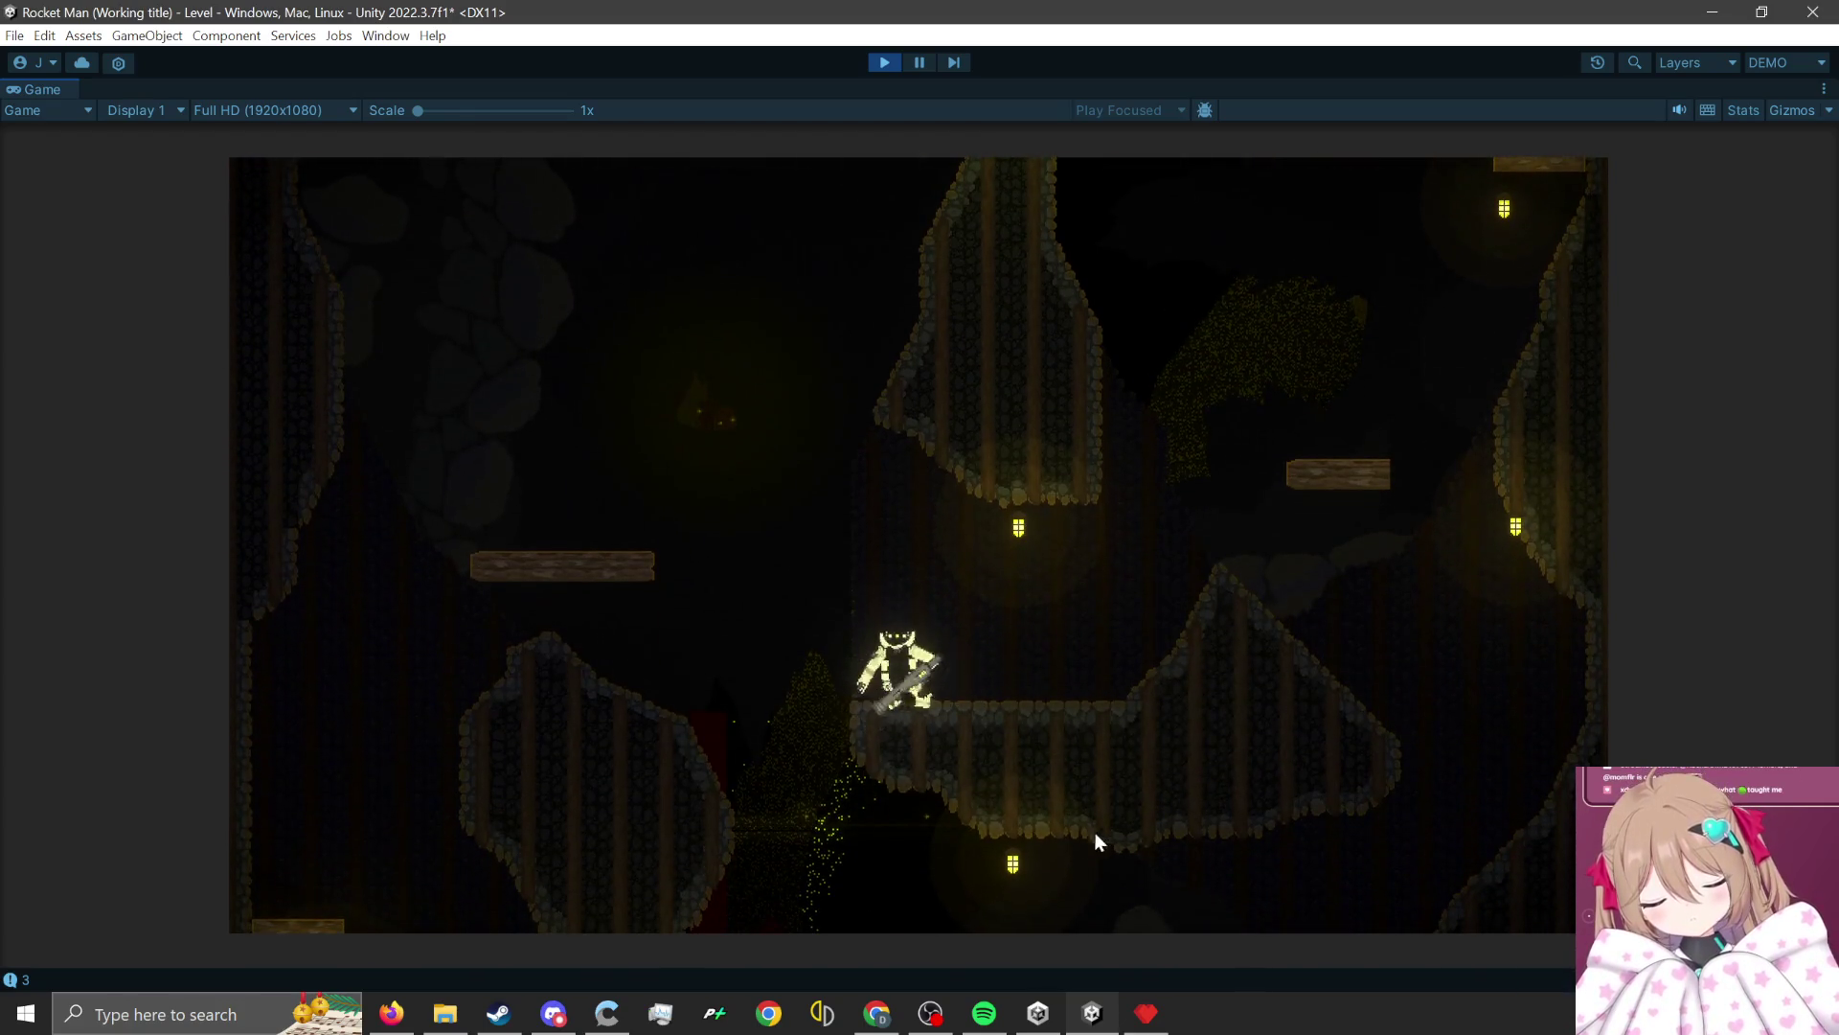
{"action": "left_click", "coordinate": [1093, 841]}
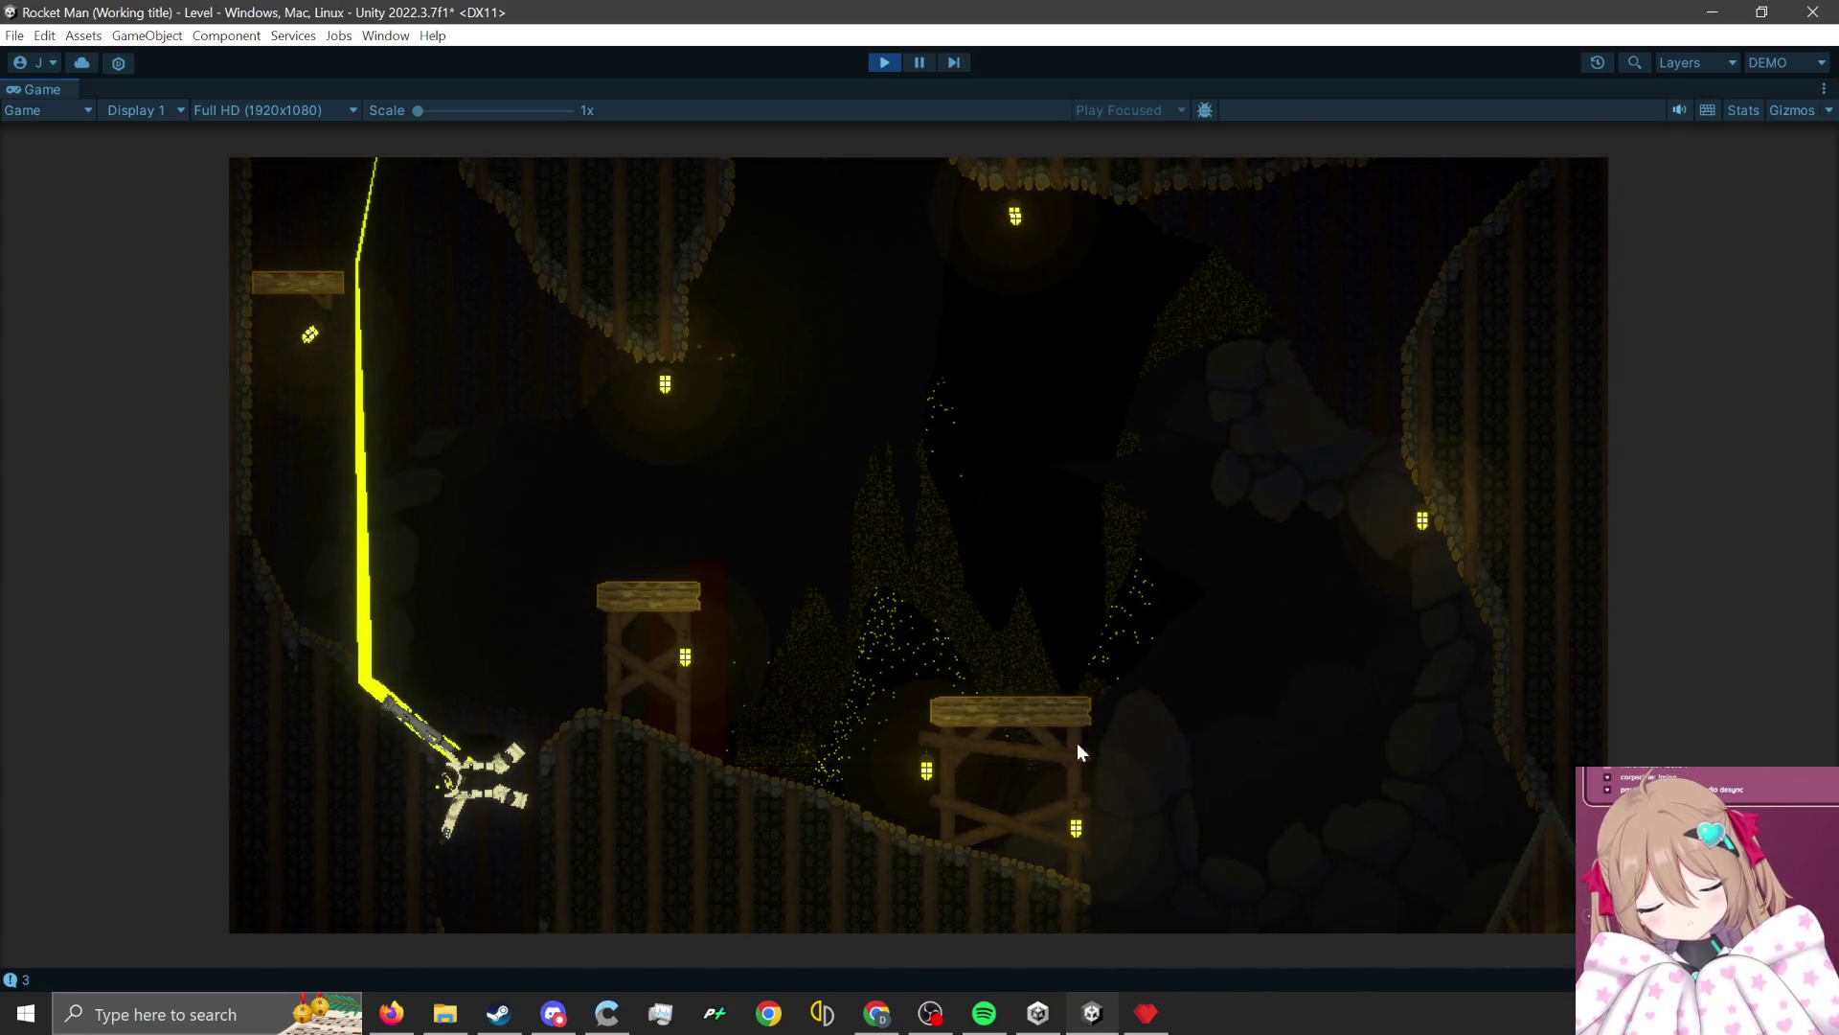
{"action": "left_click", "coordinate": [1147, 1013]}
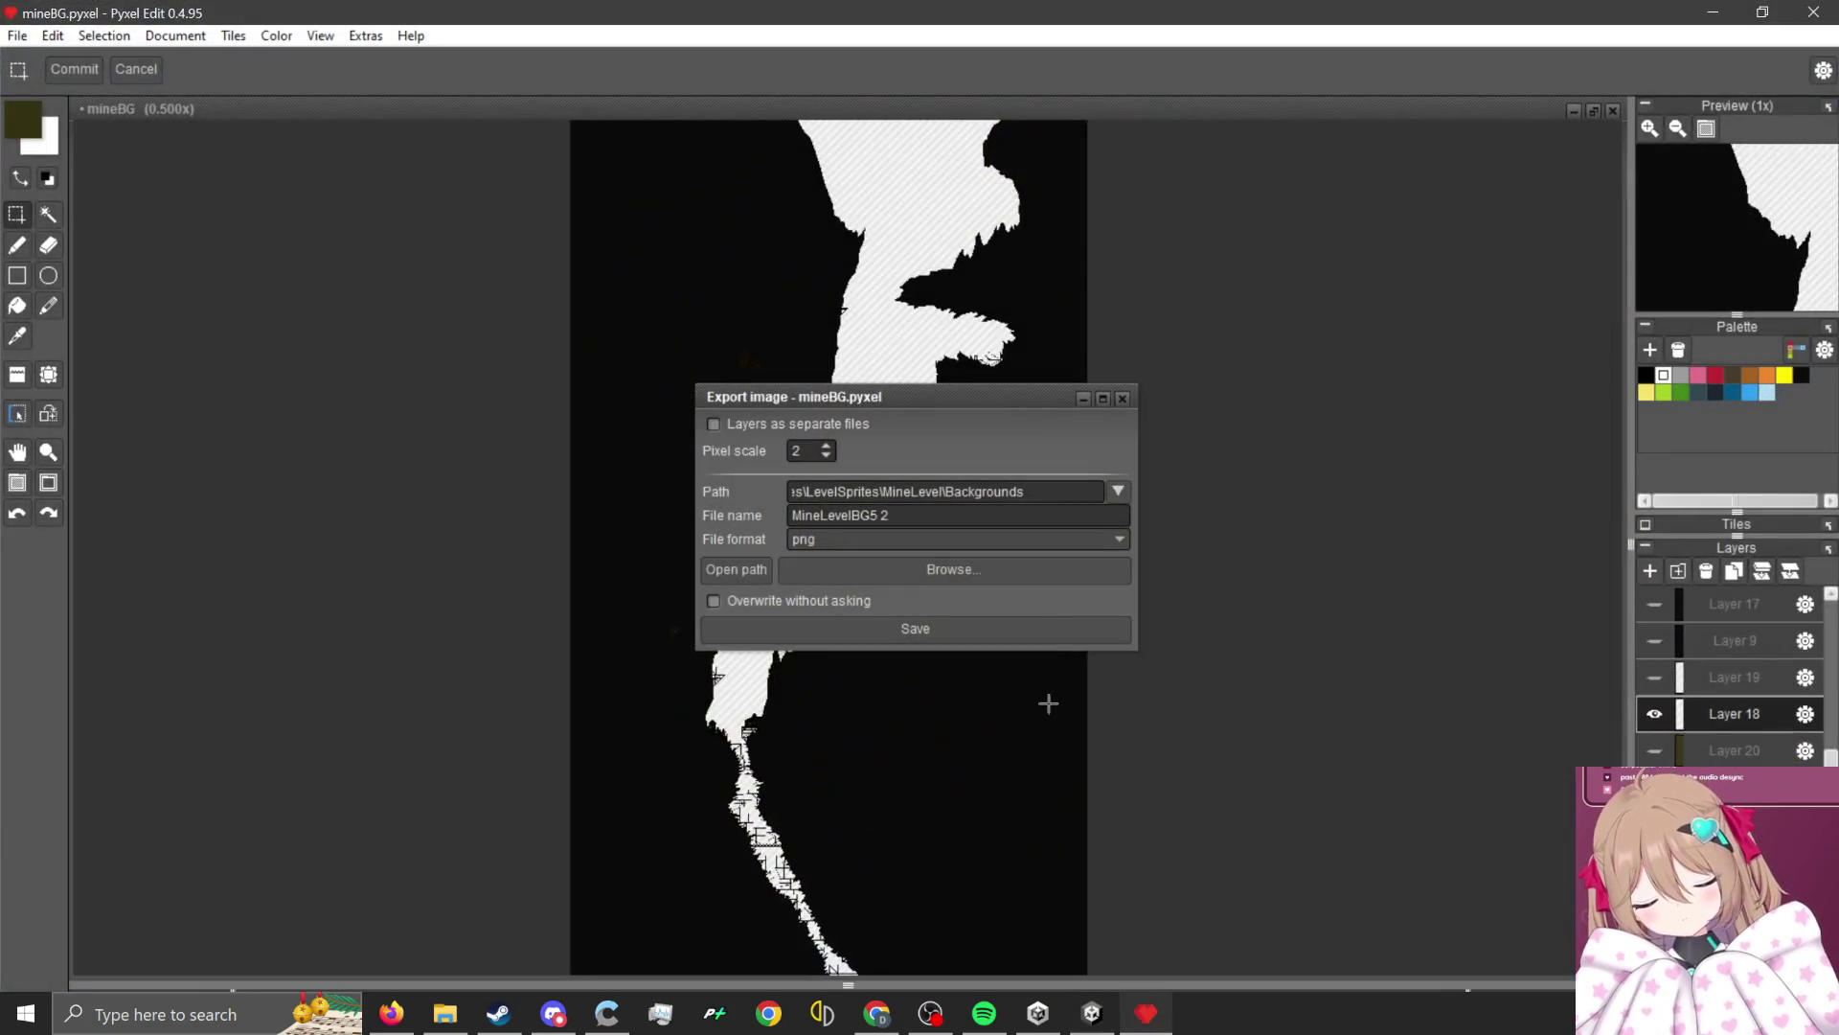
Cancel the mineBG image export, zoom around the cave sketch, and go back to the running game.
{"action": "left_click", "coordinate": [1123, 398]}
{"action": "scroll", "coordinate": [850, 529], "scroll_direction": "up", "scroll_amount": 2}
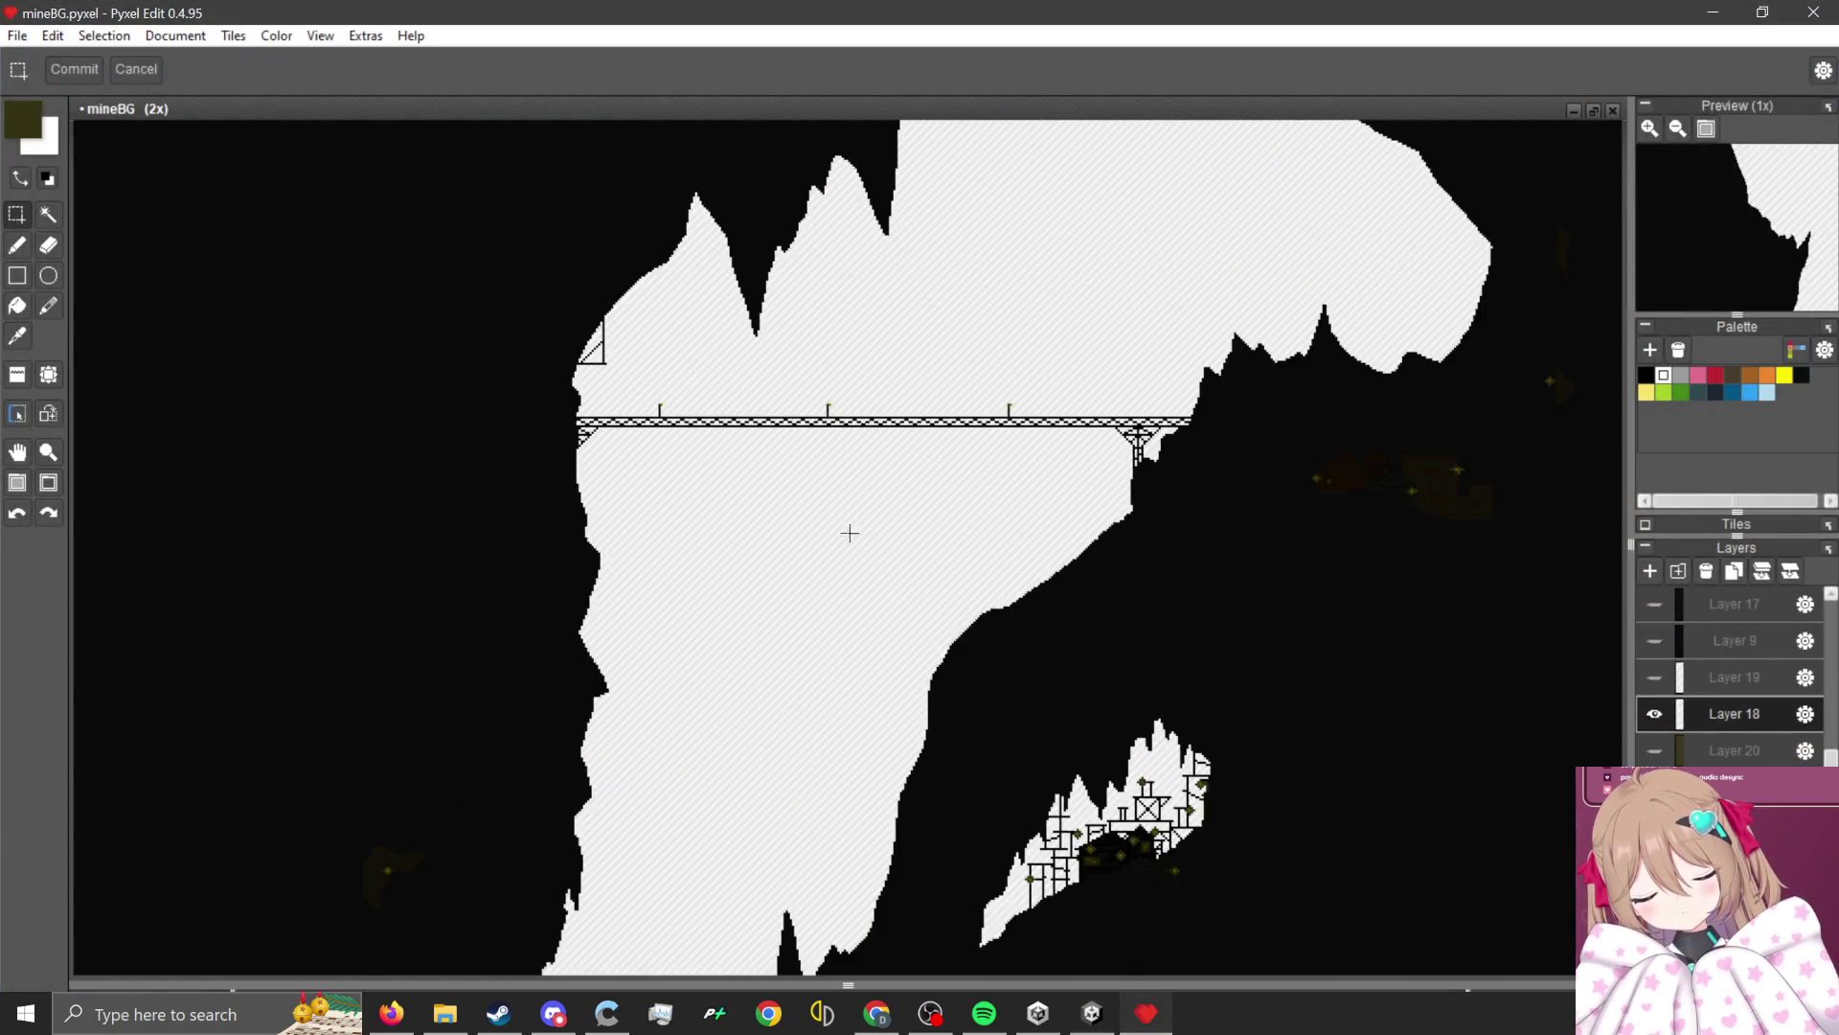
{"action": "scroll", "coordinate": [1176, 606], "scroll_direction": "down", "scroll_amount": 1}
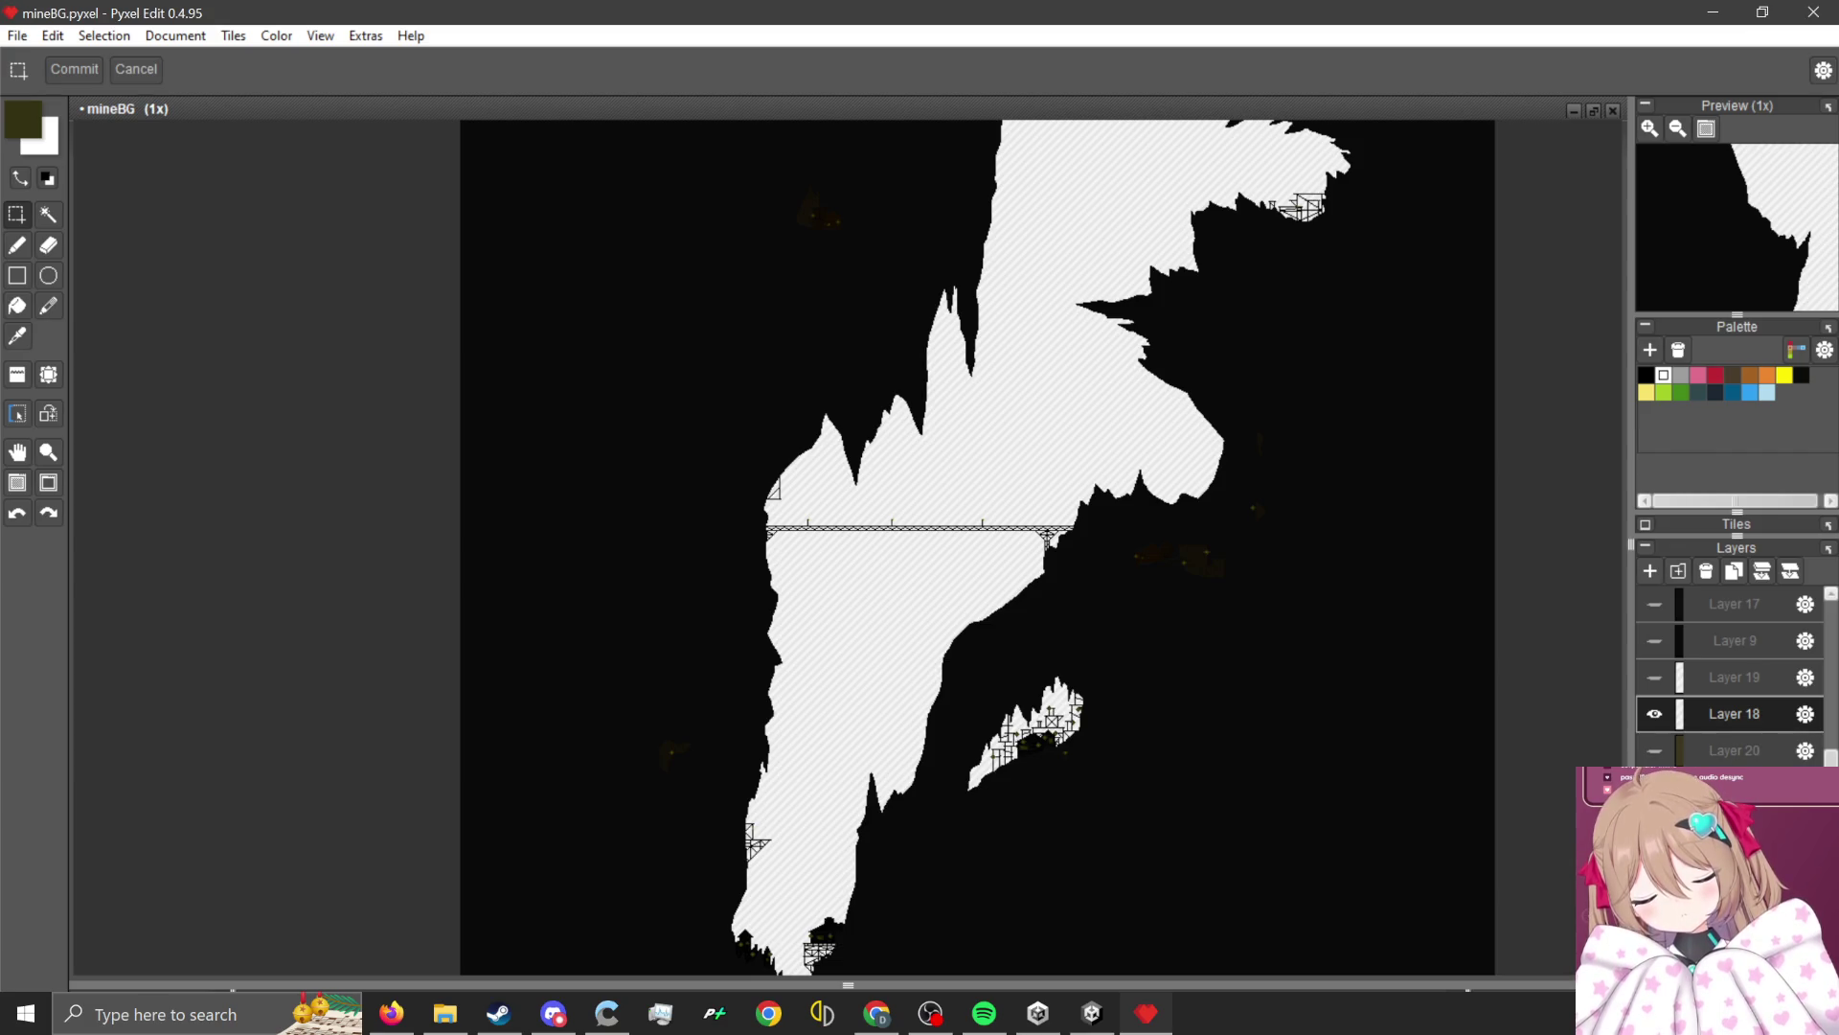
{"action": "scroll", "coordinate": [1191, 756], "scroll_direction": "down", "scroll_amount": 1}
{"action": "scroll", "coordinate": [1153, 772], "scroll_direction": "up", "scroll_amount": 1}
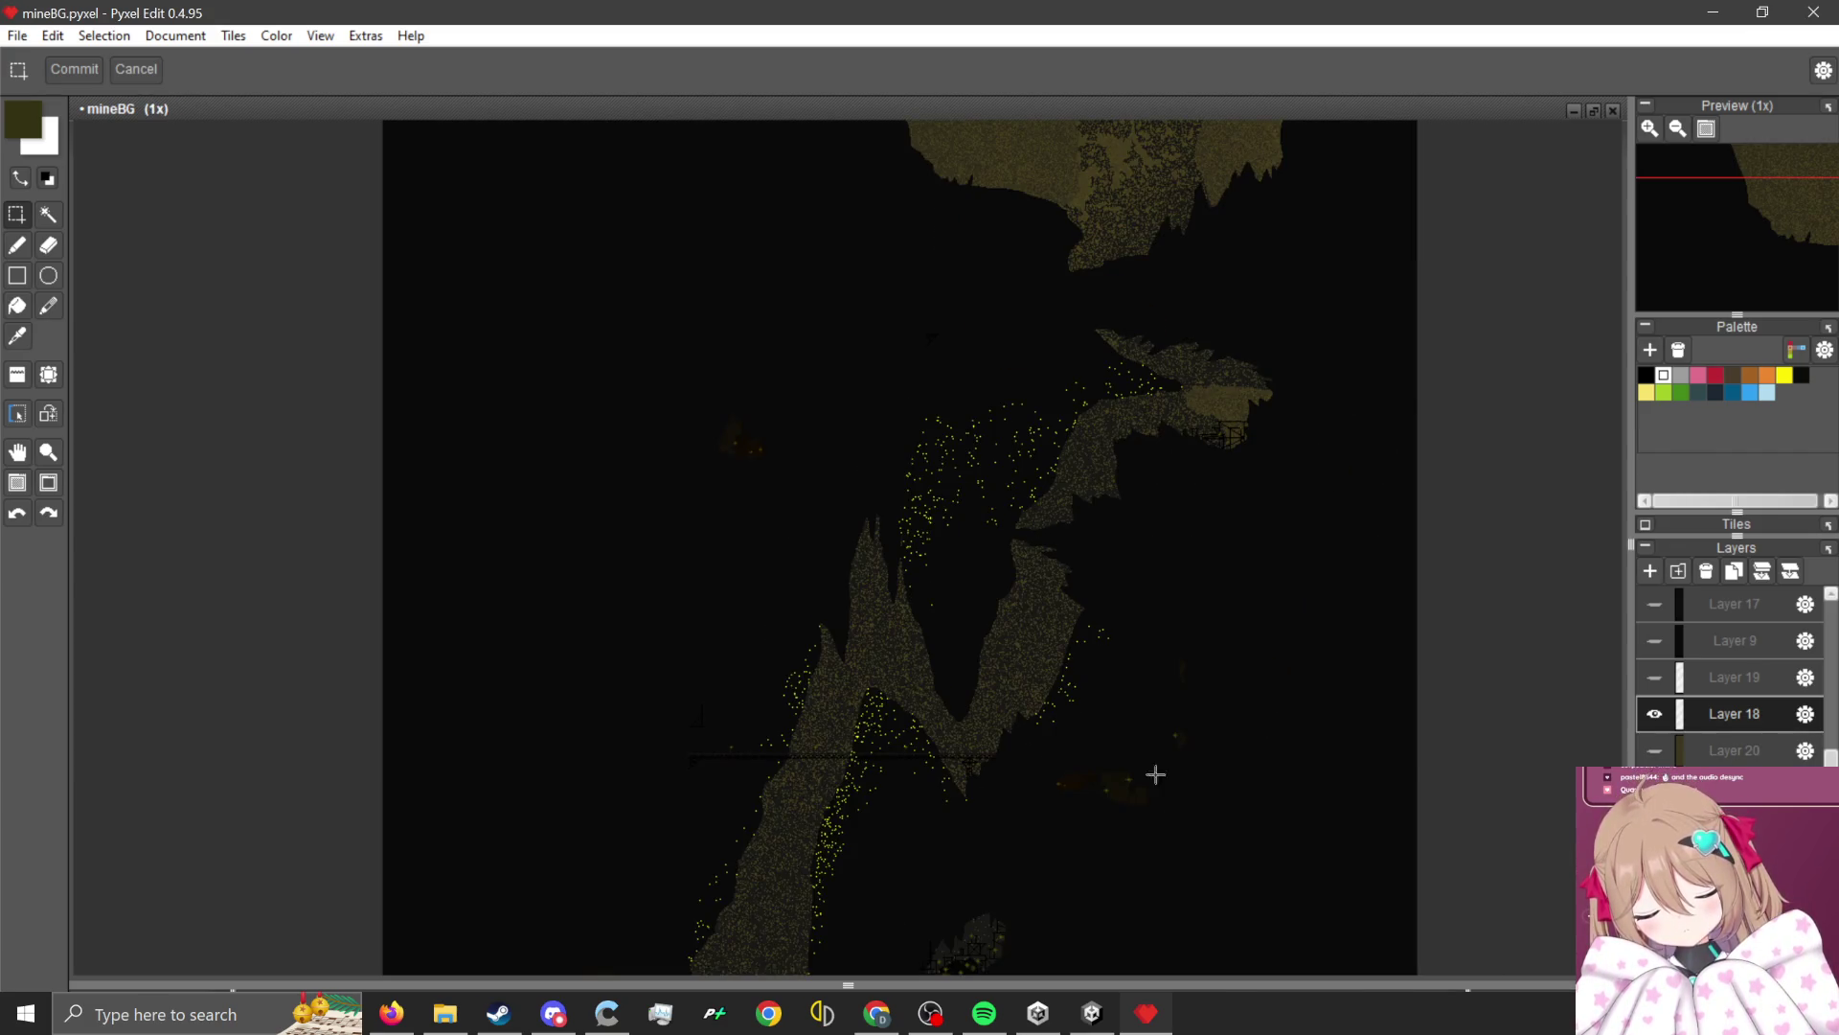
{"action": "left_click", "coordinate": [1094, 1013]}
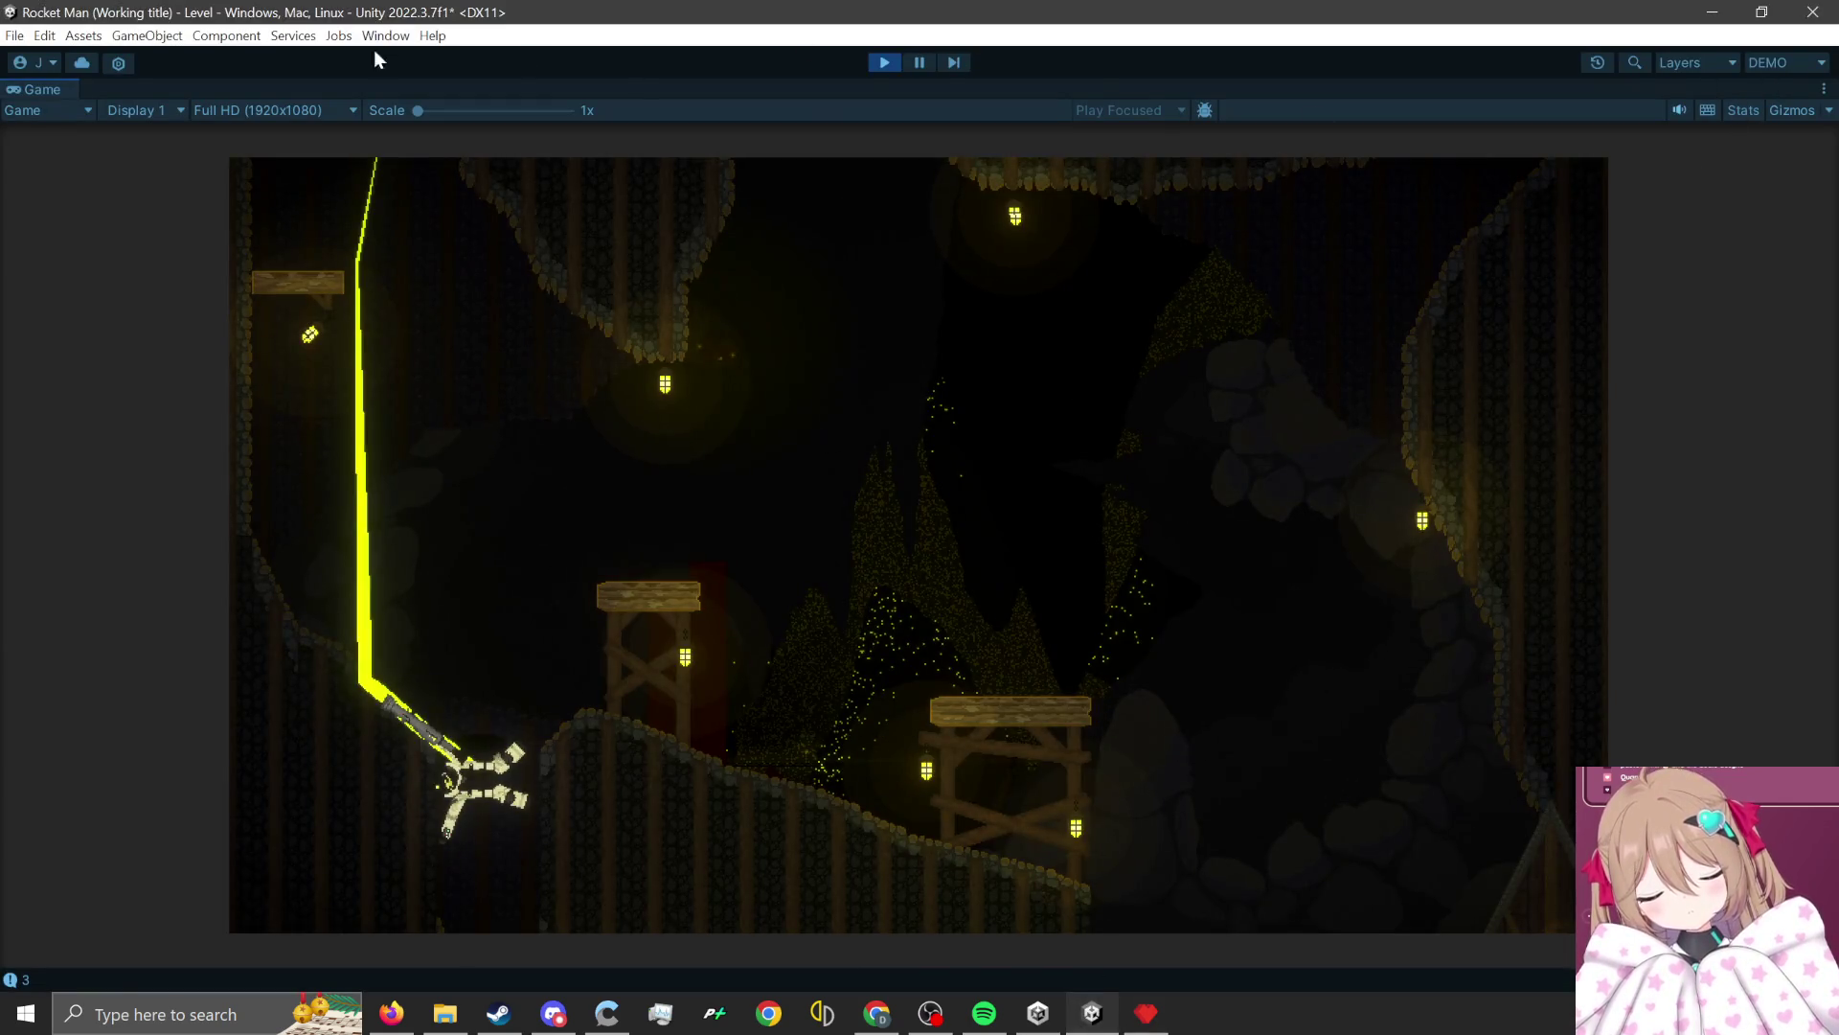
Switch Unity to the LevelDesign layout.
{"action": "left_click", "coordinate": [1780, 62]}
{"action": "left_click", "coordinate": [1721, 171]}
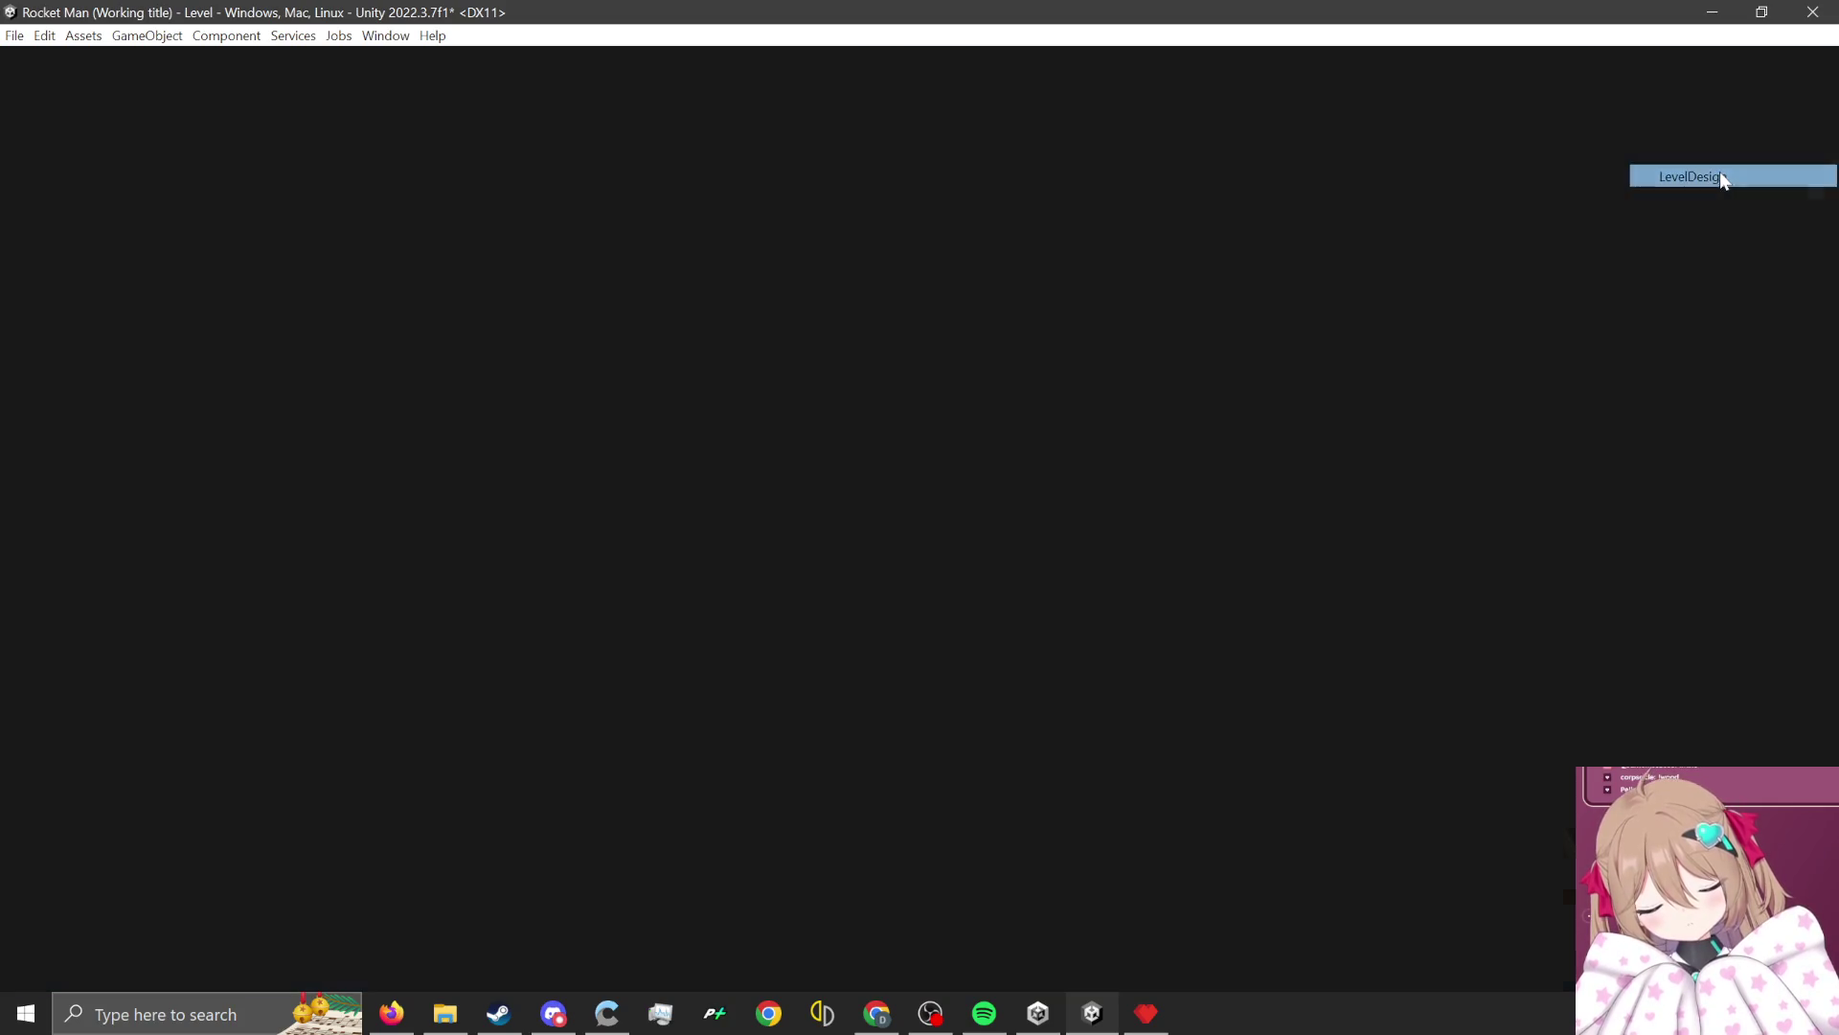
{"action": "scroll", "coordinate": [885, 543], "scroll_direction": "up", "scroll_amount": 5}
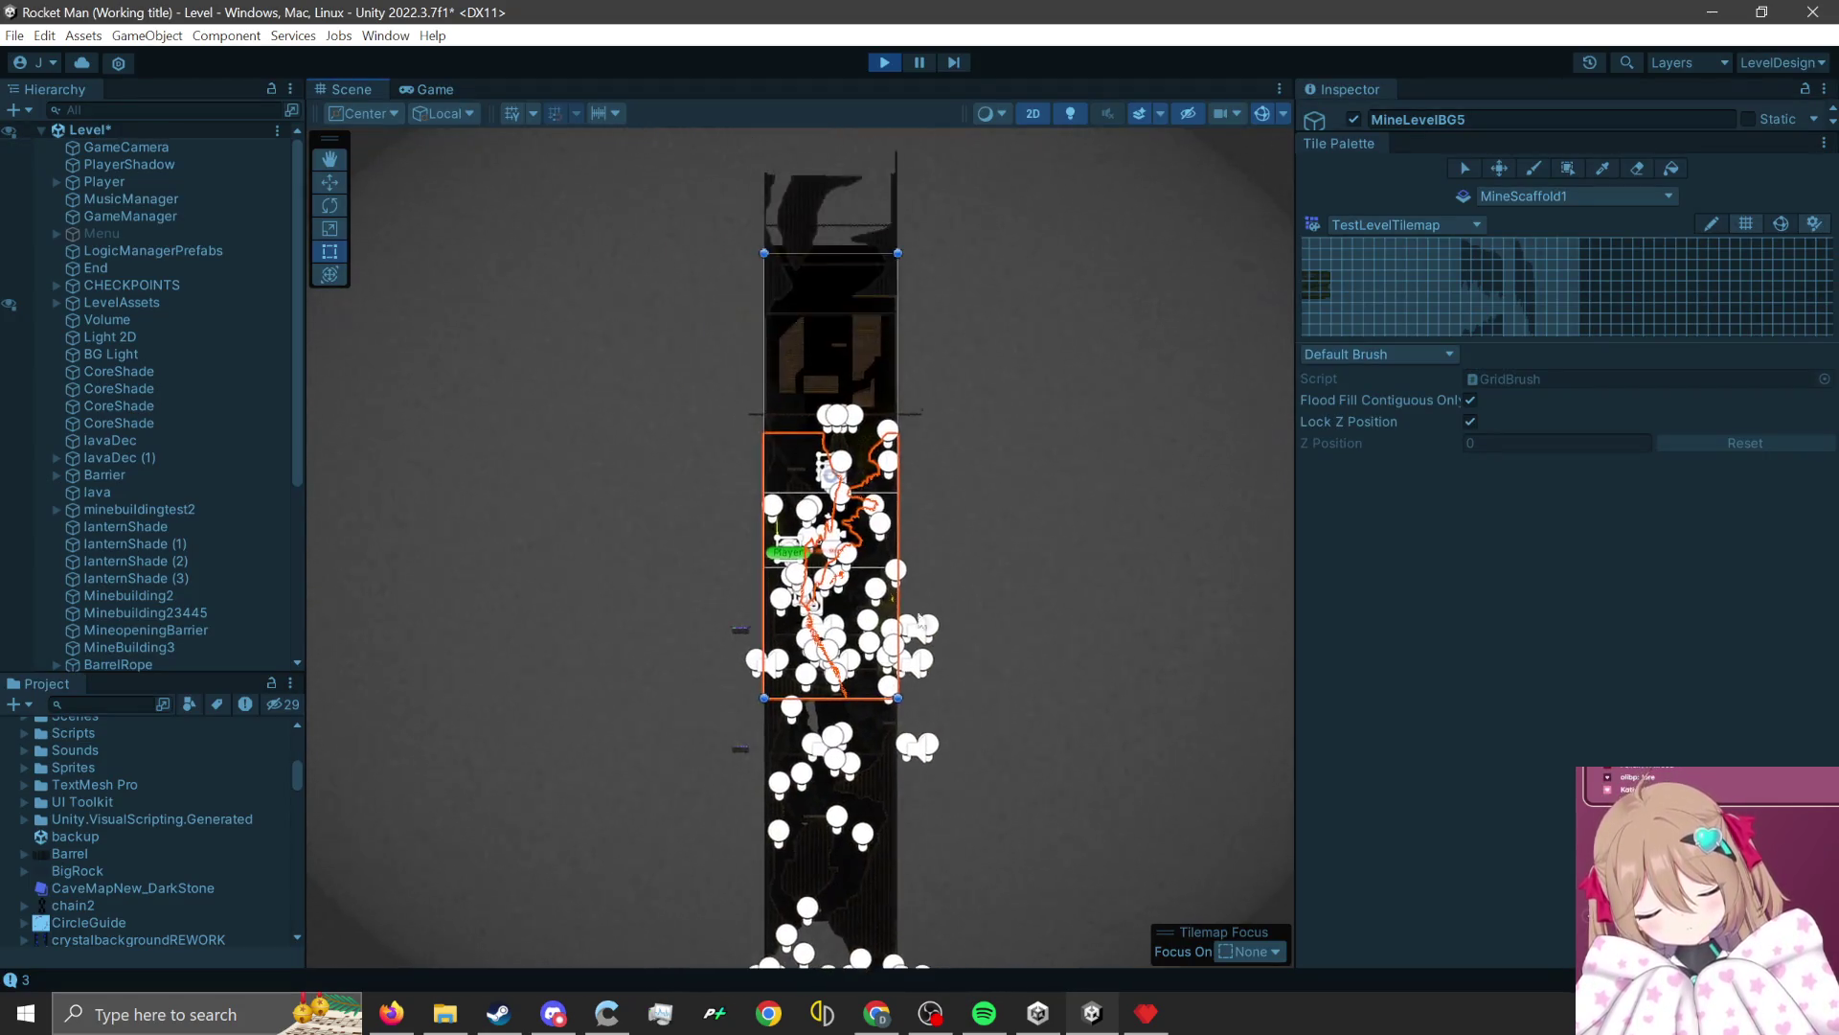
{"action": "scroll", "coordinate": [831, 518], "scroll_direction": "up", "scroll_amount": 8}
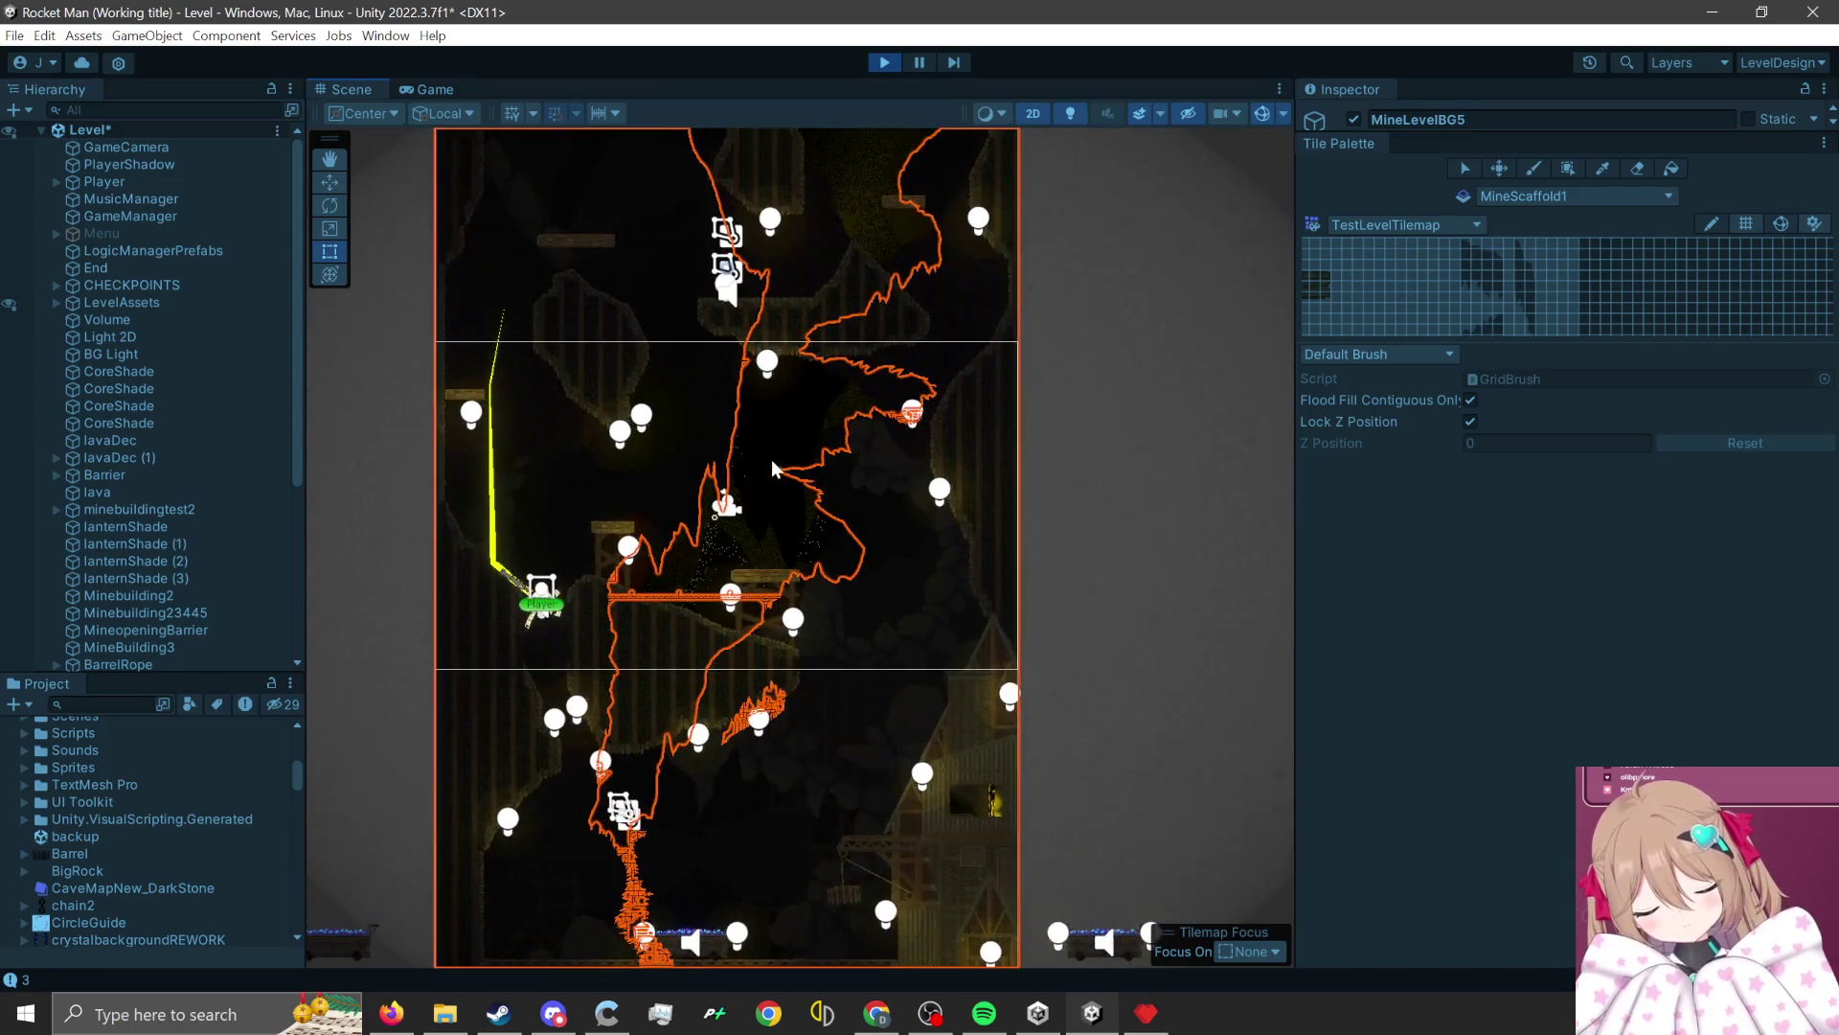
Select the MineLevelBG6 background and zoom around the lamp-lit cave in the Scene view.
{"action": "left_click", "coordinate": [776, 439]}
{"action": "scroll", "coordinate": [780, 439], "scroll_direction": "up", "scroll_amount": 1}
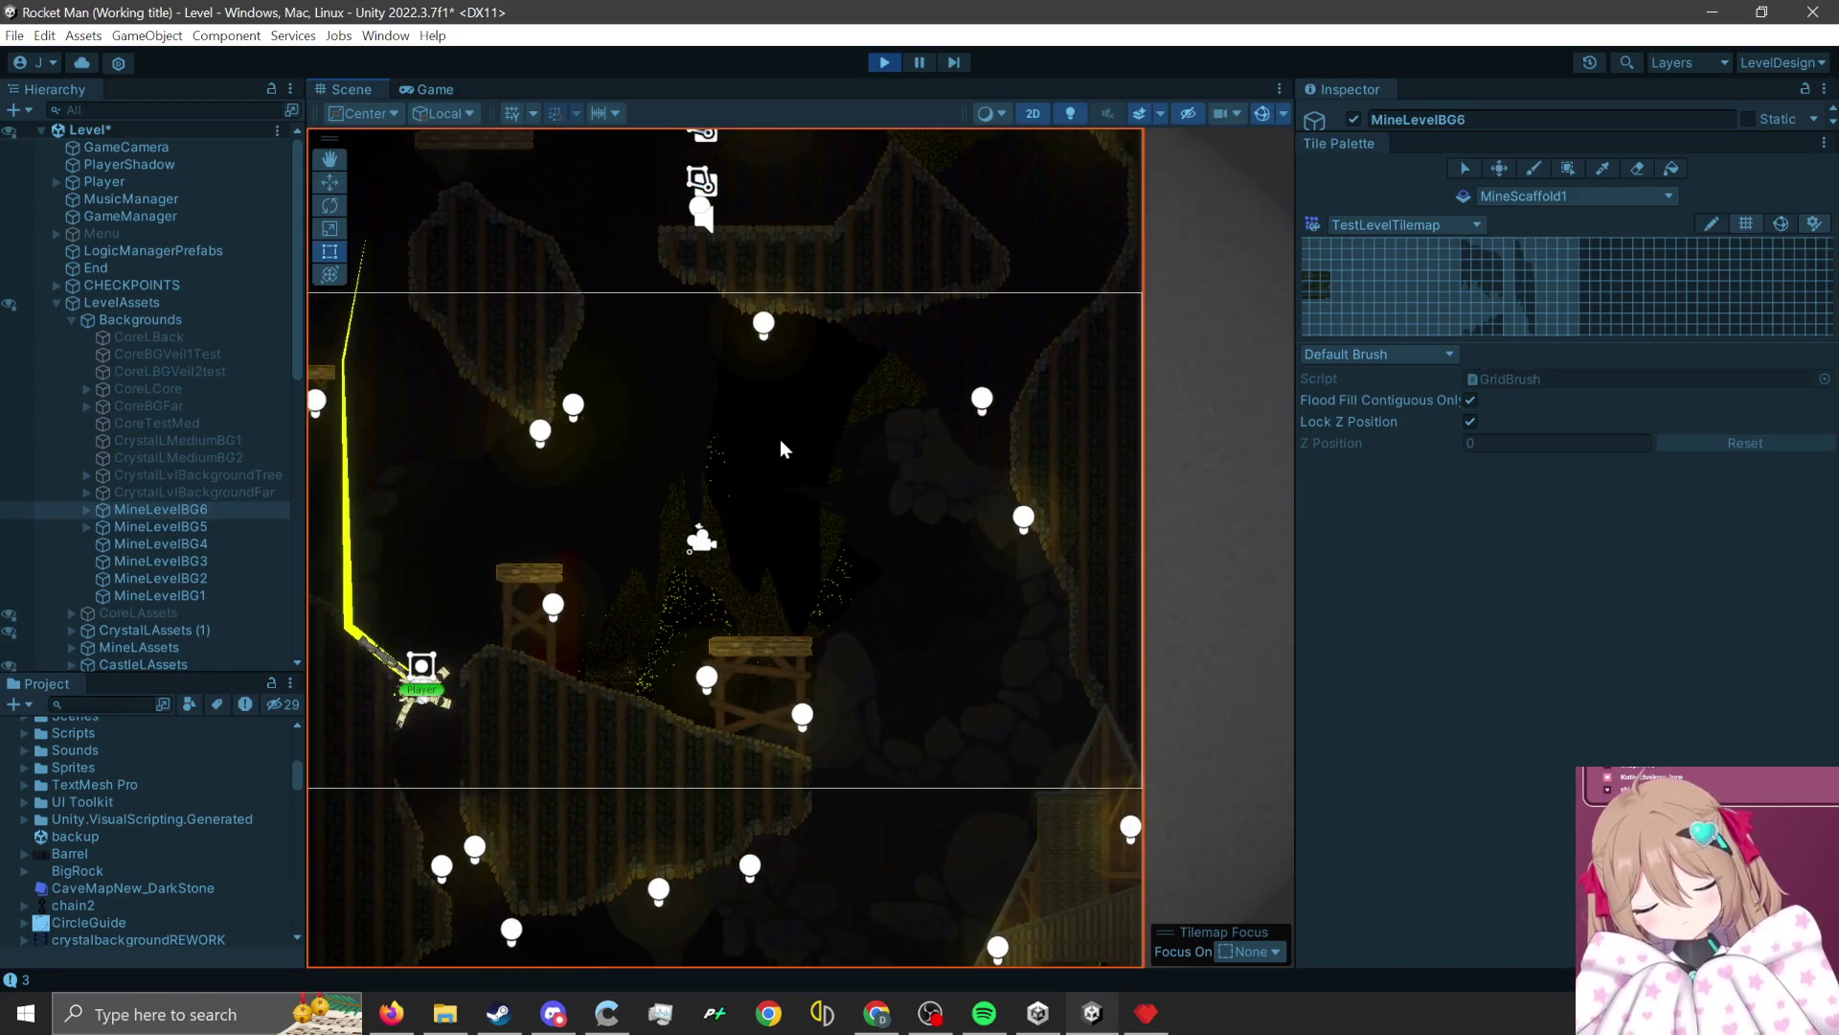
{"action": "scroll", "coordinate": [771, 471], "scroll_direction": "up", "scroll_amount": 1}
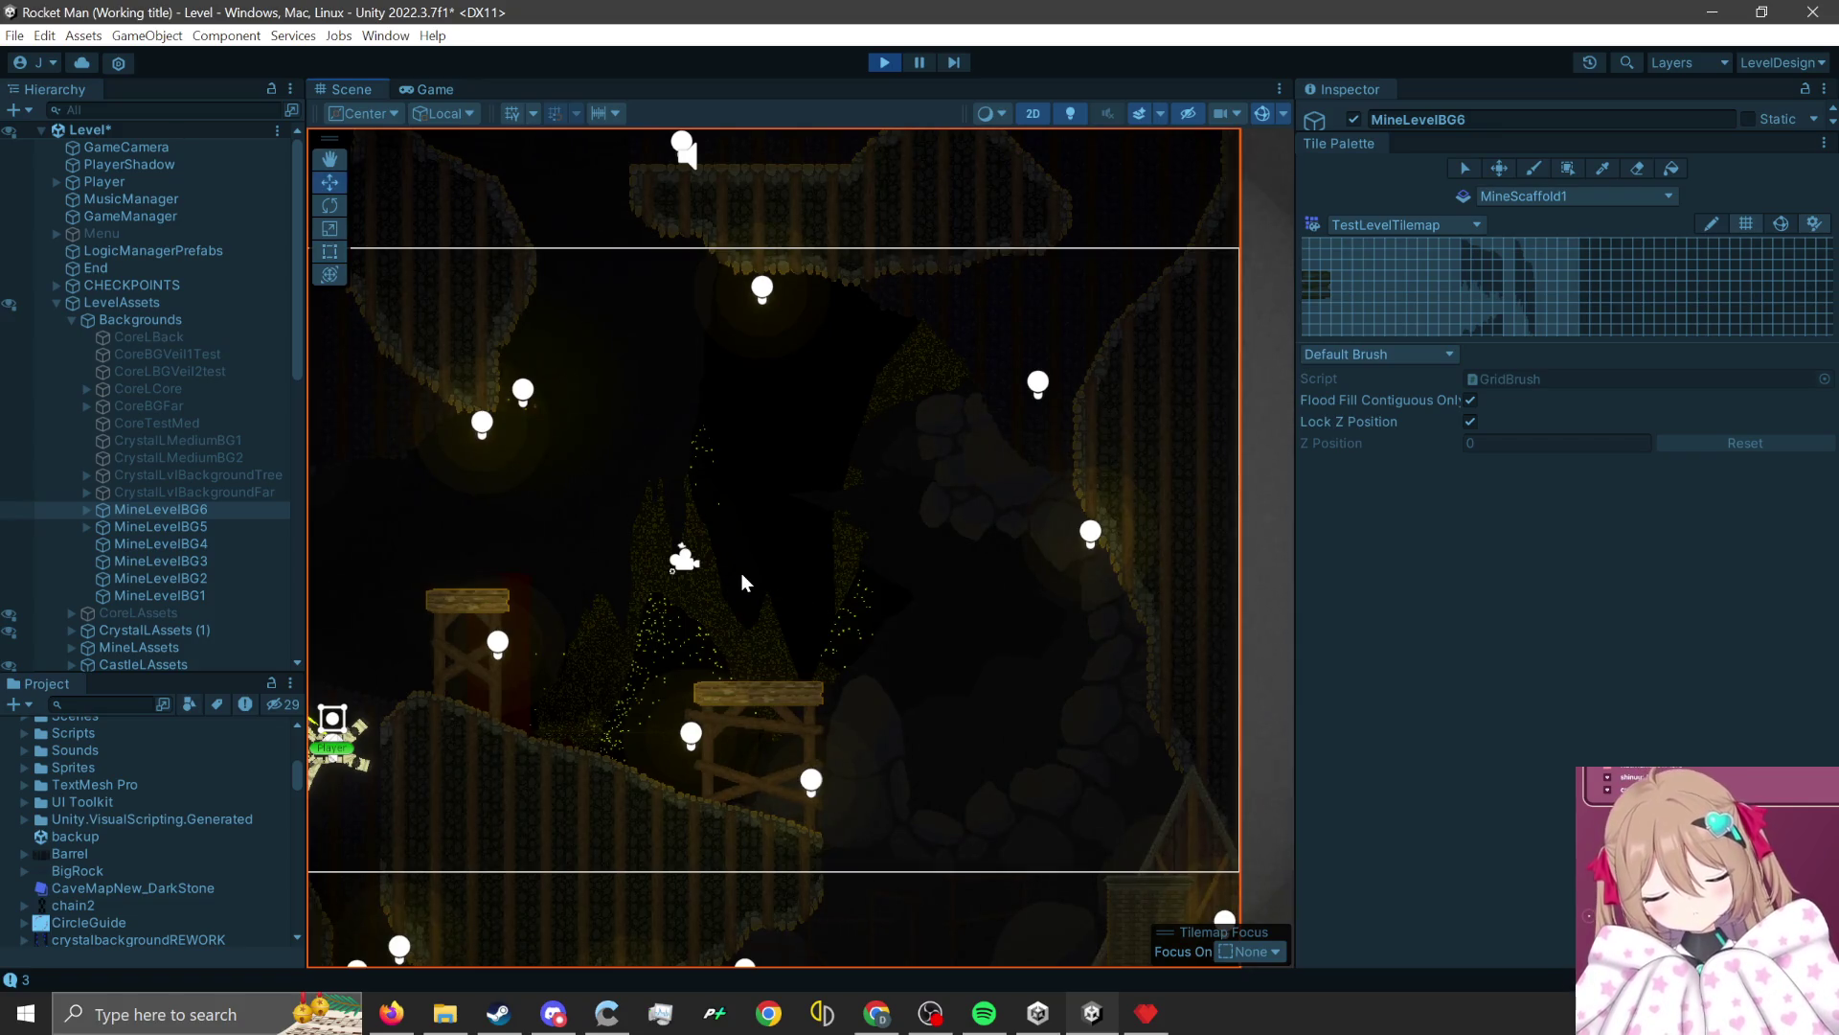
{"action": "scroll", "coordinate": [945, 693], "scroll_direction": "down", "scroll_amount": 3}
{"action": "scroll", "coordinate": [906, 542], "scroll_direction": "up", "scroll_amount": 2}
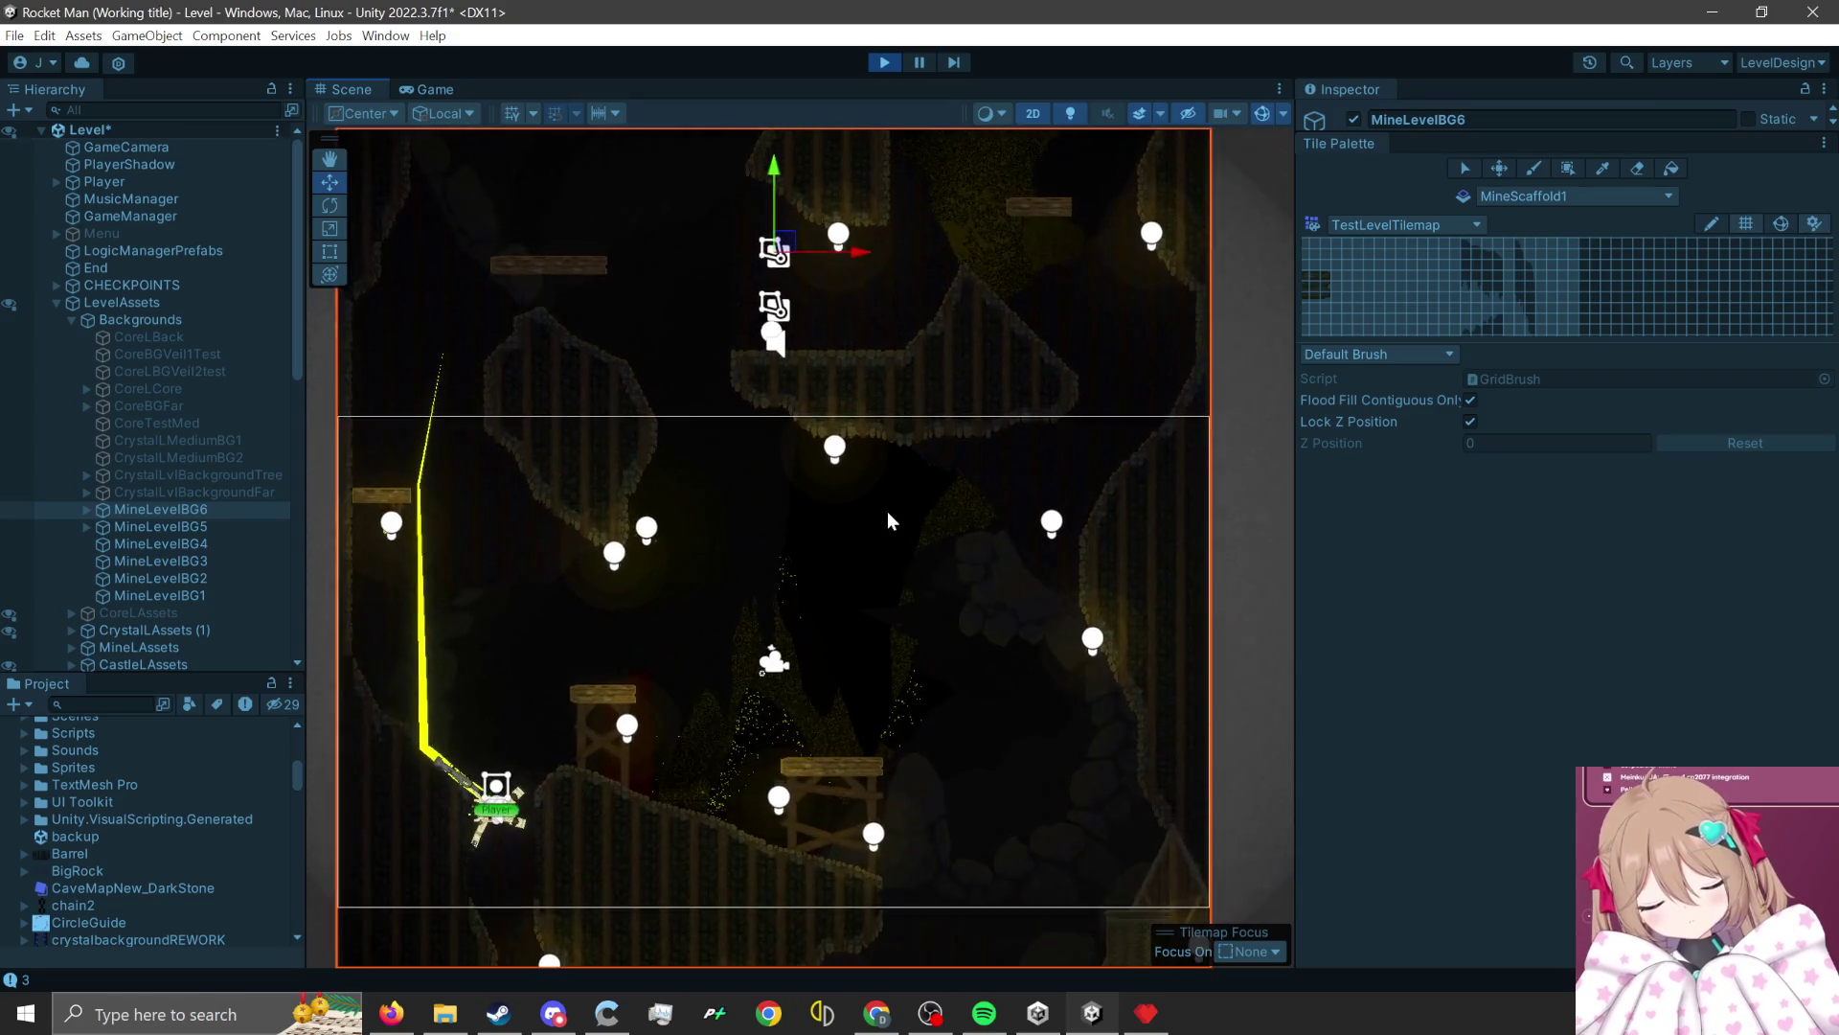
{"action": "scroll", "coordinate": [887, 521], "scroll_direction": "up", "scroll_amount": 6}
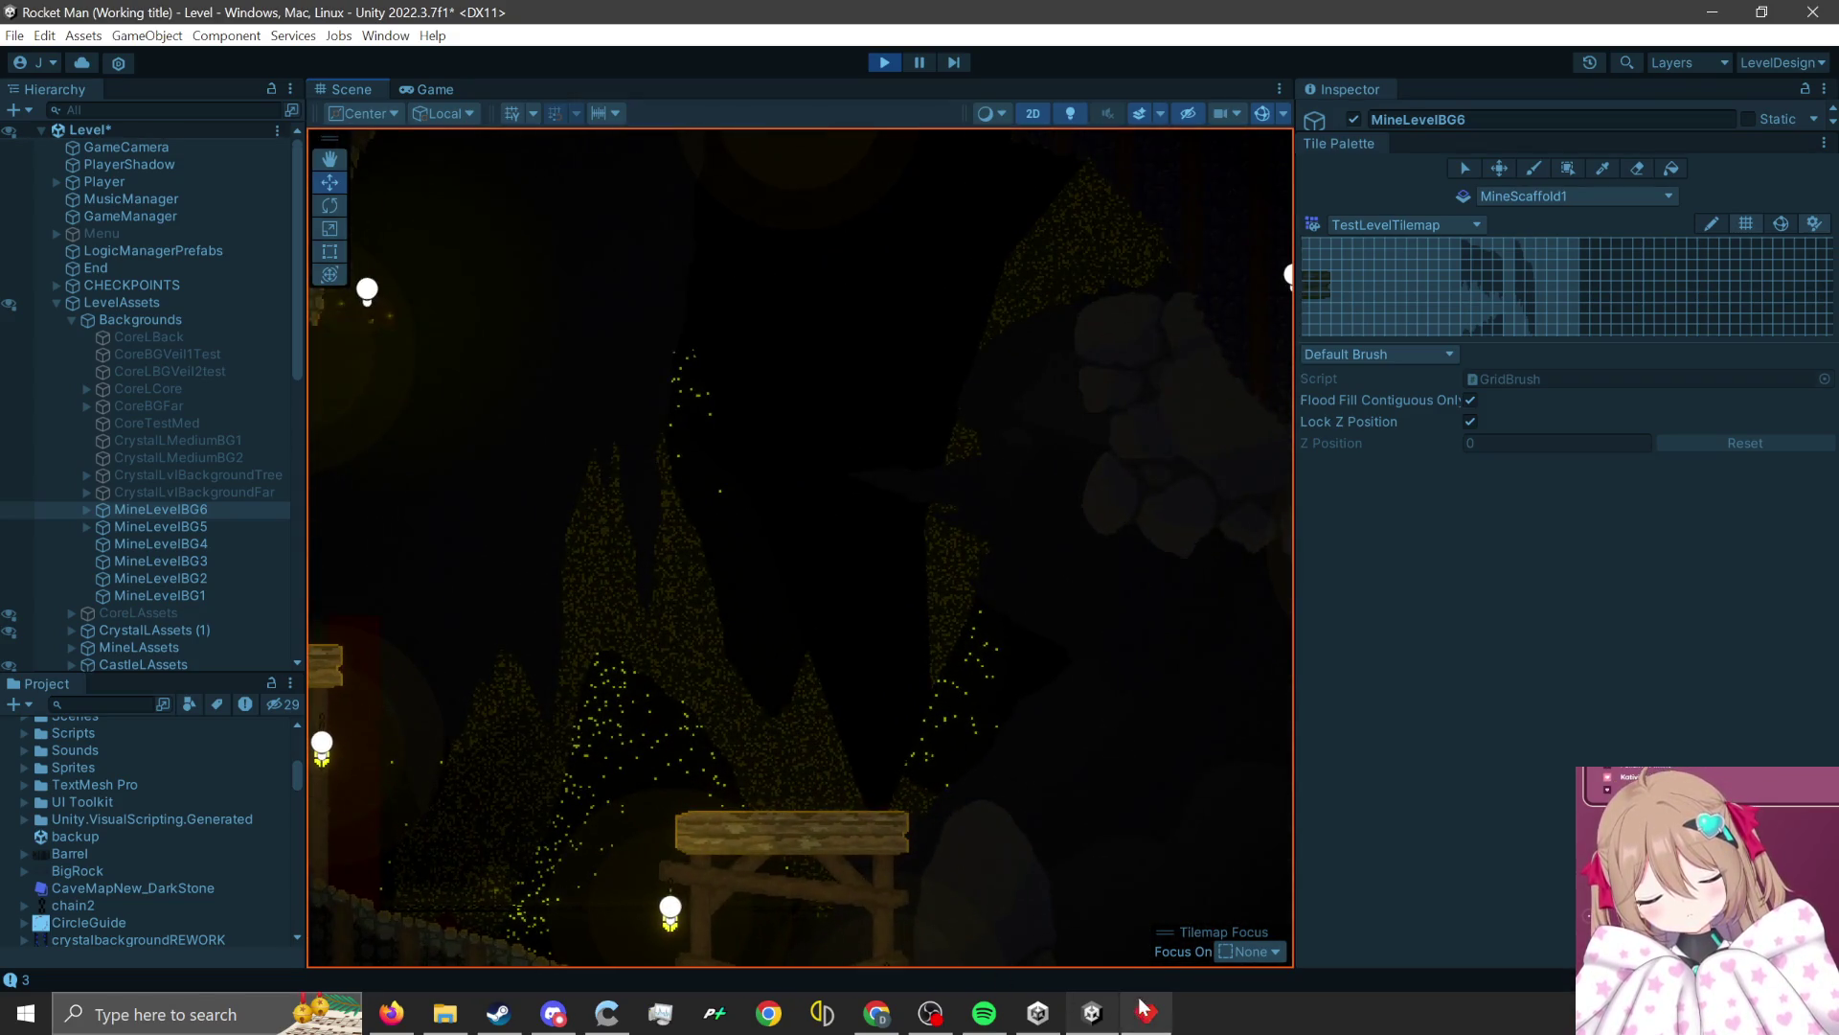
{"action": "mouse_move", "coordinate": [1147, 1022]}
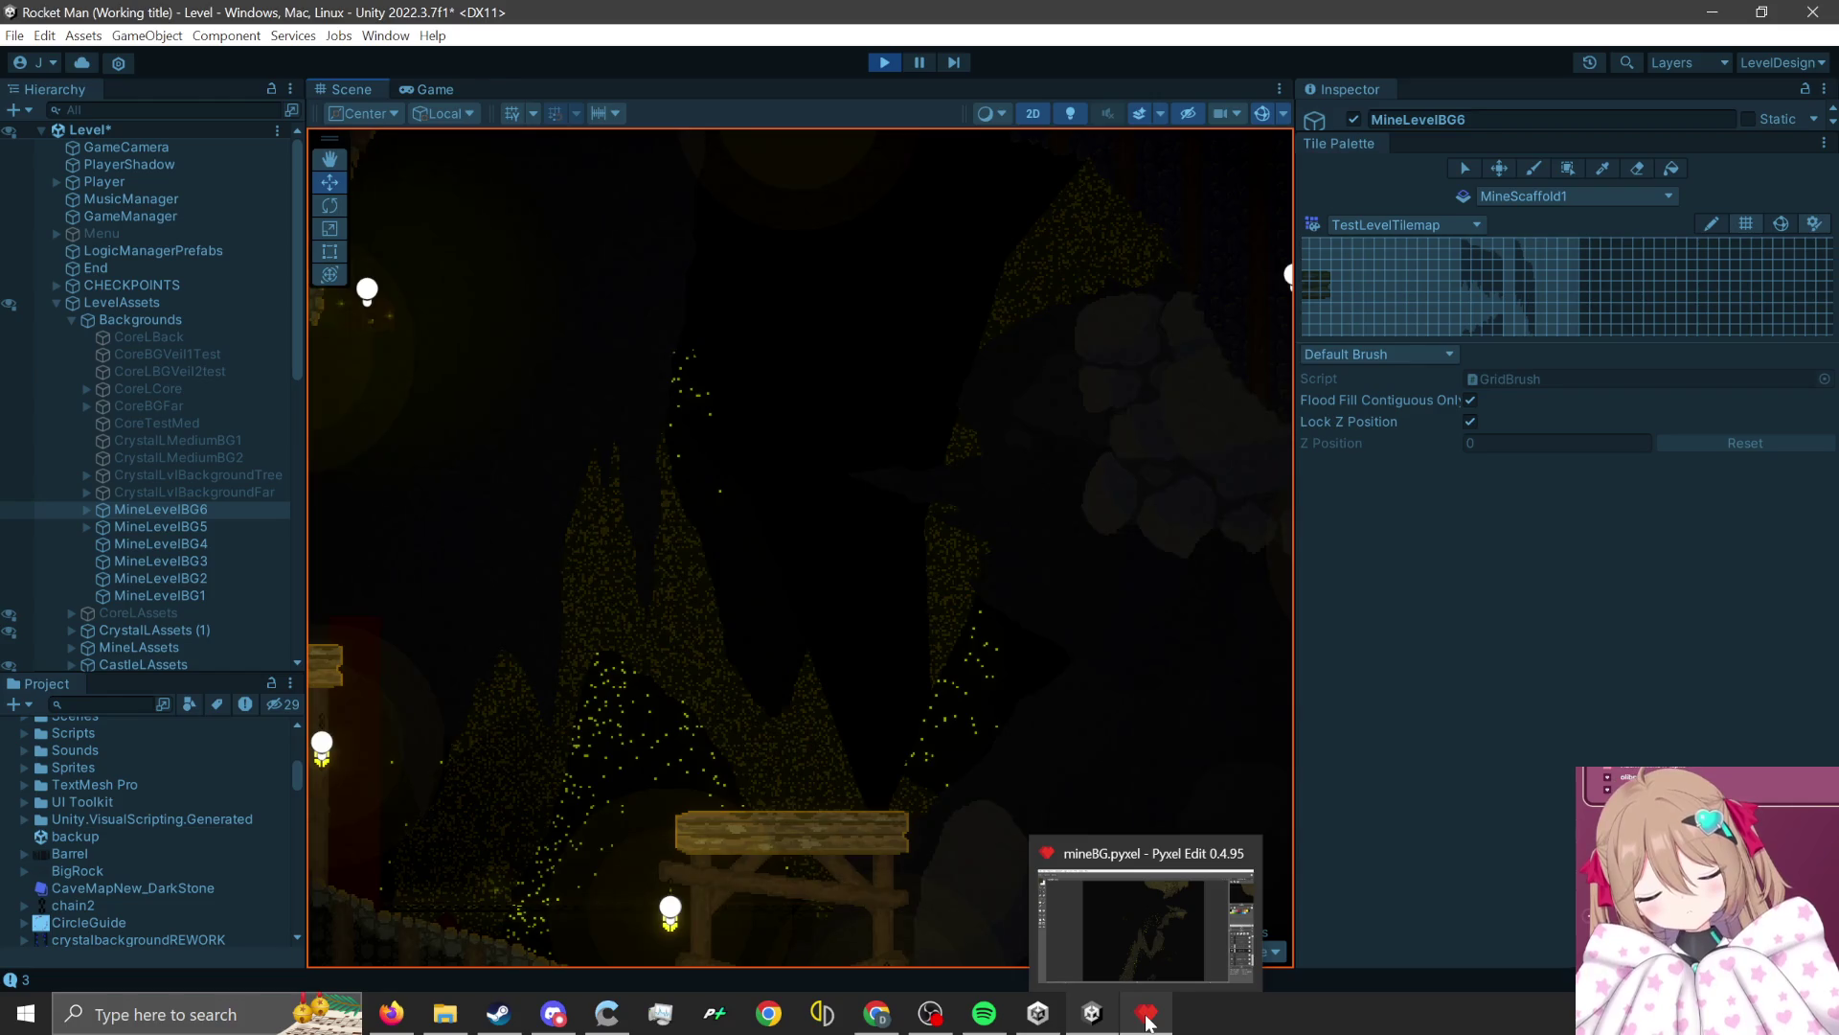
Compare the mineBG sketch in Pyxel Edit with the Unity level, flipping between them twice.
{"action": "left_click", "coordinate": [1146, 1021]}
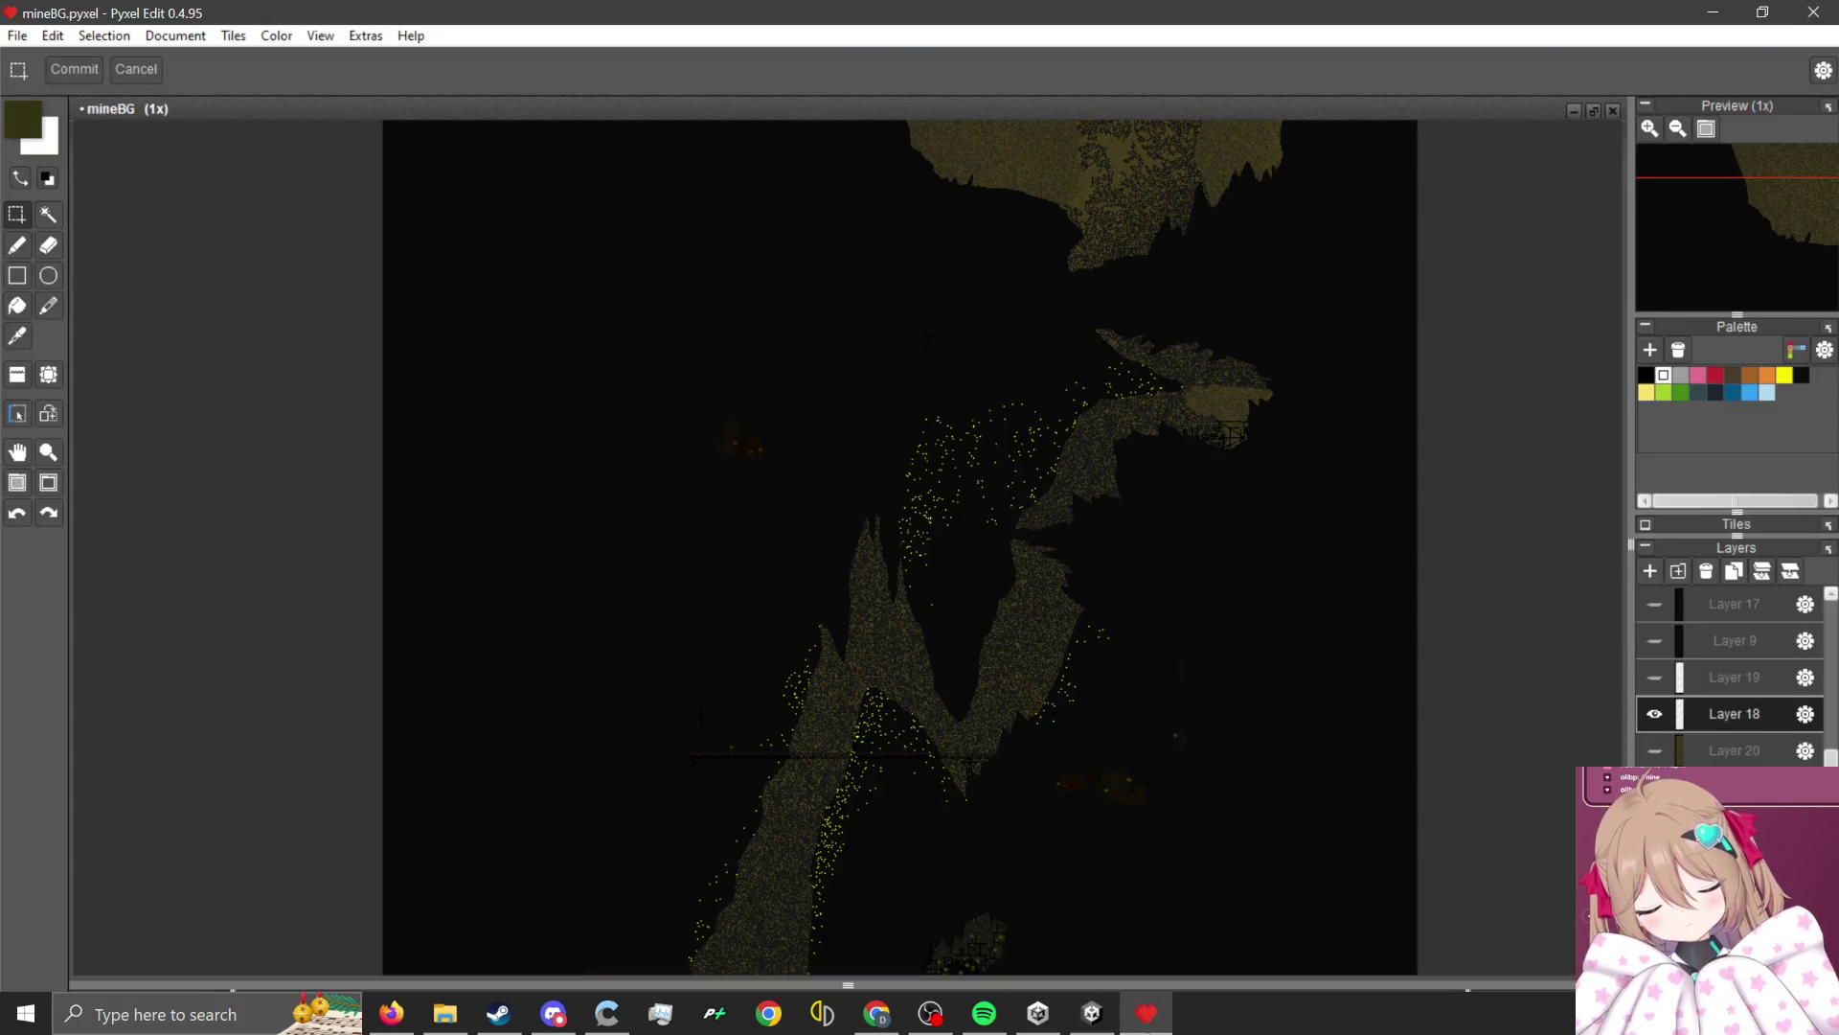
{"action": "scroll", "coordinate": [1044, 638], "scroll_direction": "up", "scroll_amount": 2}
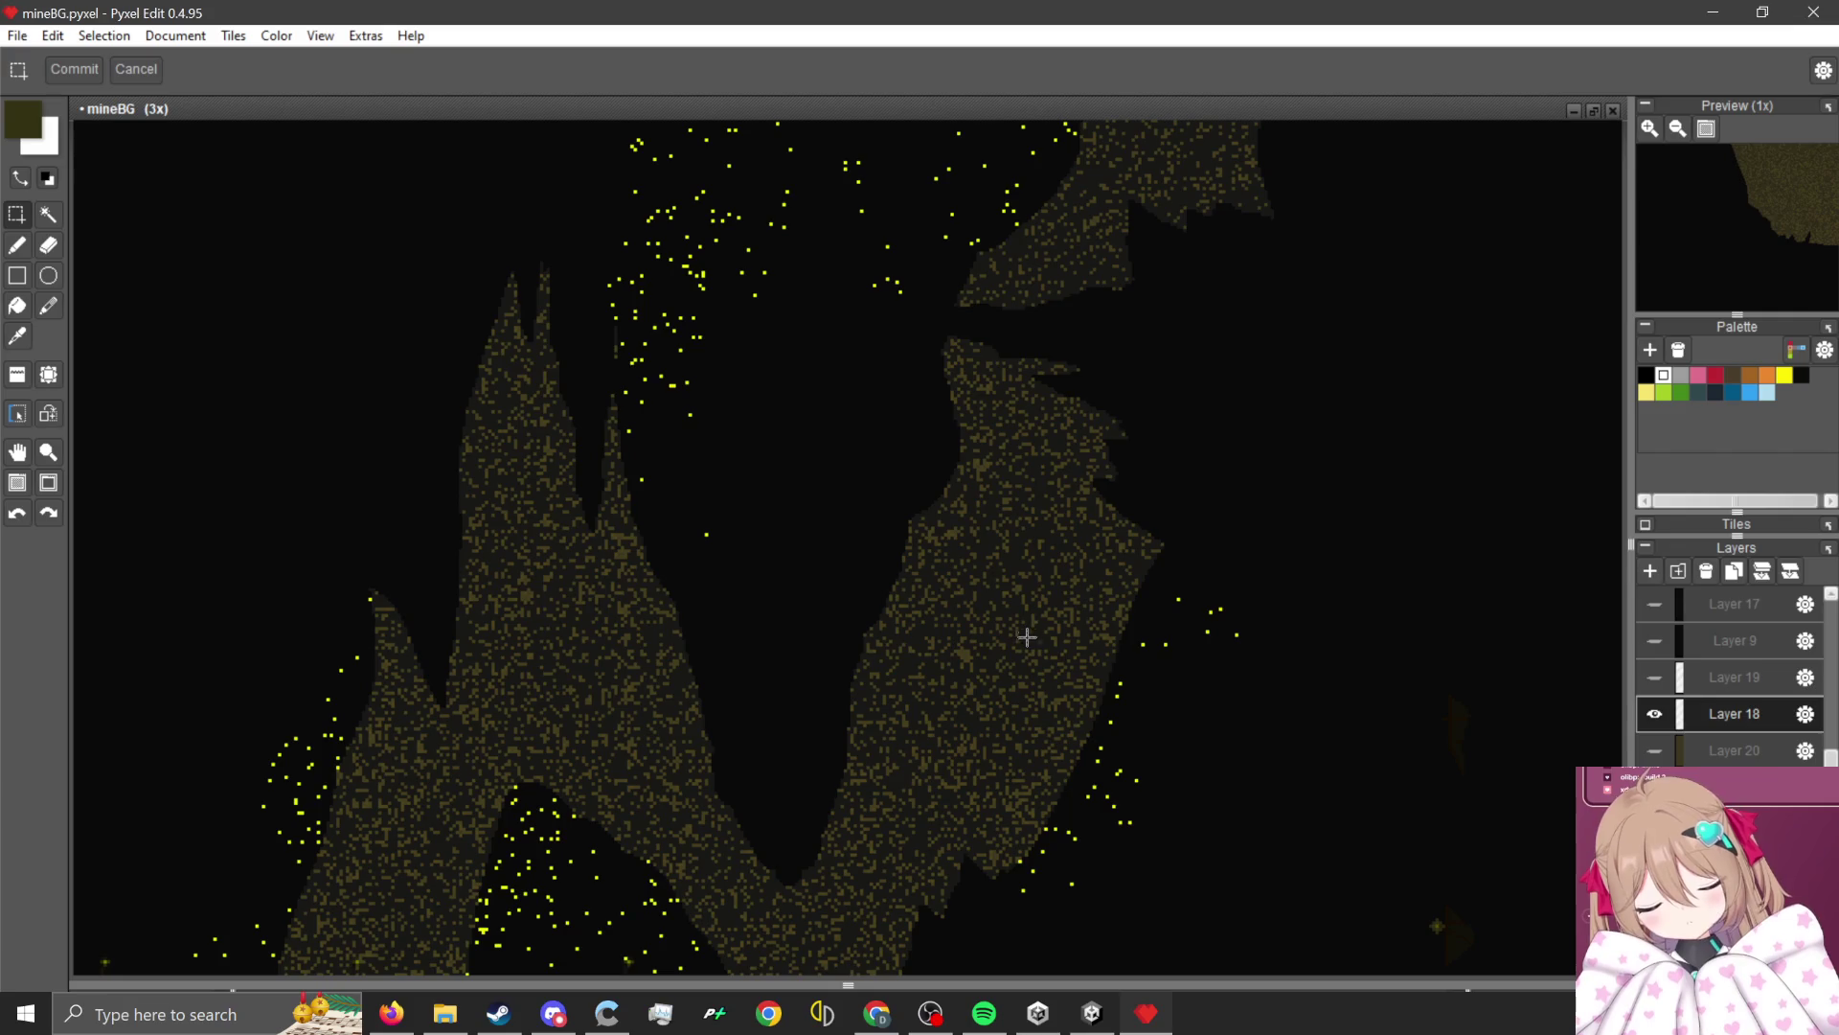
{"action": "left_click", "coordinate": [1092, 1014]}
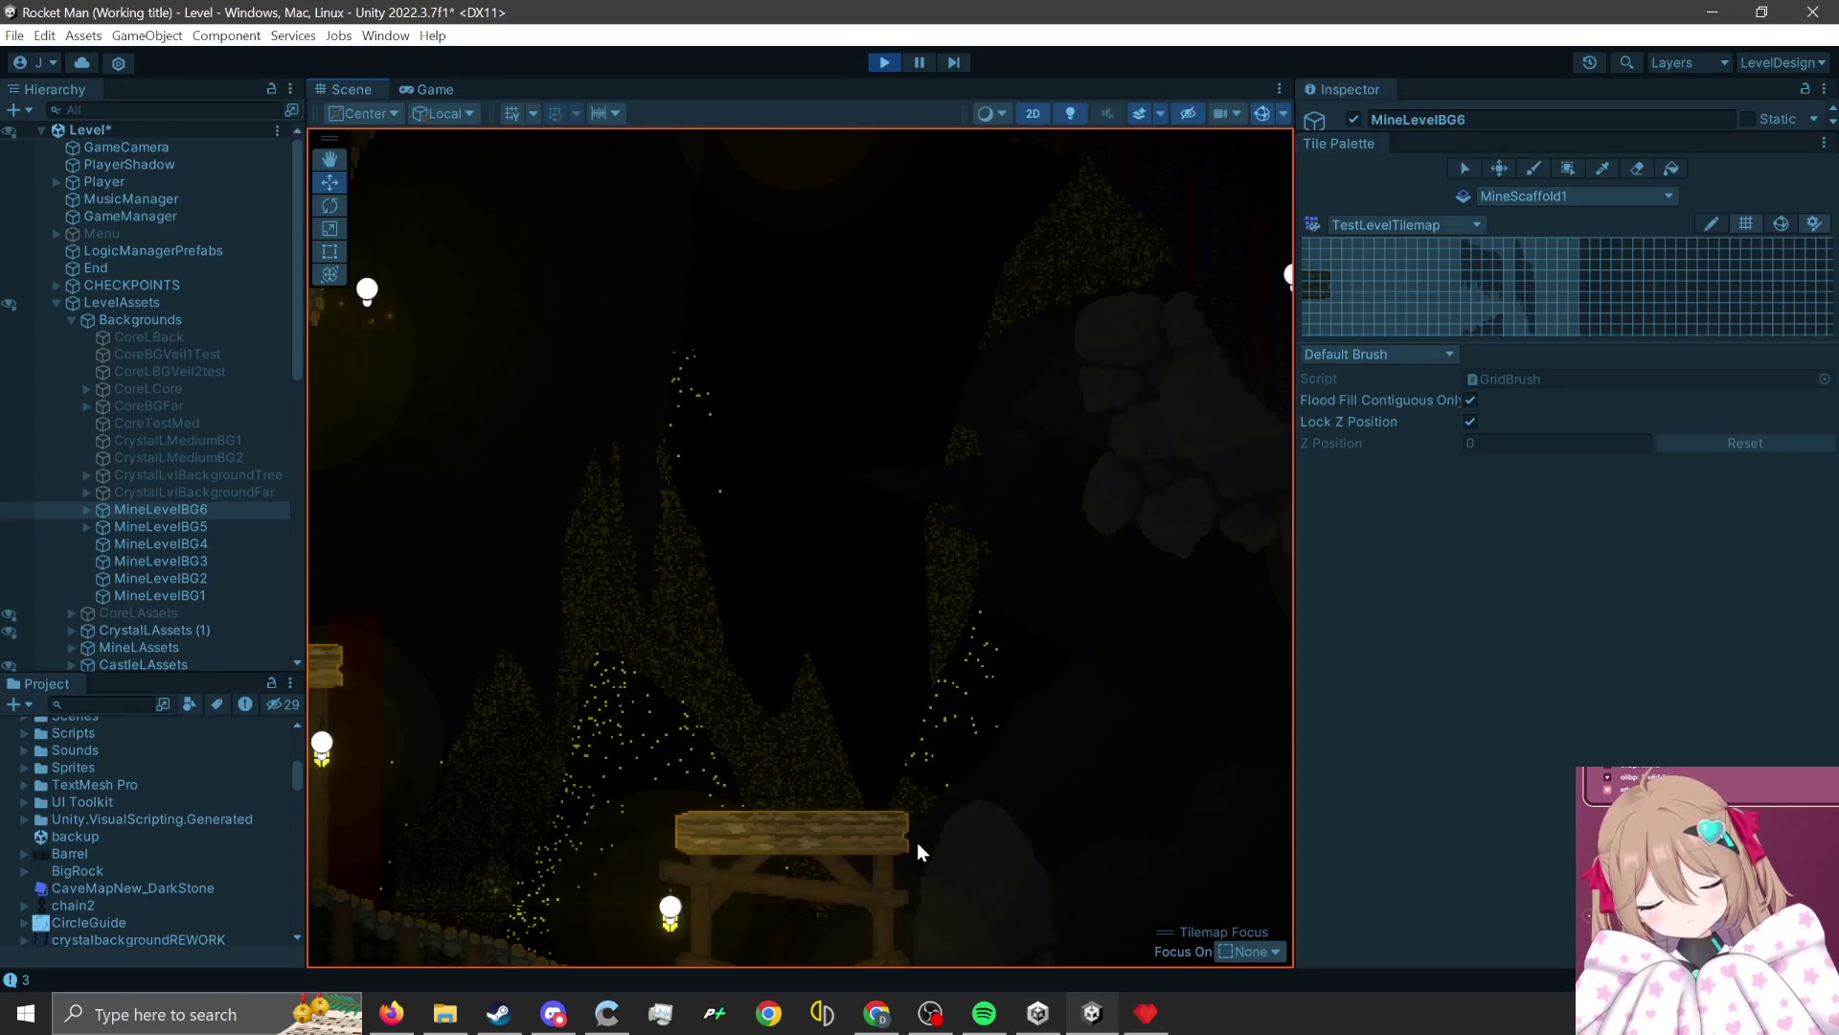
{"action": "left_click", "coordinate": [1146, 1023]}
{"action": "scroll", "coordinate": [877, 604], "scroll_direction": "down", "scroll_amount": 2}
{"action": "scroll", "coordinate": [852, 594], "scroll_direction": "up", "scroll_amount": 2}
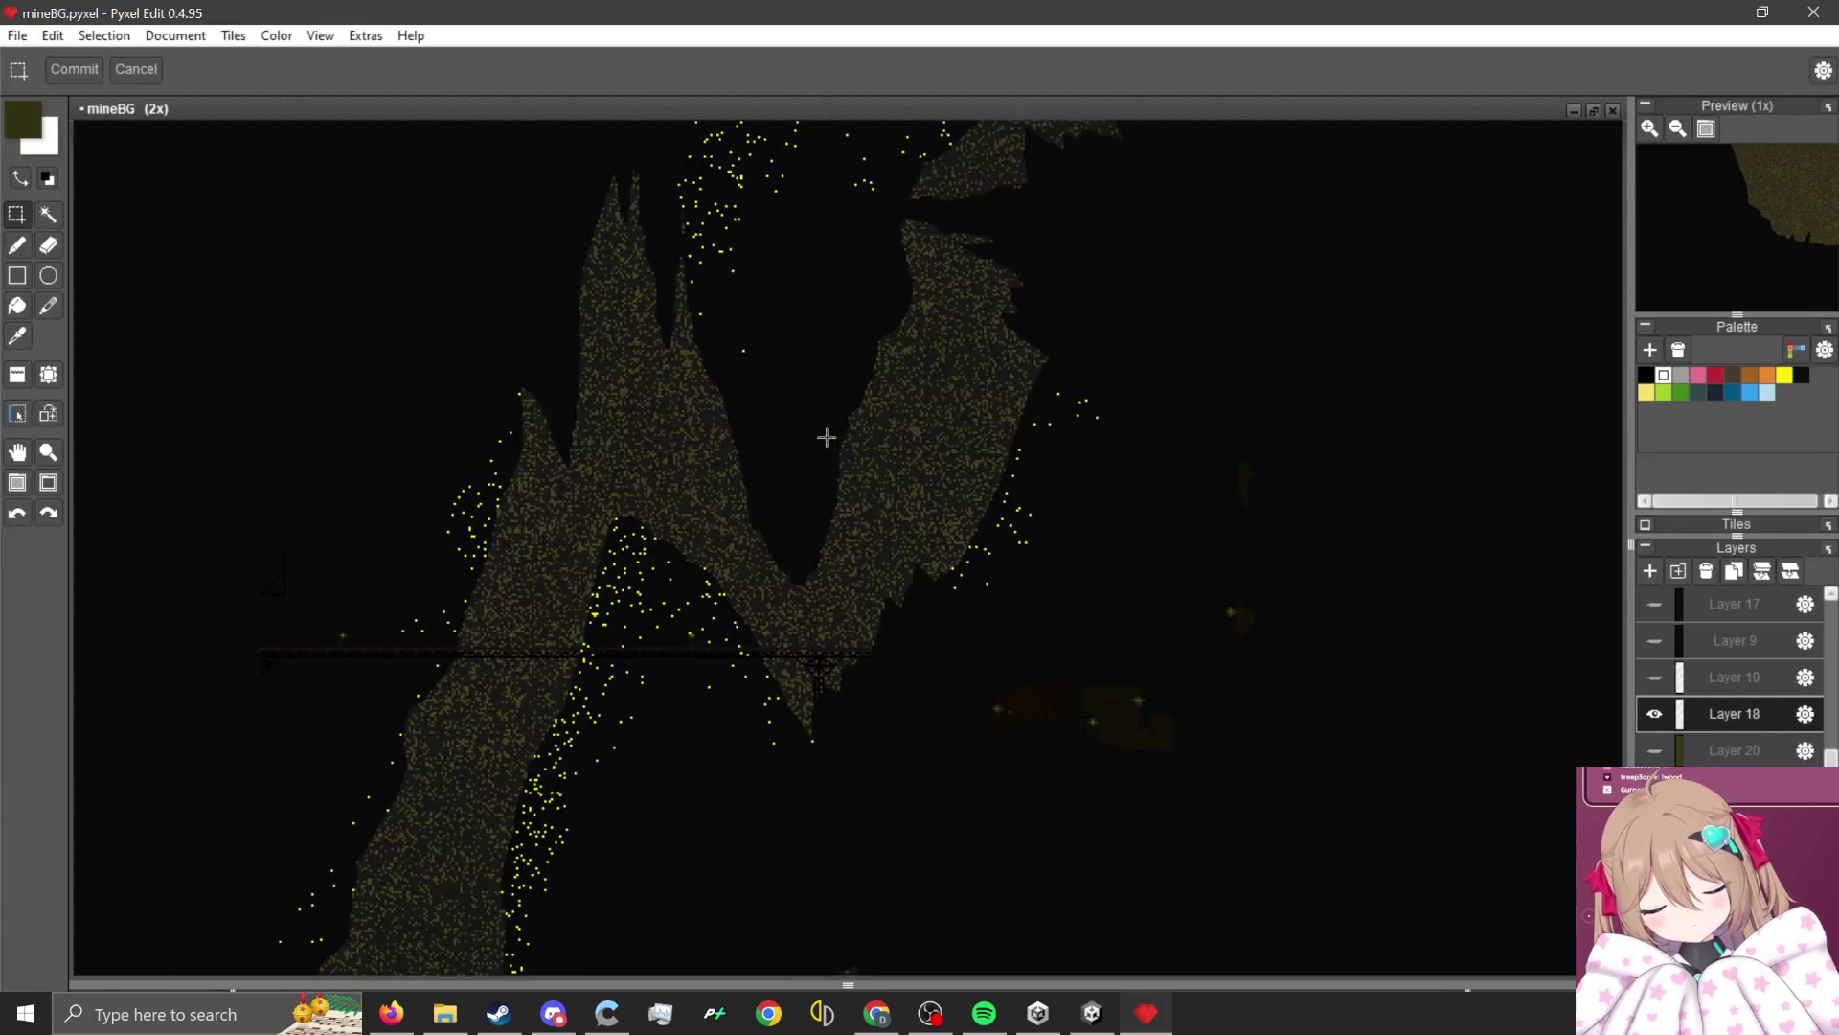
{"action": "left_click", "coordinate": [1093, 1016]}
{"action": "scroll", "coordinate": [900, 628], "scroll_direction": "down", "scroll_amount": 4}
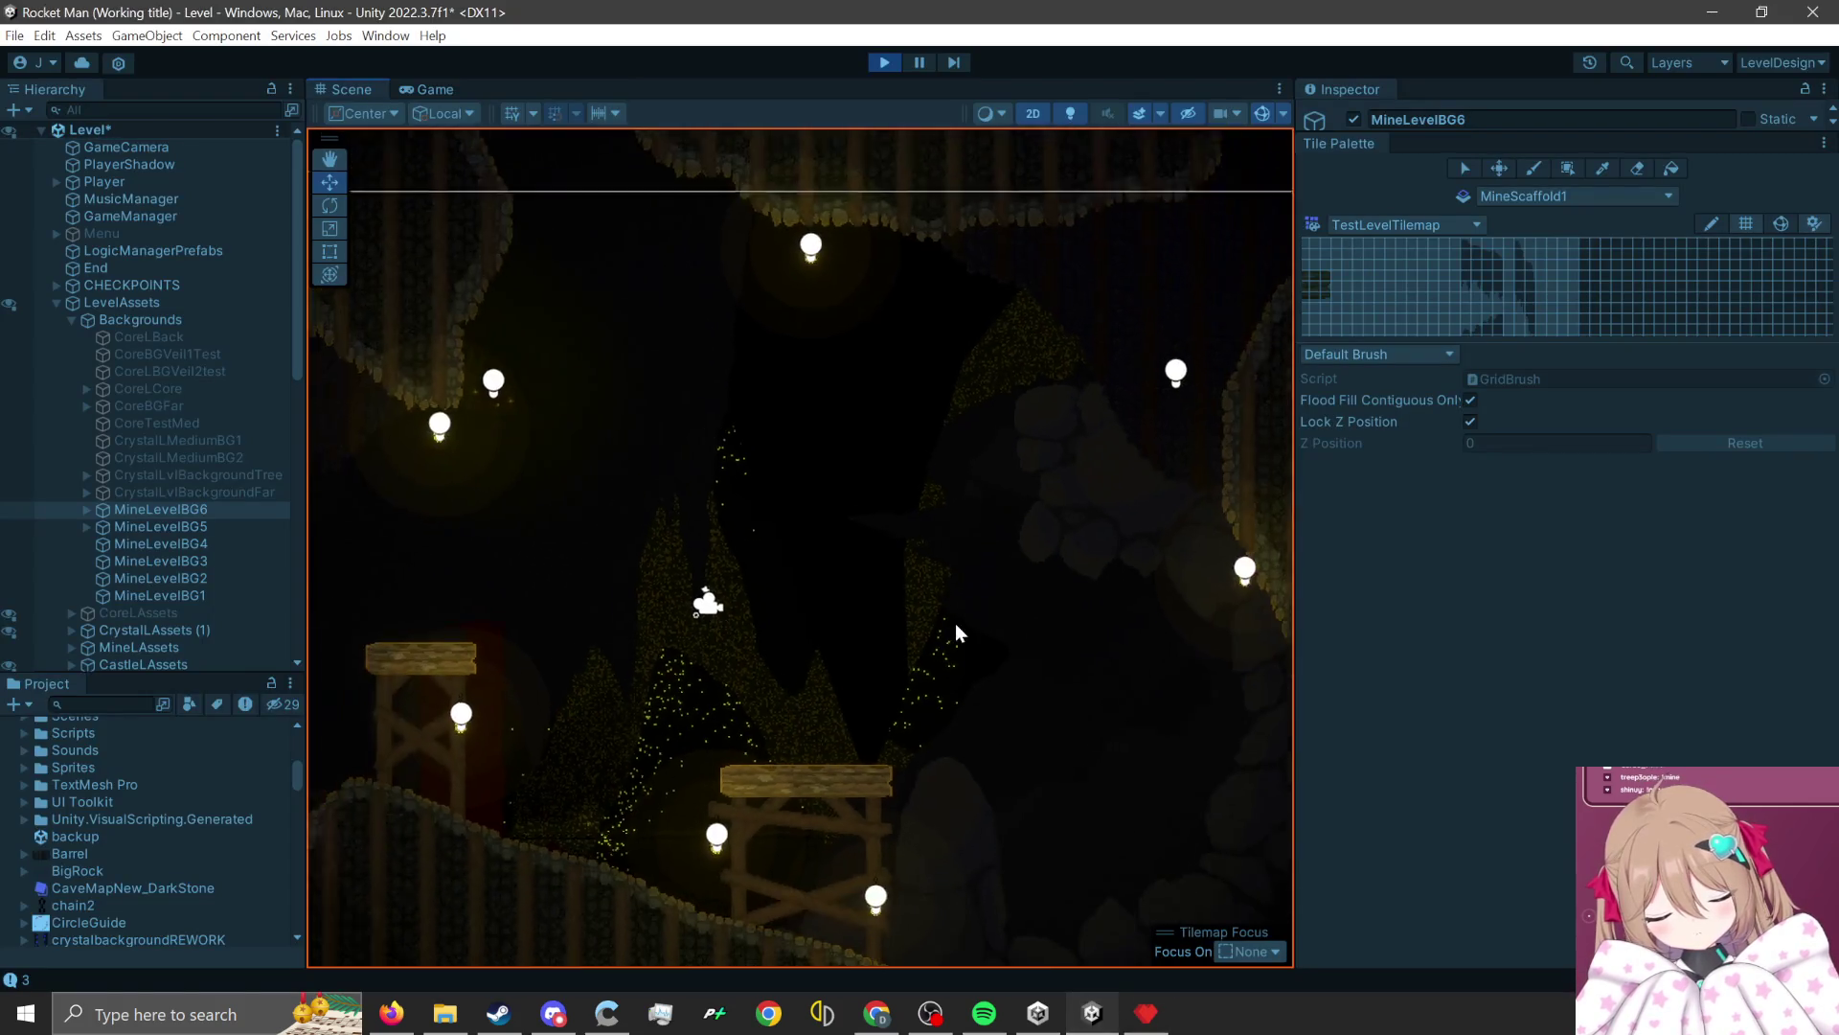
Select MineLevelBG5 and step through neighbouring background layers down to CoreLAssets and back.
{"action": "left_click", "coordinate": [173, 526]}
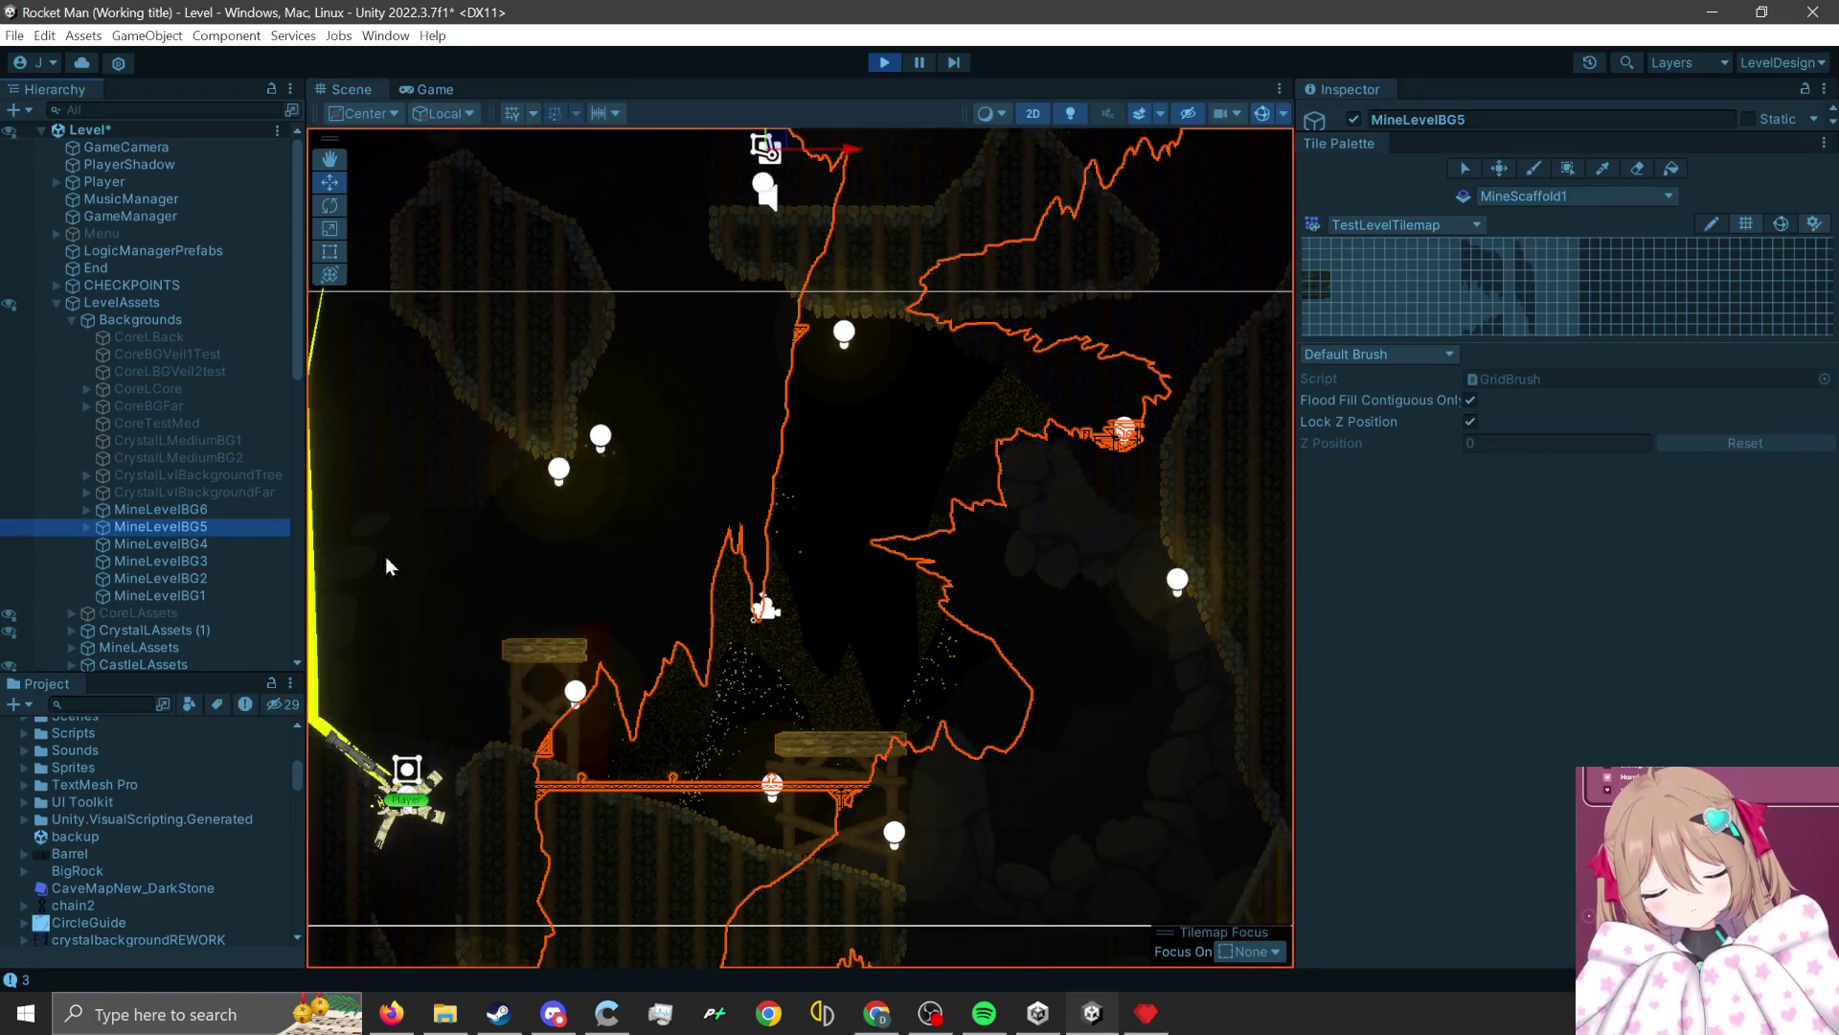
{"action": "key", "text": "Down"}
{"action": "key", "text": "Down"}
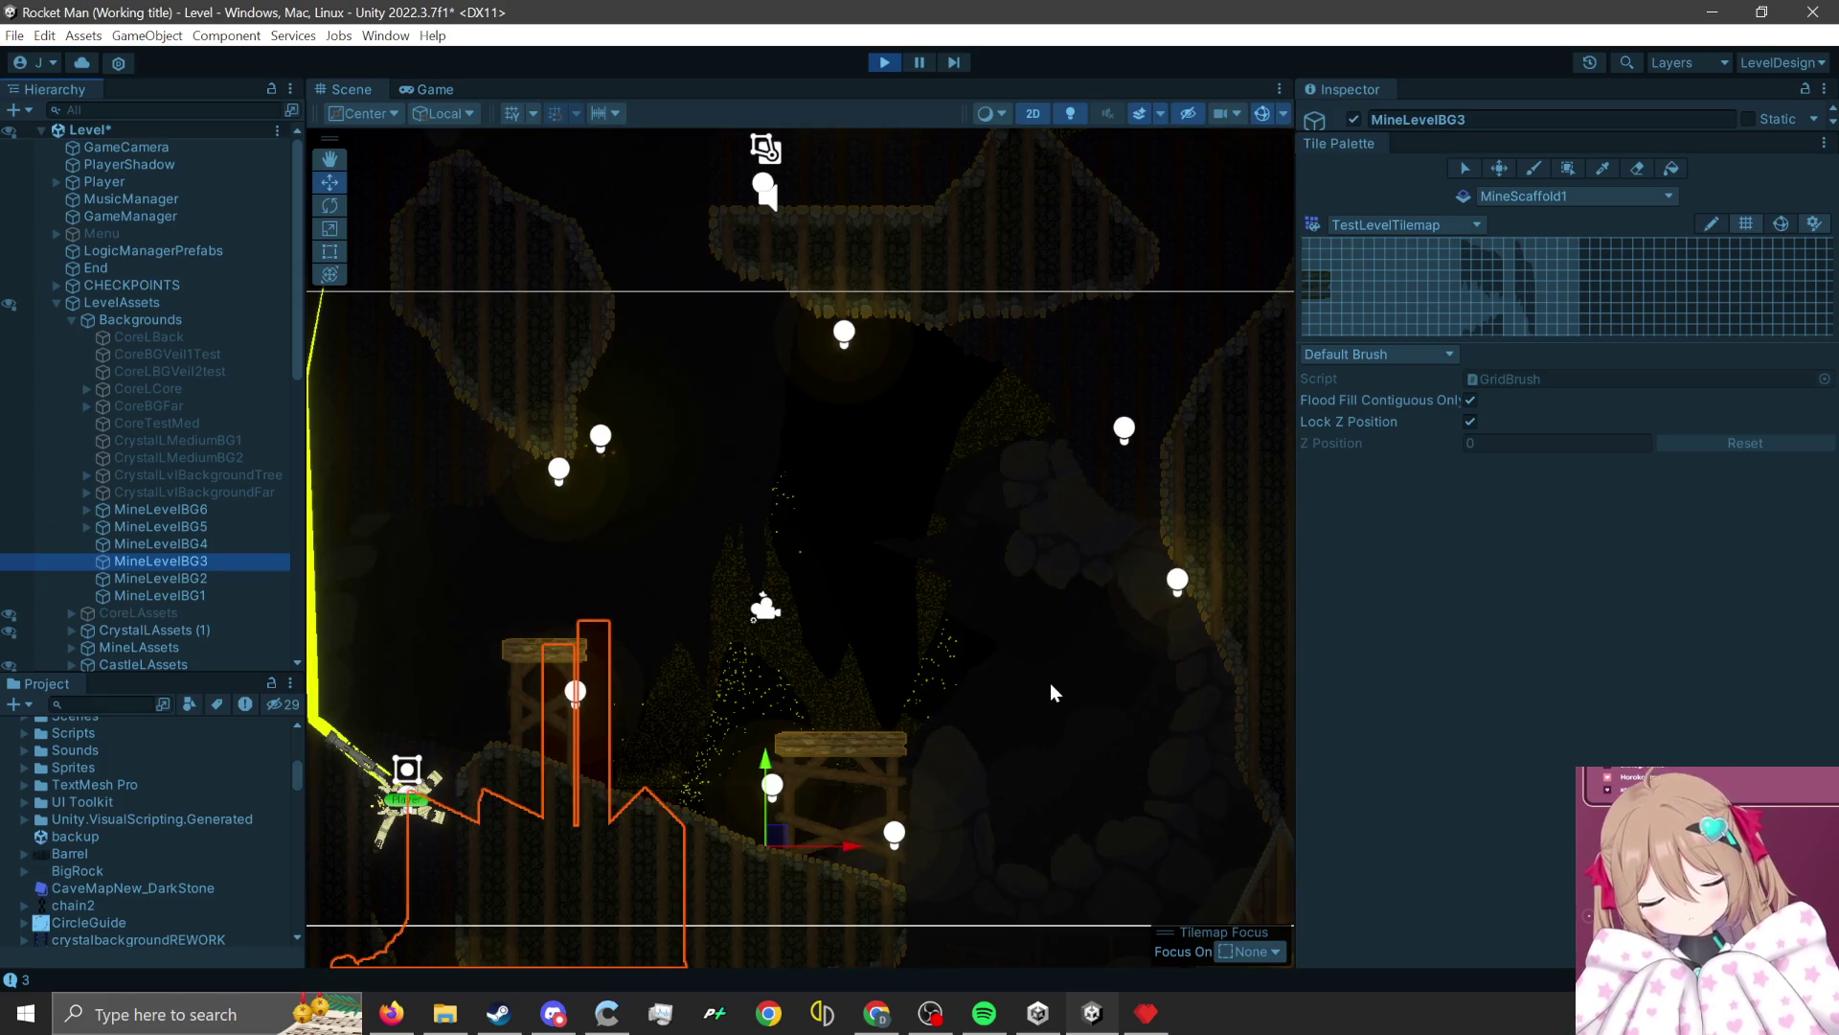
{"action": "scroll", "coordinate": [1050, 682], "scroll_direction": "down", "scroll_amount": 1}
{"action": "key", "text": "Down"}
{"action": "key", "text": "Down"}
{"action": "key", "text": "Down"}
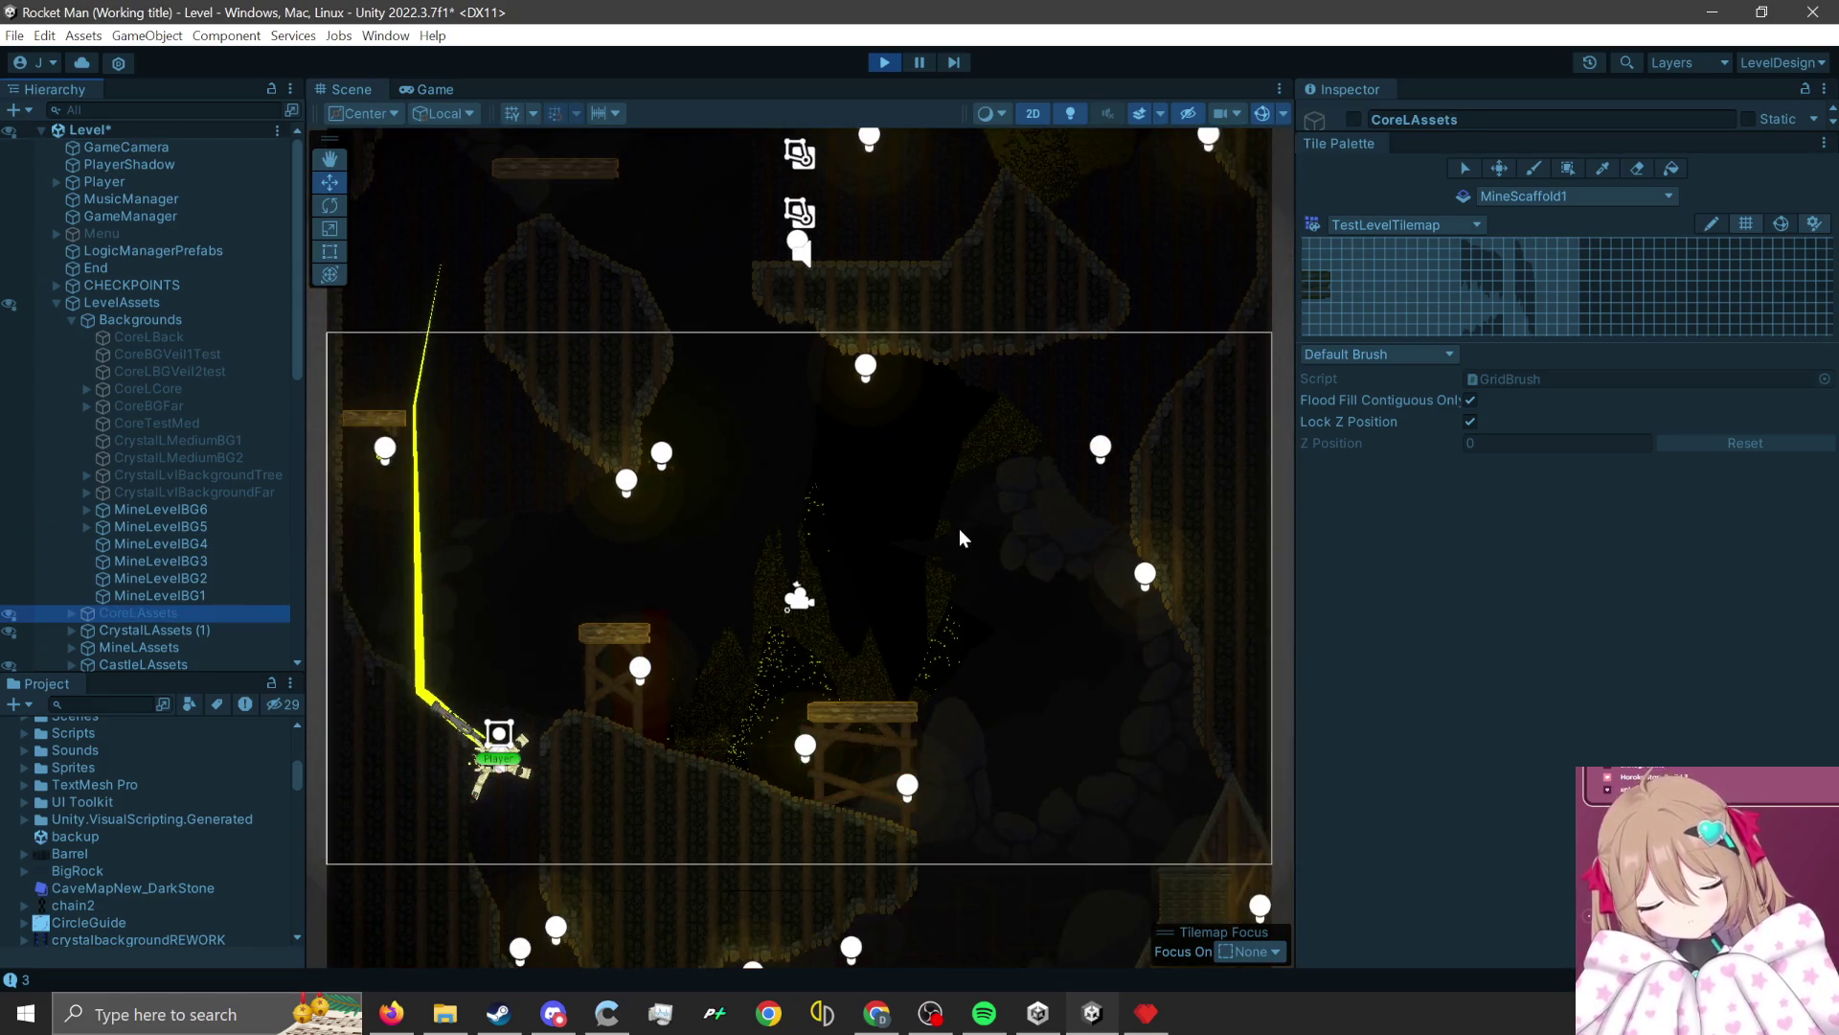
{"action": "key", "text": "Up"}
{"action": "key", "text": "Up"}
{"action": "key", "text": "Up"}
{"action": "key", "text": "Up"}
{"action": "key", "text": "Up"}
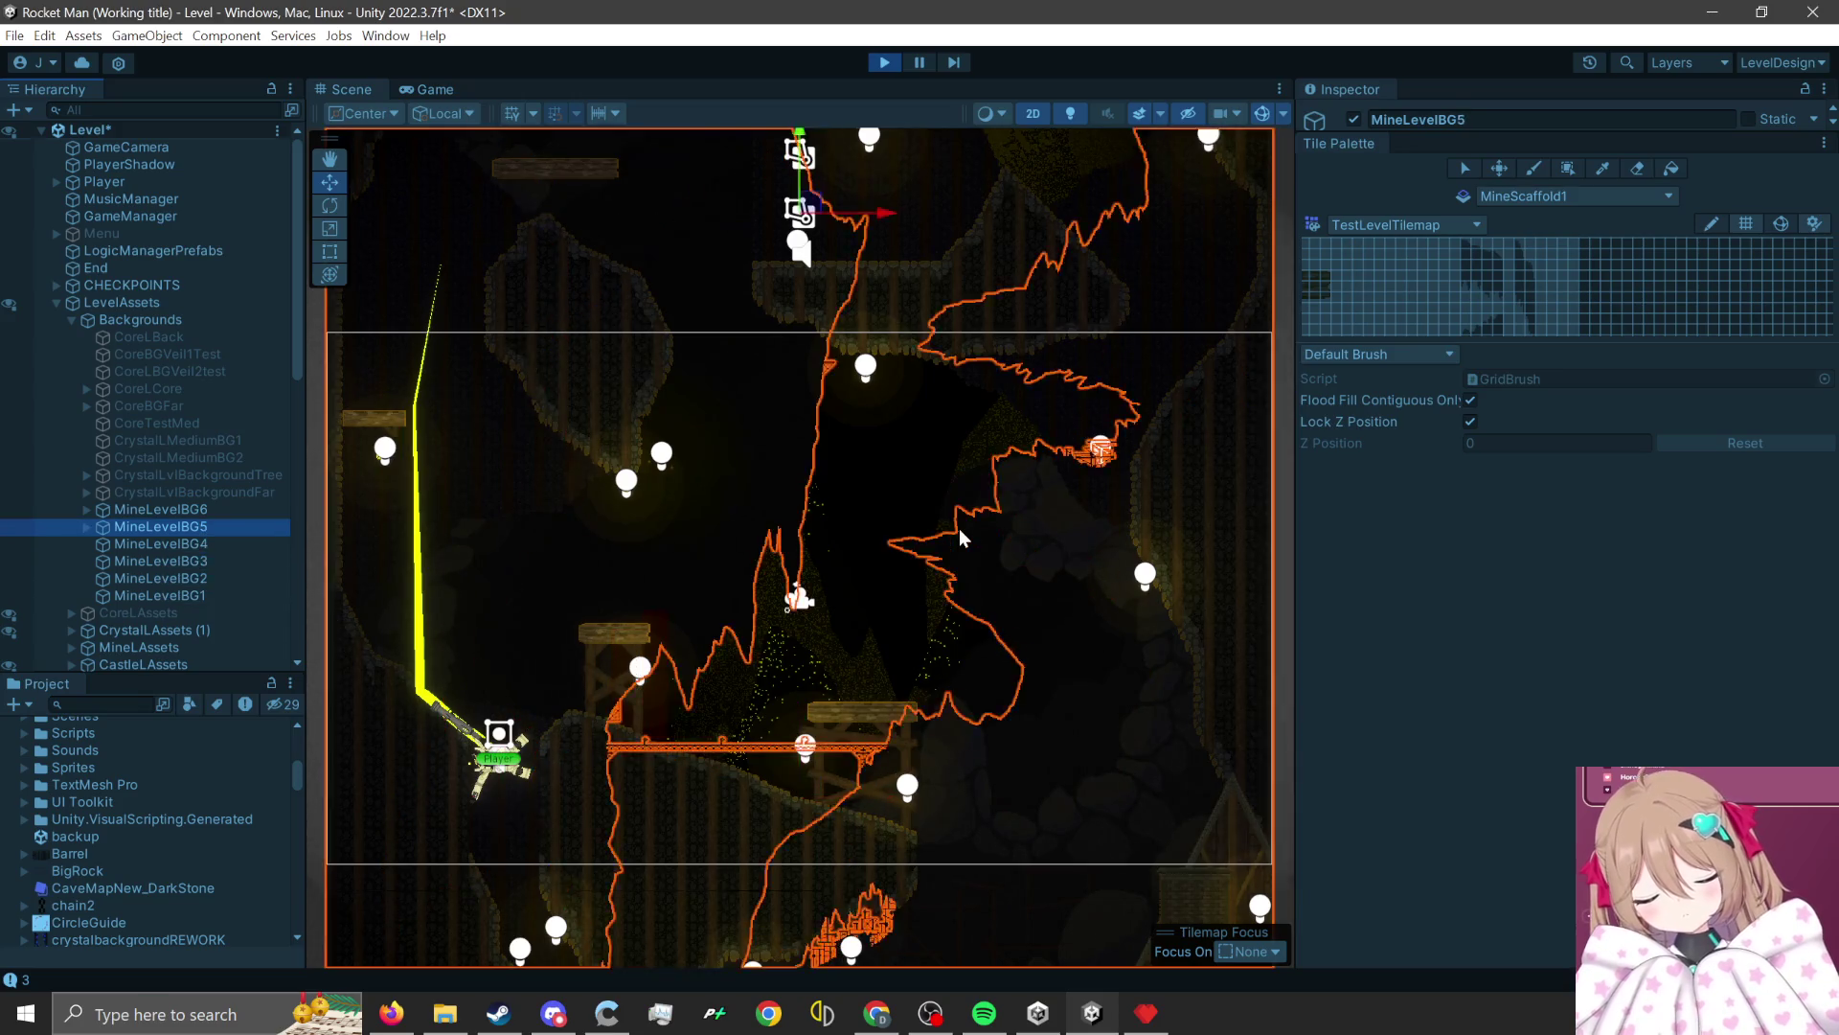
{"action": "key", "text": "Up"}
{"action": "key", "text": "Up"}
{"action": "key", "text": "Down"}
{"action": "key", "text": "Down"}
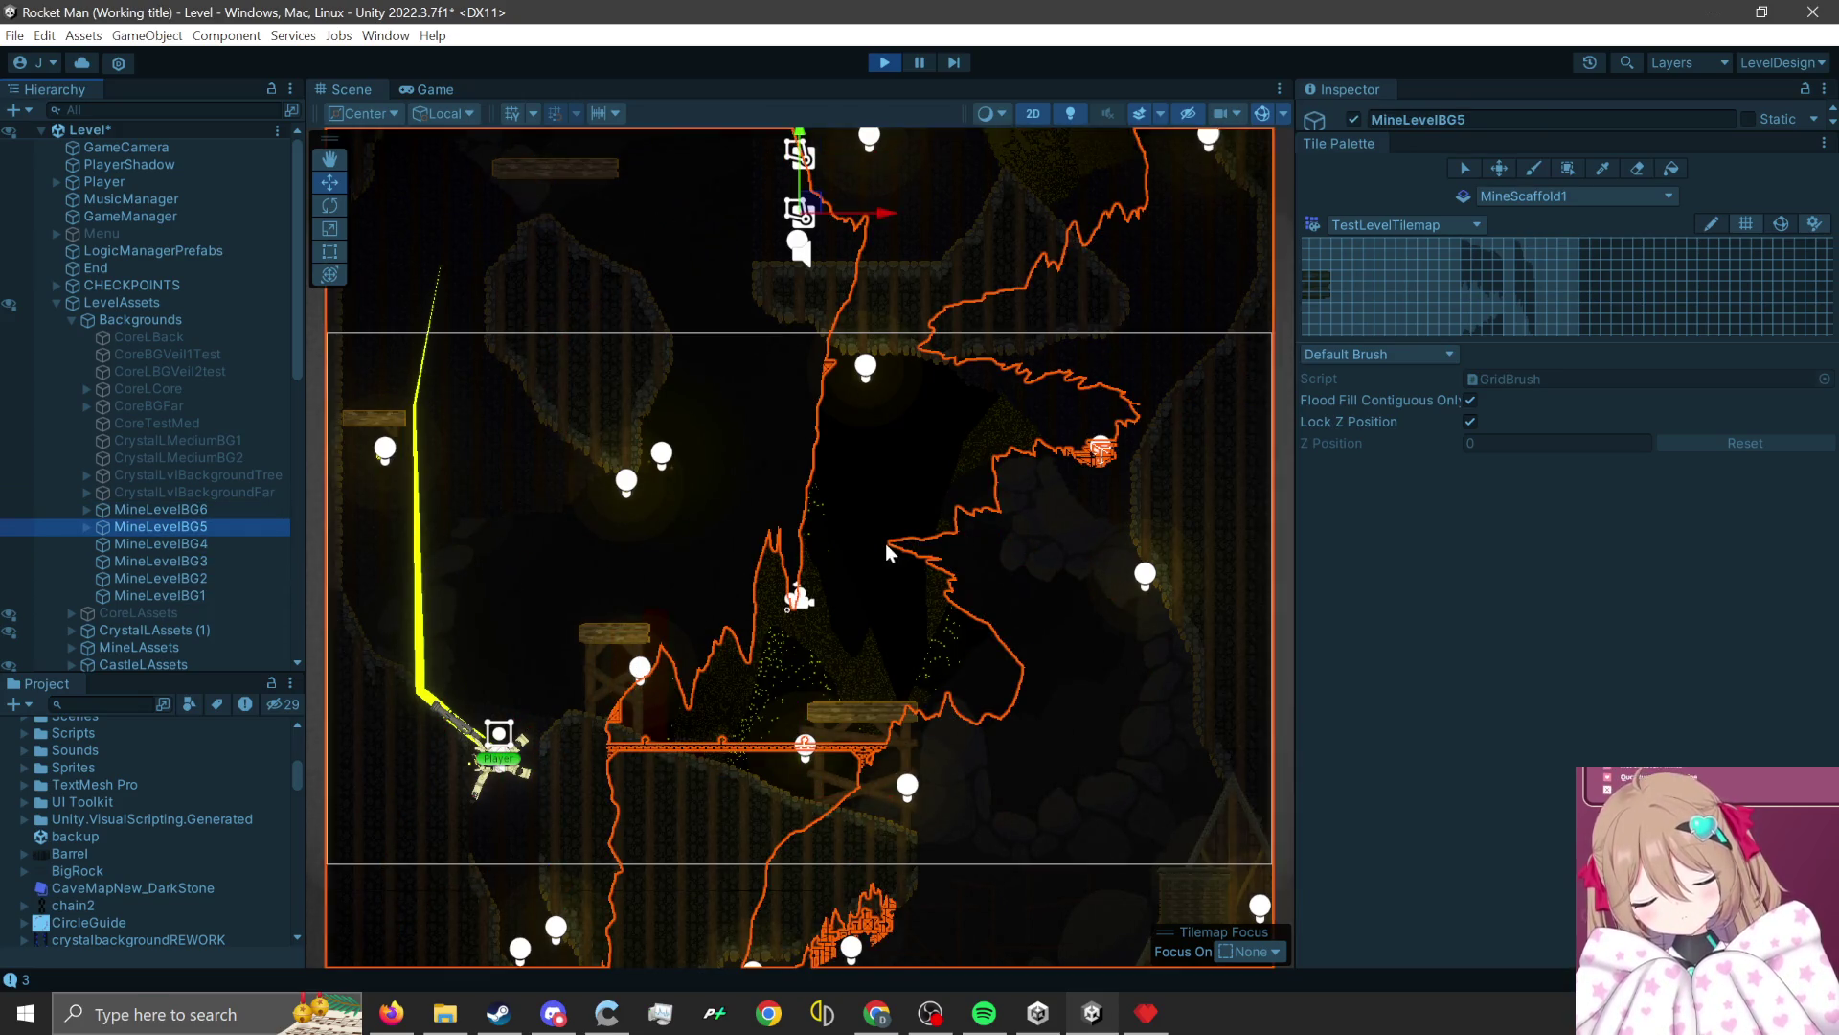
{"action": "scroll", "coordinate": [885, 543], "scroll_direction": "up", "scroll_amount": 5}
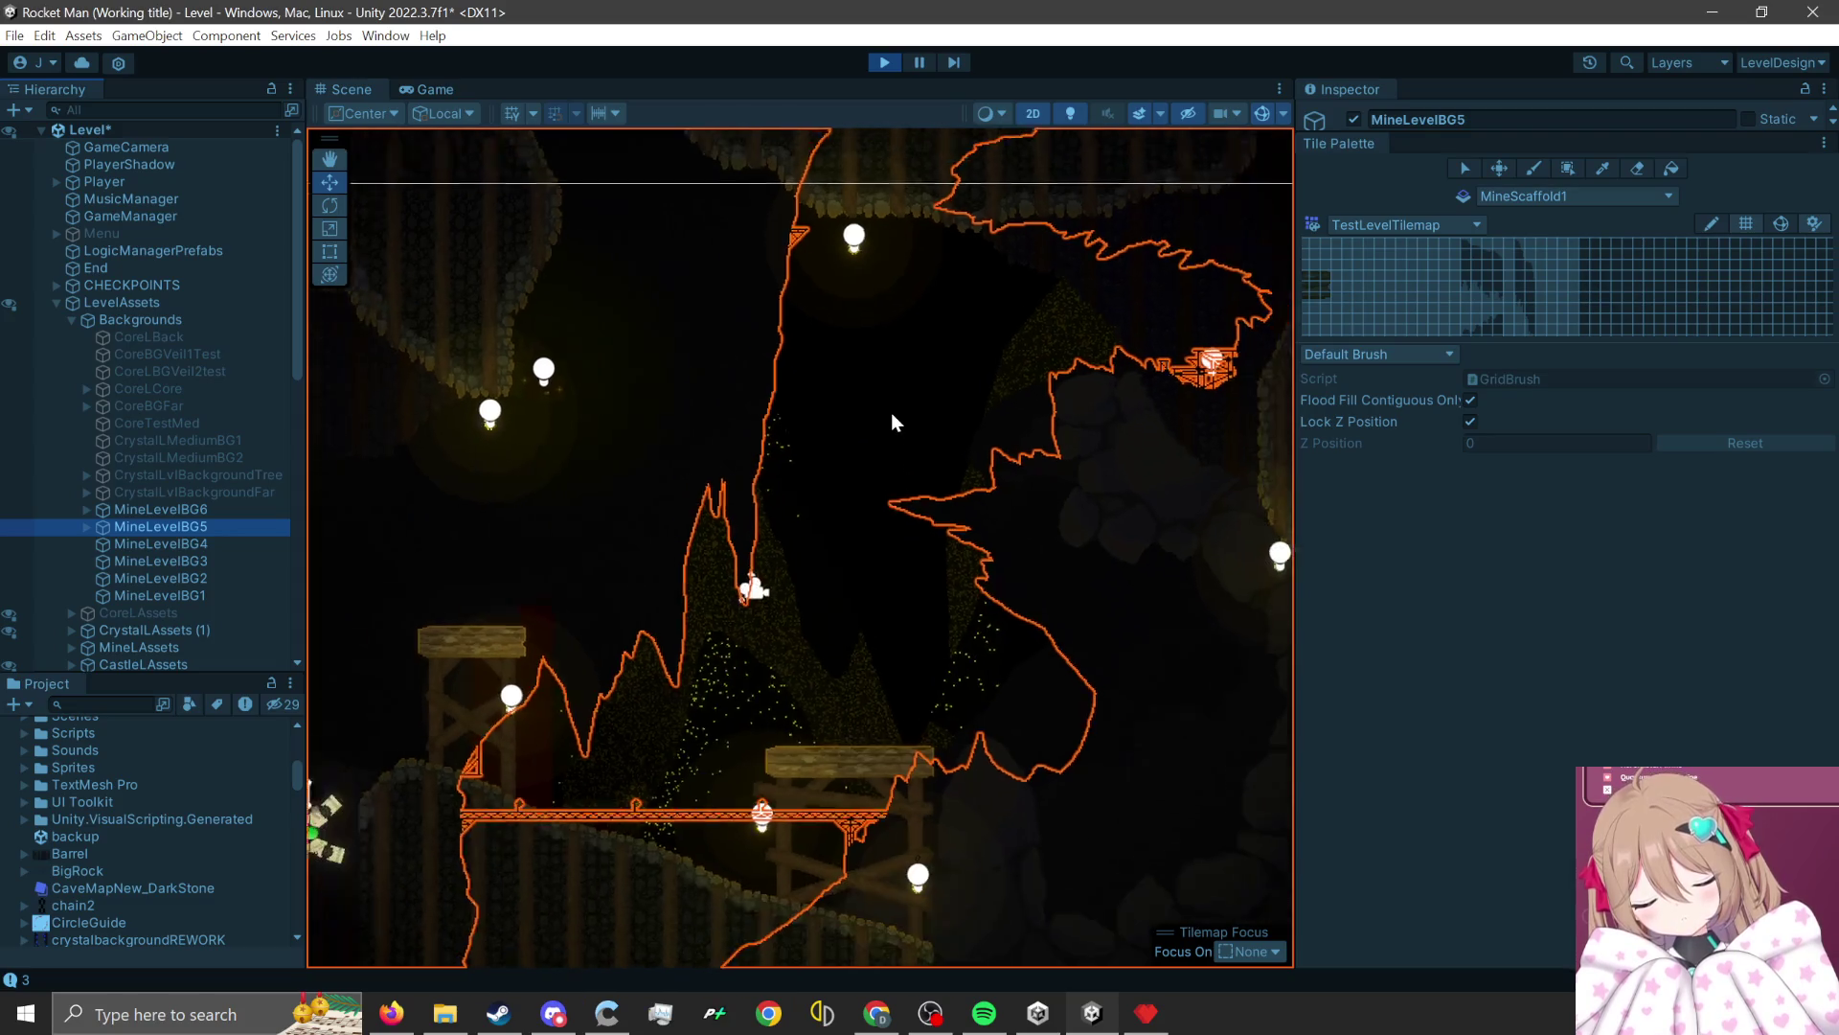
{"action": "scroll", "coordinate": [891, 412], "scroll_direction": "down", "scroll_amount": 3}
{"action": "scroll", "coordinate": [875, 473], "scroll_direction": "up", "scroll_amount": 5}
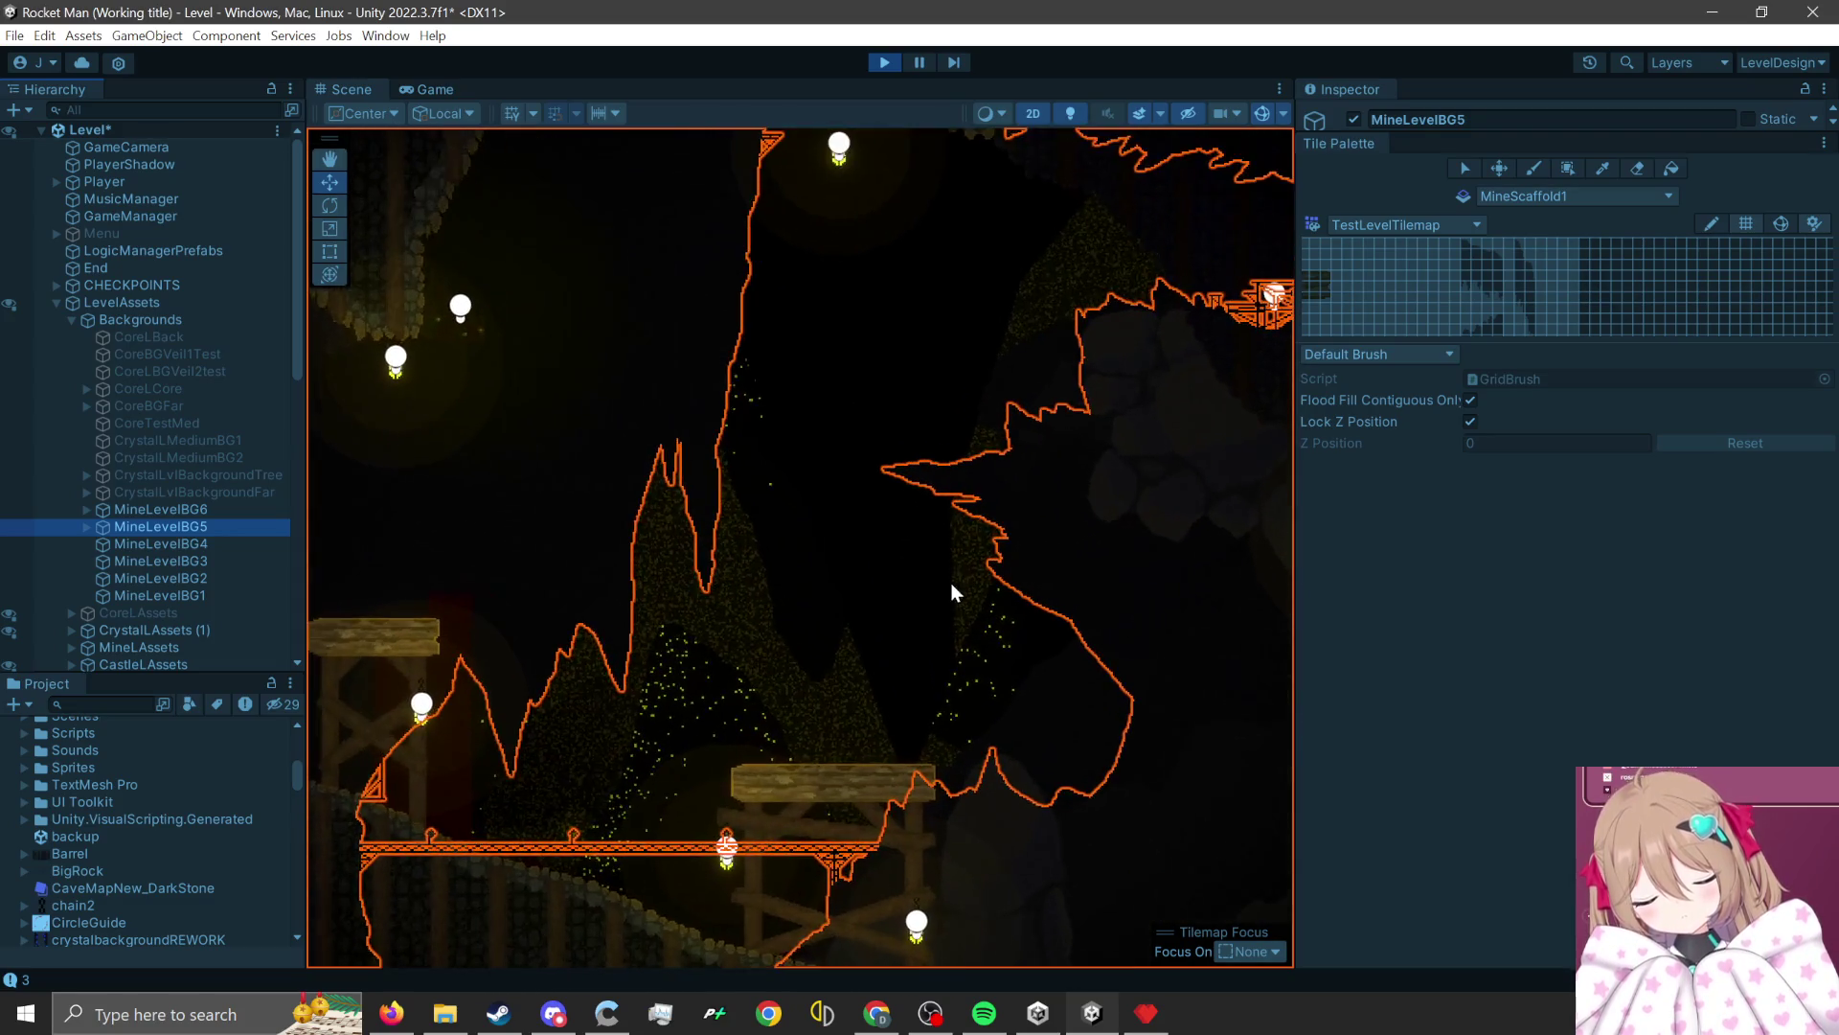
{"action": "scroll", "coordinate": [952, 591], "scroll_direction": "up", "scroll_amount": 8}
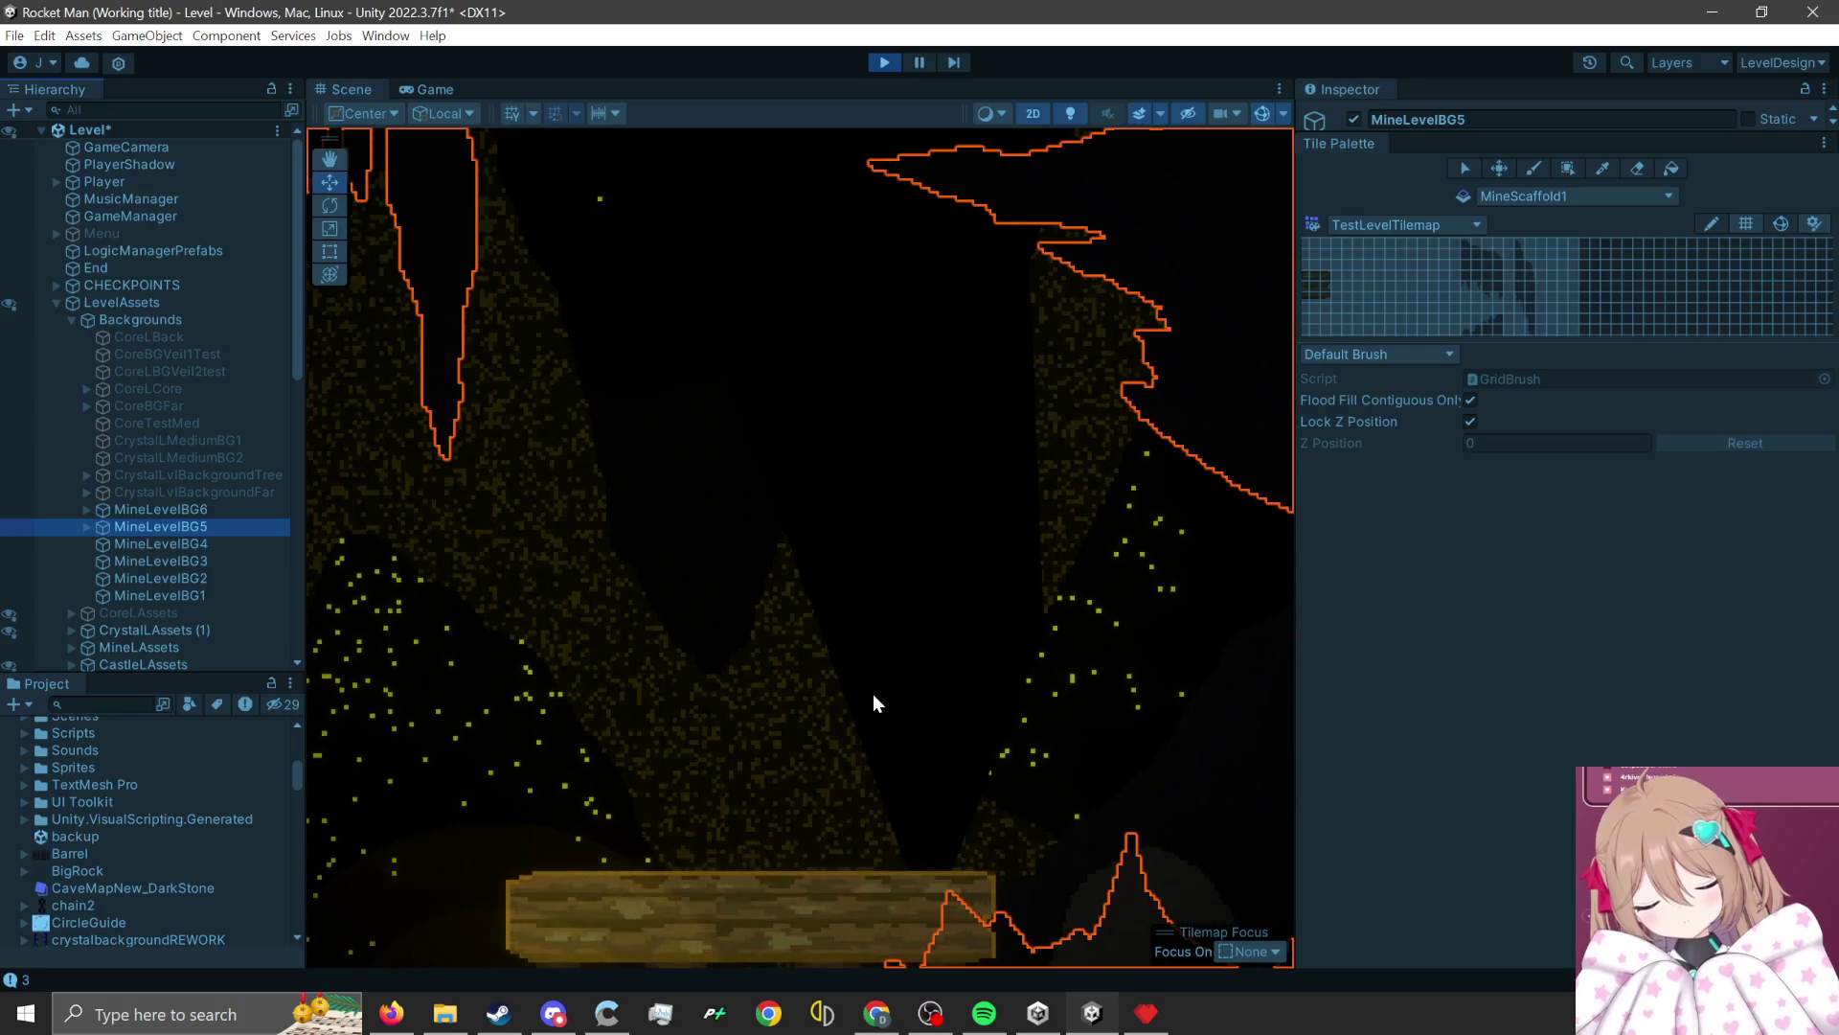
{"action": "scroll", "coordinate": [623, 579], "scroll_direction": "down", "scroll_amount": 2}
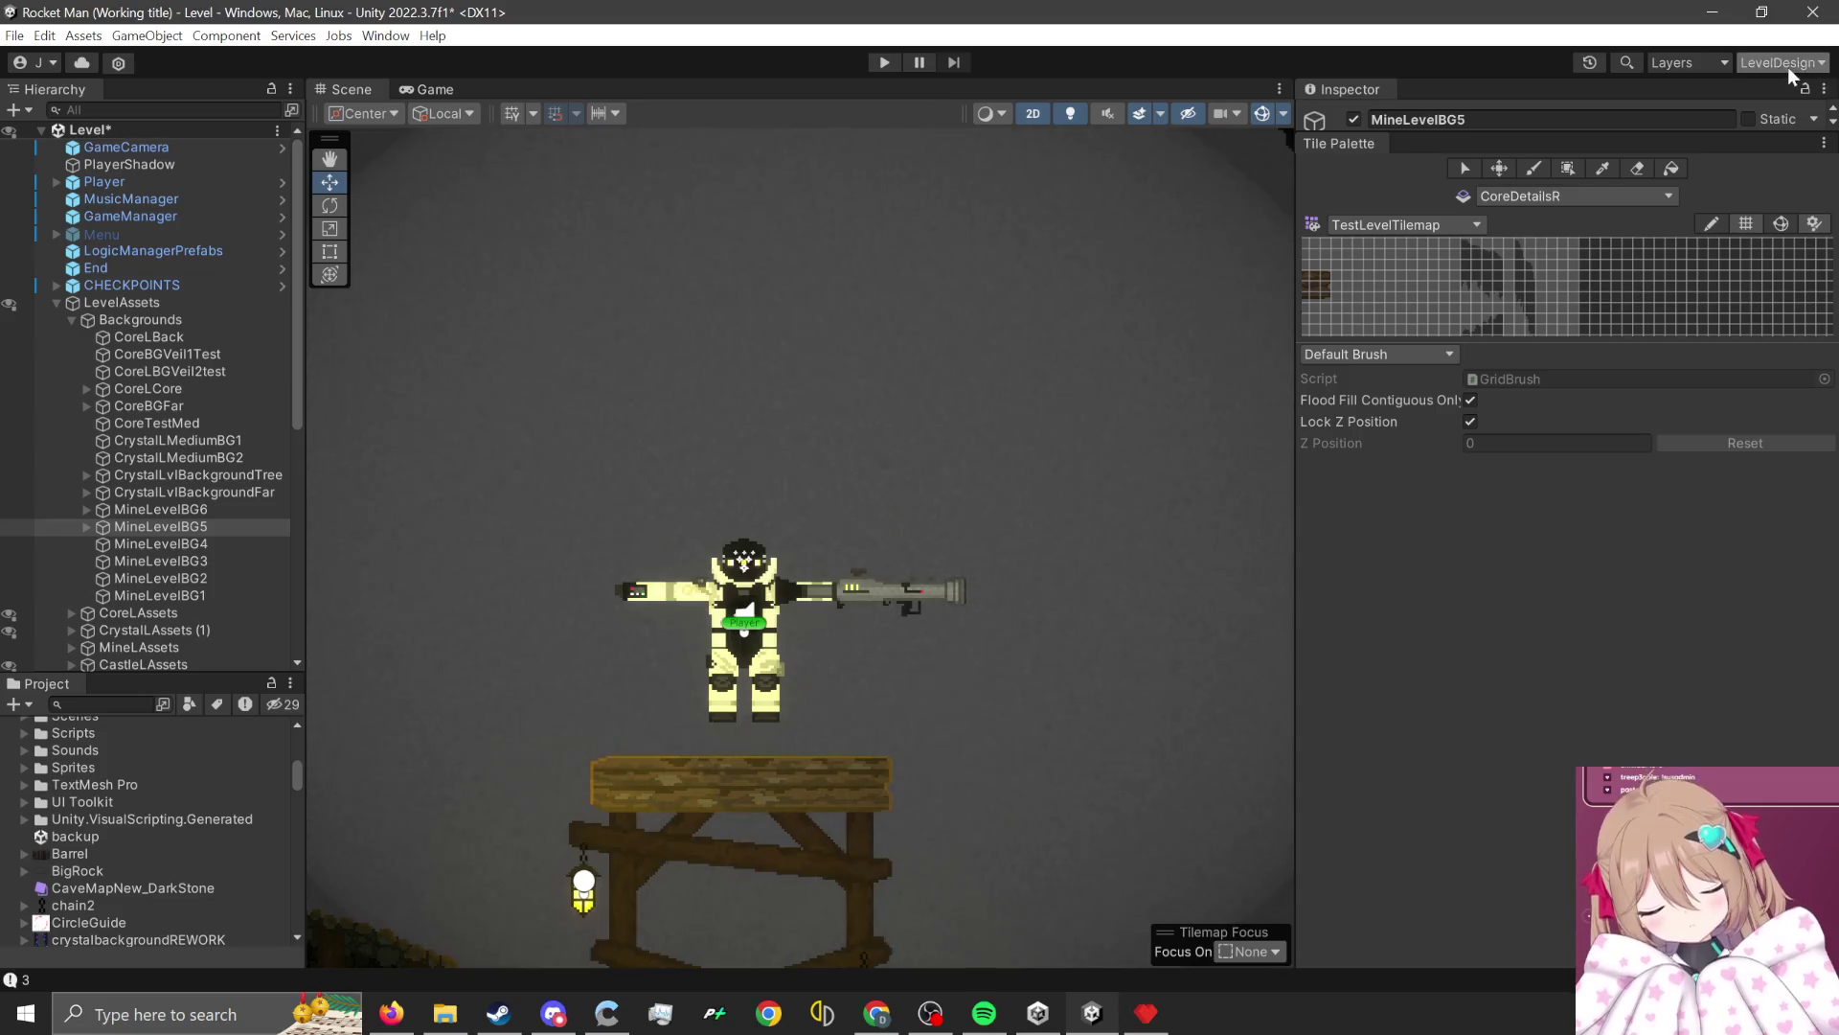
Switch the editor to the Main layout.
{"action": "left_click", "coordinate": [1782, 62]}
{"action": "left_click", "coordinate": [1686, 198]}
{"action": "scroll", "coordinate": [727, 717], "scroll_direction": "down", "scroll_amount": 5}
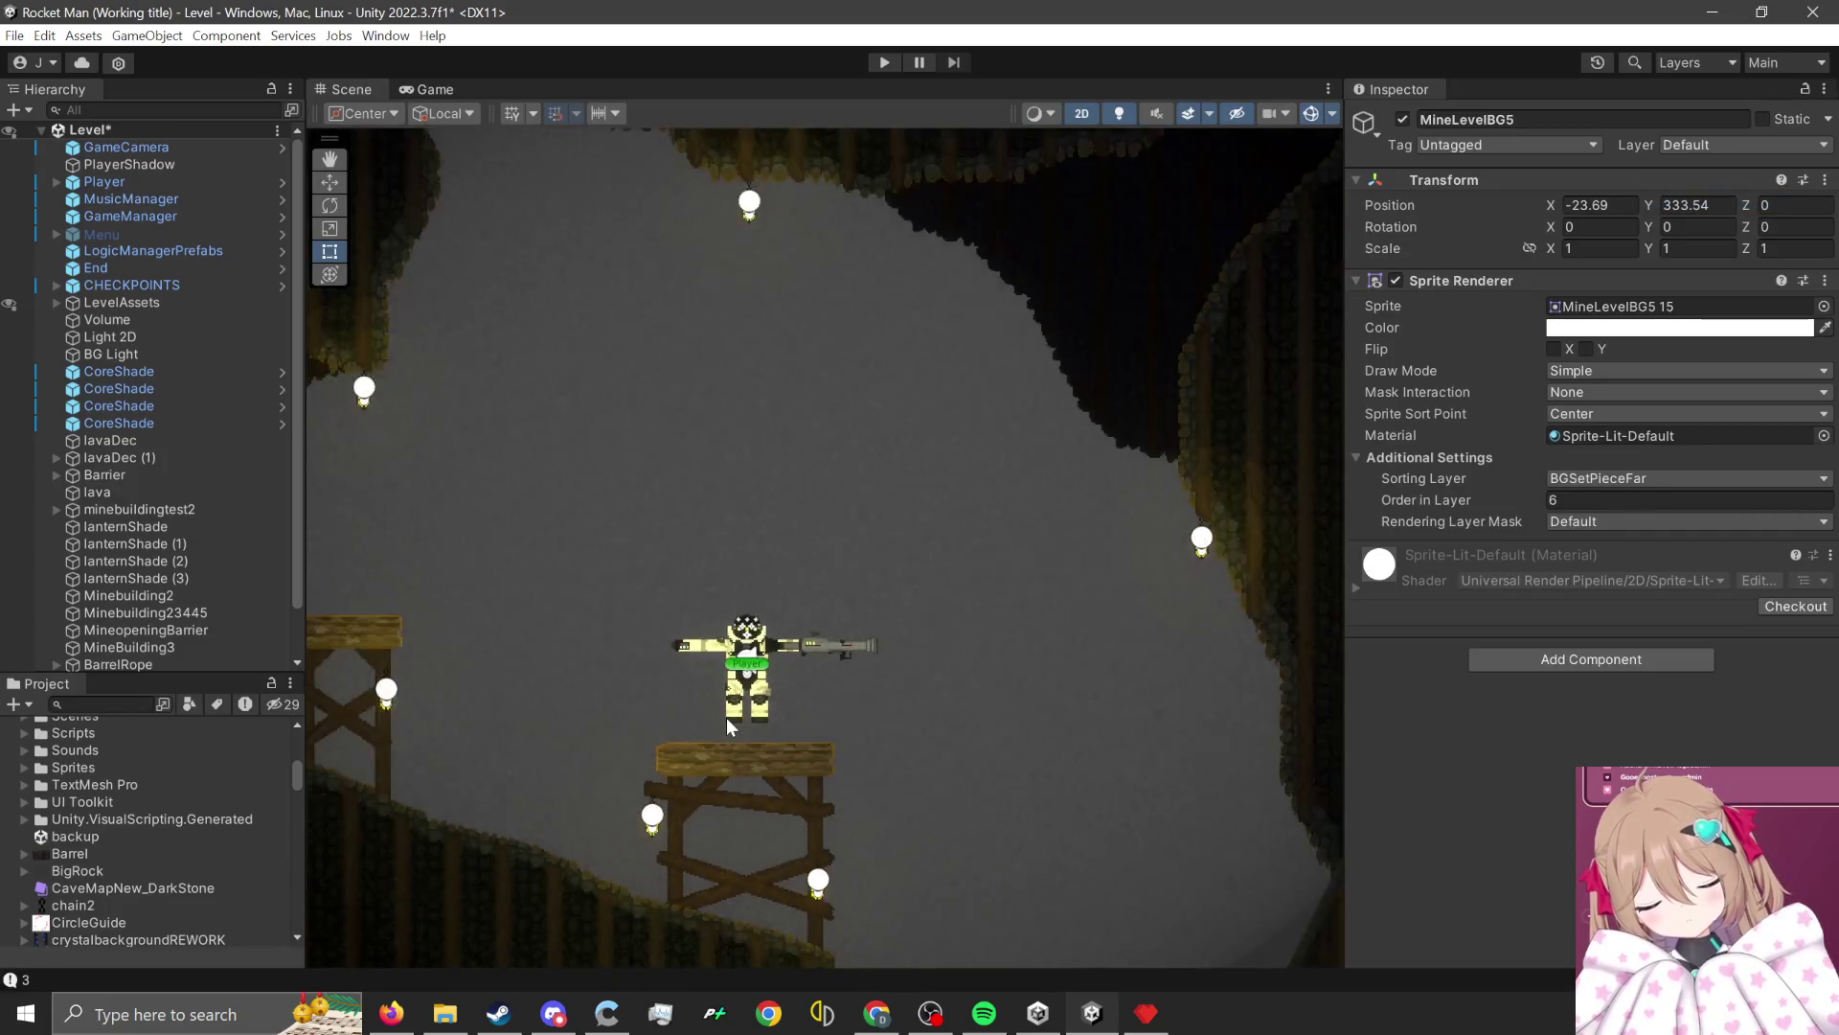
{"action": "scroll", "coordinate": [726, 716], "scroll_direction": "down", "scroll_amount": 10}
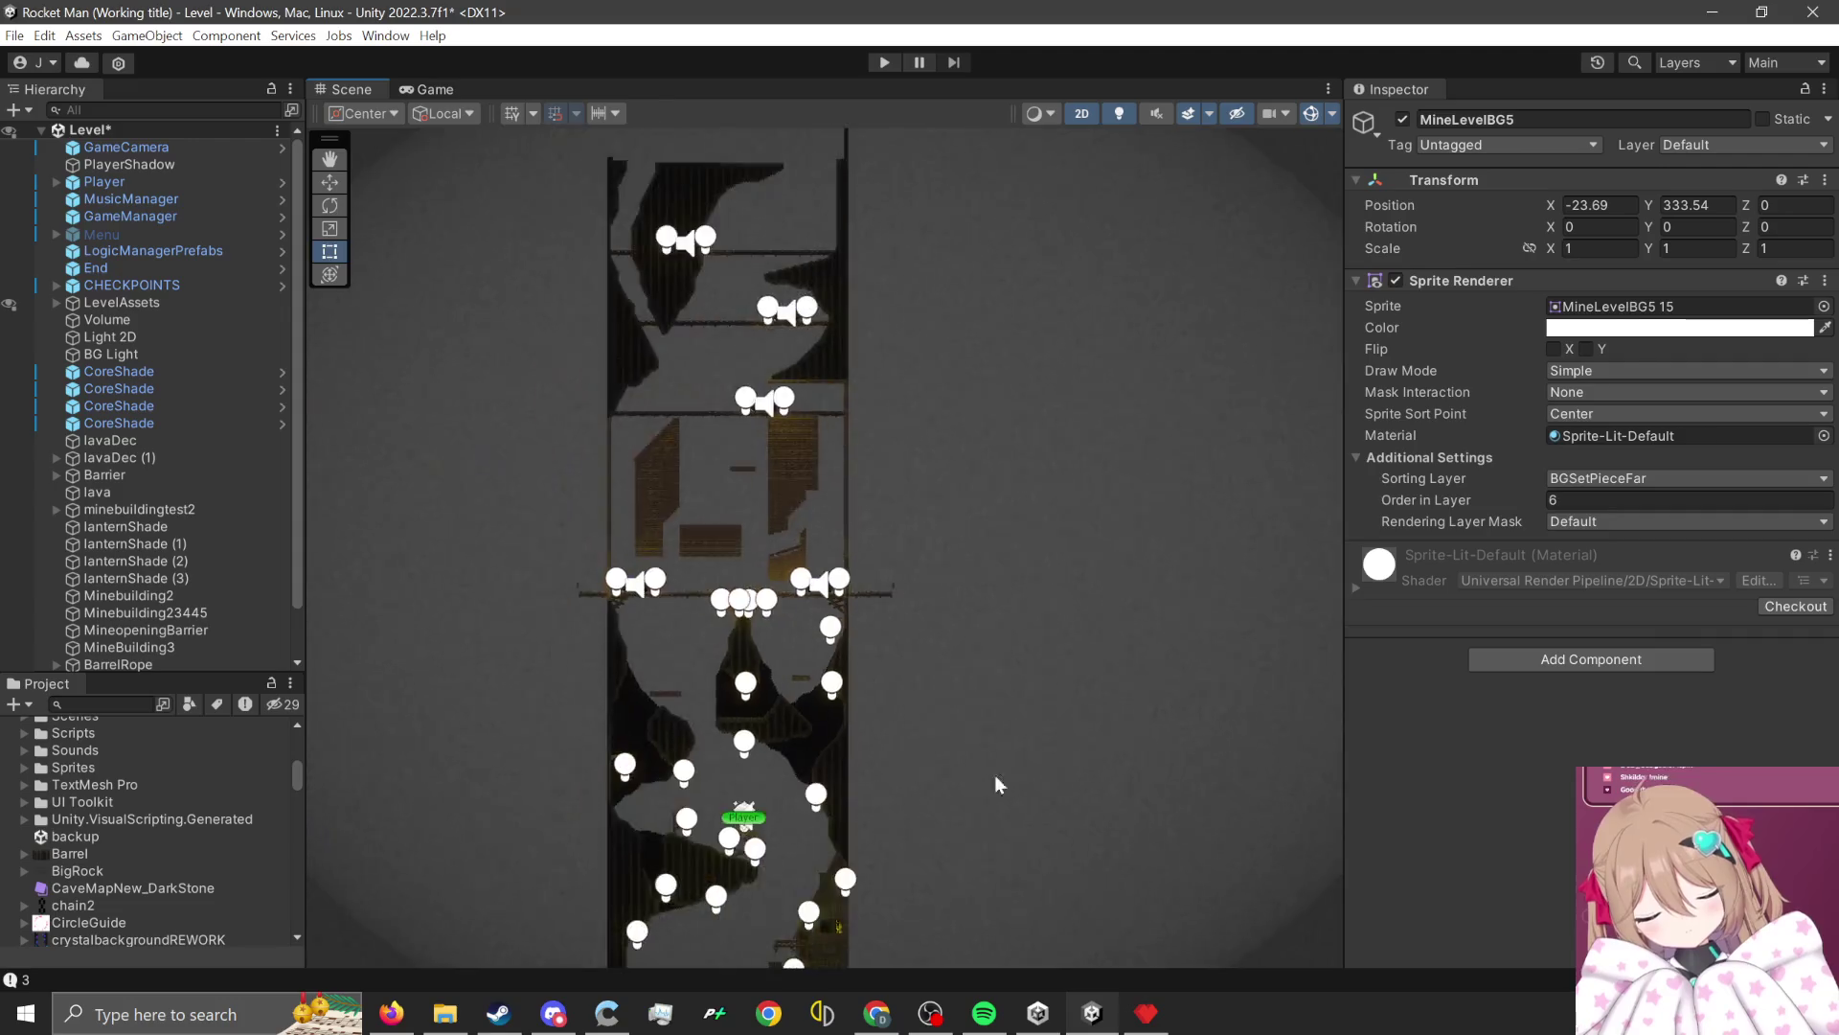
{"action": "scroll", "coordinate": [1098, 750], "scroll_direction": "up", "scroll_amount": 10}
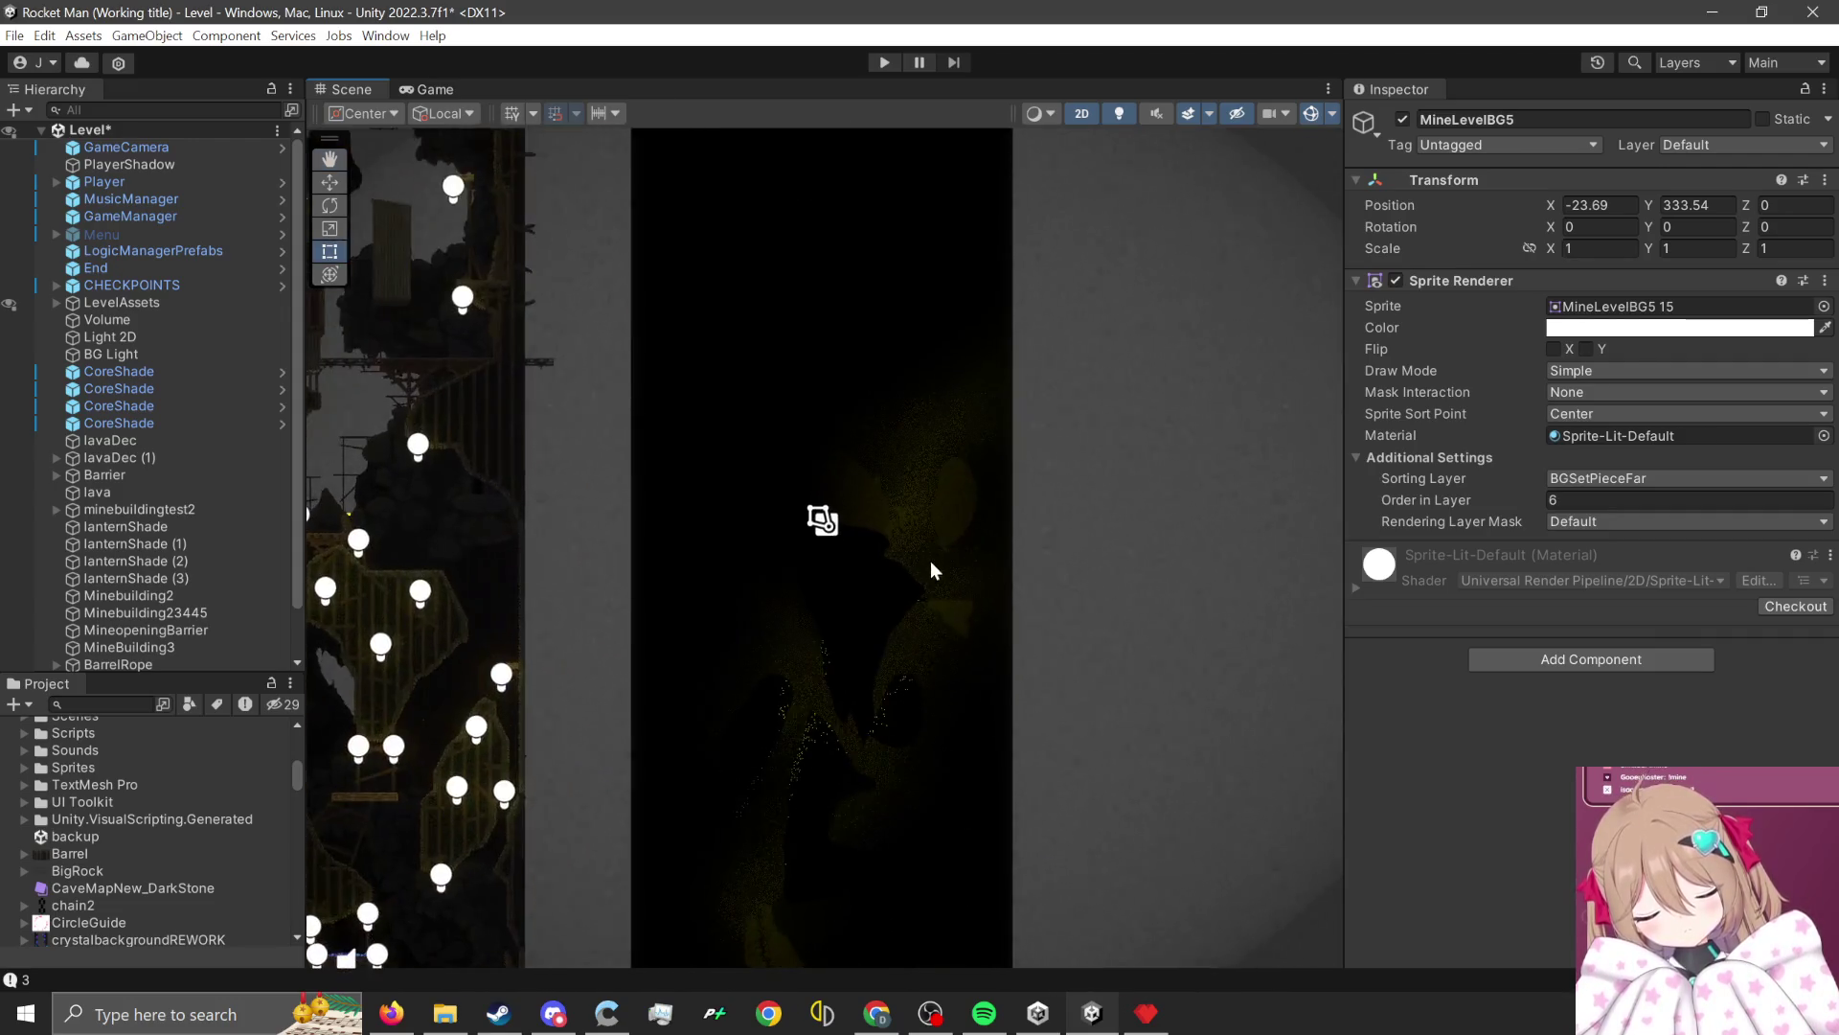
{"action": "scroll", "coordinate": [838, 621], "scroll_direction": "up", "scroll_amount": 8}
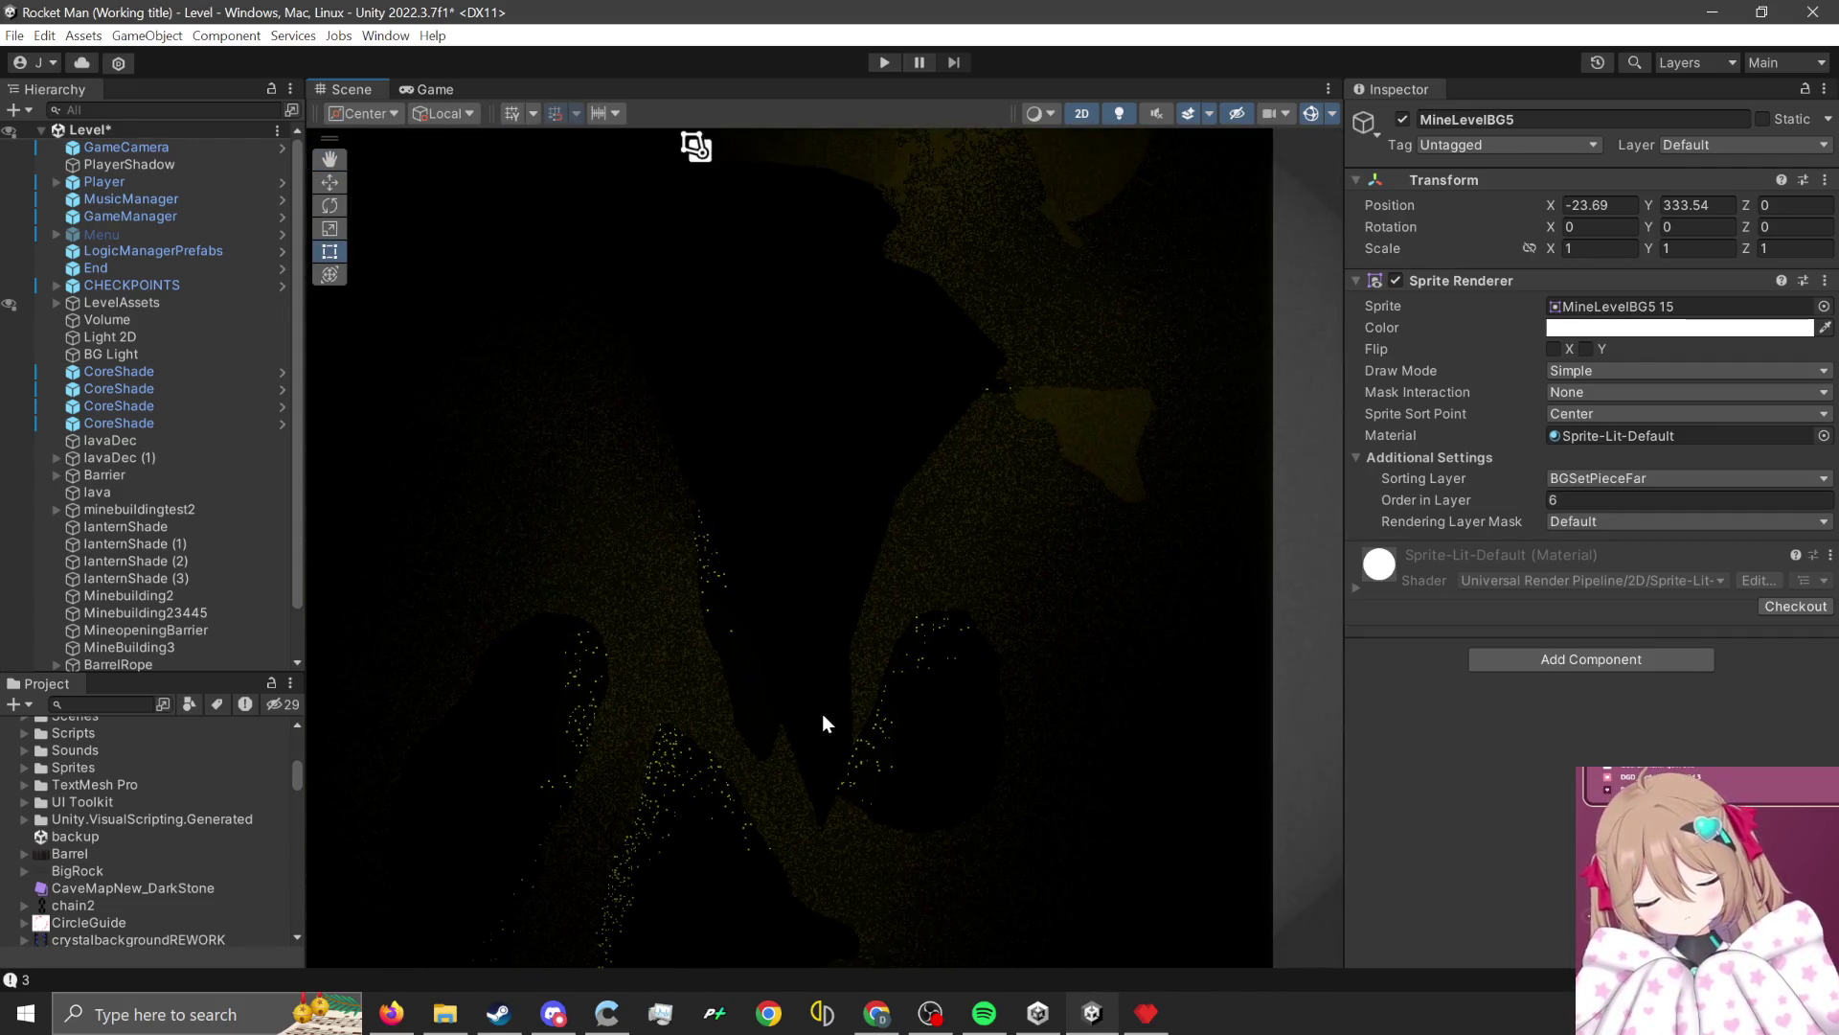
Select the MineLevelBG6 sprite, expand it in the Hierarchy and select its CoreGlow light.
{"action": "left_click", "coordinate": [815, 674]}
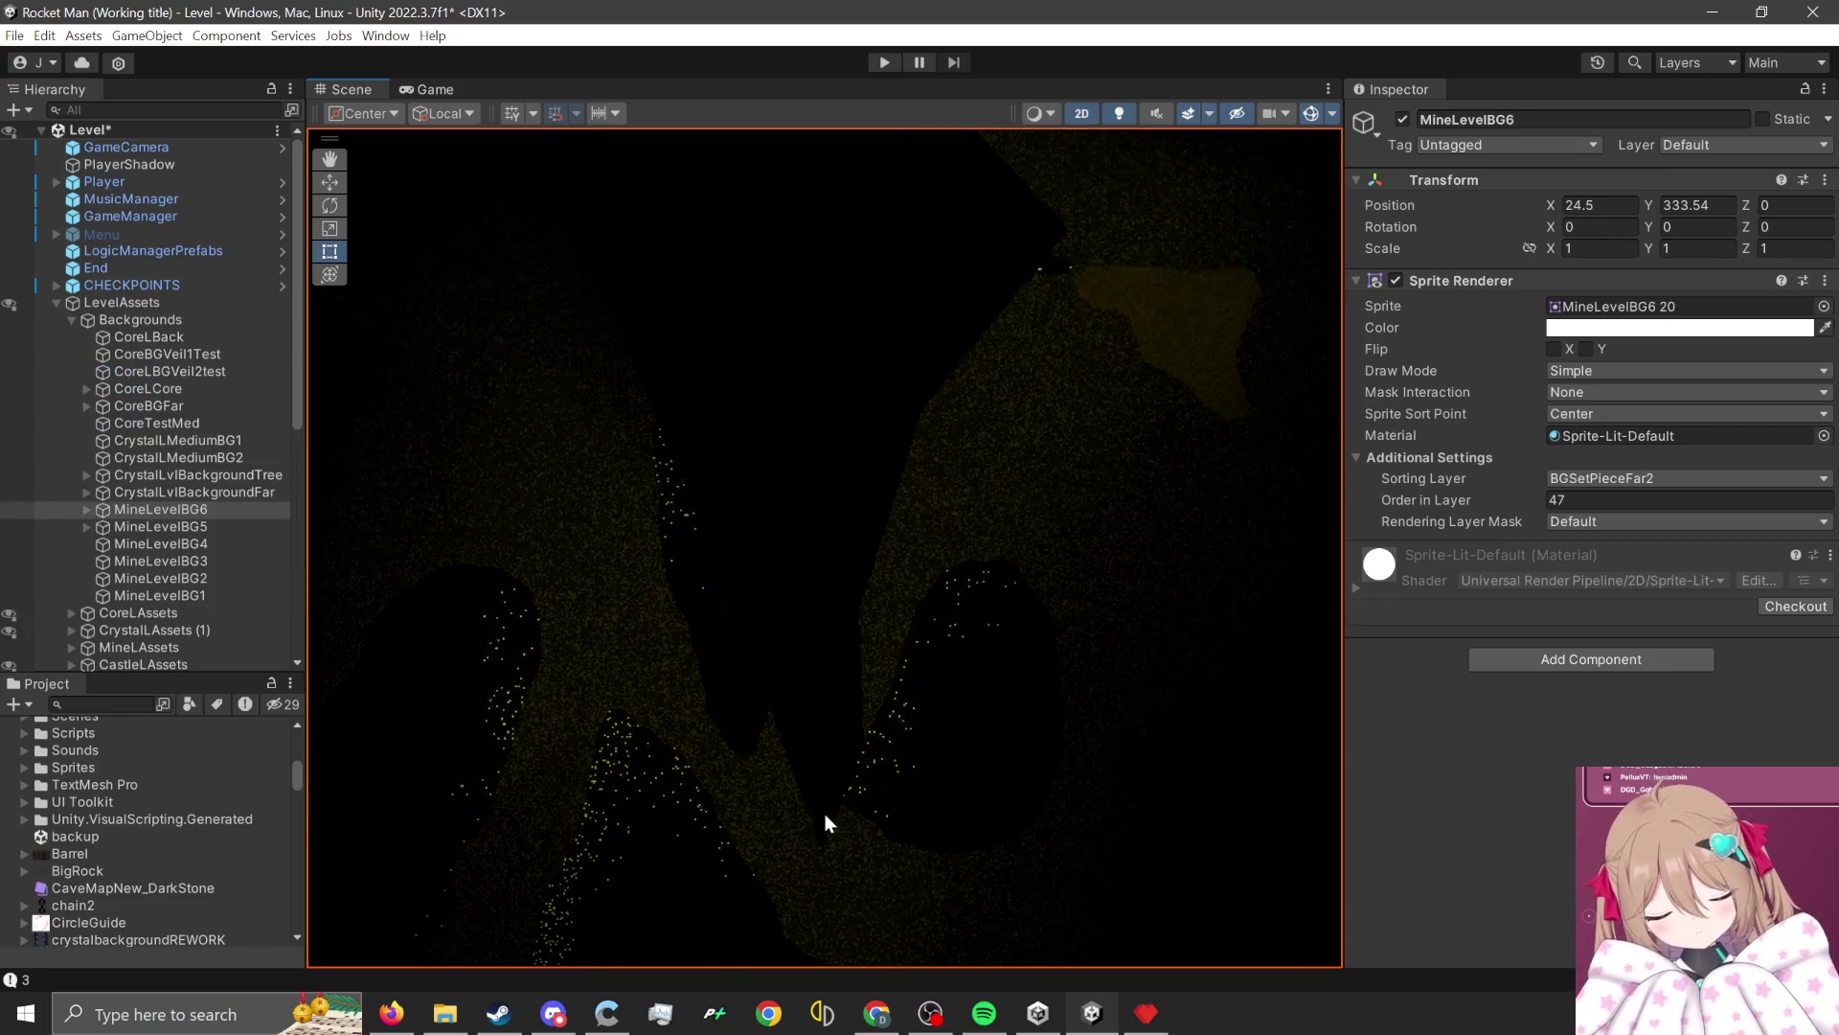
{"action": "scroll", "coordinate": [871, 867], "scroll_direction": "up", "scroll_amount": 3}
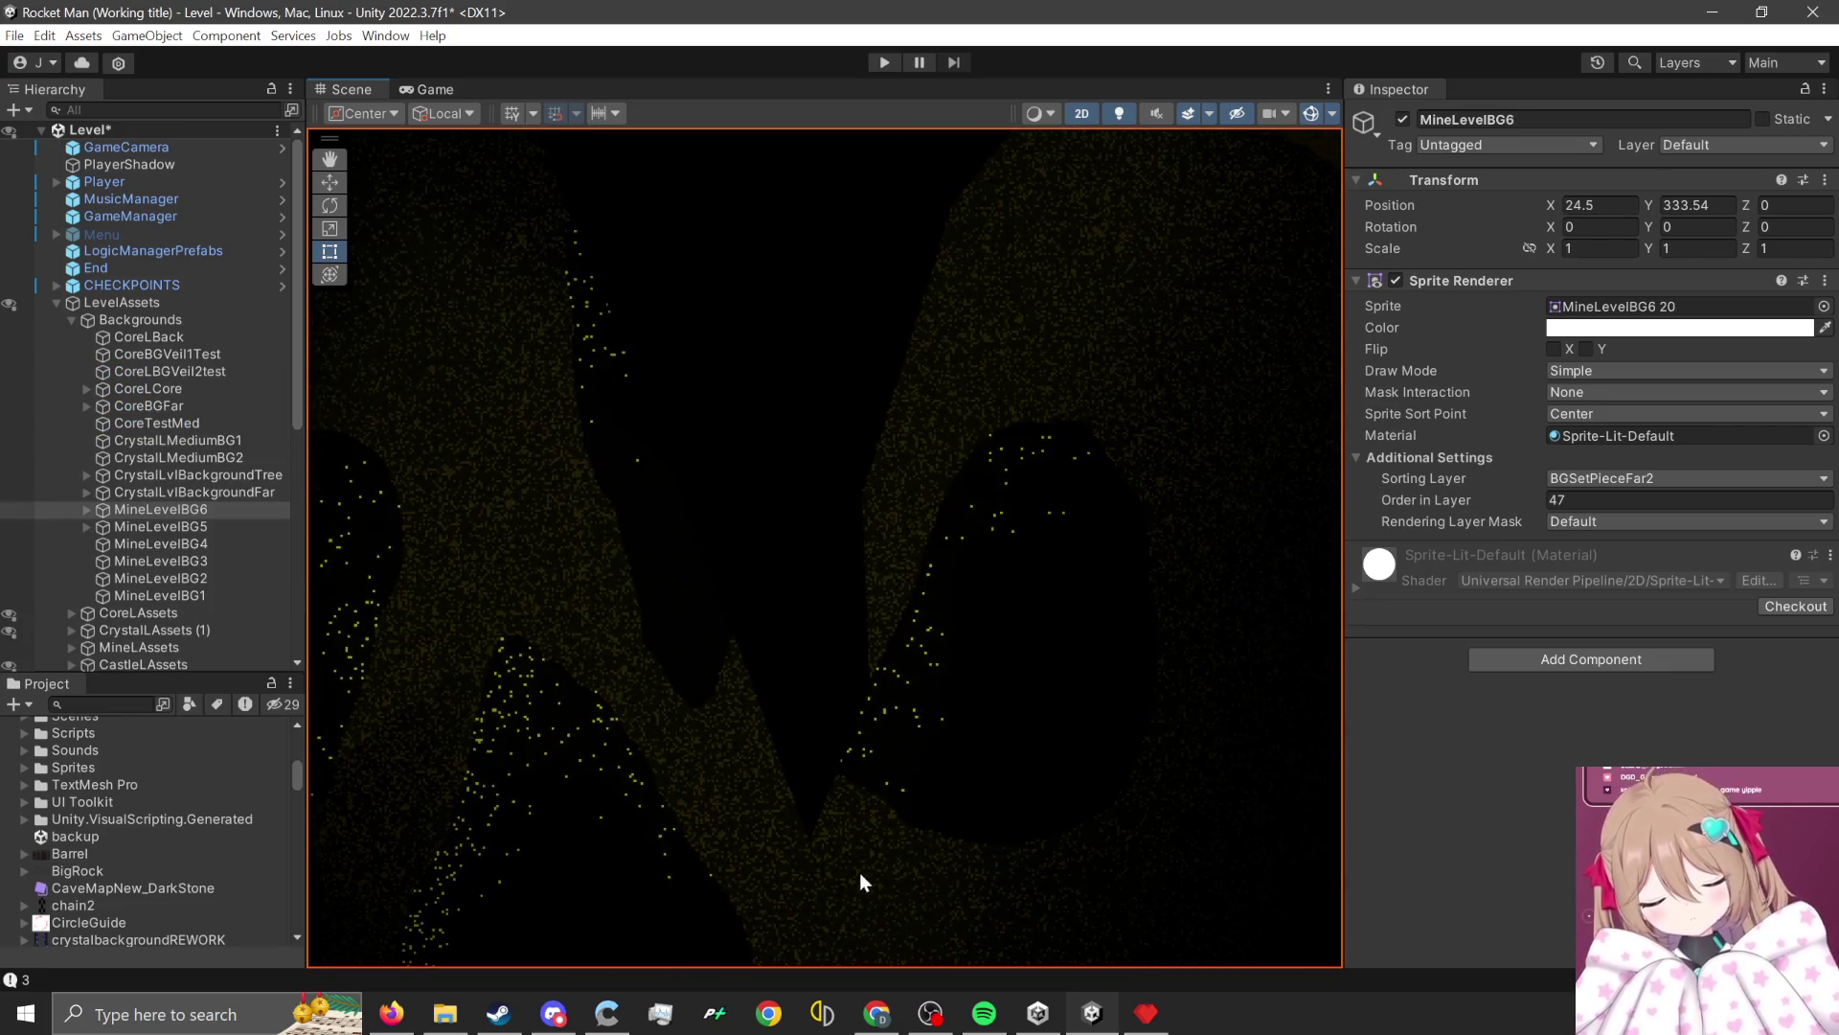
{"action": "scroll", "coordinate": [866, 770], "scroll_direction": "down", "scroll_amount": 3}
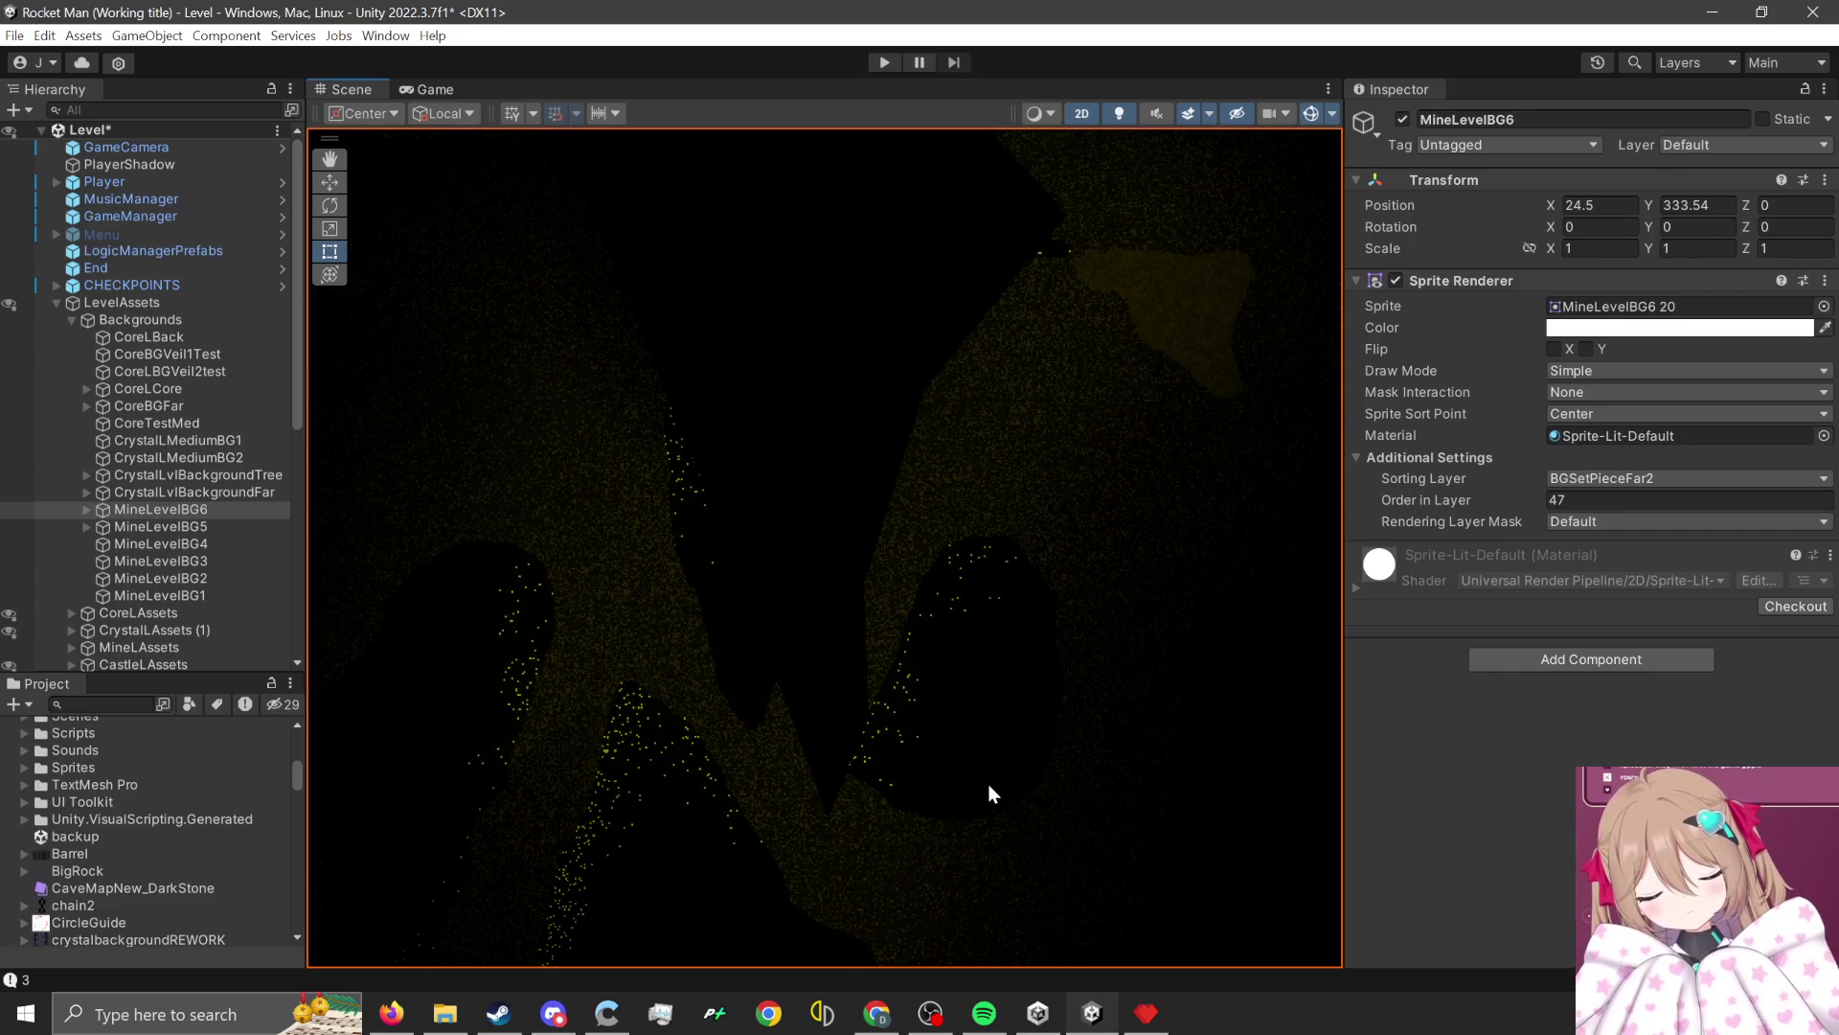
{"action": "left_click", "coordinate": [85, 509]}
{"action": "left_click", "coordinate": [144, 529]}
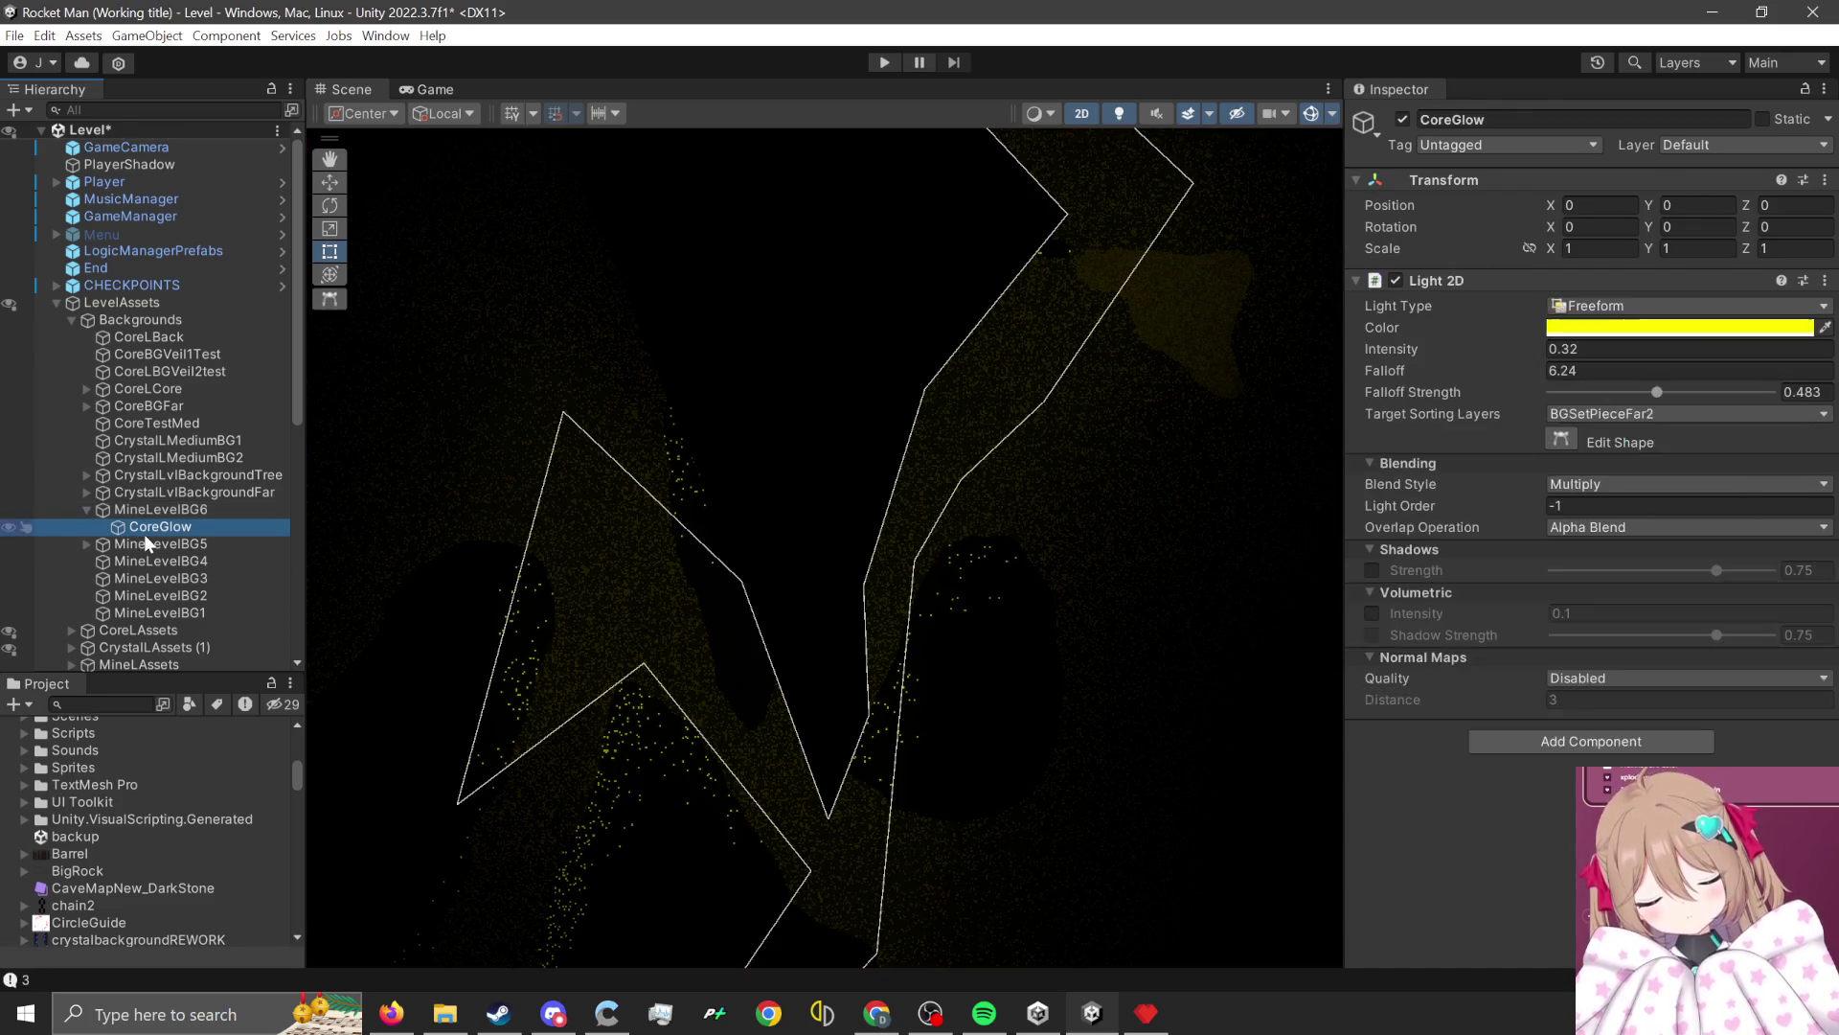
Enter Edit Shape on CoreGlow and pull the lower outline points up to the rock edges.
{"action": "scroll", "coordinate": [915, 720], "scroll_direction": "up", "scroll_amount": 3}
{"action": "scroll", "coordinate": [814, 813], "scroll_direction": "down", "scroll_amount": 2}
{"action": "scroll", "coordinate": [906, 703], "scroll_direction": "up", "scroll_amount": 1}
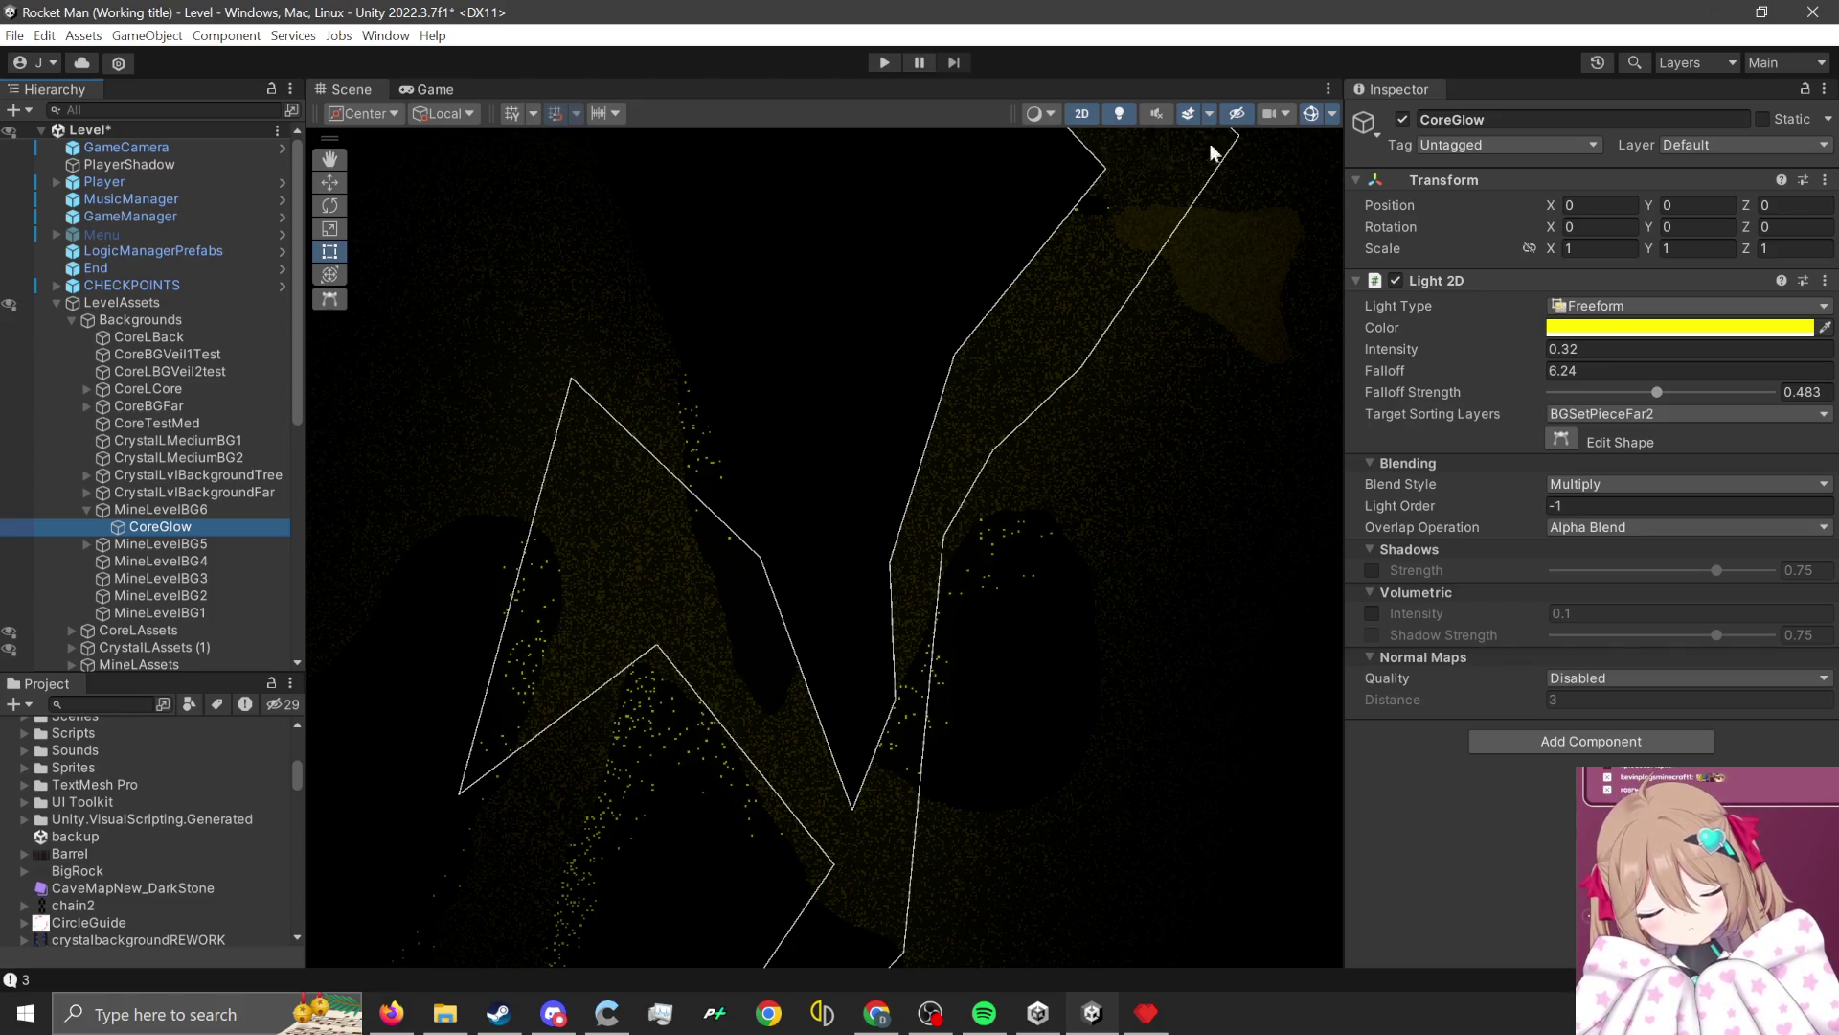
{"action": "left_click", "coordinate": [1562, 438]}
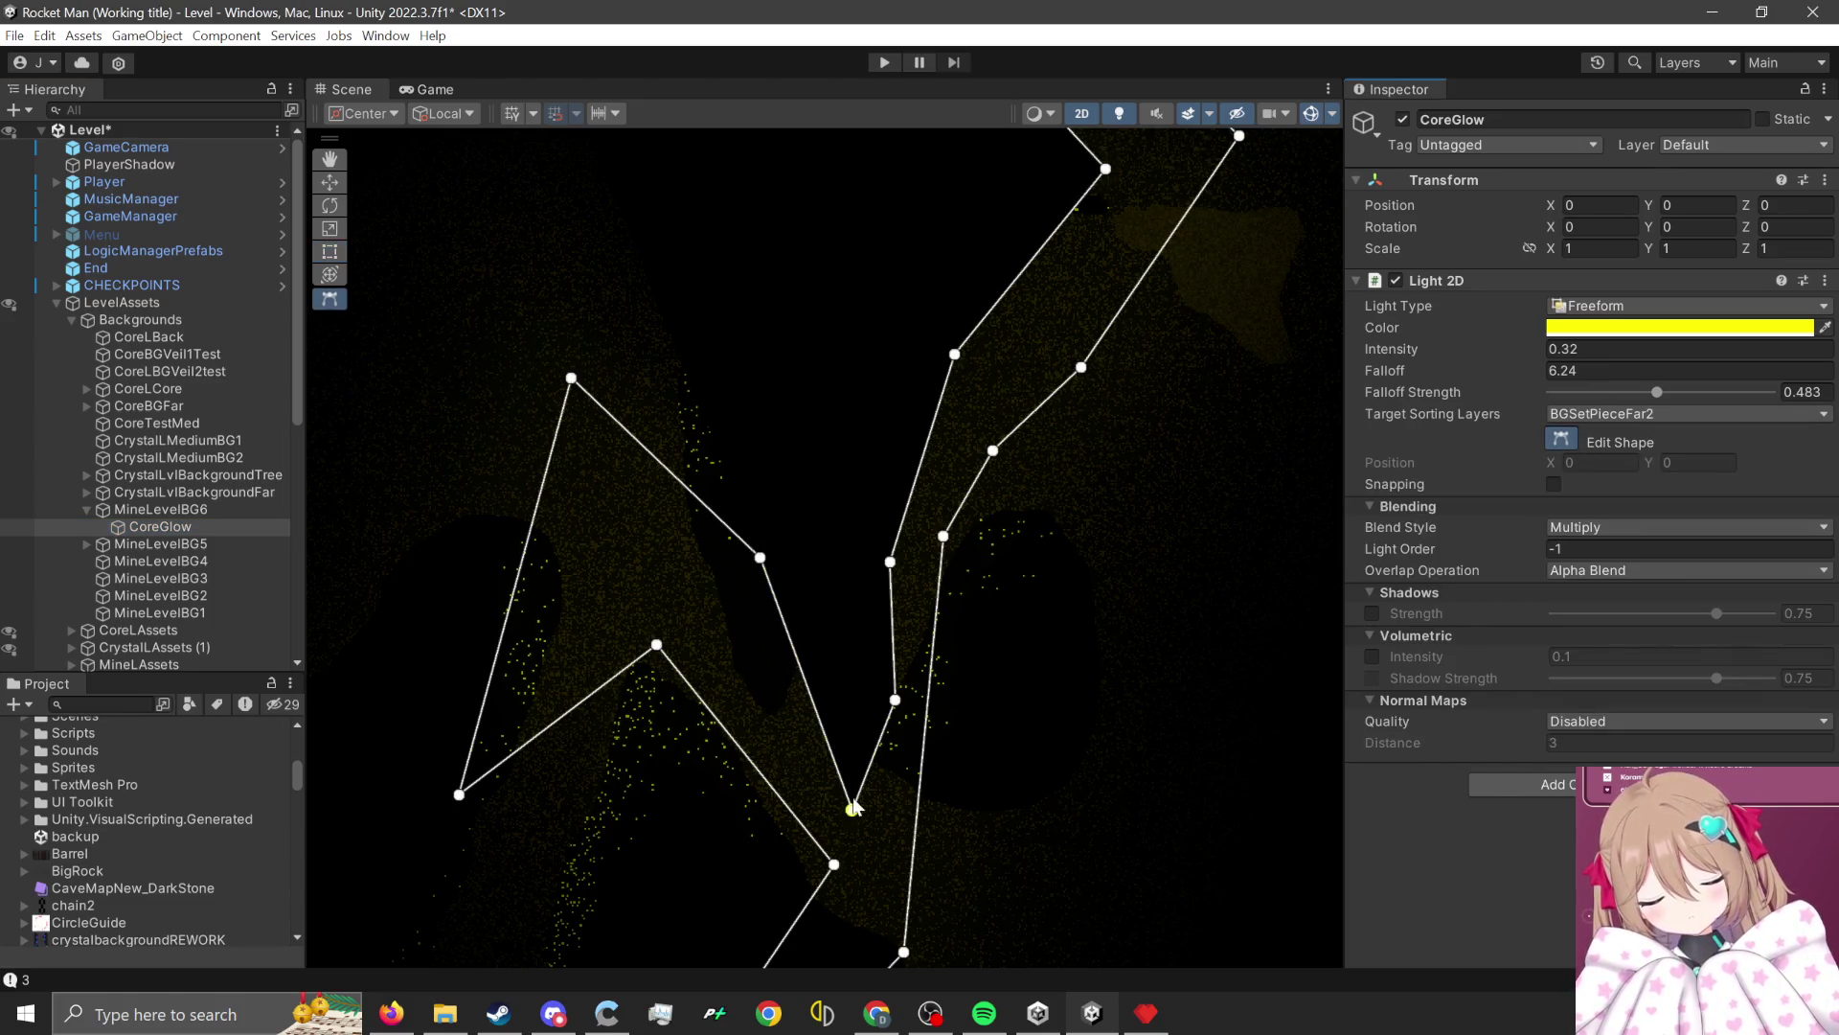
{"action": "left_click_drag", "start_coordinate": [854, 807], "coordinate": [848, 296]}
{"action": "left_click_drag", "start_coordinate": [763, 559], "coordinate": [714, 216]}
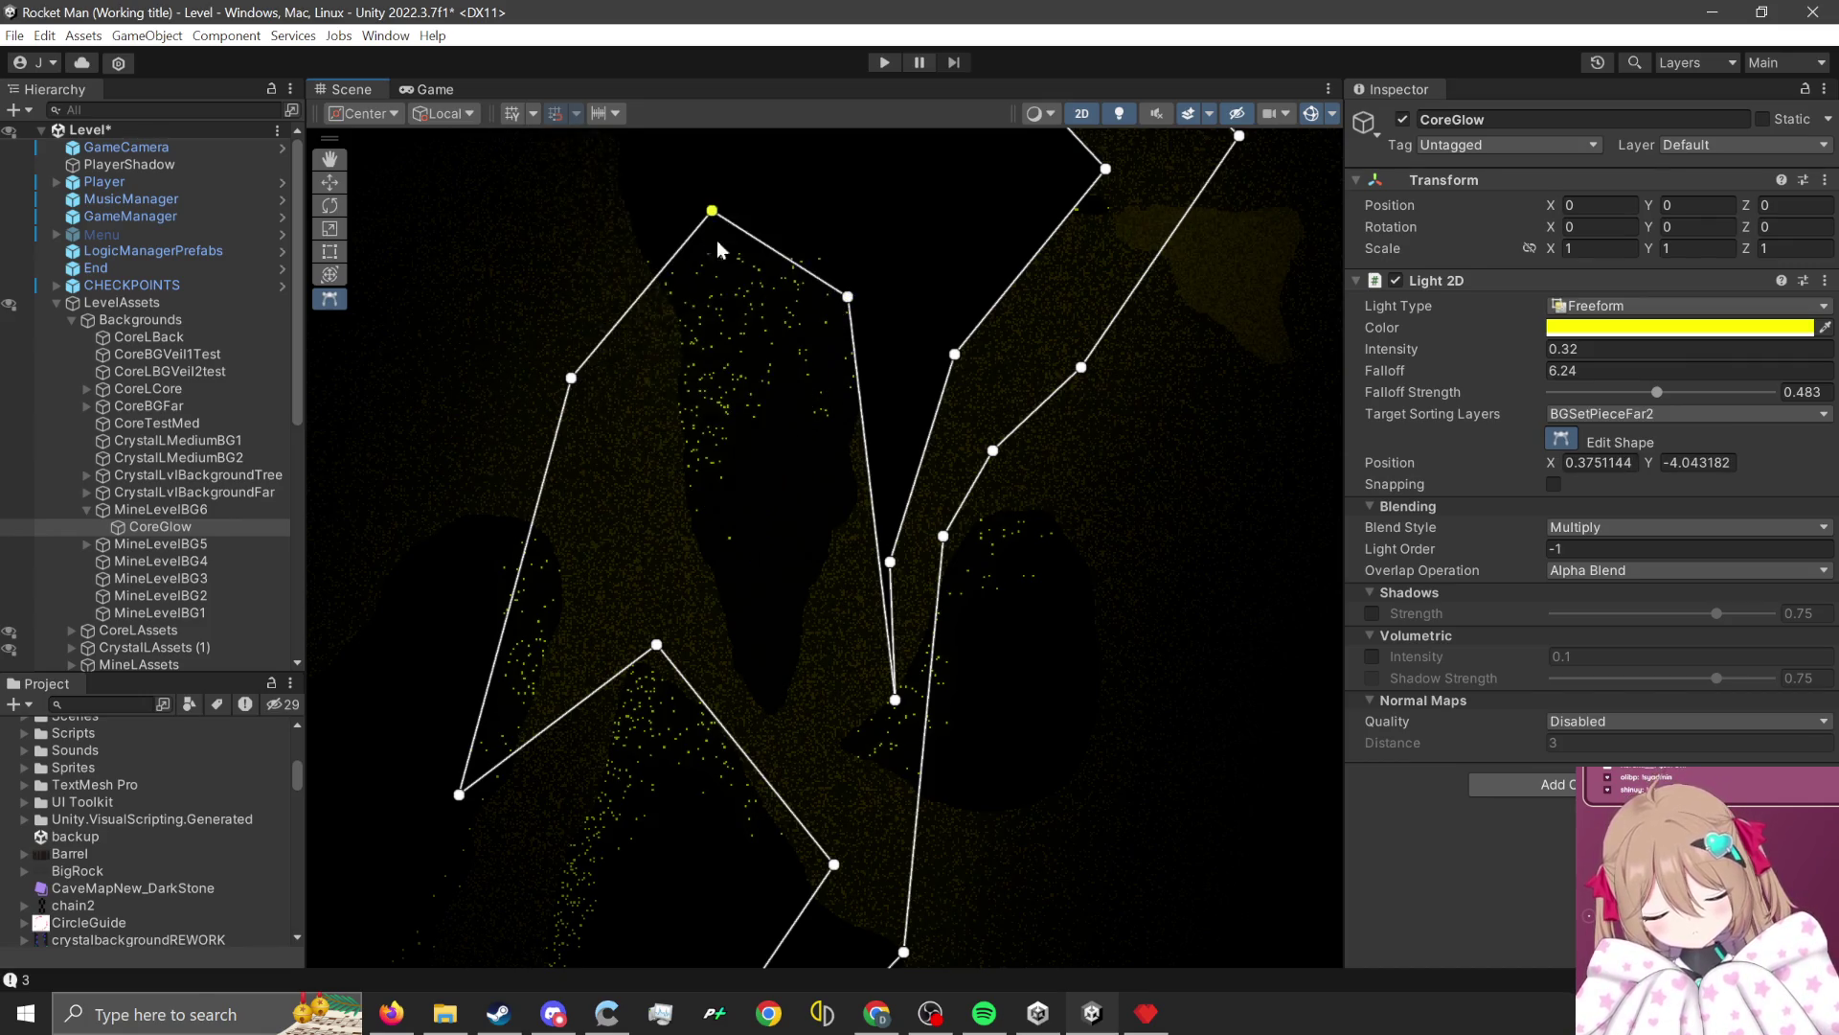
{"action": "scroll", "coordinate": [714, 216], "scroll_direction": "down", "scroll_amount": 3}
{"action": "left_click_drag", "start_coordinate": [774, 444], "coordinate": [677, 360]}
{"action": "left_click_drag", "start_coordinate": [880, 508], "coordinate": [847, 386]}
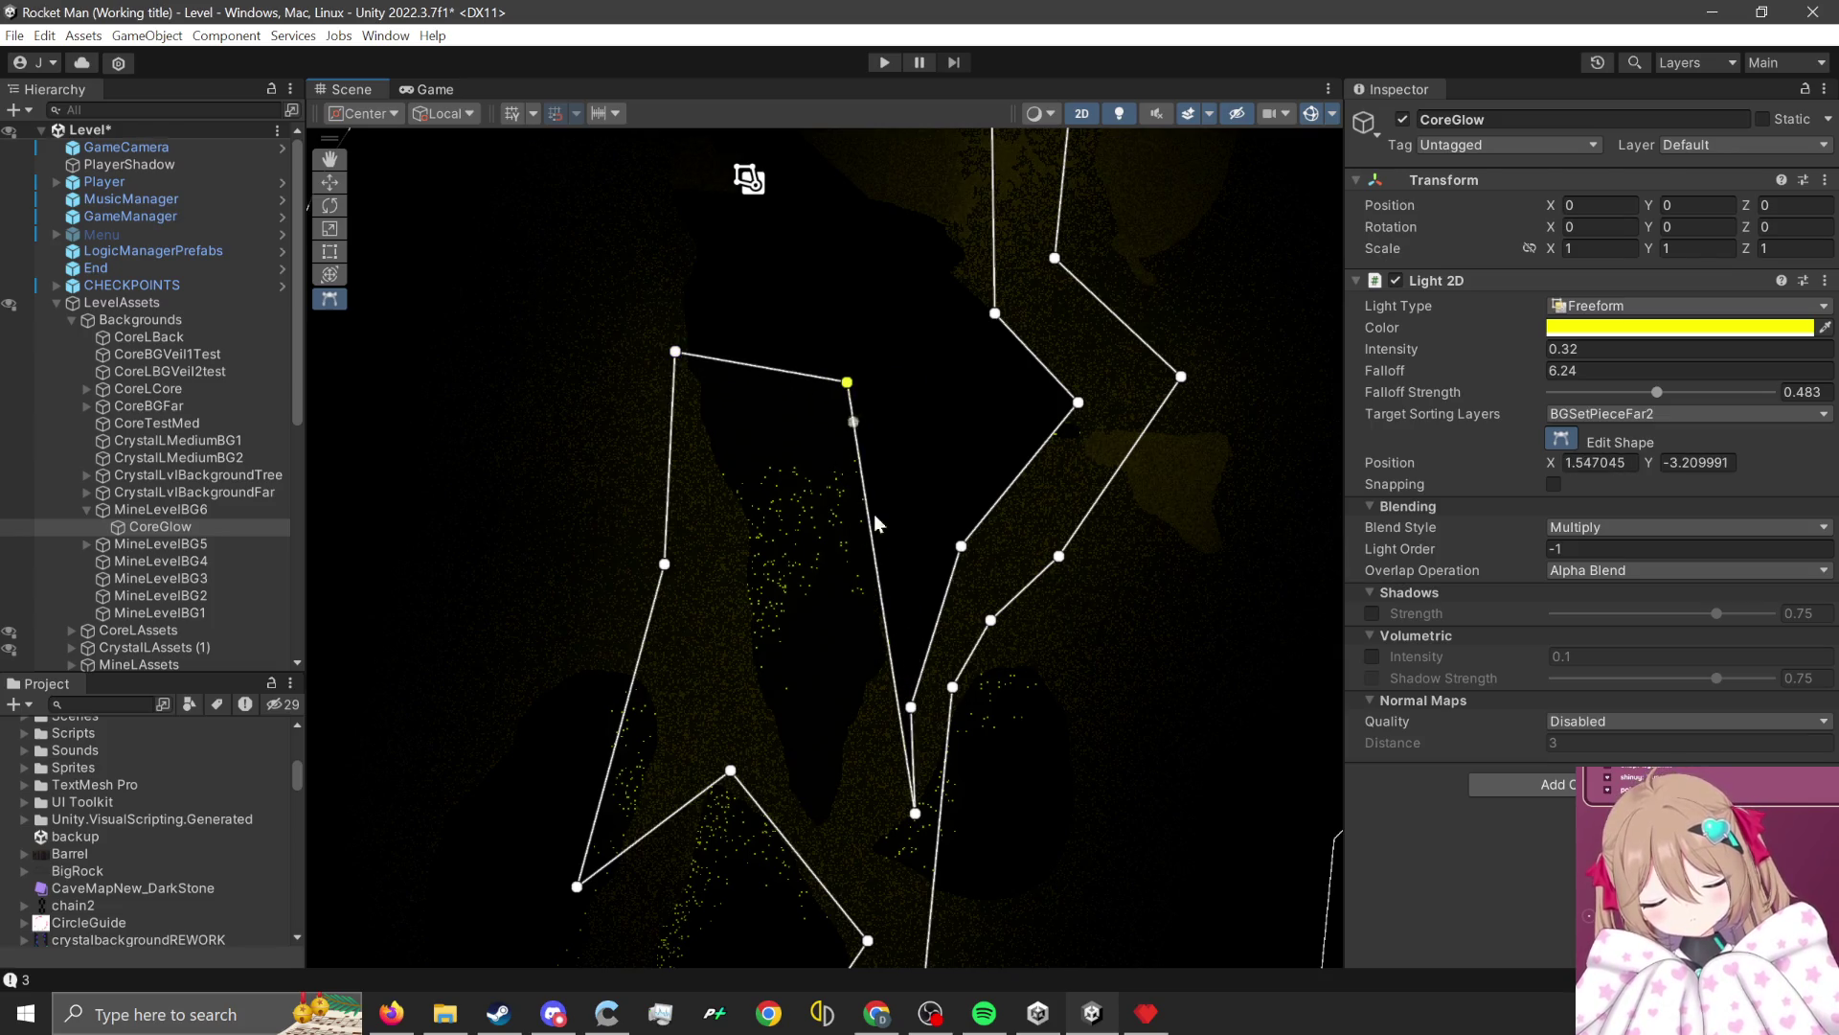
{"action": "left_click_drag", "start_coordinate": [916, 814], "coordinate": [938, 379]}
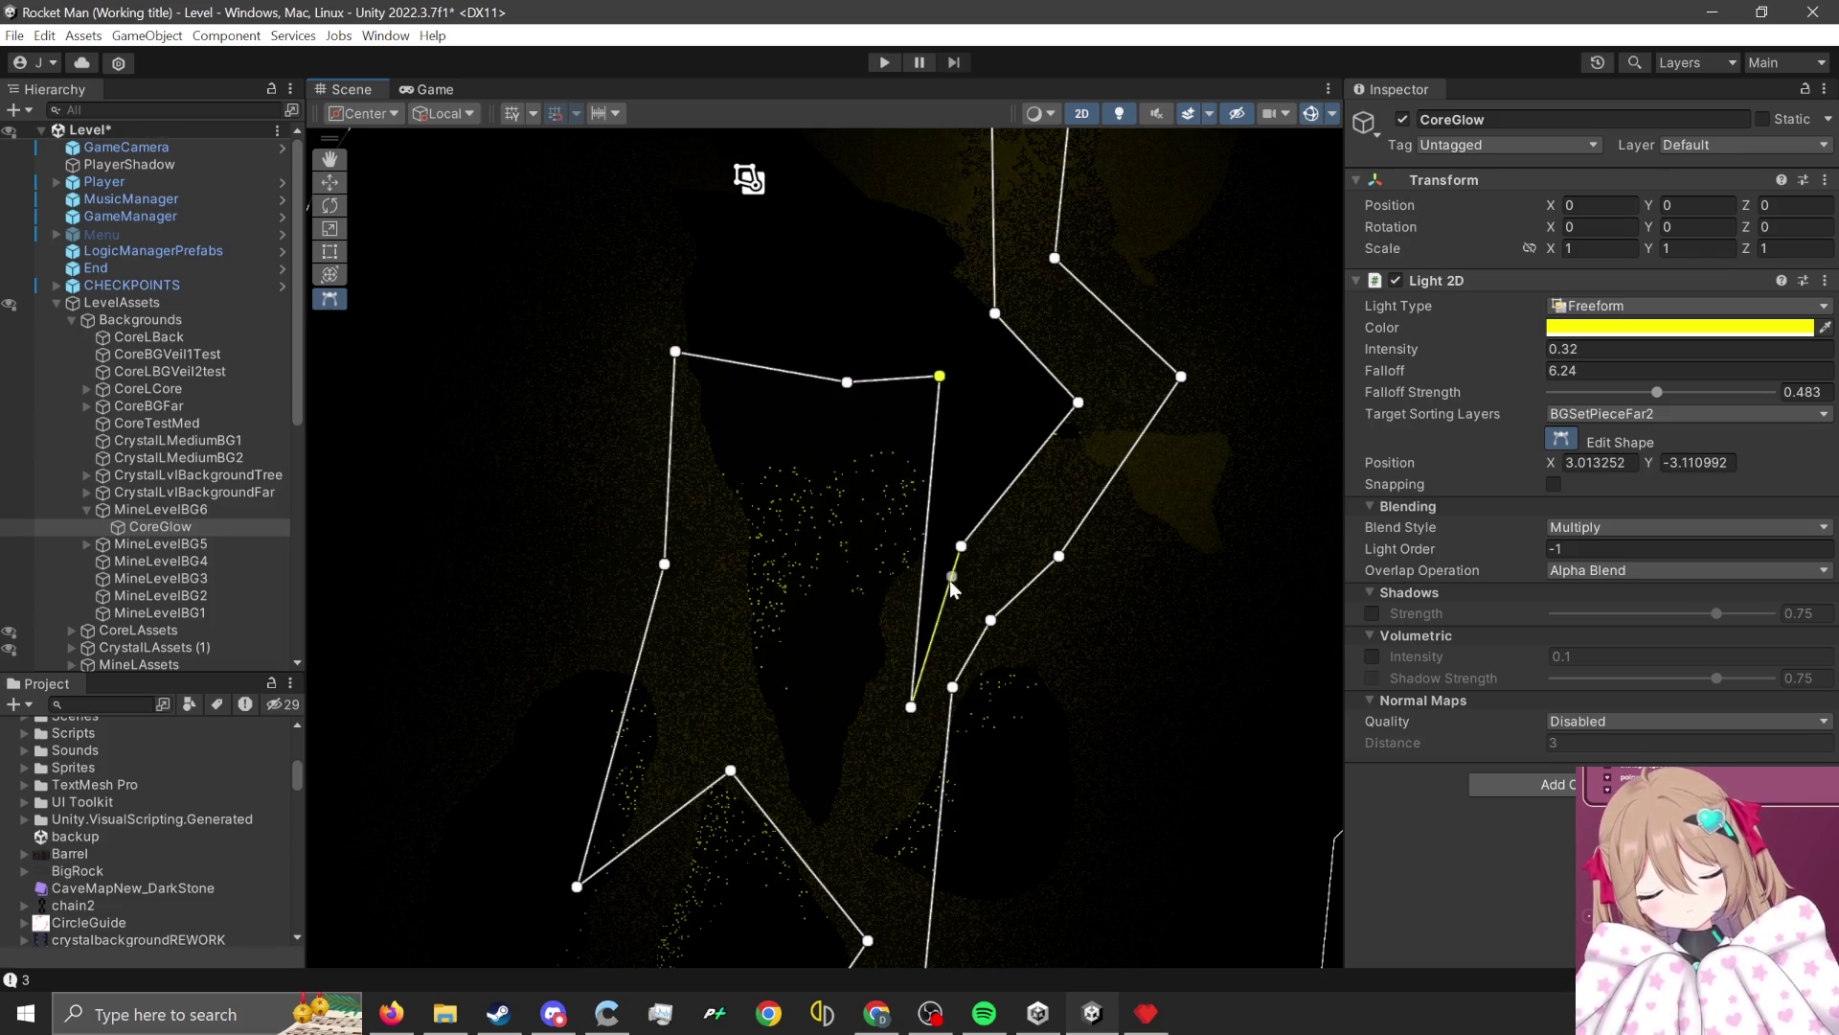
{"action": "mouse_move", "coordinate": [913, 707]}
{"action": "left_mouse_down"}
{"action": "mouse_move", "coordinate": [937, 498]}
{"action": "mouse_move", "coordinate": [966, 449]}
{"action": "left_mouse_up"}
{"action": "left_click_drag", "start_coordinate": [958, 552], "coordinate": [1015, 491]}
Lower the top CoreGlow outline points onto the rock and select a lower point.
{"action": "scroll", "coordinate": [900, 404], "scroll_direction": "down", "scroll_amount": 3}
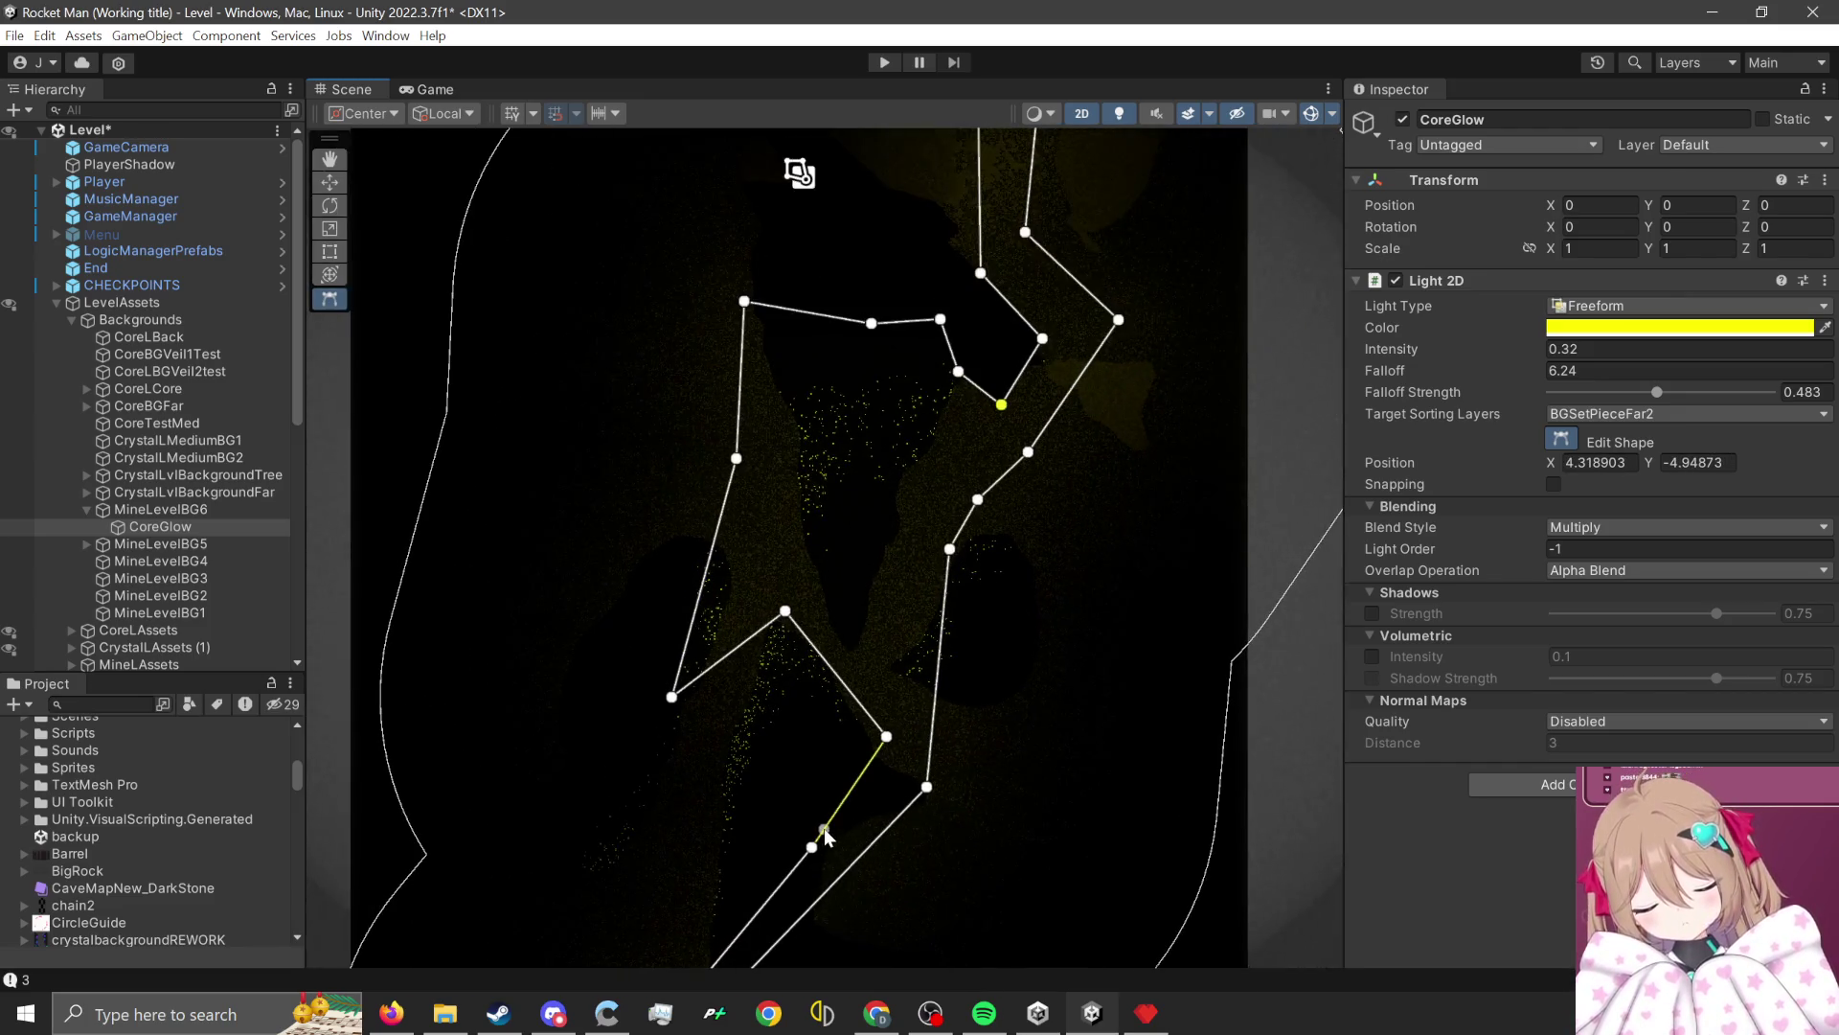
{"action": "scroll", "coordinate": [917, 573], "scroll_direction": "up", "scroll_amount": 3}
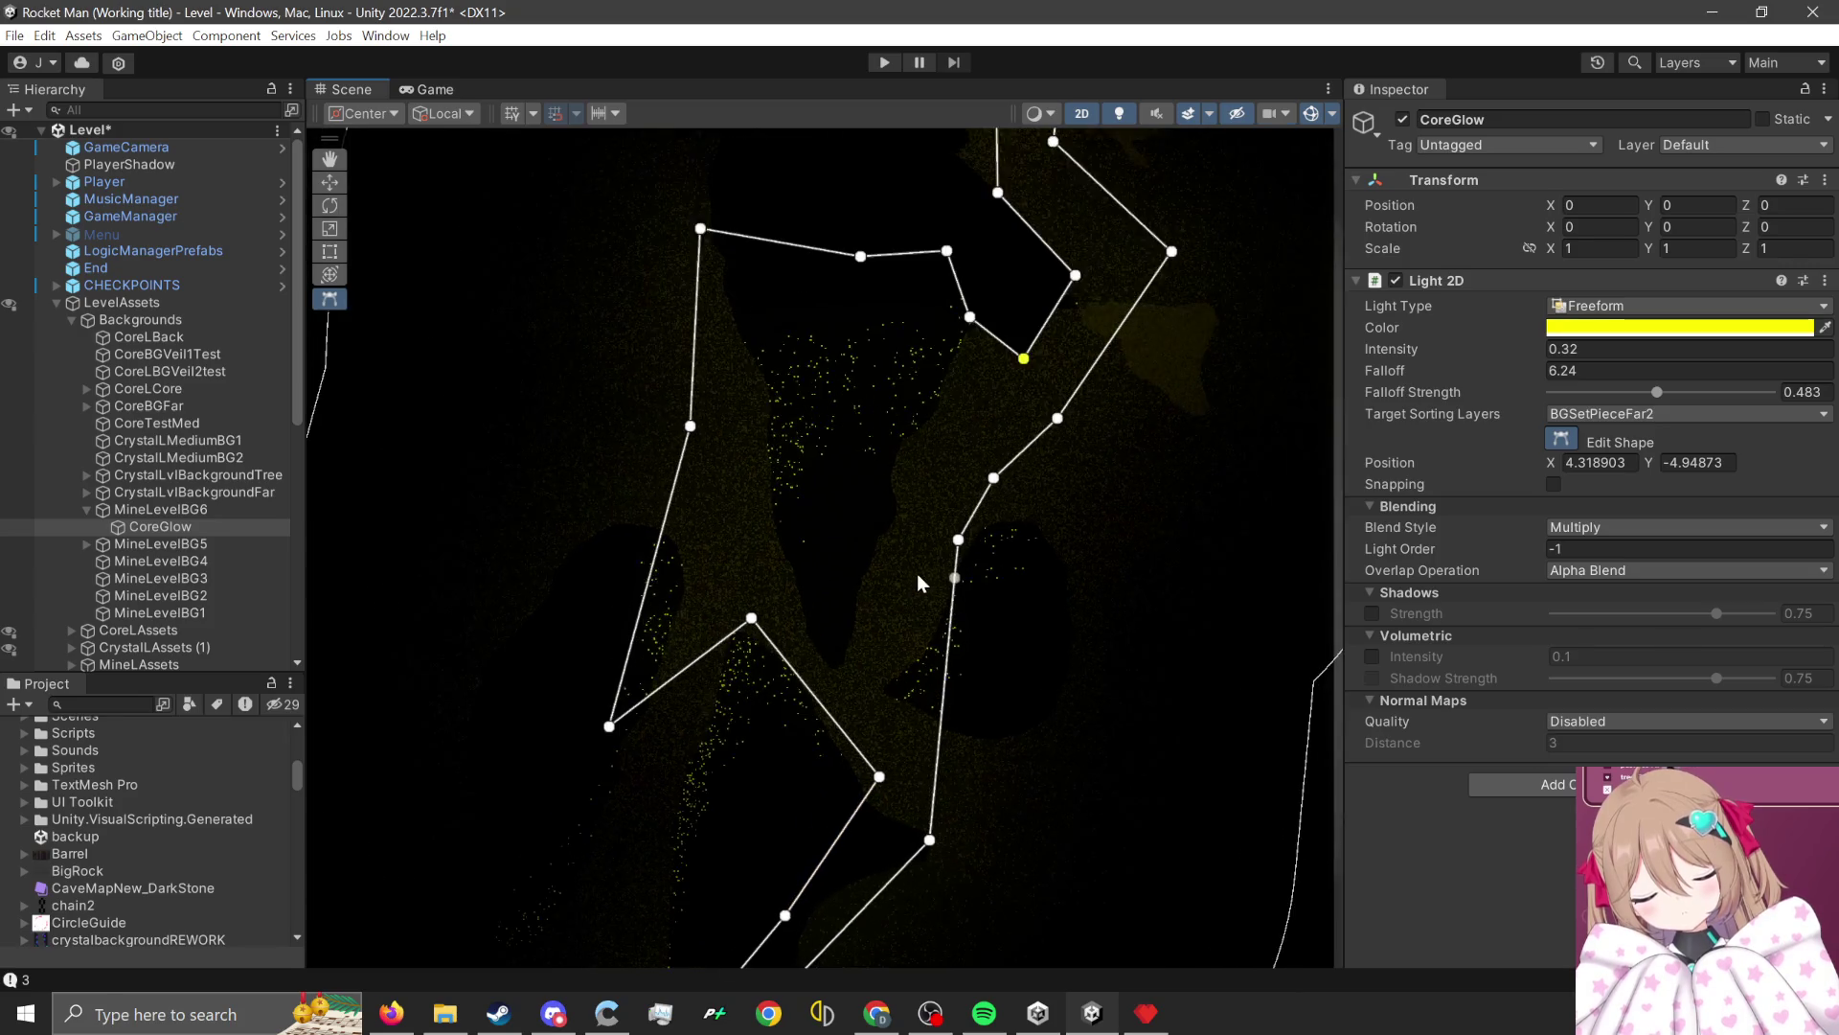
{"action": "mouse_move", "coordinate": [846, 201]}
{"action": "left_mouse_down"}
{"action": "mouse_move", "coordinate": [837, 414]}
{"action": "mouse_move", "coordinate": [858, 358]}
{"action": "mouse_move", "coordinate": [838, 353]}
{"action": "mouse_move", "coordinate": [833, 304]}
{"action": "left_mouse_up"}
{"action": "left_click_drag", "start_coordinate": [955, 189], "coordinate": [932, 271]}
{"action": "mouse_move", "coordinate": [668, 184]}
{"action": "left_mouse_down"}
{"action": "mouse_move", "coordinate": [698, 340]}
{"action": "mouse_move", "coordinate": [743, 422]}
{"action": "mouse_move", "coordinate": [670, 399]}
{"action": "mouse_move", "coordinate": [715, 366]}
{"action": "left_mouse_up"}
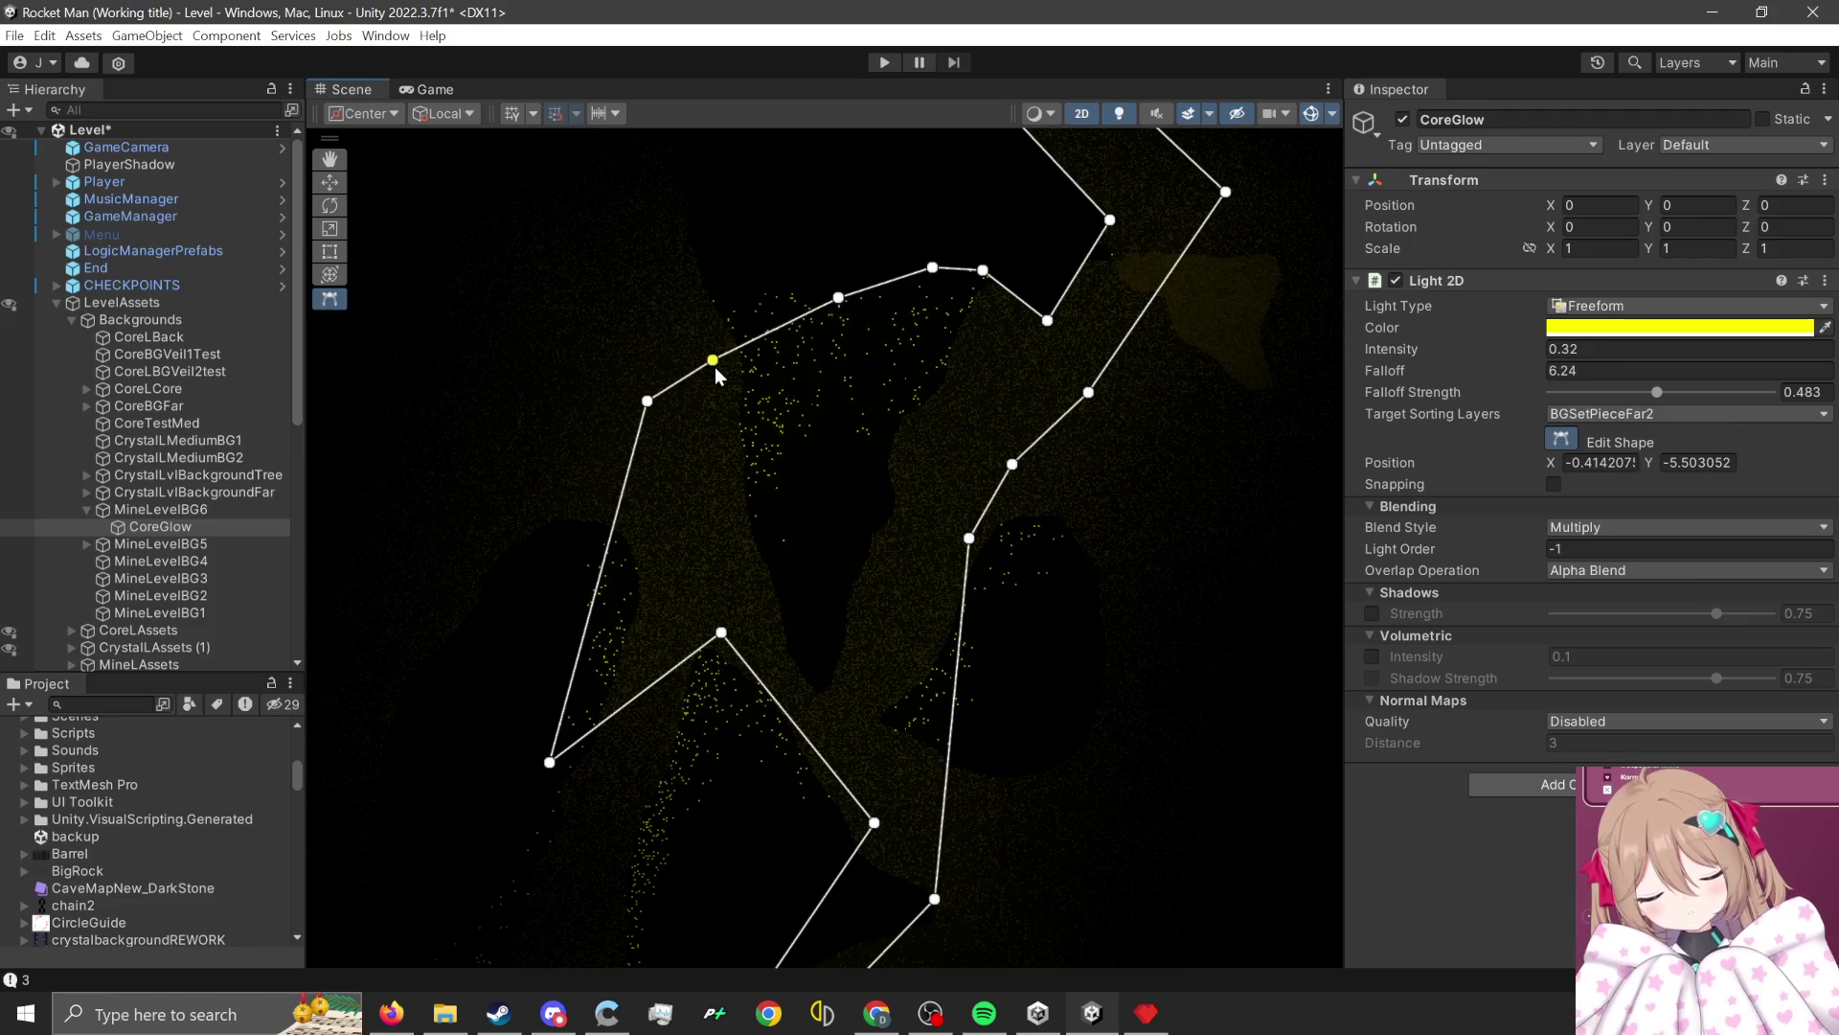
{"action": "scroll", "coordinate": [884, 394], "scroll_direction": "up", "scroll_amount": 2}
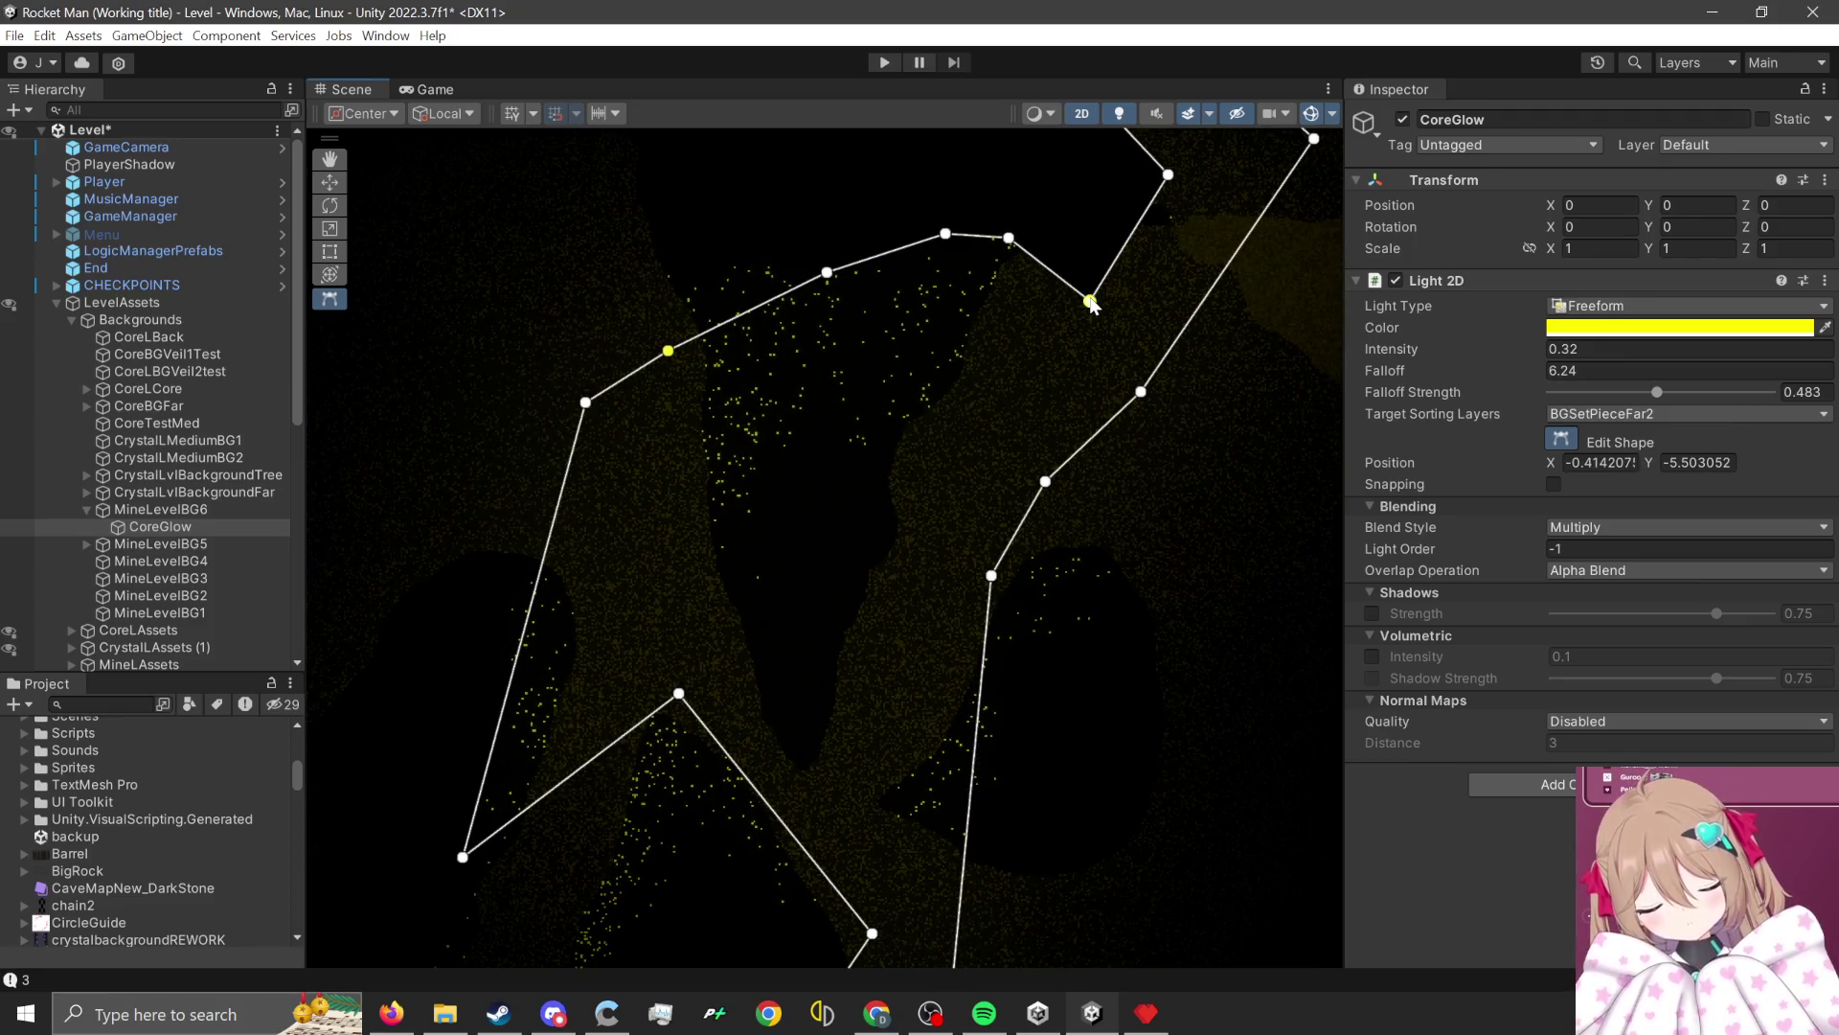
{"action": "key", "text": "XF86AudioLowerVolume"}
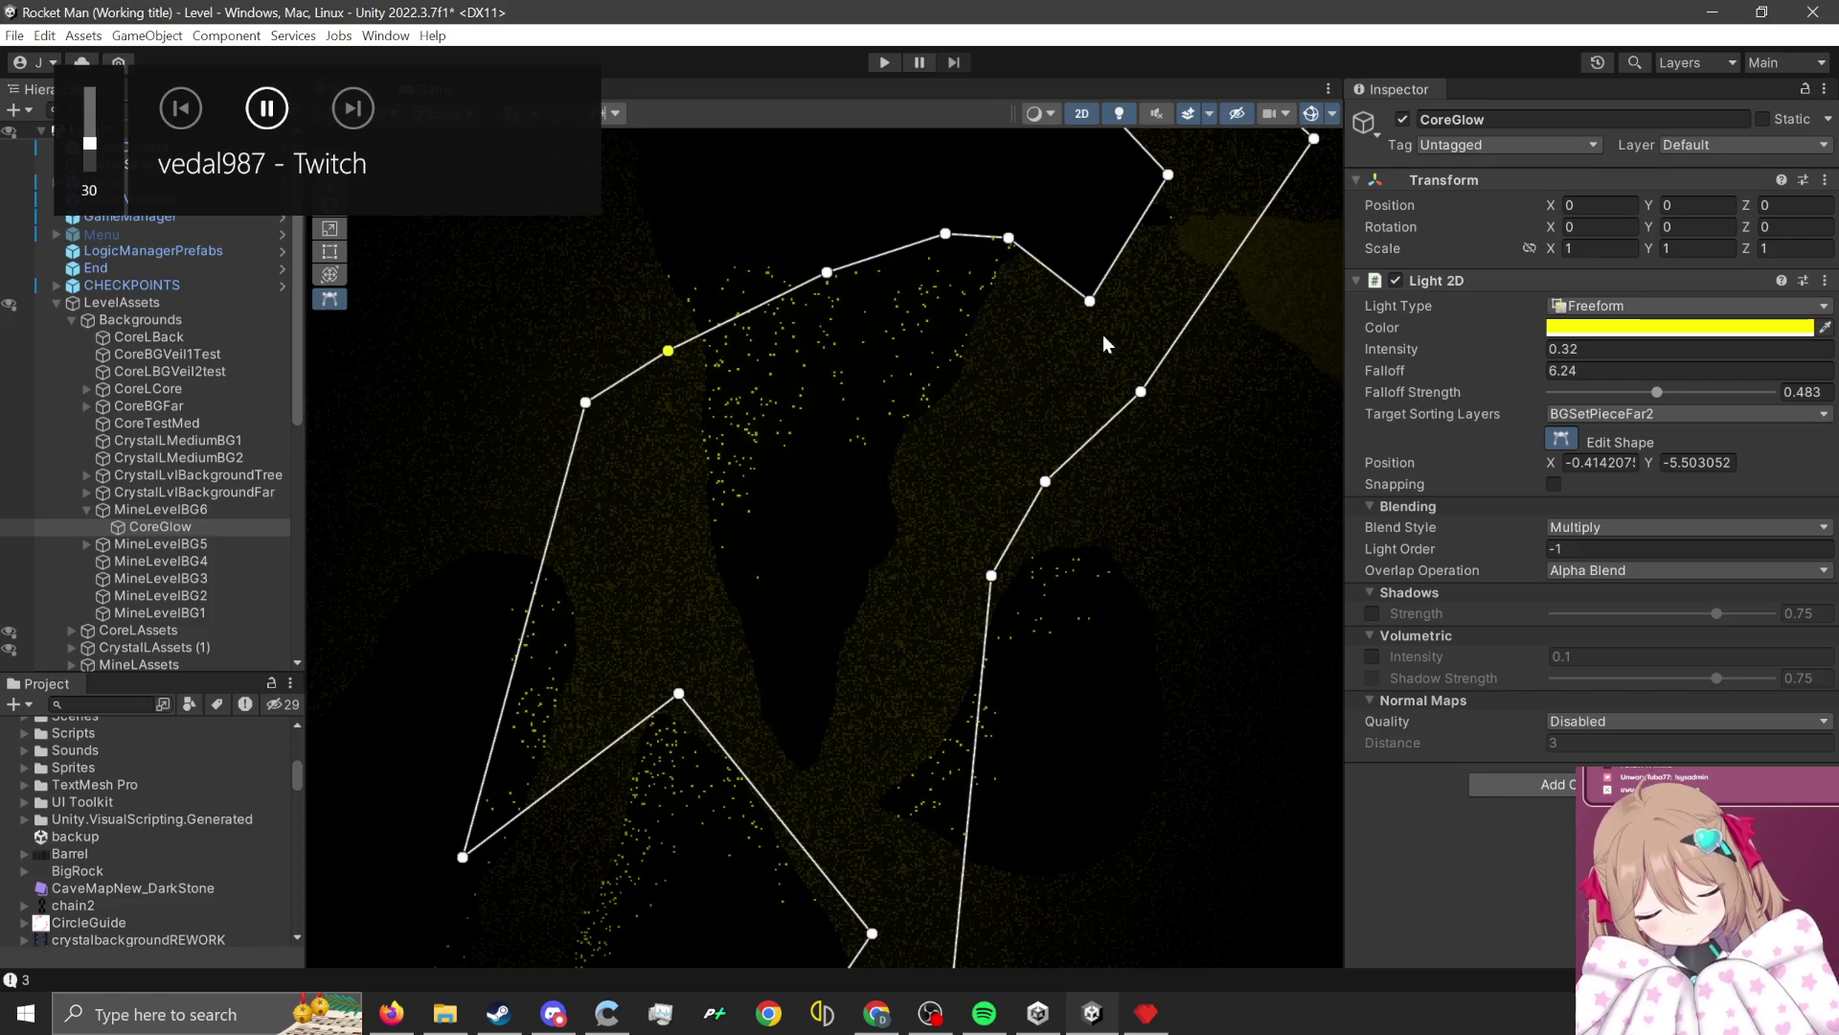
{"action": "left_click_drag", "start_coordinate": [1095, 312], "coordinate": [1088, 360]}
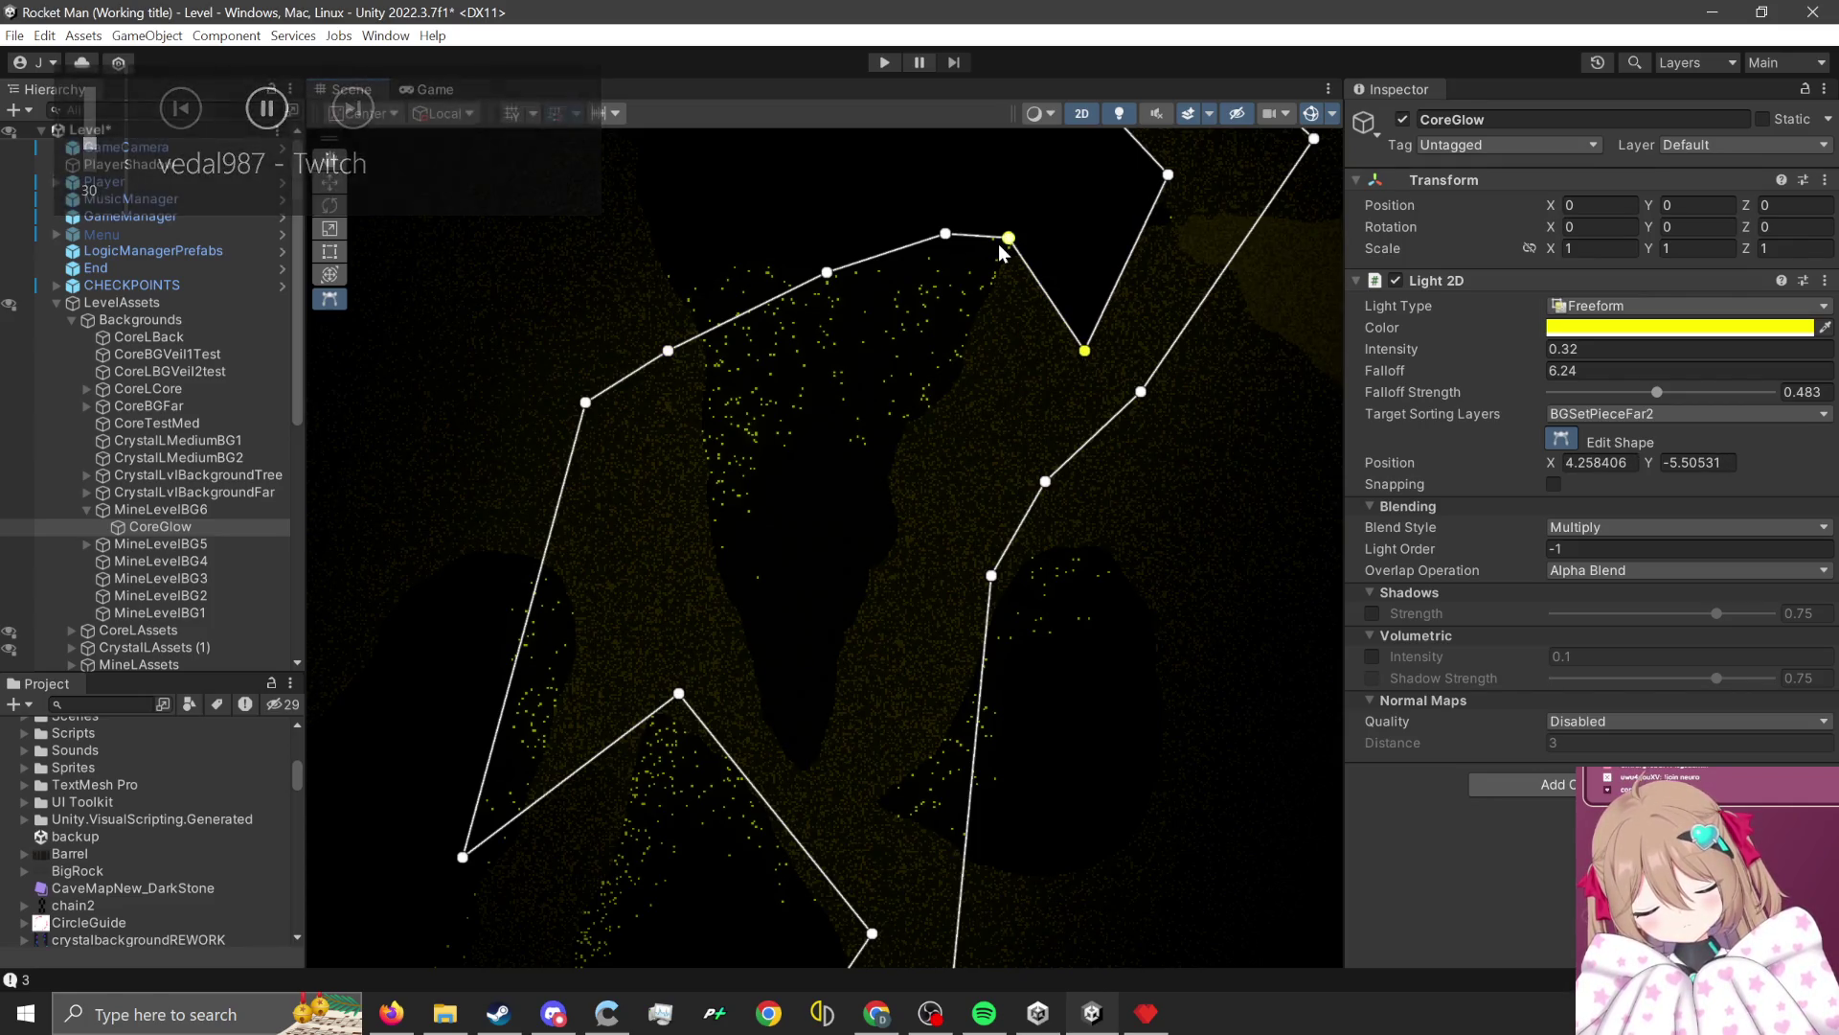
{"action": "mouse_move", "coordinate": [1011, 242]}
{"action": "left_mouse_down"}
{"action": "mouse_move", "coordinate": [1027, 288]}
{"action": "mouse_move", "coordinate": [1031, 216]}
{"action": "left_mouse_up"}
{"action": "mouse_move", "coordinate": [1168, 182]}
{"action": "left_mouse_down"}
{"action": "mouse_move", "coordinate": [1116, 277]}
{"action": "mouse_move", "coordinate": [1034, 199]}
{"action": "left_mouse_up"}
{"action": "scroll", "coordinate": [1071, 525], "scroll_direction": "down", "scroll_amount": 1}
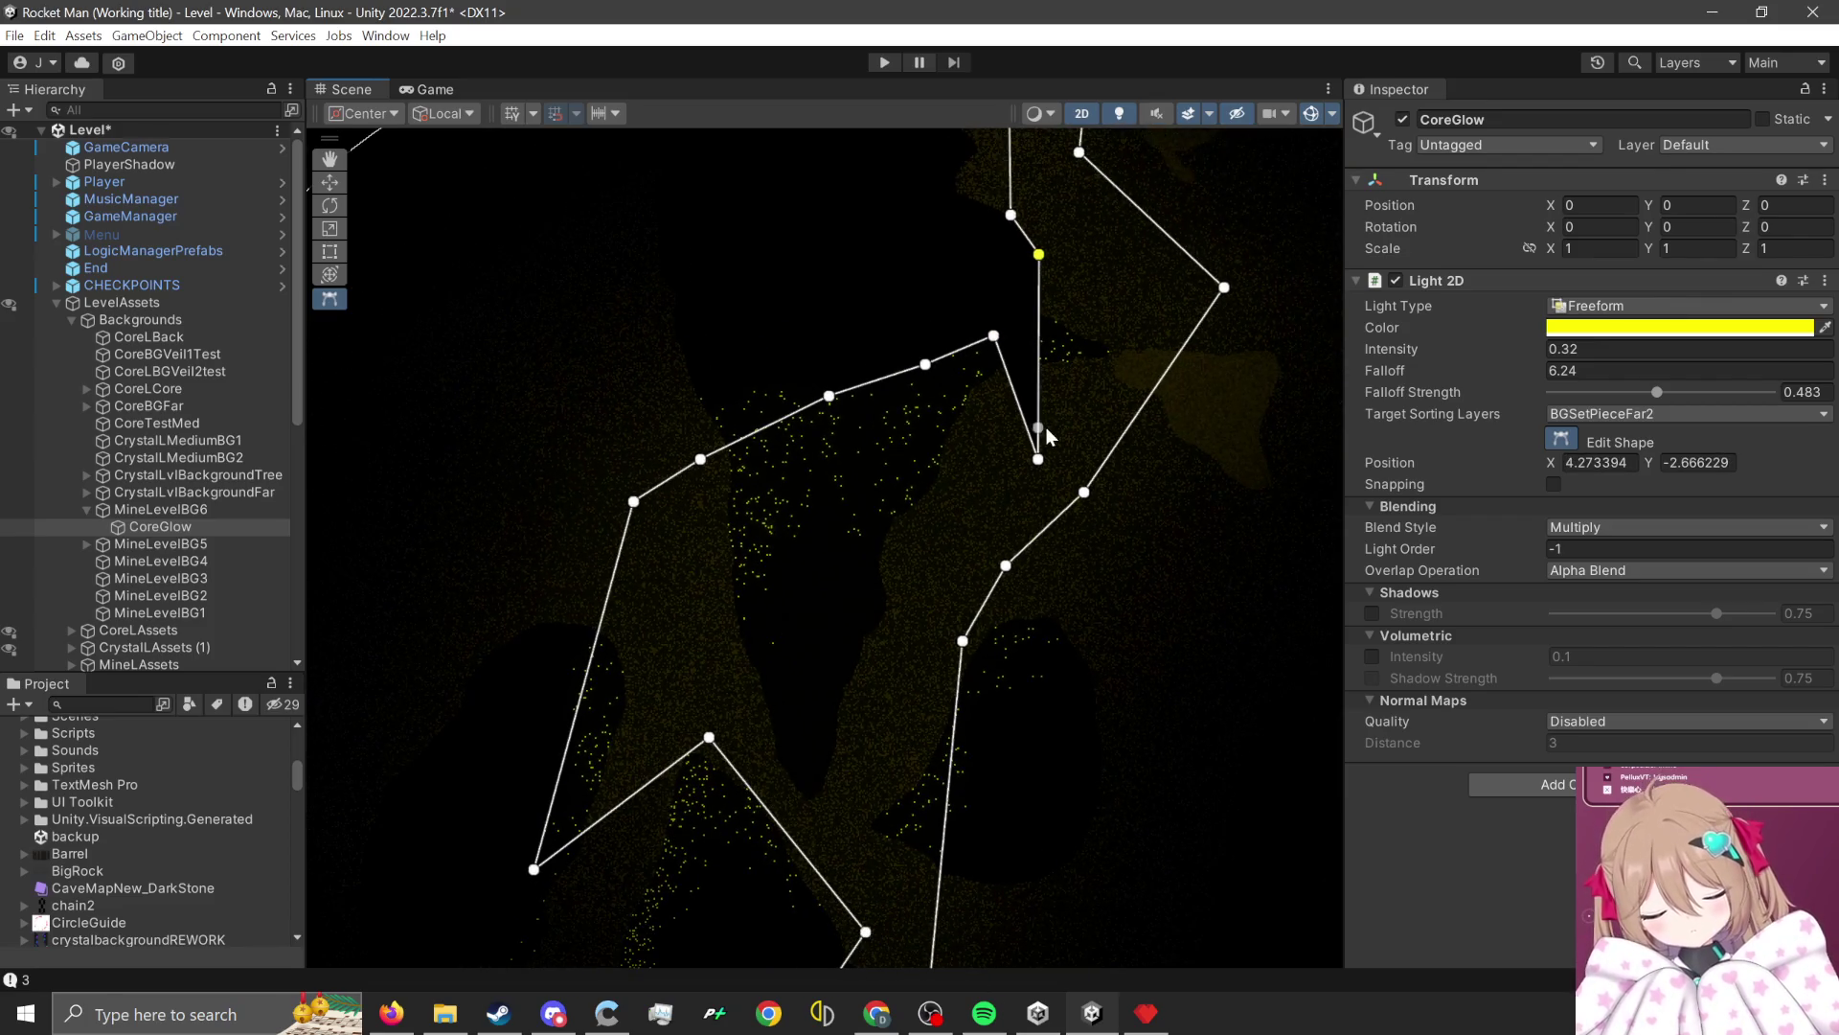
{"action": "left_click", "coordinate": [1038, 449]}
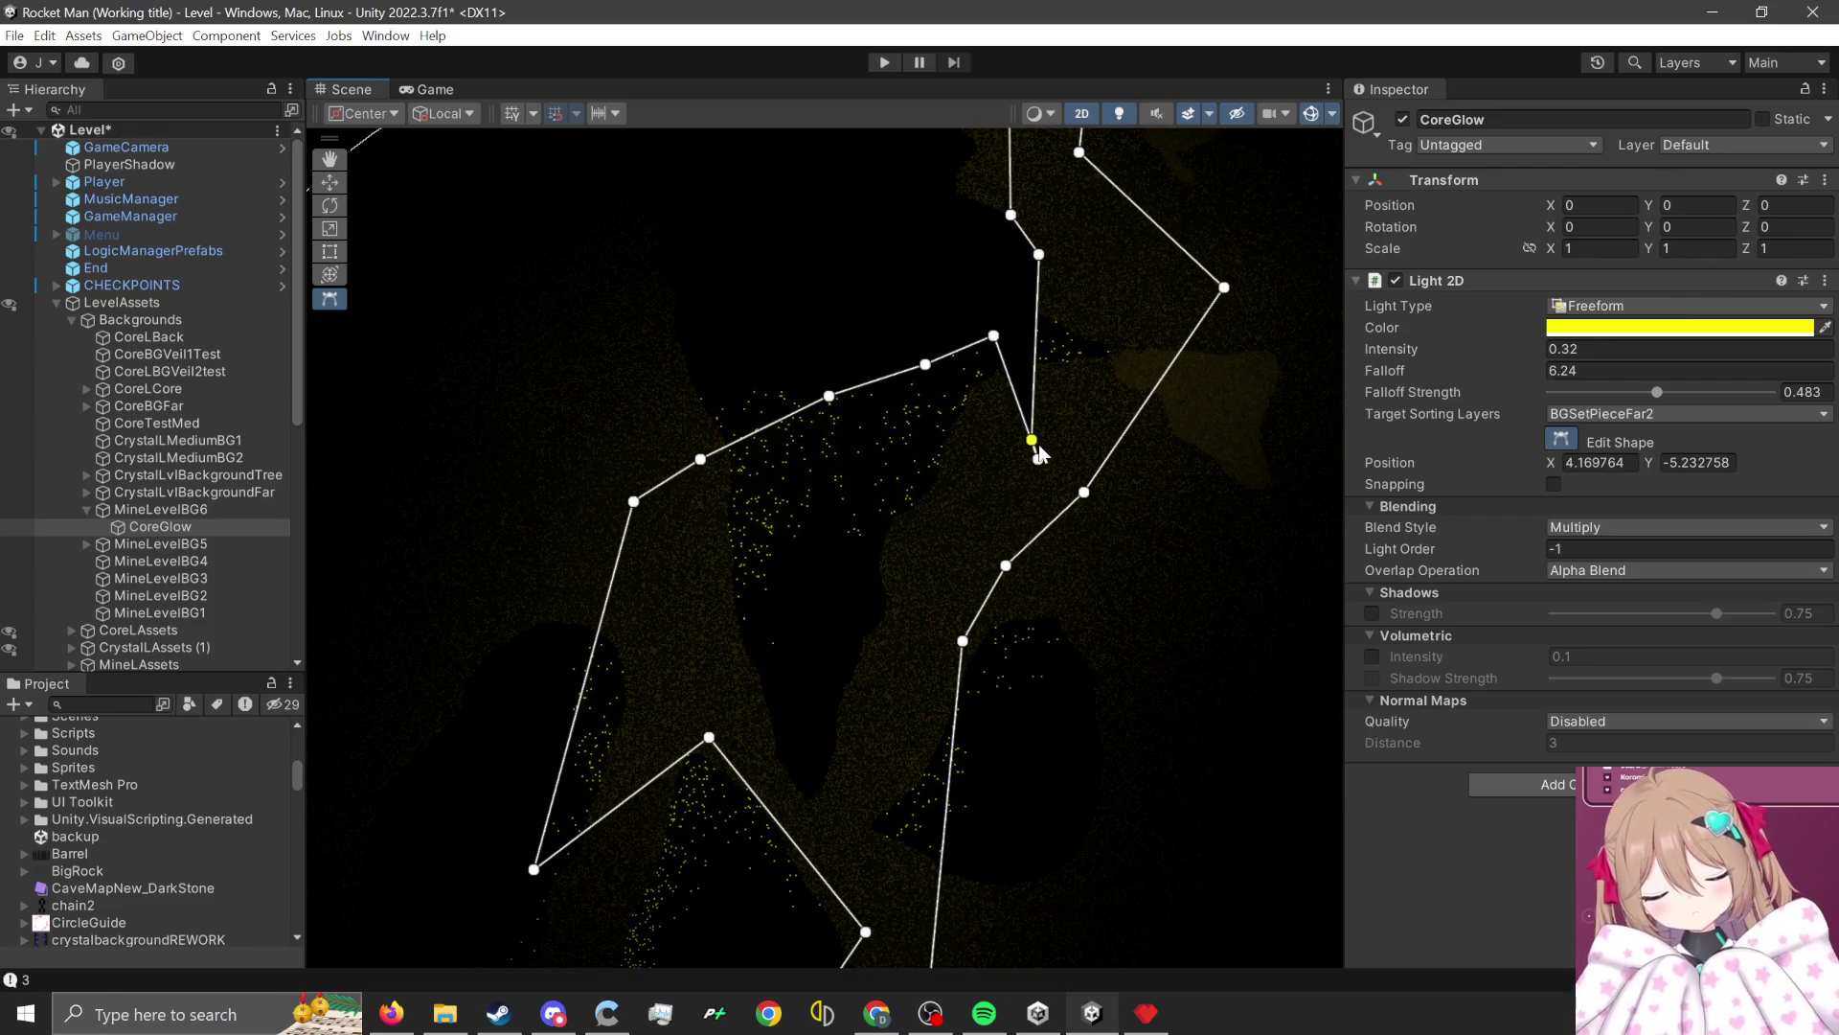
Delete one CoreGlow outline point and pull the neighbouring points up-left along the cave.
{"action": "left_click_drag", "start_coordinate": [1037, 448], "coordinate": [1037, 469]}
{"action": "key", "text": "Delete"}
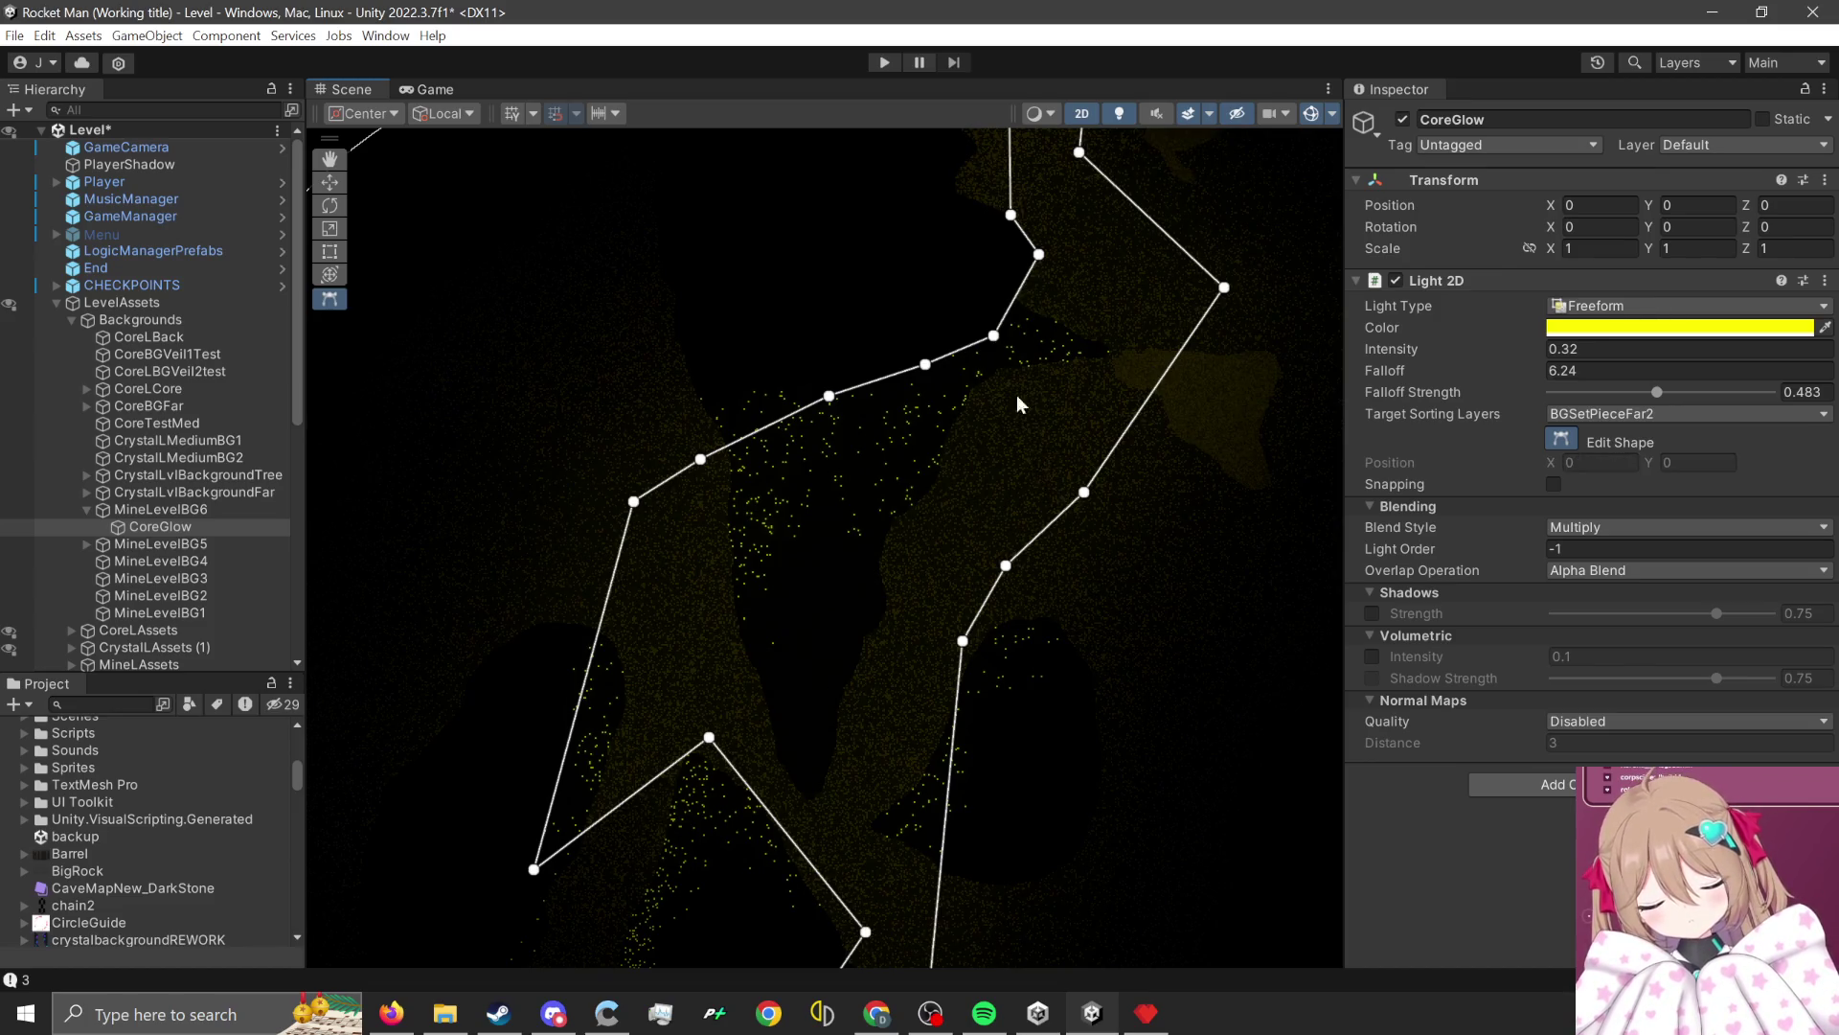
{"action": "scroll", "coordinate": [1027, 300], "scroll_direction": "up", "scroll_amount": 2}
{"action": "left_click_drag", "start_coordinate": [982, 361], "coordinate": [957, 246]}
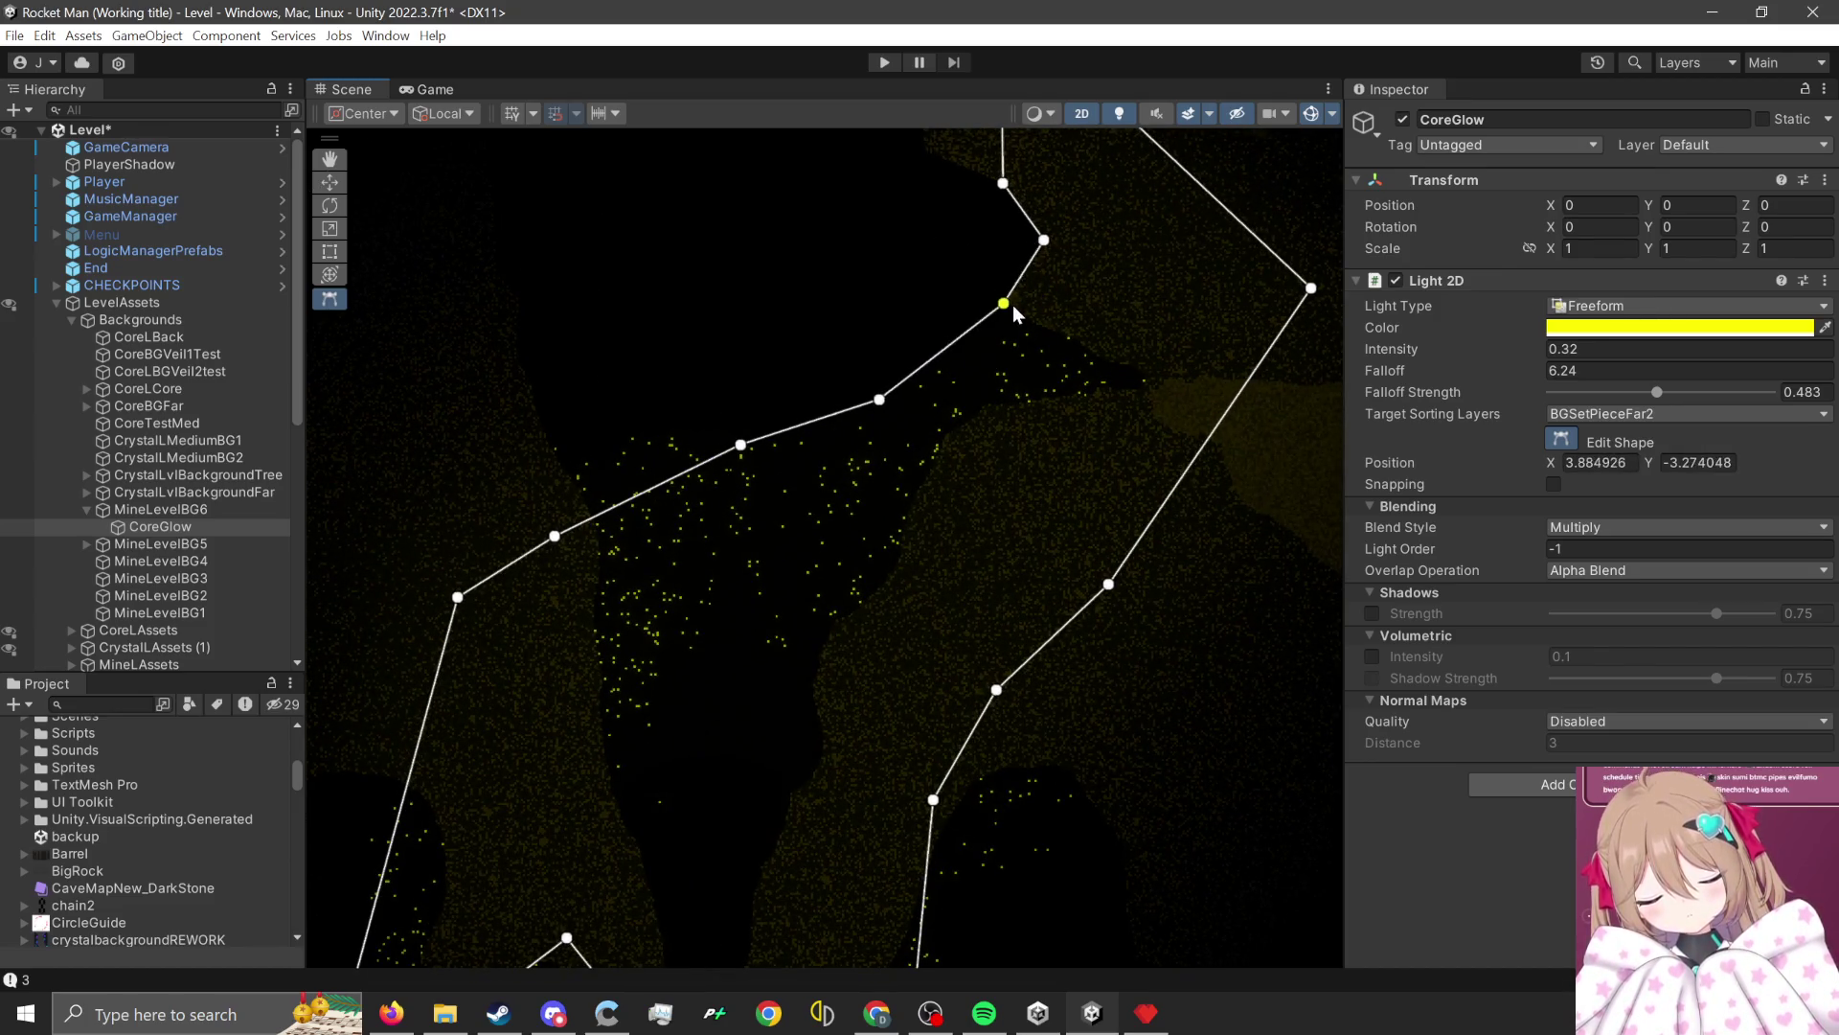
{"action": "mouse_move", "coordinate": [1013, 304]}
{"action": "left_mouse_down"}
{"action": "mouse_move", "coordinate": [872, 261]}
{"action": "mouse_move", "coordinate": [828, 292]}
{"action": "left_mouse_up"}
{"action": "scroll", "coordinate": [1040, 498], "scroll_direction": "down", "scroll_amount": 2}
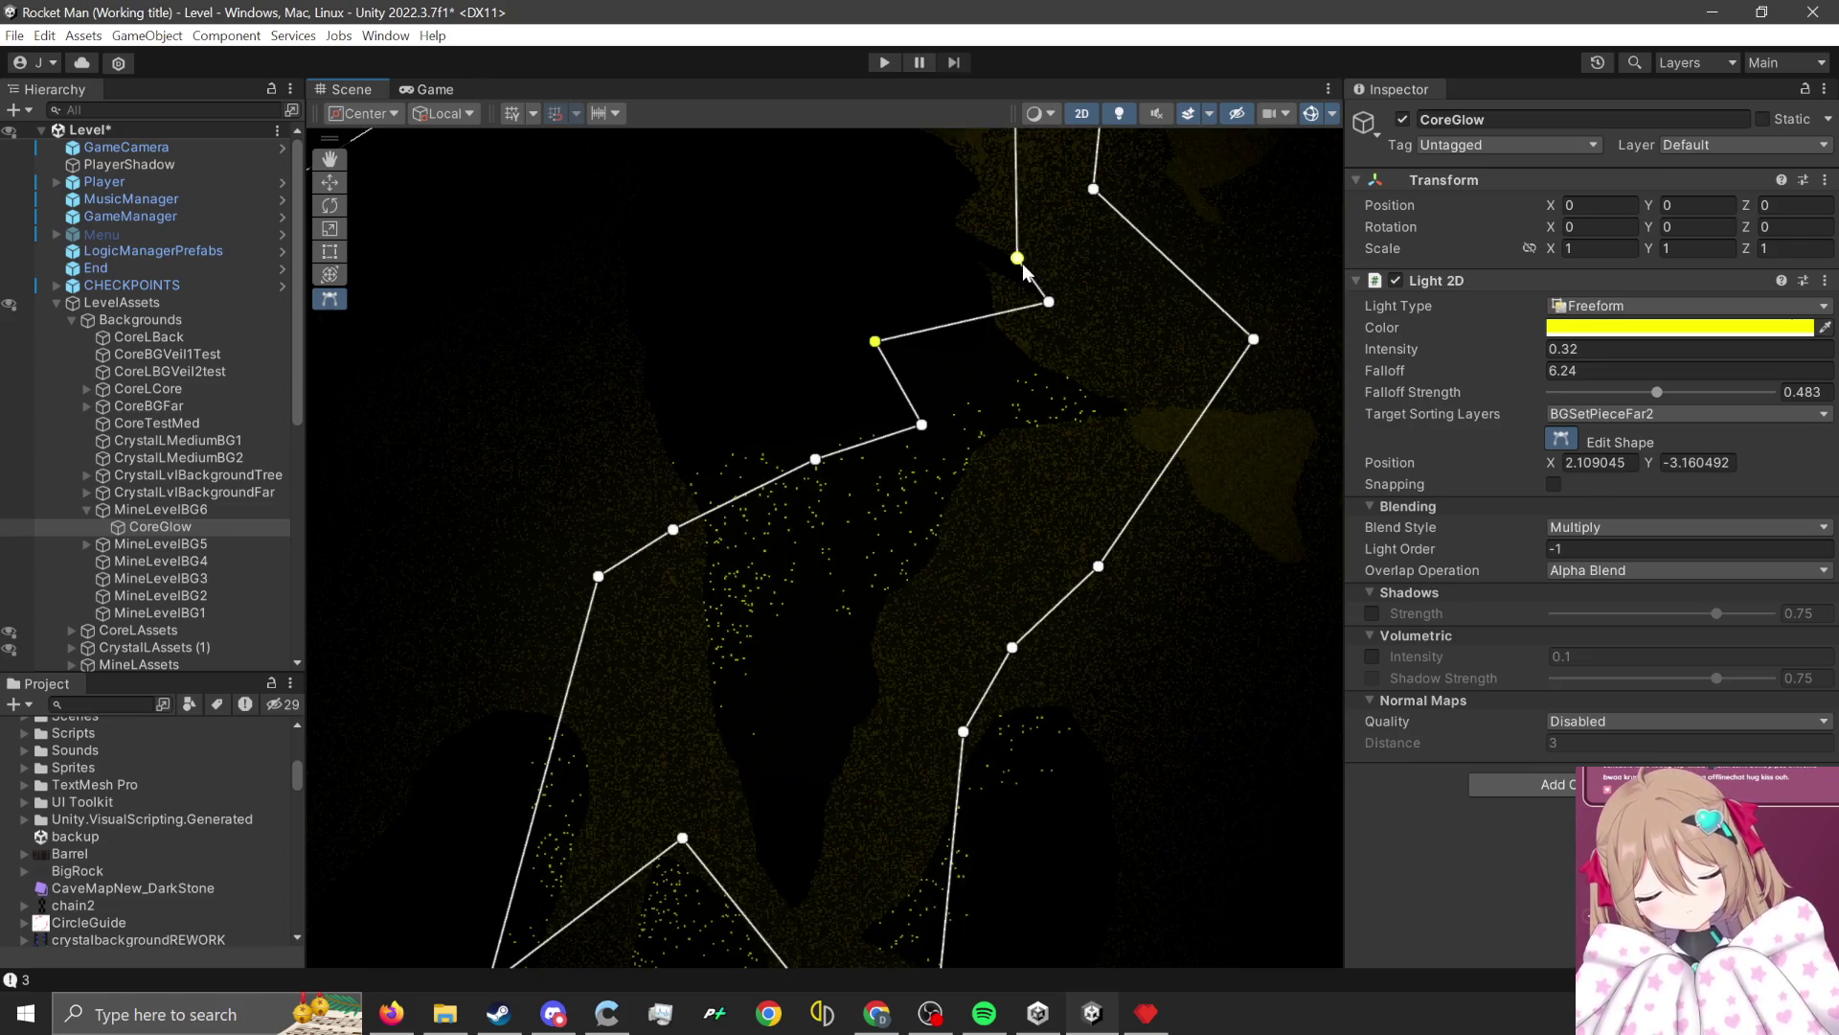
{"action": "left_click_drag", "start_coordinate": [1023, 271], "coordinate": [942, 178]}
{"action": "scroll", "coordinate": [1049, 424], "scroll_direction": "down", "scroll_amount": 2}
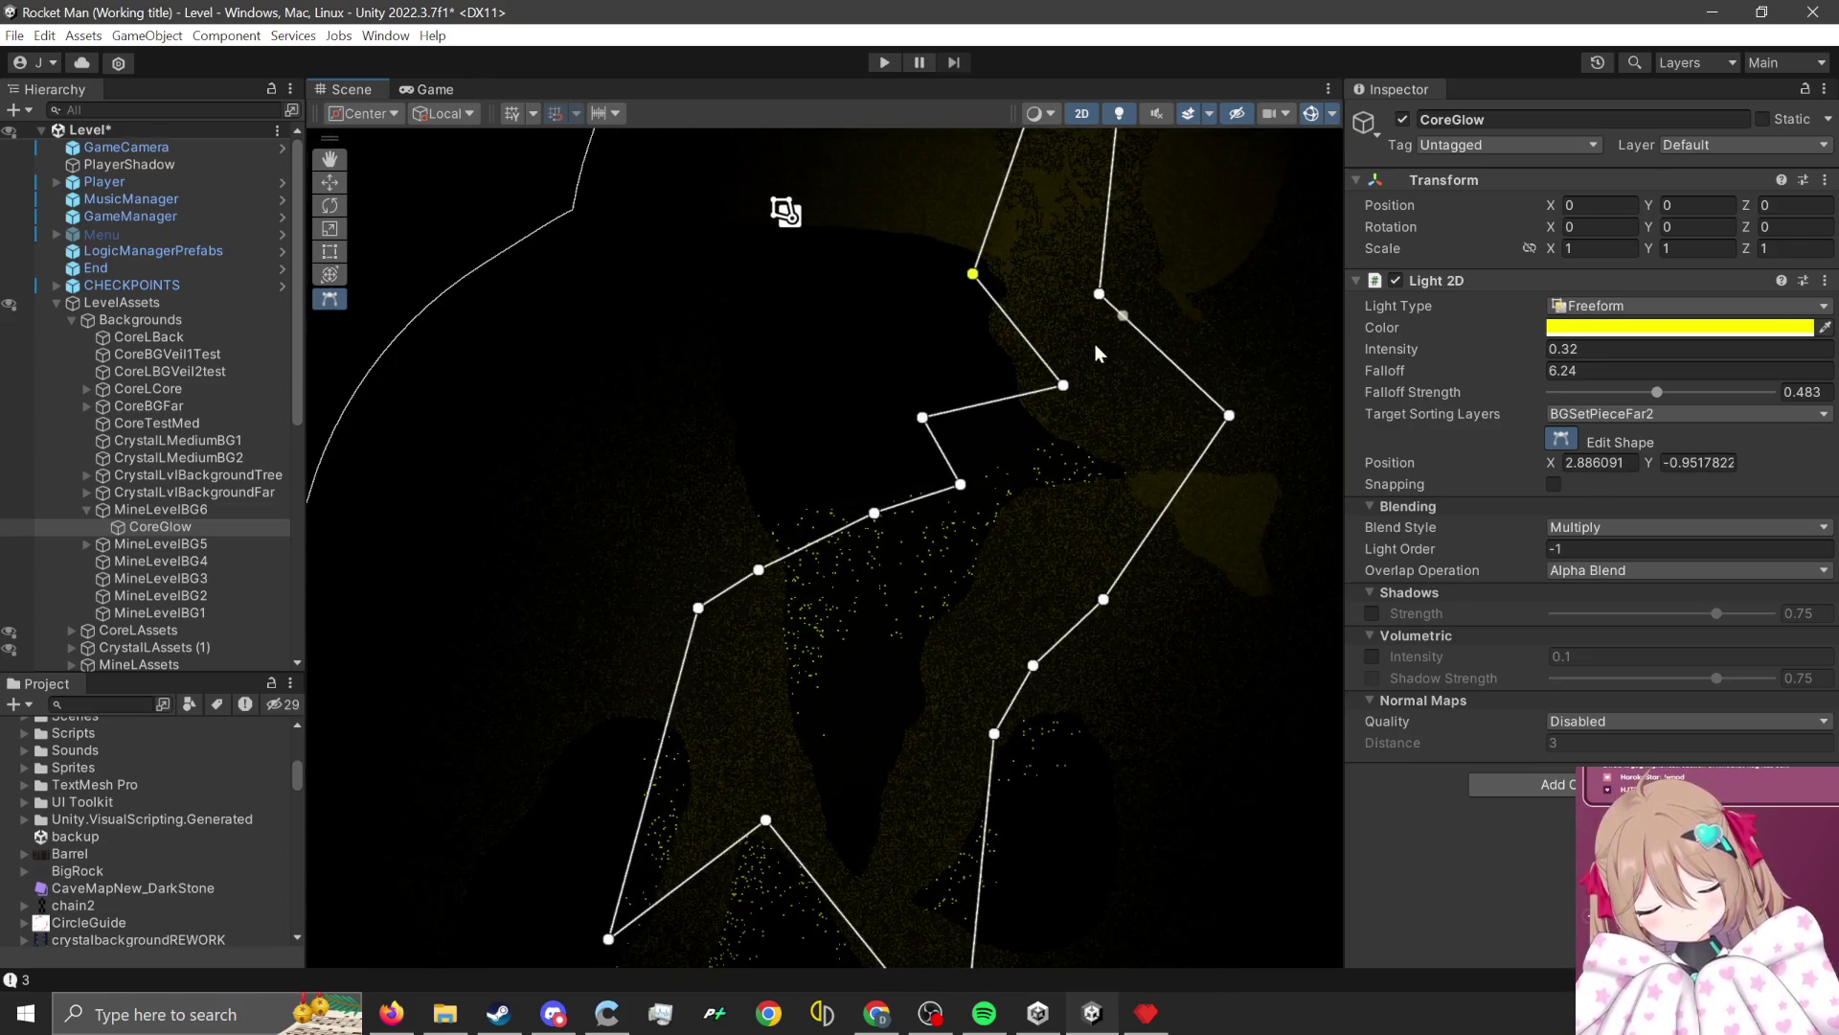
{"action": "scroll", "coordinate": [1095, 352], "scroll_direction": "down", "scroll_amount": 2}
Move several outline points to trace the cave wall and insert a new edge point.
{"action": "left_click_drag", "start_coordinate": [1071, 498], "coordinate": [1017, 471]}
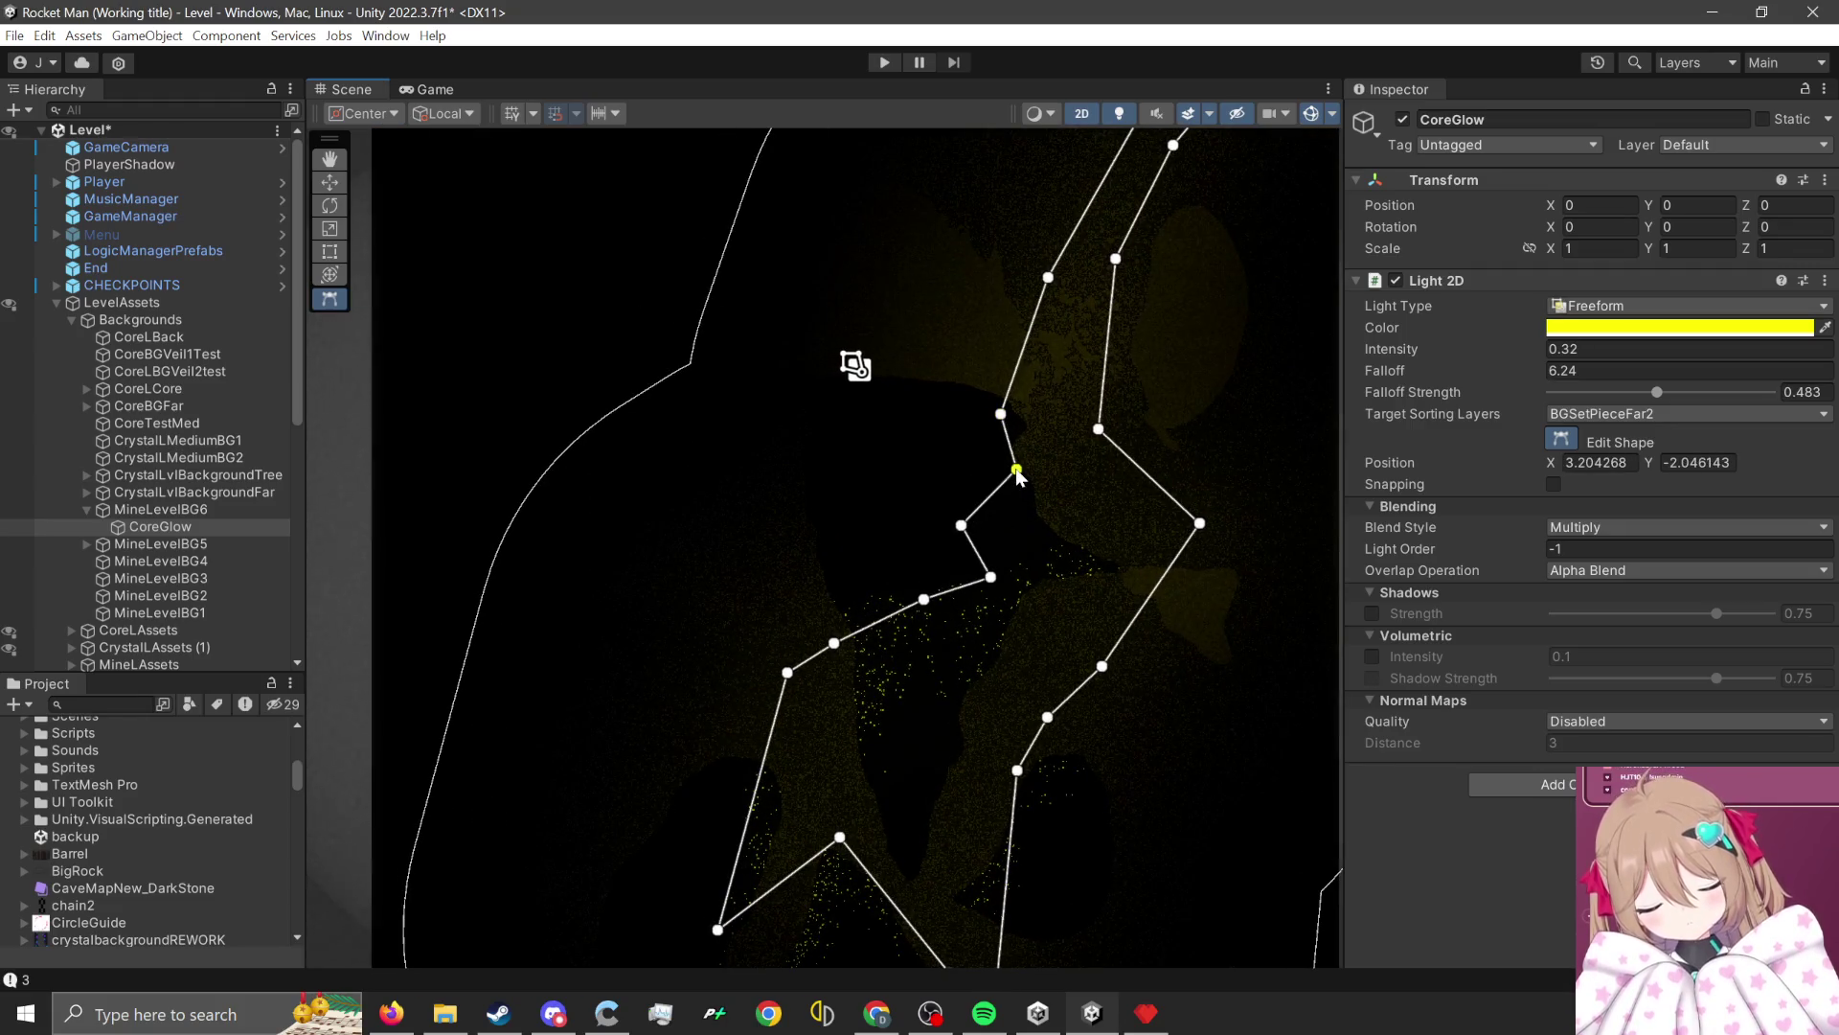
{"action": "mouse_move", "coordinate": [1002, 583]}
{"action": "left_mouse_down"}
{"action": "mouse_move", "coordinate": [981, 499]}
{"action": "mouse_move", "coordinate": [1001, 490]}
{"action": "left_mouse_up"}
{"action": "mouse_move", "coordinate": [922, 605]}
{"action": "left_mouse_down"}
{"action": "mouse_move", "coordinate": [843, 546]}
{"action": "mouse_move", "coordinate": [895, 548]}
{"action": "left_mouse_up"}
{"action": "scroll", "coordinate": [1008, 668], "scroll_direction": "up", "scroll_amount": 2}
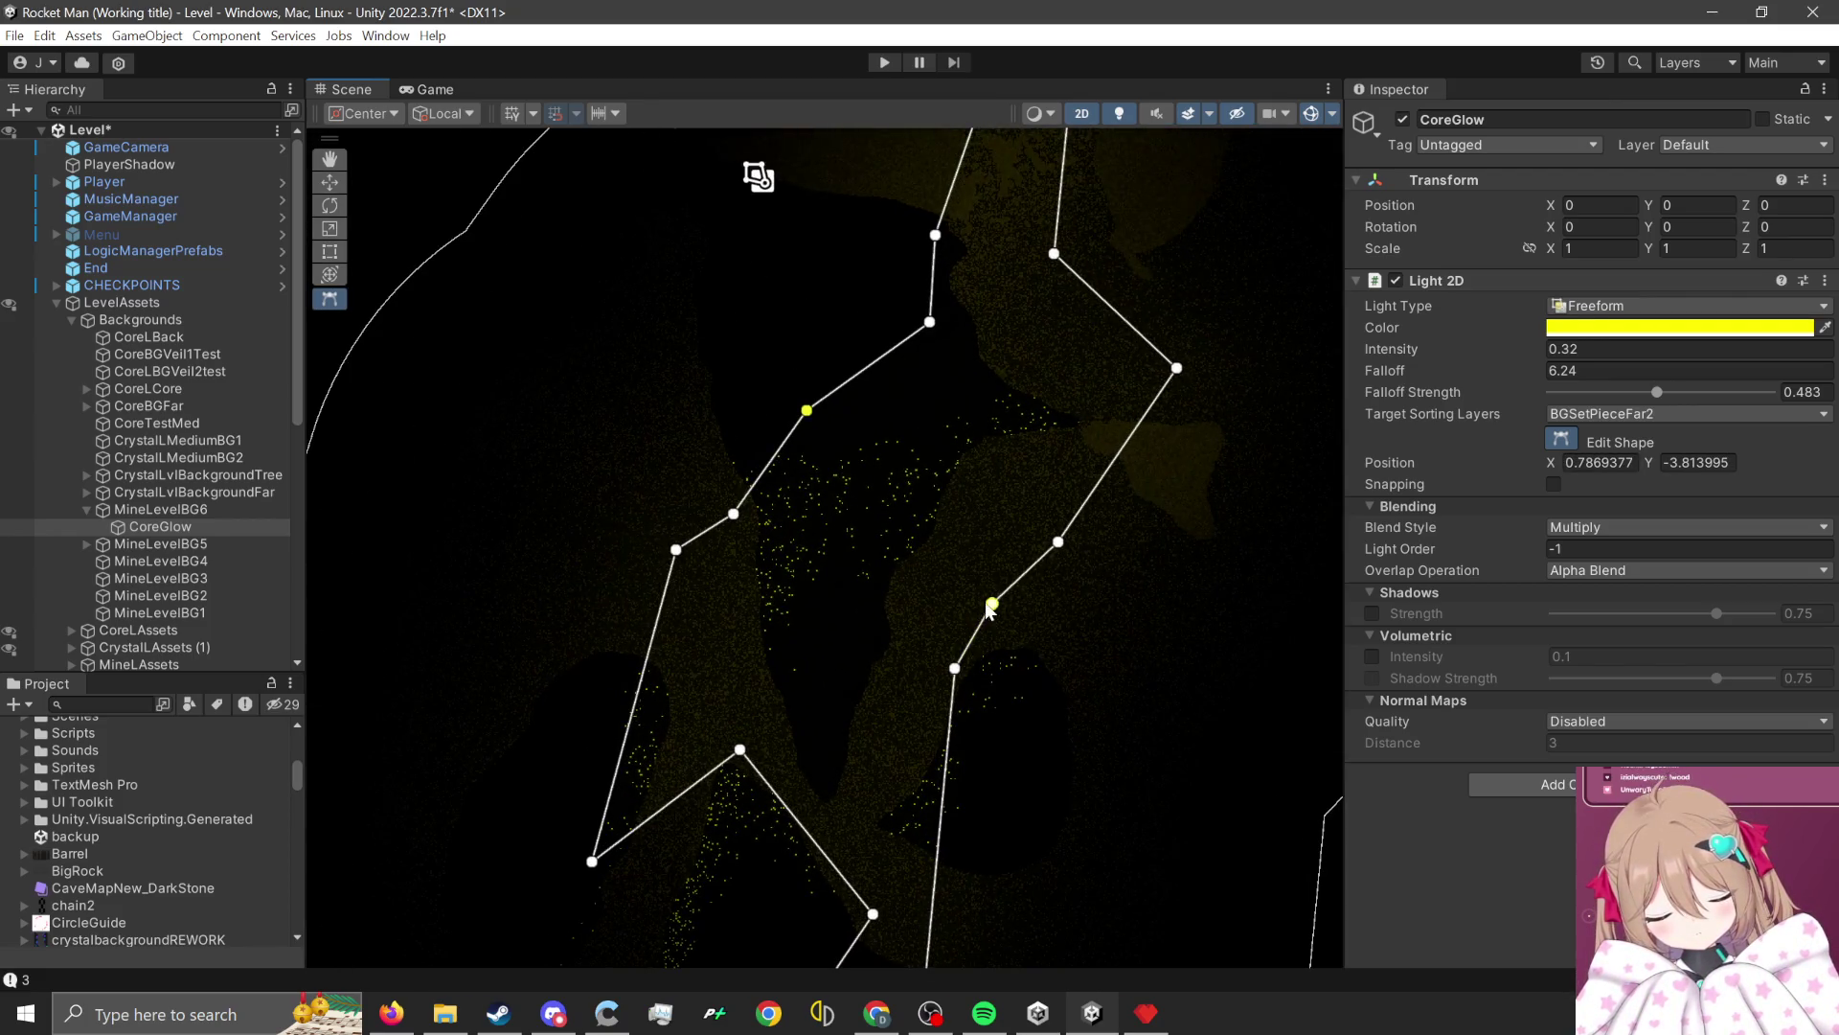
{"action": "mouse_move", "coordinate": [991, 609]}
{"action": "left_mouse_down"}
{"action": "mouse_move", "coordinate": [993, 508]}
{"action": "mouse_move", "coordinate": [1066, 464]}
{"action": "left_mouse_up"}
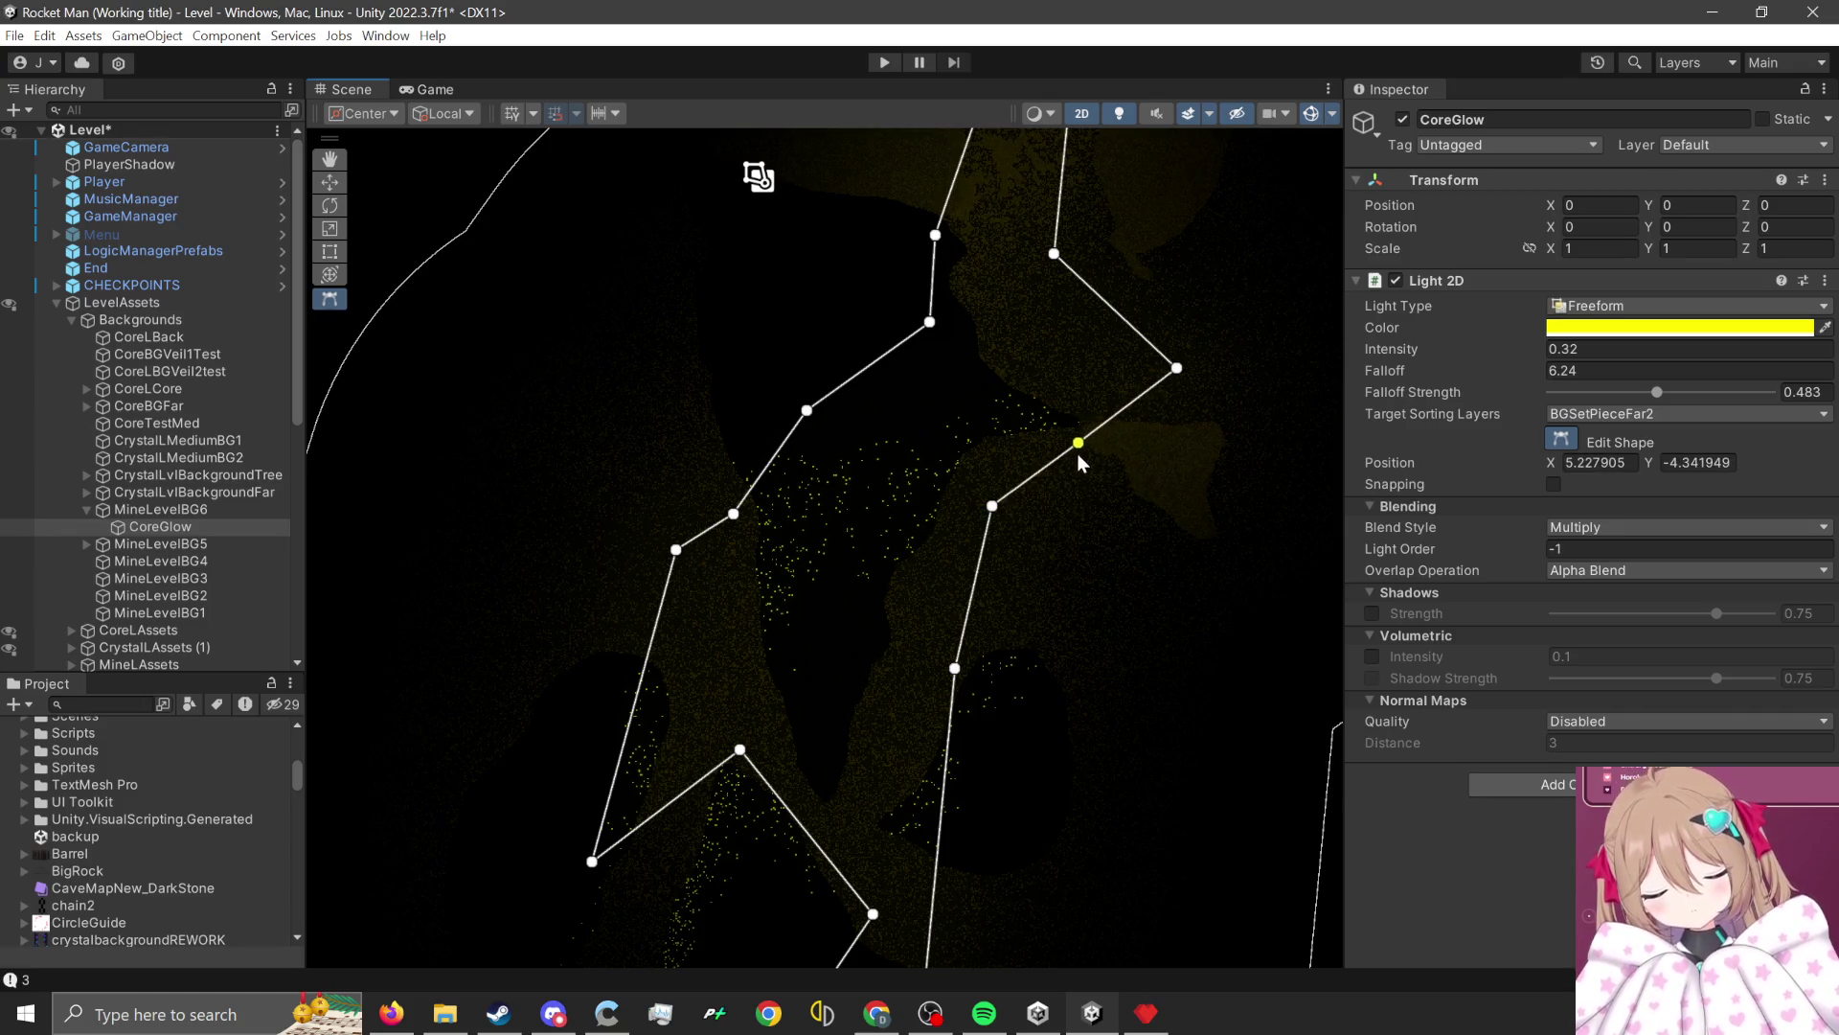
{"action": "left_click_drag", "start_coordinate": [1177, 374], "coordinate": [1104, 428]}
{"action": "scroll", "coordinate": [1153, 537], "scroll_direction": "up", "scroll_amount": 2}
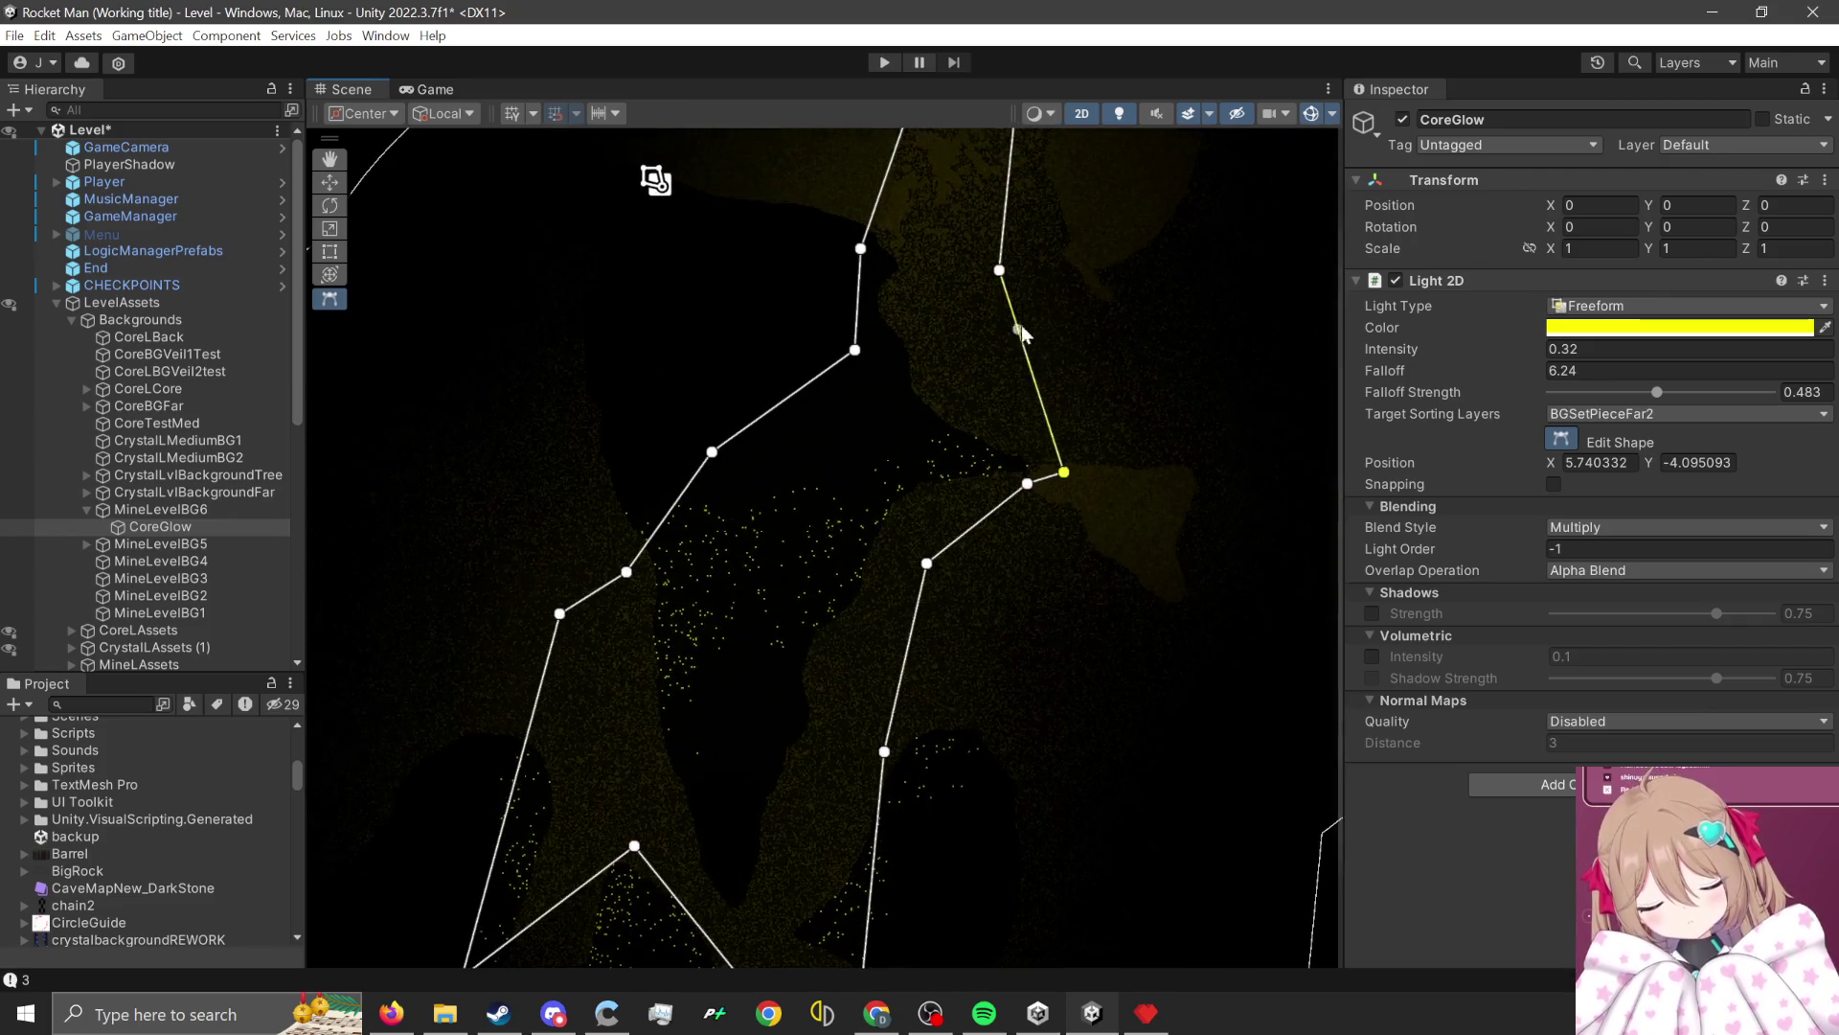
{"action": "left_click_drag", "start_coordinate": [1008, 271], "coordinate": [1030, 214]}
{"action": "scroll", "coordinate": [1055, 644], "scroll_direction": "down", "scroll_amount": 5}
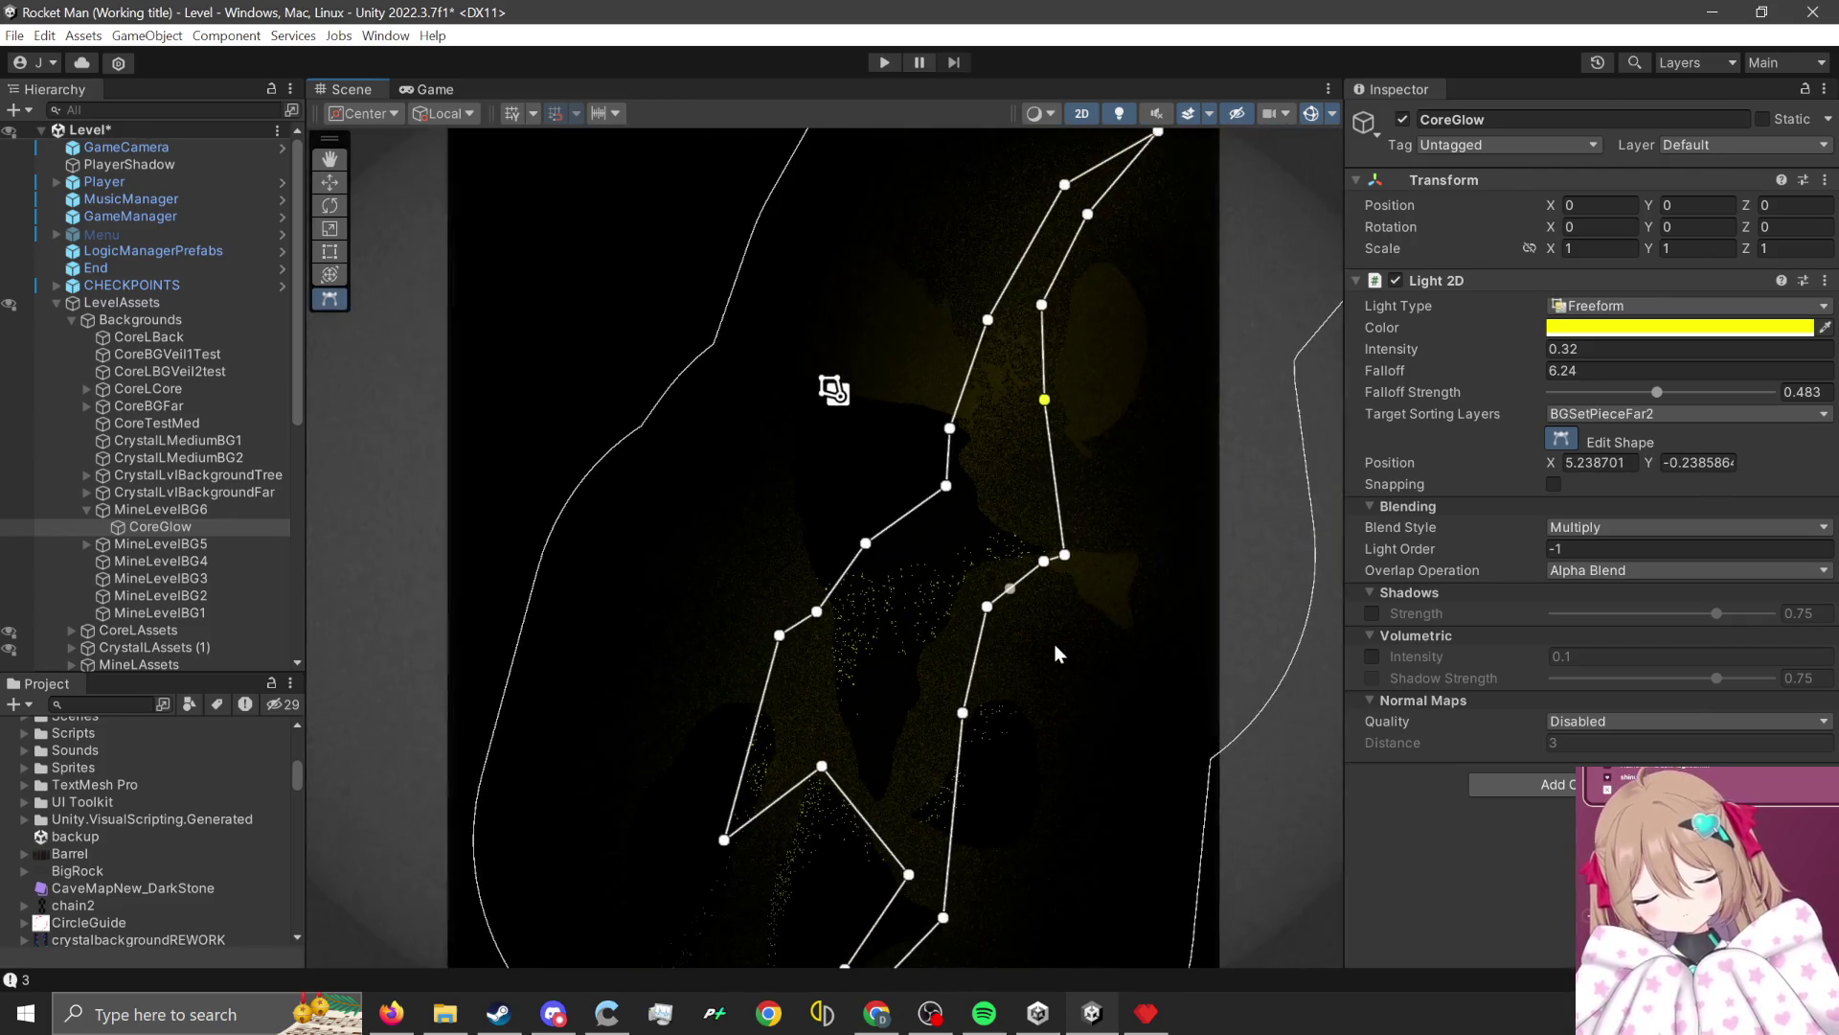
{"action": "scroll", "coordinate": [904, 897], "scroll_direction": "up", "scroll_amount": 5}
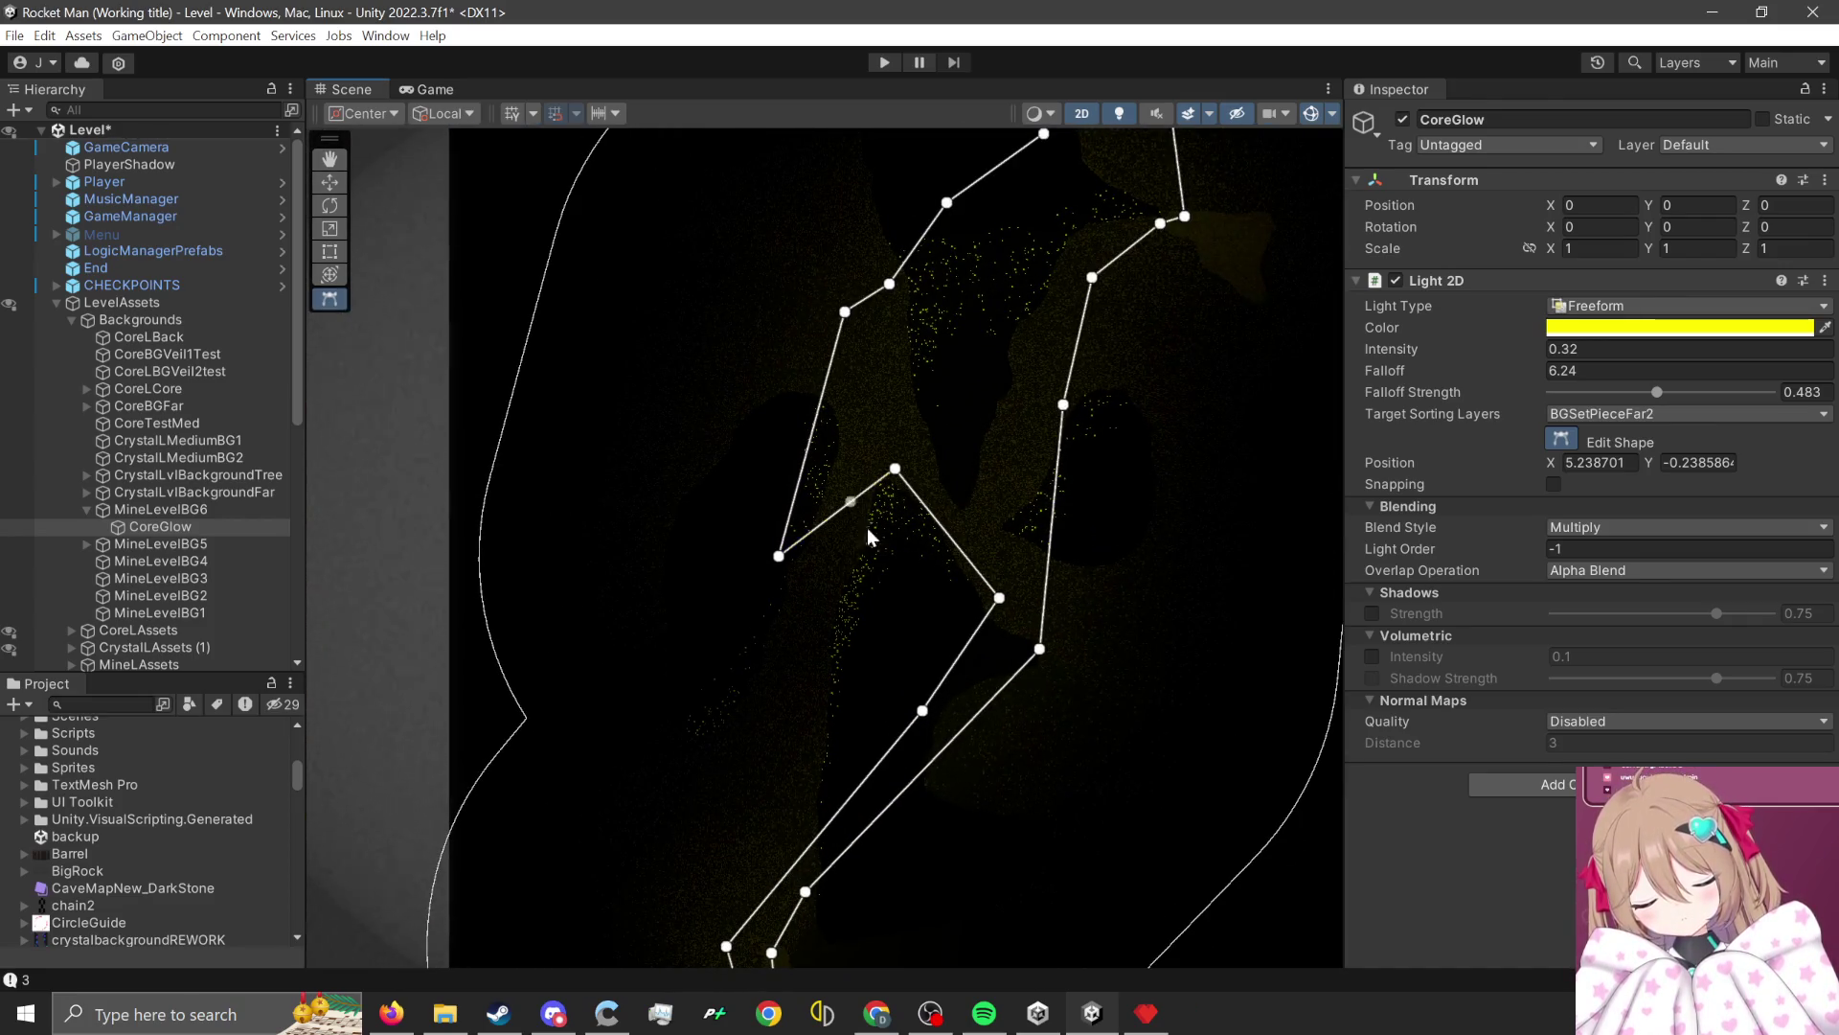
{"action": "scroll", "coordinate": [901, 651], "scroll_direction": "down", "scroll_amount": 3}
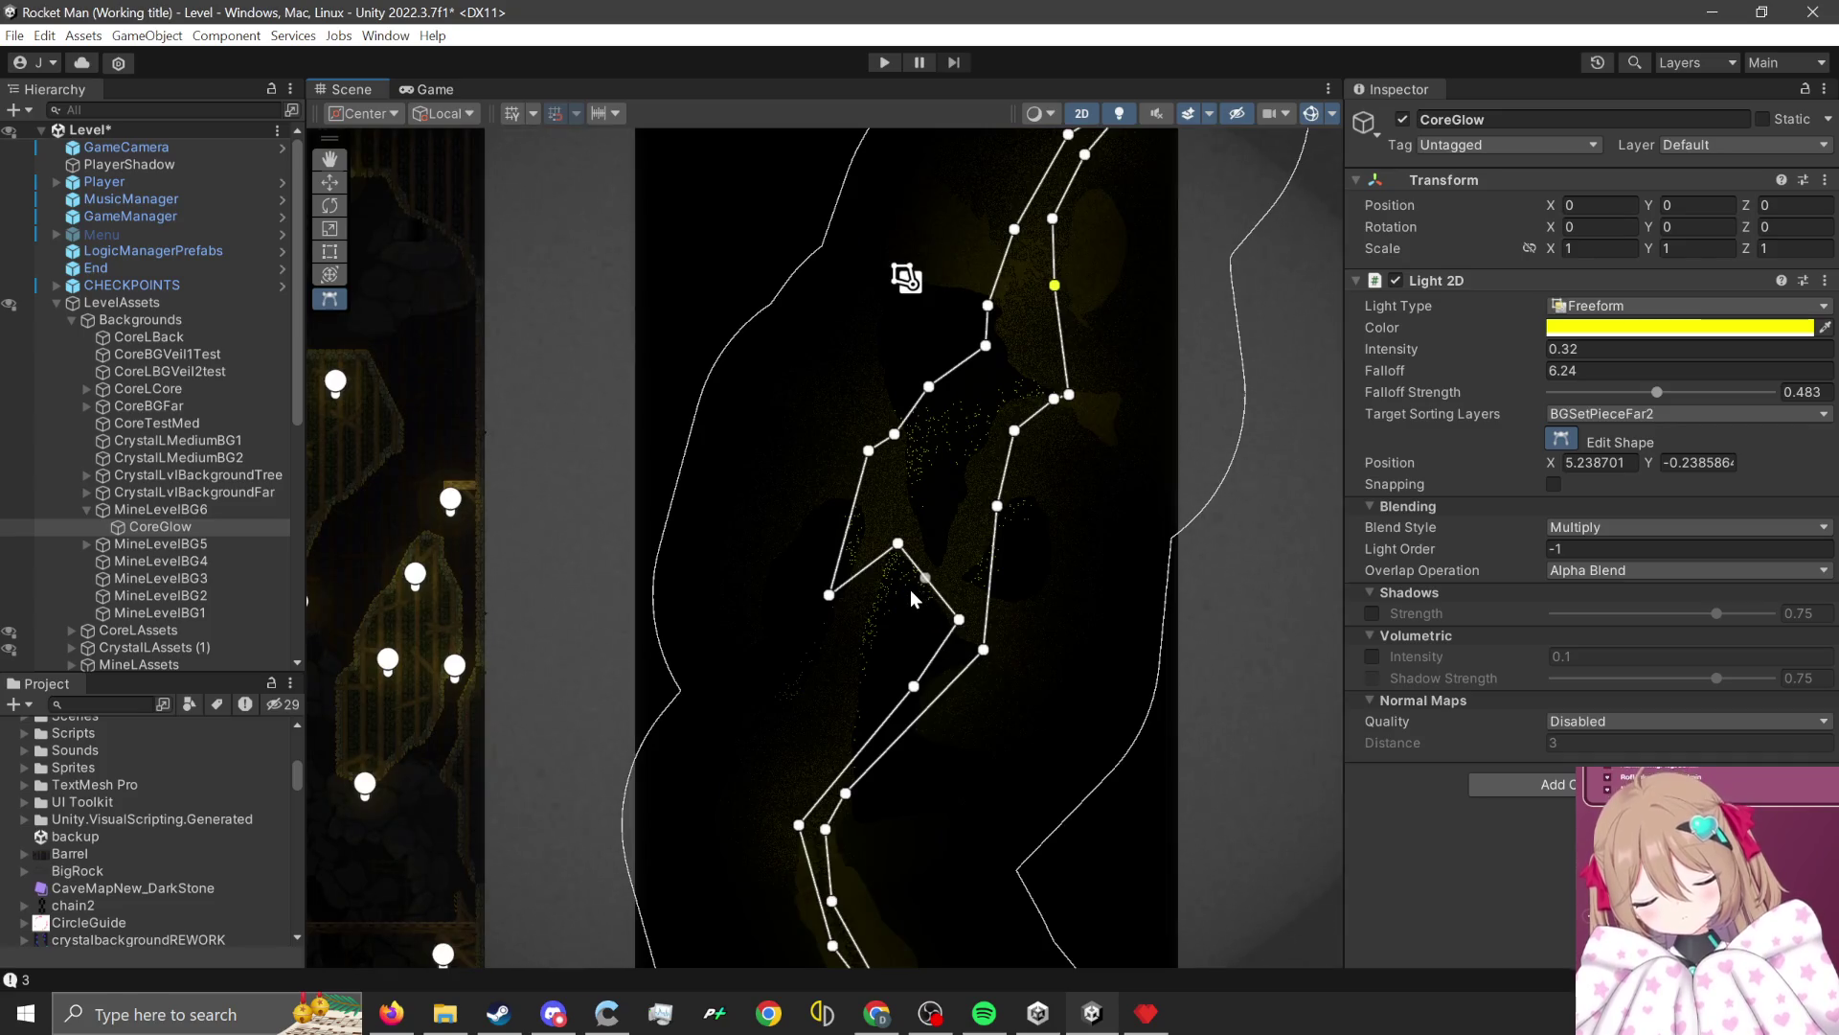
{"action": "scroll", "coordinate": [901, 536], "scroll_direction": "up", "scroll_amount": 1}
{"action": "scroll", "coordinate": [1058, 507], "scroll_direction": "up", "scroll_amount": 1}
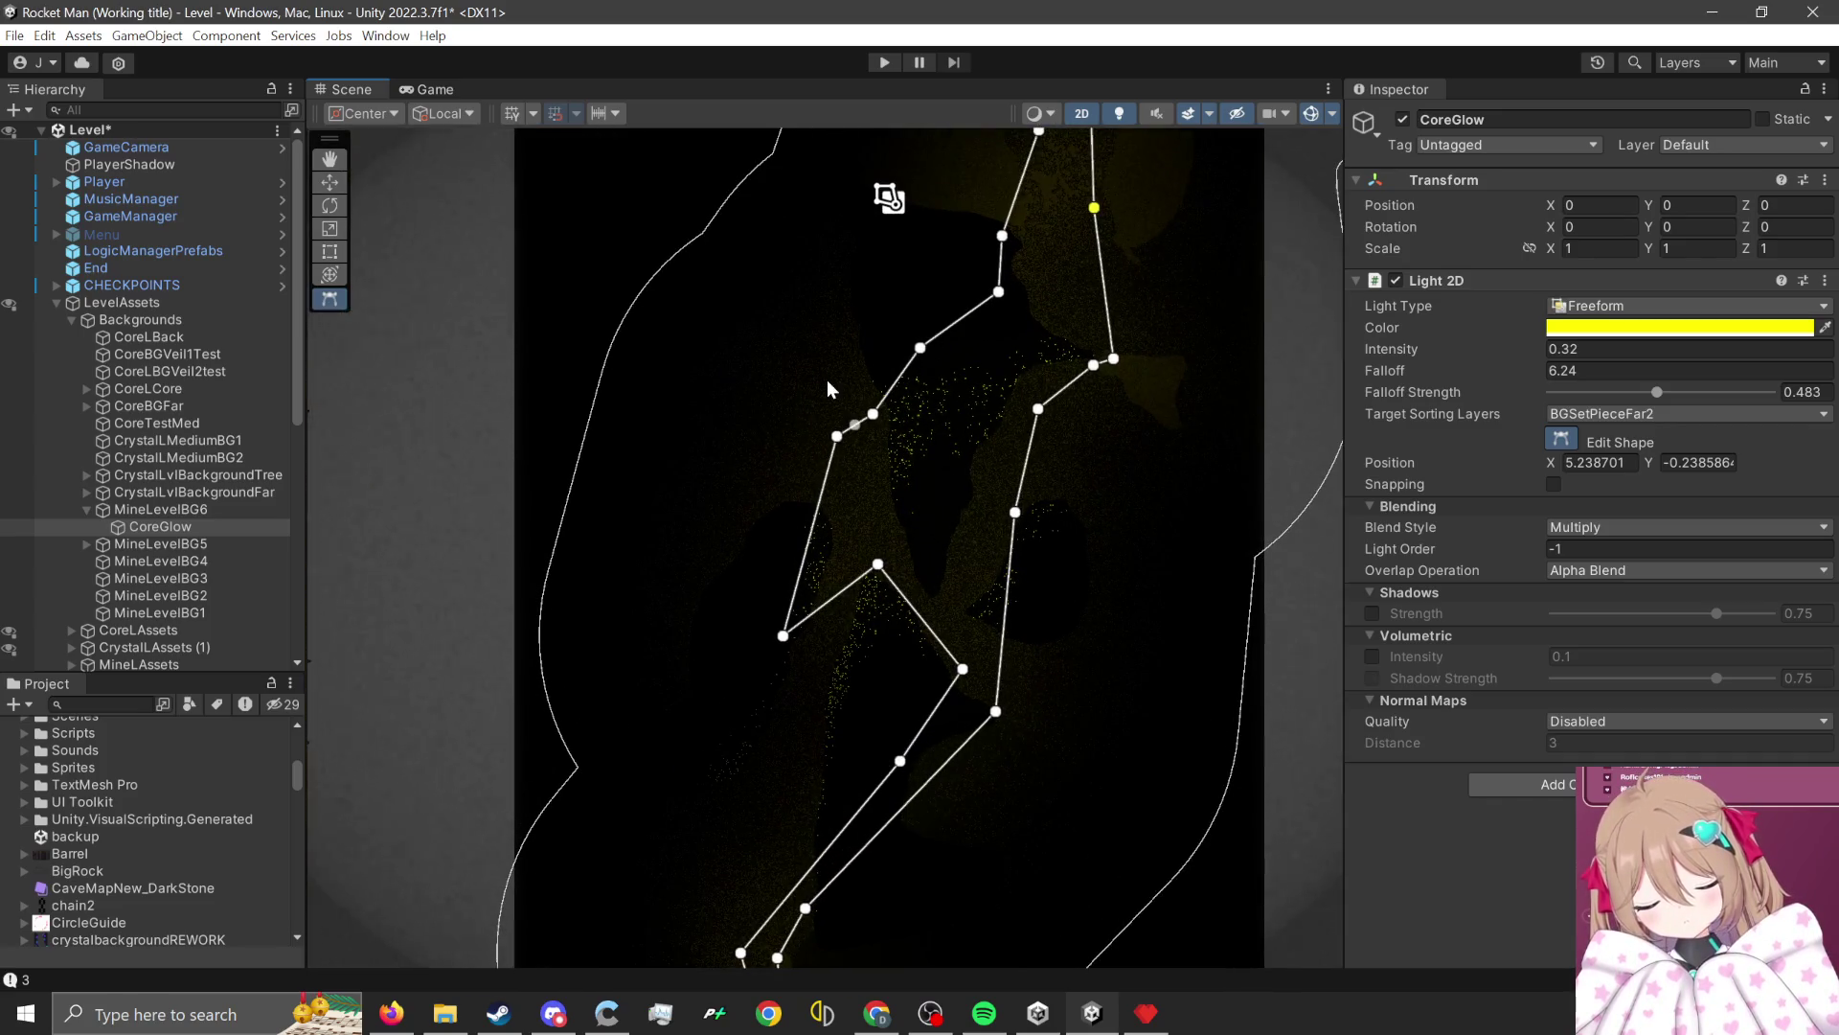
{"action": "scroll", "coordinate": [866, 423], "scroll_direction": "up", "scroll_amount": 2}
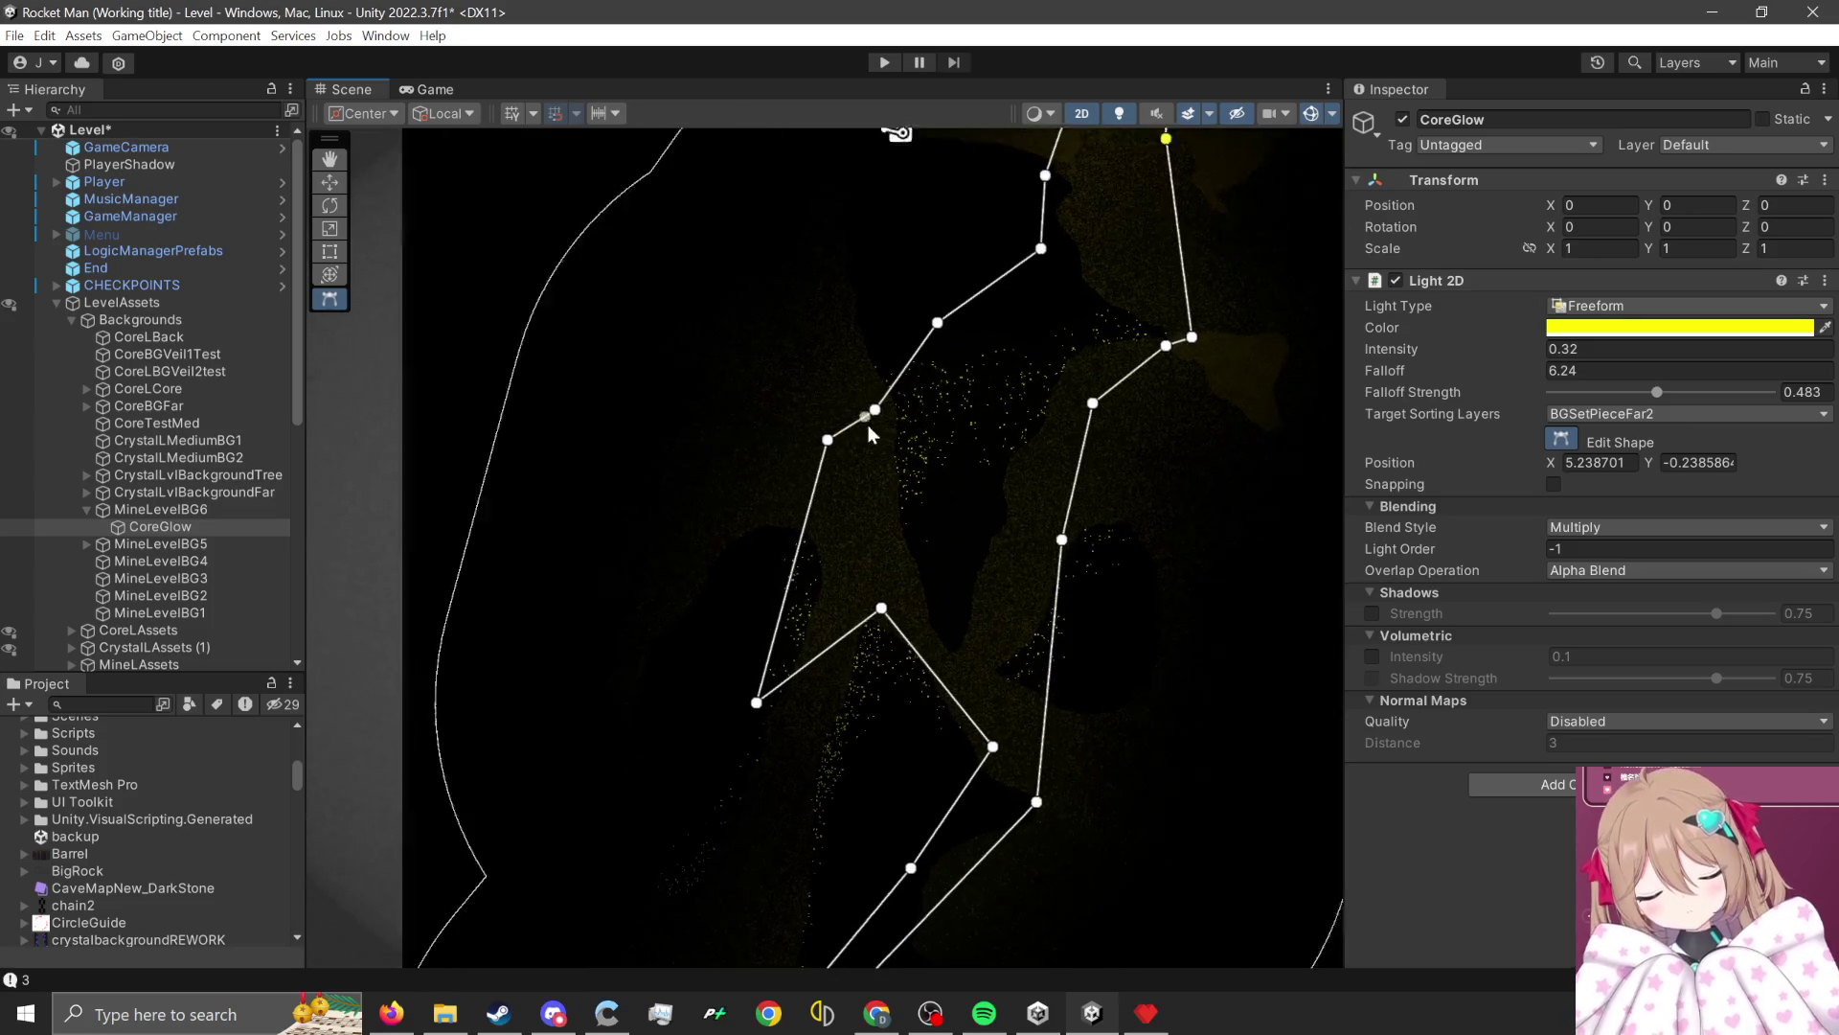
Add more edge points and widen the glow down-right to follow the cave walls.
{"action": "left_click_drag", "start_coordinate": [829, 440], "coordinate": [814, 525]}
{"action": "mouse_move", "coordinate": [875, 409]}
{"action": "left_mouse_down"}
{"action": "mouse_move", "coordinate": [891, 526]}
{"action": "mouse_move", "coordinate": [922, 601]}
{"action": "mouse_move", "coordinate": [953, 567]}
{"action": "mouse_move", "coordinate": [956, 624]}
{"action": "left_mouse_up"}
{"action": "mouse_move", "coordinate": [943, 320]}
{"action": "left_mouse_down"}
{"action": "mouse_move", "coordinate": [979, 395]}
{"action": "mouse_move", "coordinate": [907, 168]}
{"action": "left_mouse_up"}
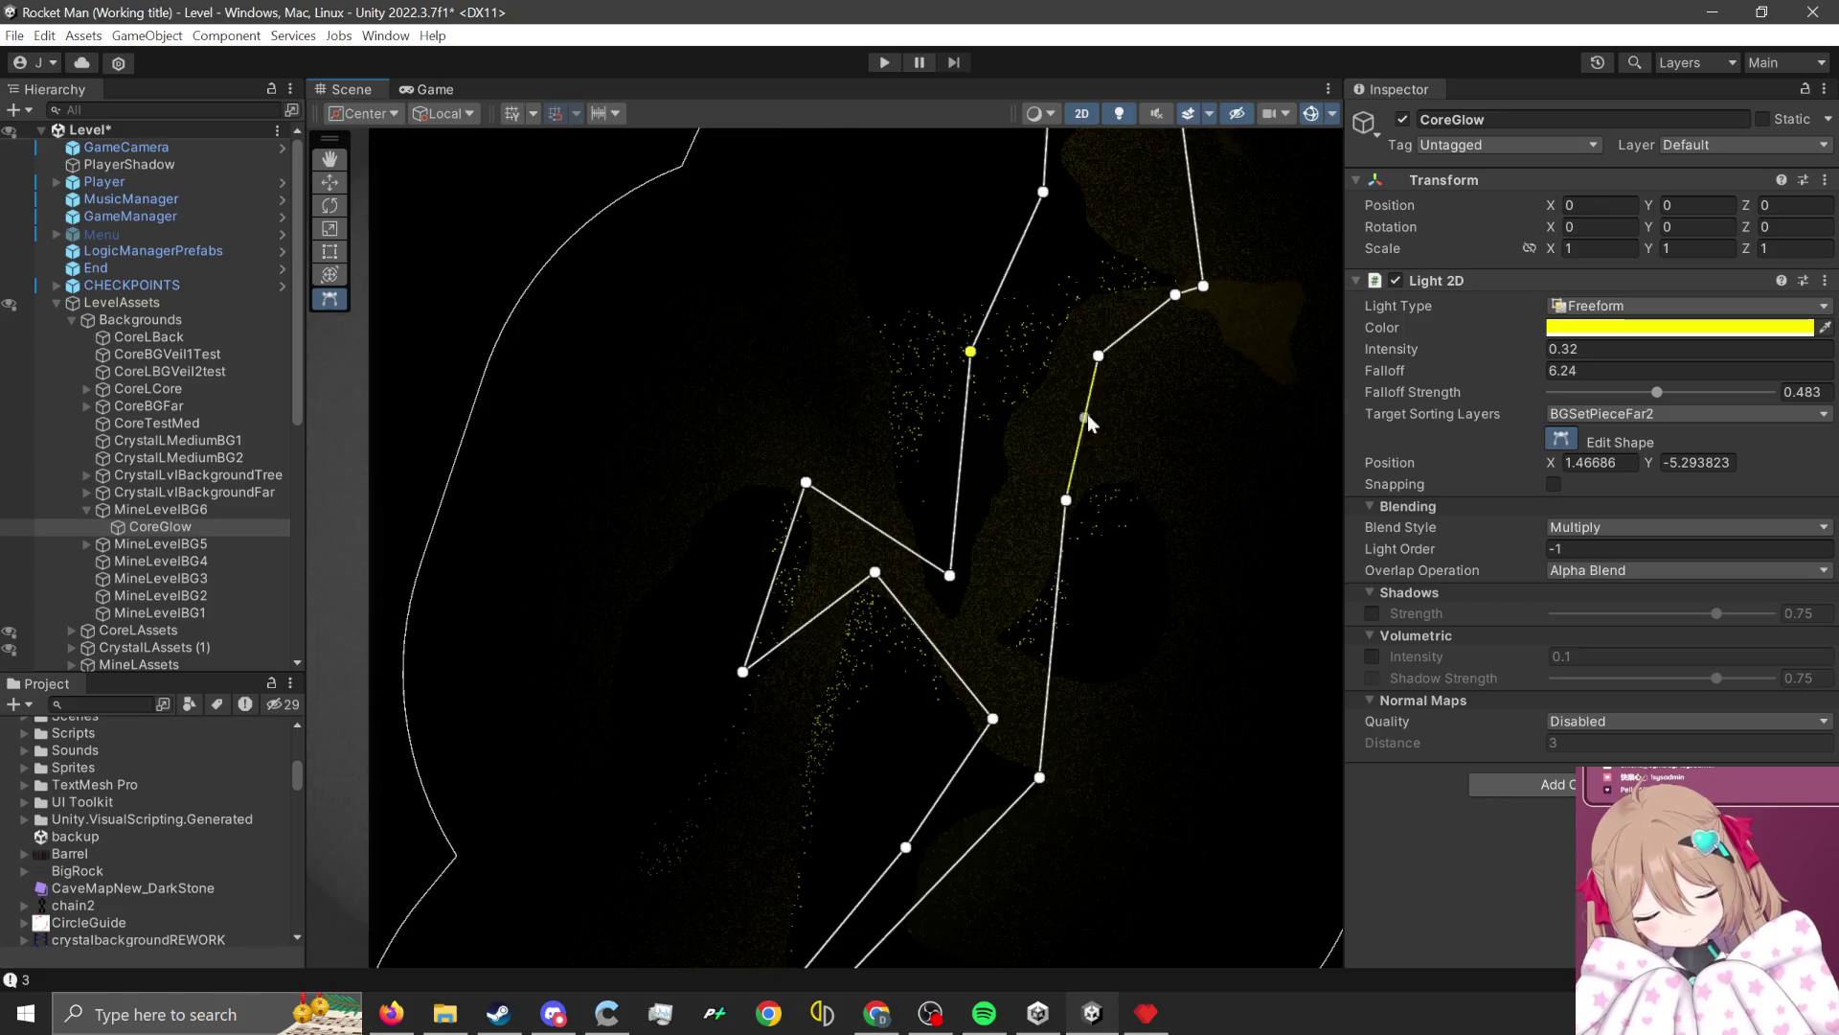
{"action": "left_click_drag", "start_coordinate": [1066, 501], "coordinate": [1026, 445]}
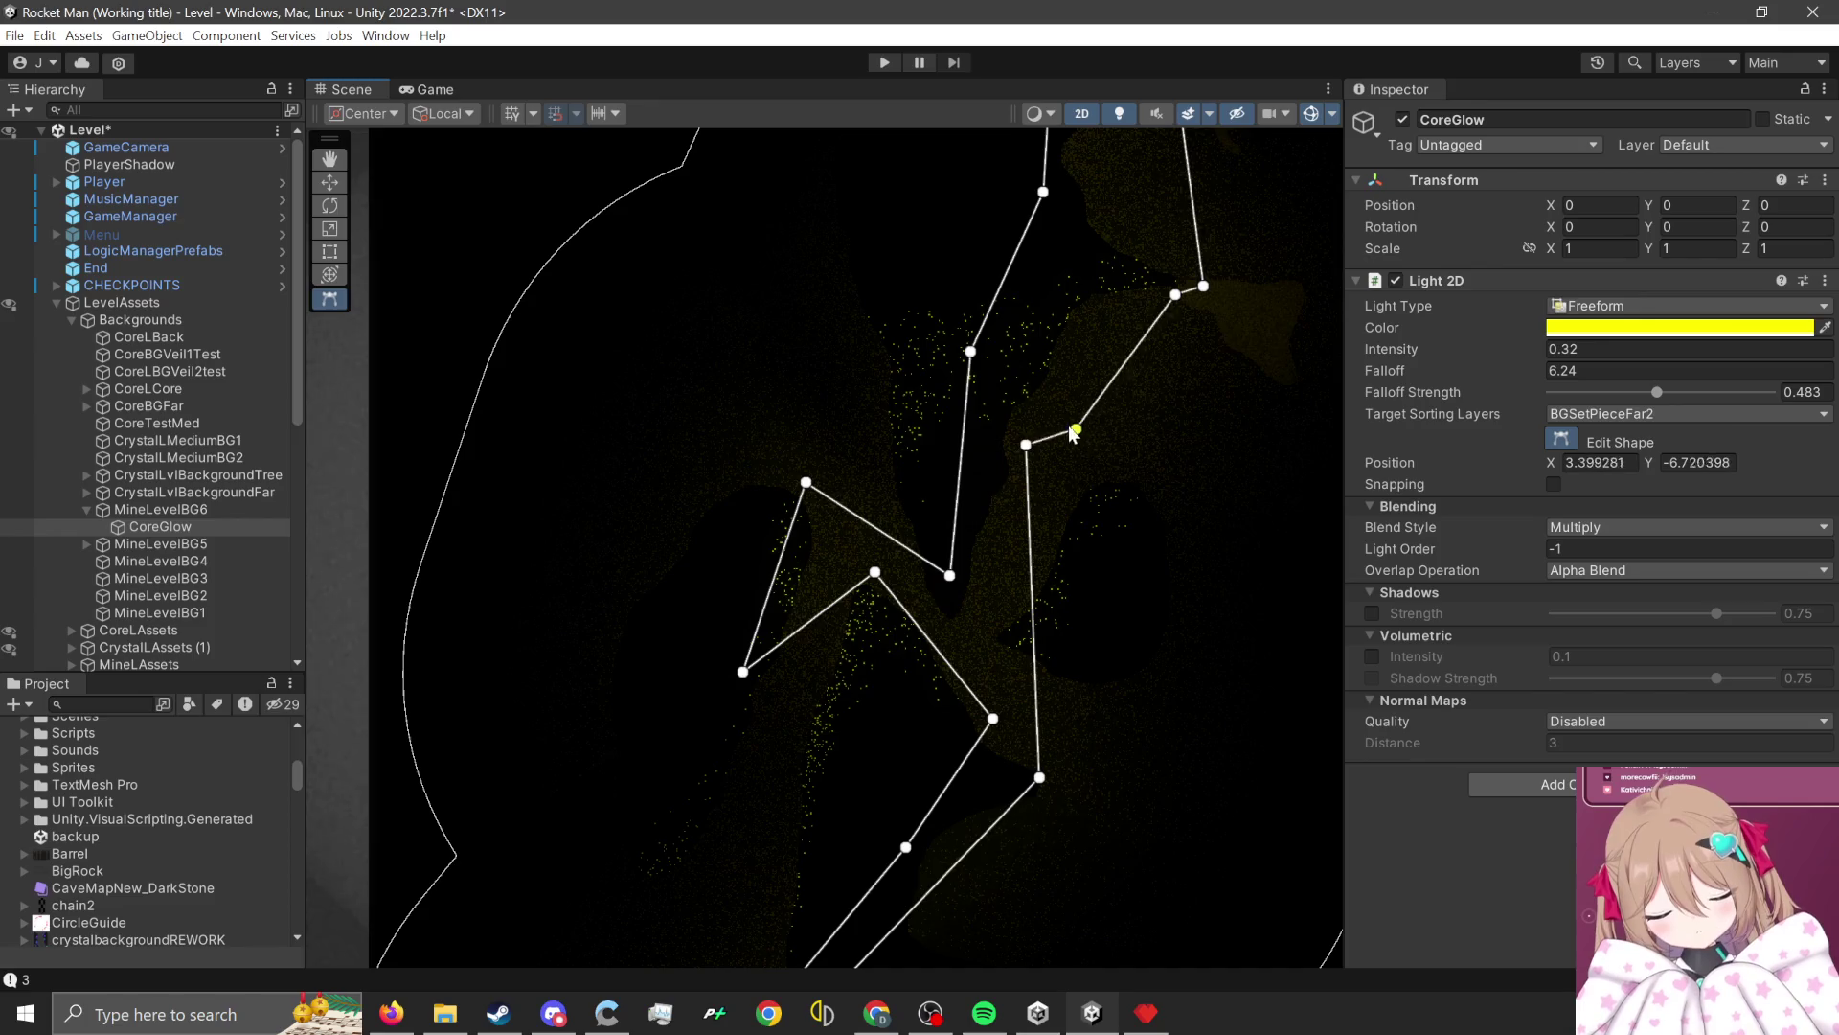
{"action": "mouse_move", "coordinate": [1112, 328]}
{"action": "left_mouse_down"}
{"action": "mouse_move", "coordinate": [1153, 464]}
{"action": "mouse_move", "coordinate": [1061, 440]}
{"action": "left_mouse_up"}
{"action": "mouse_move", "coordinate": [1194, 344]}
{"action": "left_mouse_down"}
{"action": "mouse_move", "coordinate": [1196, 438]}
{"action": "mouse_move", "coordinate": [1315, 506]}
{"action": "left_mouse_up"}
{"action": "scroll", "coordinate": [1239, 533], "scroll_direction": "up", "scroll_amount": 1}
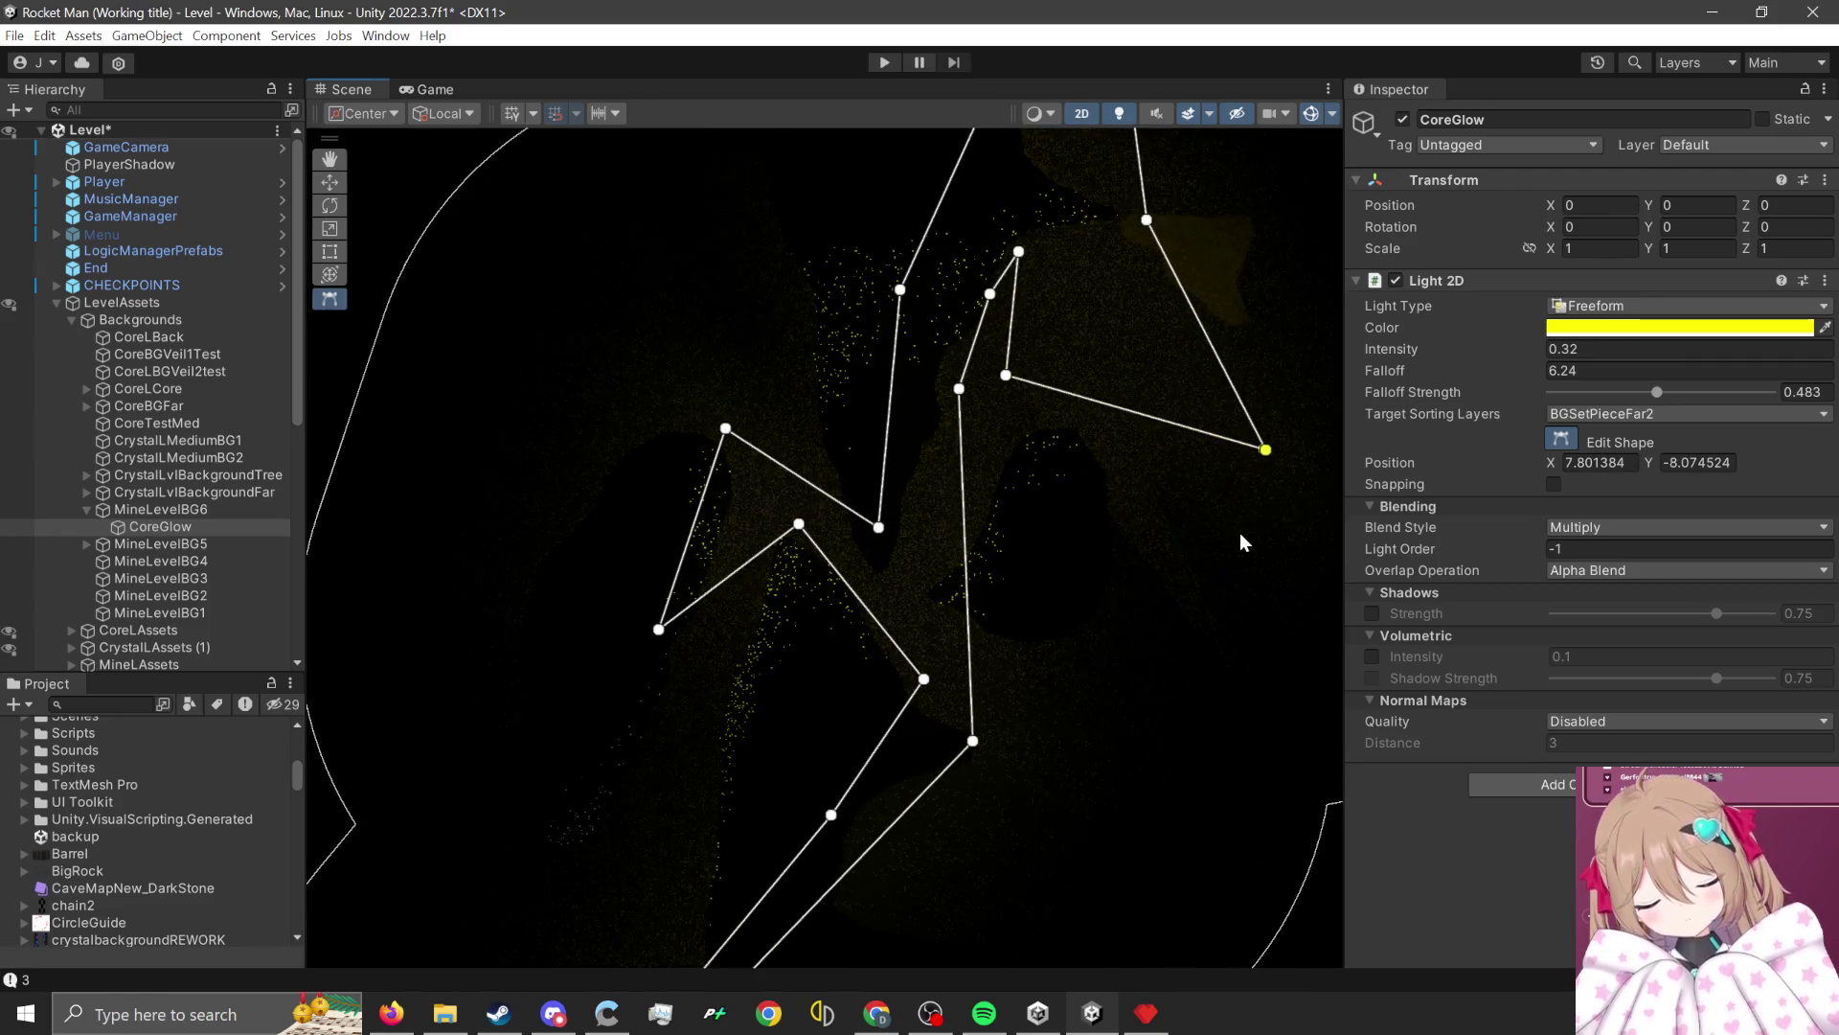
{"action": "left_click_drag", "start_coordinate": [1147, 422], "coordinate": [1097, 305]}
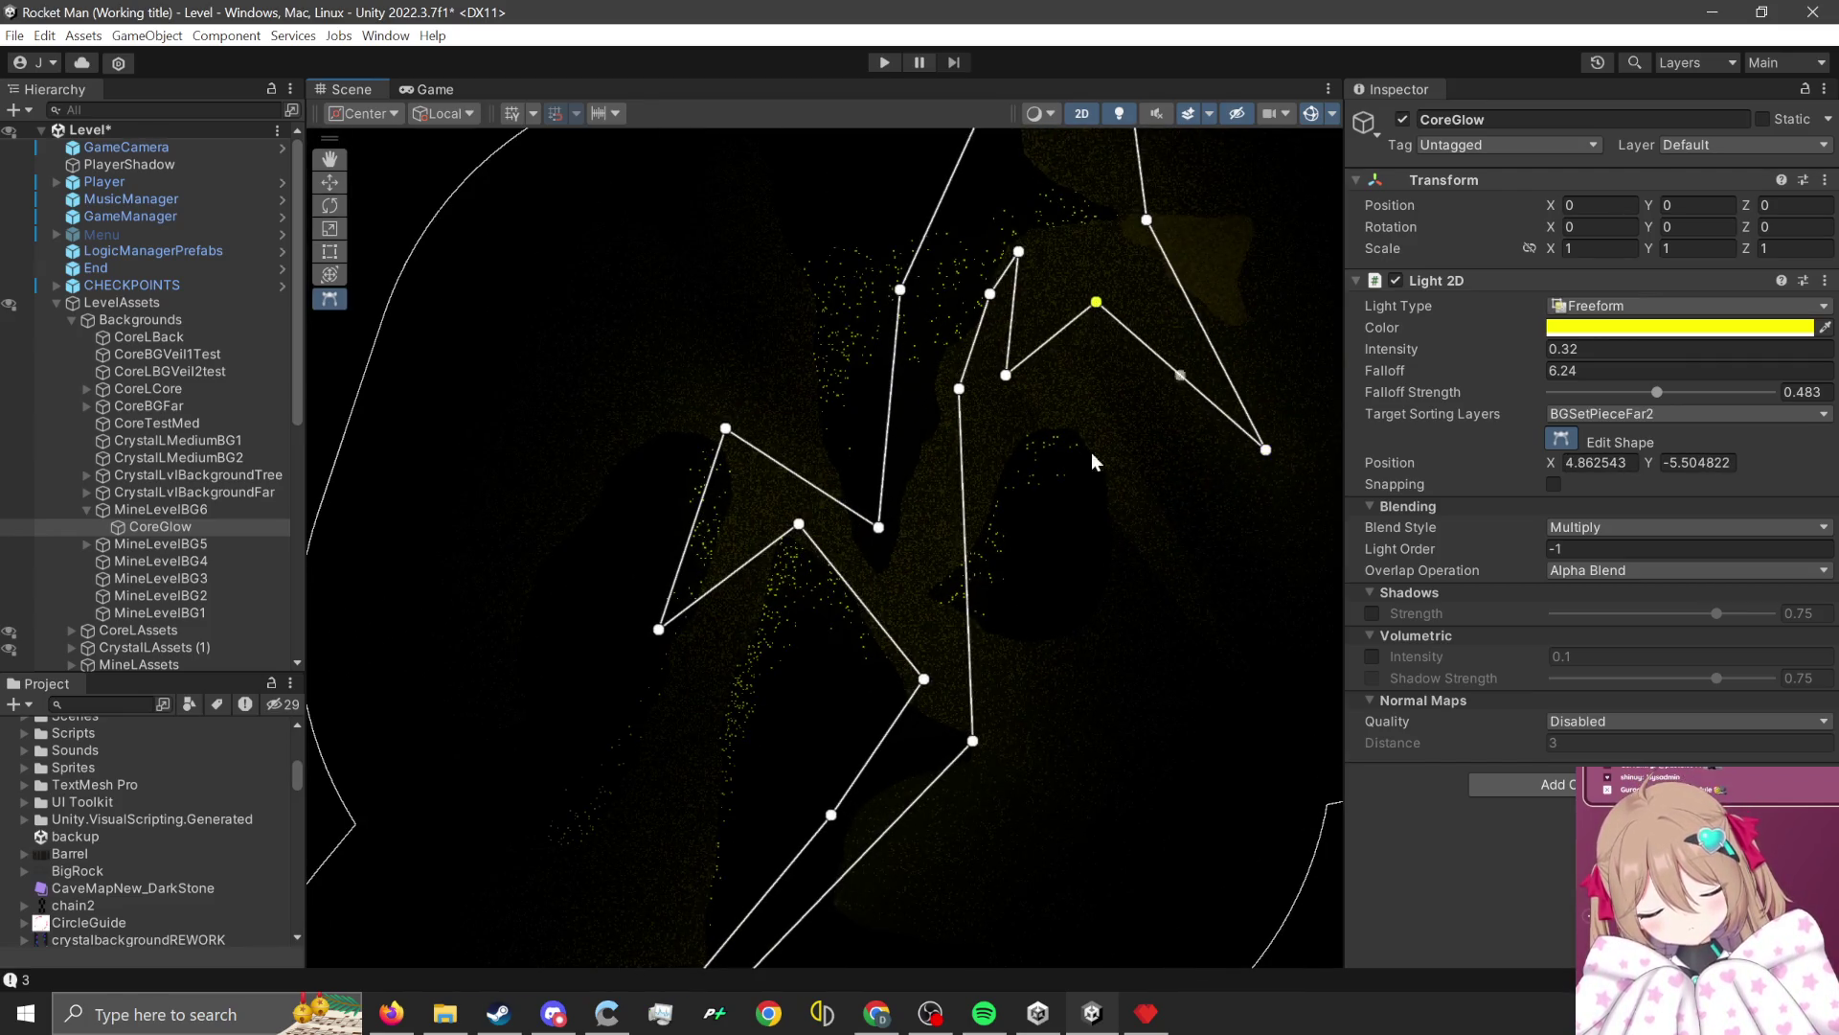
{"action": "scroll", "coordinate": [958, 537], "scroll_direction": "down", "scroll_amount": 3}
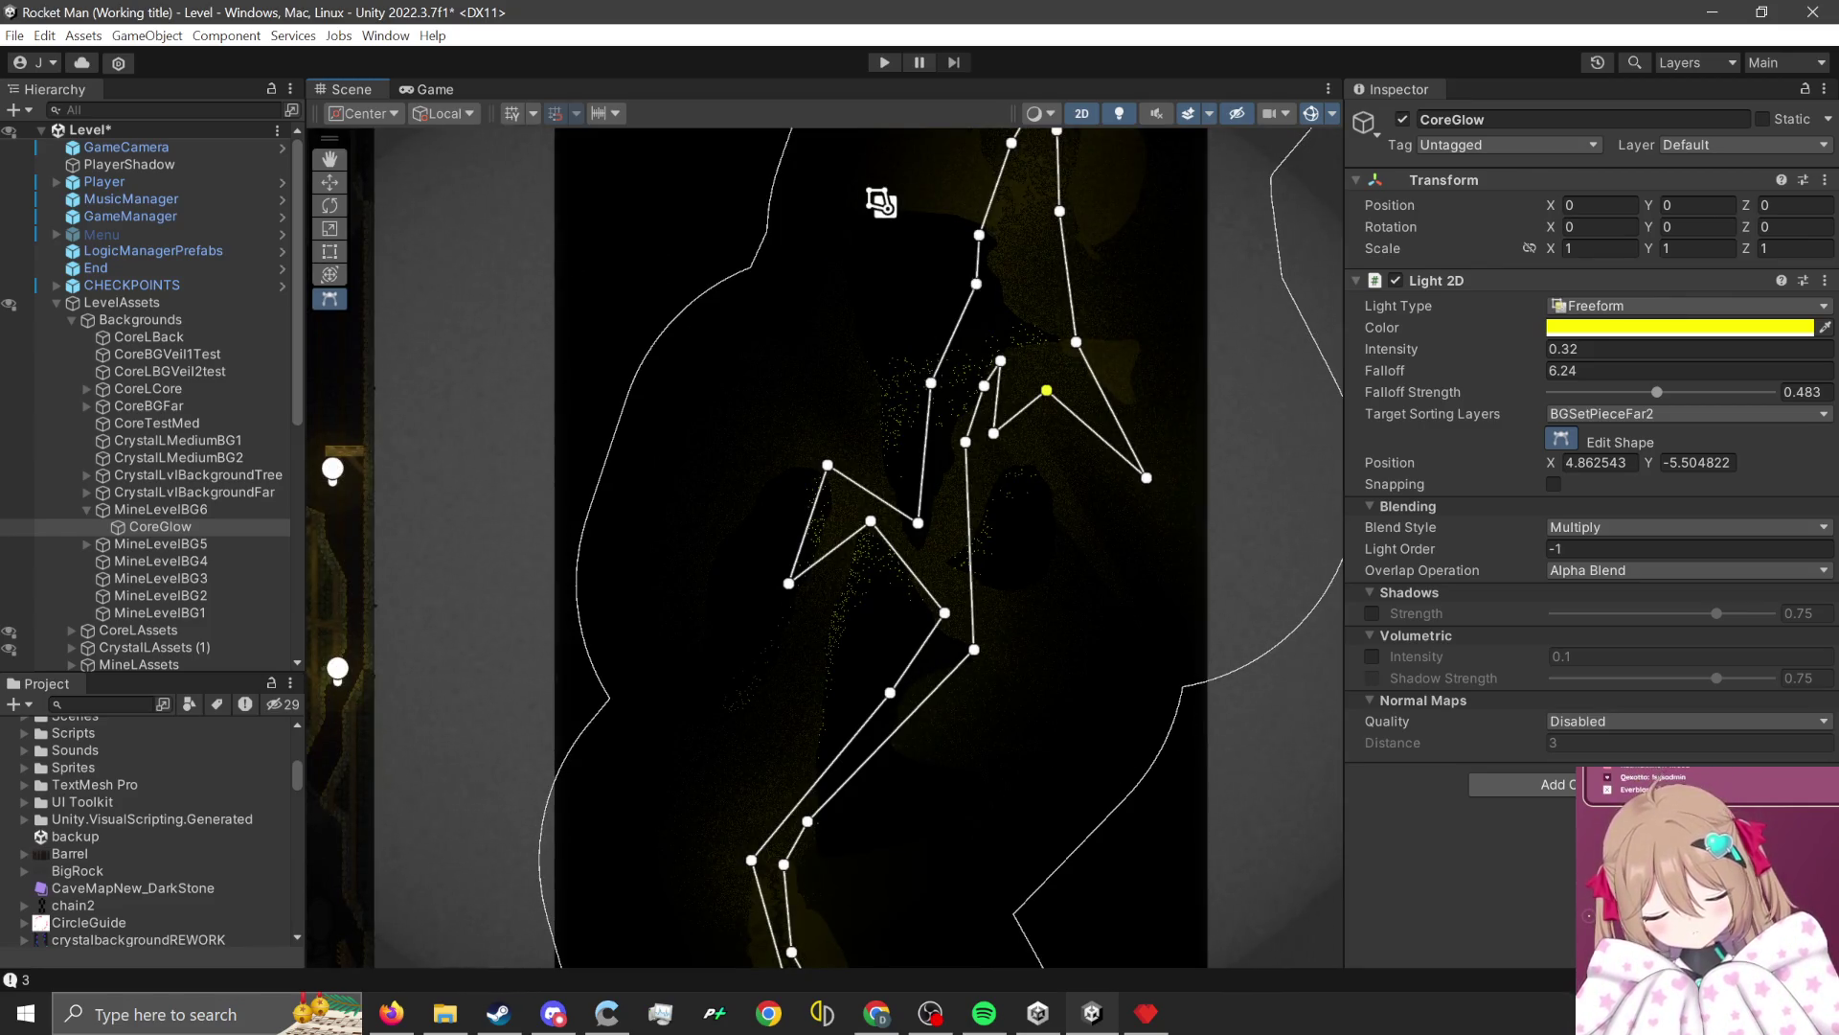
{"action": "left_click", "coordinate": [1788, 62]}
Play the level in the DEMO layout, rocket-jumping off the minecart and crane up into the mine cave.
{"action": "left_click", "coordinate": [1686, 96]}
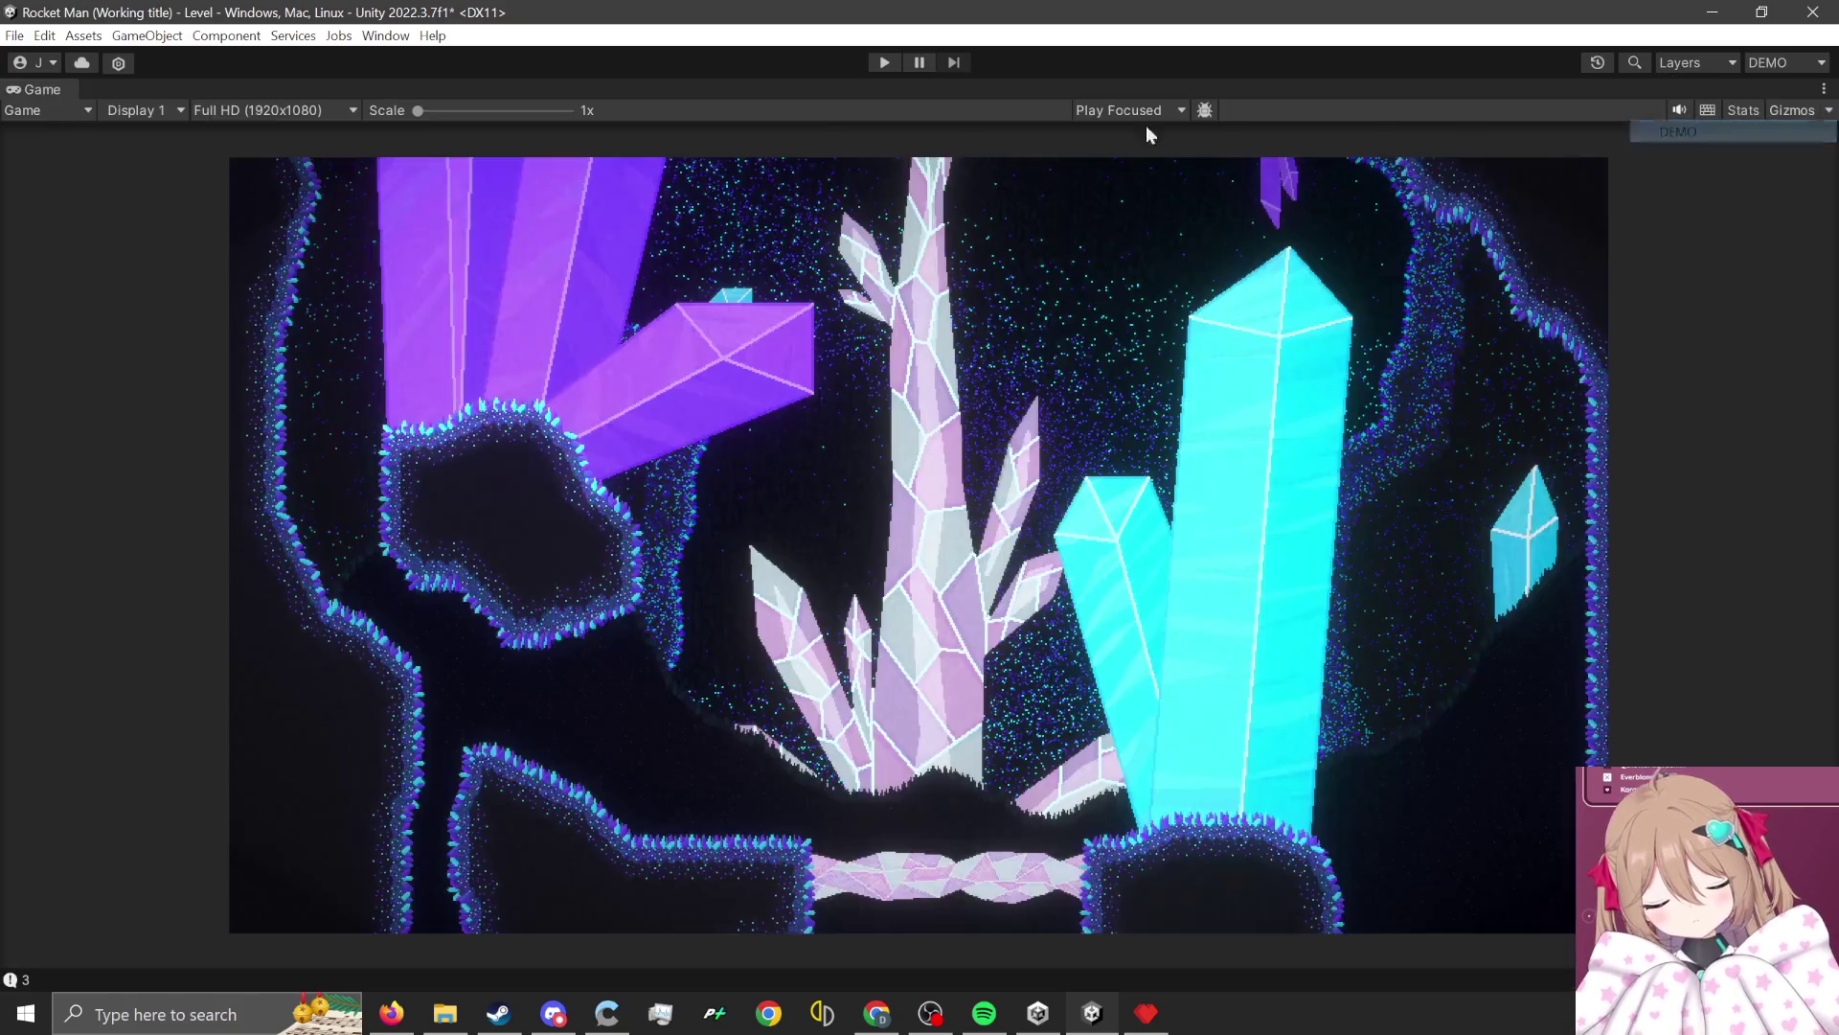
{"action": "left_click", "coordinate": [870, 63]}
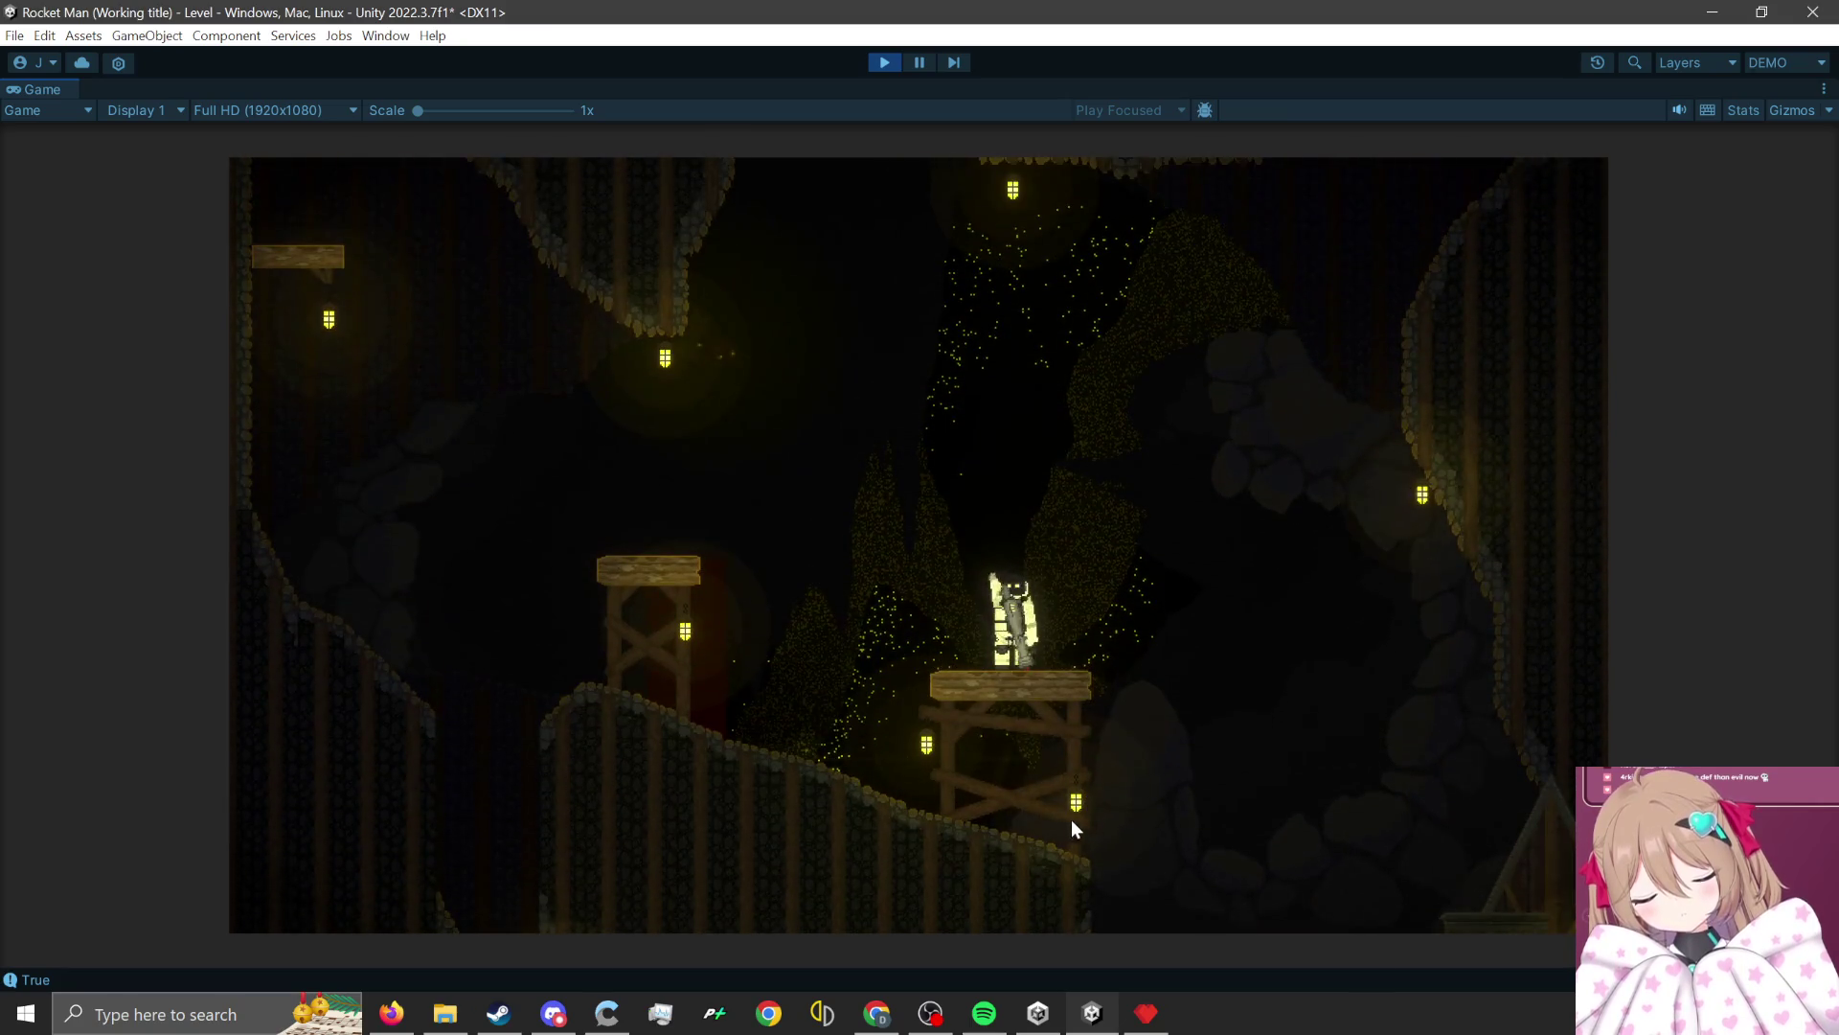
{"action": "left_click", "coordinate": [1107, 812]}
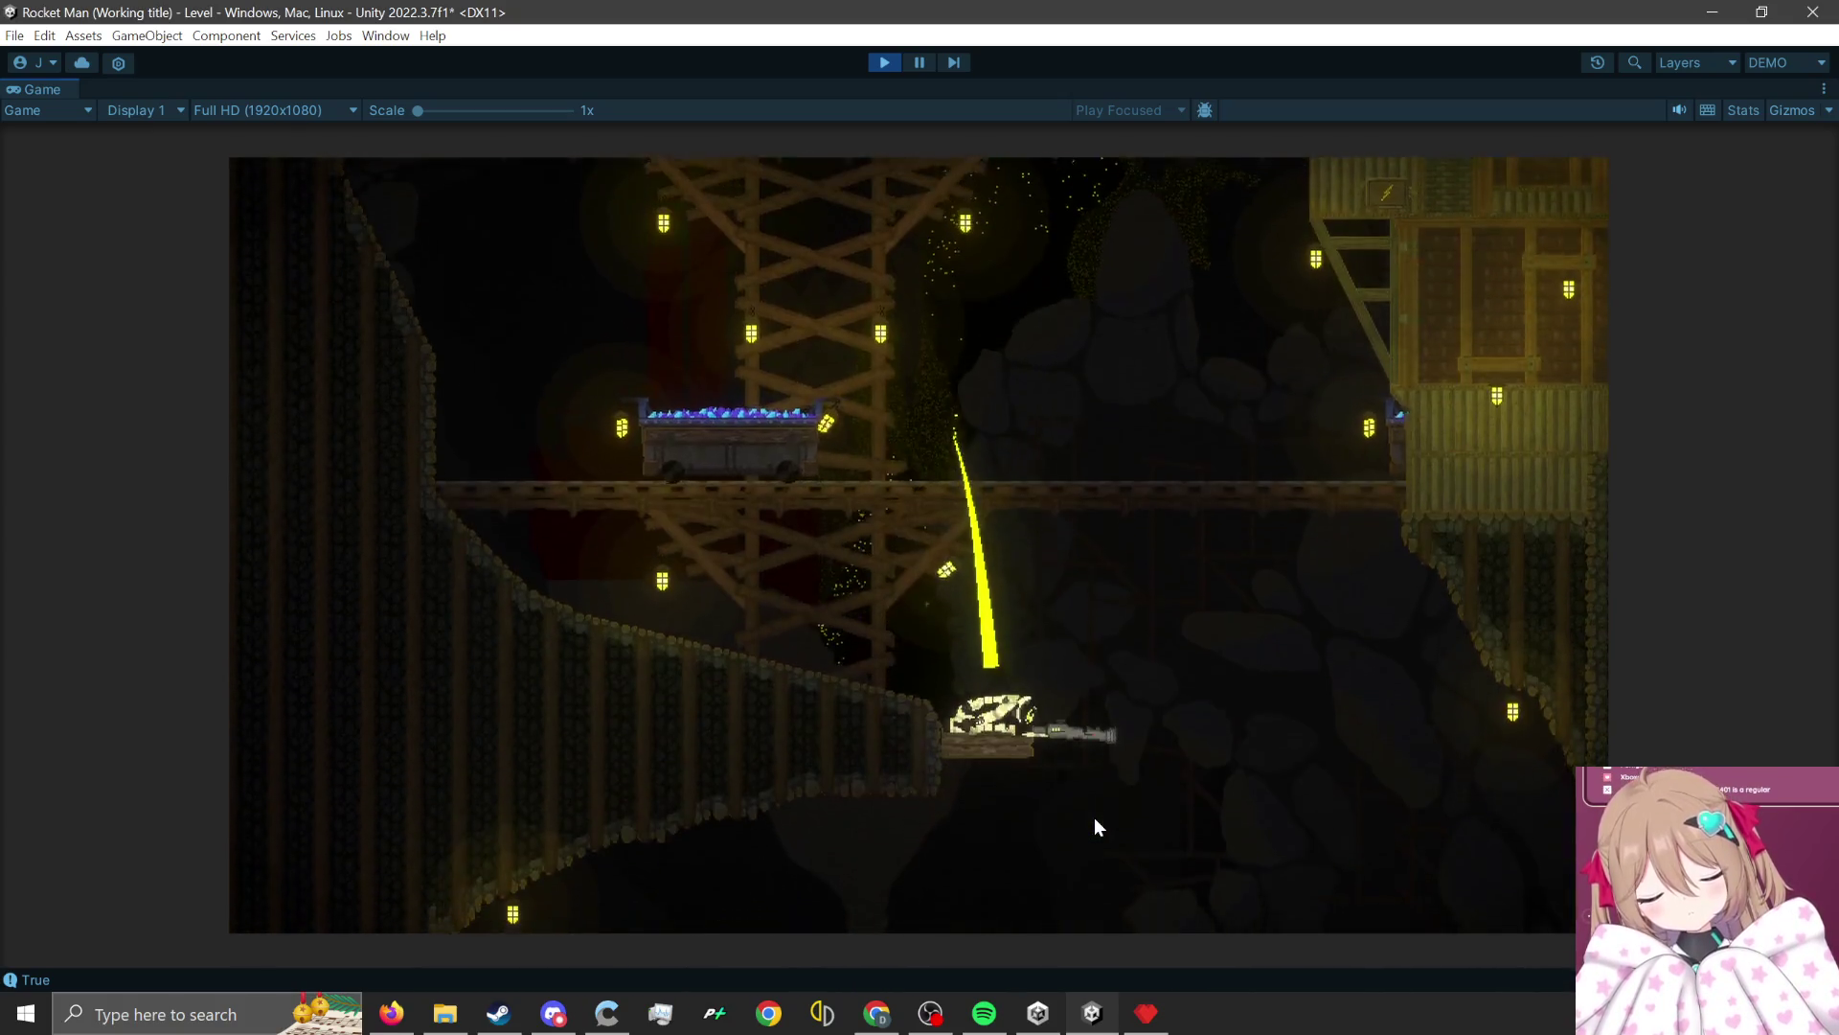
{"action": "left_click", "coordinate": [950, 887]}
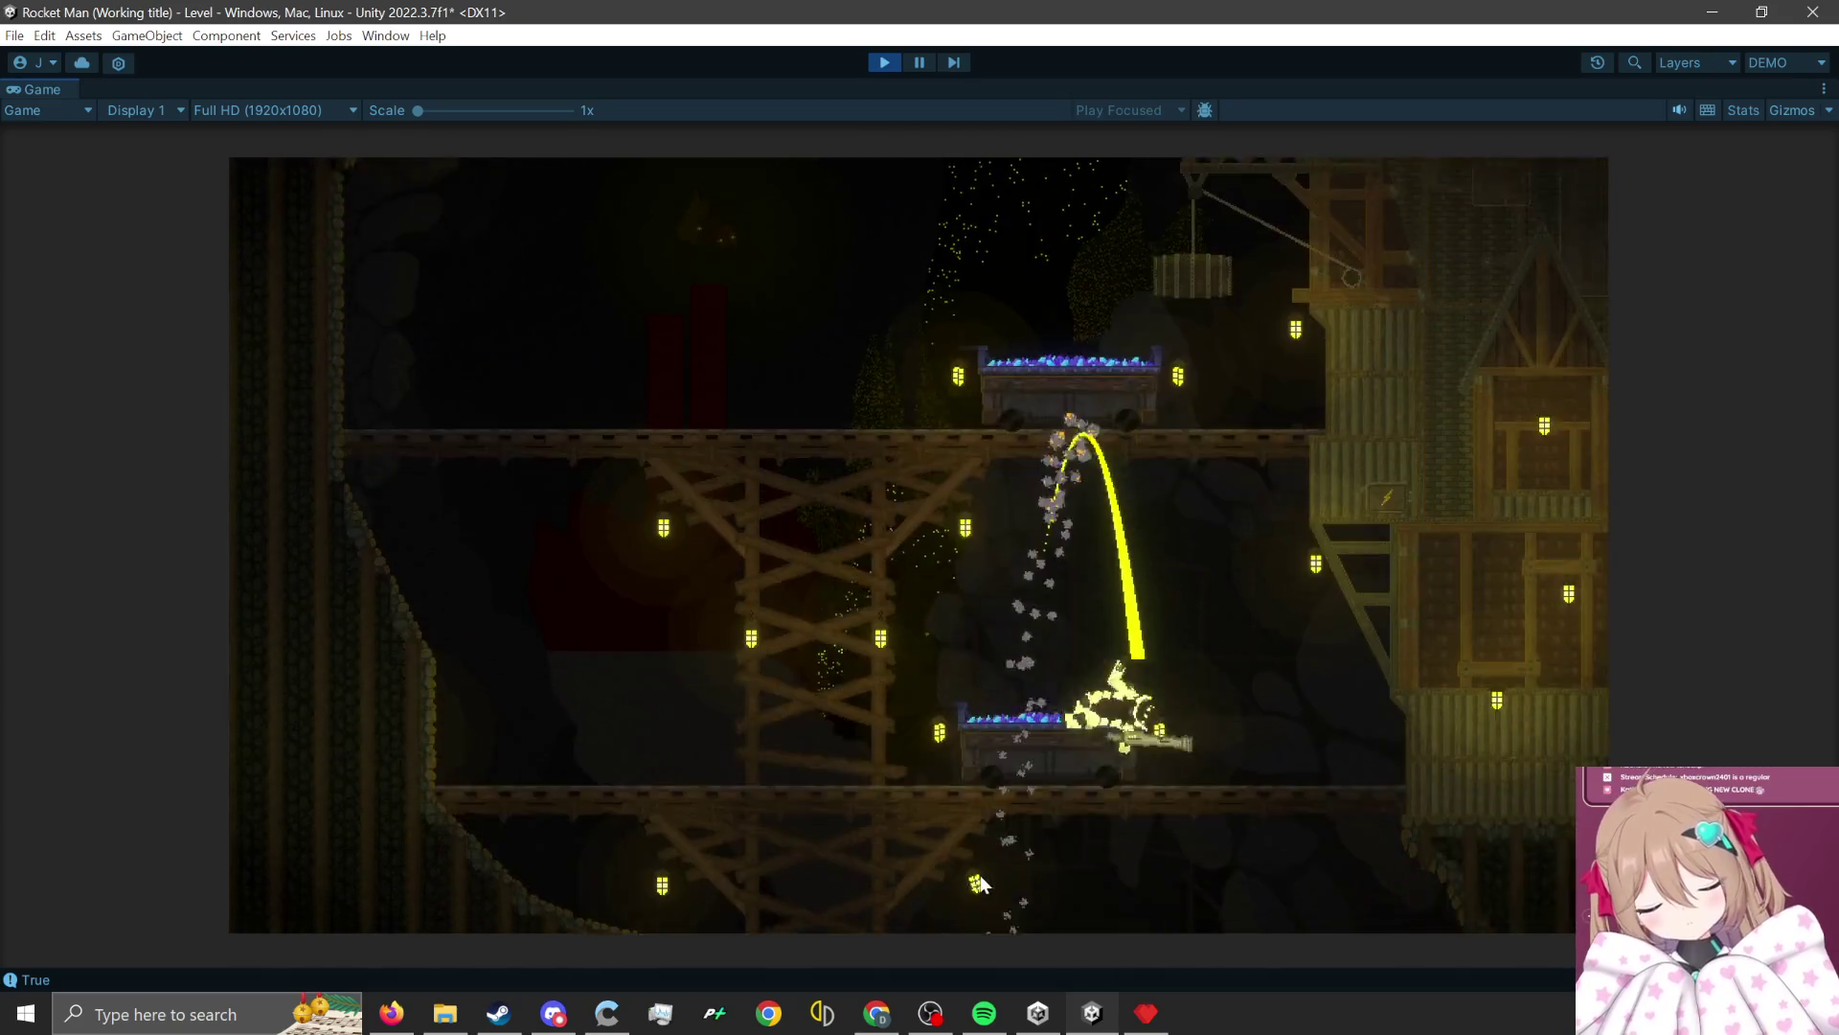
{"action": "left_click", "coordinate": [923, 799]}
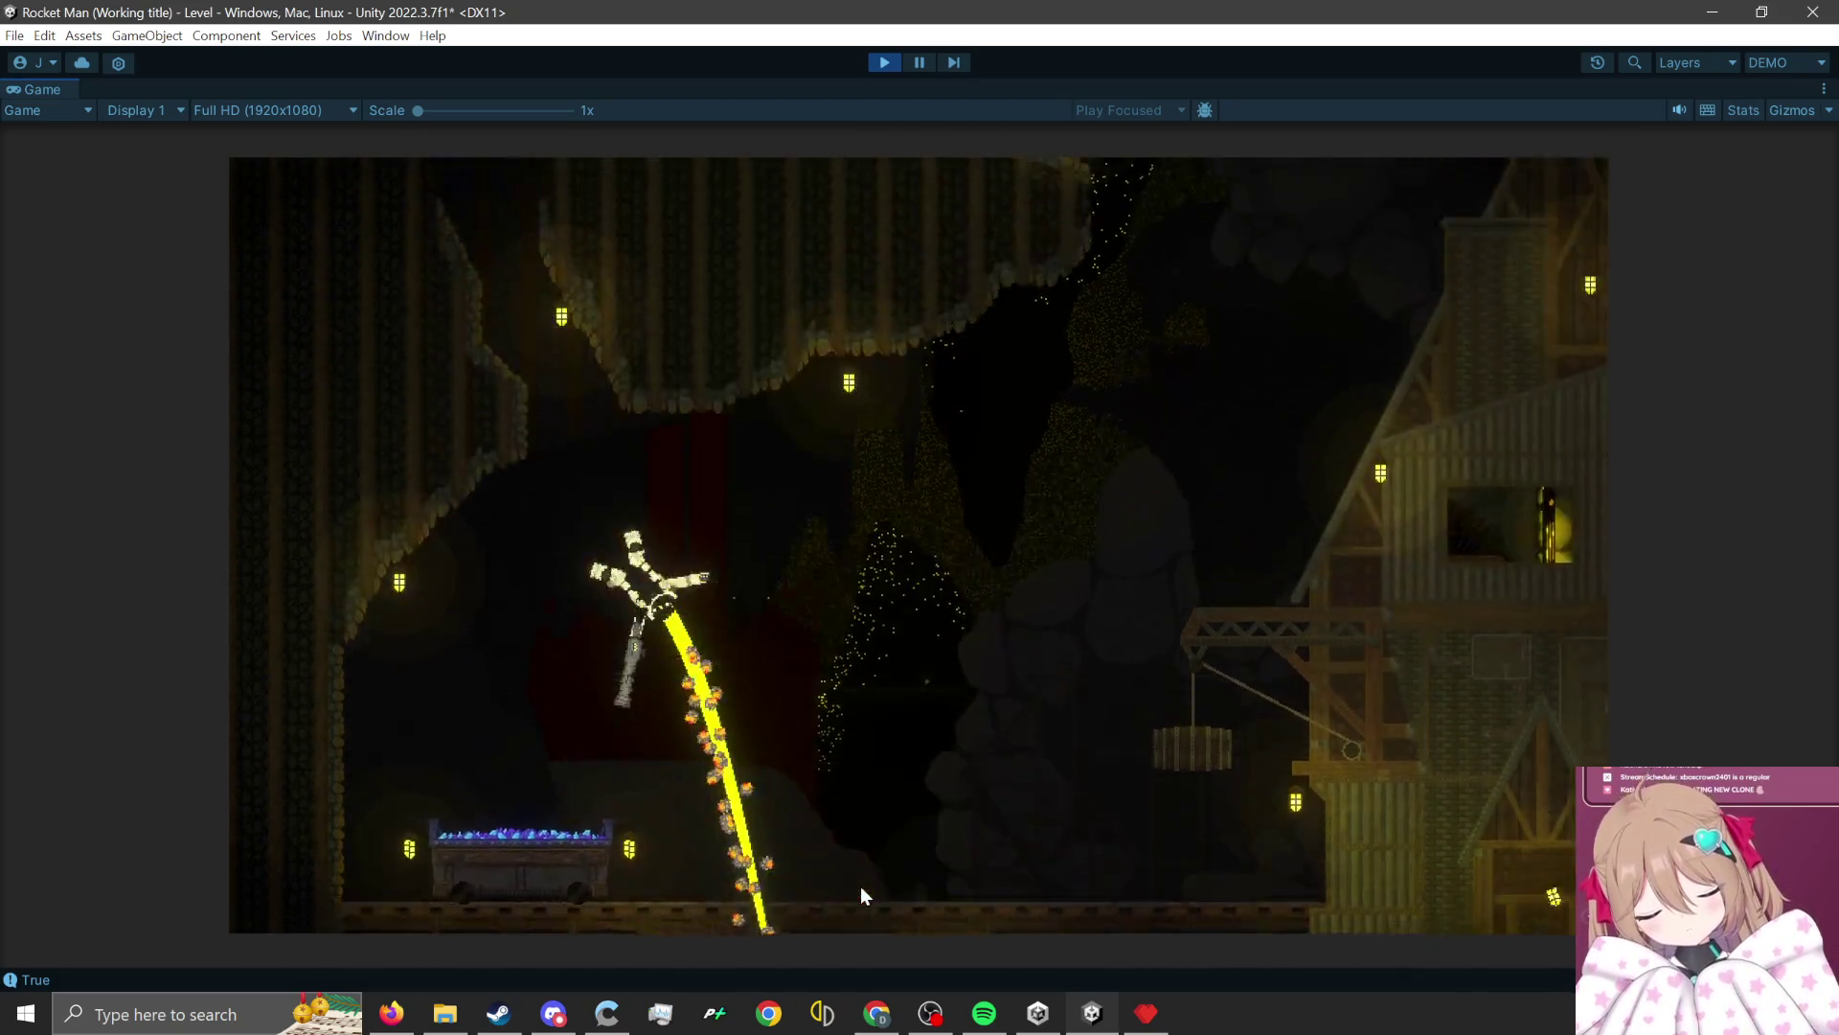
{"action": "left_click", "coordinate": [773, 866]}
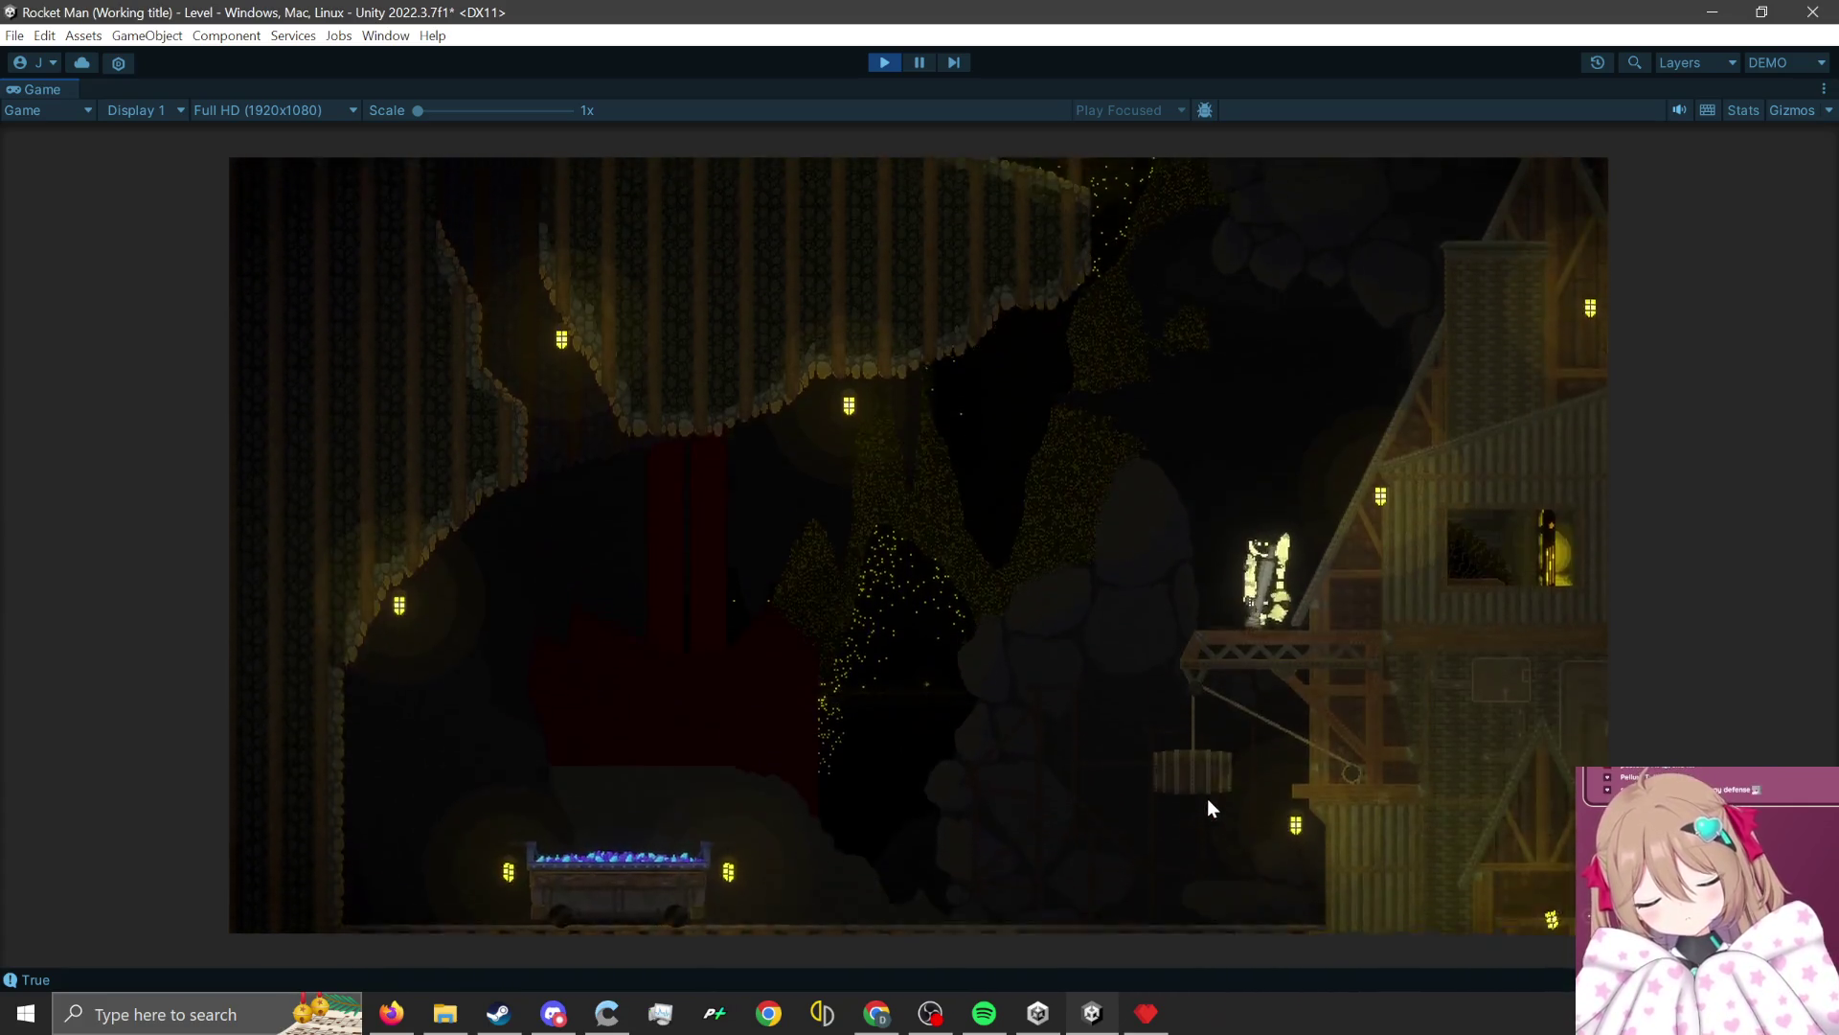
{"action": "left_click", "coordinate": [1171, 894]}
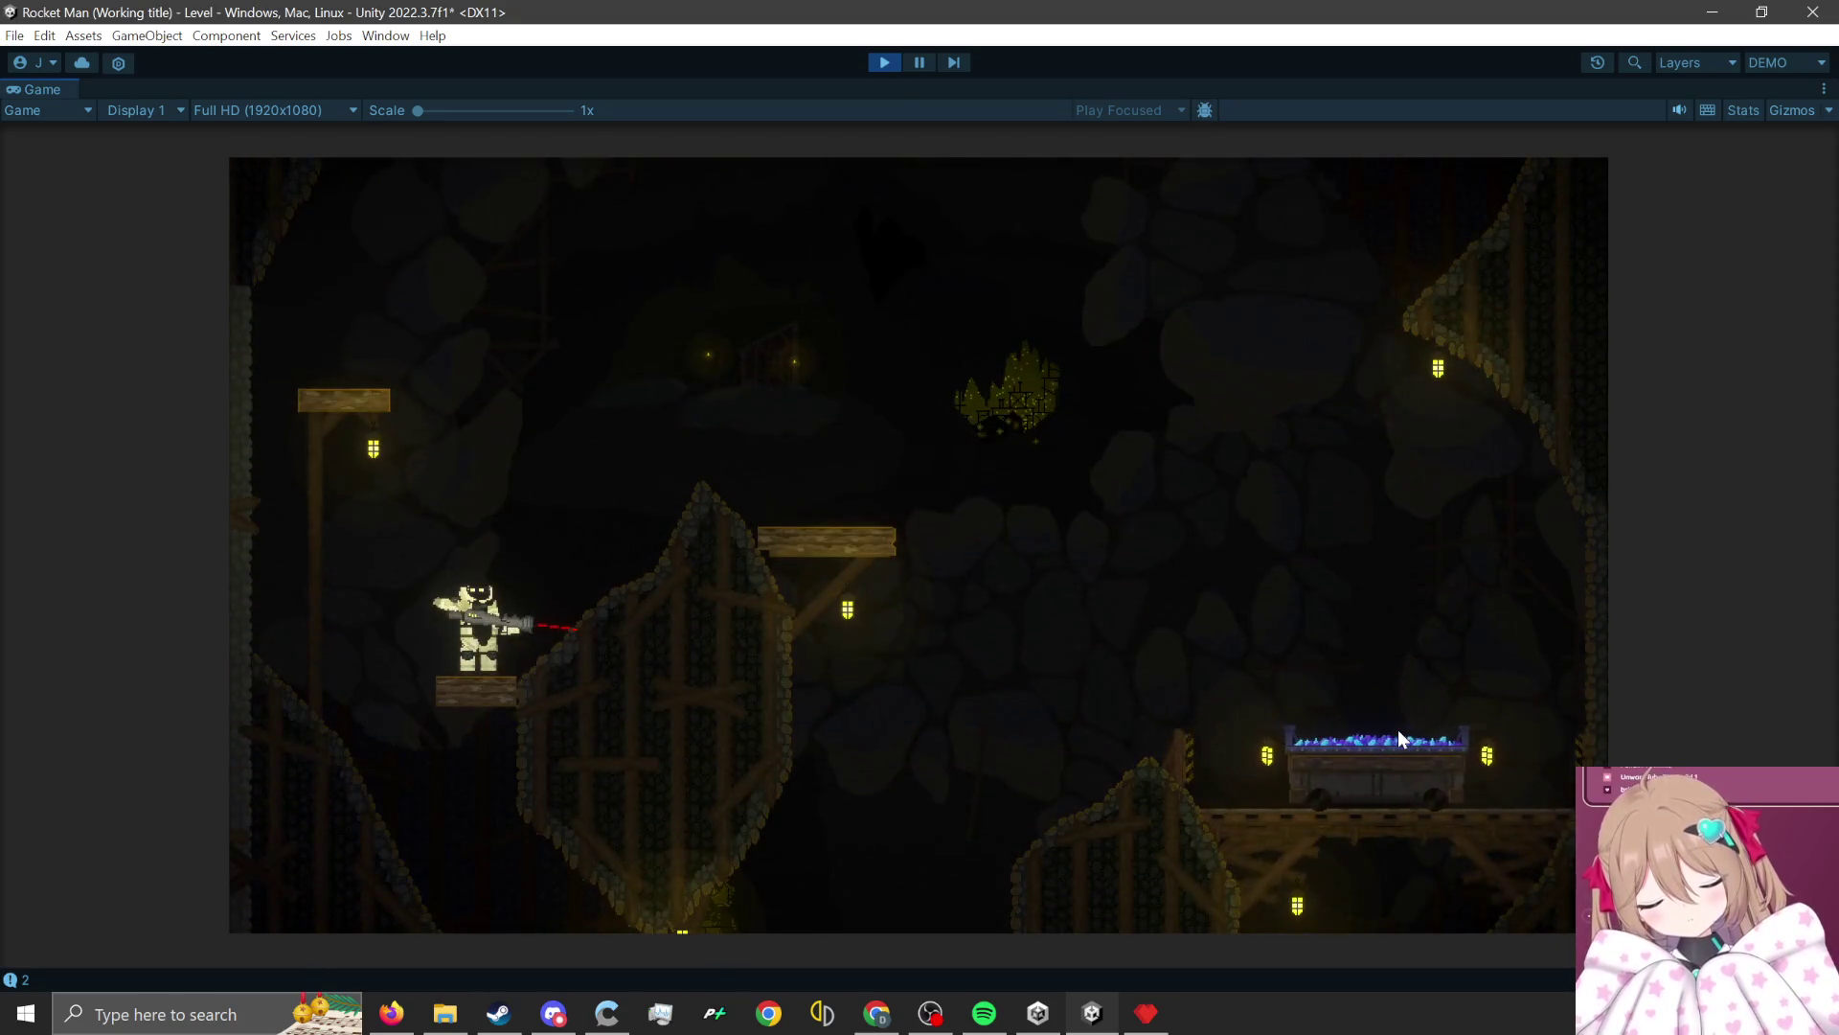
{"action": "left_click", "coordinate": [1794, 63]}
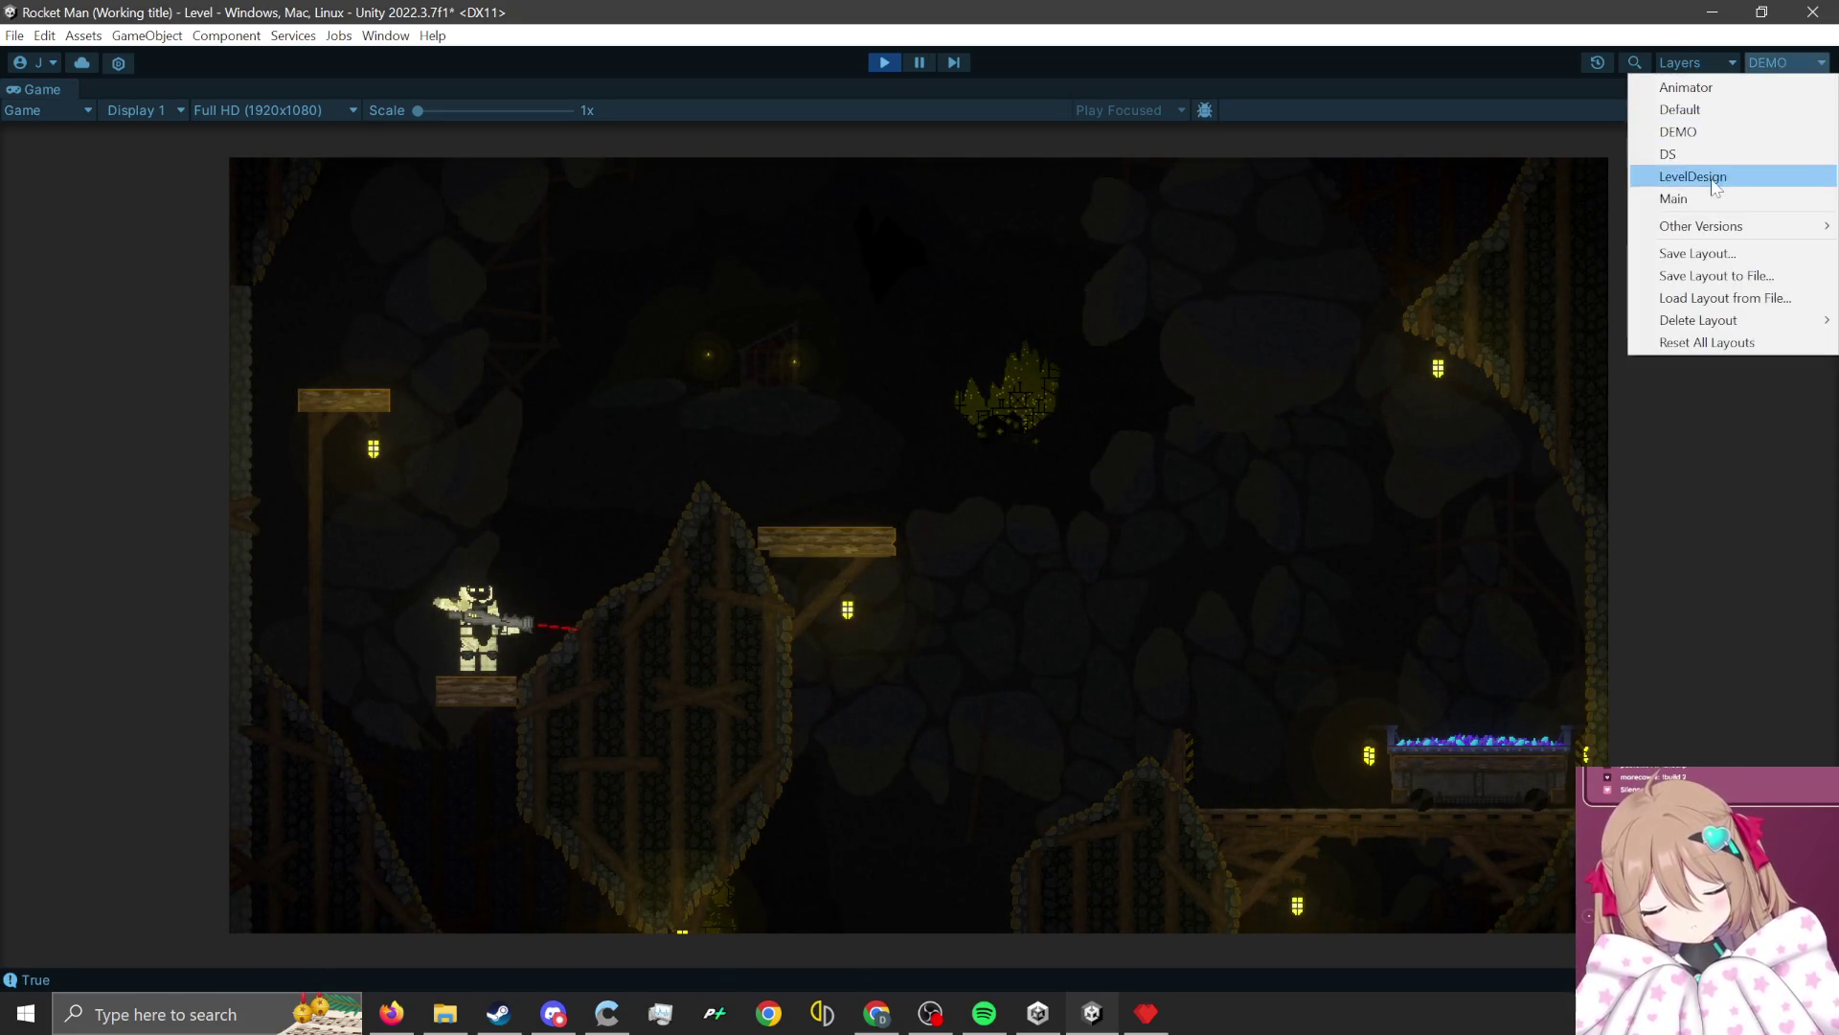
Restore the main editing layout and stop editing the freeform light's shape.
{"action": "left_click", "coordinate": [1724, 194]}
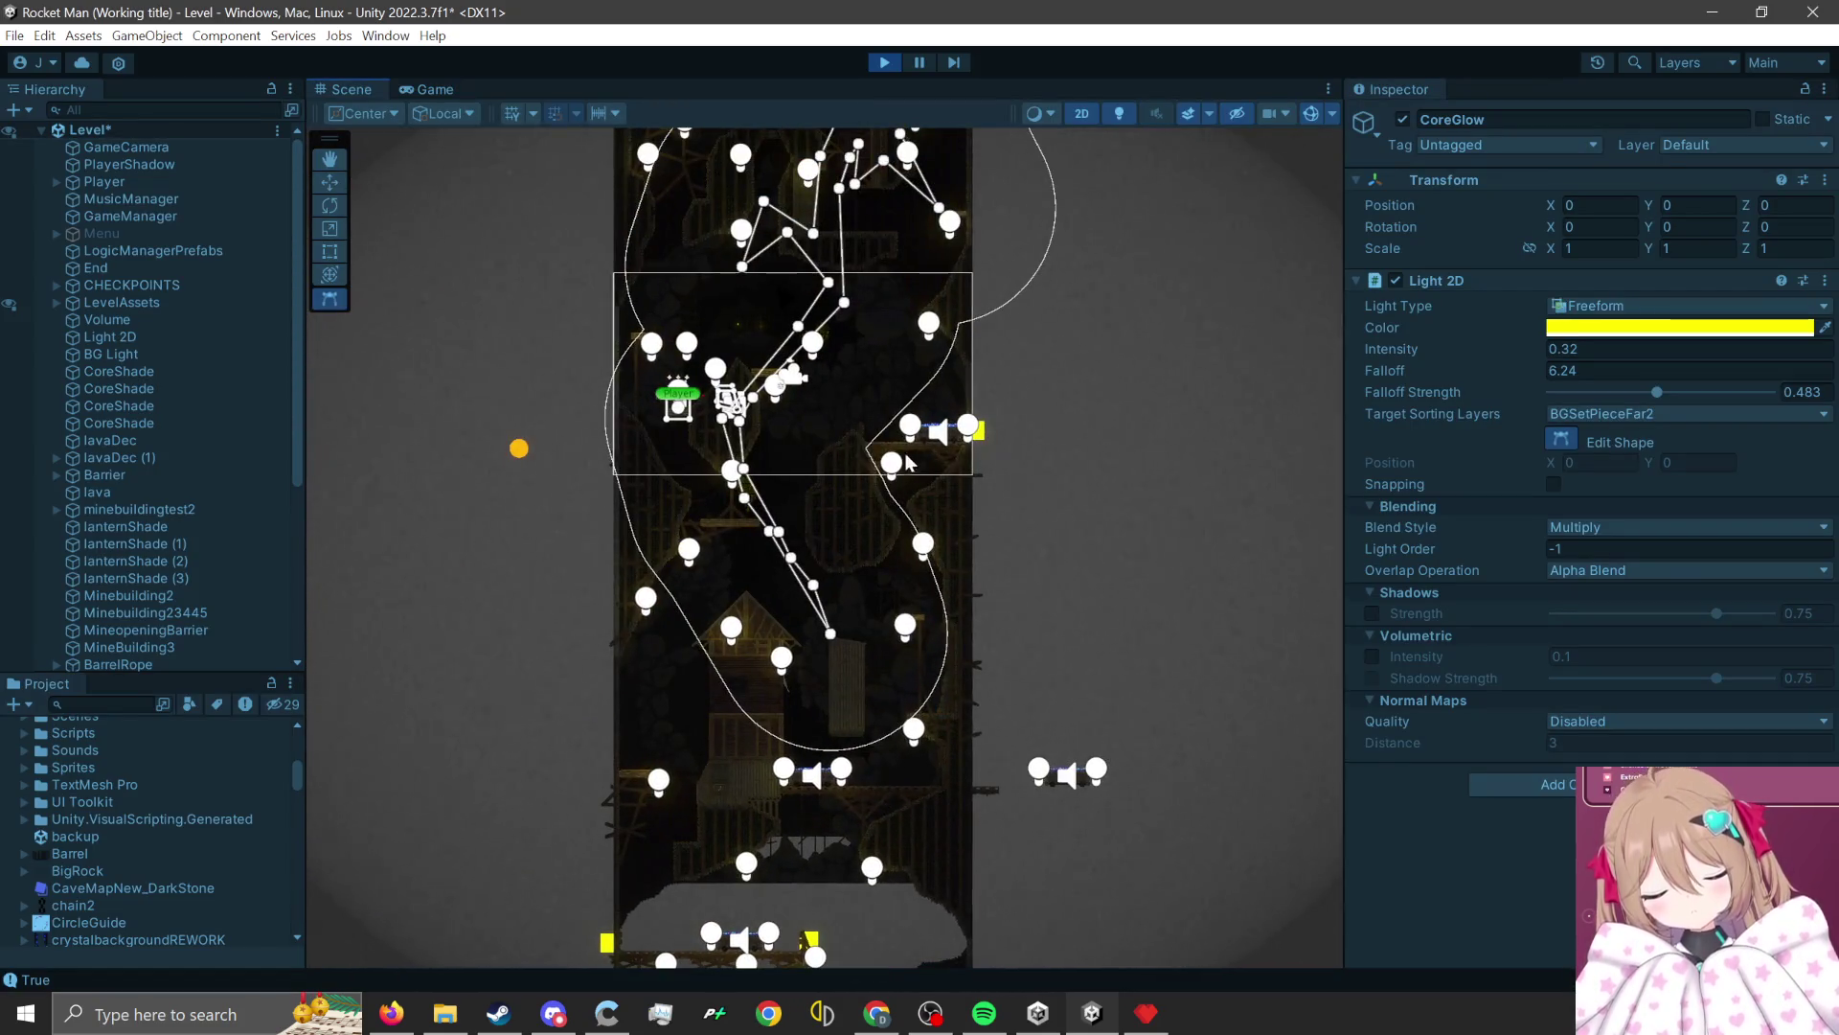
{"action": "scroll", "coordinate": [909, 463], "scroll_direction": "up", "scroll_amount": 5}
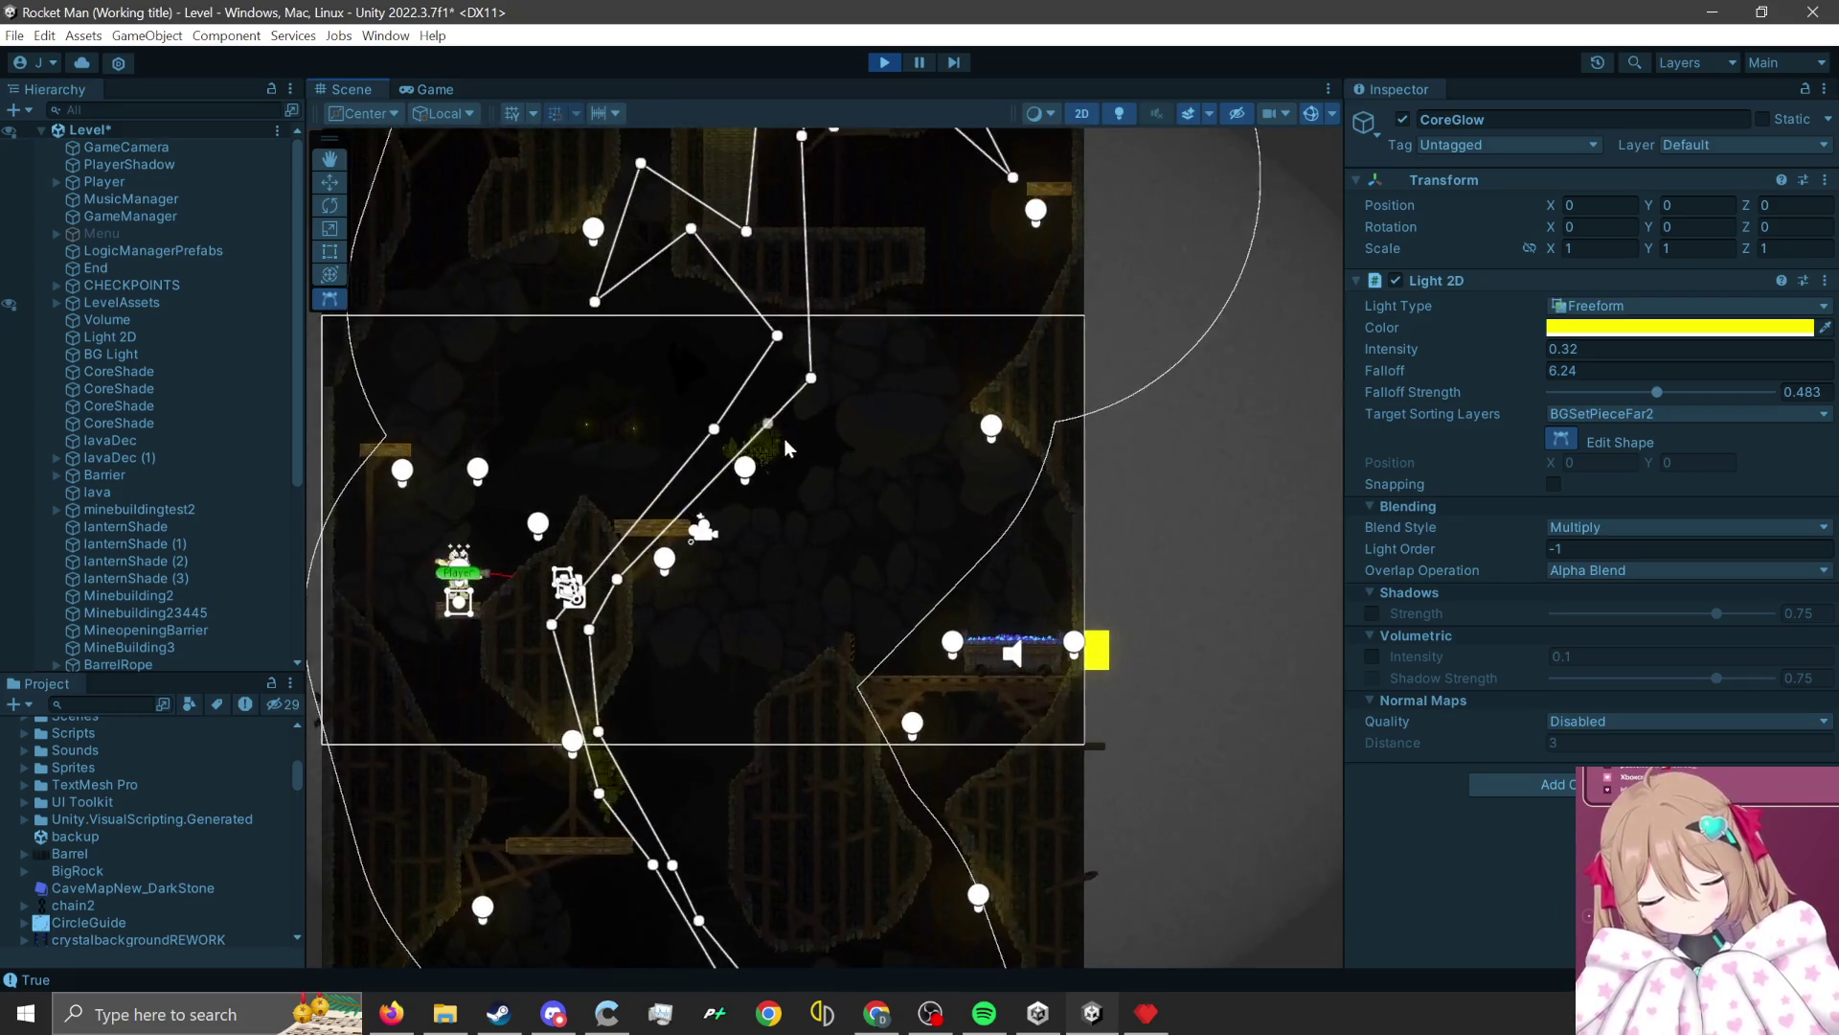
{"action": "scroll", "coordinate": [766, 470], "scroll_direction": "up", "scroll_amount": 2}
{"action": "key", "text": "w"}
Lower the CoreGlow (4) crystal light's intensity from 2.32 to 1.25 and preview it in the Game view.
{"action": "left_click", "coordinate": [767, 536]}
{"action": "scroll", "coordinate": [752, 407], "scroll_direction": "up", "scroll_amount": 4}
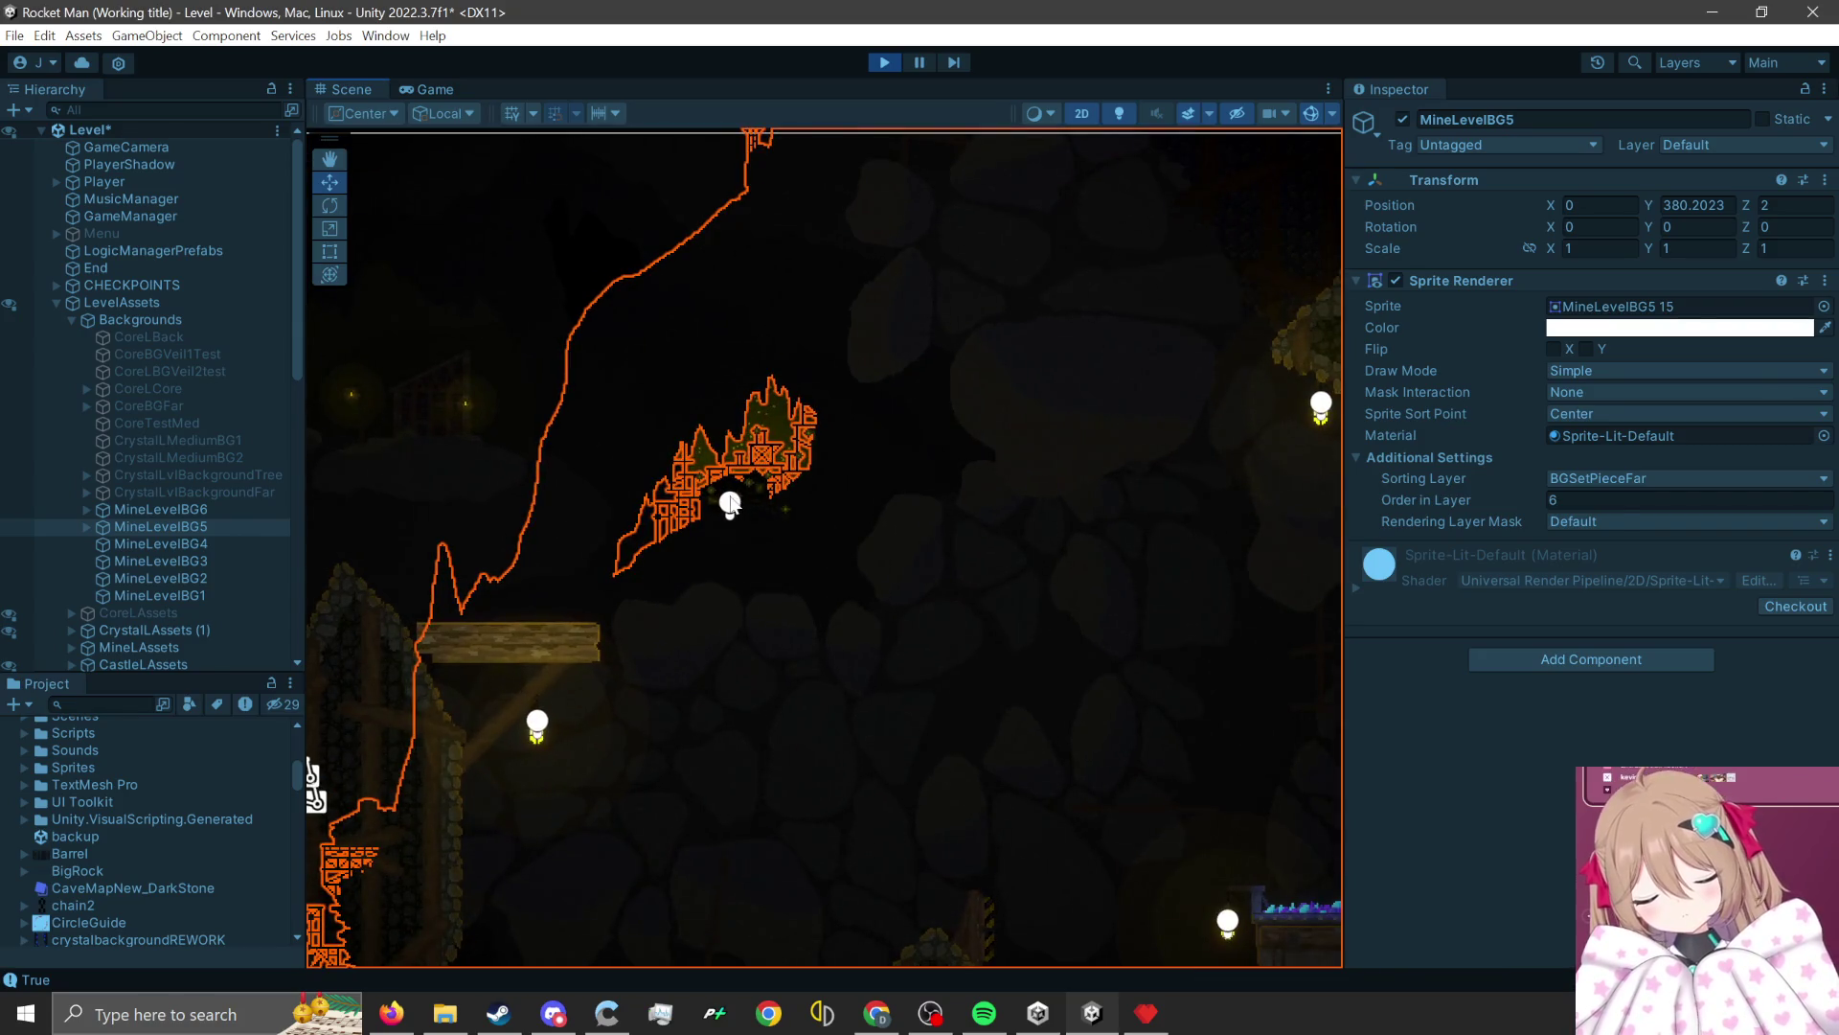
{"action": "left_click", "coordinate": [731, 506]}
{"action": "scroll", "coordinate": [624, 458], "scroll_direction": "up", "scroll_amount": 1}
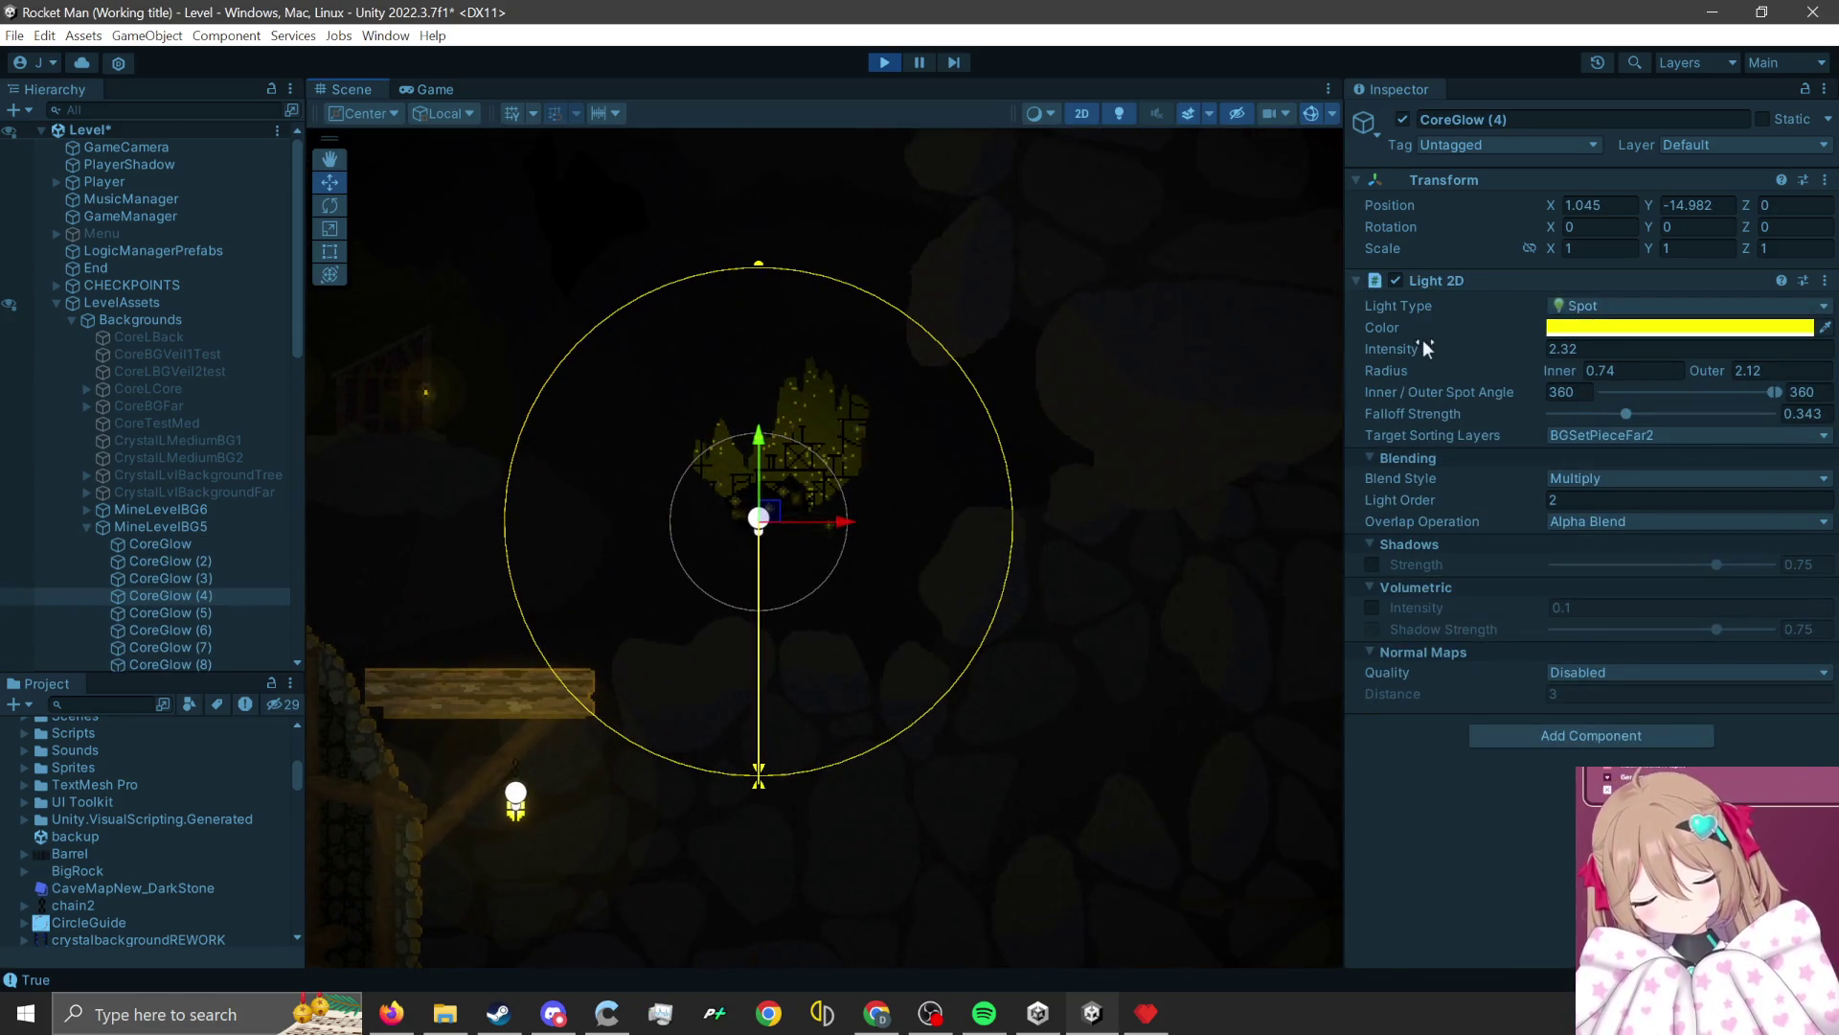
{"action": "mouse_move", "coordinate": [1426, 346]}
{"action": "left_mouse_down"}
{"action": "mouse_move", "coordinate": [1368, 352]}
{"action": "mouse_move", "coordinate": [1389, 354]}
{"action": "left_mouse_up"}
{"action": "scroll", "coordinate": [969, 402], "scroll_direction": "down", "scroll_amount": 1}
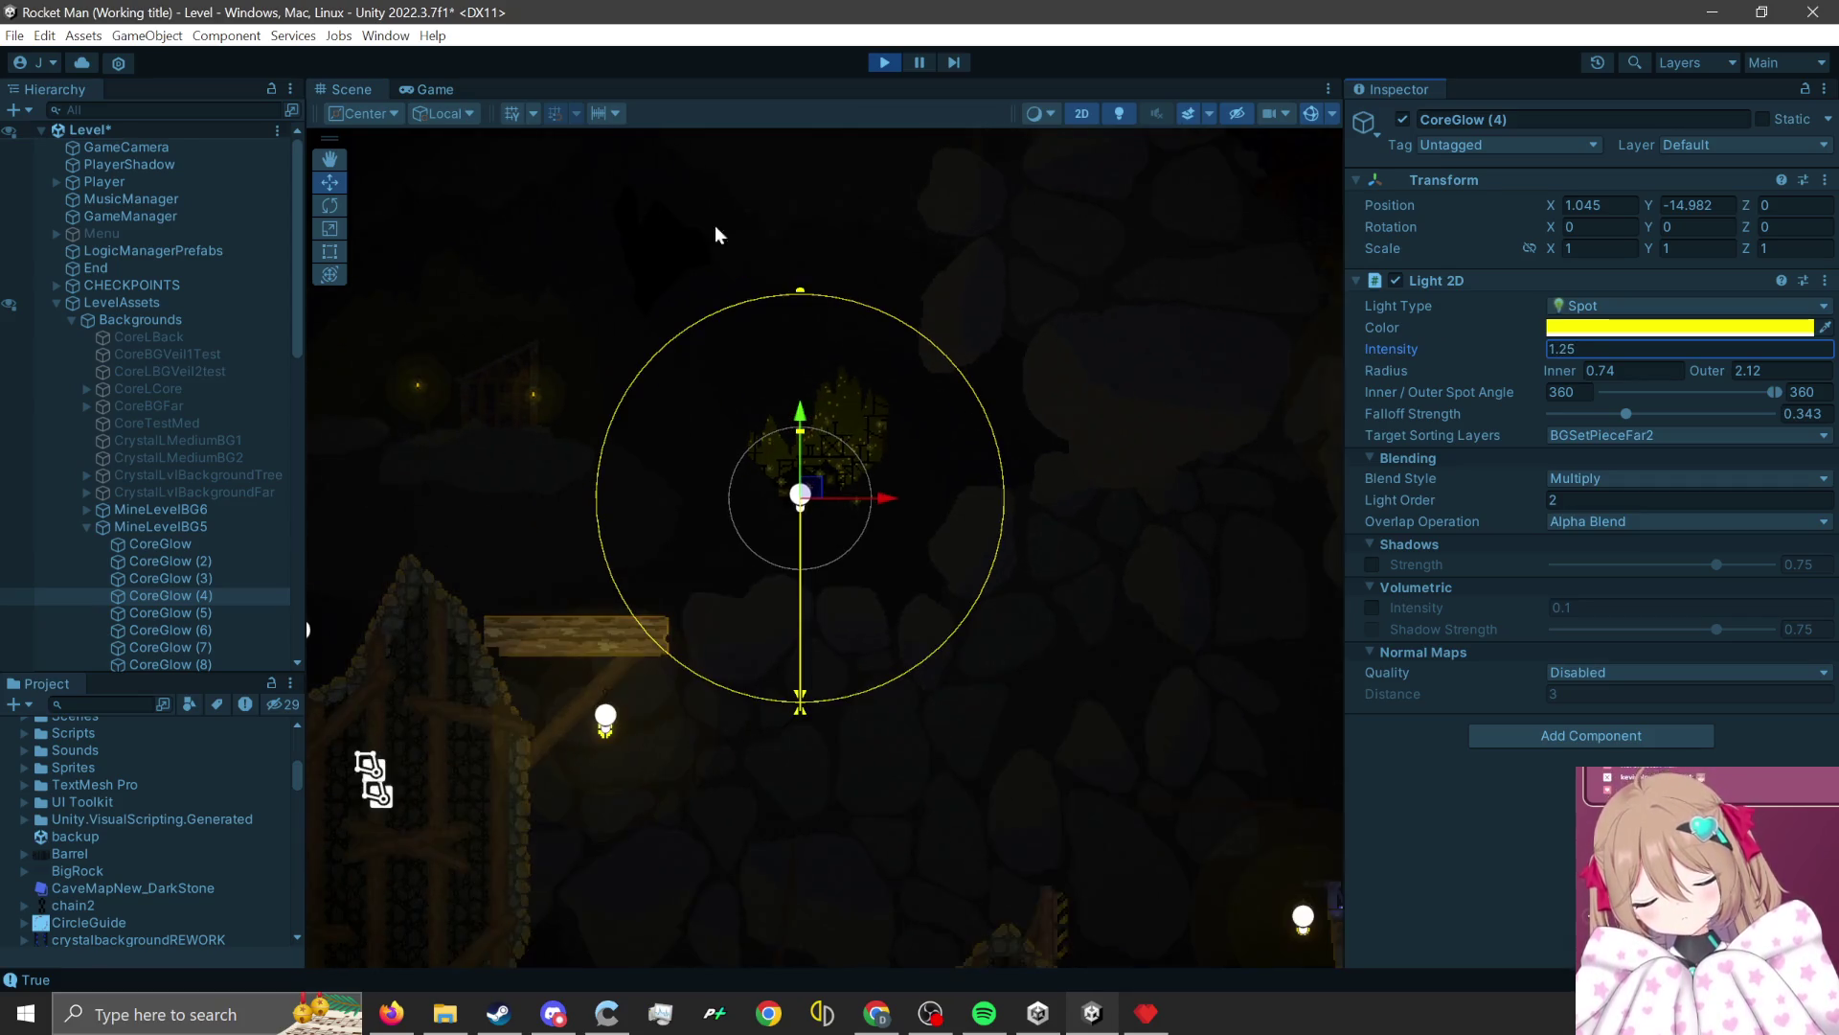
{"action": "left_click", "coordinate": [396, 96]}
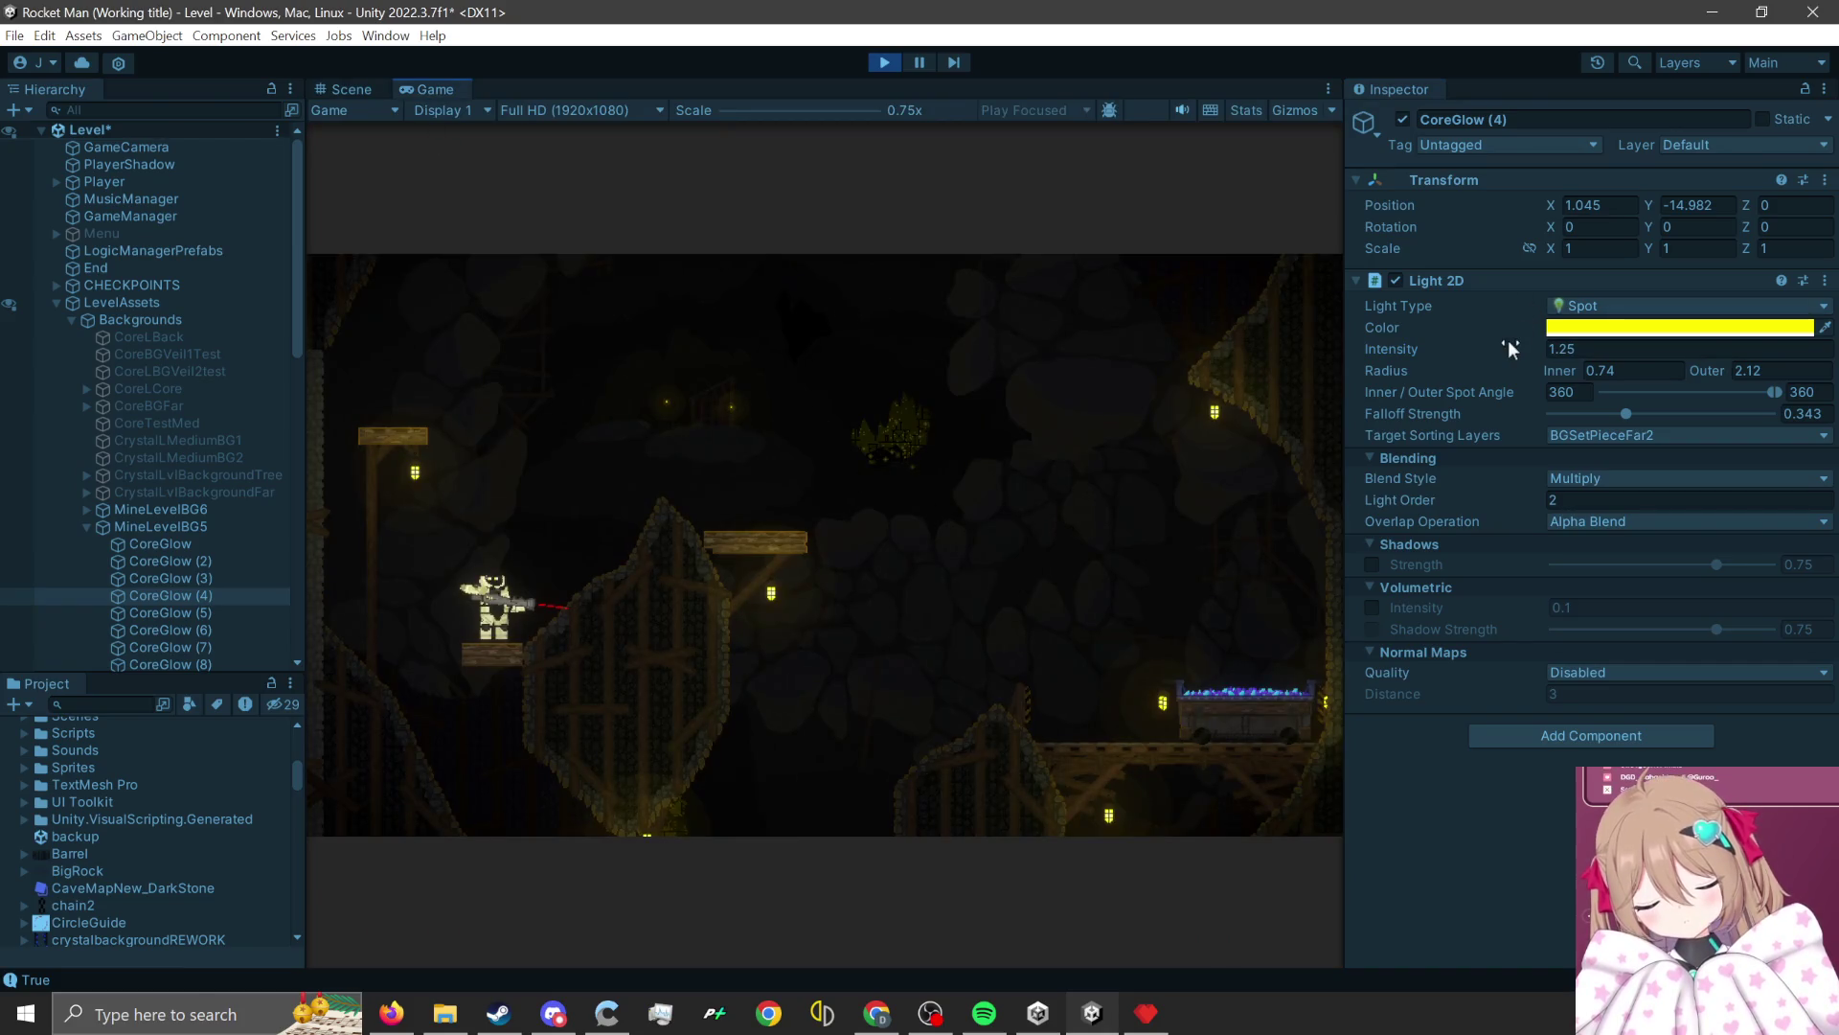
Raise CoreGlow (4)'s intensity sharply while launching the character in the playtest.
{"action": "mouse_move", "coordinate": [1503, 343]}
{"action": "left_mouse_down"}
{"action": "mouse_move", "coordinate": [1838, 355]}
{"action": "mouse_move", "coordinate": [122, 396]}
{"action": "mouse_move", "coordinate": [383, 268]}
{"action": "mouse_move", "coordinate": [1281, 213]}
{"action": "mouse_move", "coordinate": [318, 409]}
{"action": "mouse_move", "coordinate": [422, 482]}
{"action": "left_mouse_up"}
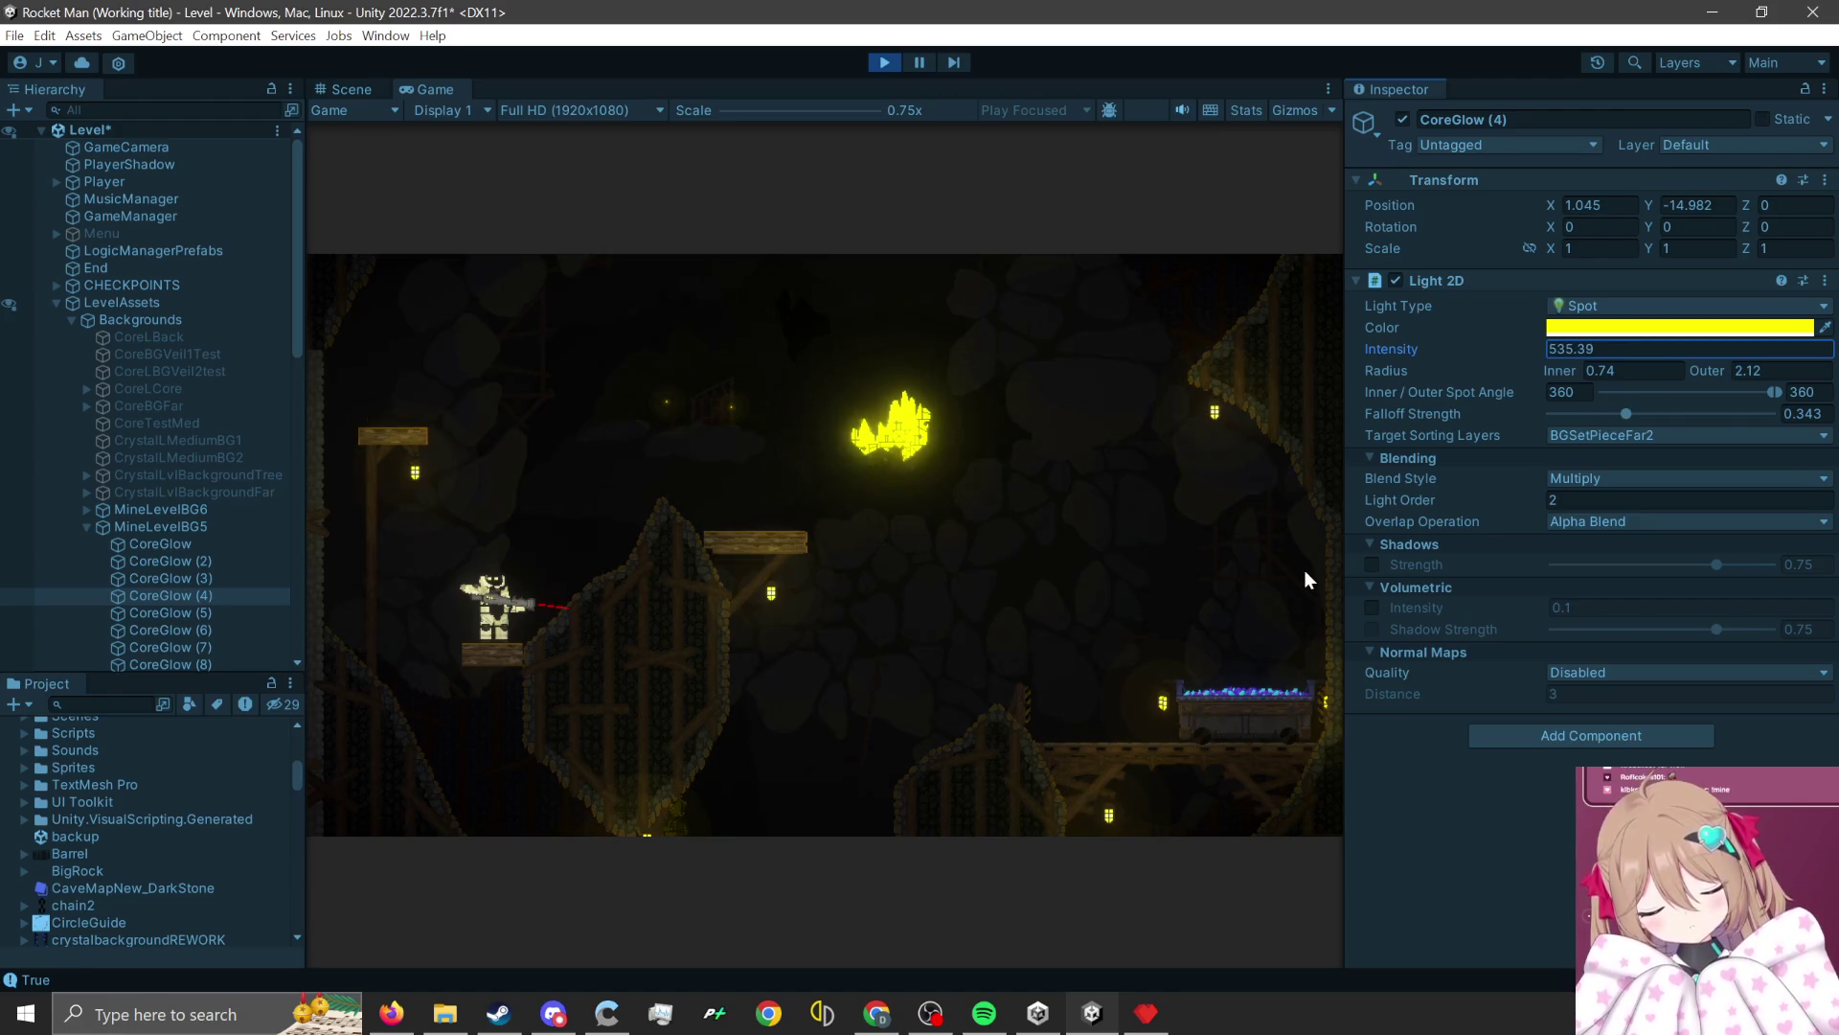
{"action": "mouse_move", "coordinate": [1305, 571]}
{"action": "left_mouse_down"}
{"action": "mouse_move", "coordinate": [676, 659]}
{"action": "mouse_move", "coordinate": [554, 607]}
{"action": "mouse_move", "coordinate": [510, 523]}
{"action": "mouse_move", "coordinate": [647, 439]}
{"action": "left_mouse_up"}
{"action": "left_click", "coordinate": [600, 646]}
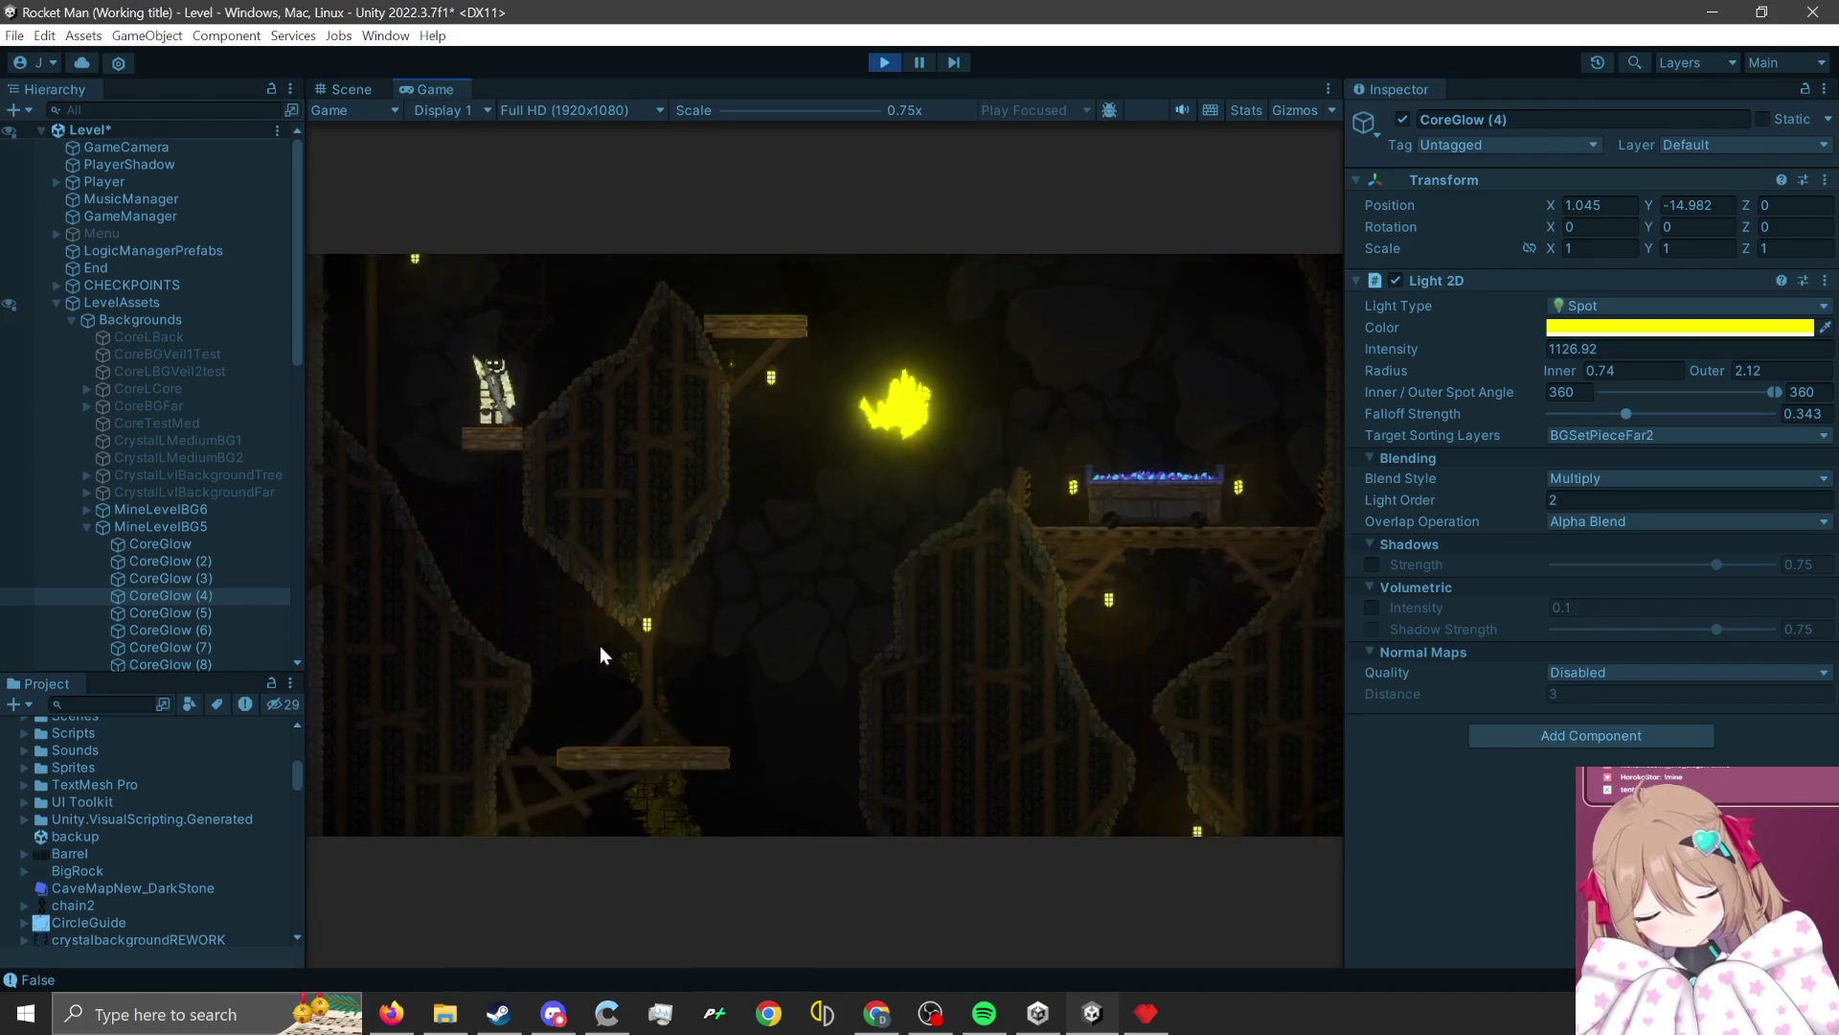
{"action": "left_click", "coordinate": [596, 633]}
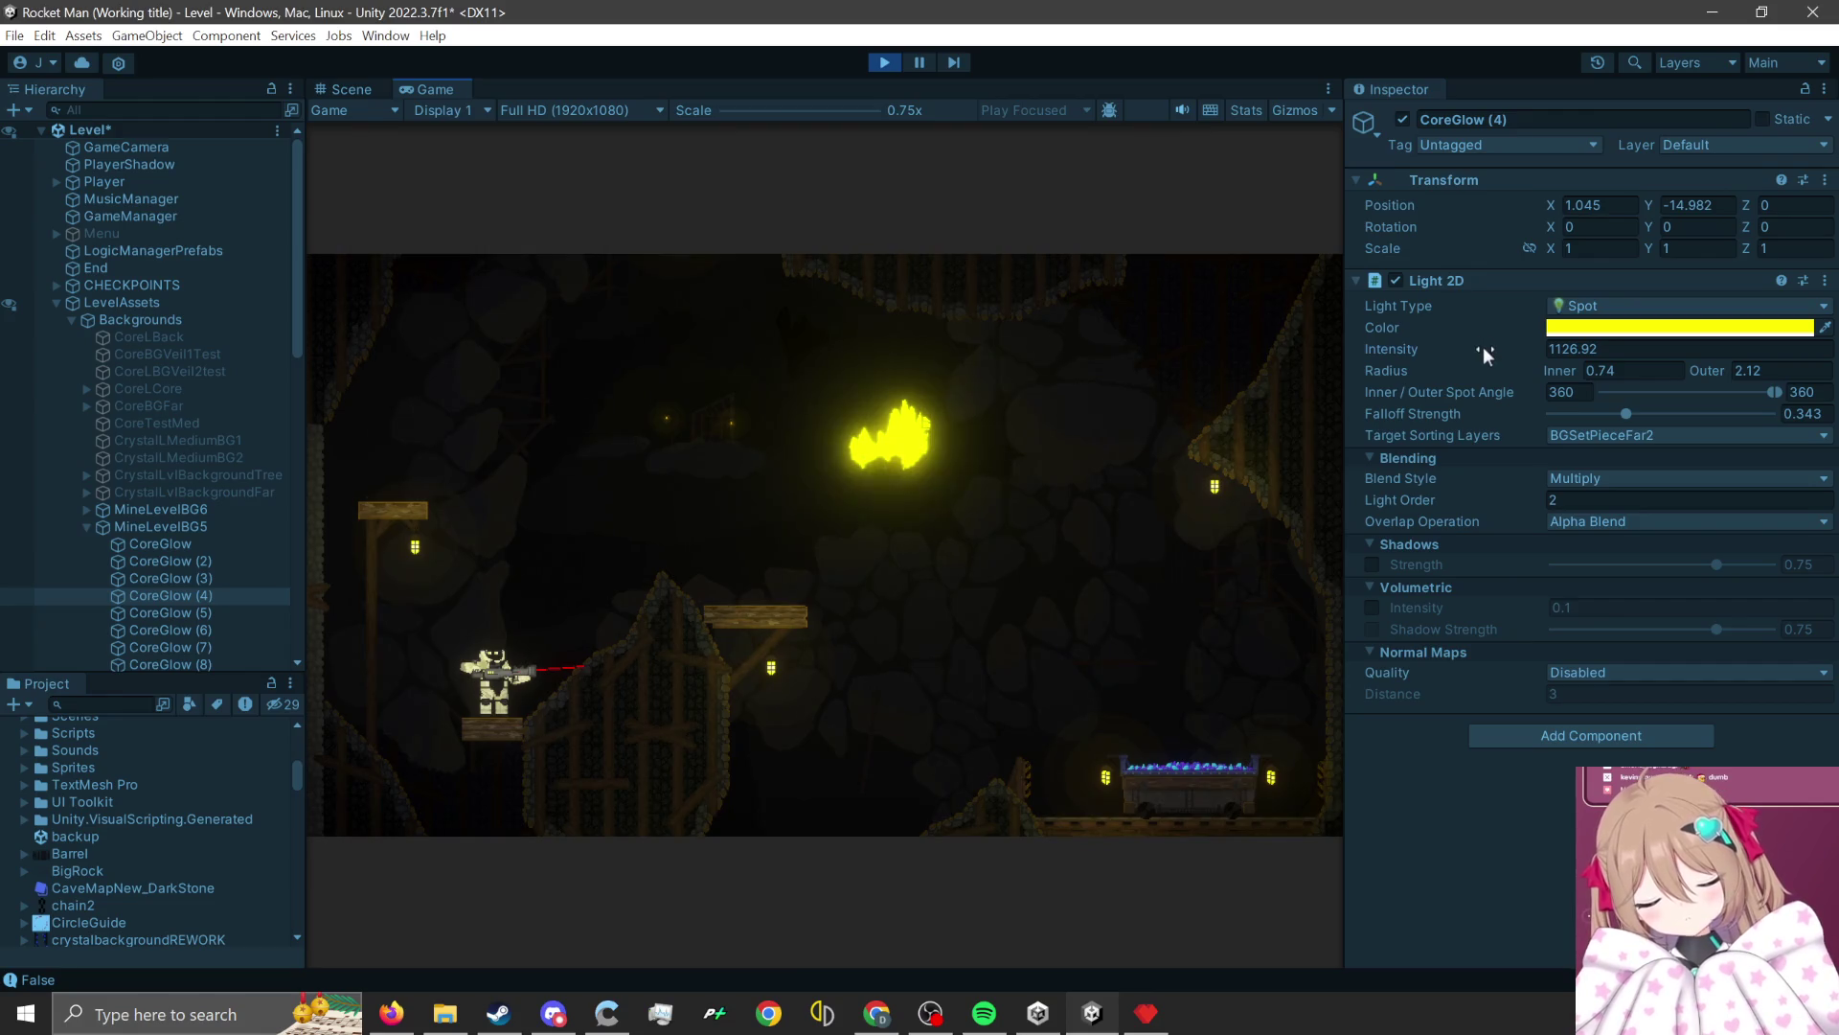
Dim the crystal glow to about 32, then 0, then 1 while jumping toward the house.
{"action": "left_click_drag", "start_coordinate": [1484, 354], "coordinate": [1398, 324]}
{"action": "mouse_move", "coordinate": [508, 252]}
{"action": "left_mouse_down"}
{"action": "mouse_move", "coordinate": [98, 439]}
{"action": "mouse_move", "coordinate": [583, 381]}
{"action": "mouse_move", "coordinate": [984, 275]}
{"action": "mouse_move", "coordinate": [664, 366]}
{"action": "mouse_move", "coordinate": [562, 308]}
{"action": "mouse_move", "coordinate": [482, 319]}
{"action": "left_mouse_up"}
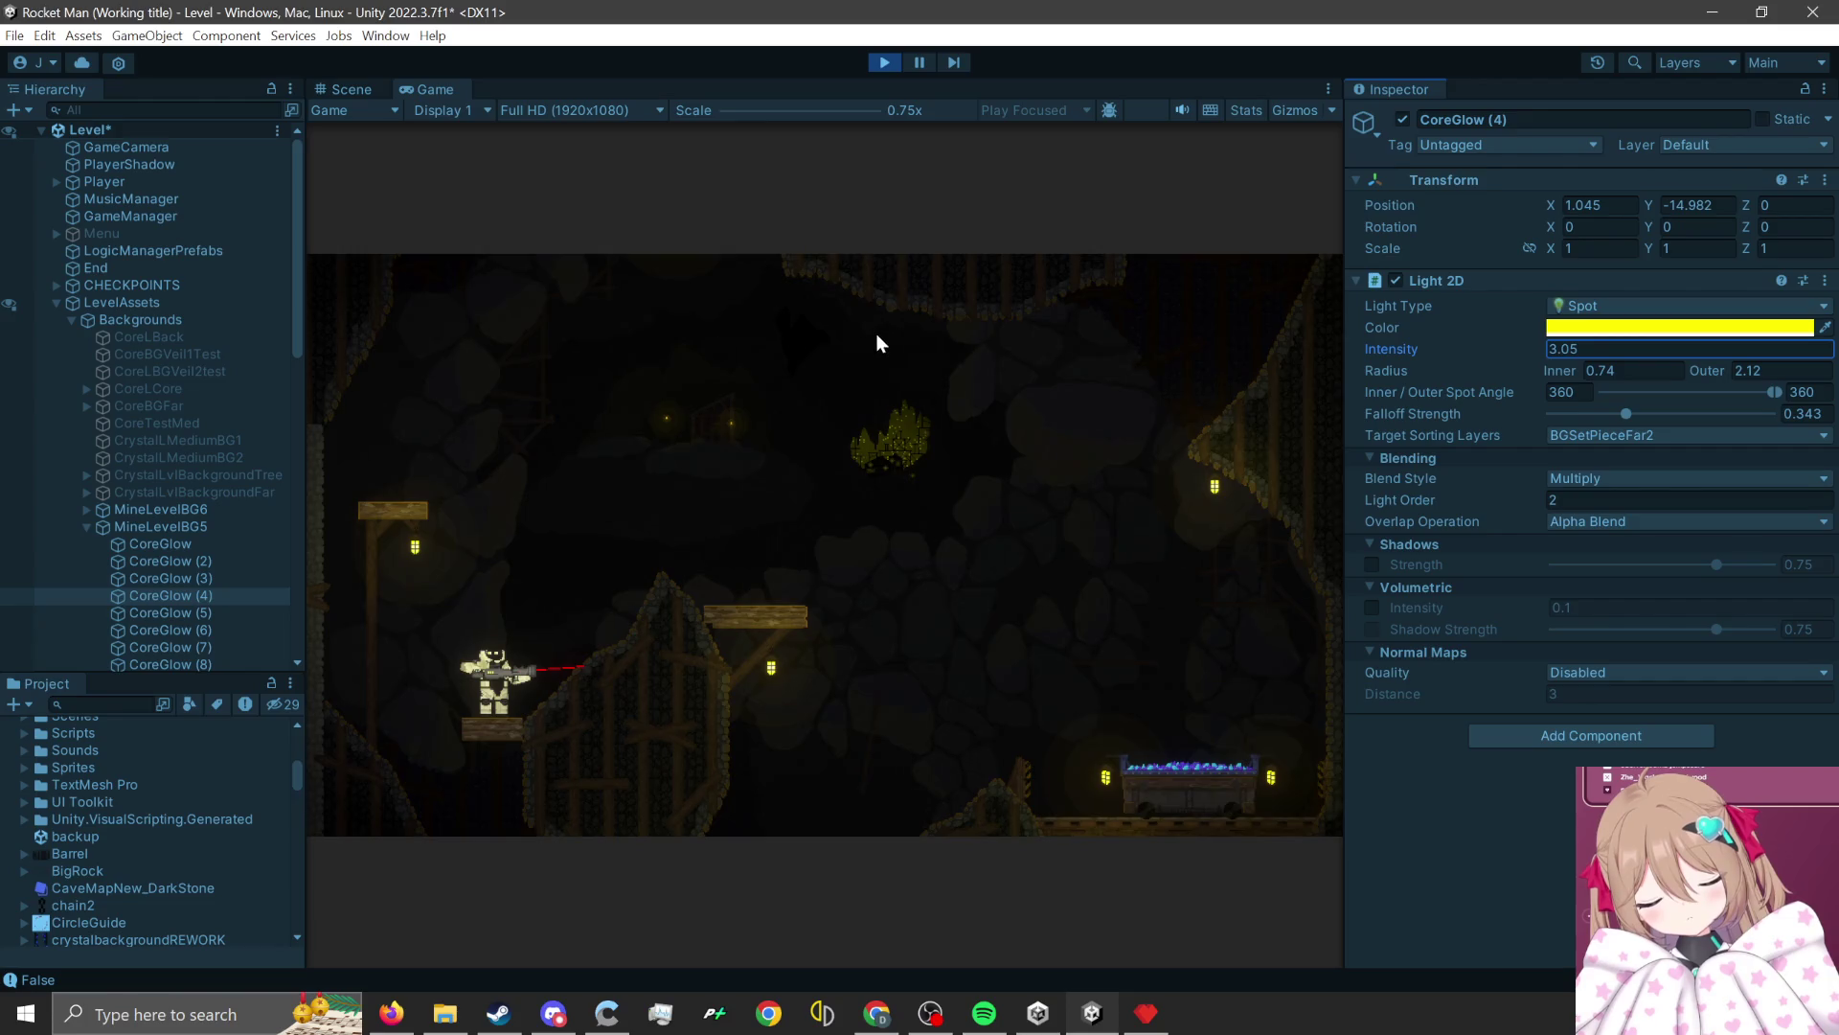
{"action": "left_click_drag", "start_coordinate": [1469, 353], "coordinate": [1462, 354]}
{"action": "type", "text": "0"}
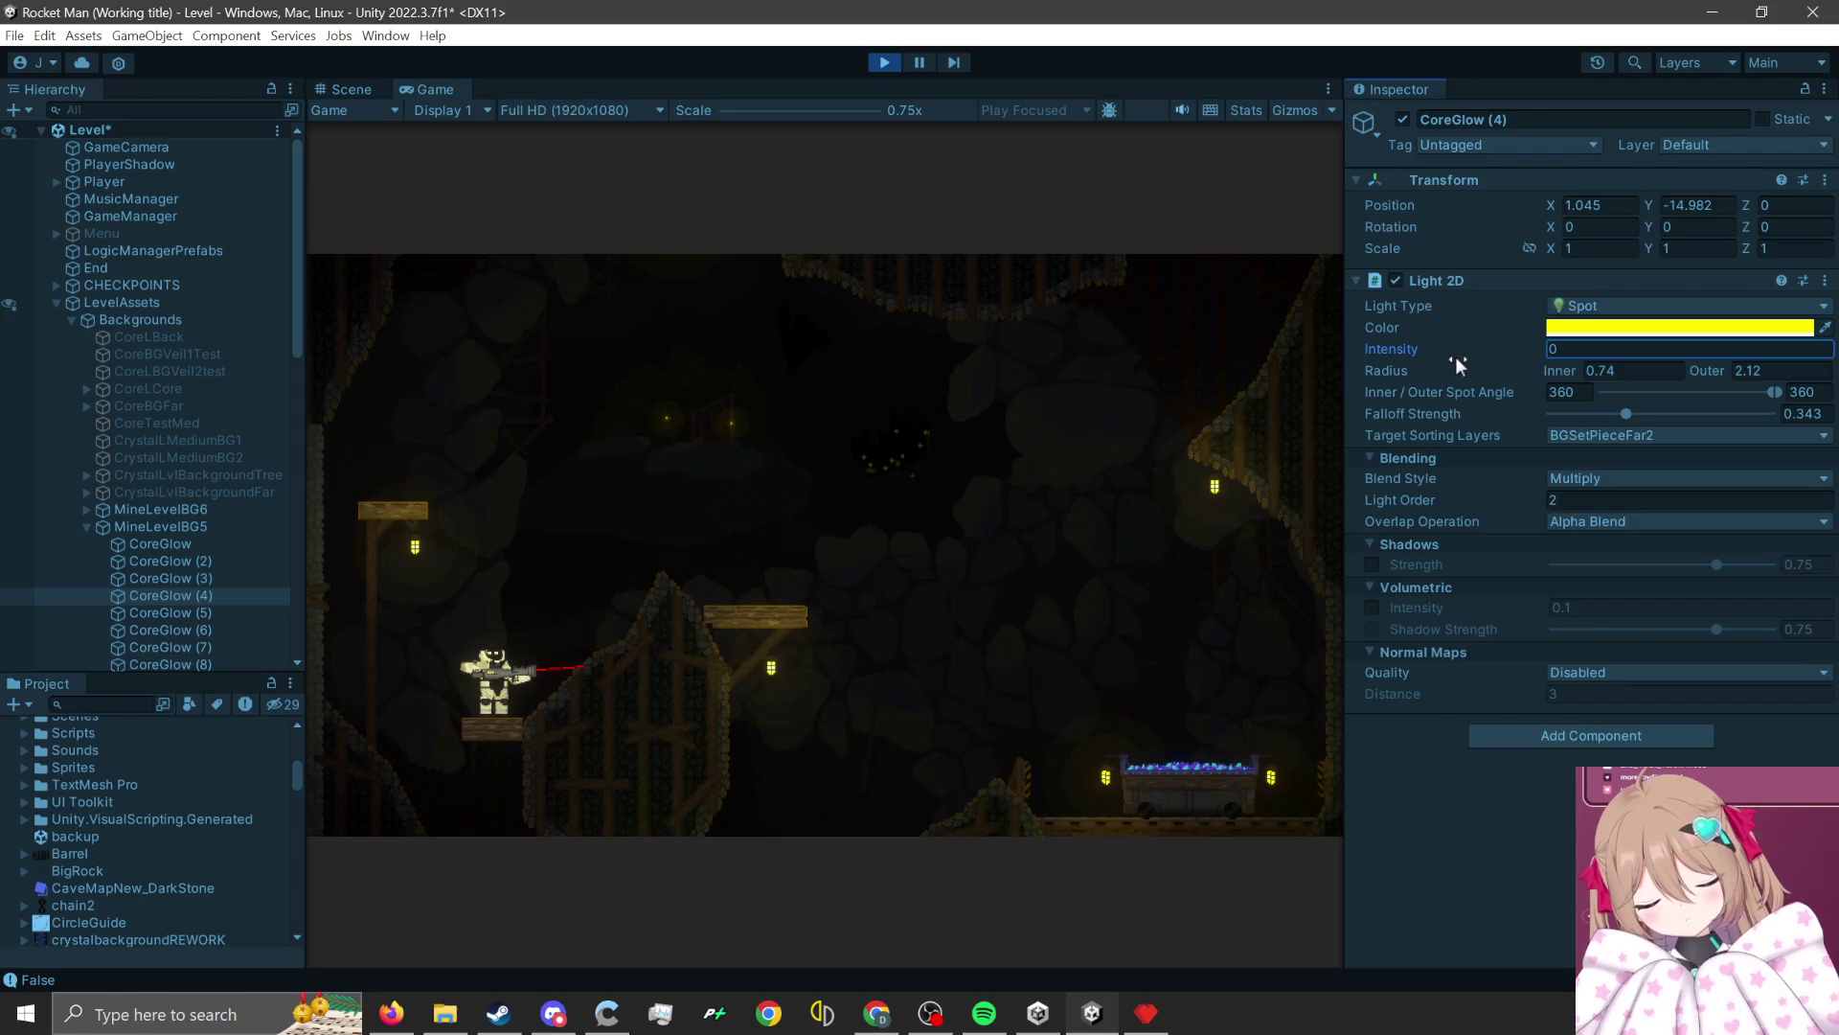
{"action": "type", "text": "1"}
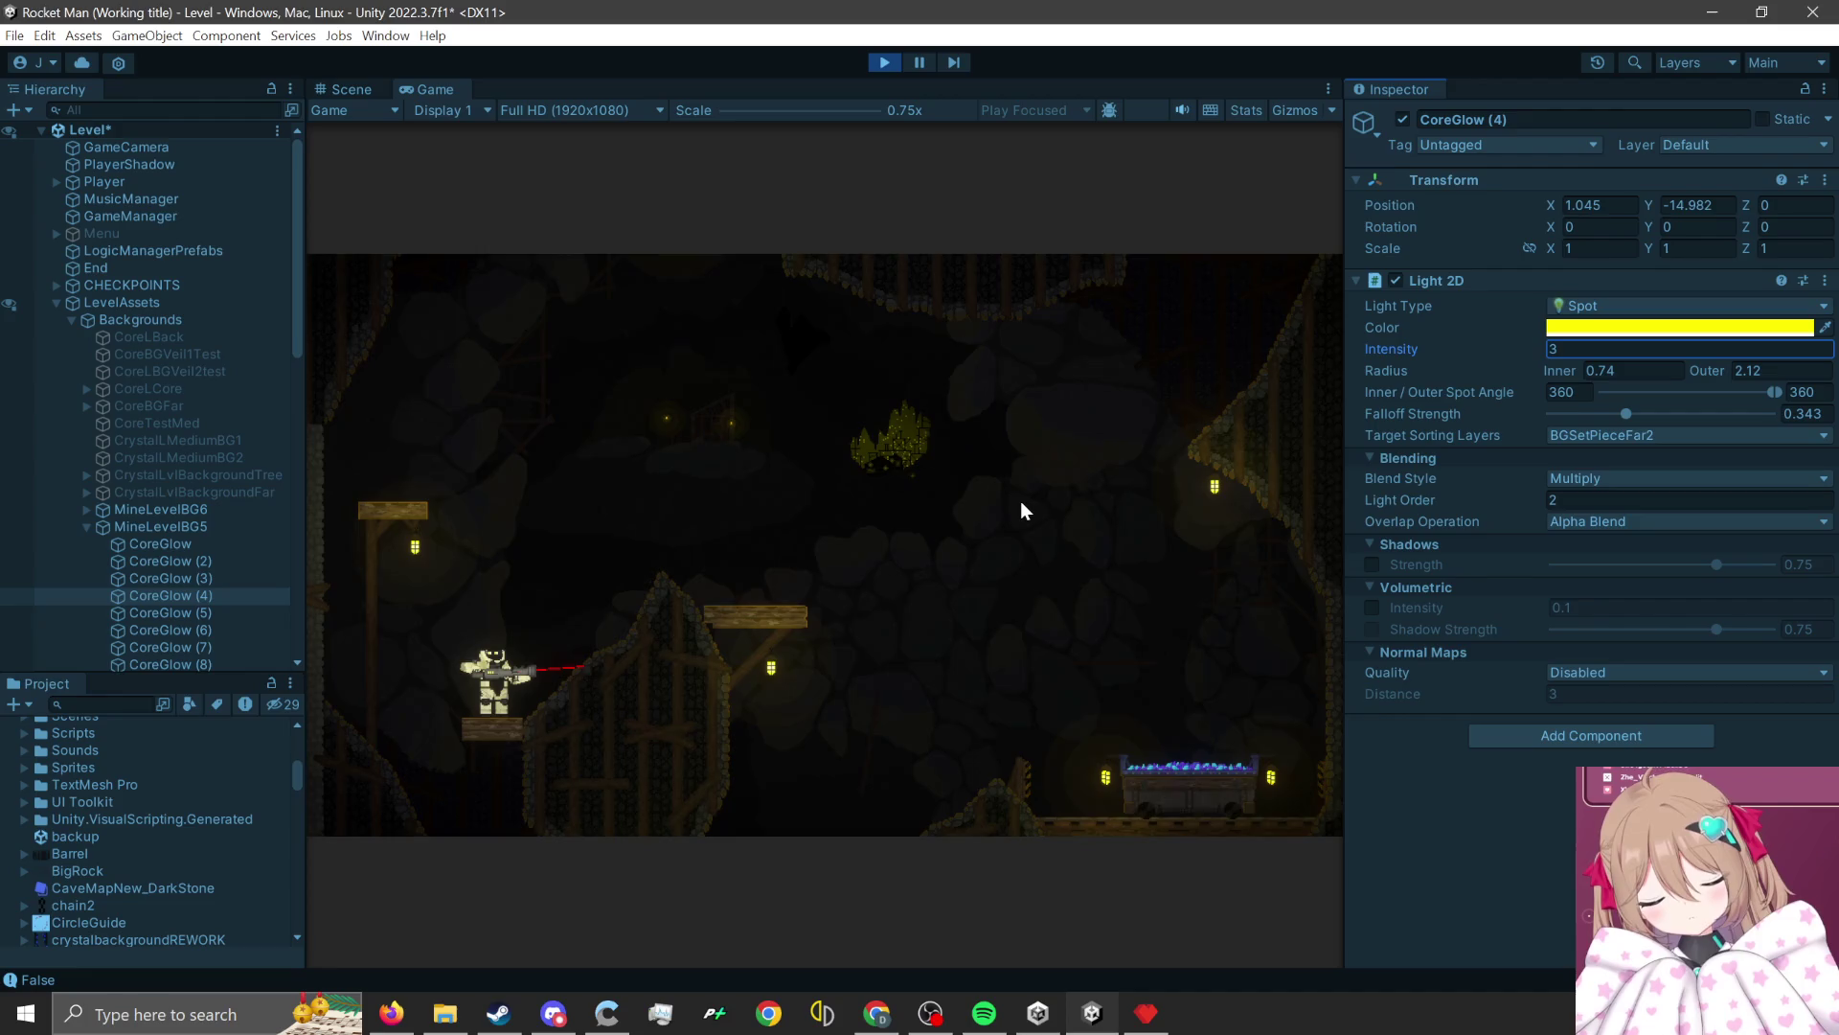
{"action": "left_click", "coordinate": [740, 561]}
{"action": "left_click", "coordinate": [626, 720]}
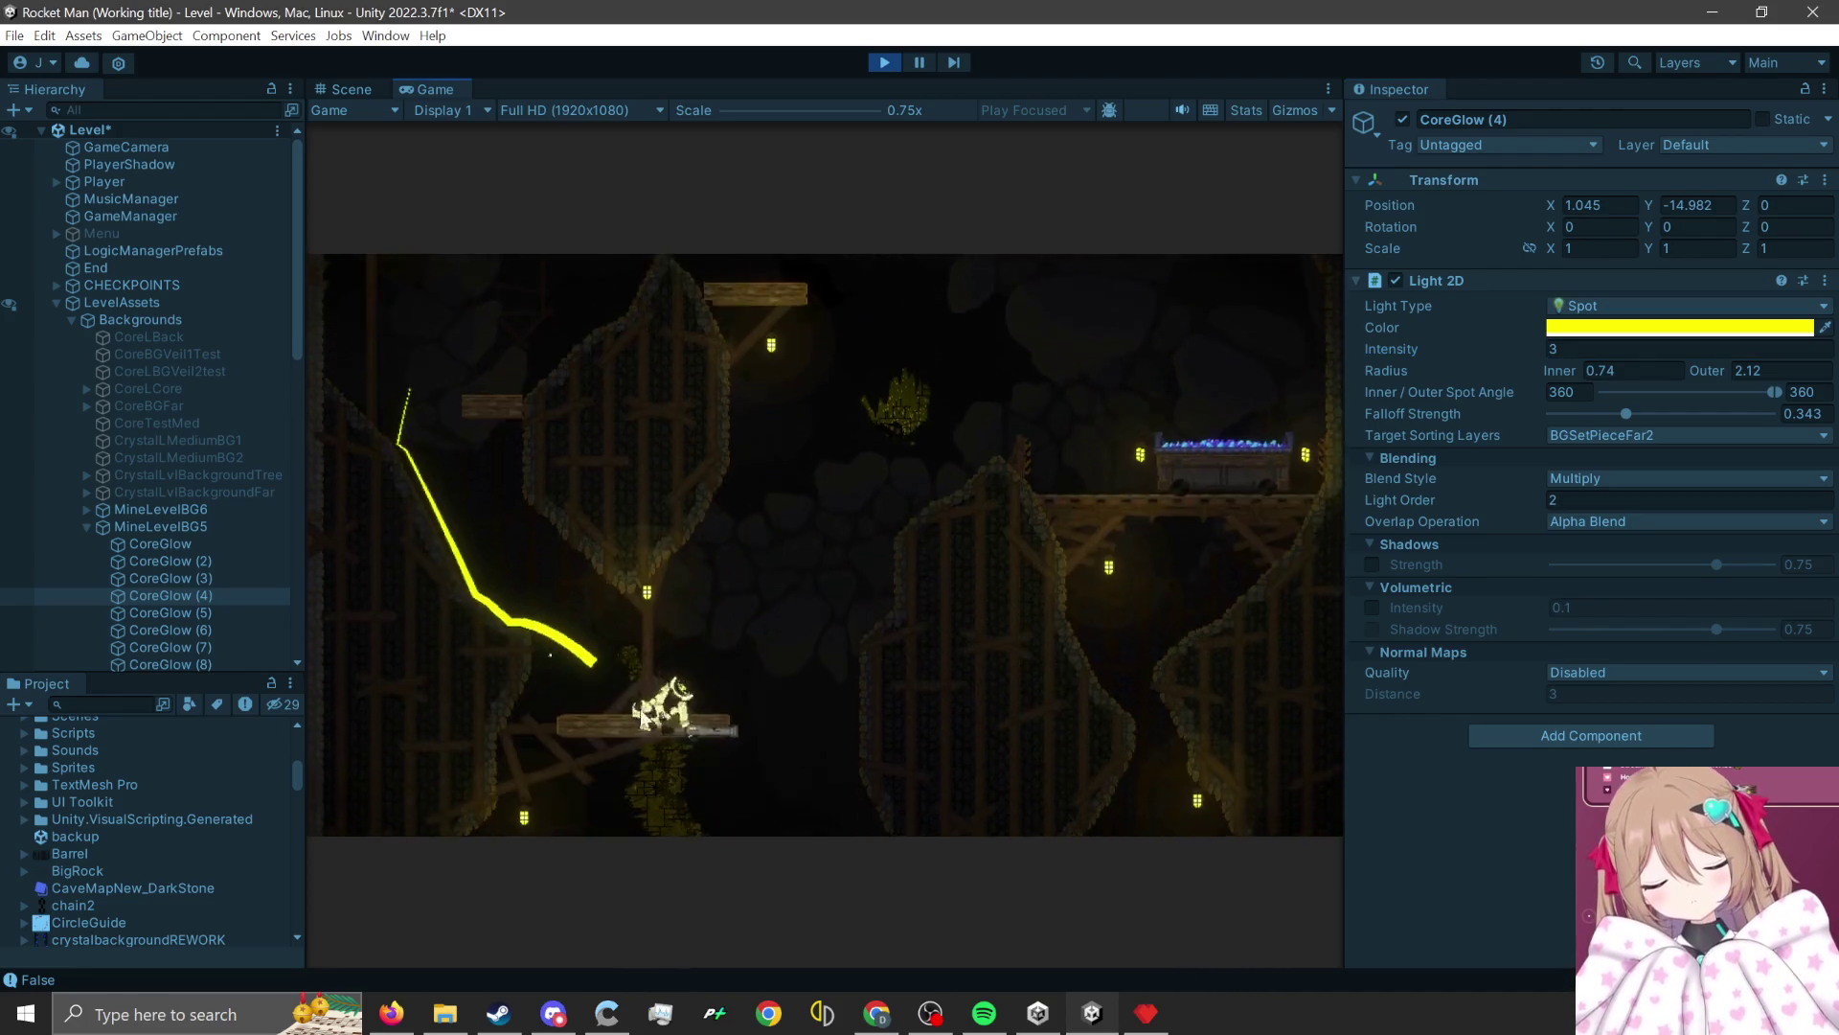
{"action": "left_click", "coordinate": [678, 695]}
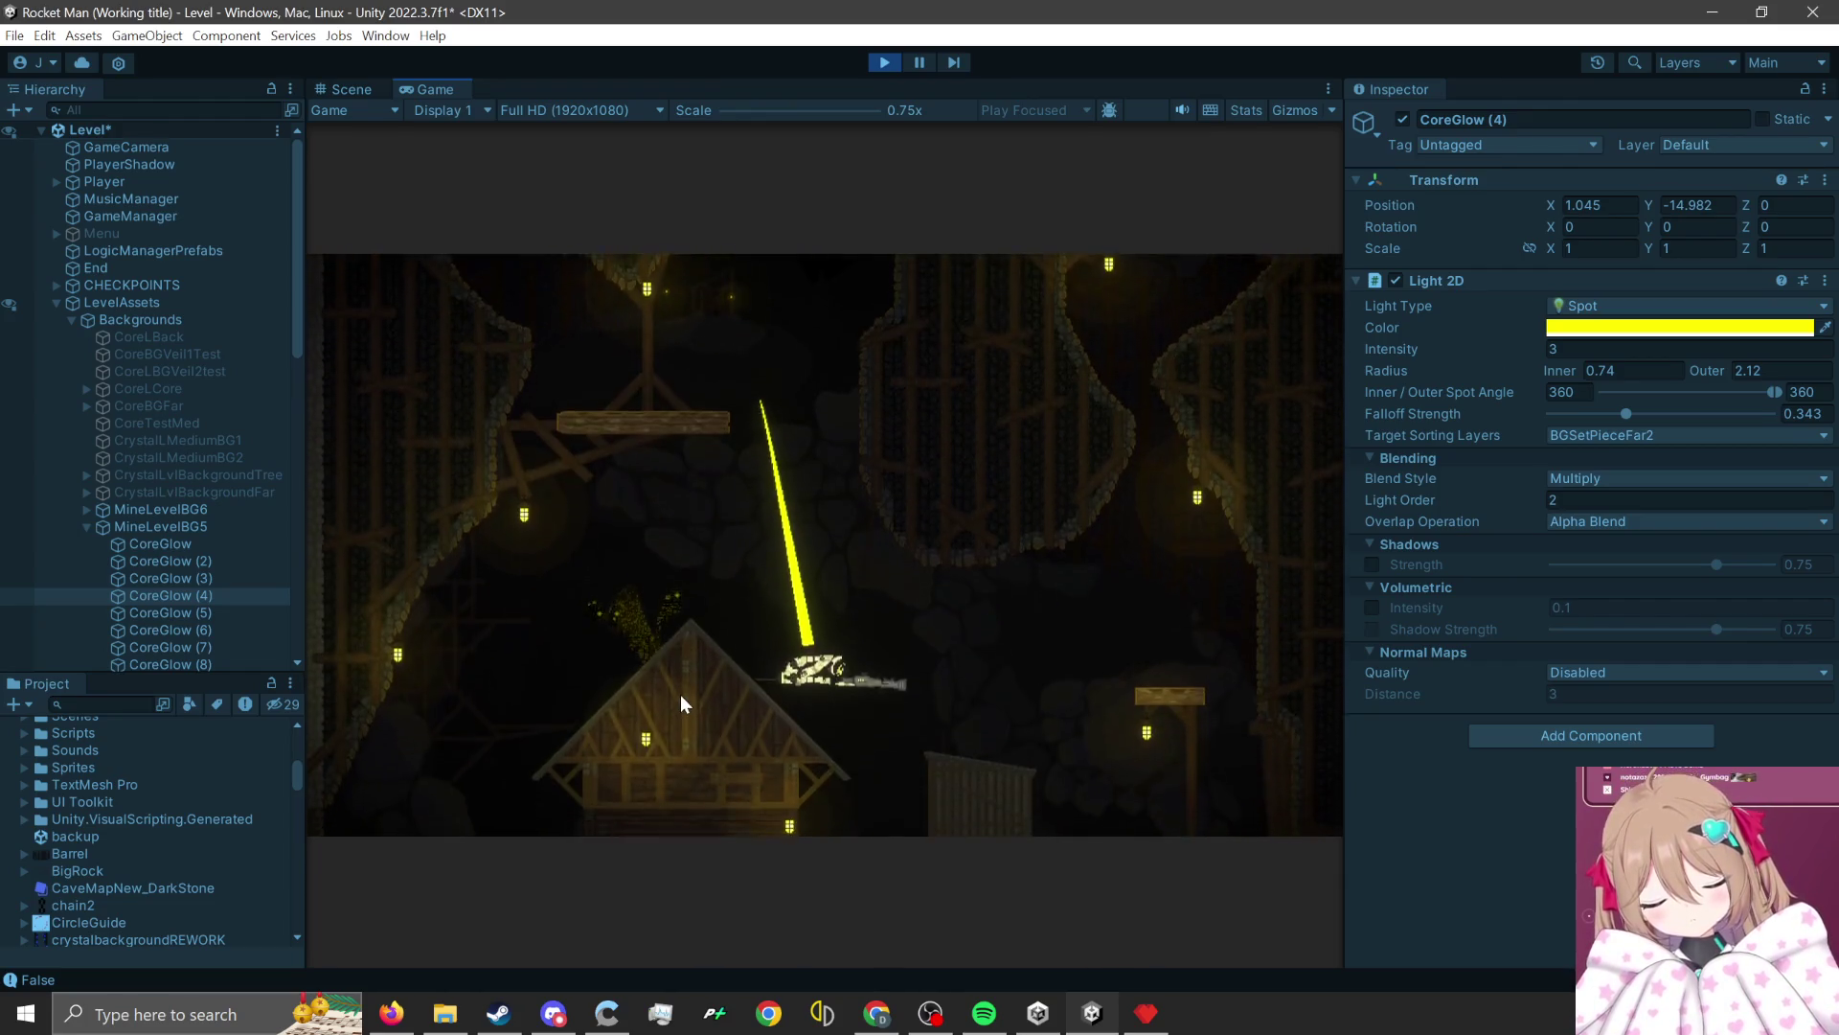
Nudge the crystal light's intensity to 1.83, test one more jump, then stop the playtest.
{"action": "left_click", "coordinate": [1530, 349]}
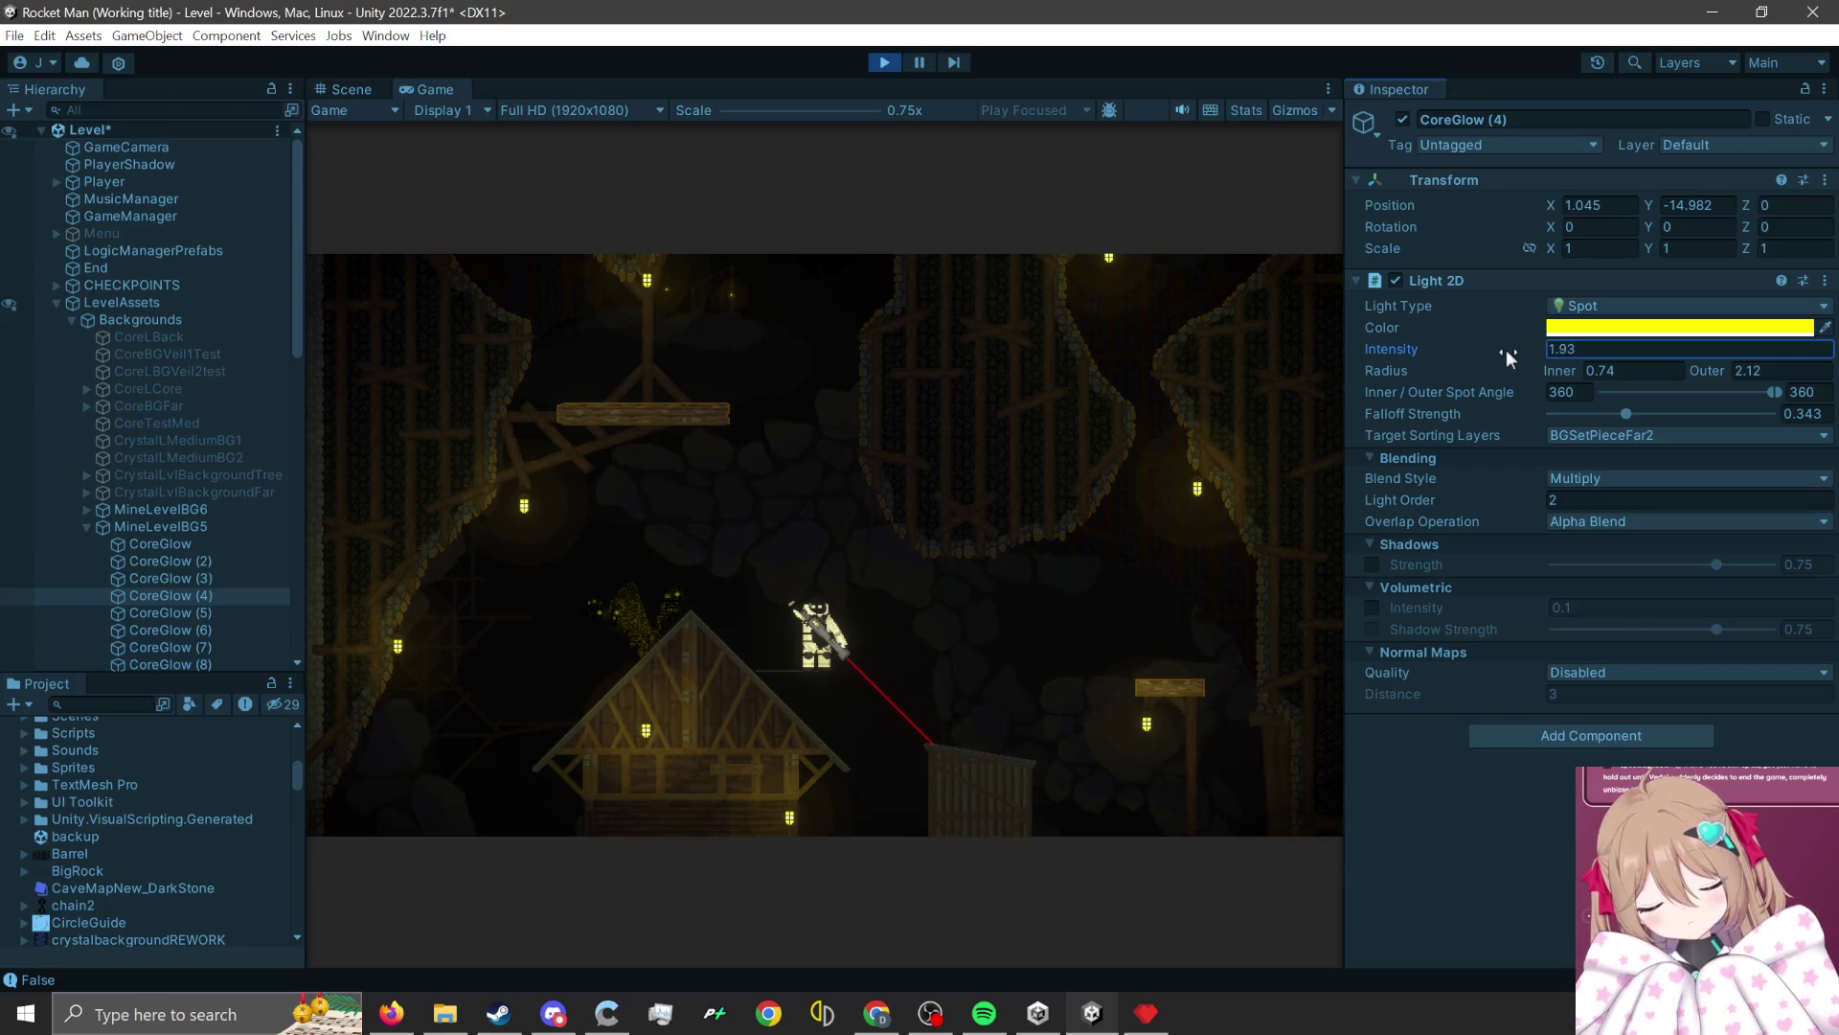
{"action": "left_click_drag", "start_coordinate": [1506, 348], "coordinate": [1423, 370]}
{"action": "left_click", "coordinate": [855, 743]}
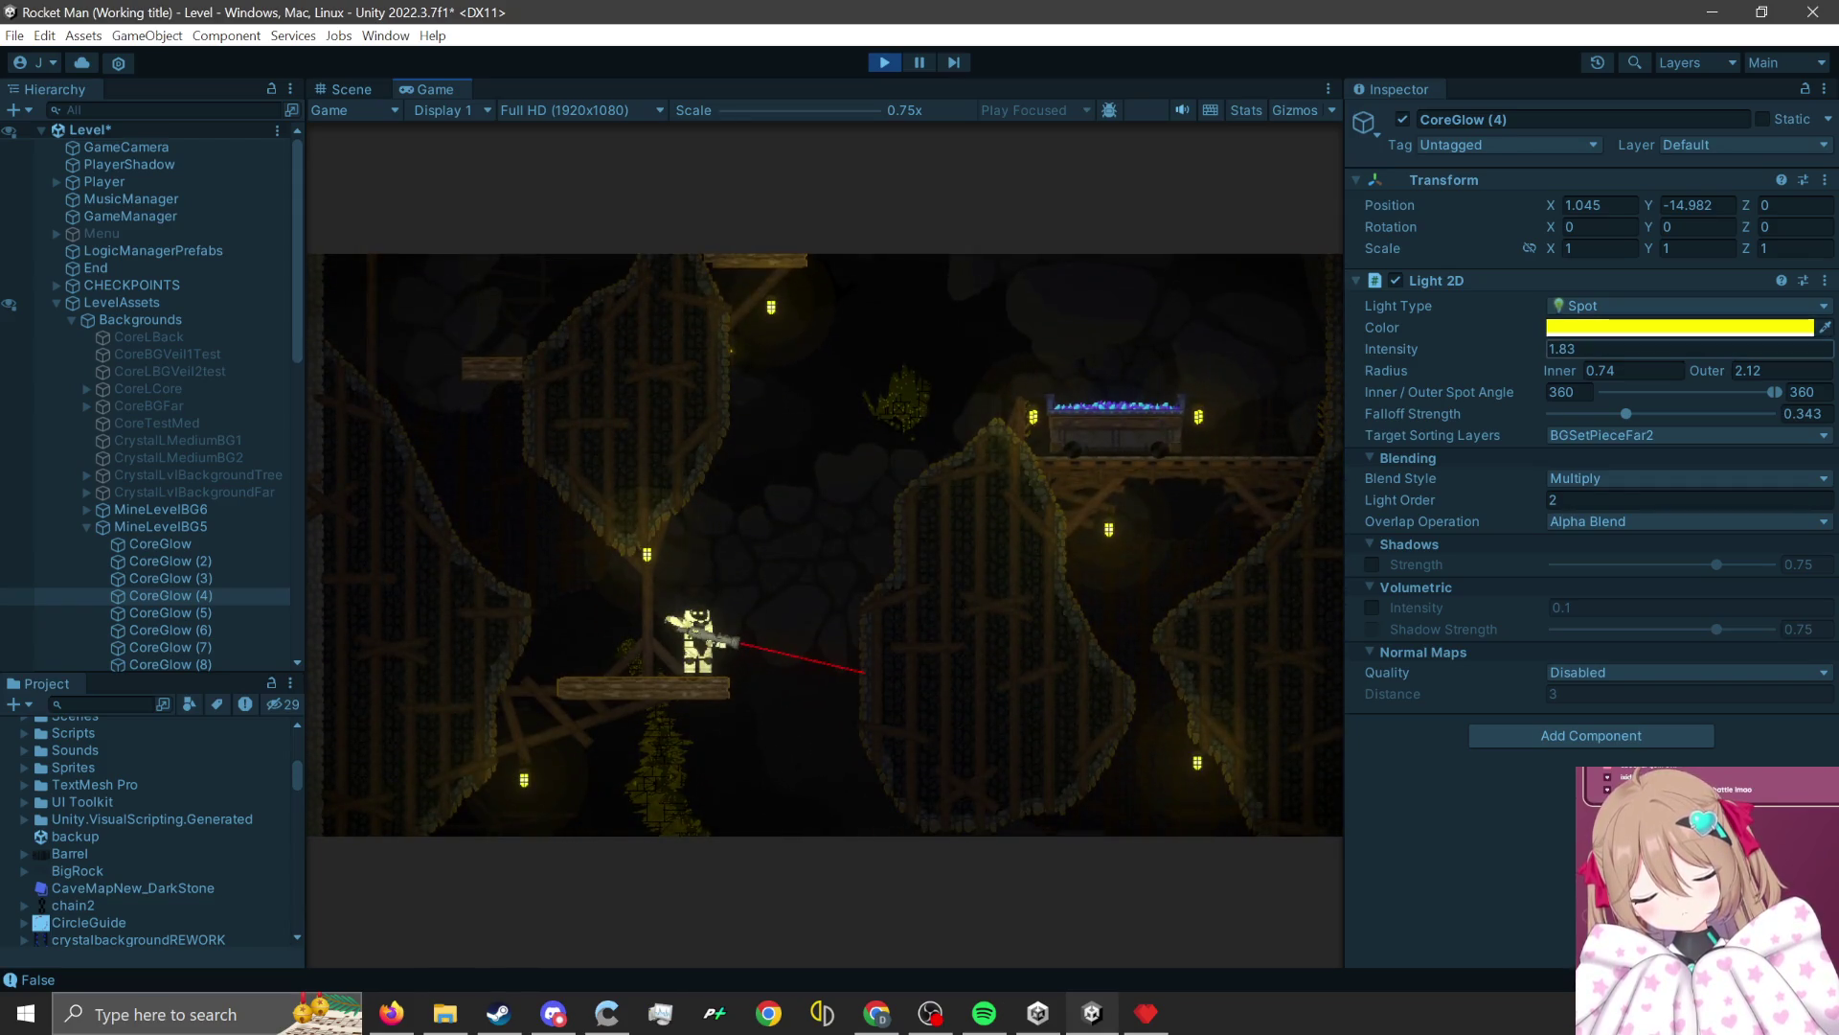
{"action": "left_click", "coordinate": [897, 61]}
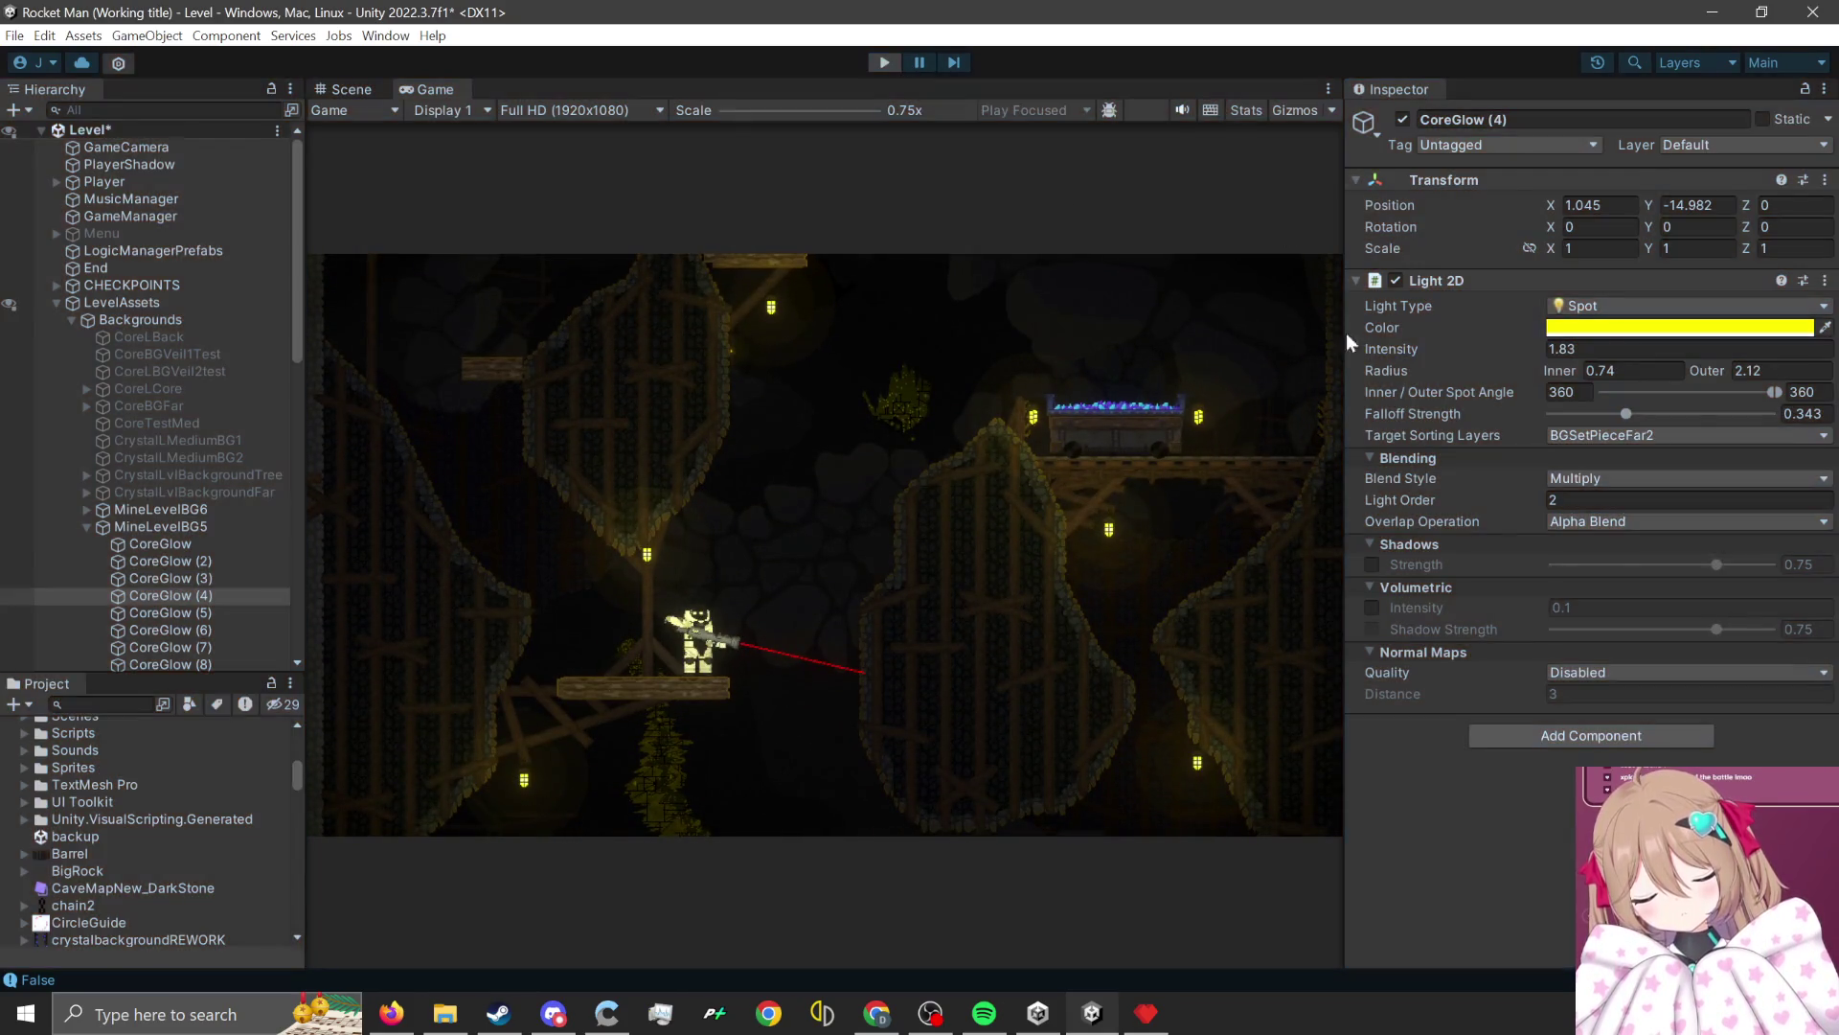
{"action": "left_click", "coordinate": [1509, 349]}
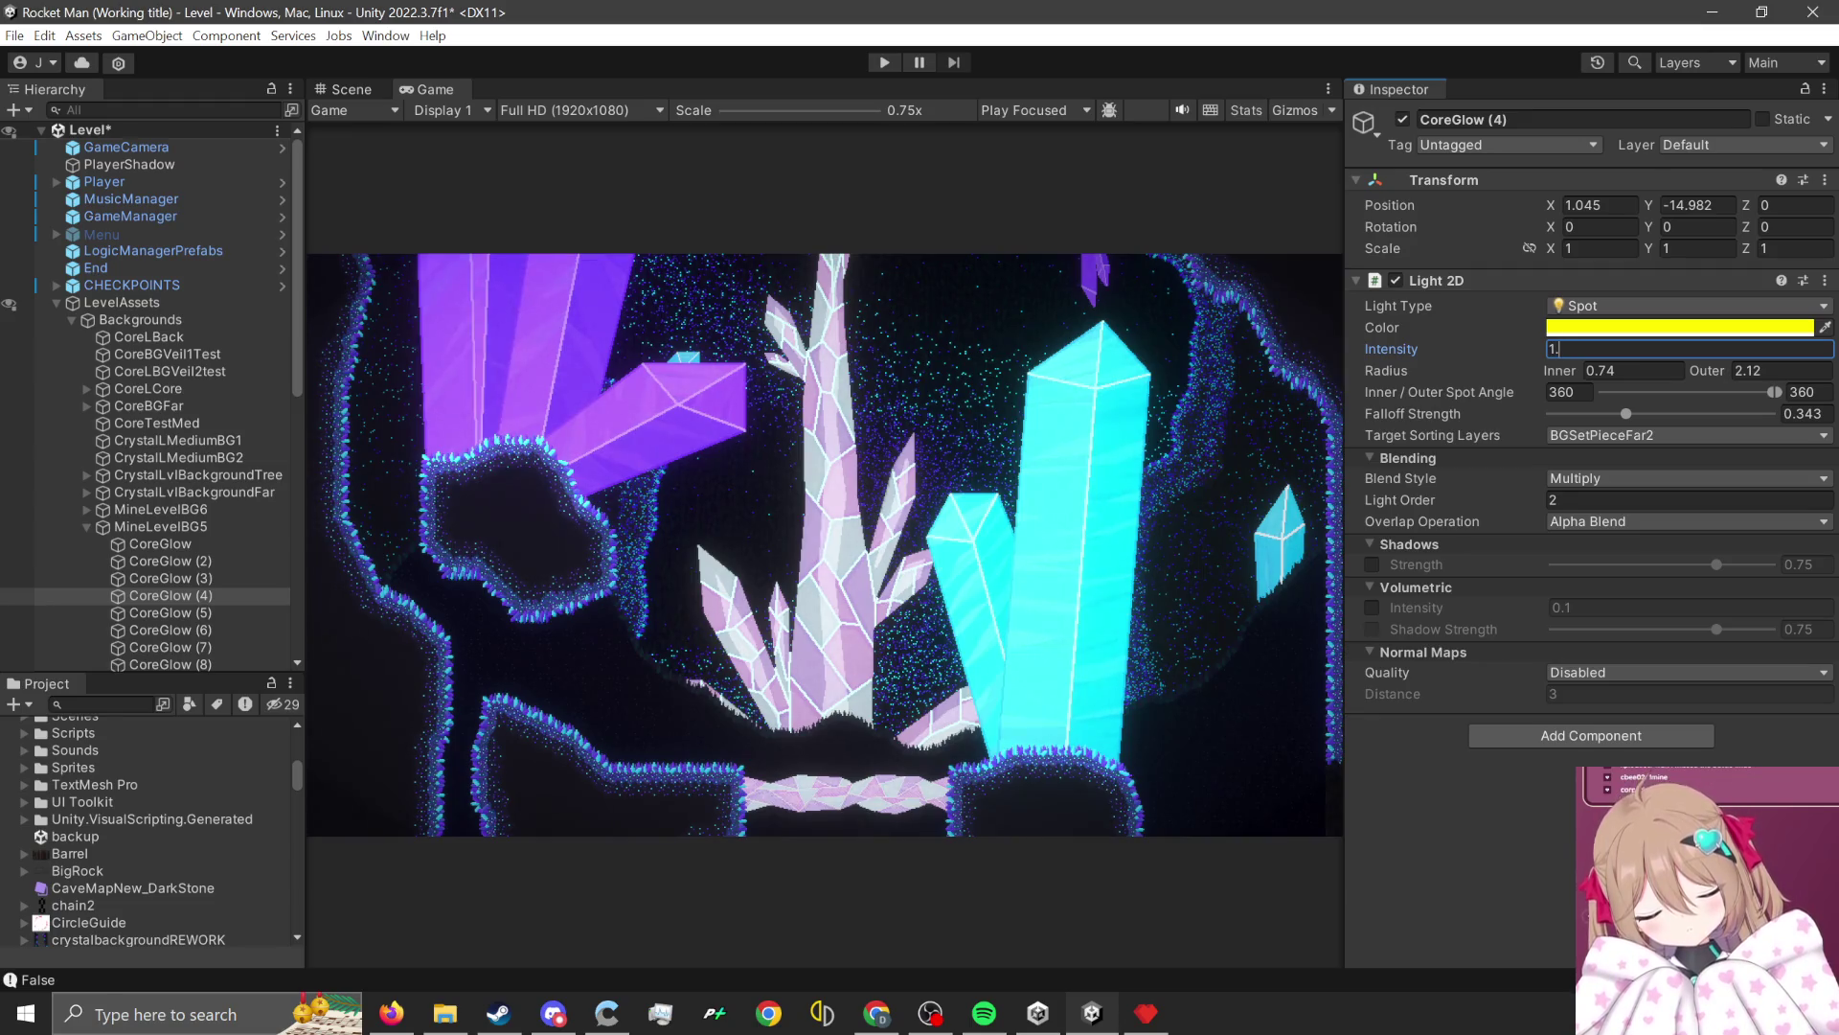
{"action": "type", "text": "50"}
{"action": "type", "text": "1.5"}
Commit CoreGlow (4)'s intensity of 1.5 and reload the Main layout to bring back the Scene view.
{"action": "key", "text": "Return"}
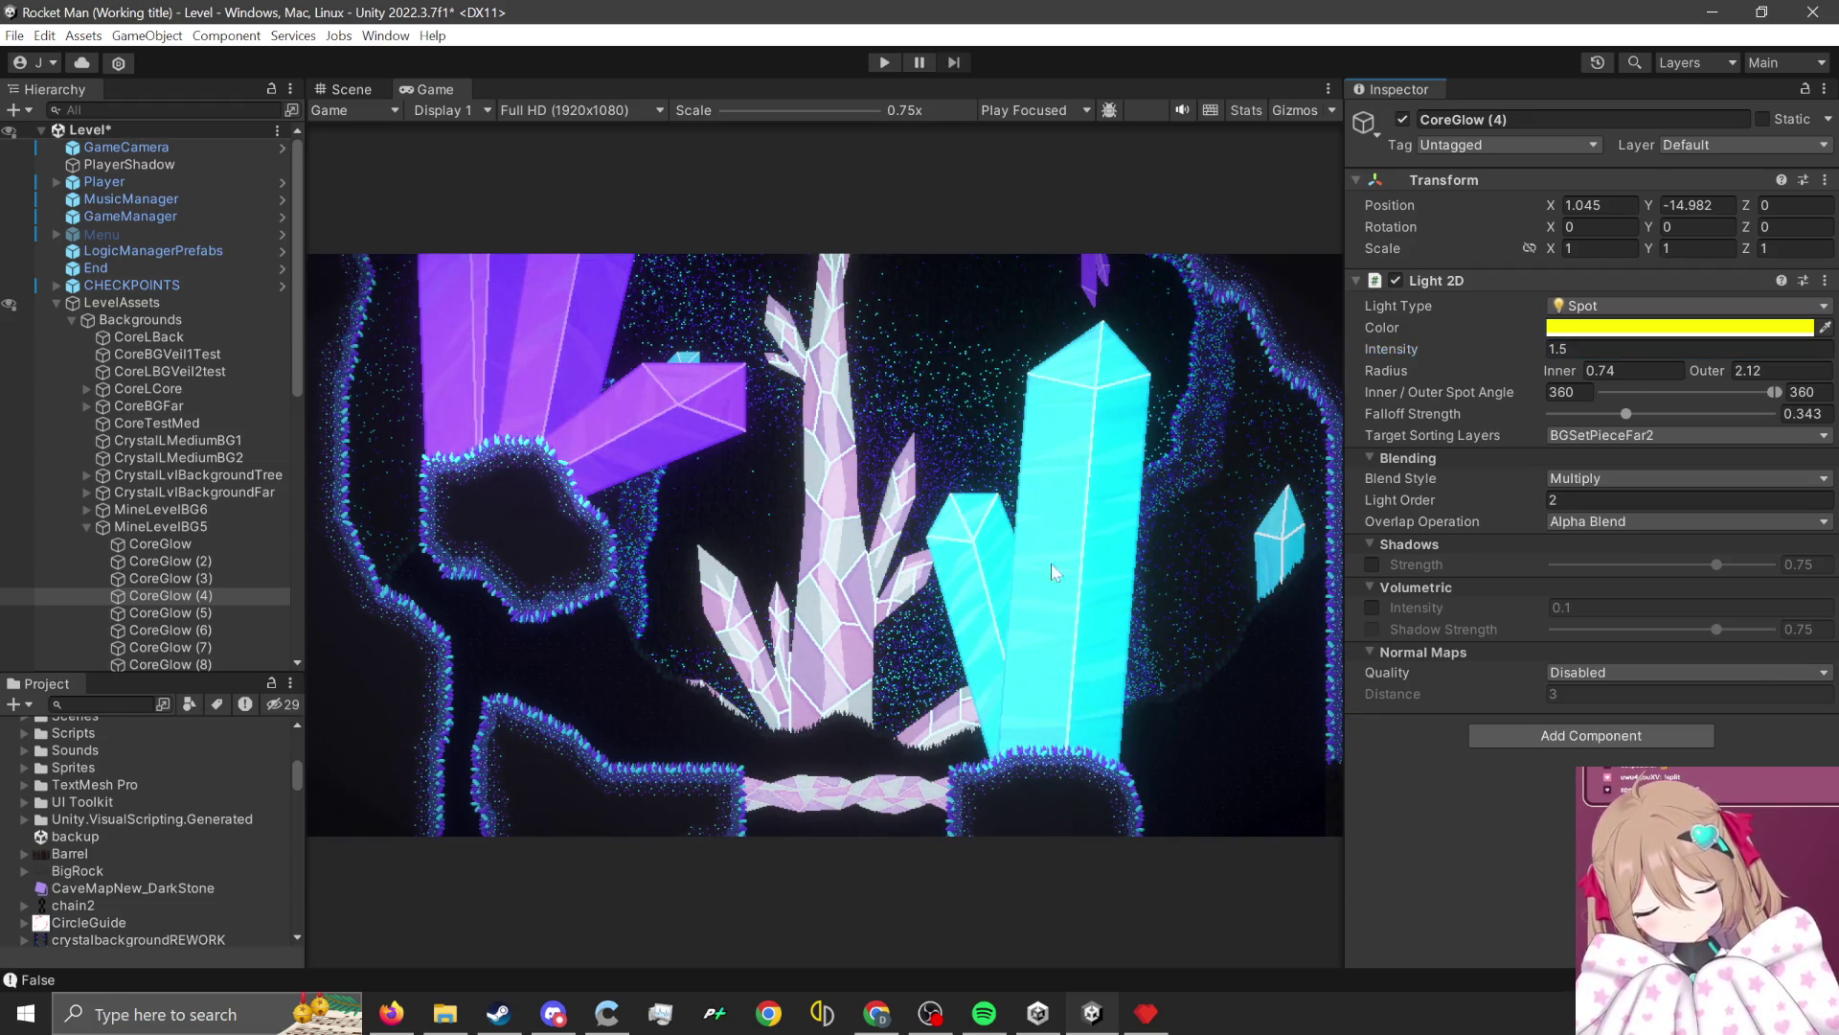
{"action": "left_click", "coordinate": [1783, 62]}
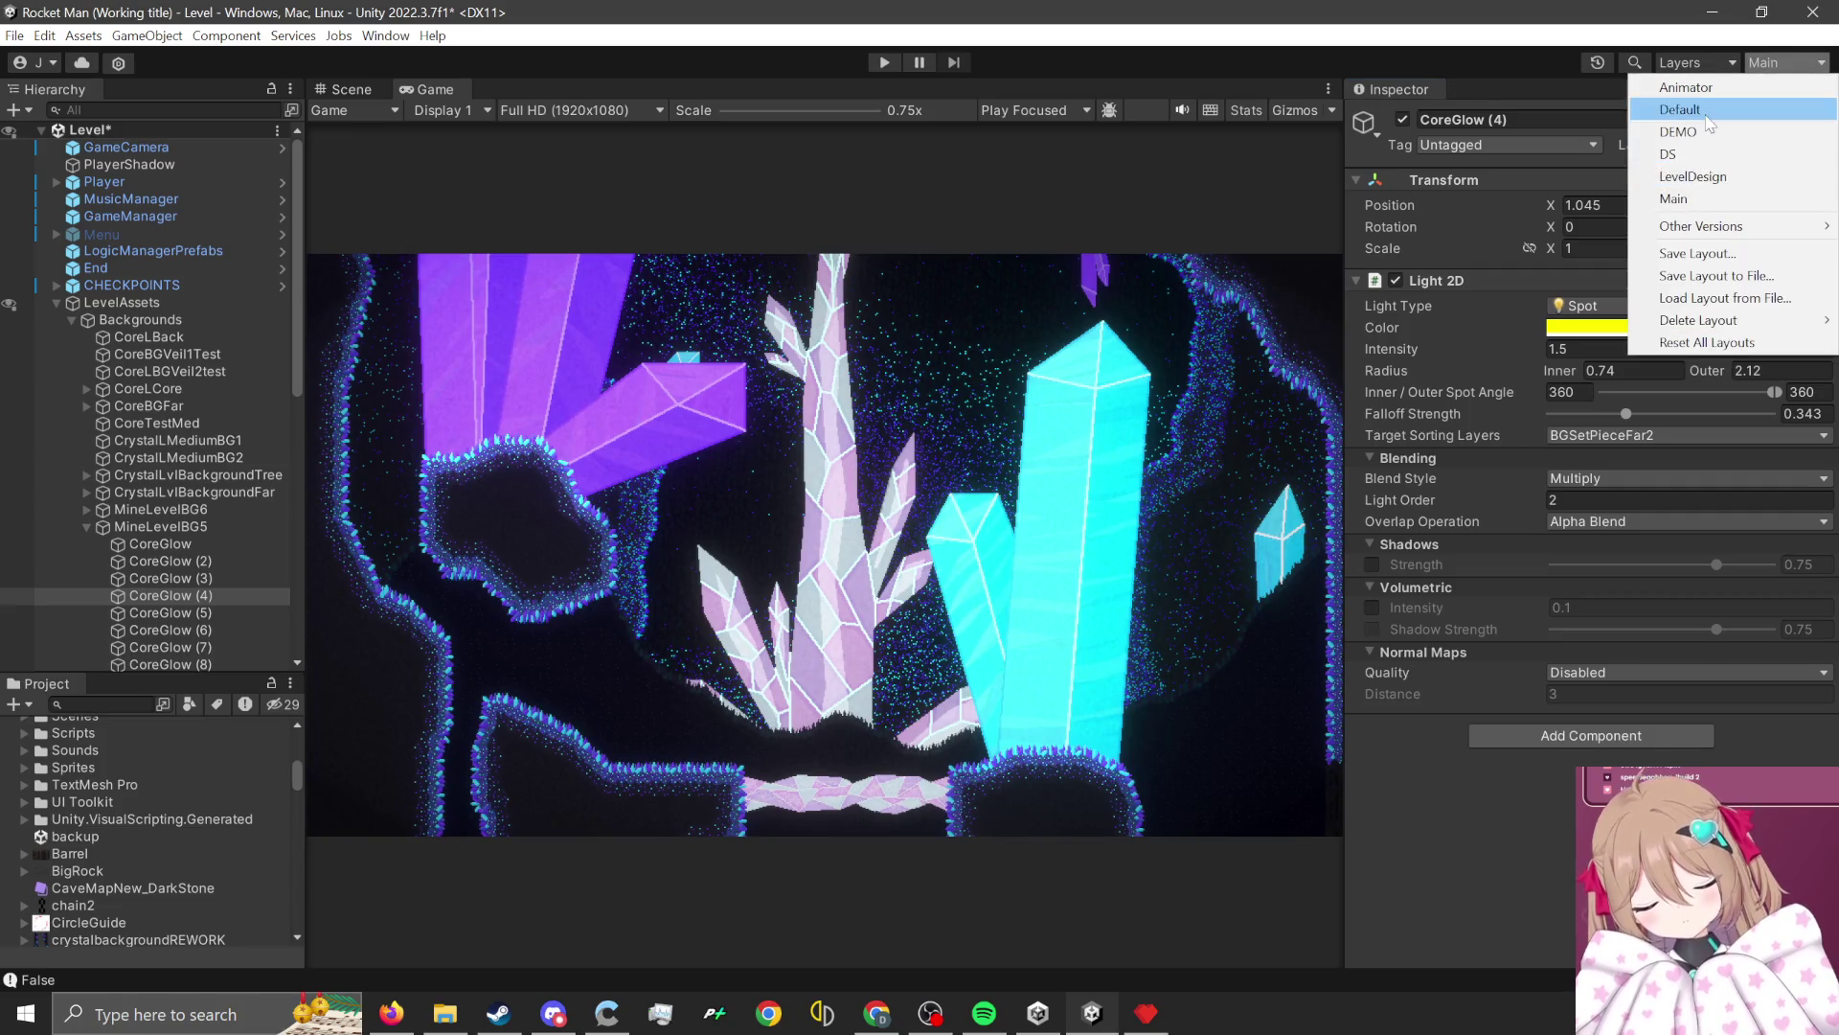
{"action": "left_click", "coordinate": [1725, 200]}
Pan across the tall cave level, then switch over to Pyxel Edit.
{"action": "scroll", "coordinate": [932, 462], "scroll_direction": "down", "scroll_amount": 10}
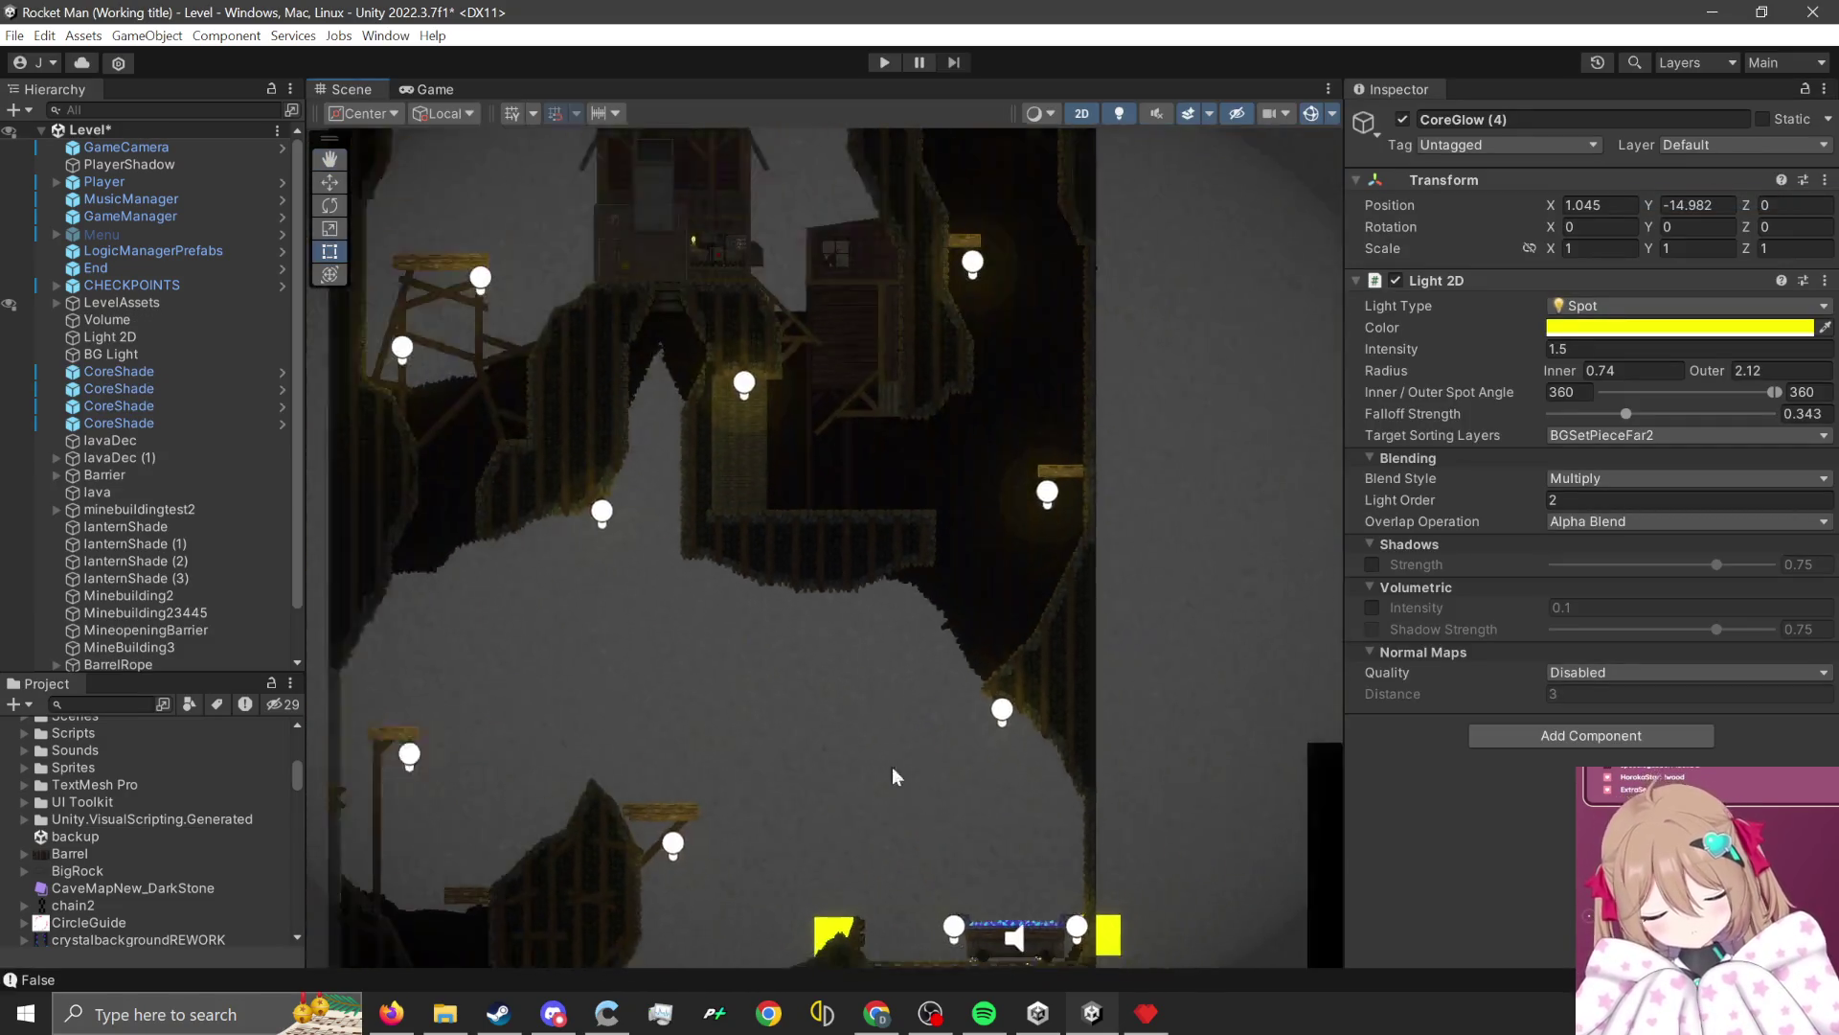
{"action": "mouse_move", "coordinate": [830, 840]}
{"action": "left_mouse_down"}
{"action": "mouse_move", "coordinate": [993, 537]}
{"action": "mouse_move", "coordinate": [986, 718]}
{"action": "mouse_move", "coordinate": [1070, 517]}
{"action": "mouse_move", "coordinate": [1086, 714]}
{"action": "left_mouse_up"}
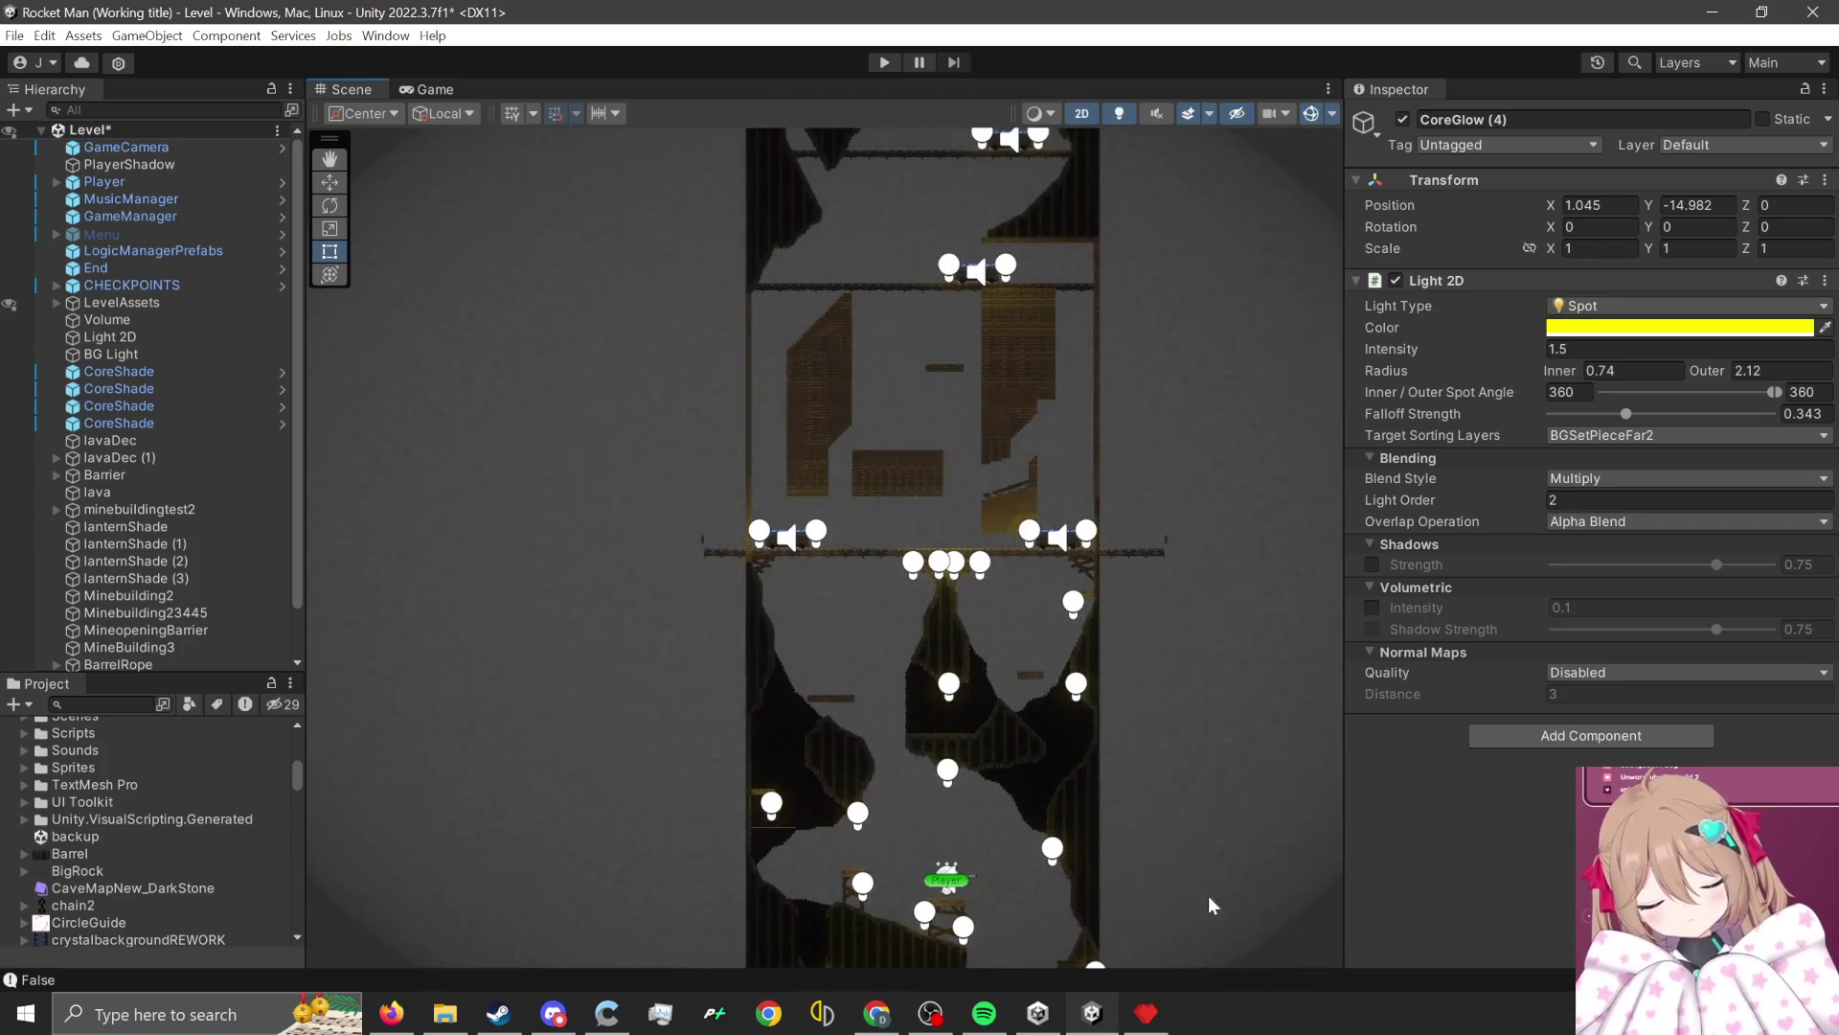
{"action": "left_click", "coordinate": [1146, 1012]}
{"action": "scroll", "coordinate": [972, 562], "scroll_direction": "down", "scroll_amount": 3}
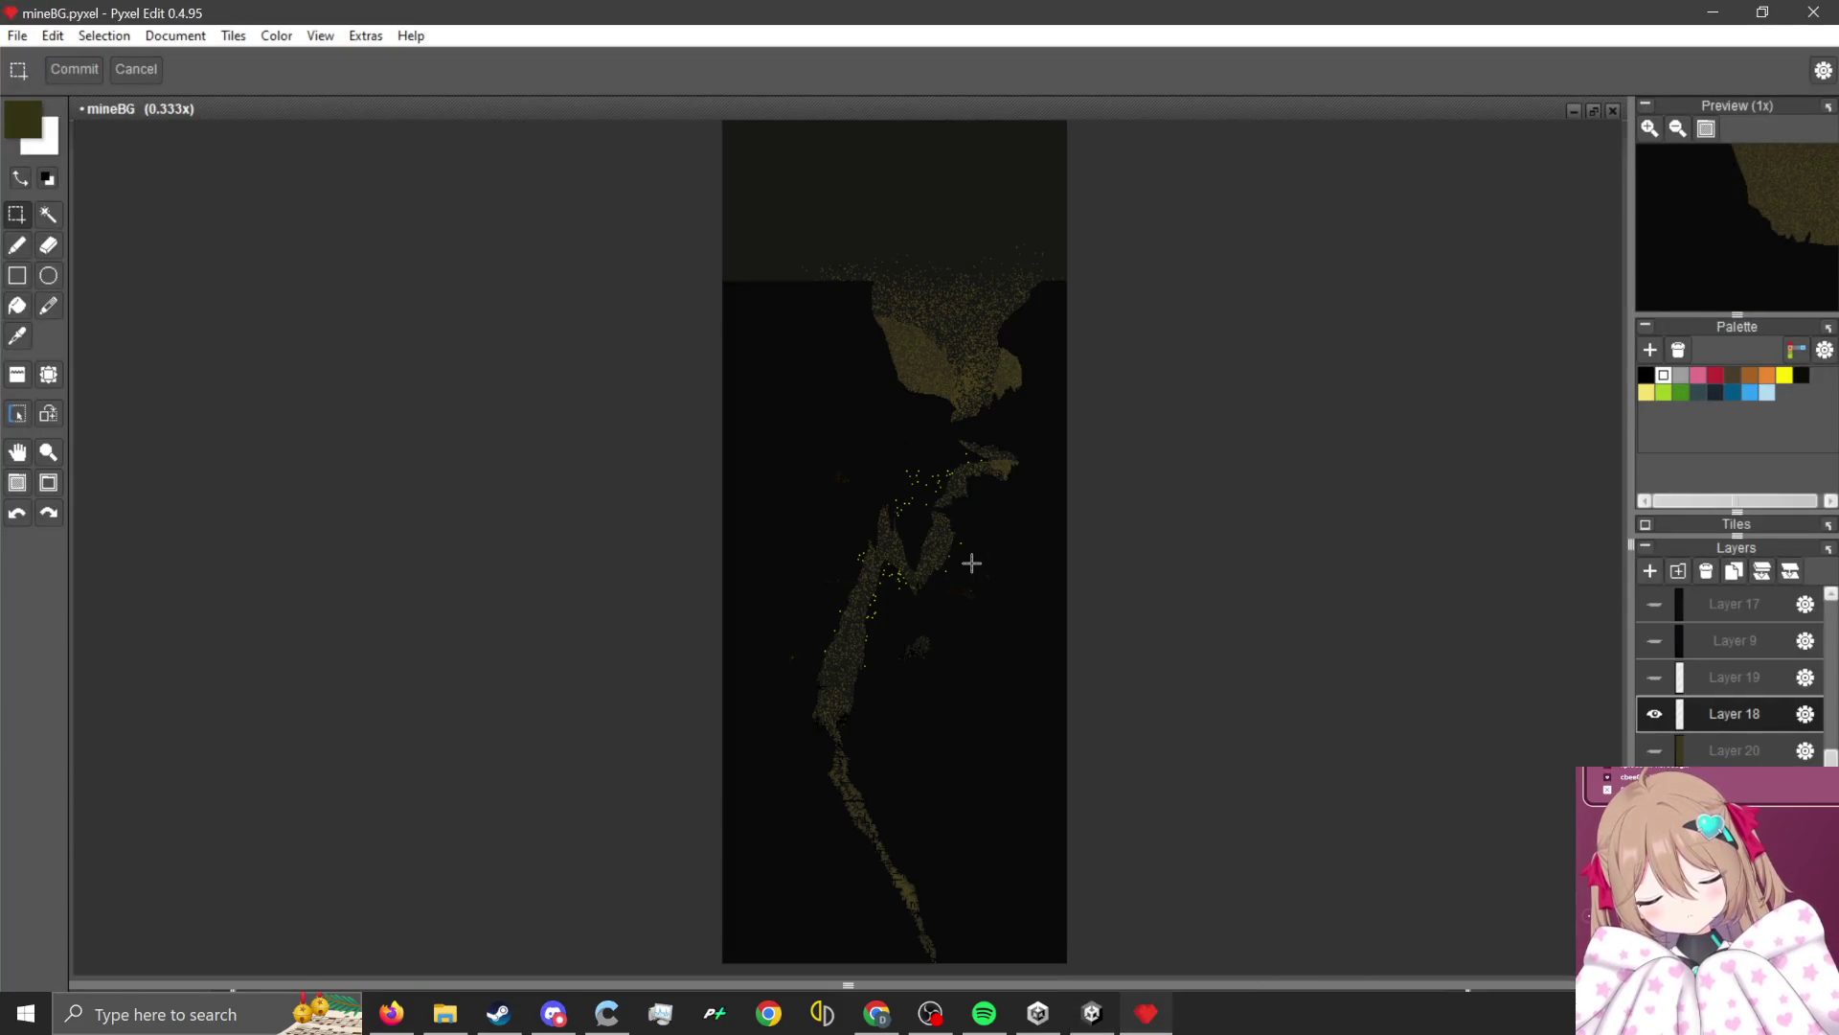
Zoom into mineBG and select the Pencil tool with black as the drawing colour.
{"action": "scroll", "coordinate": [981, 568], "scroll_direction": "up", "scroll_amount": 2}
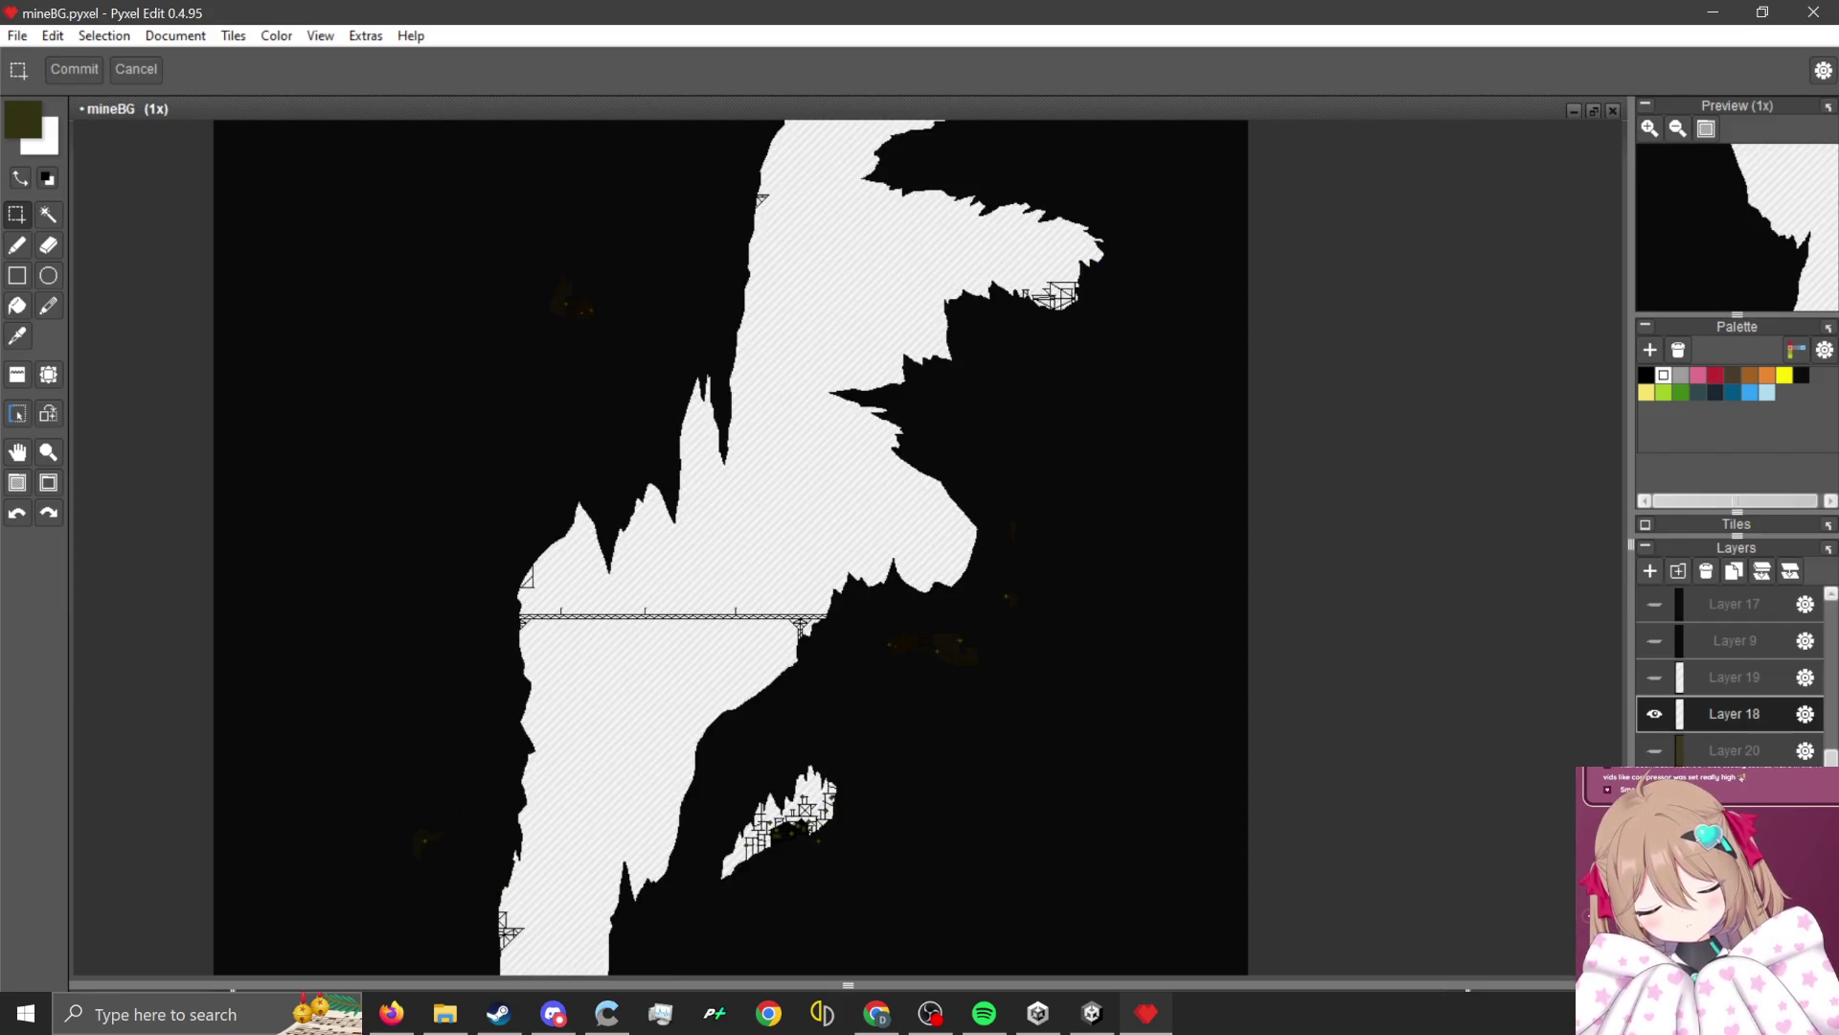
{"action": "scroll", "coordinate": [936, 623], "scroll_direction": "up", "scroll_amount": 1}
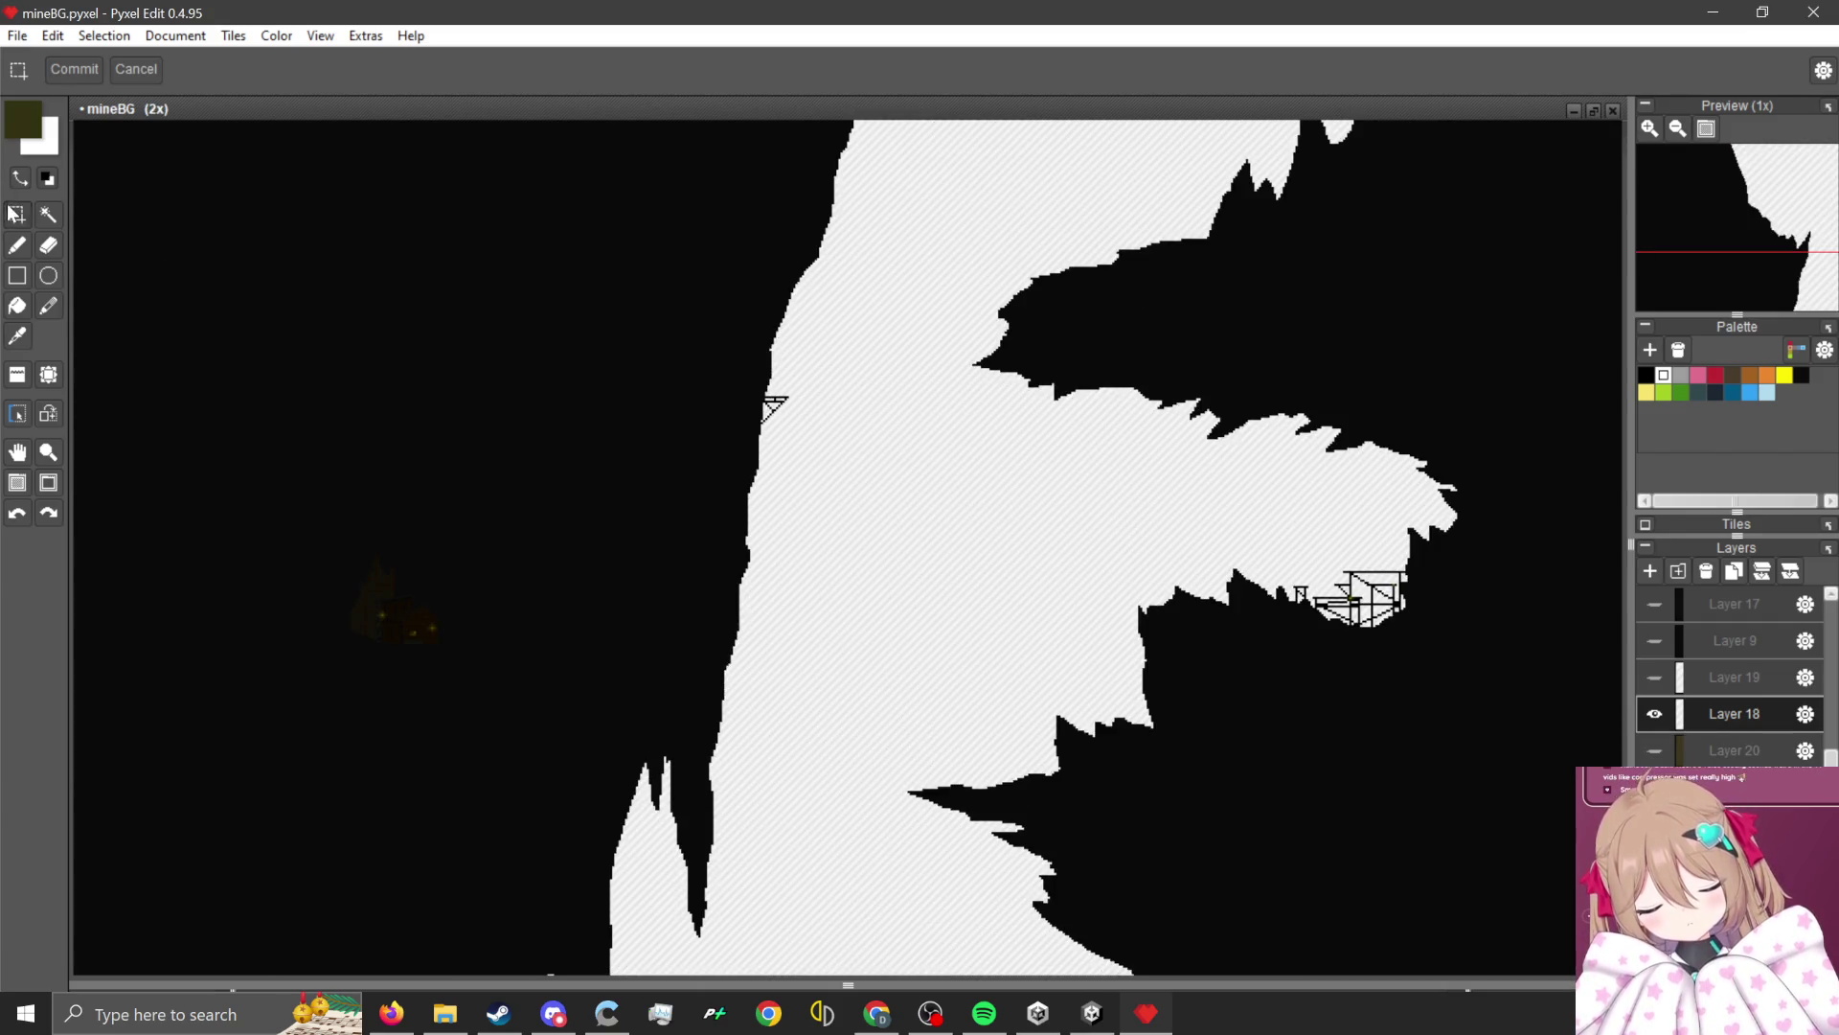
{"action": "left_click", "coordinate": [16, 245]}
{"action": "scroll", "coordinate": [713, 484], "scroll_direction": "up", "scroll_amount": 1}
{"action": "left_click", "coordinate": [699, 536], "text": "alt"}
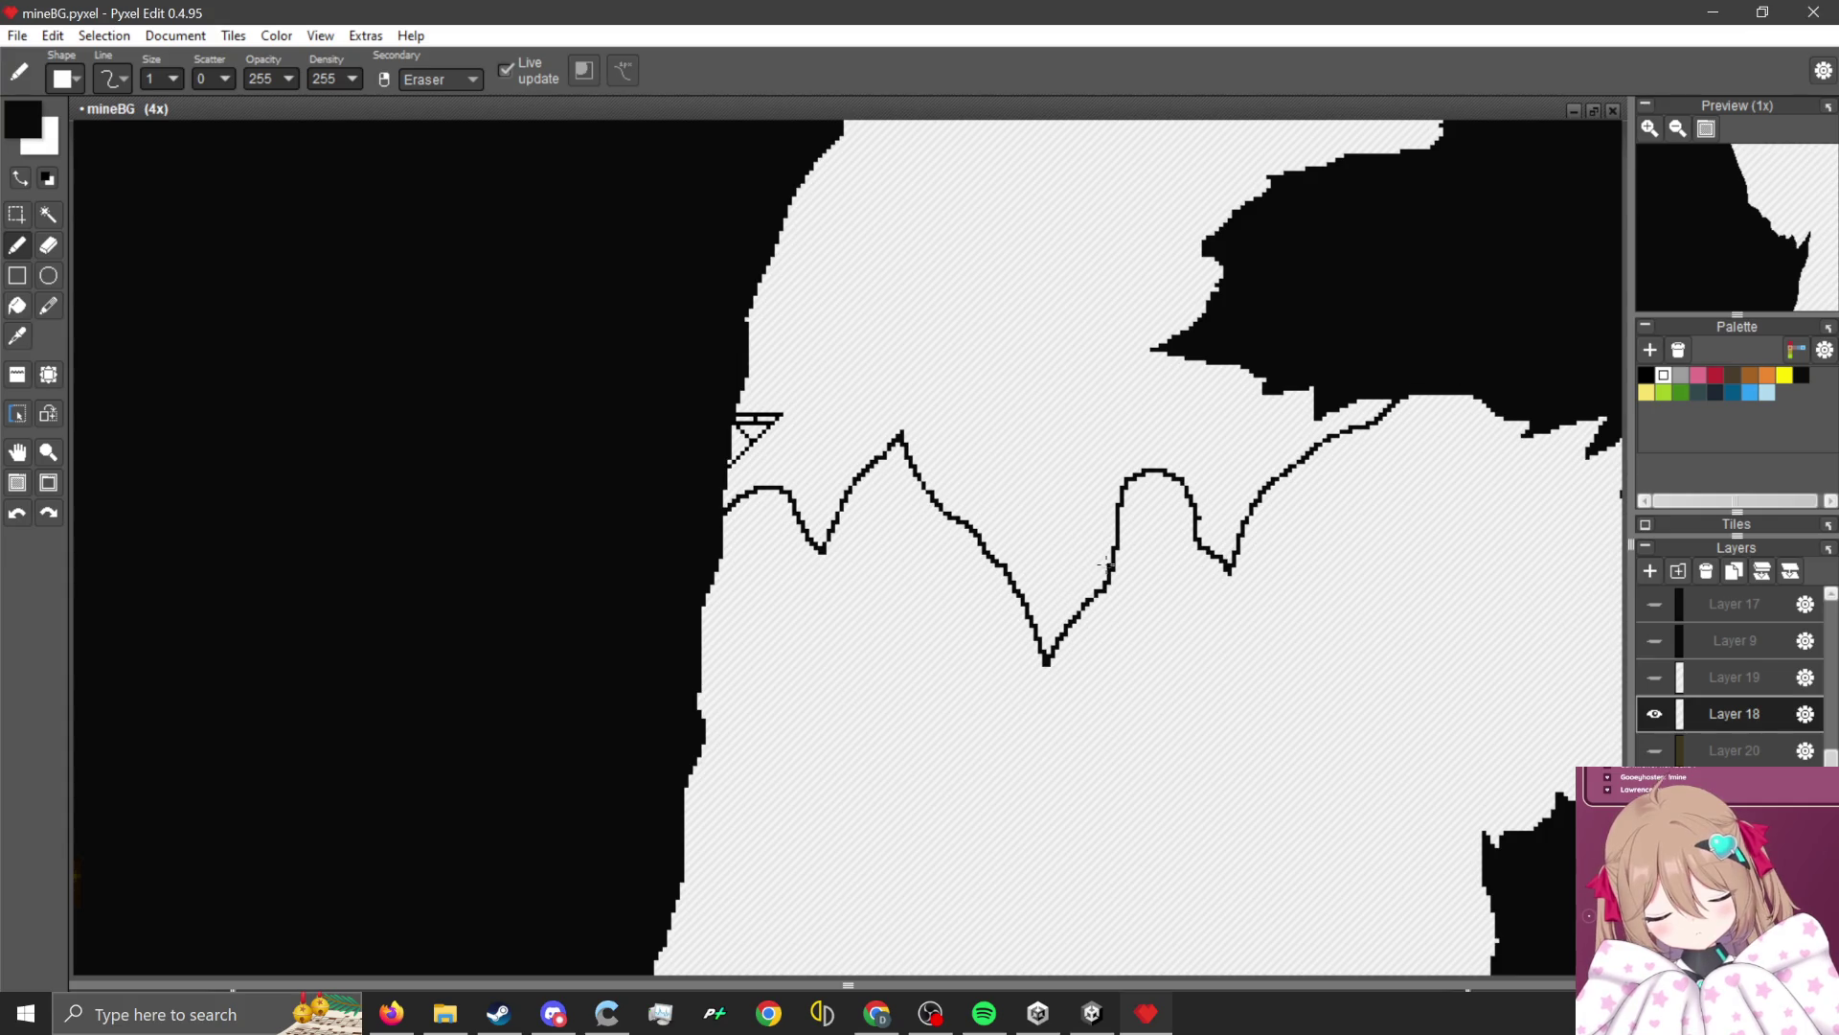
Draw a jagged black rock outline and a long black line across the white cave shape.
{"action": "mouse_move", "coordinate": [1068, 644]}
{"action": "left_mouse_down"}
{"action": "mouse_move", "coordinate": [1060, 910]}
{"action": "mouse_move", "coordinate": [985, 525]}
{"action": "left_mouse_up"}
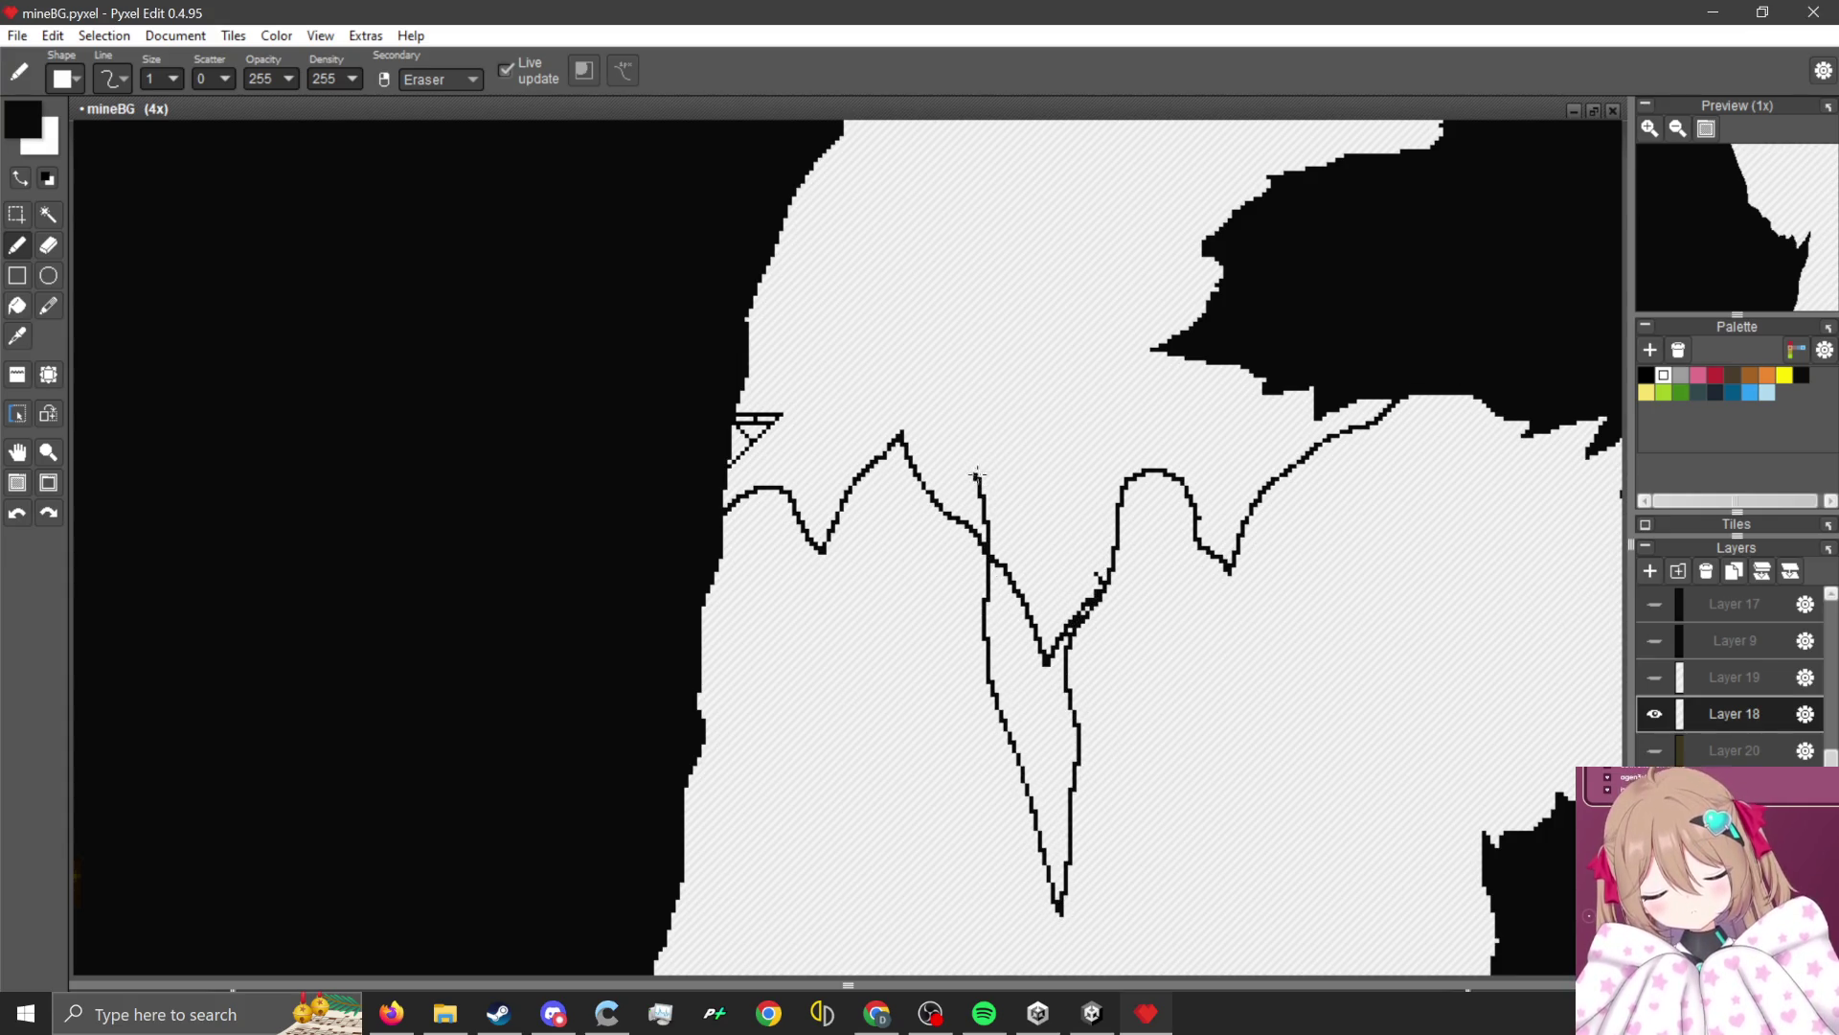
{"action": "scroll", "coordinate": [910, 447], "scroll_direction": "down", "scroll_amount": 2}
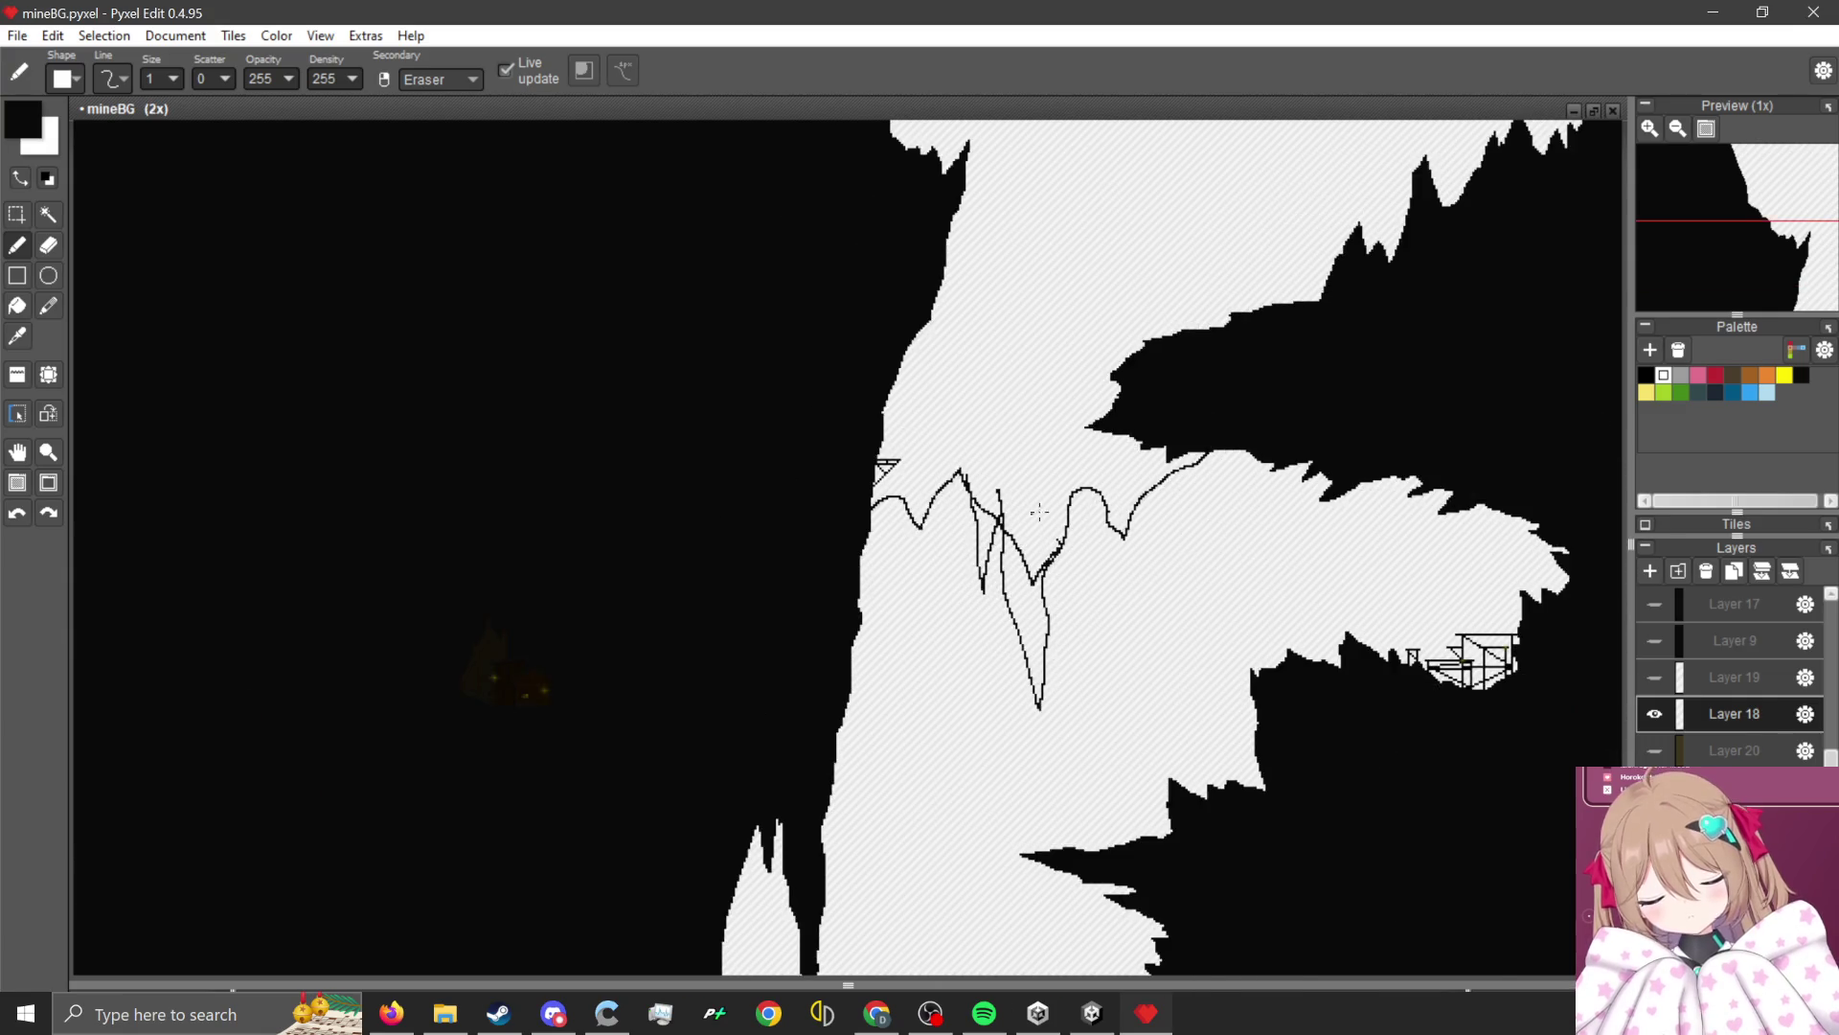
{"action": "scroll", "coordinate": [862, 469], "scroll_direction": "up", "scroll_amount": 2}
{"action": "scroll", "coordinate": [776, 474], "scroll_direction": "down", "scroll_amount": 3}
{"action": "scroll", "coordinate": [757, 436], "scroll_direction": "up", "scroll_amount": 1}
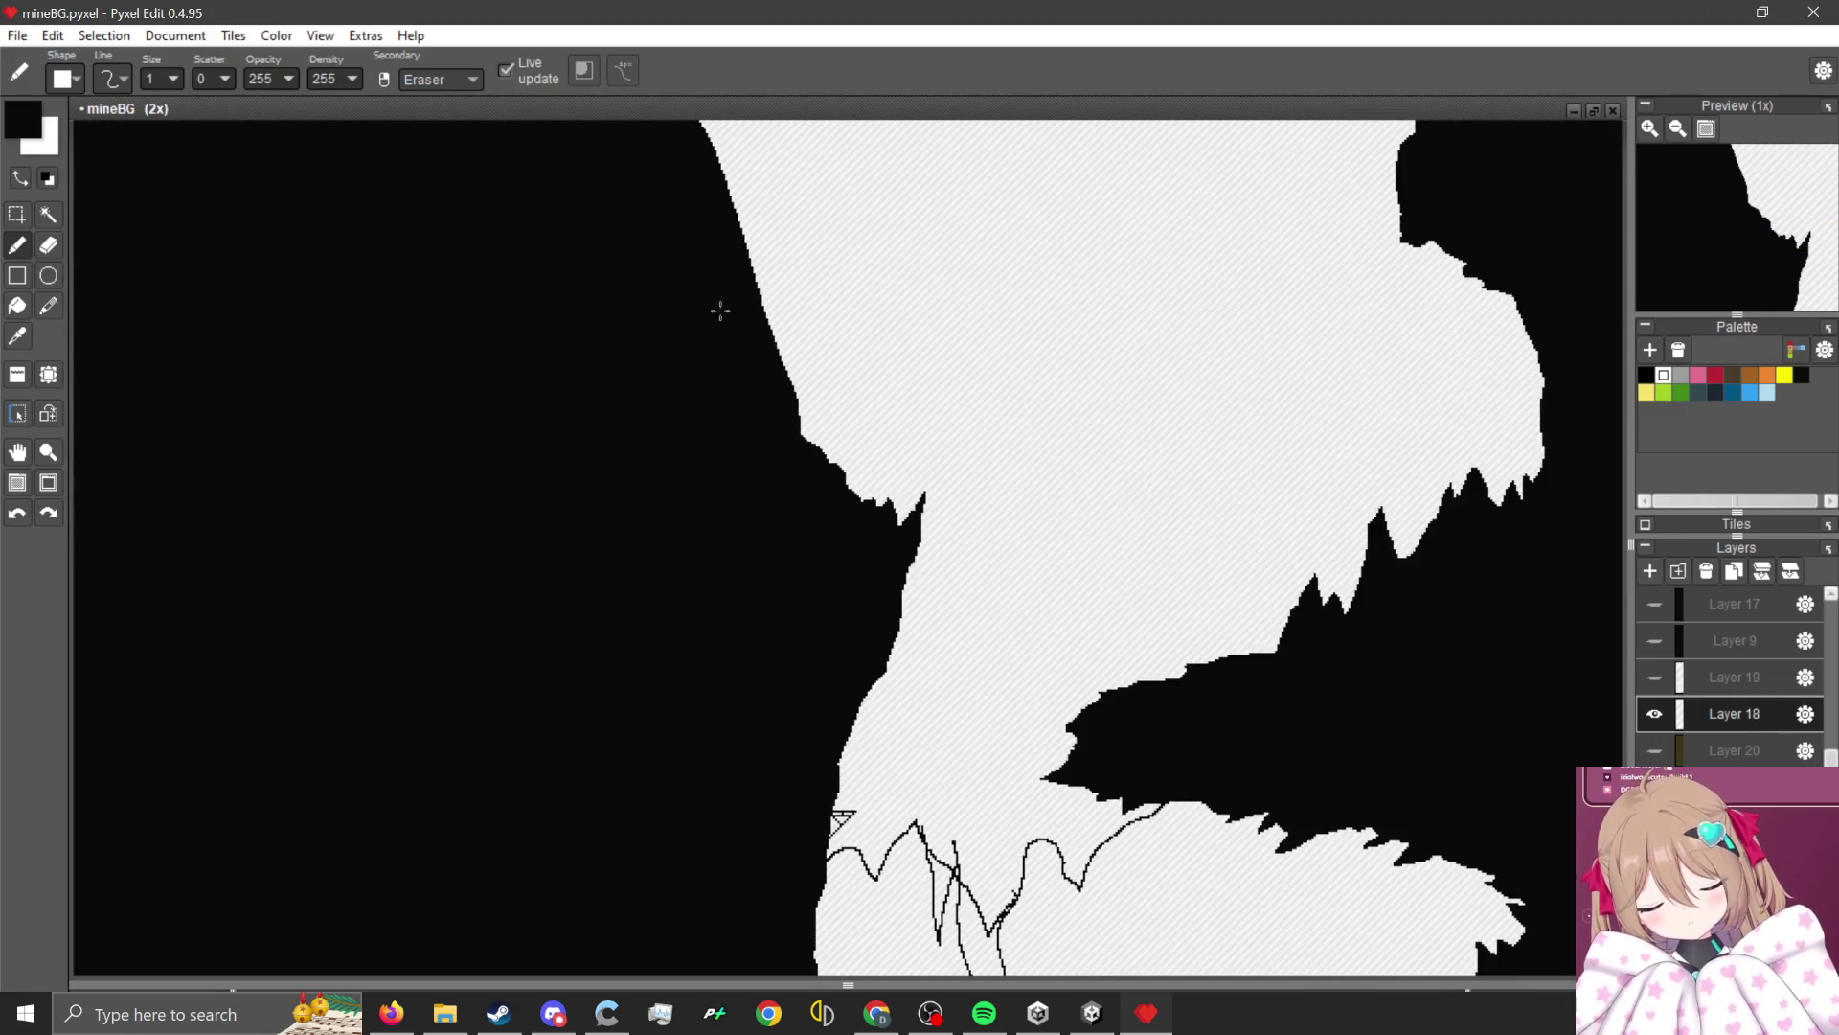
{"action": "left_click_drag", "start_coordinate": [720, 311], "coordinate": [1299, 294]}
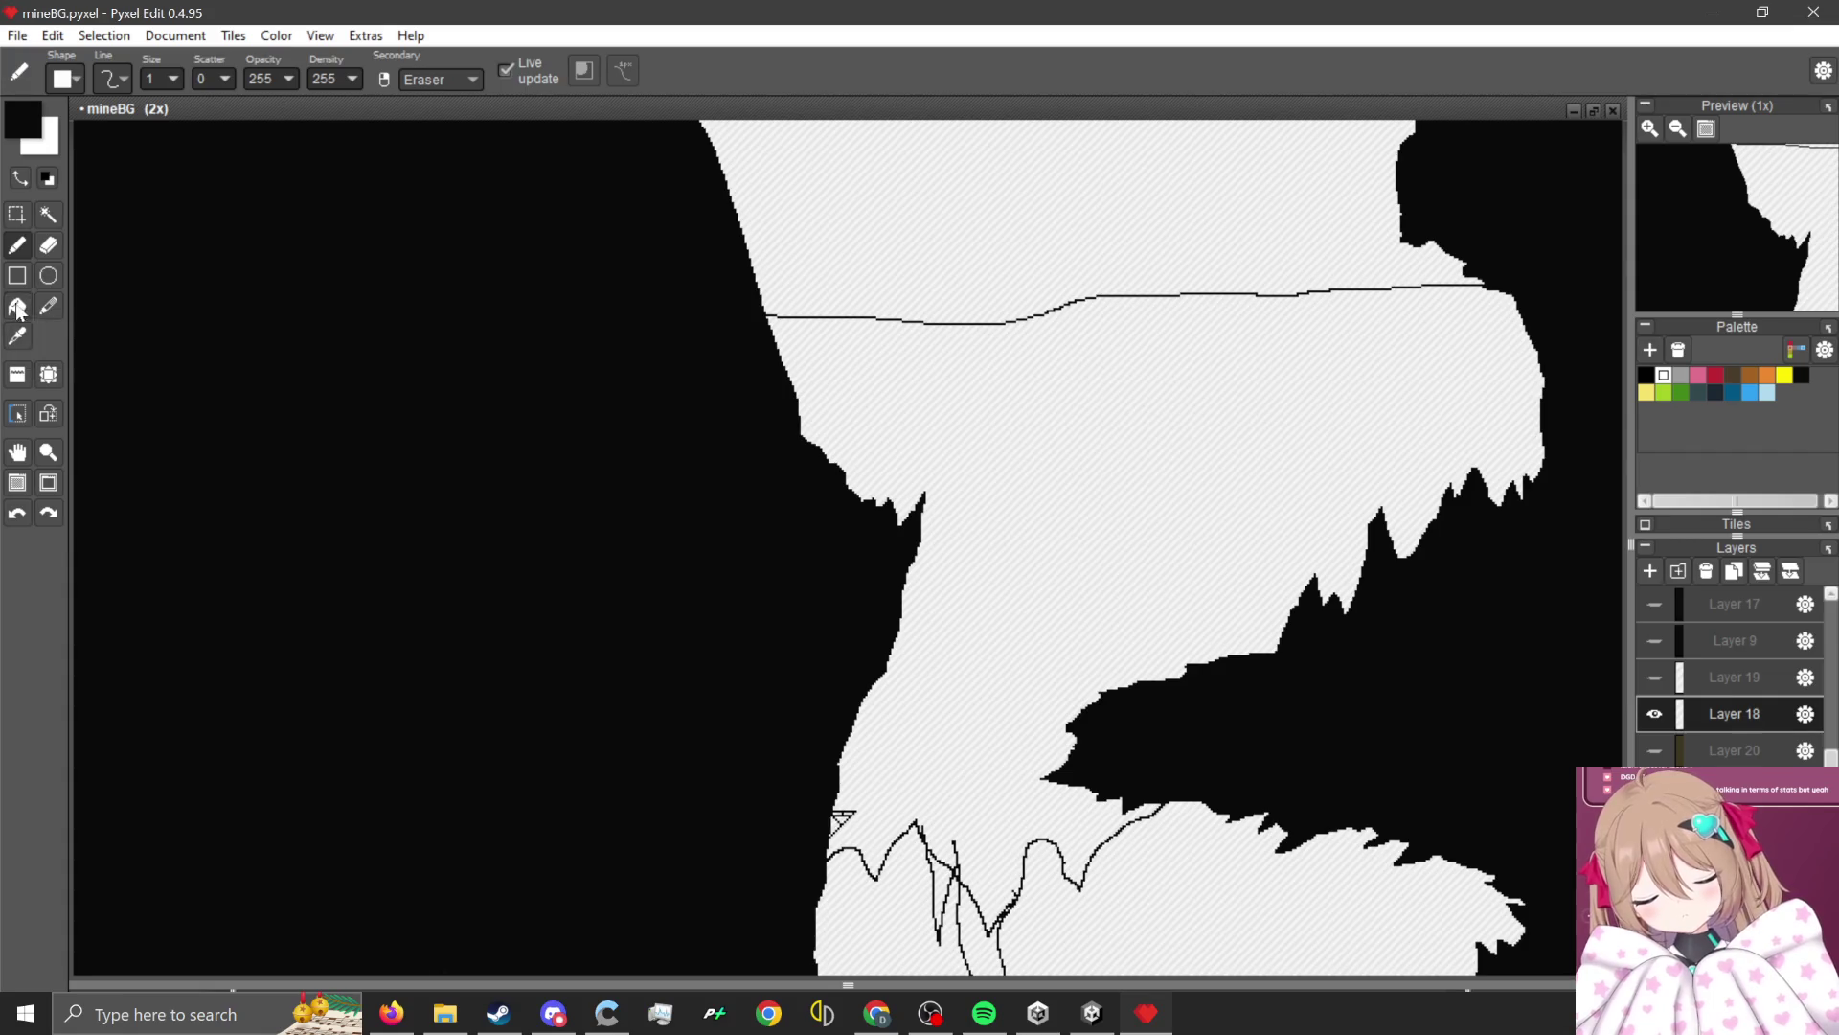